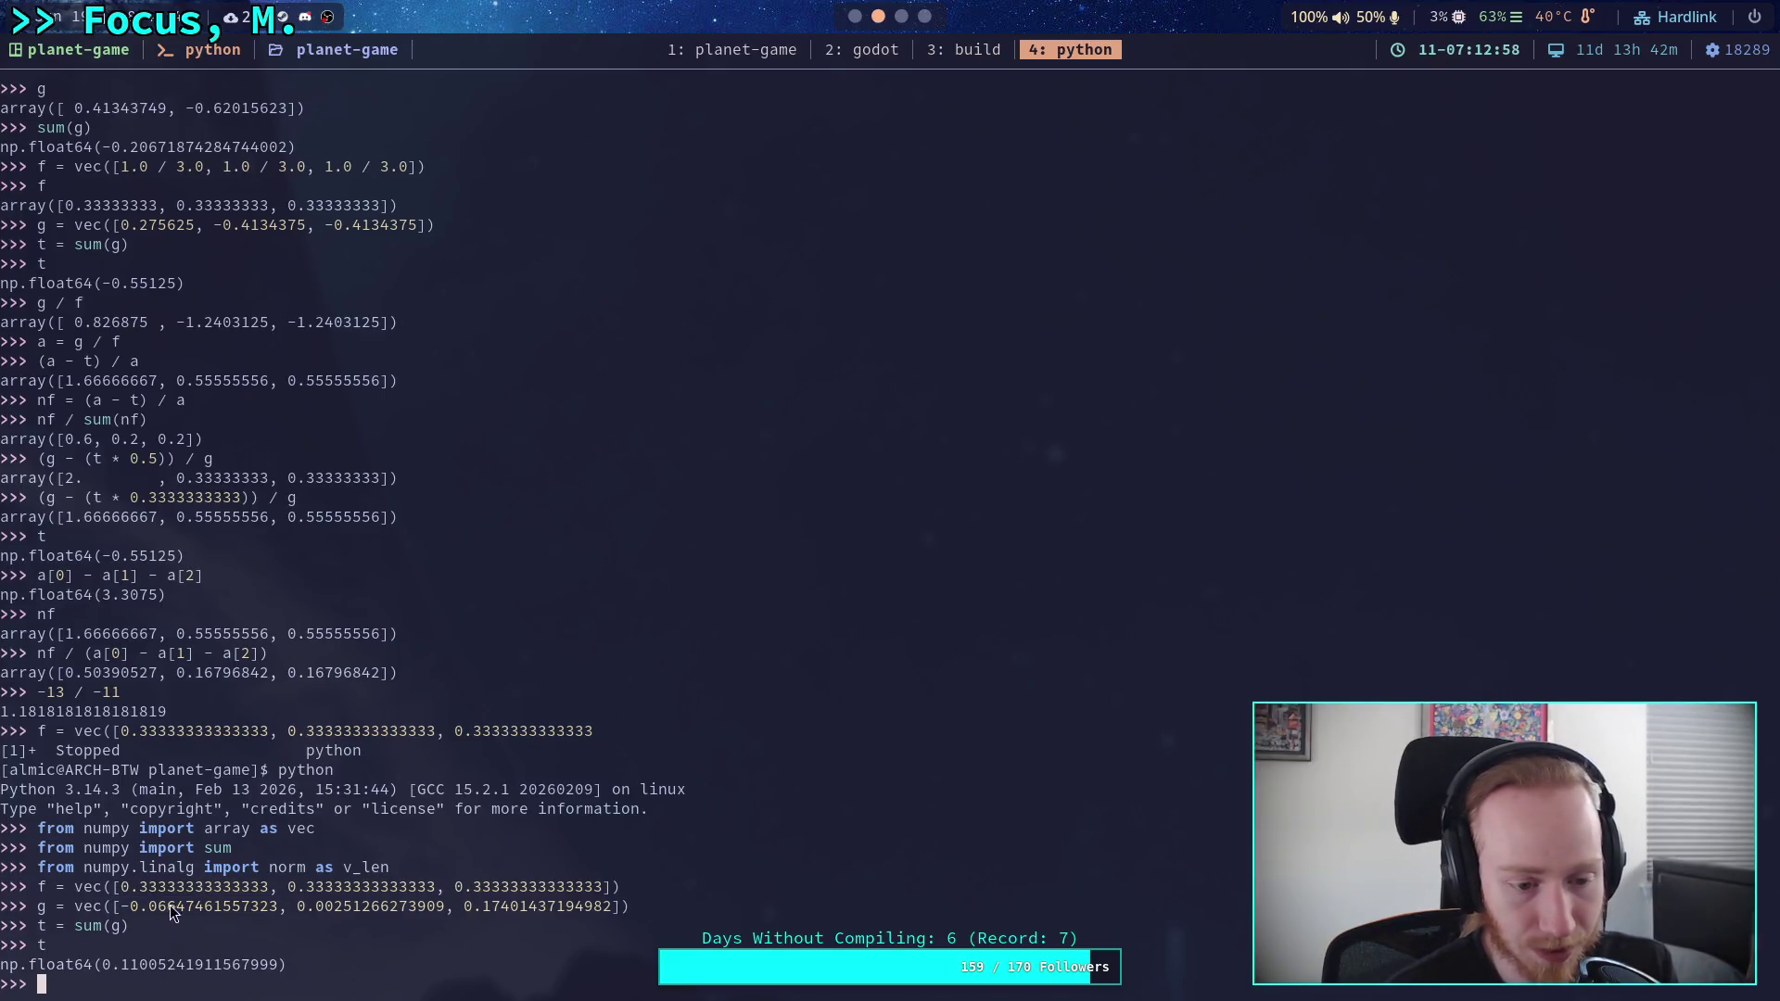
- Store g / f as a in the Python REPL and print its values
left_click_drag(118, 906, 286, 906)
left_click(297, 908)
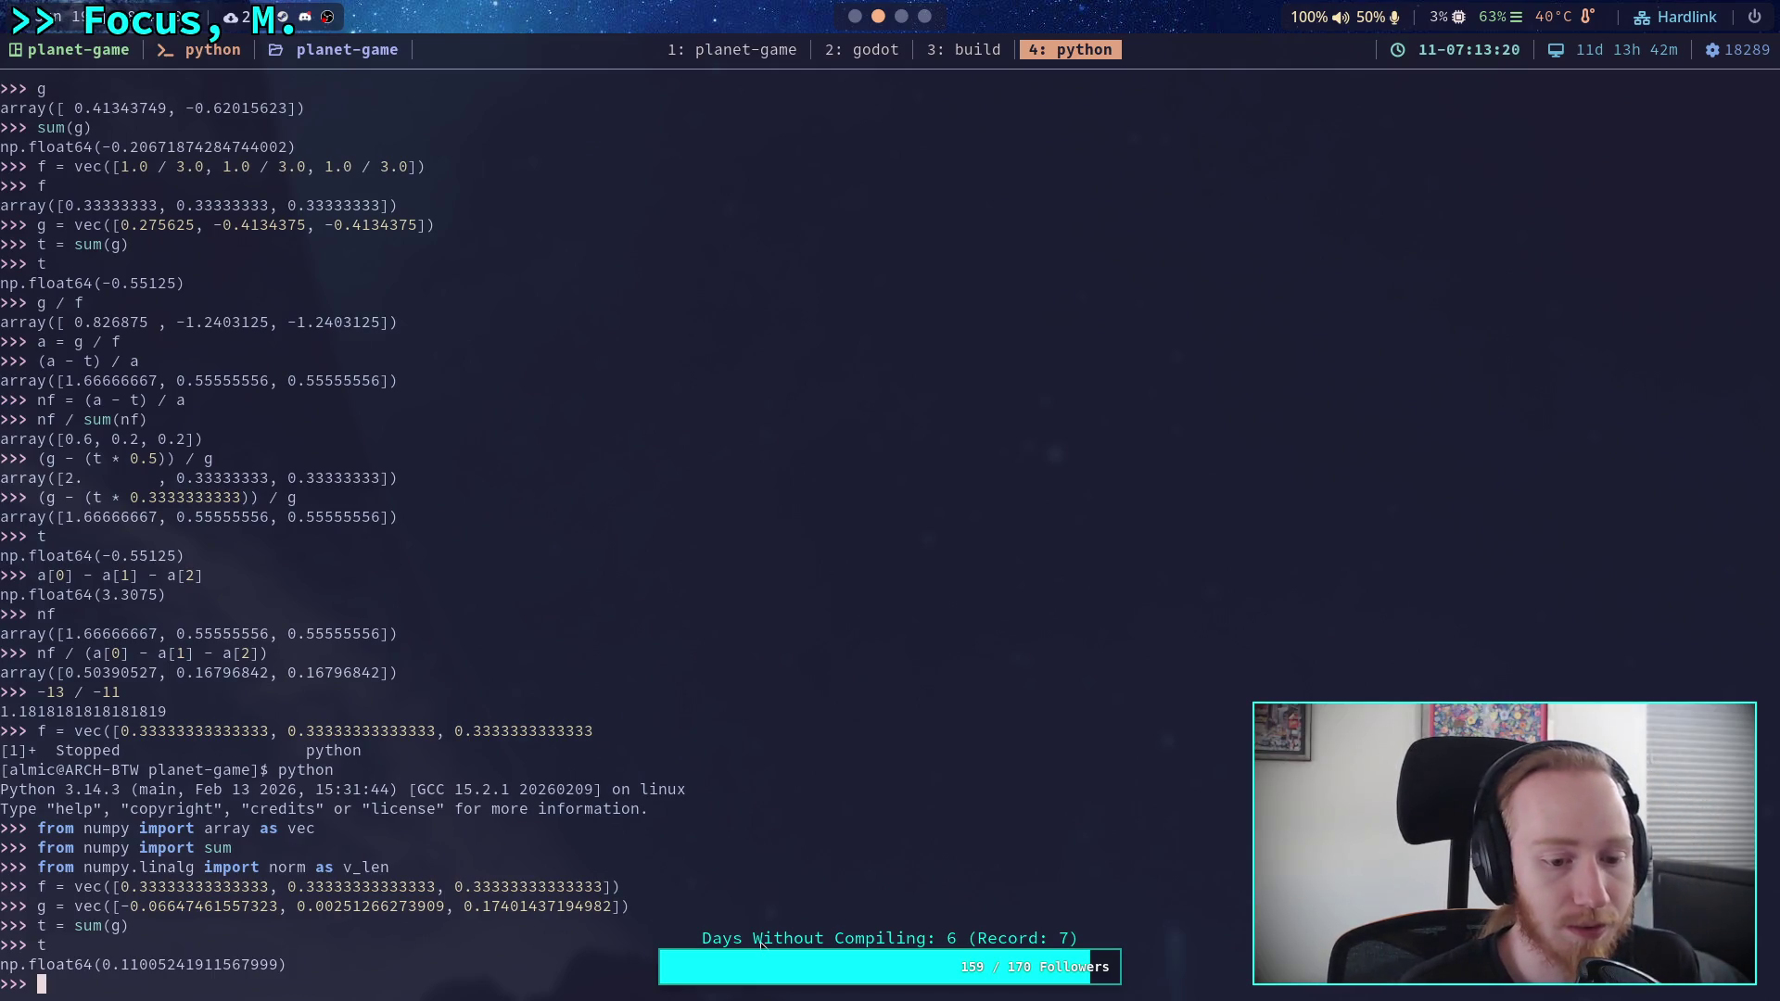
type("a = g ")
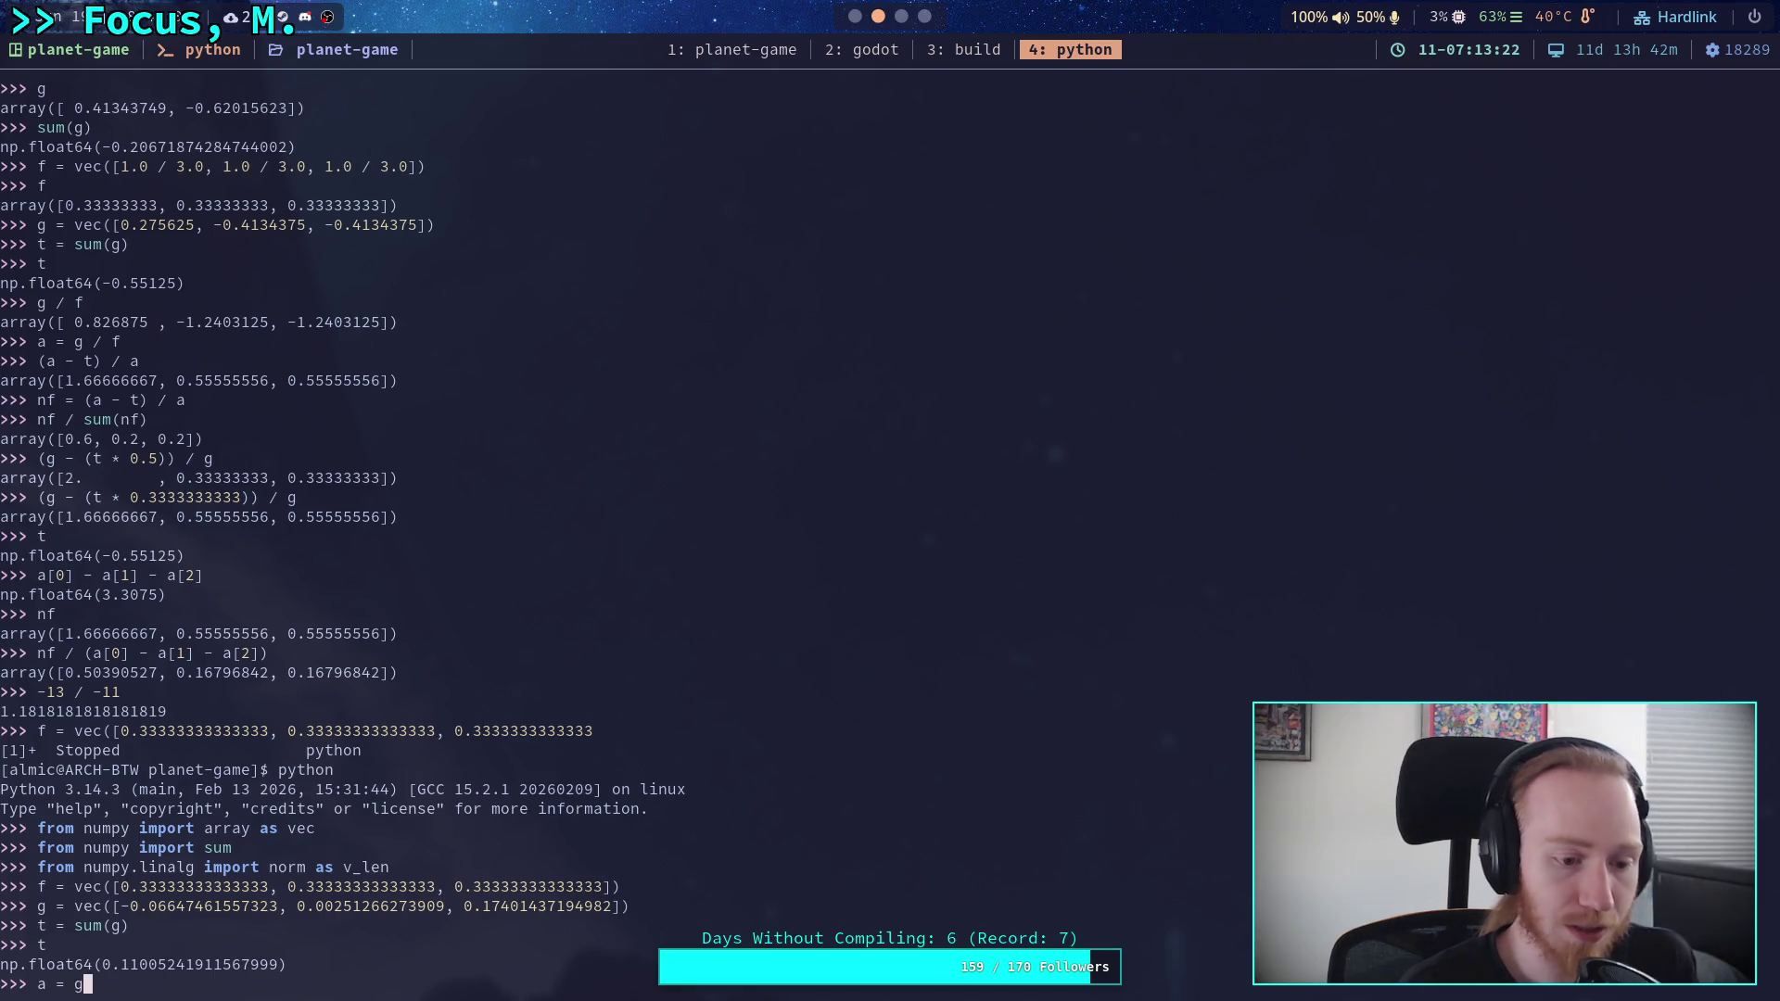
type("/ f")
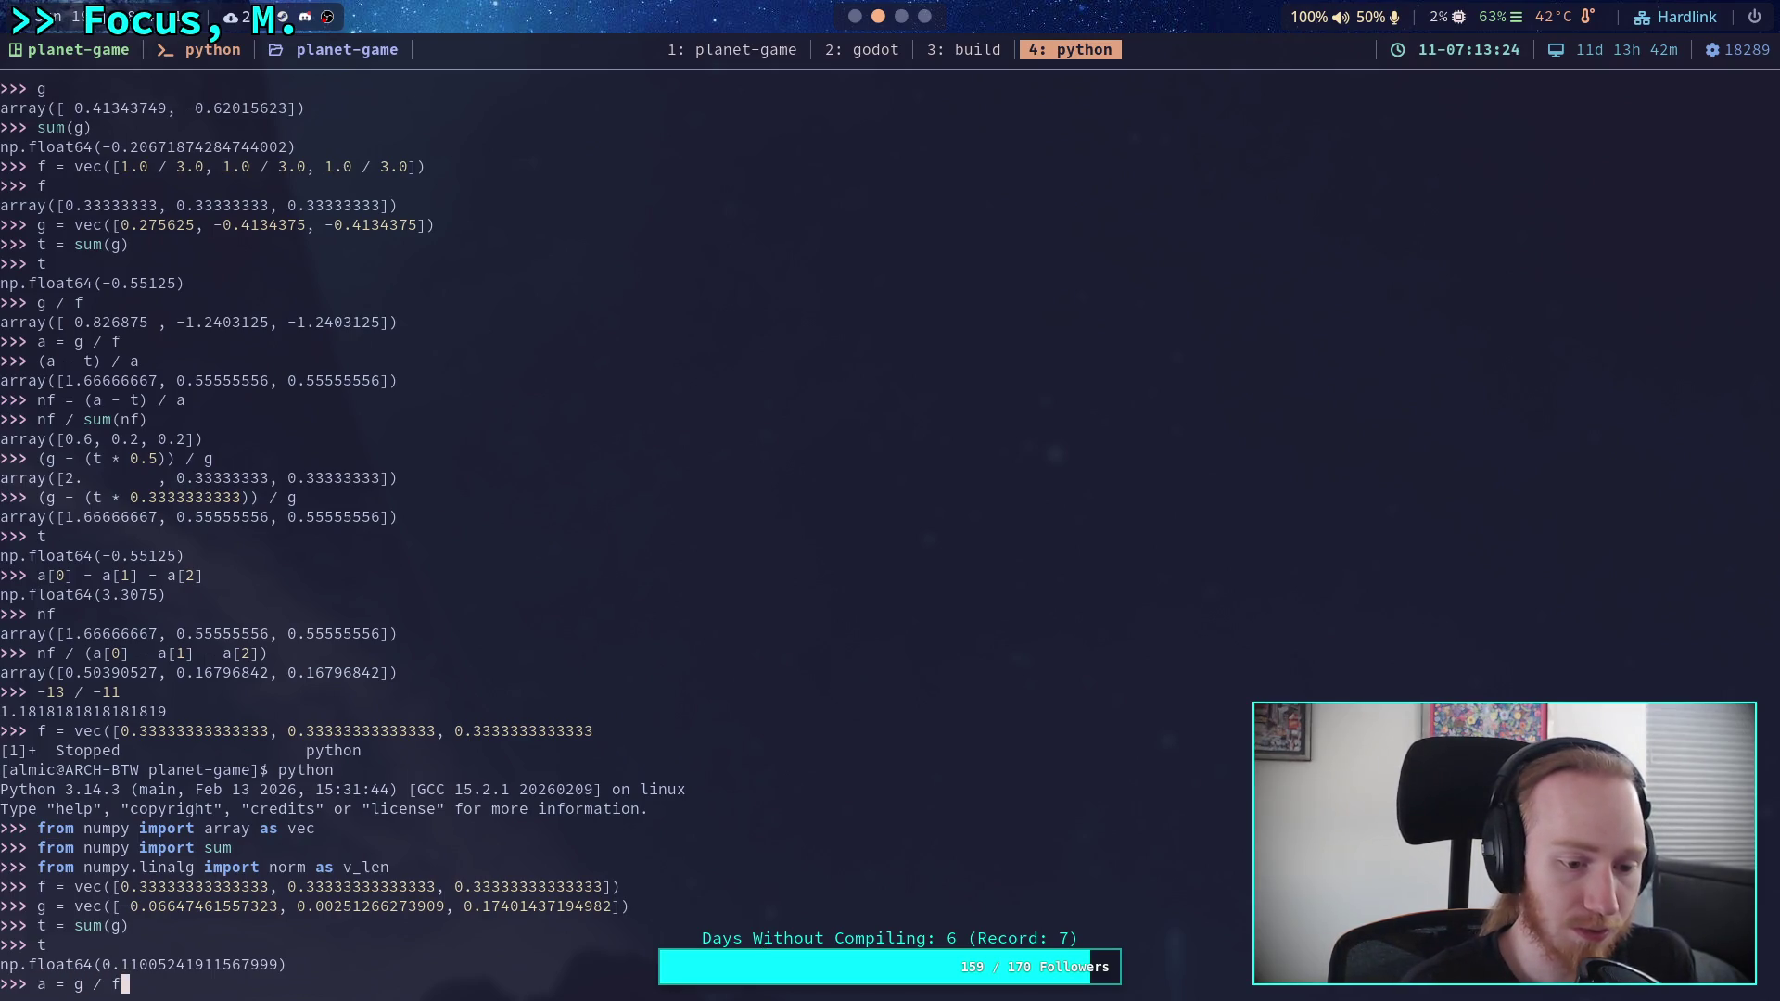
key("Return")
type("a")
key("Return")
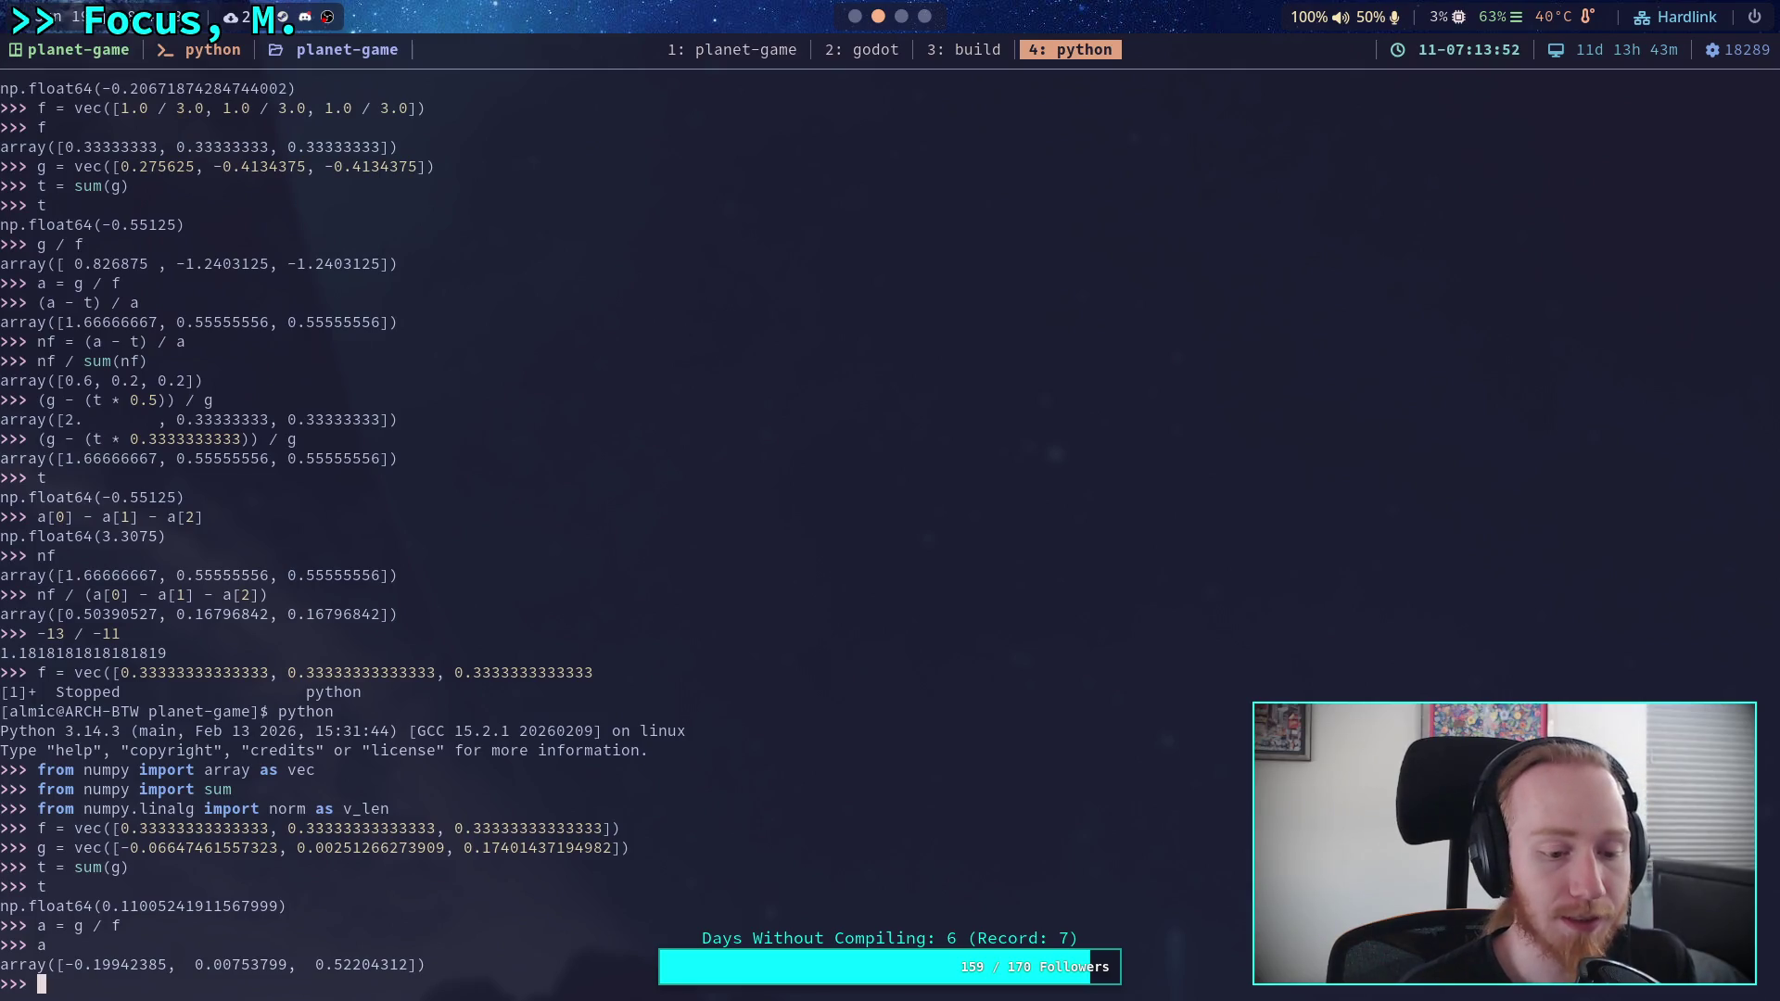
- Evaluate a[0] / t (-1.8121) and a[1] / t (0.0685) by editing the recalled line
type("a")
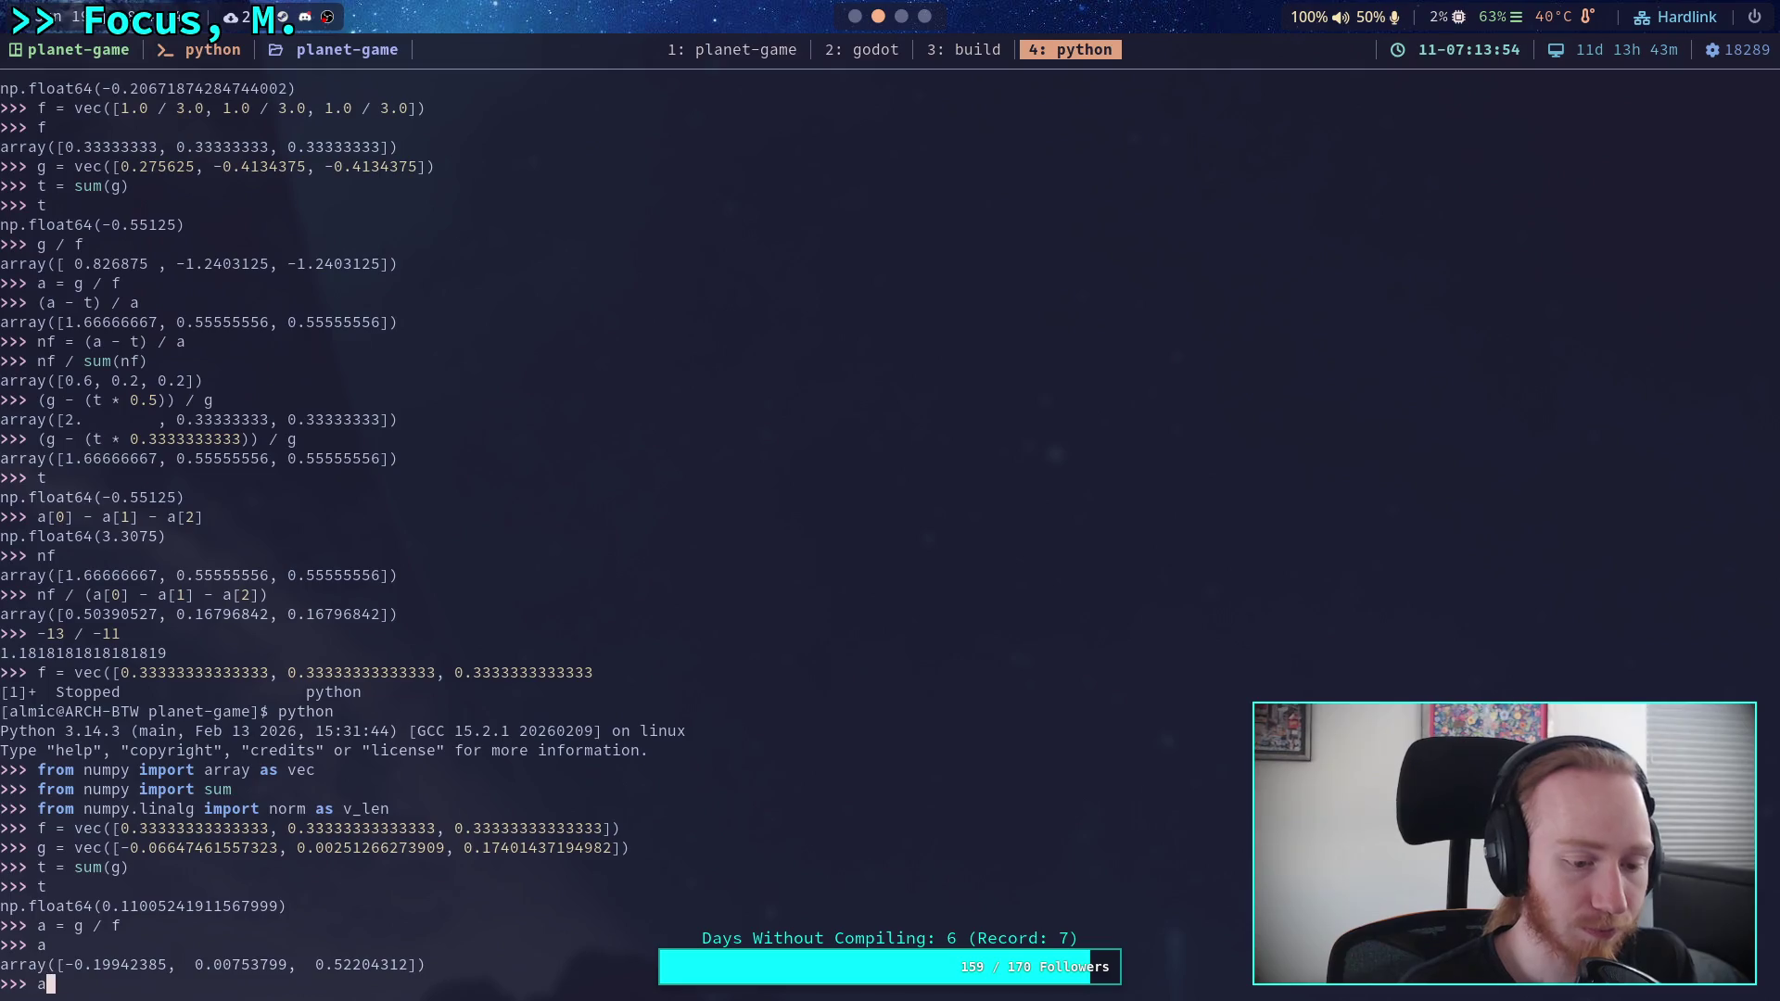
type("[0] / t")
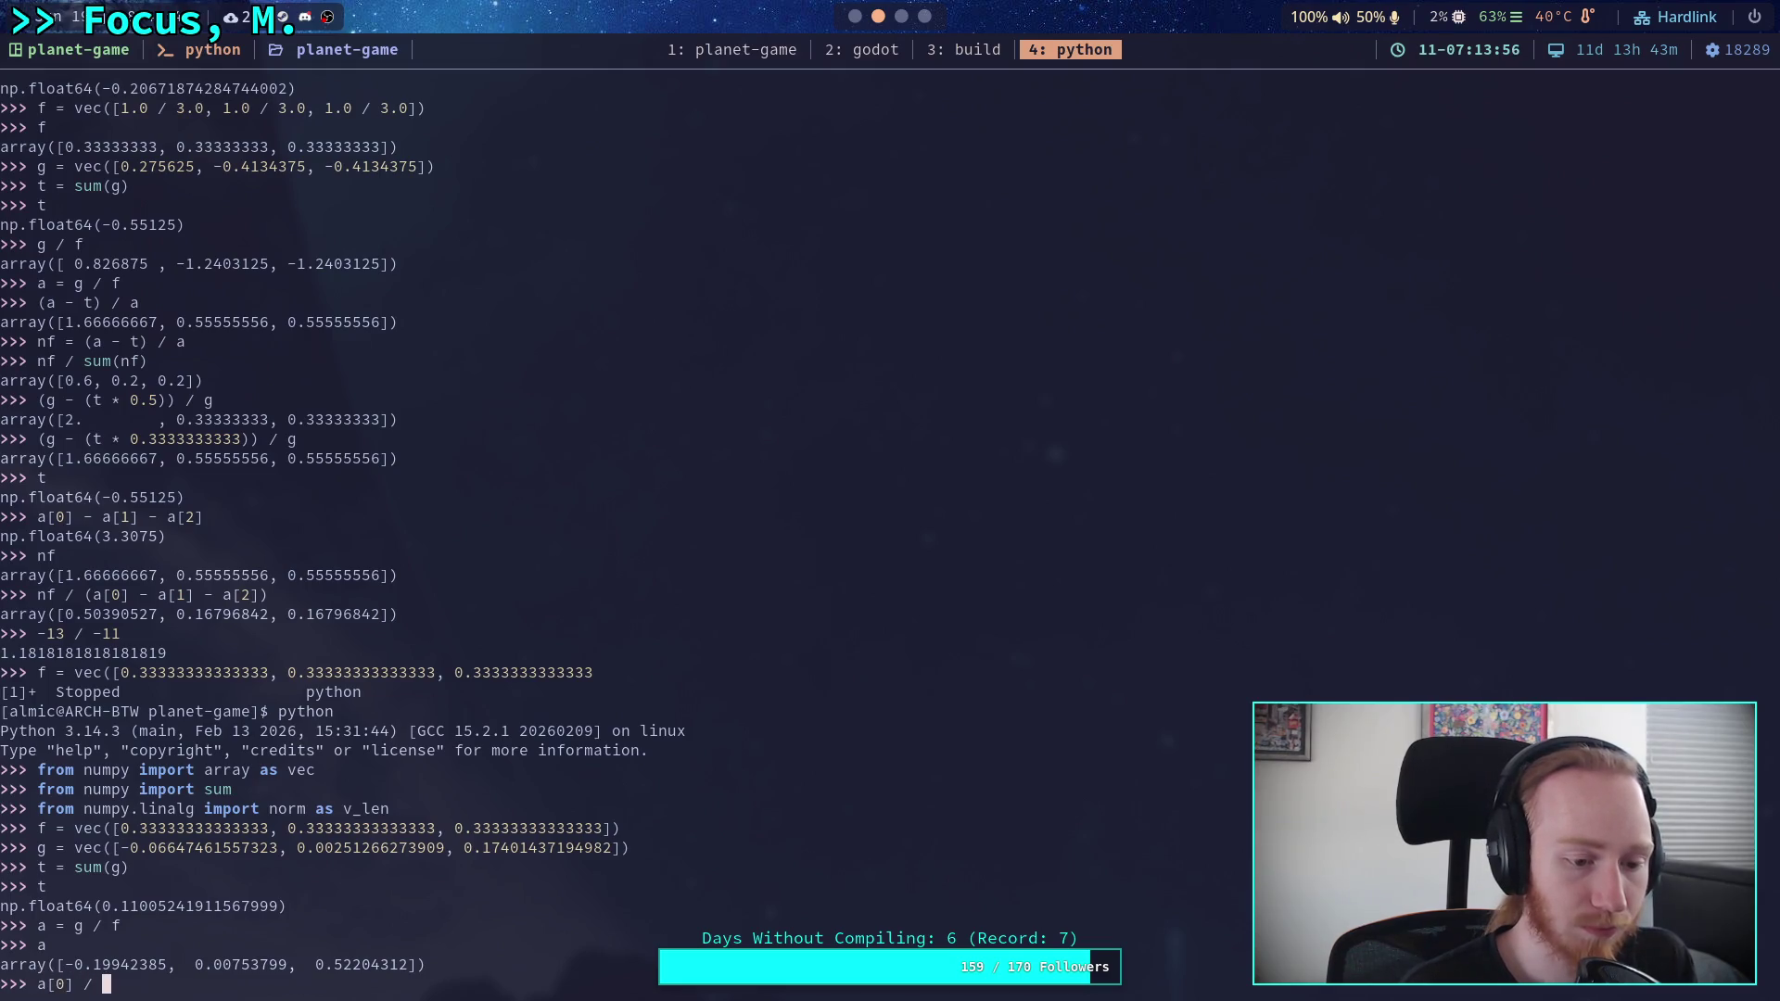
key("Return")
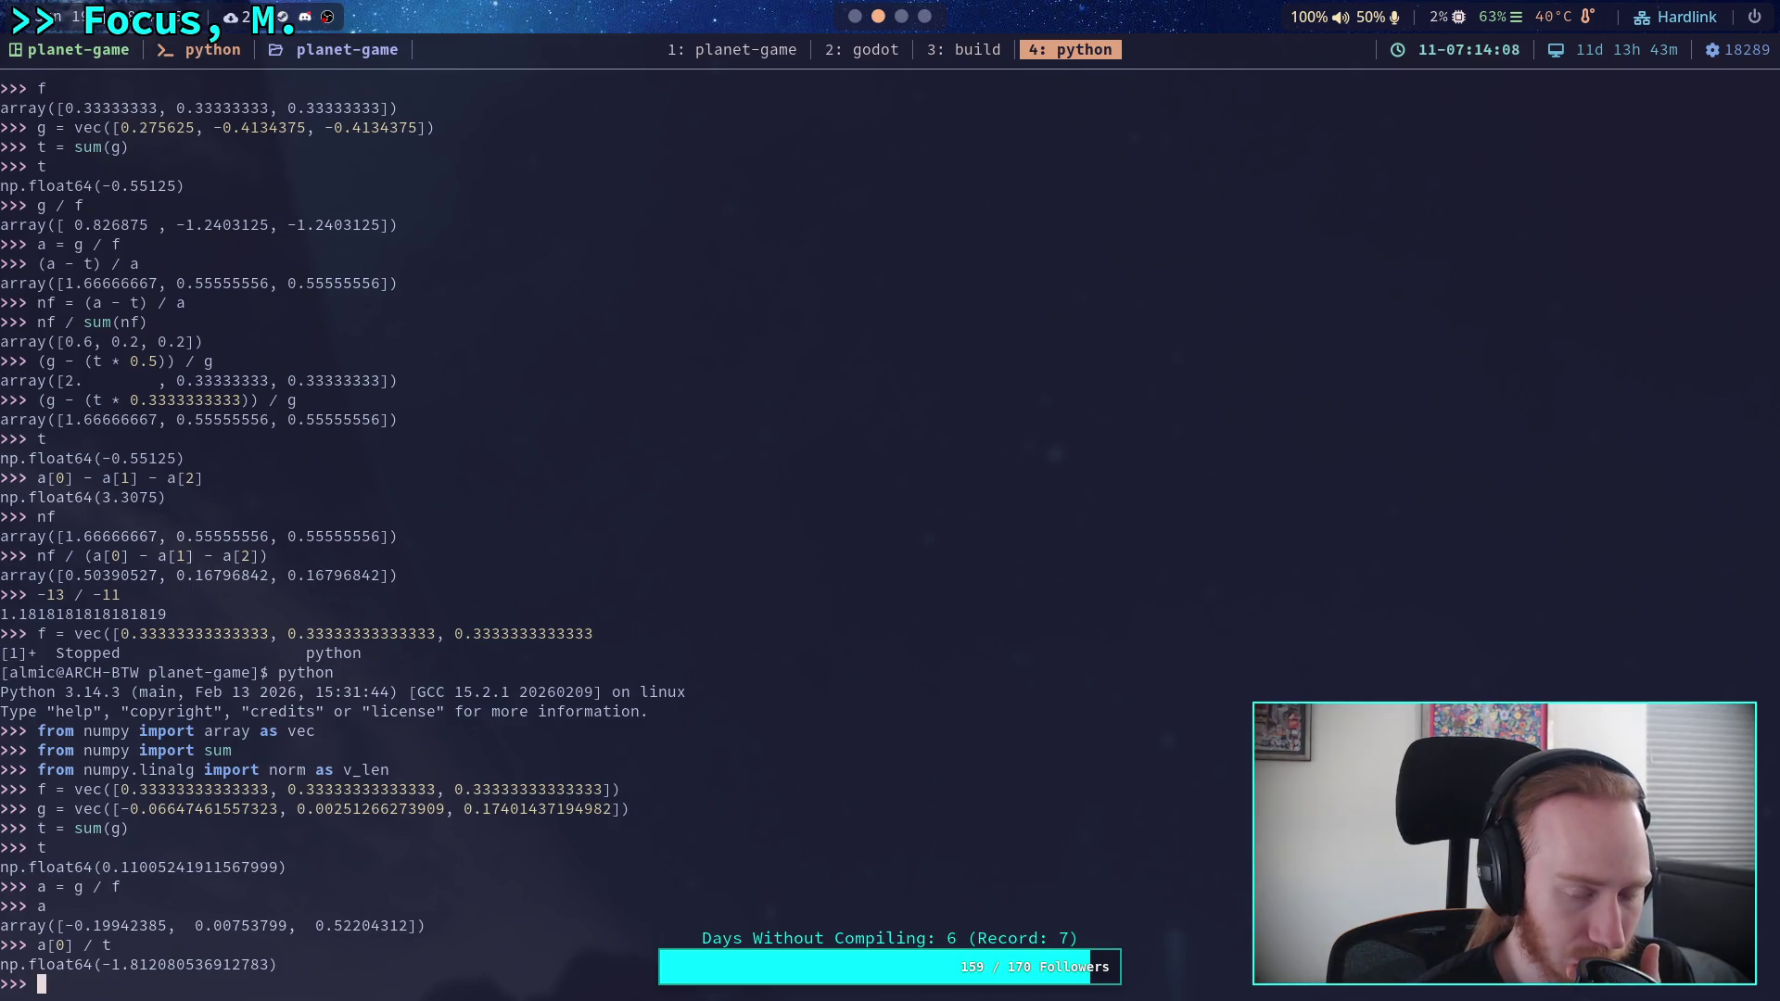
key("Up")
key("Left")
key("Left")
key("Left")
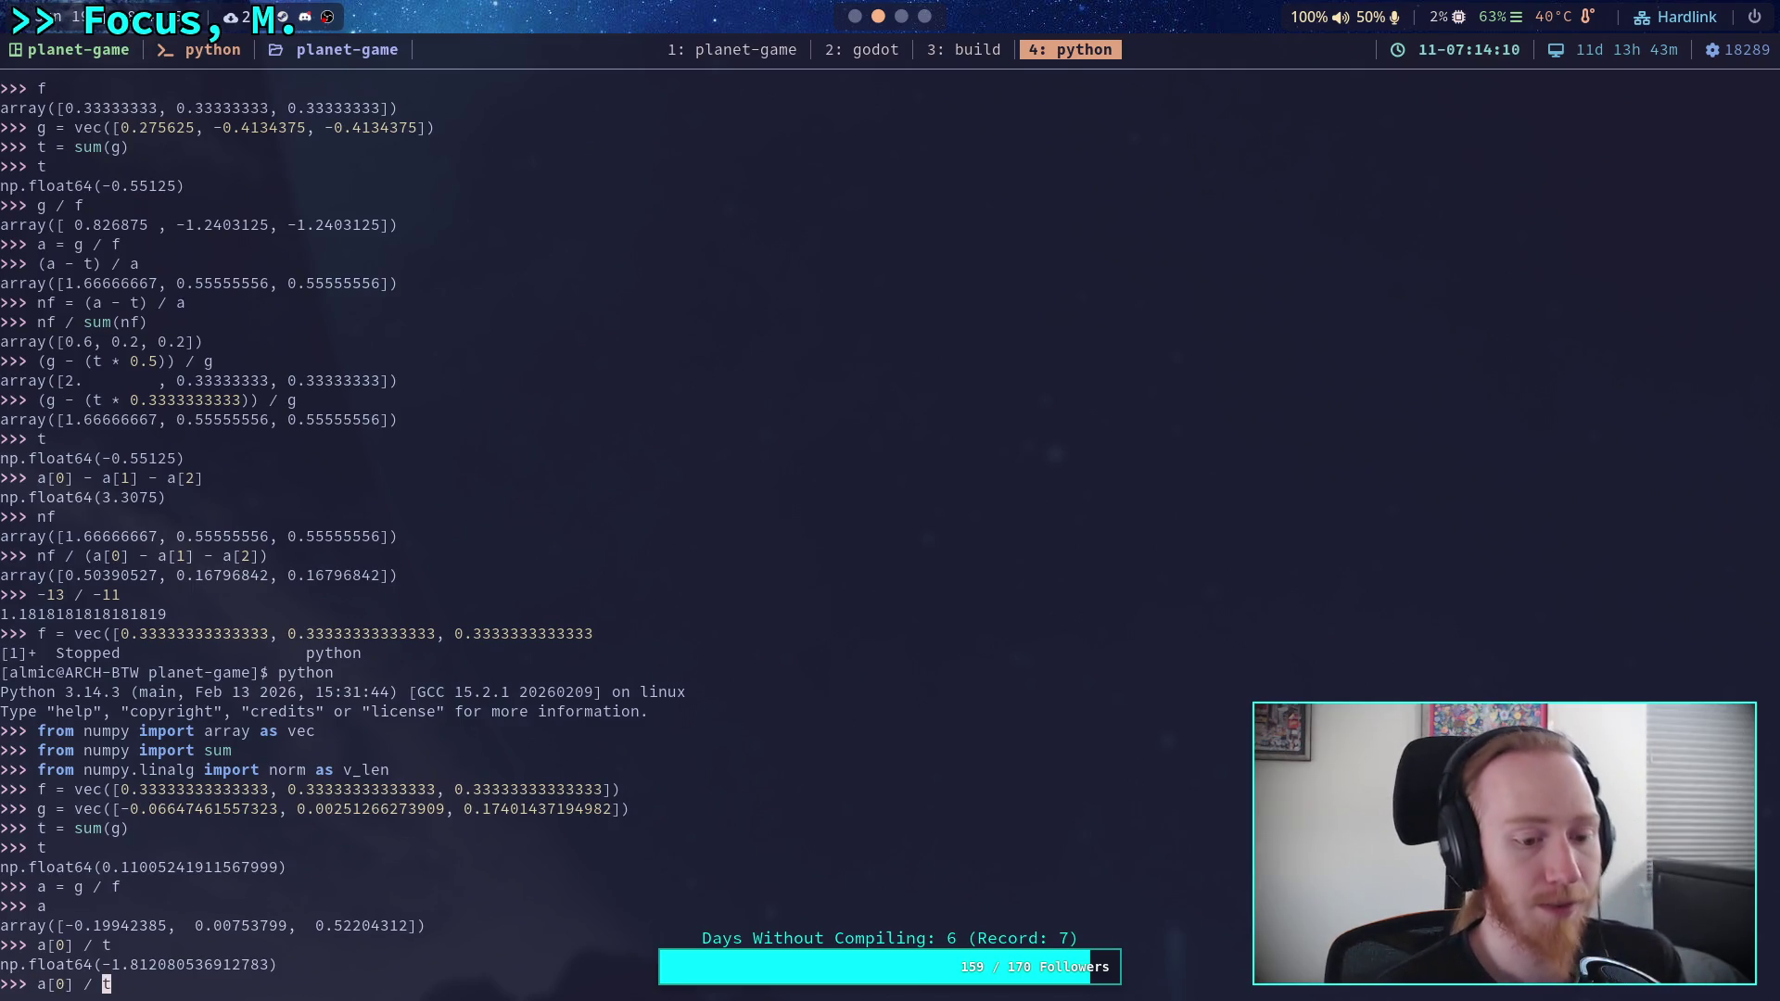
key("BackSpace")
type("1")
key("Return")
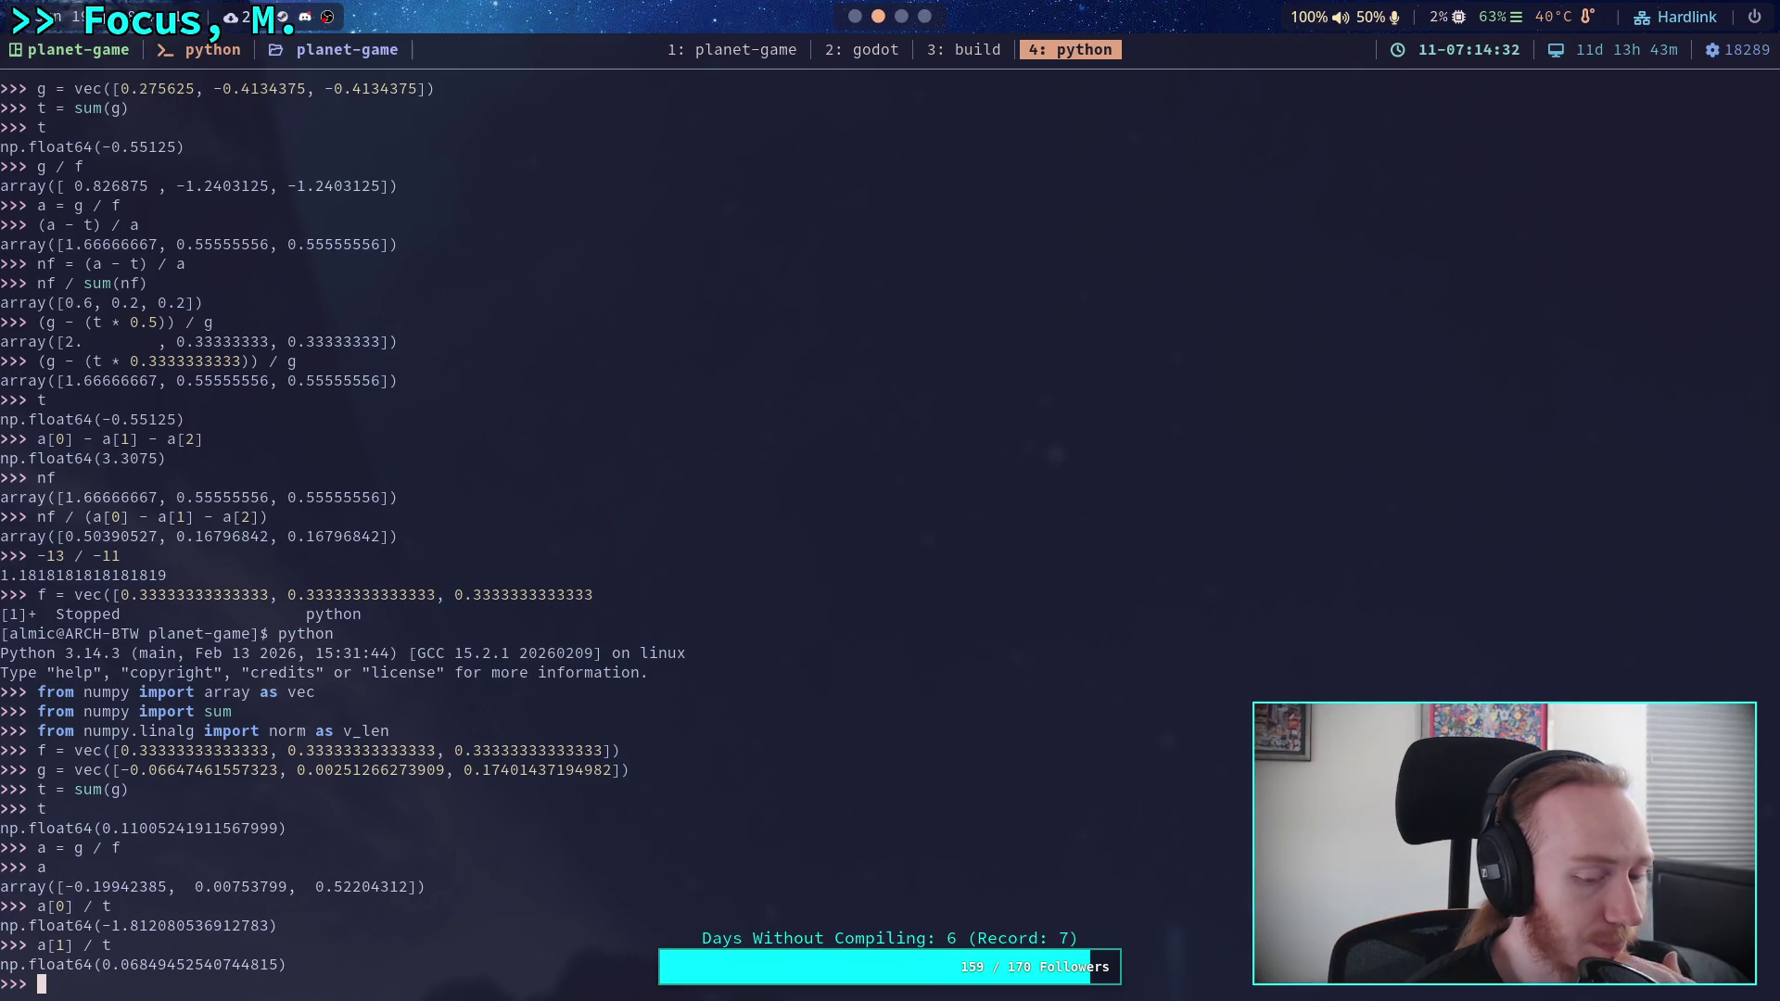
type("a")
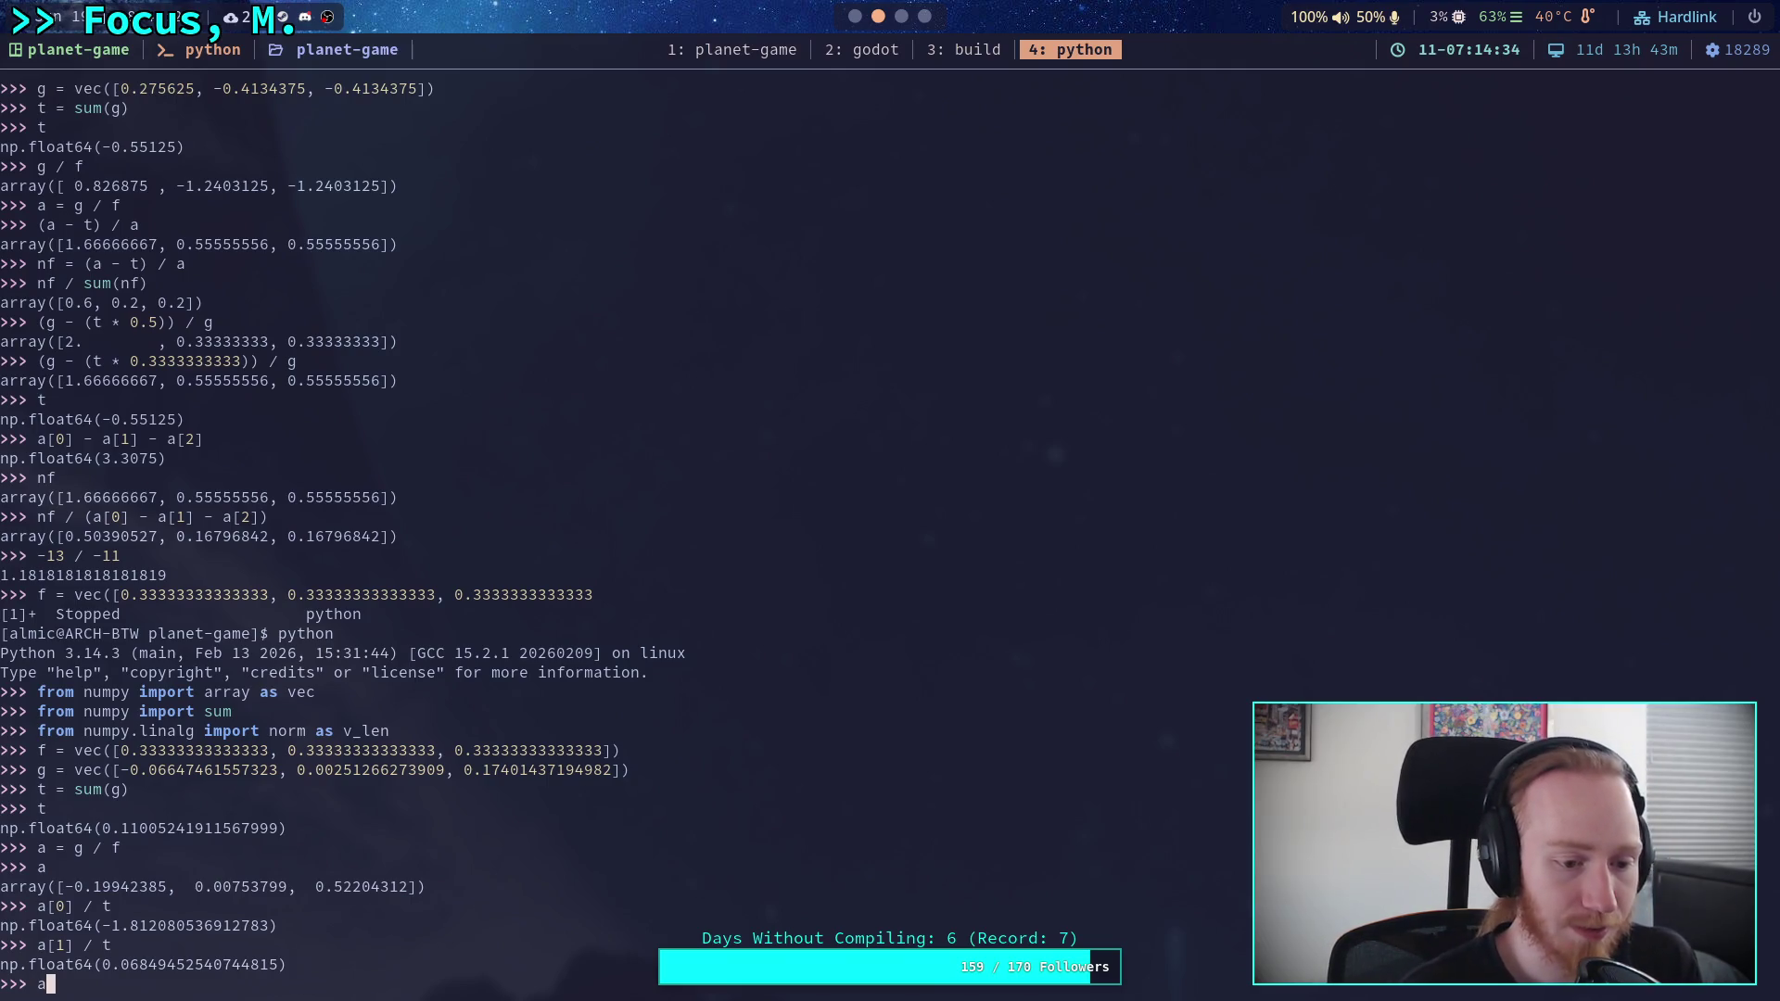
type("[0] + a[2]")
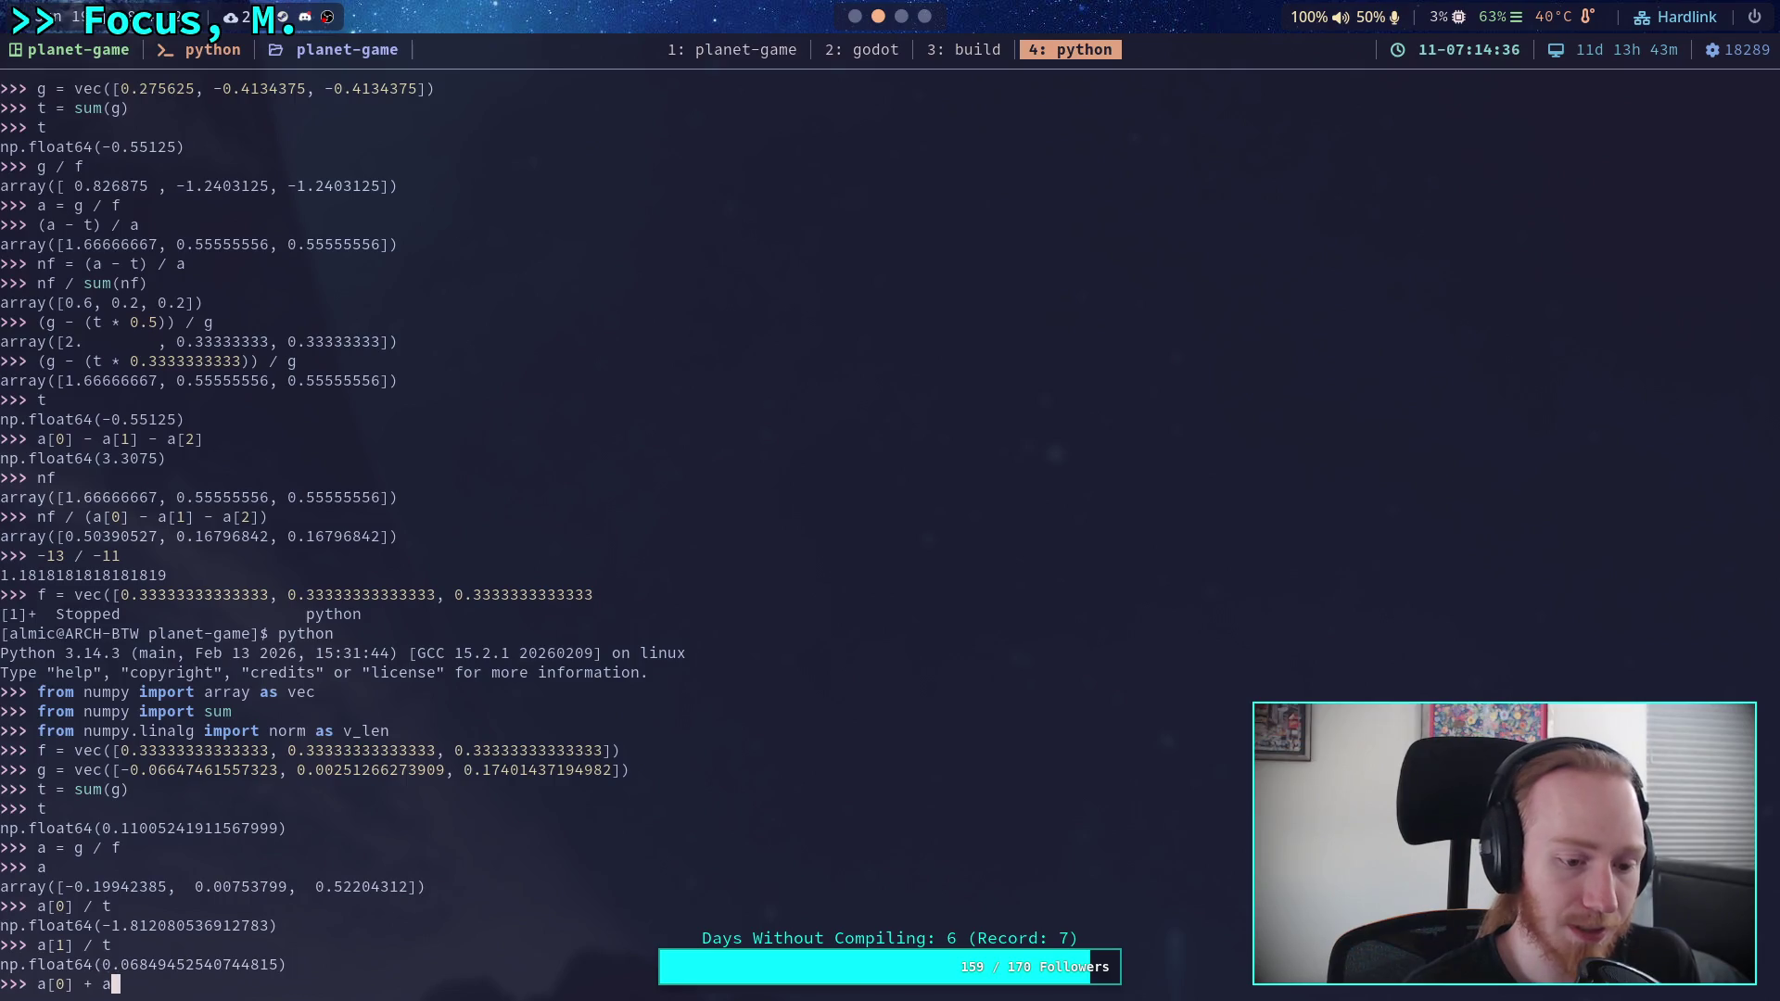
- Evaluate a[0] + a[2], giving 0.32261926912977323
key("Return")
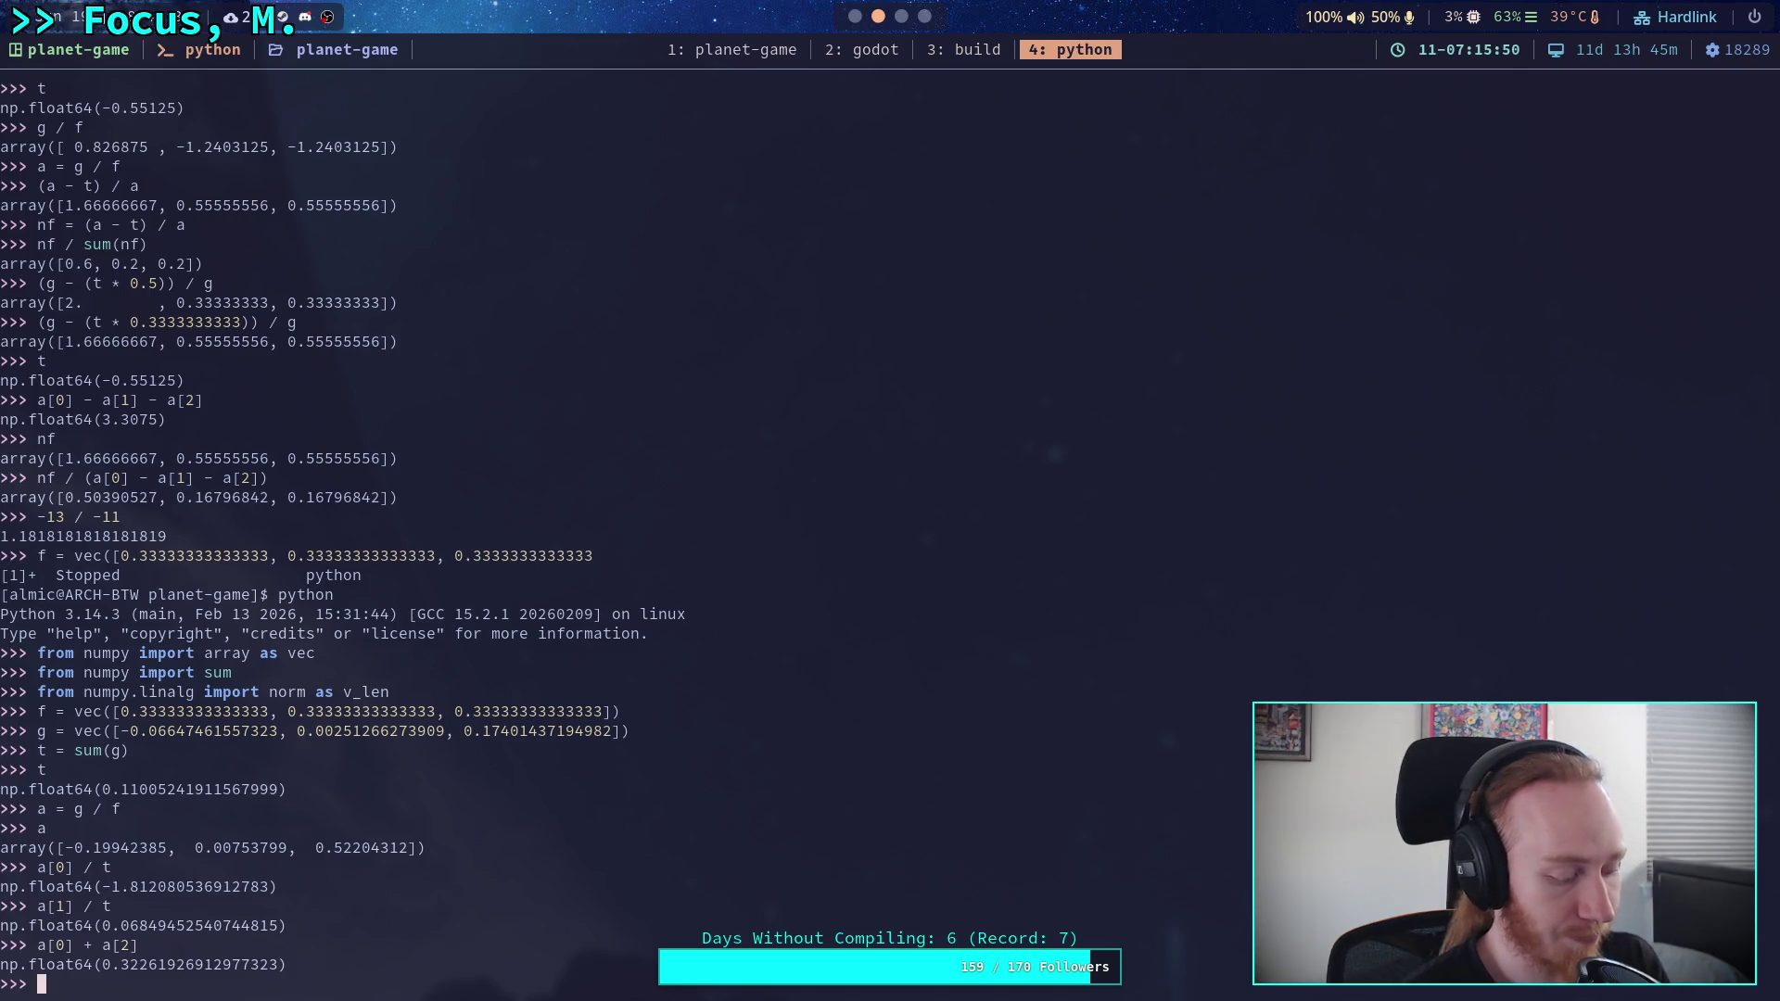
- Compute t * a[1], t * a[2] and t * a[0]: 0.00083, 0.05745 and -0.02195
type("t ")
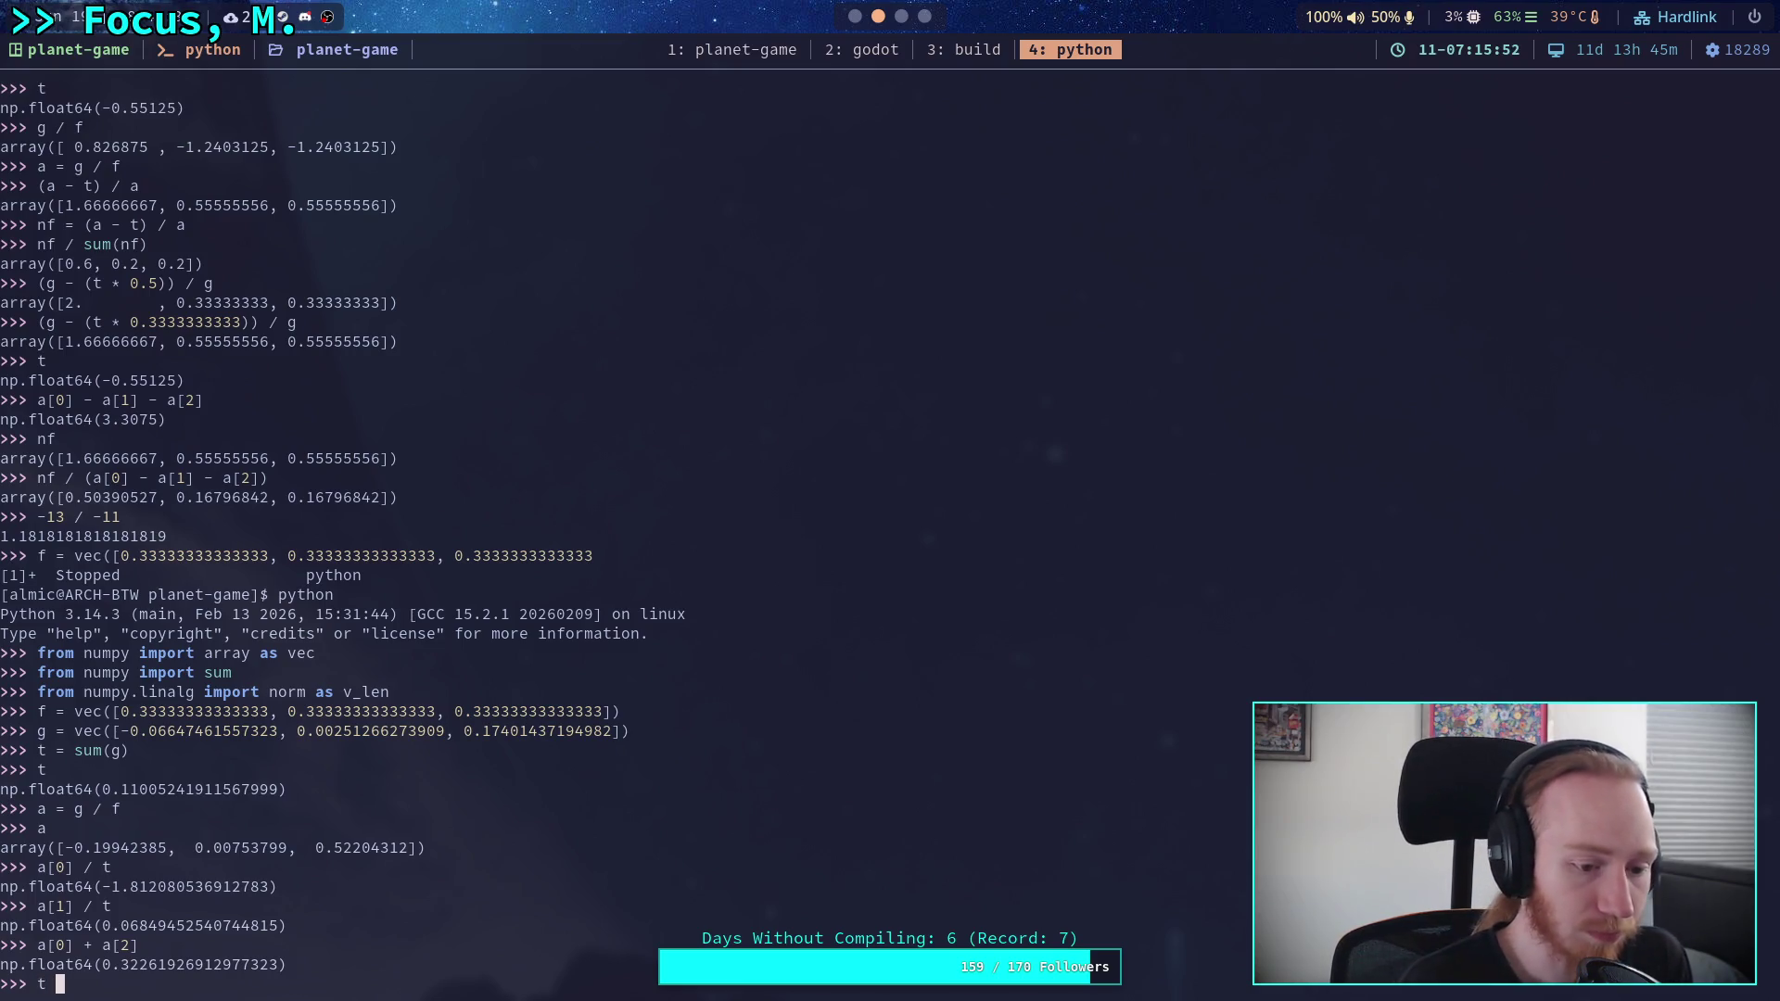
type("* a[1]")
key("Return")
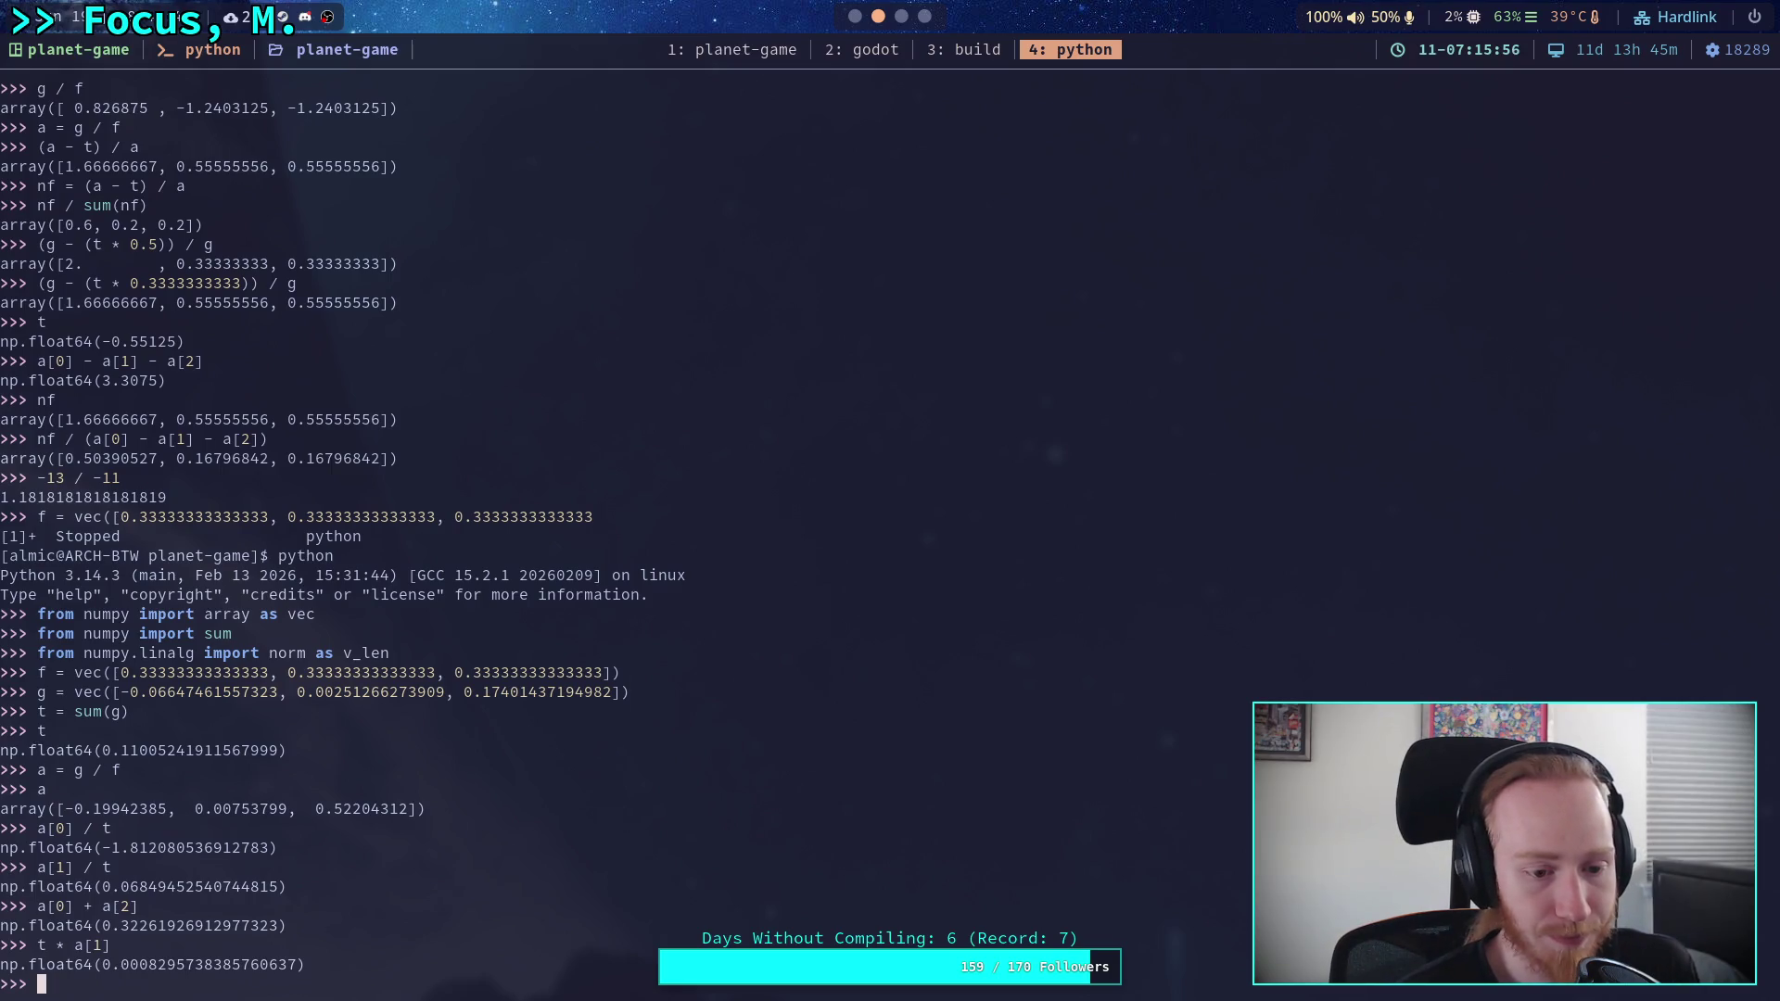
type("t * a[2]")
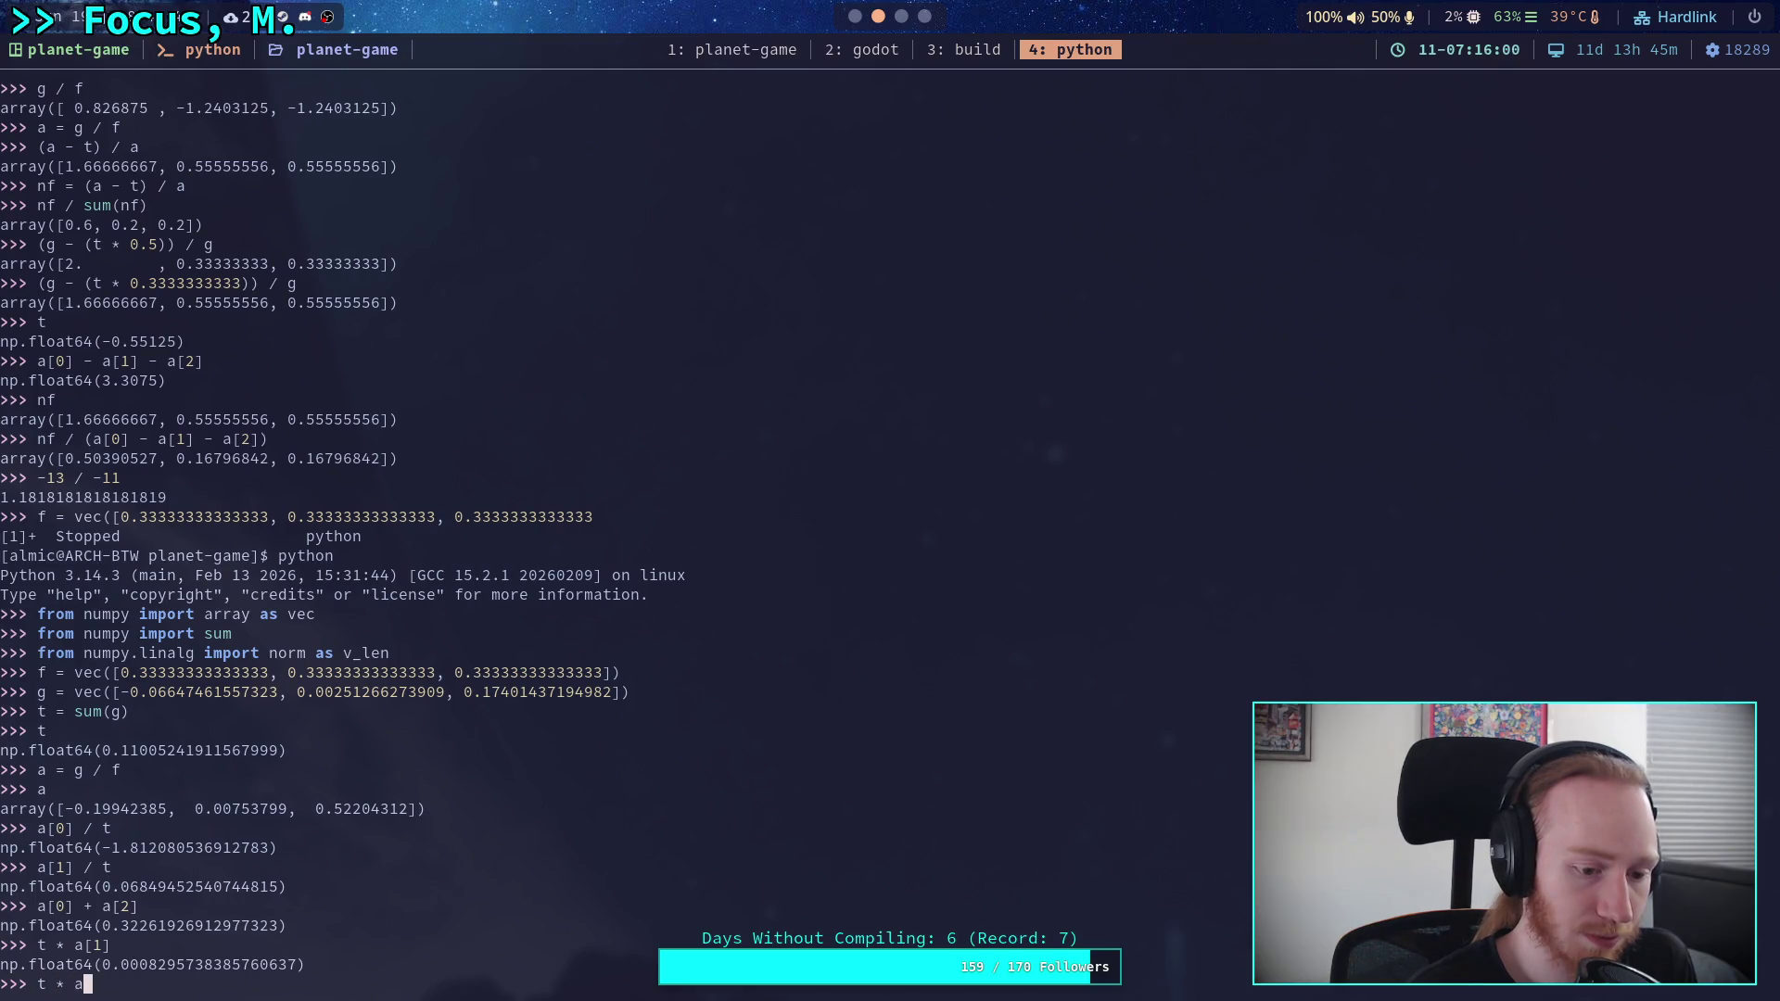
key("Return")
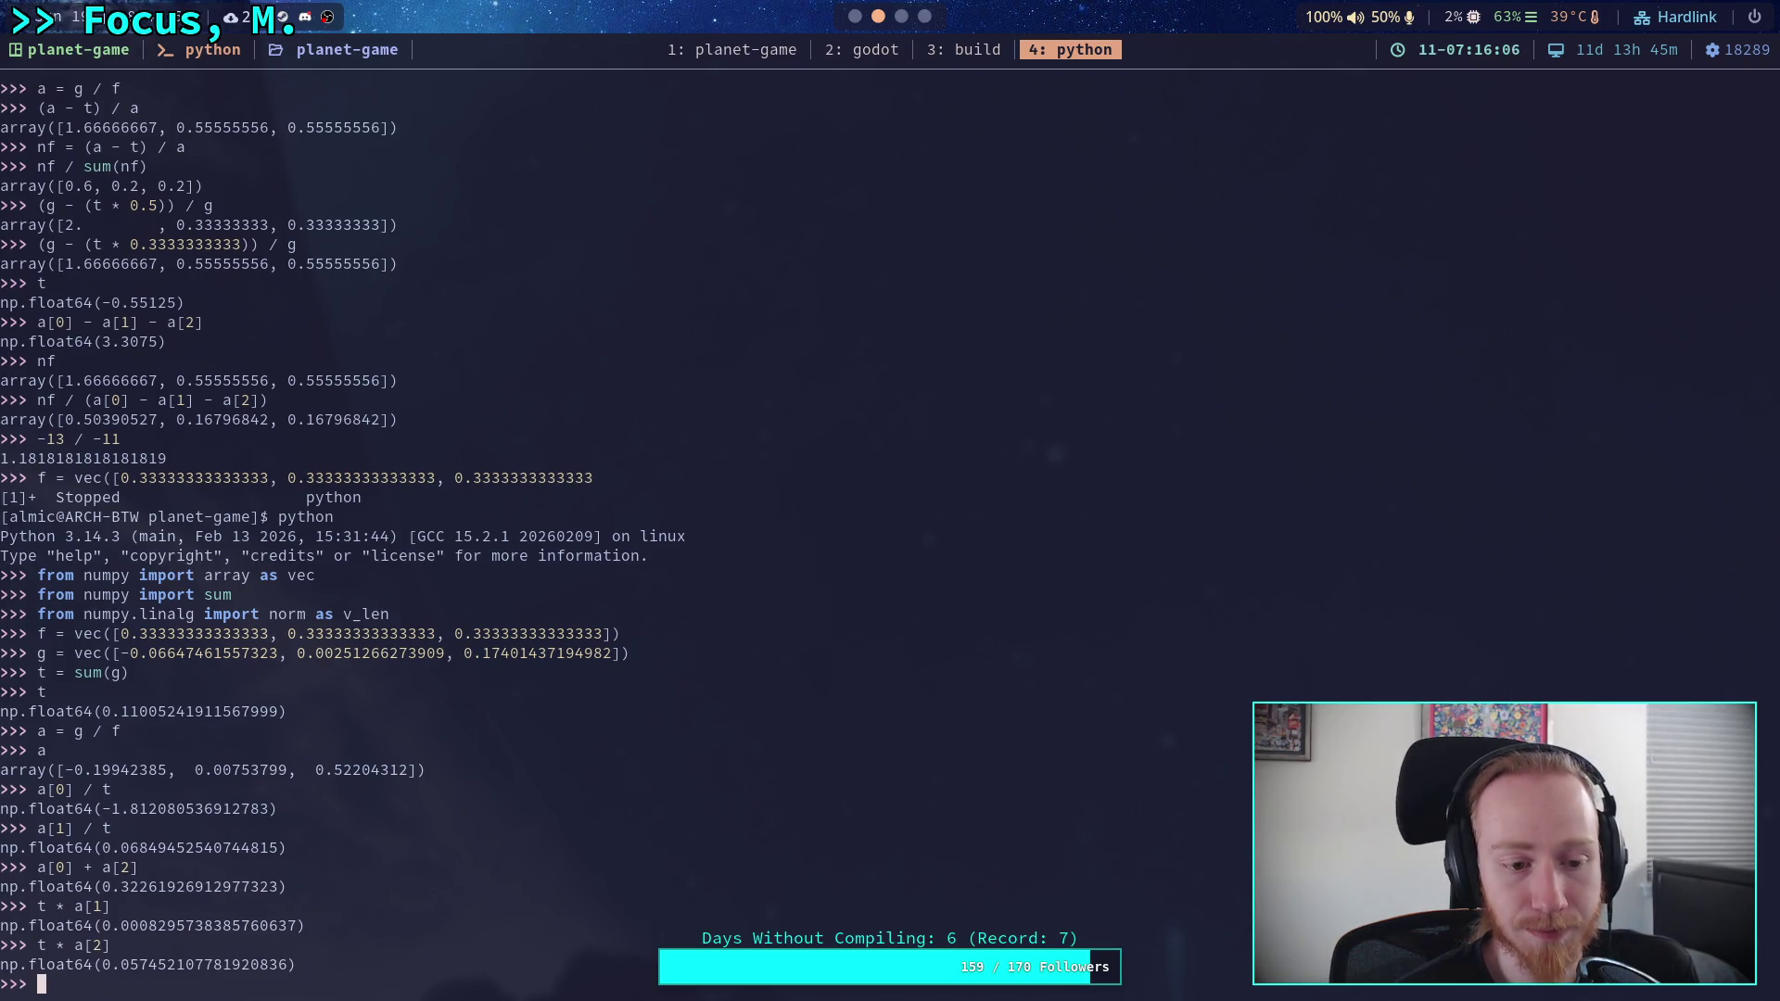
type("t * a[0]")
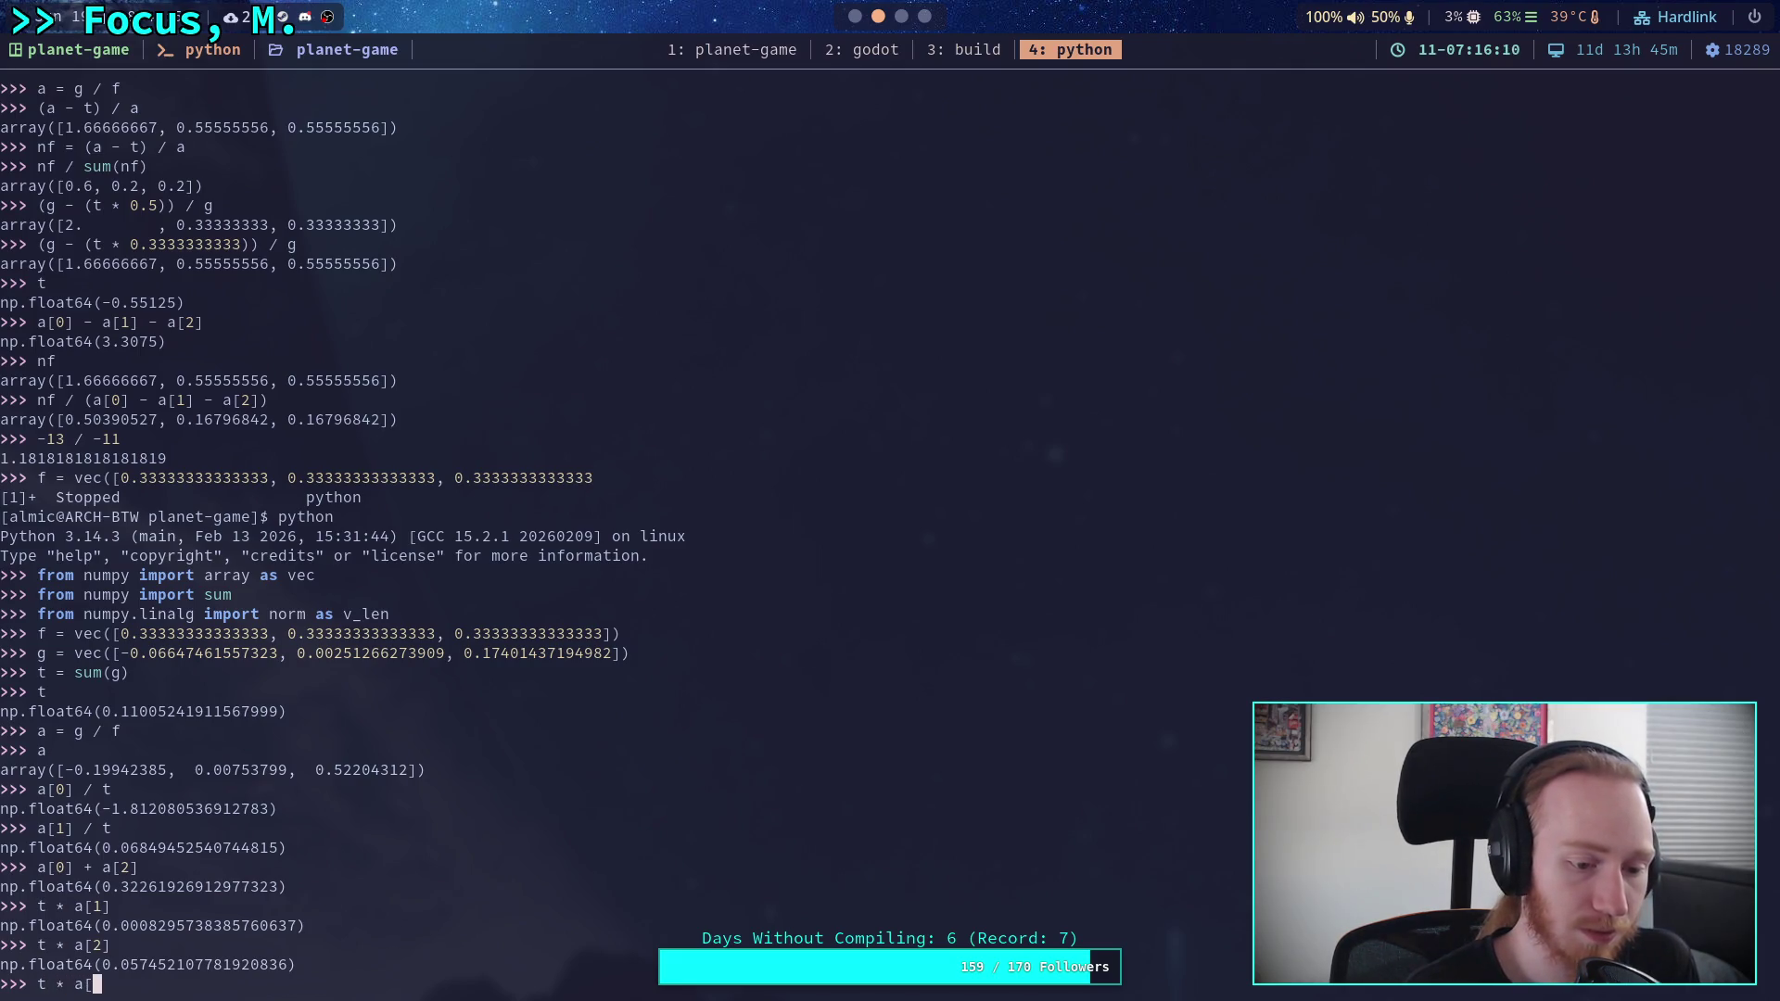
key("Return")
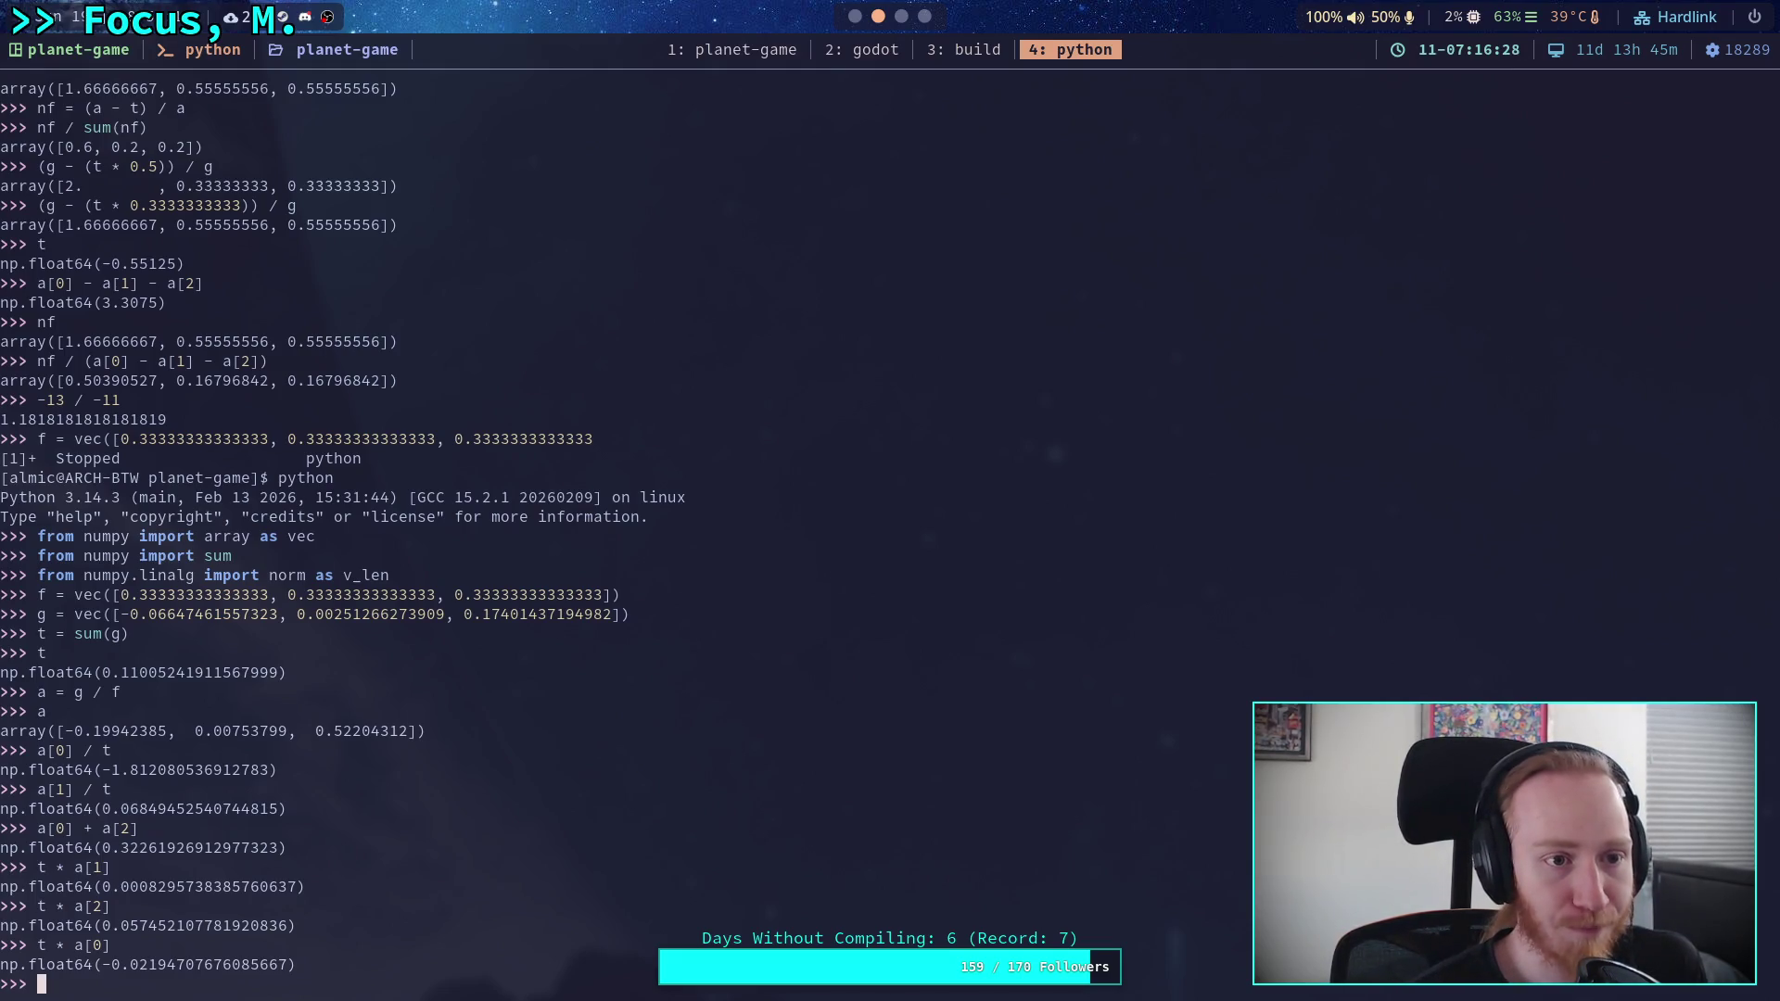
- Compare (a - (a * t)) / a (uniform 0.8899) with (a - t) / a (1.55, -13.60, 0.79)
type("(a - (")
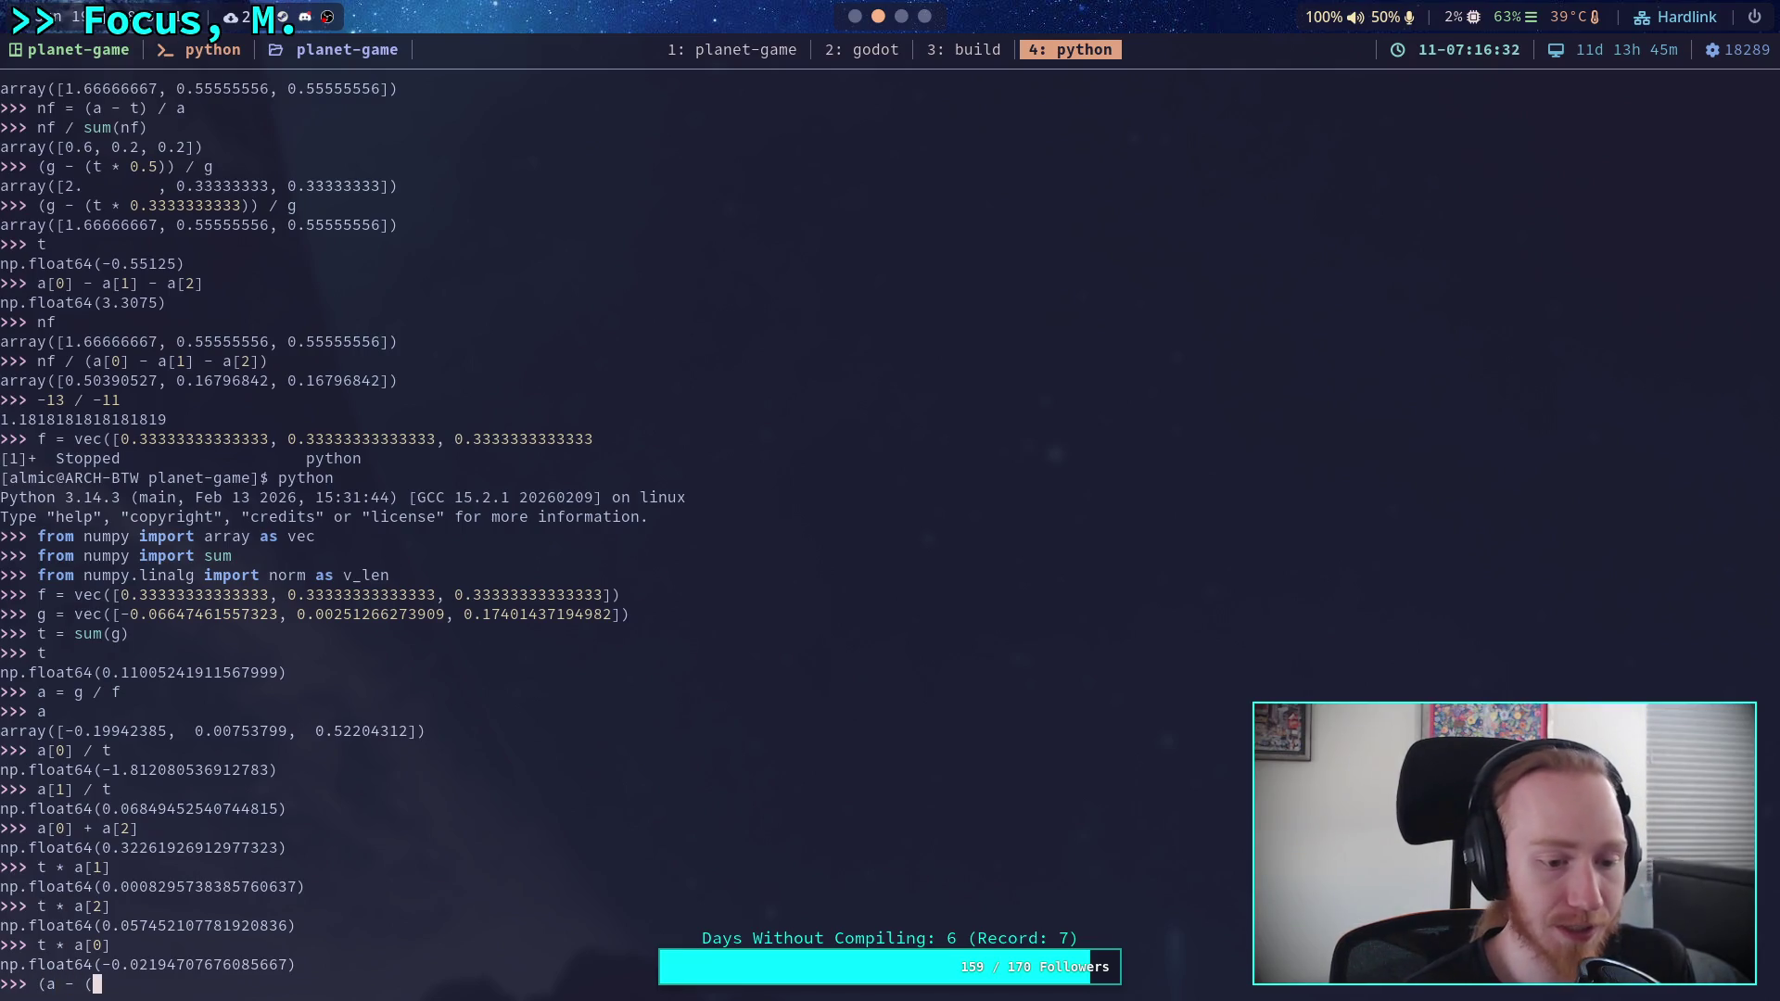
type("a * t)) / a")
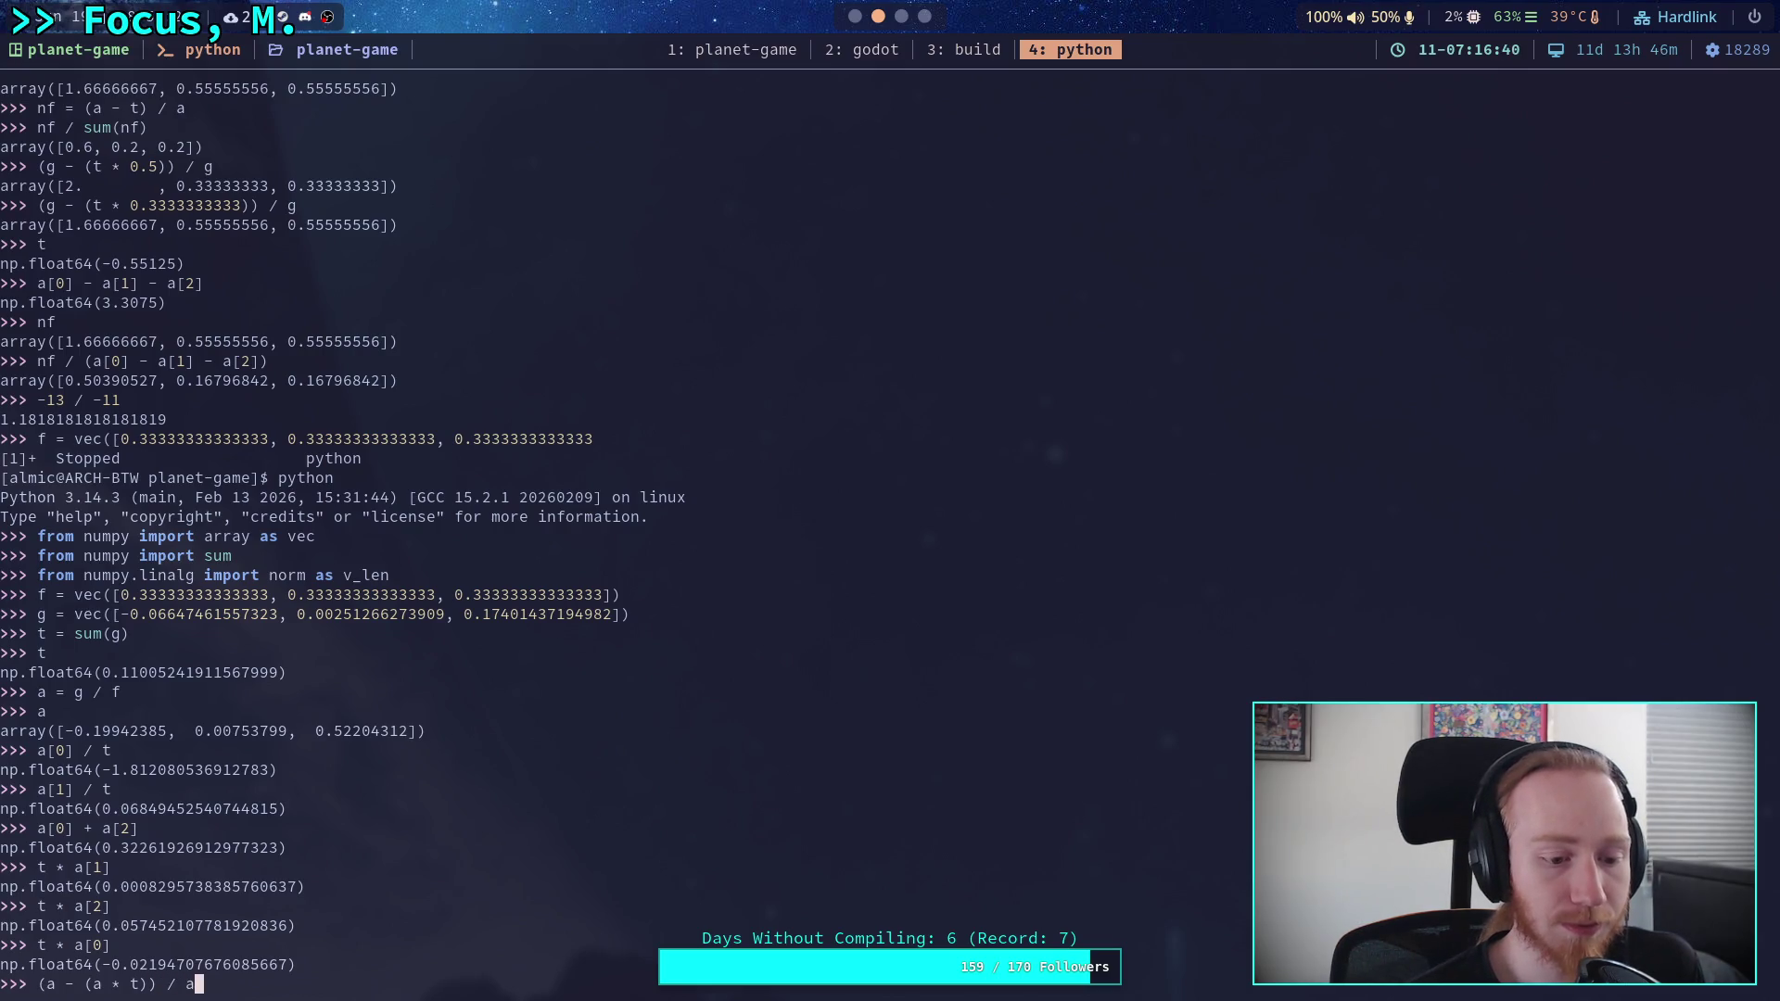
key("Return")
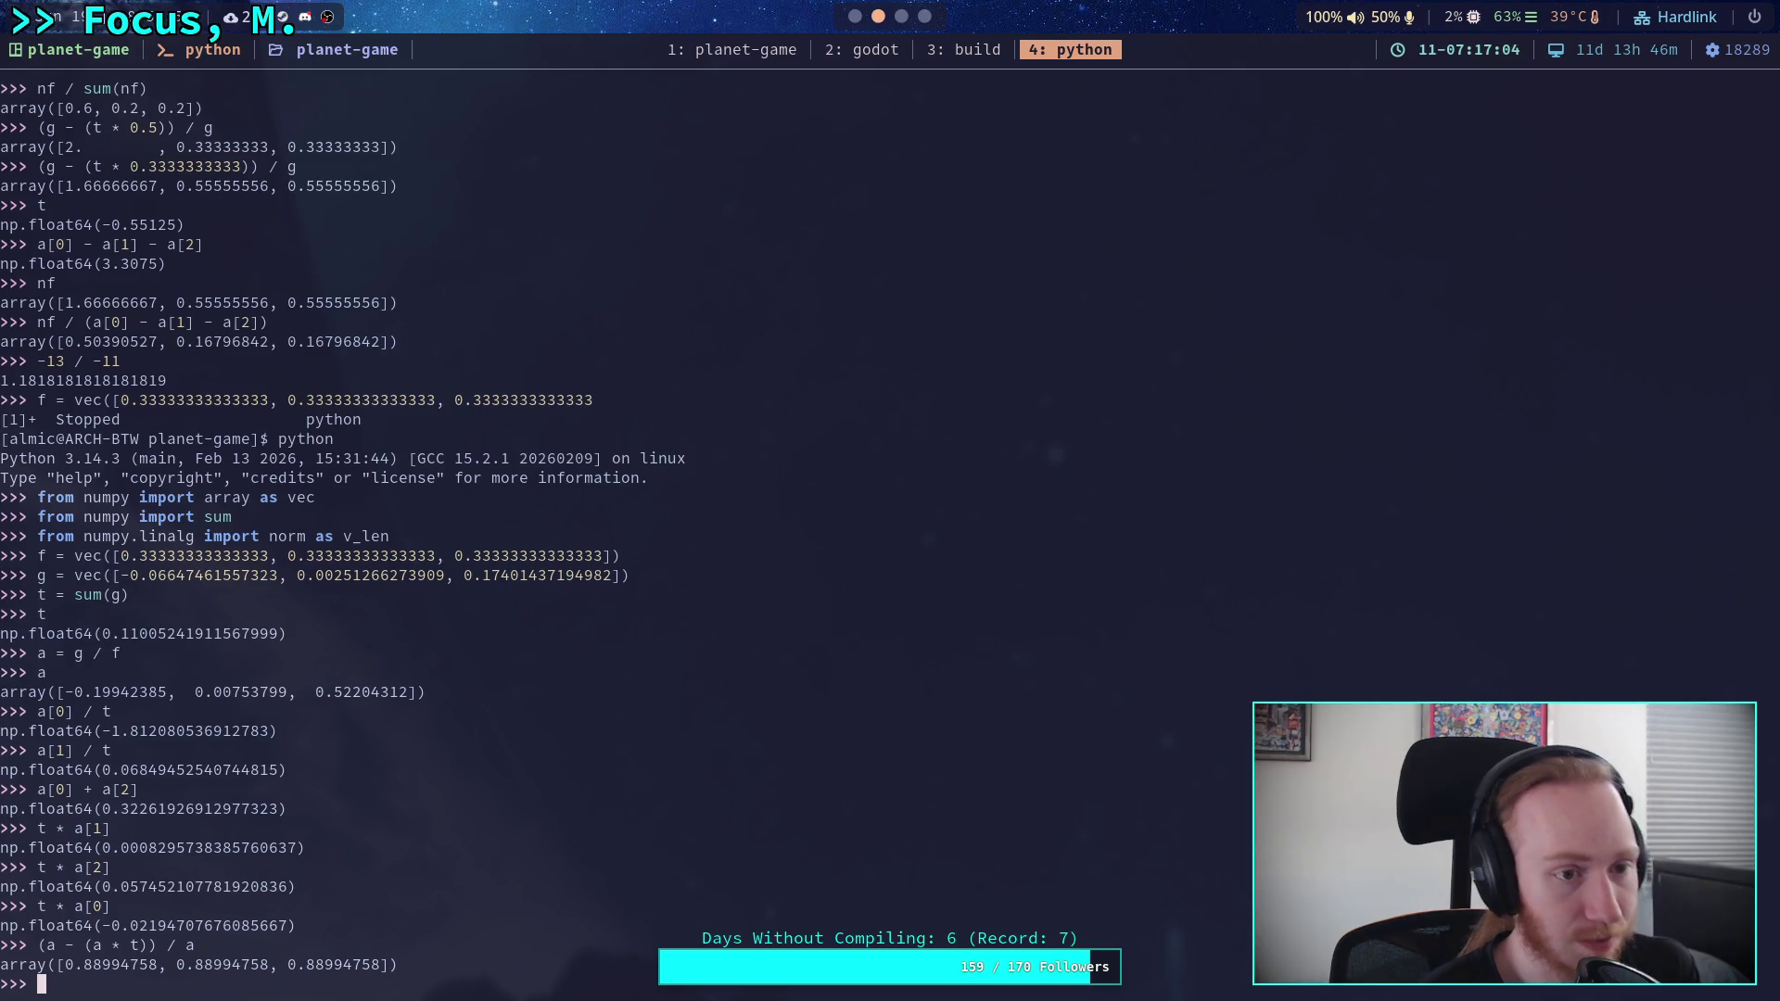
type("(a - t) / a")
key("Return")
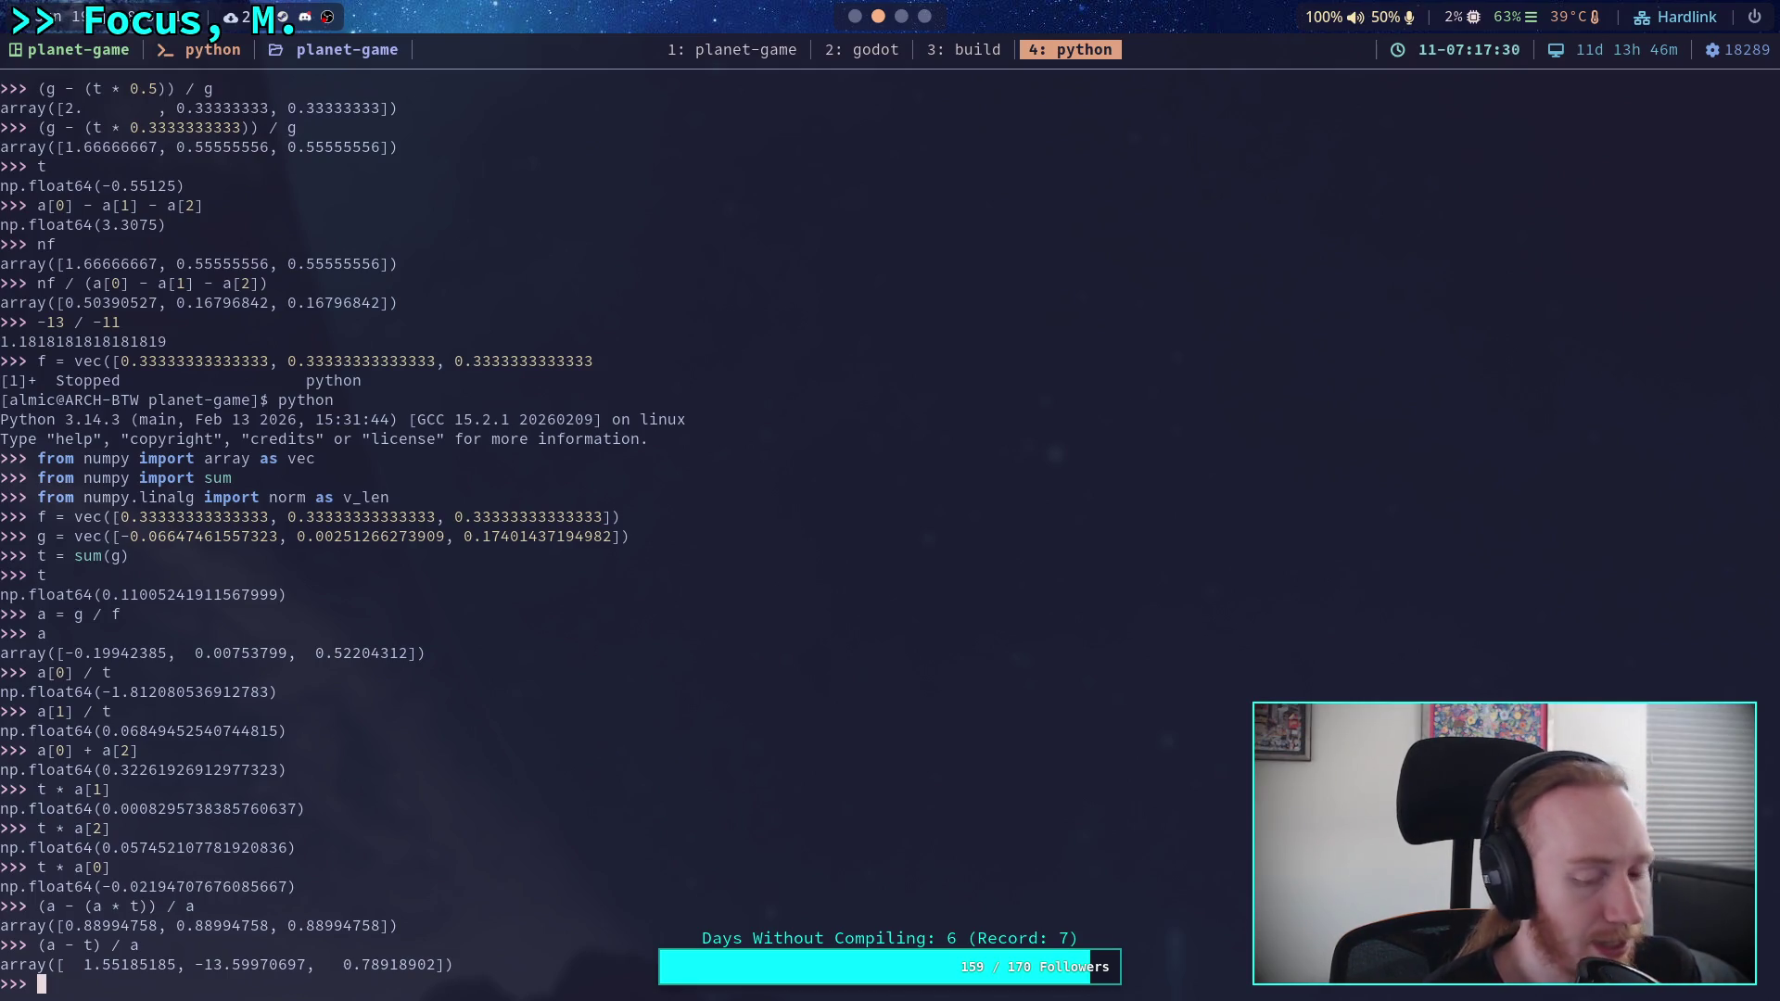
type("nf")
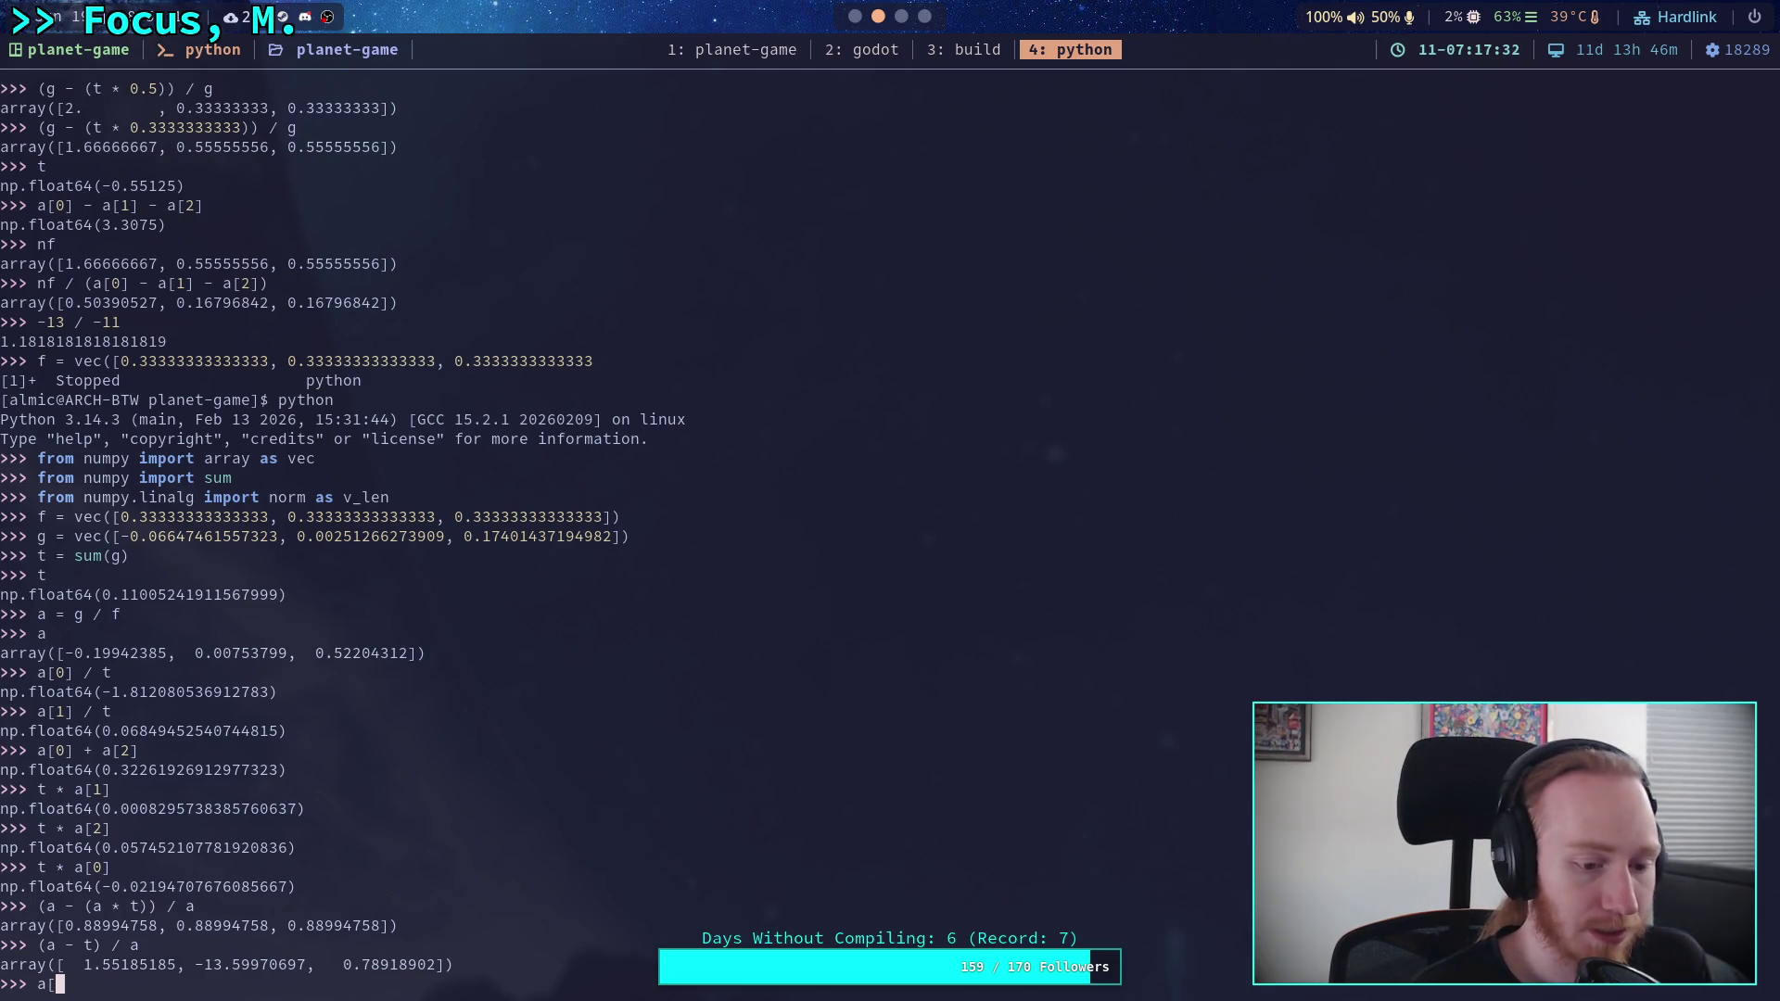
type(" ]")
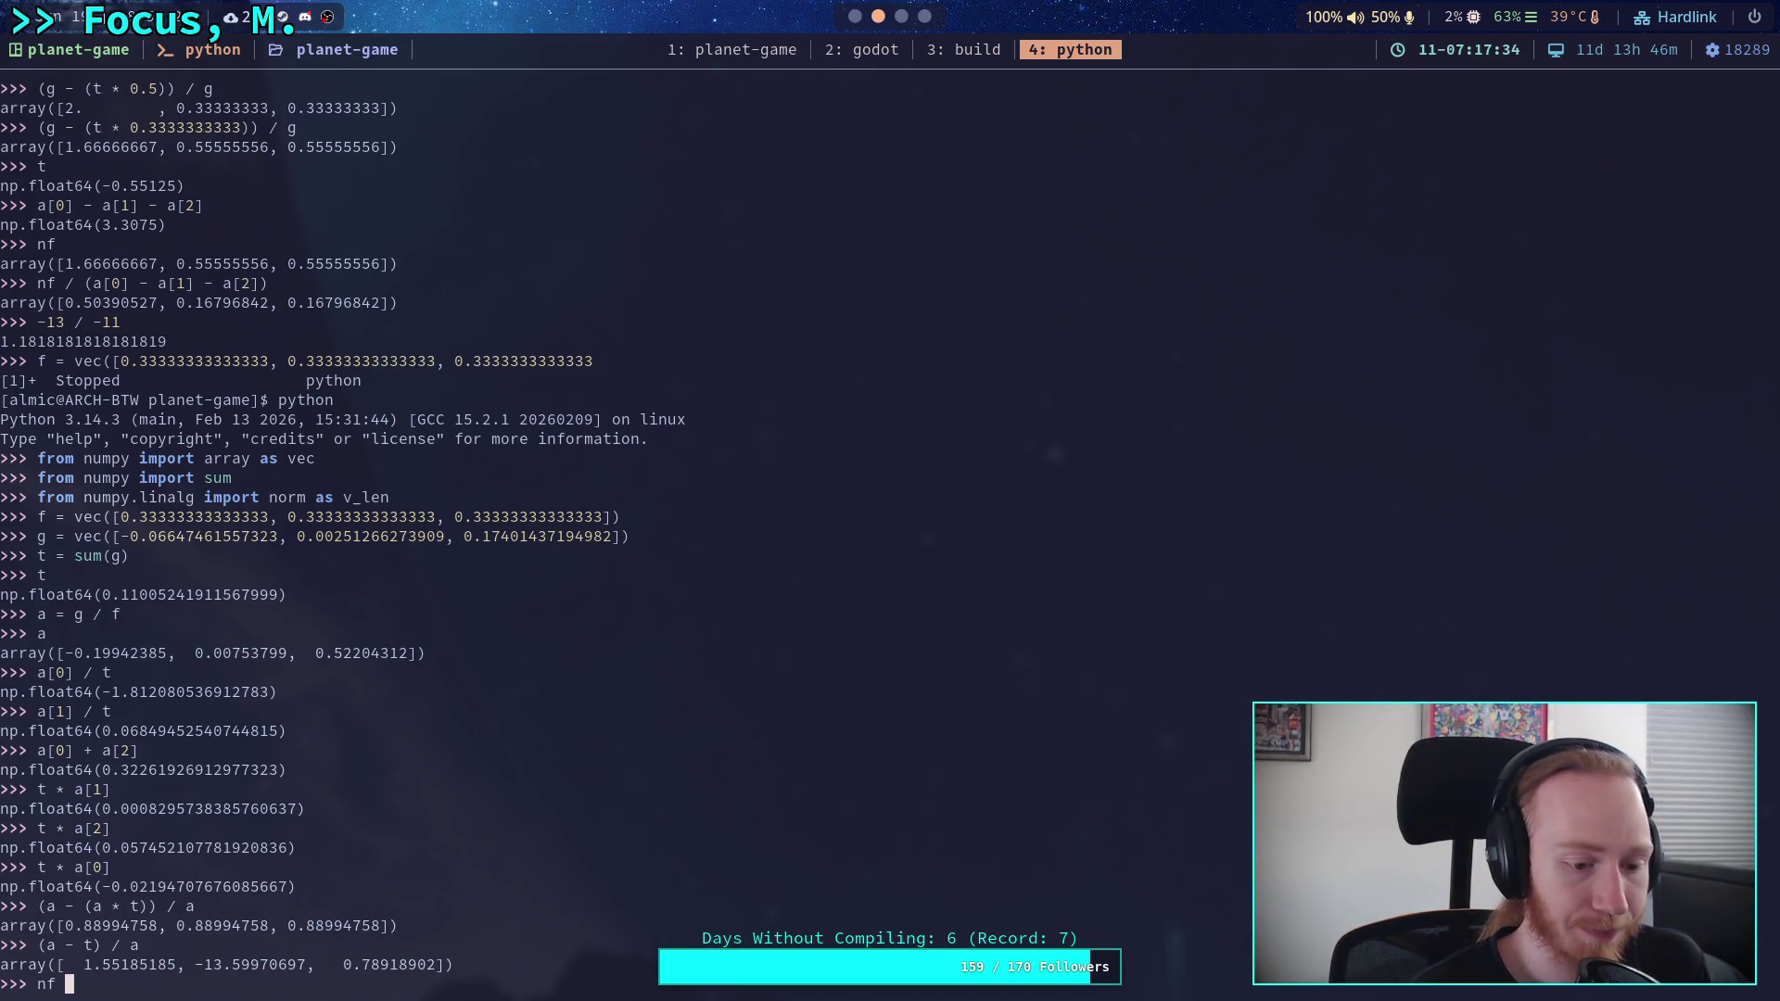
- Store (a - t) / a as nf, print it (1.552, -13.600, 0.789), and begin reassigning nf
key("BackSpace")
type("=")
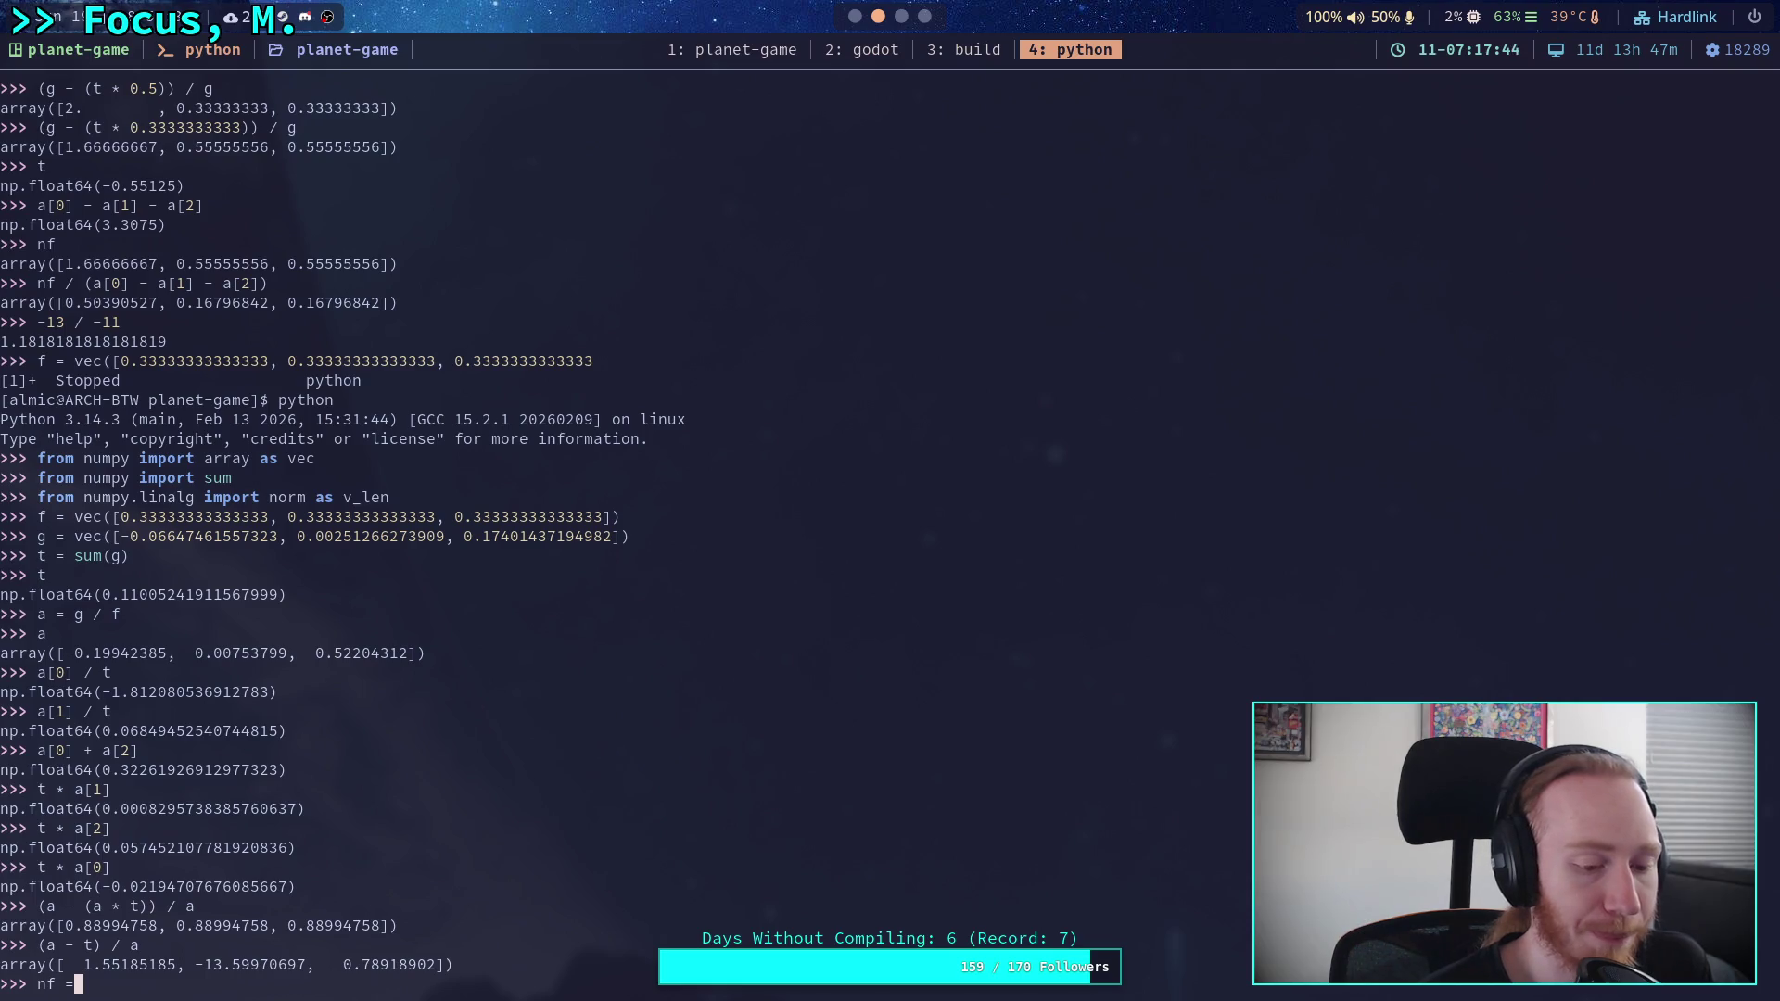
type(" (a ")
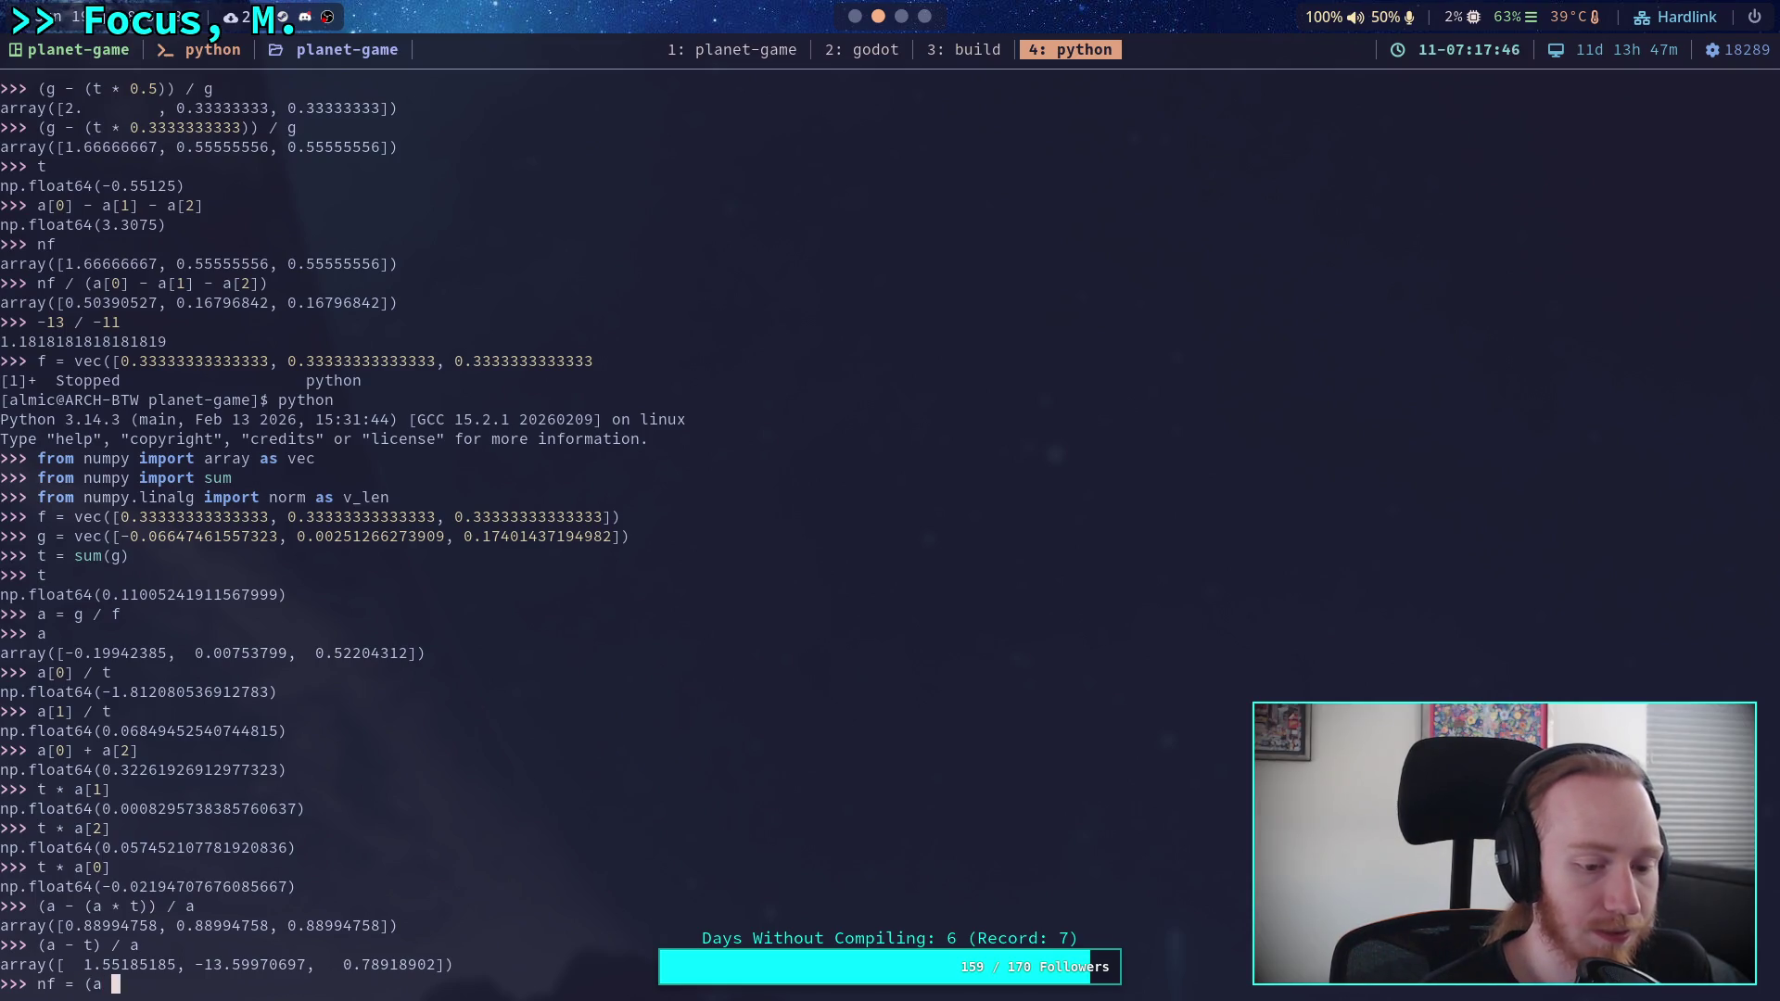
type("- t) / a")
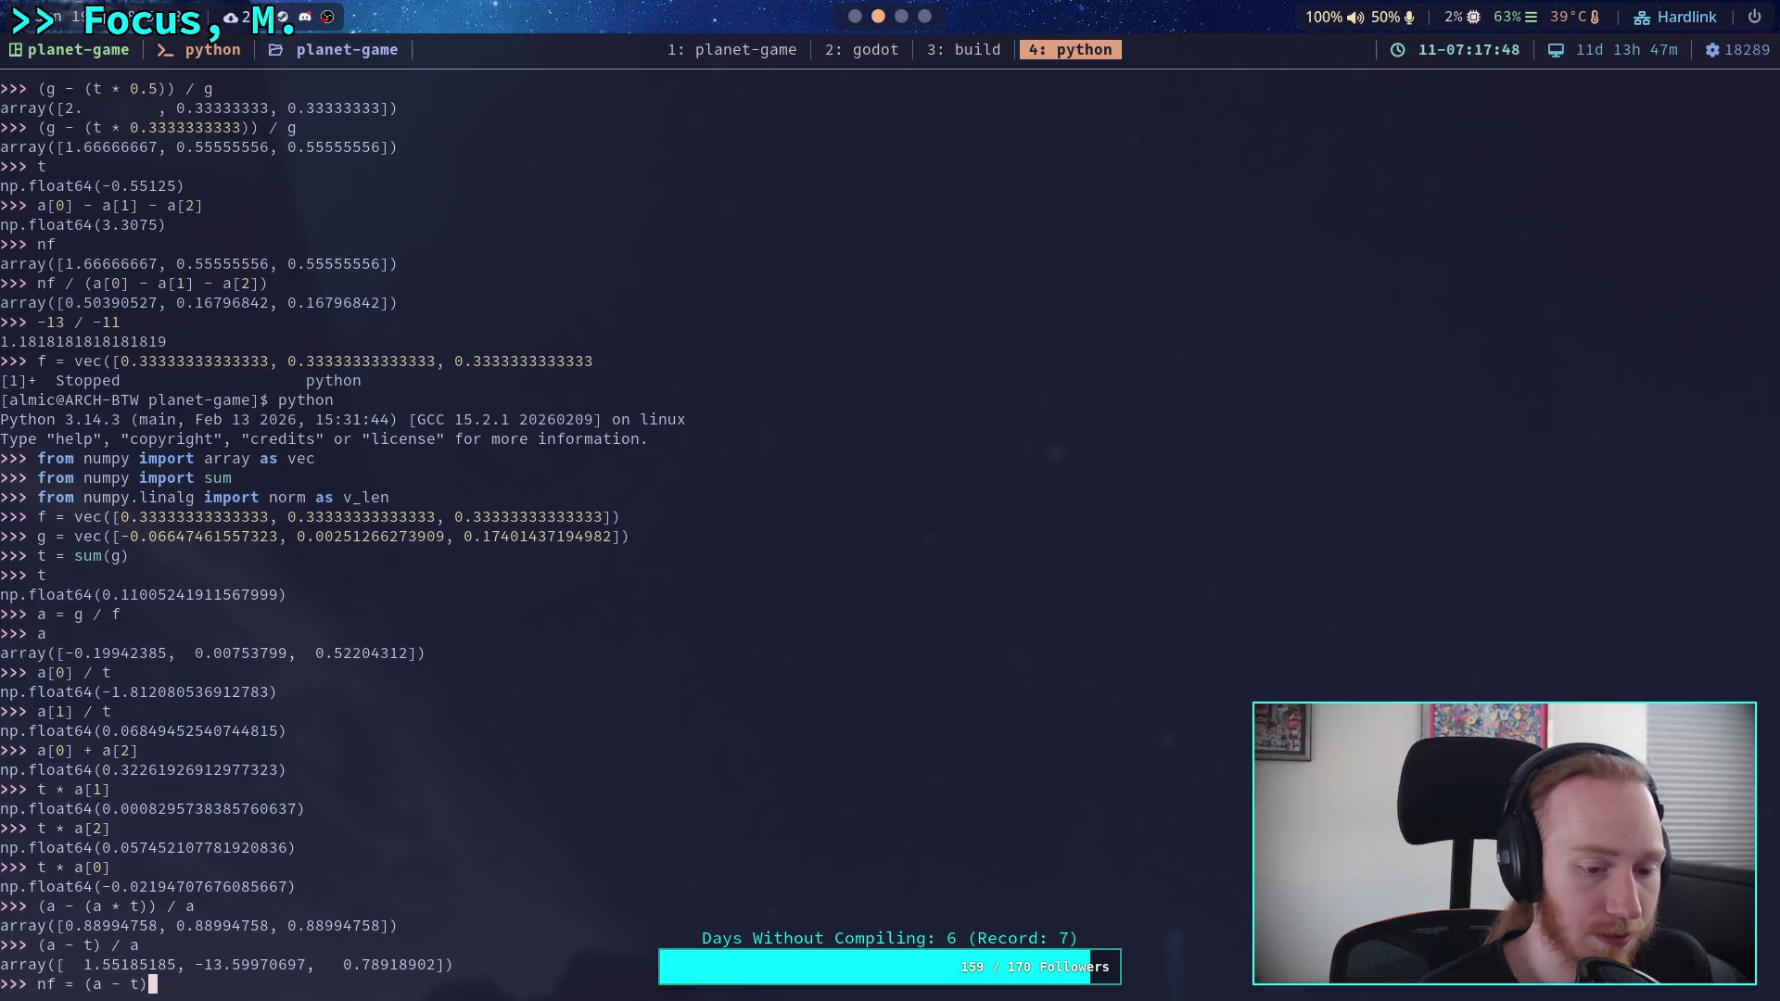
key("Return")
type("nf")
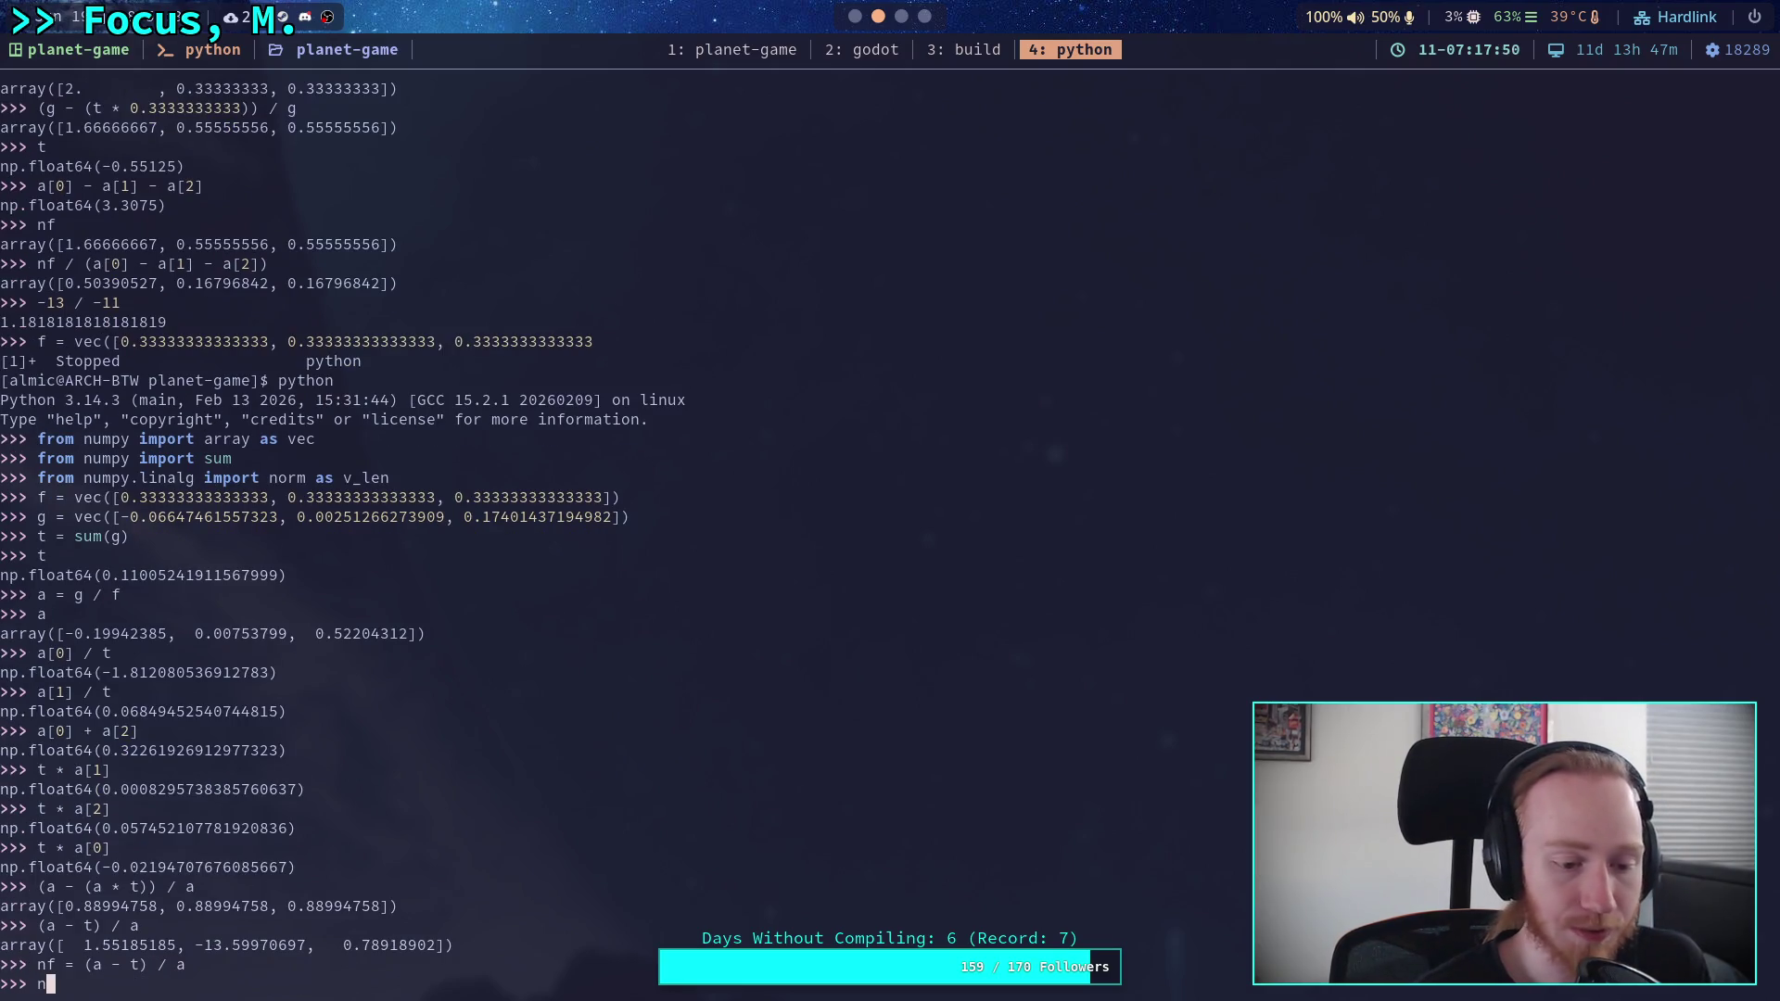
key("Return")
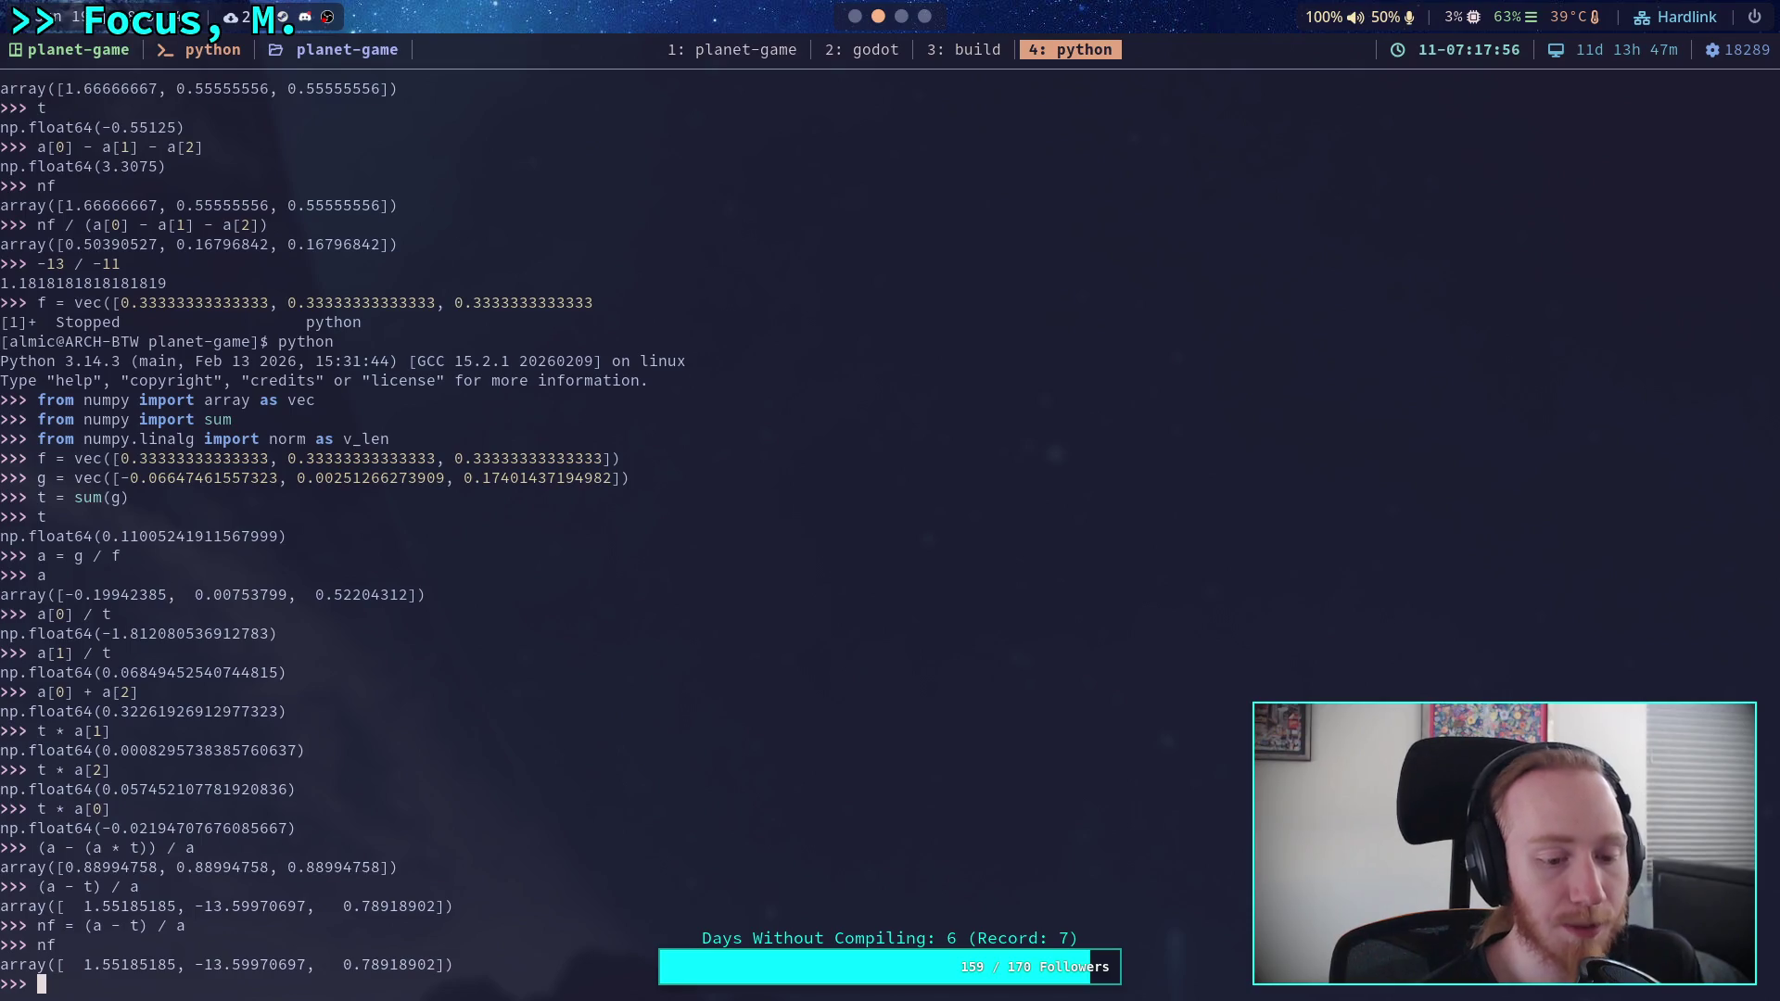
type("nf")
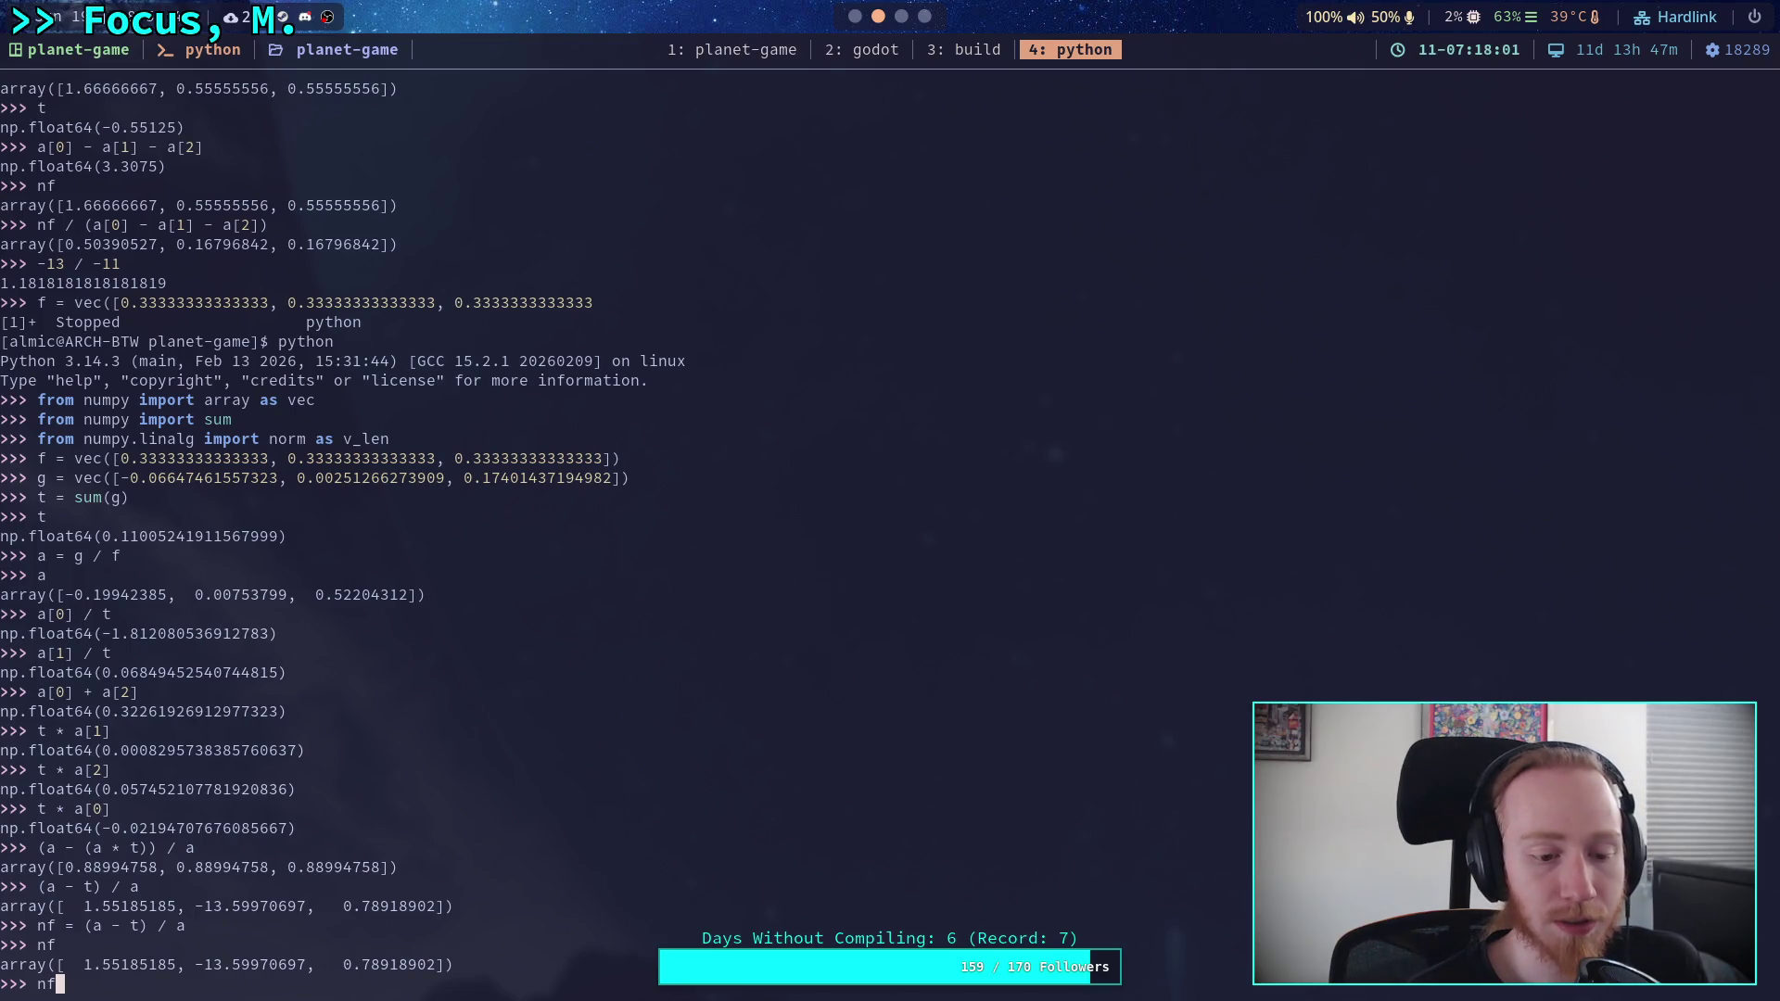
type(" =")
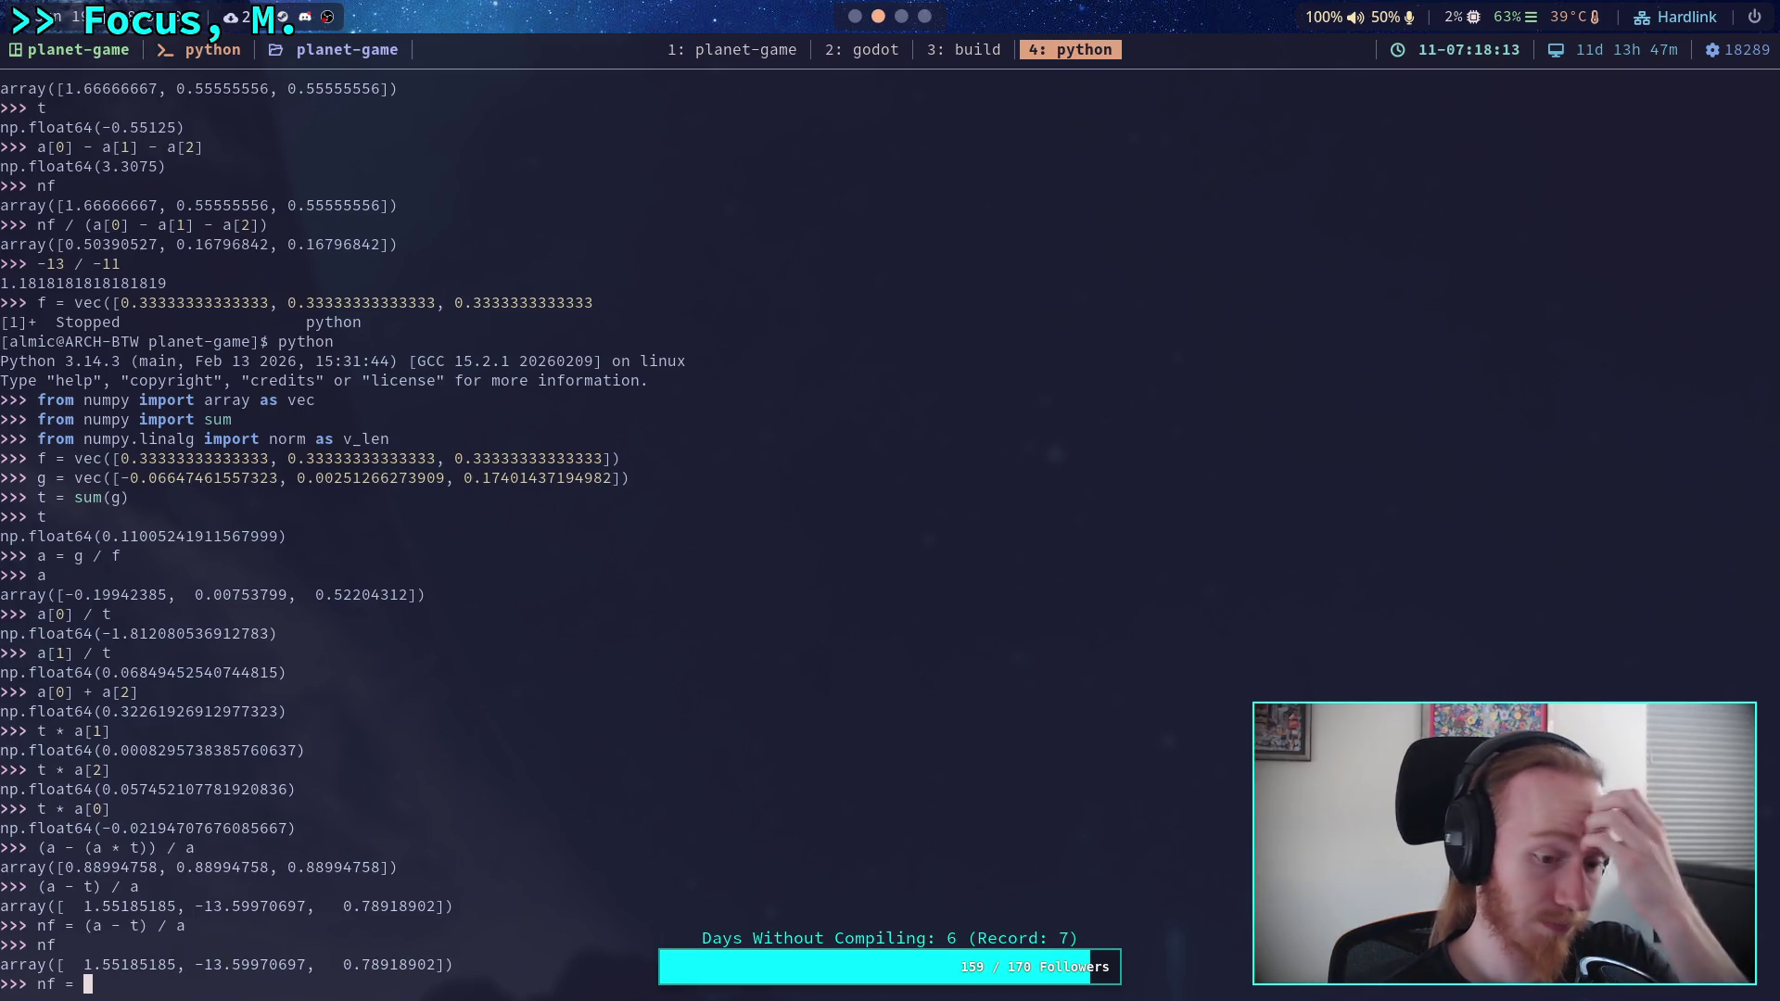
- Set nf[1] to 1.0, then compute nf / sum(nf): 0.4645, 0.2993, 0.2362
key("BackSpace")
key("BackSpace")
key("BackSpace")
type("[0")
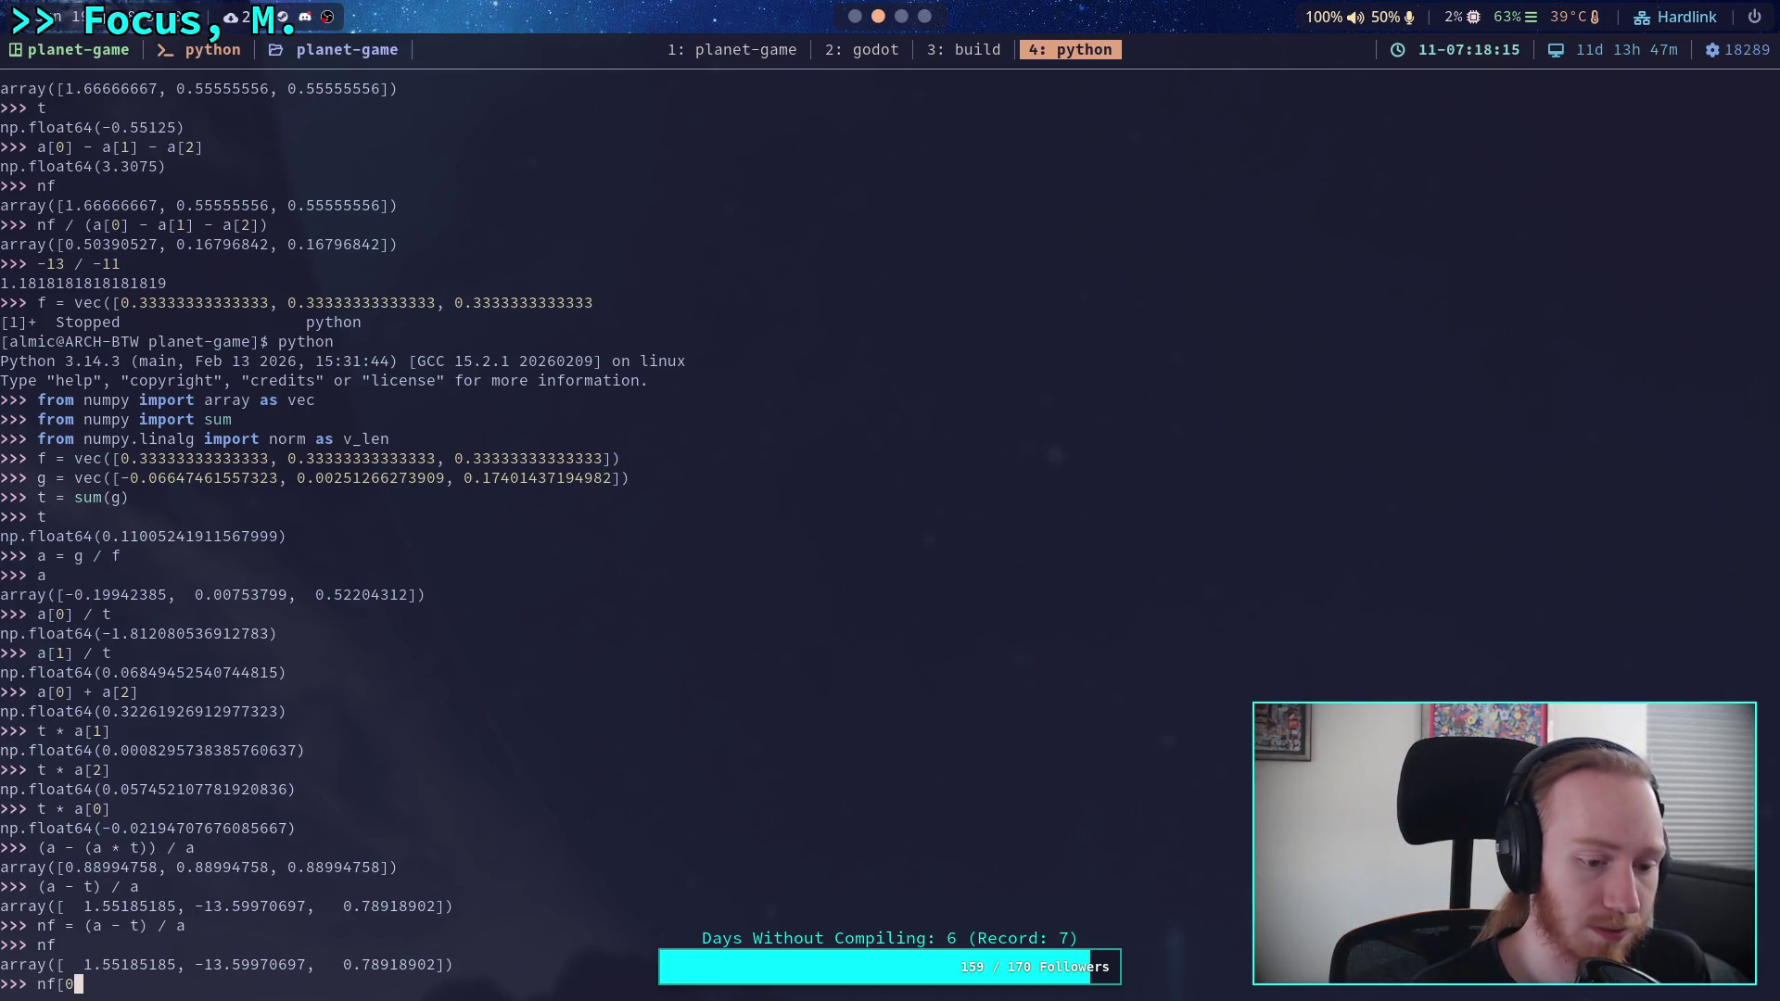
key("BackSpace")
type("1] ")
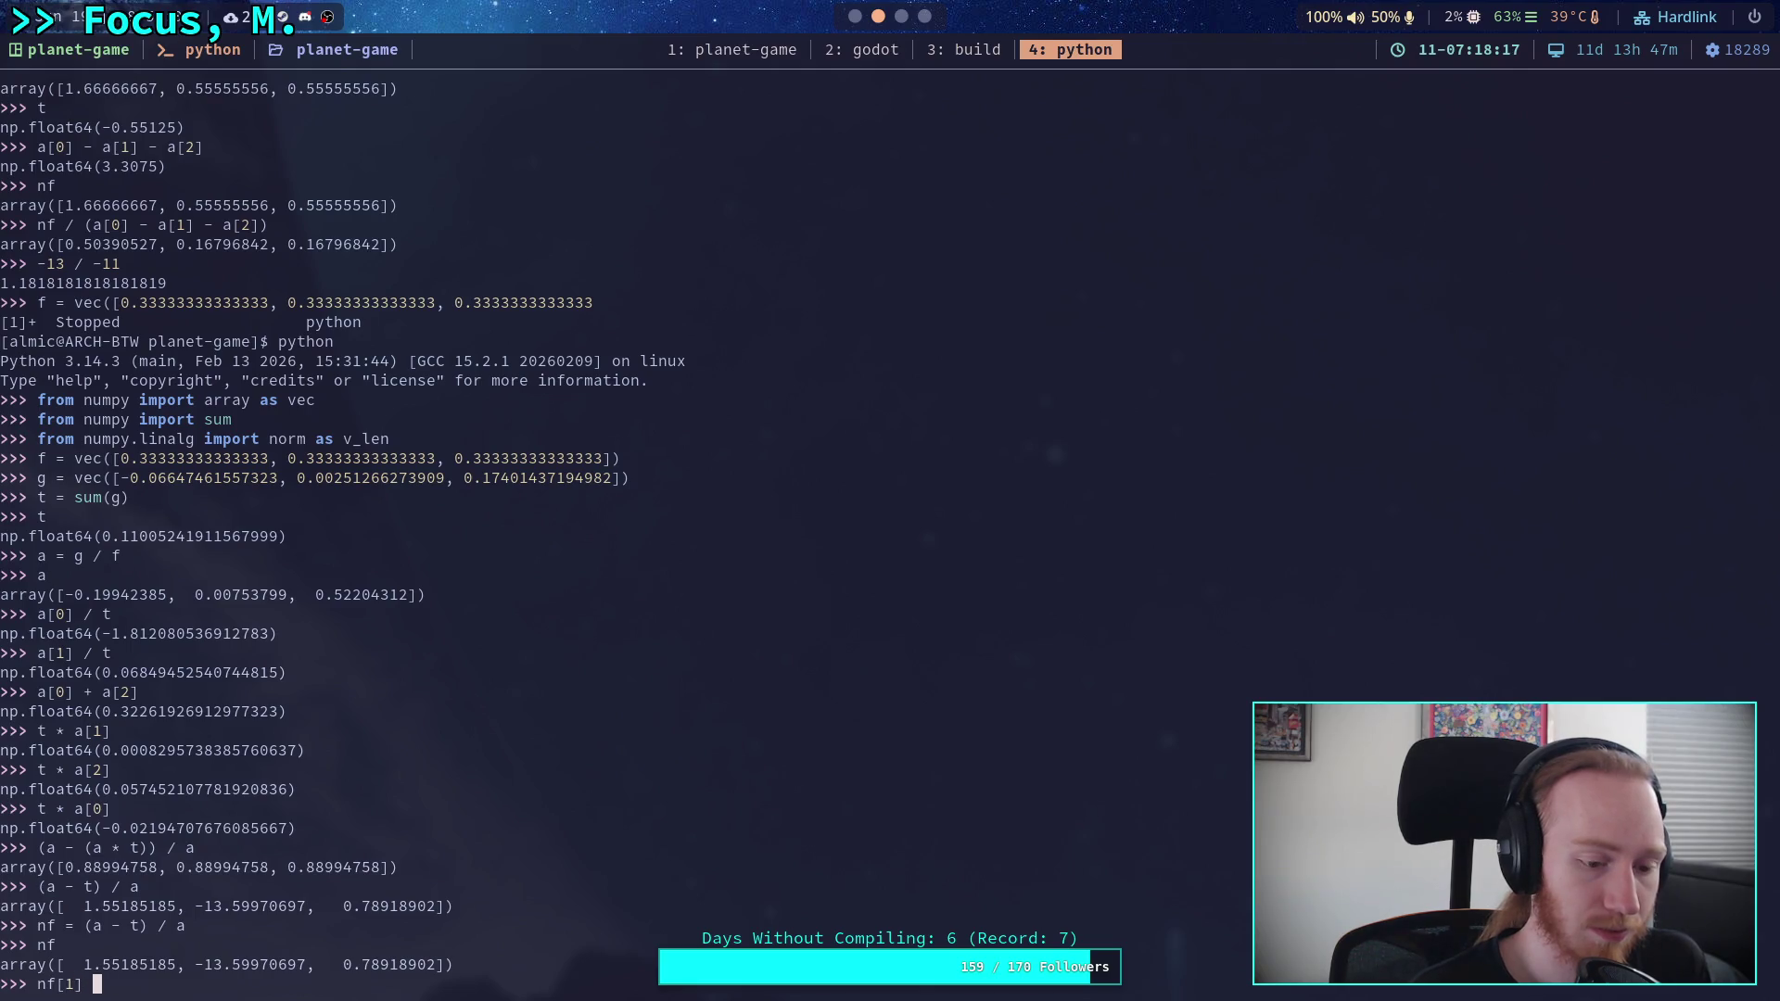
type("= nf0")
key("BackSpace")
type("[")
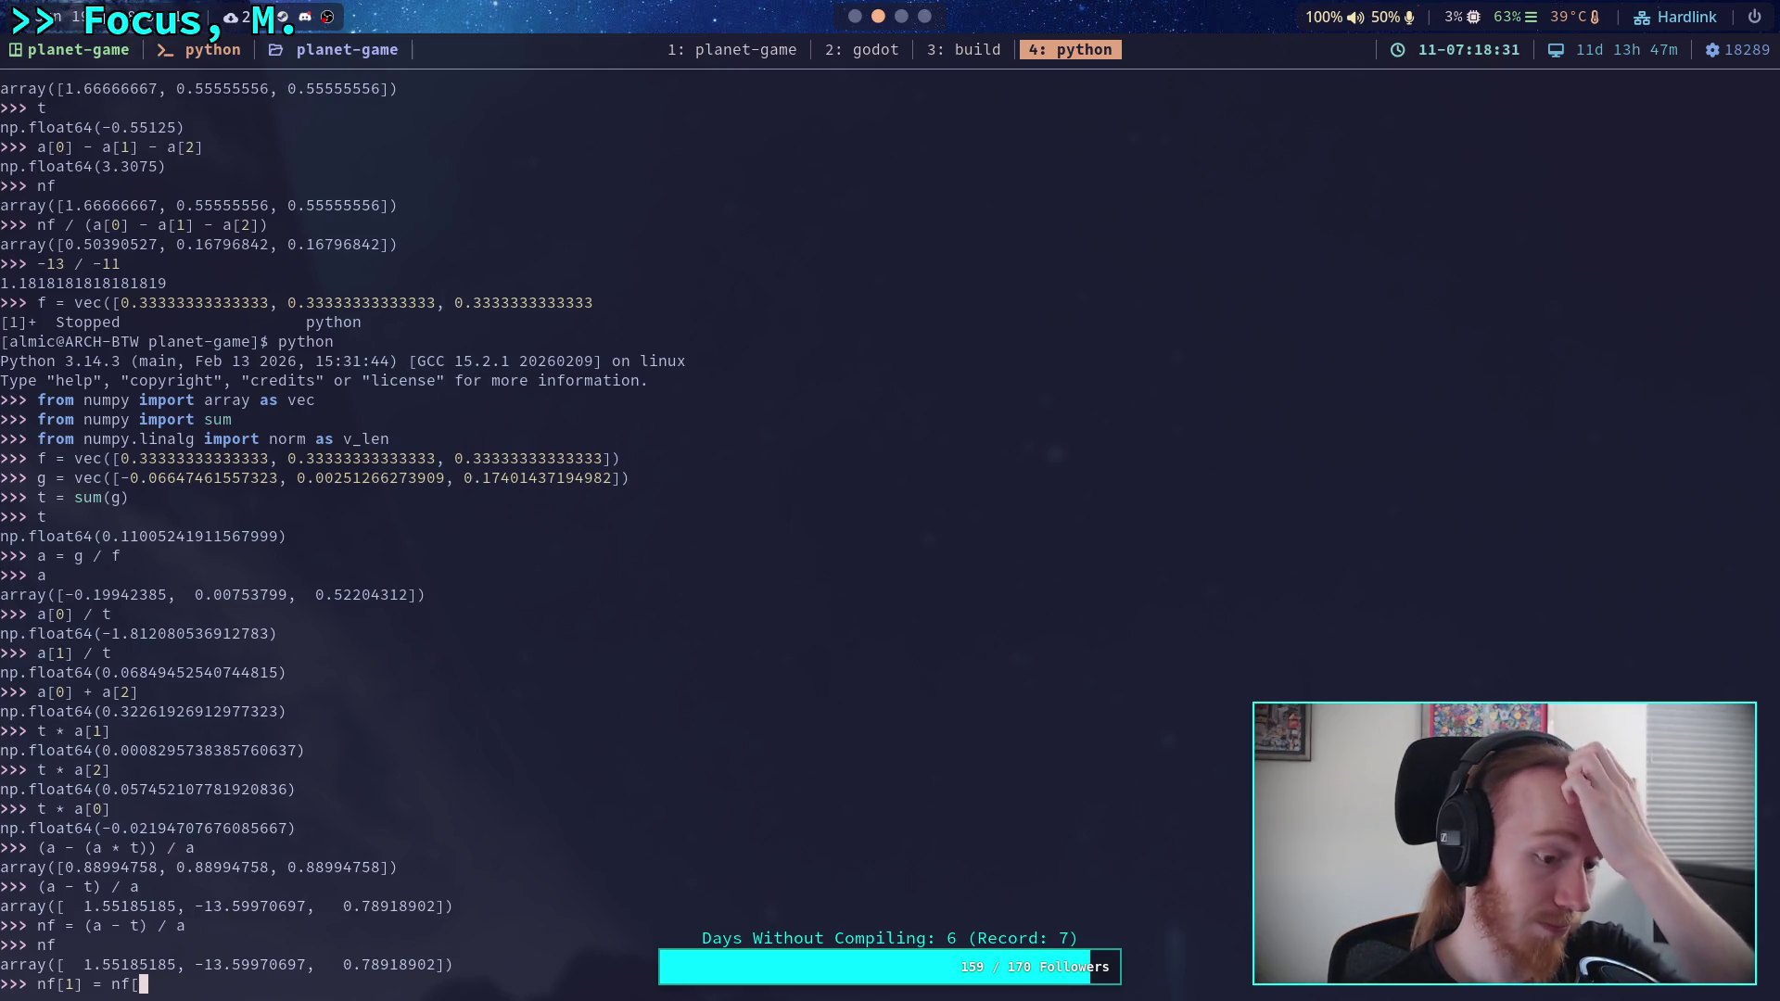
key("BackSpace")
key("BackSpace")
key("BackSpace")
type("1.0")
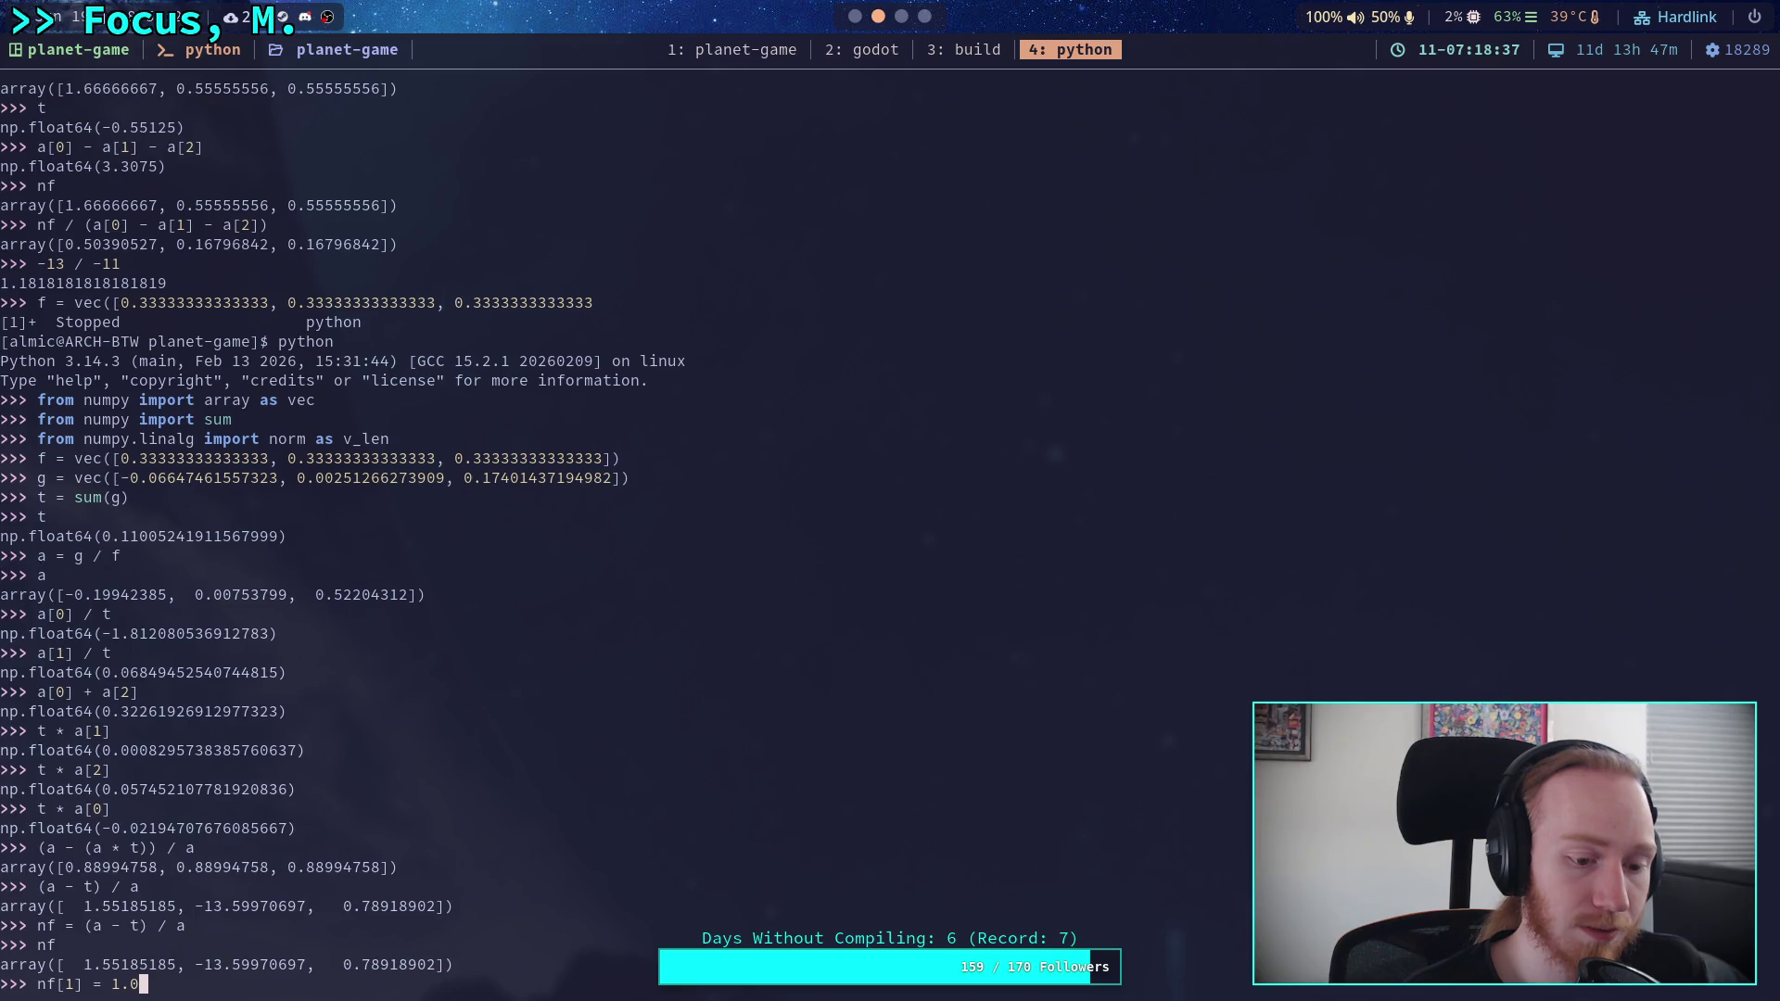
key("Return")
type("nf")
key("Return")
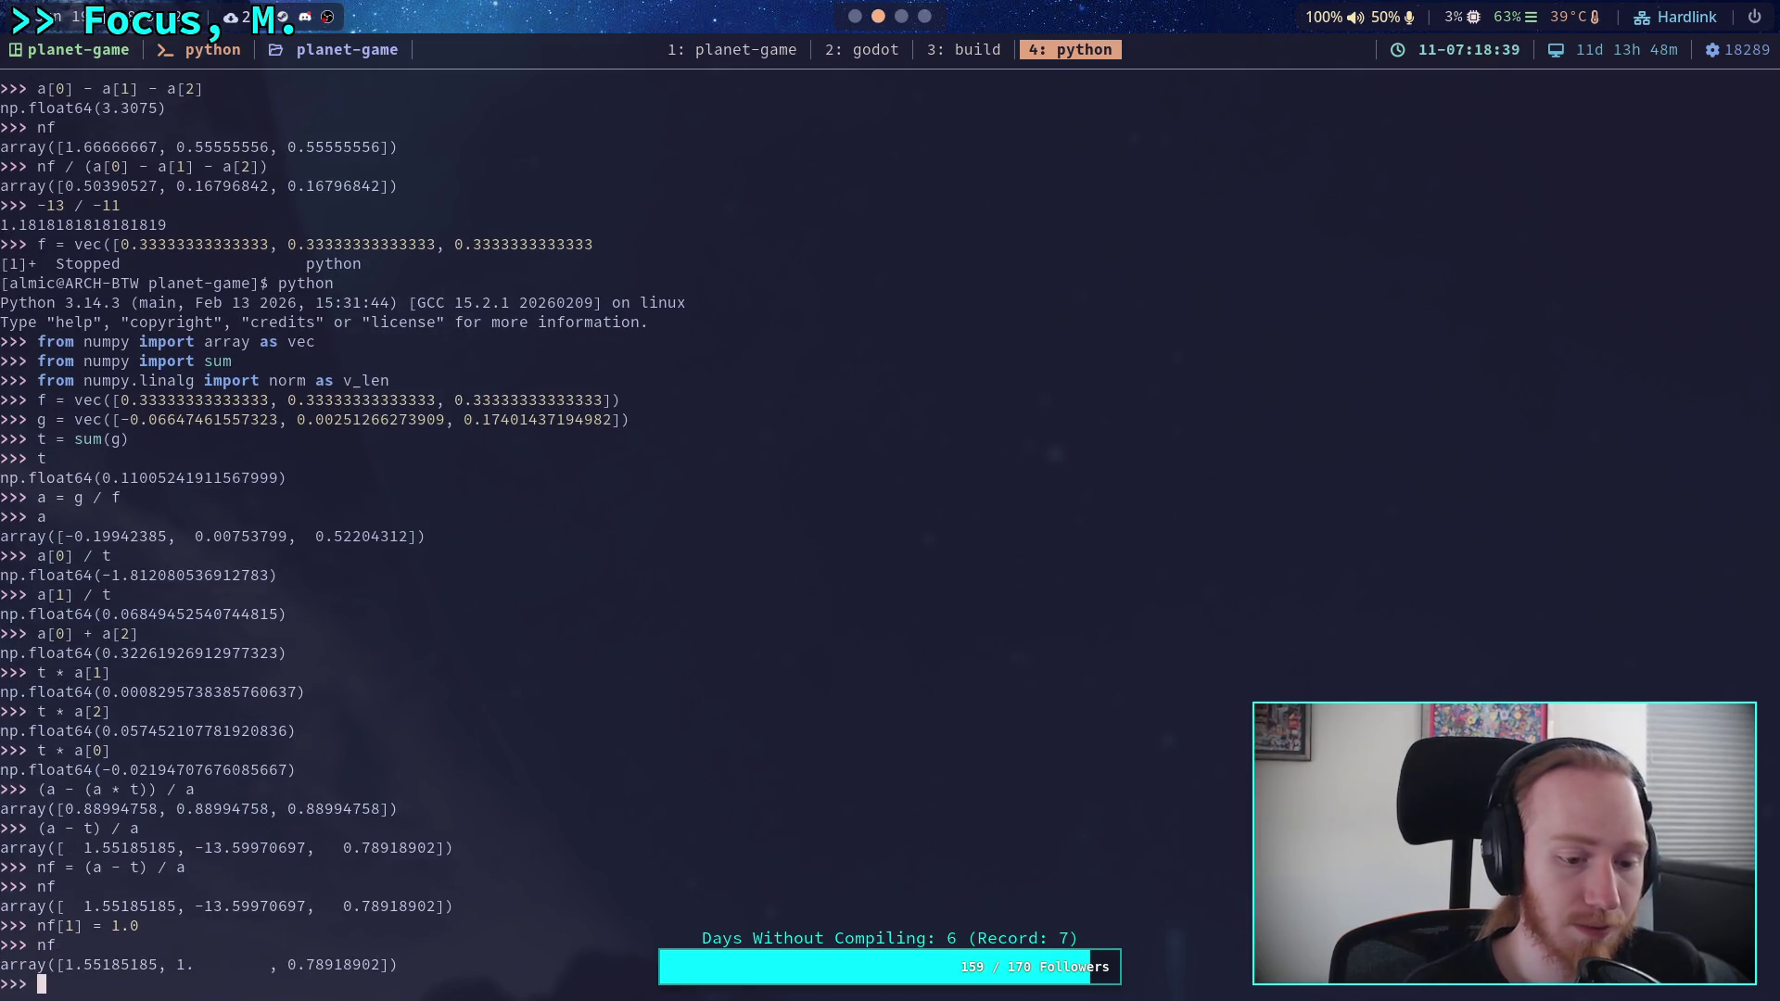
type("nf ")
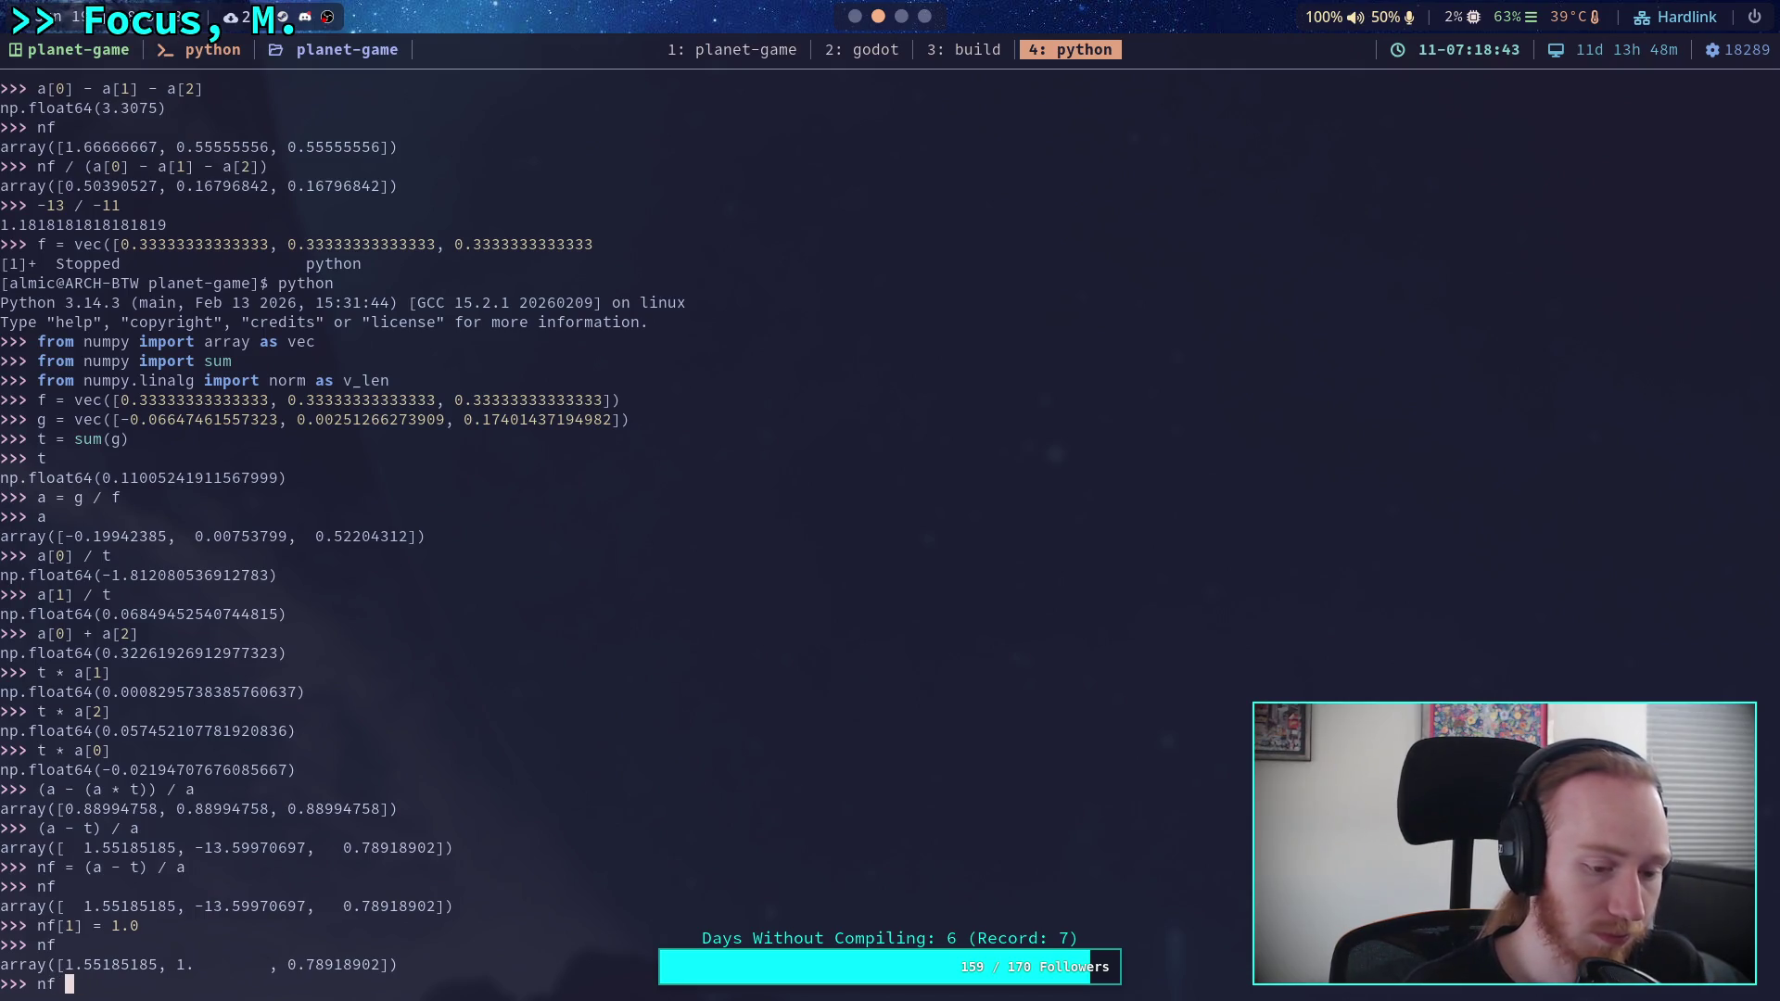
type("/ ")
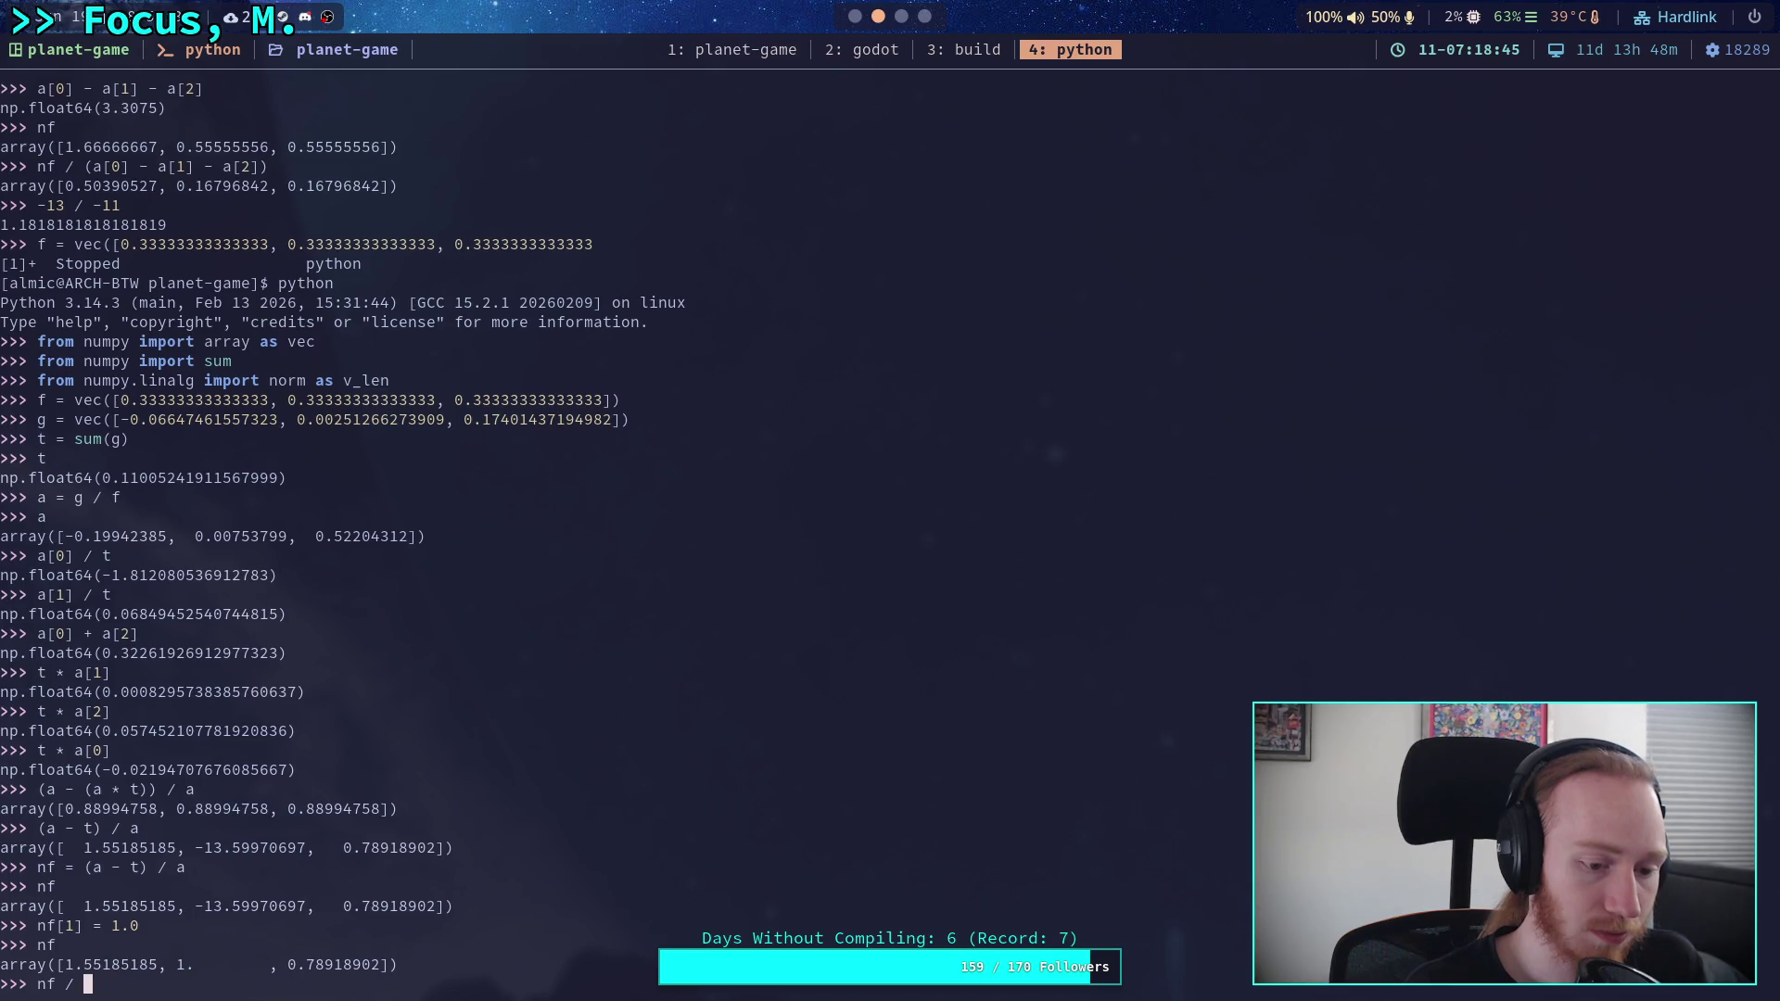
type("sum(nf)")
key("Return")
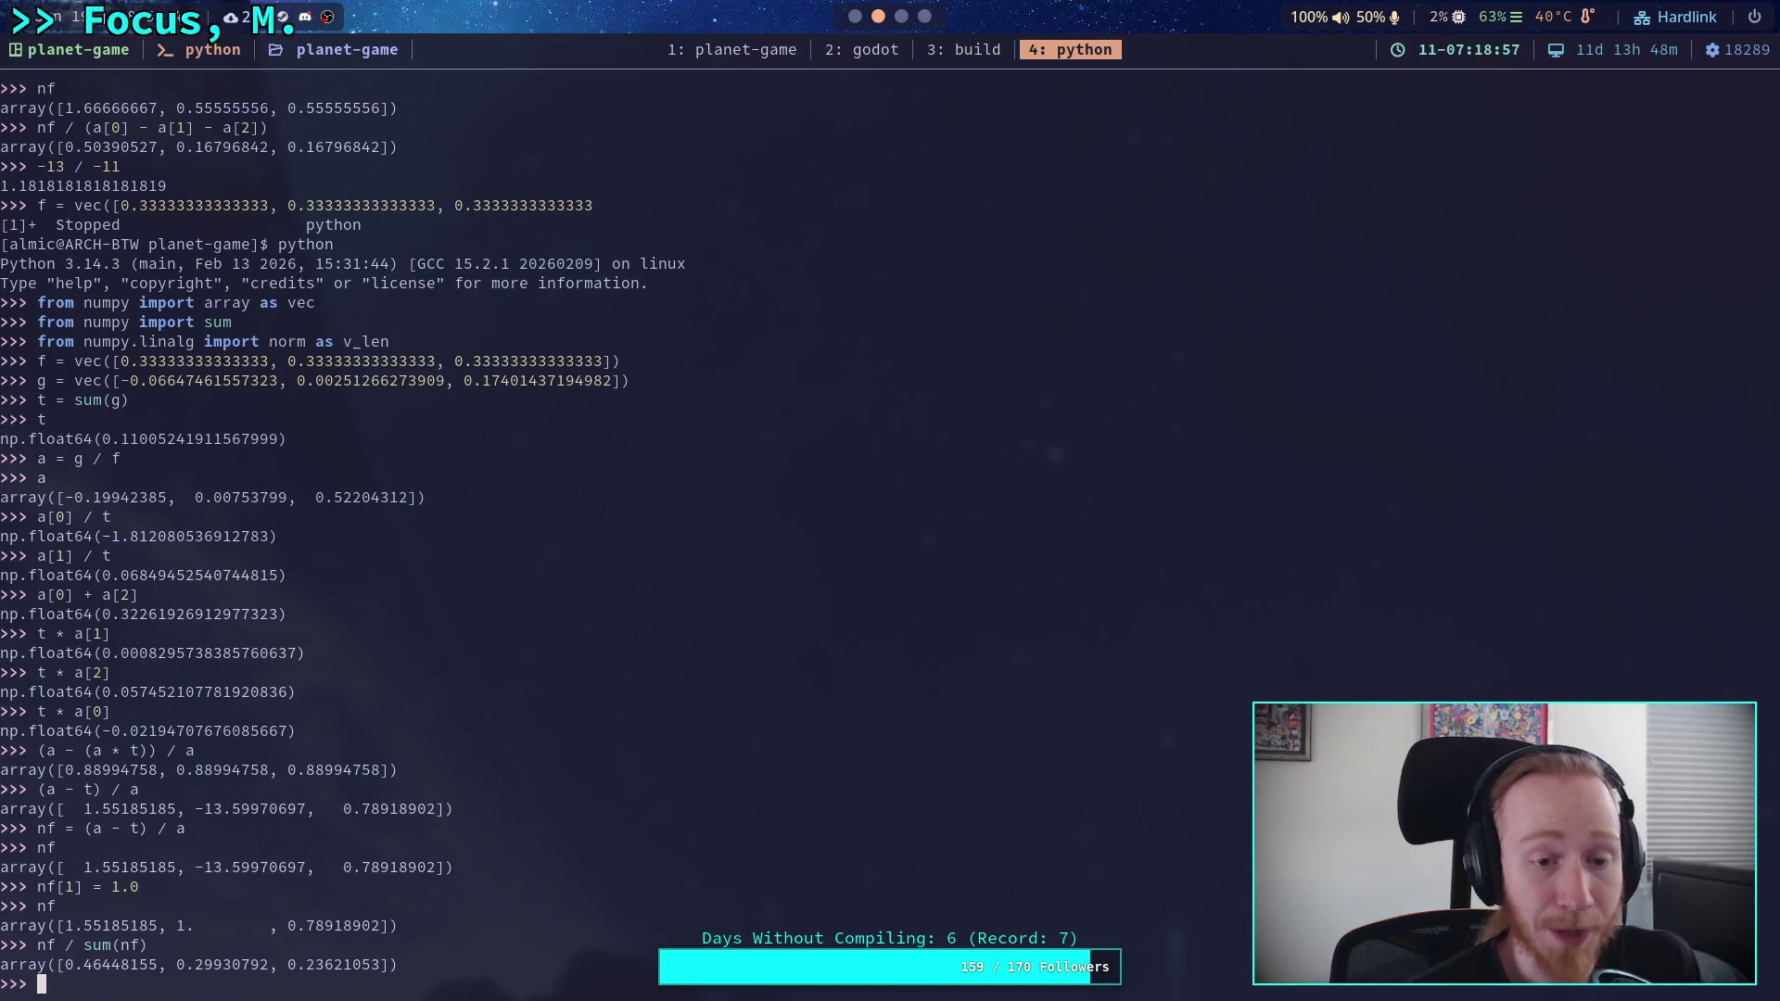
- Assign f = nf / sum(nf) and display f as 0.4645, 0.2993, 0.2362
type("f ")
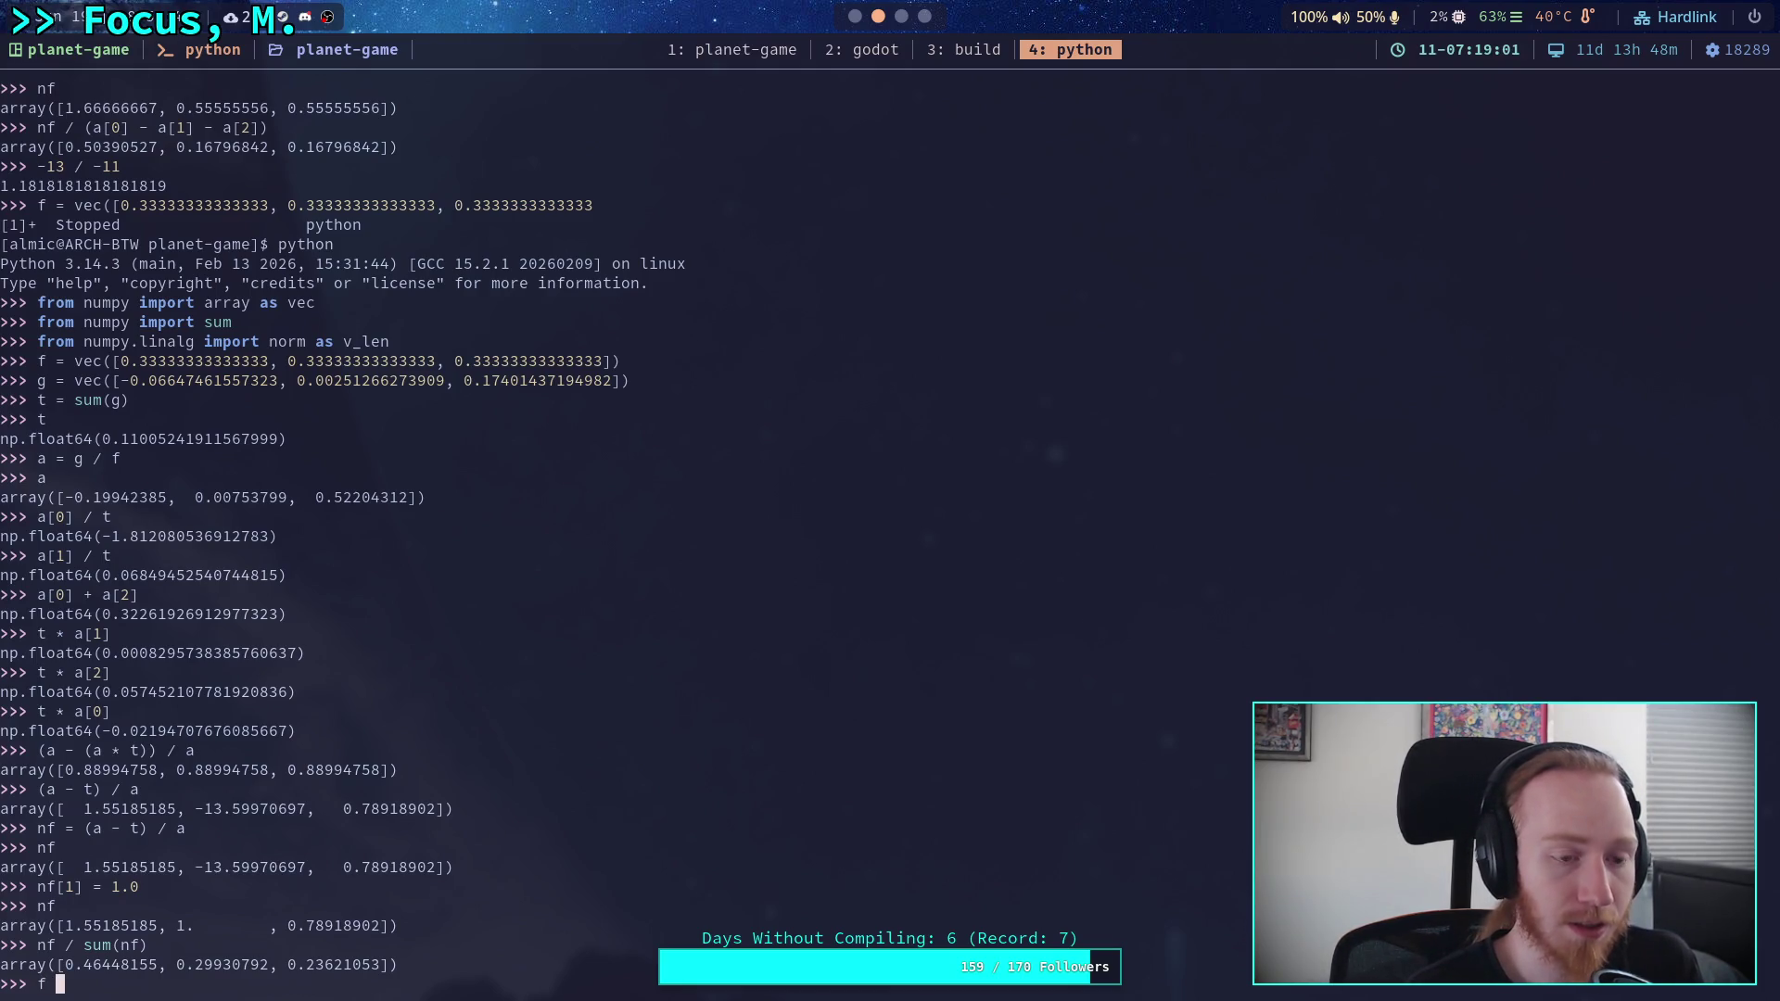
type("= nf")
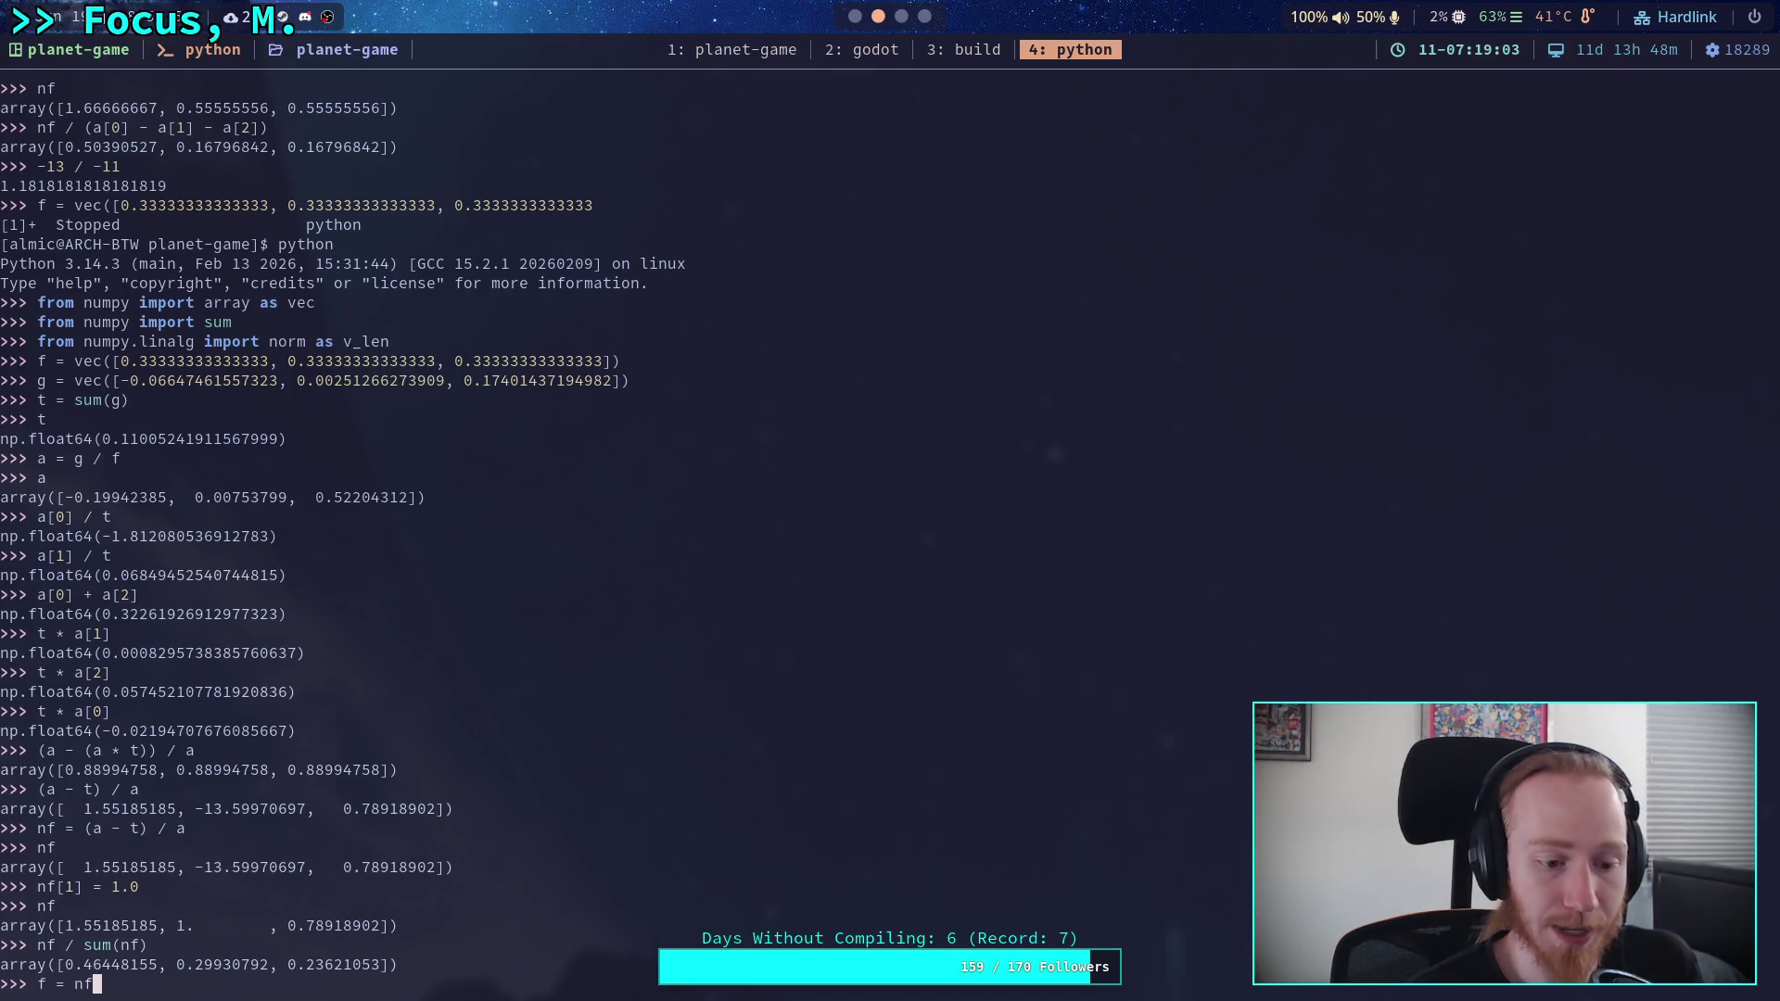
key("Return")
key("Up")
type("/ sum(nf")
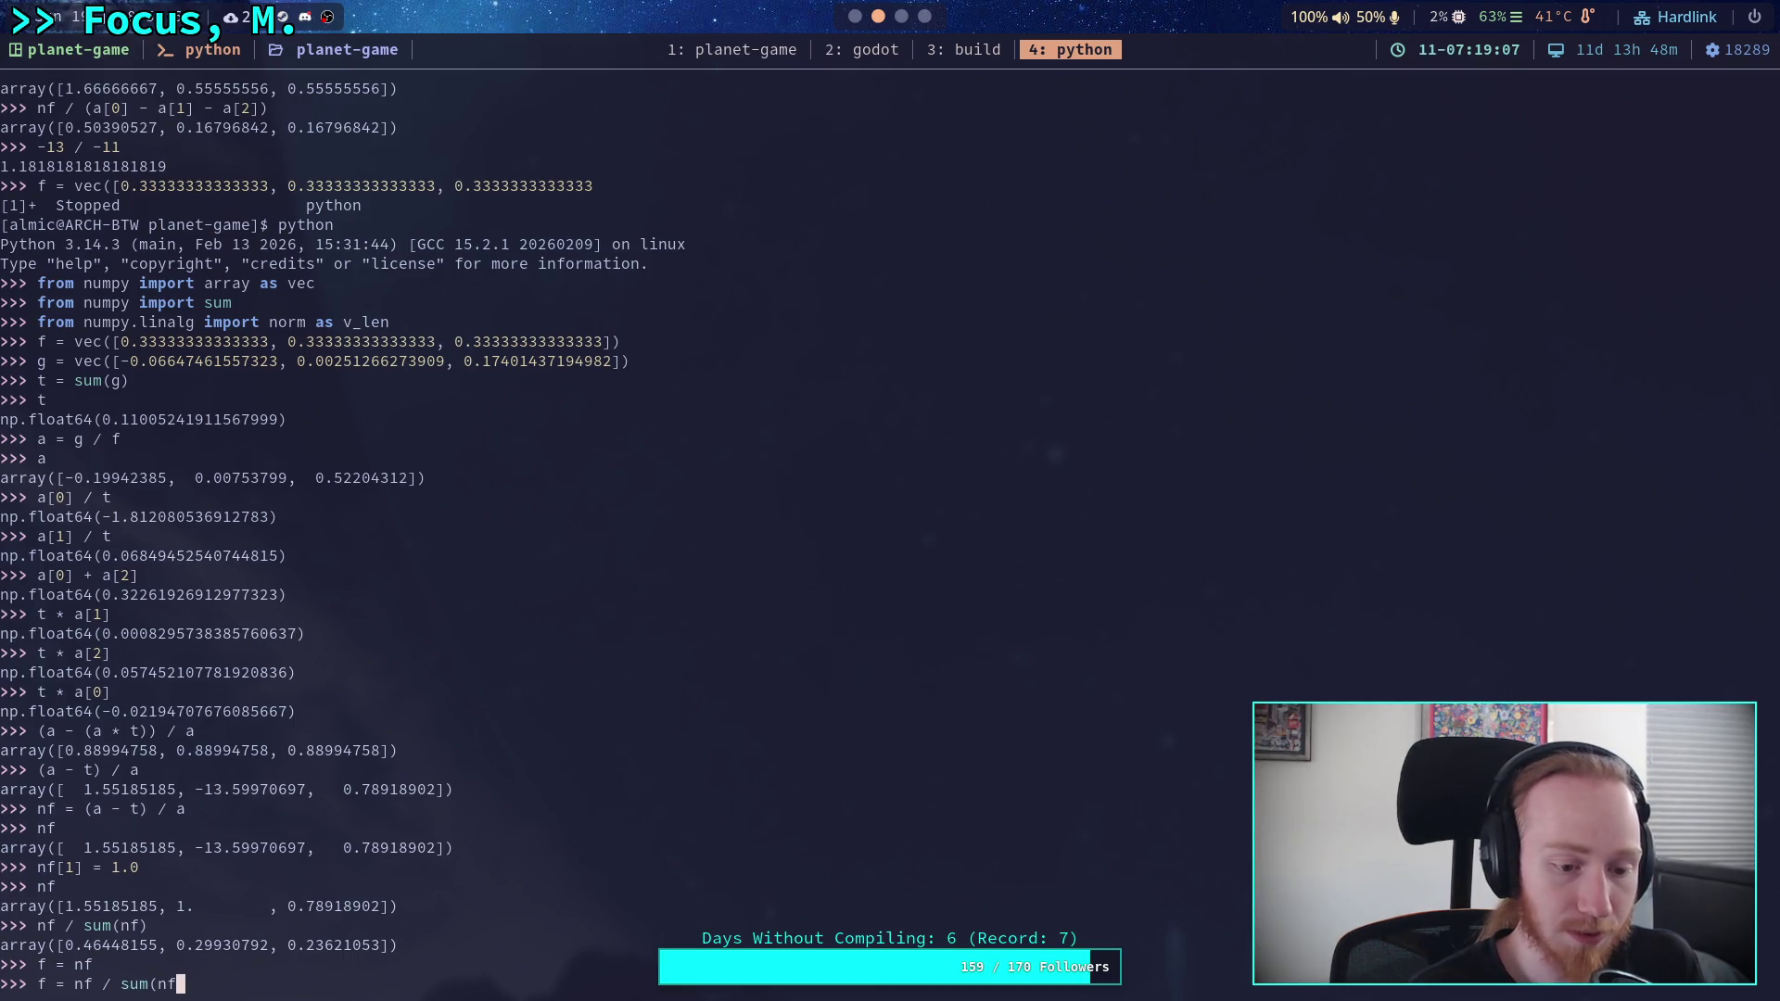
type(")")
key("Return")
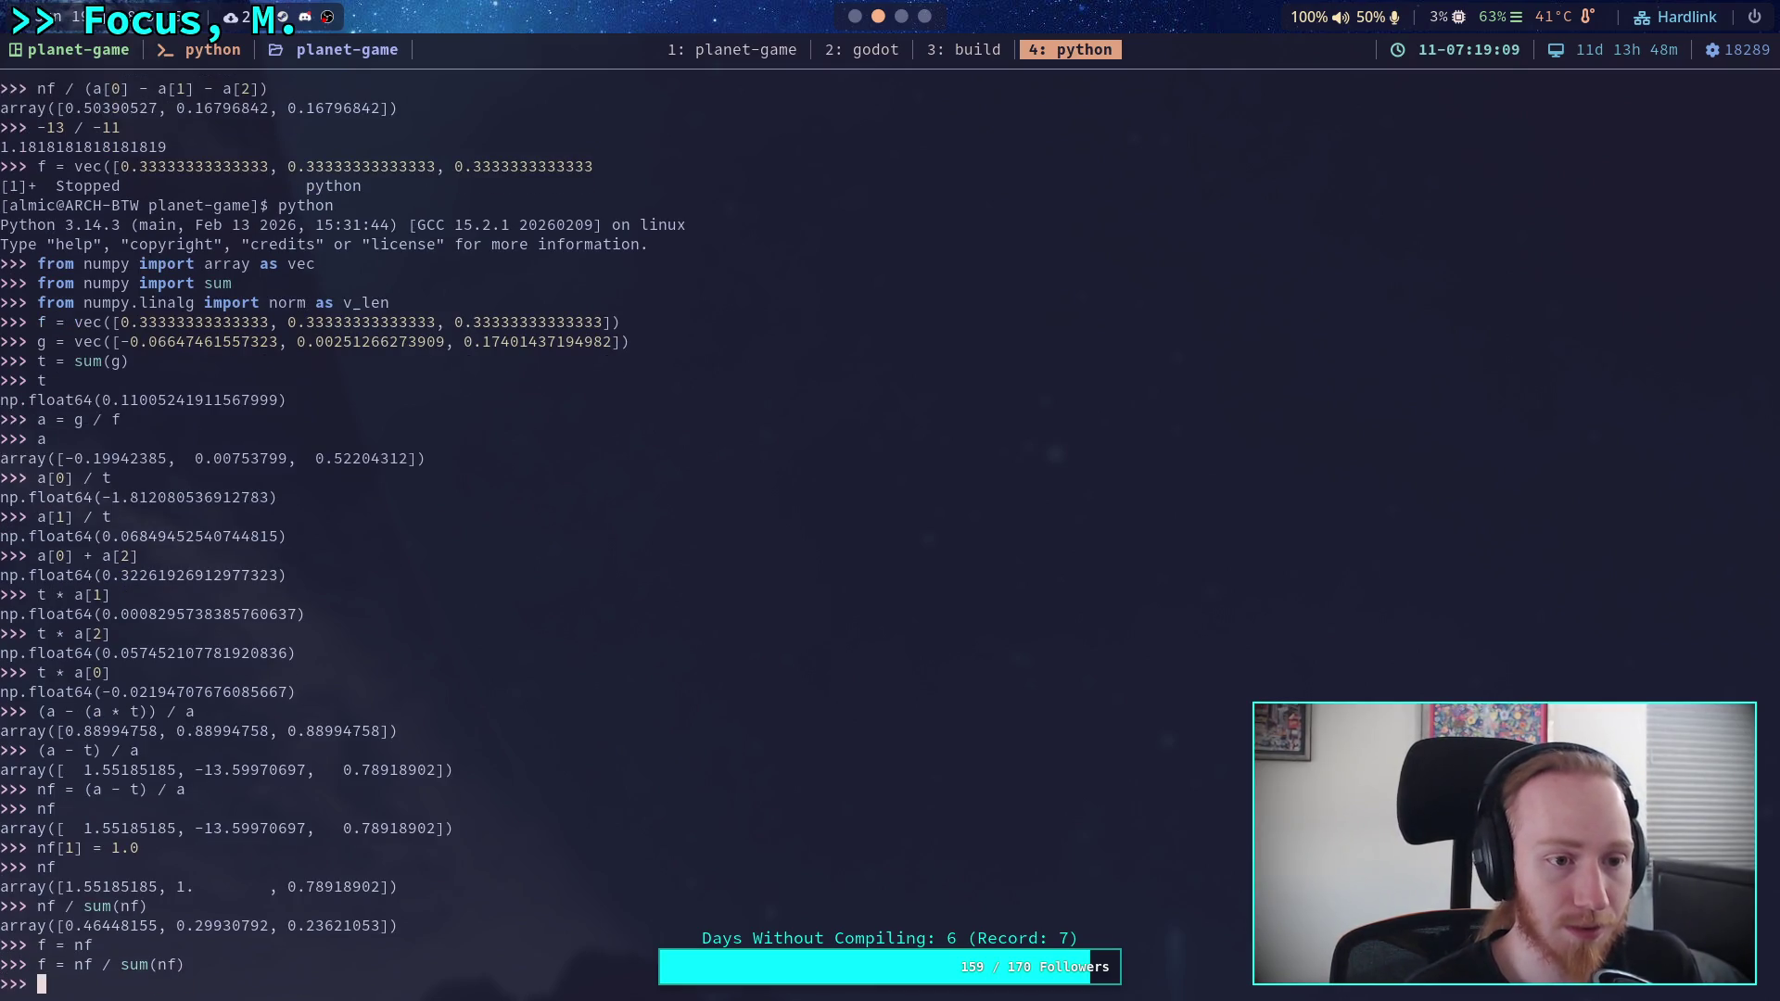
type("f")
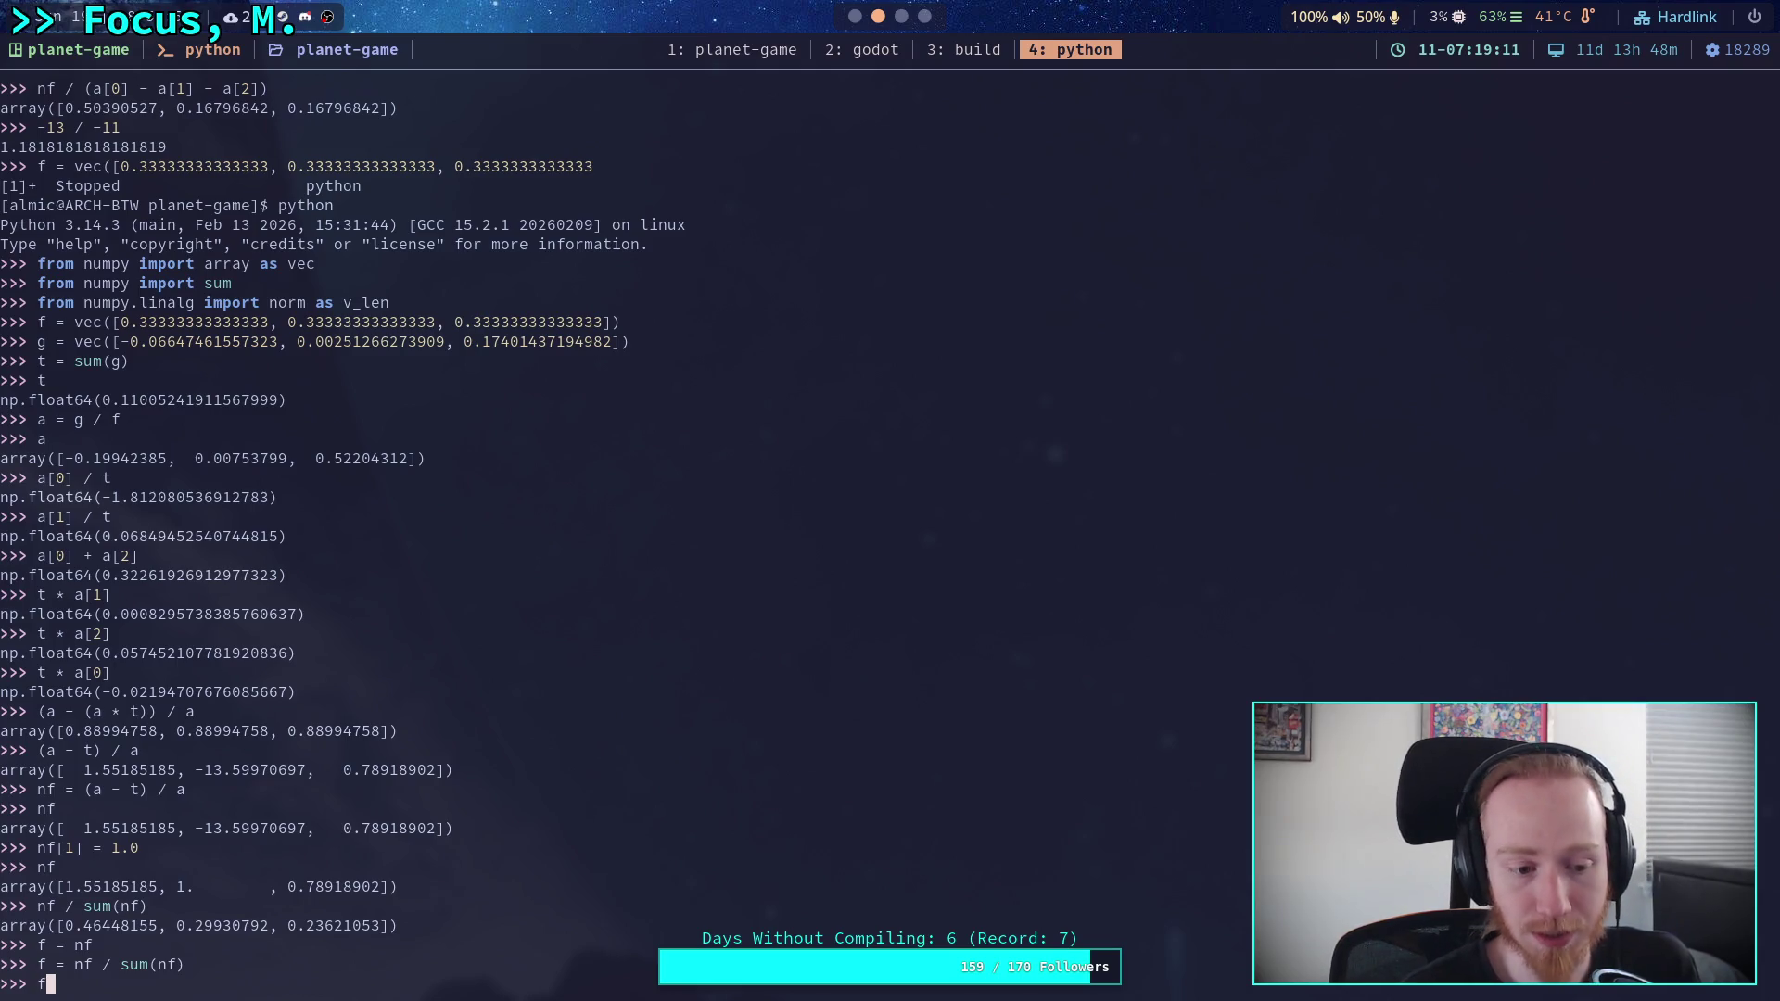
key("Return")
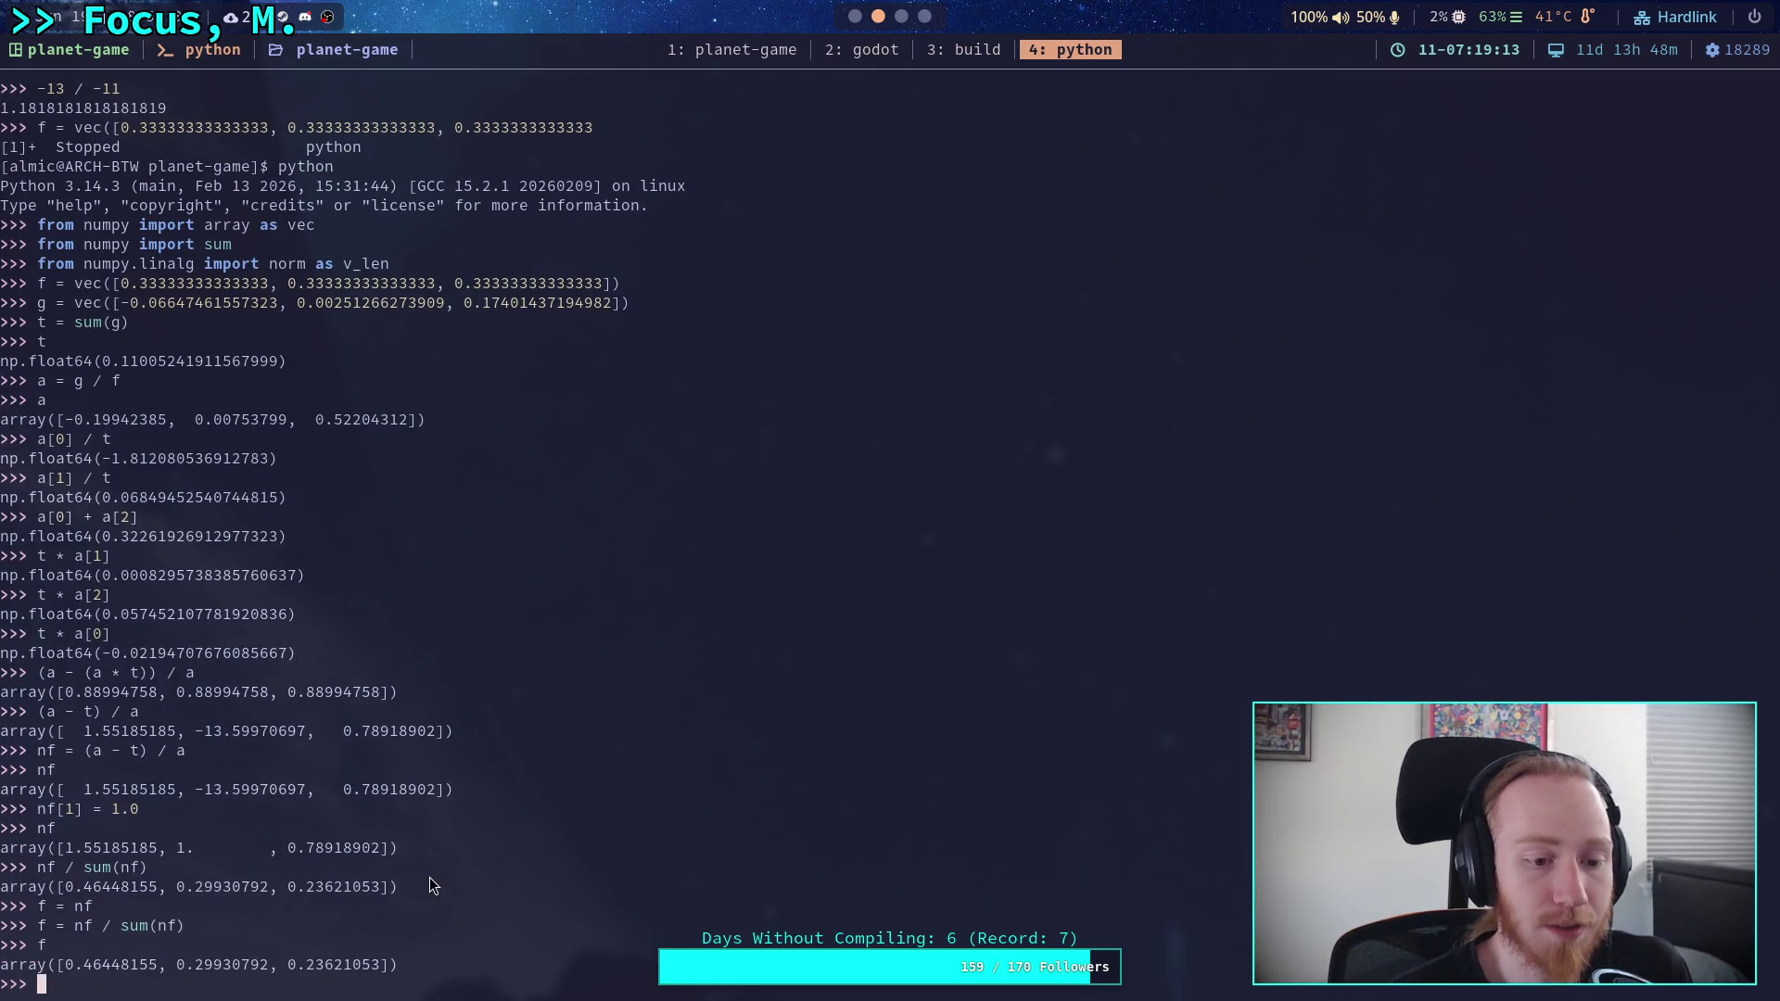
key("super+2")
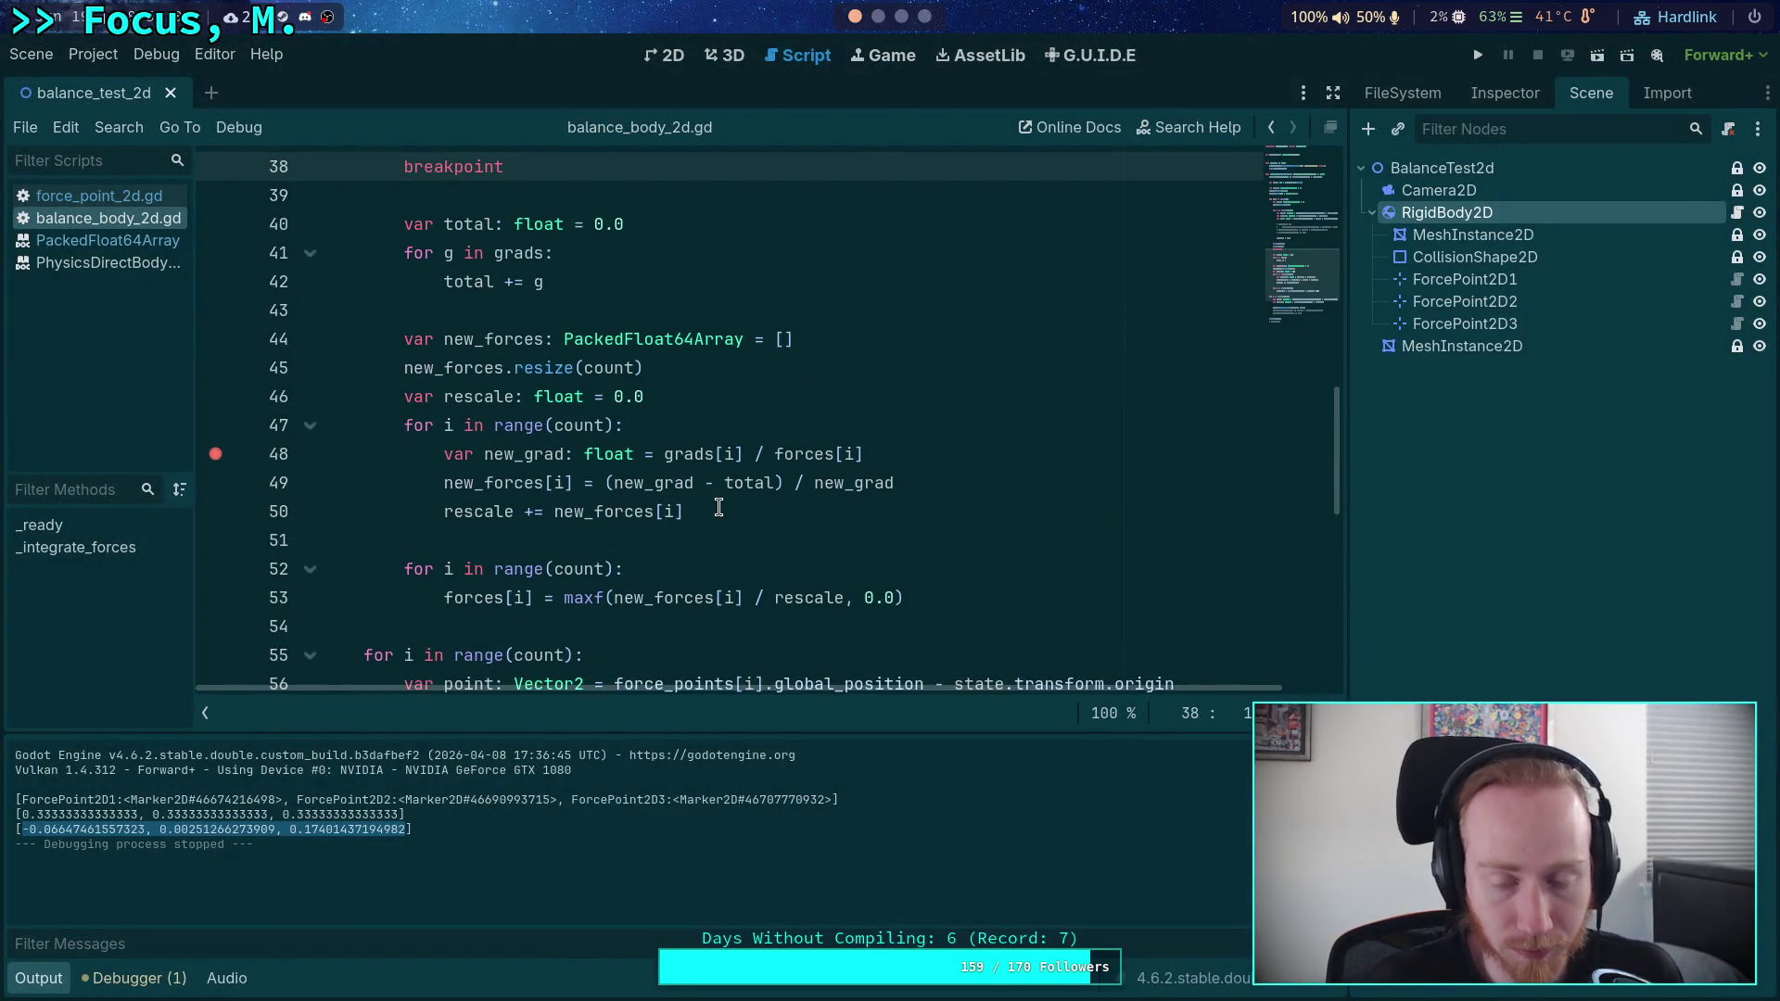
- Insert line 49 'new_grad = (new_grad - total) / new_grad' above the new_forces assignment
left_click_drag(796, 511, 245, 516)
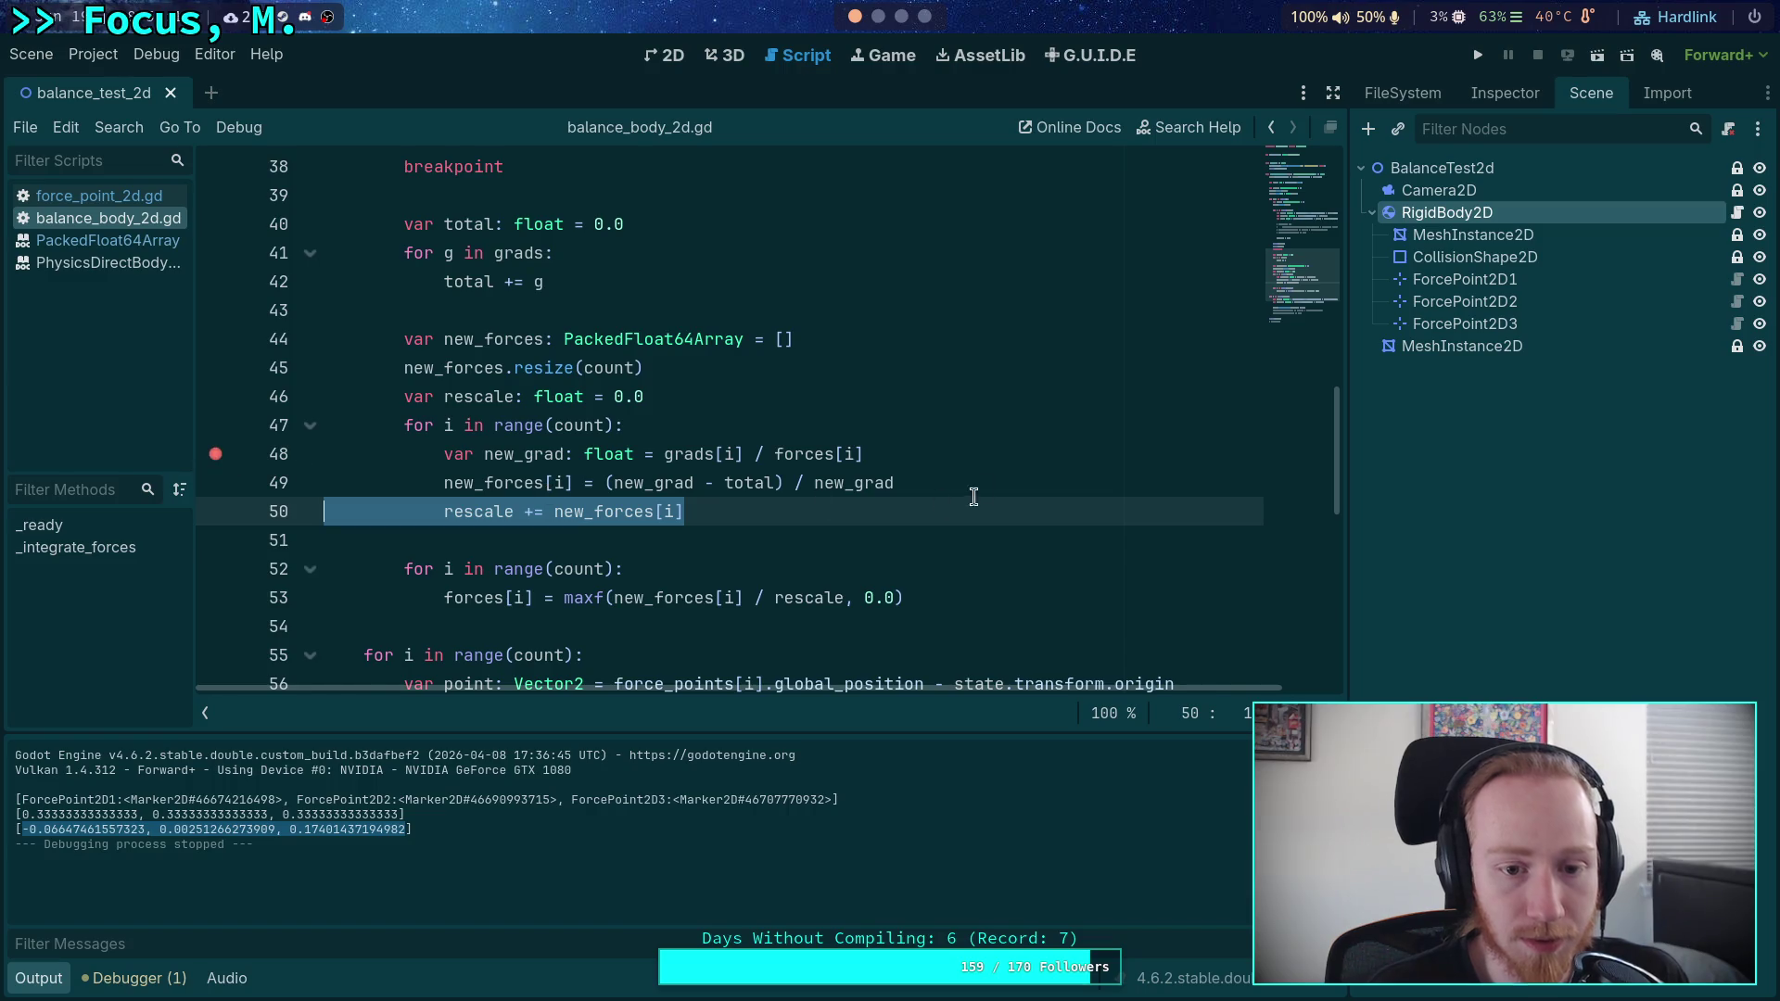
left_click(976, 484)
key("Return")
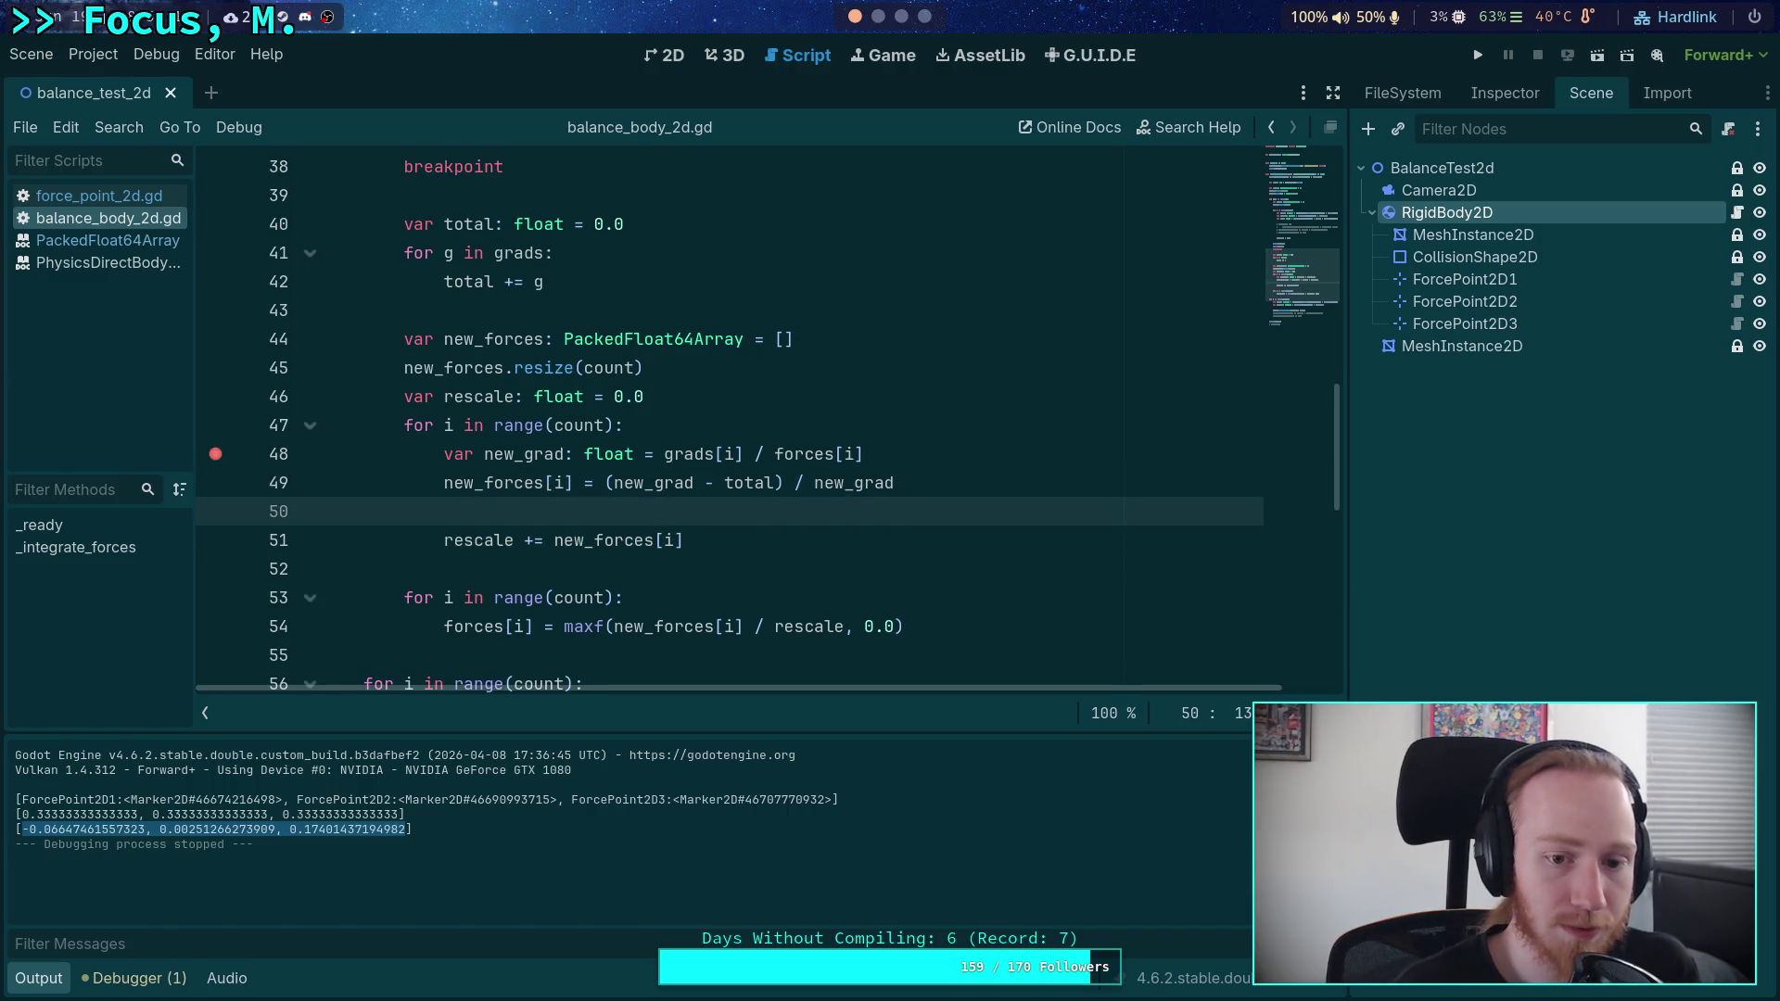
left_click(484, 483)
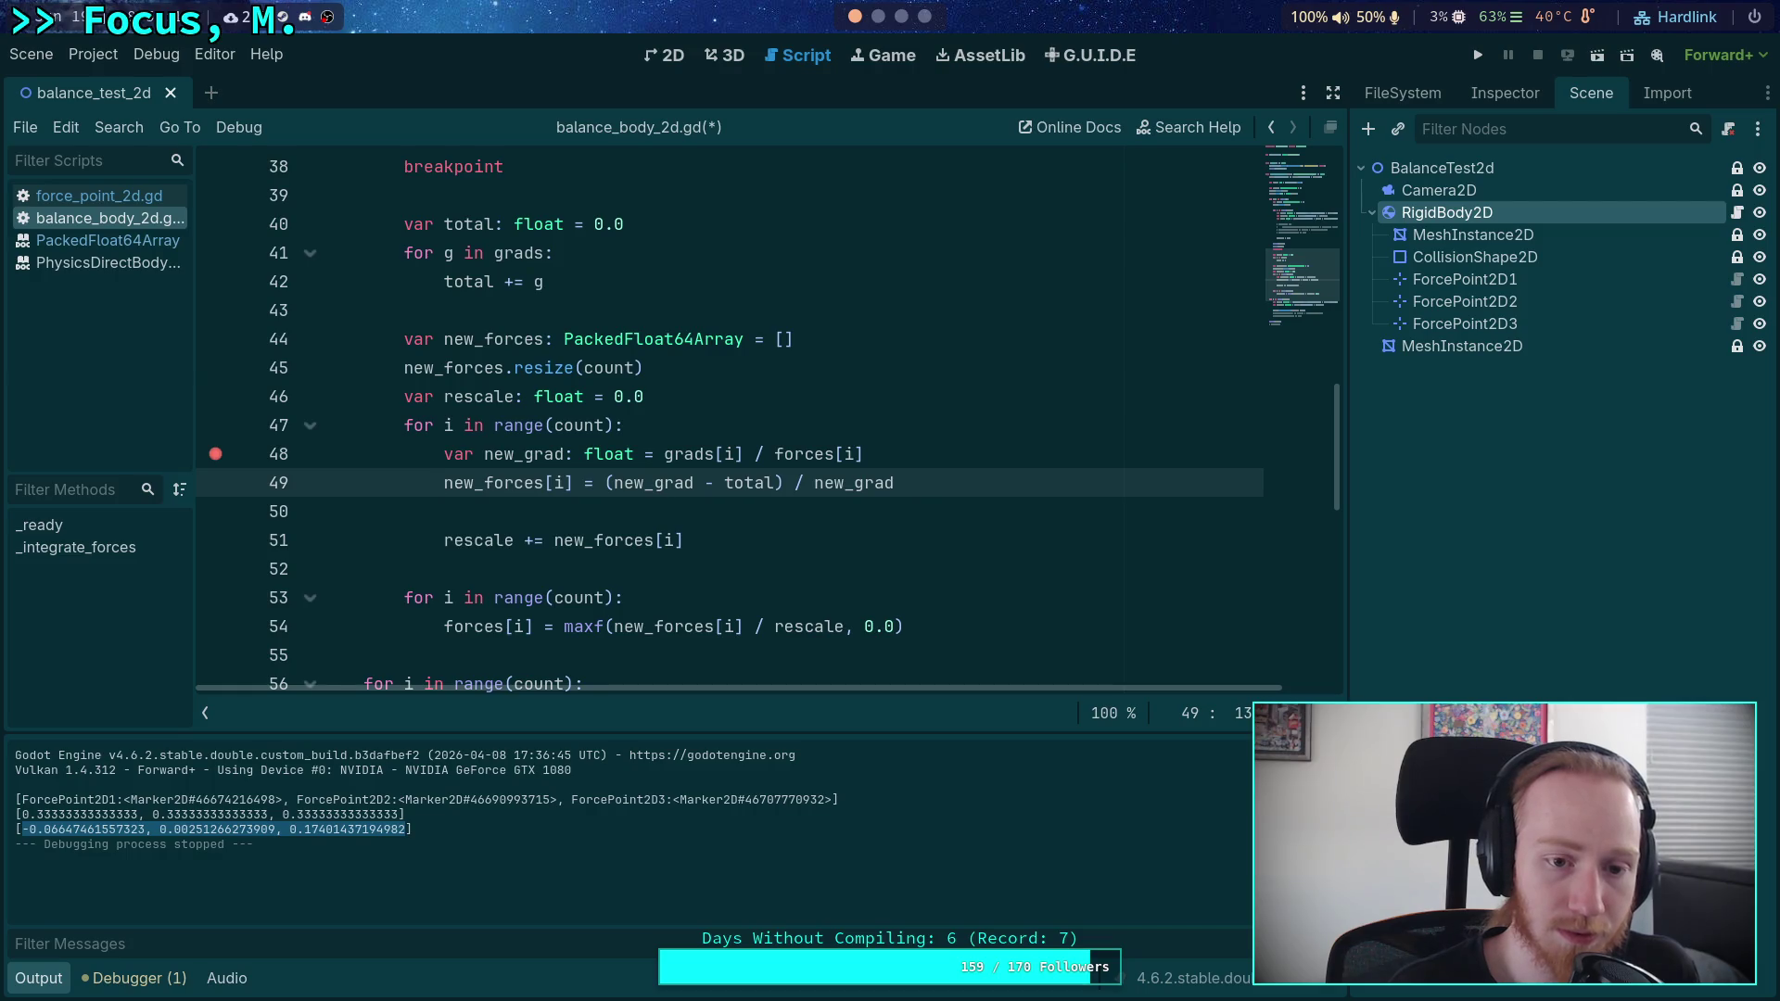
key("Return")
type("new_fg")
key("BackSpace")
key("BackSpace")
type("grad")
type(" = (ne")
type("w_")
type("ad -")
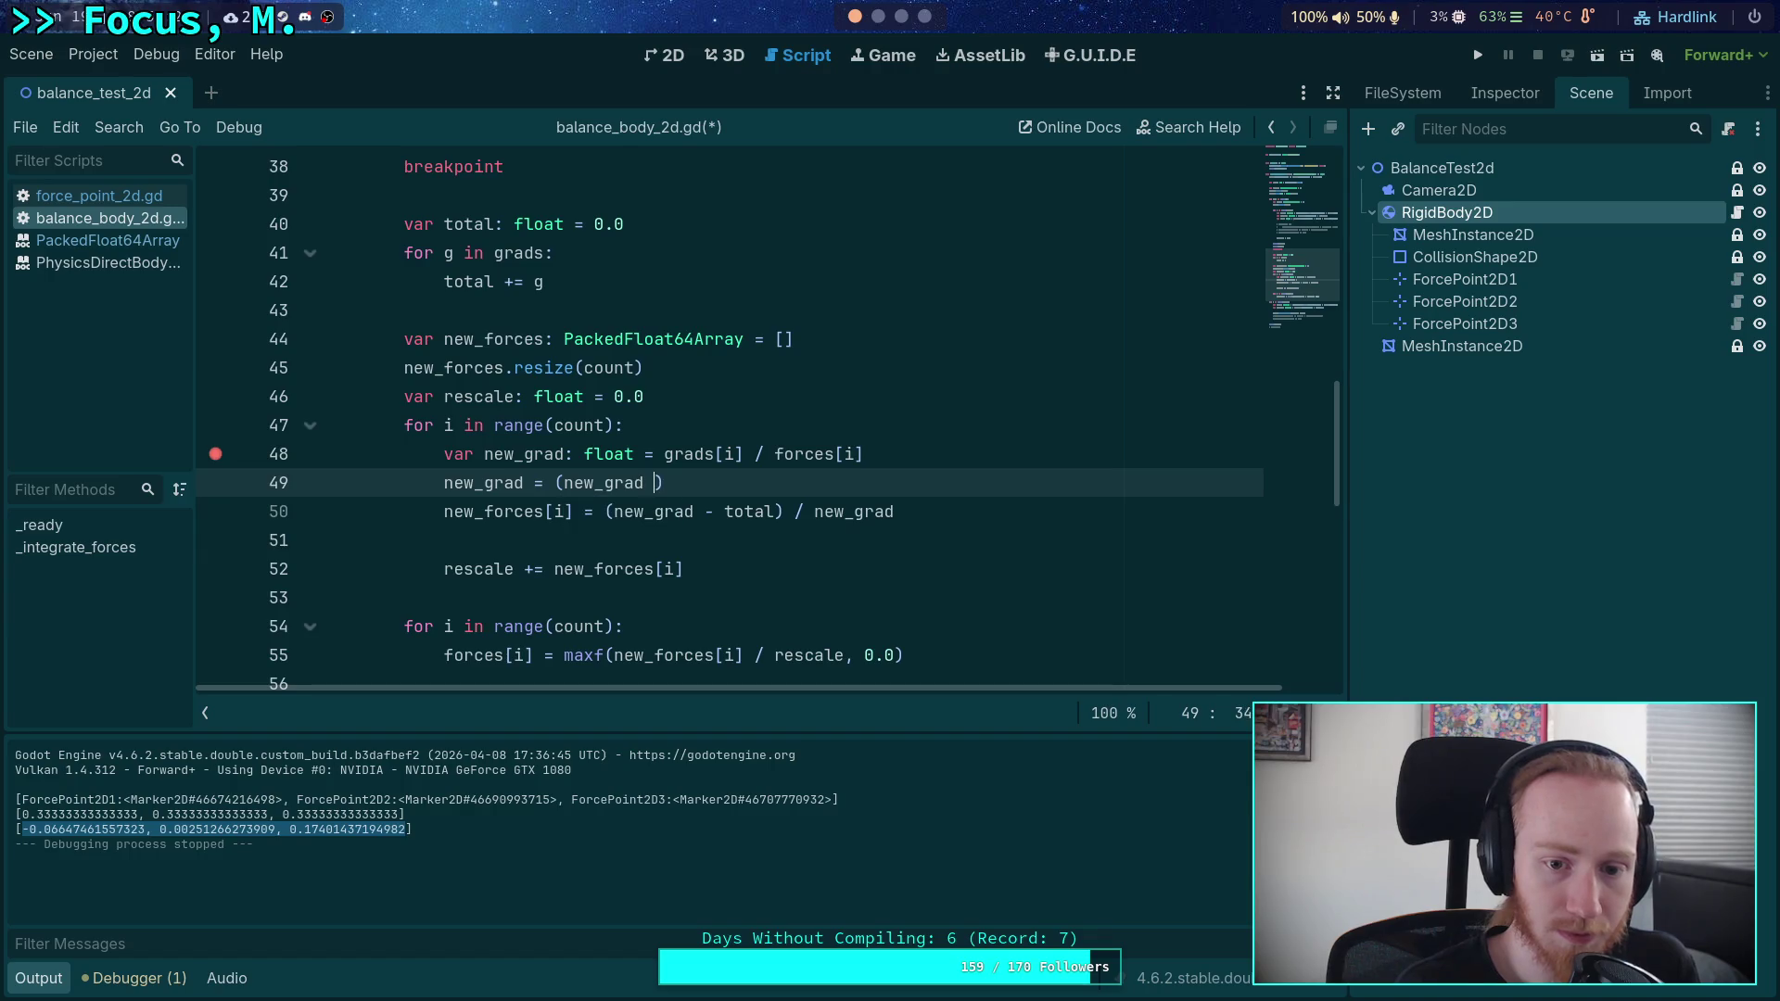
type(" total) / n")
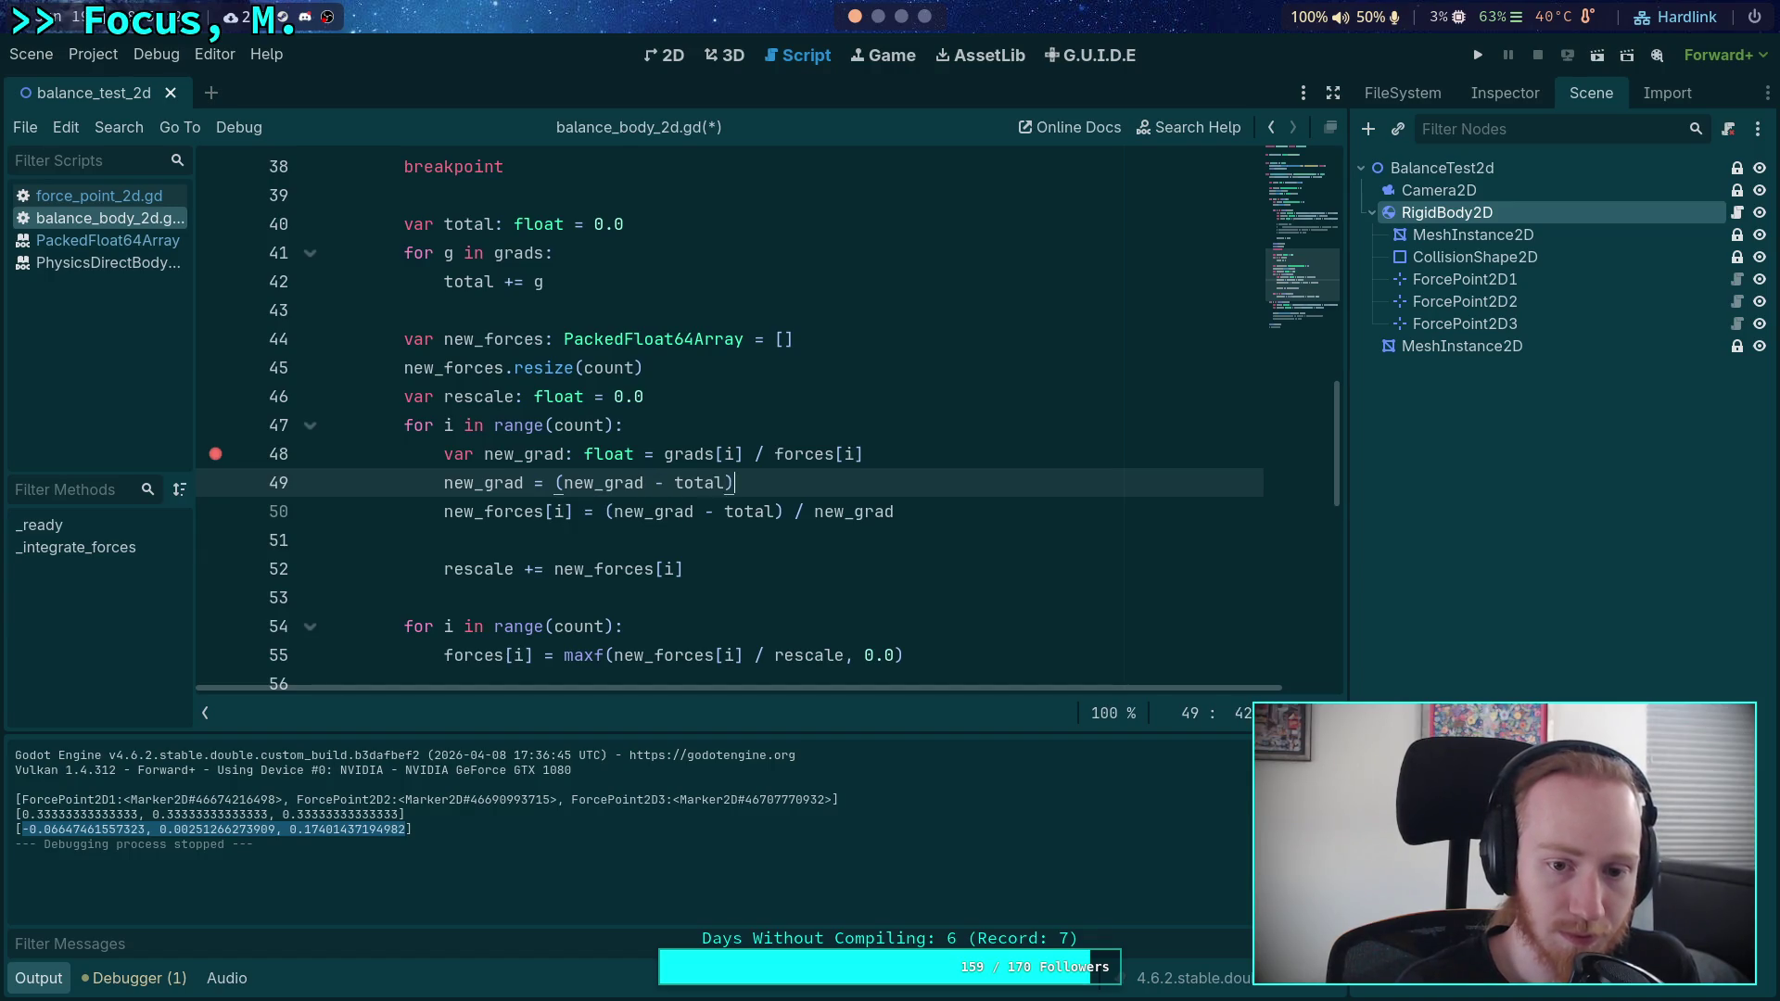
type("ew_grad")
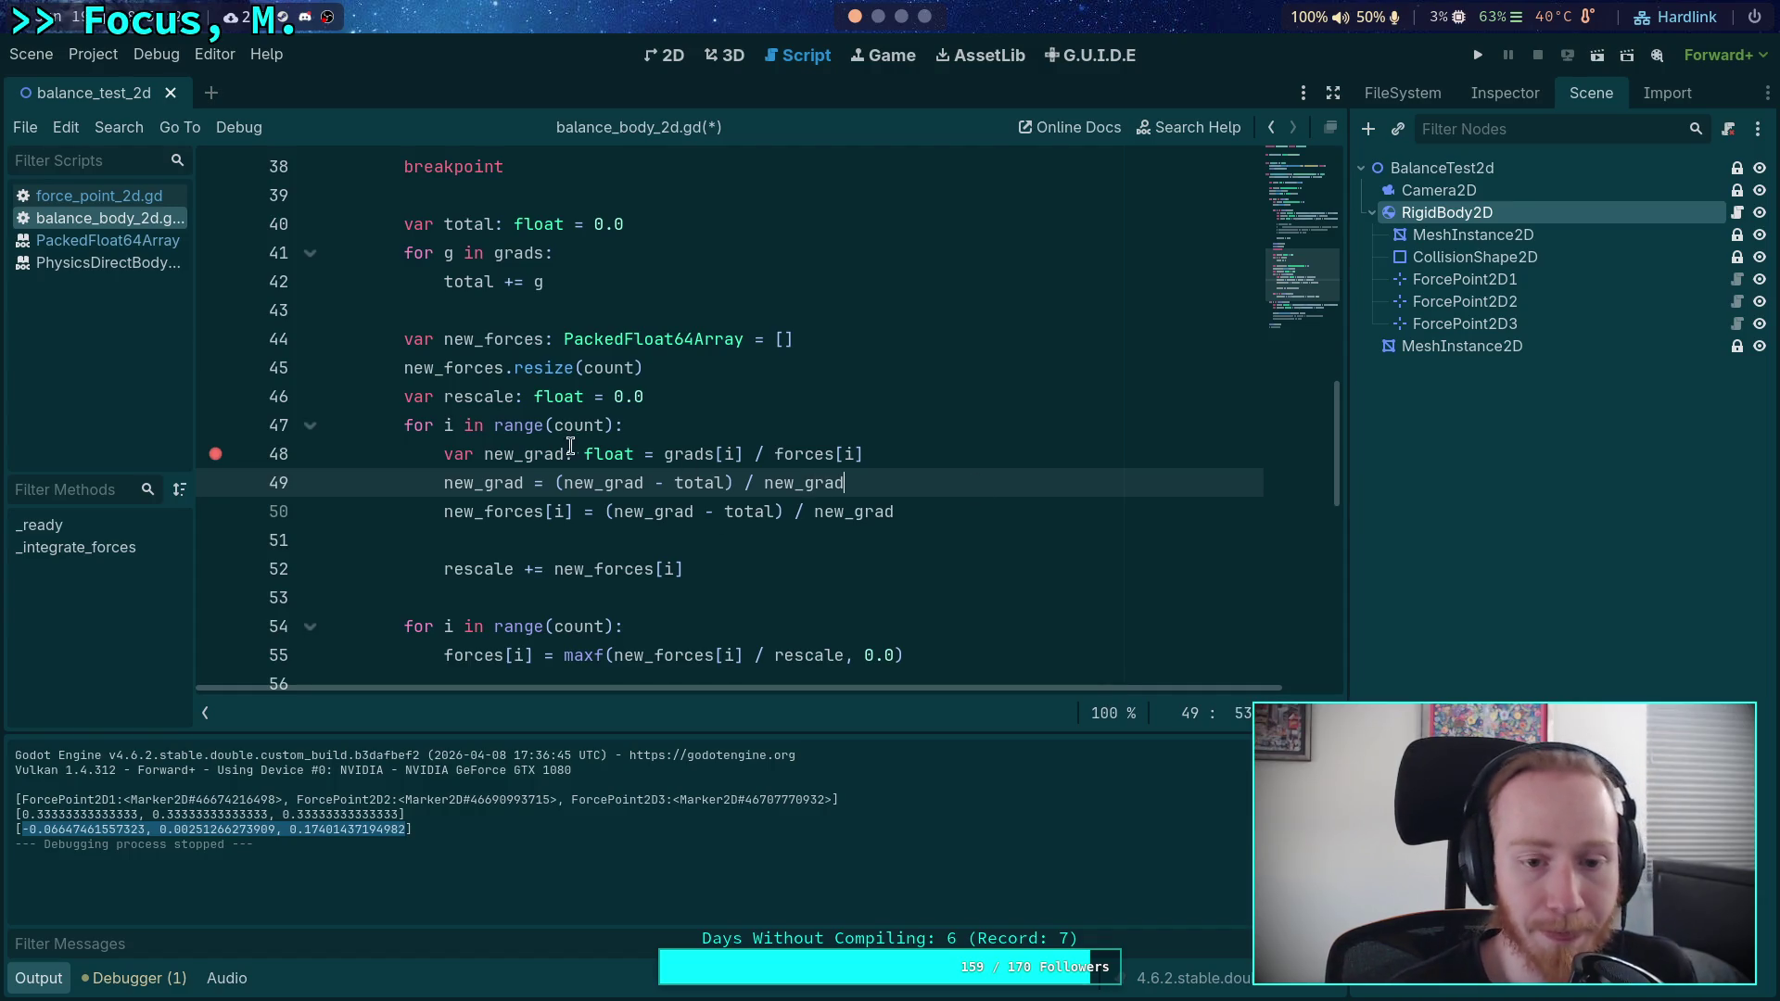
left_click(546, 483)
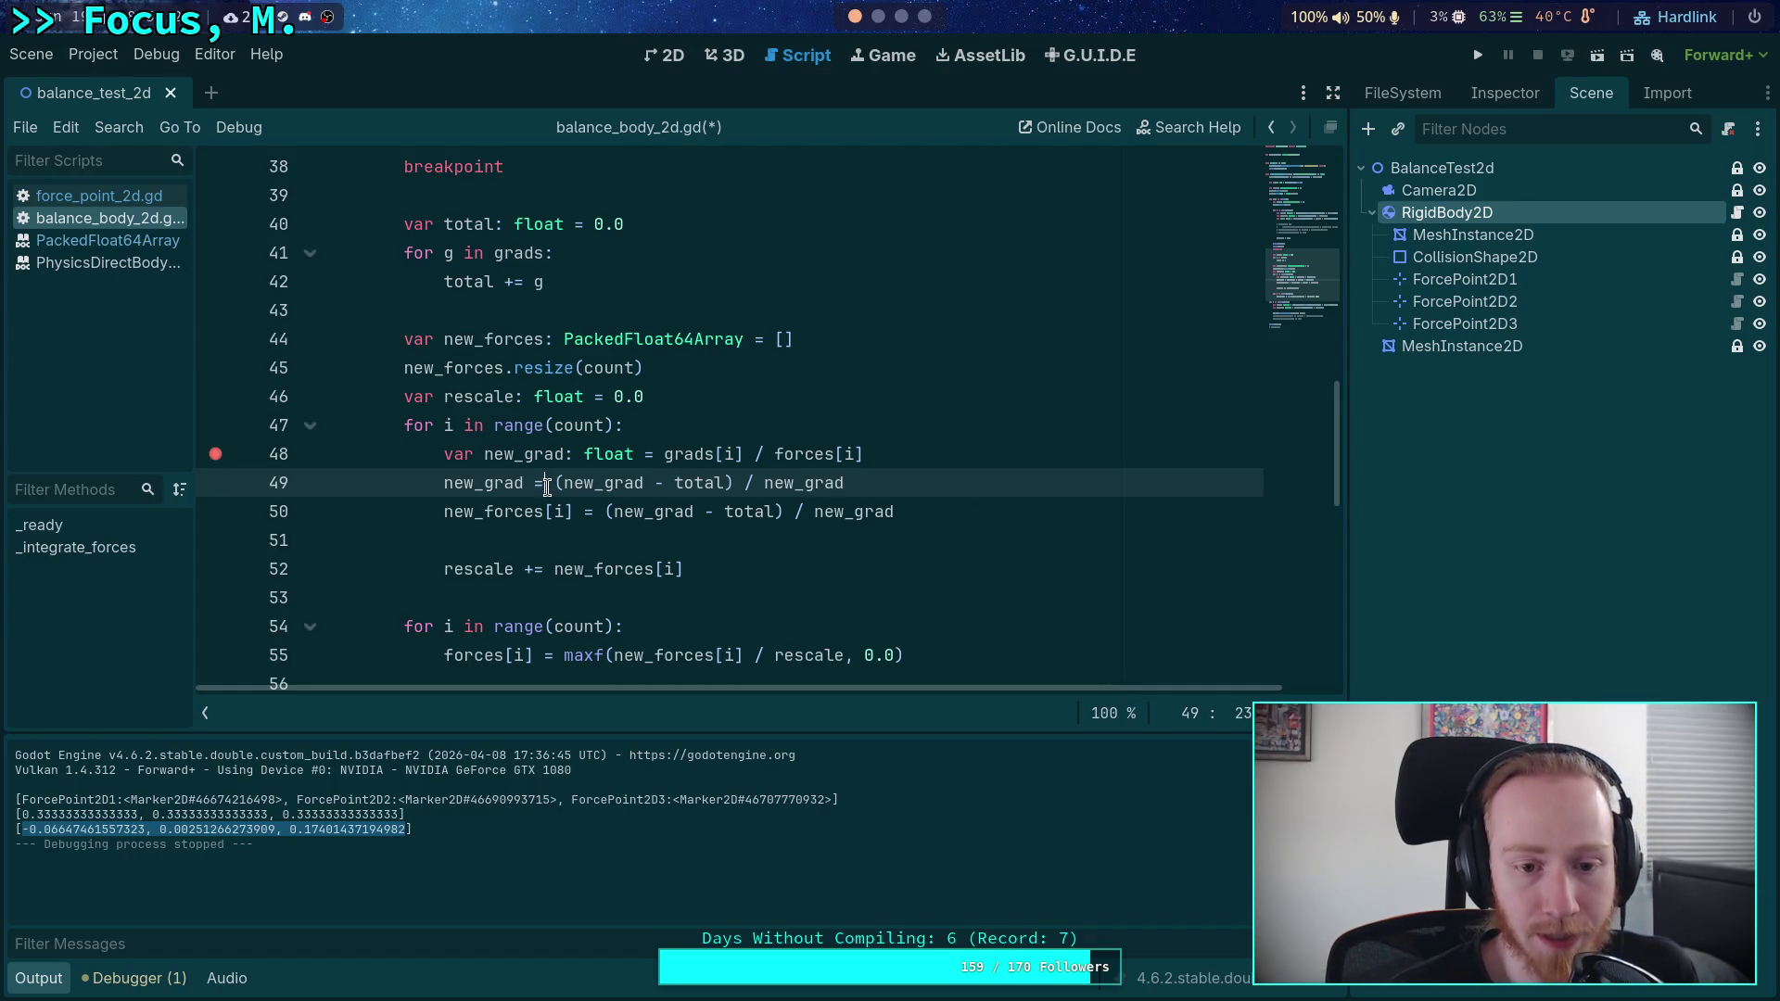
type("clampf")
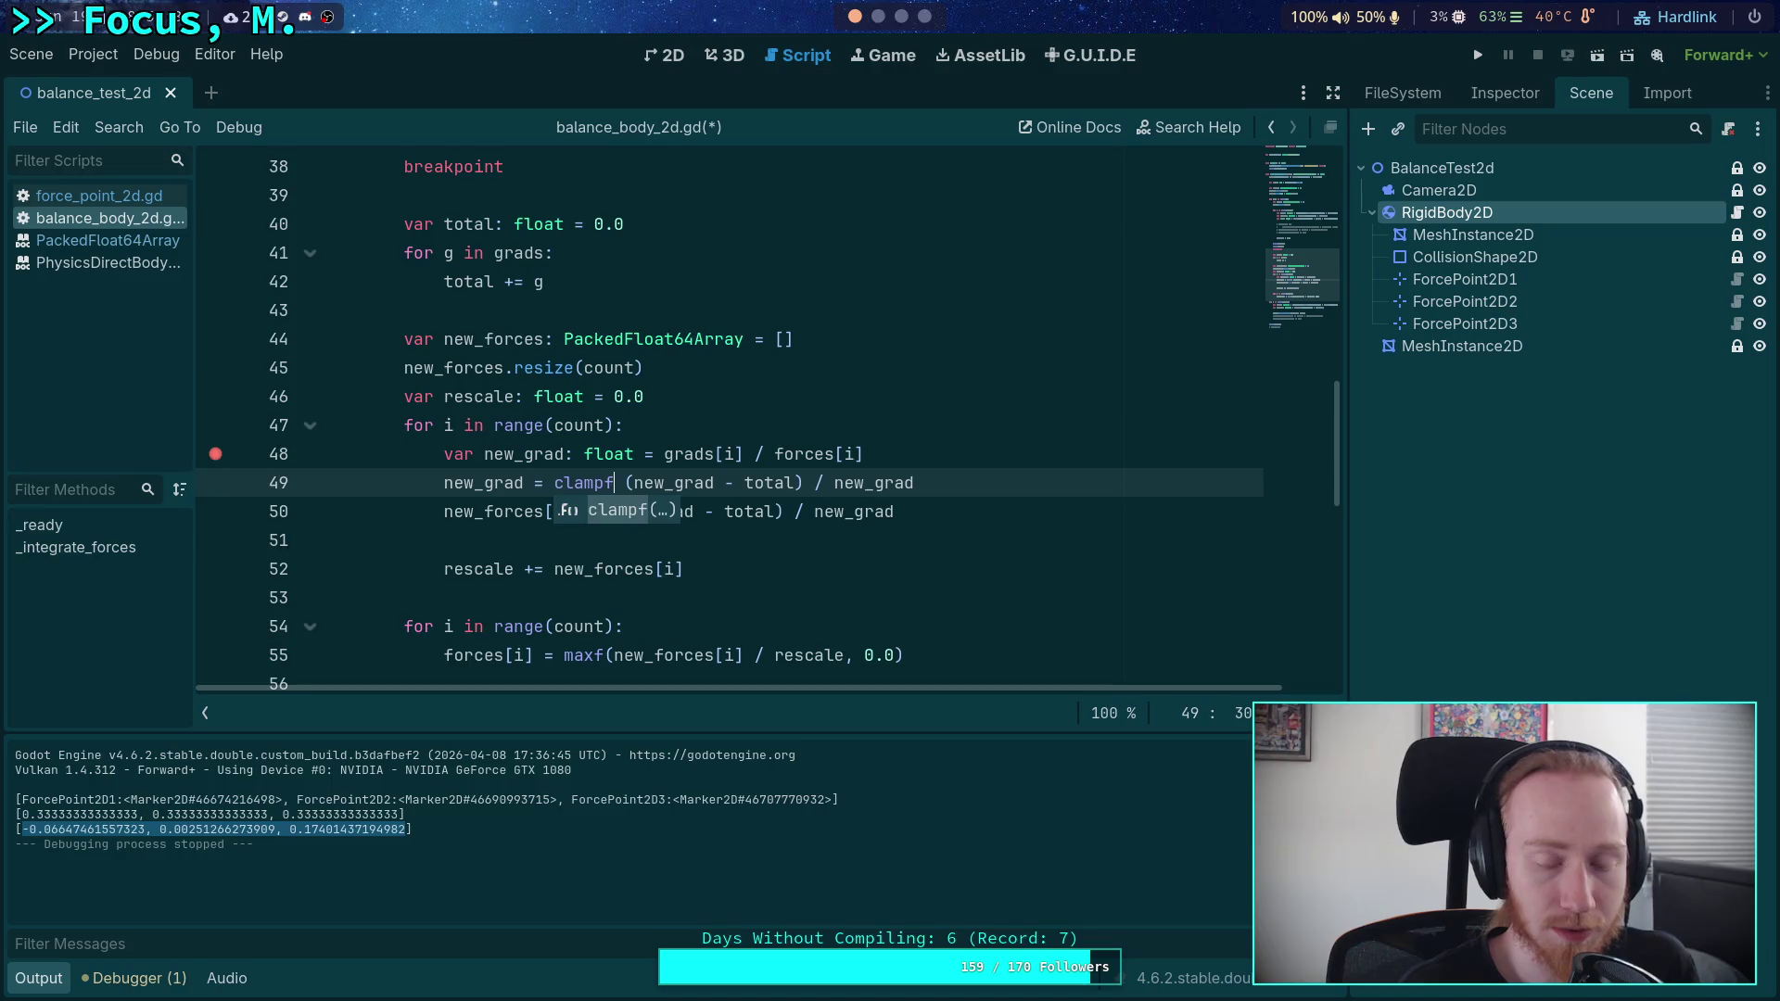
key("BackSpace")
key("BackSpace")
key("BackSpace")
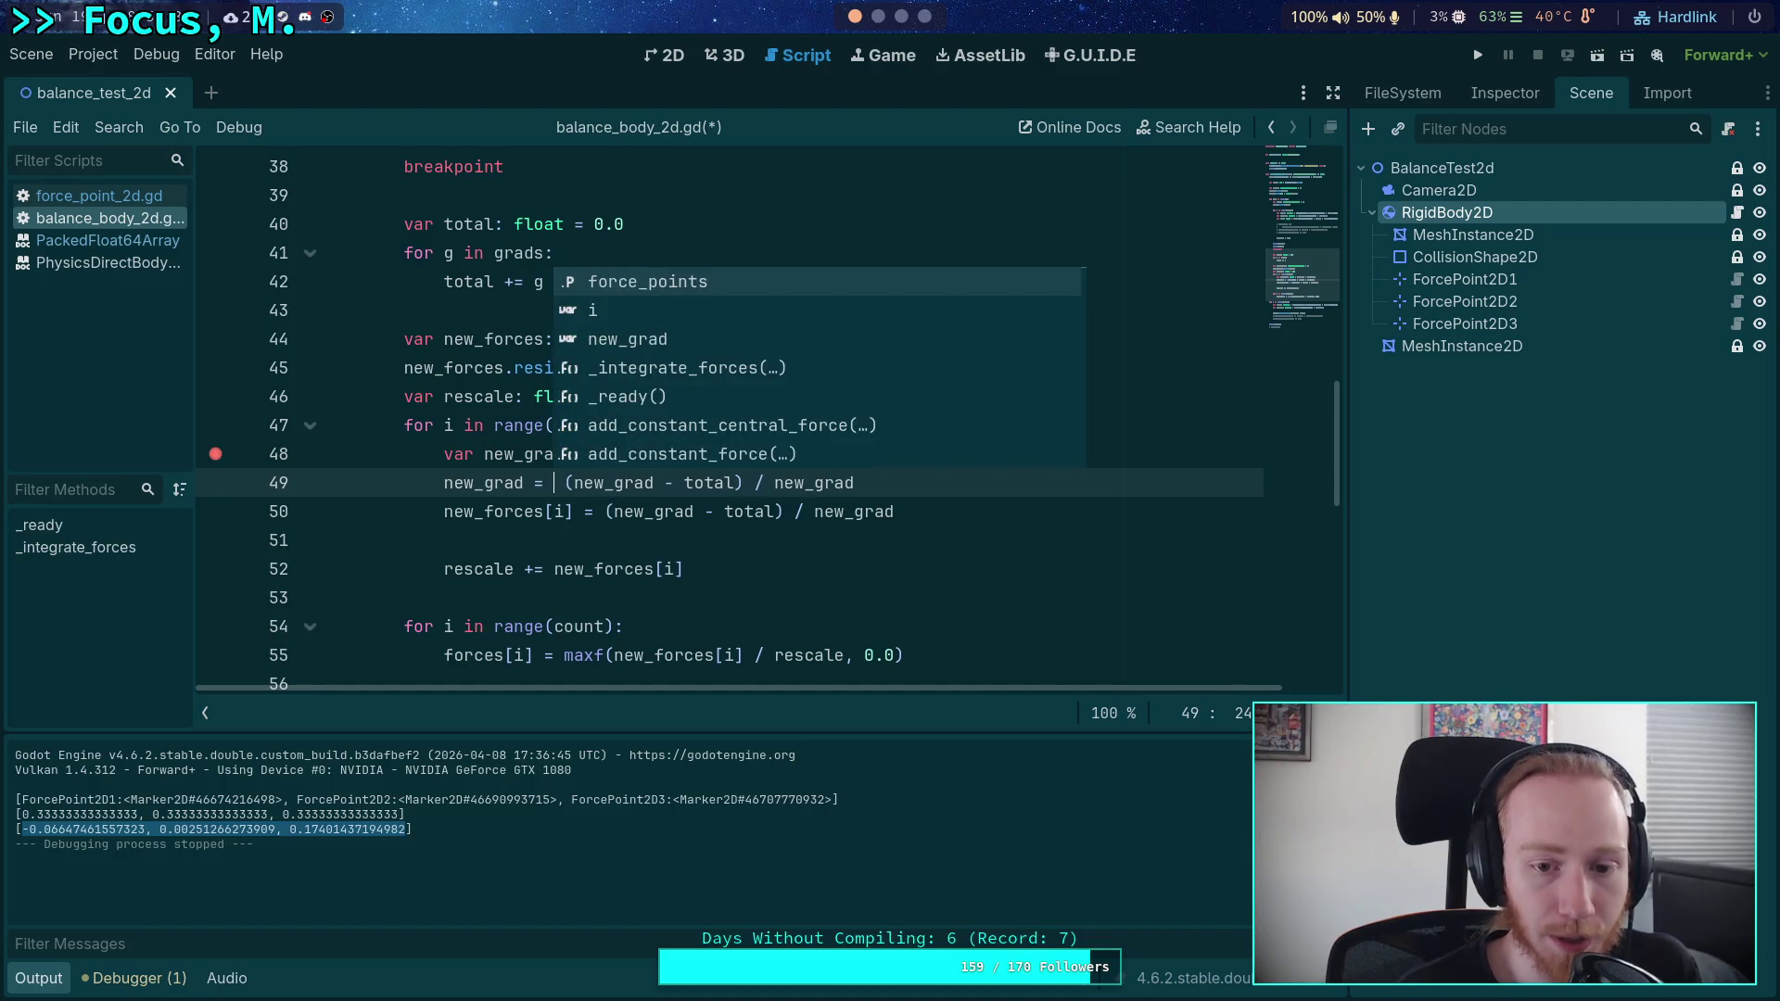
left_click(925, 482)
key("Return")
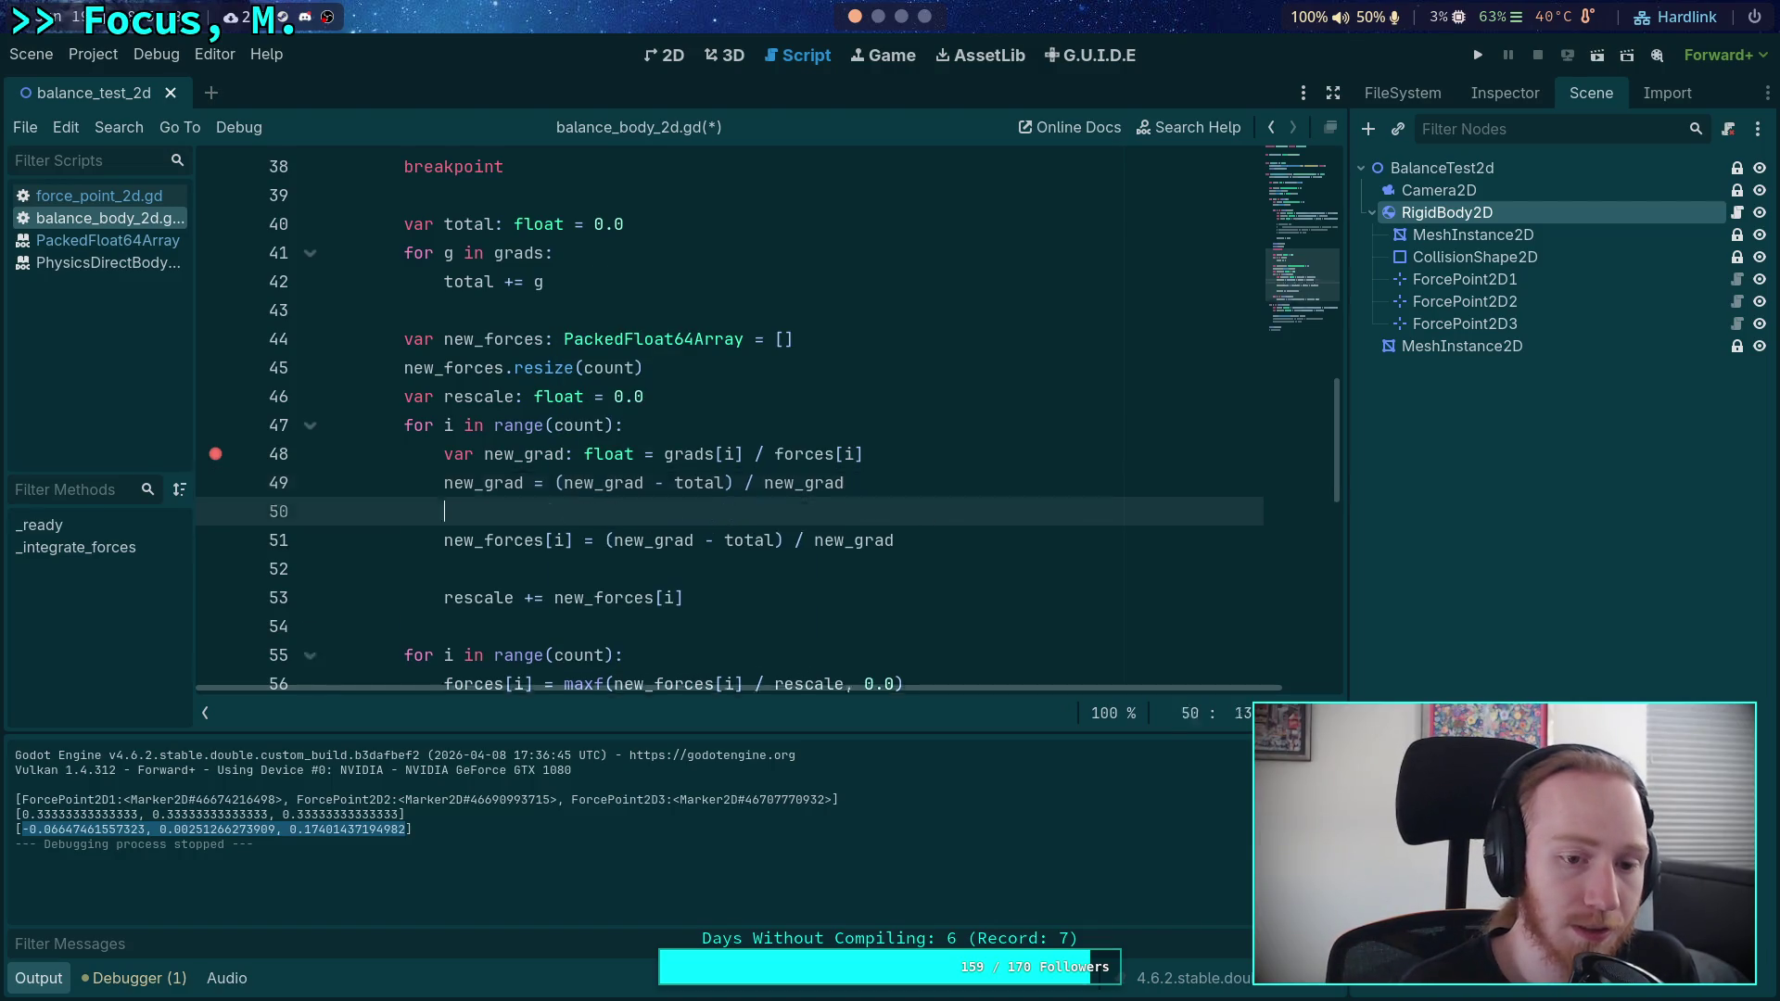
- Add 'if new_grad <= 0.0: new_grad = 1.0' to the balancing loop
type("ifnew_grad <")
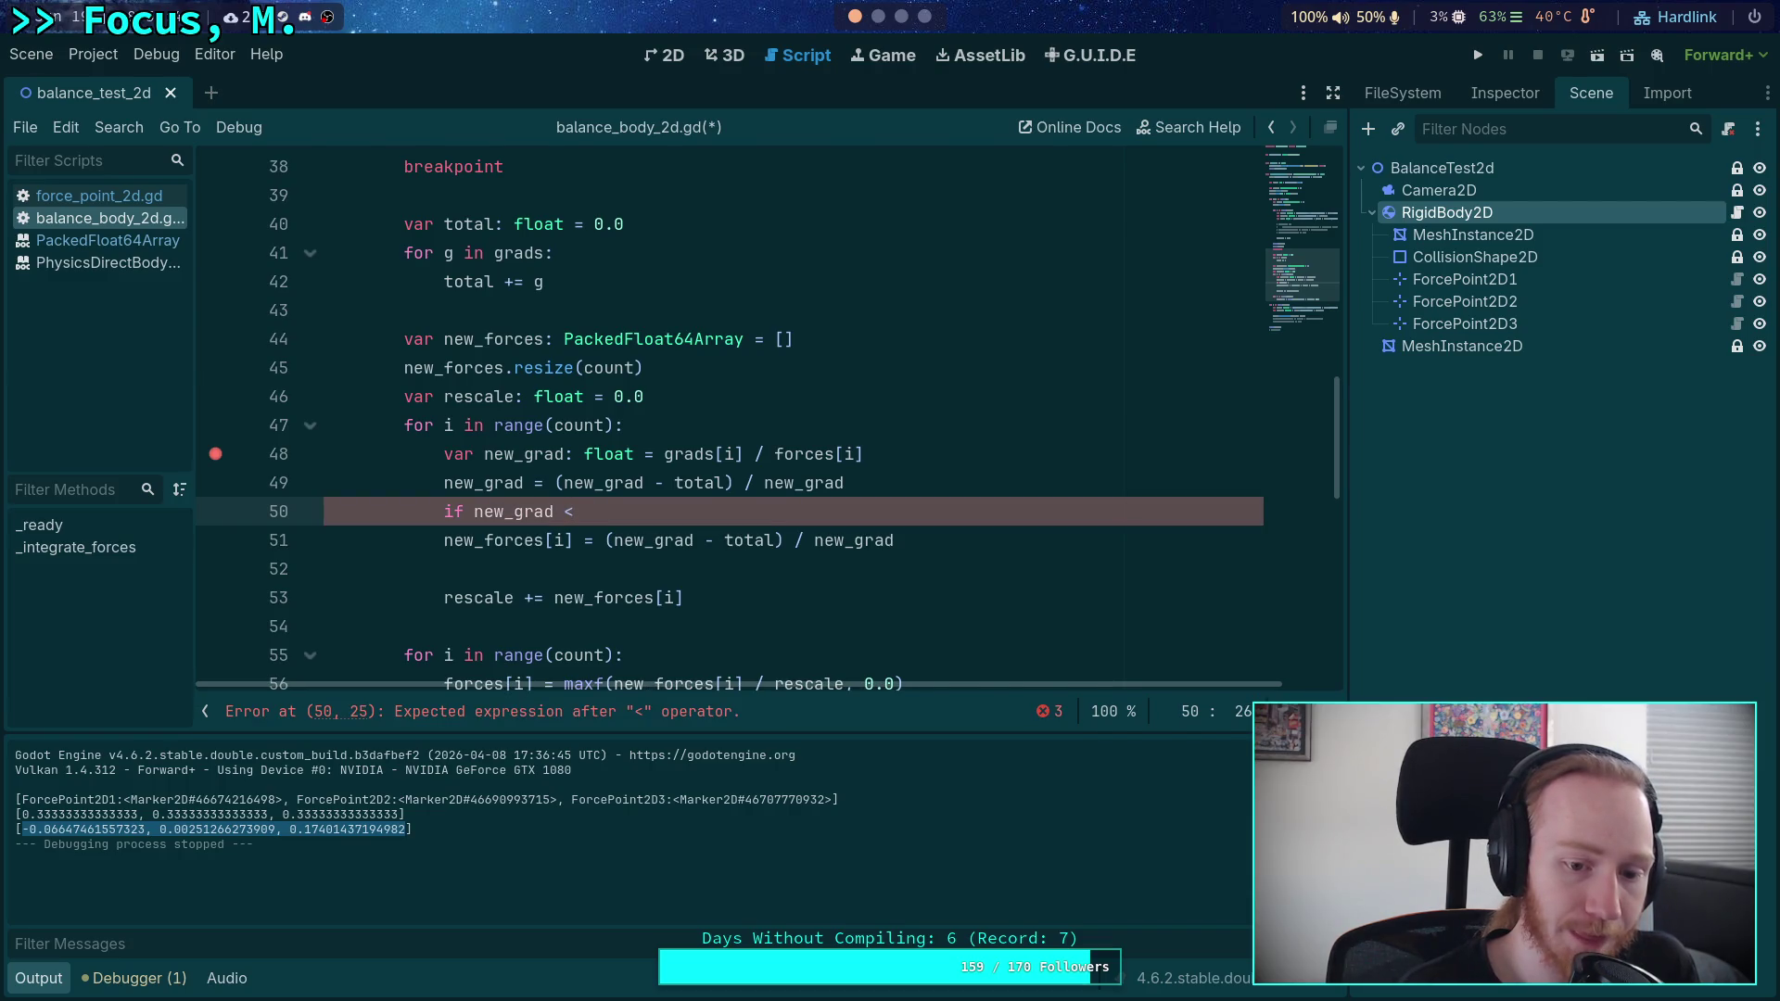
type(".0:")
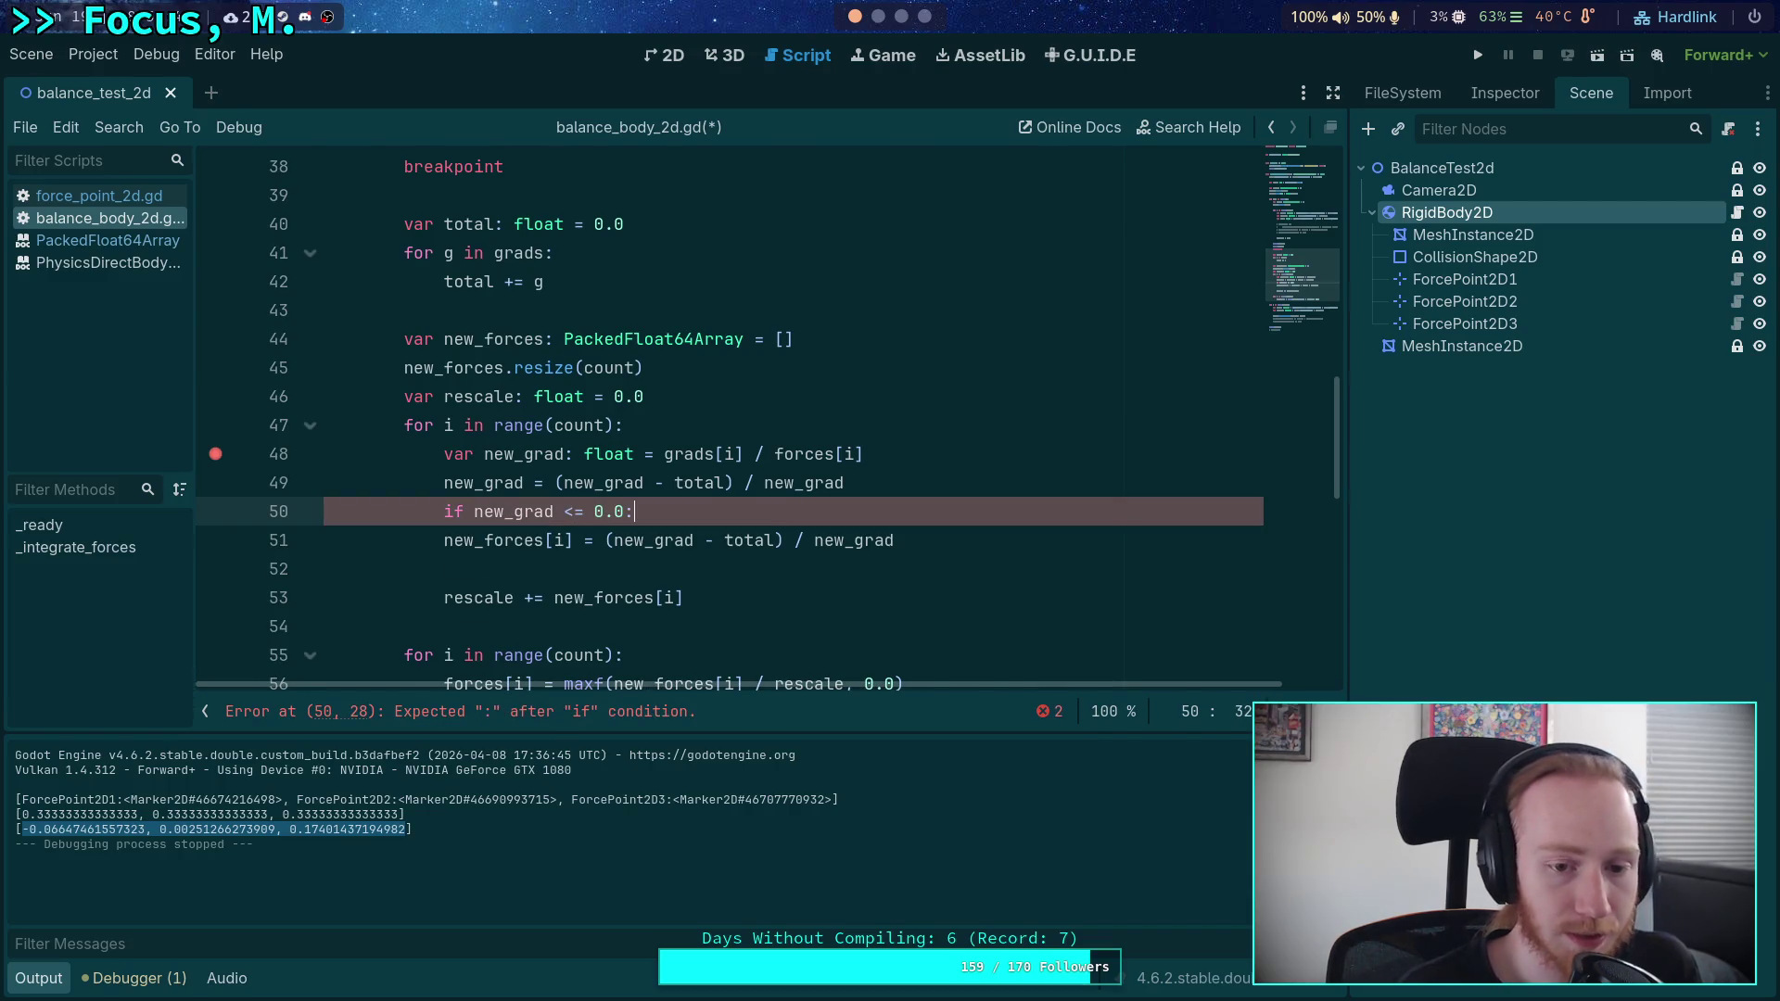
key("Return")
type("new_")
key("Return")
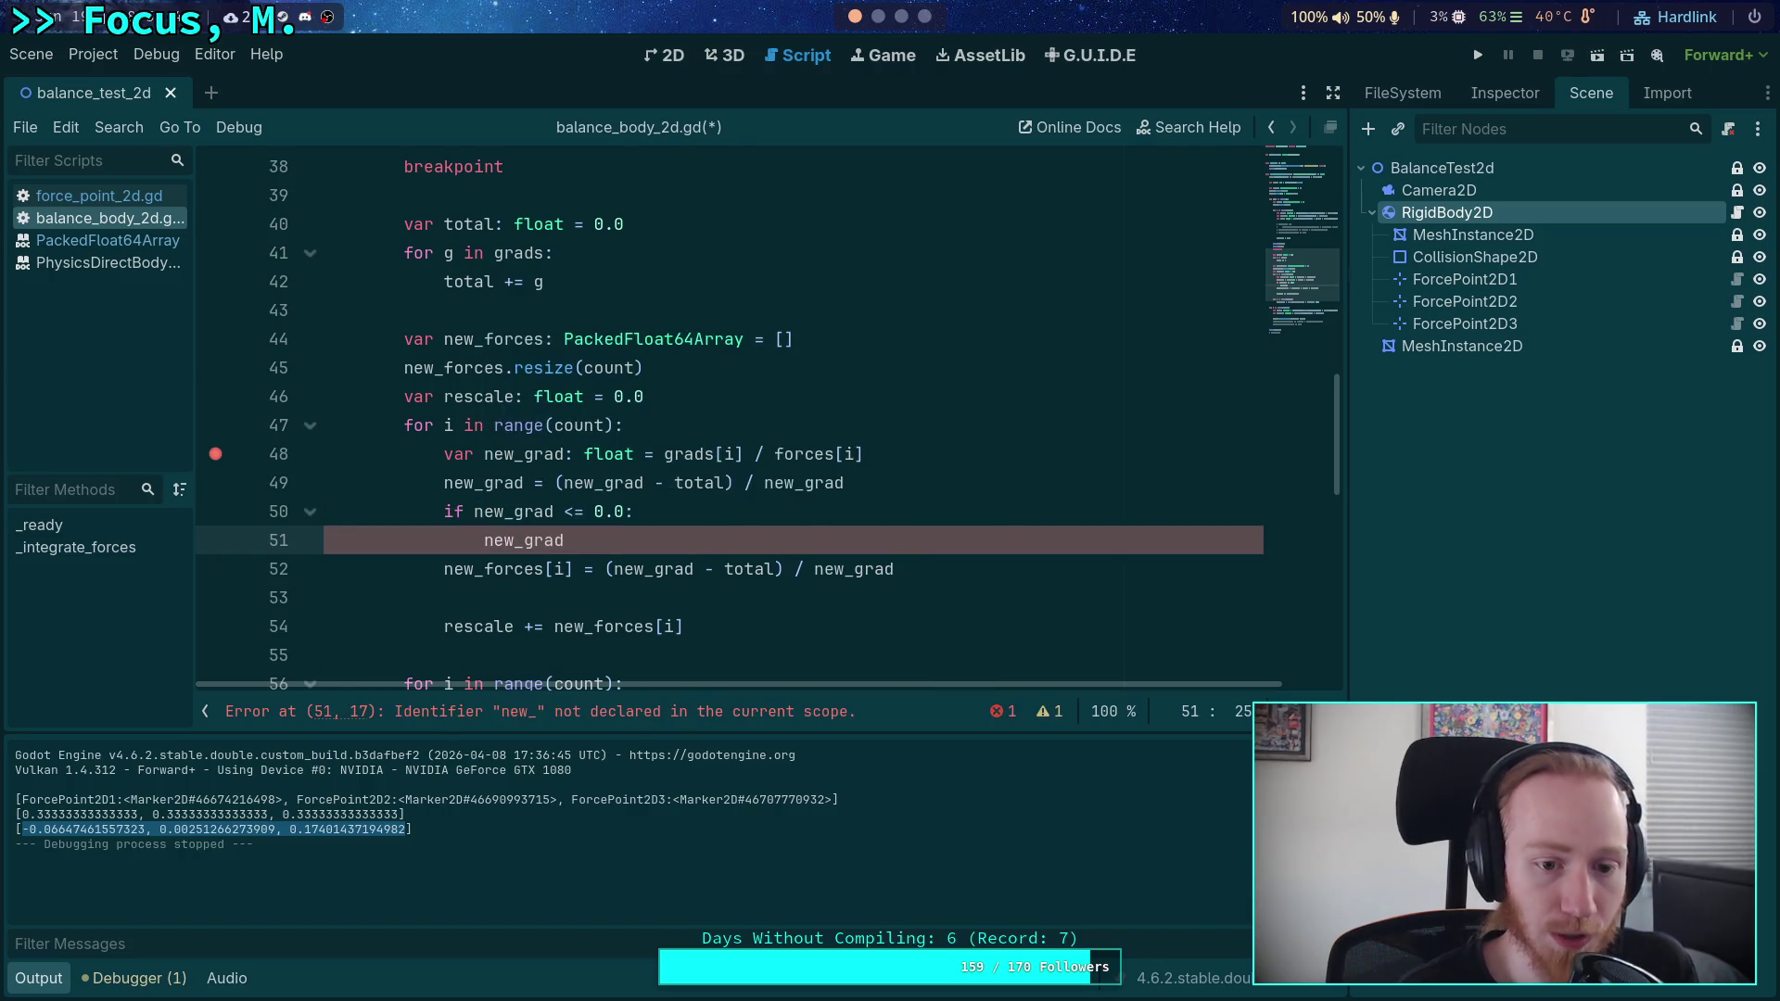
type(" = 1.0")
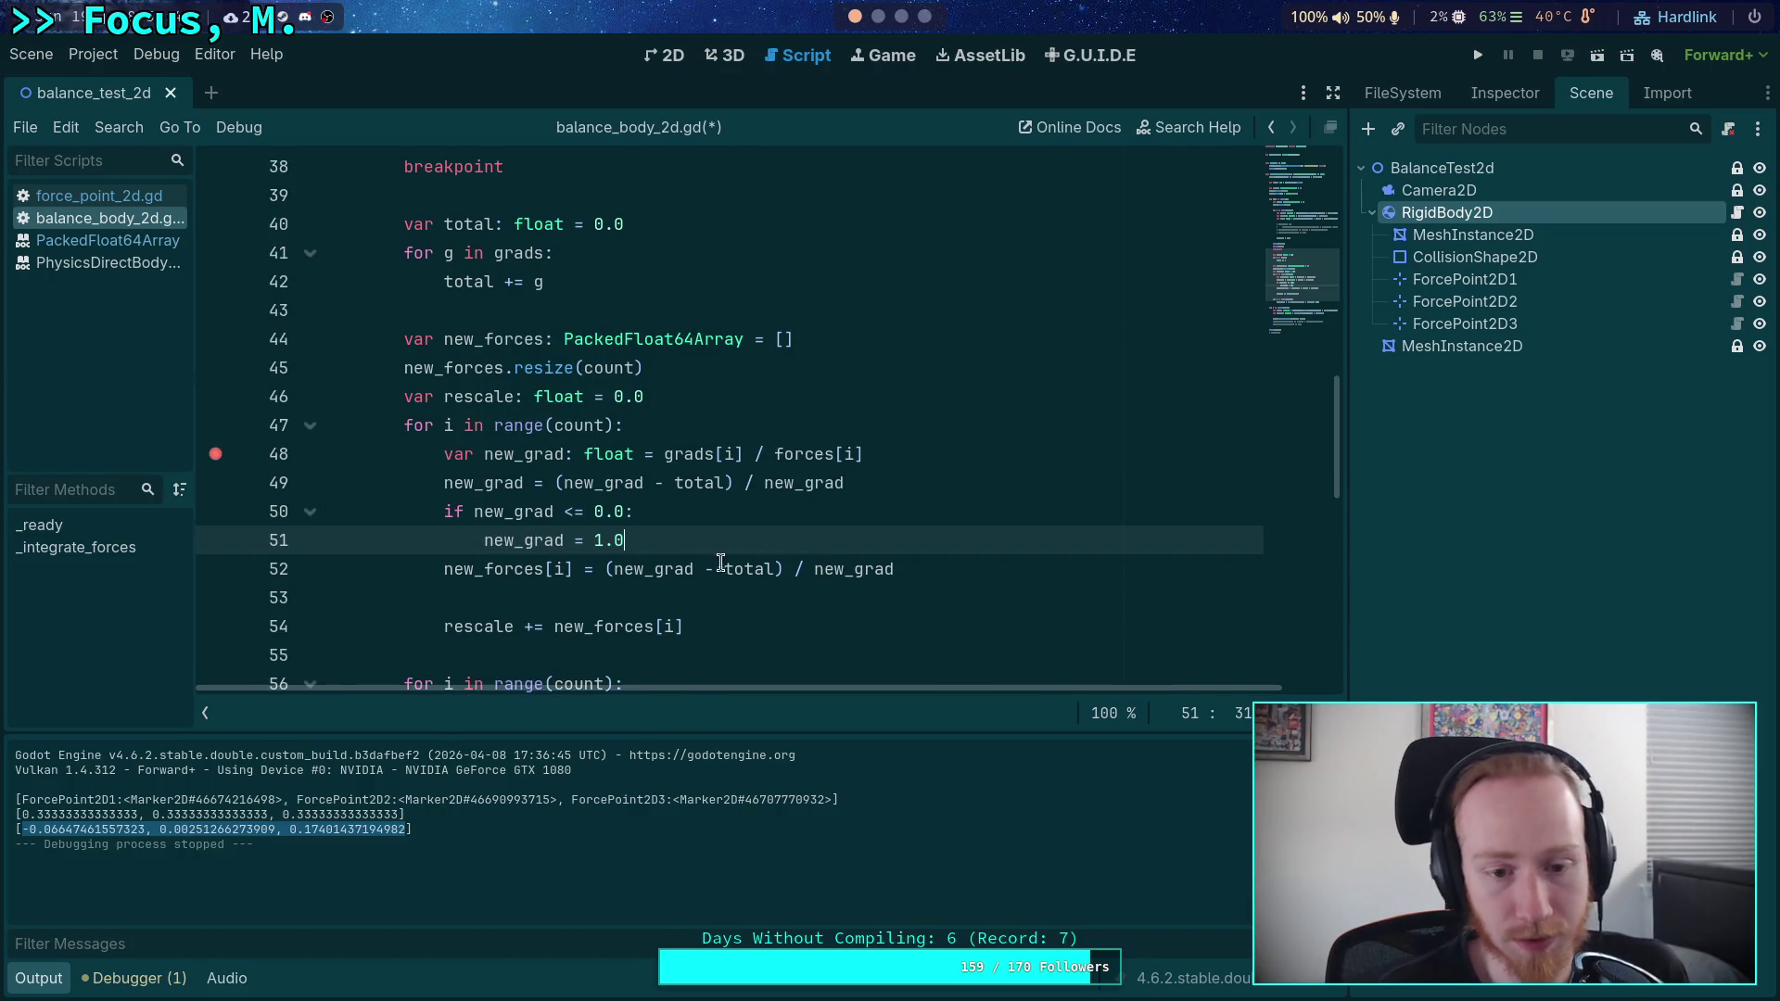
- Drop the old formula on line 52 and use new_grad instead of new_forces[i] in rescale
left_click(610, 570)
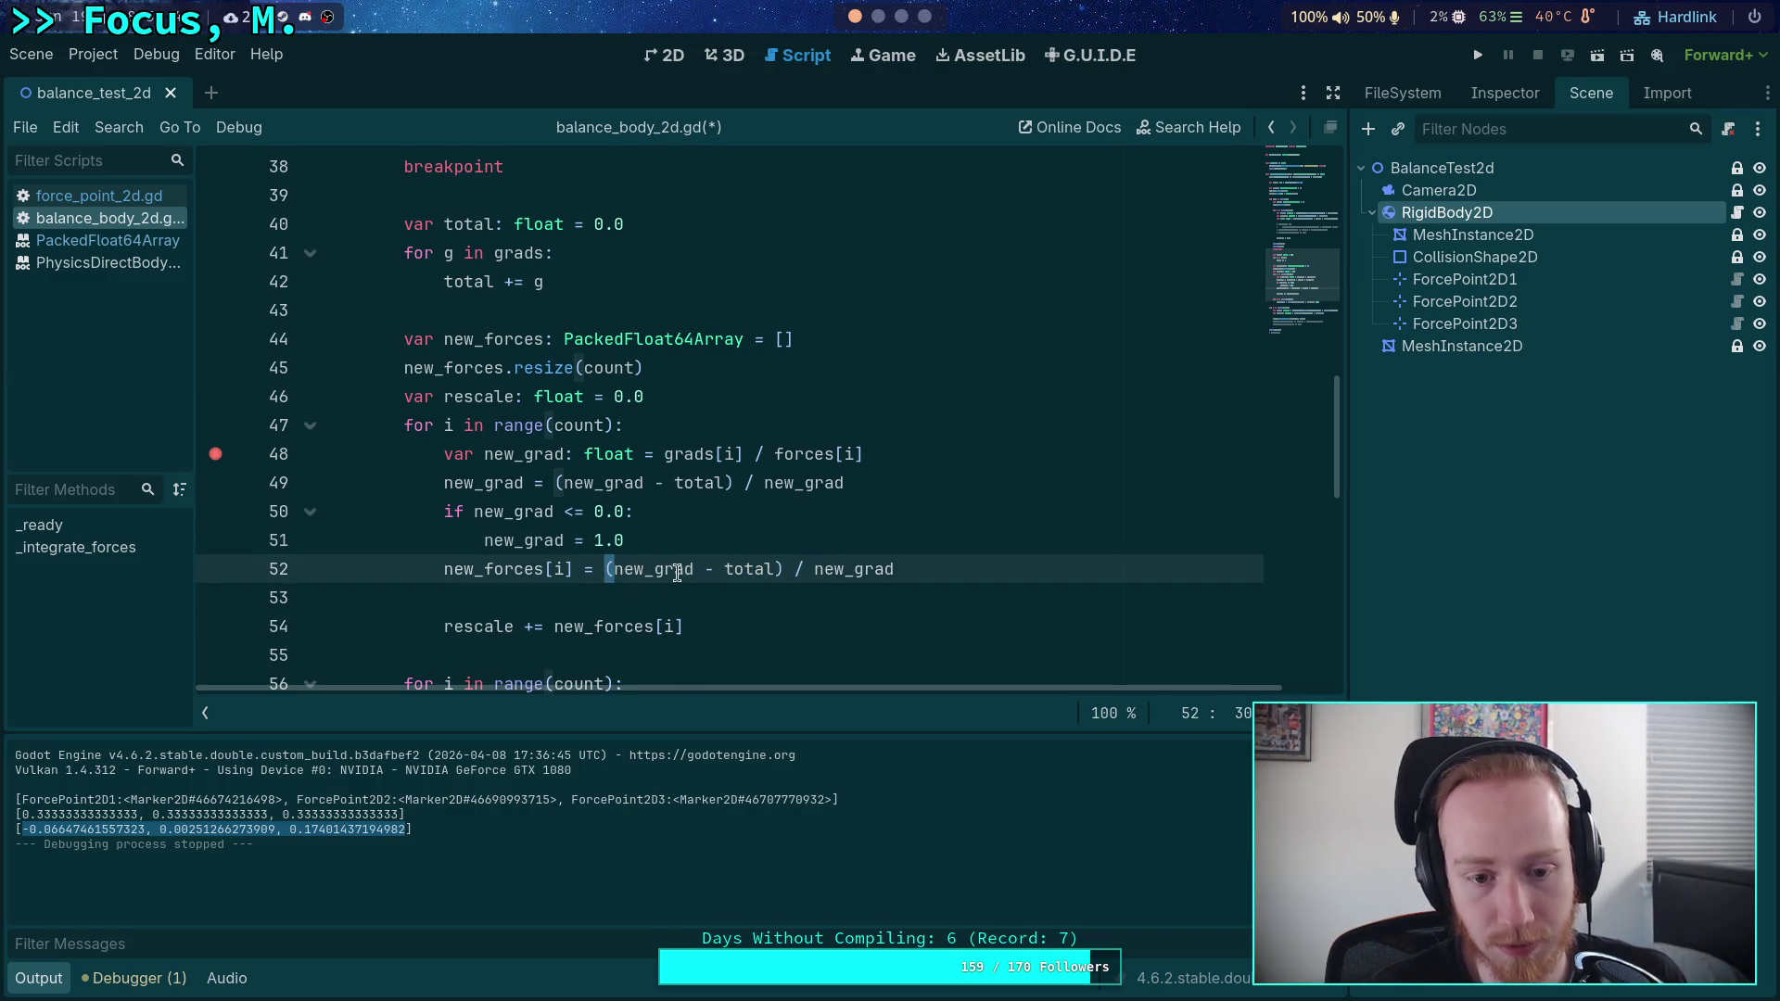
key("BackSpace")
left_click_drag(684, 569, 964, 569)
key("BackSpace")
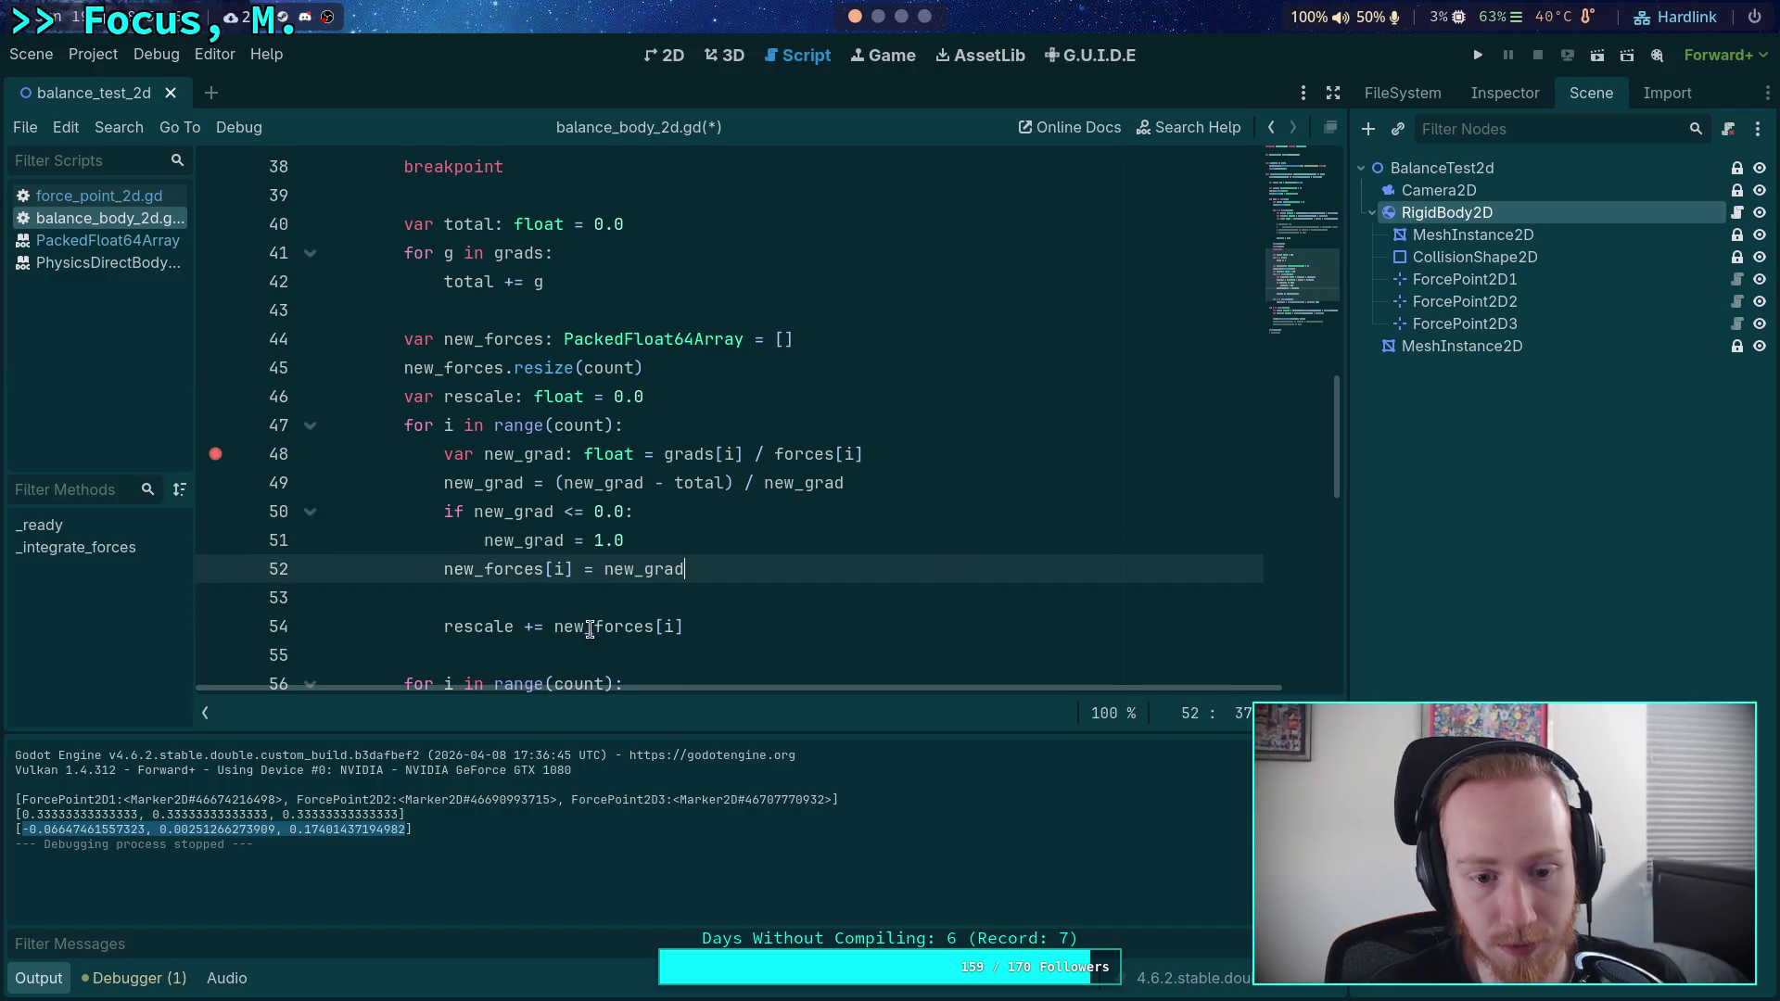
double_click(606, 628)
left_click_drag(606, 627, 714, 624)
type("new_gra")
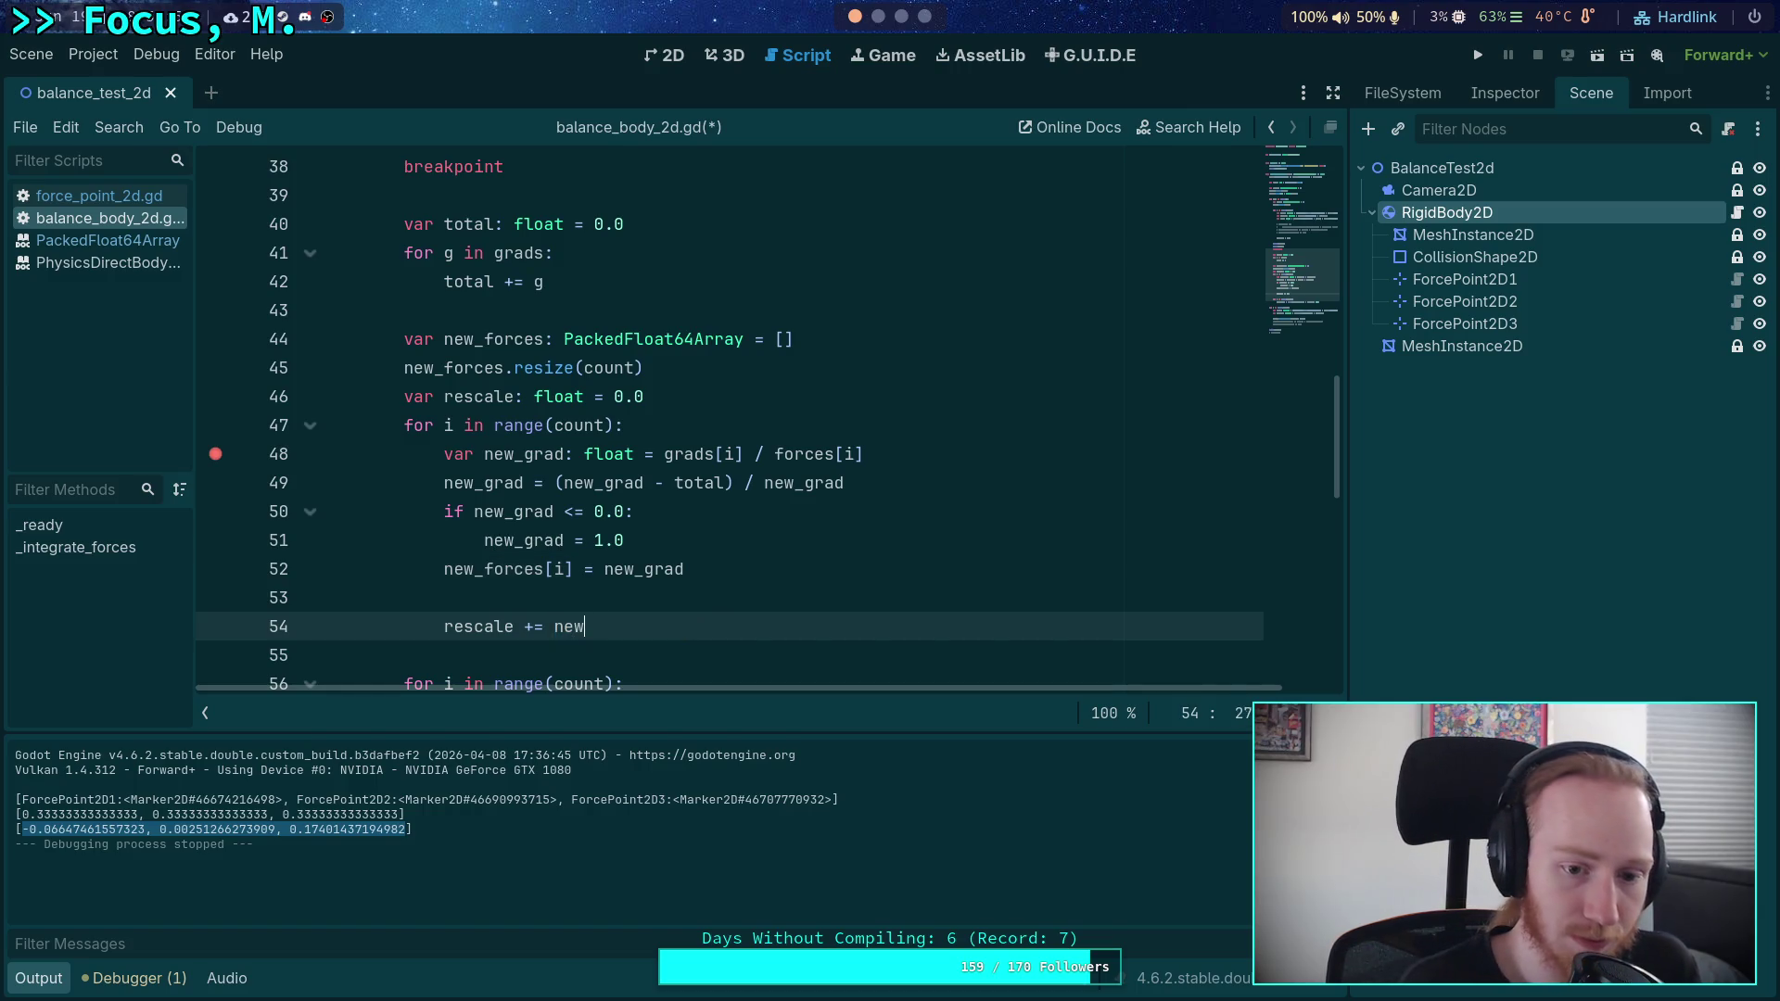
- Tidy the blank lines around the new_forces assignment and save balance_body_2d.gd
left_click(708, 597)
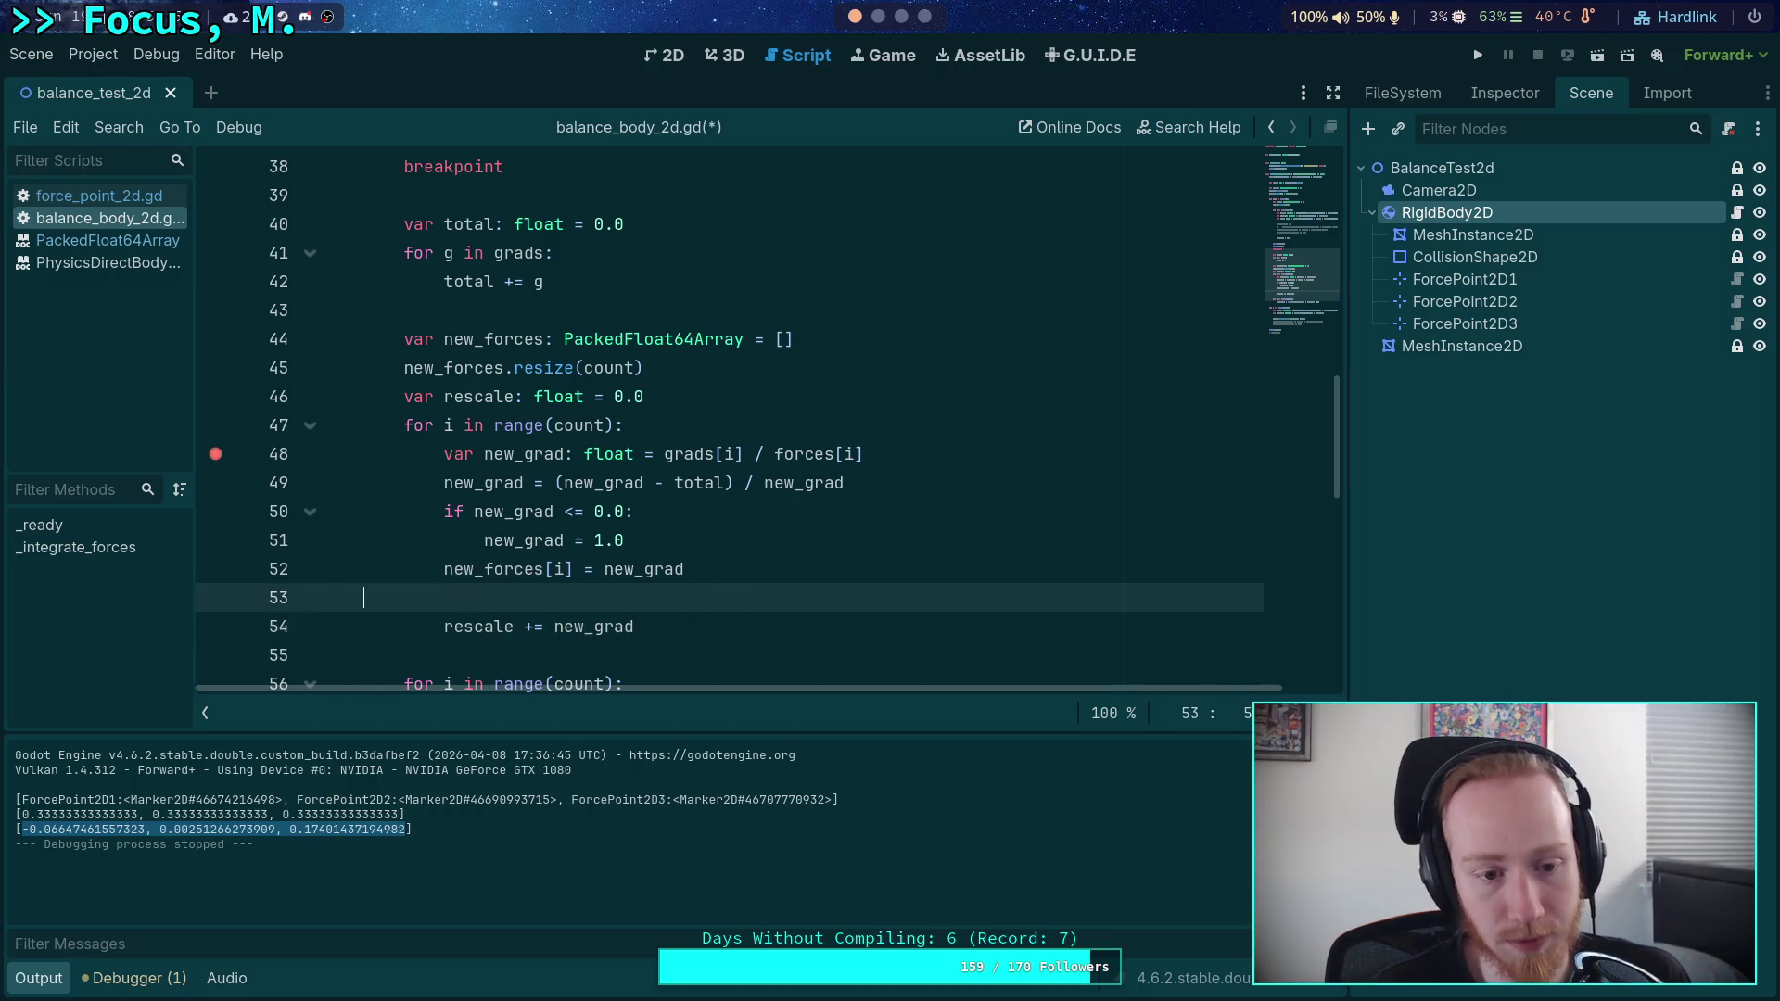
key("BackSpace")
left_click(695, 541)
key("Return")
left_click(748, 626)
scroll(749, 627, "down", 2)
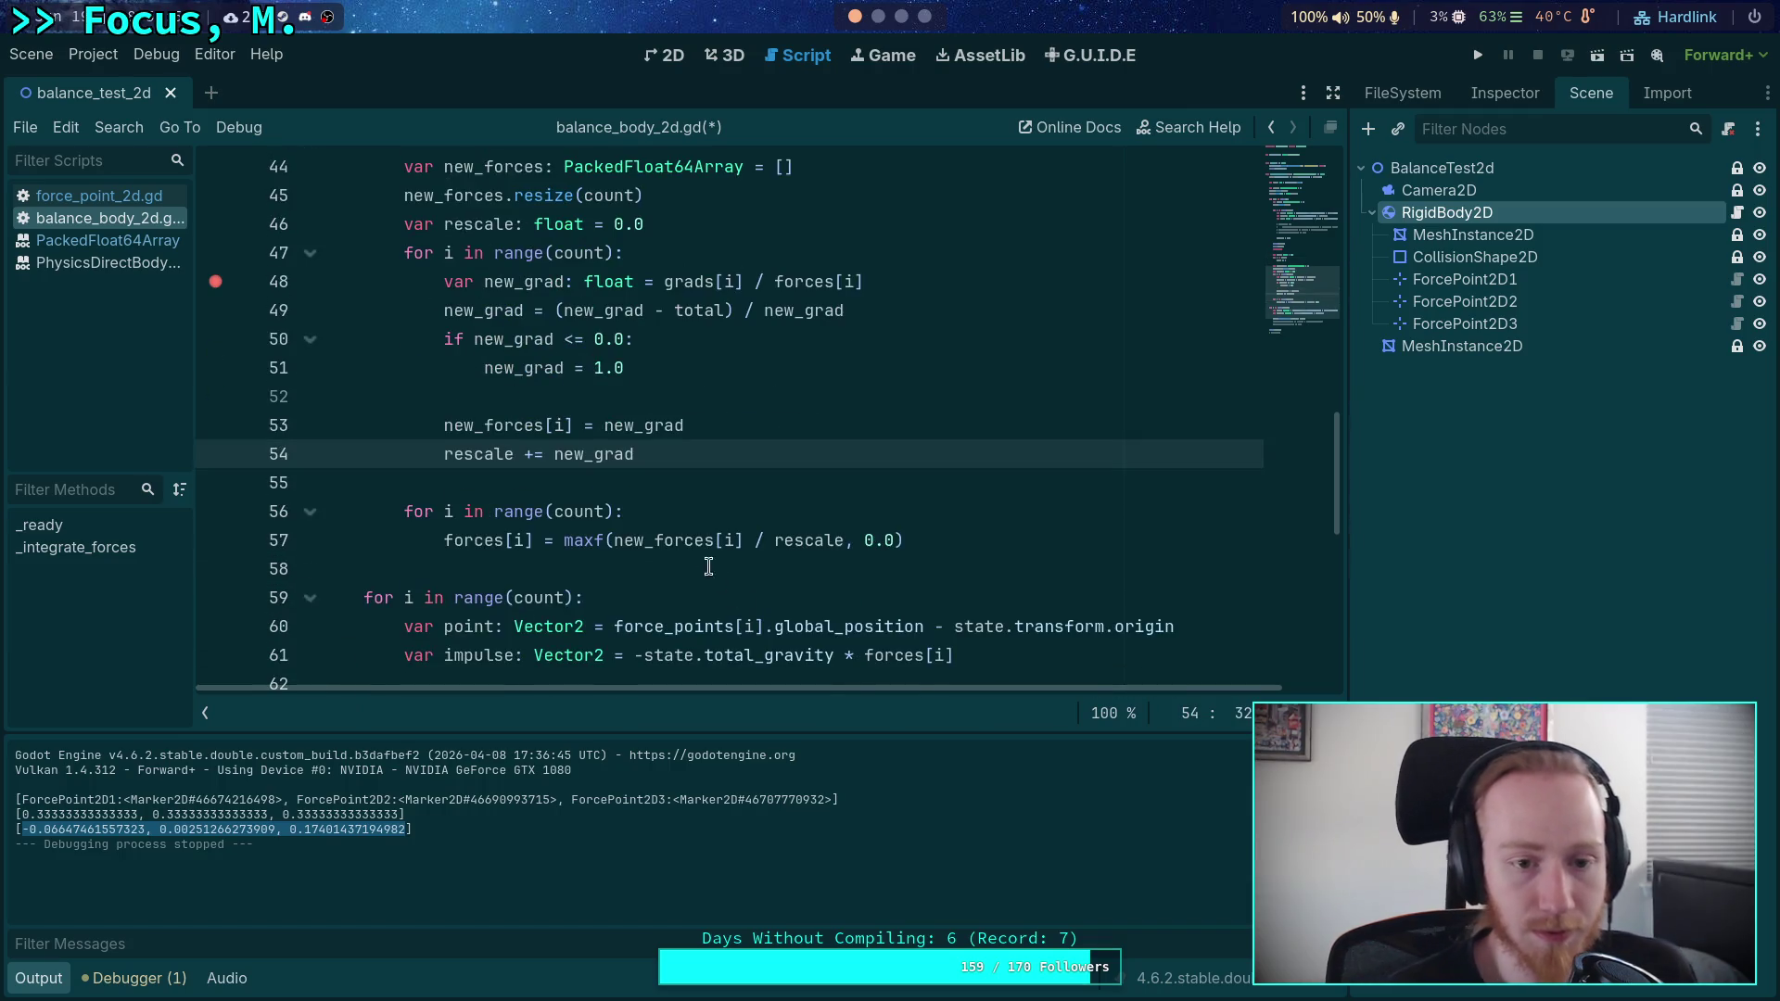
left_click(808, 496)
scroll(841, 492, "up", 1)
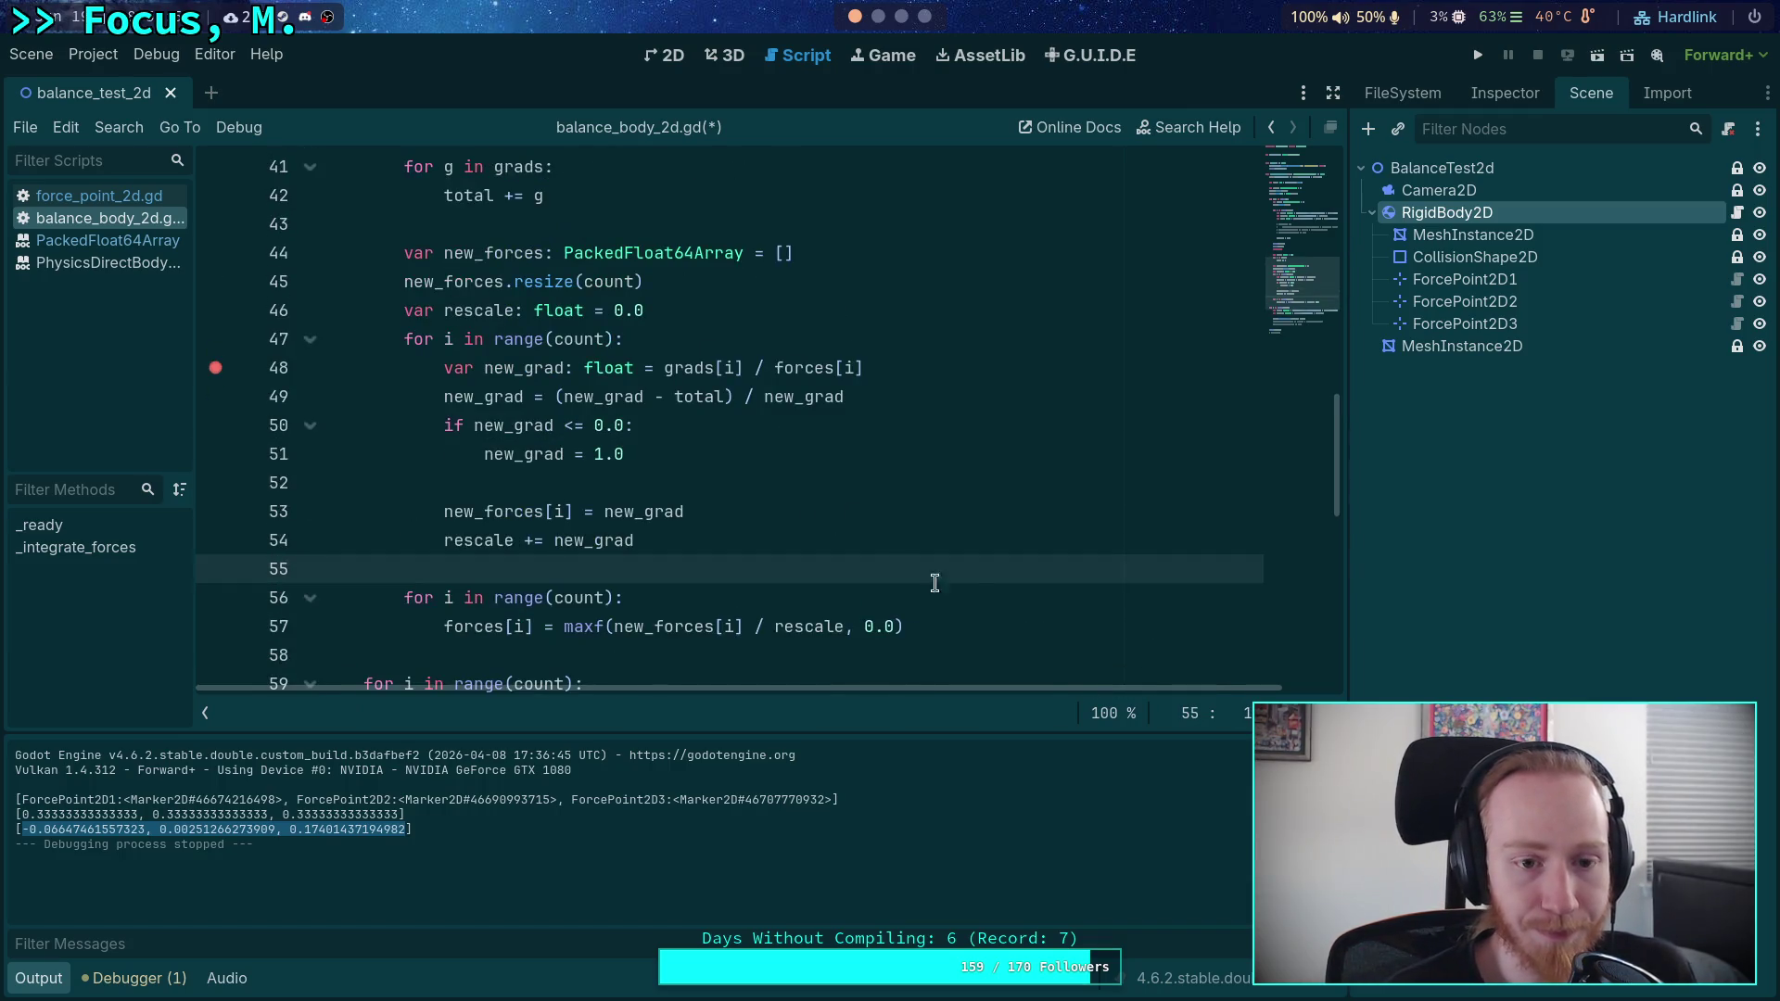
key("ctrl+s")
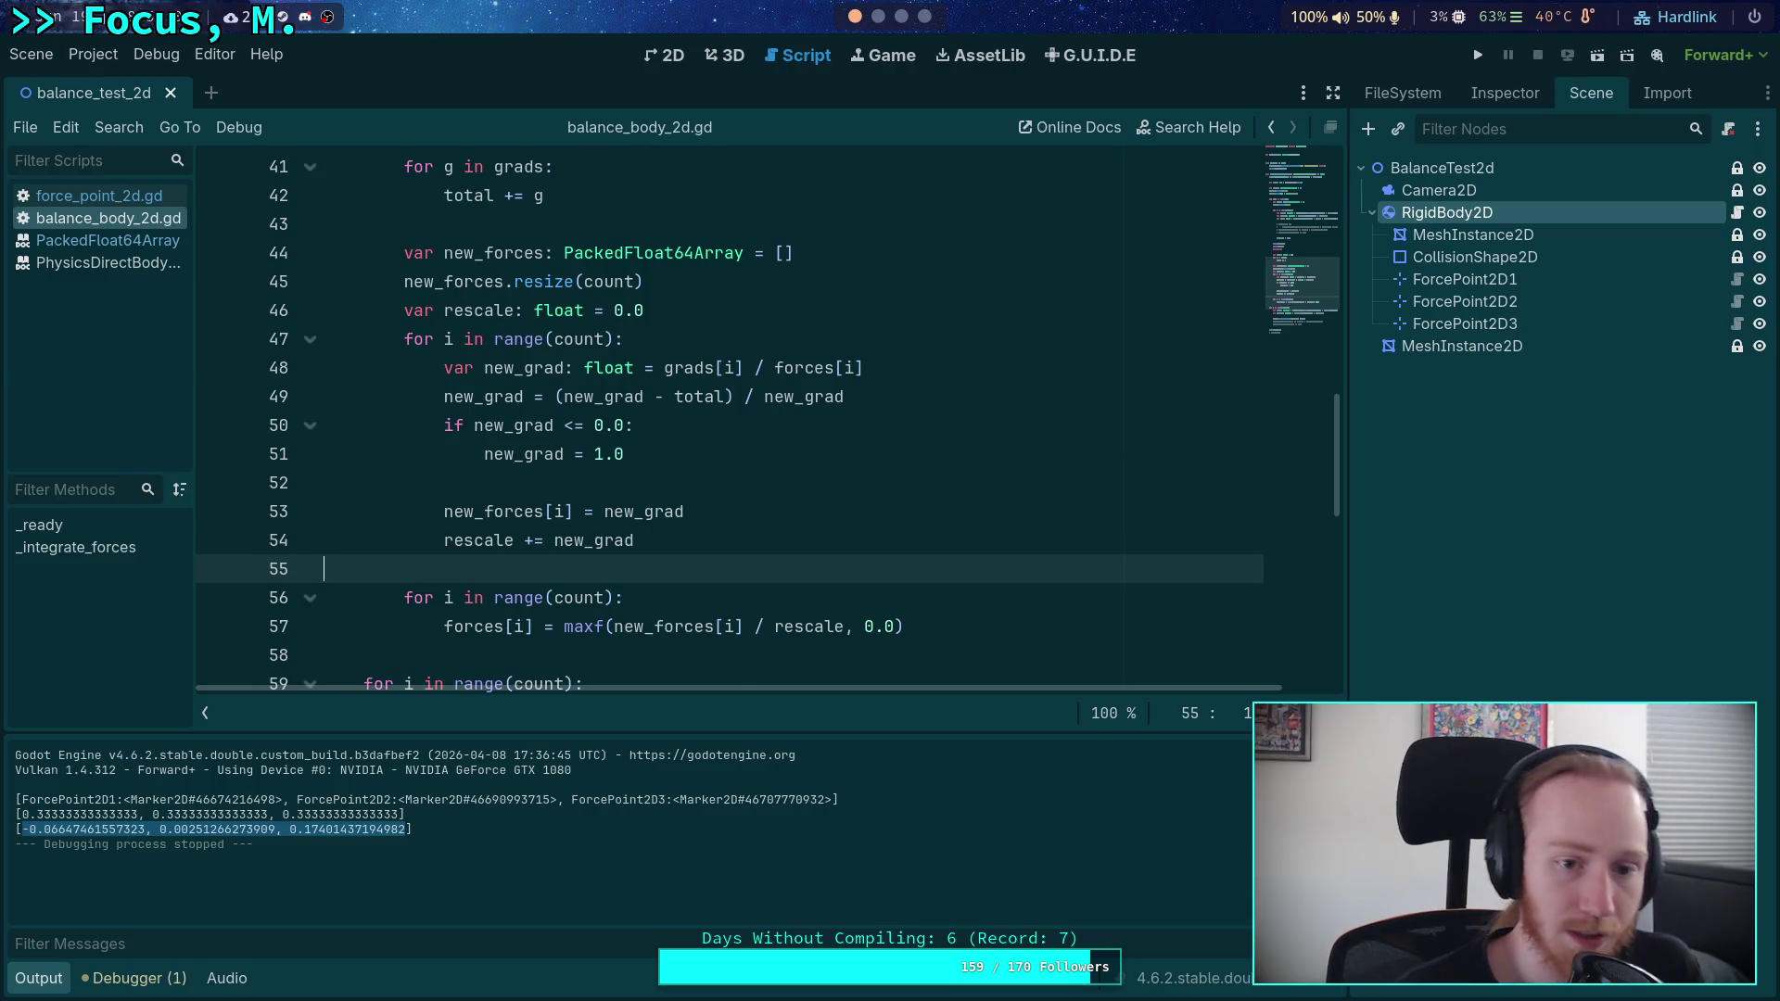
- Run the project to the breakpoint and move the game window aside to reveal the code
scroll(662, 448, "up", 5)
scroll(590, 482, "up", 3)
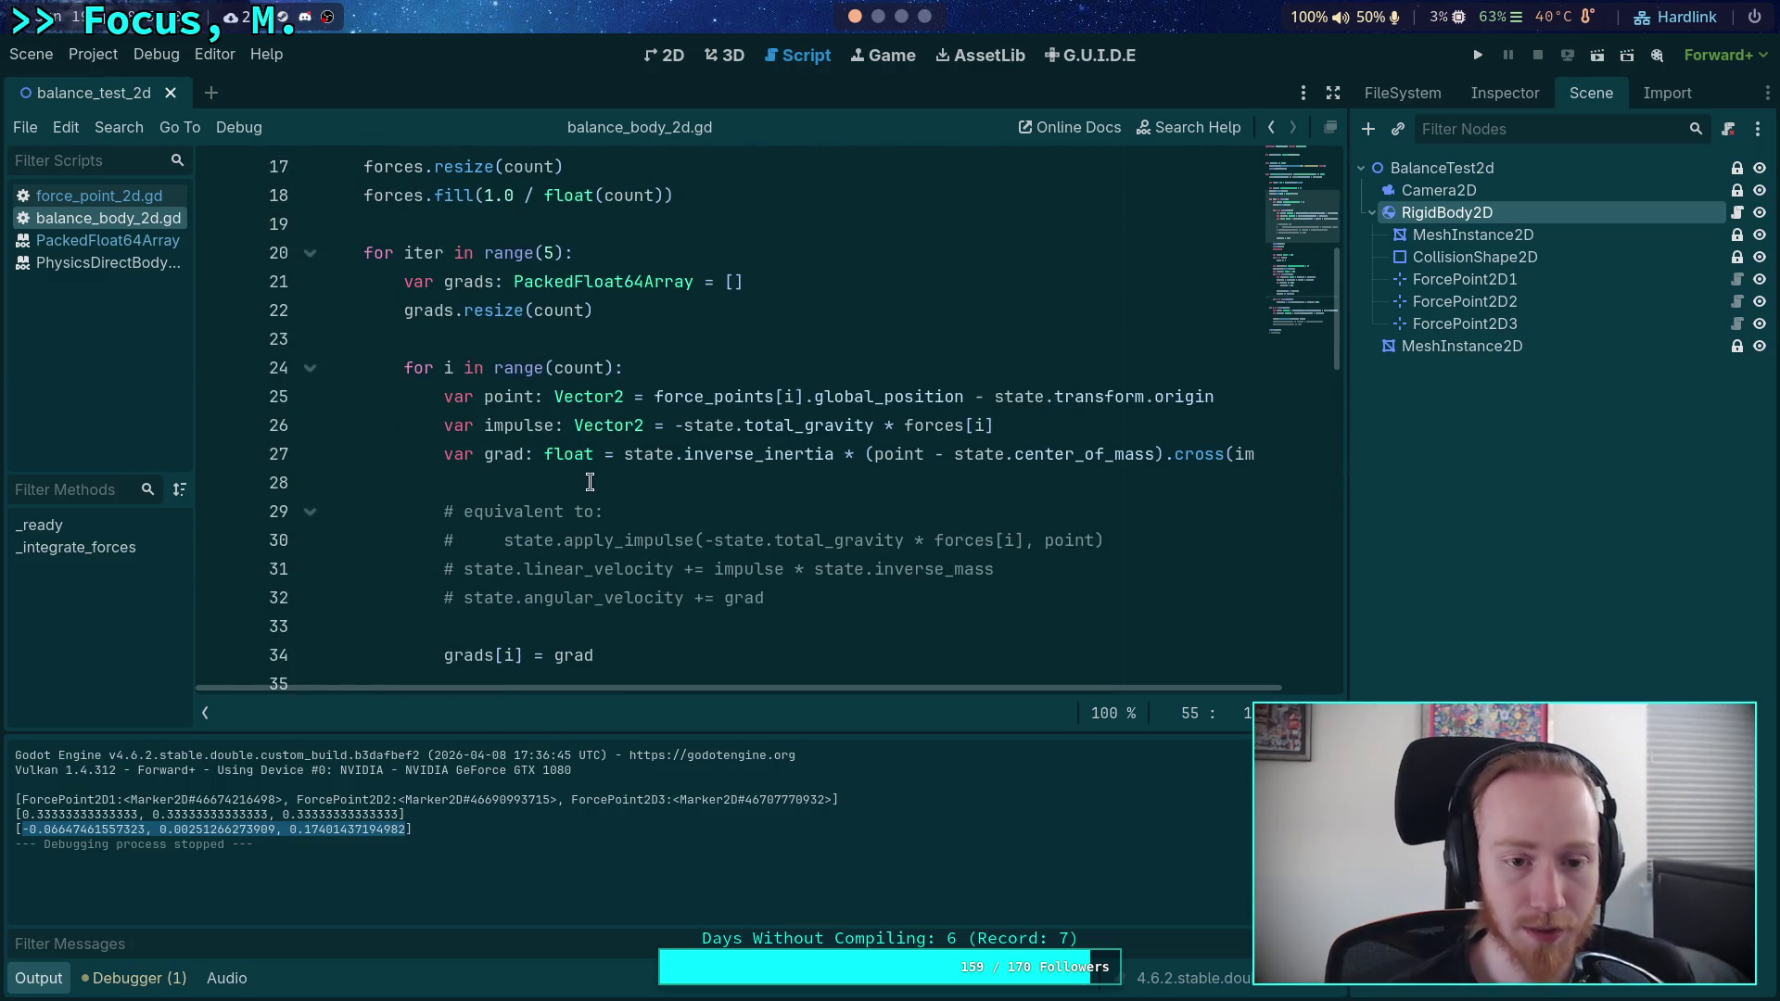
scroll(847, 536, "down", 3)
left_click(1478, 55)
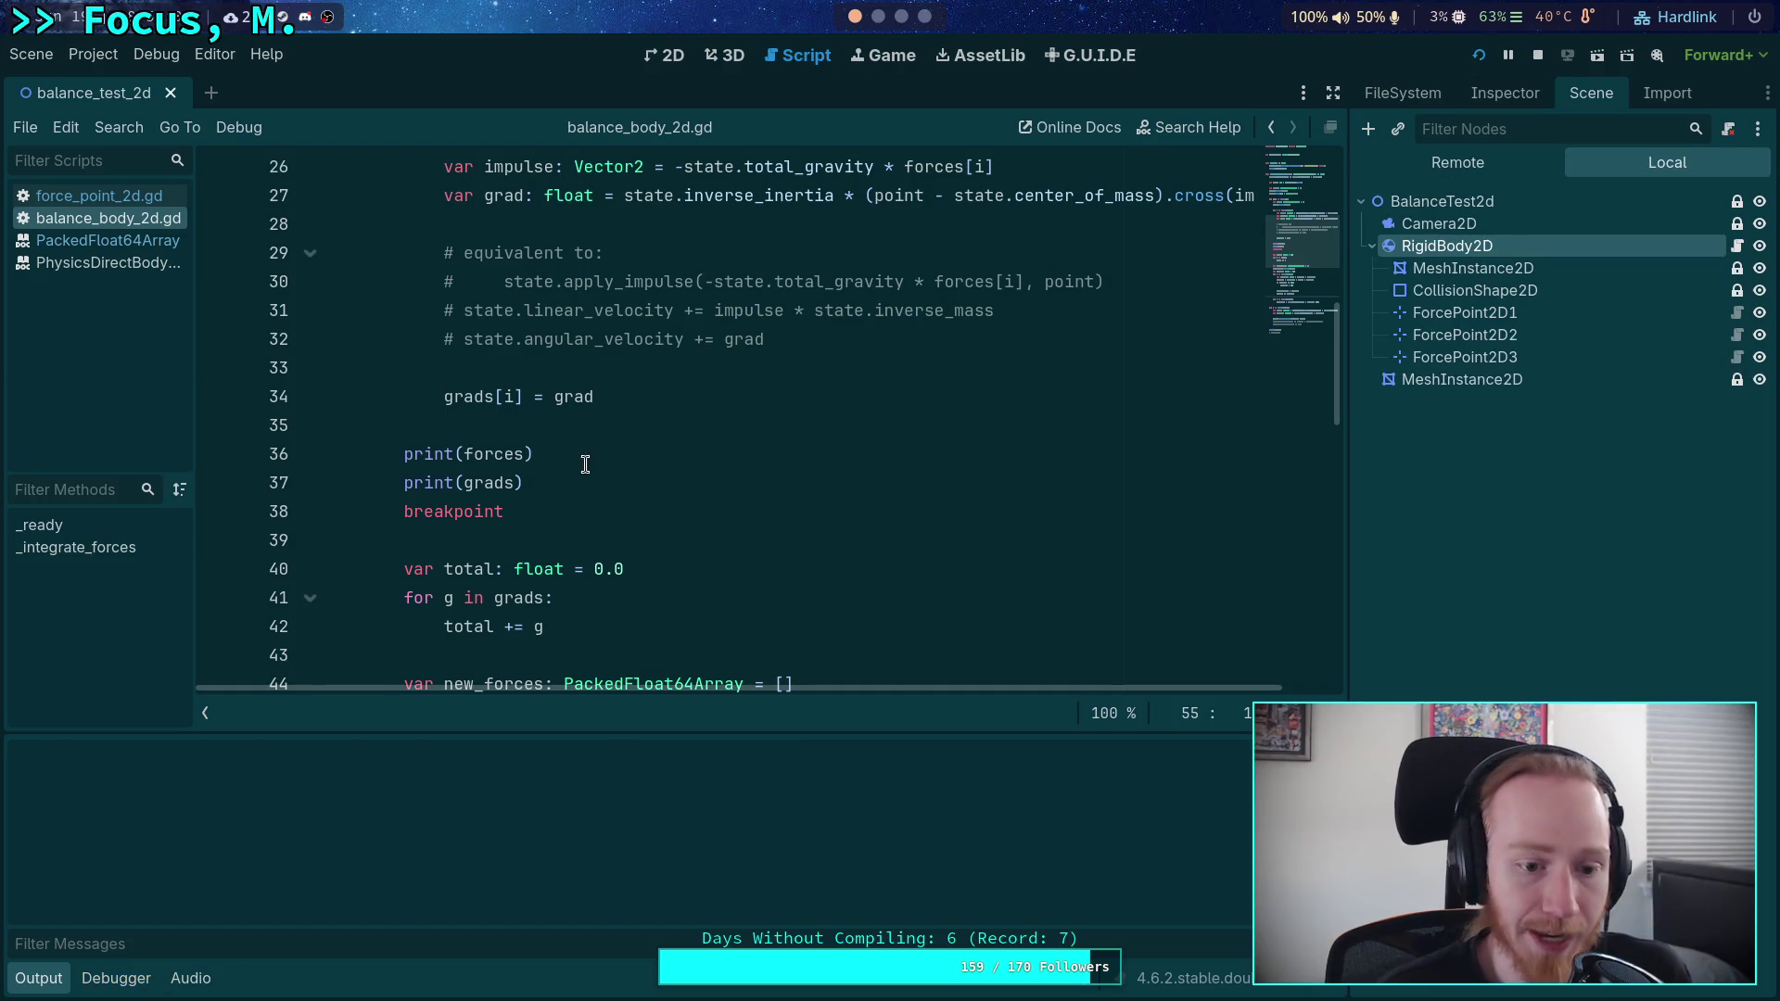
mouse_move(575, 531)
left_mouse_down()
mouse_move(409, 791)
mouse_move(1391, 397)
mouse_move(1174, 377)
mouse_move(807, 485)
left_mouse_up()
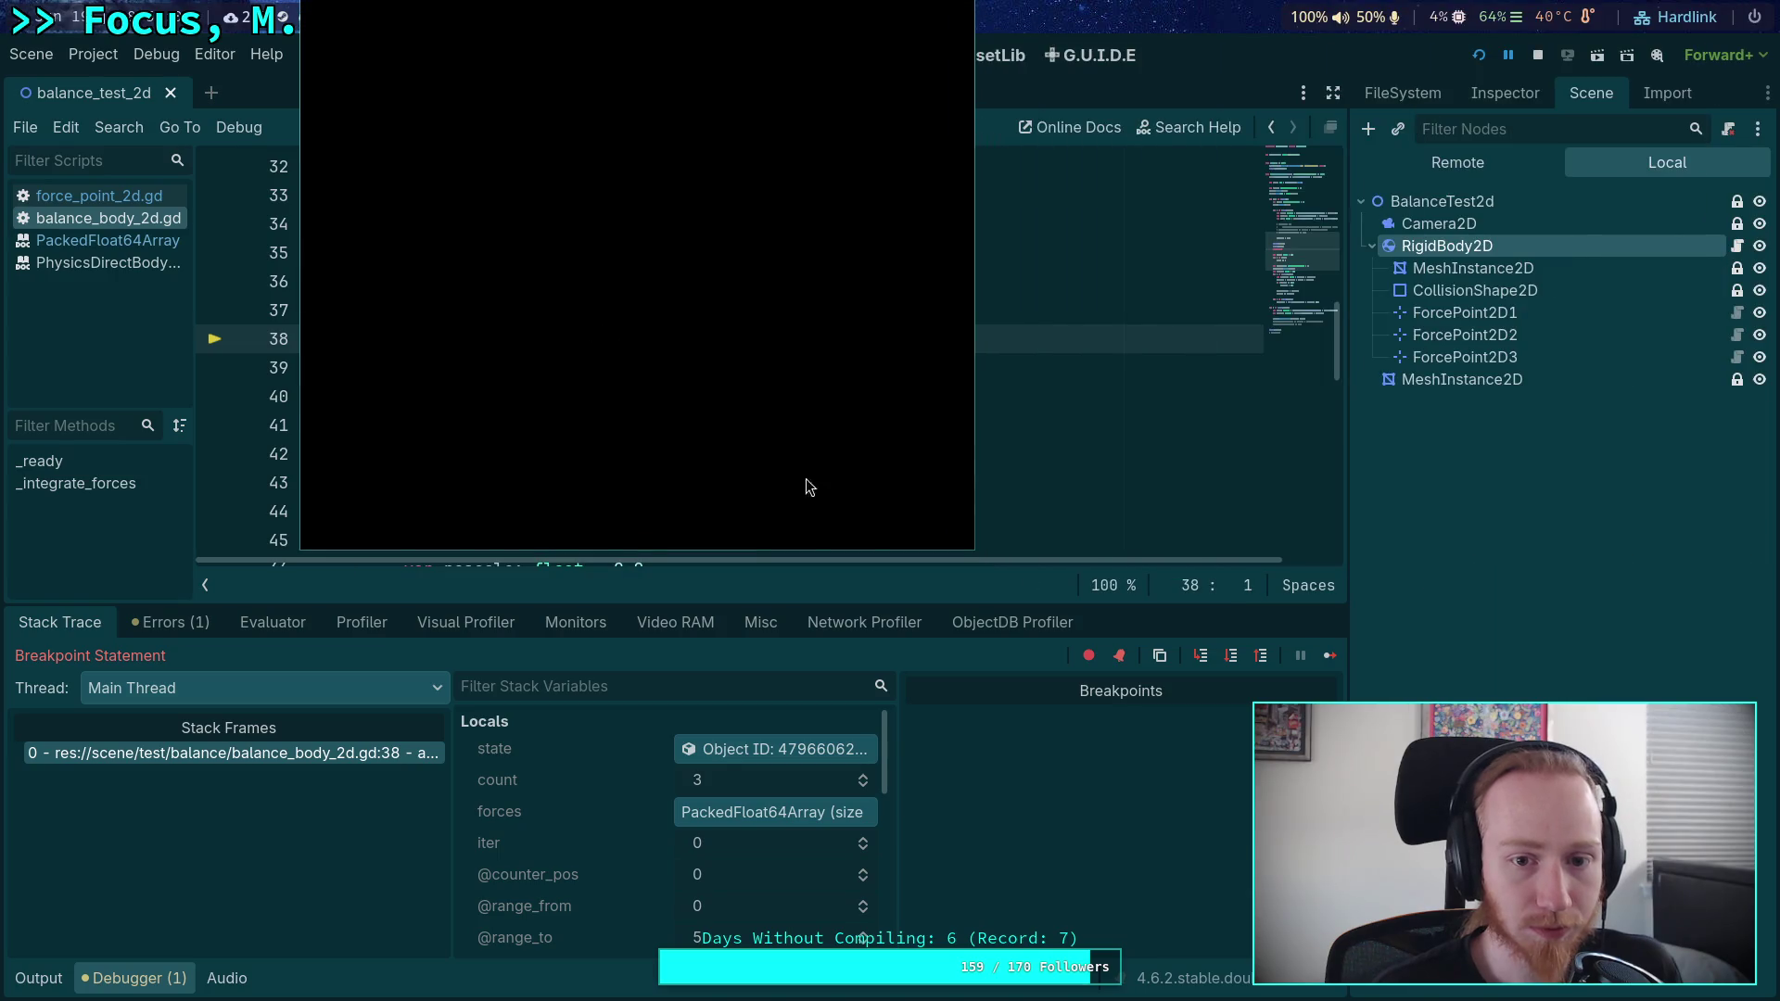
left_click_drag(1148, 270, 958, 263)
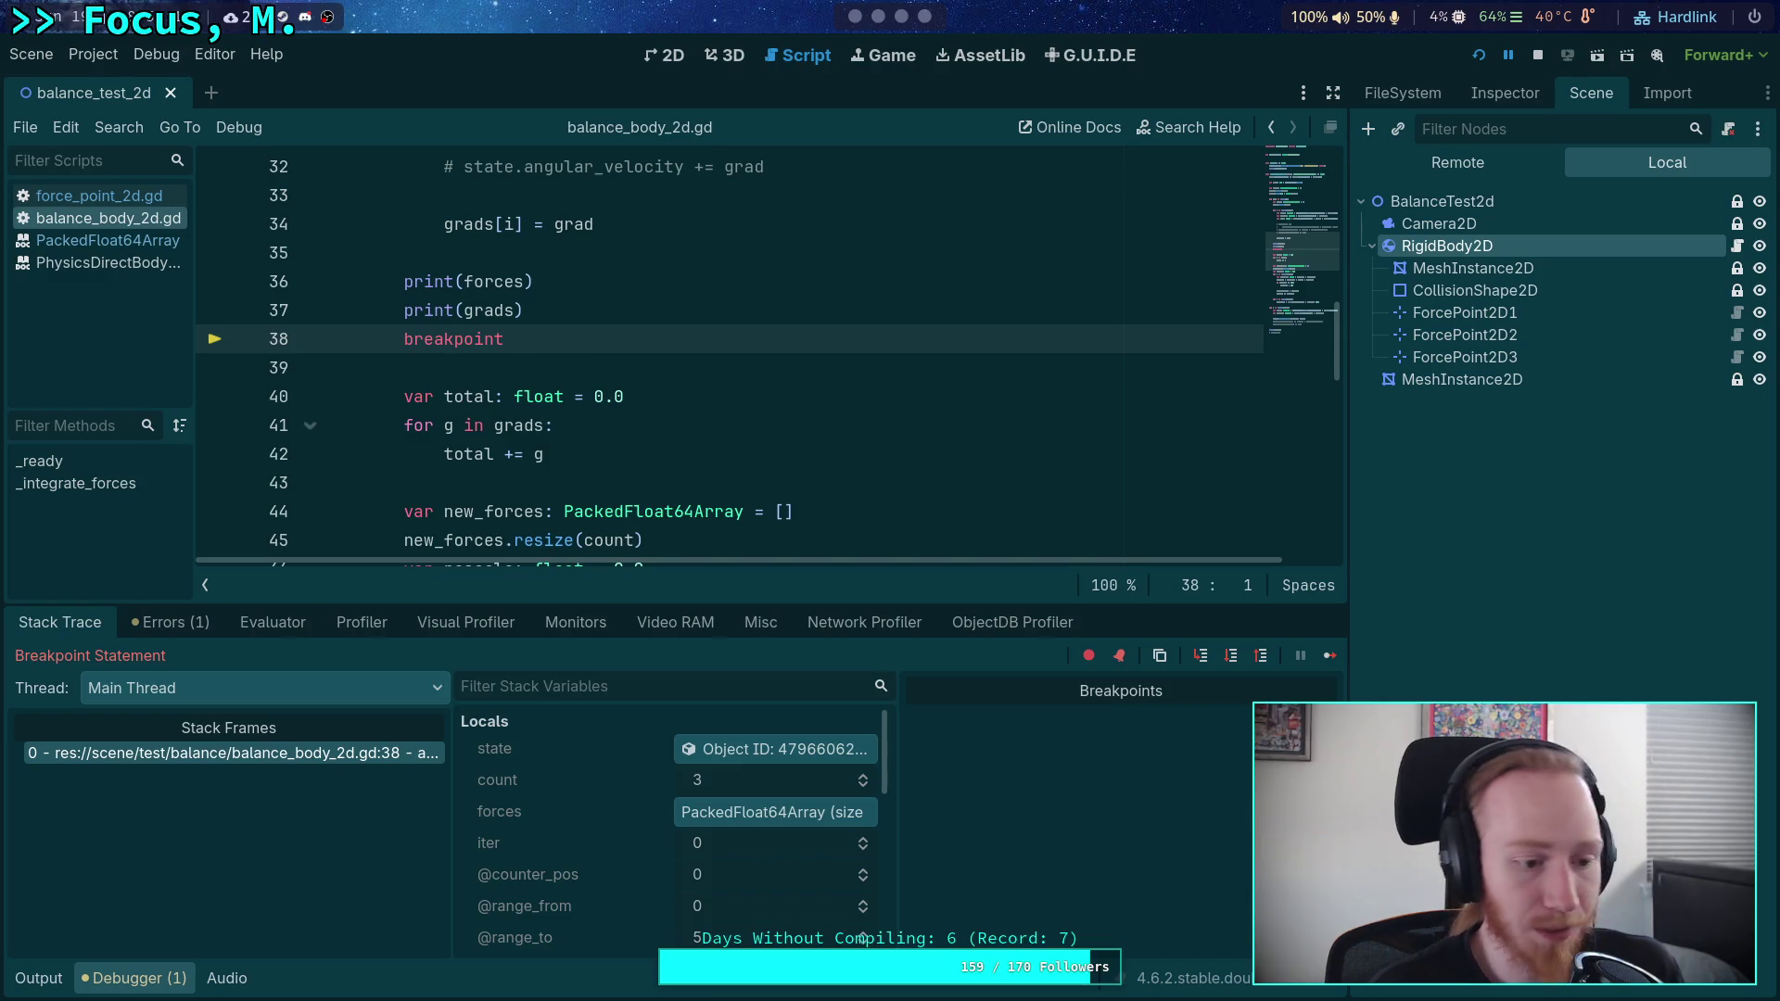
left_click(48, 986)
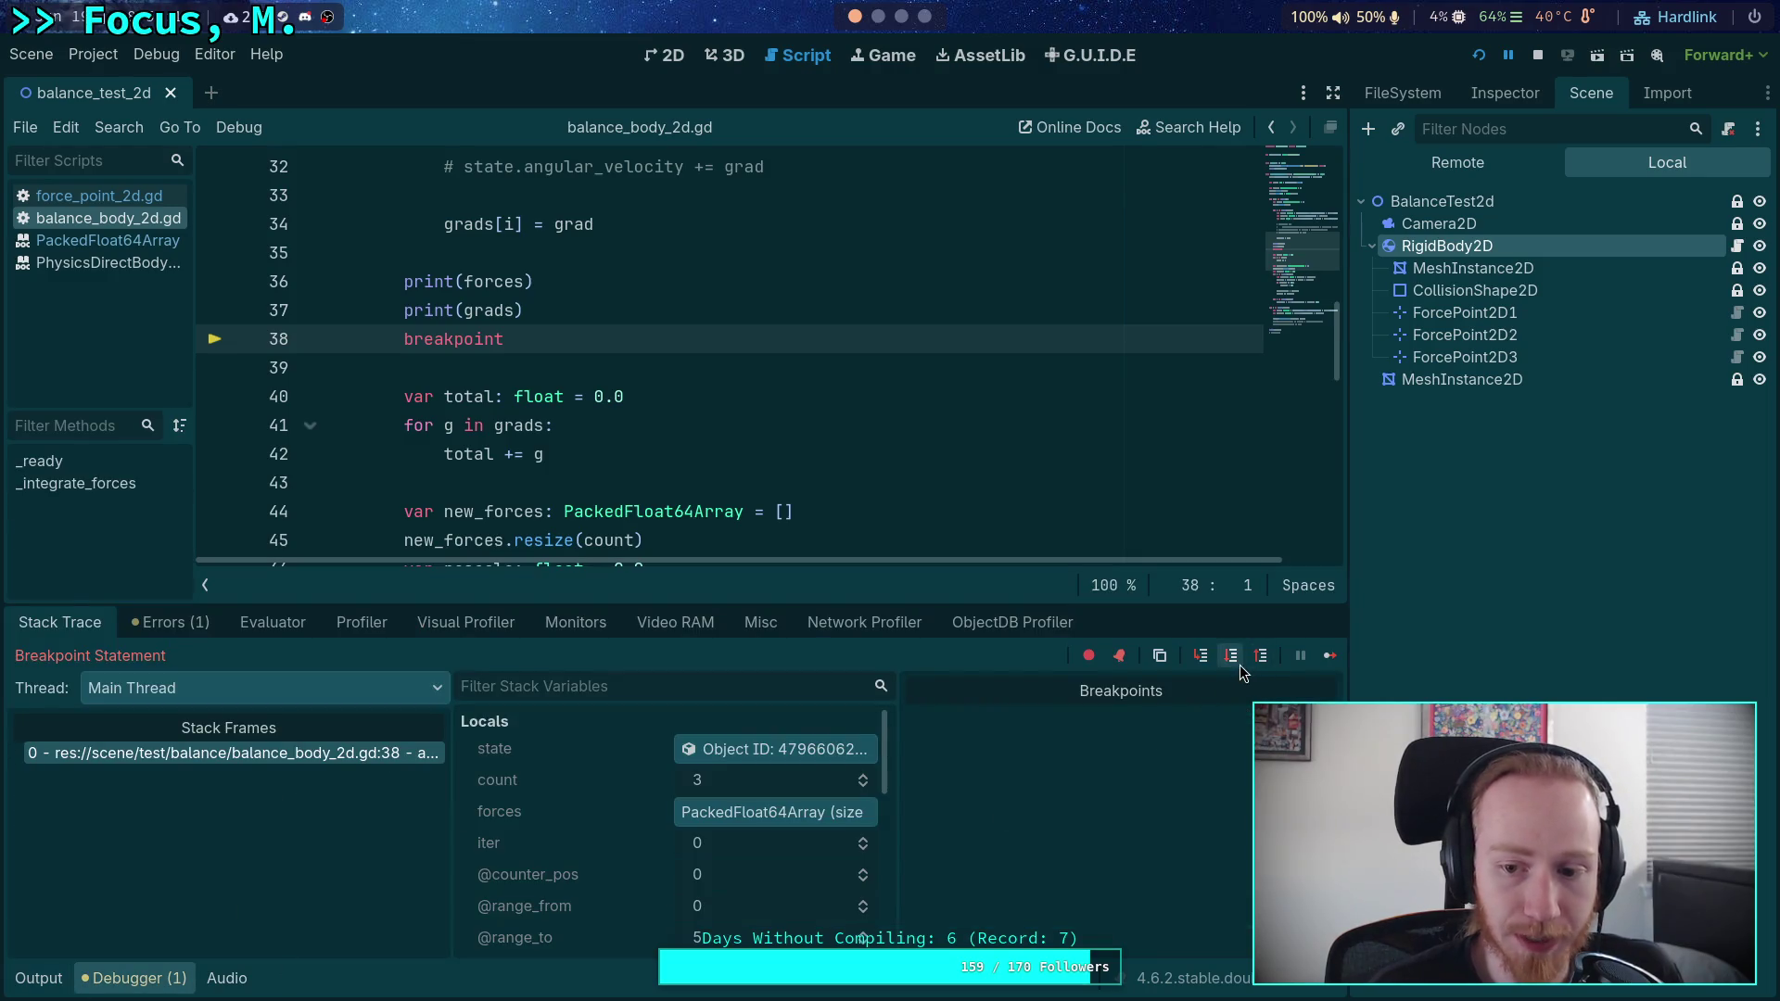
- Step over to line 44 and inspect grads (-0.066, 0.003, 0.174) with total 0.11
left_click(1237, 664)
left_click(1237, 664)
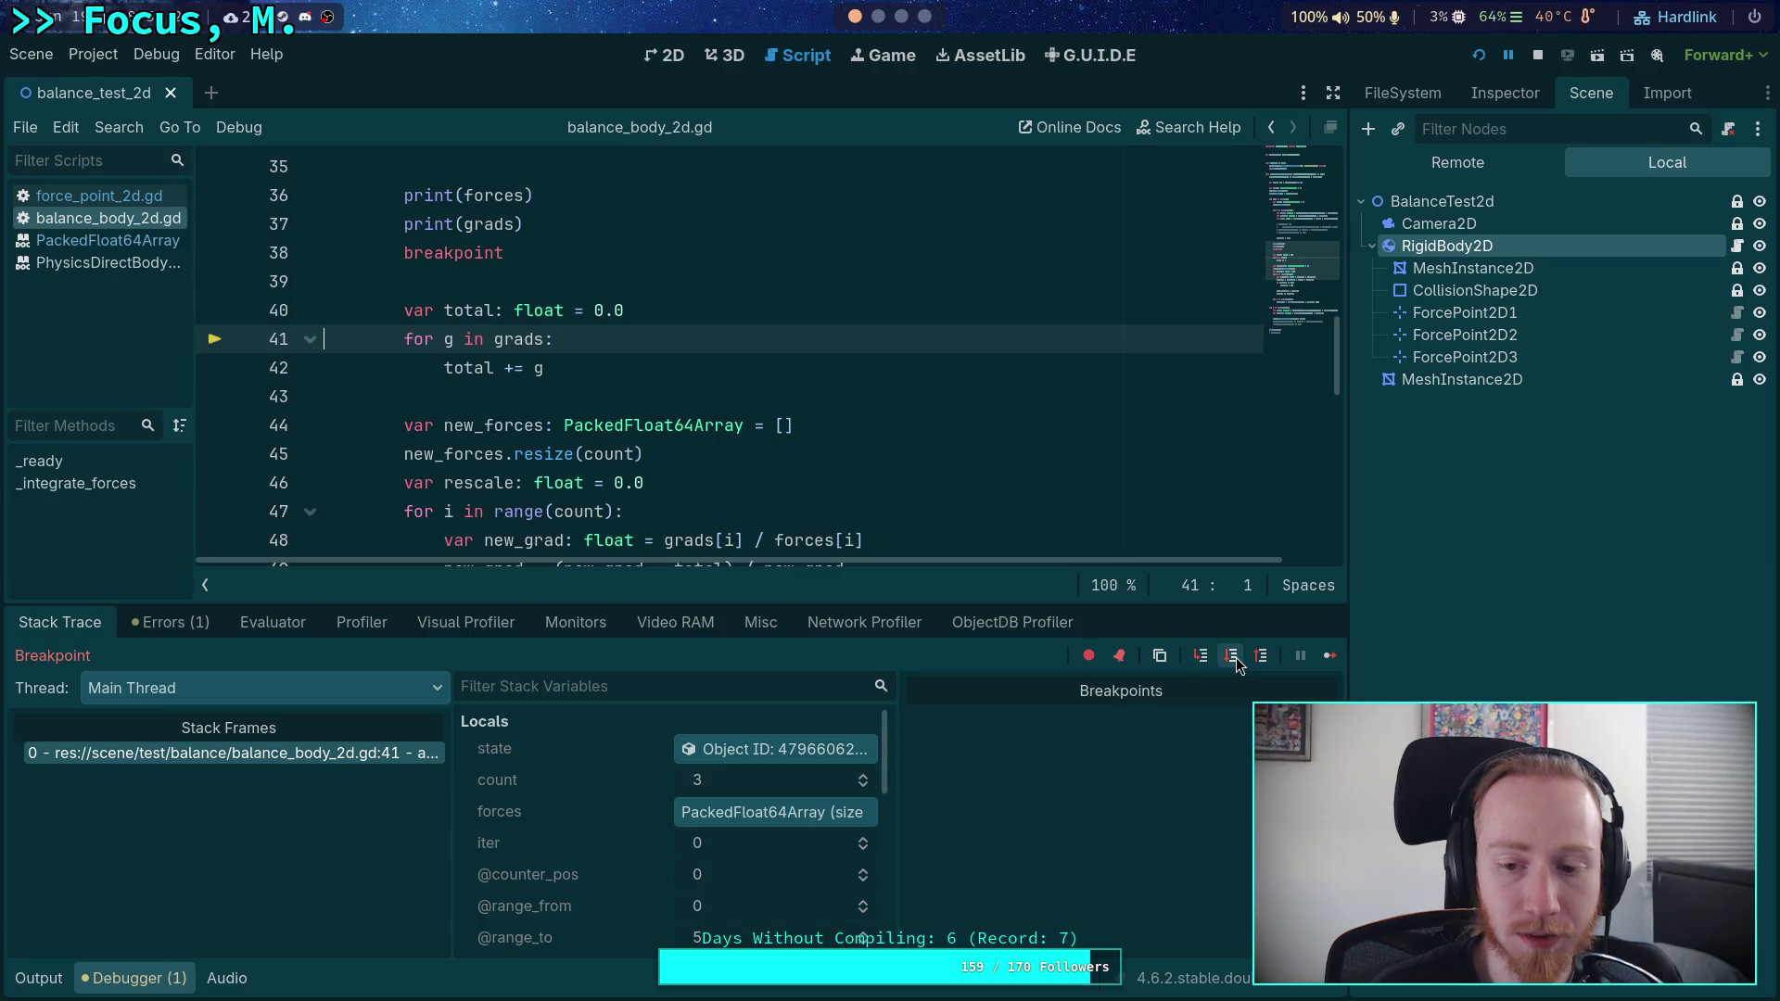
left_click(1235, 660)
left_click(1234, 658)
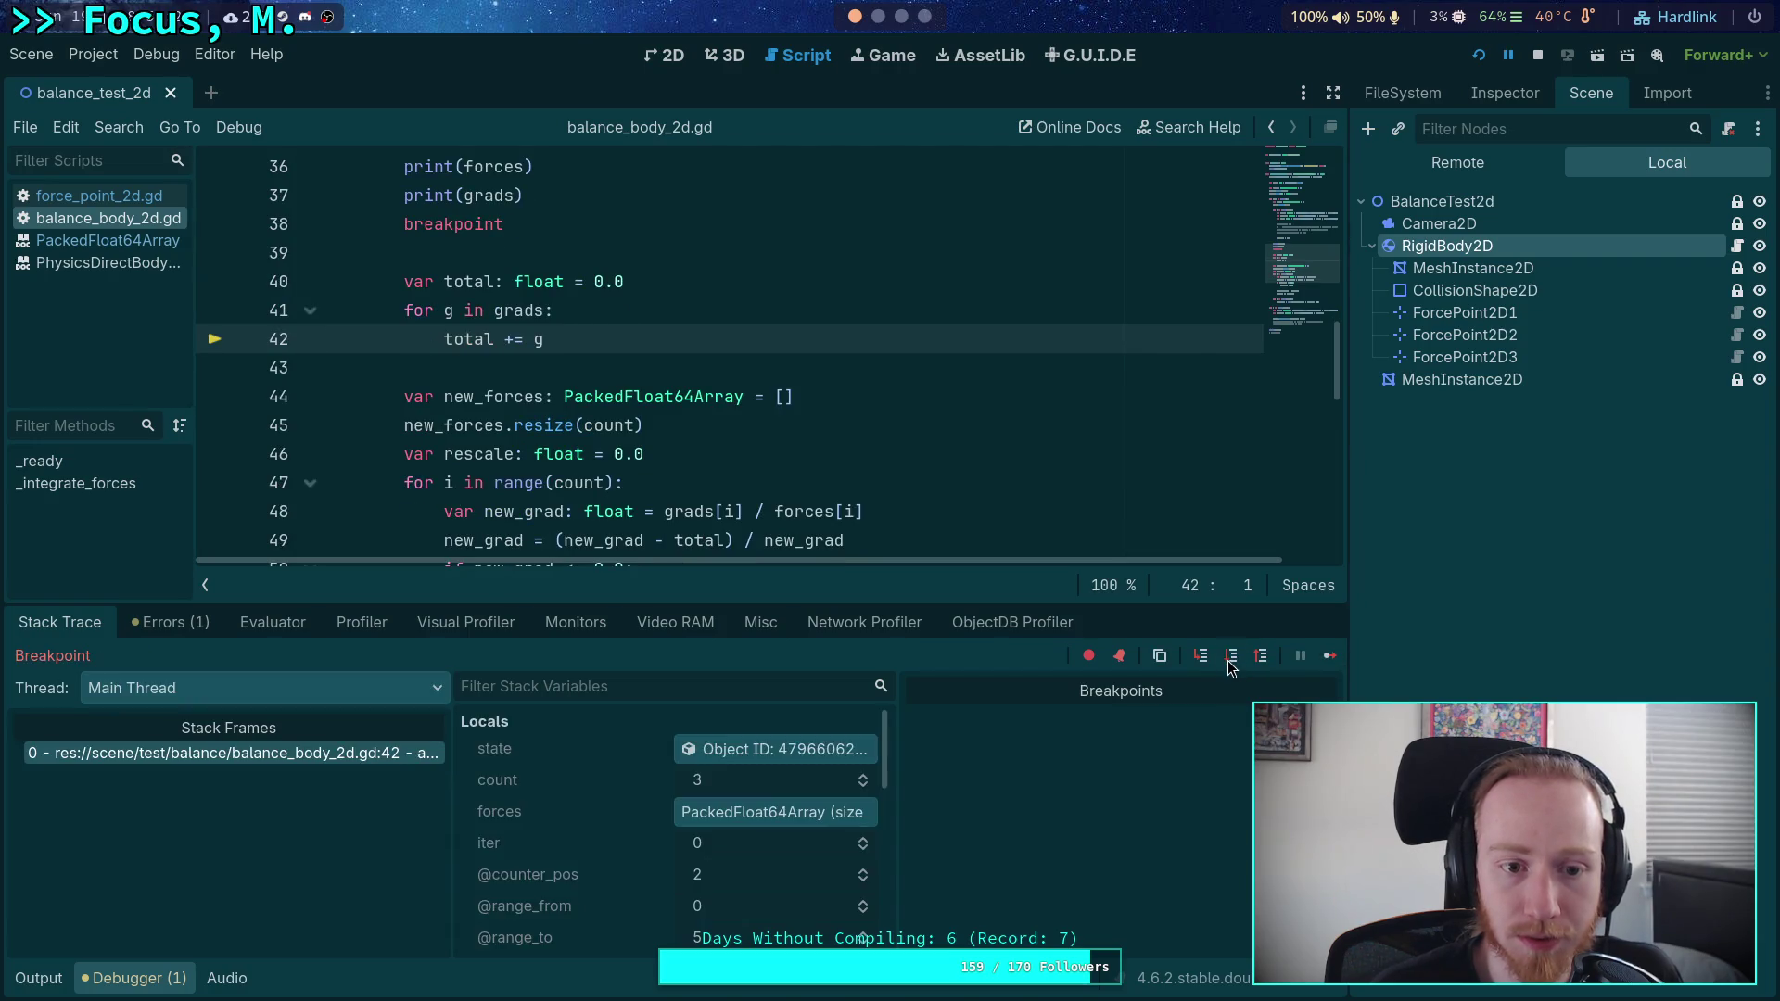
left_click(1233, 658)
scroll(668, 834, "down", 2)
left_click(651, 836)
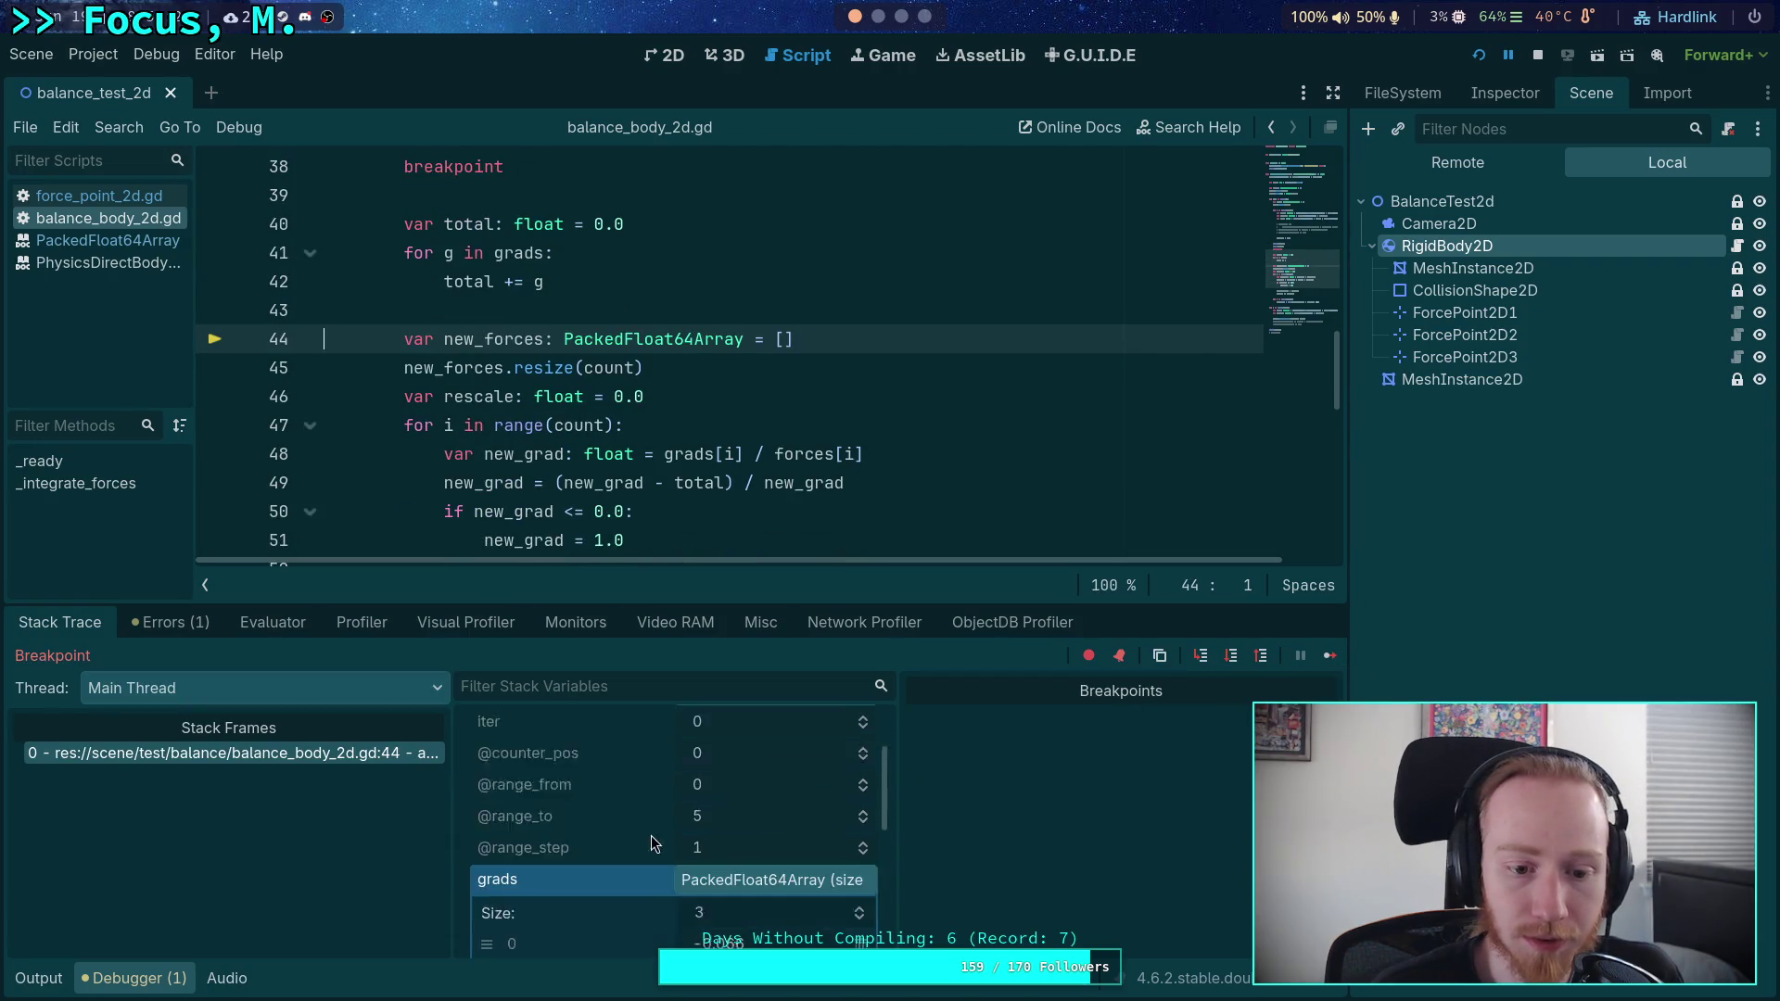
scroll(677, 846, "down", 1)
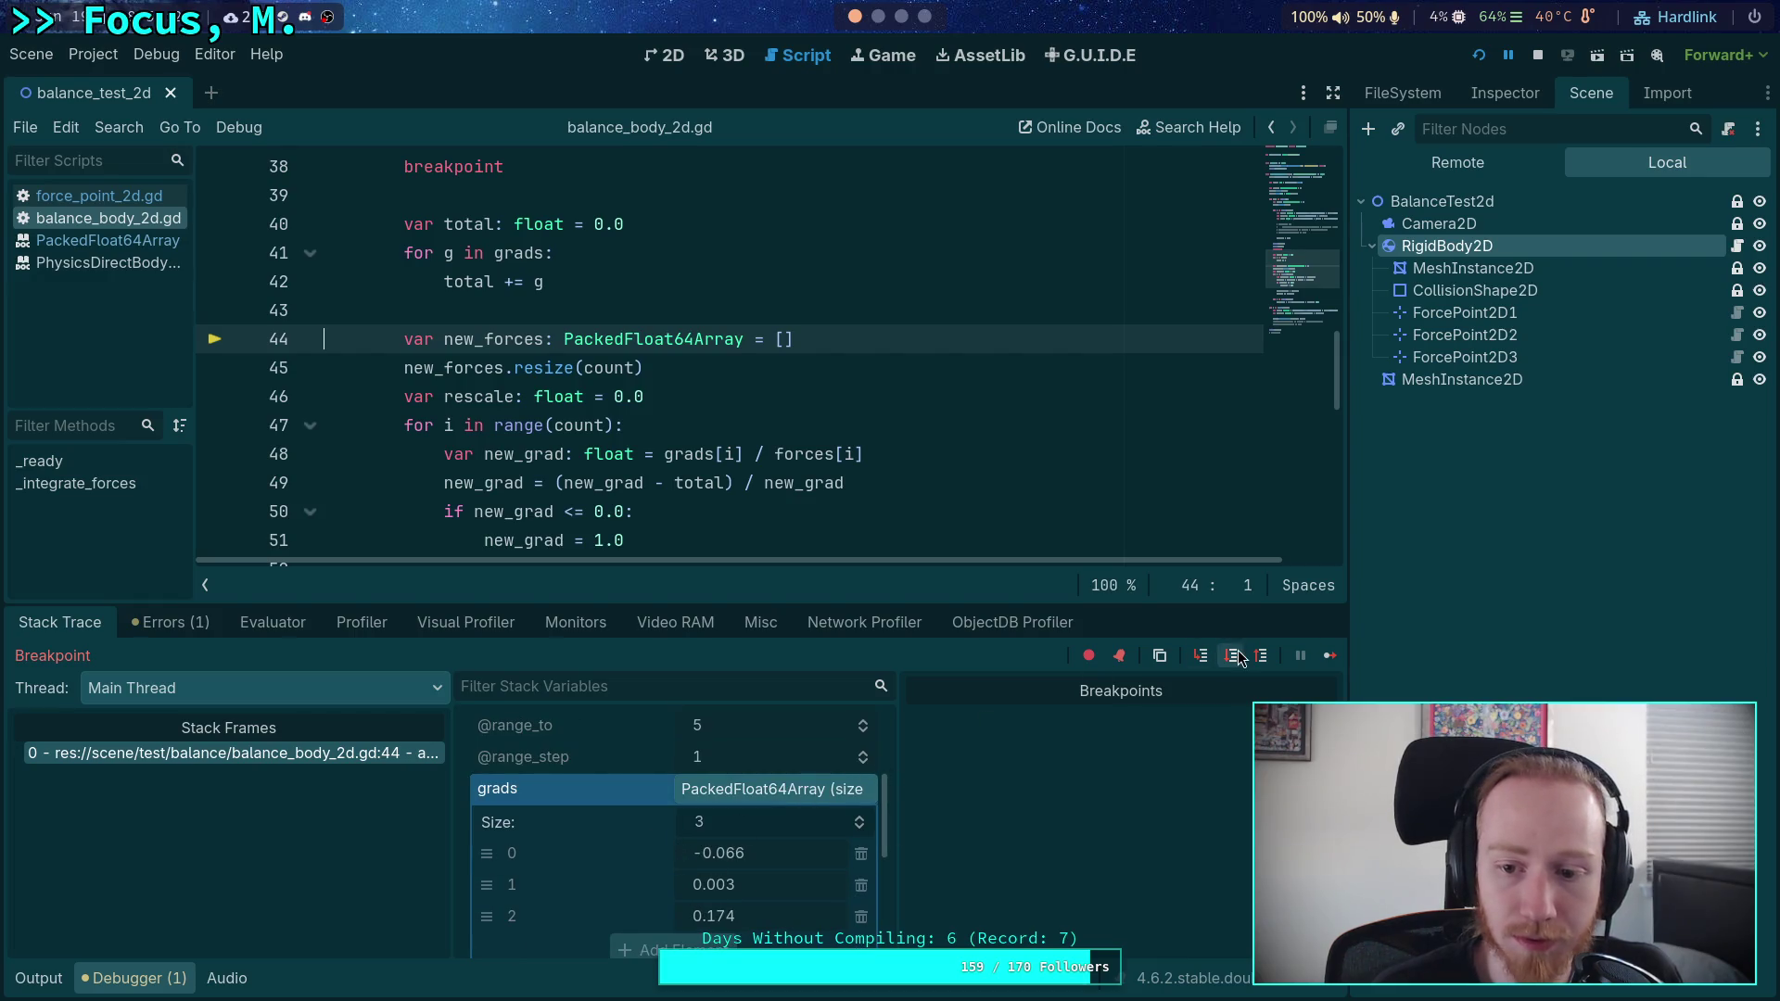
left_click(760, 790)
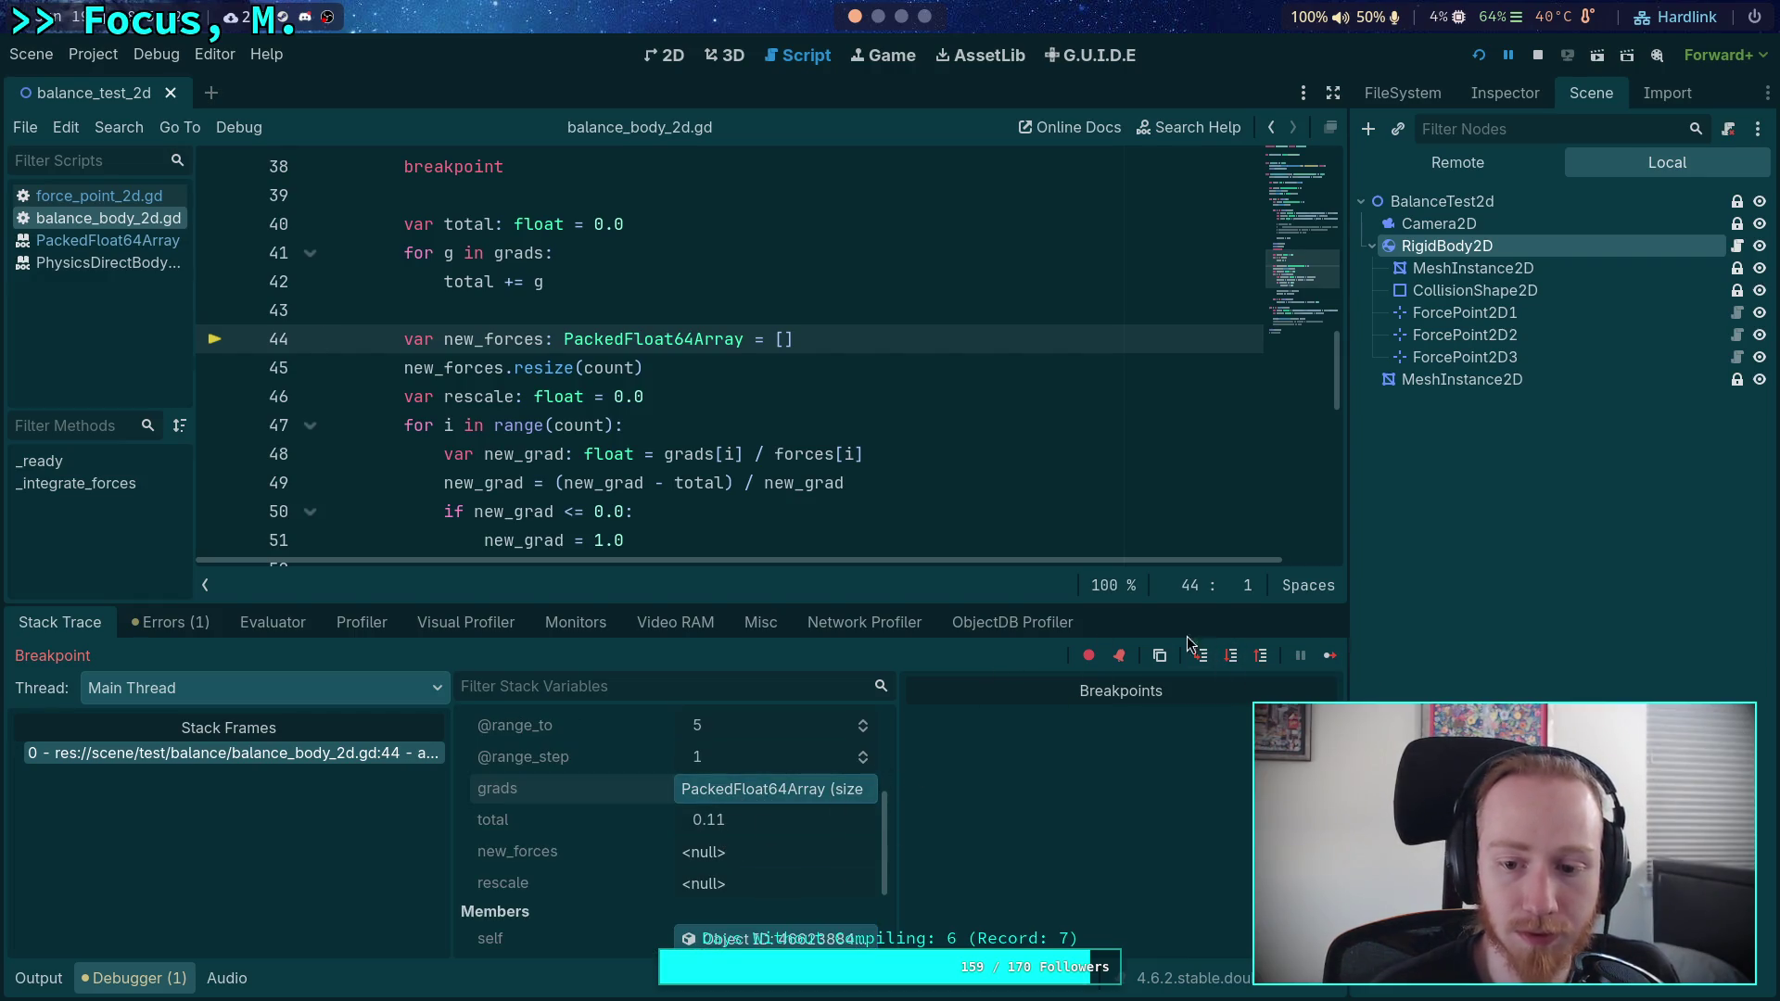
- Step through the new_forces setup into the balancing loop and inspect new_forces
left_click(1232, 659)
left_click(1232, 658)
left_click(1232, 659)
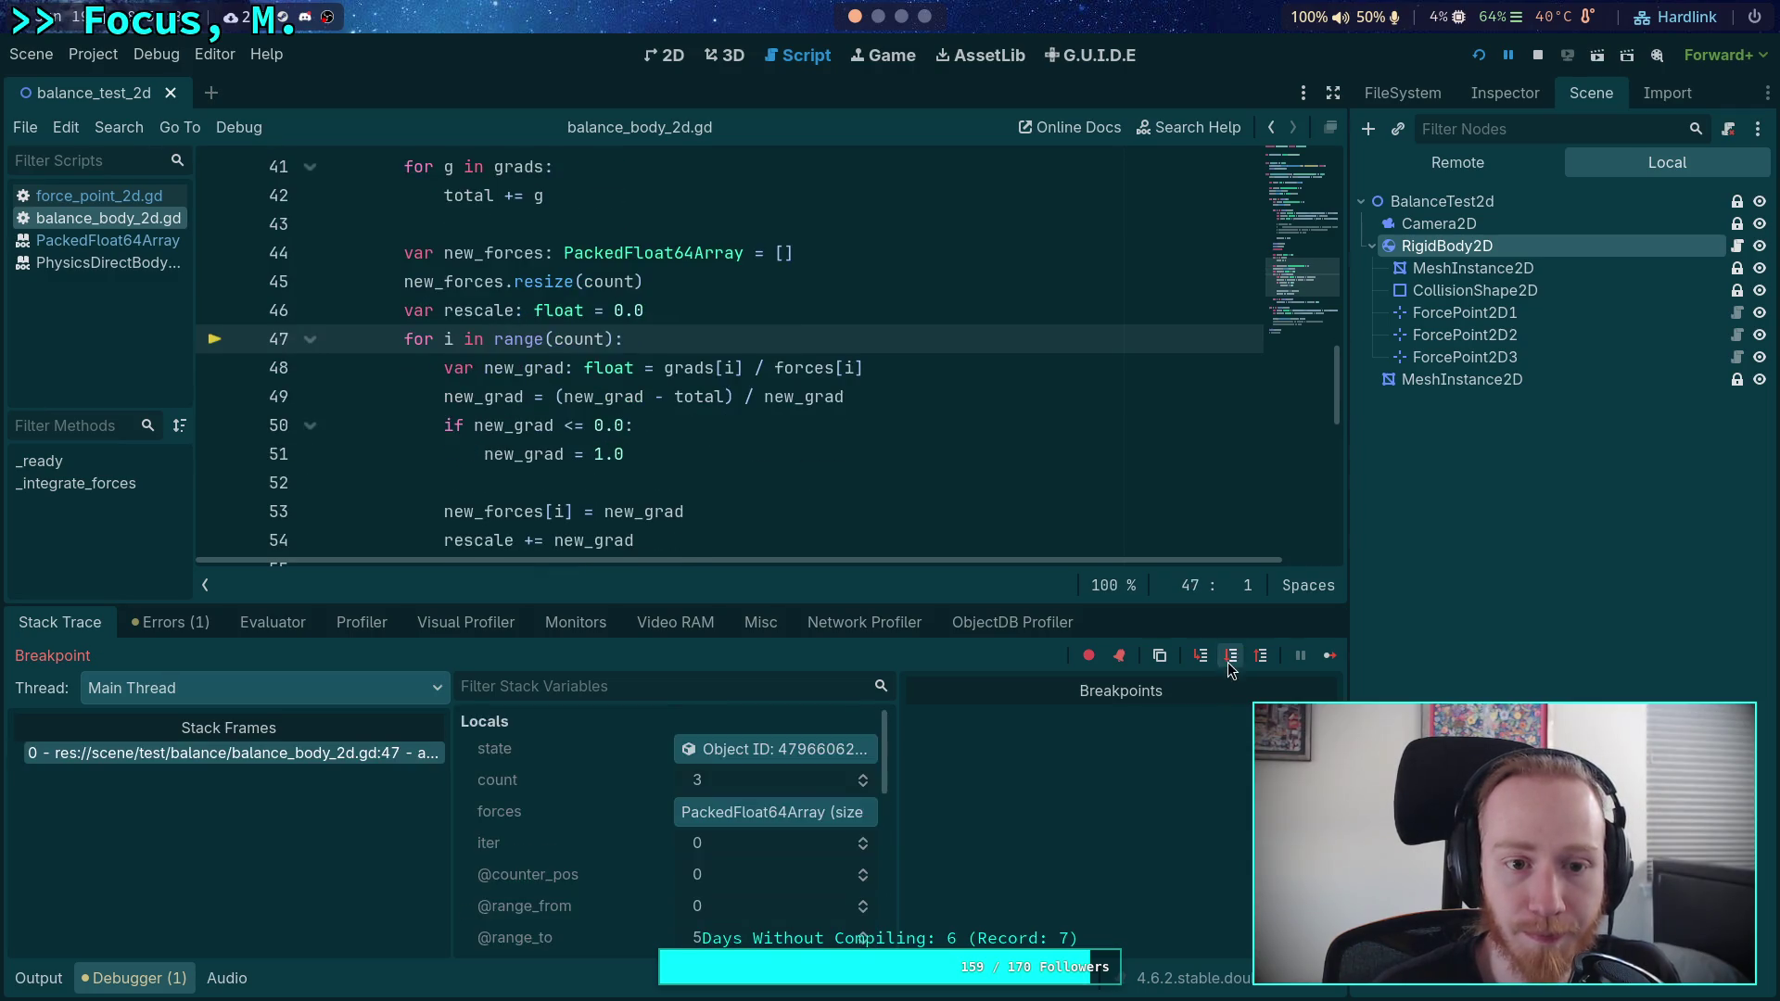
left_click(1231, 658)
left_click(1231, 658)
left_click(1232, 658)
left_click(1232, 658)
scroll(733, 821, "down", 3)
left_click(714, 821)
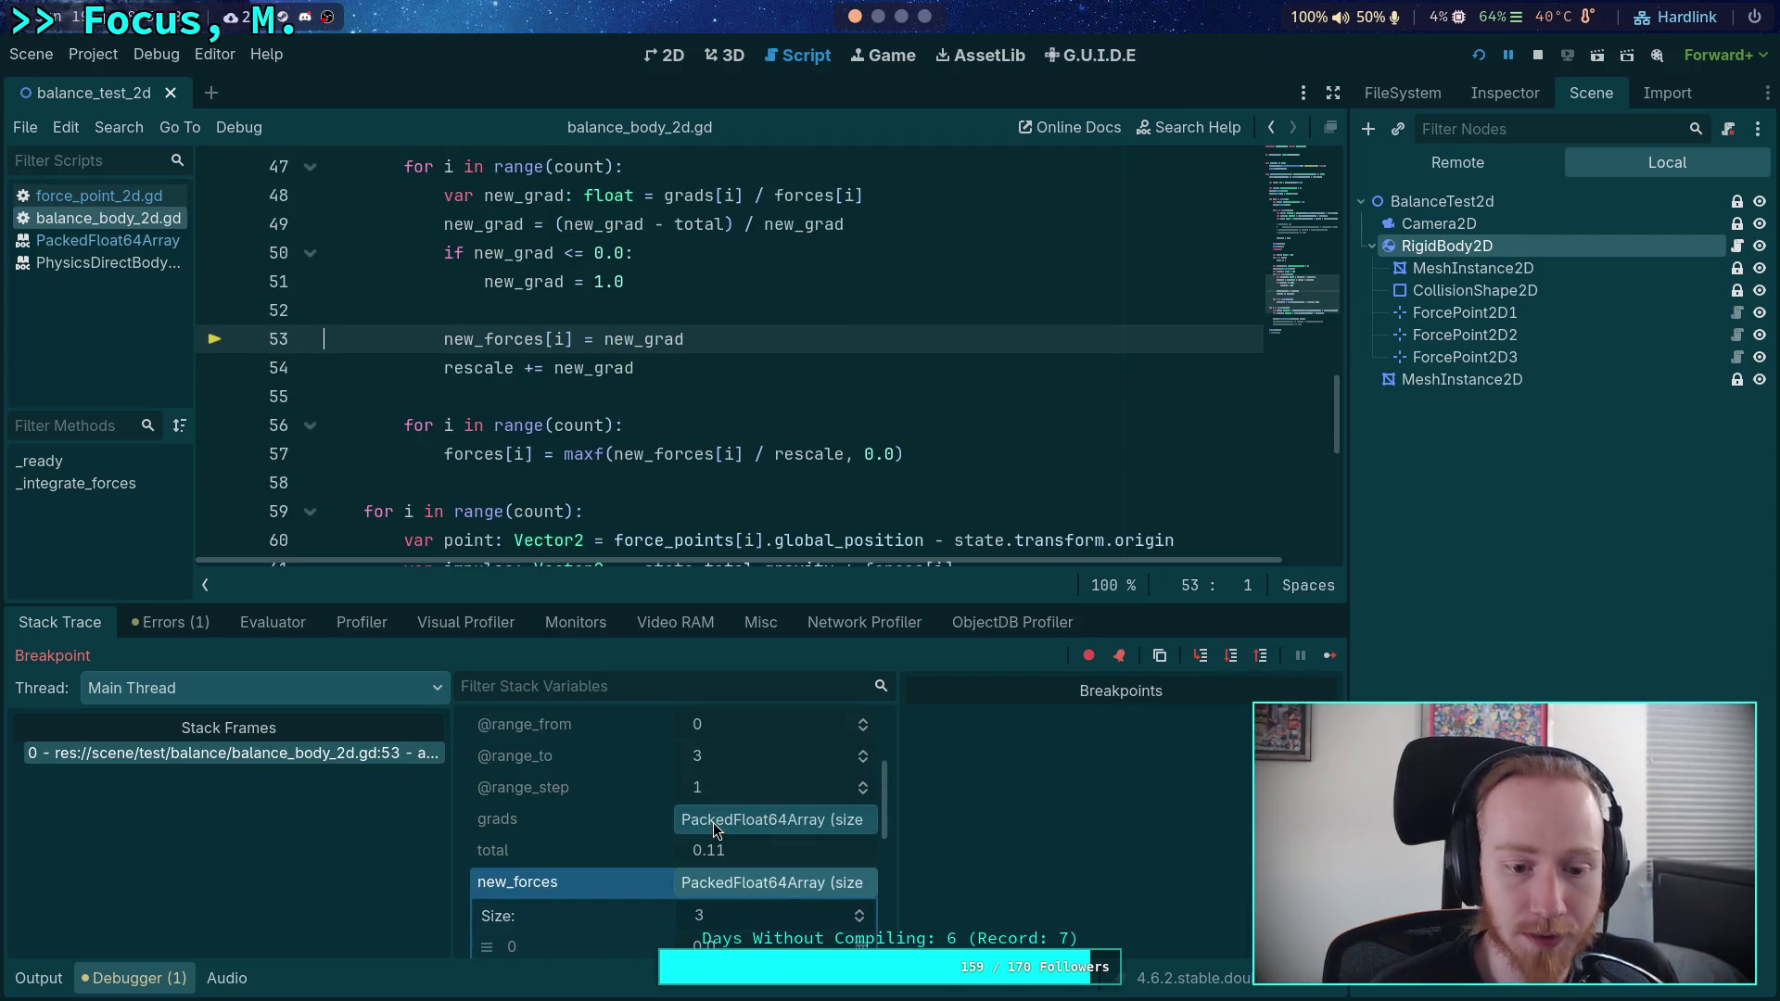
- Step past the rescale line to the next iteration's non-positive check, checking new_forces elements
left_click(1231, 656)
scroll(718, 834, "down", 3)
left_click(718, 859)
scroll(718, 858, "down", 2)
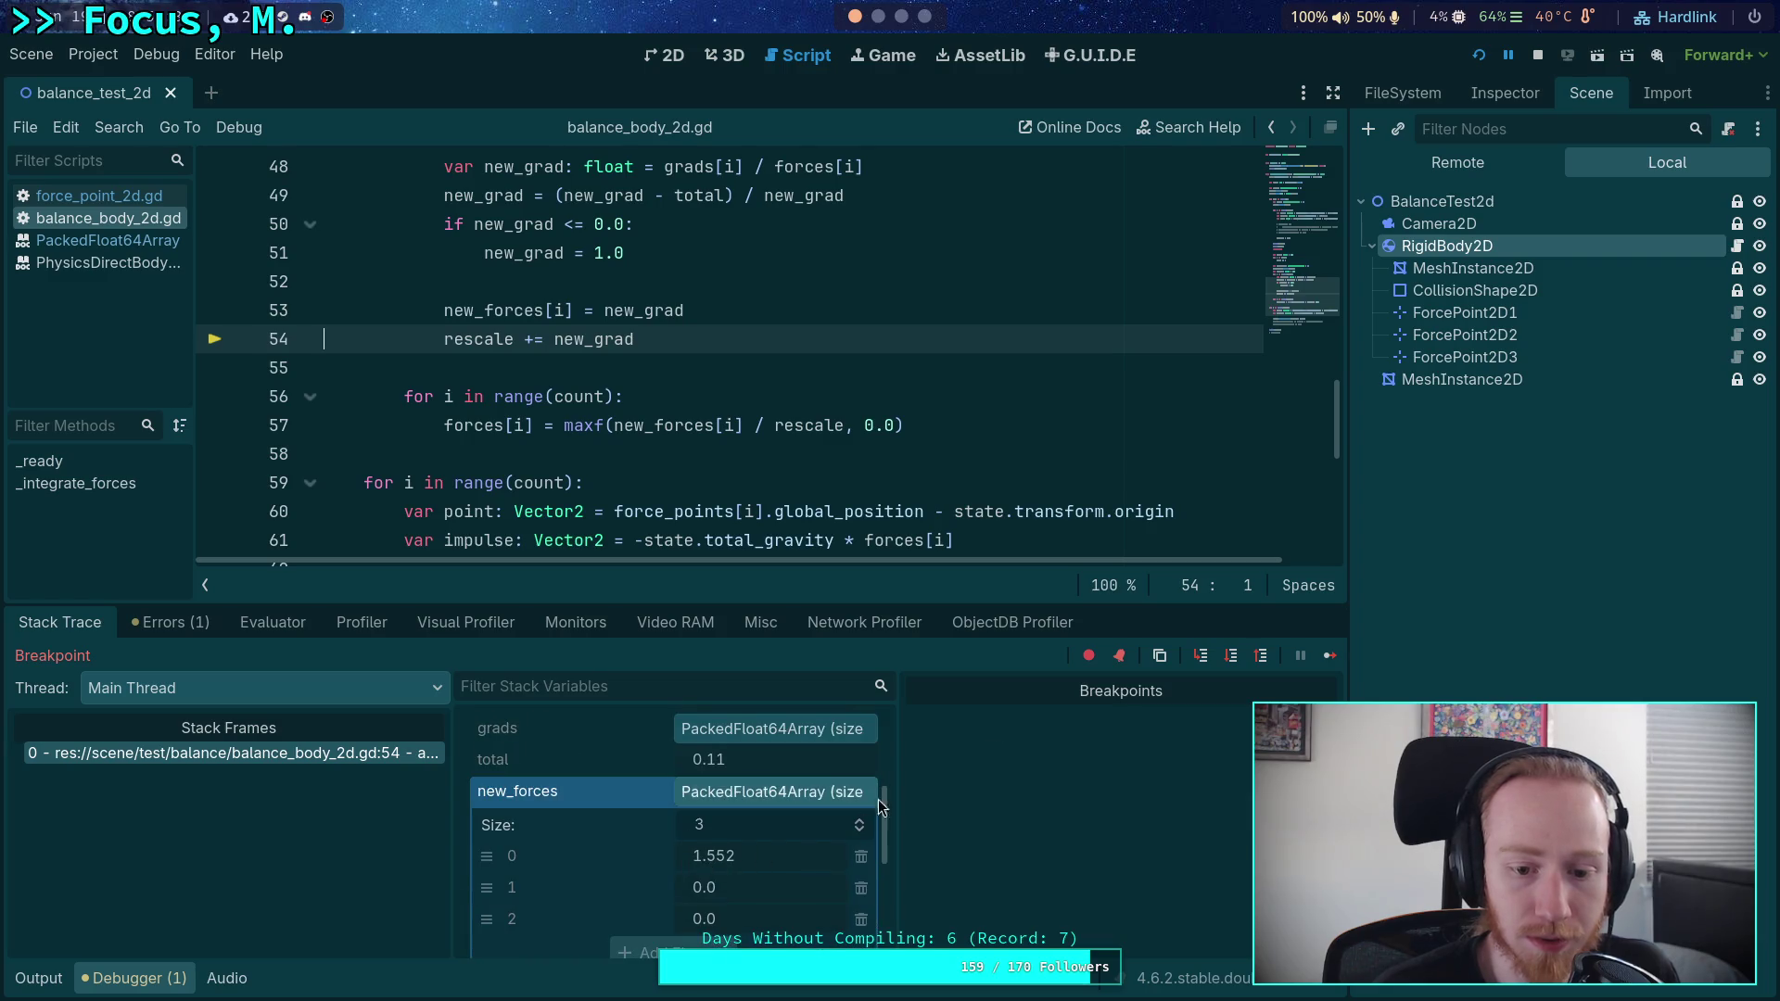
left_click(1231, 658)
left_click(1232, 656)
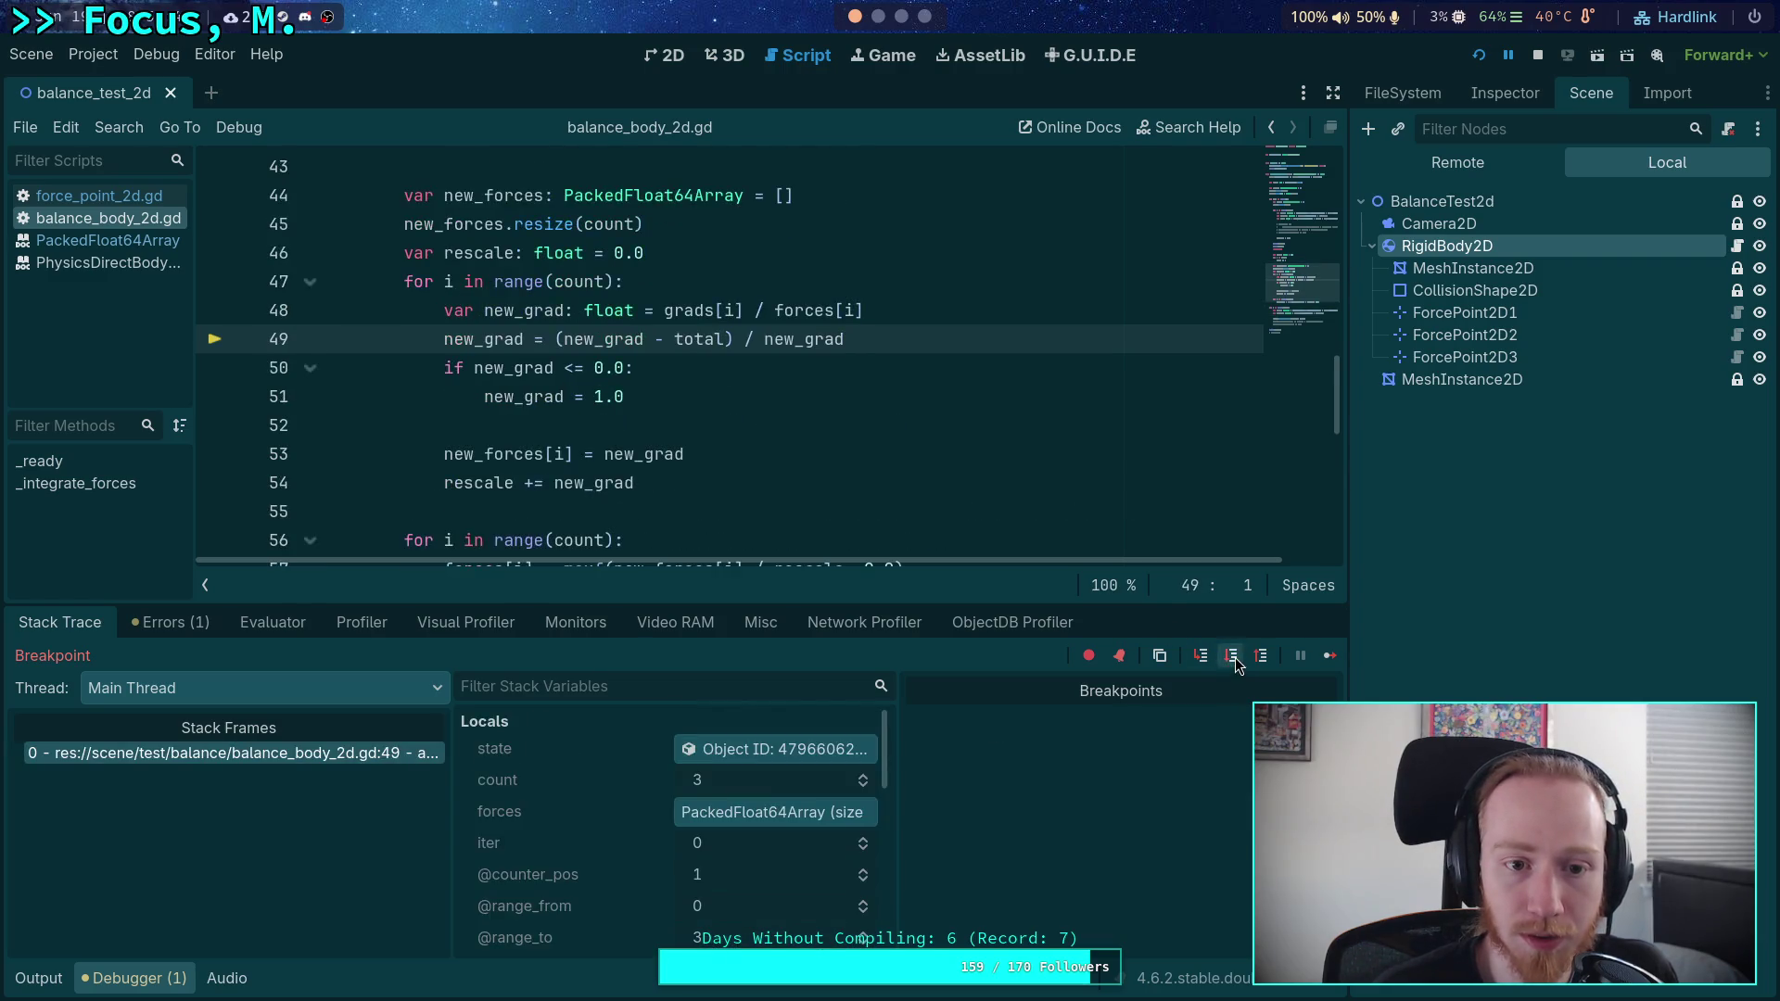
left_click(1232, 655)
scroll(699, 837, "down", 5)
left_click(698, 837)
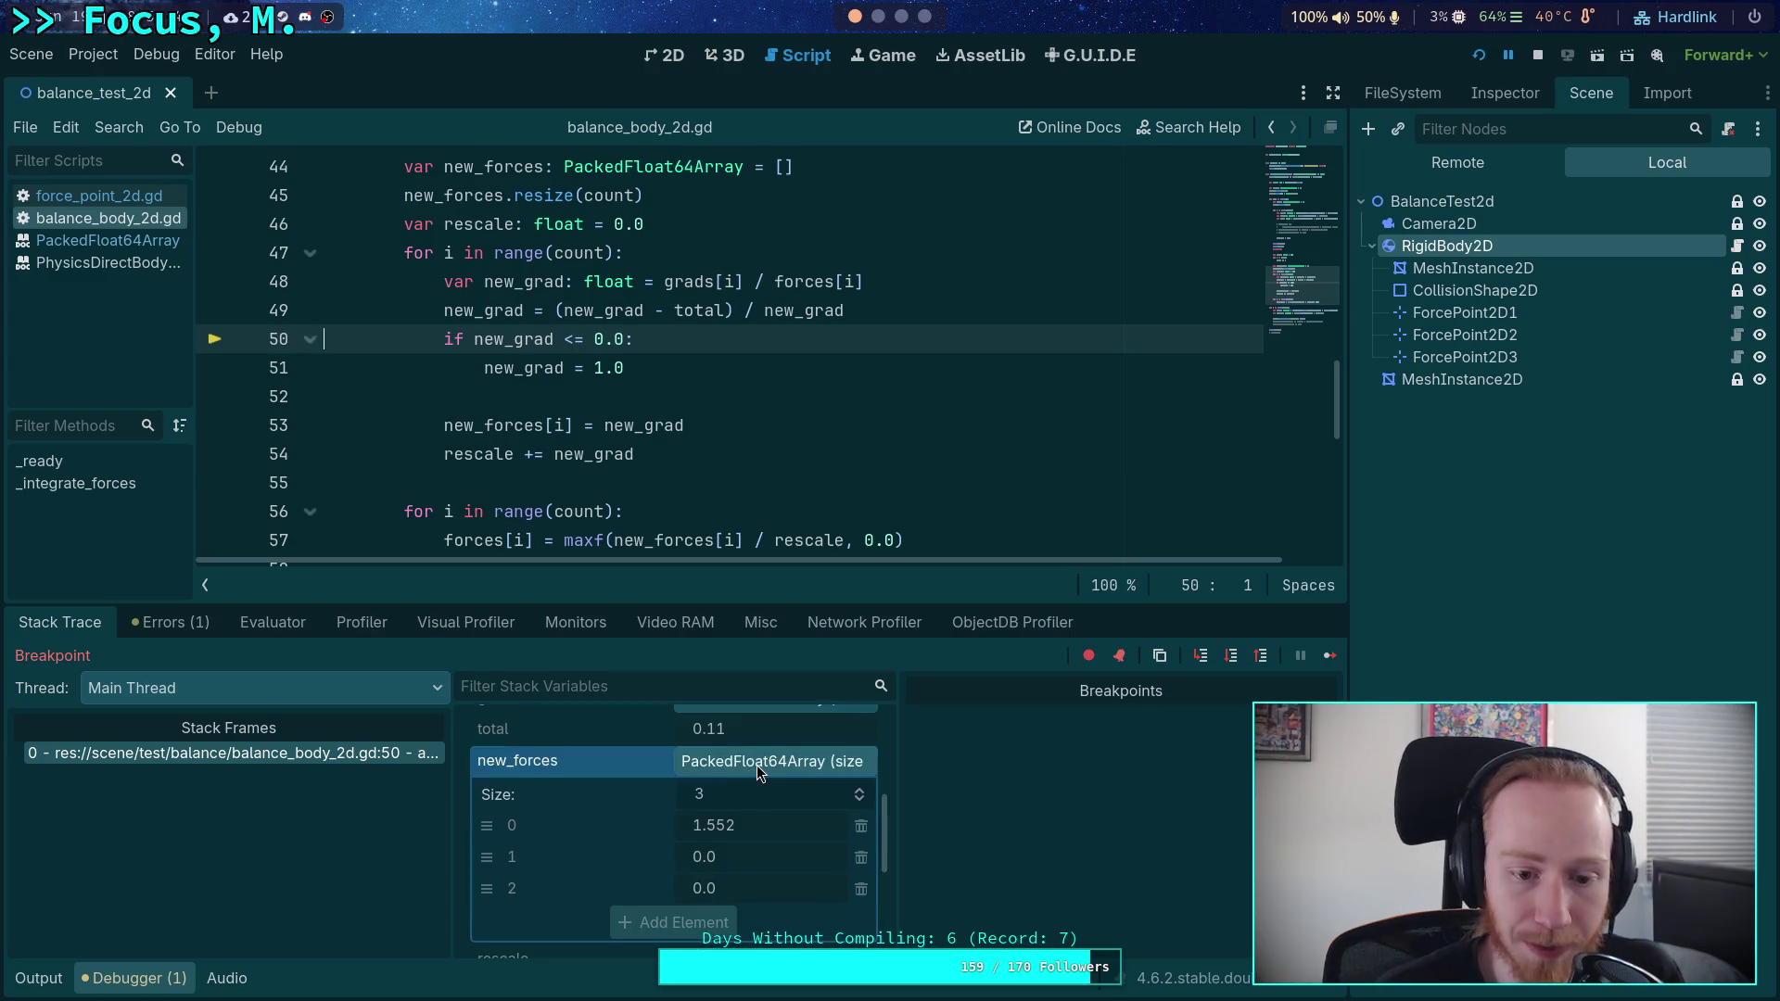
scroll(749, 772, "down", 5)
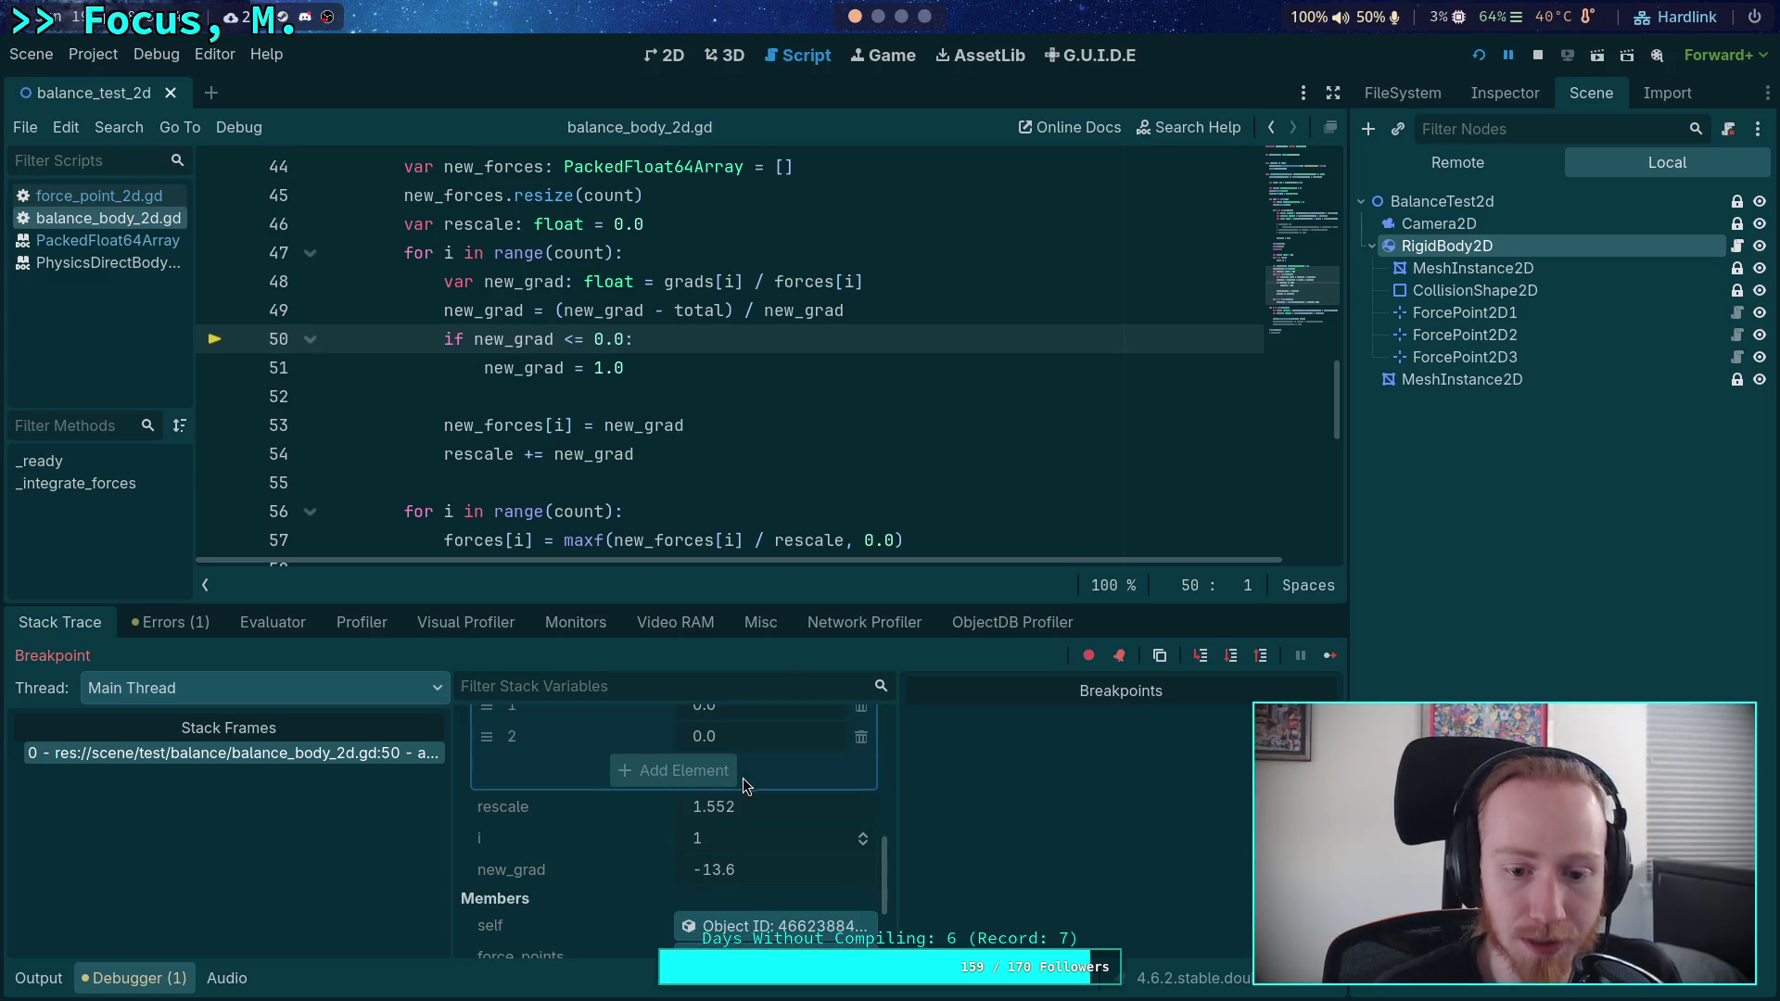
- Step through the reset to 1.0 and store new_forces[1], reaching the third iteration
left_click(1233, 656)
left_click(1233, 656)
scroll(741, 771, "down", 3)
left_click(779, 814)
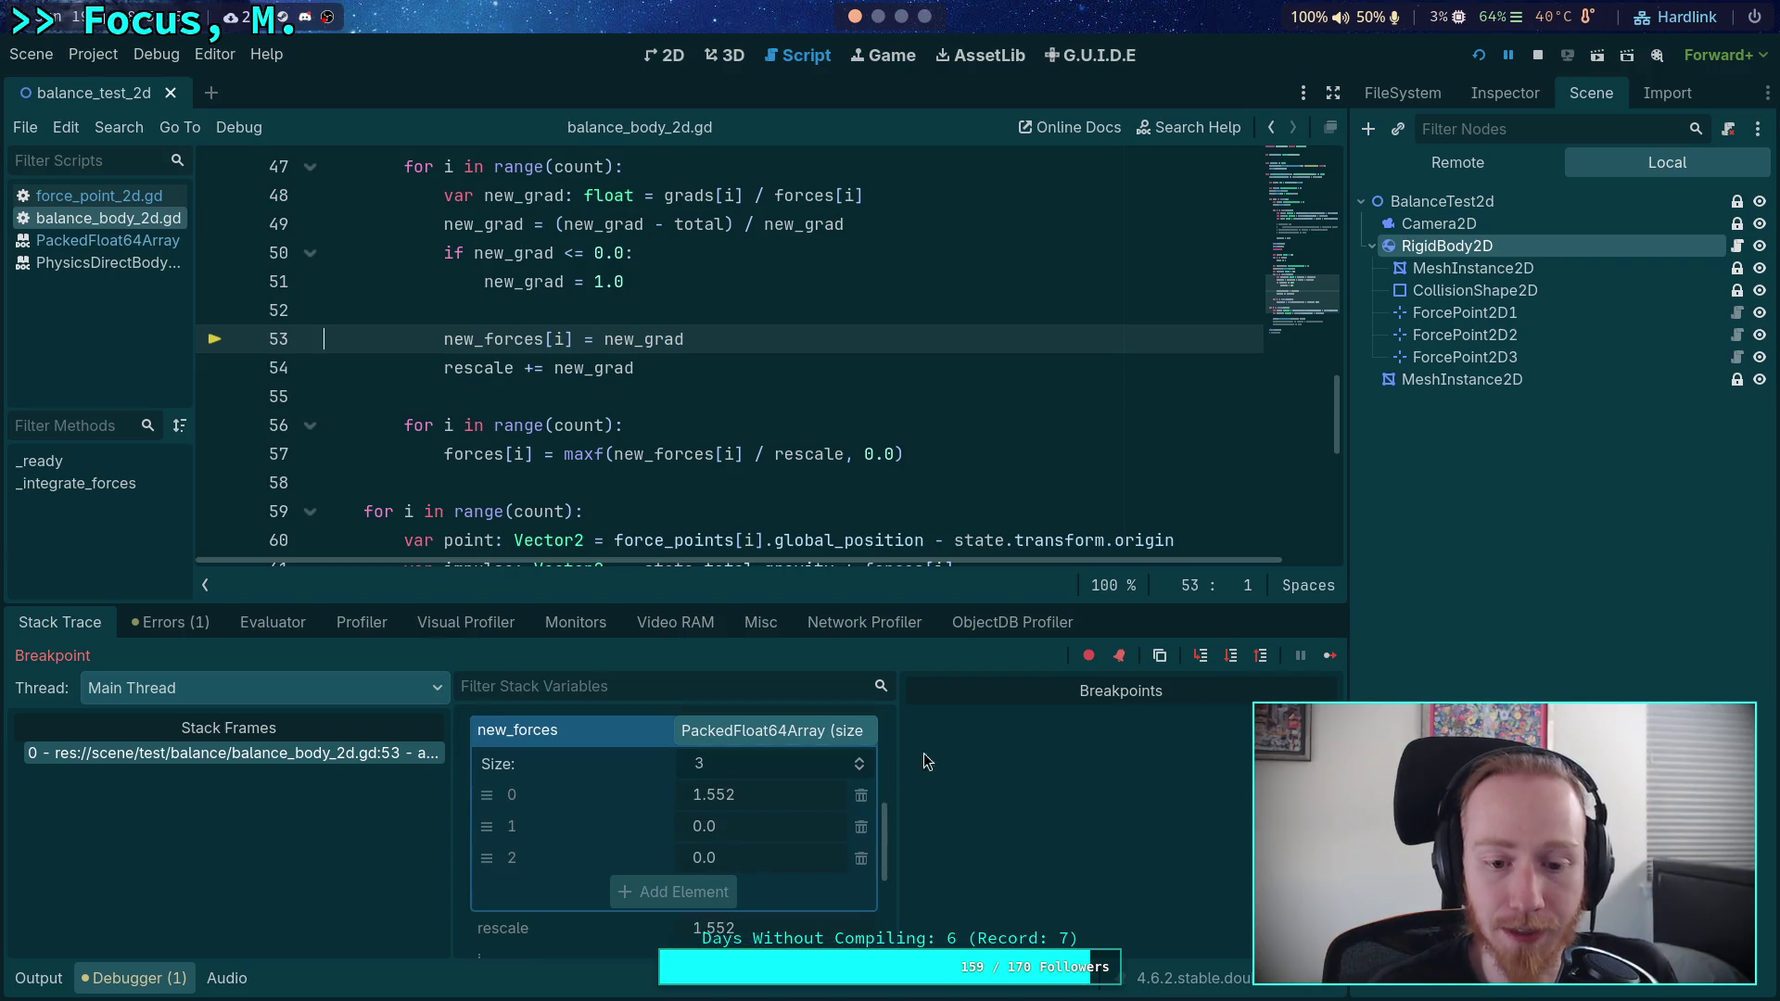
left_click(1230, 657)
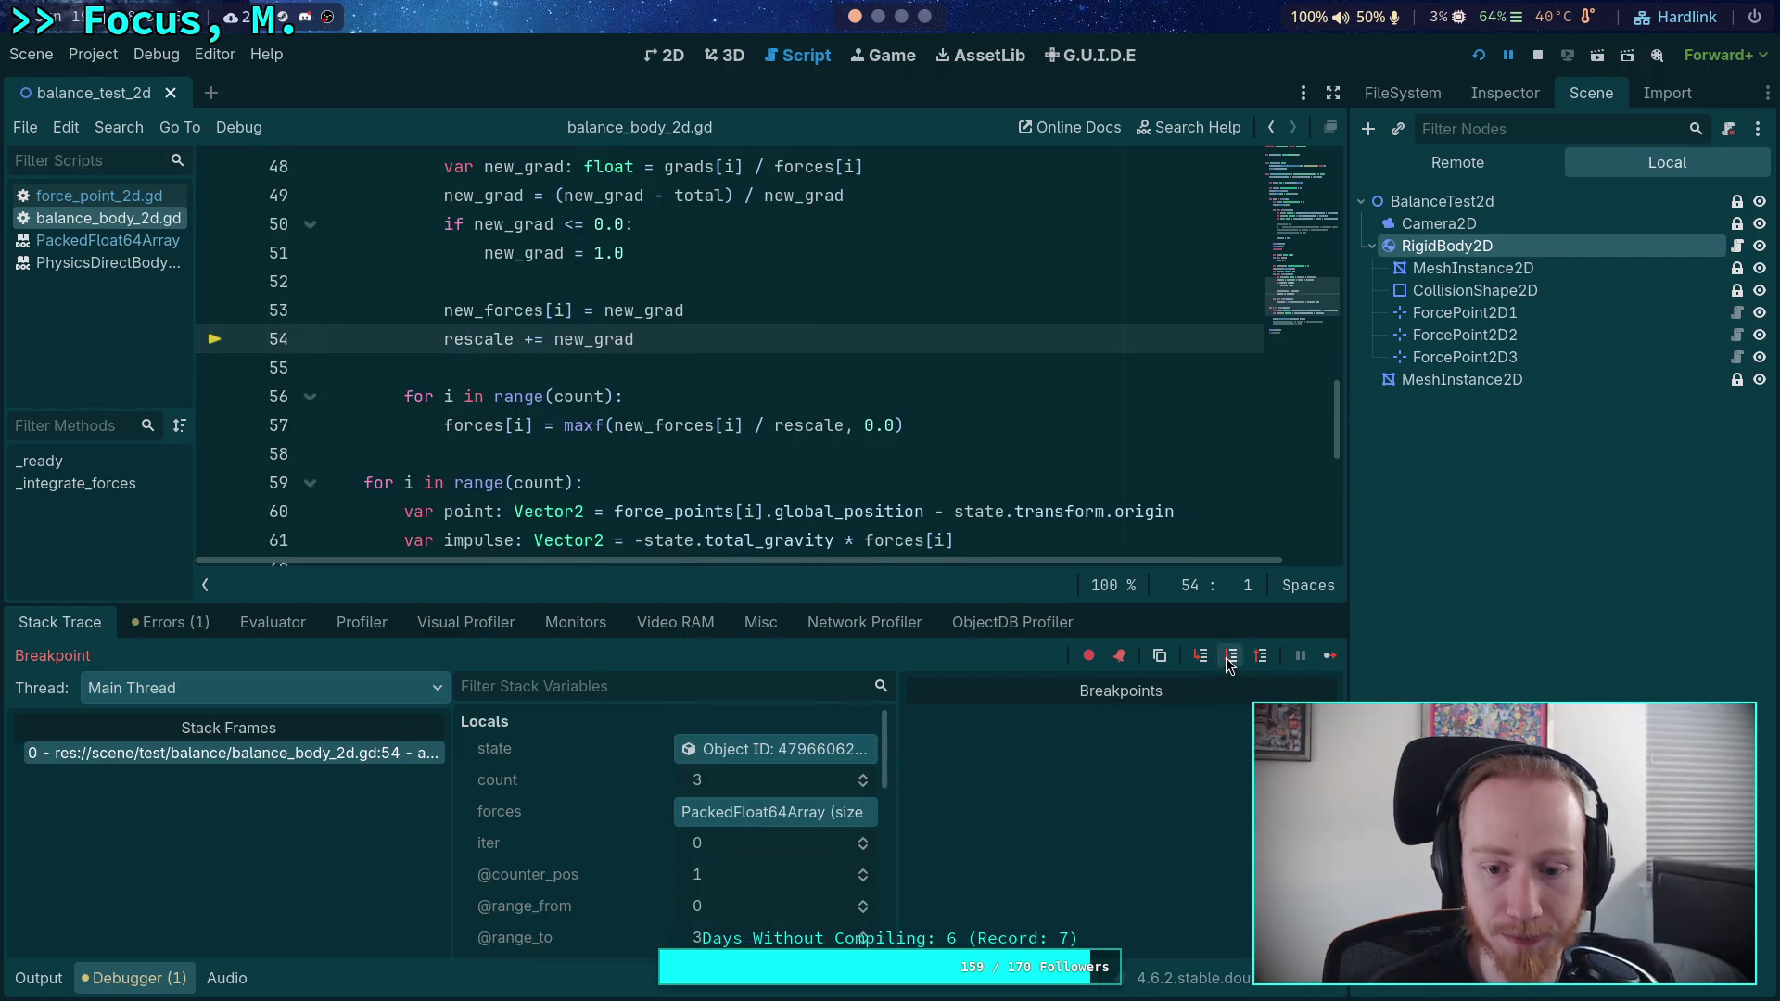
scroll(814, 806, "down", 5)
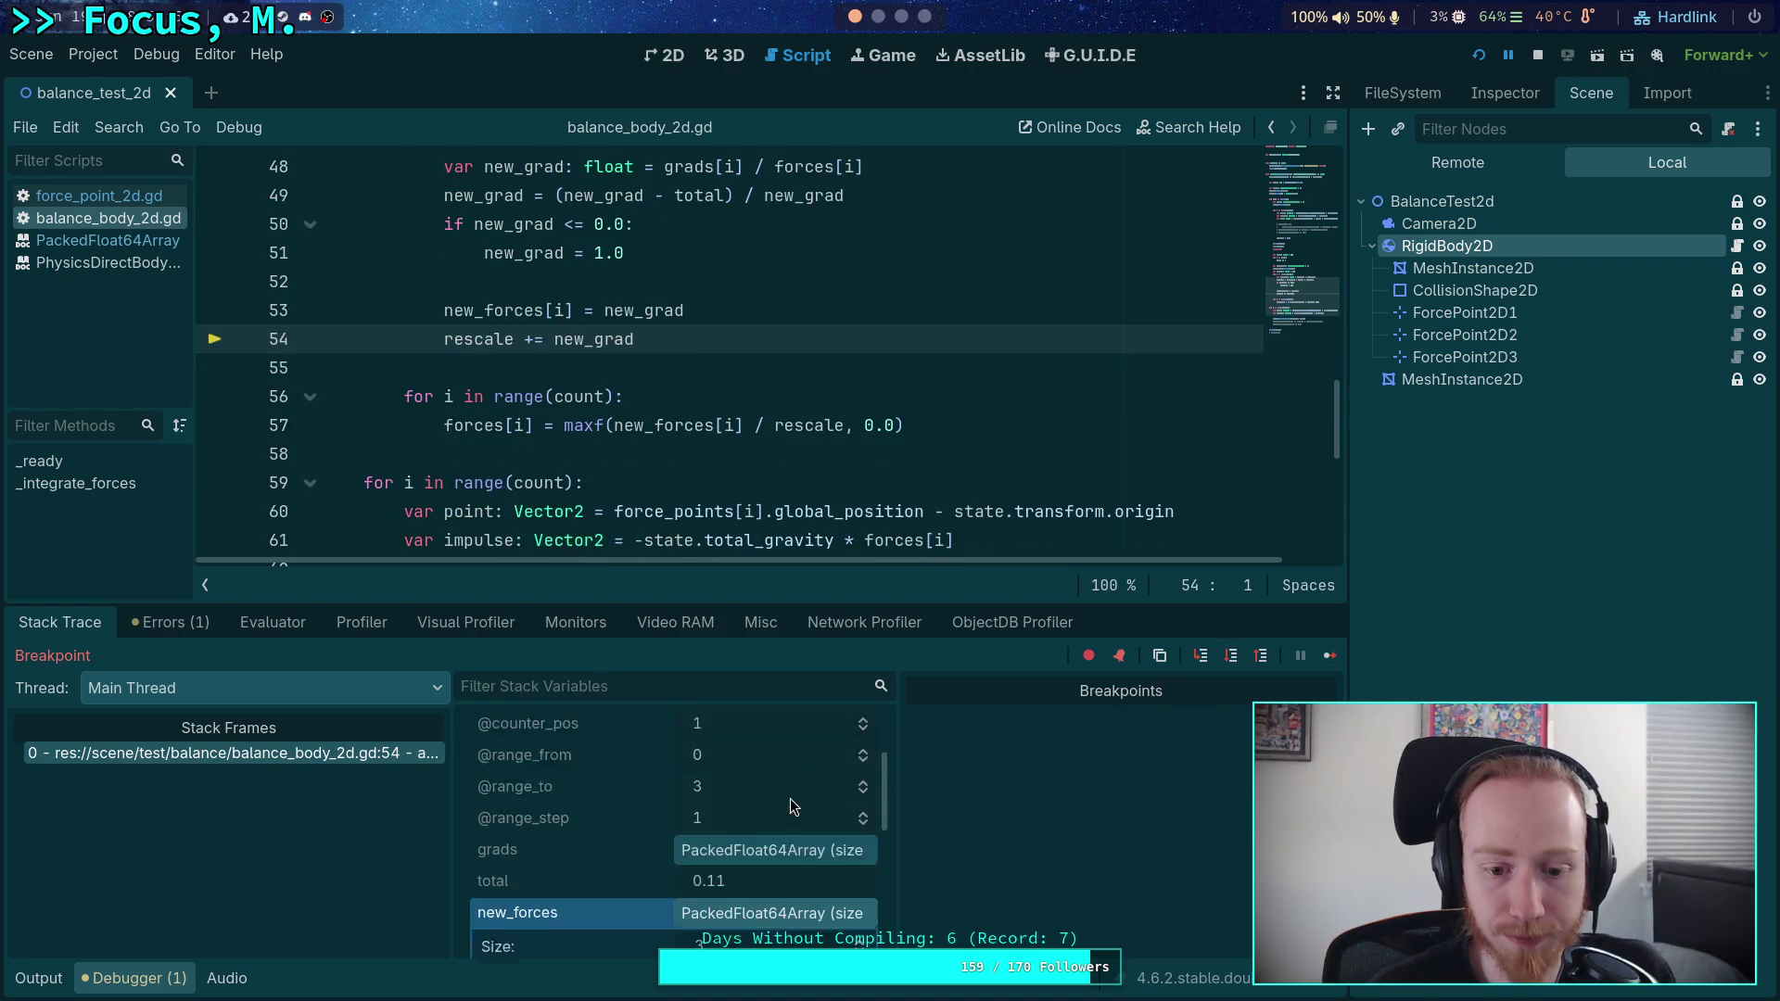
left_click(1232, 655)
scroll(742, 779, "down", 4)
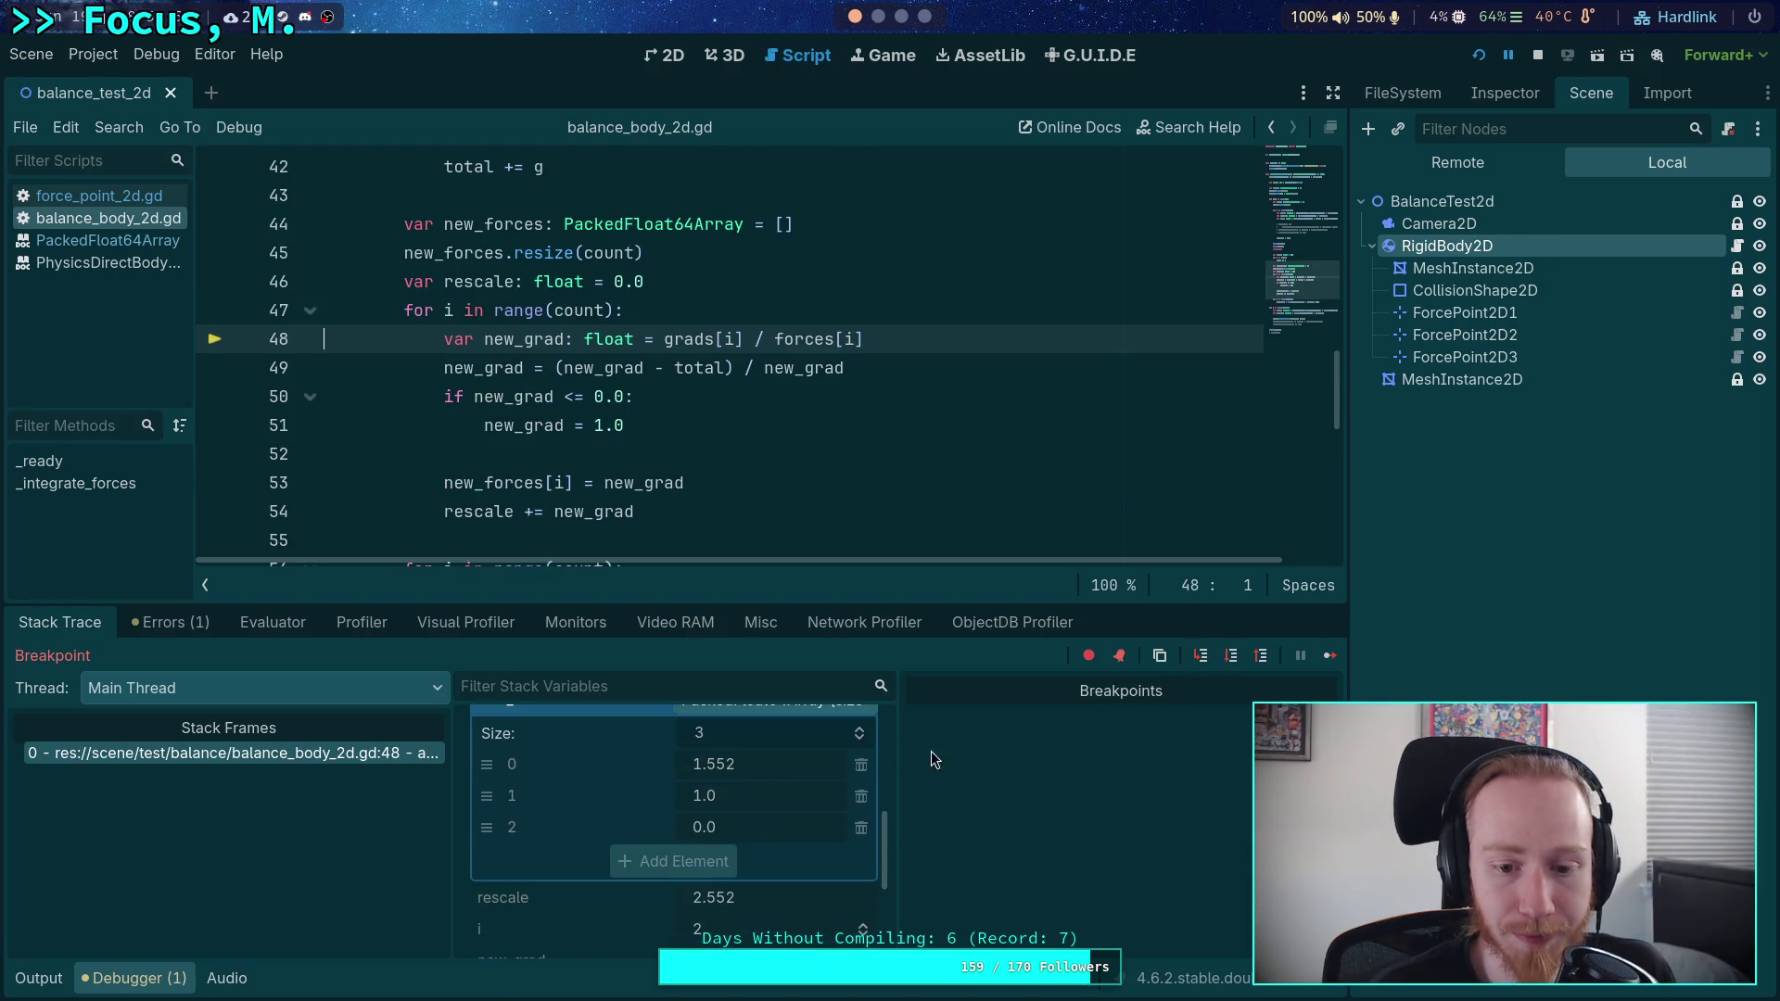
- Step through the third iteration's new_grad, storing it and adding it to rescale
left_click(1226, 659)
left_click(1226, 658)
left_click(1225, 658)
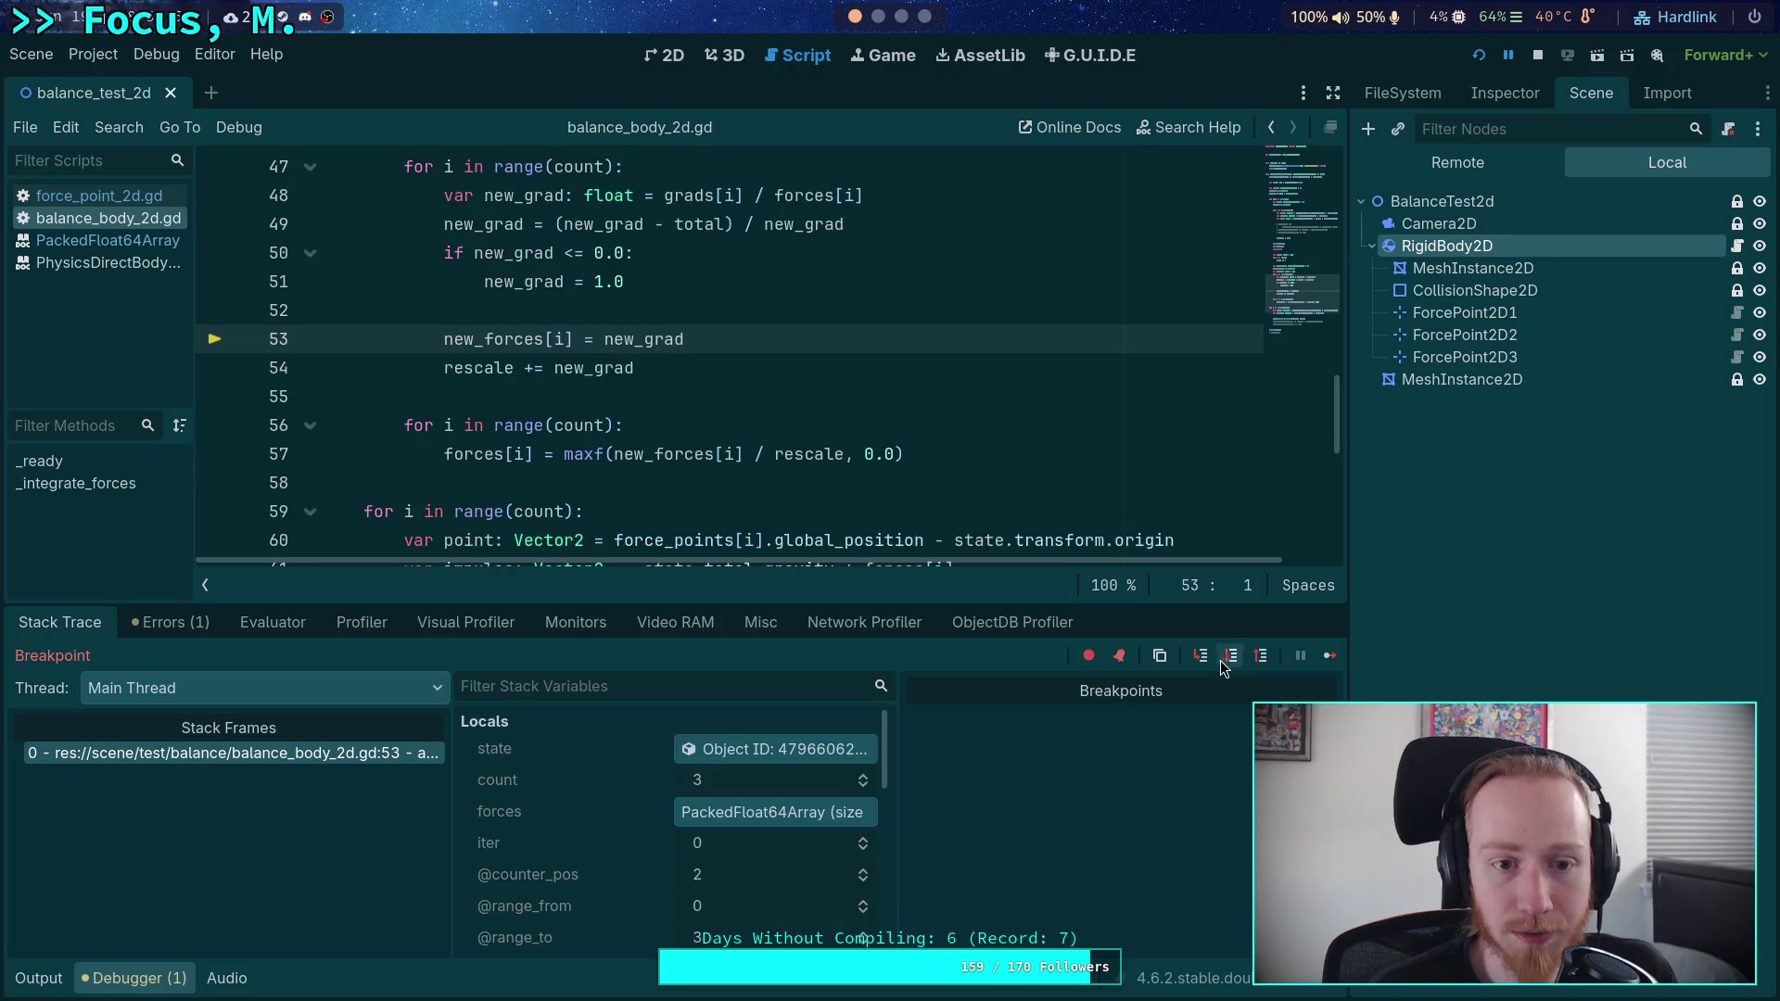
scroll(810, 850, "down", 5)
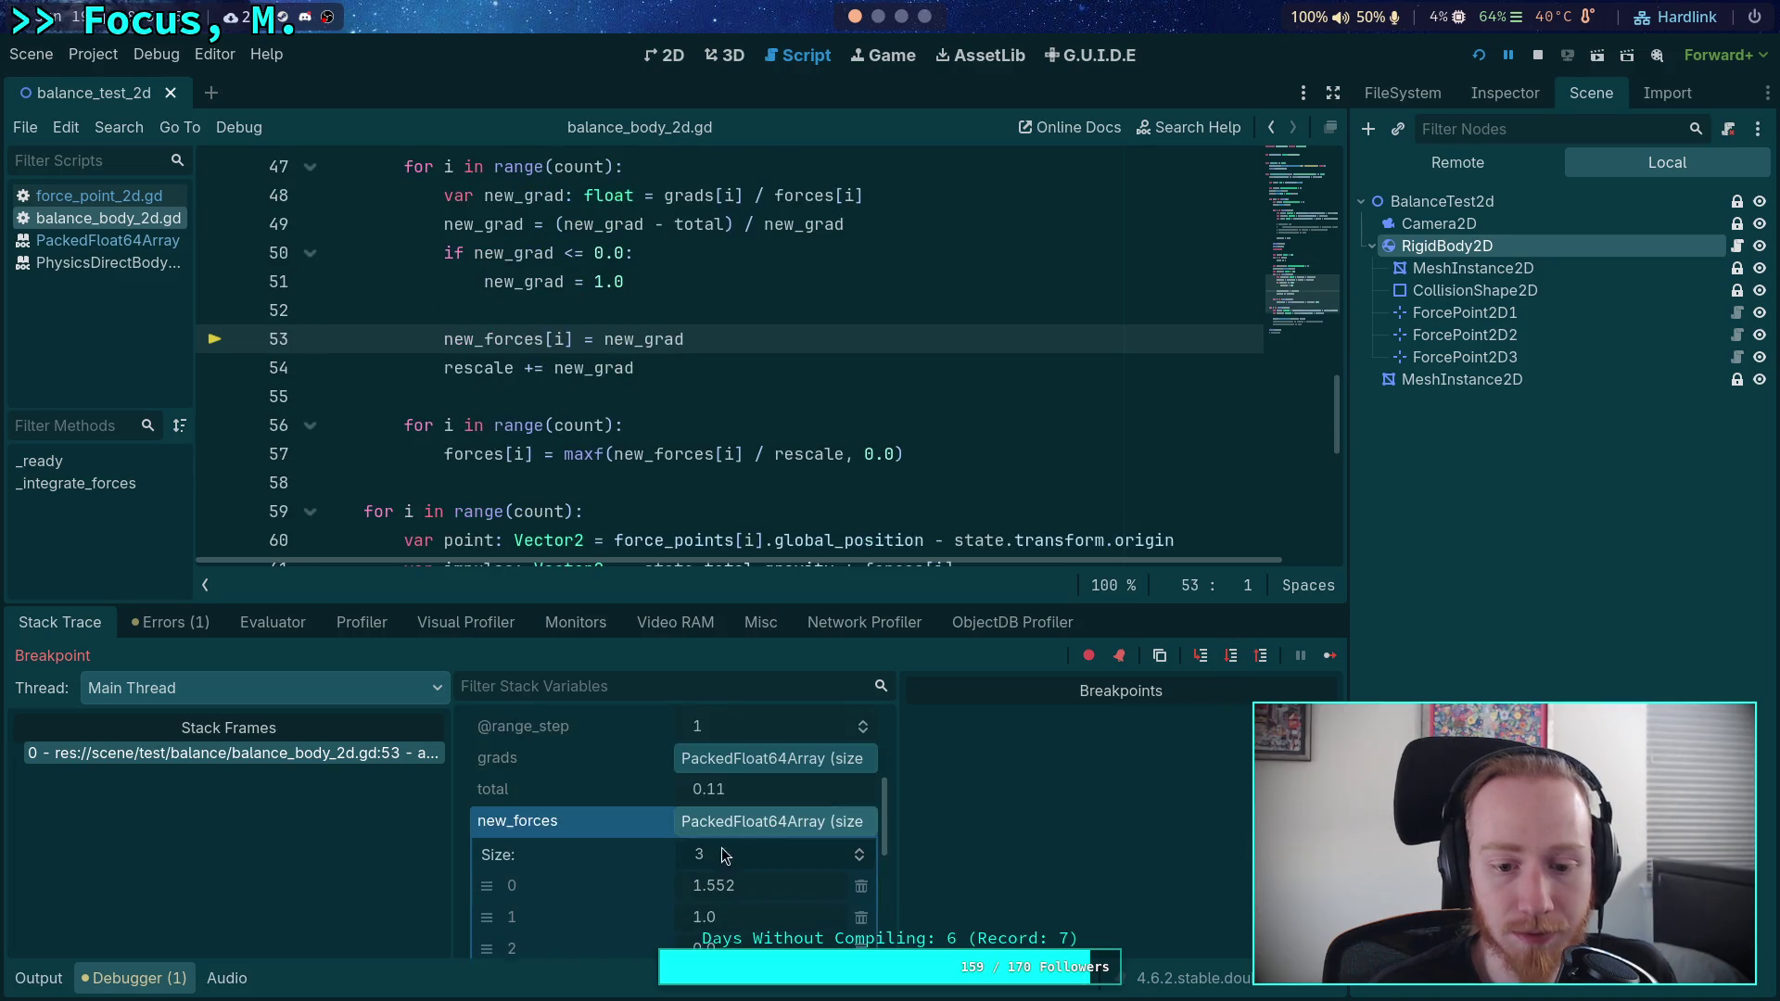
left_click(1210, 649)
scroll(814, 829, "down", 3)
scroll(815, 829, "up", 2)
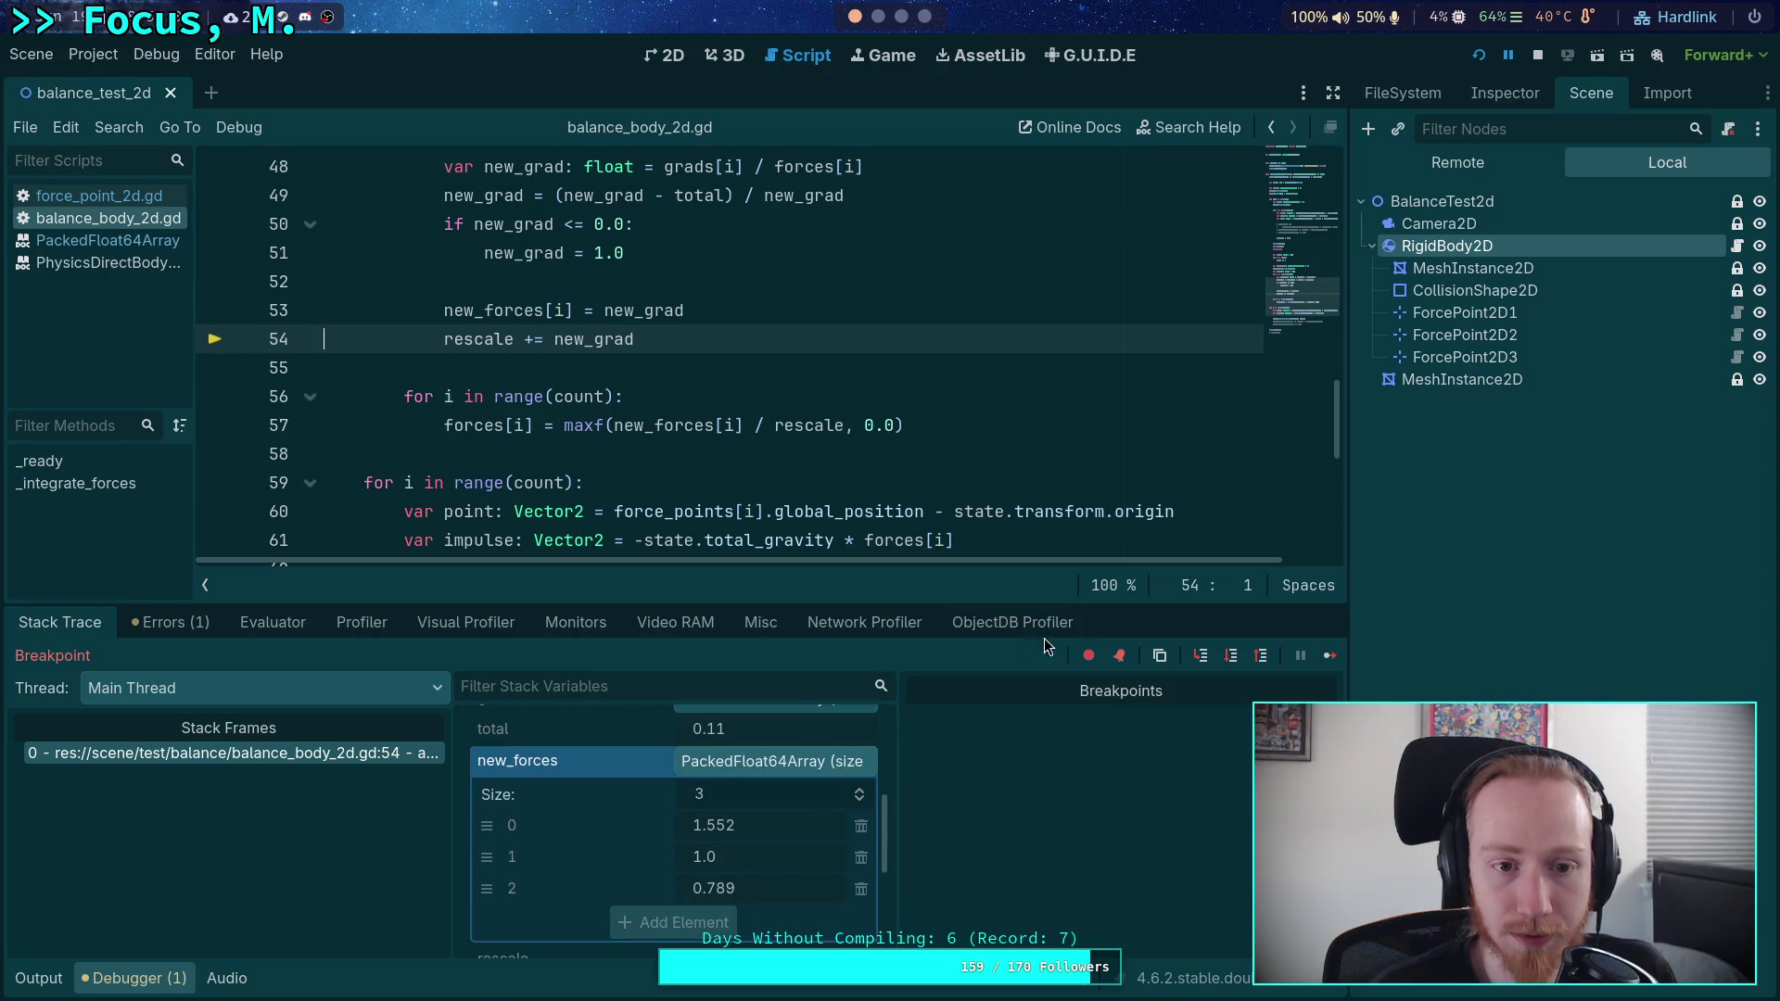
left_click(1229, 659)
- Normalise forces to 0.464, 0.299 and 0.236, comparing them against the Python terminal
left_click(1232, 661)
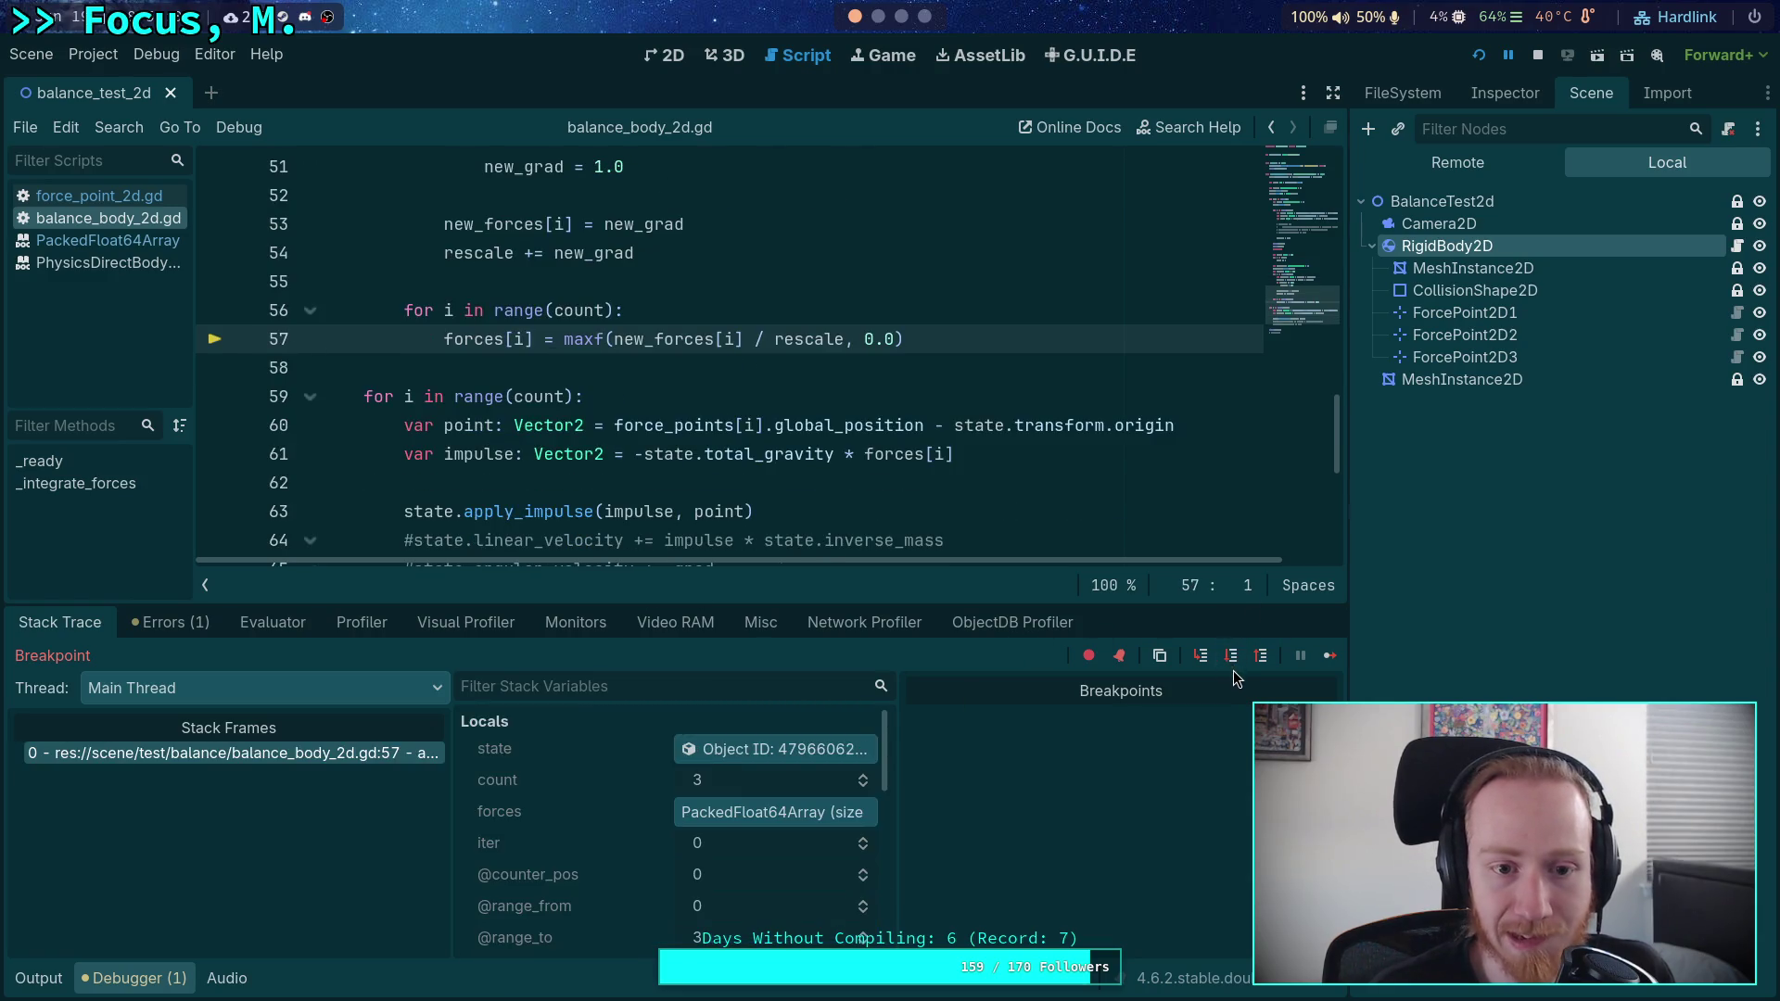
left_click(1232, 660)
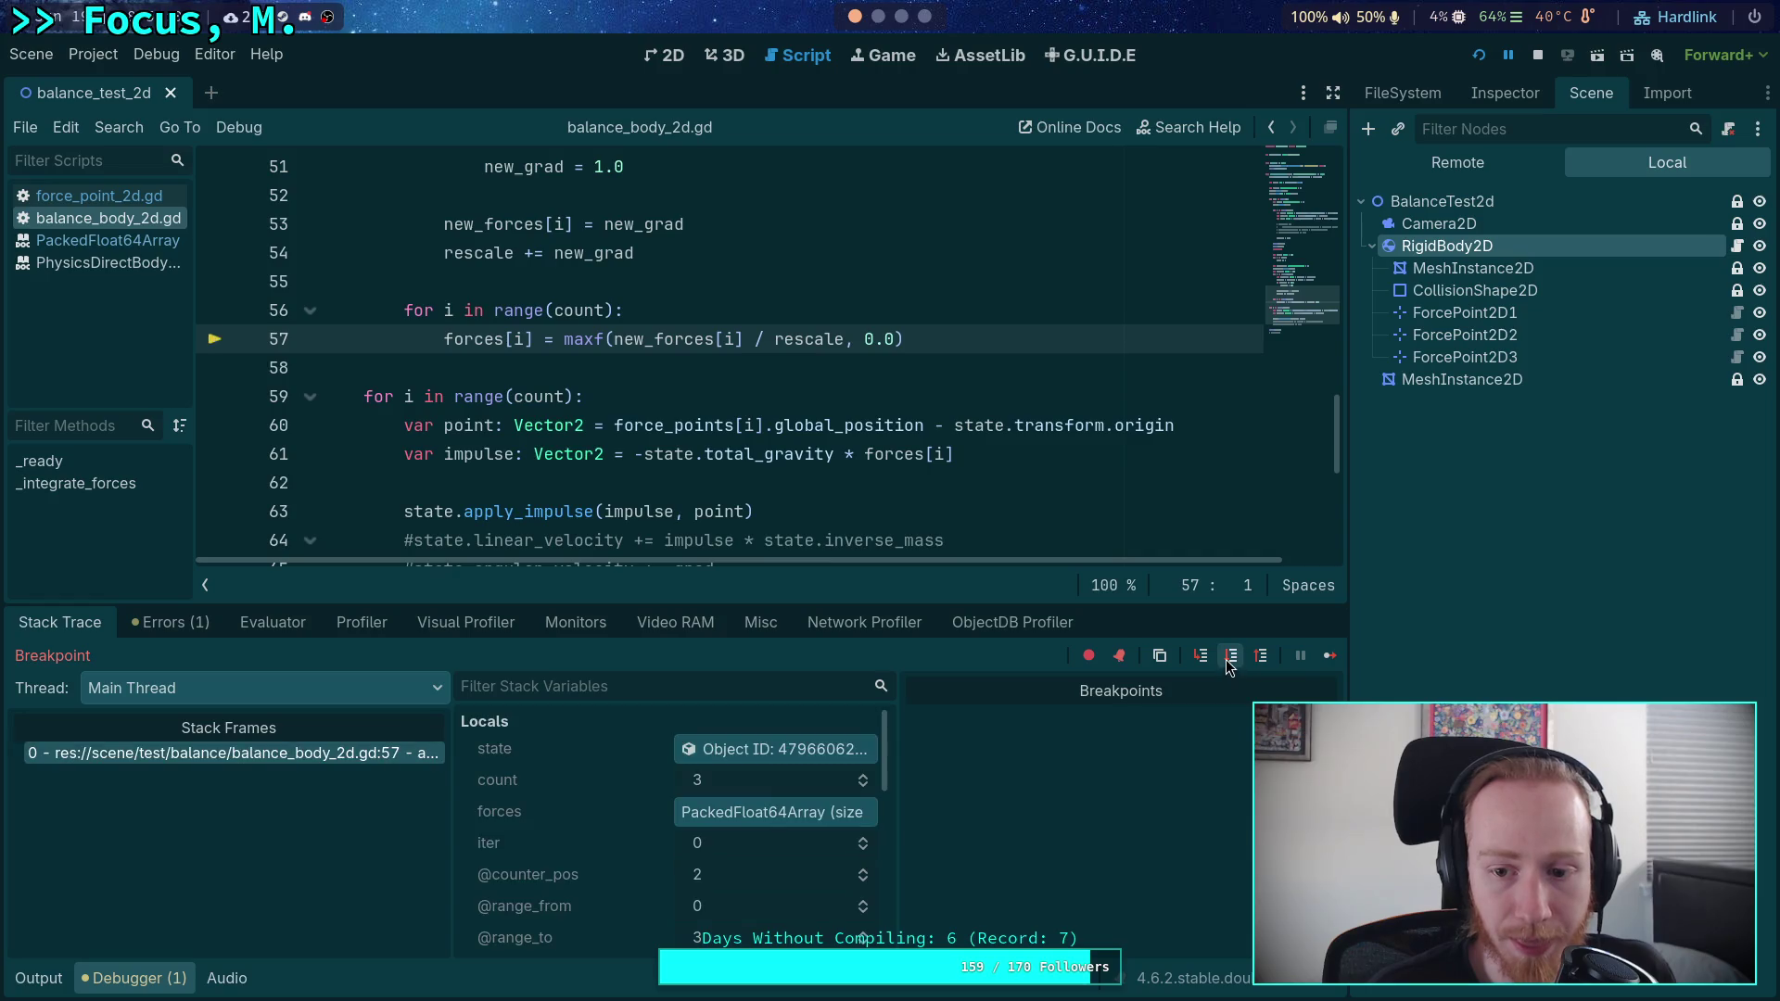
left_click(1231, 661)
left_click(772, 812)
scroll(756, 842, "down", 2)
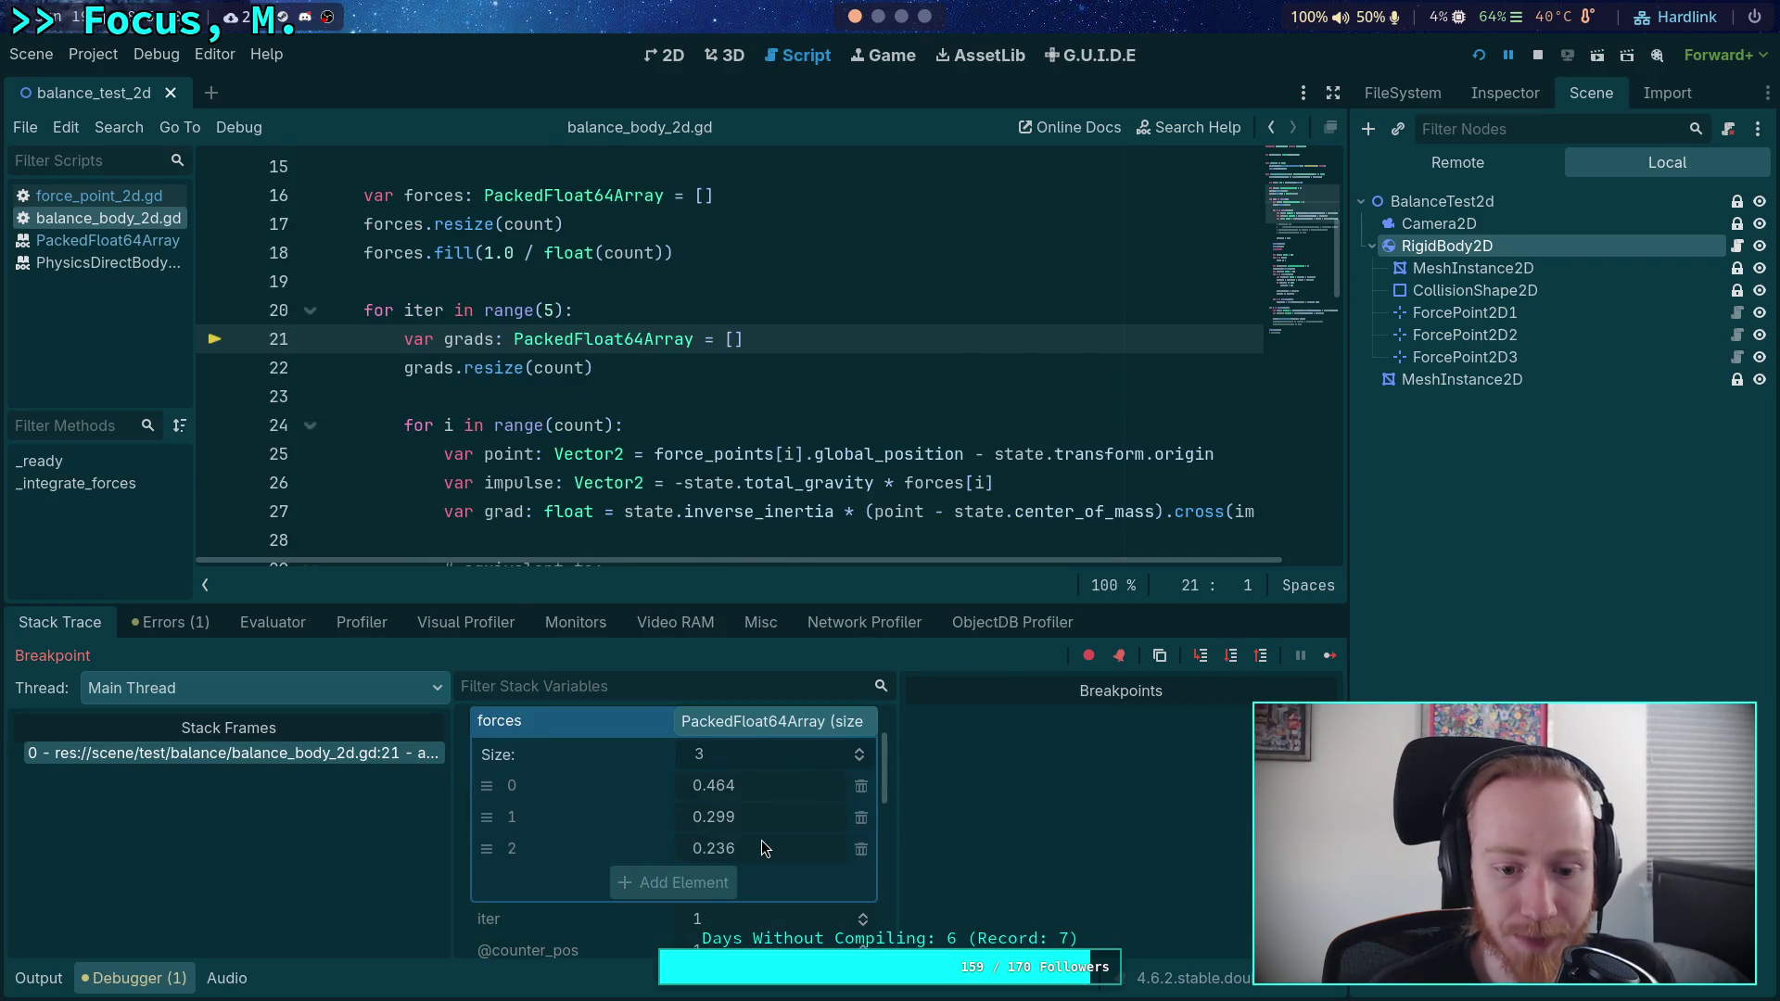
left_click(880, 18)
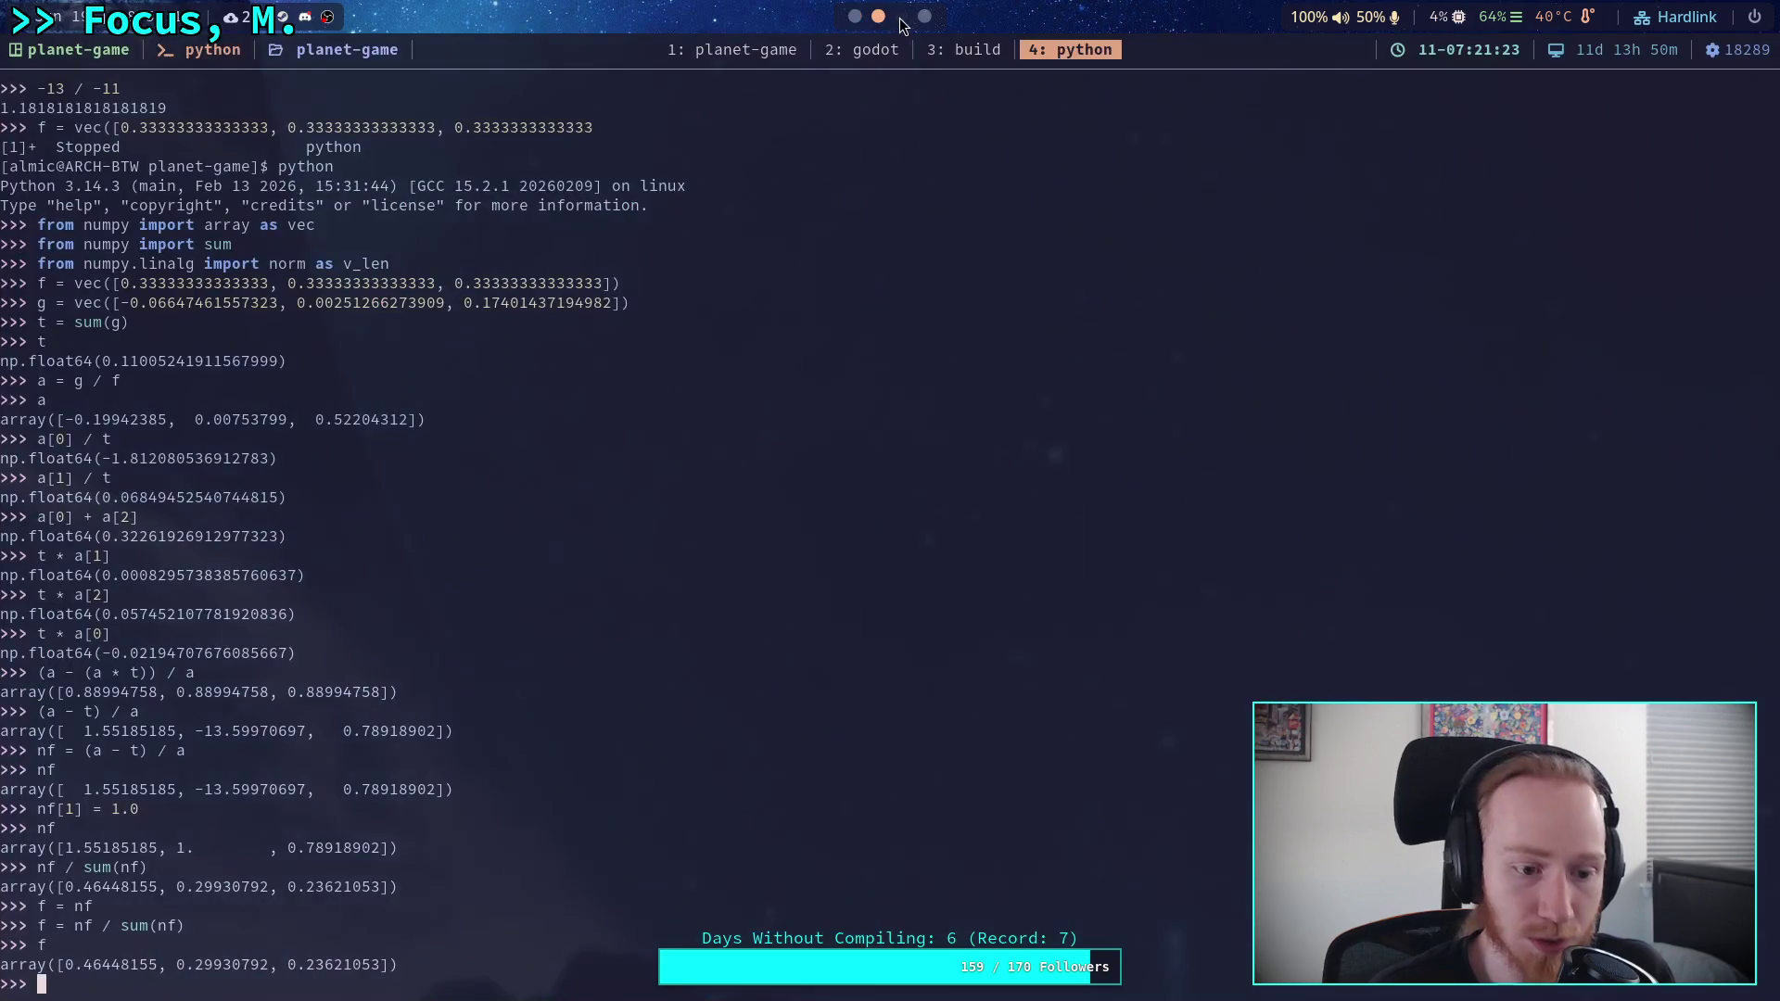
left_click(899, 18)
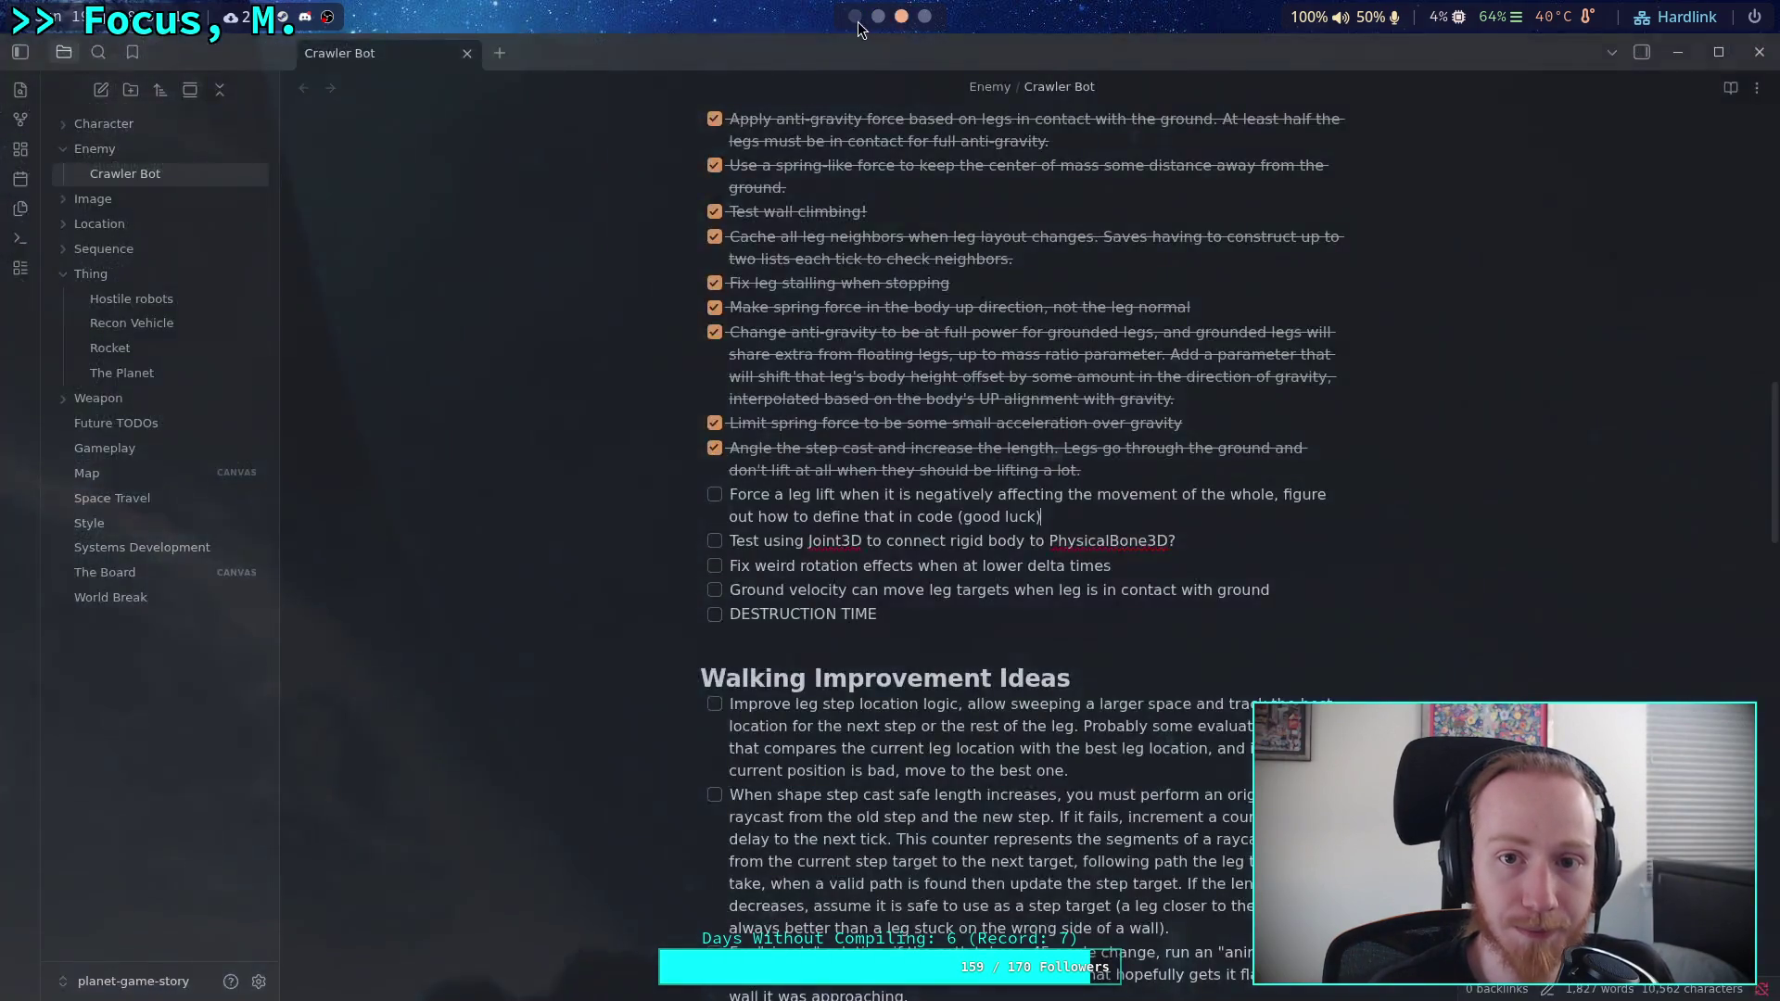
left_click(857, 18)
- Step through the per-point grads calculation, then continue to the breakpoint
left_click(1230, 657)
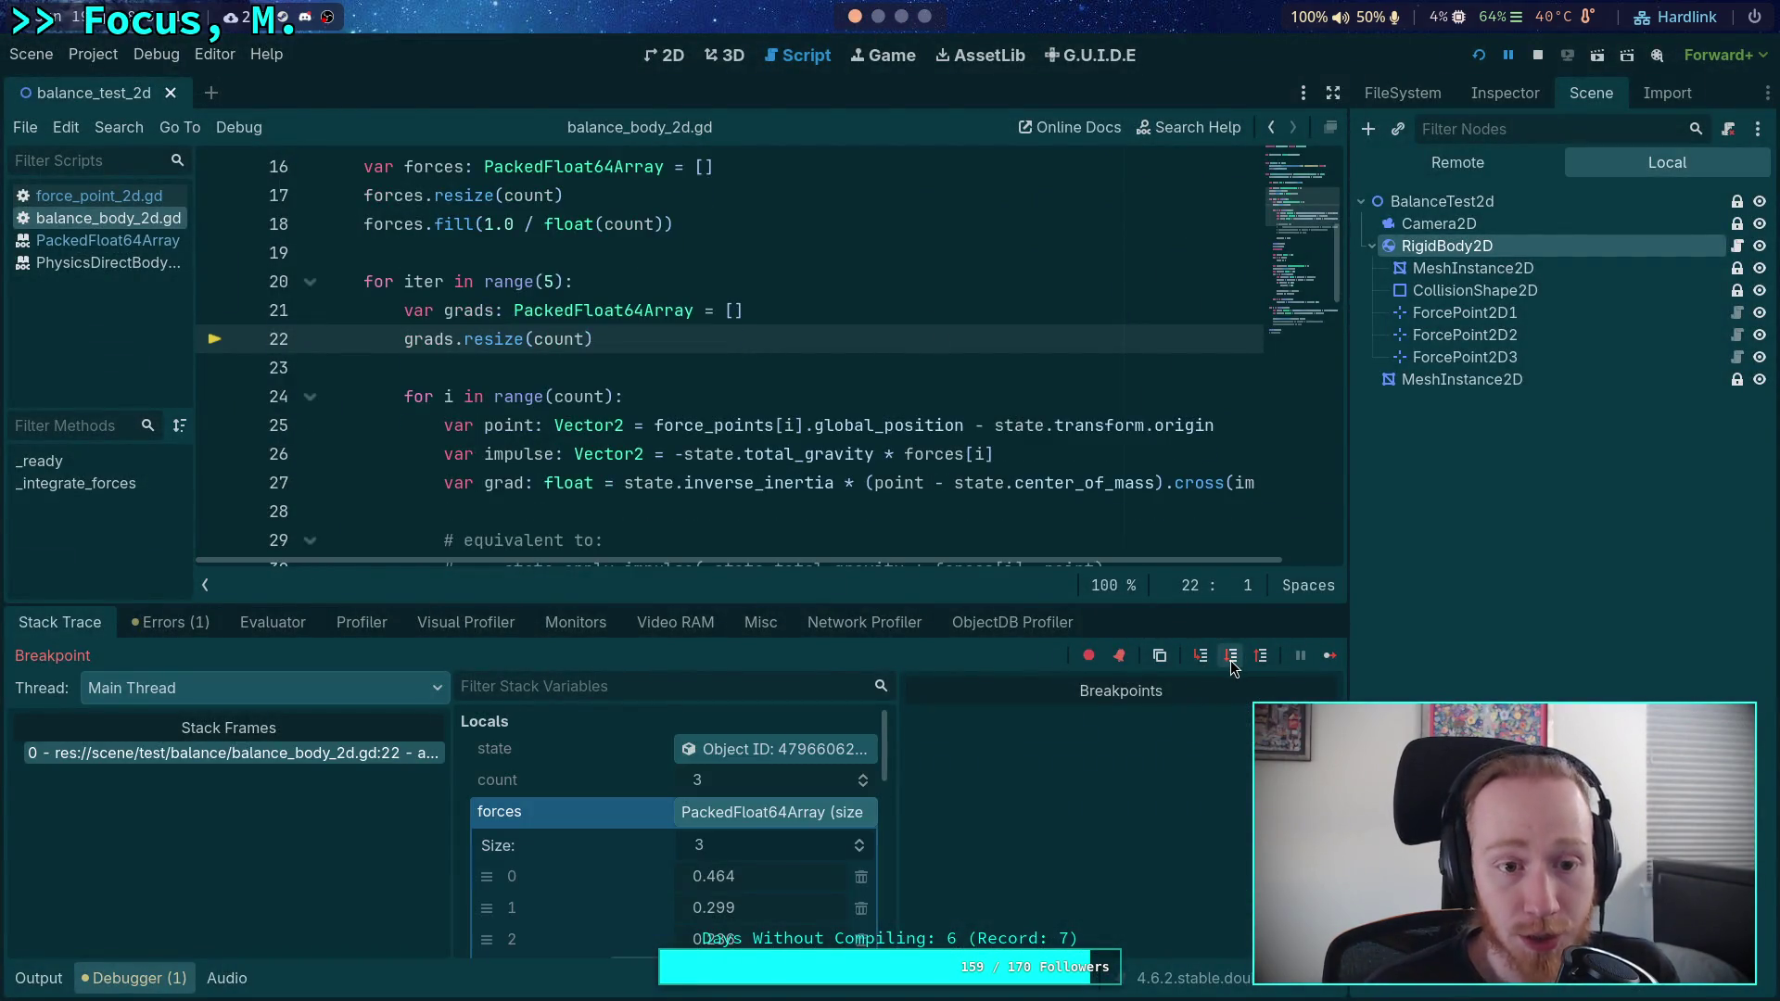
left_click(1231, 657)
left_click(1231, 657)
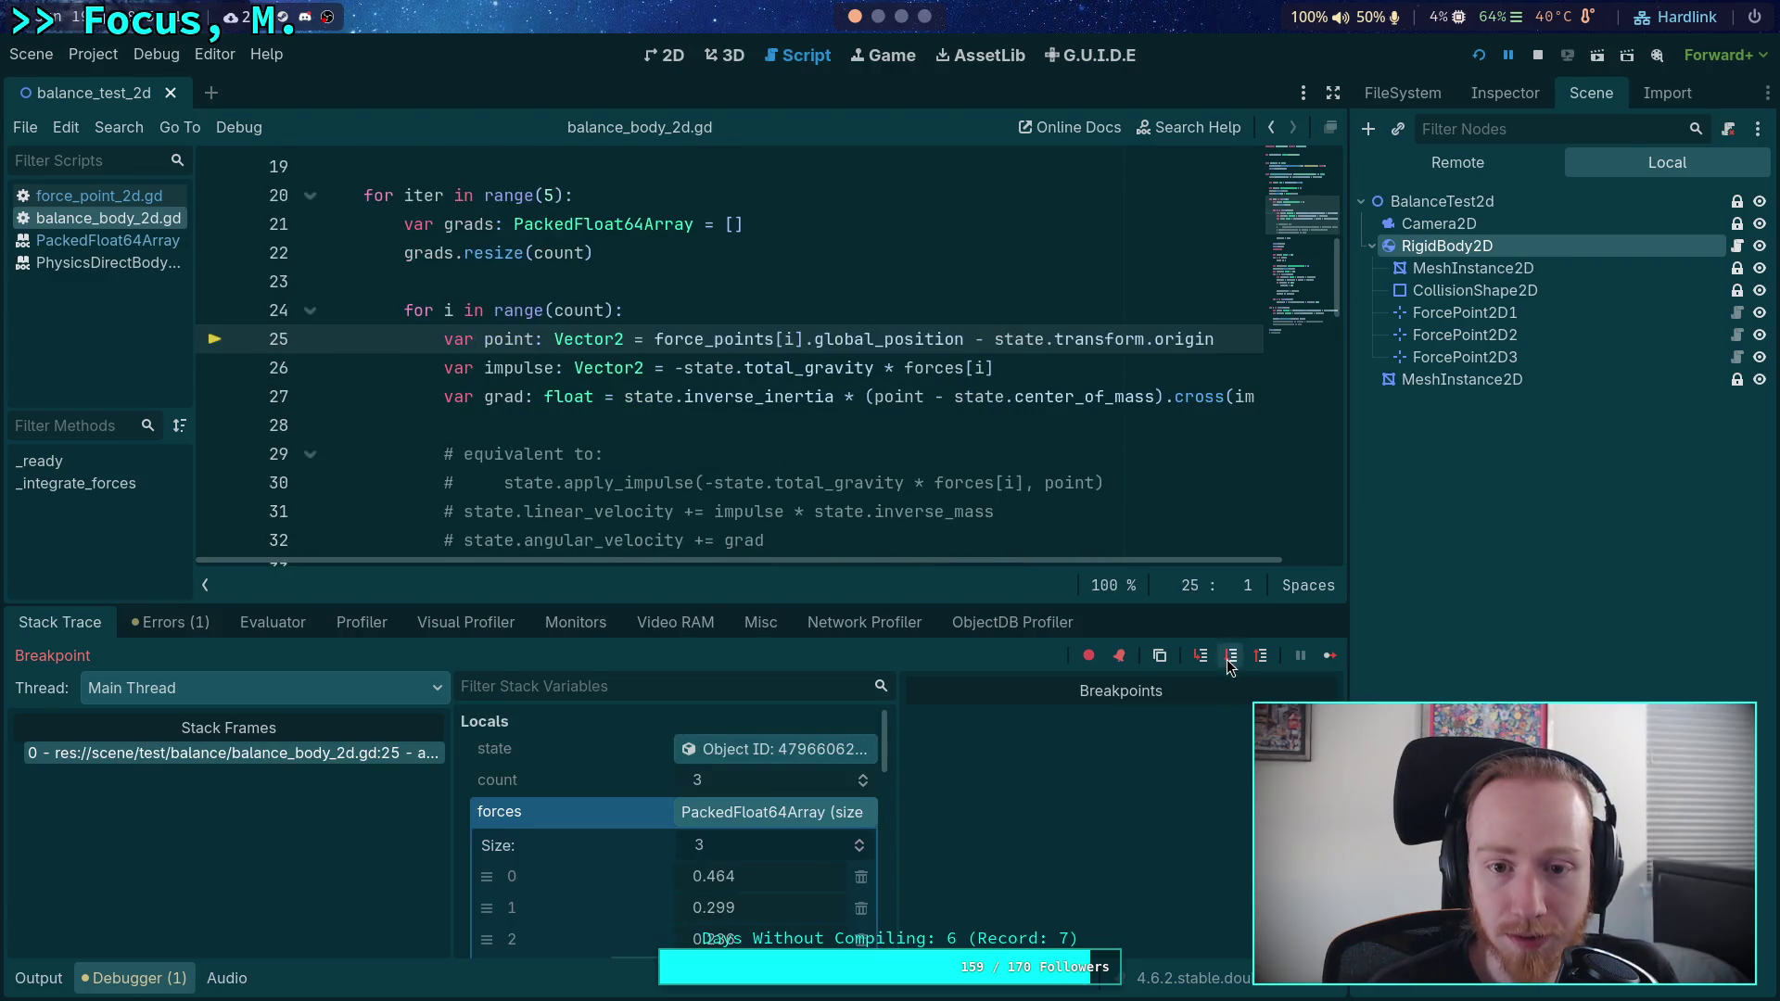
left_click(1230, 657)
left_click(1231, 657)
left_click(1231, 657)
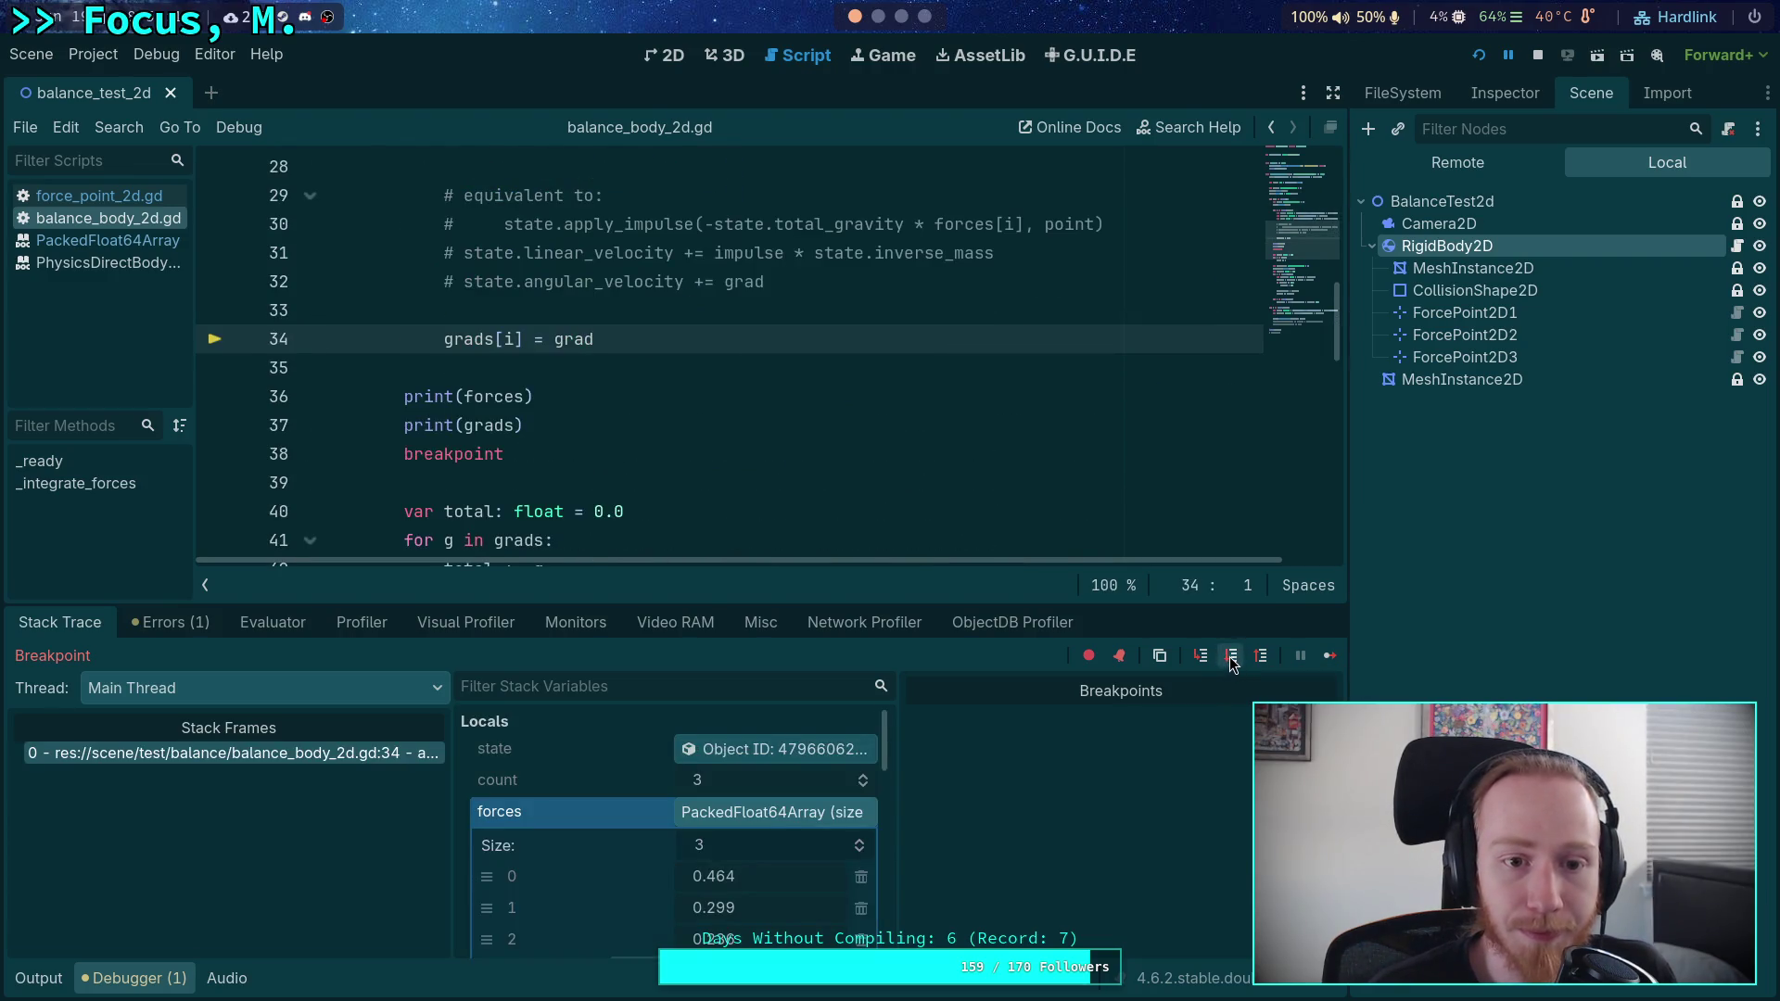
left_click(1231, 656)
left_click(1232, 659)
left_click(1230, 657)
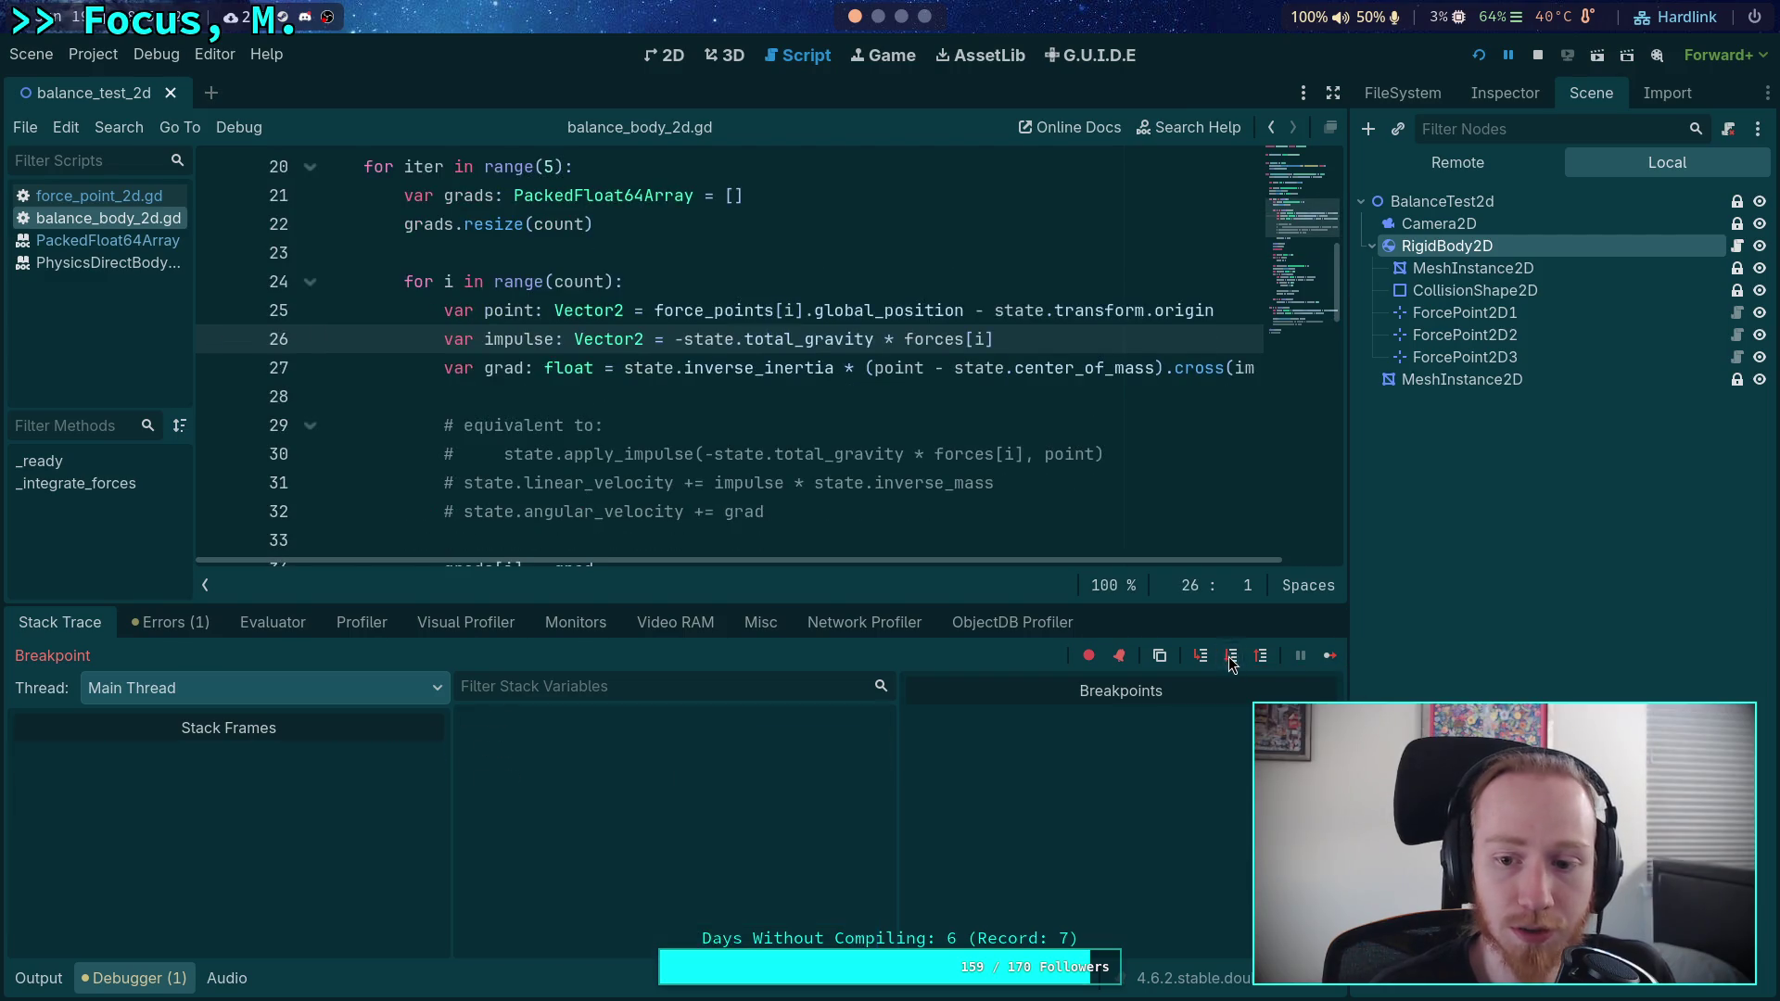
left_click(1230, 657)
left_click(1230, 656)
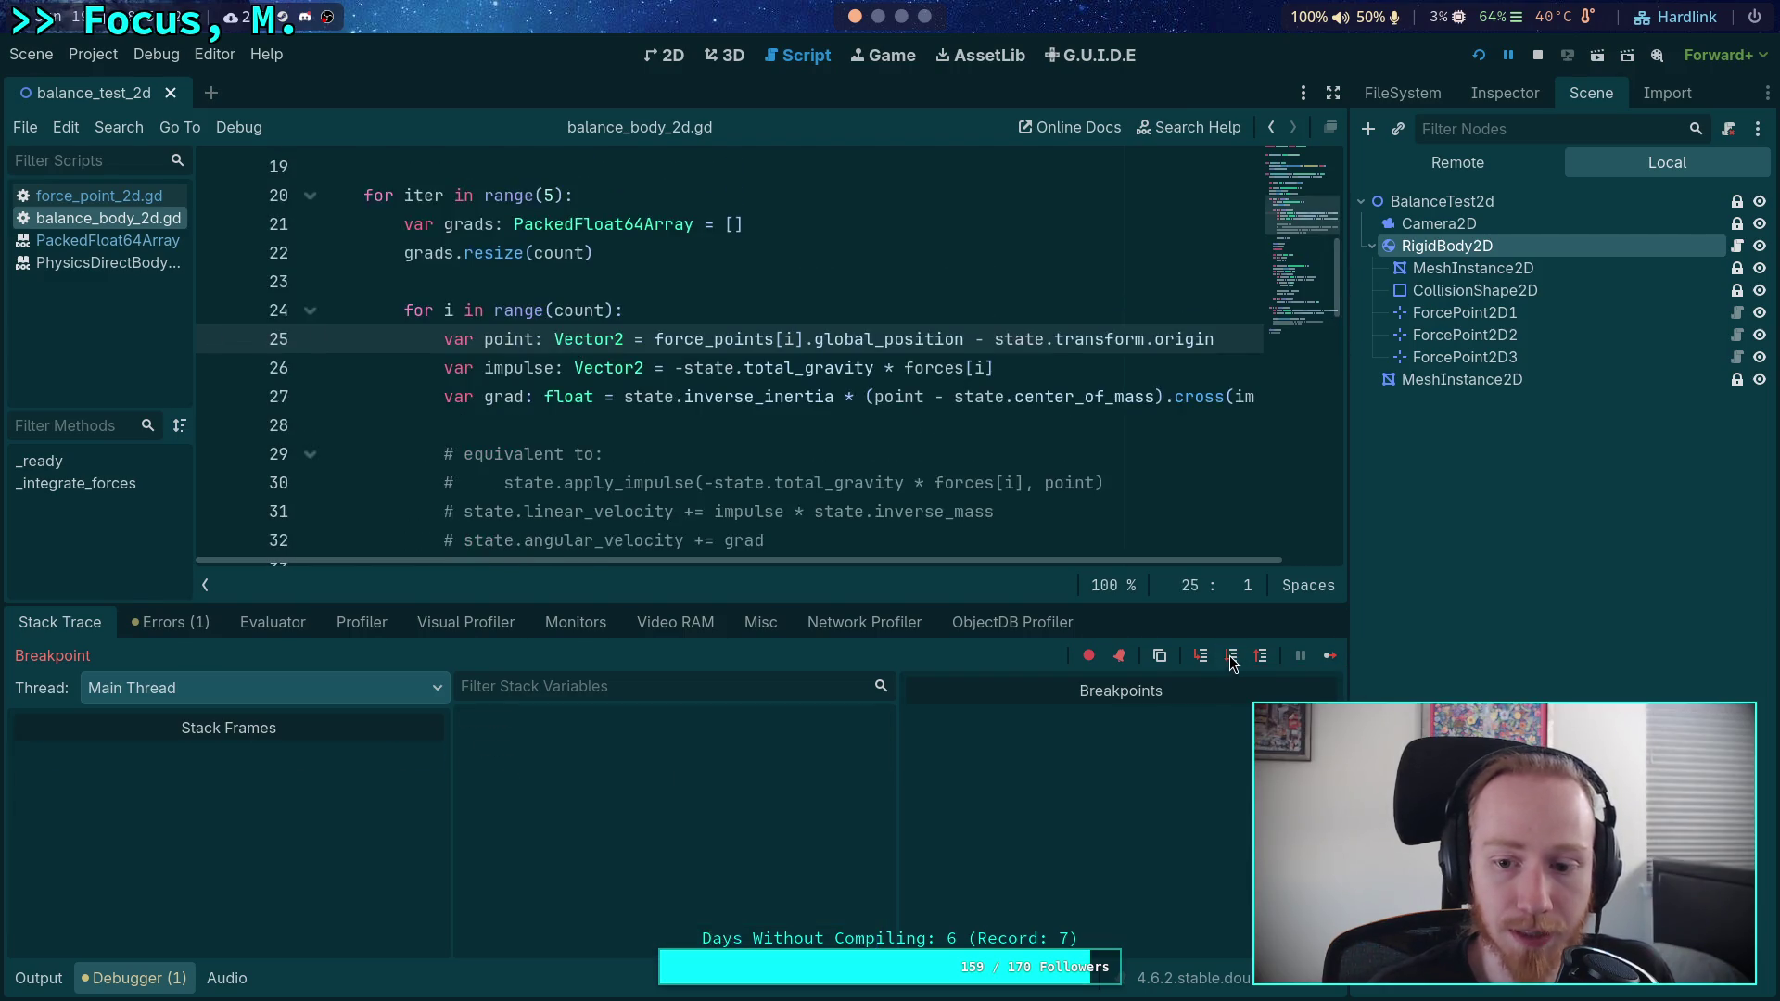
left_click(1329, 659)
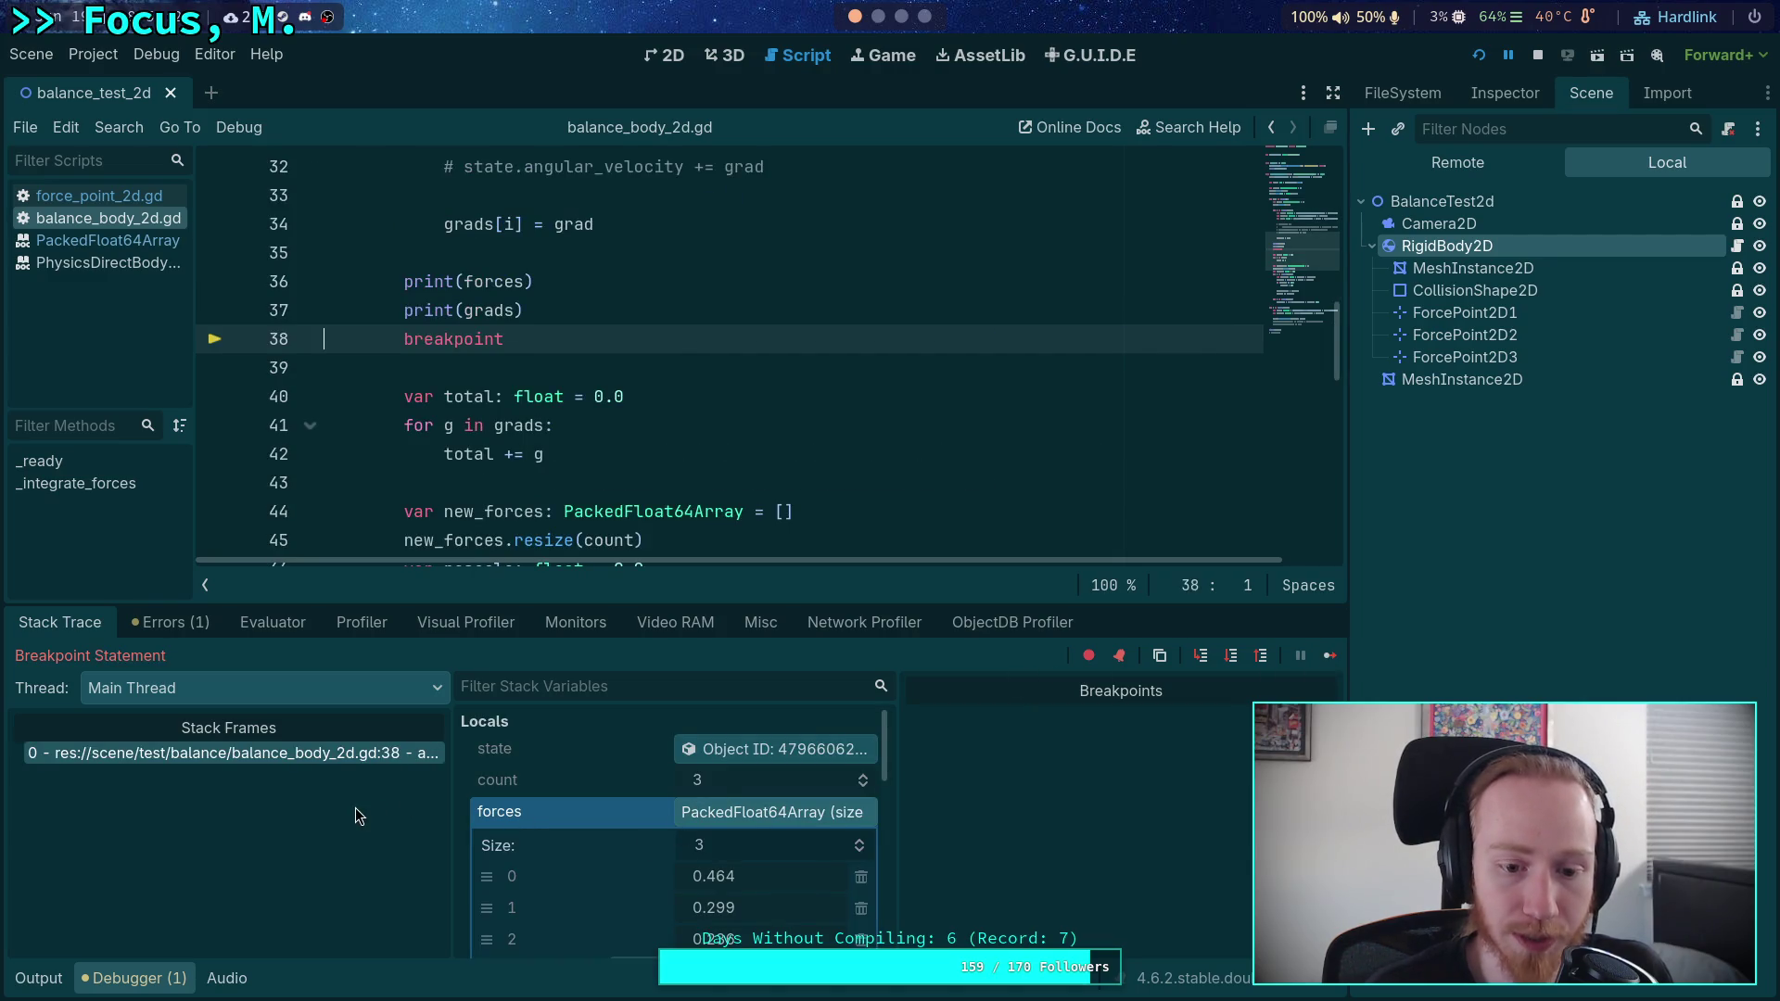
- Check the printed forces in Output, then collapse forces and new_forces in the debugger
left_click(39, 979)
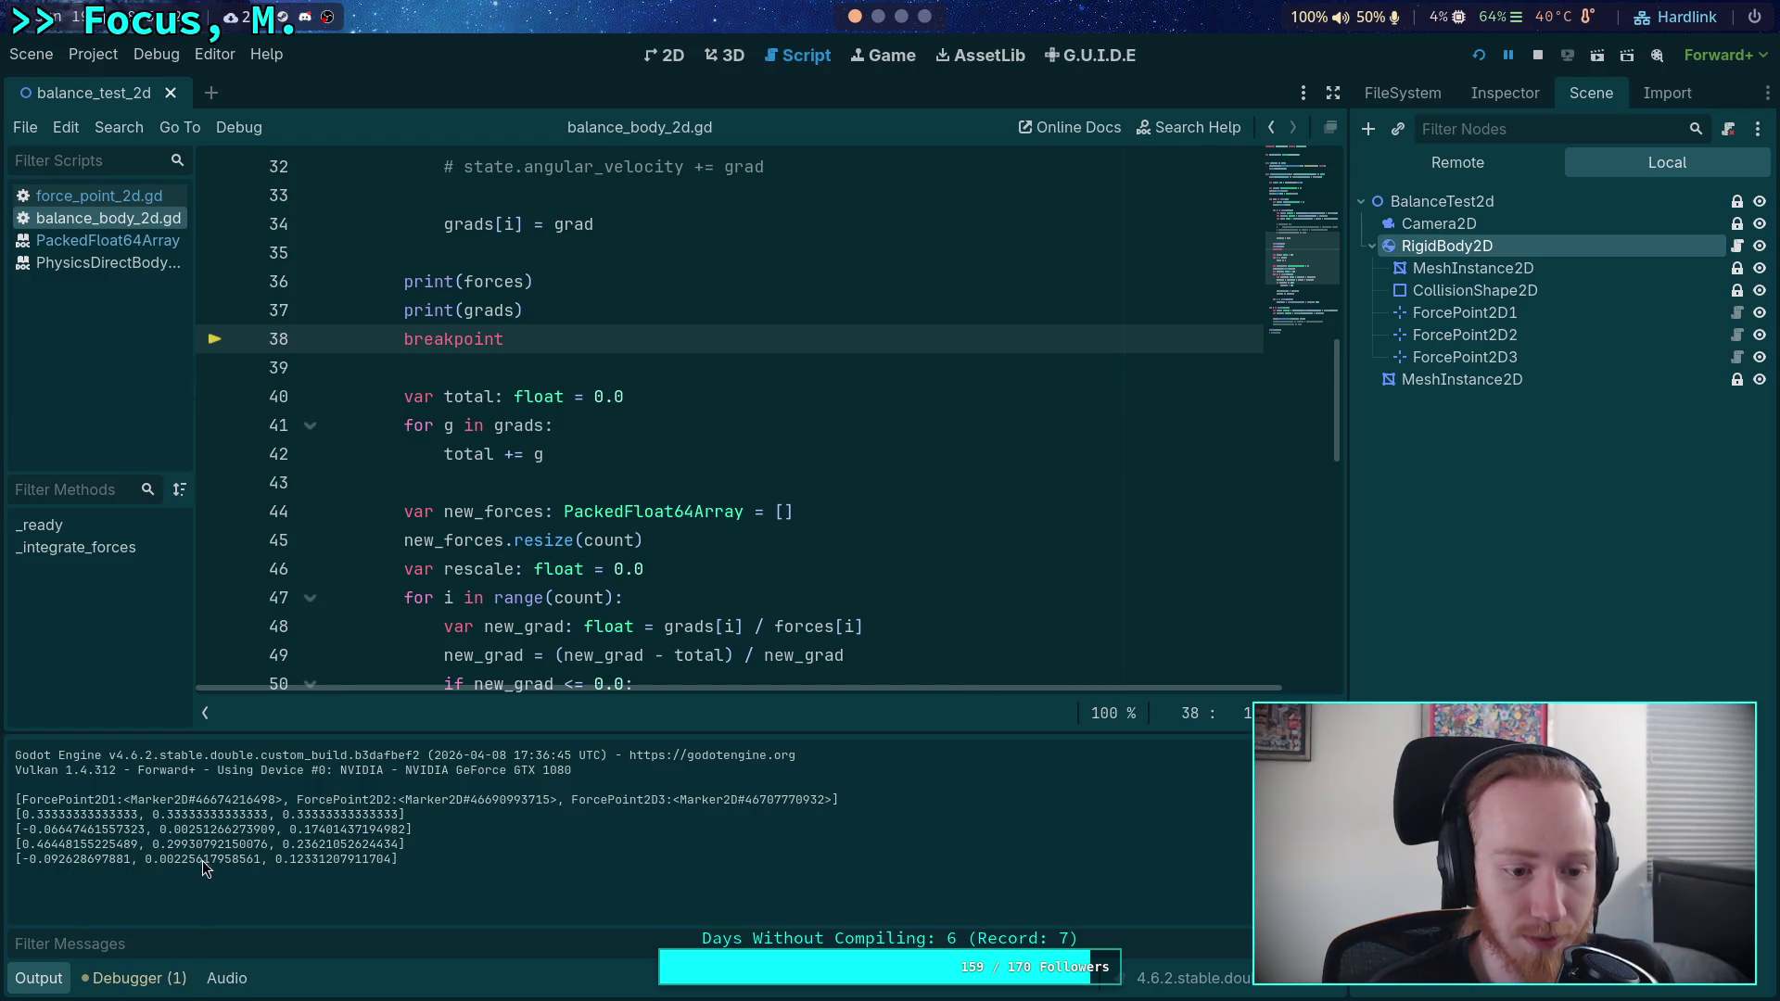
left_click(130, 980)
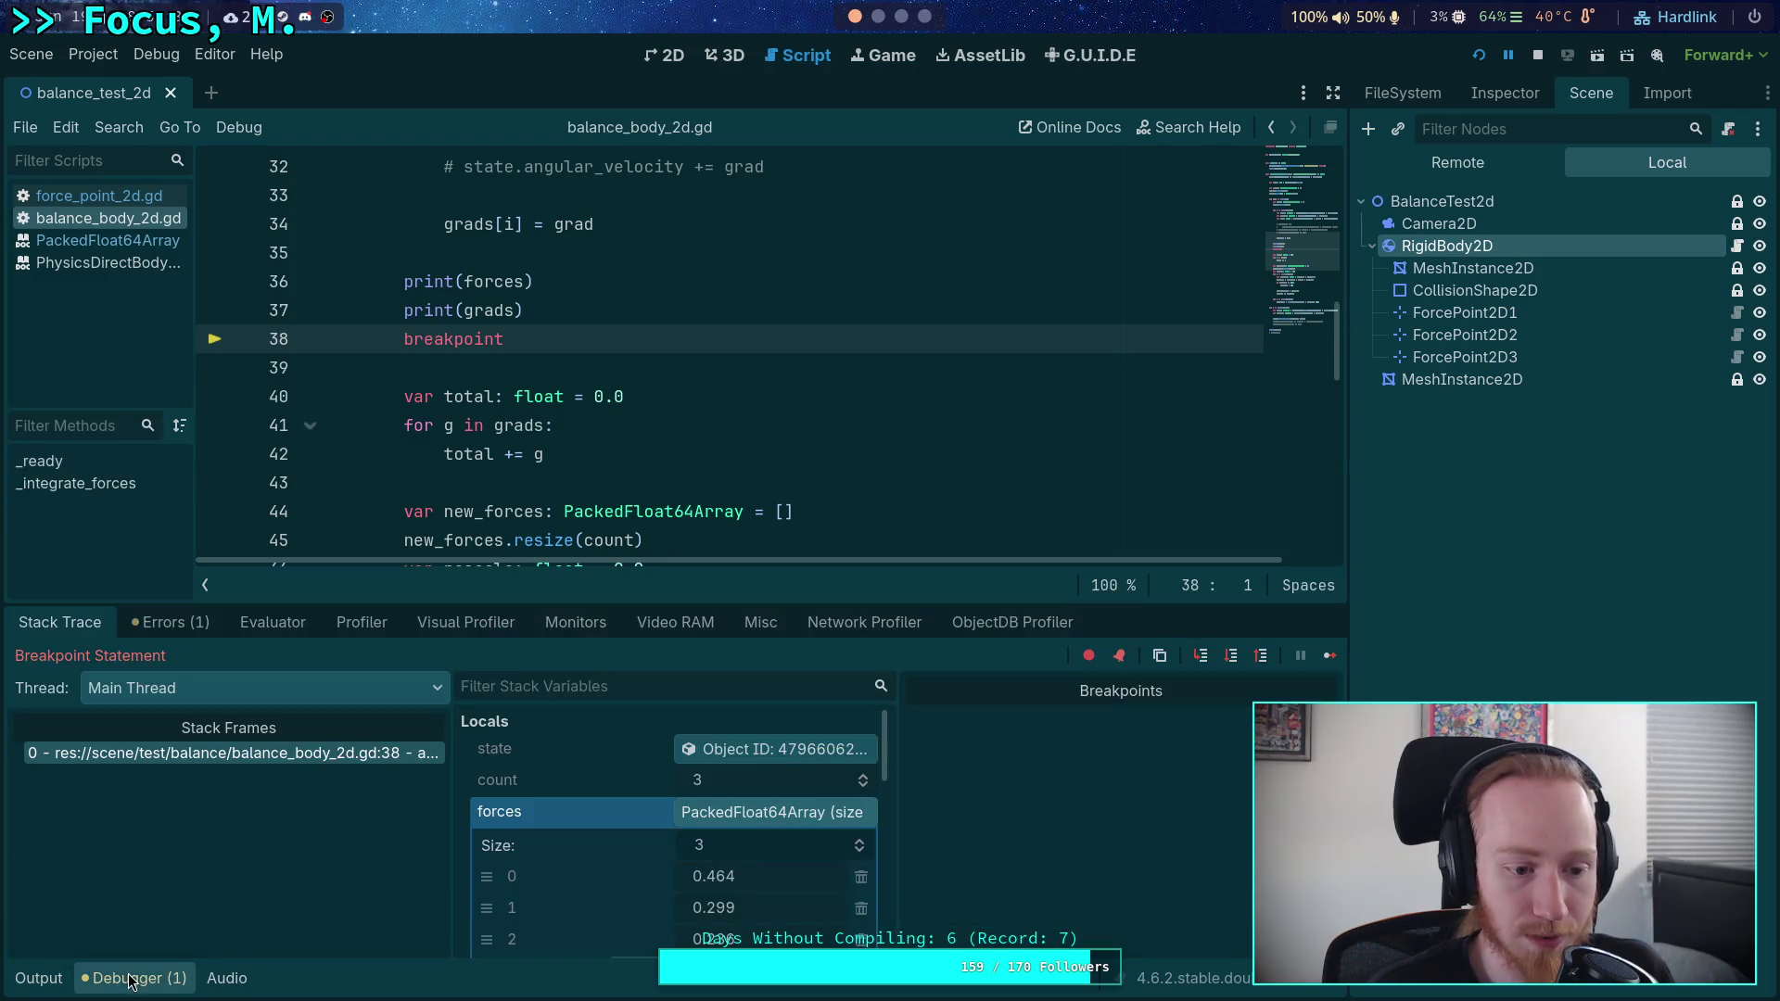
left_click(748, 816)
scroll(709, 833, "down", 4)
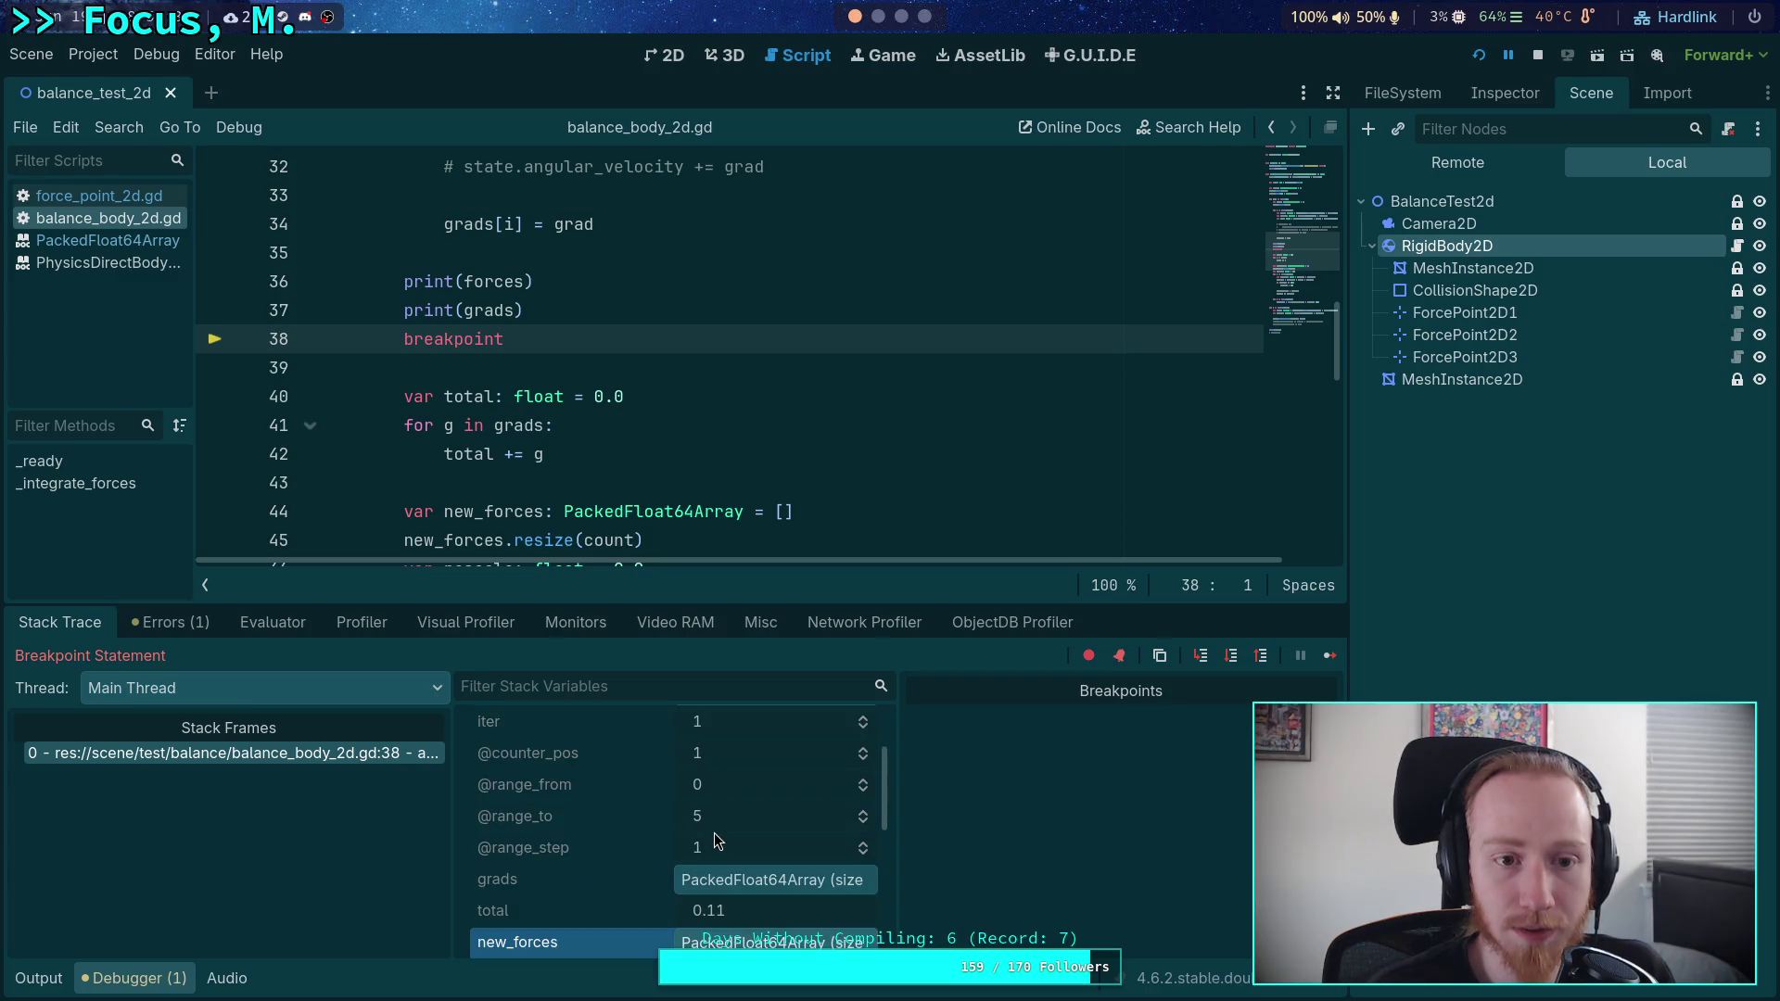
scroll(696, 839, "down", 2)
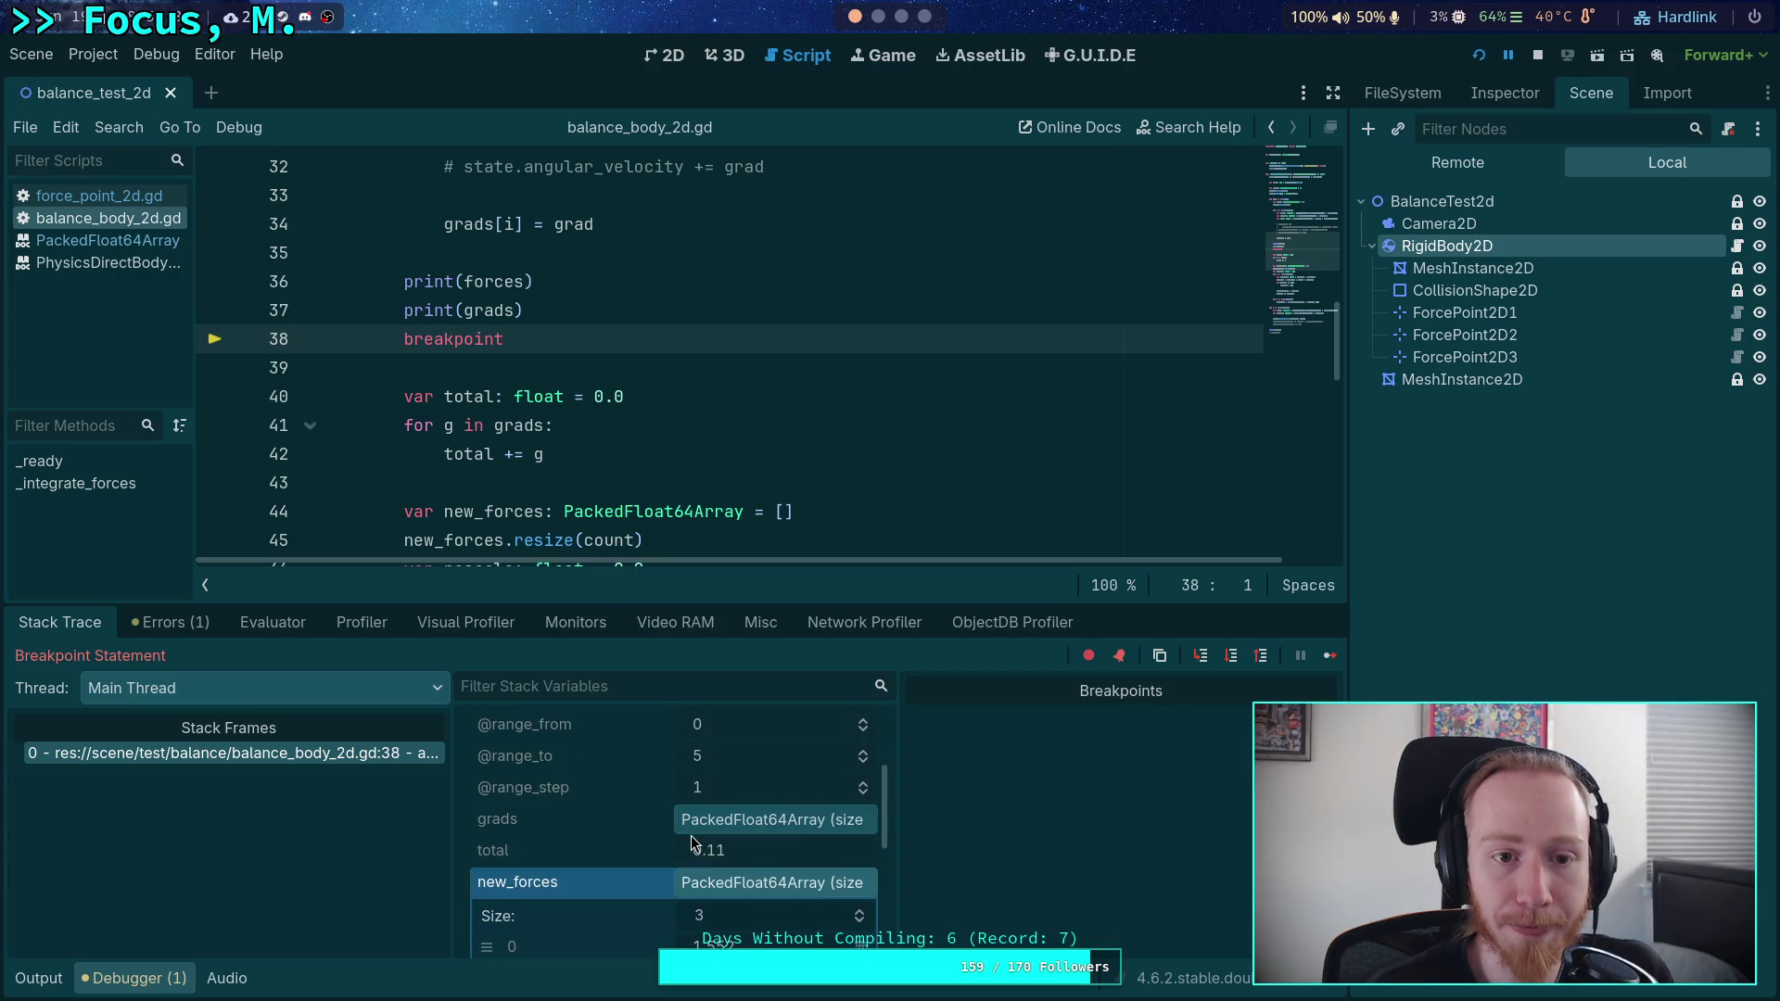
scroll(697, 845, "down", 2)
left_click(758, 825)
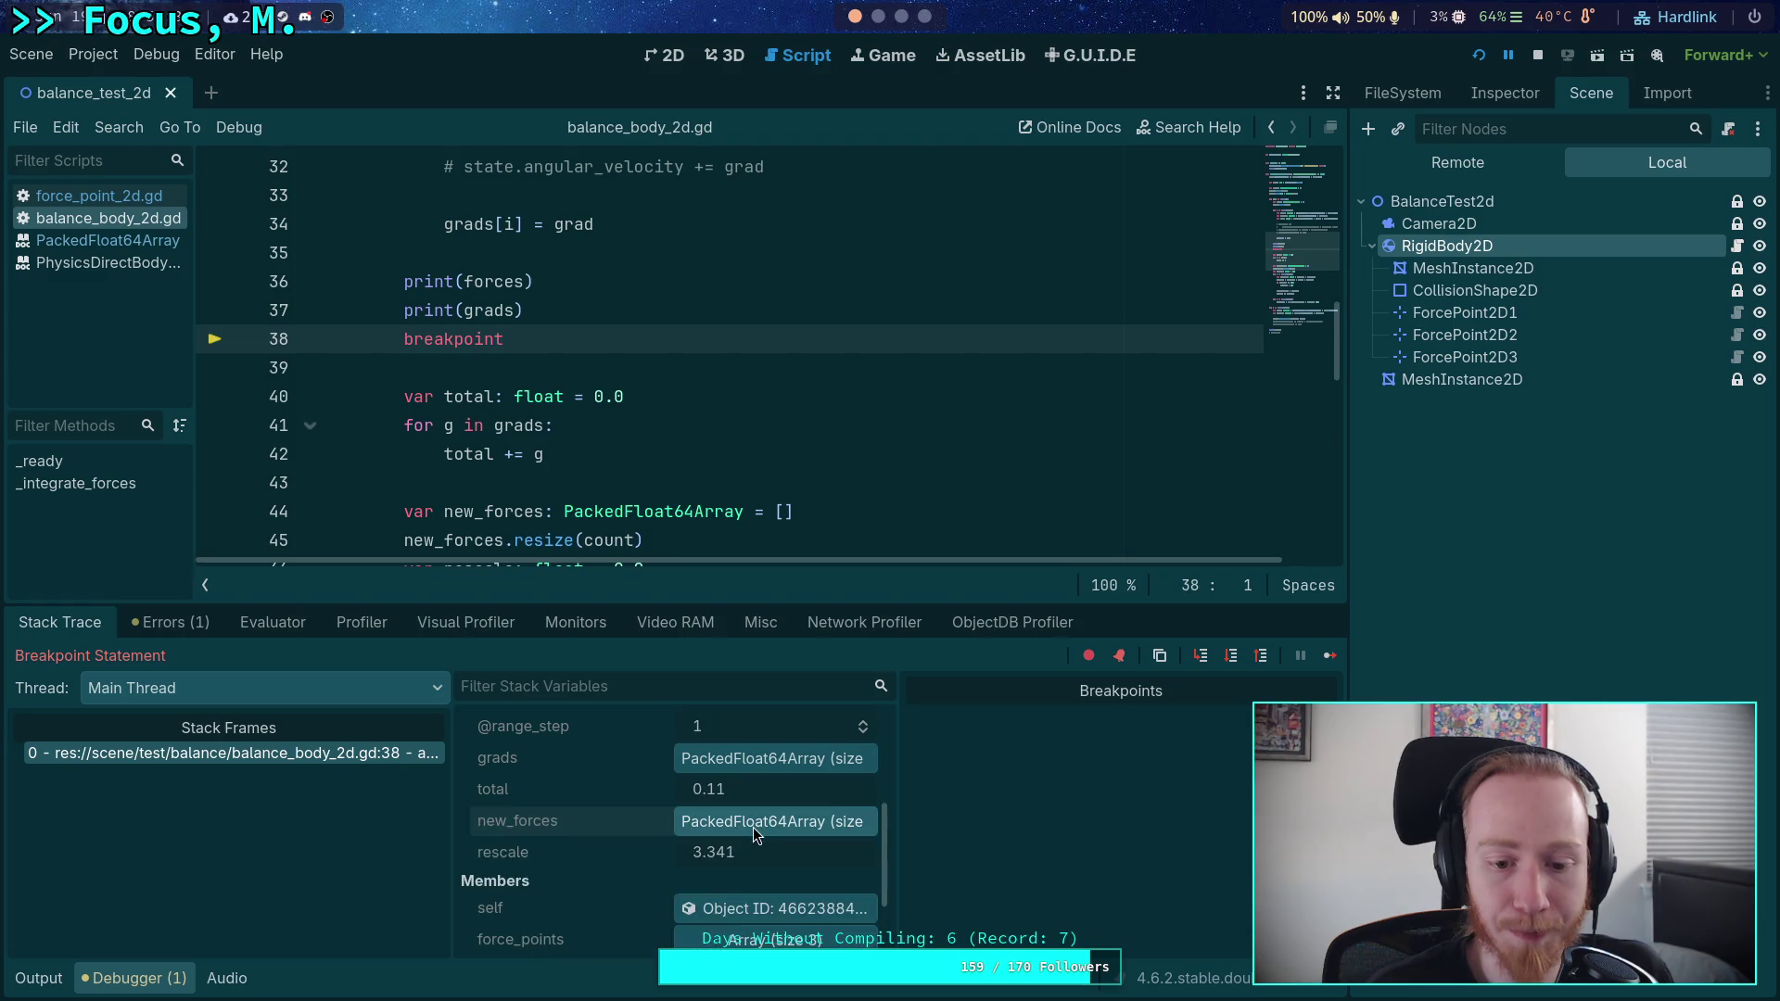
scroll(686, 827, "up", 2)
- Expand grads to read -0.093, 0.002 and 0.123, then bring up the Python terminal
left_click(744, 819)
scroll(759, 820, "down", 2)
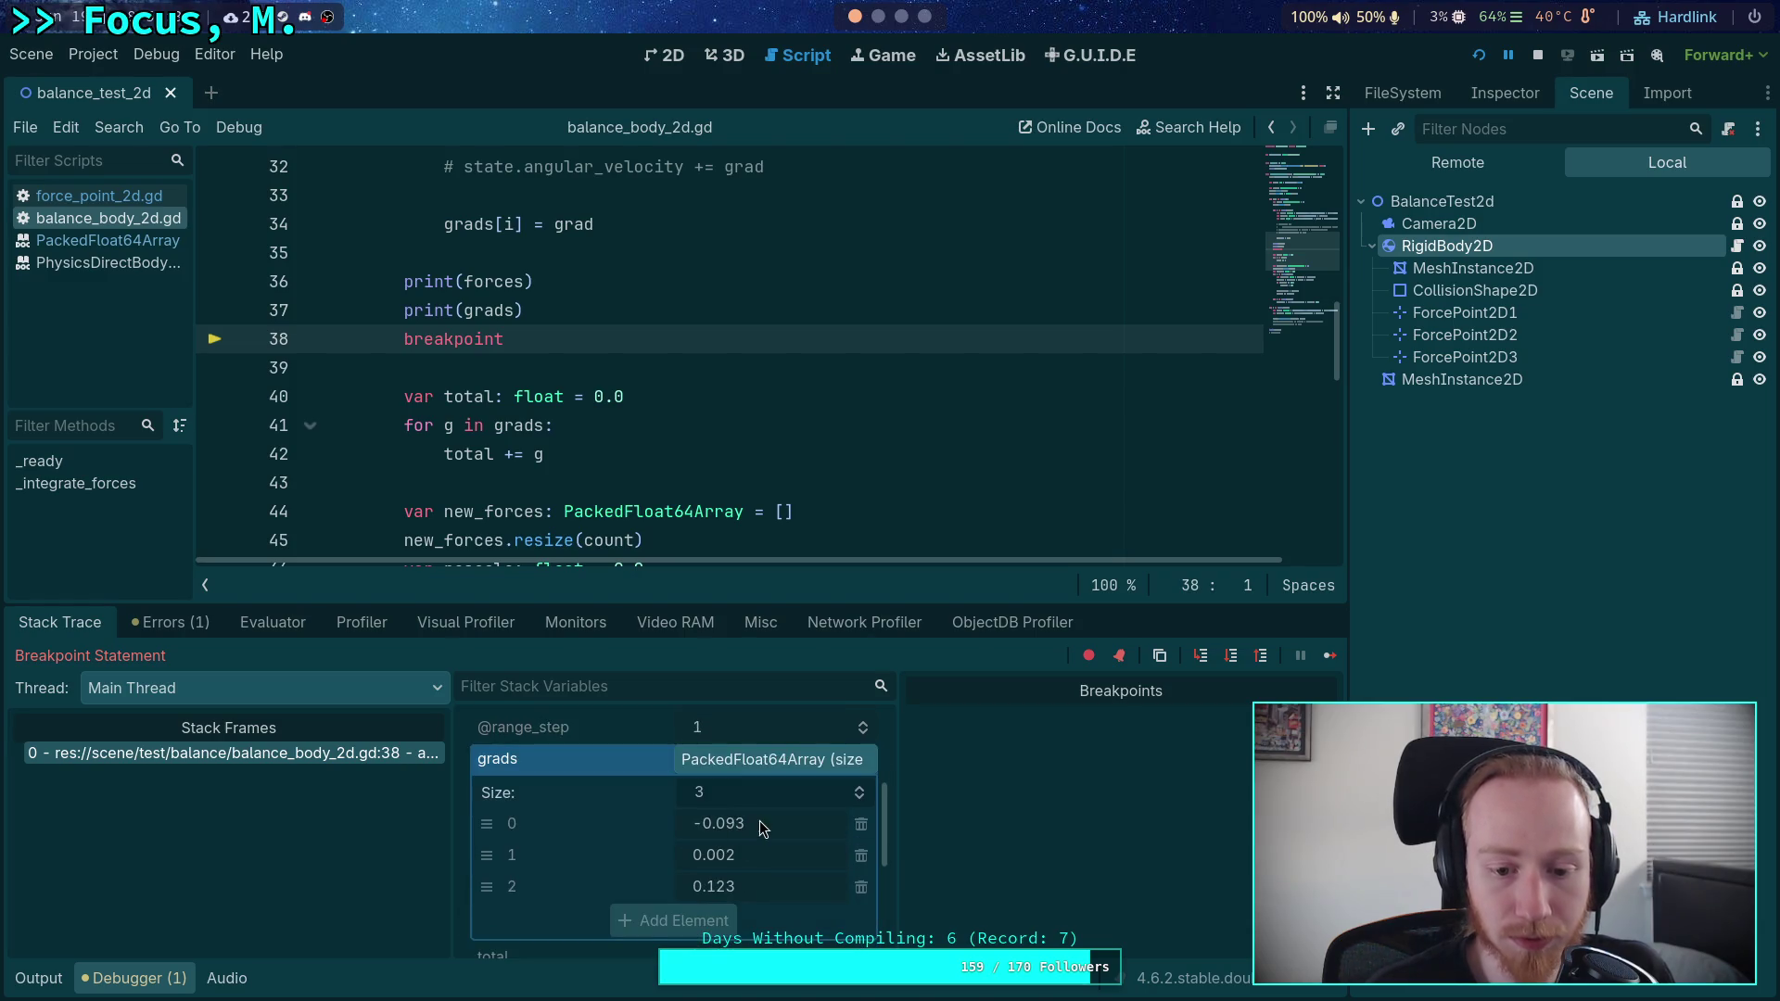
scroll(771, 835, "up", 3)
scroll(770, 834, "up", 2)
scroll(772, 835, "up", 2)
scroll(769, 832, "down", 4)
scroll(768, 832, "down", 1)
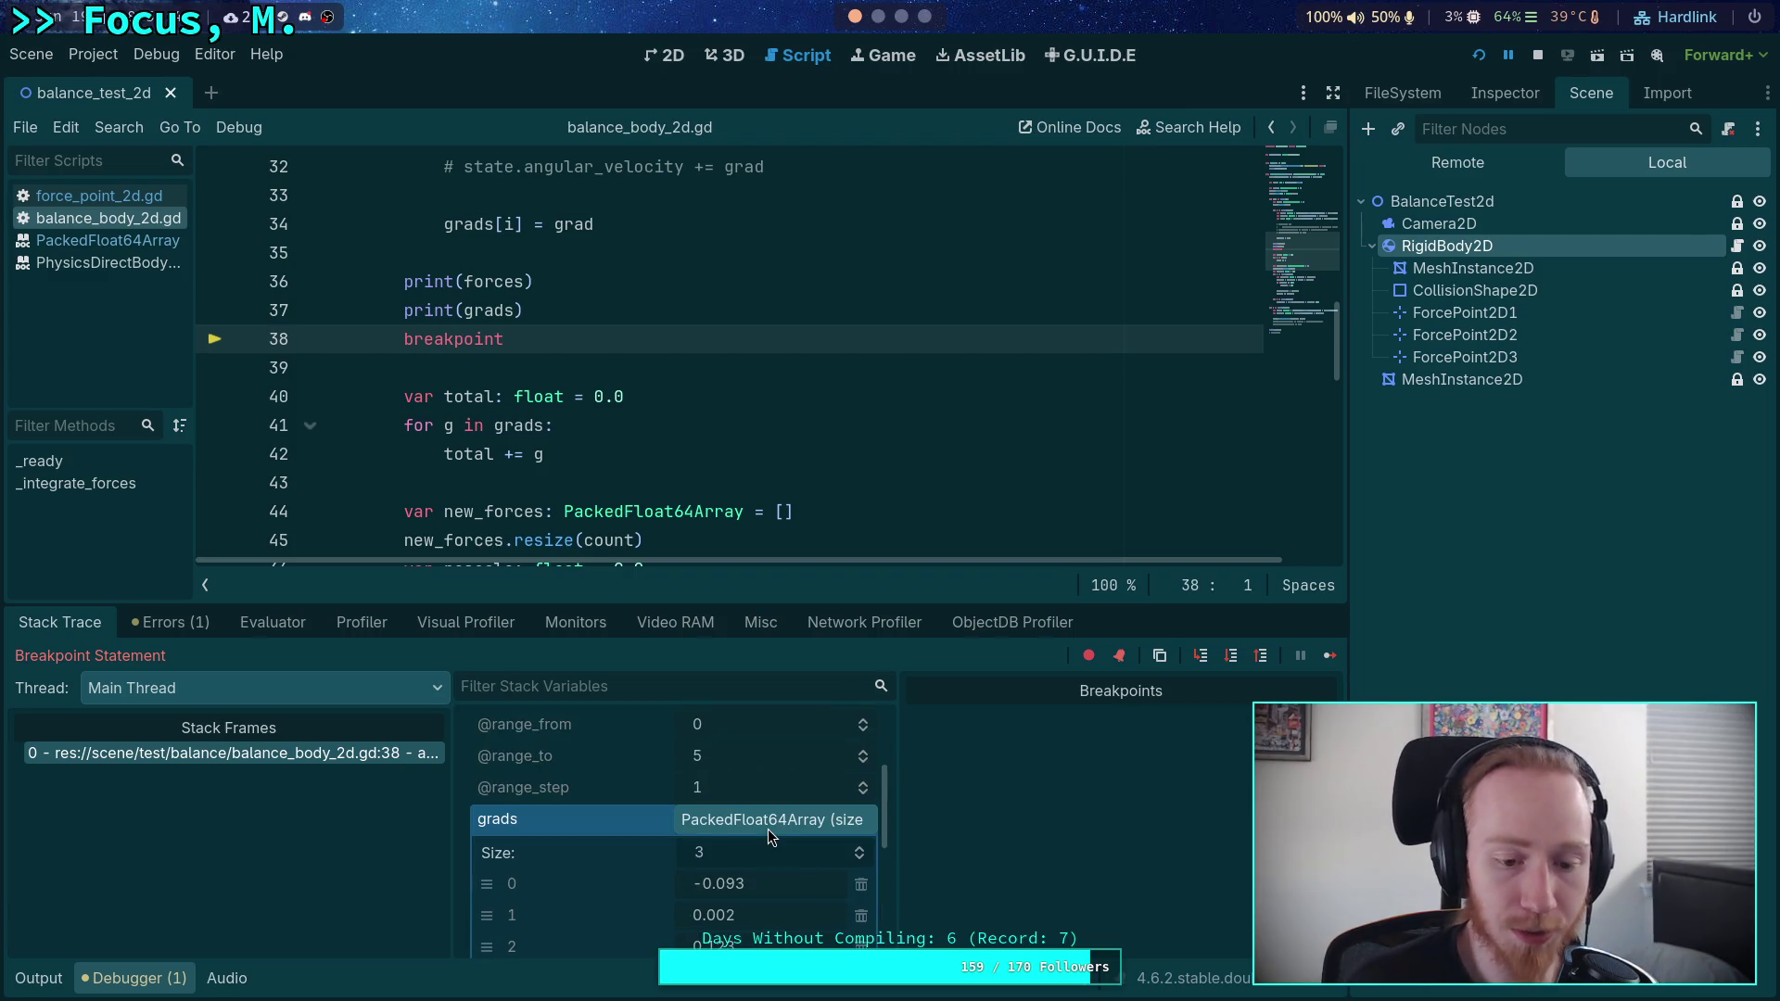
left_click(903, 16)
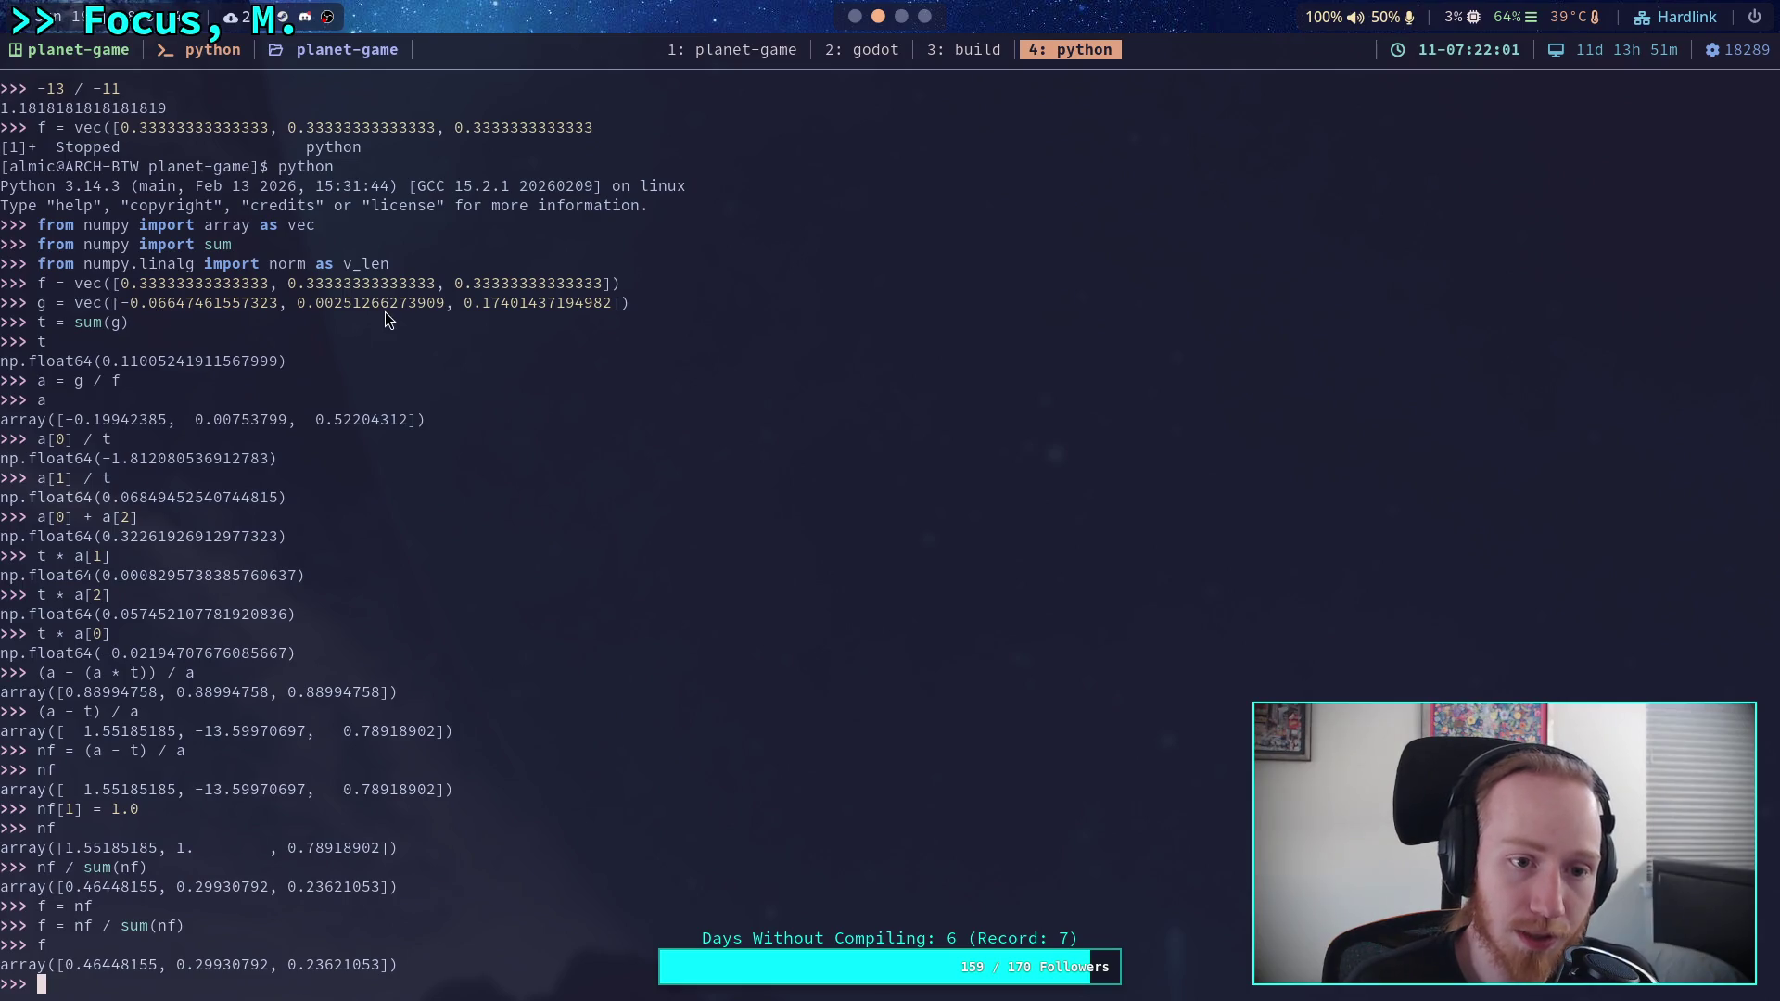
- Back in Godot, step through summing grads to line 45, where total is 0.033
key("super+2")
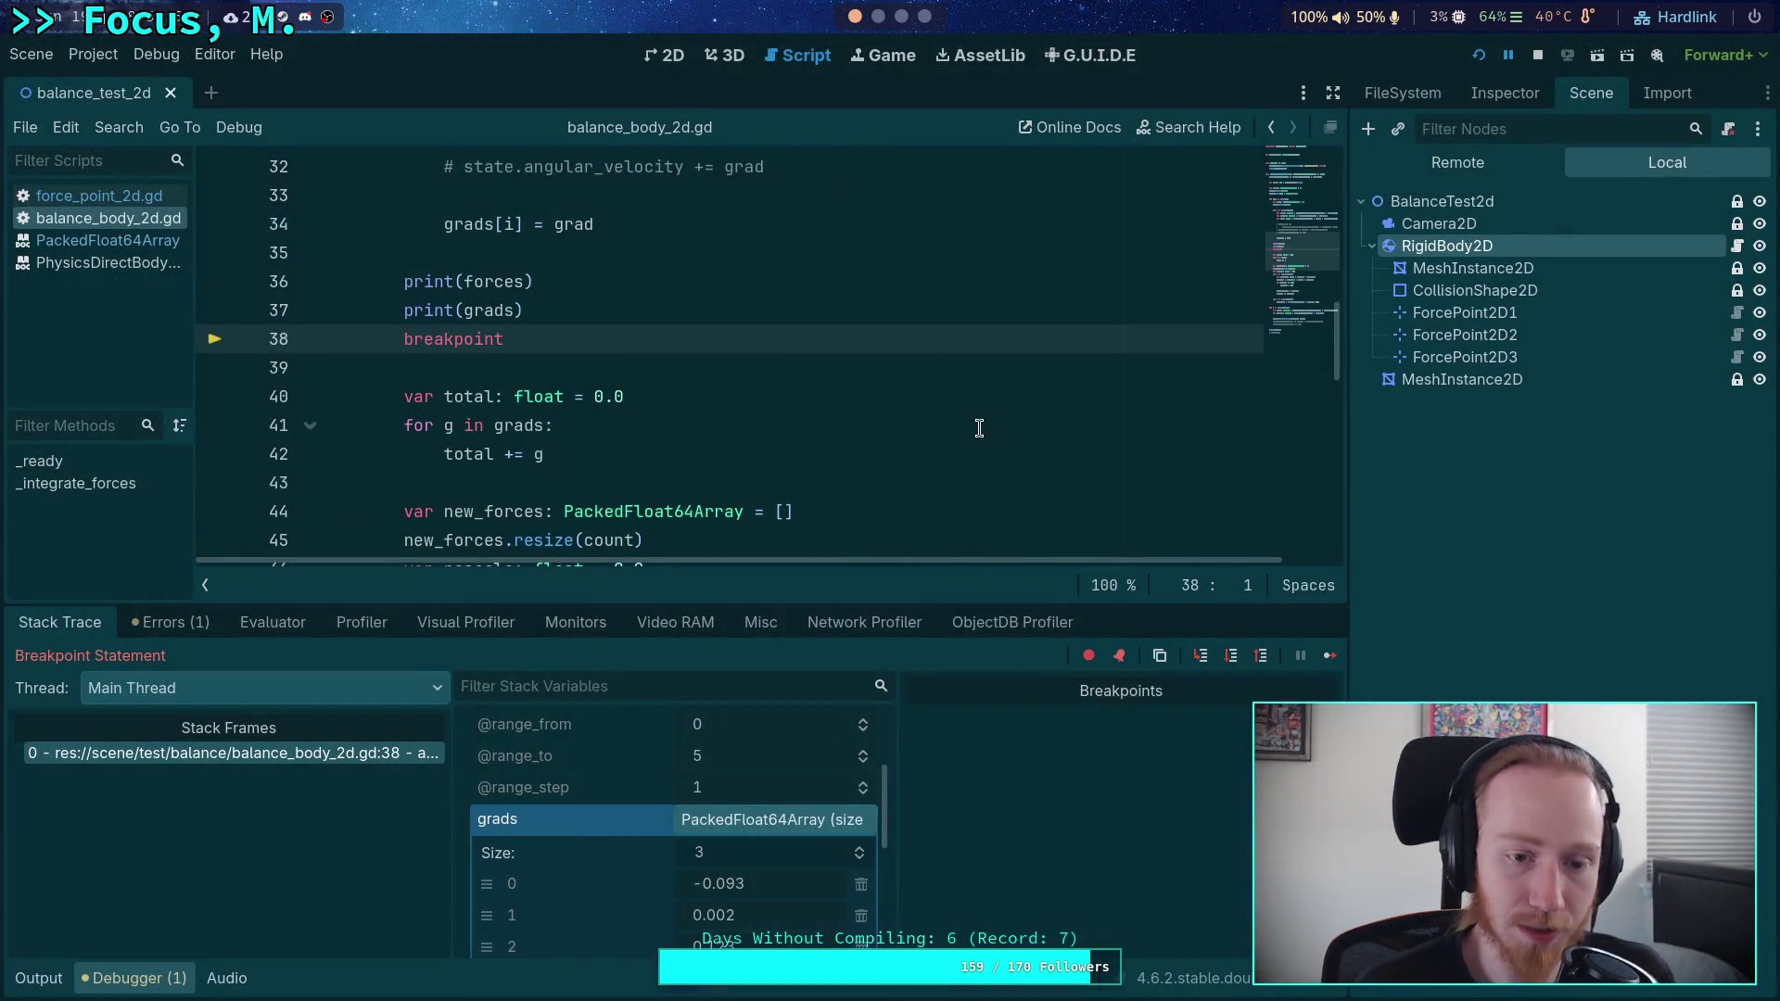
left_click(1232, 658)
left_click(1232, 658)
left_click(1232, 658)
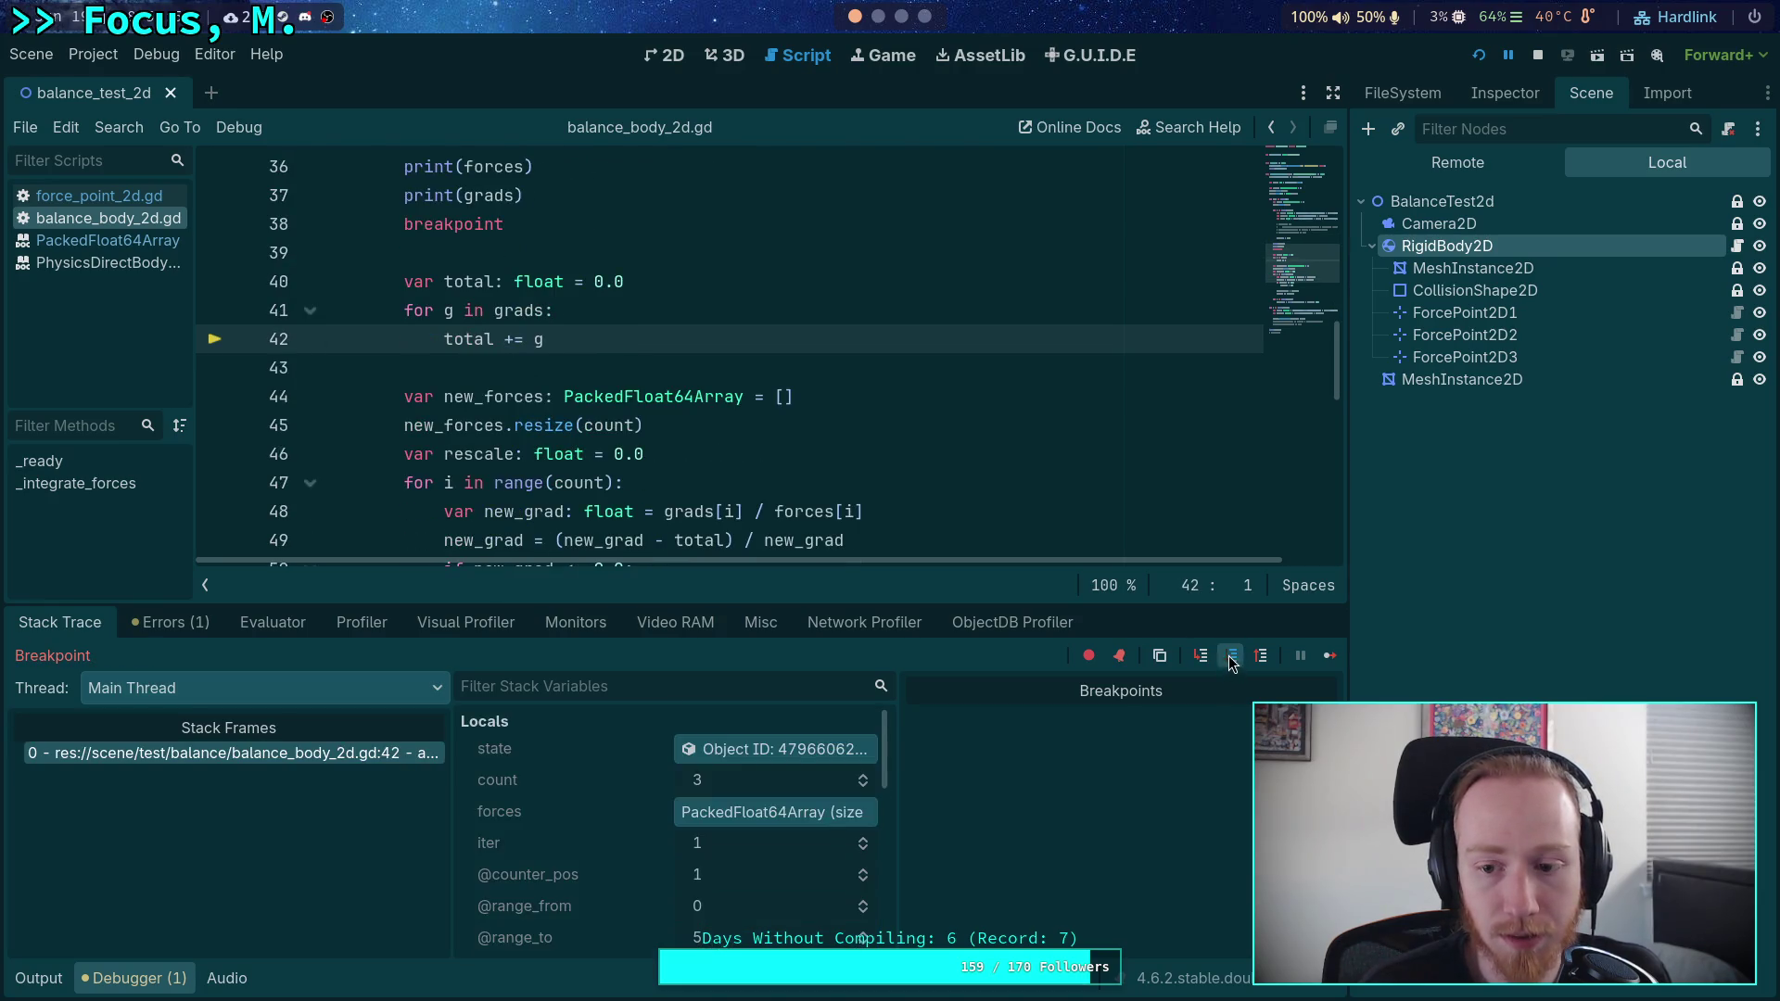
left_click(1232, 659)
scroll(740, 779, "down", 3)
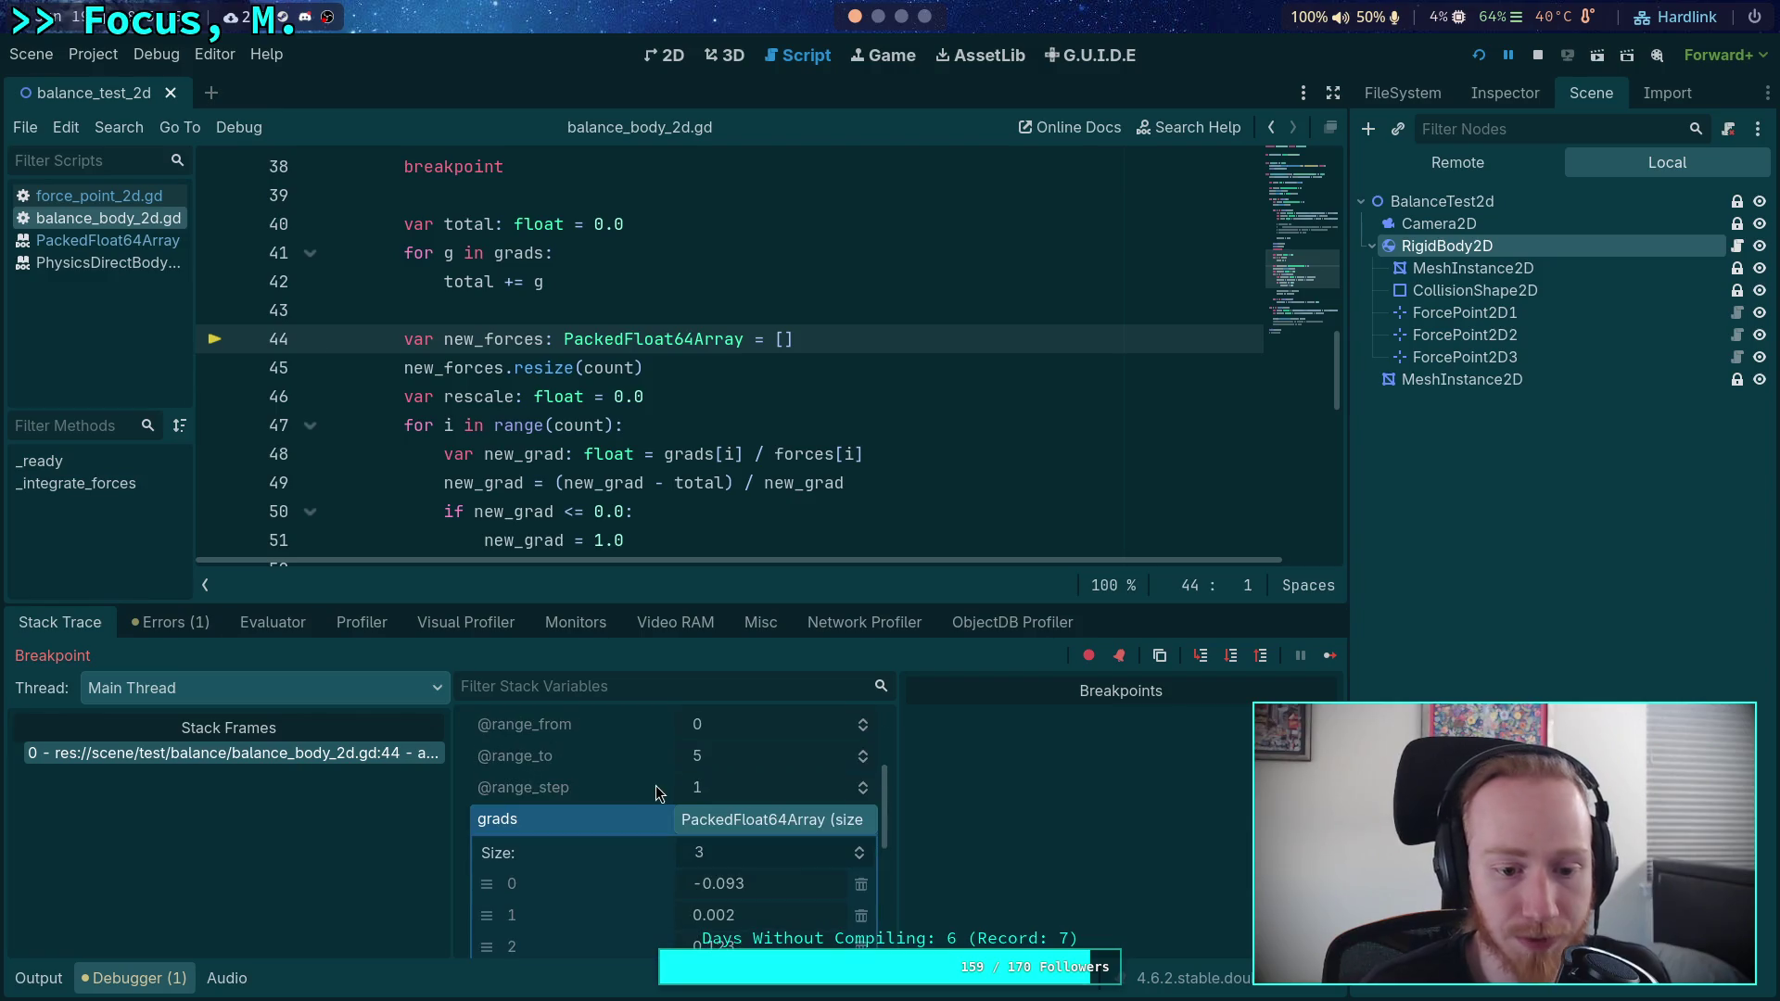
scroll(688, 834, "up", 2)
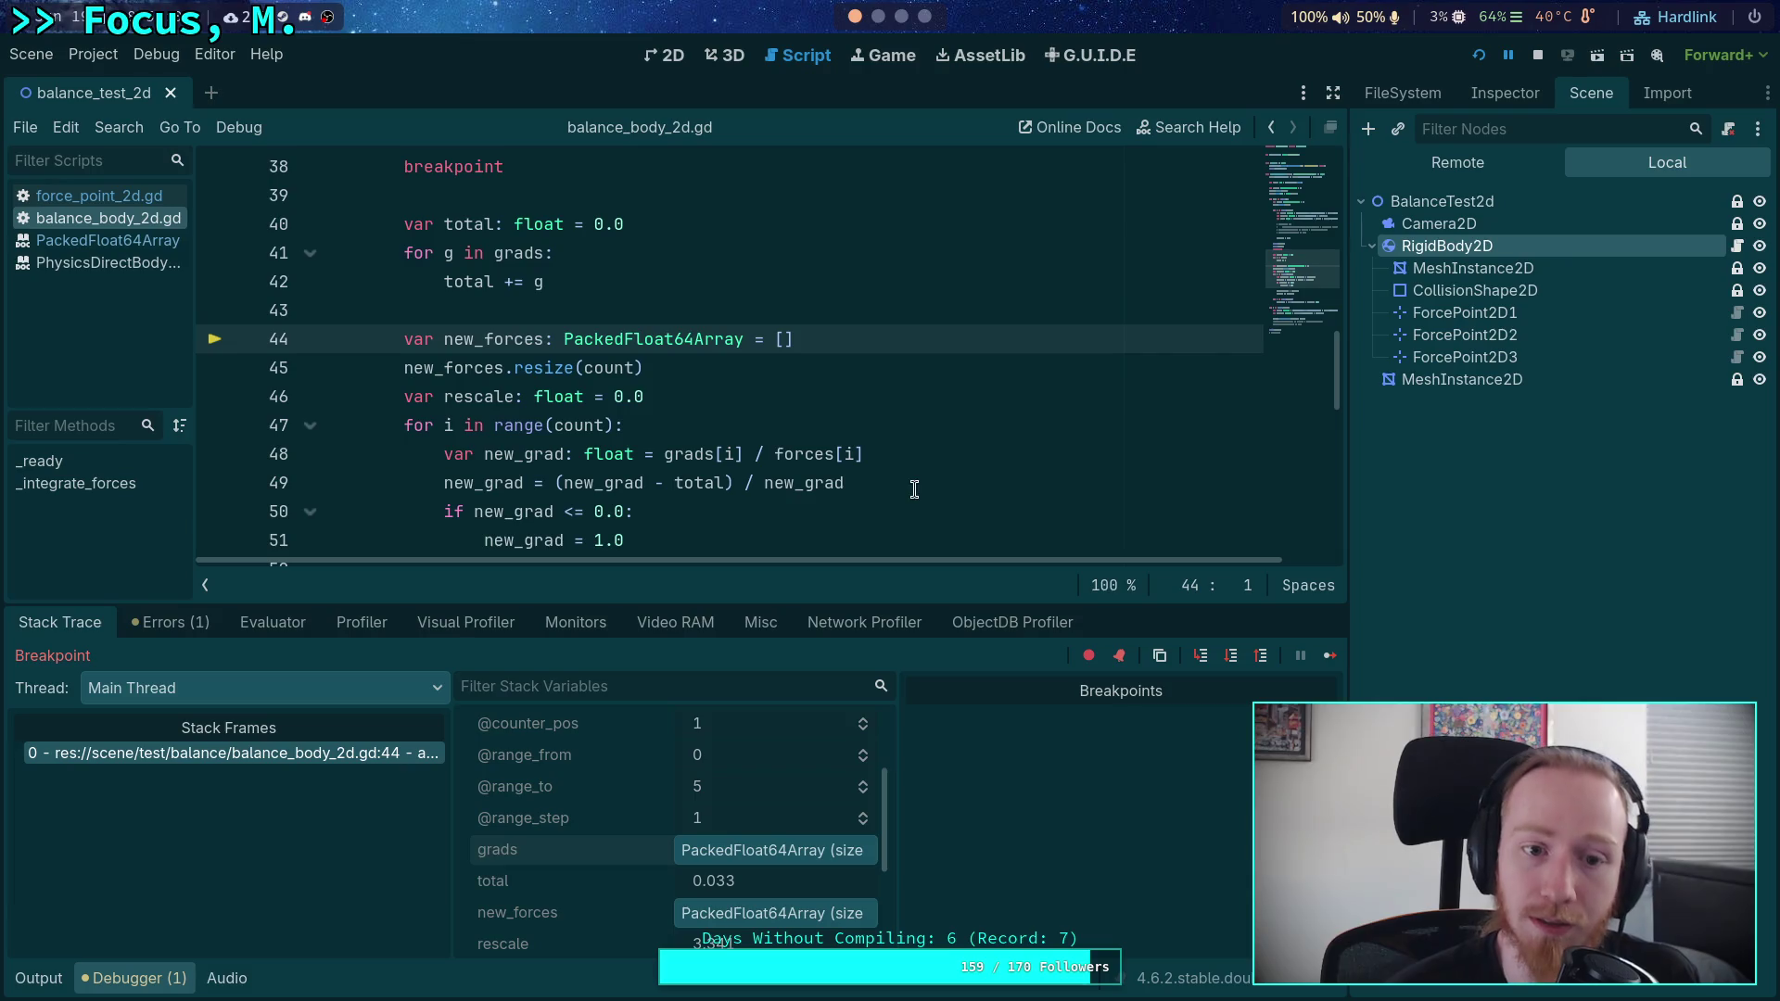
left_click(1230, 658)
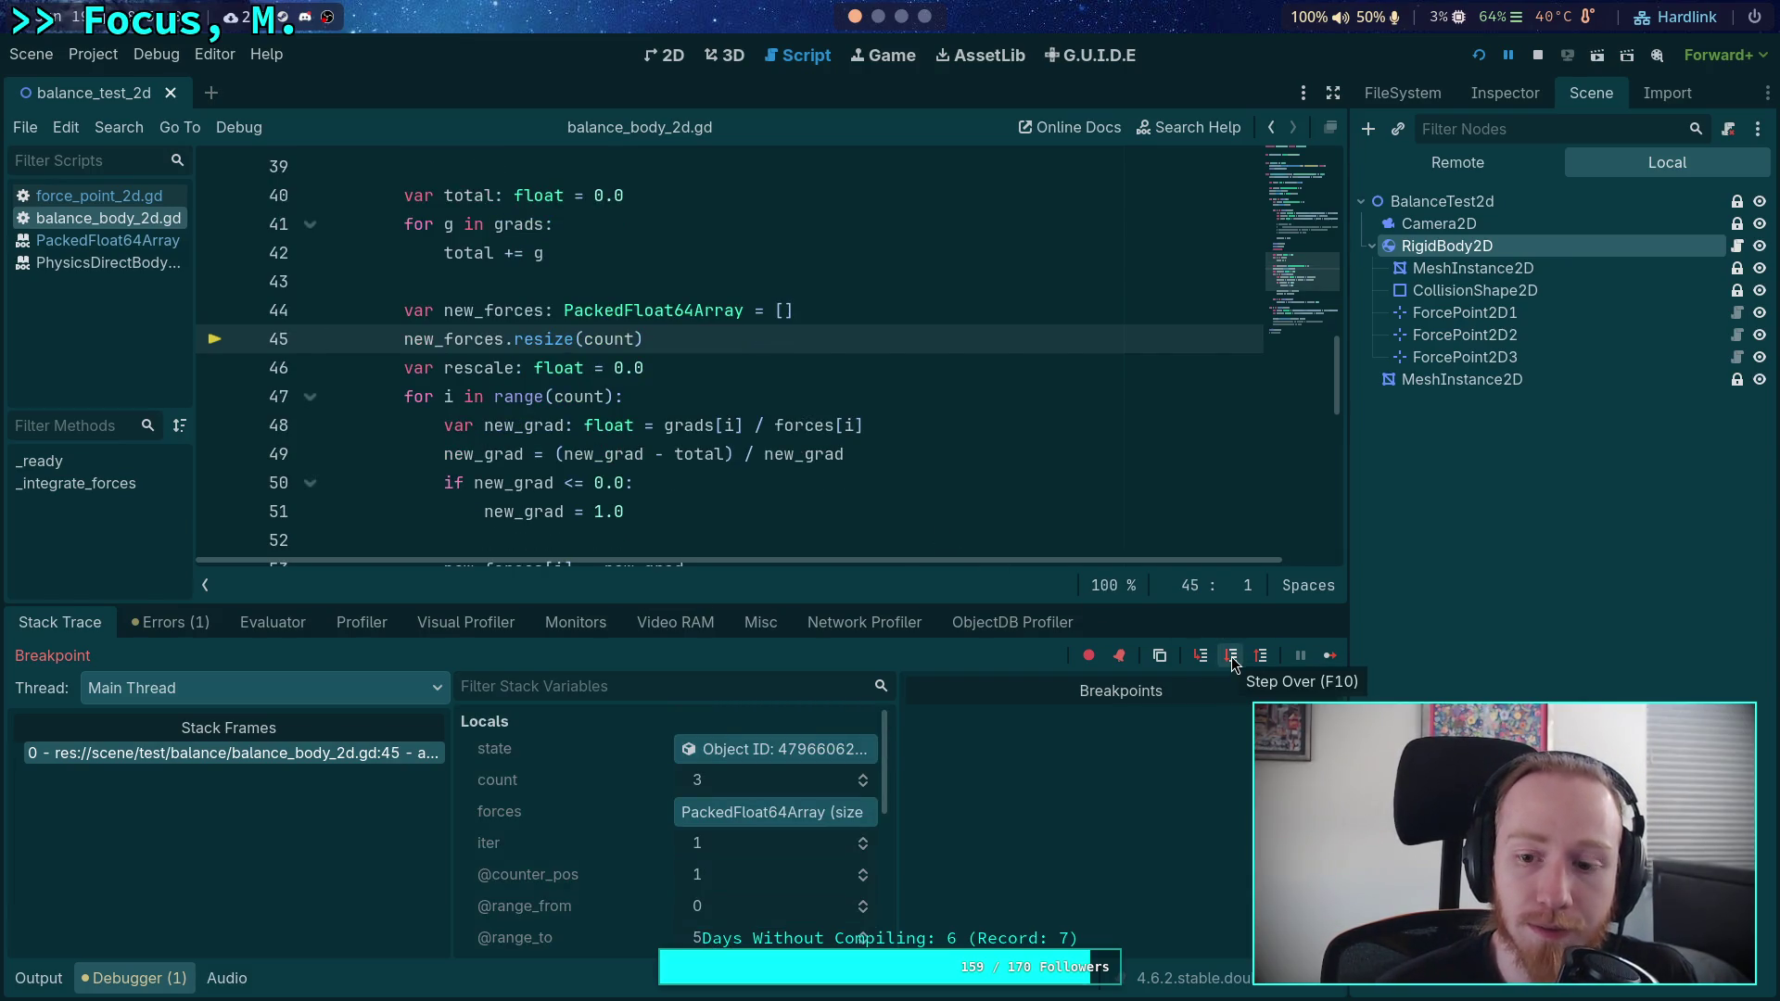
- Step into the rebalancing loop through the first new_grad, clamp check and rescale accumulation
left_click(1232, 658)
left_click(1232, 657)
left_click(1233, 658)
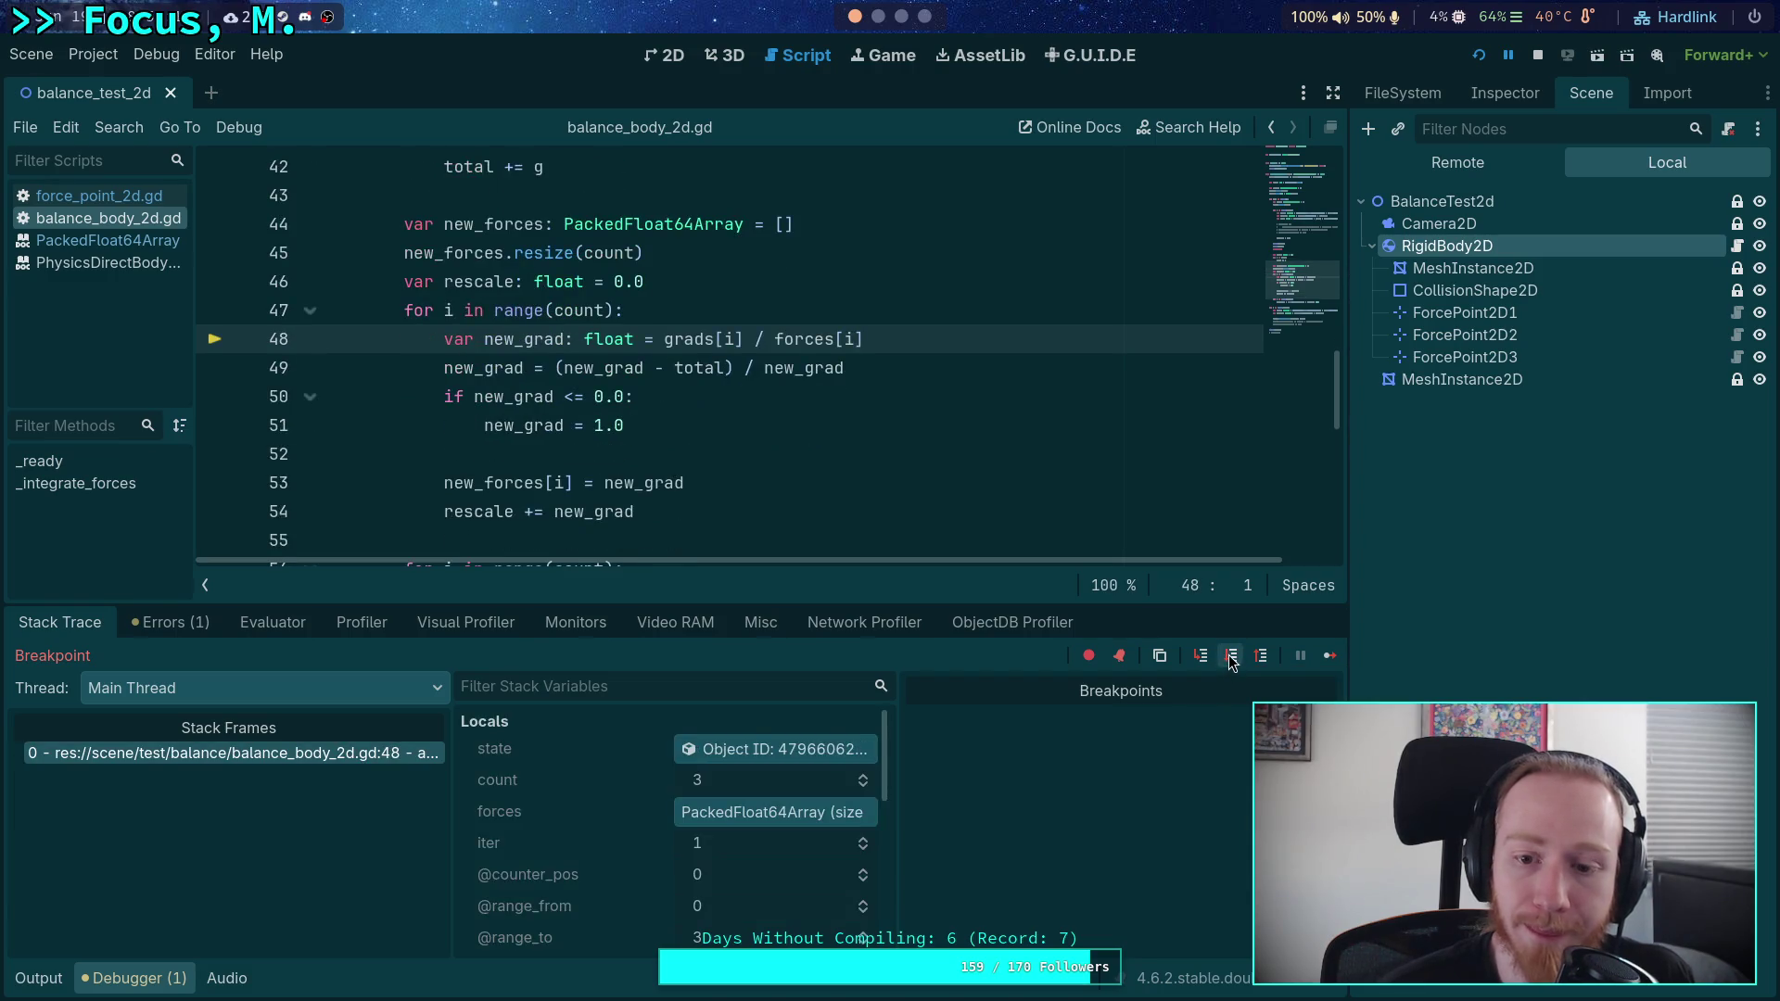
left_click(1233, 658)
left_click(1233, 657)
scroll(704, 810, "down", 5)
scroll(705, 811, "up", 2)
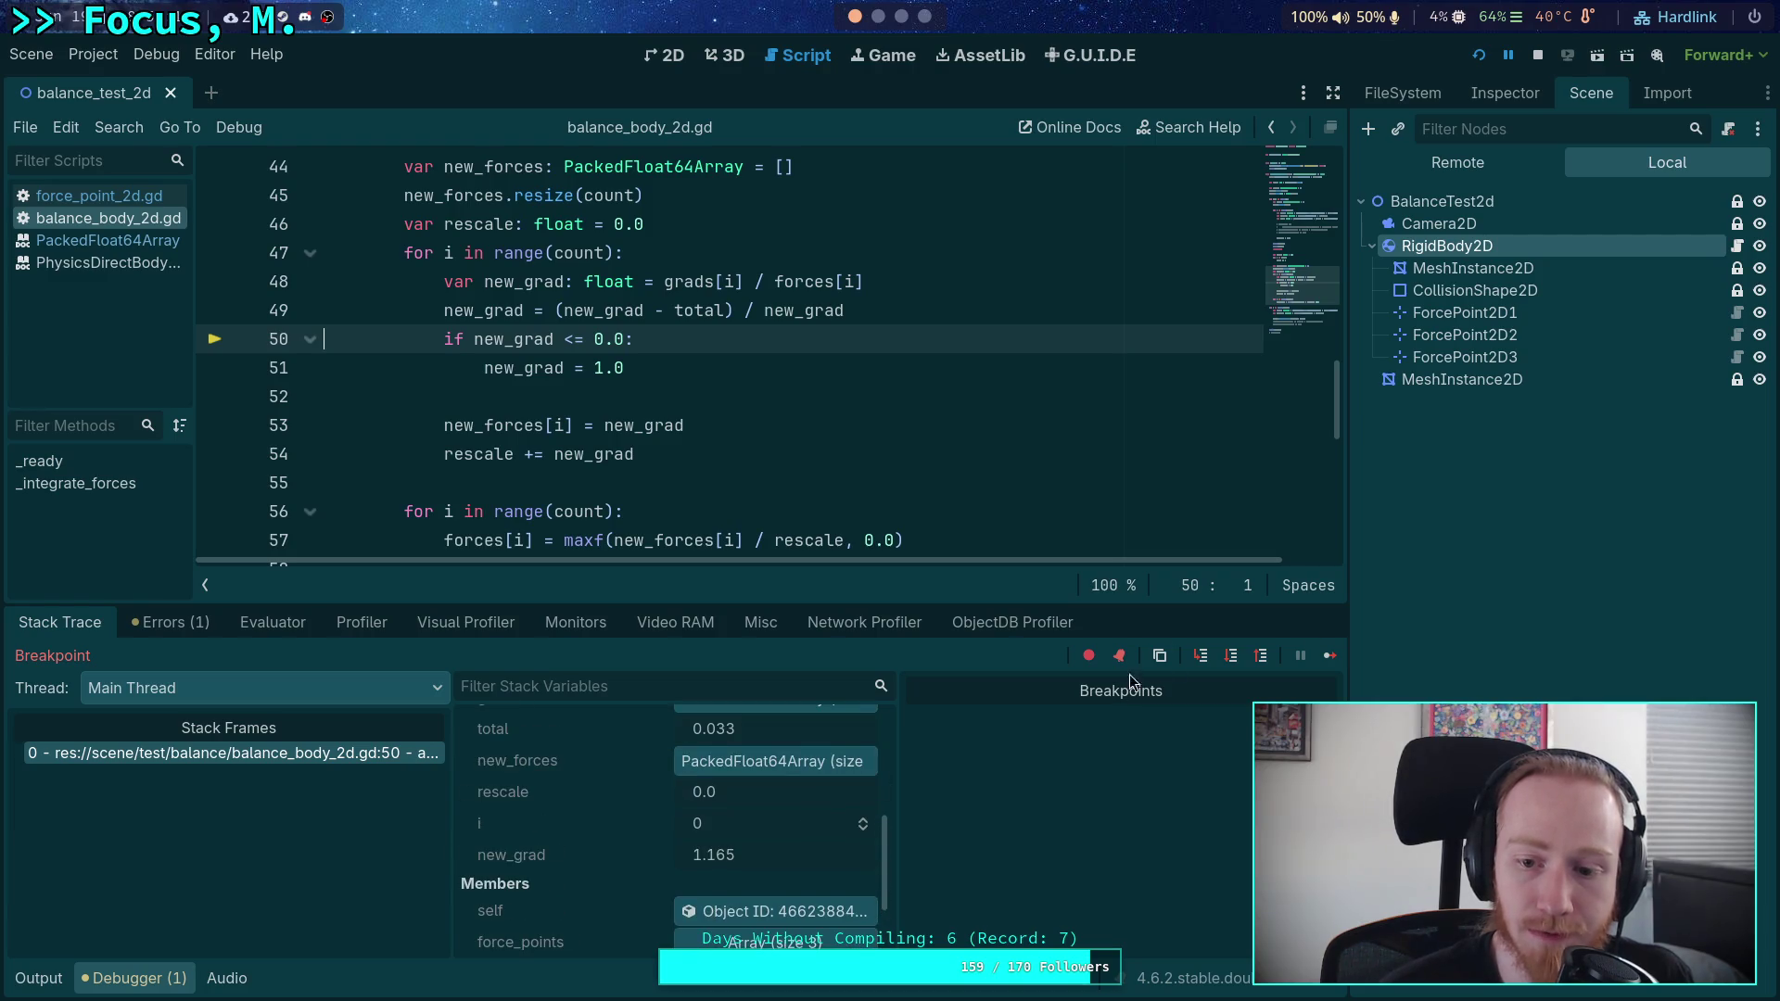
left_click(1232, 658)
left_click(1233, 658)
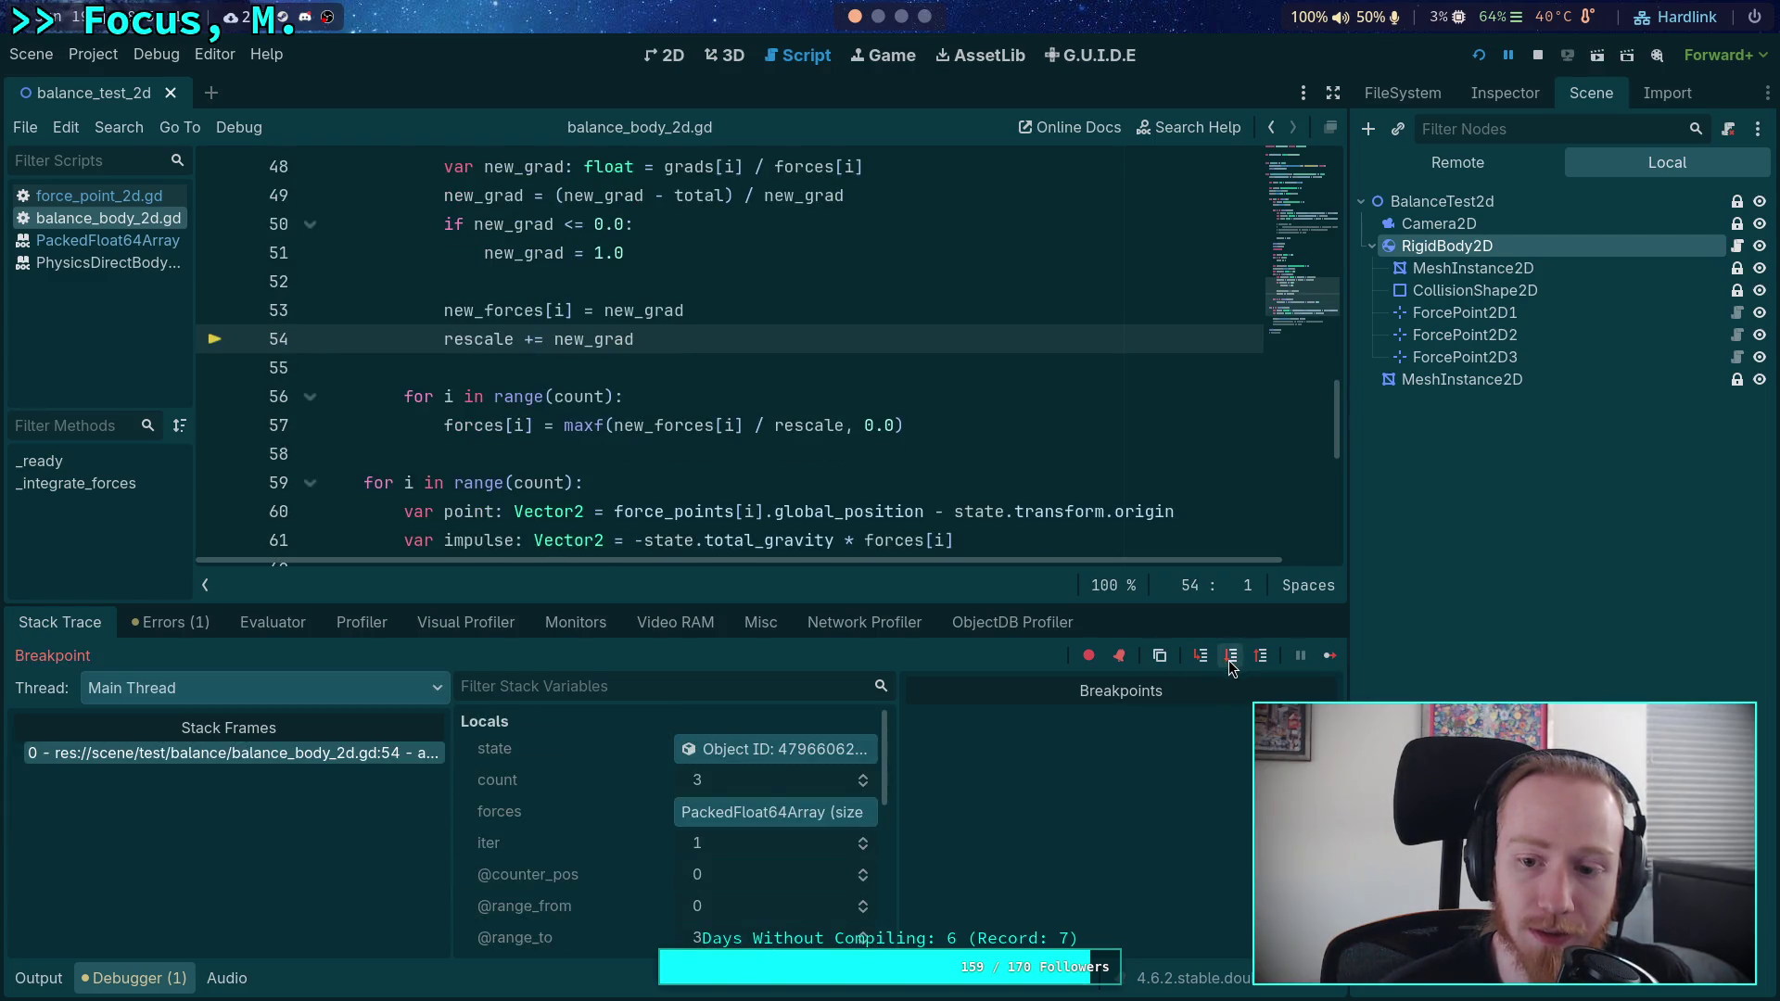
- Step the next iteration until new_grad -3.37 resets to 1.0, pausing at line 53
left_click(1232, 657)
left_click(1232, 657)
left_click(1232, 657)
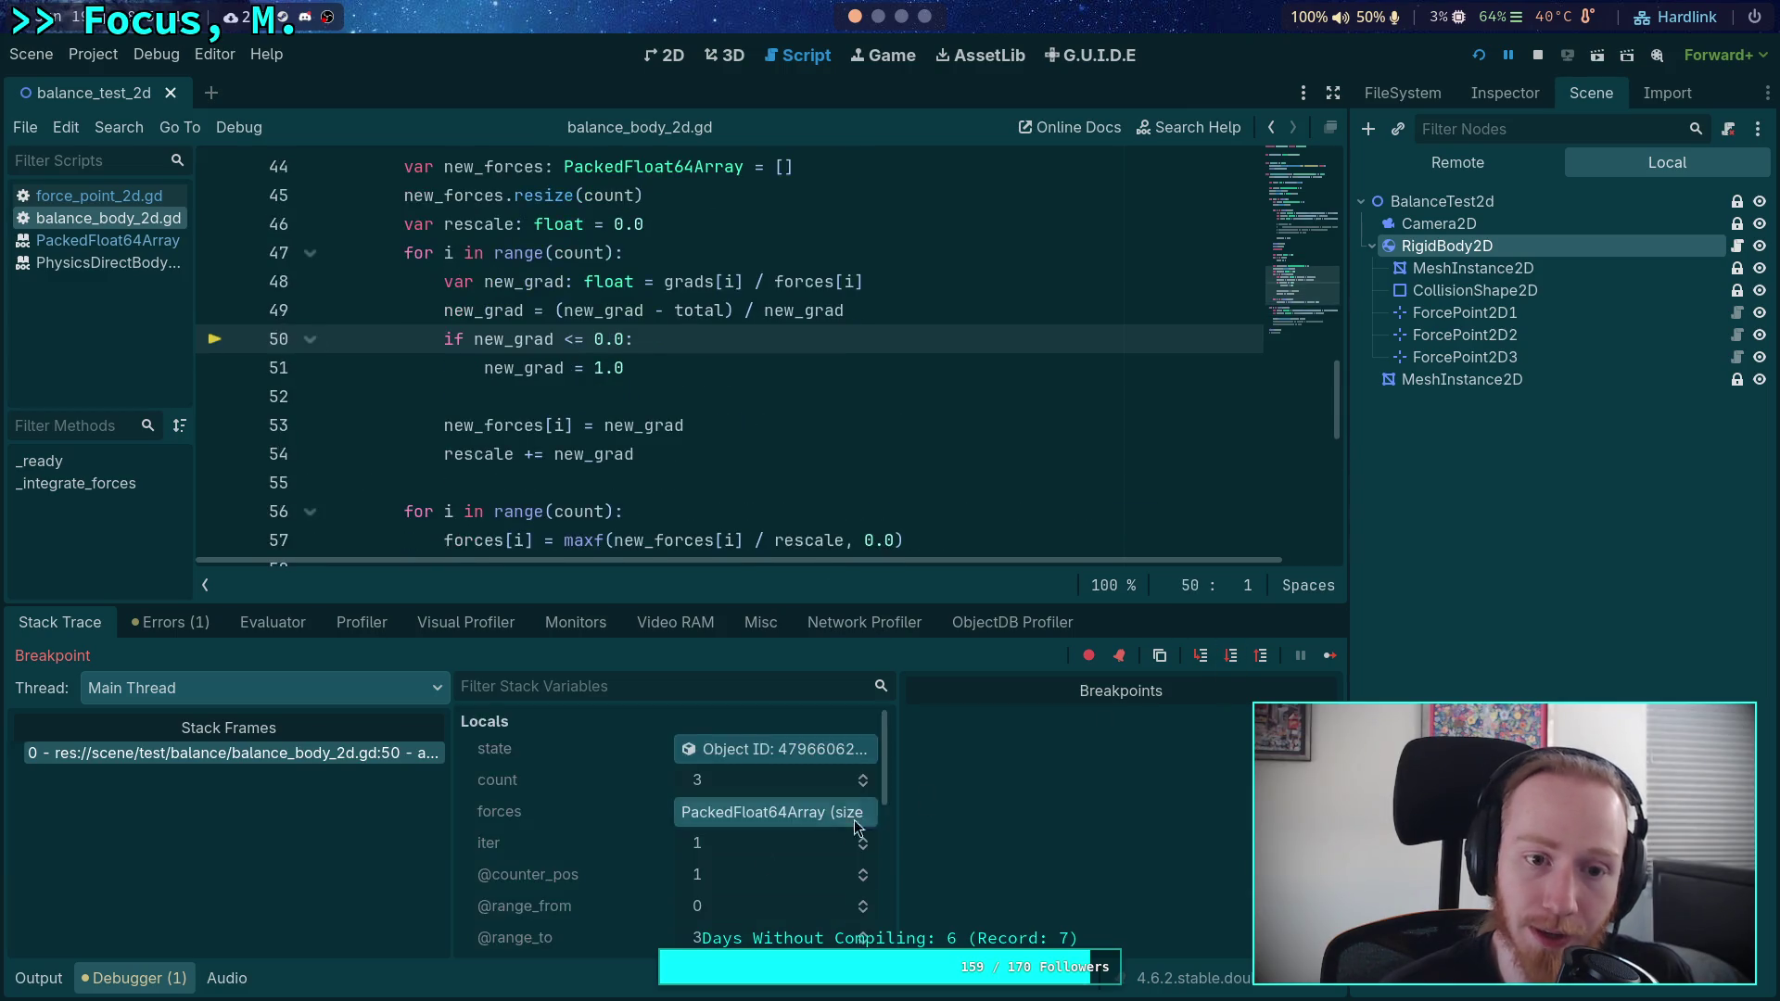
scroll(788, 844, "down", 3)
scroll(759, 859, "down", 2)
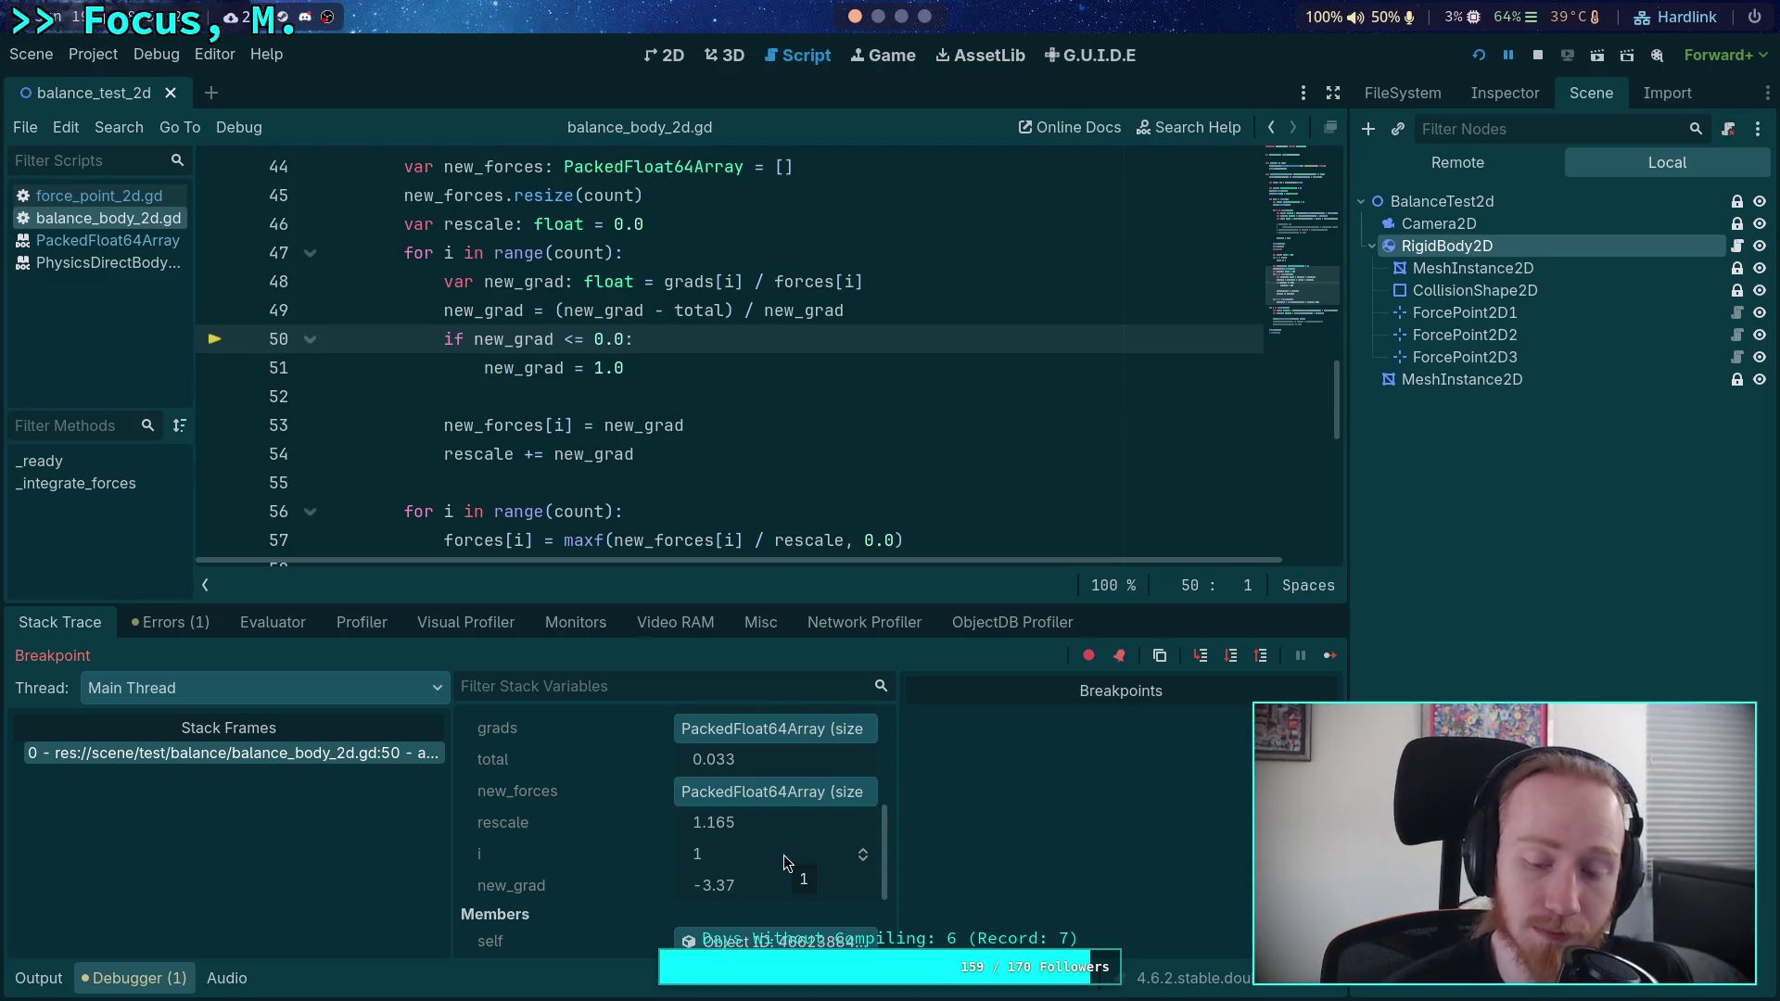
left_click(1236, 663)
left_click(1235, 668)
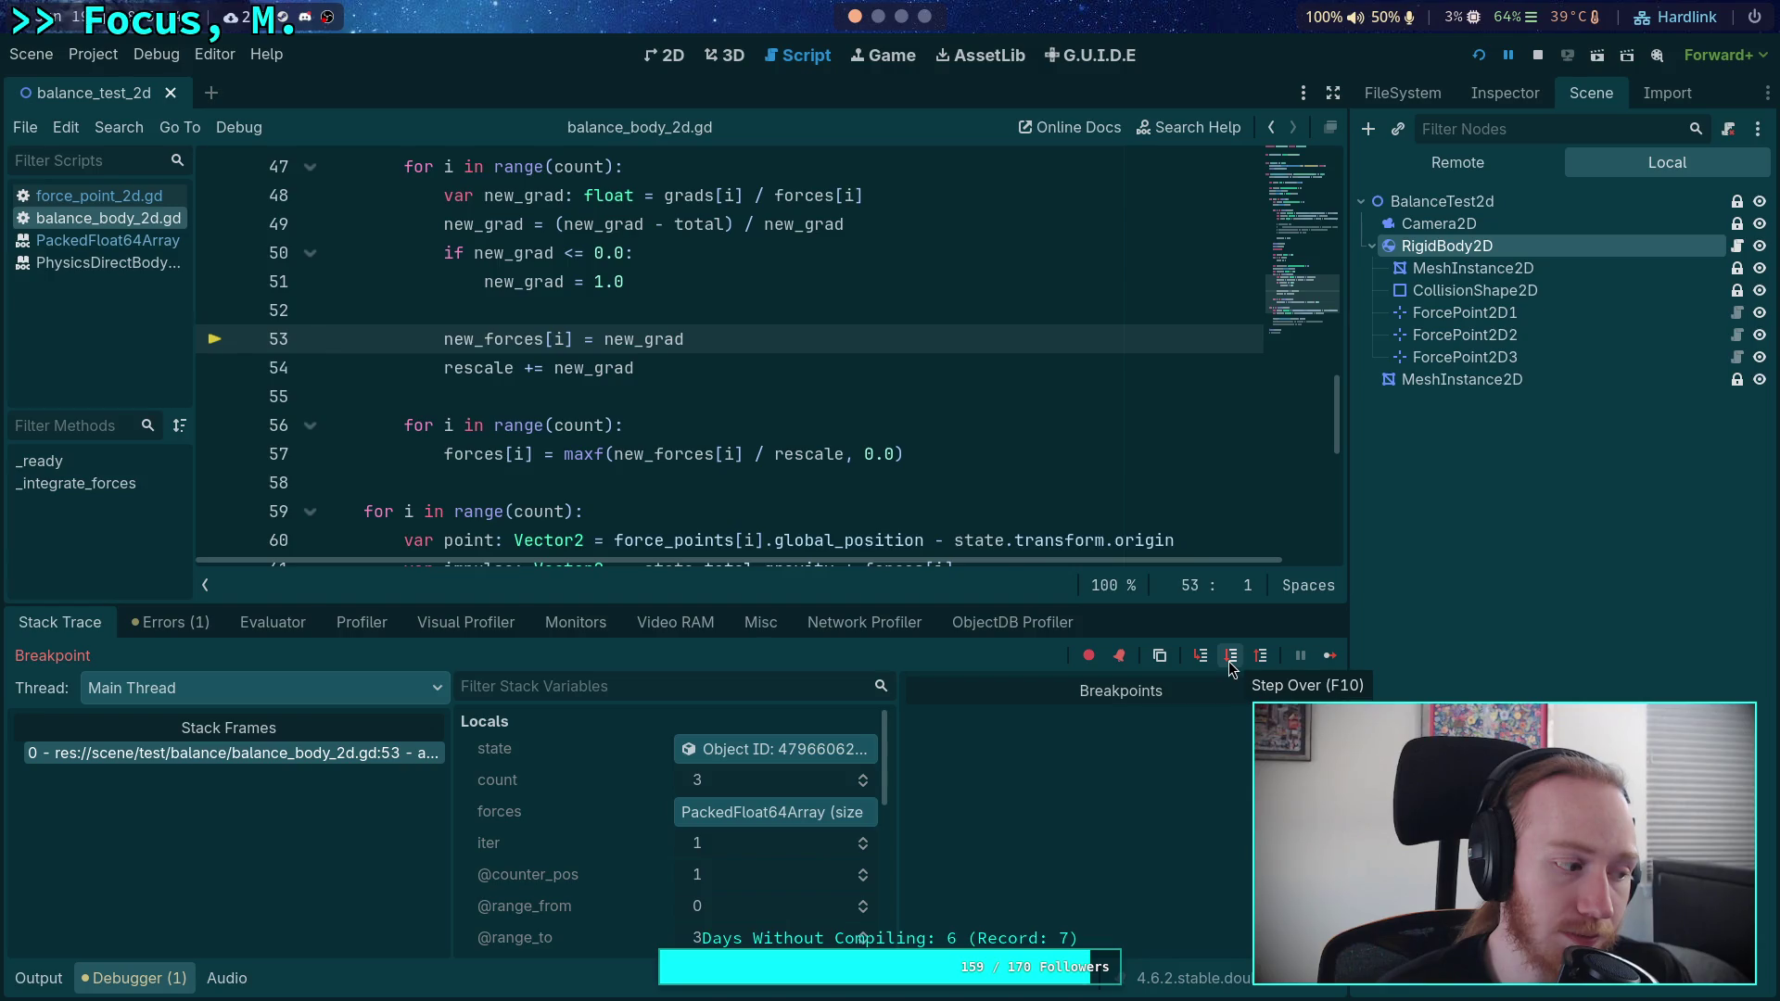
- Expand forces, step through rescale into the third iteration, and expand new_forces
left_click(686, 812)
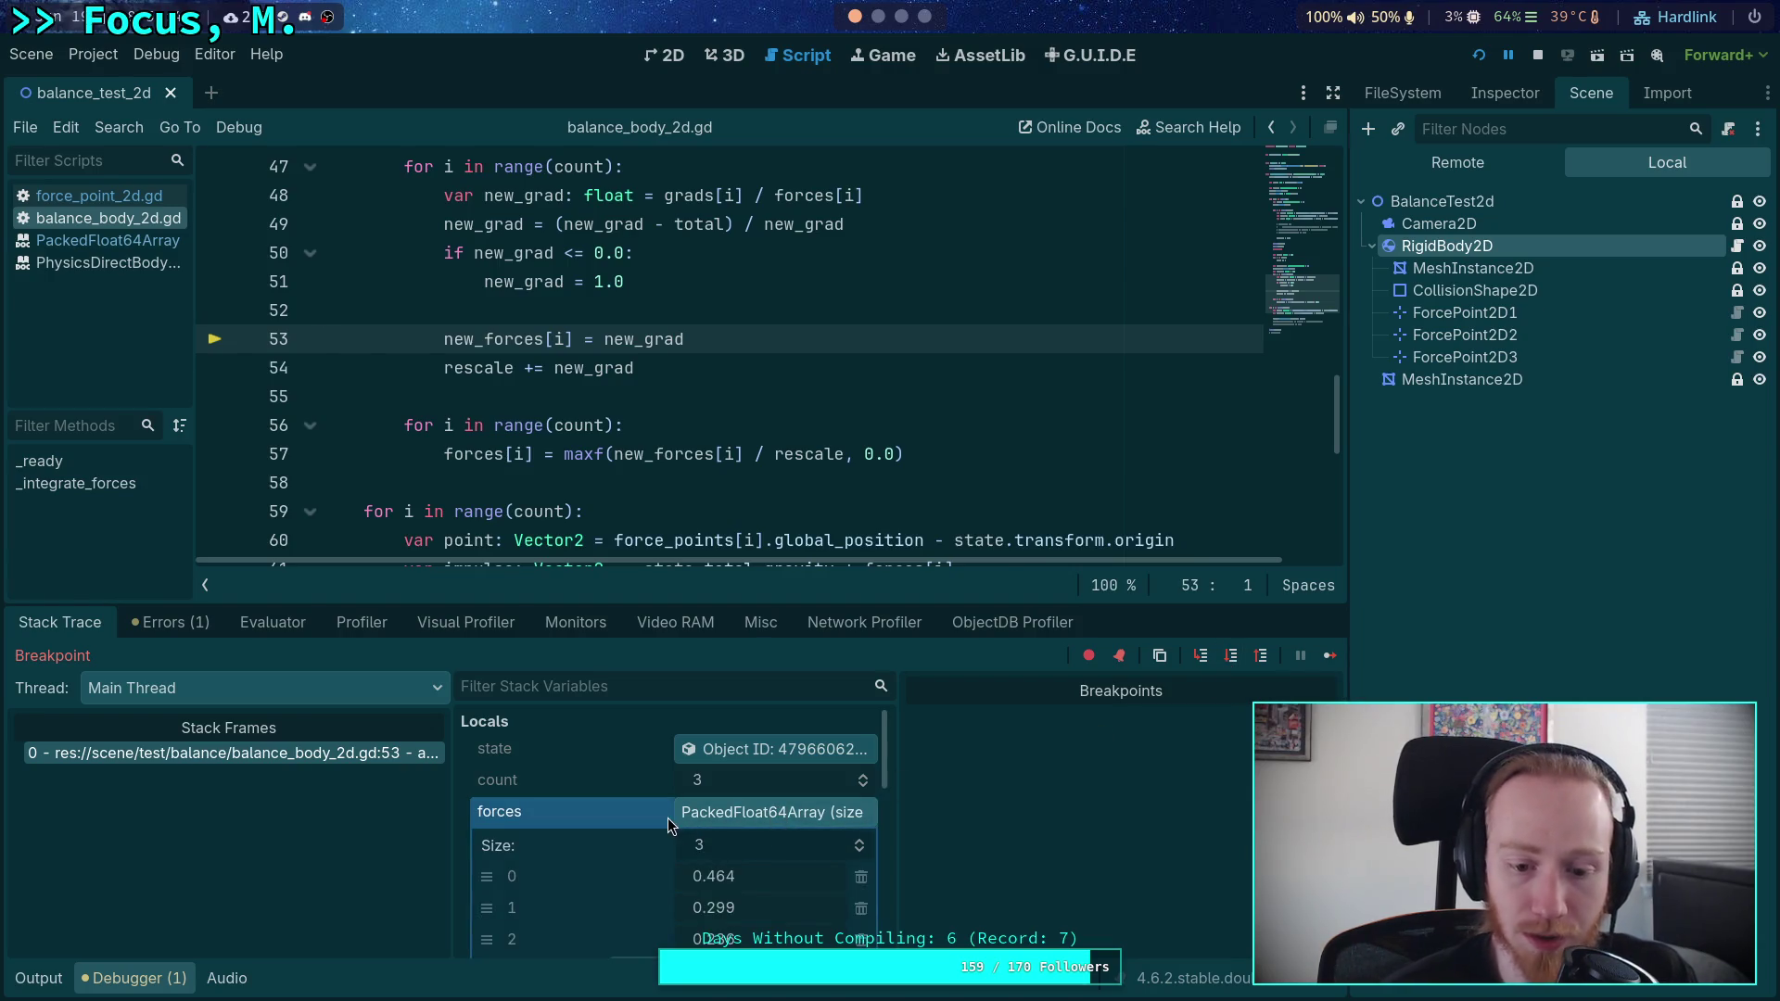
scroll(668, 818, "down", 1)
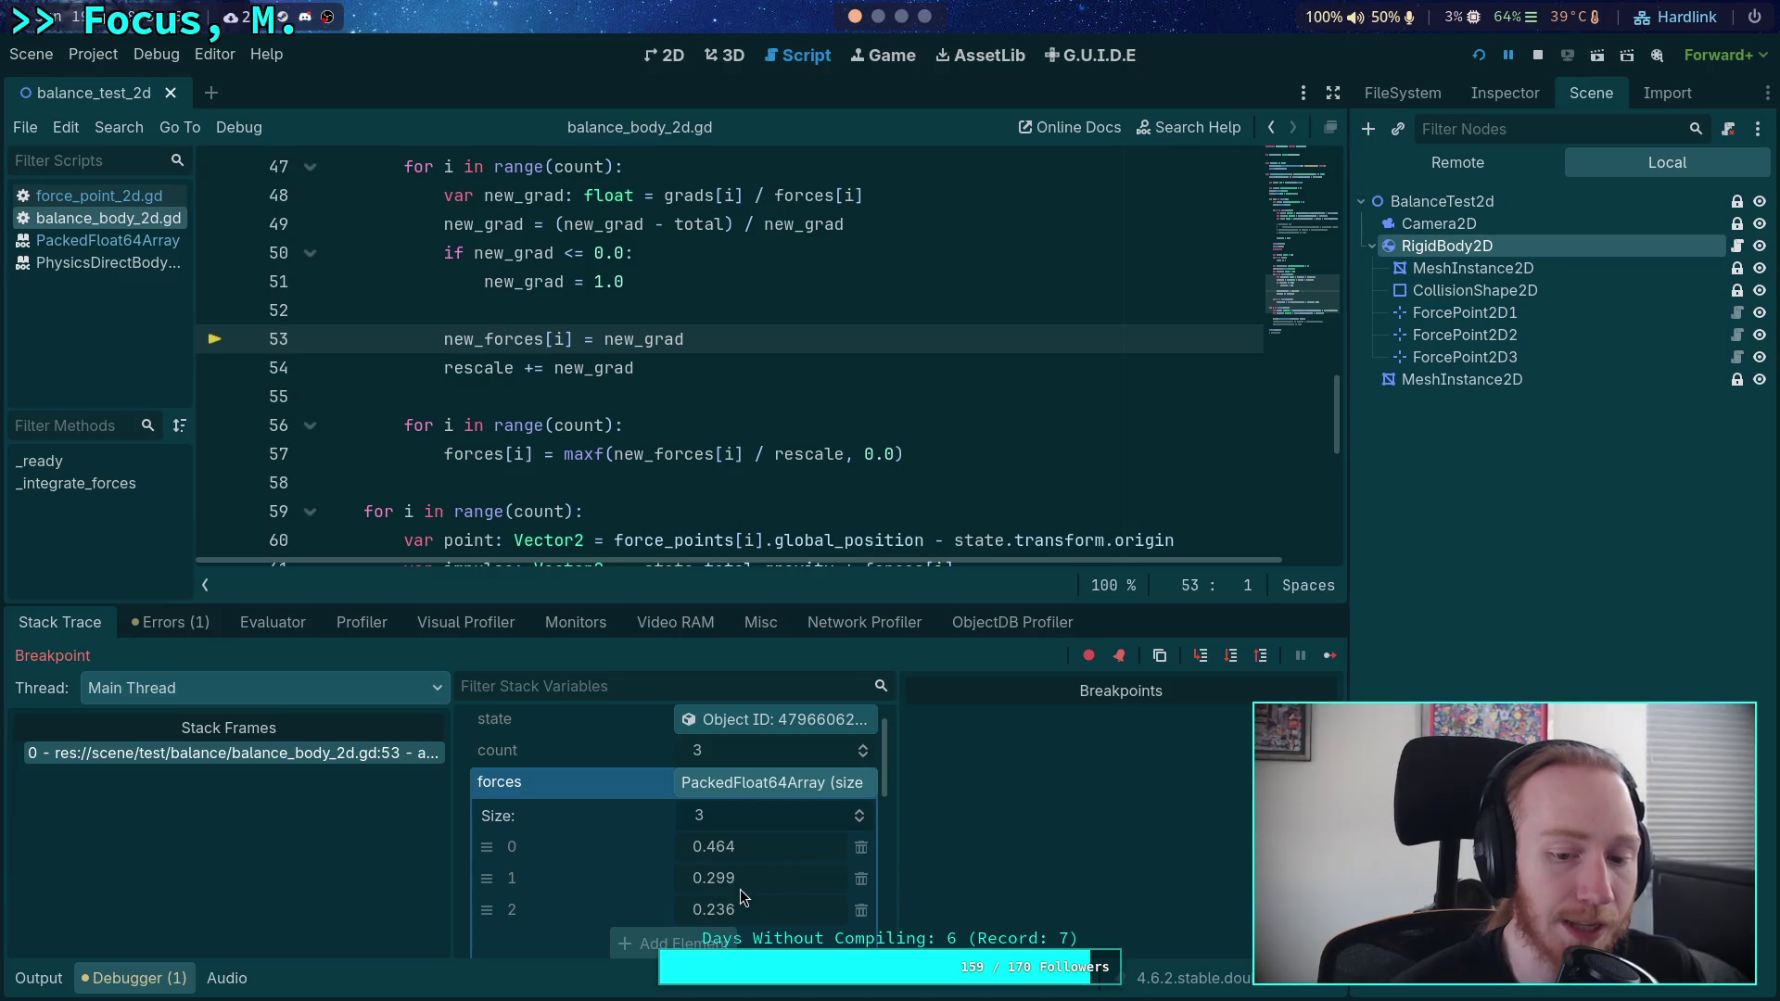
left_click(1231, 658)
left_click(1230, 657)
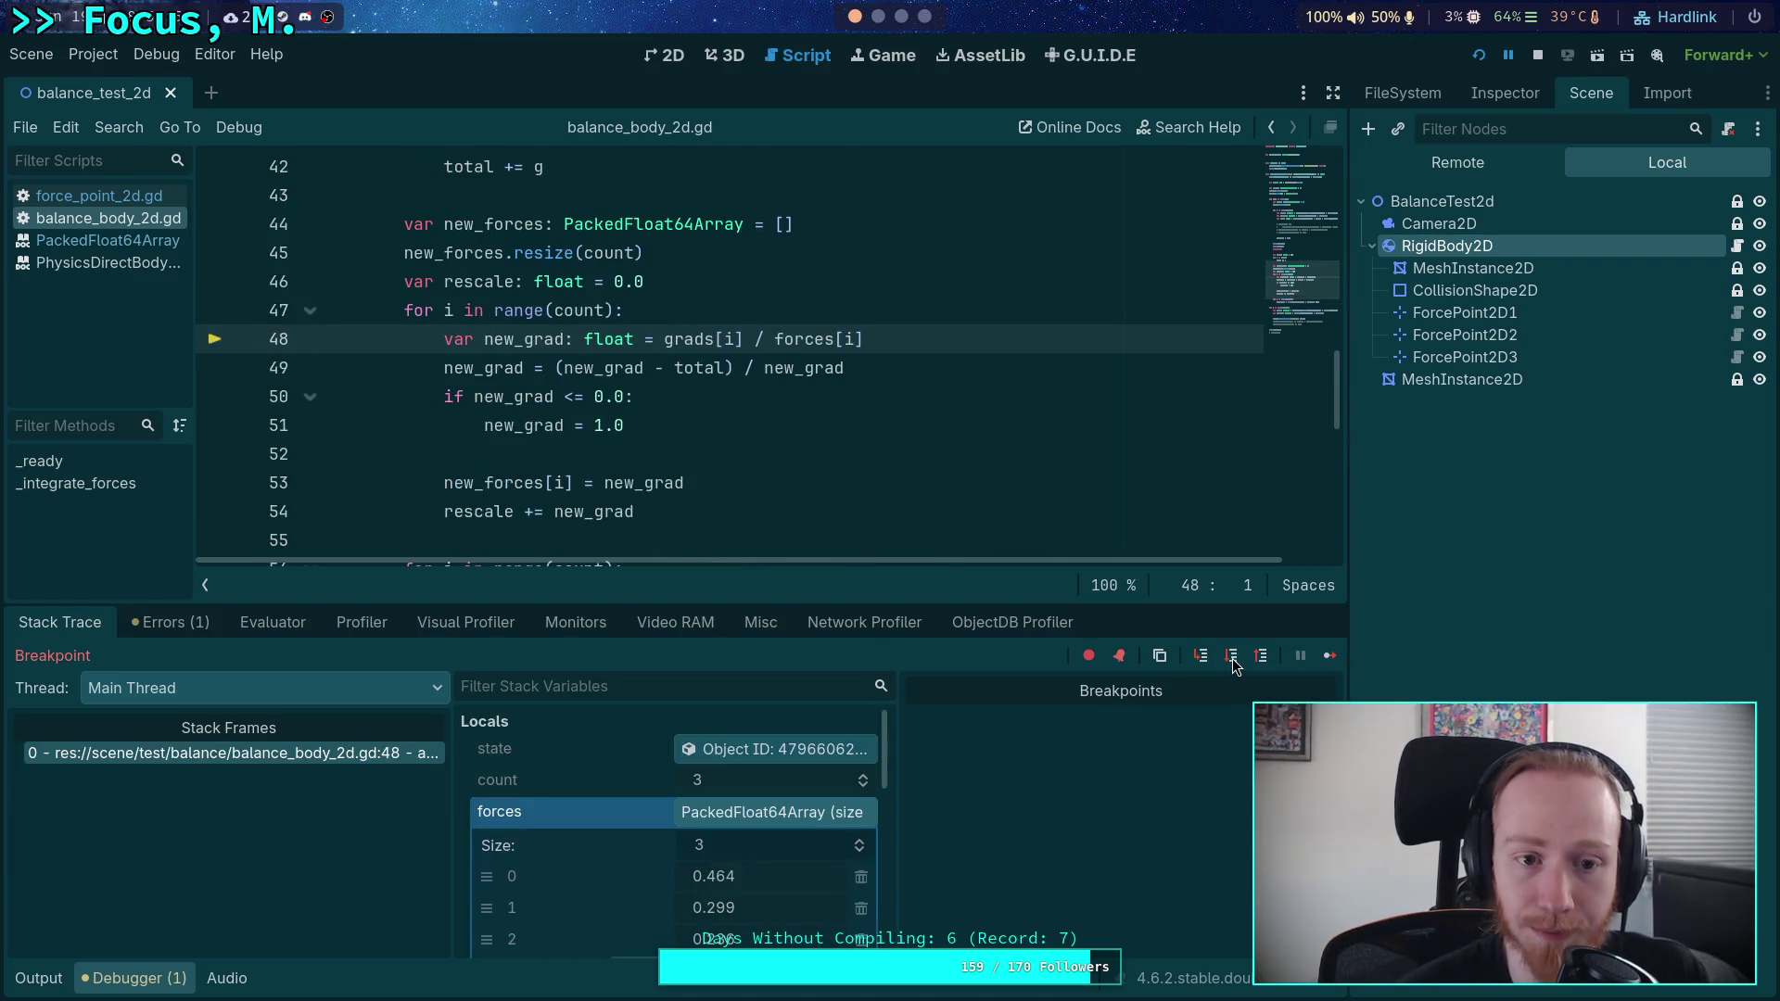
scroll(710, 797, "down", 5)
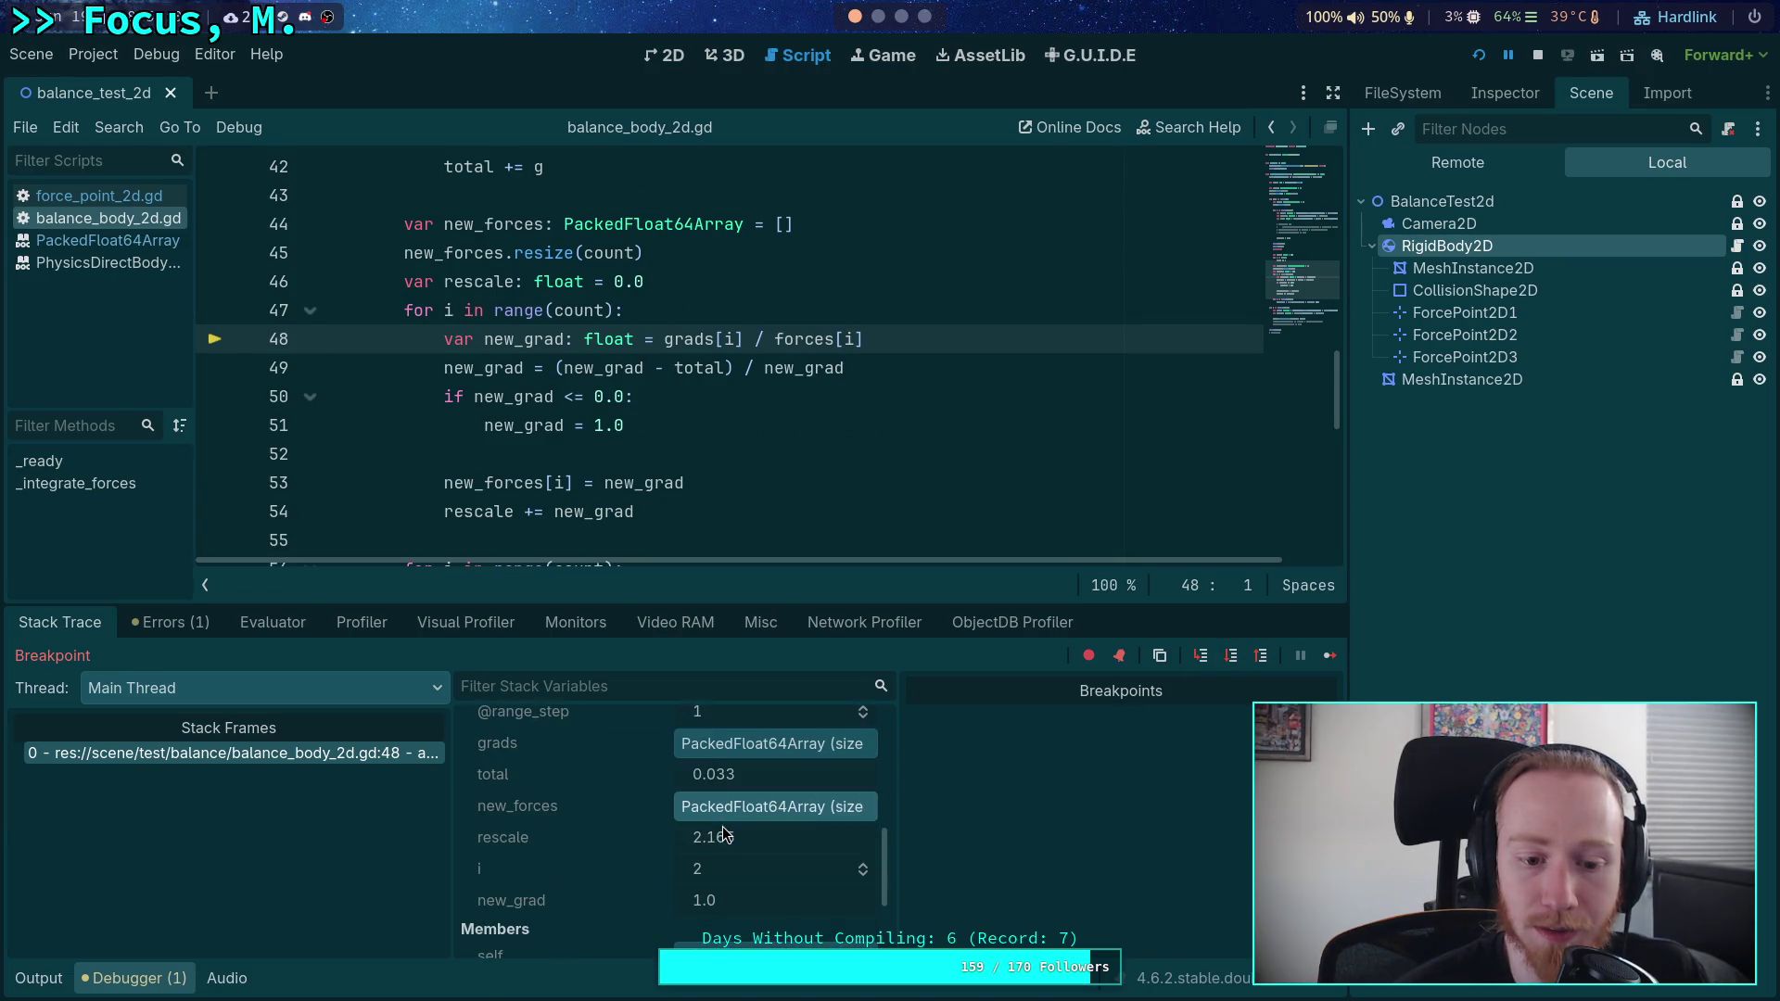
left_click(781, 807)
scroll(782, 807, "down", 2)
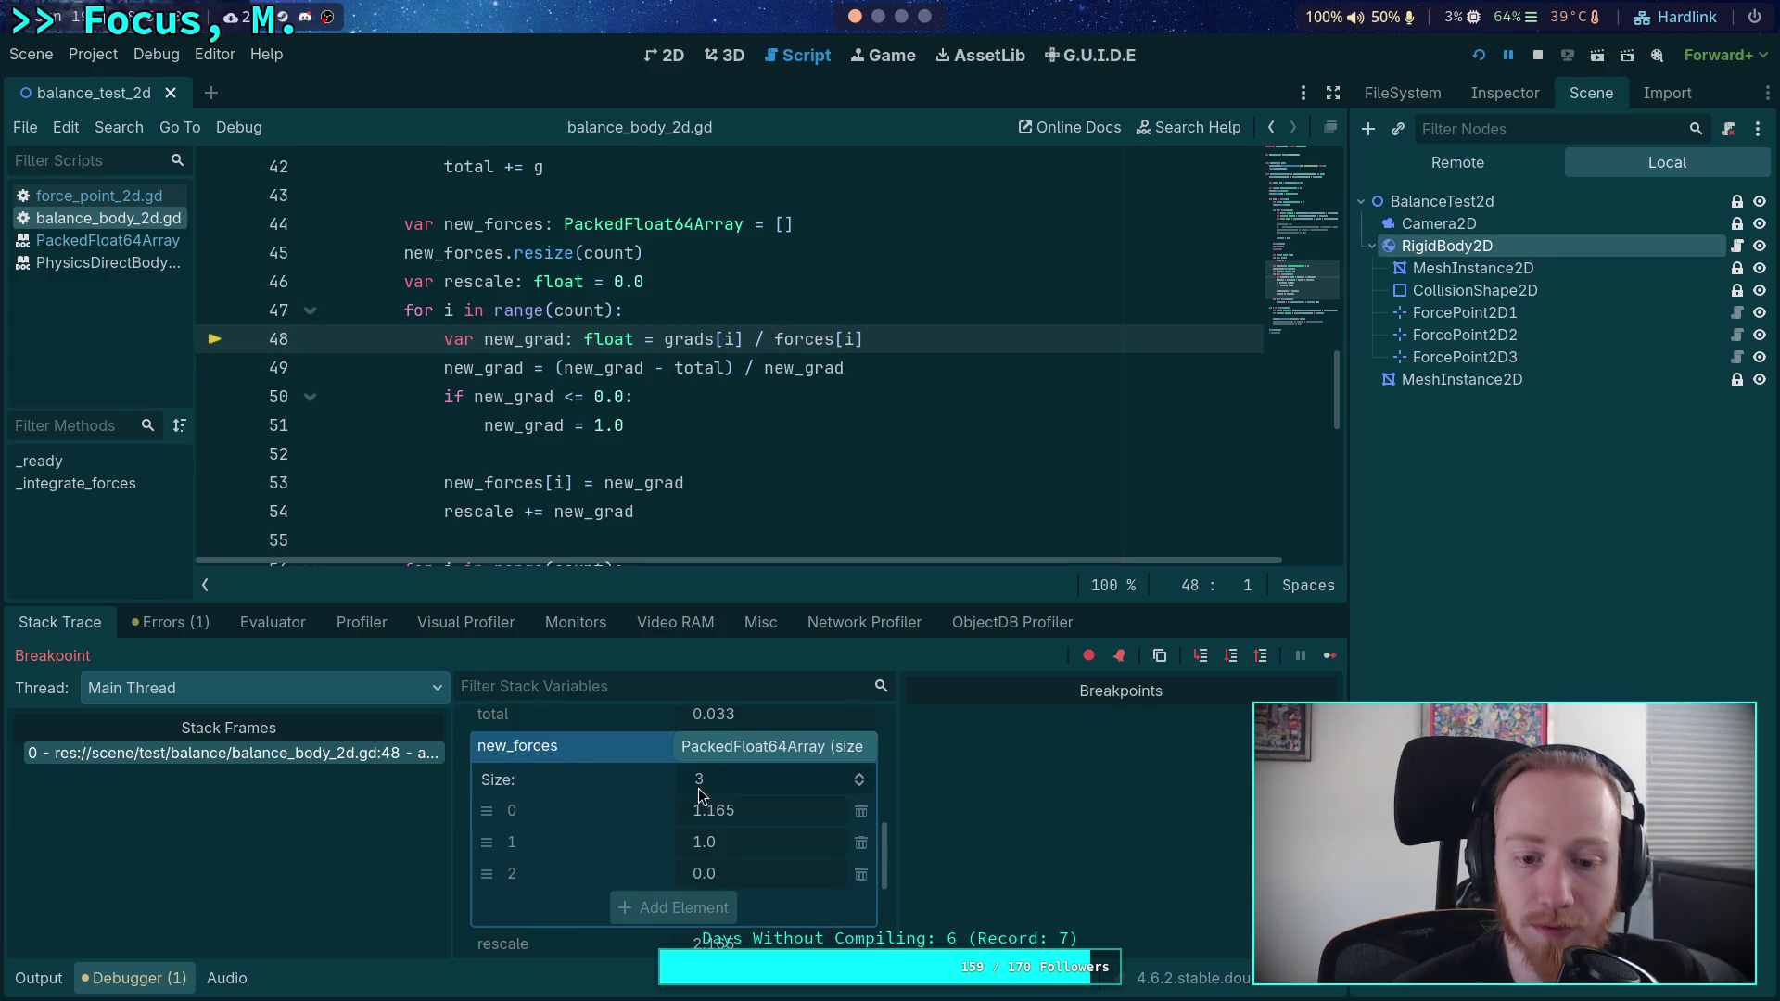
- Step through the third iteration's clamp check and store new_grad, giving 1.165, 1.0, 0.937
left_click(1231, 657)
left_click(1232, 660)
left_click(1232, 660)
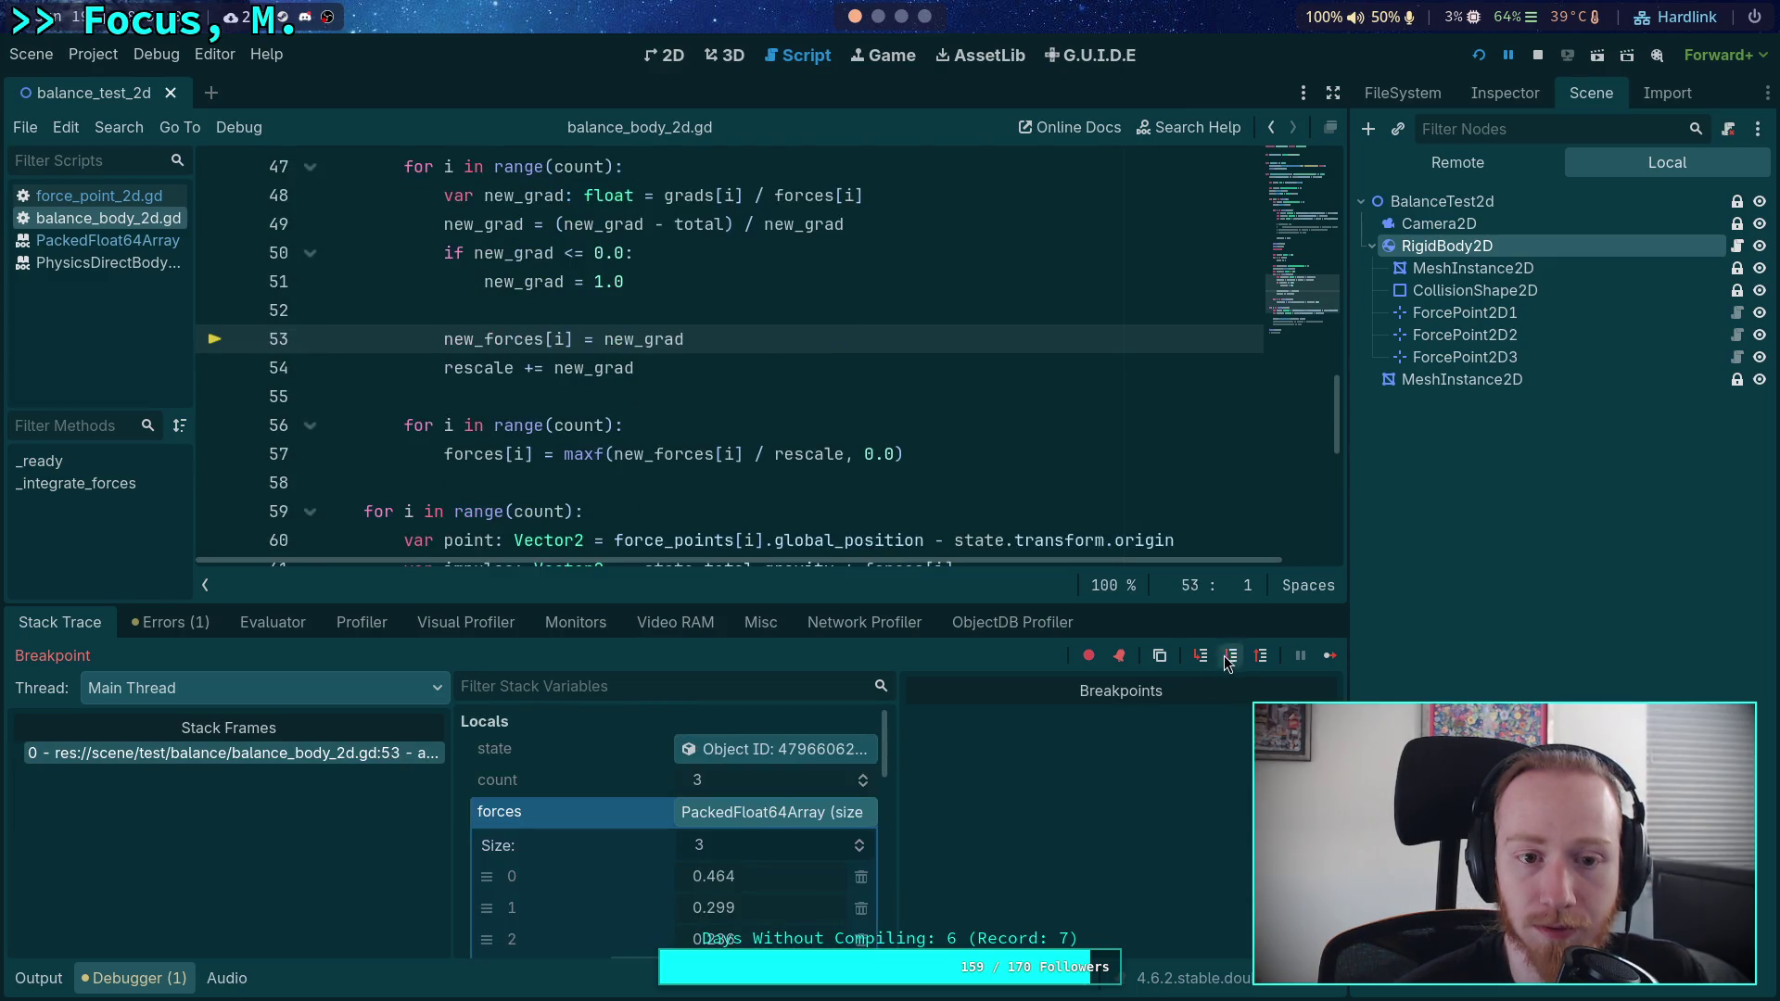
scroll(726, 793, "down", 2)
scroll(781, 808, "down", 5)
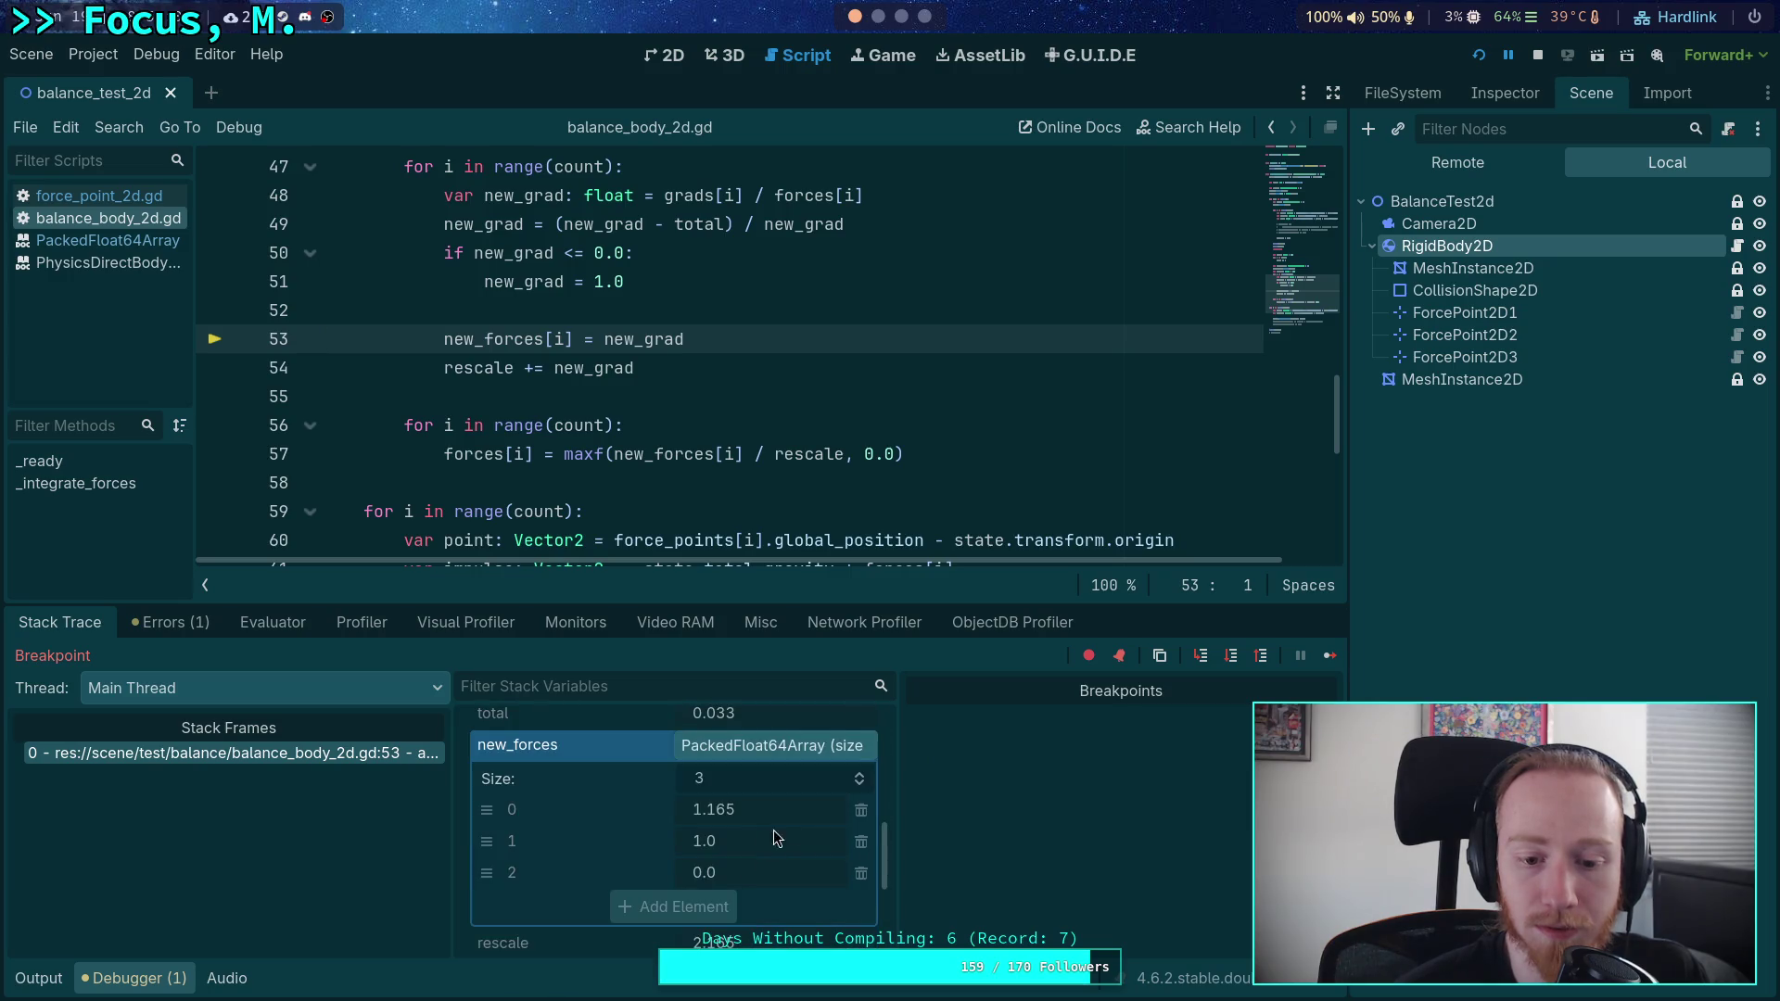
left_click(1231, 656)
- Step into the normalisation loop at line 57 and begin normalising each force
scroll(792, 803, "down", 5)
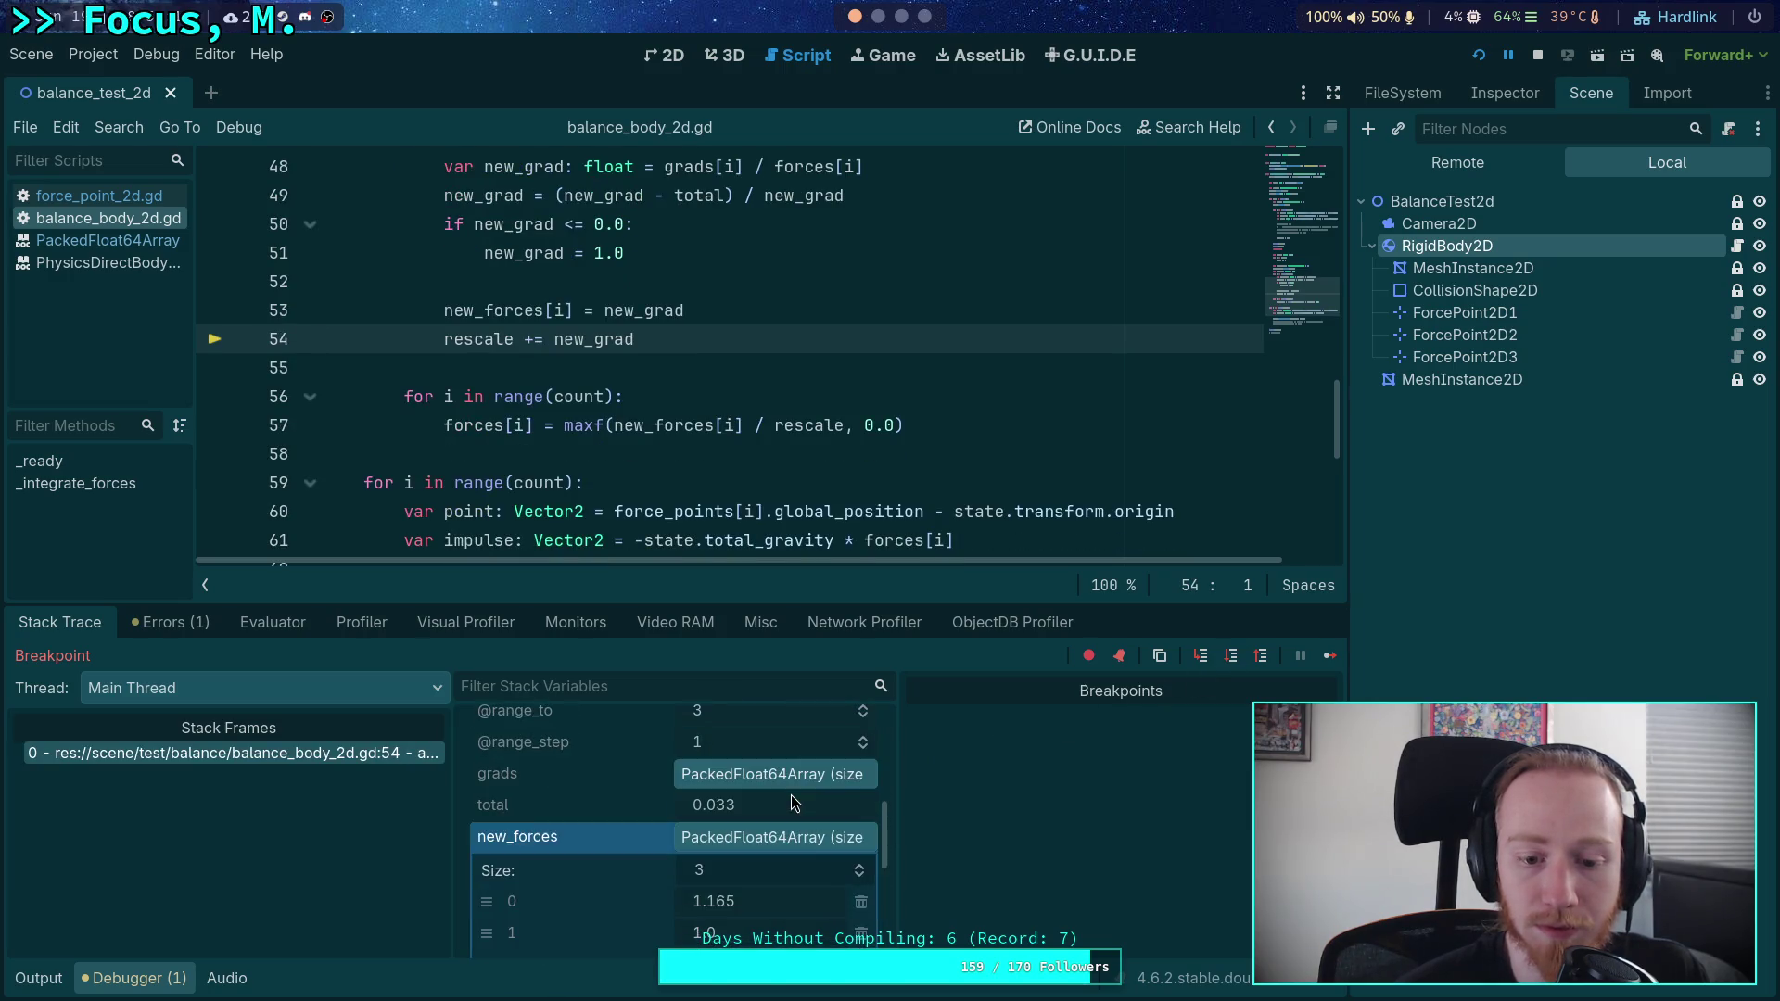
scroll(756, 832, "up", 2)
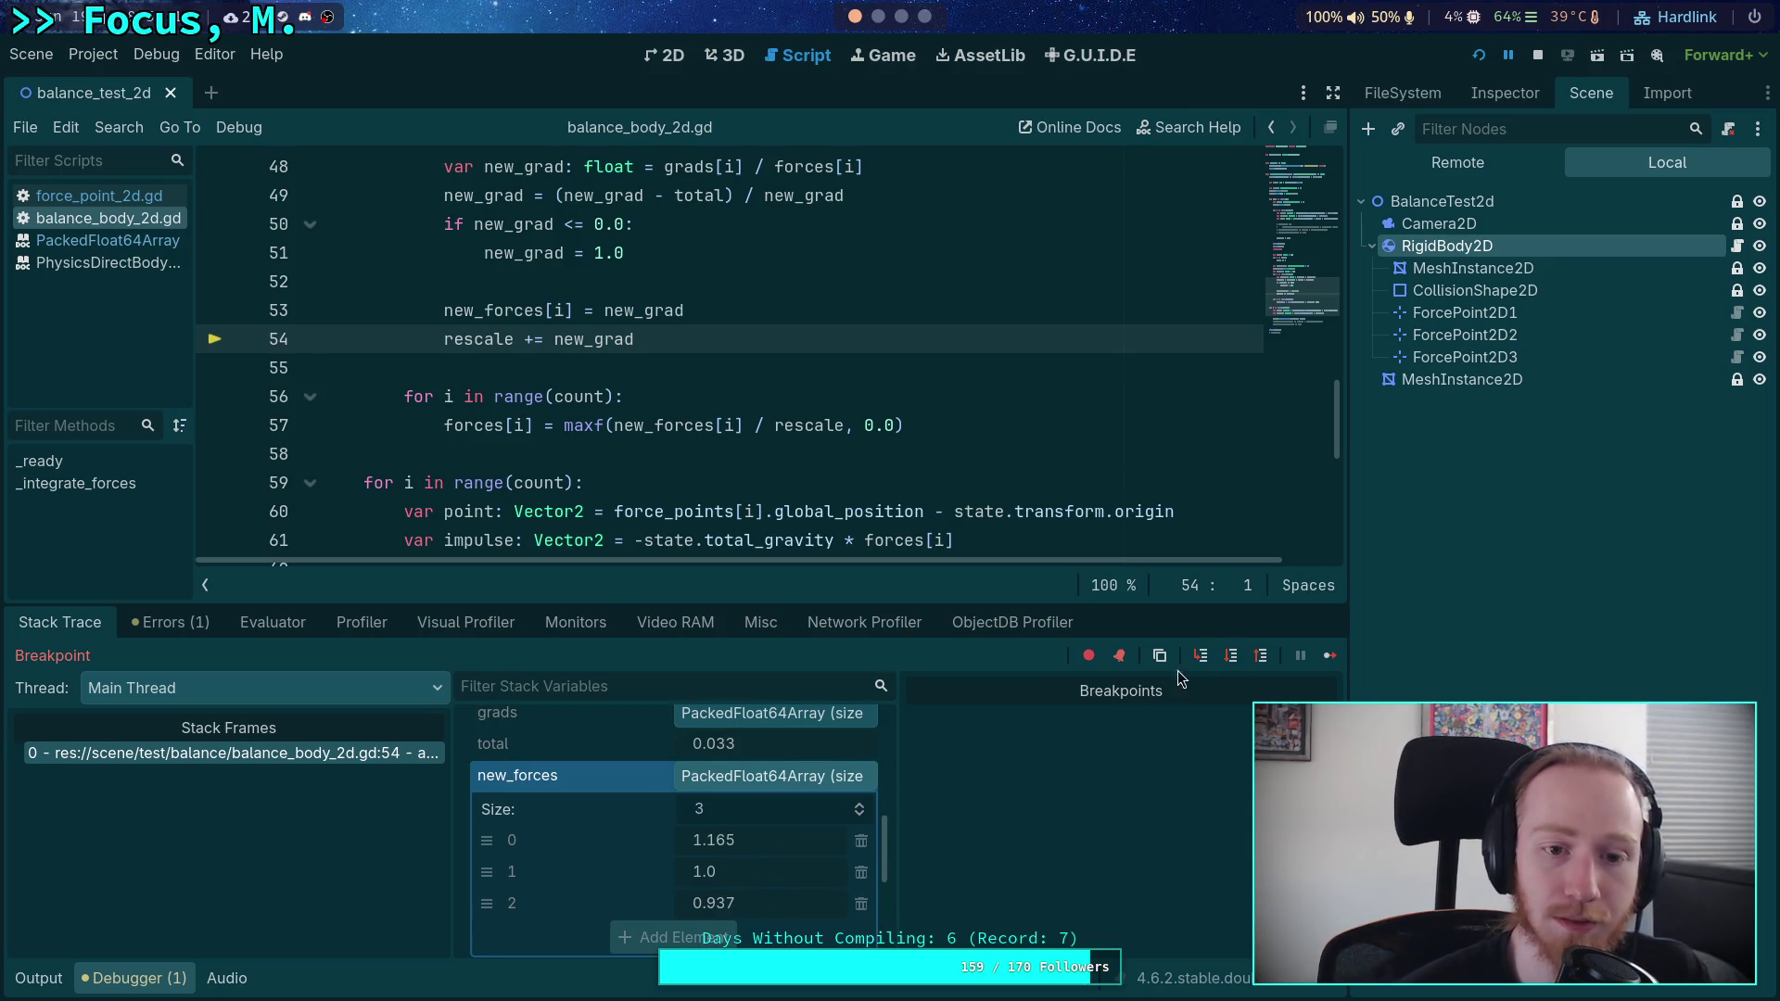
left_click(1231, 657)
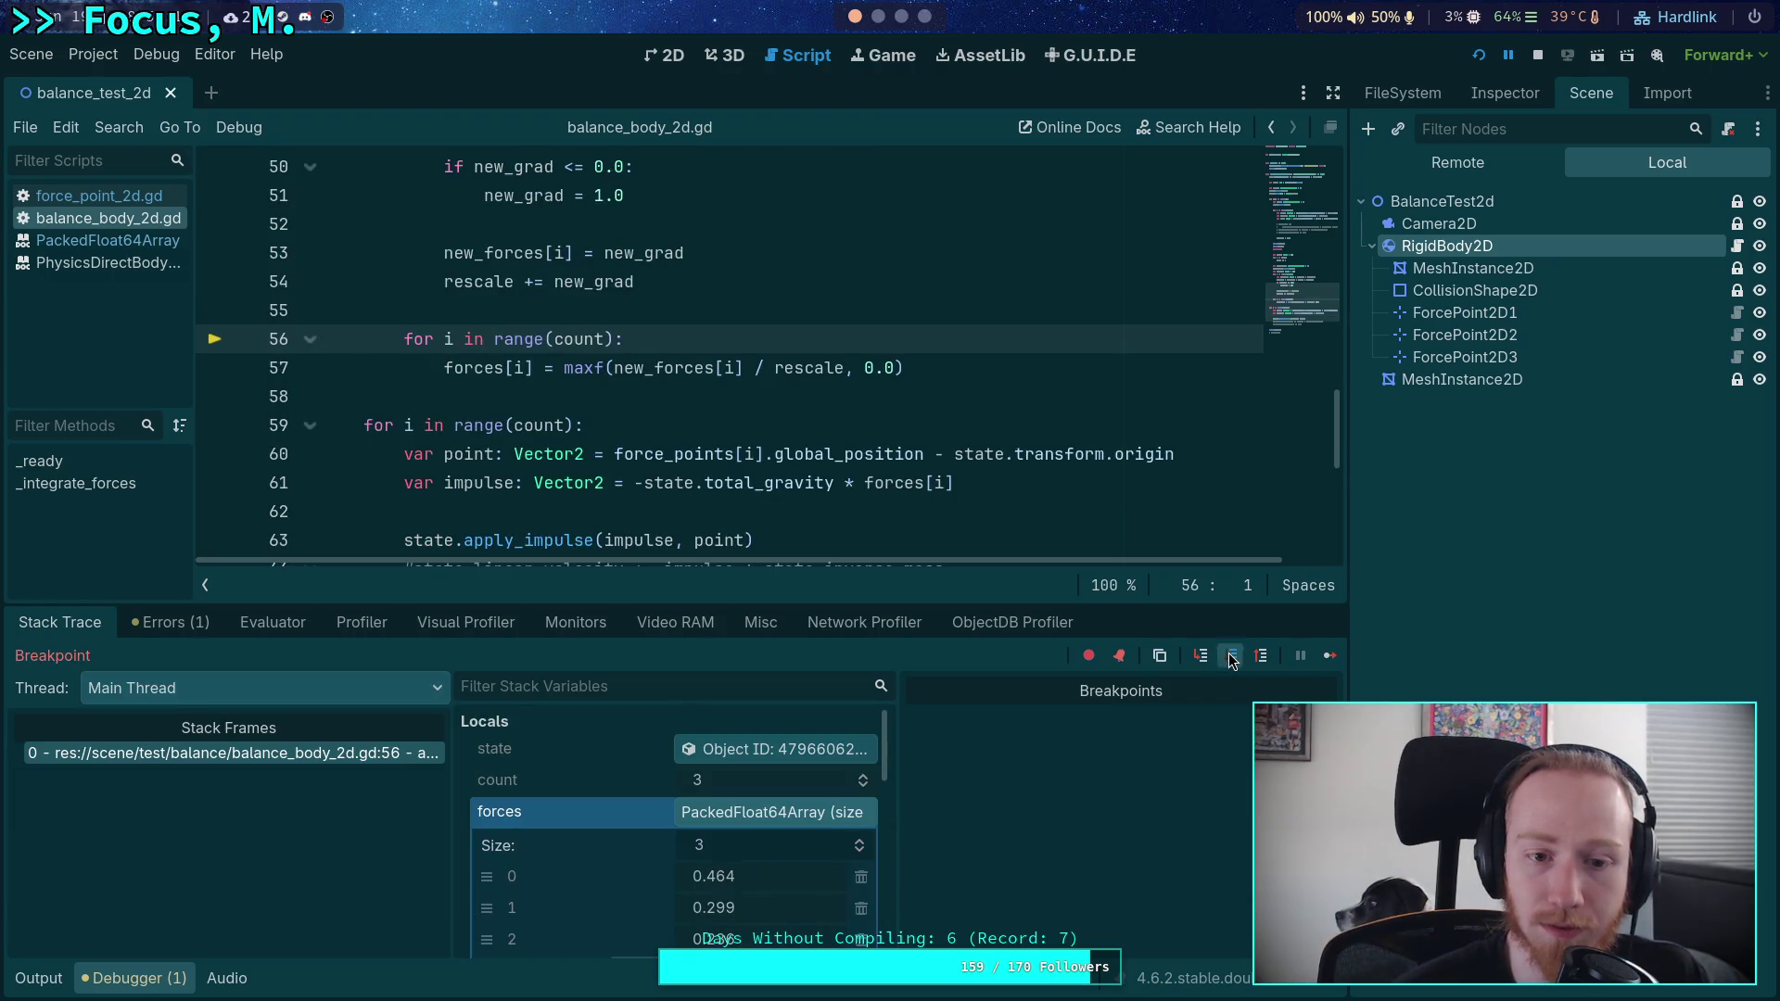
left_click(1231, 657)
left_click(1231, 656)
left_click(1231, 657)
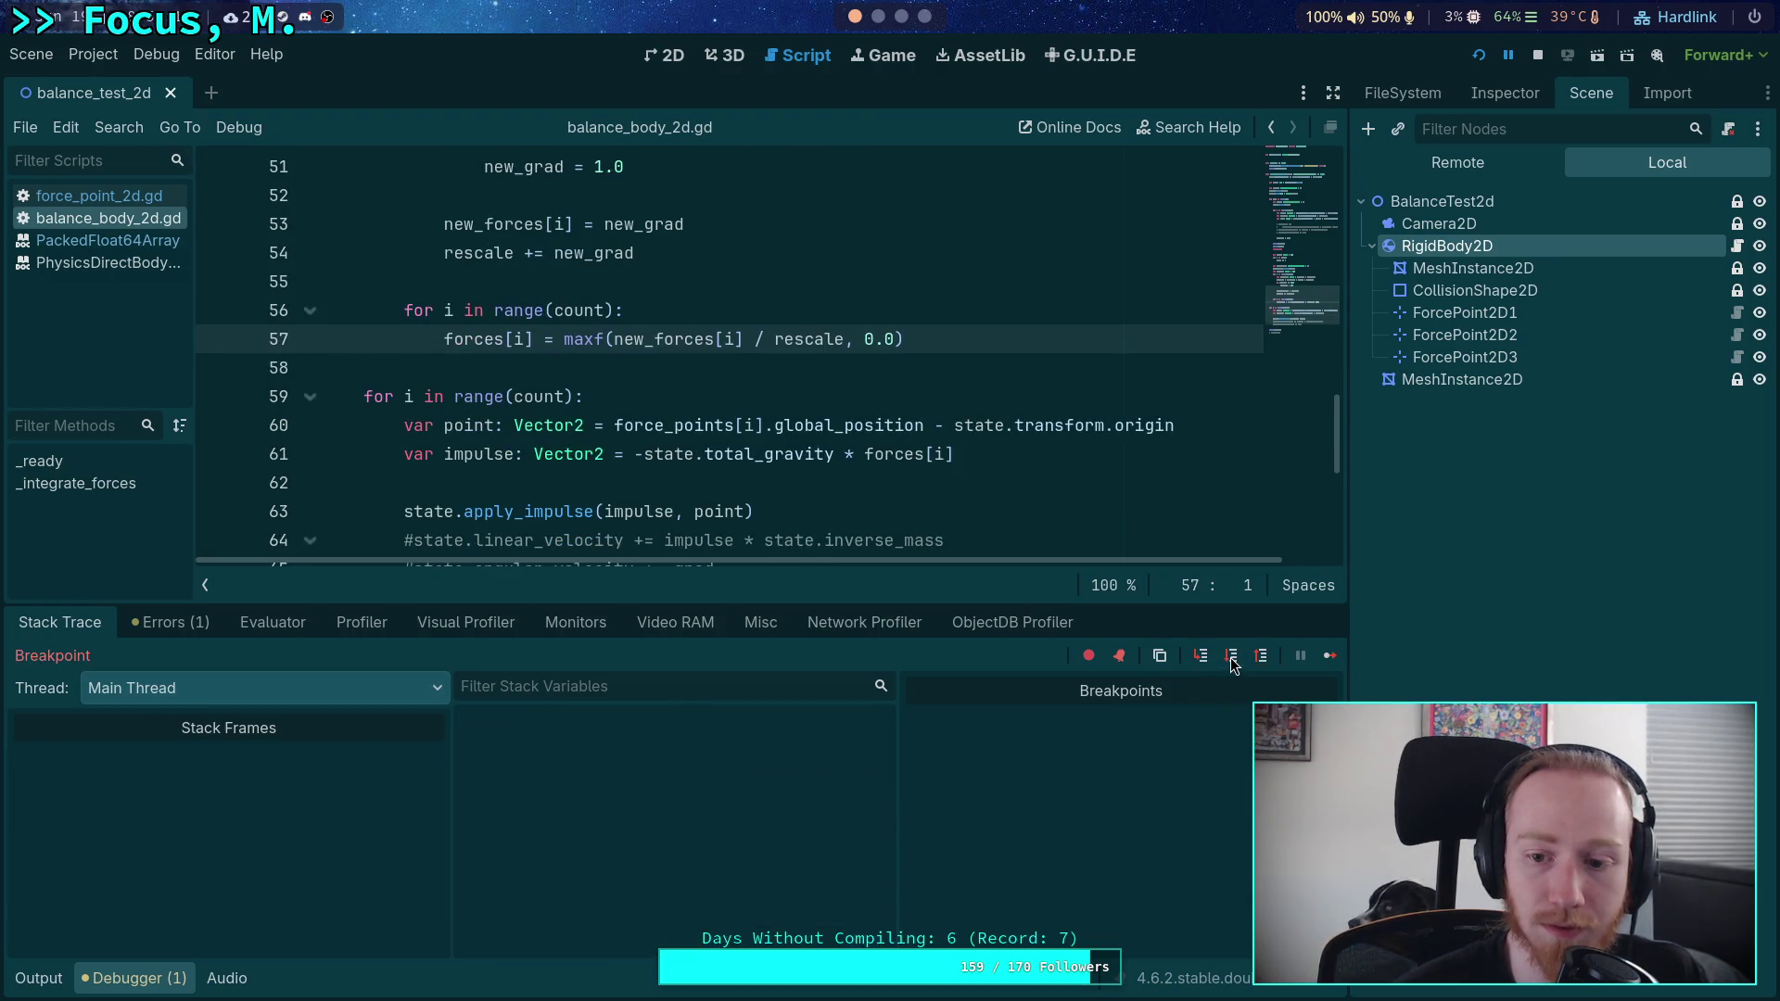
- Step into the next balancing pass's gradient loop, then continue to the breakpoint on line 38
left_click(1230, 656)
scroll(649, 860, "down", 2)
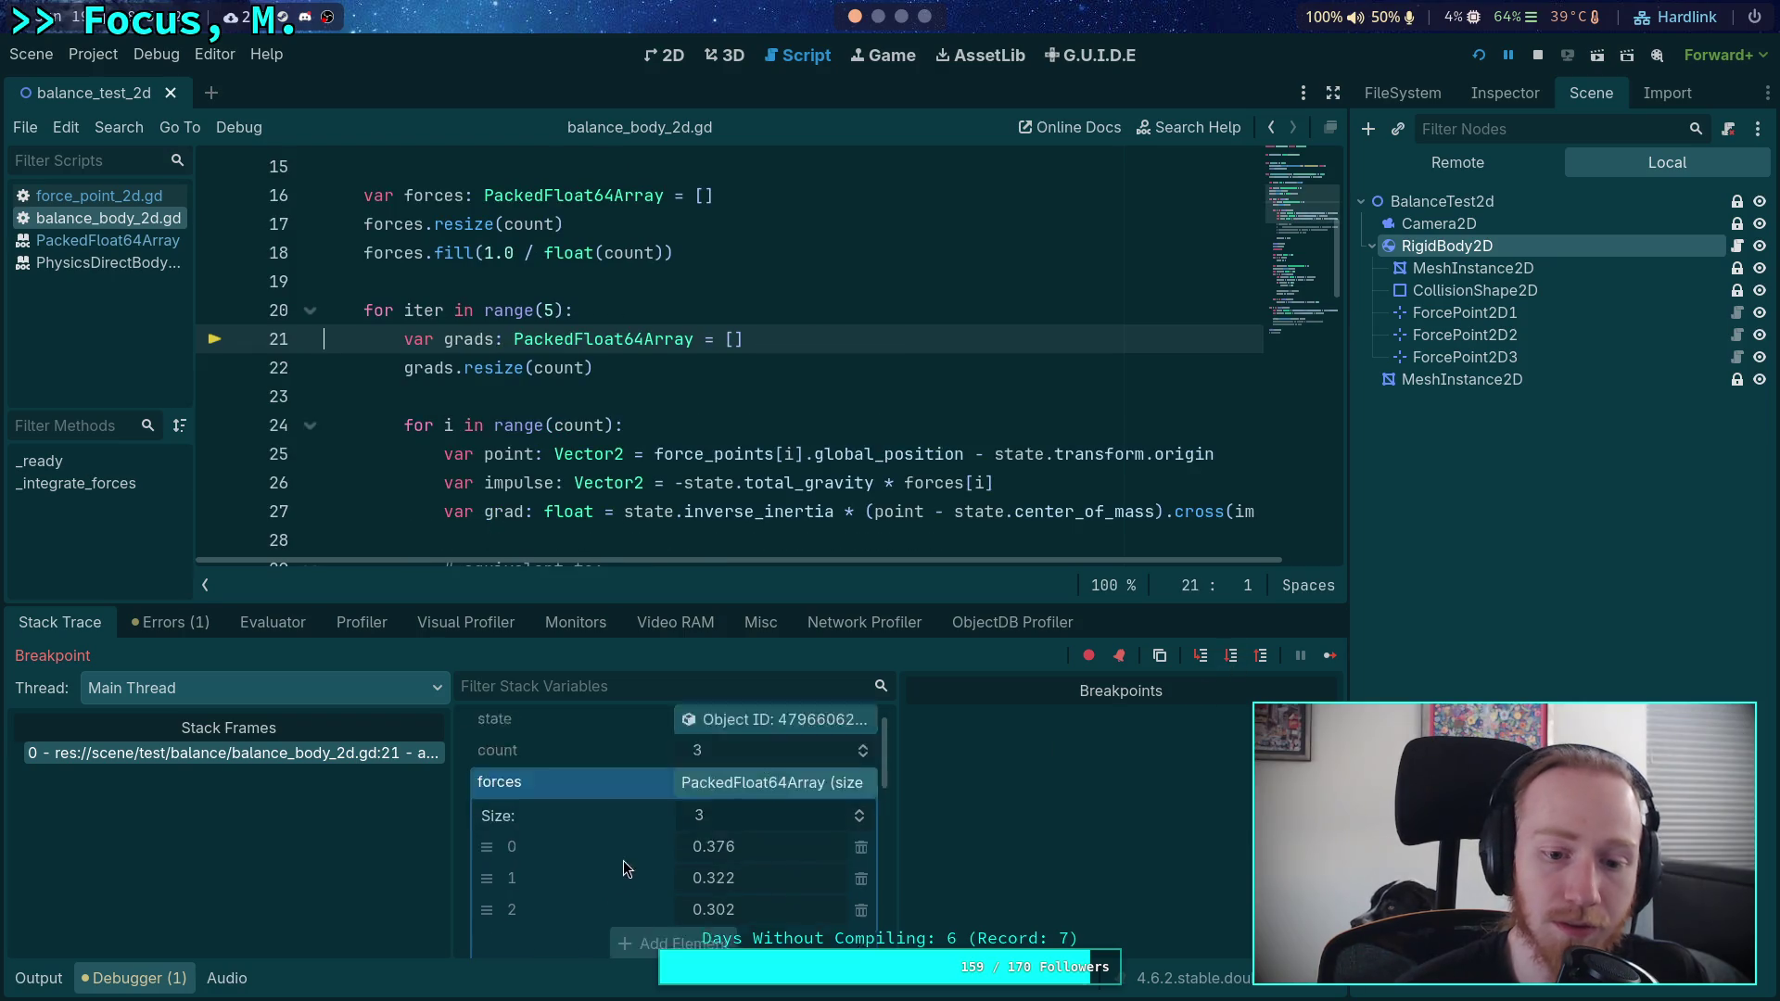
scroll(649, 843, "down", 4)
scroll(671, 843, "up", 5)
scroll(696, 881, "up", 3)
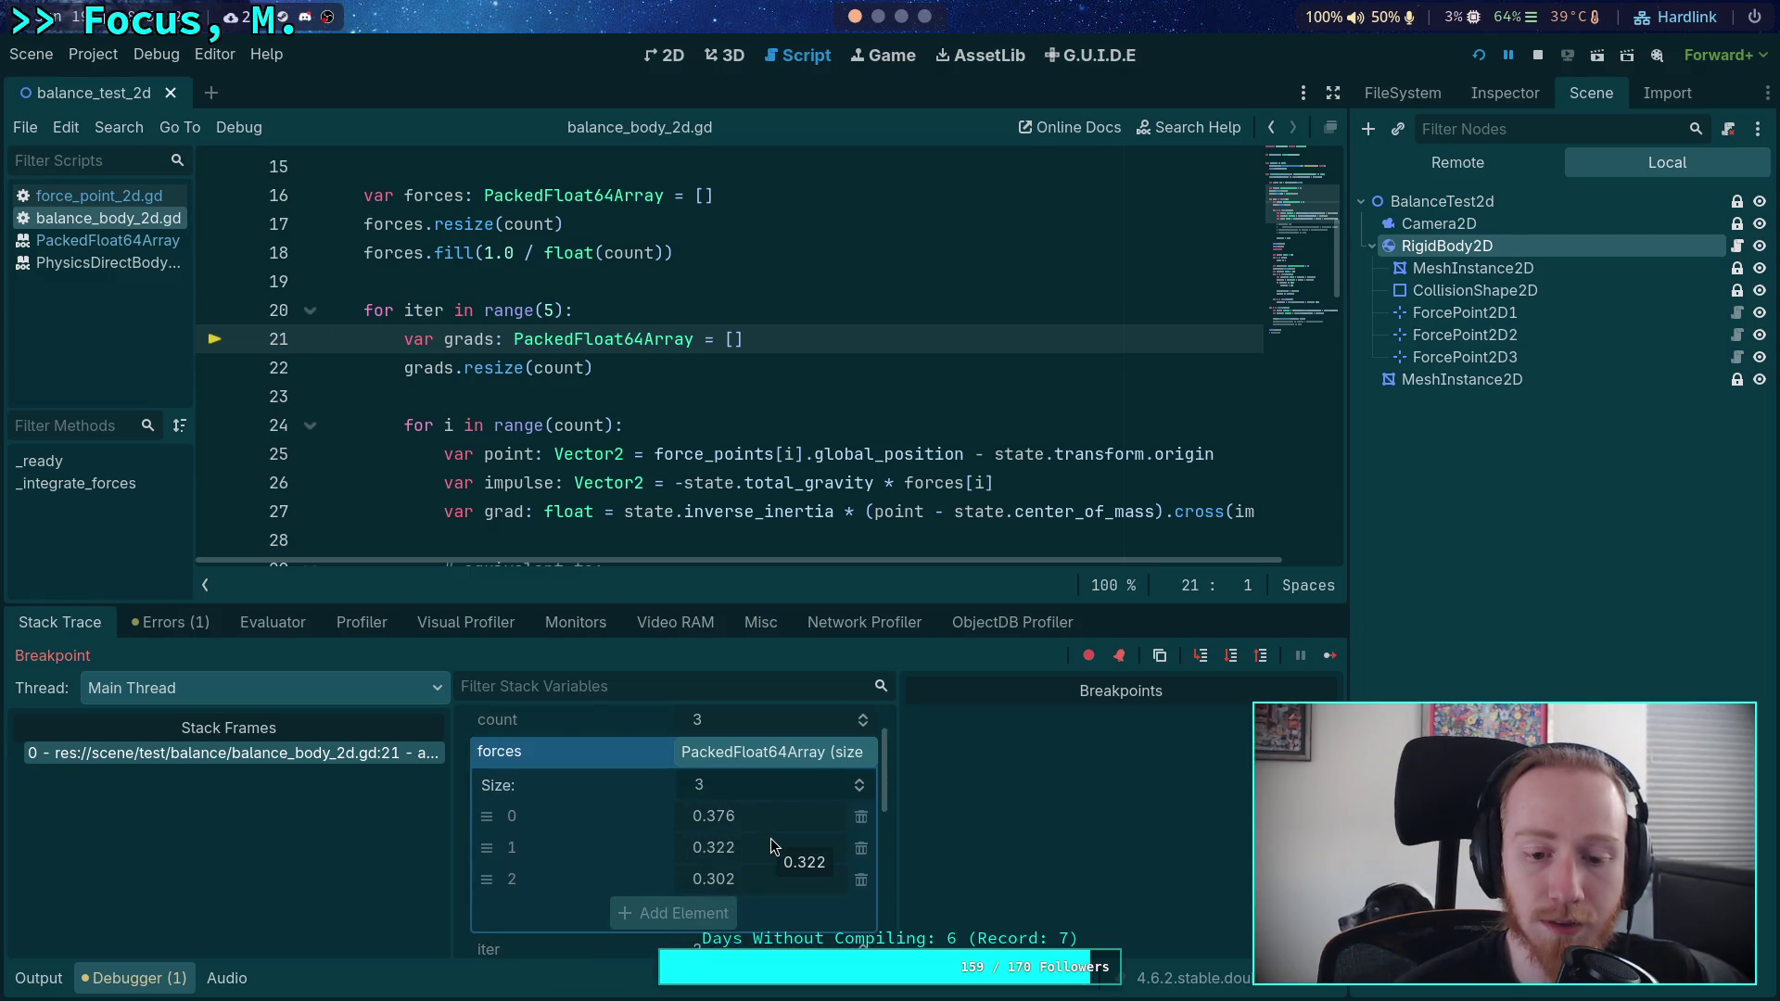
scroll(732, 769, "down", 2)
scroll(742, 766, "up", 2)
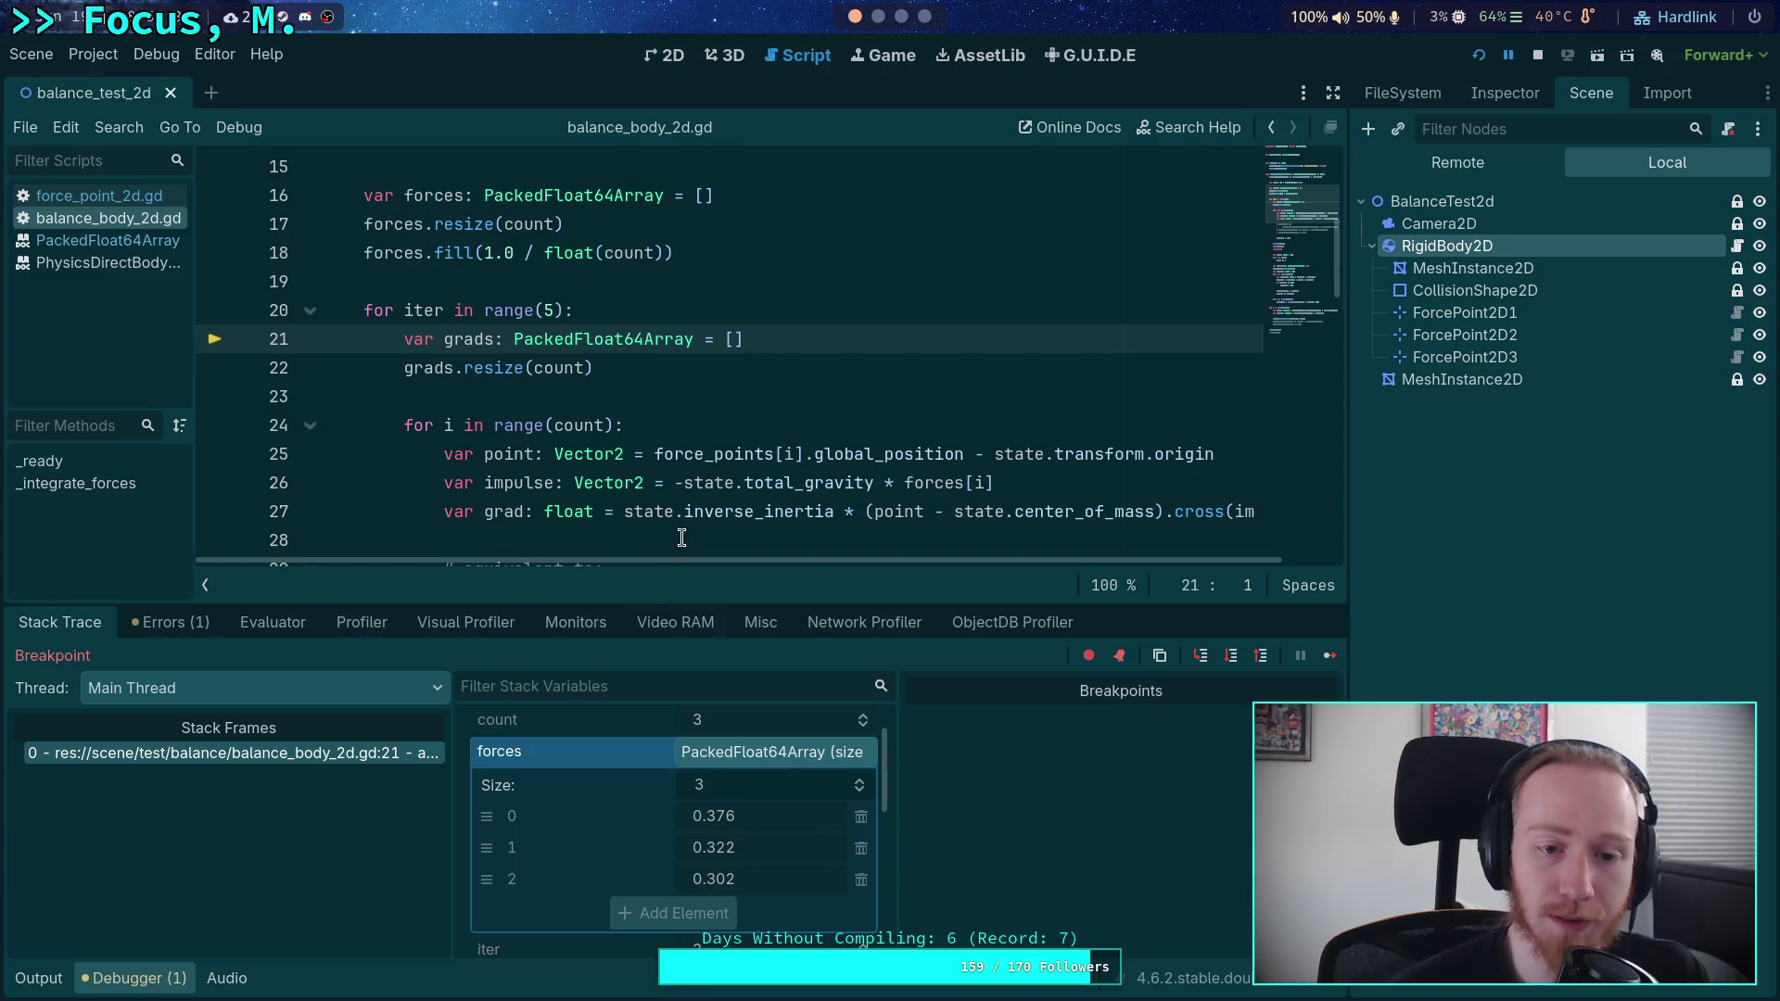
left_click(1231, 655)
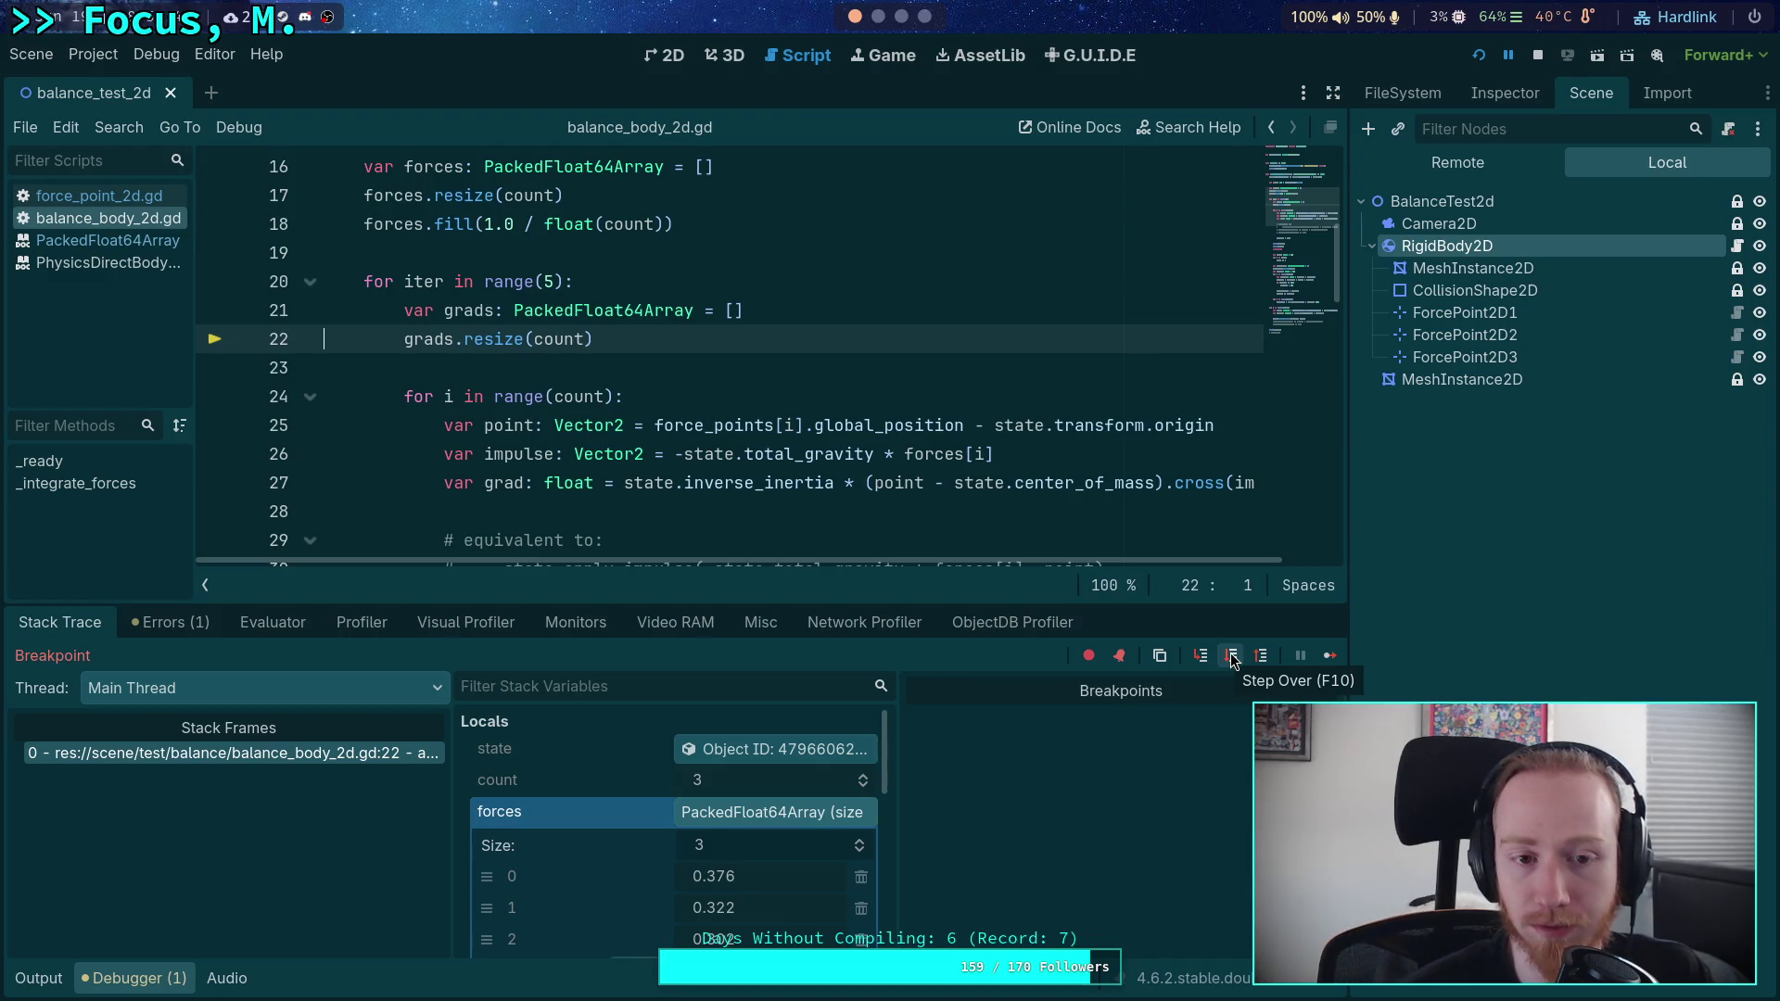
left_click(1231, 657)
left_click(1231, 656)
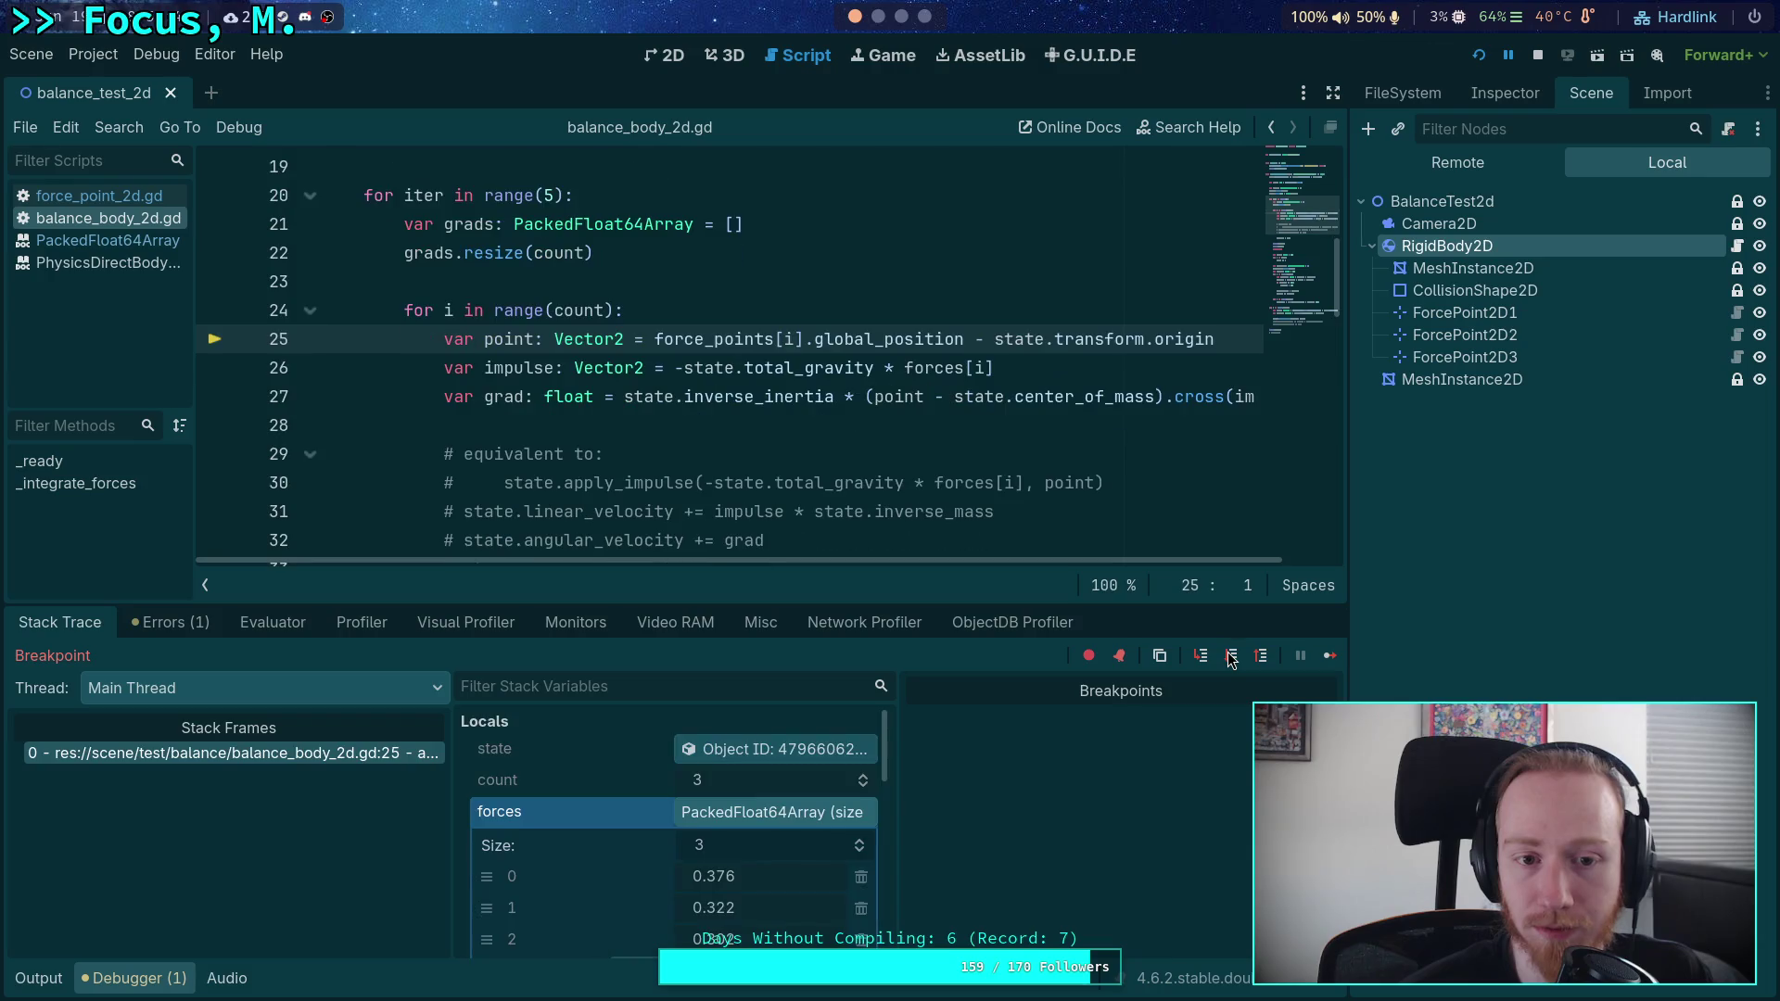
left_click(1328, 656)
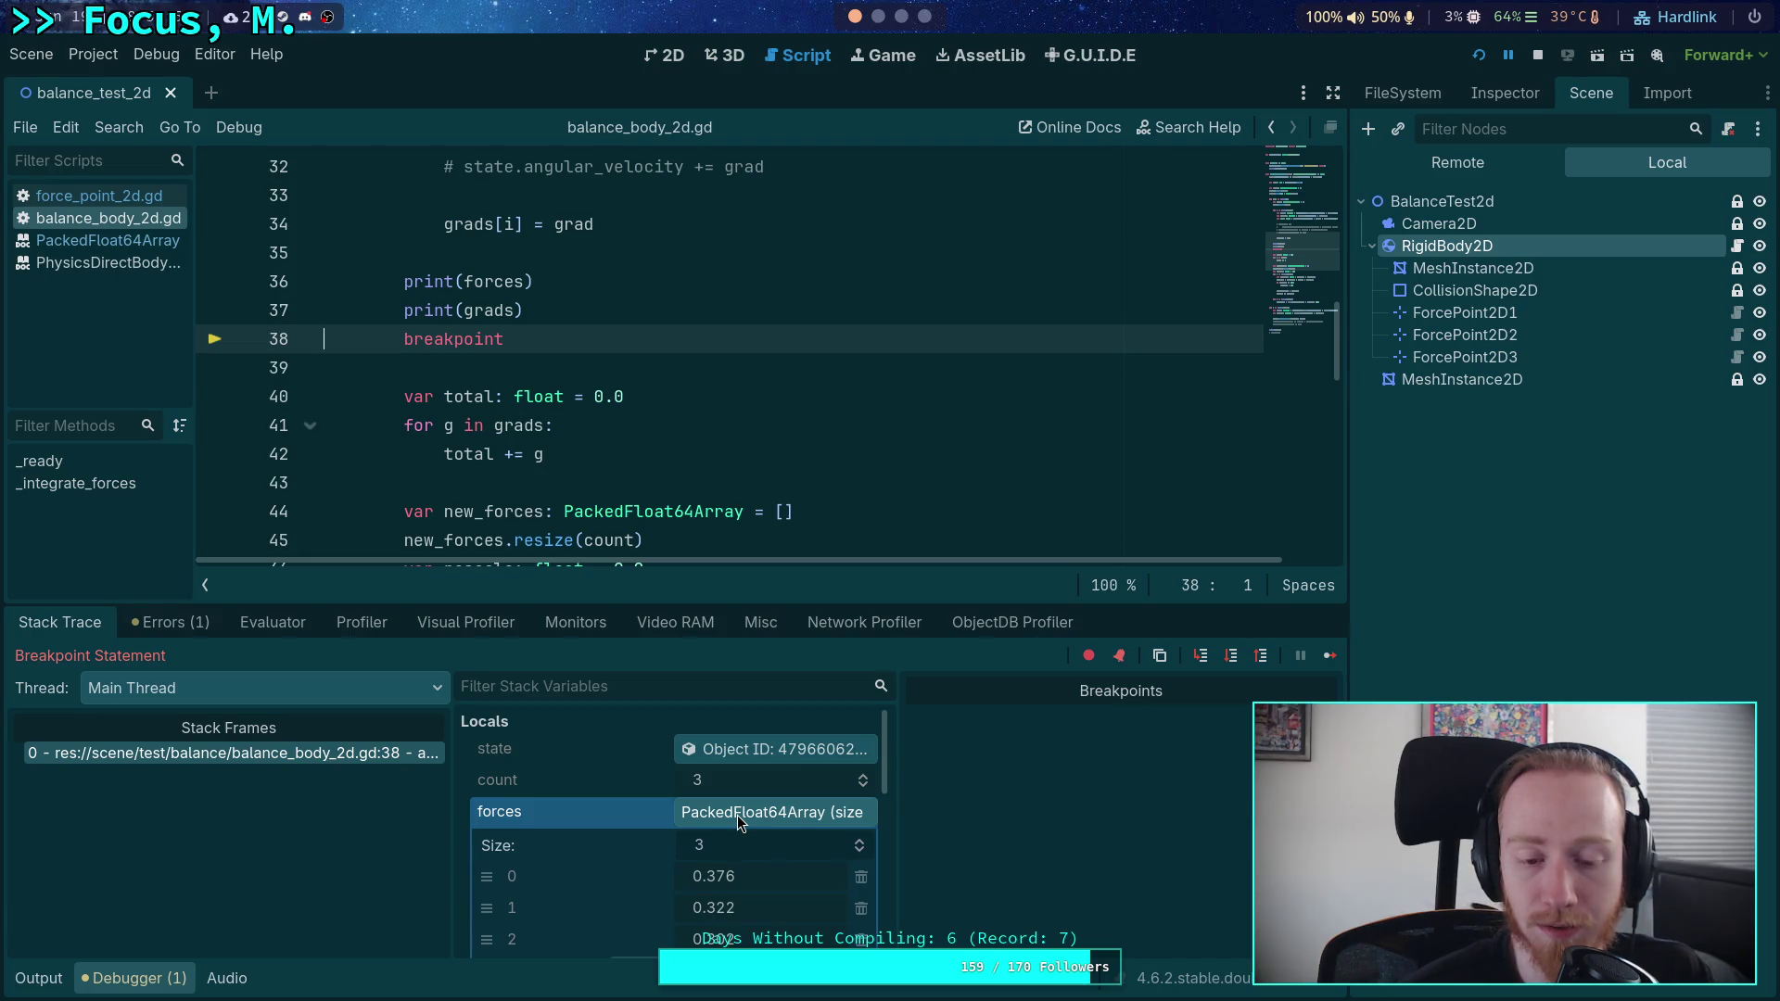
- Expand grads (-0.075, 0.002, 0.158) and step through the gradient sum to line 44
scroll(714, 818, "down", 5)
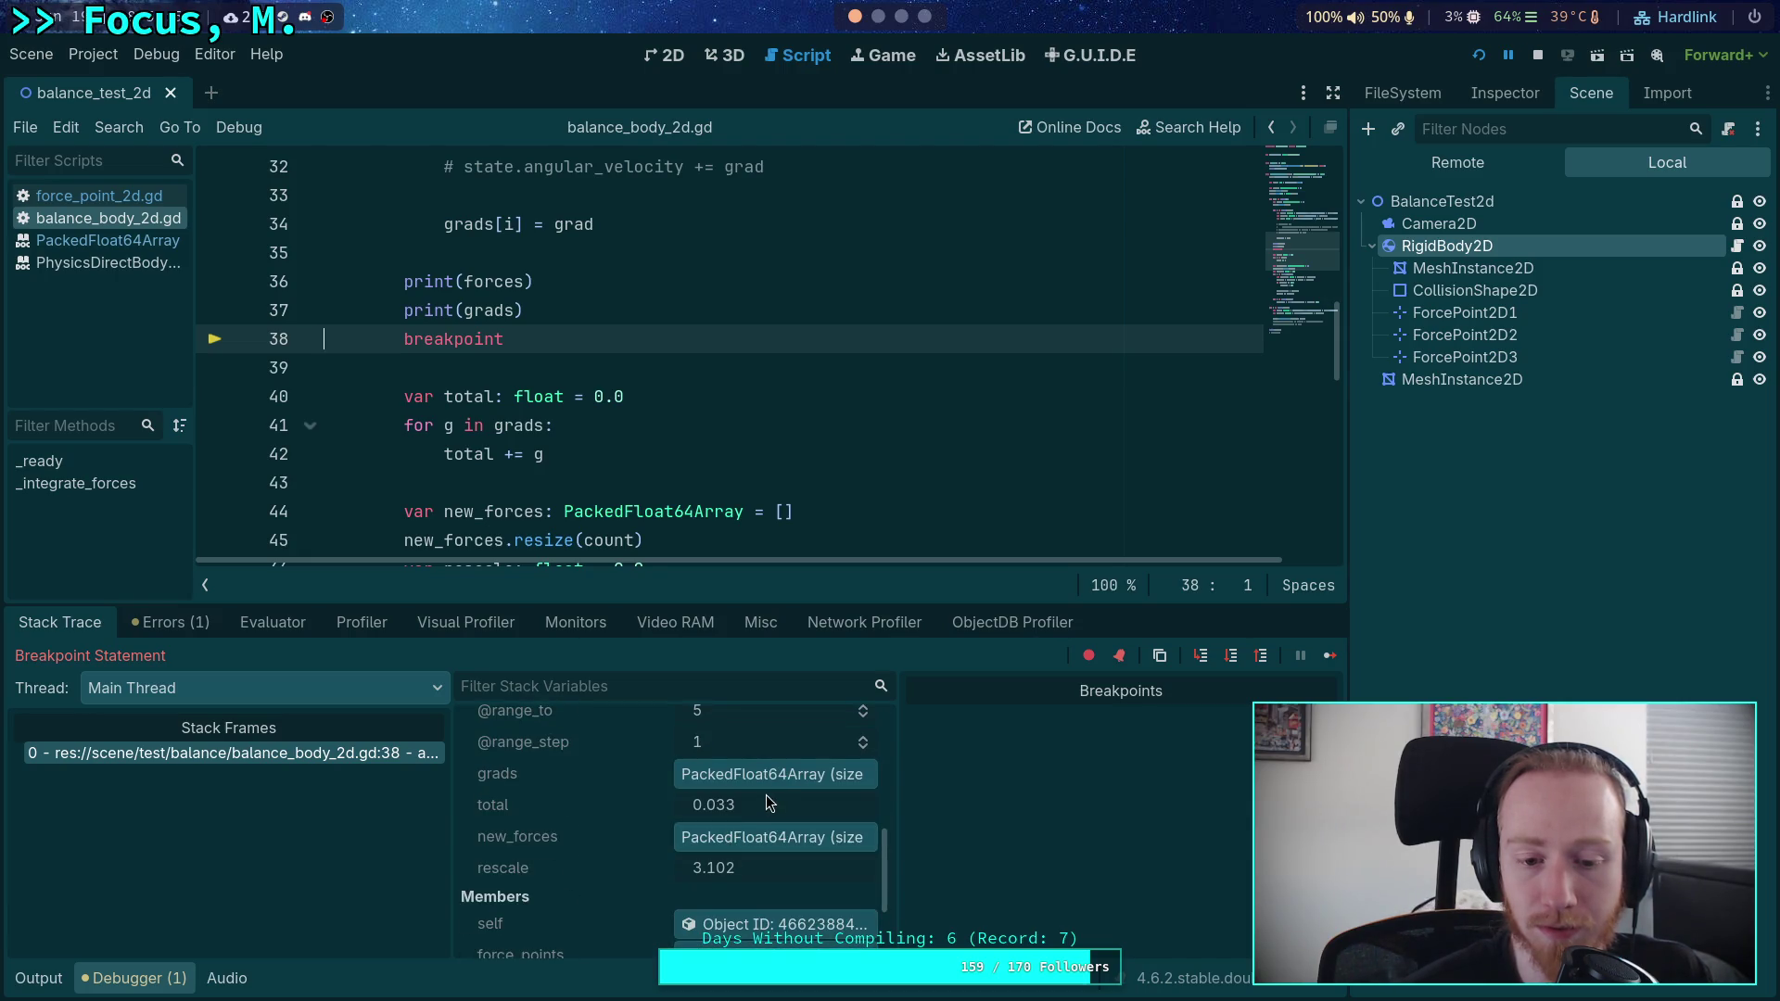
left_click(783, 787)
scroll(782, 791, "down", 2)
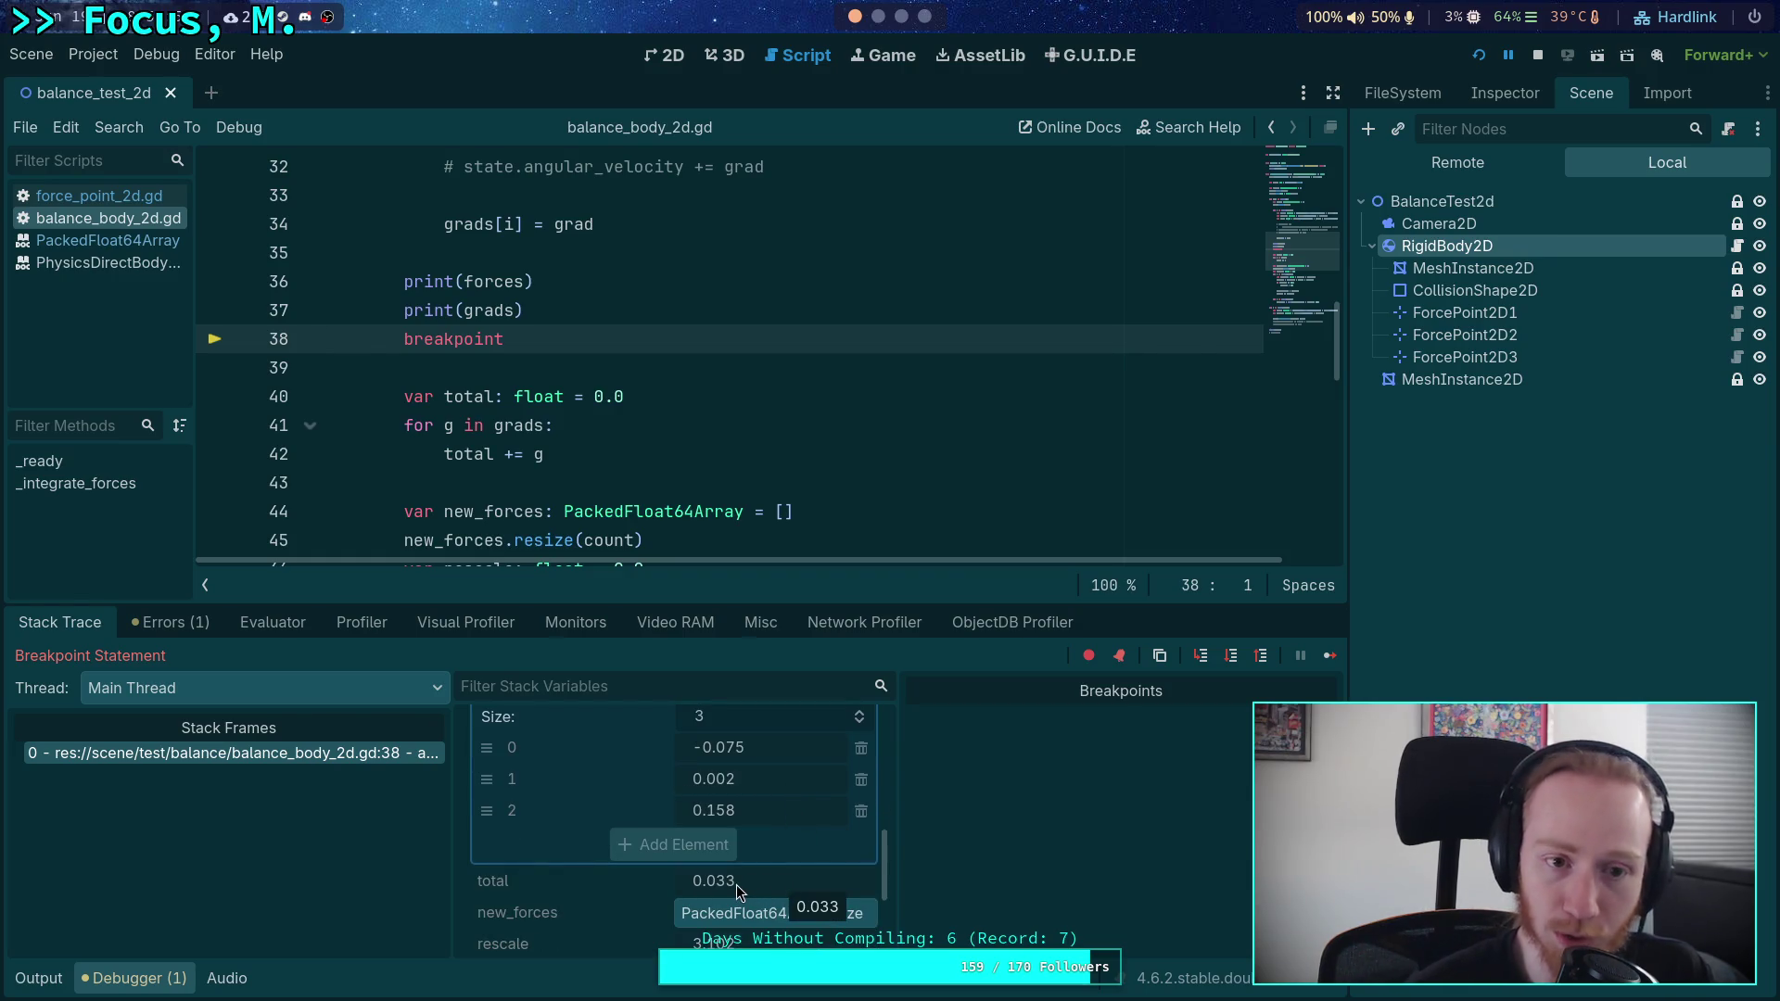
left_click(1232, 656)
left_click(1231, 657)
left_click(1231, 657)
left_click(1231, 657)
left_click(1232, 657)
left_click(1233, 656)
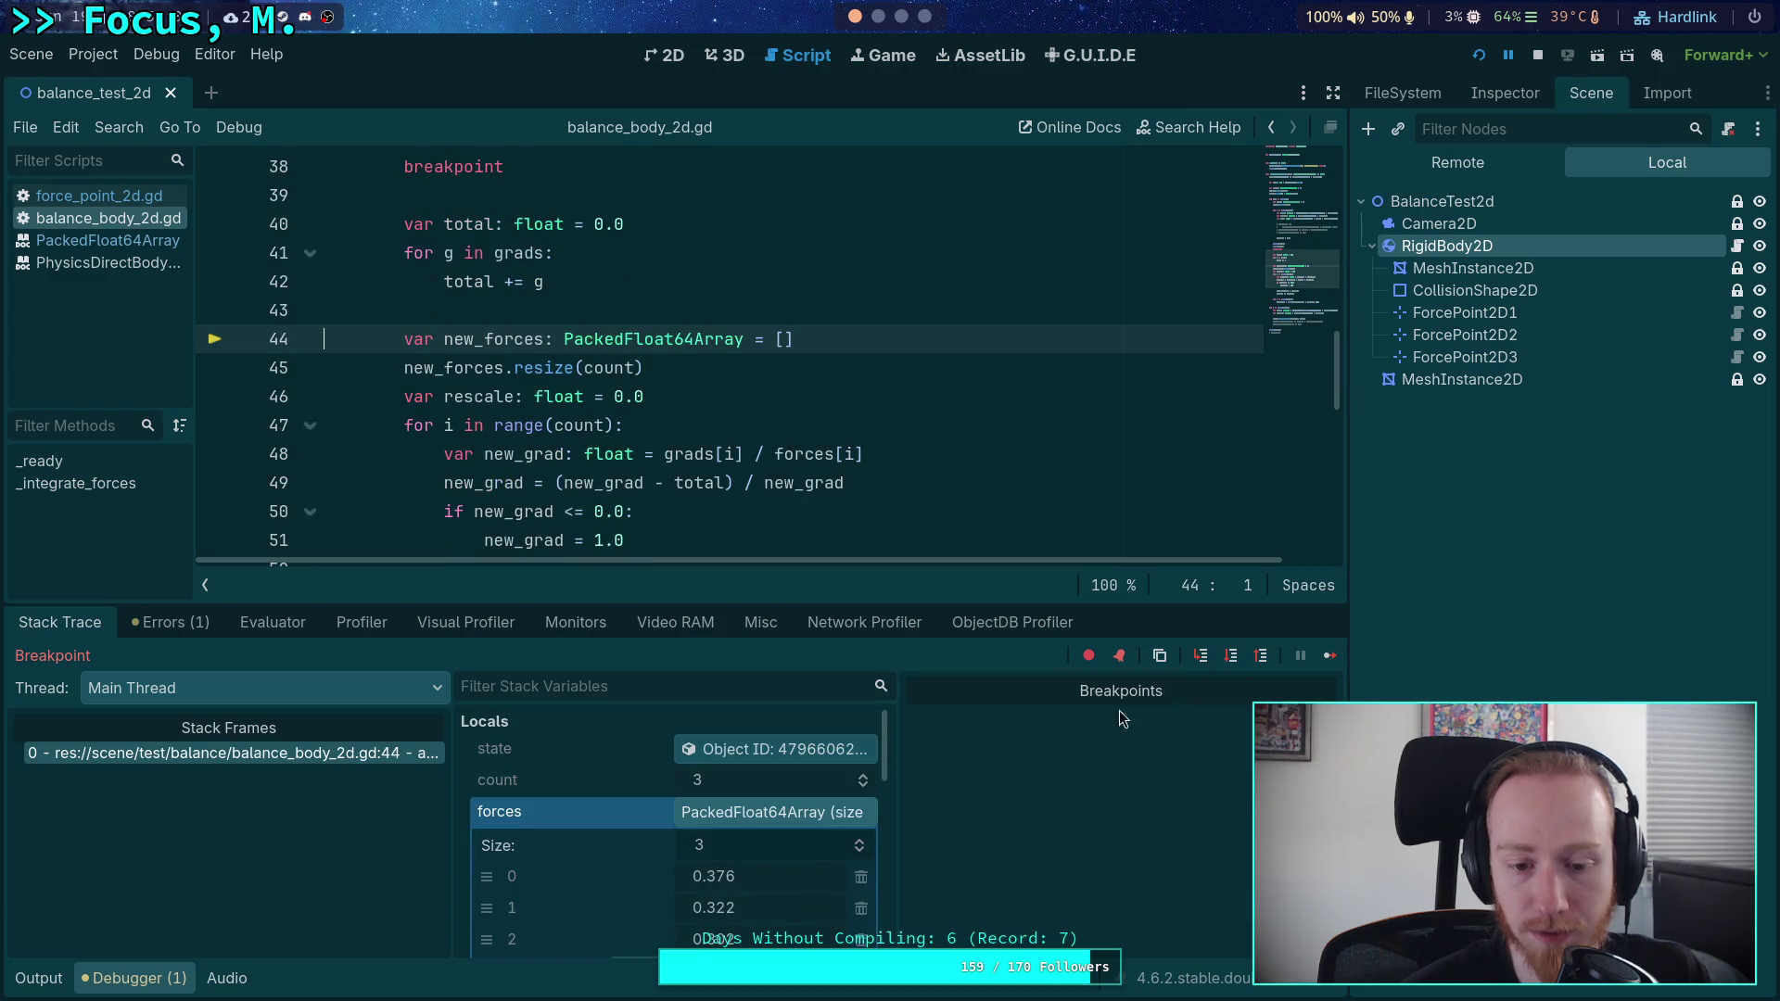
scroll(782, 835, "down", 3)
left_click(779, 834)
scroll(794, 853, "down", 2)
scroll(794, 853, "down", 2)
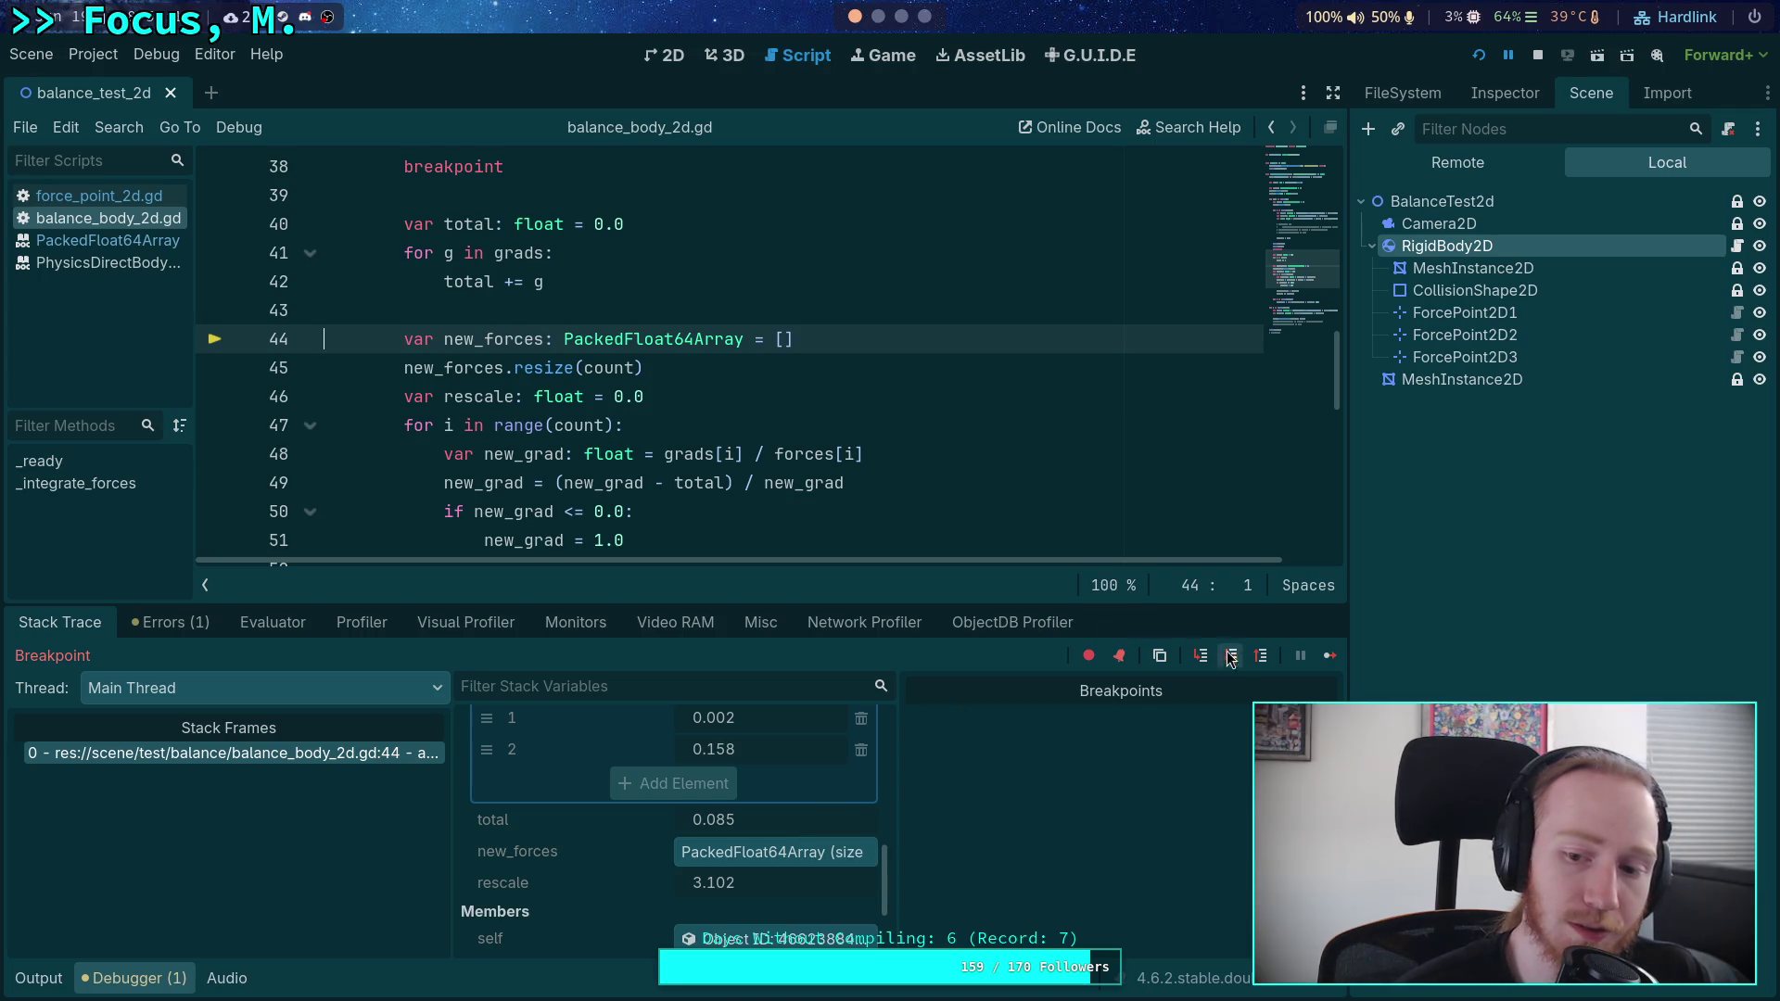
scroll(772, 844, "up", 3)
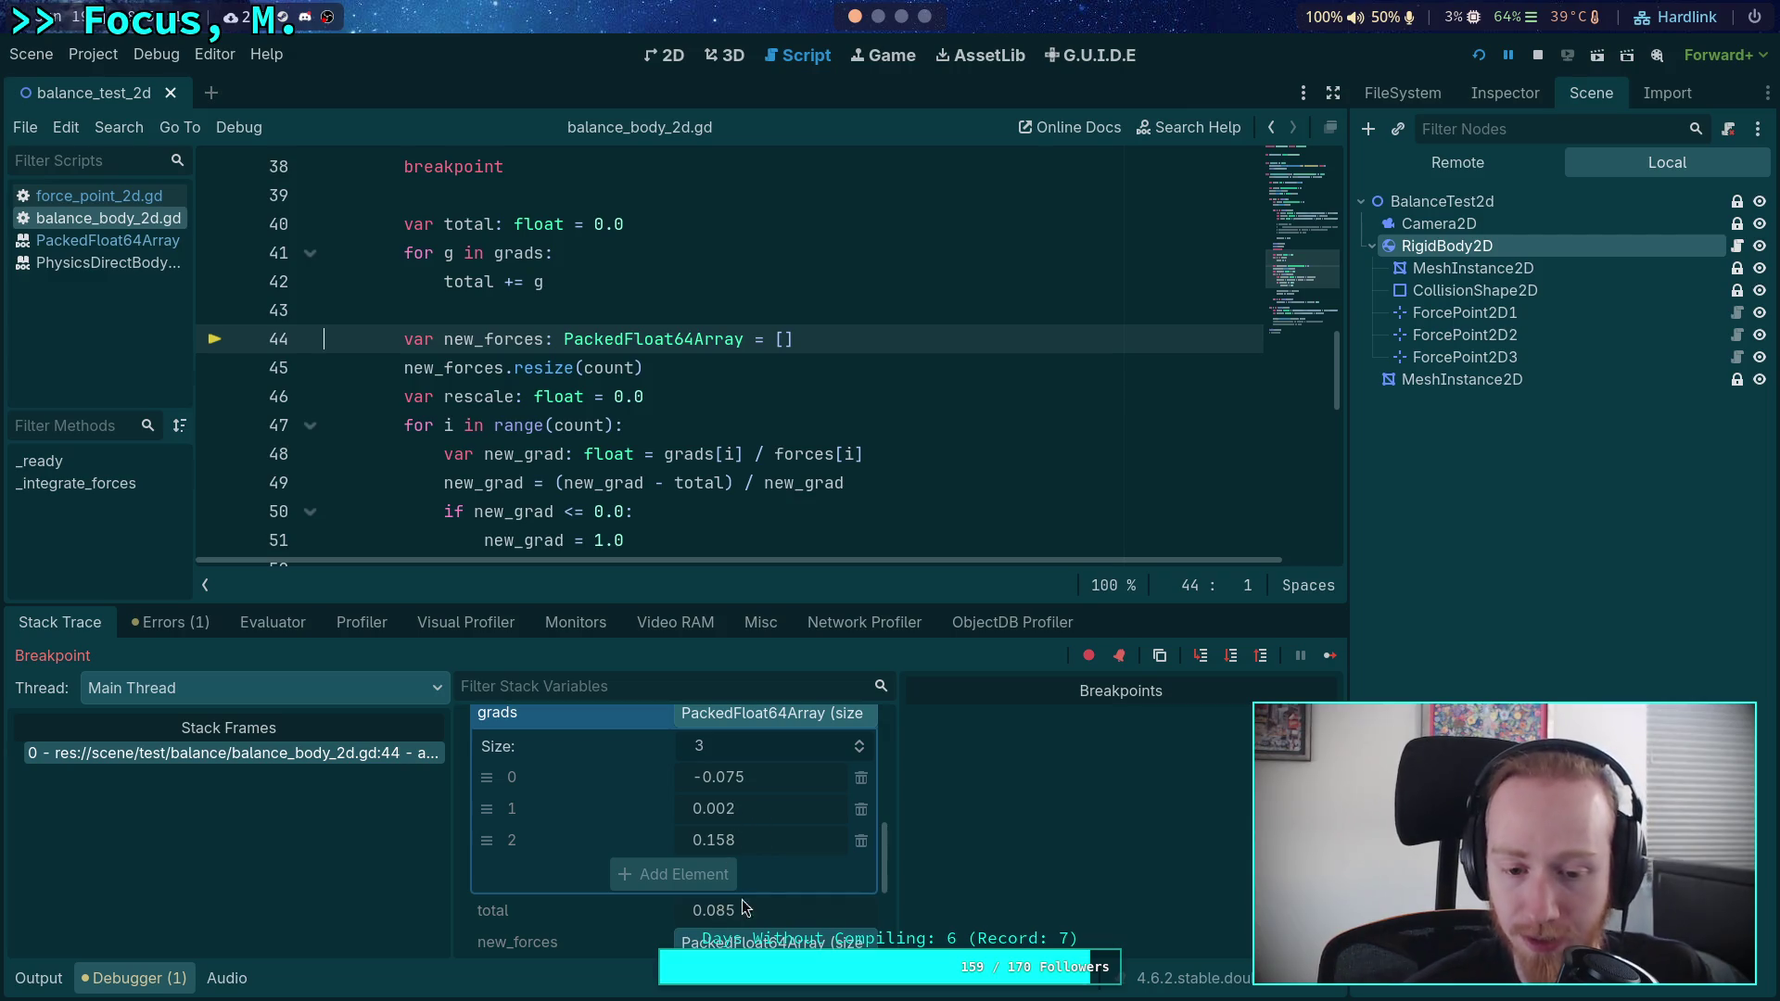
scroll(737, 445, "down", 3)
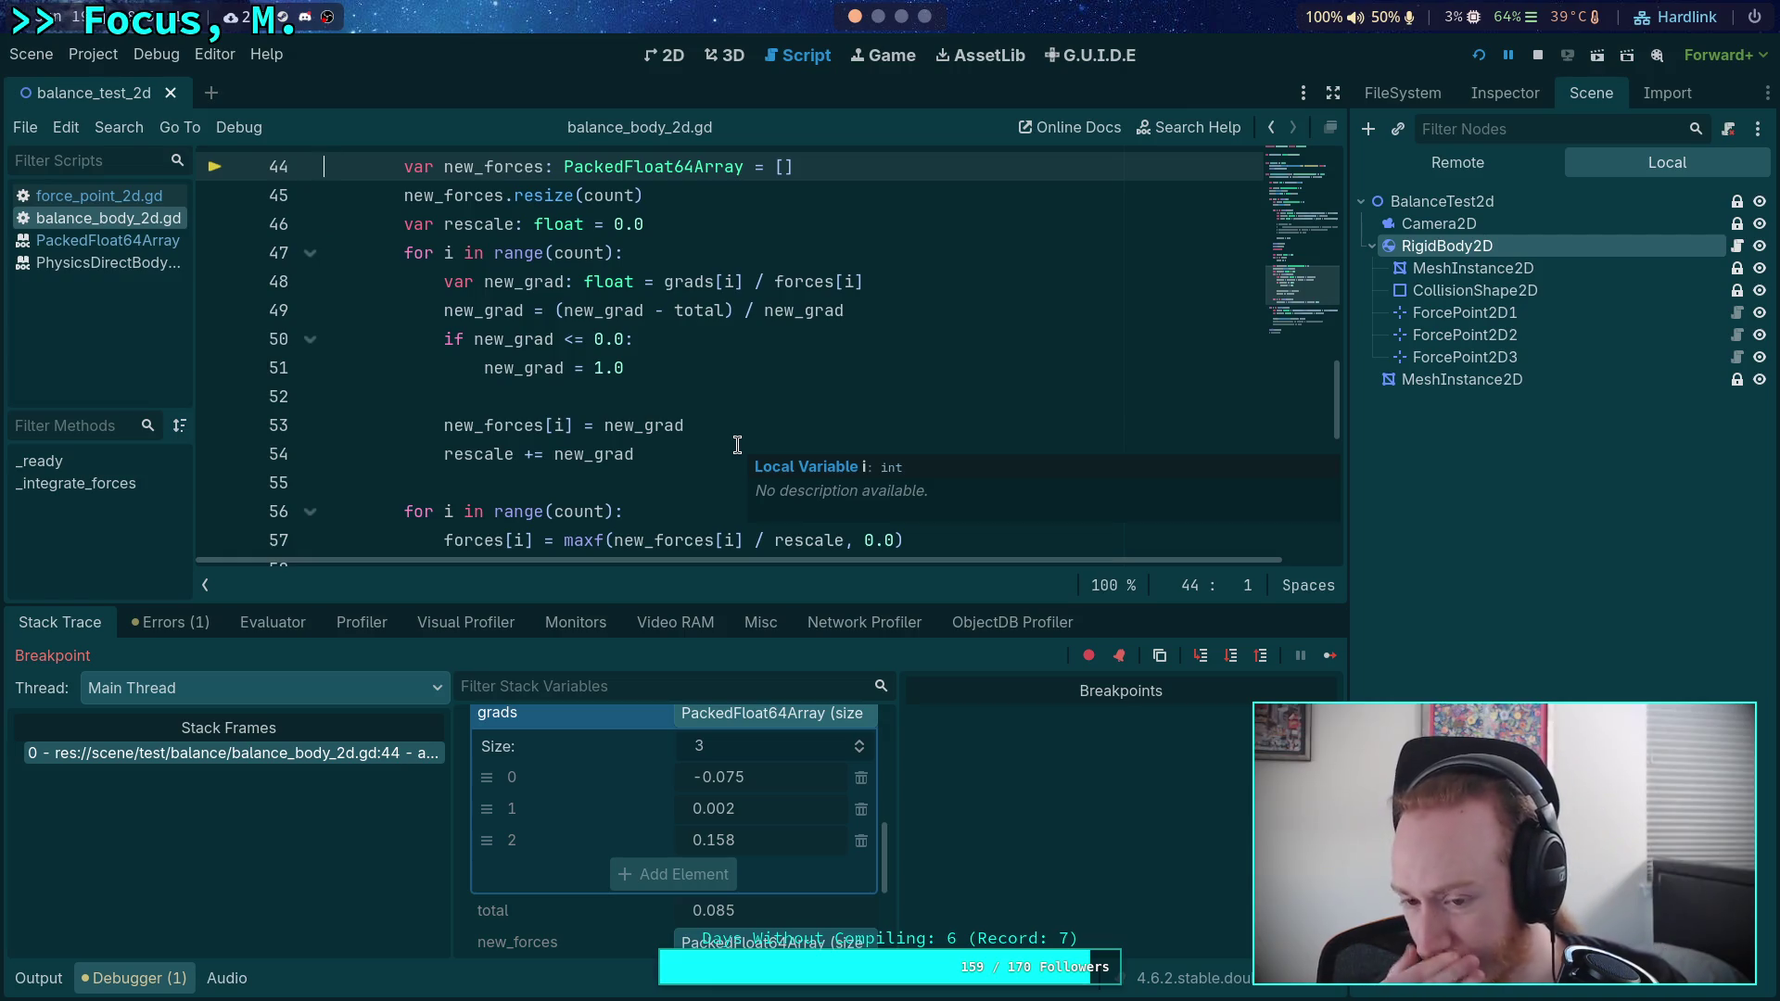
key("super+4")
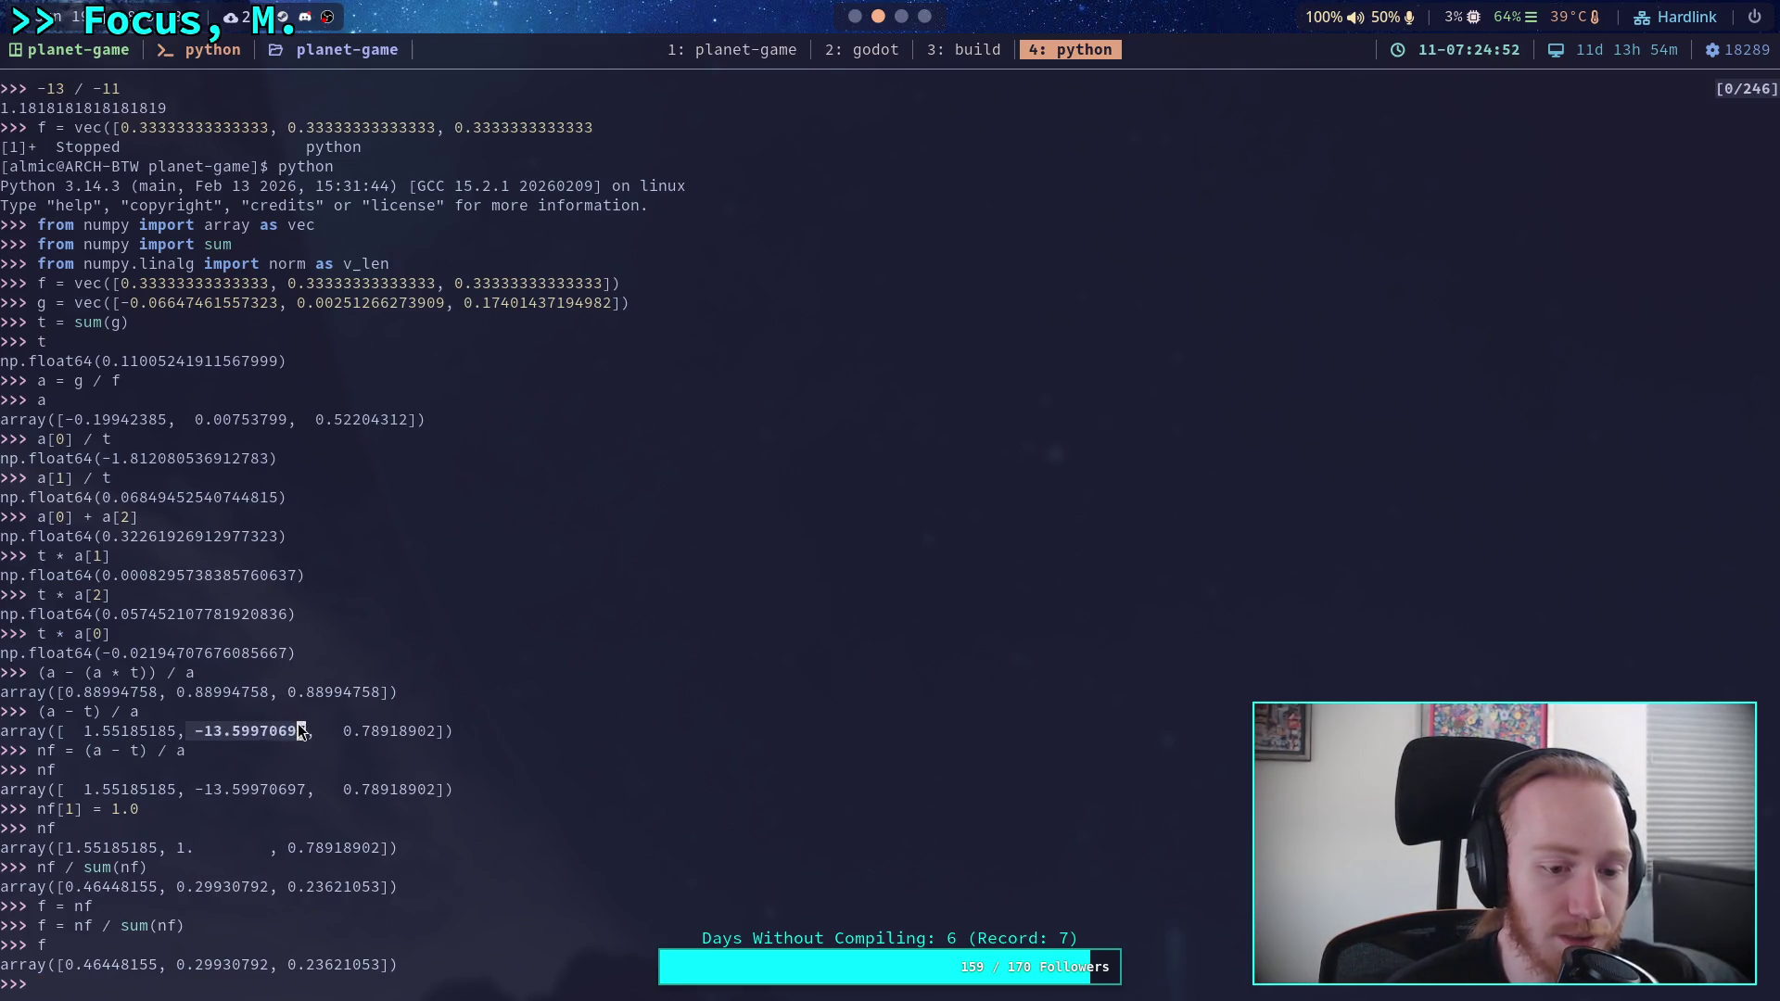
- Select the -13.59970697 value and the middle normalised force in the Python REPL output
left_click_drag(199, 732, 318, 732)
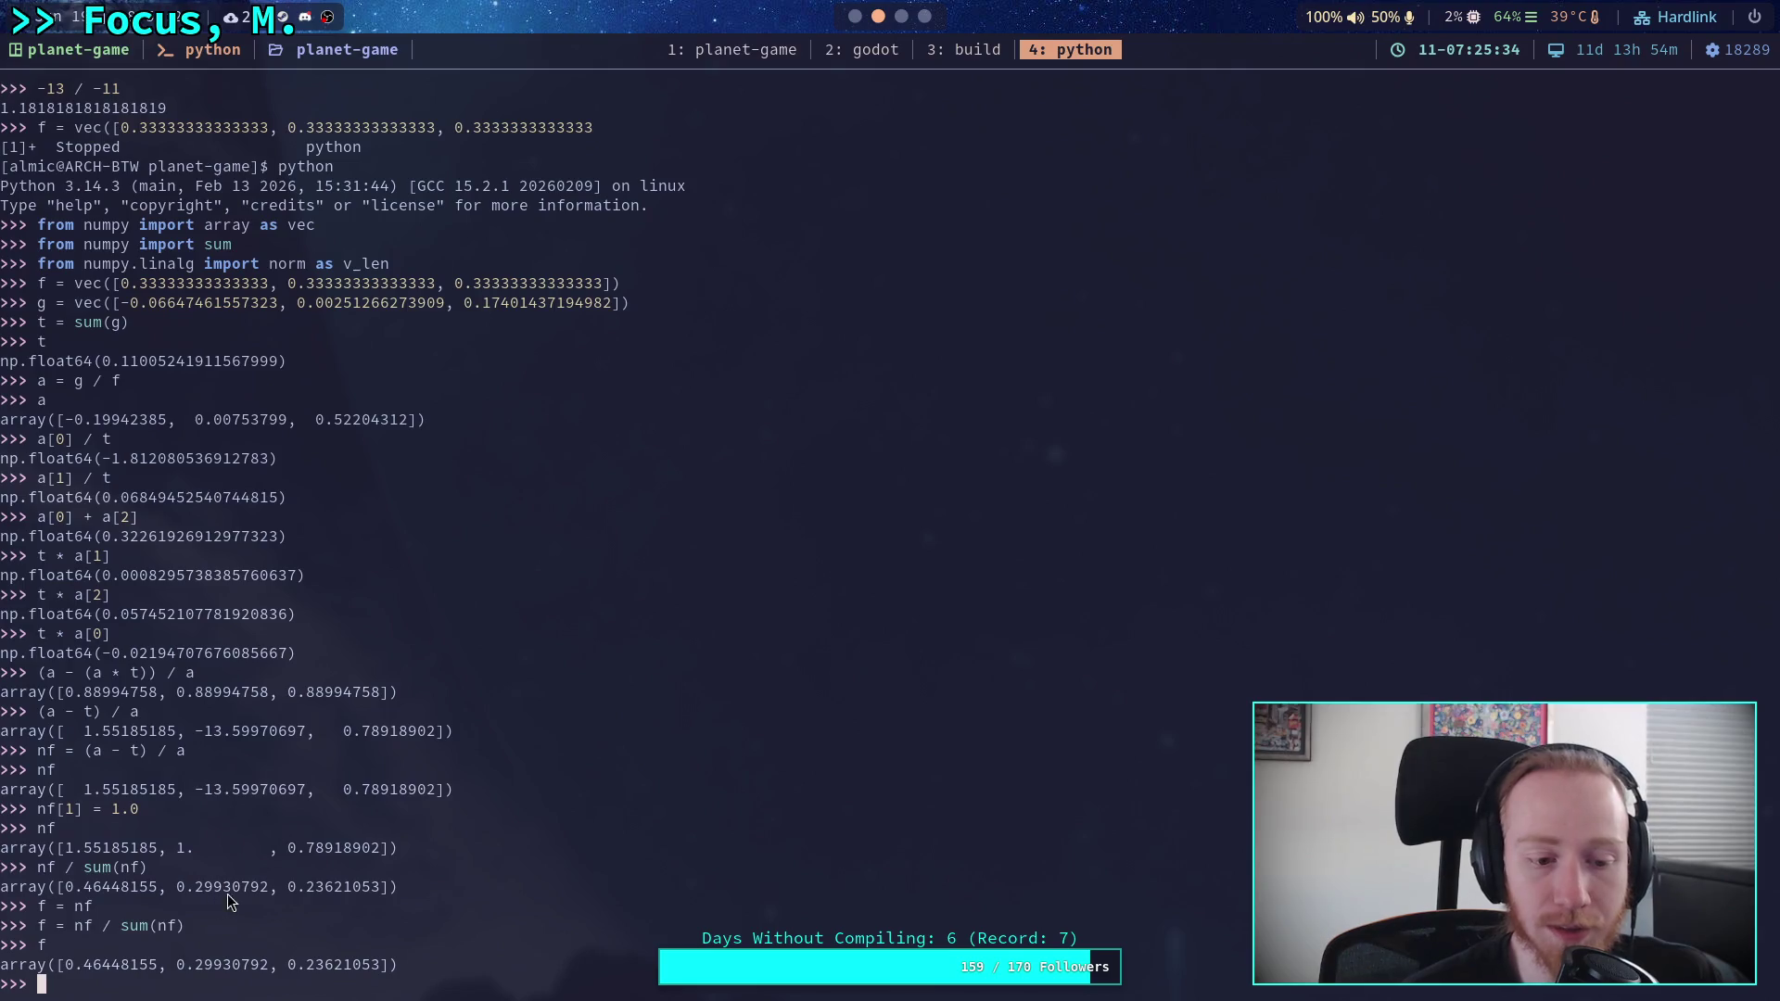
left_click_drag(176, 892, 259, 896)
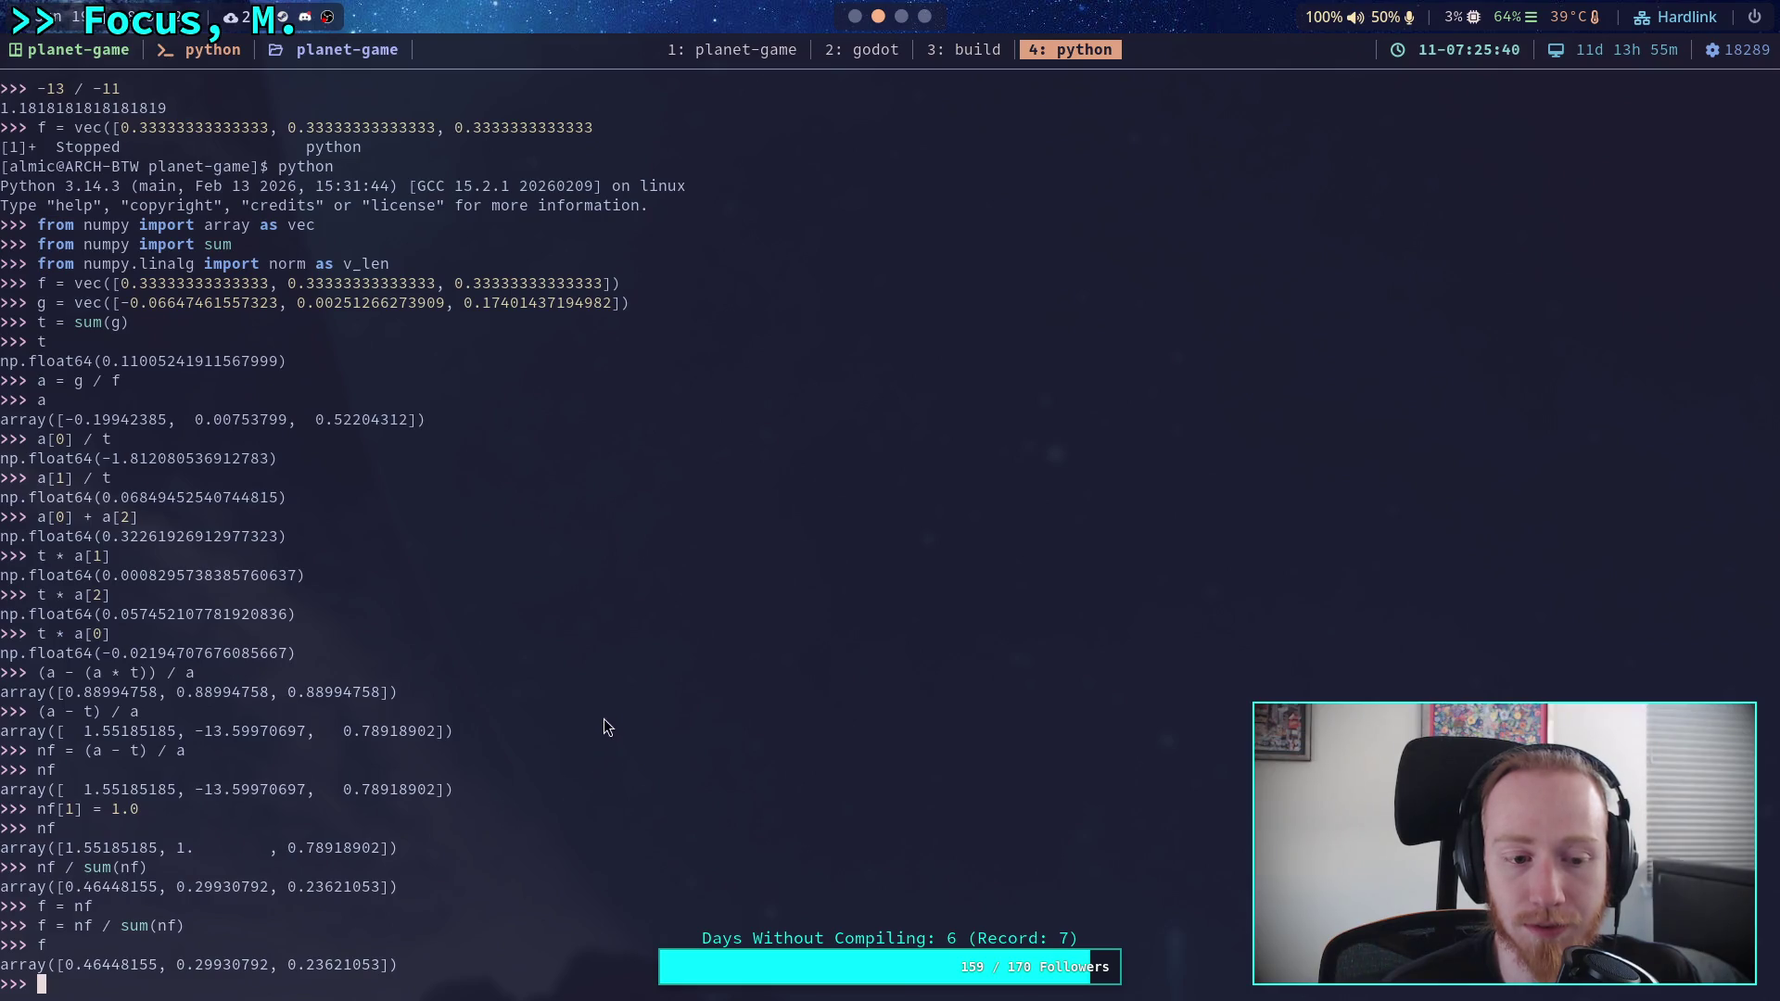
key("super+2")
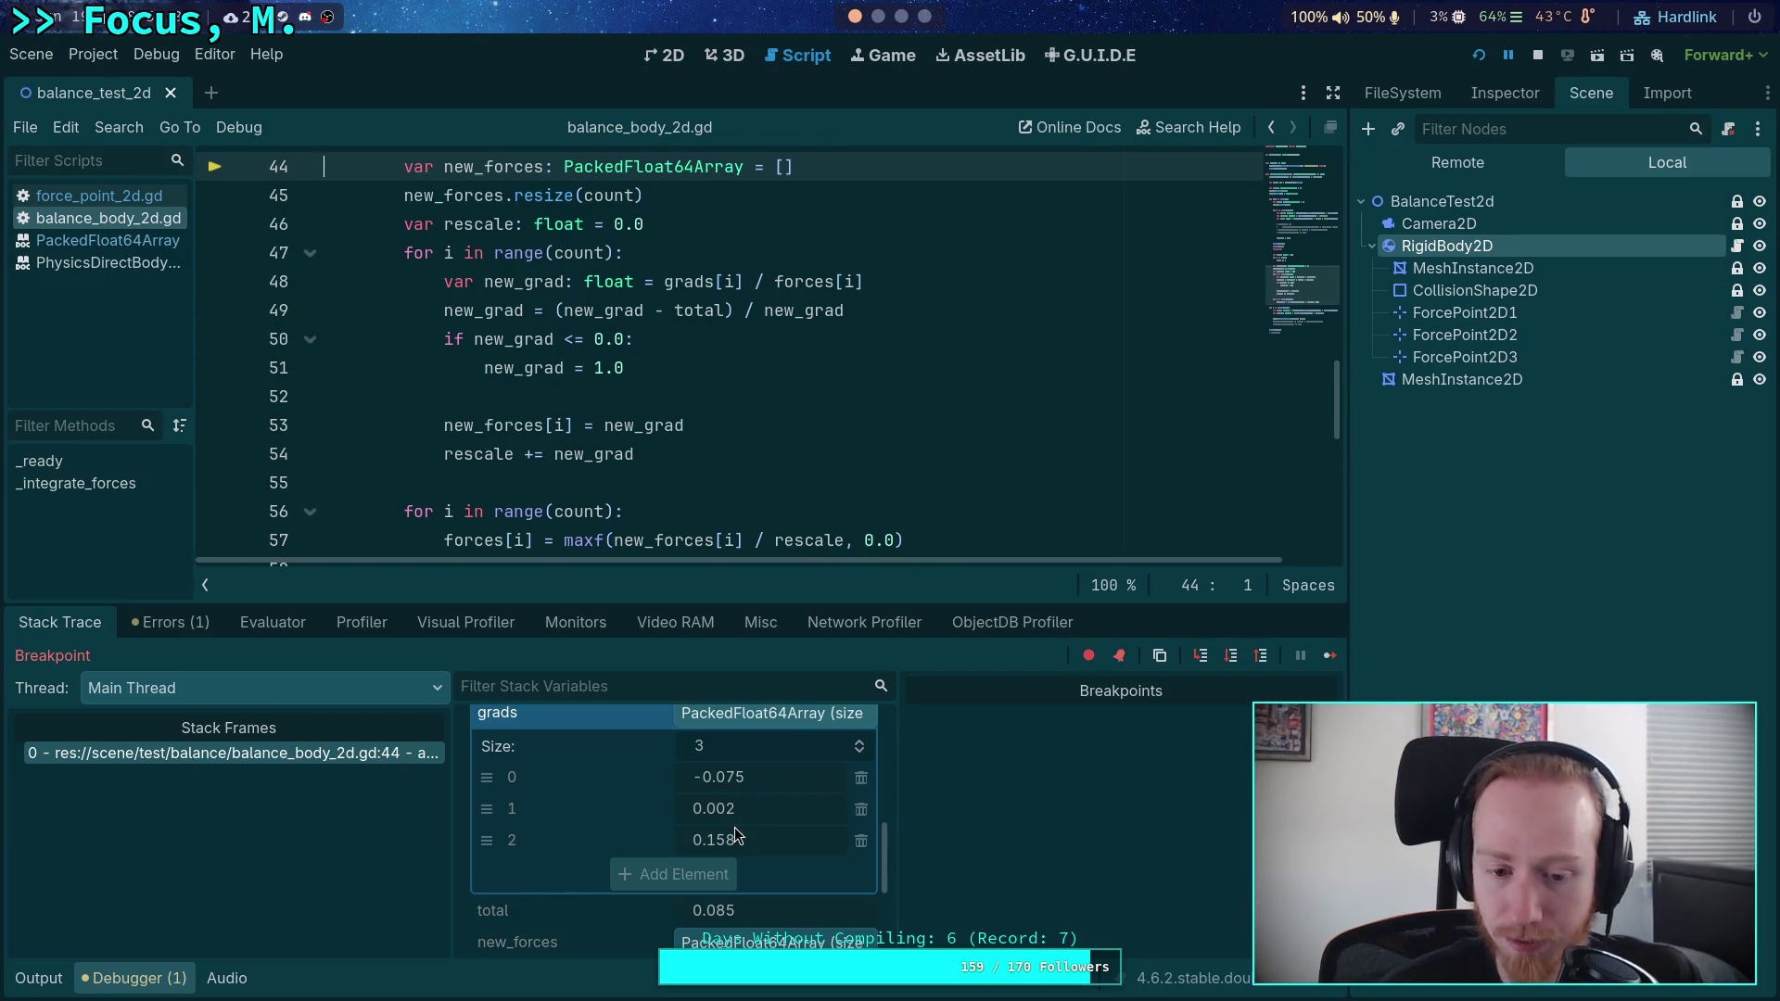
- Check grads and forces (0.376, 0.322, 0.302), then step from line 44 to line 46
scroll(798, 816, "up", 2)
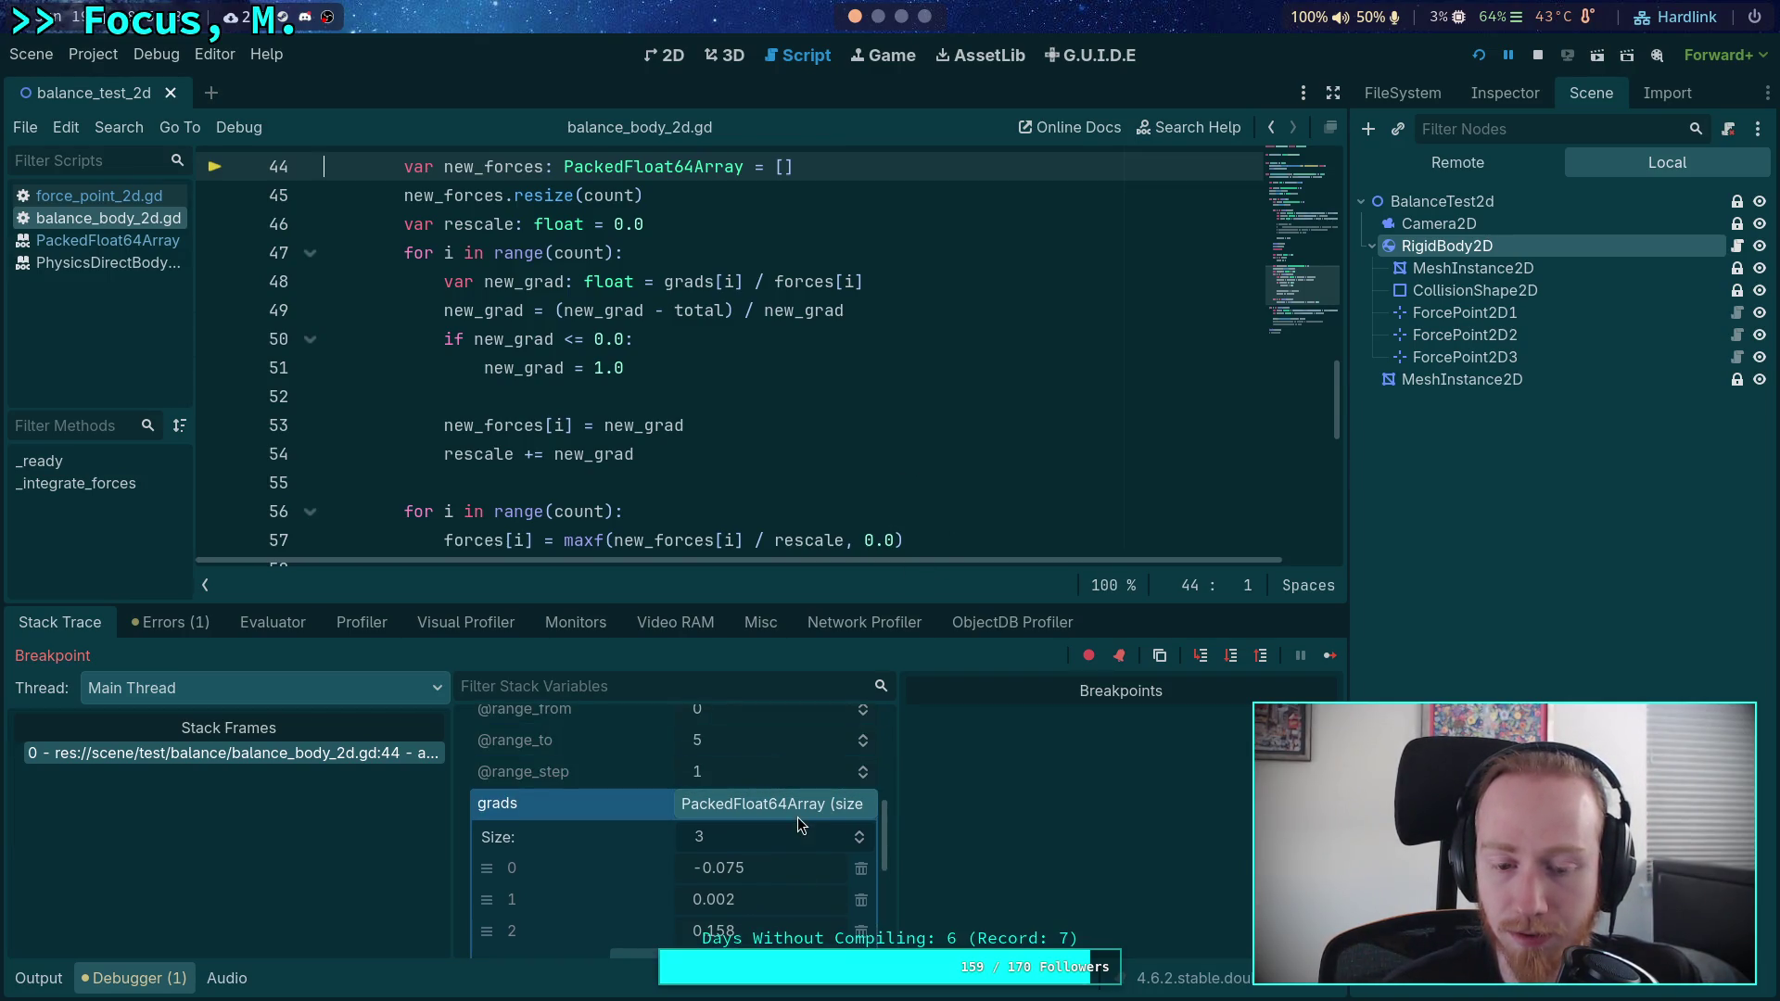
scroll(790, 813, "up", 6)
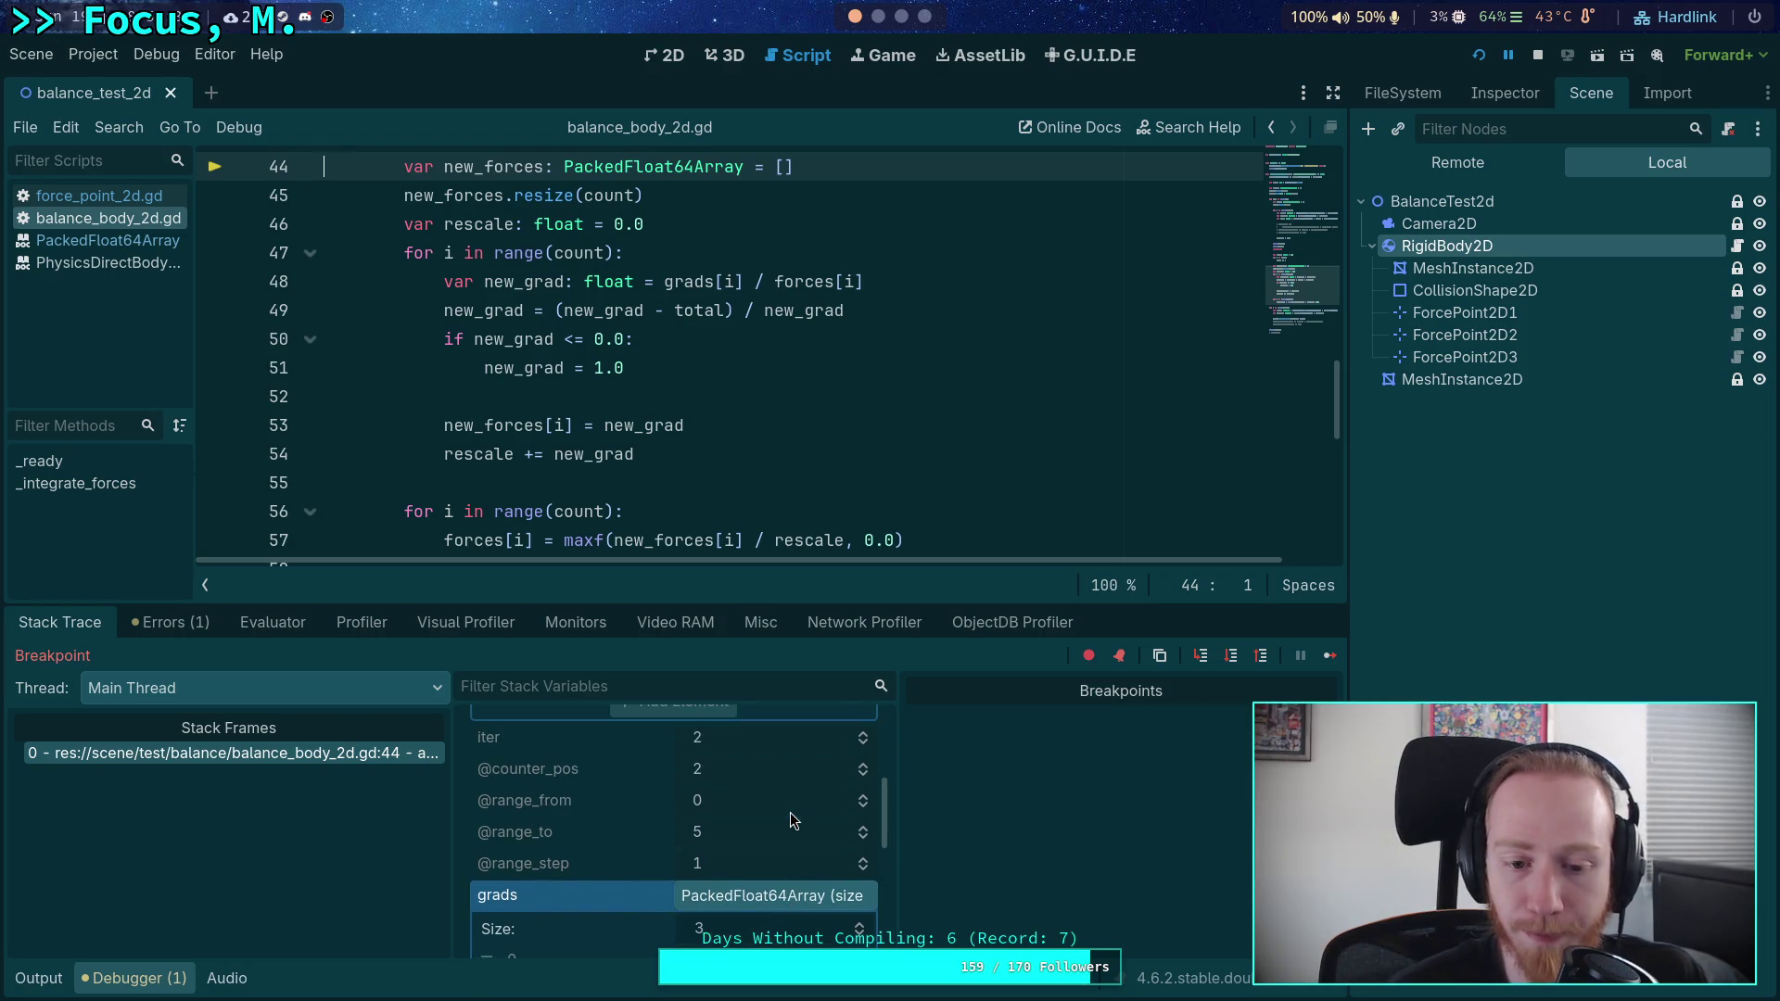
scroll(790, 812, "up", 2)
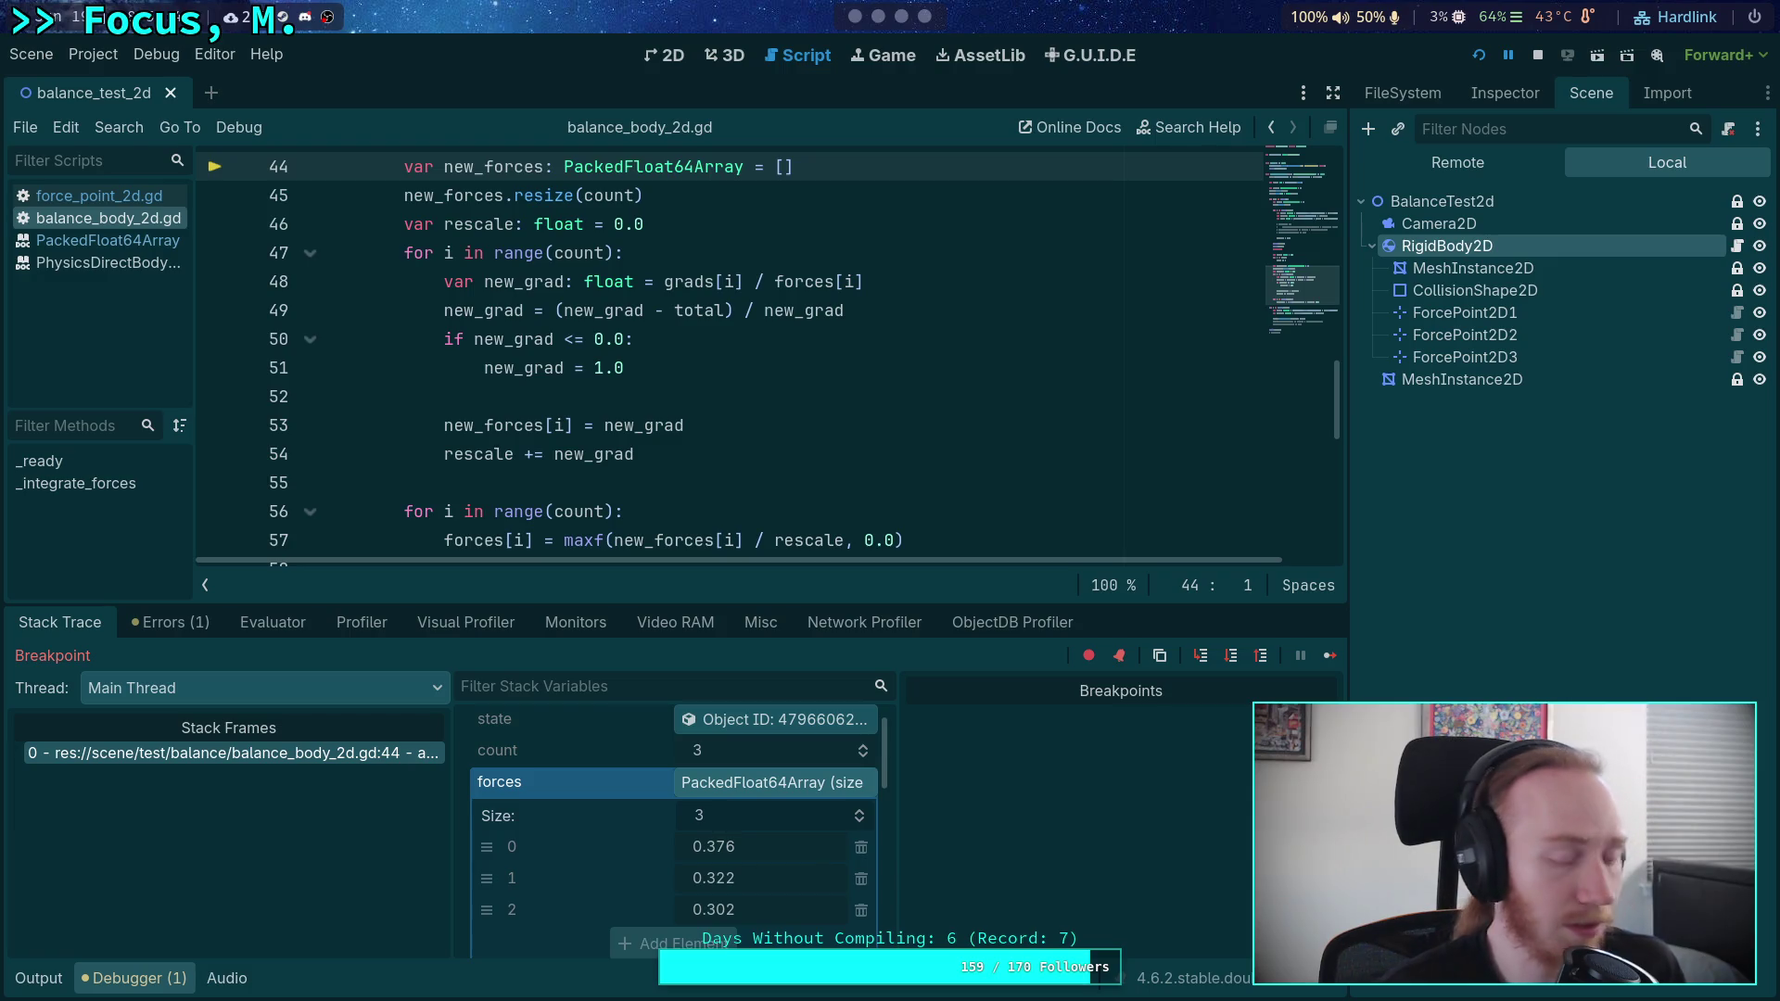
left_click(1236, 658)
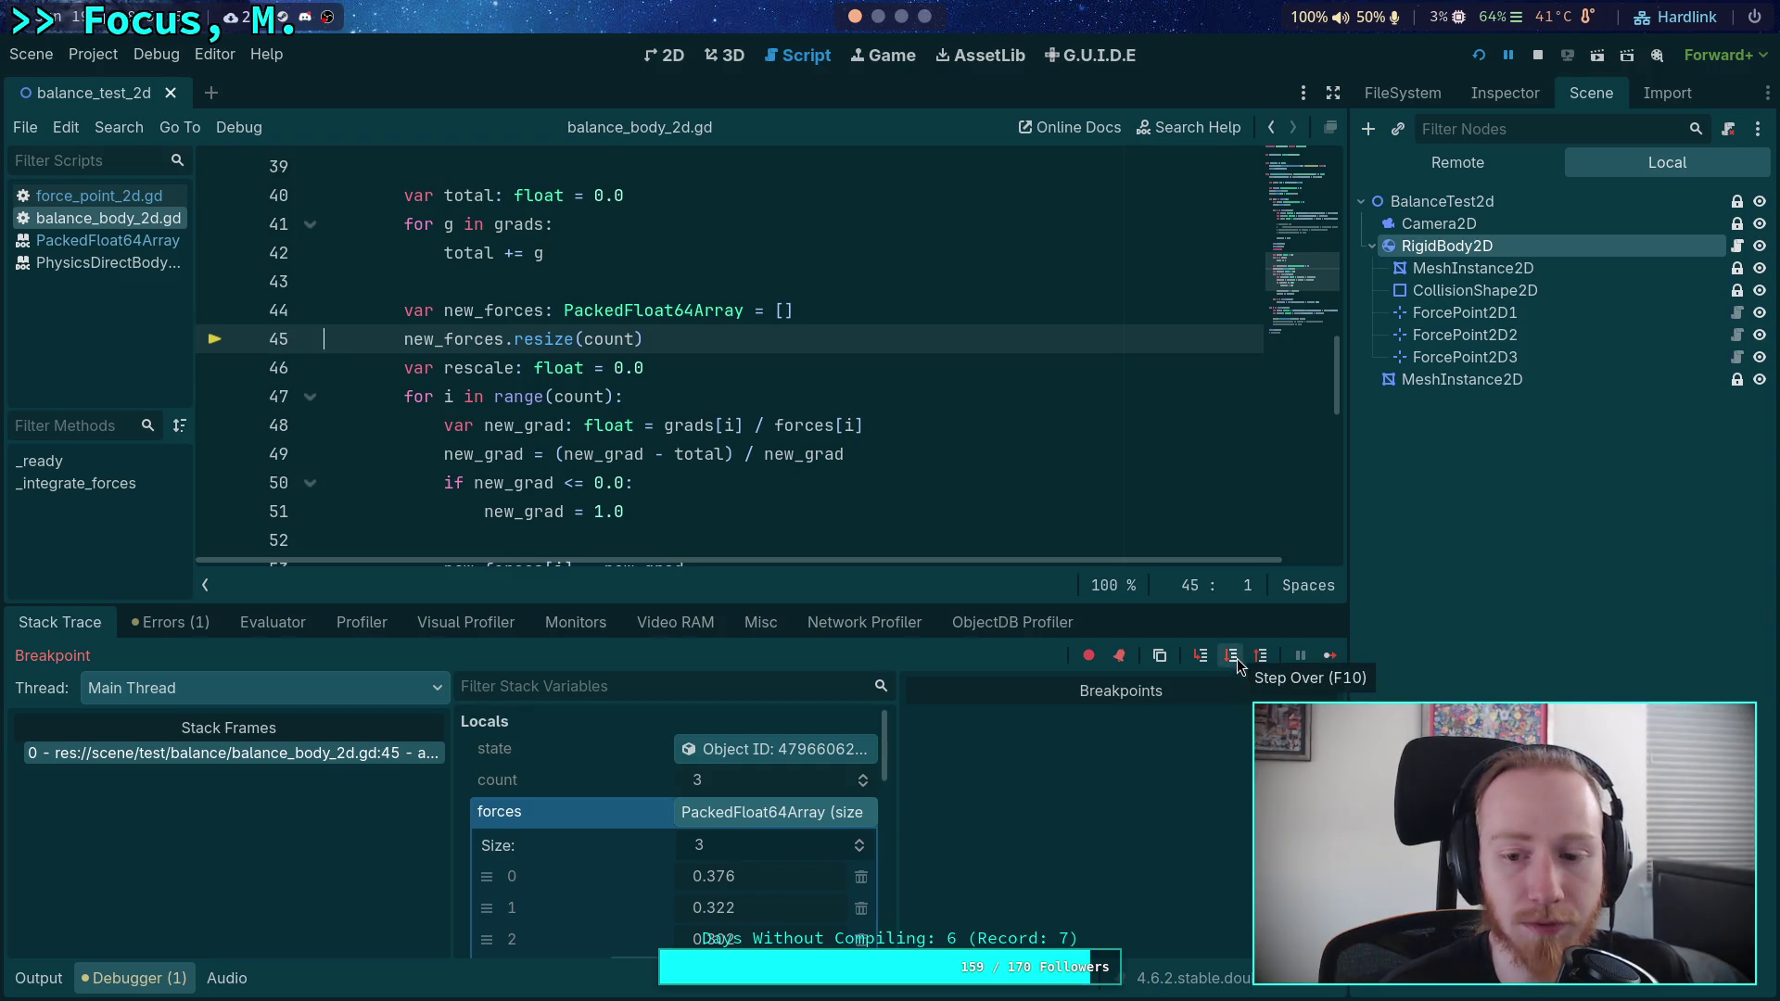
left_click(1239, 656)
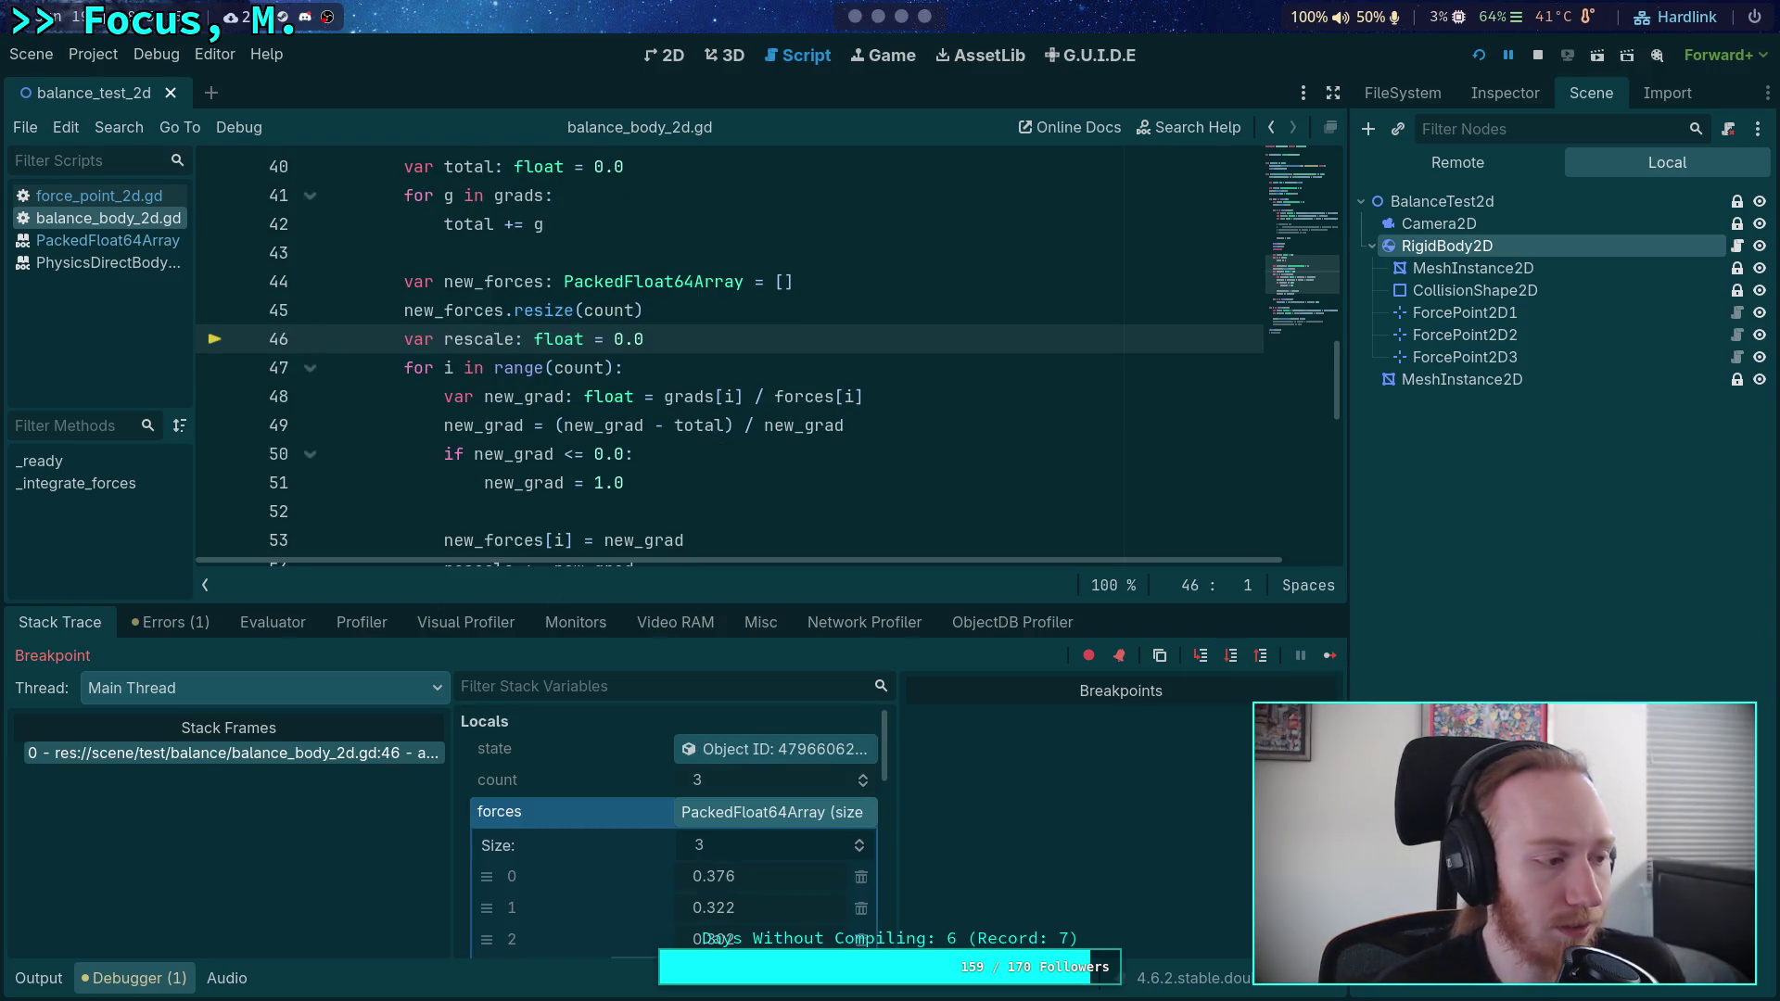
key("alt+Tab")
left_click_drag(141, 454, 116, 447)
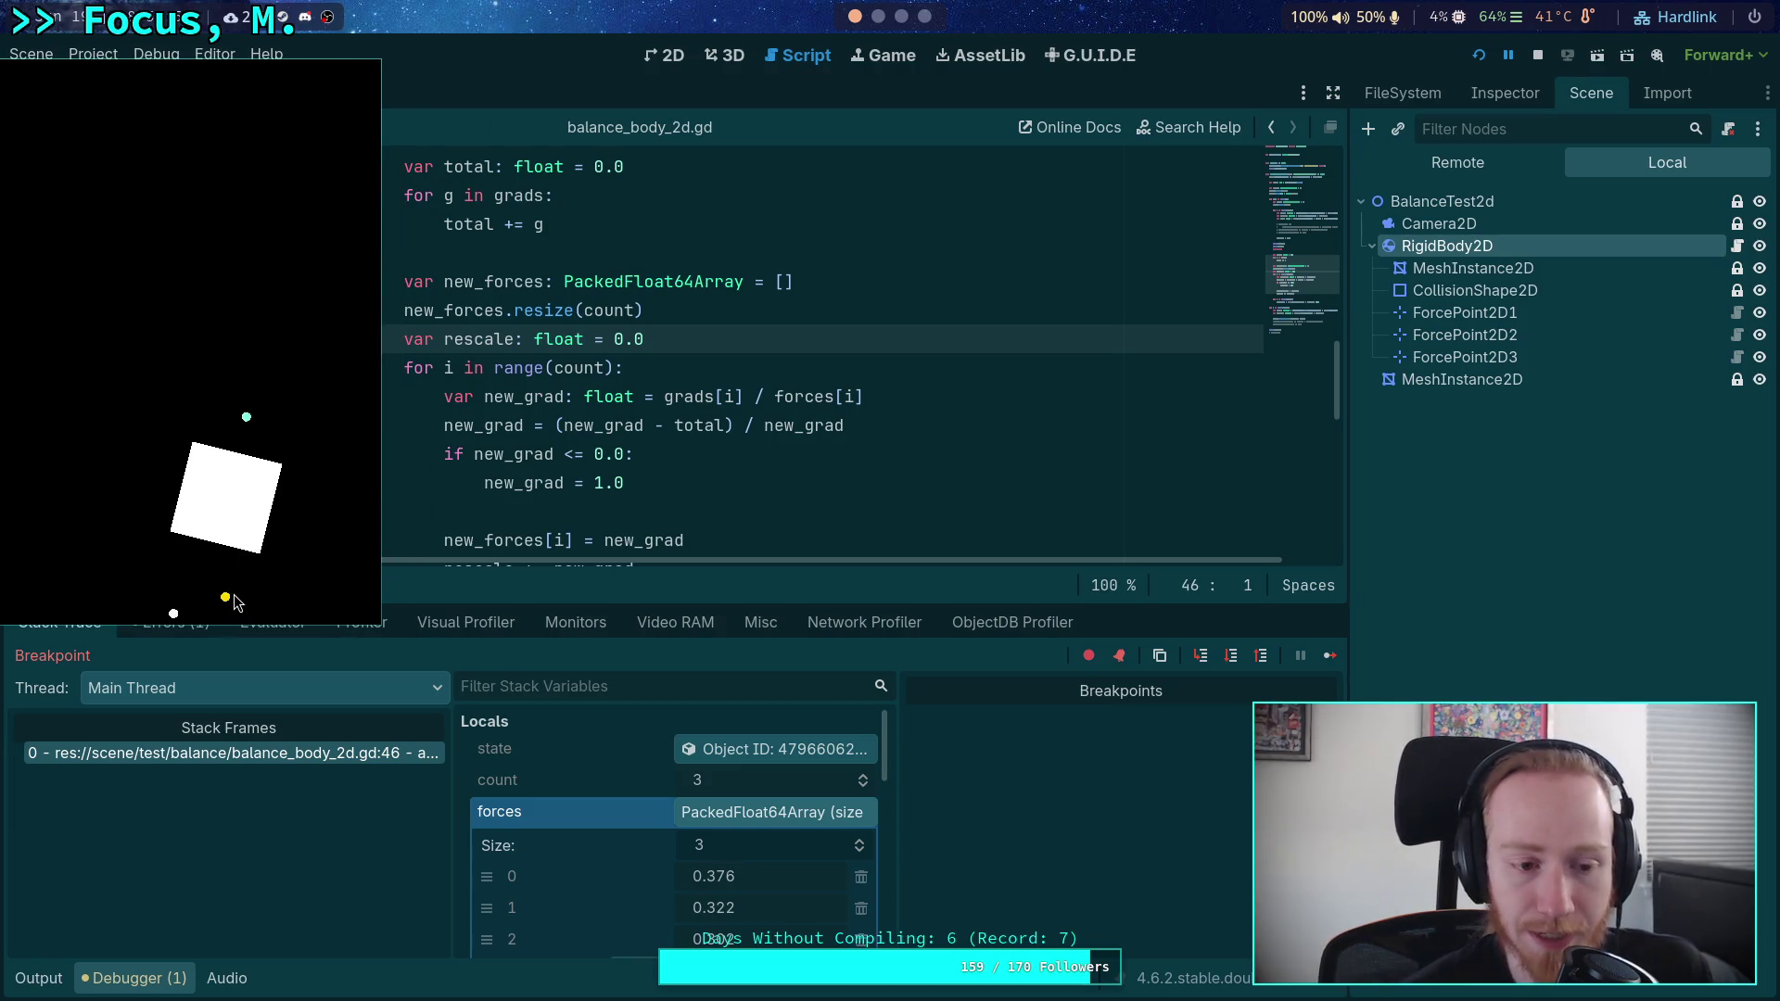
left_click(225, 598)
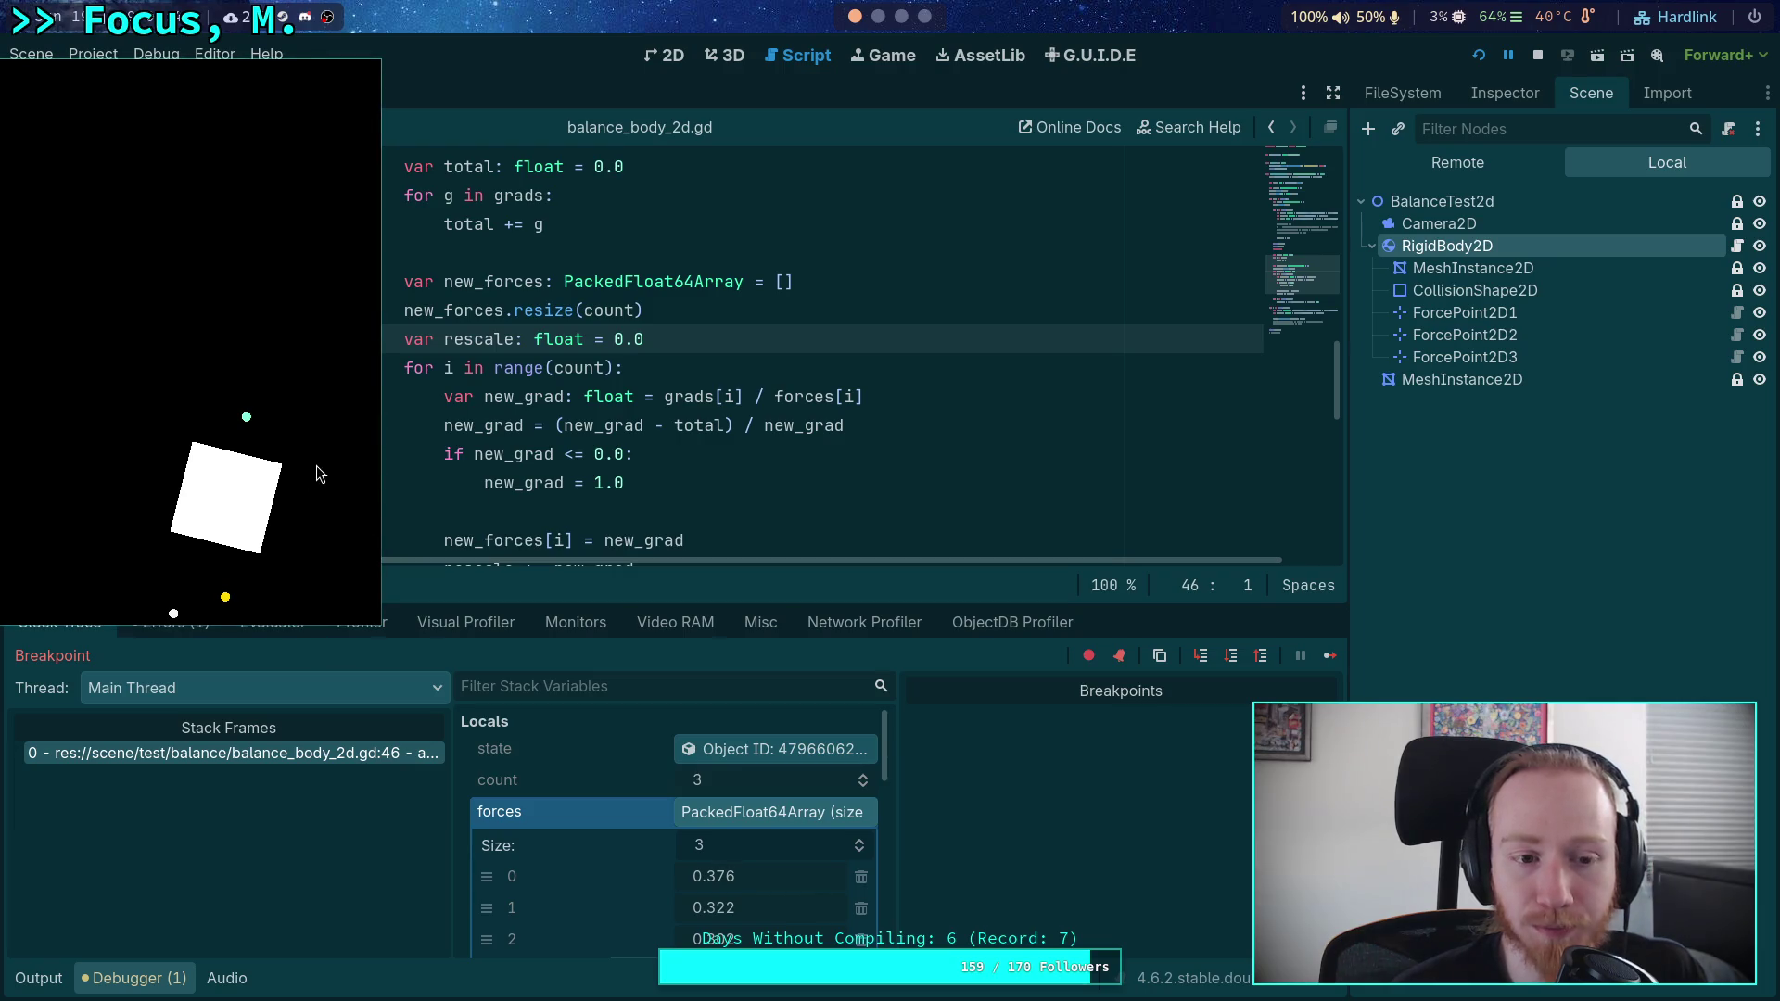
key("alt+Tab")
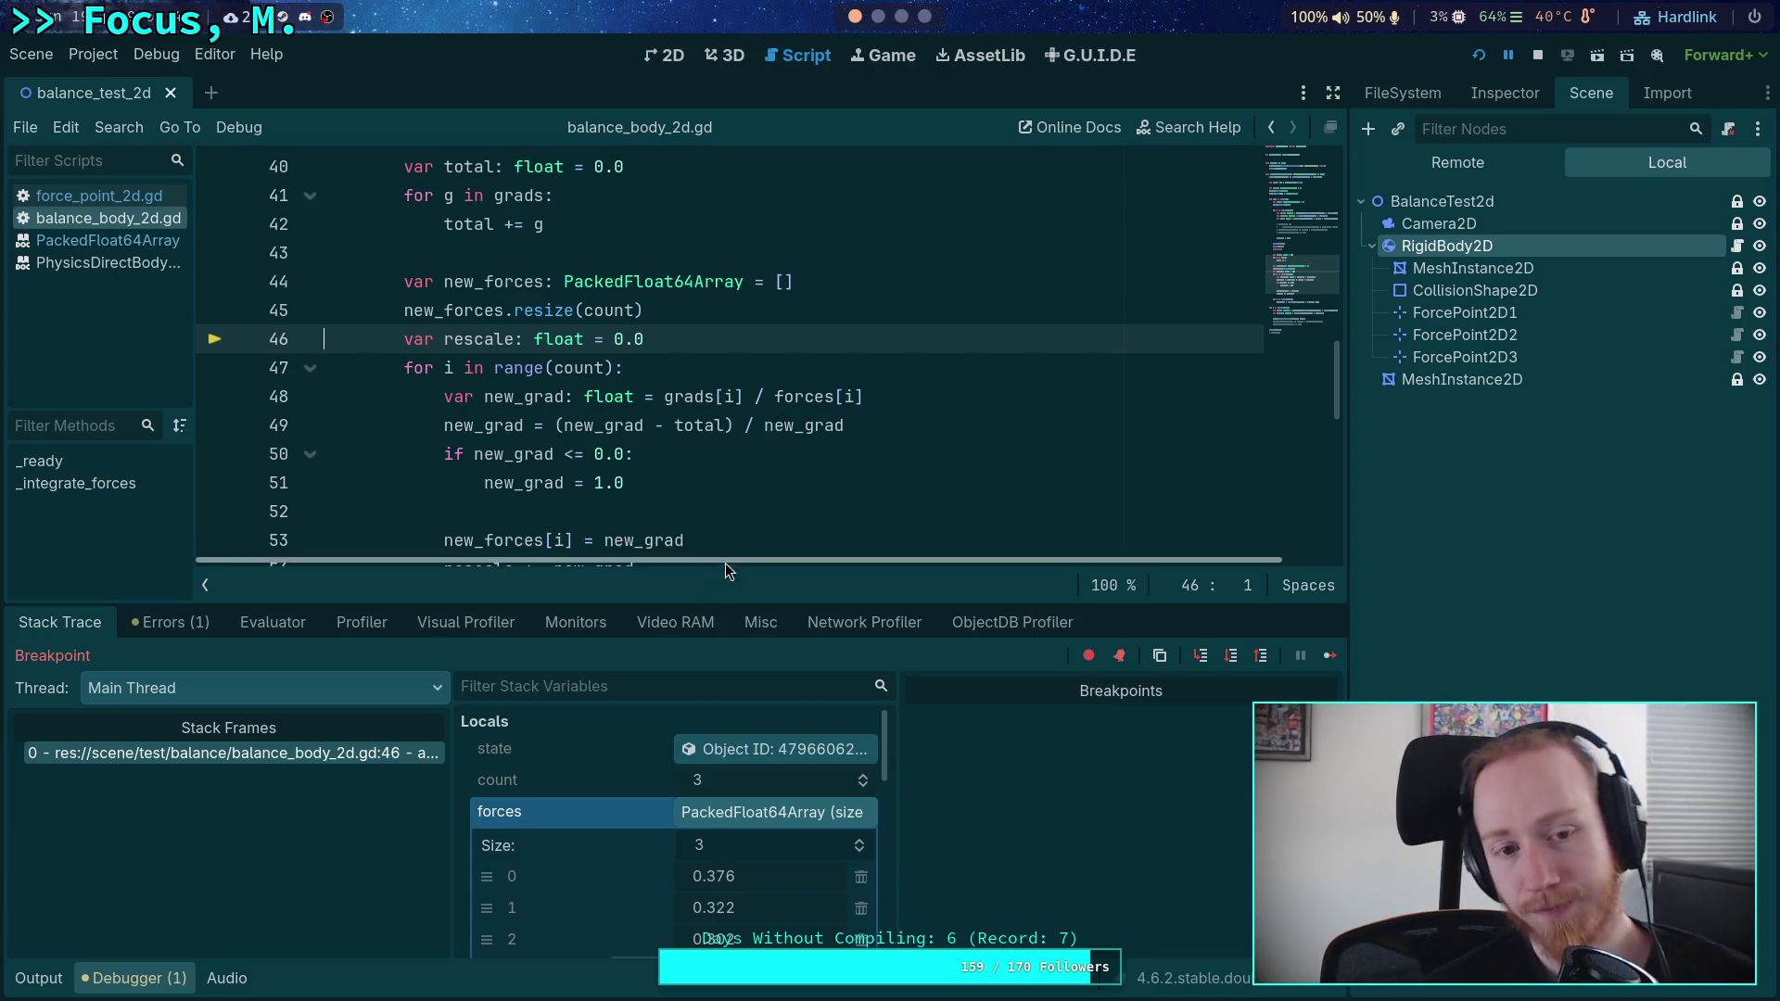
- Step the first point through the loop to line 53 and expand new_forces to check its values
scroll(712, 490, "down", 1)
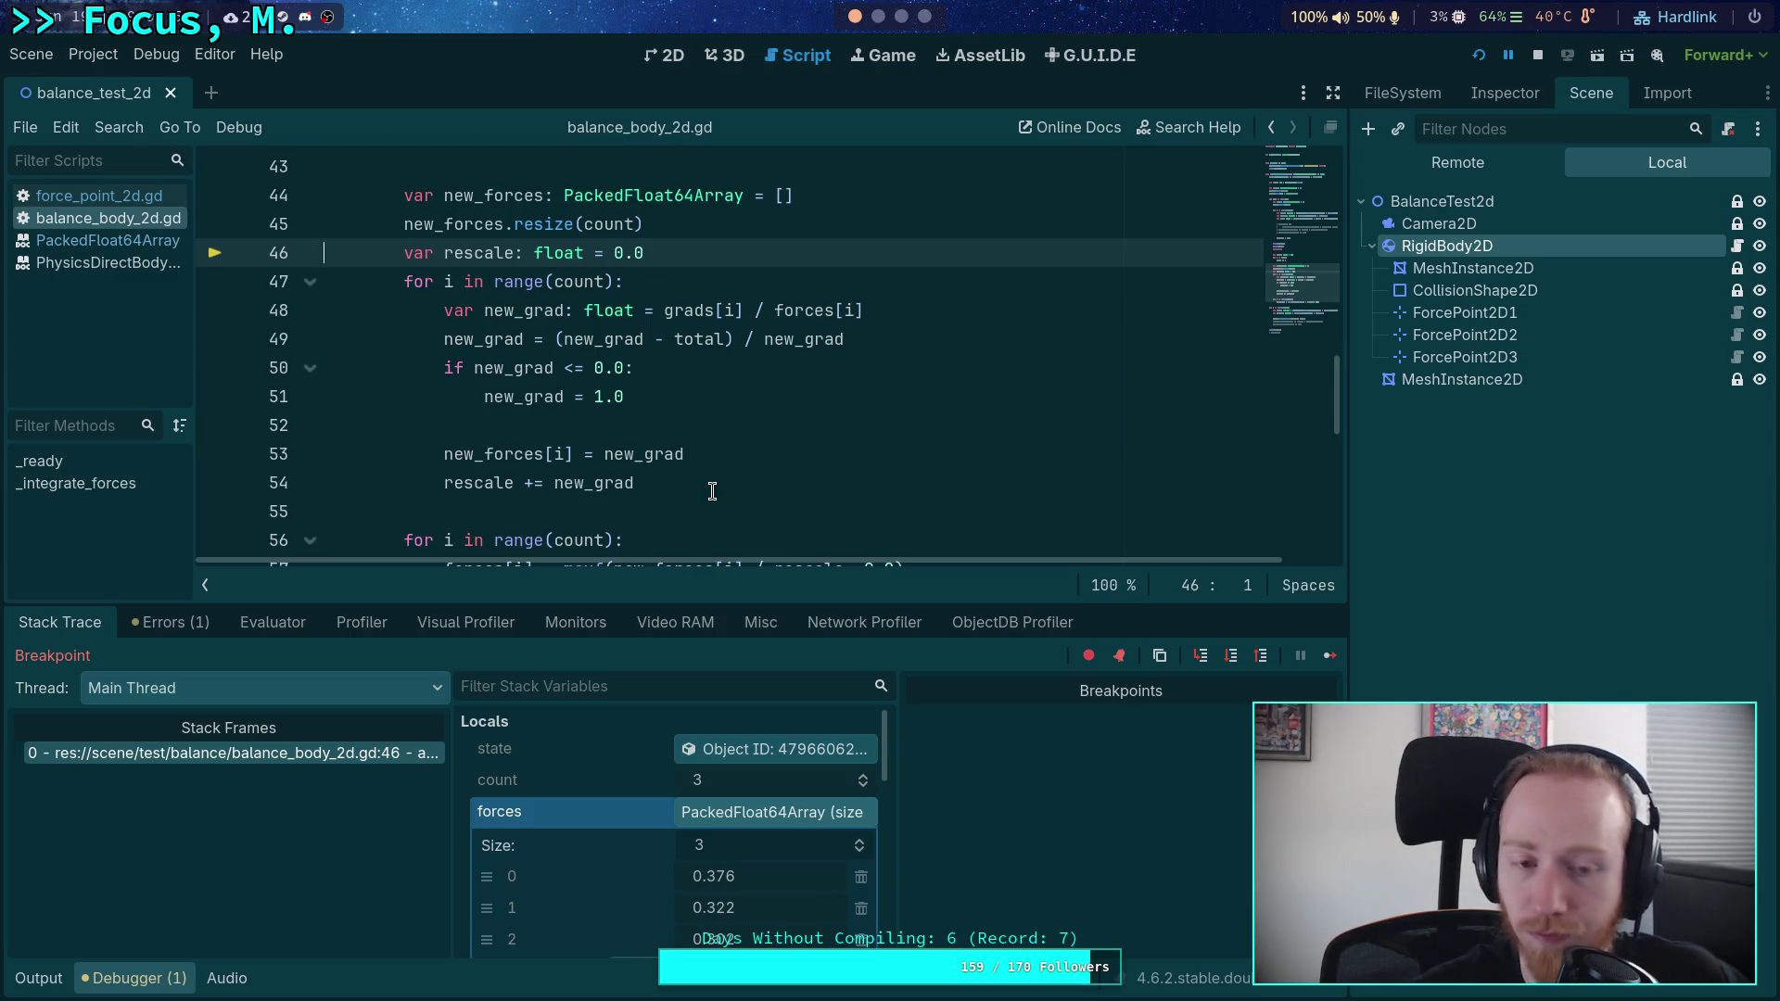
left_click(1226, 663)
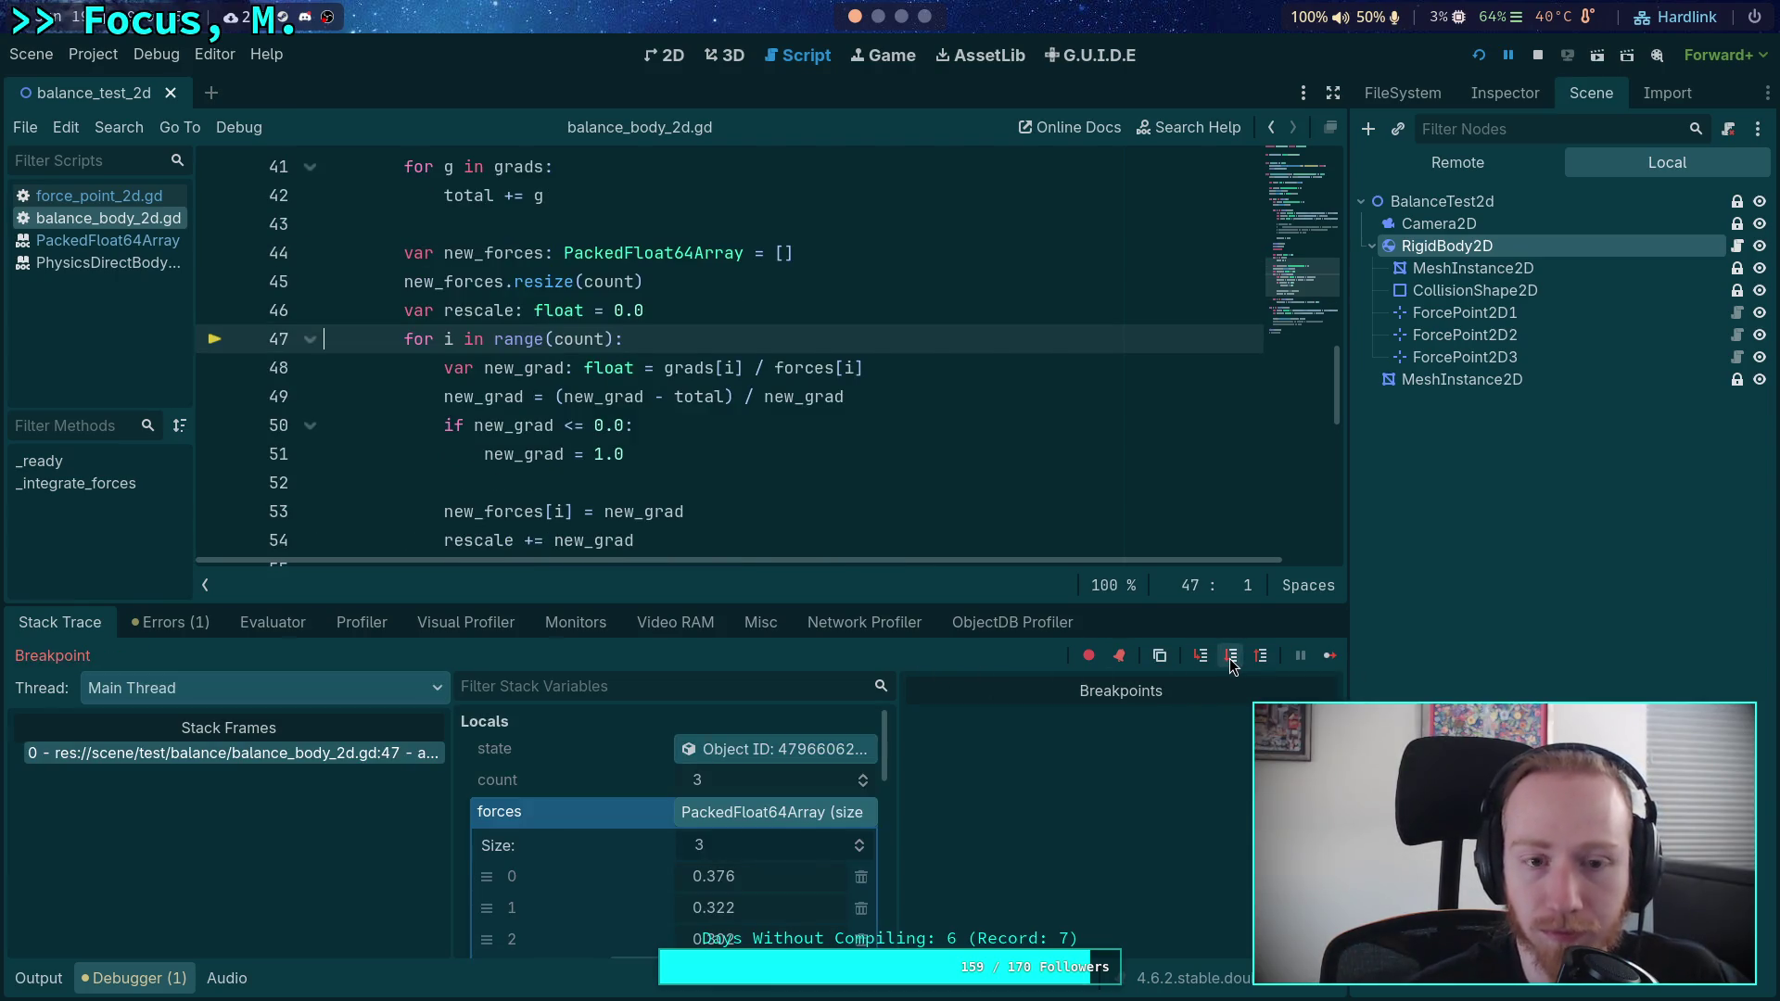
left_click(1233, 663)
left_click(1233, 663)
left_click(1233, 663)
left_click(1233, 663)
left_click(726, 799)
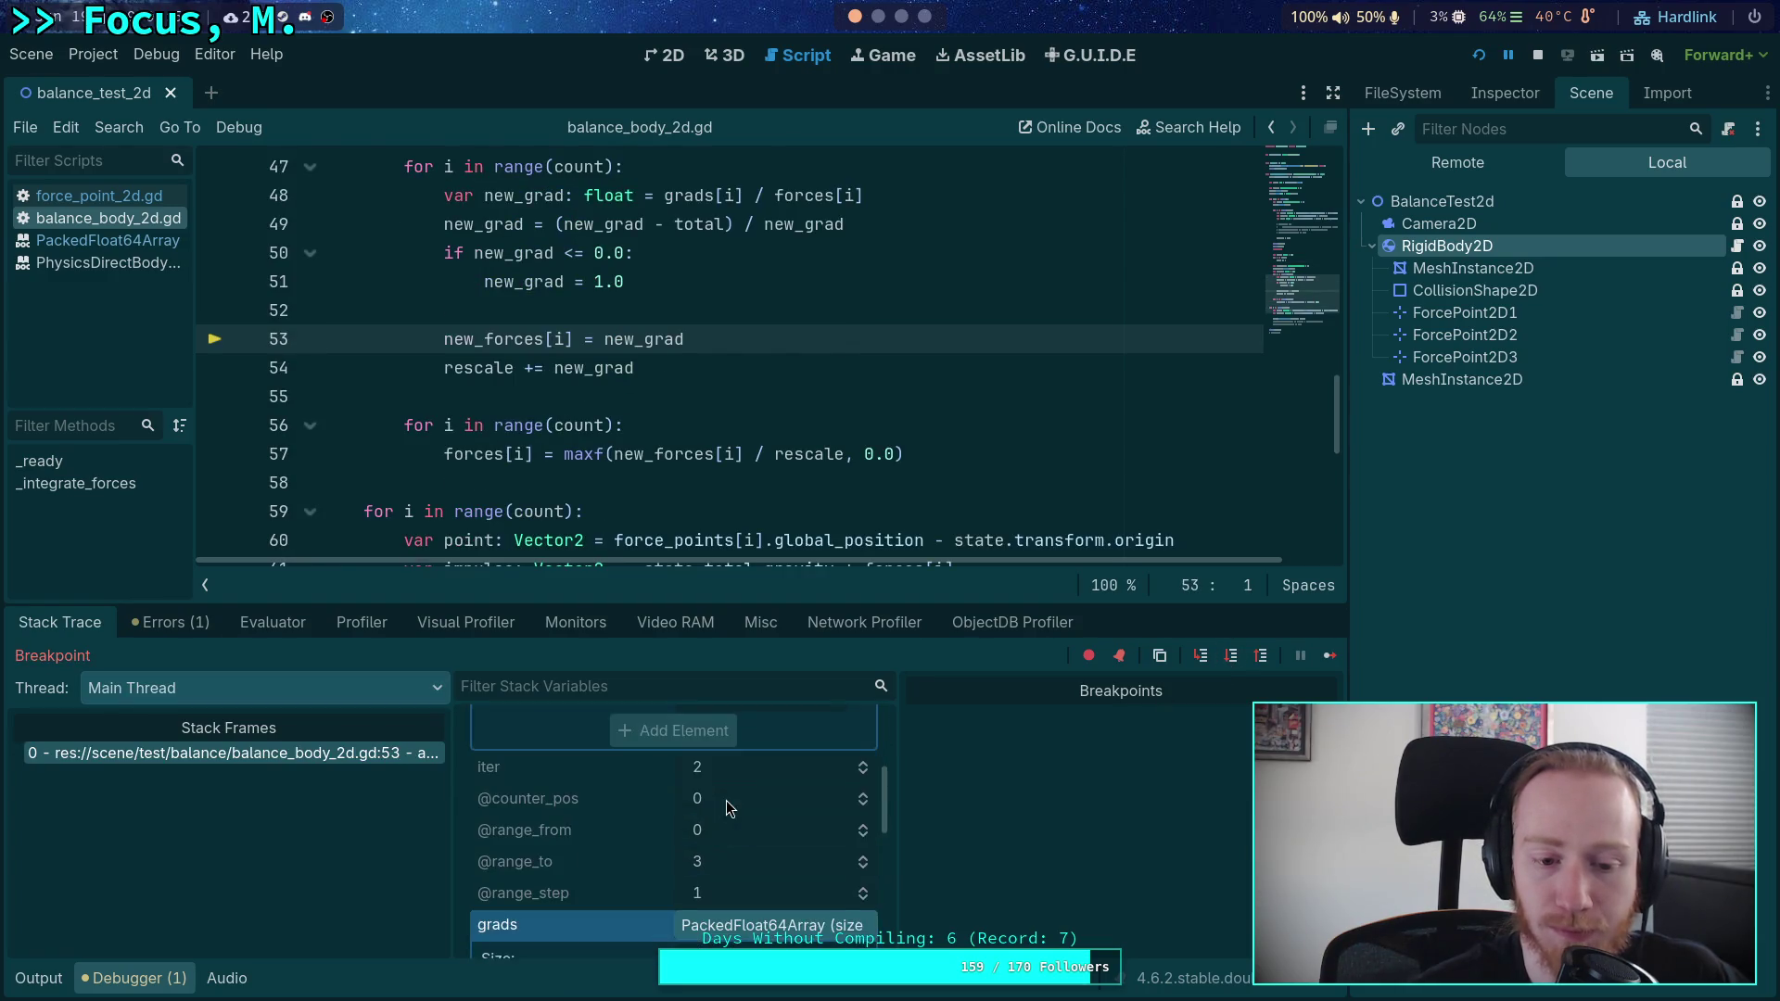
scroll(727, 800, "down", 2)
scroll(745, 831, "down", 2)
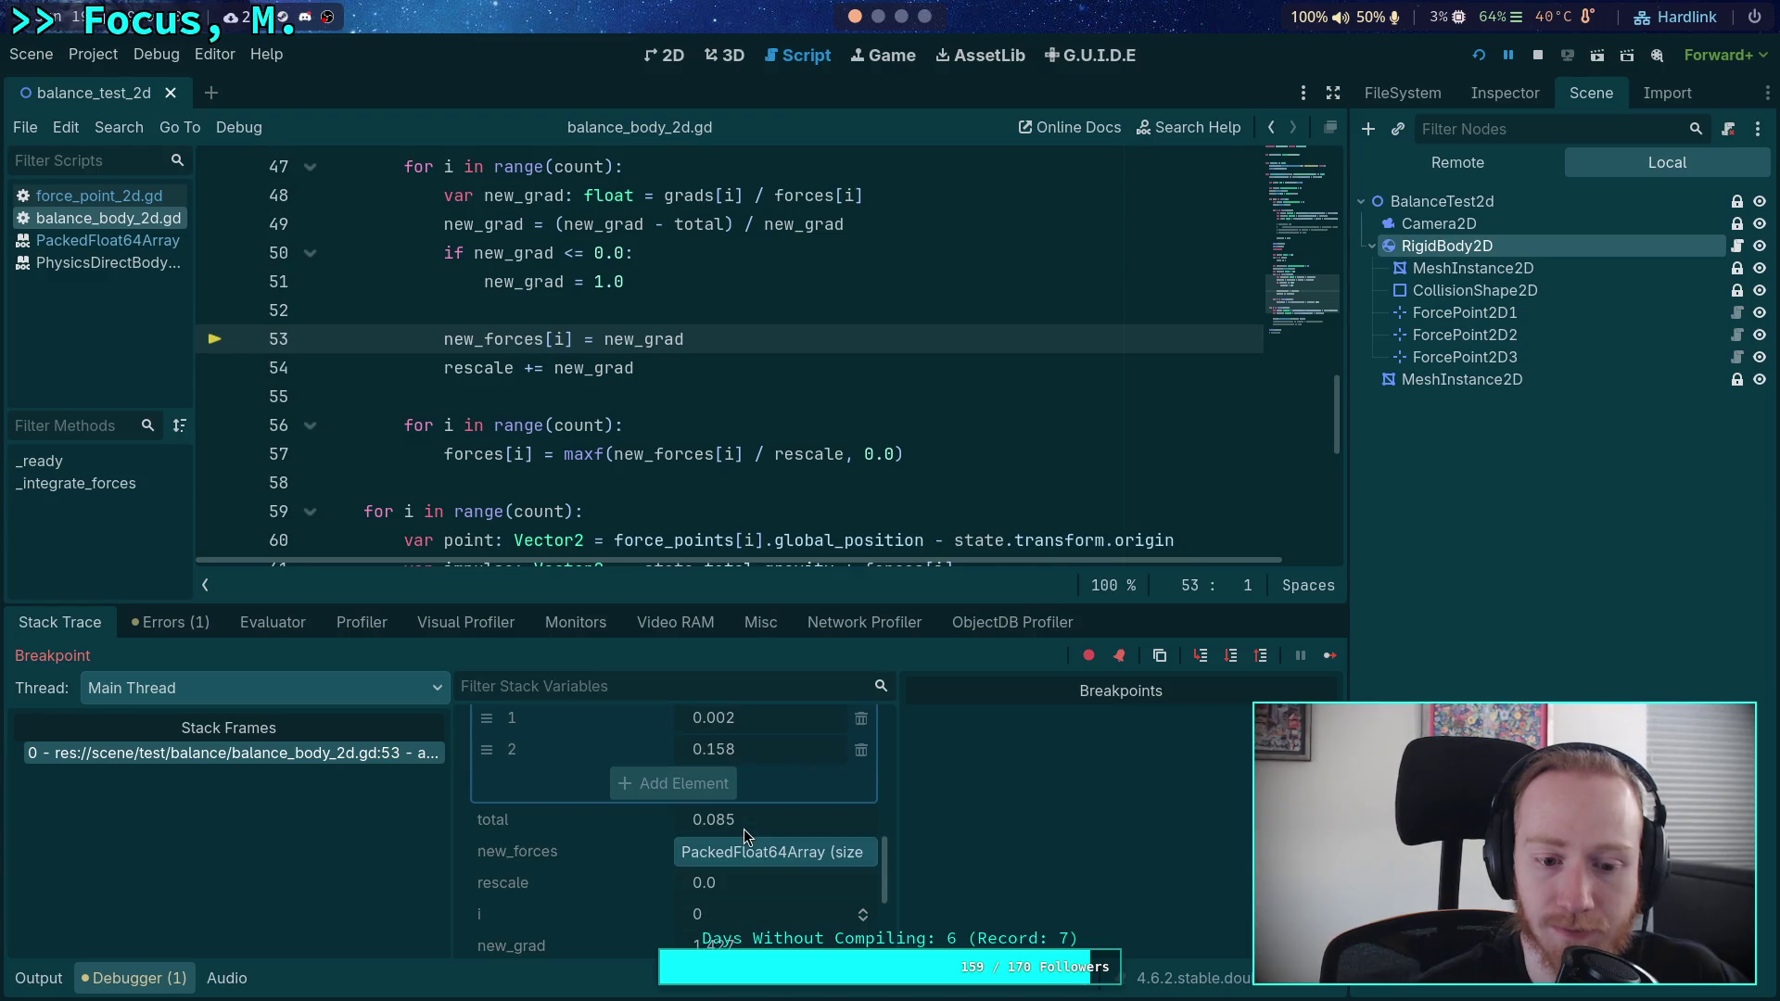
scroll(797, 898, "down", 2)
scroll(788, 877, "up", 4)
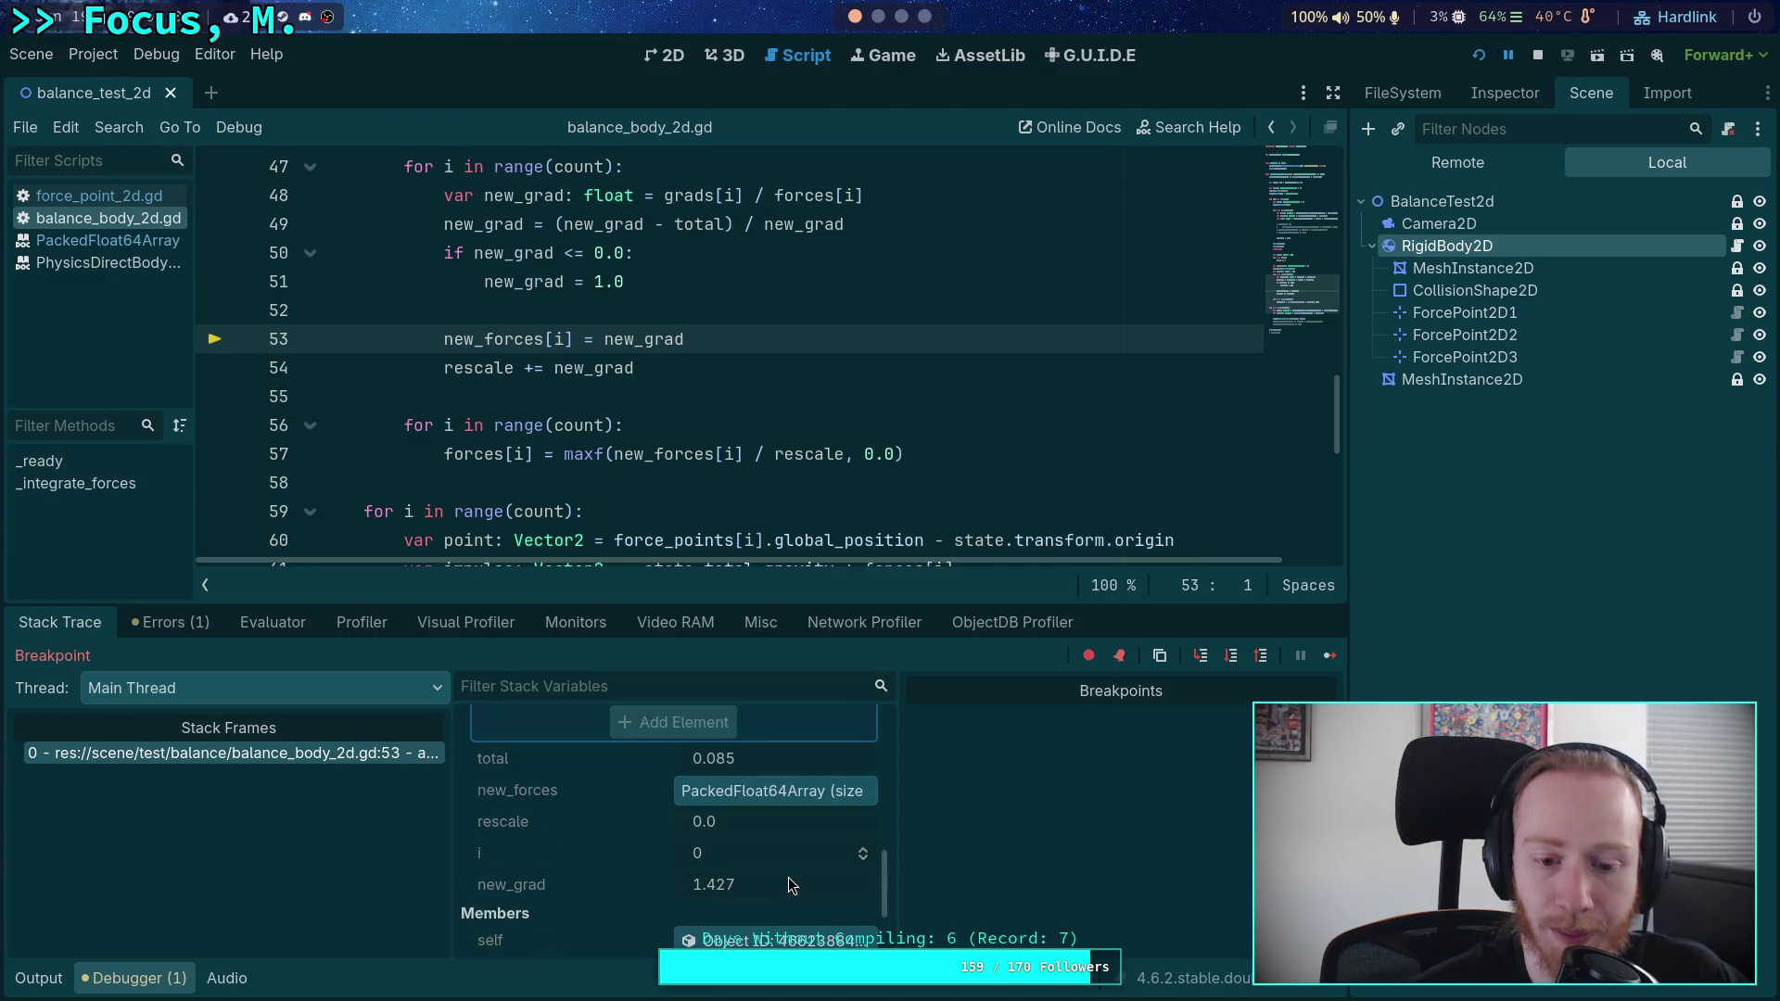
scroll(787, 870, "down", 3)
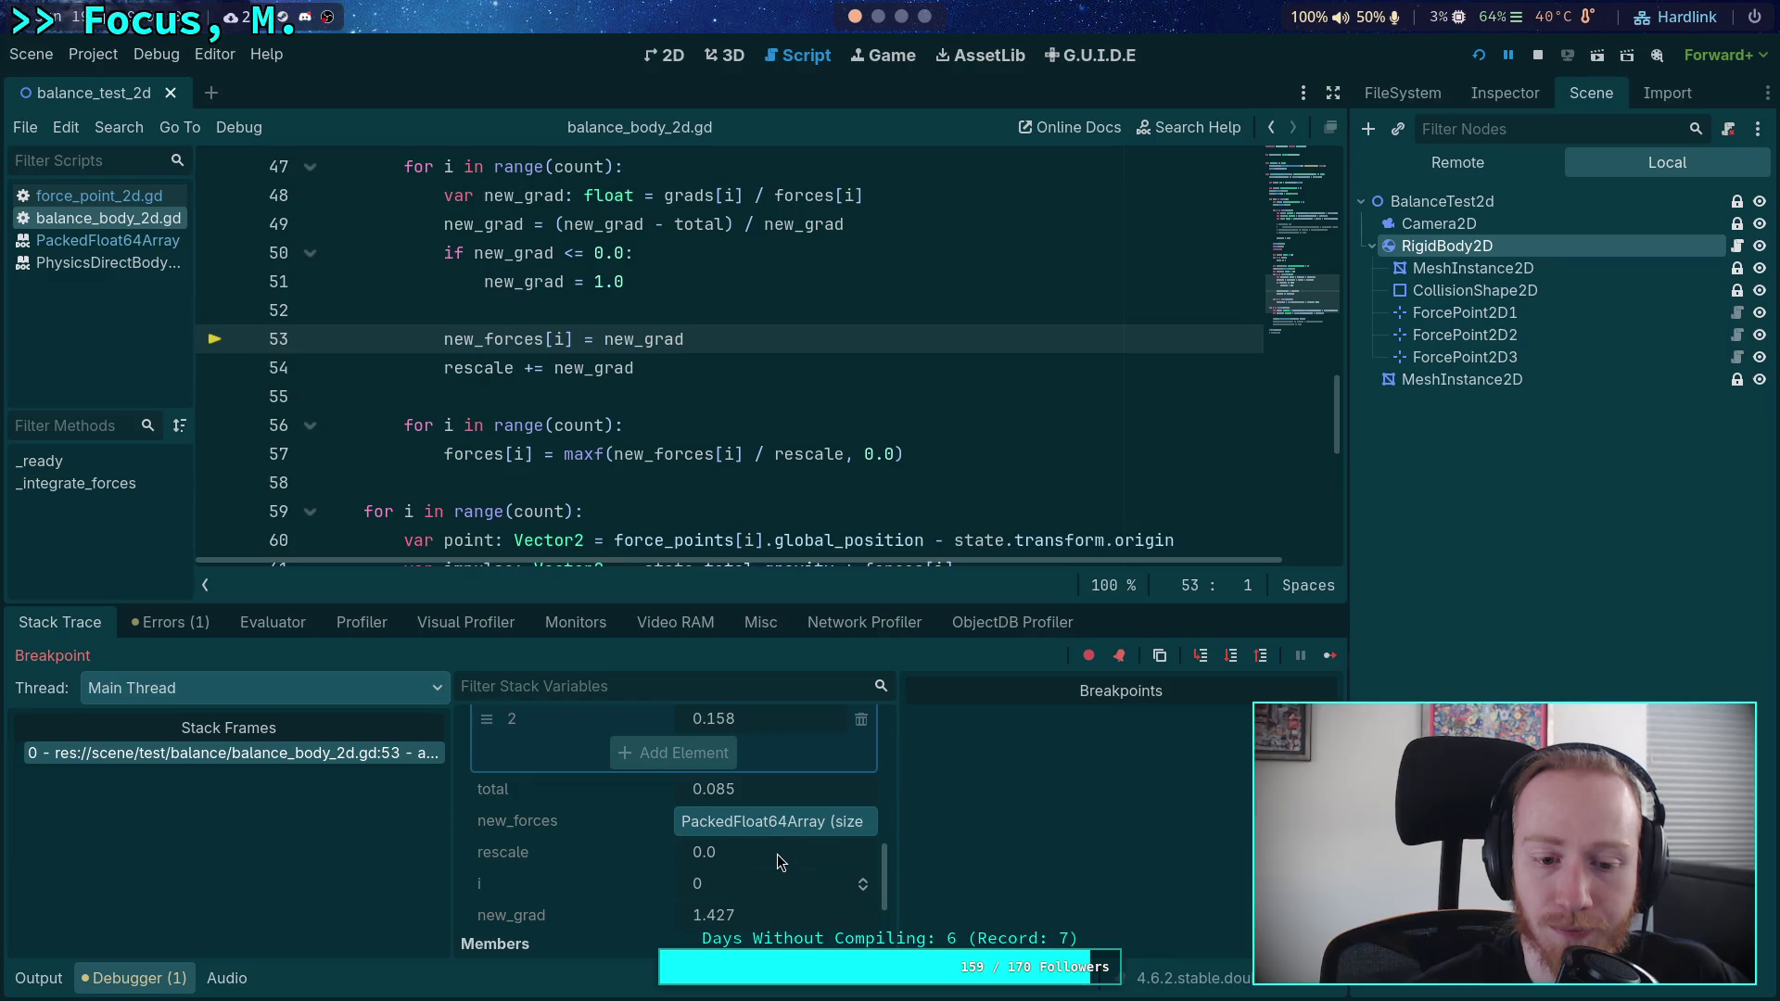
left_click(791, 825)
scroll(804, 822, "down", 1)
scroll(798, 821, "up", 3)
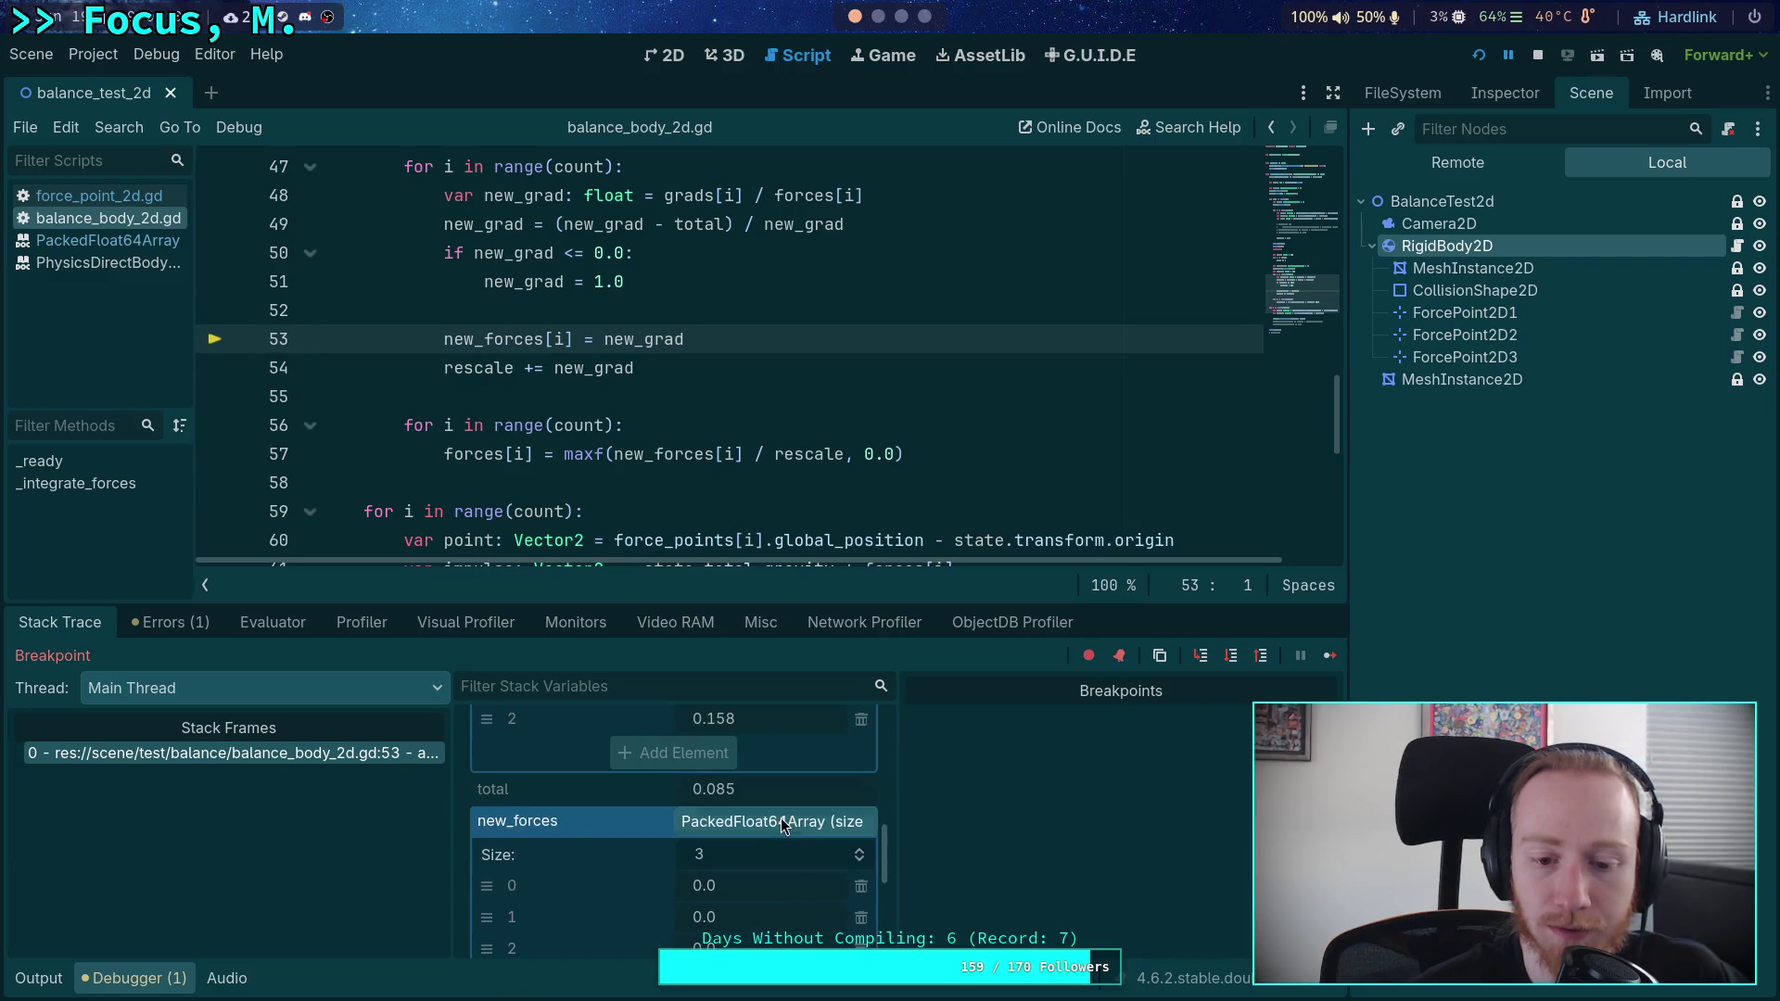
scroll(783, 760, "up", 5)
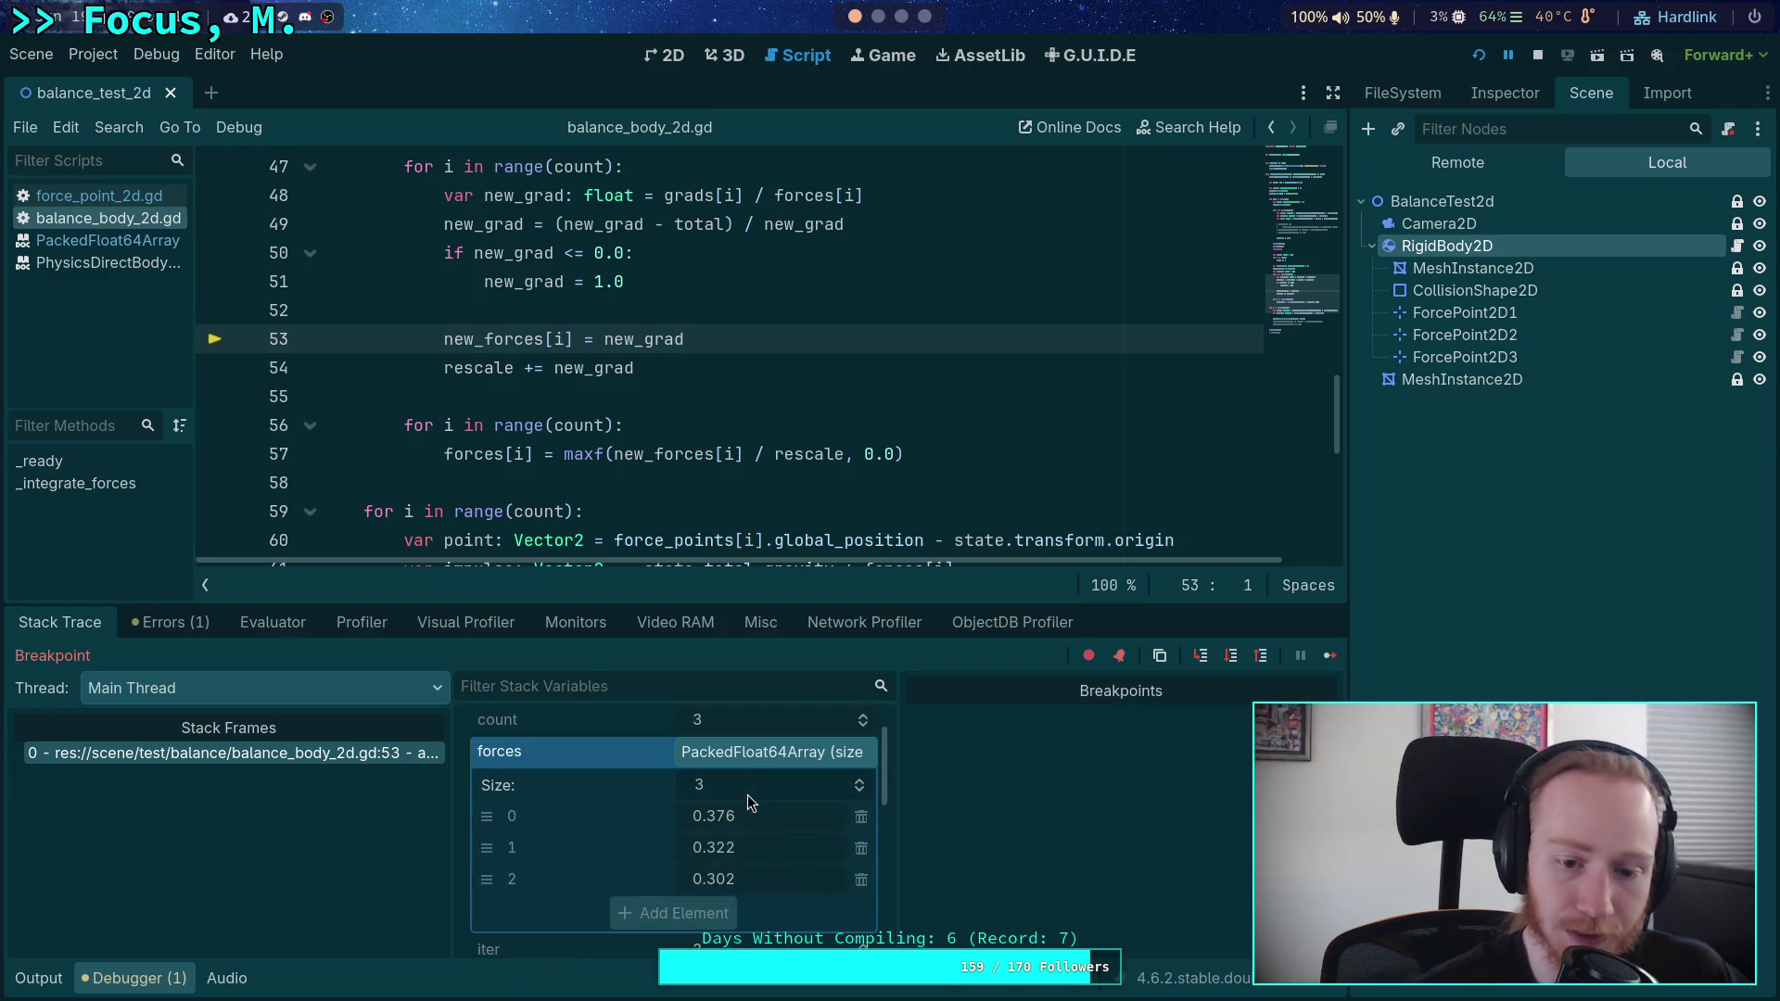
scroll(756, 816, "down", 4)
scroll(763, 817, "down", 4)
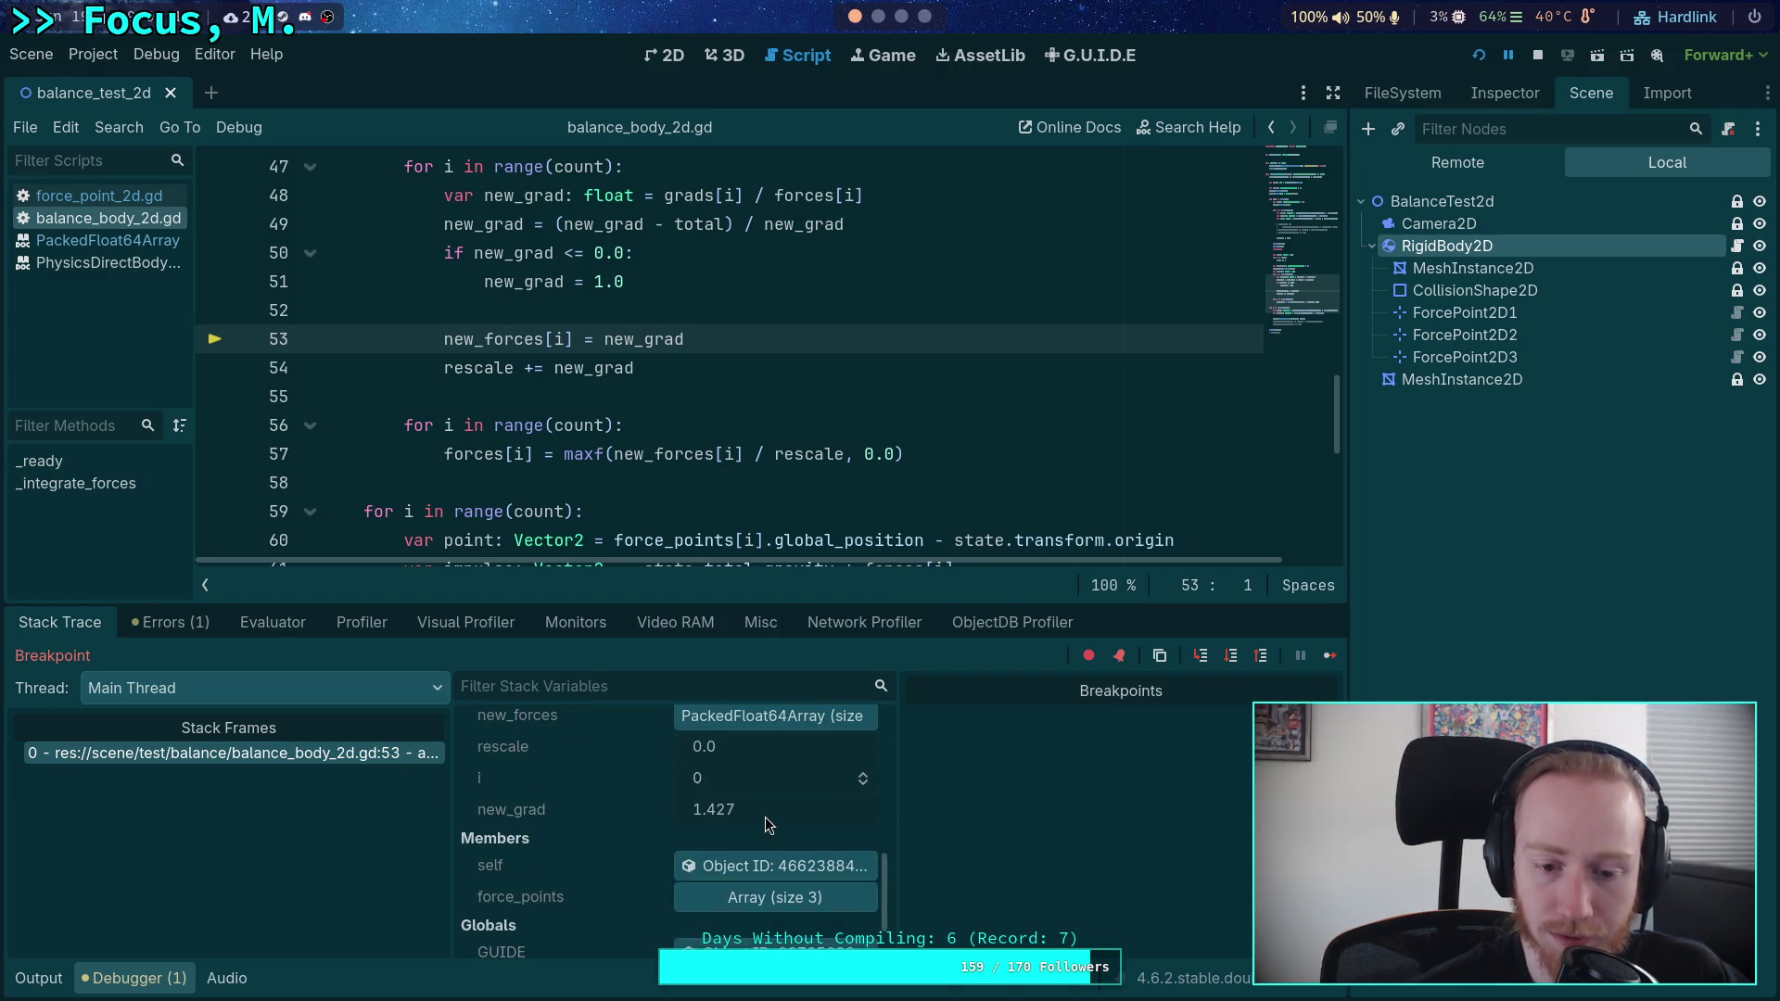
scroll(779, 826, "up", 1)
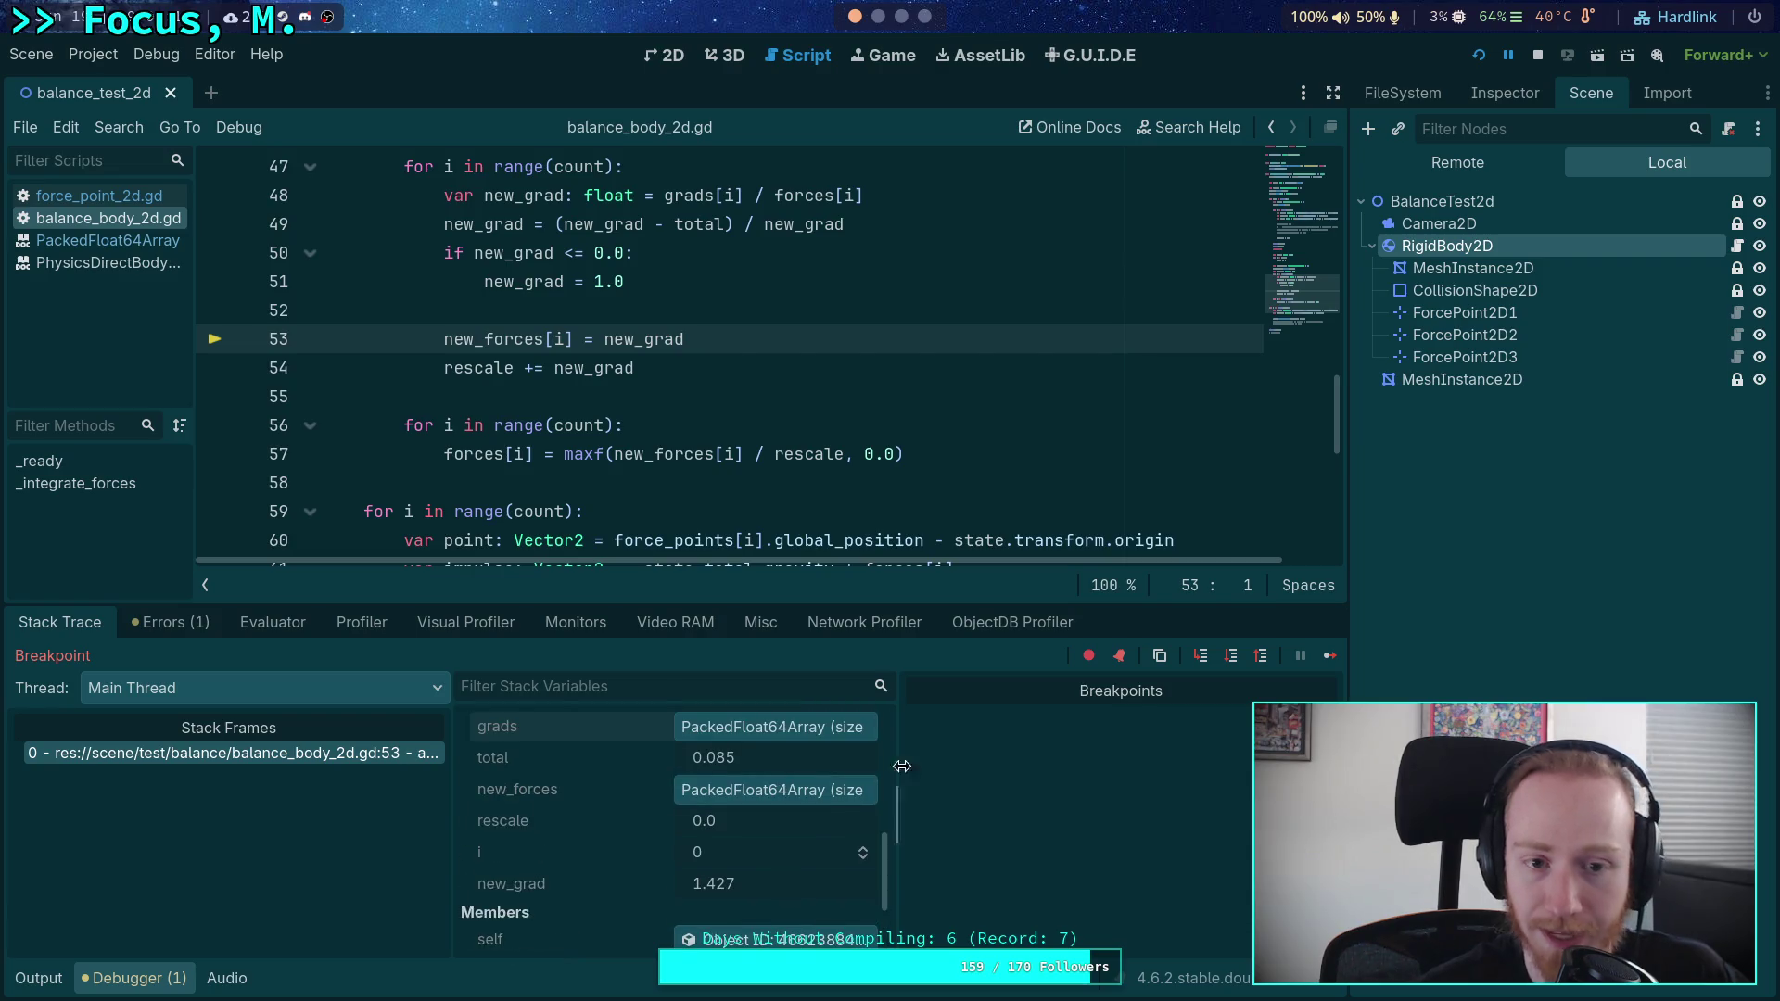
- Step the second point to its negative check, where new_grad comes out -10.302
left_click(1231, 658)
left_click(1232, 660)
left_click(1234, 663)
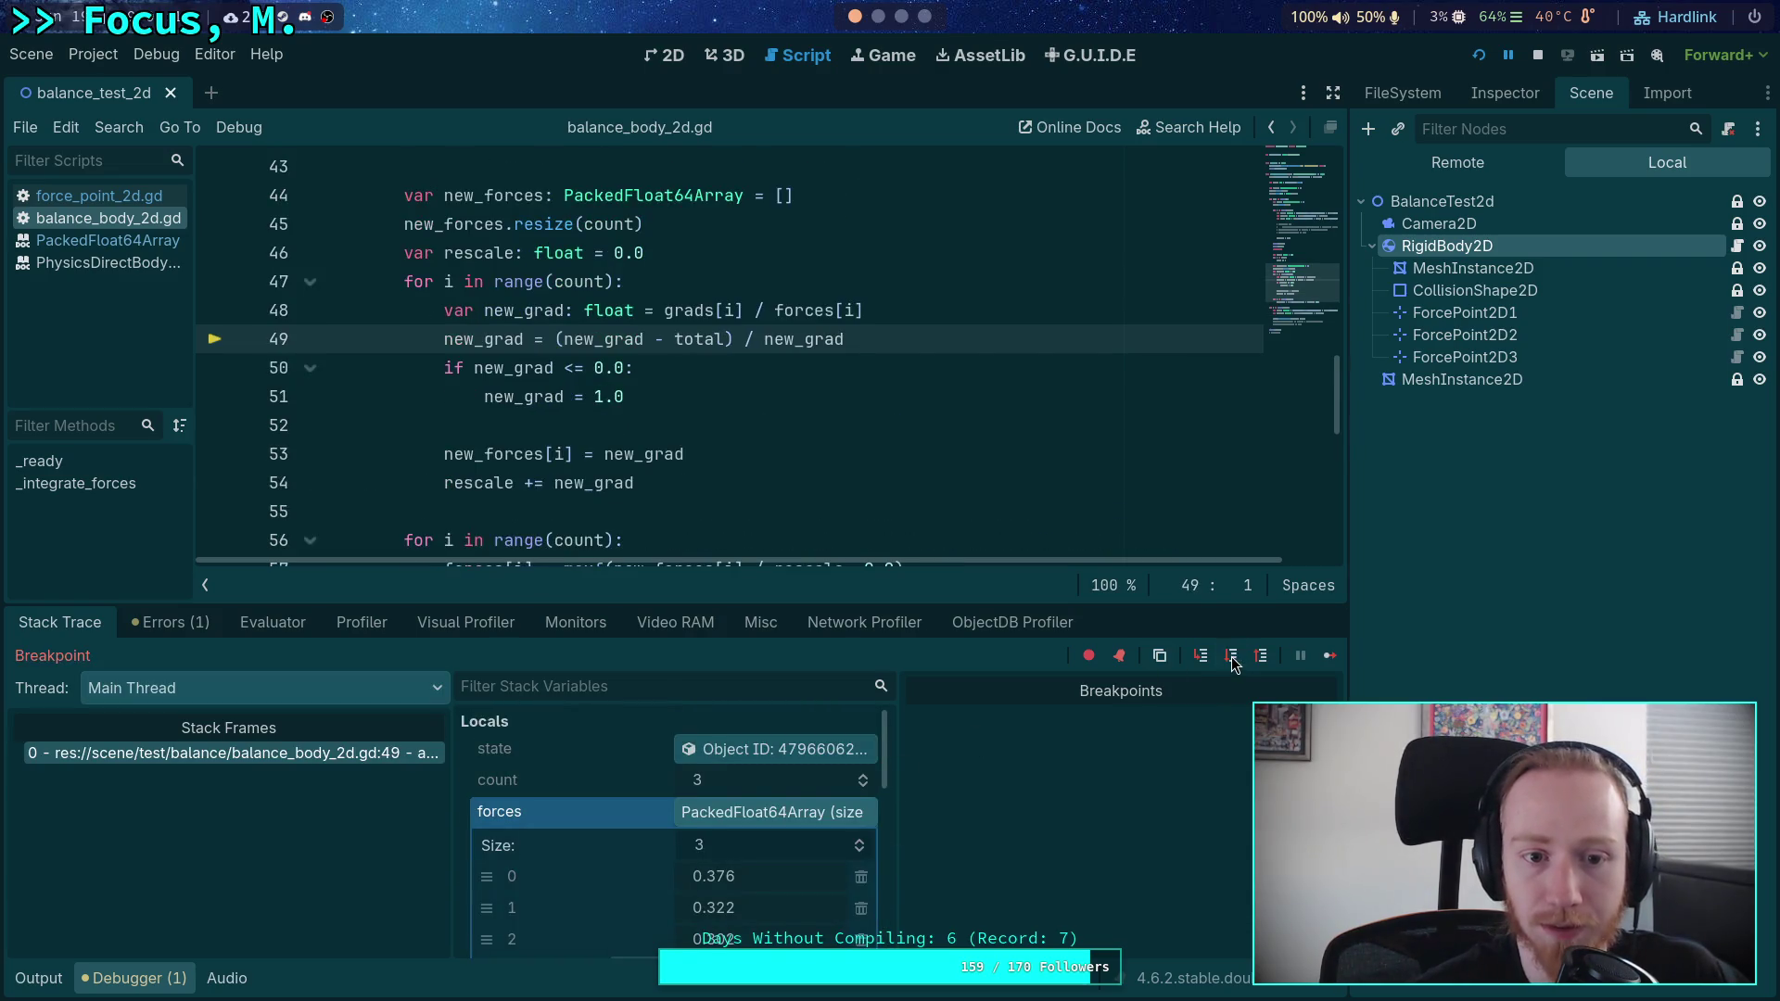
key("F10")
scroll(747, 797, "down", 5)
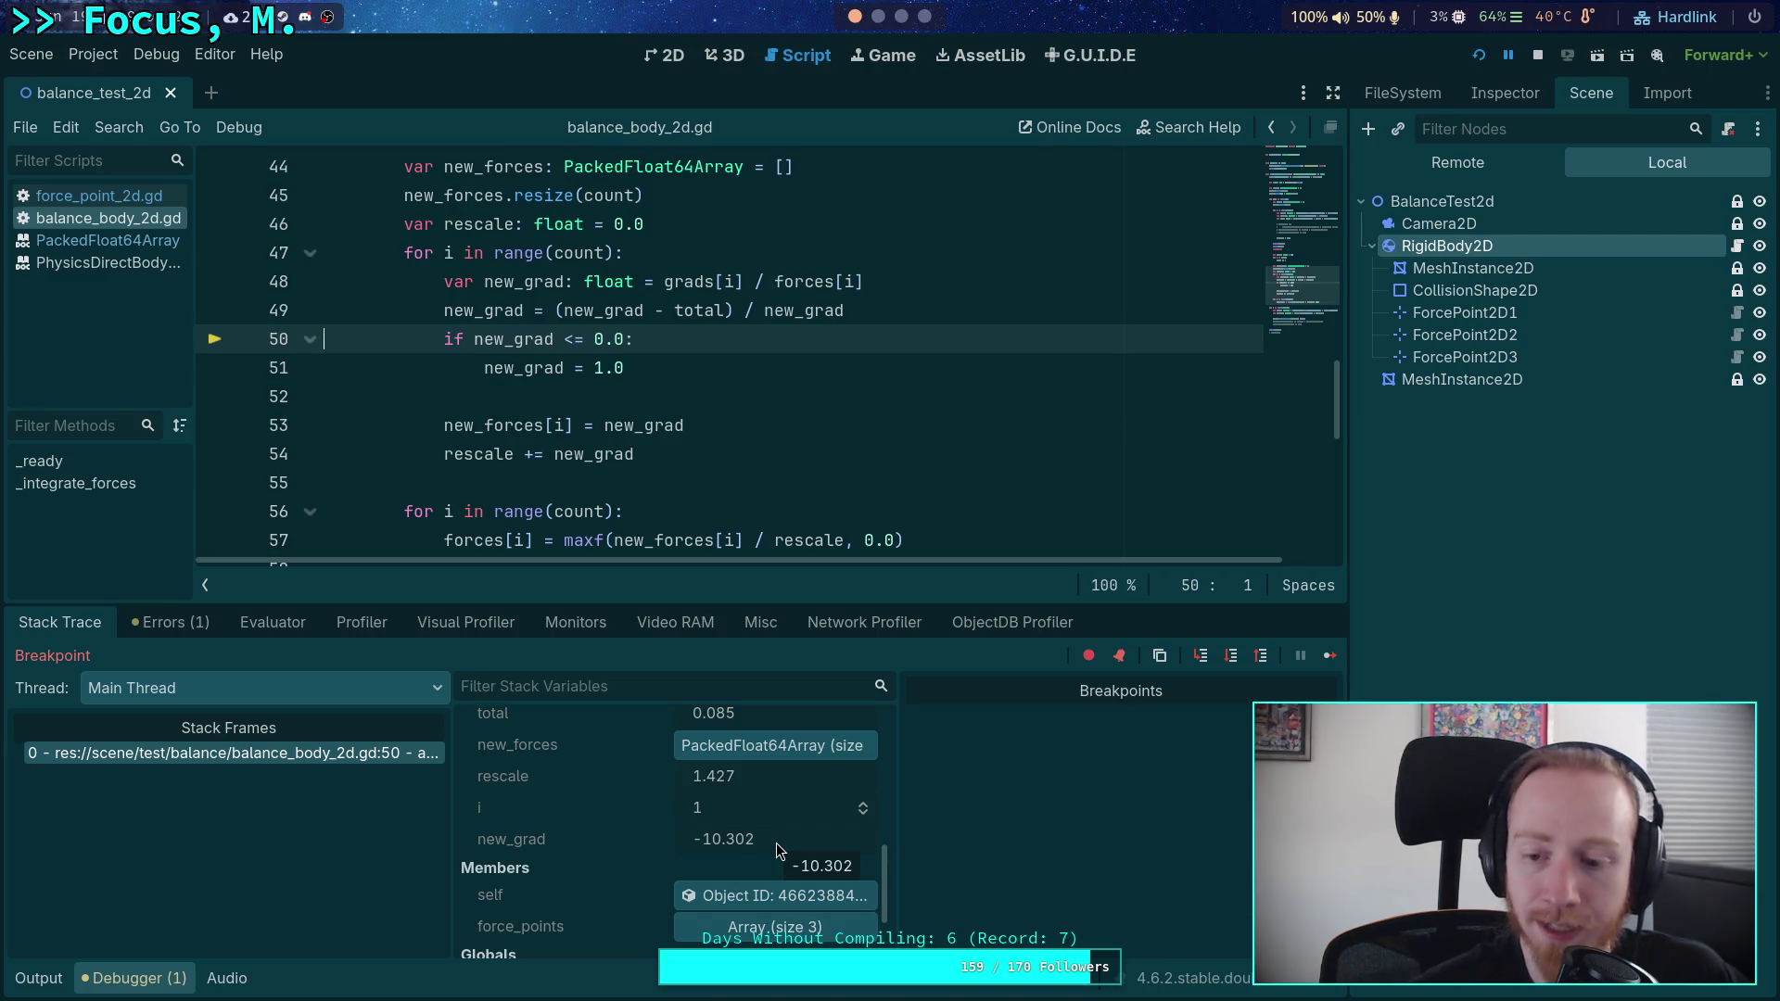
left_click(1232, 656)
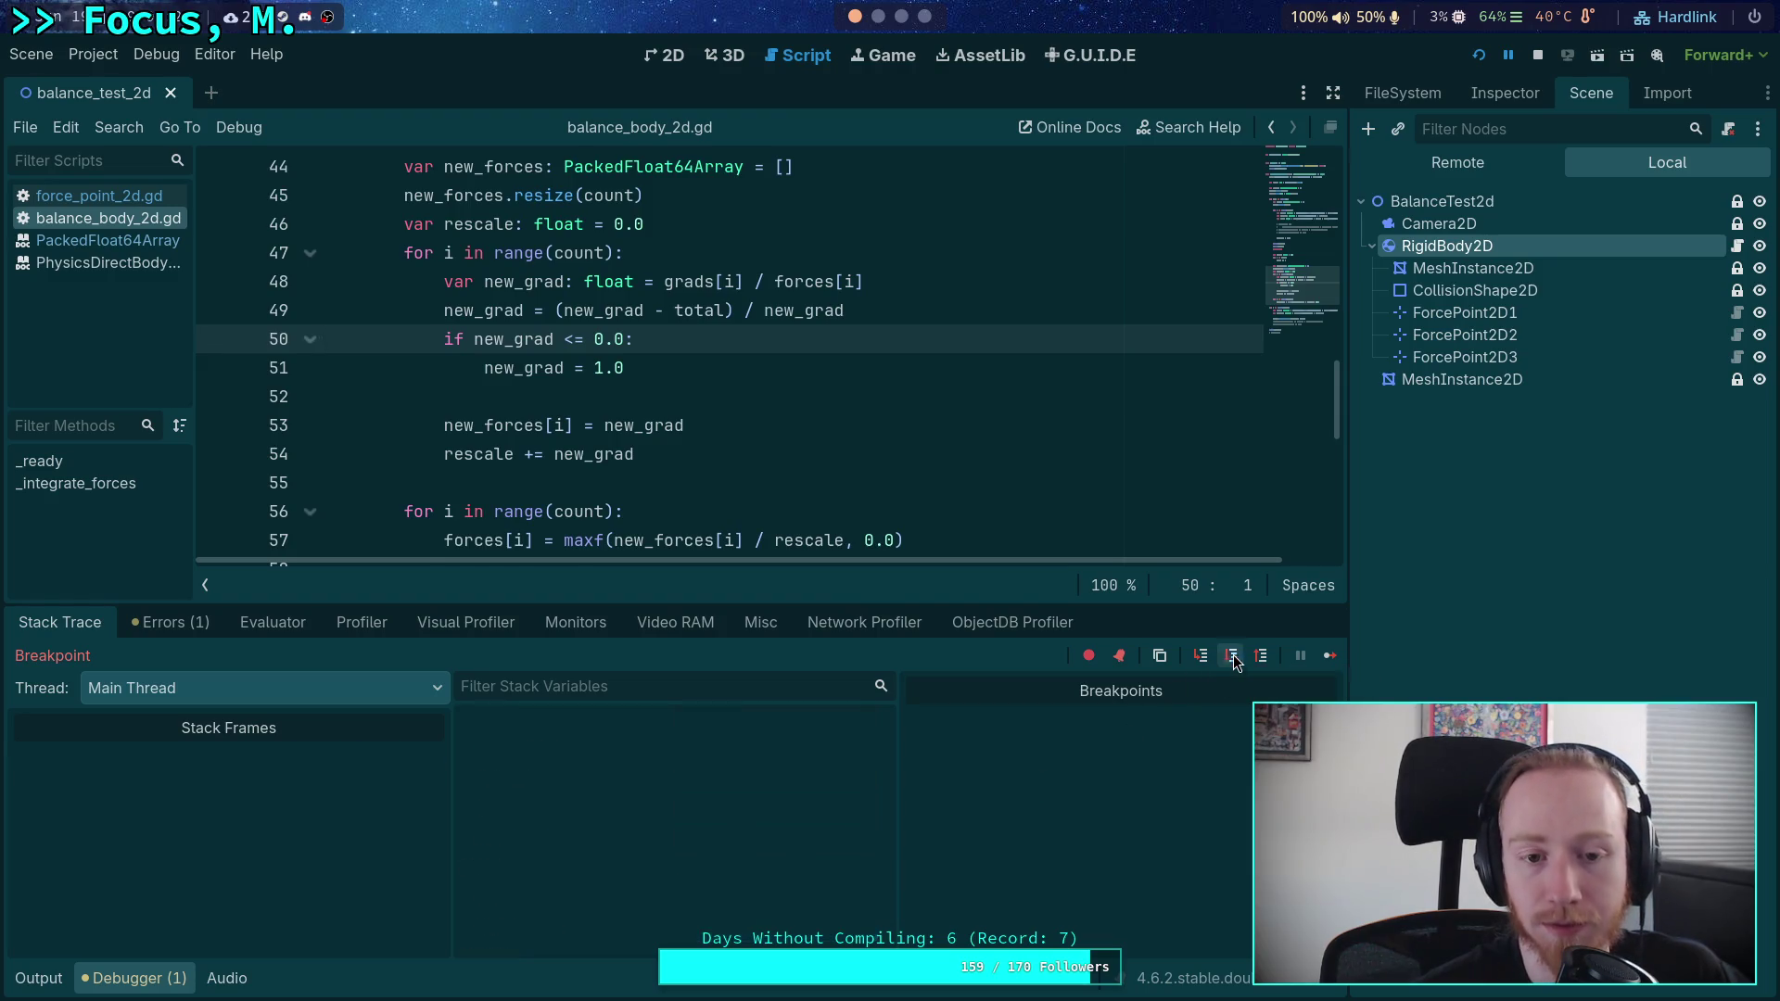
- Step past the reset and through the third point's new_grad to the check on line 50
scroll(731, 835, "down", 5)
scroll(793, 818, "down", 2)
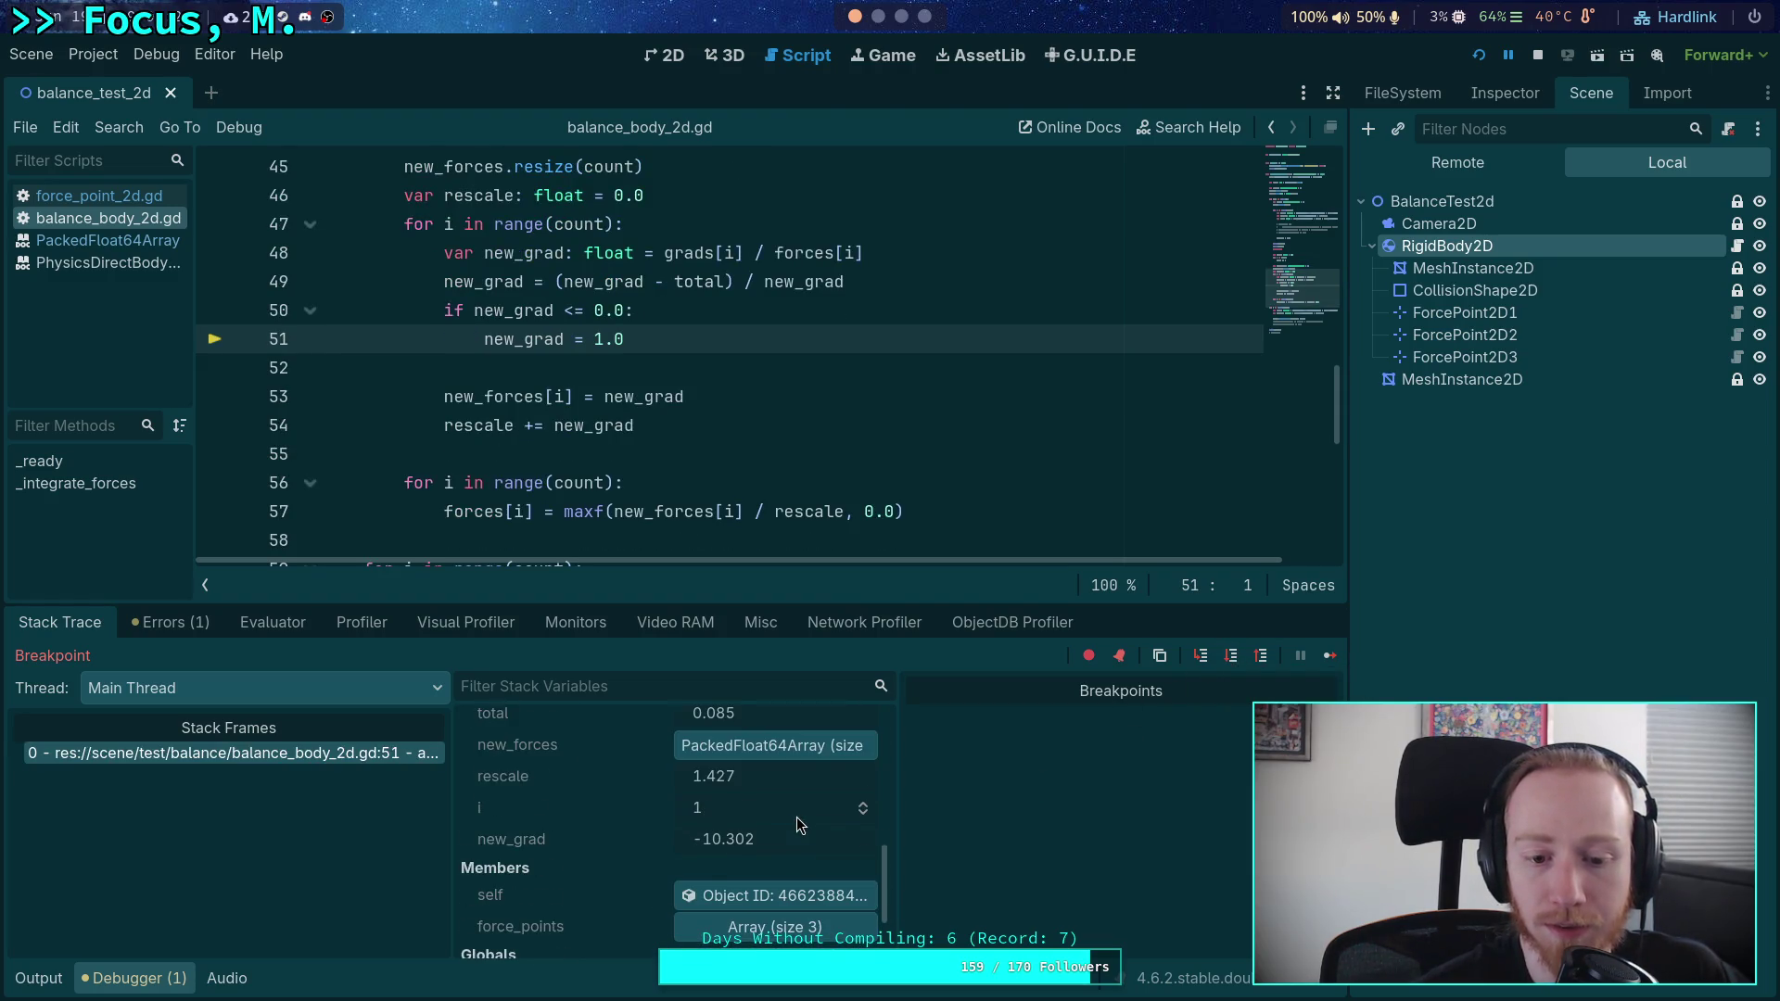
left_click(1232, 656)
left_click(1233, 655)
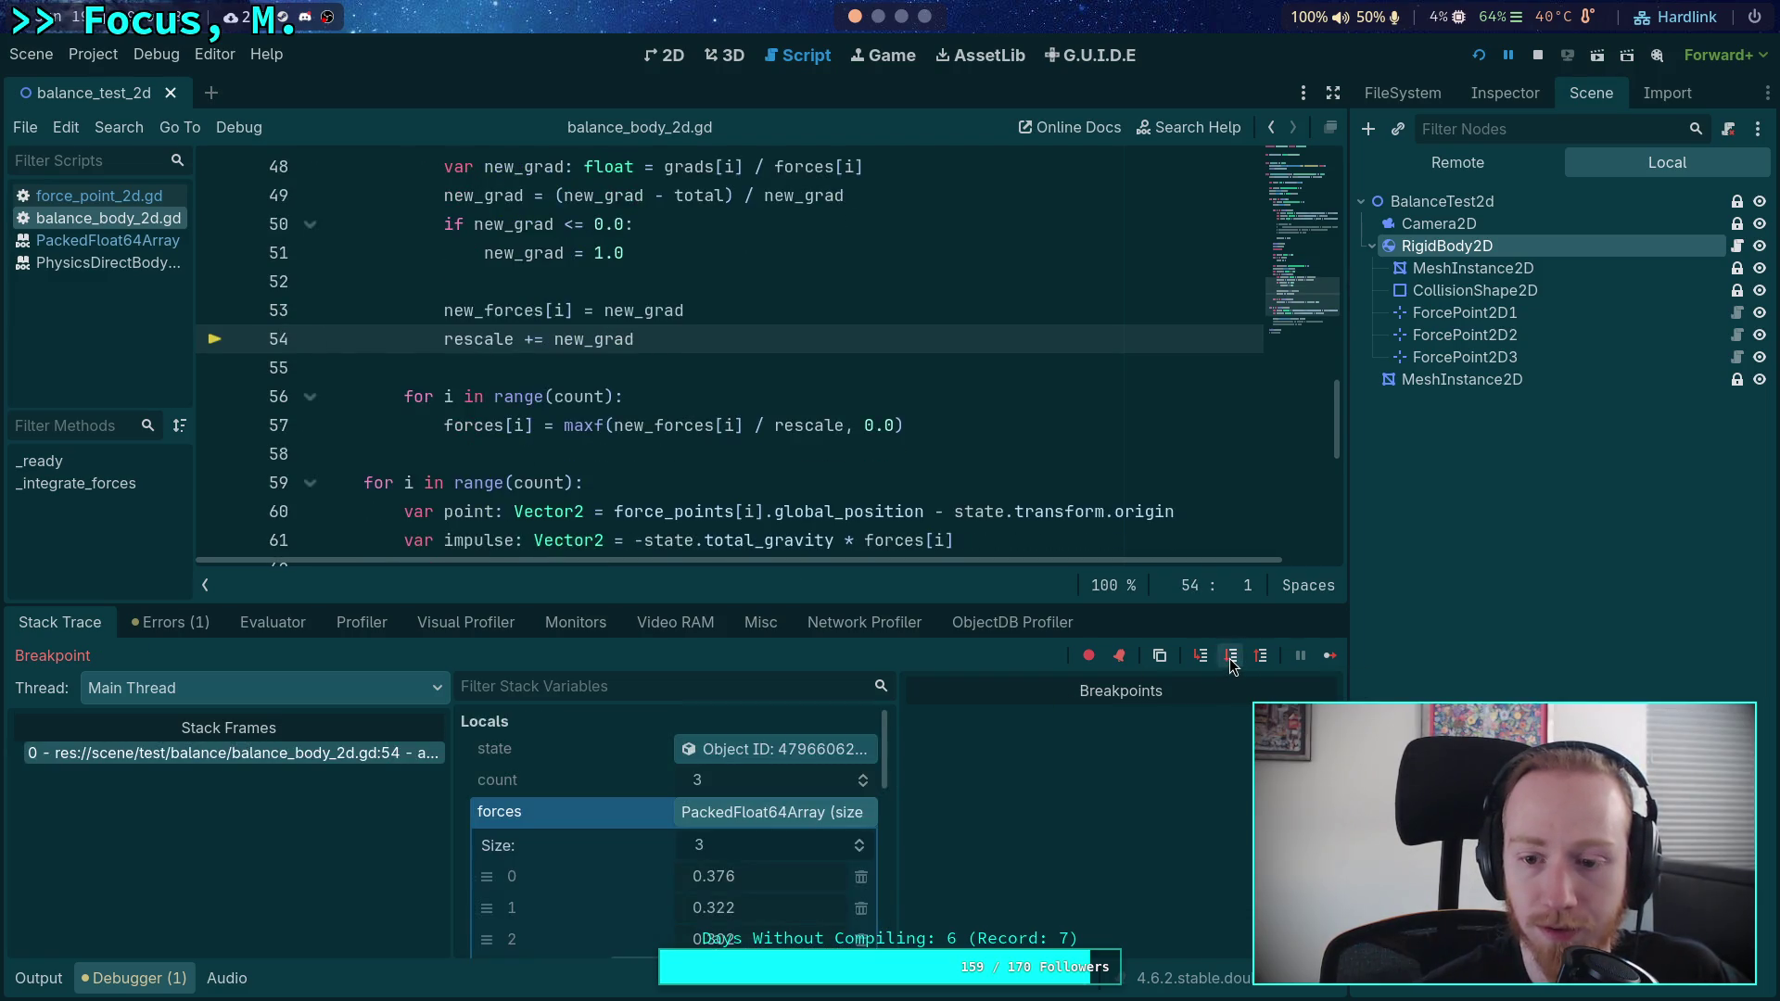
left_click(1232, 656)
left_click(1232, 656)
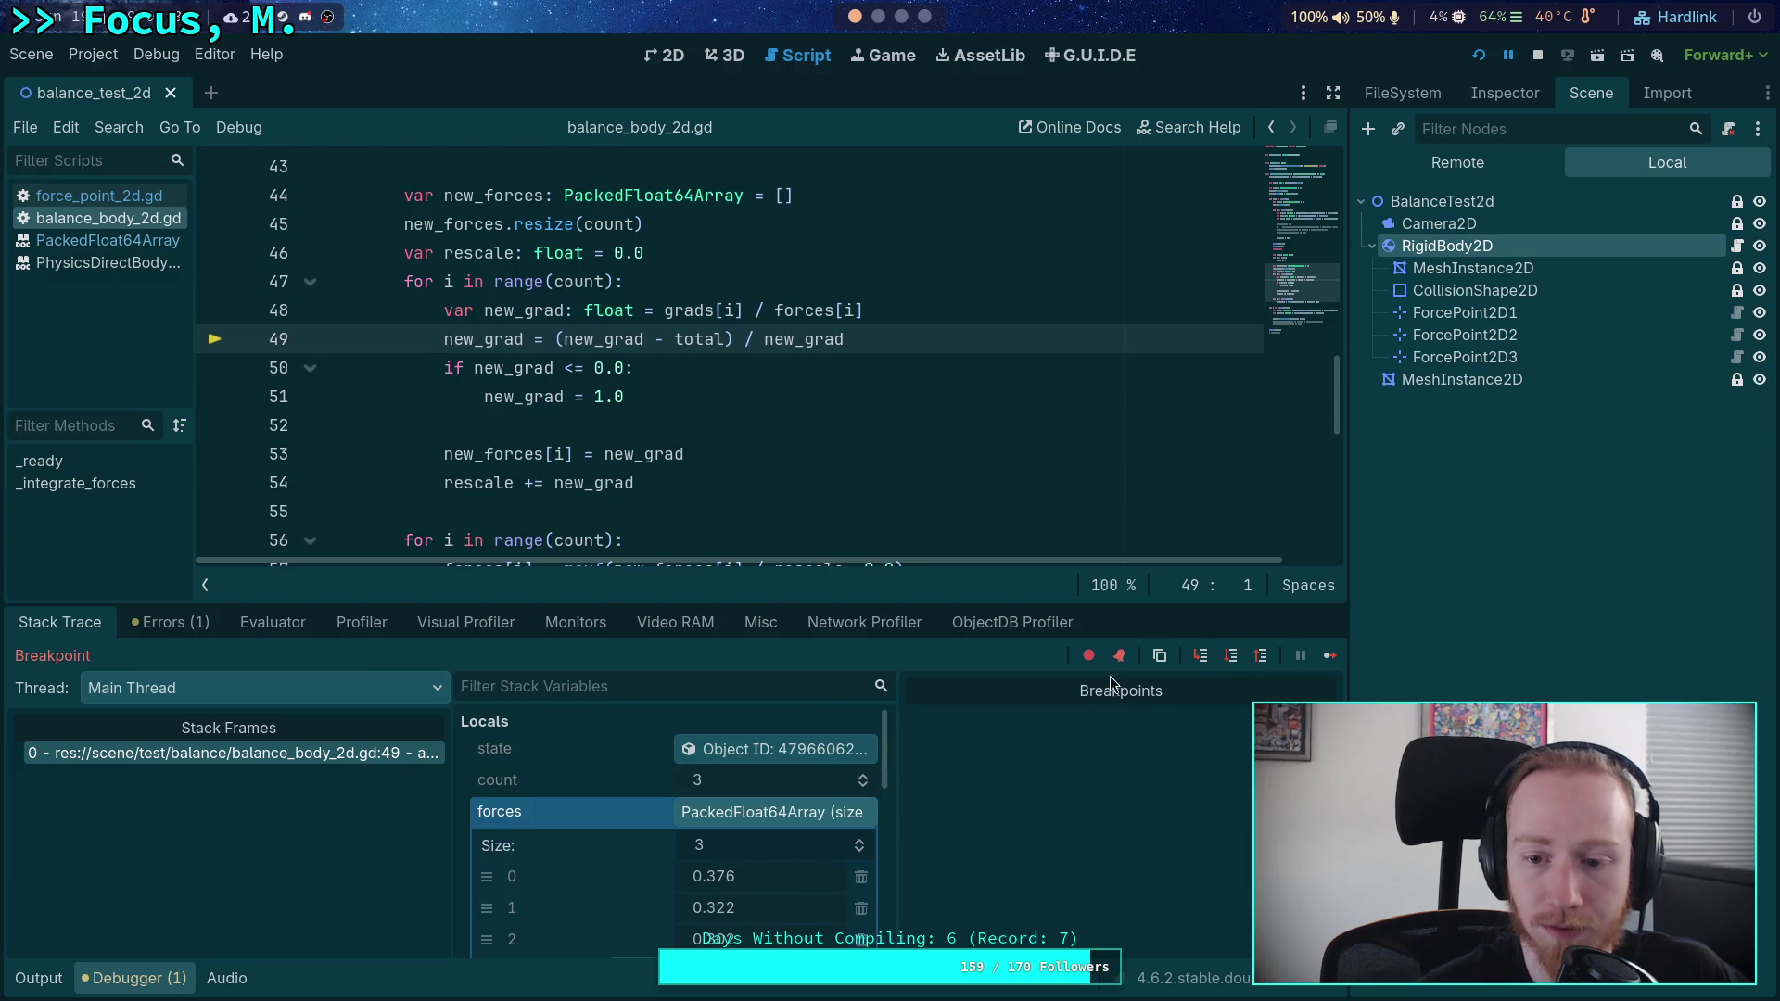
key("F10")
scroll(757, 777, "down", 5)
scroll(772, 785, "down", 5)
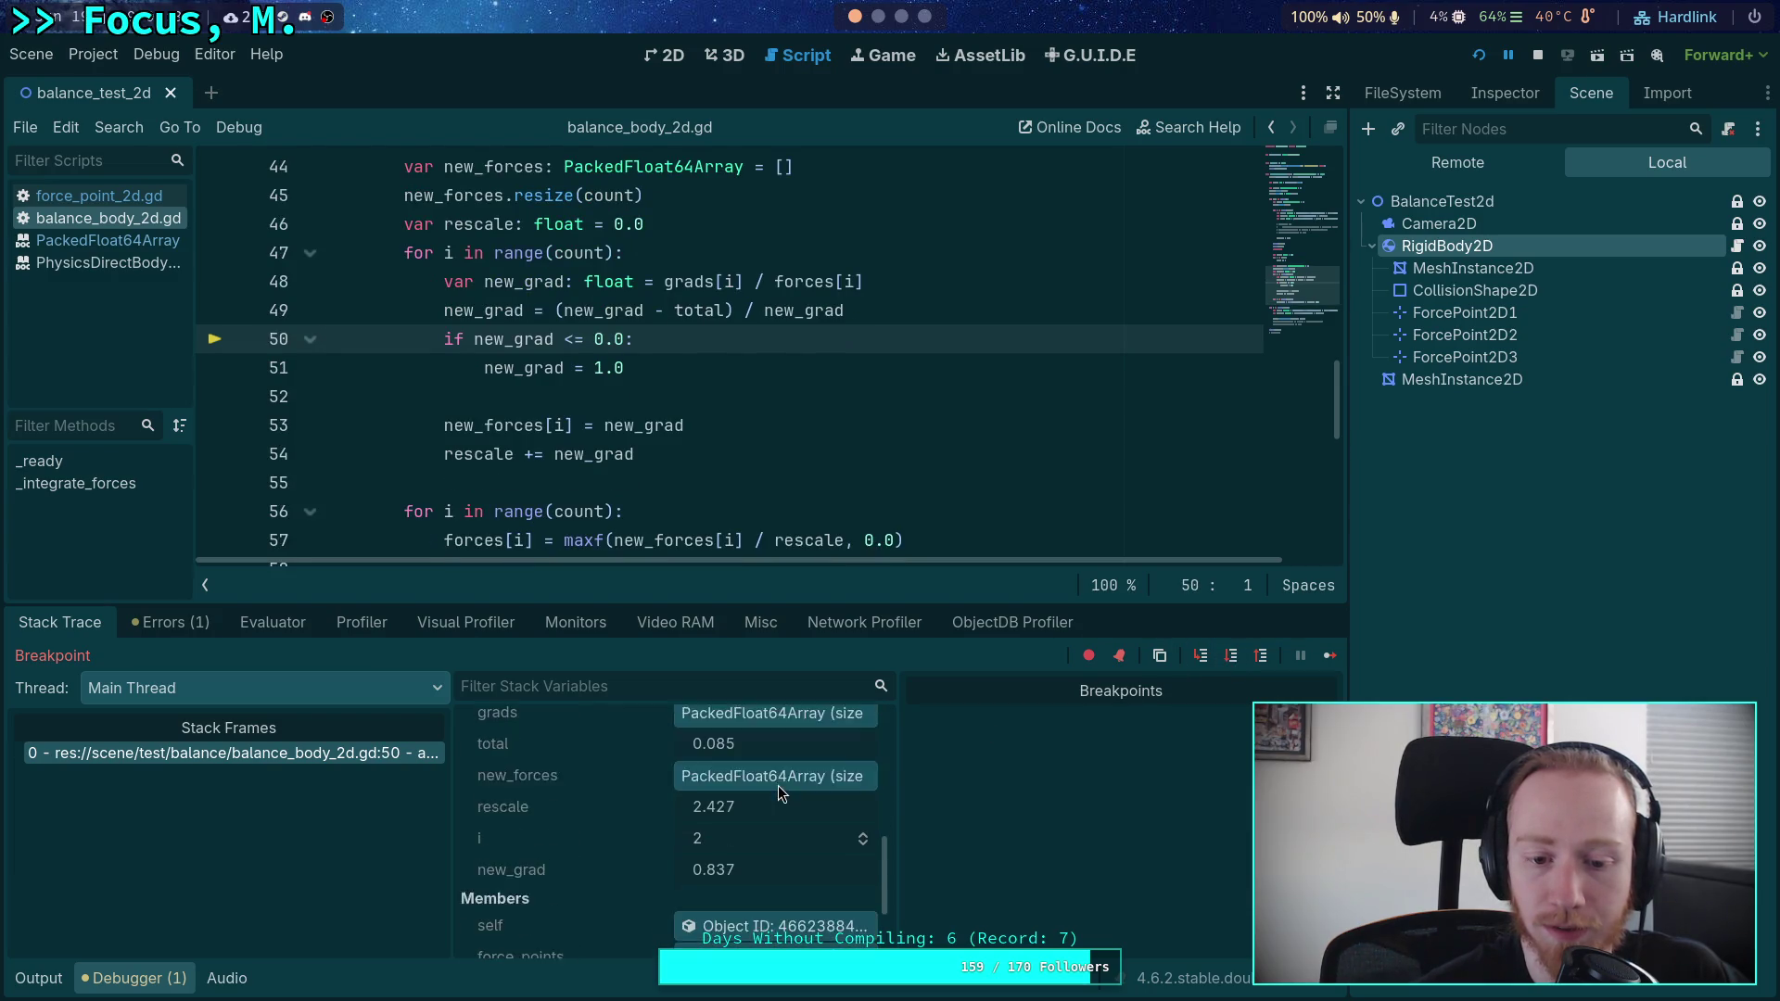
scroll(777, 786, "up", 4)
scroll(777, 786, "up", 6)
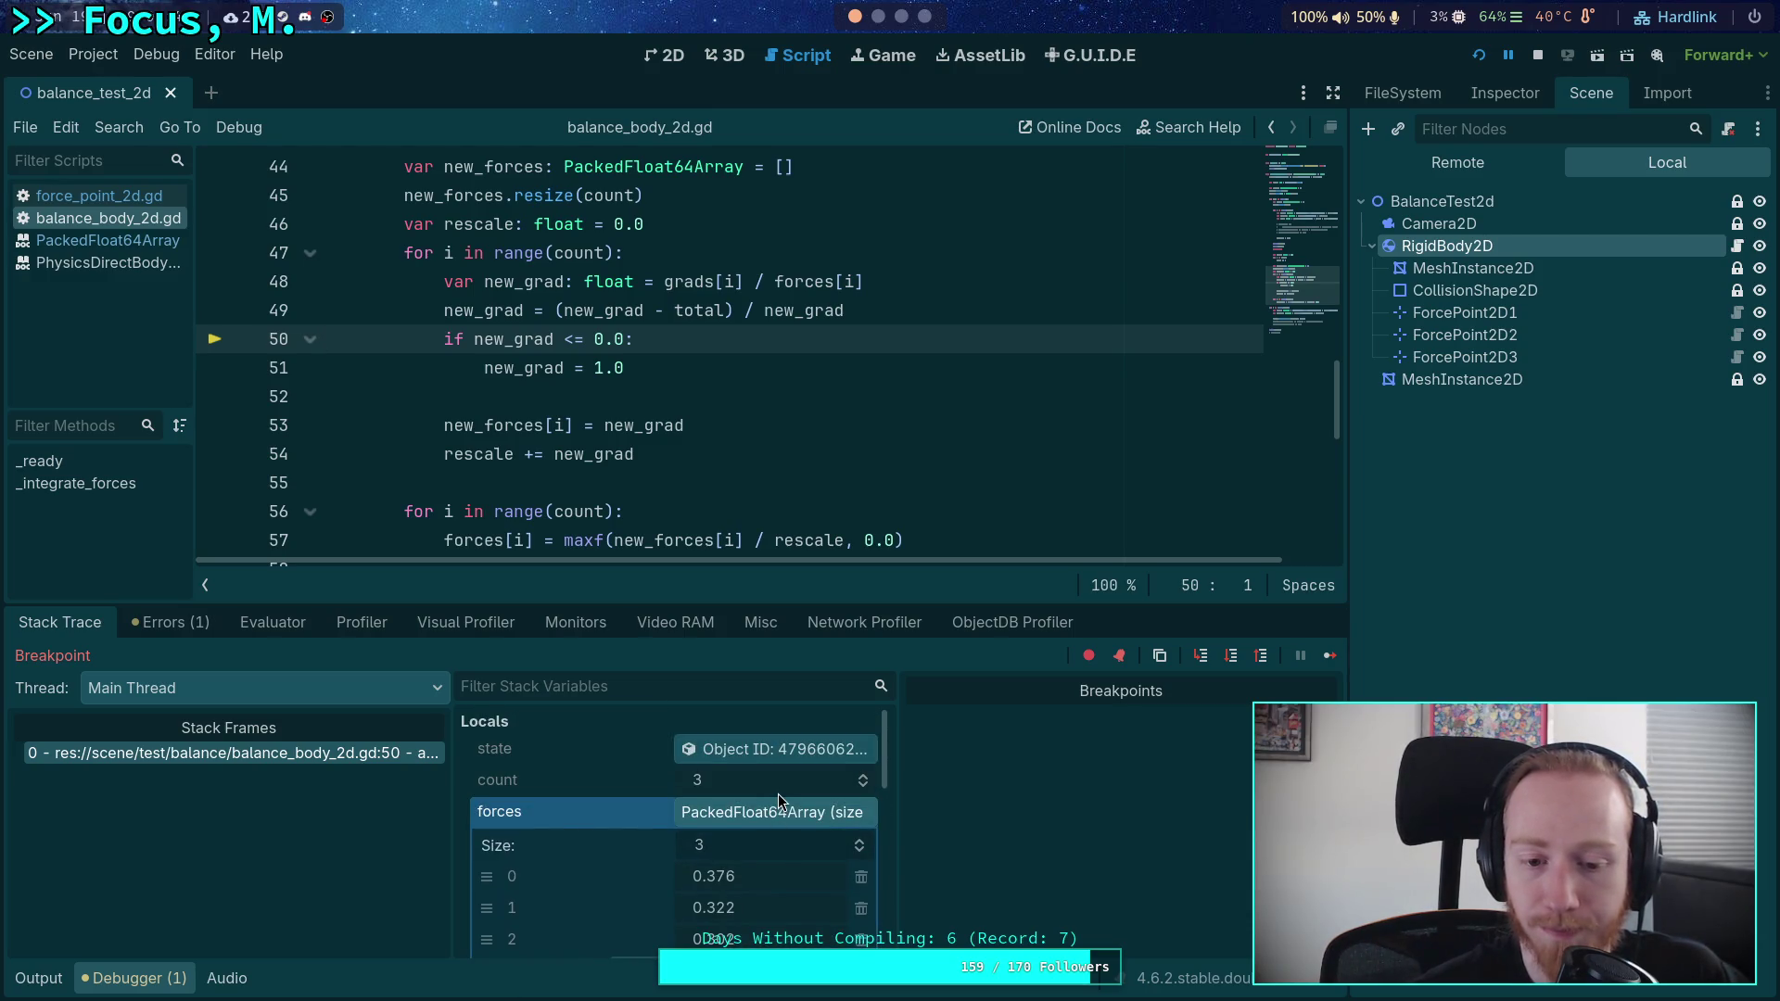
scroll(765, 796, "down", 2)
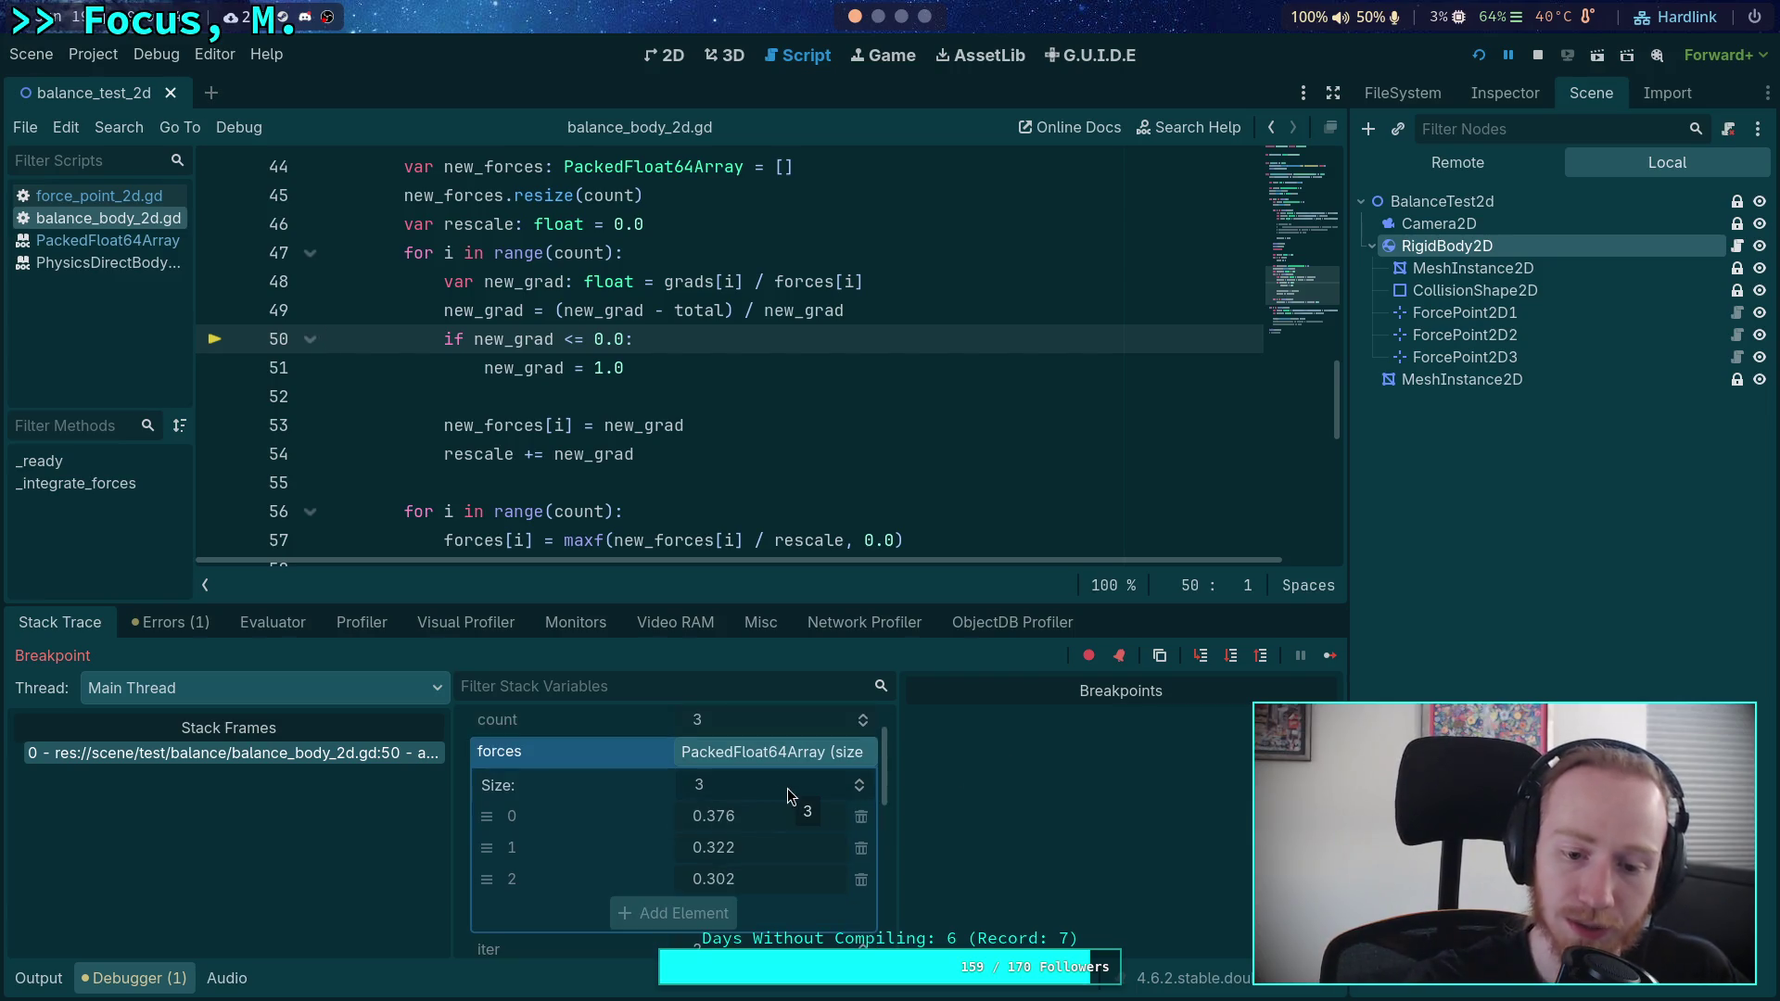
- Step through the force update and normalisation back to line 21, forces now 0.437, 0.306, 0.256
left_click(1232, 658)
left_click(1232, 657)
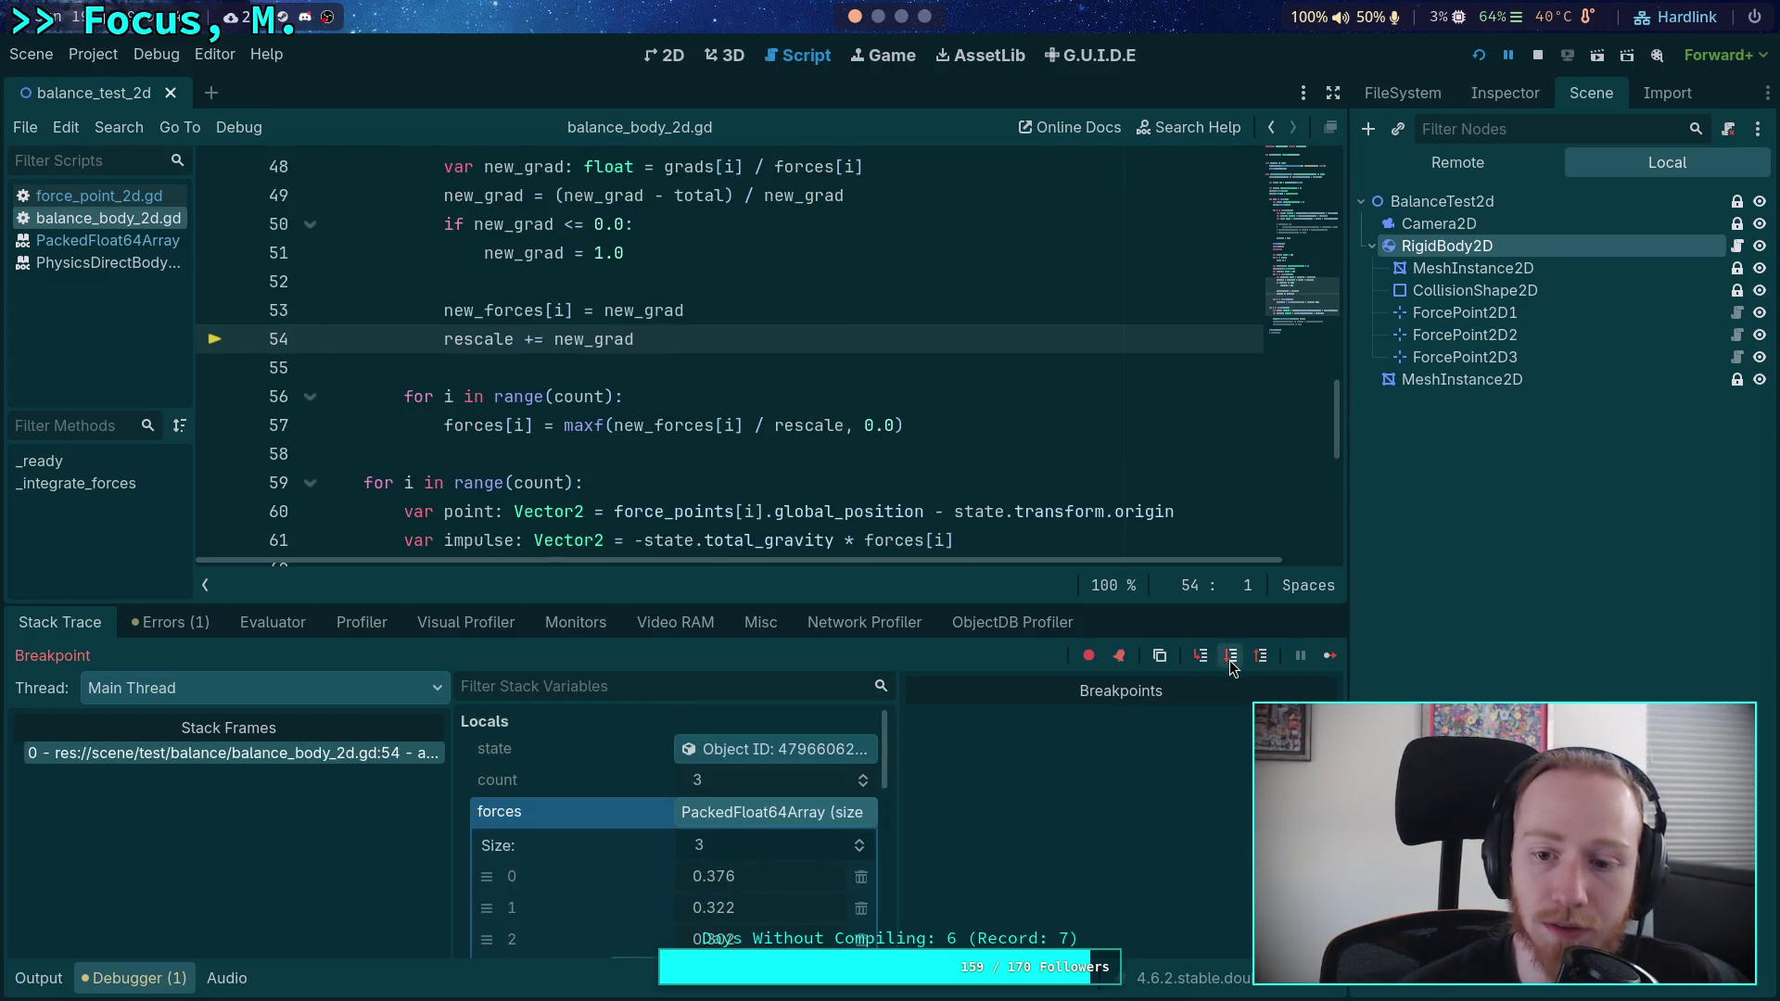
left_click(1231, 660)
left_click(1232, 657)
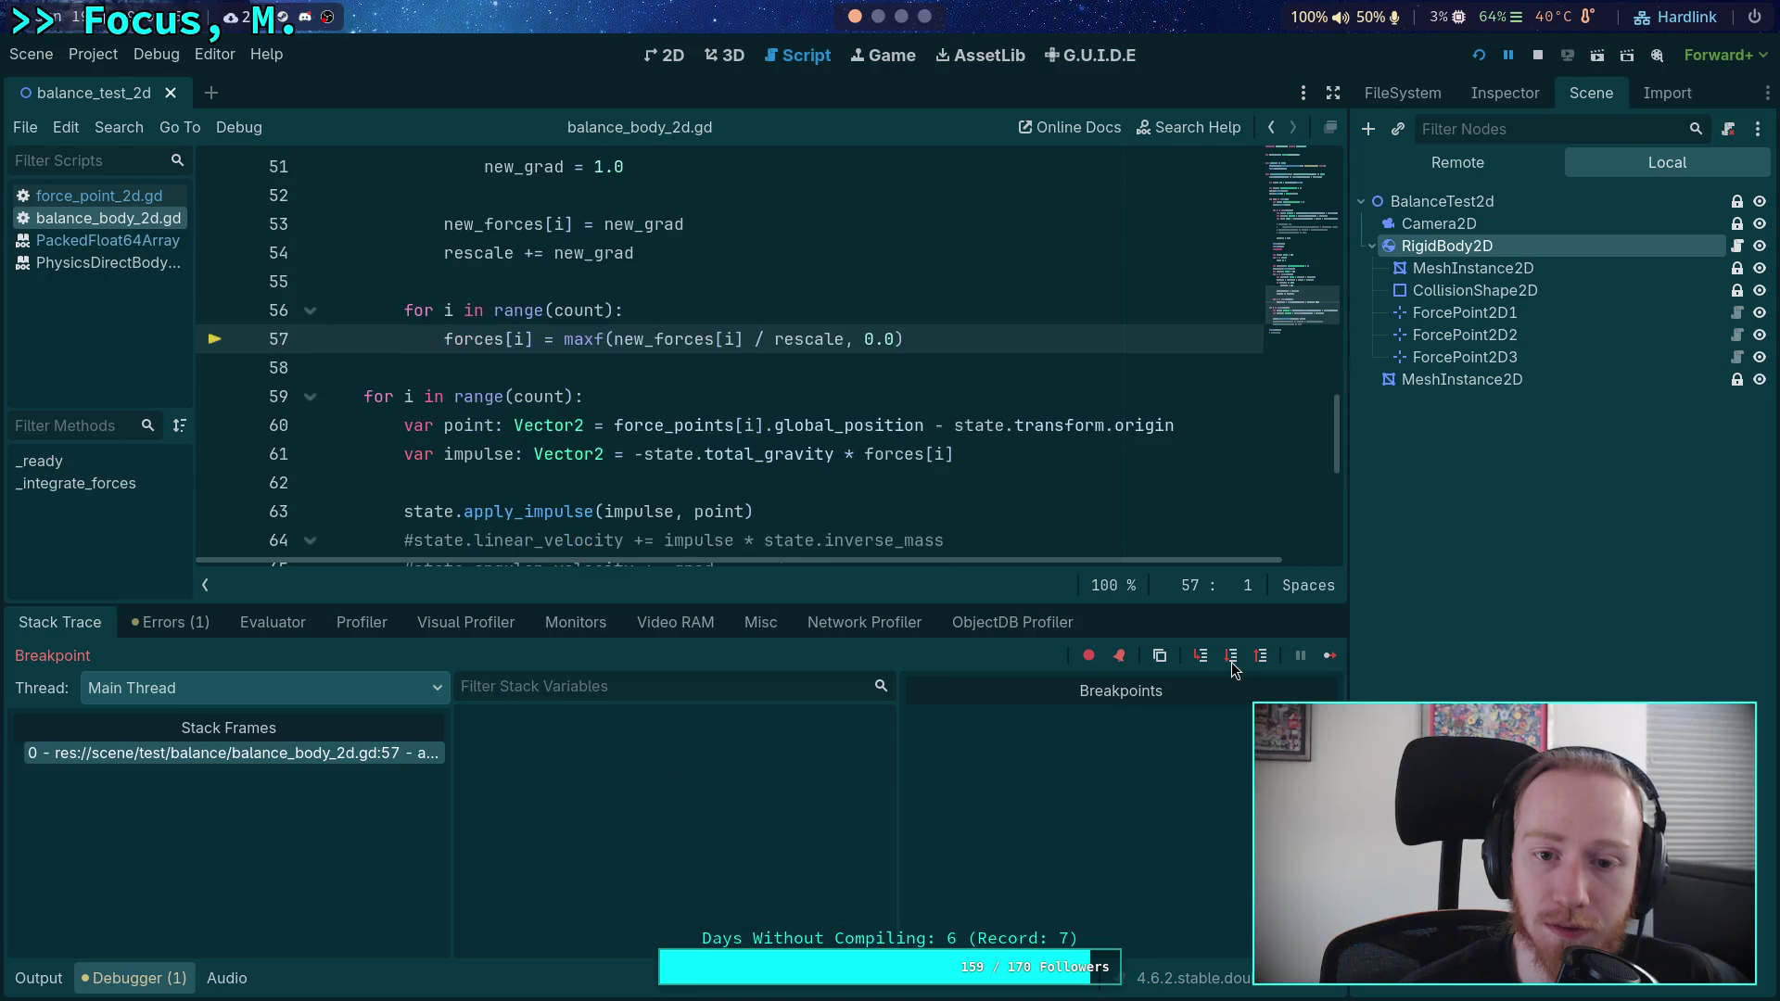
left_click(1232, 661)
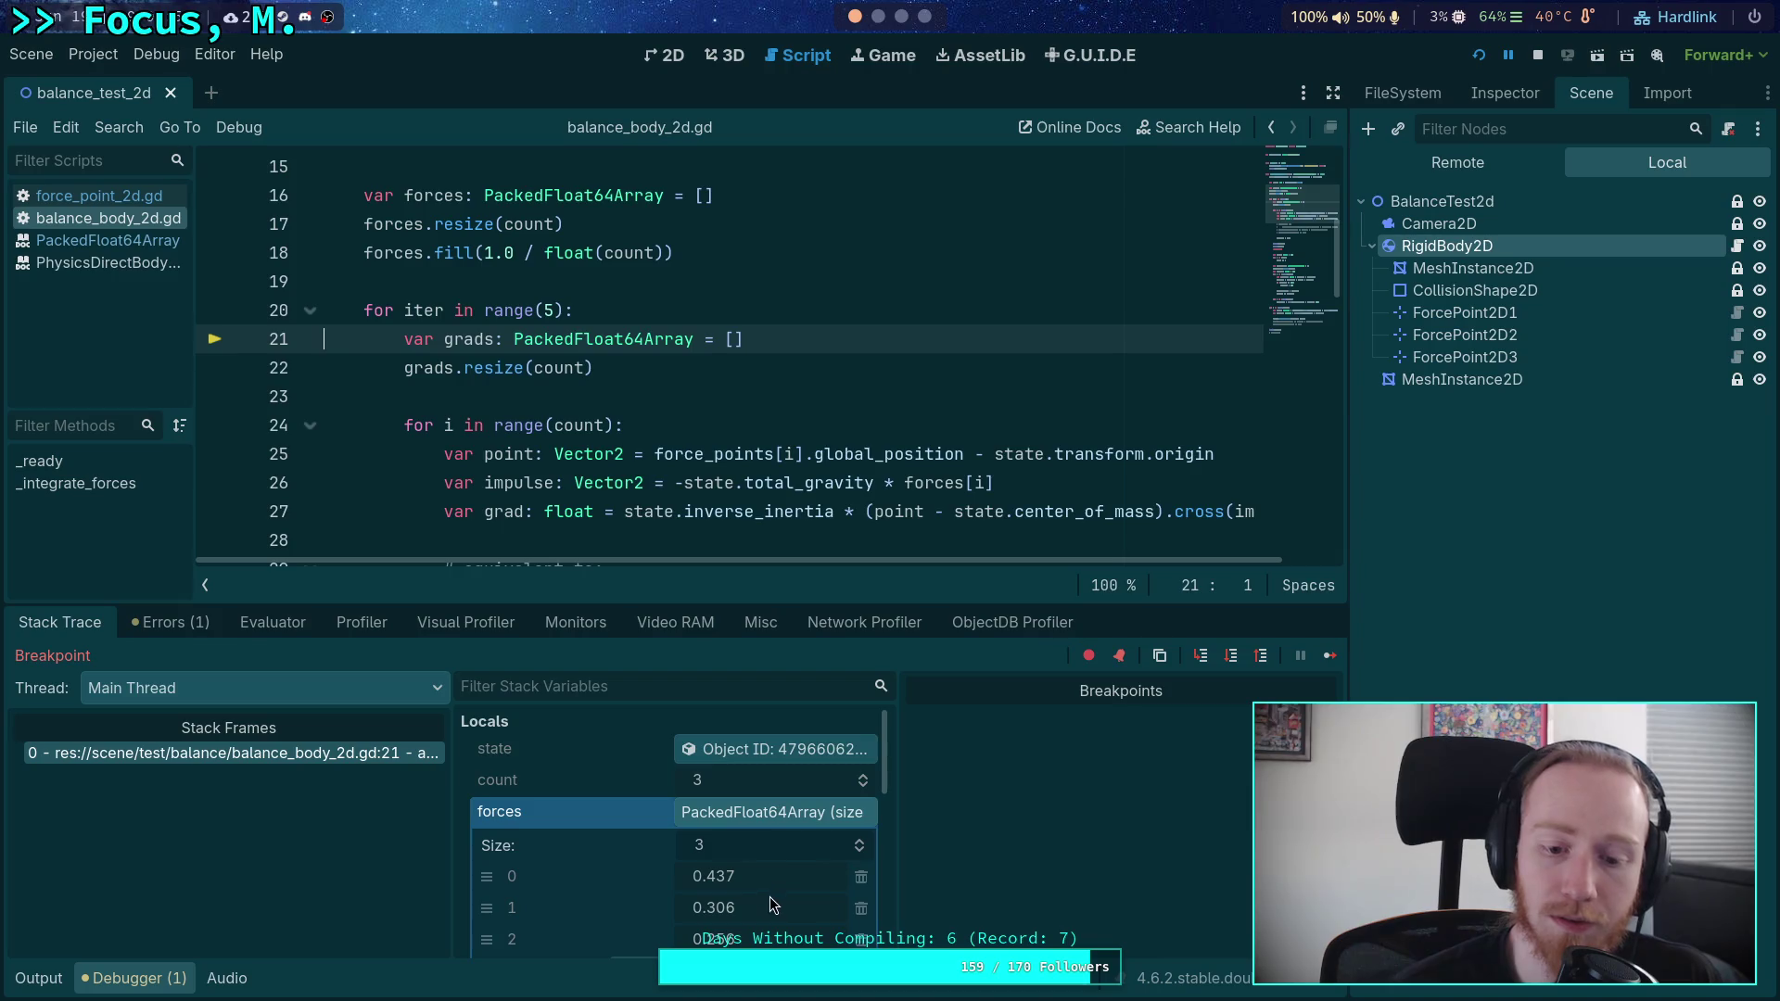
- Step through the per-point gradient loop, then continue to the breakpoint on line 38
scroll(776, 916, "down", 1)
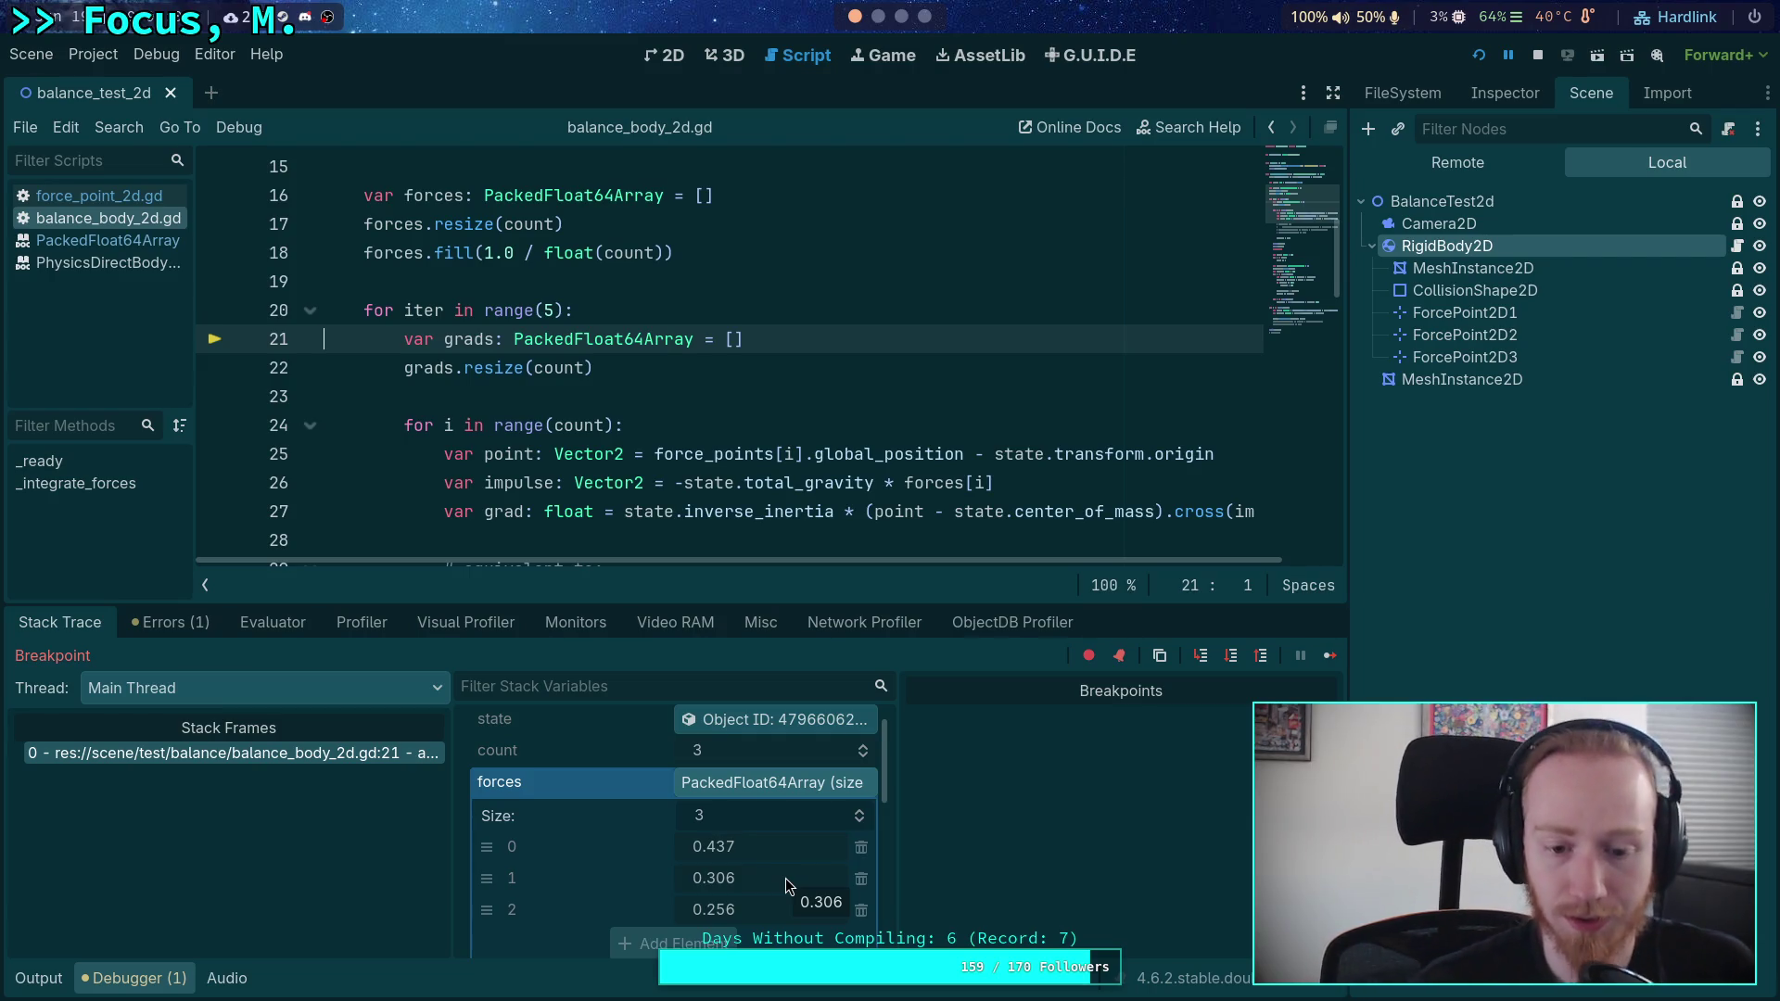
left_click(1233, 659)
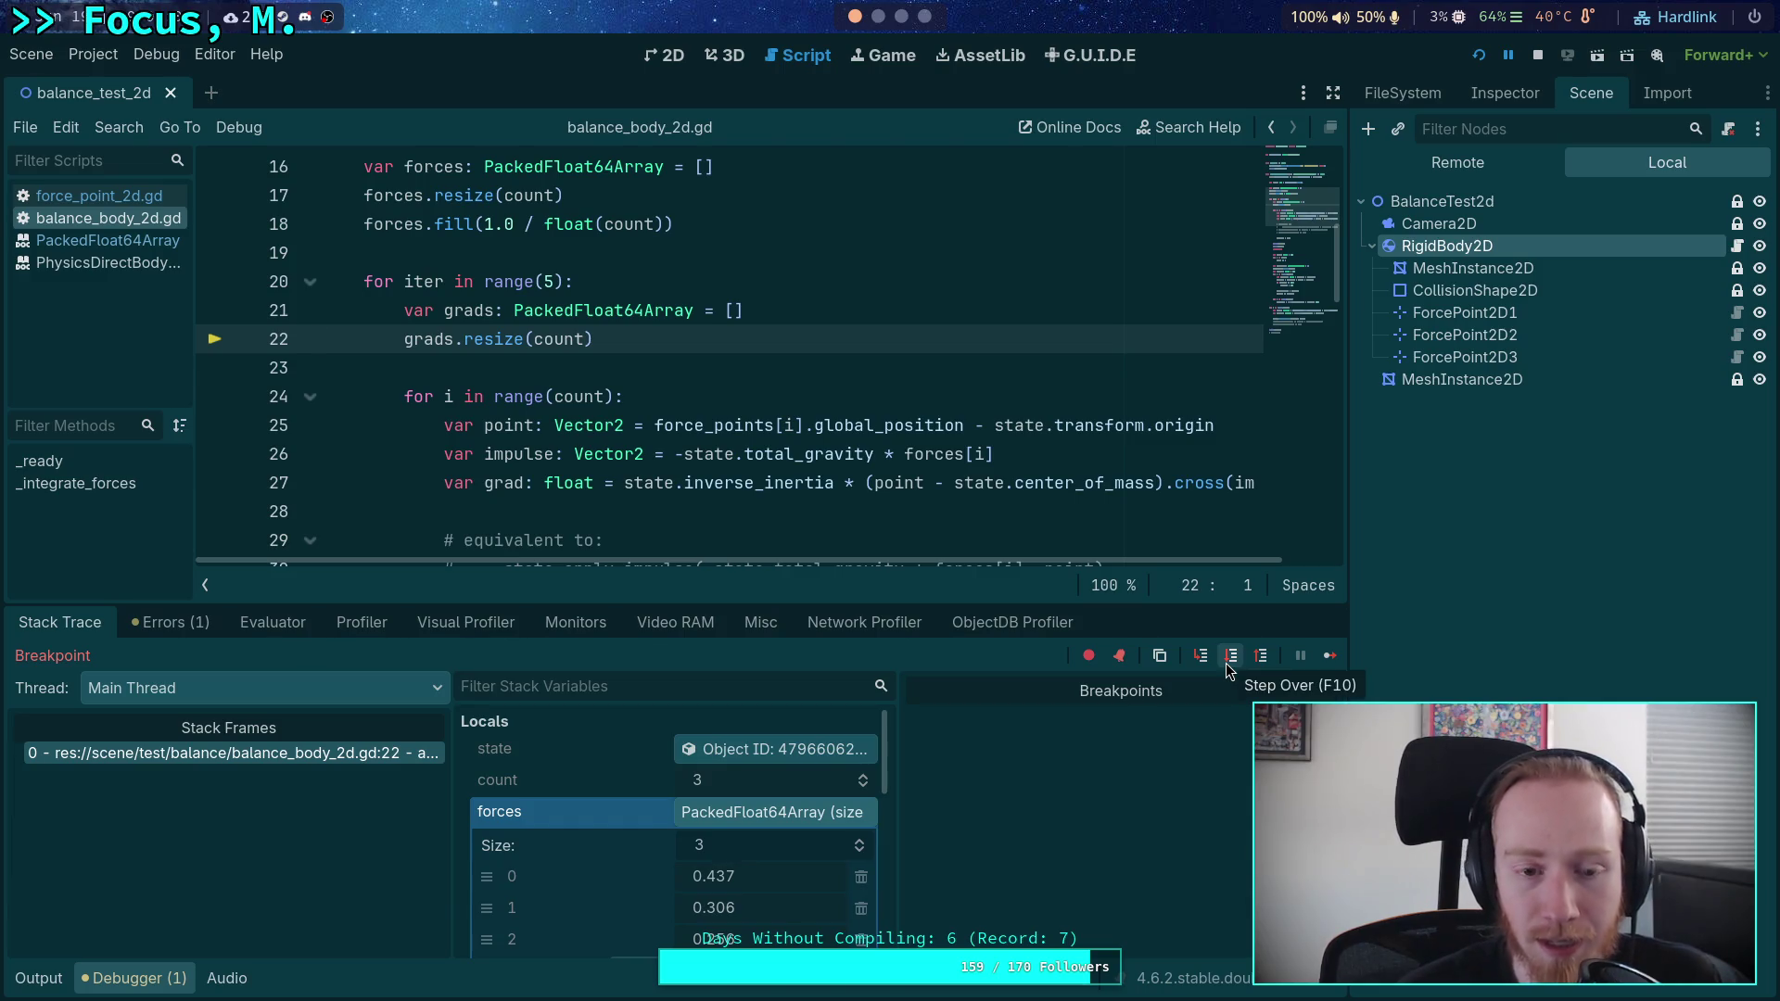
left_click(1227, 664)
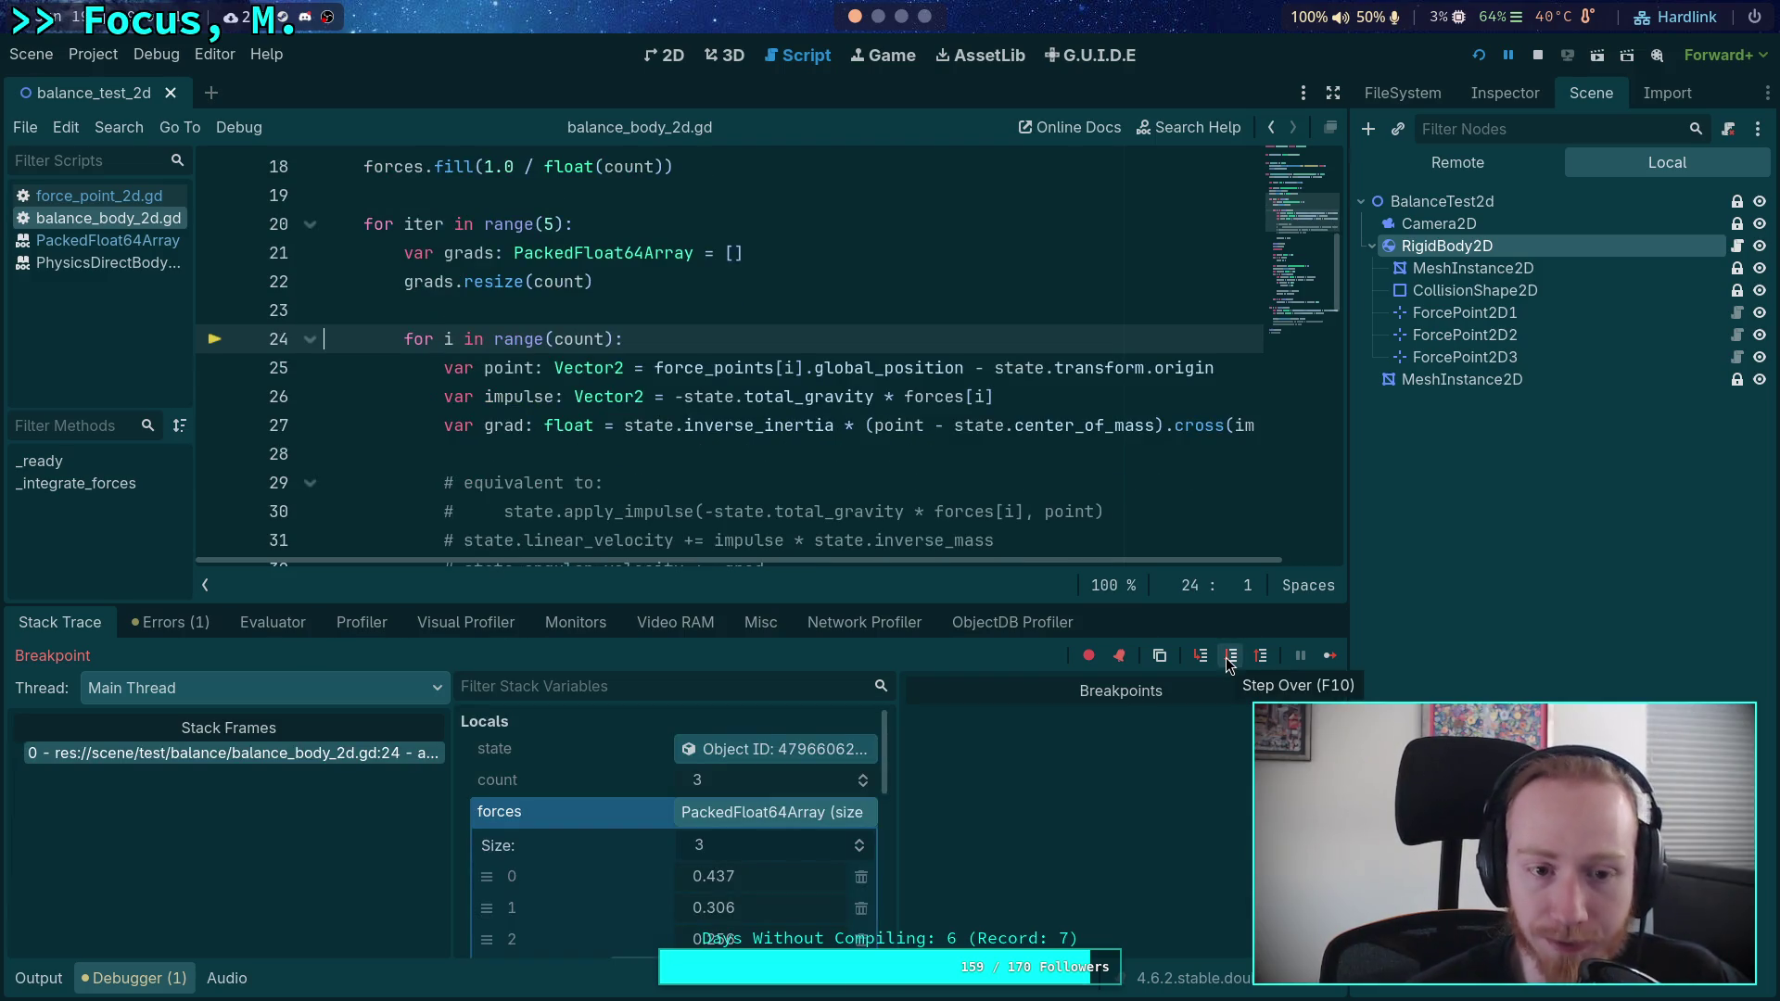
left_click(1228, 660)
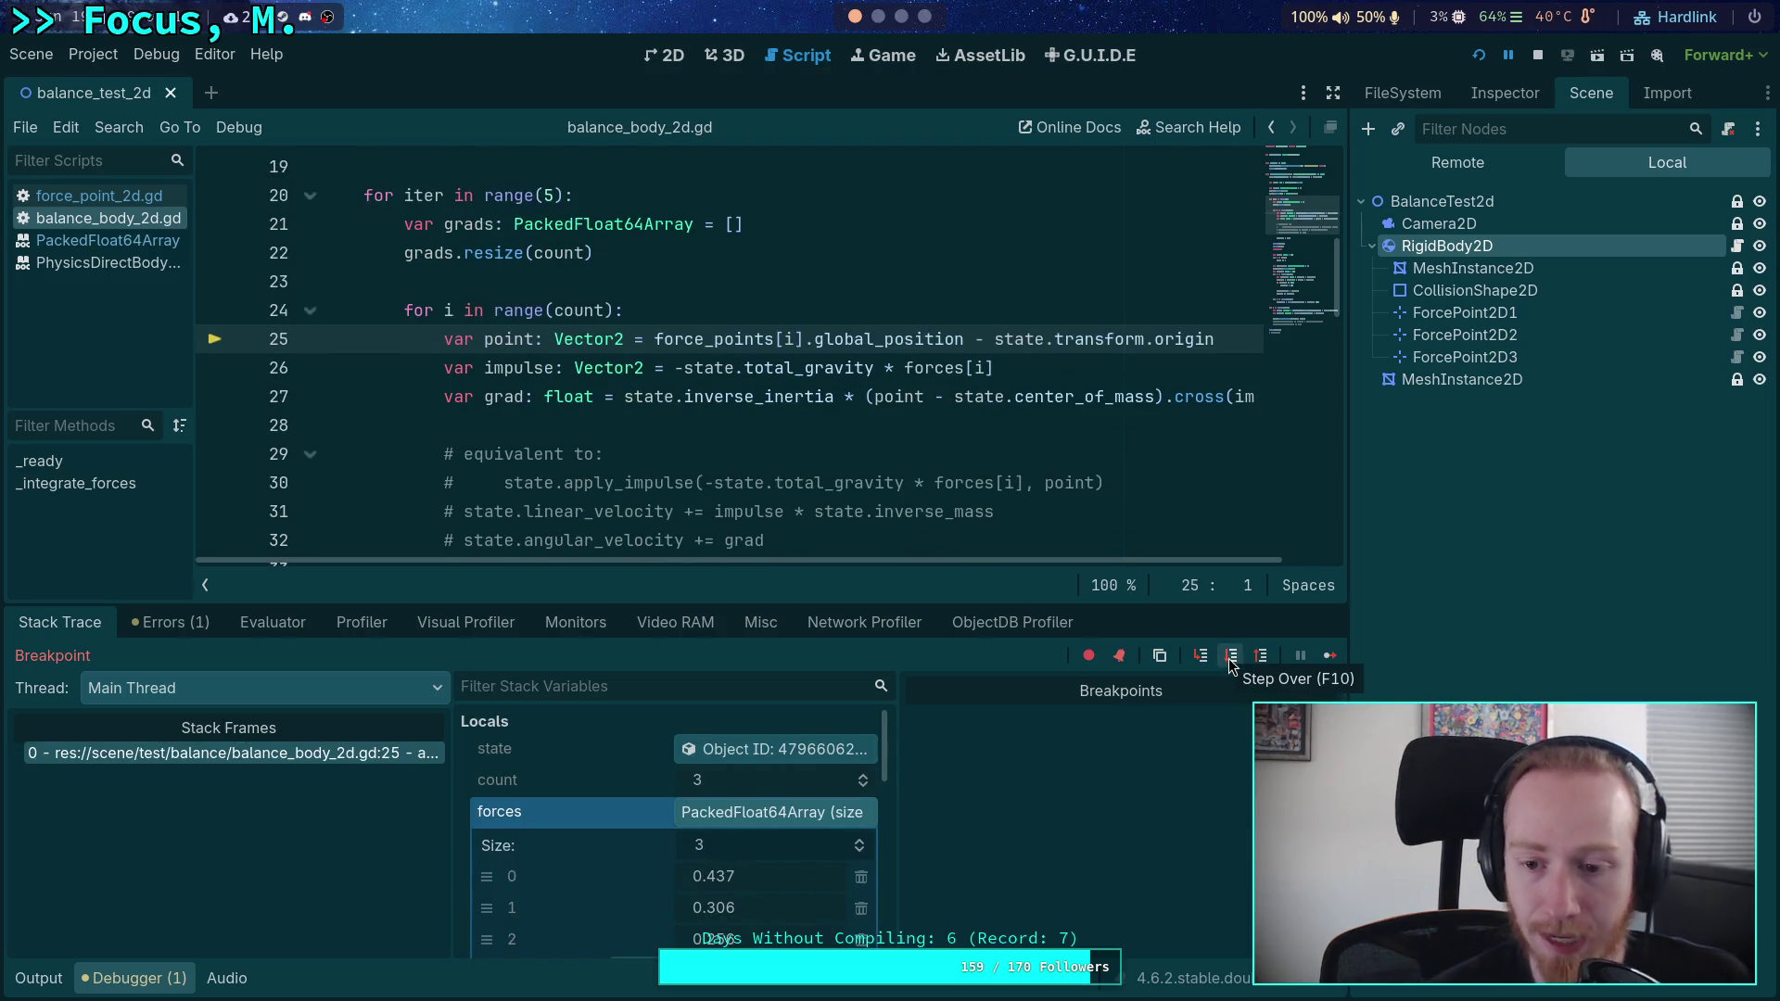
left_click(1230, 663)
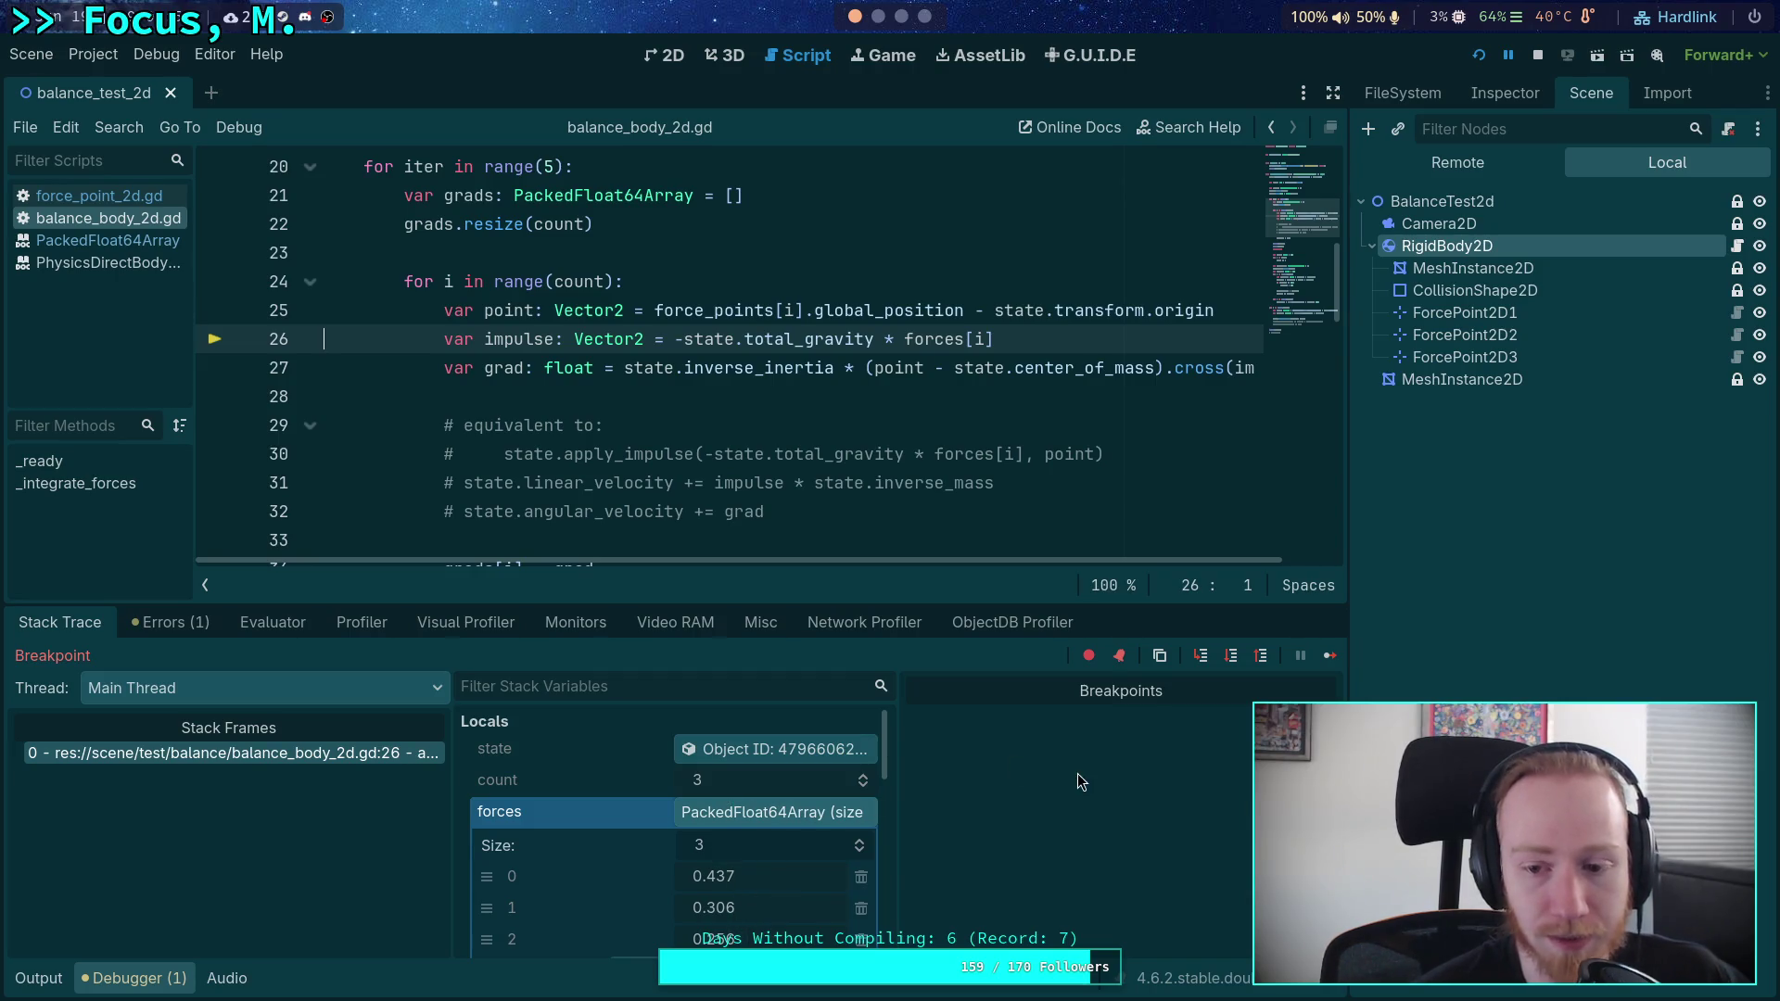
left_click(1233, 661)
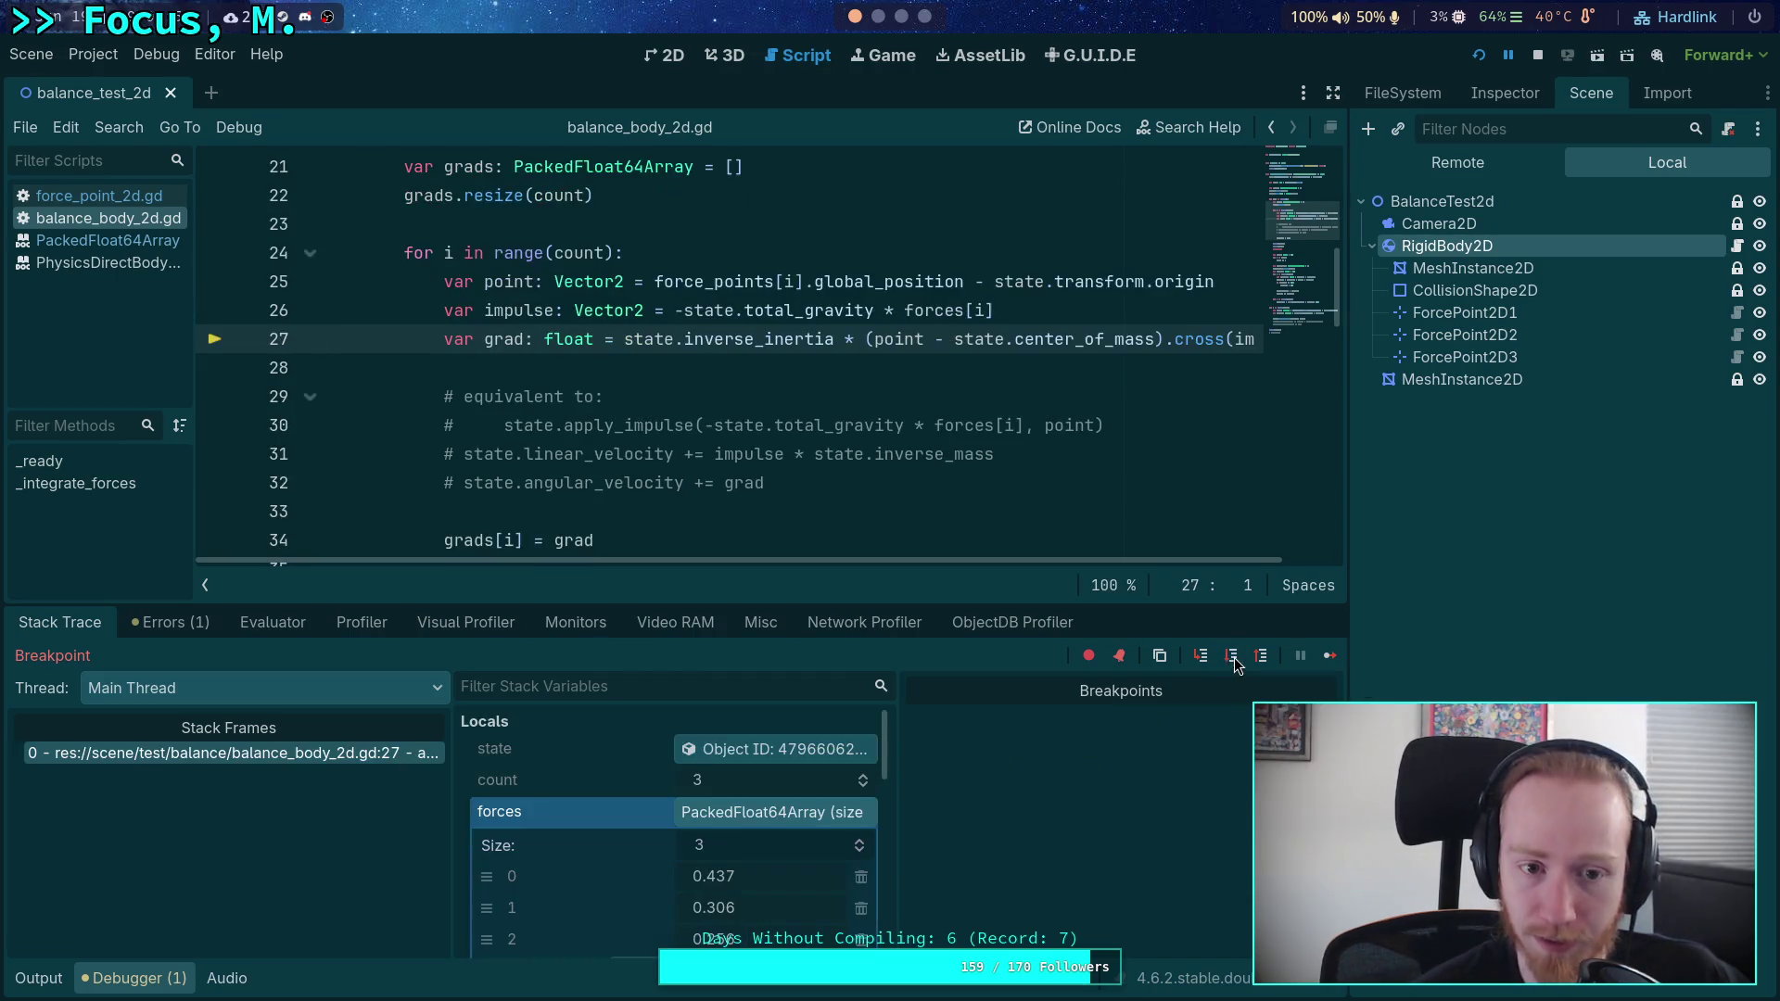
left_click(1232, 660)
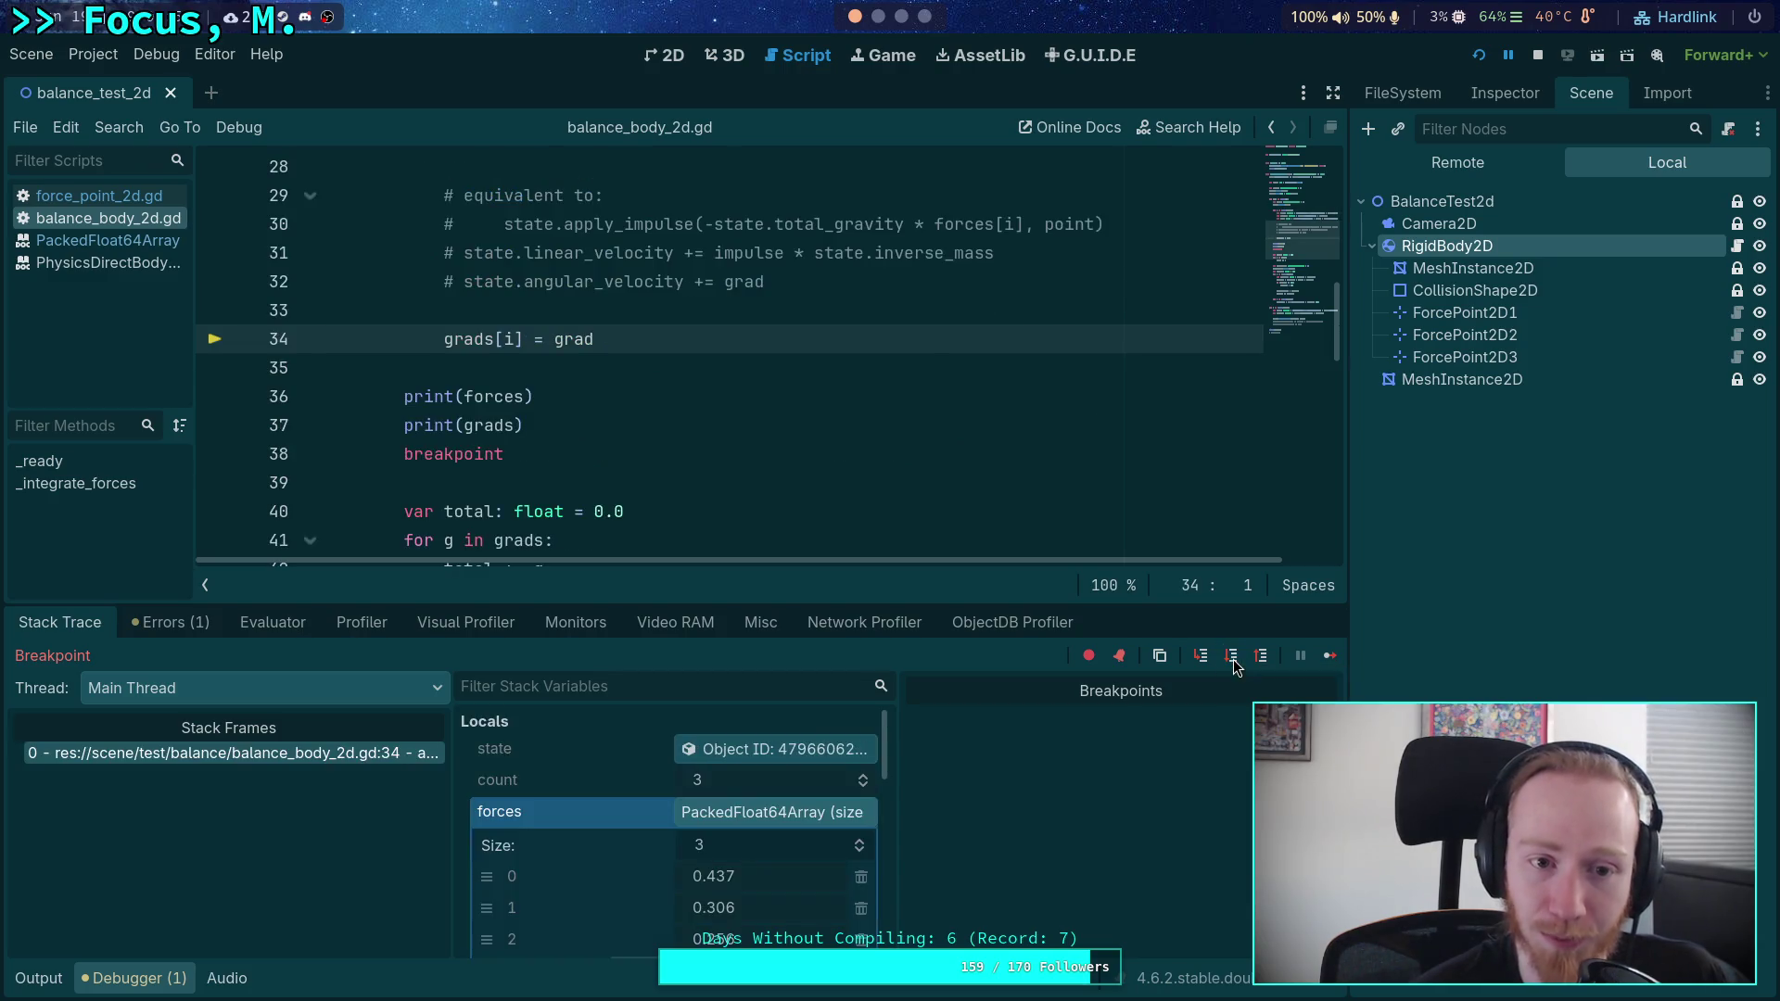
left_click(1331, 655)
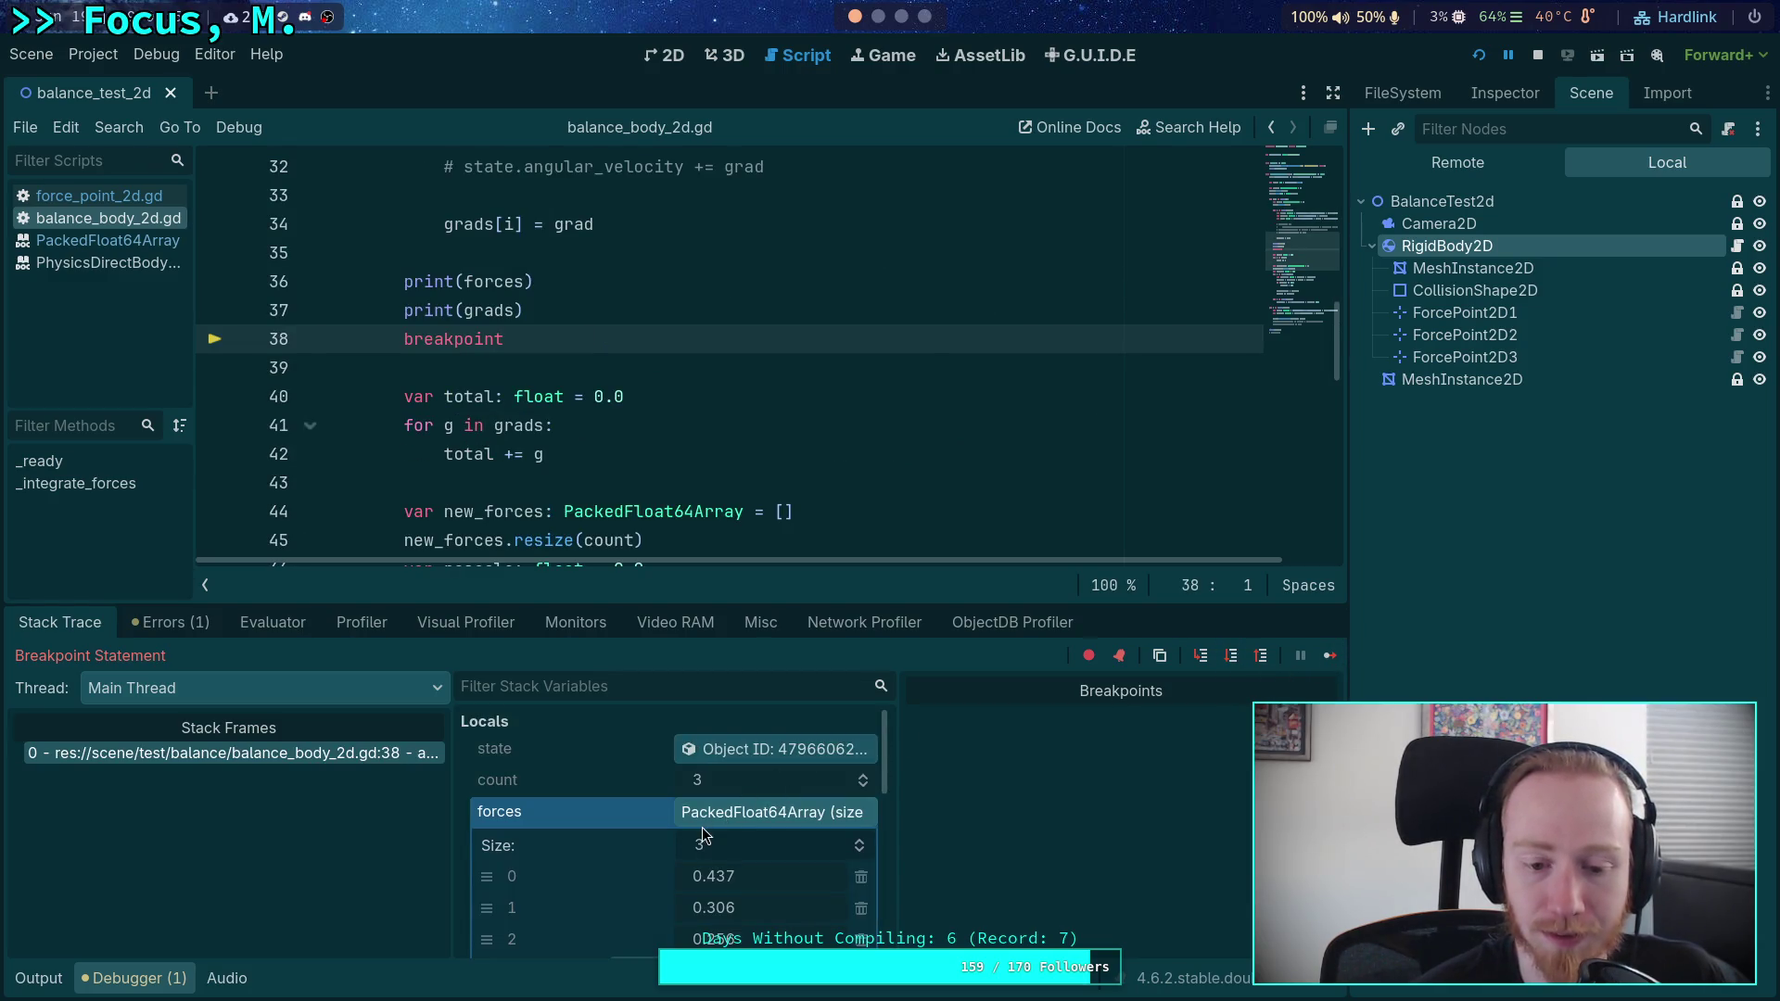
- Step through the total sum and expand grads to check -0.087, 0.002, 0.134
scroll(720, 827, "down", 2)
scroll(720, 830, "down", 5)
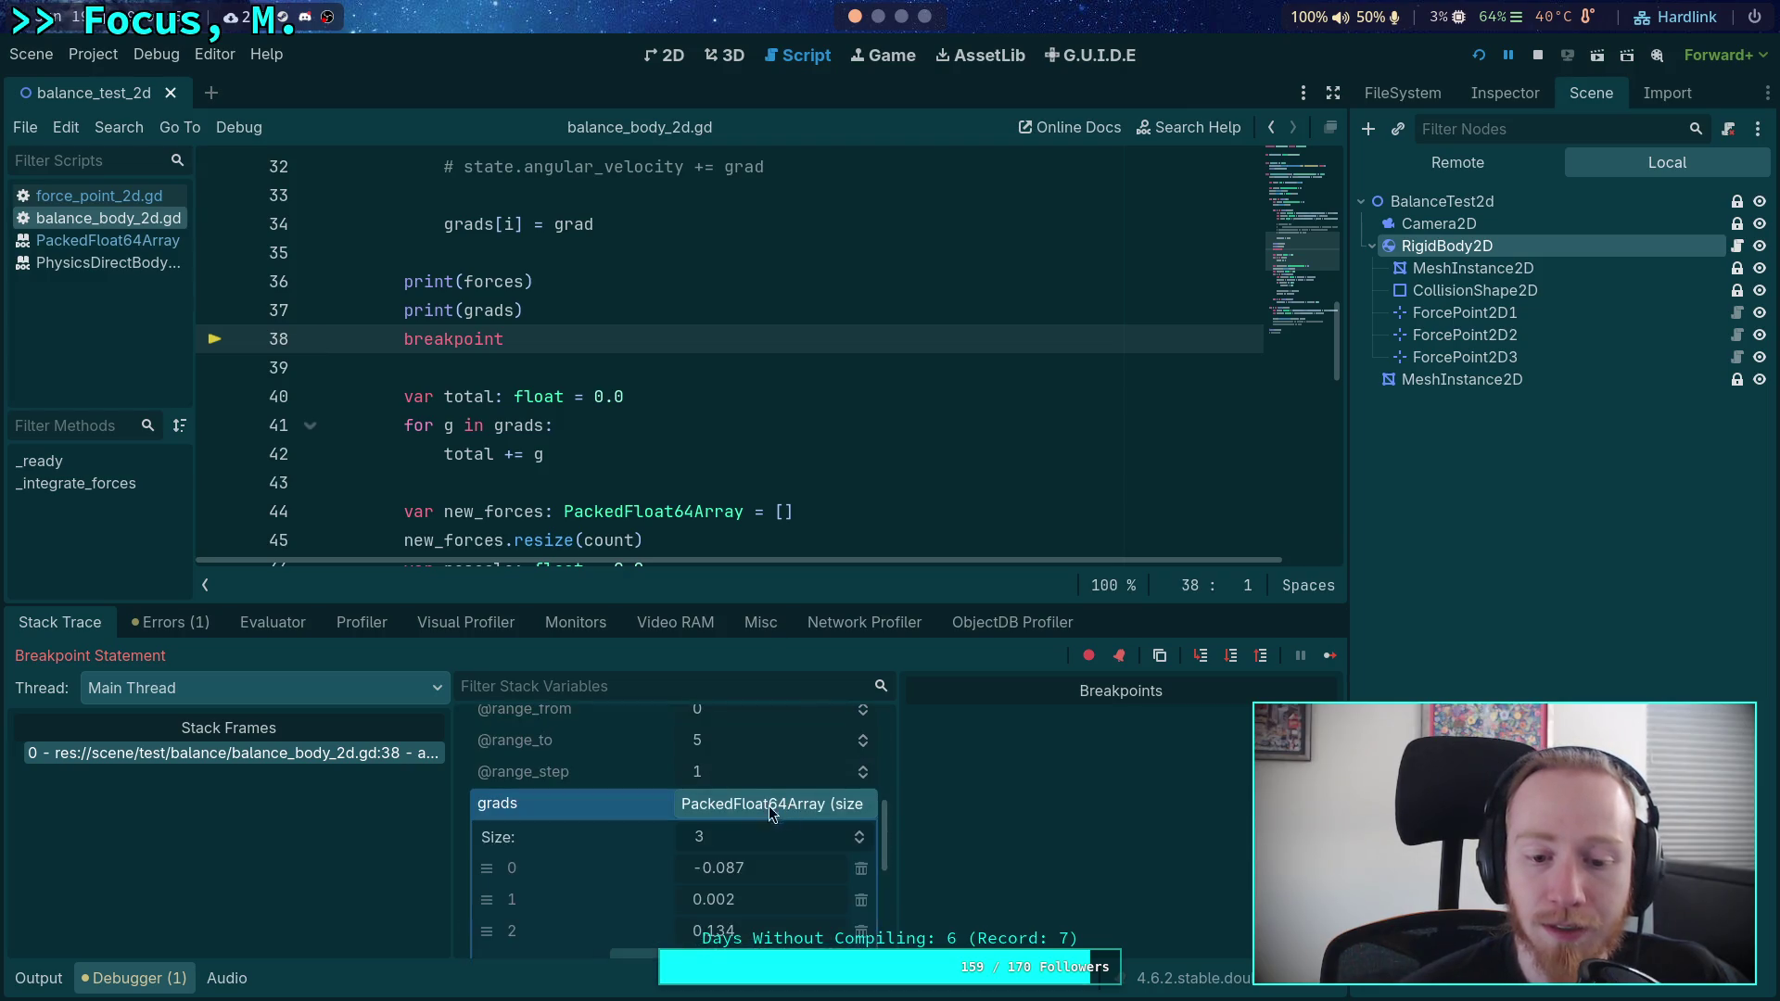
scroll(654, 839, "up", 1)
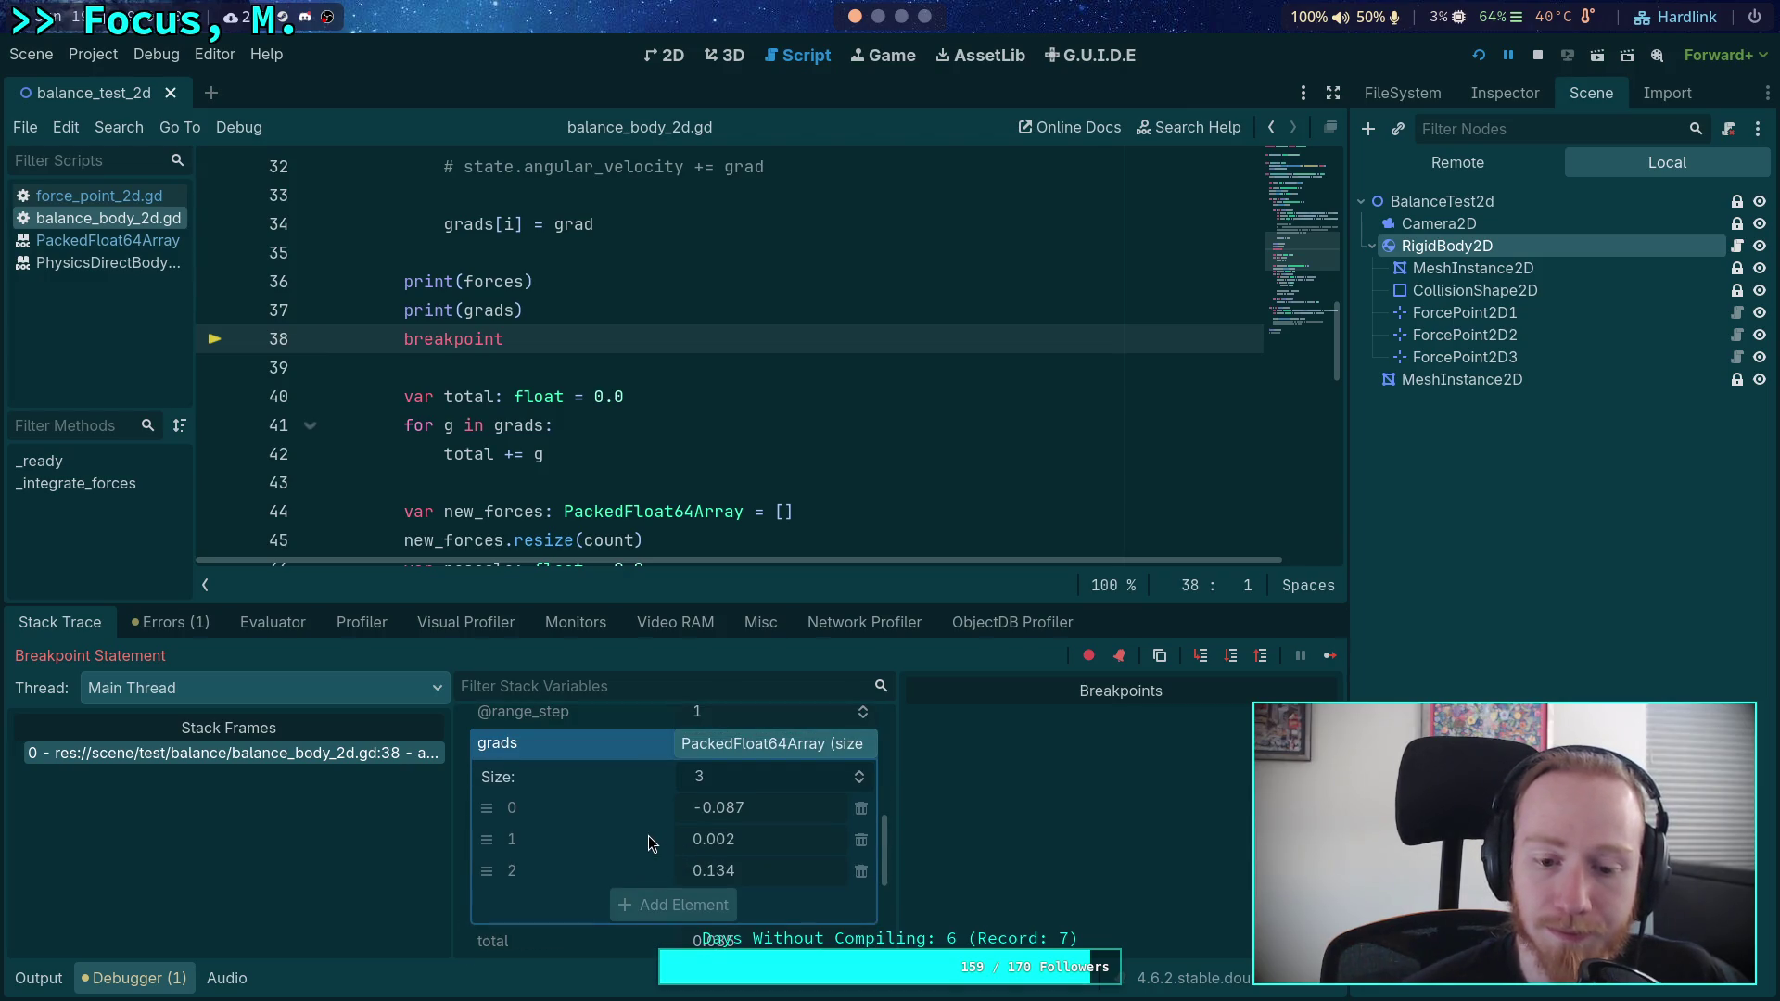
left_click(1232, 659)
left_click(1232, 659)
left_click(1232, 658)
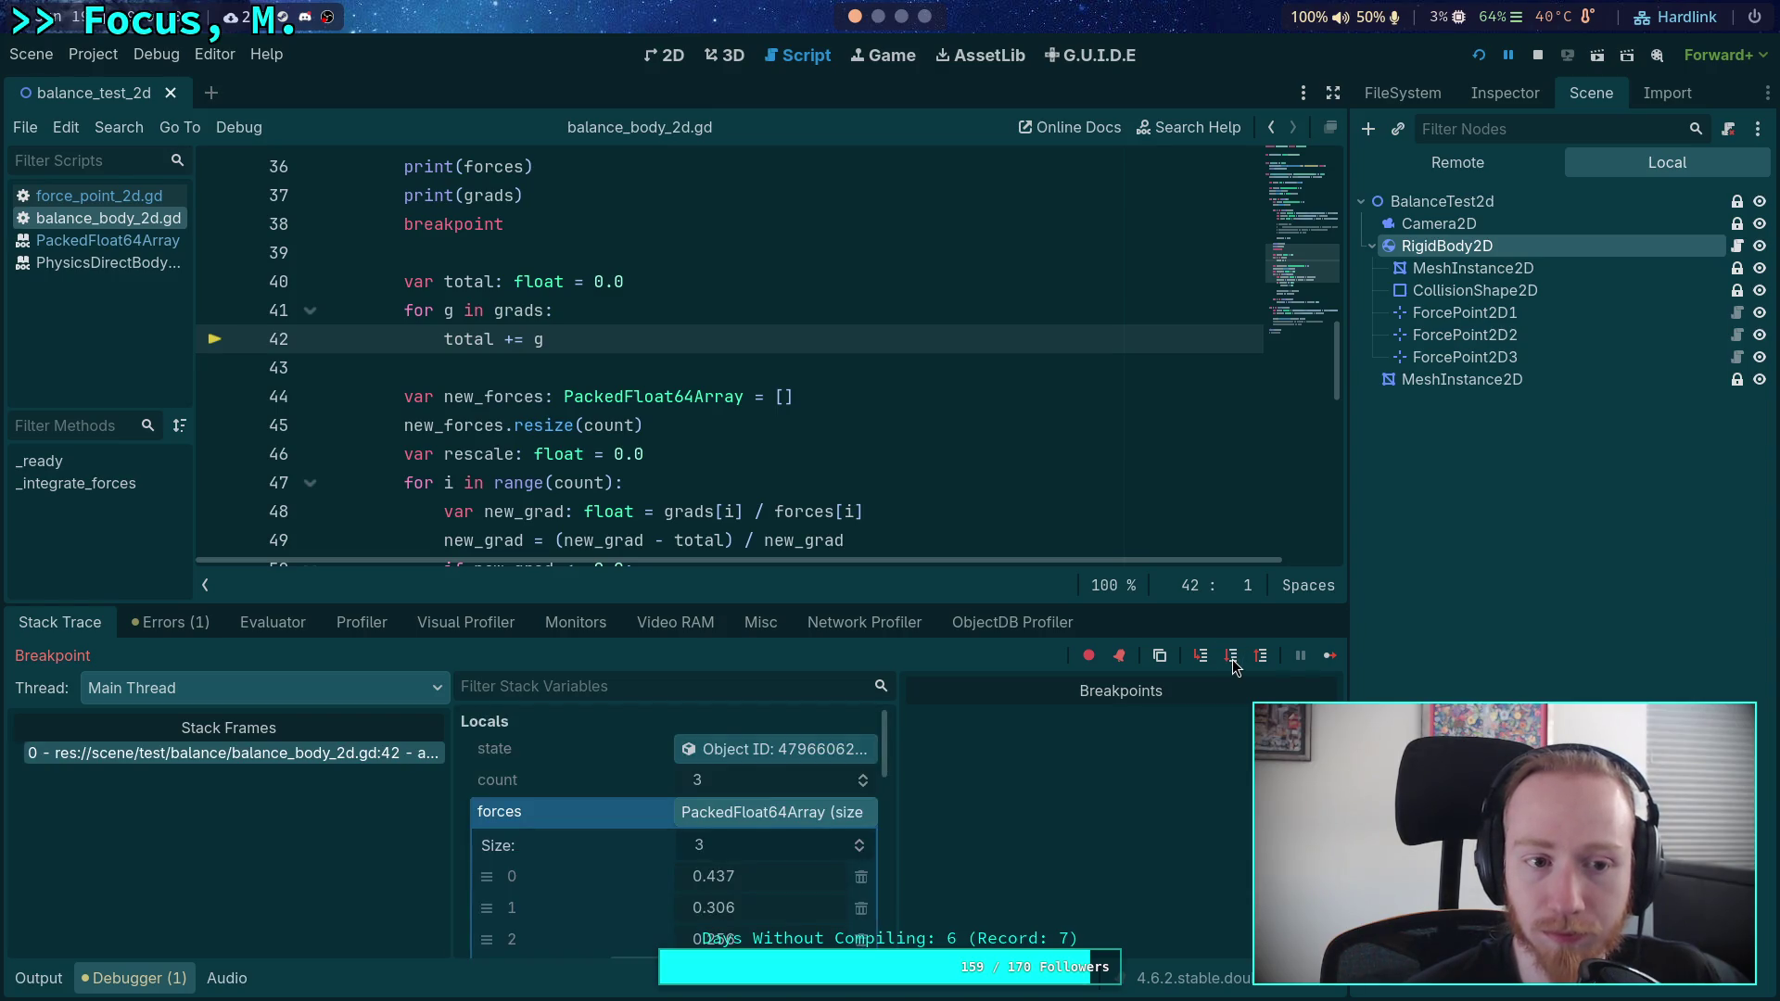
left_click(1232, 657)
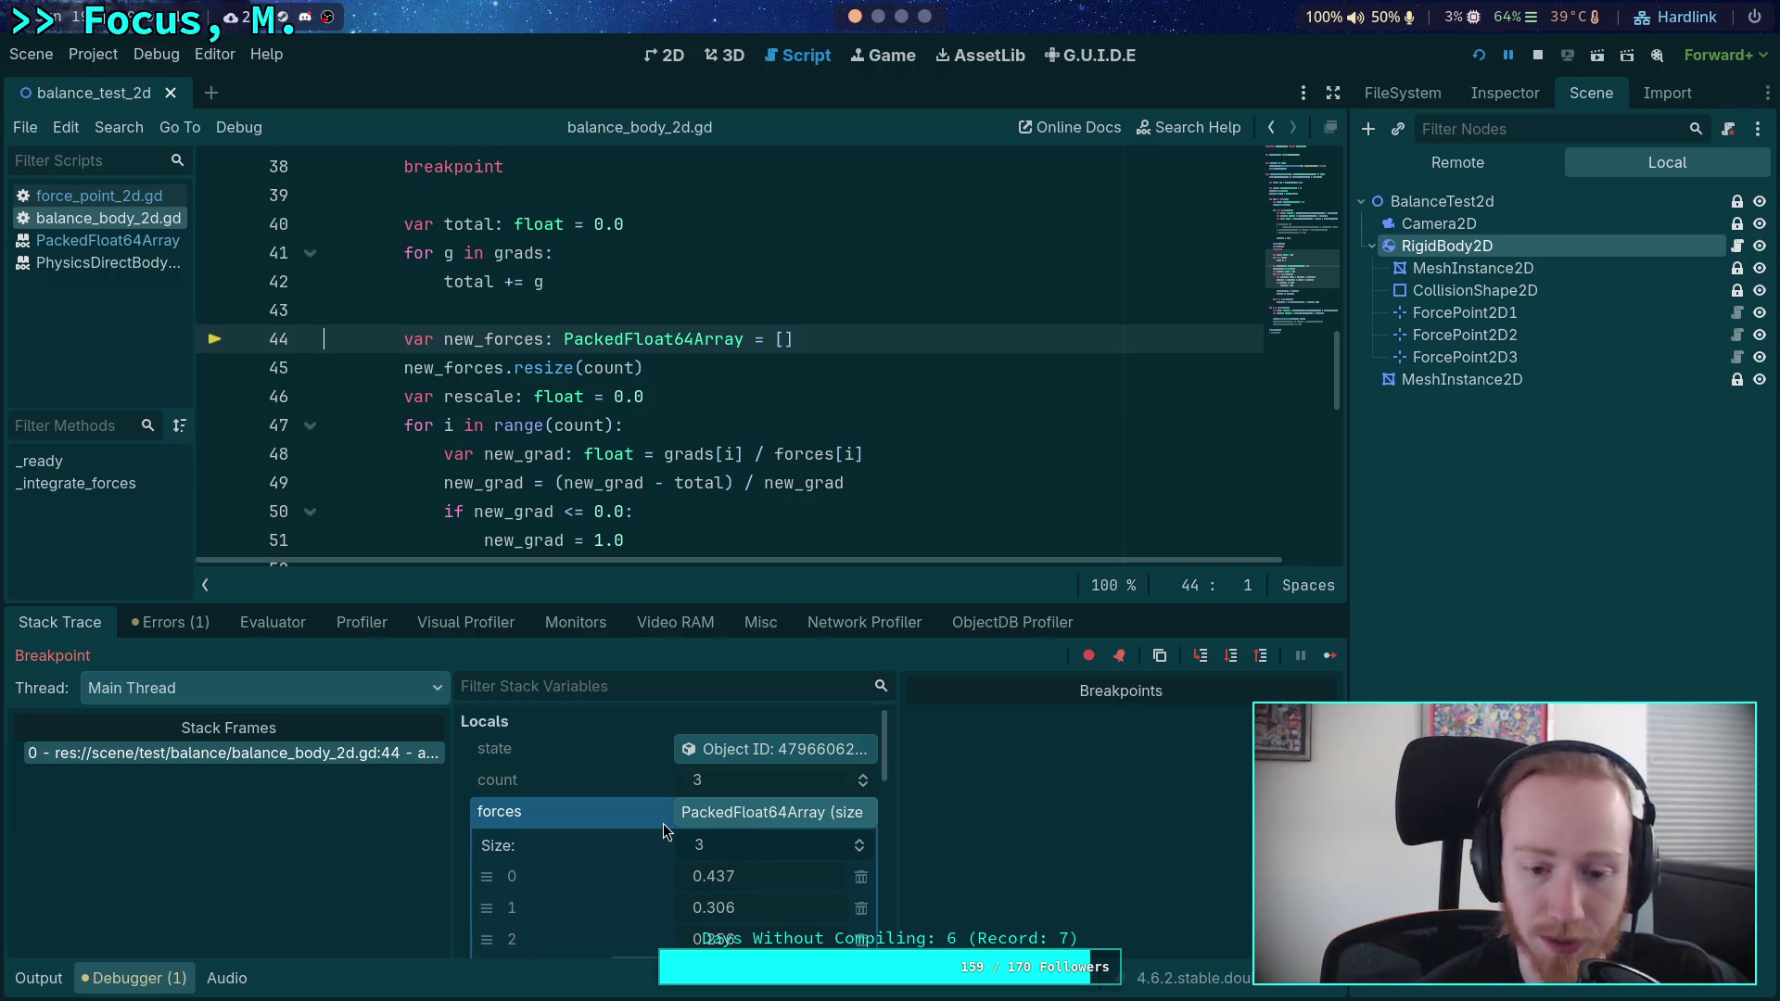
scroll(664, 830, "down", 5)
left_click(655, 796)
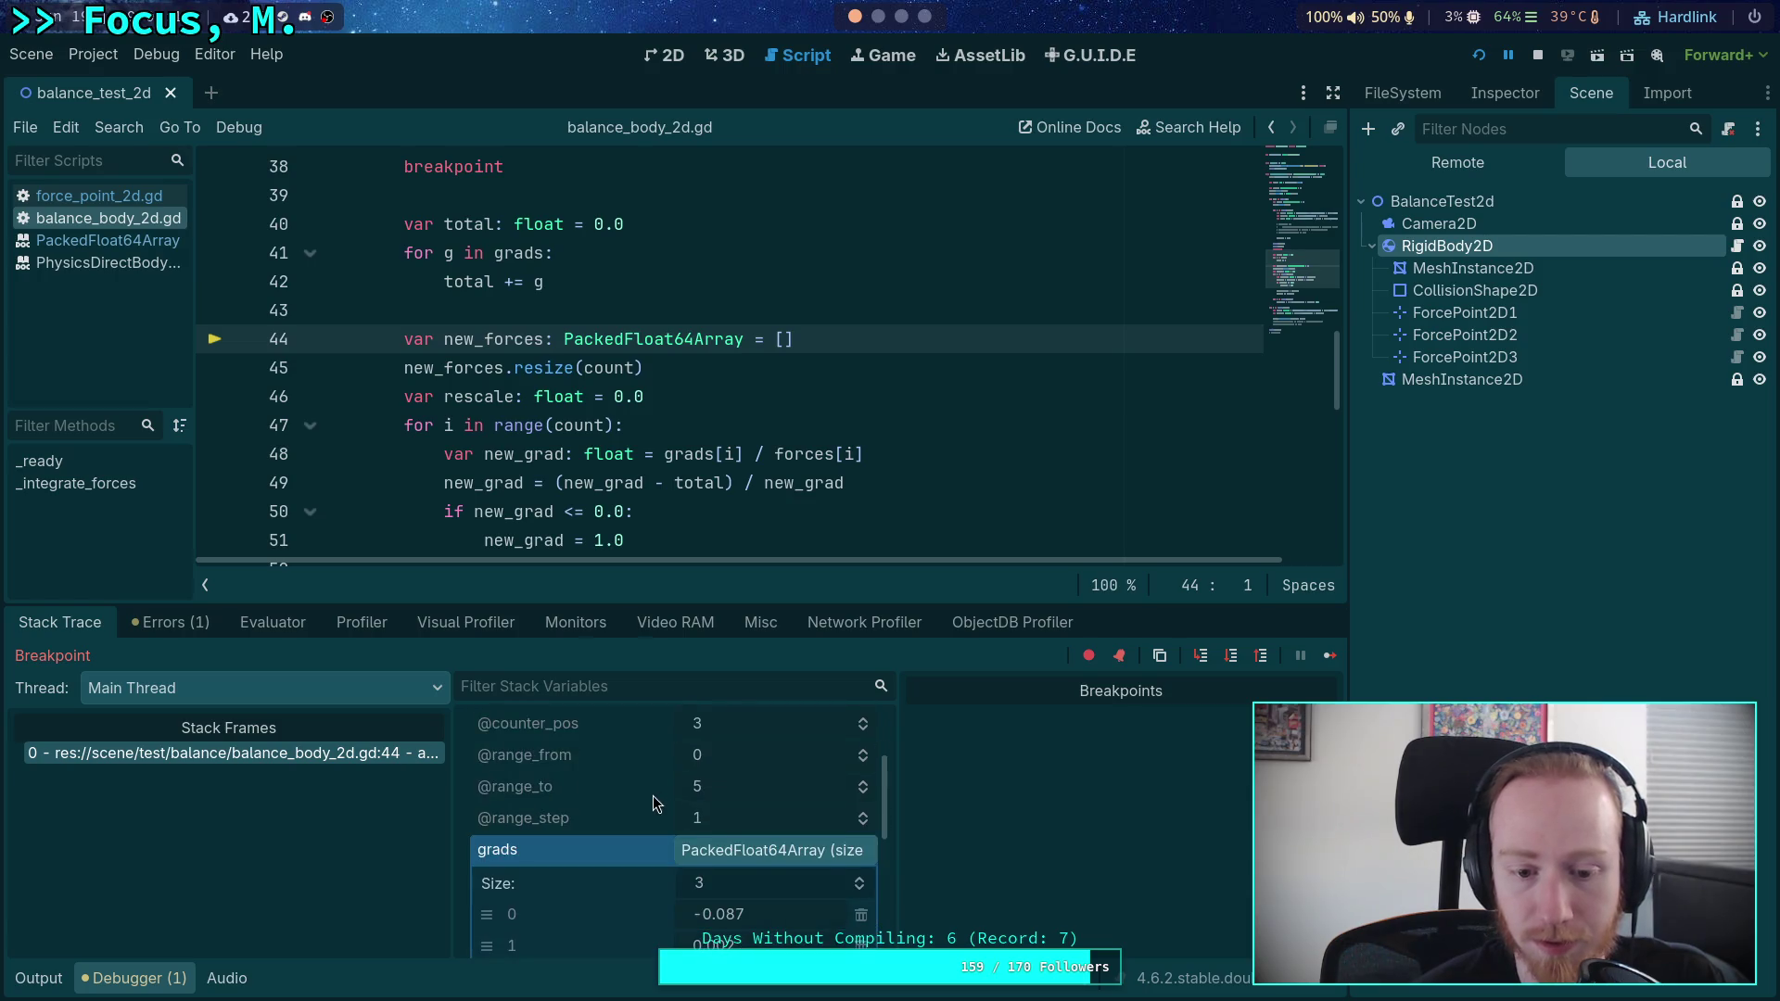
left_click(723, 798)
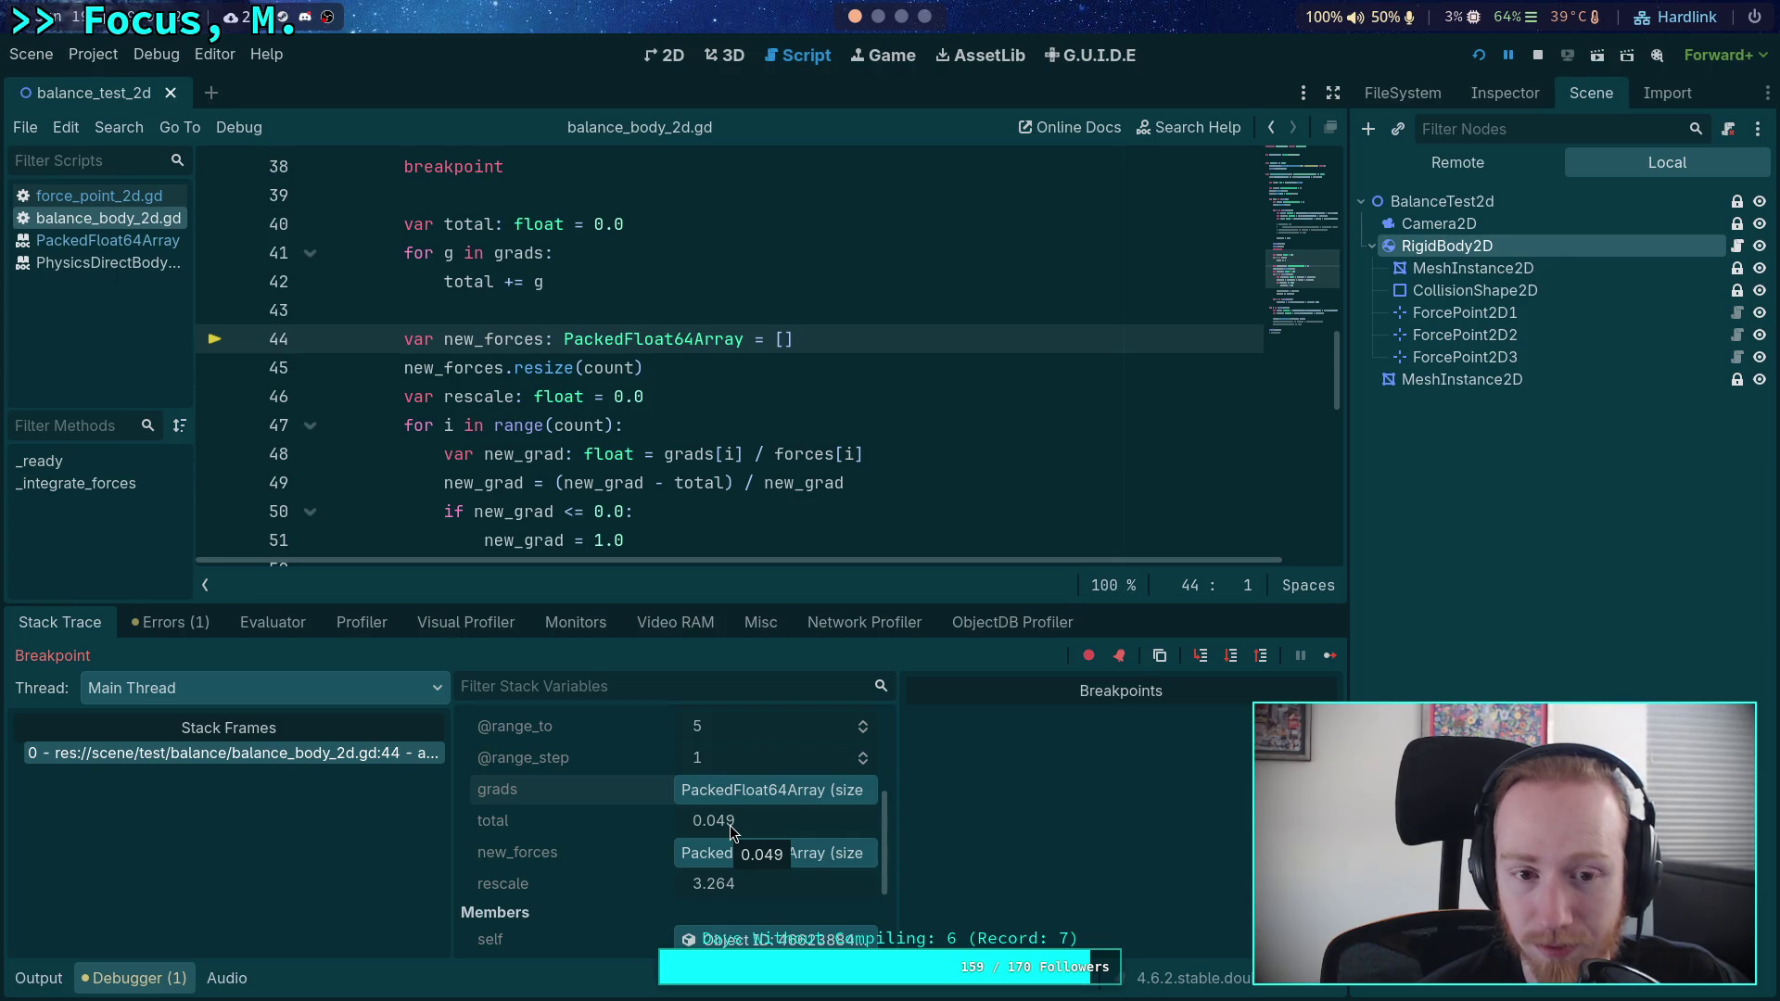
- Step into the rebalancing loop to line 53, with the first new_grad at 1.245
left_click(1233, 659)
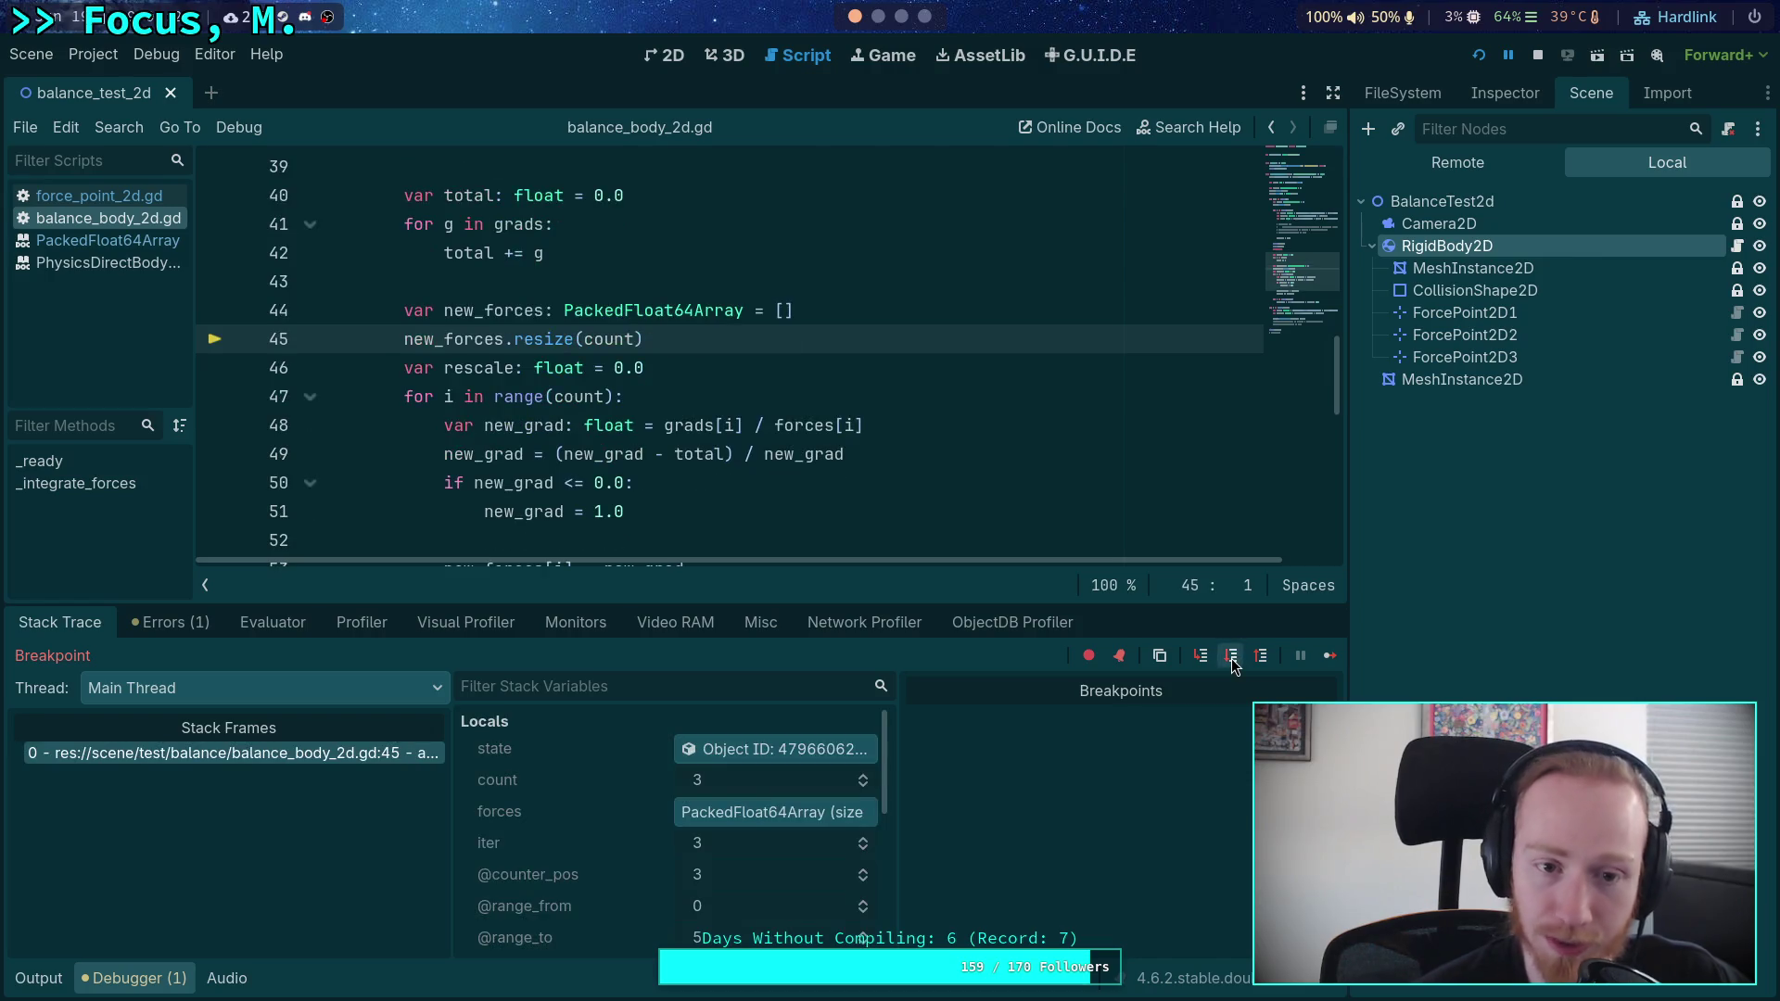
left_click(1233, 658)
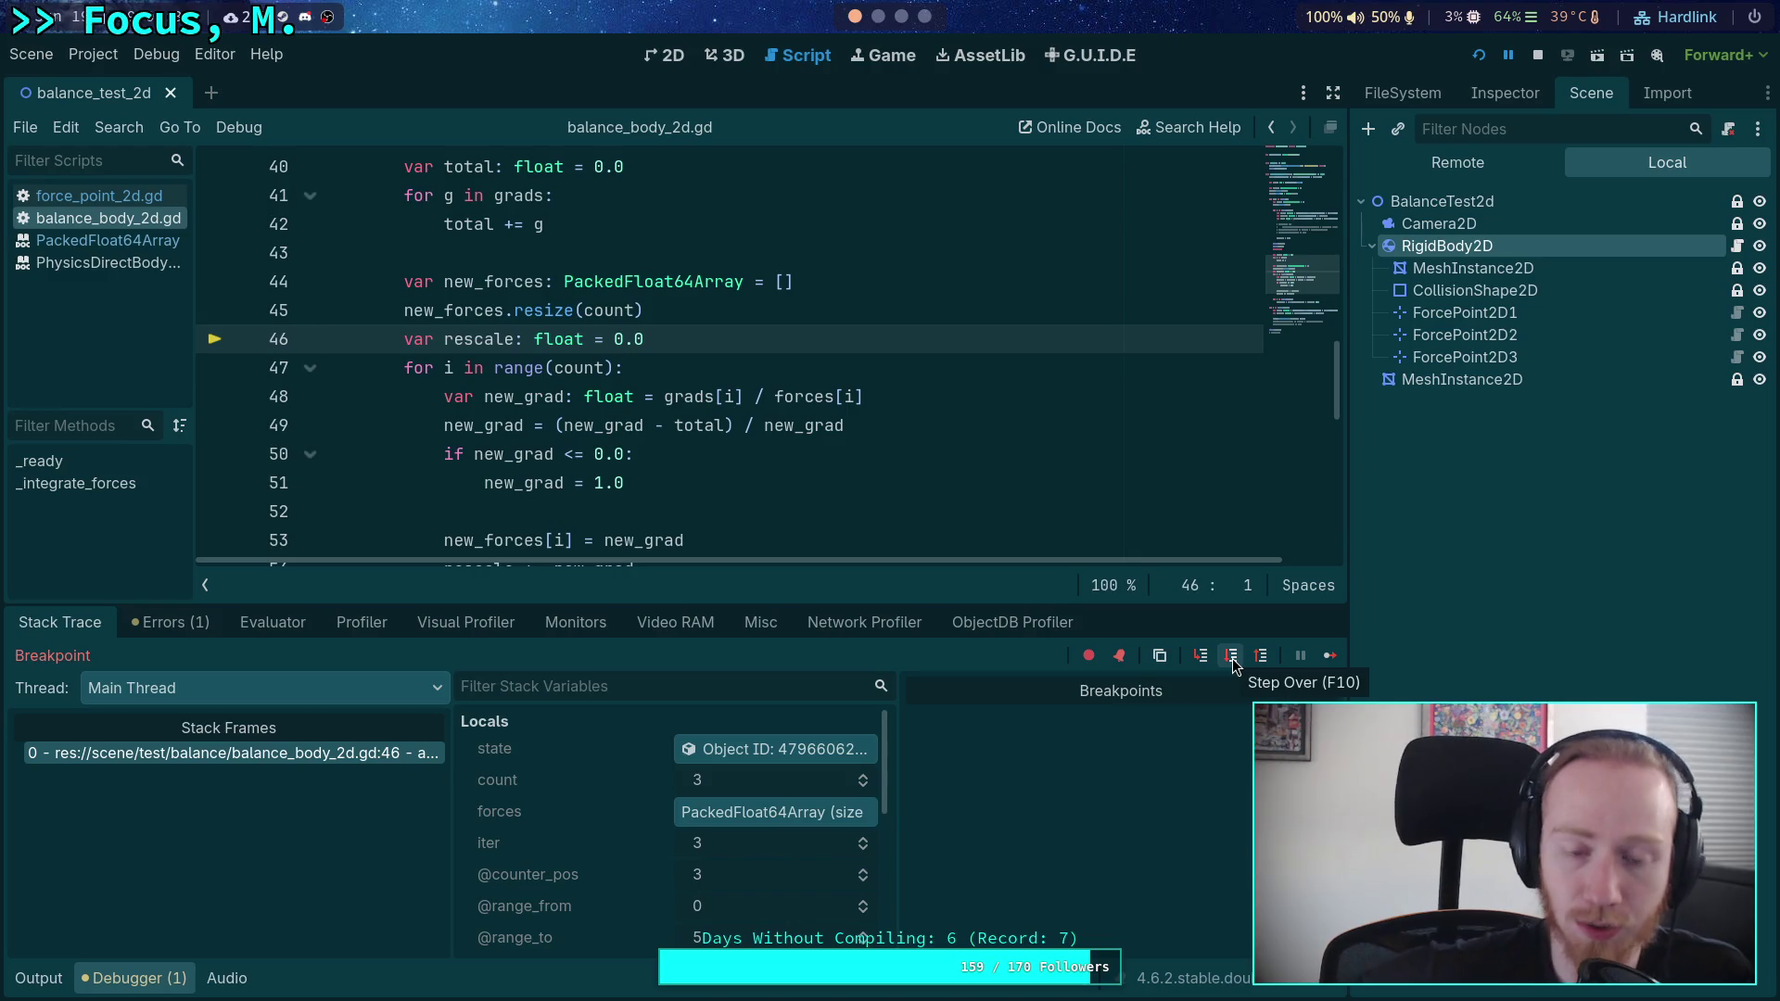
left_click(1232, 659)
left_click(1233, 658)
left_click(1233, 658)
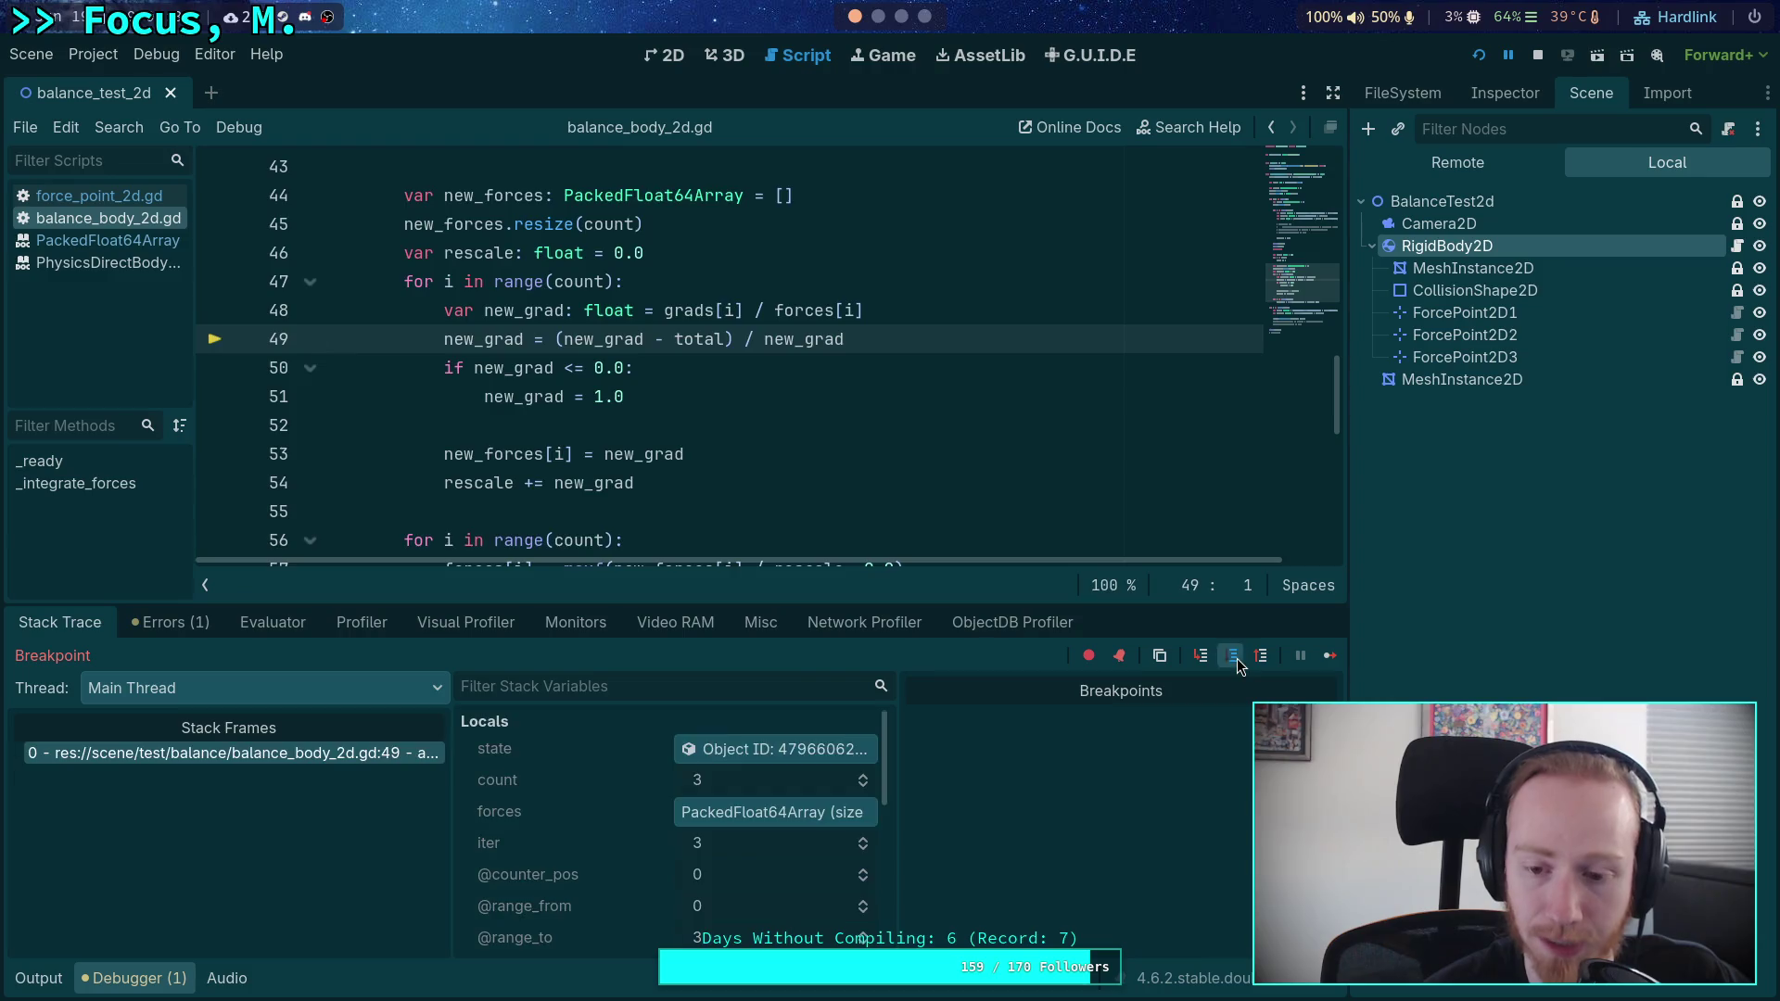
left_click(1234, 658)
scroll(671, 830, "down", 3)
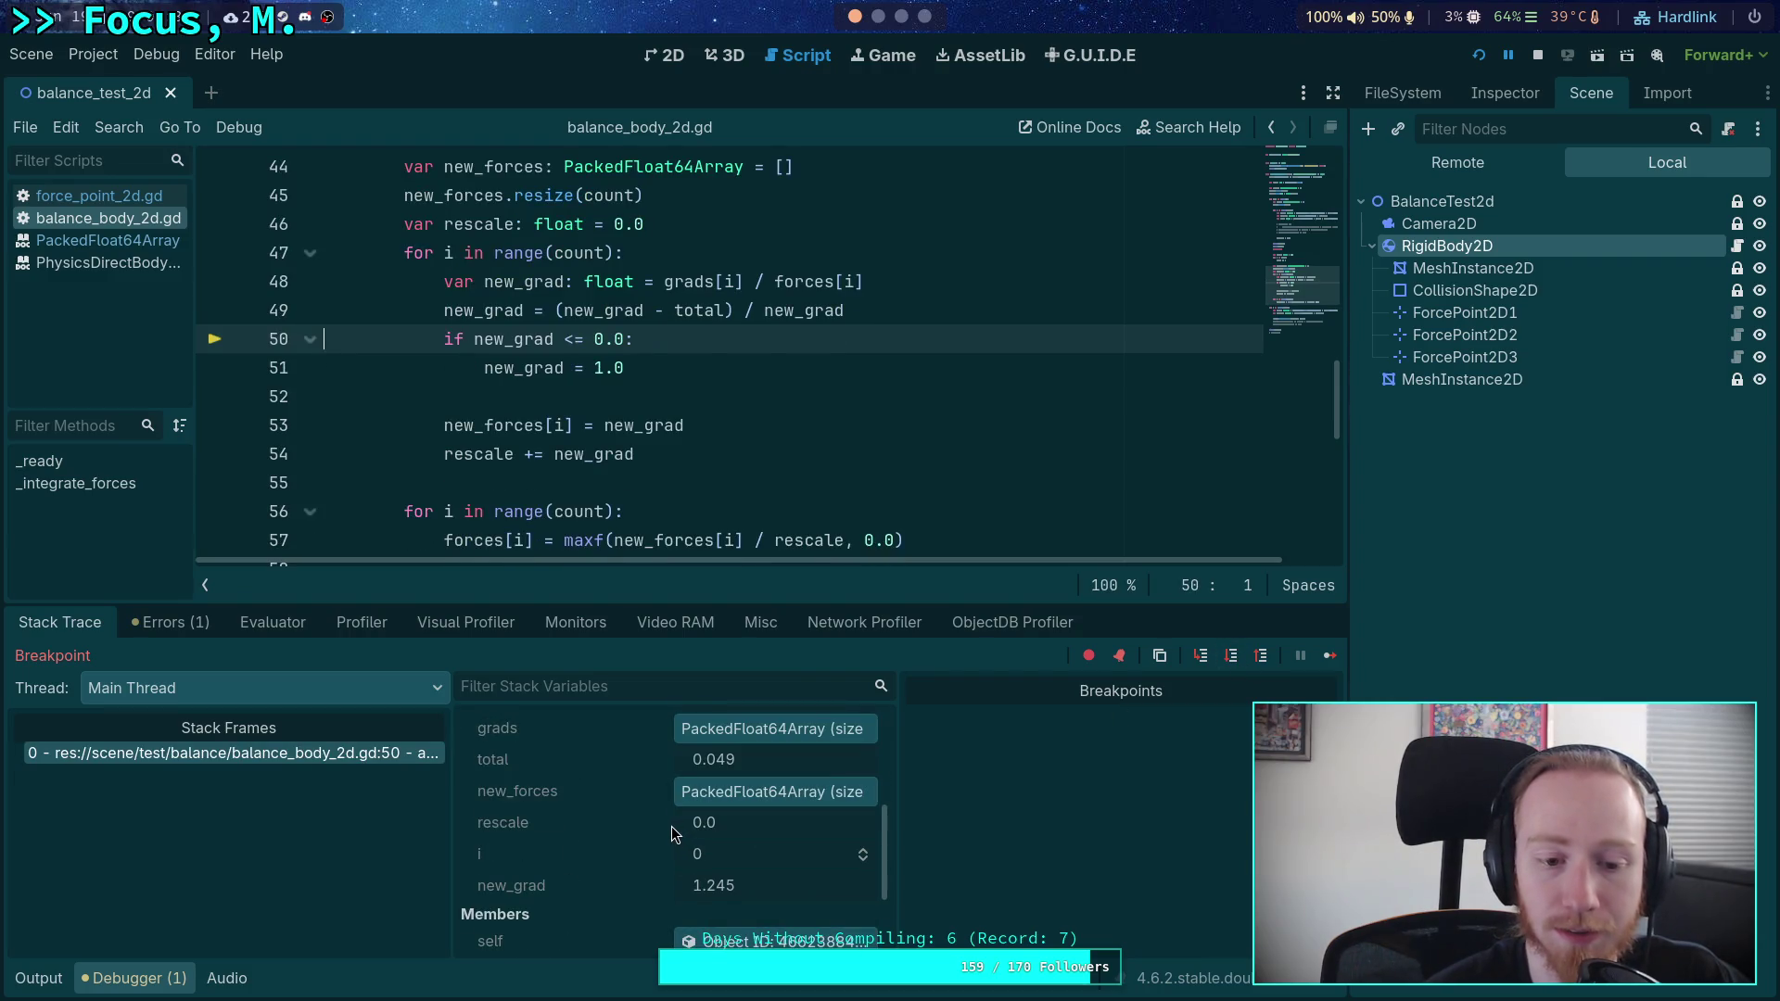
left_click(760, 731)
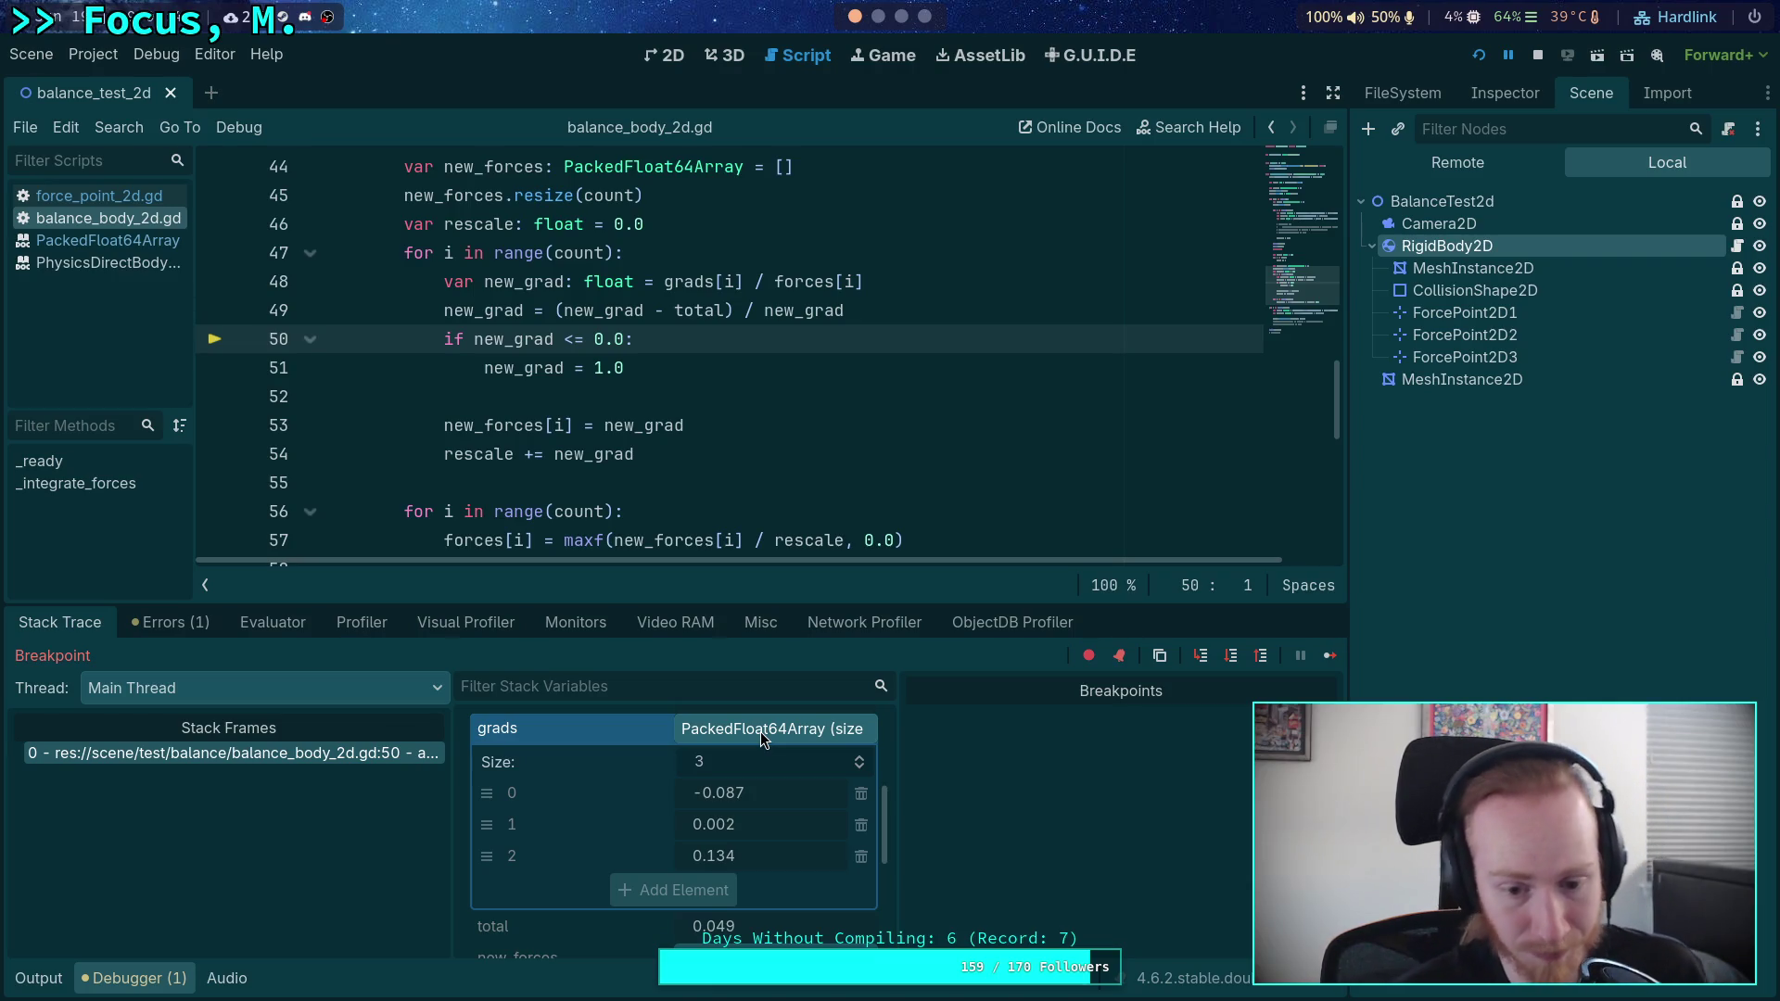
left_click(1232, 656)
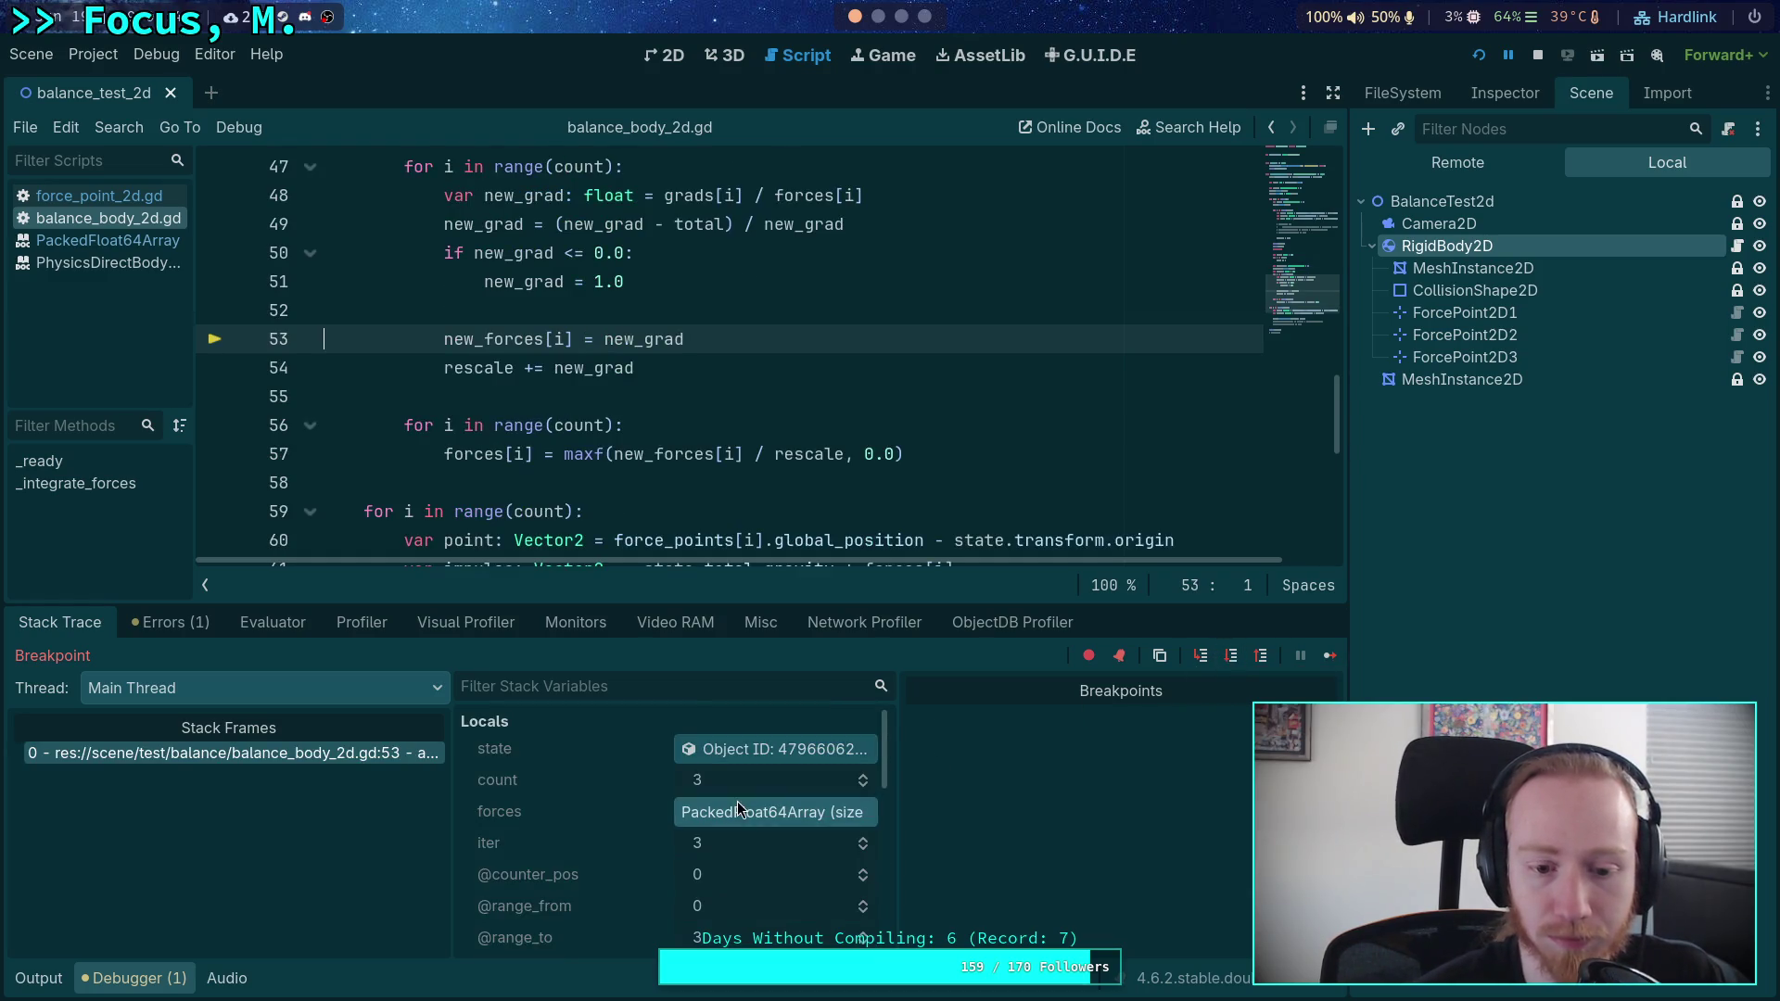
- Step the second force around the loop until its new_grad of -5.494 is reset to 1.0
left_click(753, 791)
left_click(753, 794)
scroll(753, 794, "down", 2)
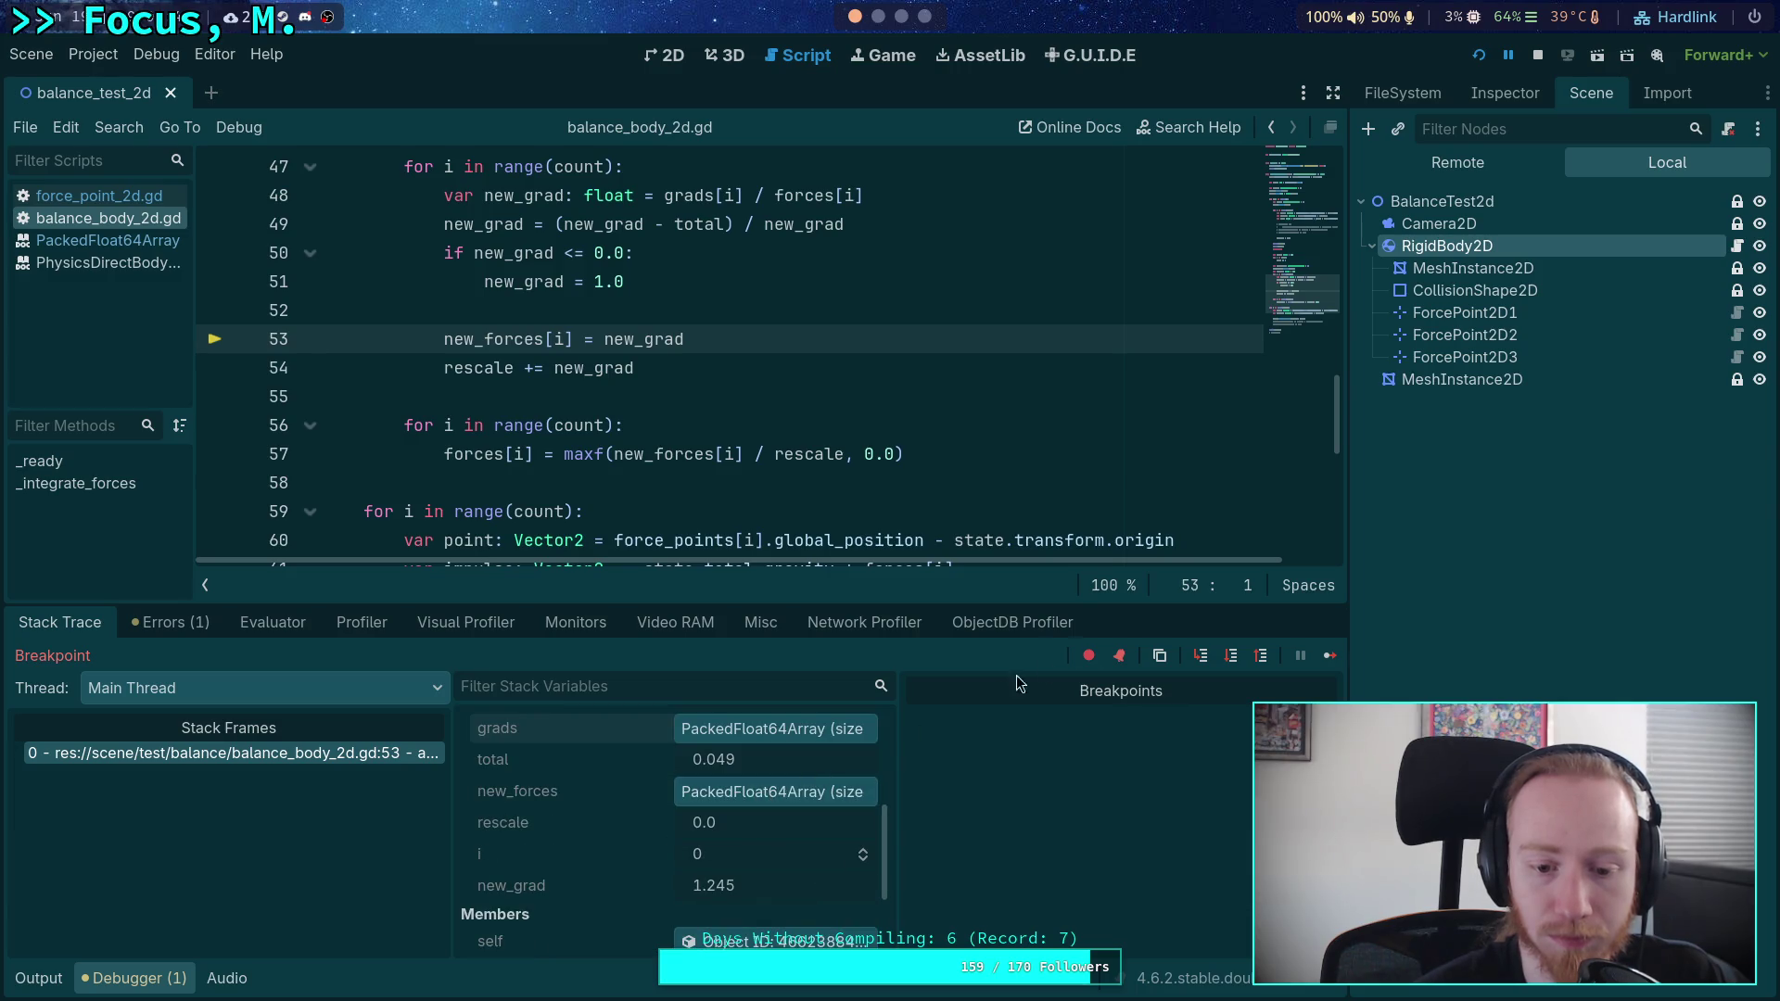
left_click(1233, 657)
left_click(1233, 656)
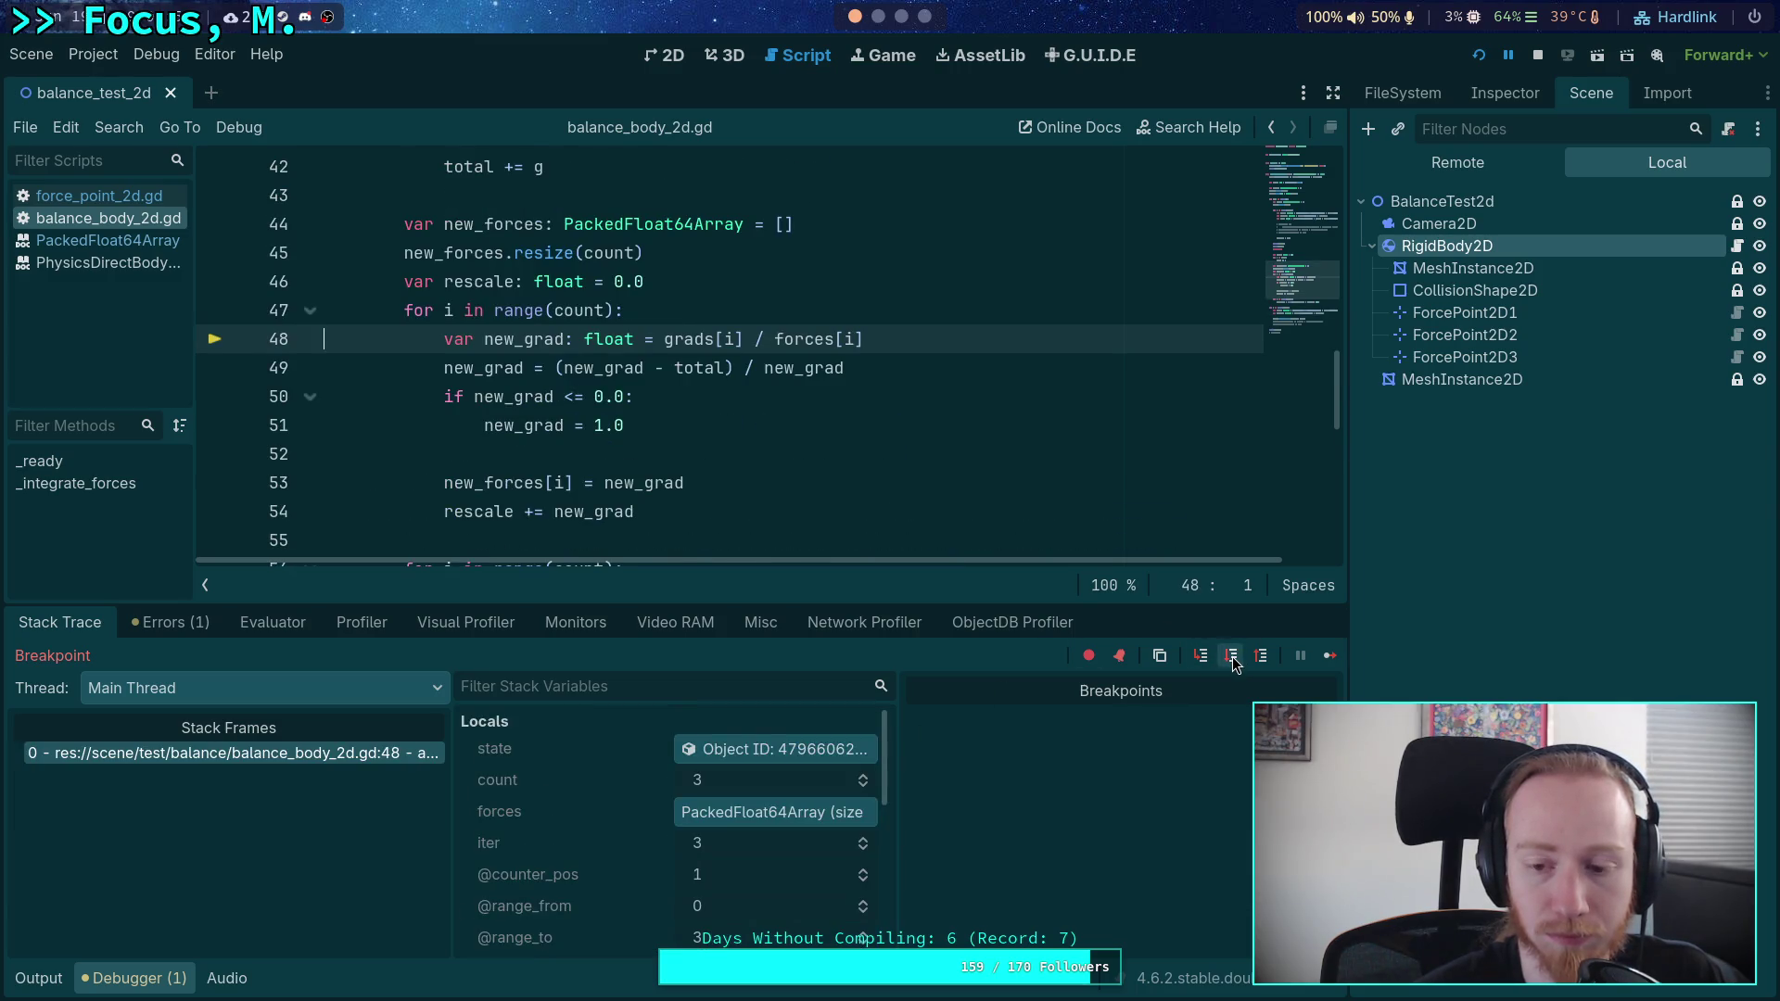
left_click(1232, 656)
left_click(1232, 656)
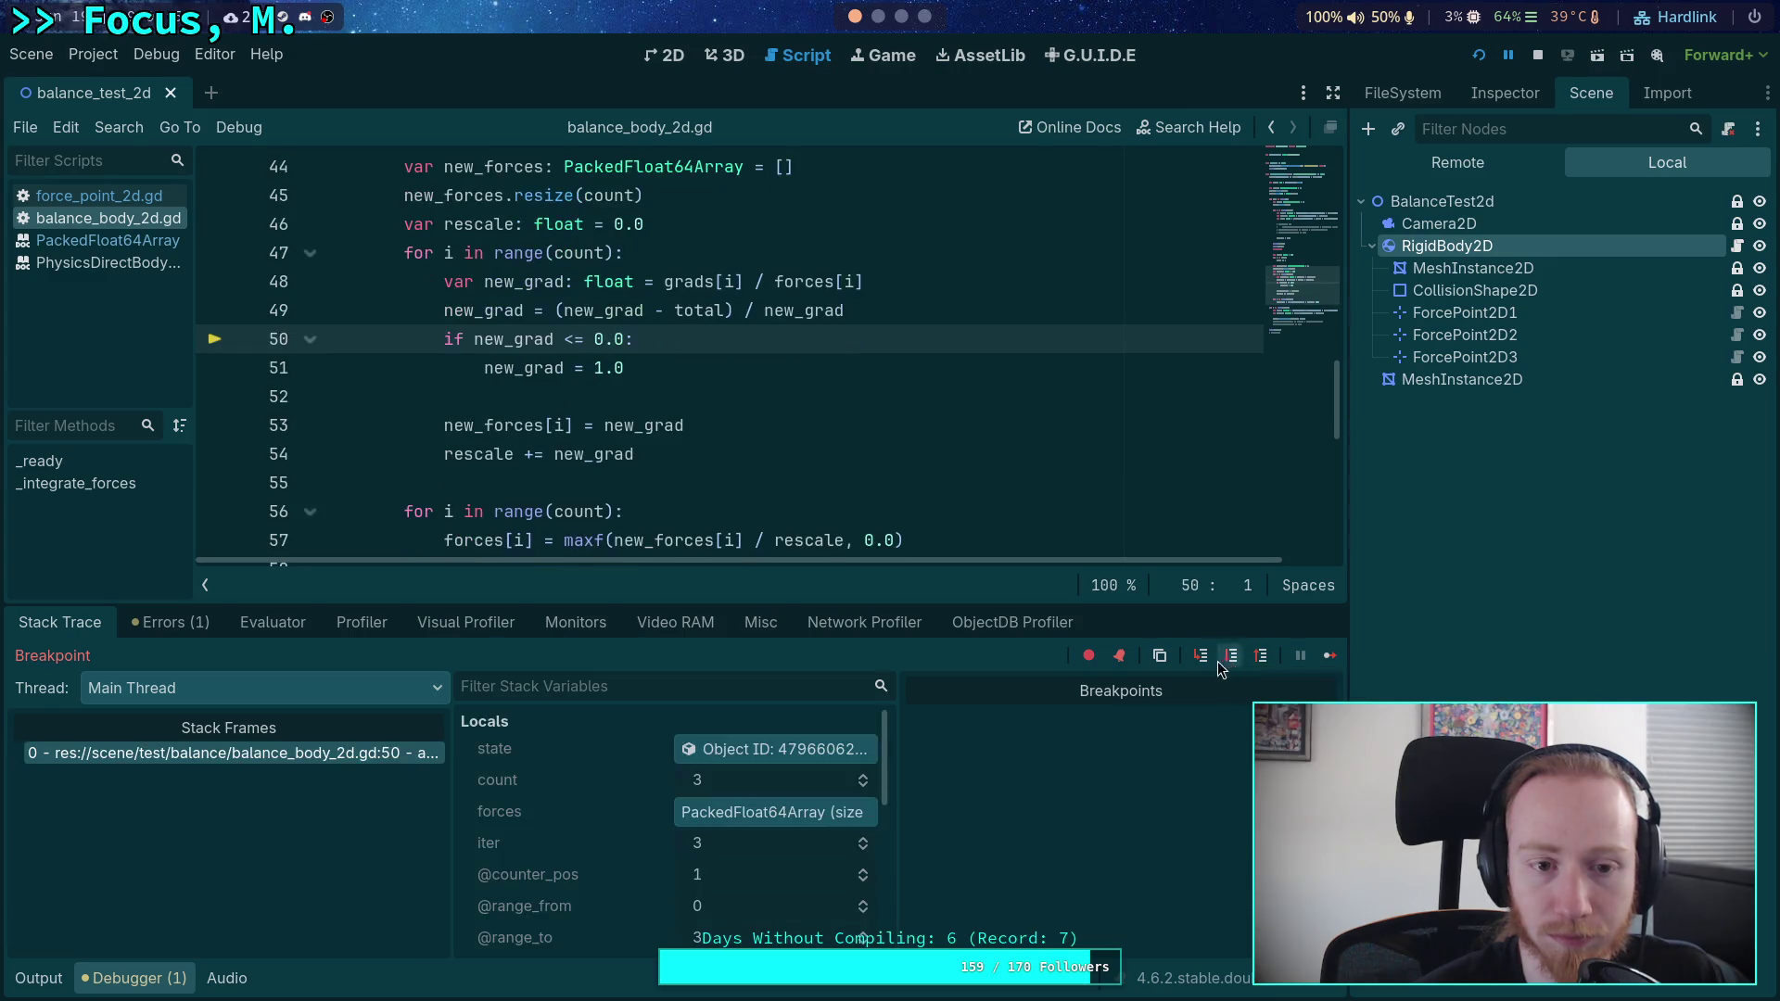
scroll(732, 781, "down", 5)
scroll(847, 803, "up", 2)
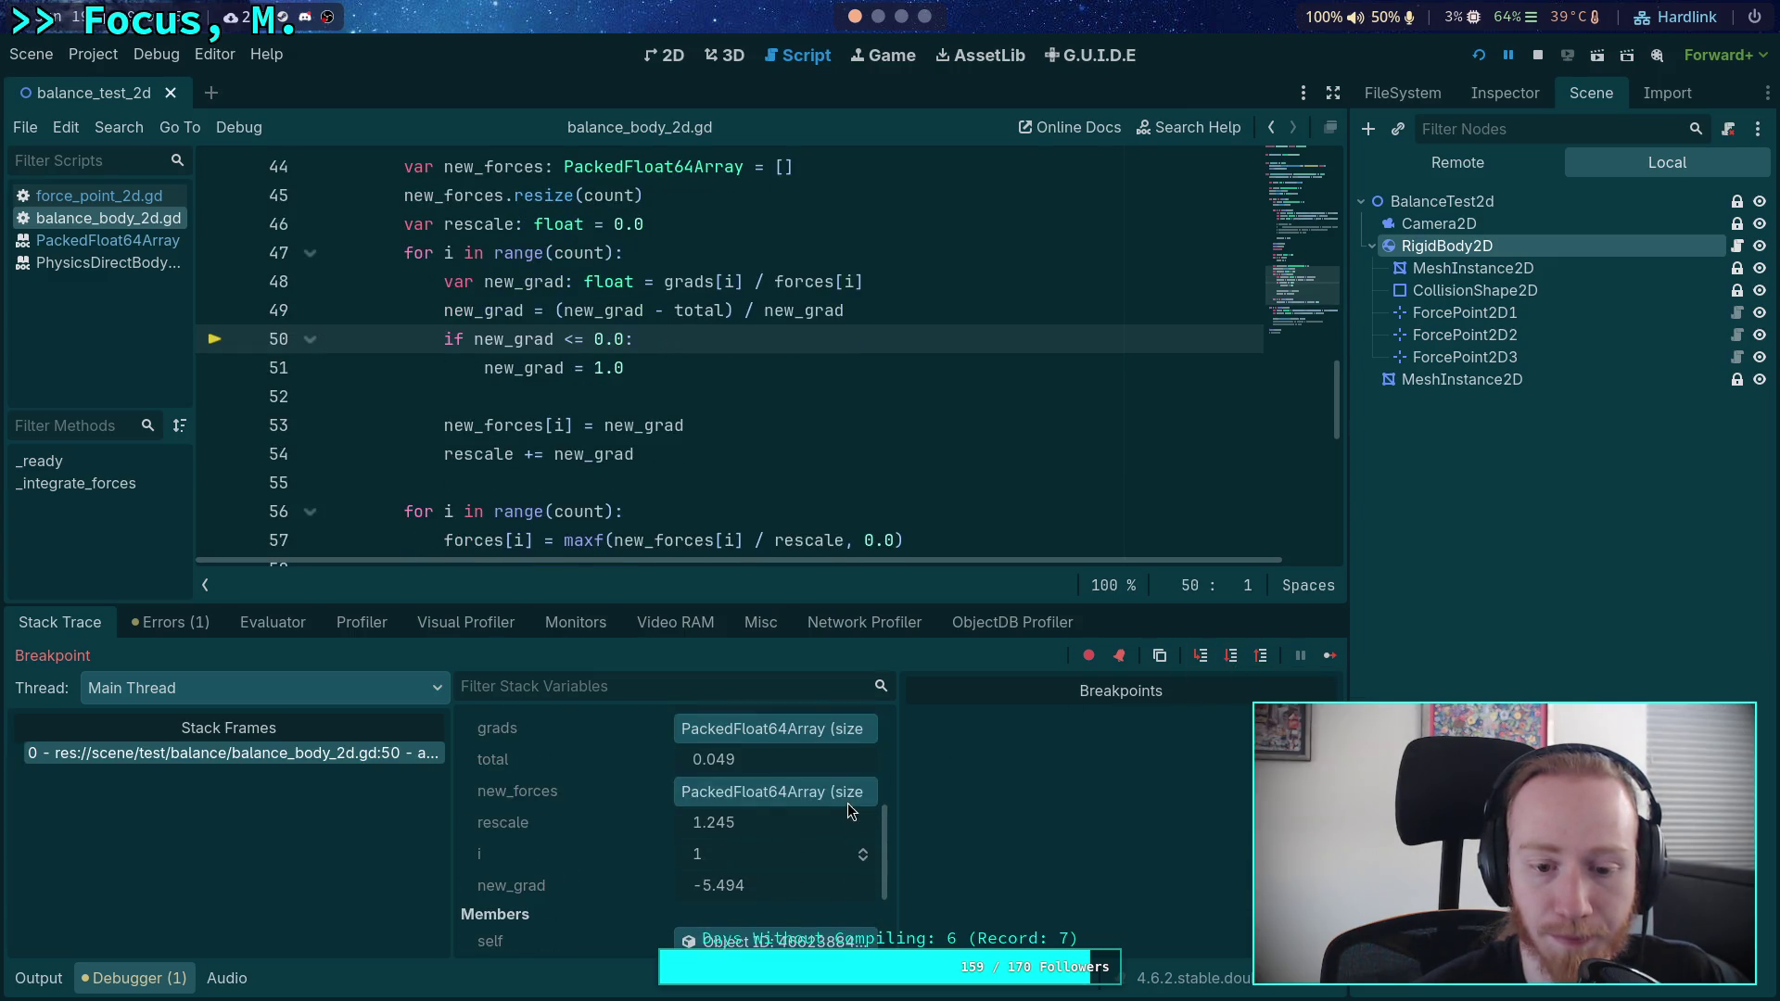
left_click(1232, 656)
left_click(1232, 657)
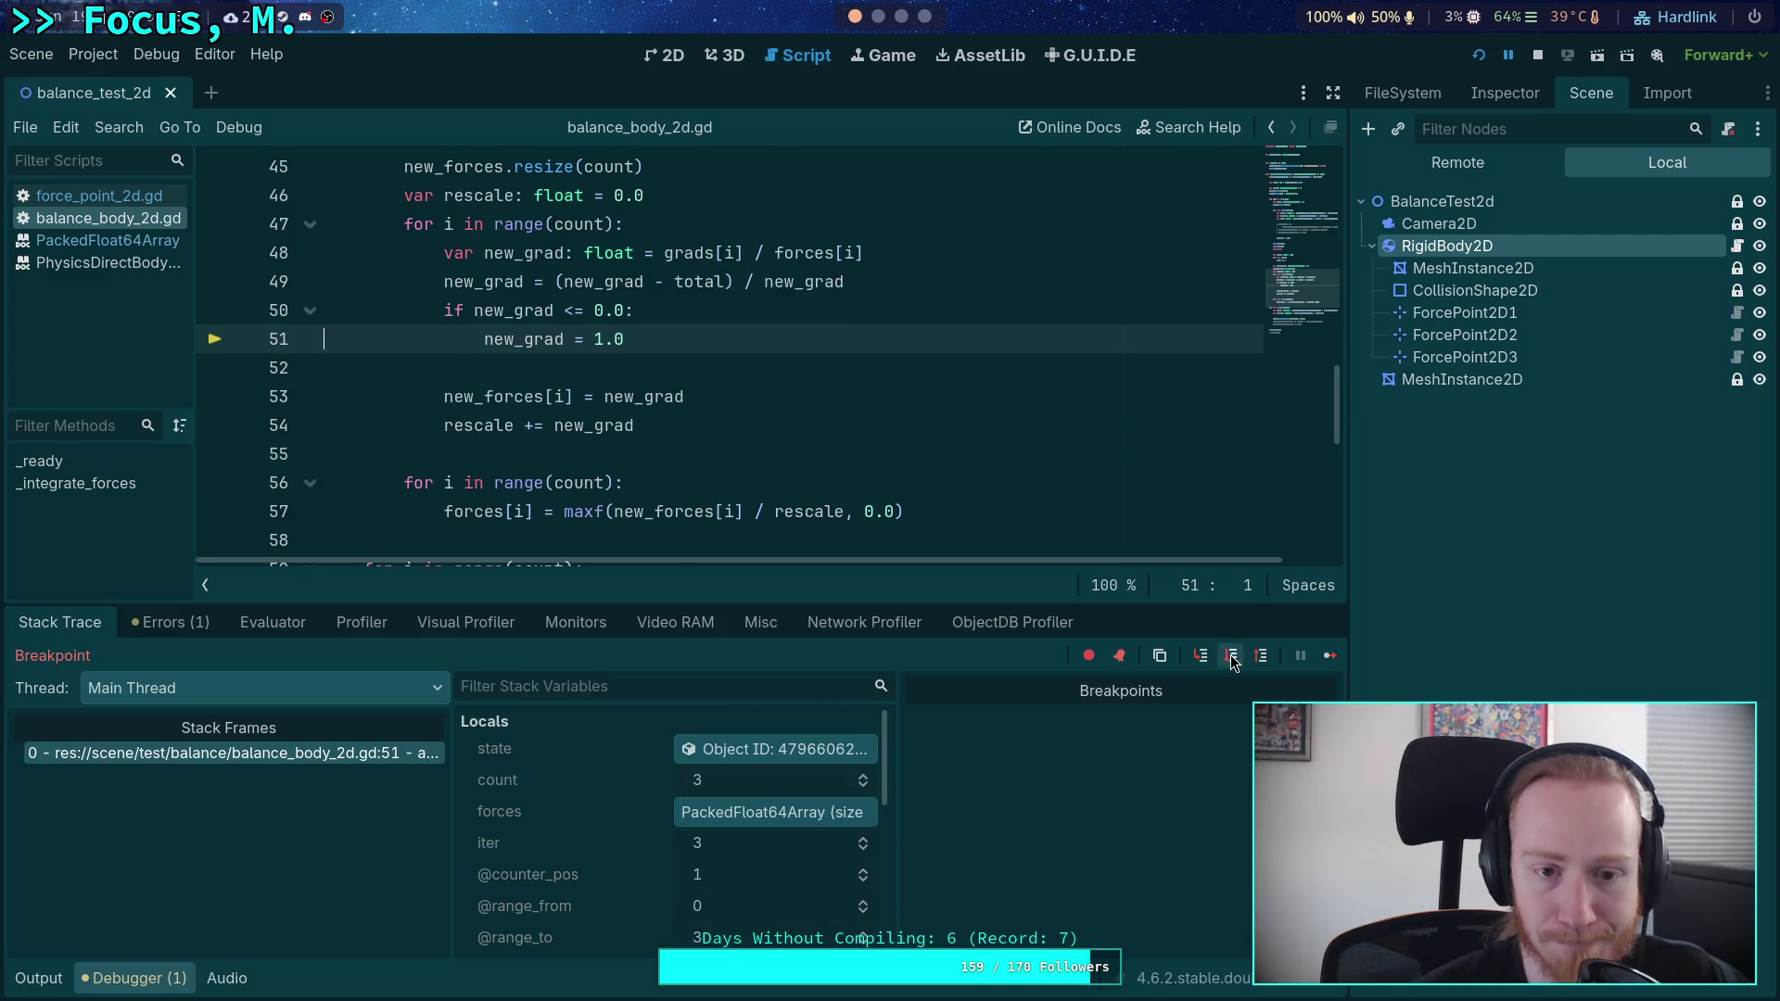
scroll(770, 790, "down", 4)
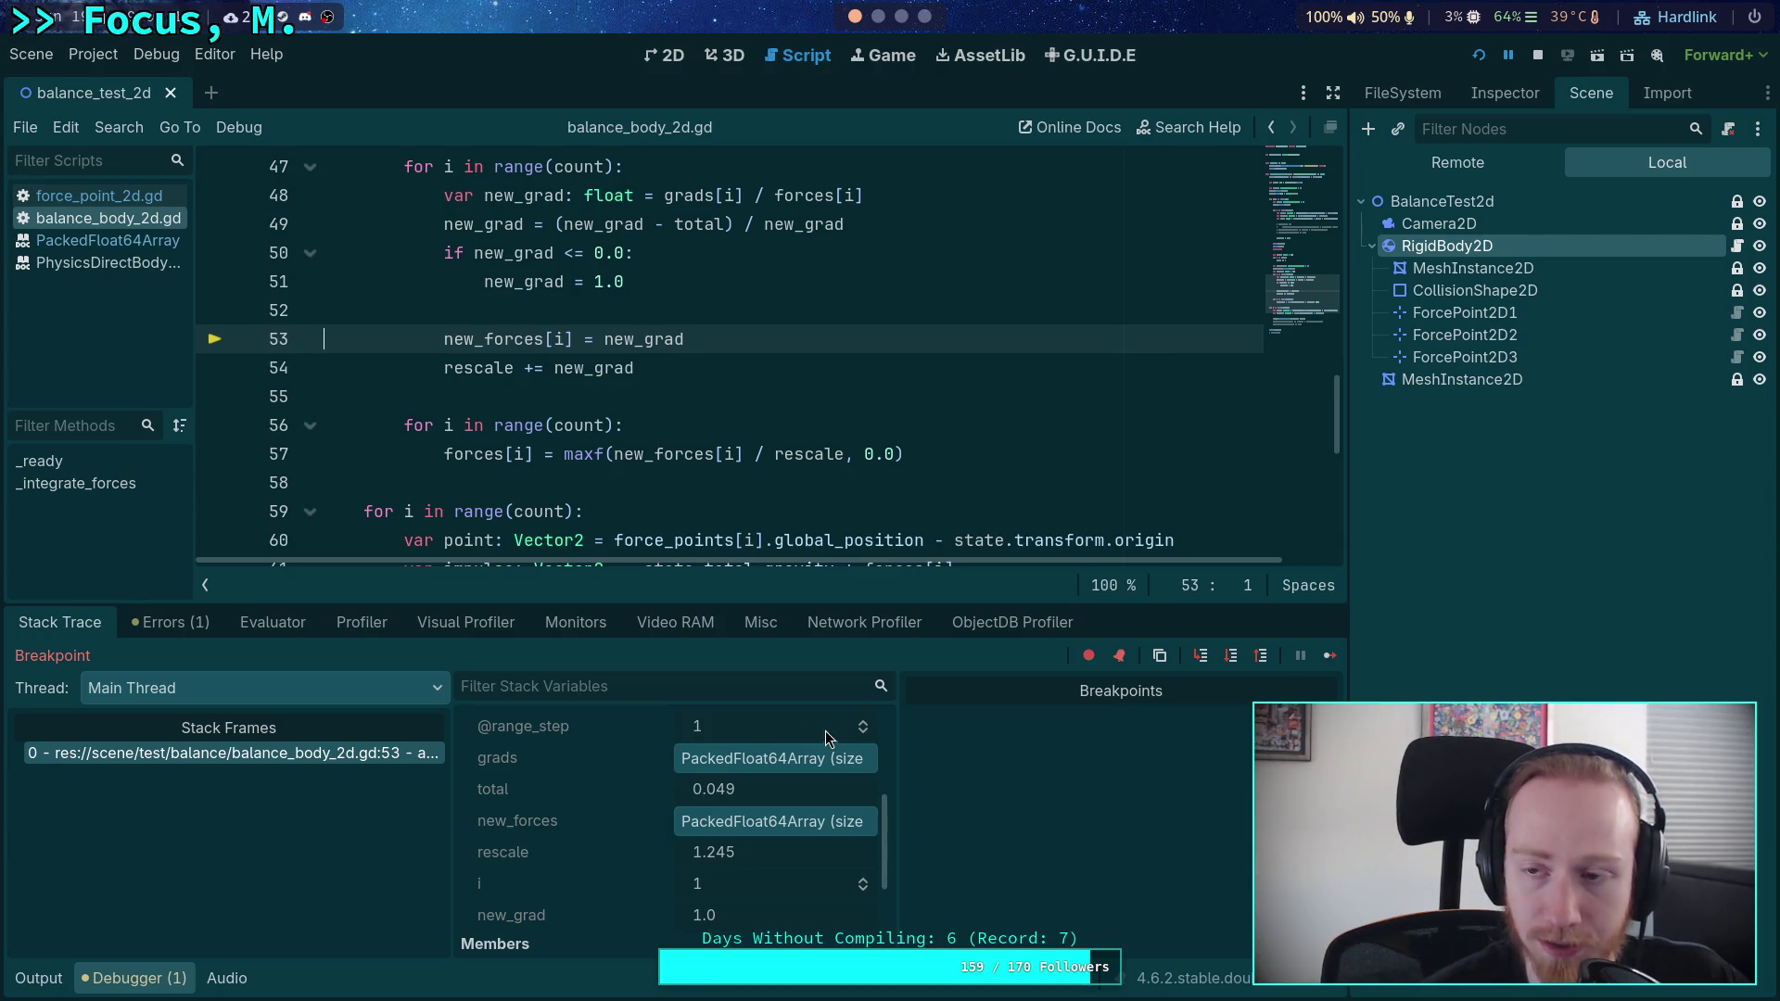
- Stop the project, change line 50 to '< 0.0' and replace 1.0 with absf(new_grad)
left_click(1540, 57)
left_click(596, 281)
double_click(614, 281)
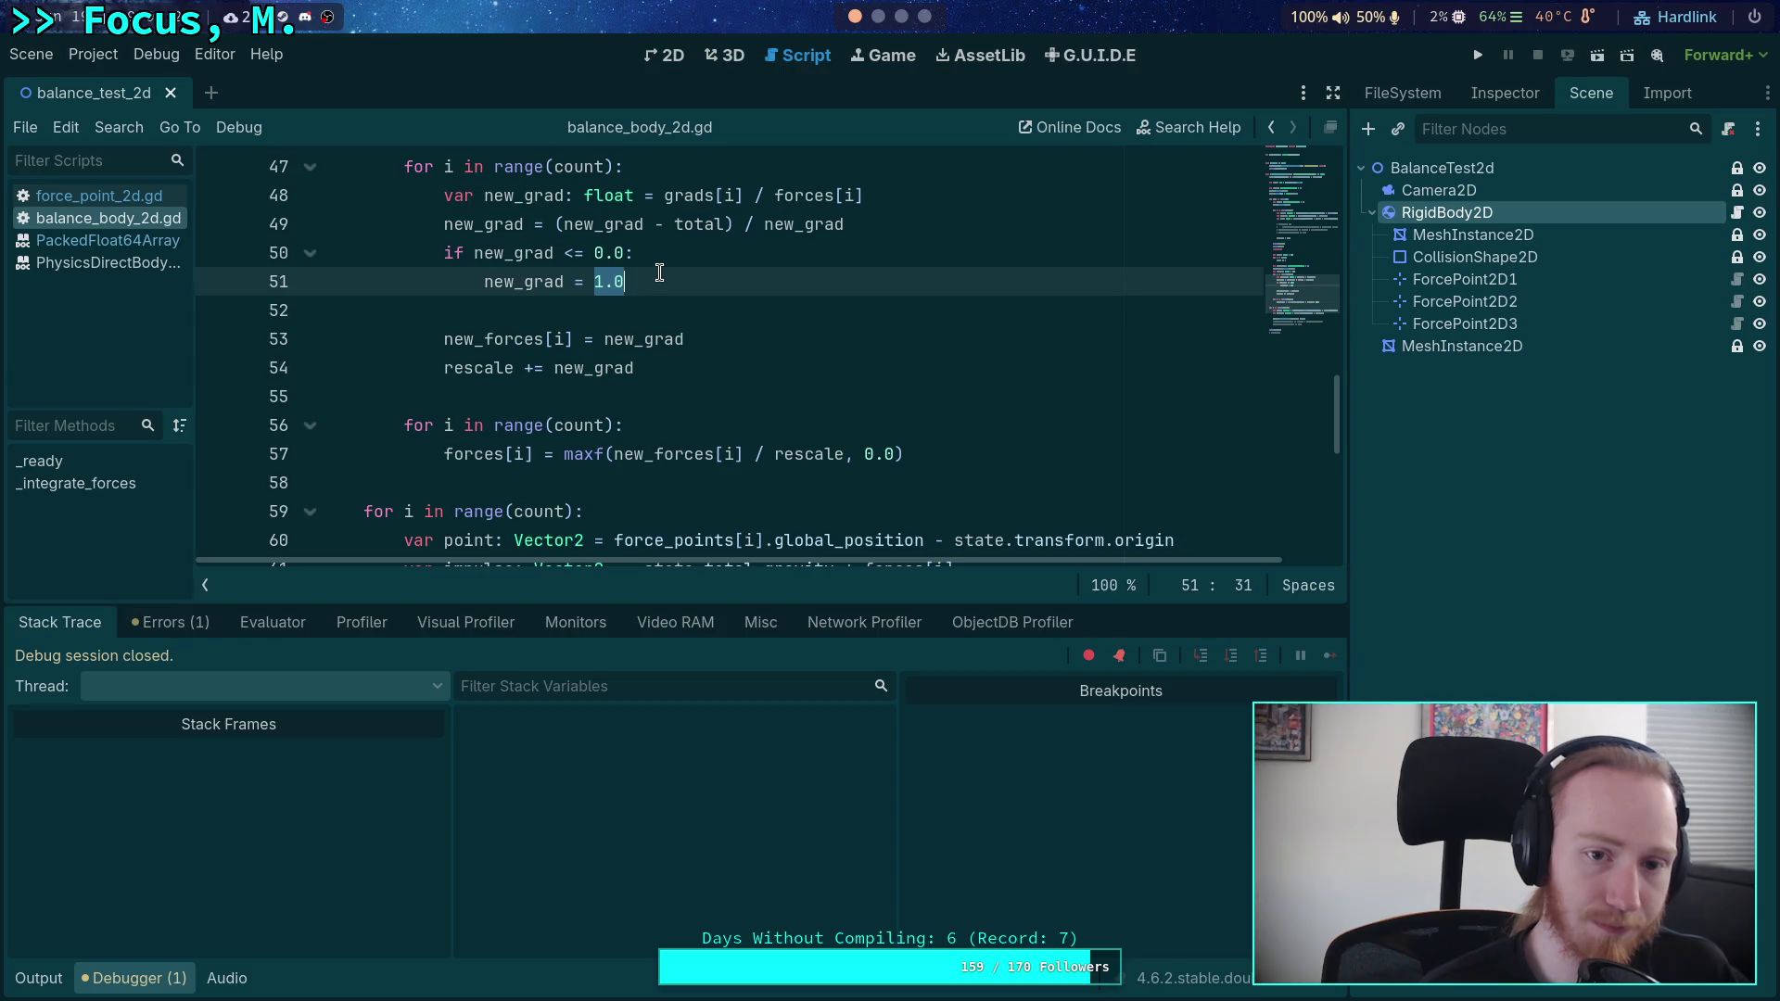
left_click(579, 253)
key("BackSpace")
double_click(617, 278)
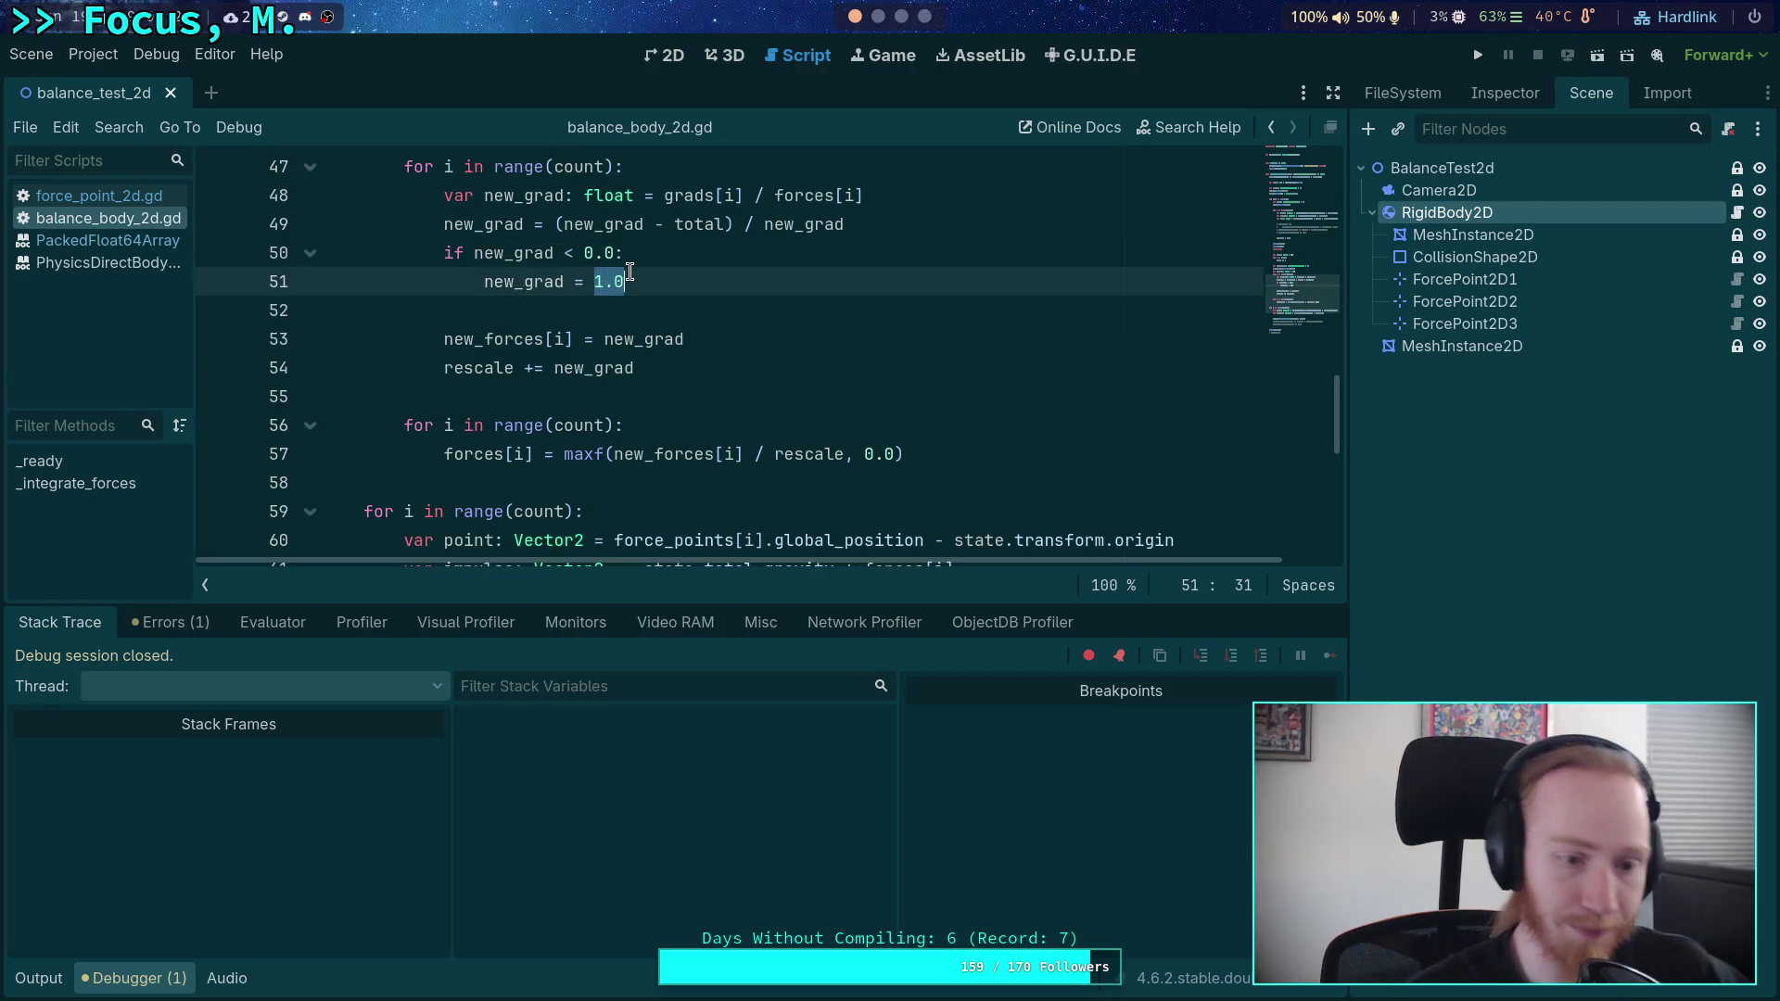
type("absf(new_grad")
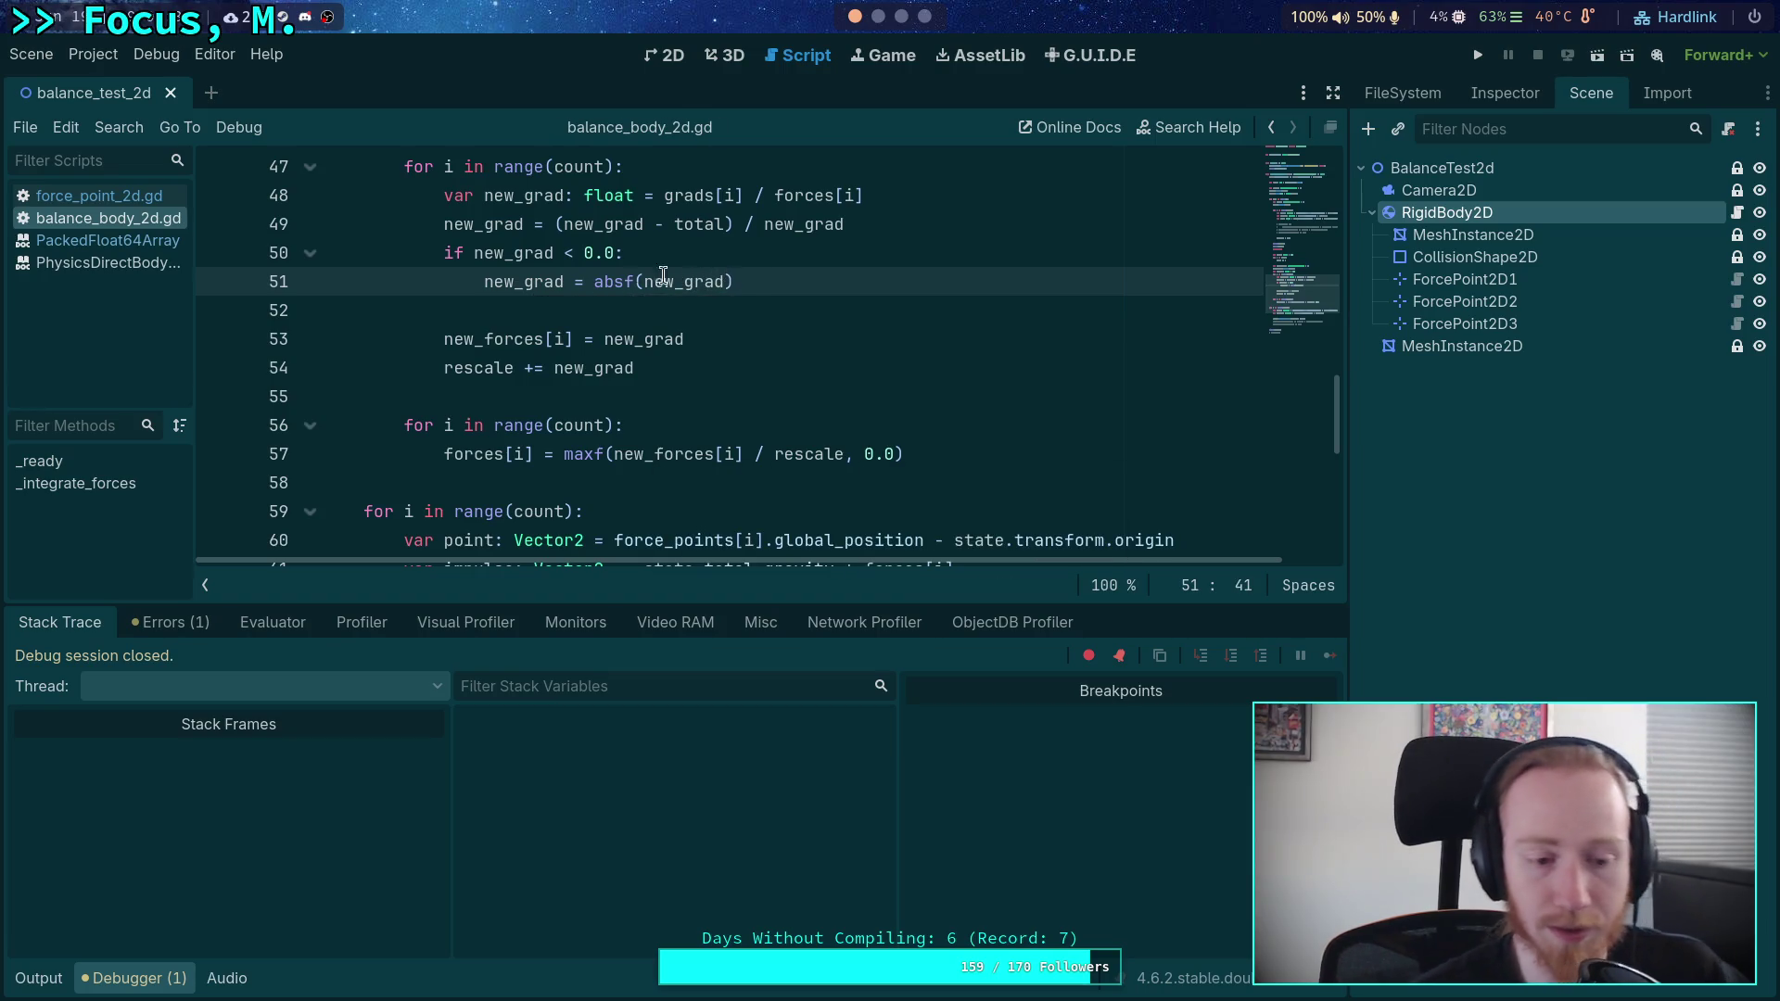
- Rerun the project and step past the breakpoint to line 41
left_click(1478, 55)
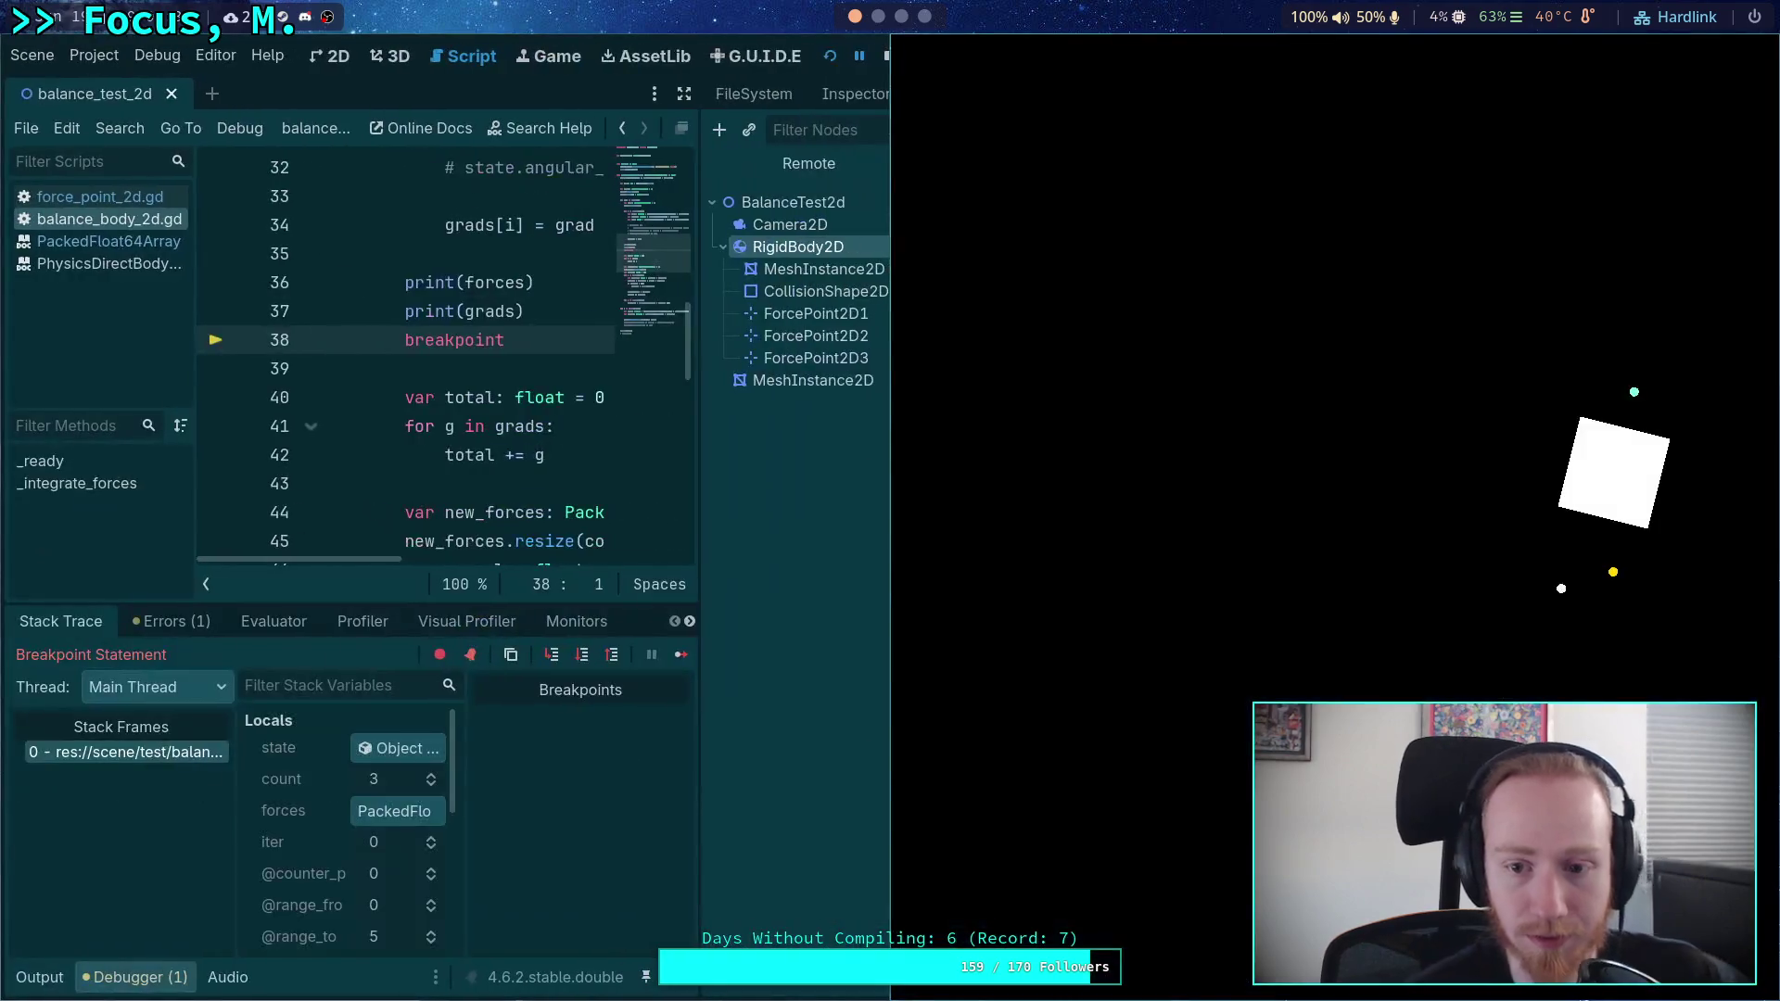
key("super+v")
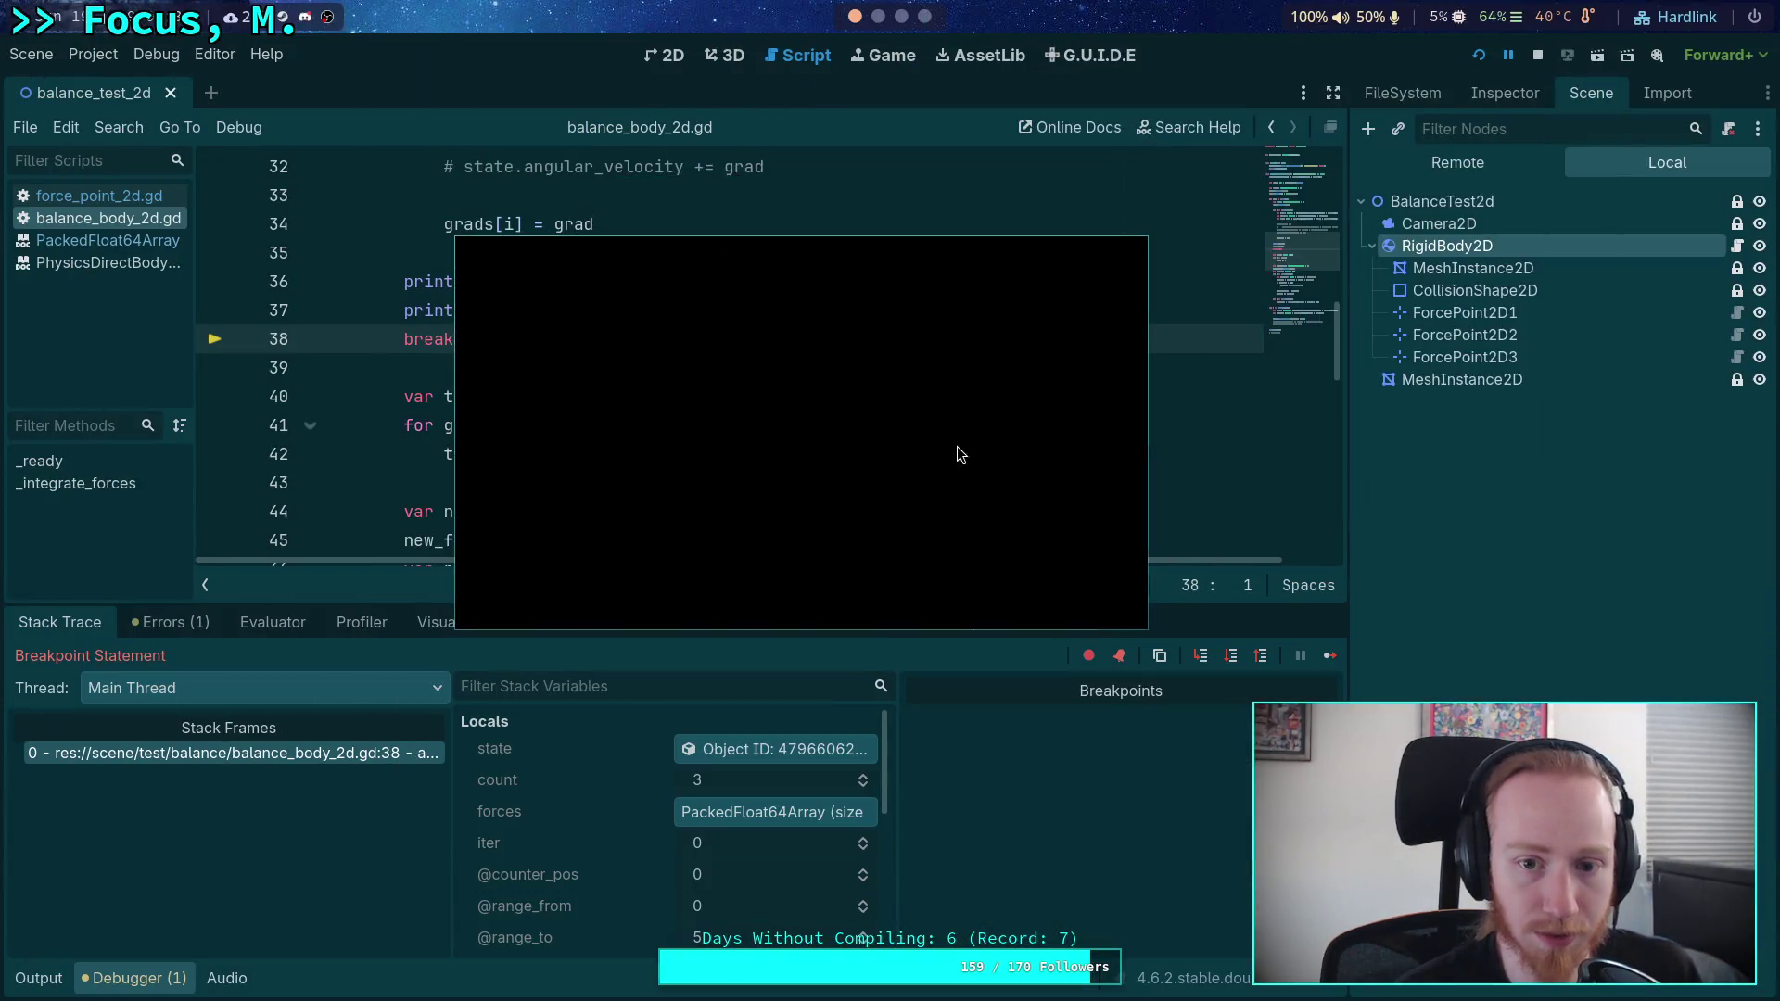
left_click(1213, 660)
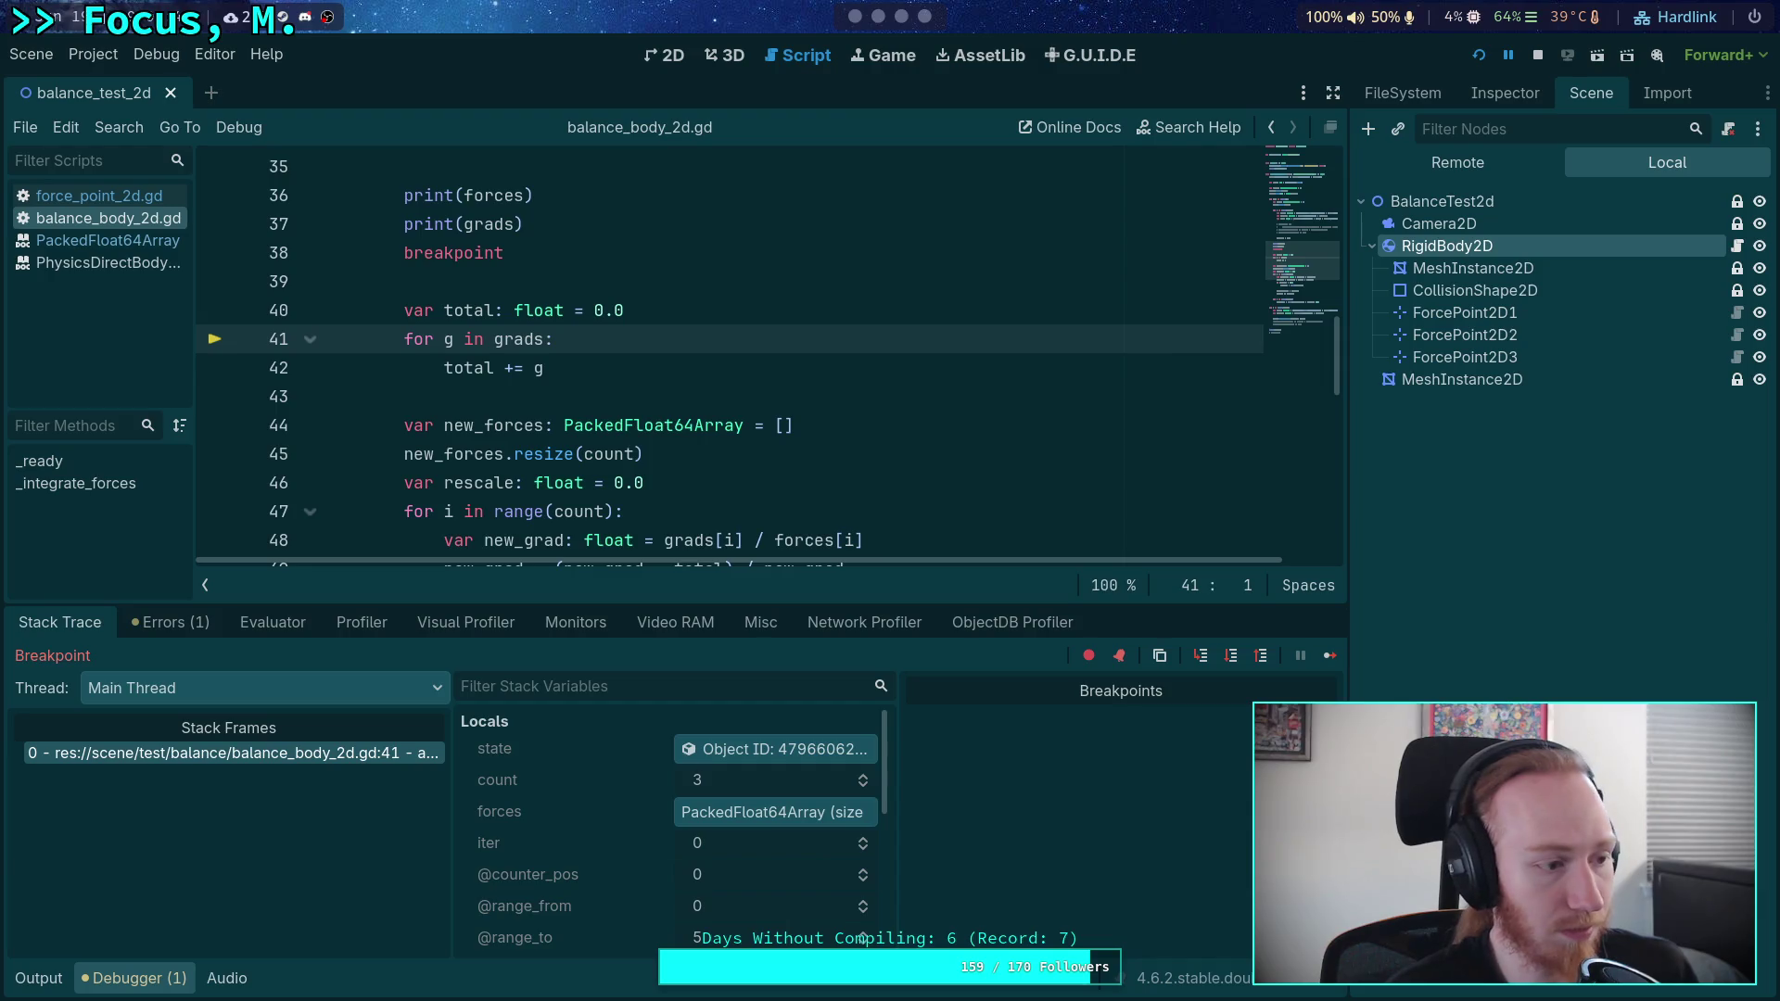
- Step the debugger through the total-summing loop to the new_forces declaration
left_click(1232, 657)
left_click(1233, 657)
left_click(1233, 657)
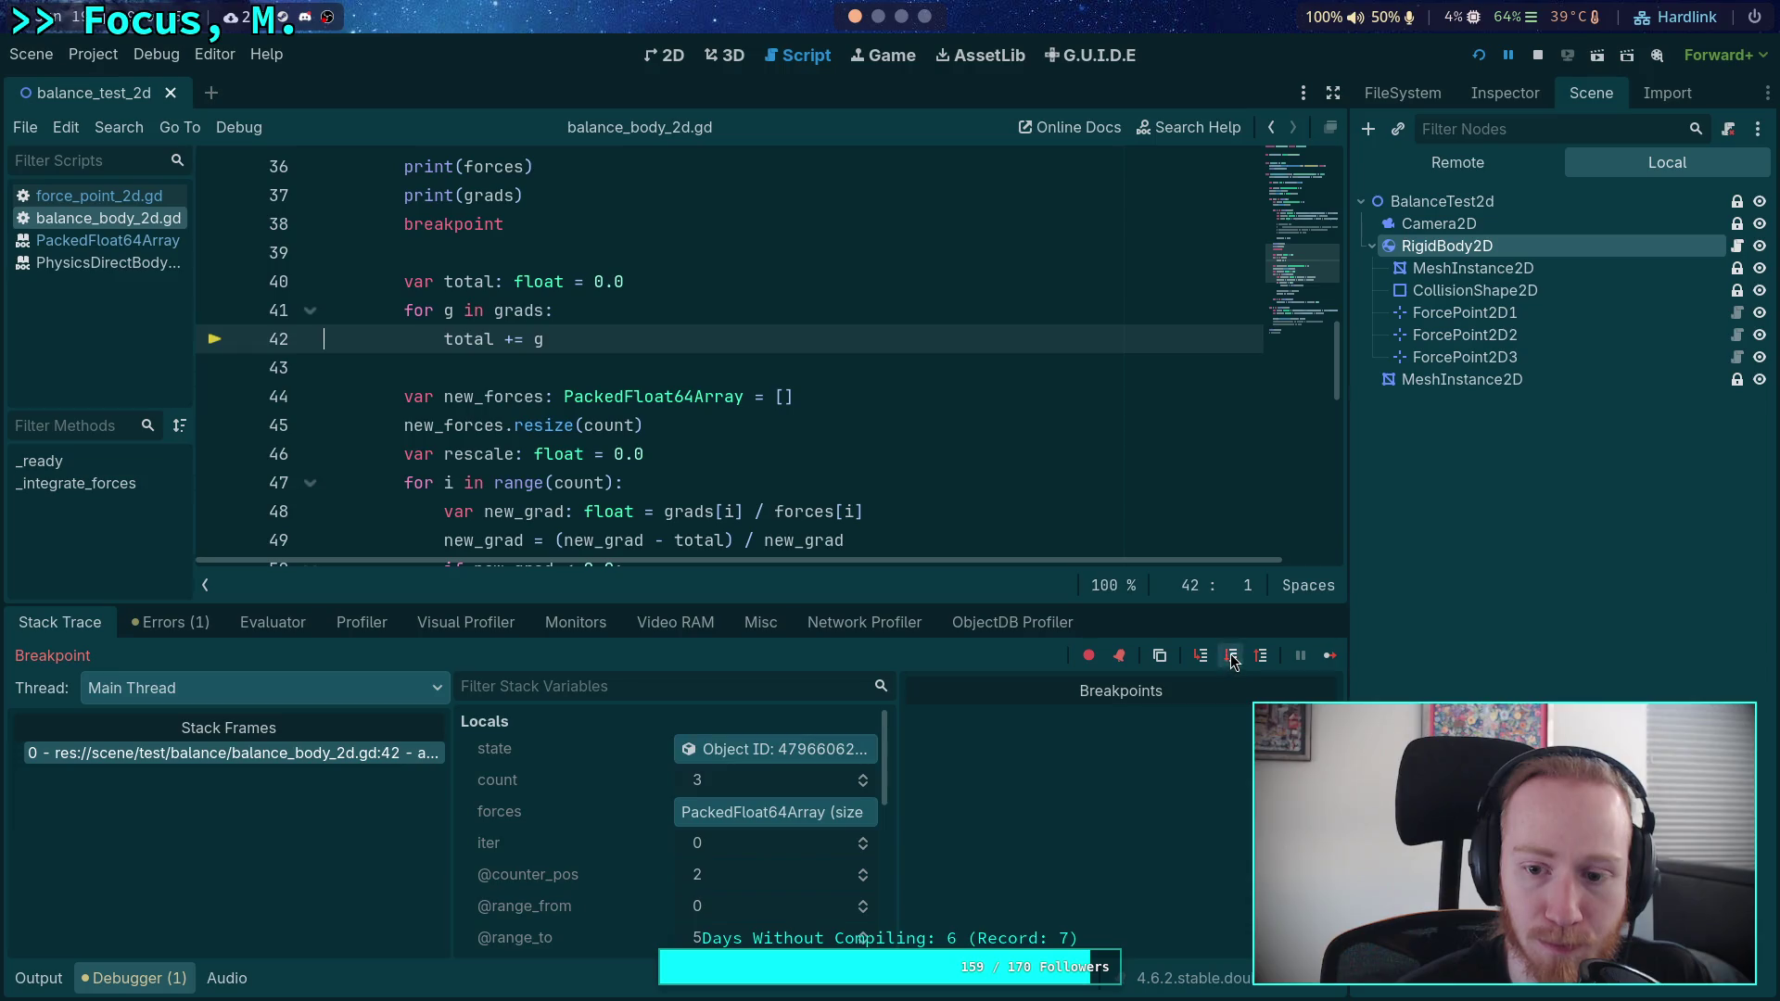
scroll(733, 445, "down", 3)
scroll(741, 459, "up", 2)
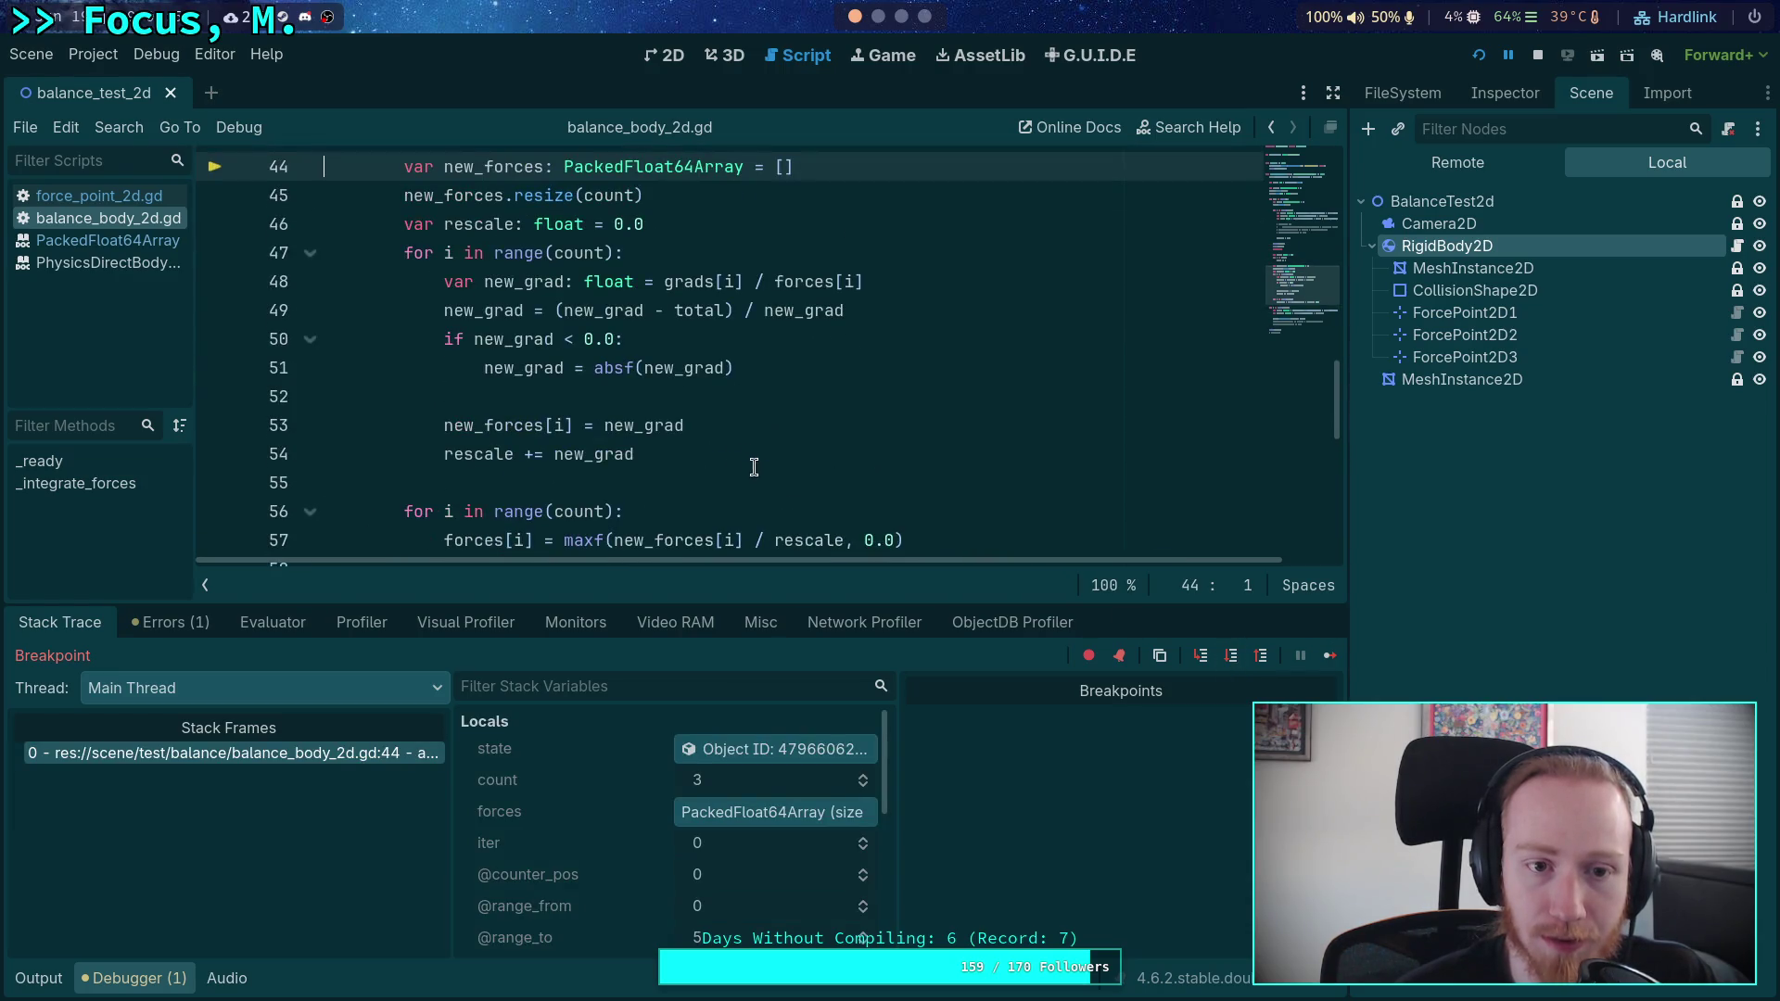
scroll(666, 438, "up", 3)
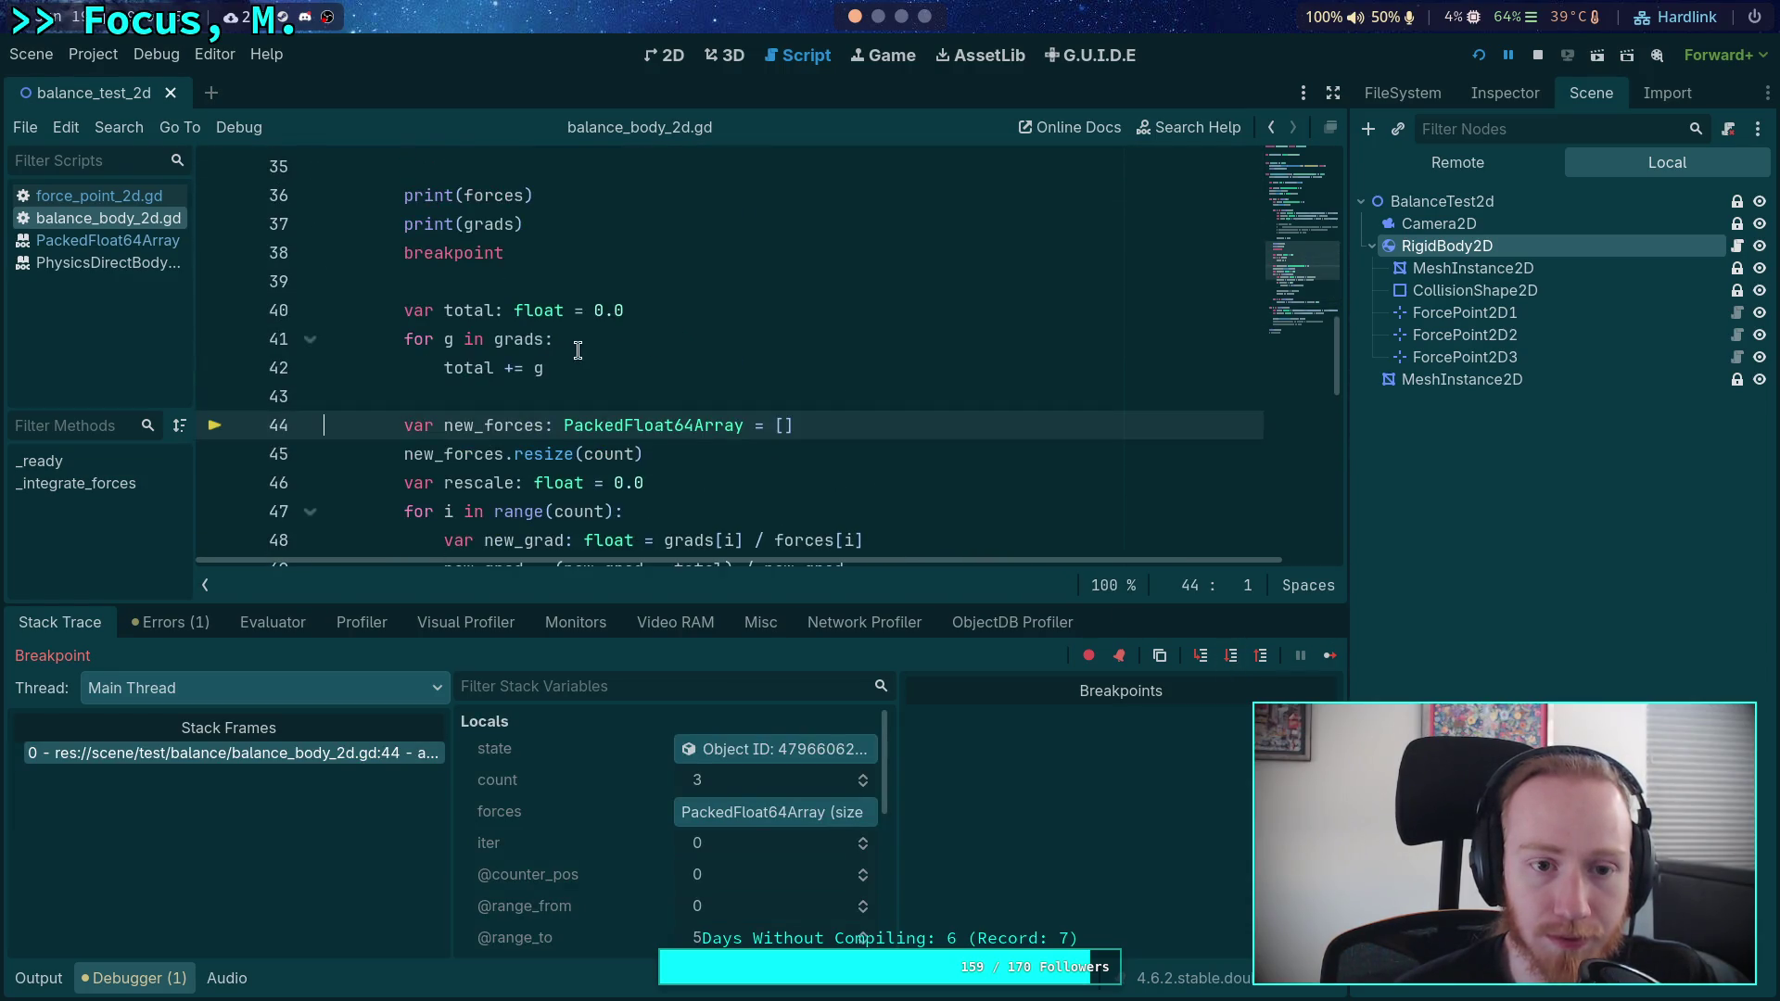
- Move the breakpoint and both force/grad print lines below the total-summing loop, then save
left_click(551, 262)
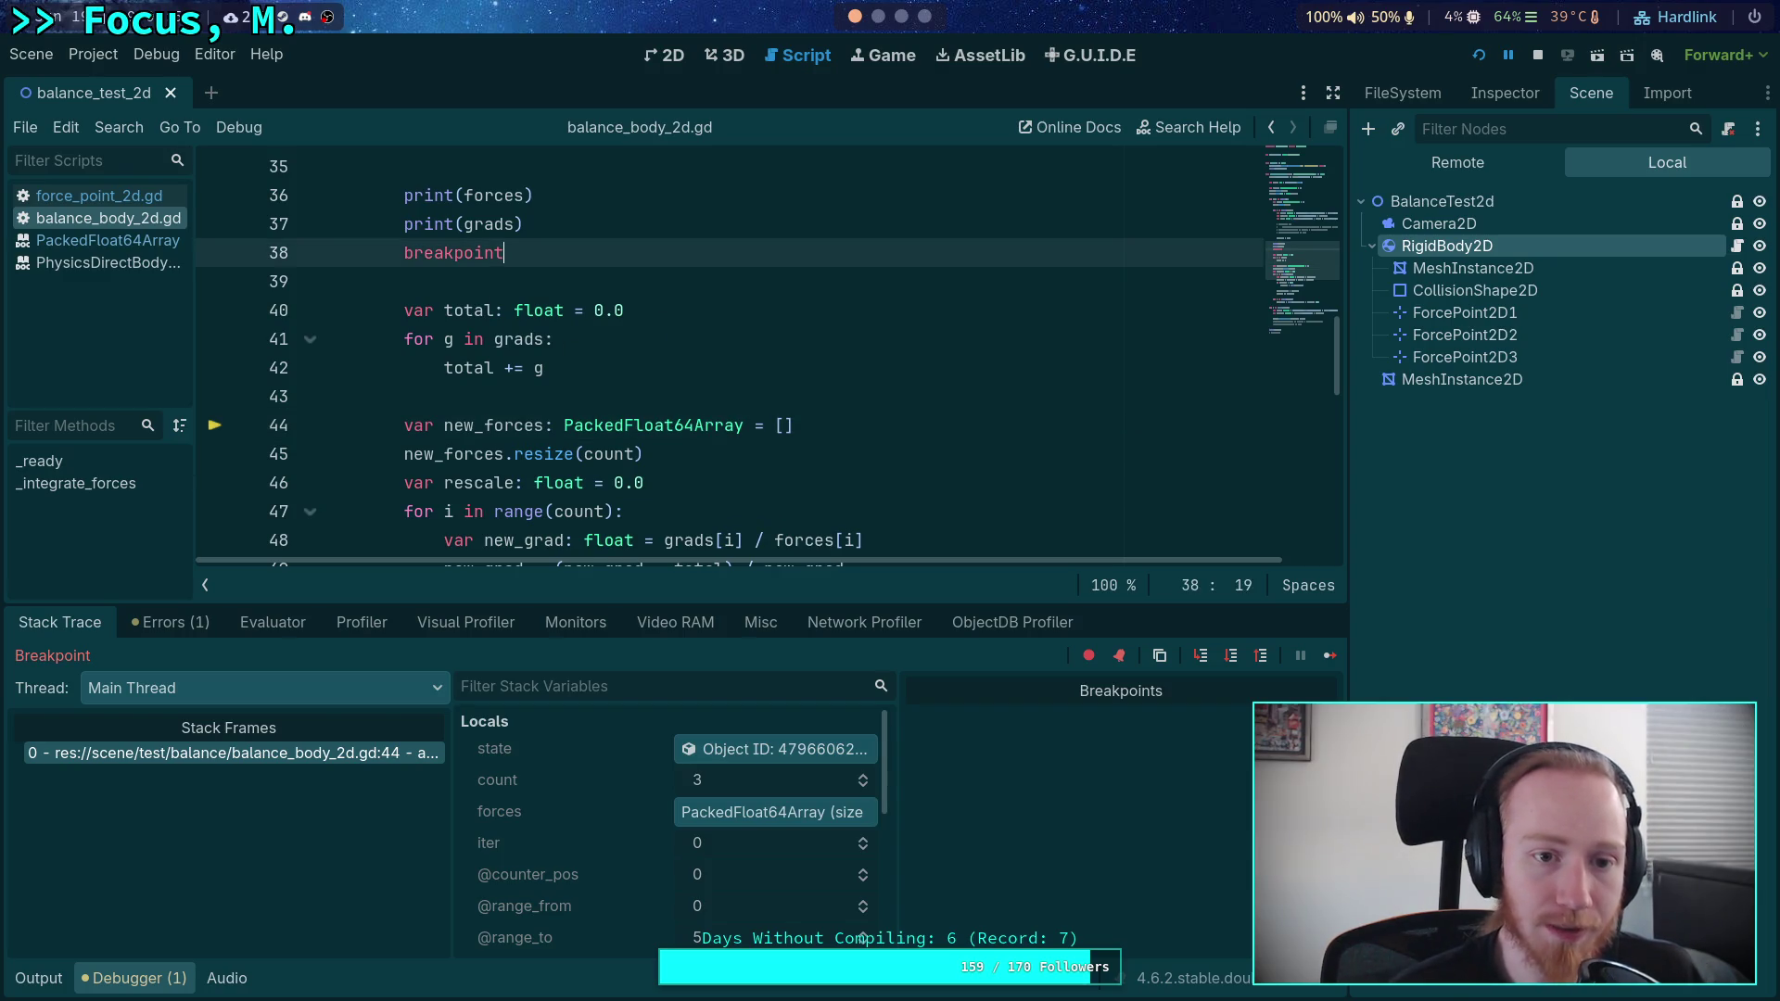
key("alt+Down")
key("alt+Down")
key("alt+Down")
key("alt+Down")
key("Up")
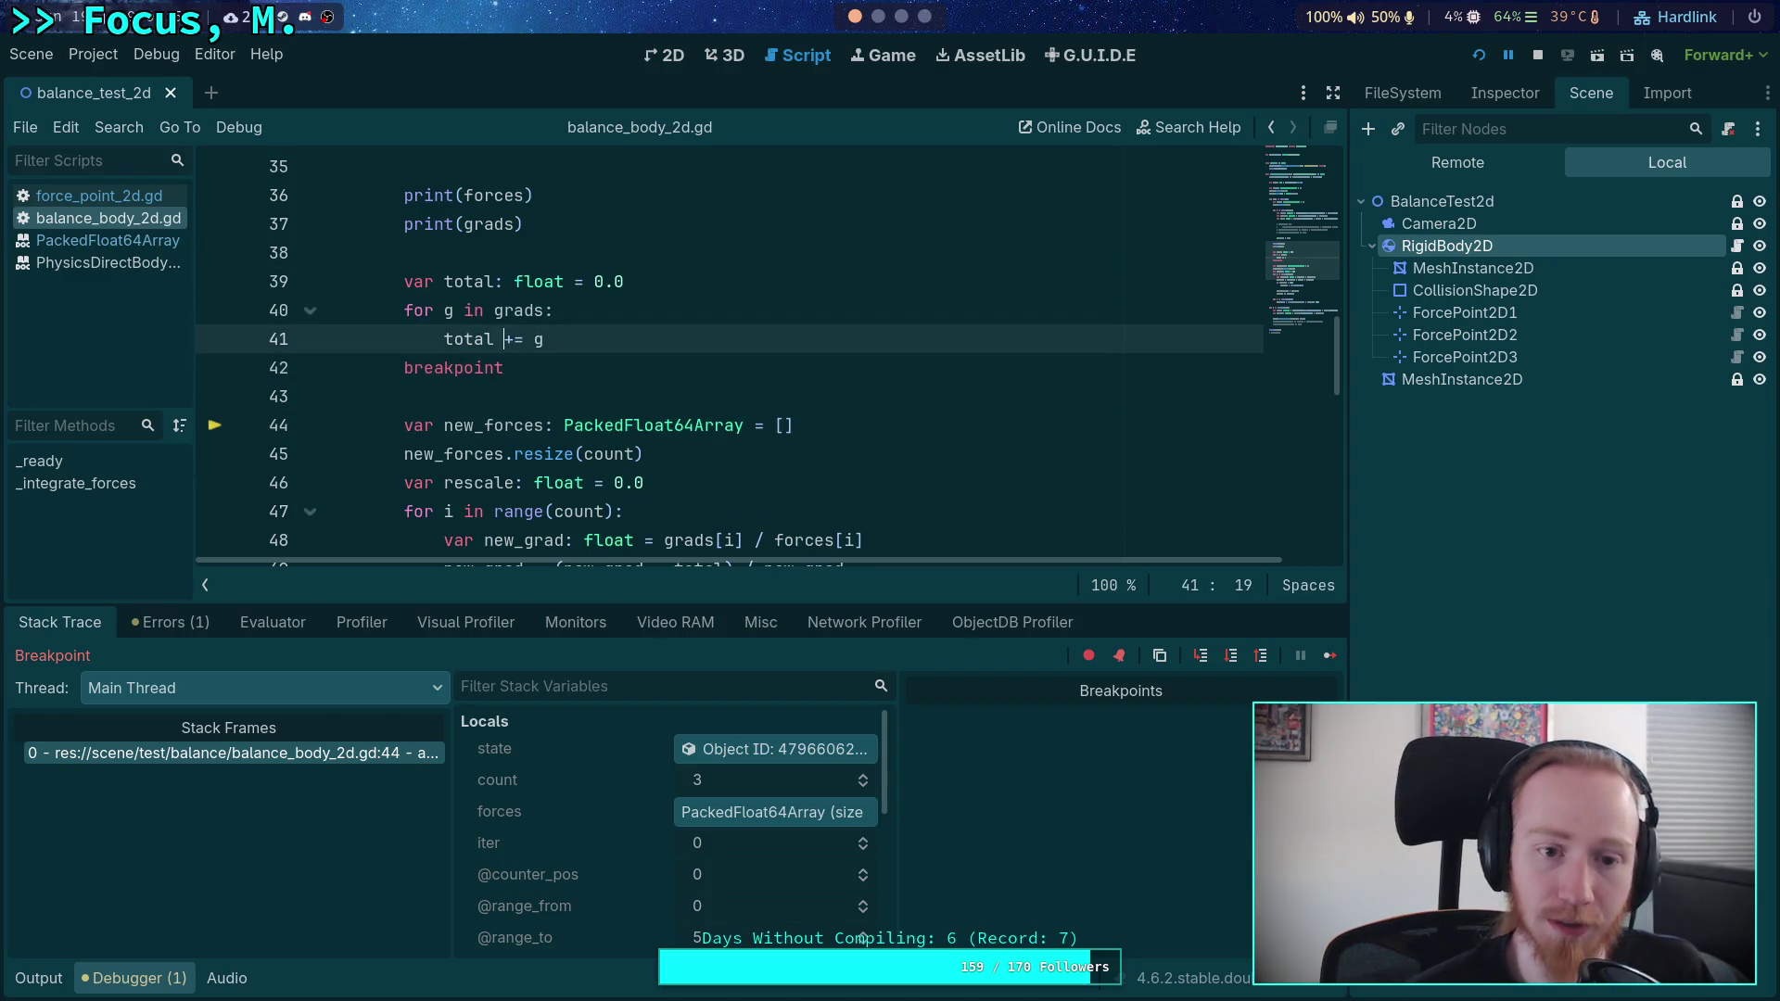
key("End")
key("Return")
key("Up")
key("Up")
key("Up")
key("shift+Down")
key("alt+Down")
key("alt+Down")
key("alt+Down")
key("ctrl+s")
- Delete the extra blank line 35 and re-run the project to the line 42 breakpoint
scroll(723, 352, "up", 2)
left_click(324, 339)
key("Delete")
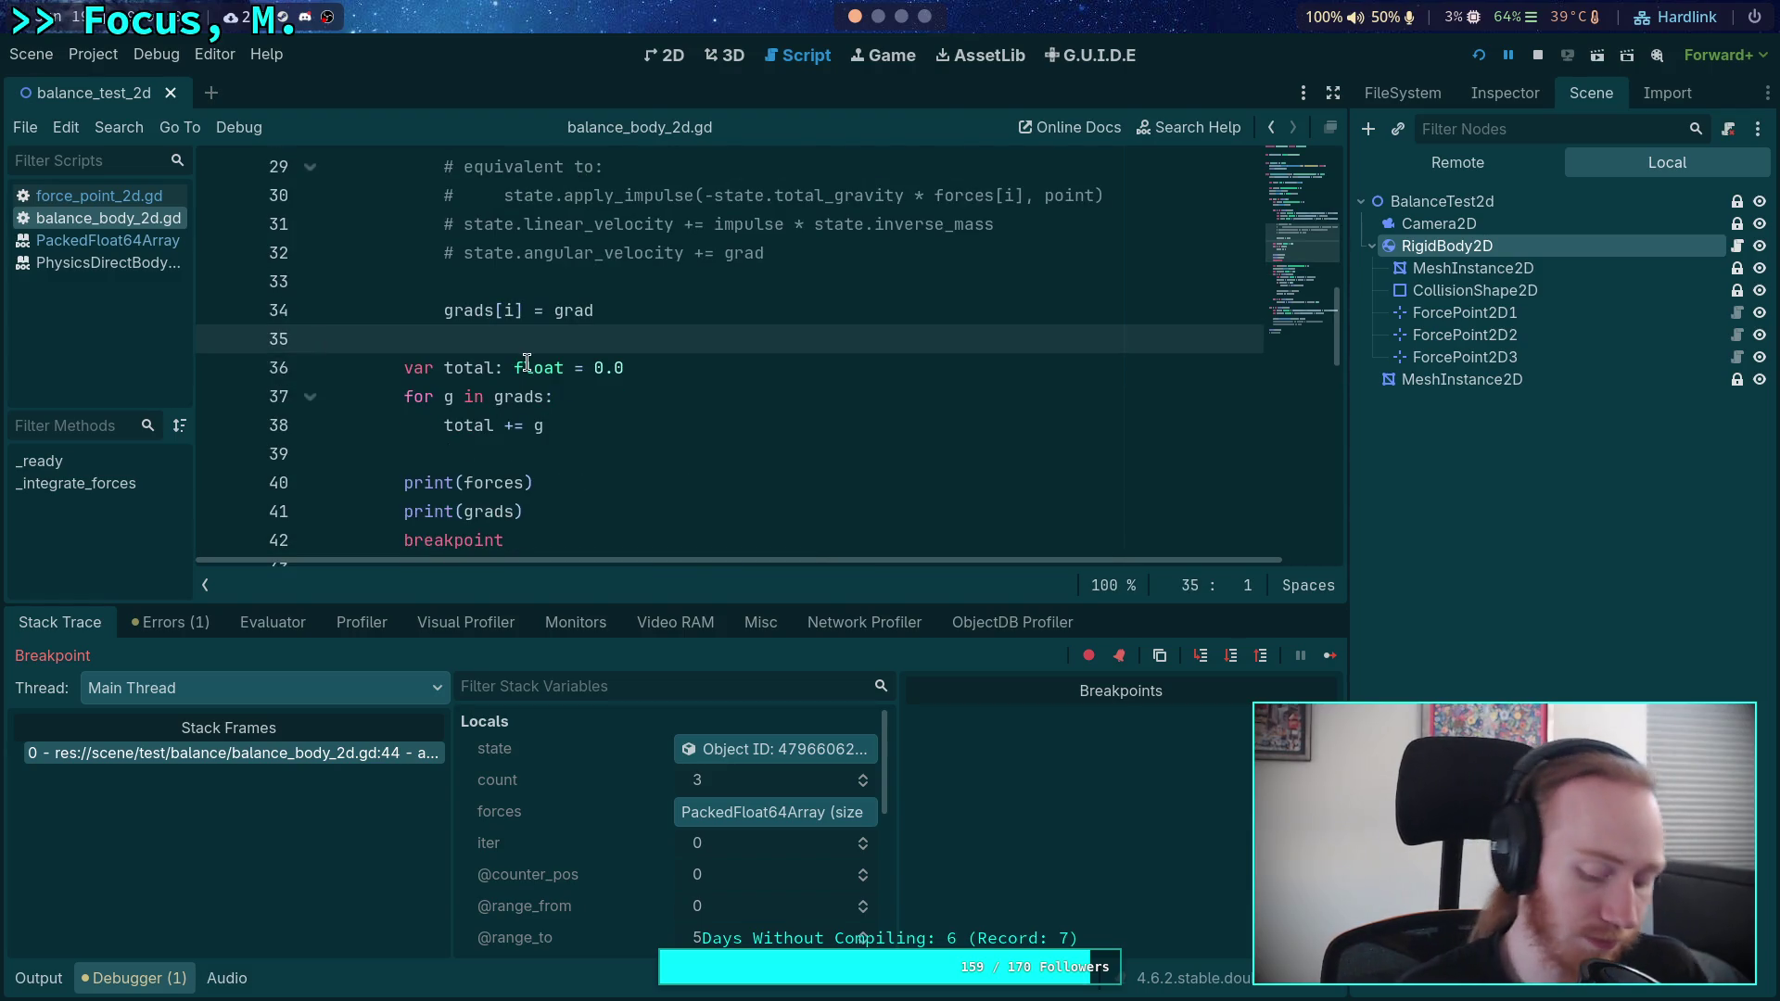
left_click(1481, 56)
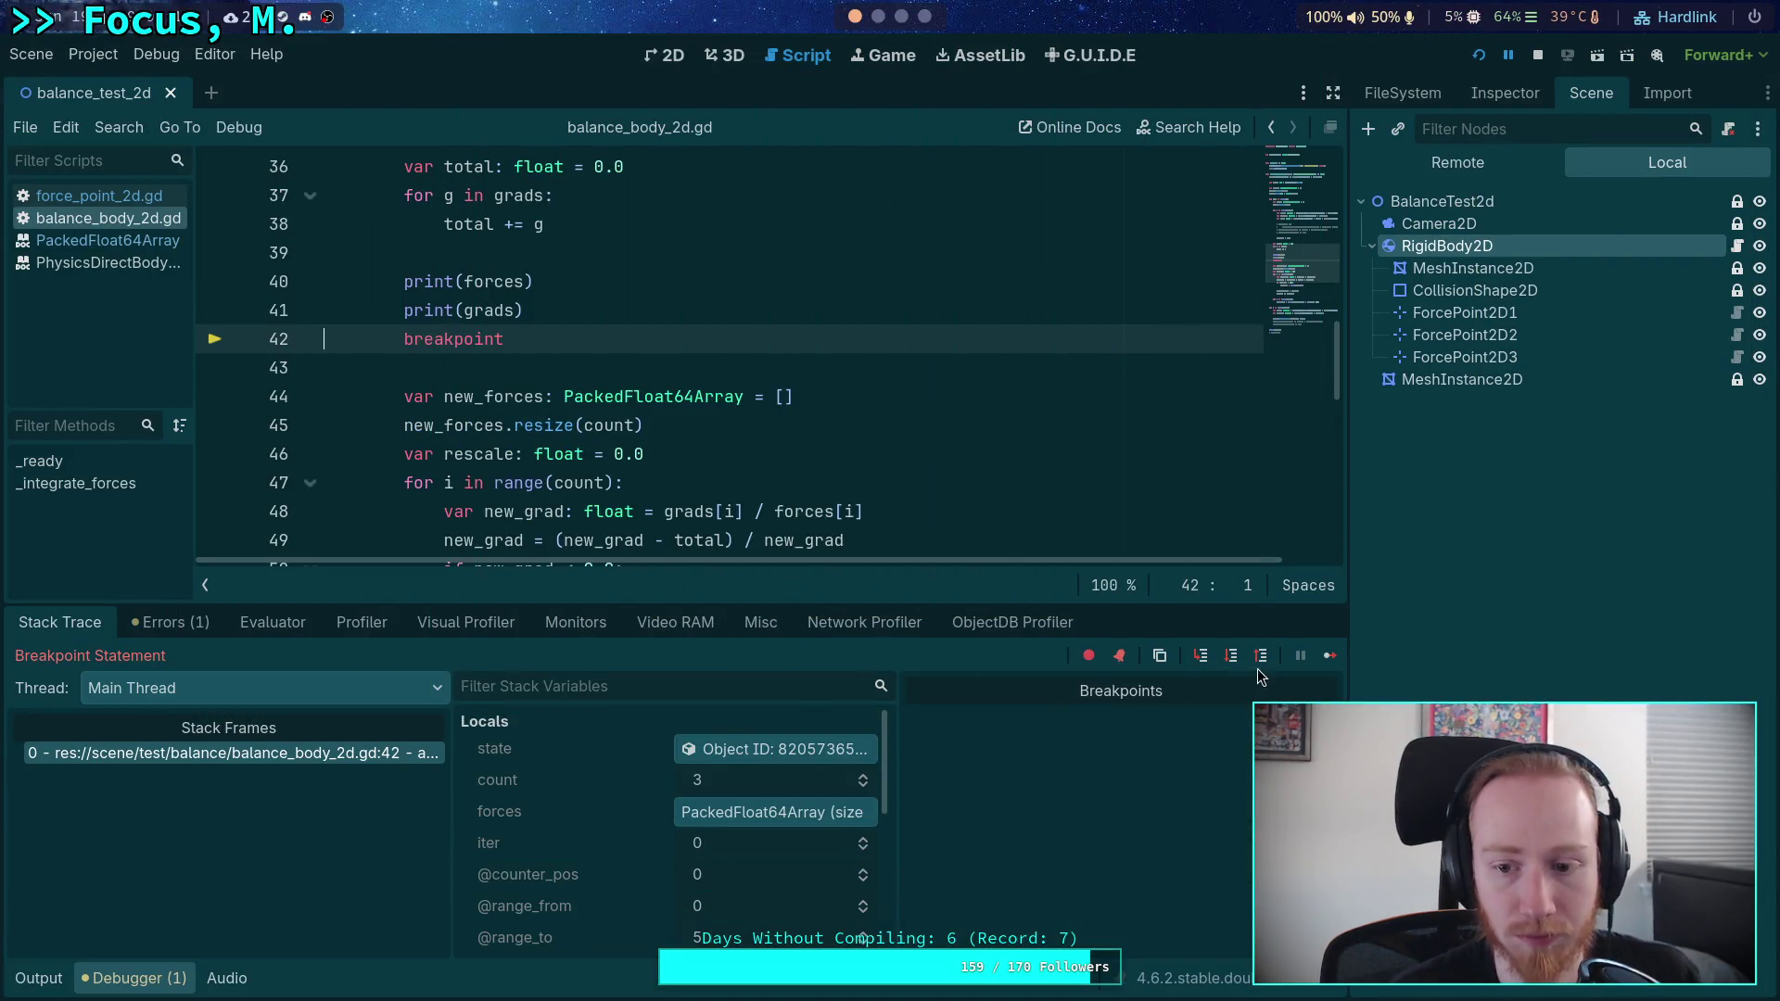
- Step from the breakpoint into the balancing loop and past the absf assignment for negative new_grad
left_click(1231, 655)
left_click(1230, 655)
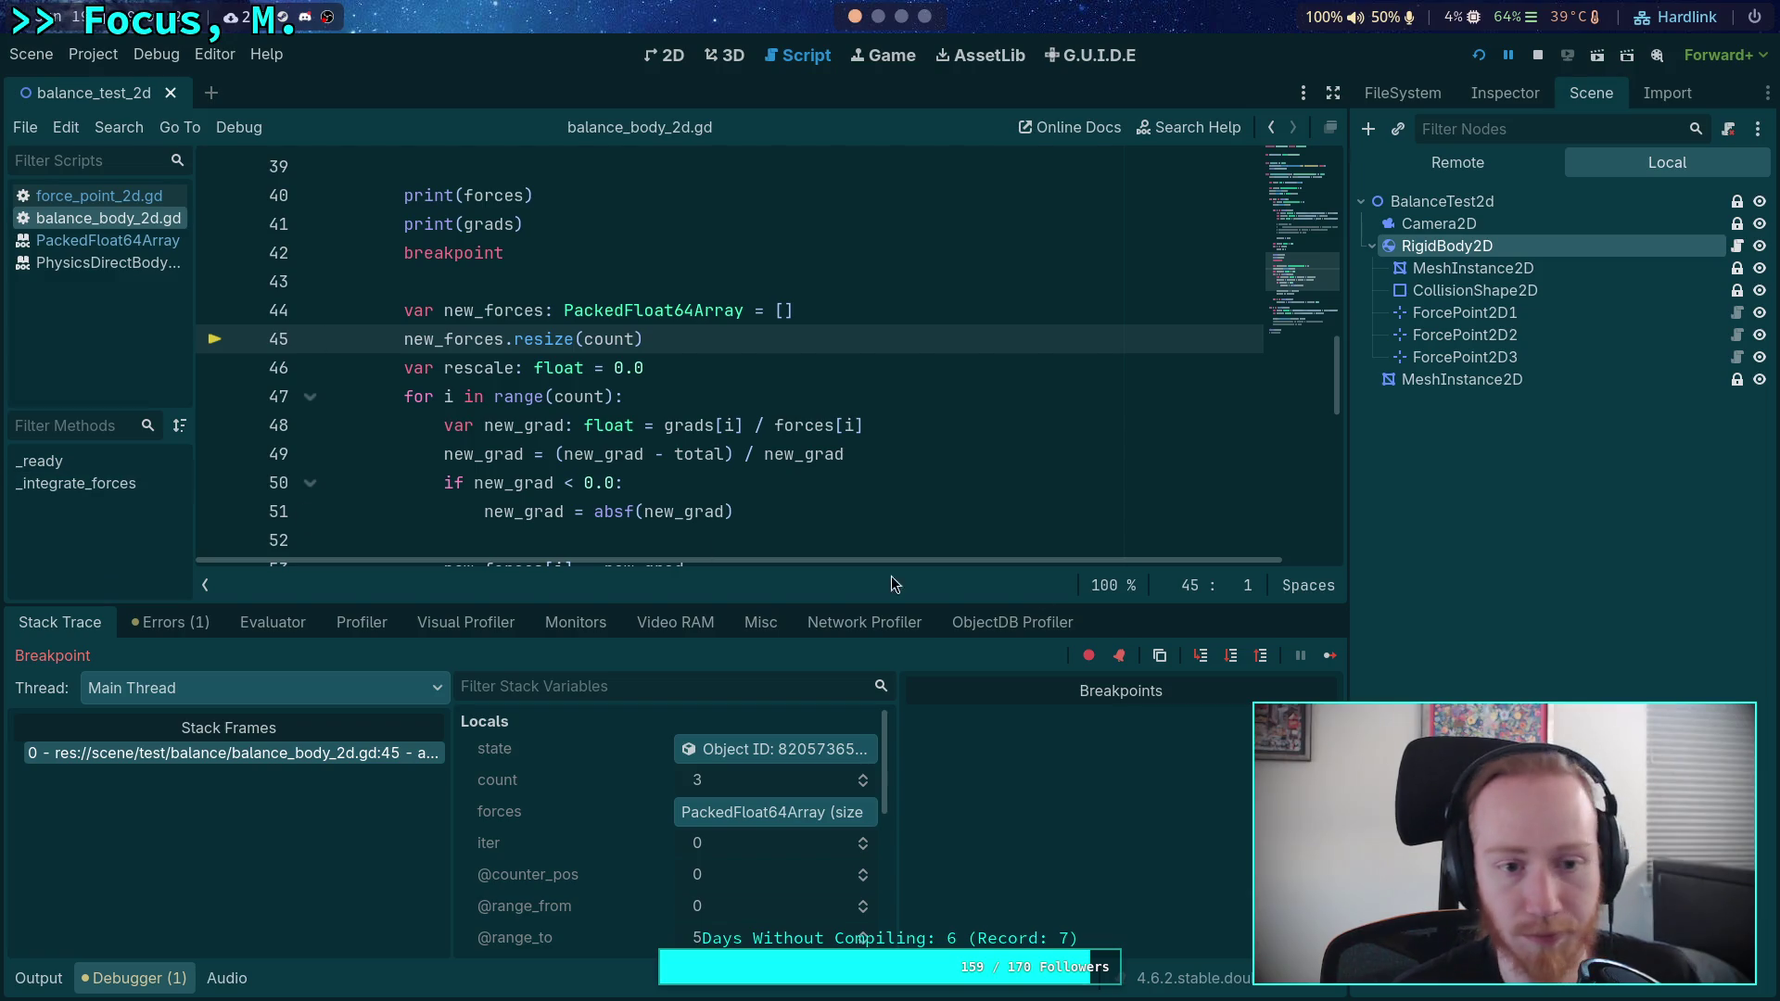
left_click(1228, 662)
left_click(1227, 662)
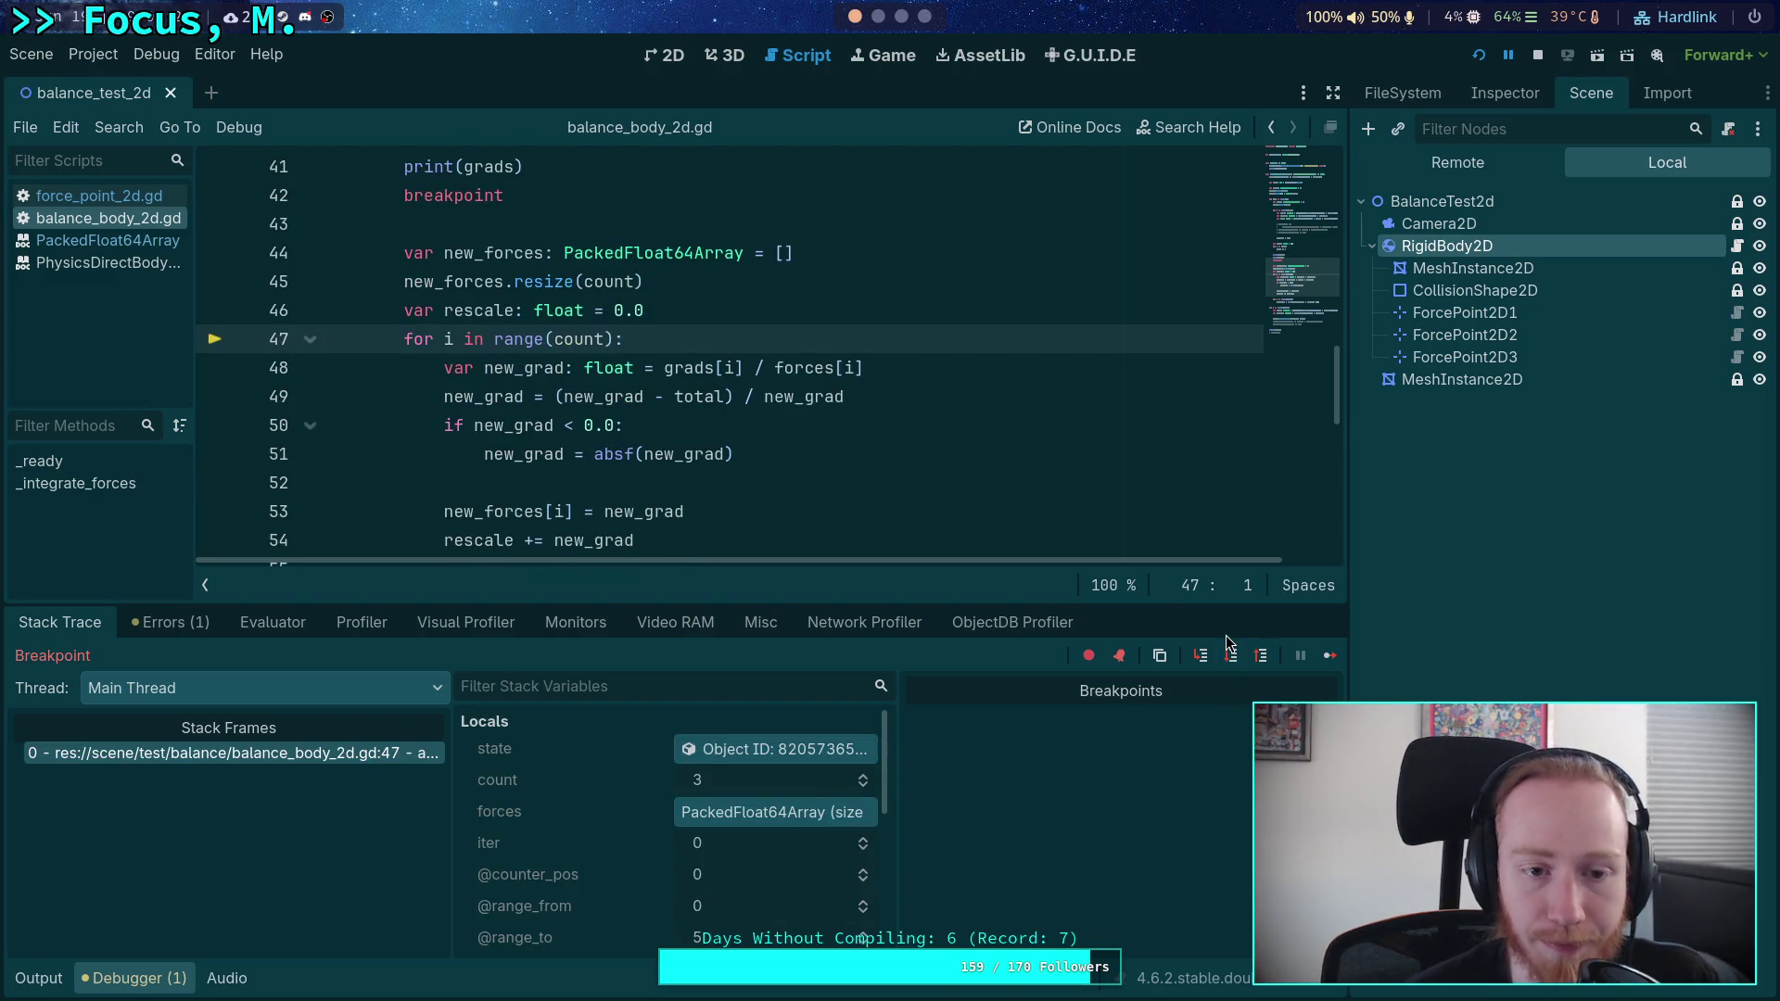
left_click(1232, 656)
left_click(1235, 660)
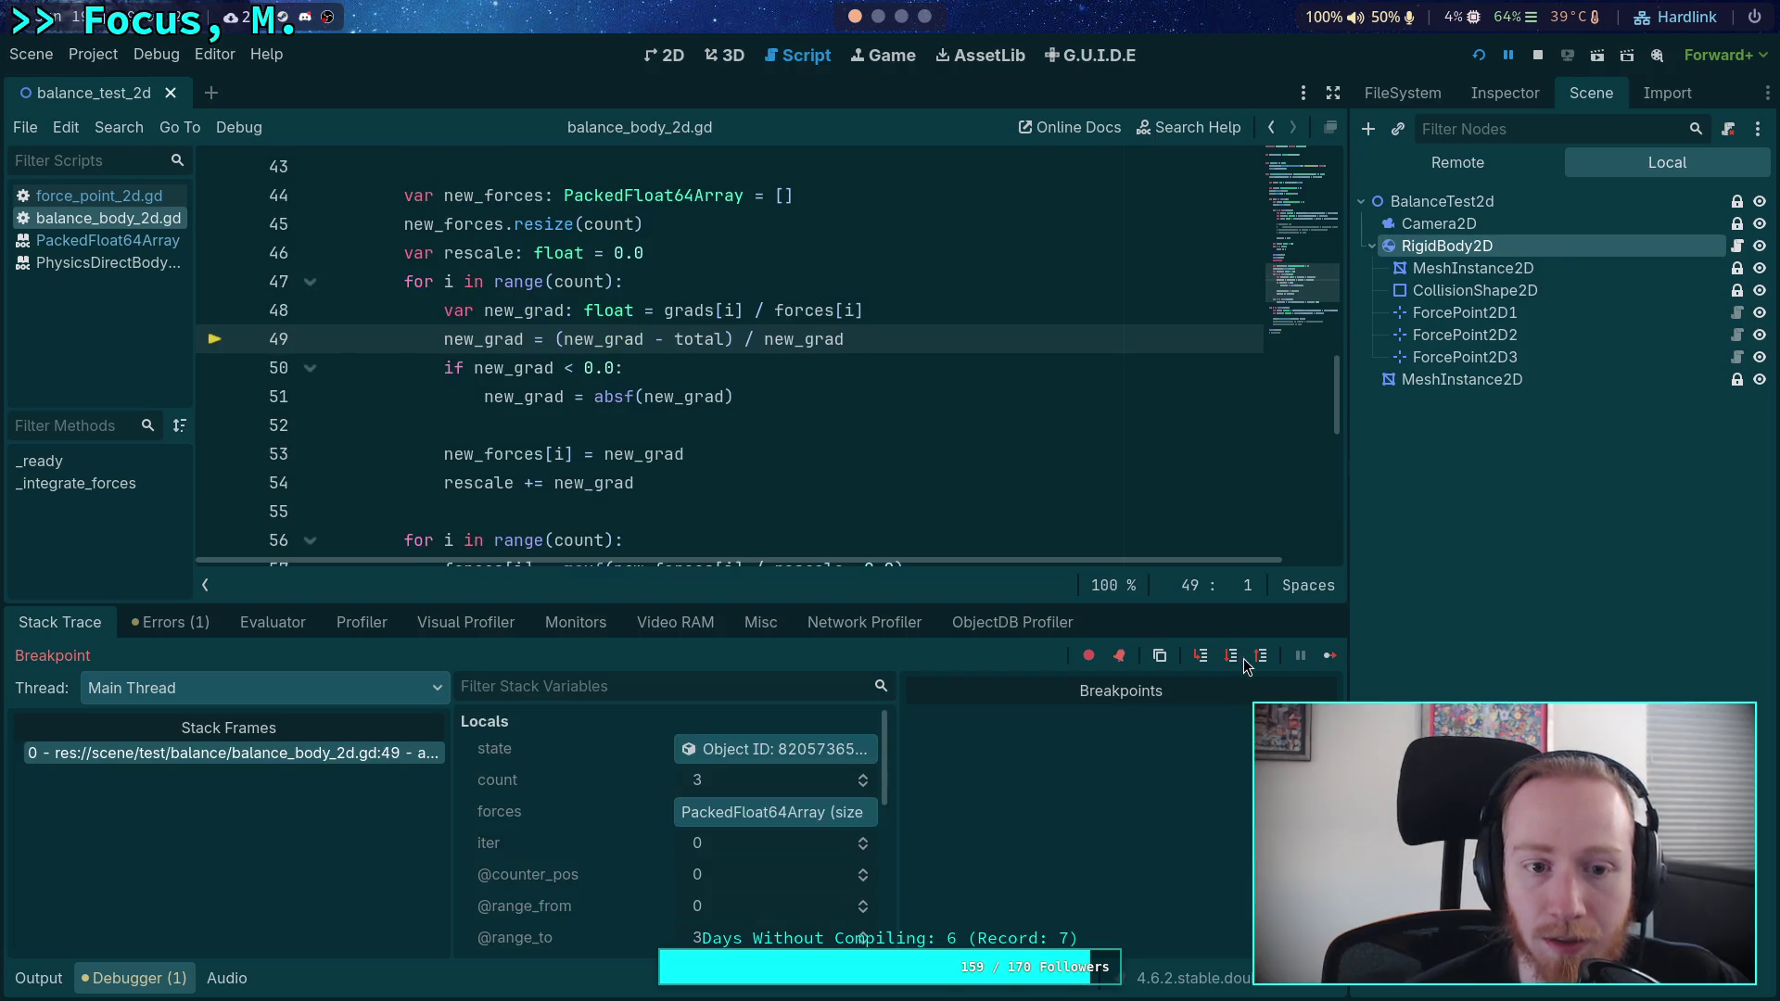
left_click(1236, 664)
left_click(1232, 662)
left_click(1231, 662)
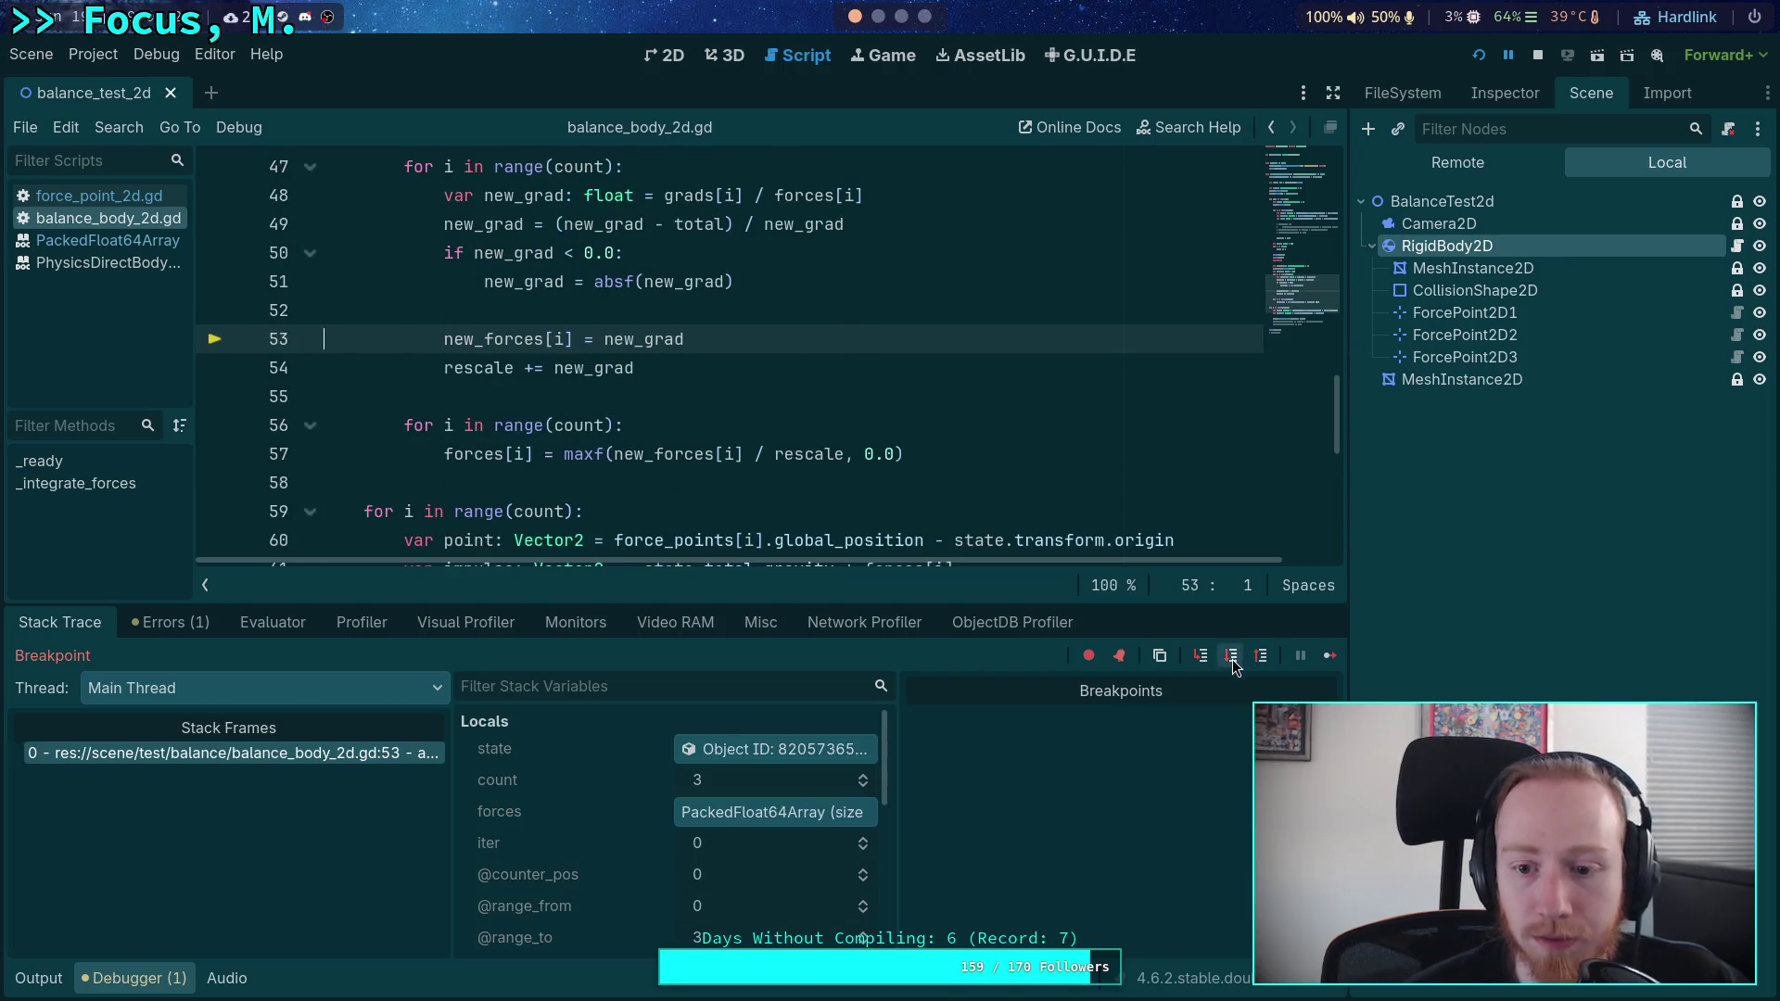
left_click(1231, 660)
left_click(1231, 660)
left_click(1231, 660)
left_click(1232, 660)
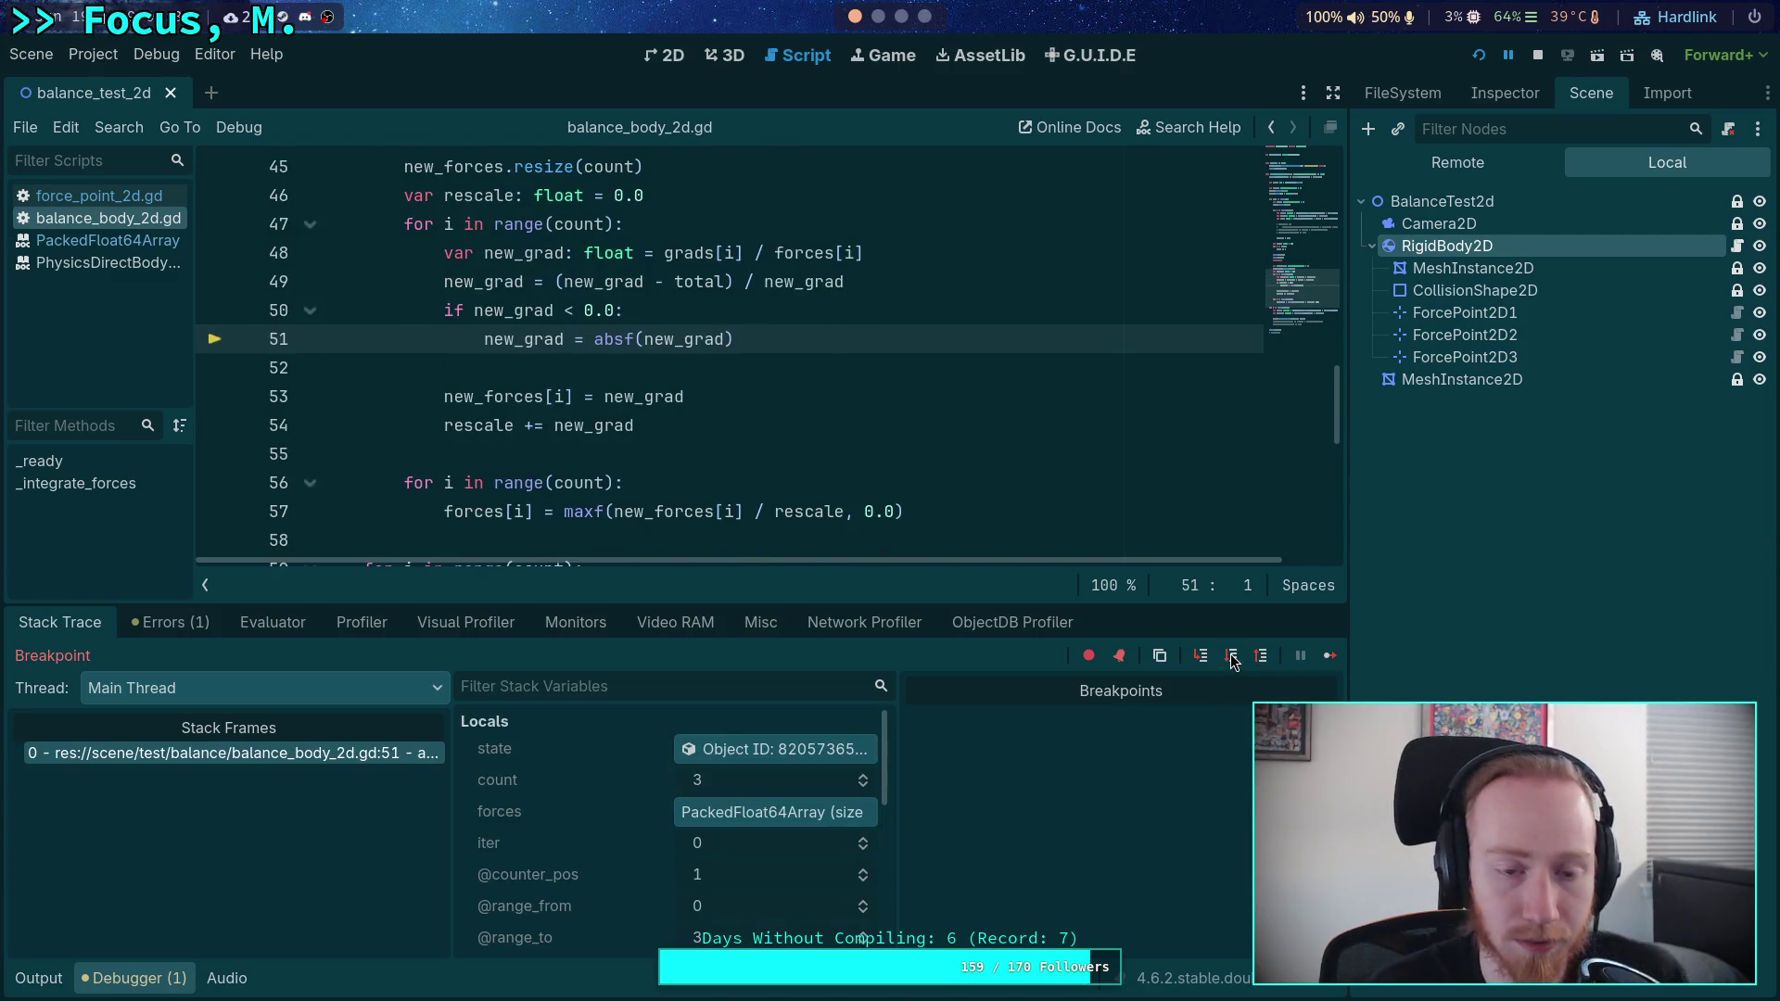
left_click(1233, 659)
scroll(809, 824, "down", 5)
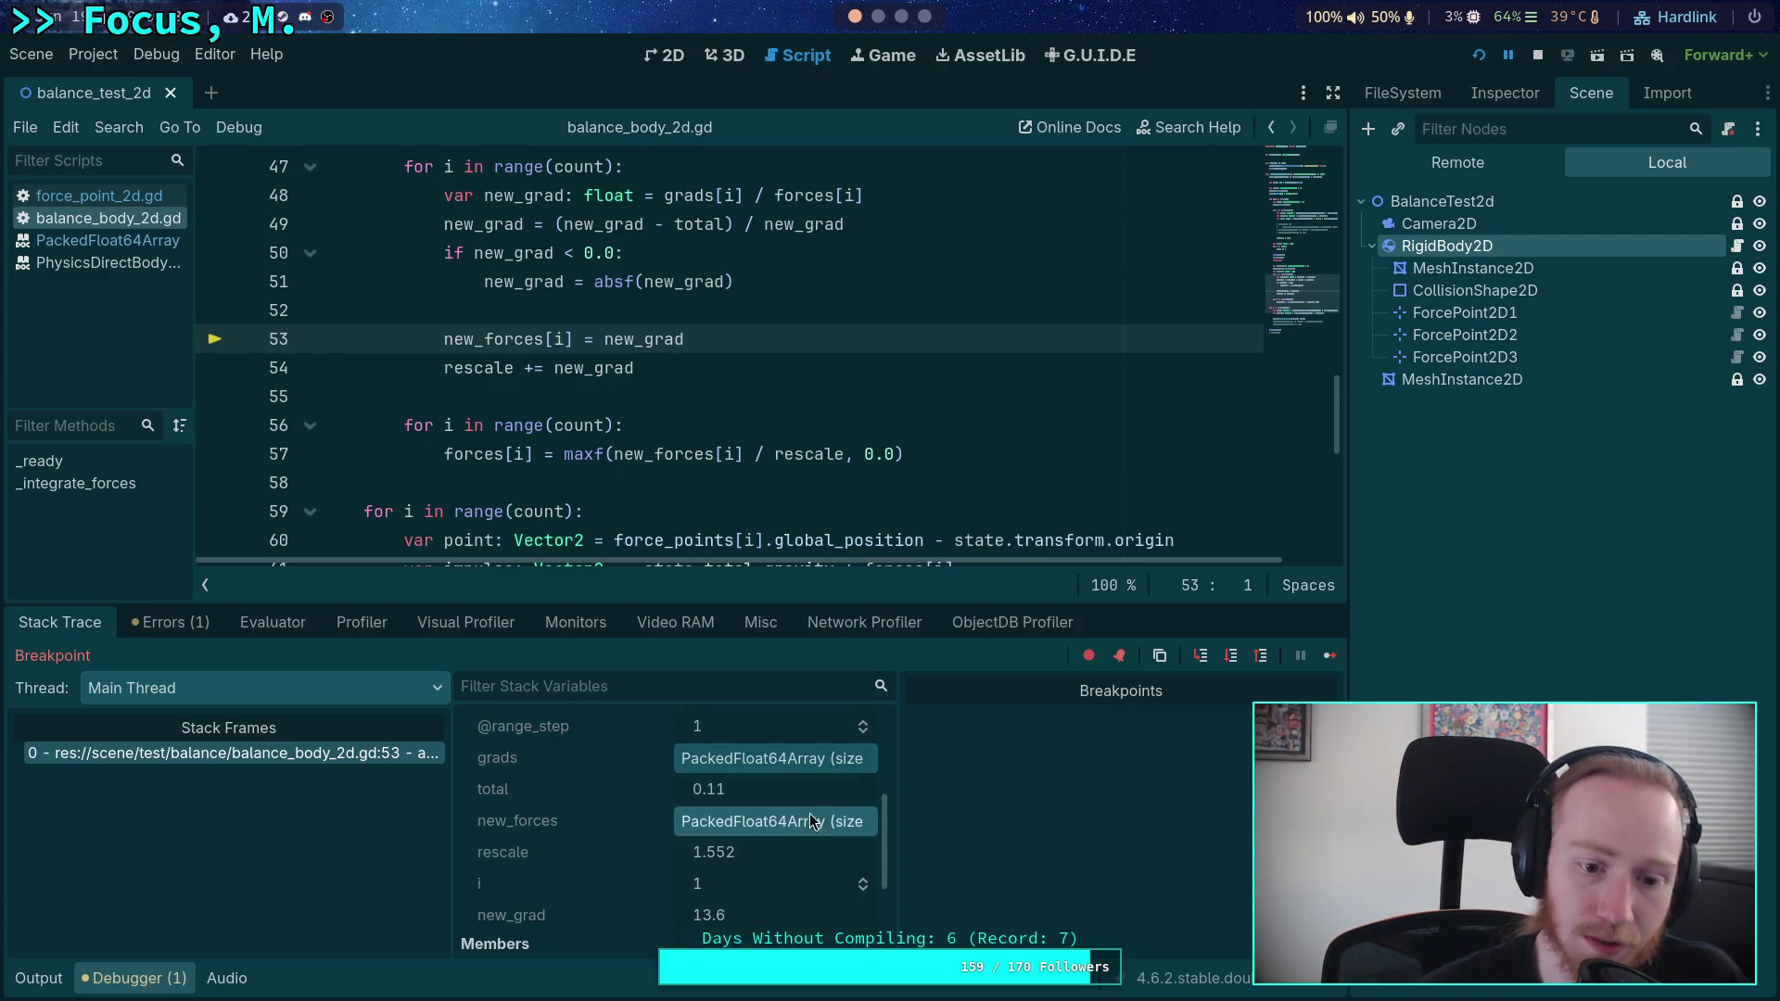
- Step through the third loop iteration down to the forces normalisation line
left_click(1233, 660)
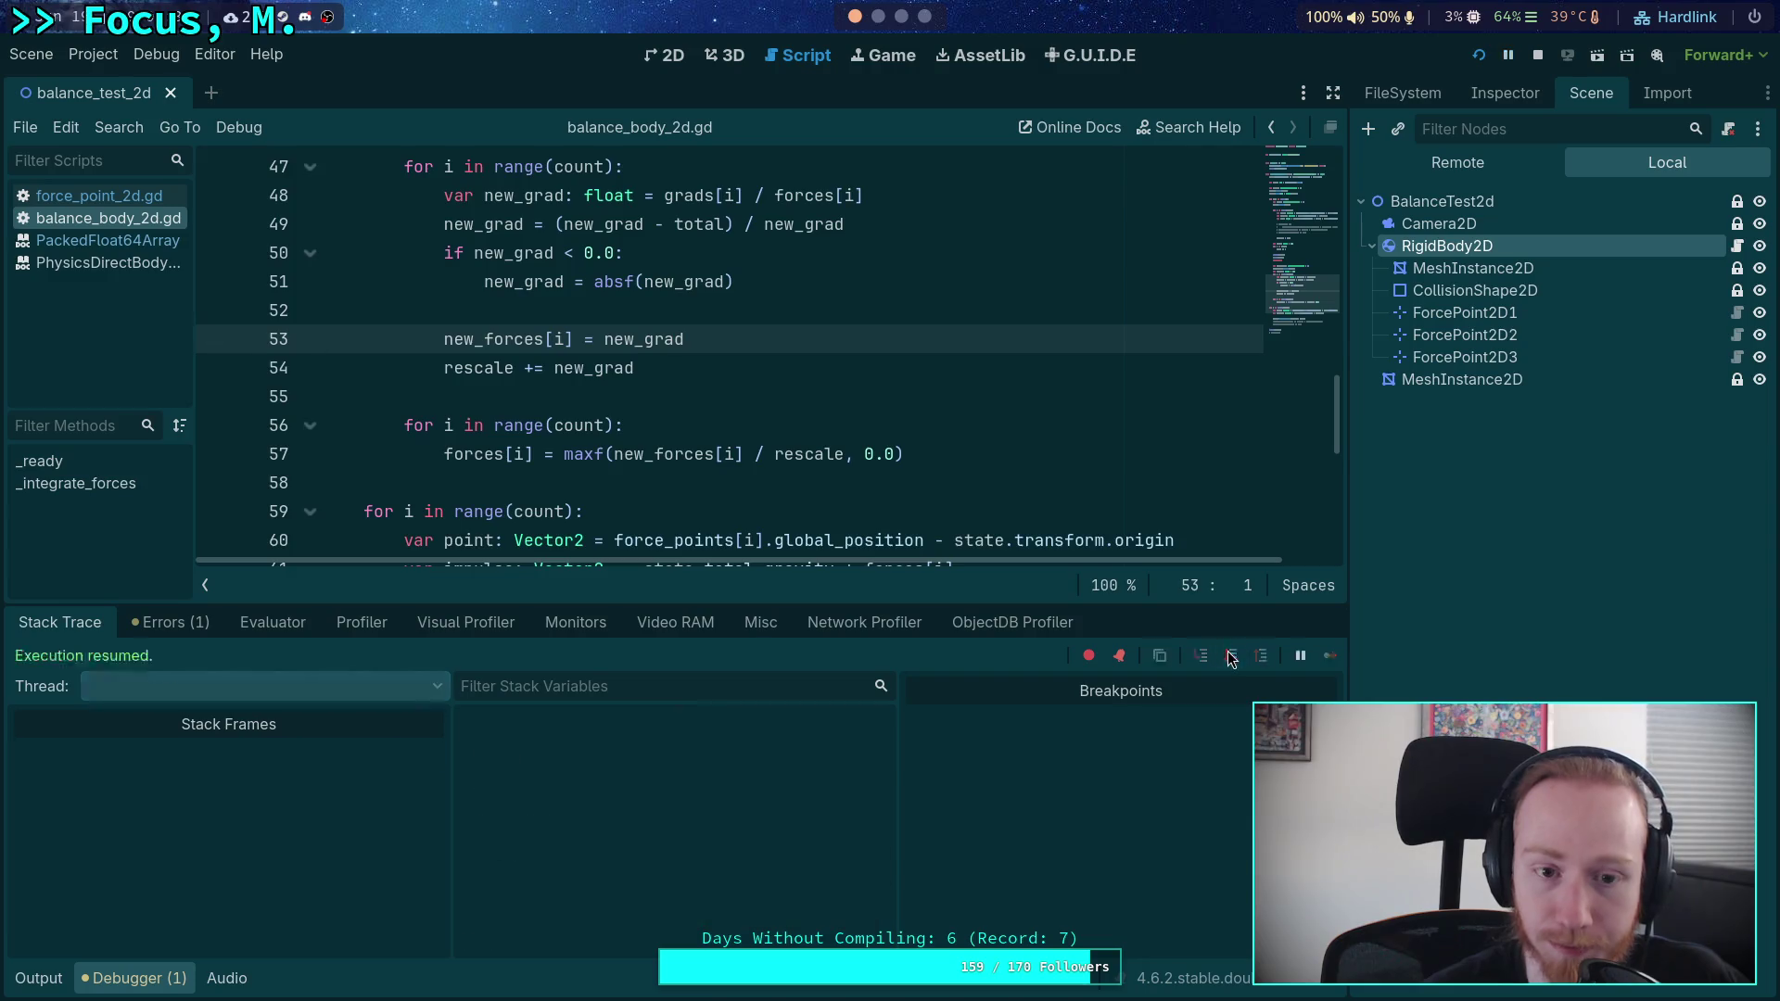
left_click(1234, 666)
left_click(1235, 666)
left_click(1234, 666)
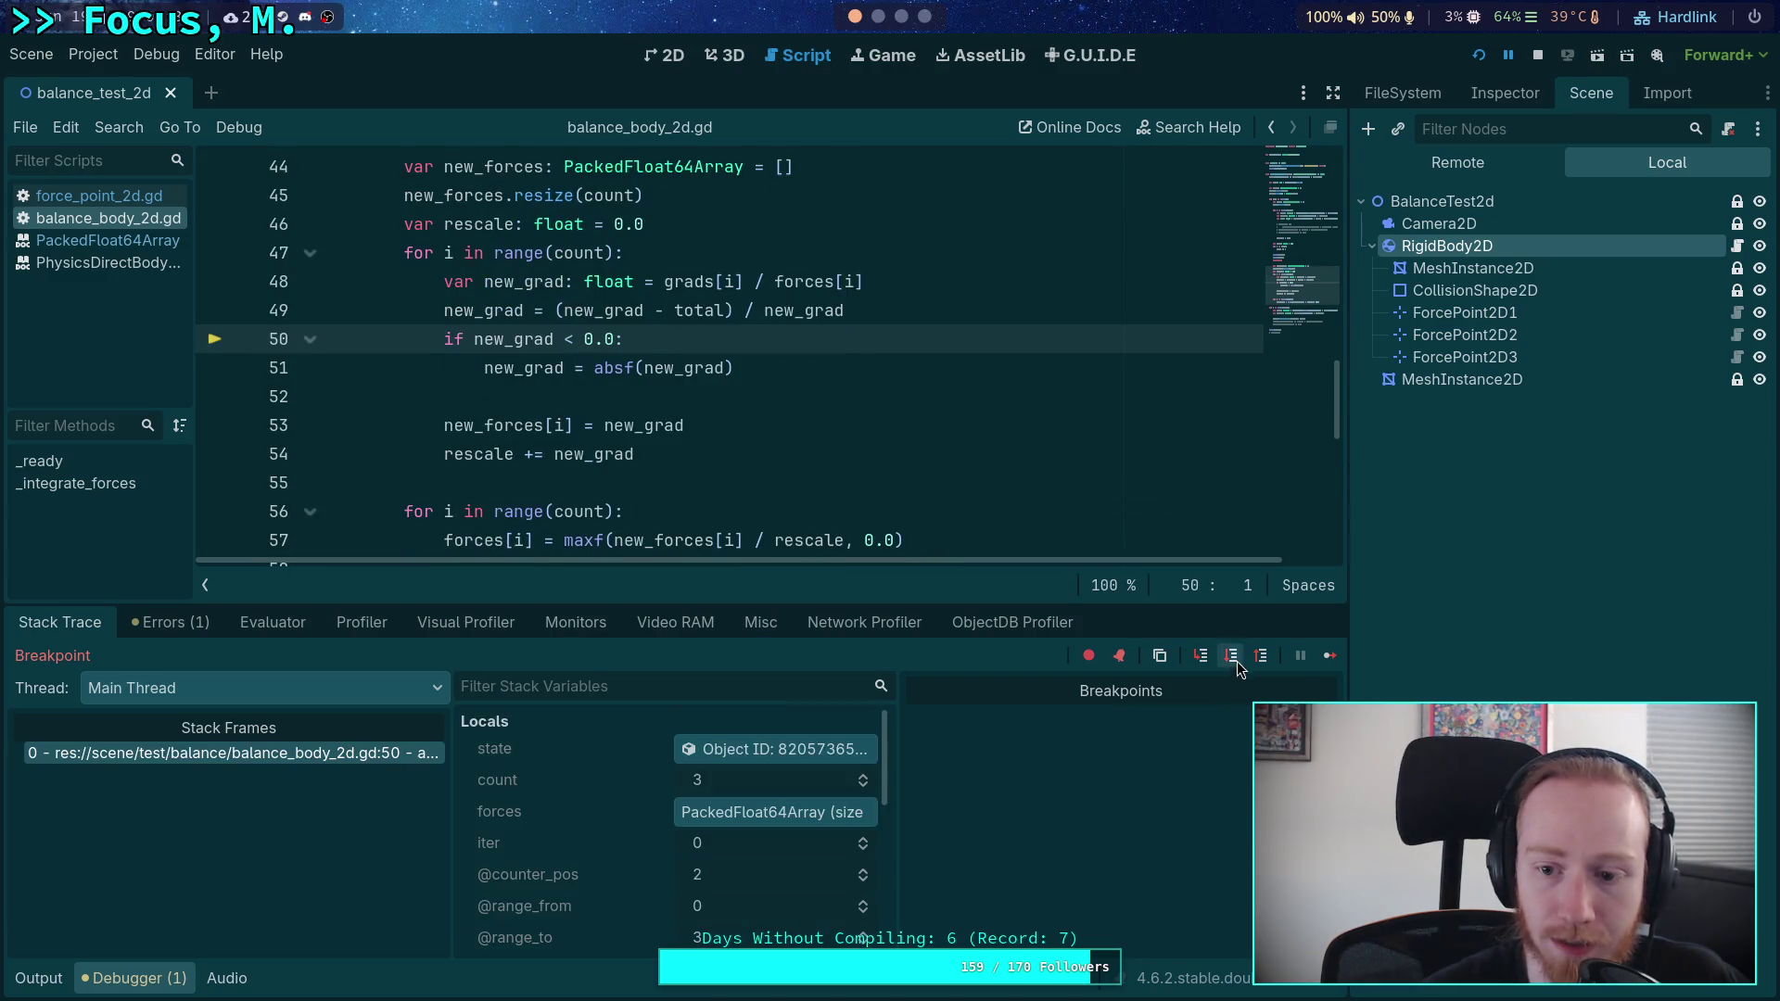
left_click(1234, 666)
left_click(1234, 666)
left_click(1234, 666)
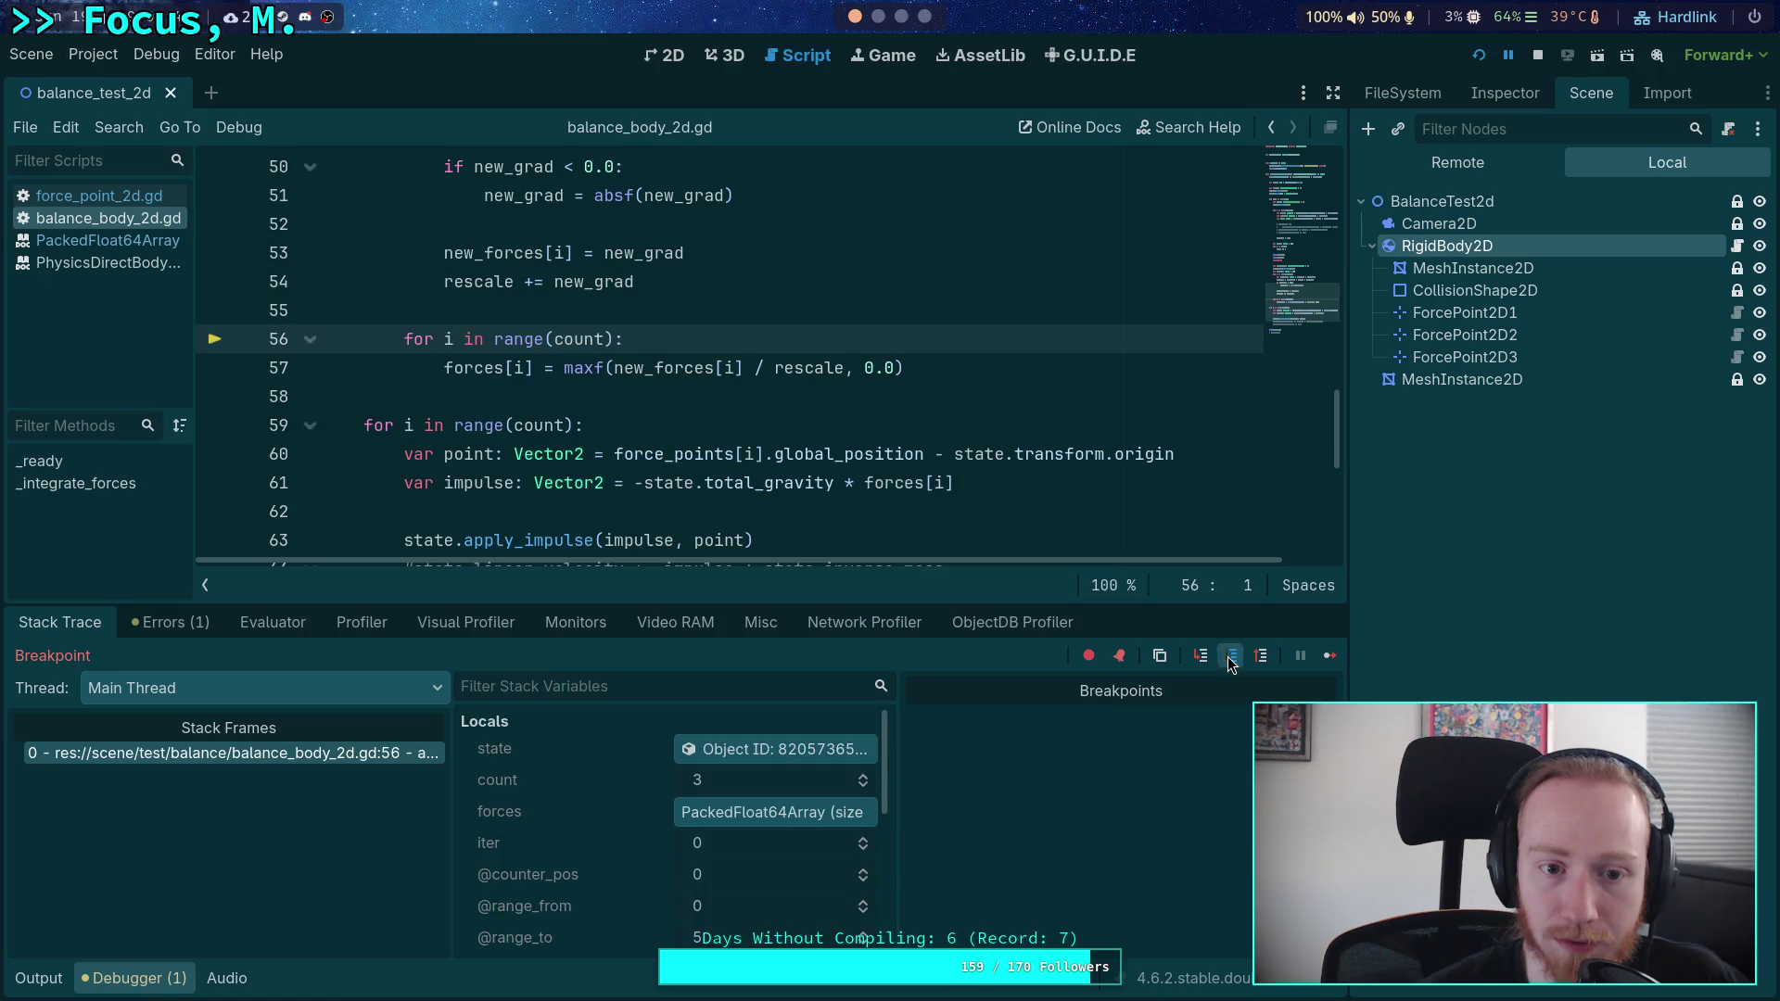
left_click(1234, 666)
- Expand forces in Locals and step through normalisation, confirming forces 0.097 and 0.853
scroll(699, 800, "down", 2)
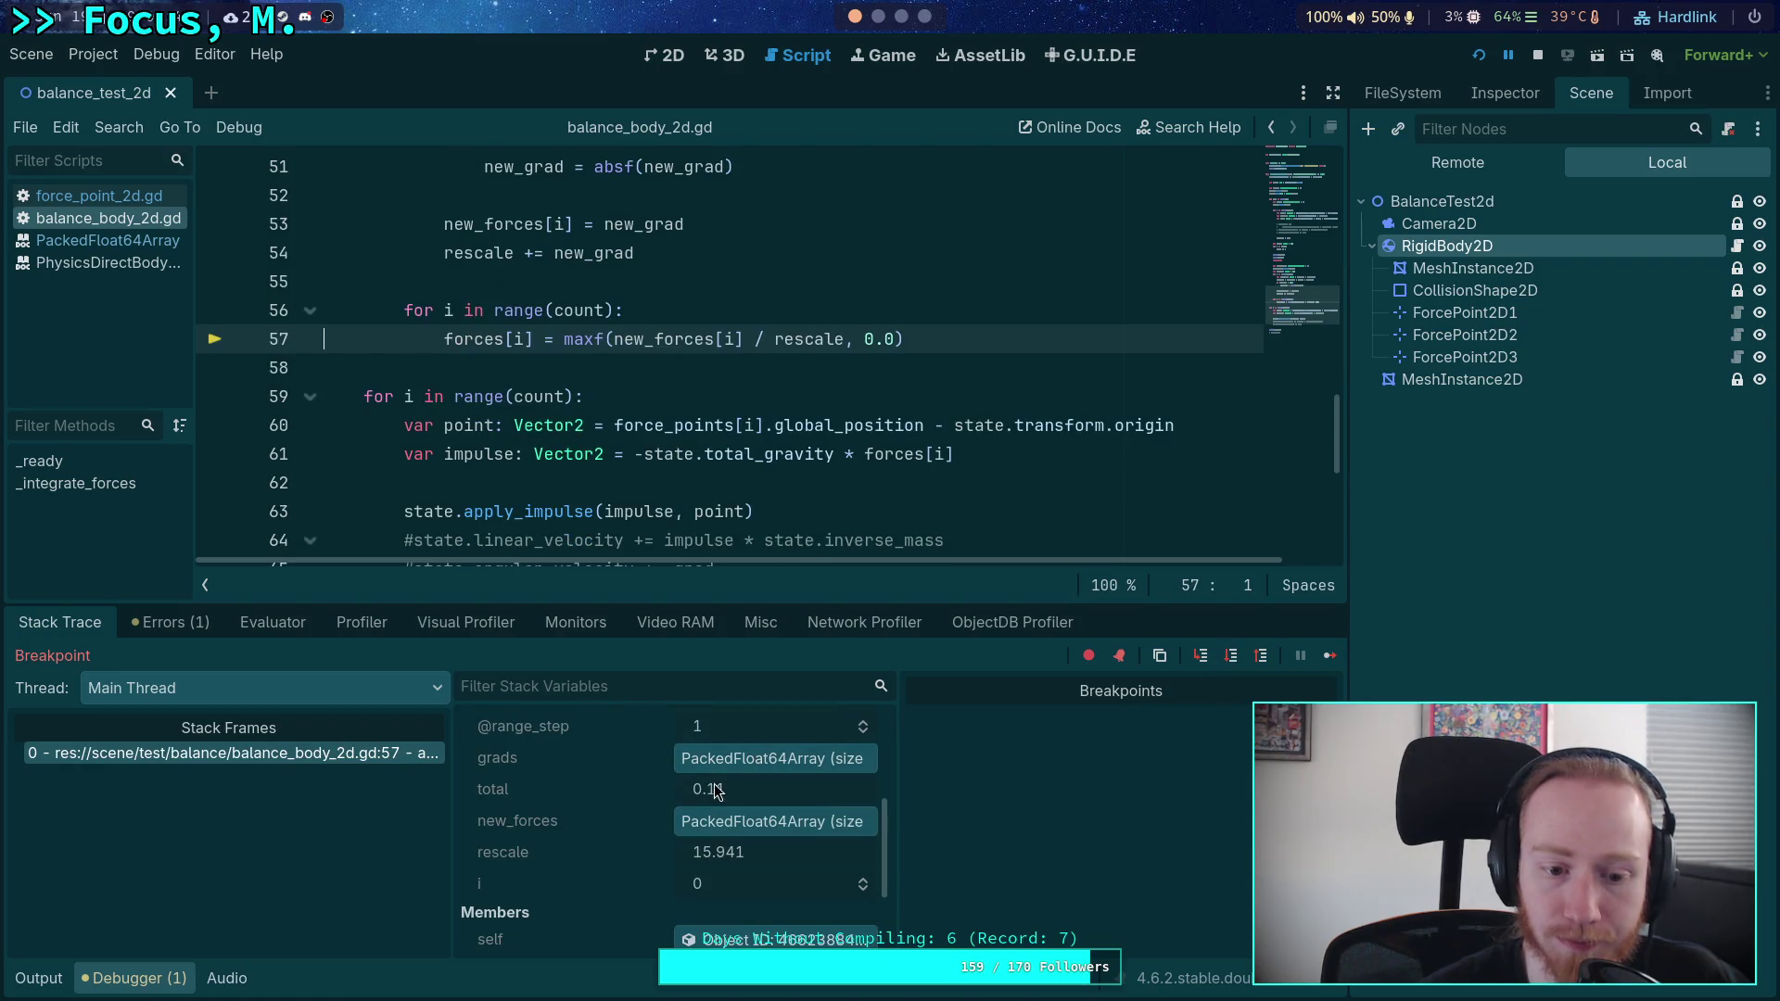
scroll(671, 816, "up", 5)
left_click(751, 723)
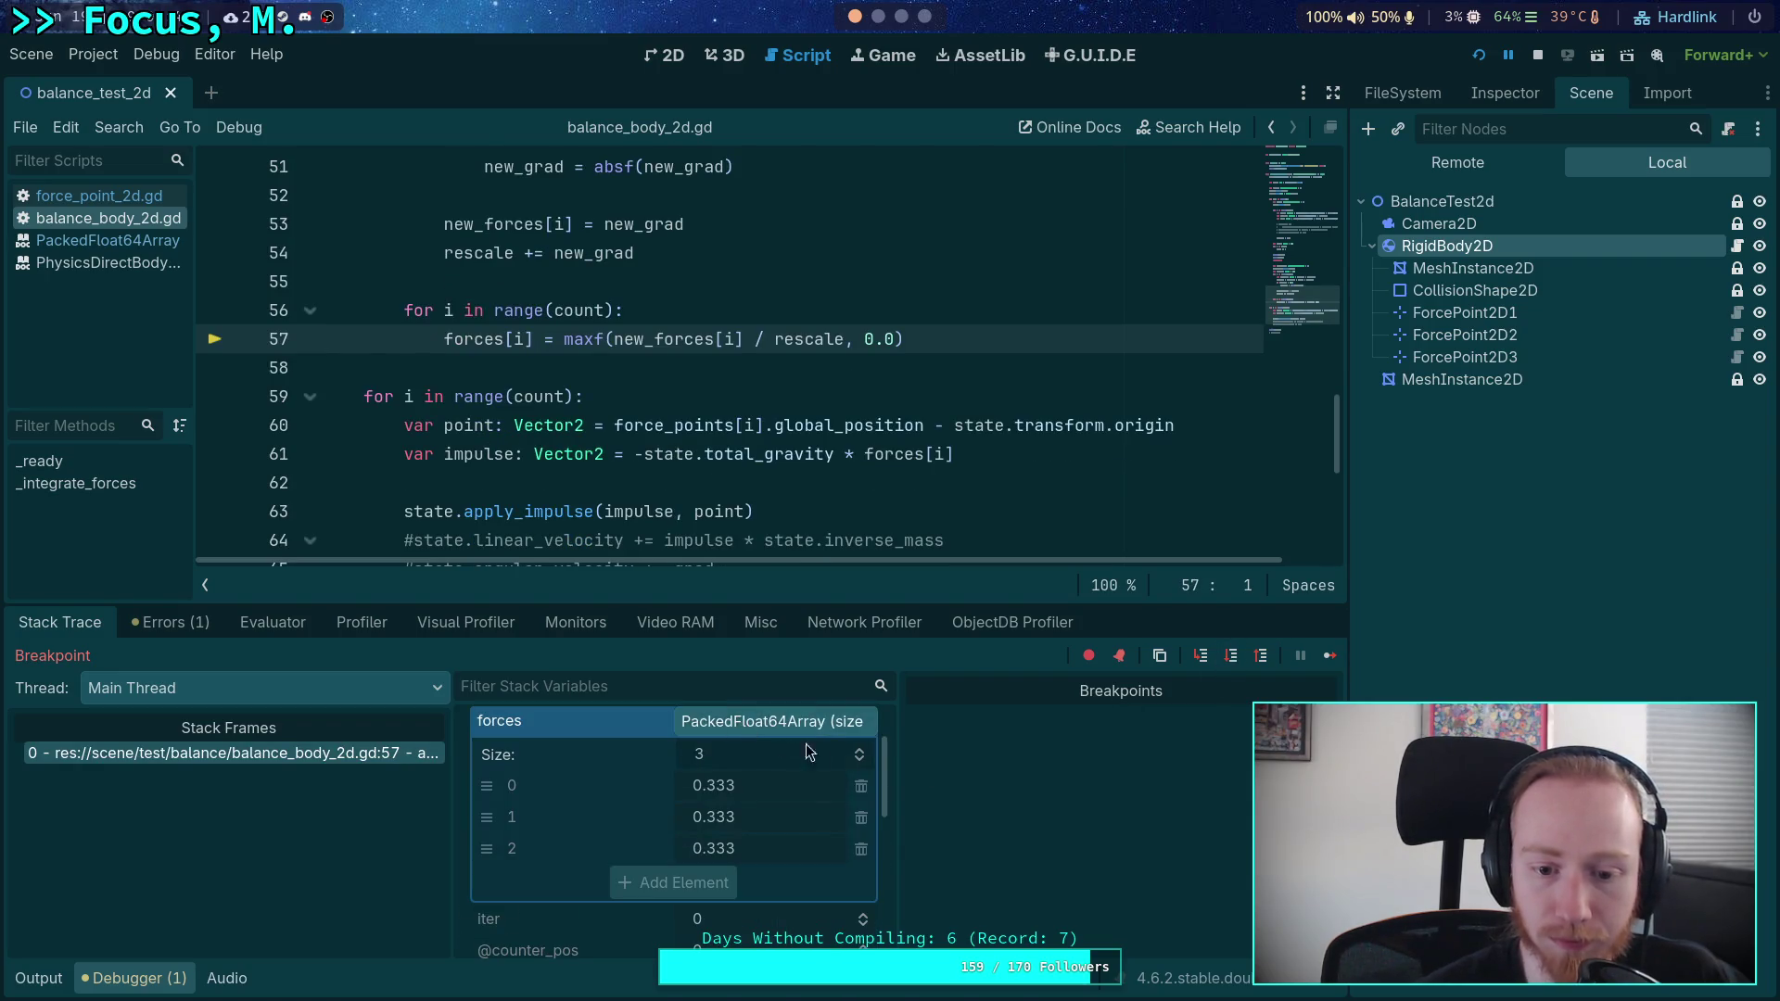
left_click(1234, 666)
left_click(1235, 666)
left_click(1234, 666)
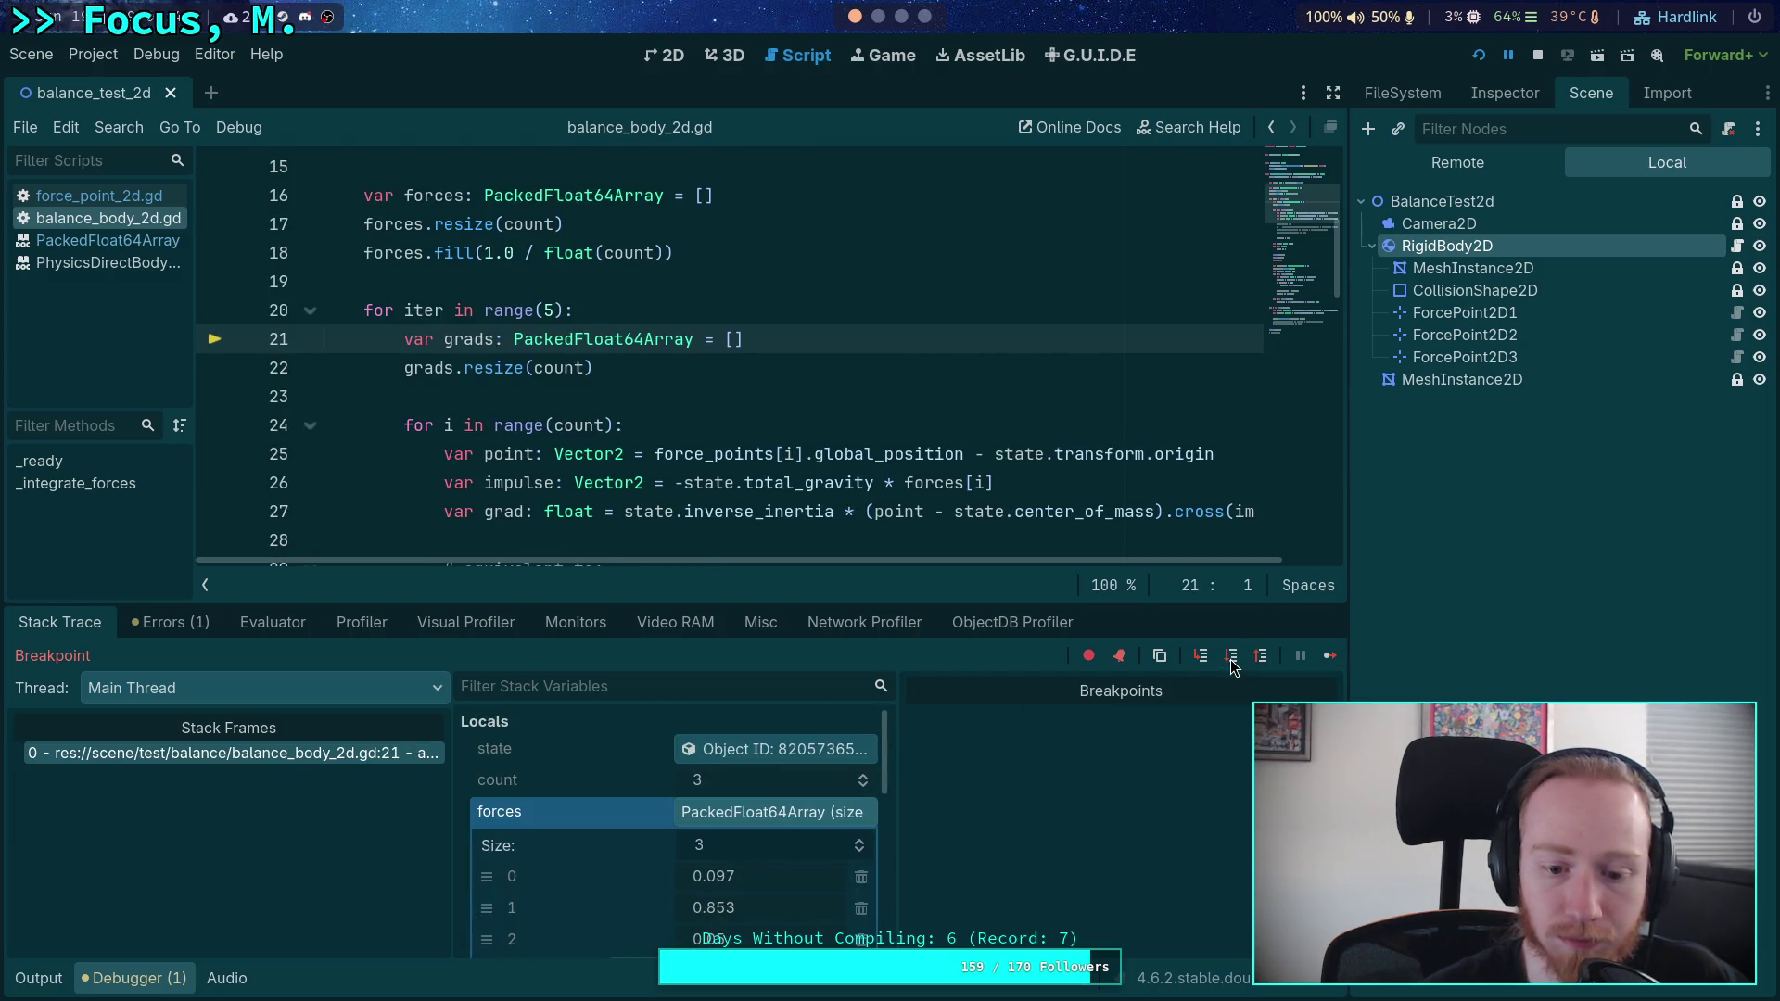
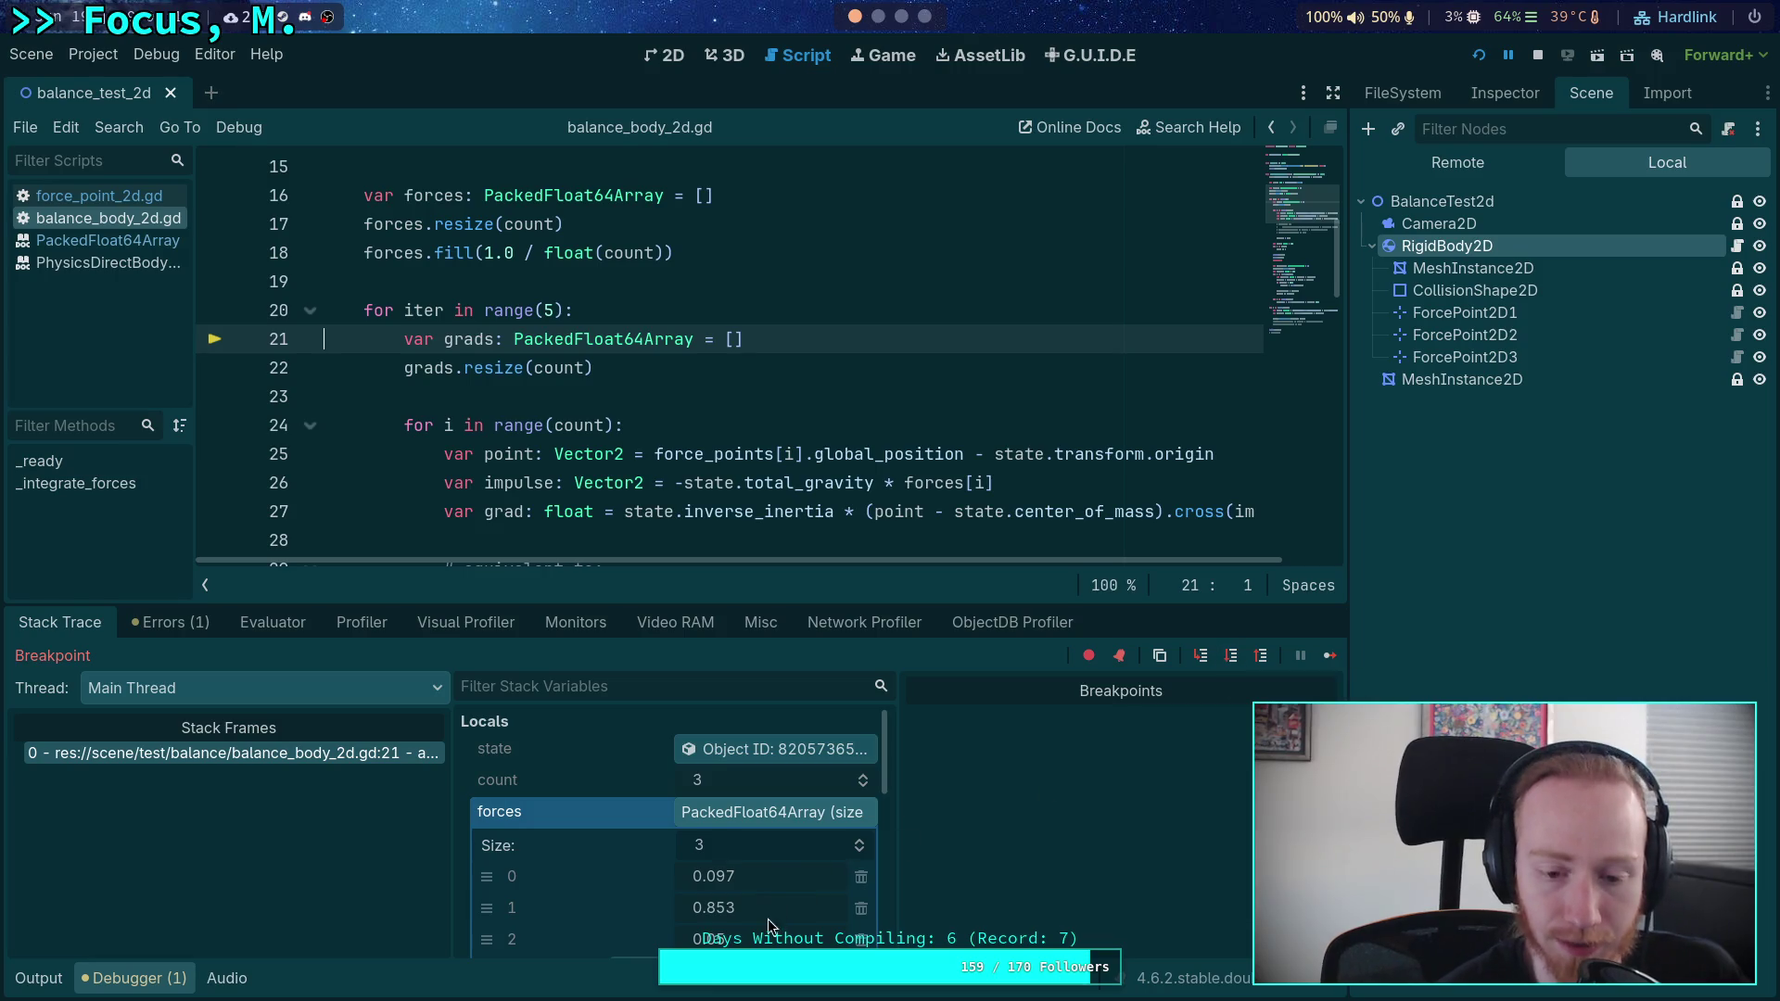
- Step from line 21 into the per-point gradient loop and through each point's gradient computation
left_click(1232, 658)
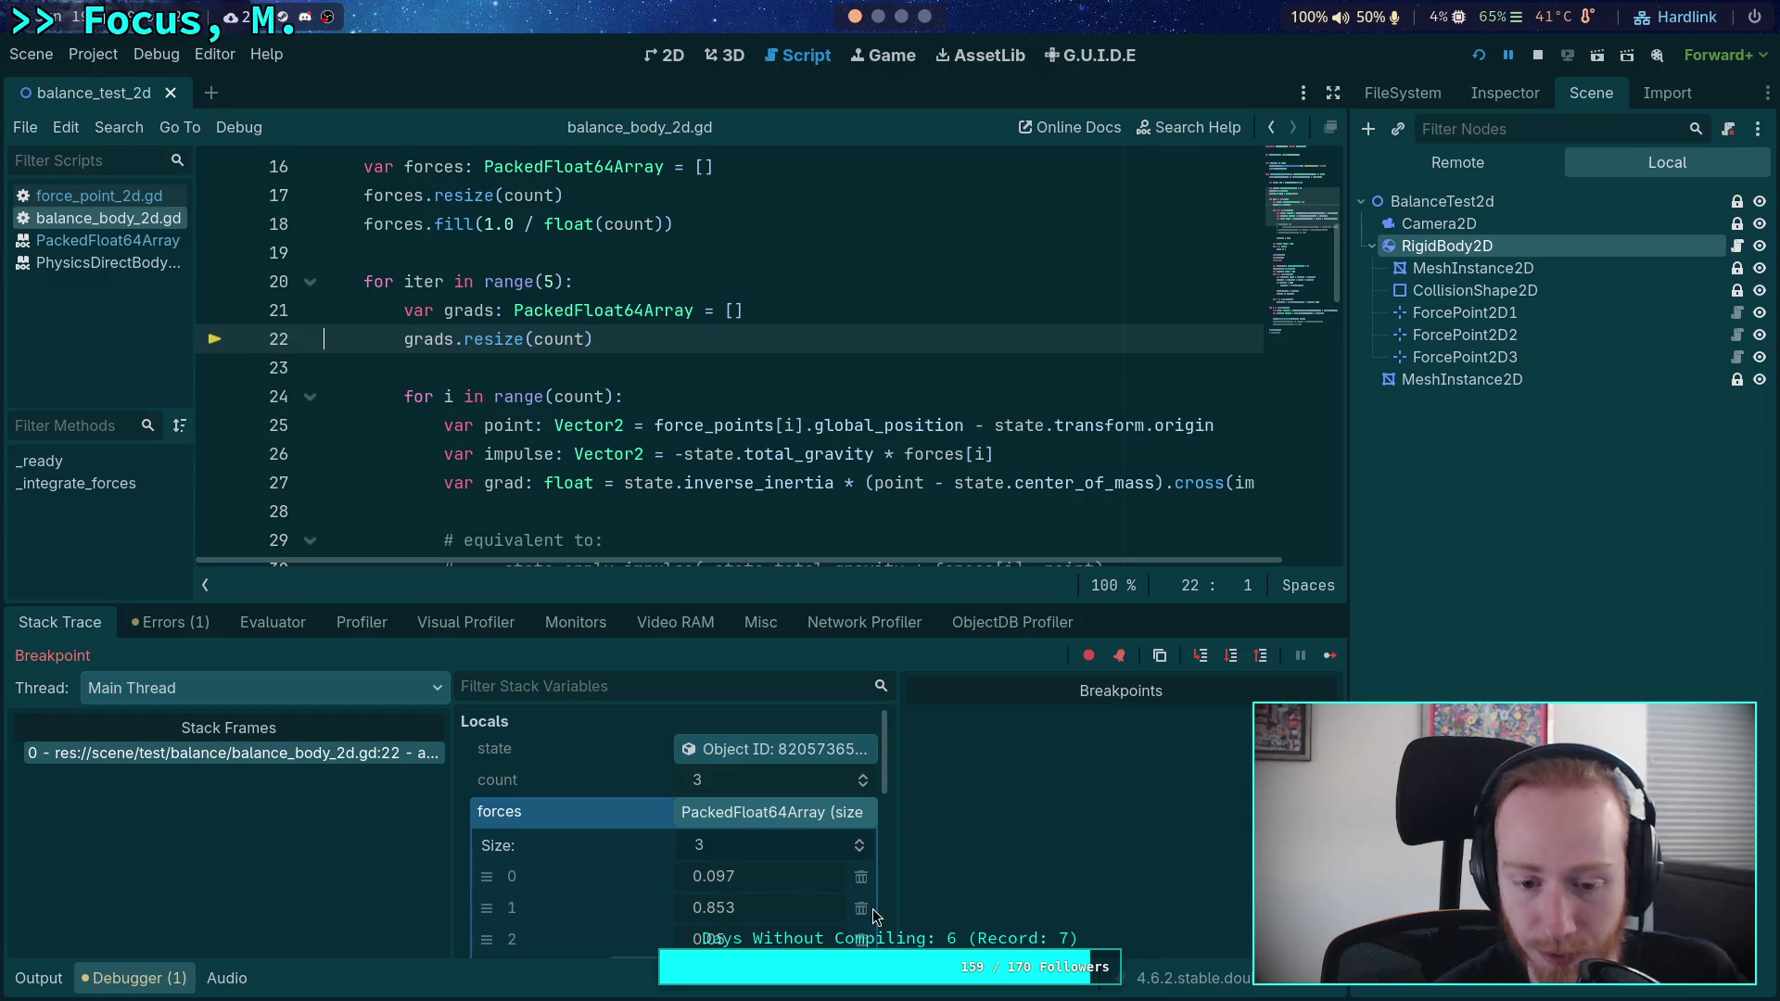
left_click(1233, 656)
left_click(1233, 656)
left_click(1234, 658)
left_click(1234, 659)
left_click(1233, 658)
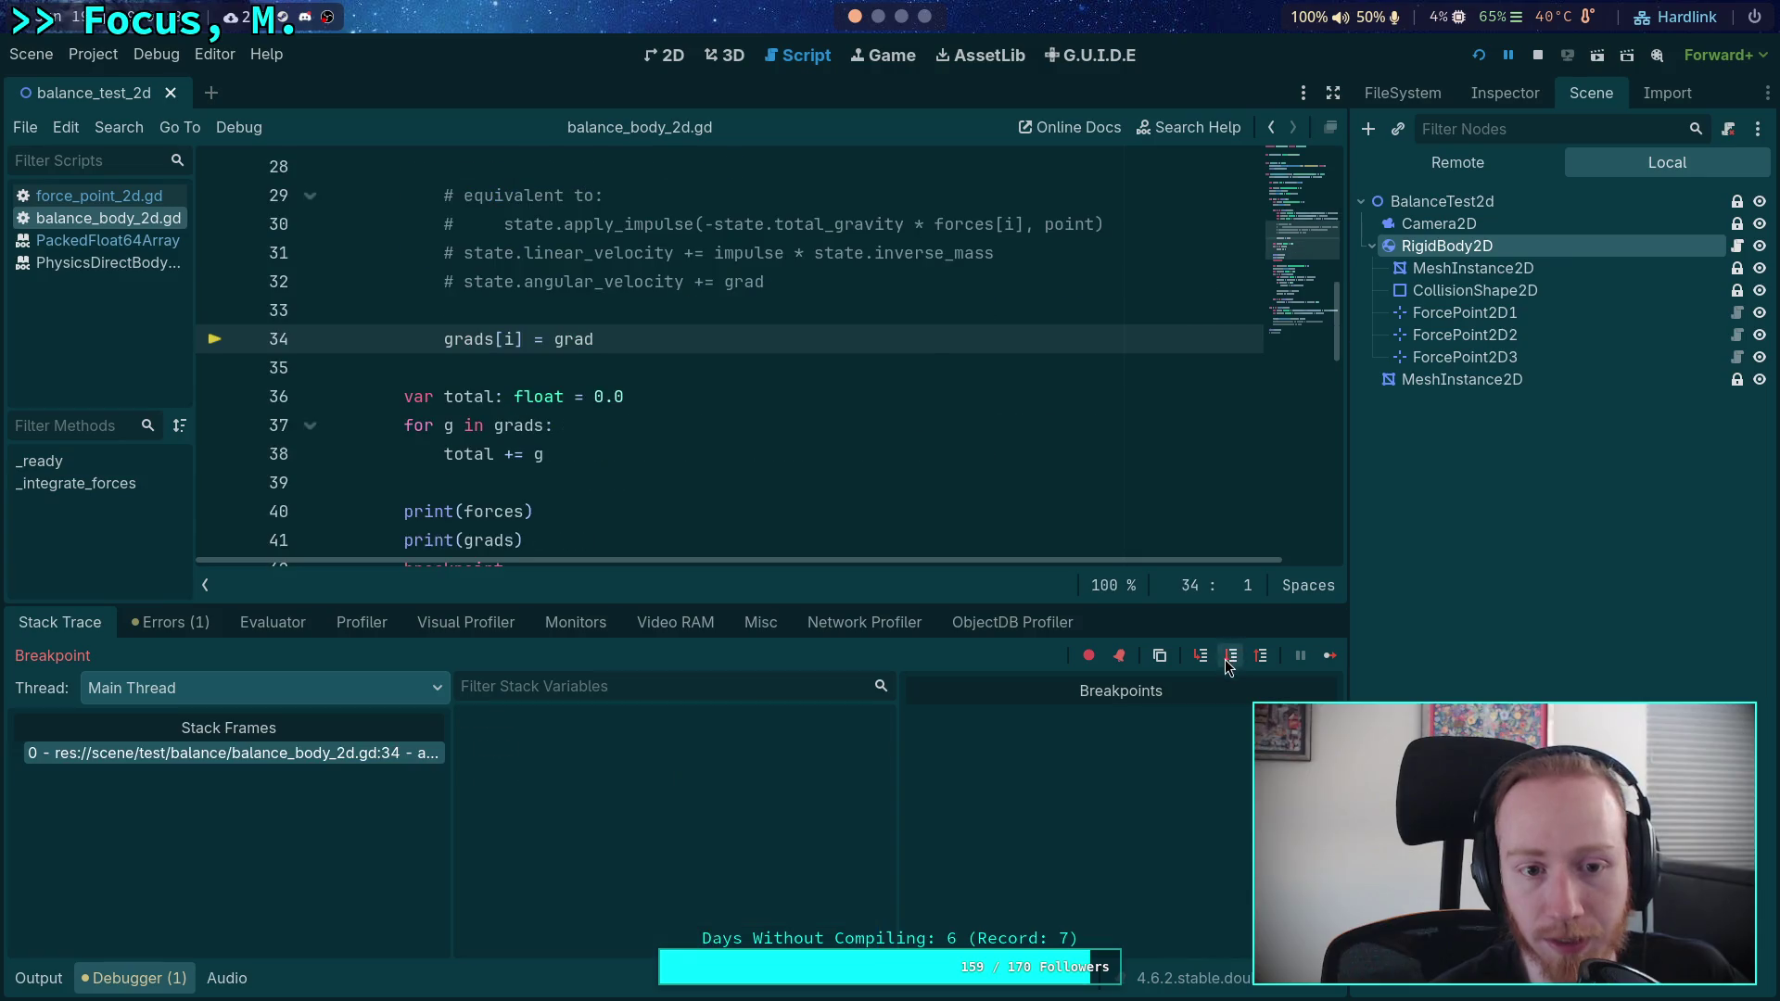
left_click(1230, 659)
left_click(1229, 658)
- Continue to the line-42 breakpoint, showing total 0.013 and rescale 15.941, and collapse the forces values
left_click(1230, 656)
left_click(1331, 656)
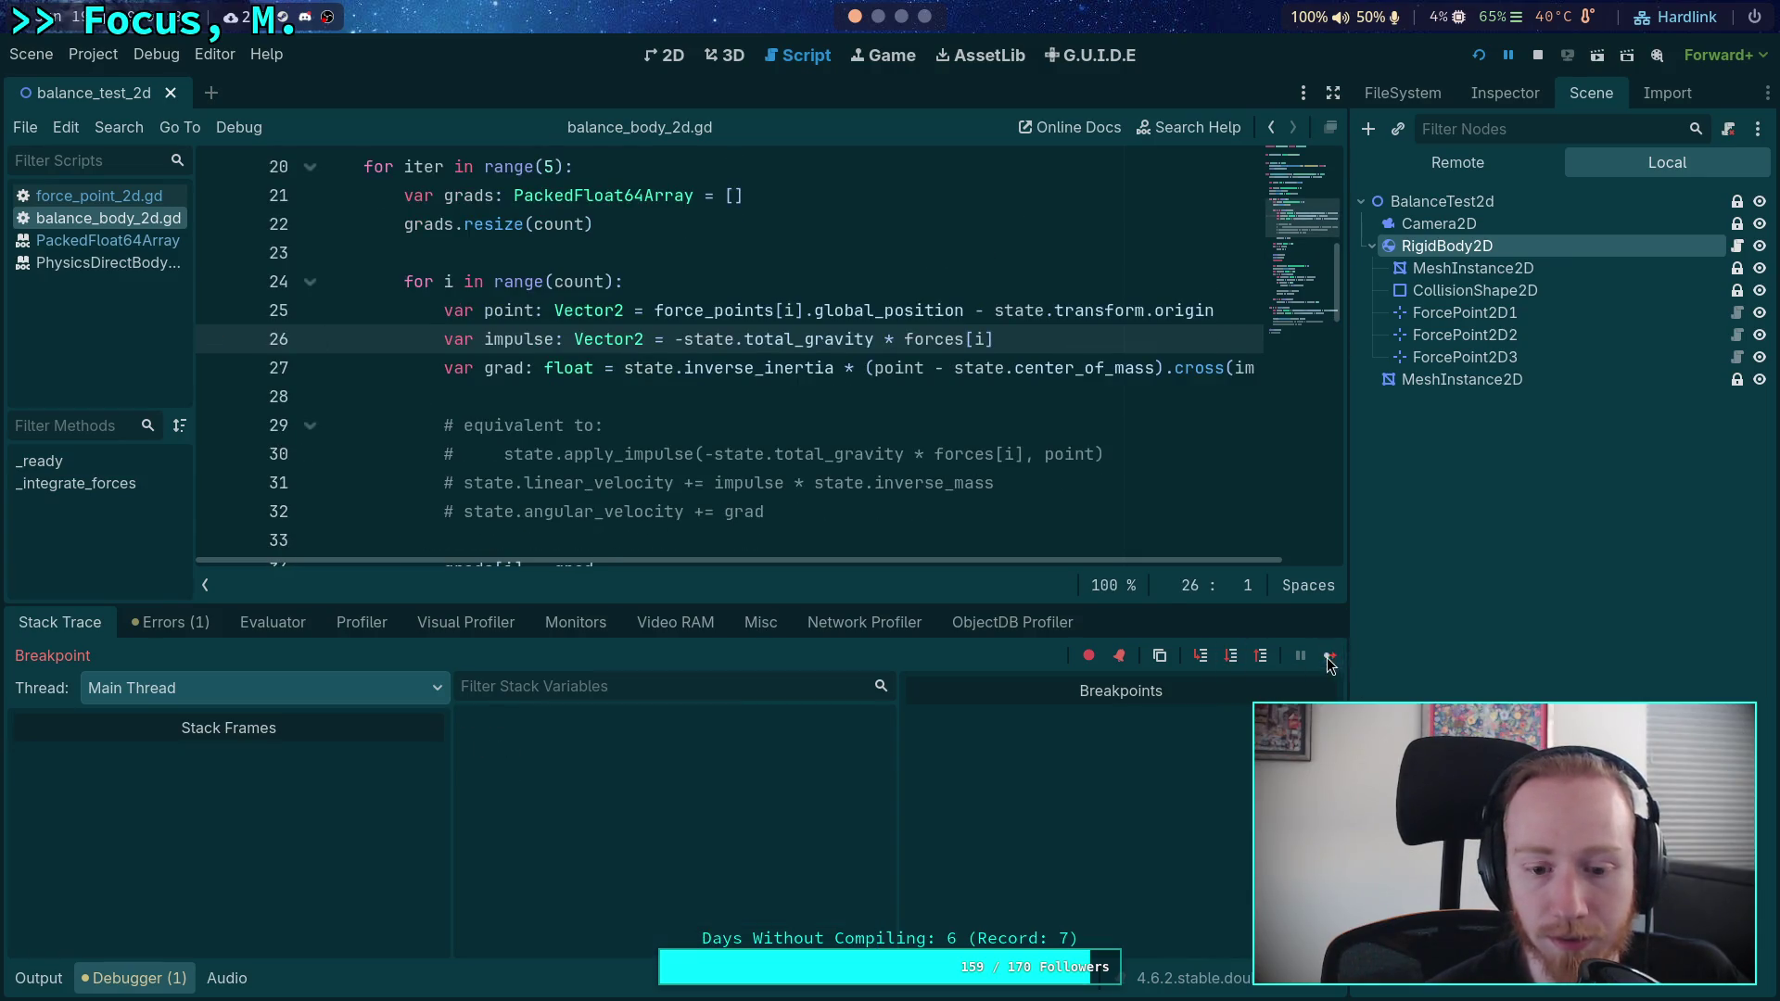
left_click(763, 803)
scroll(651, 831, "down", 4)
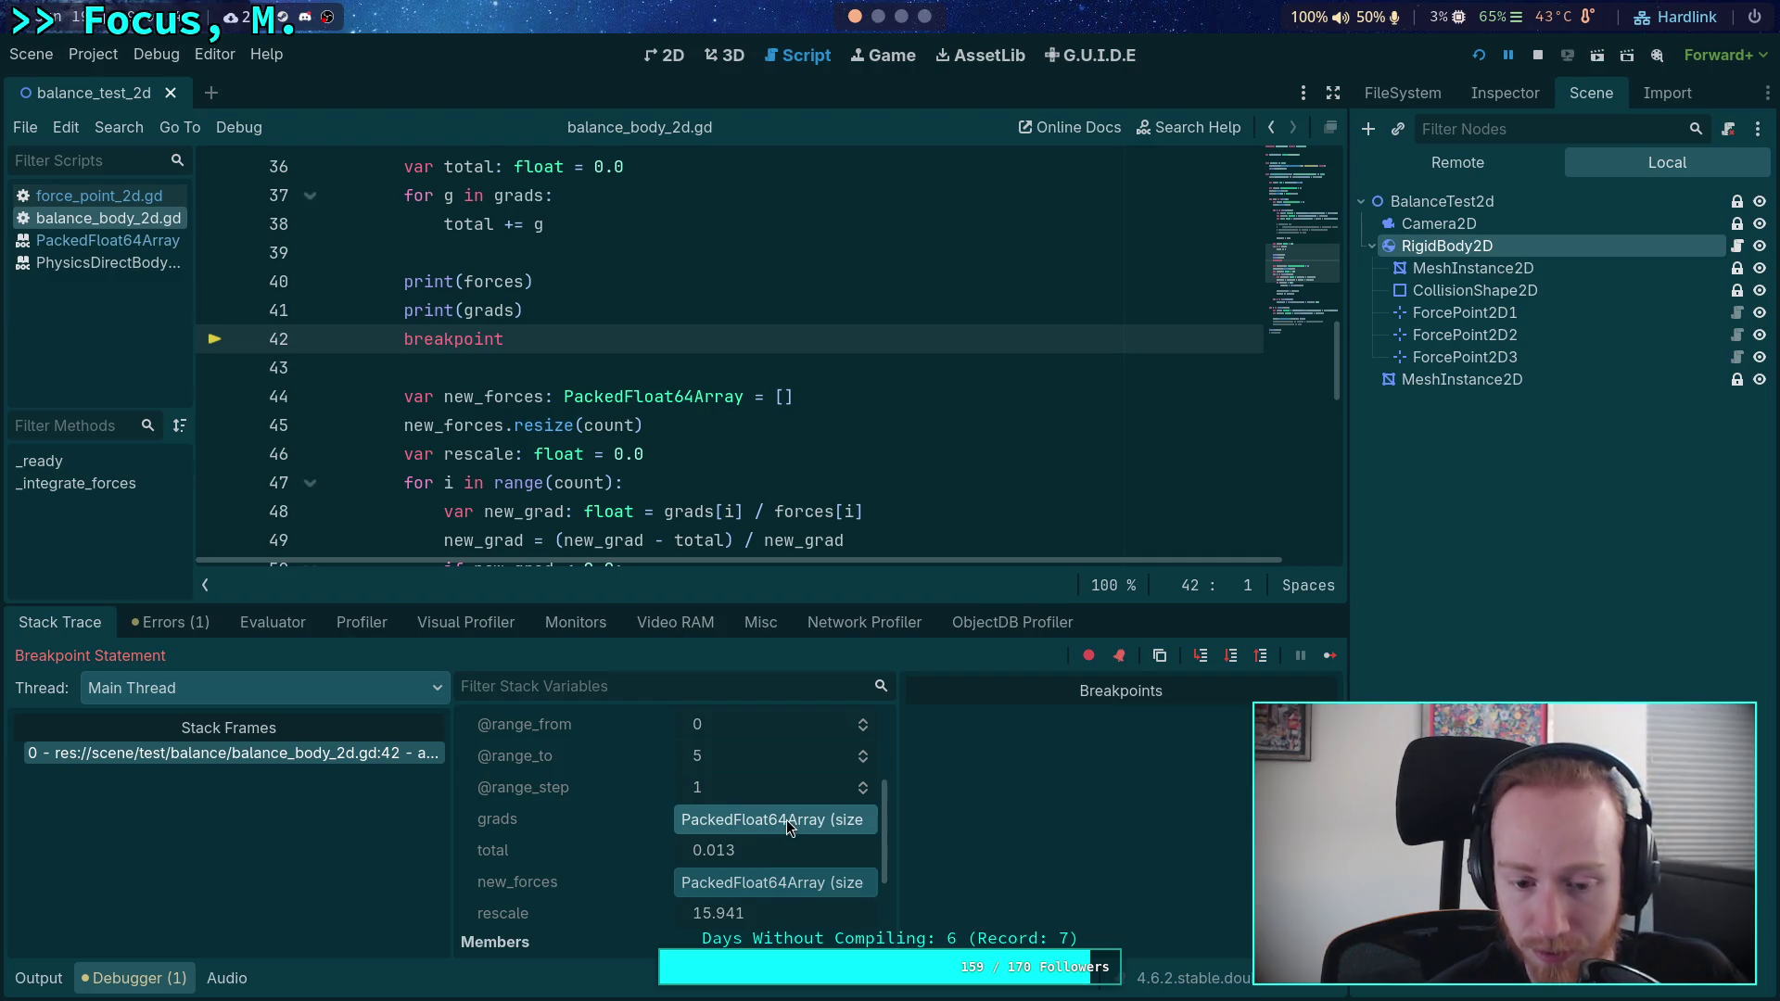
- Compare grads values -0.019, 0.006 and 0.026 with total 0.013, then step to line 44
left_click(758, 819)
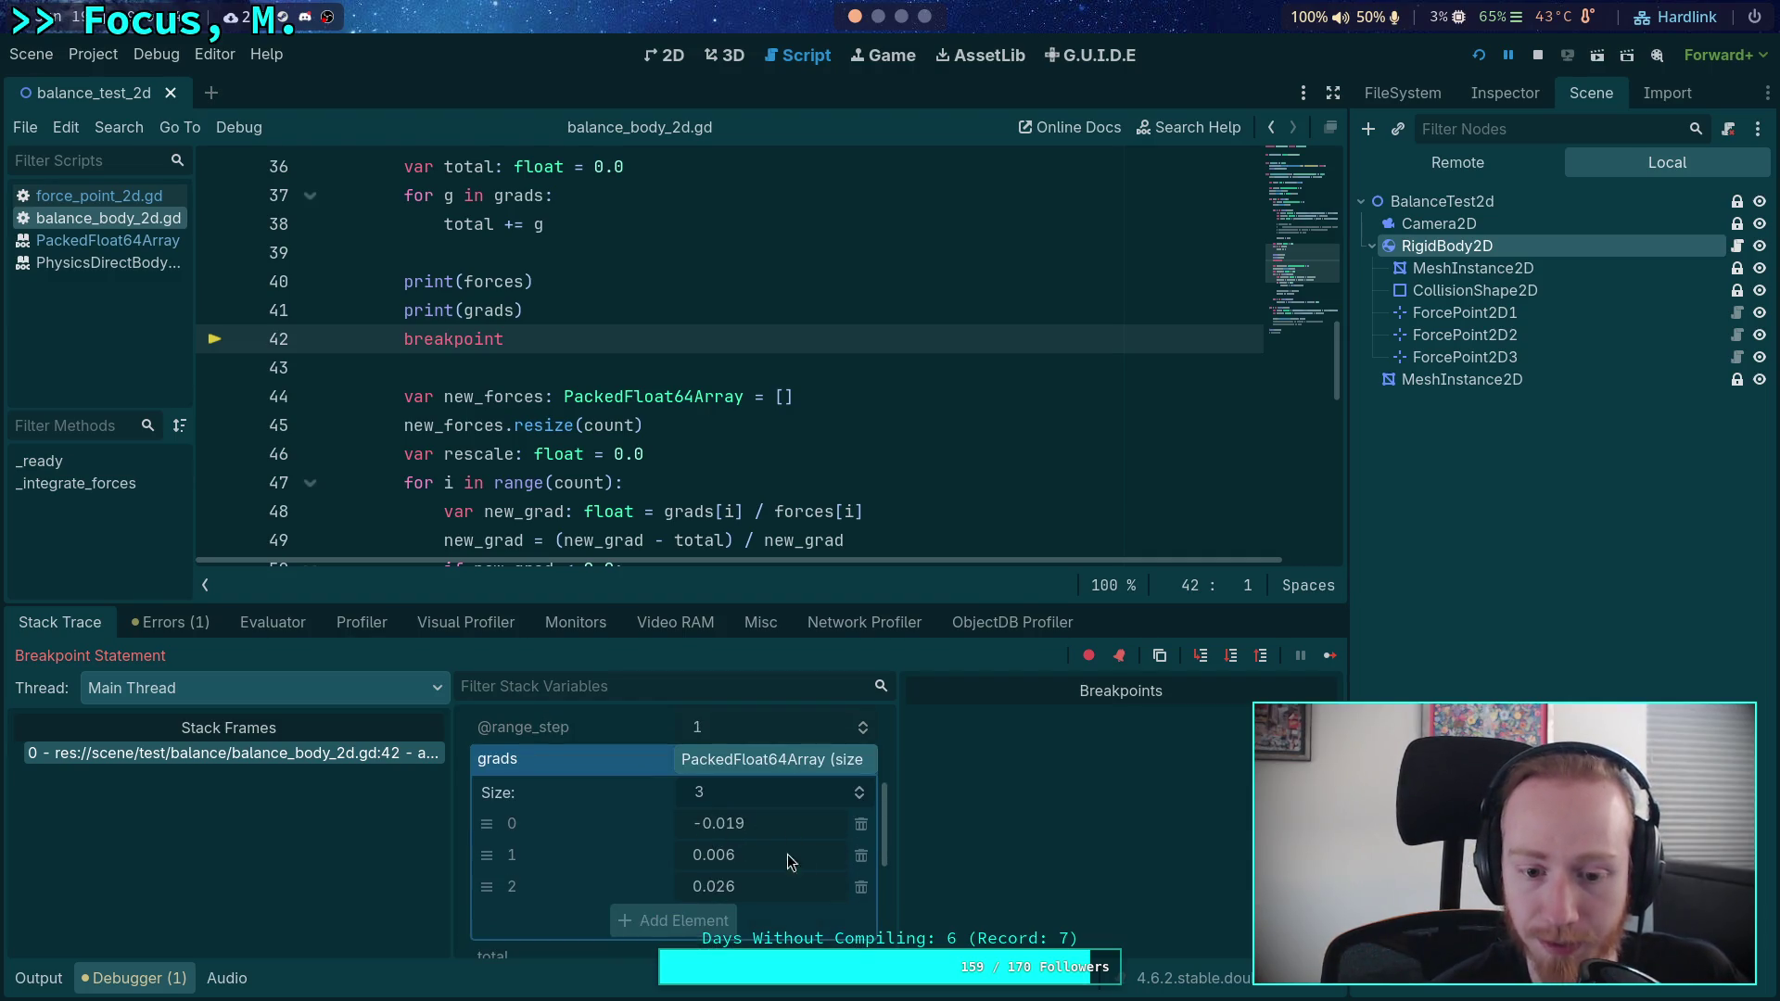
left_click(794, 759)
scroll(761, 816, "up", 5)
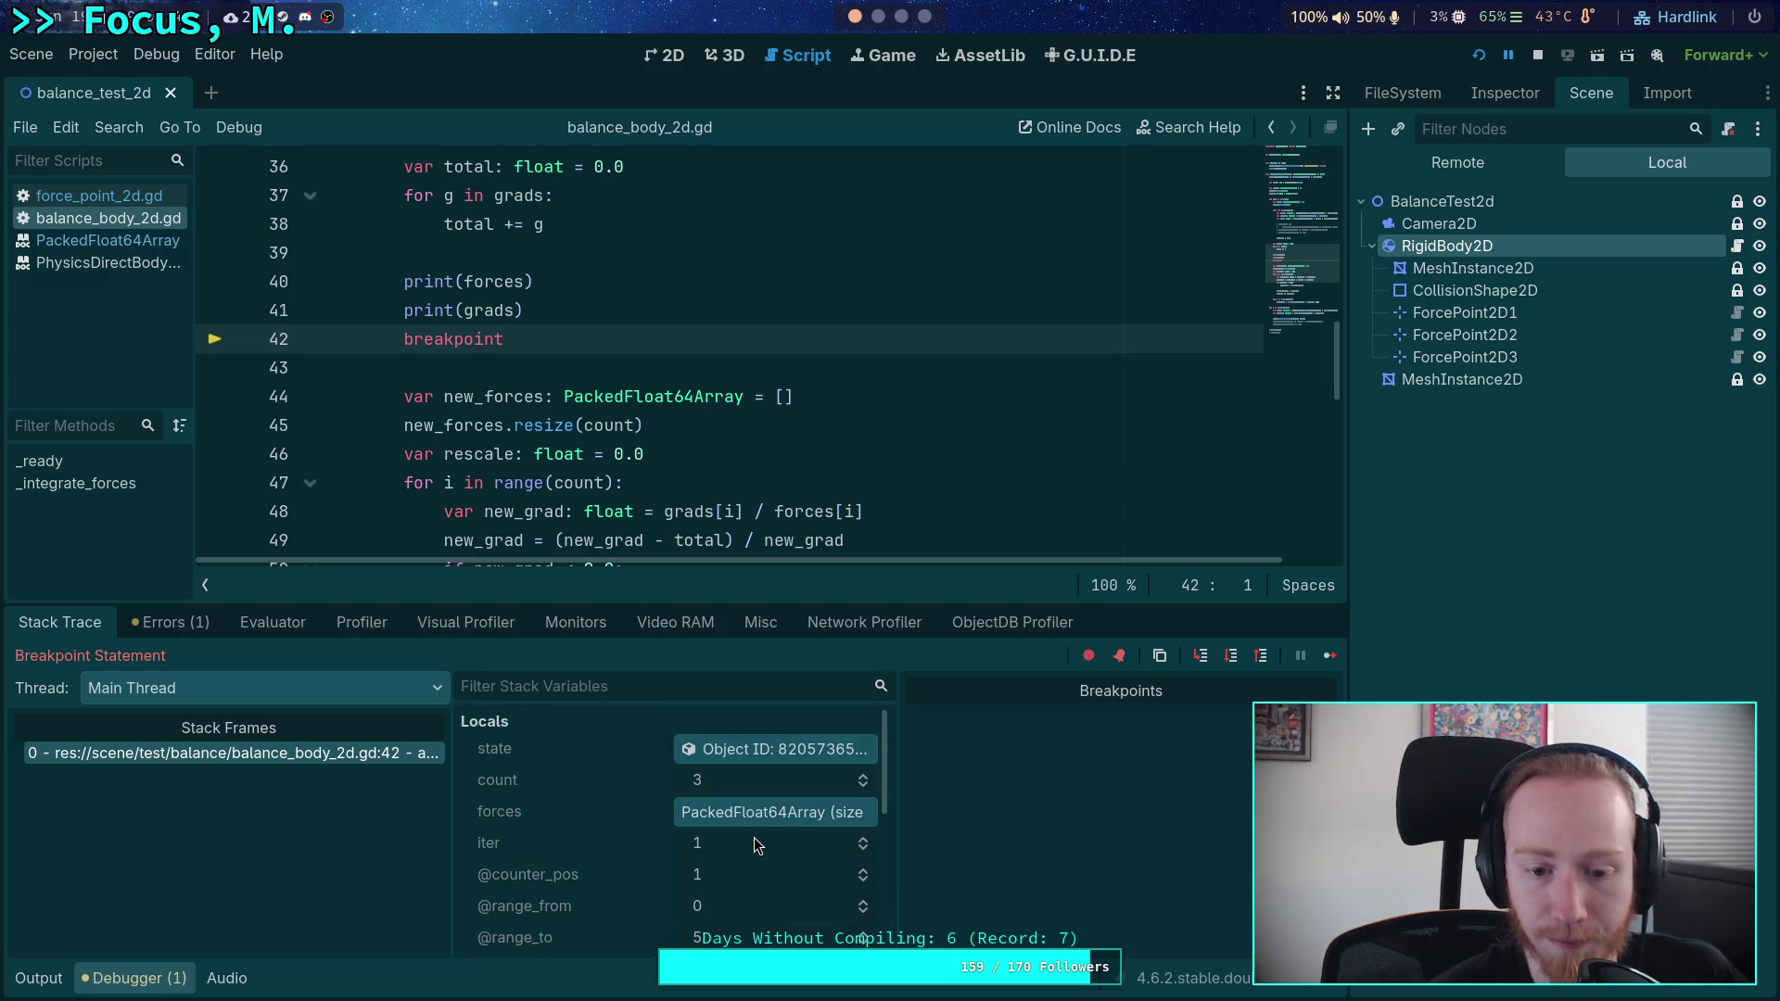
scroll(756, 844, "down", 3)
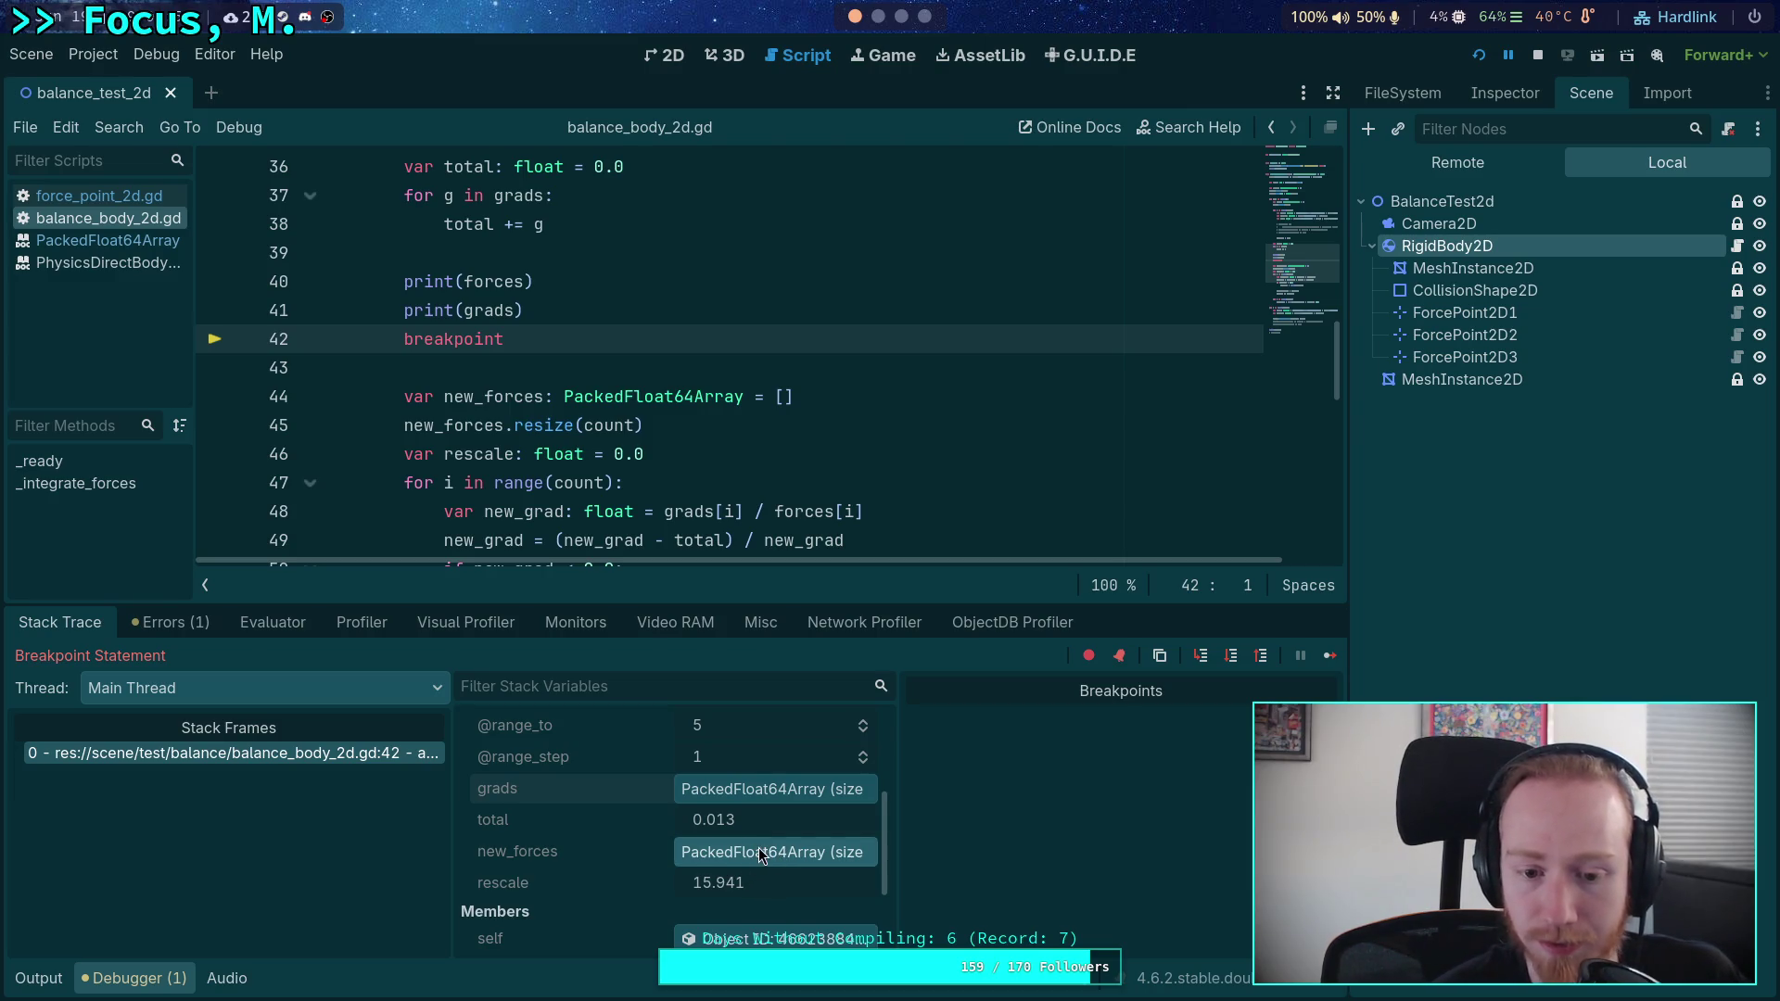
left_click(763, 788)
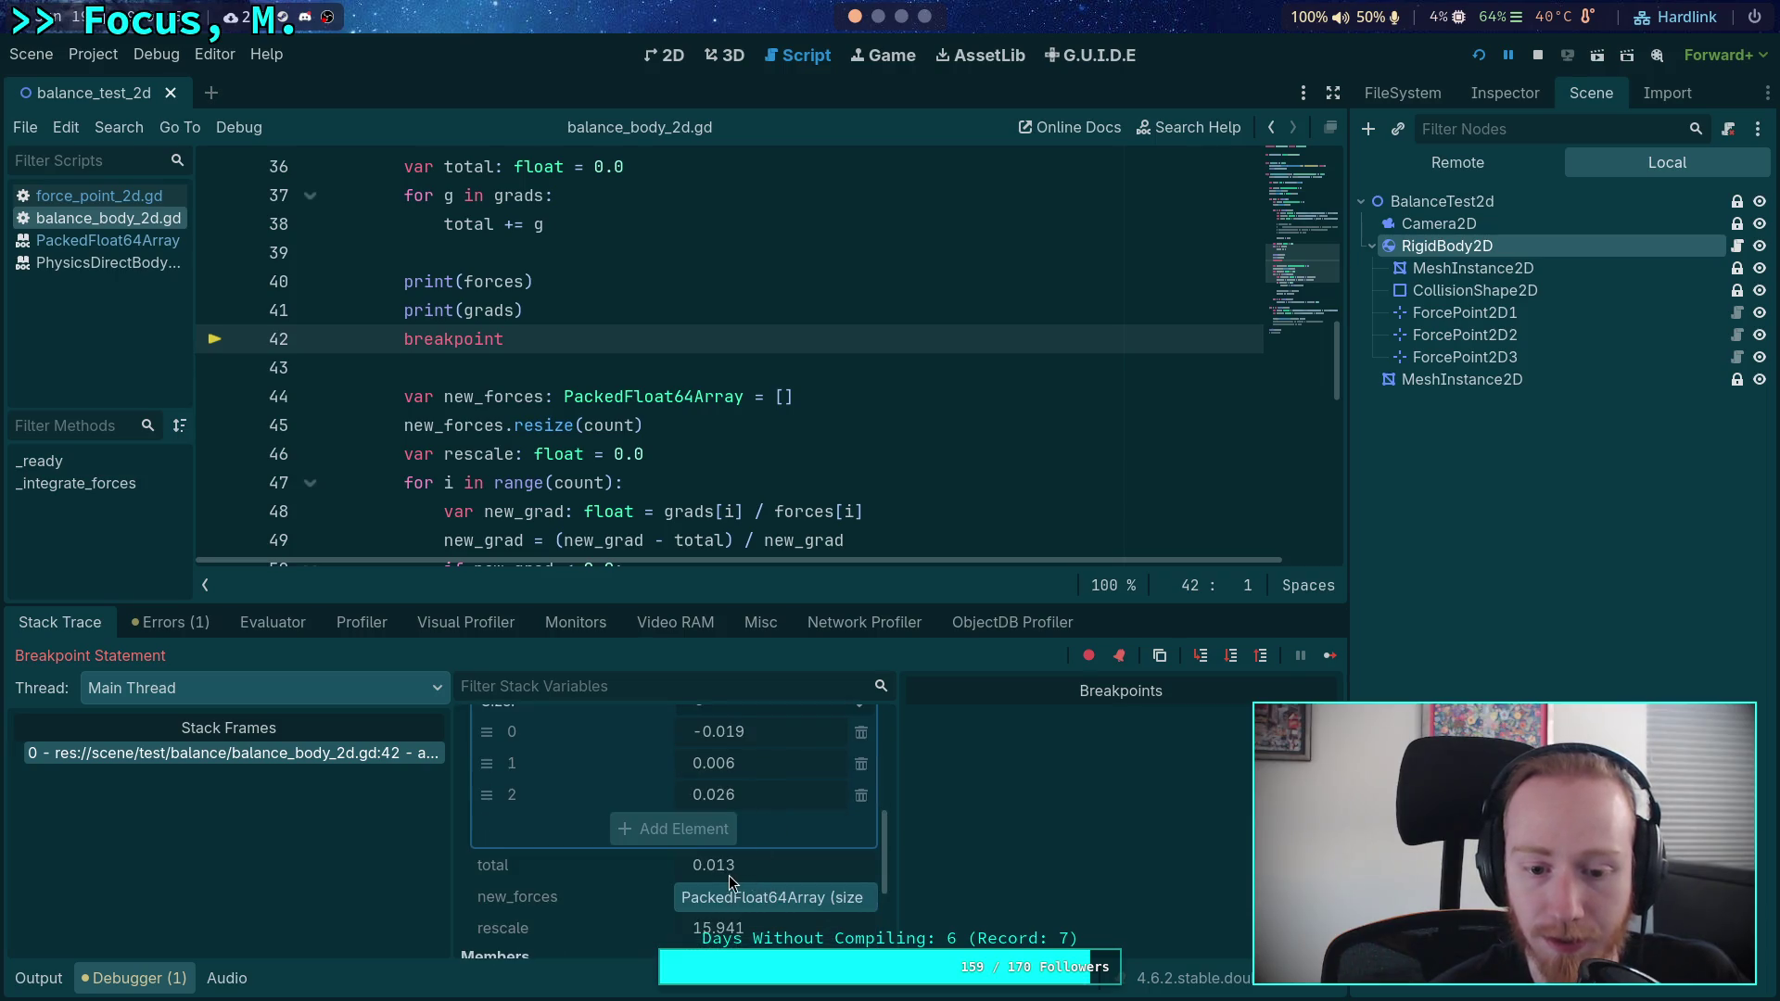
scroll(729, 875, "up", 1)
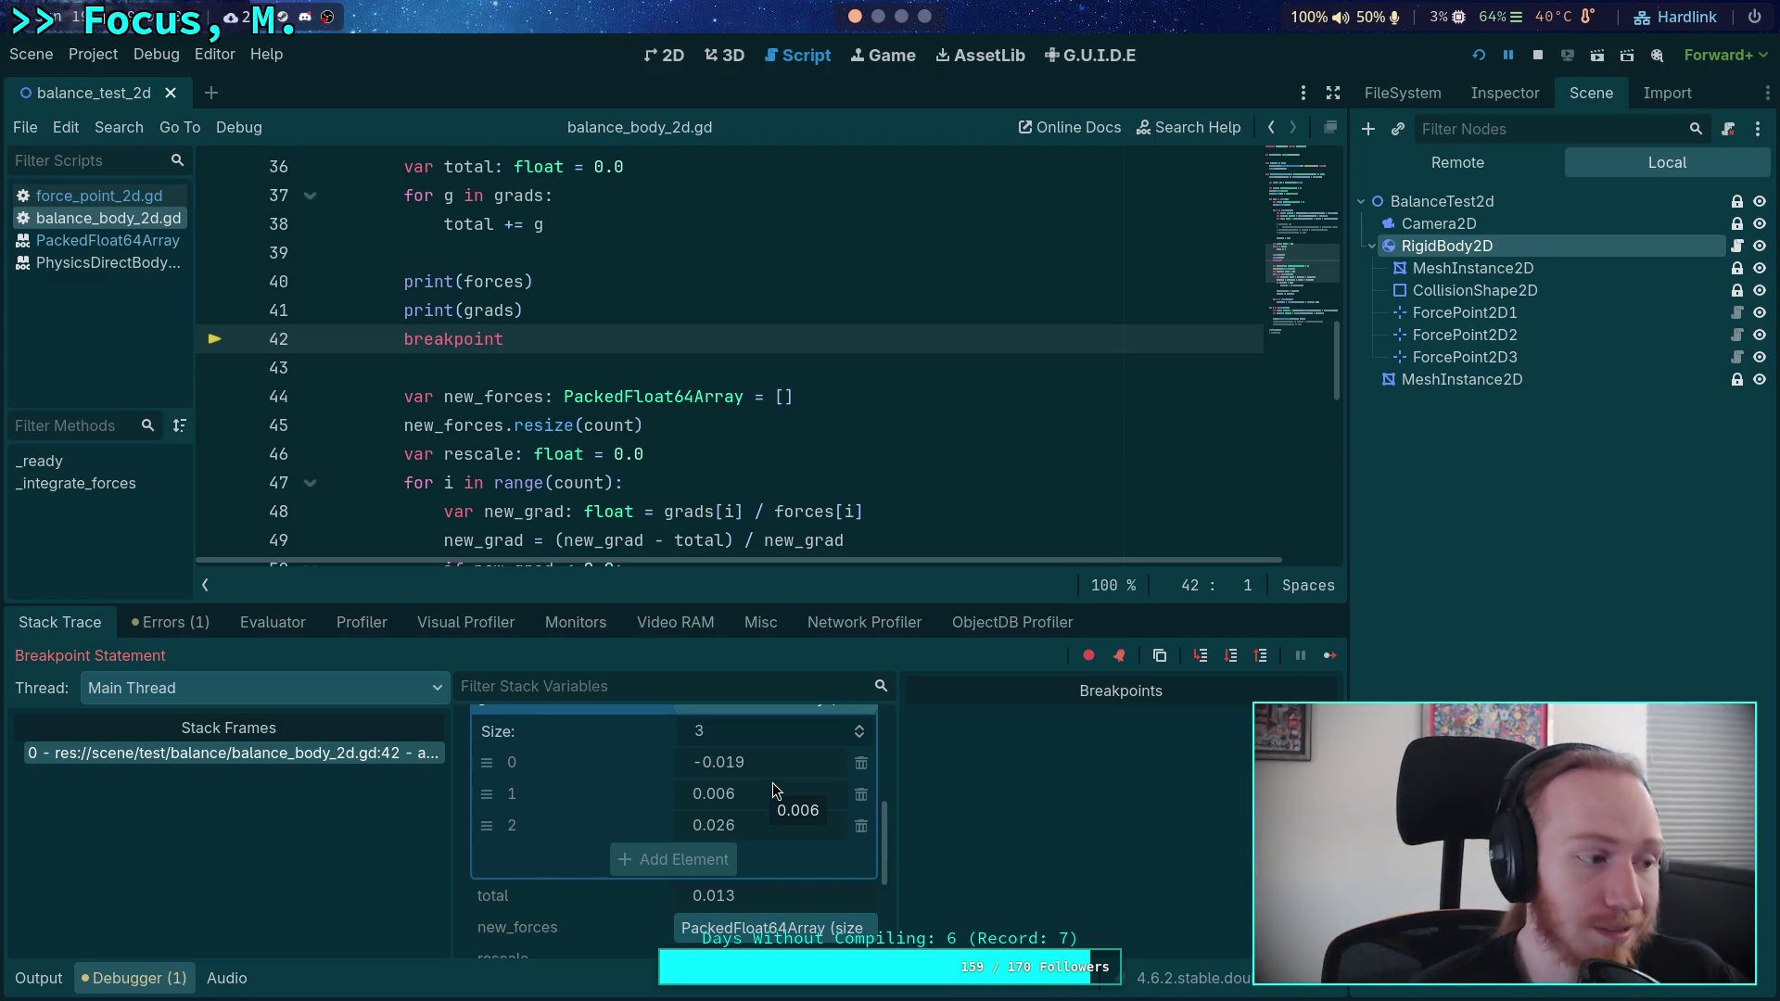
left_click(1232, 656)
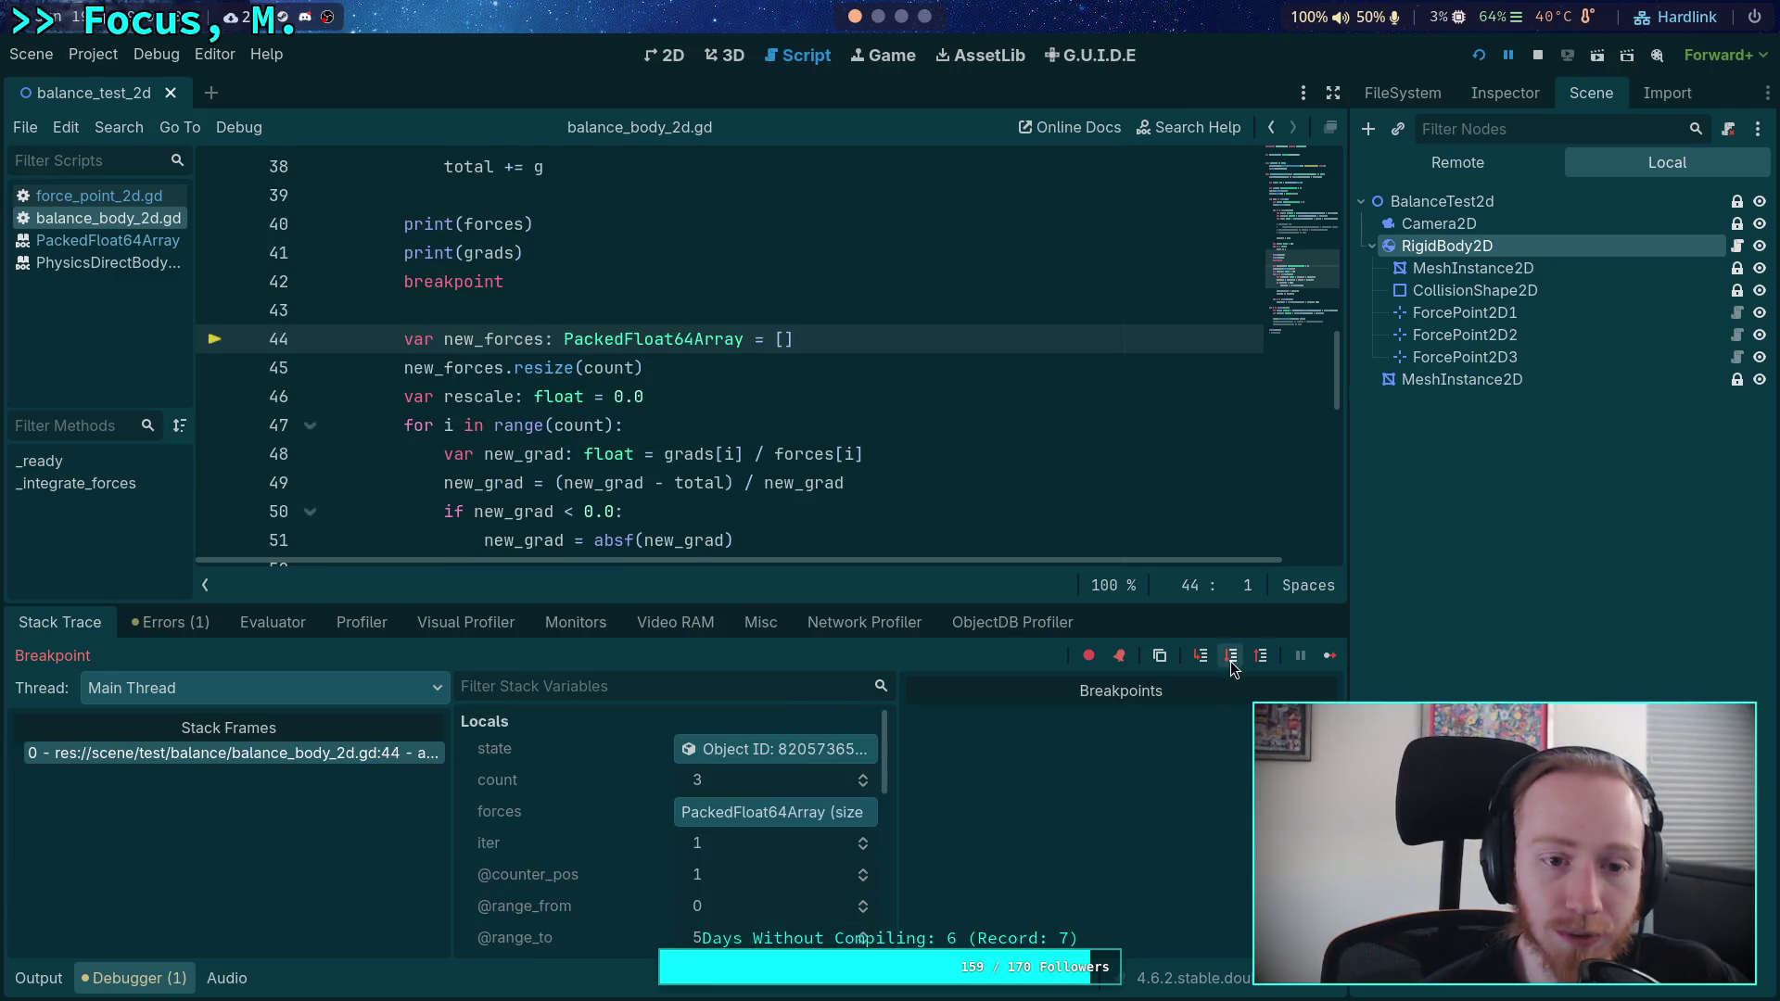
- Step the first point through the new_grad rescaling on line 49, sign check and store, then loop back
left_click(1231, 658)
left_click(1232, 658)
left_click(1231, 658)
left_click(1231, 658)
left_click(1232, 658)
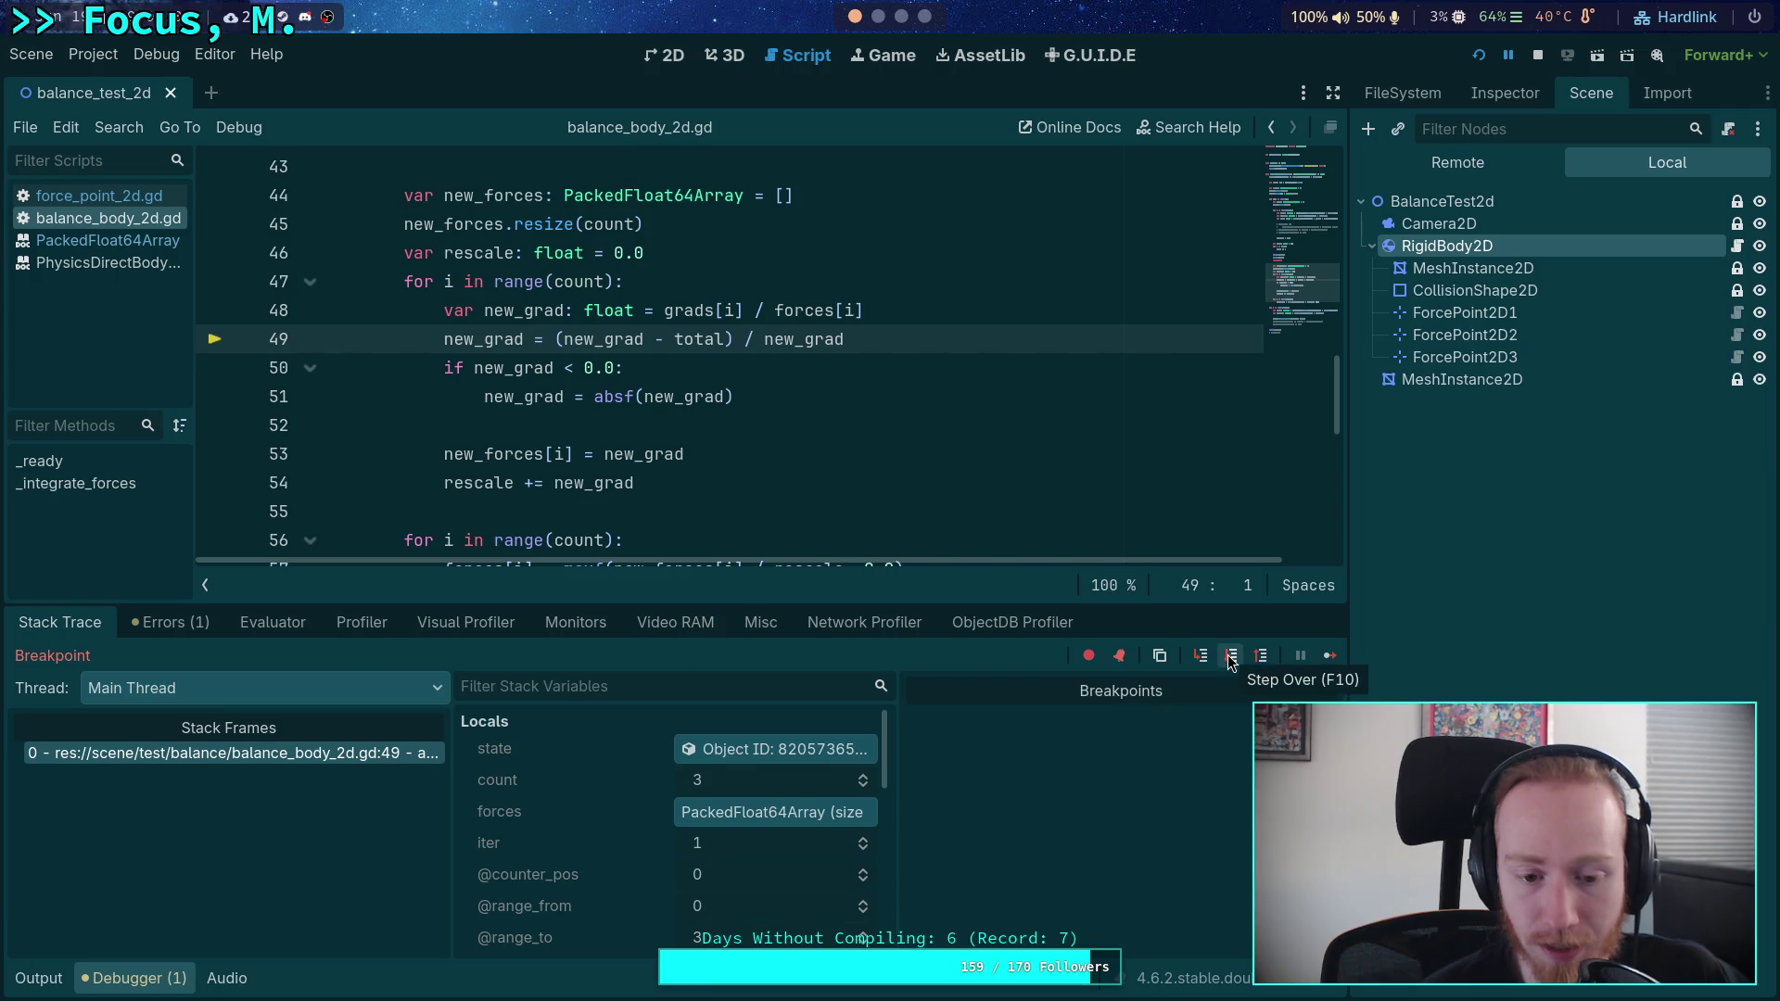
left_click(1231, 658)
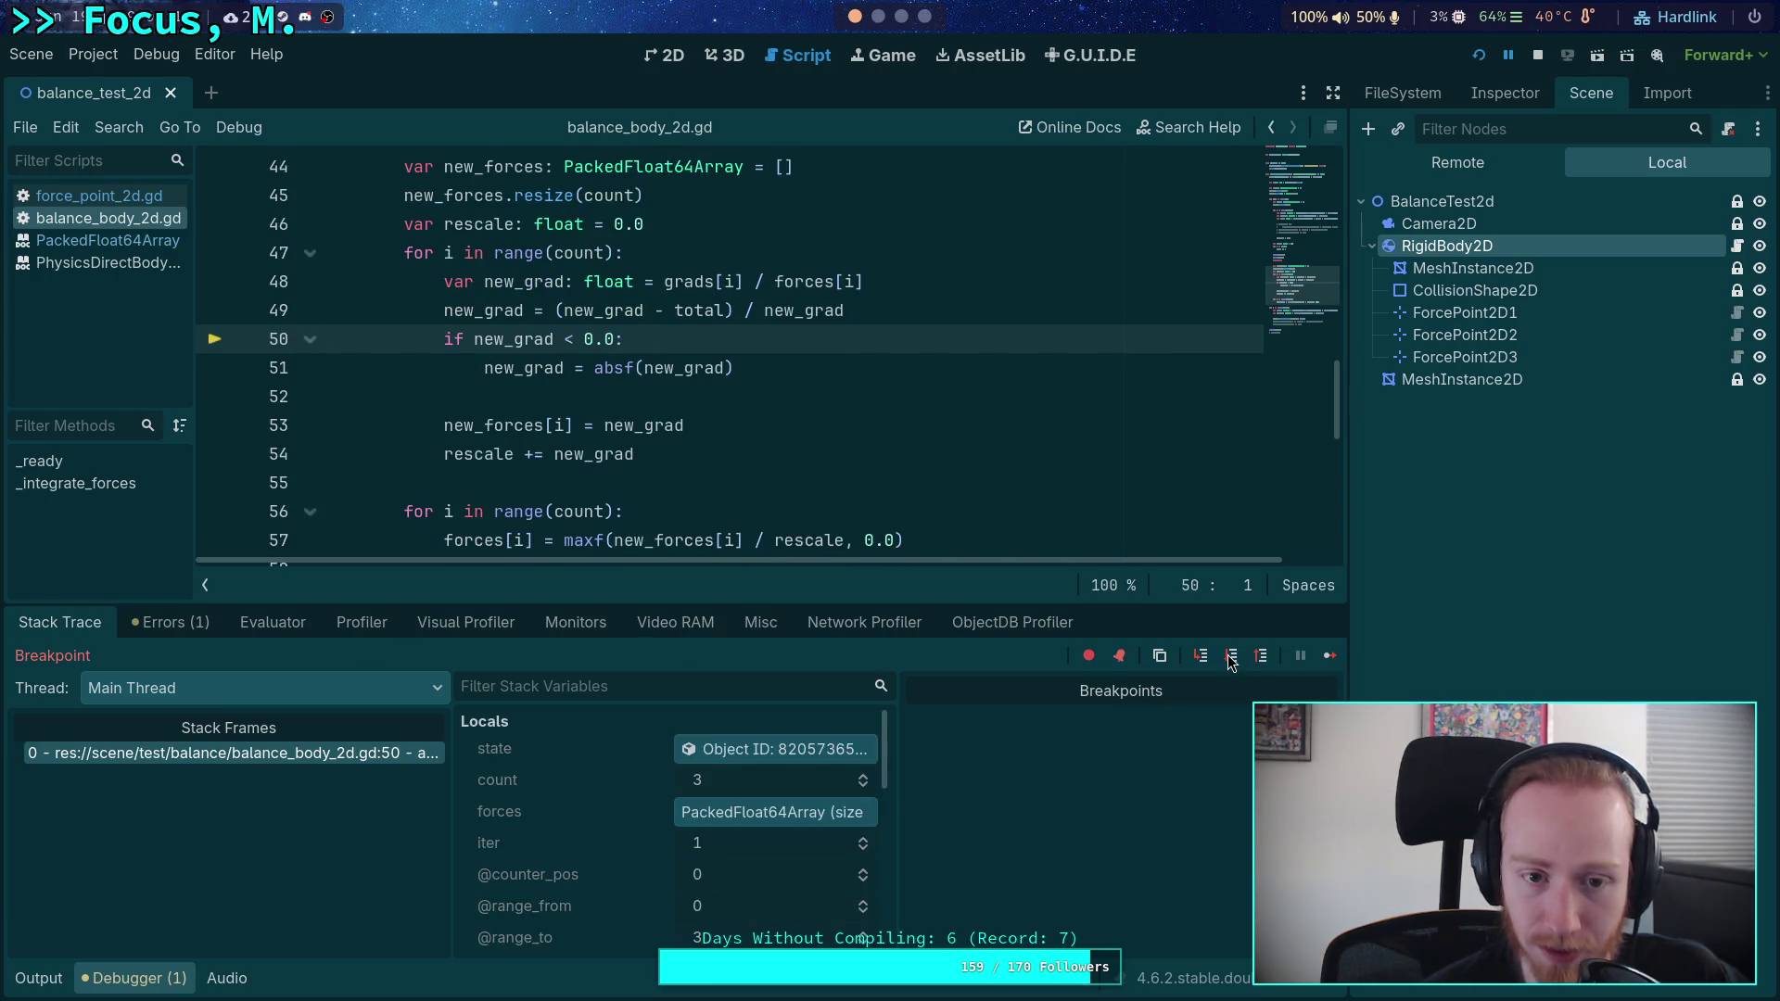
scroll(742, 832, "down", 5)
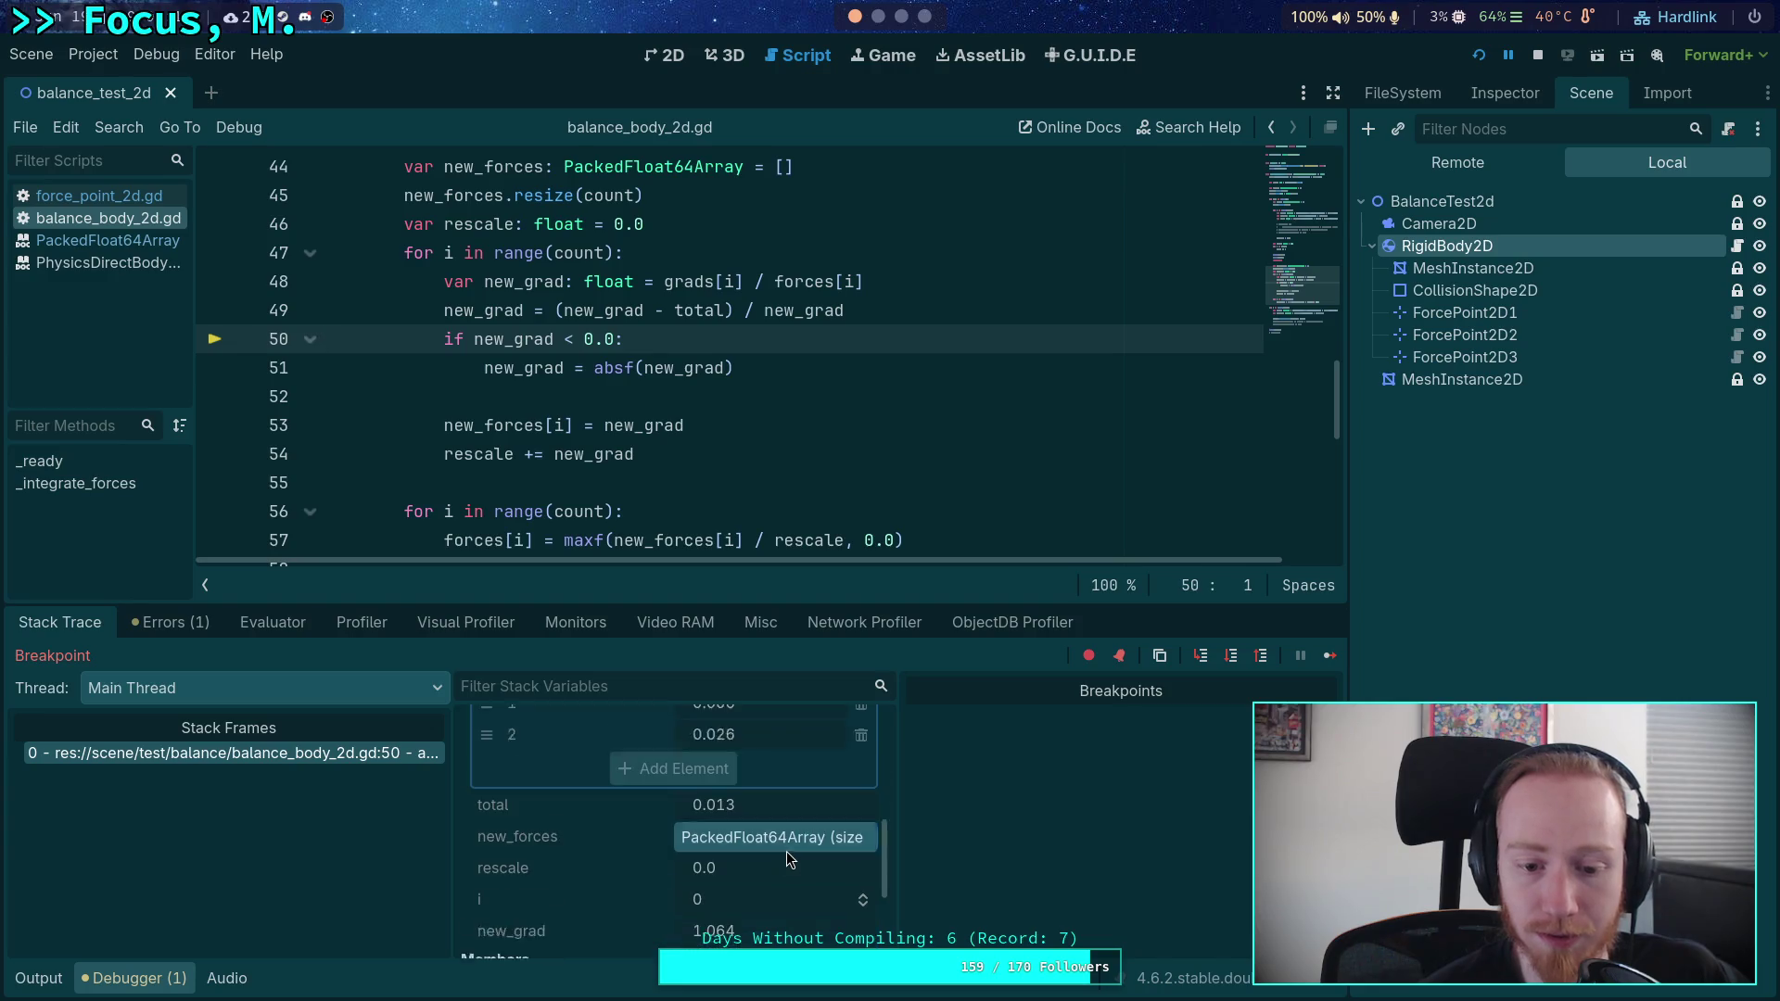
scroll(789, 849, "up", 2)
scroll(788, 839, "down", 2)
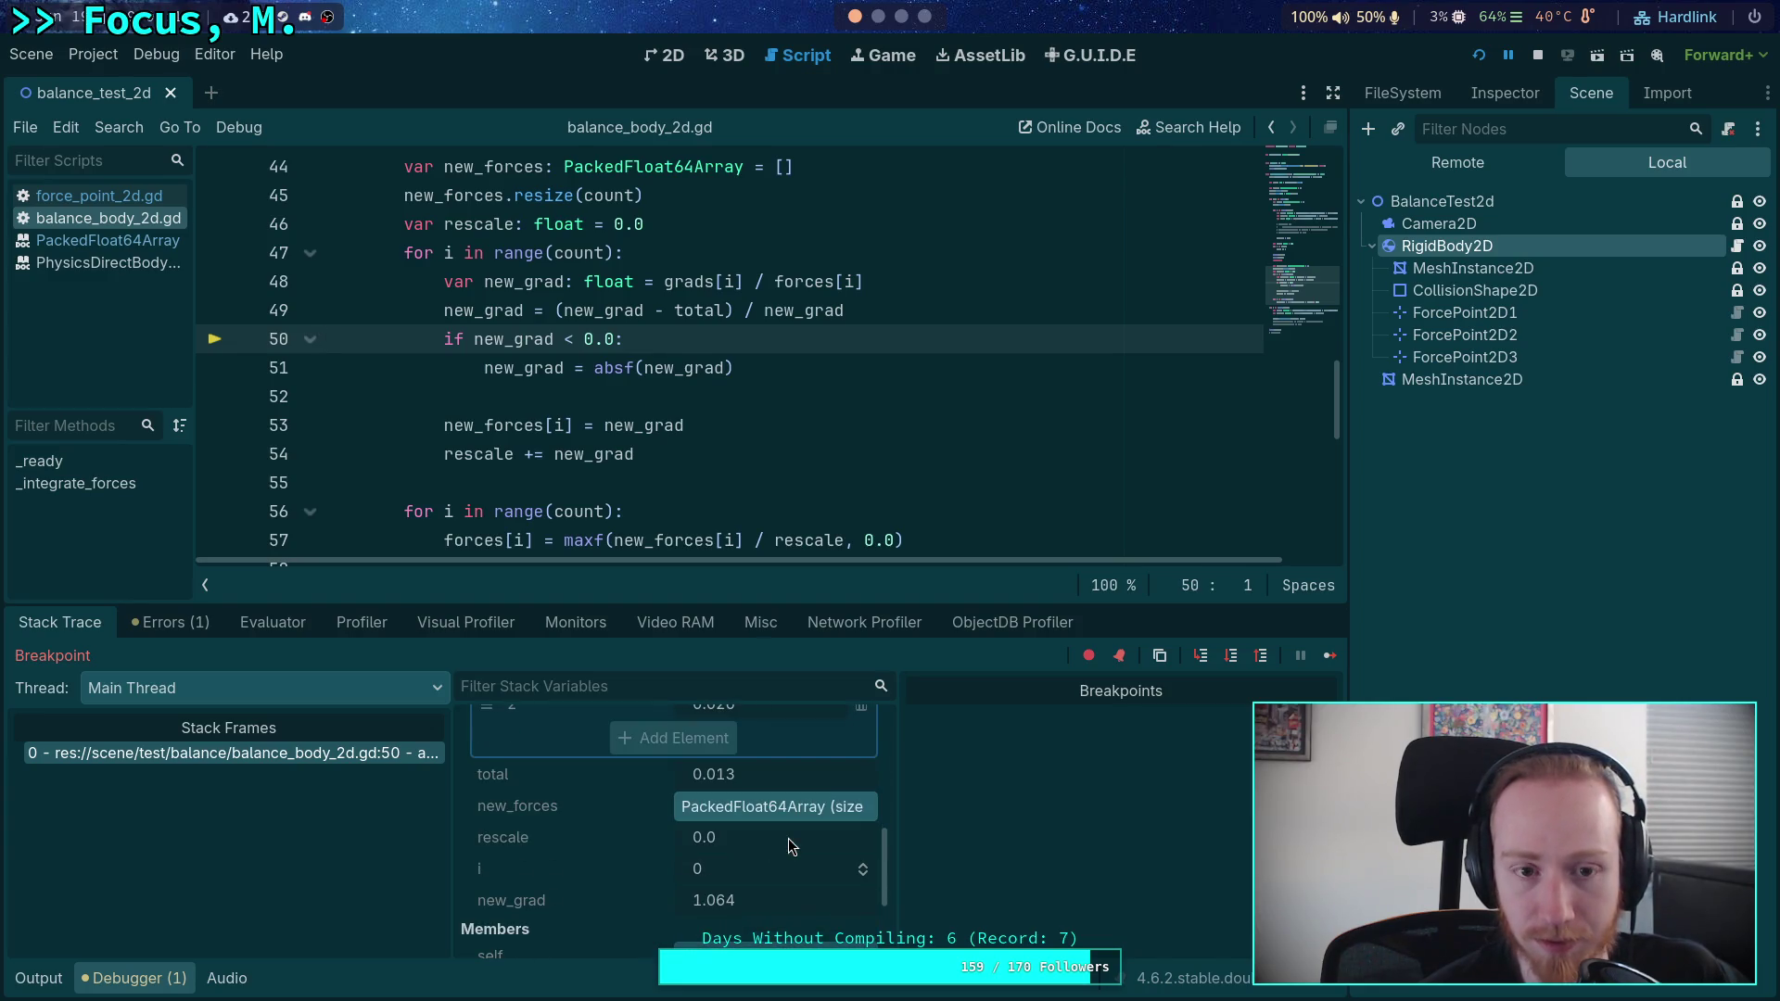
scroll(788, 838, "up", 1)
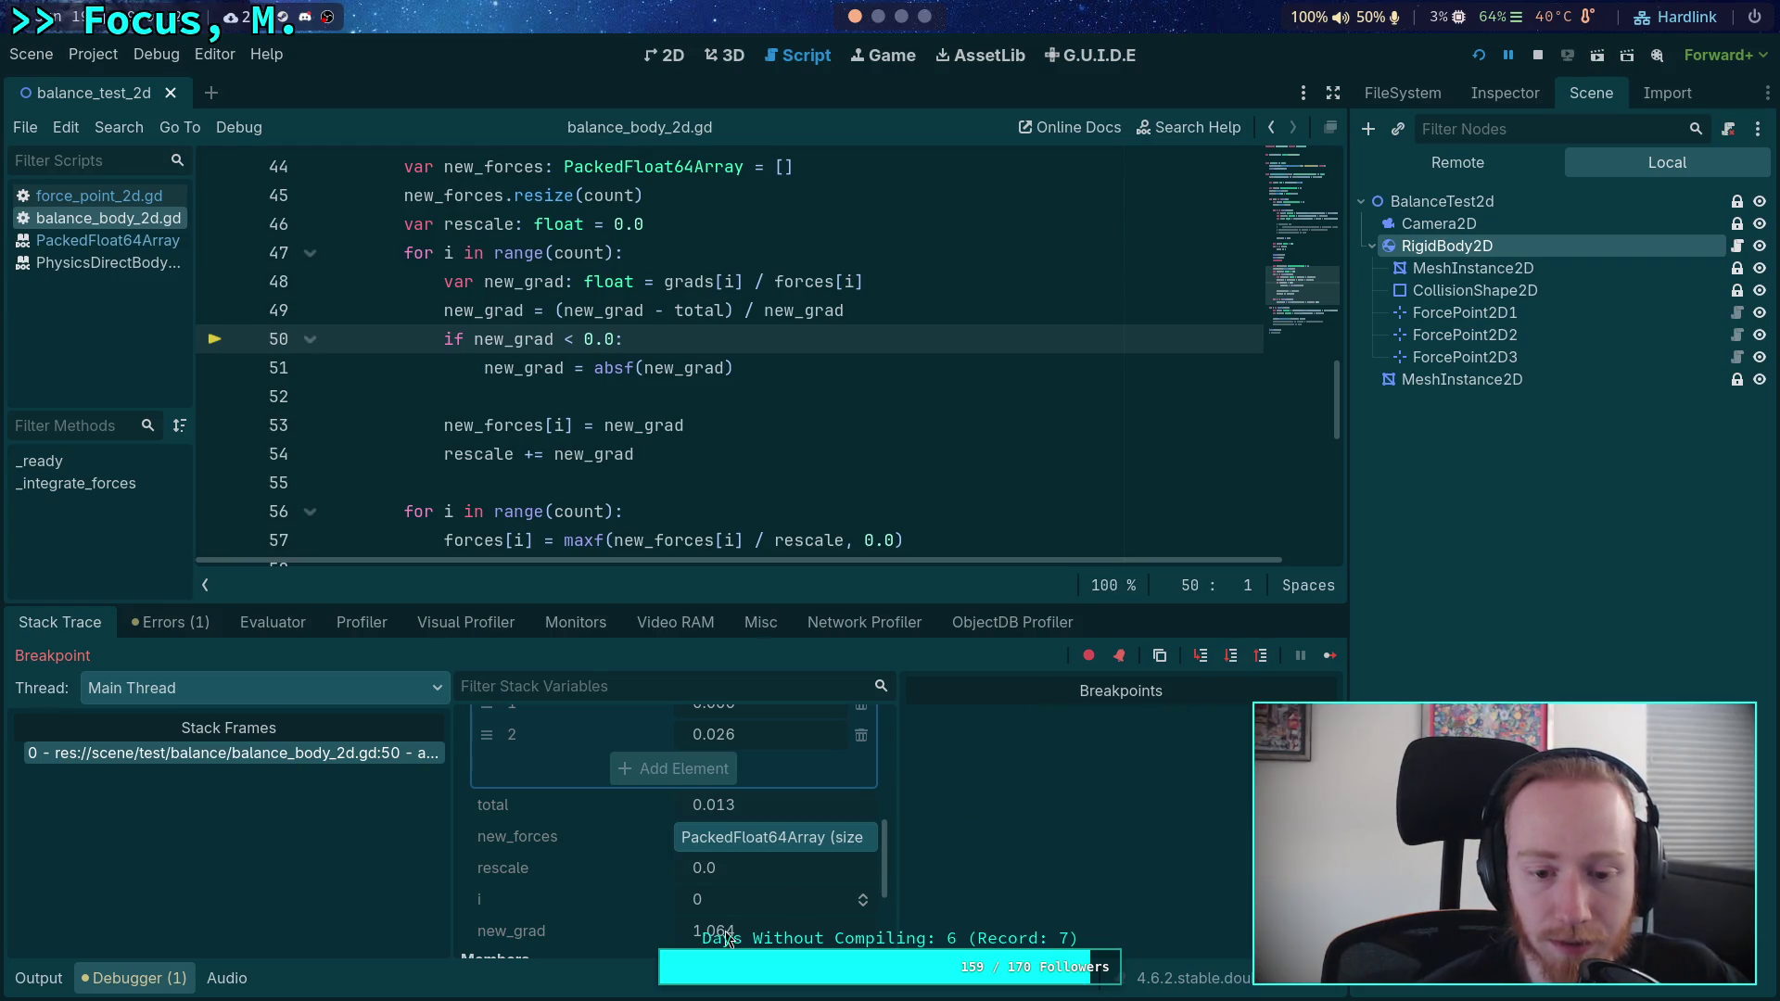
left_click(1231, 657)
left_click(1228, 658)
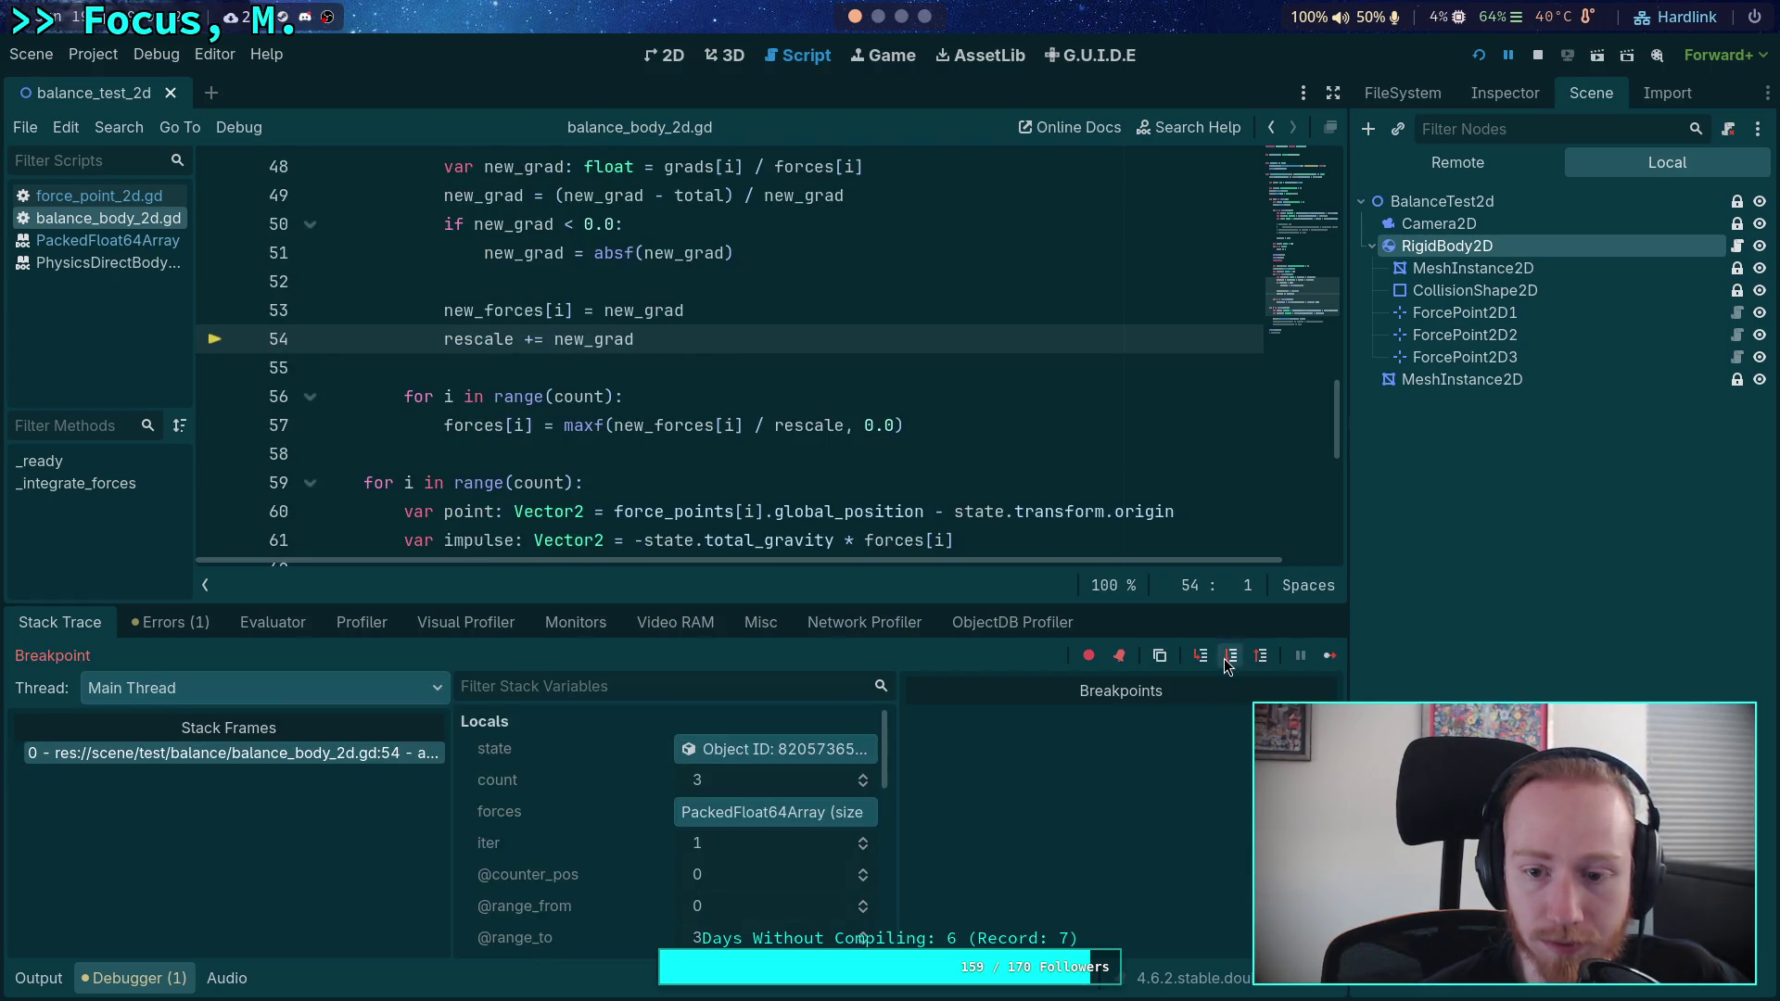
left_click(1230, 660)
- Step the second point through its sign check, absolute-value fix and rescale addition, then view new_forces
left_click(1230, 658)
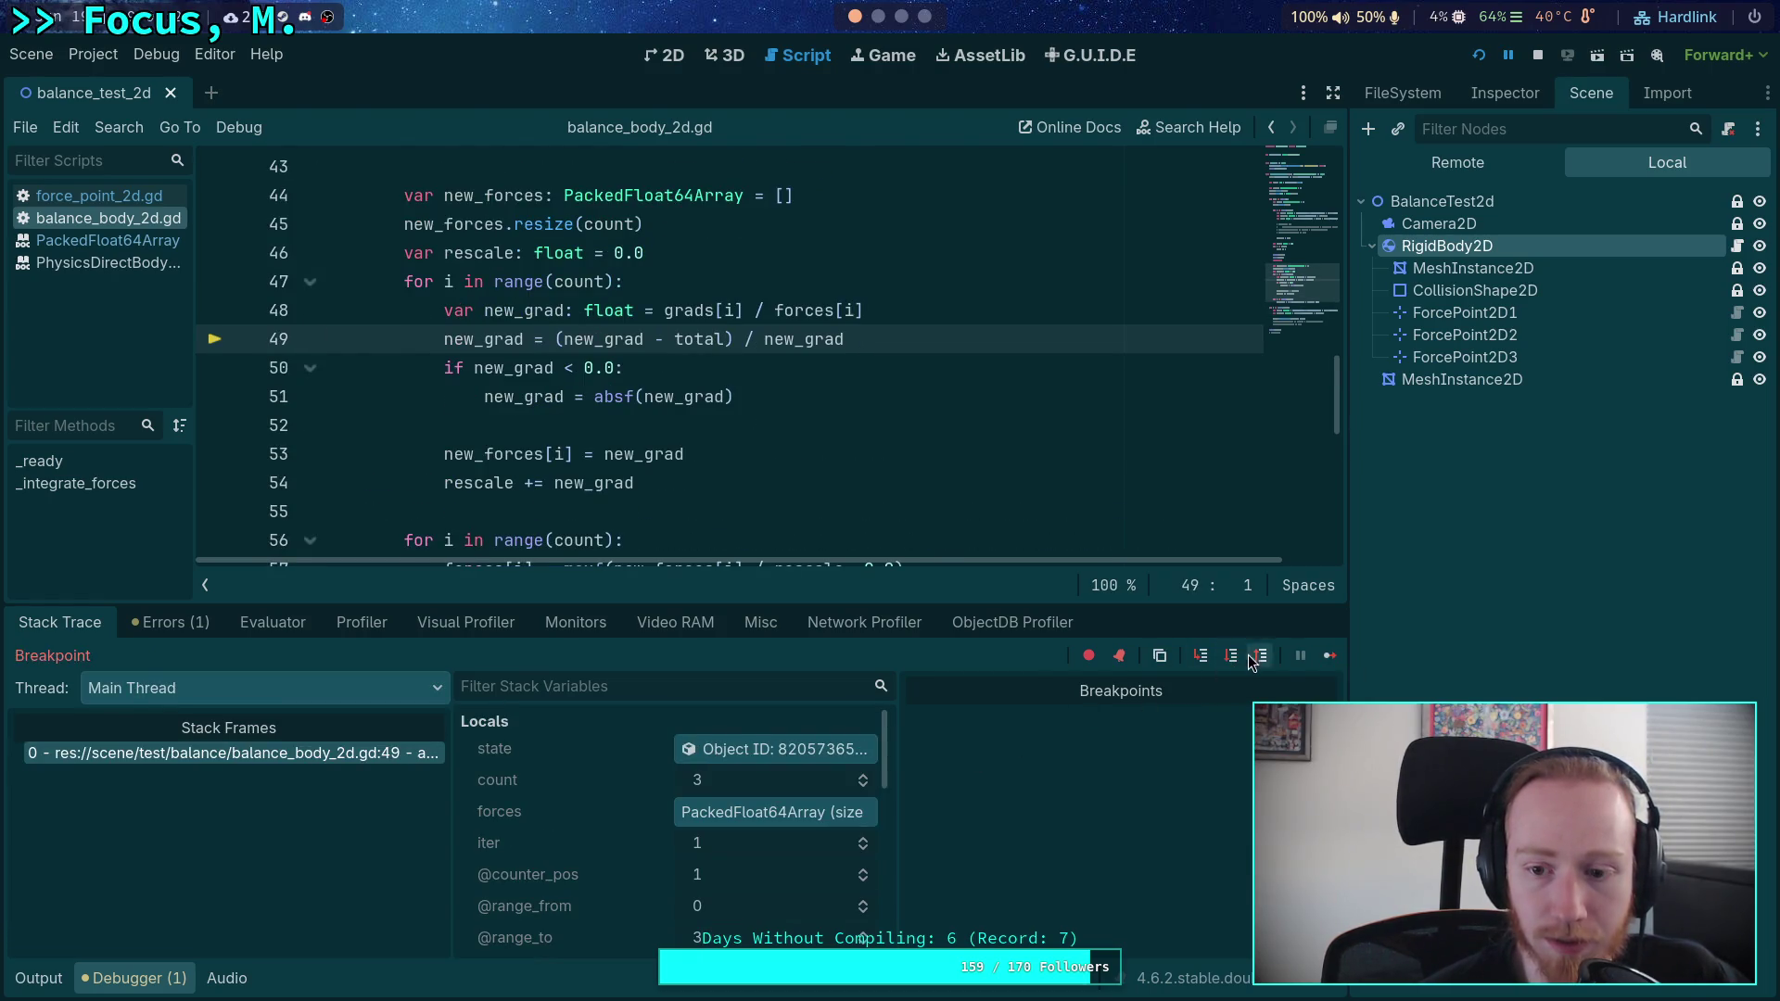
left_click(1231, 658)
scroll(680, 827, "down", 6)
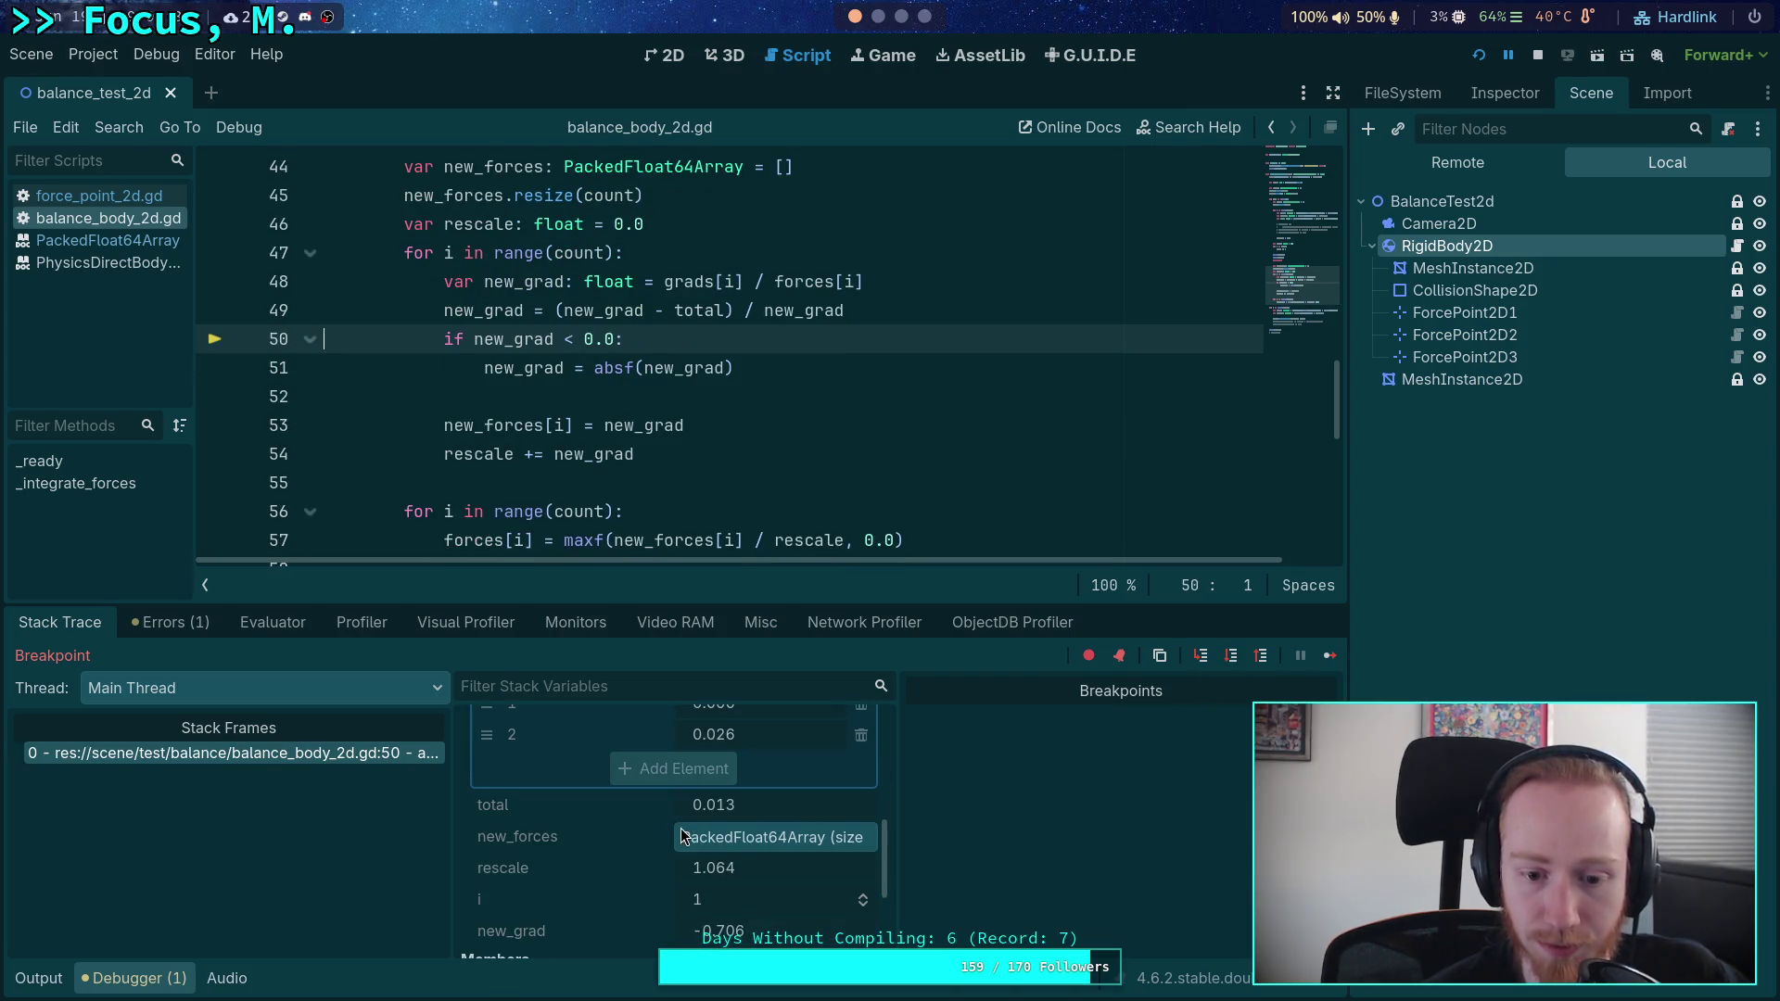
scroll(766, 869, "up", 1)
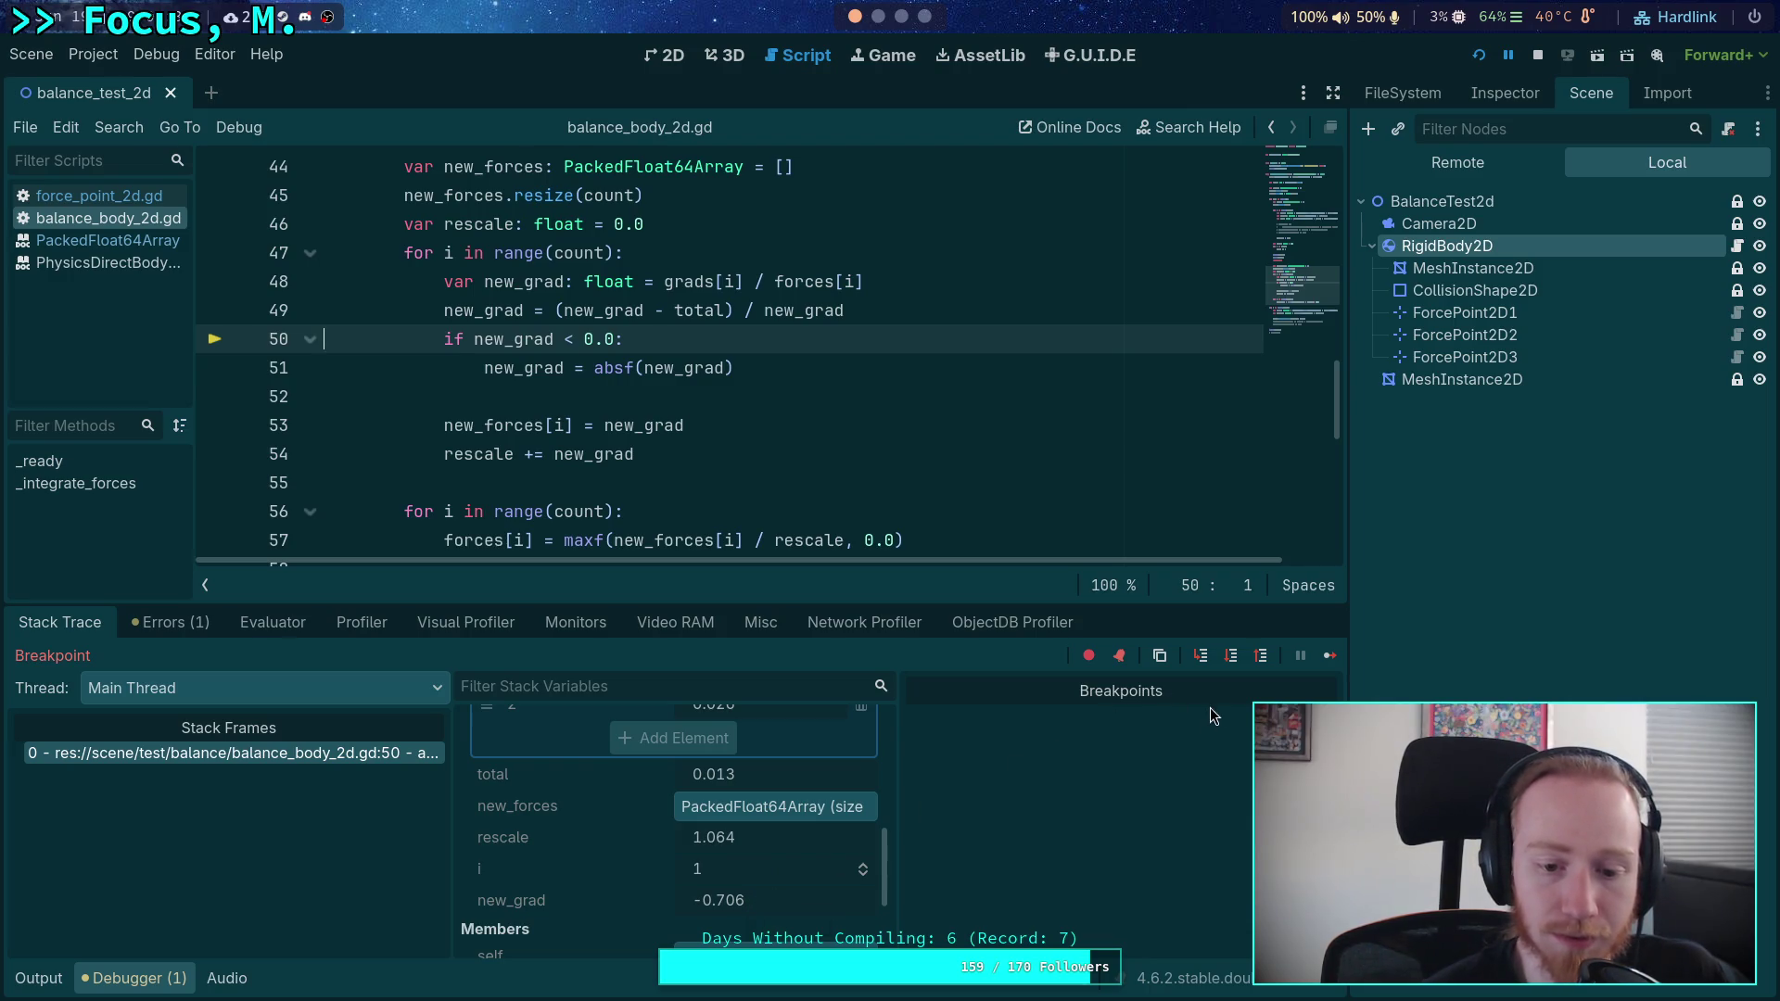
left_click(1232, 655)
left_click(1231, 655)
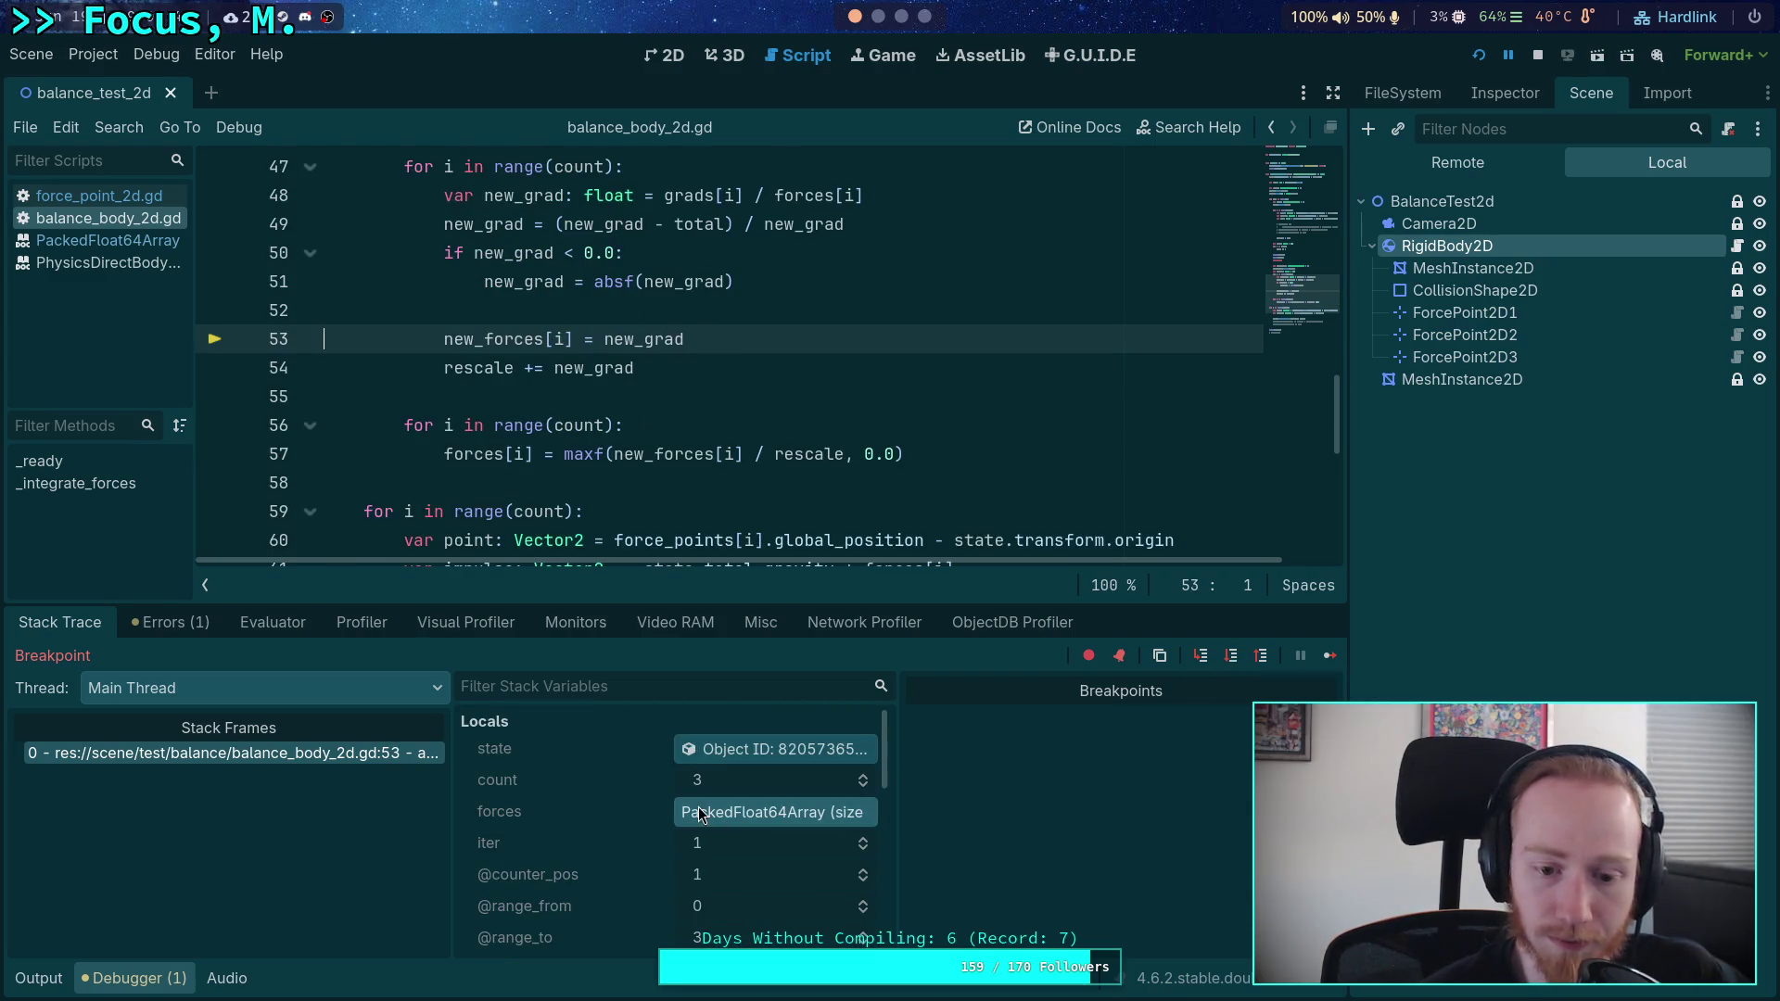
left_click(757, 789)
scroll(765, 814, "down", 5)
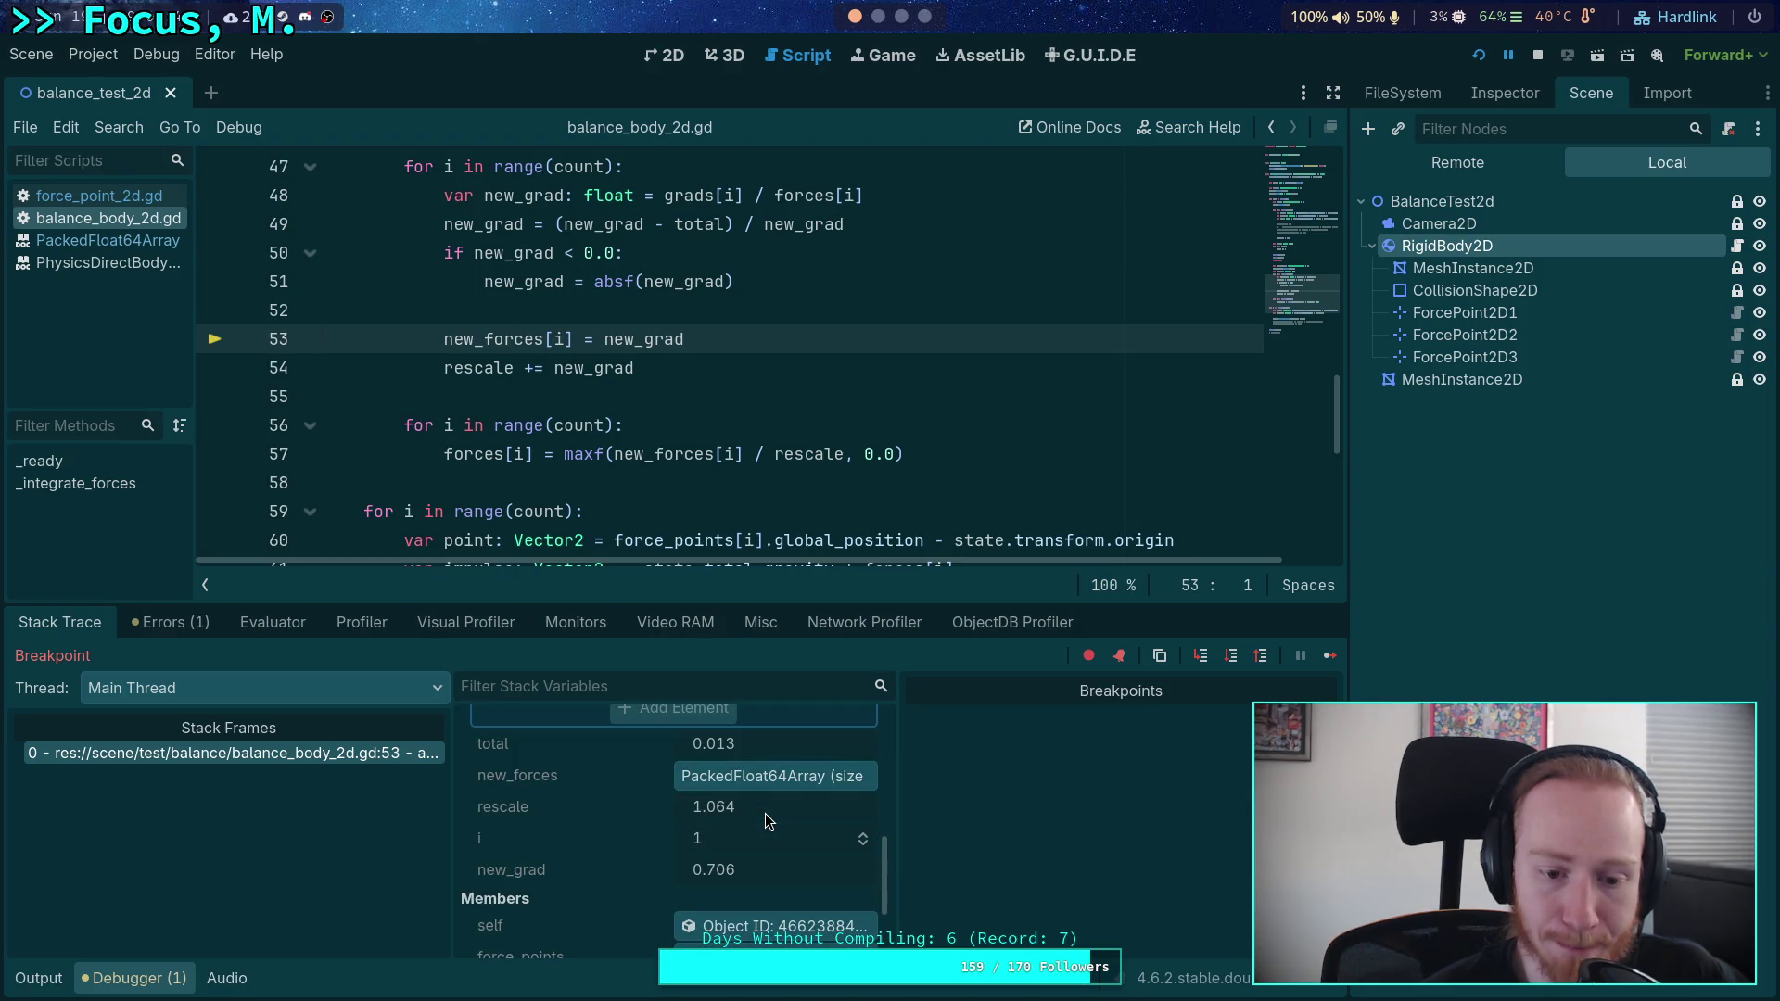
scroll(765, 814, "up", 3)
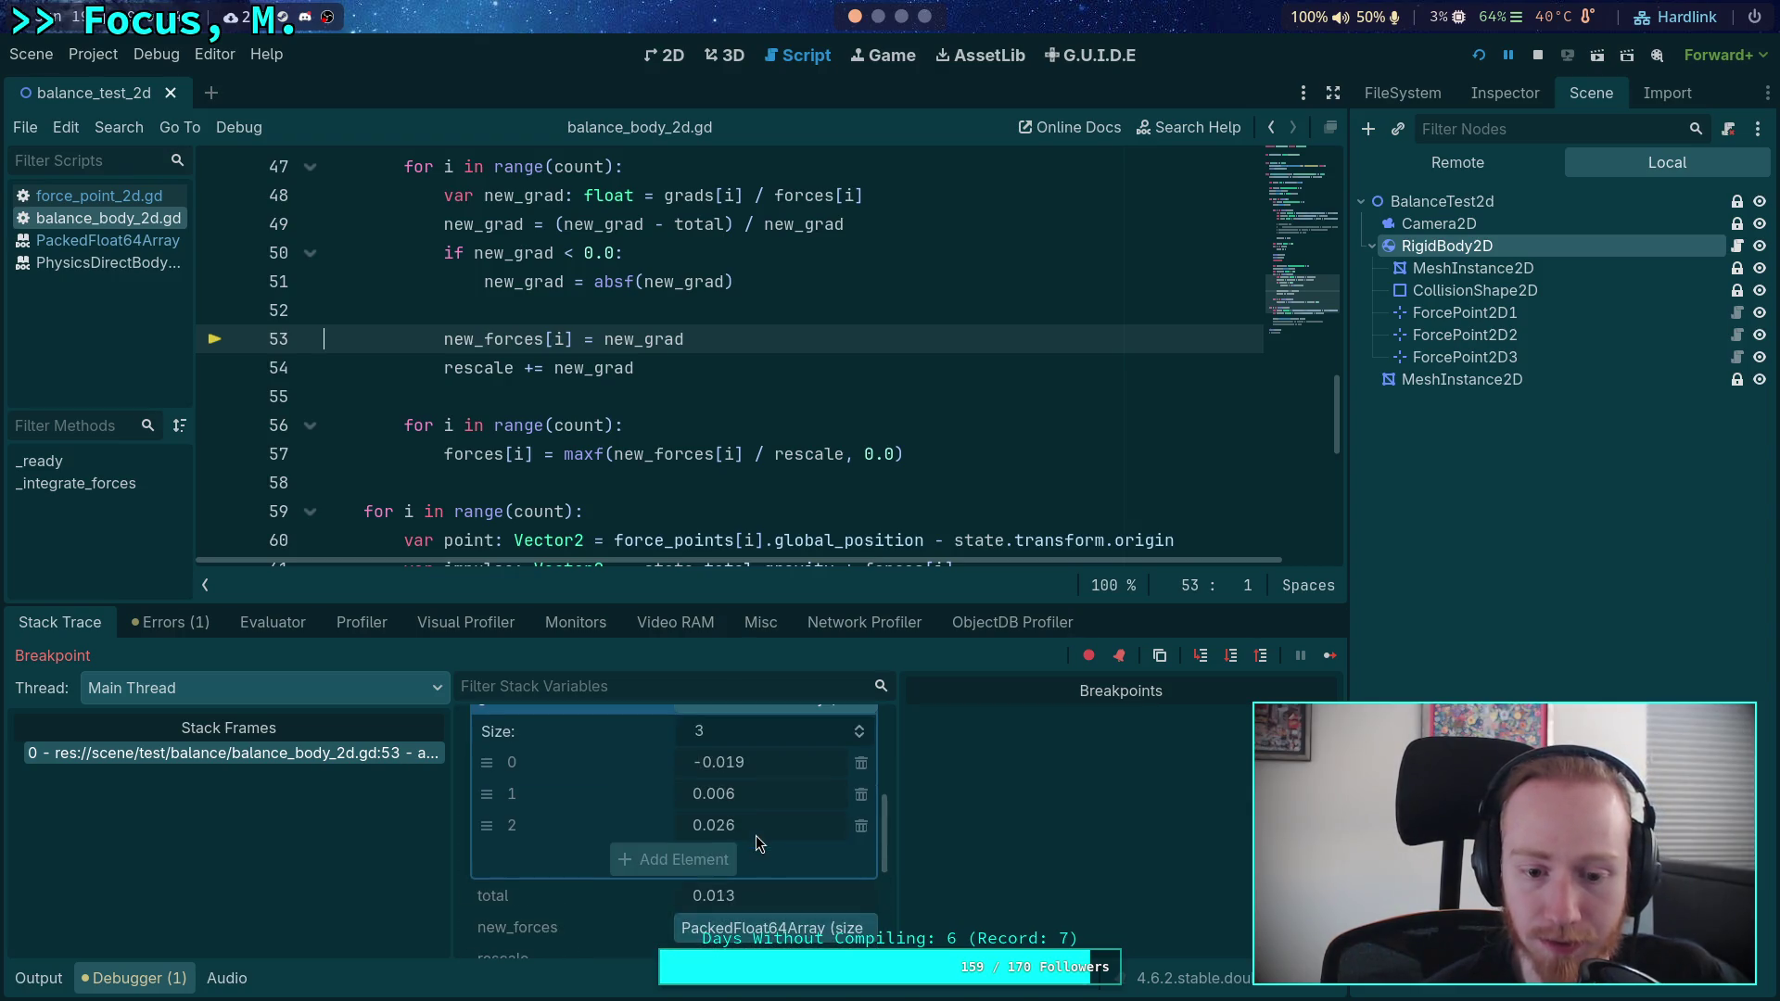
scroll(755, 837, "up", 1)
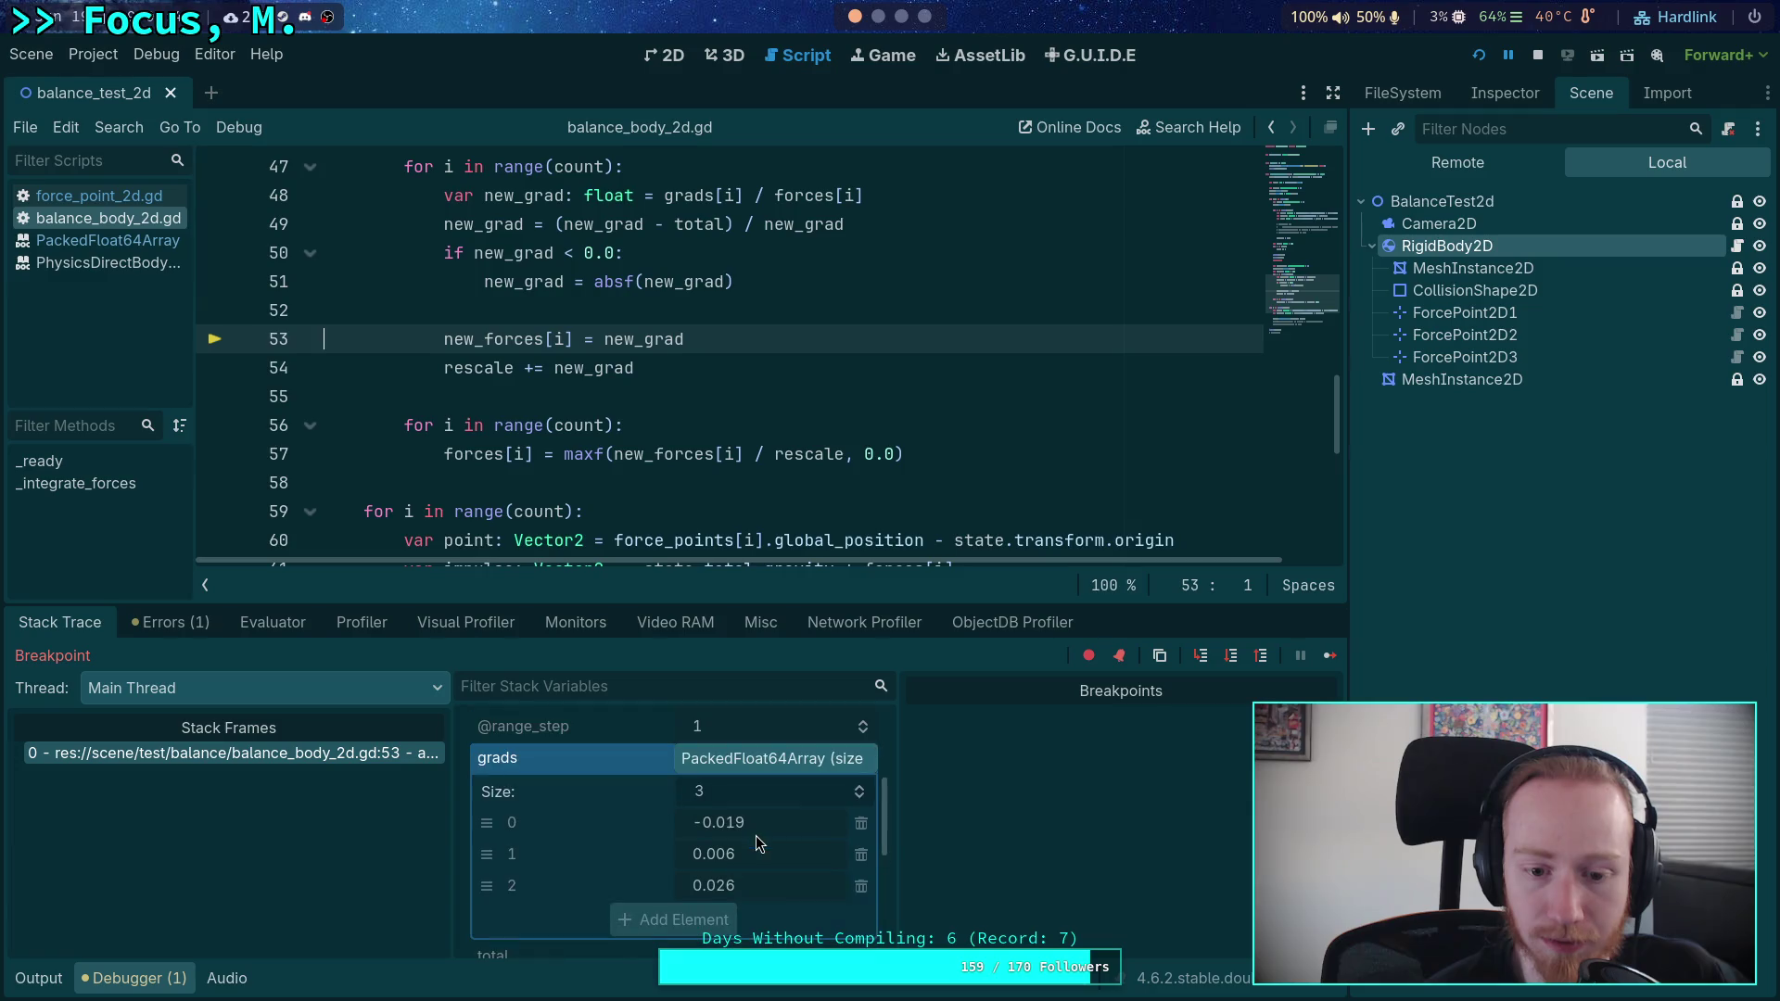
left_click(1232, 656)
left_click(1231, 656)
scroll(805, 794, "down", 2)
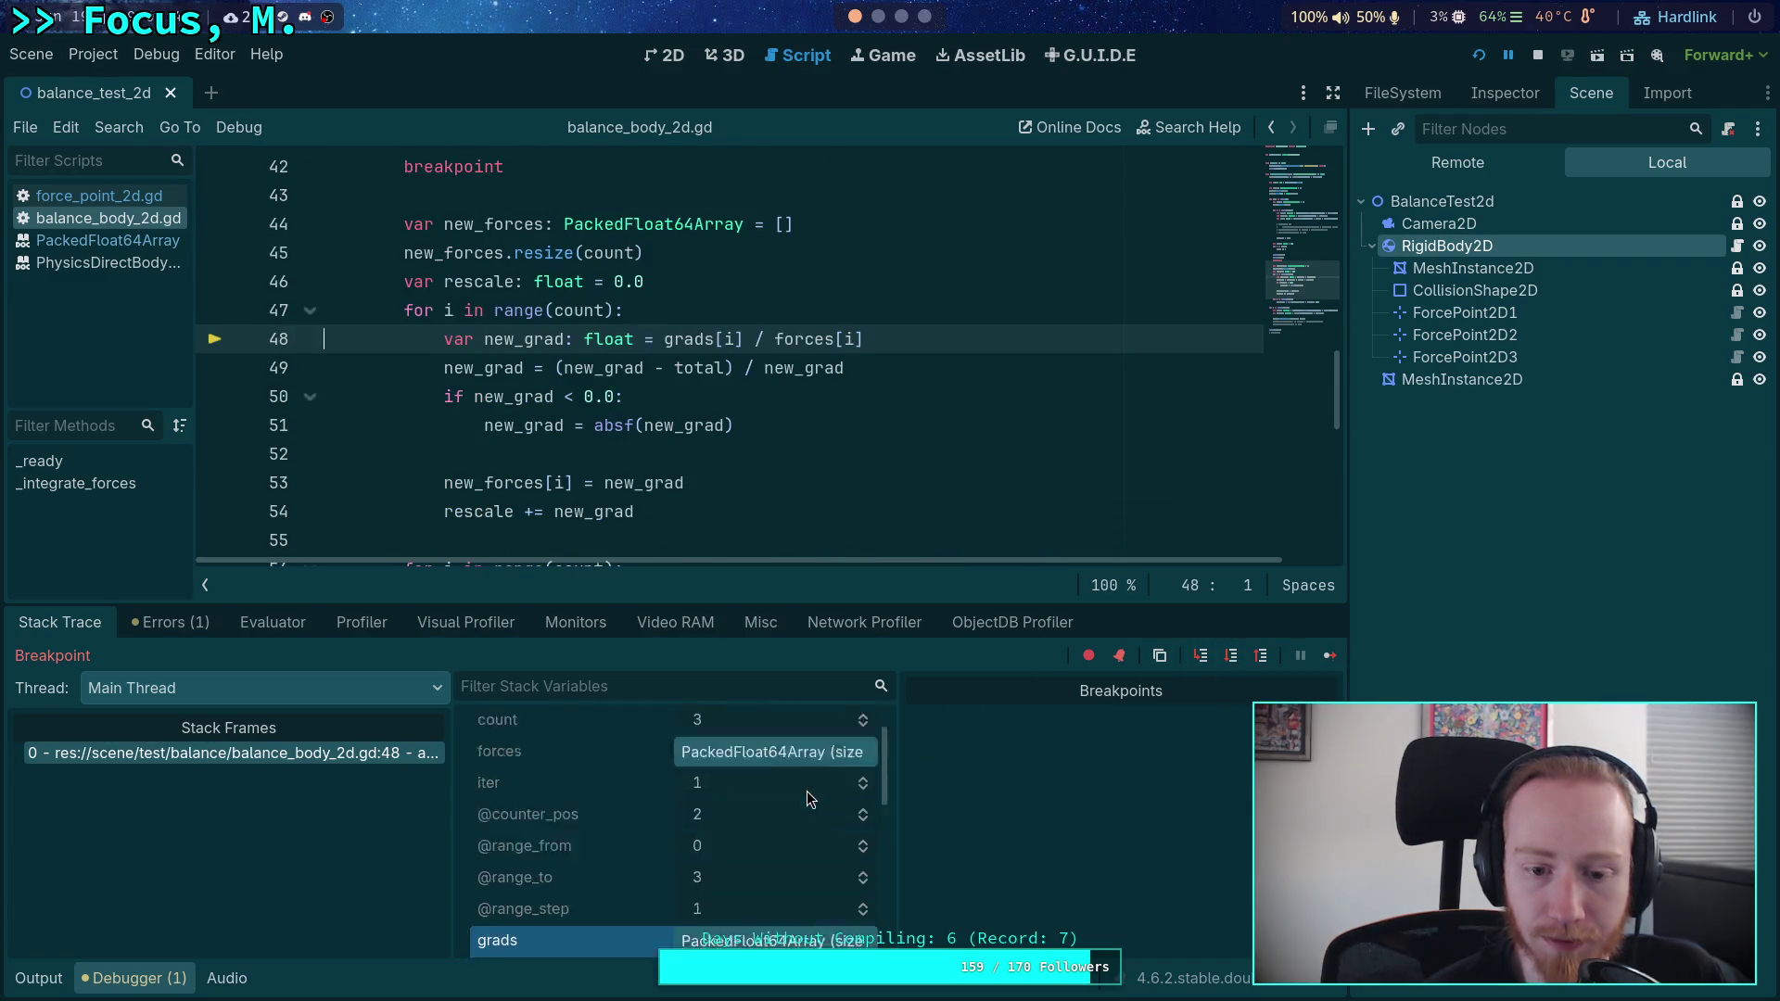
scroll(799, 803, "down", 3)
left_click(798, 807)
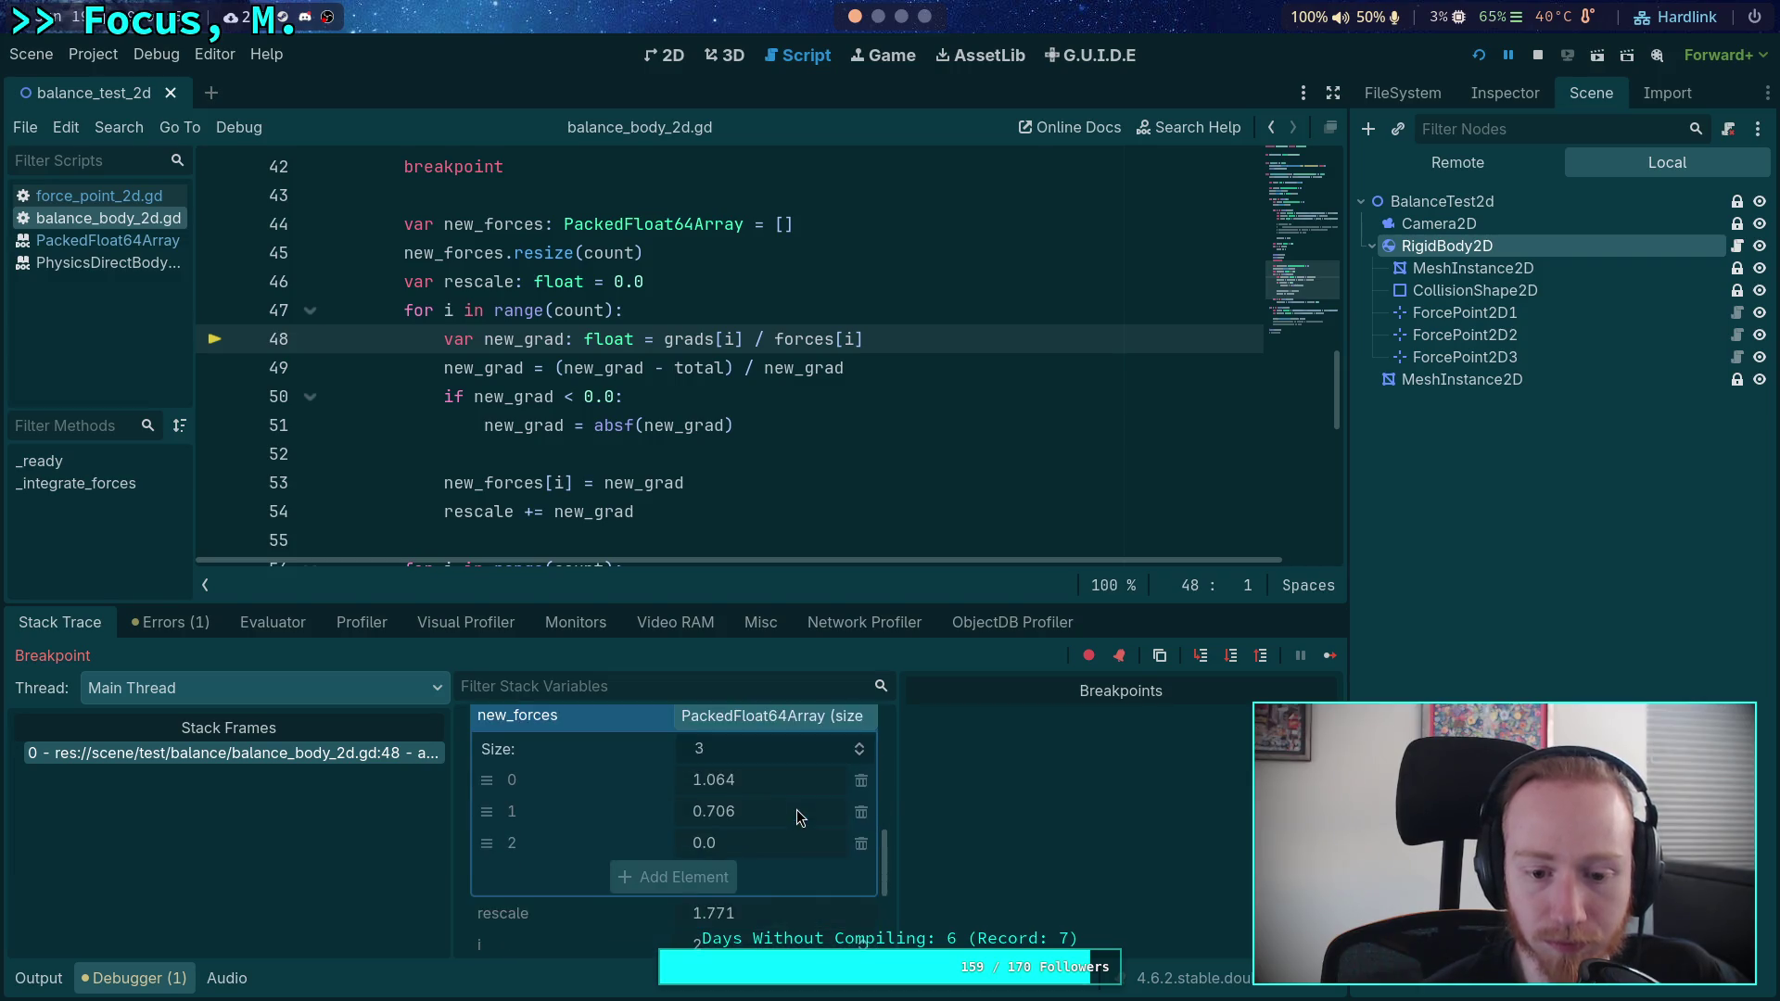
scroll(797, 810, "up", 1)
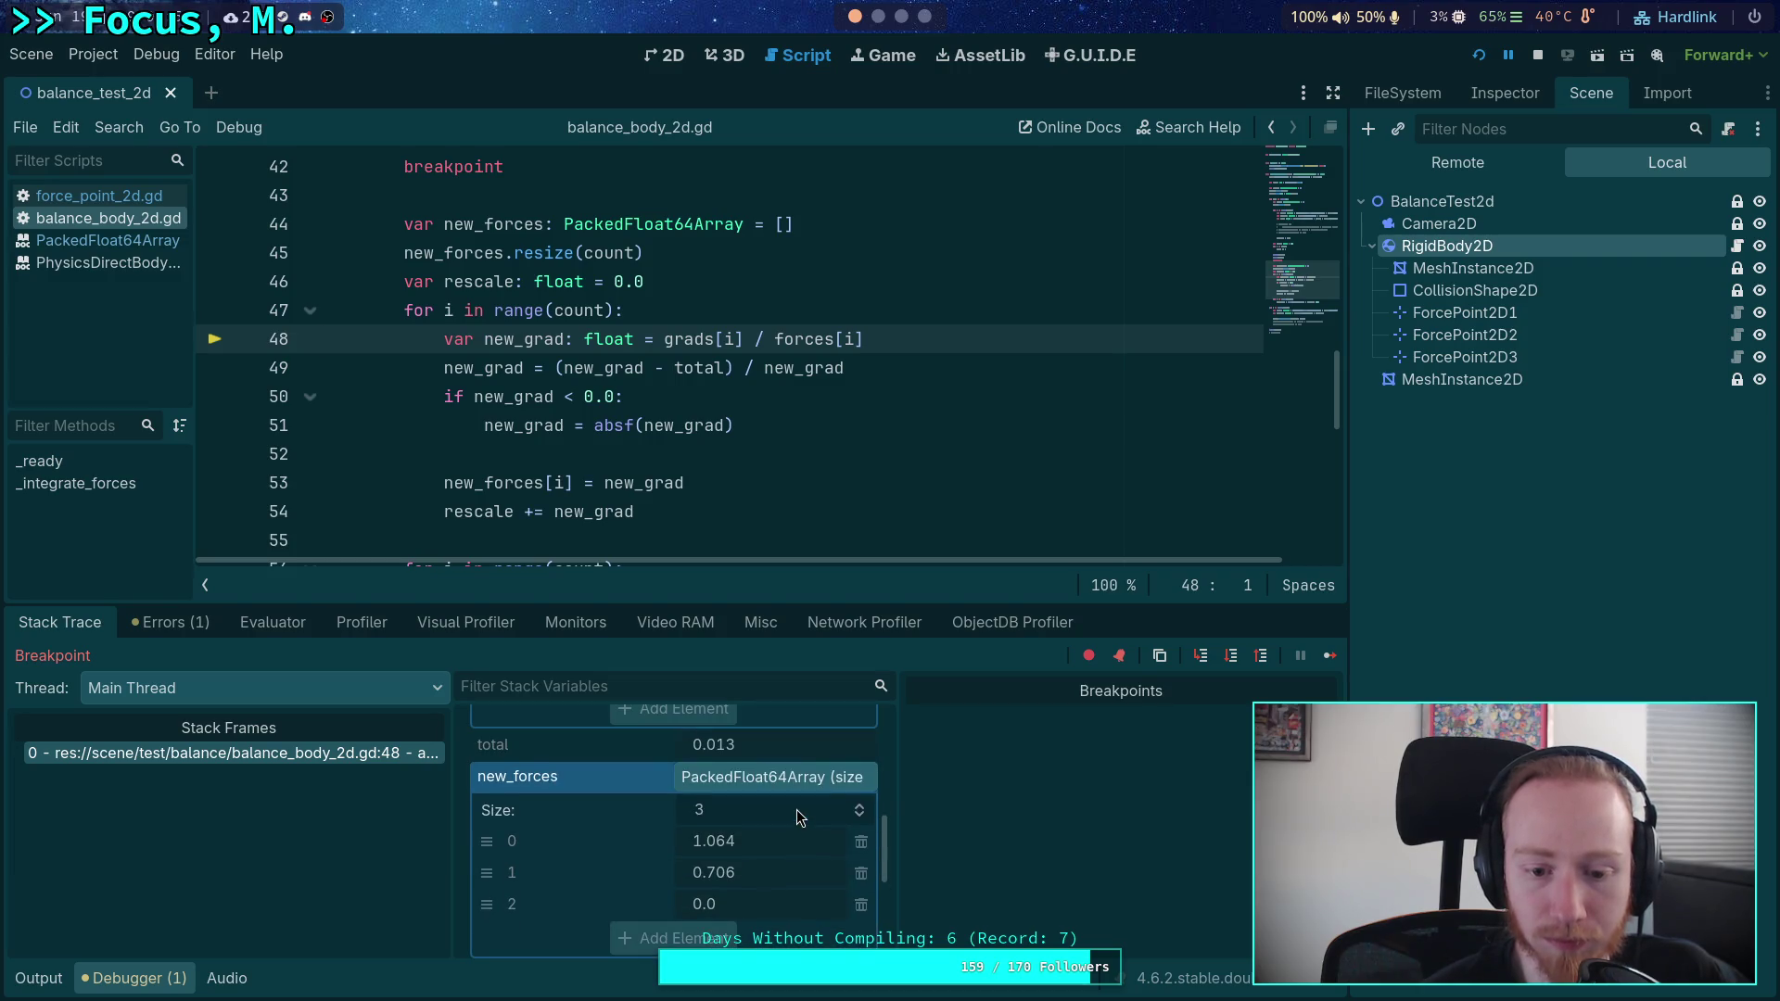
- Step the third point to storing its new force, comparing with grads, and add it into rescale
left_click(1232, 658)
left_click(1229, 658)
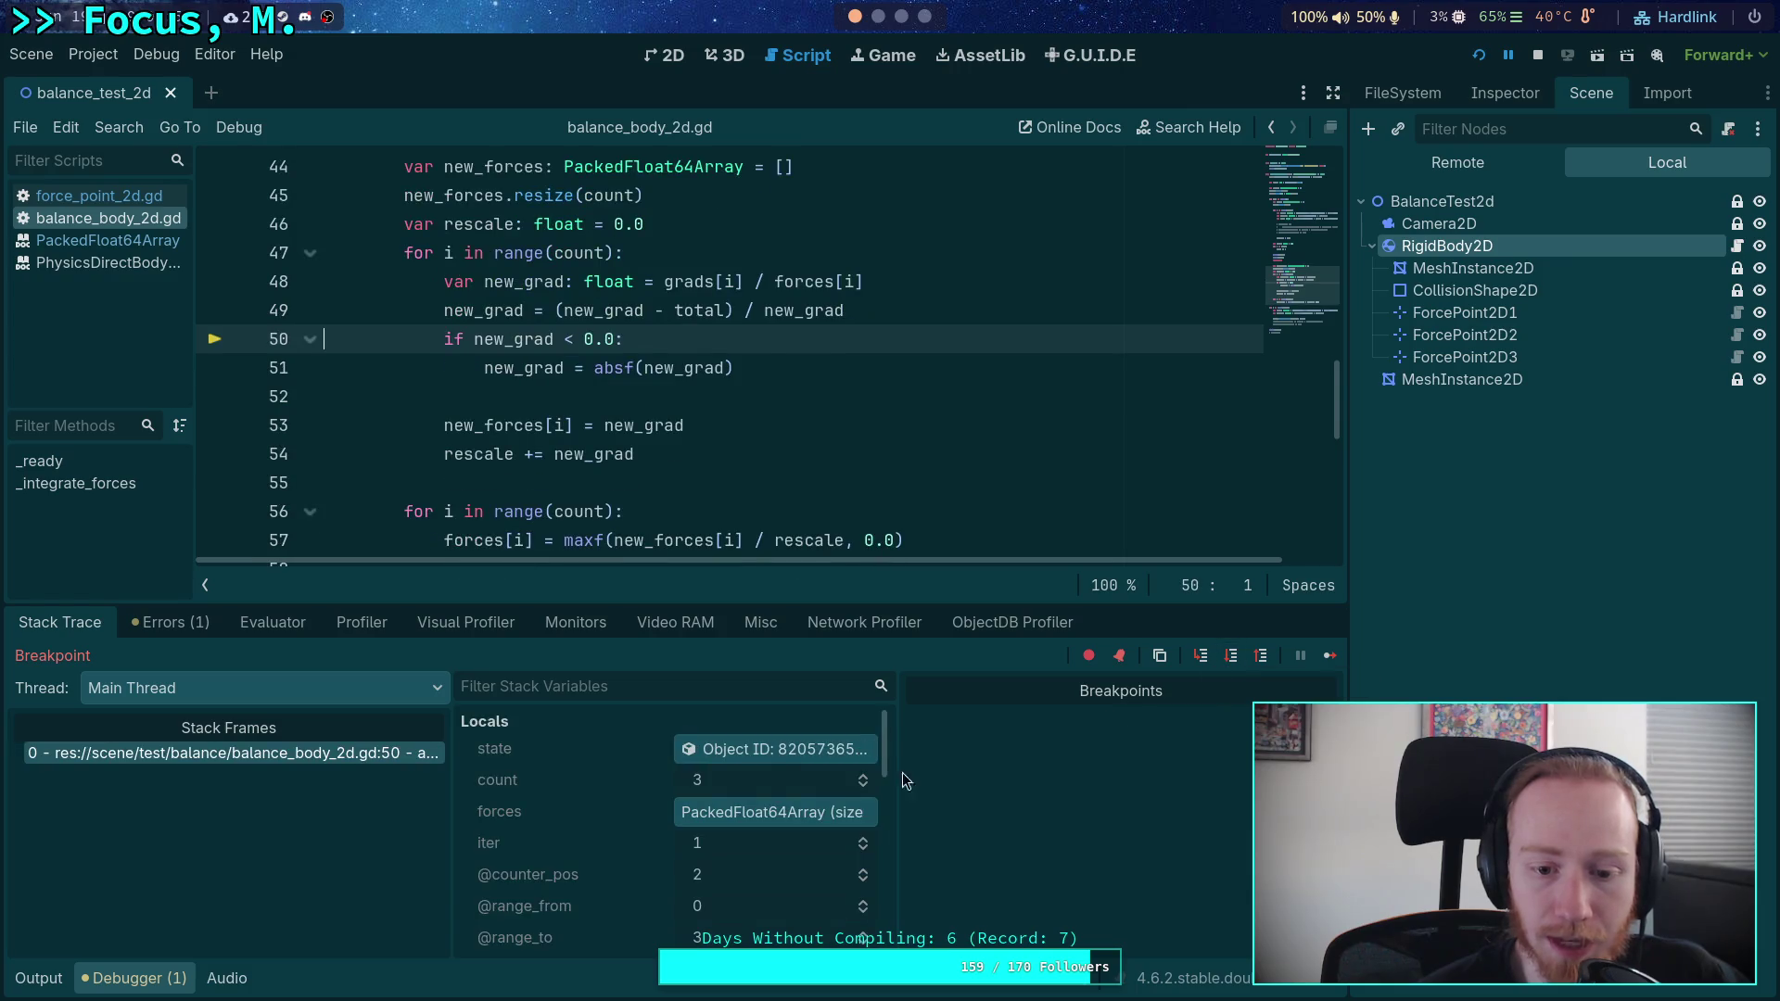
left_click(1230, 658)
scroll(733, 798, "down", 4)
left_click(732, 759)
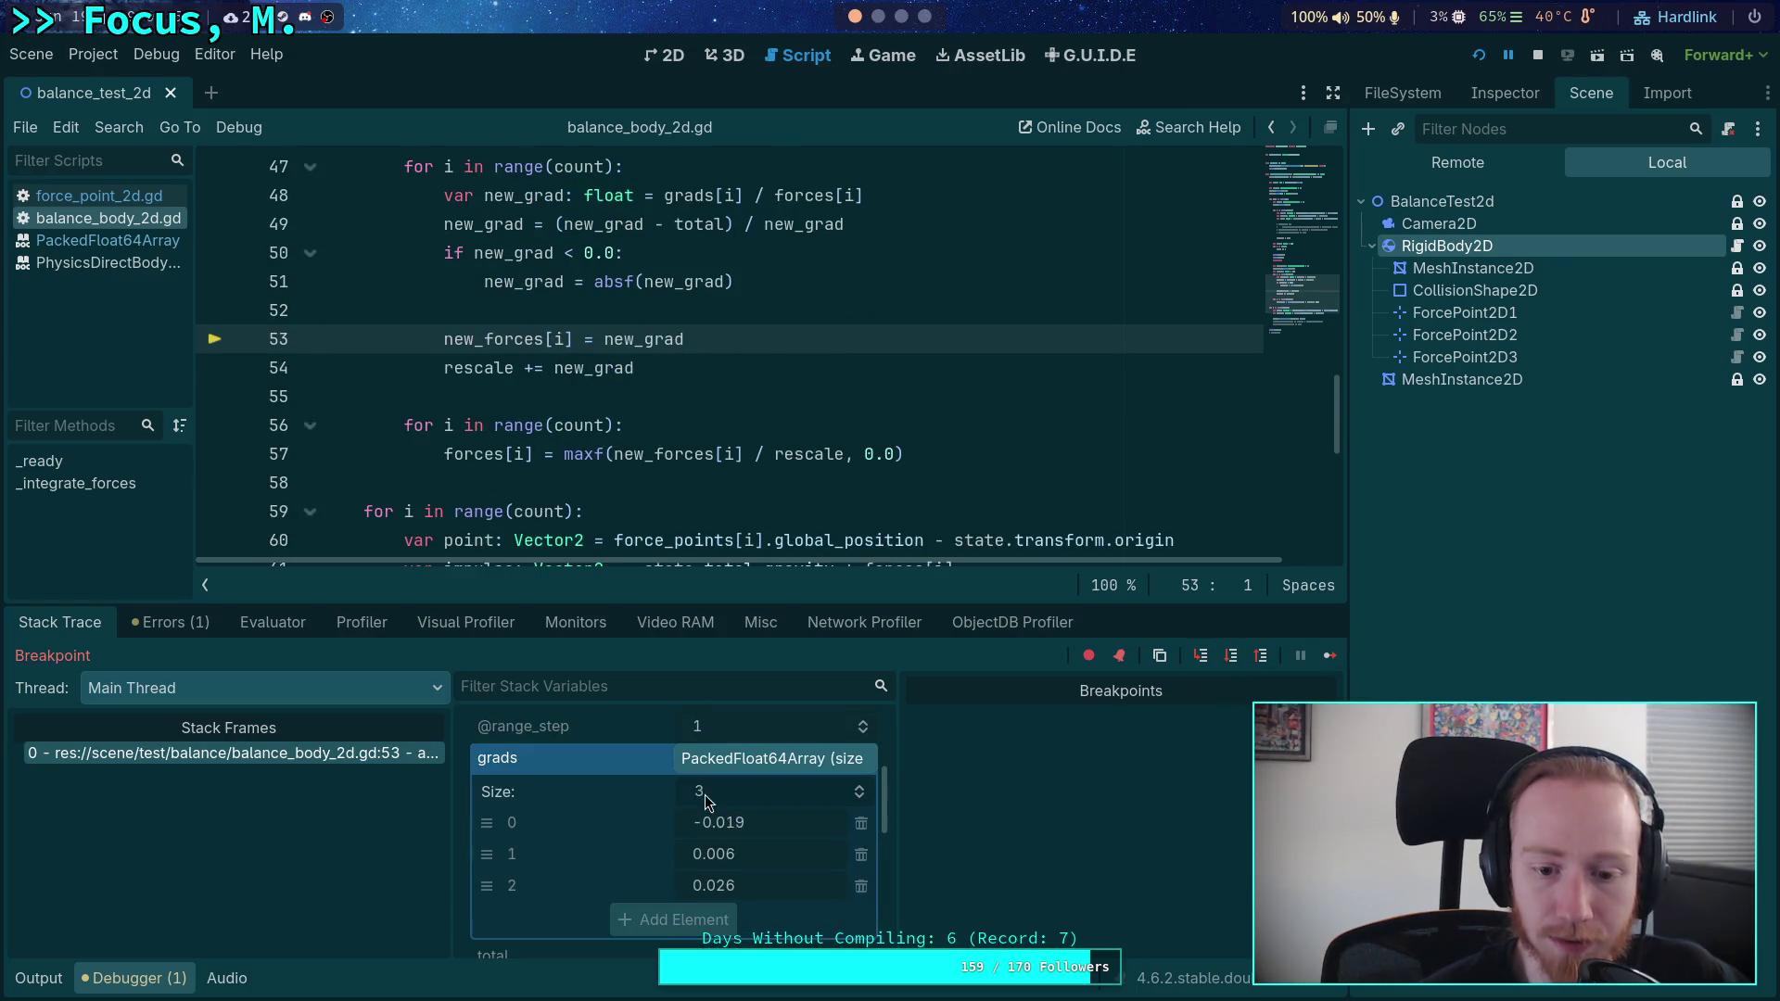
left_click(1232, 656)
scroll(787, 823, "down", 5)
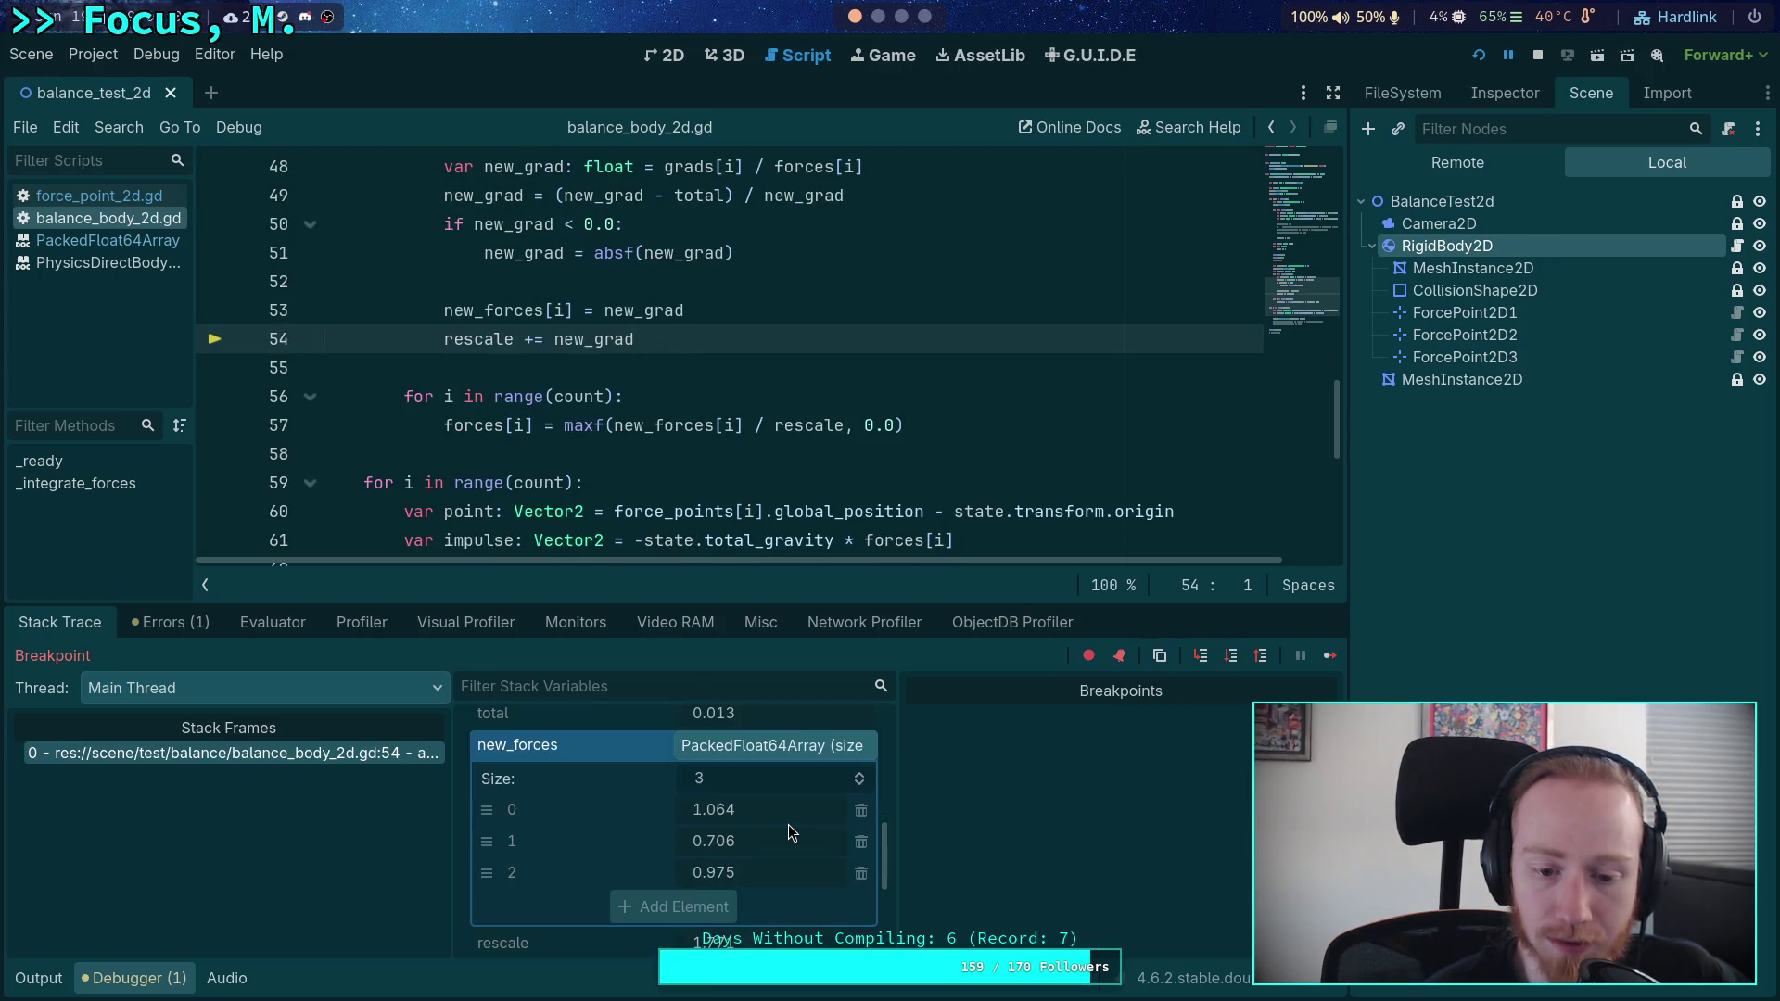
- Advance through the rescale loop into iteration 2 and expand forces: 0.388, 0.257, 0.355
left_click(1231, 659)
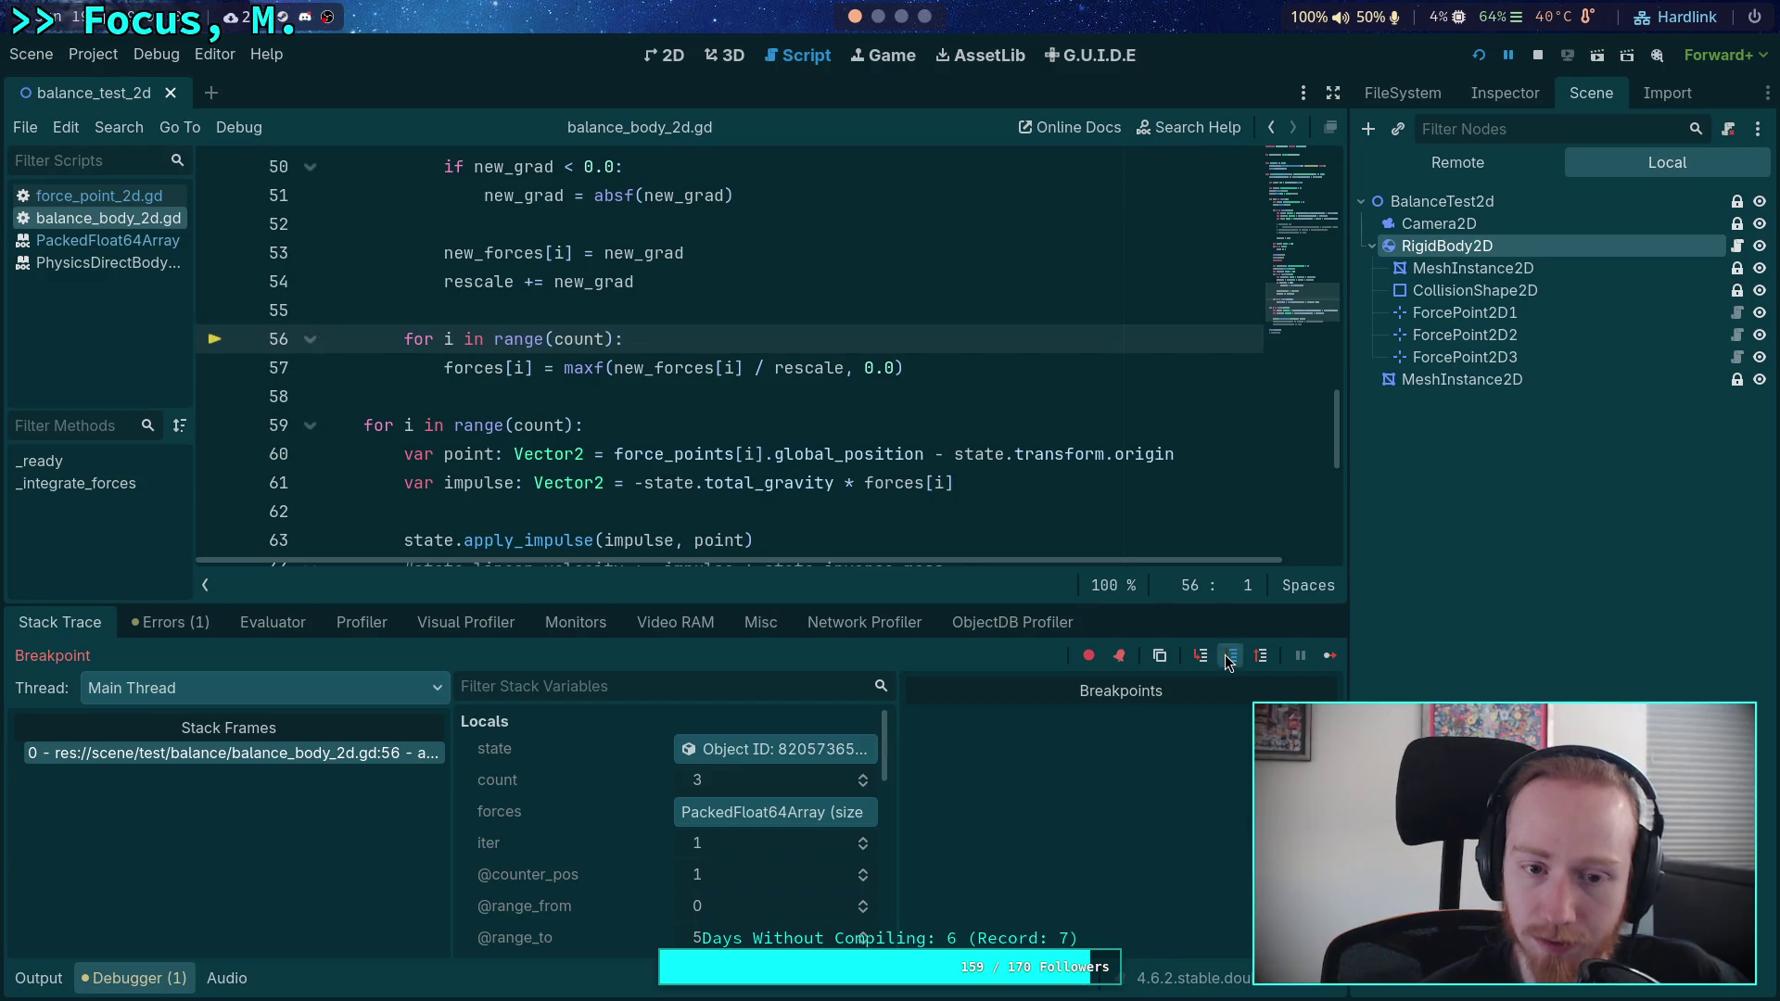
left_click(1231, 661)
left_click(1232, 660)
left_click(1232, 660)
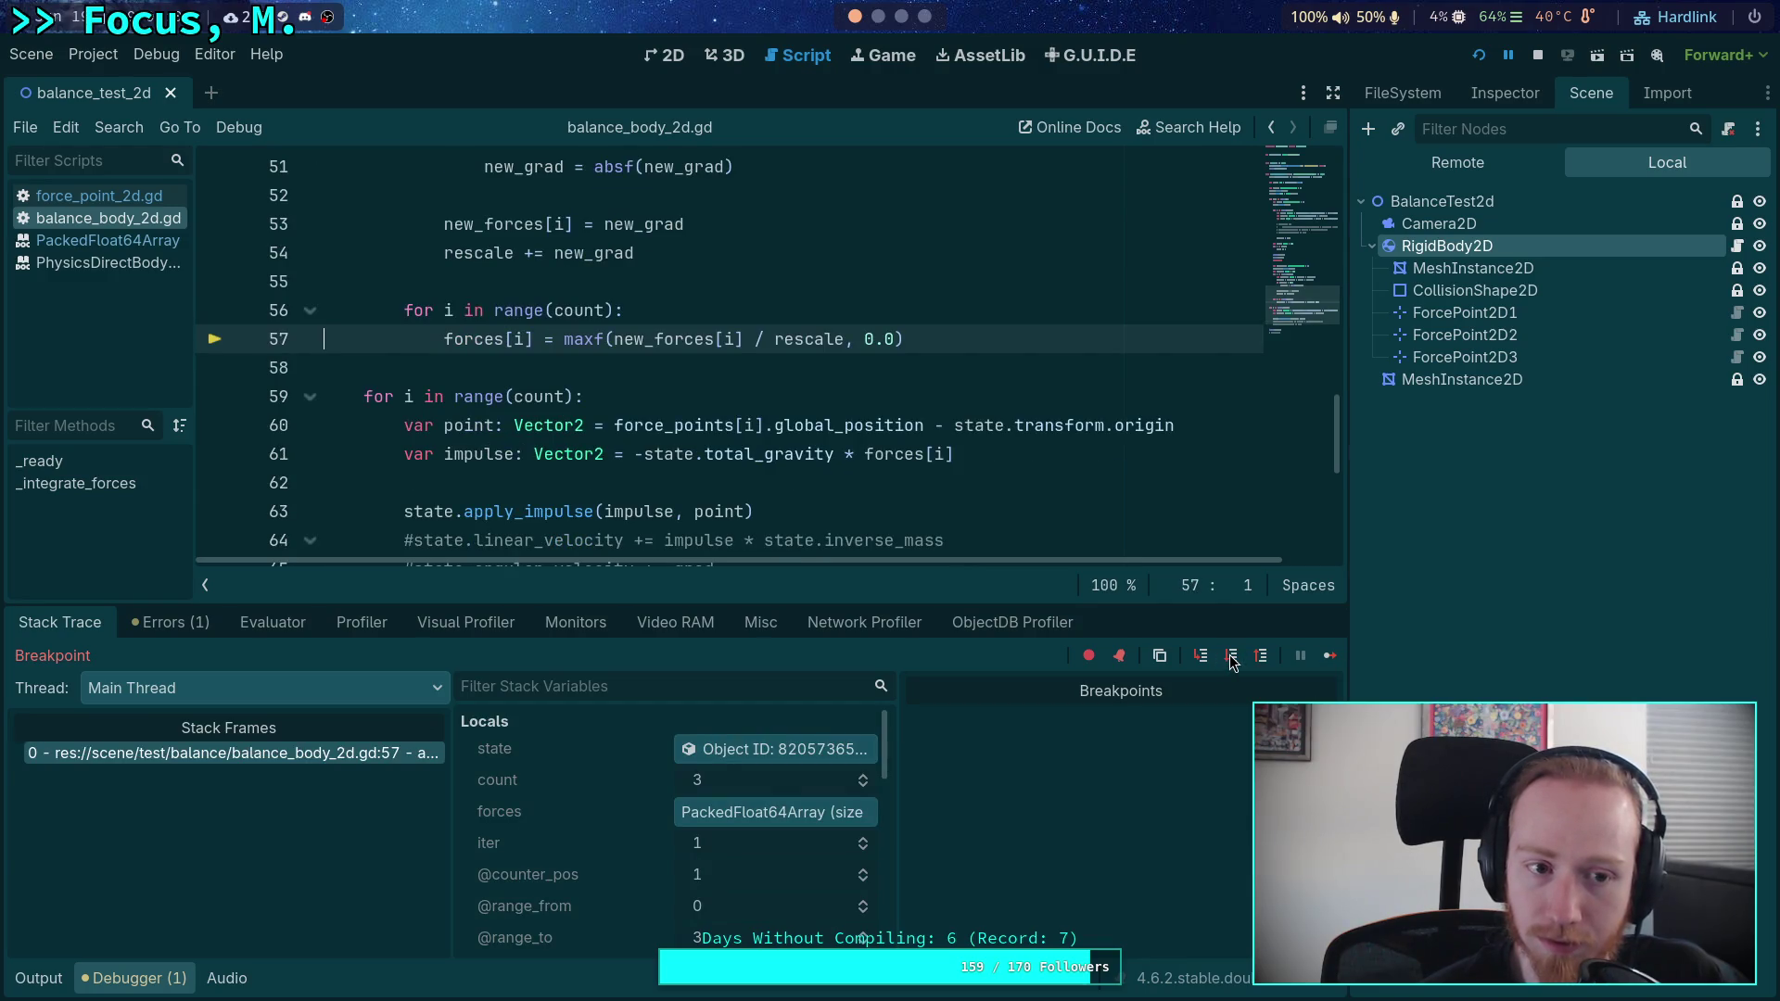
left_click(1231, 660)
left_click(1231, 660)
left_click(798, 814)
scroll(731, 843, "down", 2)
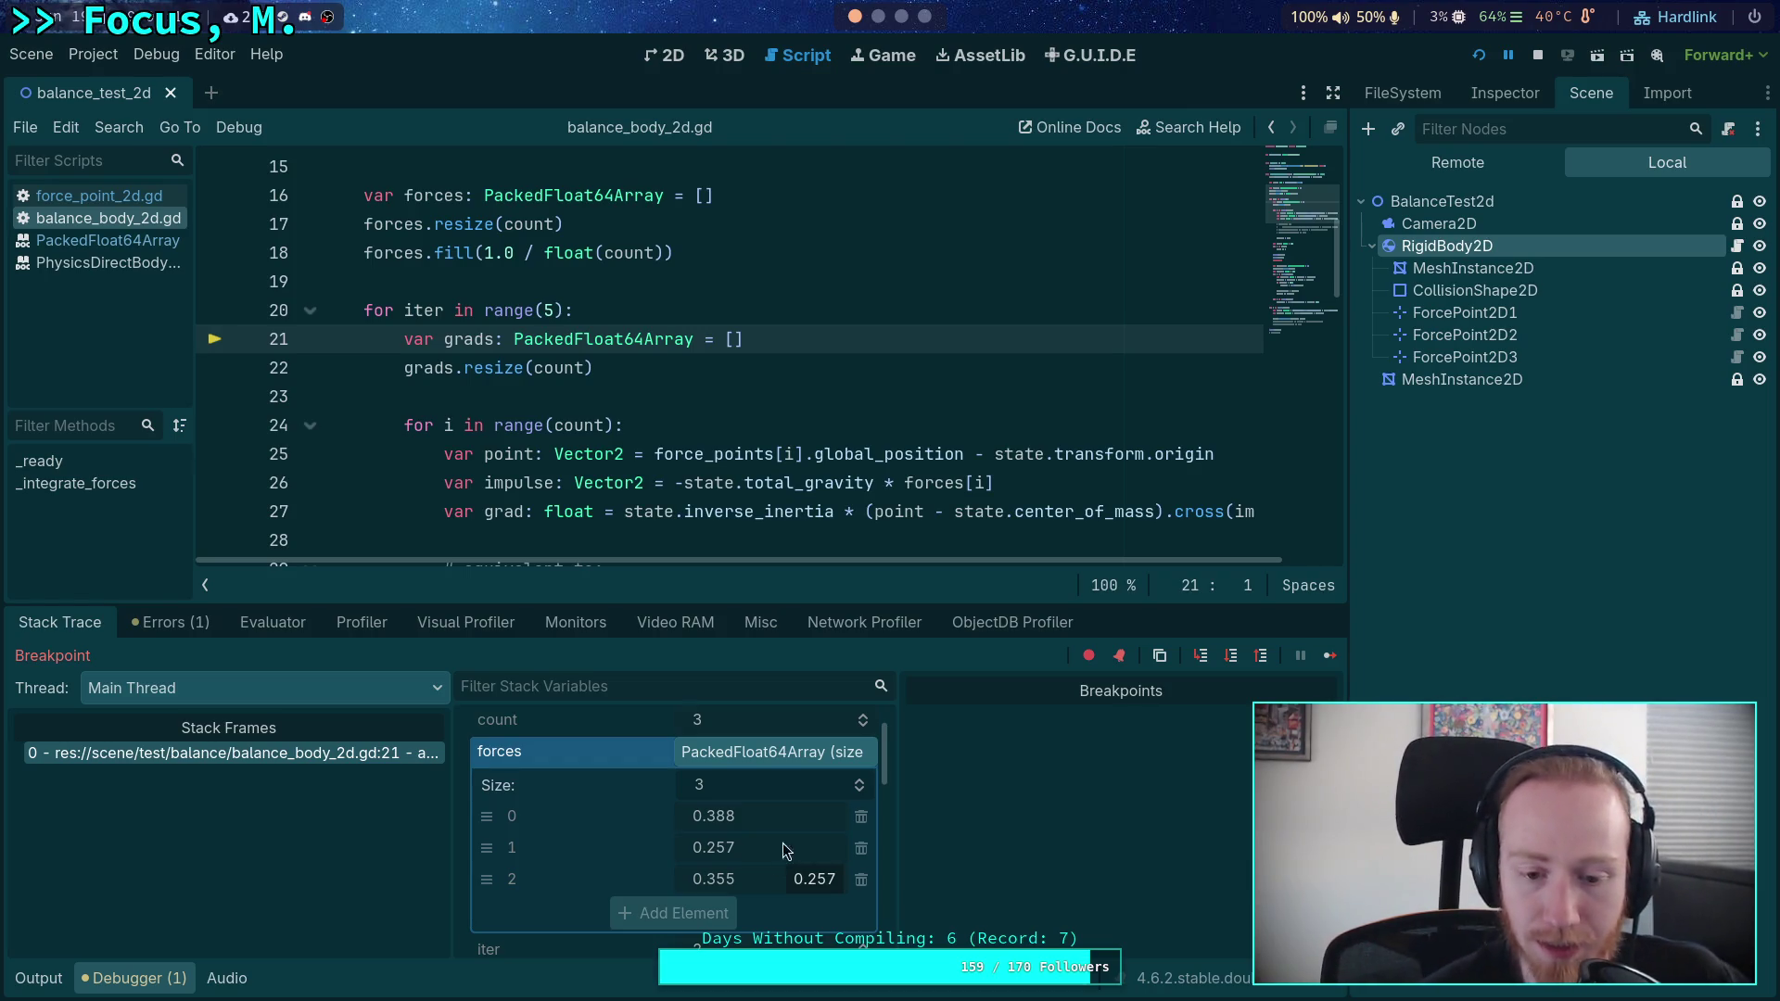
- Step through the grads resize and into the gradient loop, then continue to the line-42 breakpoint
left_click(1231, 657)
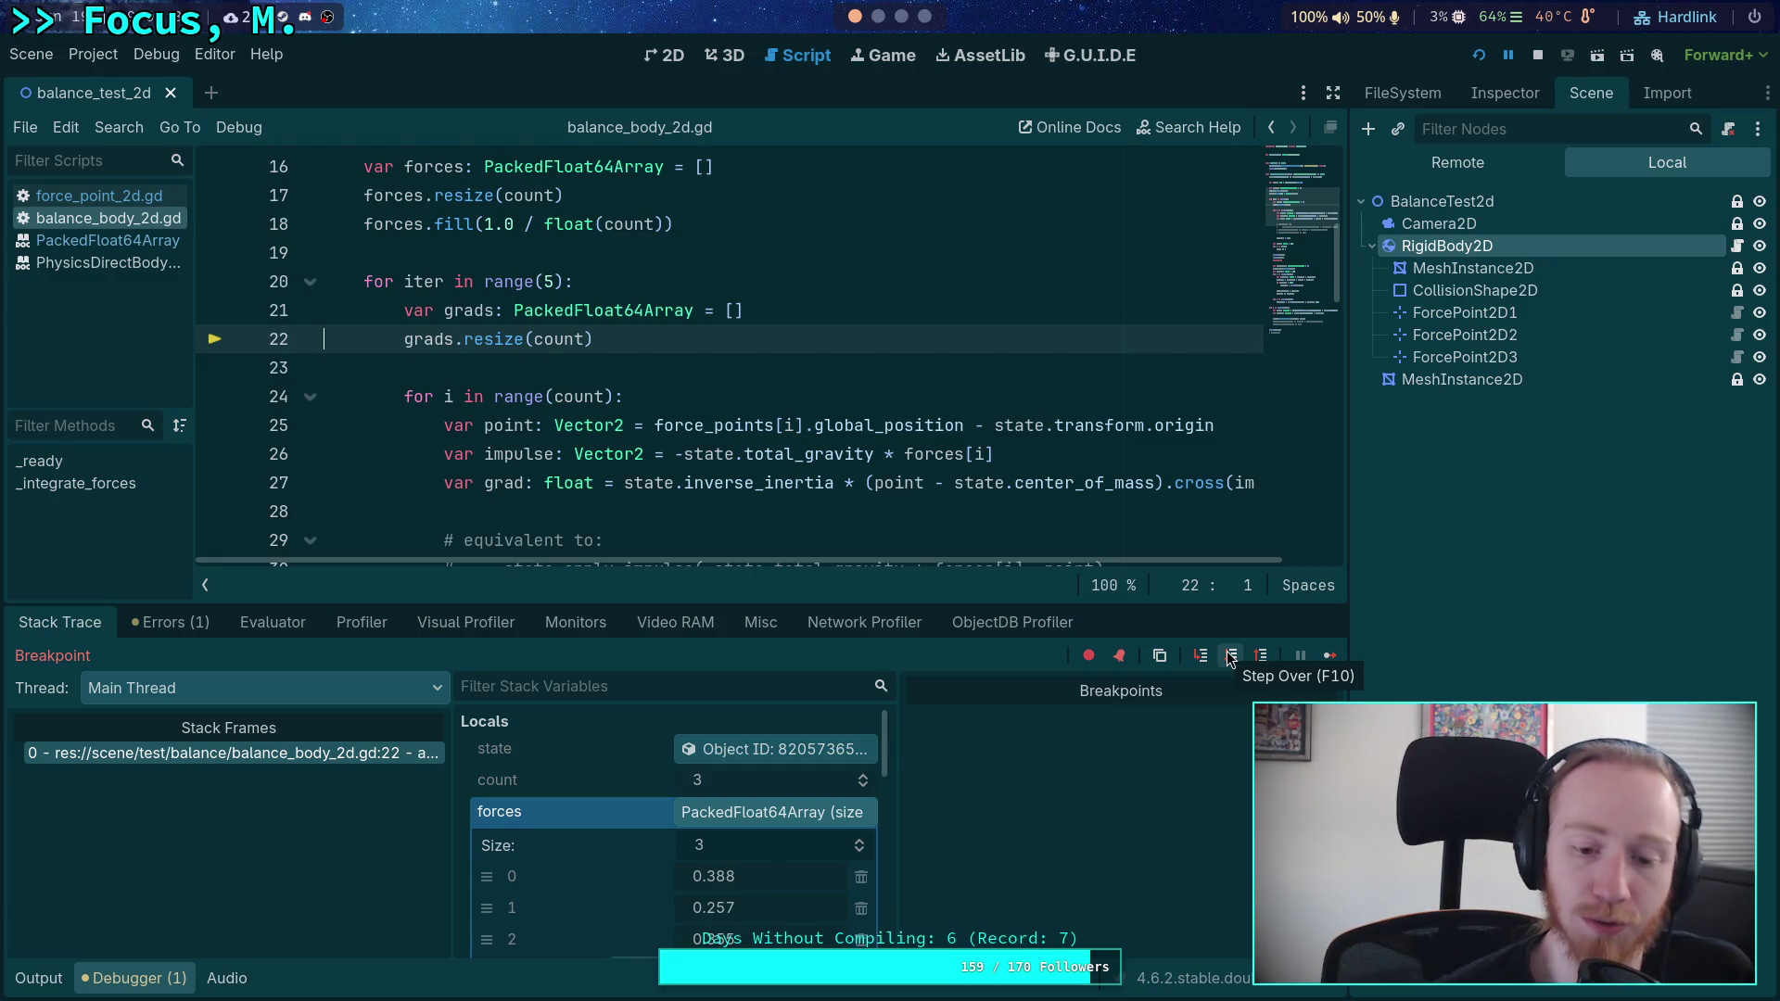
left_click(1230, 657)
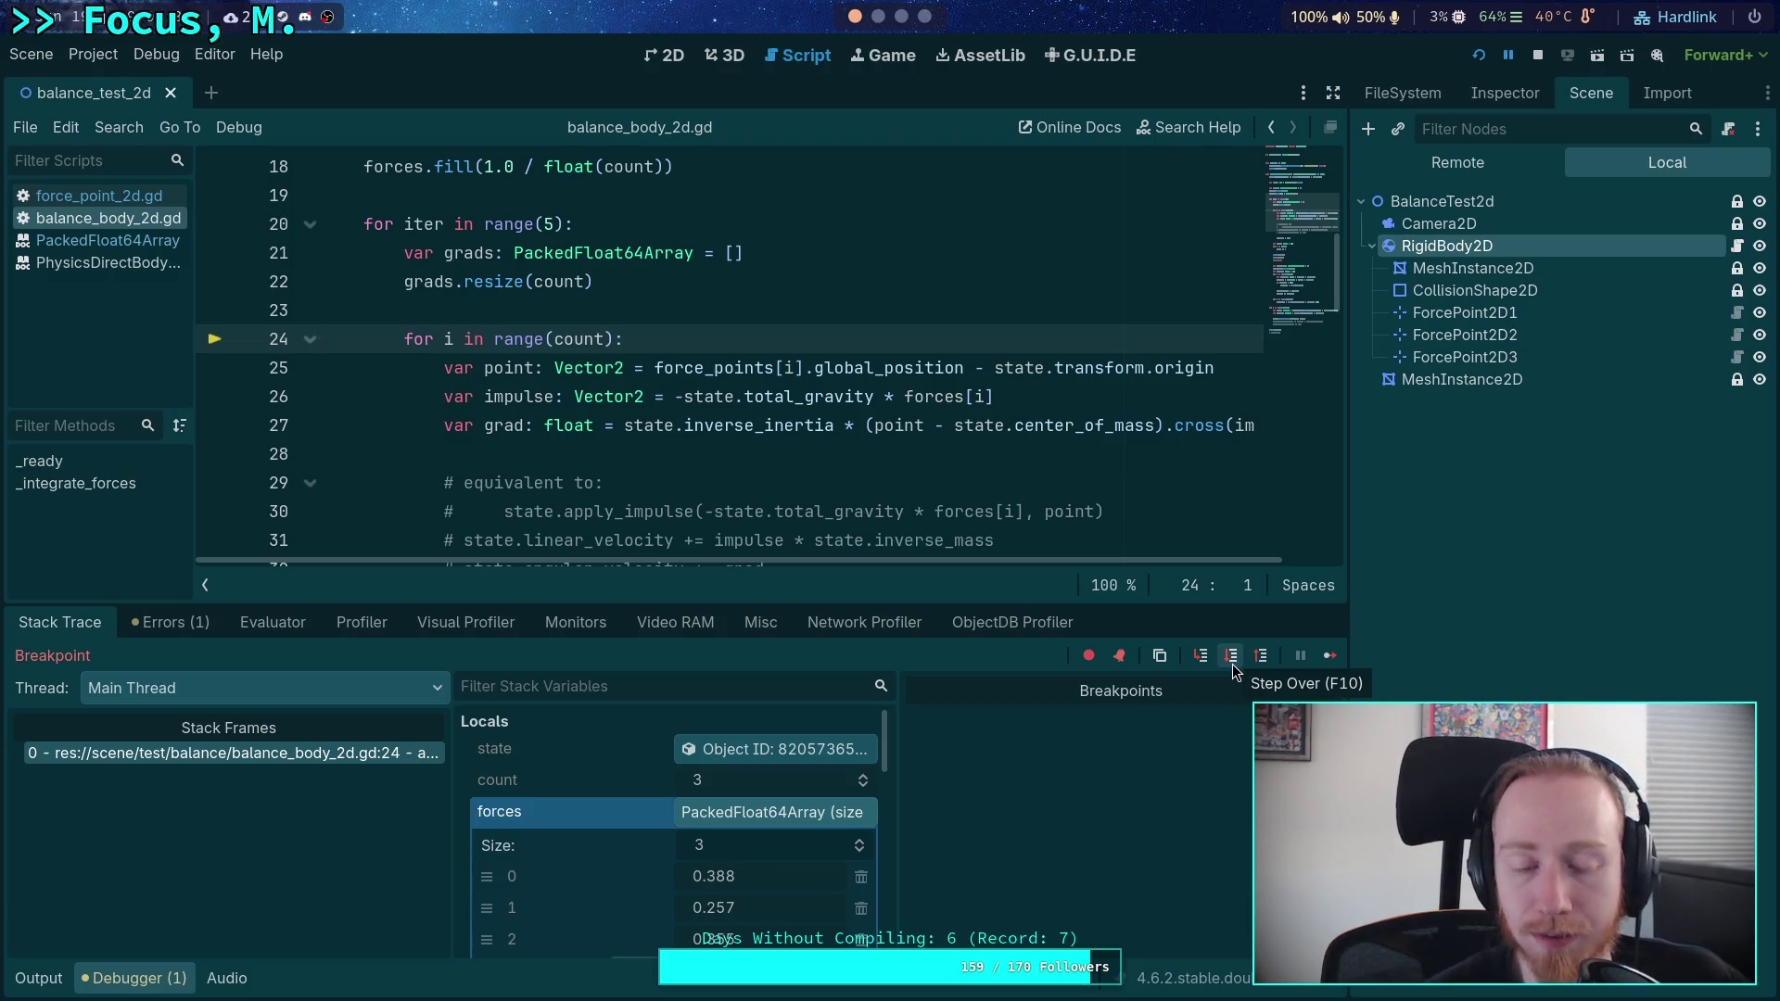
left_click(1231, 658)
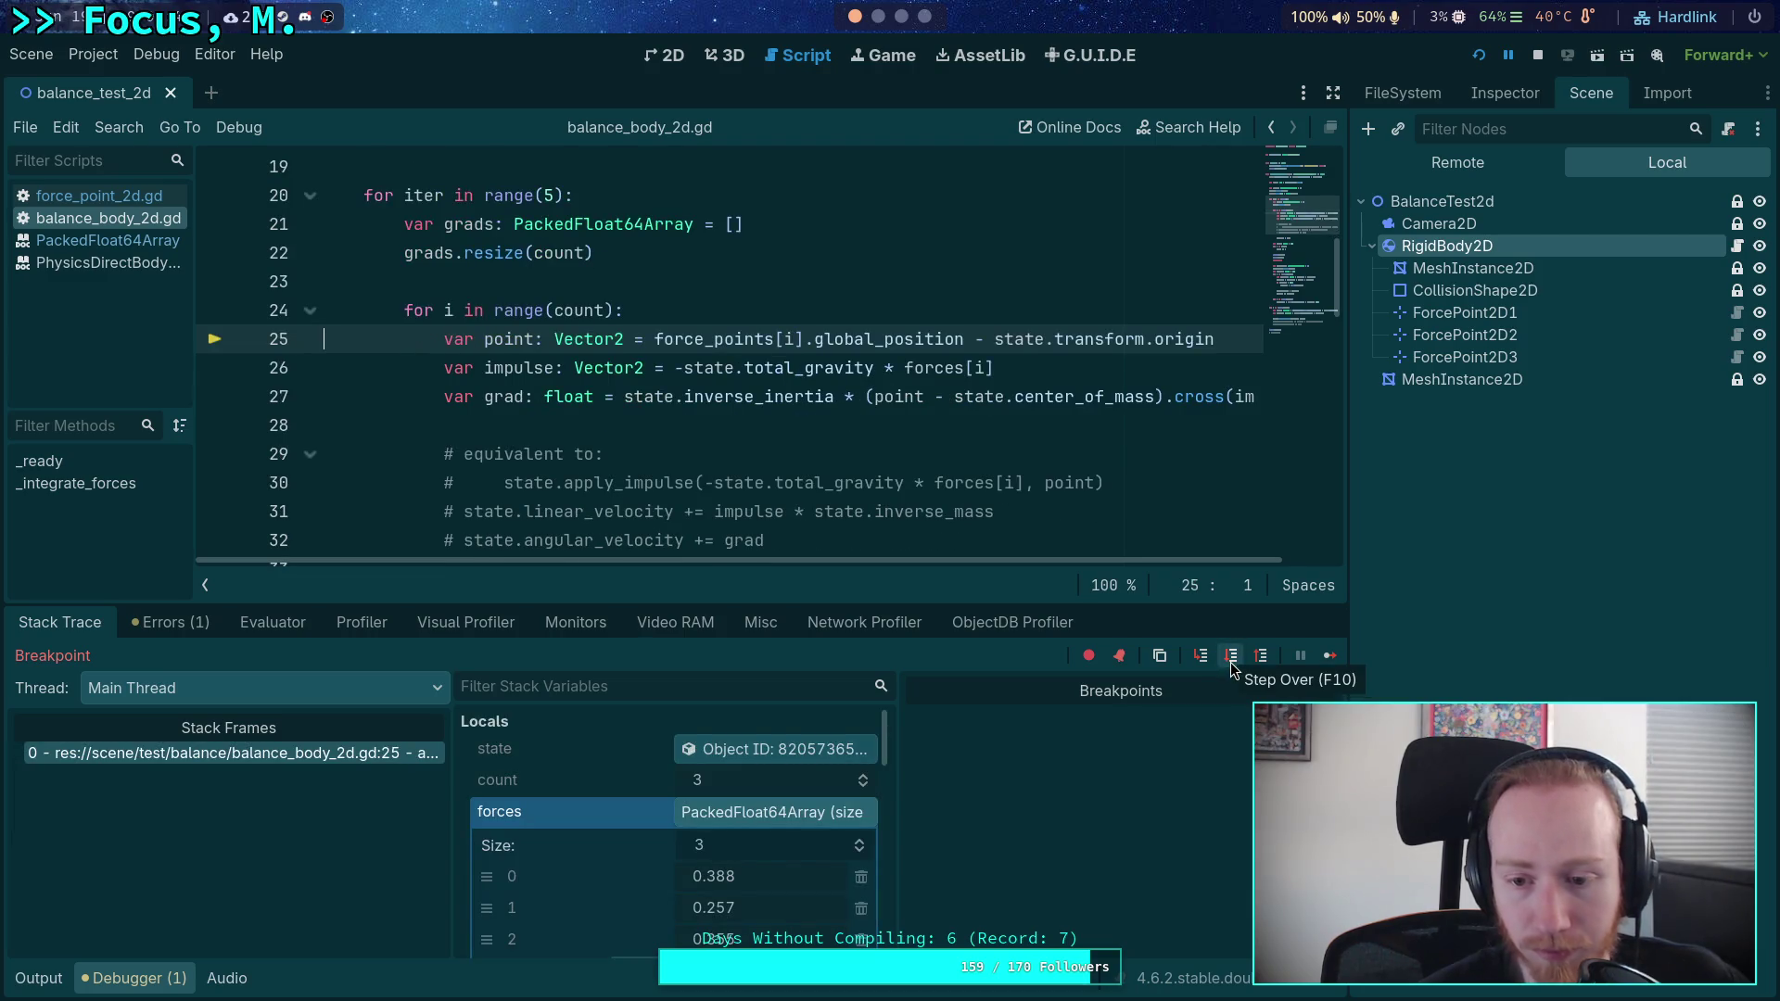
left_click(1232, 661)
left_click(1331, 658)
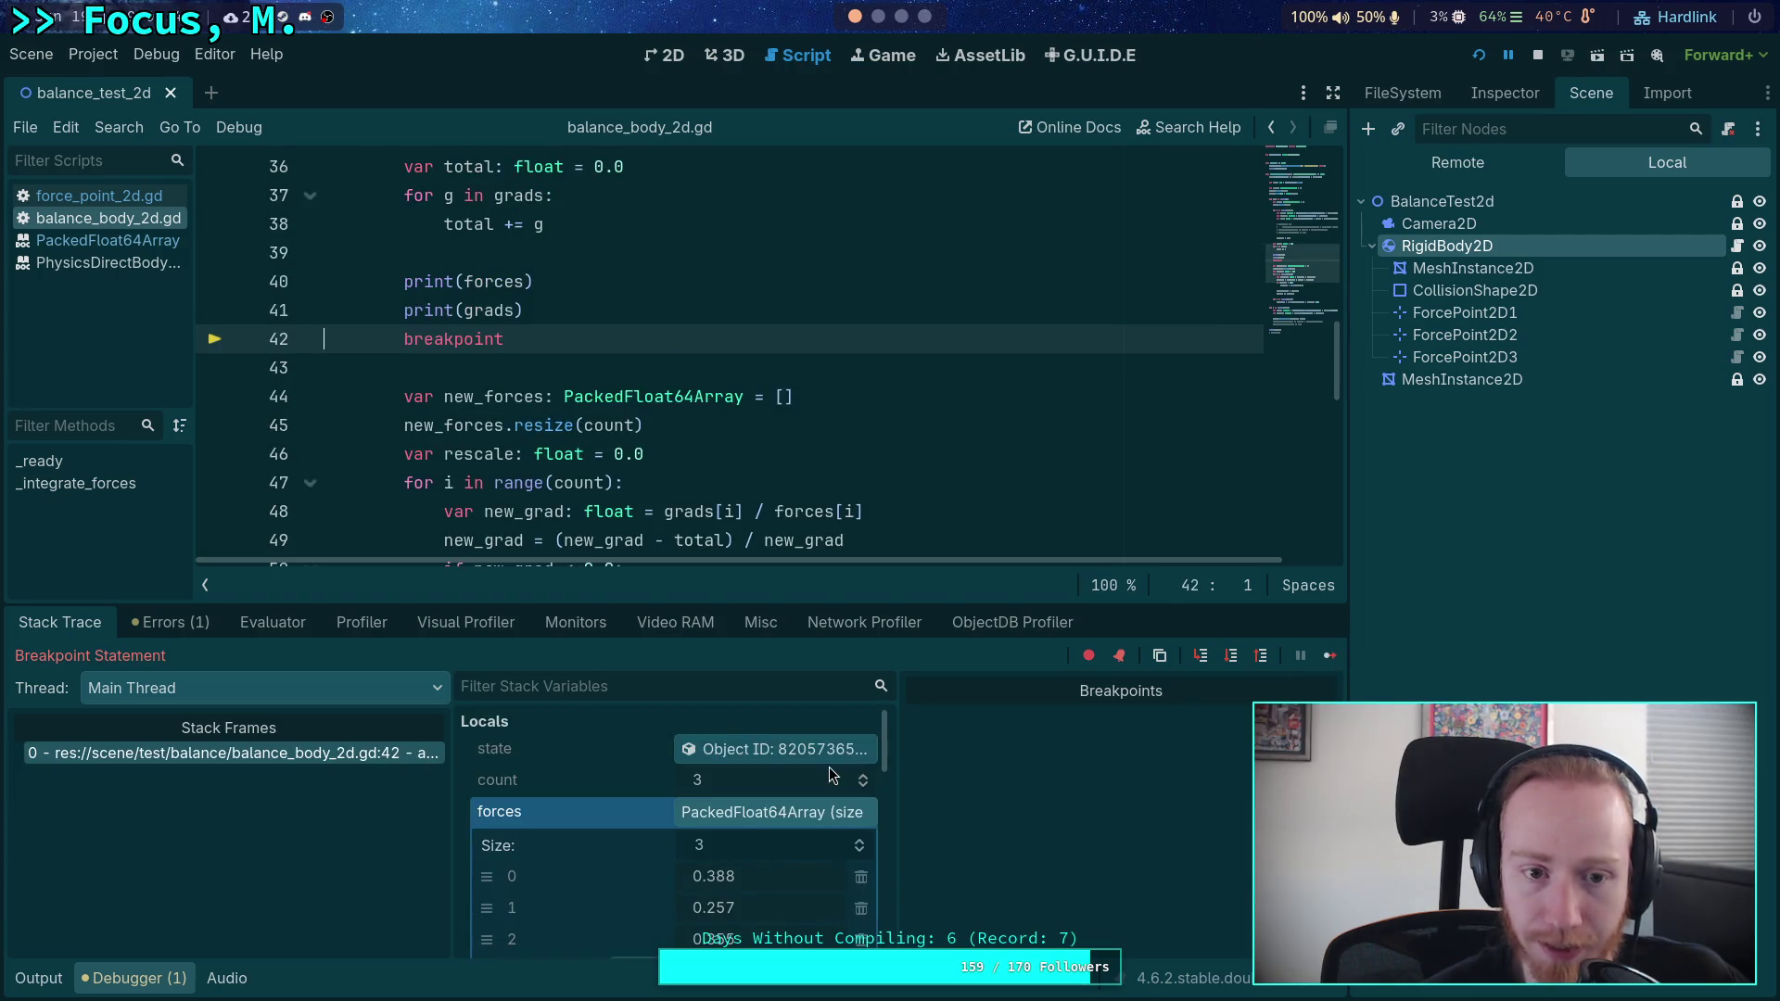
- Expand grads (-0.077, 0.002, 0.185) and new_forces (1.064, 0.706, 0.975) alongside total 0.11
scroll(765, 821, "down", 3)
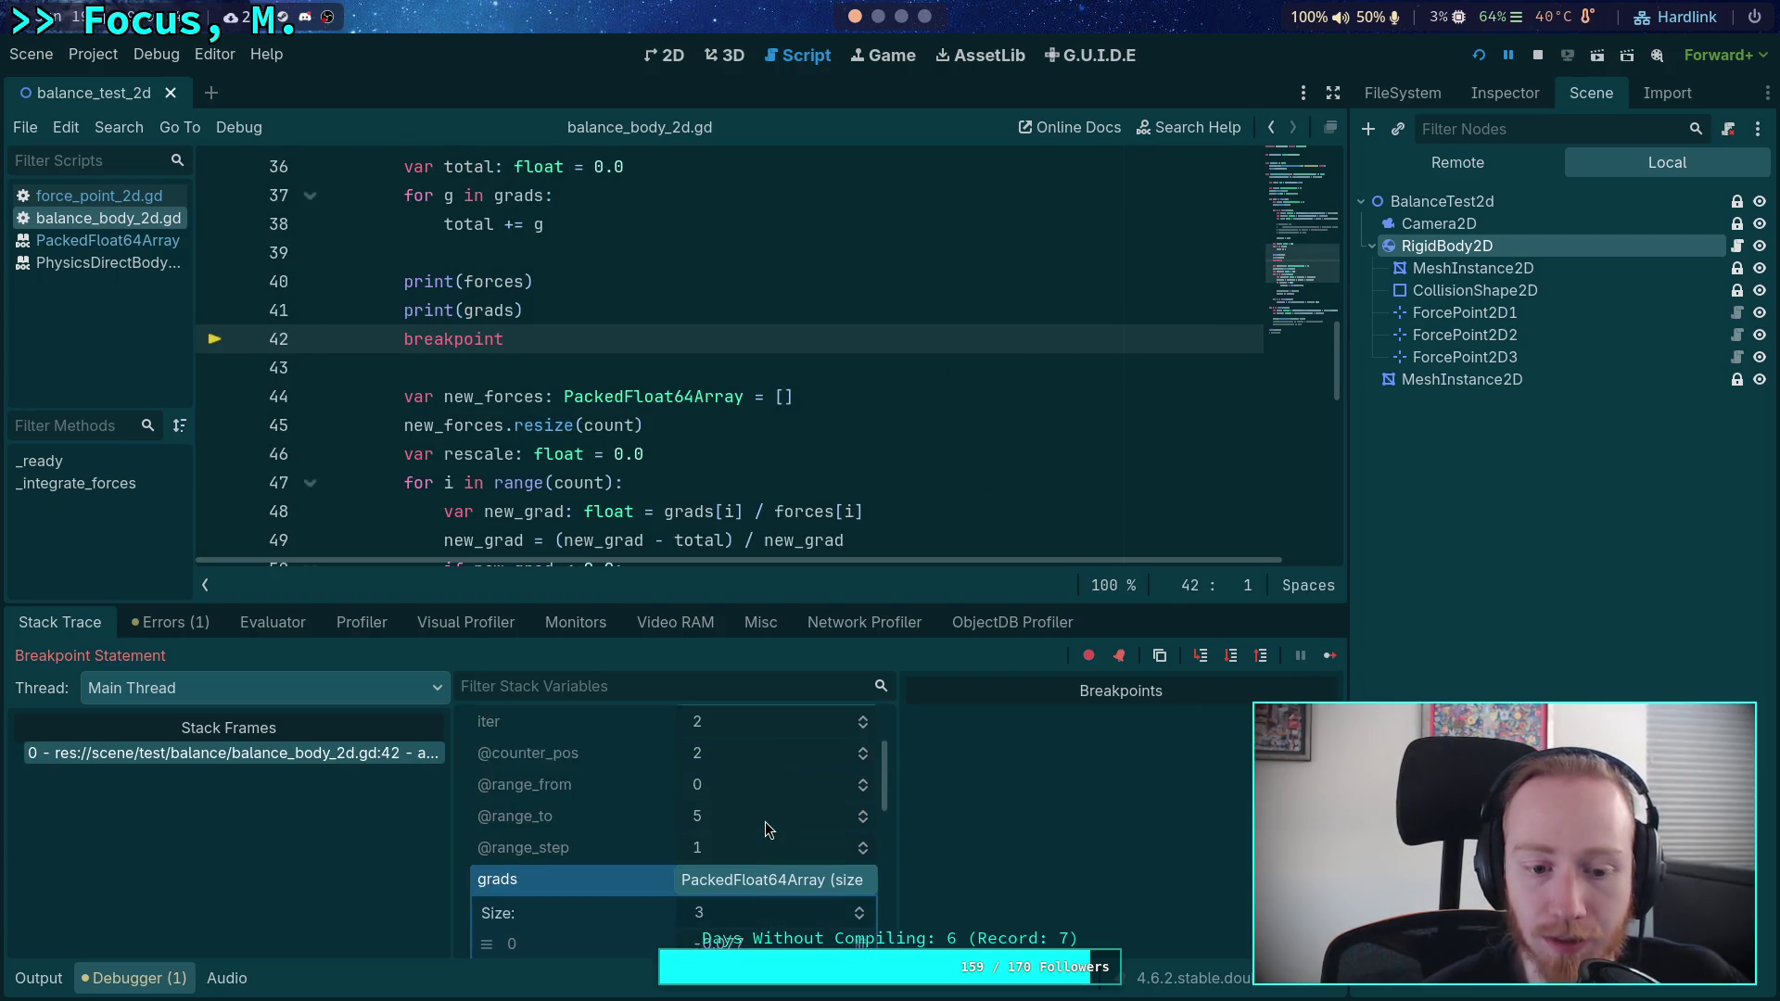
left_click(770, 851)
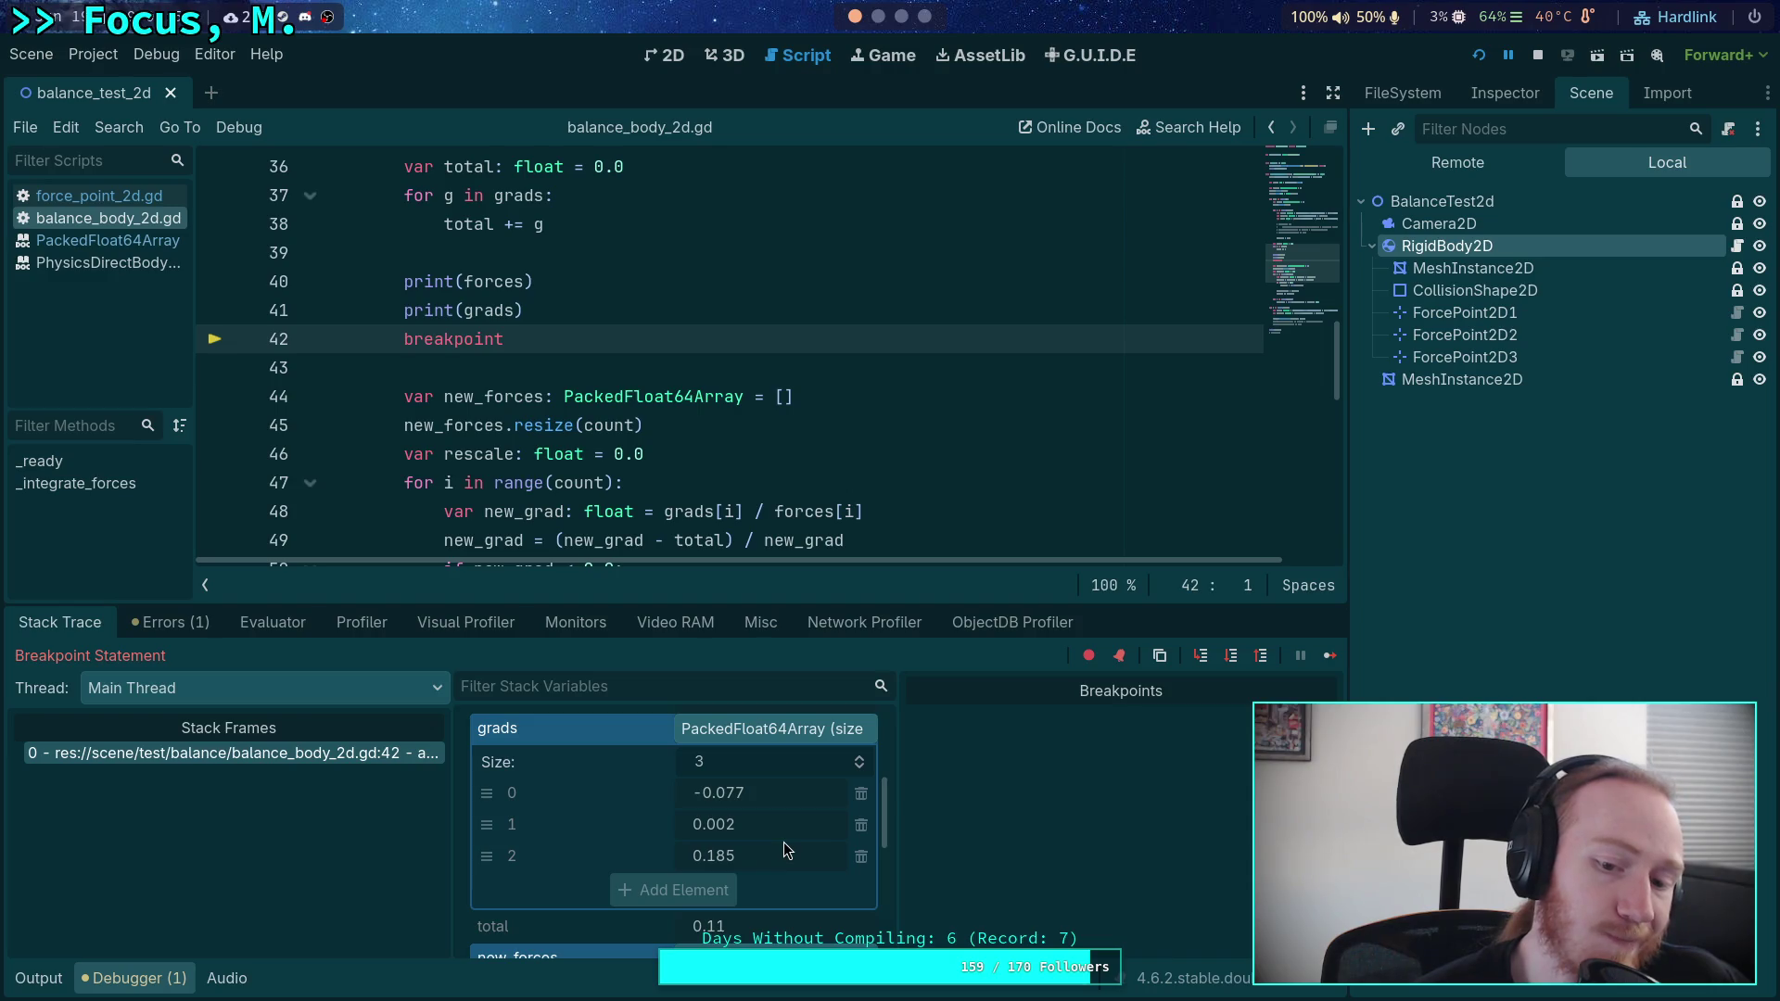
scroll(783, 842, "down", 2)
left_click(783, 842)
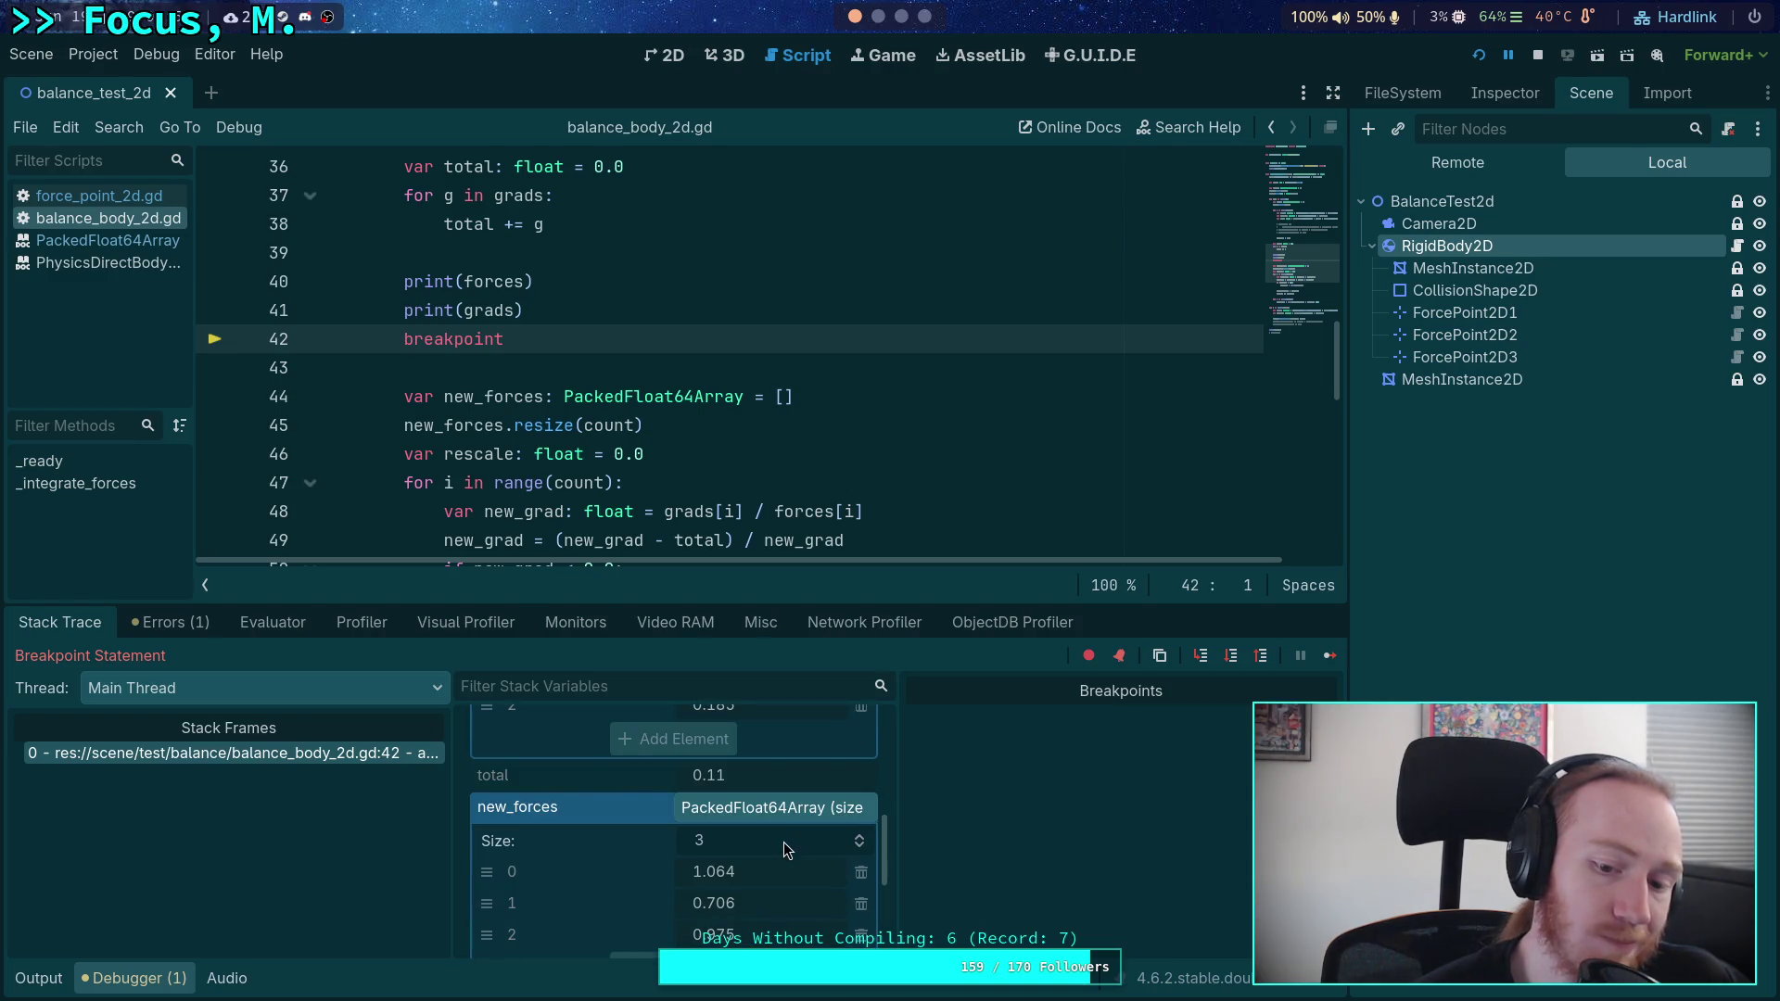
scroll(783, 842, "up", 2)
scroll(783, 842, "down", 3)
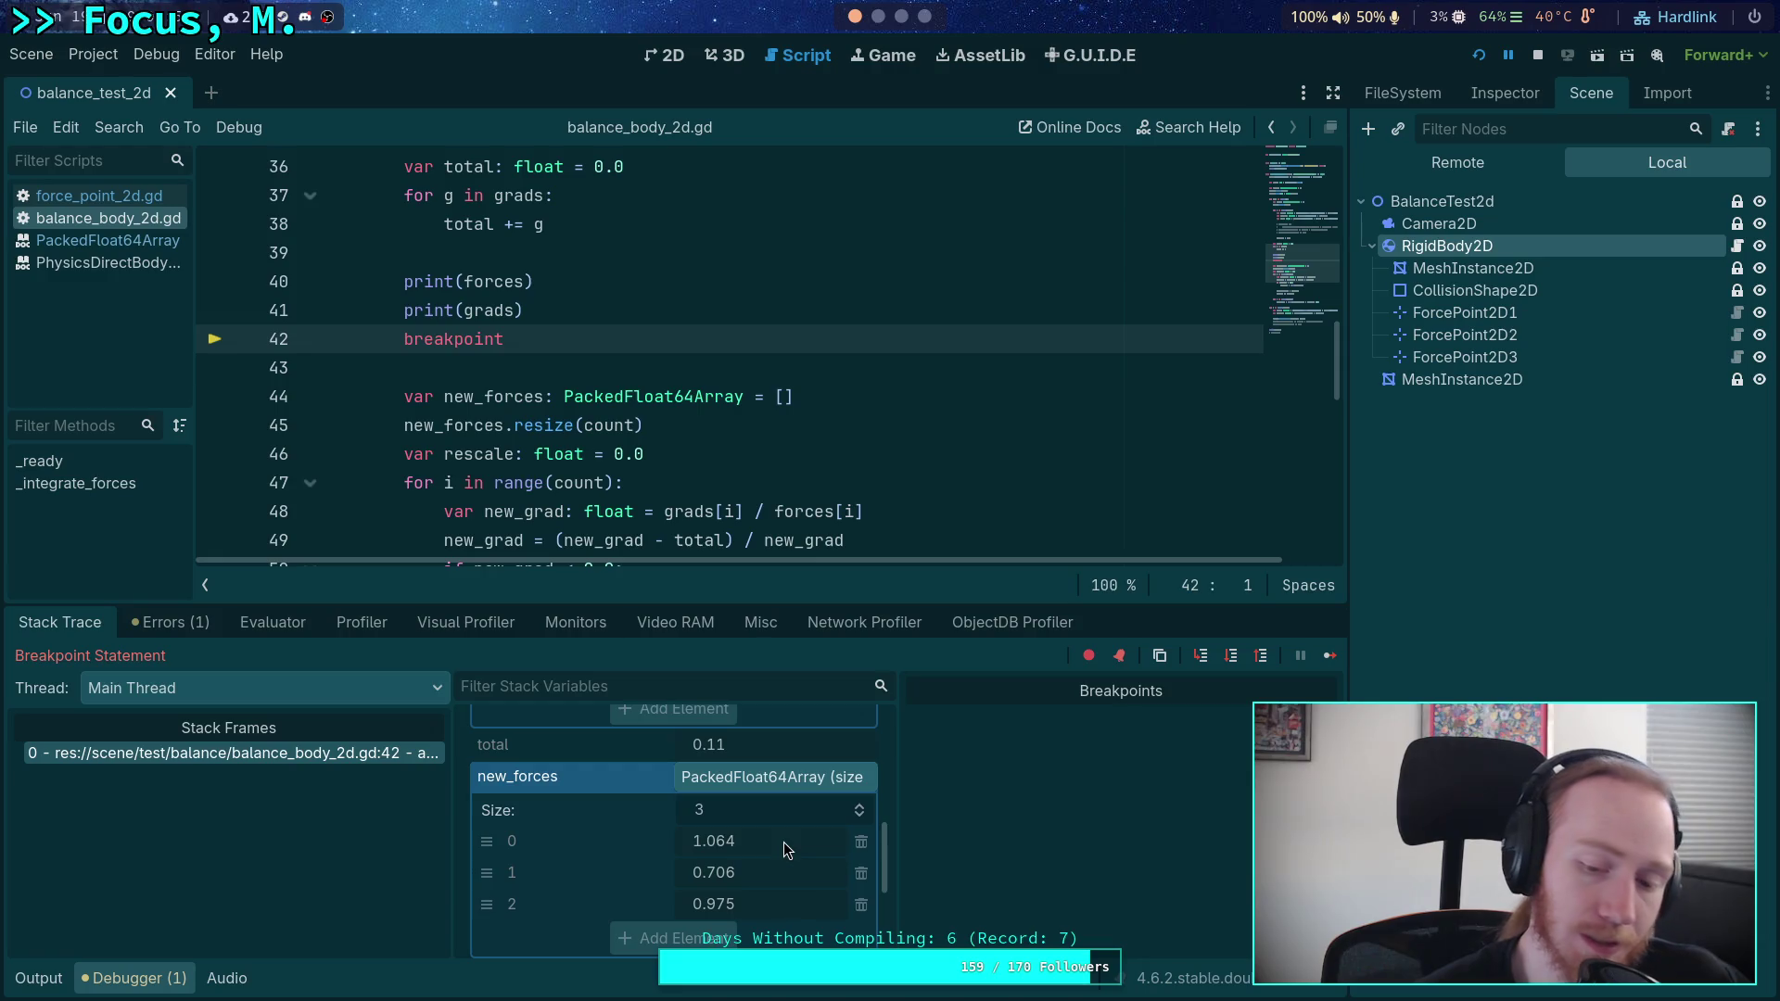
scroll(784, 477, "down", 4)
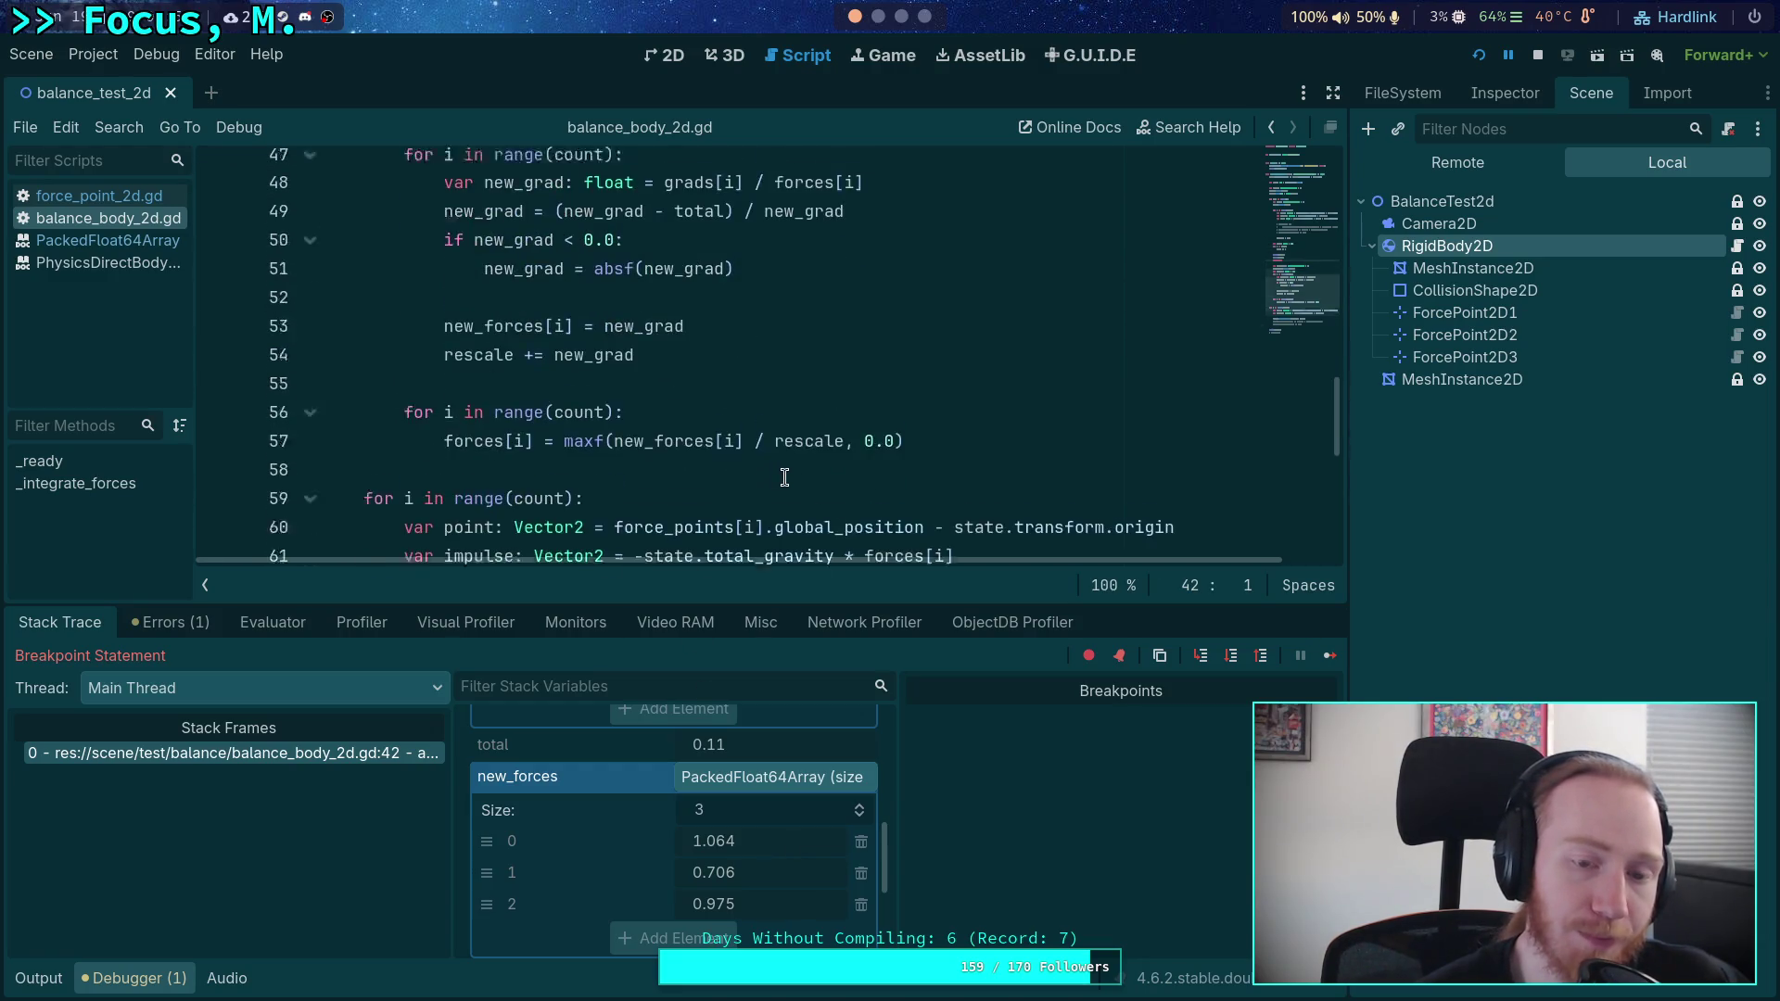
scroll(785, 478, "up", 2)
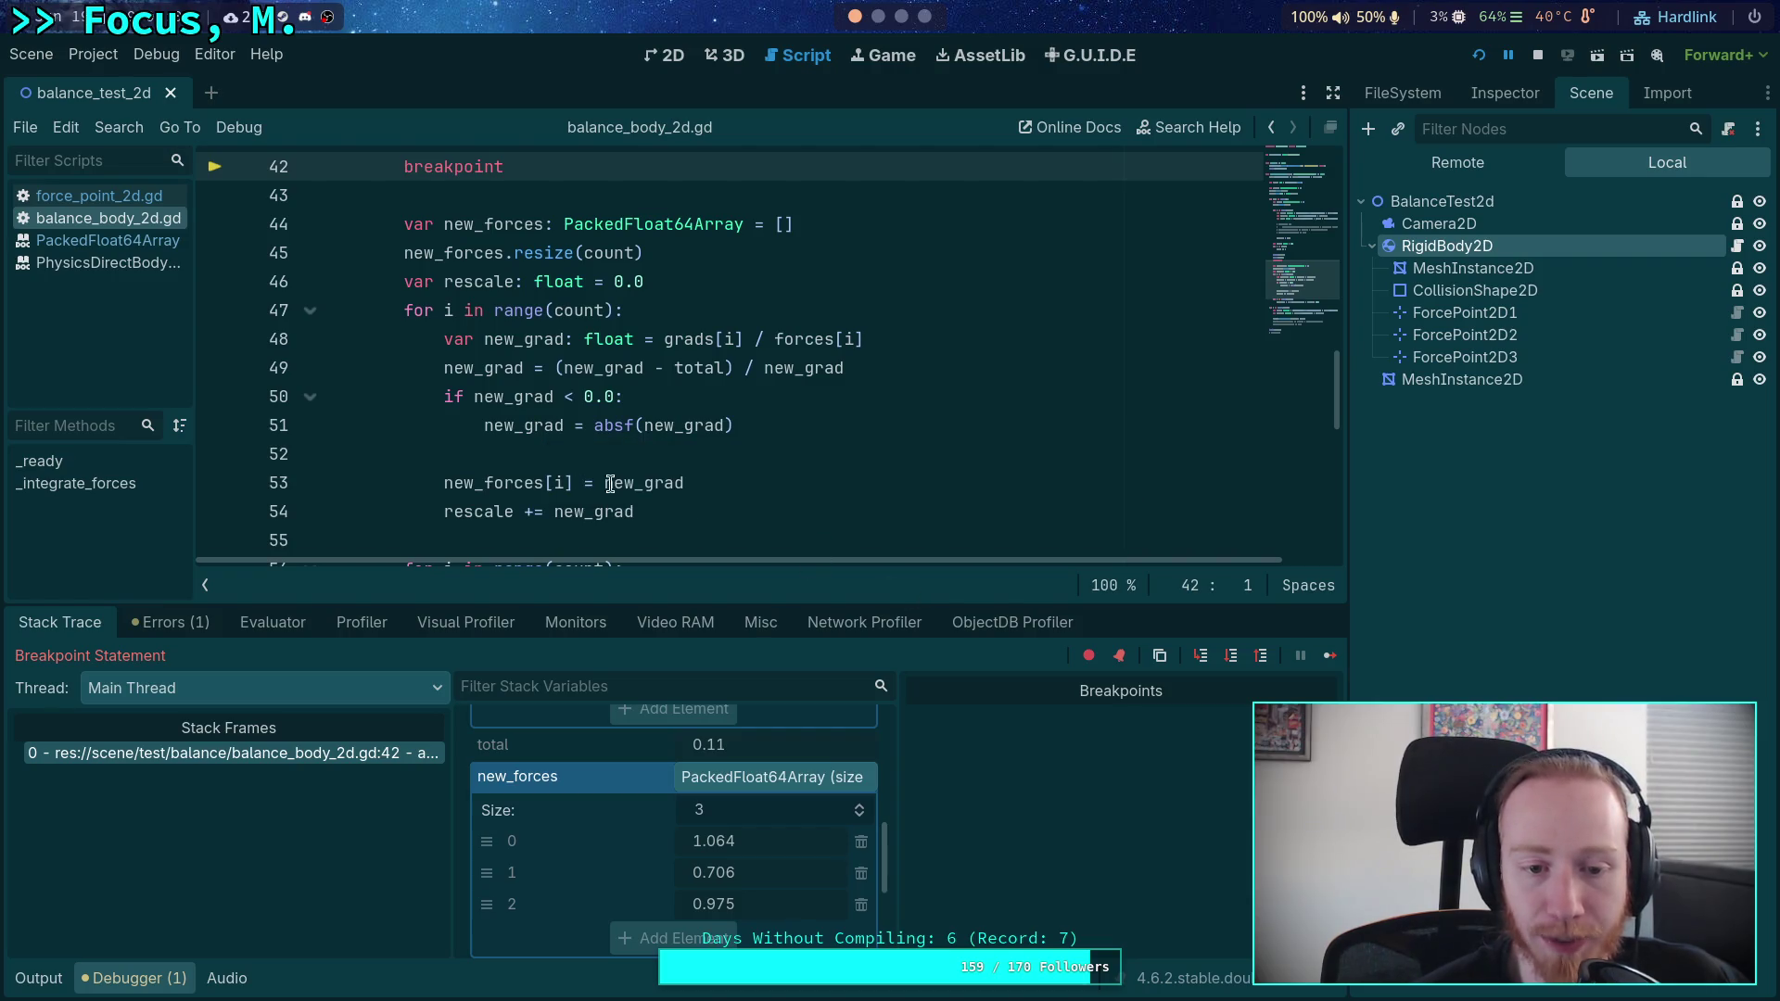
- Step past the line-42 breakpoint and the new_forces resize onto the new_forces loop header
mouse_move(452, 479)
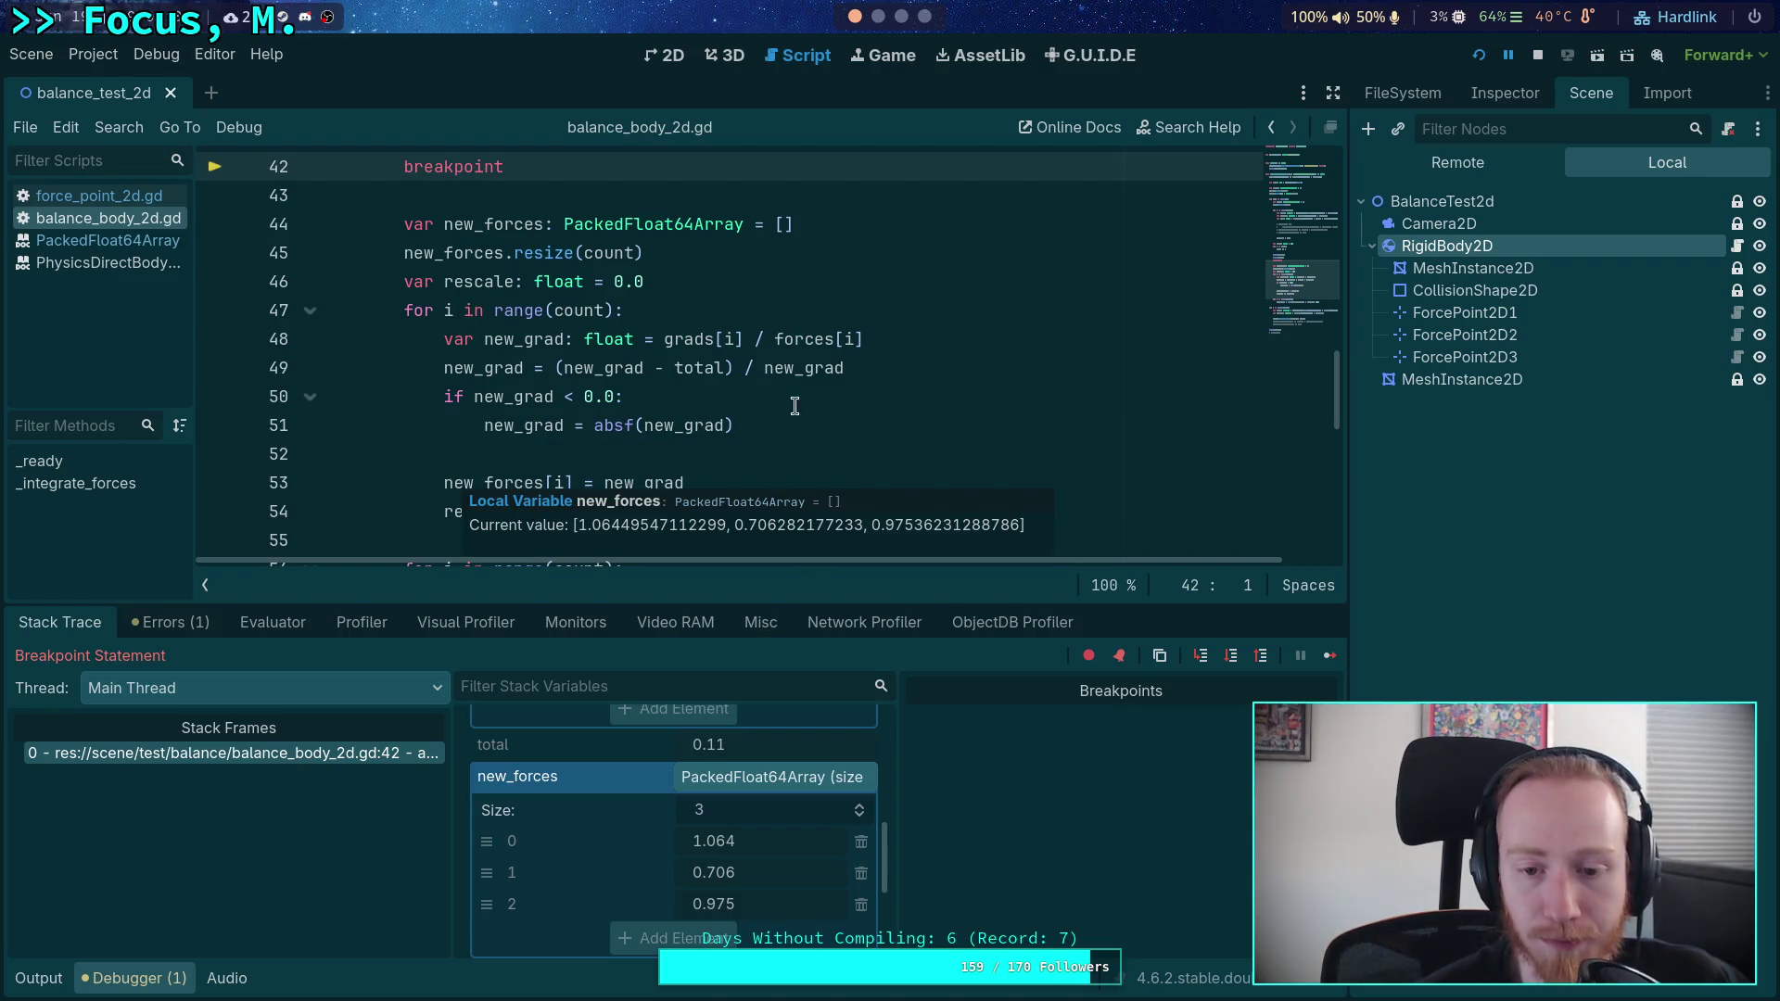
scroll(788, 510, "up", 3)
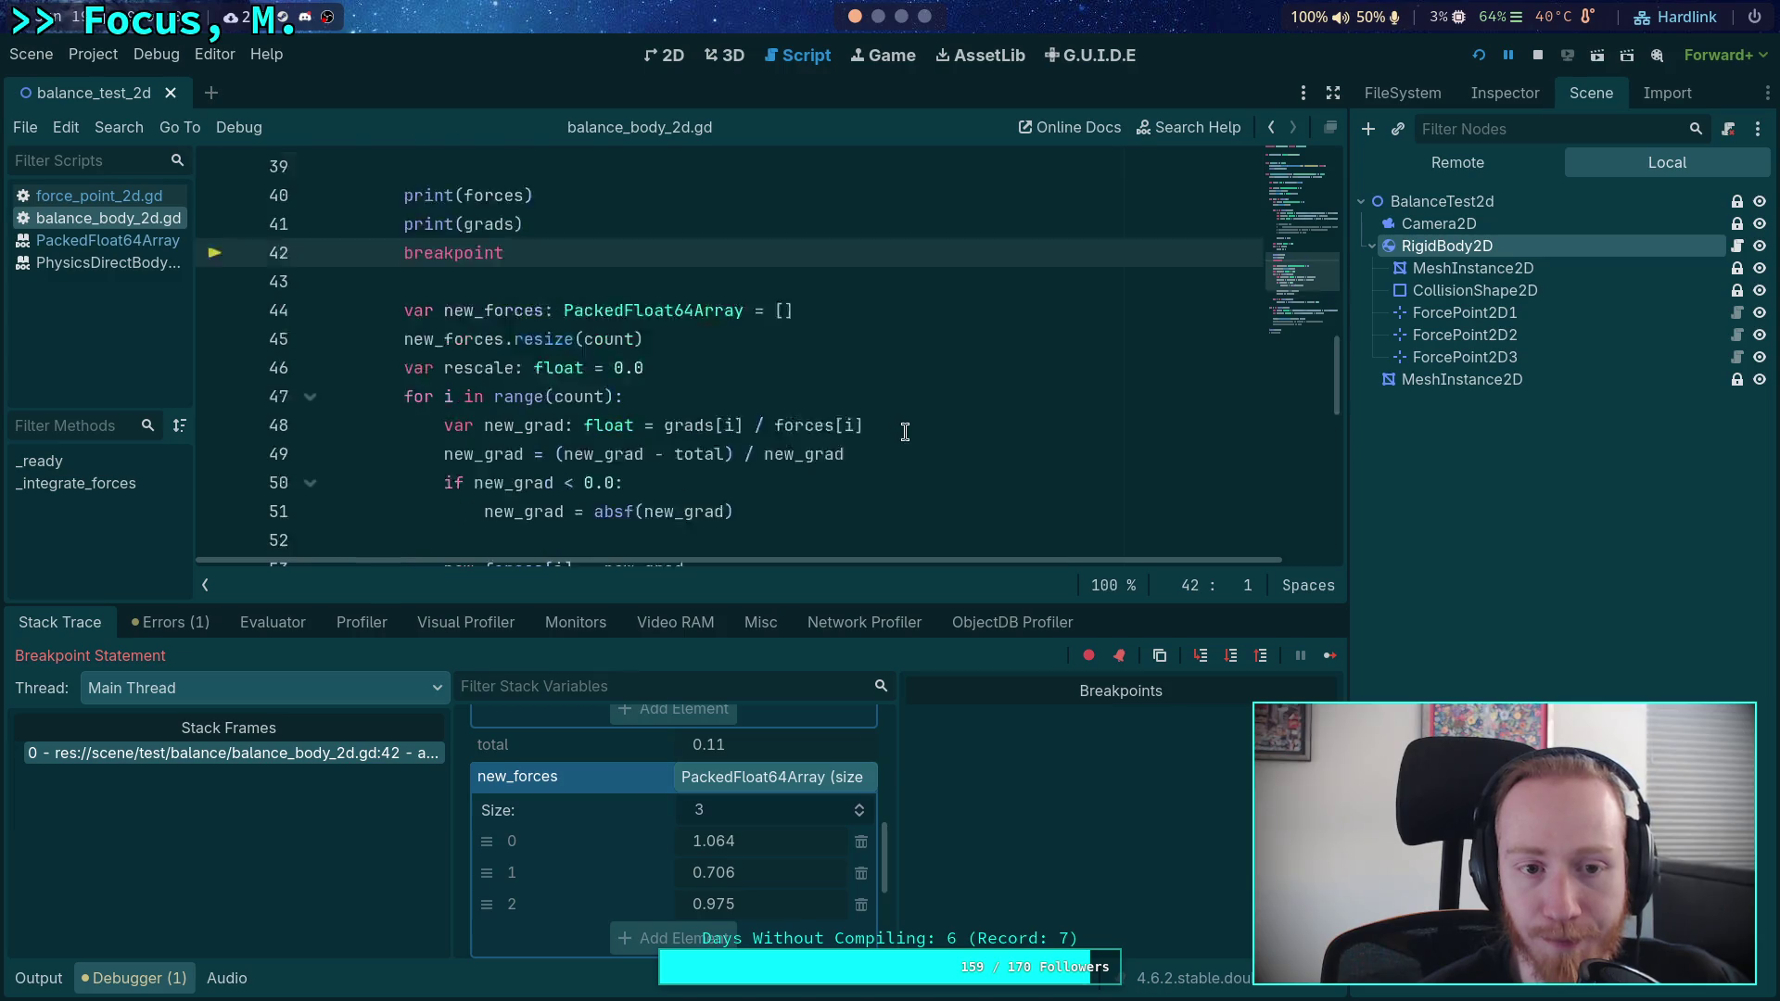
left_click(1234, 660)
left_click(1234, 661)
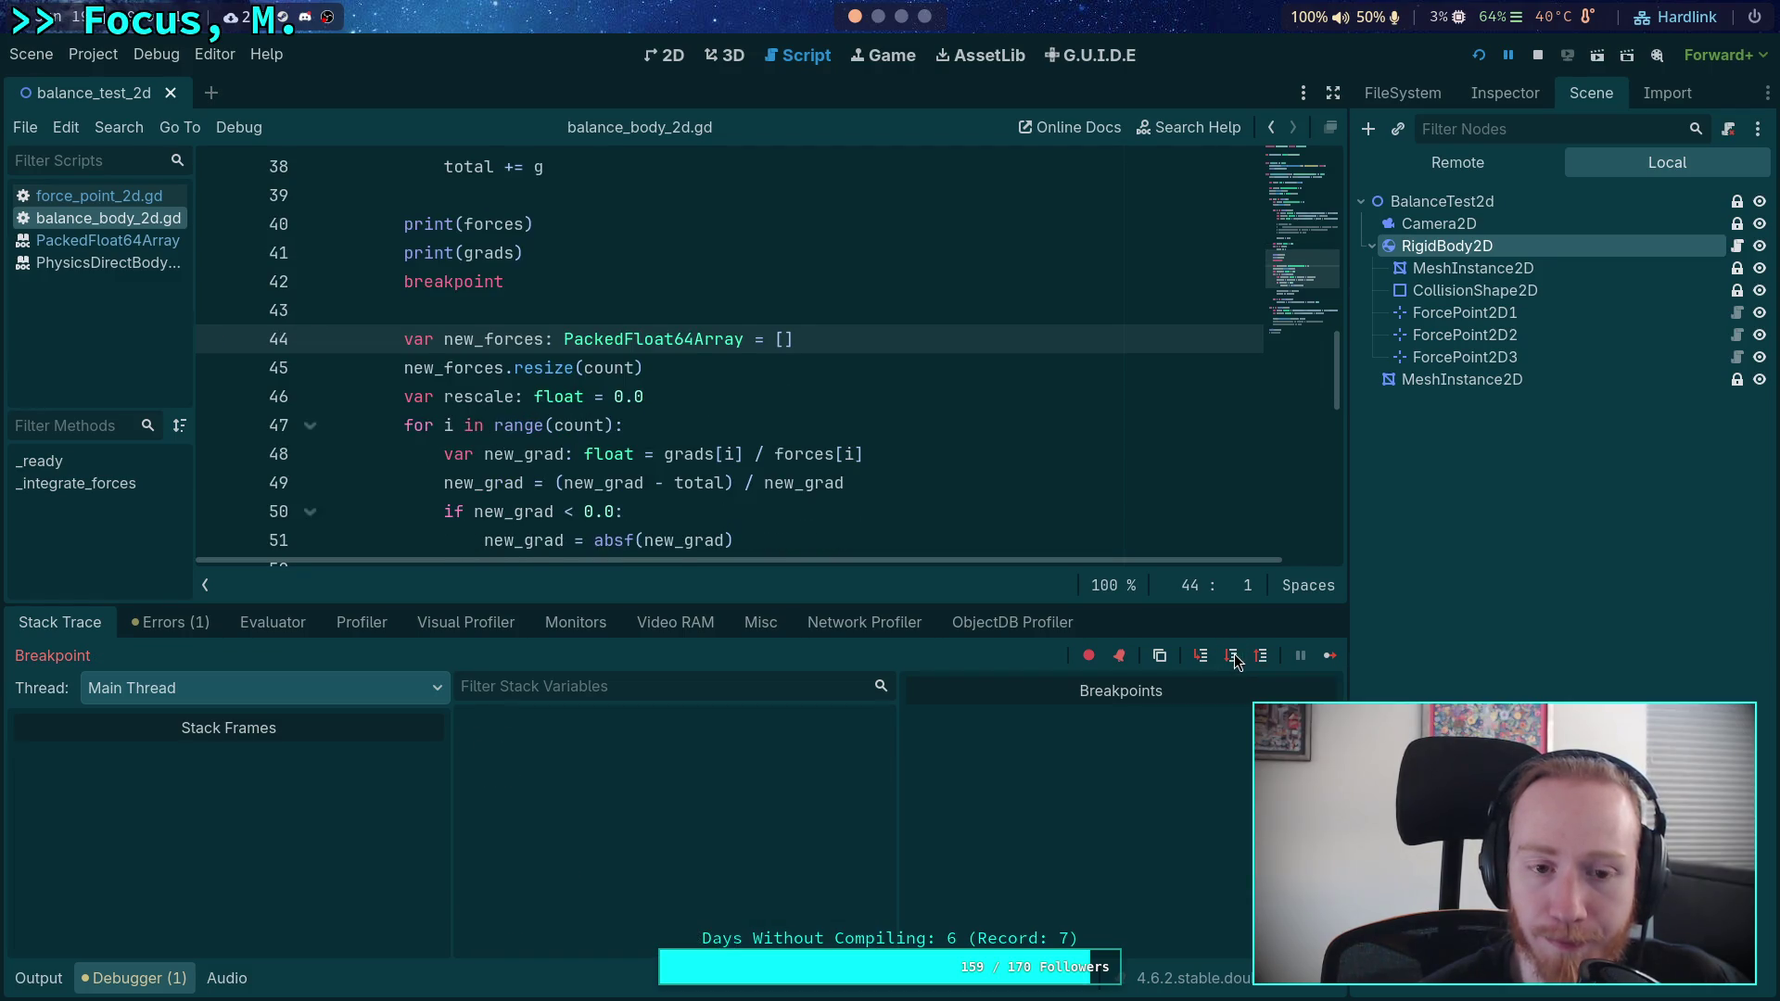
left_click(1234, 660)
left_click(1235, 660)
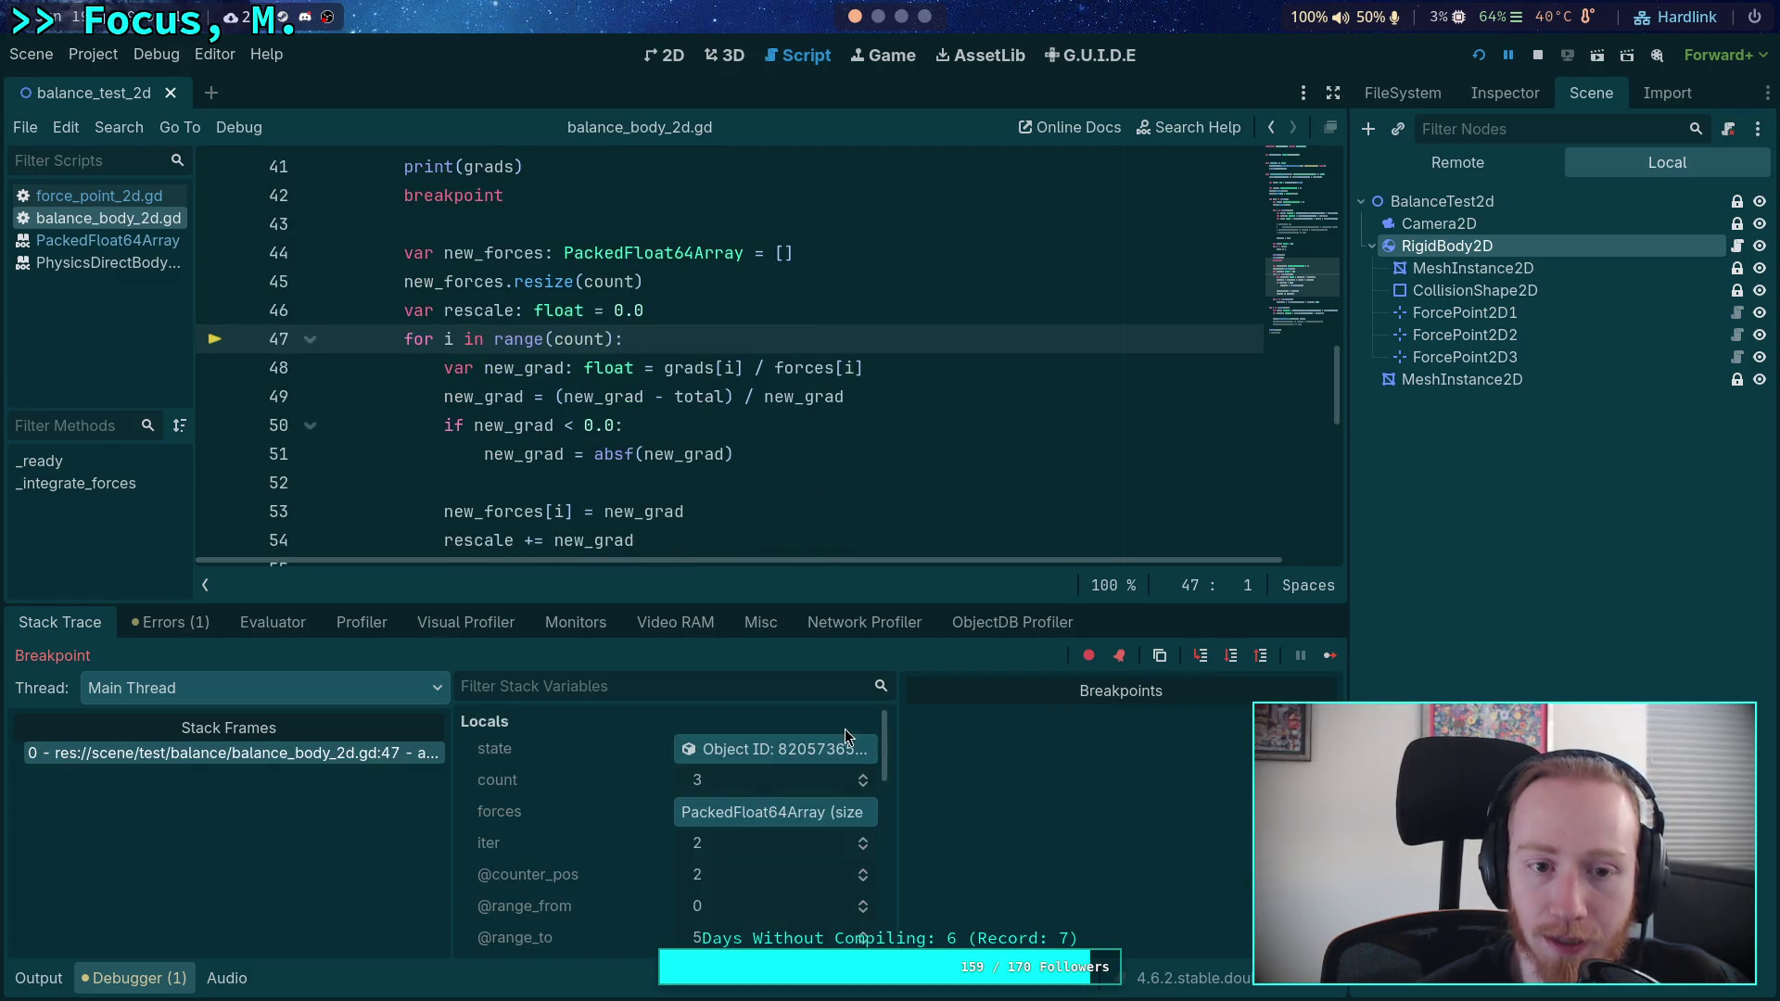
scroll(743, 787, "down", 2)
scroll(743, 787, "down", 3)
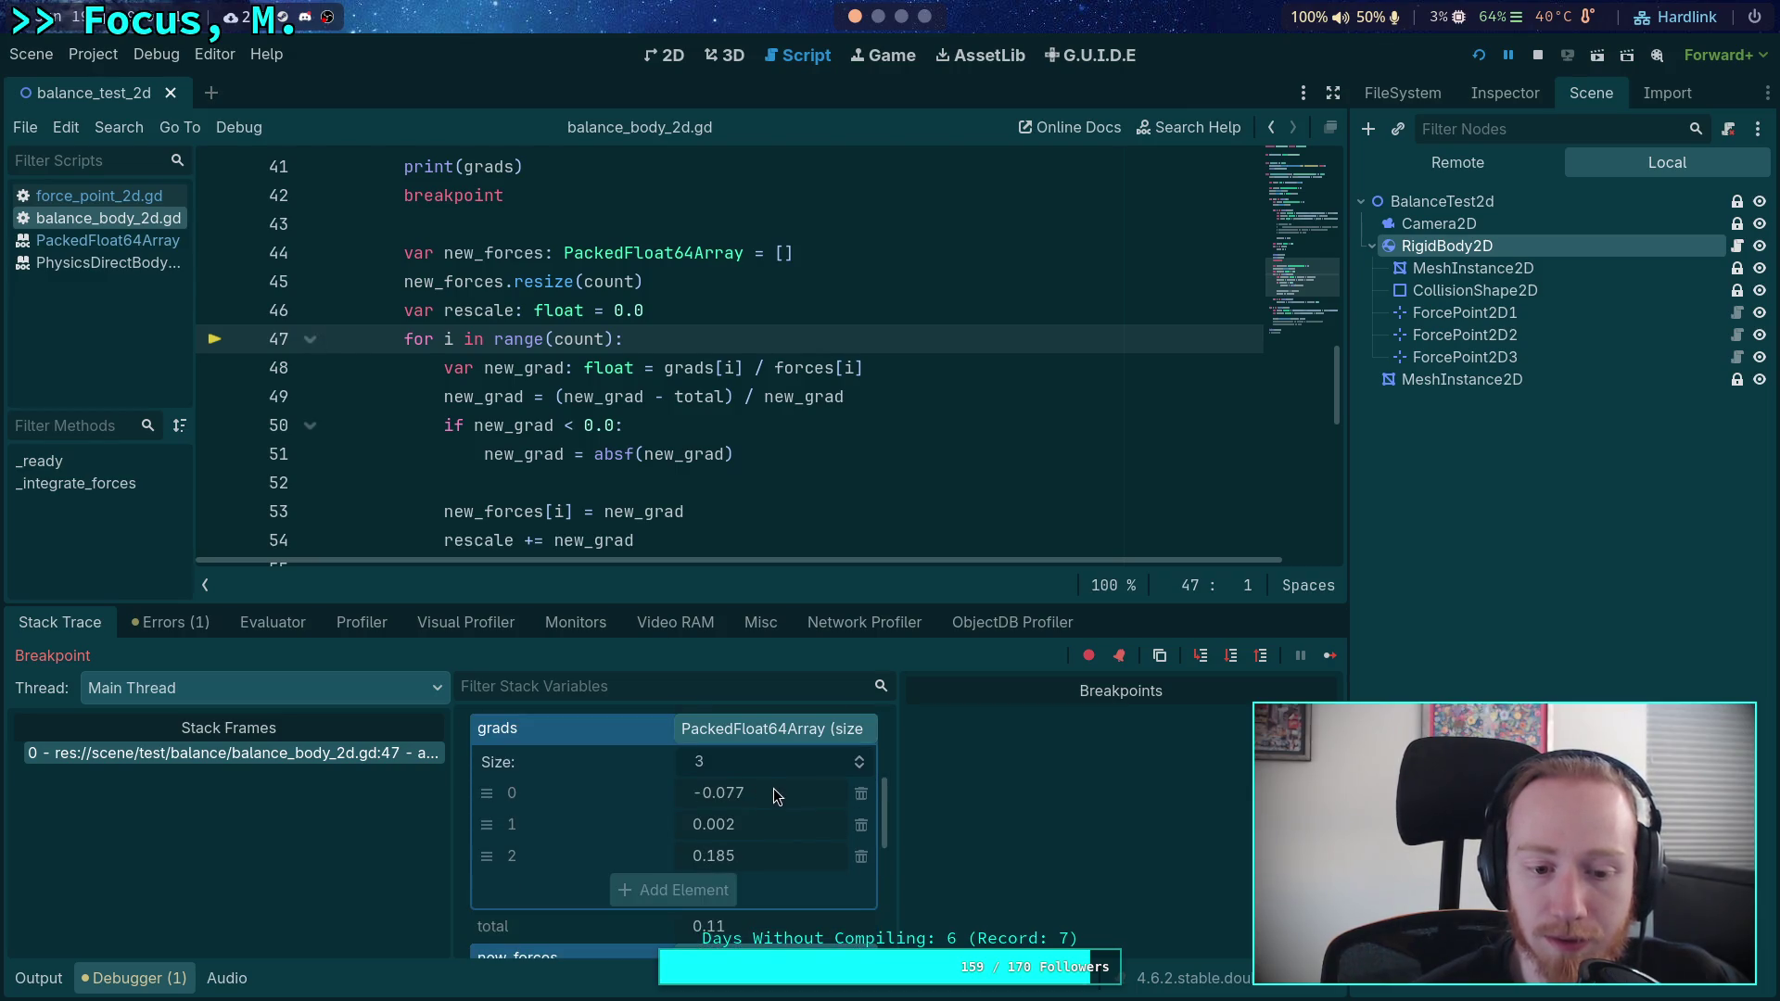
scroll(773, 789, "down", 2)
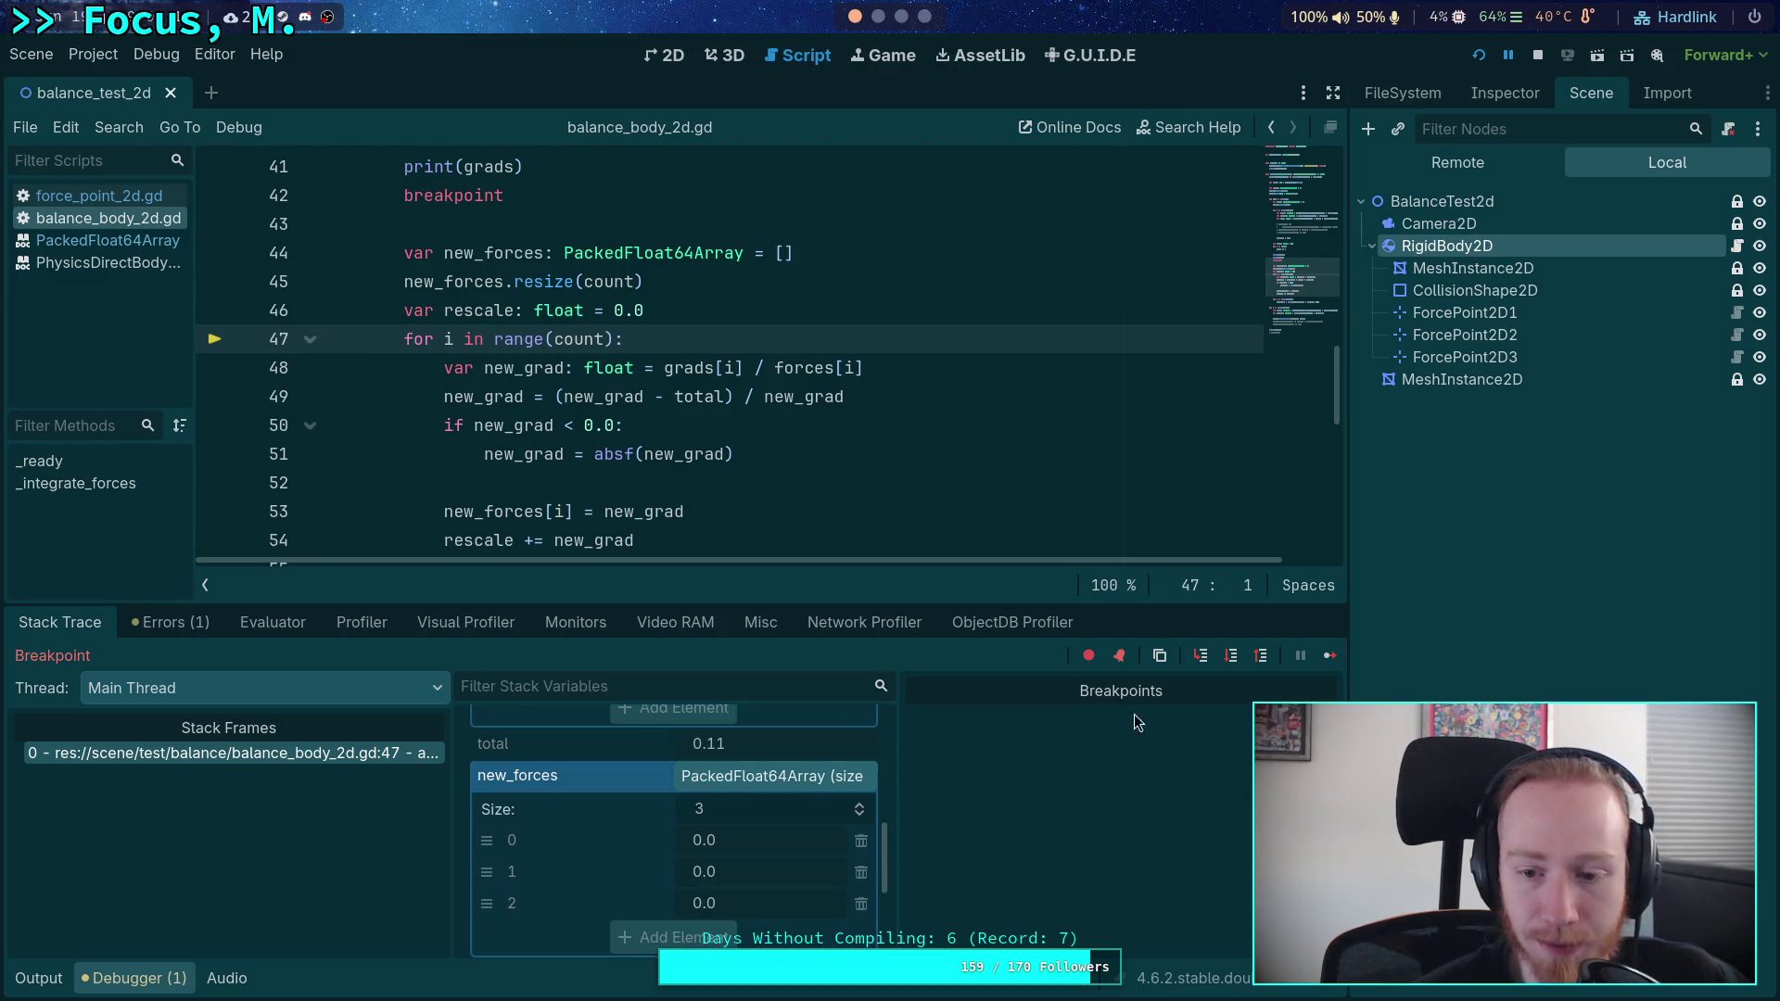
- Step through new_grad rescaling and the negative check to the new_grad store on line 53
left_click(1232, 656)
left_click(1231, 655)
scroll(691, 799, "down", 3)
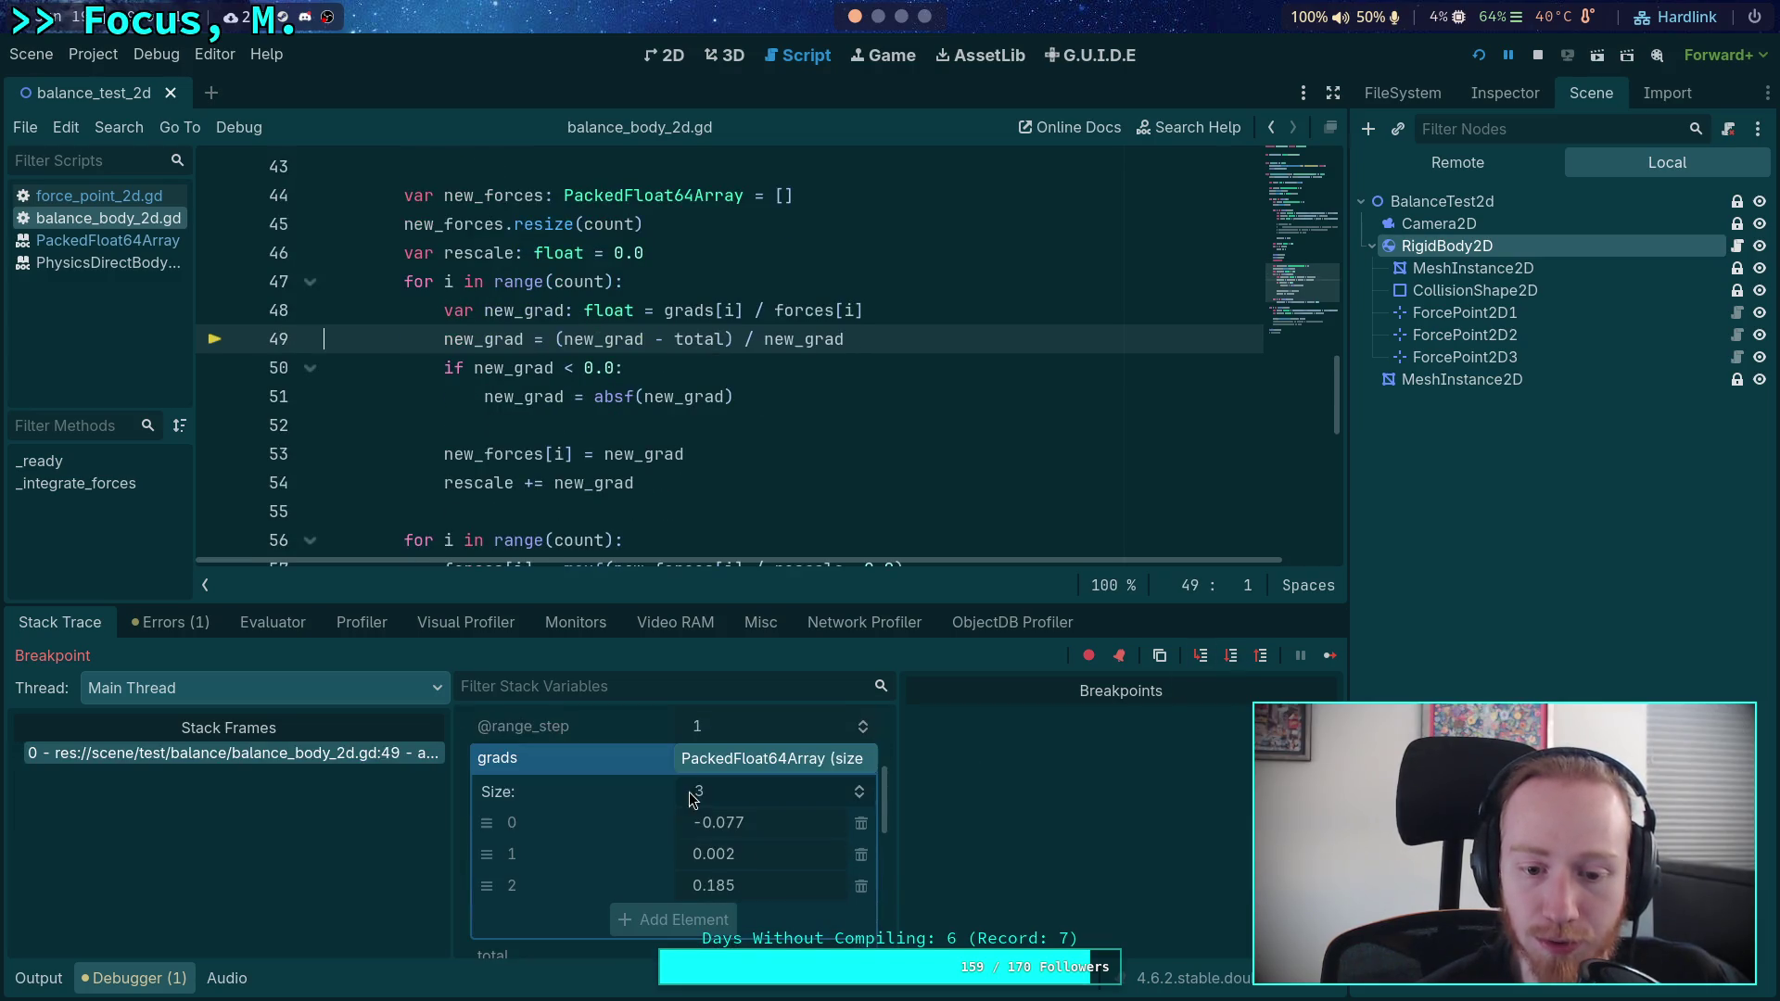
scroll(789, 835, "down", 3)
scroll(781, 850, "up", 2)
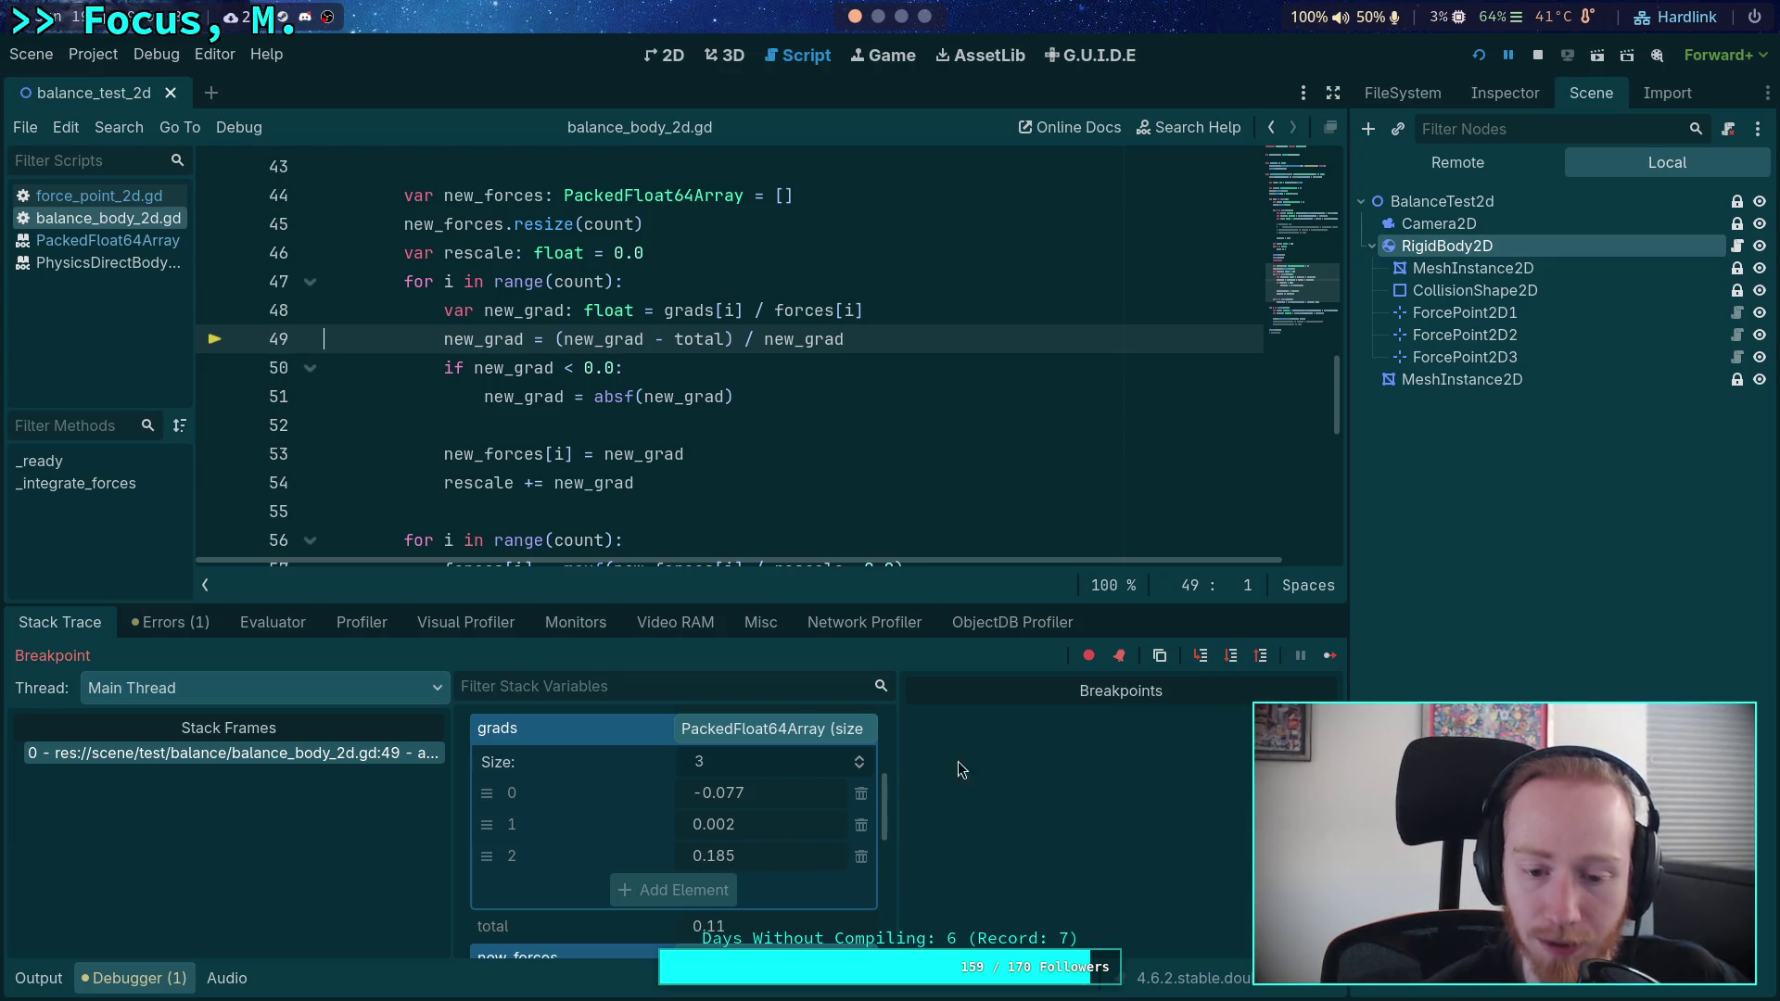
left_click(1232, 656)
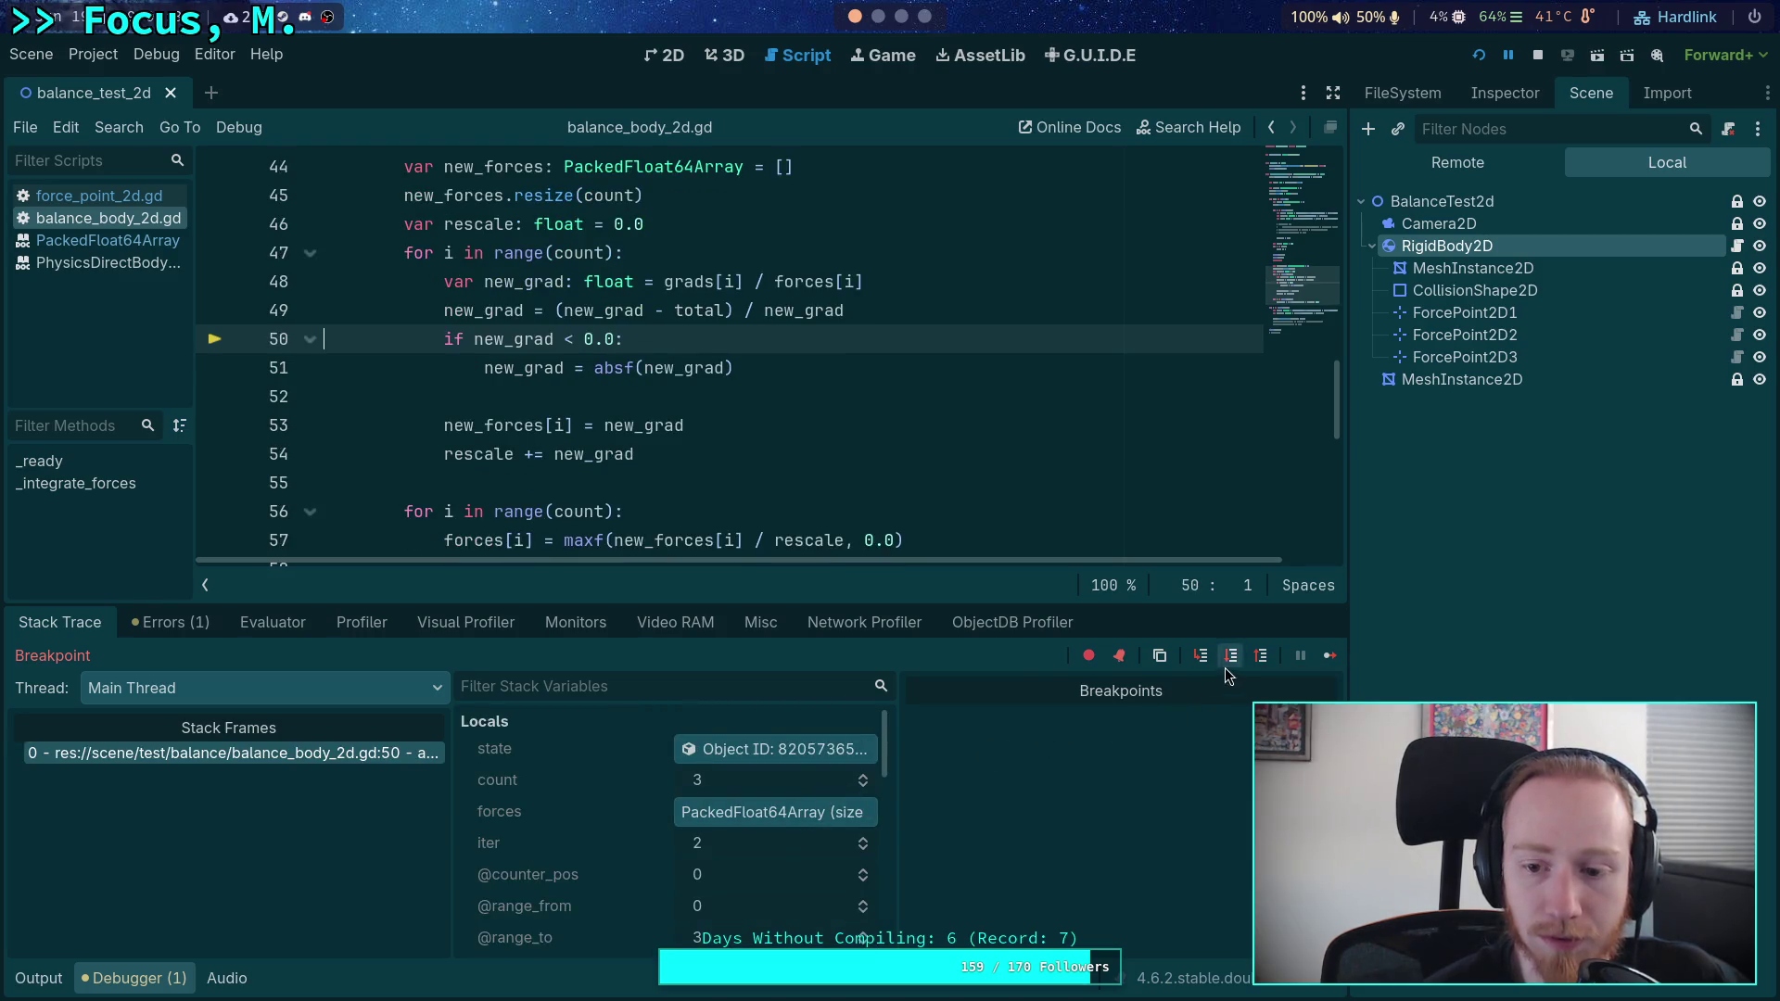
left_click(1229, 660)
scroll(738, 804, "down", 2)
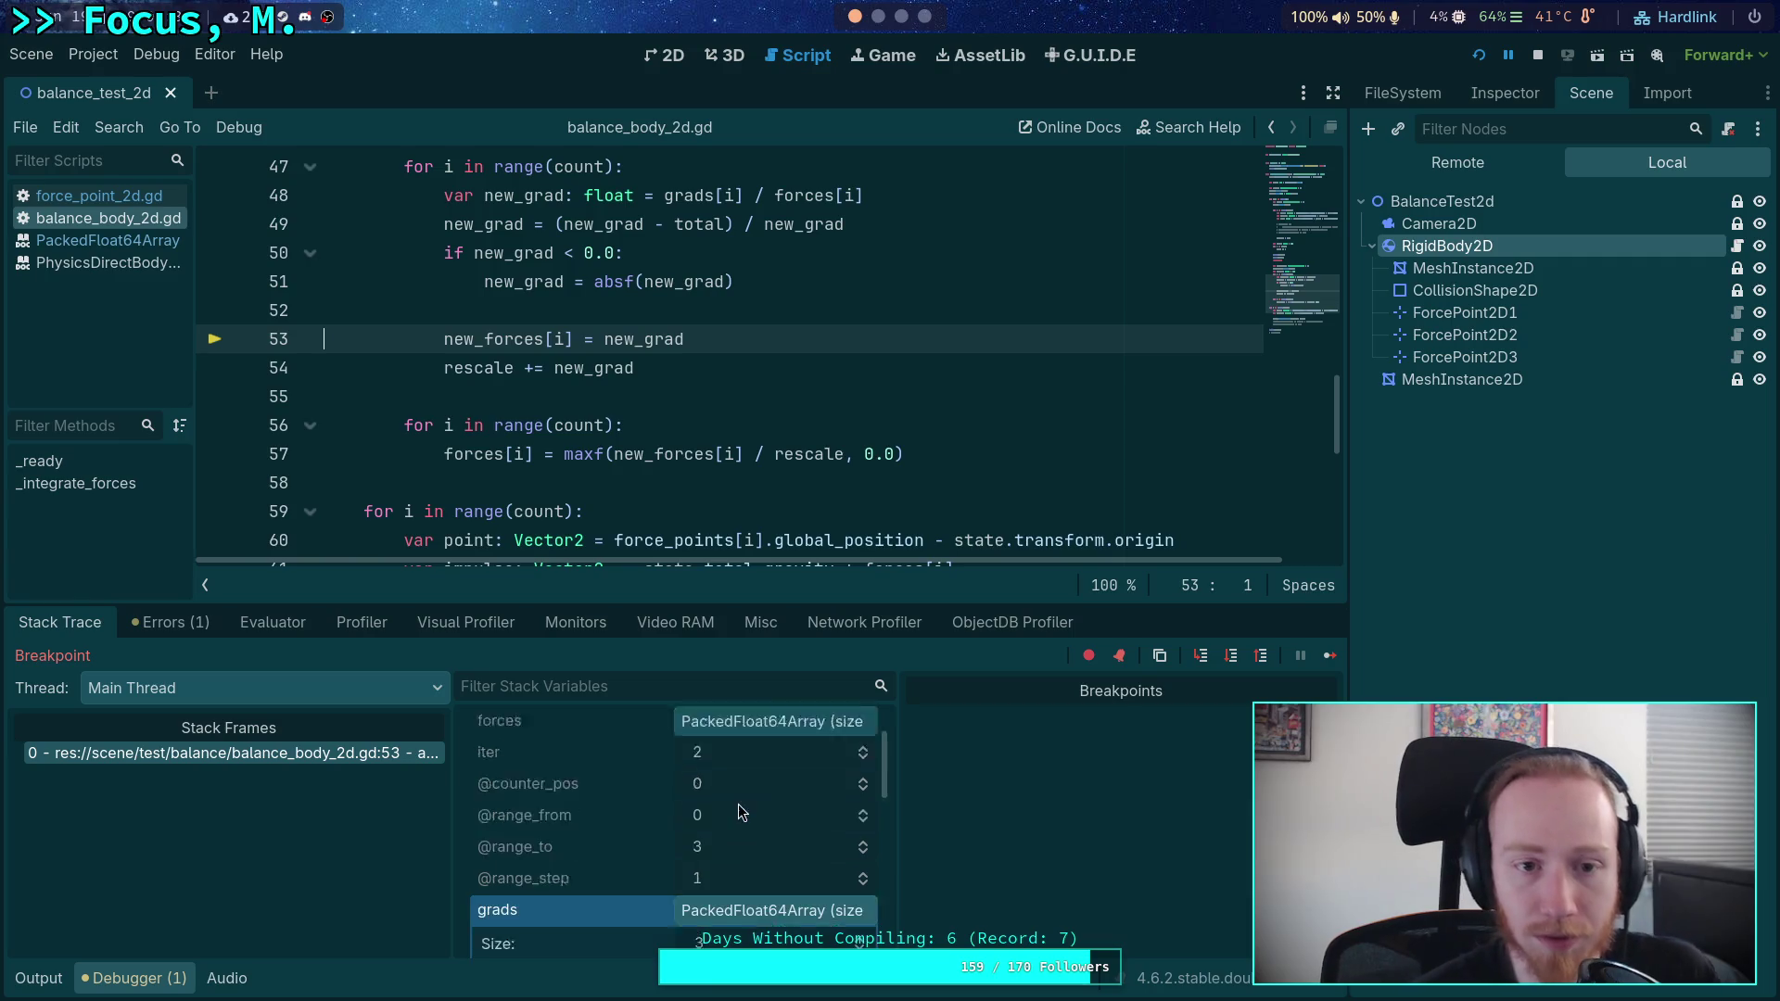
scroll(738, 804, "down", 2)
scroll(781, 834, "down", 3)
scroll(791, 826, "up", 1)
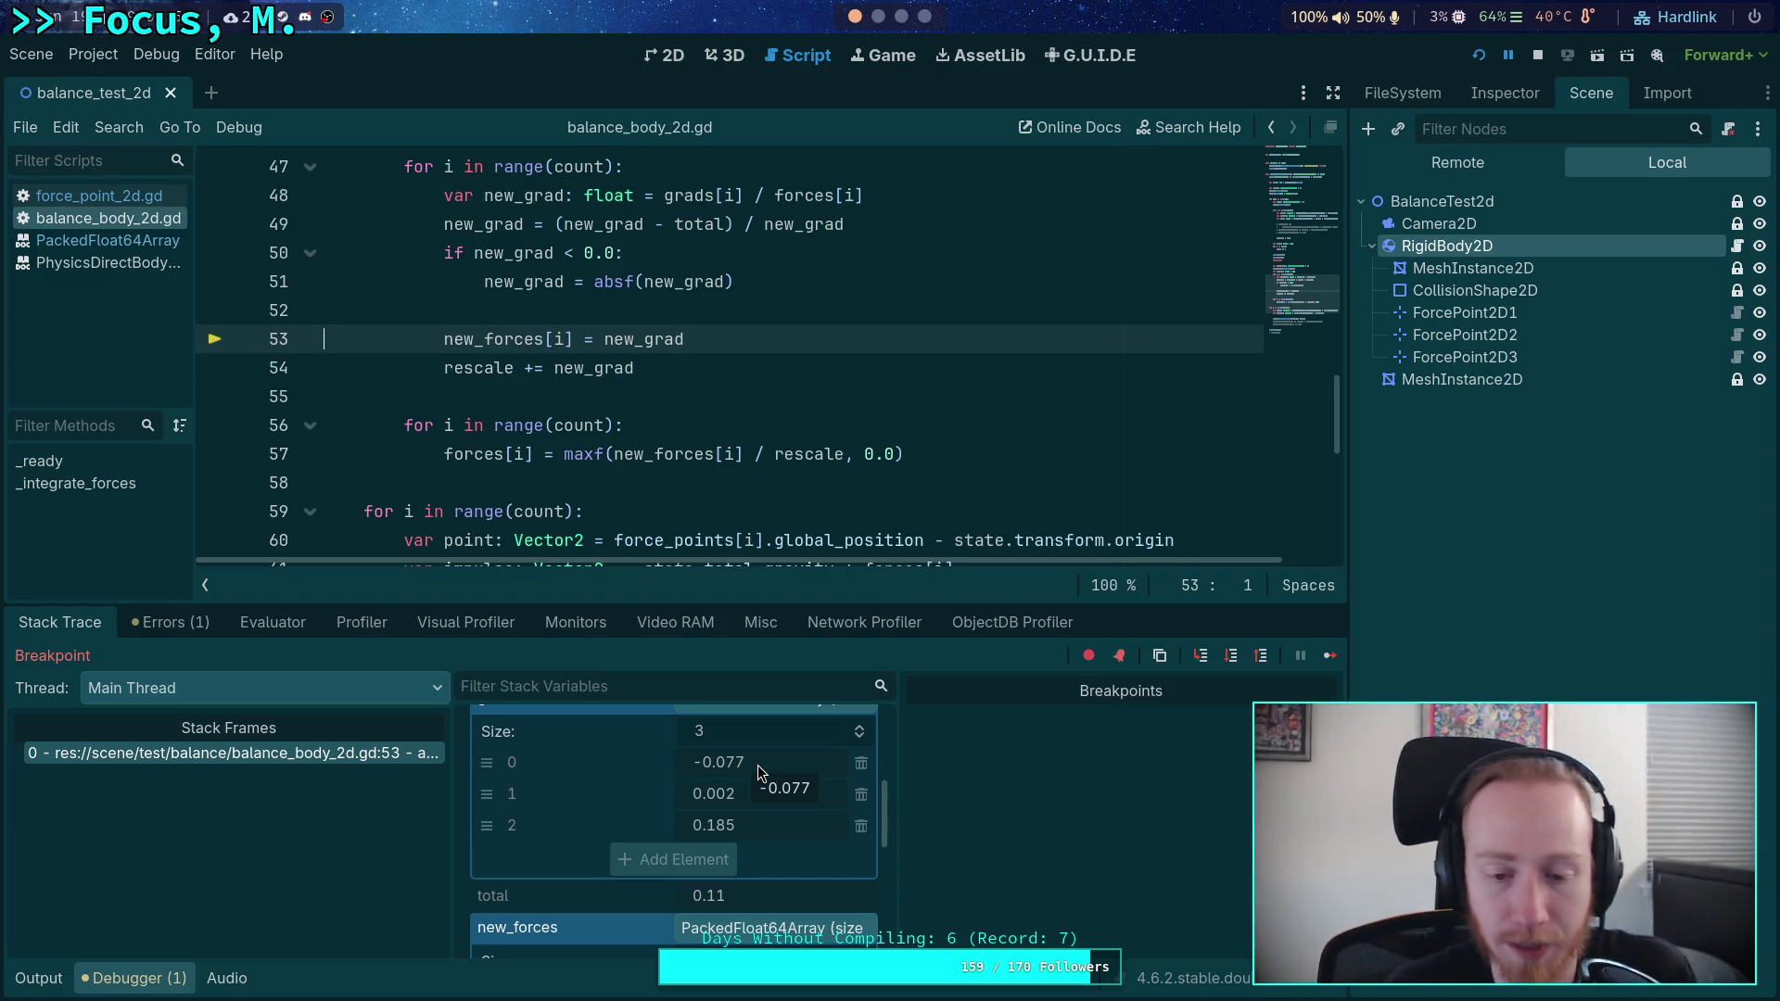
- Add new_grad into rescale and step the next point to its rescaling and negative check
left_click(1232, 660)
left_click(1232, 660)
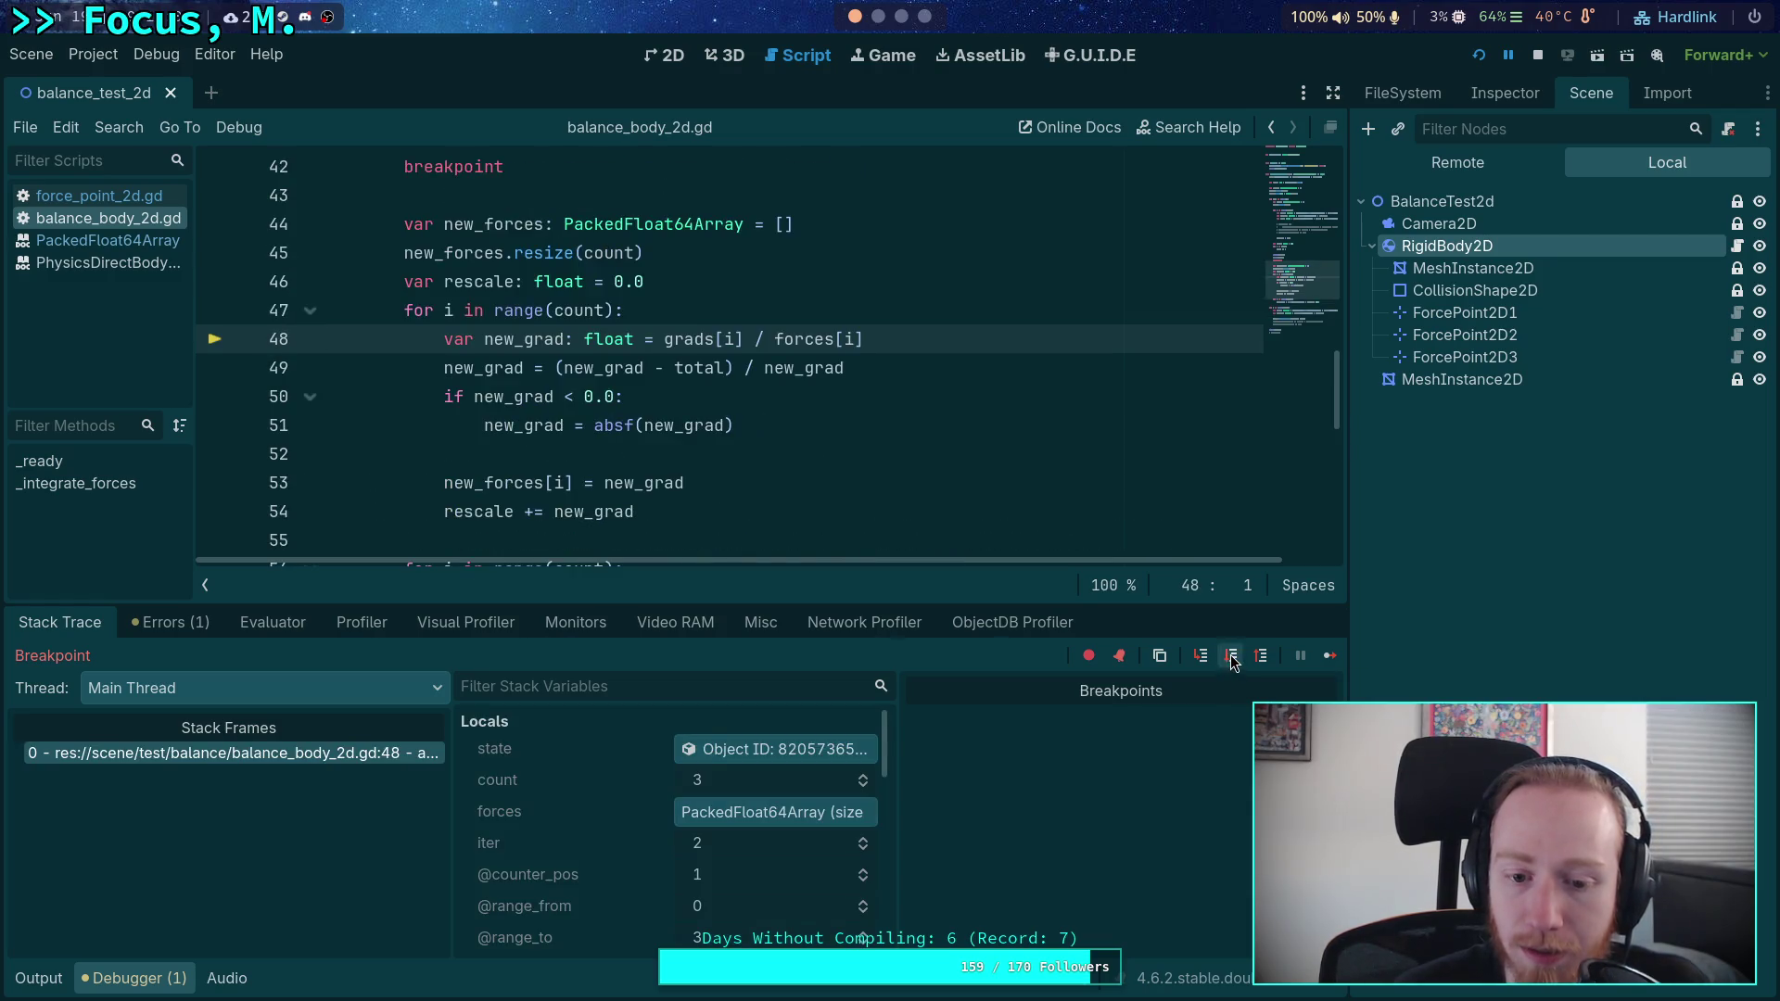
left_click(1231, 660)
left_click(1232, 660)
scroll(822, 797, "down", 3)
scroll(822, 797, "down", 5)
scroll(822, 805, "down", 1)
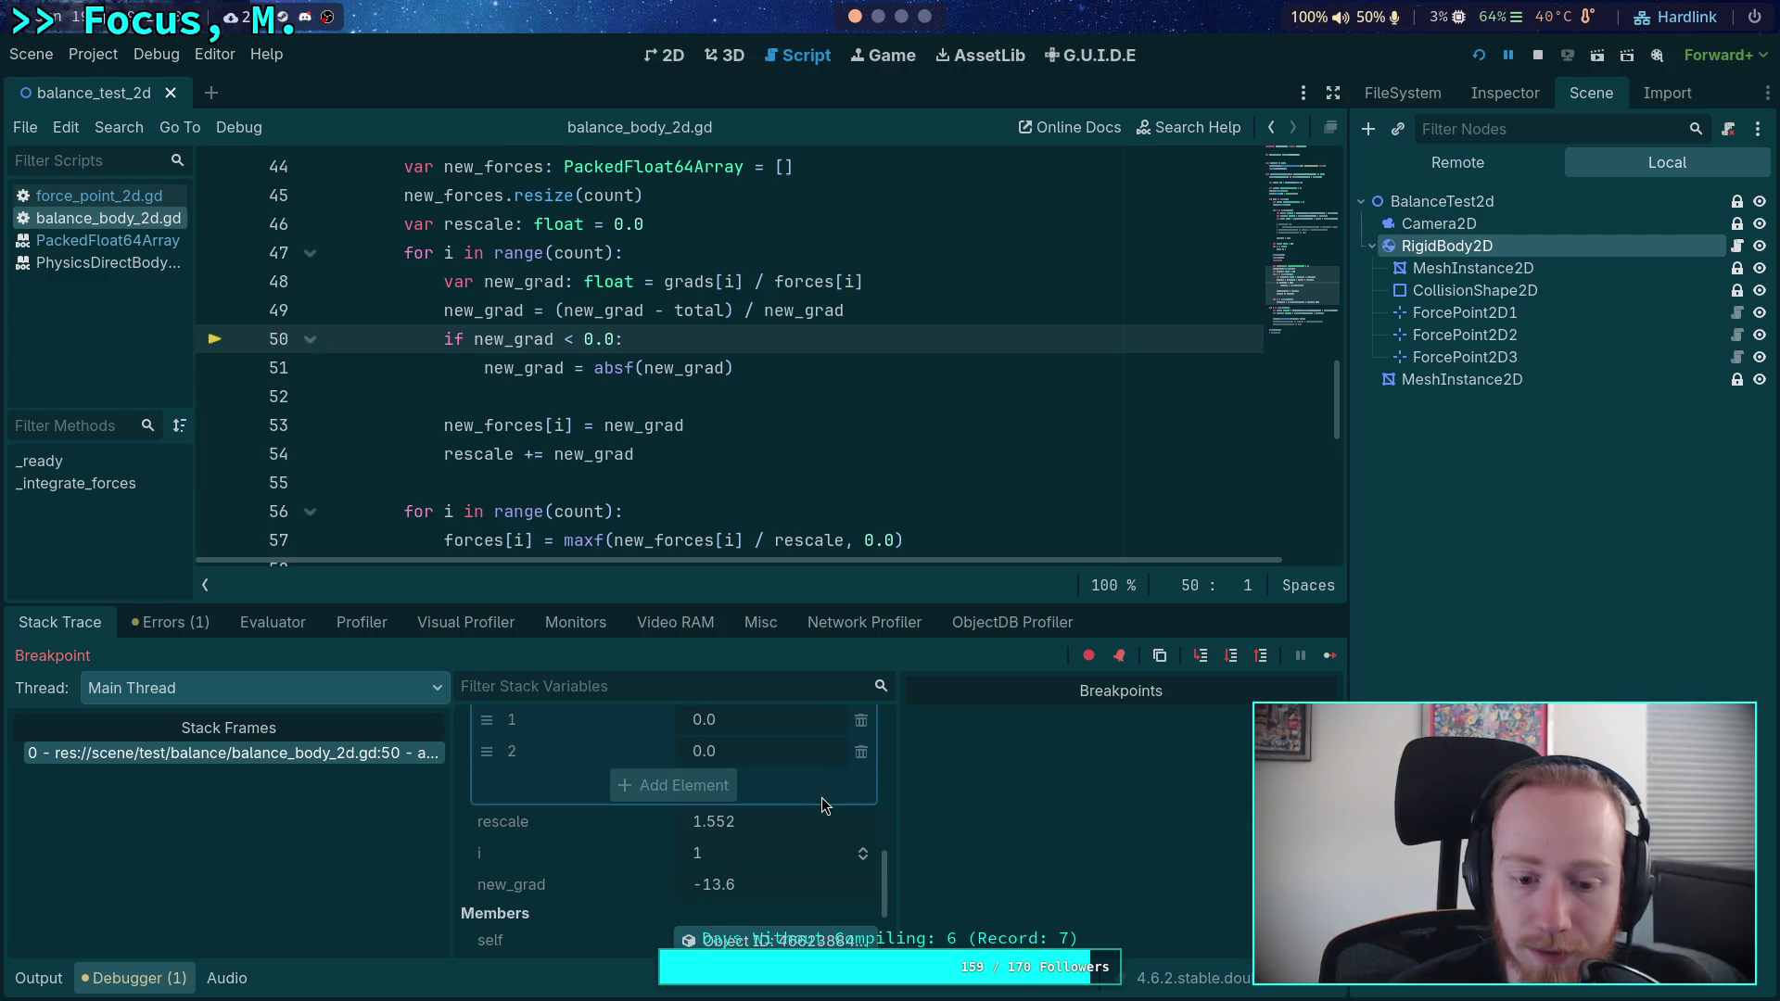
- Apply the absolute-value fix, store new_grad into new_forces, accumulate rescale and start the final pass
left_click(1232, 656)
left_click(1231, 656)
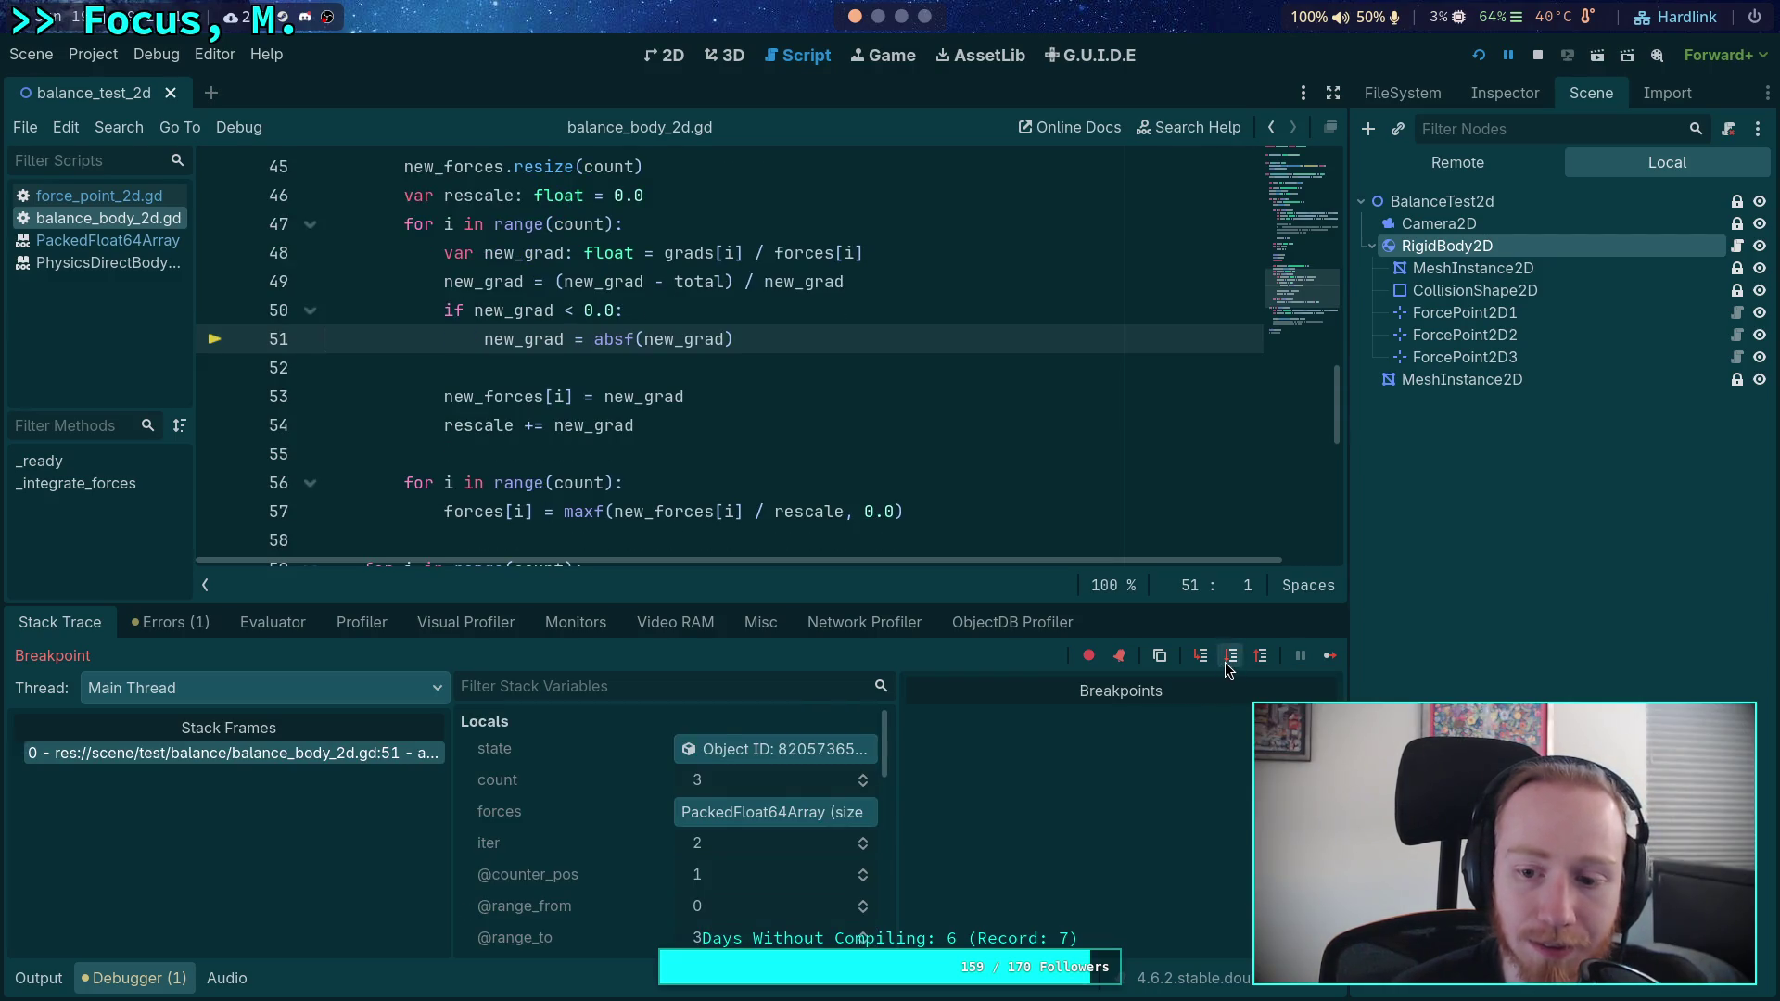
scroll(688, 813, "down", 2)
scroll(688, 812, "down", 5)
scroll(788, 788, "down", 3)
scroll(787, 788, "up", 2)
scroll(839, 770, "up", 3)
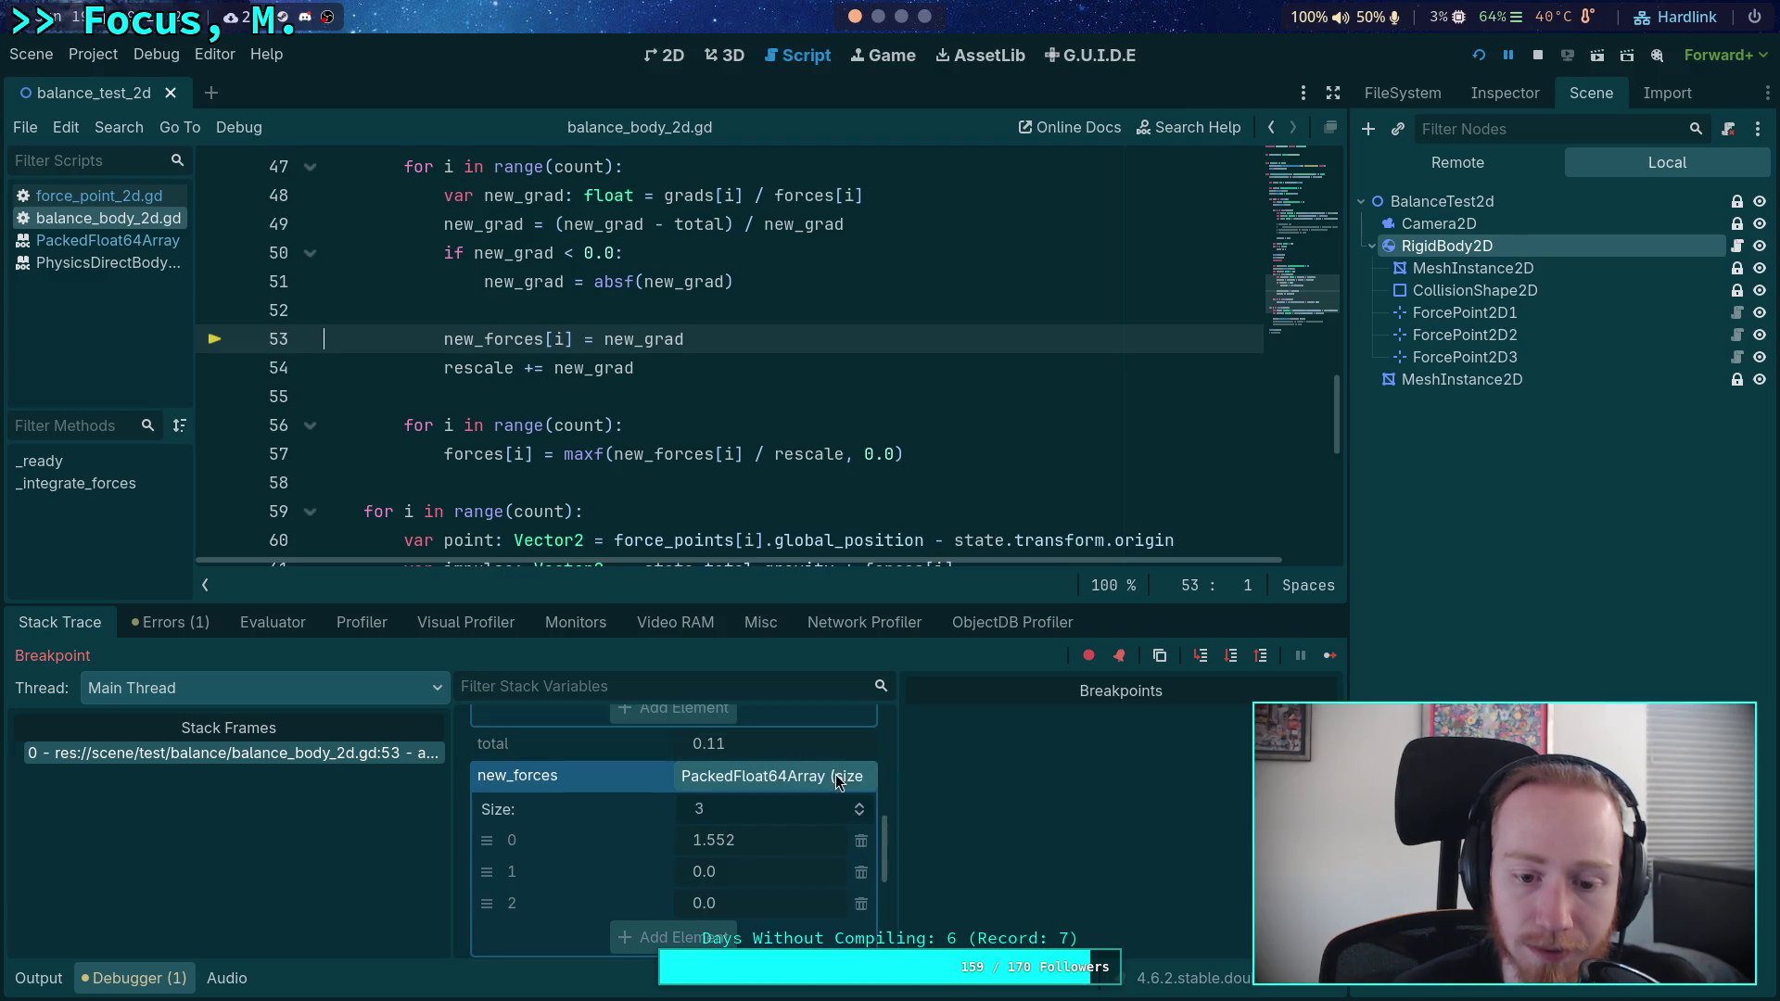
scroll(836, 775, "up", 2)
scroll(836, 772, "down", 7)
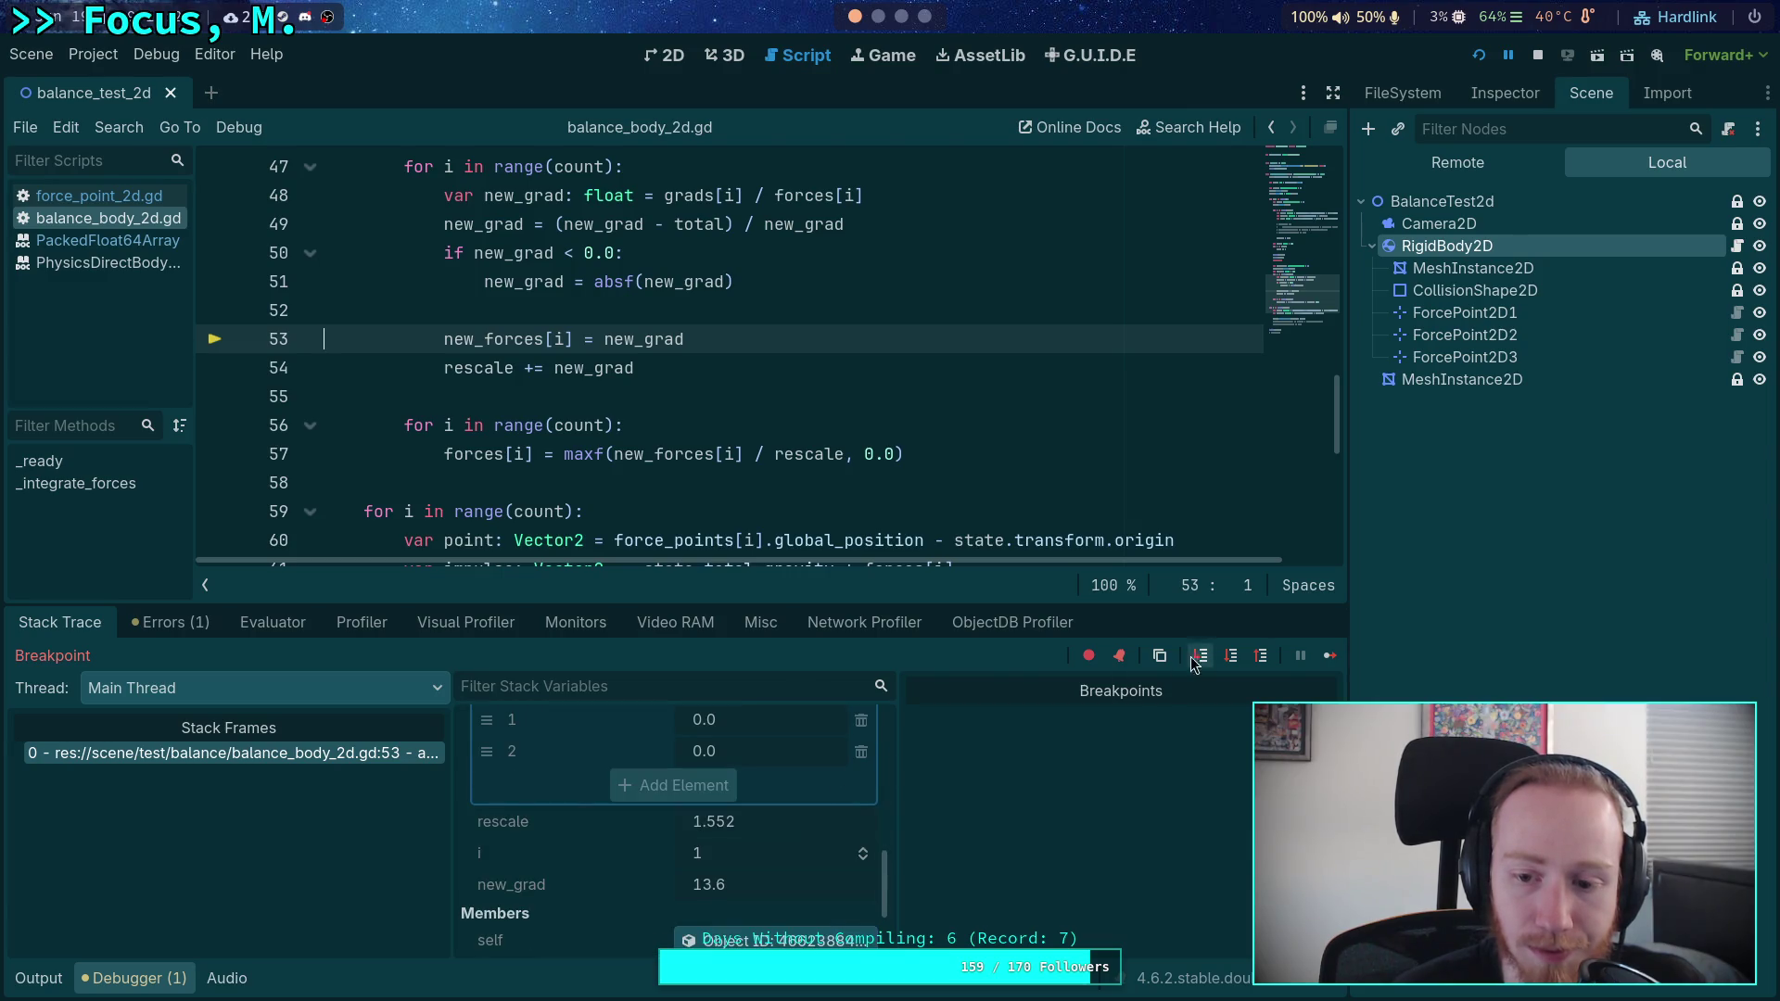
left_click(1232, 657)
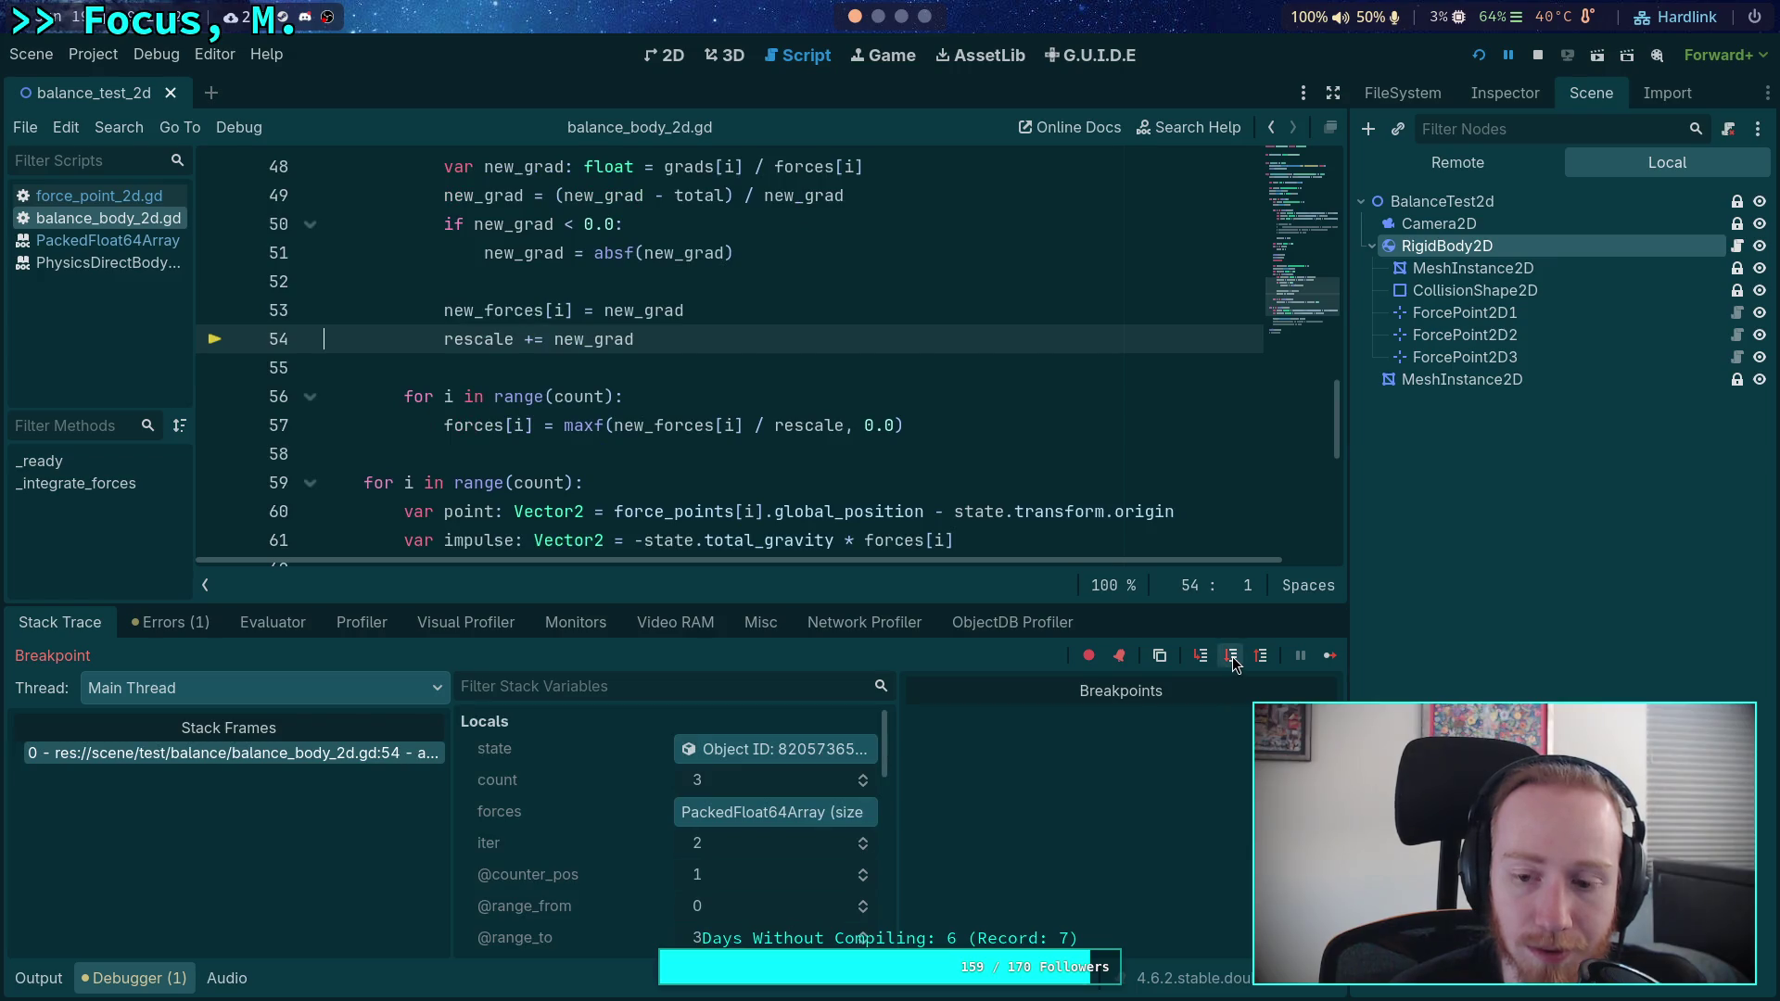
left_click(1232, 656)
scroll(727, 831, "down", 3)
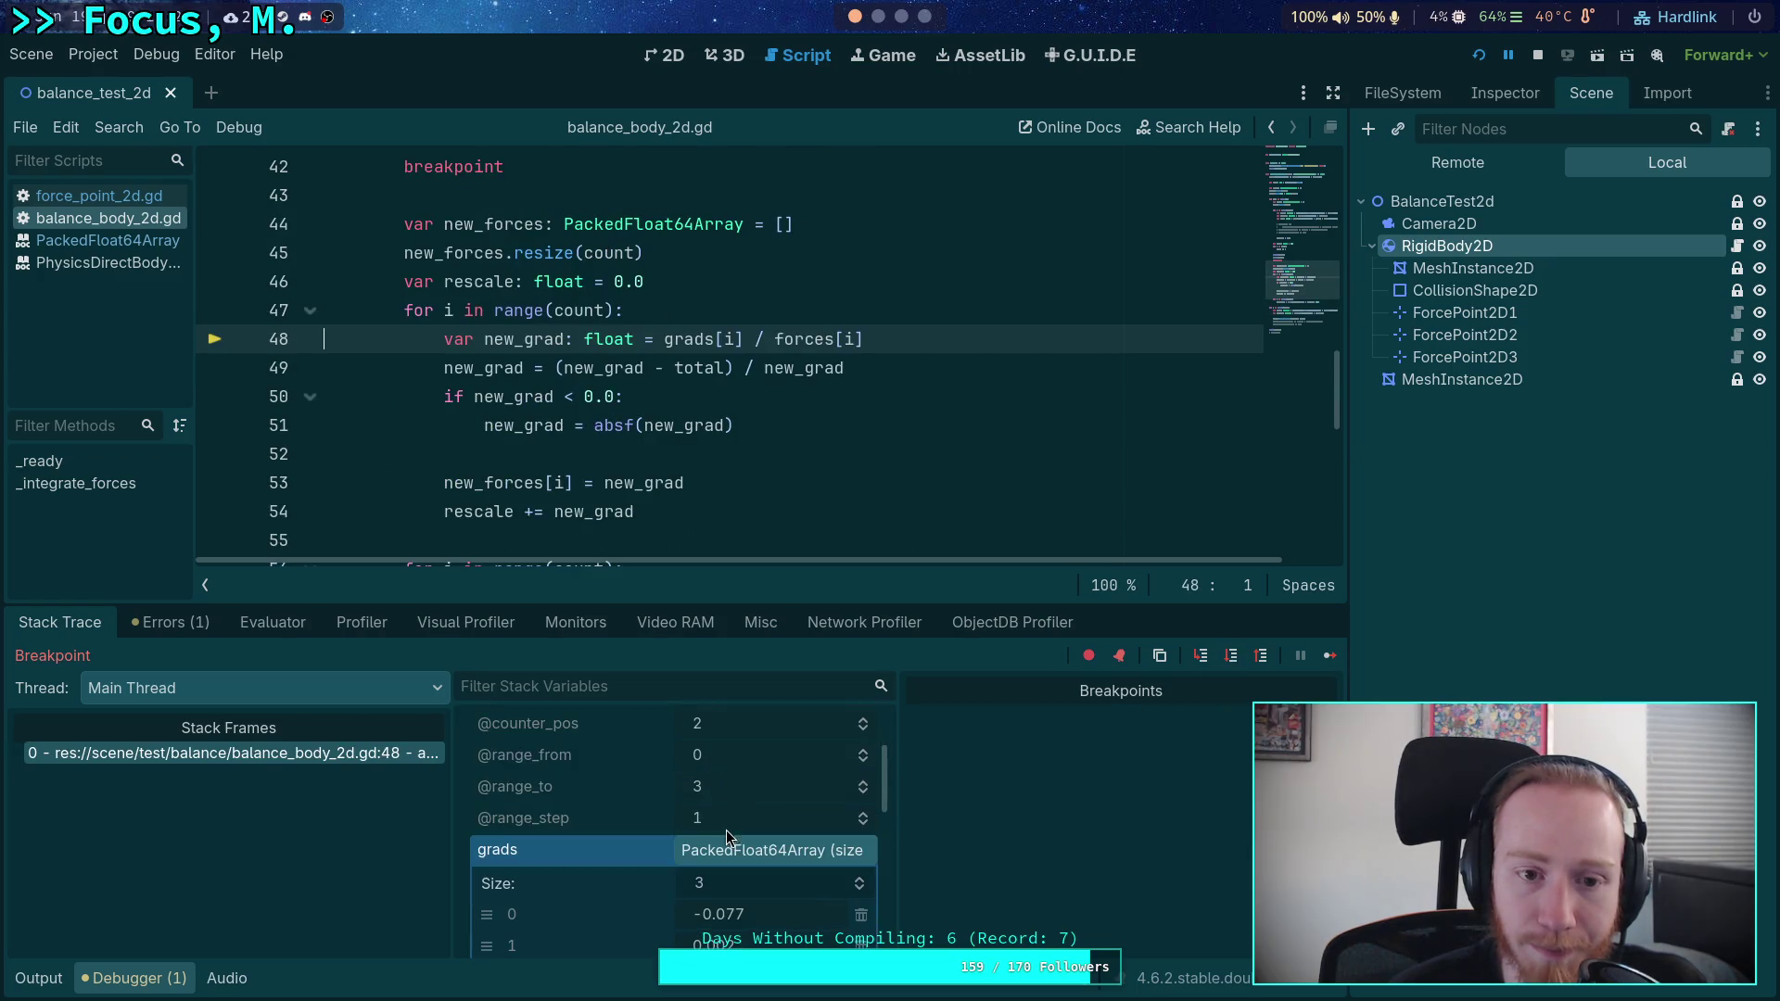
scroll(776, 788, "down", 5)
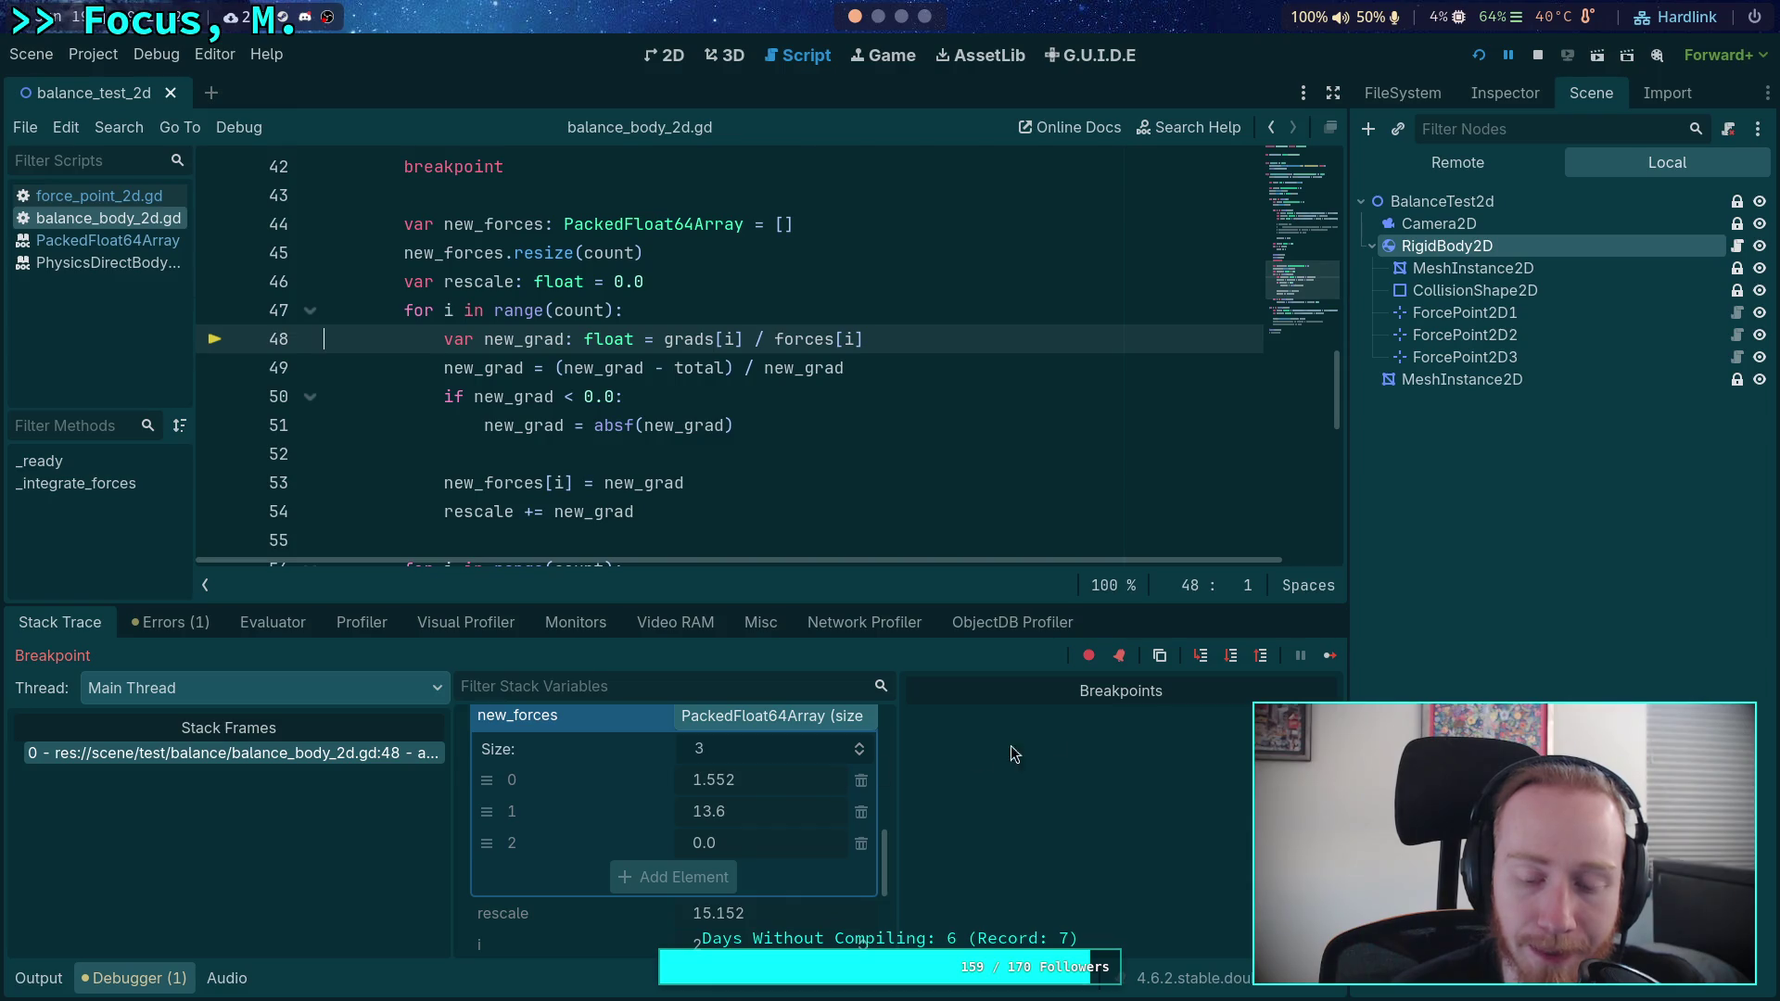
- Finish the last point, check grads, and run the normalization back to line 21 for iteration 3
left_click(1233, 656)
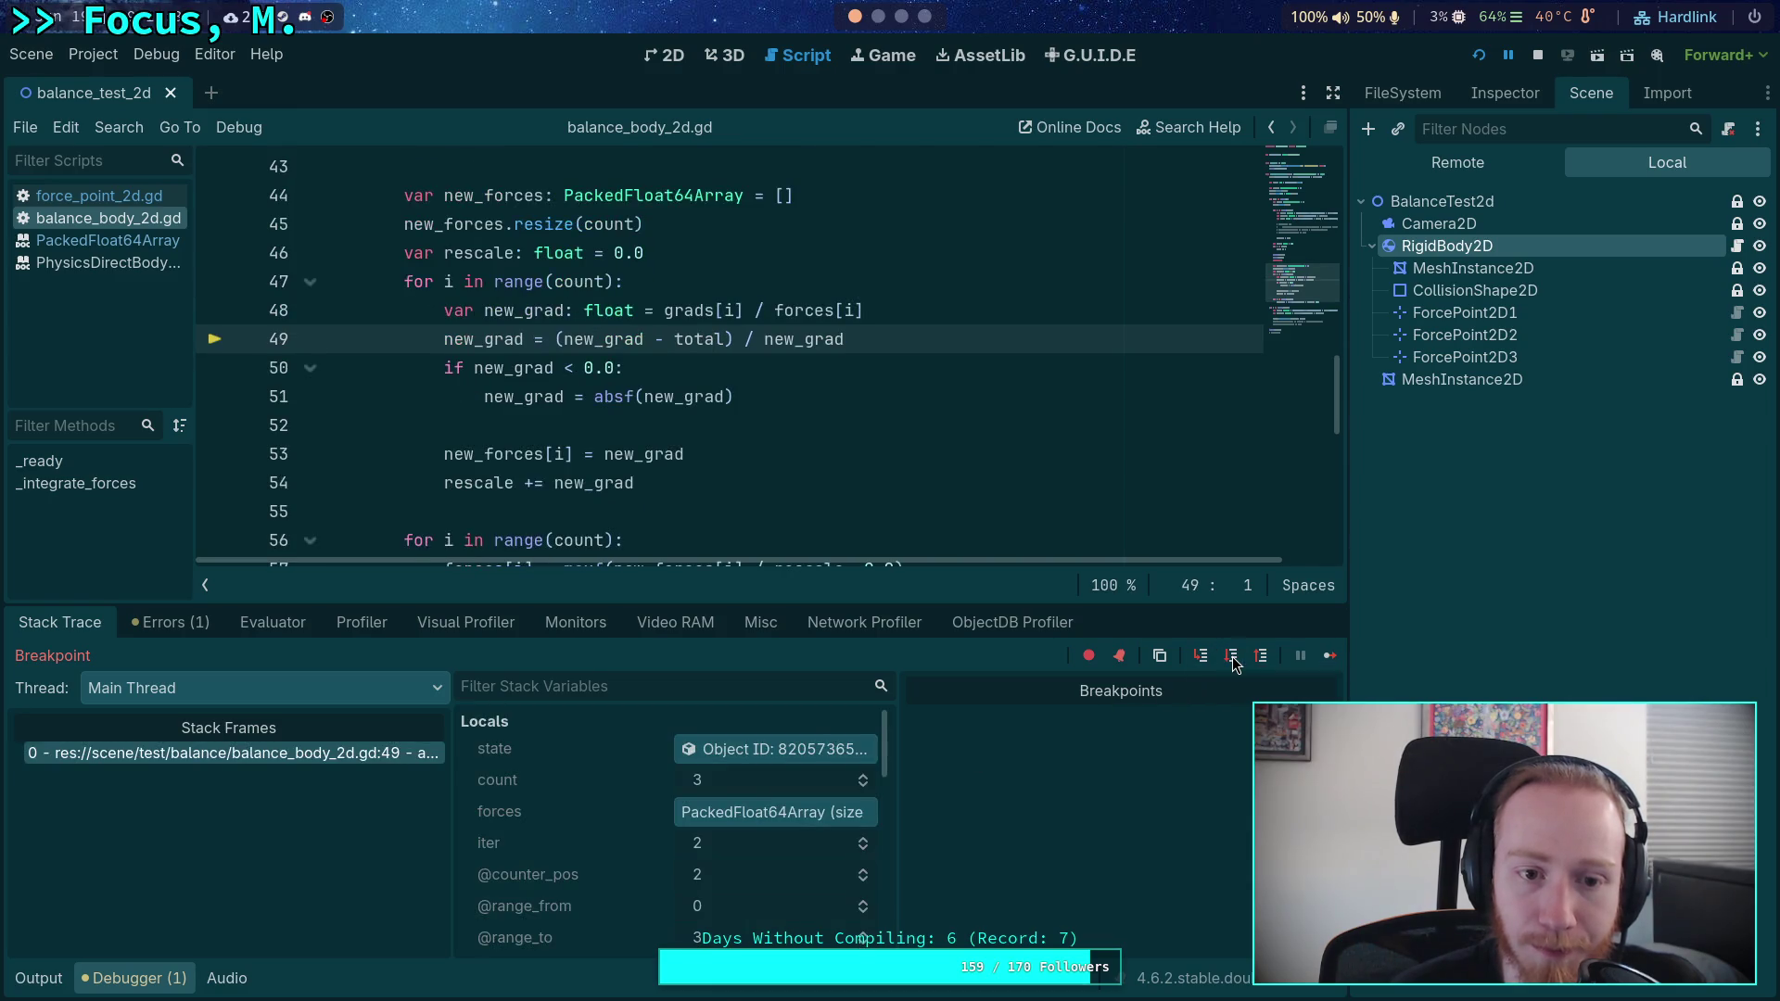
left_click(1233, 658)
left_click(1233, 658)
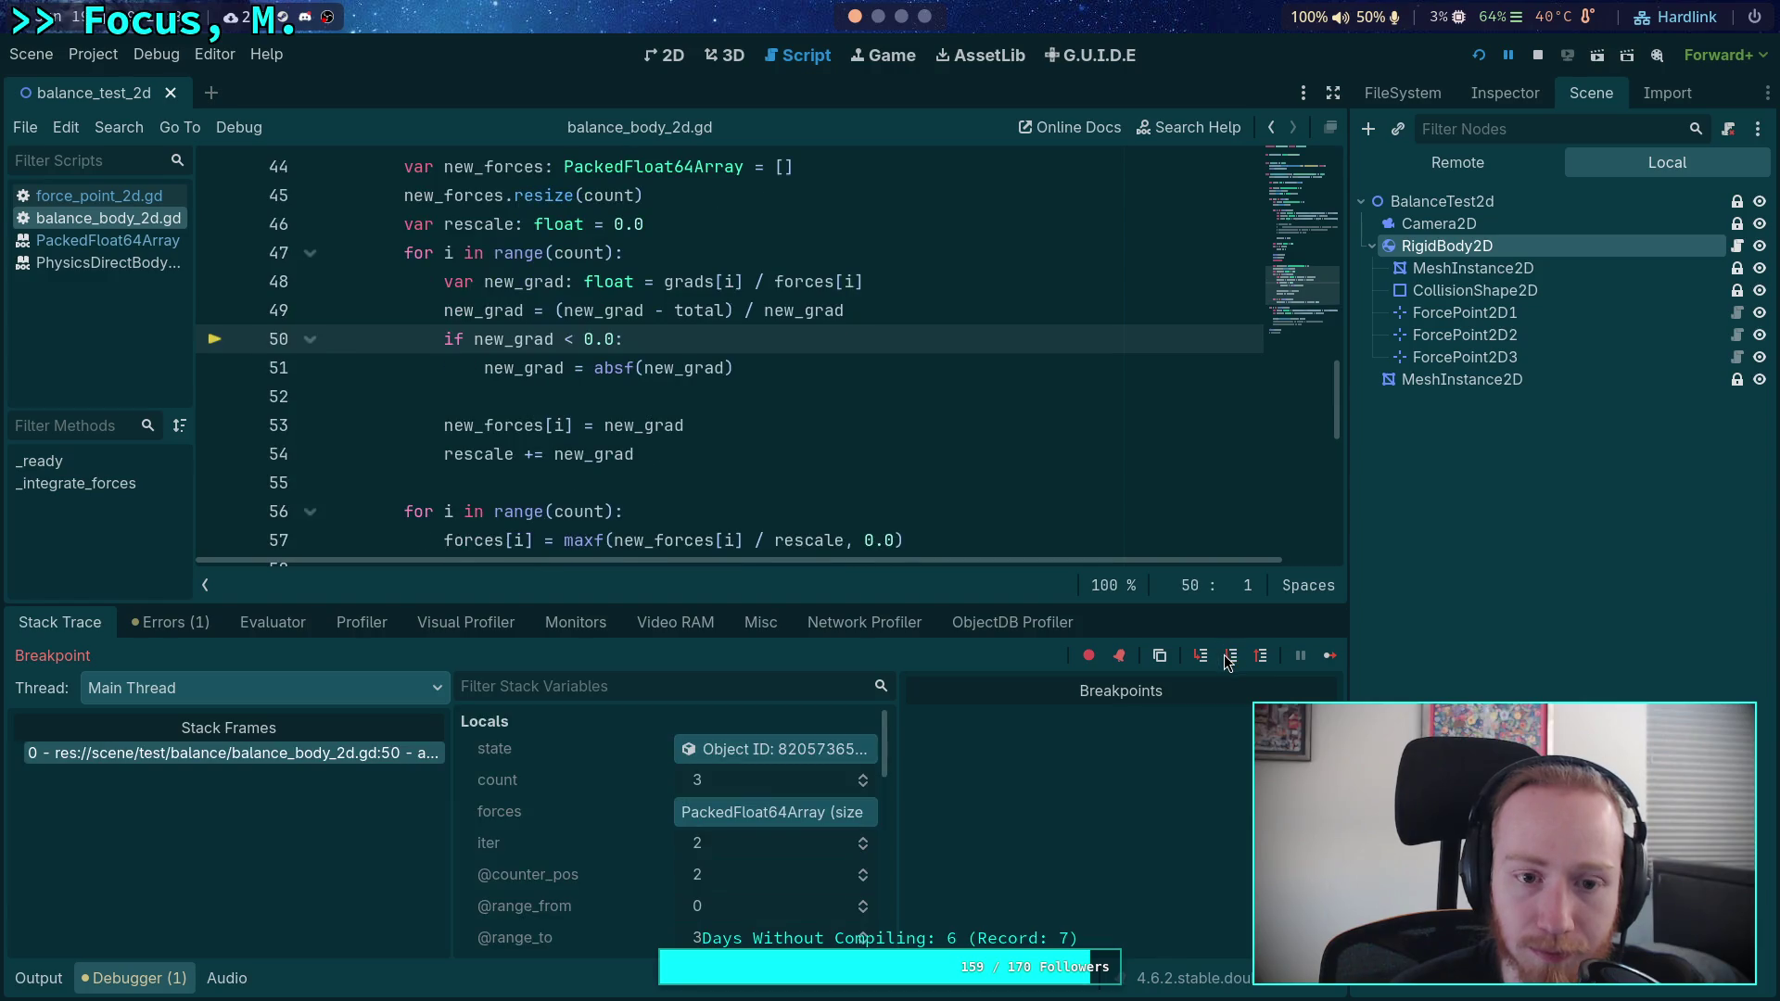
left_click(1233, 658)
scroll(881, 815, "down", 3)
left_click(826, 816)
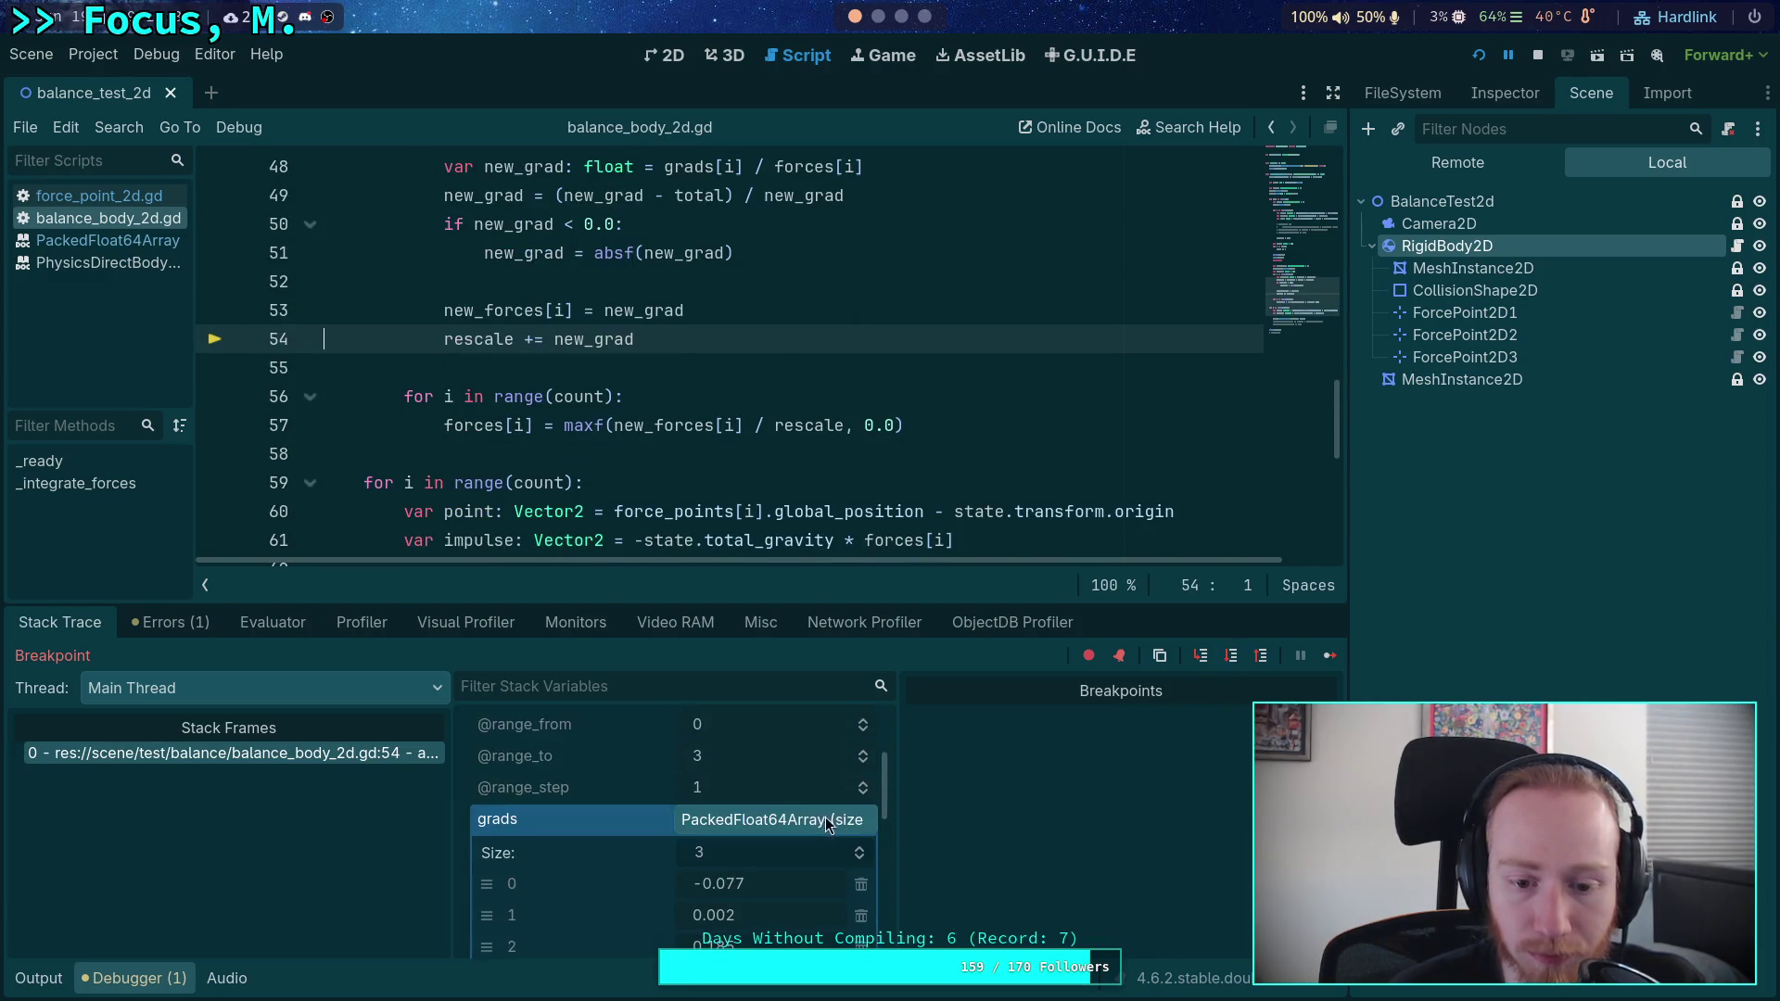
scroll(825, 816, "down", 2)
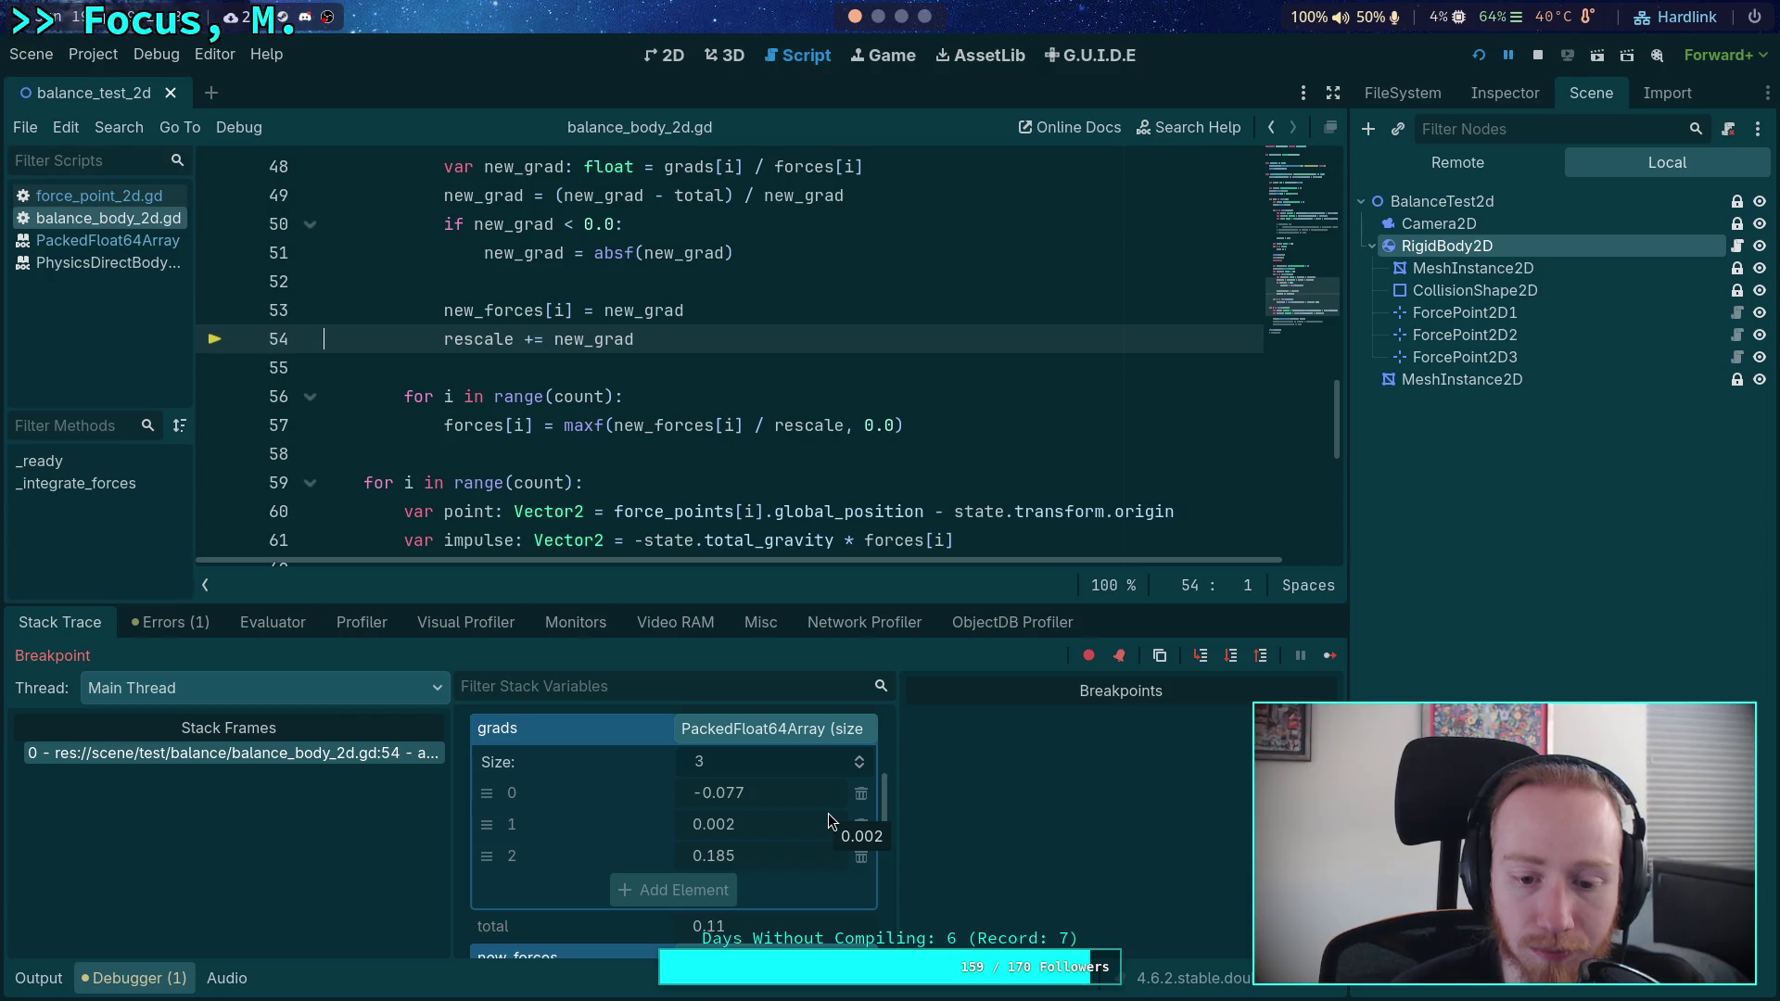
scroll(834, 810, "down", 5)
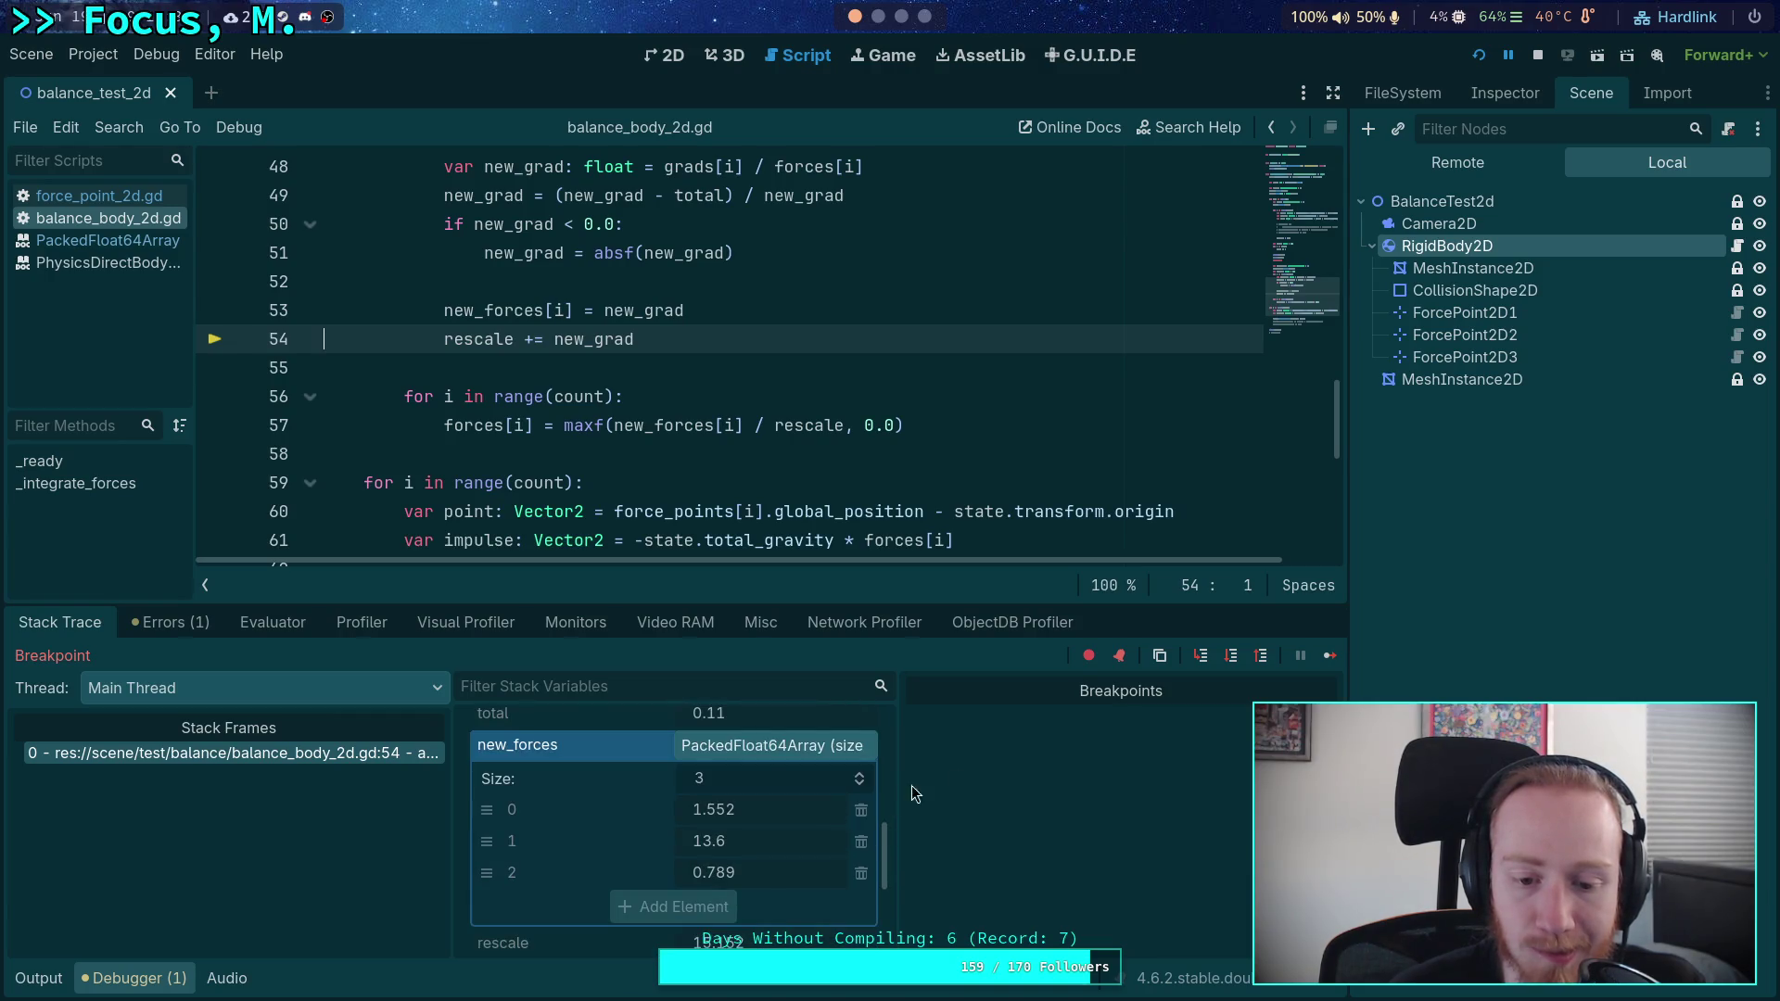
left_click(1233, 658)
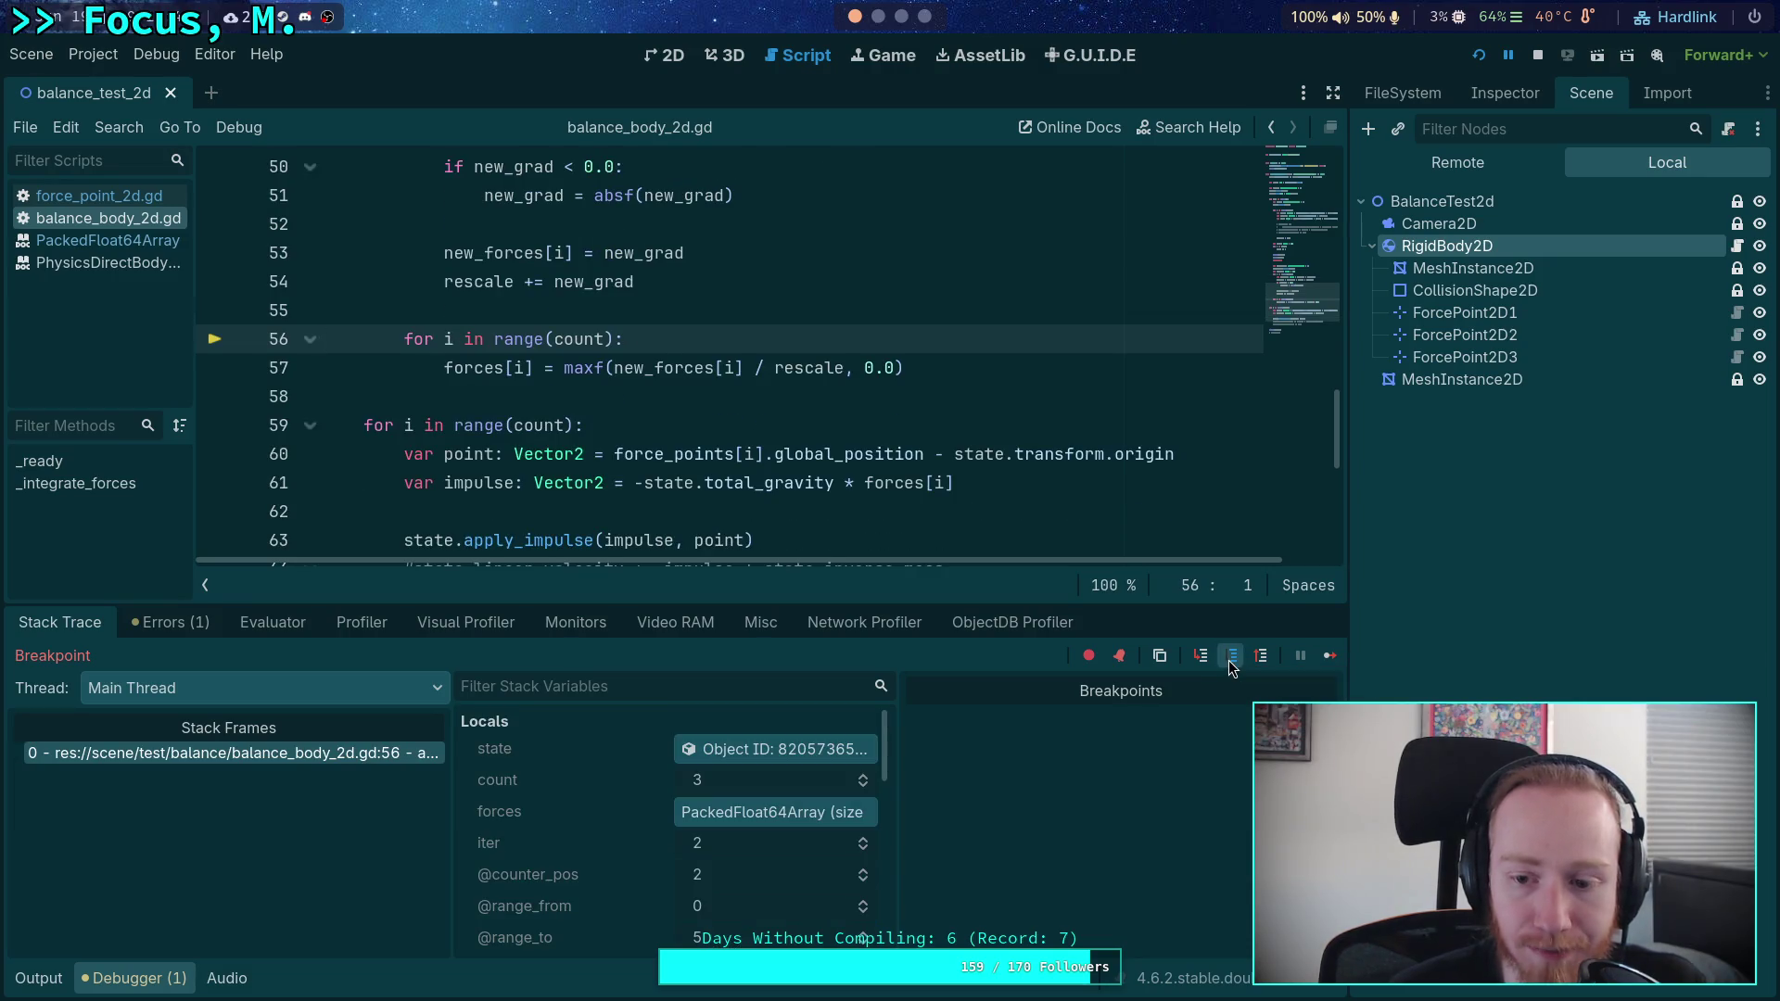
left_click(1232, 660)
left_click(1231, 664)
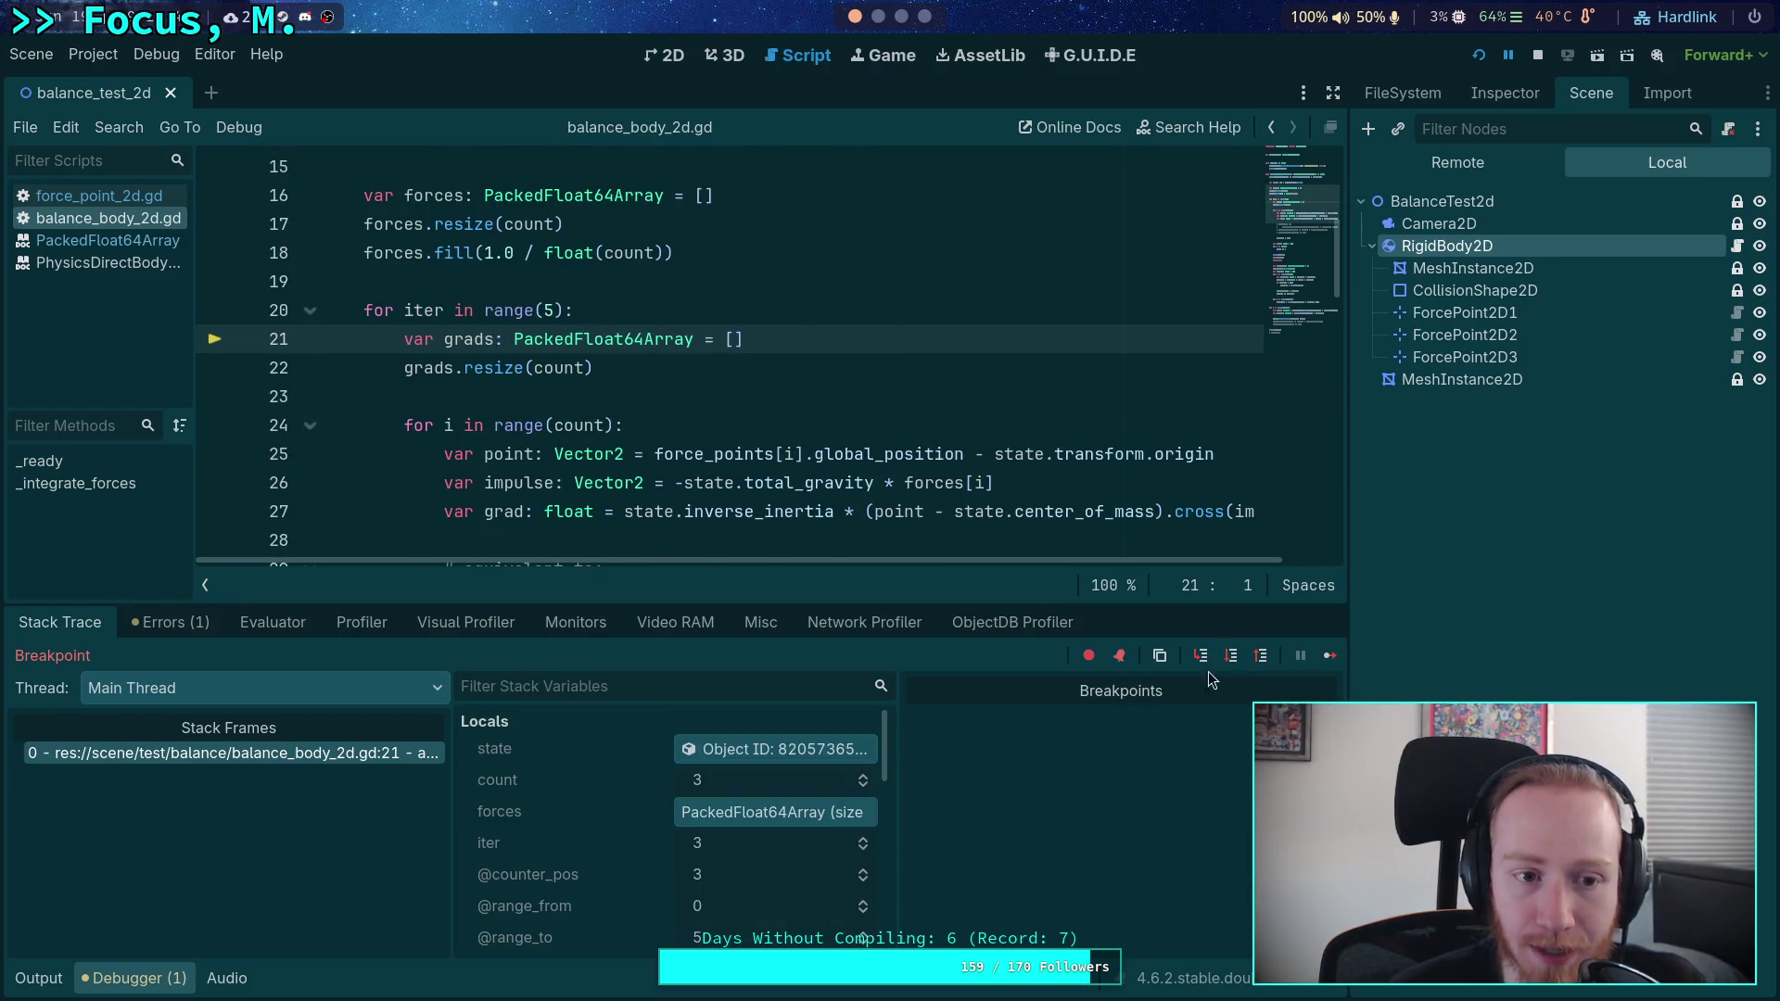
- Continue to the next solver iteration, collapse grads and expand forces to inspect its values
left_click(839, 812)
scroll(835, 796, "down", 3)
scroll(829, 803, "down", 3)
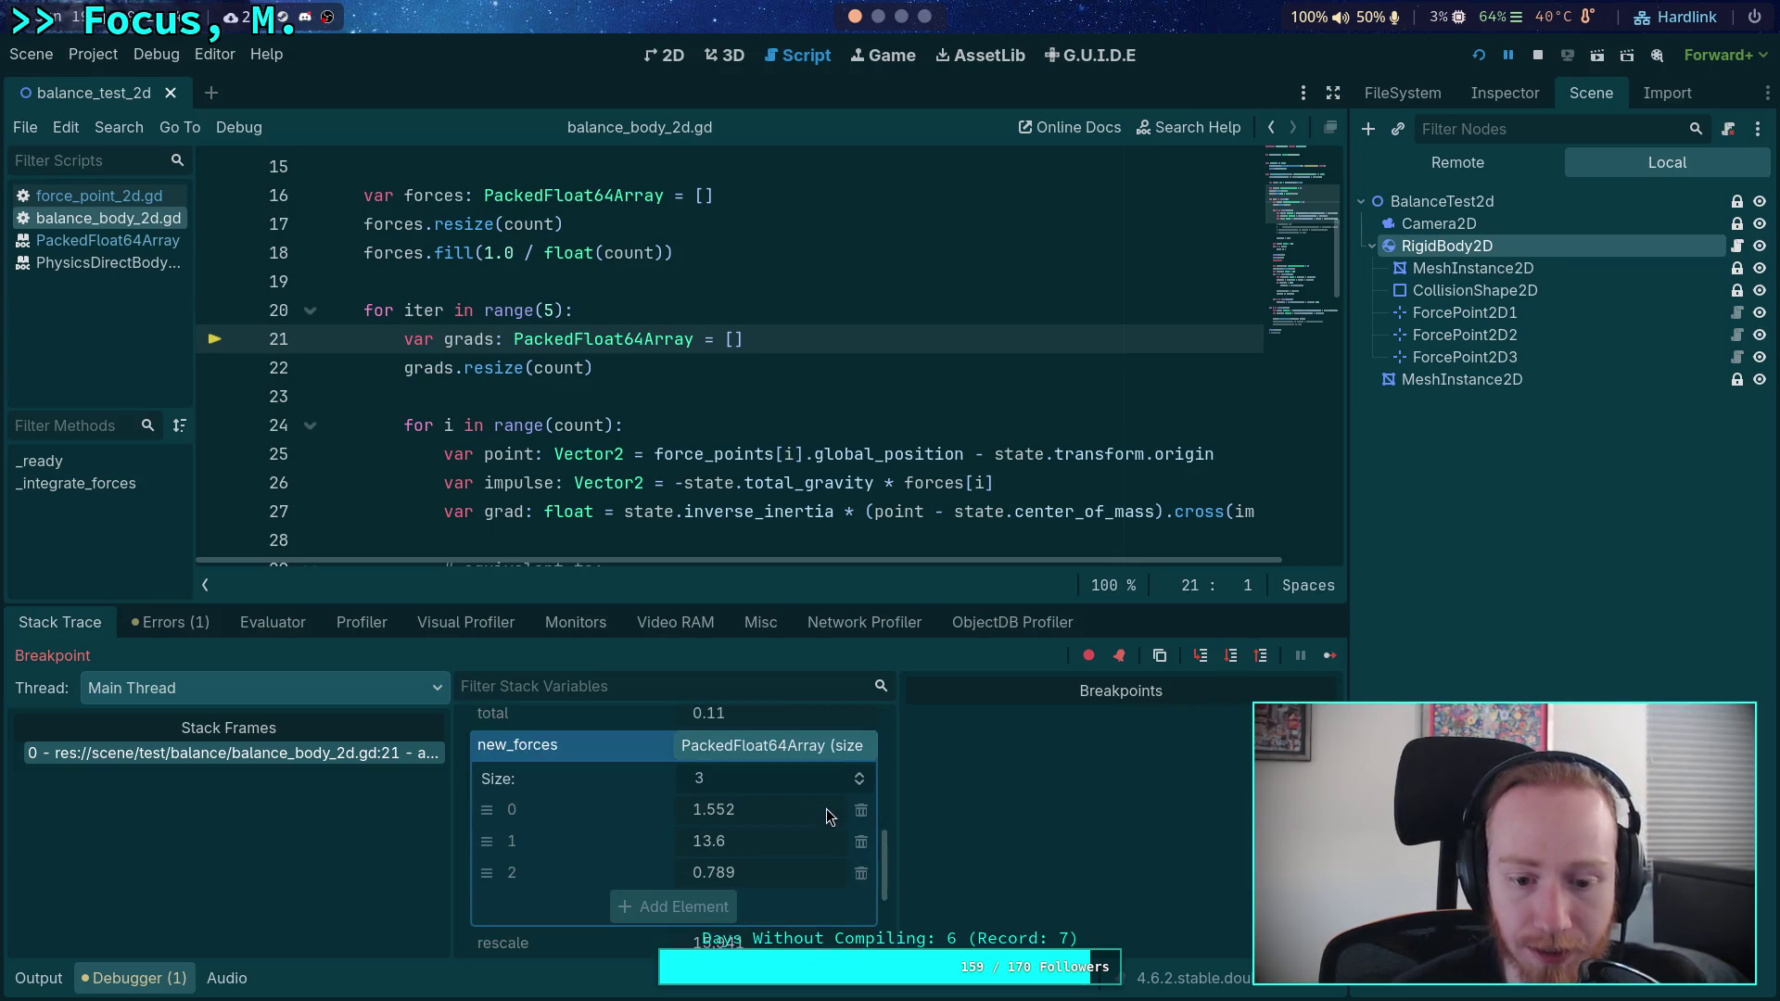
scroll(826, 808, "down", 4)
scroll(775, 778, "up", 4)
scroll(775, 777, "down", 2)
scroll(781, 771, "up", 4)
left_click(764, 816)
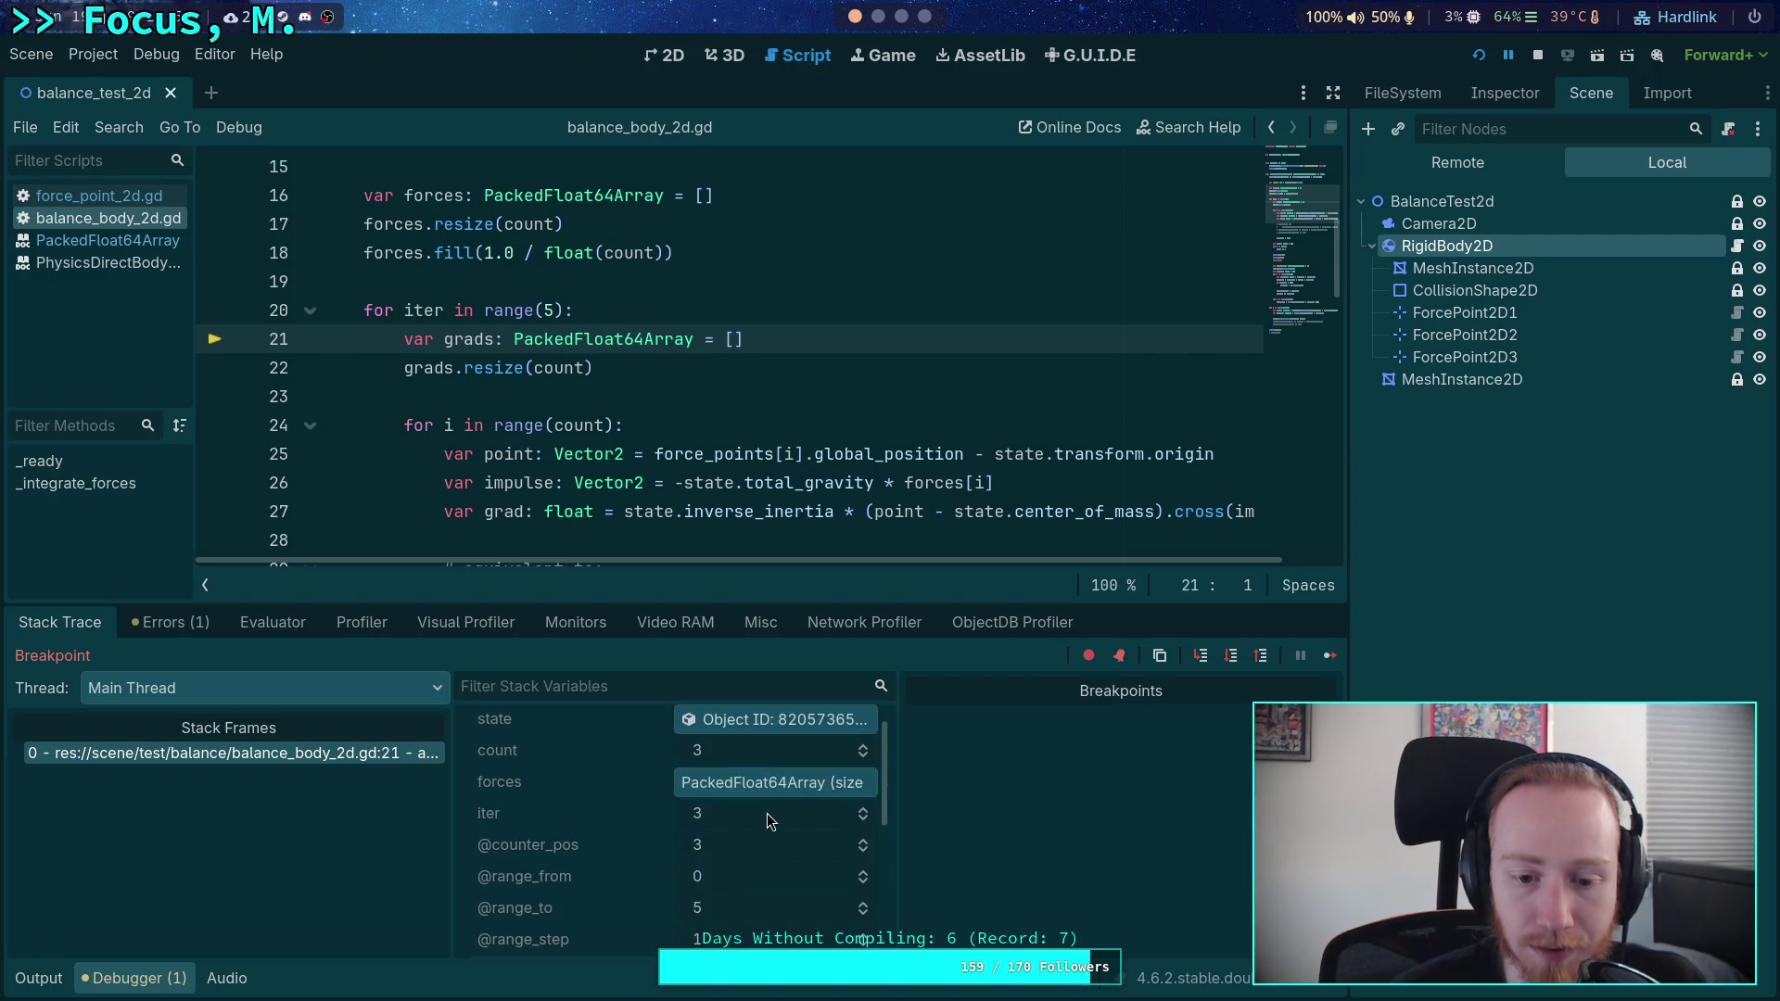
left_click(787, 783)
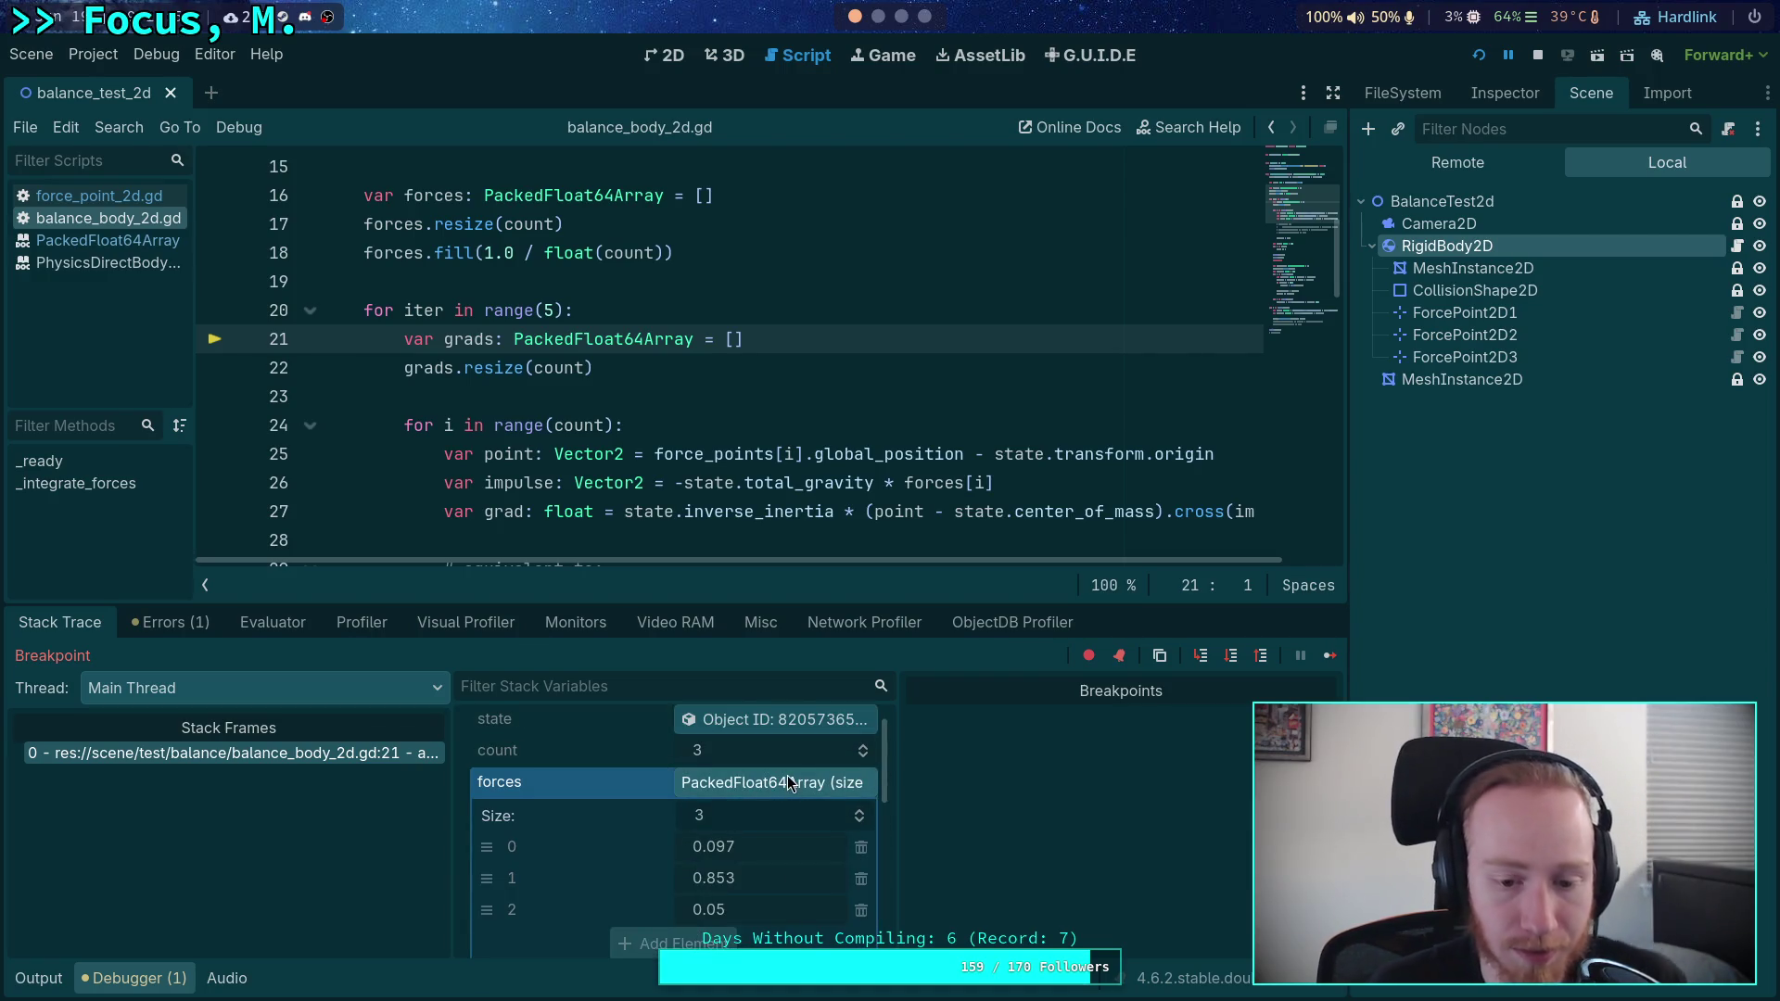
- Run on to the line-42 breakpoint and inspect the grads array
left_click(1230, 657)
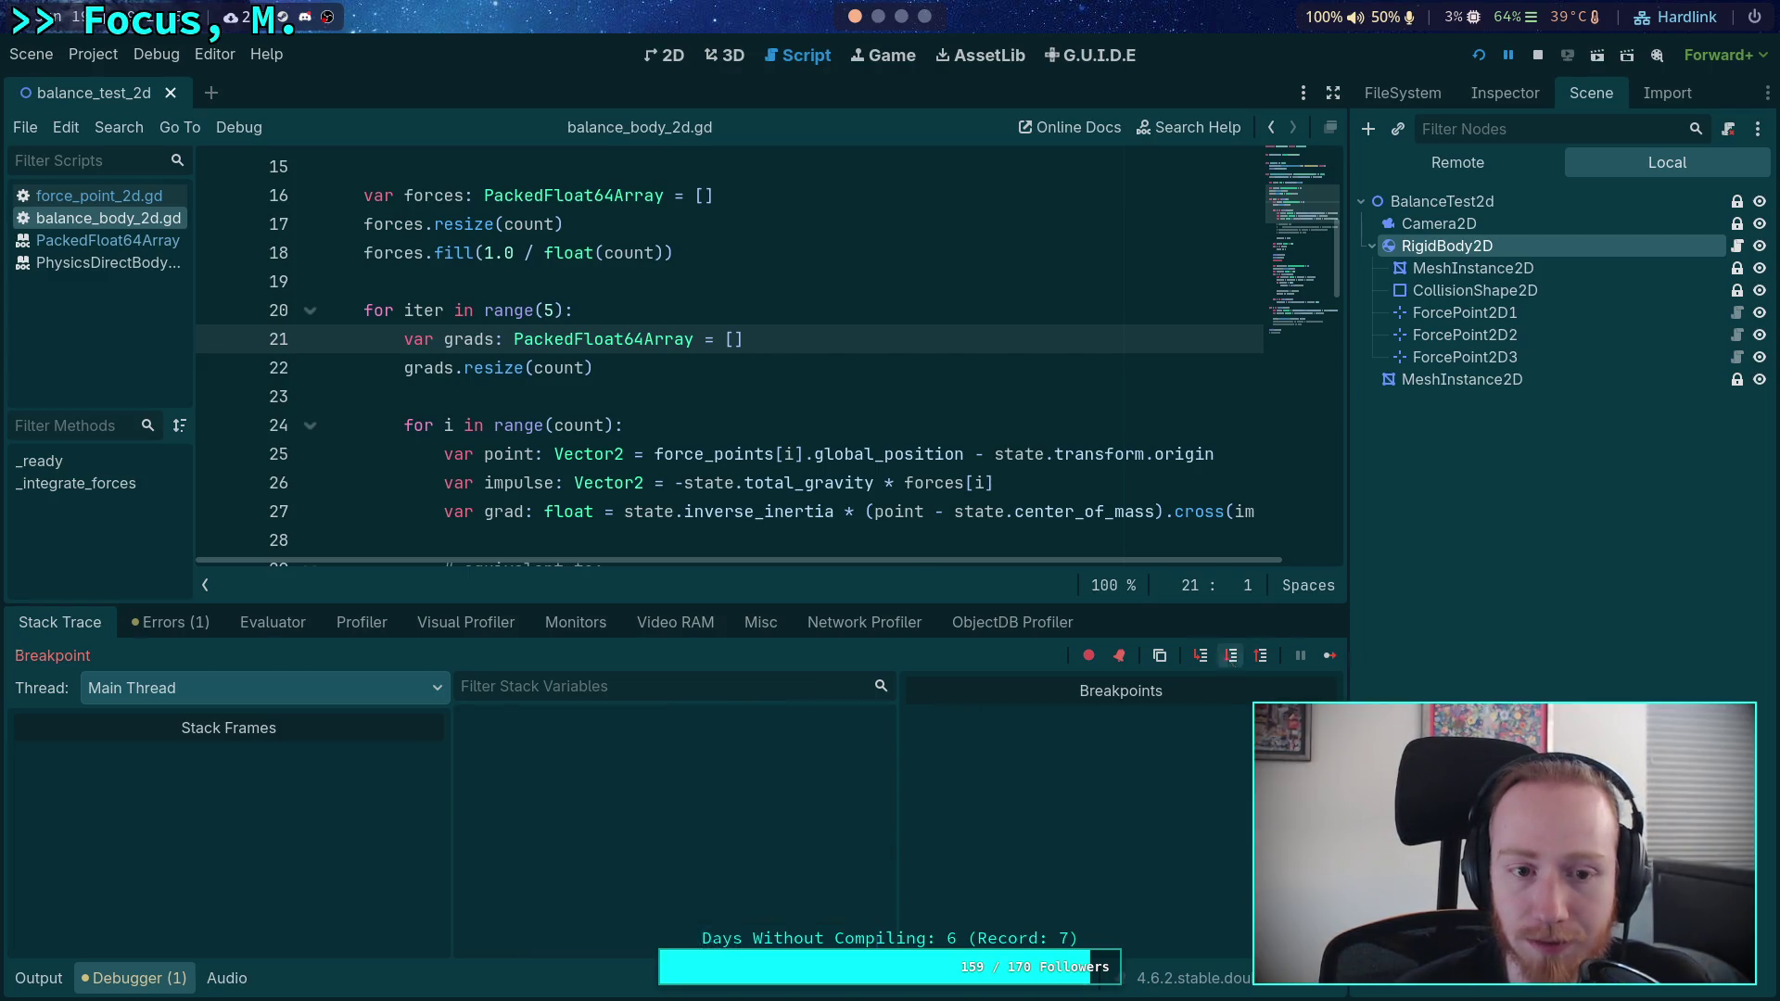
left_click(1231, 658)
left_click(1328, 657)
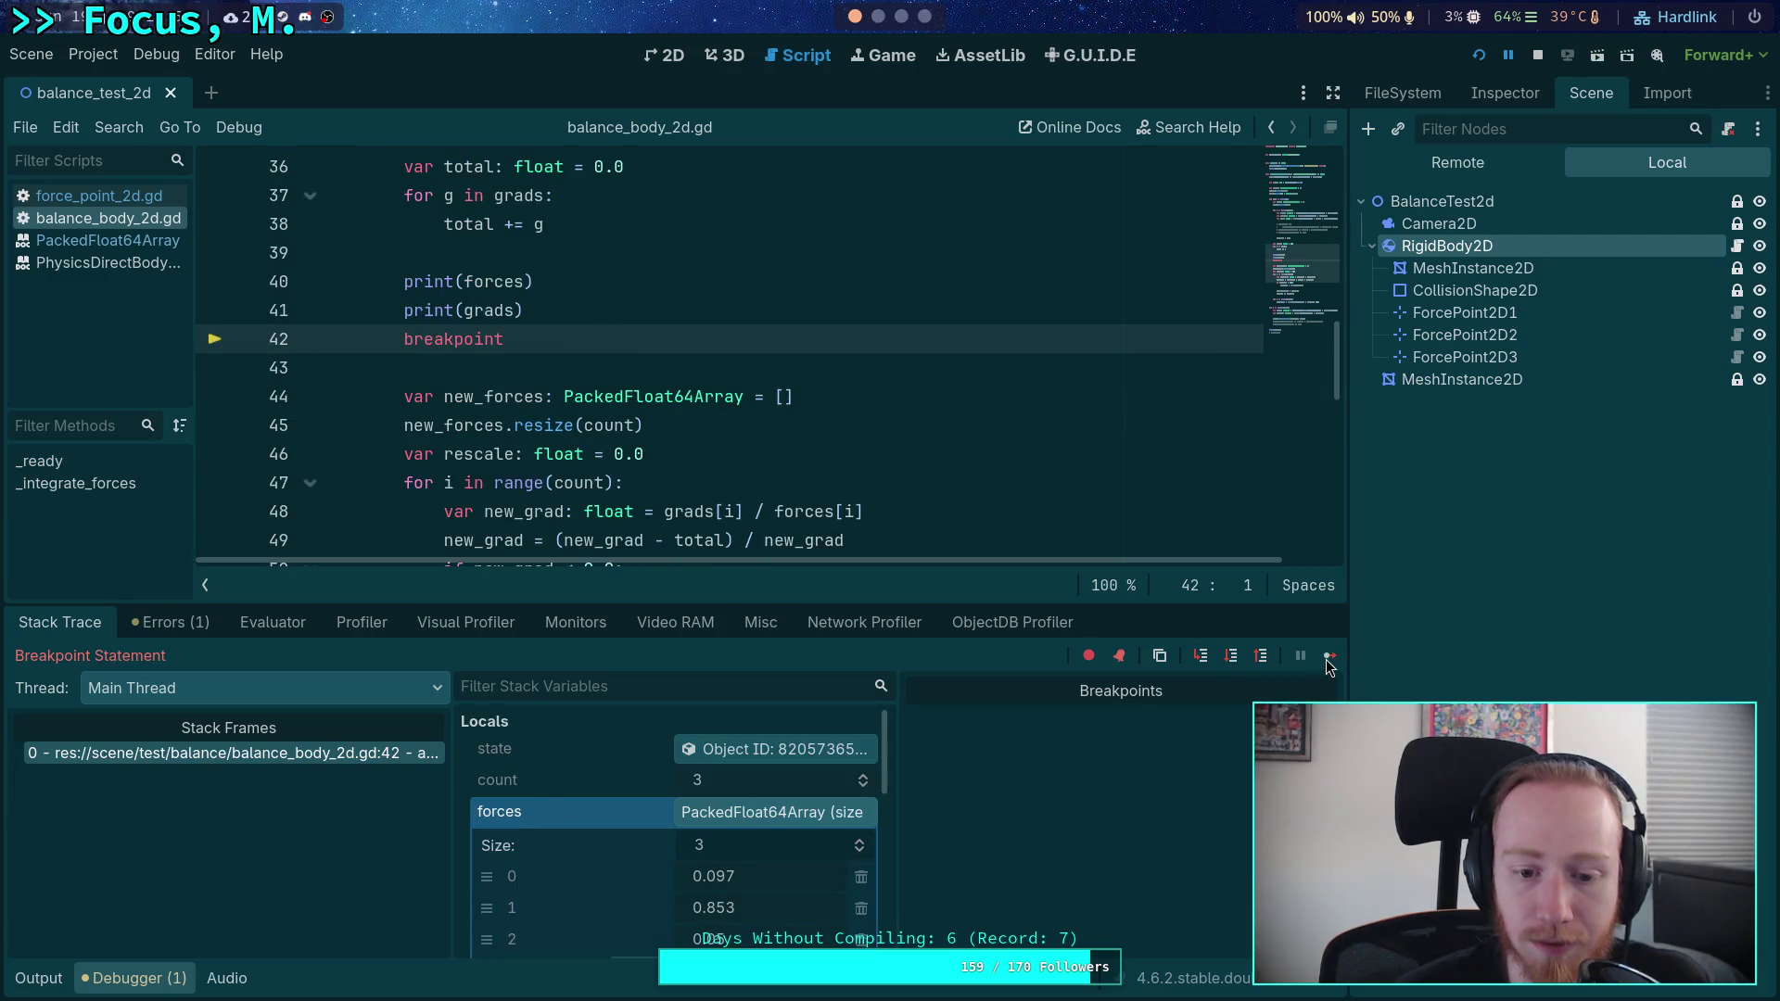
left_click(756, 811)
scroll(760, 812, "down", 5)
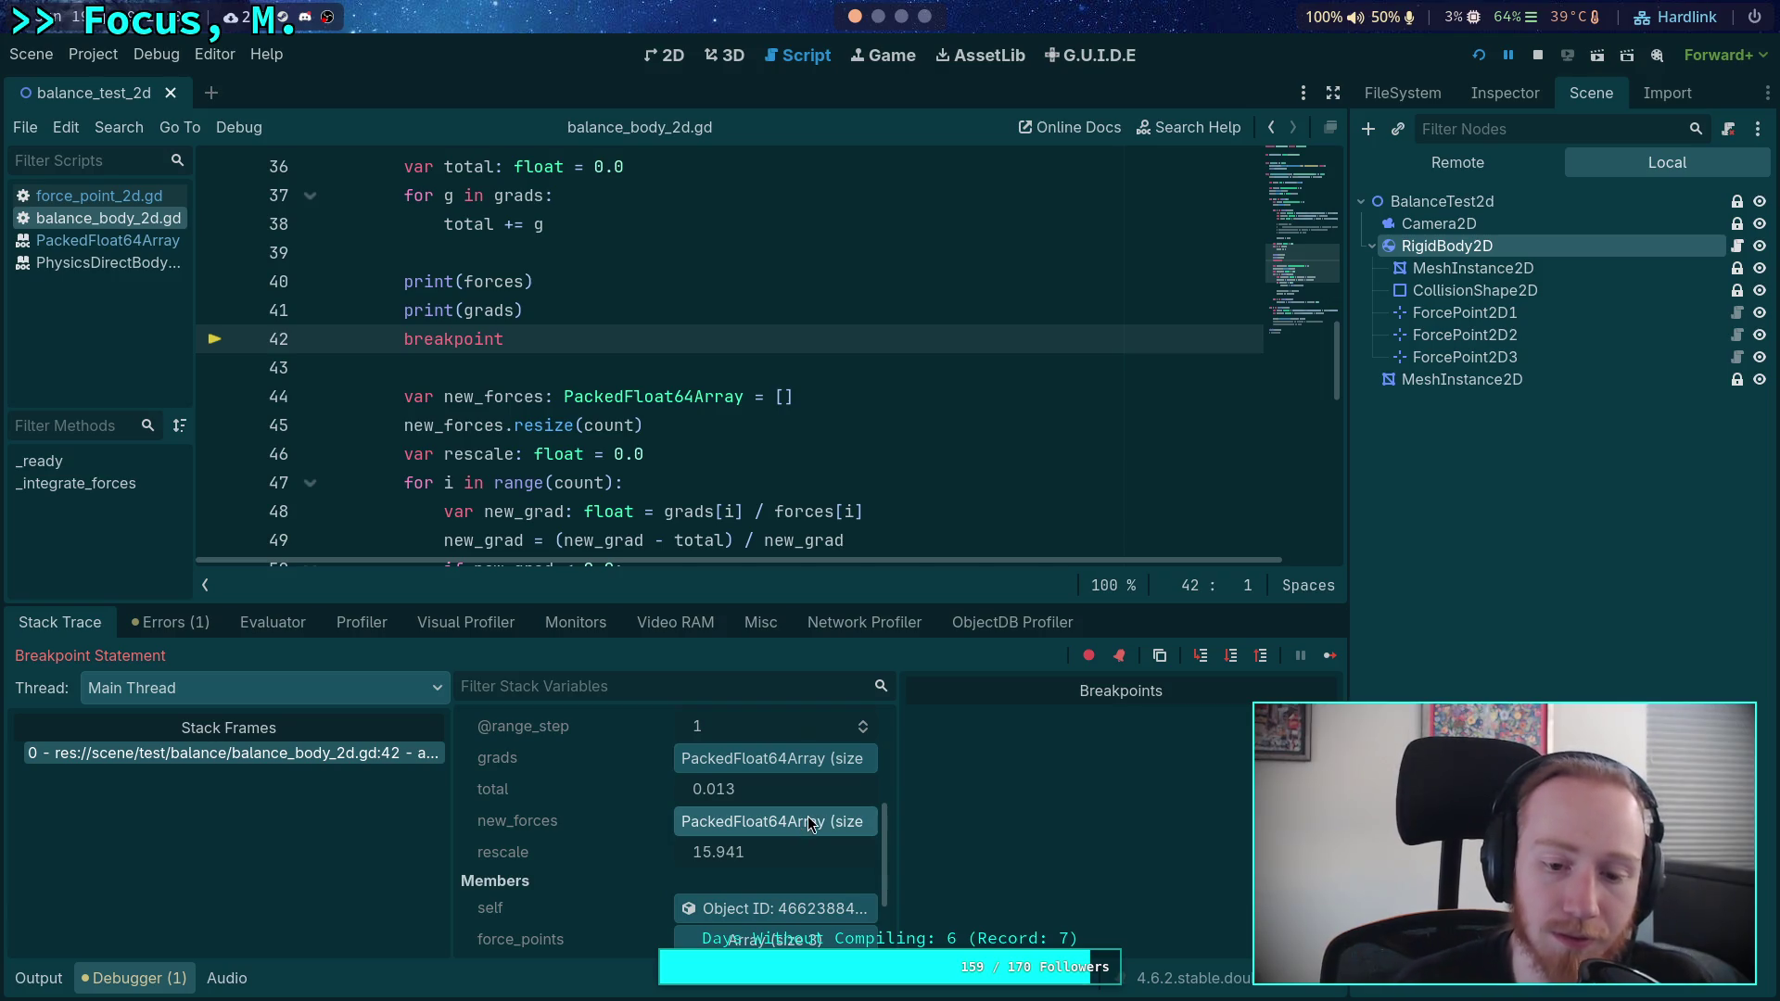
left_click(782, 758)
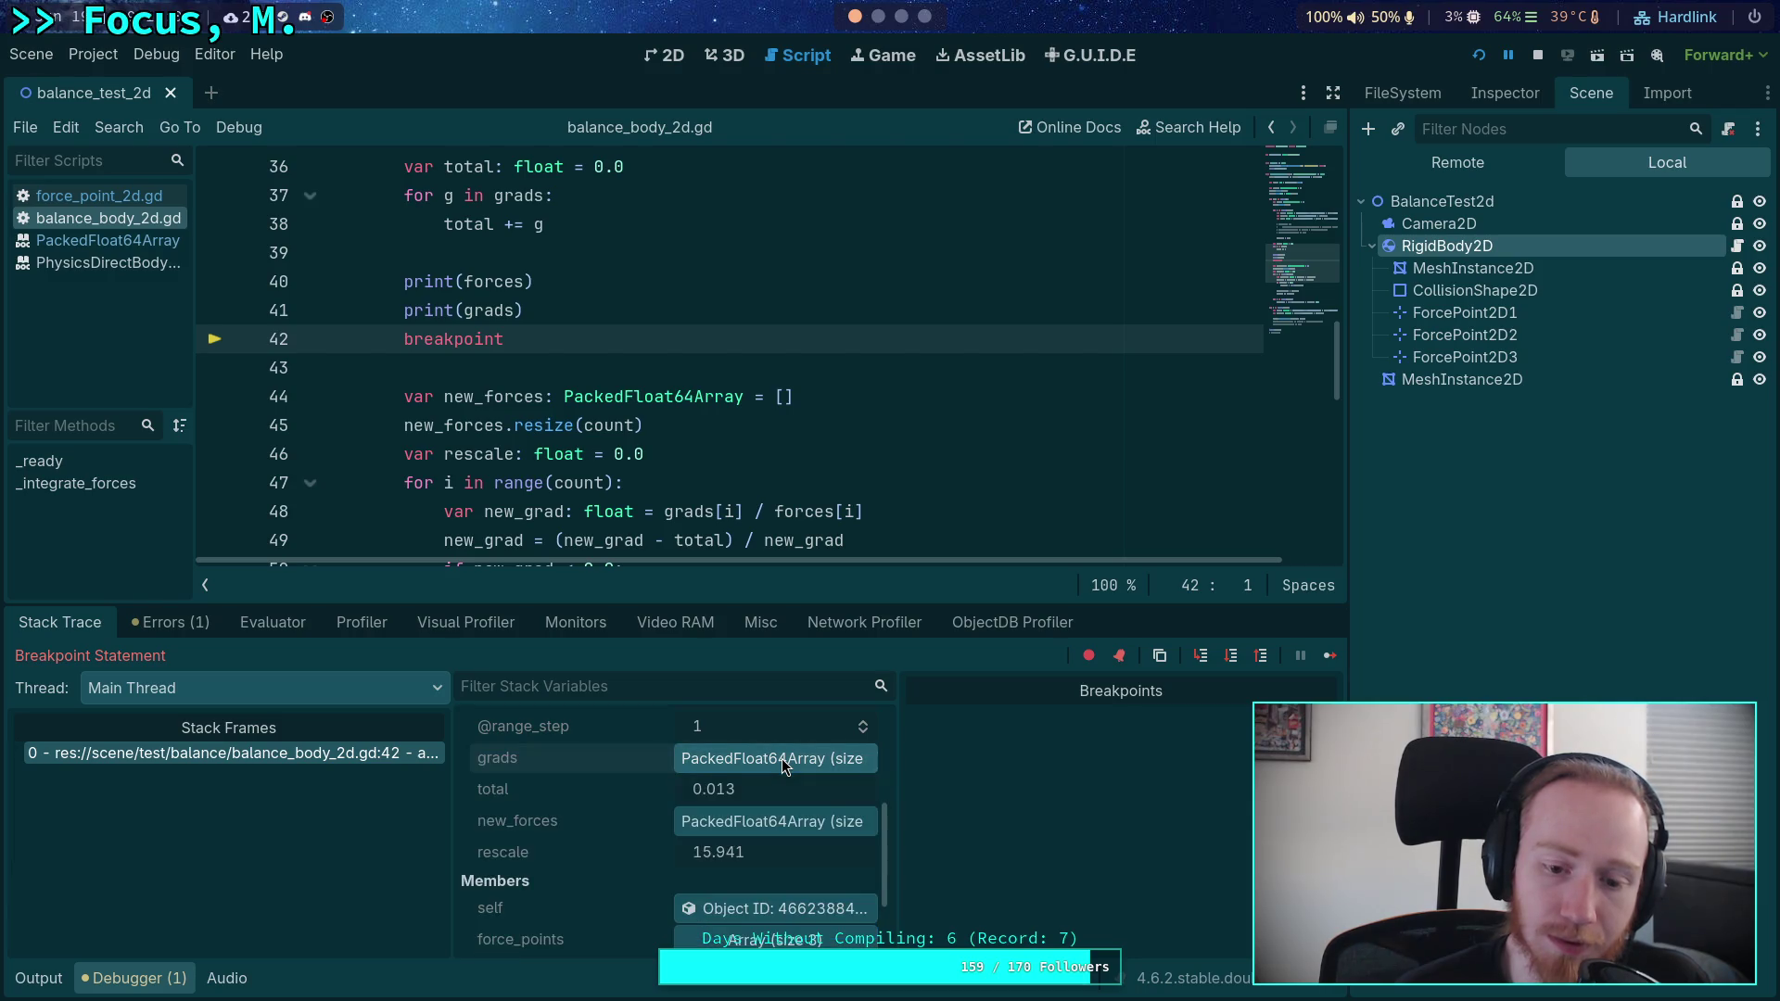
left_click(781, 758)
scroll(791, 783, "up", 5)
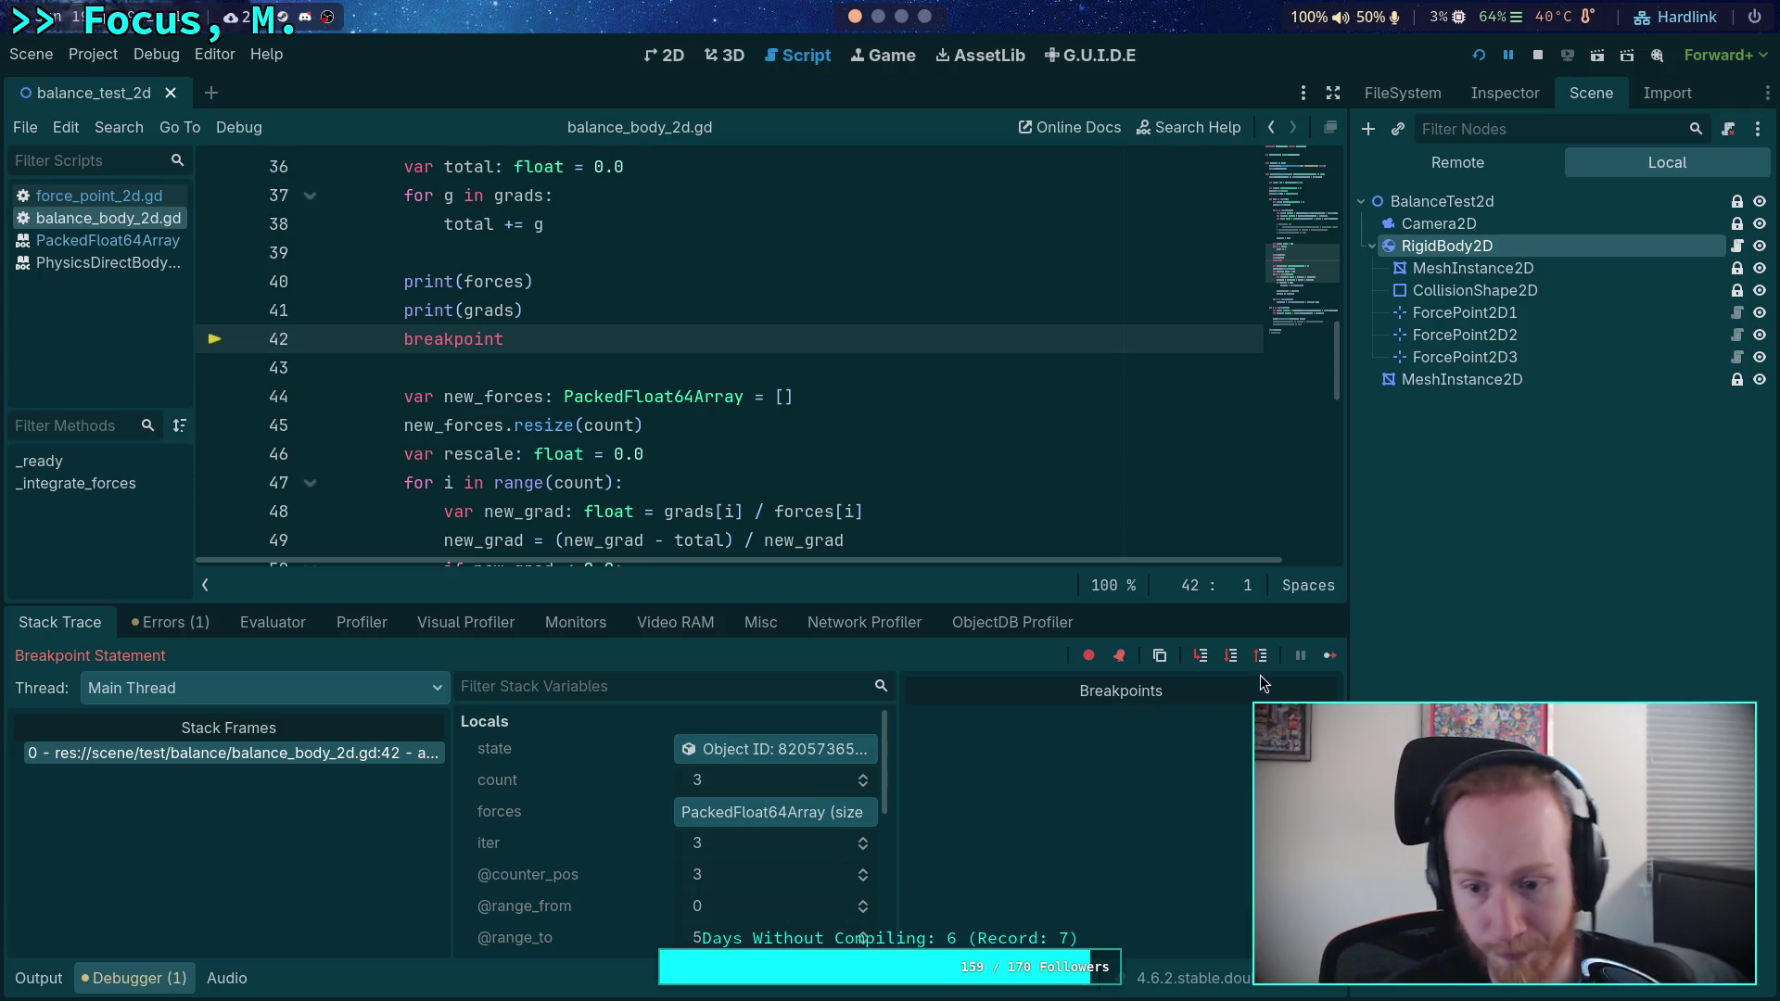
- Step through the new_grad loop until new_grad enters the negative branch at -0.706
left_click(1230, 658)
left_click(1230, 659)
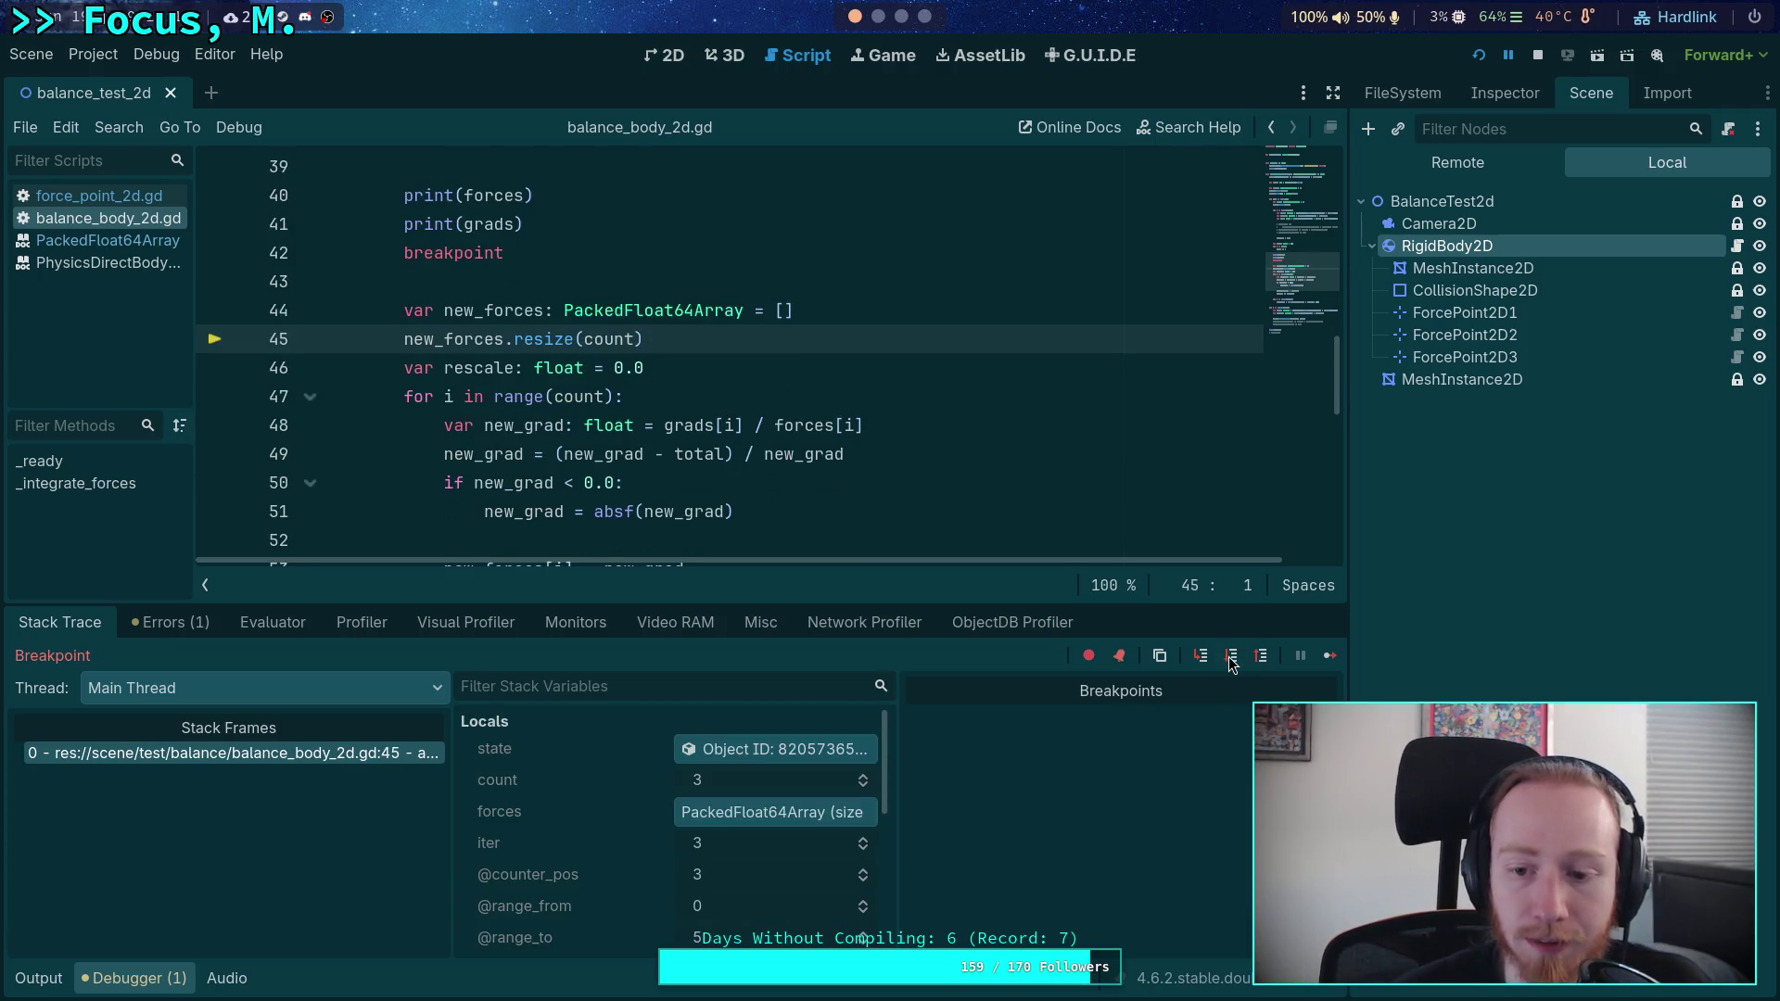
left_click(1230, 659)
left_click(1232, 659)
left_click(1232, 658)
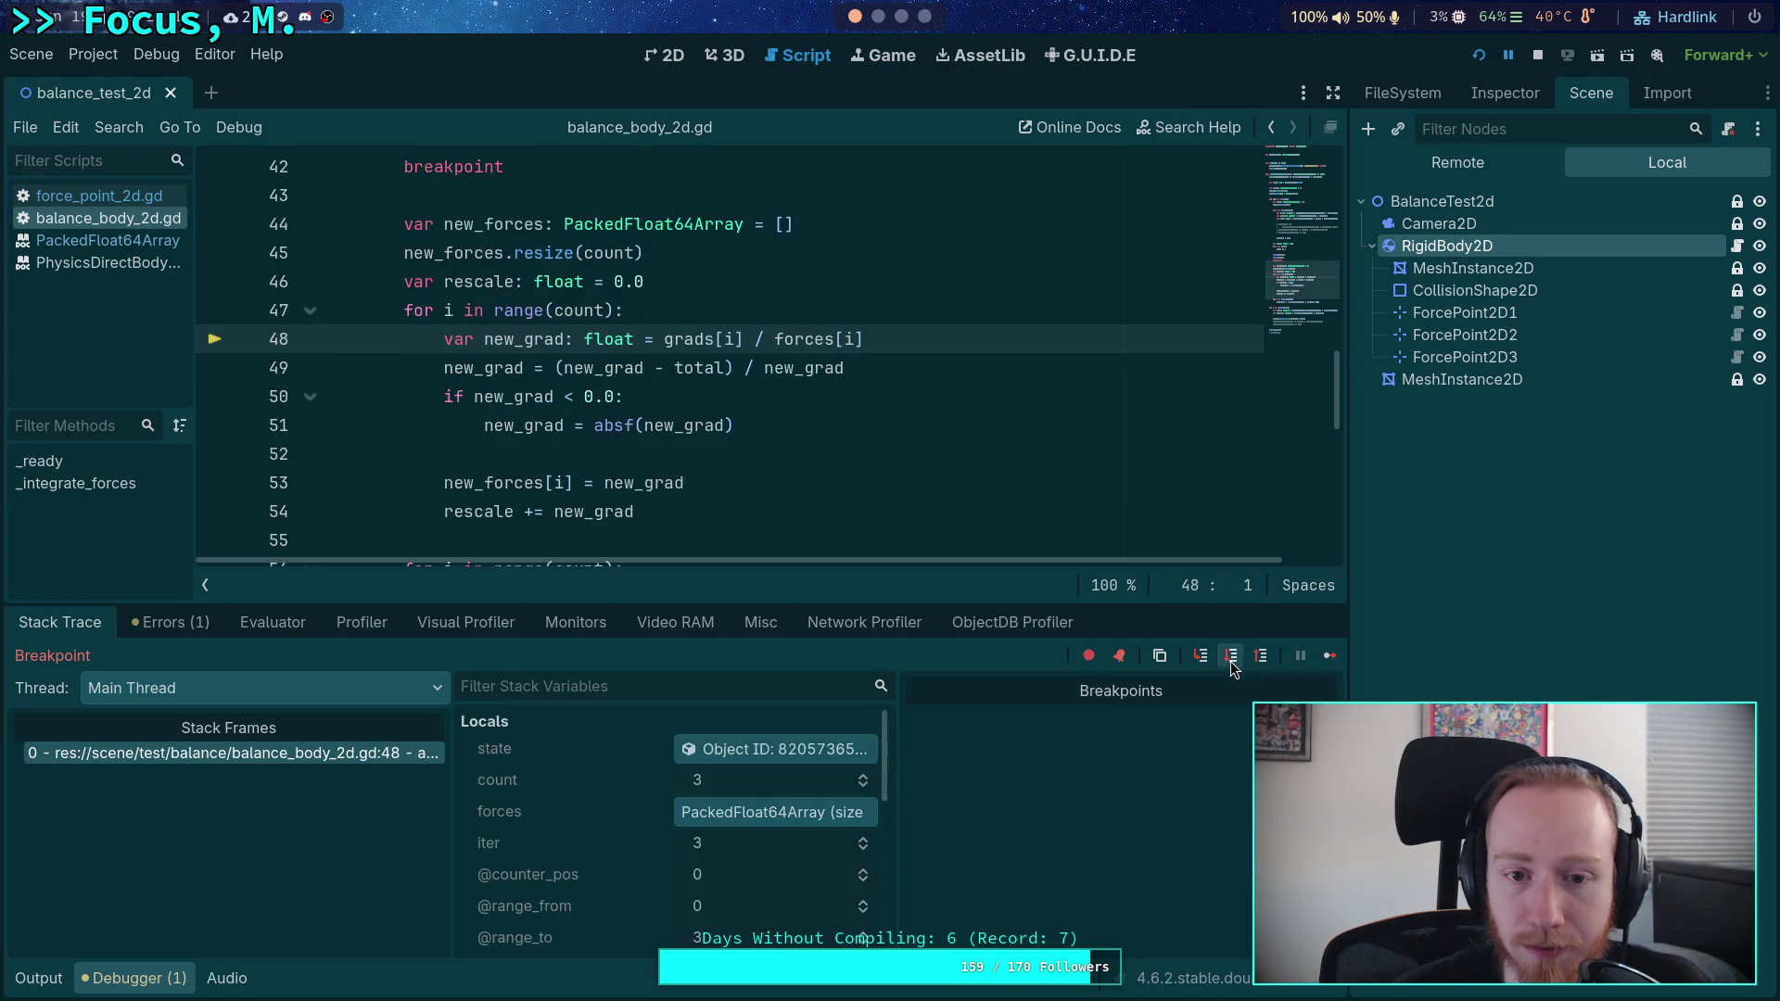
left_click(1232, 659)
left_click(1234, 658)
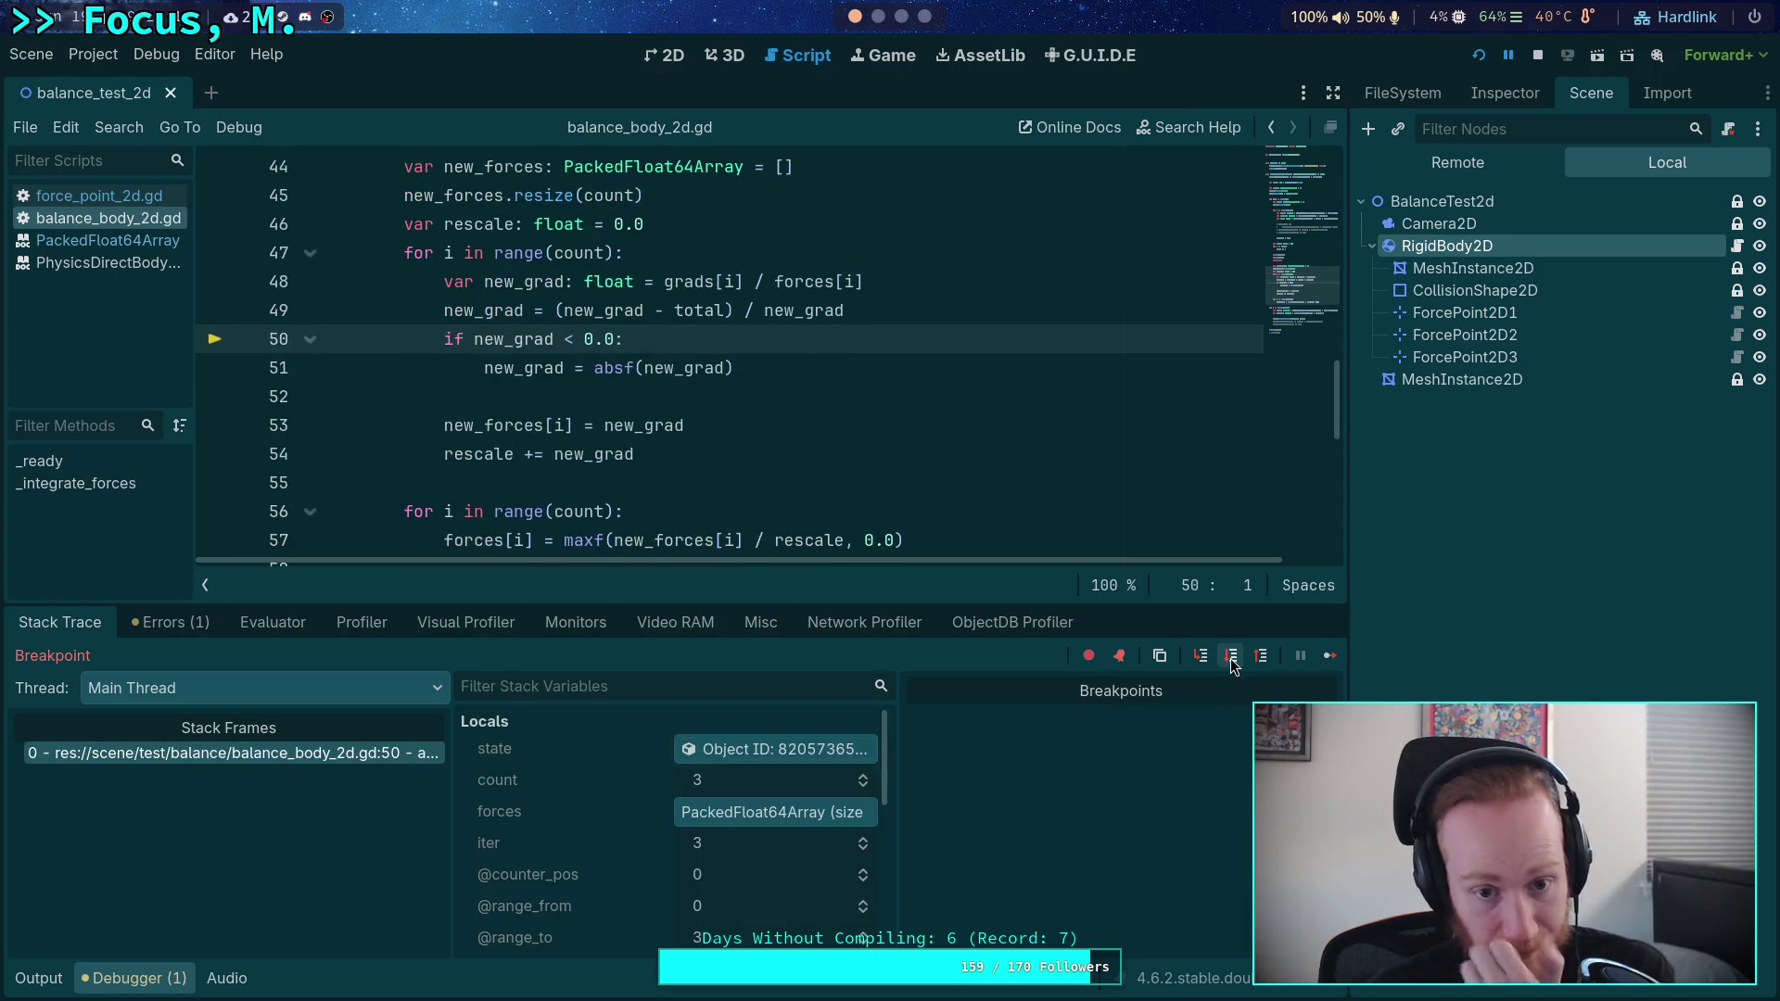
left_click(1233, 658)
left_click(1234, 660)
left_click(1232, 659)
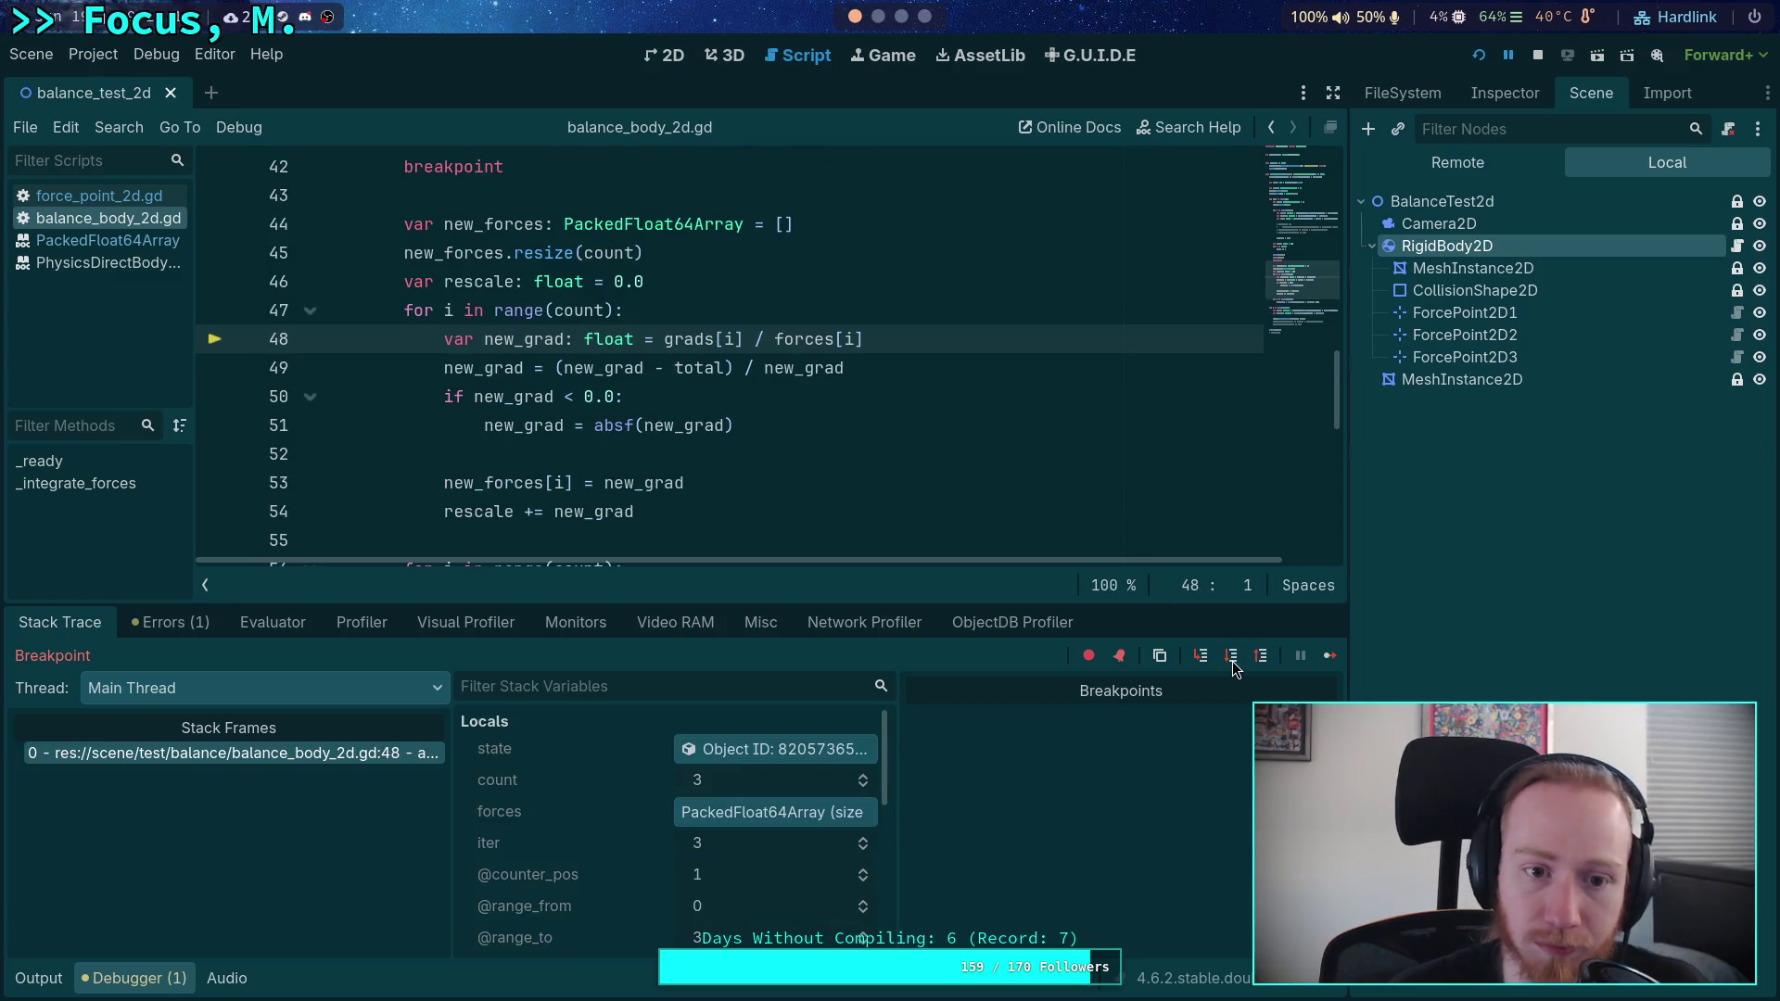
left_click(1232, 659)
left_click(1233, 659)
left_click(1232, 659)
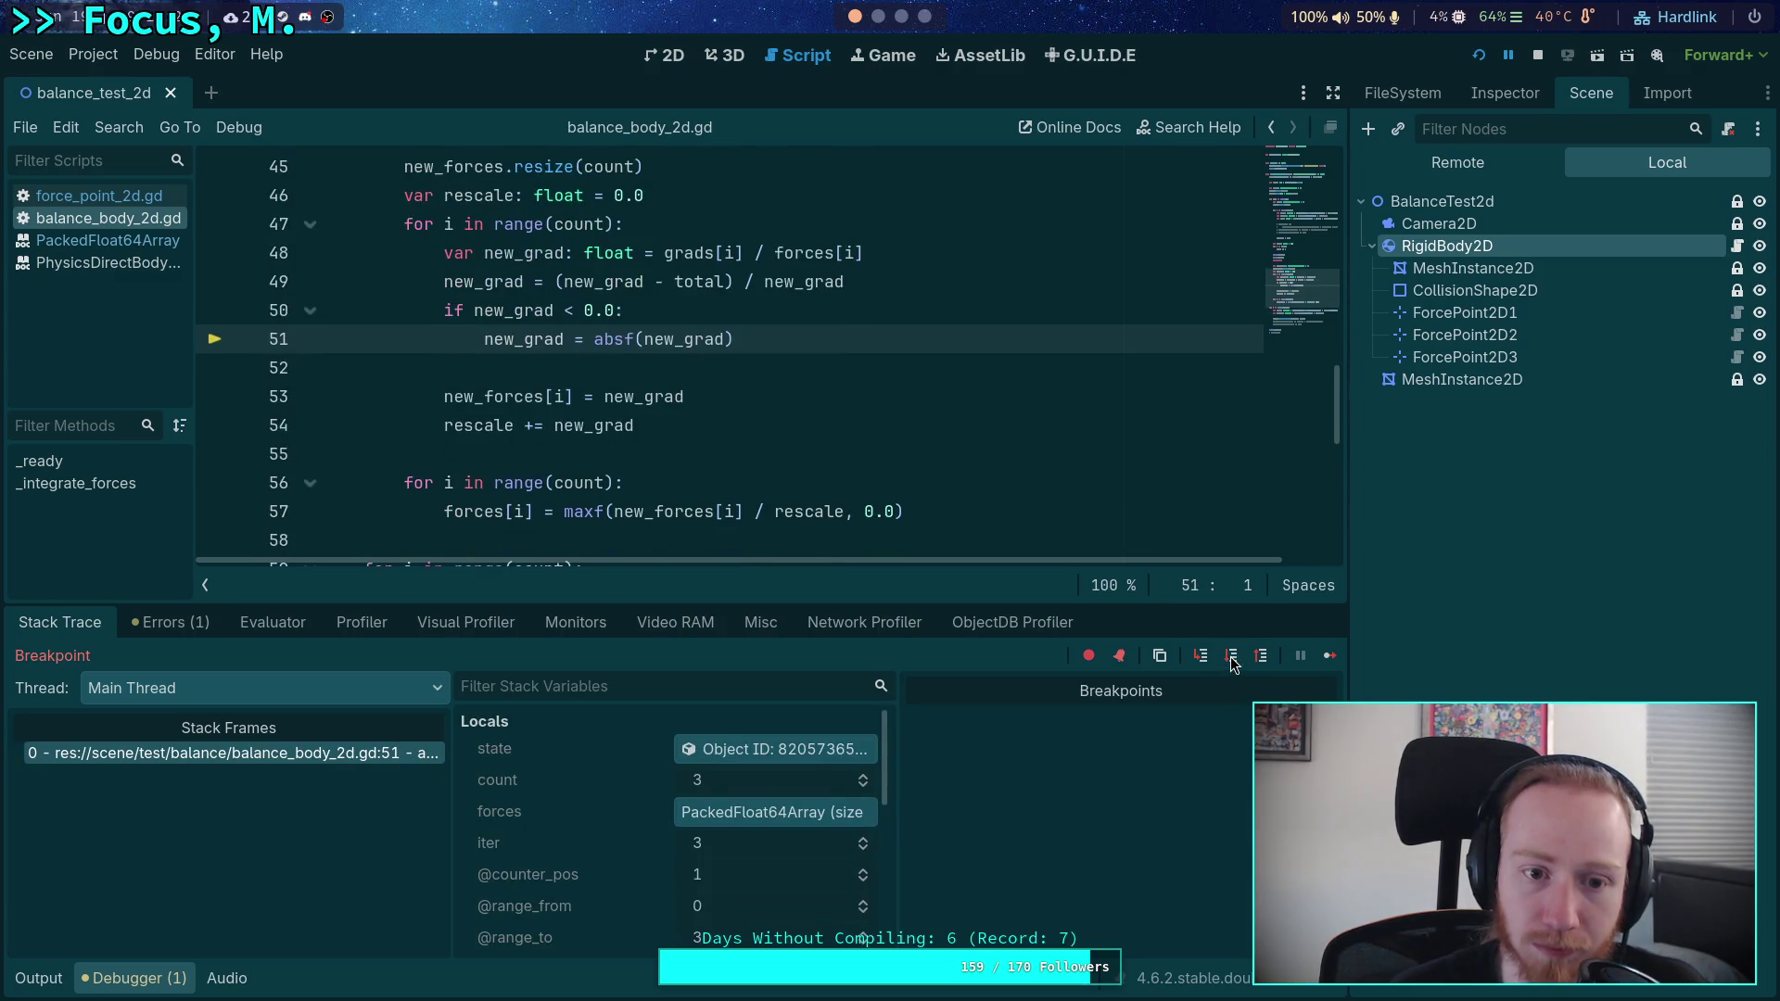
scroll(704, 820, "down", 4)
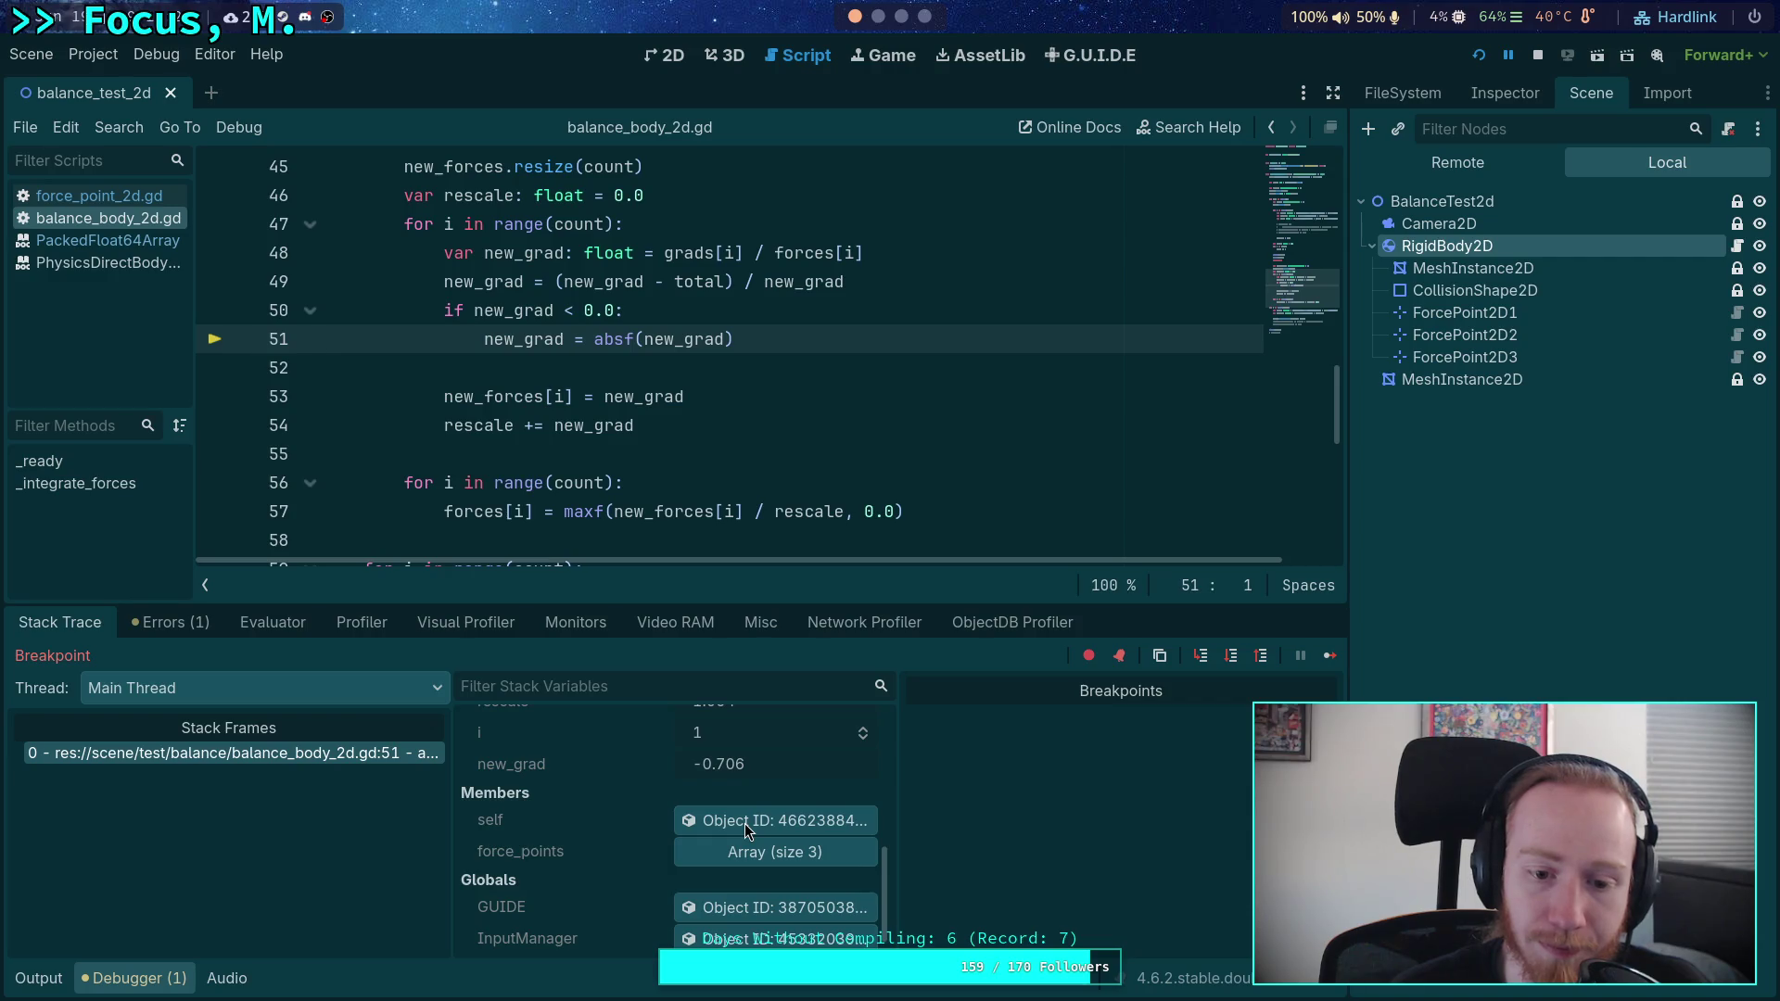
scroll(744, 824, "up", 3)
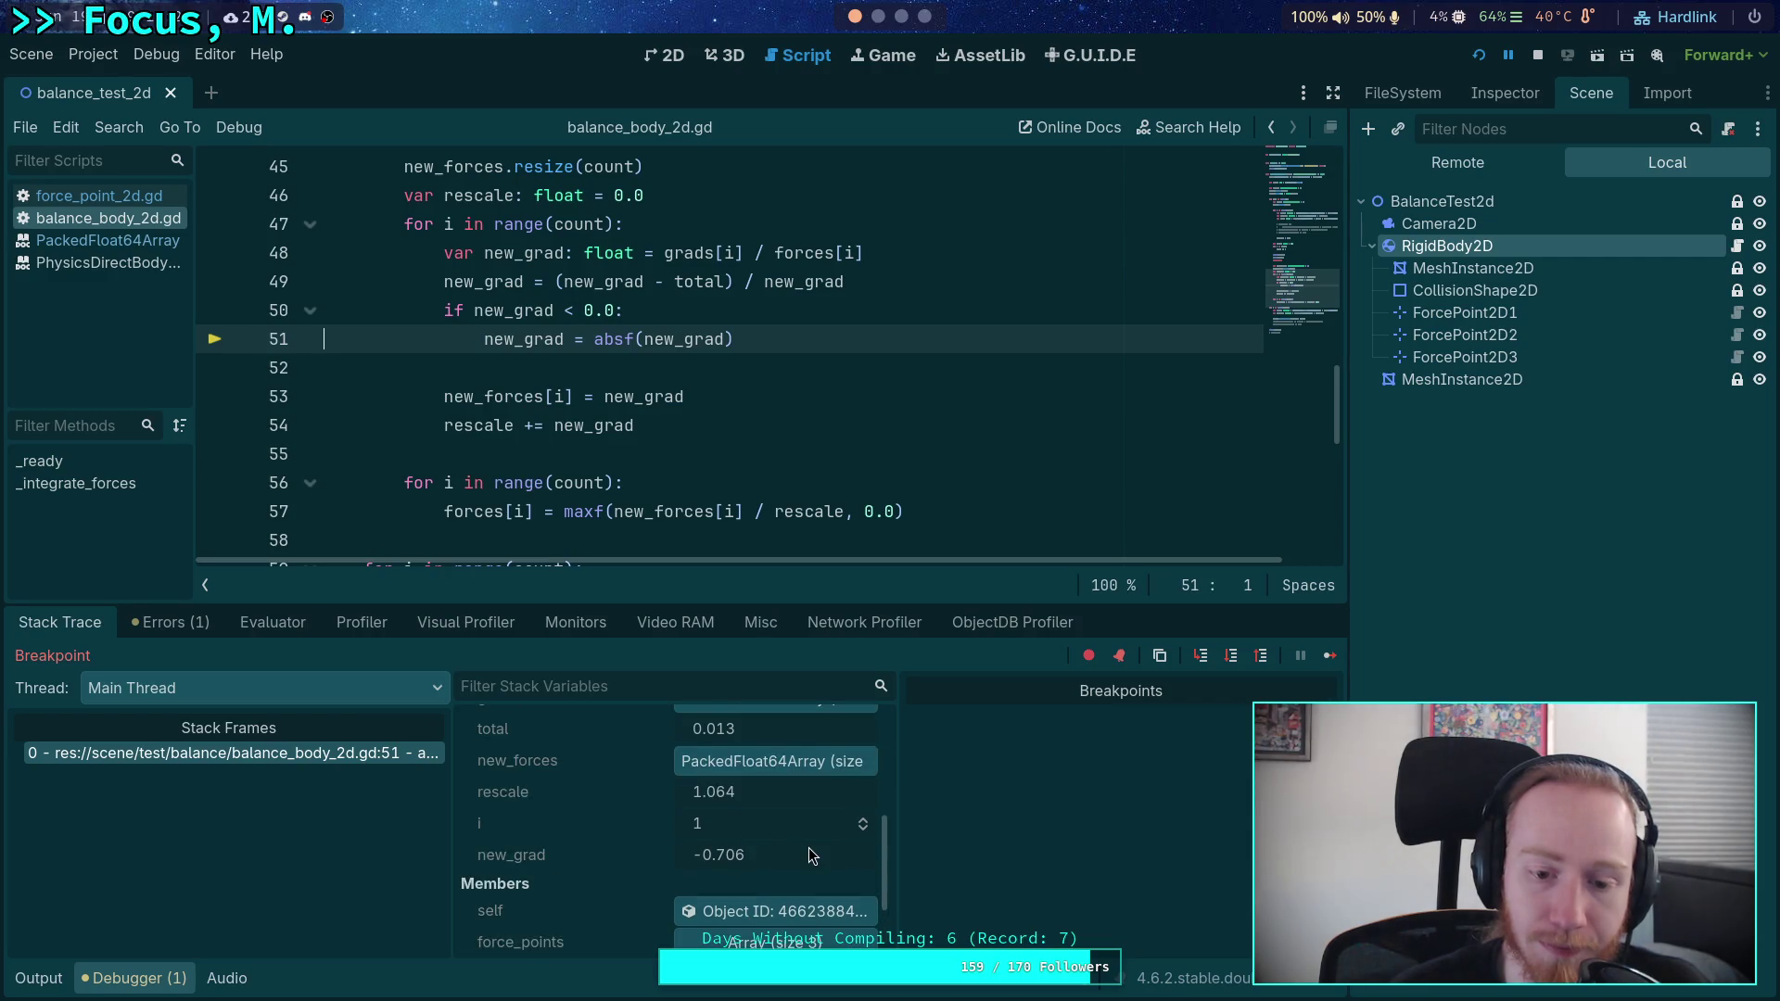
- Stop the running game and end the debug session
left_click(1537, 56)
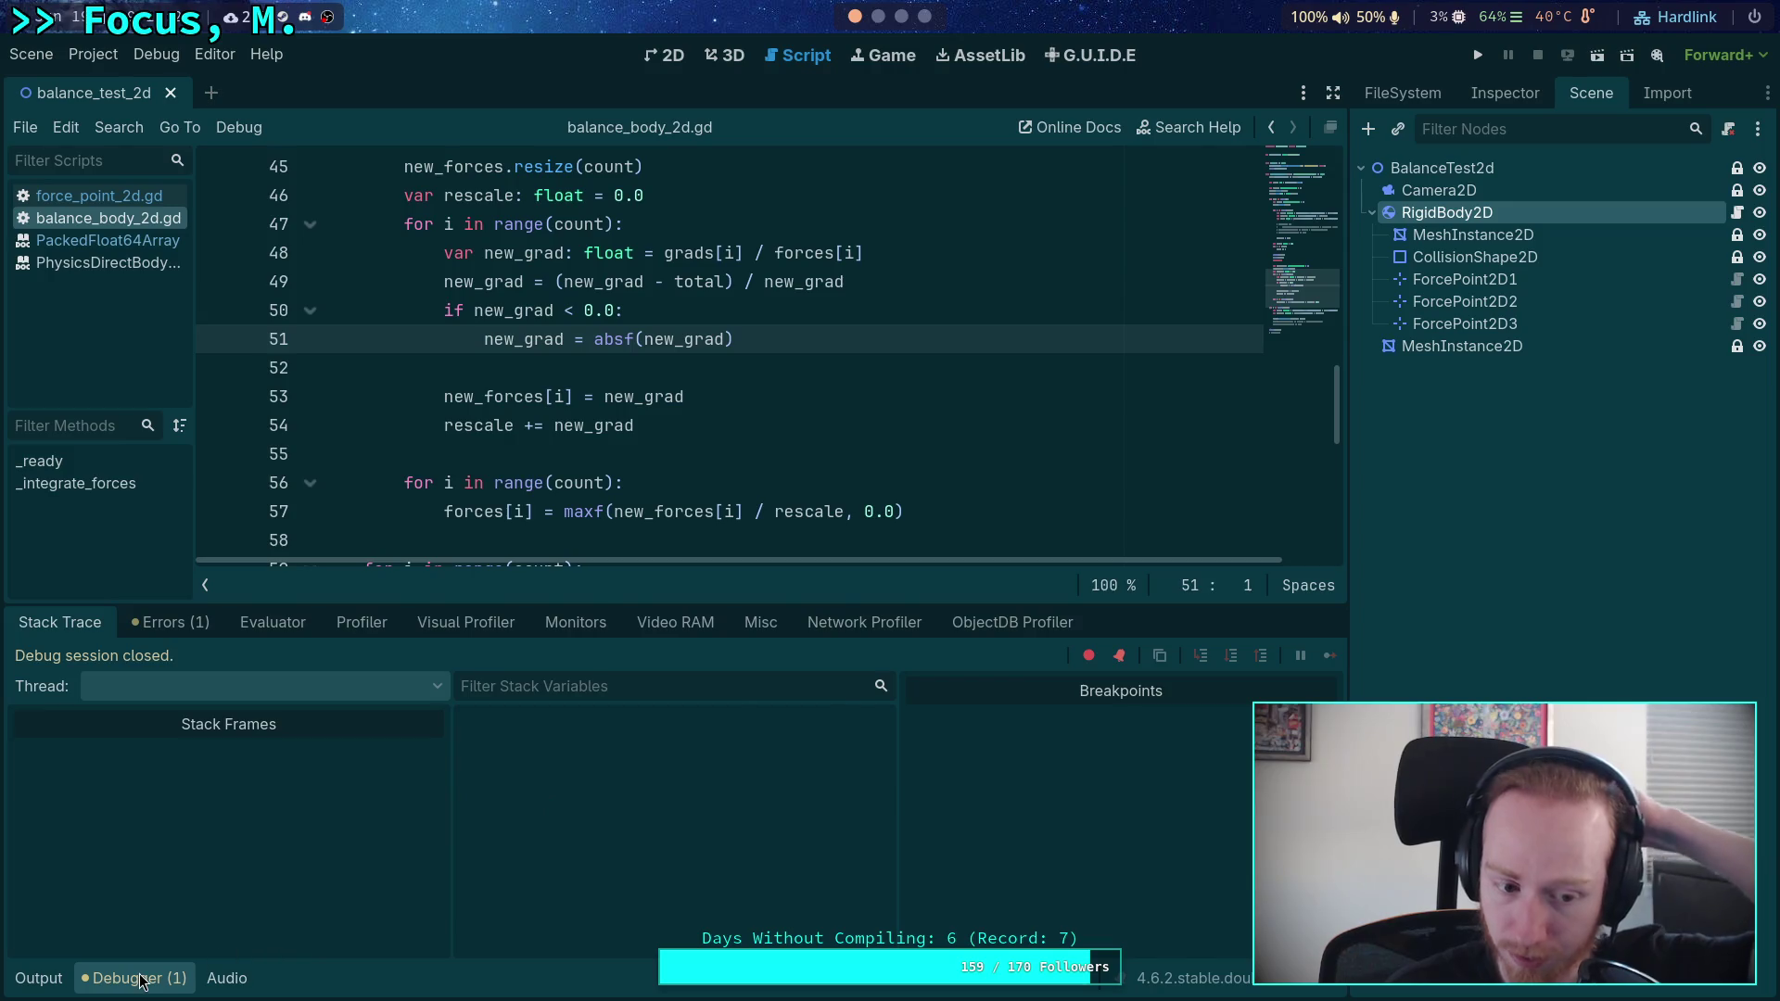
scroll(635, 617, "up", 2)
scroll(696, 568, "up", 3)
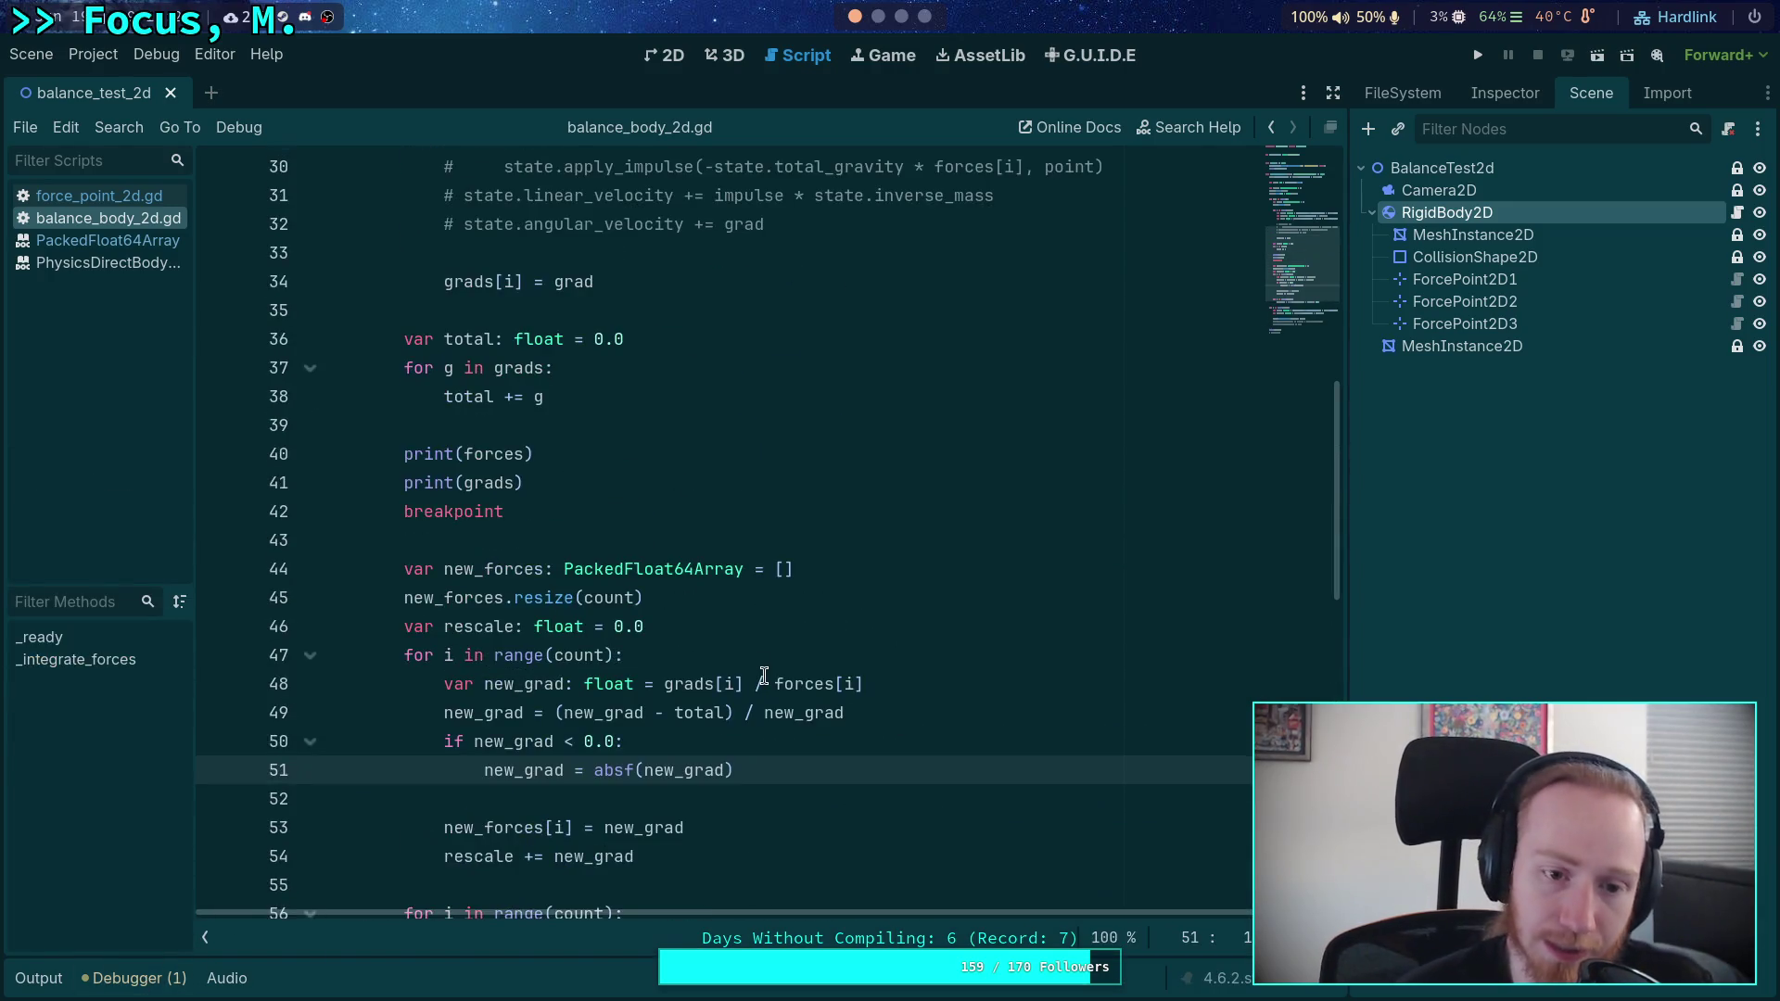
scroll(796, 772, "up", 6)
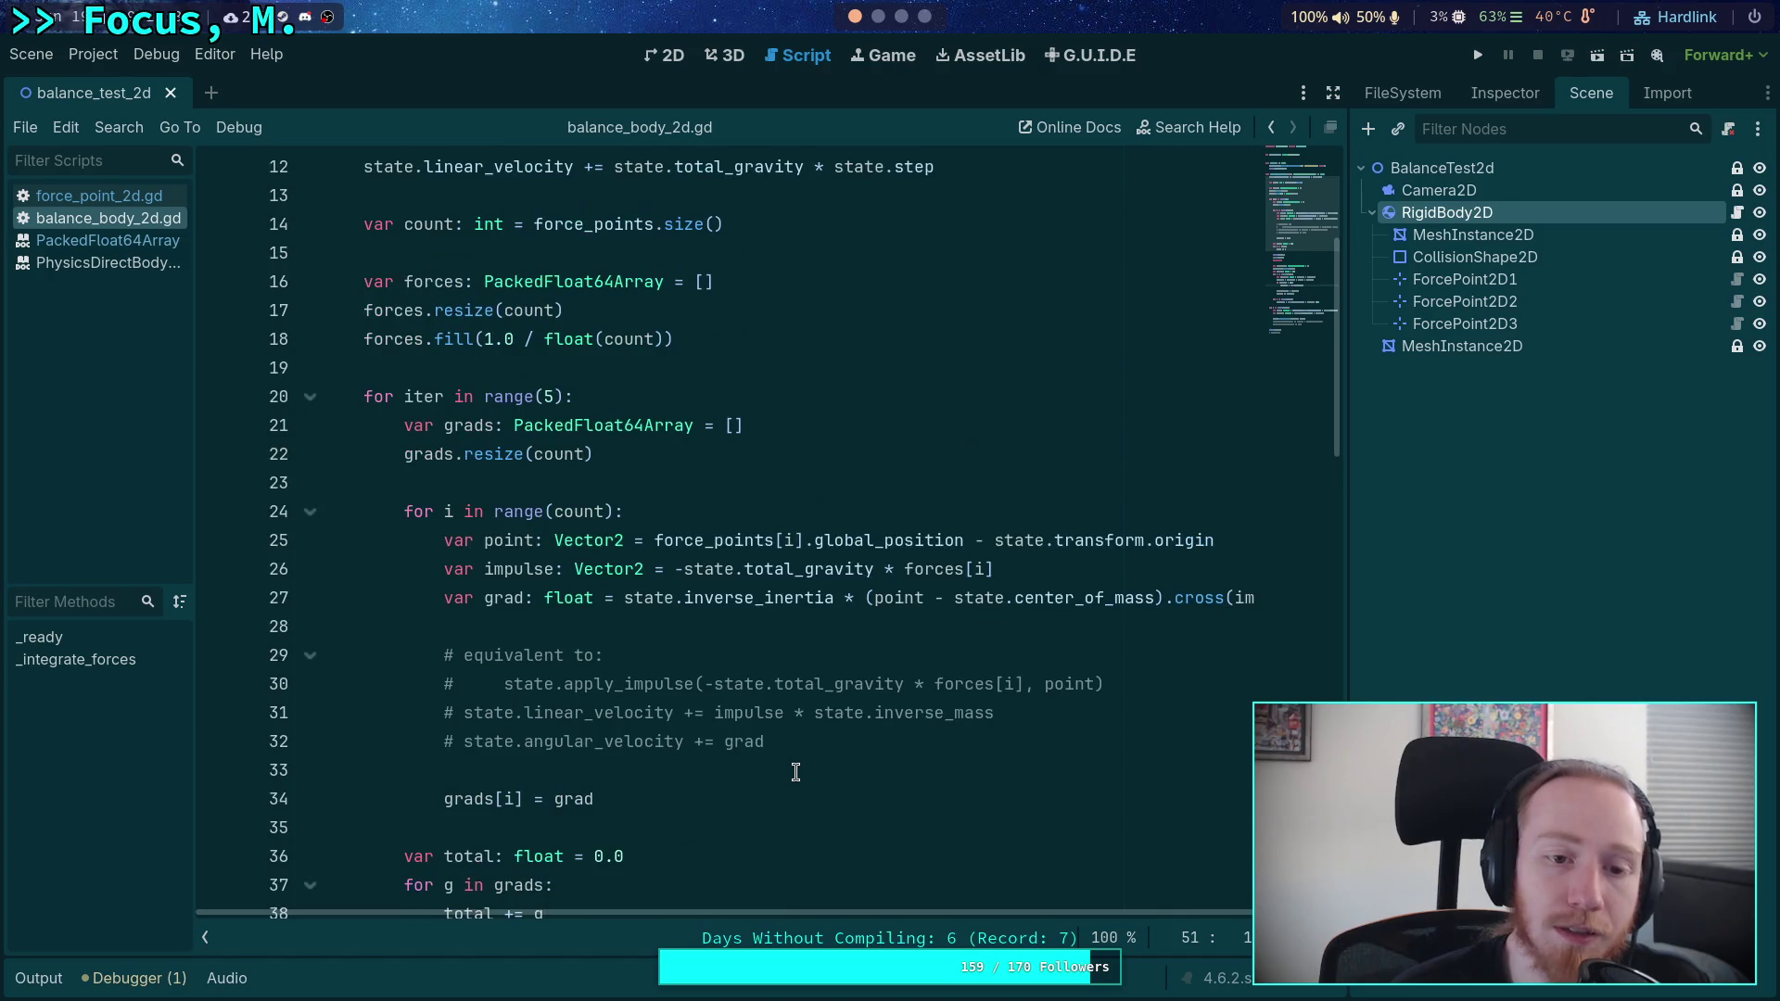
- Replace absf(new_grad) on line 51 with 2.0 and rerun the project
scroll(796, 771, "down", 7)
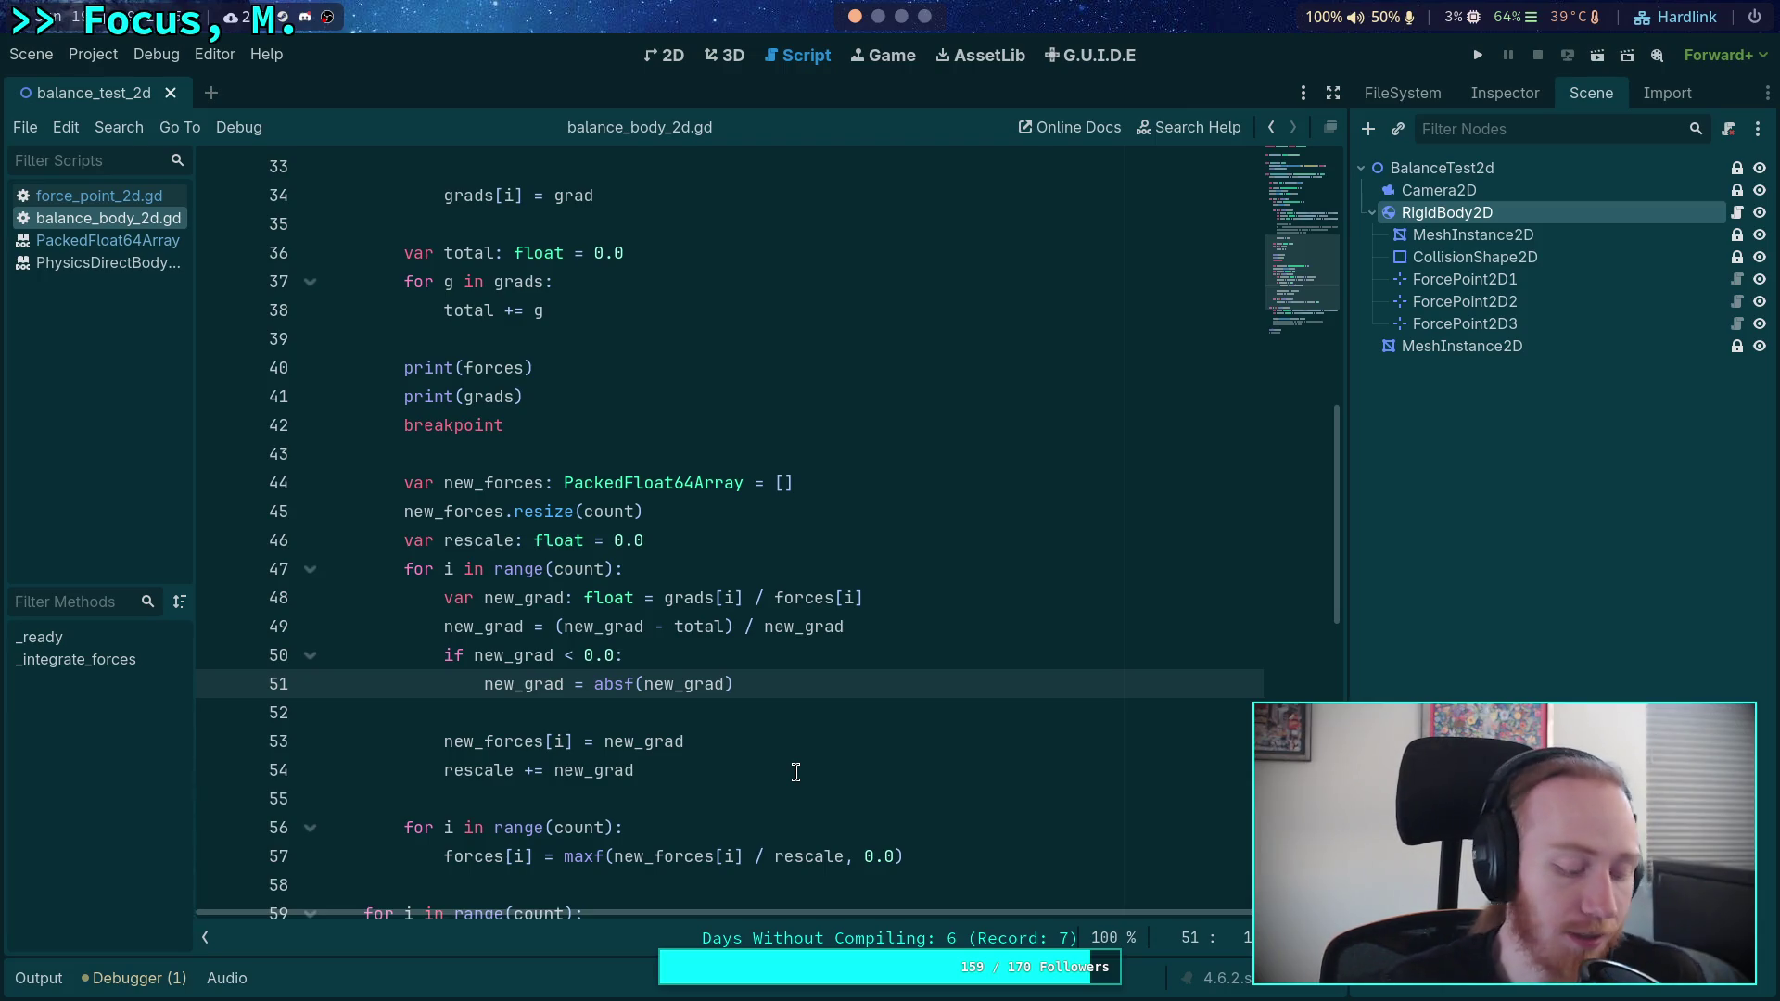
left_click_drag(594, 683, 782, 682)
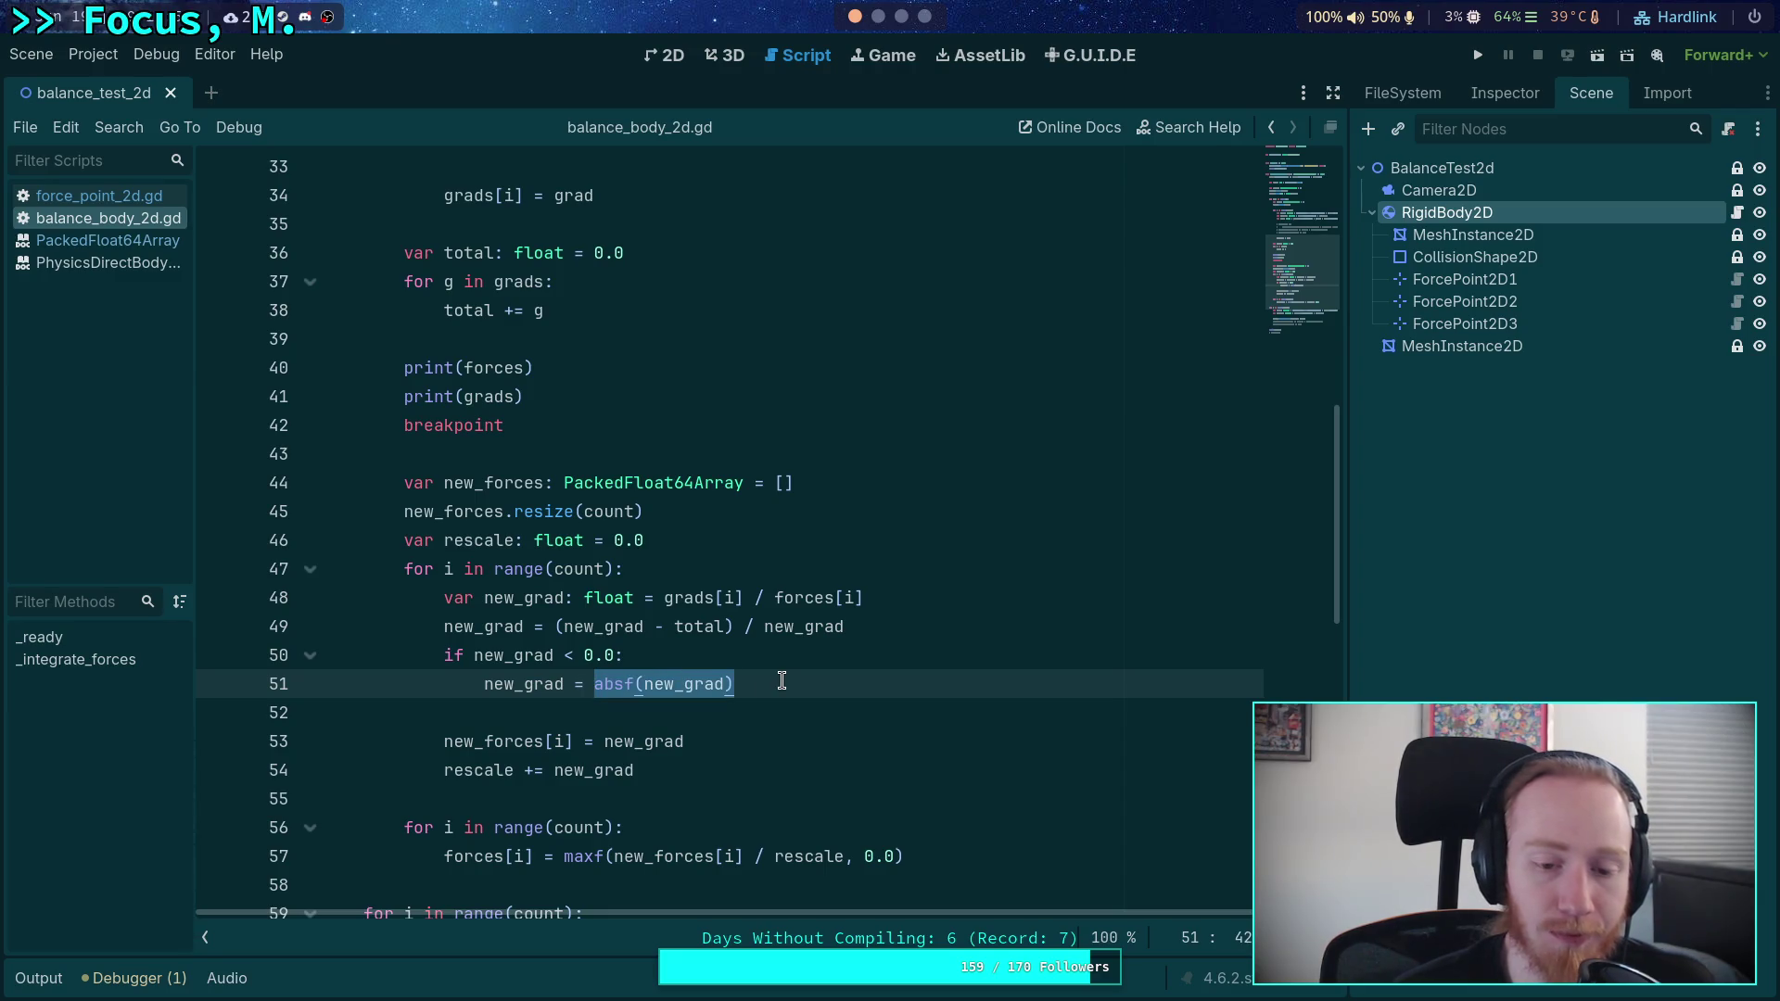
type("2.0")
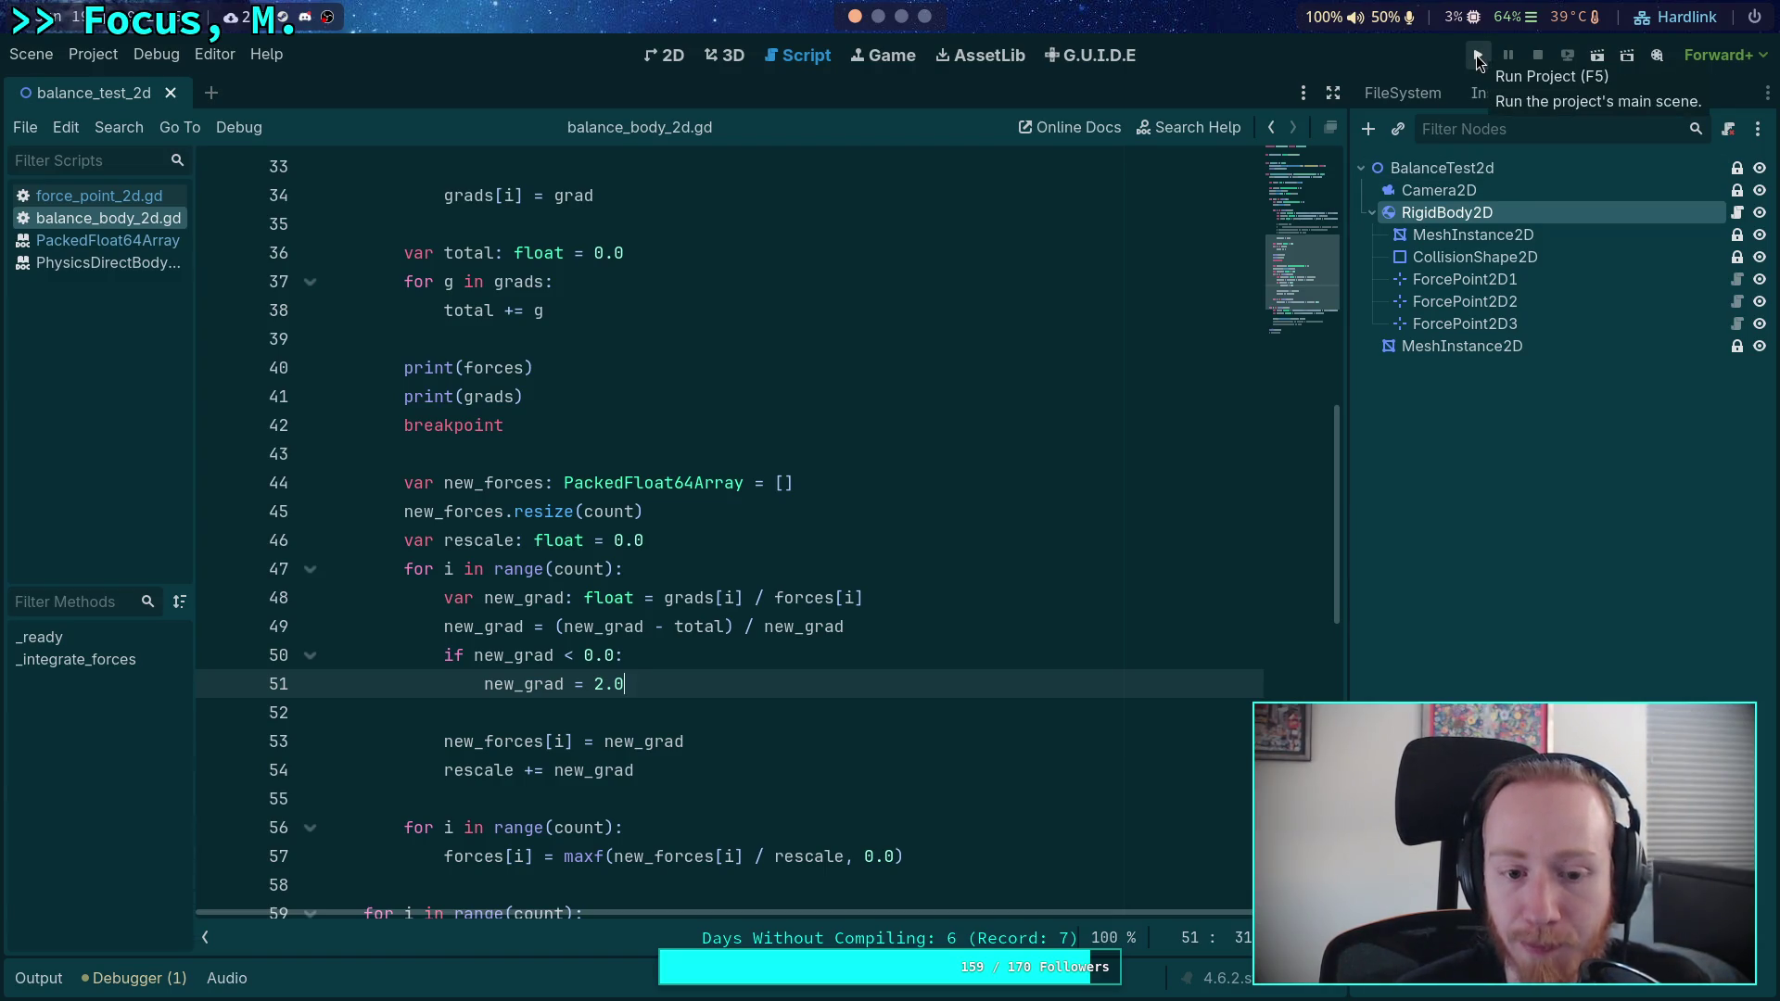
left_click(1479, 57)
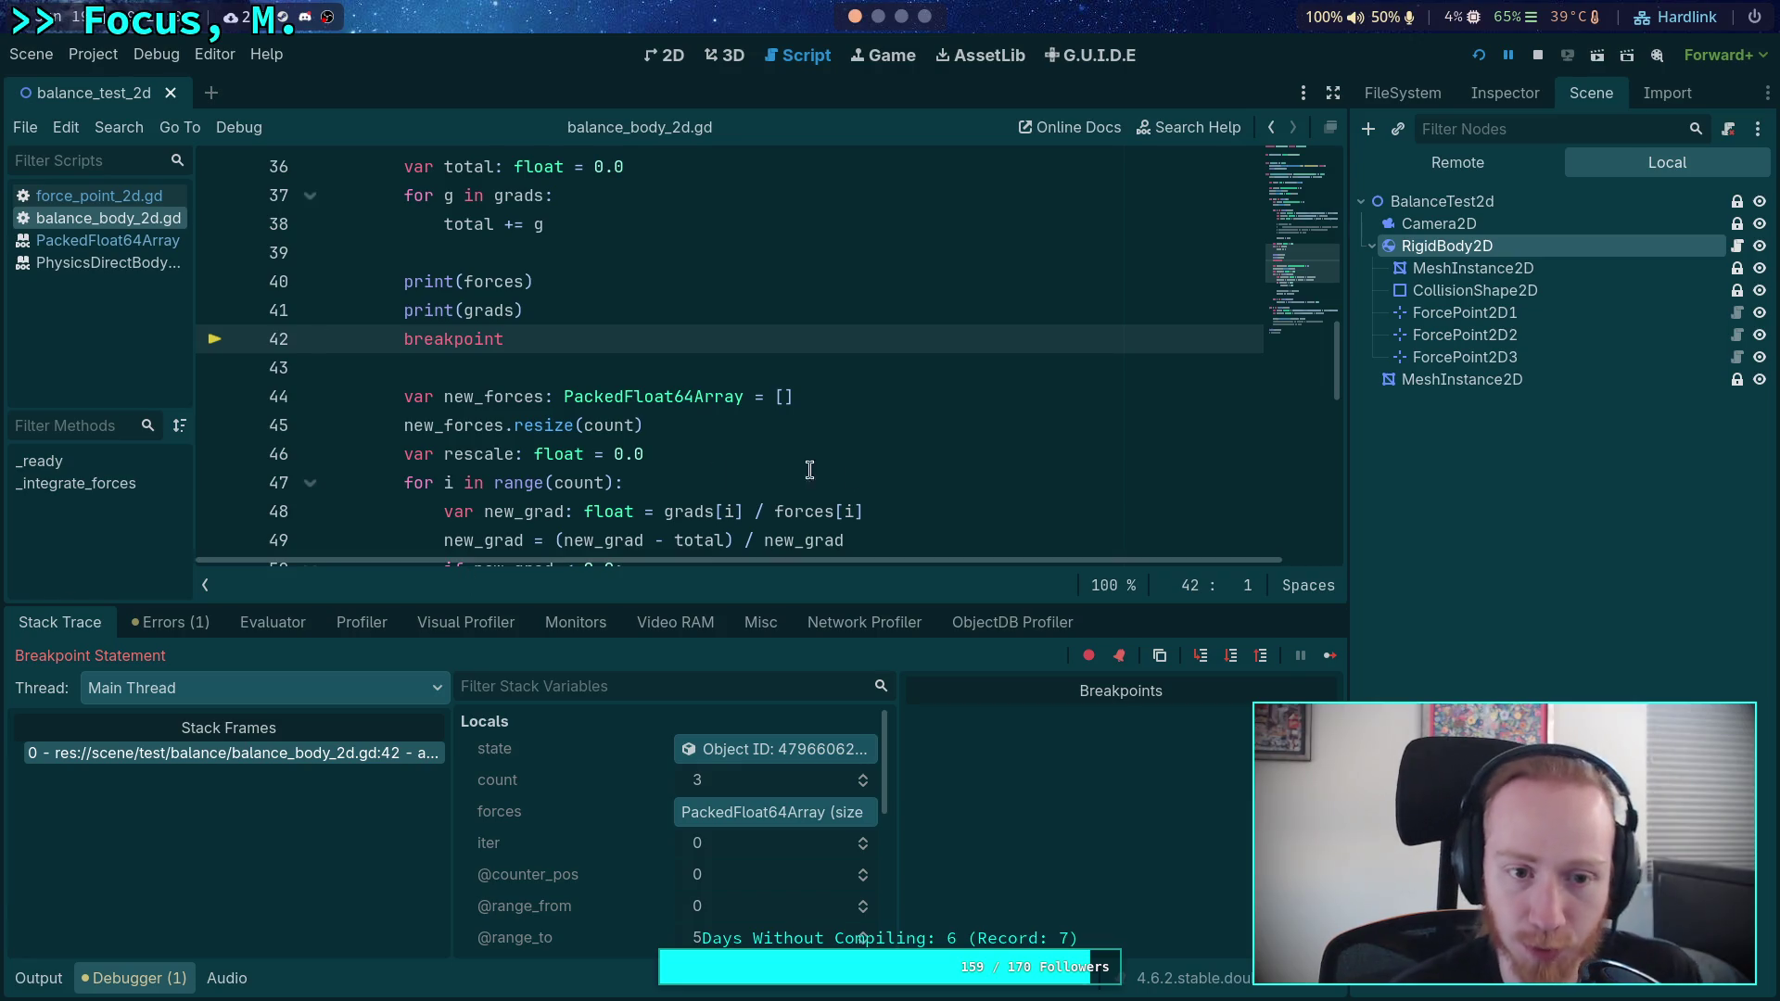
- Step past the line-42 breakpoint through the first new_grad iteration to the rescaling line
left_click(1232, 655)
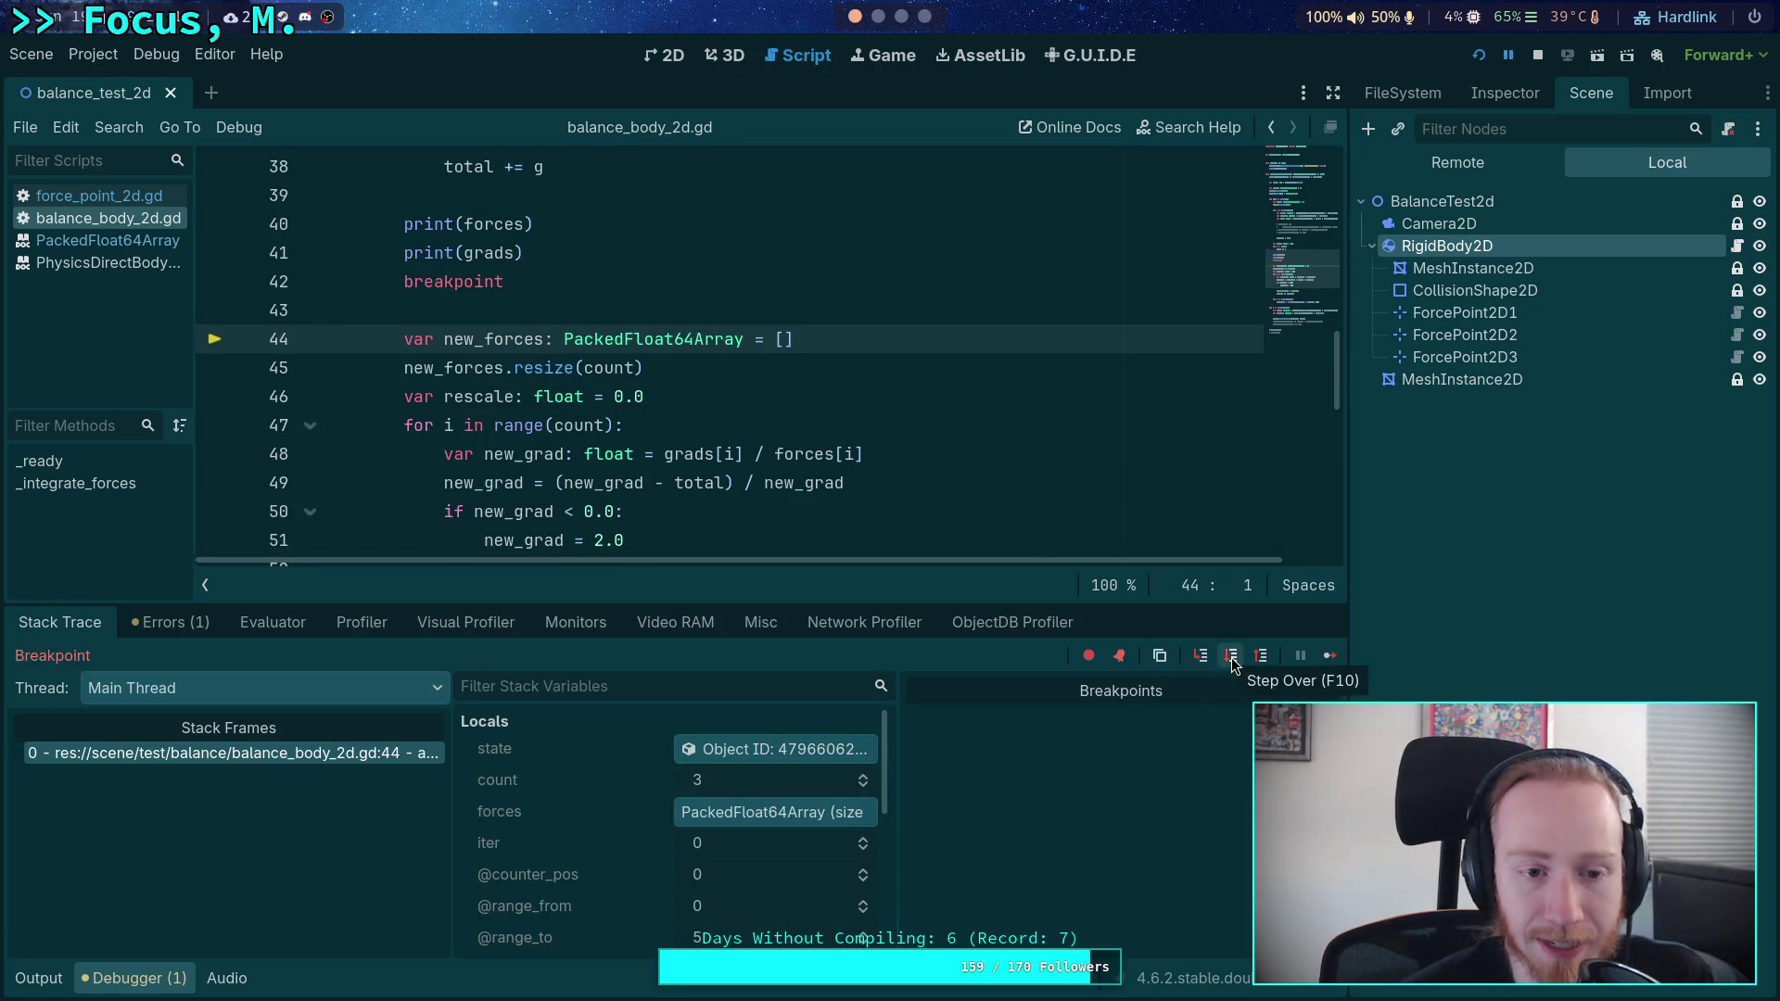
left_click(1232, 657)
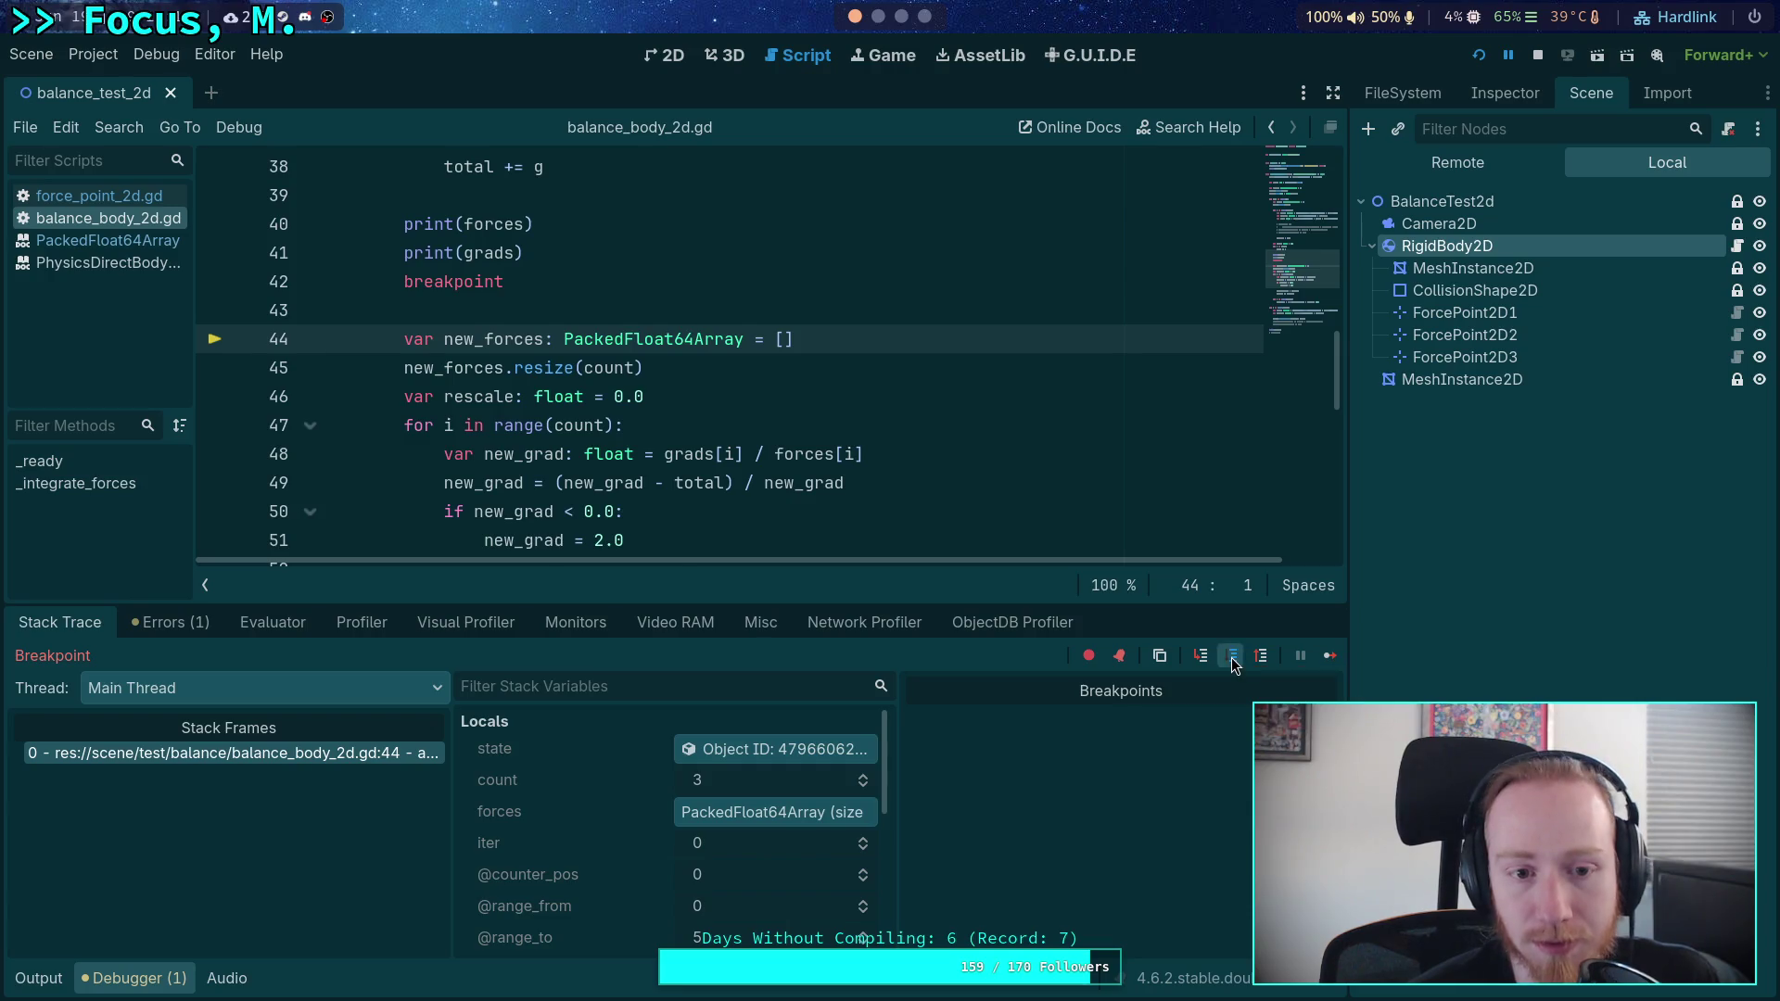
left_click(1231, 660)
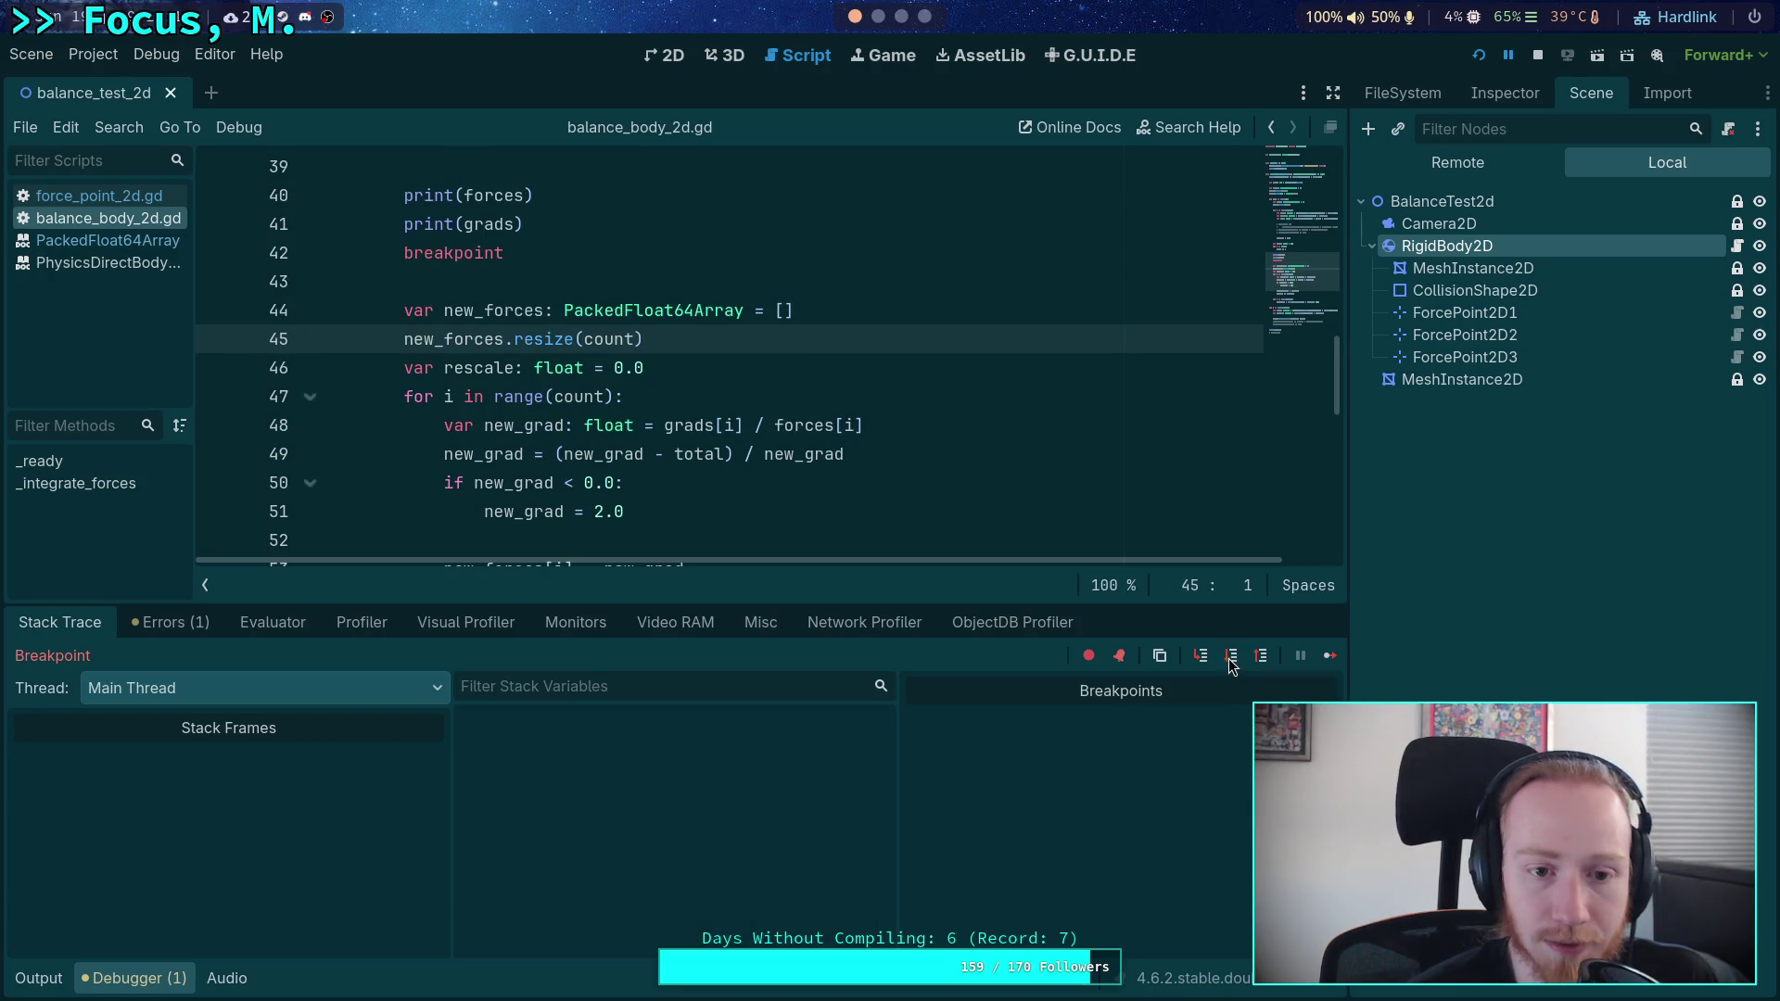
left_click(1231, 661)
scroll(620, 810, "down", 4)
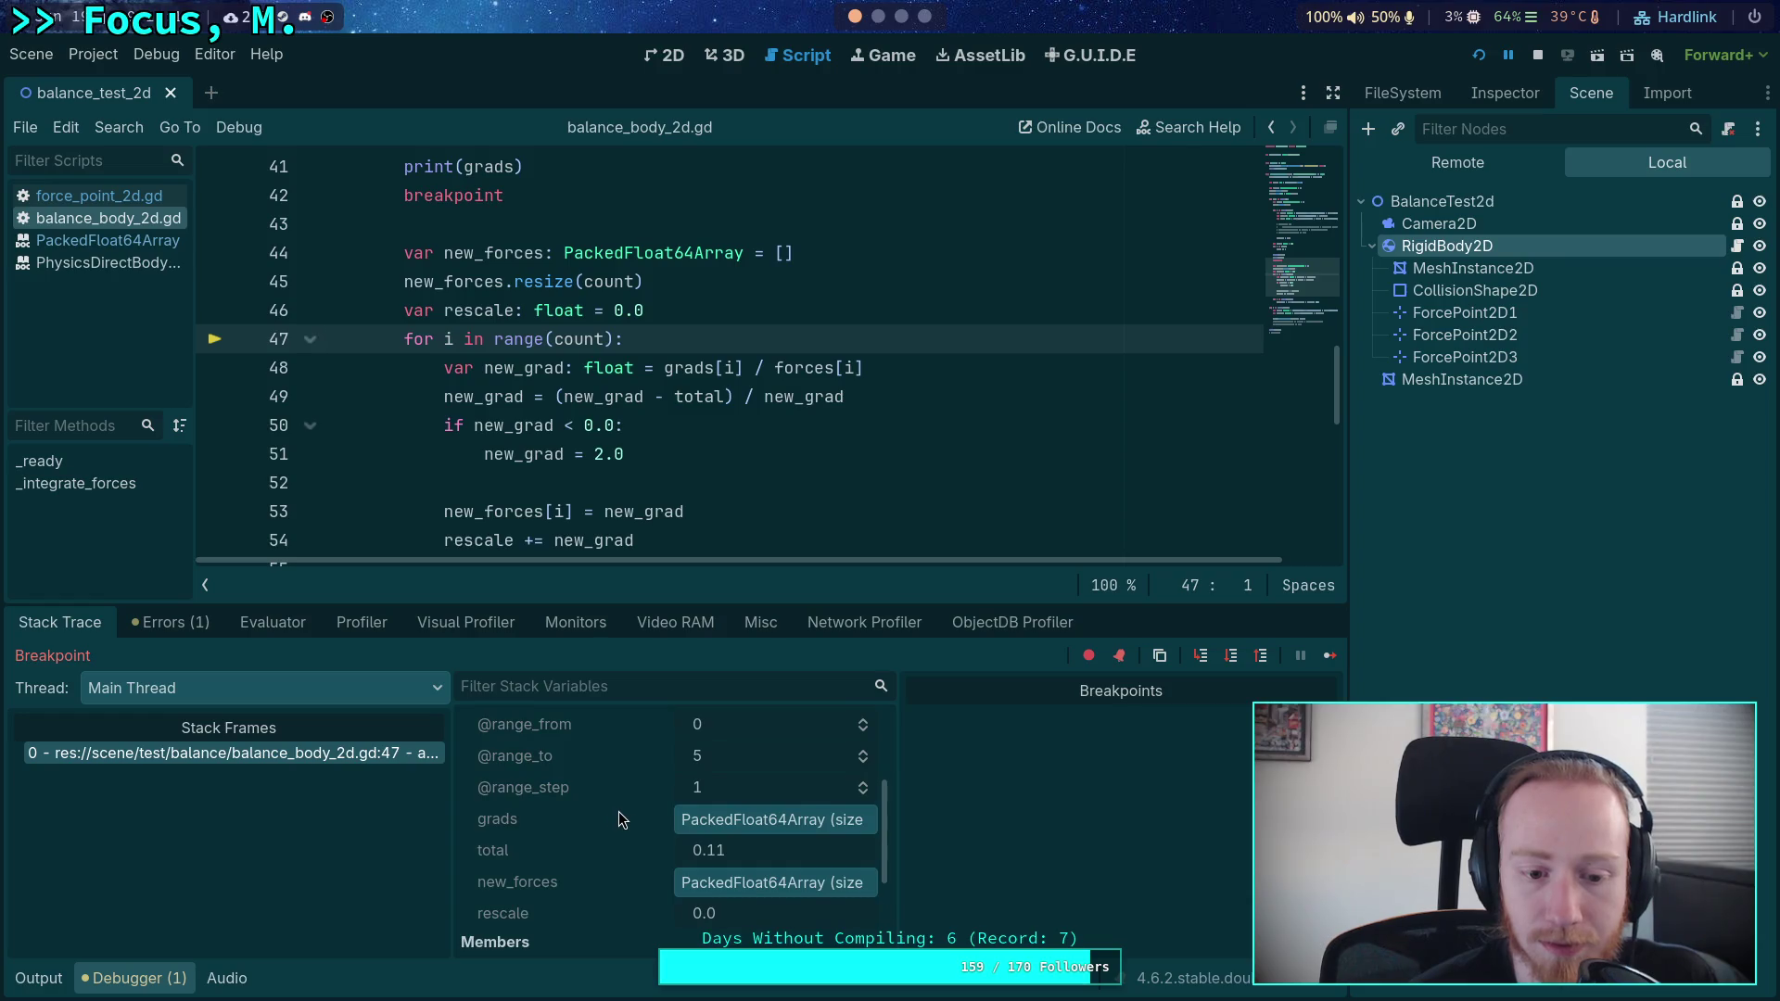
left_click(1232, 657)
left_click(1232, 656)
left_click(1232, 657)
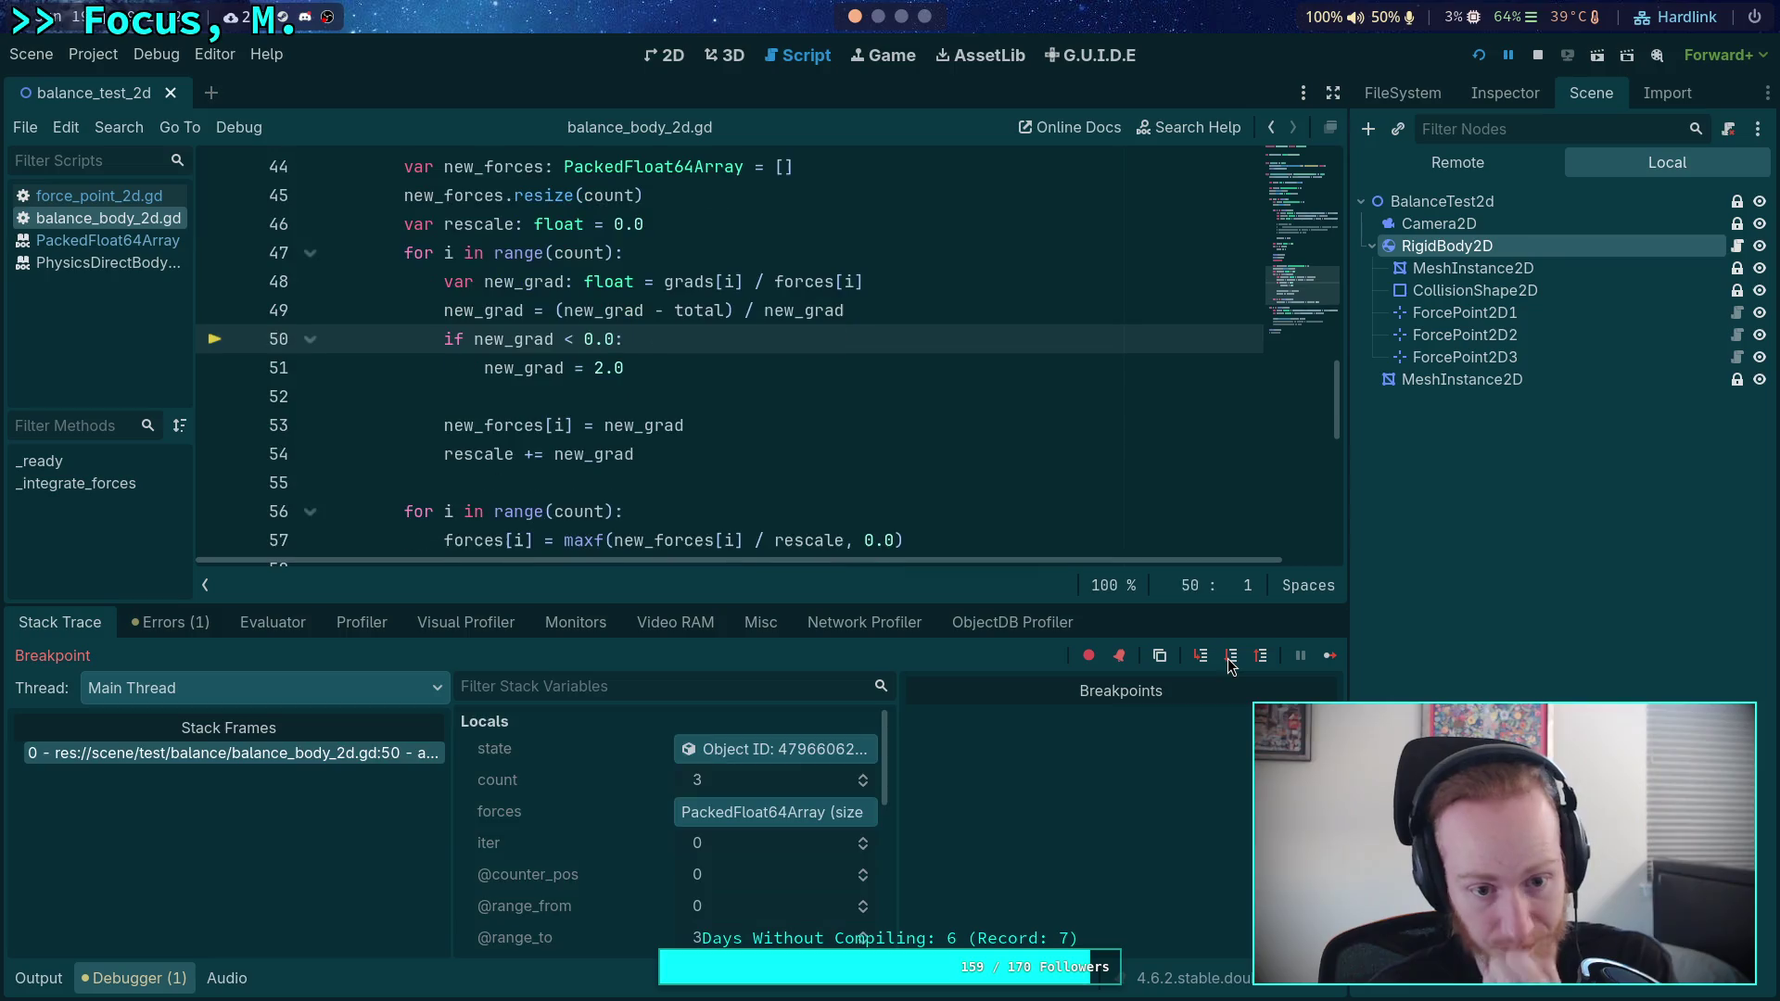
left_click(1233, 657)
left_click(1232, 656)
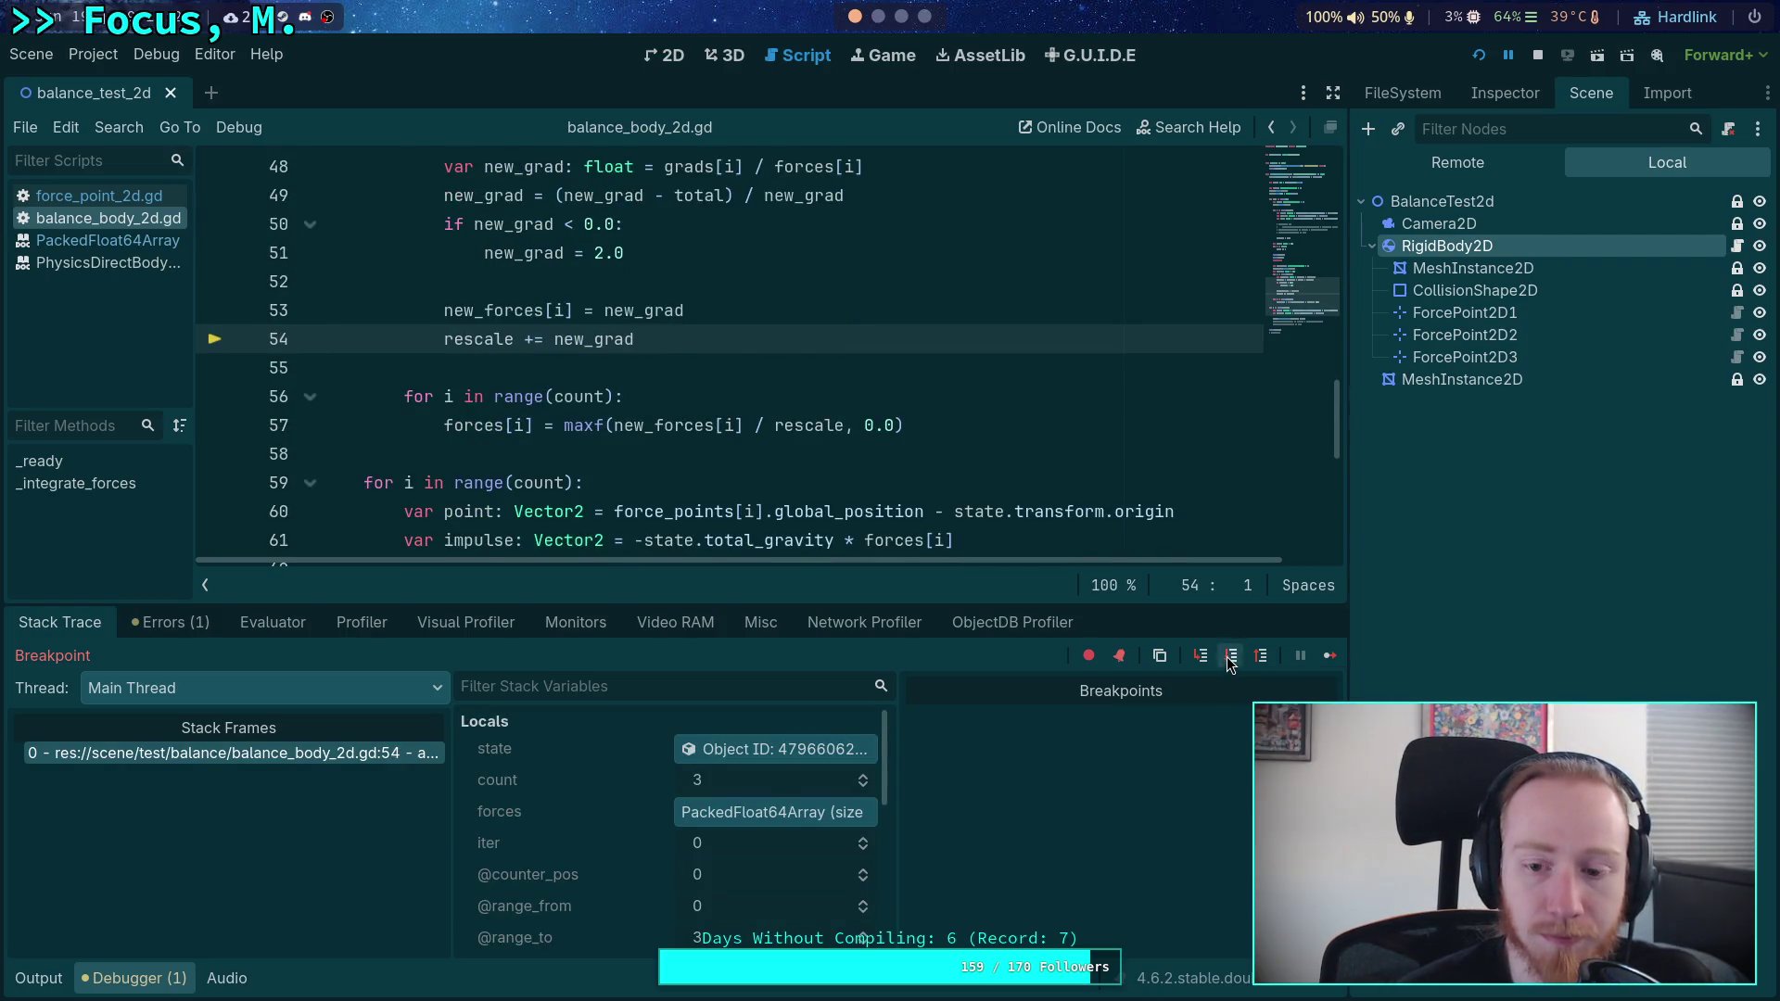
left_click(1232, 657)
left_click(1233, 657)
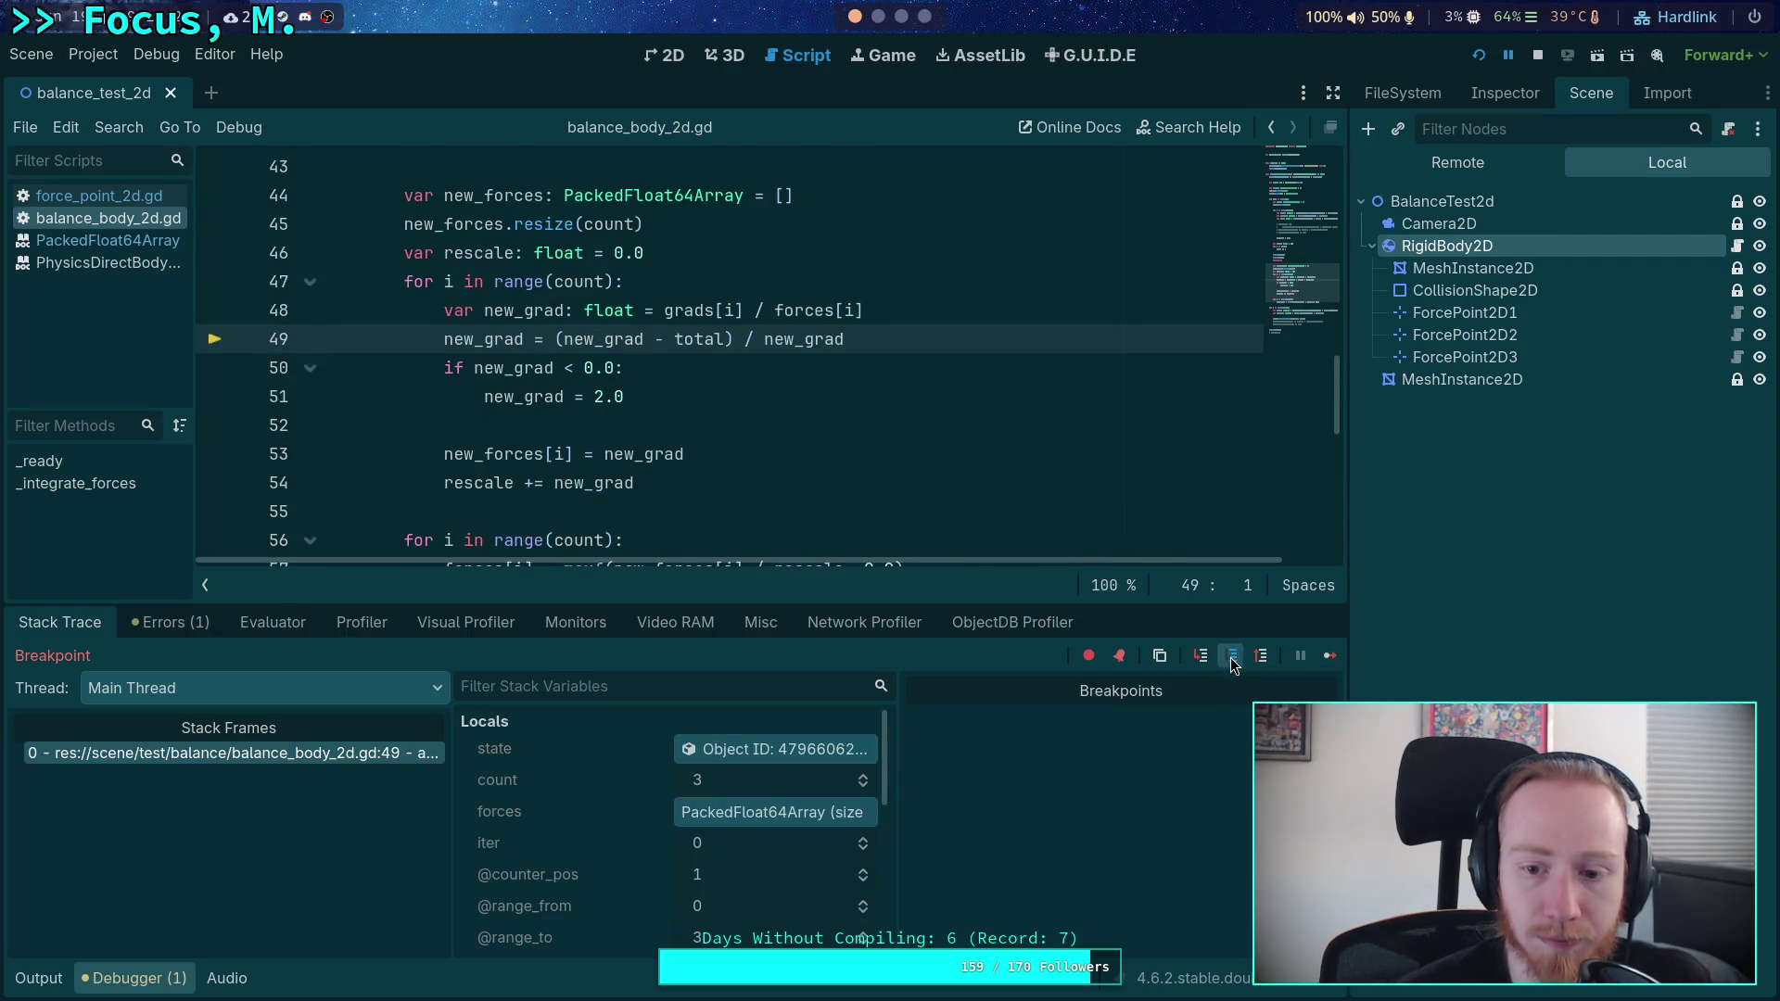
- Step through the second and third new_grad iterations and their checks
left_click(1232, 656)
left_click(1232, 657)
left_click(1231, 656)
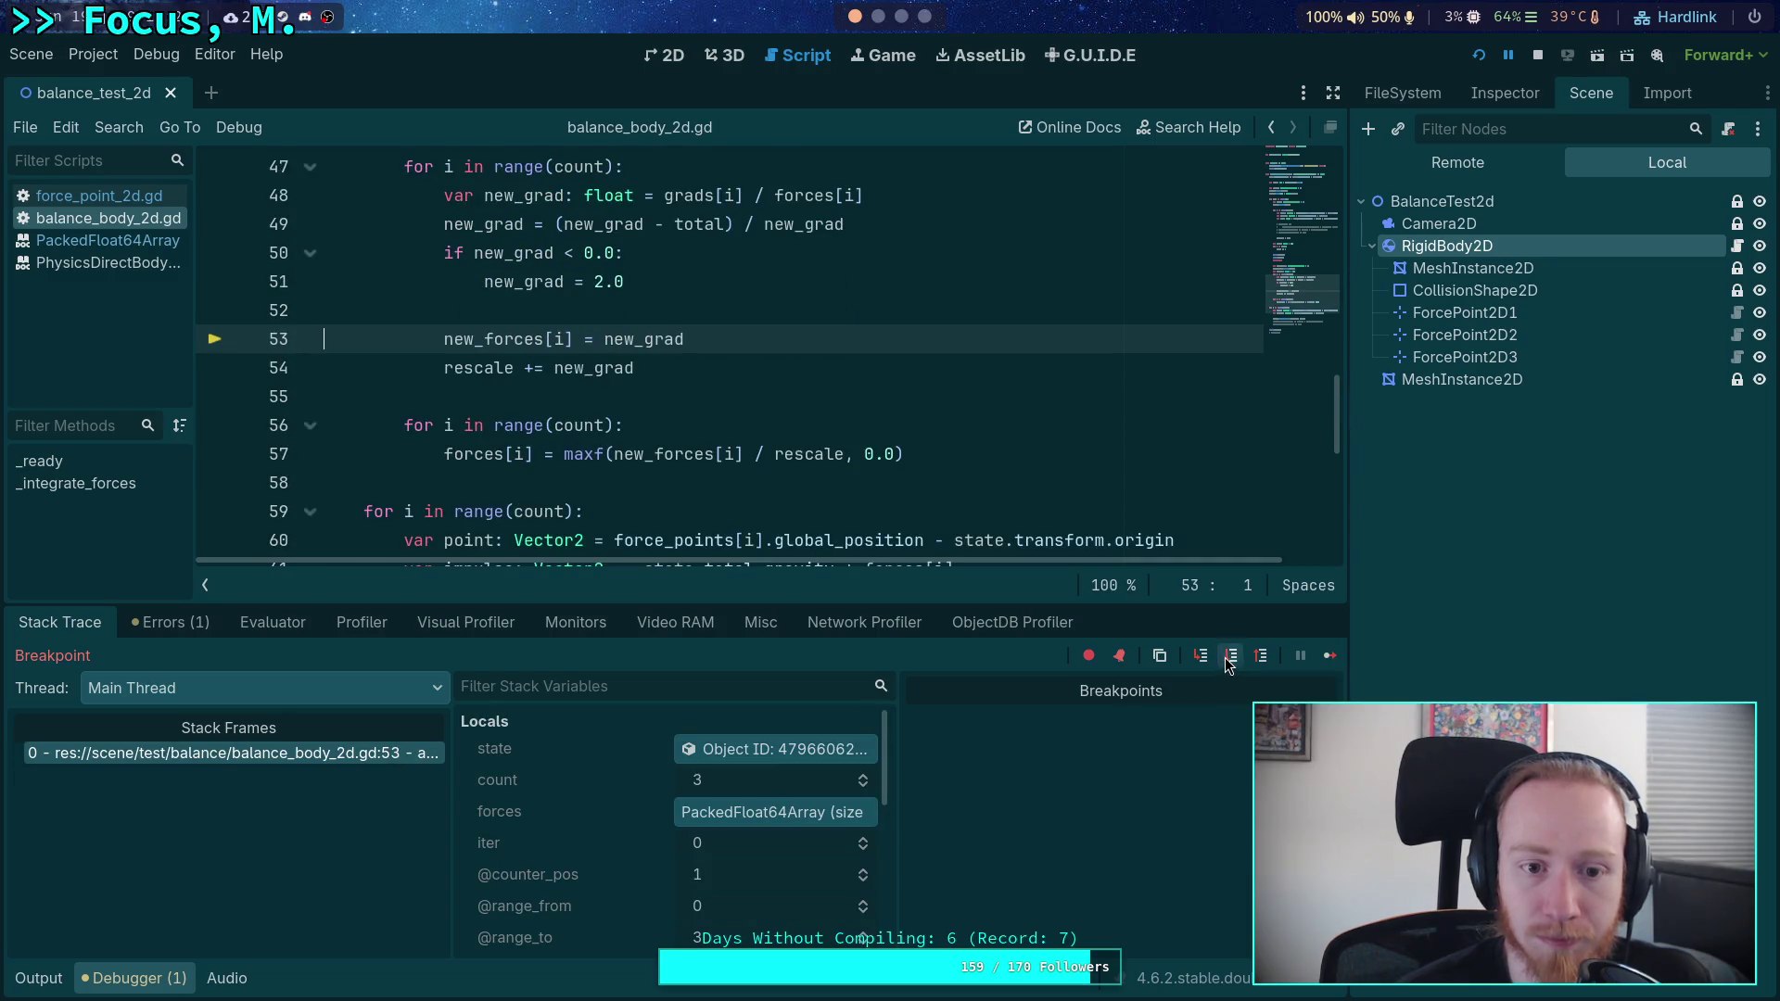
left_click(1231, 663)
left_click(1234, 661)
left_click(1237, 663)
left_click(1236, 664)
left_click(1235, 665)
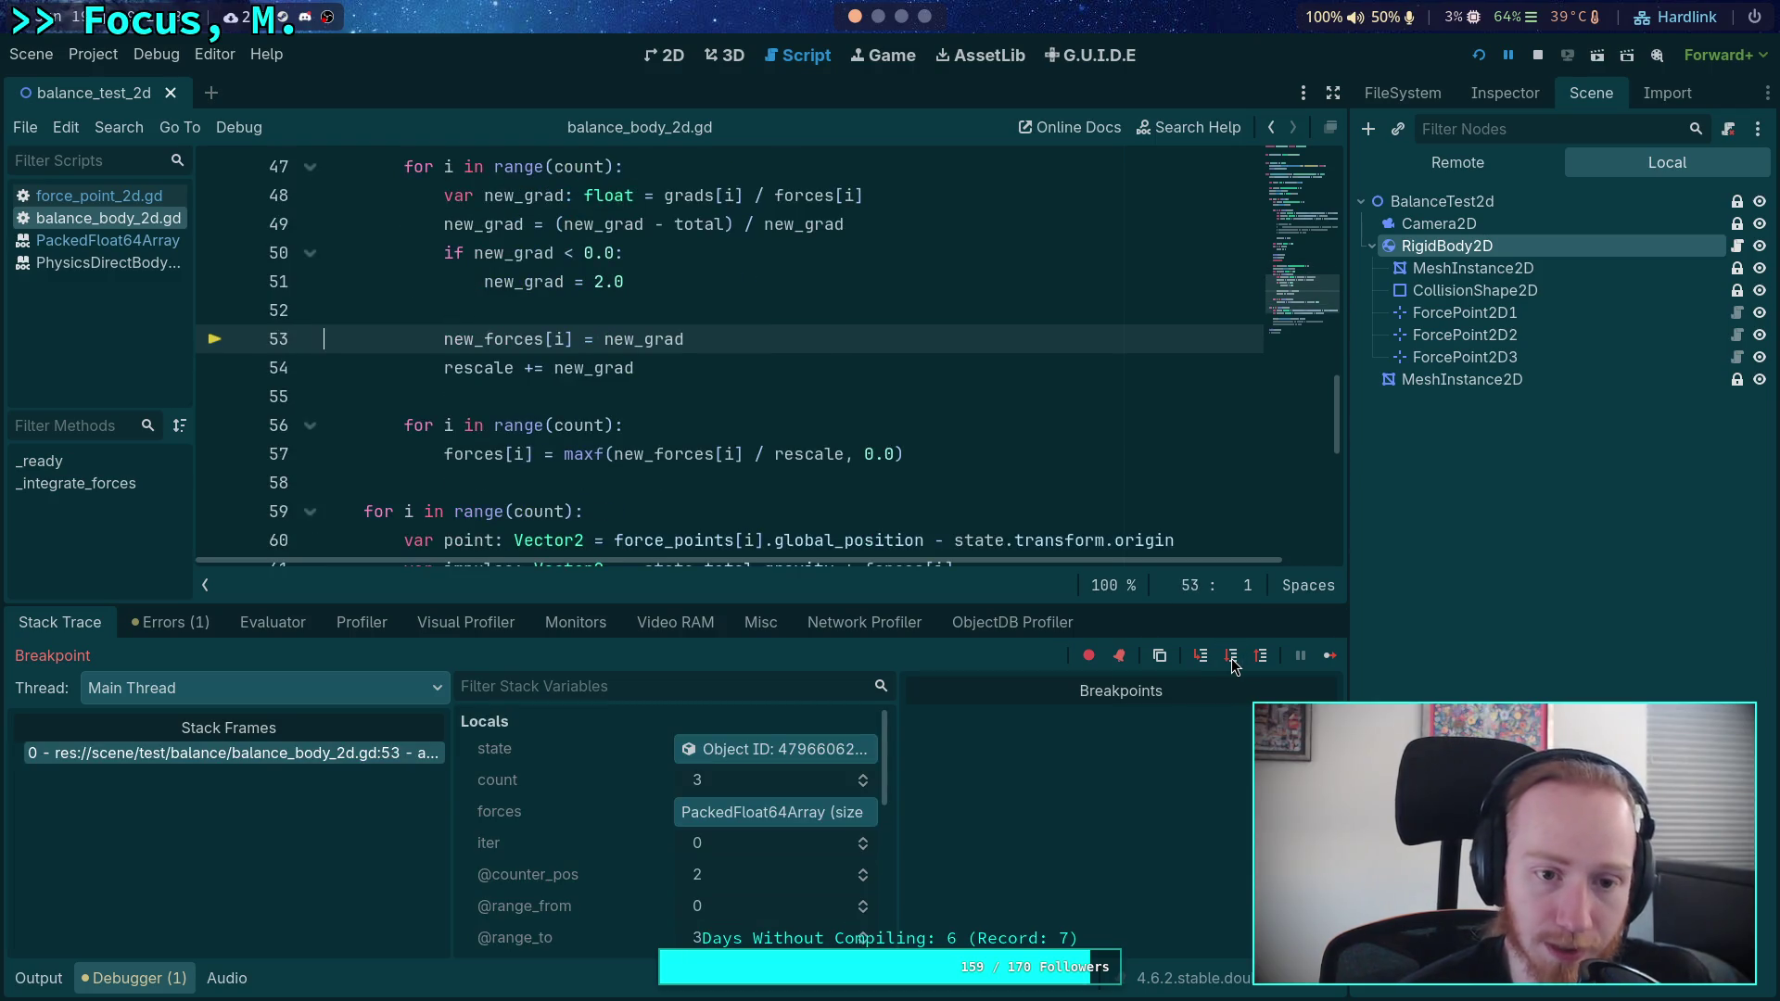
- Step through the rescale division loop back to line 21 with iter = 1
left_click(1233, 658)
left_click(1235, 659)
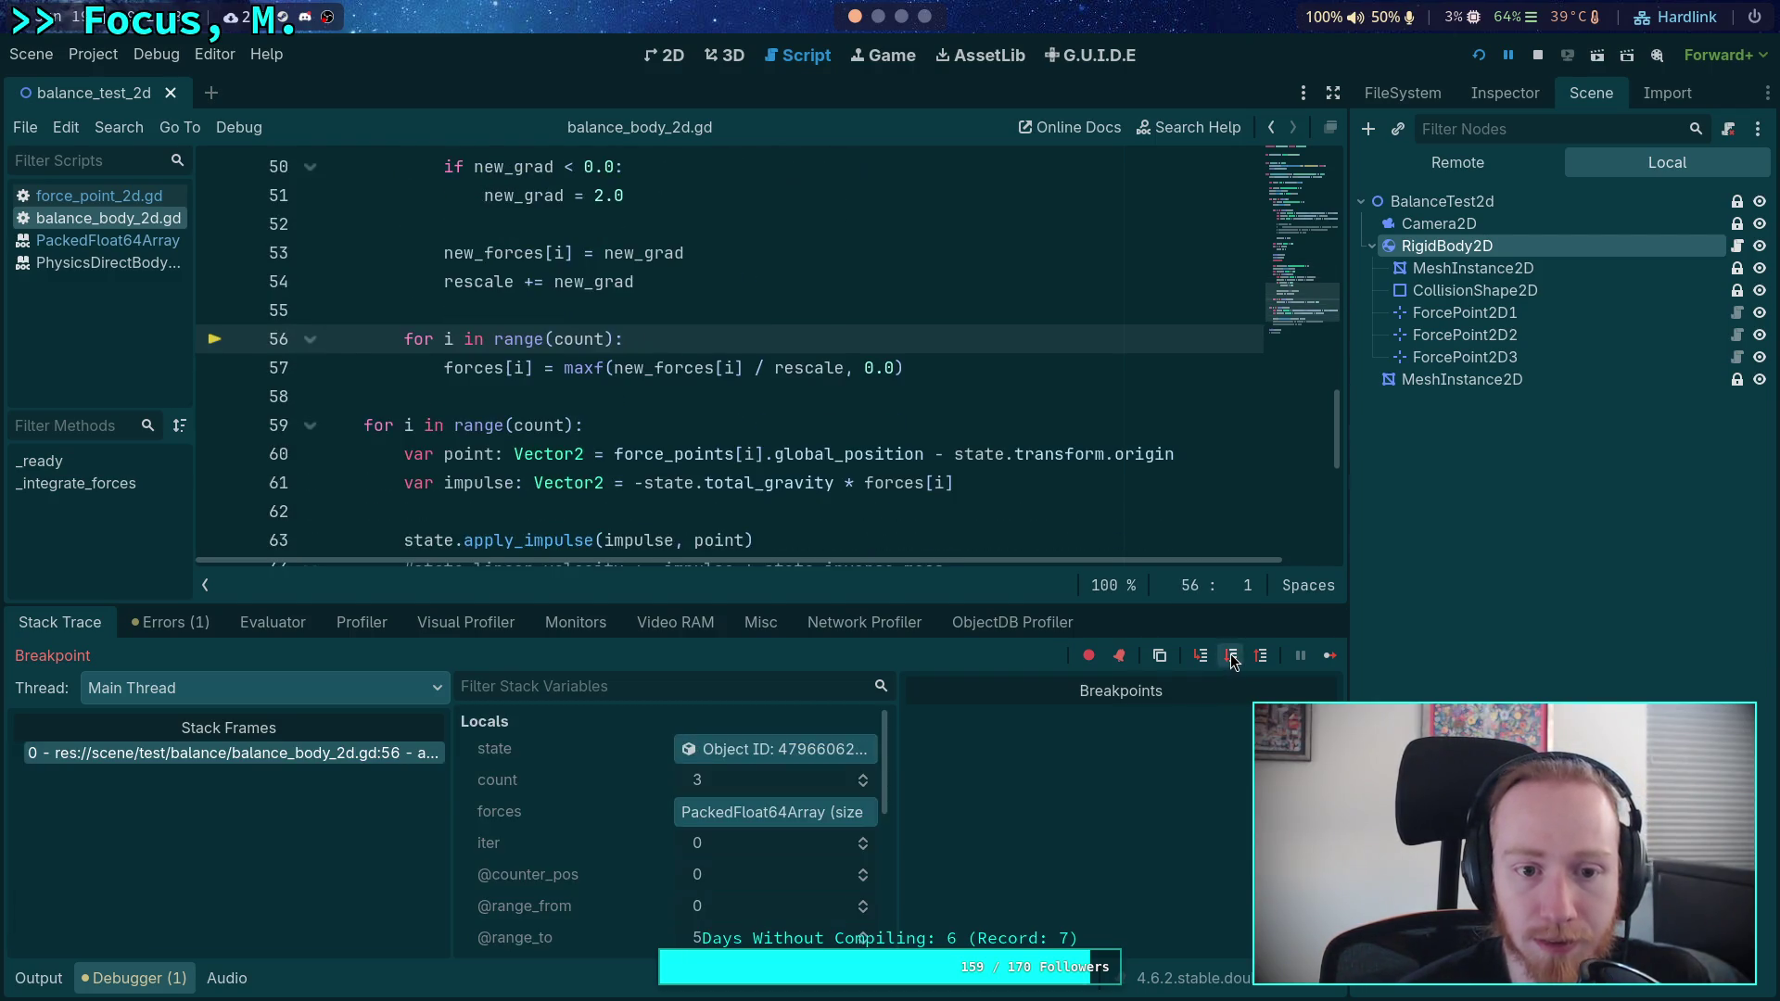
left_click(1237, 660)
left_click(1233, 659)
left_click(1235, 659)
left_click(1235, 661)
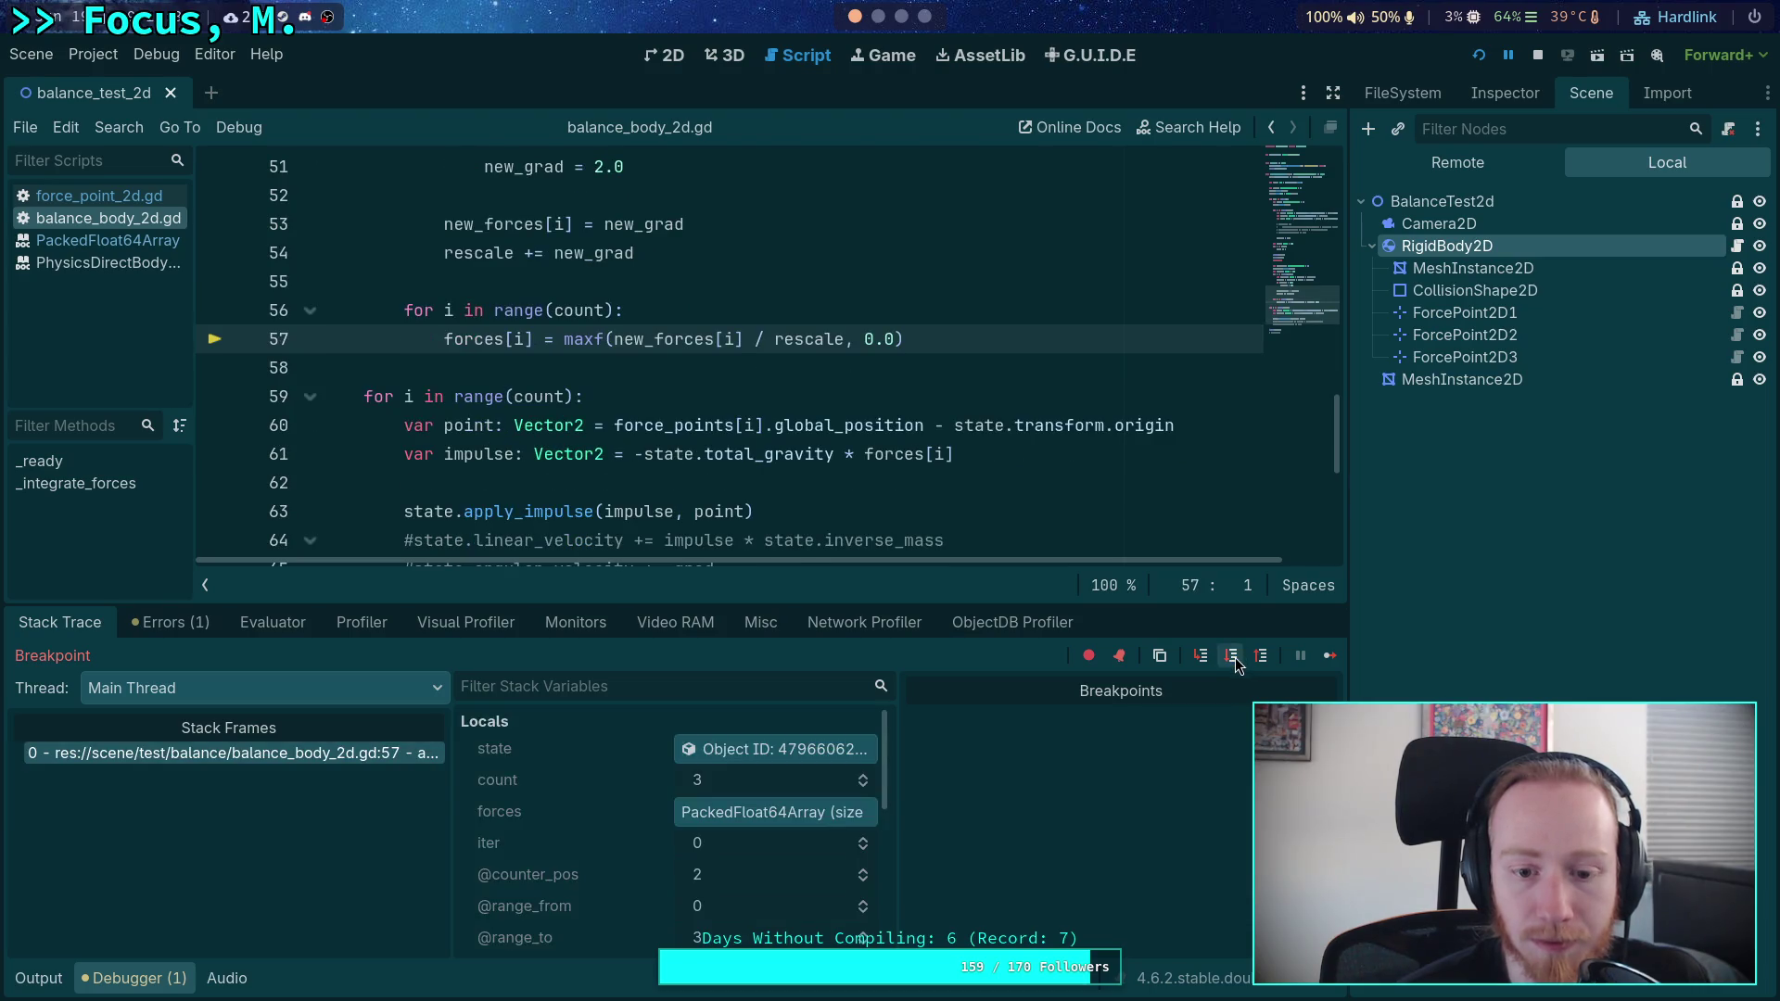
scroll(664, 798, "down", 5)
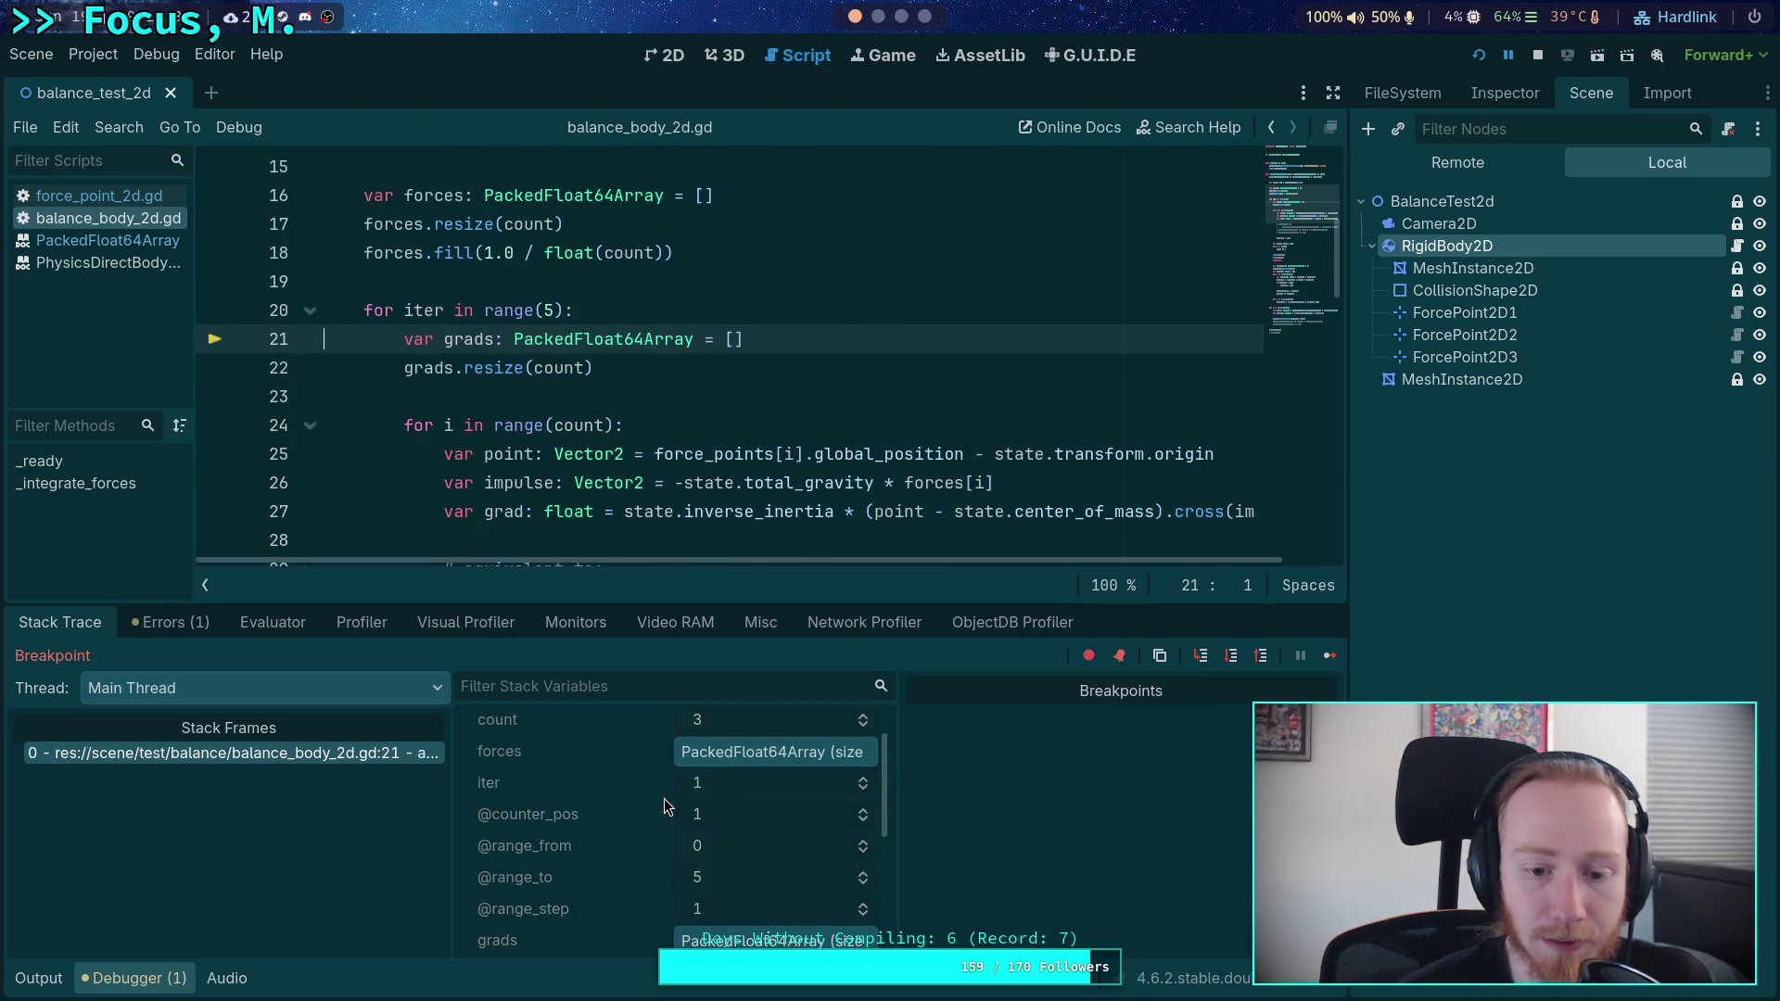
- Expand forces in Stack Variables to confirm 0.357, 0.461, 0.182
scroll(664, 798, "down", 1)
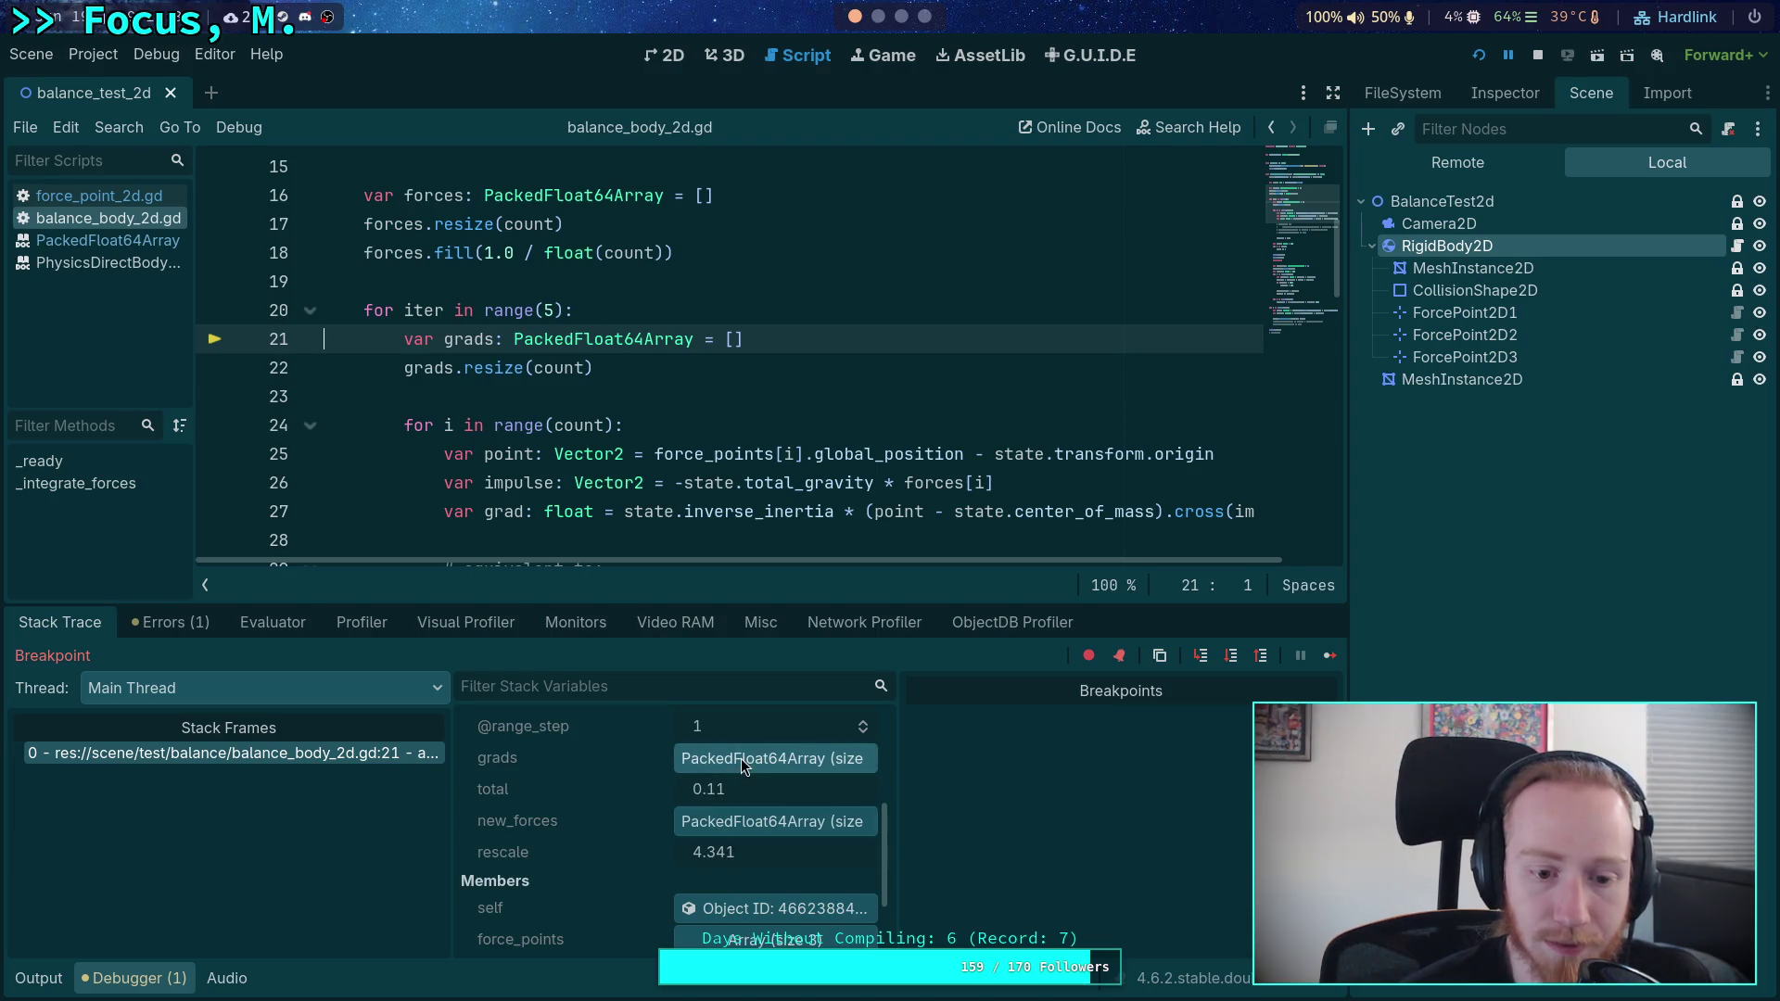
scroll(669, 788, "up", 4)
scroll(670, 789, "up", 4)
left_click(679, 783)
scroll(712, 814, "down", 2)
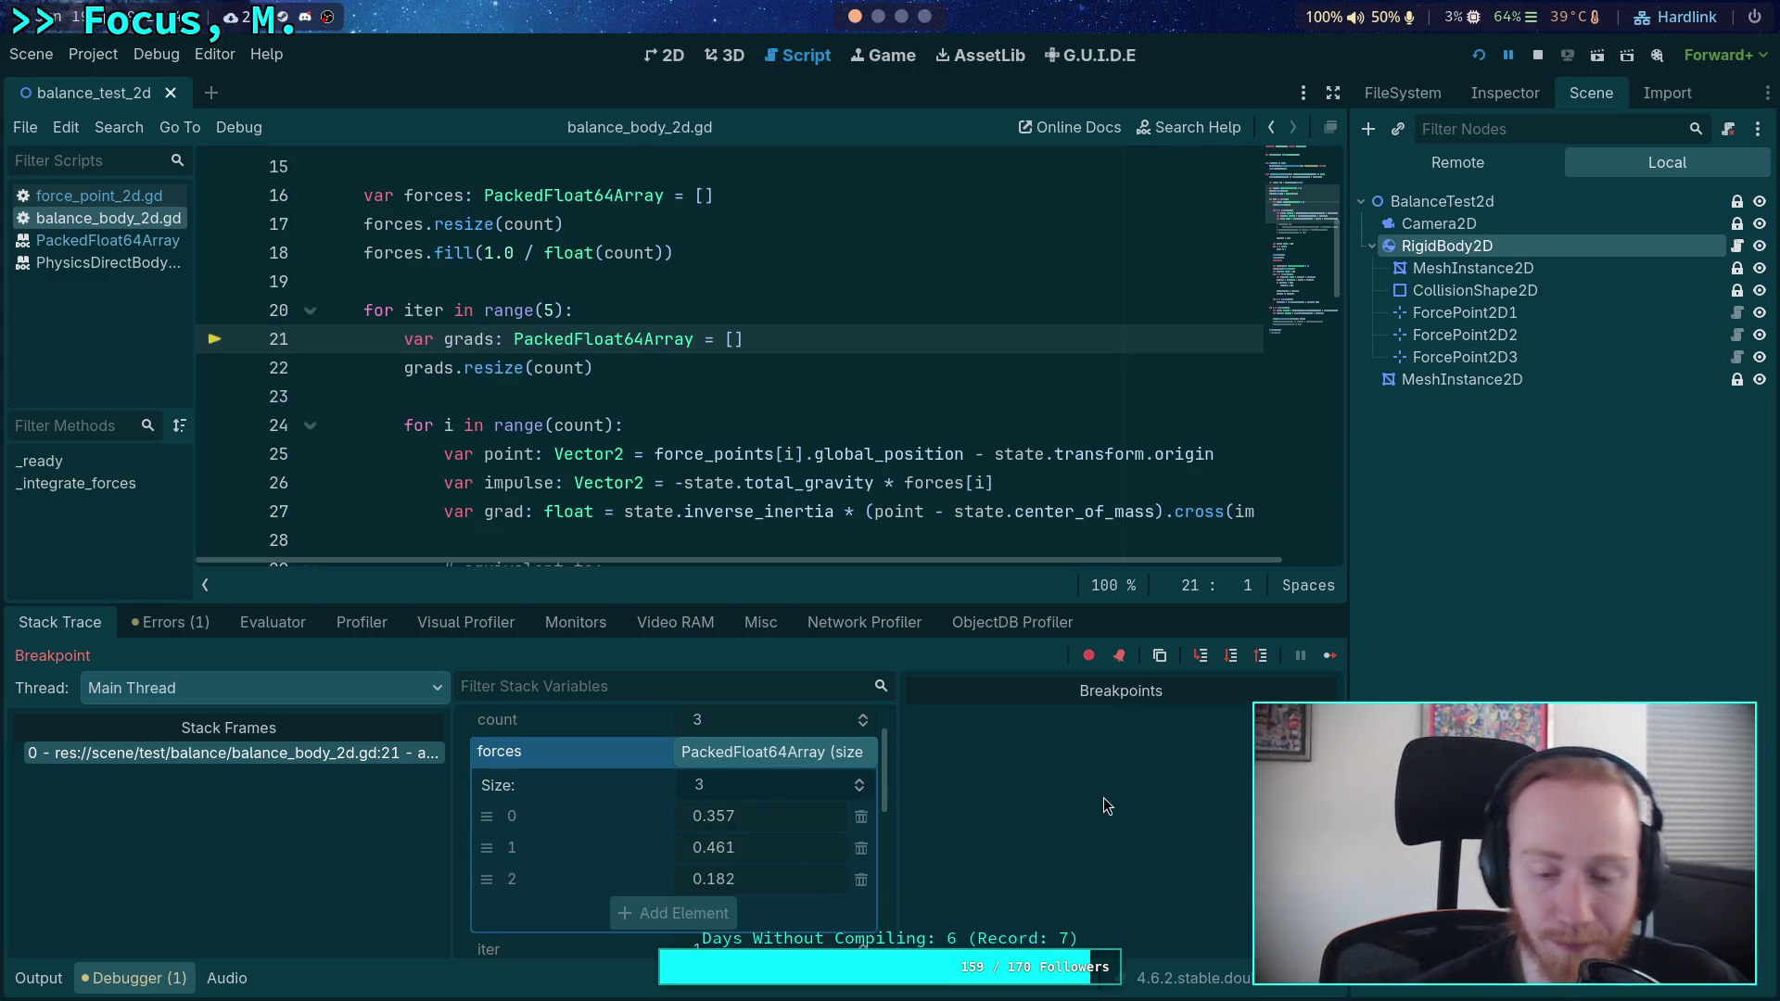
- Step Over from line 21 to the impulse calculation on line 26 and raise the game window
left_click(1224, 664)
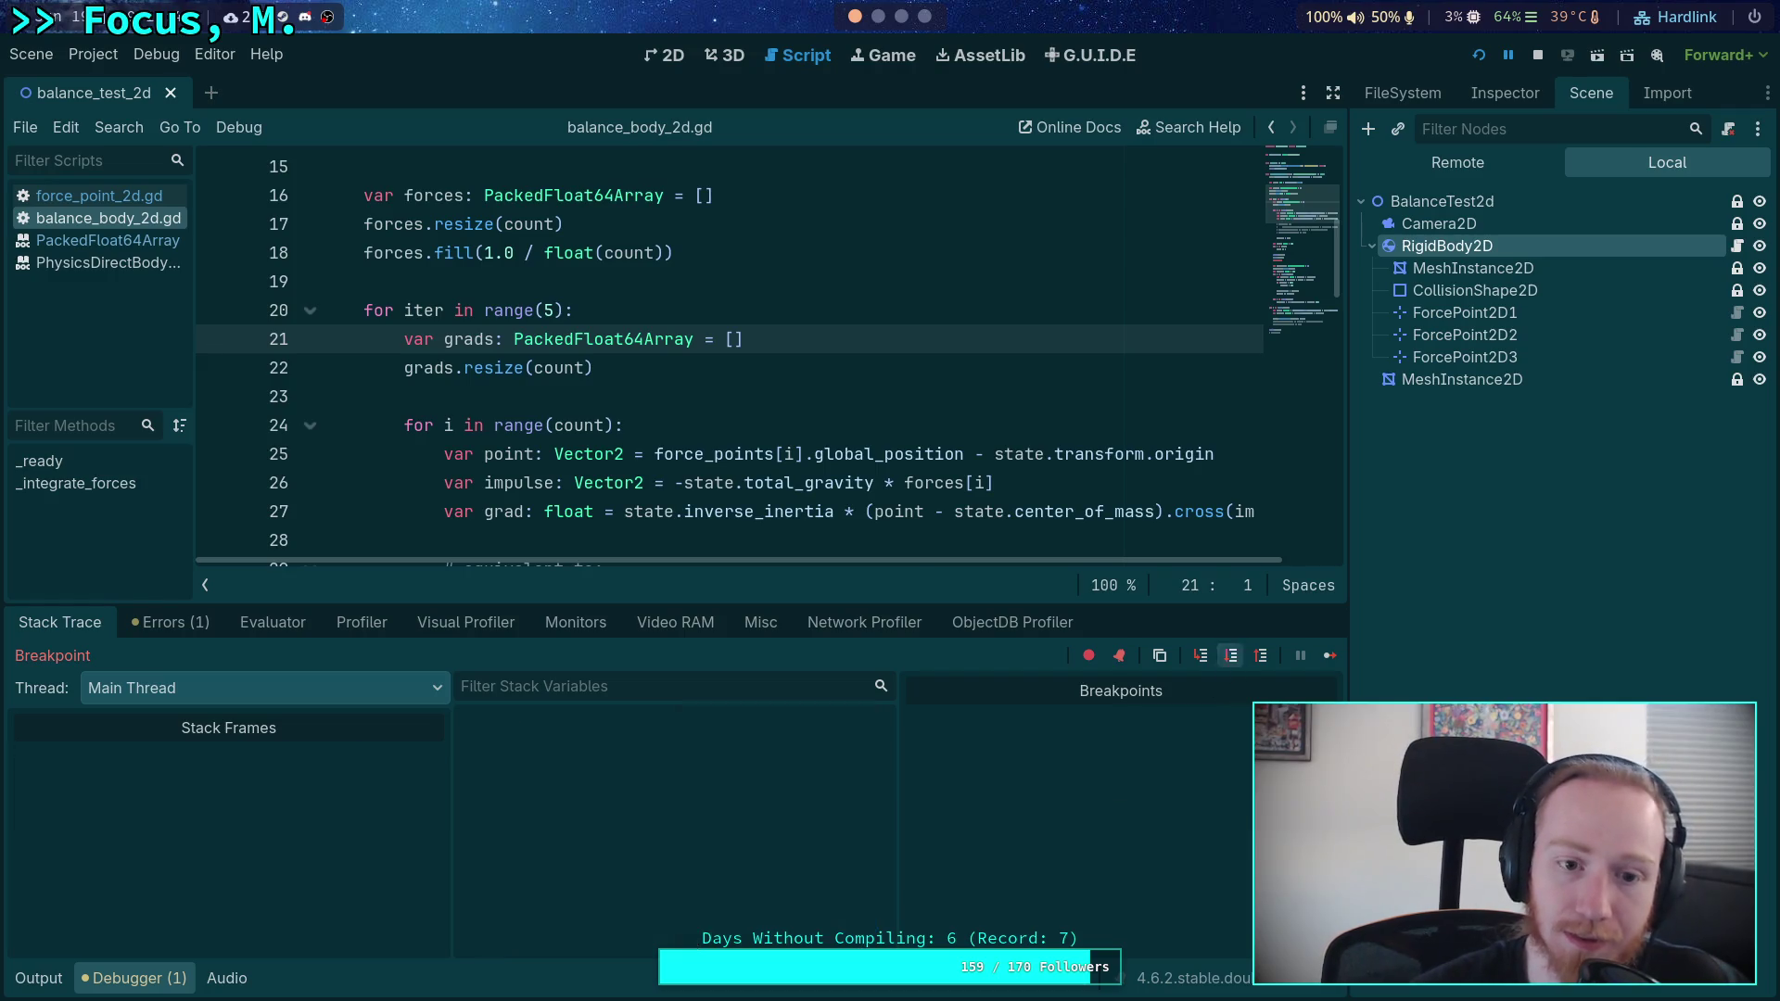
left_click(1231, 658)
left_click(1231, 660)
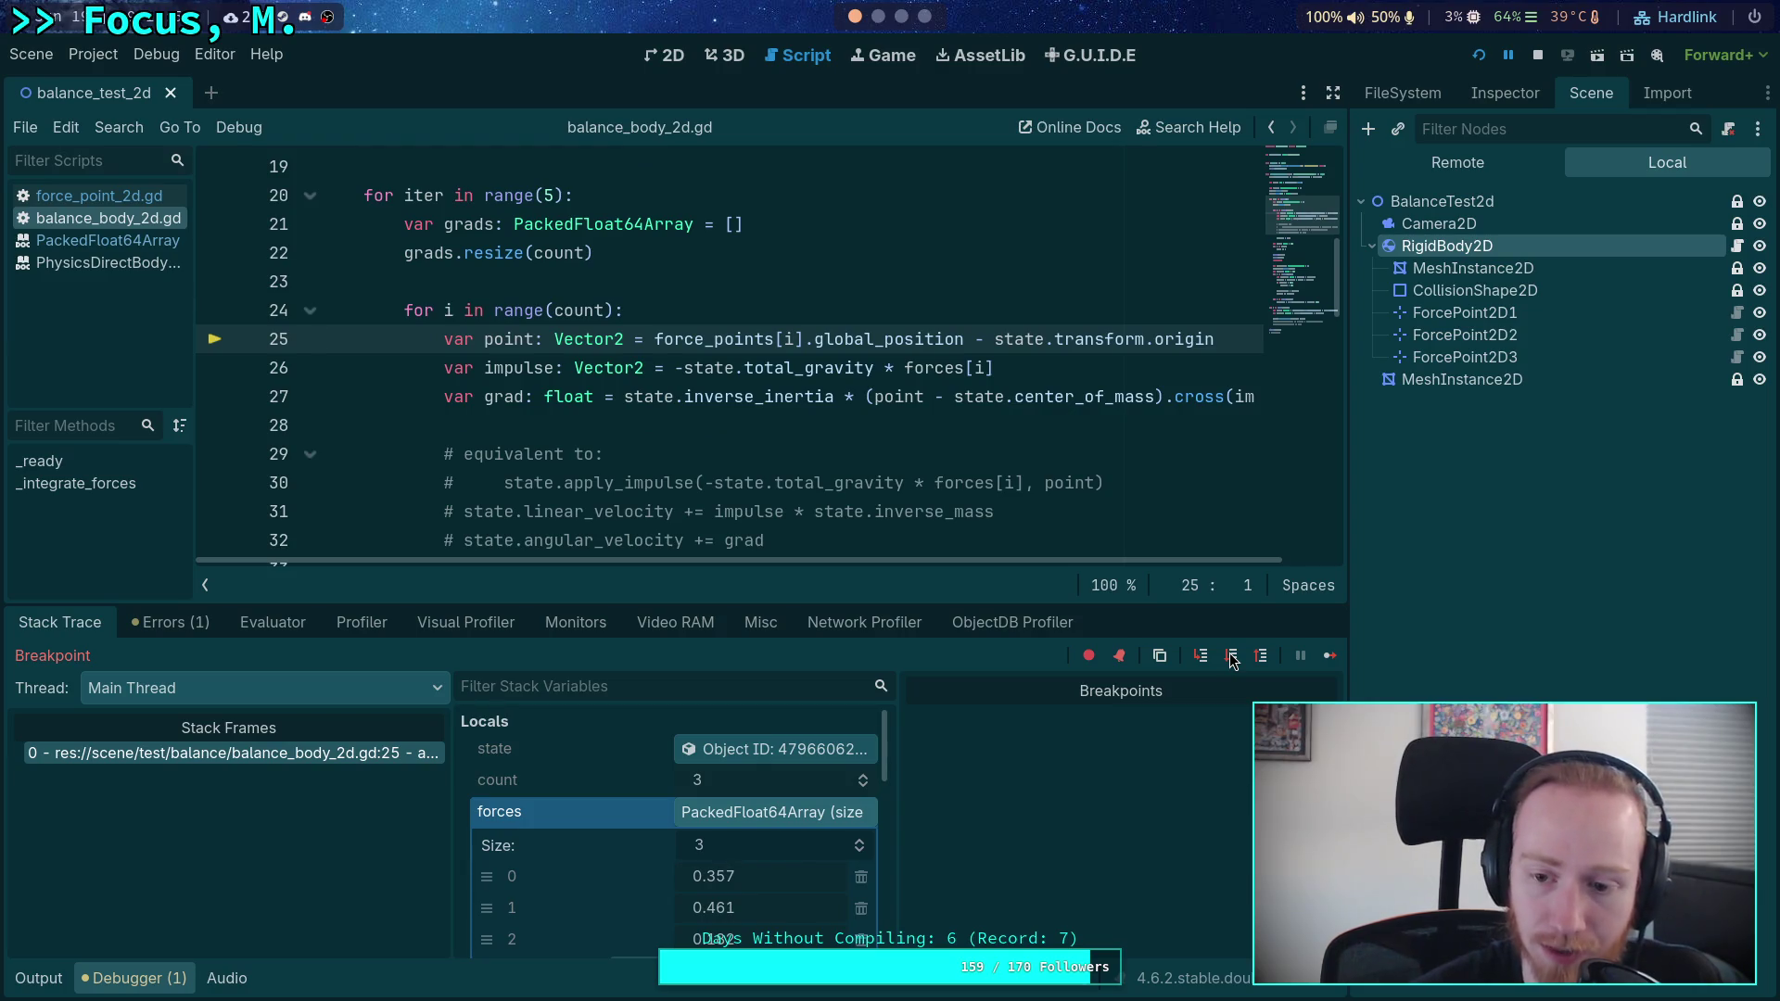
left_click(1232, 658)
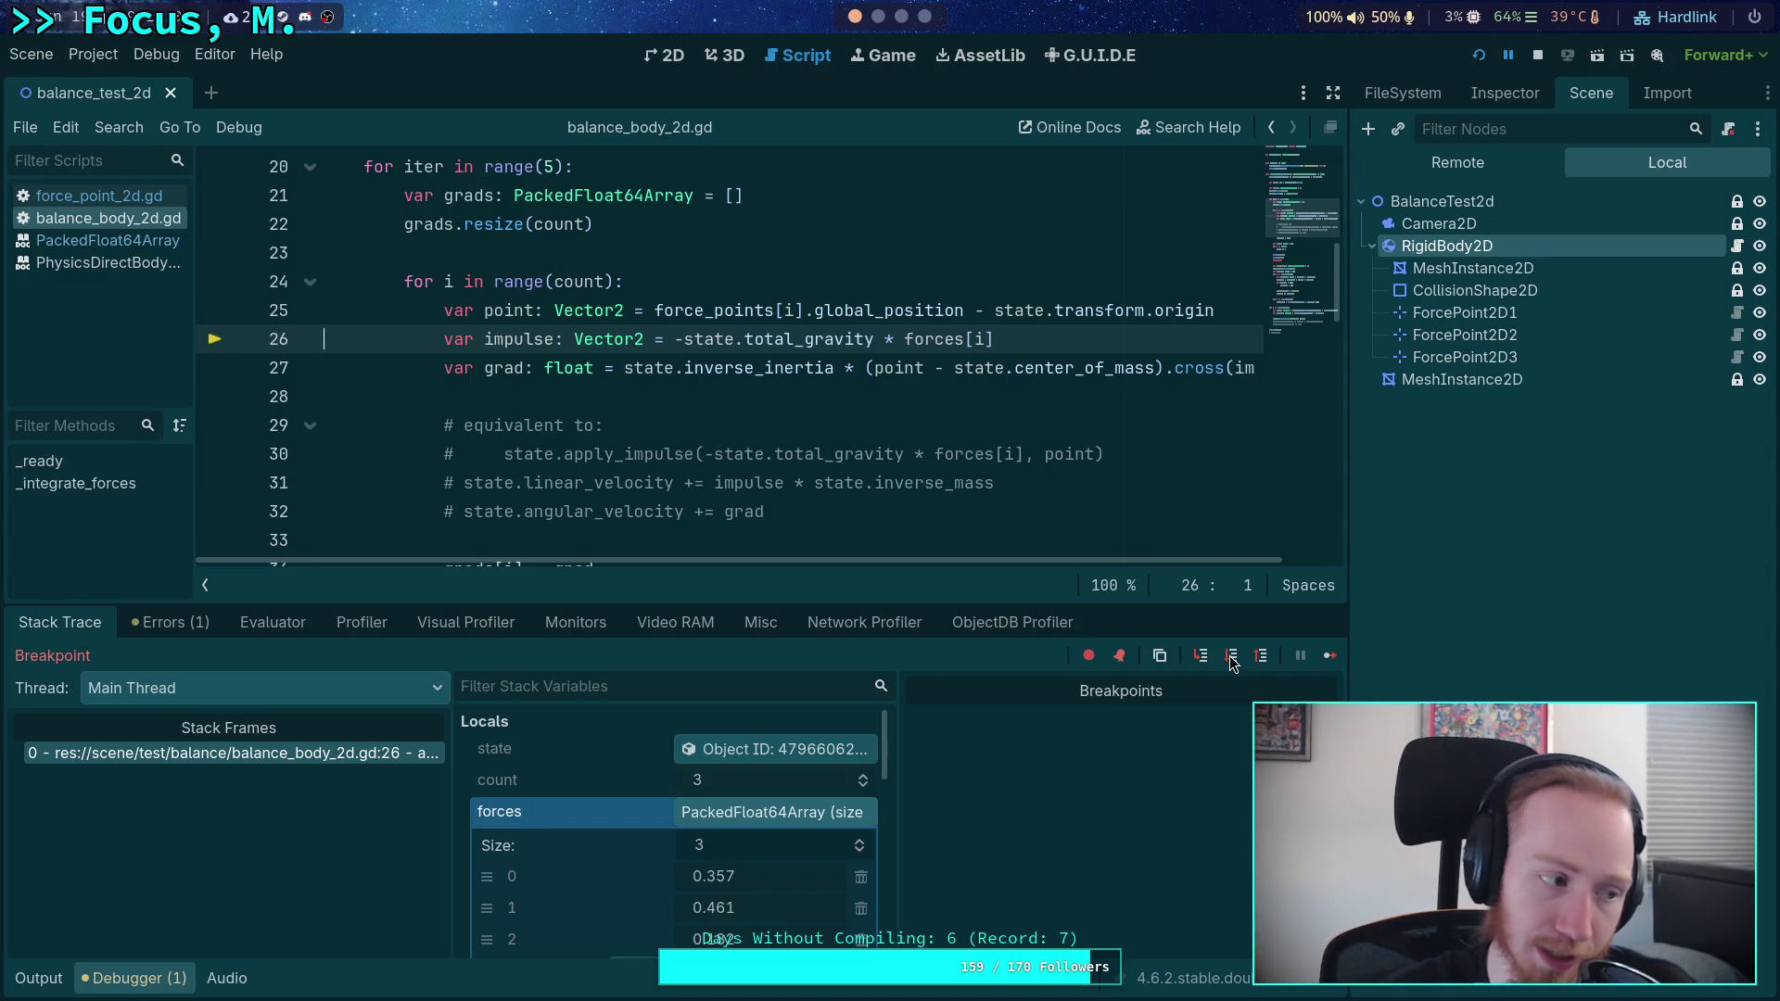
left_click(1233, 661)
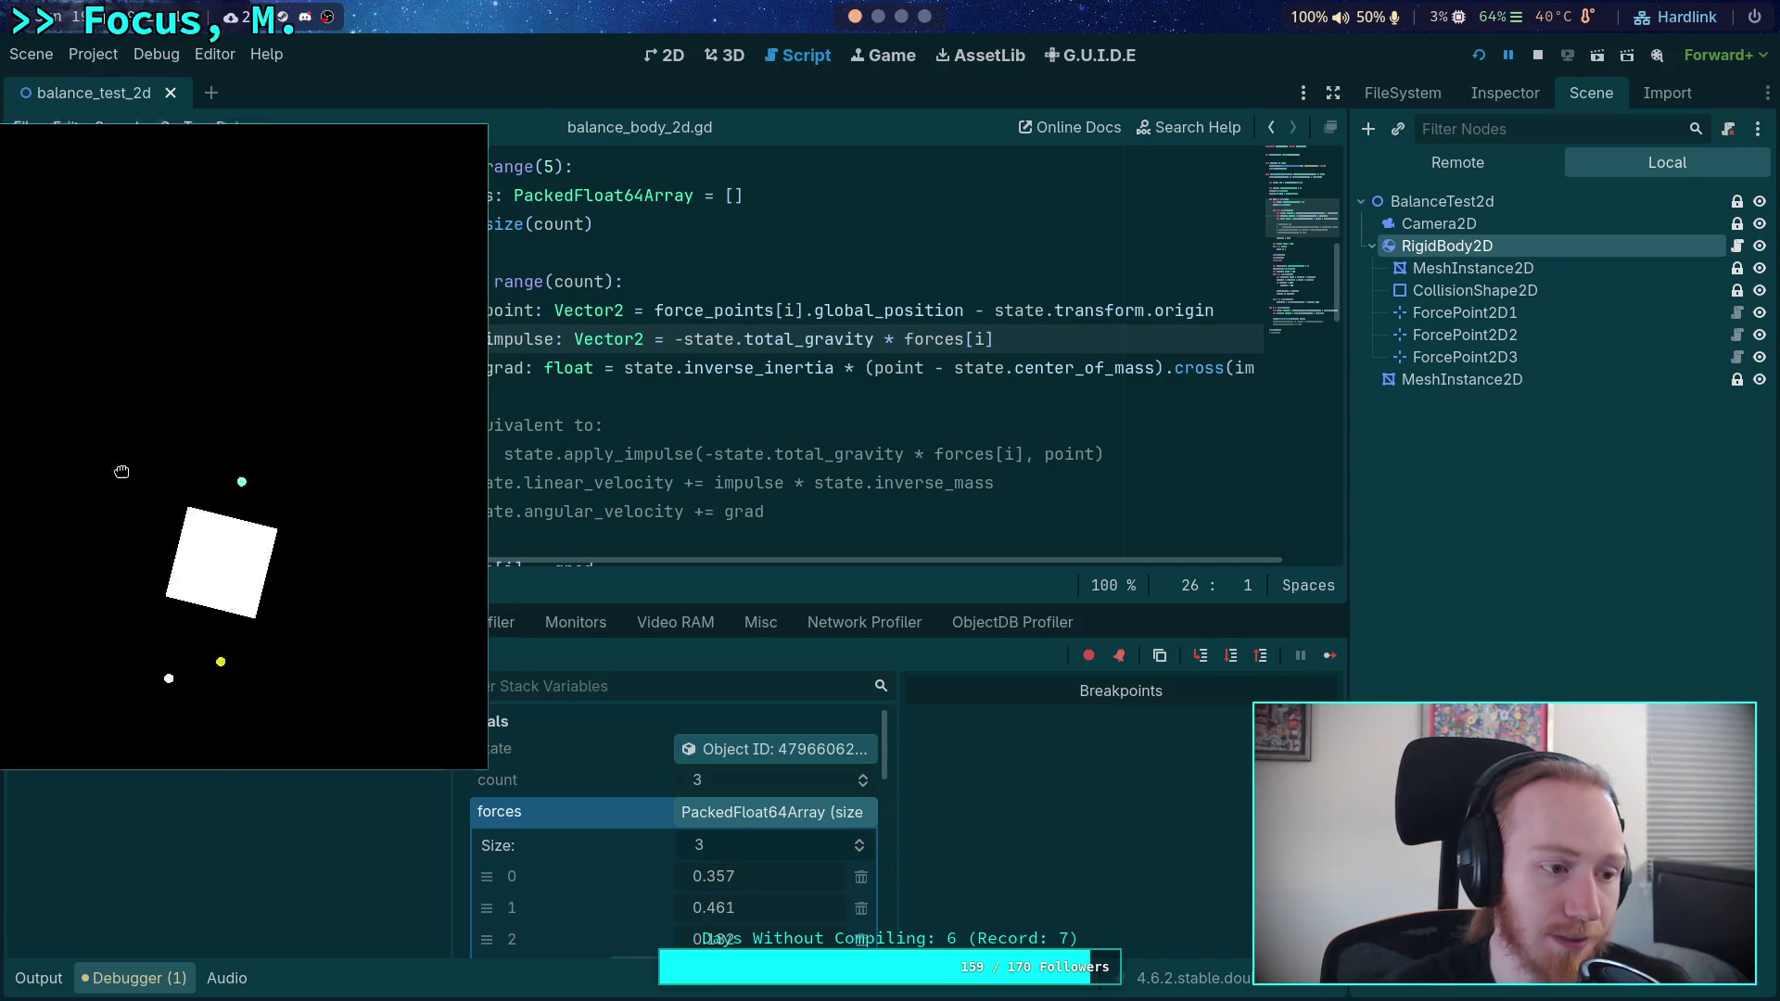
- Drag the paused game window into view to inspect the tilted box, then return to the editor
left_click_drag(121, 472, 475, 550)
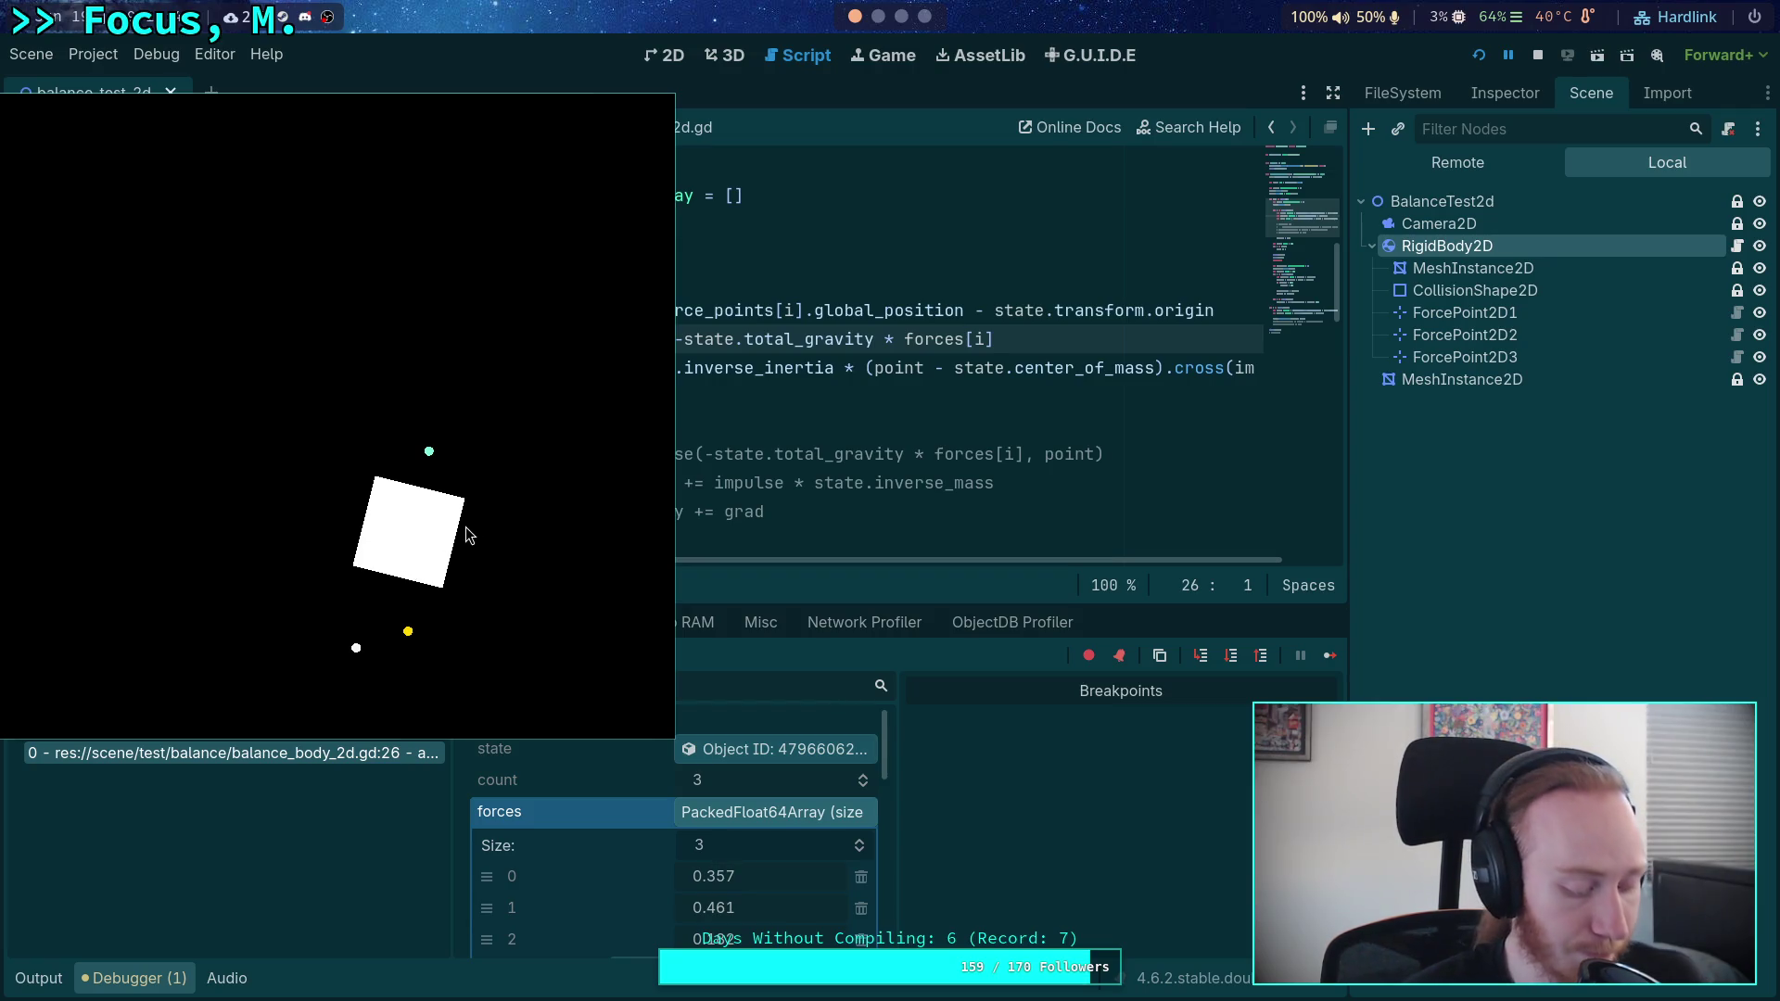
key("alt+Tab")
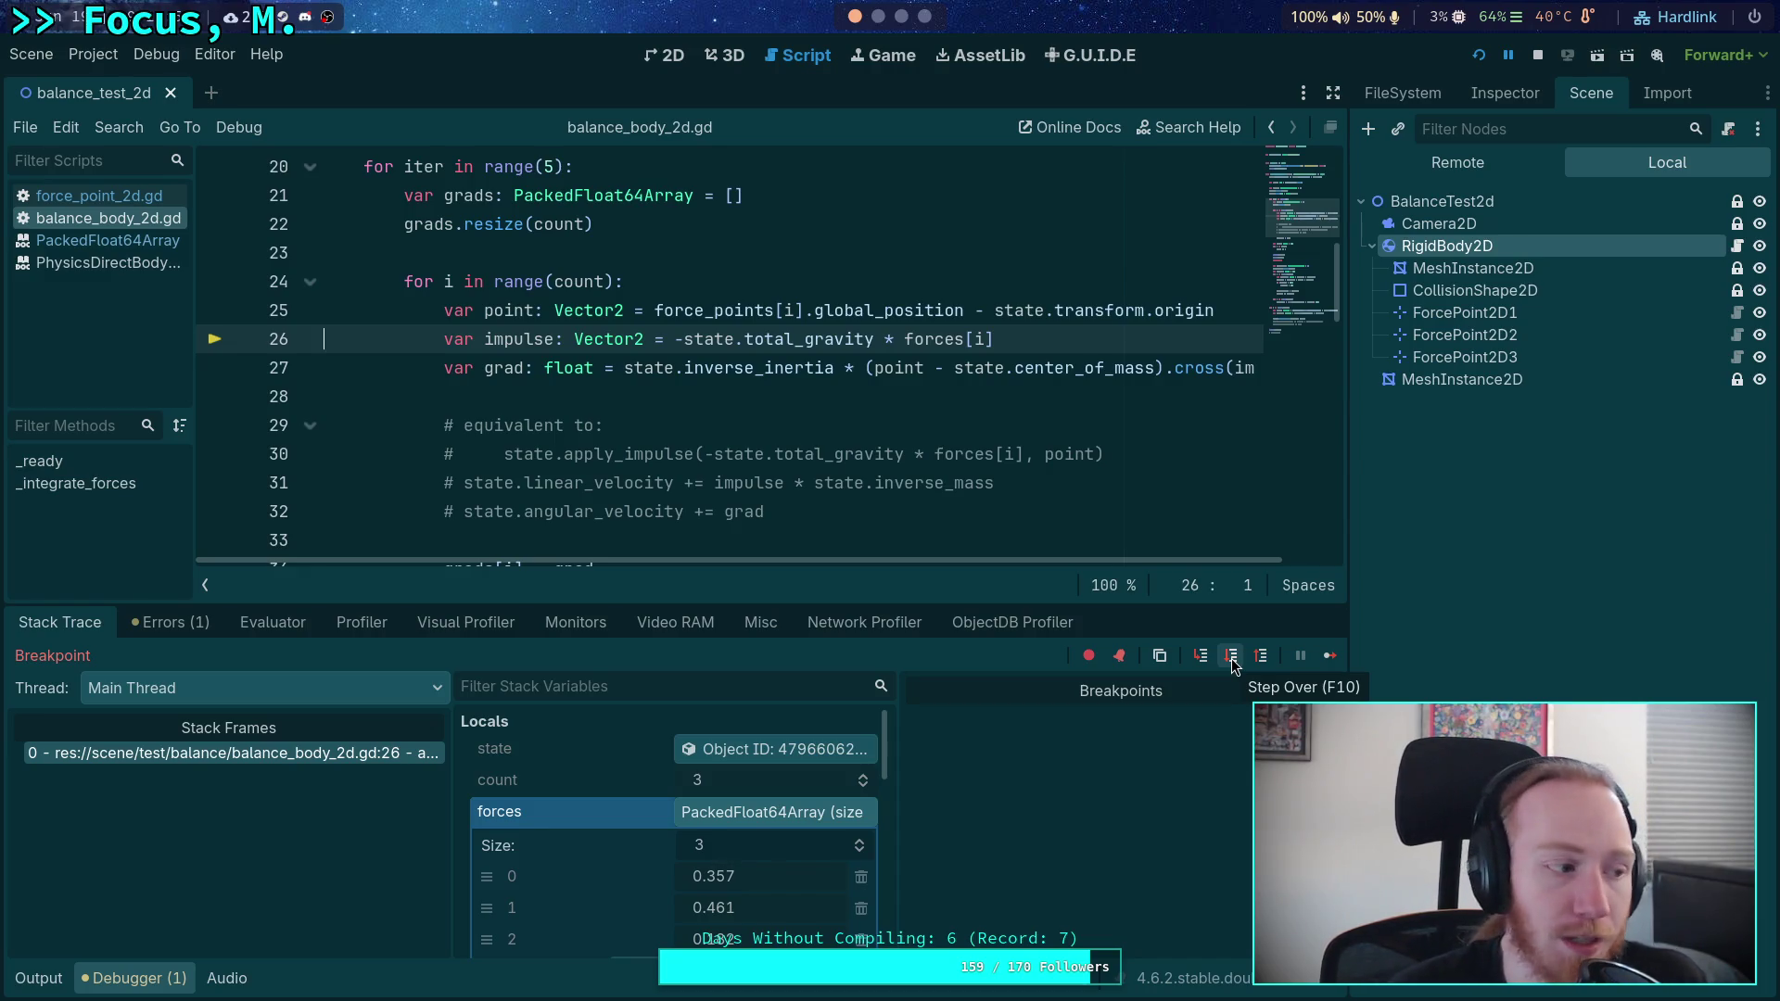
- Step through the first force points' impulse and gradient, storing each in grads
left_click(1232, 659)
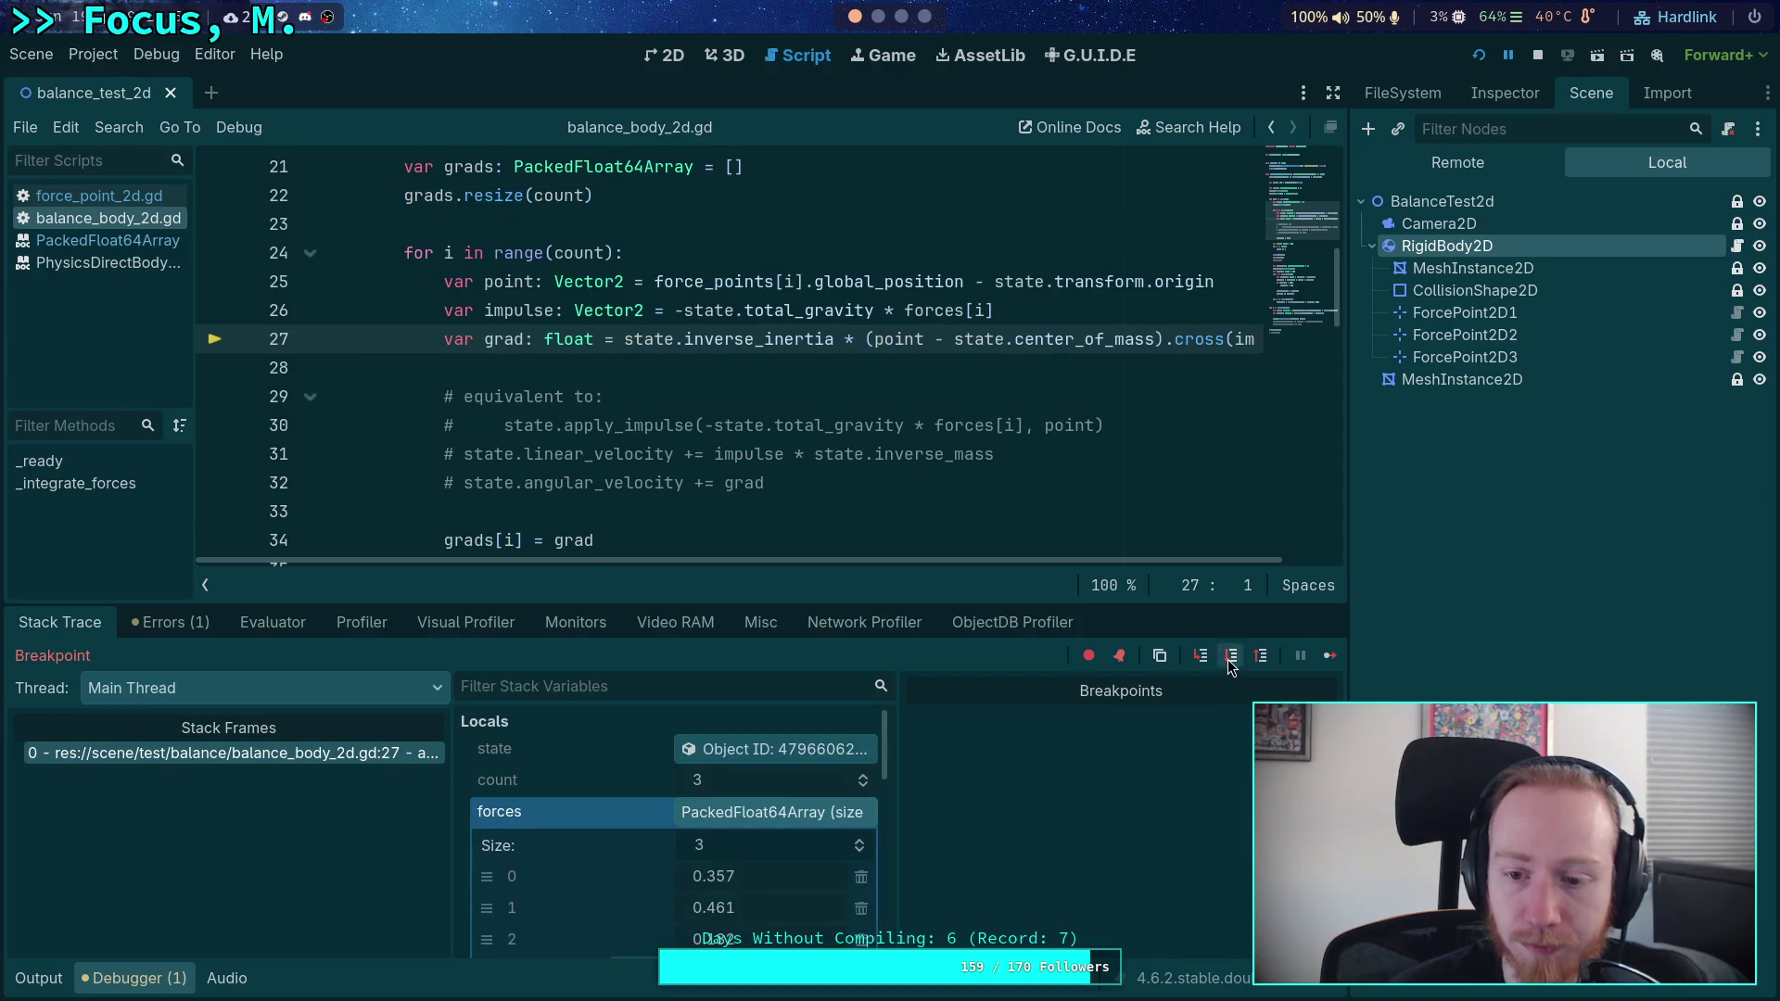
left_click(1232, 658)
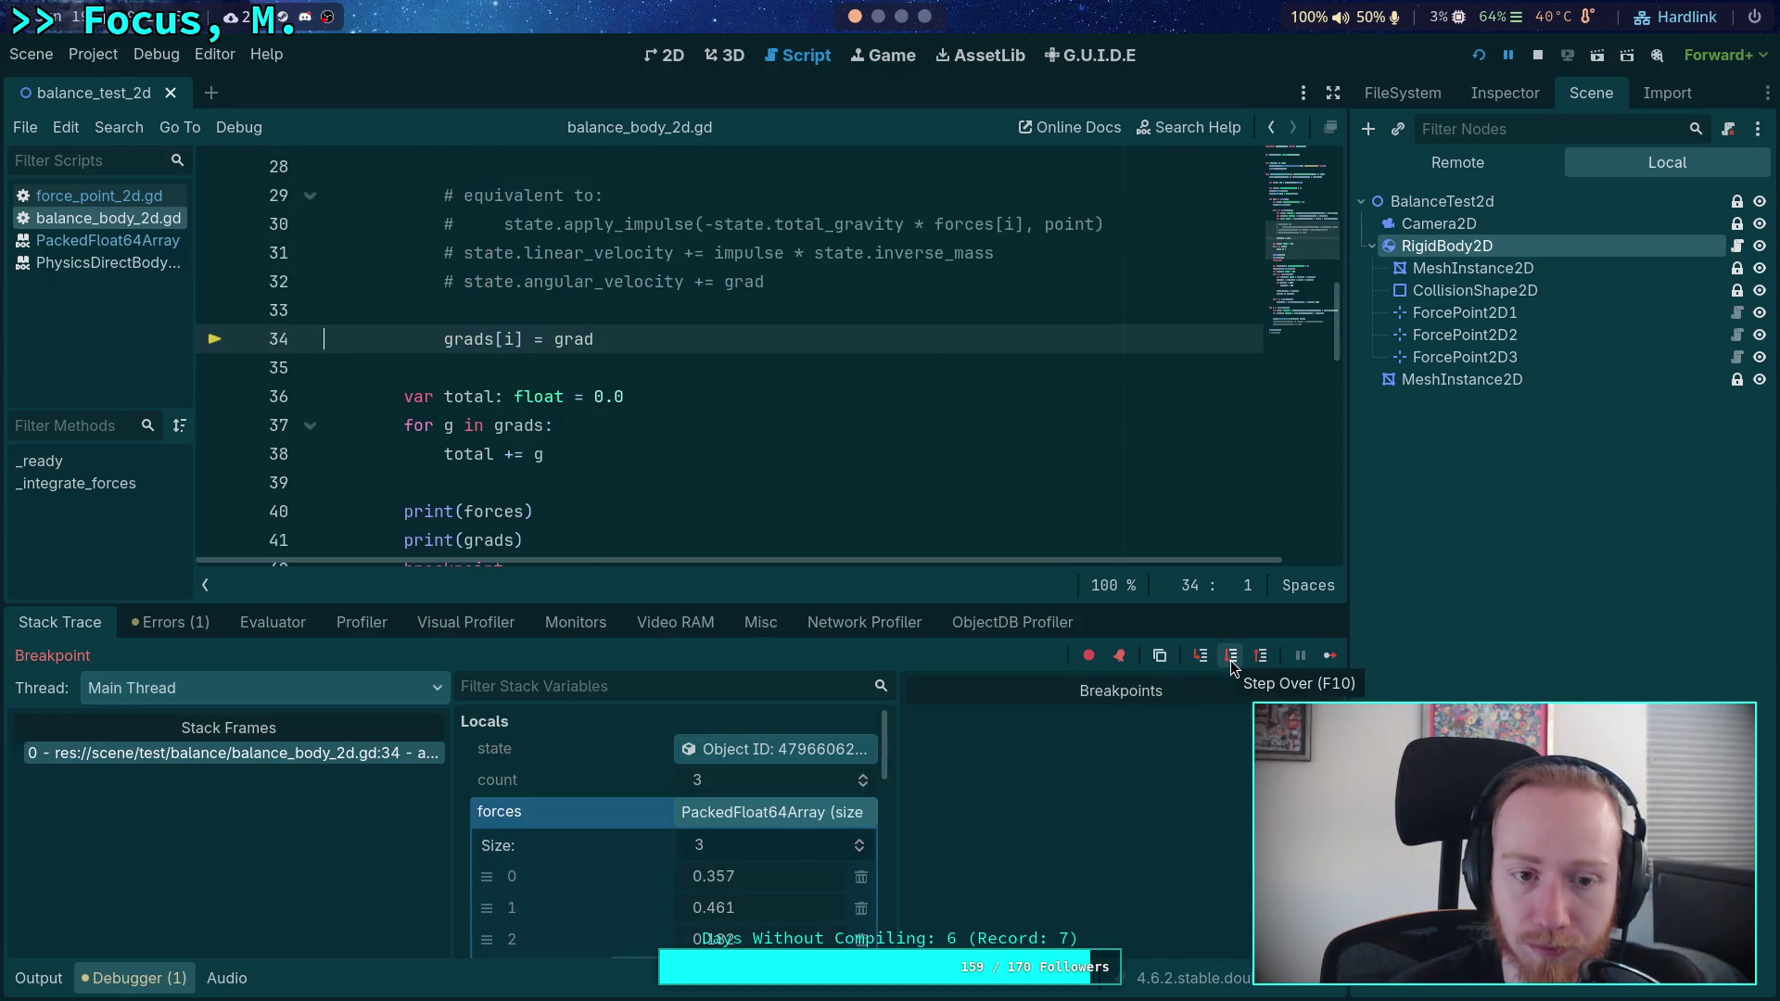
left_click(1233, 659)
scroll(718, 798, "down", 3)
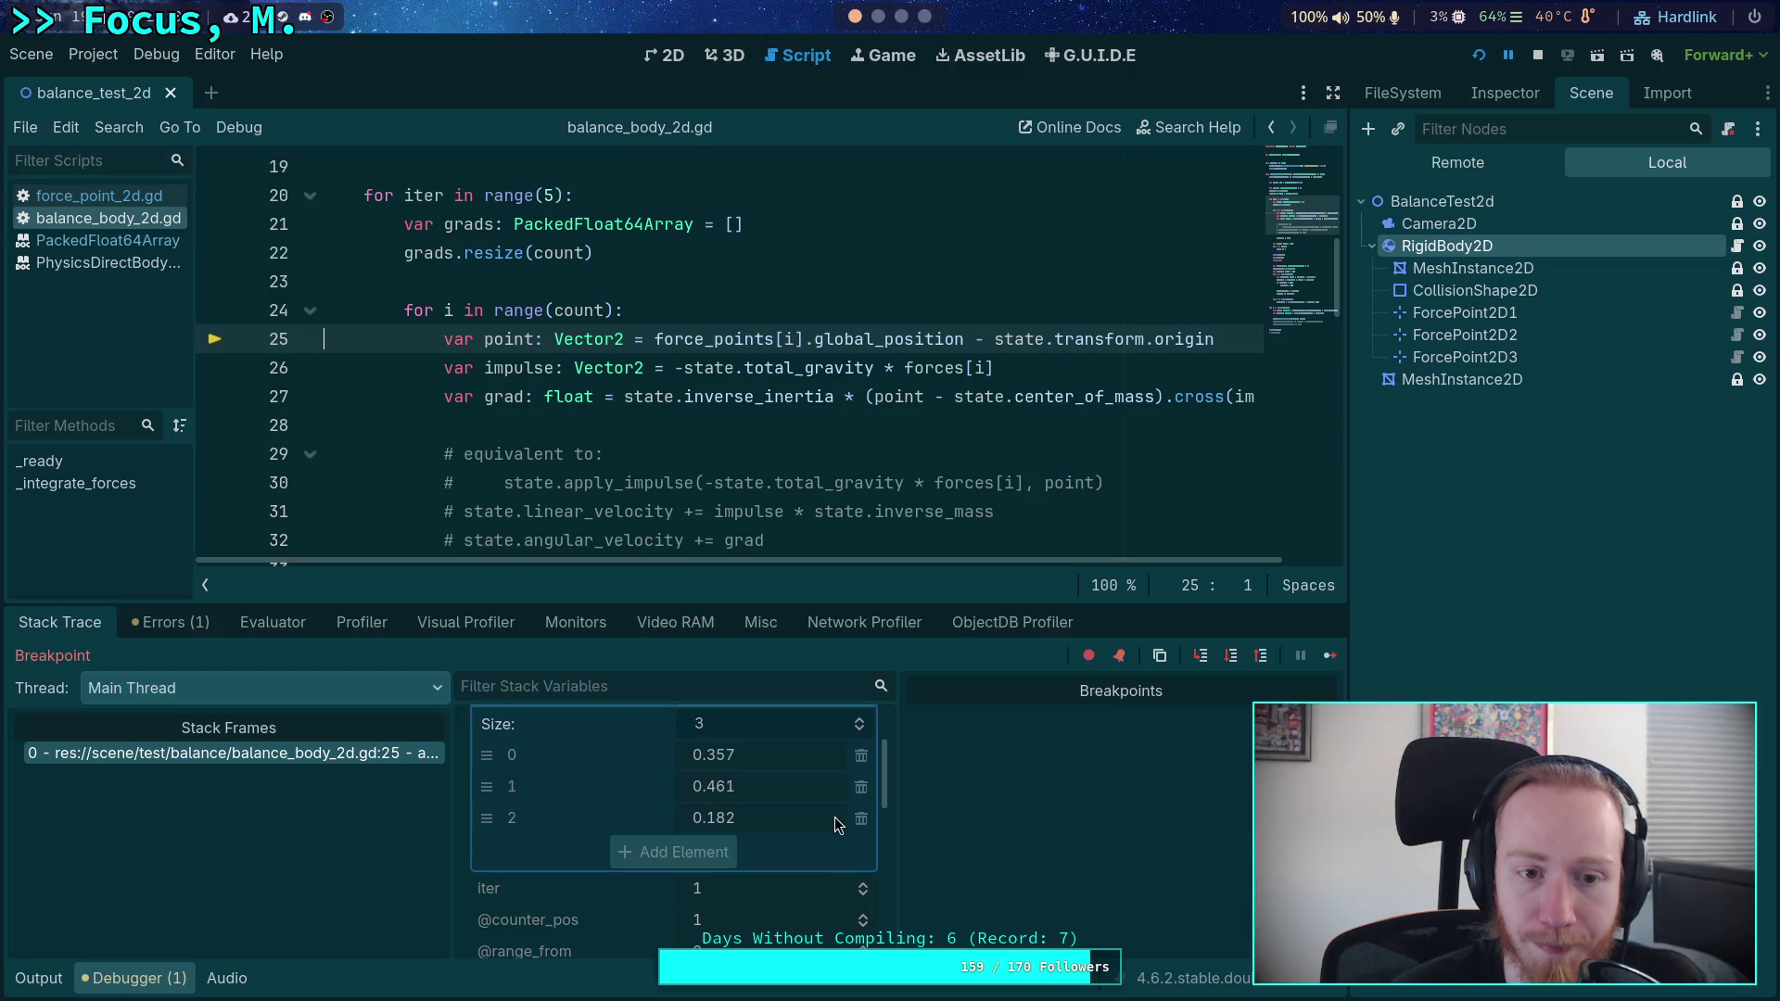
scroll(715, 803, "down", 5)
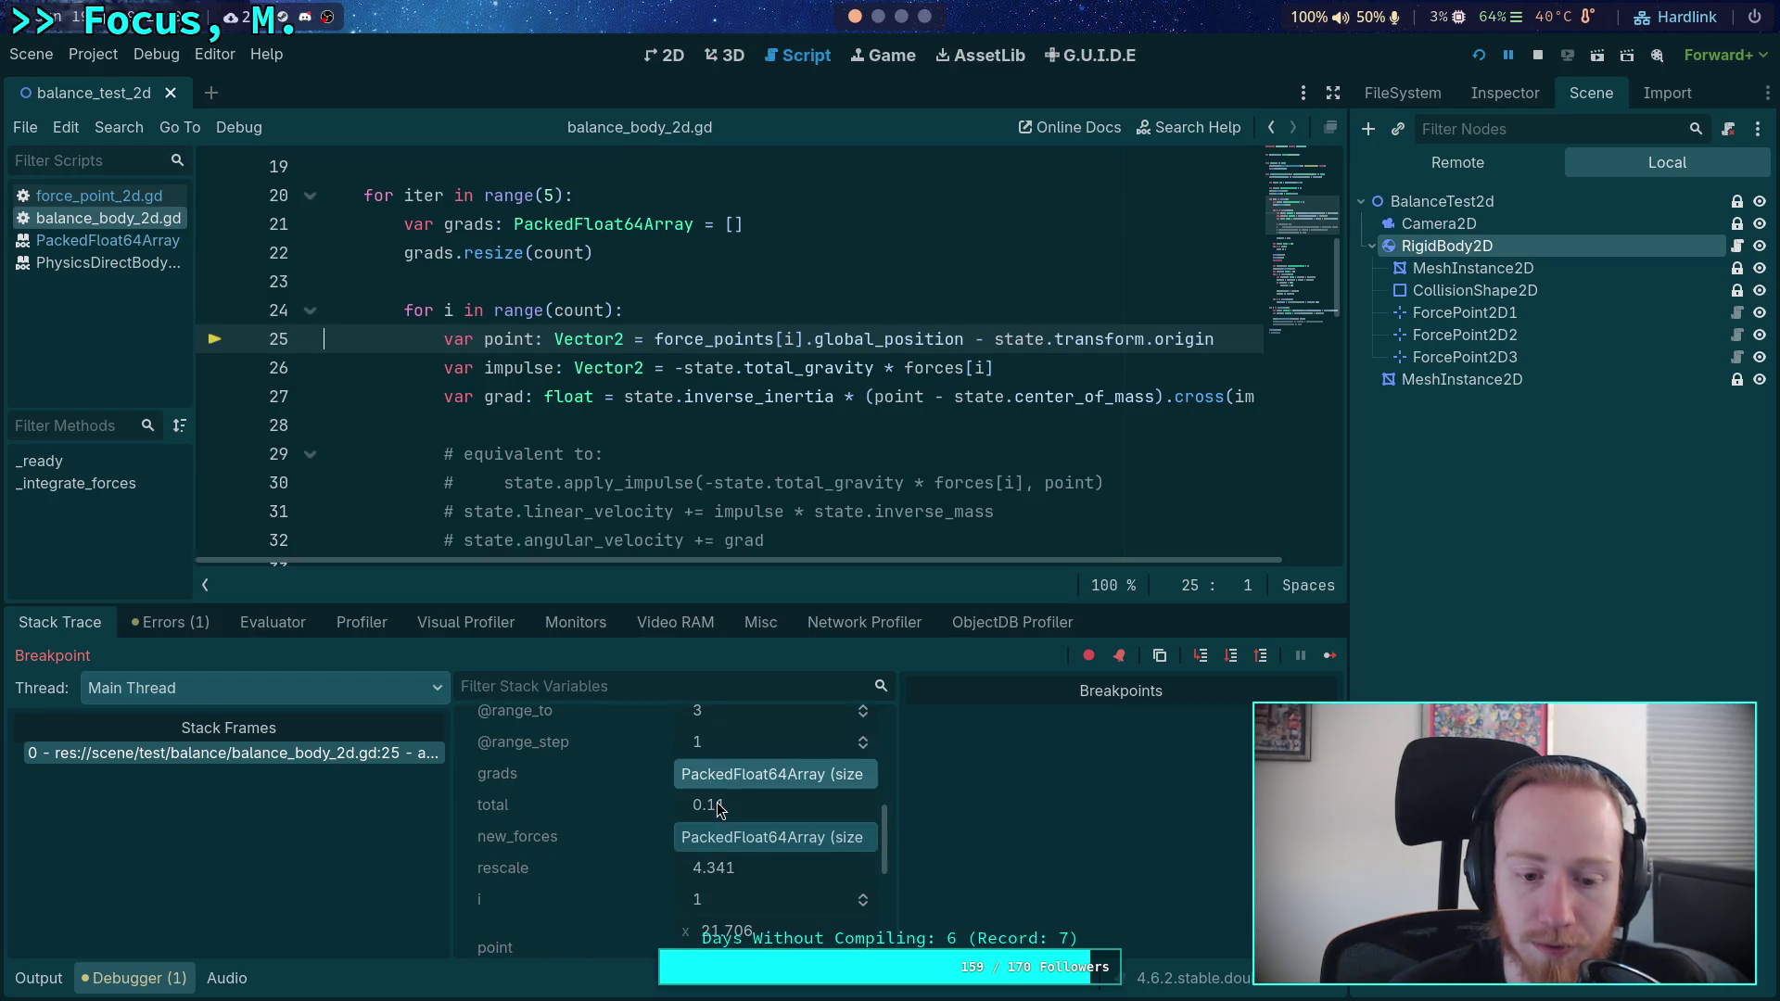
left_click(1232, 657)
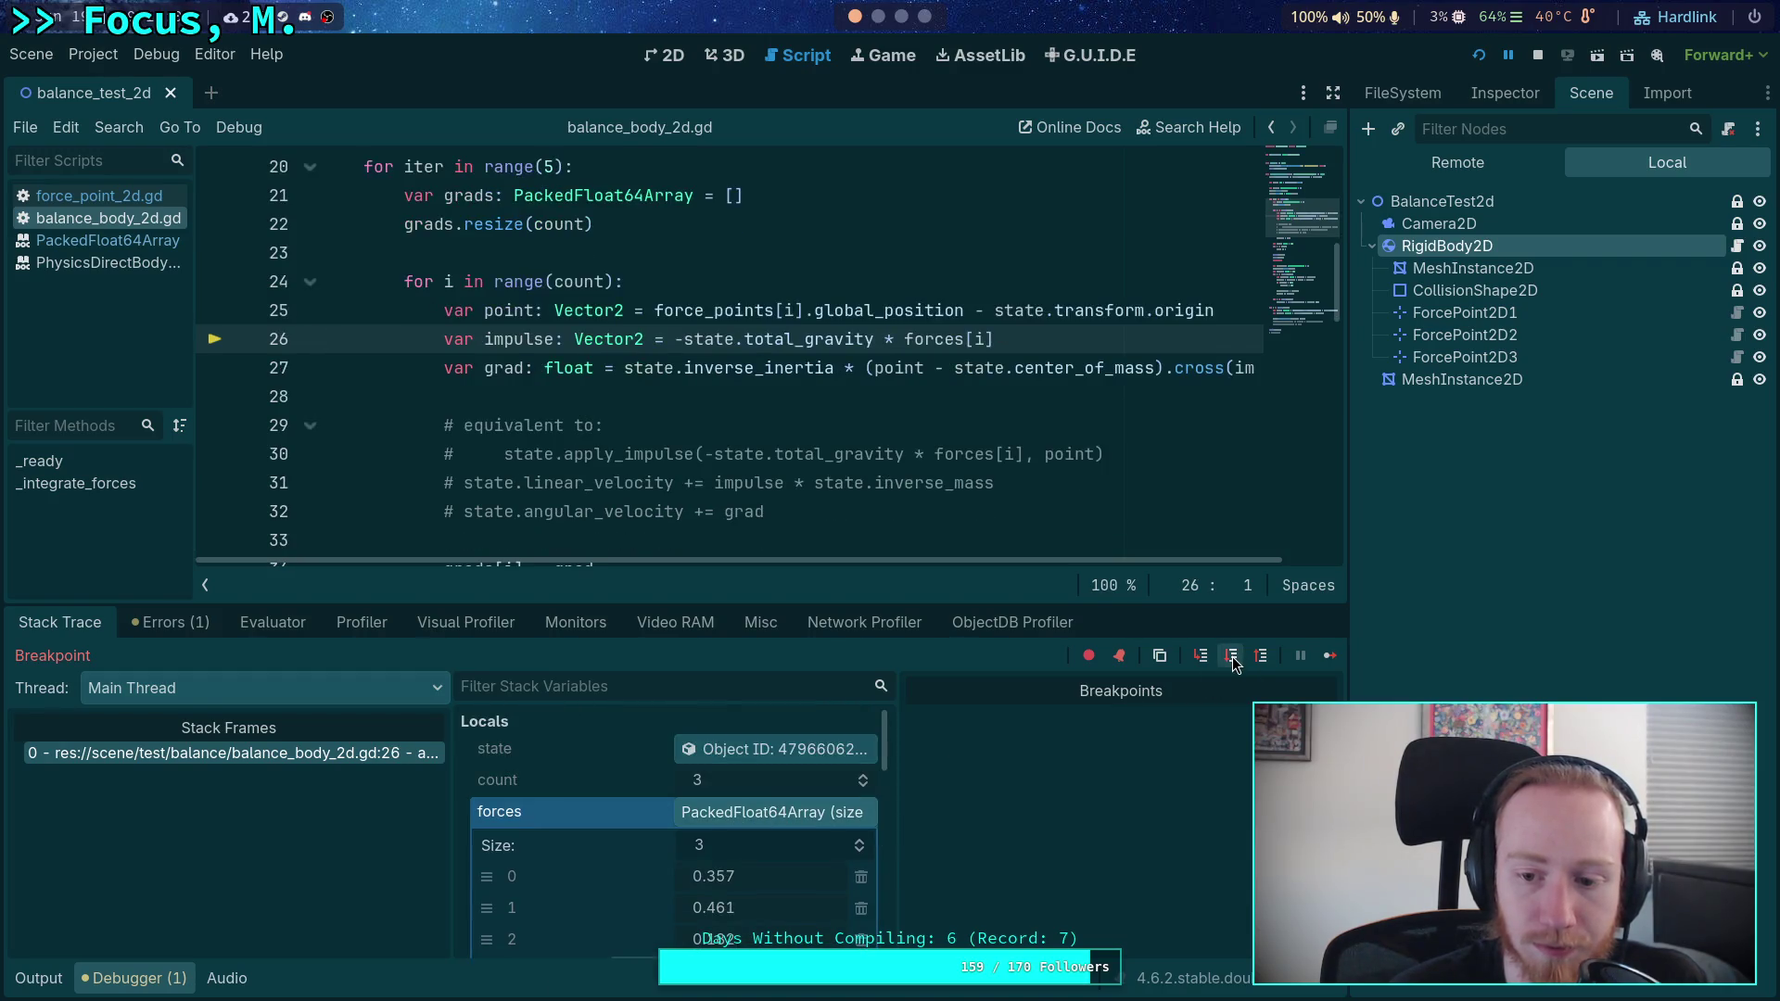
left_click(1233, 656)
left_click(1233, 656)
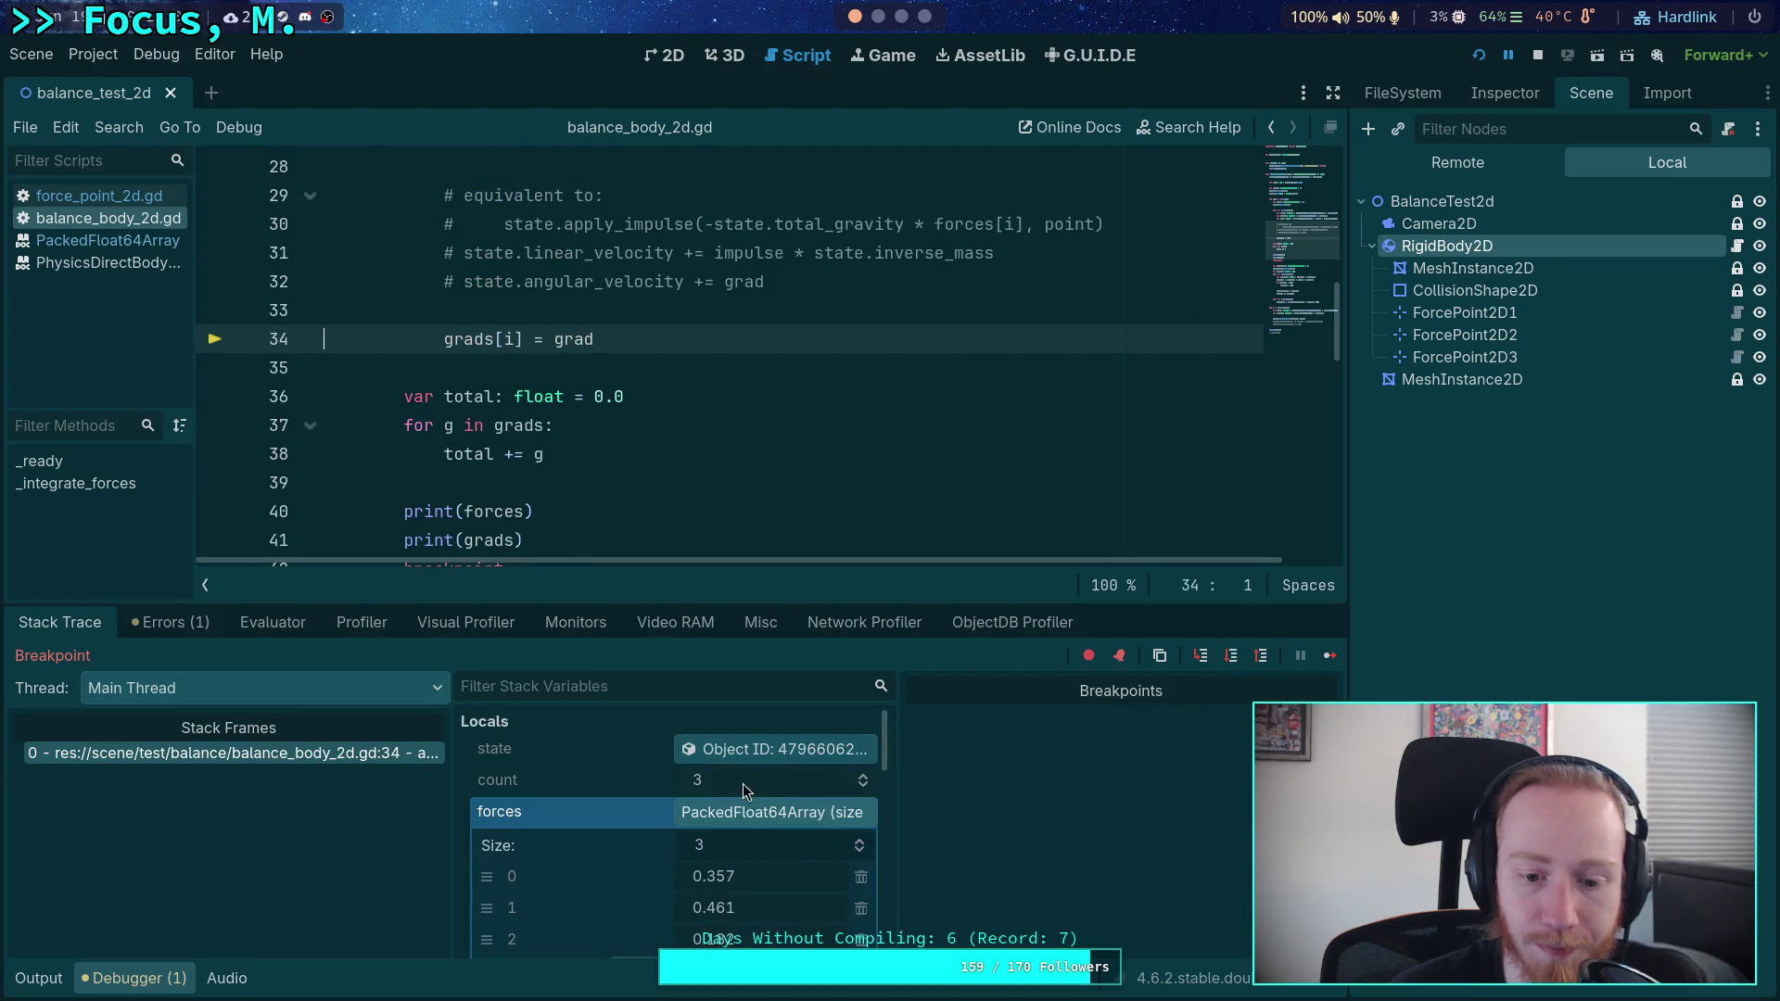
scroll(776, 783, "down", 5)
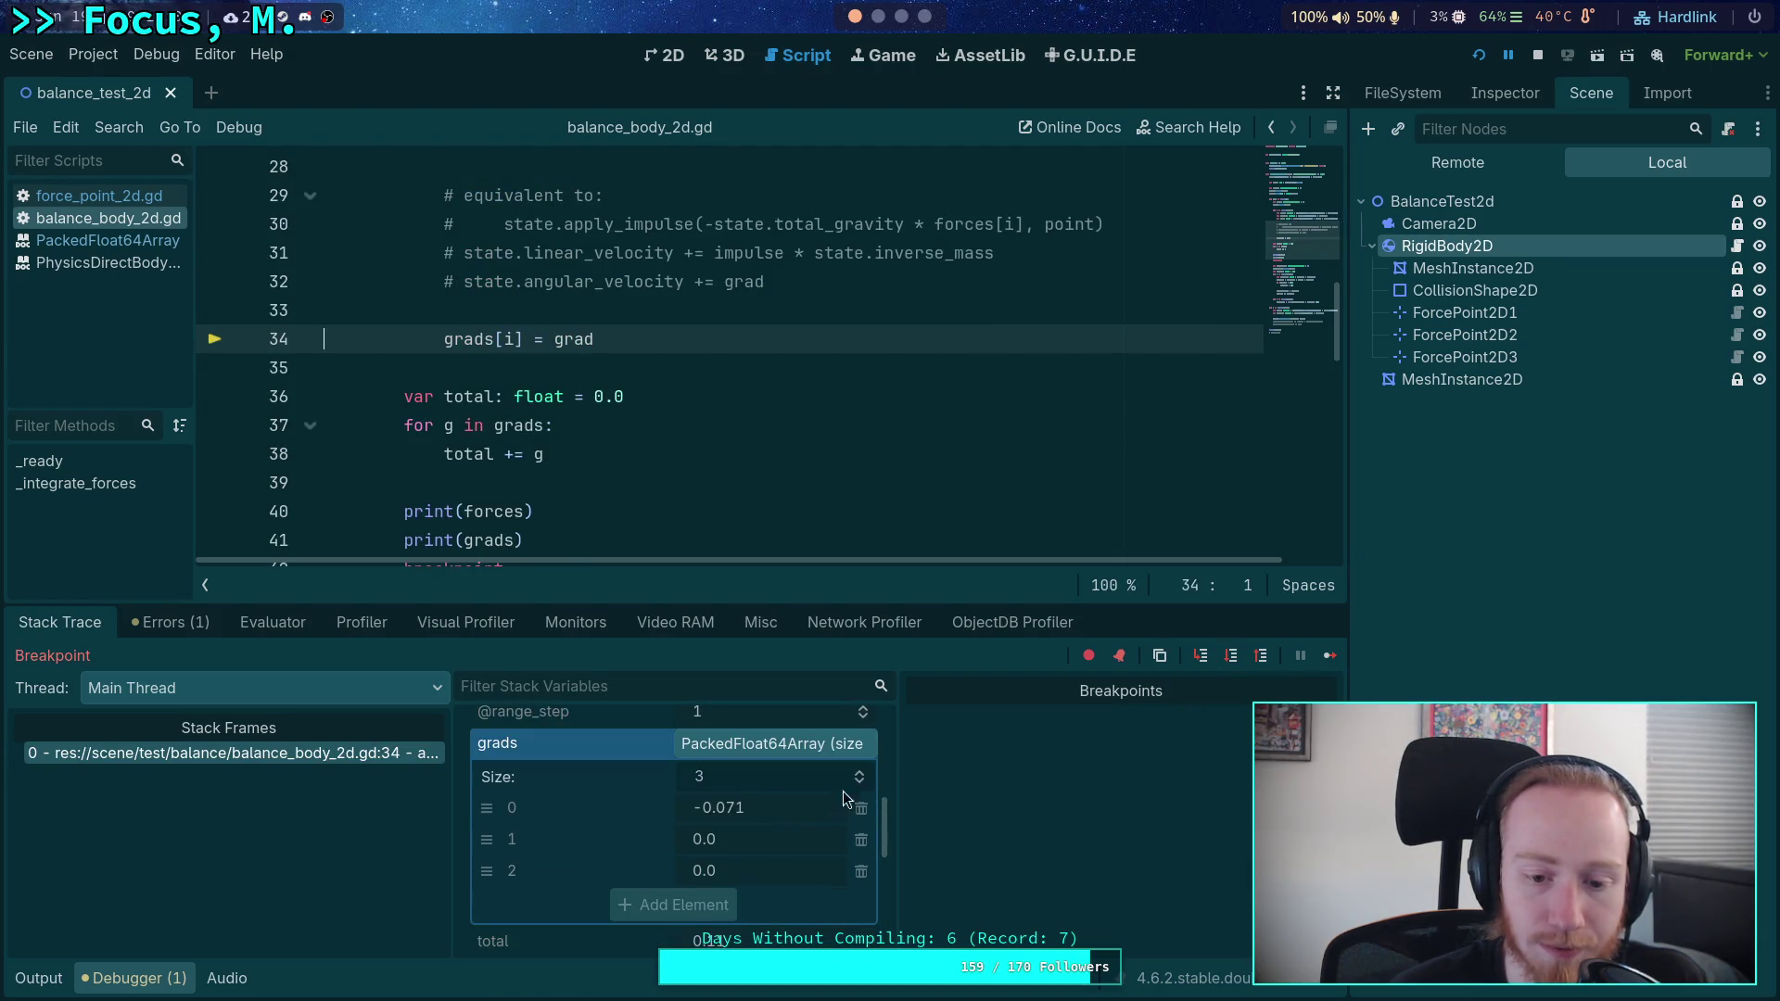
left_click(1231, 657)
- Step through the remaining point's gradient and on to the total summation at lines 37–38
scroll(694, 793, "down", 2)
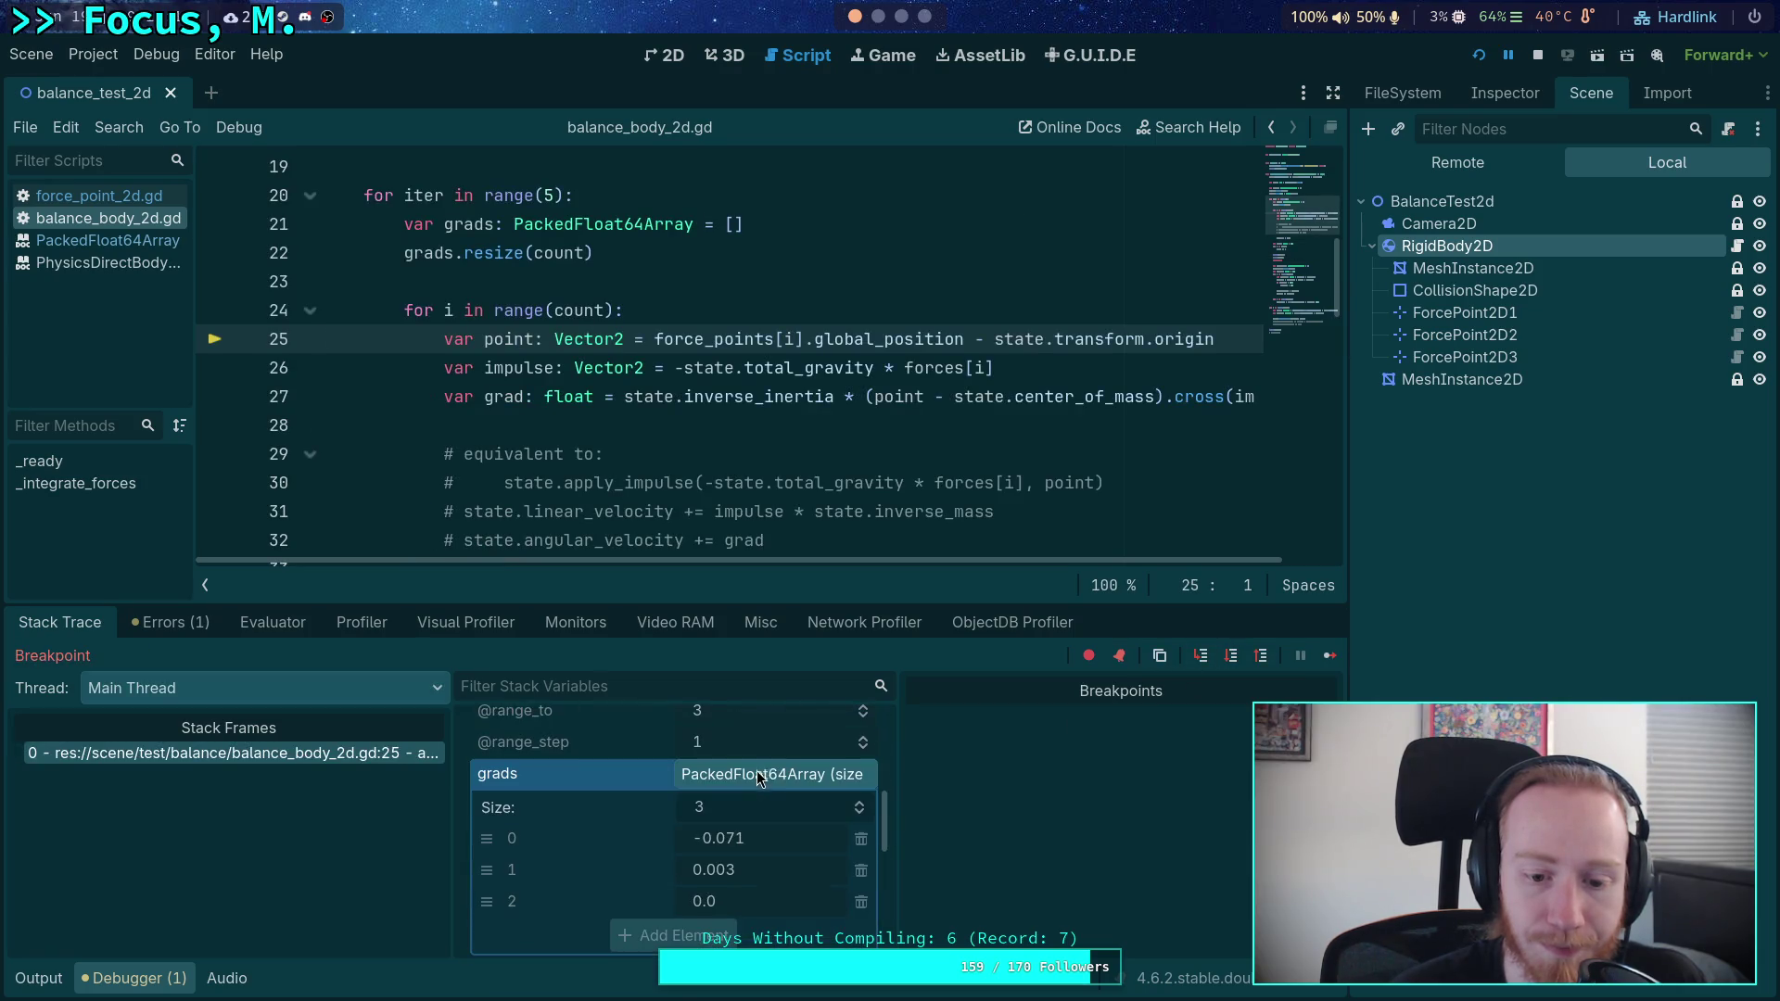
left_click(1232, 656)
left_click(1232, 657)
left_click(1232, 656)
left_click(1232, 657)
left_click(1232, 657)
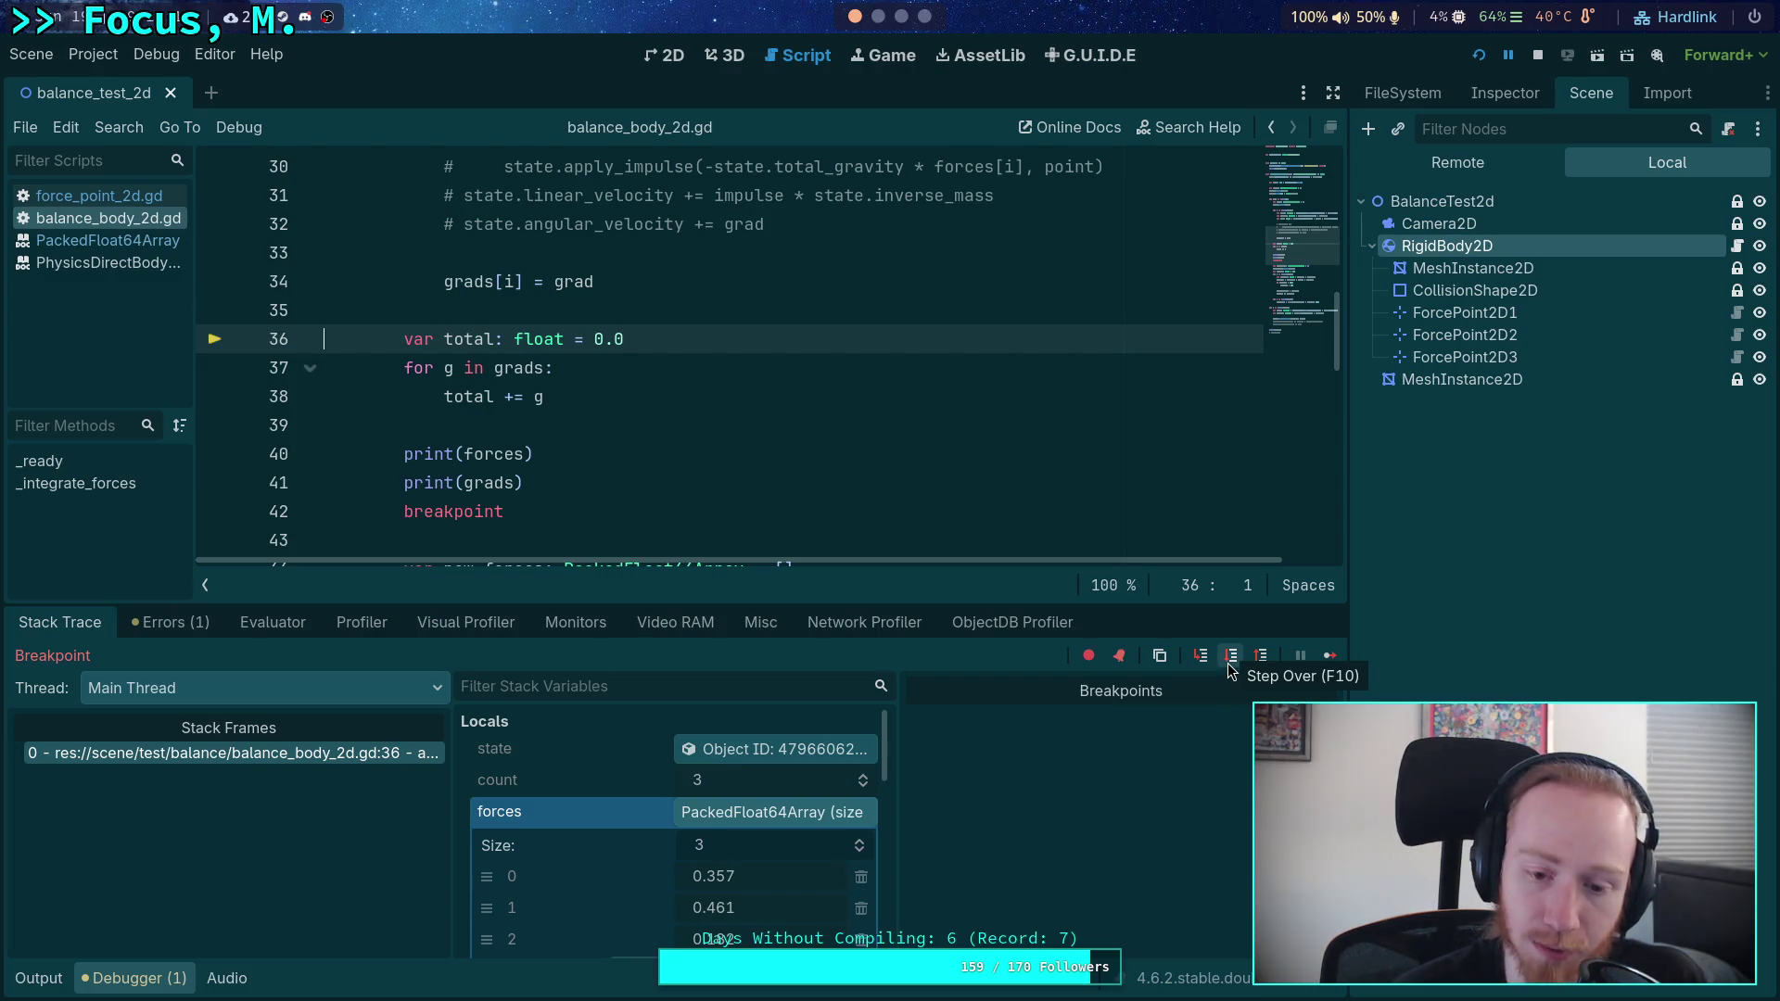
left_click(1233, 668)
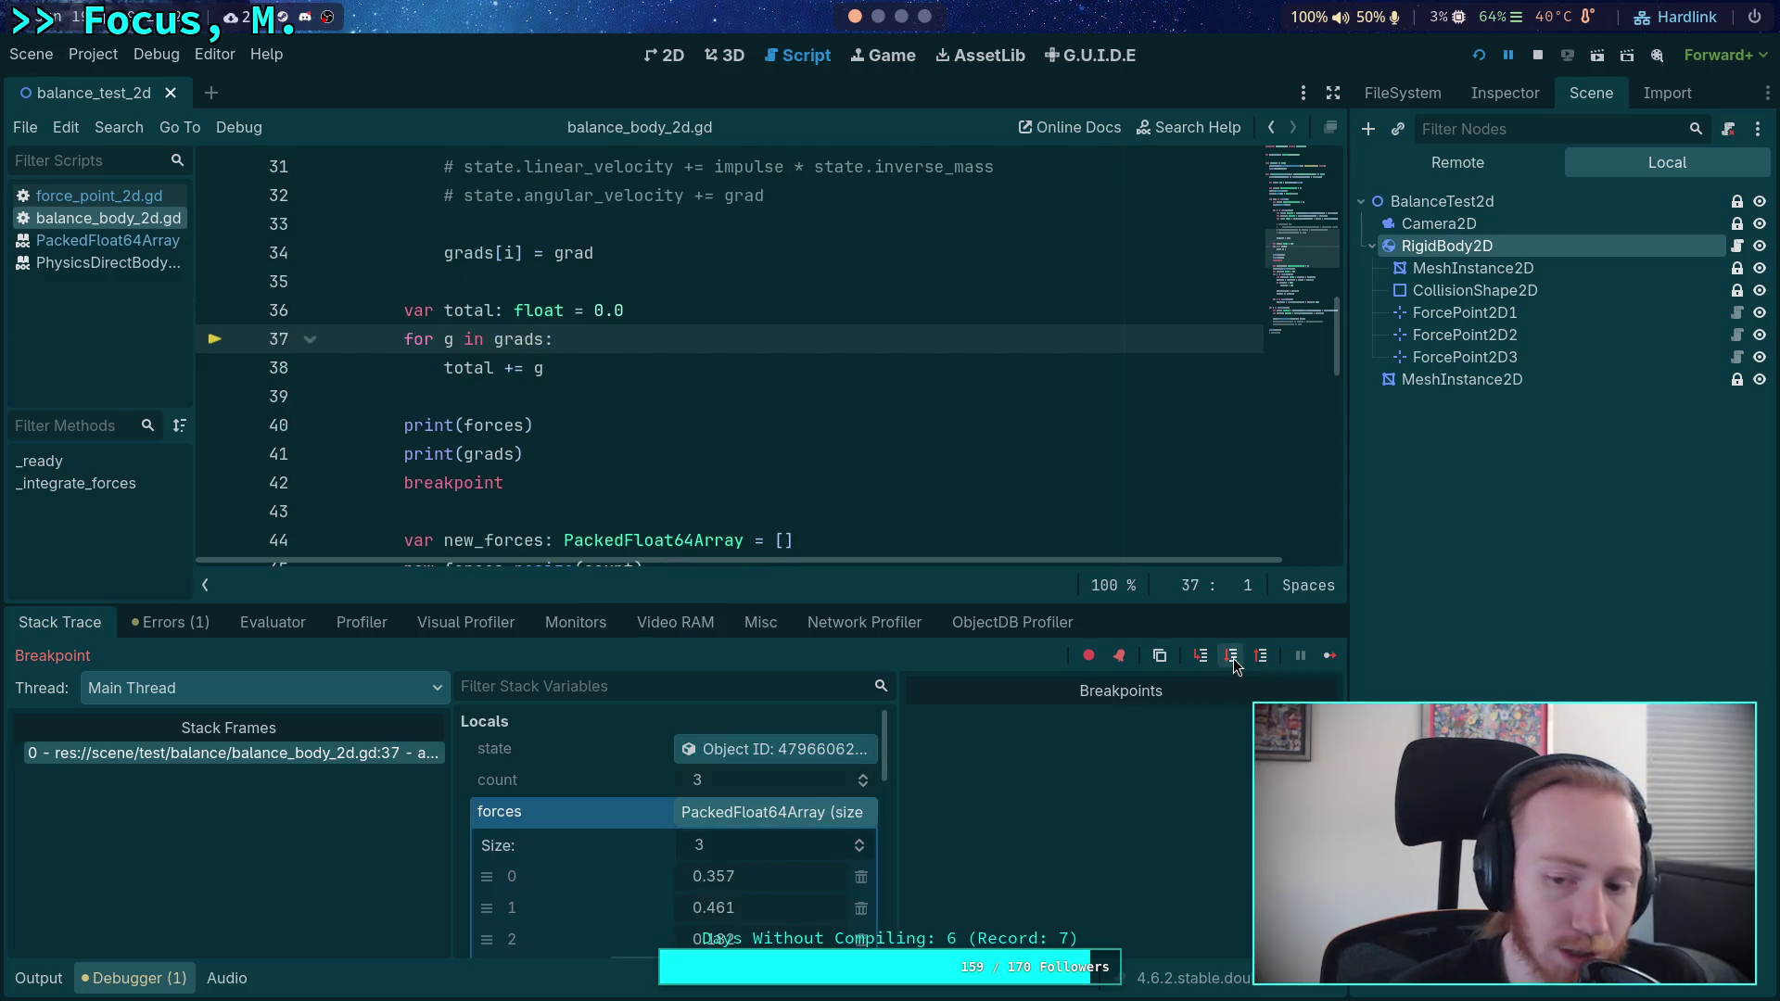
left_click(1234, 664)
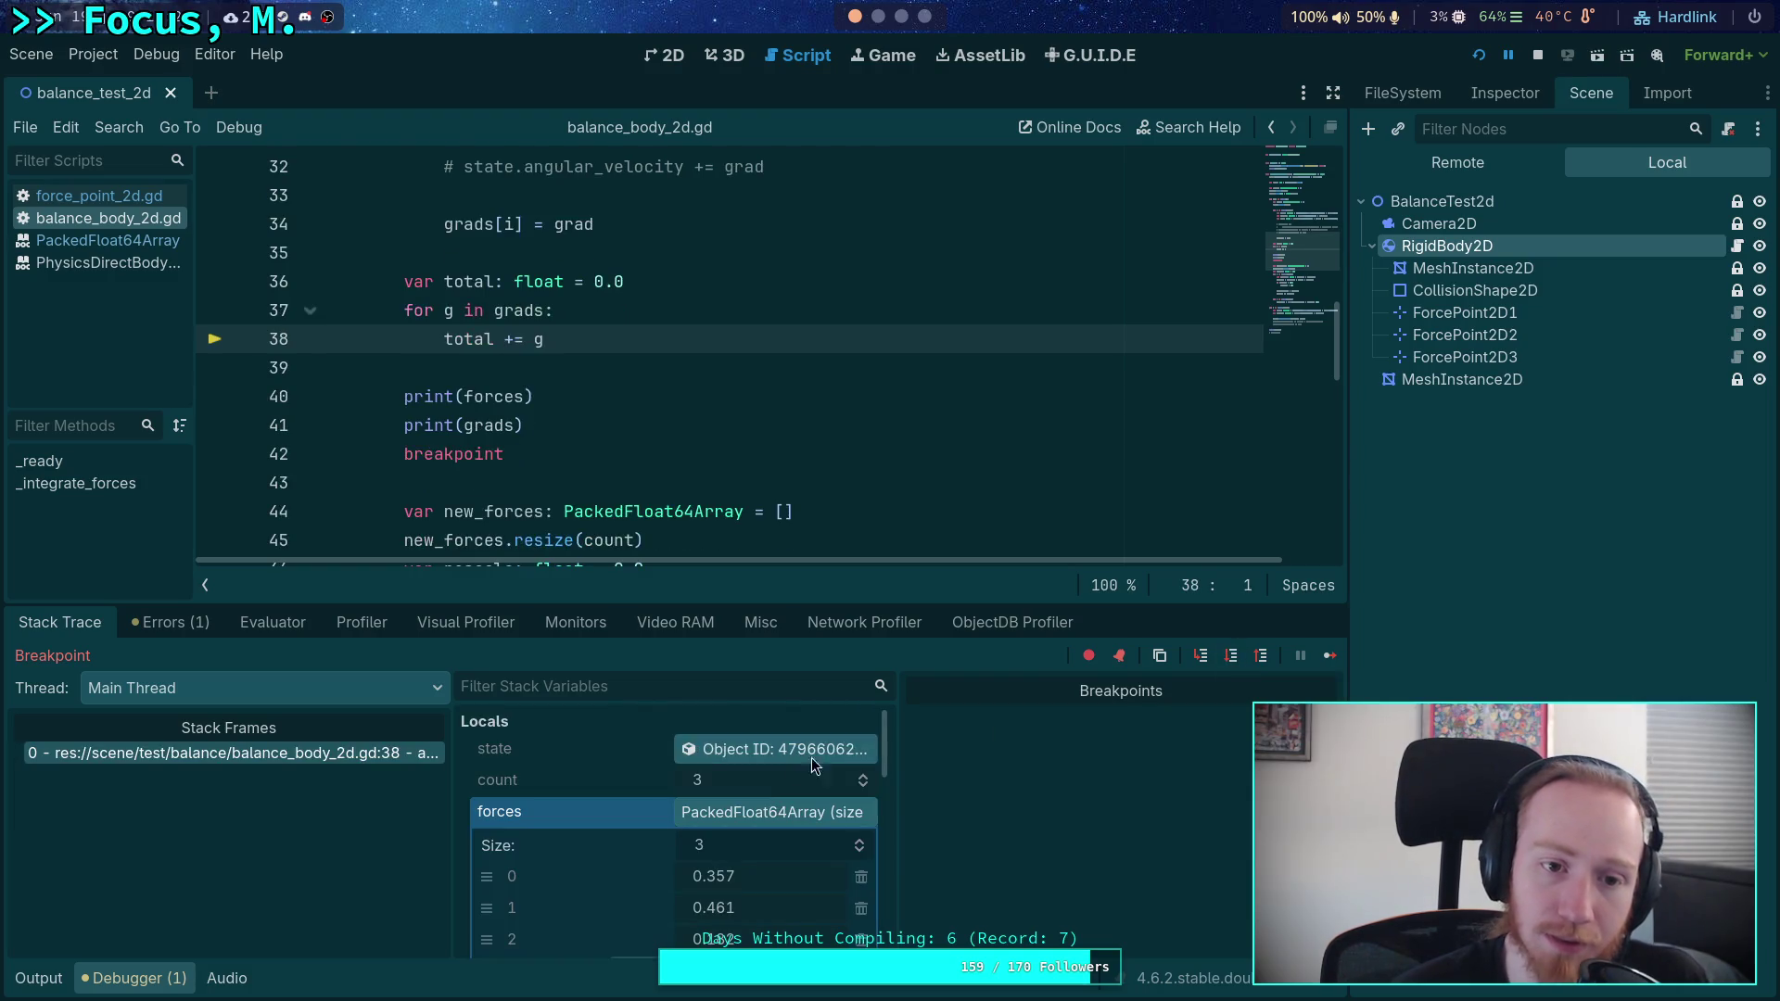
- Run to the line-42 breakpoint, step to line 44 showing total 0.027, then stop debugging
left_click(1330, 656)
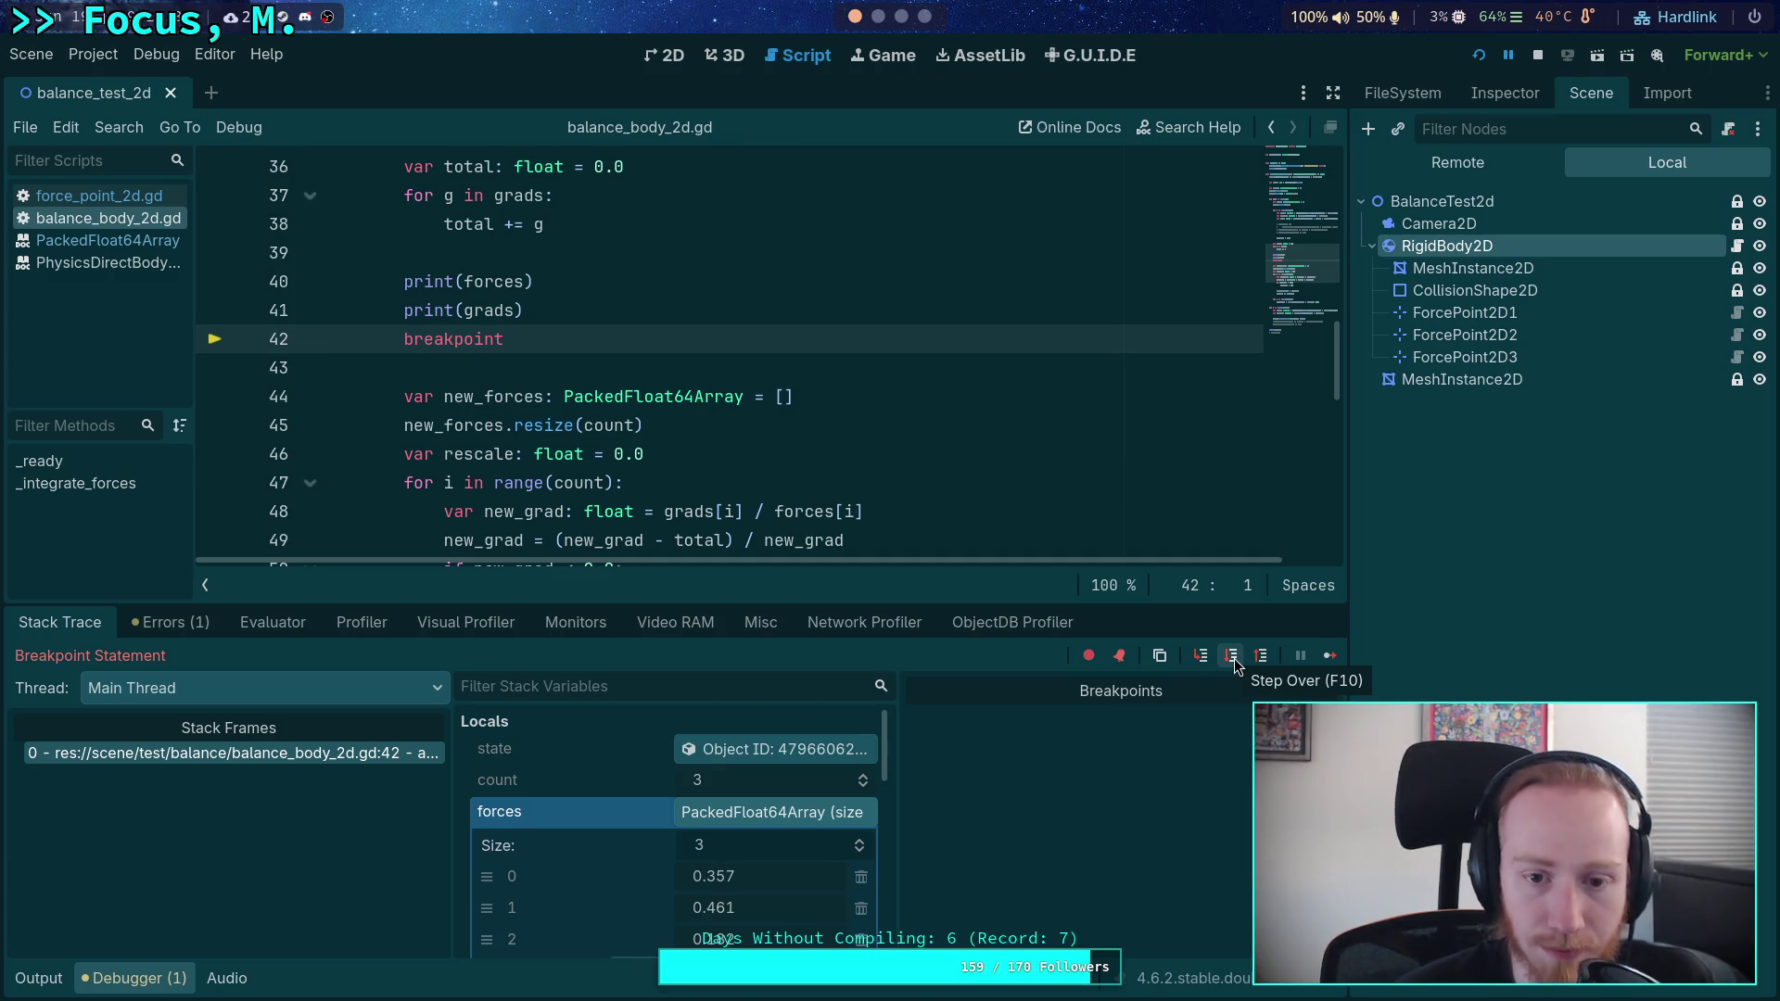
left_click(1233, 656)
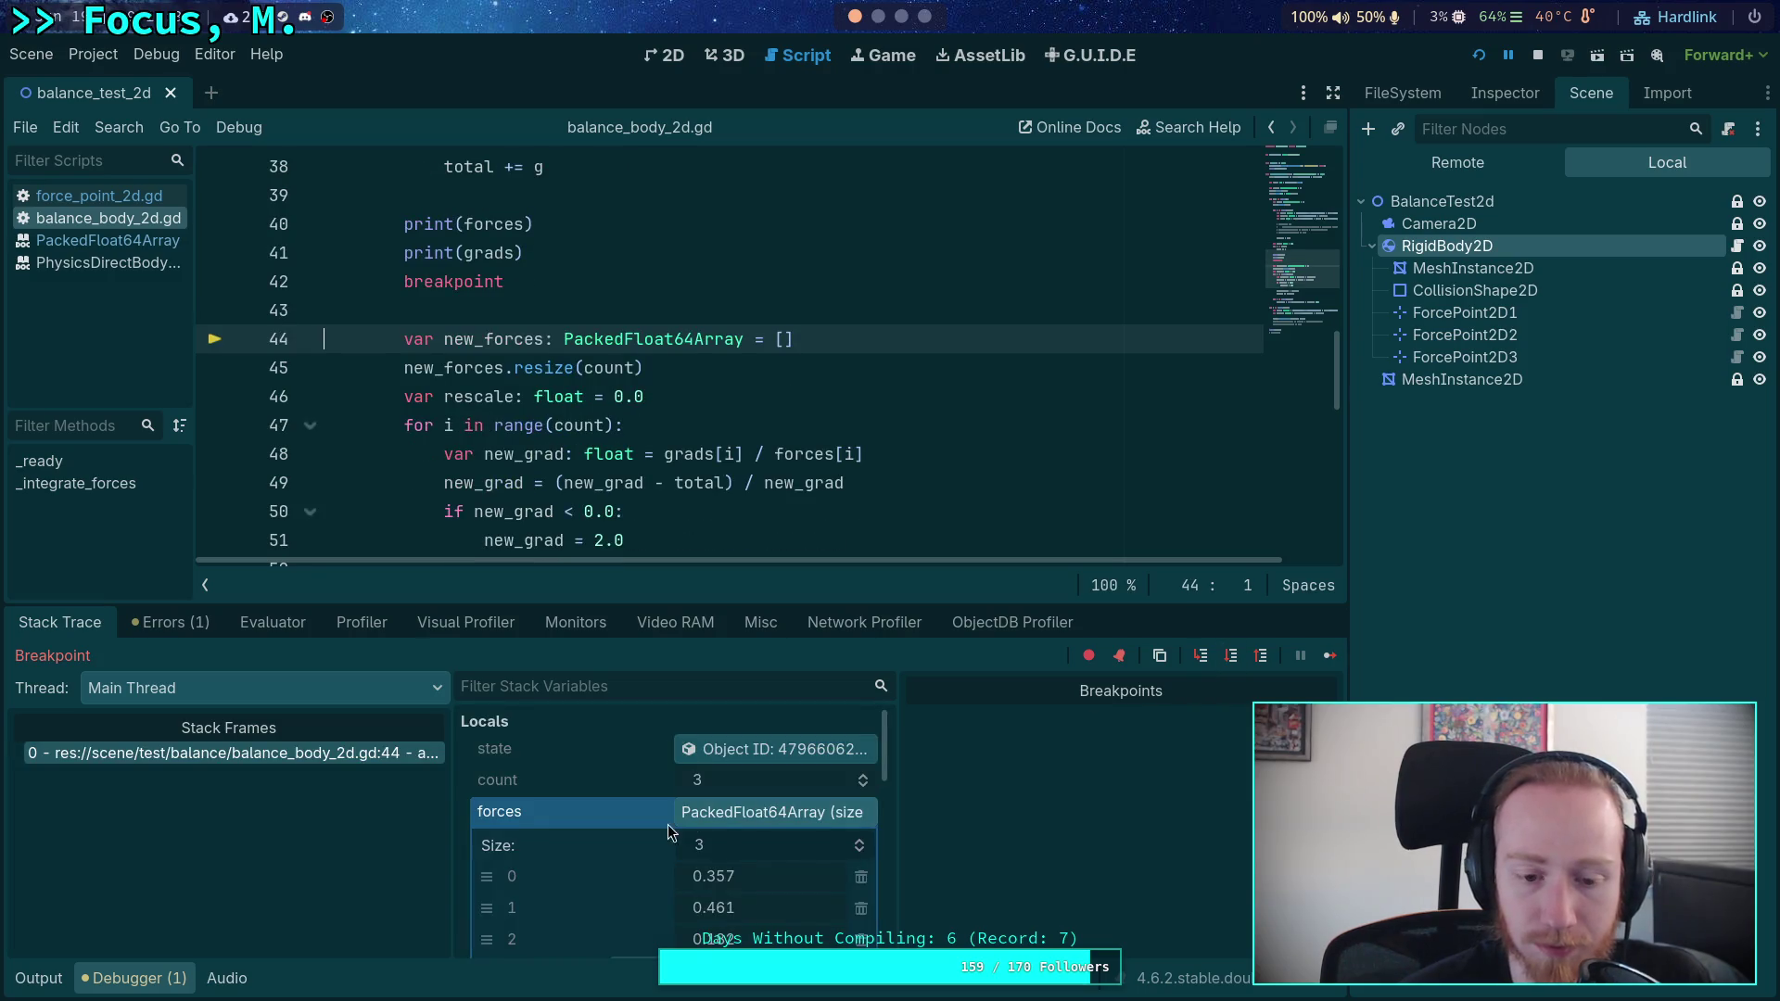
scroll(668, 825, "down", 5)
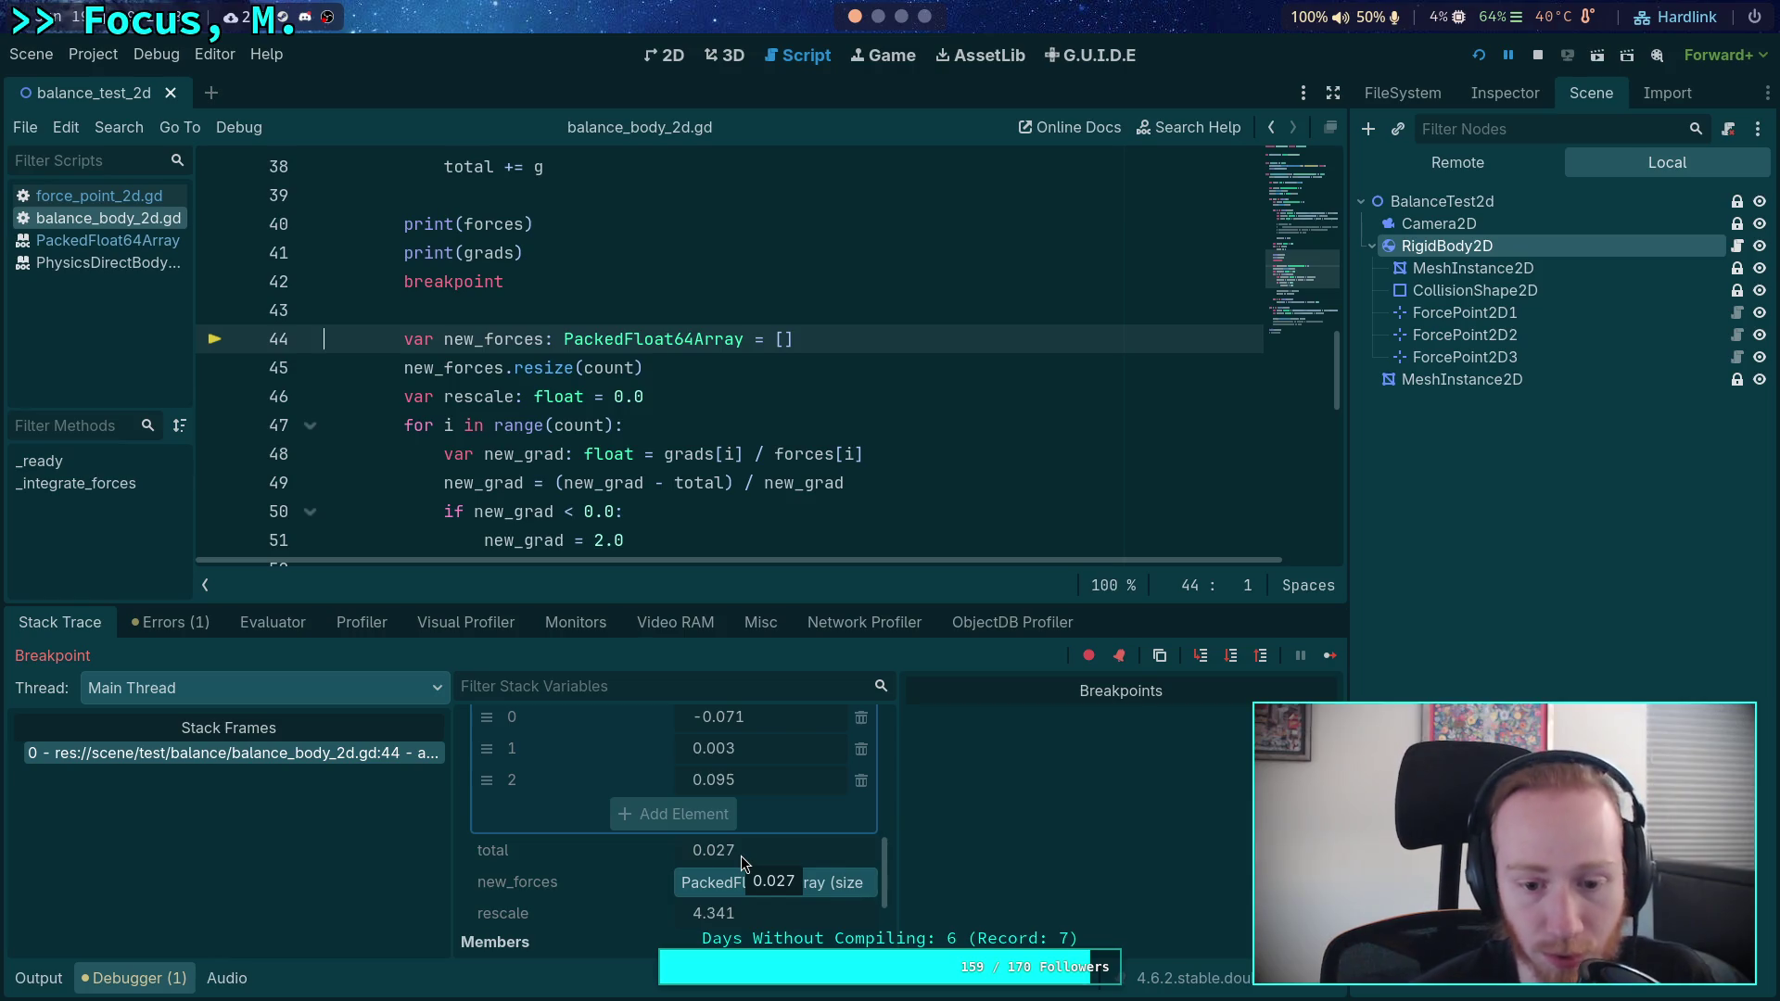
scroll(741, 855, "up", 4)
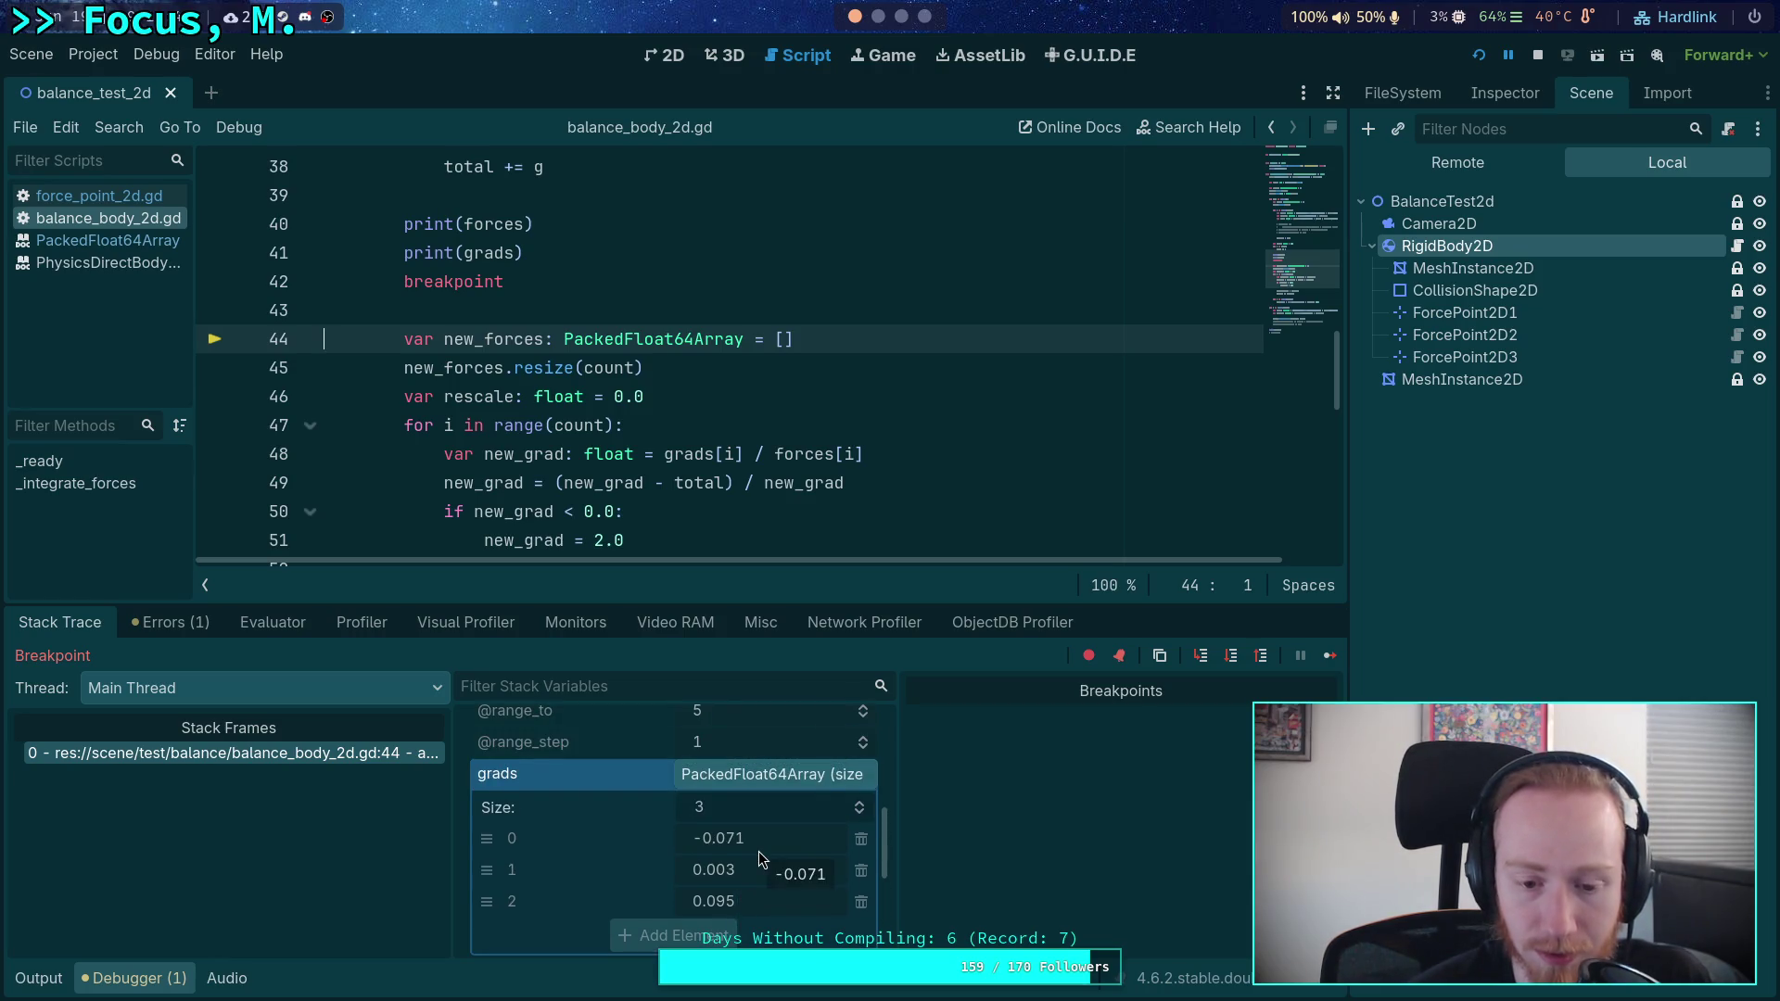
left_click(1541, 63)
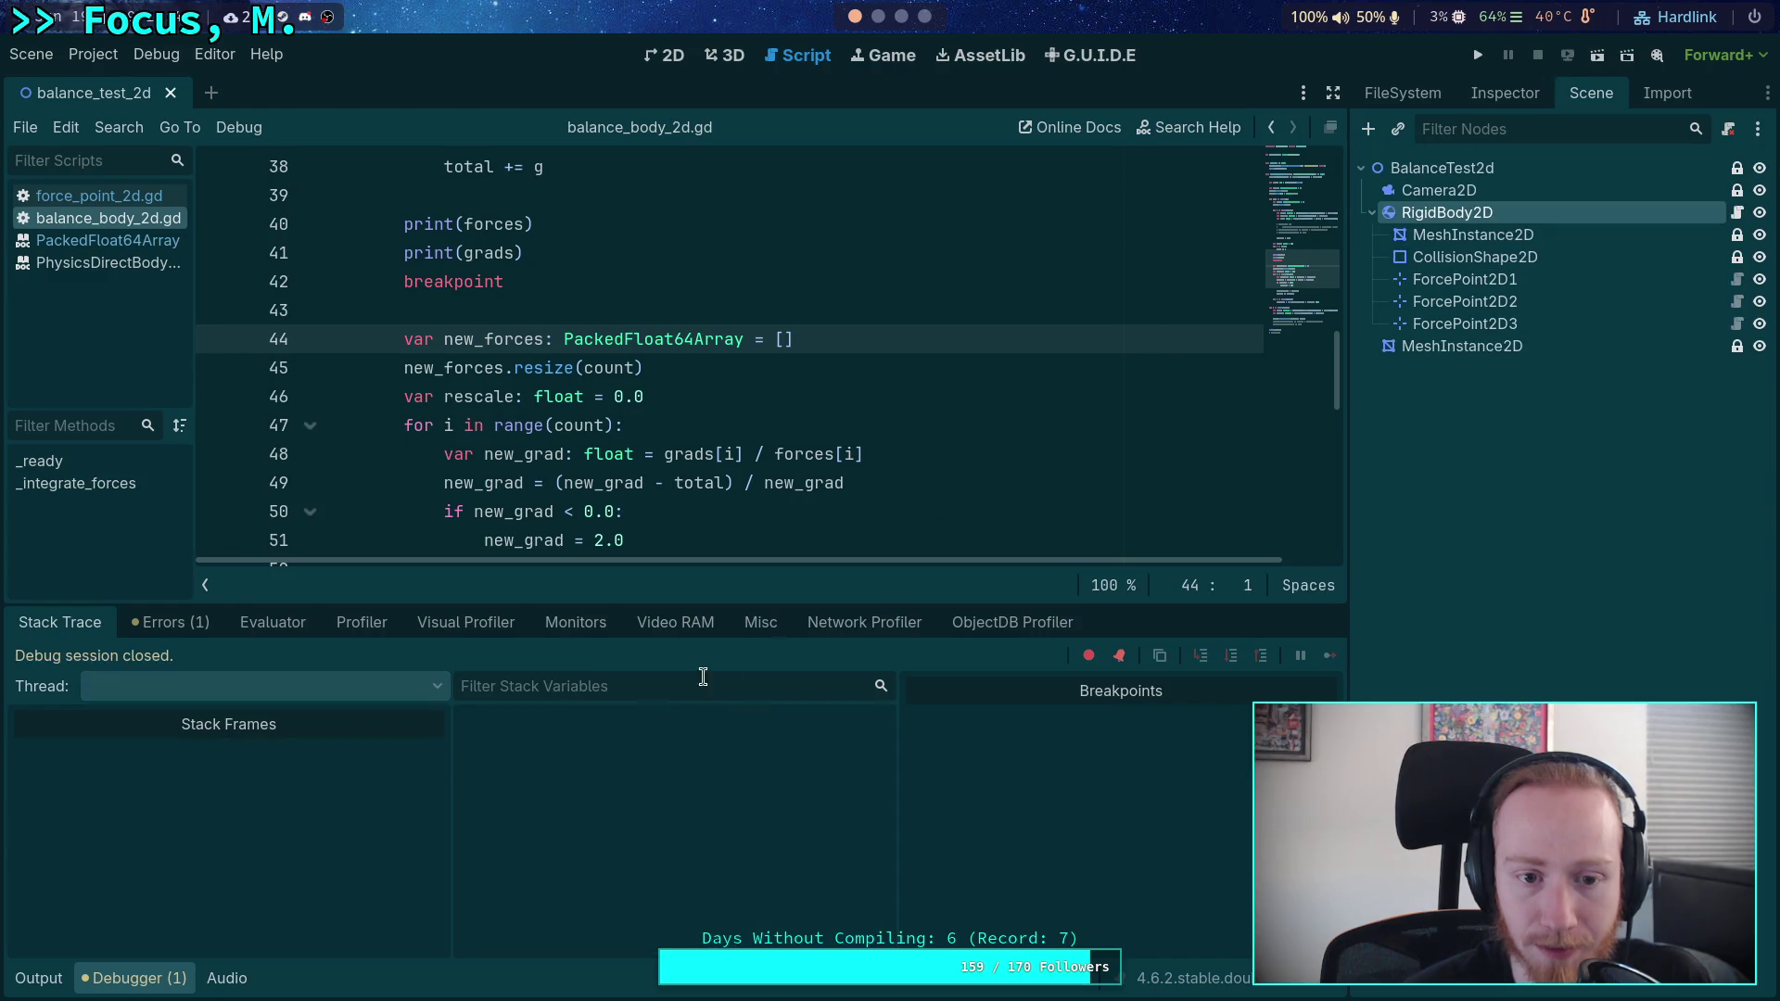
scroll(620, 667, "down", 1)
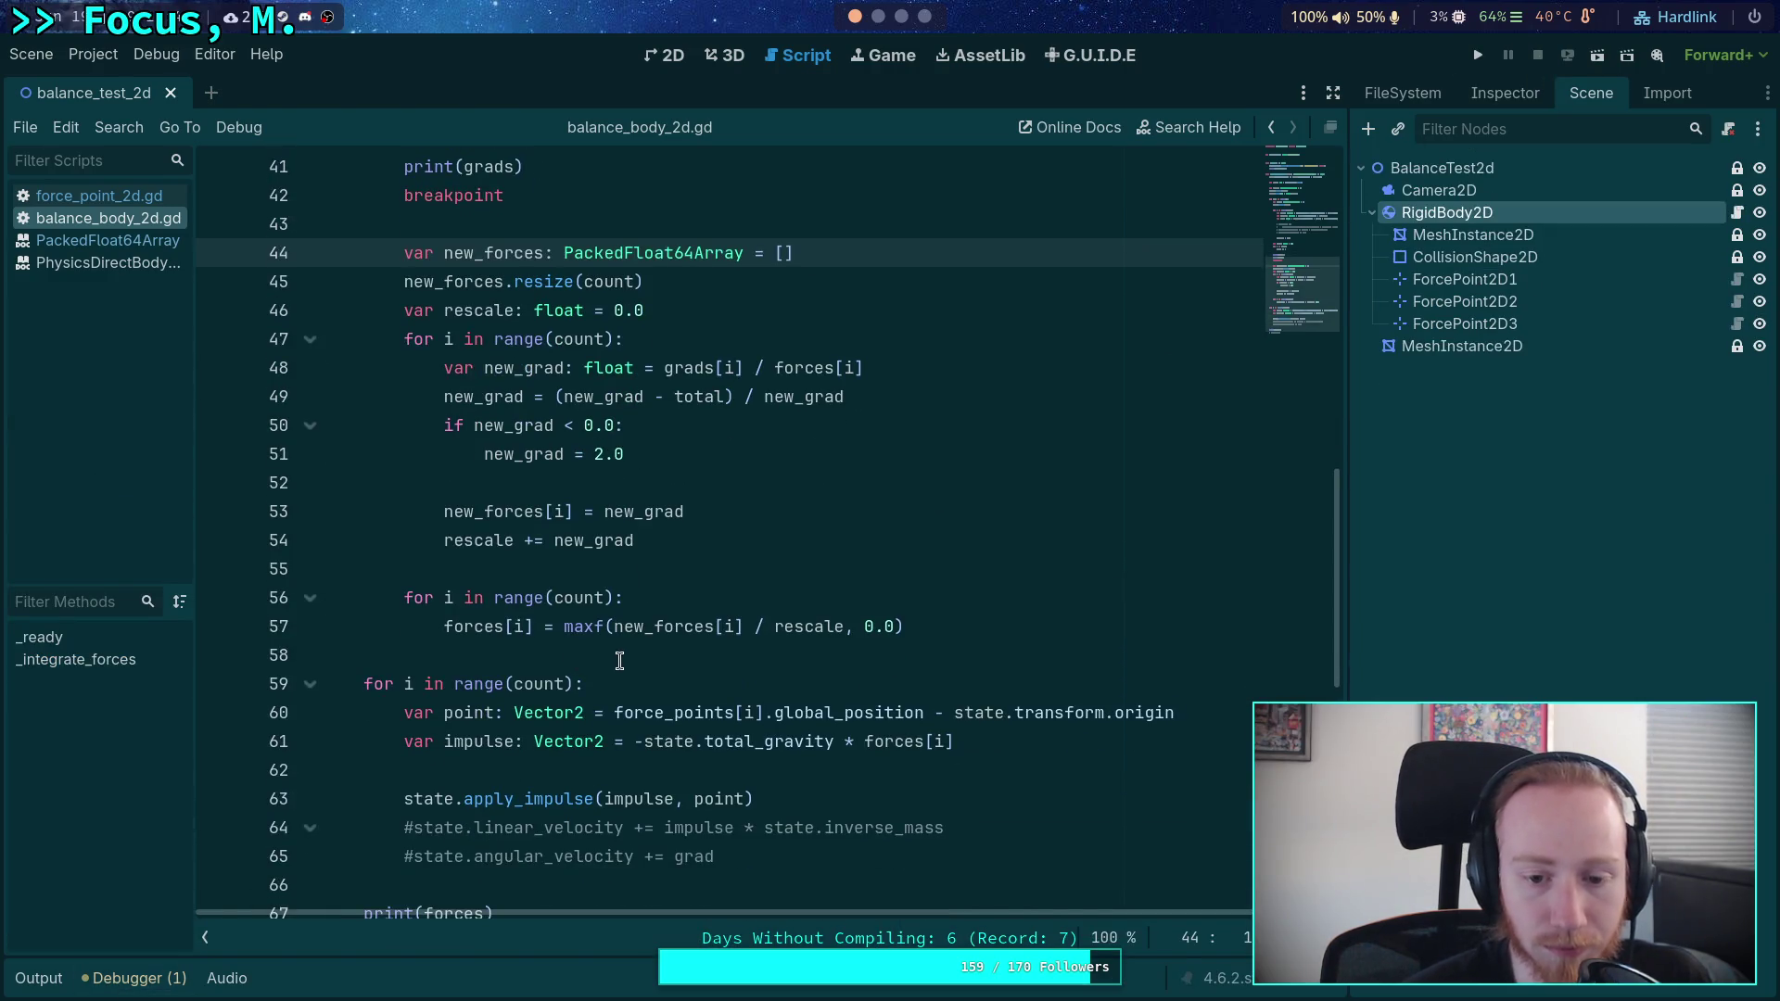
scroll(621, 660, "up", 1)
double_click(691, 482)
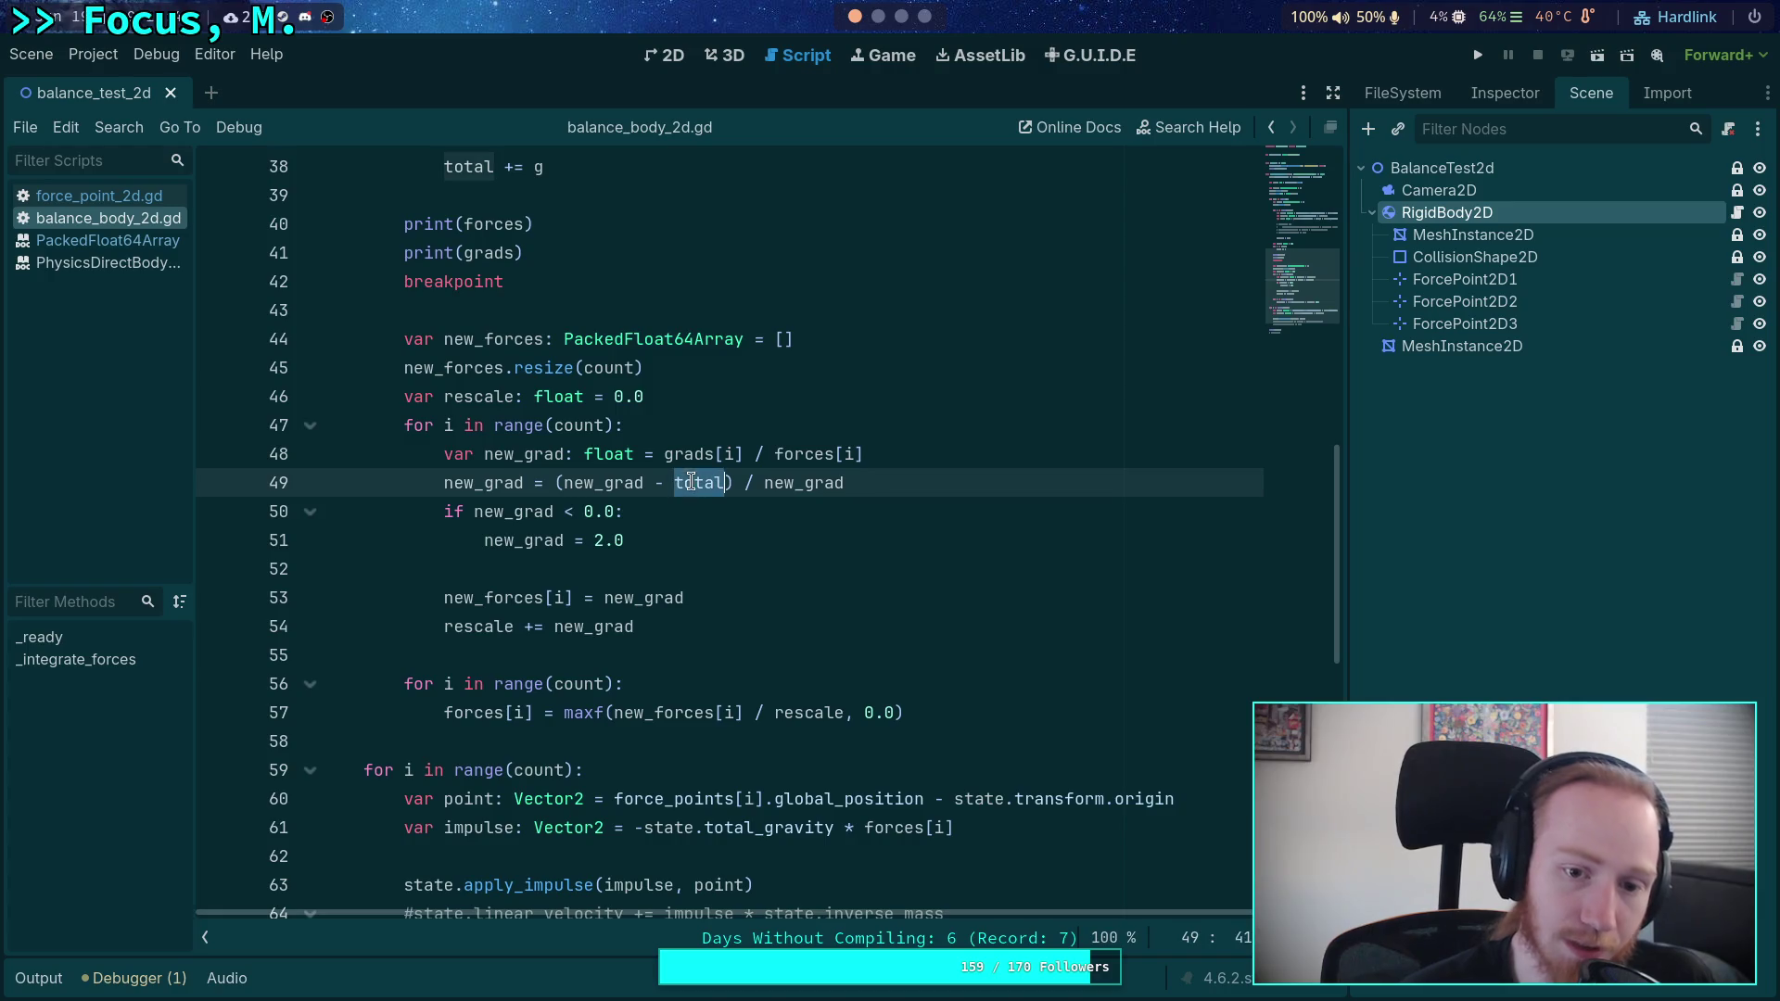
double_click(593, 540)
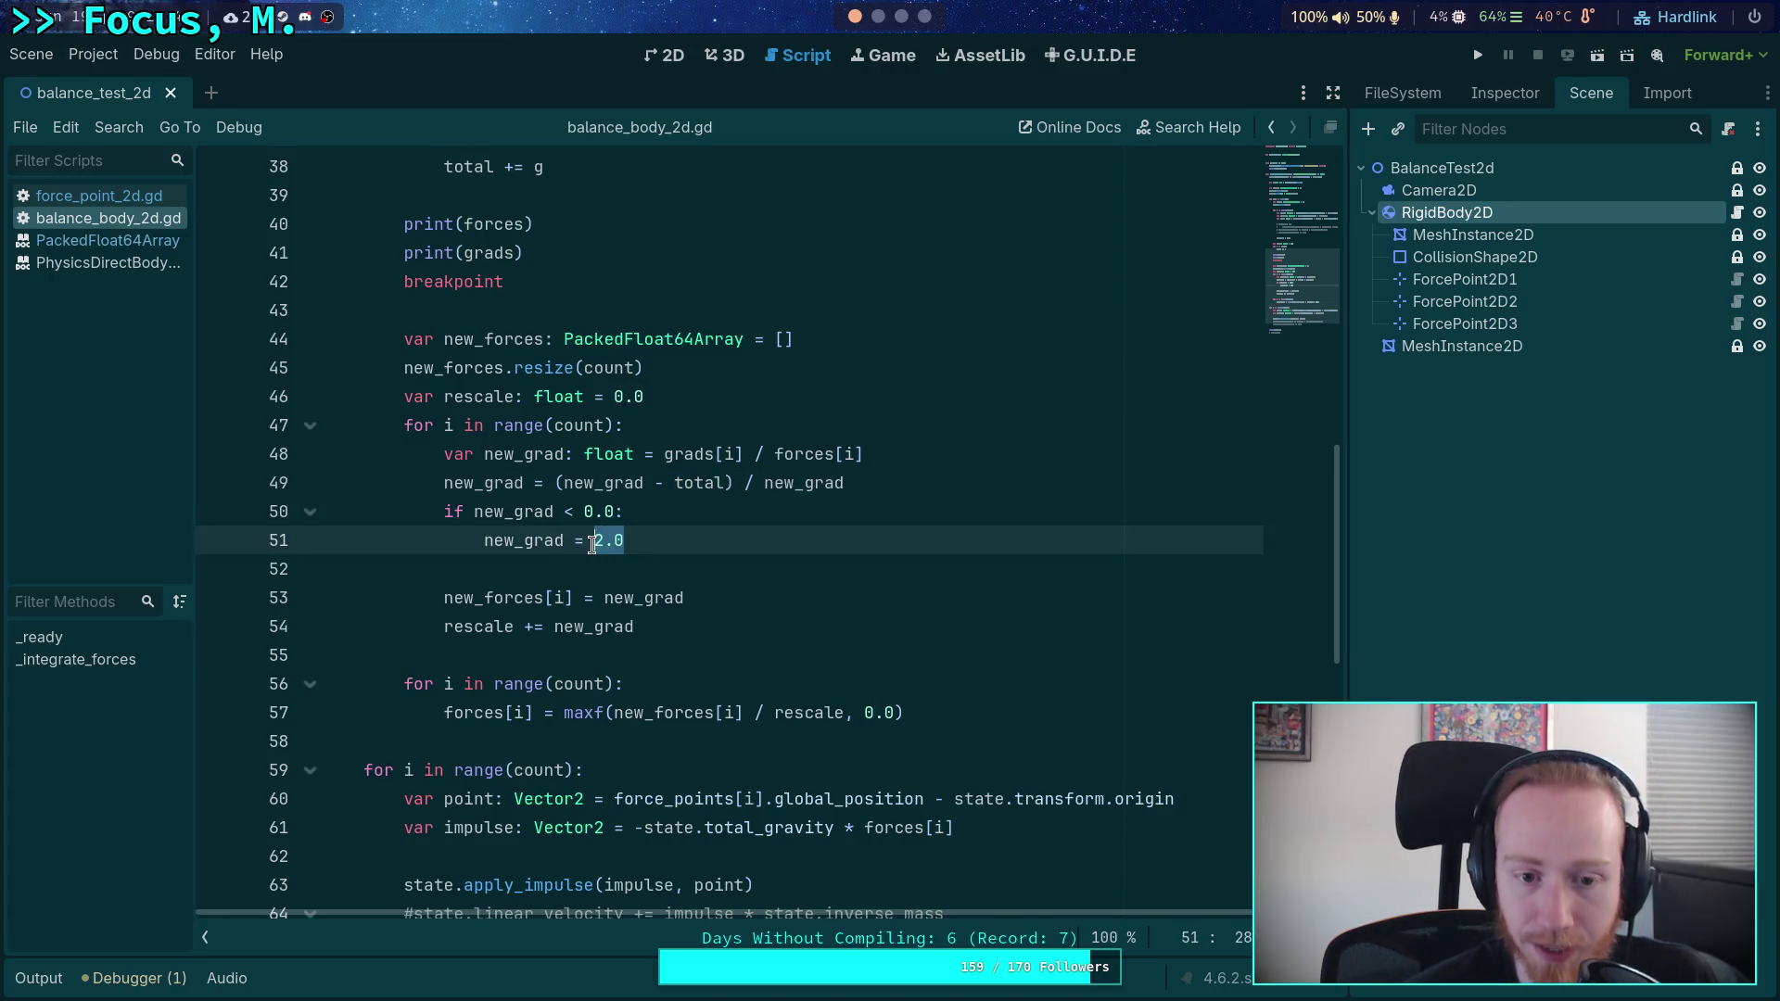
scroll(816, 649, "up", 1)
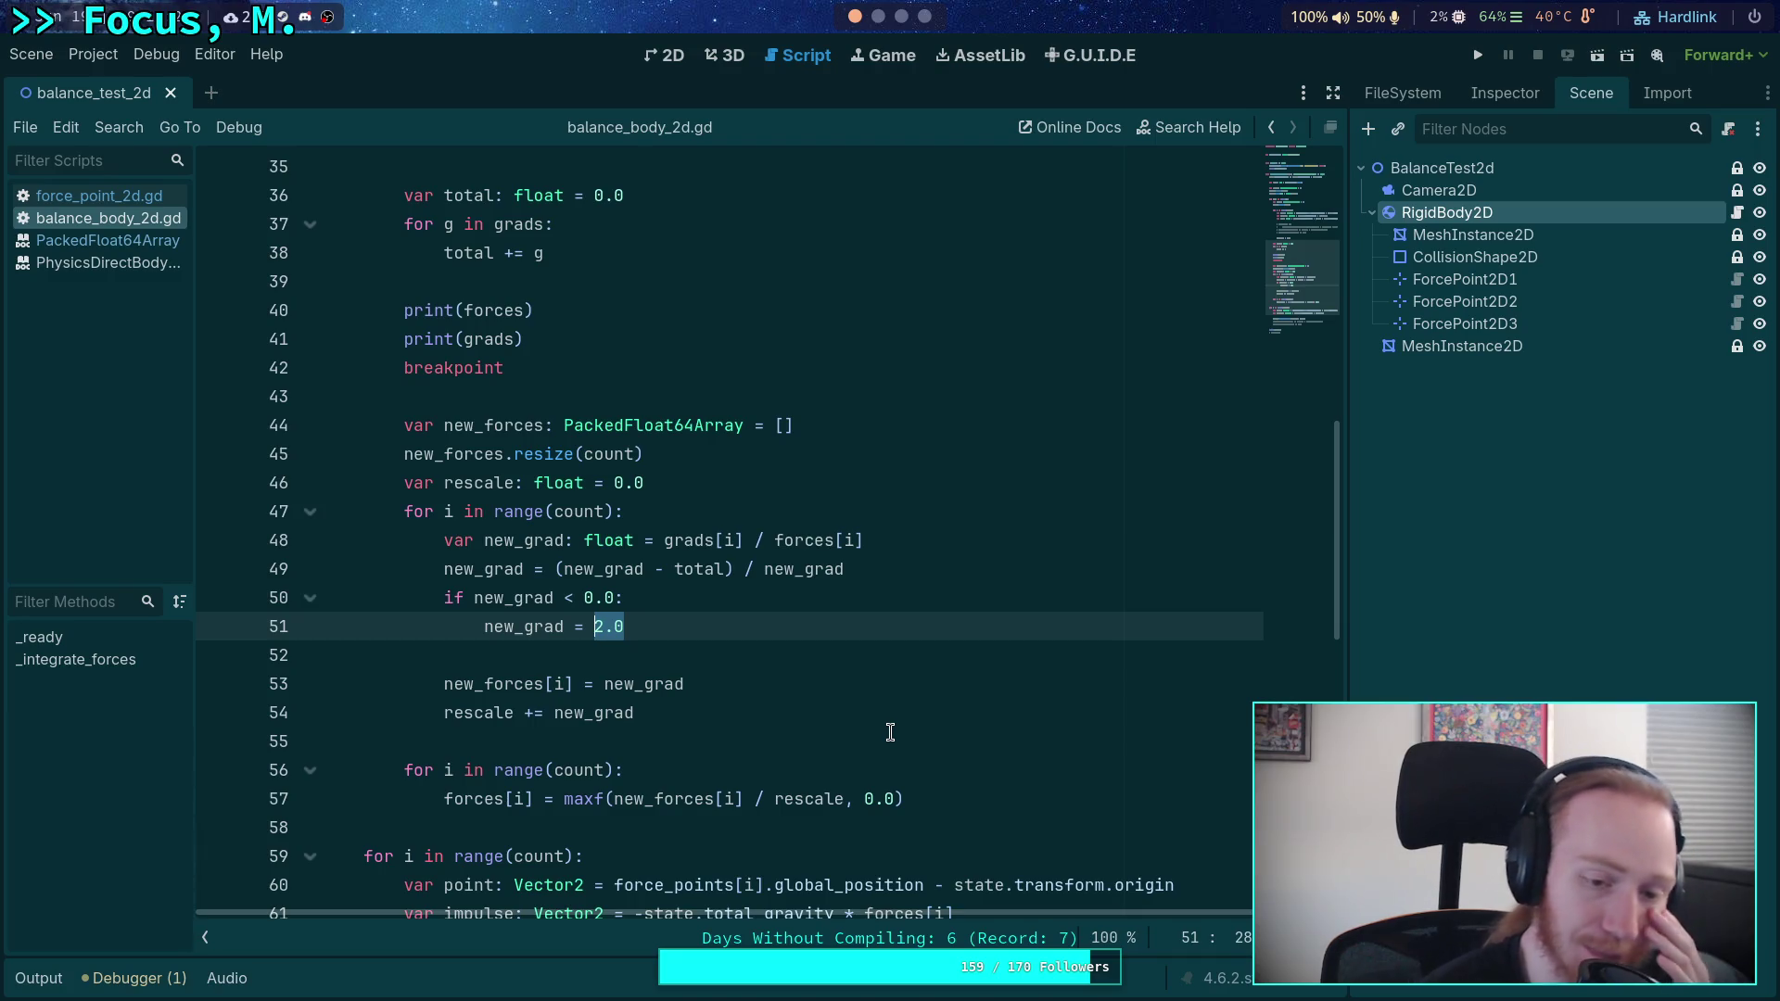
left_click_drag(915, 799, 643, 800)
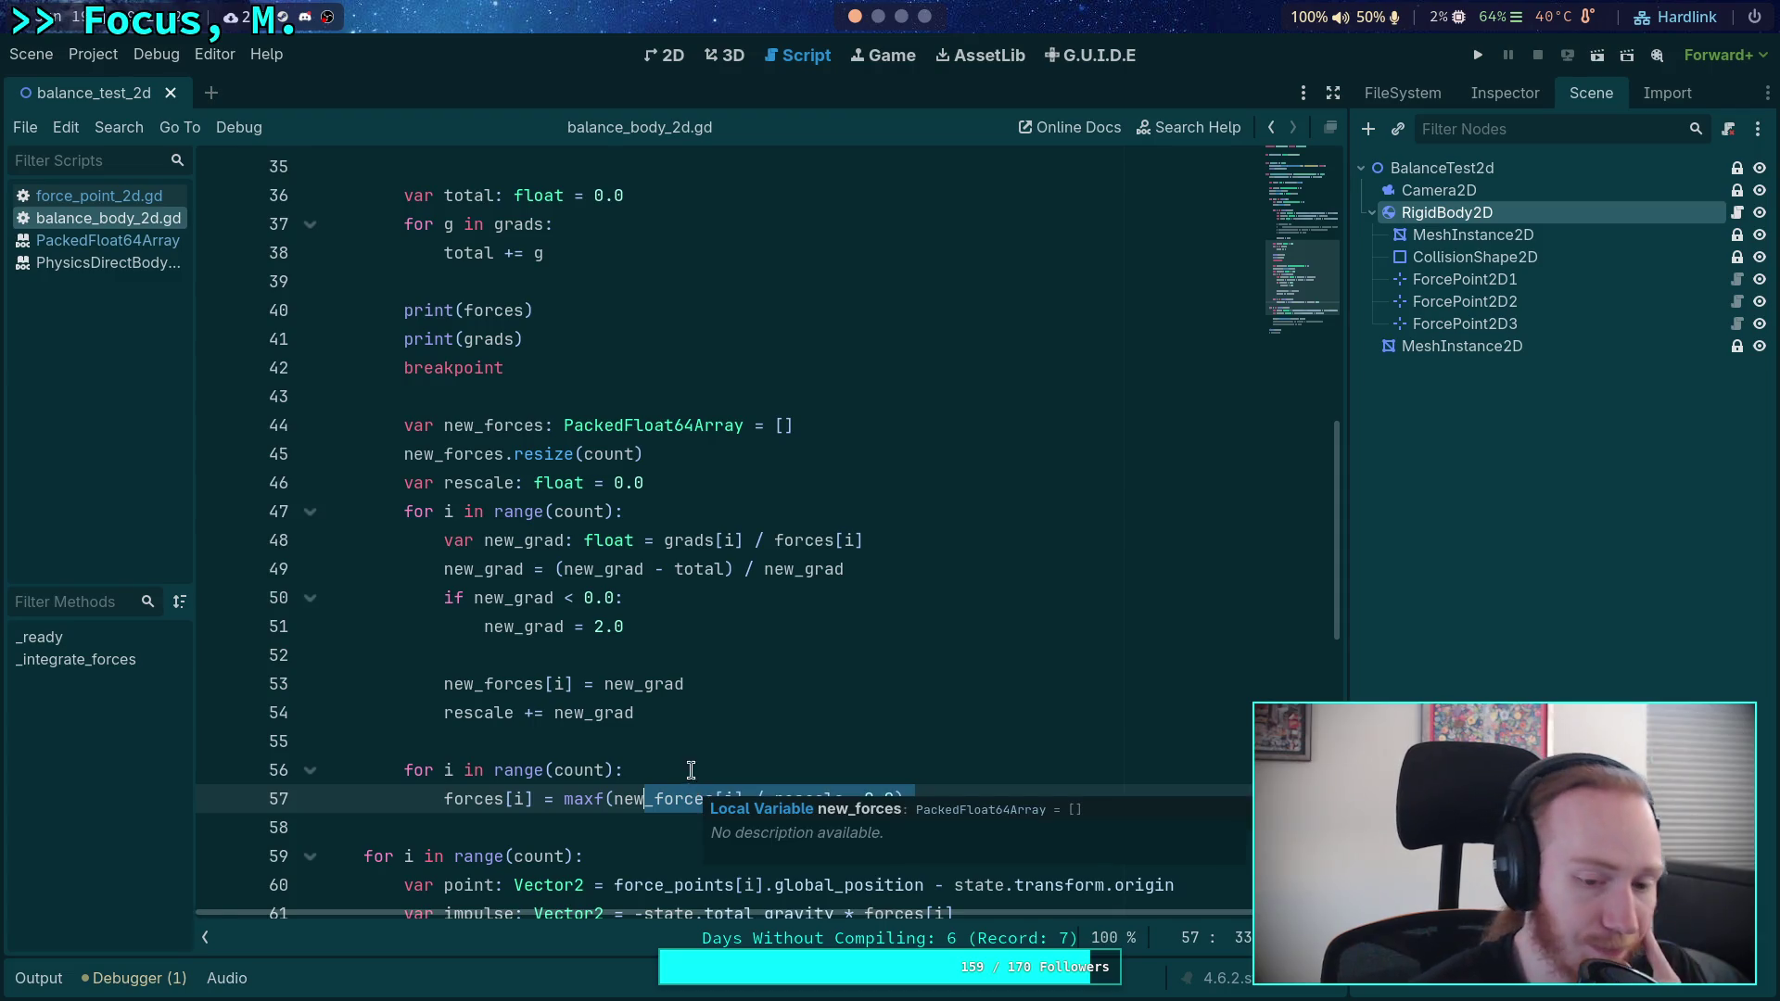
left_click(640, 747)
left_click(650, 769)
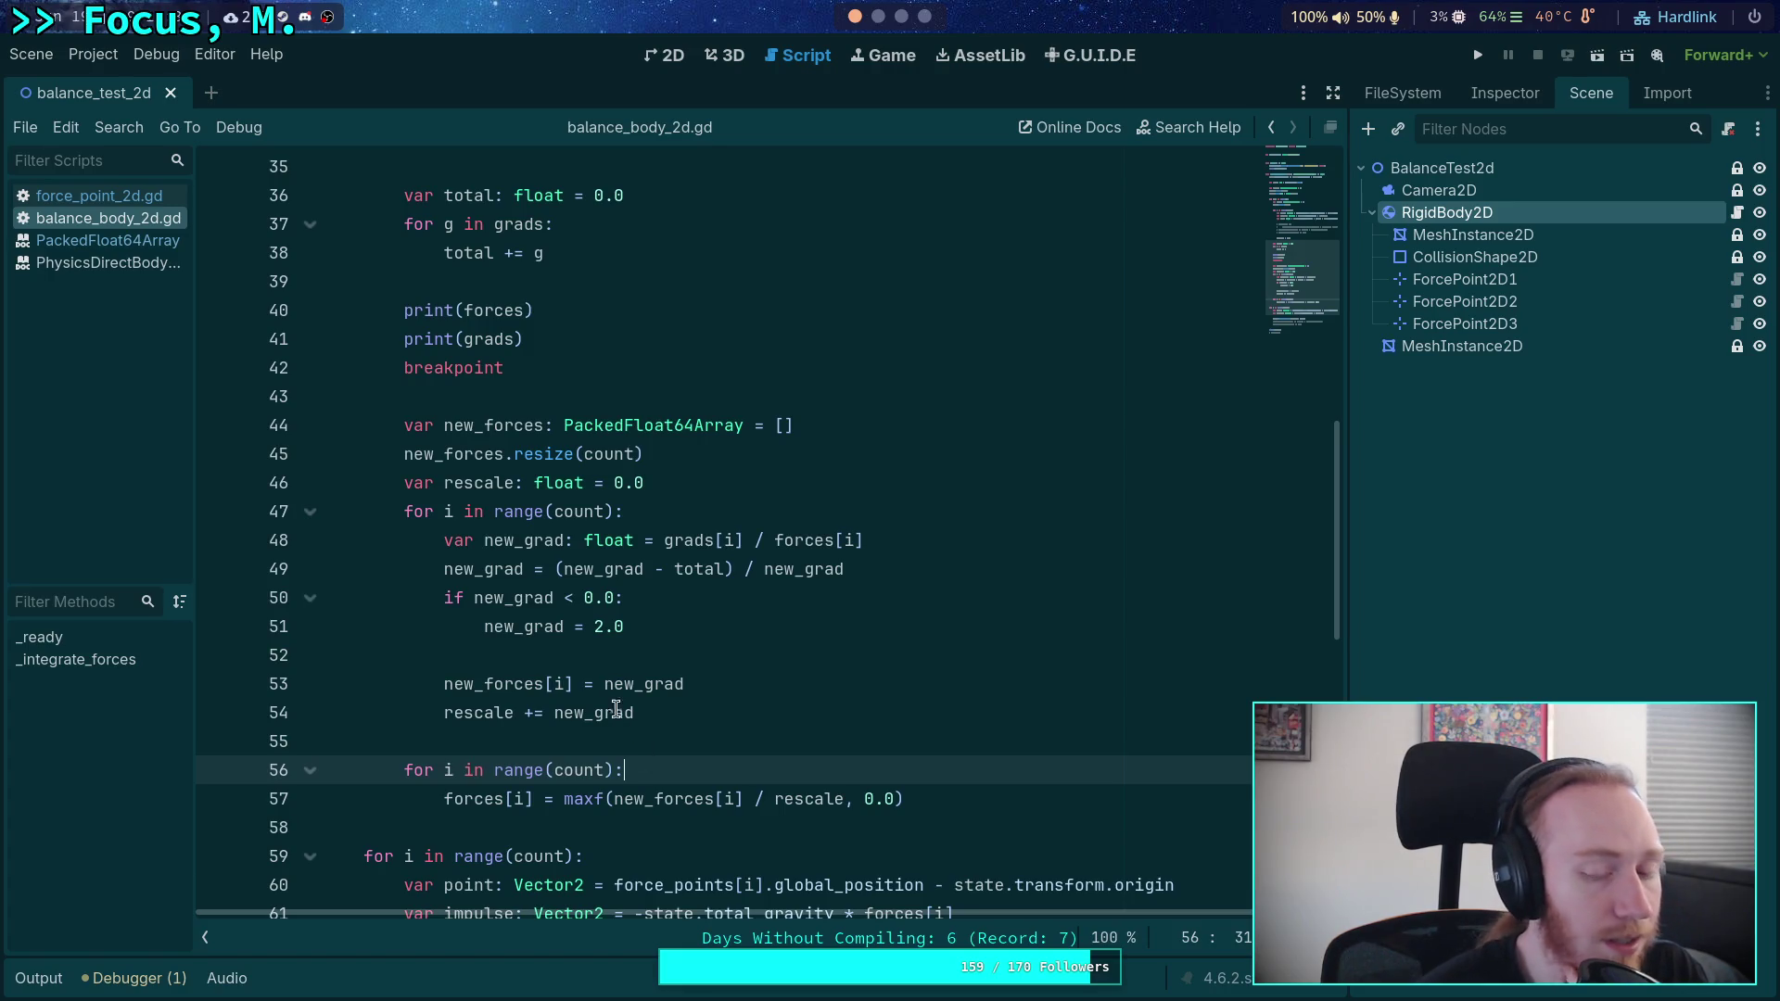
left_click_drag(595, 627, 646, 627)
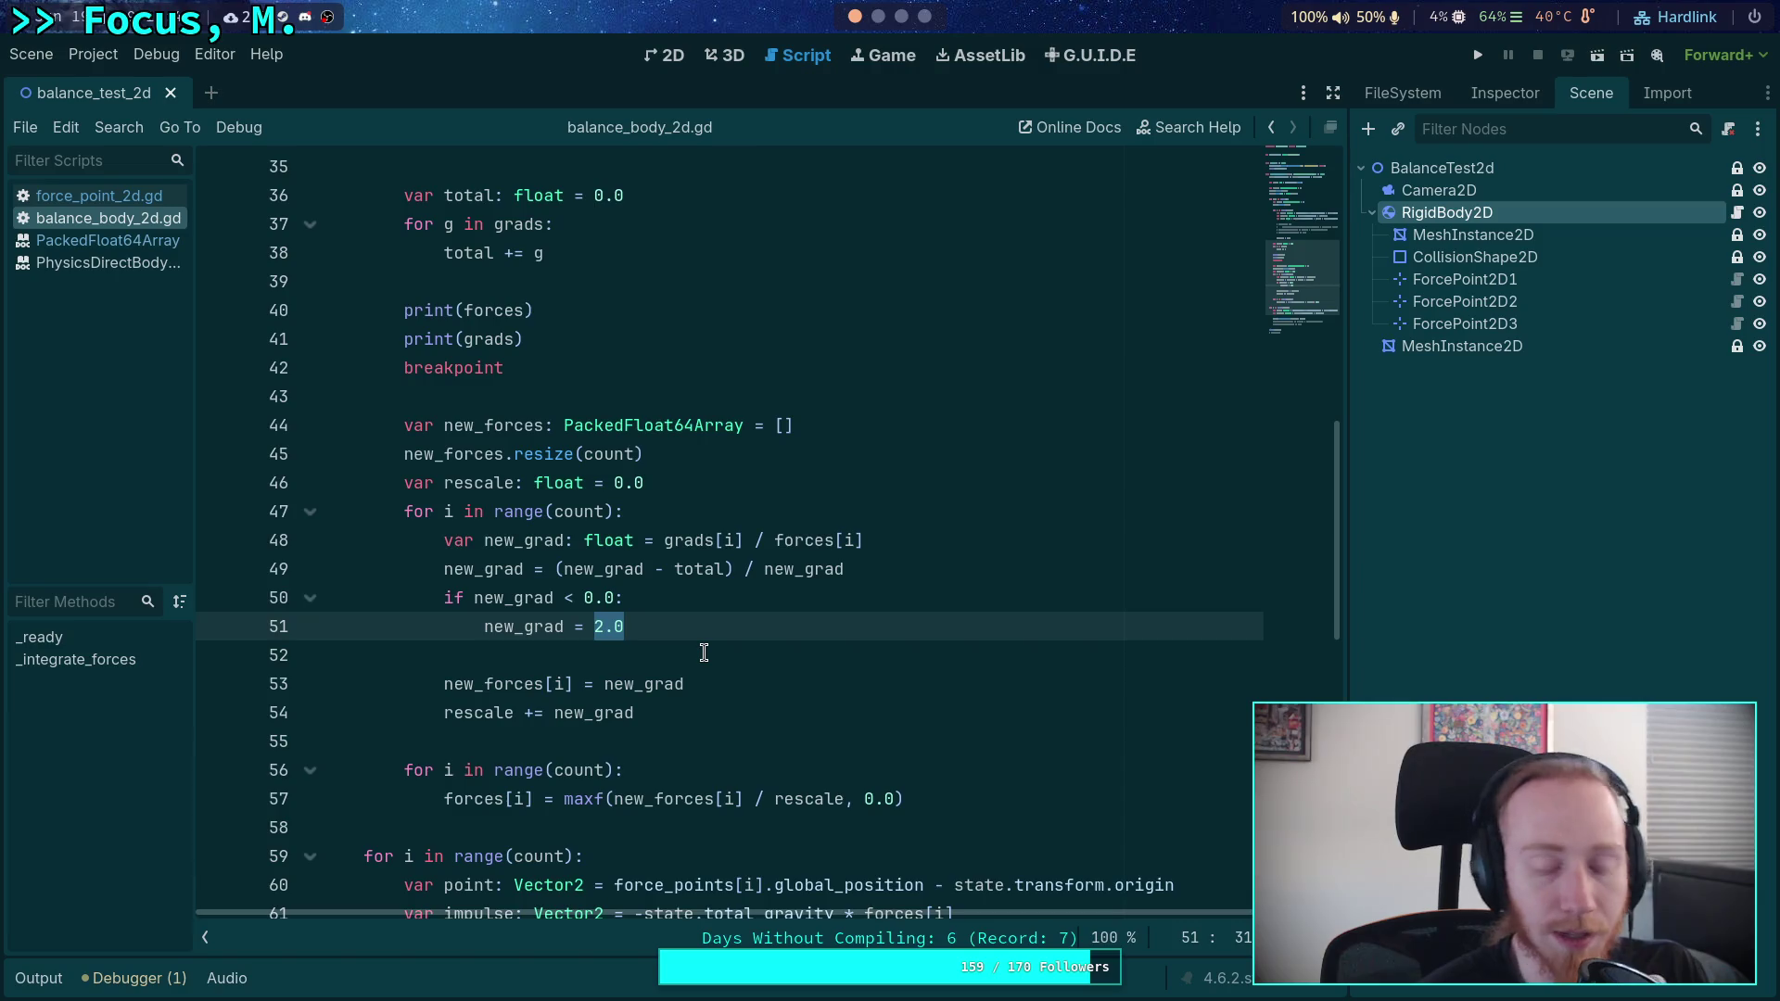
type("-n")
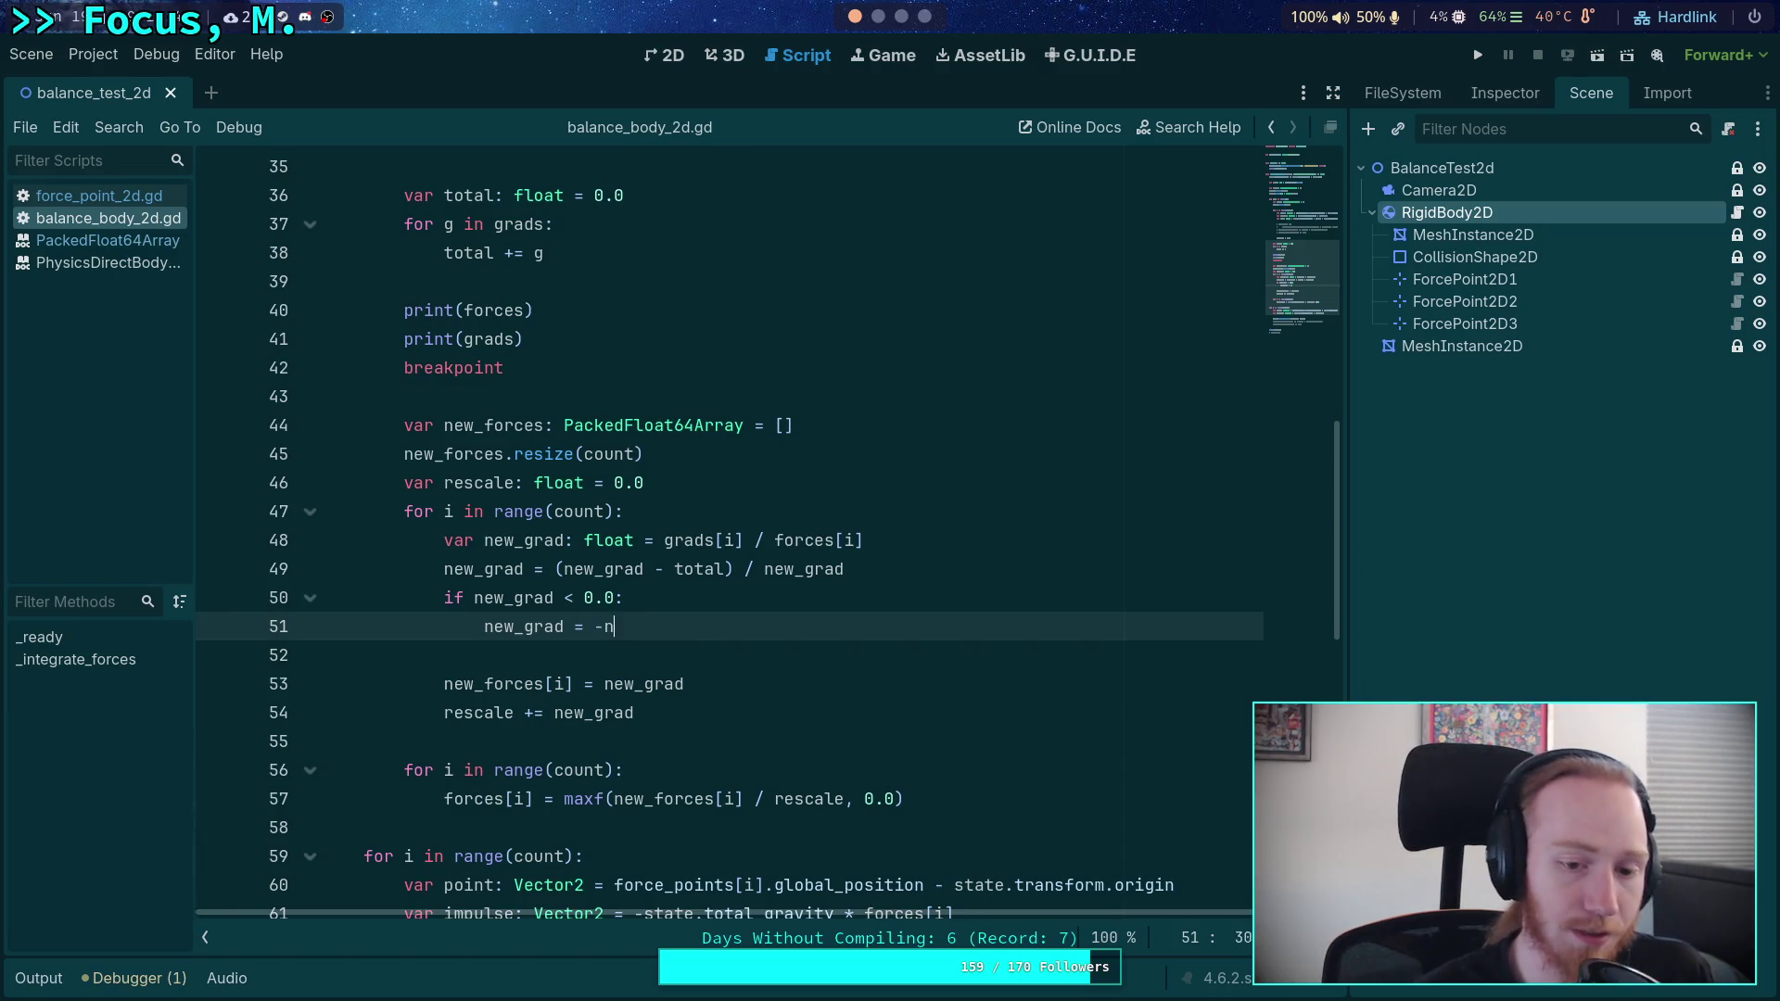
type("ewgrad")
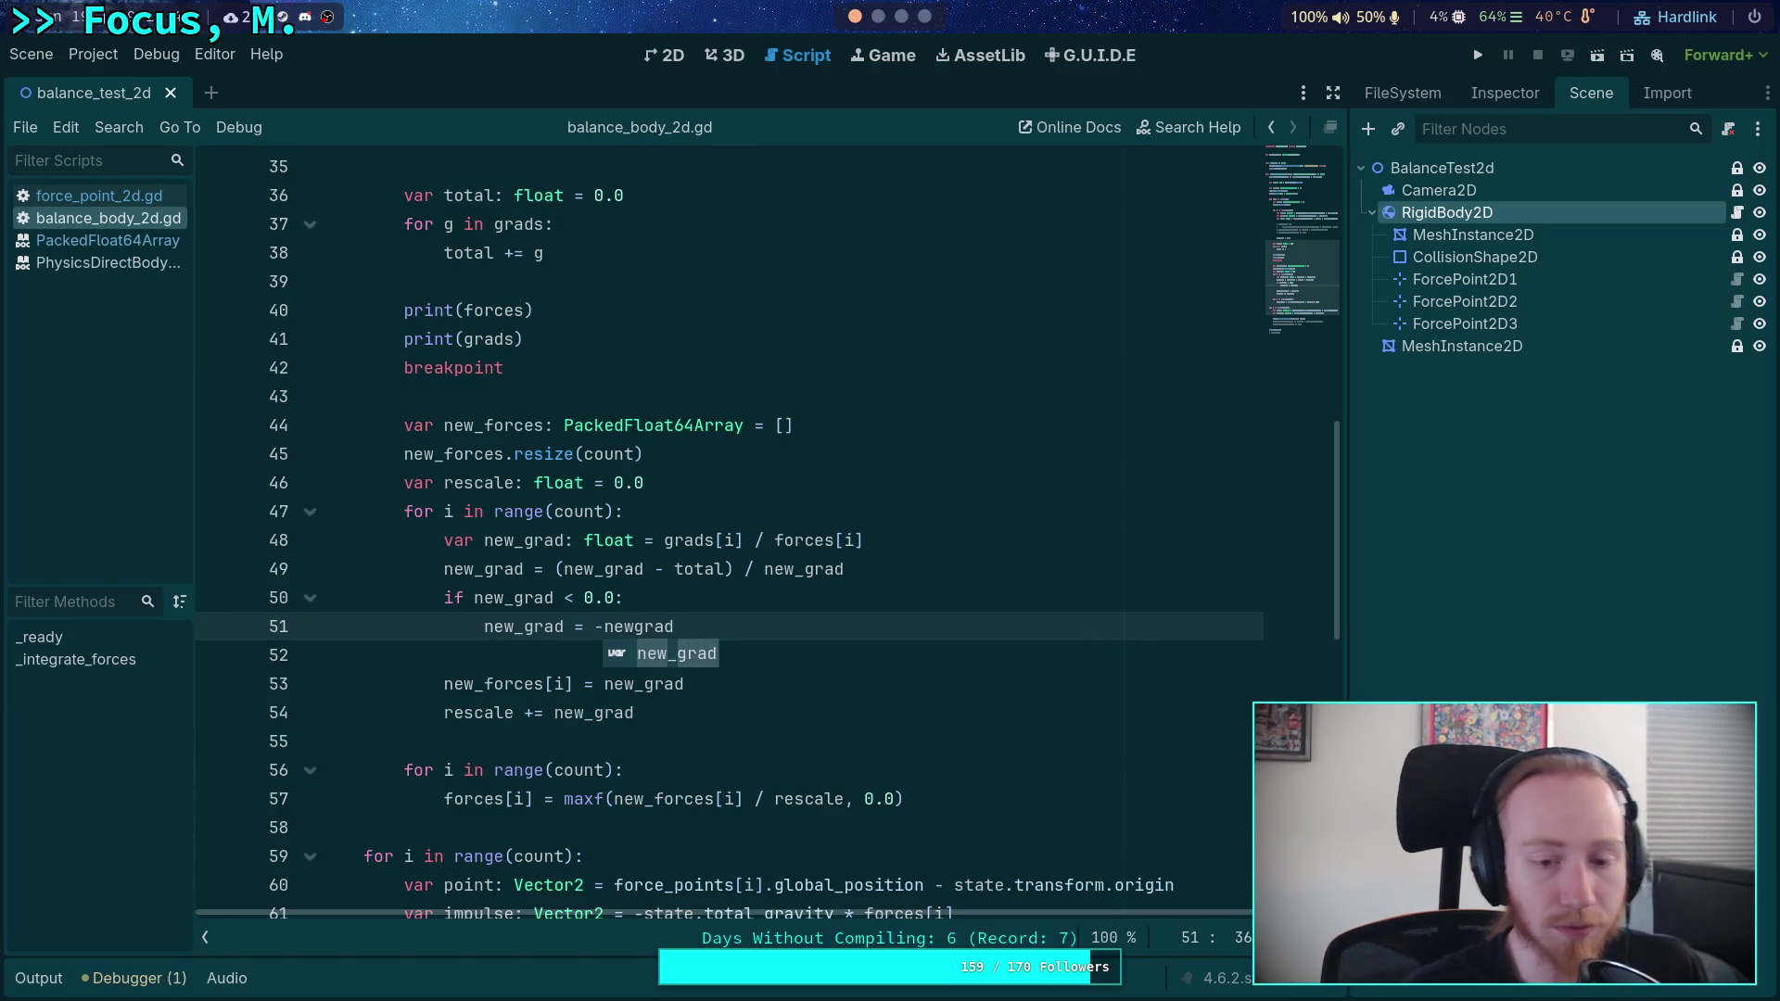
- Change line 51 to new_grad = -forces[i] and add an else: line after it
key("Return")
double_click(617, 628)
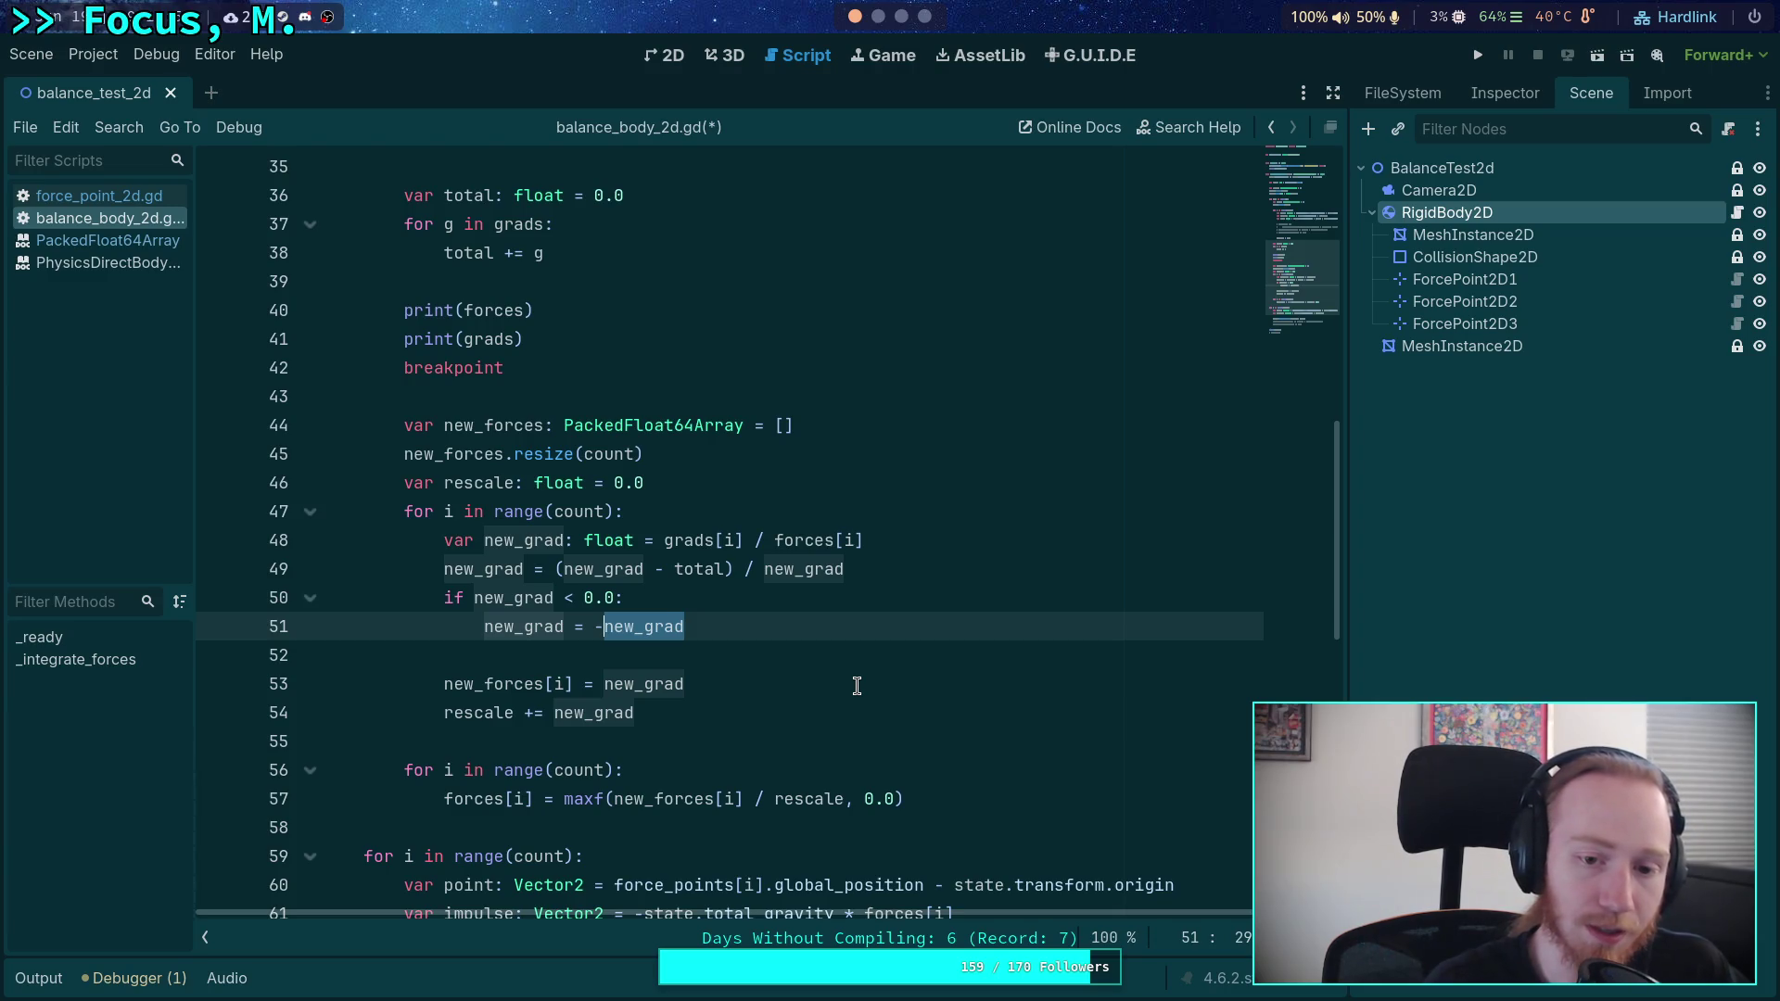
type("forces")
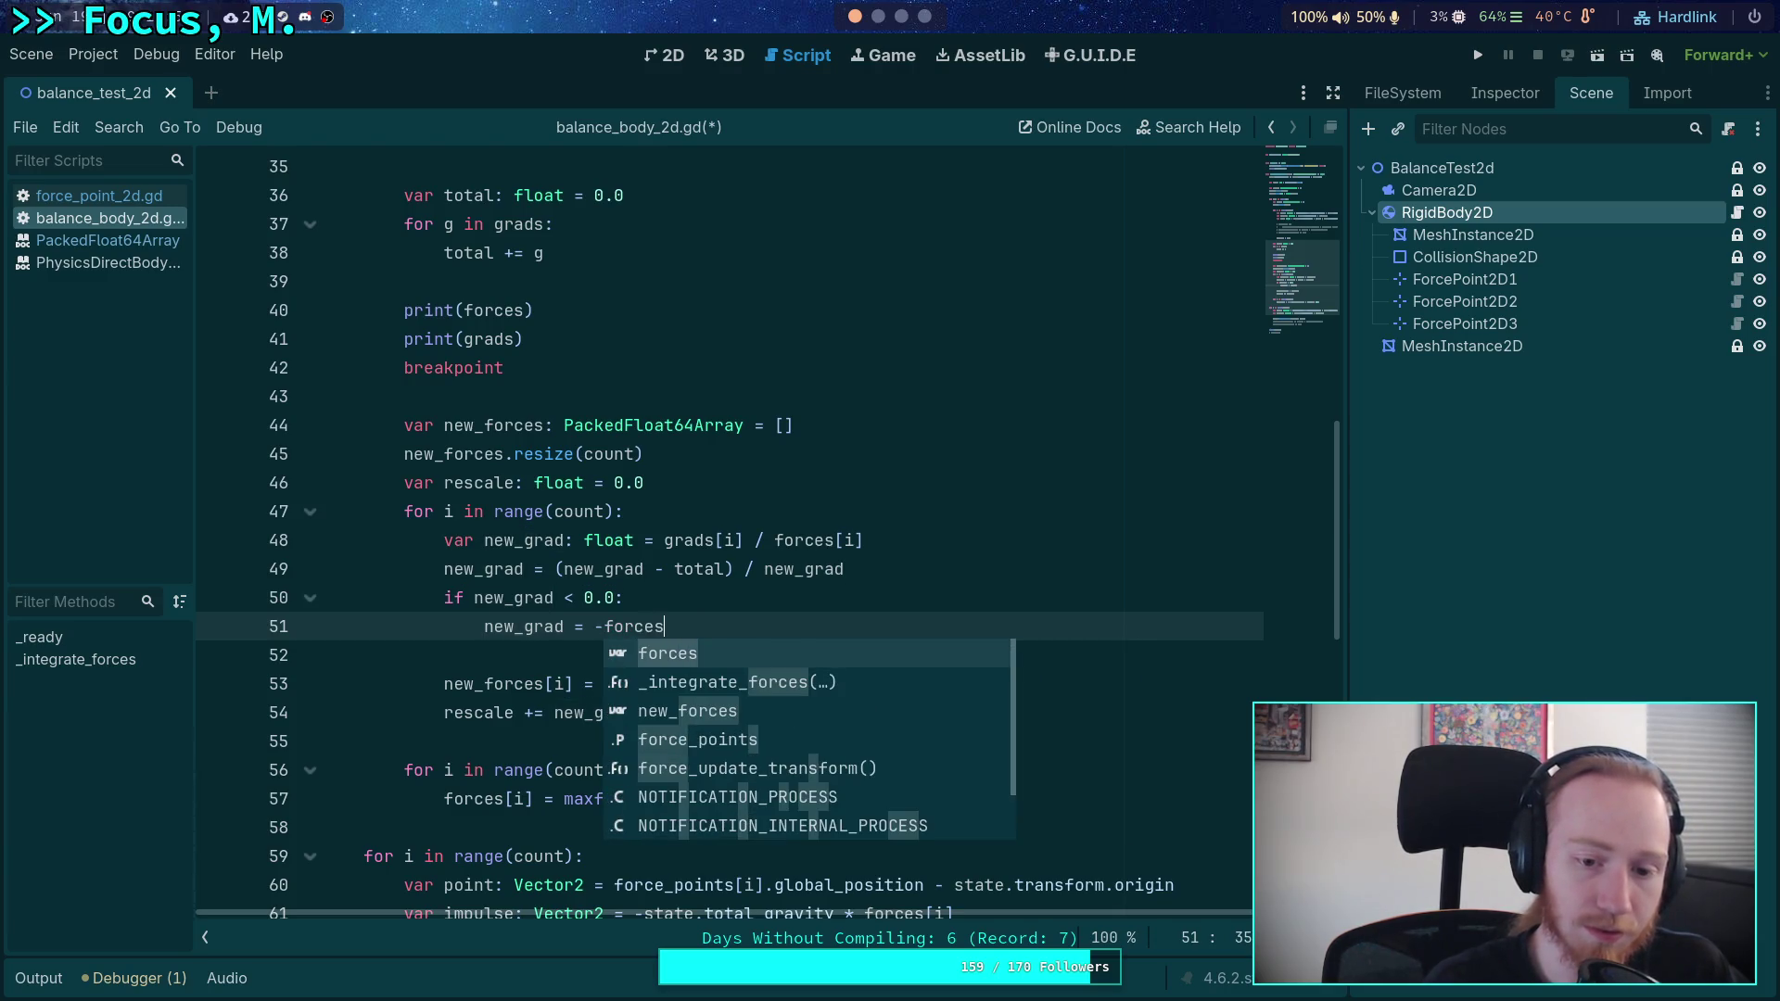
type("[i]")
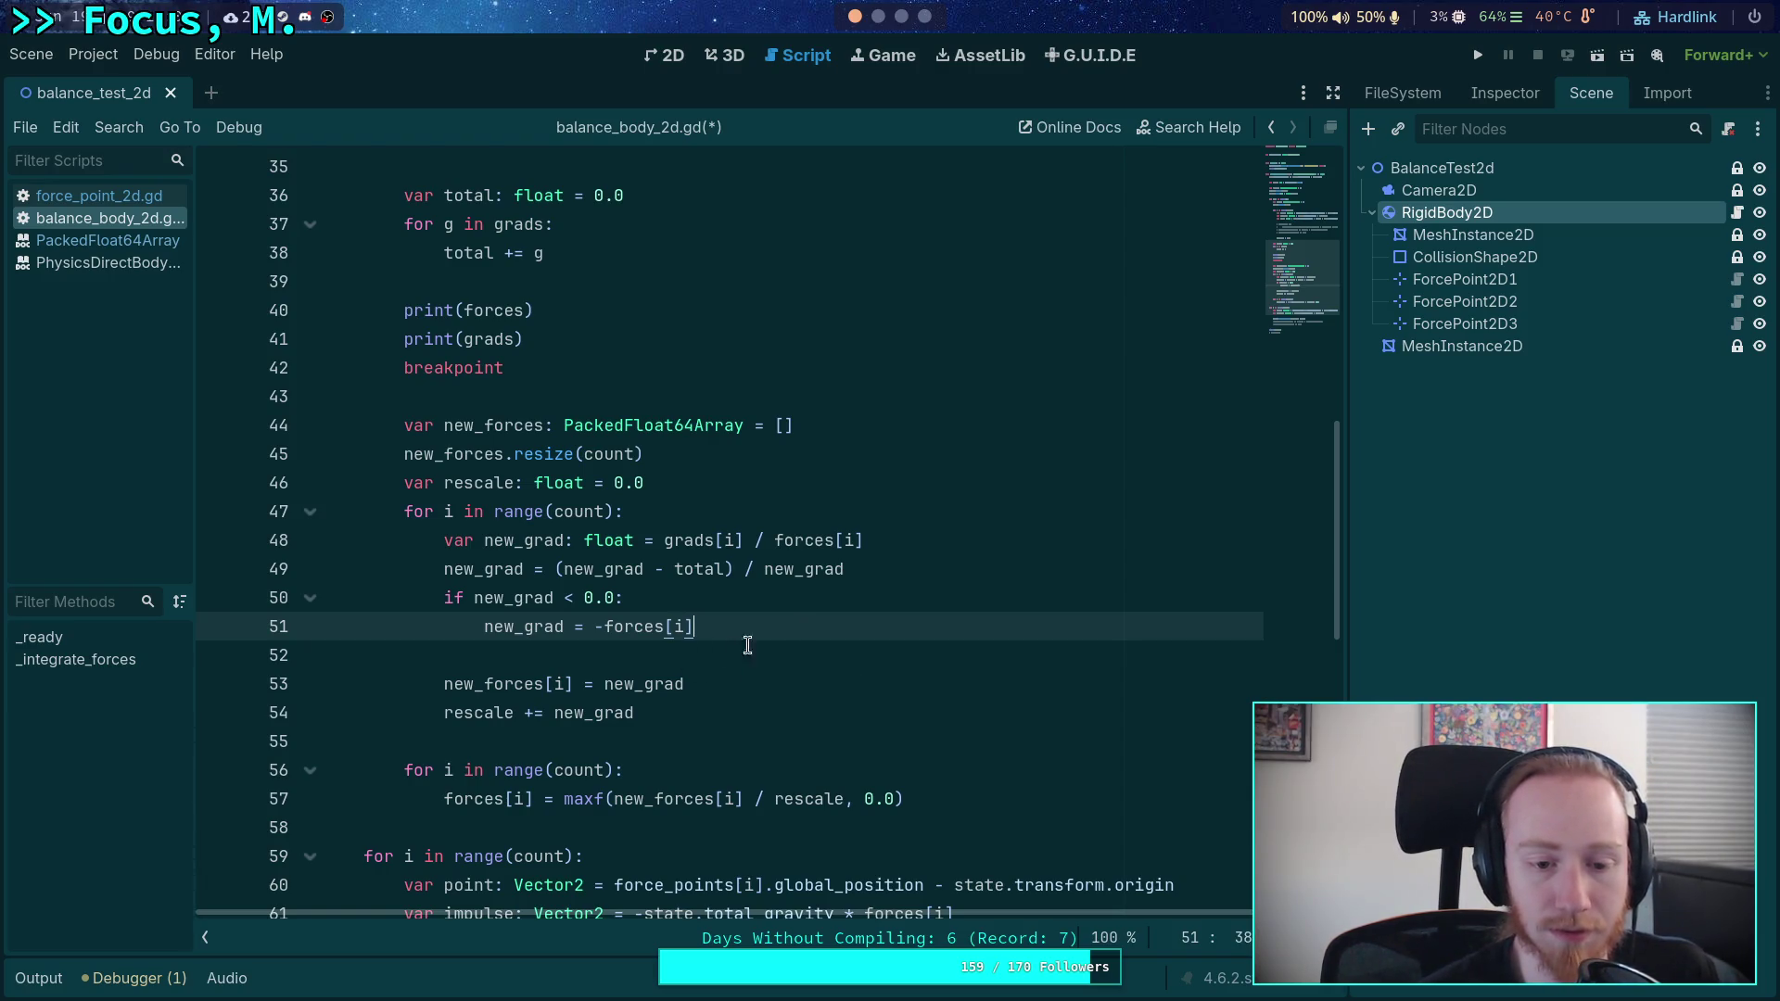
key("Return")
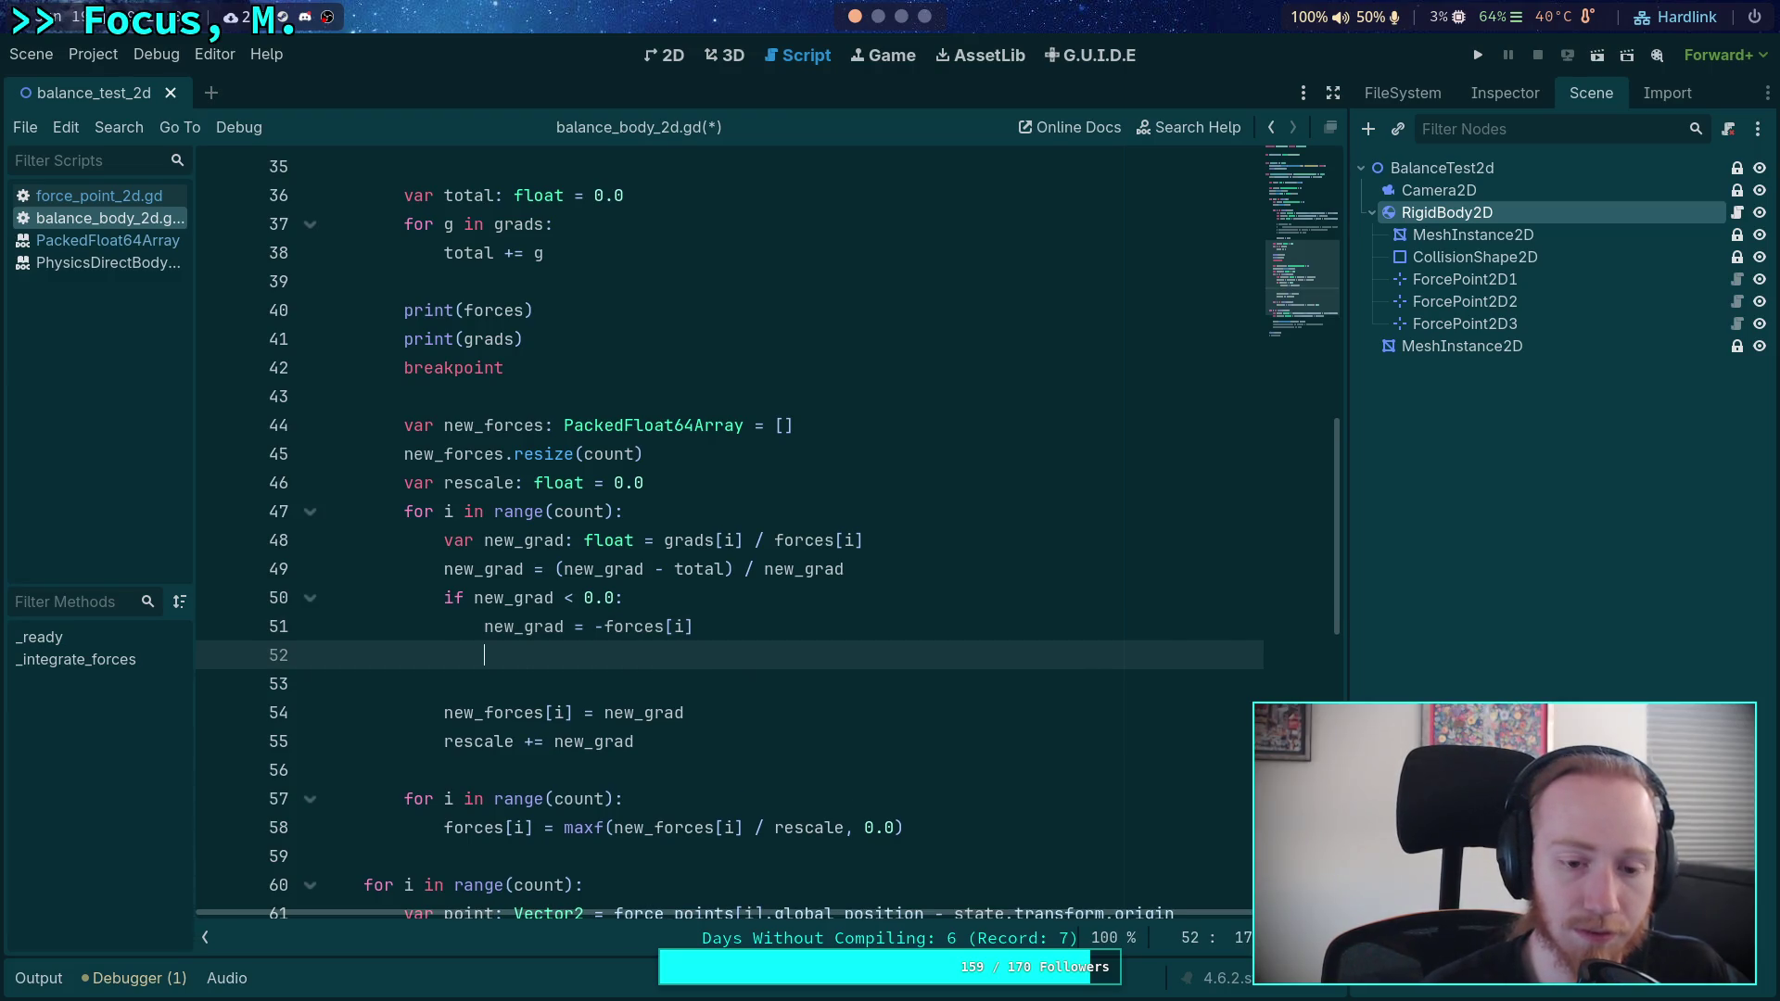
type("else:")
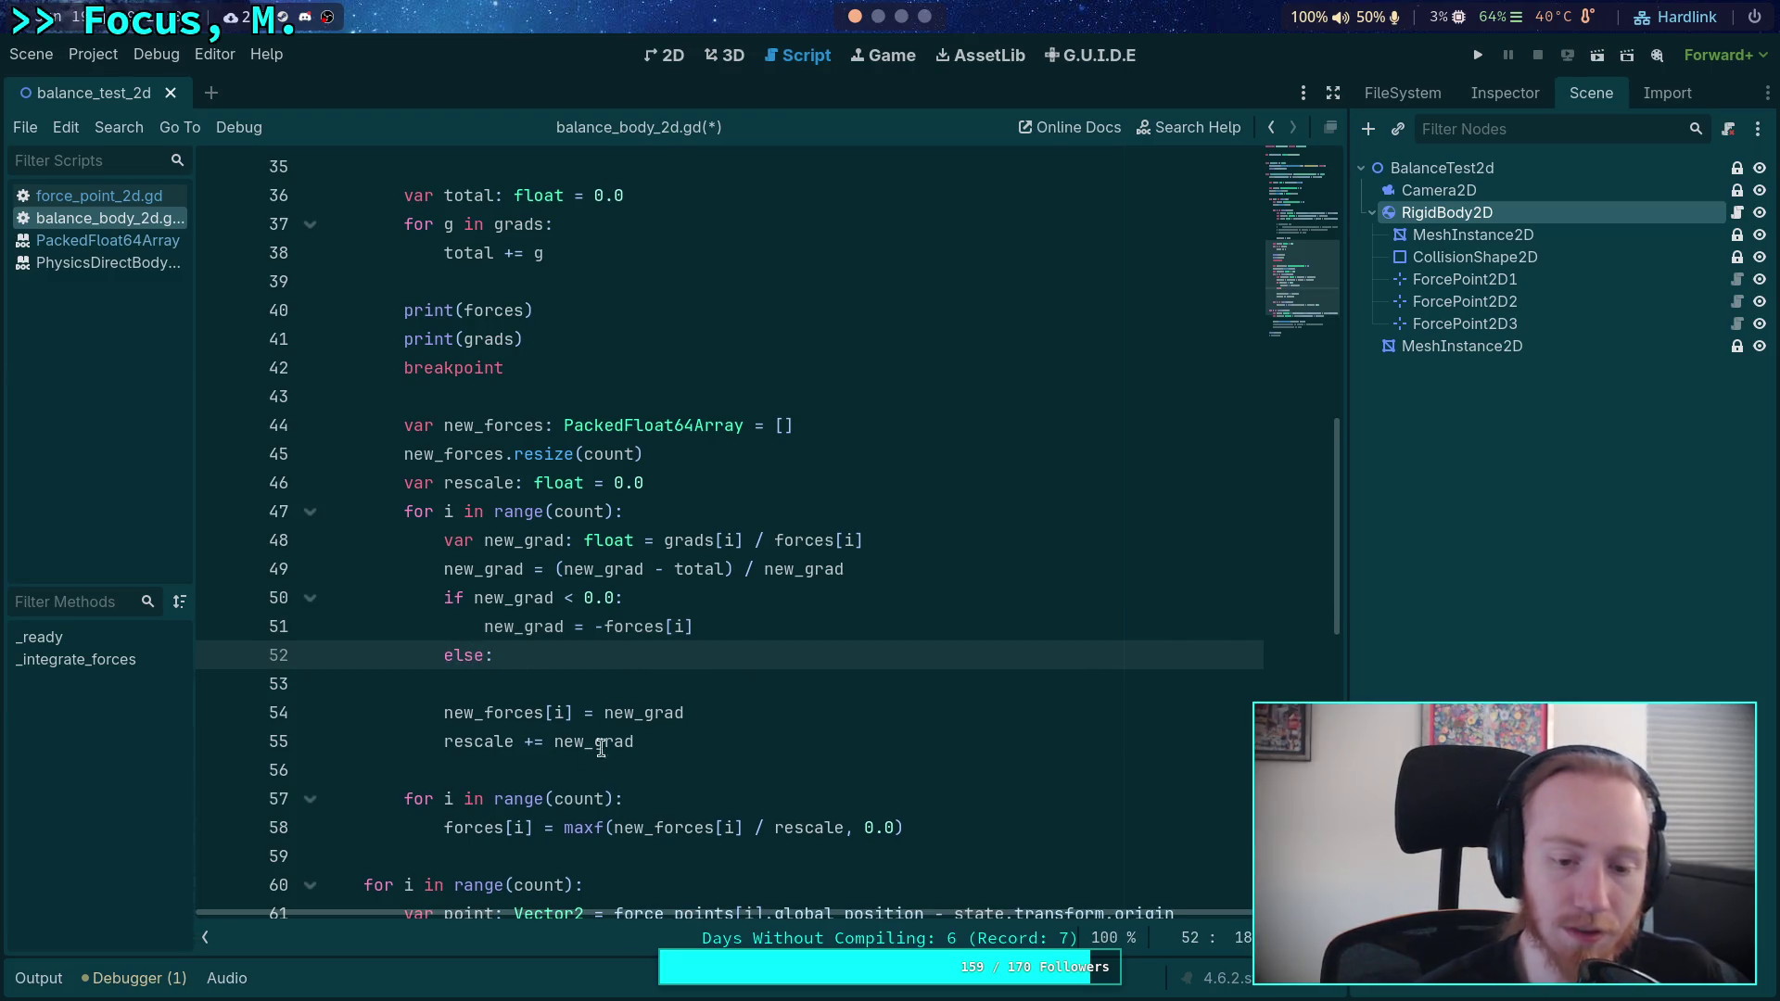
- Move 'rescale += new_grad' indented under the else, and add a new line in the second loop
left_click(545, 742)
key("alt+Up")
key("alt+Up")
key("Home")
key("Tab")
left_click(804, 715)
scroll(768, 719, "down", 2)
left_click(744, 628)
scroll(744, 628, "up", 1)
key("Return")
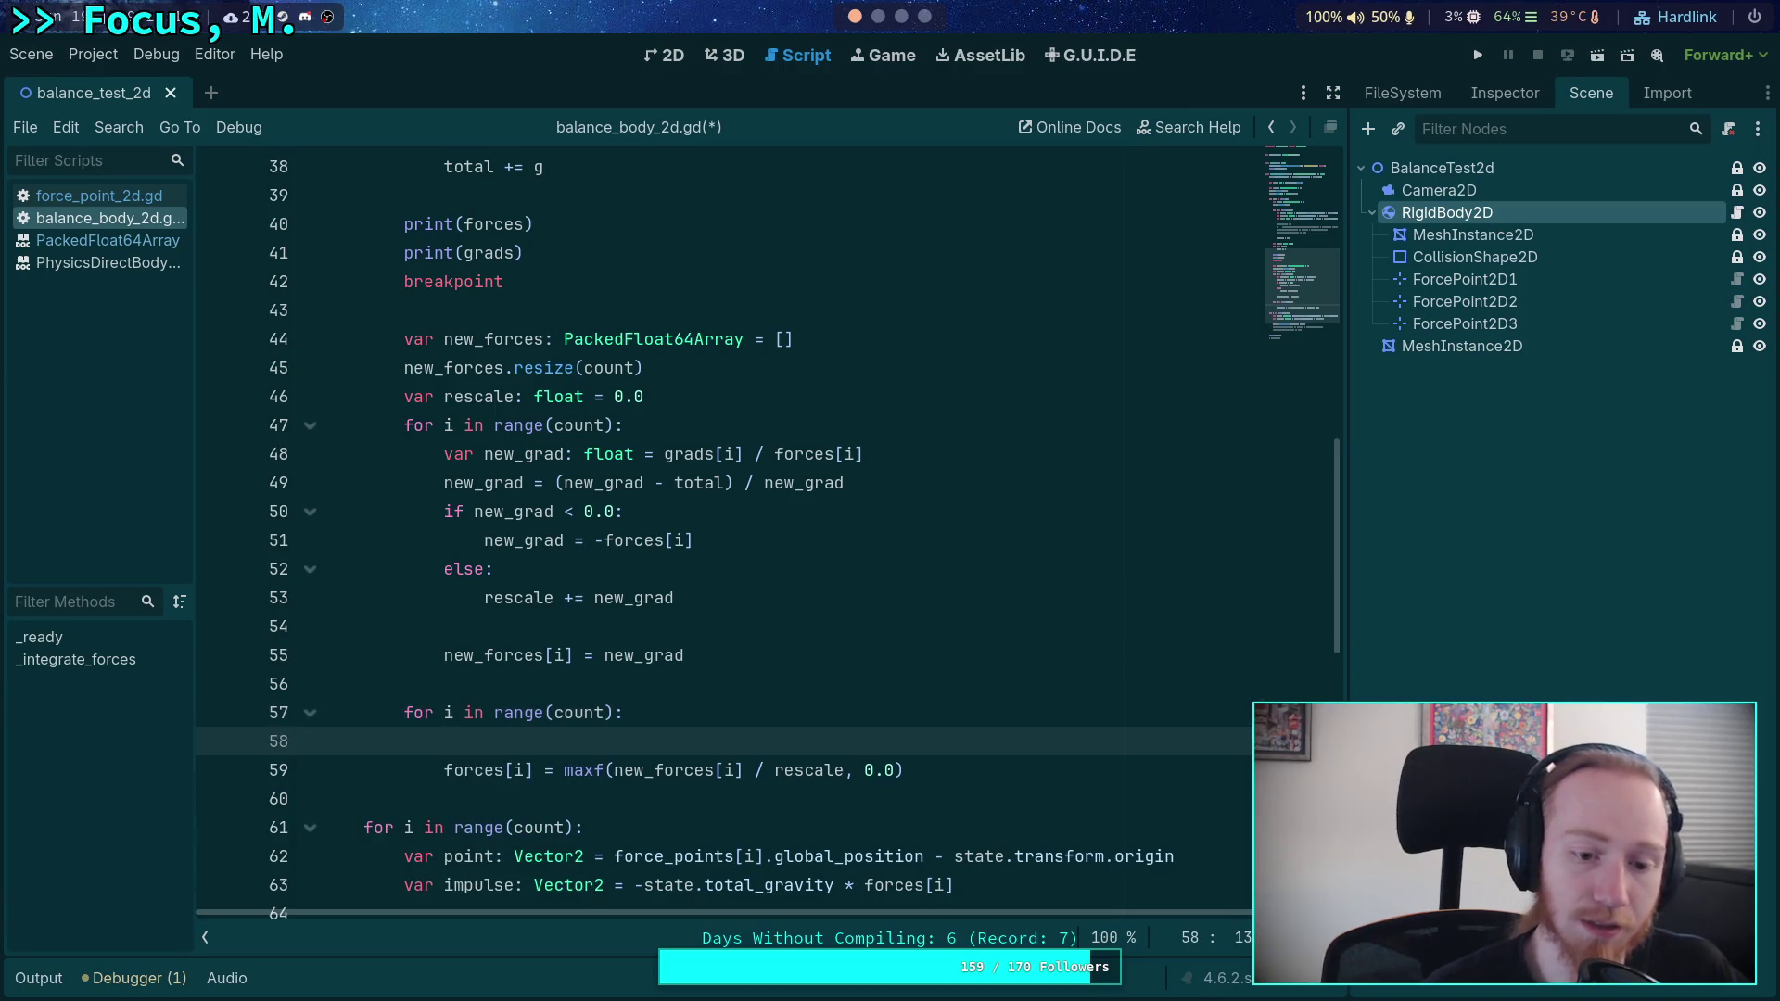
- Add 'if new_forces[i] < 0.0:' in the second loop and begin 'new_forces[i] = -' under it
type("if new_")
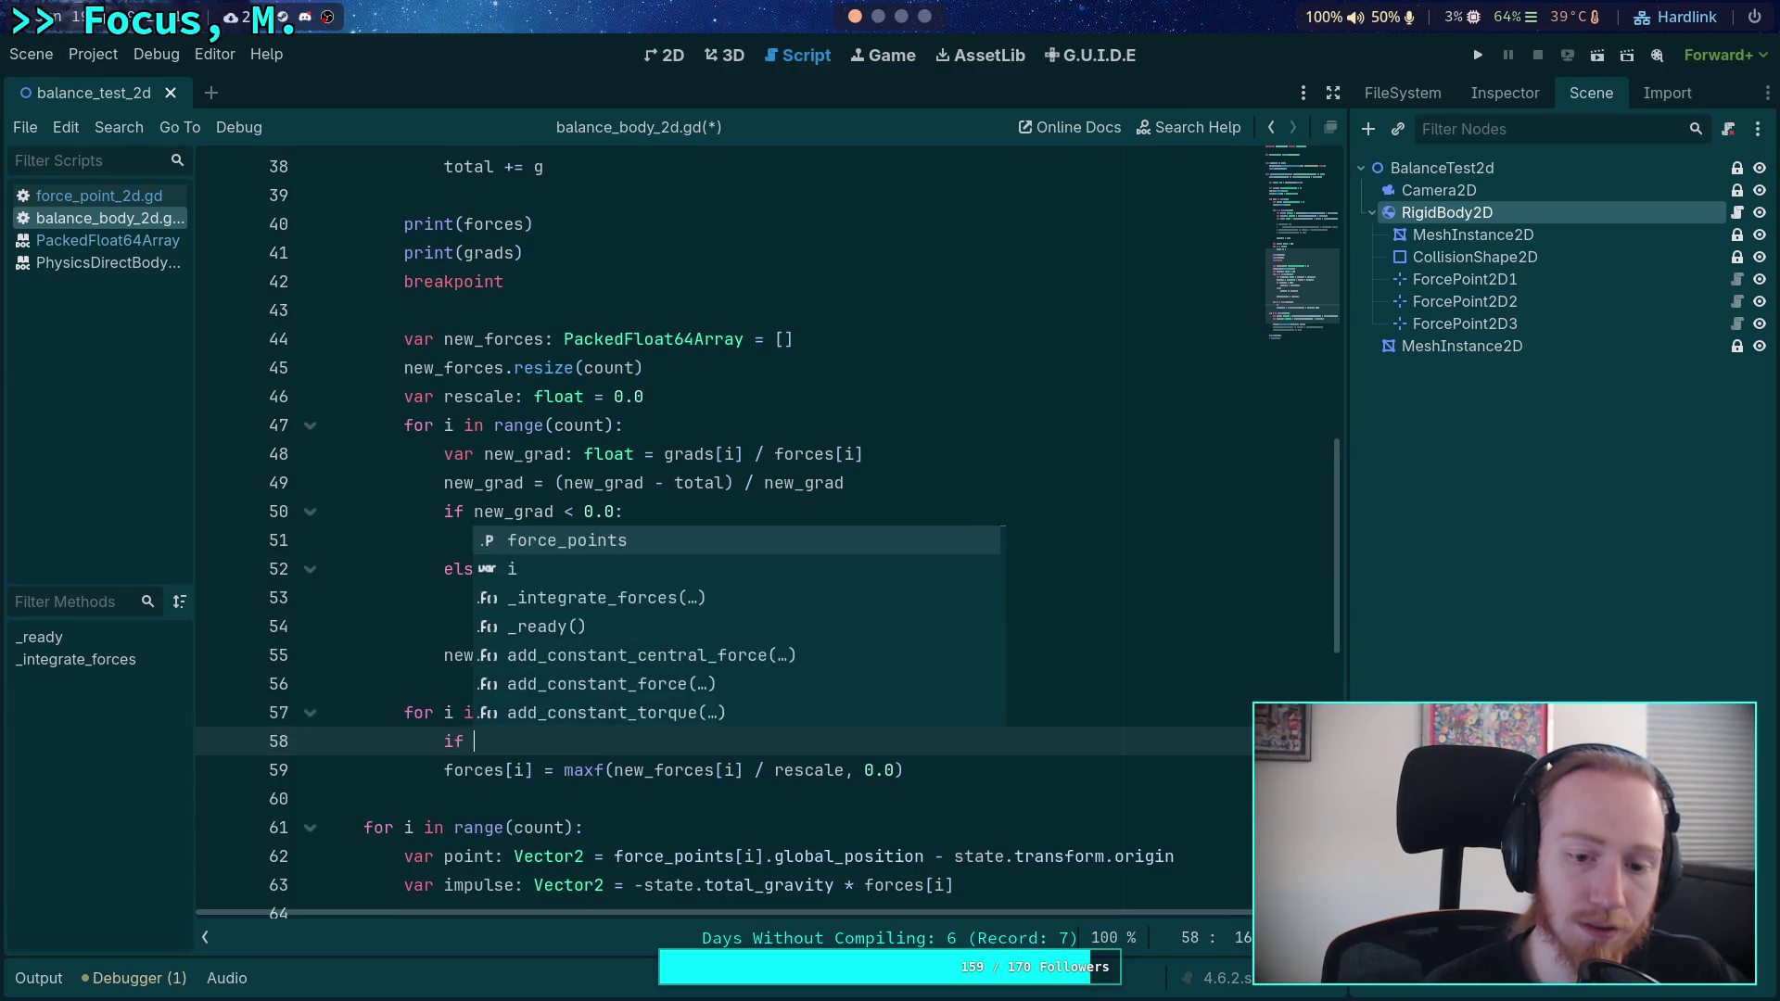
key("Return")
type("[i] ")
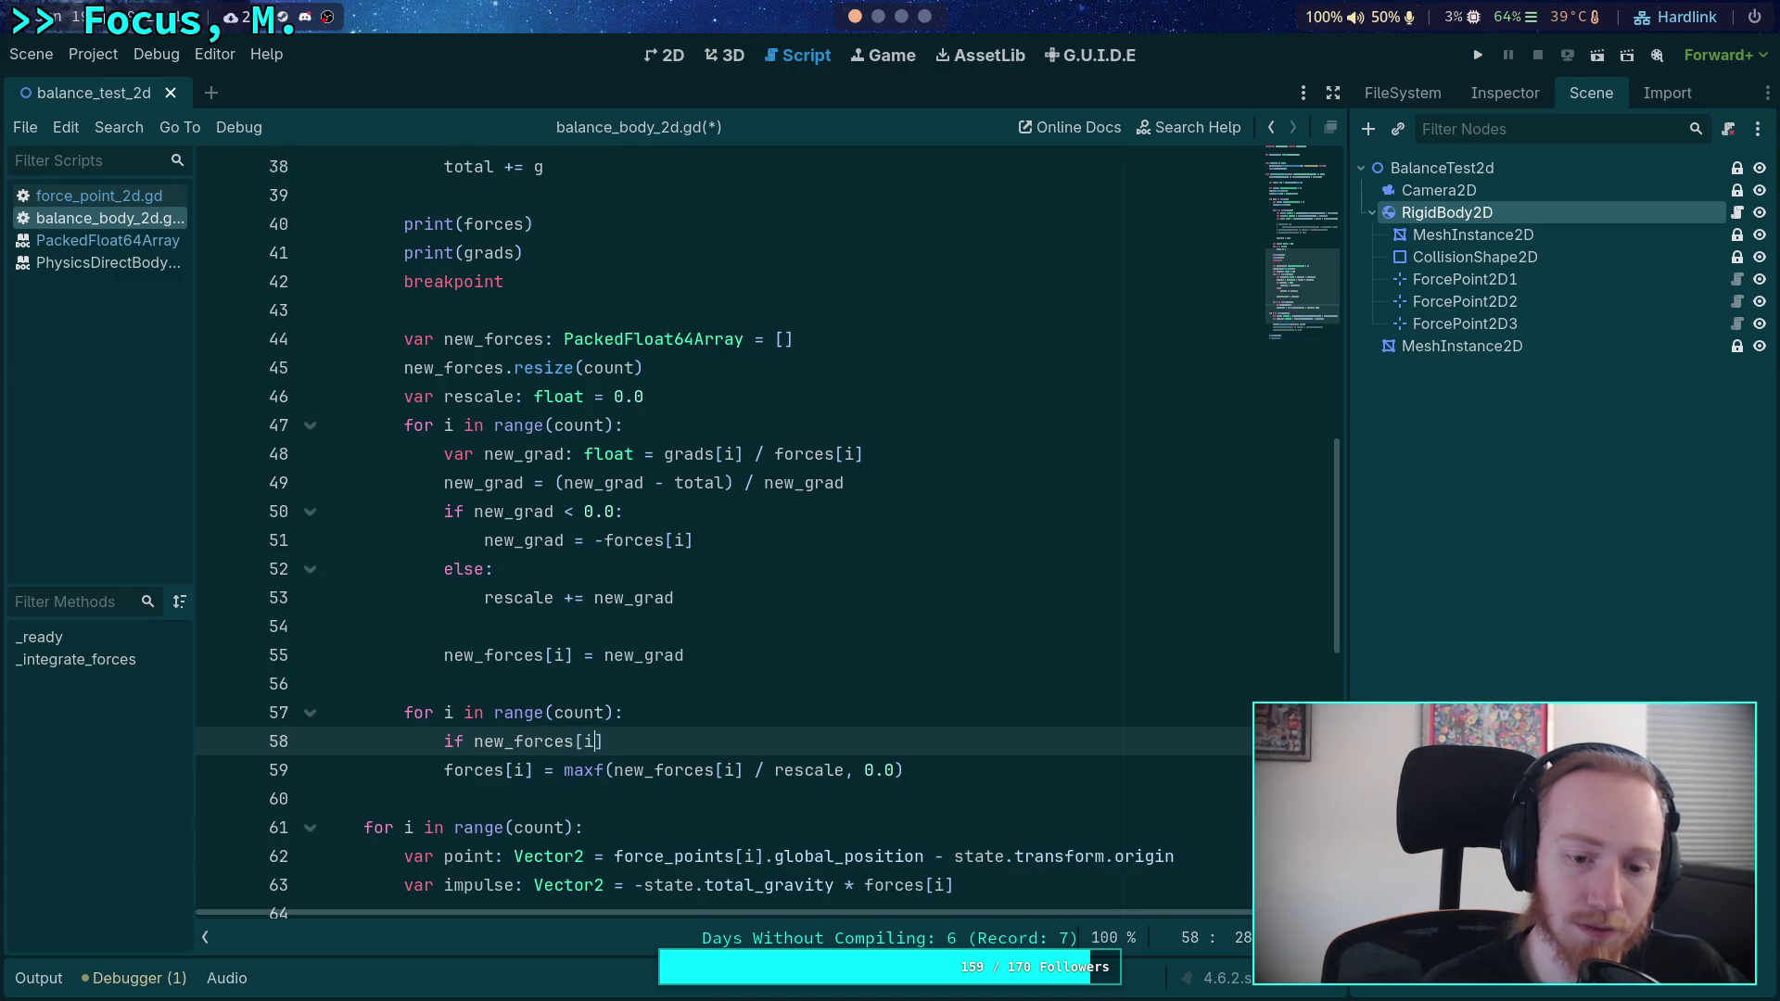
type("< 0.0:")
key("Return")
type("new_fo")
key("Return")
type("[i] ")
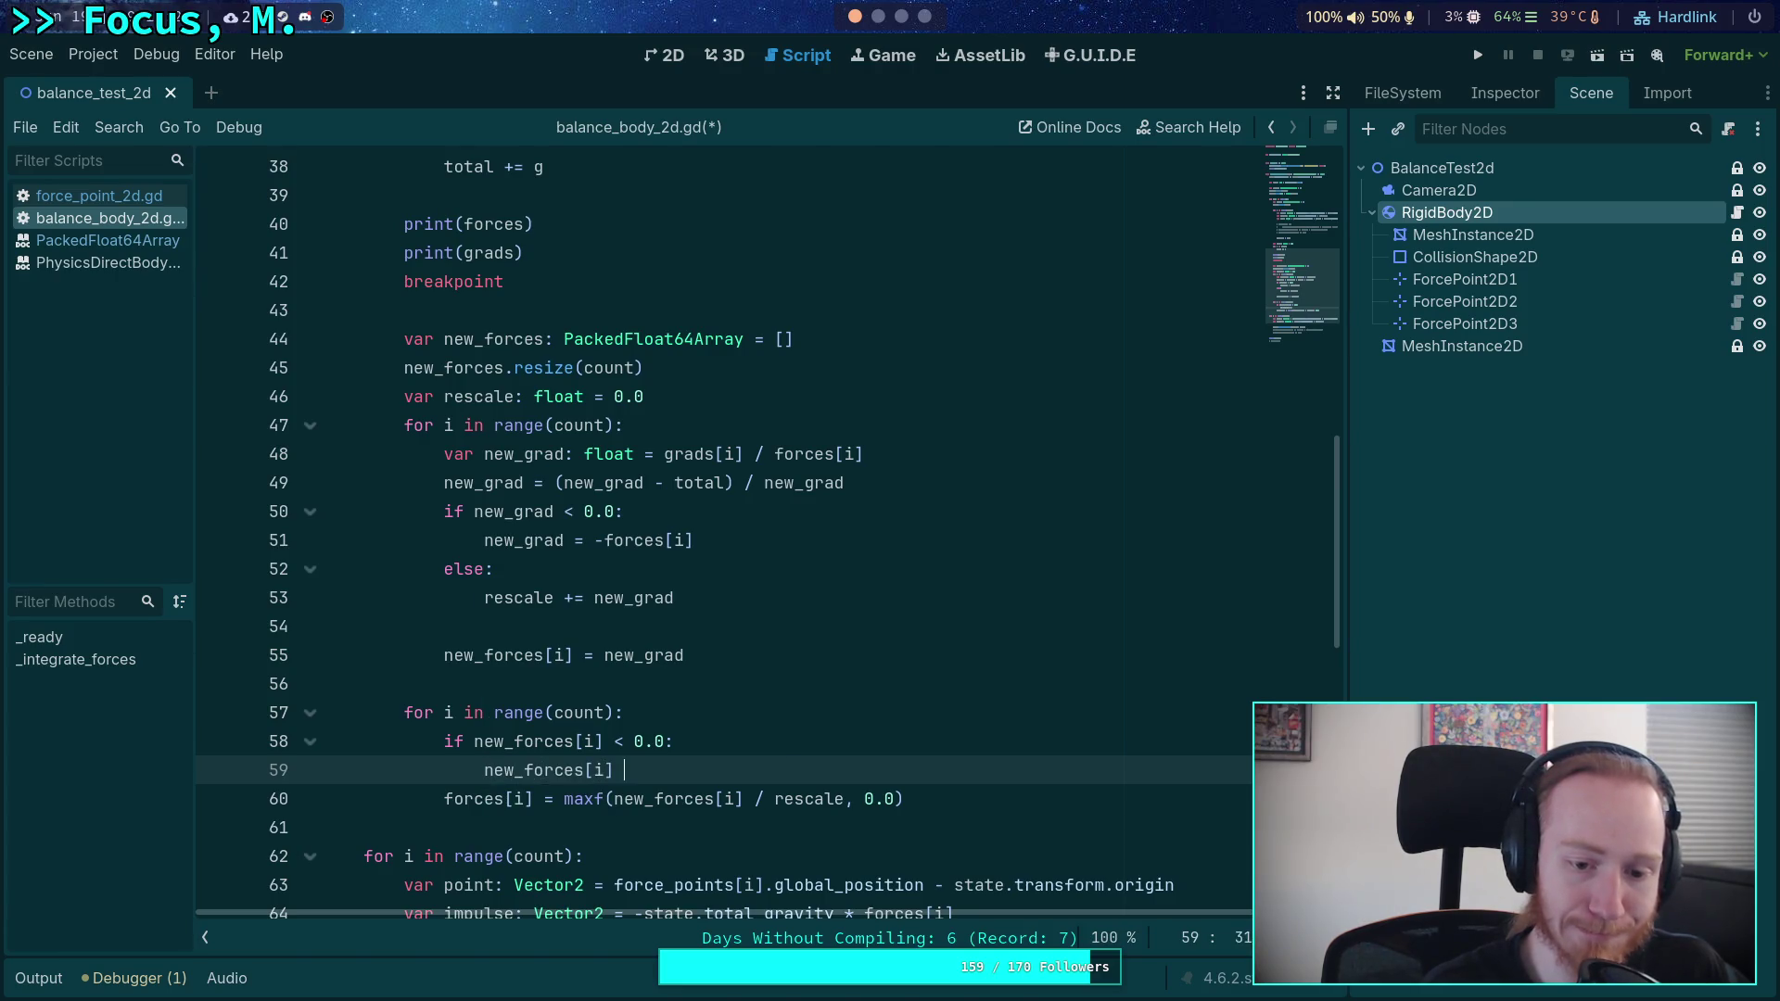
type("= -")
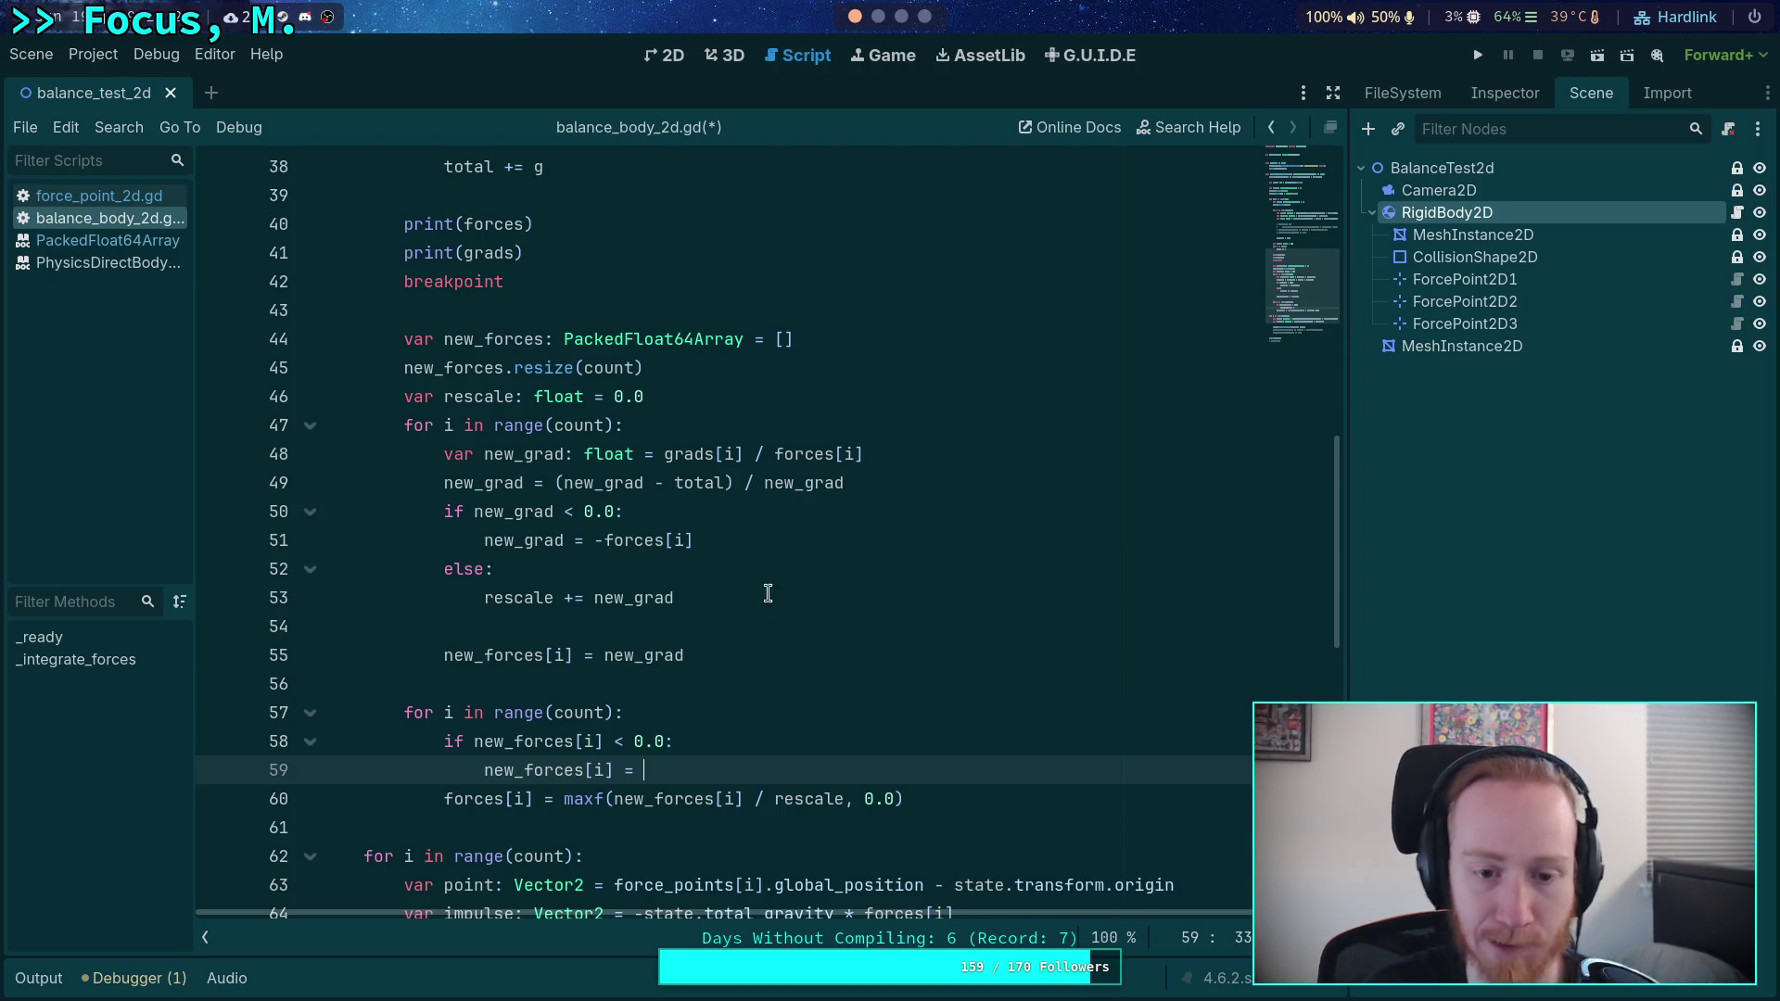
- Flip line 50's comparison to '>' and delete the new_grad = -forces[i] and else lines
left_click(605, 541)
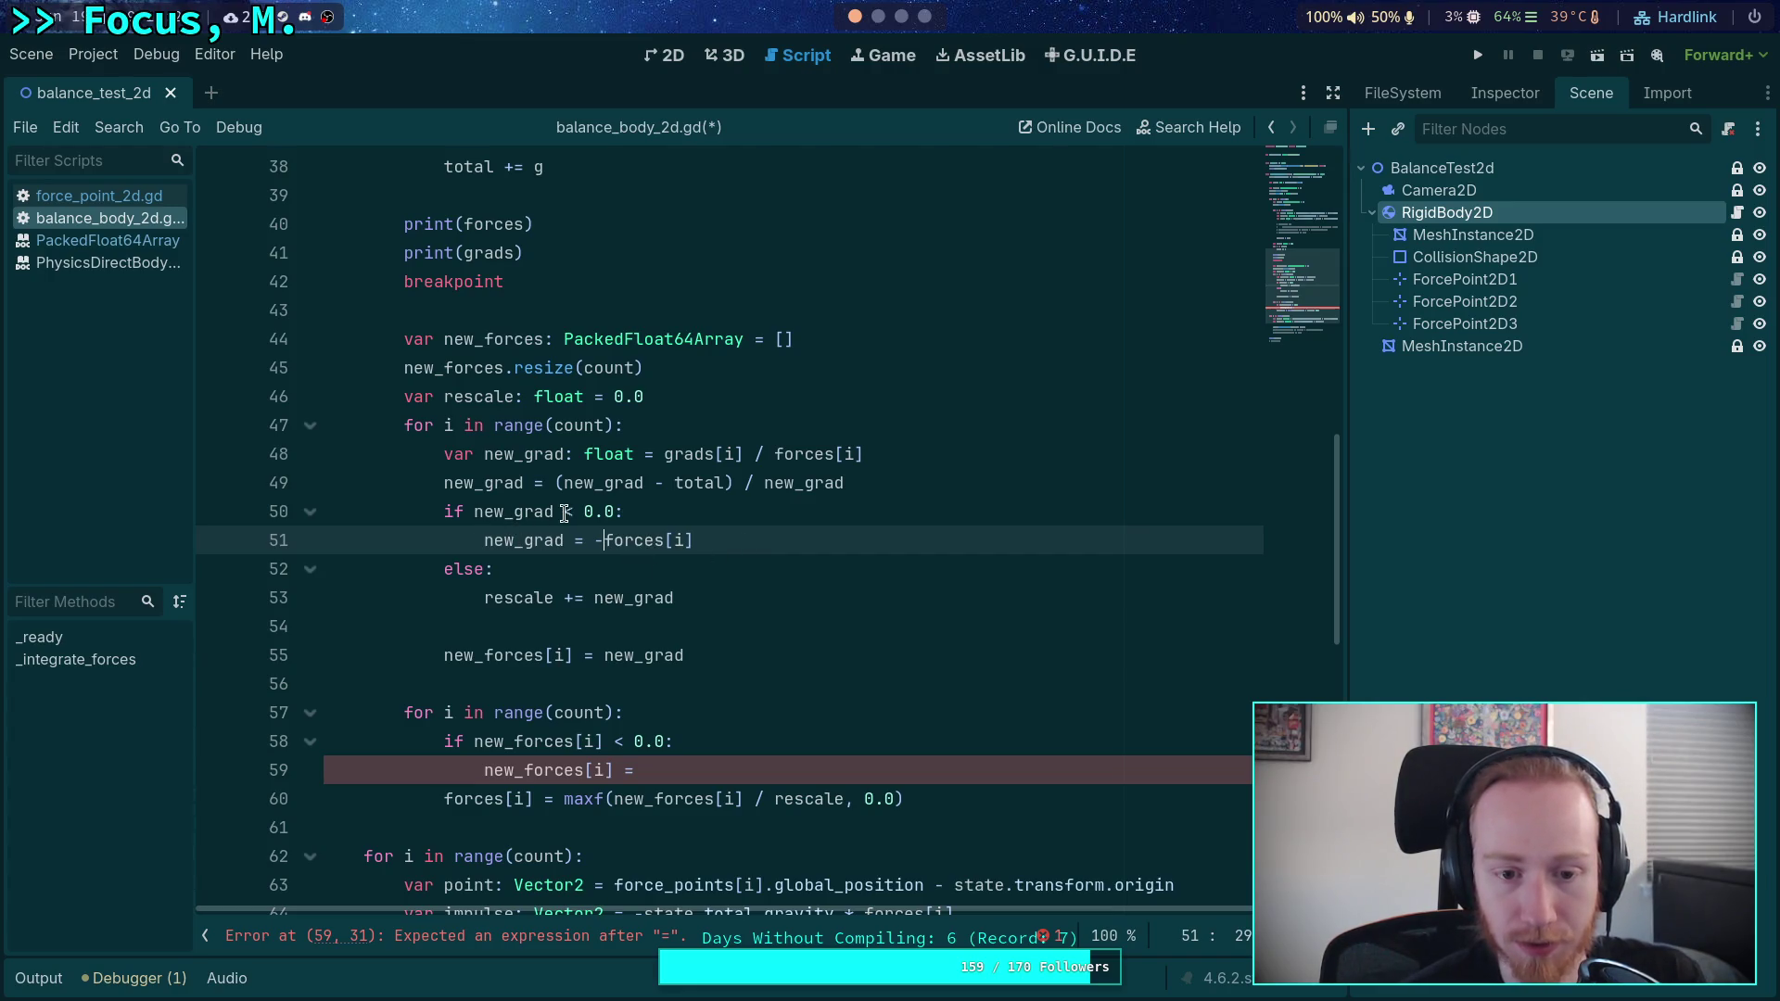
left_click(567, 512)
key("Delete")
type(">")
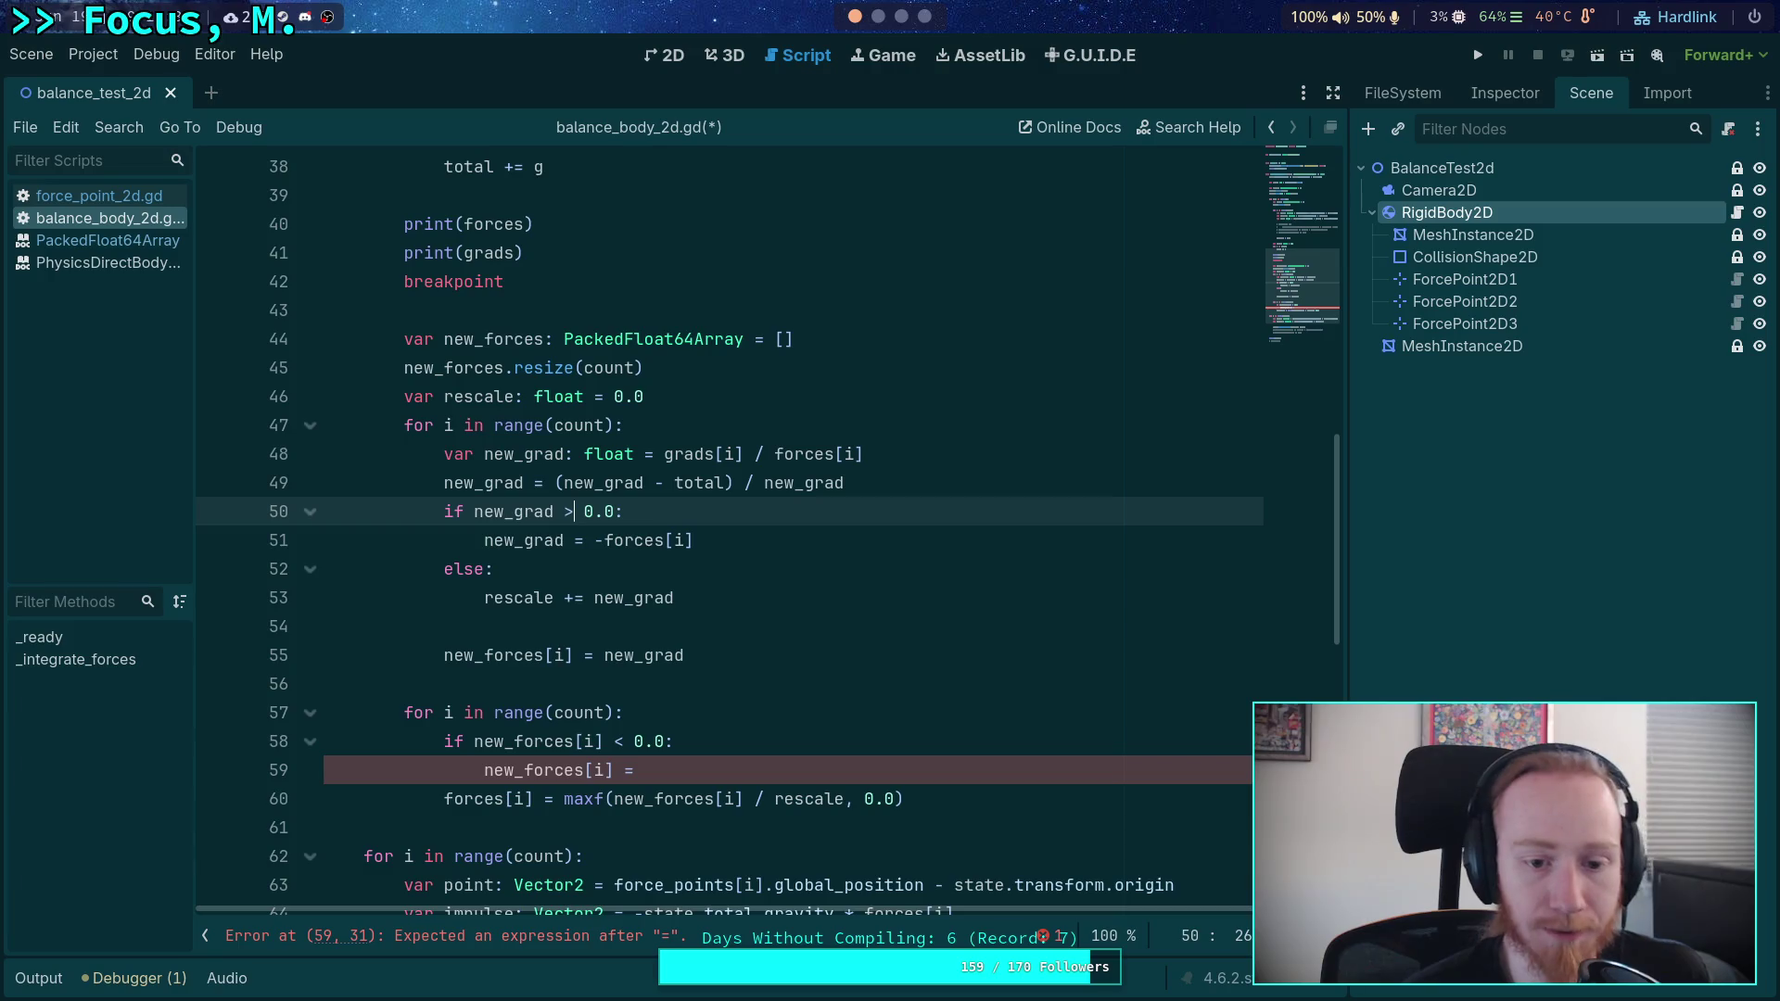
left_click_drag(584, 567, 681, 508)
key("BackSpace")
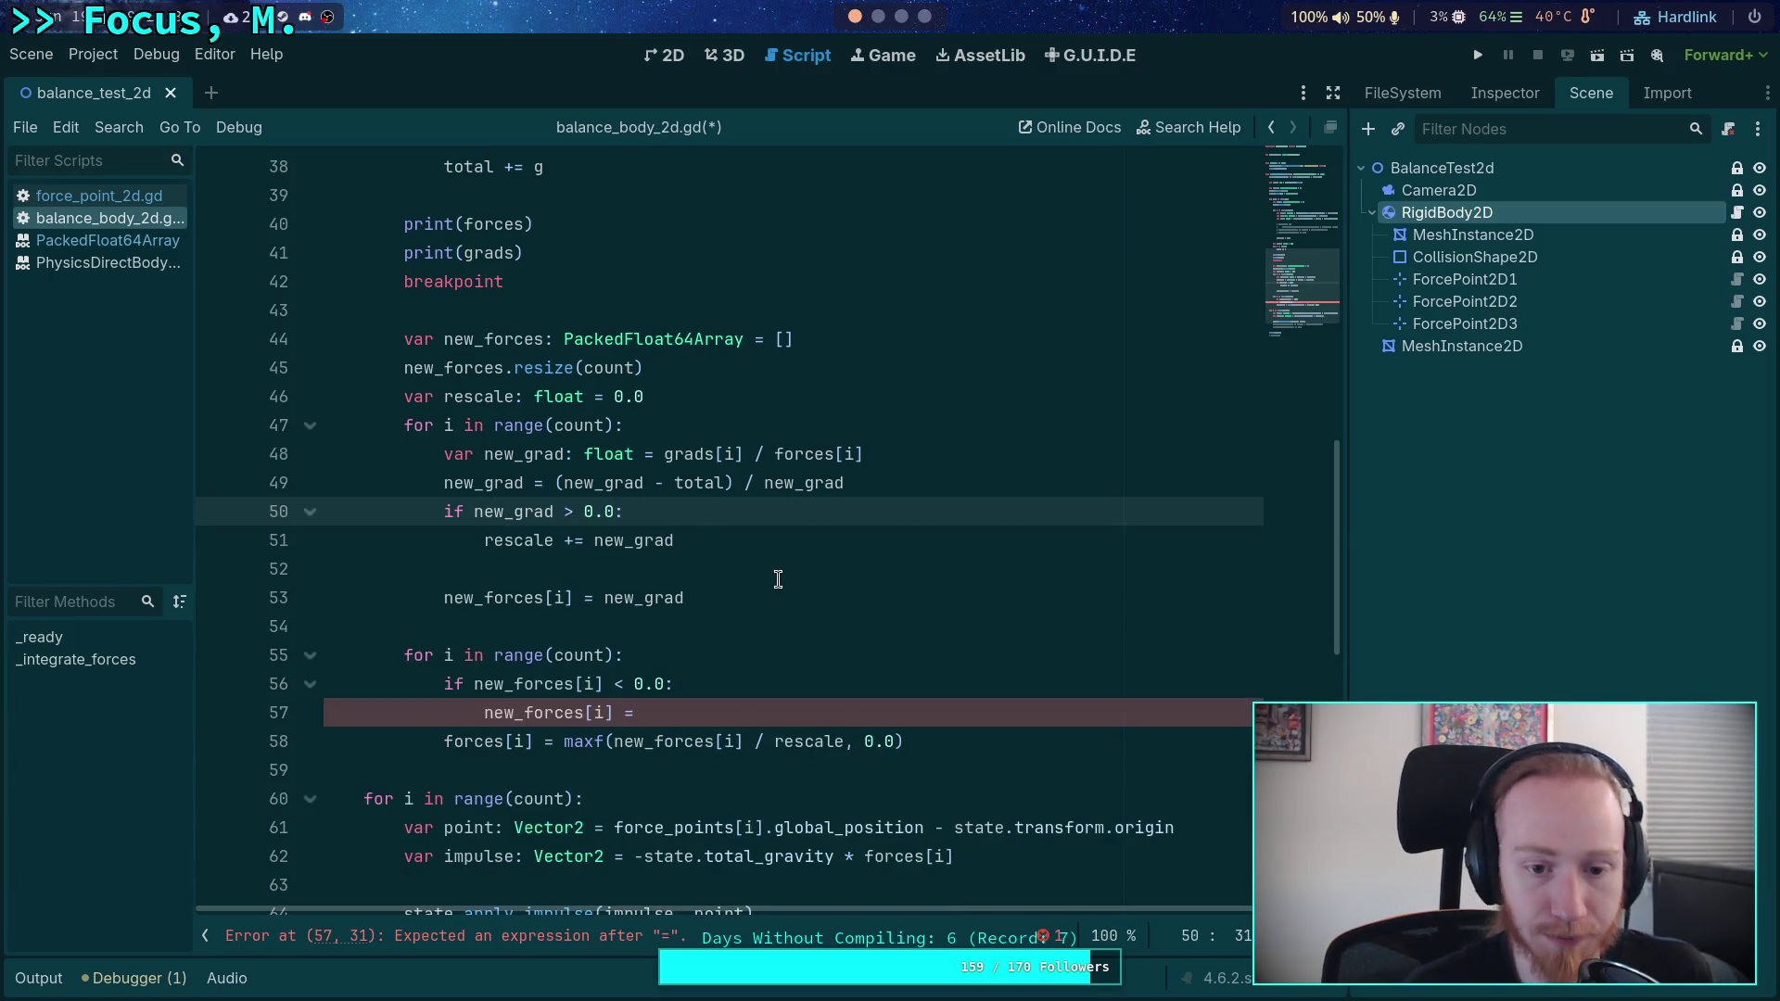
left_click(778, 579)
- Complete the assignment as new_forces[i] = -new_forces[i]
left_click(643, 712)
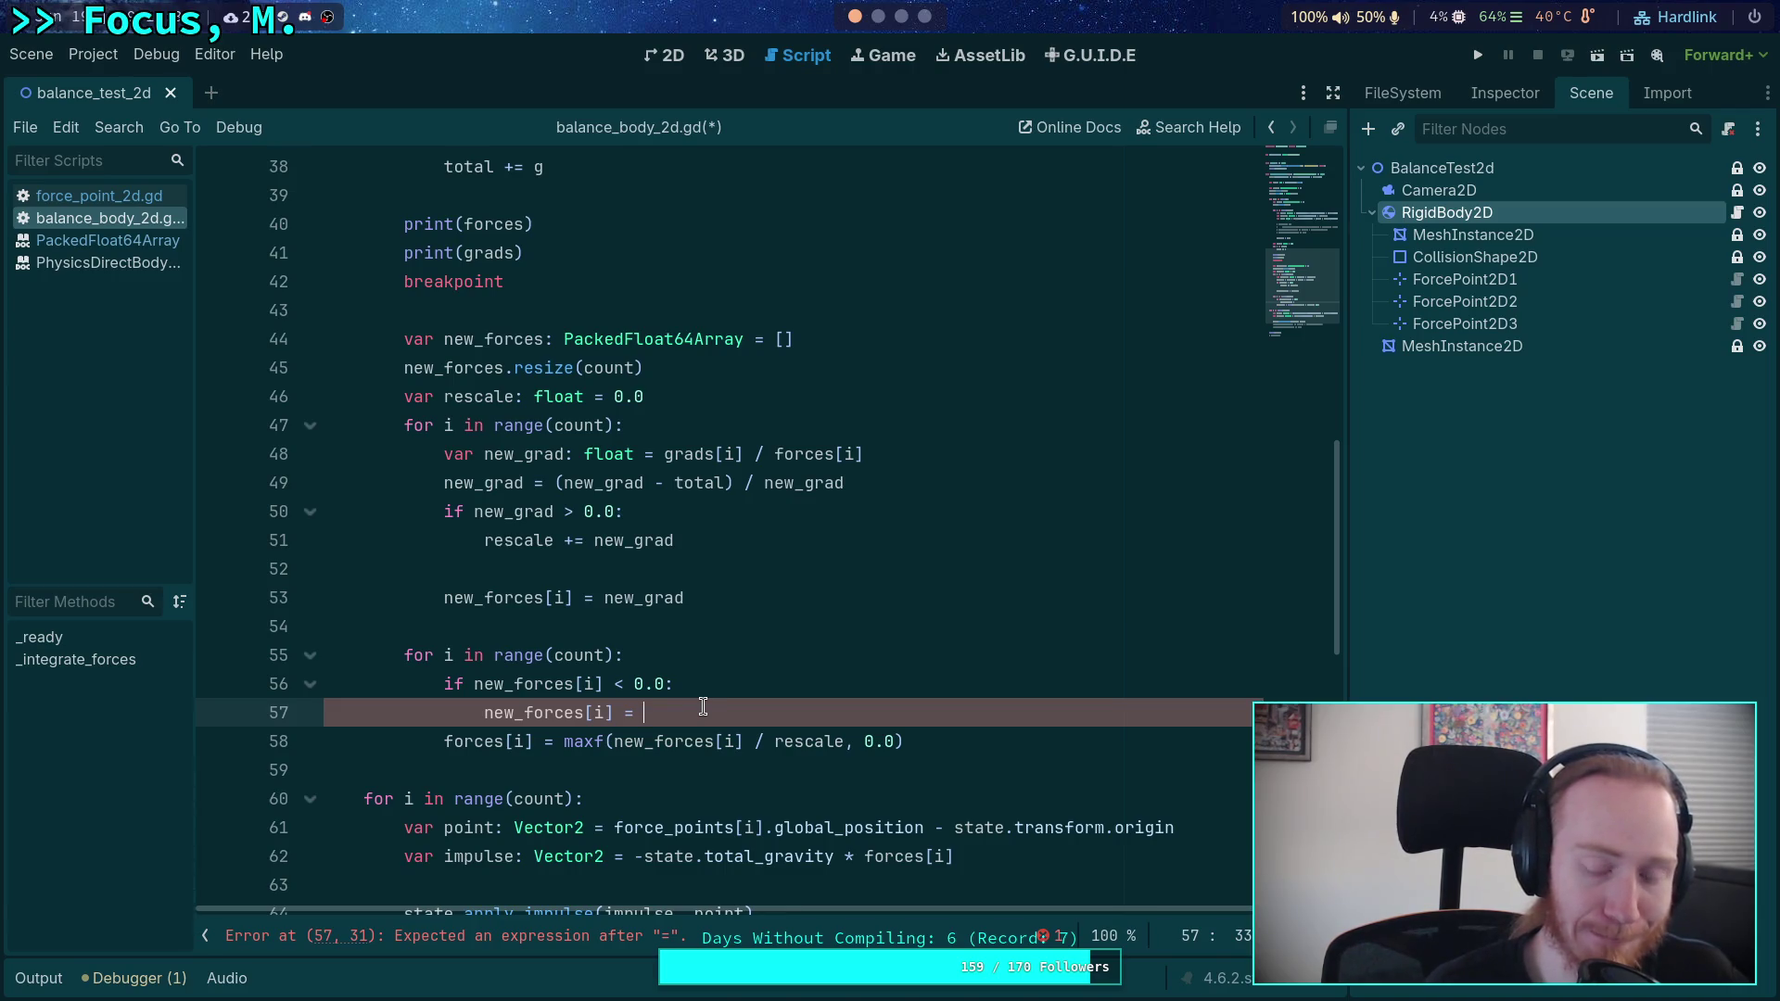
type("-new_fa")
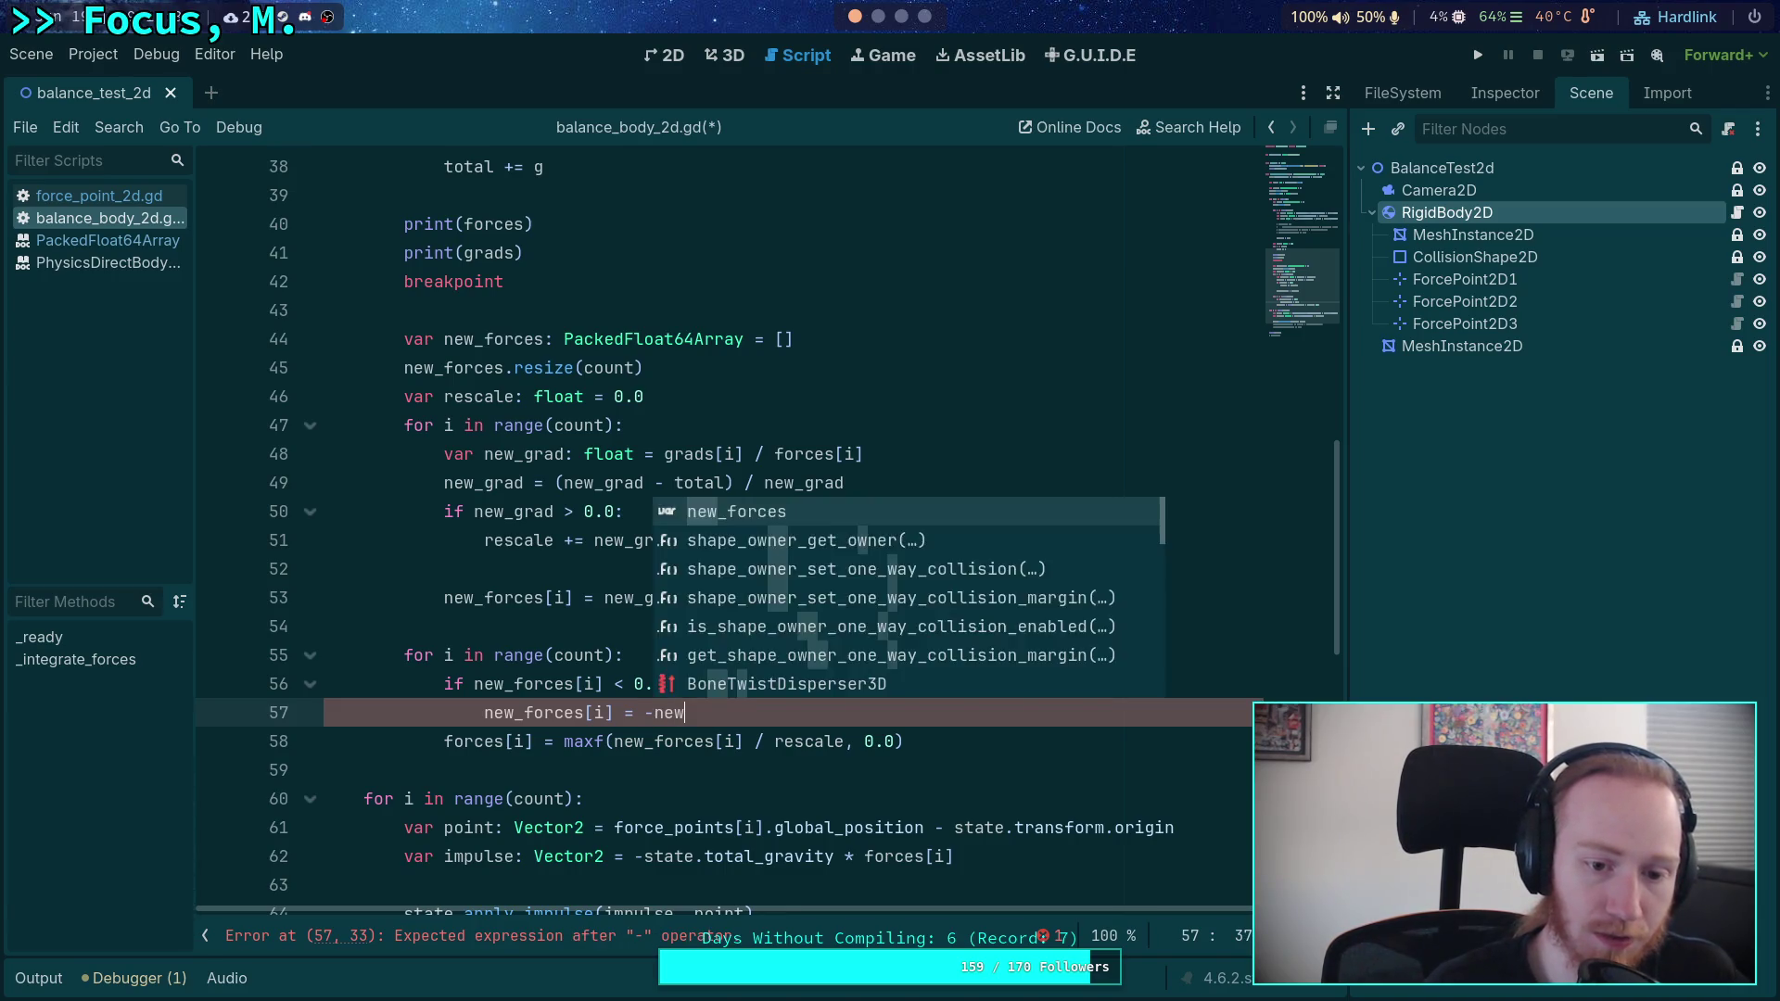
key("BackSpace")
type("or")
key("Return")
type("[i]")
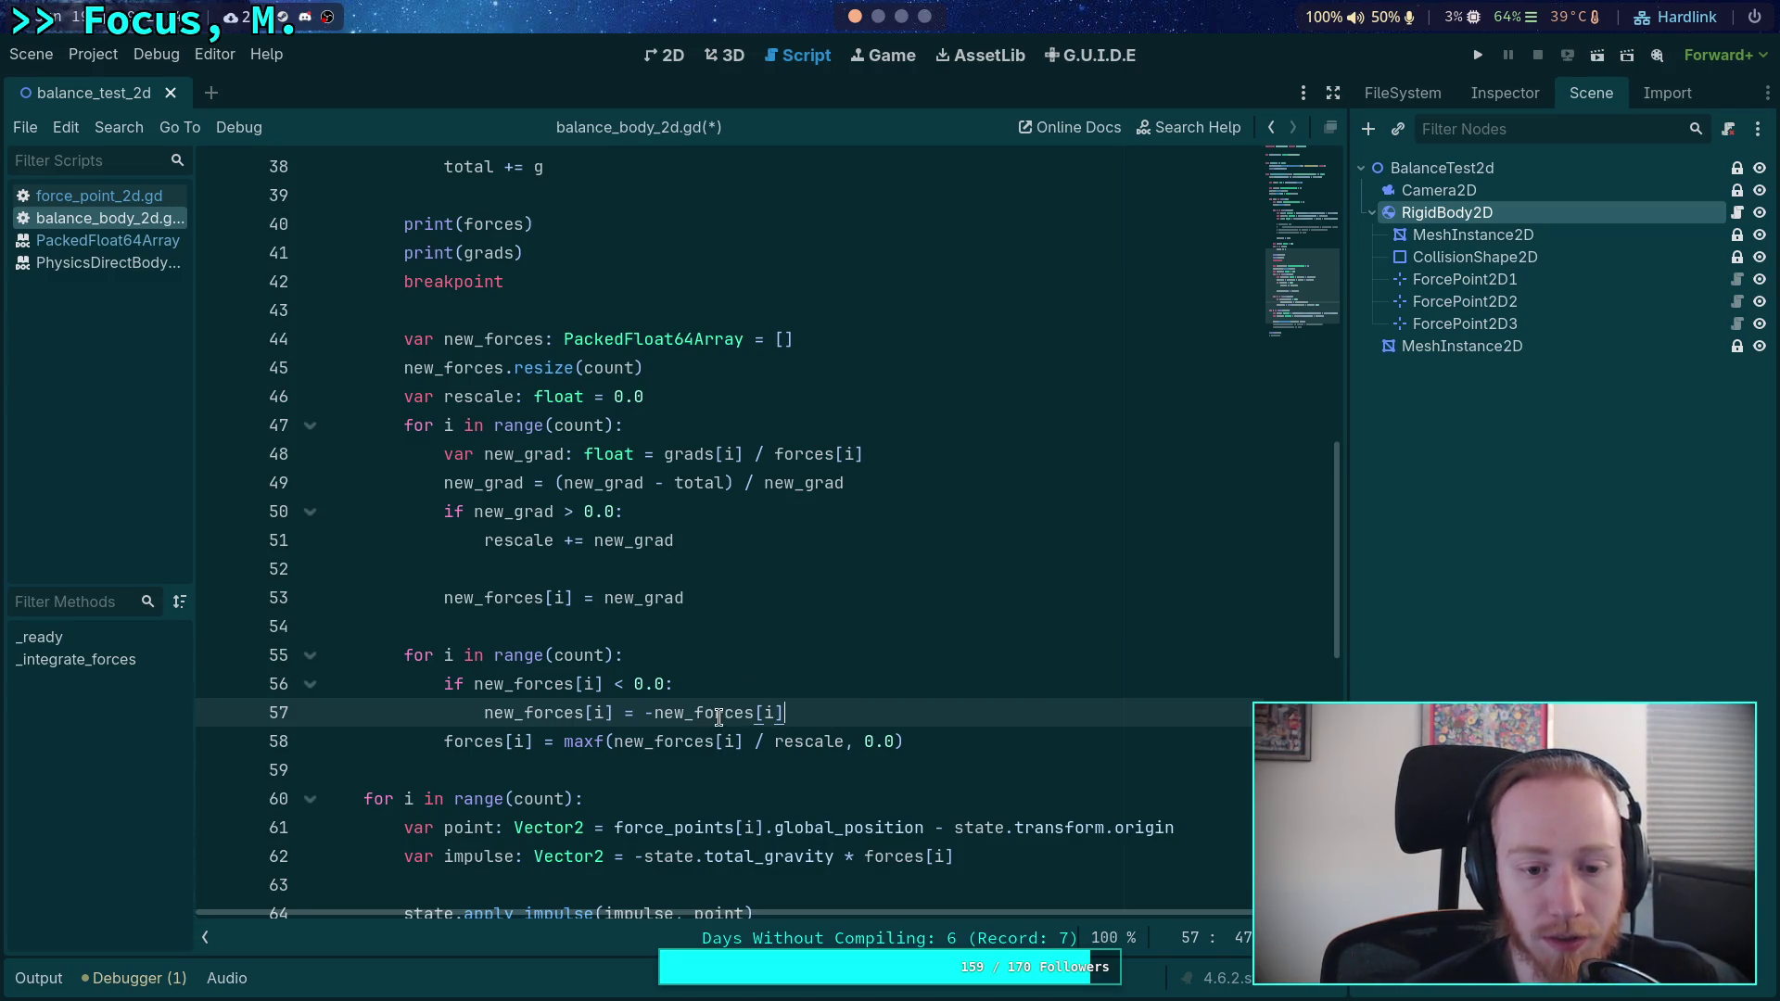
left_click(770, 537)
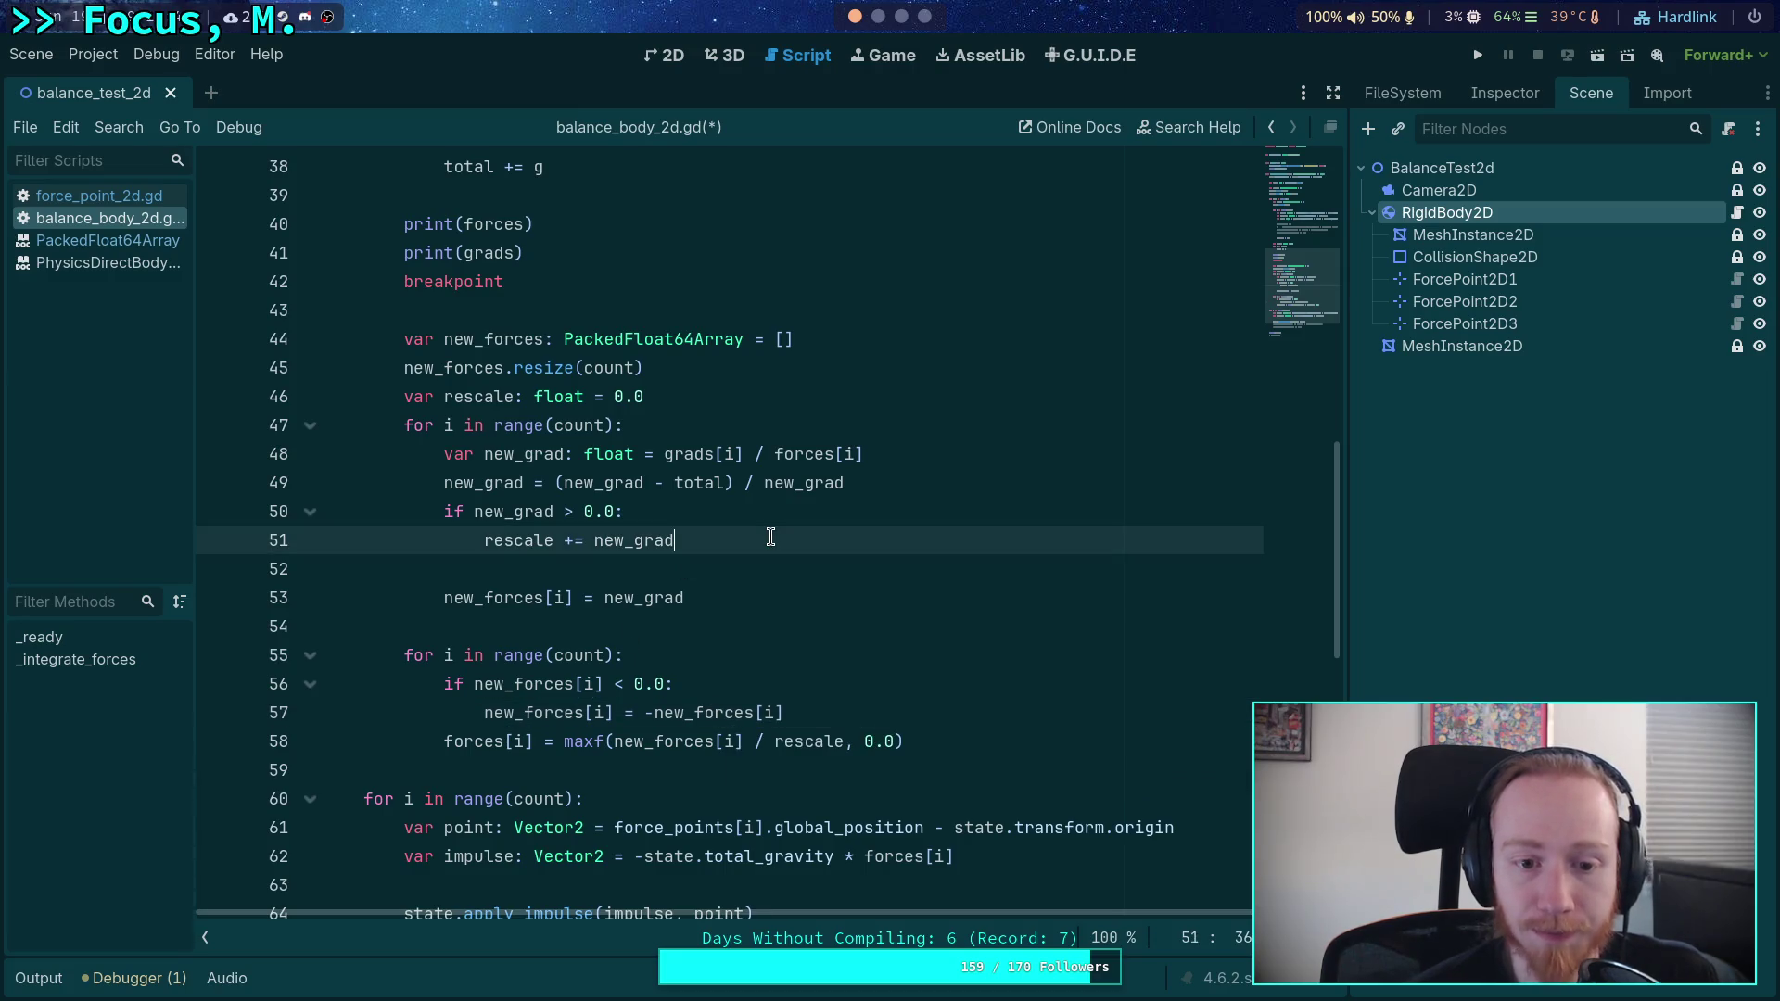
- Change the check to new_grad < 0.0, assign -forces[i] inside it, and add an else: branch
key("Return")
double_click(565, 512)
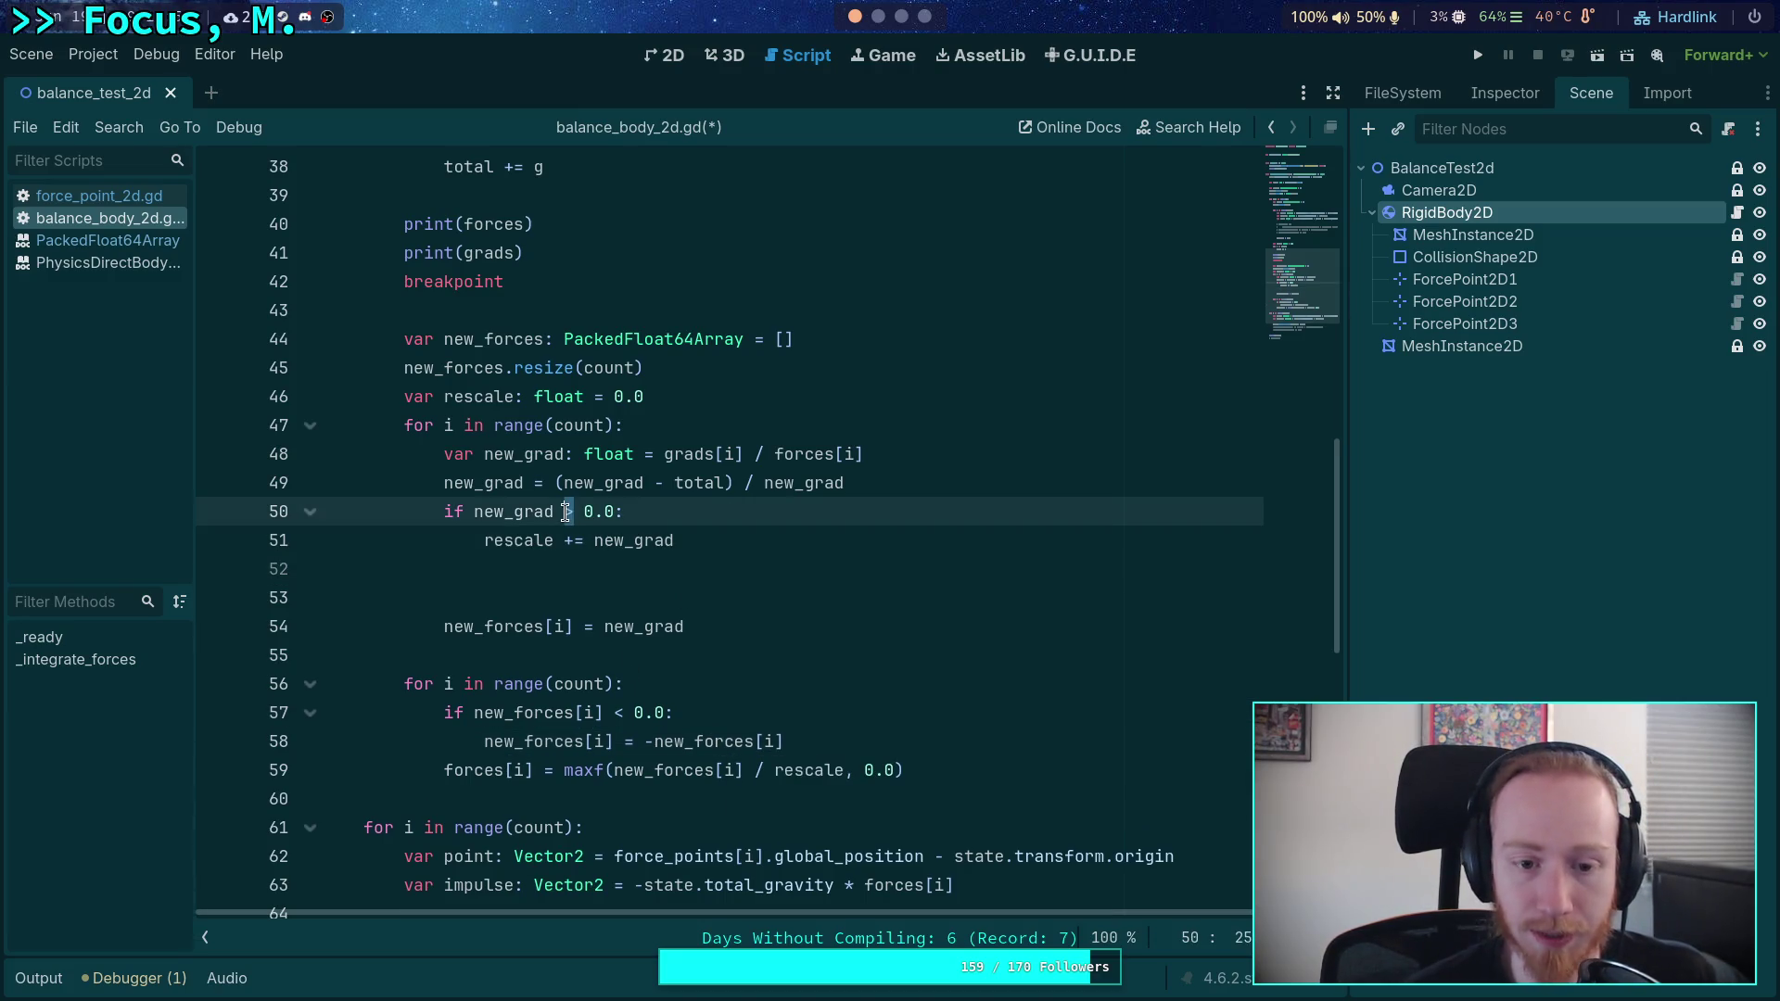
type("<")
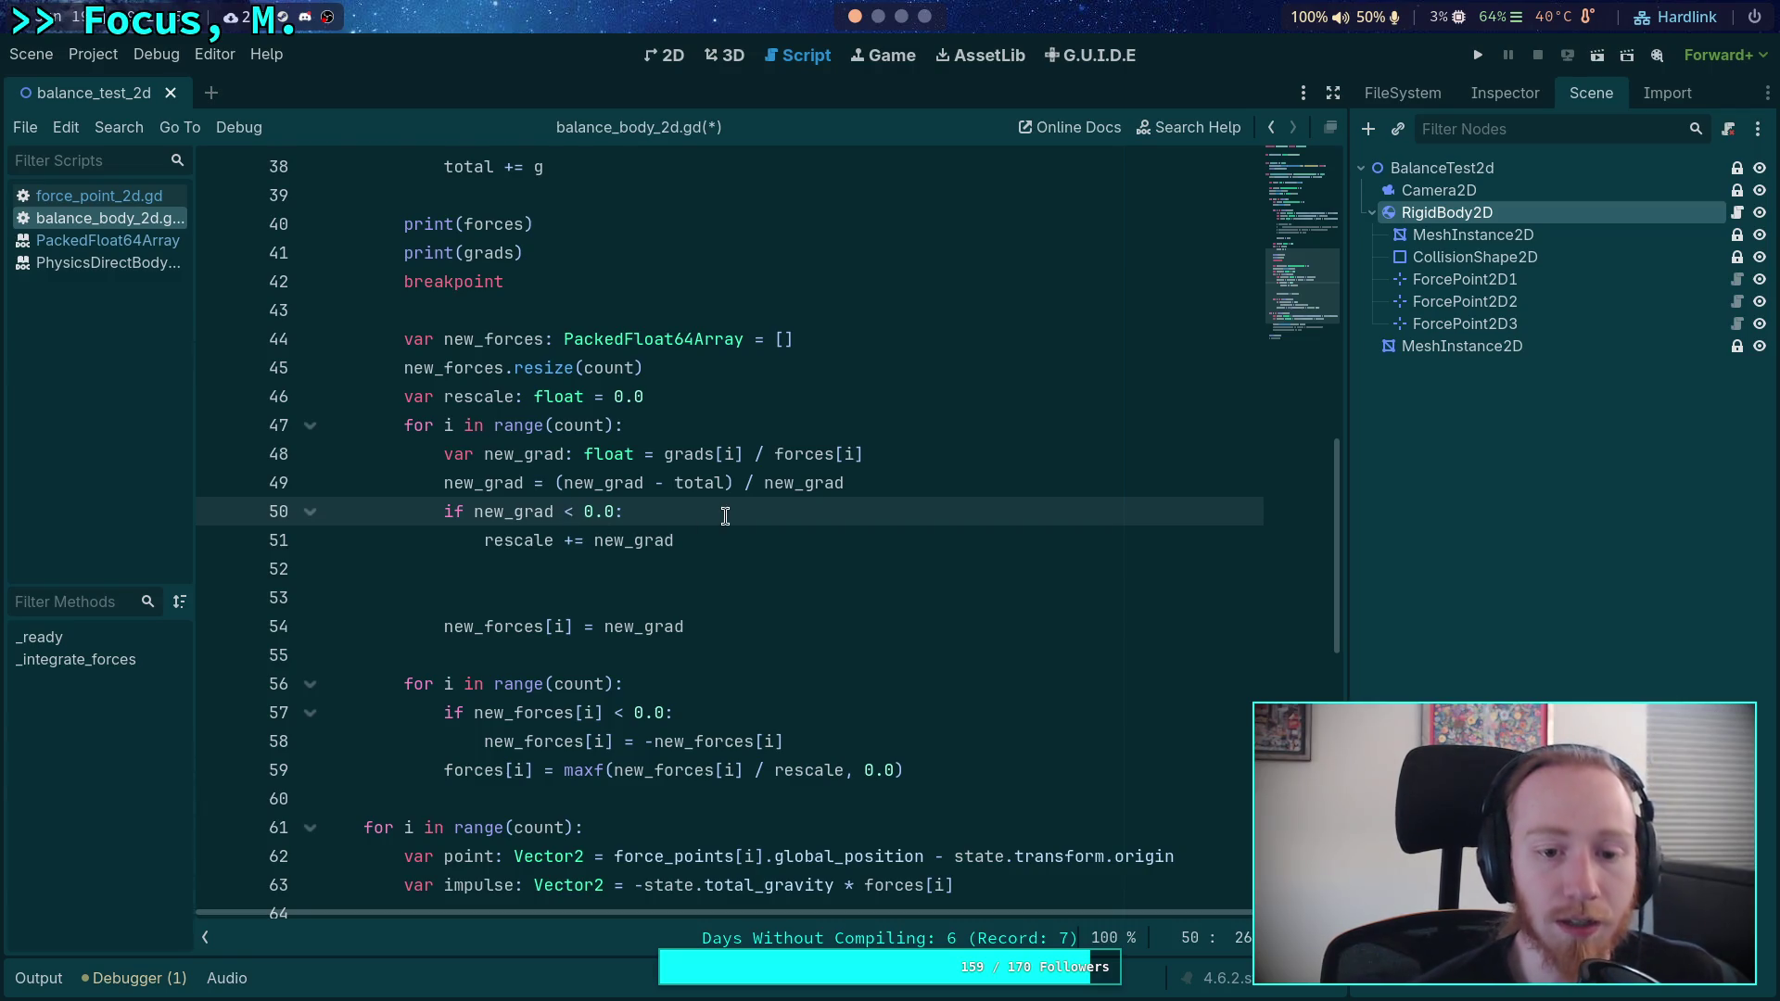
left_click(725, 516)
key("Return")
key("Return")
key("BackSpace")
type("else:")
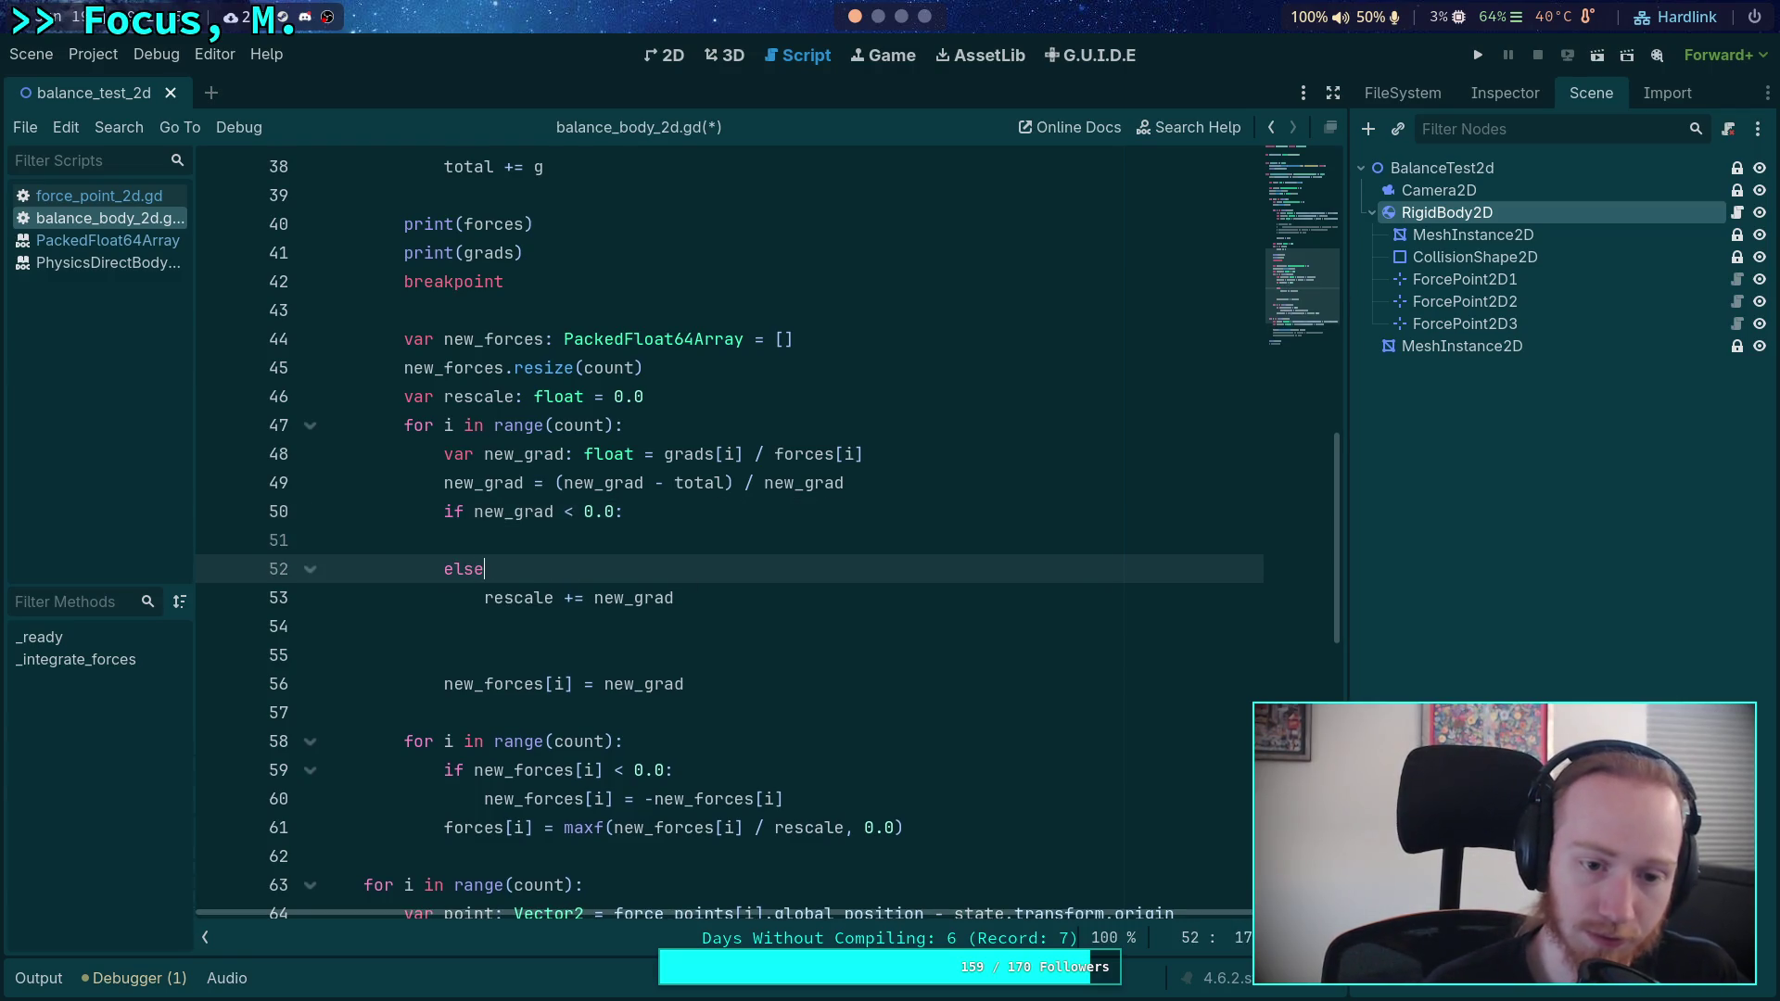
key("Up")
type("new_")
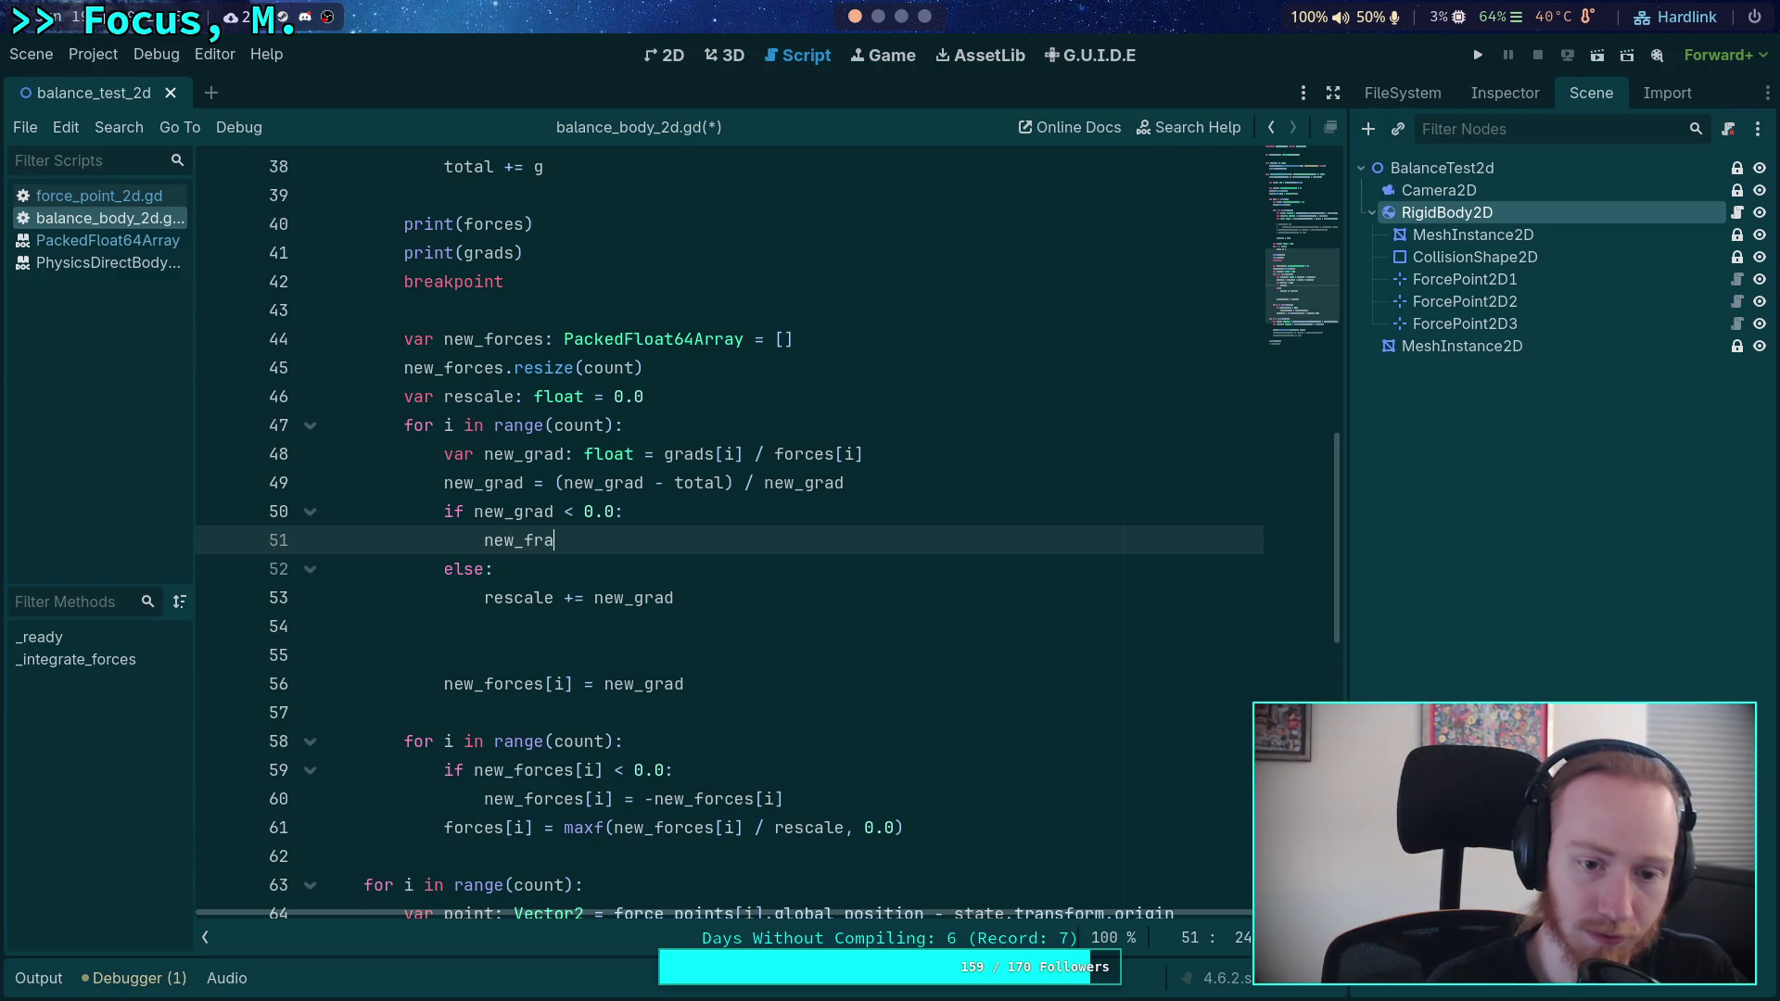
type("grad[i] ")
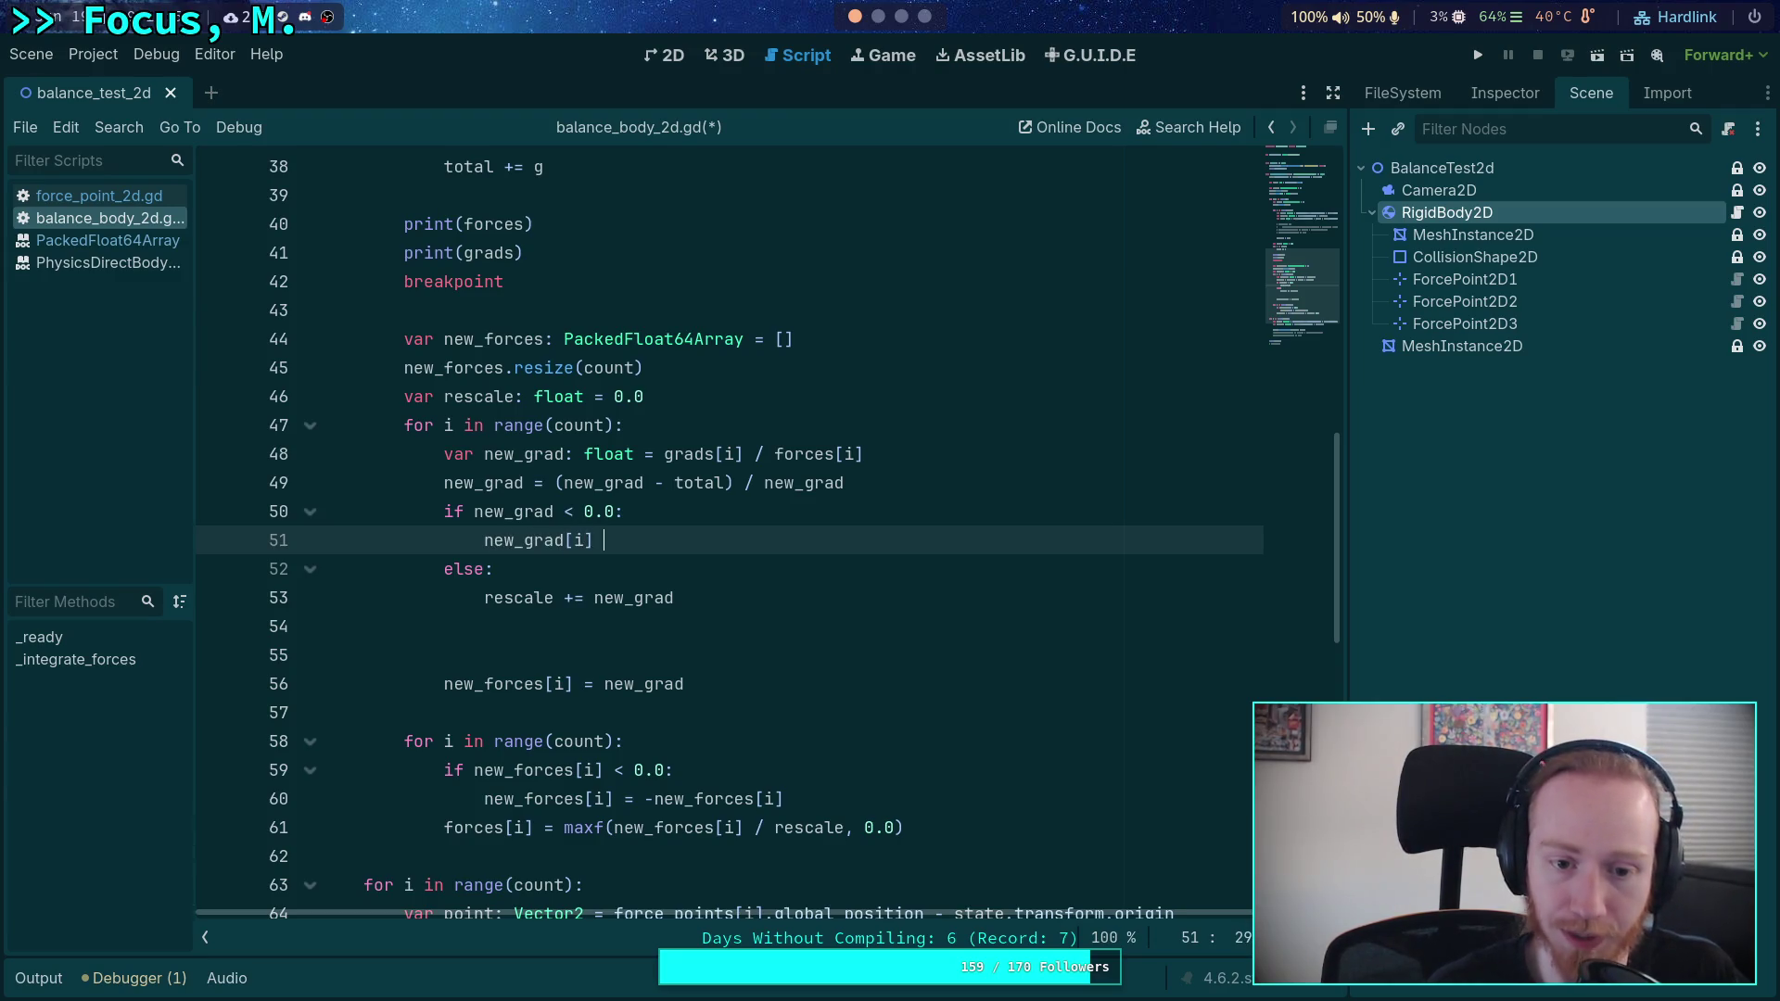
type("= -for")
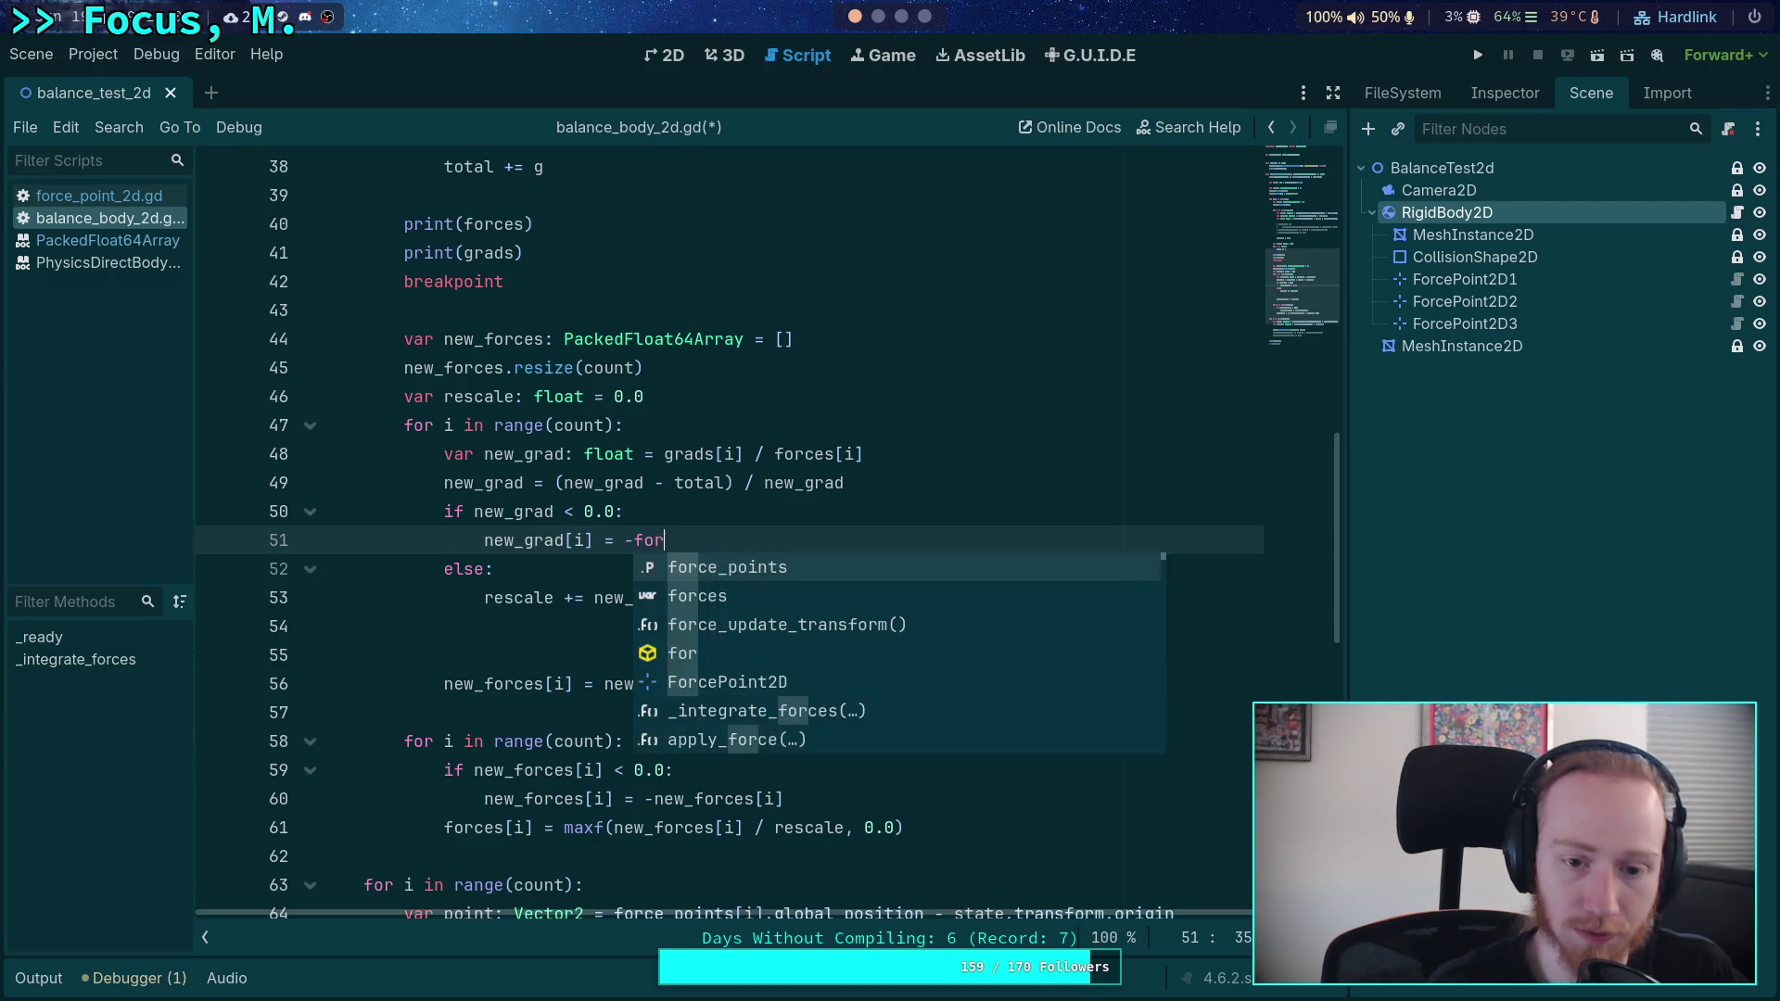
type("ces[i]")
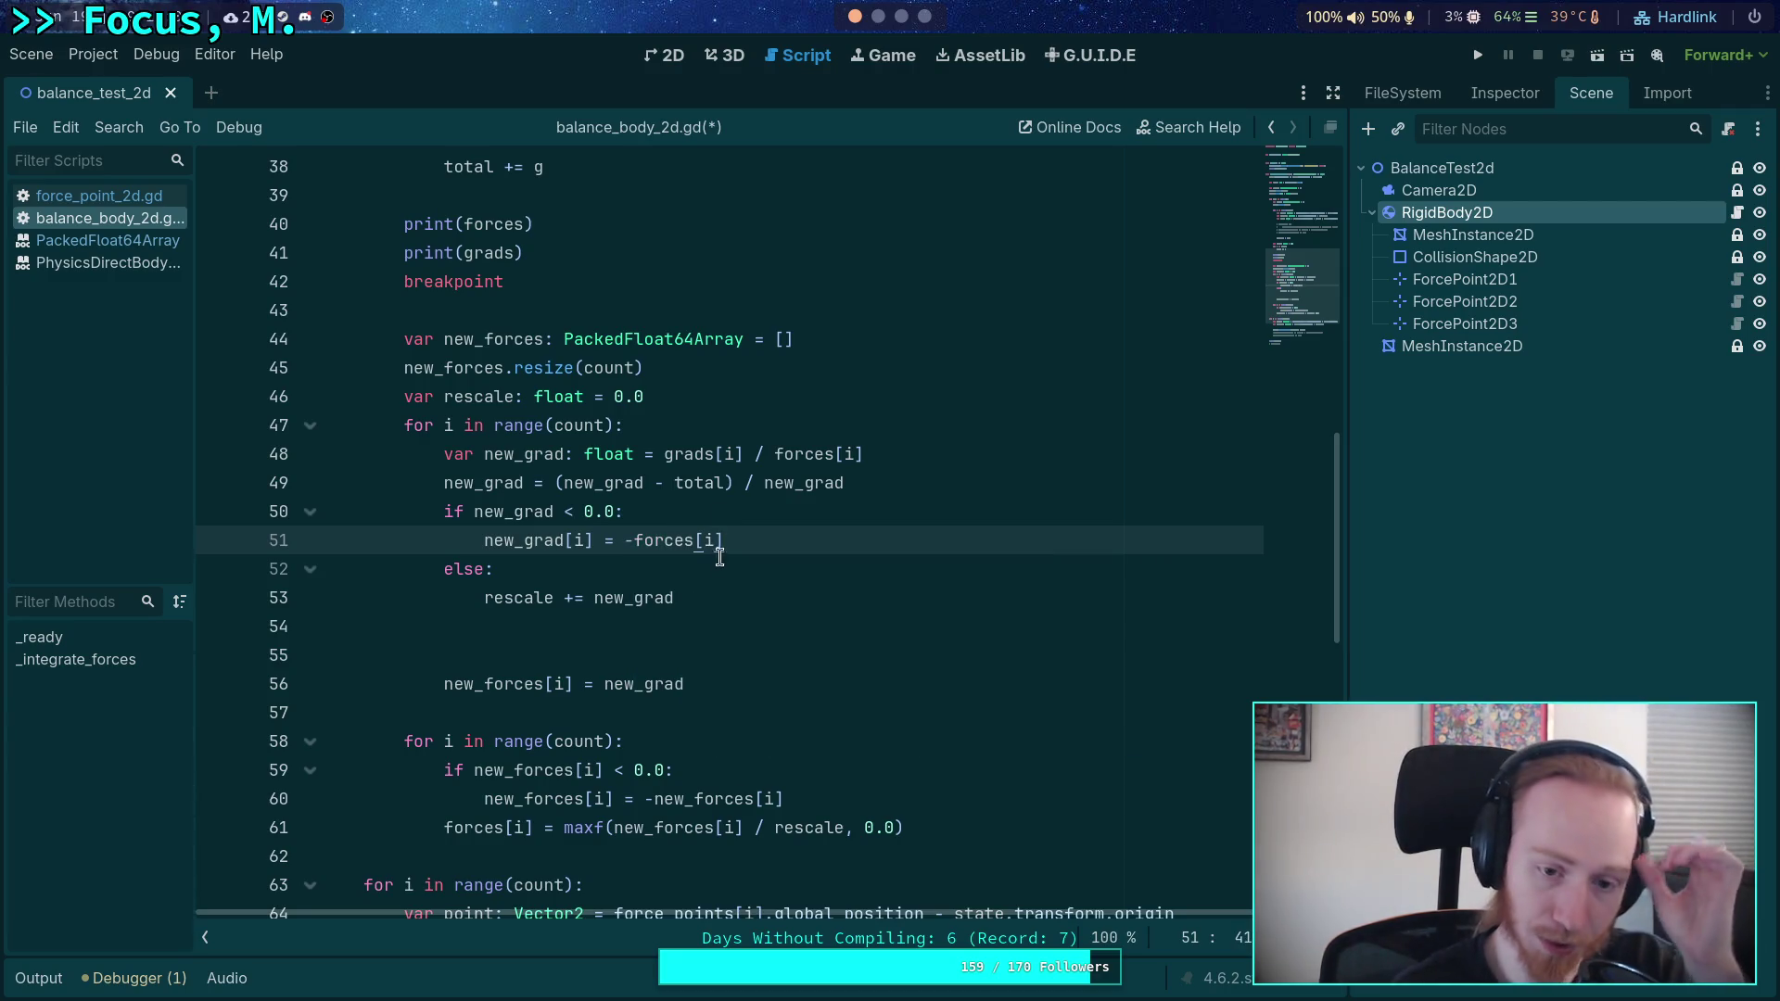
- Remove the invalid [i] index from new_grad and delete the extra blank line
left_click(724, 683)
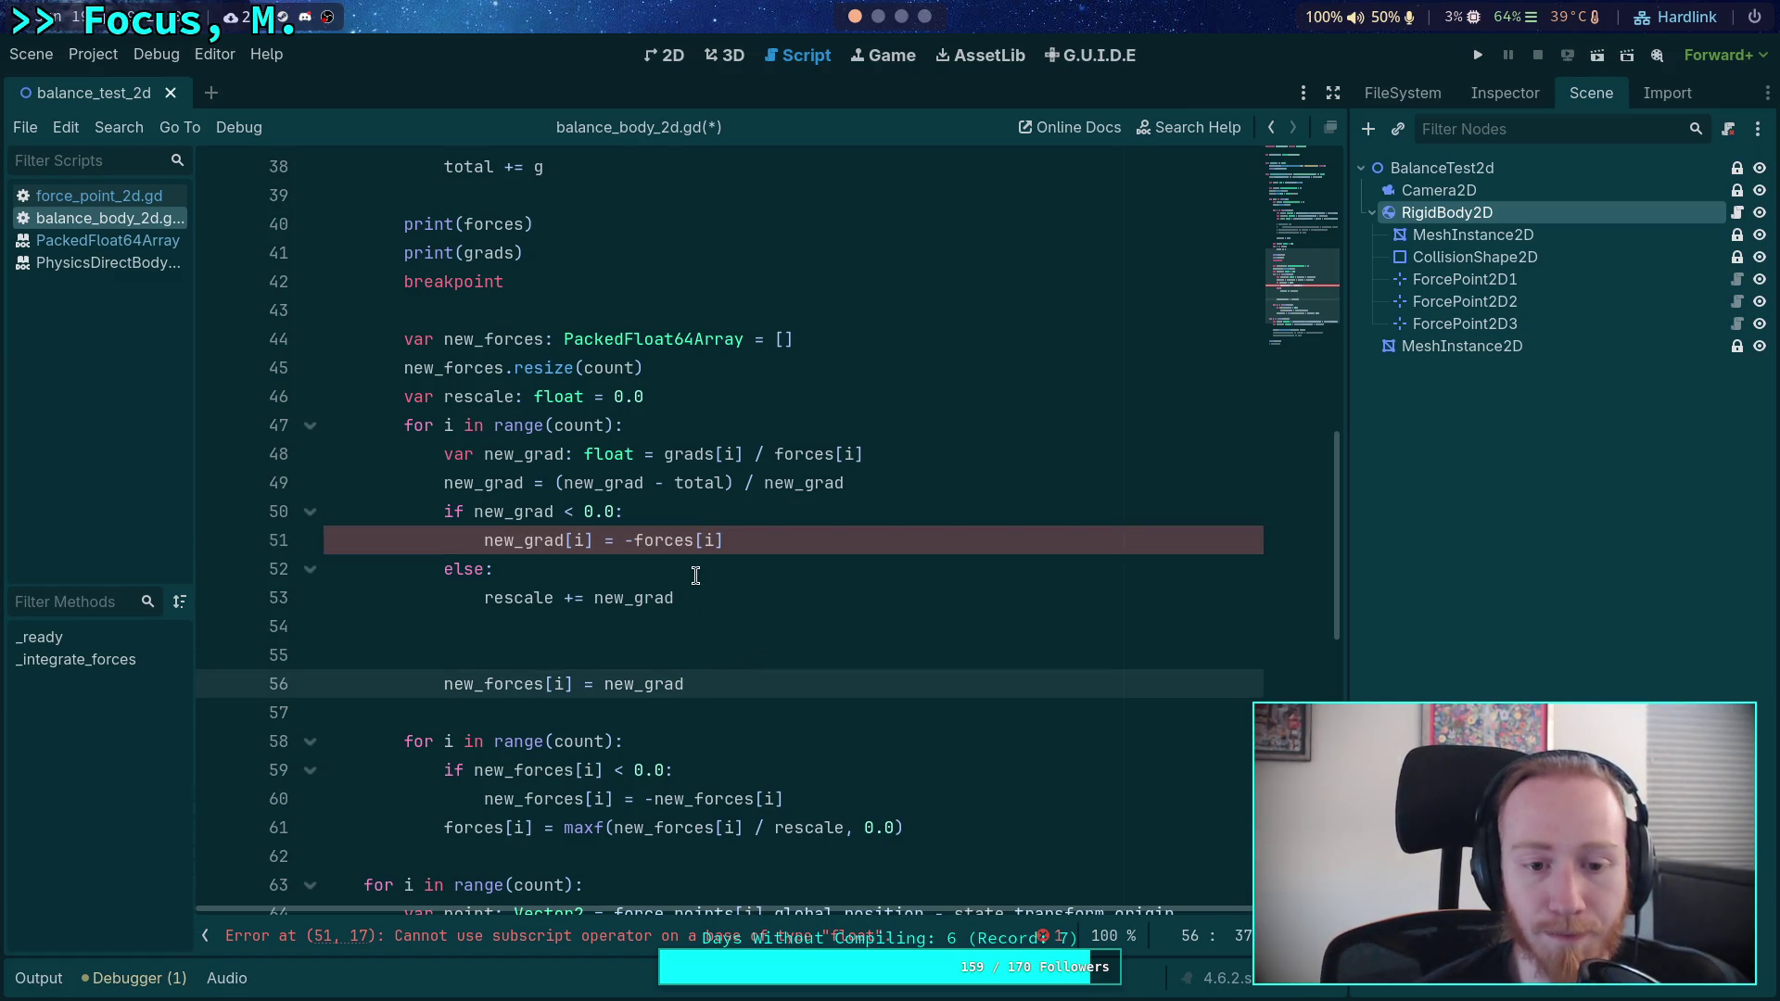
left_click(573, 538)
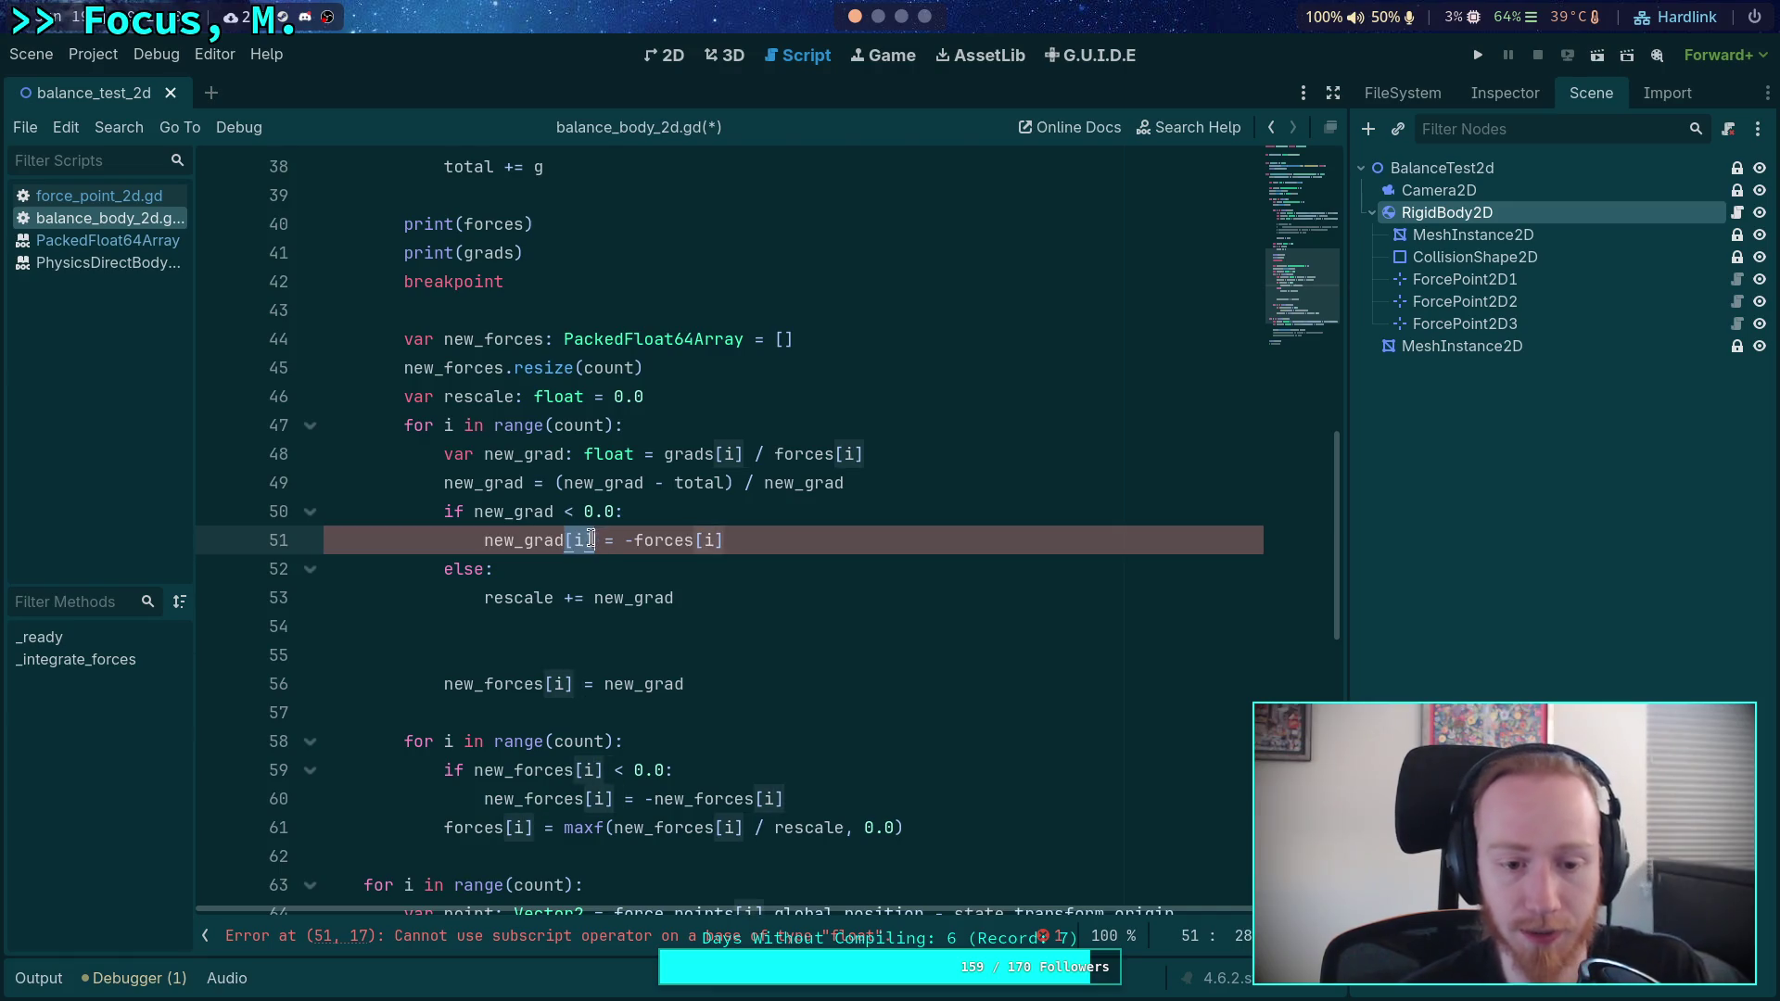
key("BackSpace")
key("Delete")
key("Delete")
left_click(677, 629)
key("BackSpace")
key("BackSpace")
key("BackSpace")
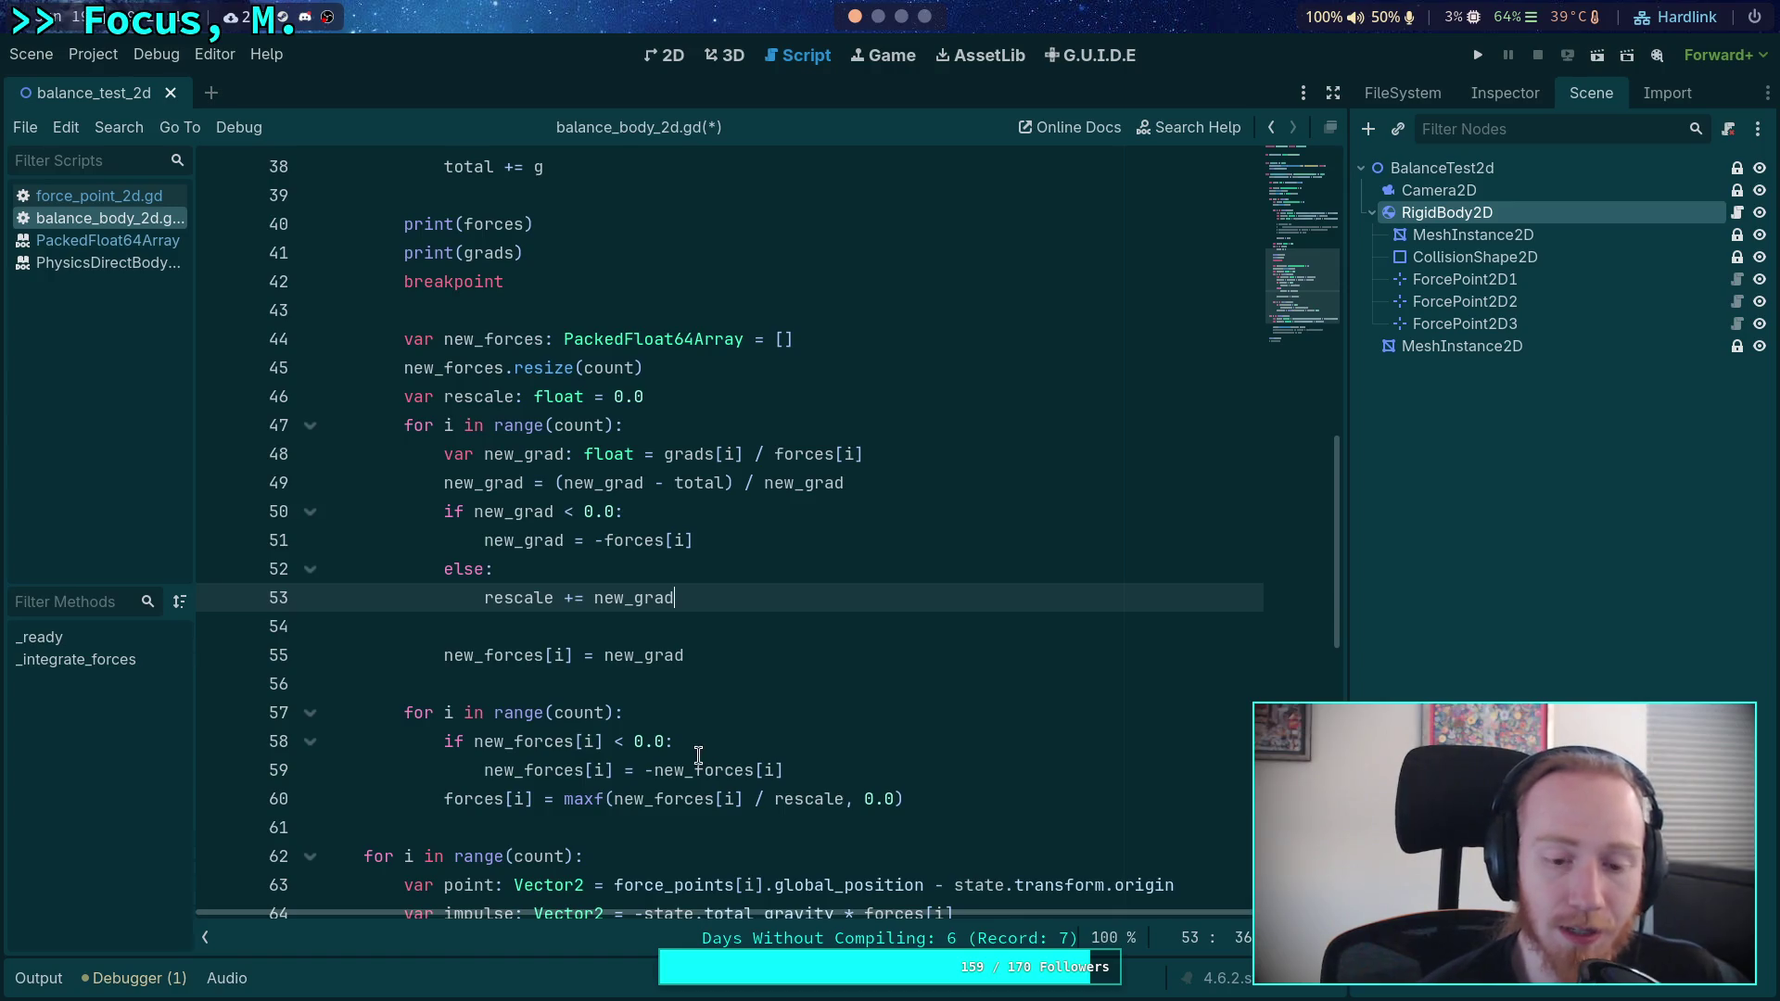
double_click(649, 737)
left_click_drag(646, 770, 785, 770)
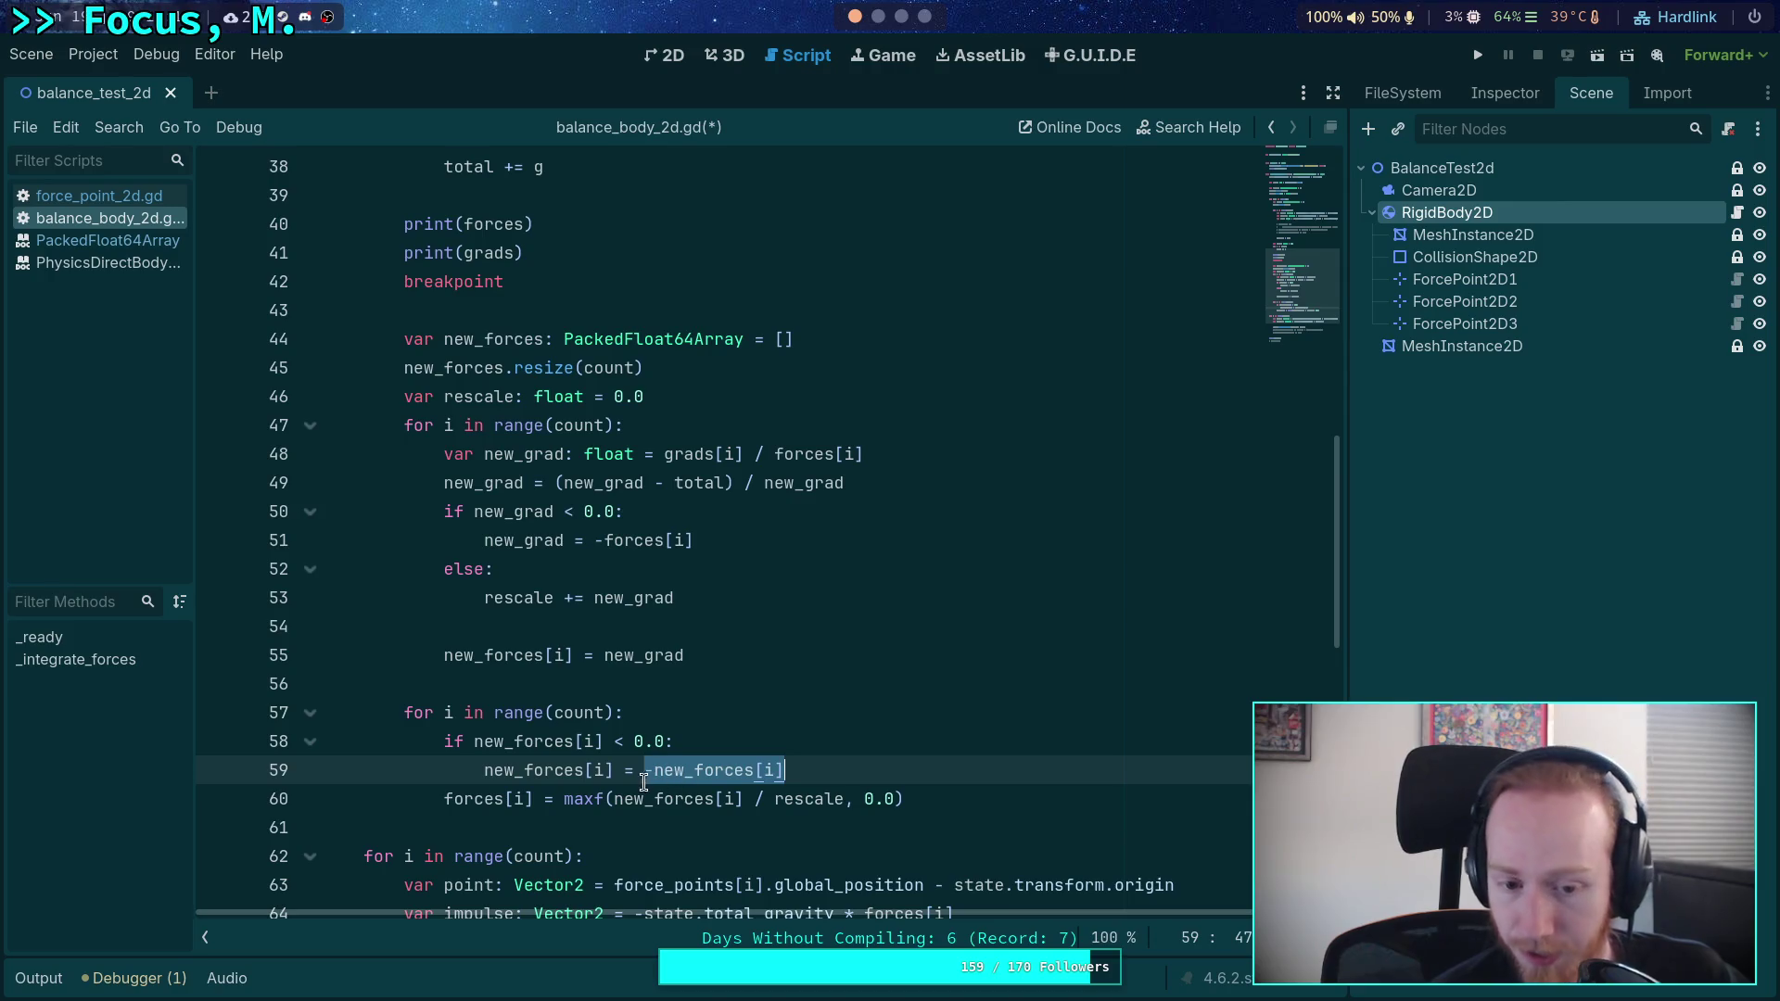
- Add else: after the second loop's sign flip and indent the maxf line under it
left_click(930, 774)
key("Return")
key("BackSpace")
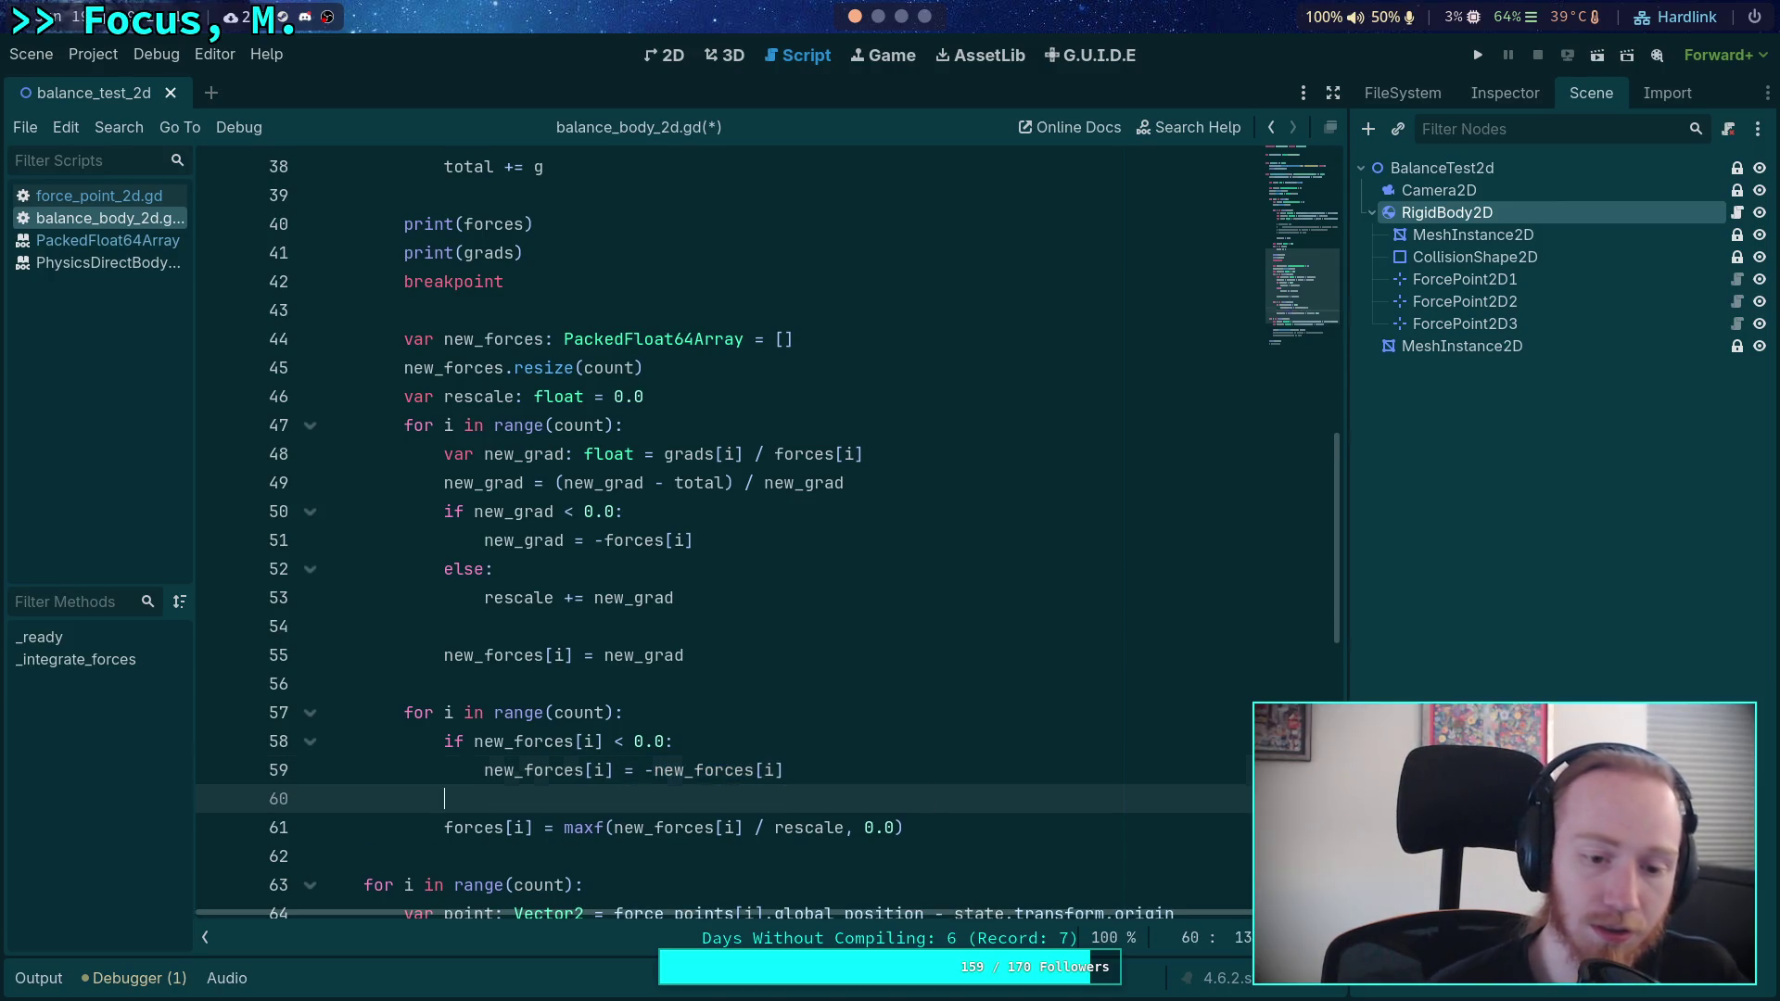
type("else:")
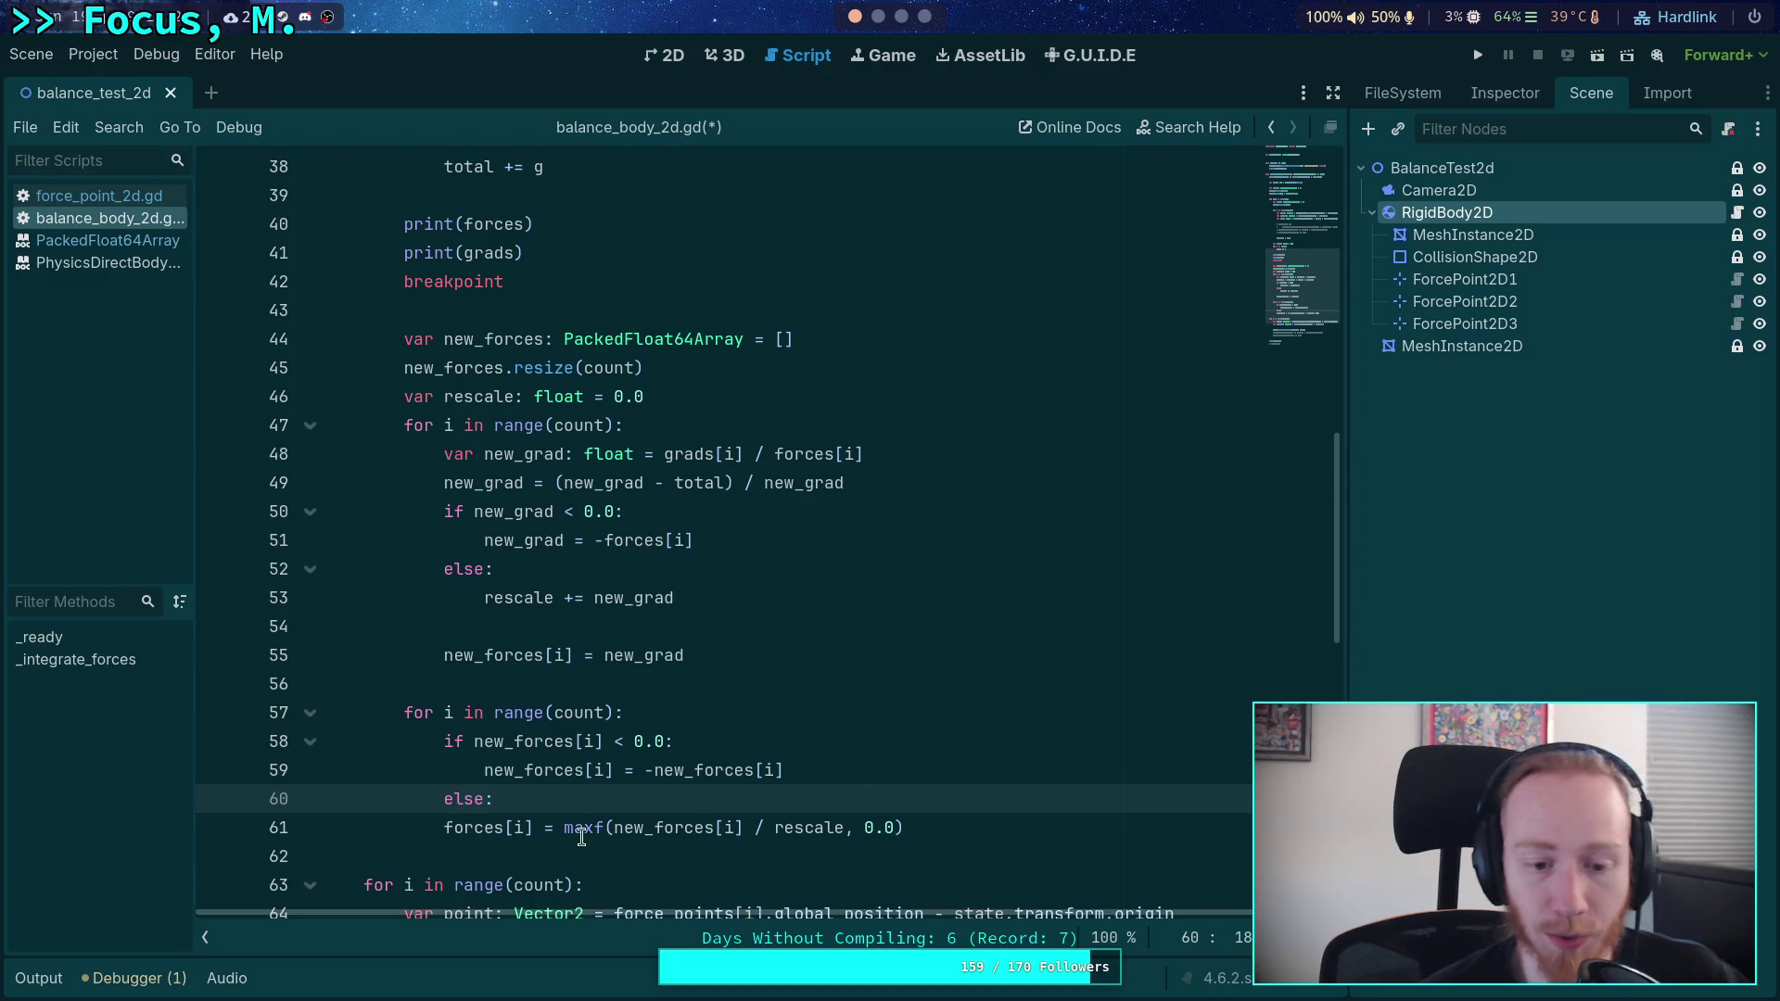
left_click(440, 825)
key("Tab")
left_click(1057, 802)
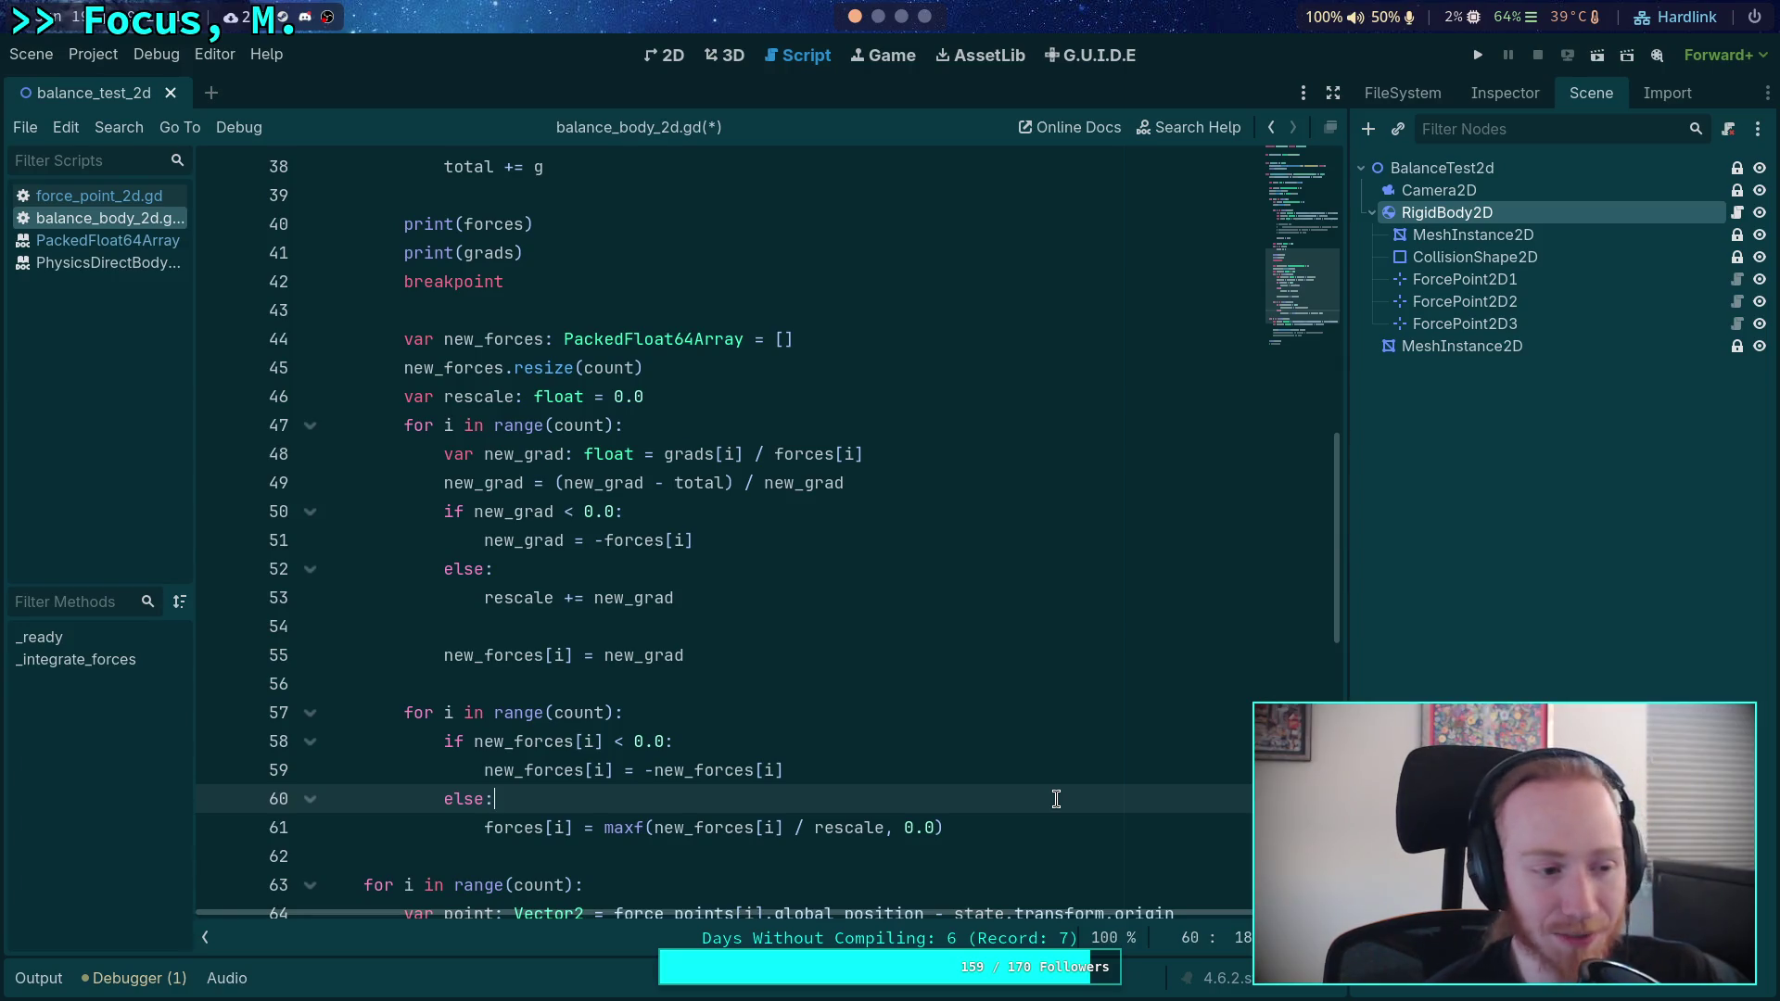
- Move rescale += new_grad below new_forces[i] = new_grad so it always accumulates
left_click(717, 598)
left_click_drag(734, 594, 938, 486)
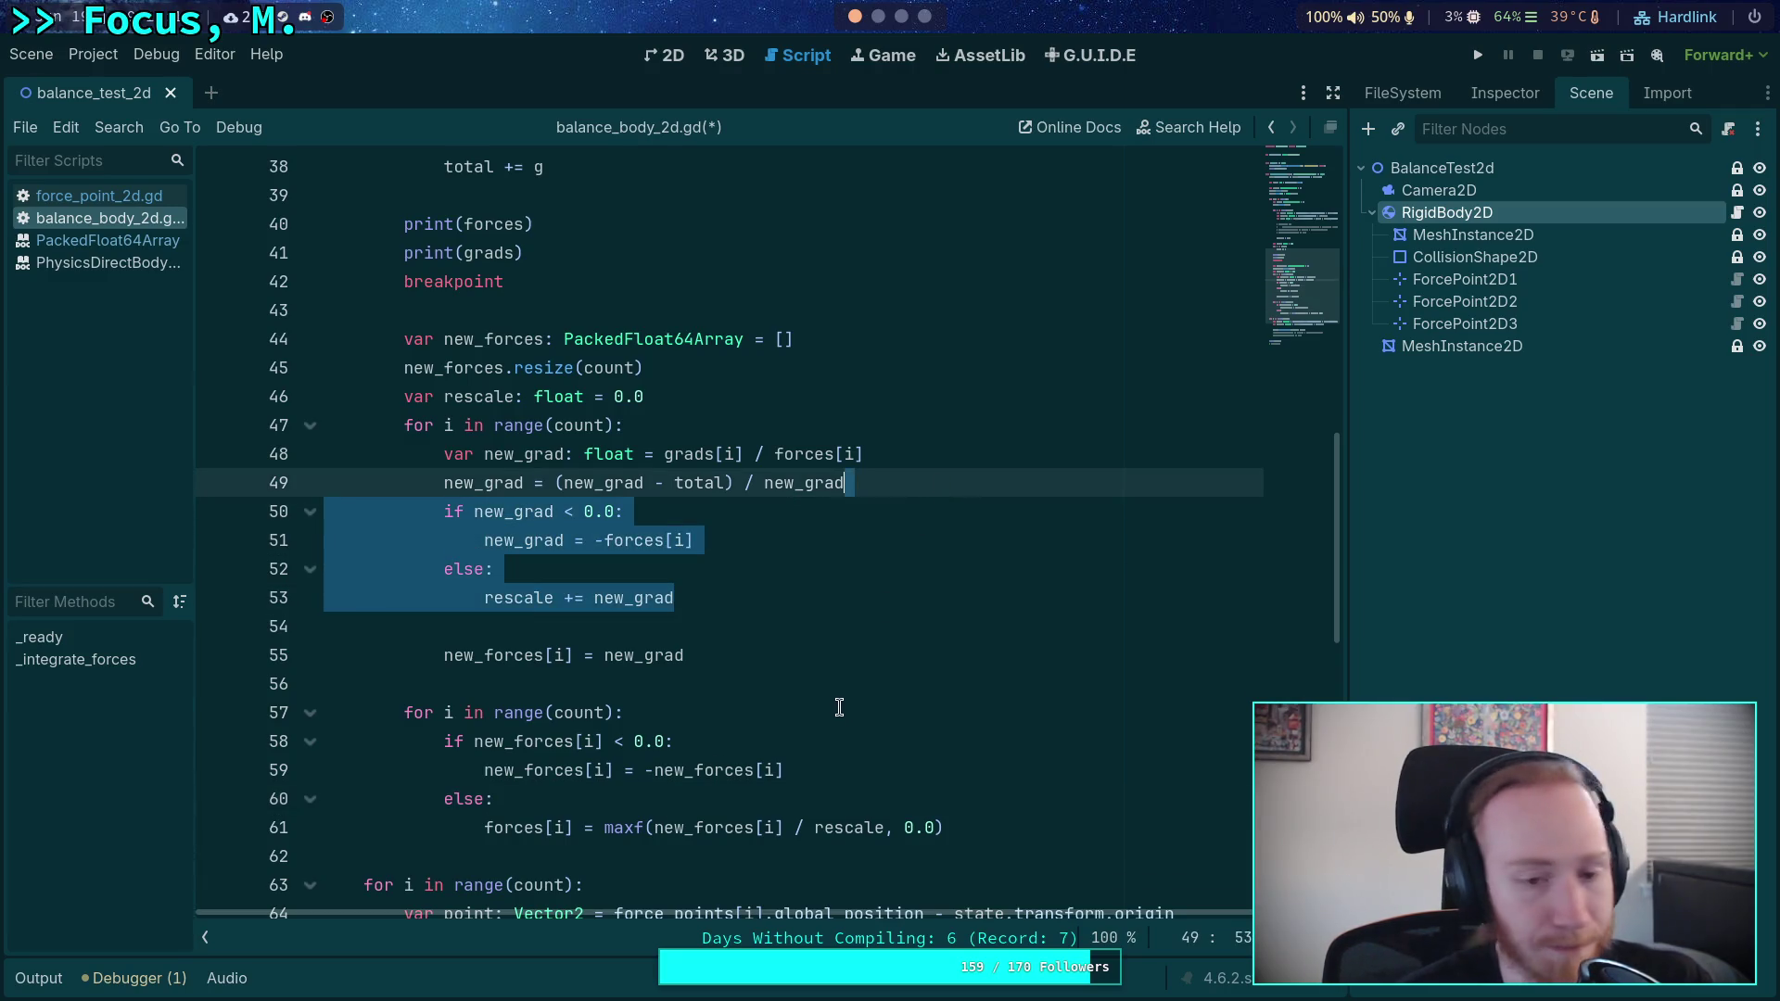
left_click(708, 604)
left_click(615, 597)
key("alt+Down")
key("alt+Down")
key("shift+Tab")
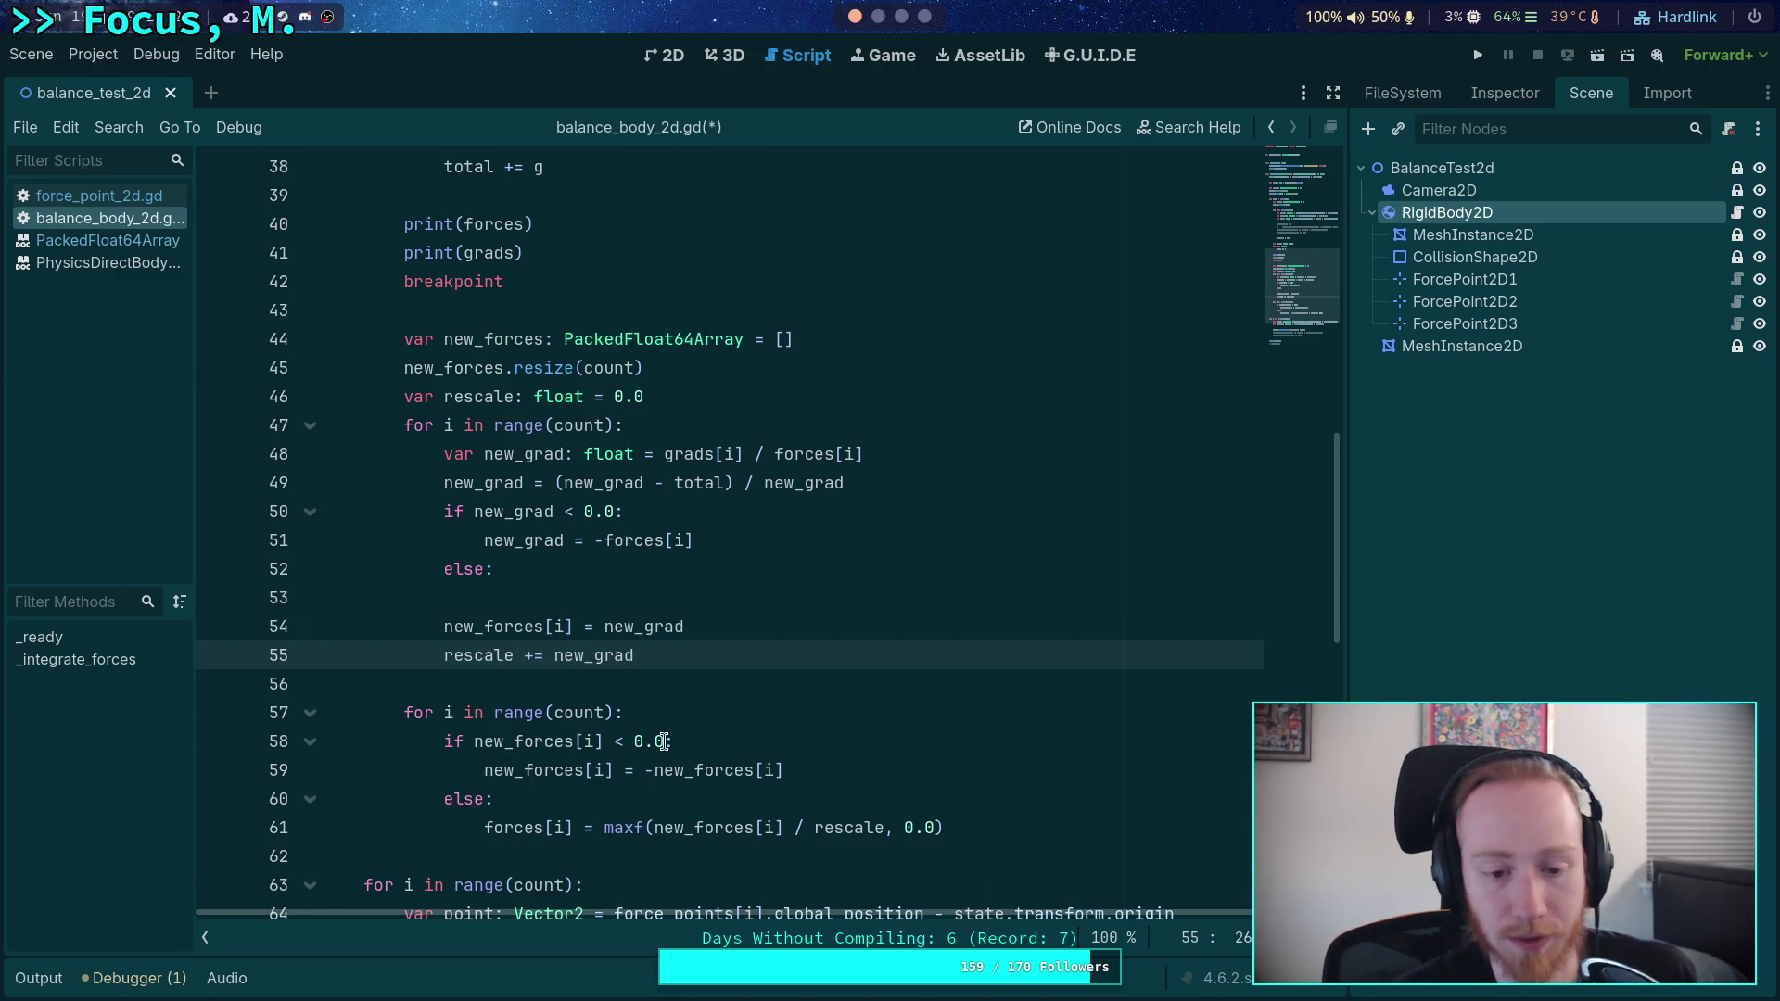
- Delete the second loop's sign-flip block and the now-empty else line
left_click_drag(484, 832, 449, 741)
key("BackSpace")
left_click_drag(640, 568, 763, 548)
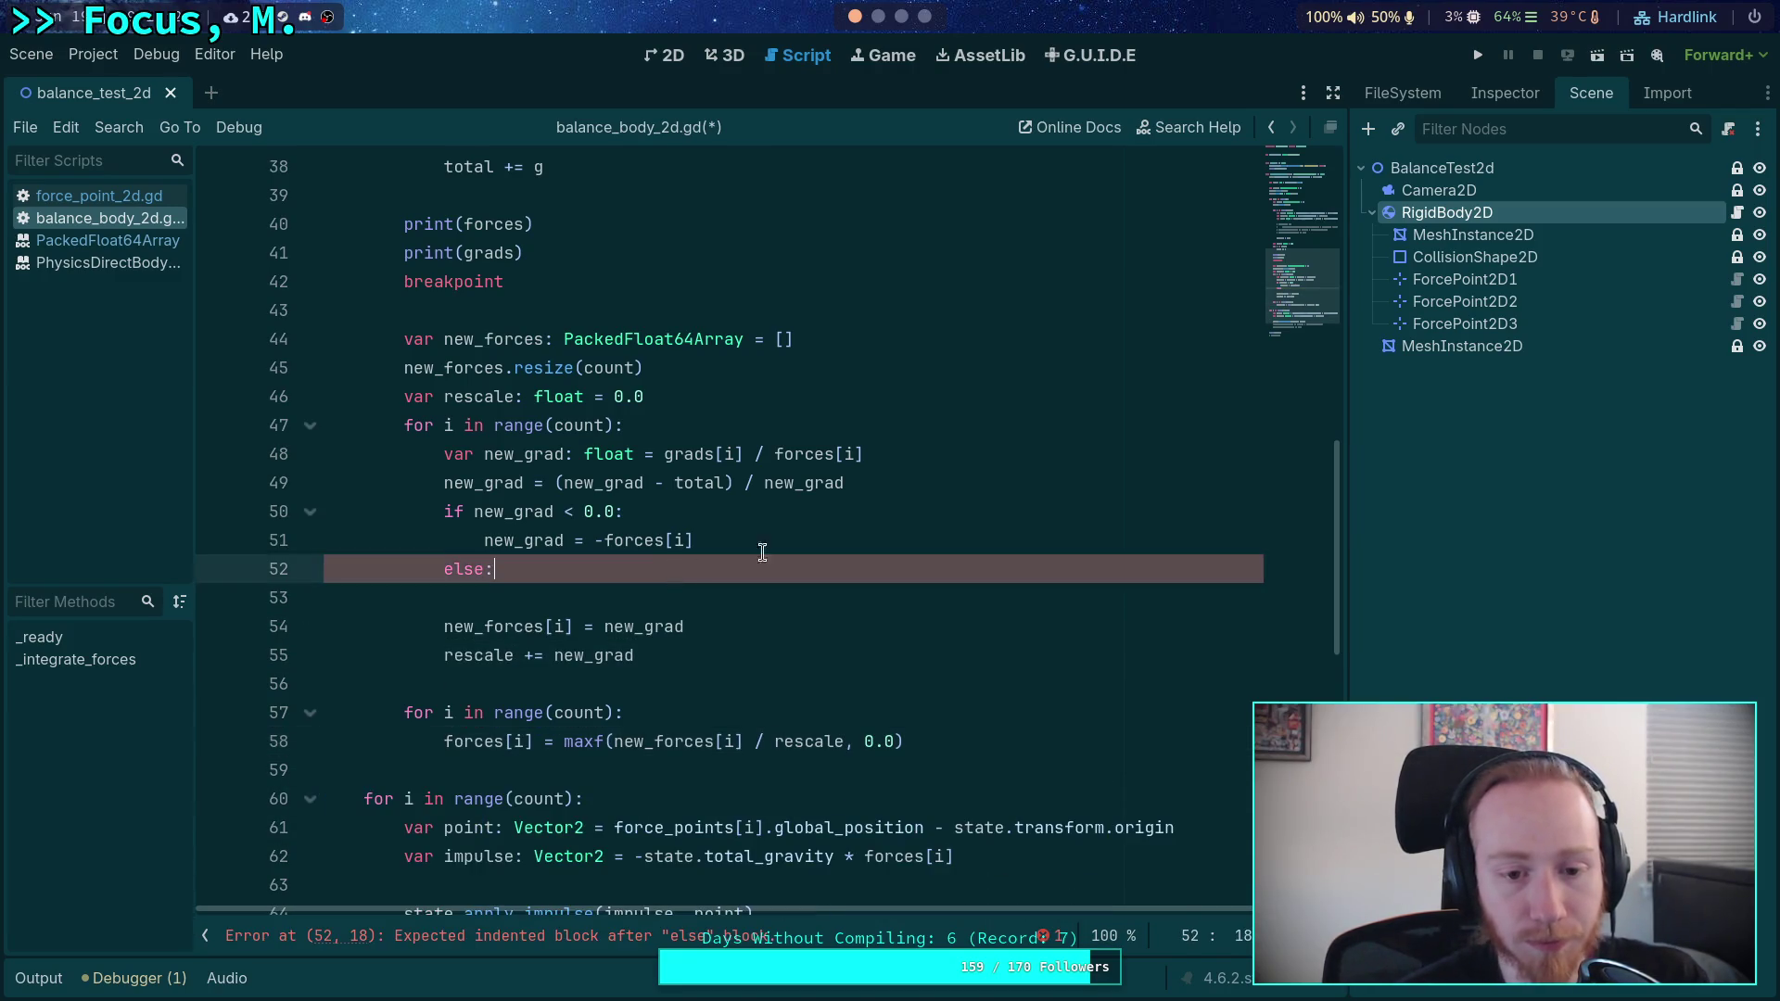
key("BackSpace")
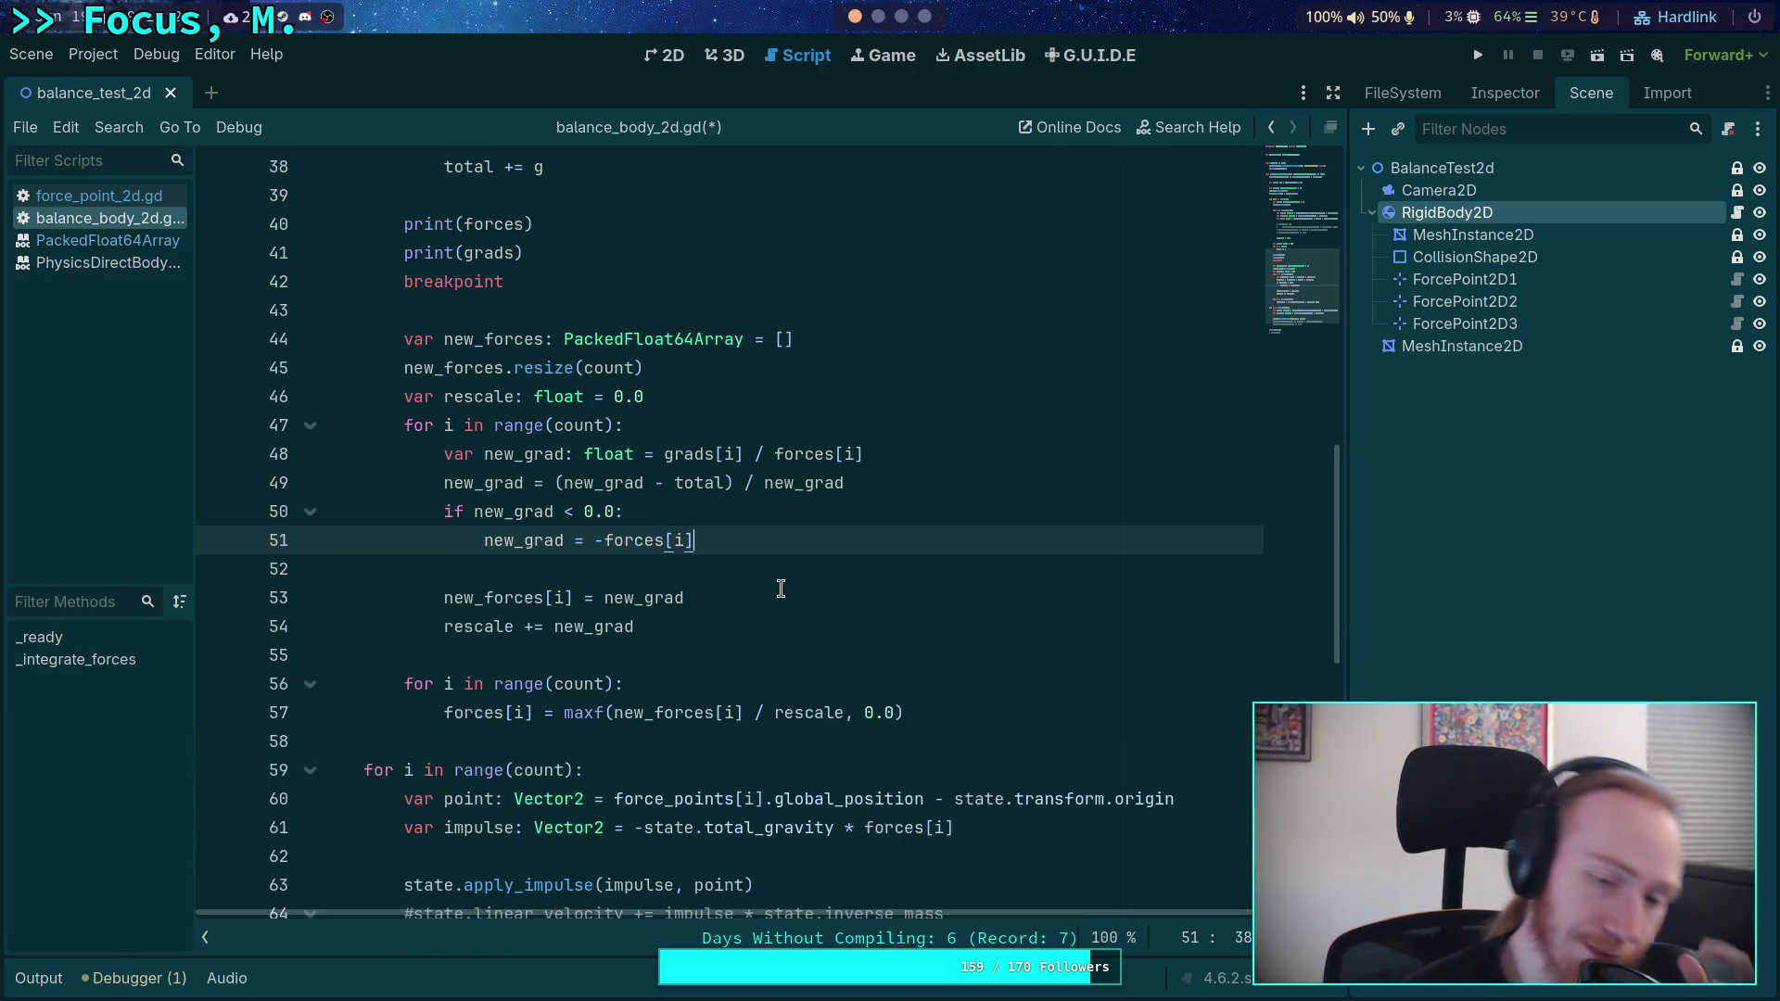
- Review where total is summed from grads and used in the new_grad normalisation
double_click(700, 483)
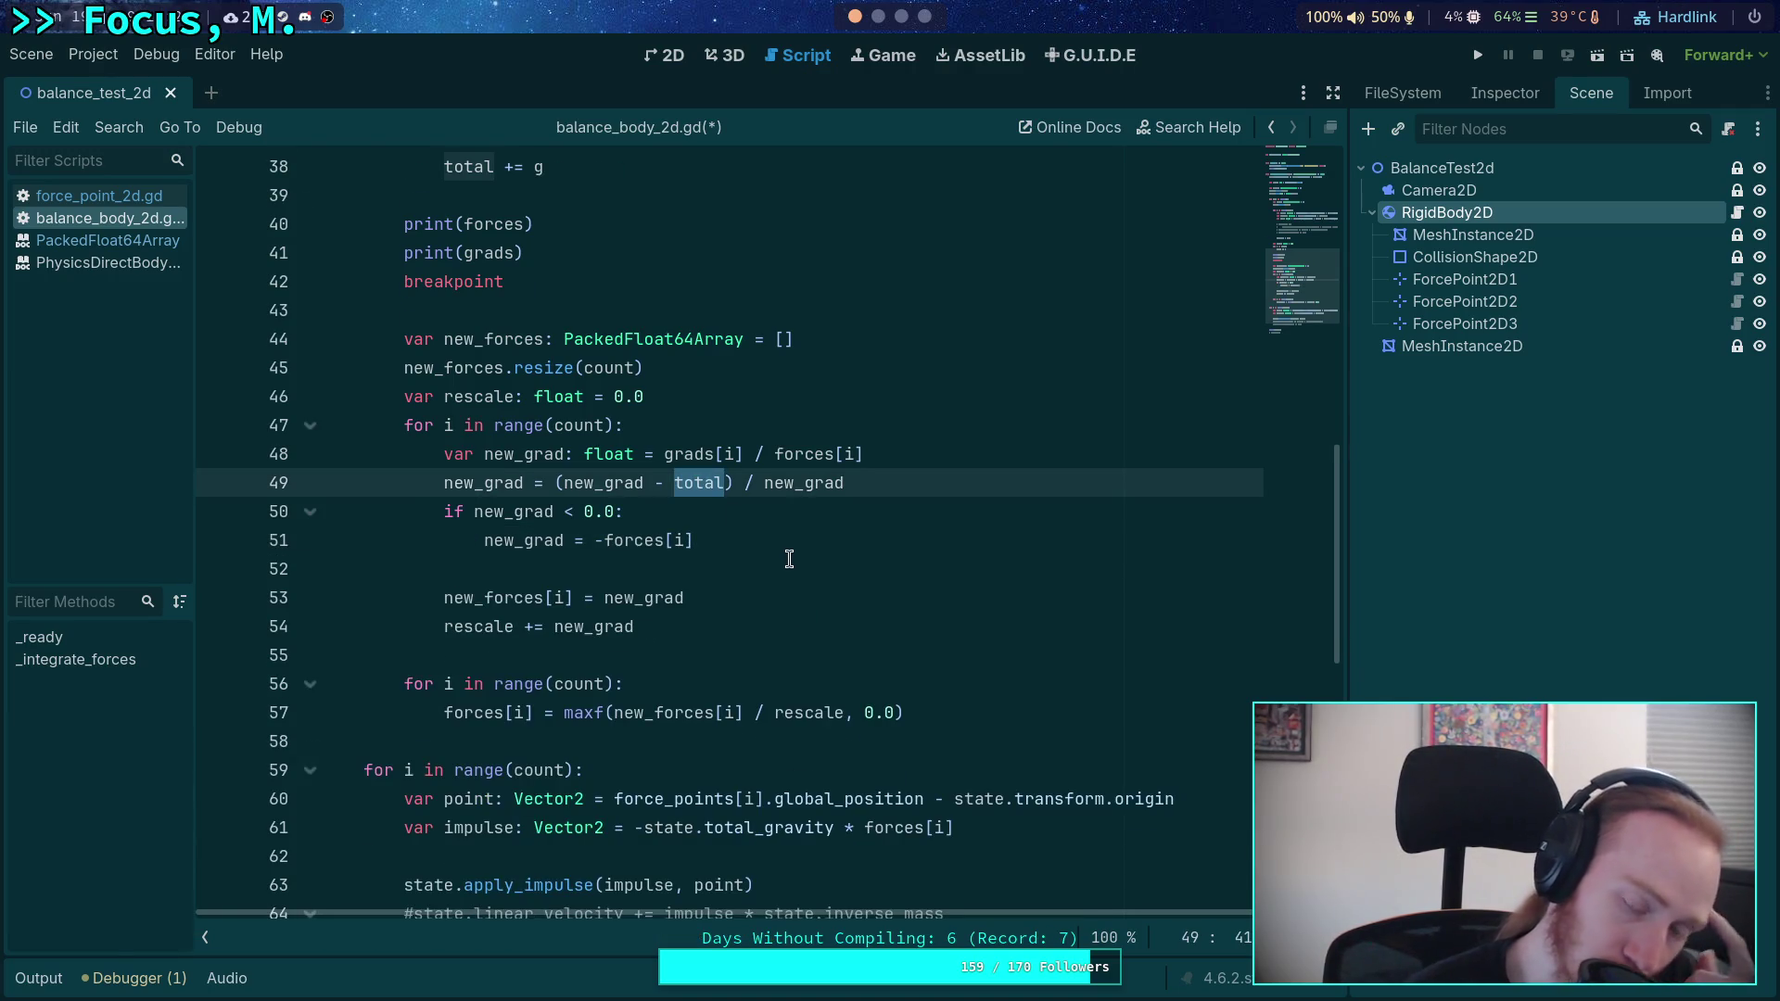
scroll(789, 559, "up", 1)
scroll(789, 559, "up", 2)
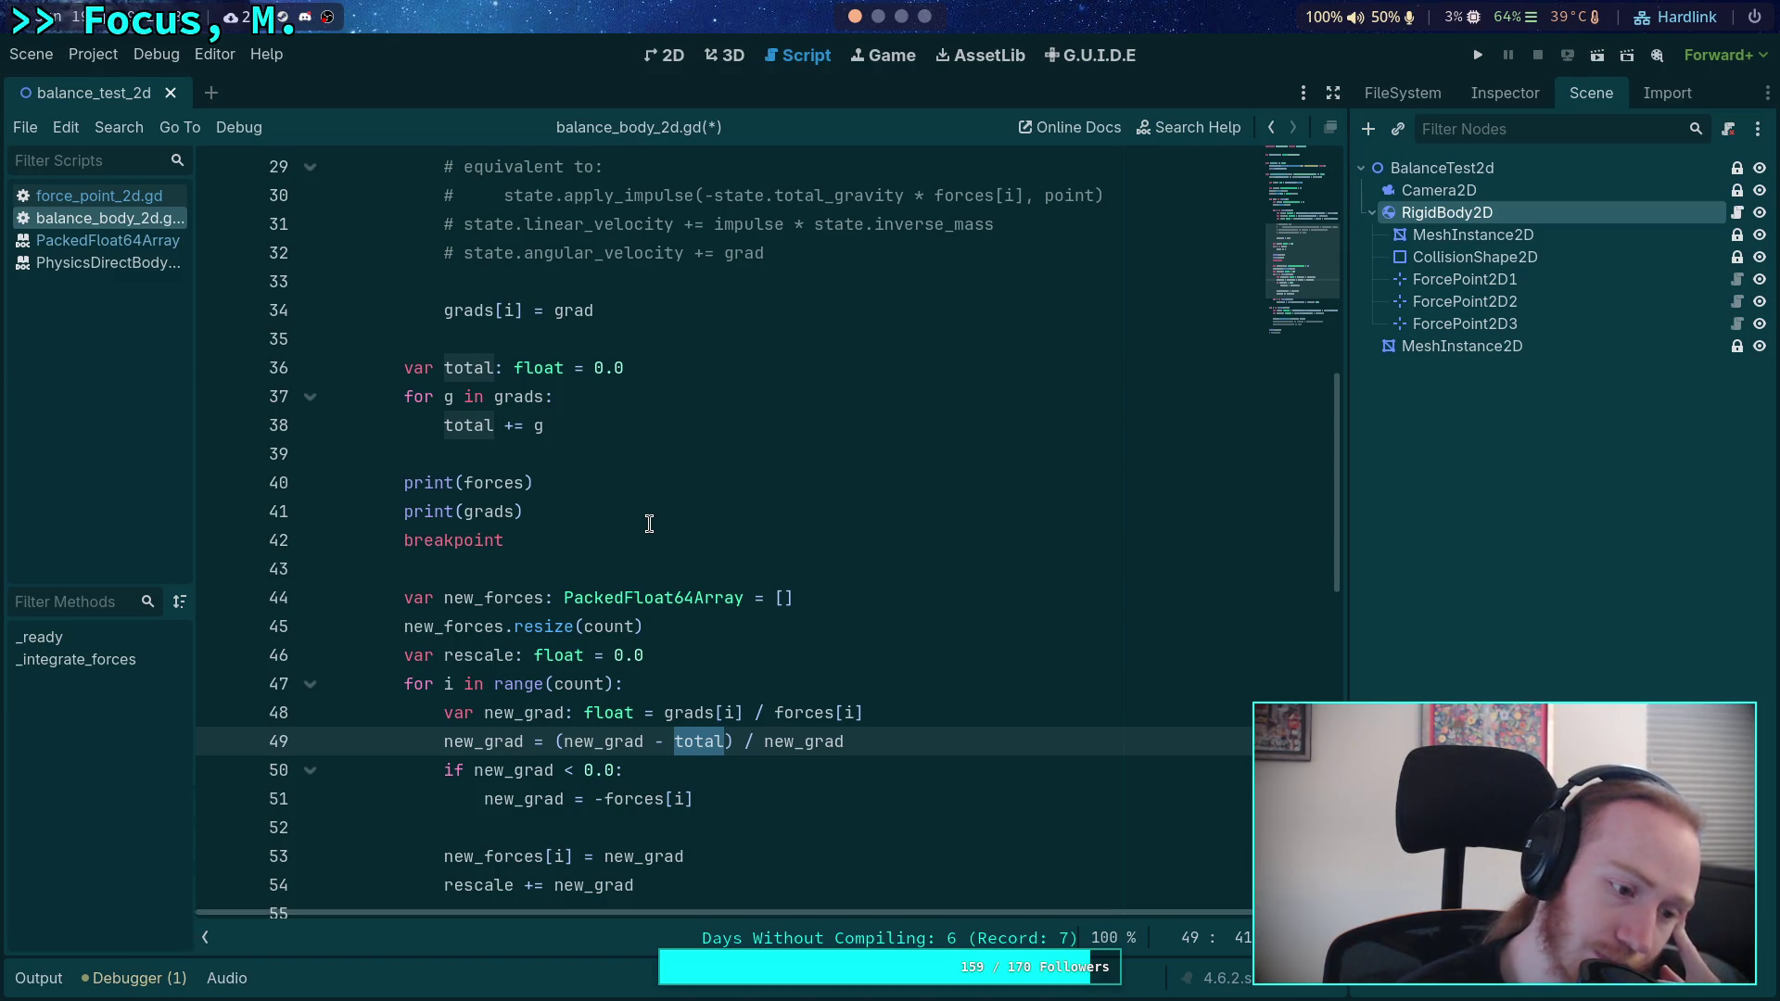
left_click(554, 425)
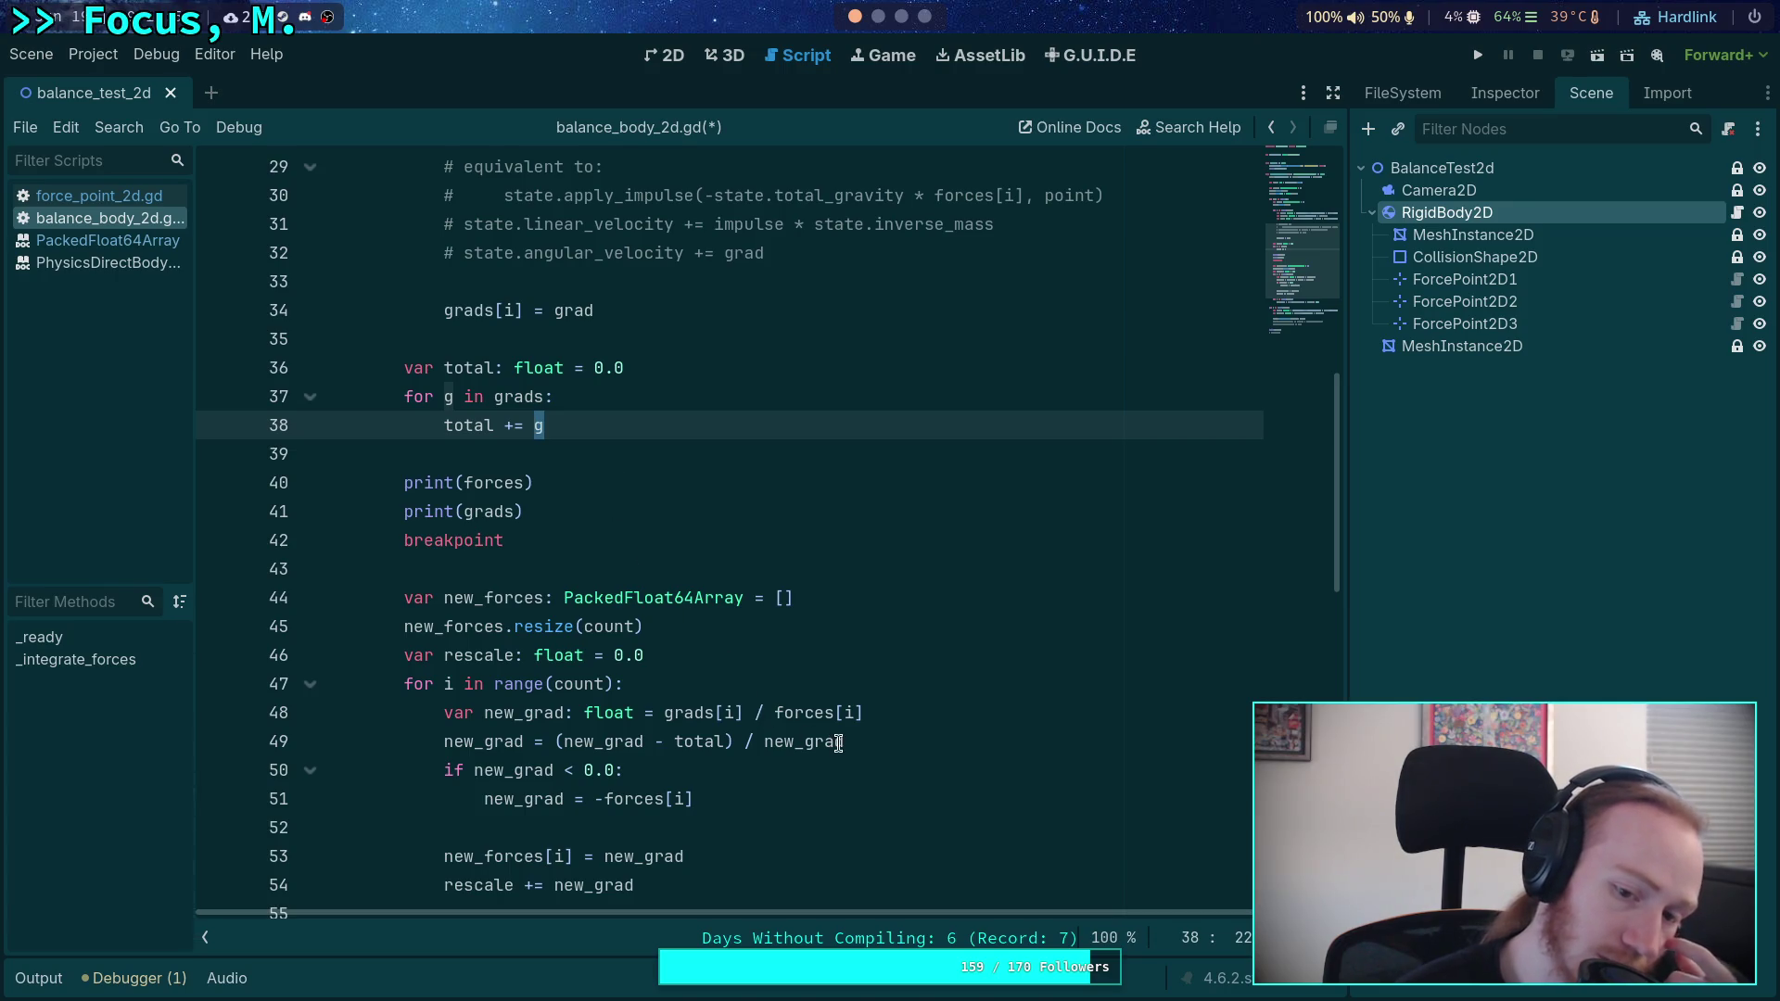
left_click(811, 716)
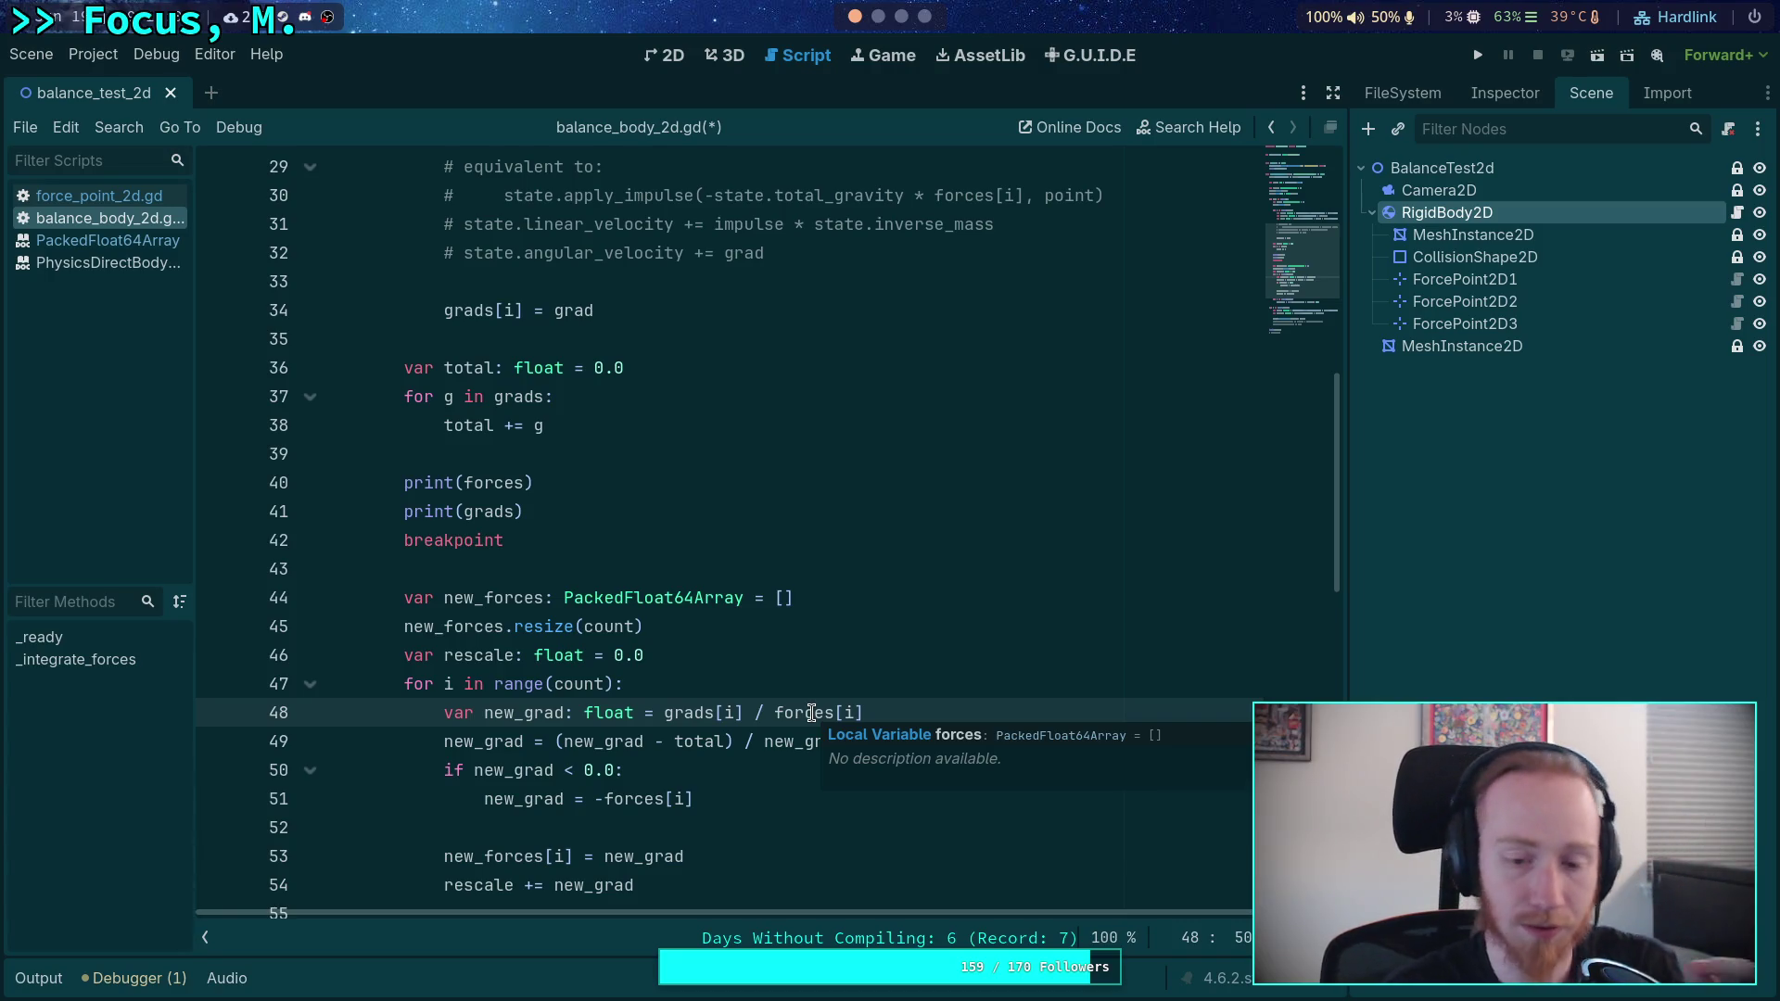
scroll(862, 684, "down", 1)
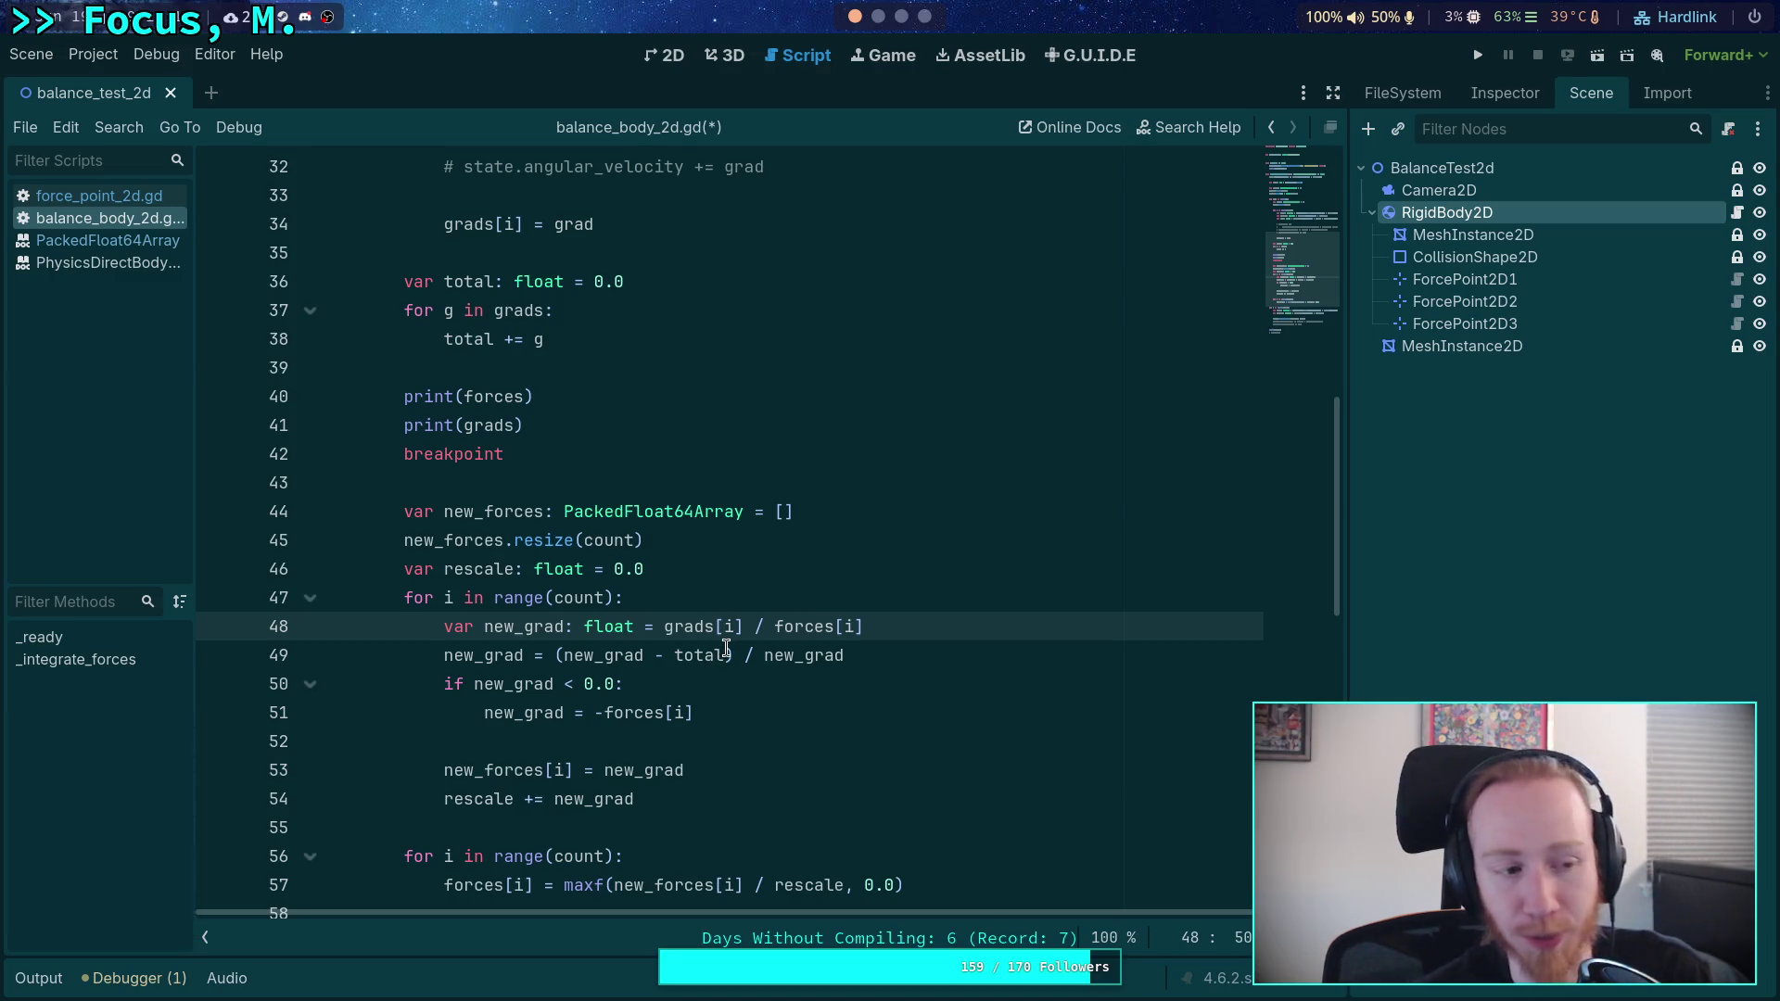
left_click(726, 654)
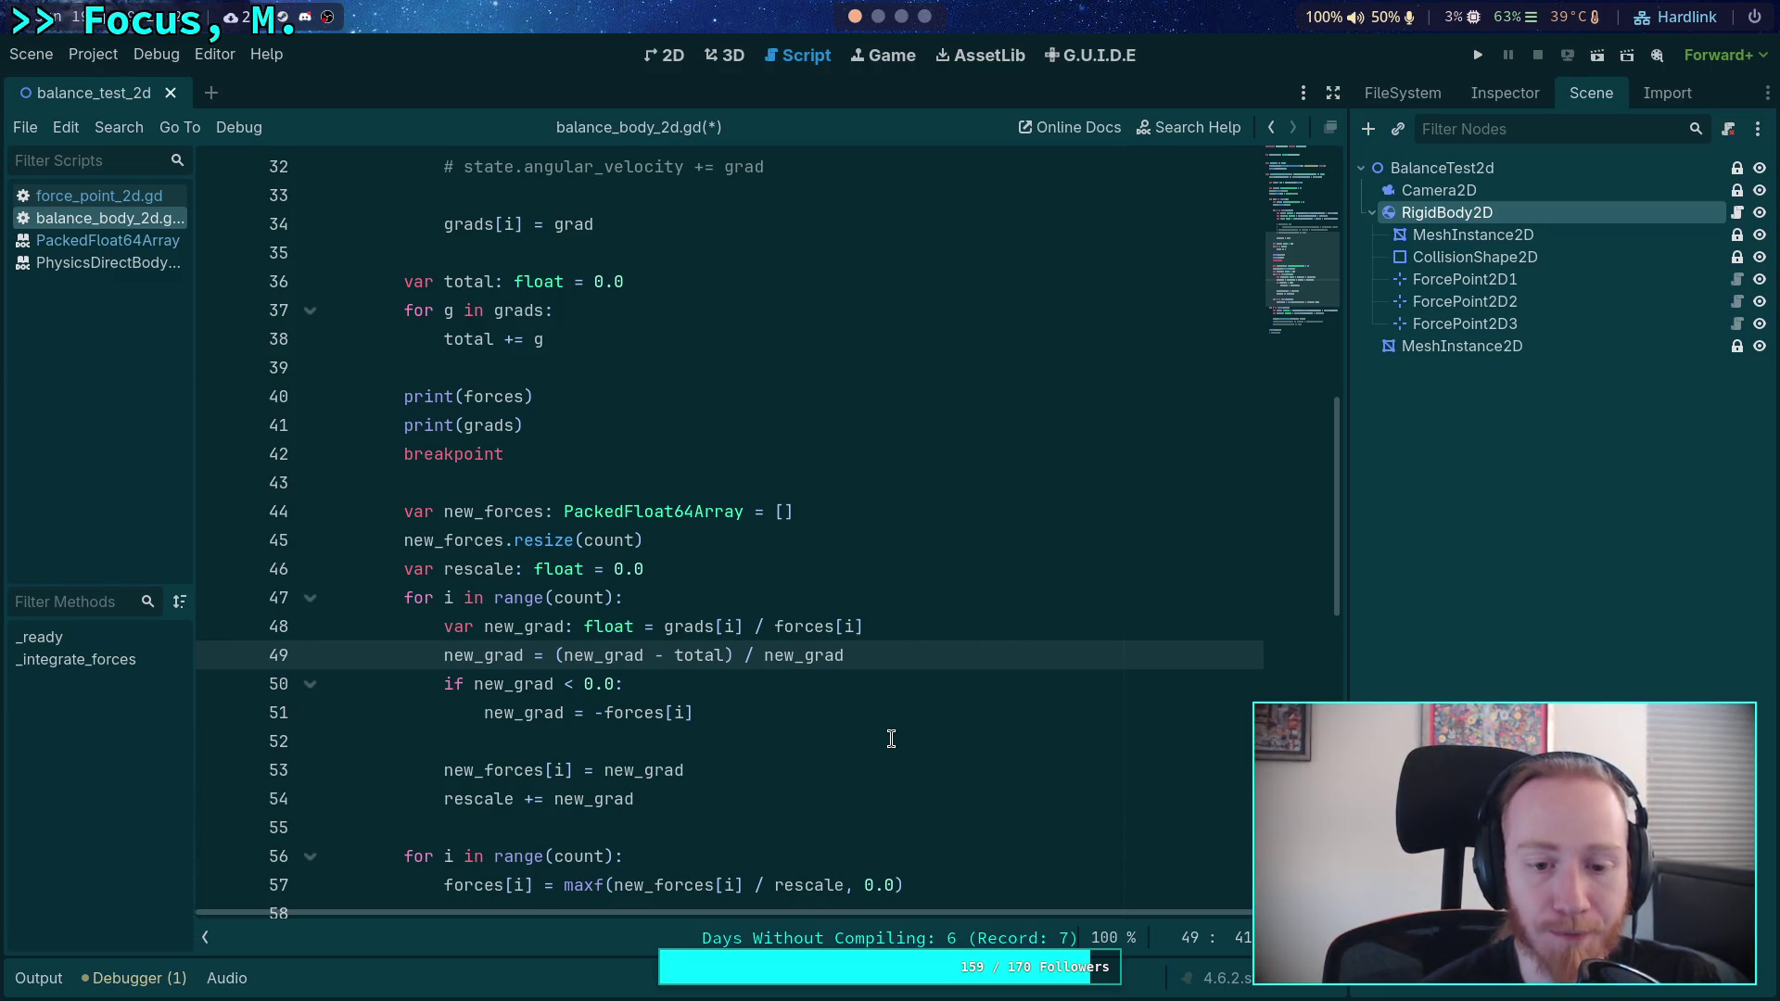
double_click(701, 658)
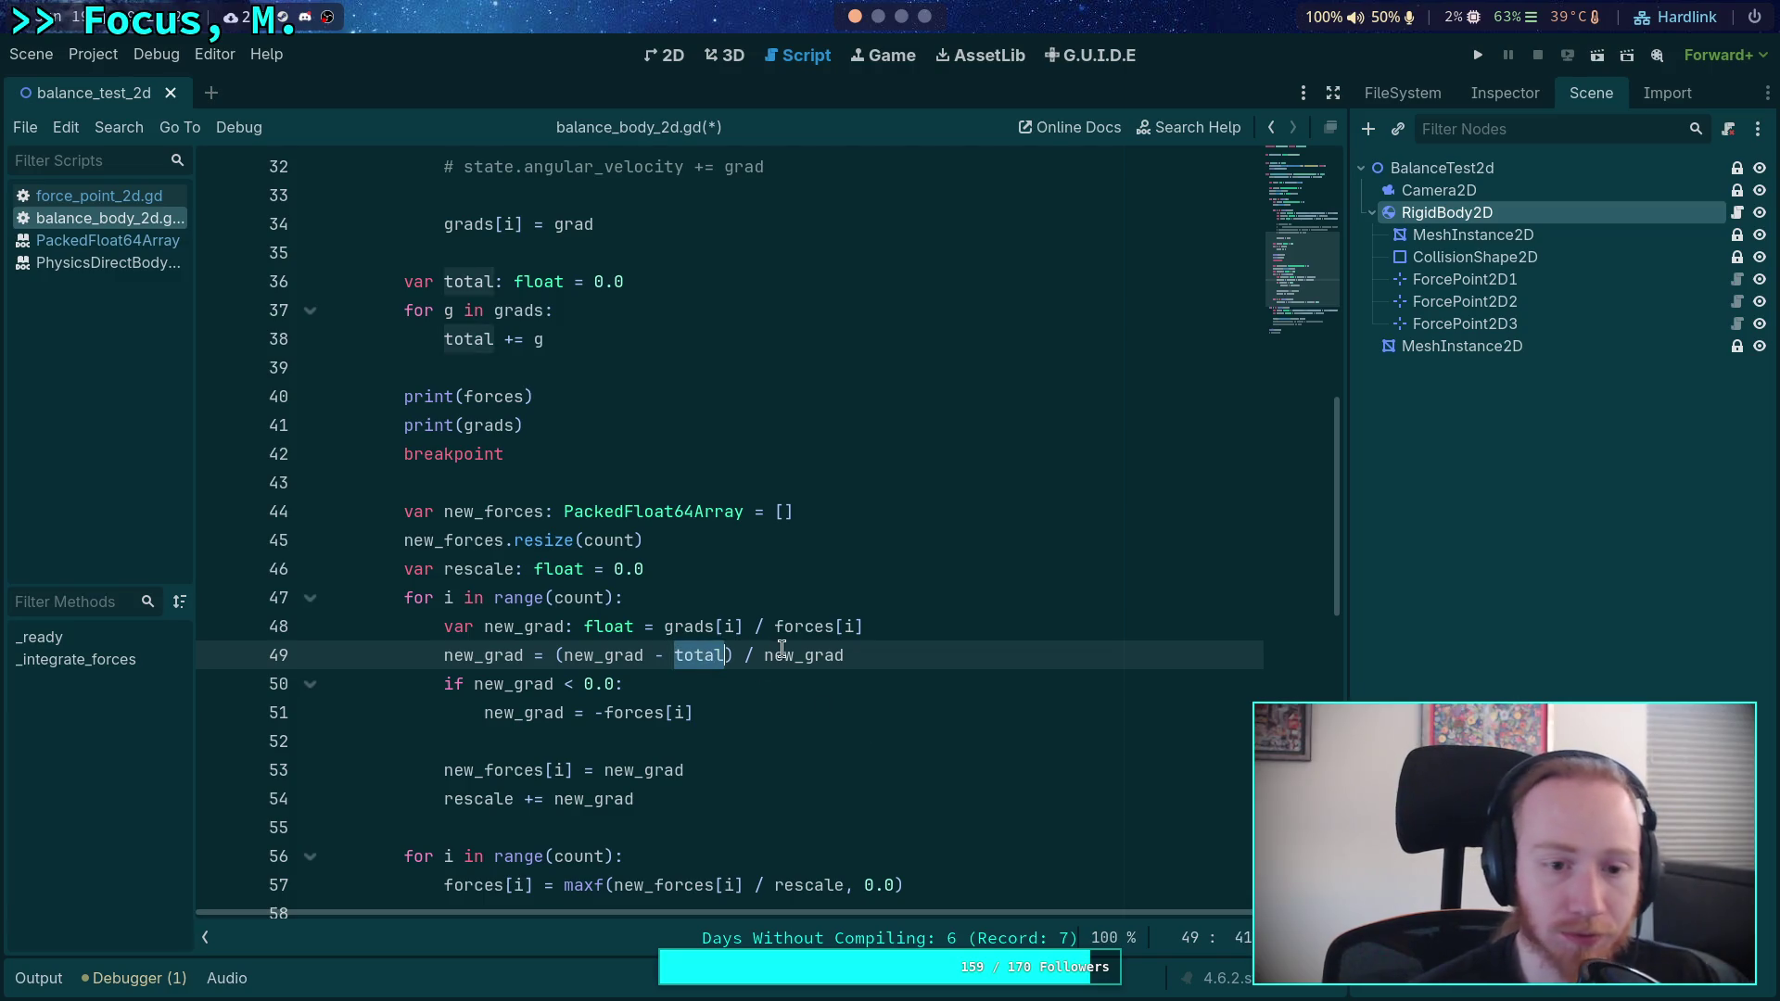
scroll(784, 648, "down", 1)
scroll(775, 648, "up", 1)
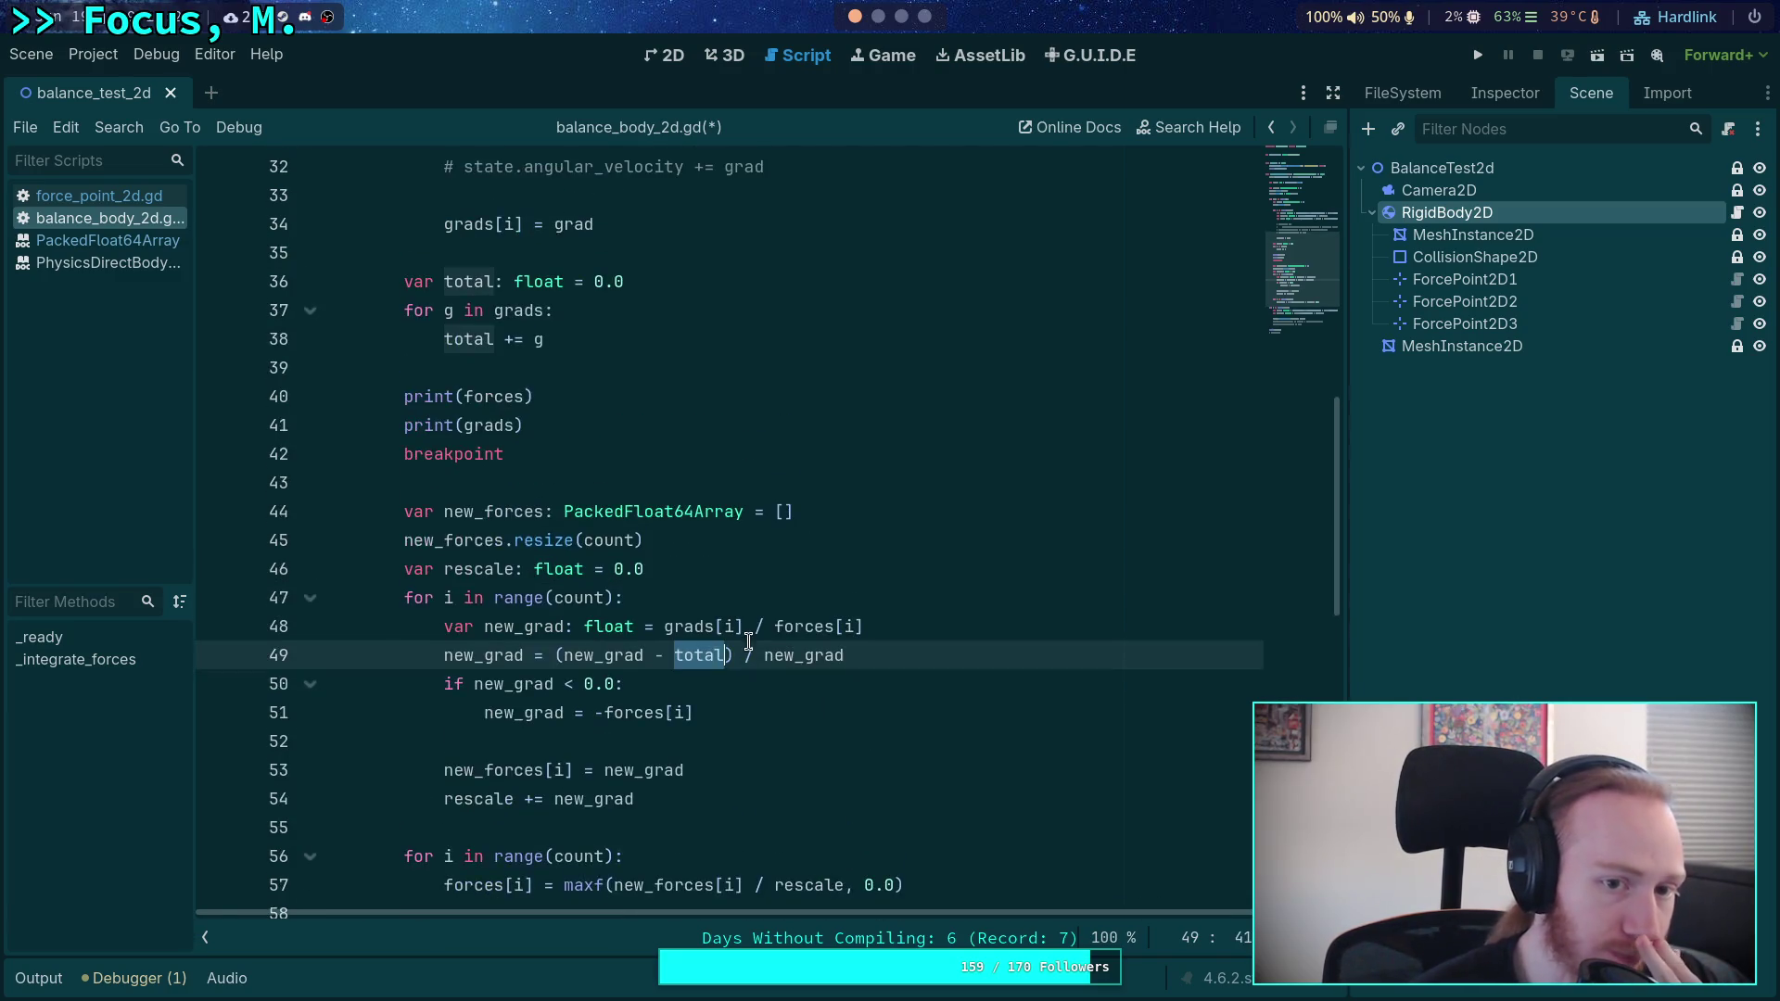
scroll(798, 644, "down", 4)
scroll(816, 649, "up", 2)
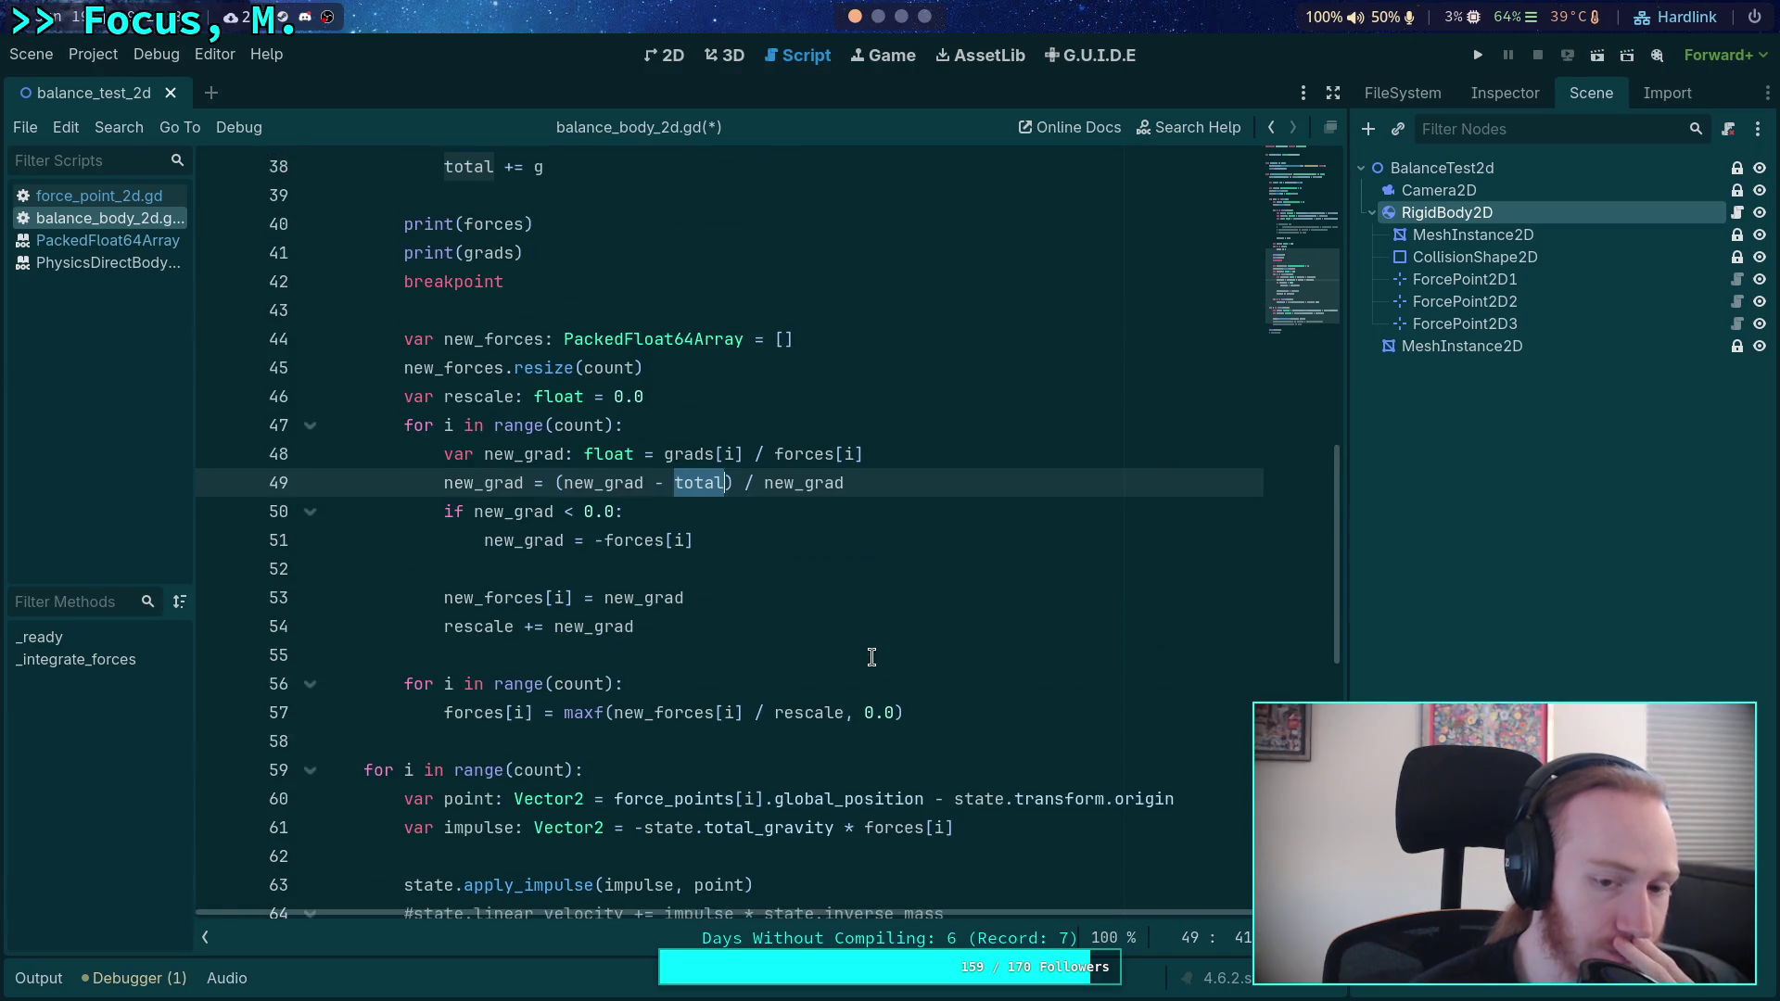
left_click(879, 15)
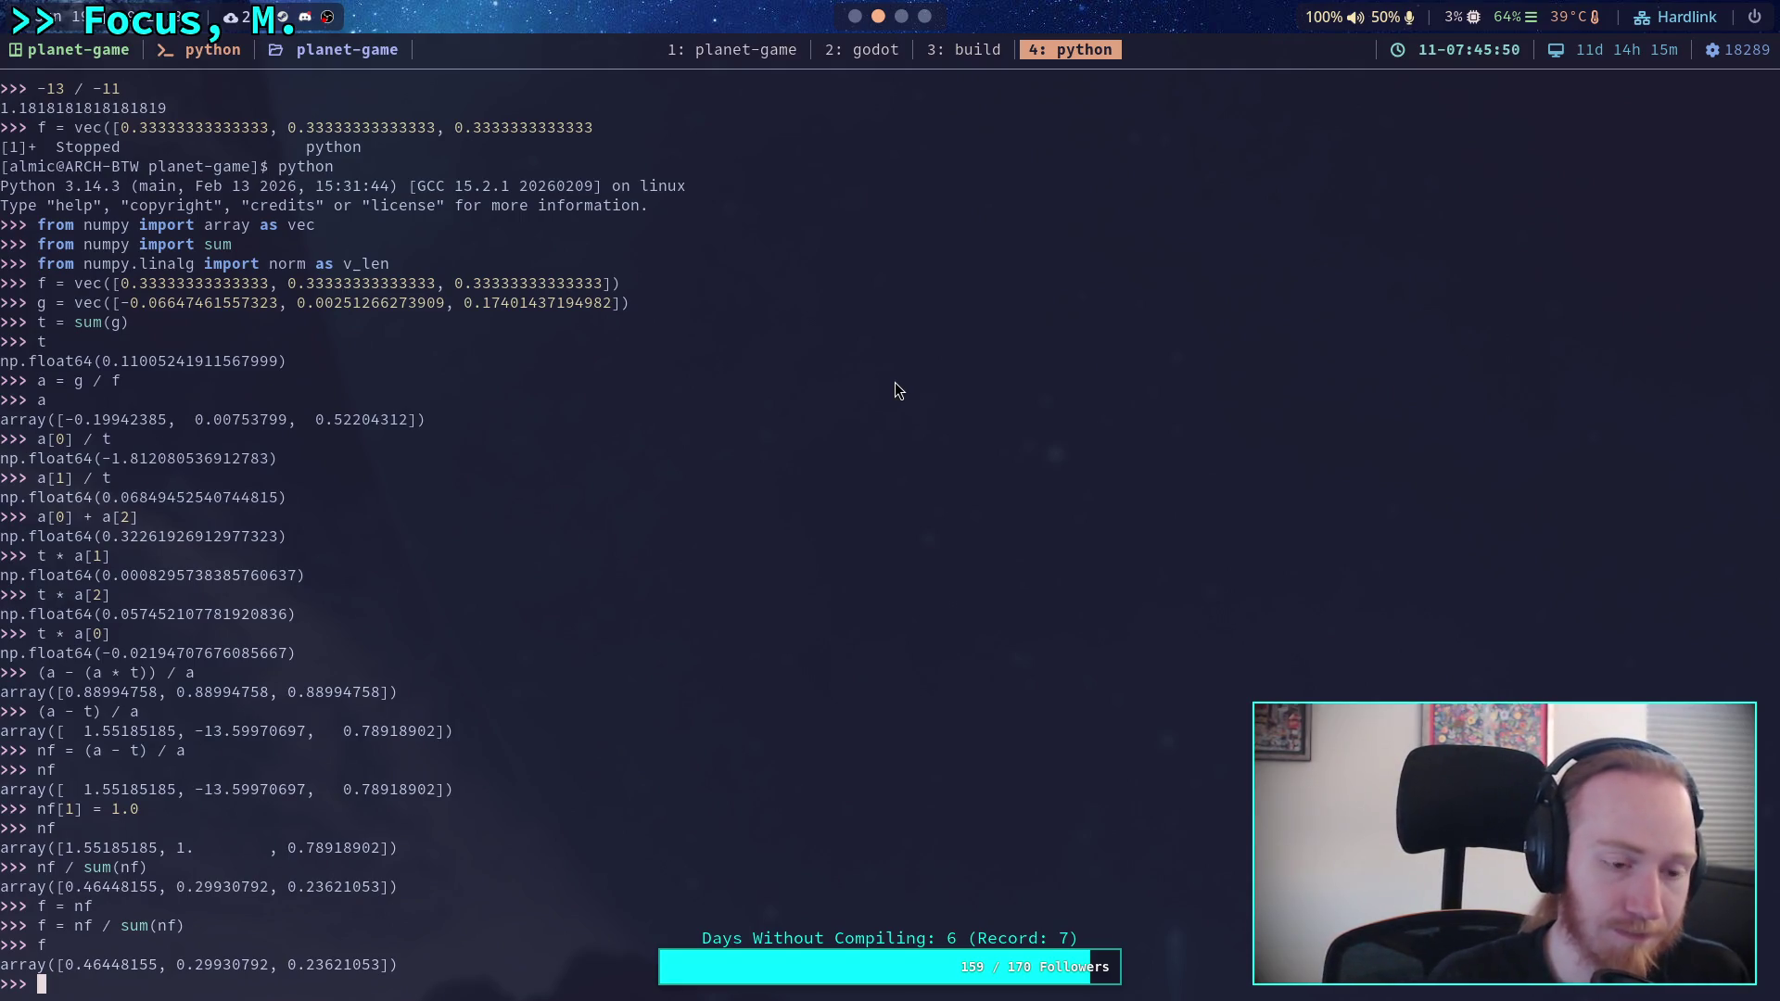
- Print t, apply t /= 3.0, then print t (≈0.0367) and a[1] (≈0.0075)
type("t")
key("Return")
type("t *=")
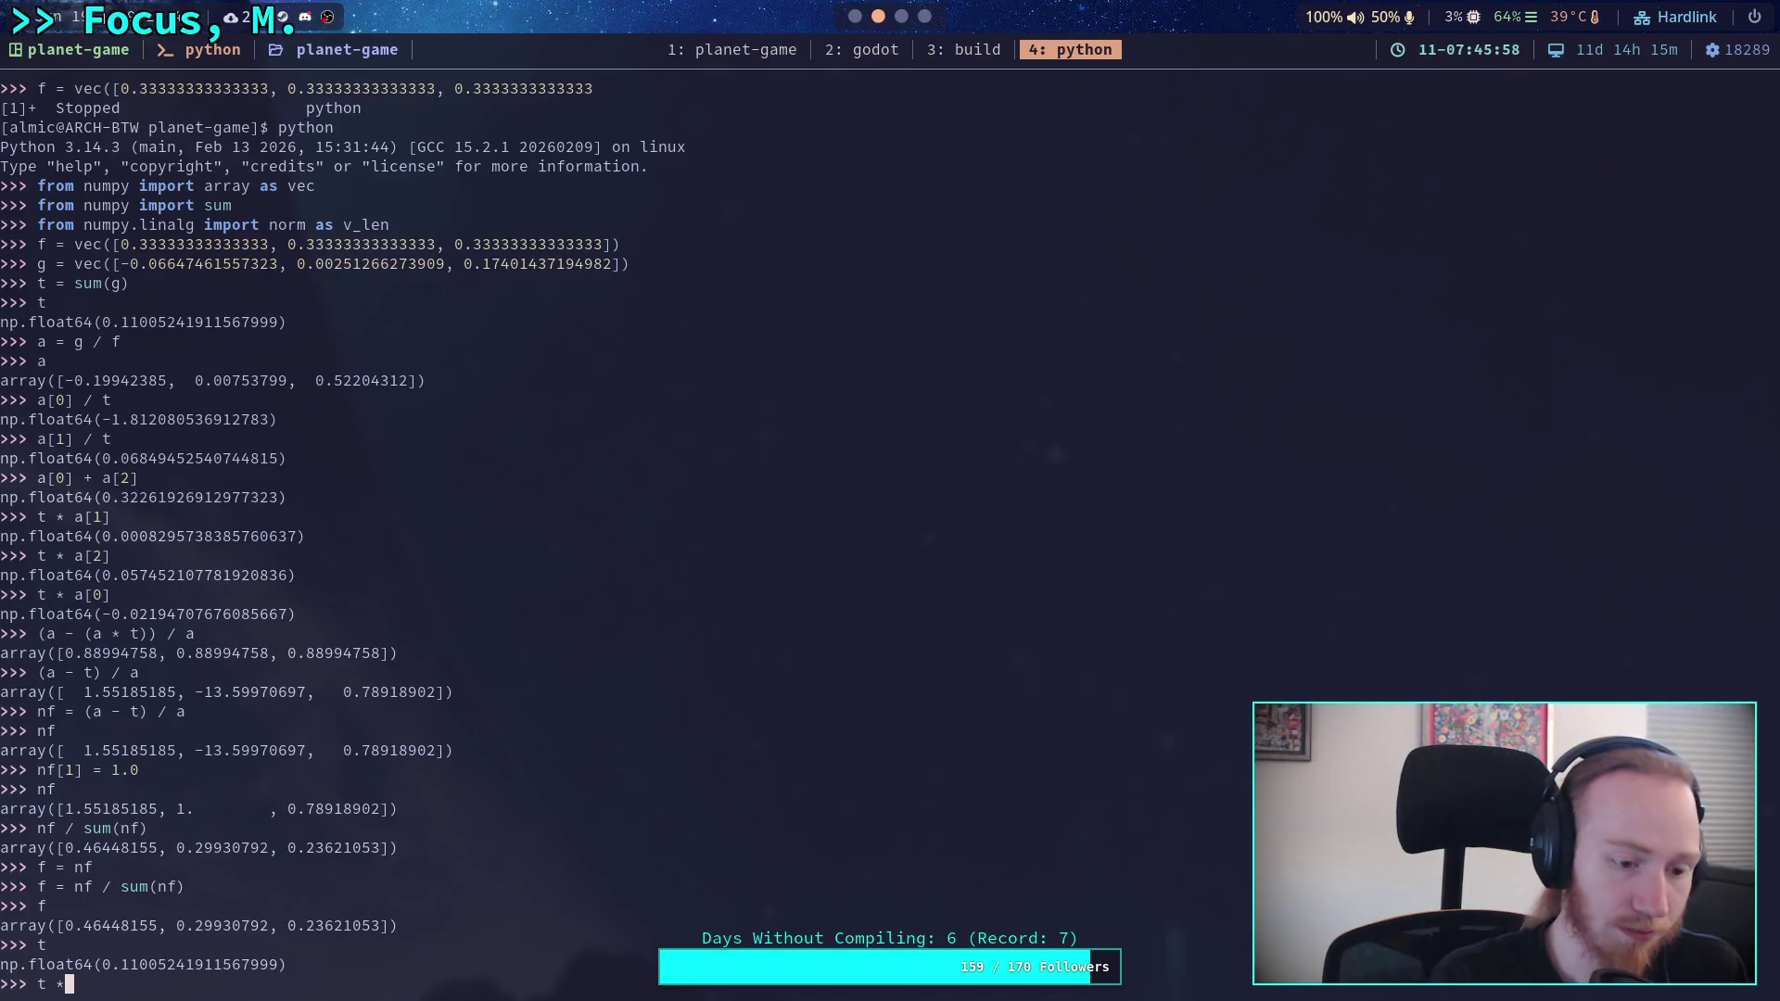
key("BackSpace")
key("BackSpace")
type("/= 3.0")
key("Return")
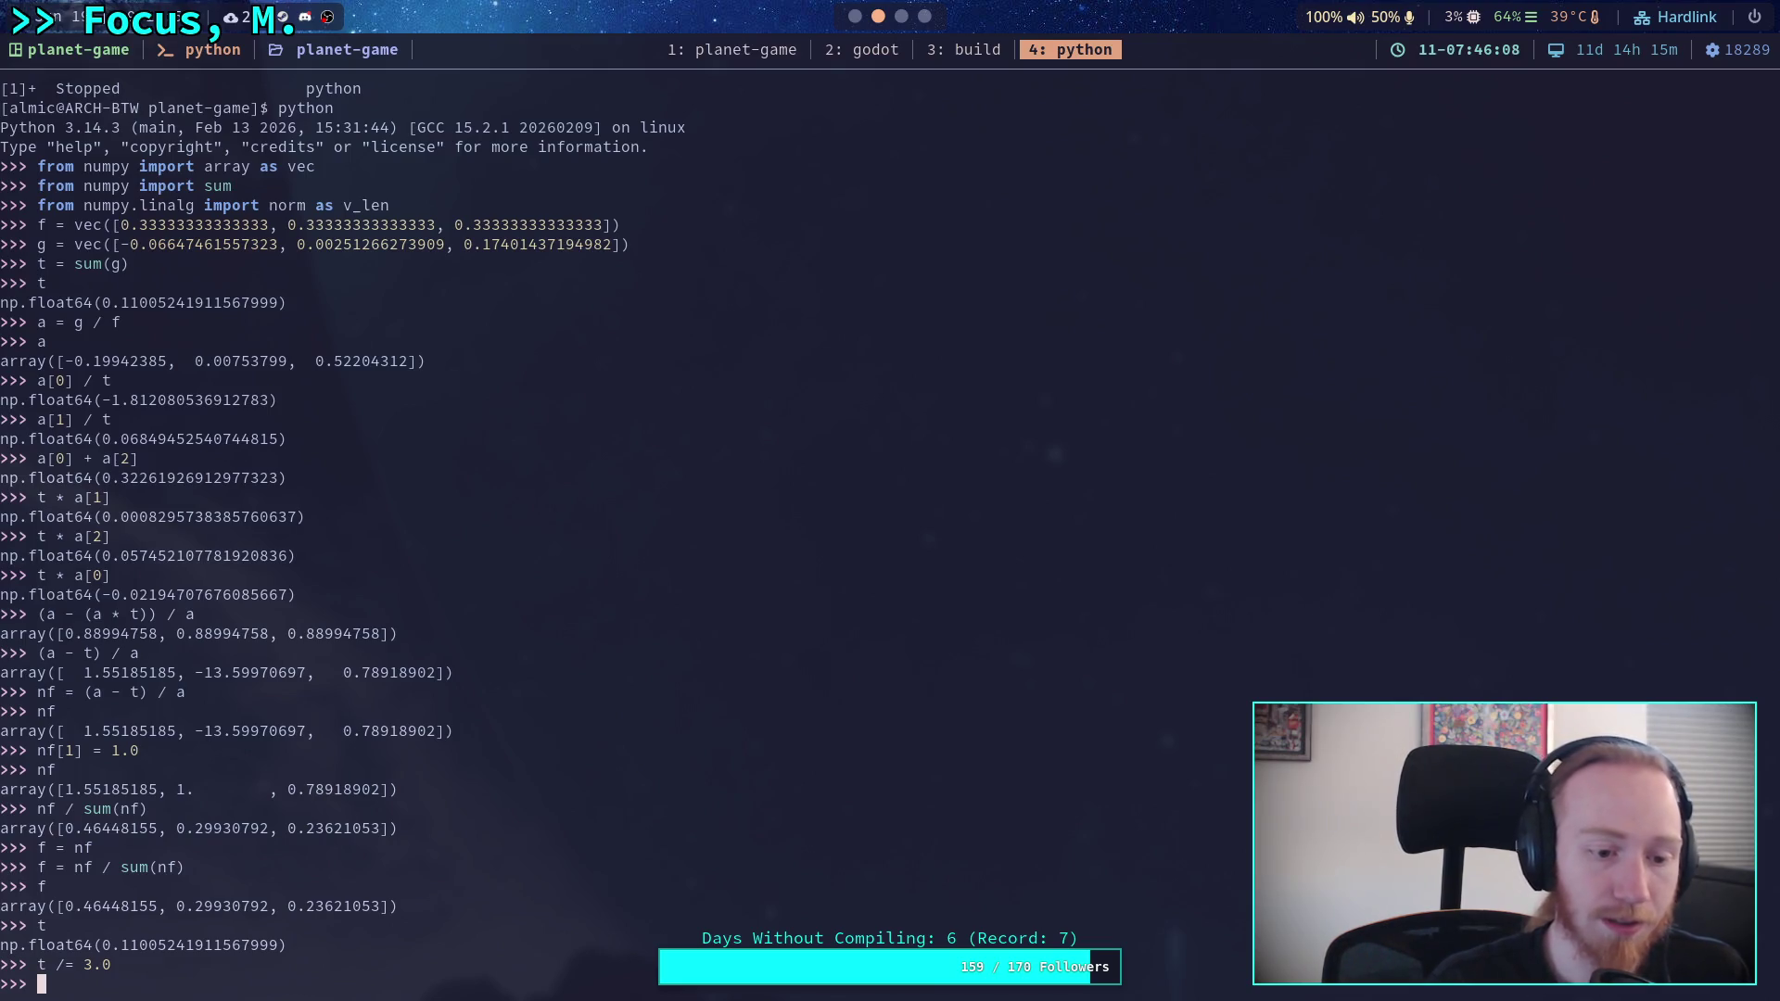
type("t")
key("Return")
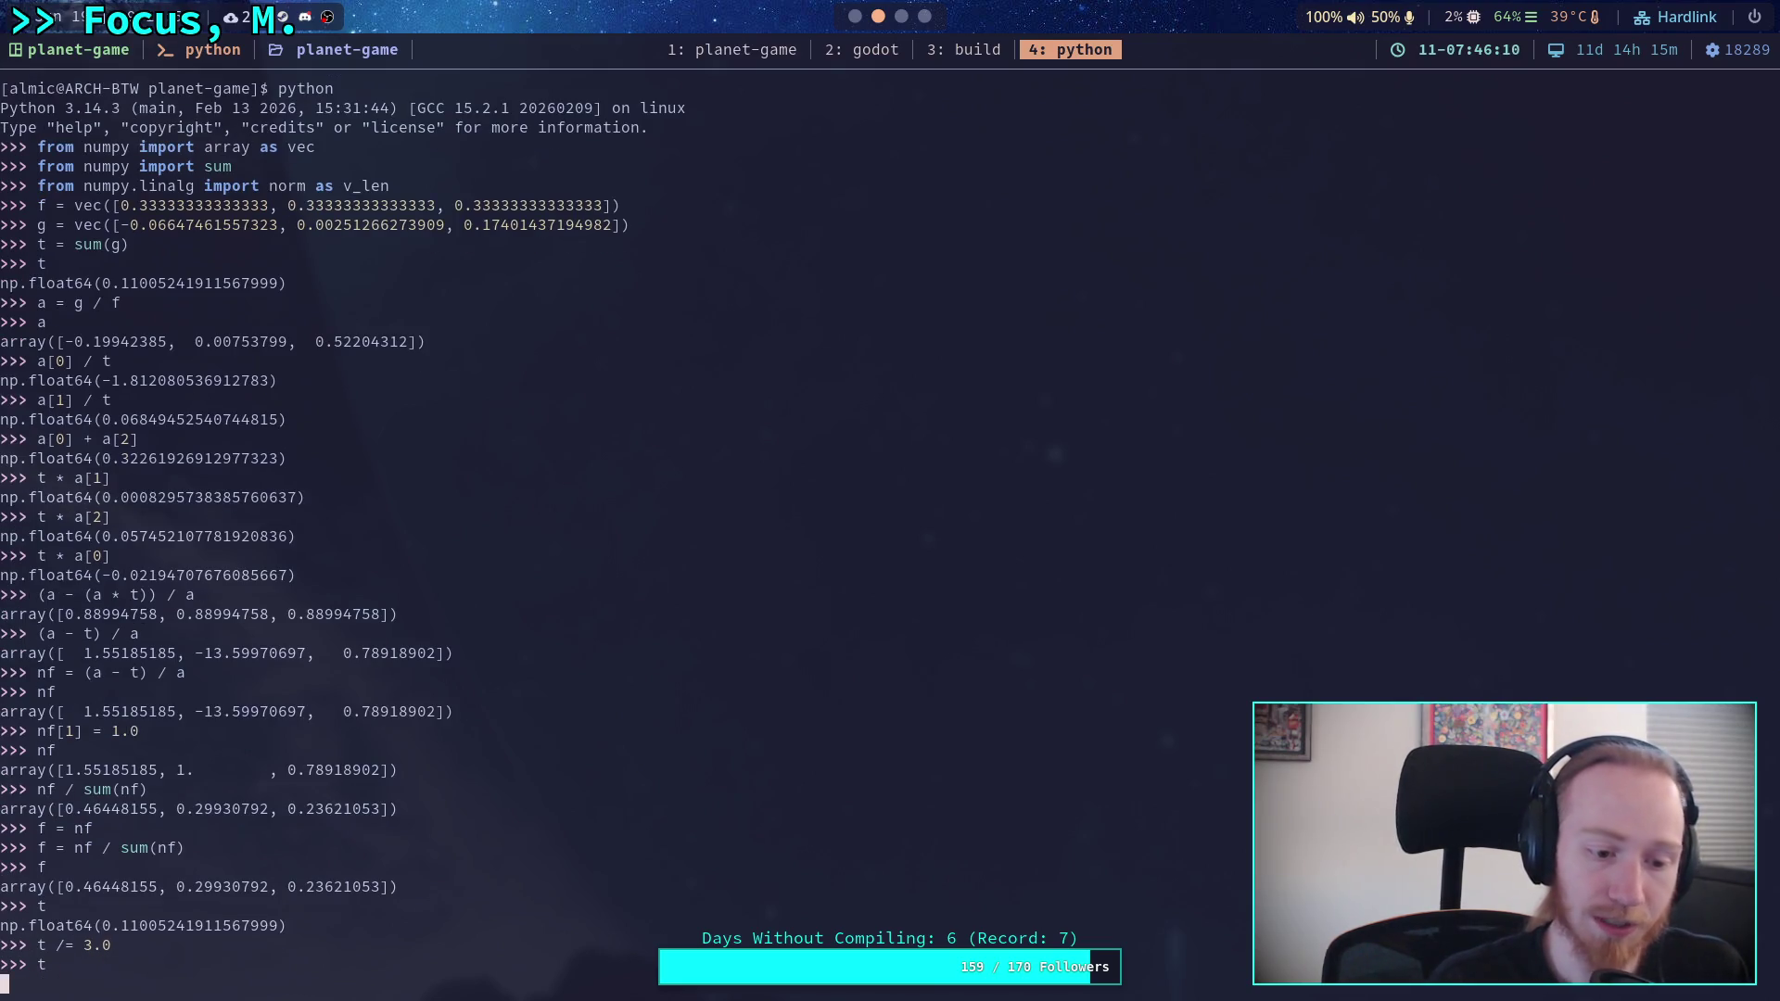
type("a[1]")
key("Return")
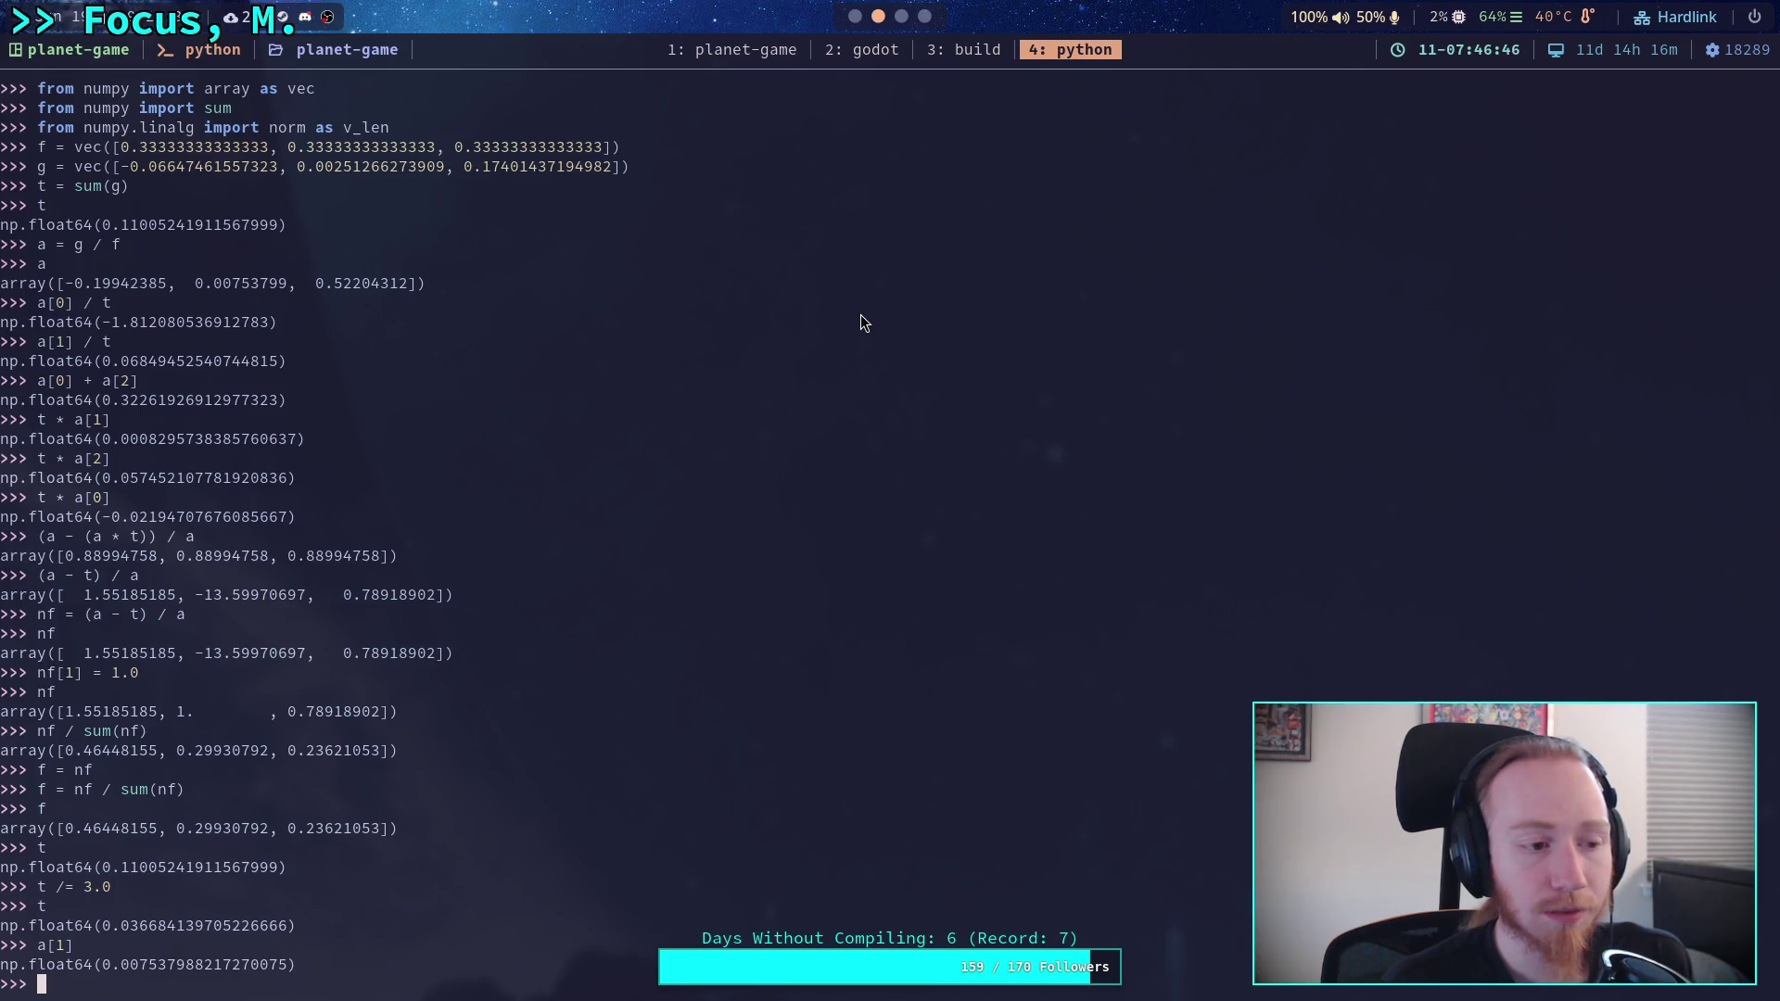
left_click(856, 19)
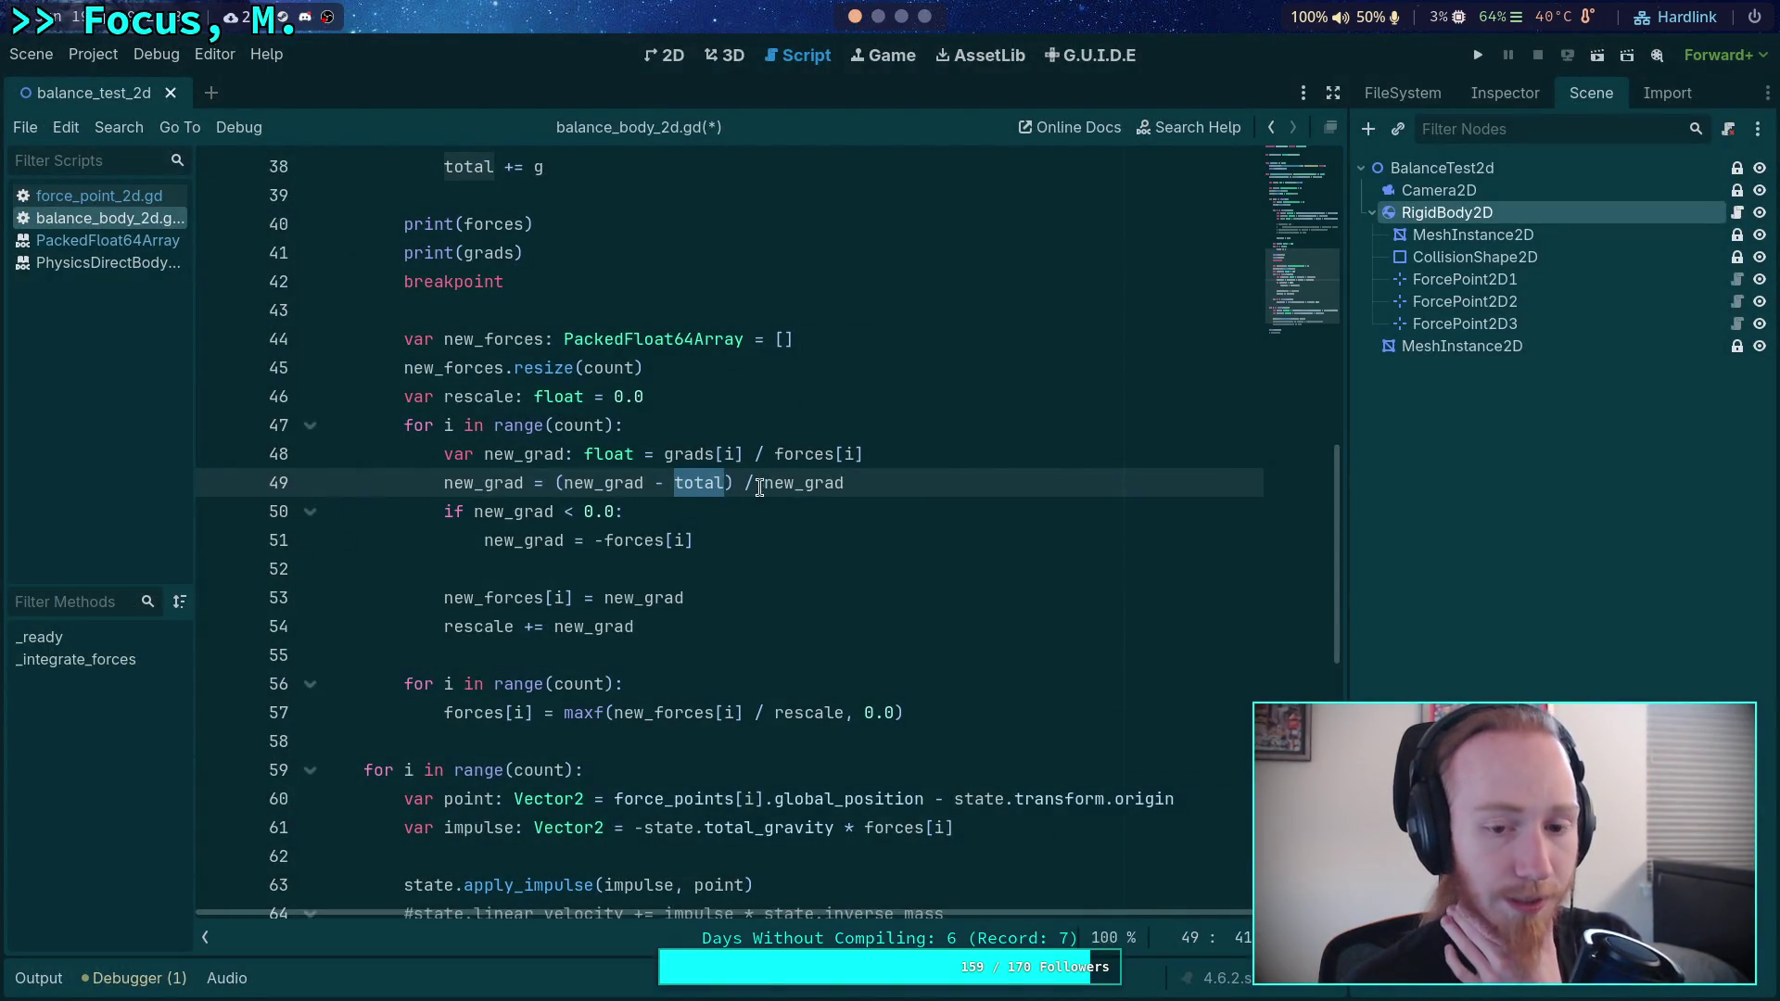
- Rewrite line 49 as new_grad = (new_grad - (new_grad * total)) / new_grad
left_click(673, 482)
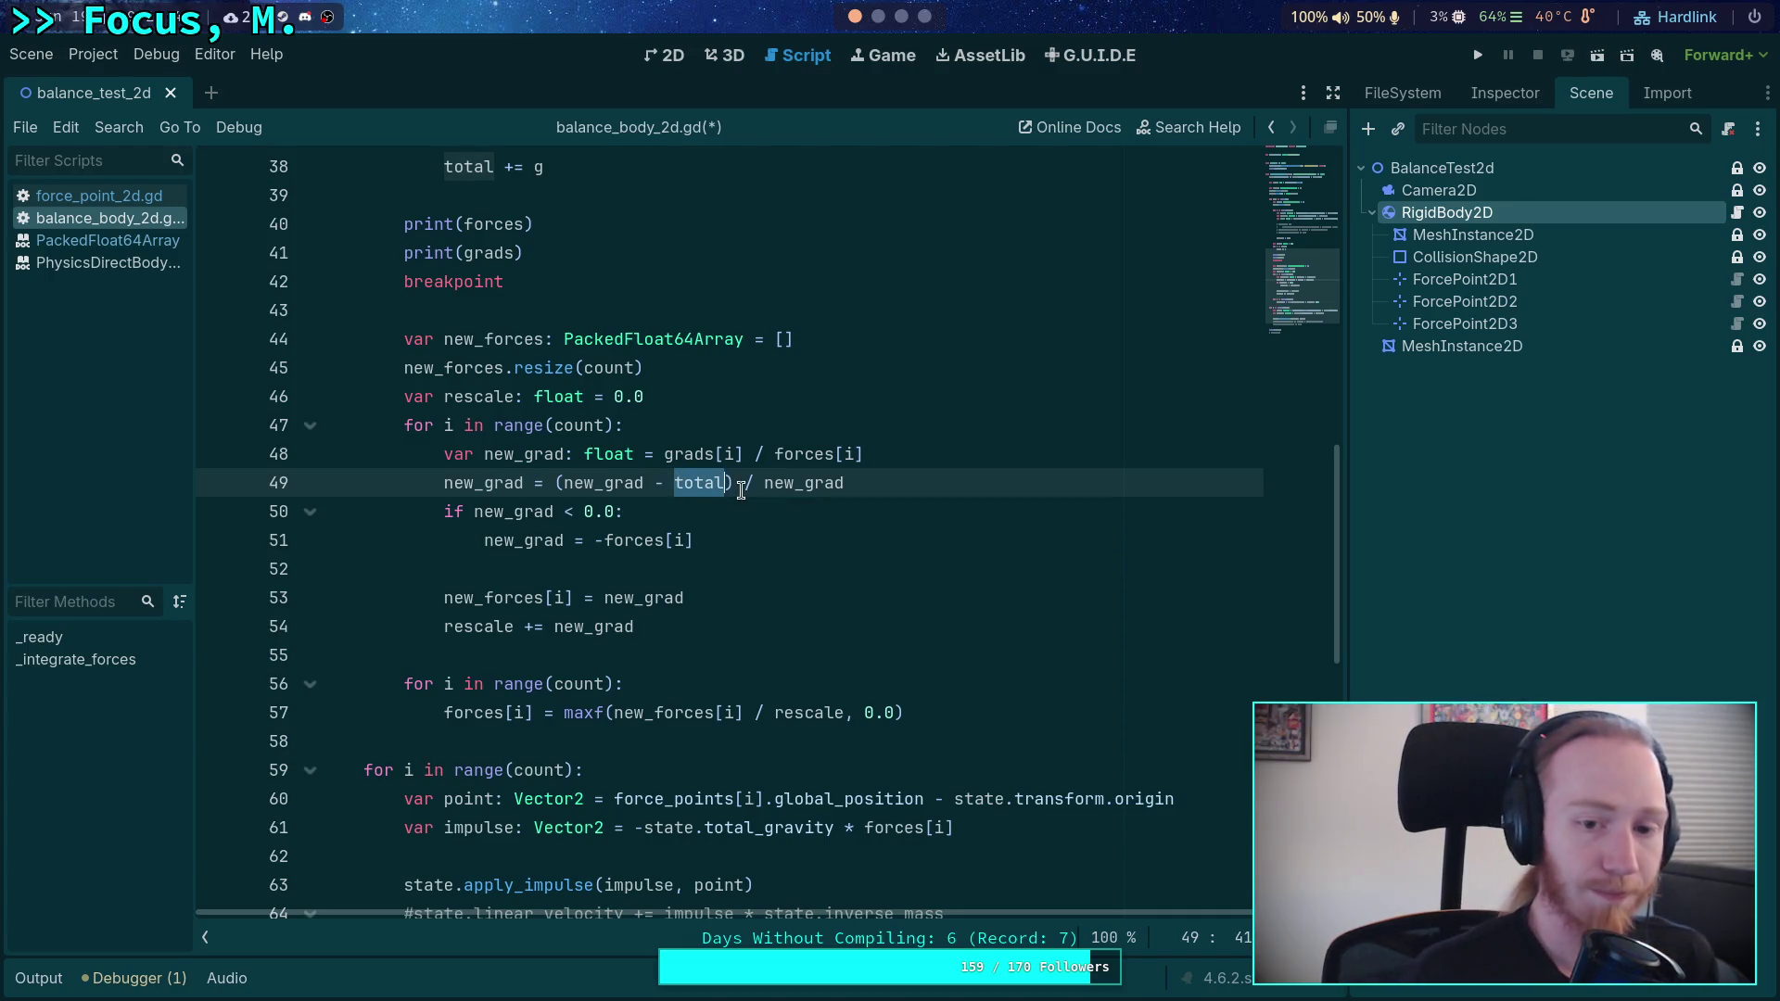
type("(")
key("ctrl+Right")
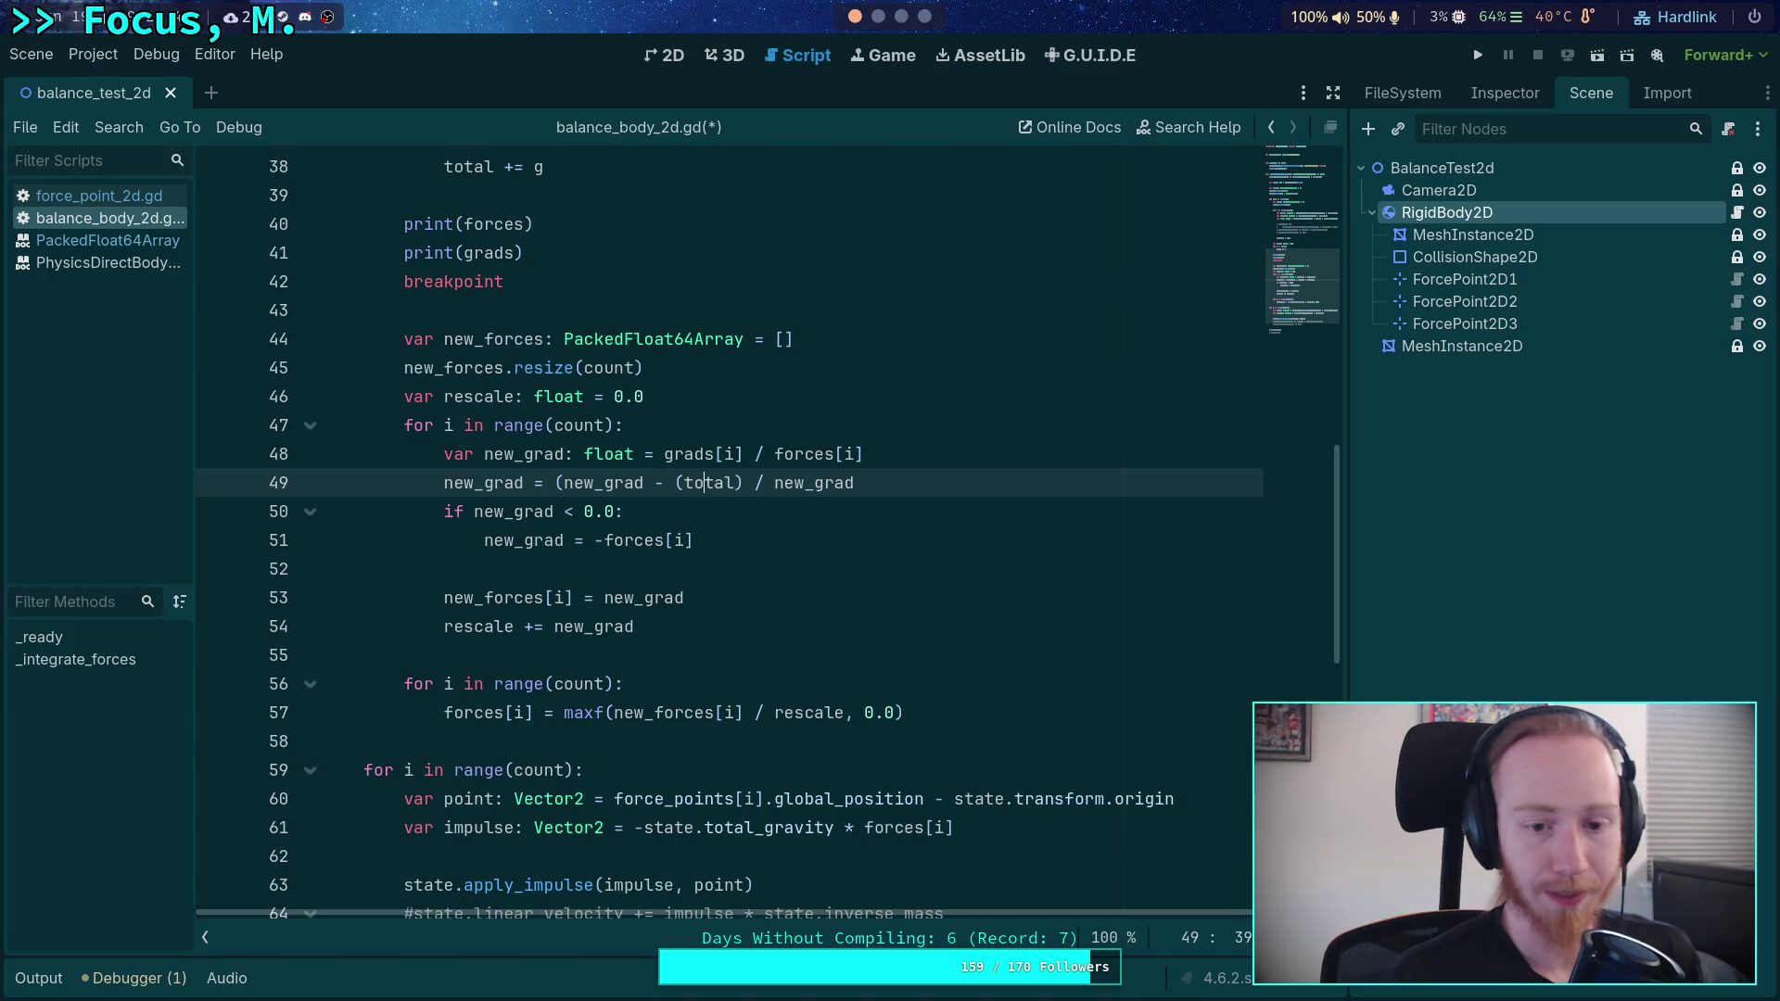
key("Right")
type(")")
left_click(687, 483)
type("ne")
key("Escape")
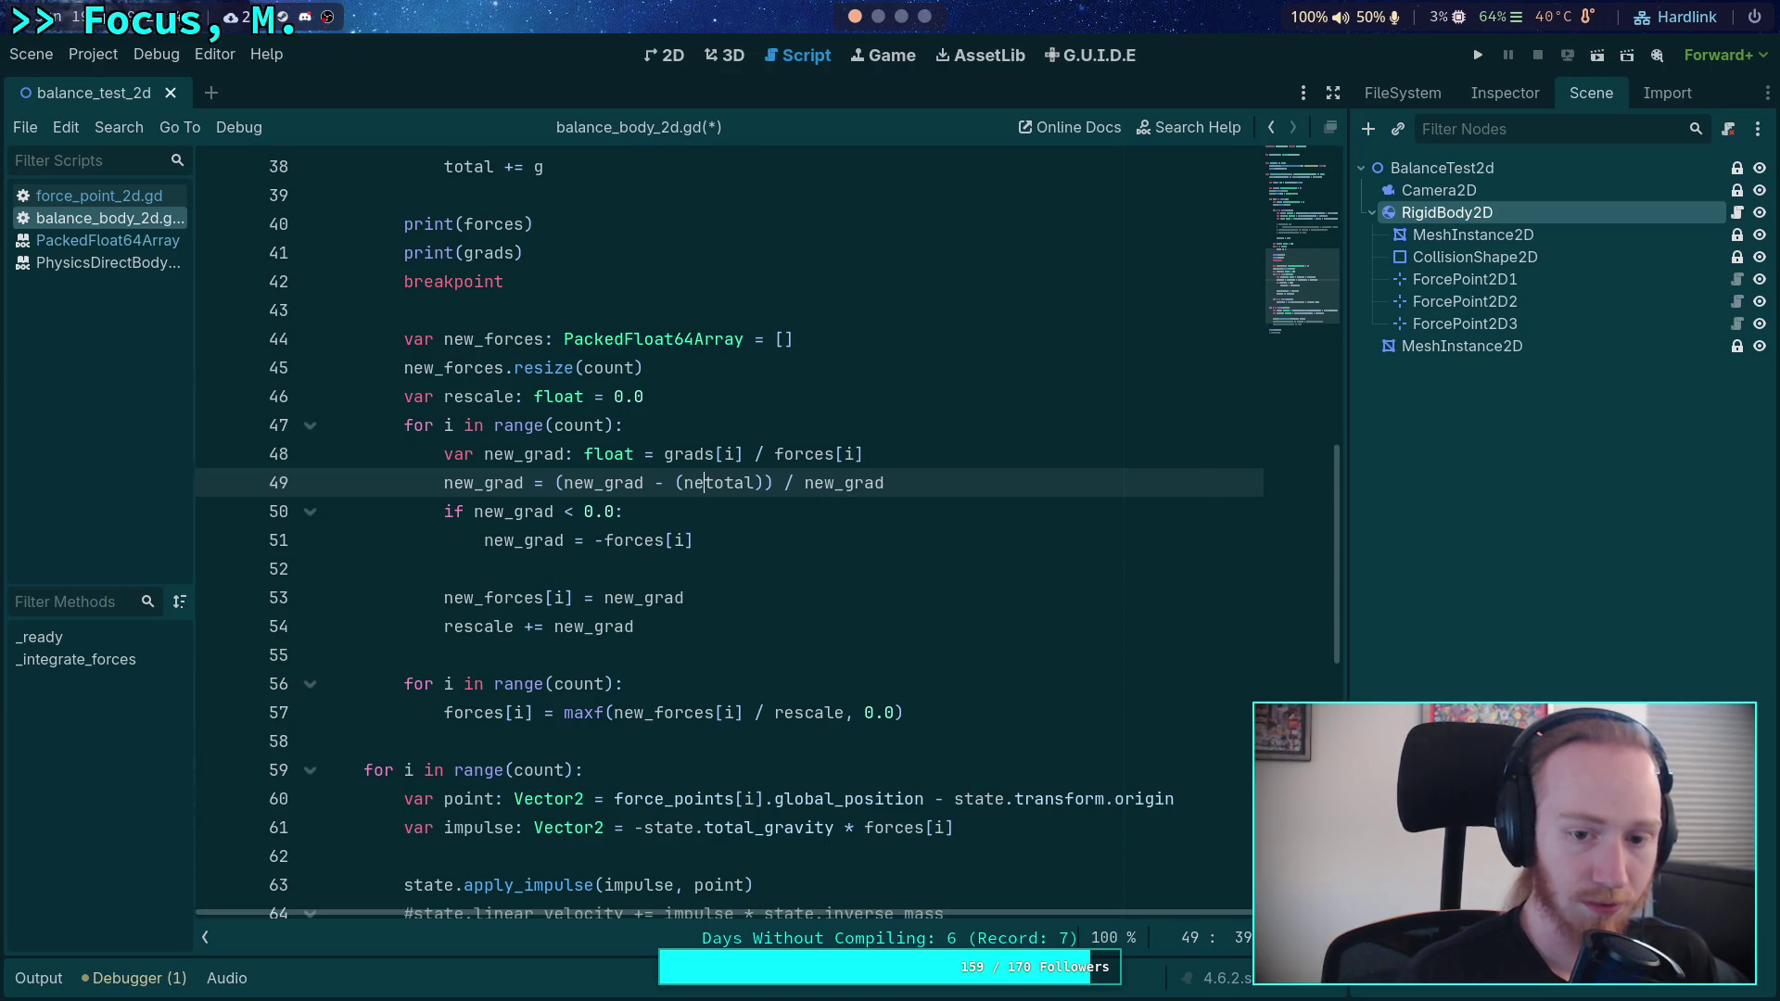
type("w_")
key("Return")
type("*")
key("Right")
key("Right")
key("Right")
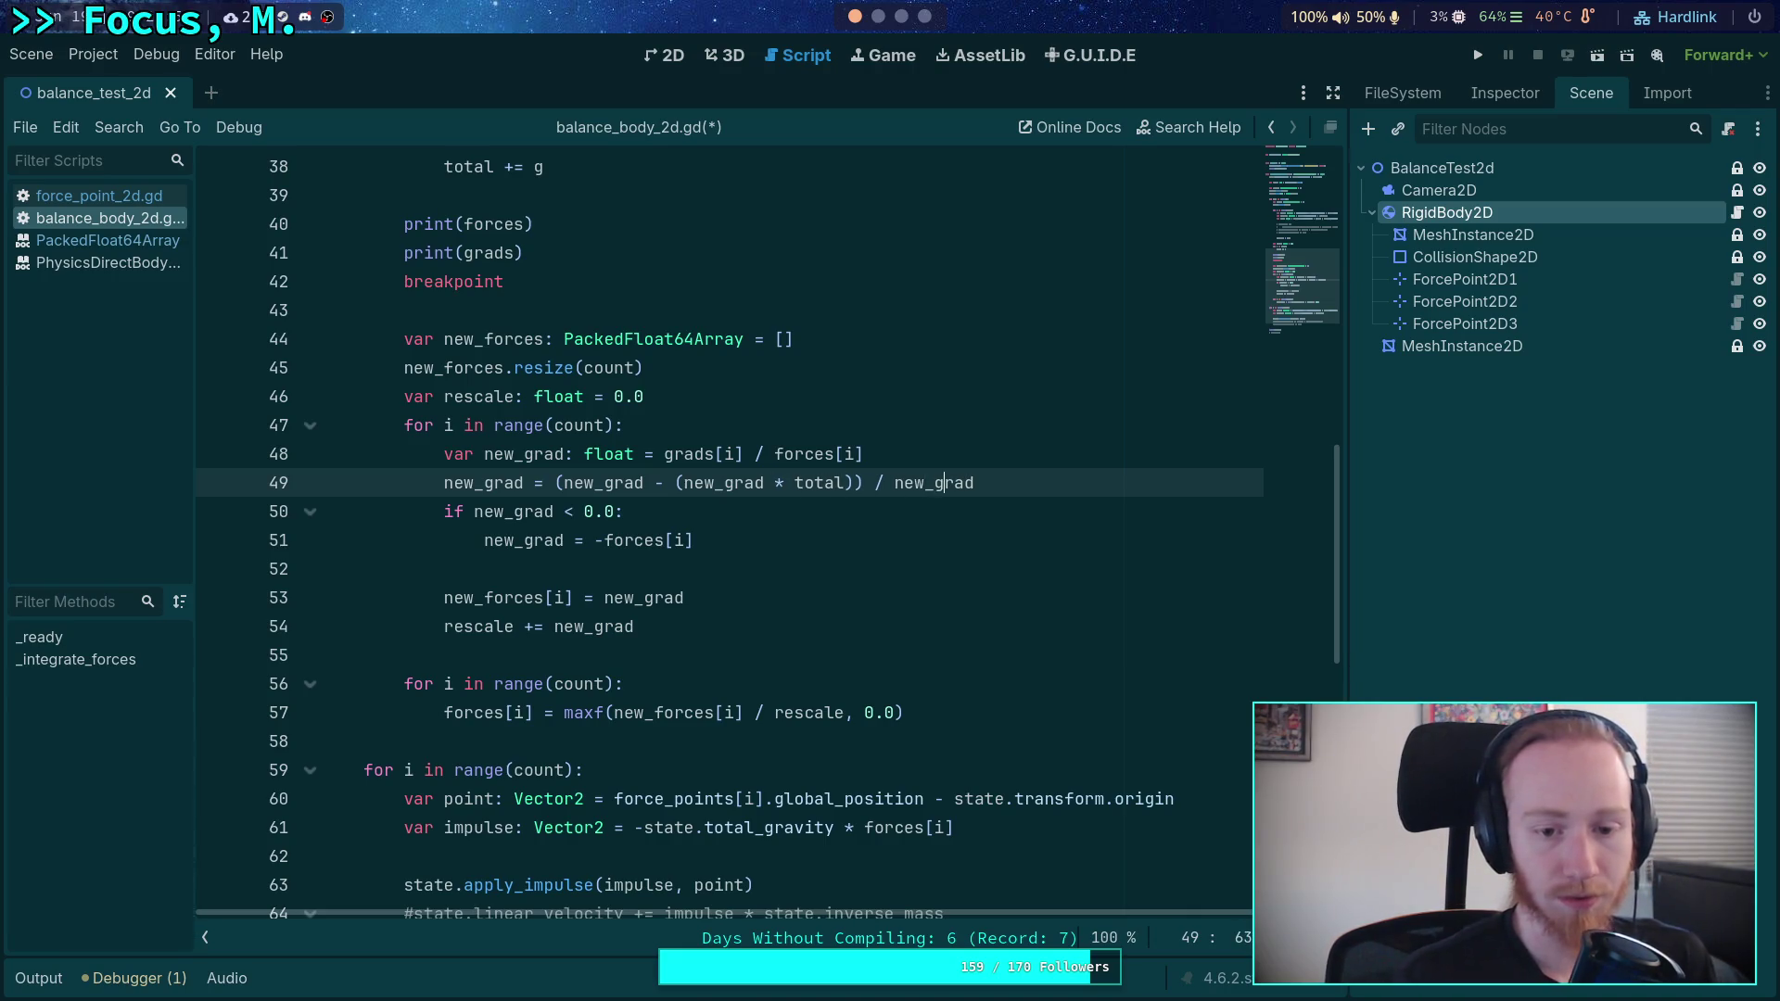
- Delete the if new_grad < 0.0 block and save balance_body_2d.gd
key("Down")
key("Down")
key("shift+Up")
key("shift+Up")
key("shift+End")
key("BackSpace")
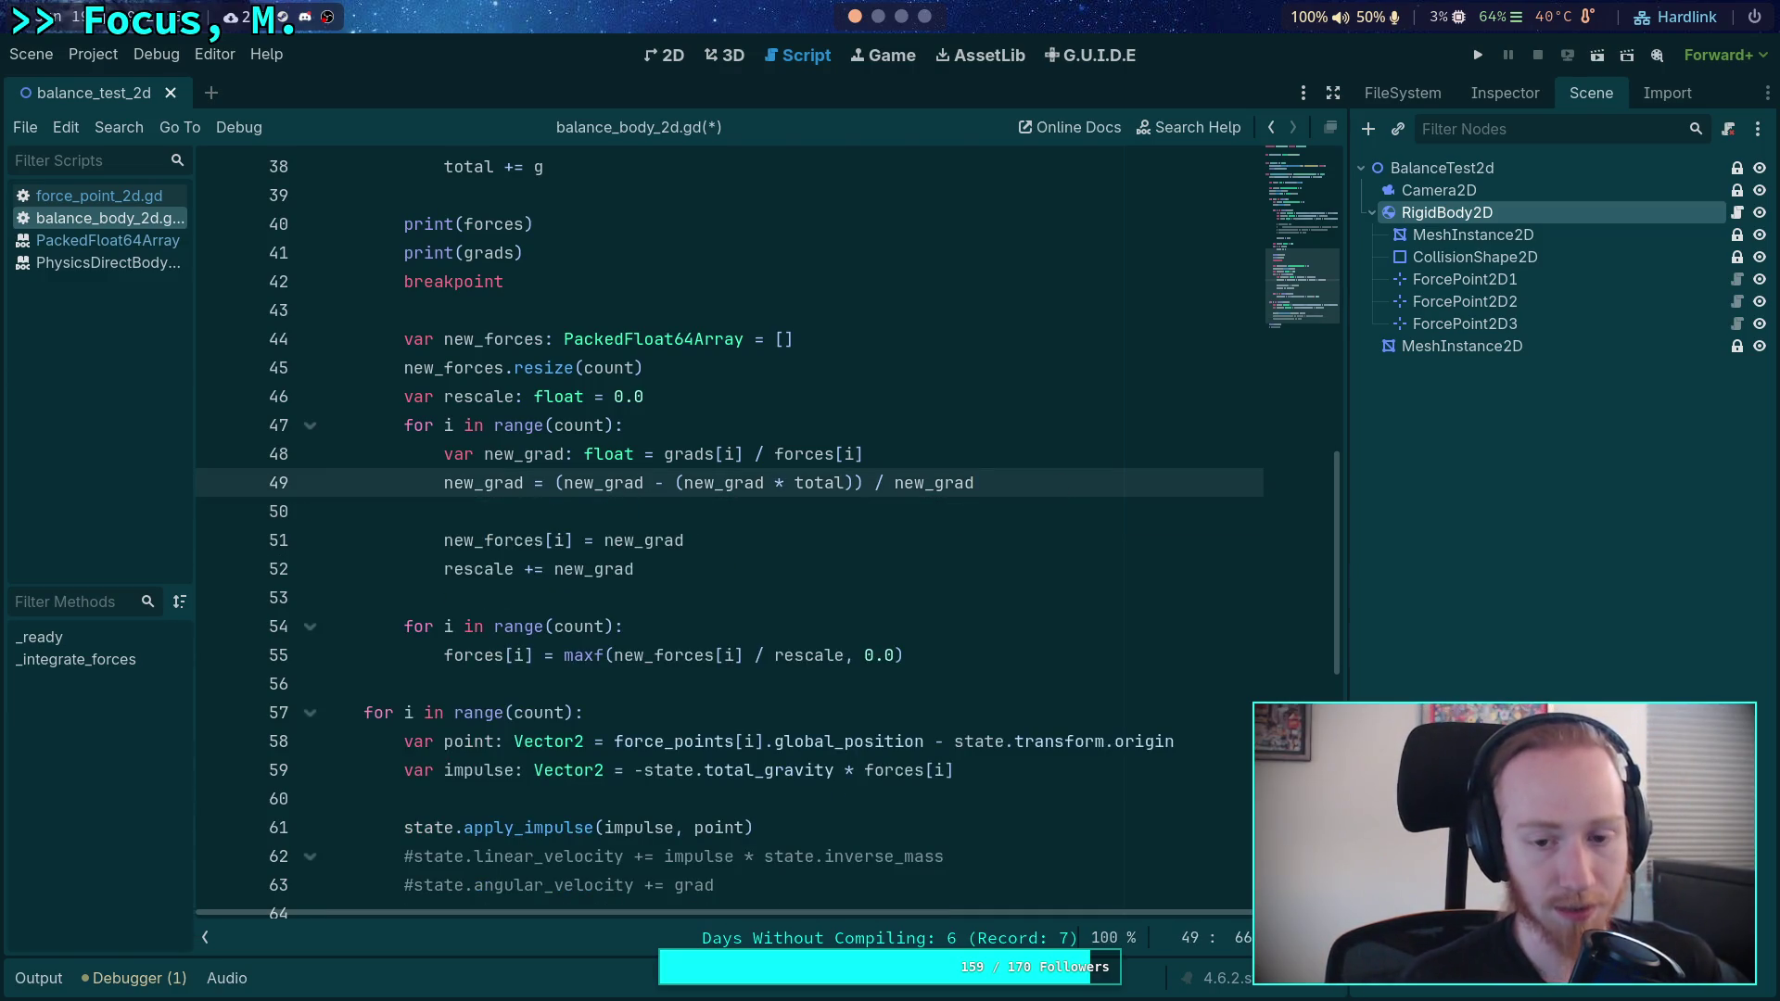
left_click(323, 511)
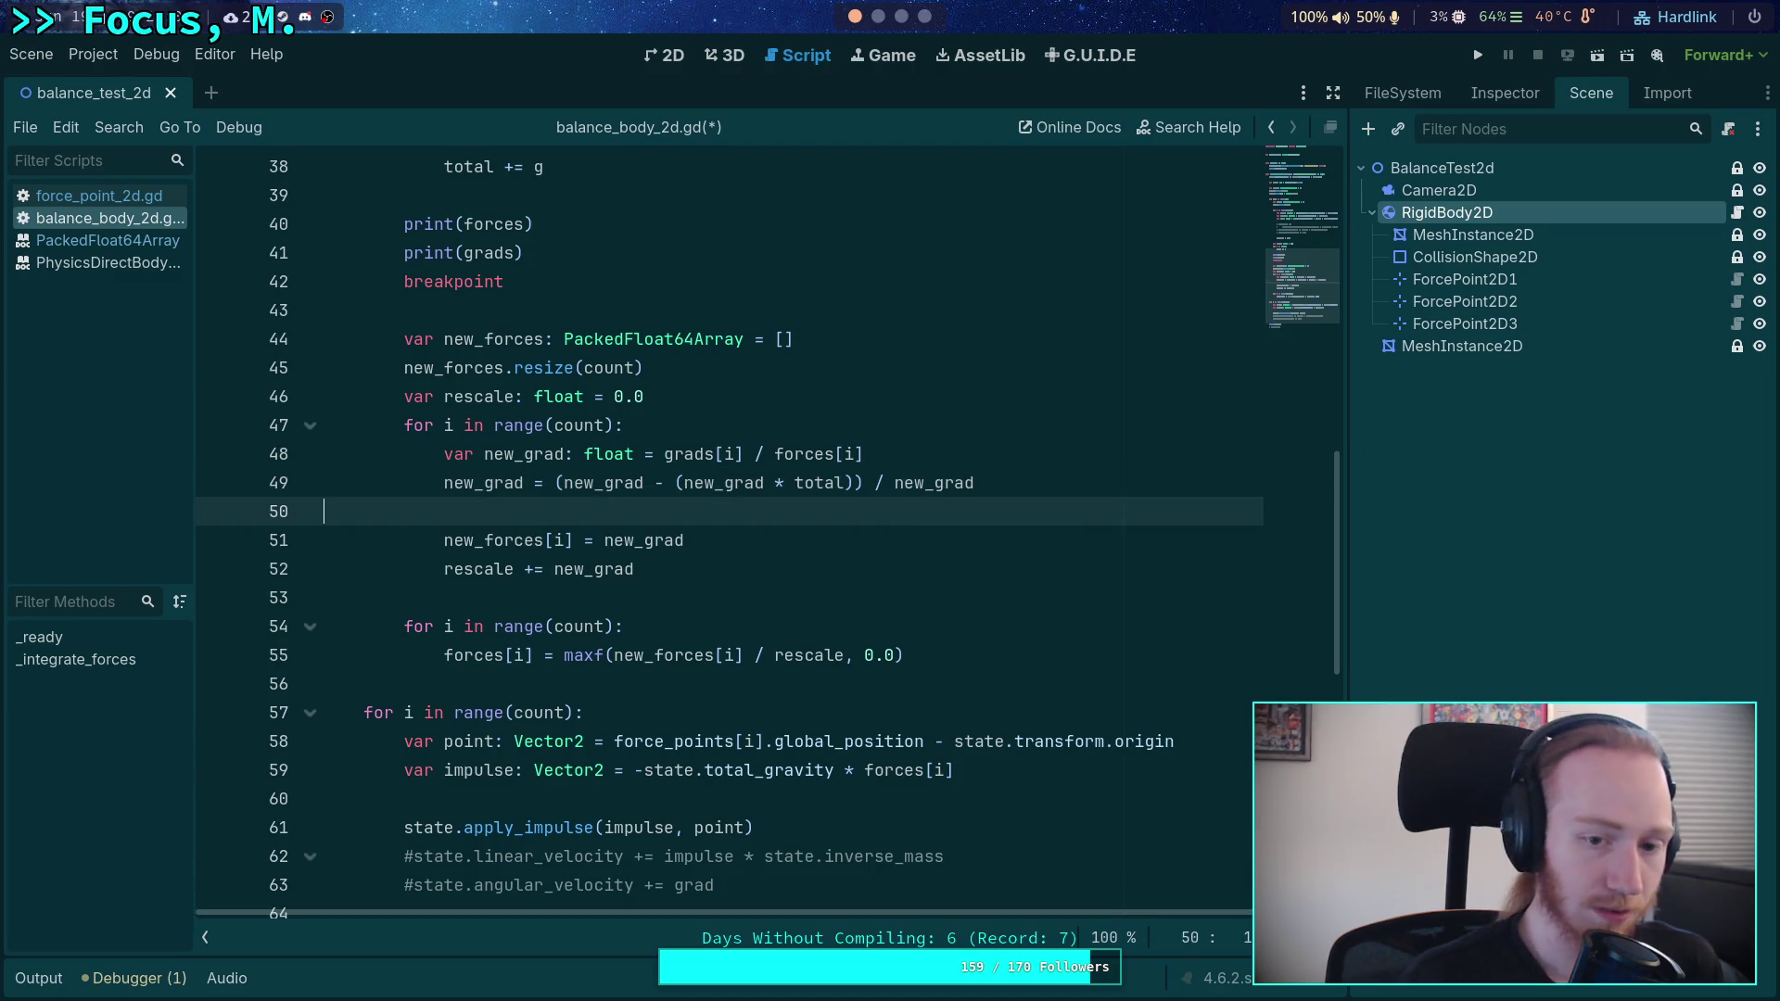
key("ctrl+s")
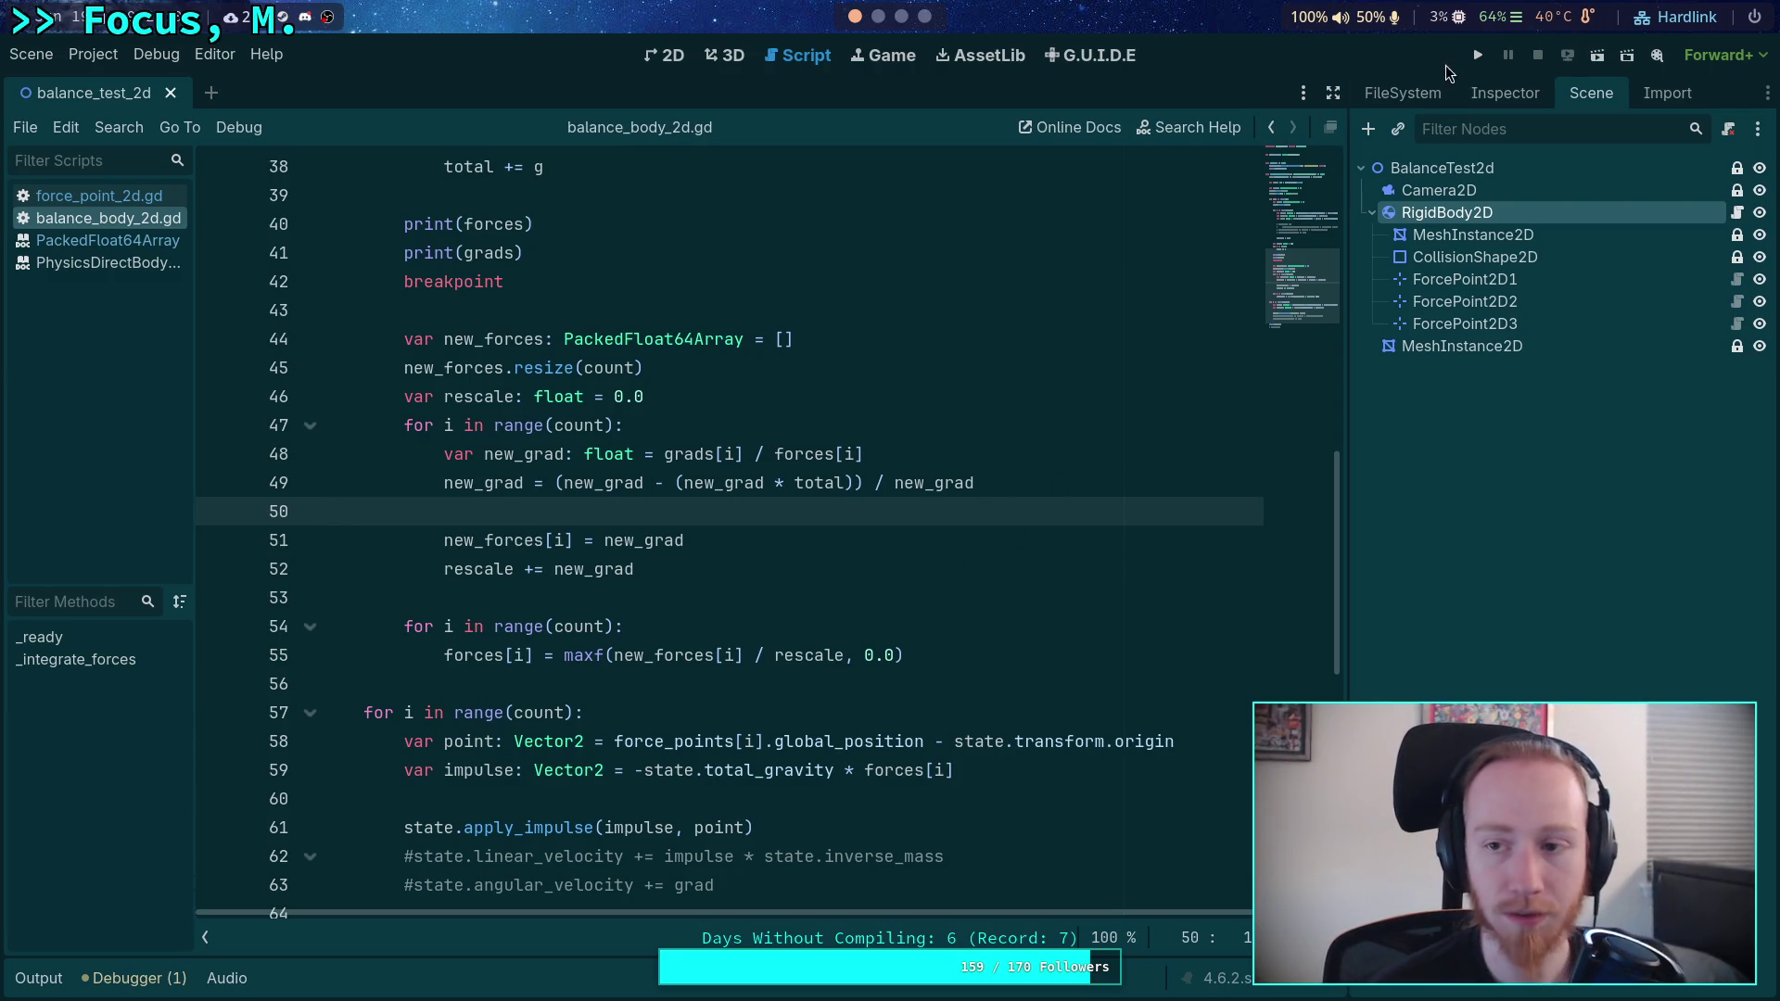
- Run the balance test and shrink the game window out of the way
left_click(1477, 57)
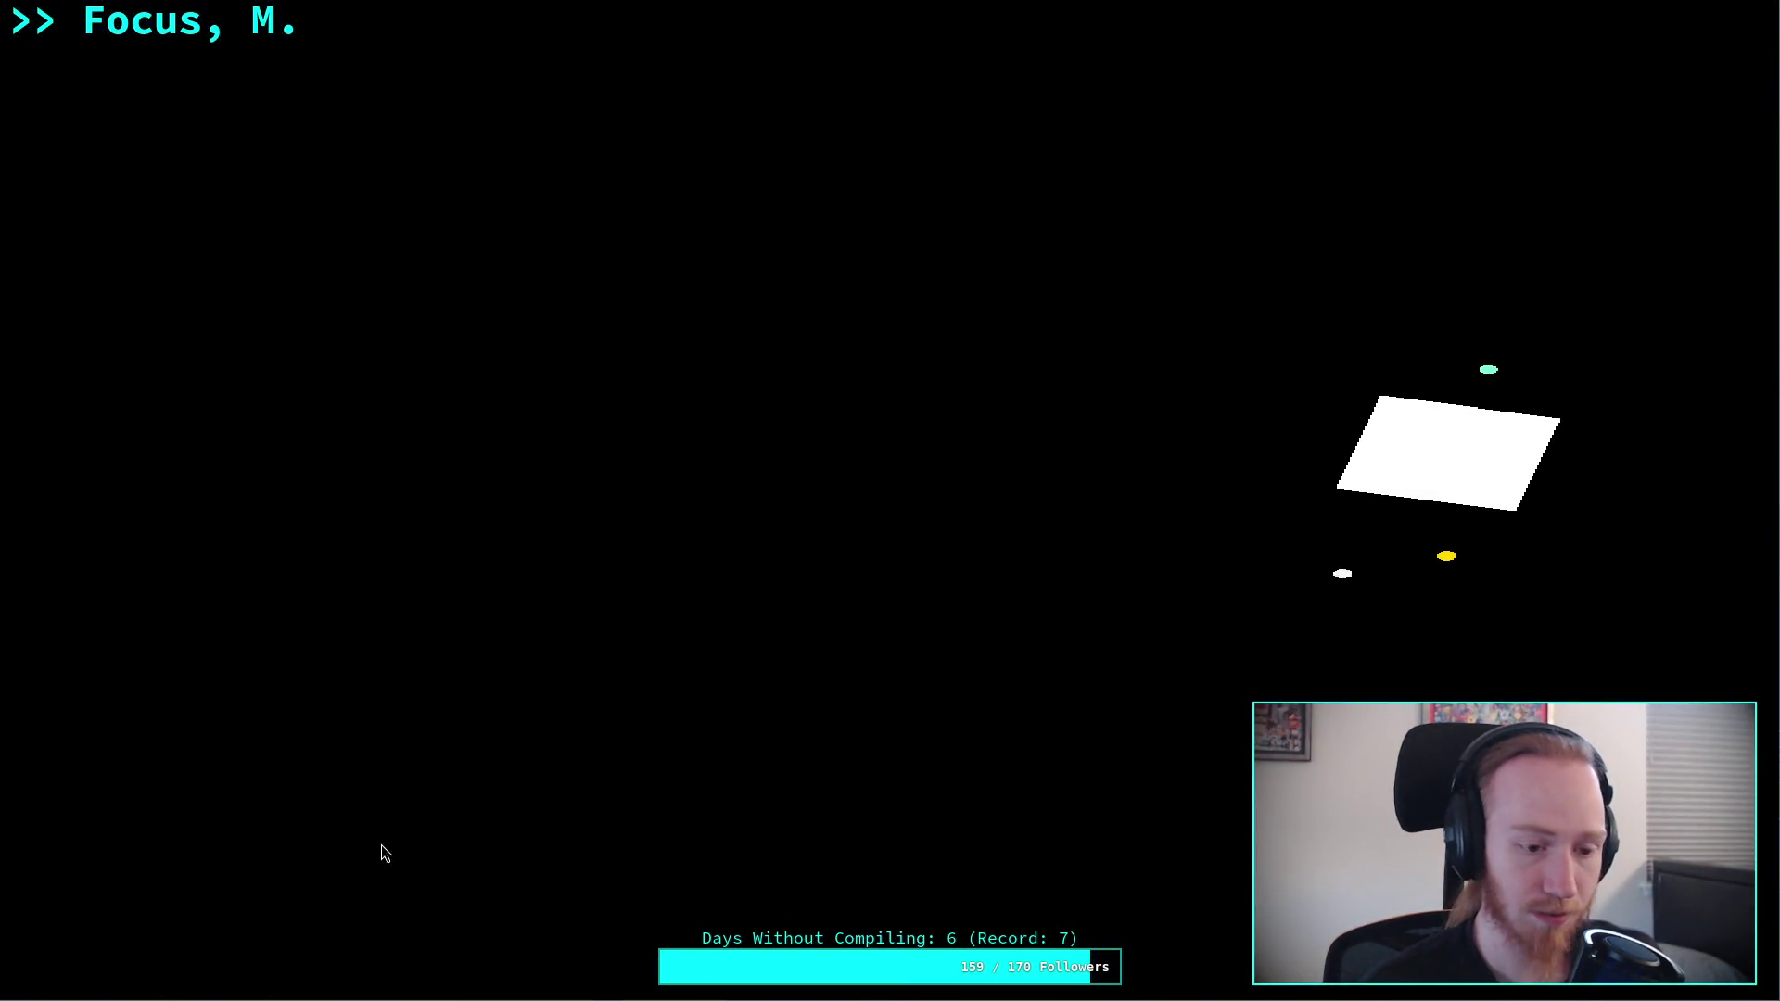
left_click_drag(381, 844, 1493, 306)
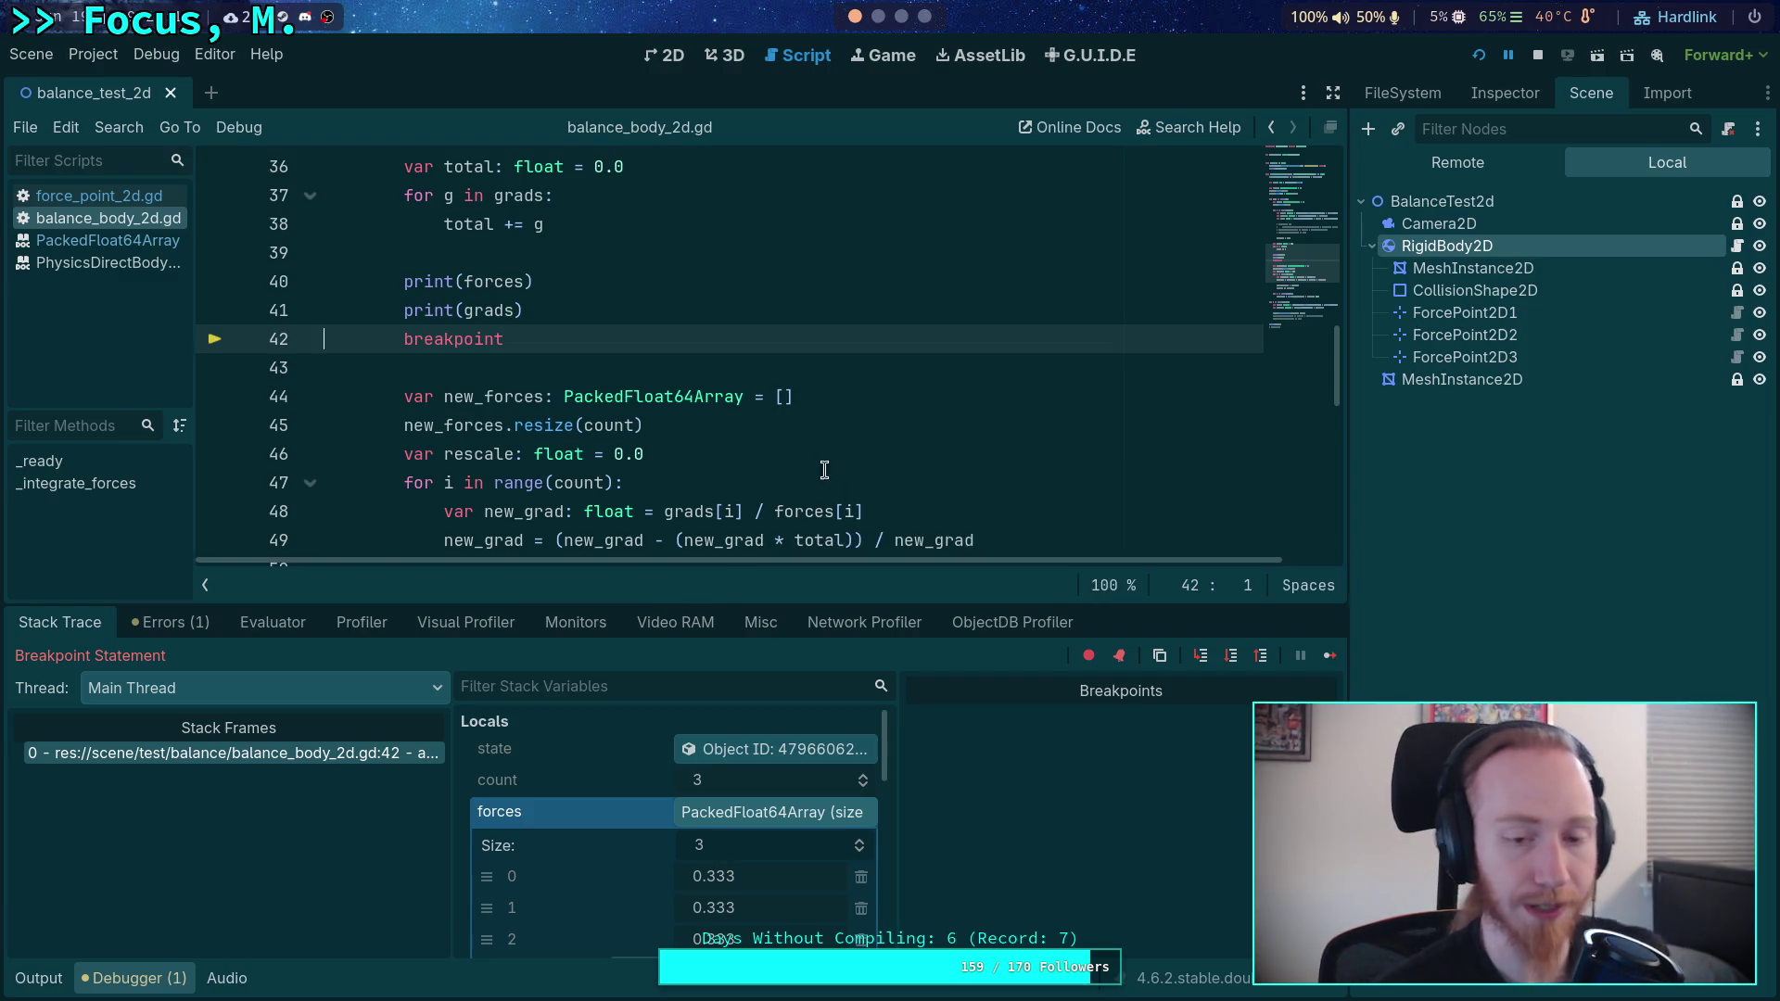
scroll(828, 429, "down", 3)
scroll(833, 429, "up", 1)
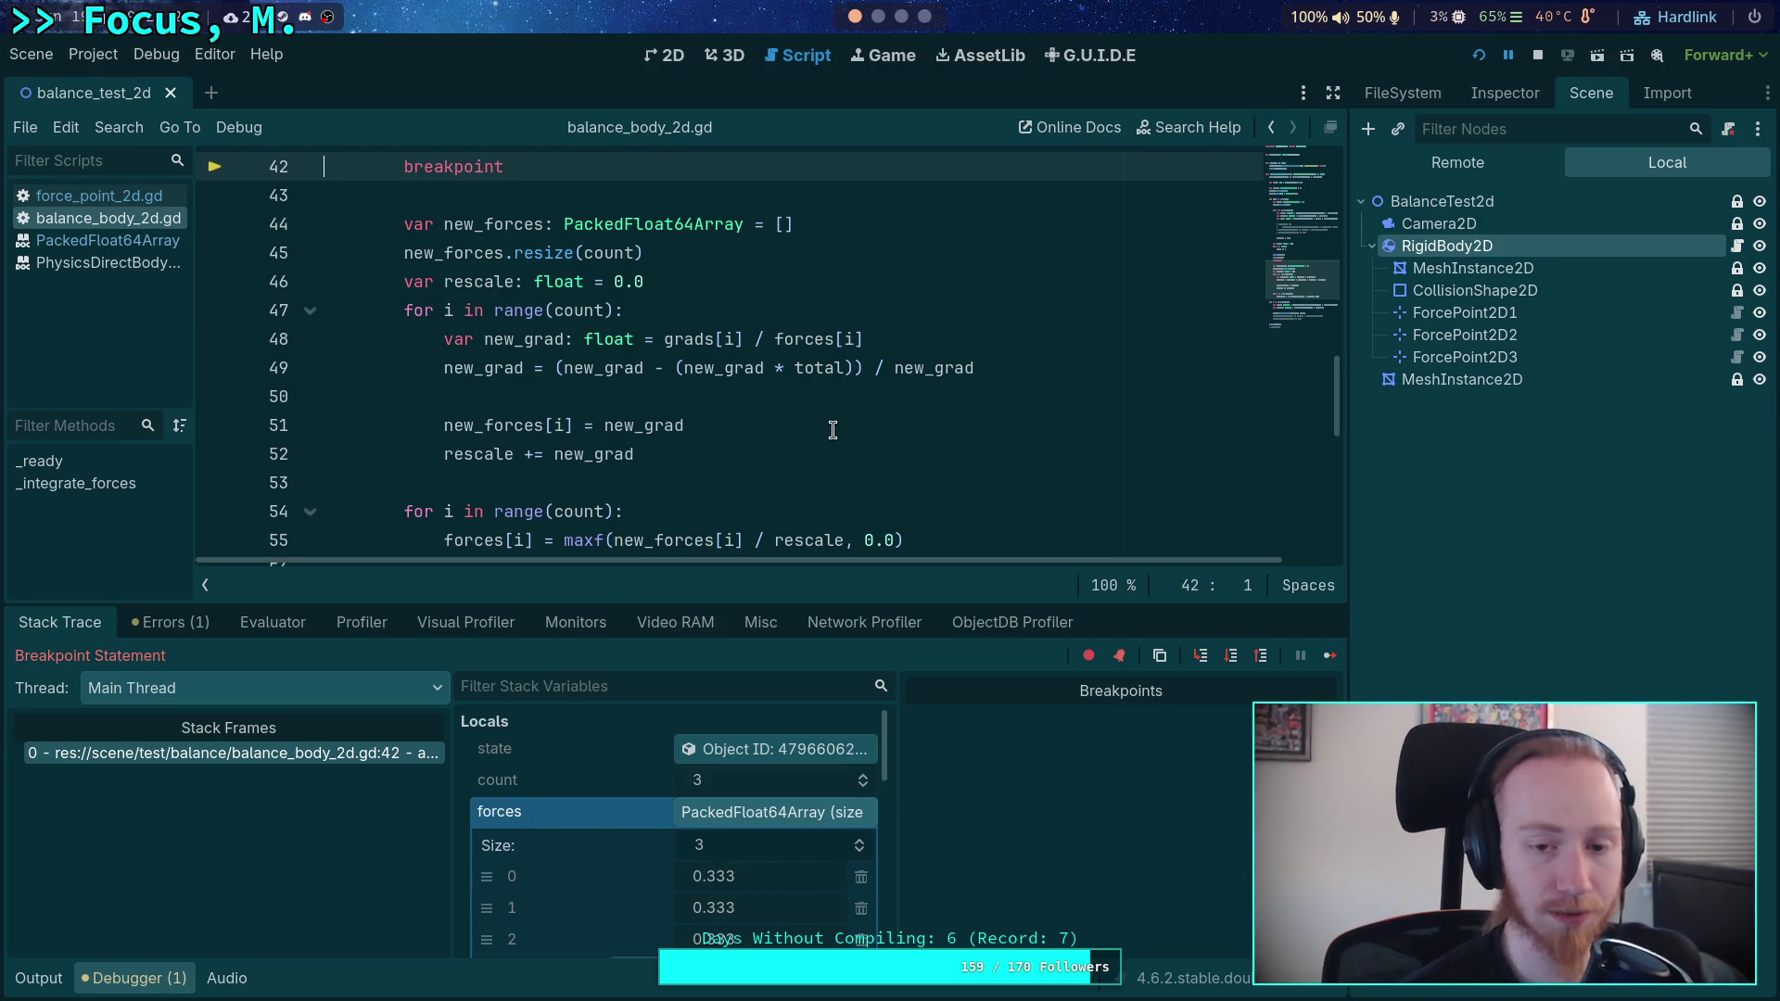
scroll(833, 430, "up", 2)
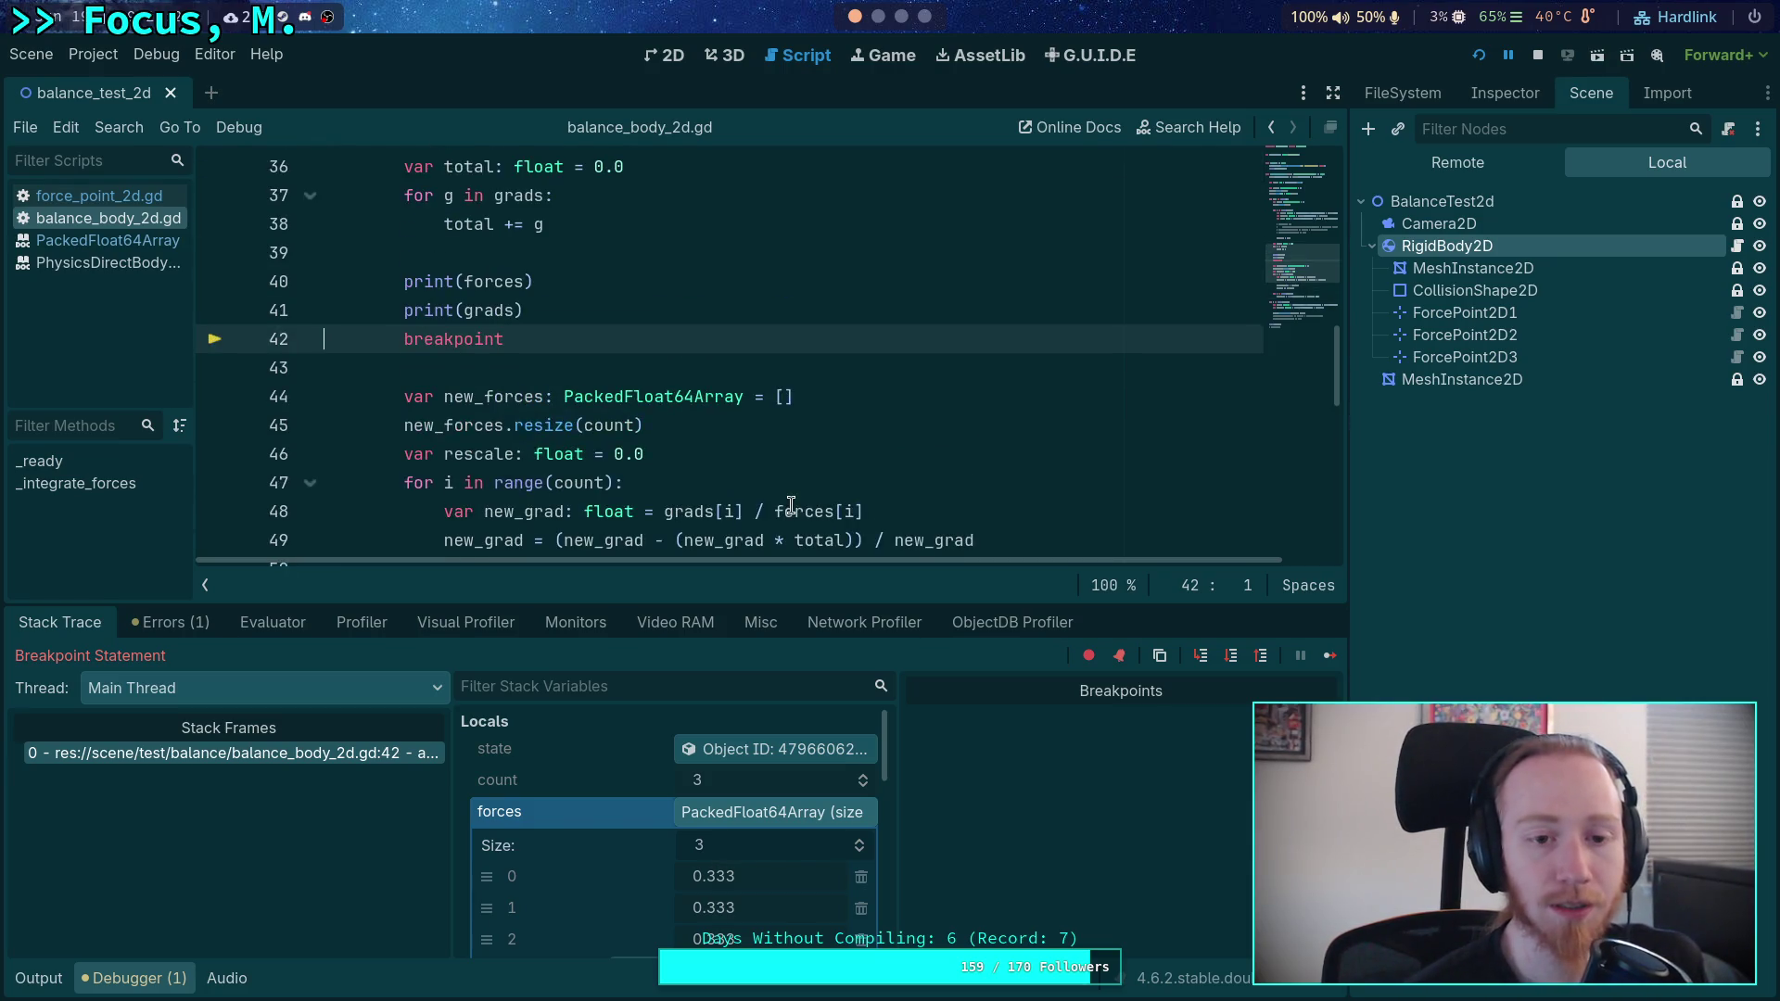
- Step over to line 48, expanding grads to read -0.066, 0.003, 0.174
left_click(1229, 664)
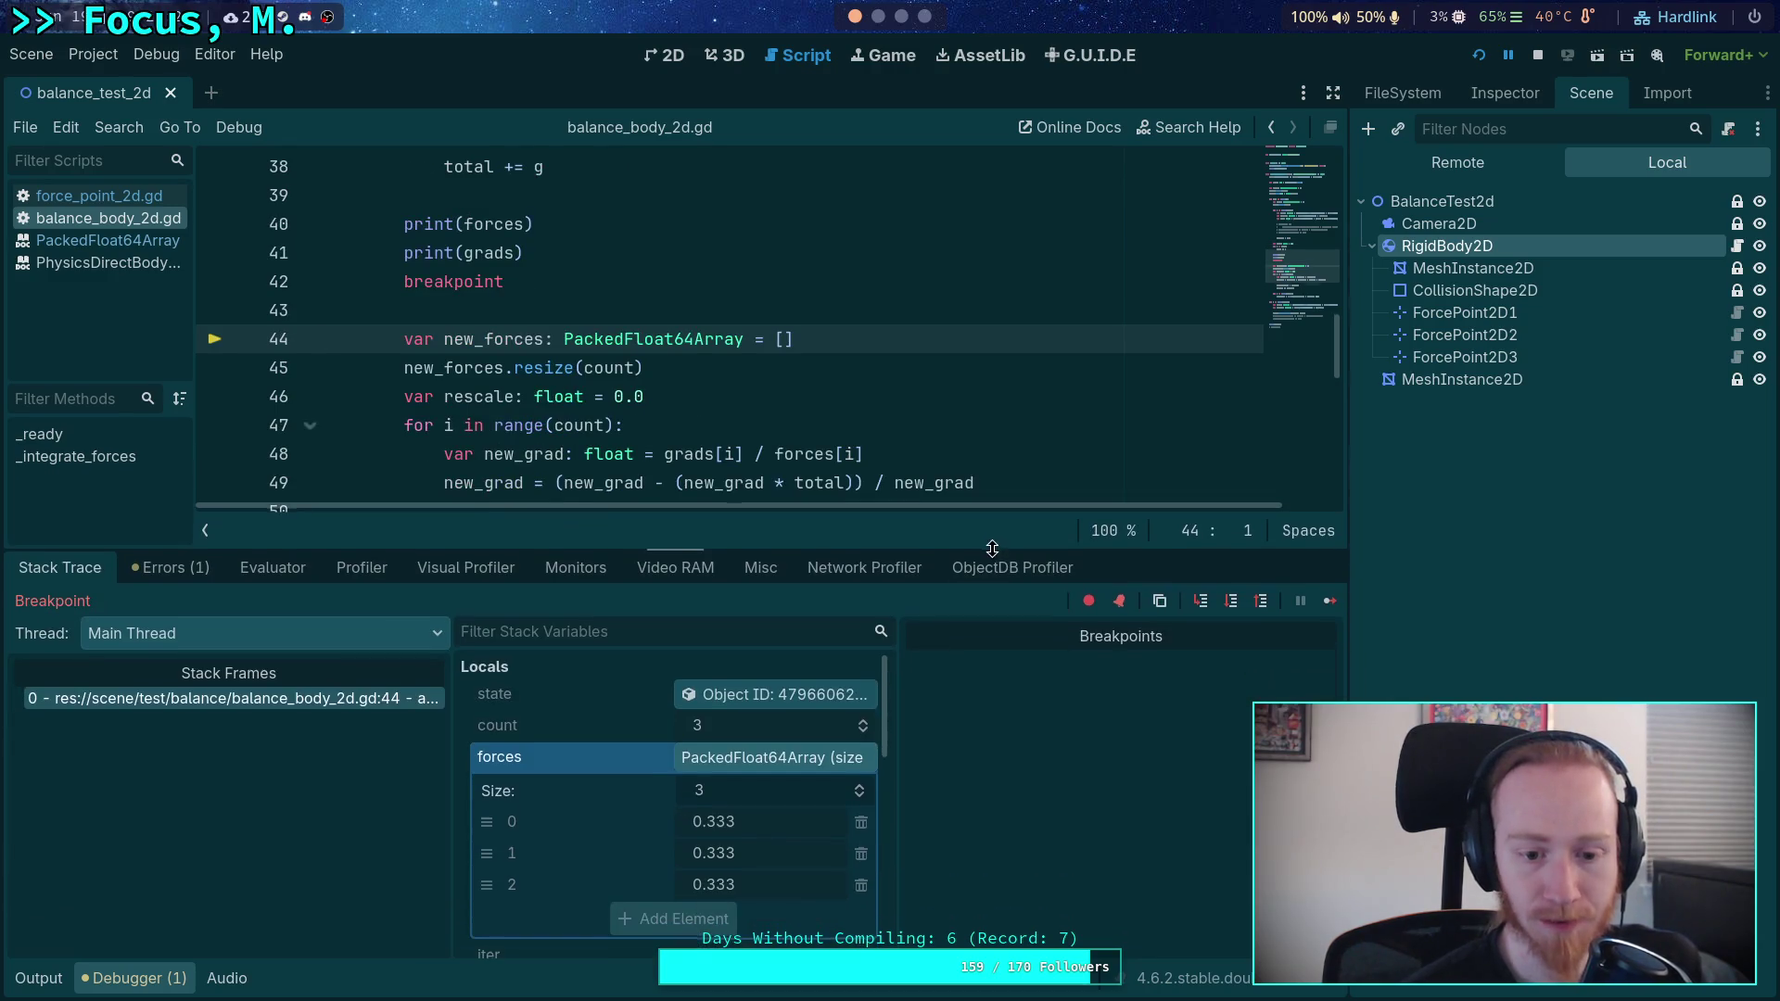
scroll(761, 770, "down", 3)
left_click(747, 776)
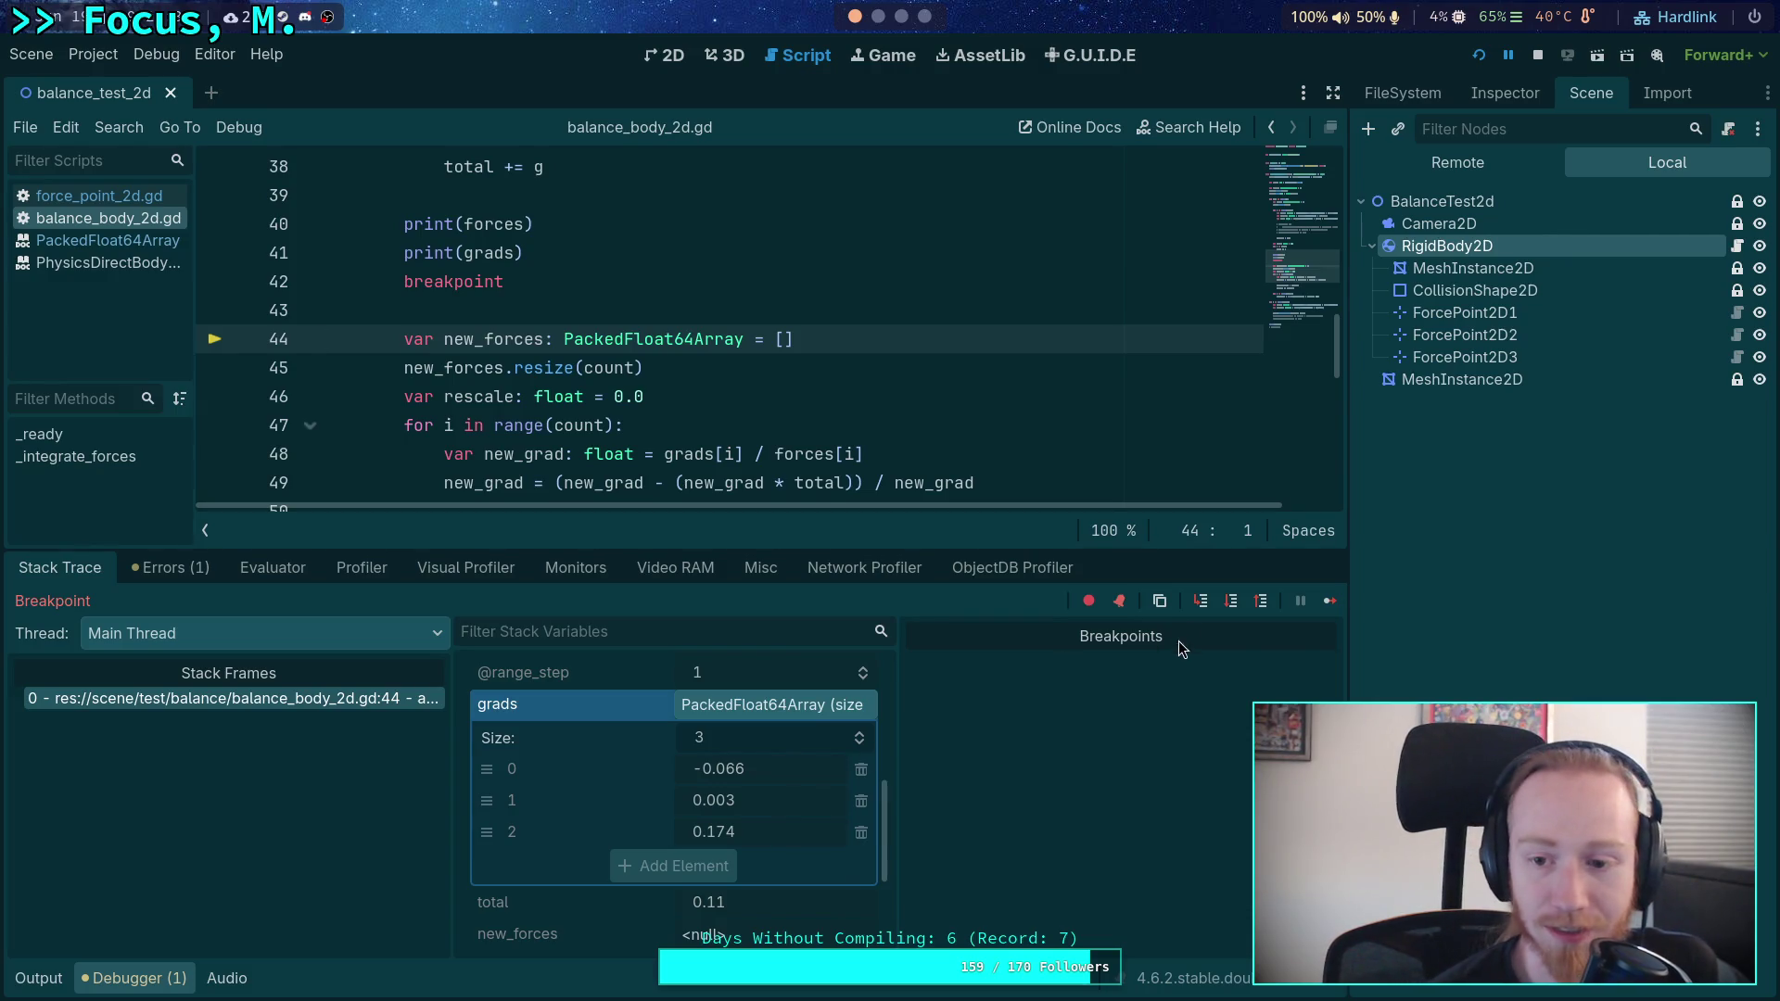
left_click(1232, 602)
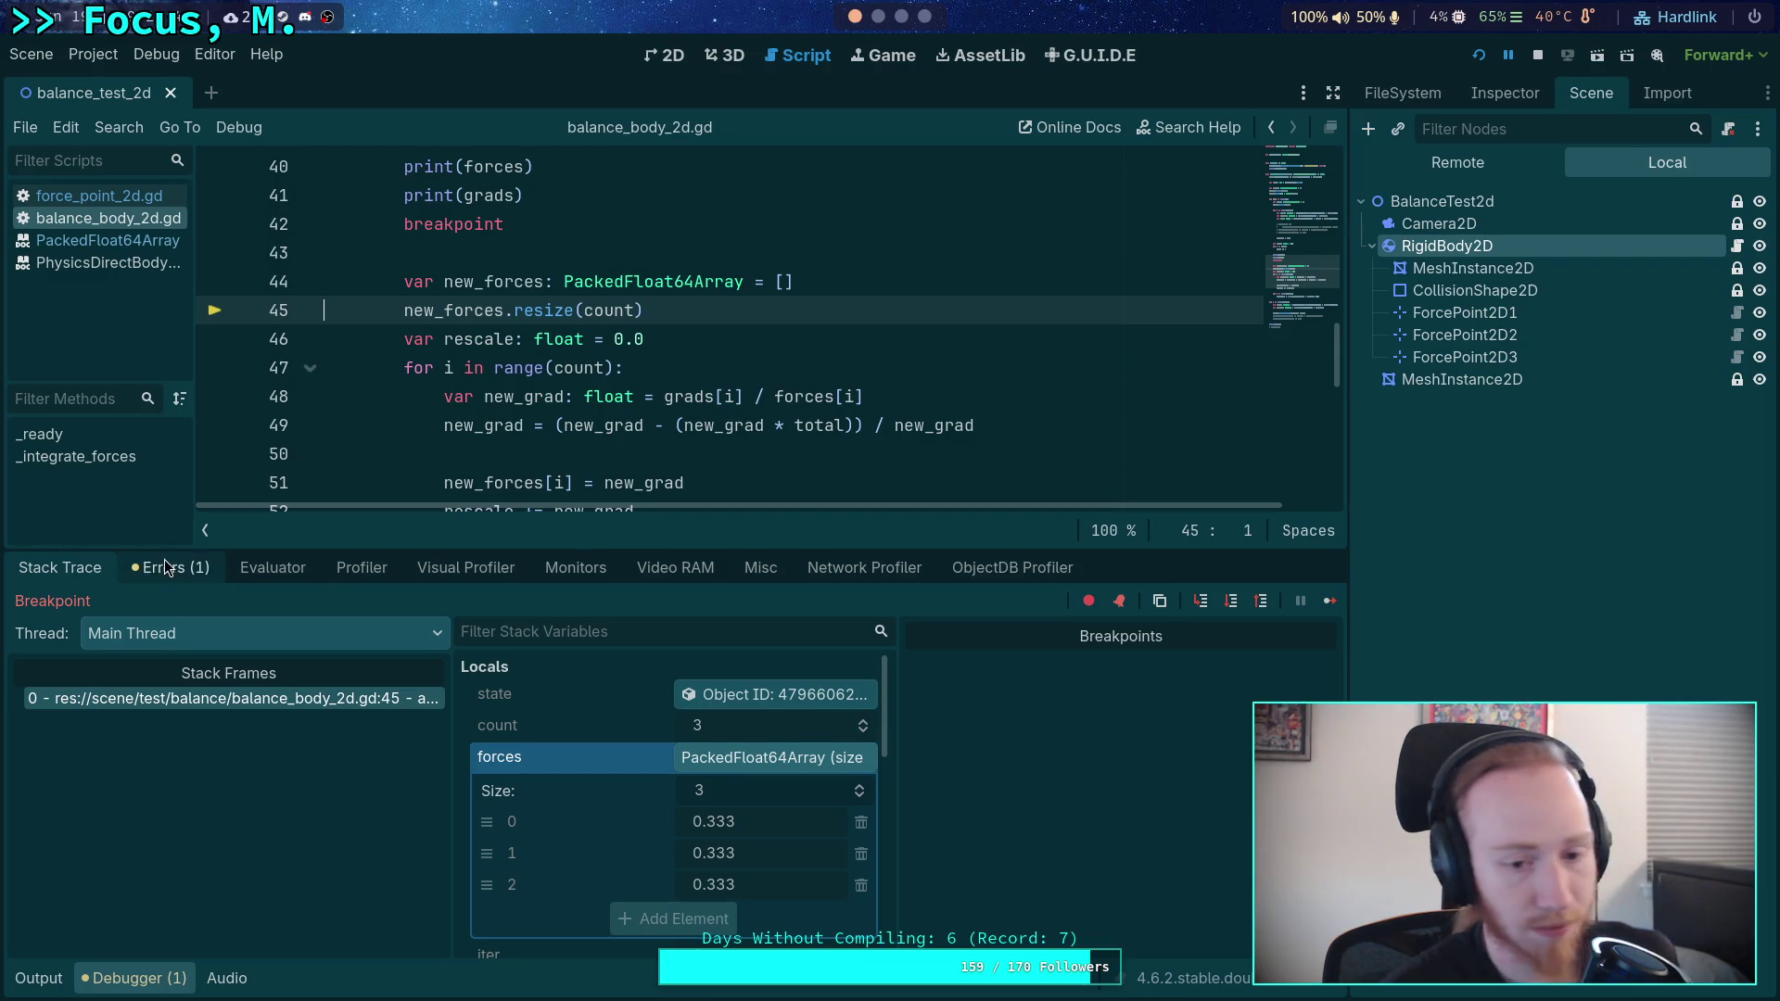
left_click(1229, 607)
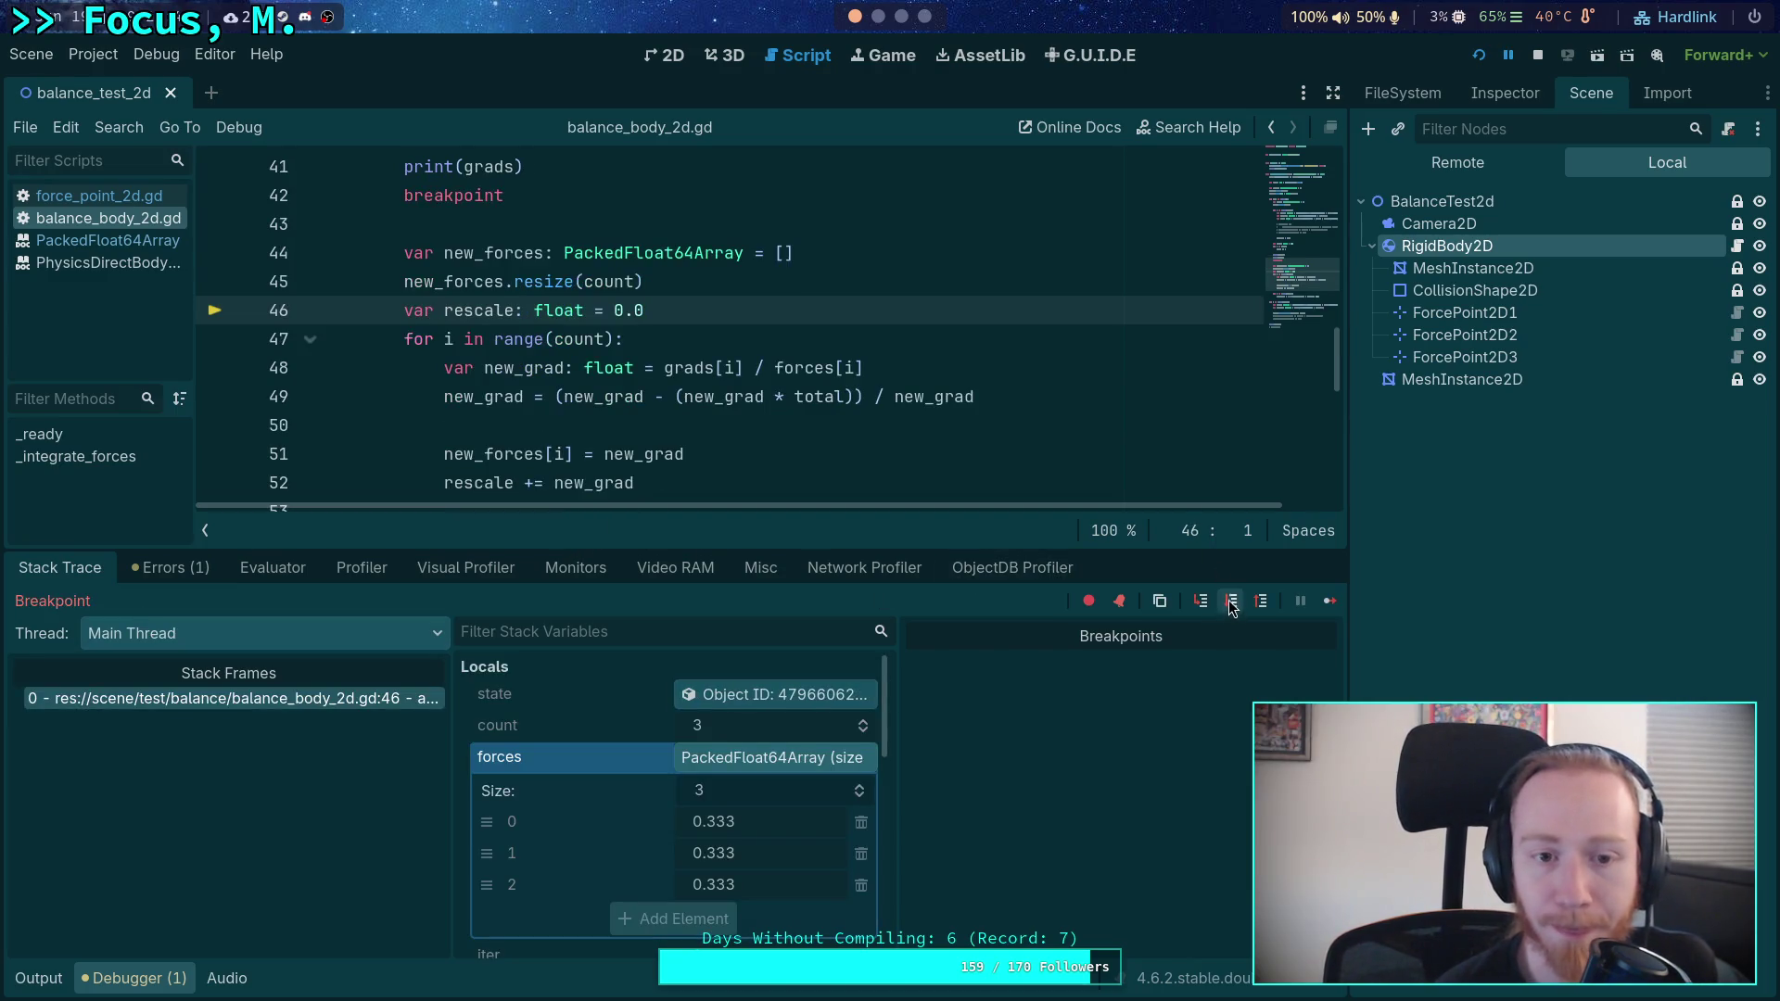
left_click(1228, 600)
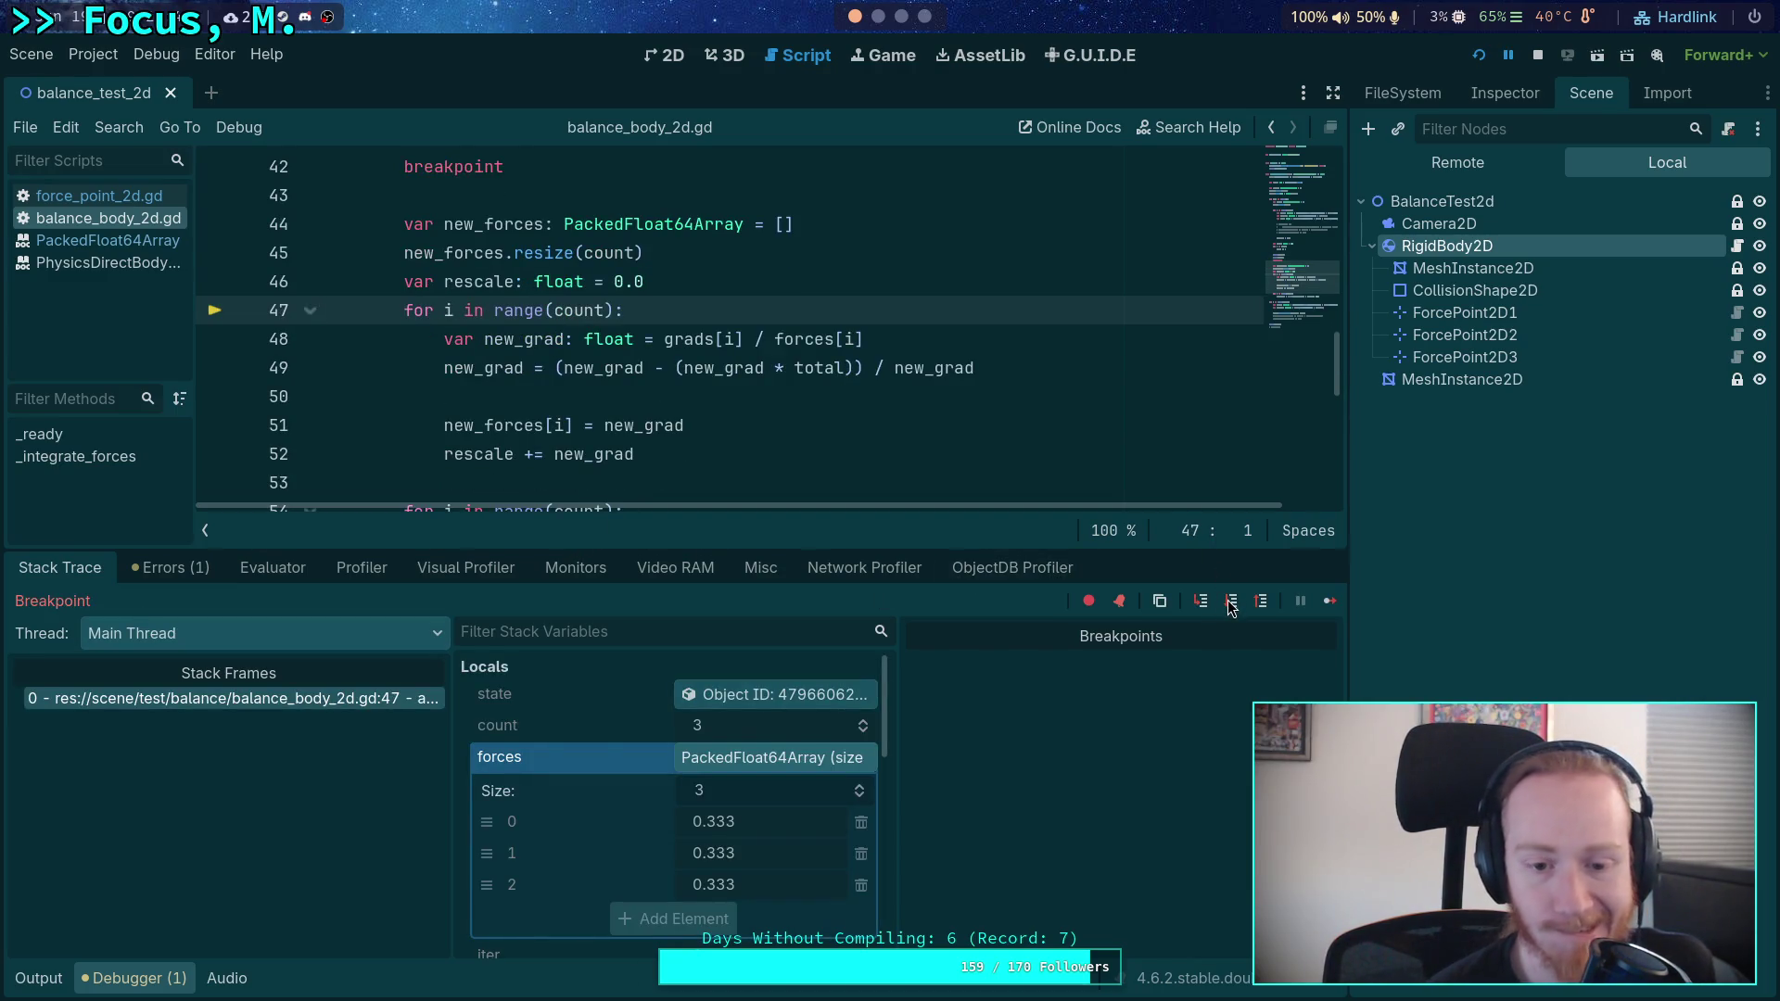
left_click(1229, 602)
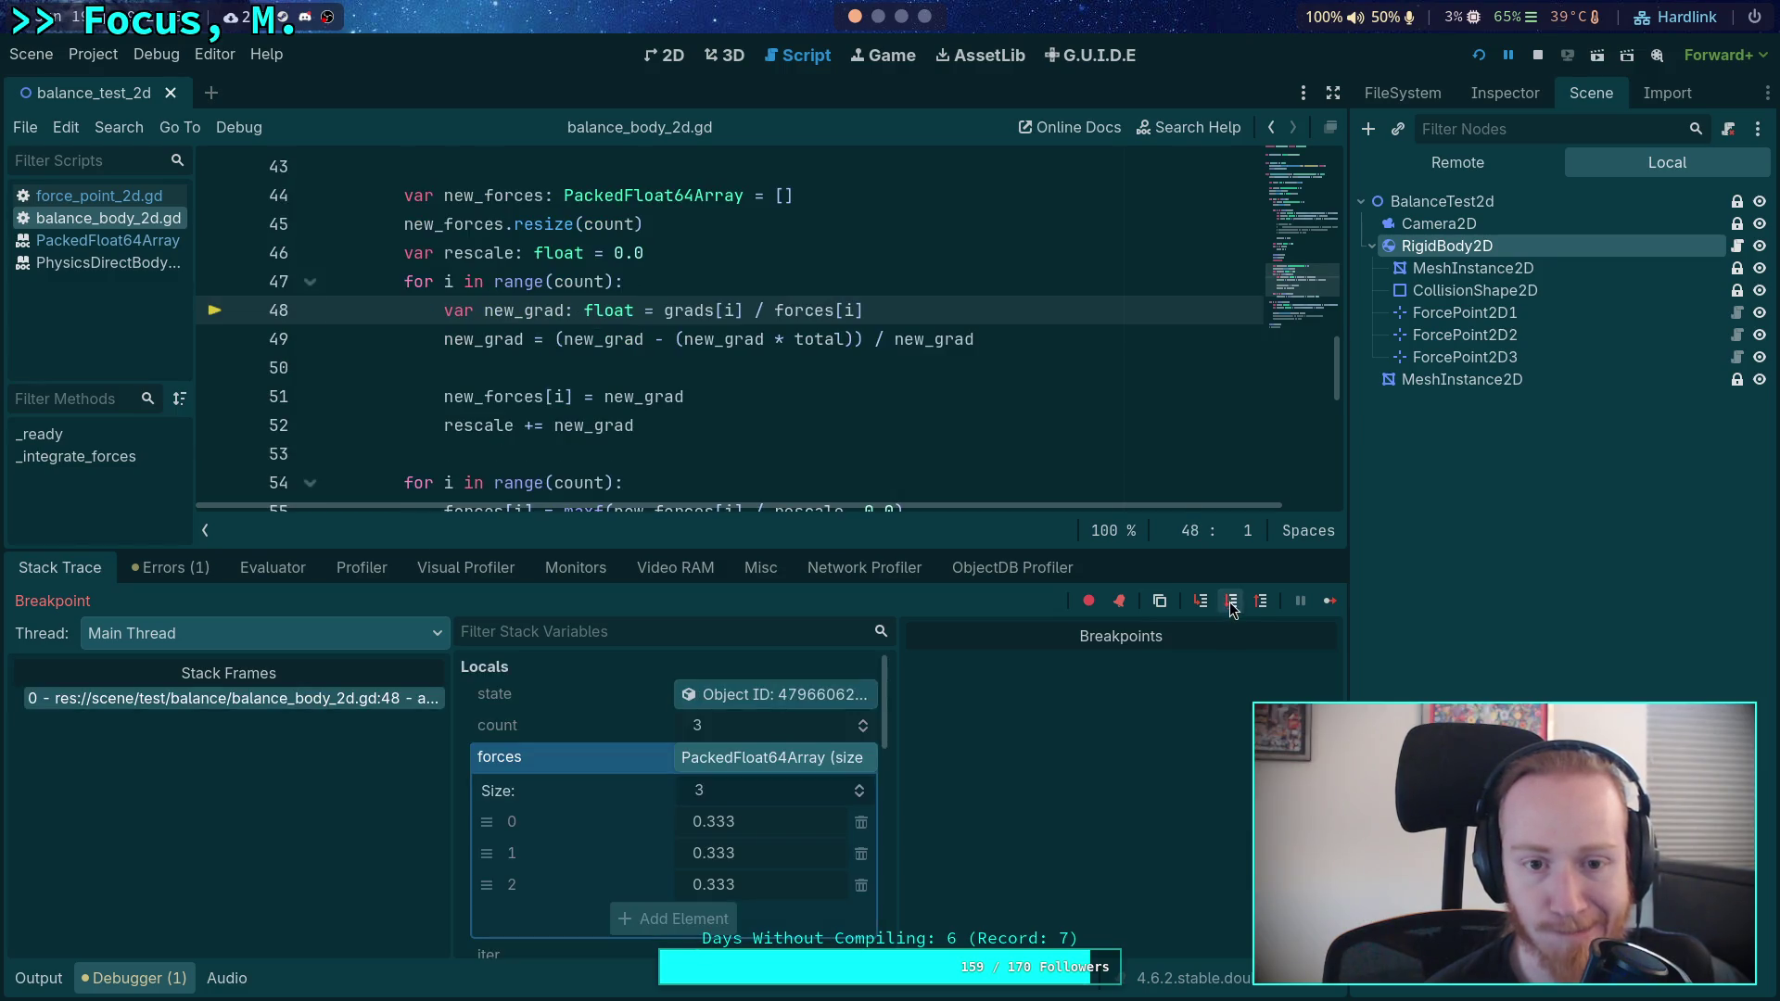
- Step through the first point's new_grad update, checking the Locals values
left_click(1229, 602)
scroll(744, 772, "down", 5)
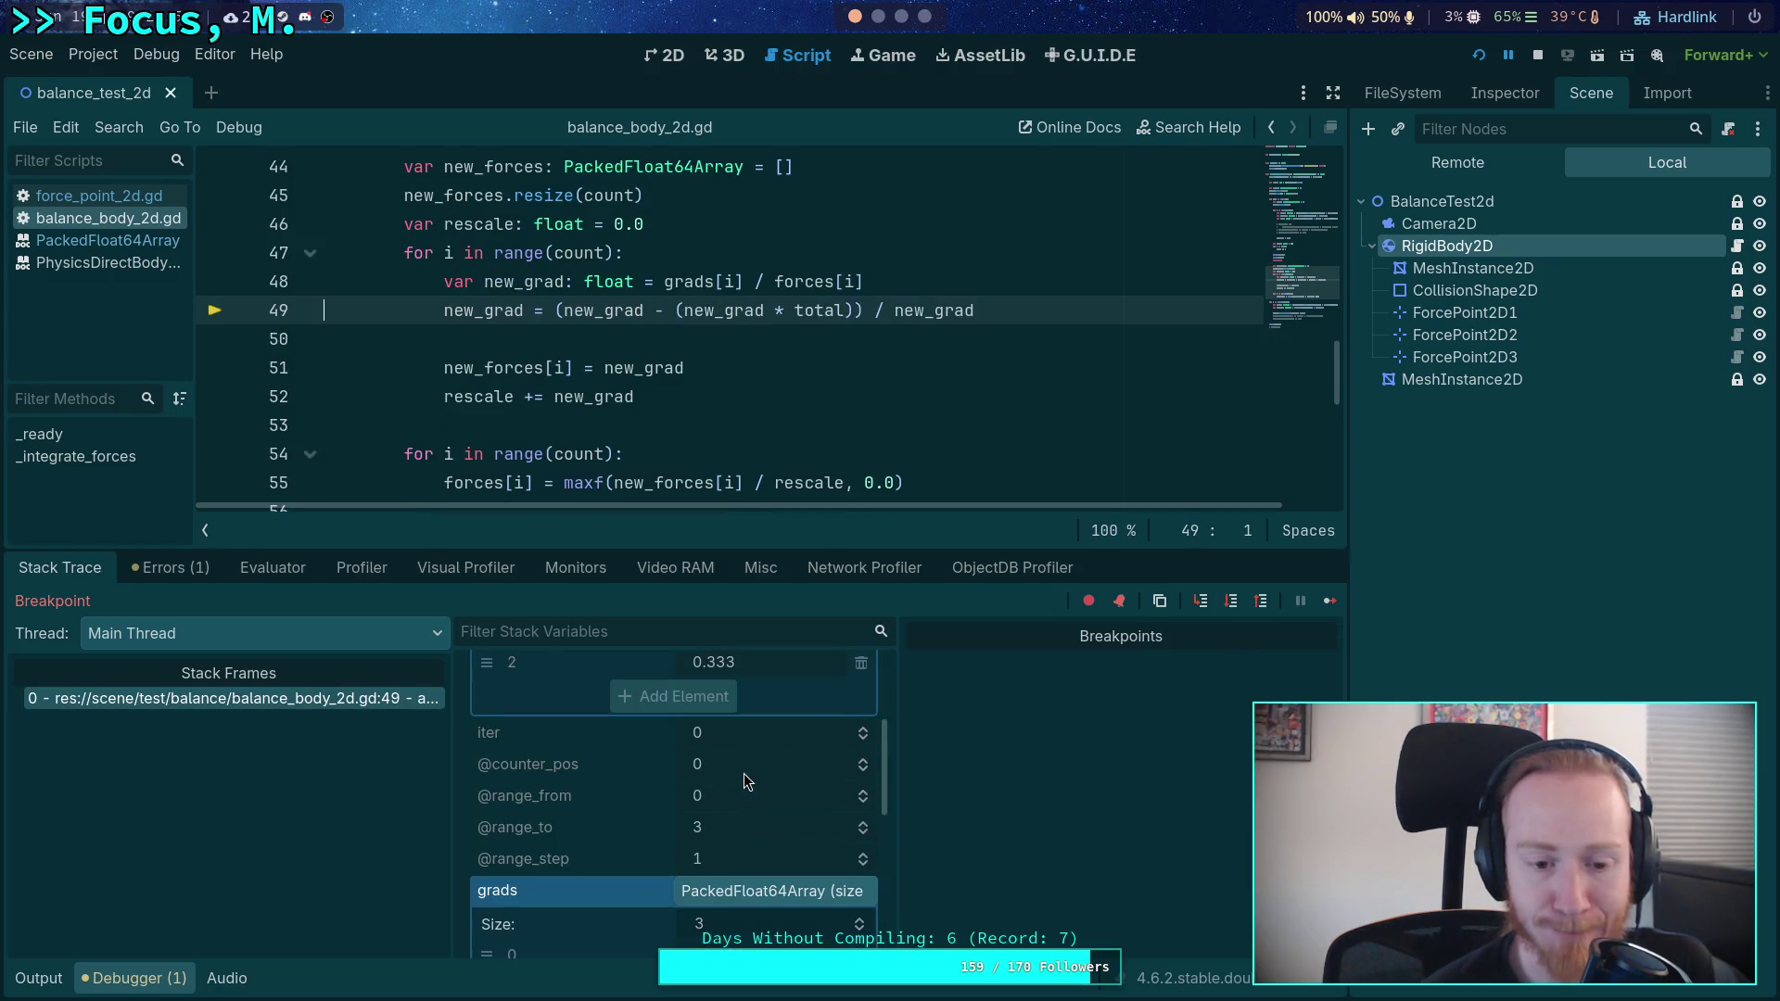
scroll(786, 787, "down", 5)
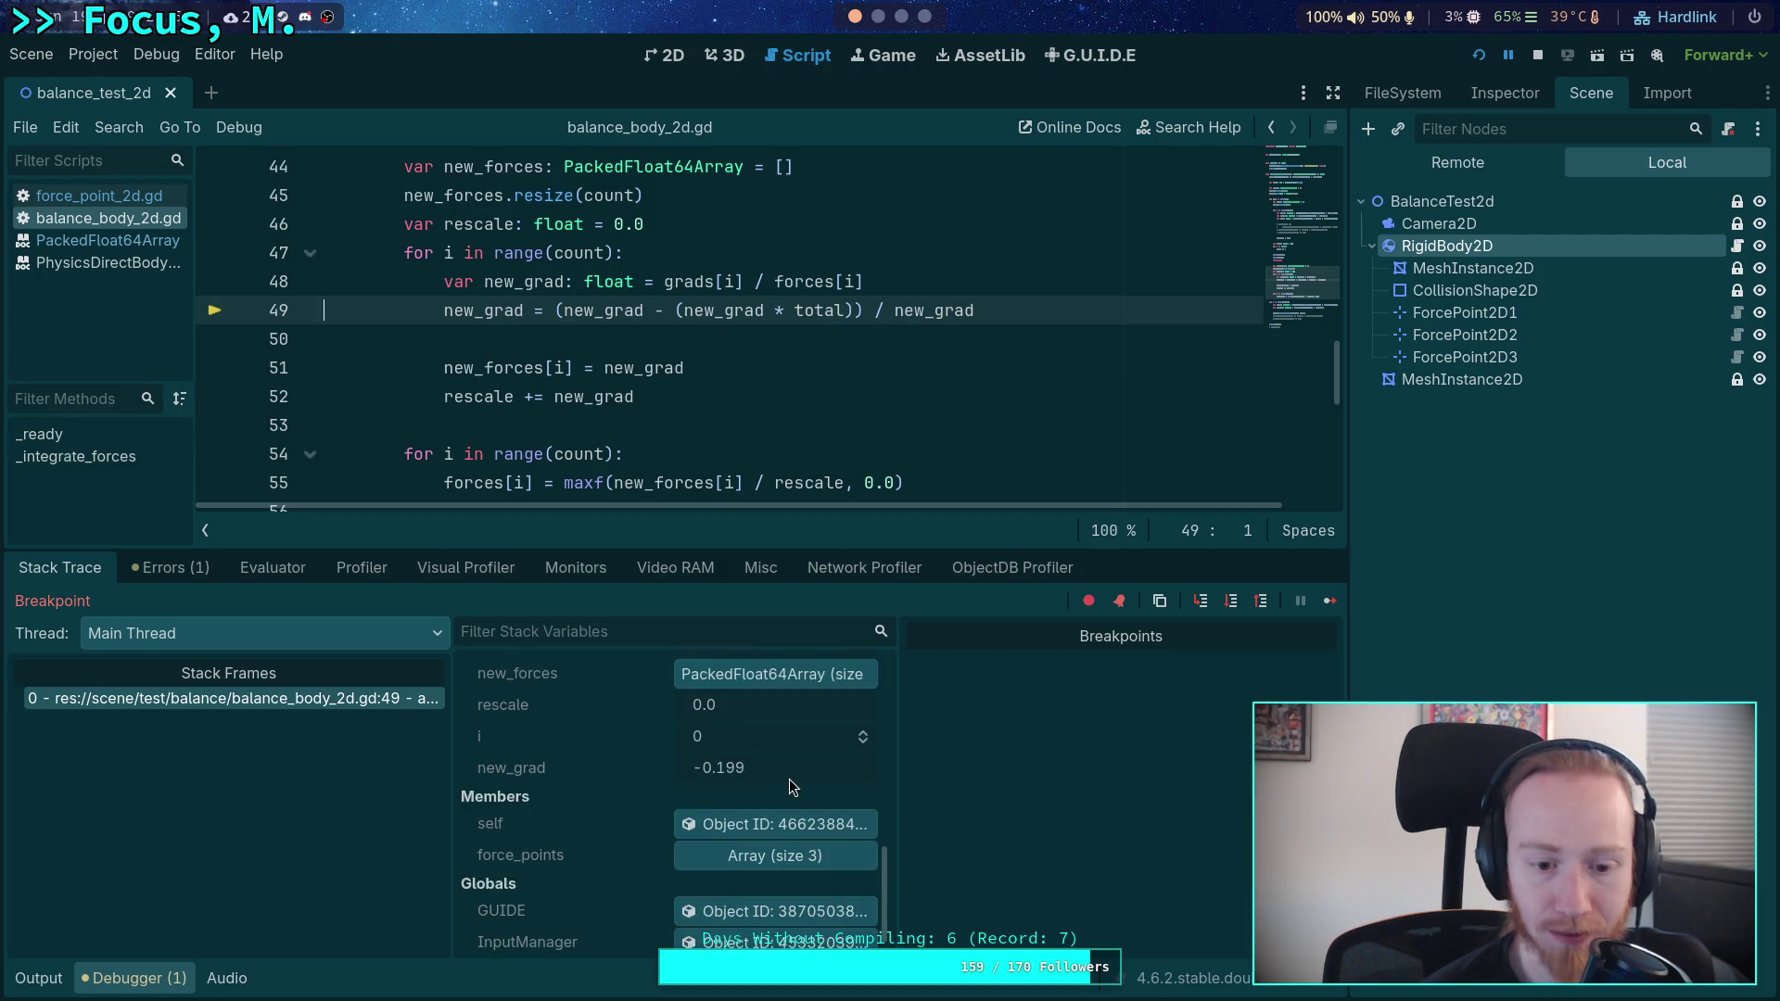
scroll(788, 779, "up", 2)
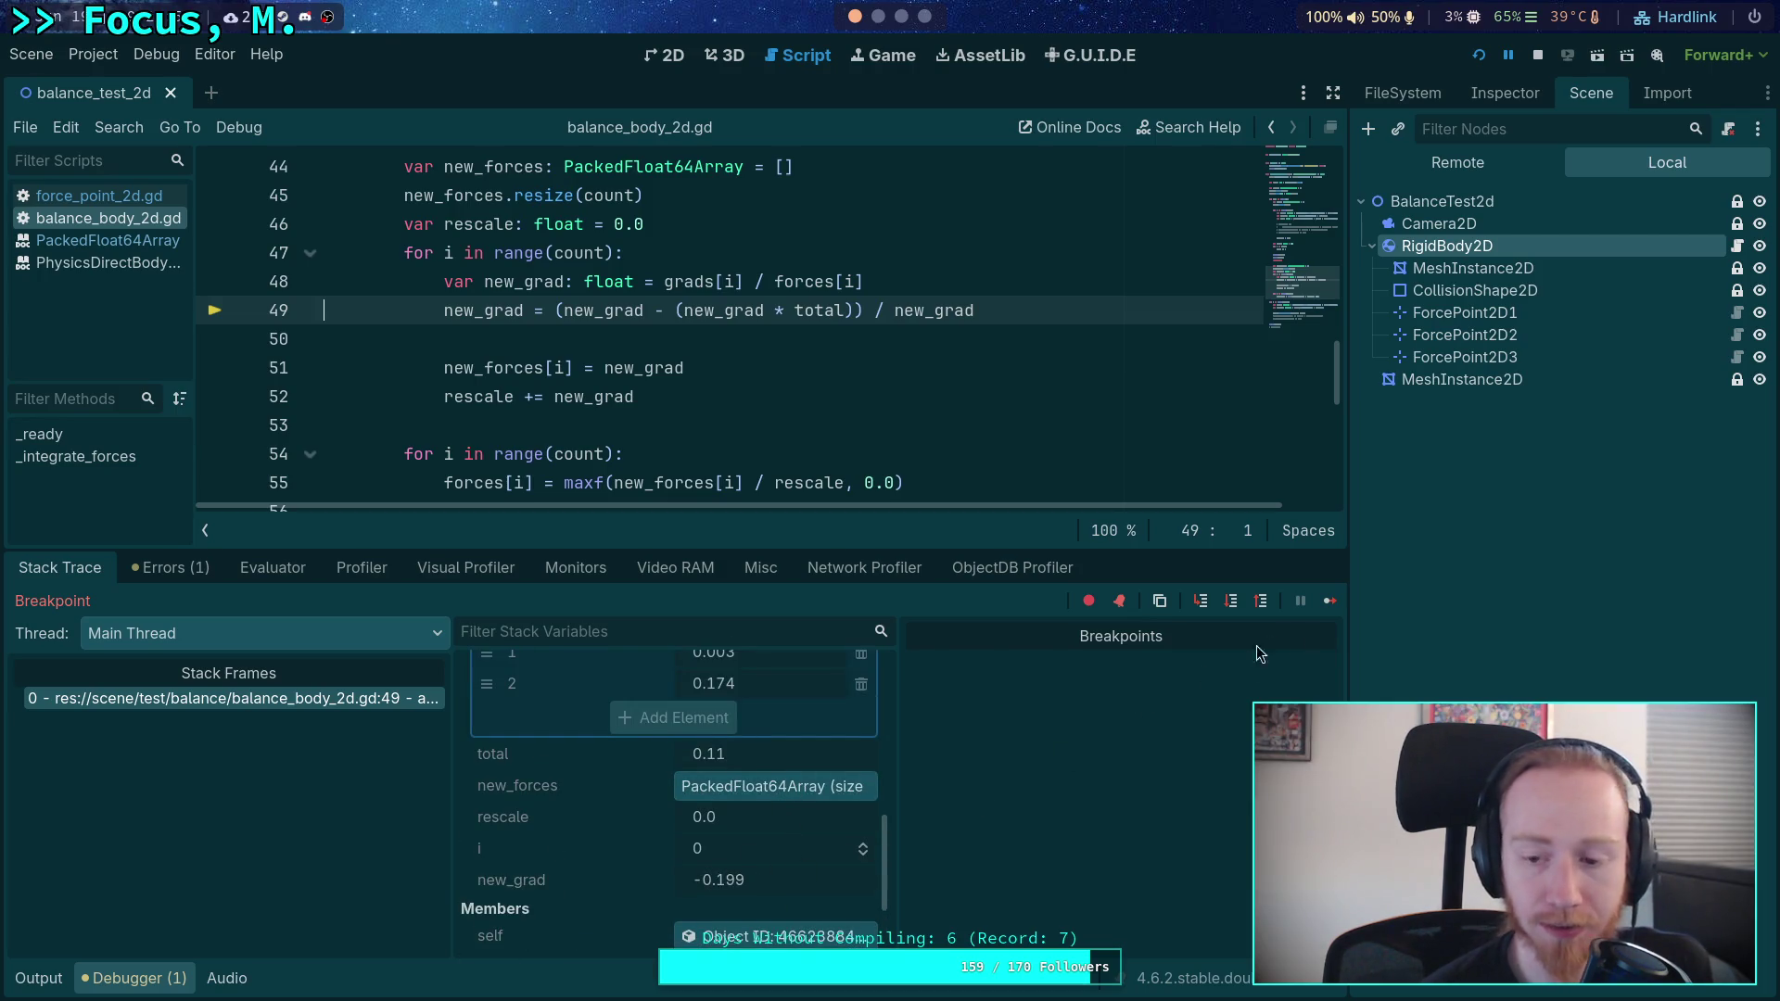
left_click(1230, 601)
scroll(732, 824, "down", 5)
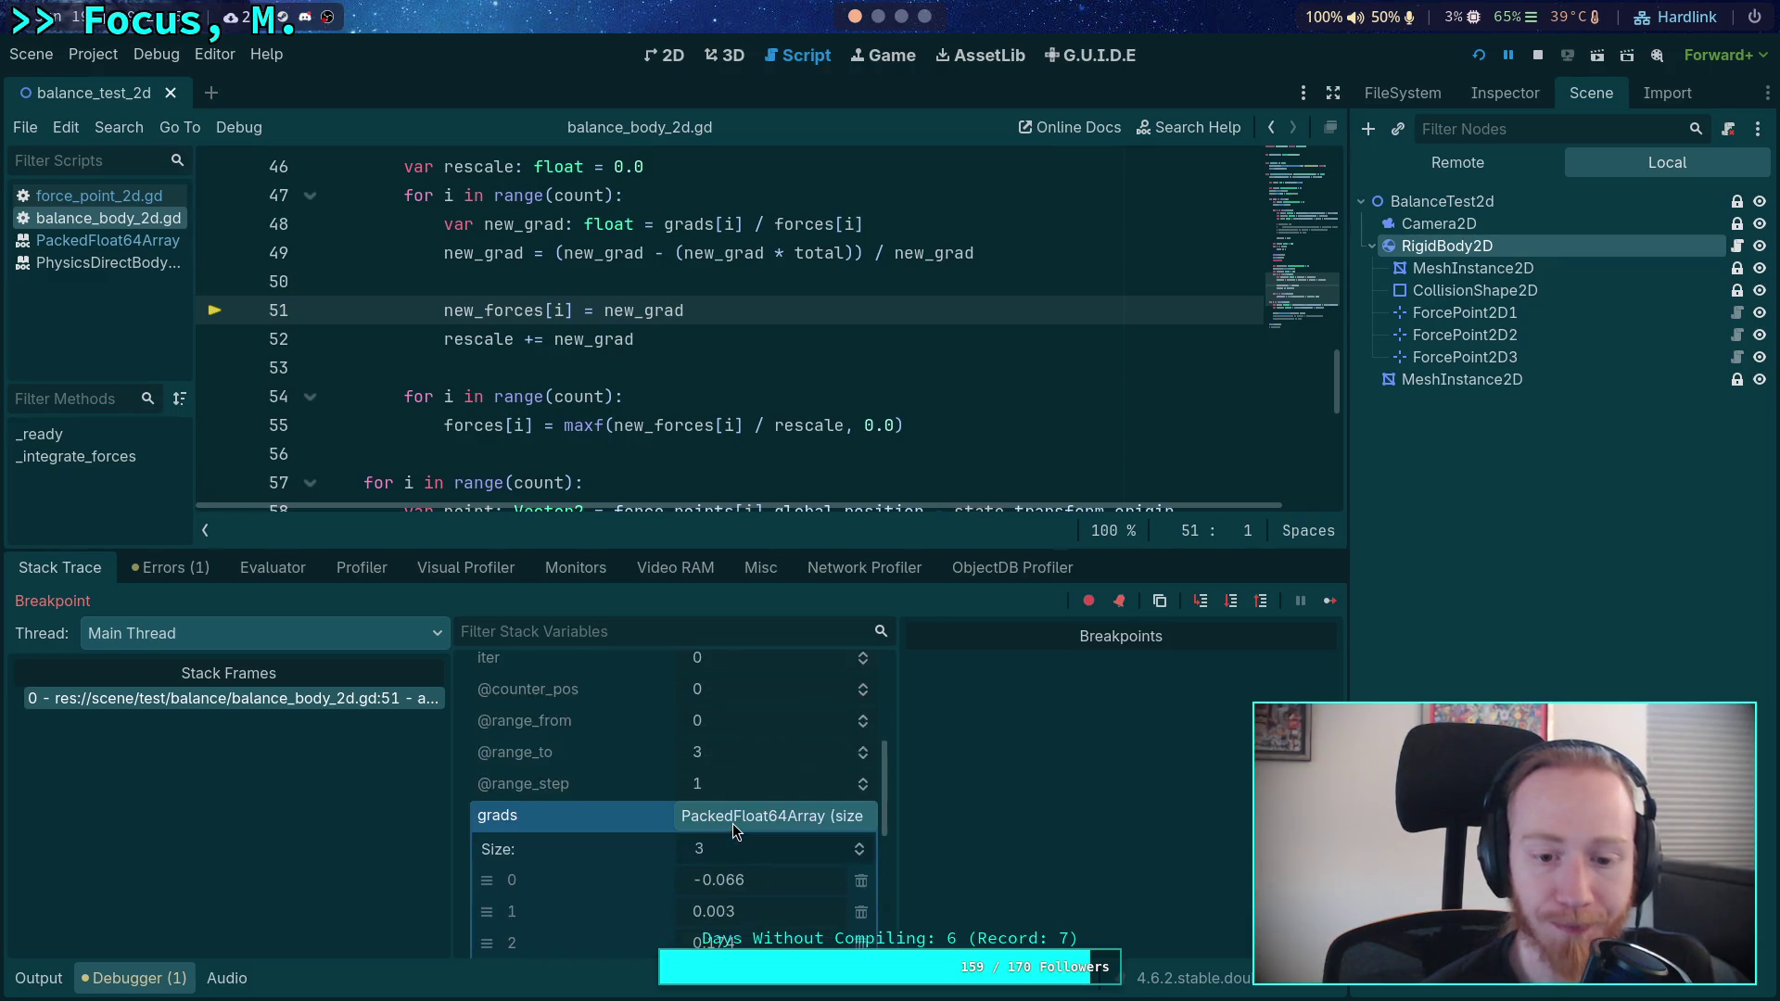
scroll(813, 823, "down", 2)
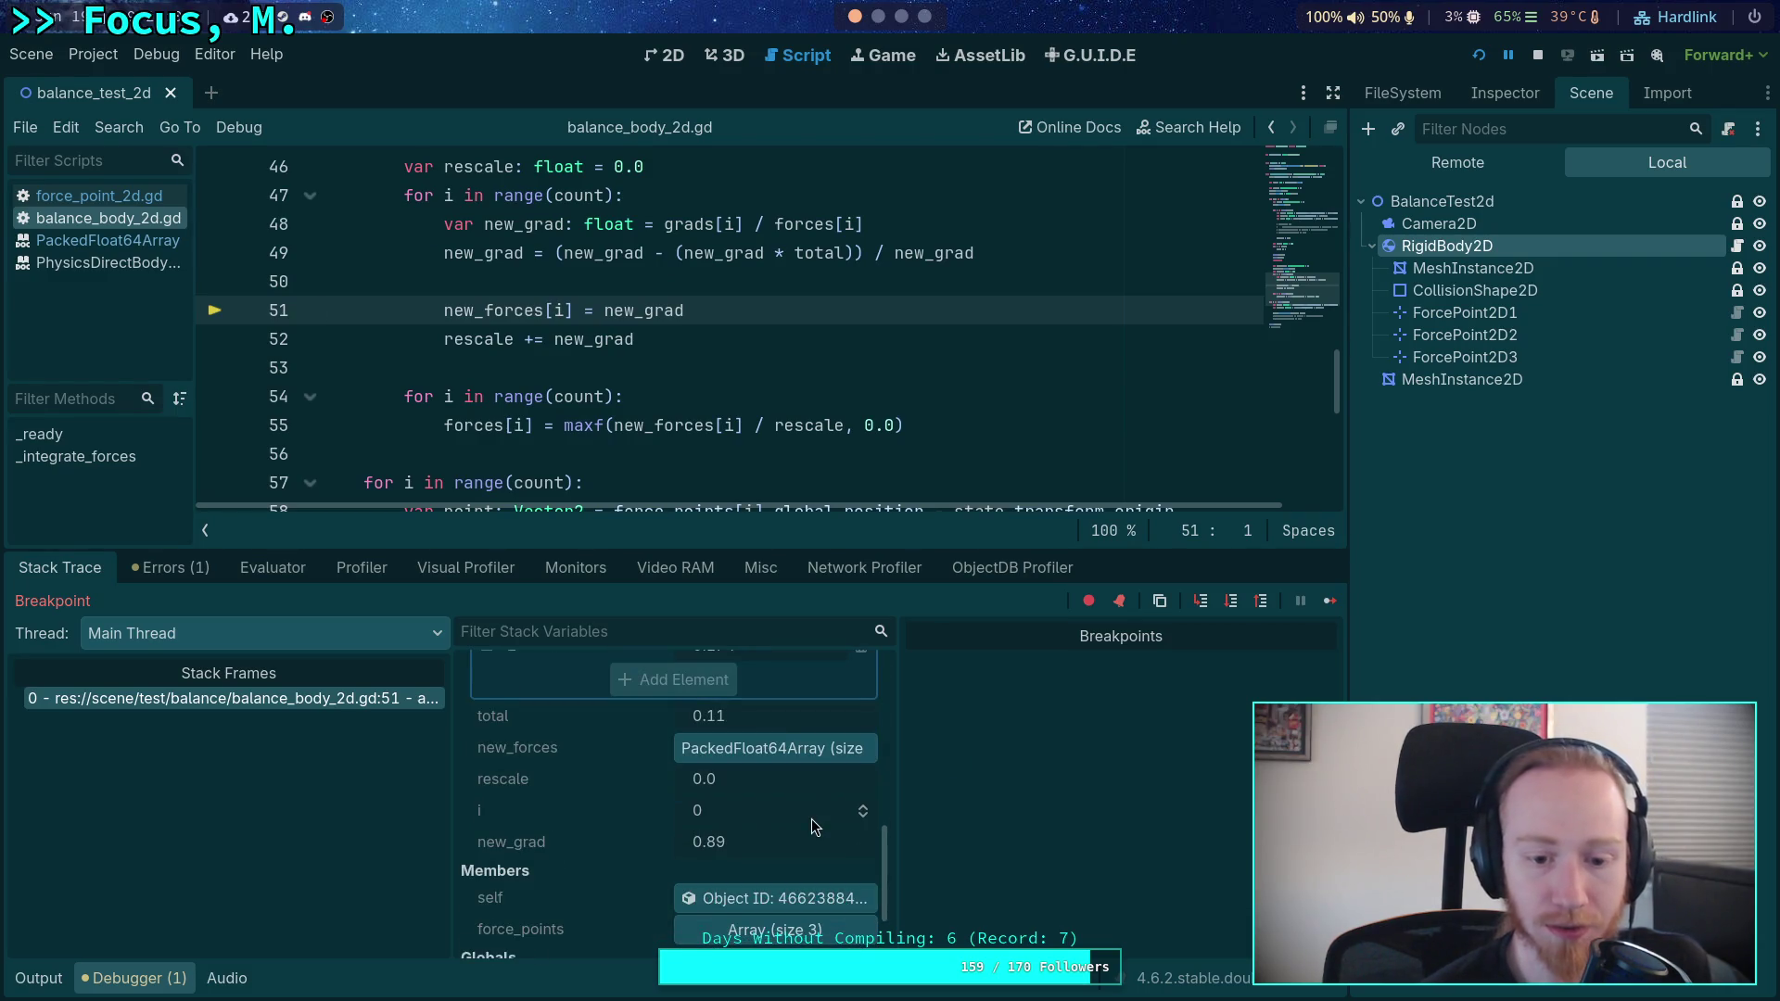
scroll(793, 831, "up", 2)
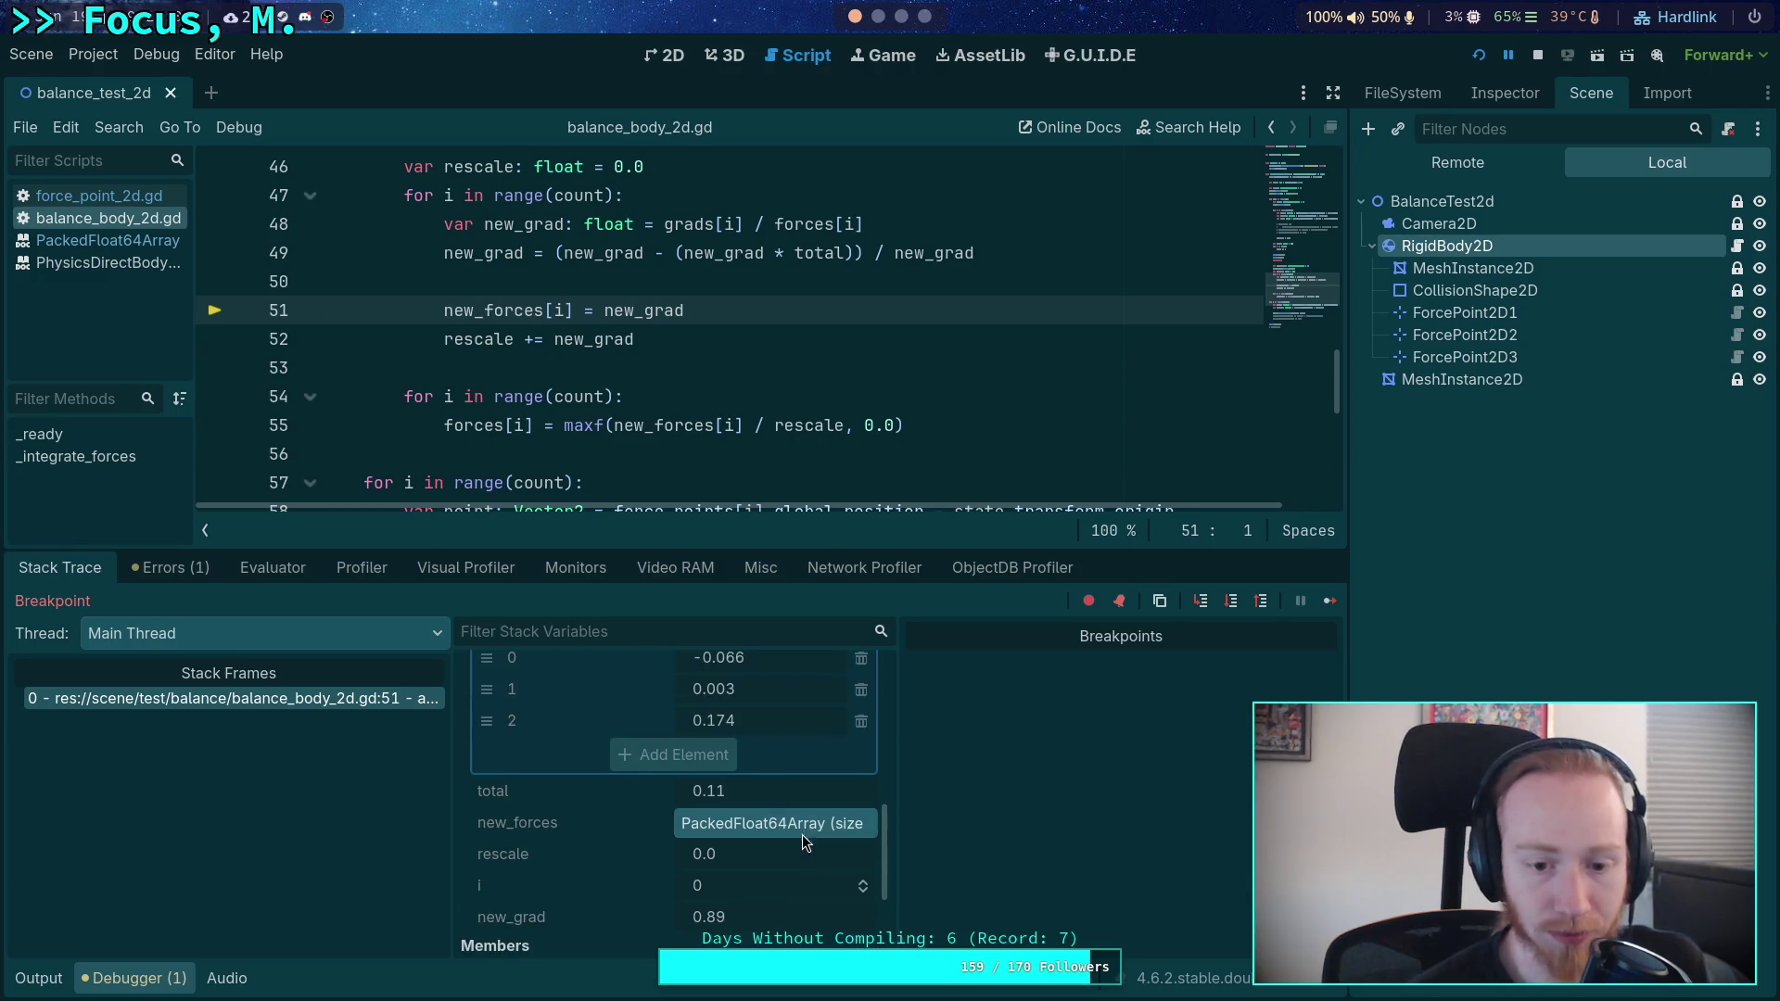
- Advance to the second point and step to line 51, where new_grad and rescale read 0.89
left_click(1230, 603)
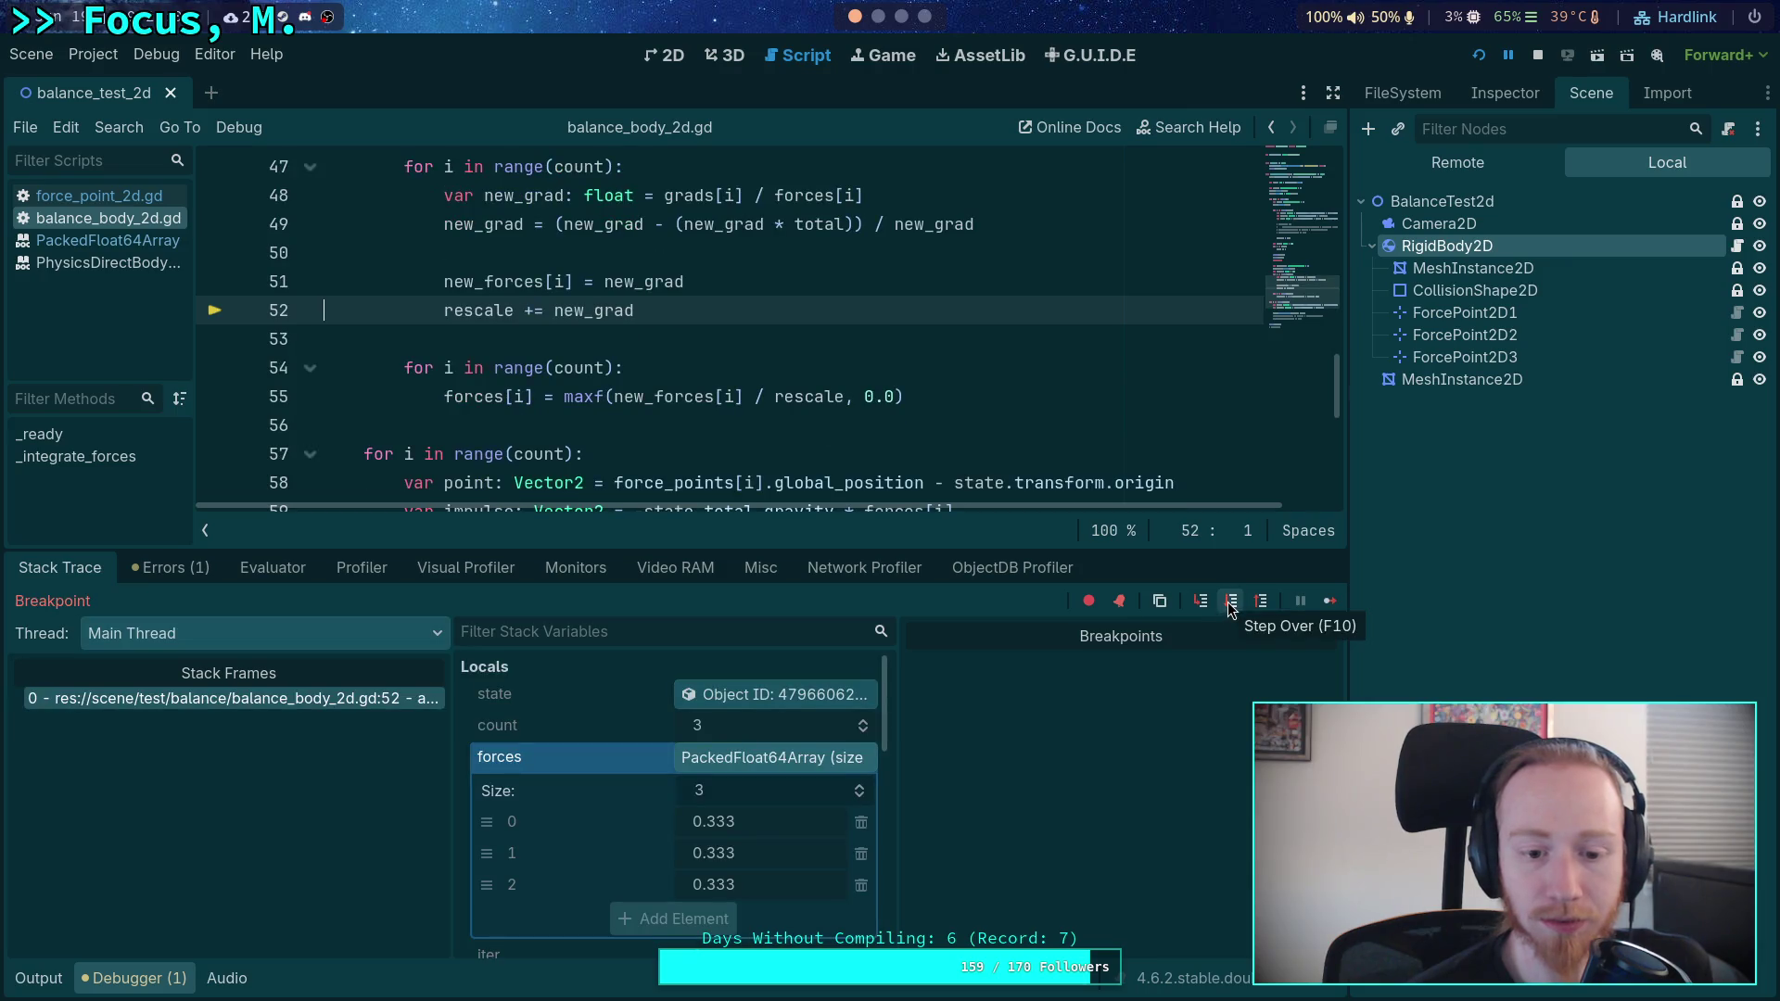
left_click(1230, 603)
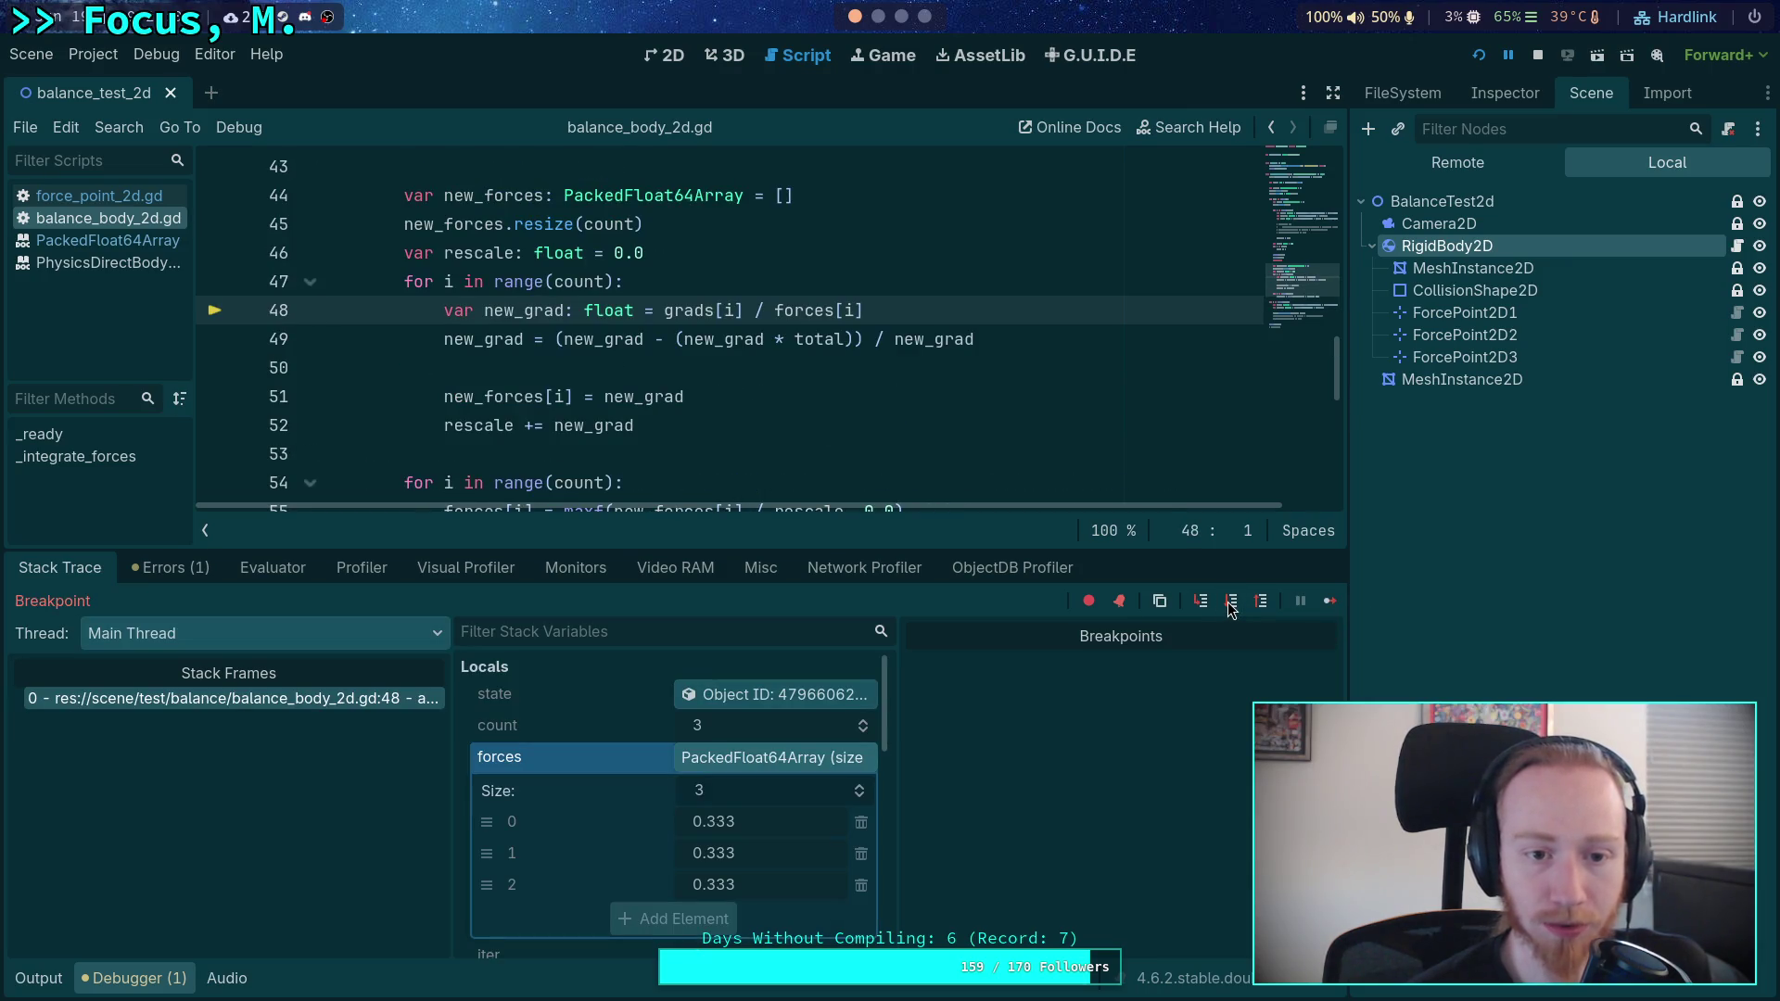
left_click(1231, 605)
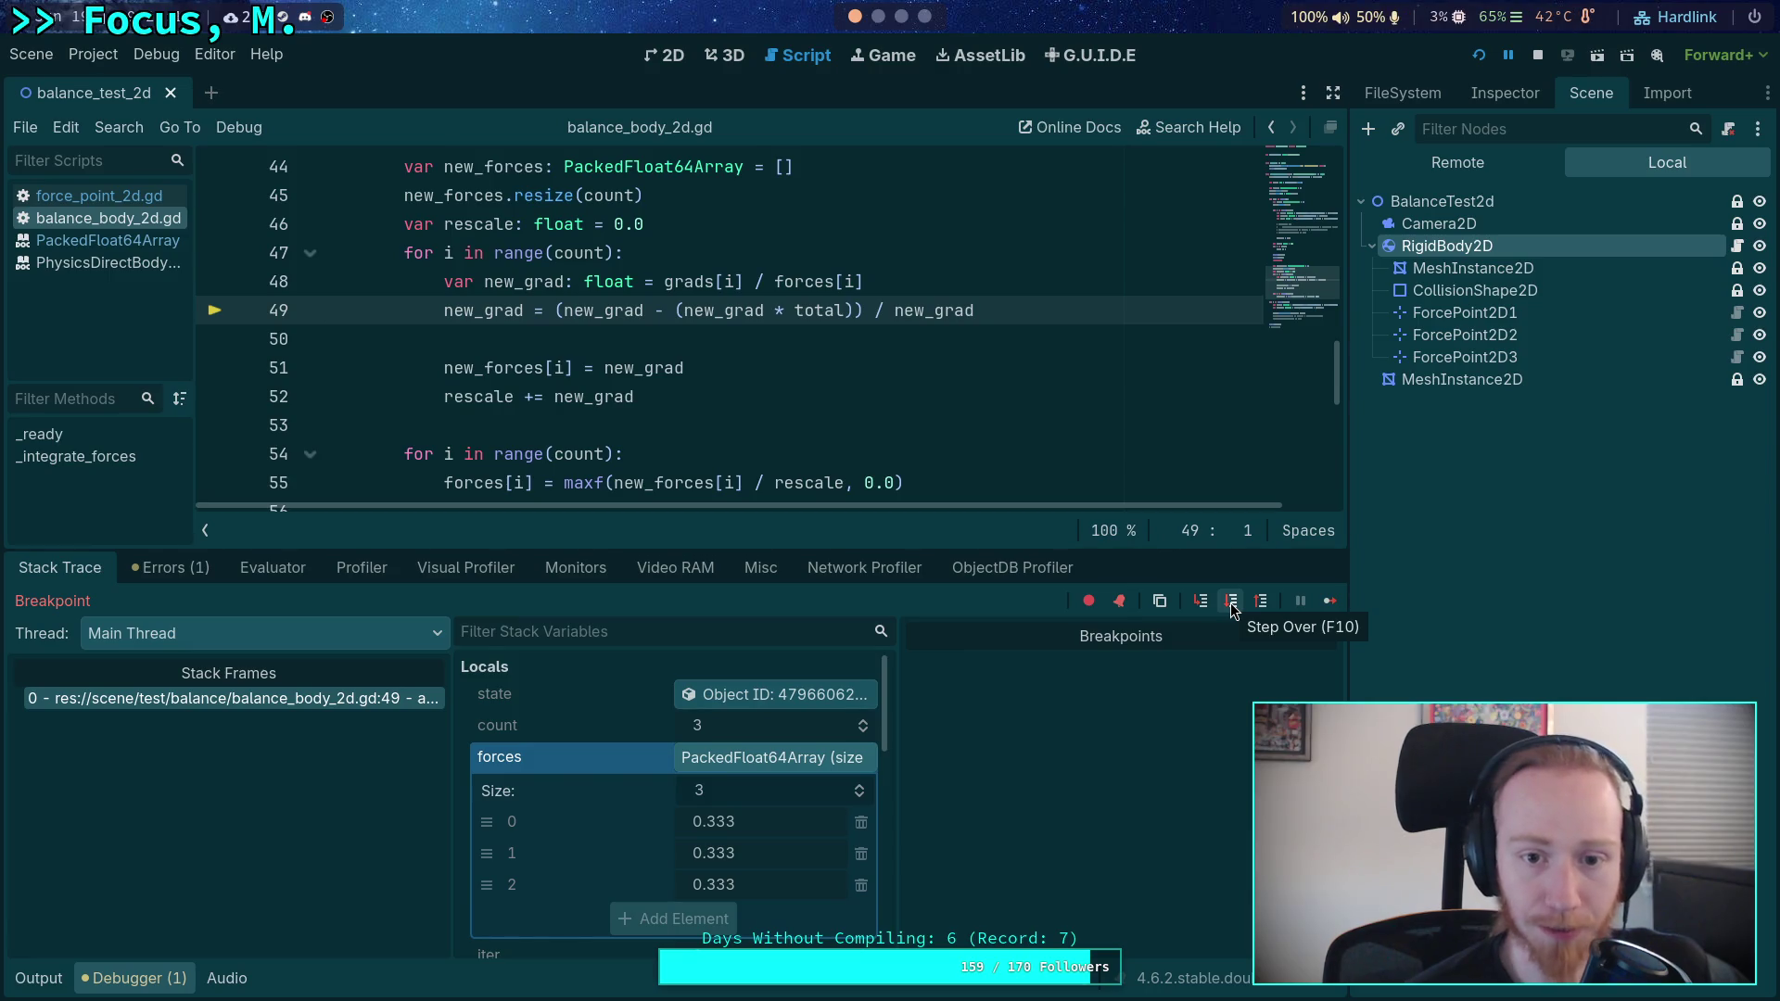
scroll(597, 774, "down", 5)
scroll(747, 801, "down", 2)
scroll(747, 801, "down", 2)
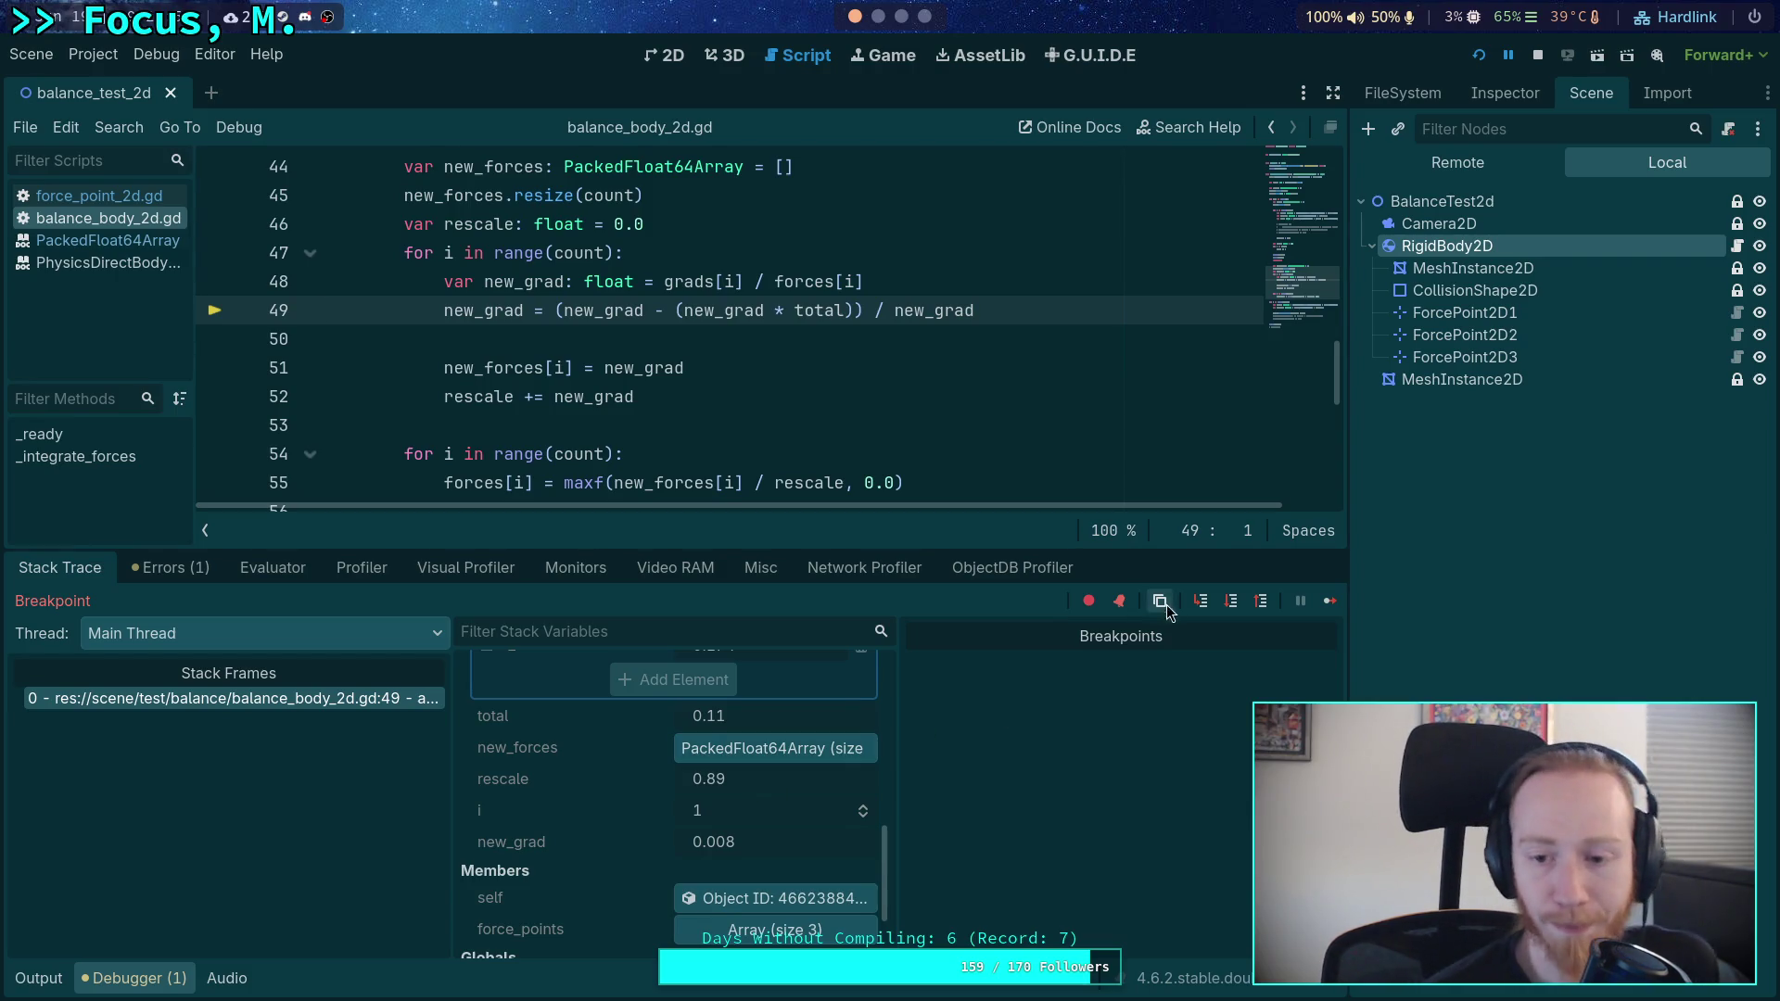
left_click(1231, 604)
scroll(762, 746, "down", 5)
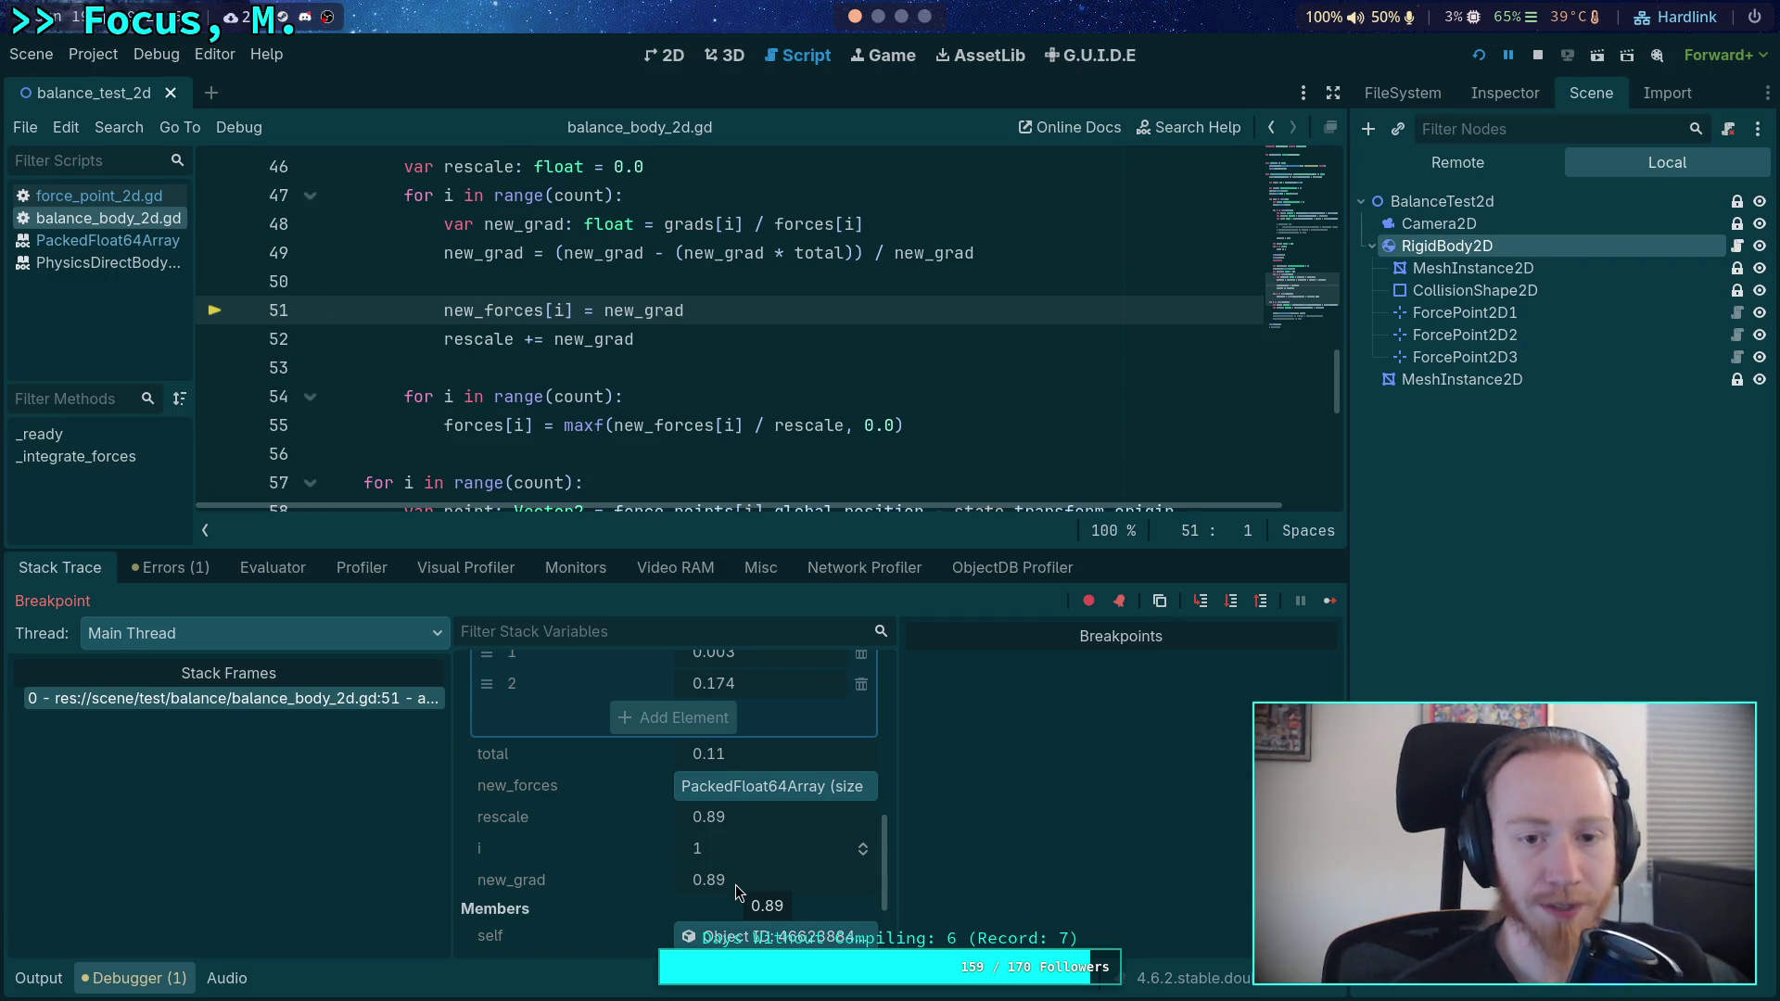
- Stop the debug session and hide the Debugger panel
left_click(1538, 54)
scroll(800, 490, "up", 2)
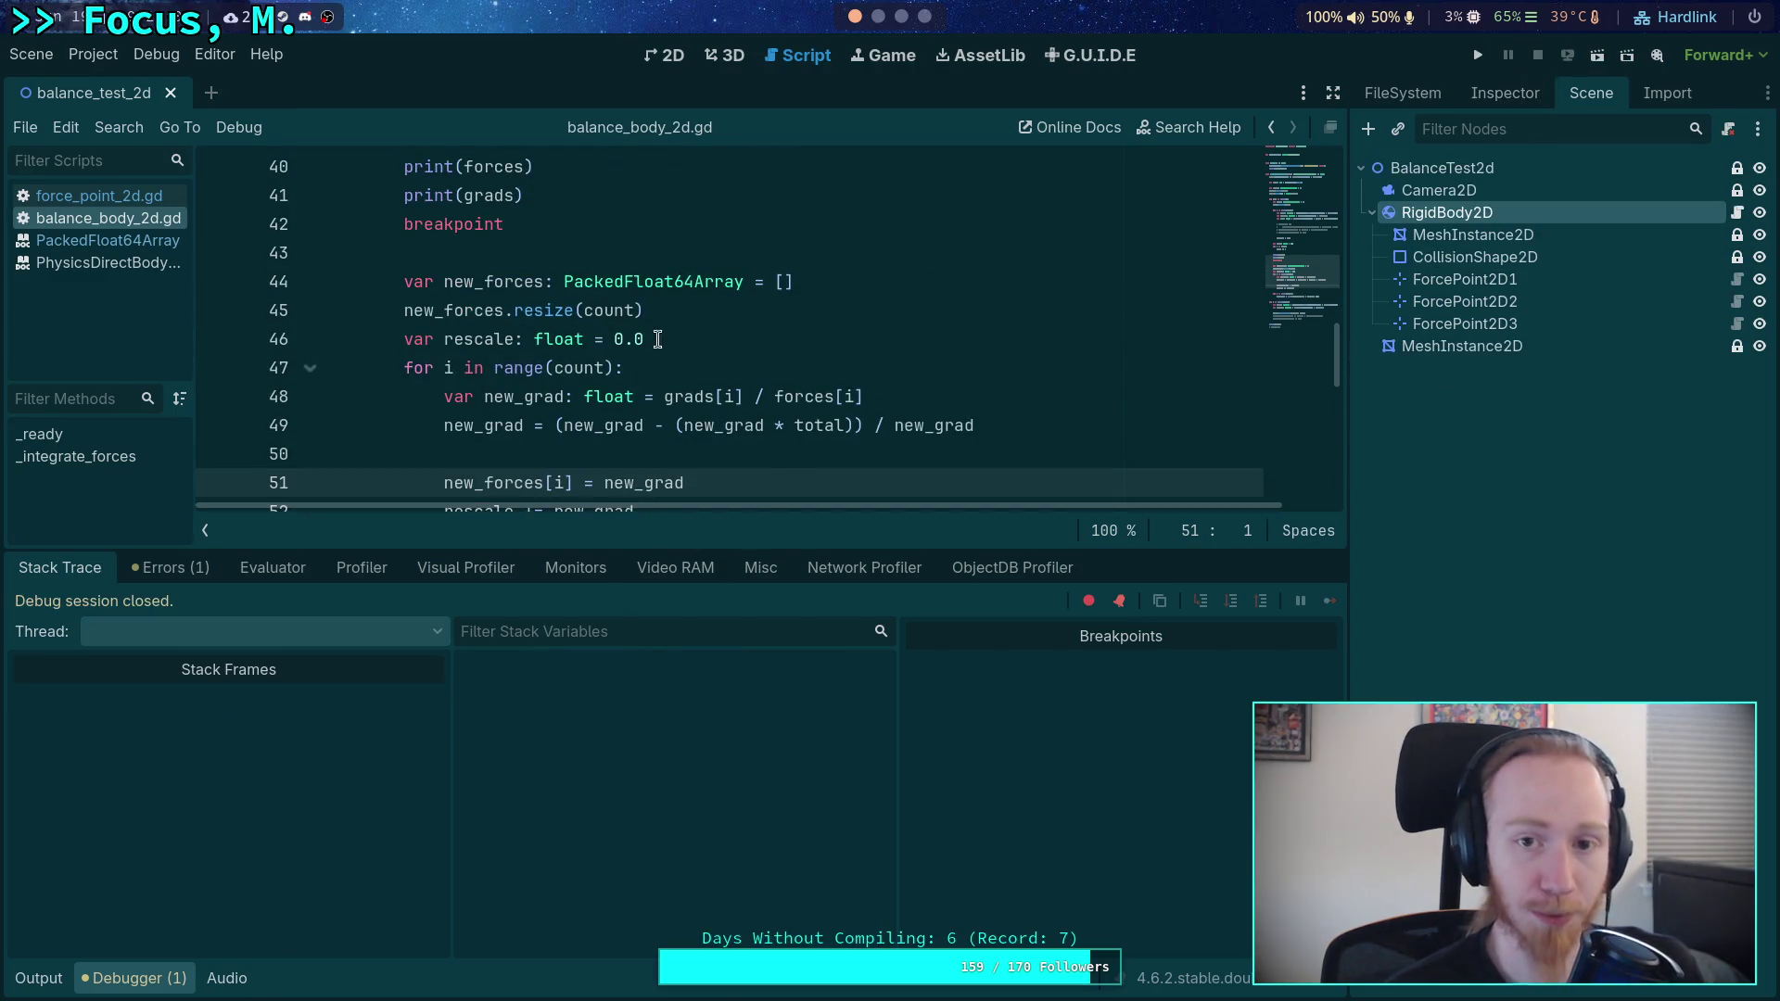
key("ctrl+j")
double_click(778, 425)
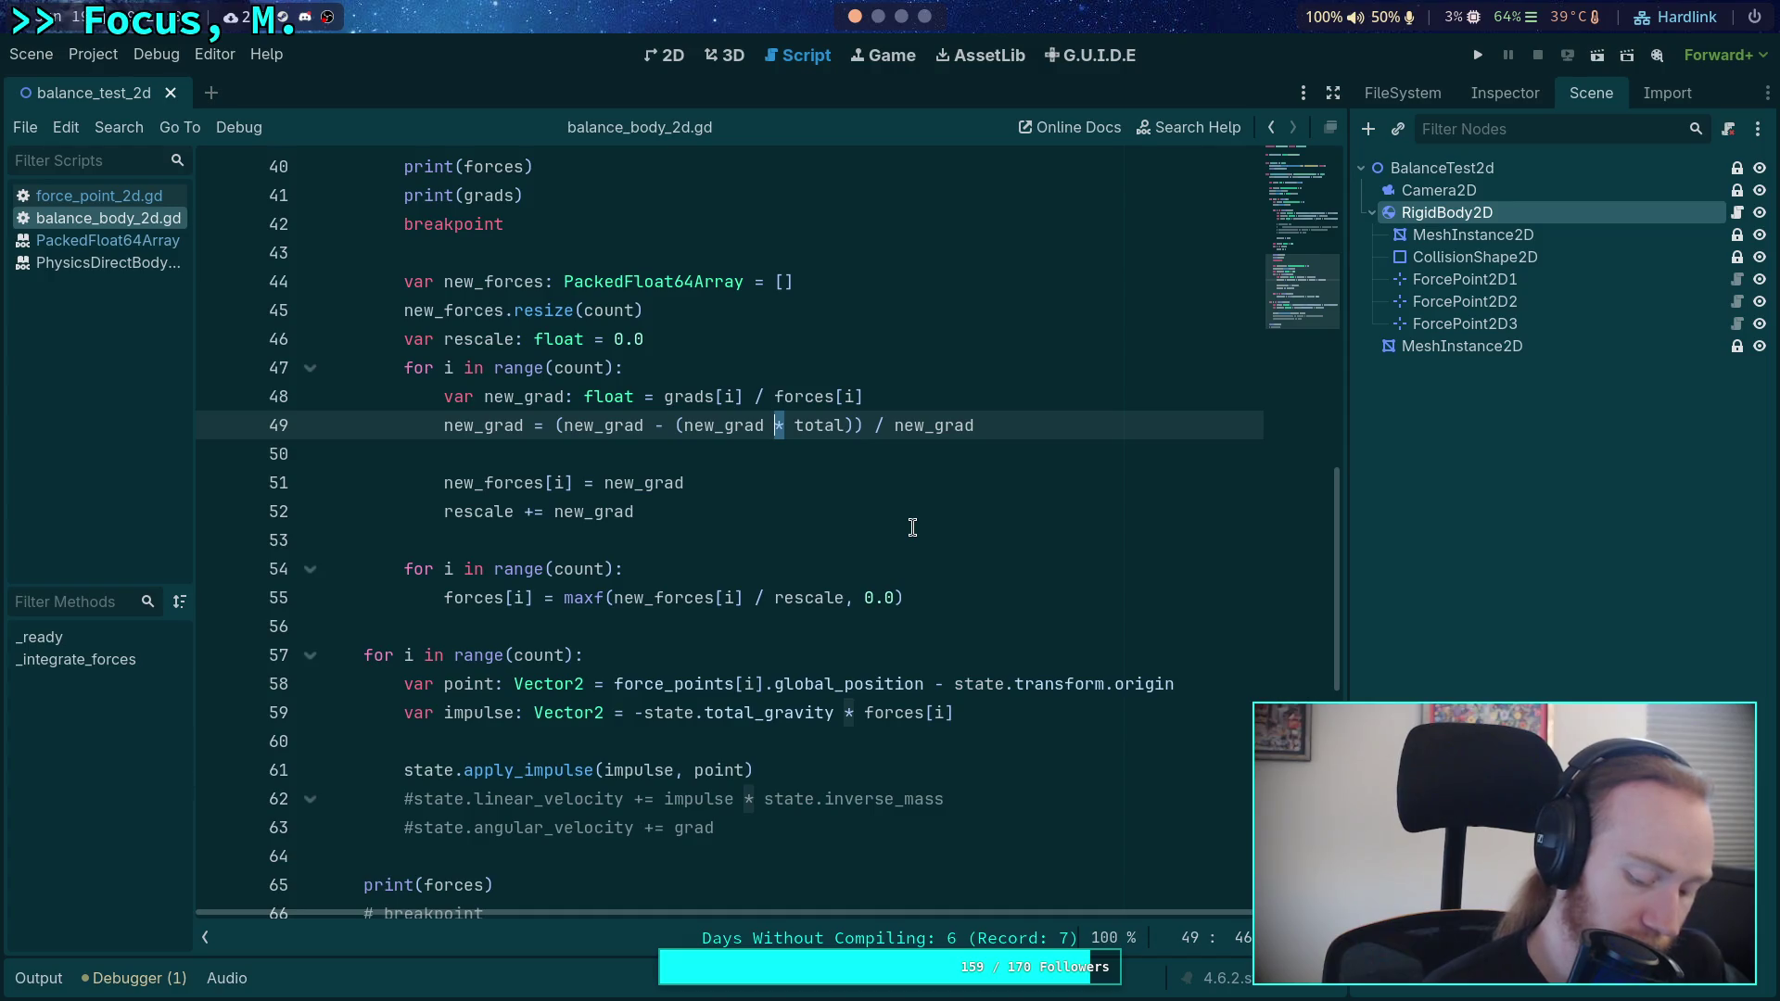
- Remove 'new_grad *' and the inner parentheses so line 49 reads (new_grad - total) / new_grad
key("BackSpace")
key("BackSpace")
key("BackSpace")
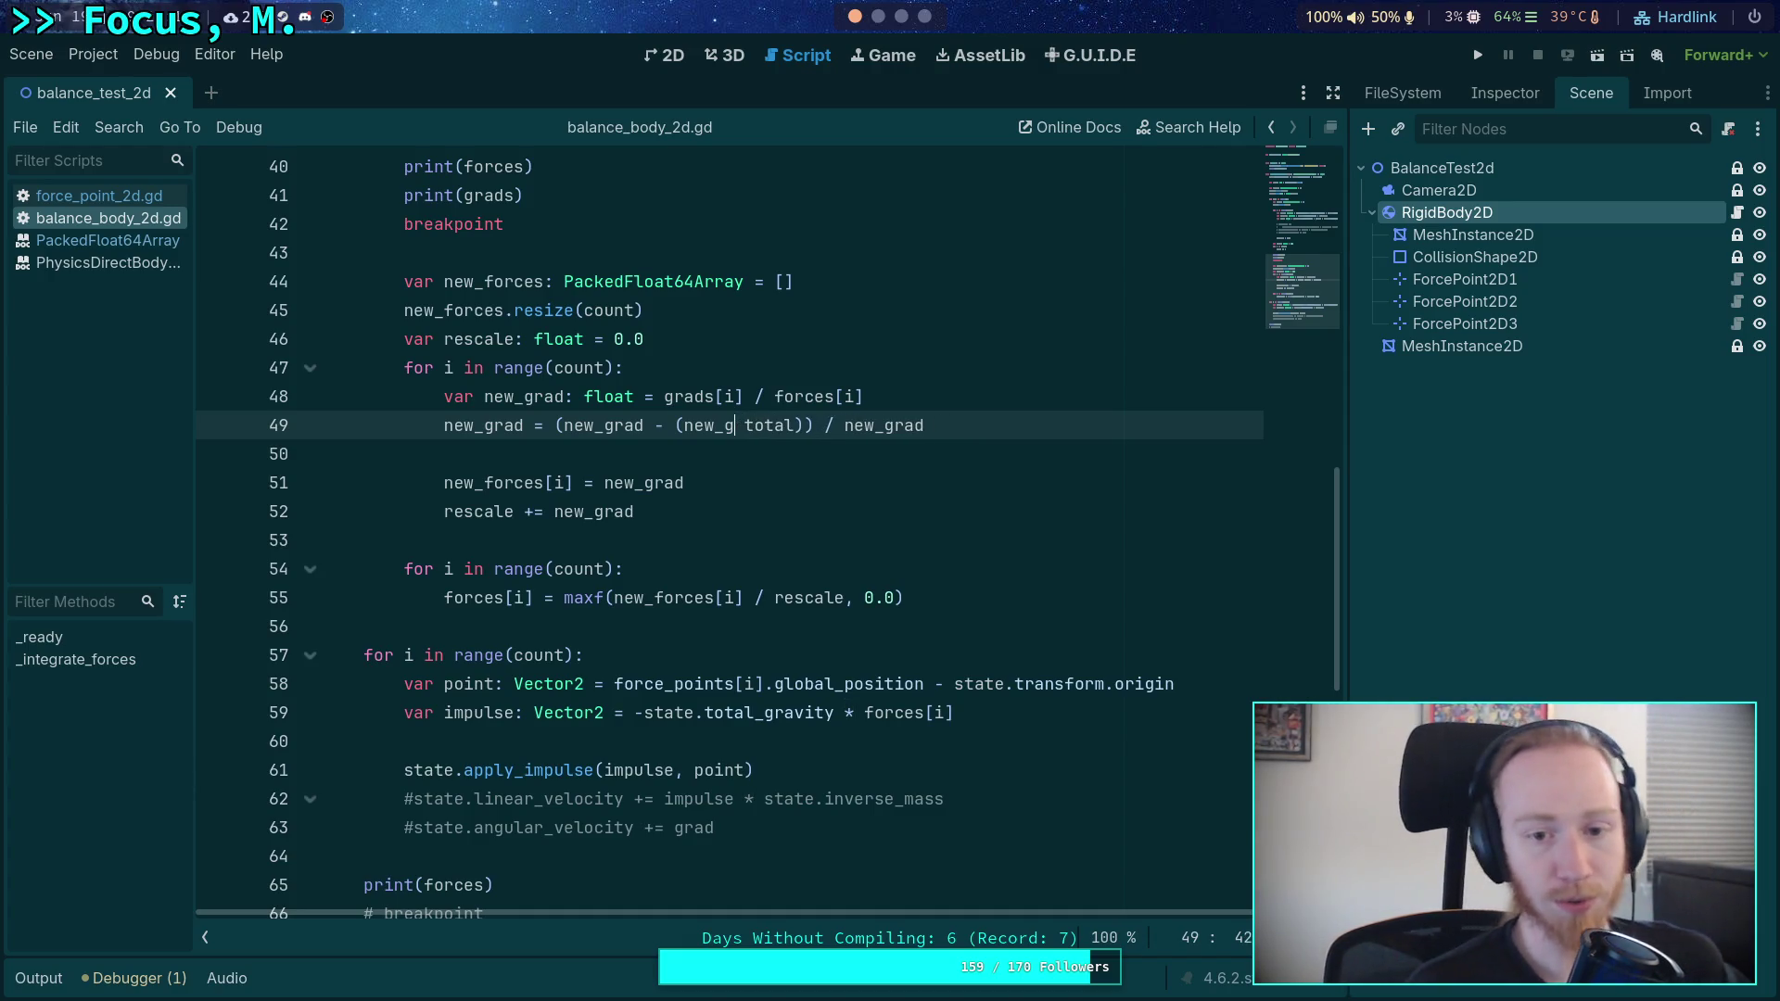
key("Delete")
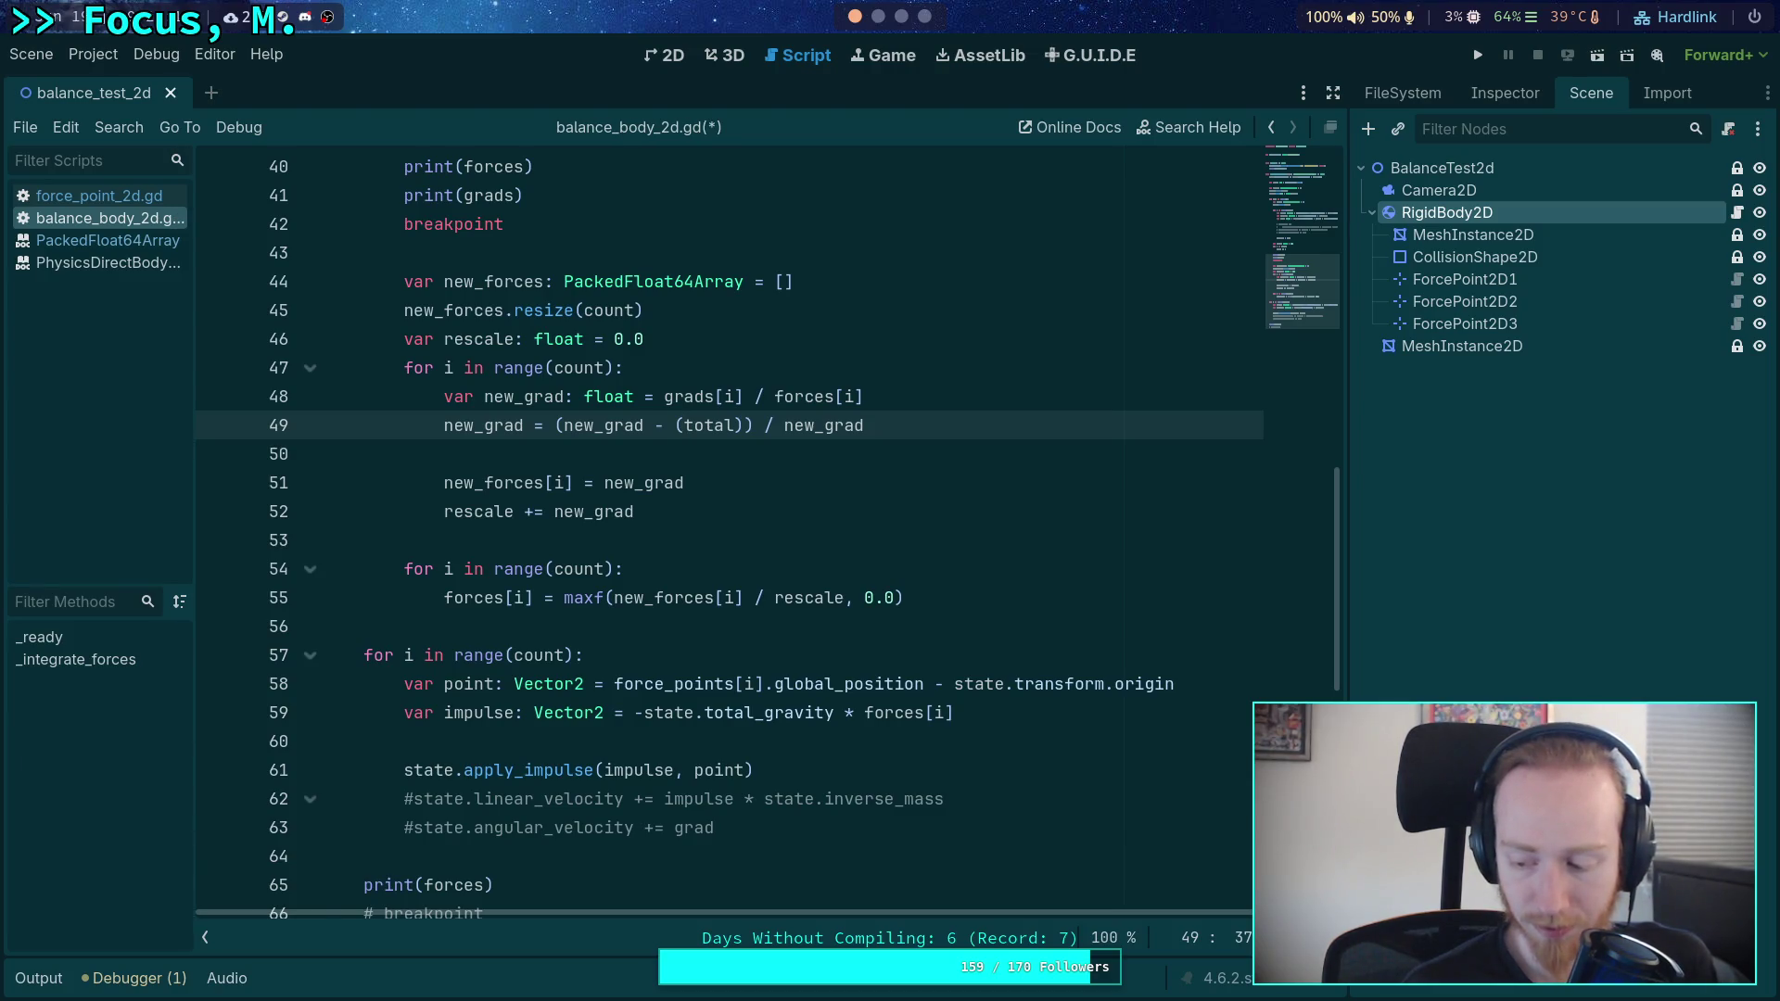
key("Right")
key("Right")
key("Right")
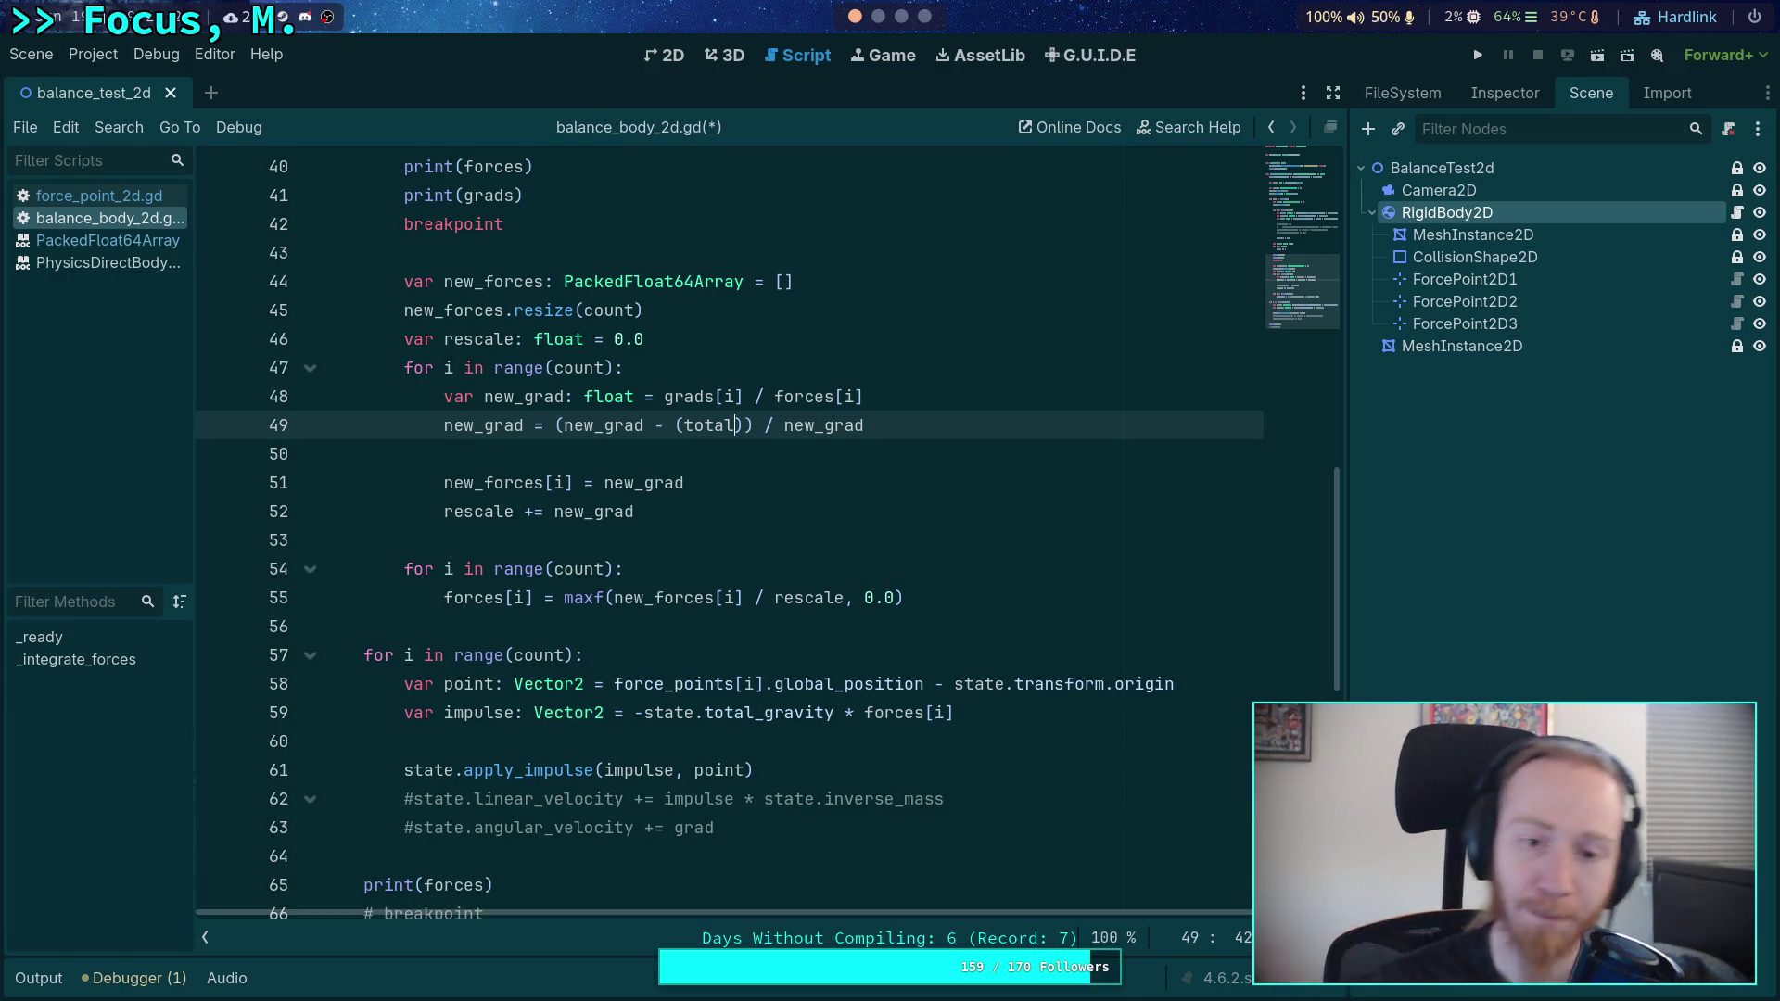
key("Delete")
key("ctrl+Left")
key("BackSpace")
scroll(902, 497, "up", 2)
scroll(901, 497, "up", 11)
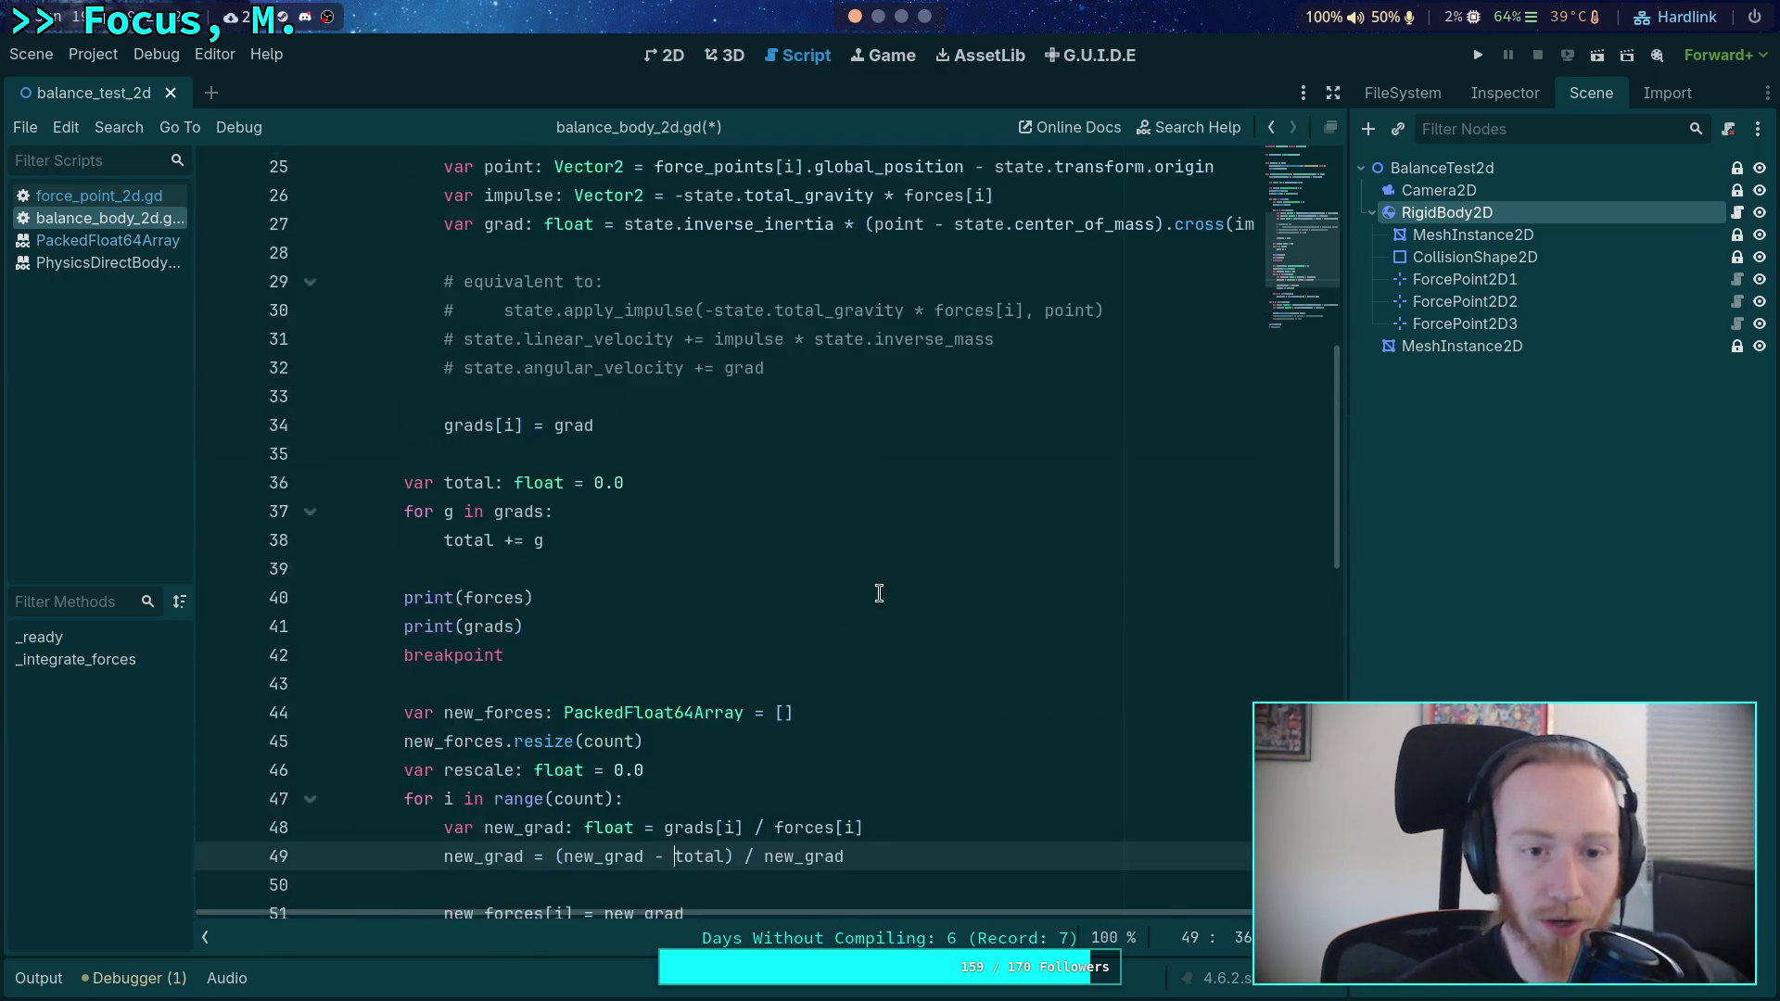
scroll(844, 582, "down", 3)
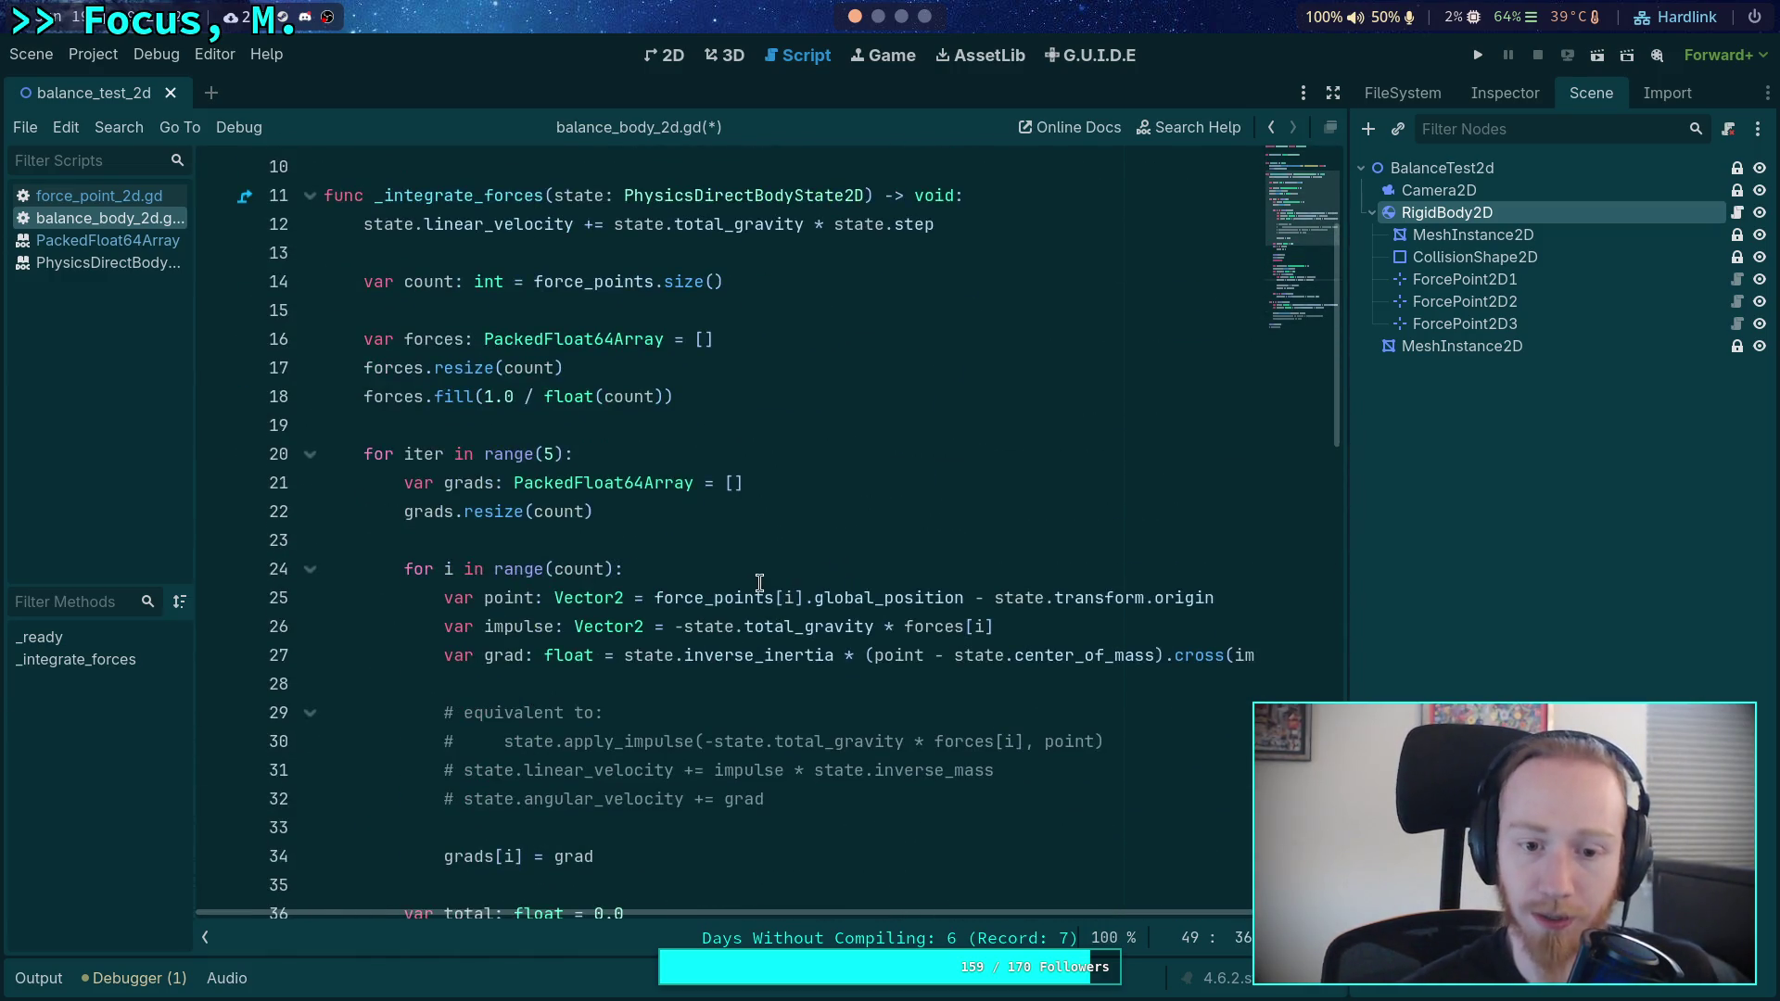
scroll(698, 547, "down", 4)
scroll(704, 556, "up", 3)
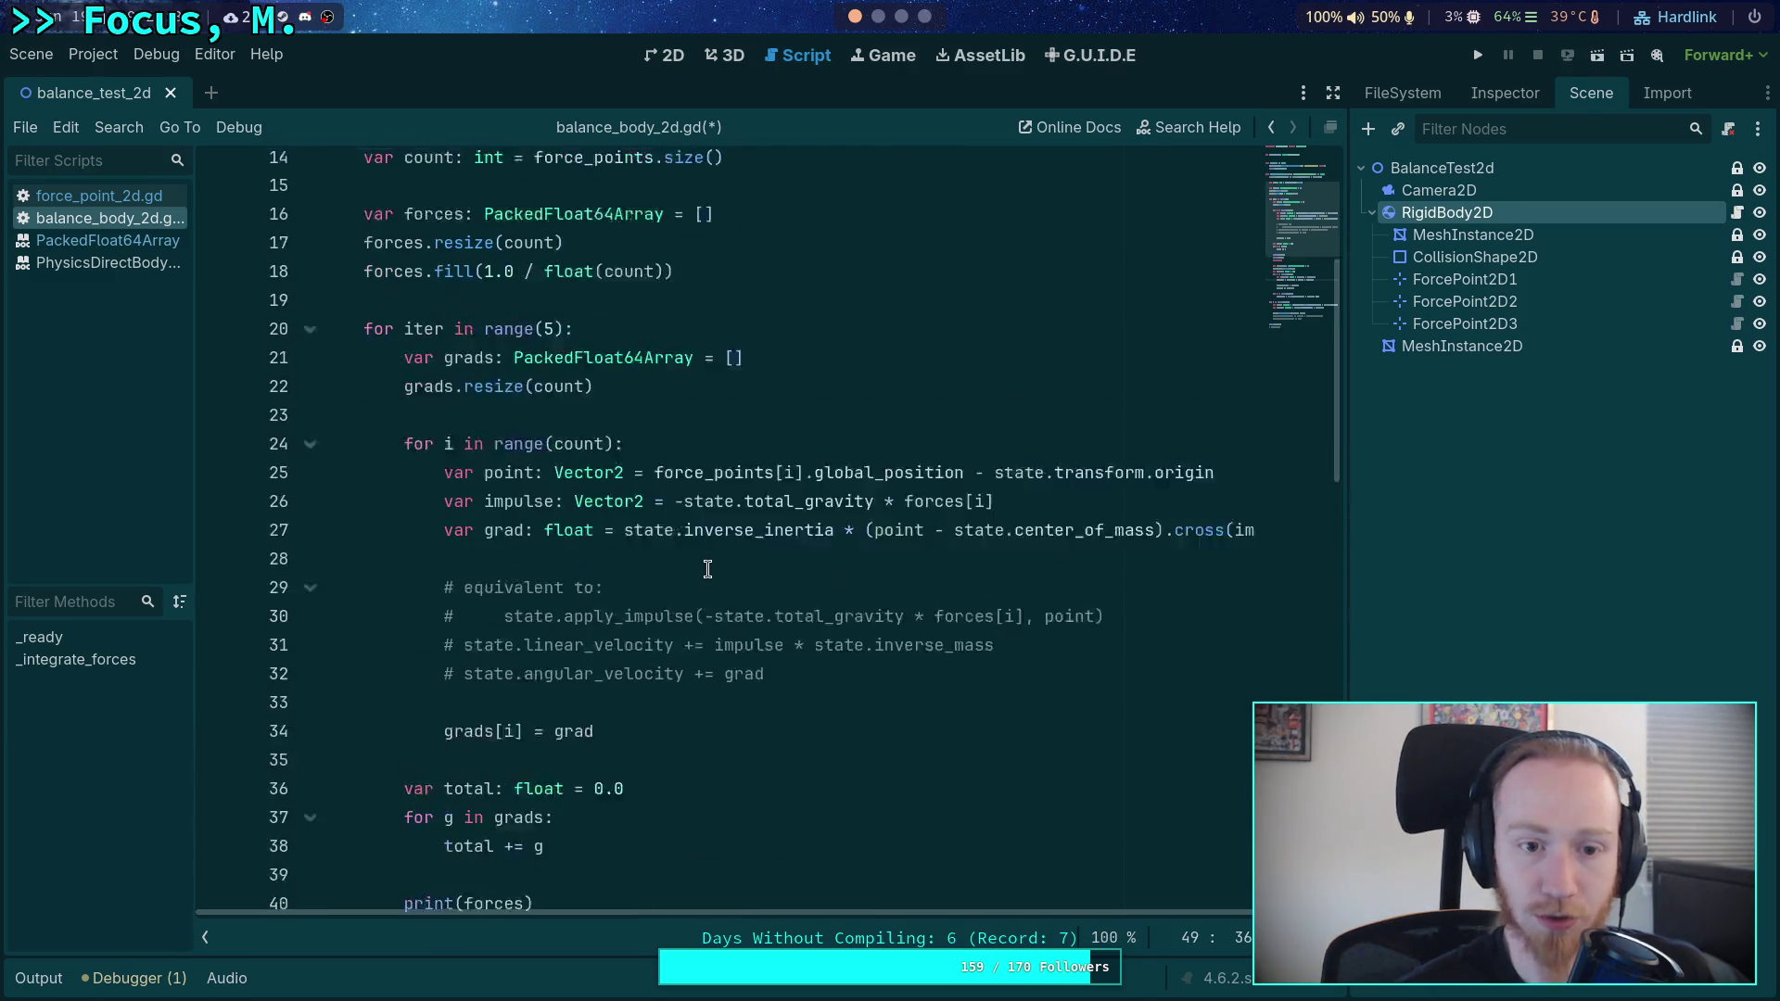
left_click(841, 336)
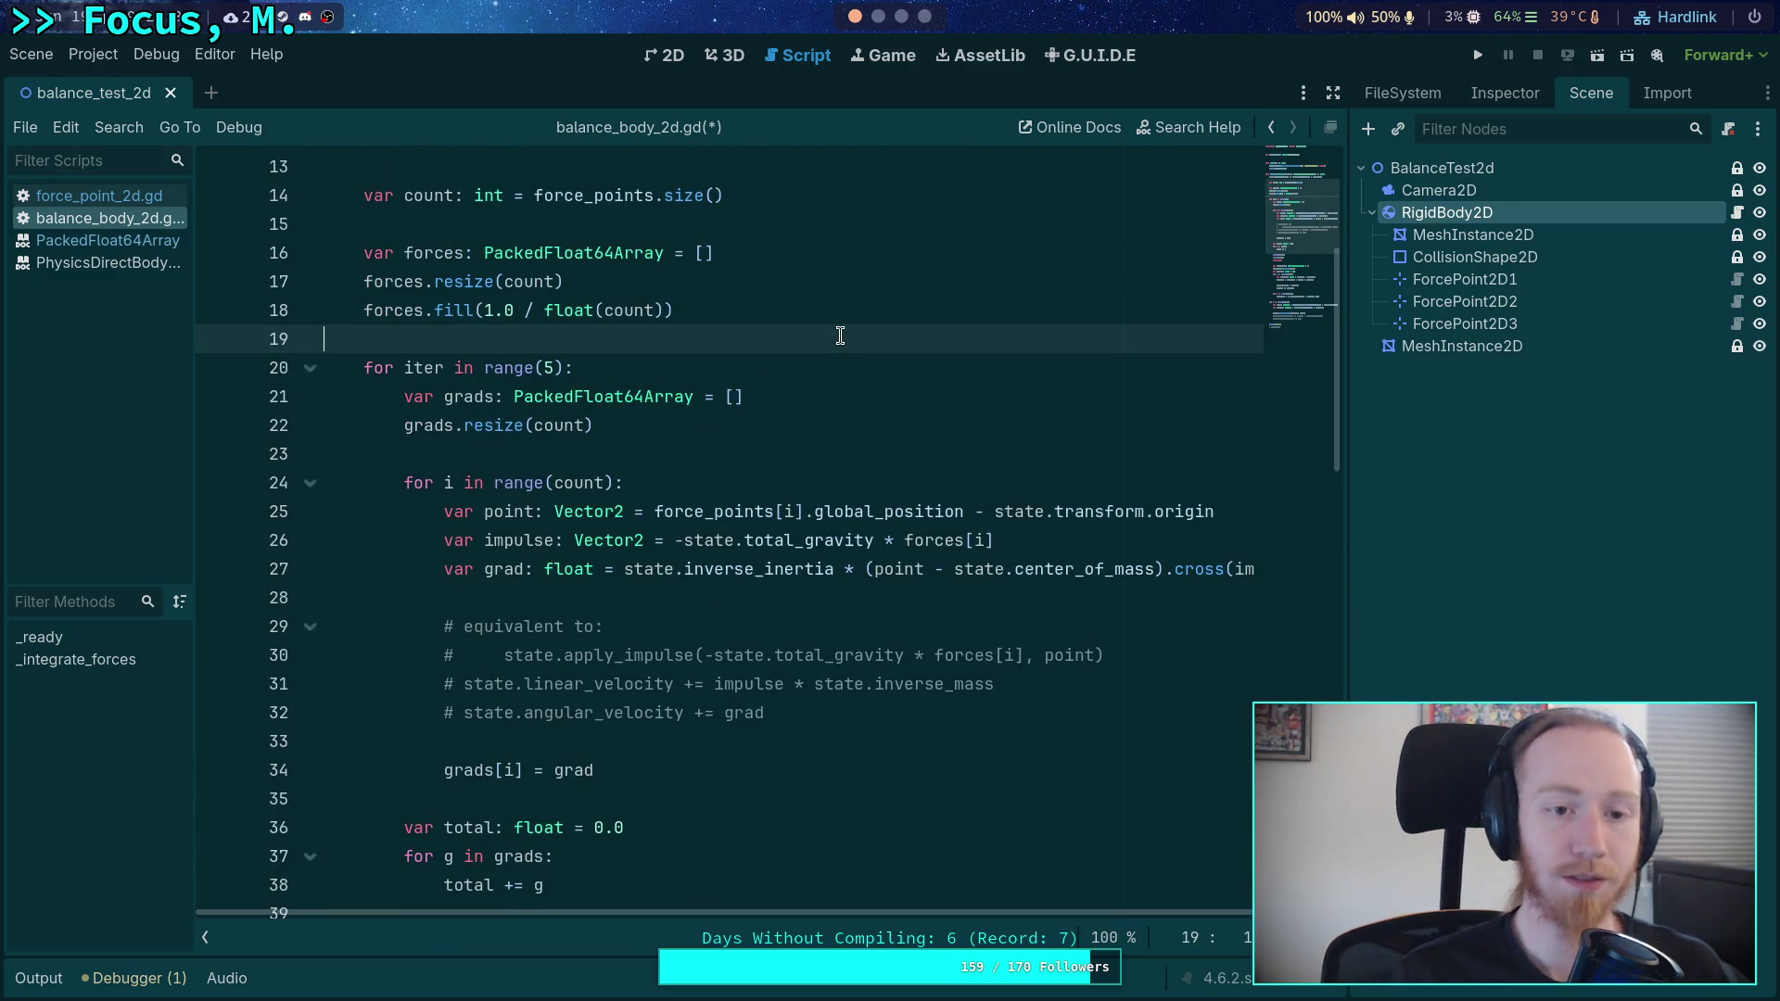
- Add forces = [0.2, 0.6, 0.2] on line 20 after forces.fill, save, and rerun
key("Return")
key("Return")
key("Up")
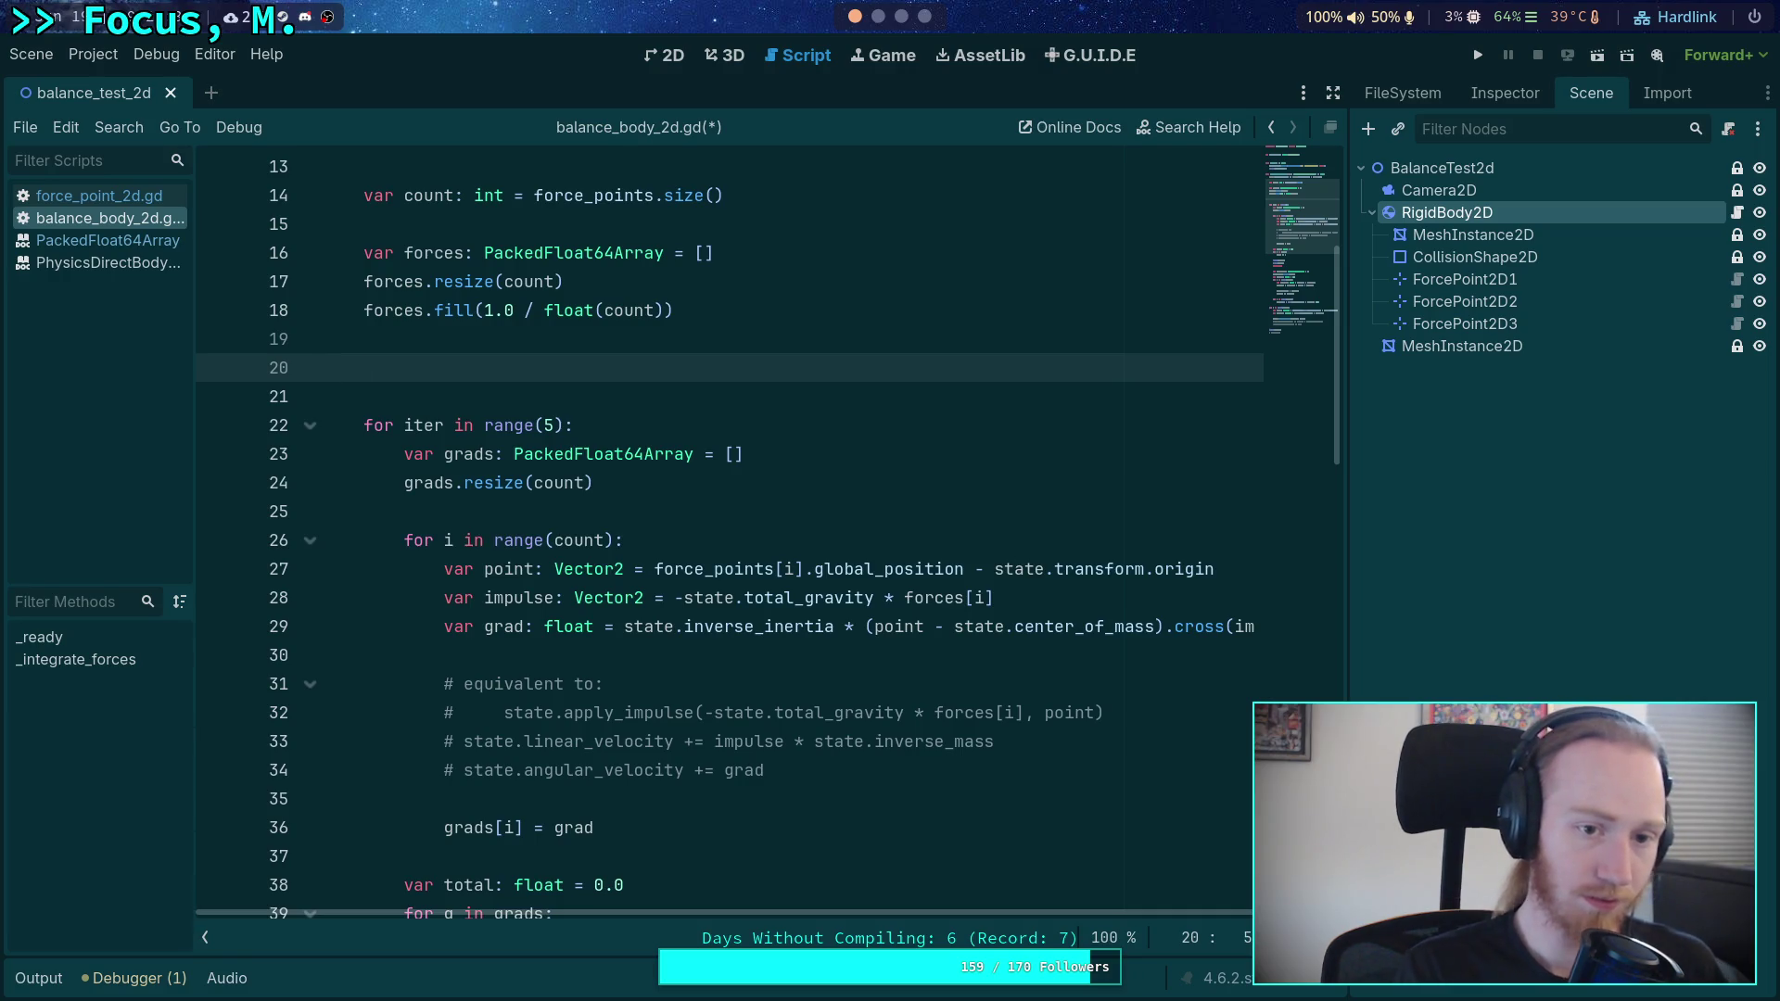
type("fe")
key("BackSpace")
type("orces =")
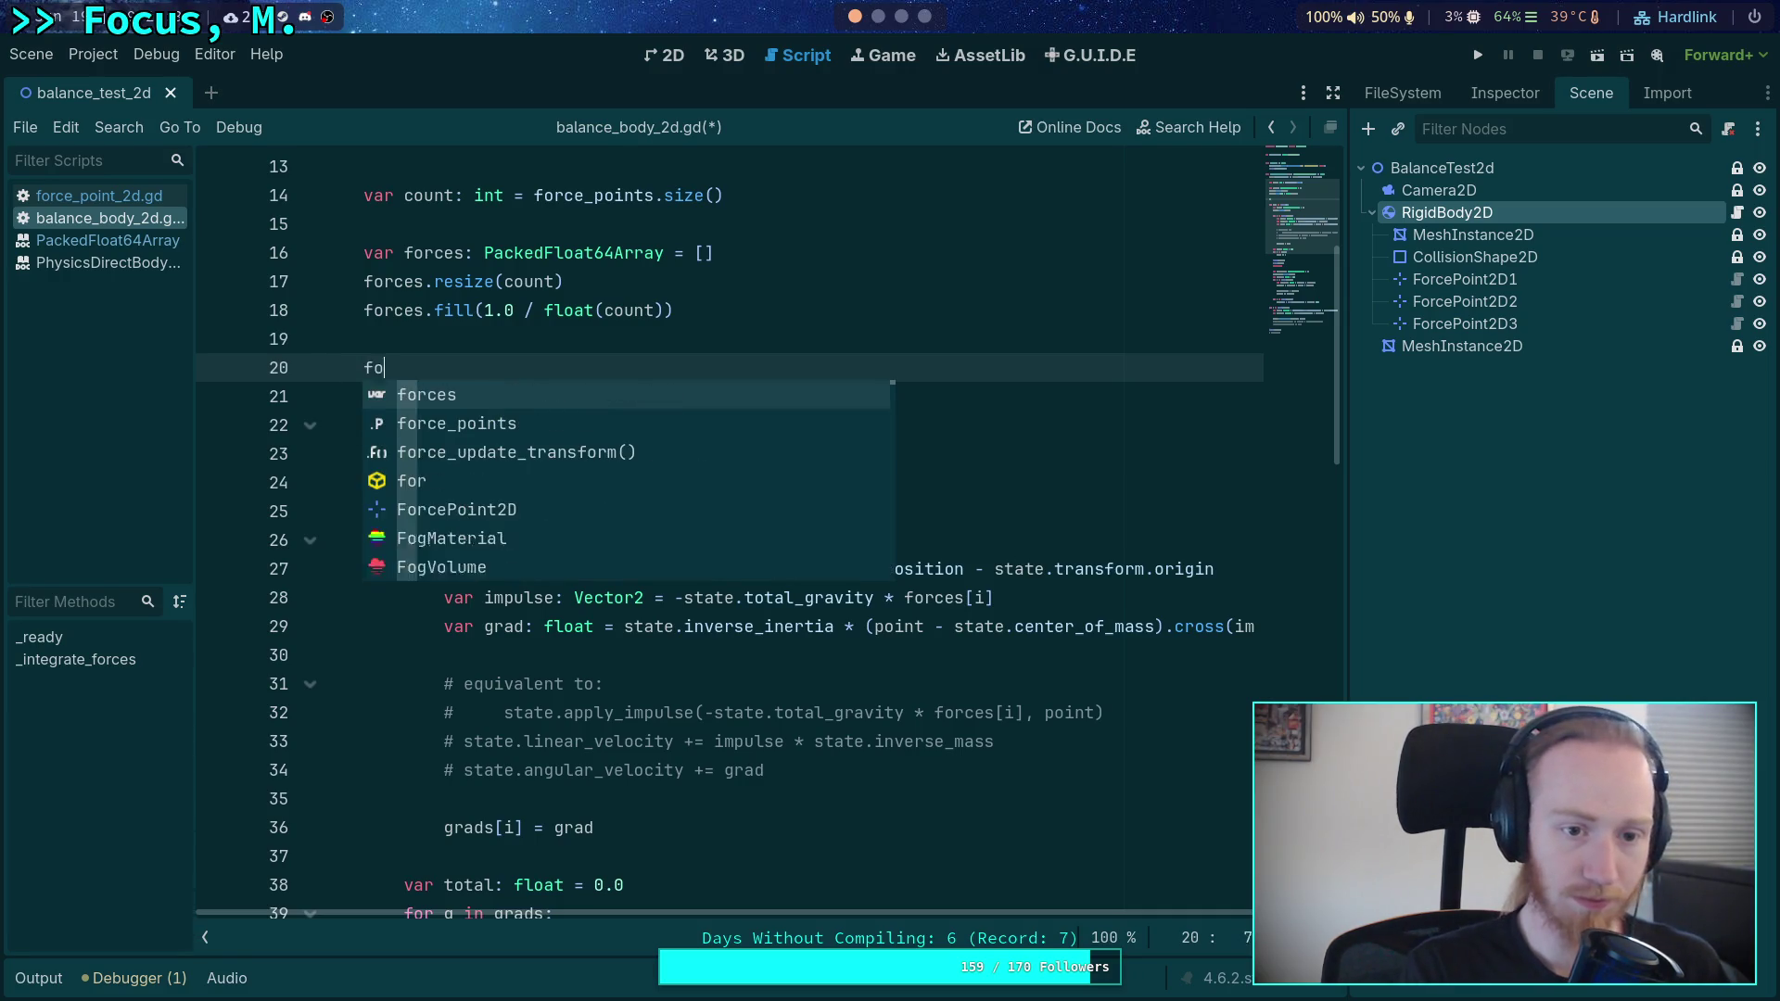
key("Escape")
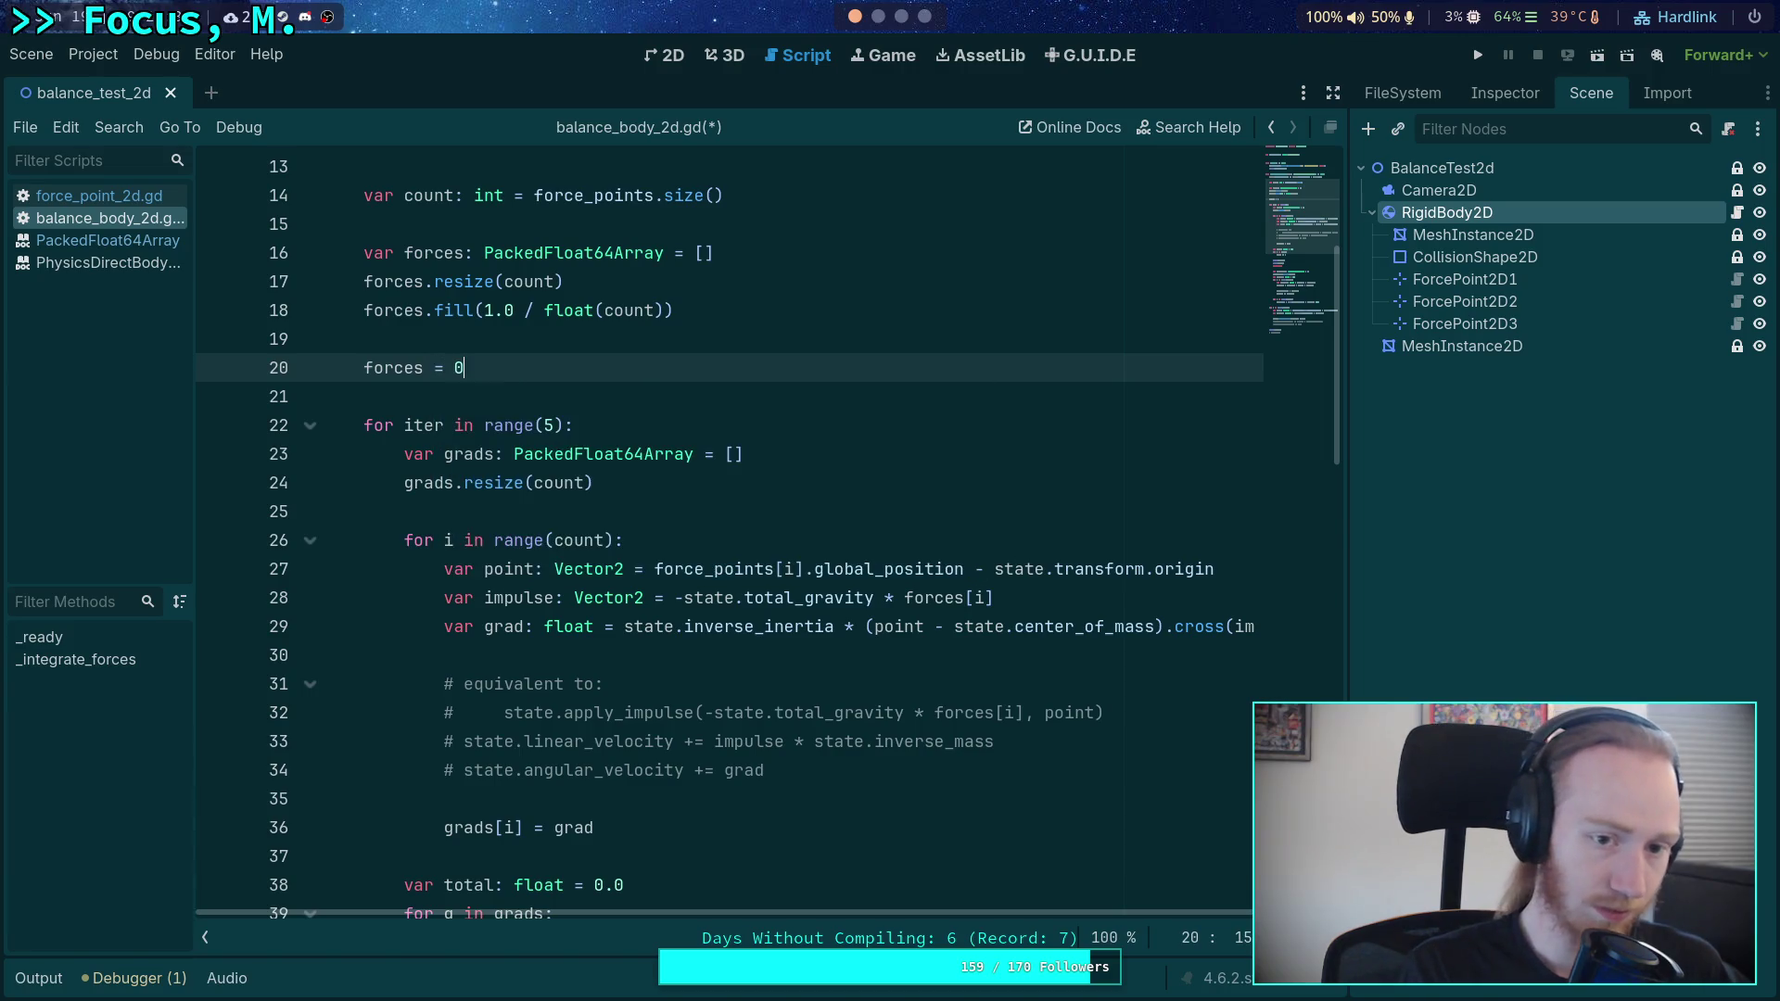
type("[0.")
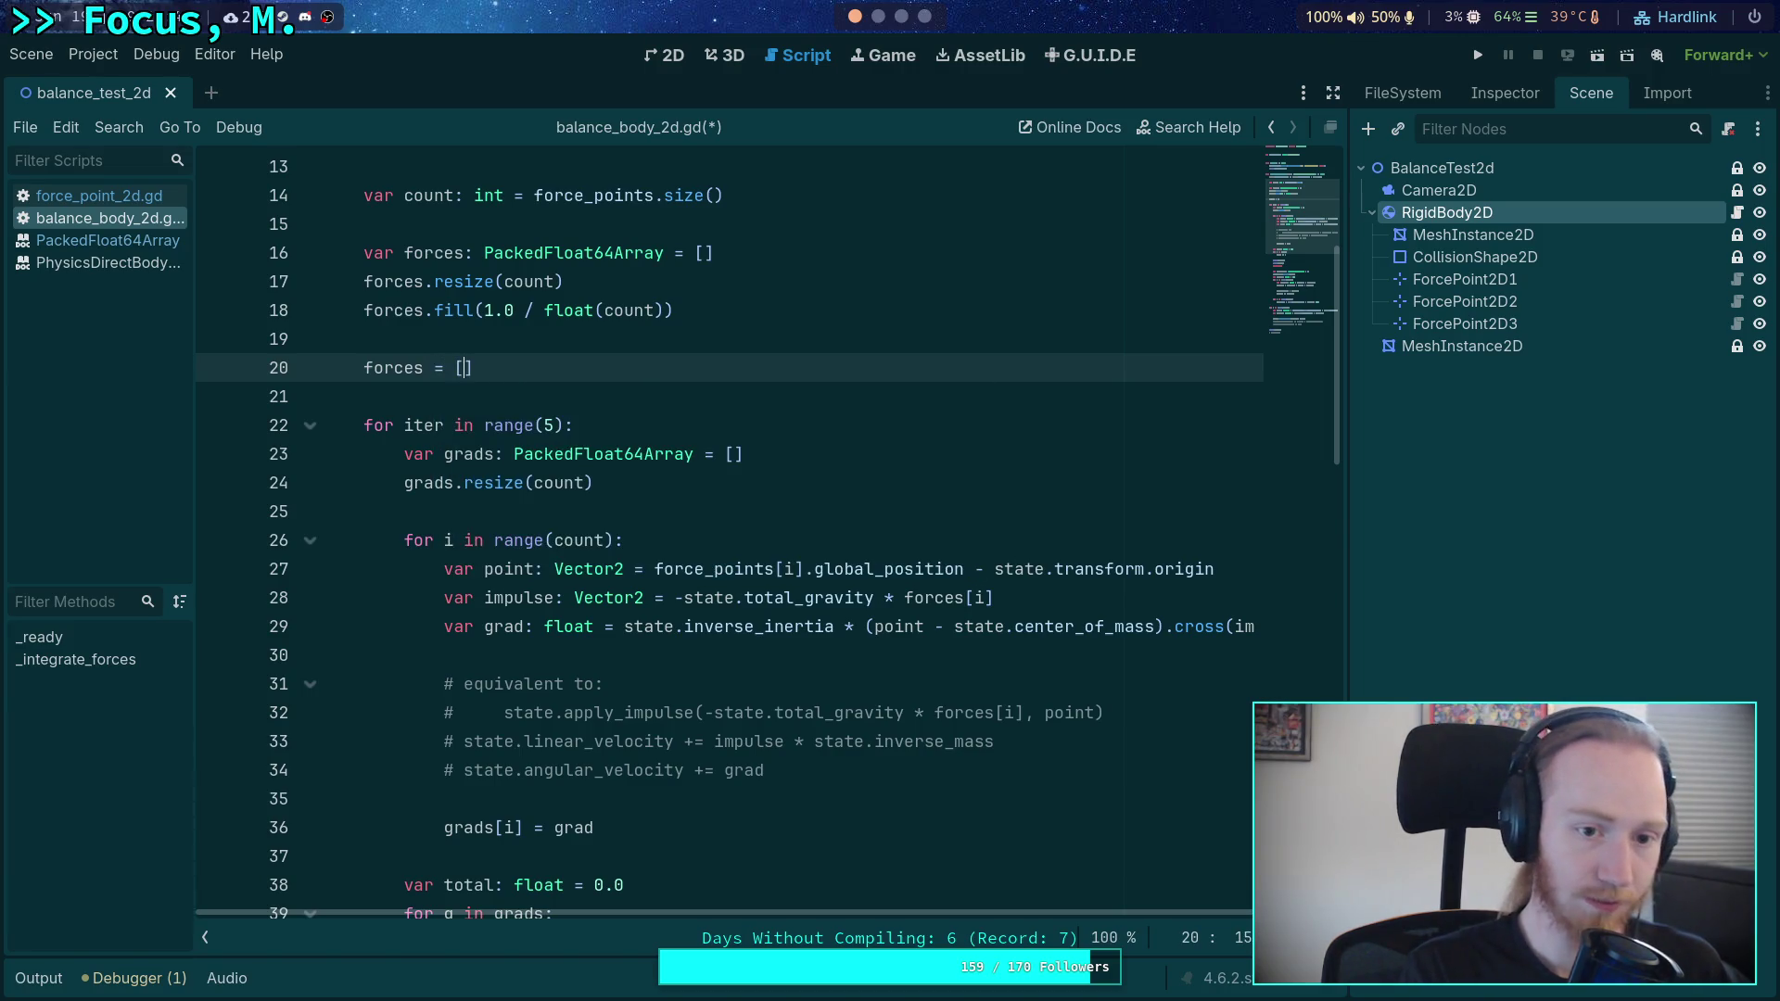
type("1, 0.")
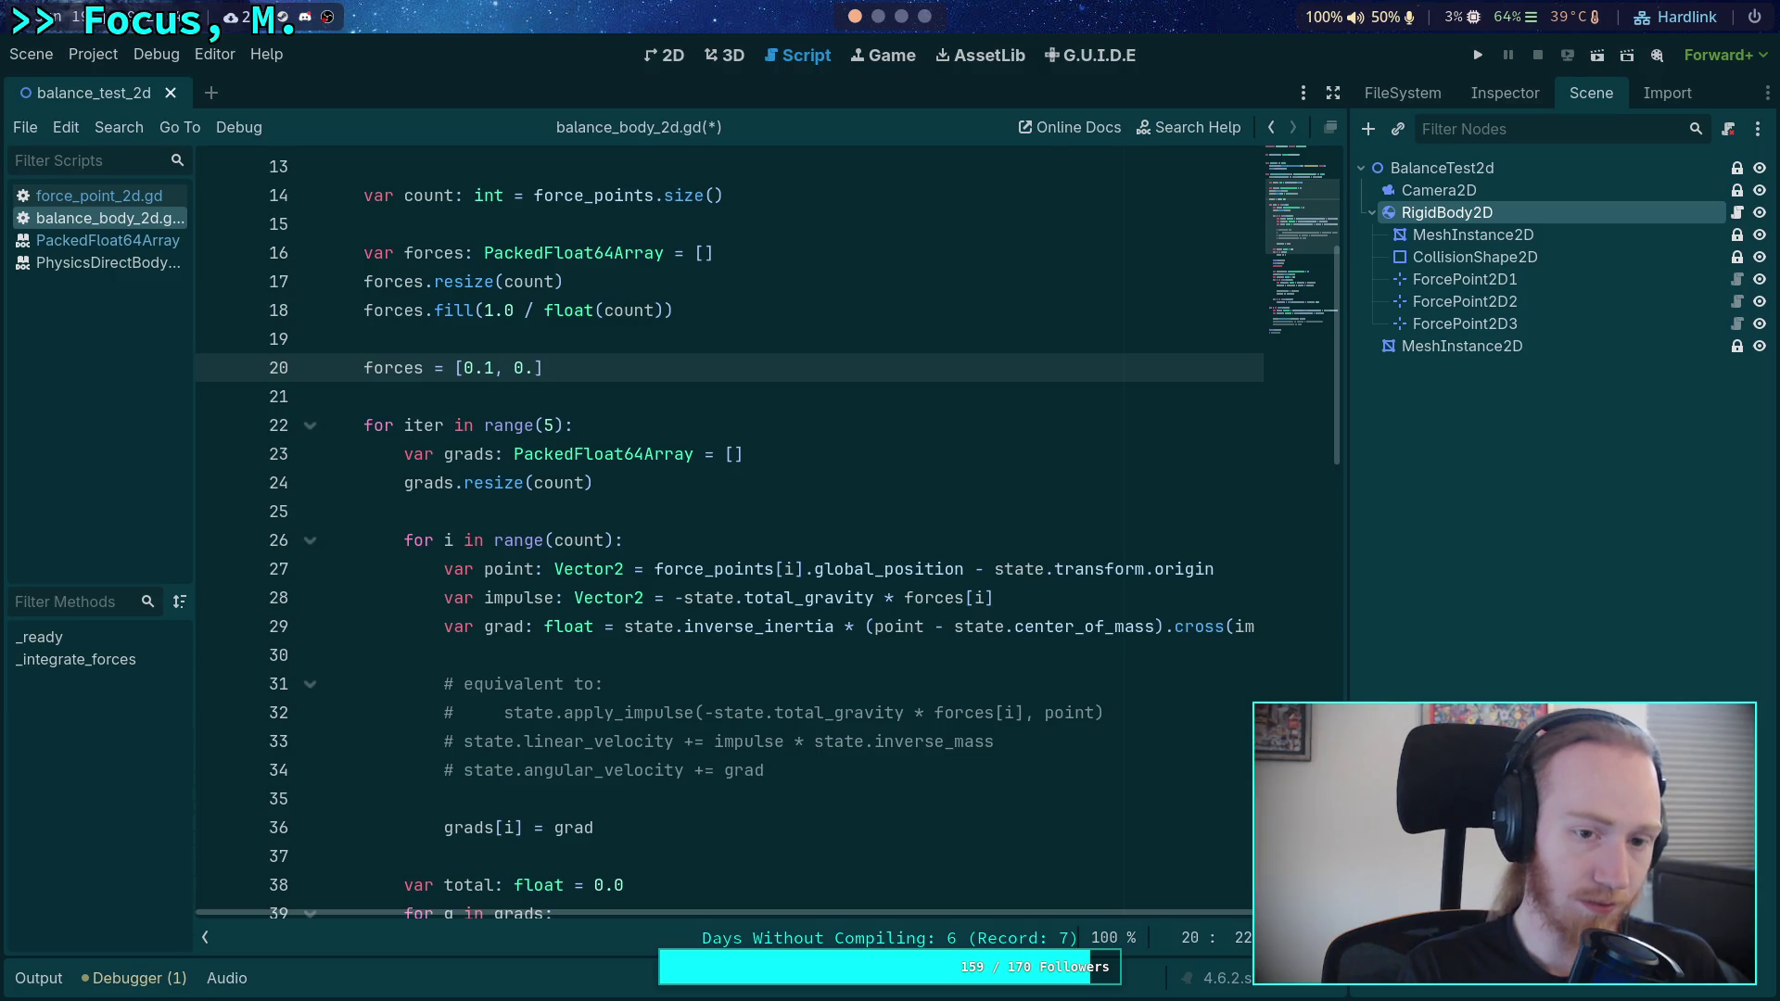
key("BackSpace")
key("BackSpace")
key("BackSpace")
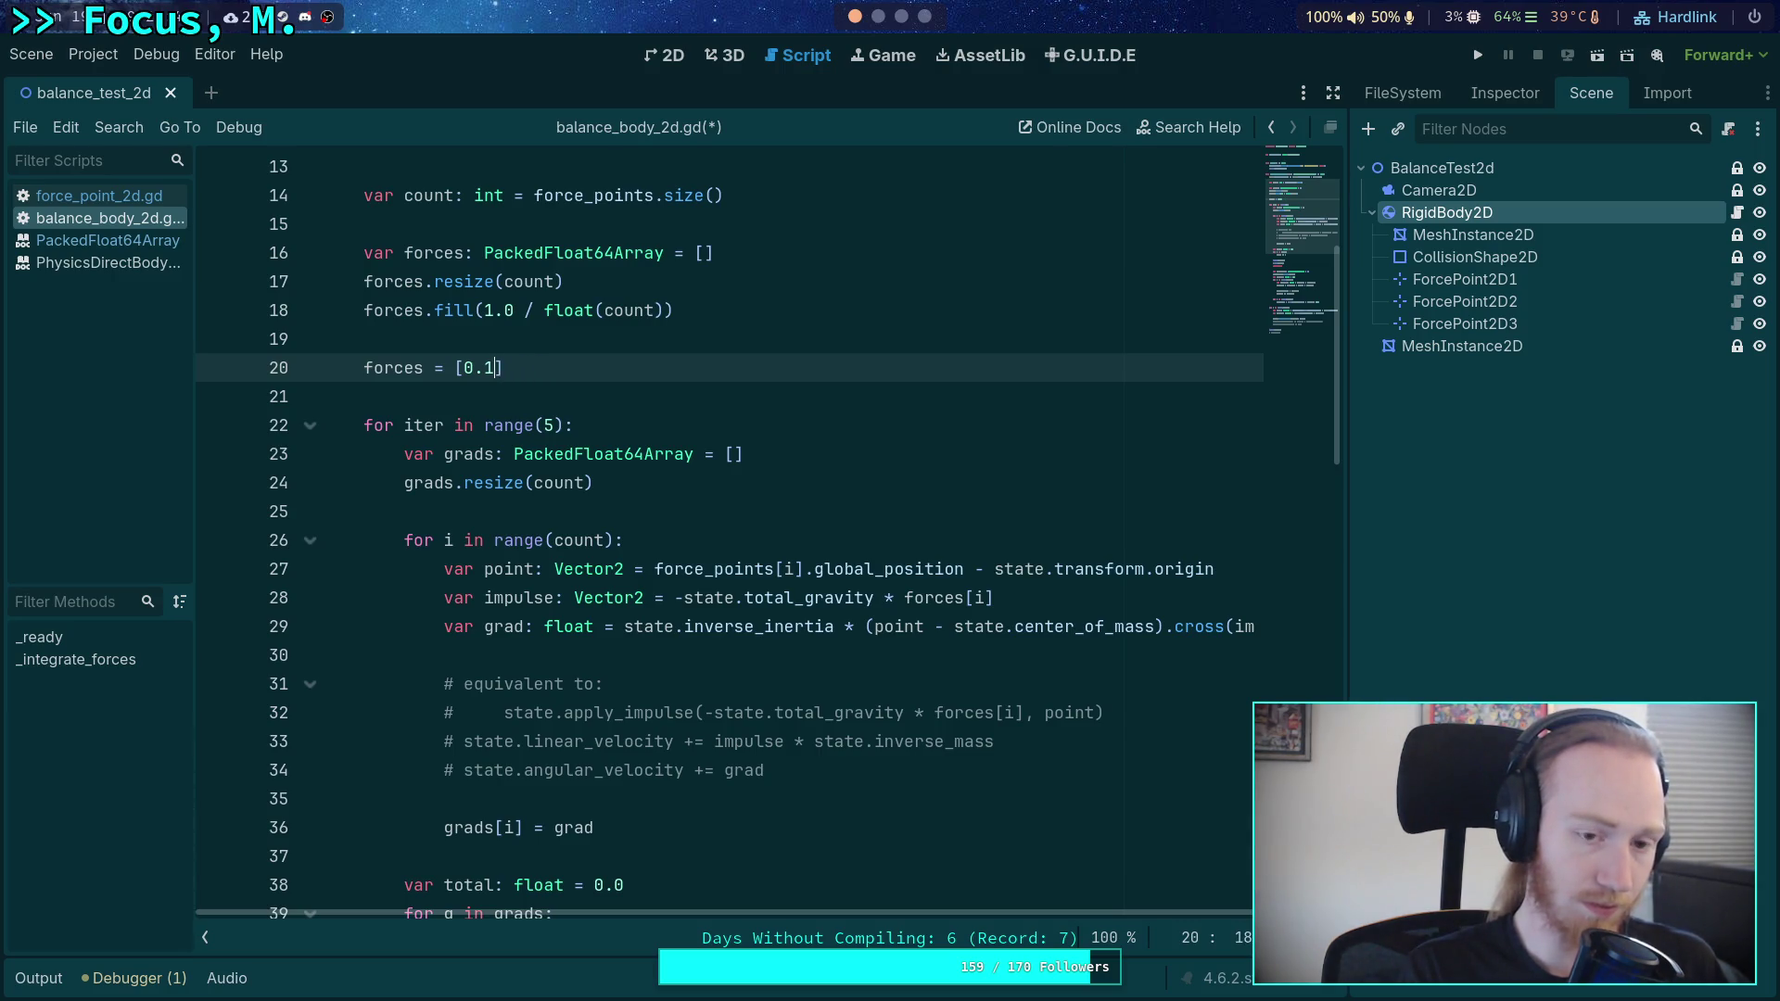
type("2, ")
type("0.6, ")
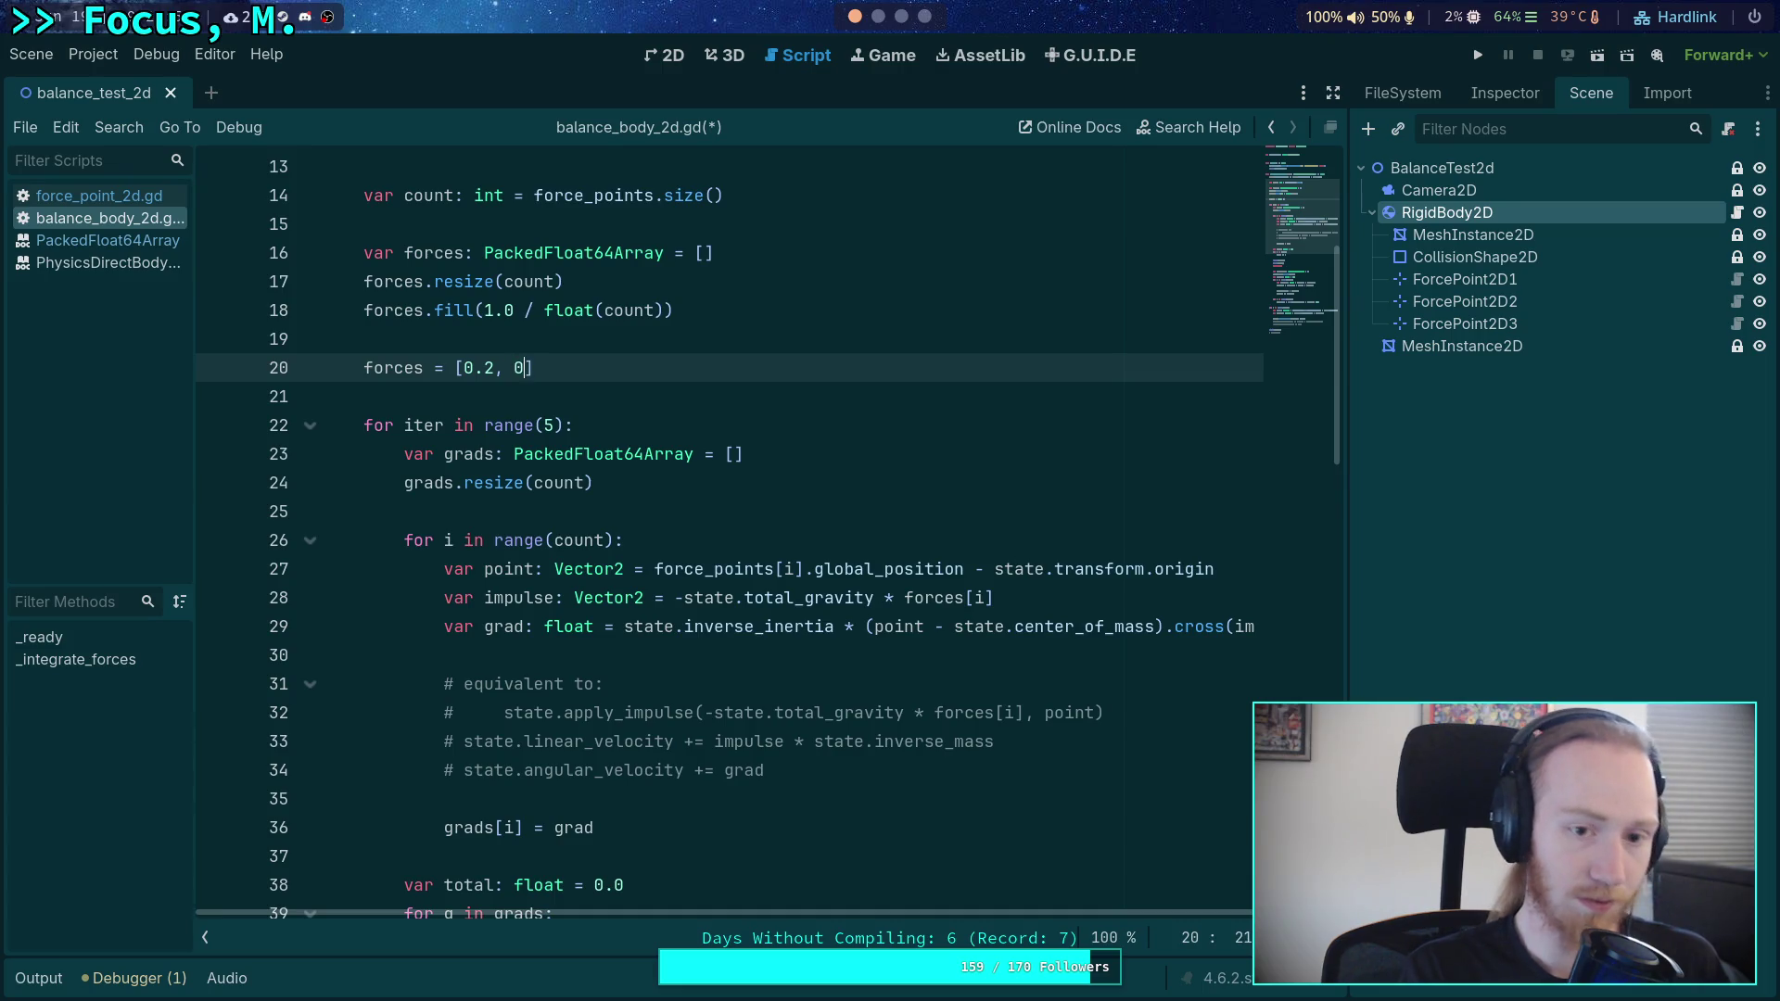
type("0.2")
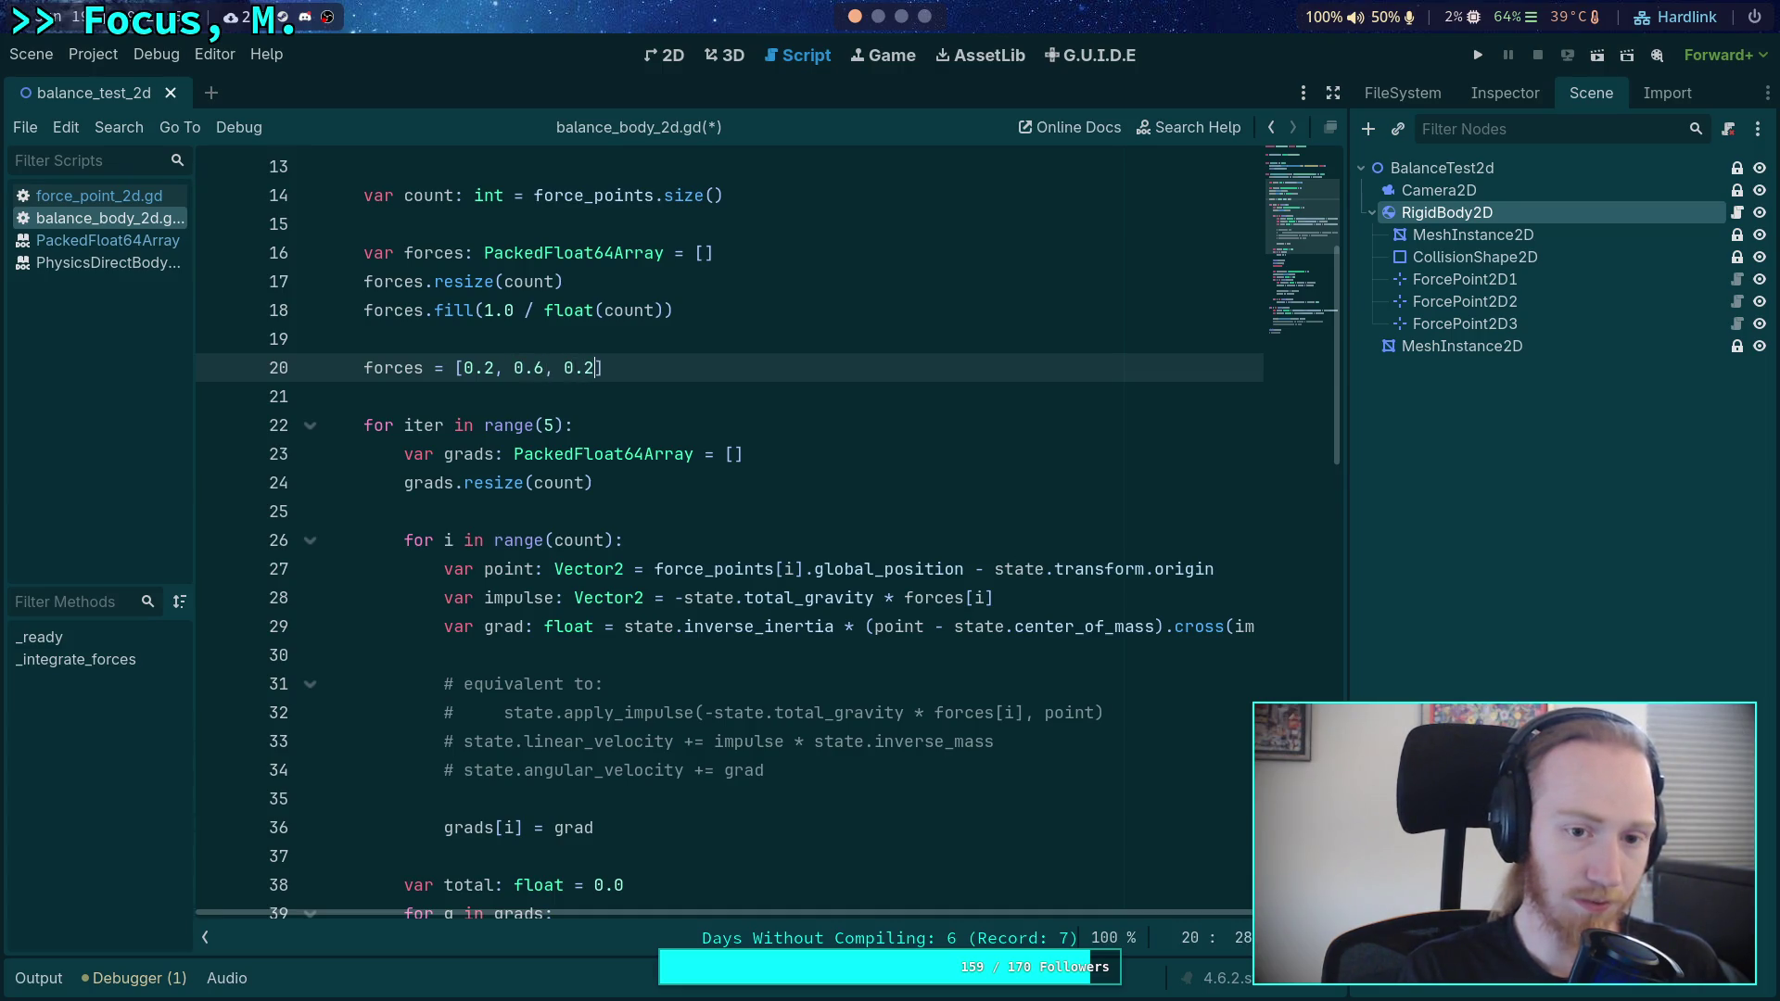
key("ctrl+s")
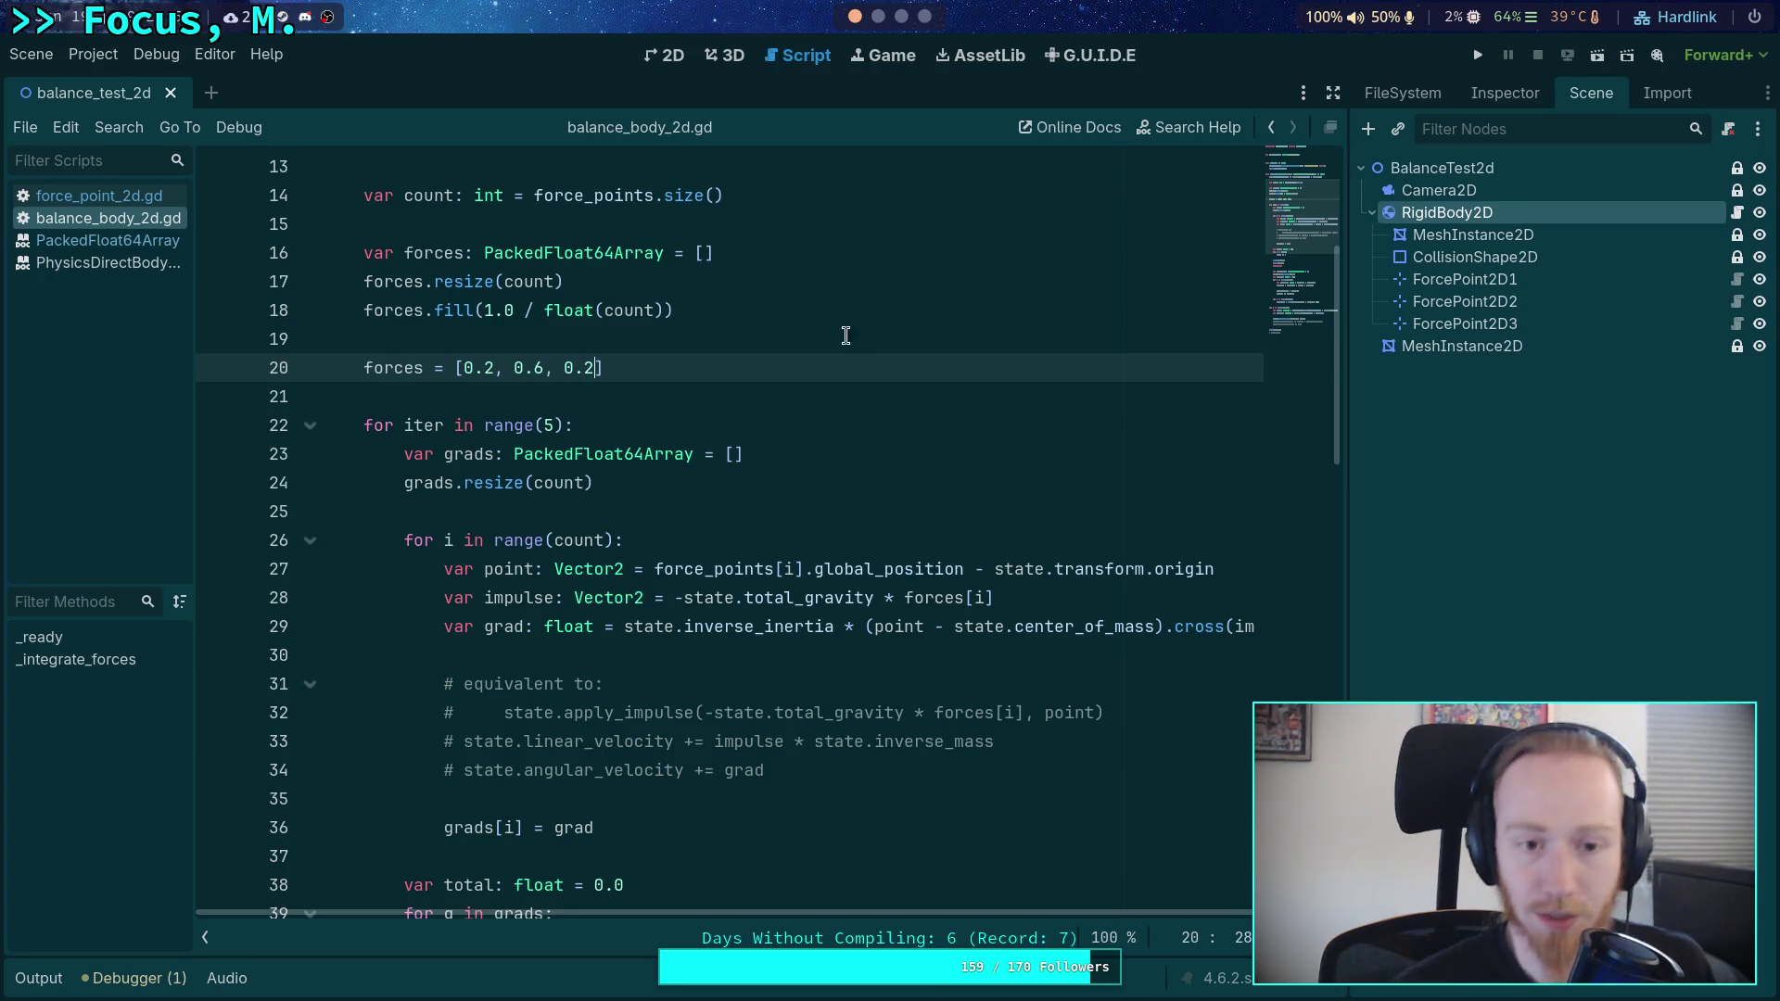
left_click(1478, 55)
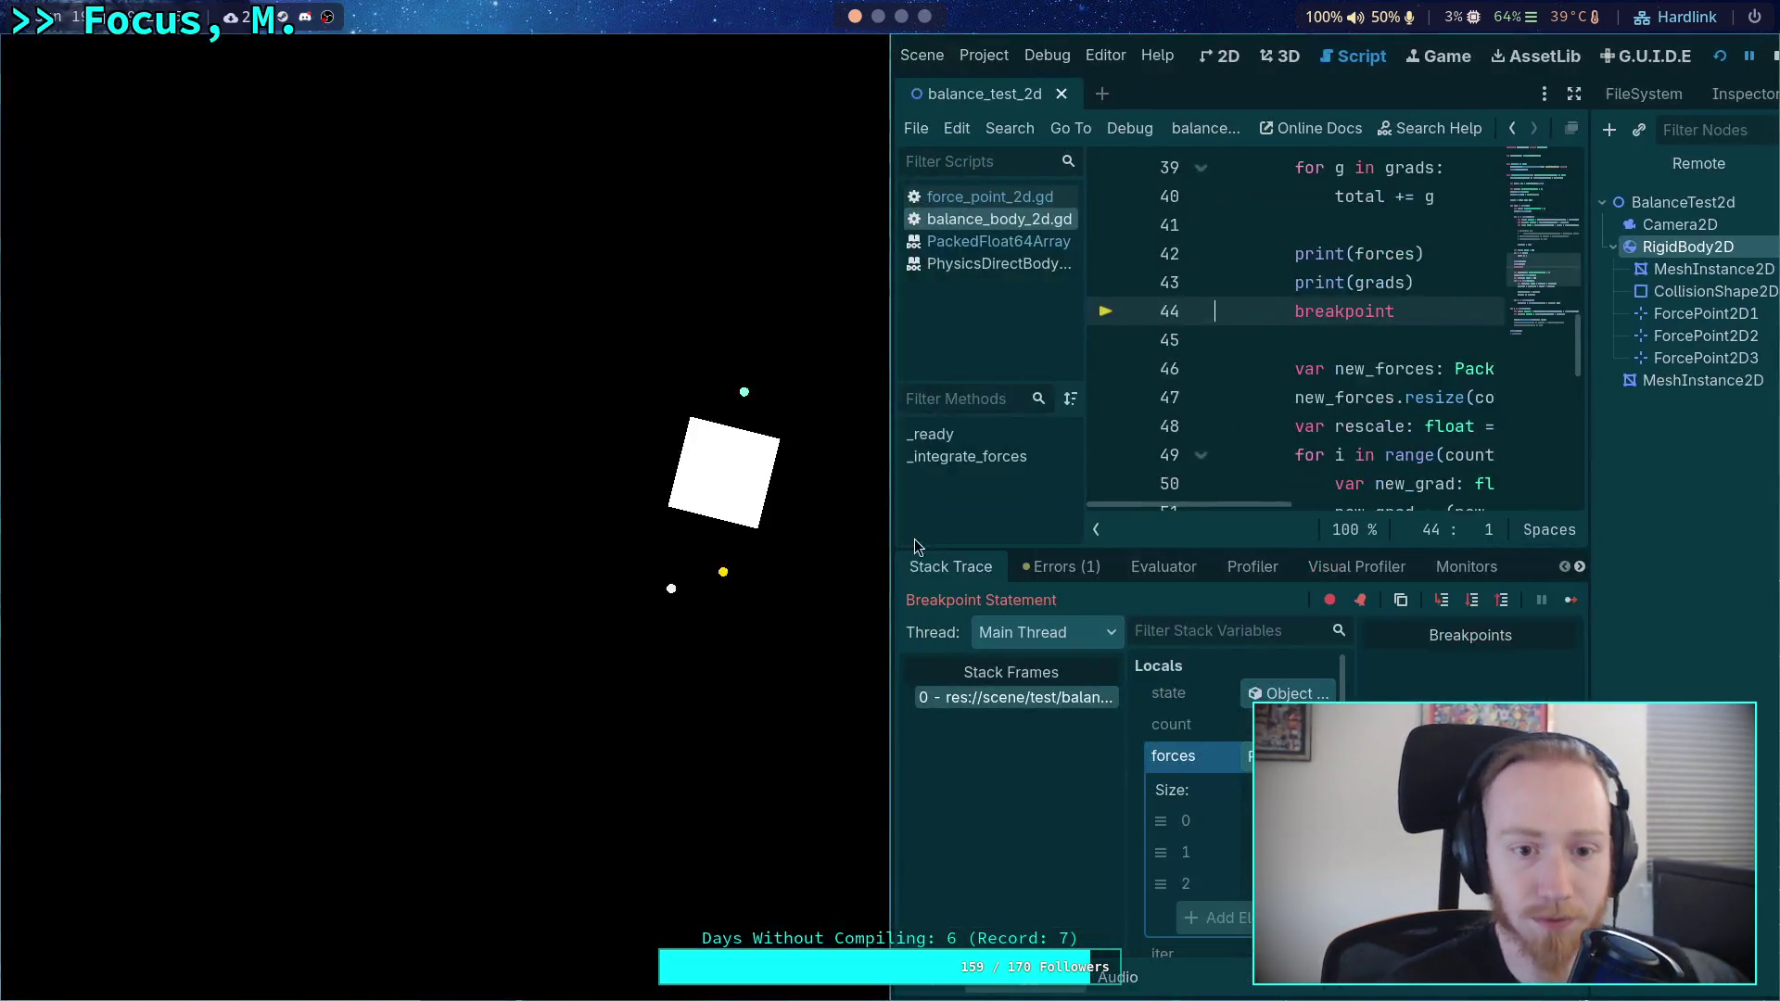
- Step over twice to line 47, where grads read -0.04, 0.005, 0.104 and total 0.069
key("super+f")
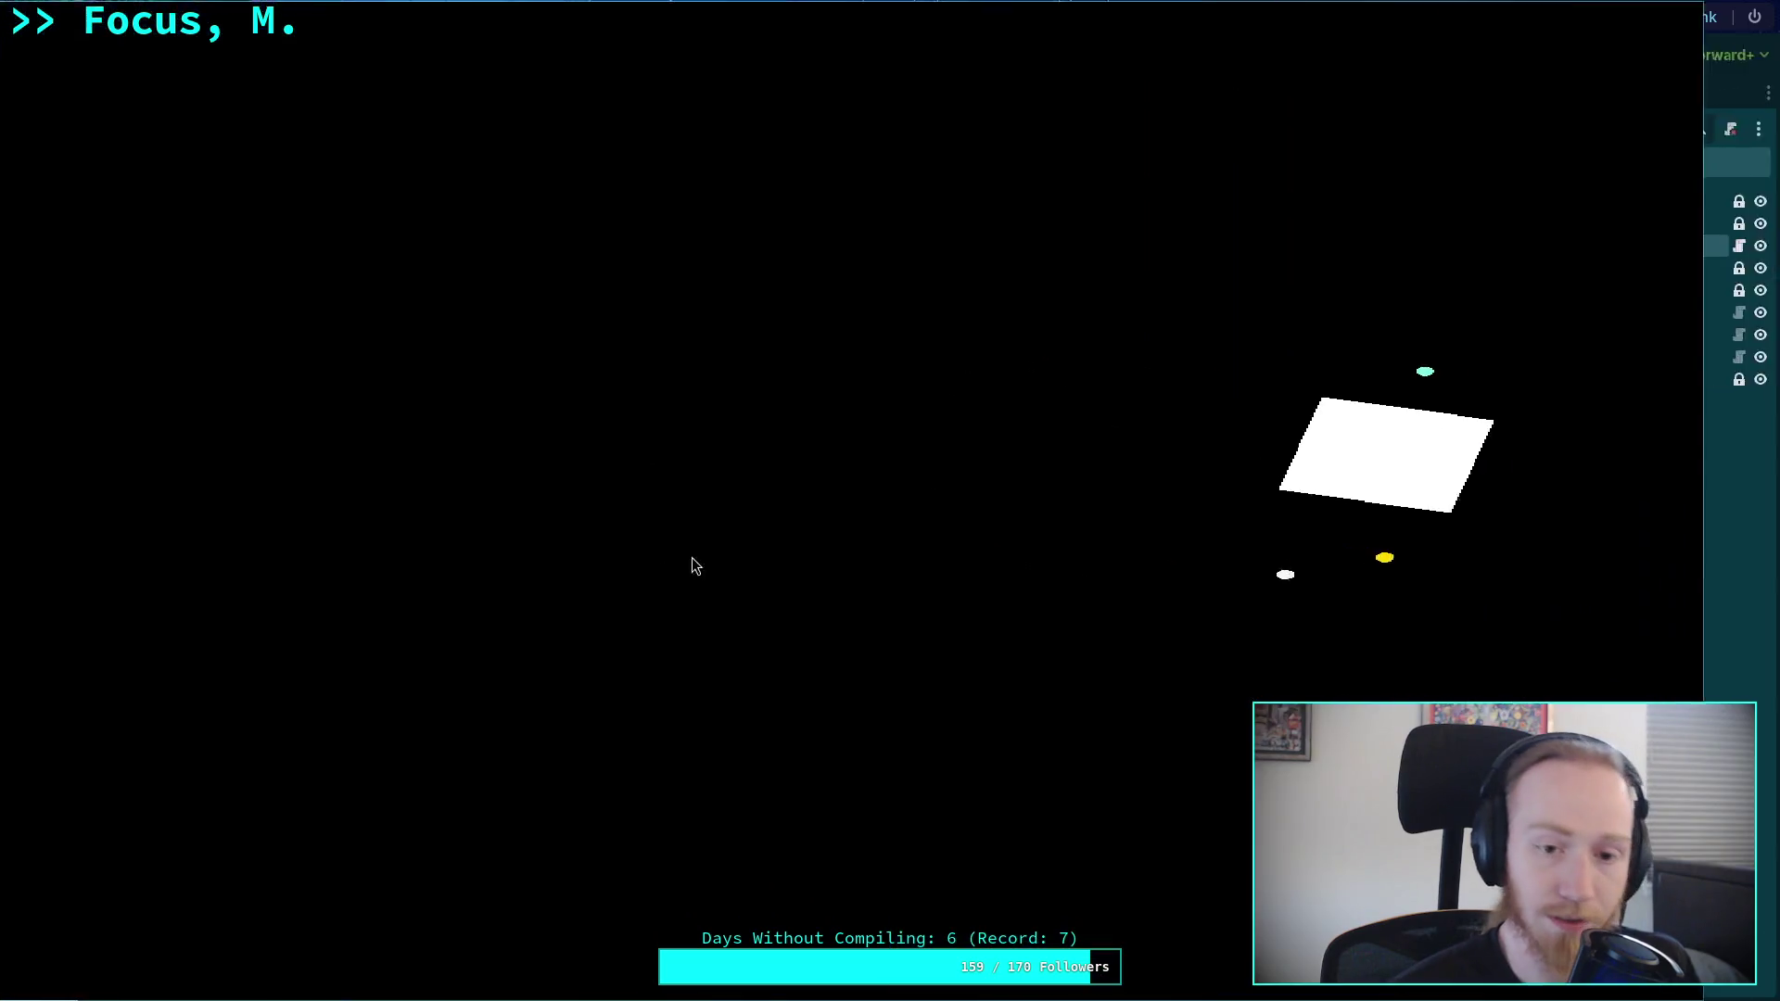
key("super+f")
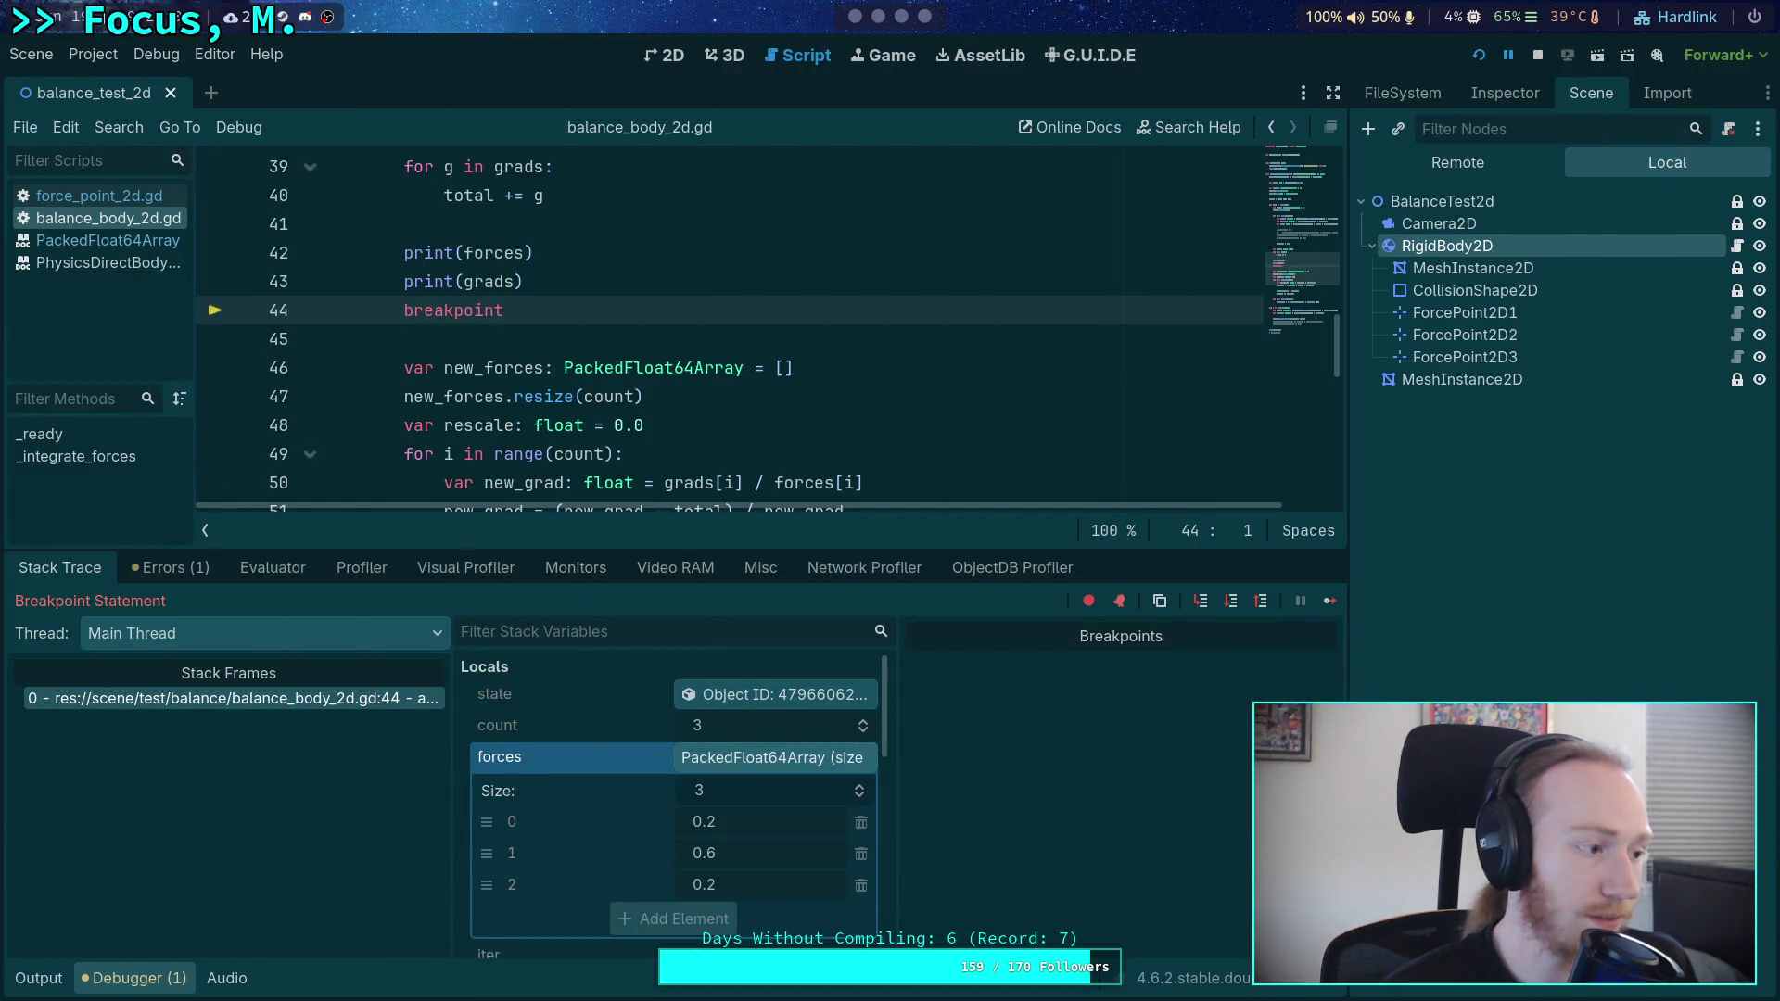
left_click(1231, 602)
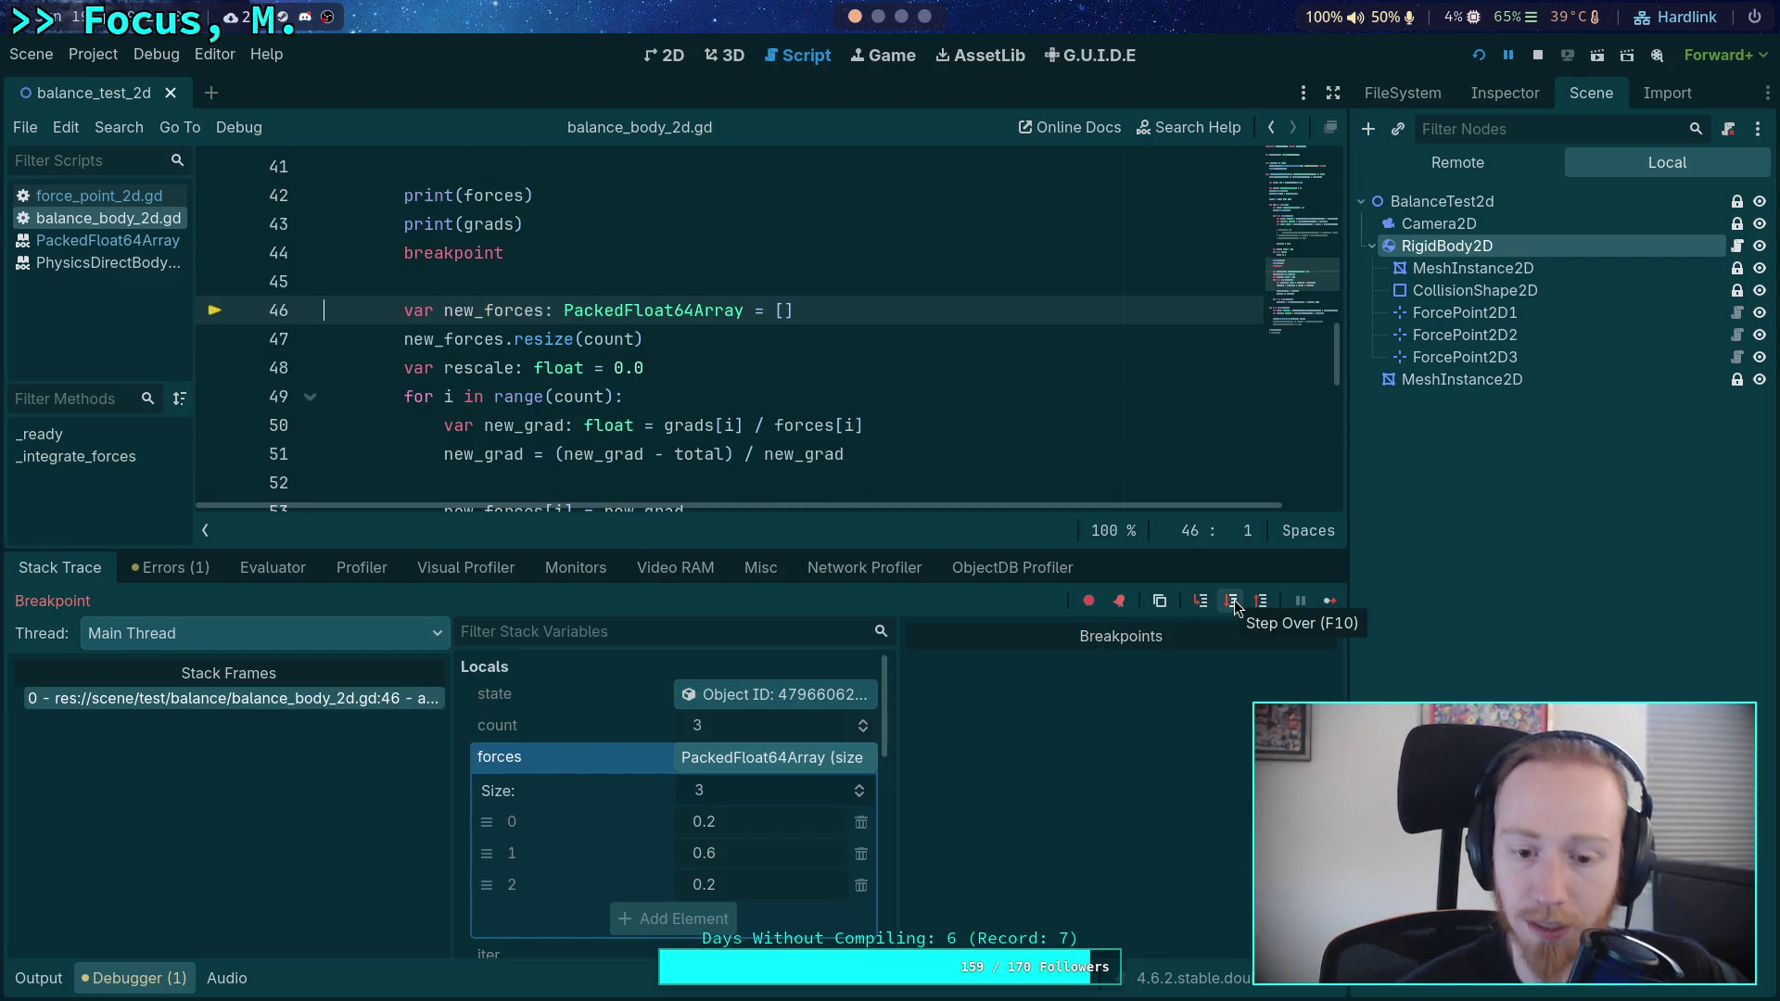
left_click(1232, 605)
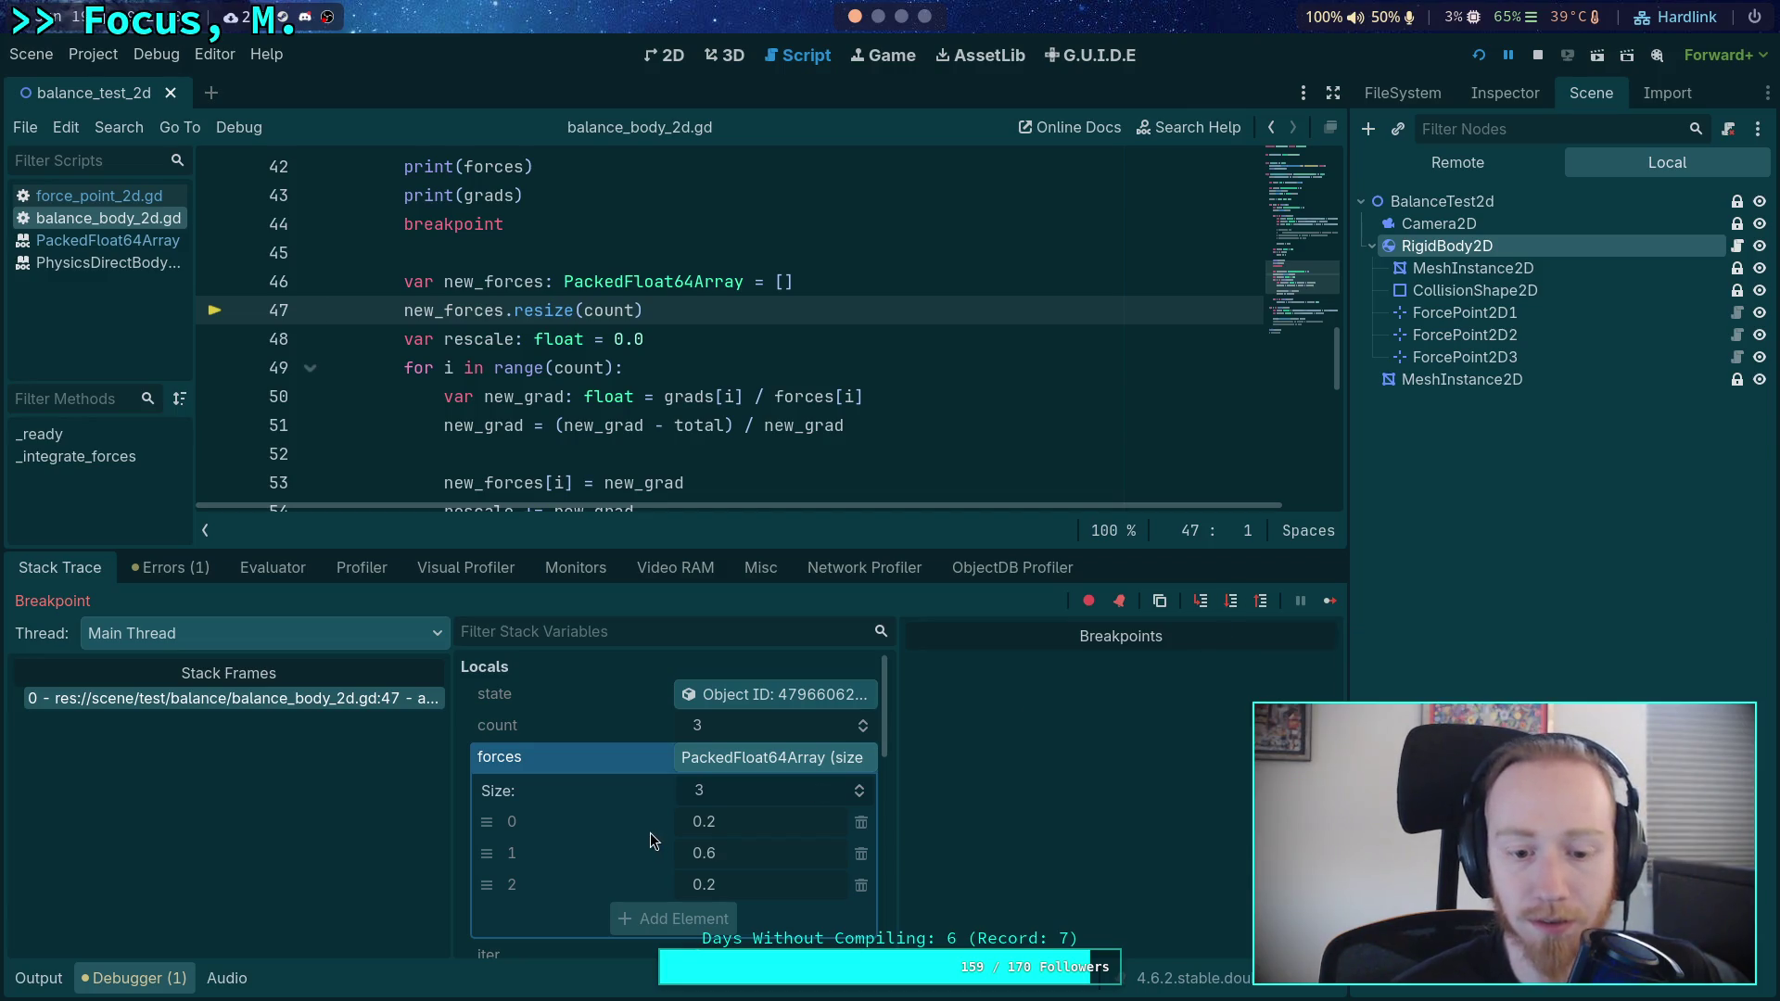
scroll(742, 849, "down", 5)
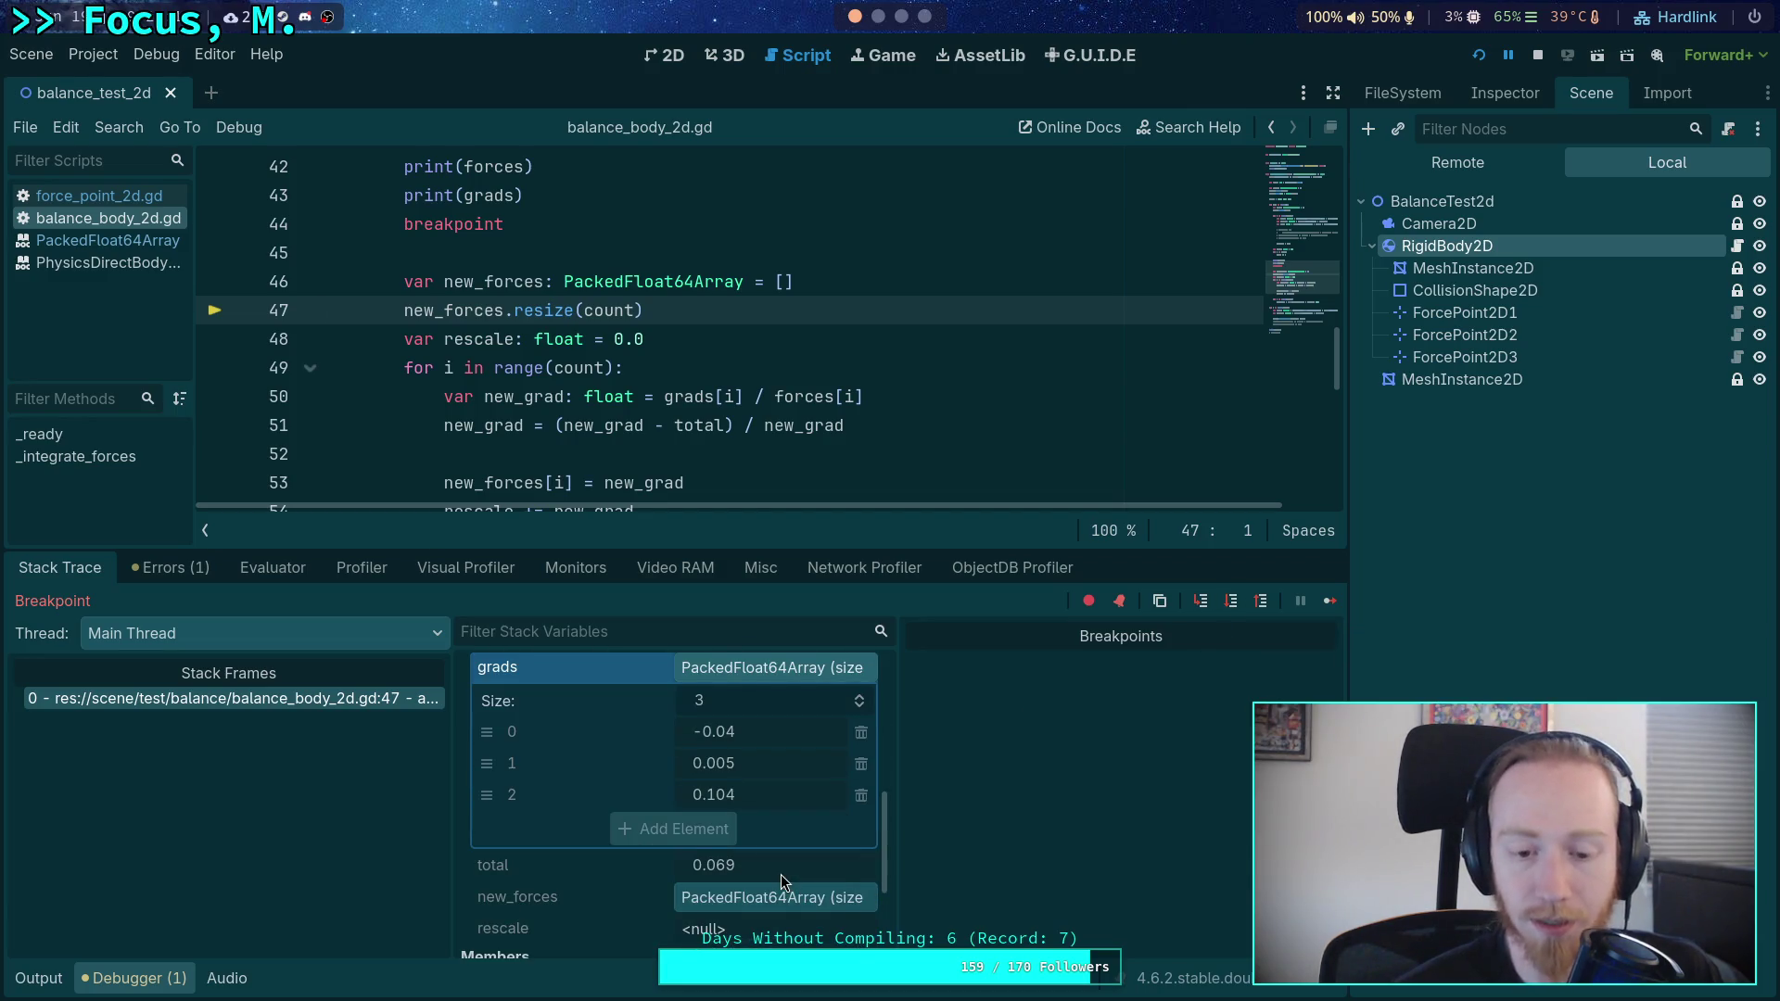
scroll(781, 875, "up", 1)
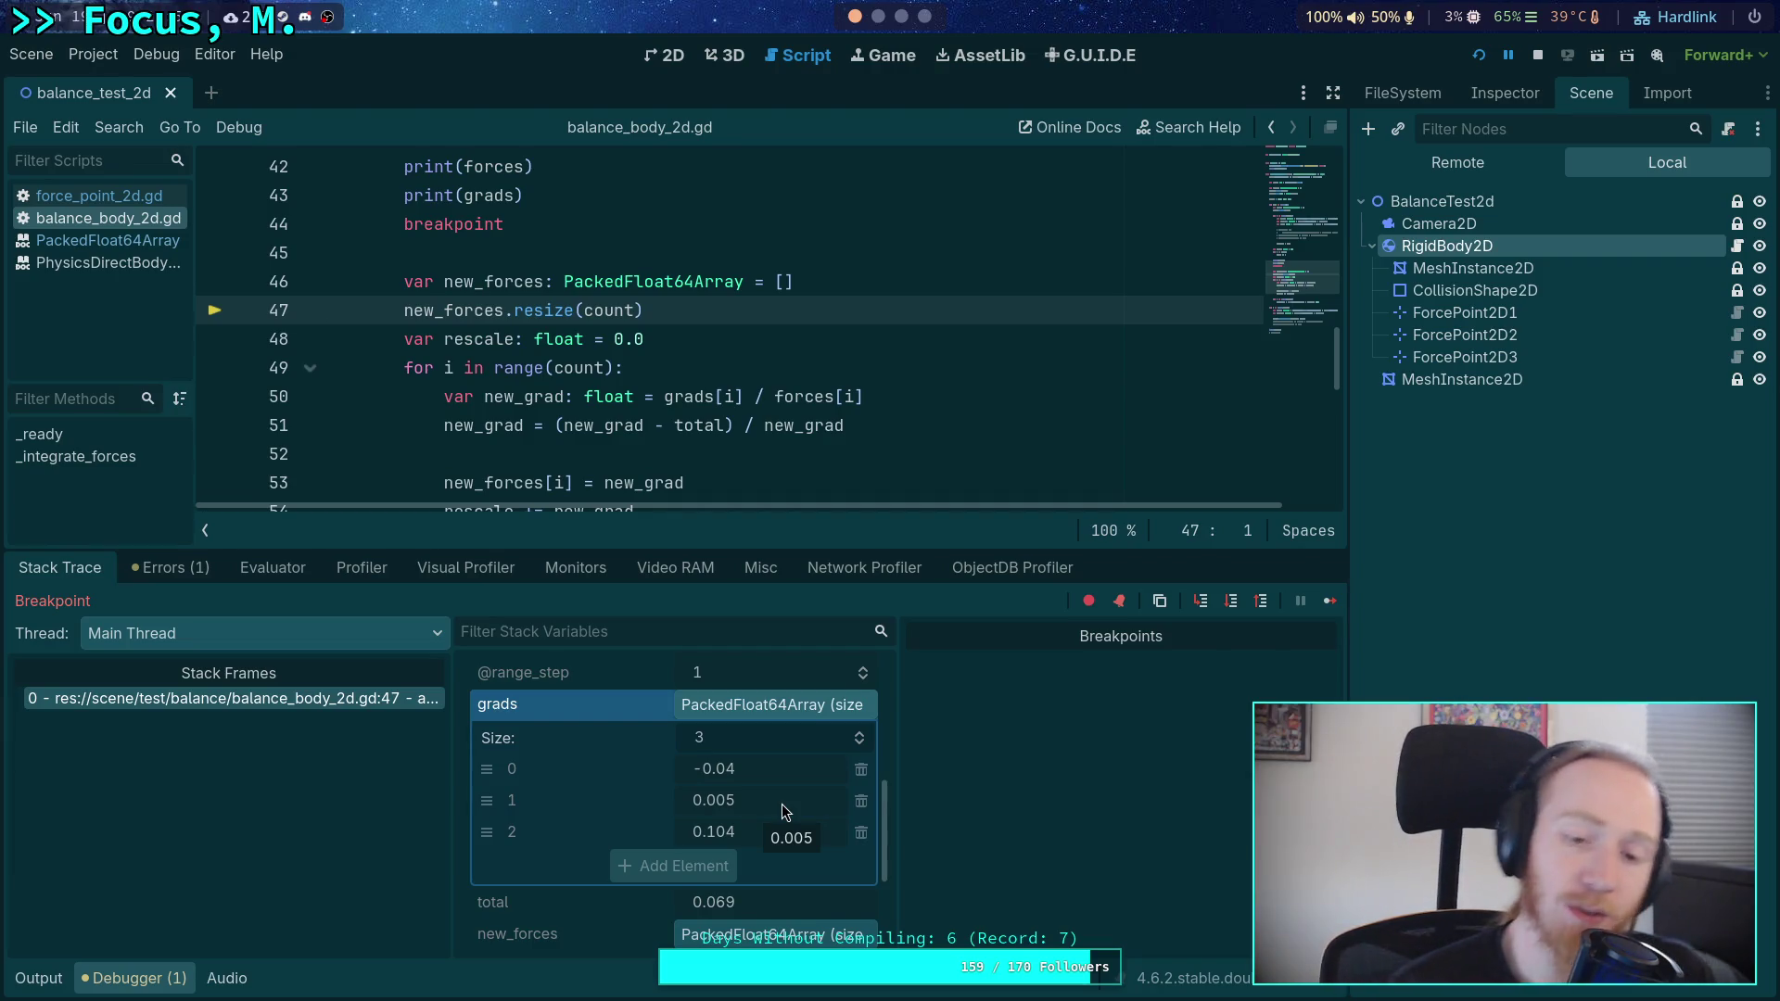
scroll(723, 395, "down", 1)
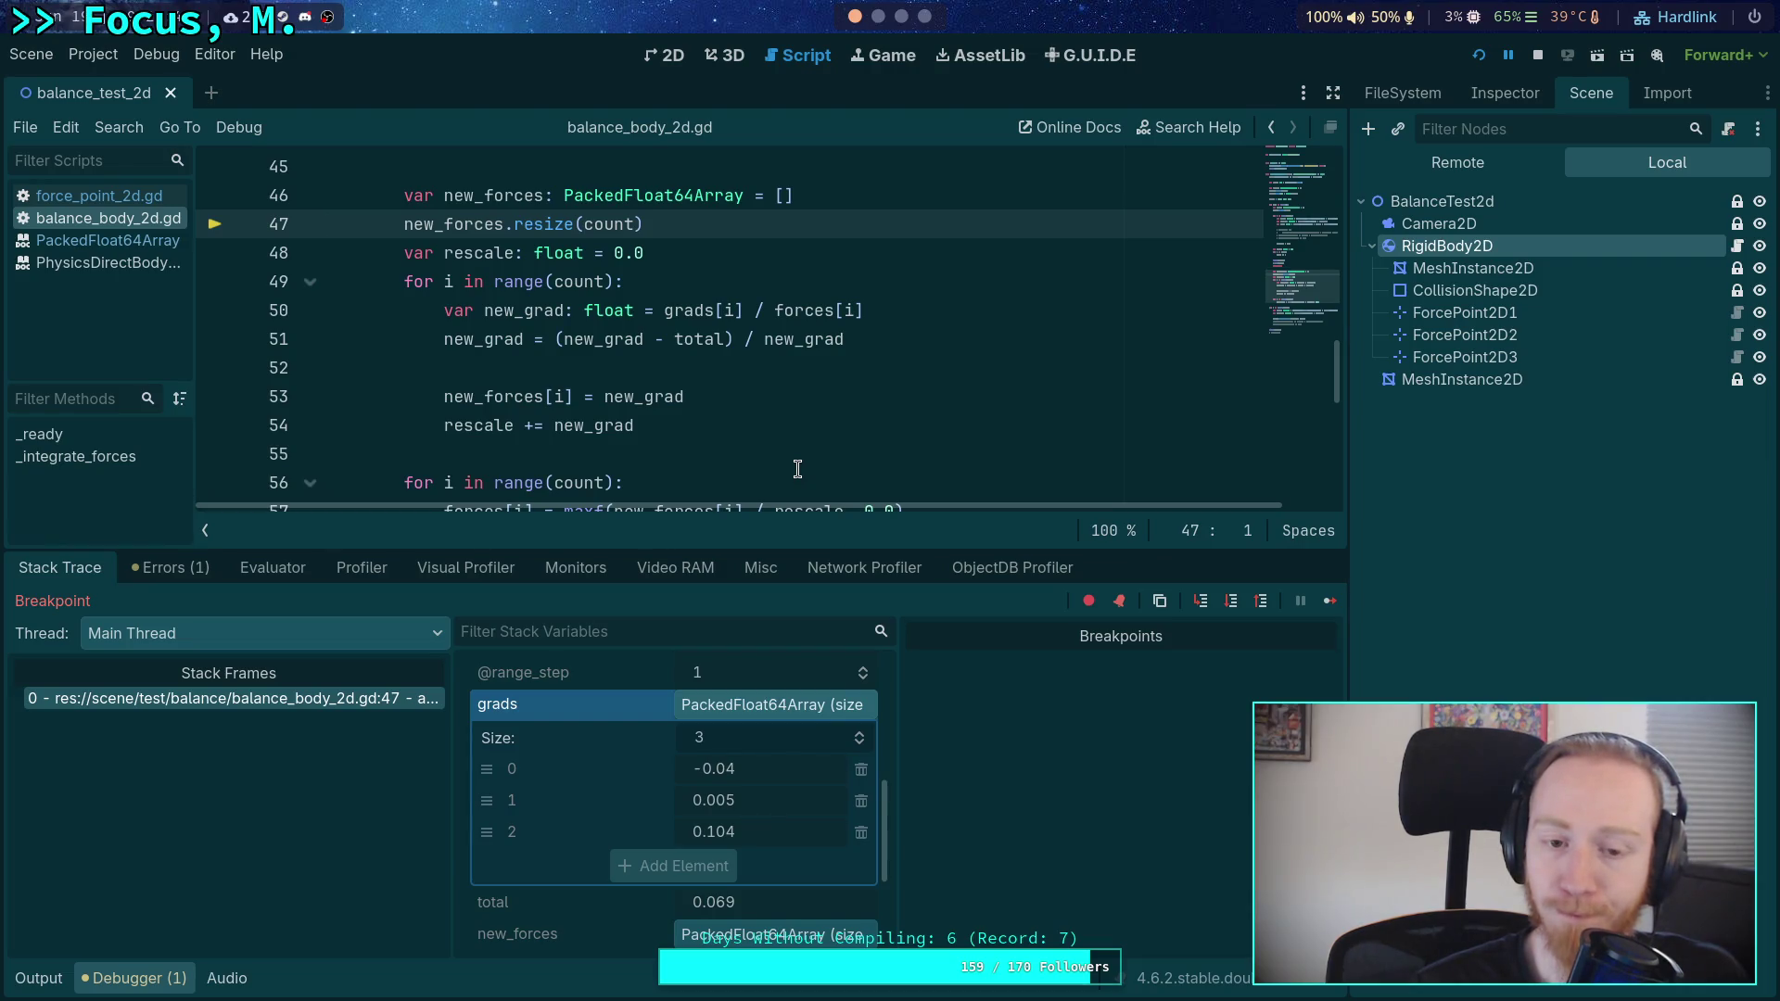
scroll(674, 447, "up", 3)
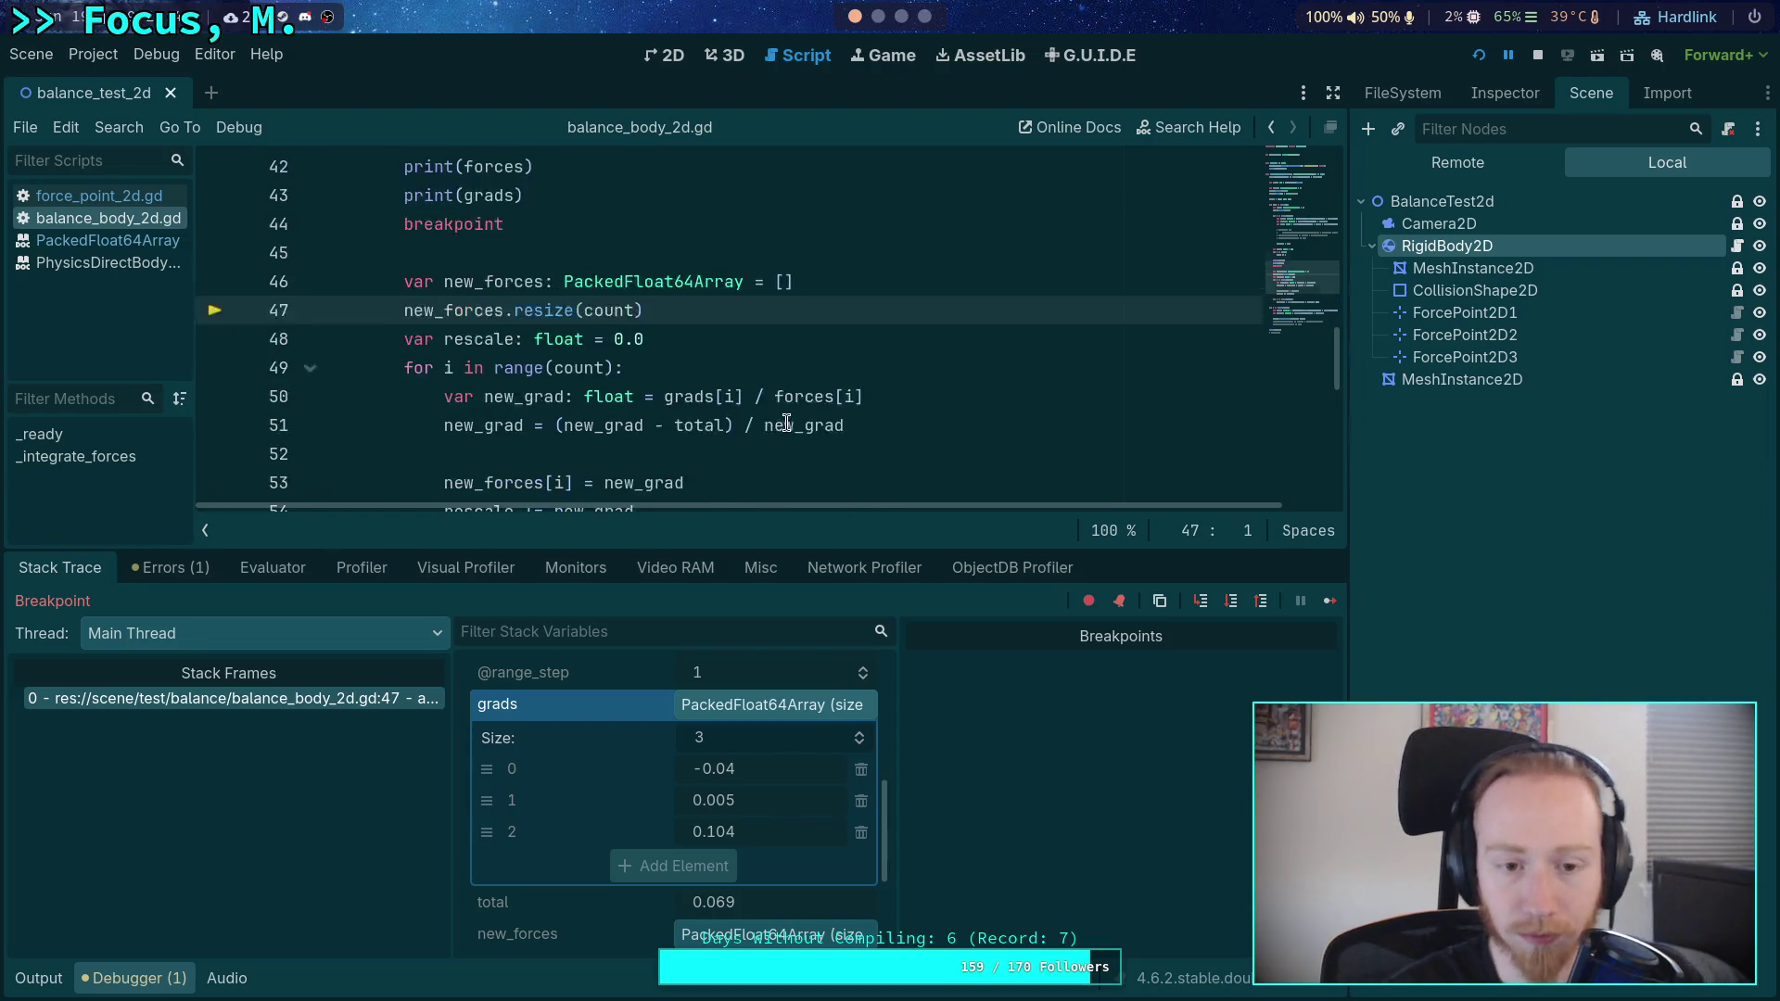
- Inspect the new_grad lines, then stop the debug session (F8) and collapse the Debugger panel
scroll(674, 447, "down", 4)
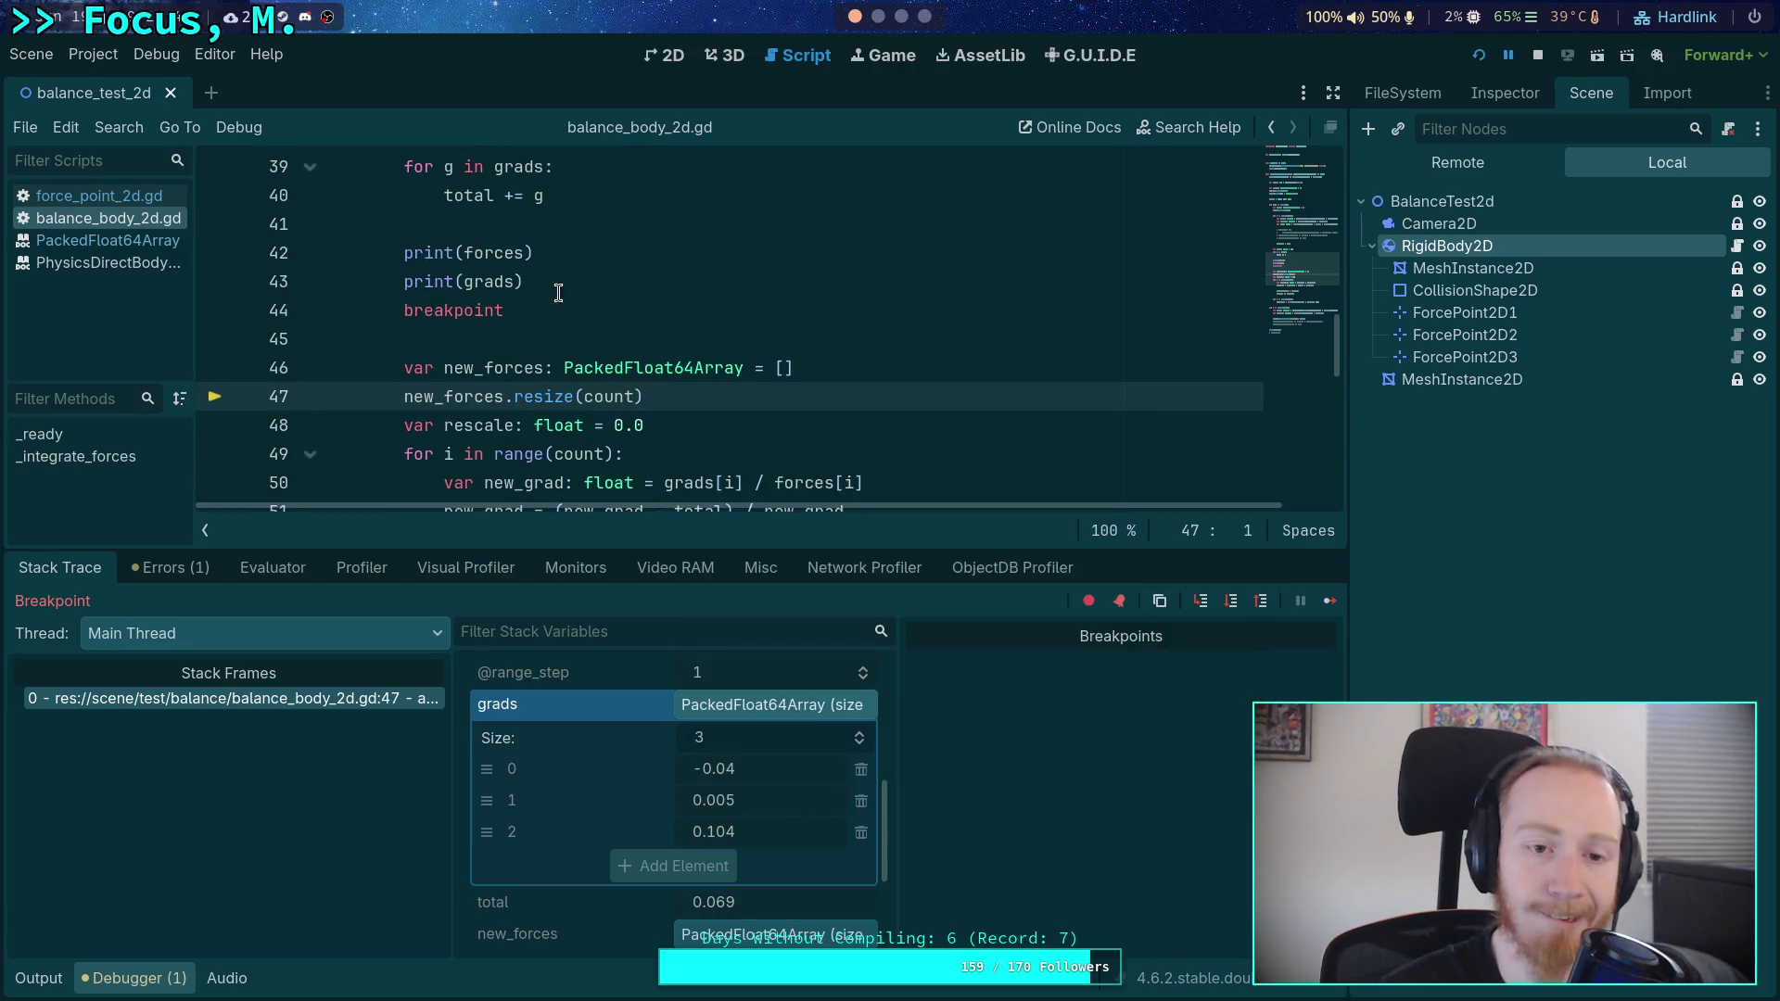
left_click(728, 195)
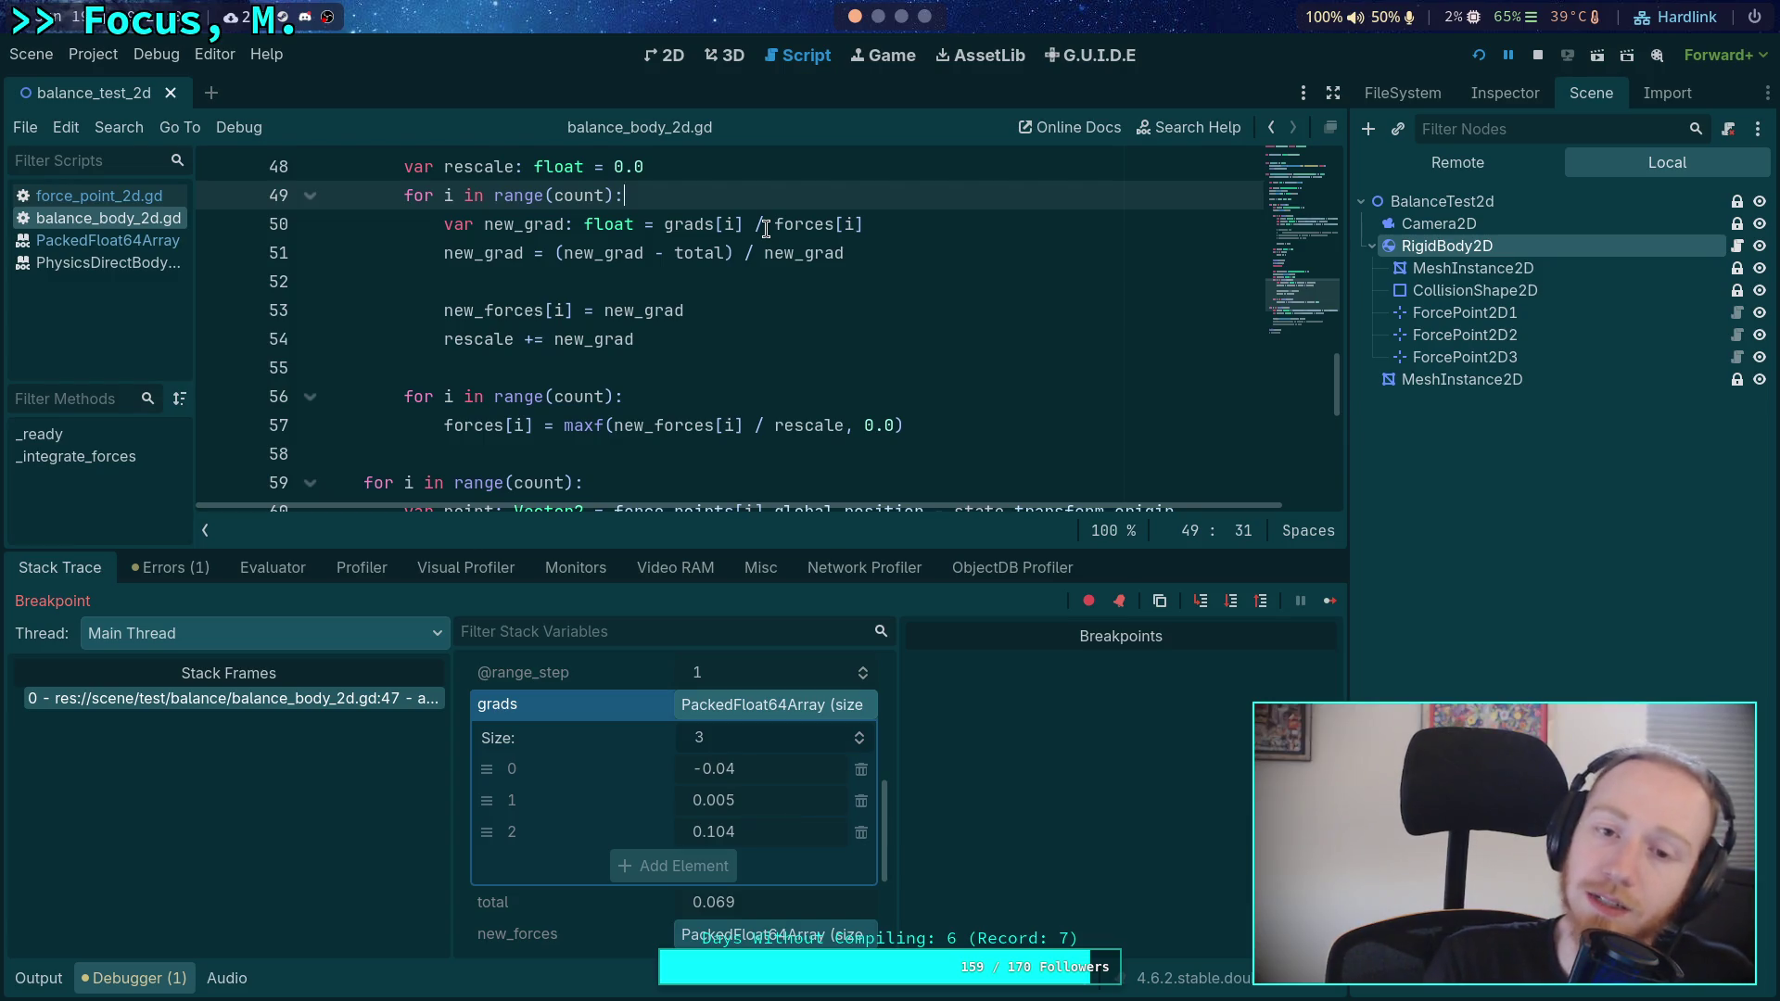
left_click_drag(921, 243, 906, 227)
left_click(906, 228)
key("ctrl+shift+Left")
key("ctrl+shift+Left")
key("ctrl+shift+Left")
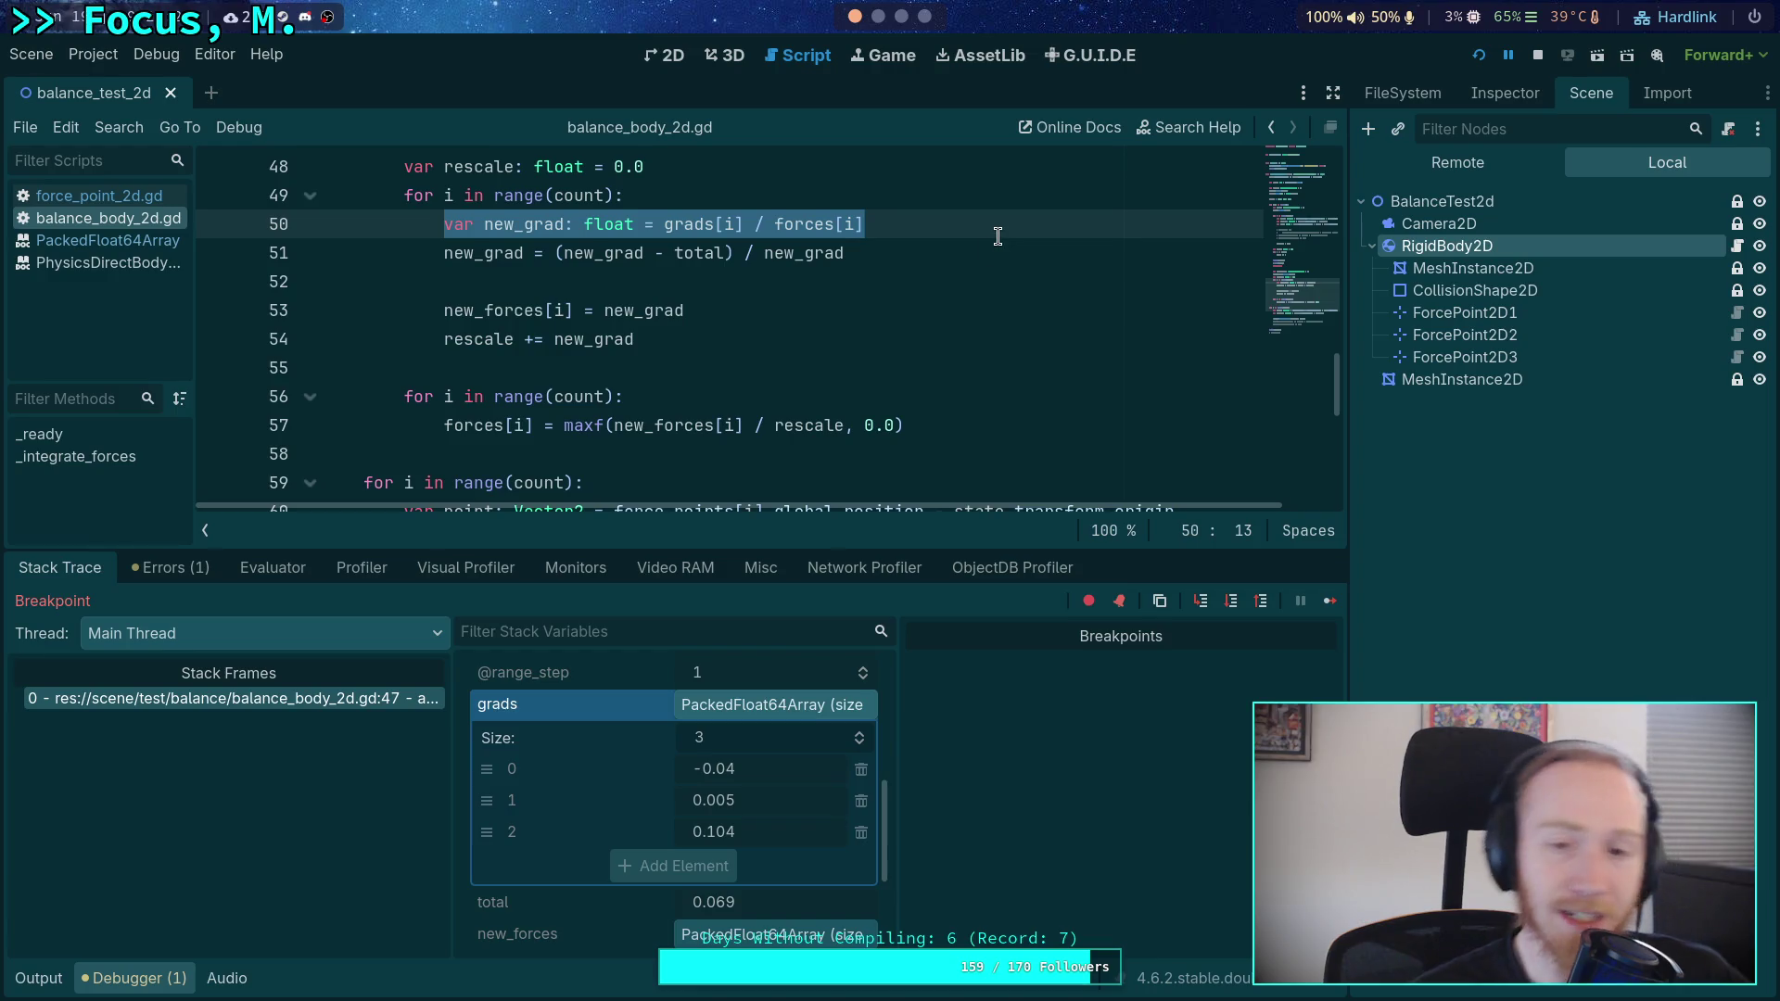
key("F8")
left_click(135, 978)
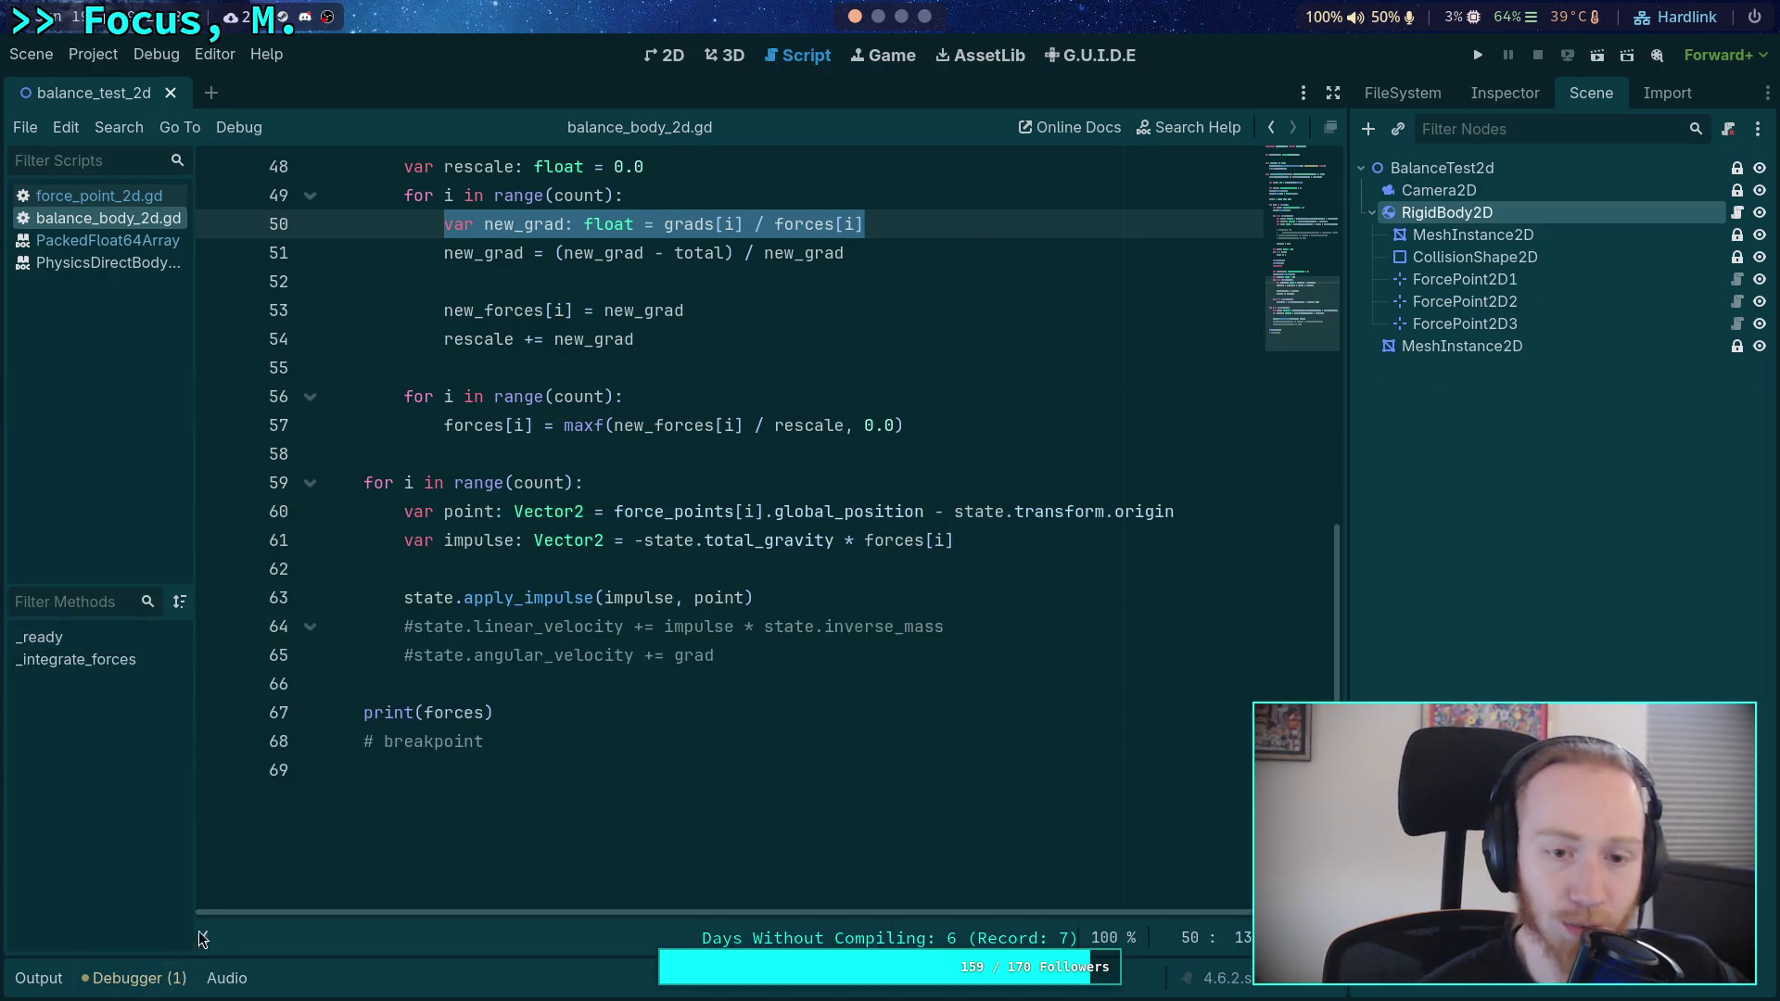
- Strip the new_ prefix from both grad references in line 51's formula
scroll(724, 464, "up", 3)
left_click(716, 483)
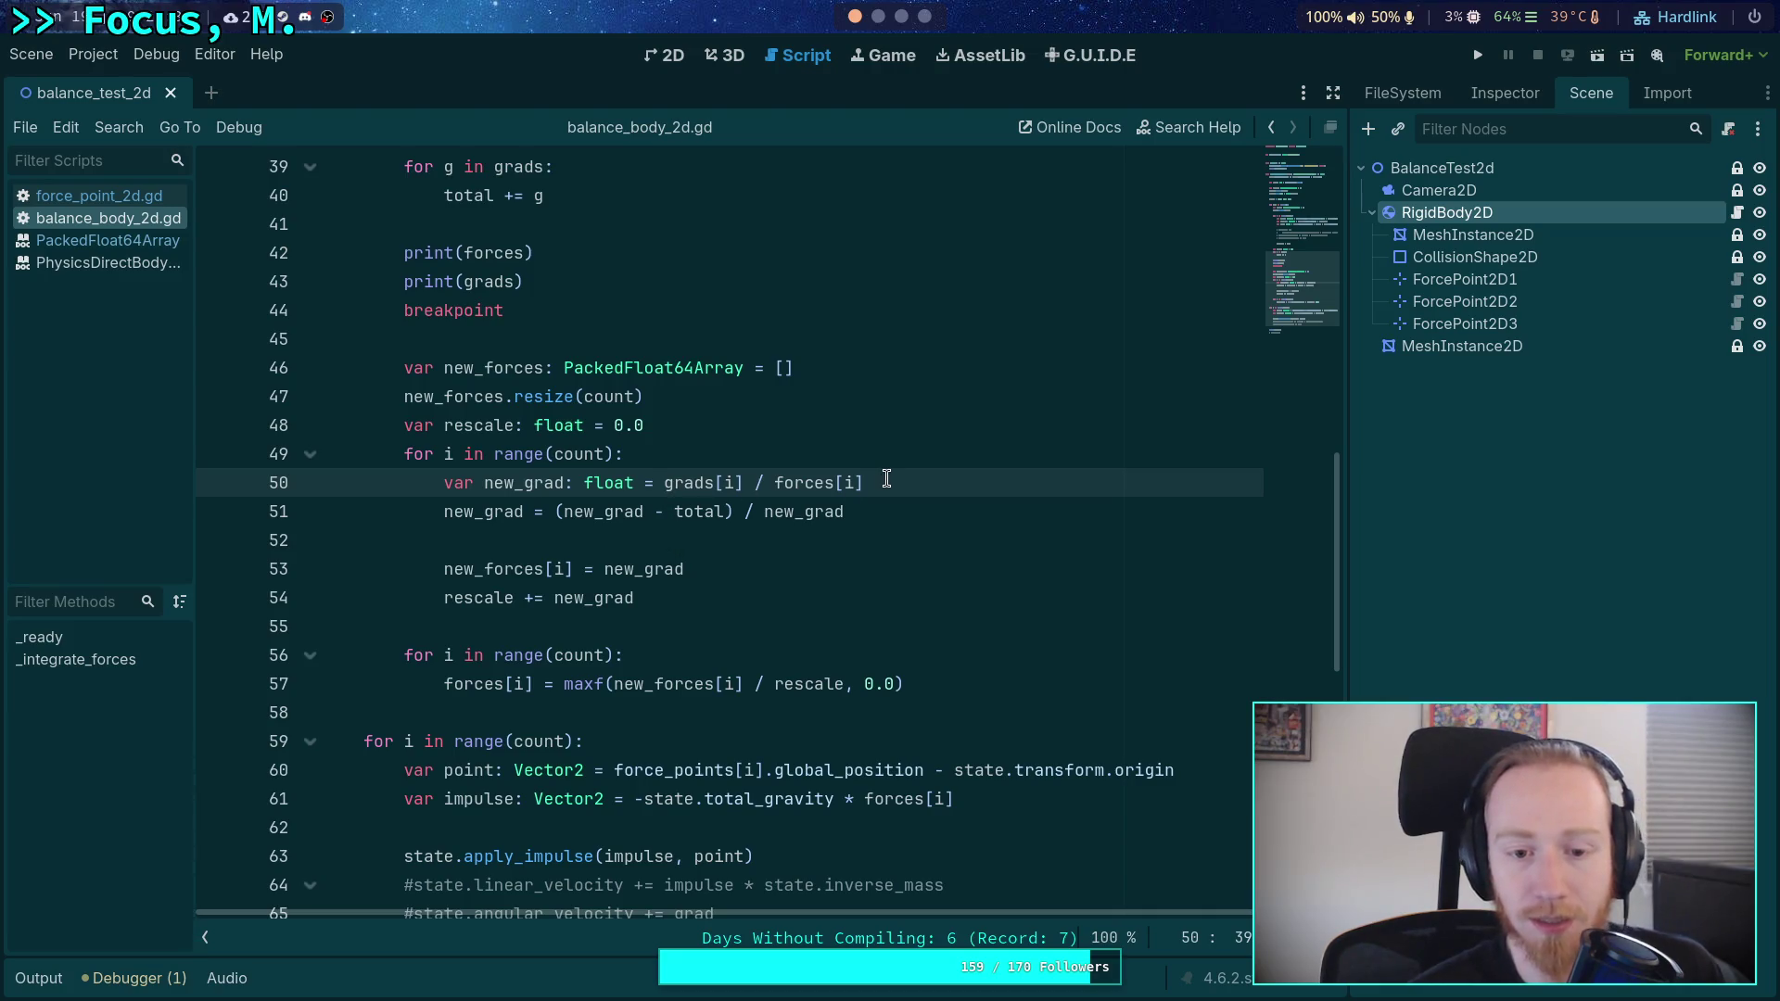
left_click(582, 513)
left_click_drag(582, 513, 567, 513)
key("BackSpace")
left_click(725, 513)
key("BackSpace")
left_click(606, 513)
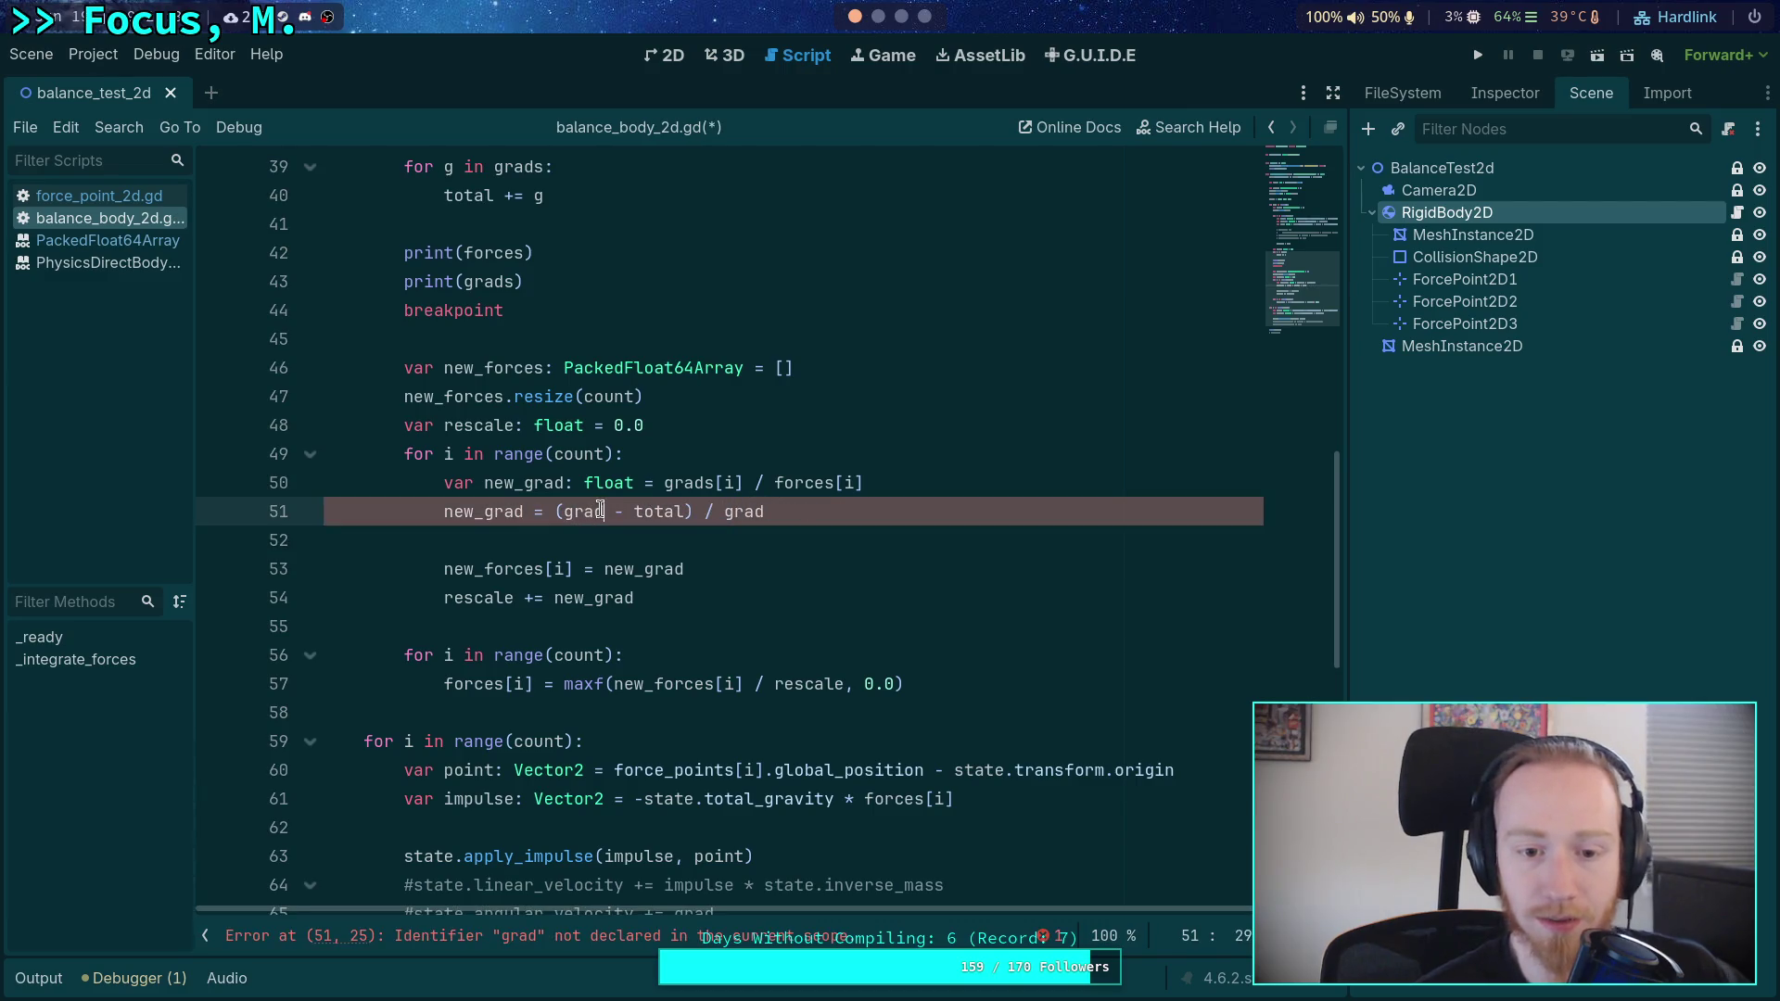
- Index both grads so line 51 reads (grad[i] - total) / grad[i]
type("/")
key("BackSpace")
type("[")
key("Delete")
type("i]")
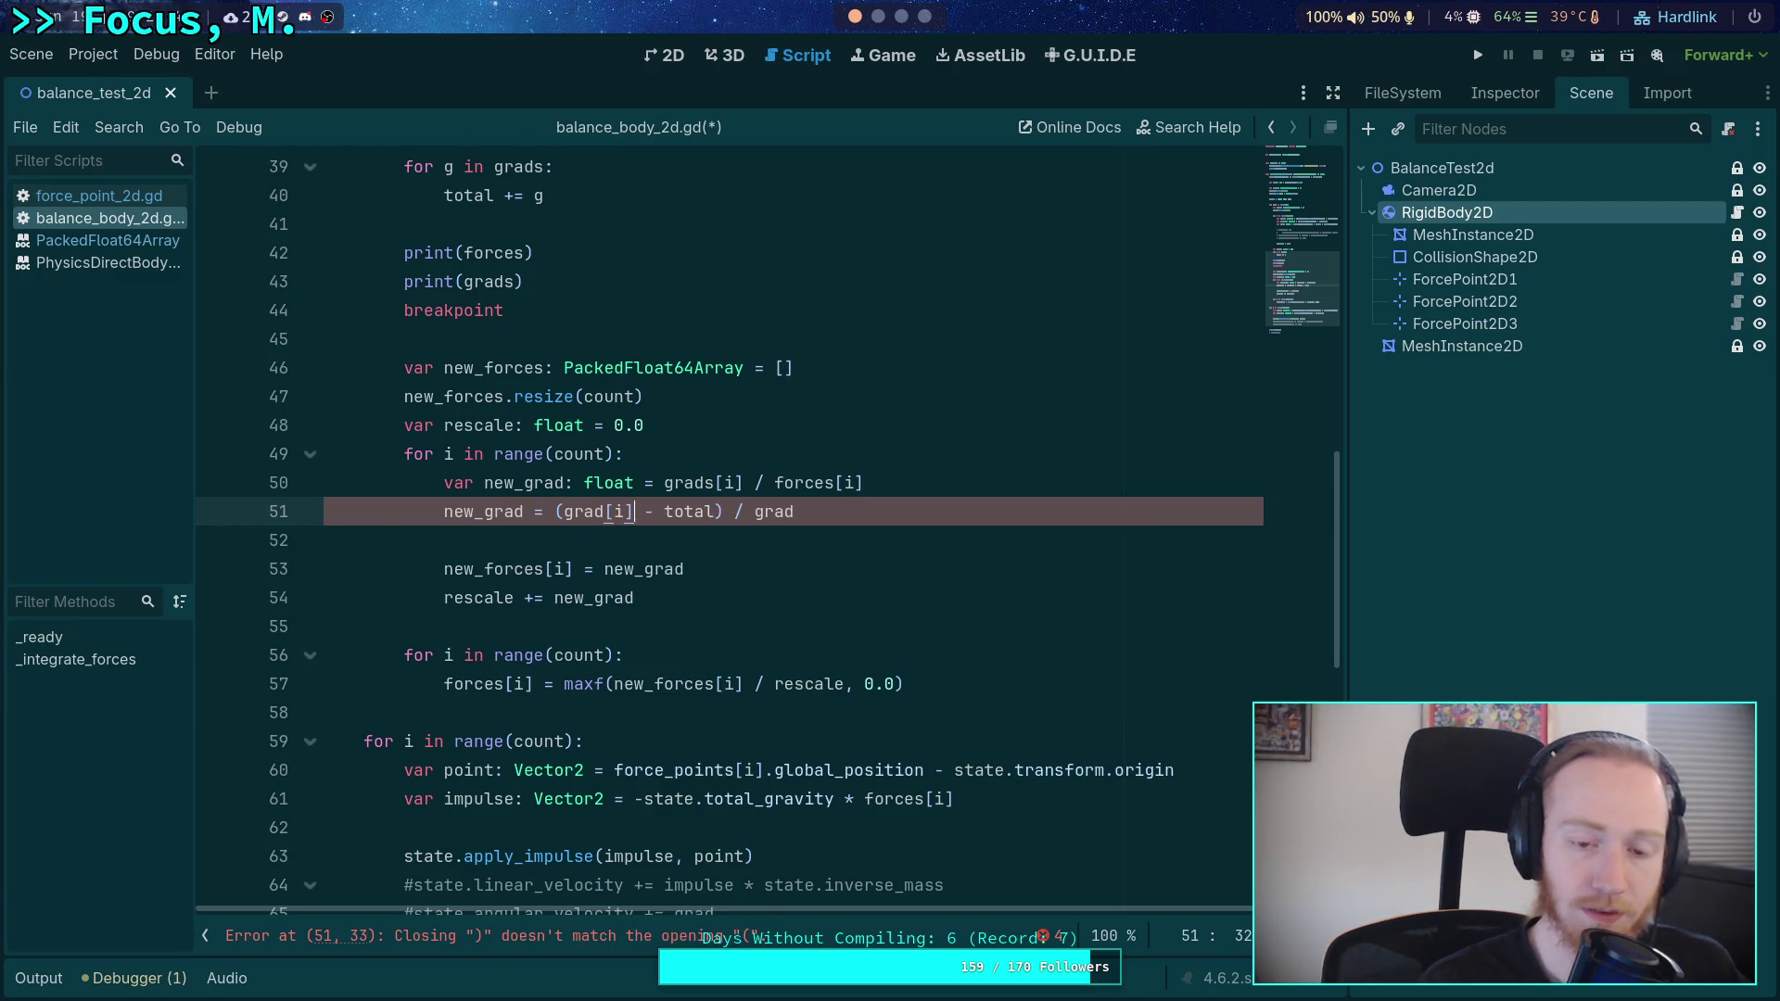
left_click(848, 513)
type("[i]")
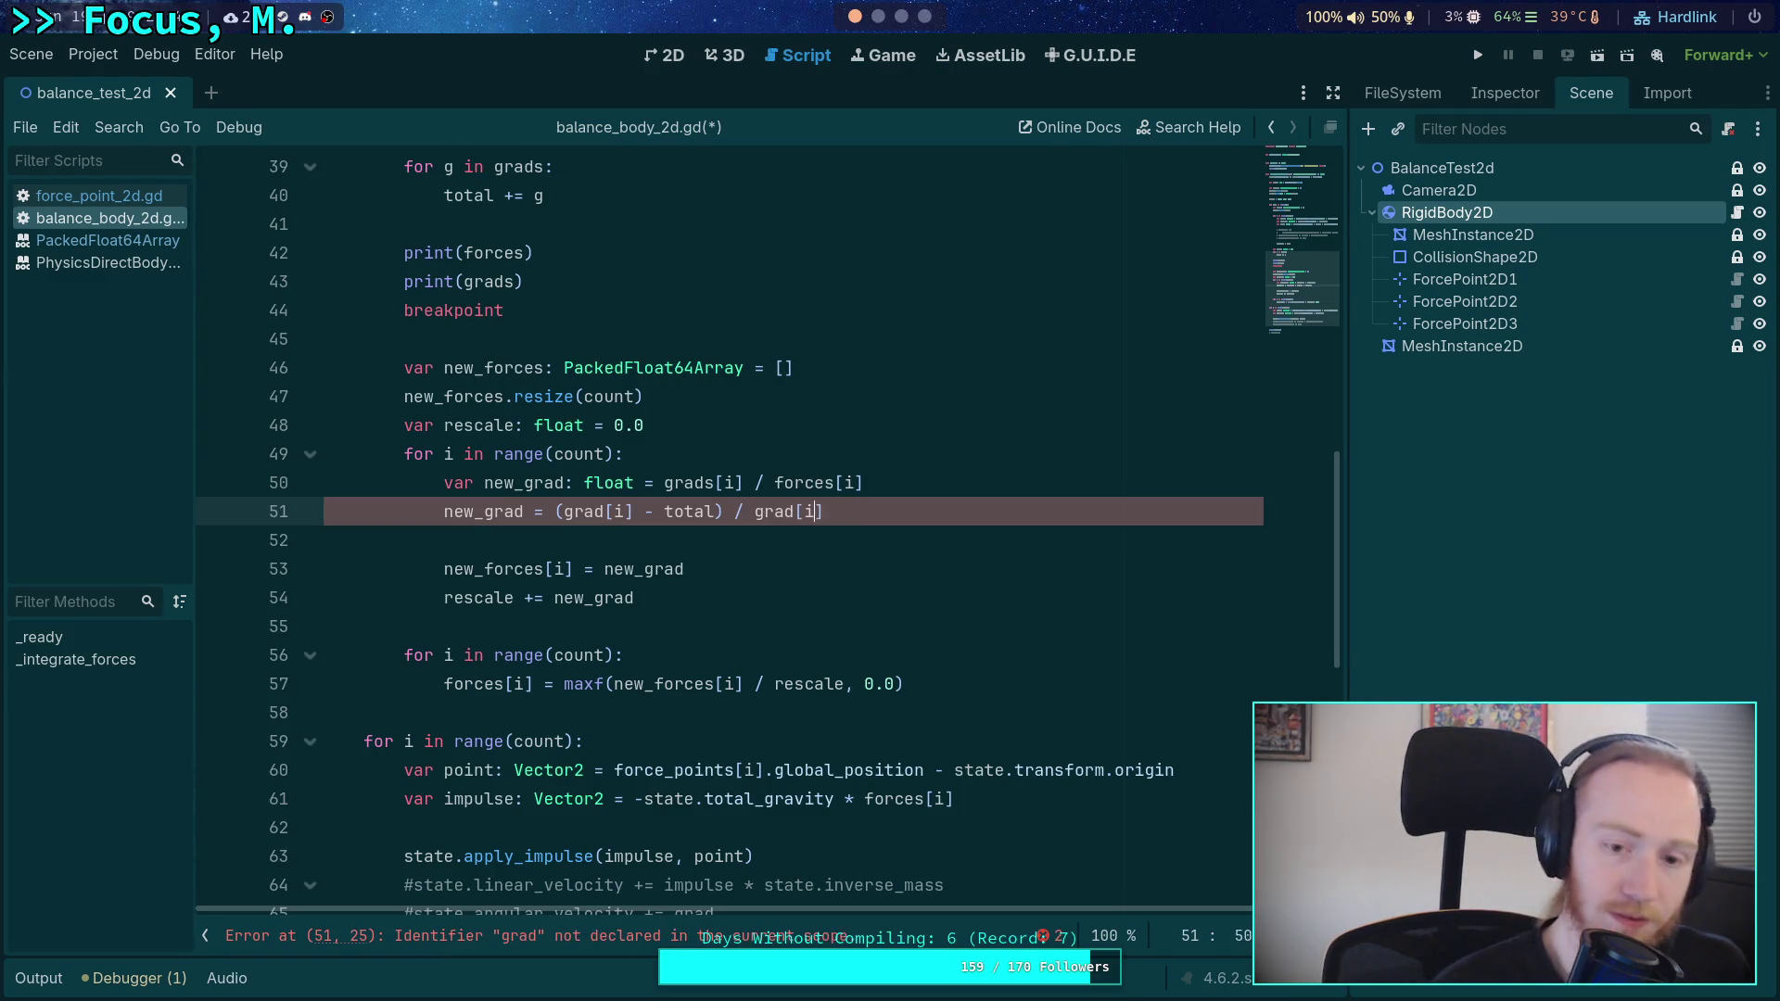
- Check where total is accumulated and add a blank line after the resize call
left_click(705, 512)
scroll(712, 445, "up", 3)
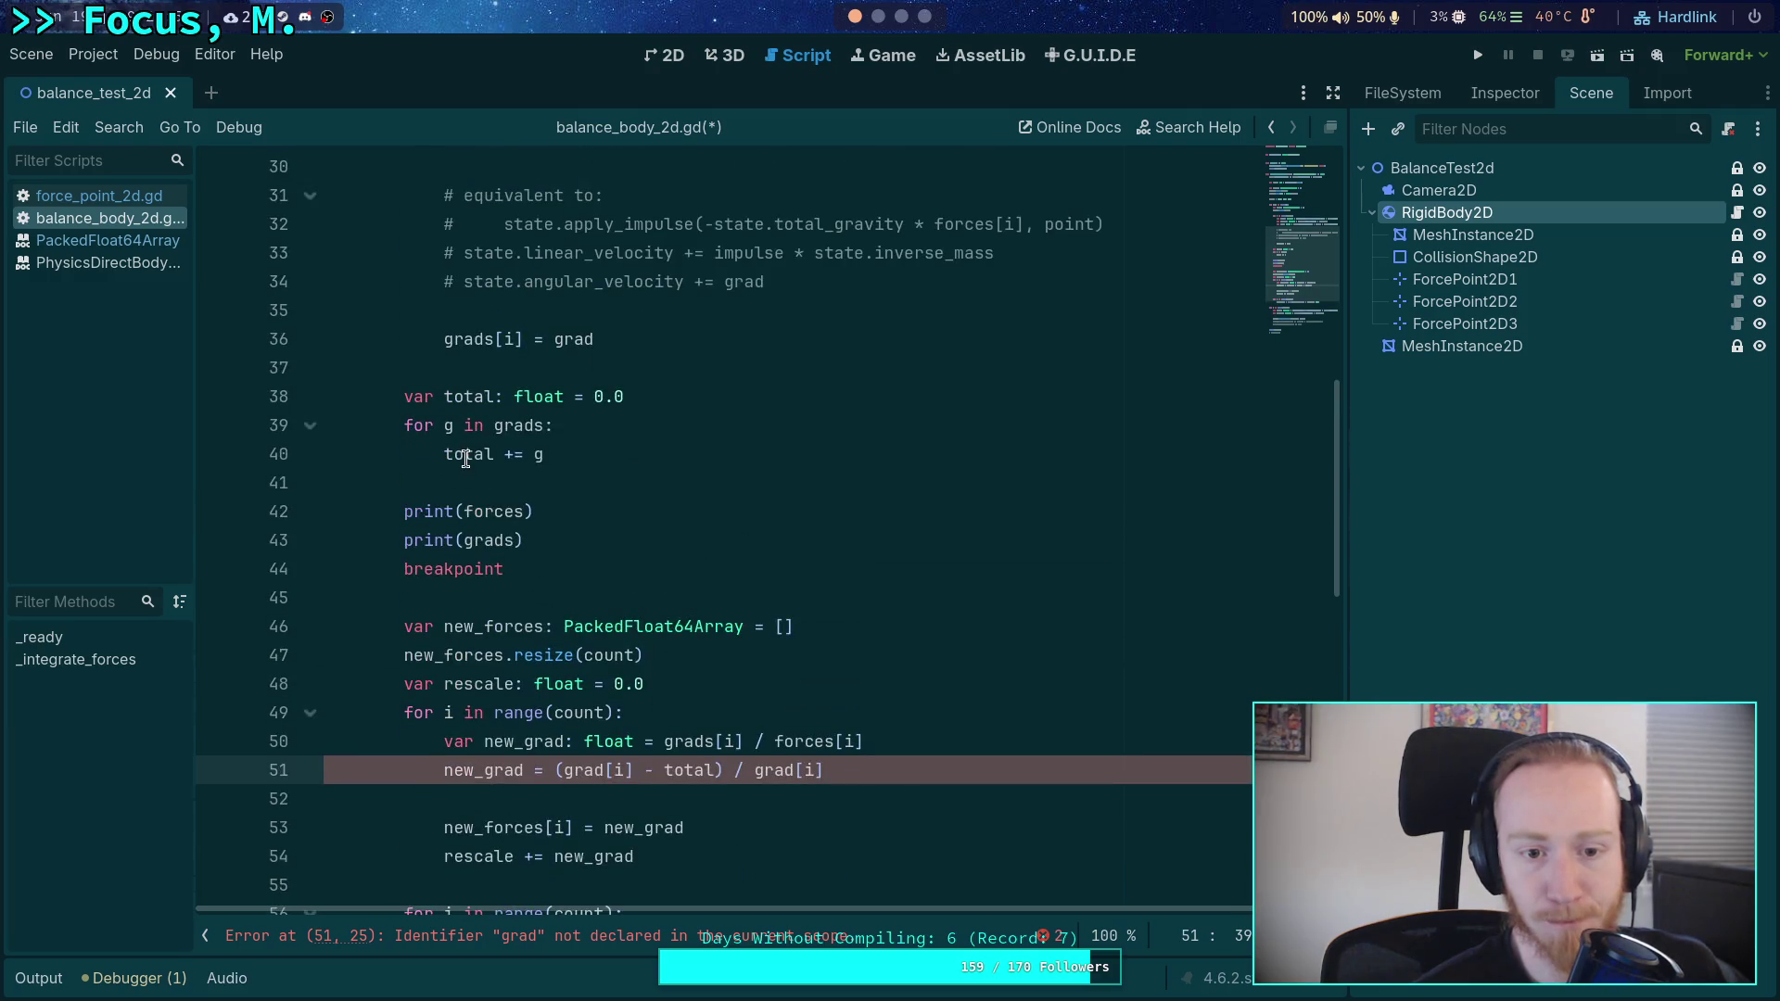
double_click(464, 454)
scroll(464, 455, "down", 2)
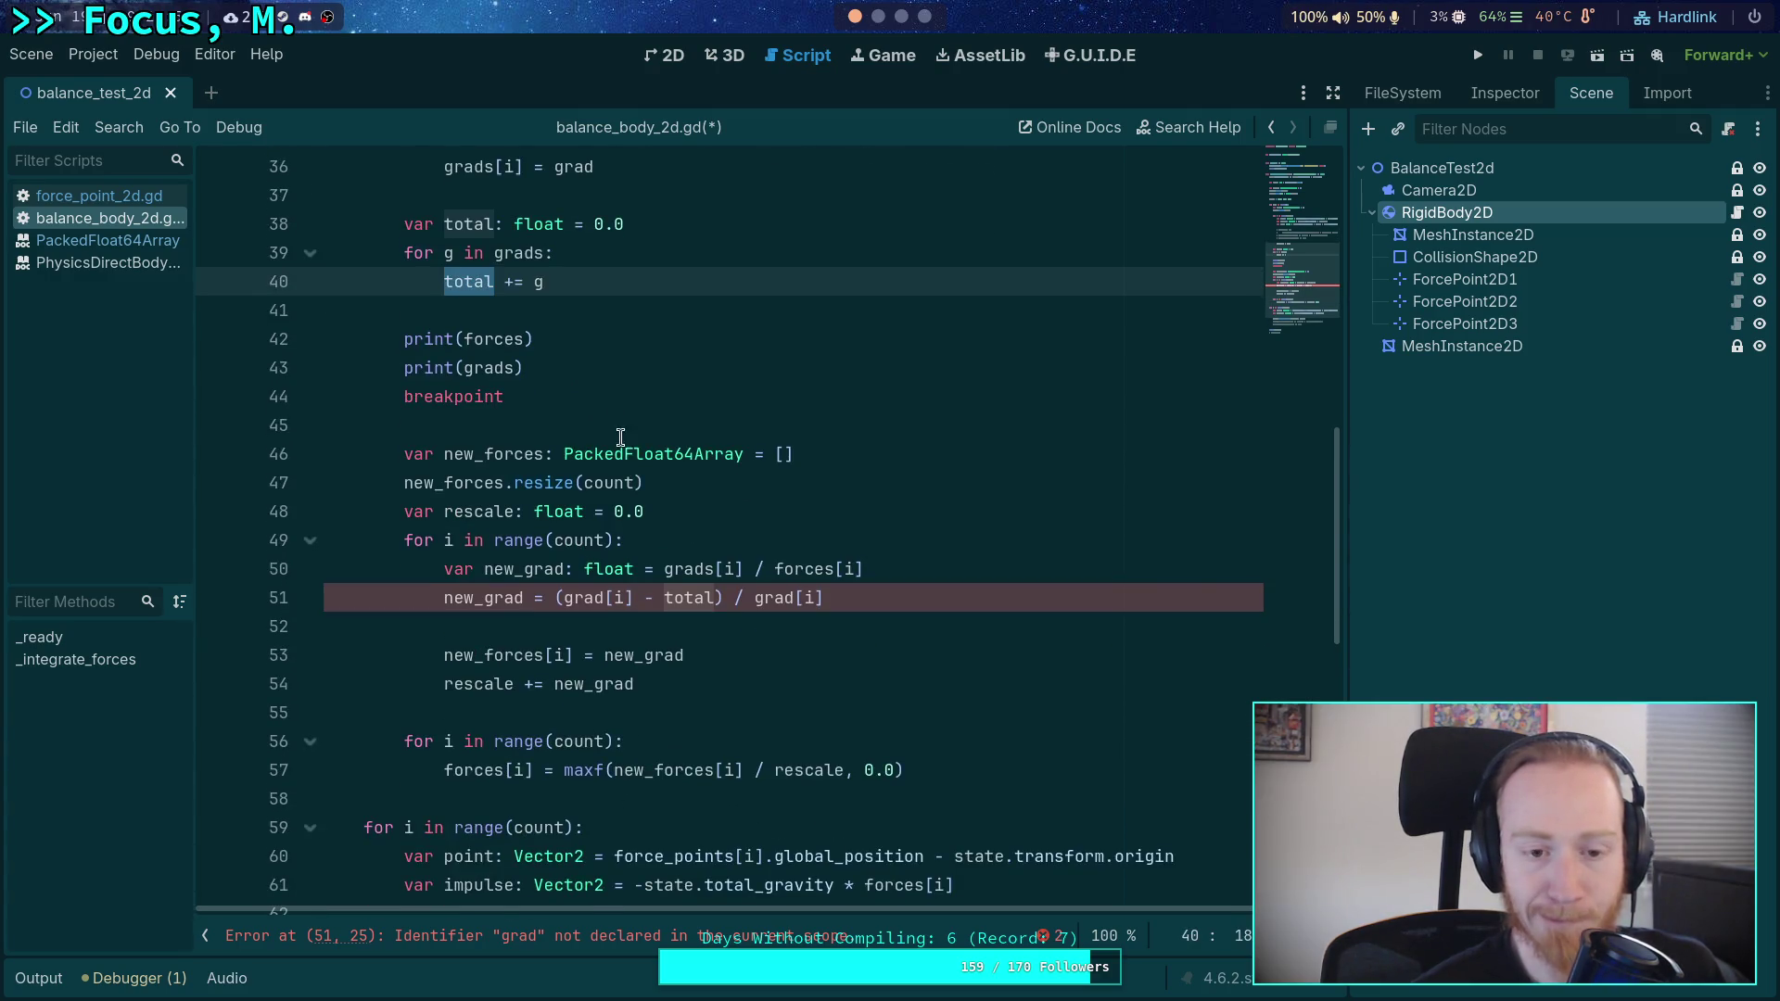
left_click(767, 501)
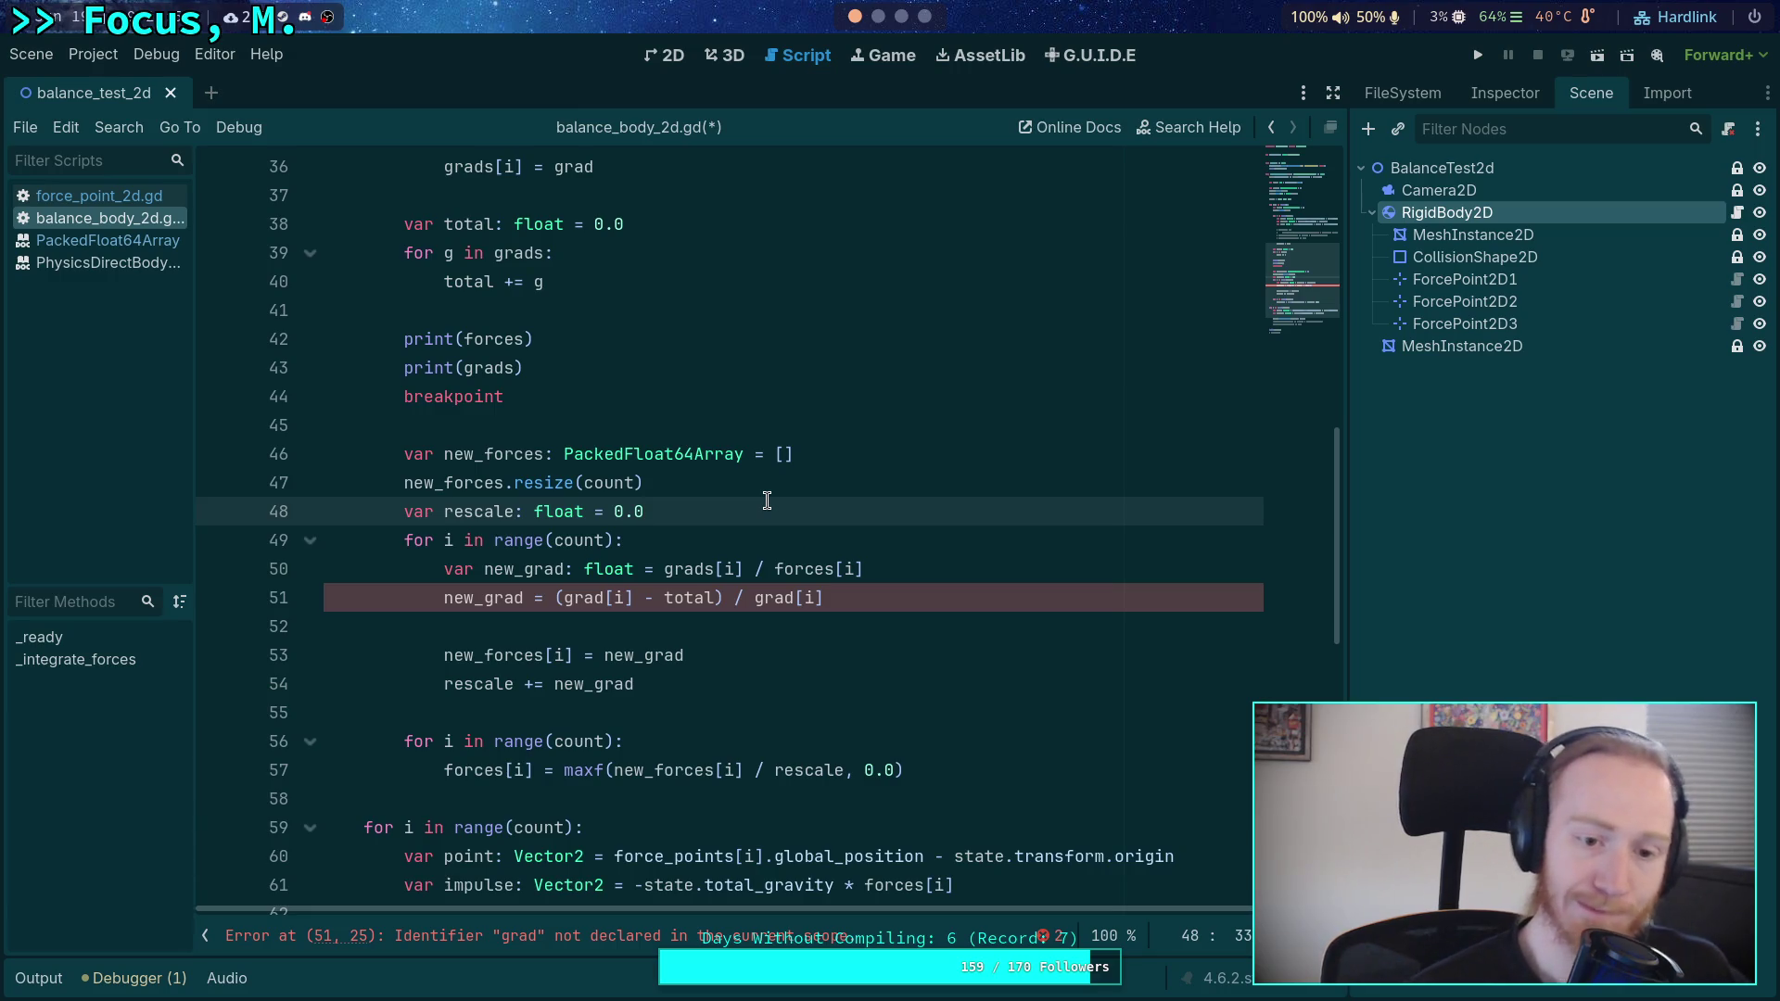
left_click(720, 482)
key("Return")
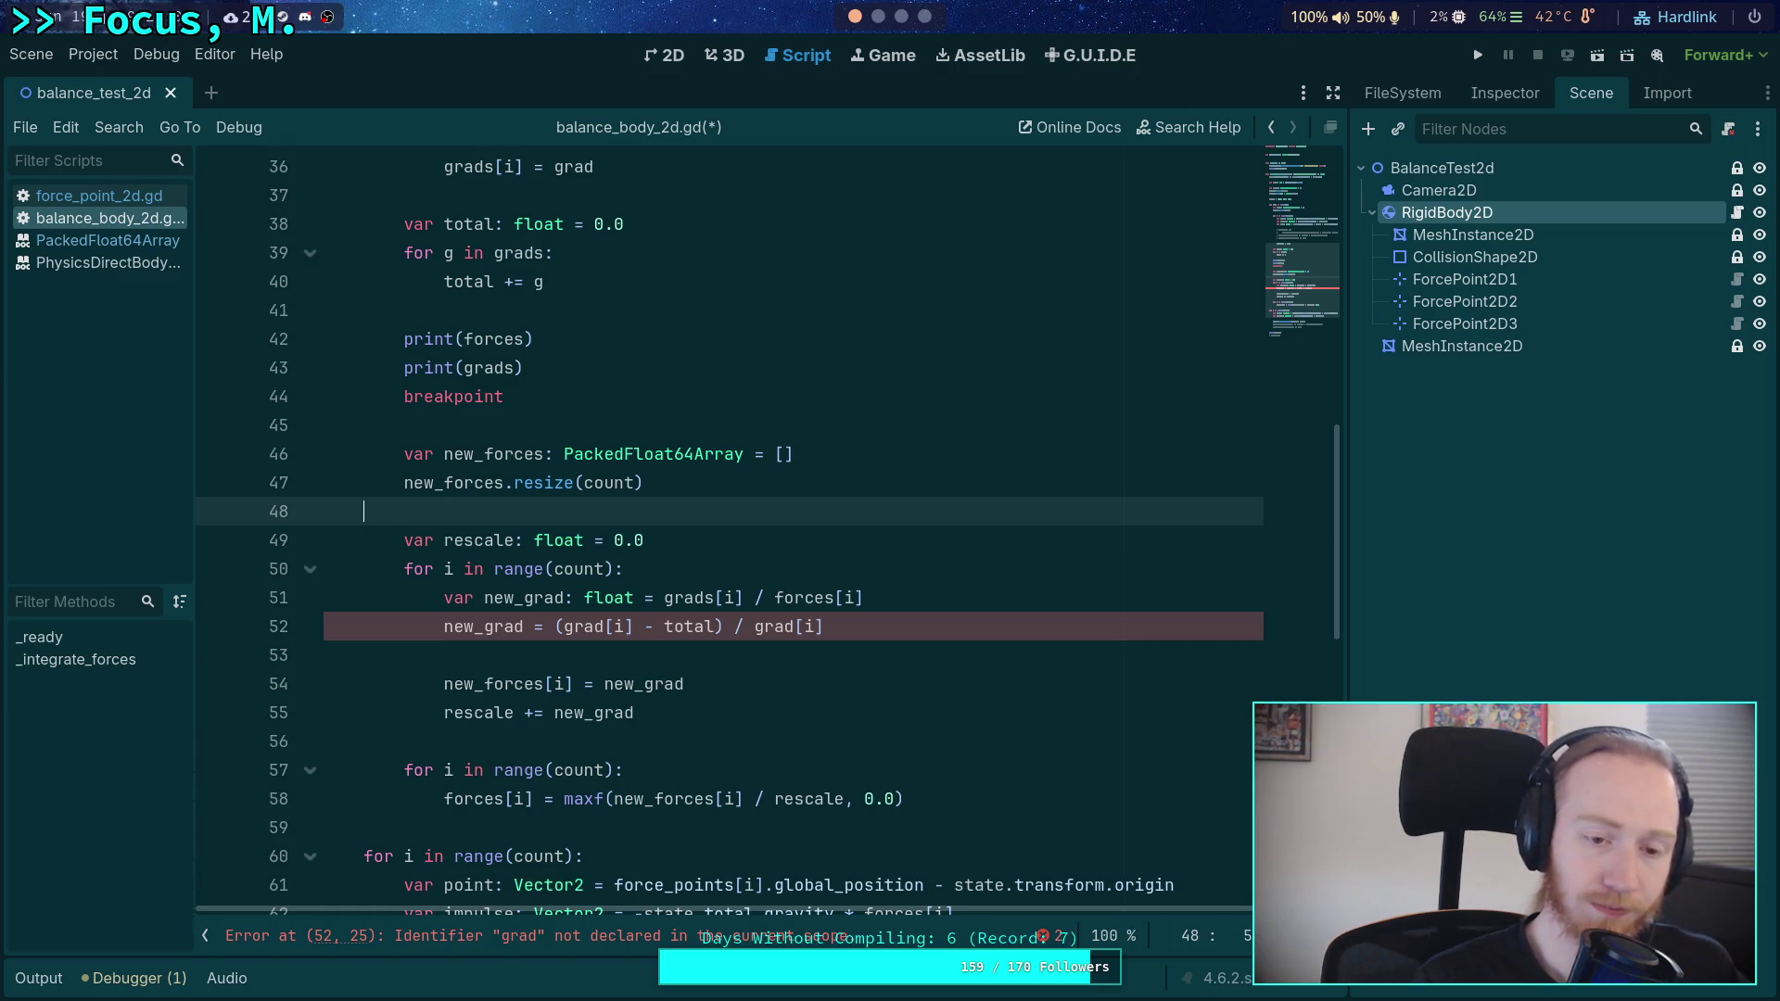
- Replace the rescale declaration with total_share: float = total / float(count)
key("BackSpace")
left_click_drag(679, 521, 445, 517)
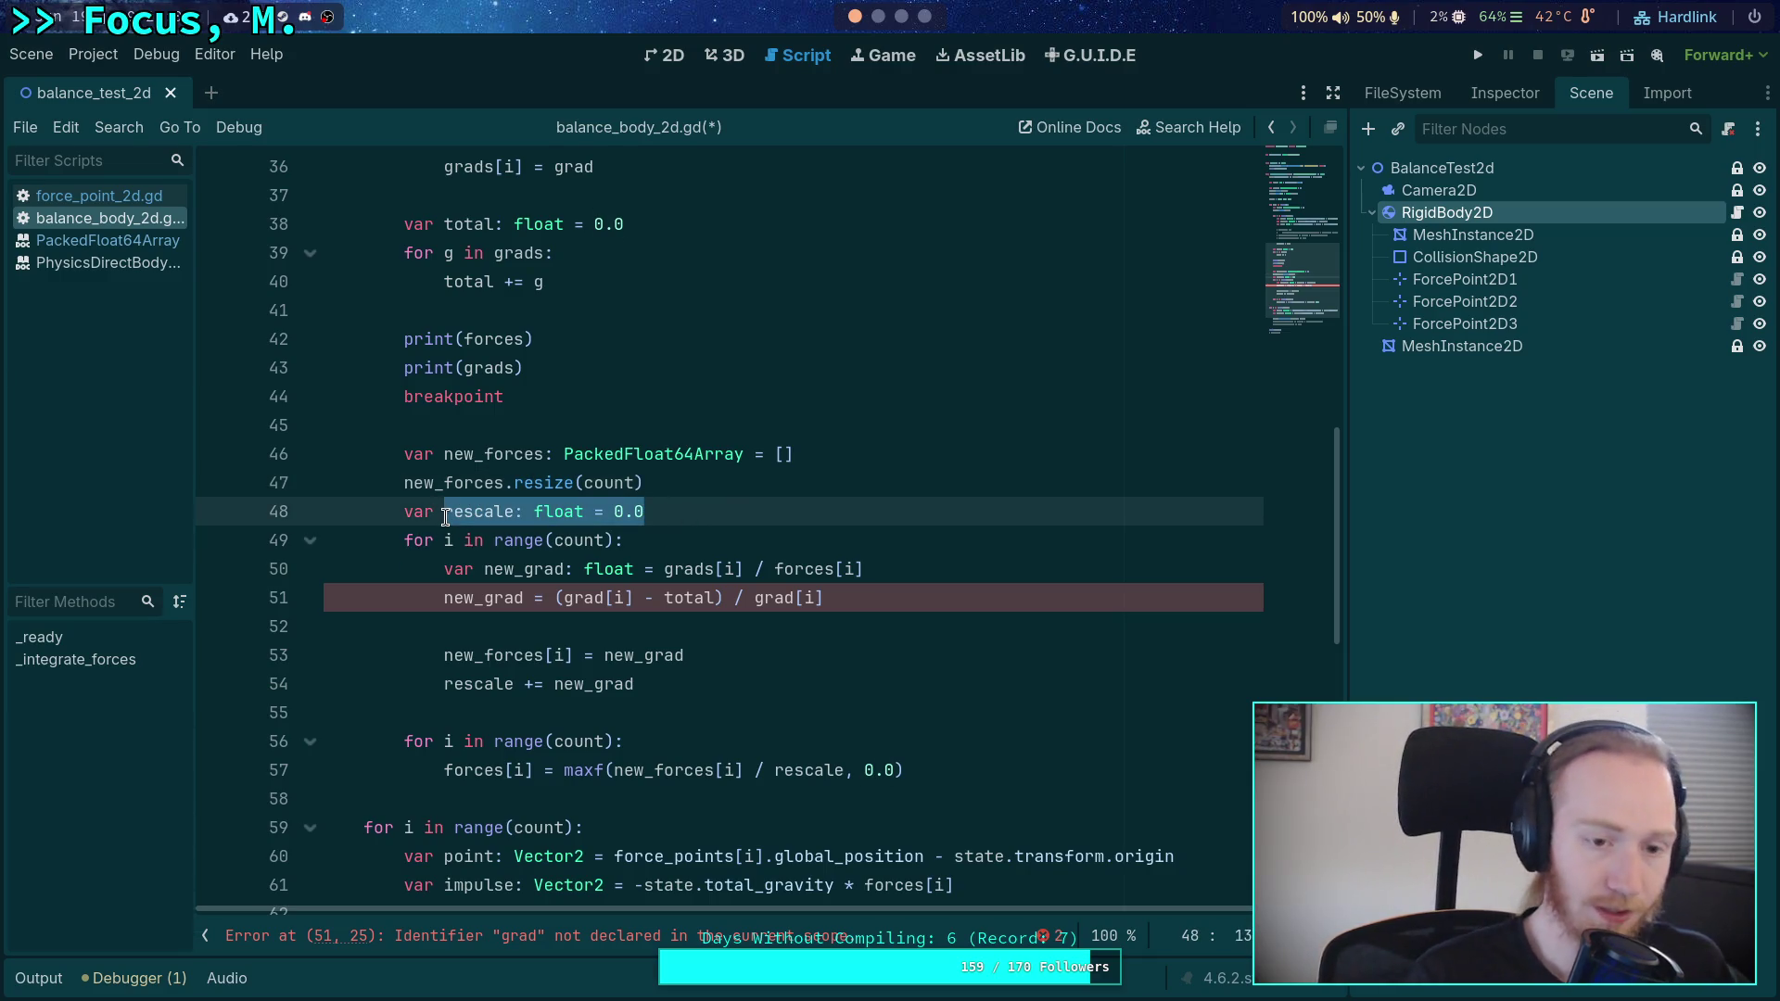
type("total")
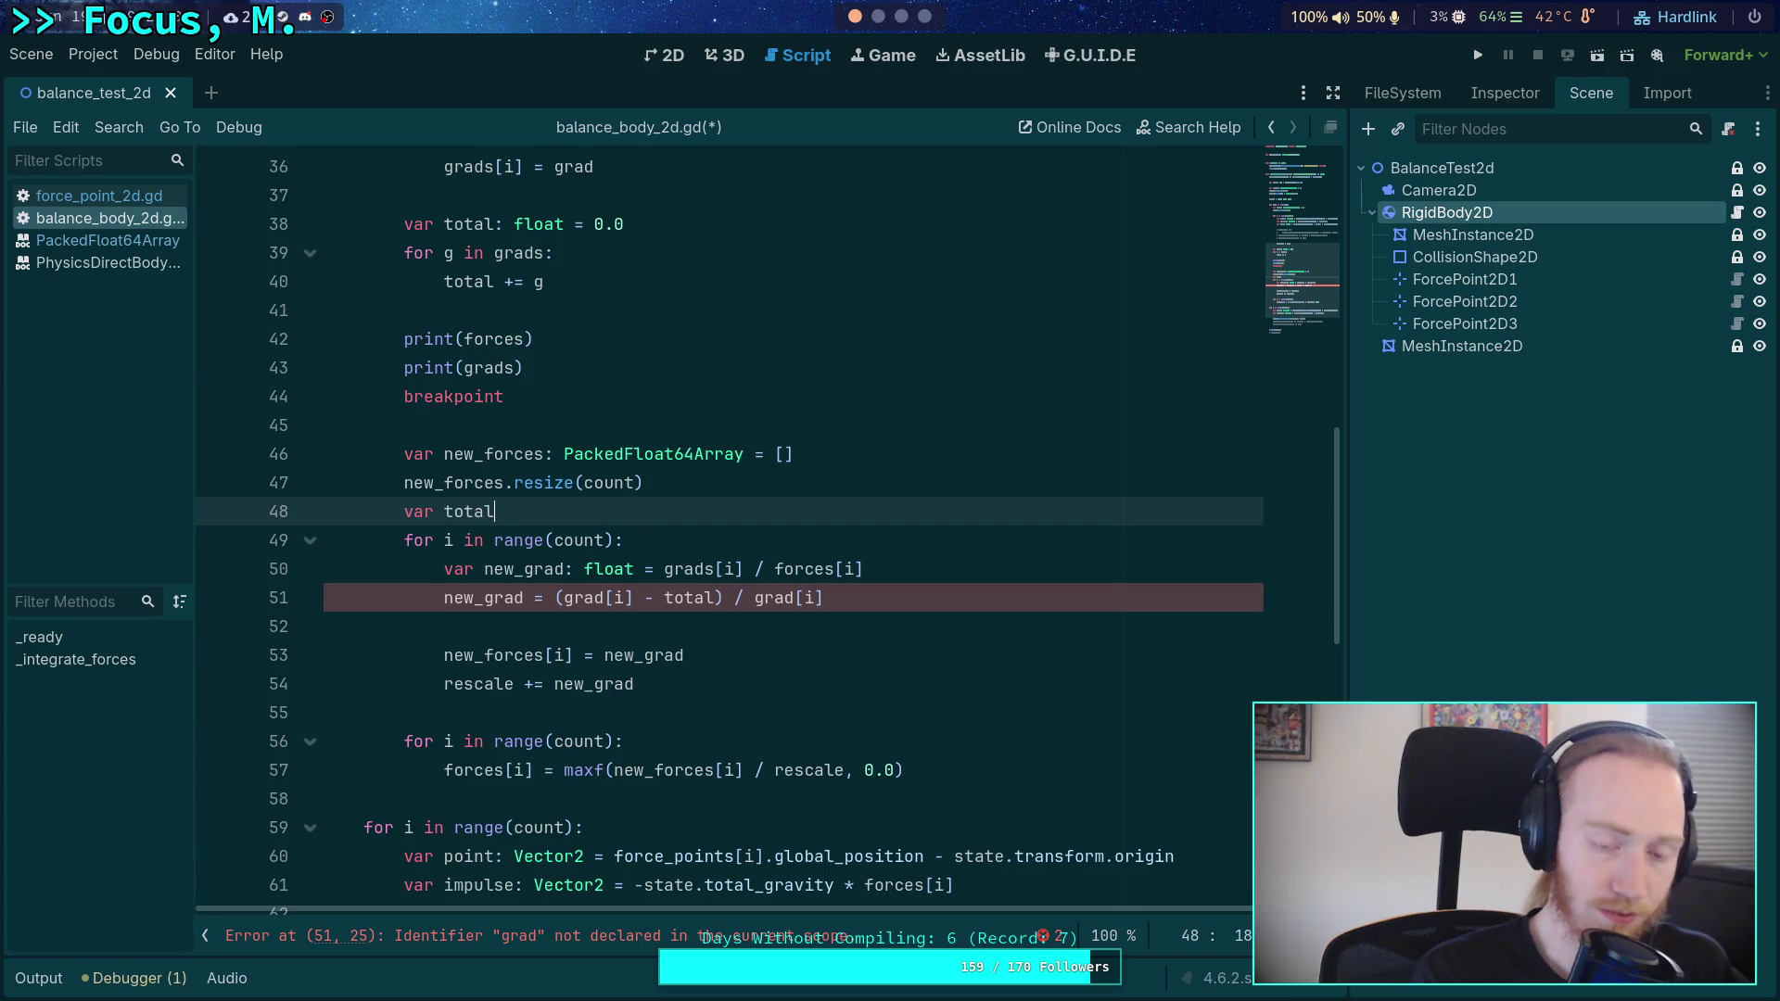
type("_share: float = ")
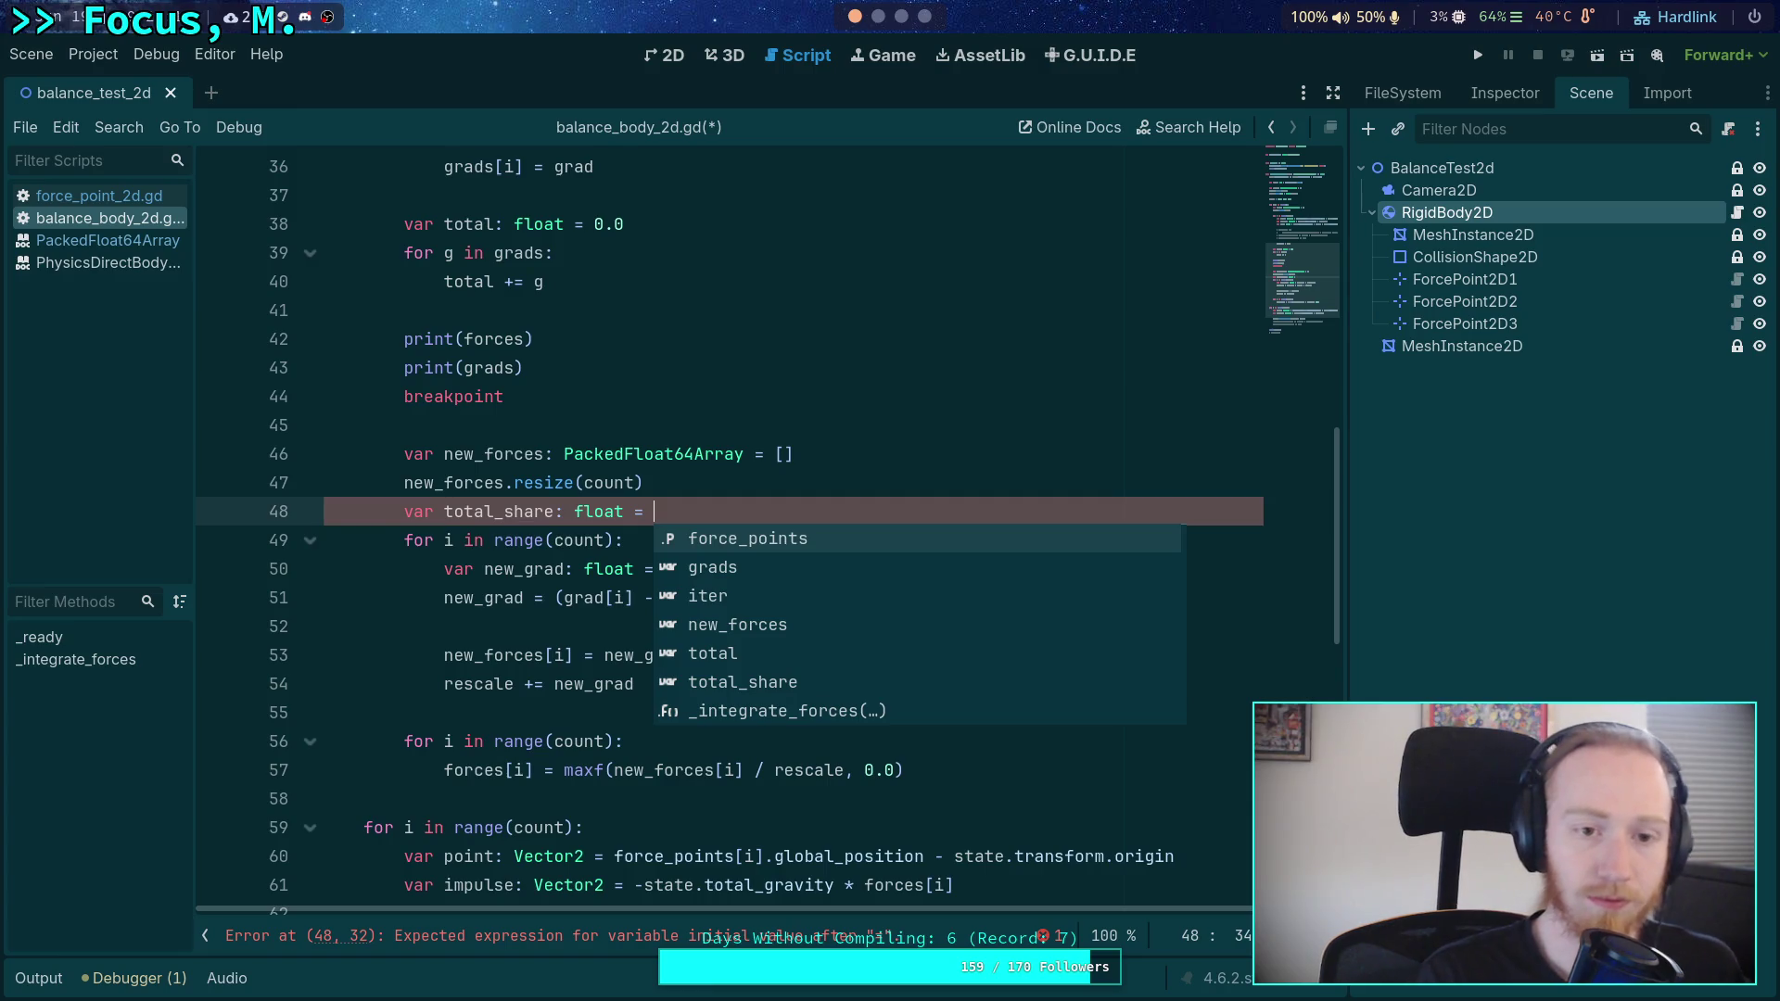
type("total *")
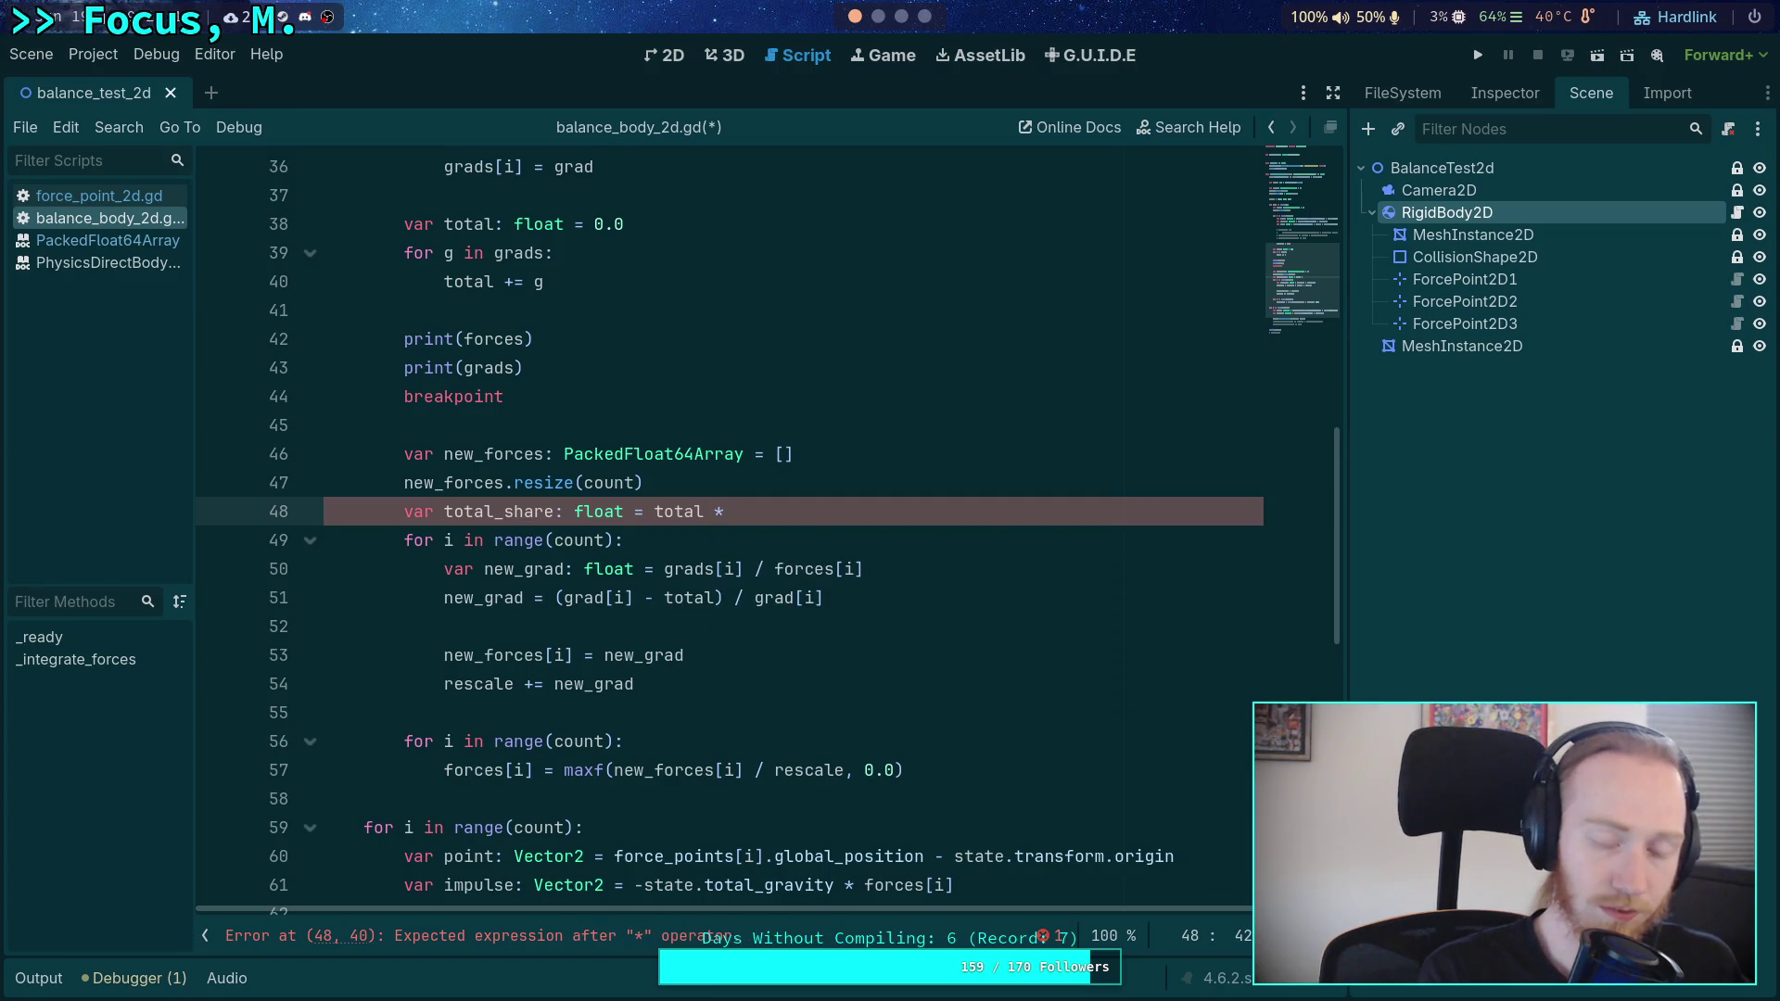
type("/ ")
type("fl")
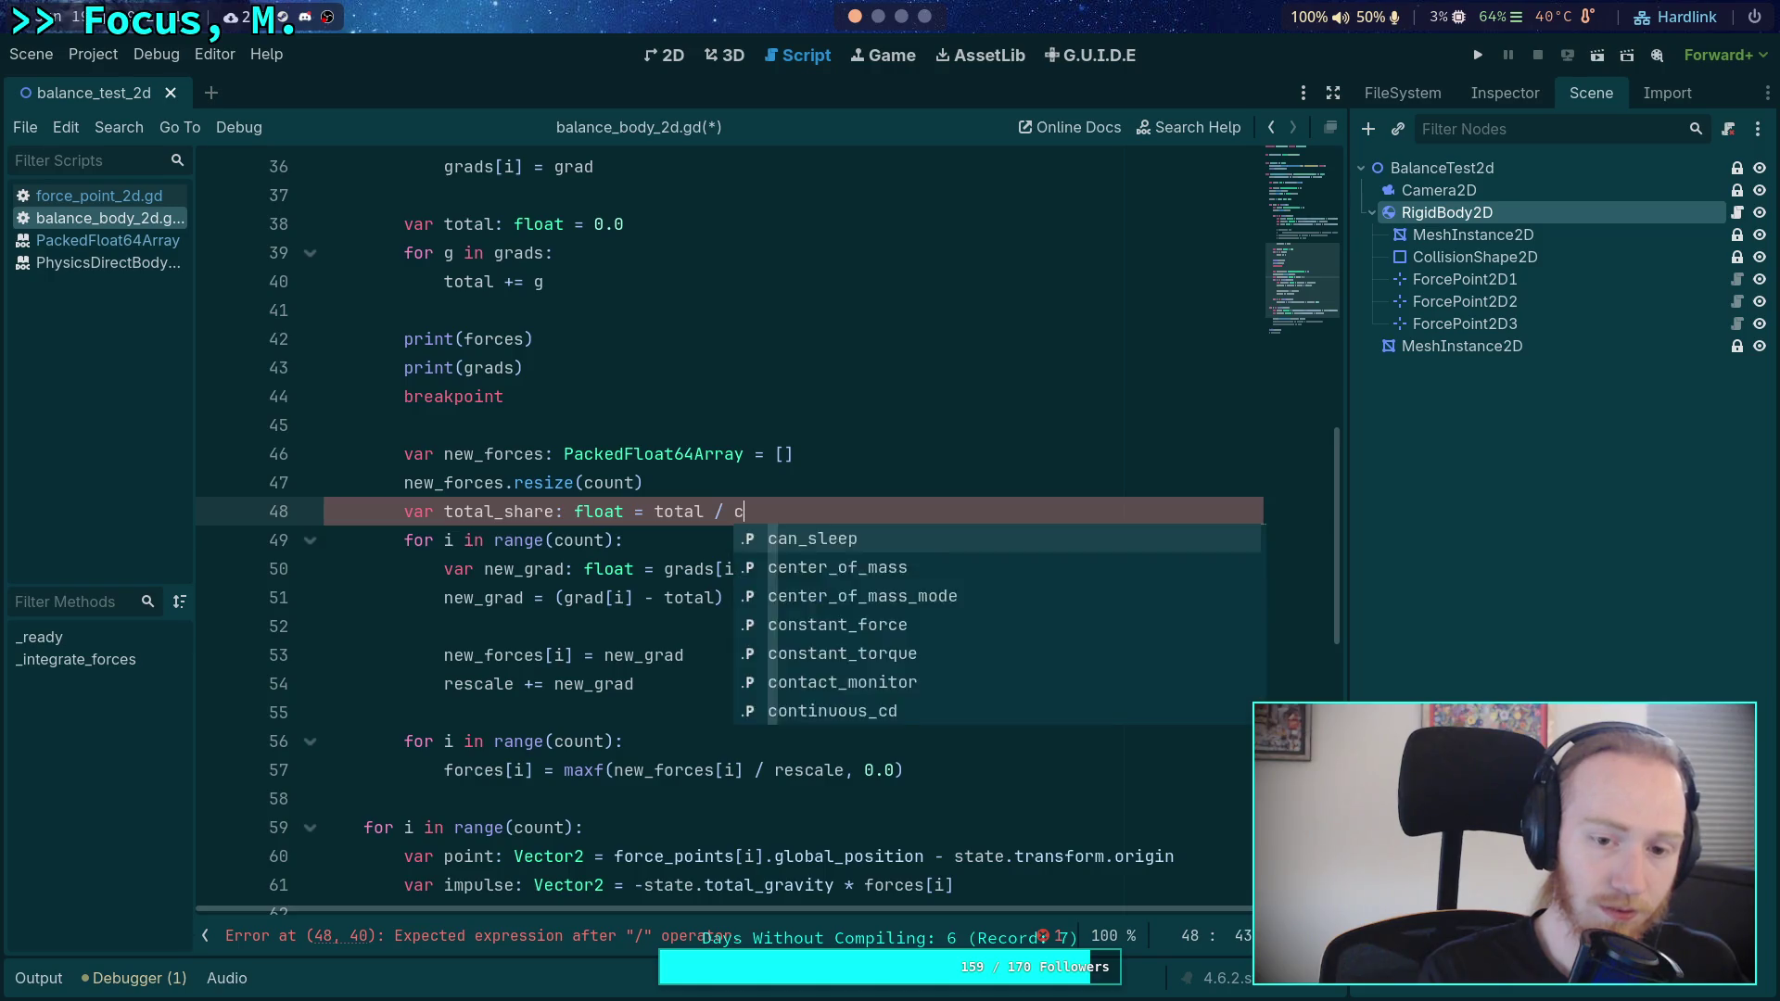
type("oat(count)")
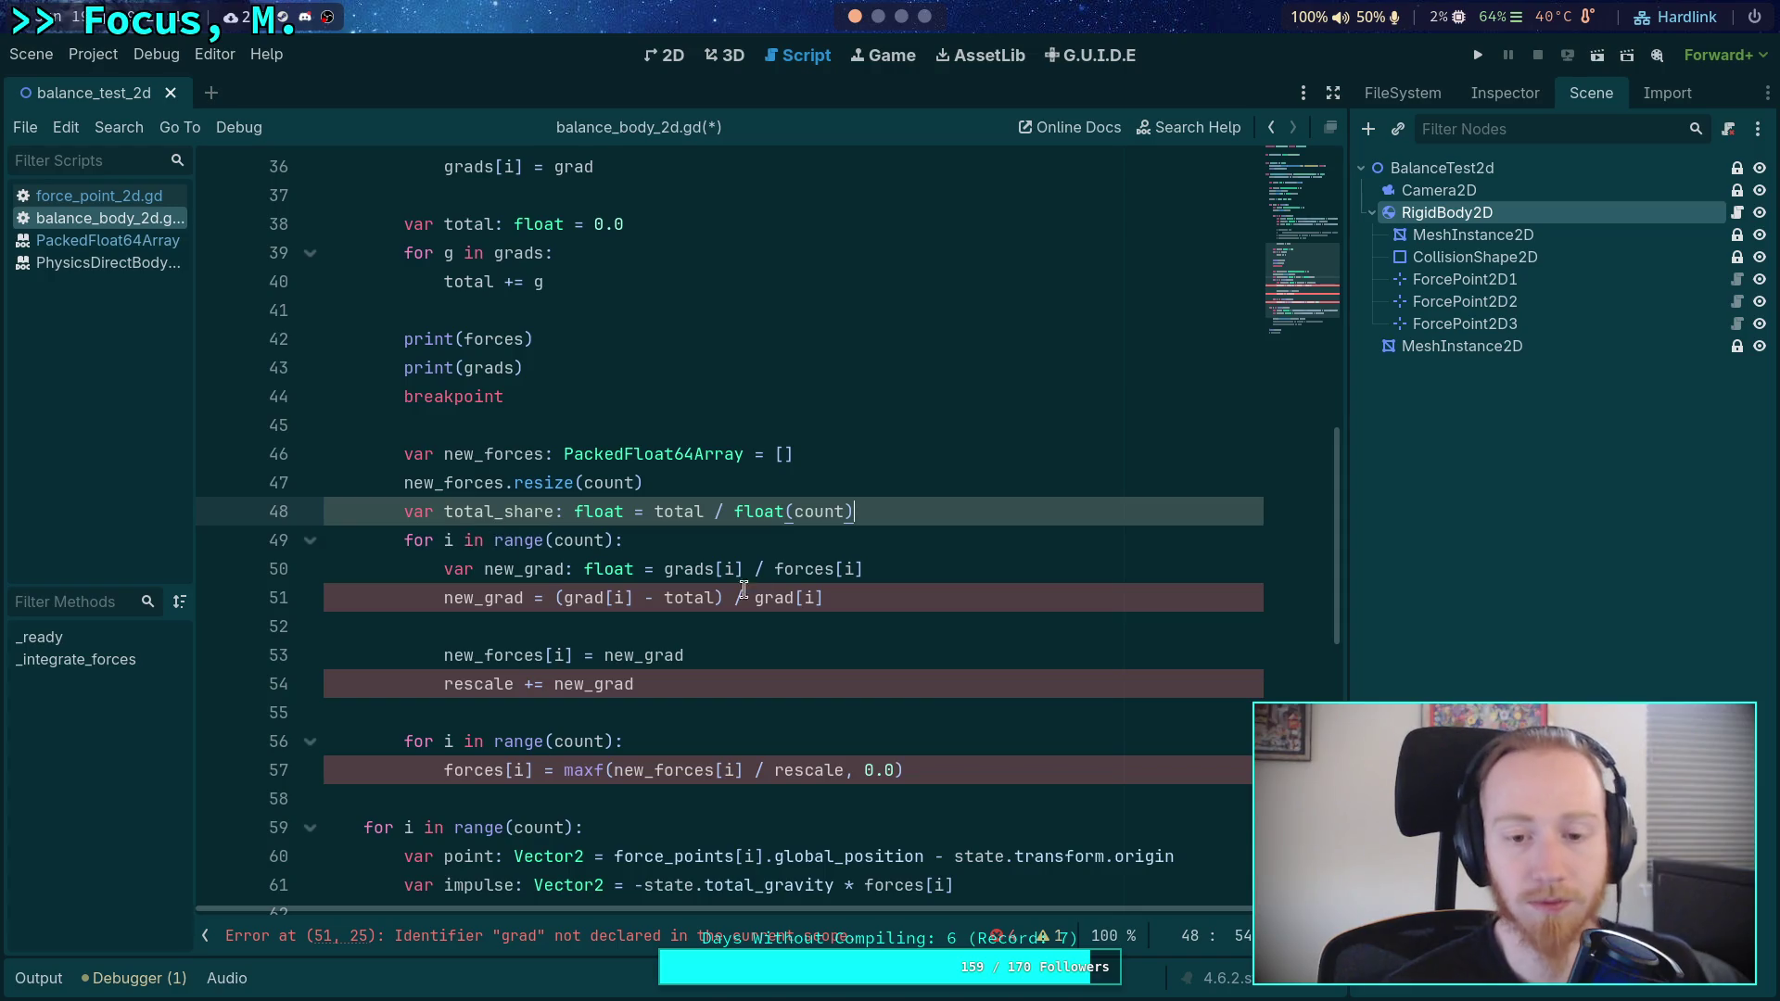
- Merge the two new_grad lines into a single var new_grad: float declaration, dropping the forces-based one
left_click(907, 569)
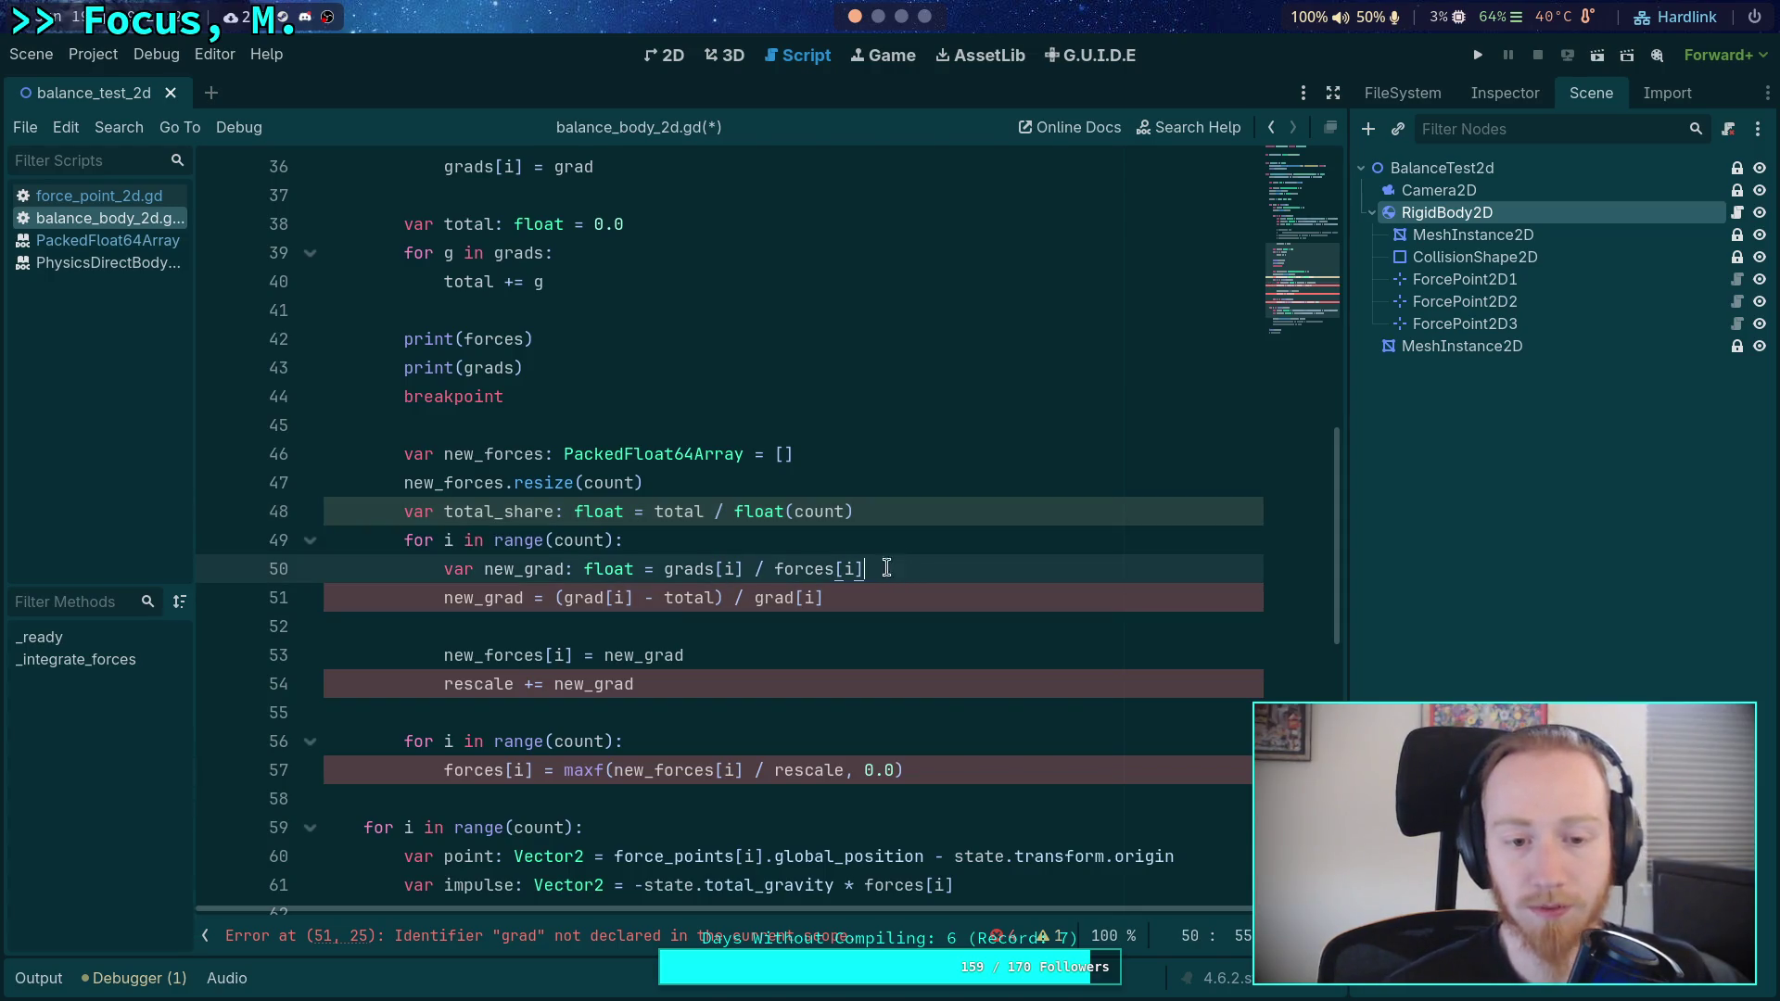
left_click_drag(888, 567, 906, 545)
left_click(444, 601)
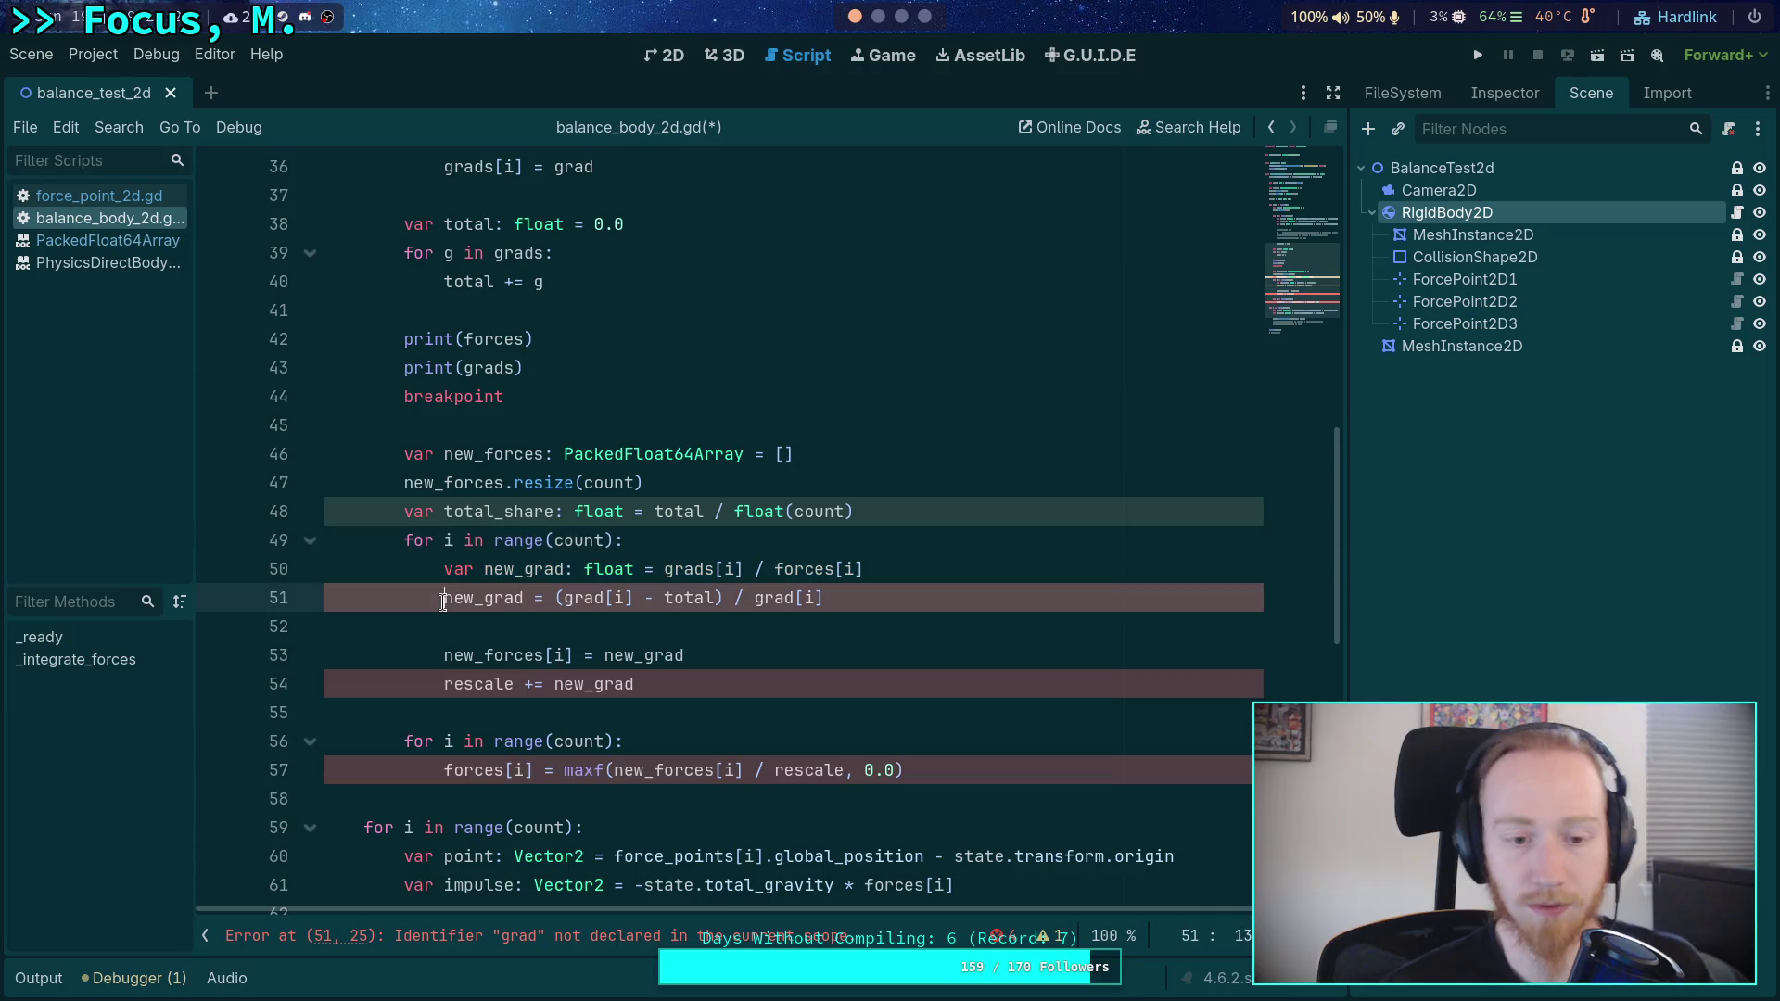
type("var")
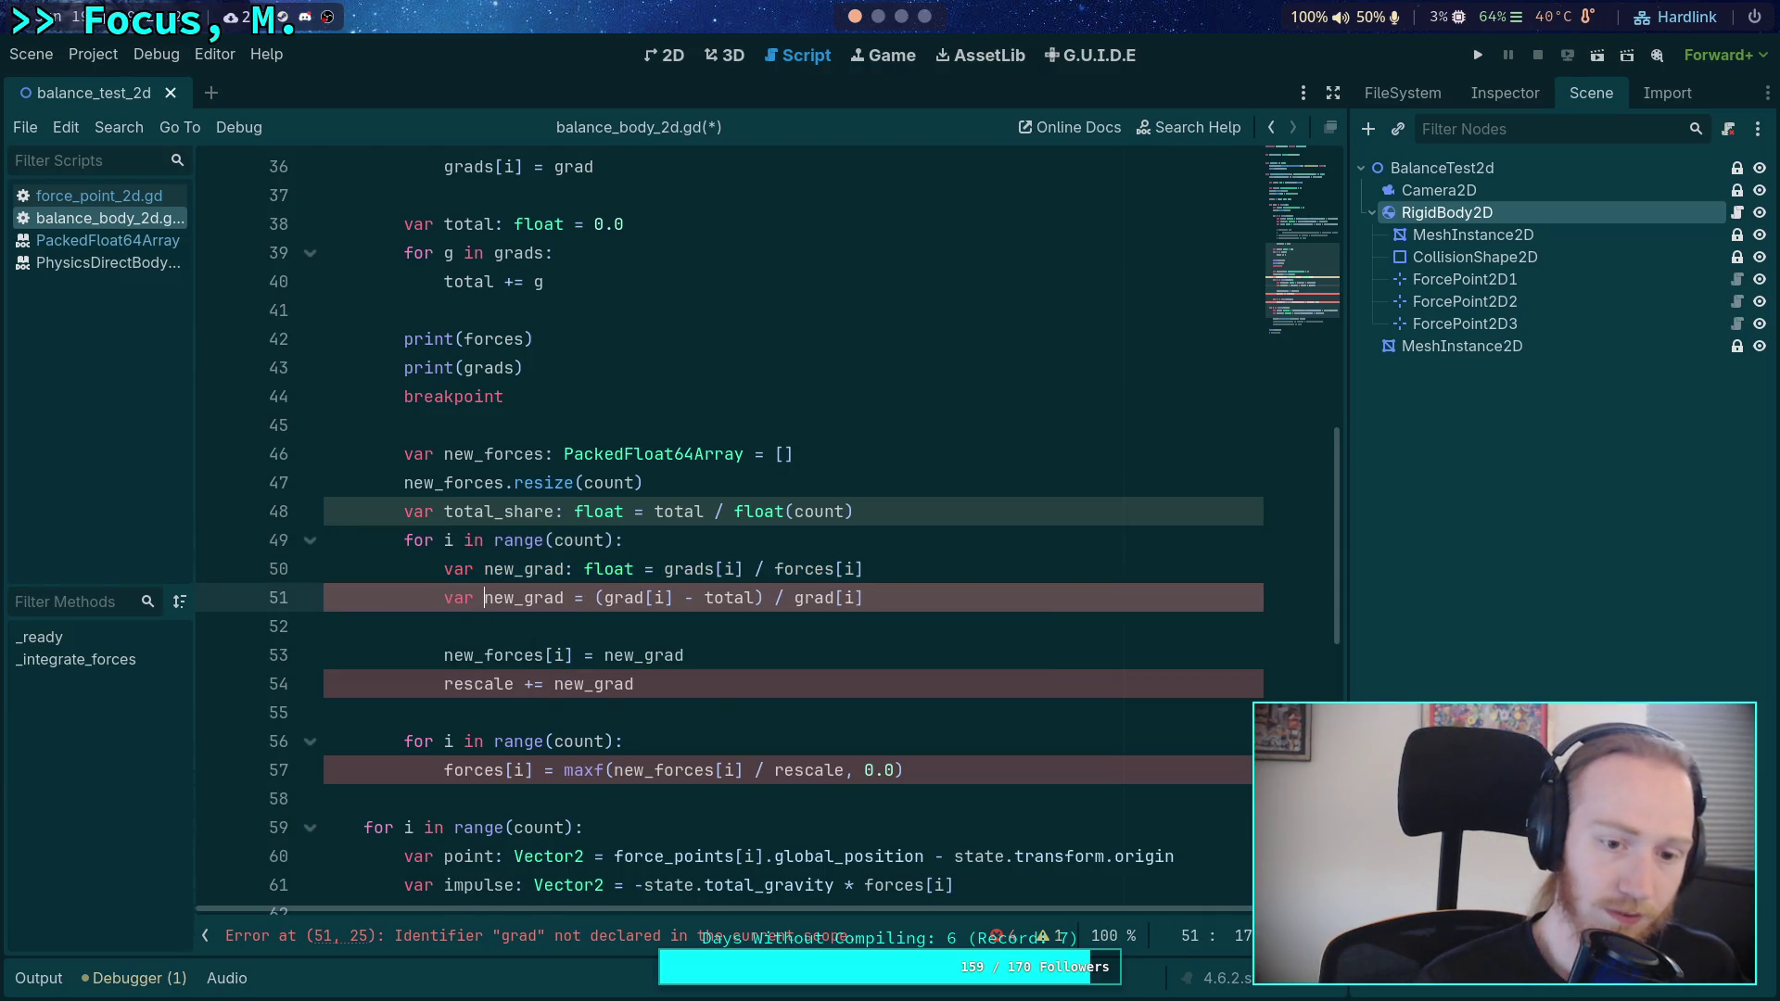
key("Down")
key("Down")
key("Up")
key("Up")
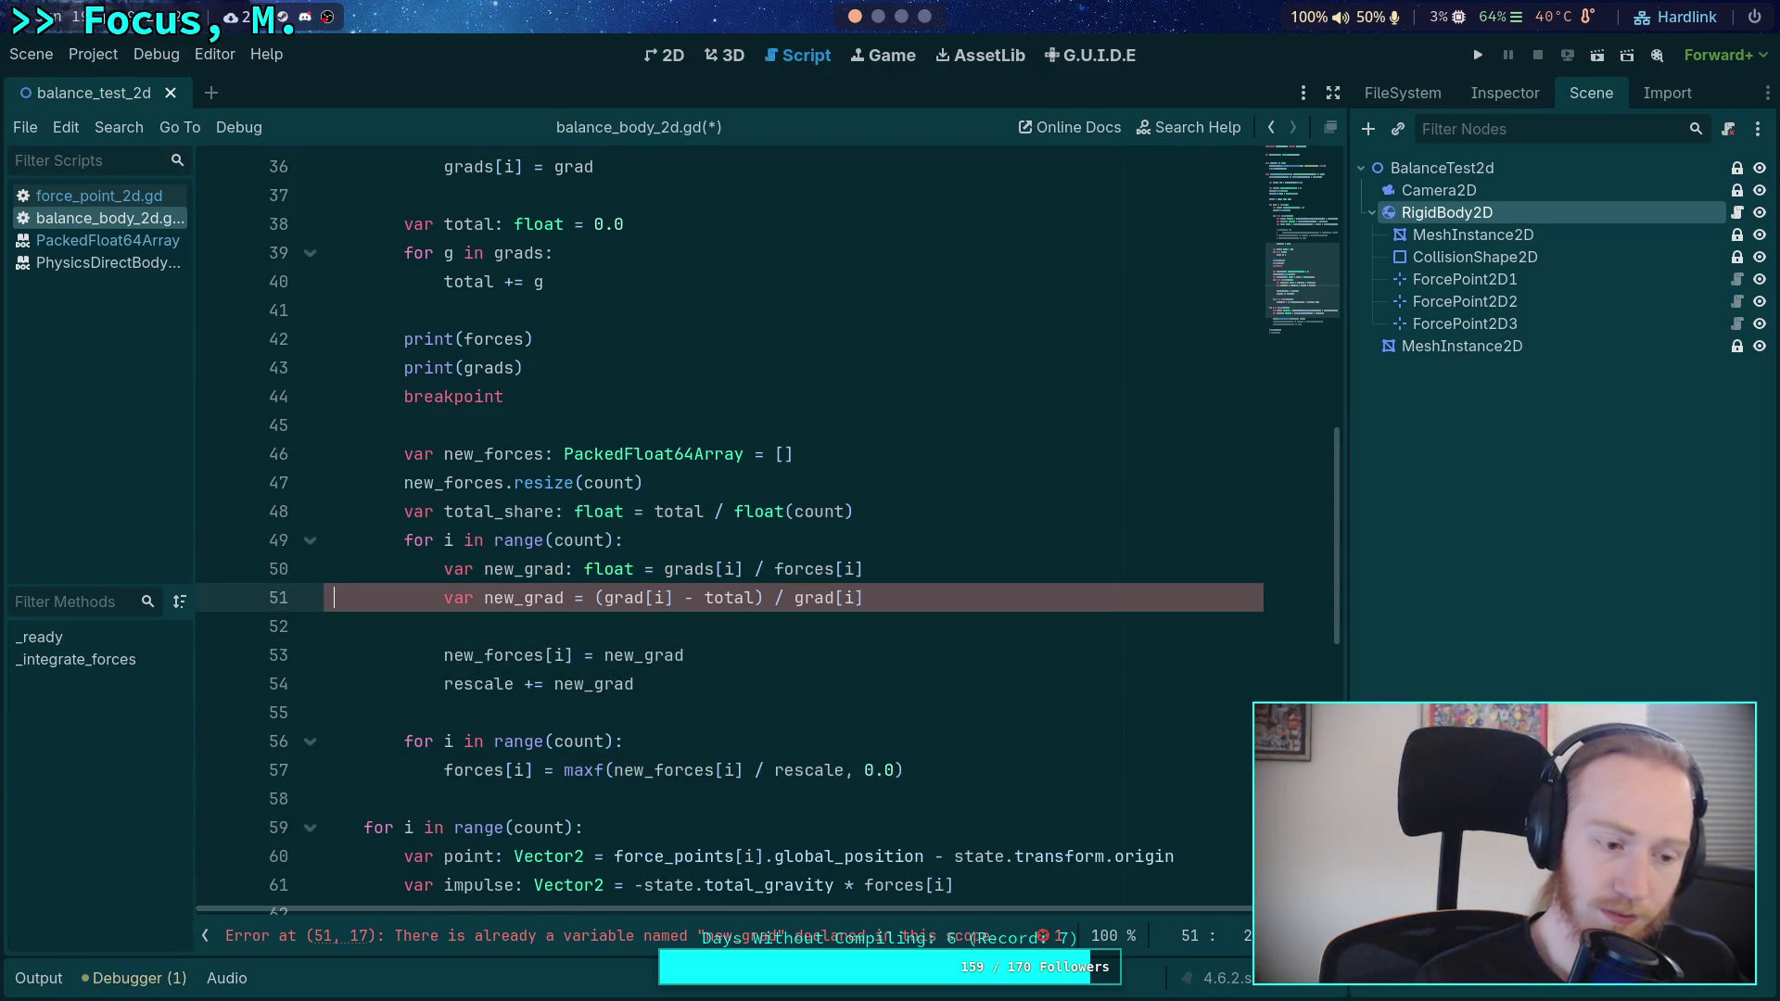
left_click(564, 598)
type(": floa")
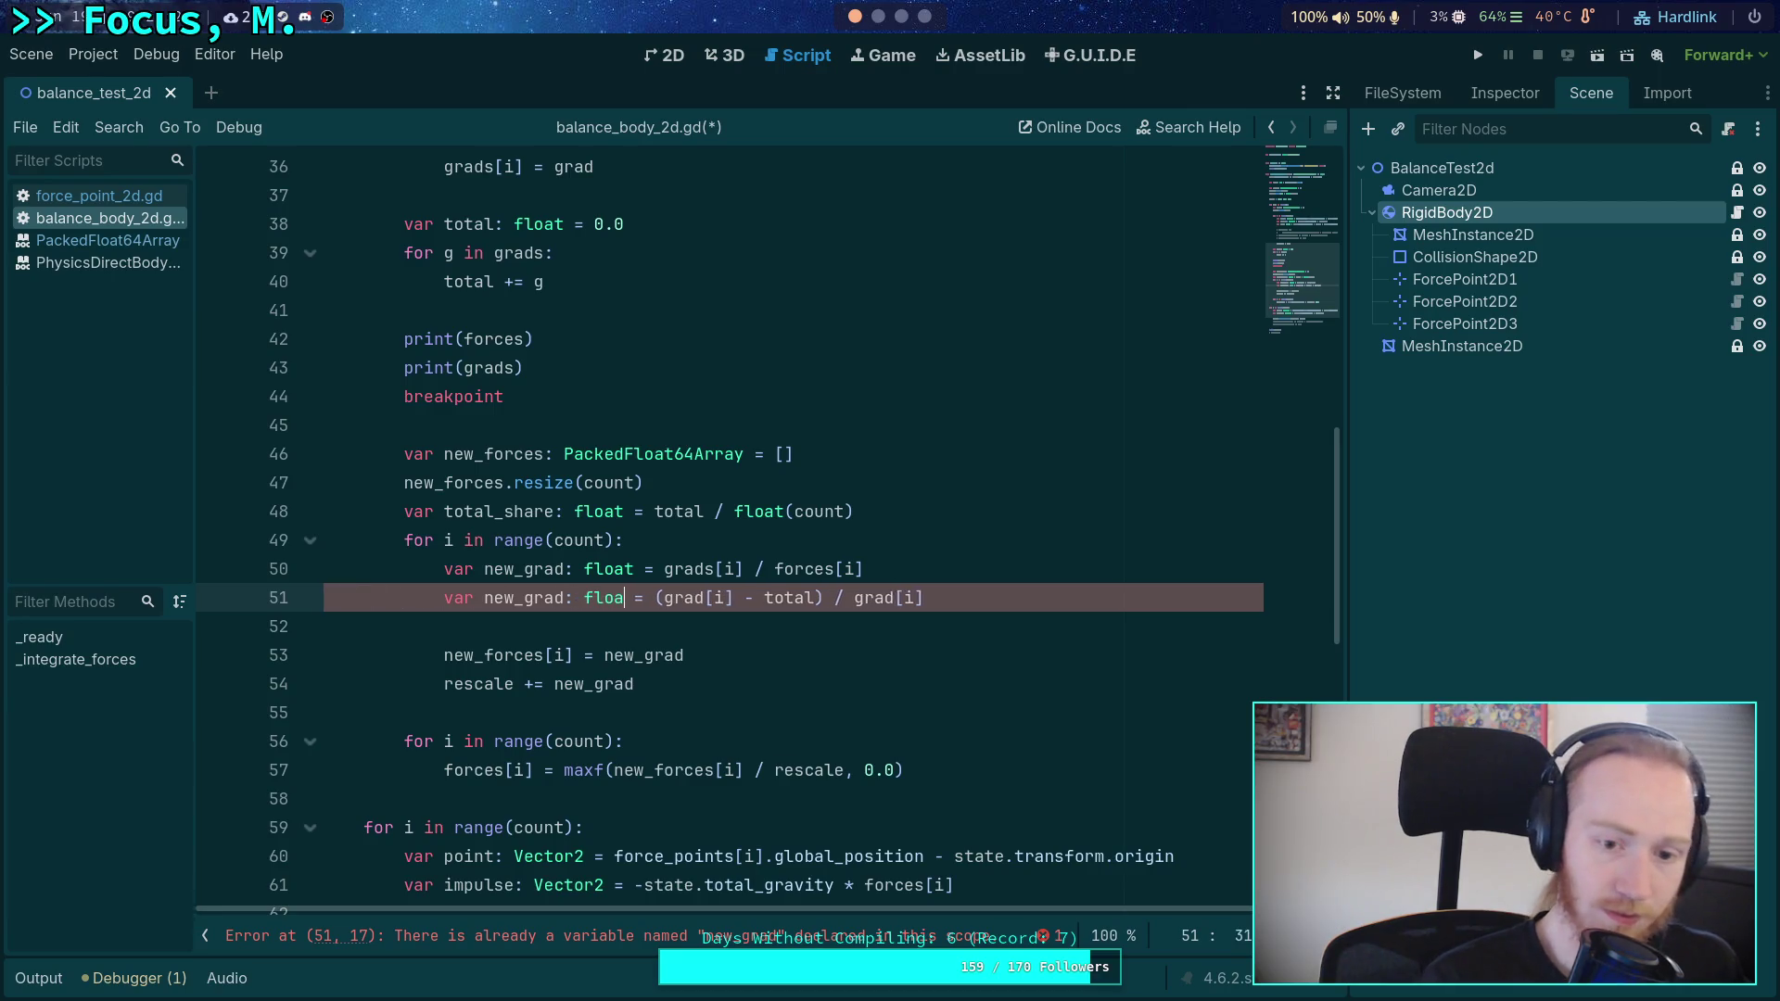
type("t")
left_click(898, 562)
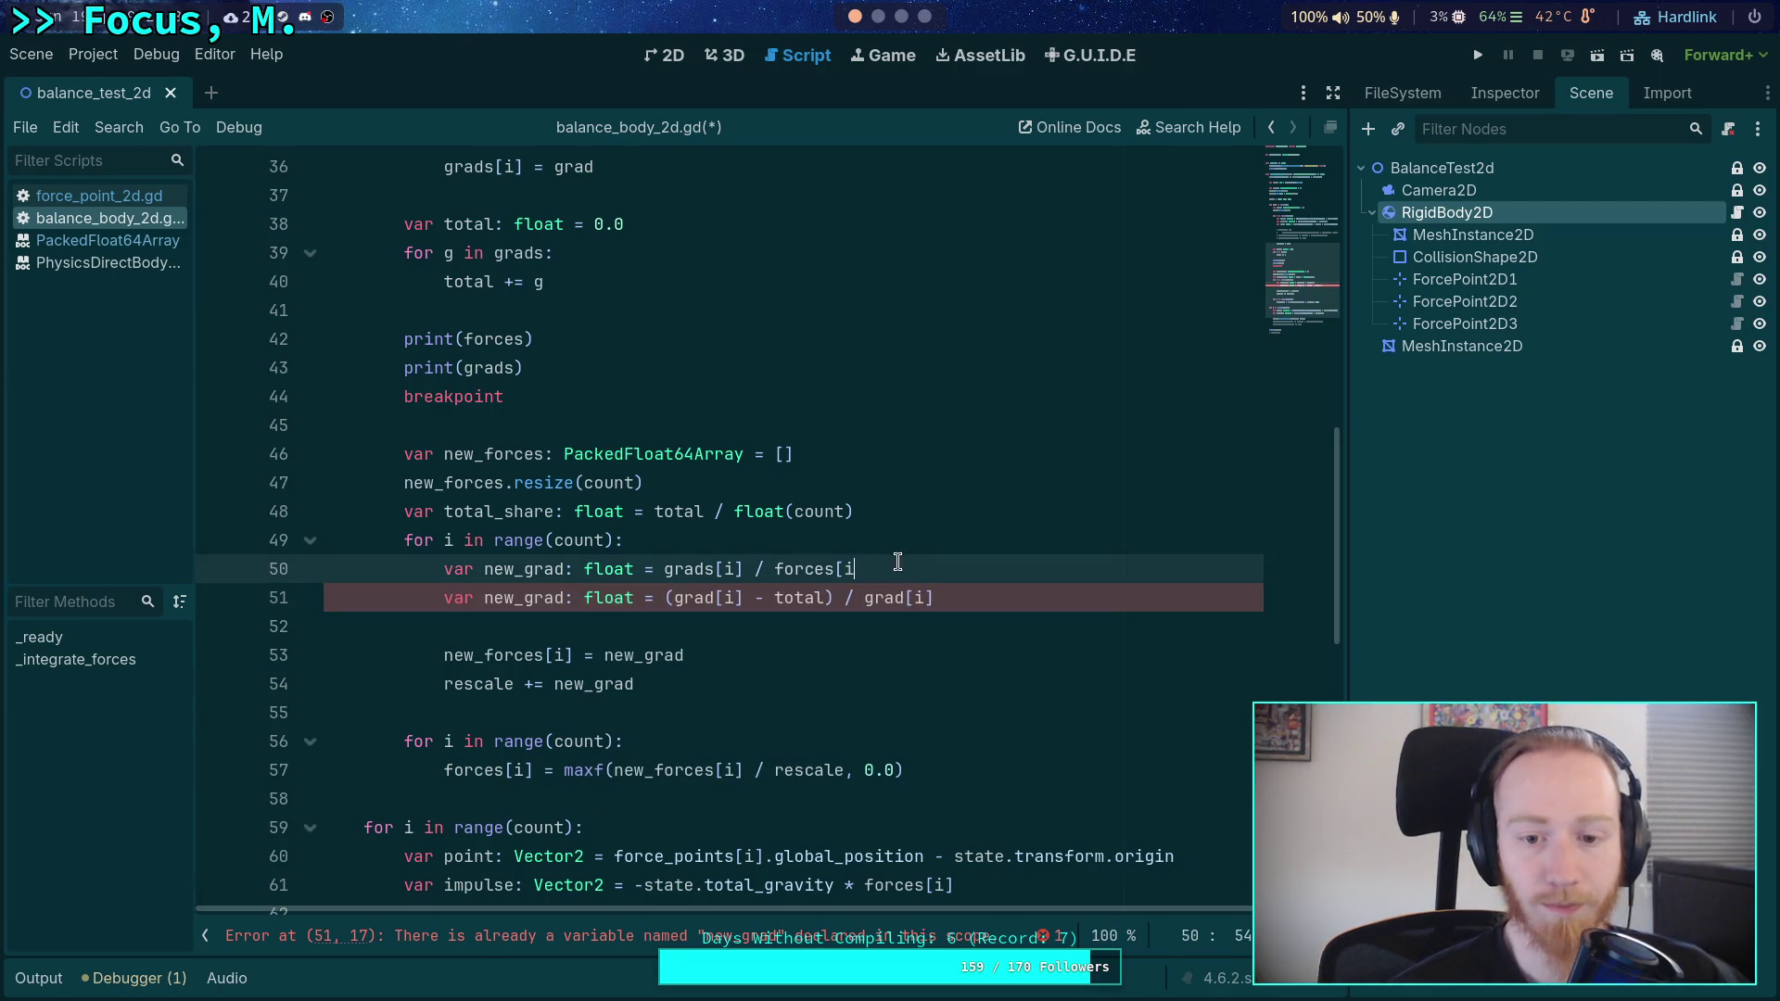
key("shift+Up")
key("BackSpace")
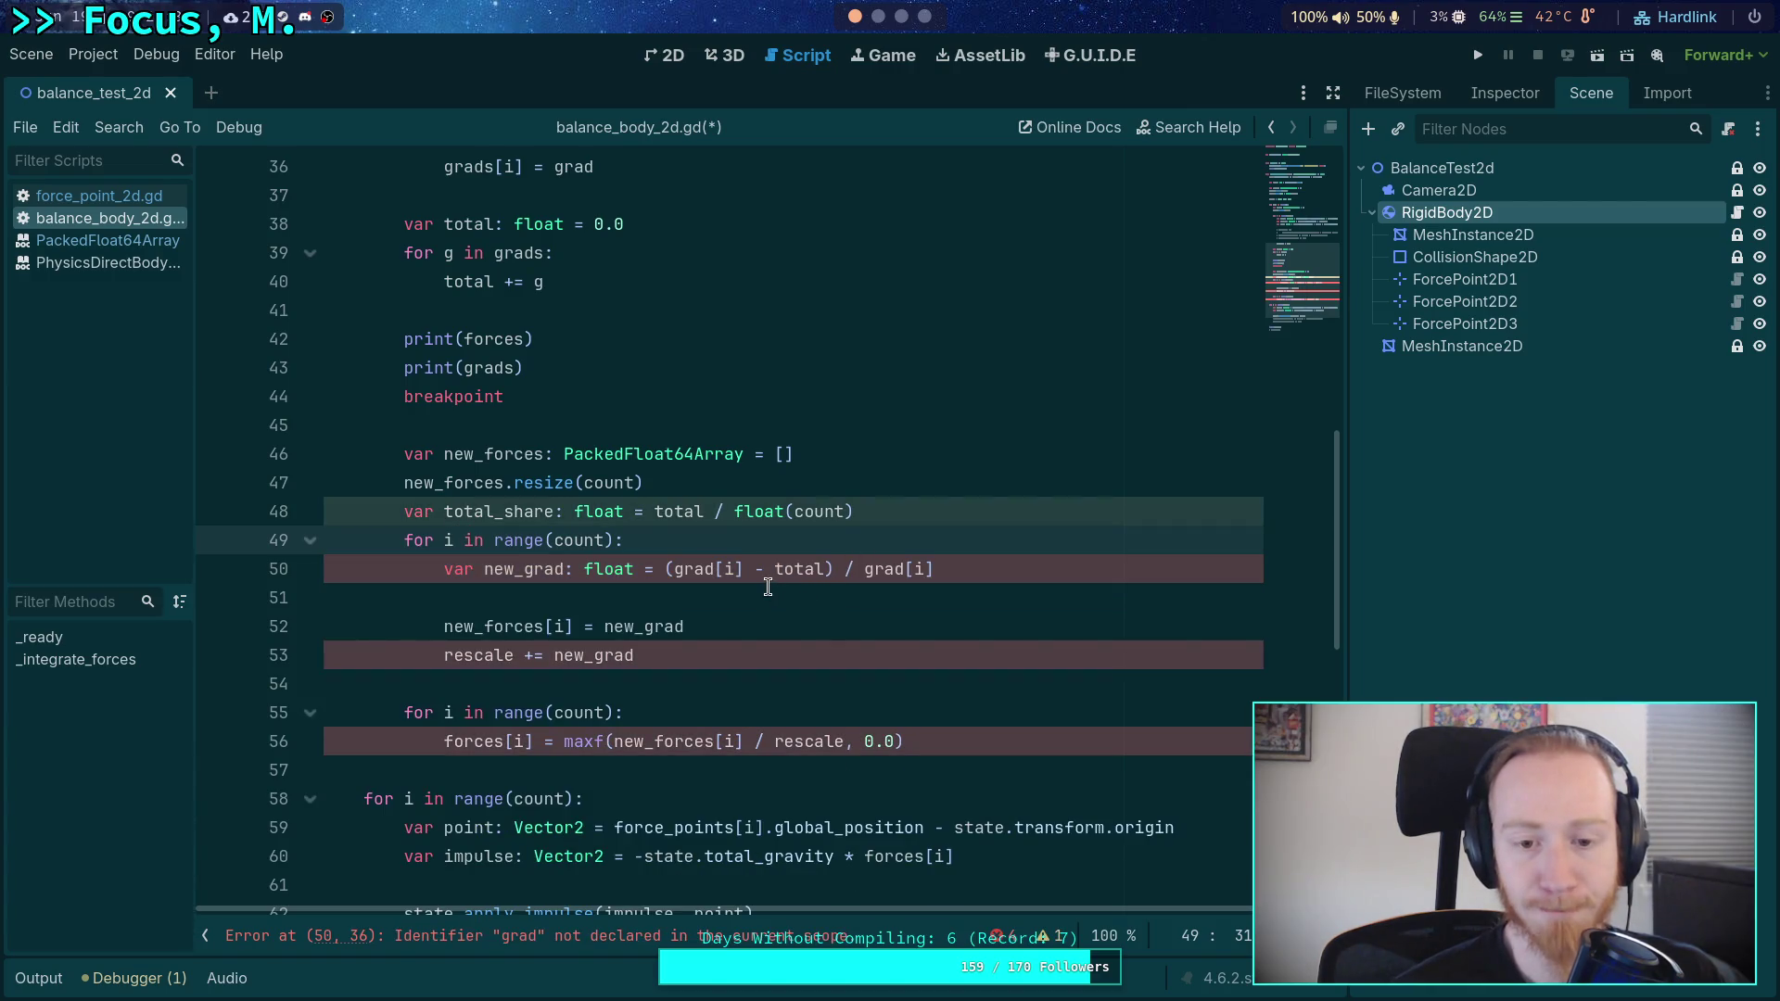
- Change the new_grad formula to (grads[i] - total_share) / grads[i]
left_click(725, 575)
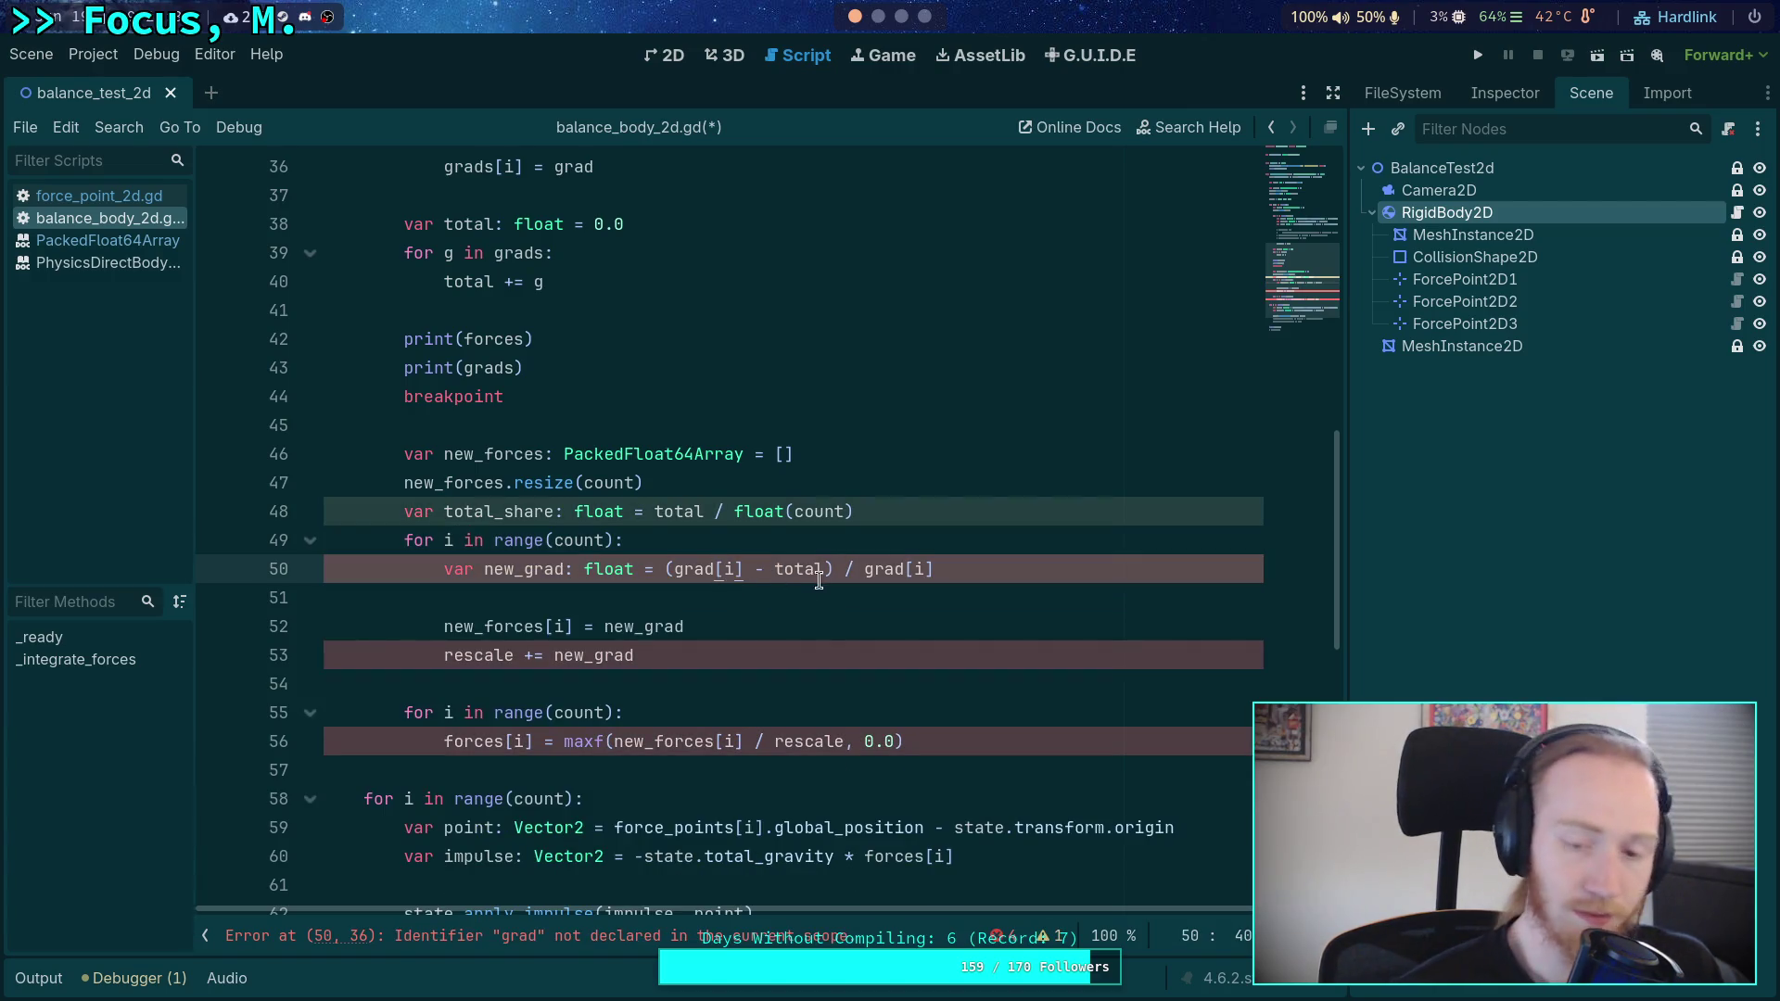
type("n")
key("BackSpace")
type("s")
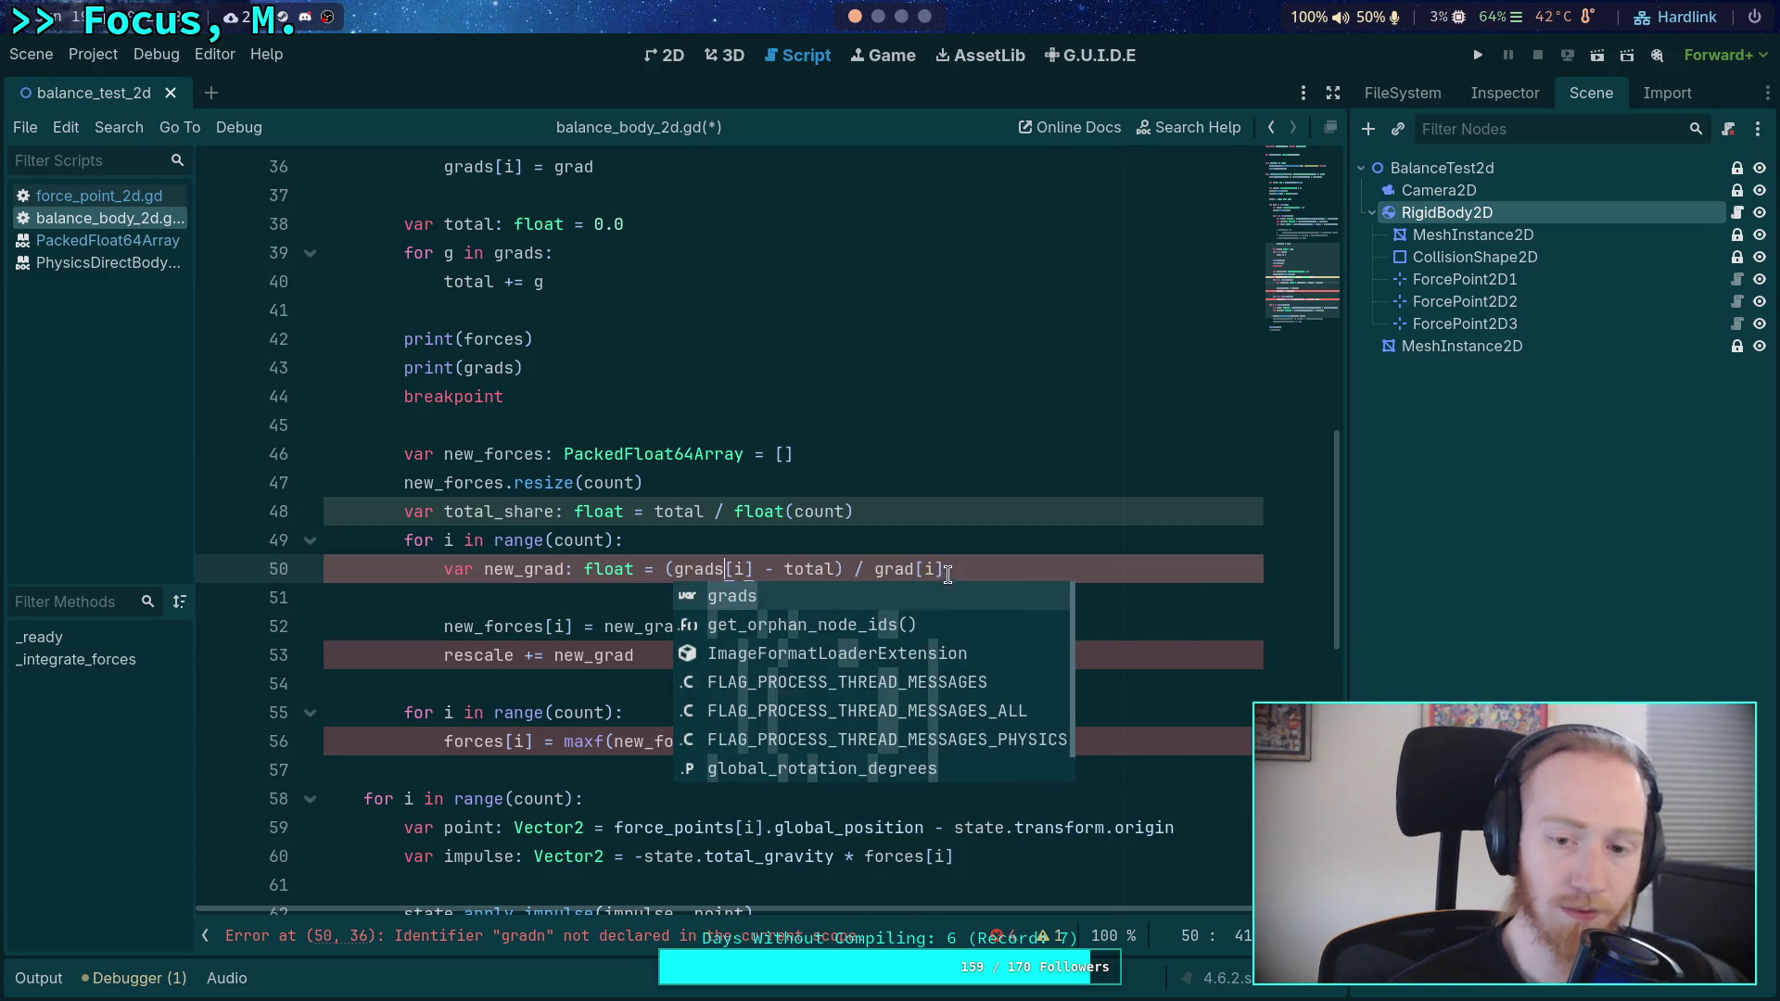
left_click(915, 569)
type("s")
left_click(835, 569)
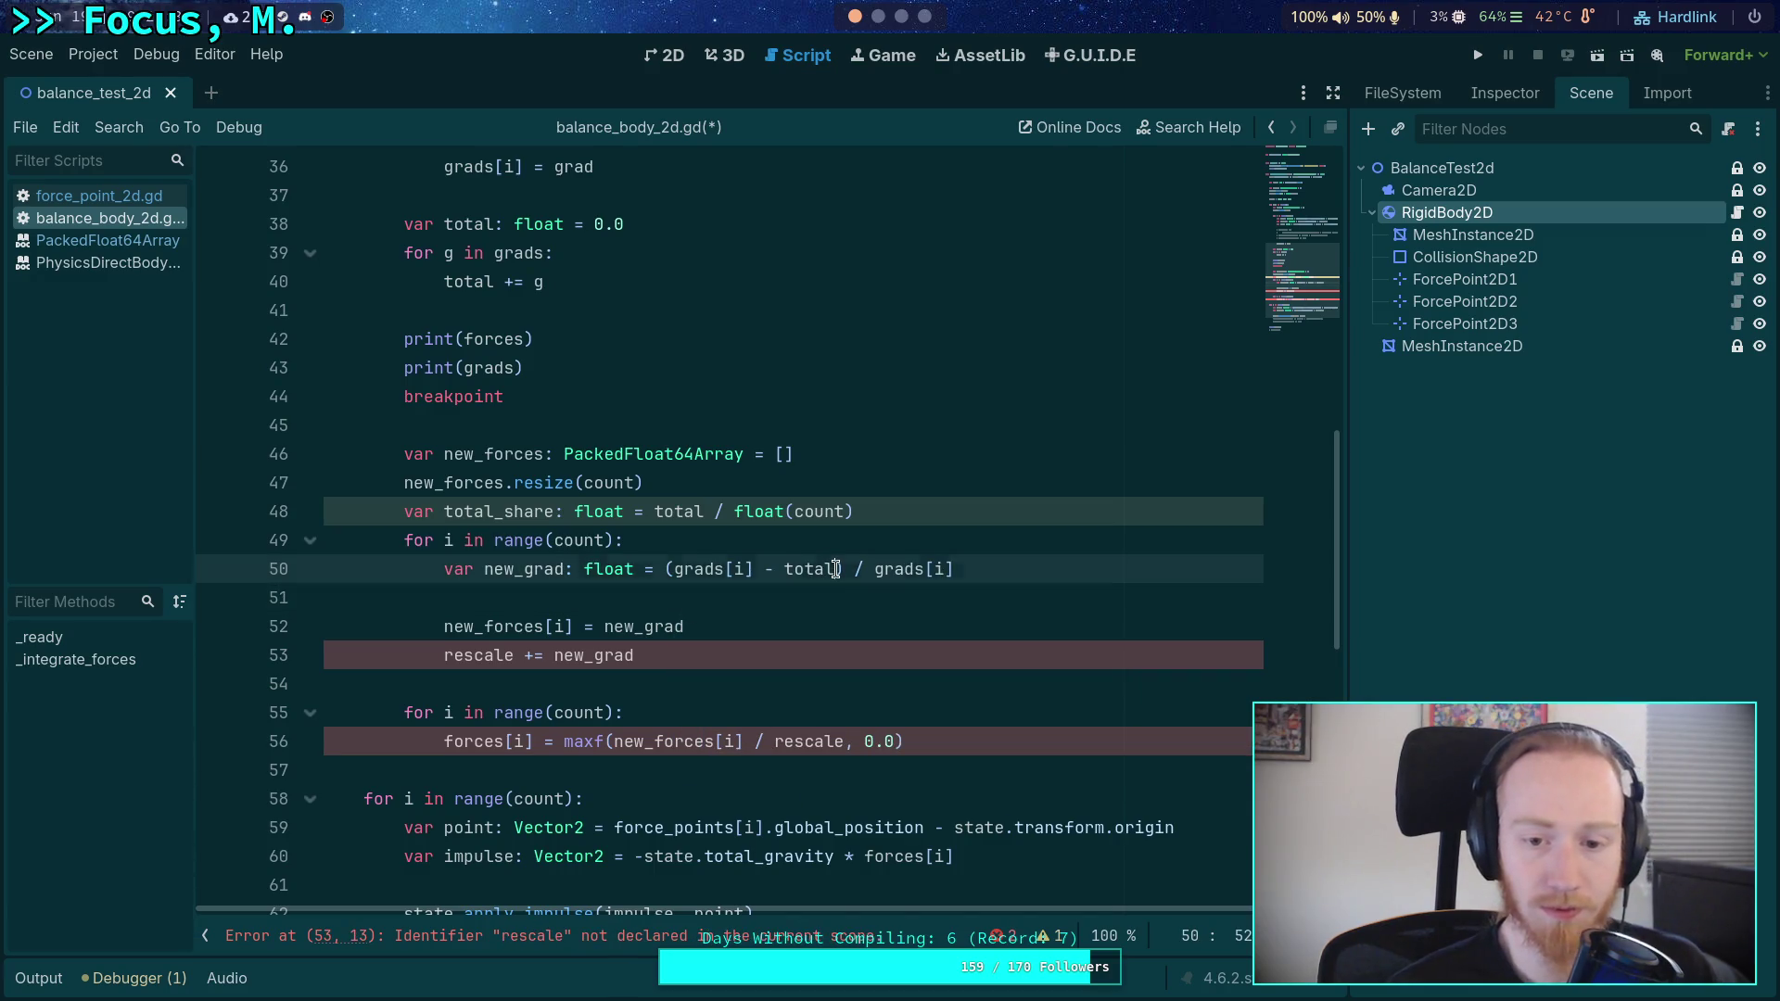
type("_")
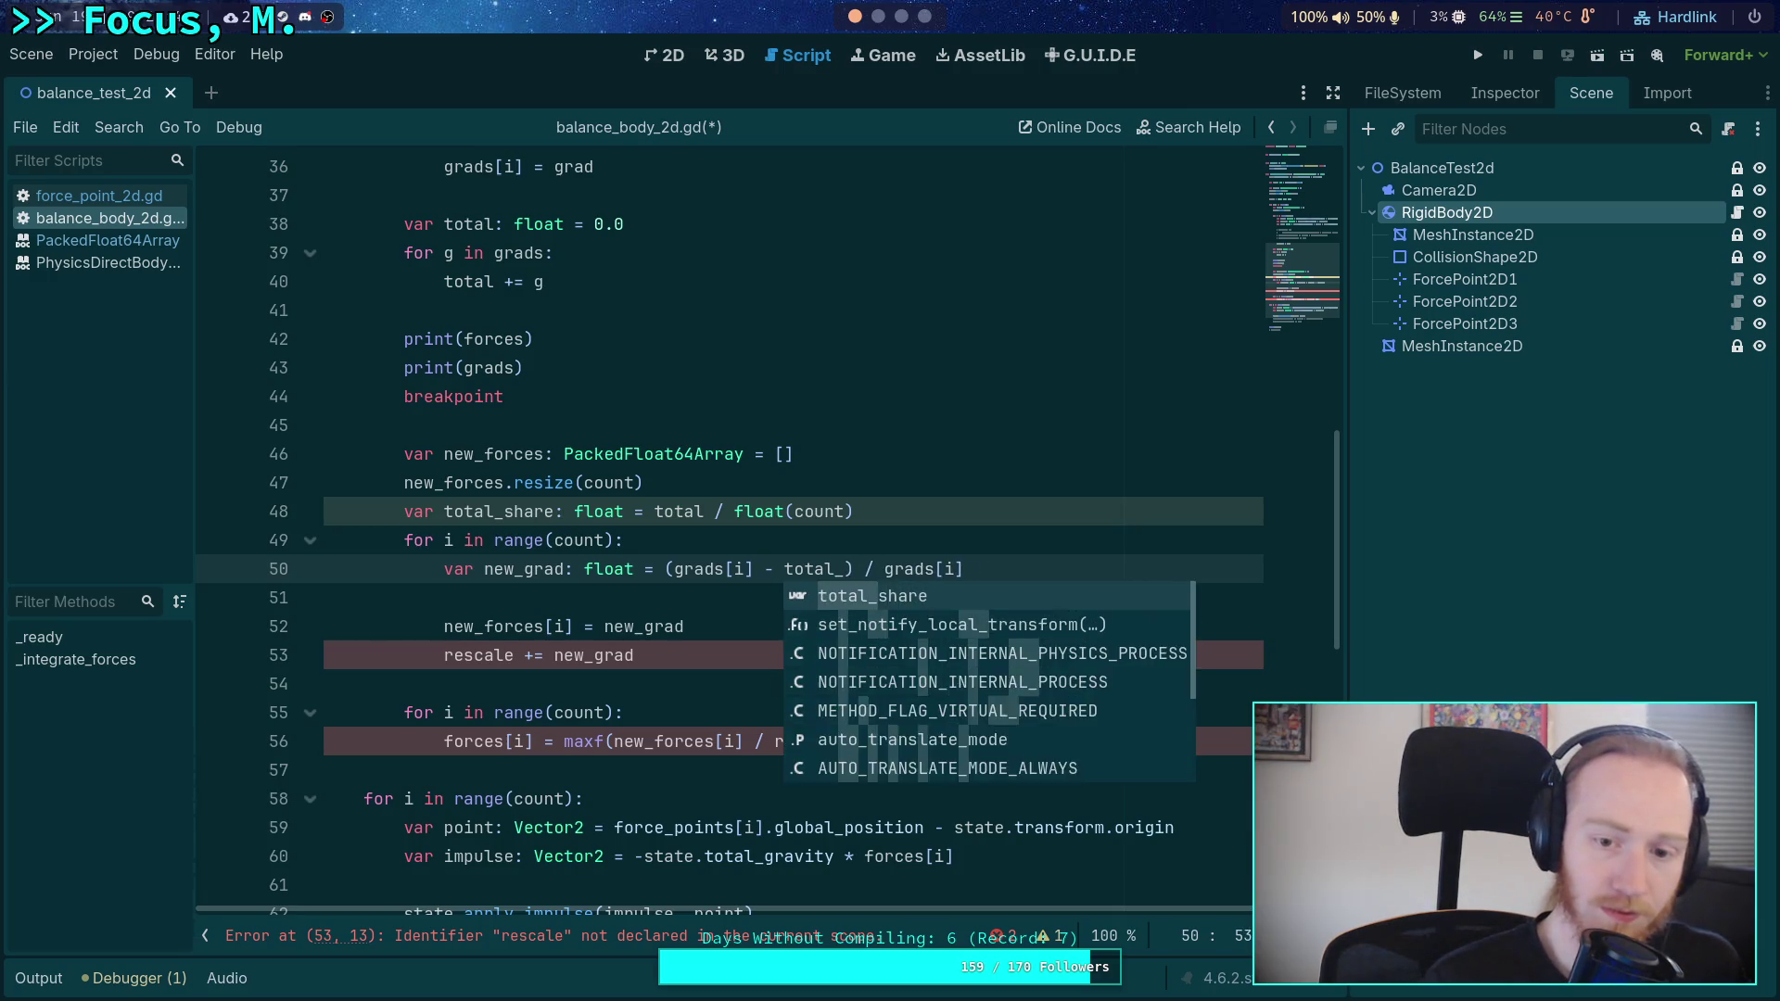
type("share")
left_click(887, 511)
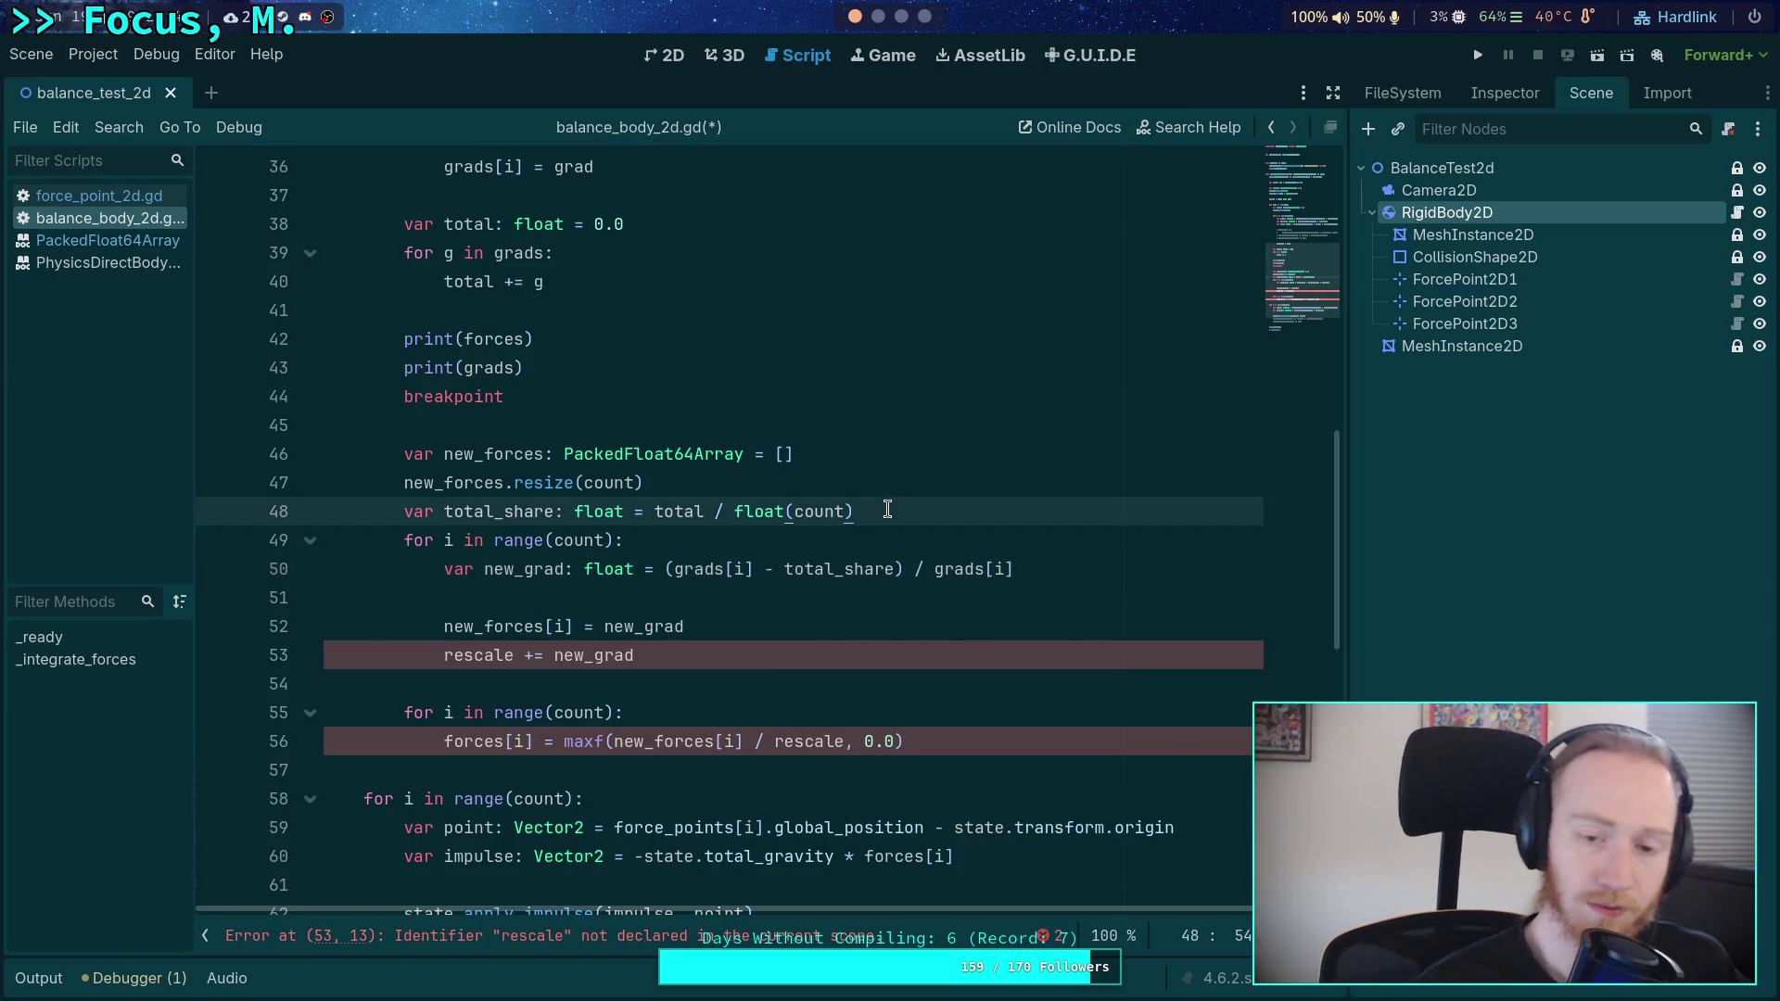
- Insert total = 0.0 on a new line below the total_share declaration
key("Return")
type("th")
key("BackSpace")
type("otal ")
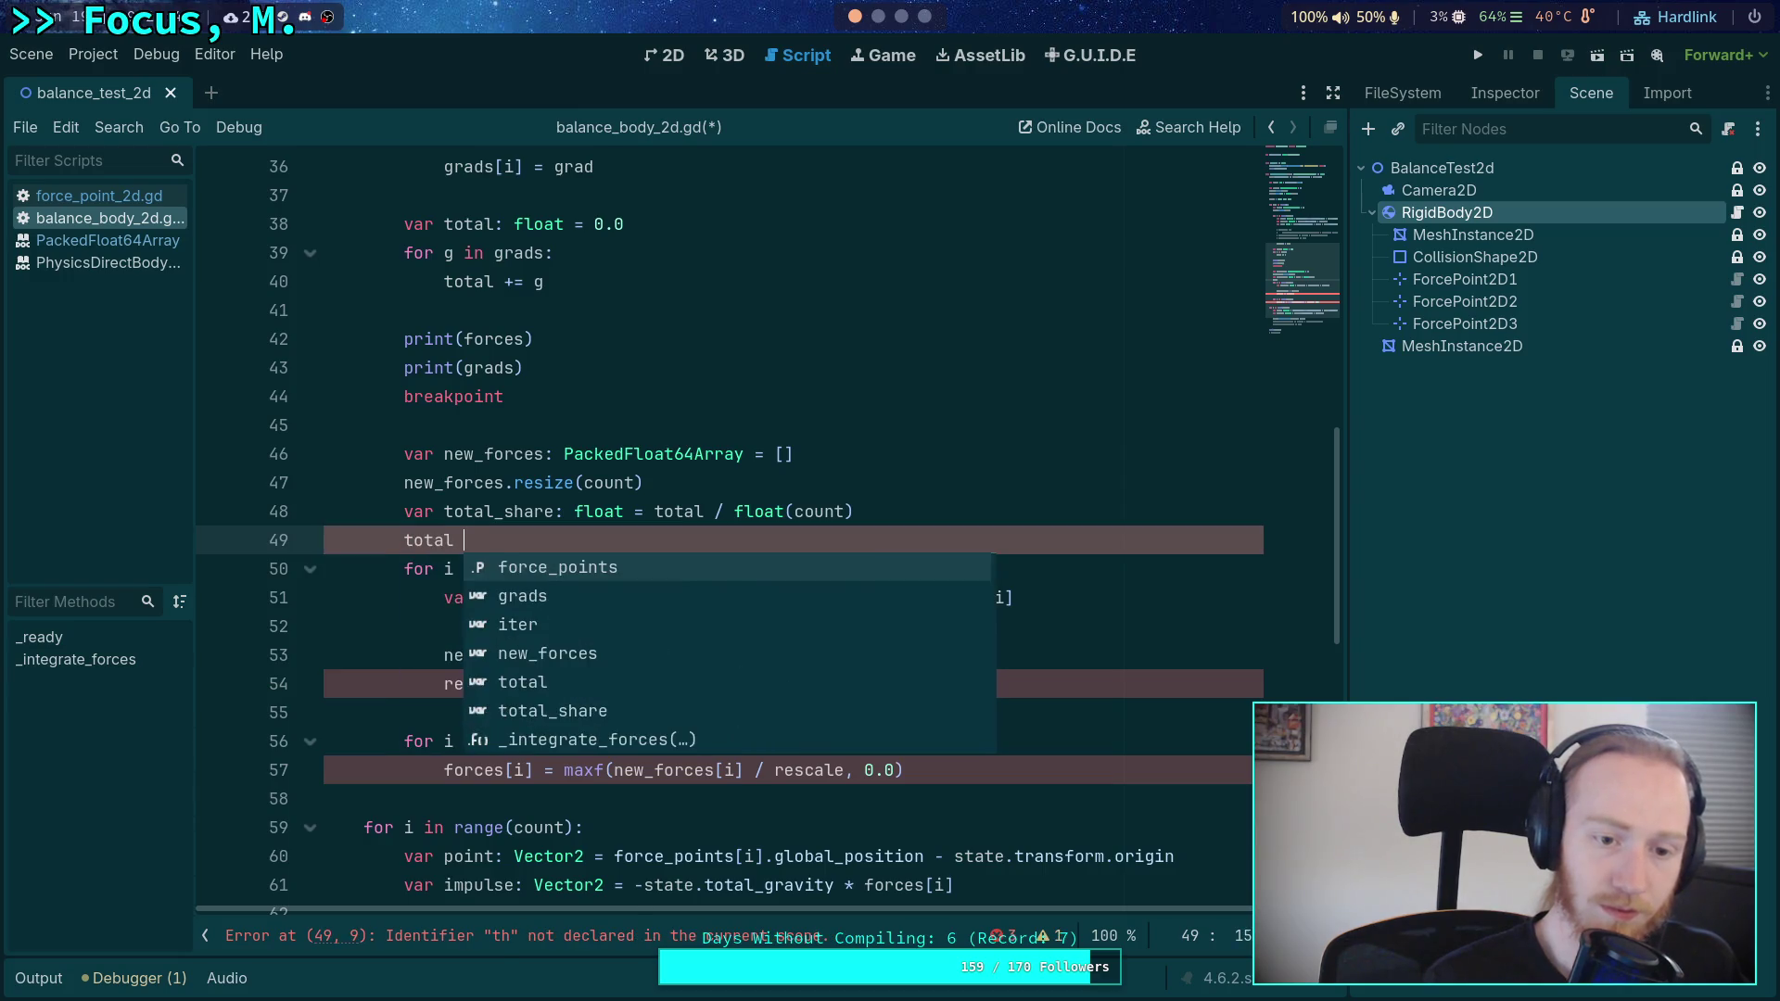
type("= 0.0")
- Replace rescale with total in the accumulation and normalization lines, then save the script
double_click(504, 671)
type("total += new_grad")
double_click(805, 775)
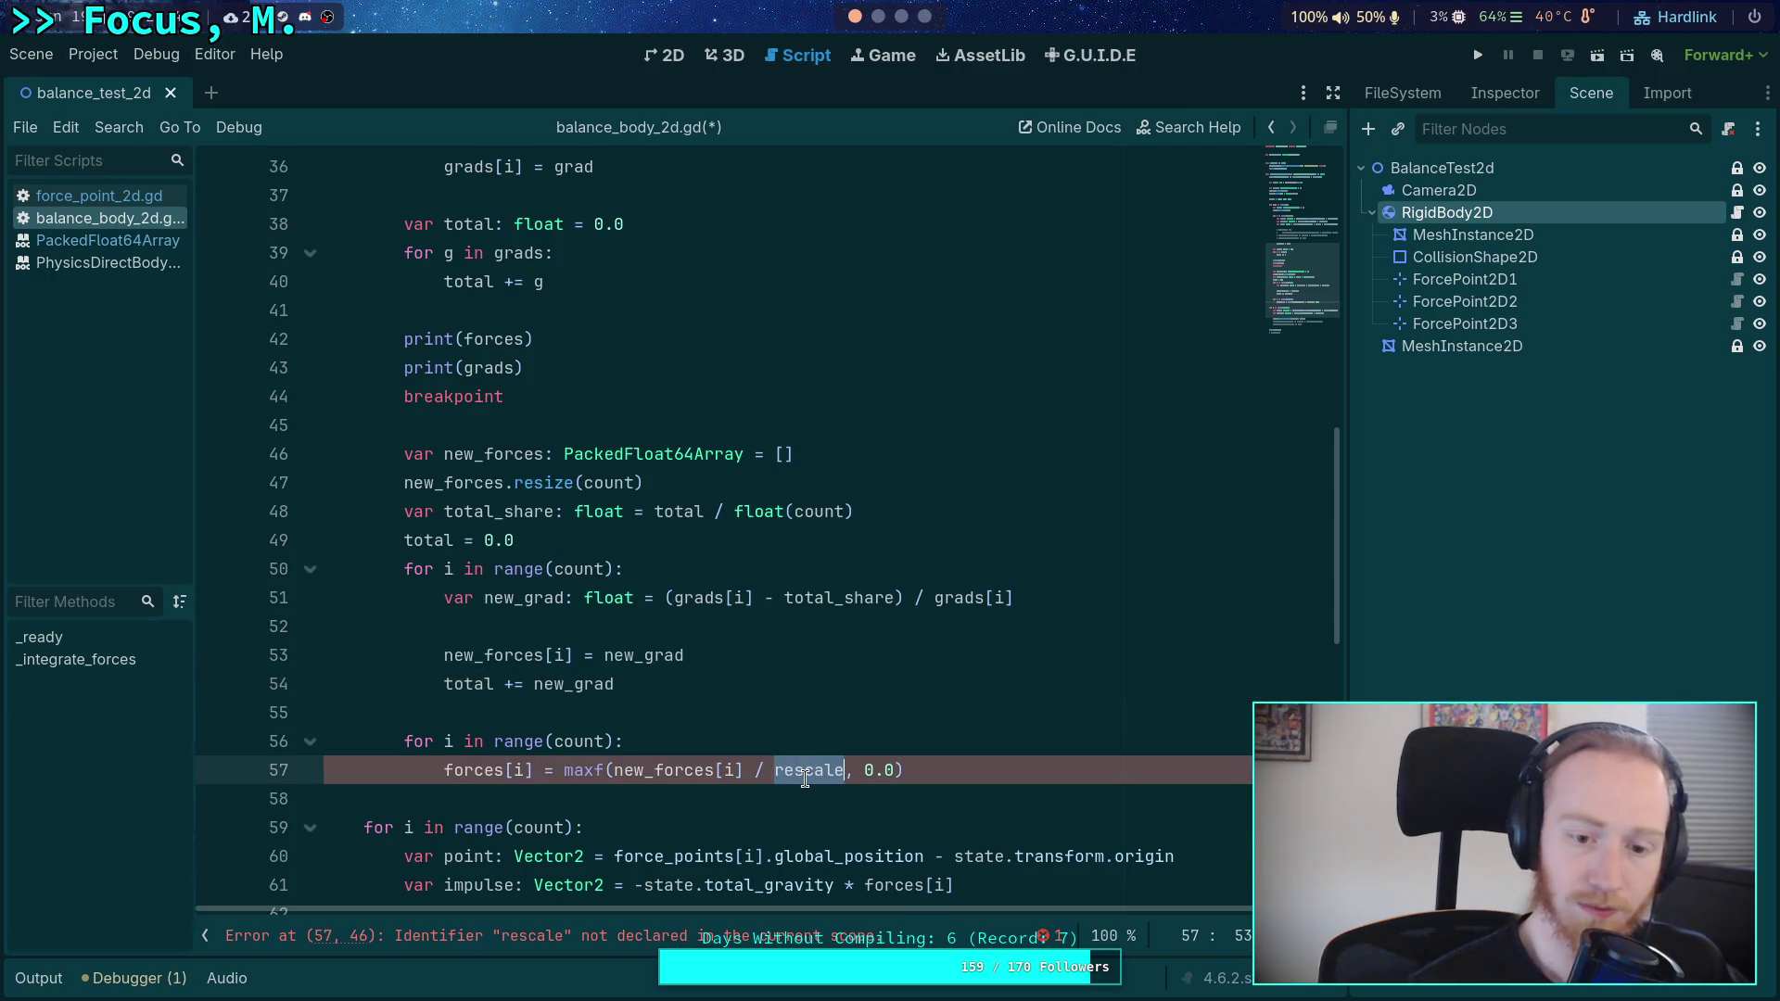
type("total")
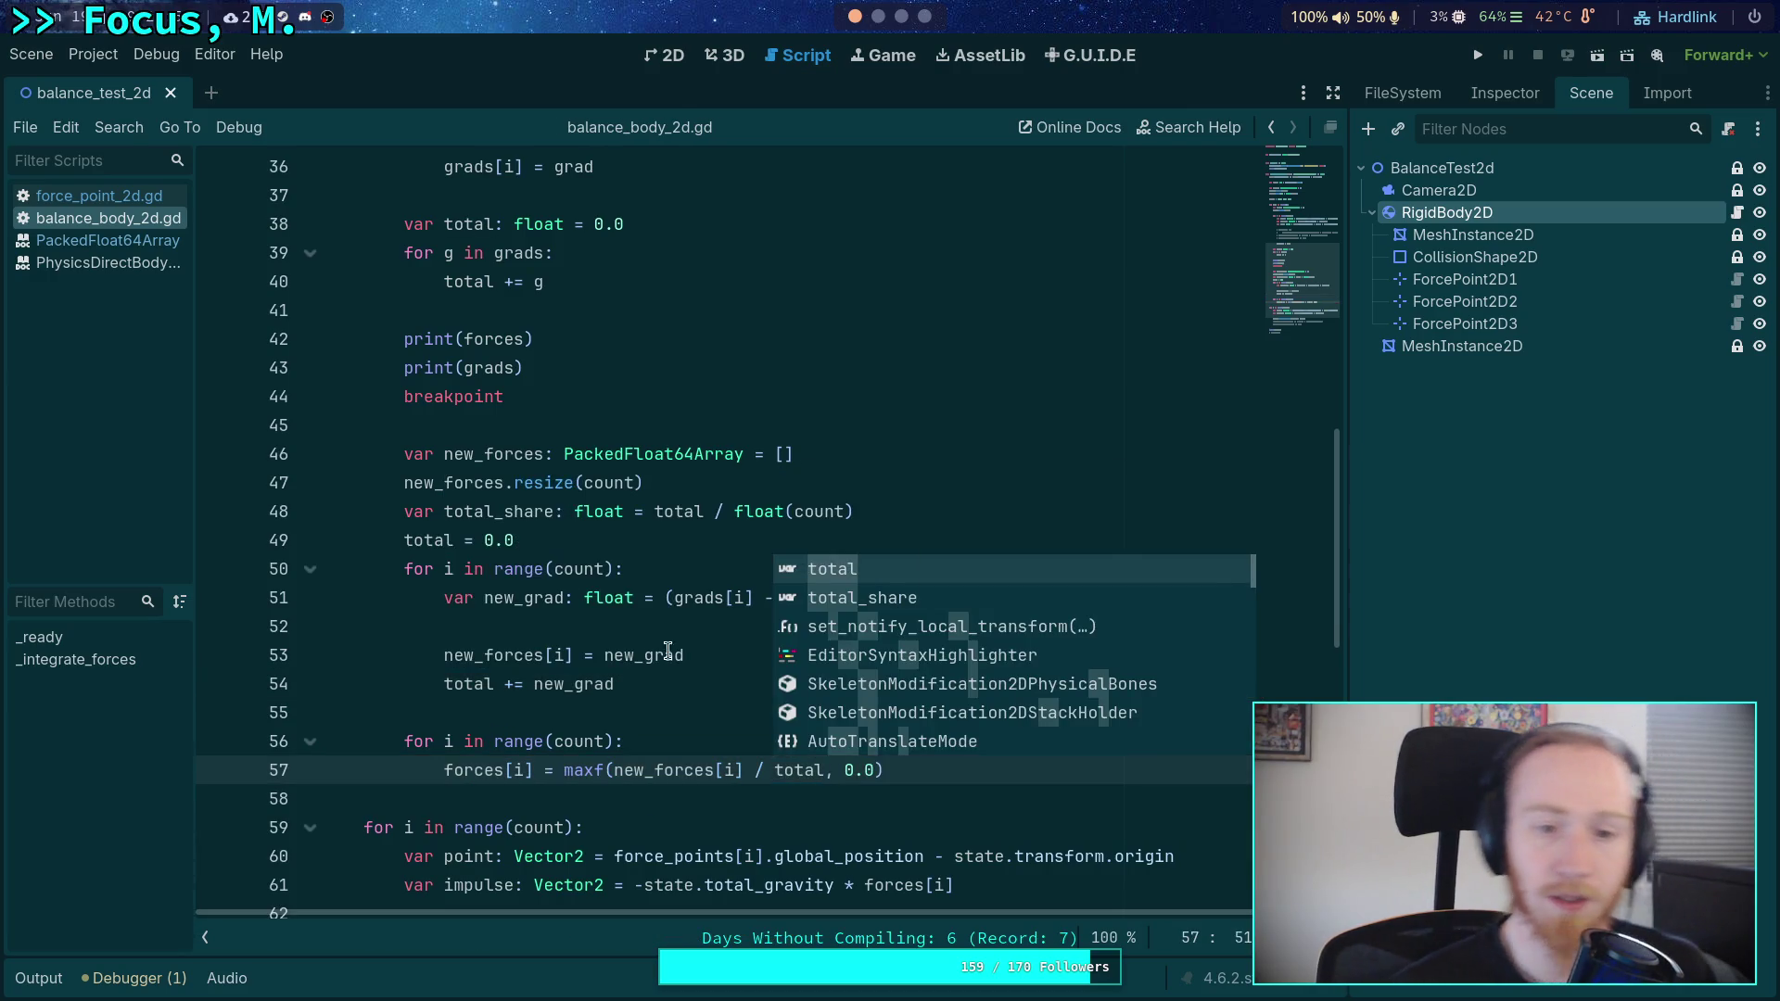
key("ctrl+s")
left_click(593, 573)
scroll(581, 545, "up", 6)
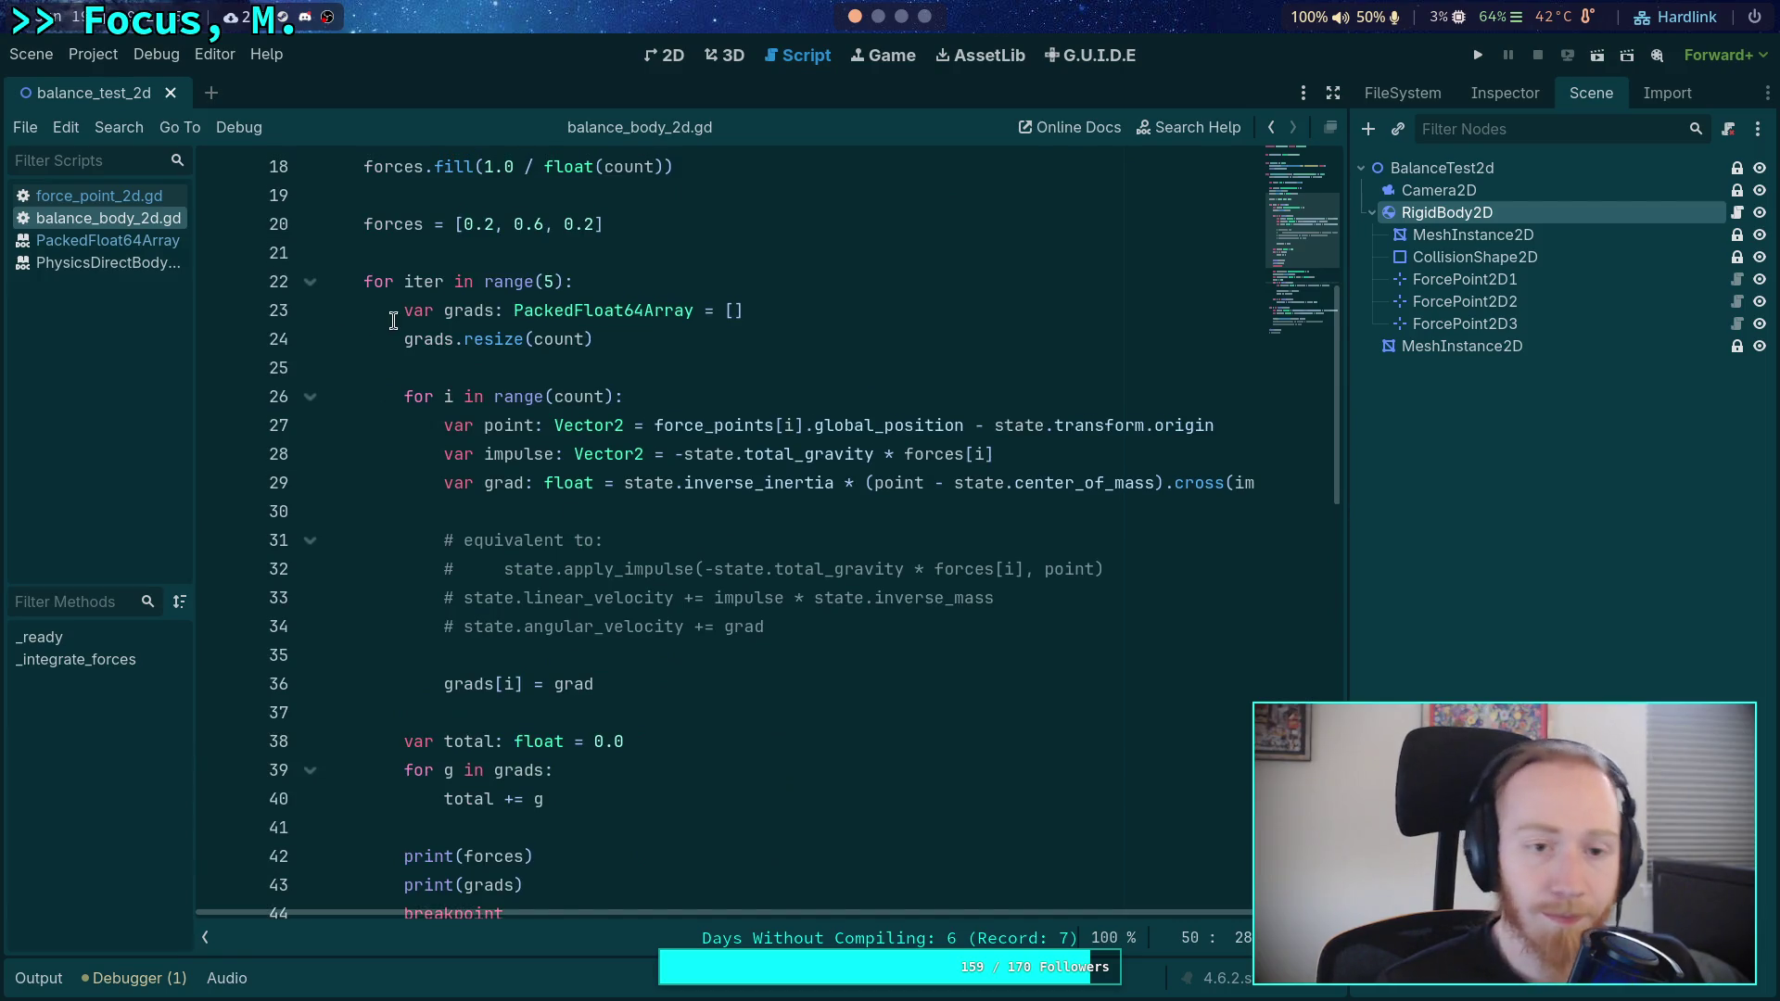
- Review the reworked solver script, then run the project to hit the line 44 breakpoint
left_click(399, 313)
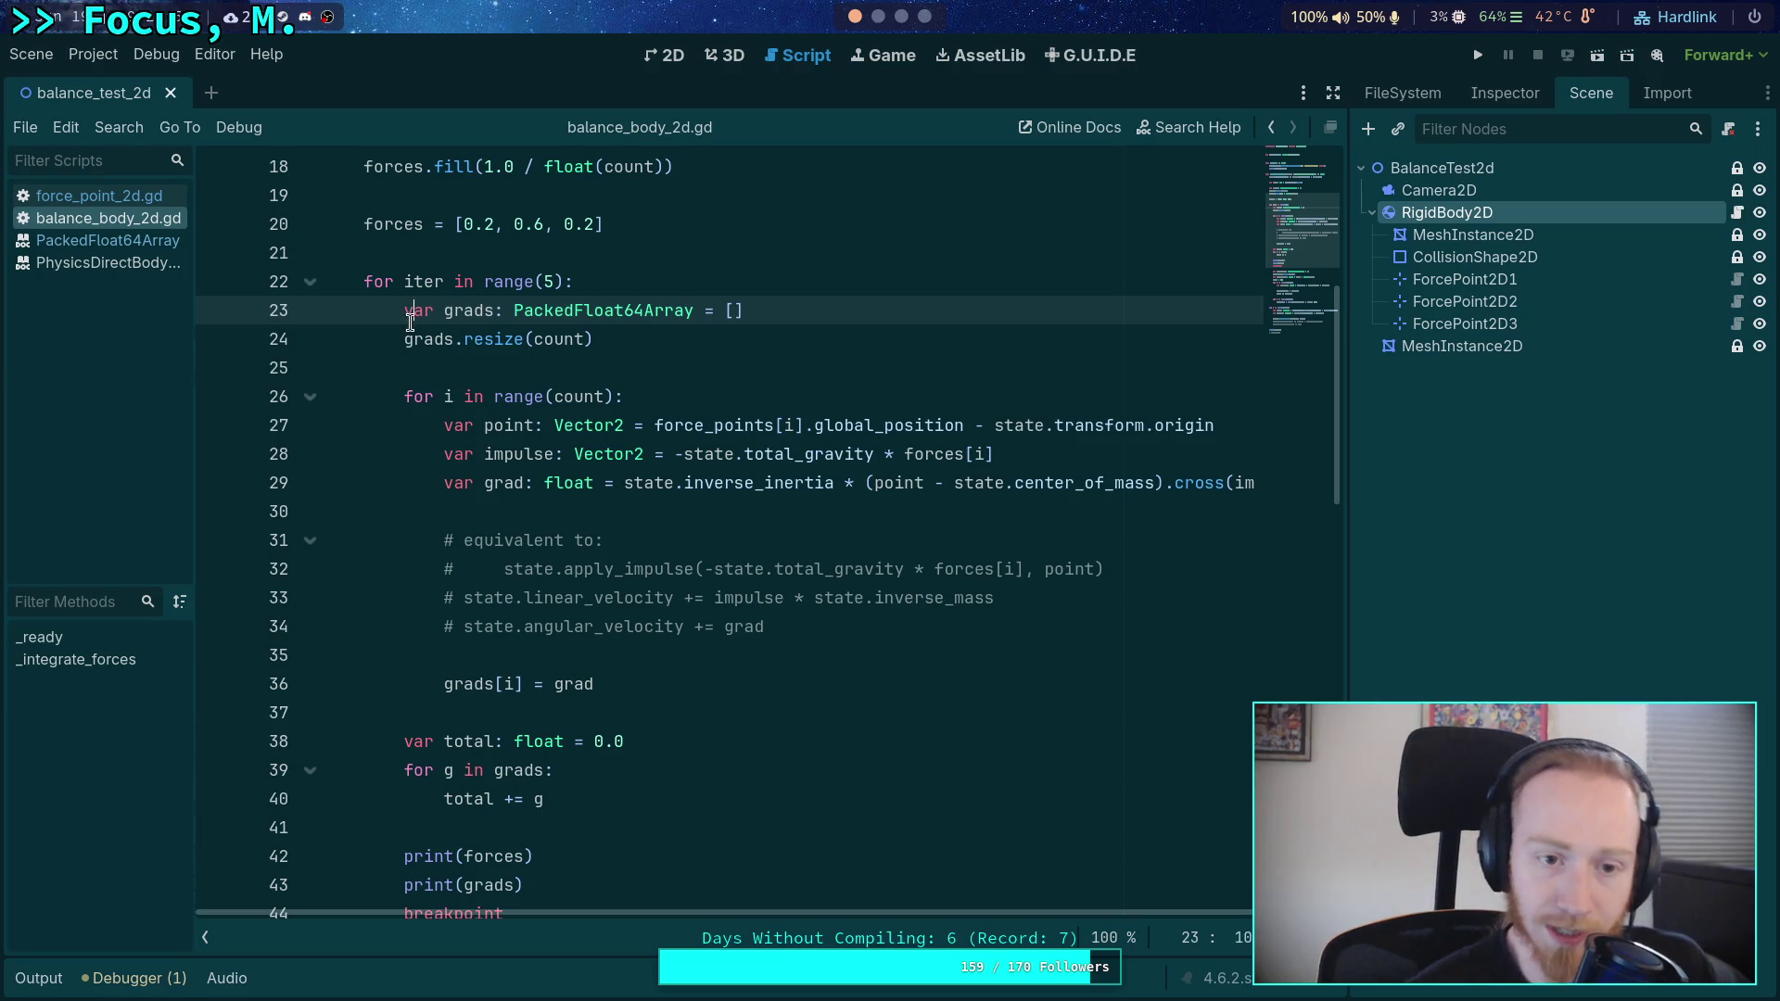
scroll(451, 334, "down", 7)
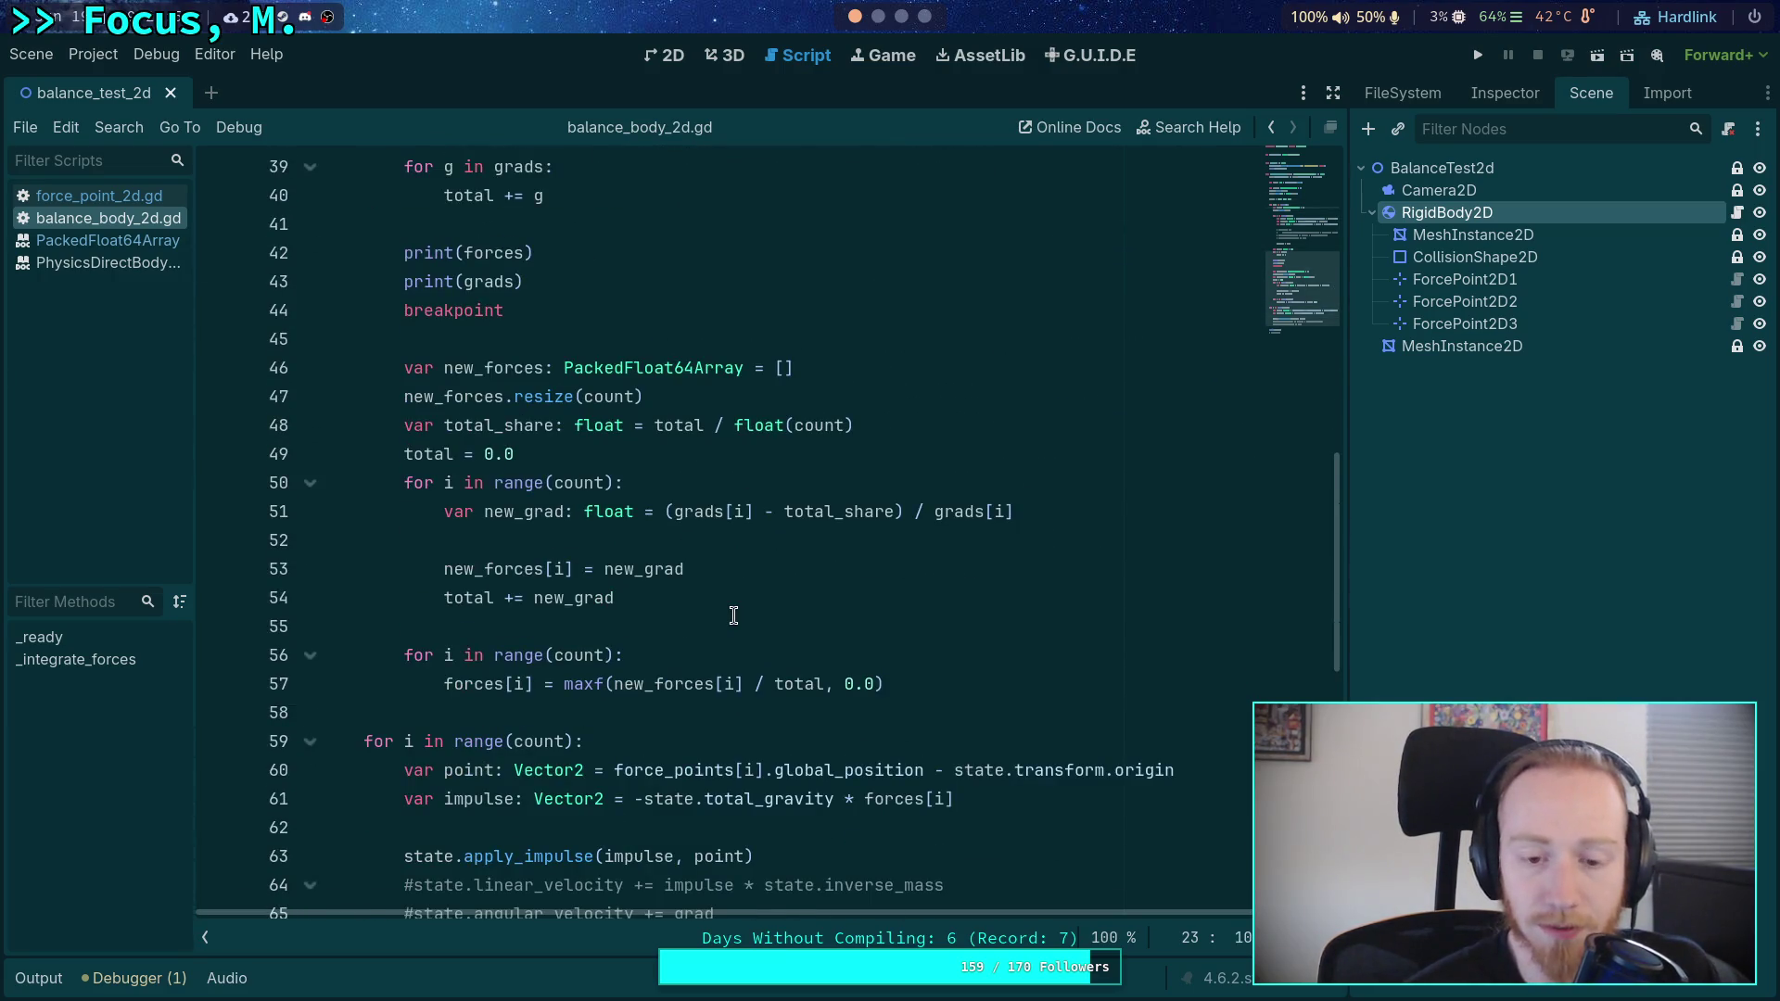
scroll(739, 614, "down", 1)
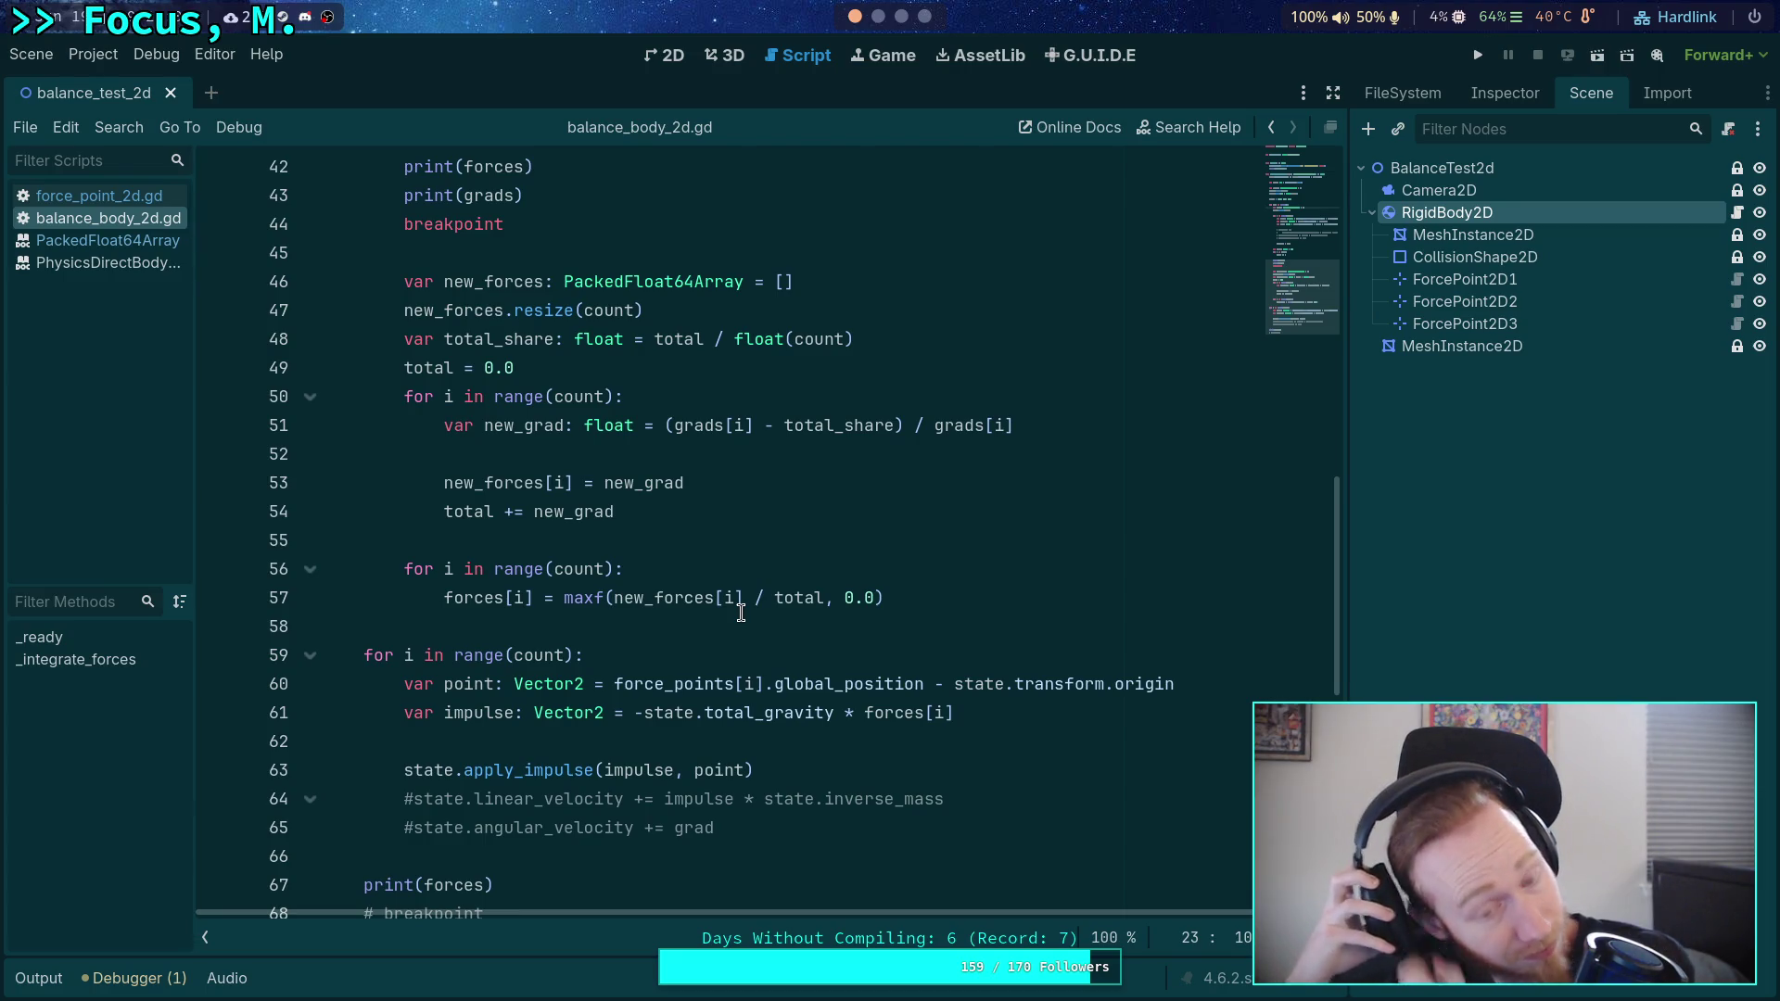
scroll(741, 614, "up", 9)
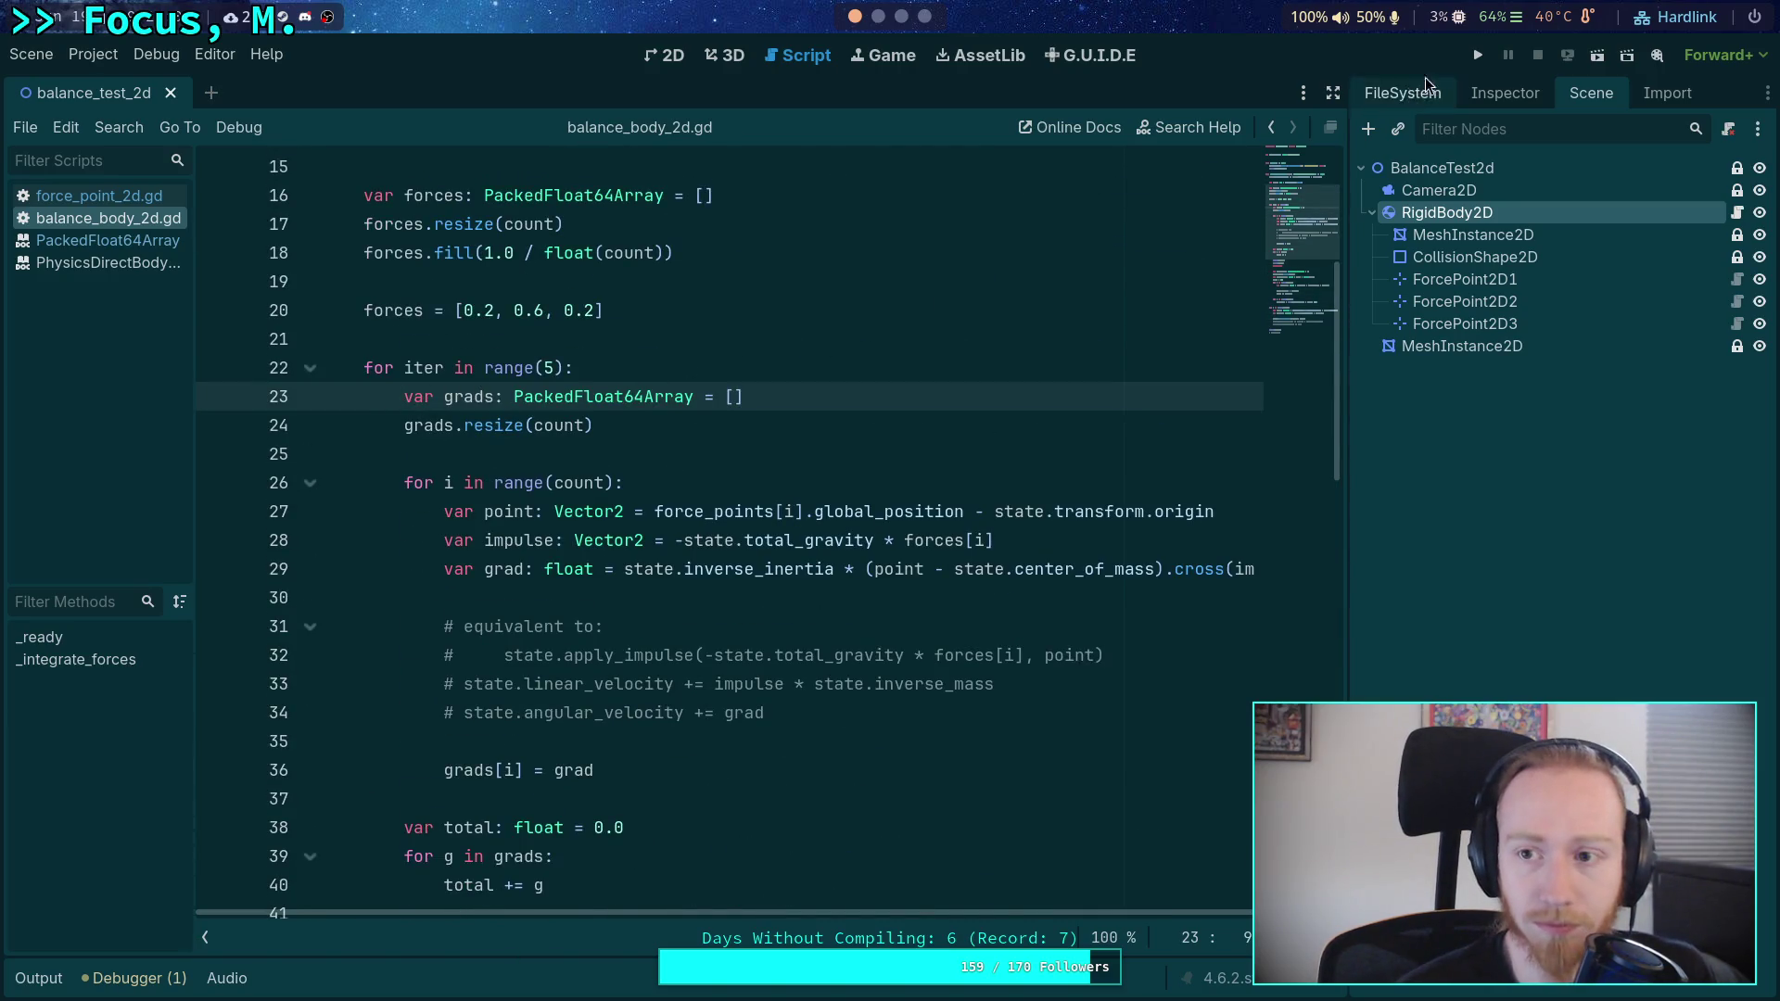
left_click(1478, 54)
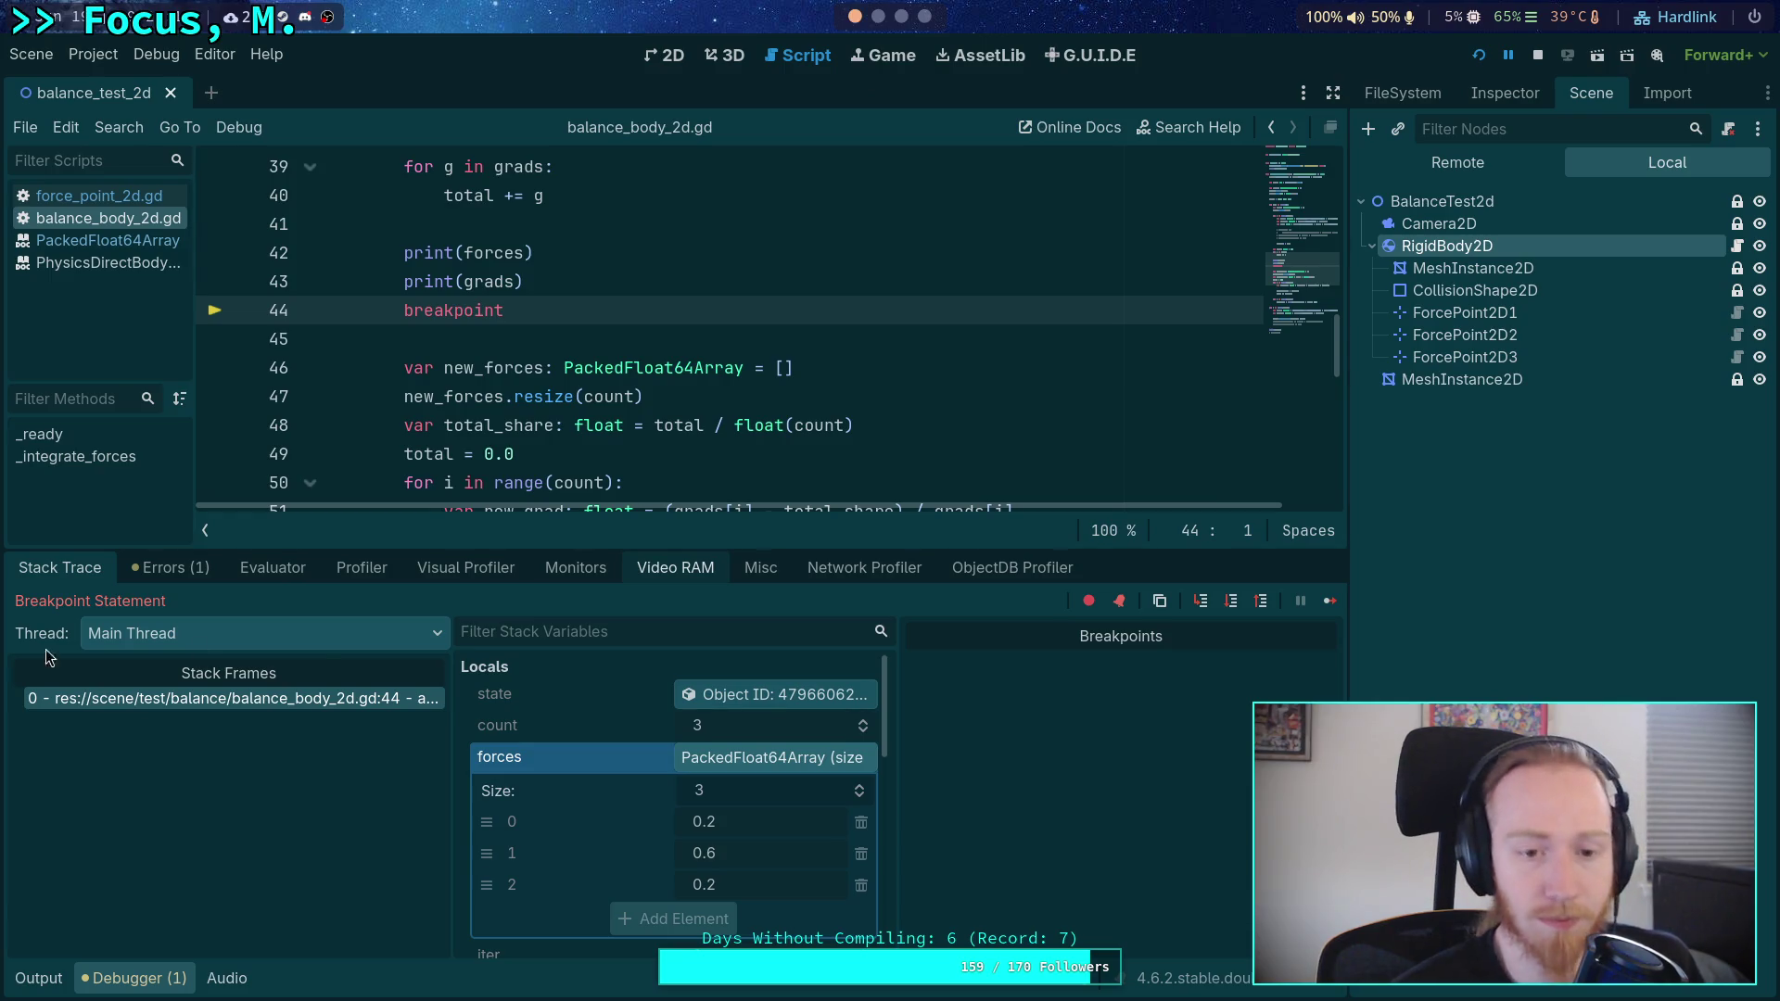
- Step over from the breakpoint through the total_share line to the total reset line
left_click(1242, 603)
left_click(1237, 604)
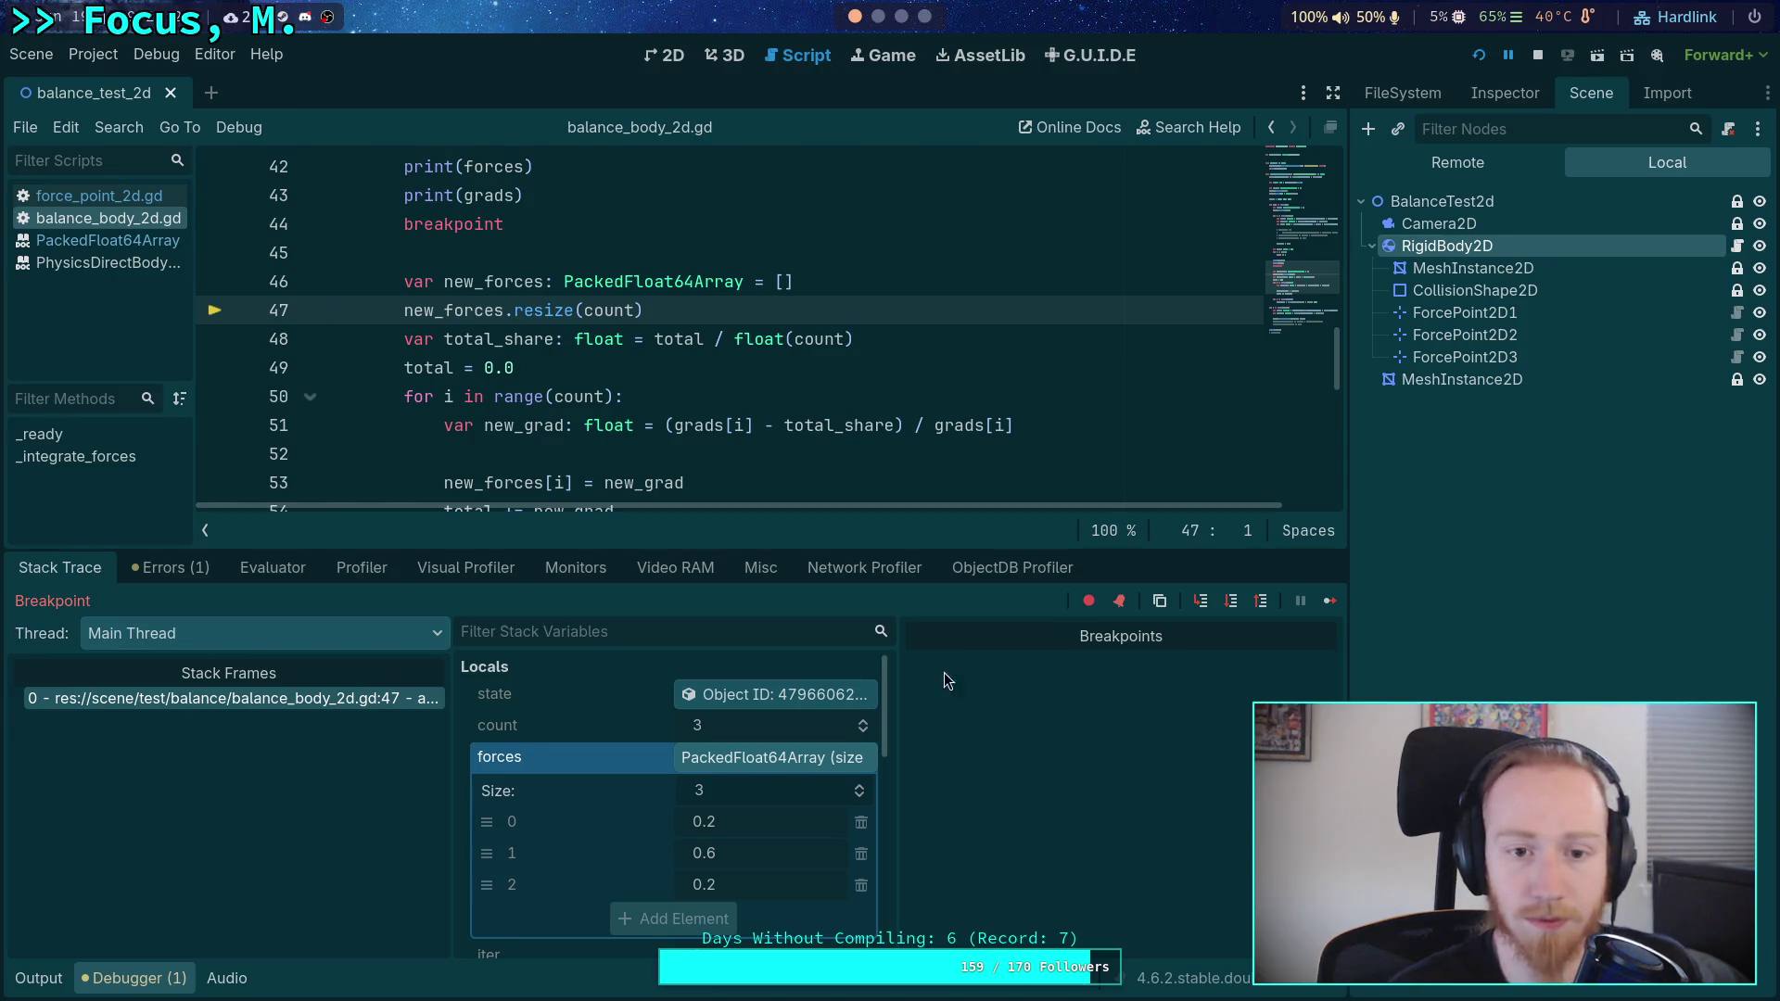
left_click(1233, 603)
left_click(1232, 602)
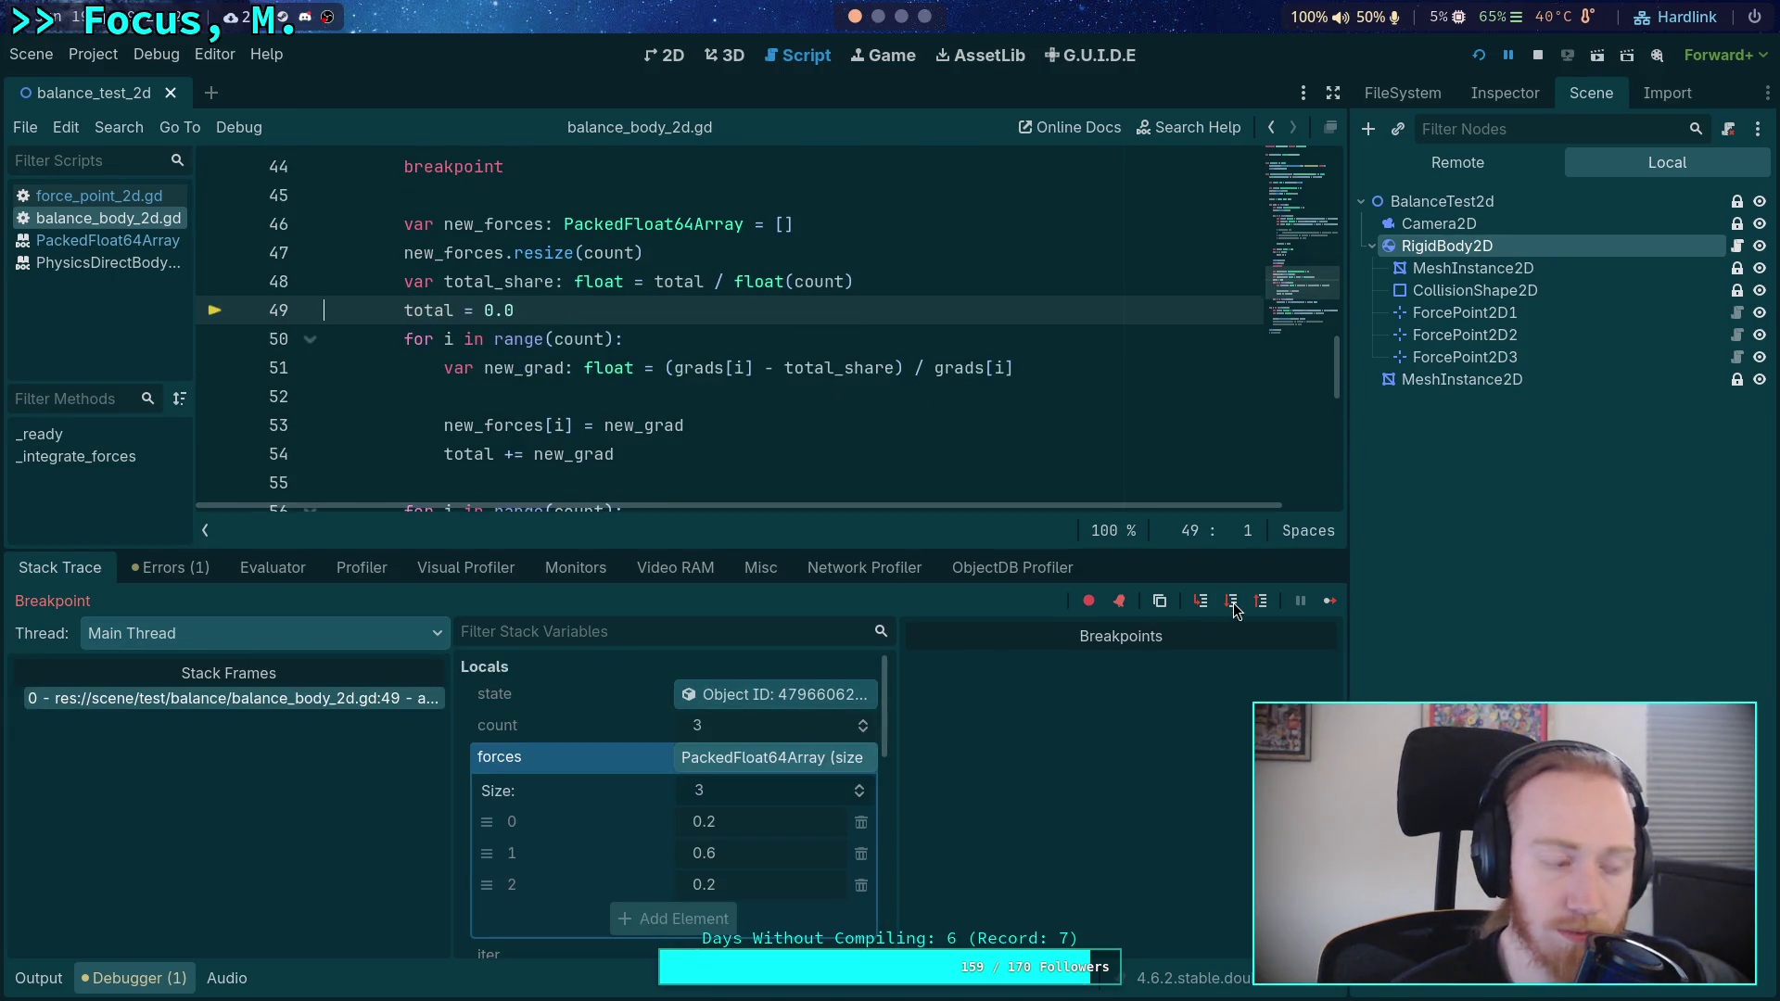
- Confirm grads -0.04, 0.005, 0.104, total 0.069 and total_share 0.023, then step to line 50
scroll(809, 787, "down", 5)
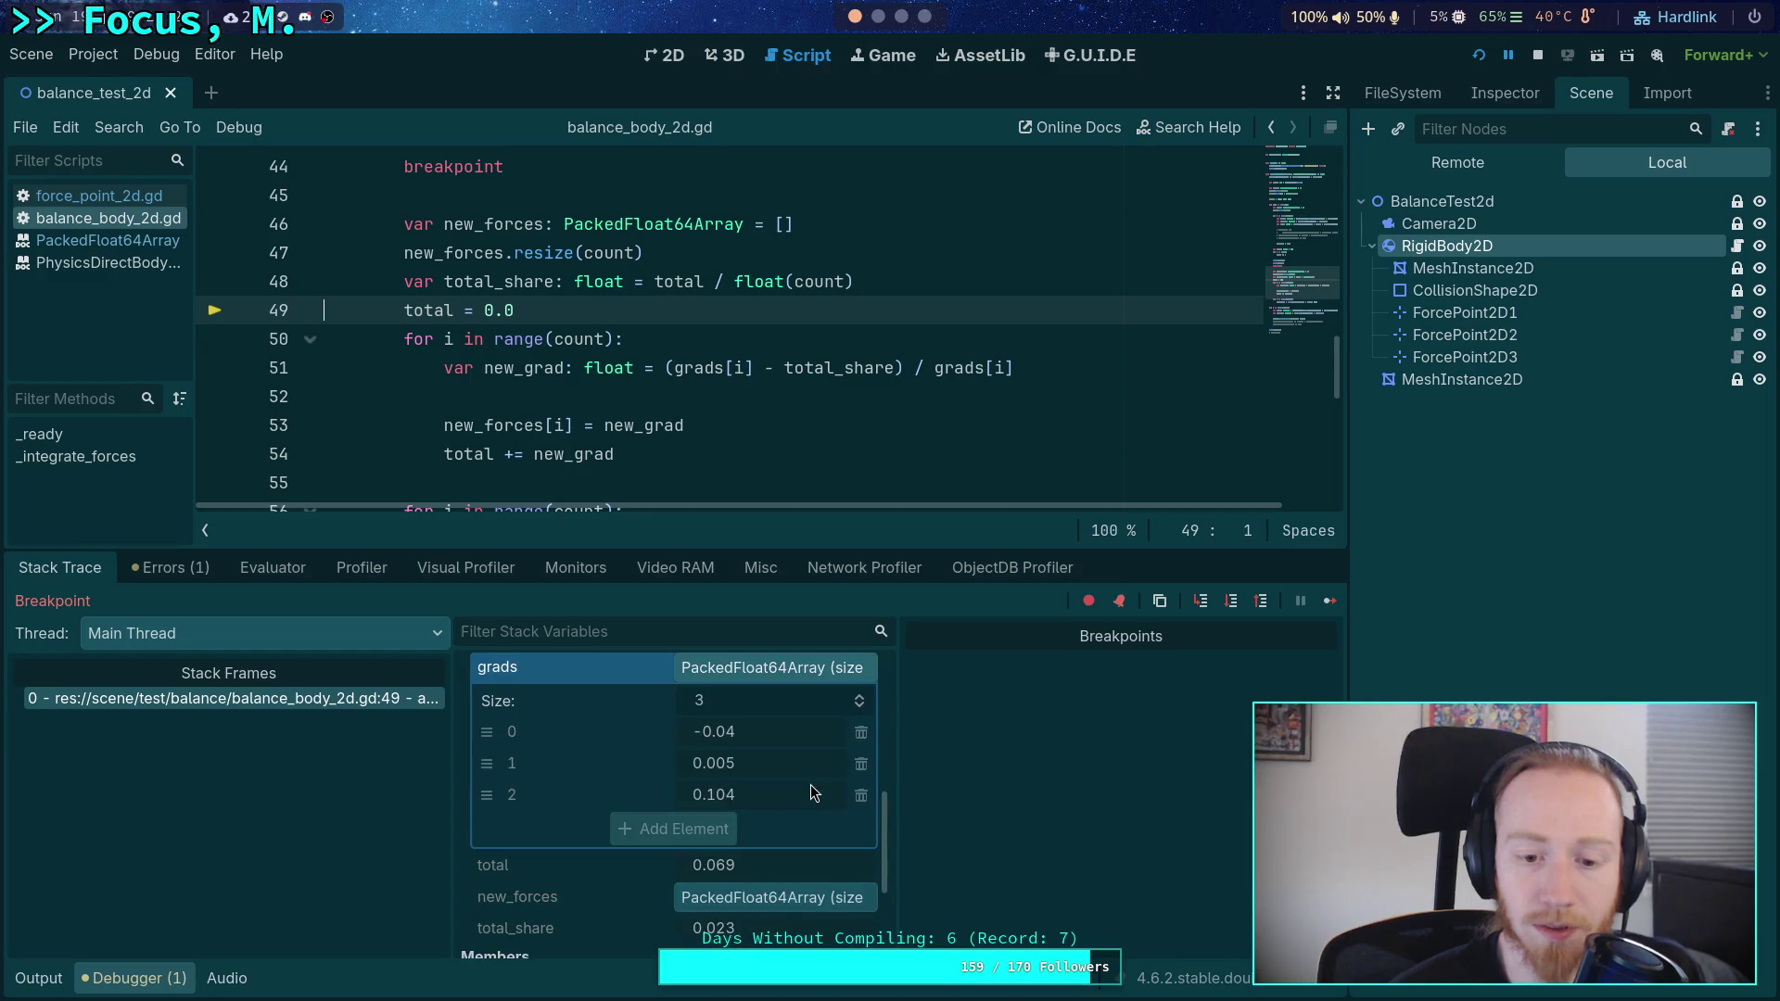
scroll(810, 790, "down", 3)
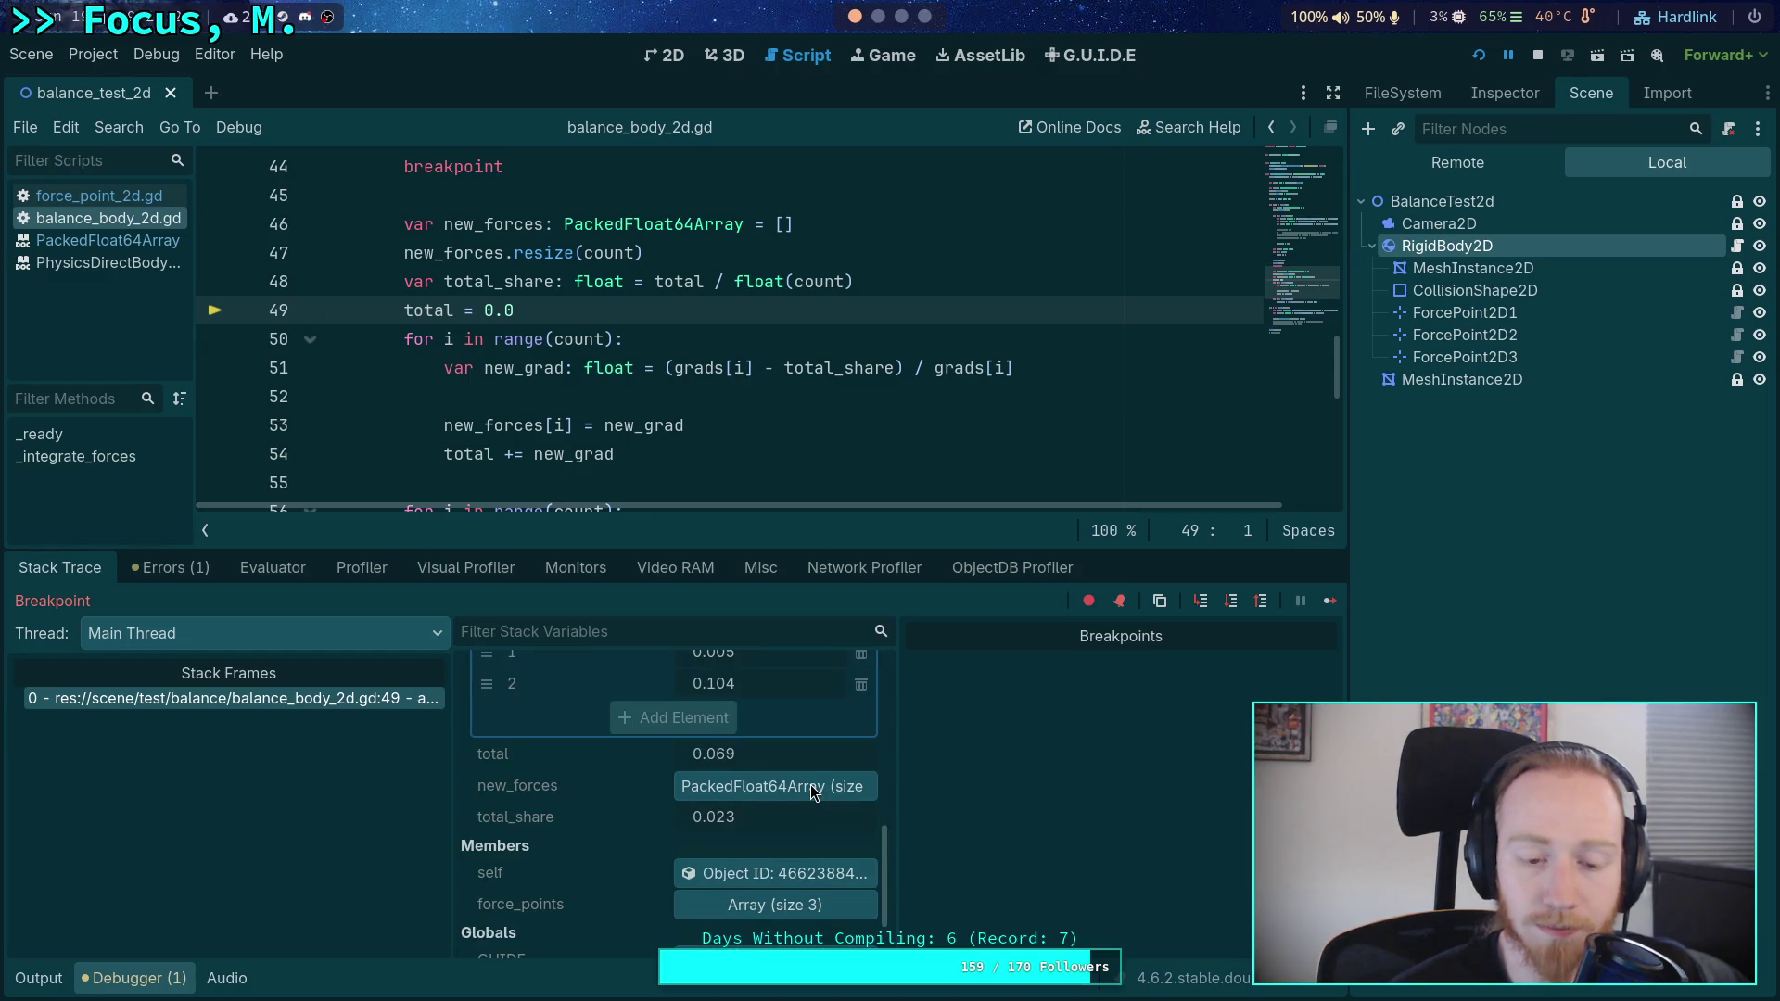
scroll(810, 790, "up", 3)
scroll(810, 785, "up", 2)
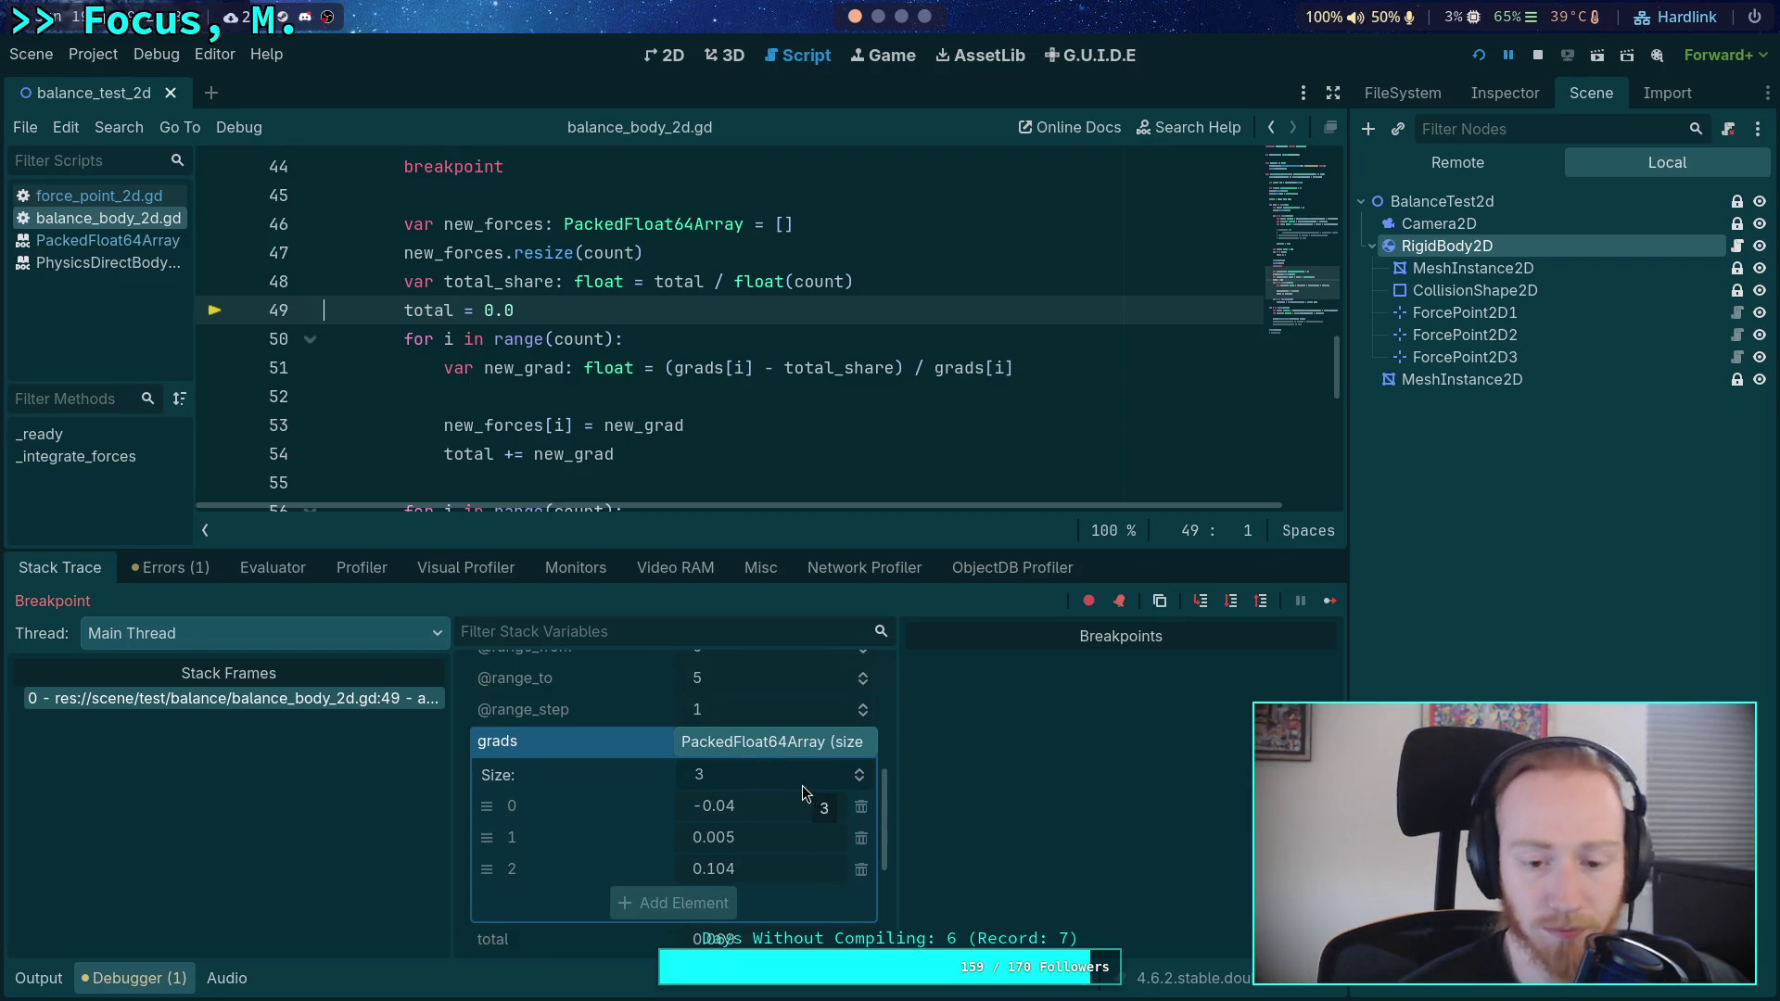
scroll(803, 786, "down", 3)
scroll(809, 784, "down", 2)
scroll(808, 784, "up", 2)
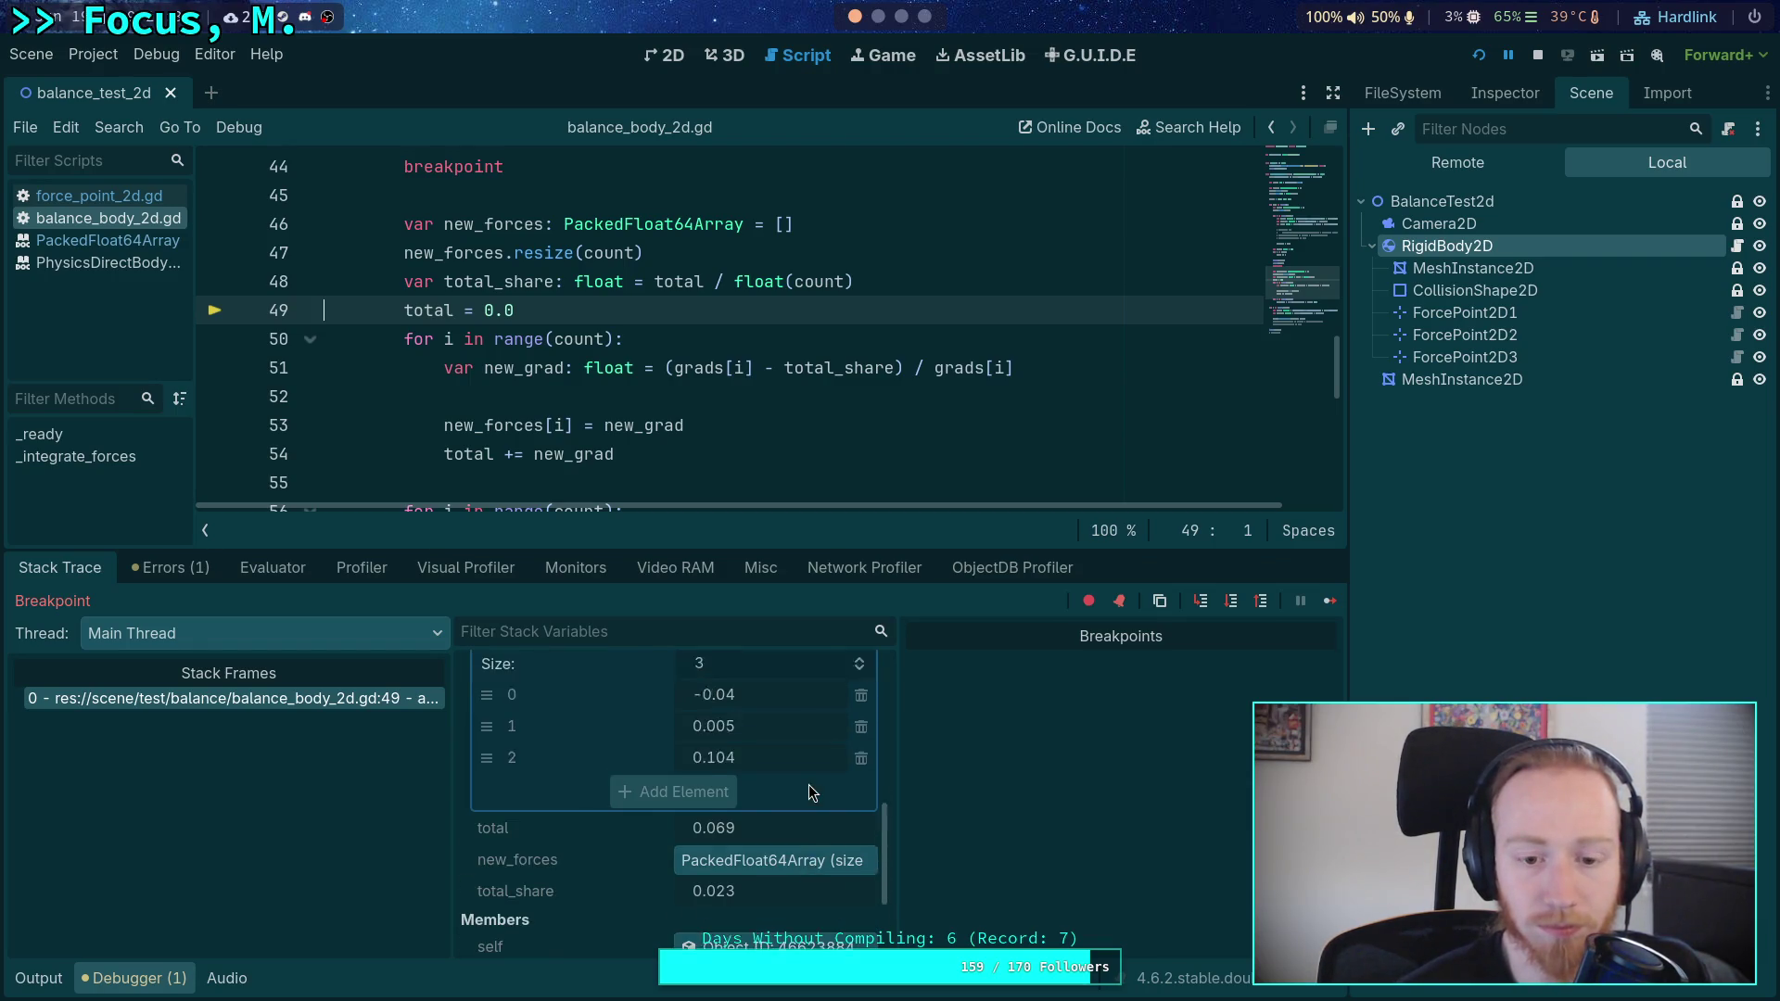
scroll(809, 784, "up", 3)
left_click(1232, 601)
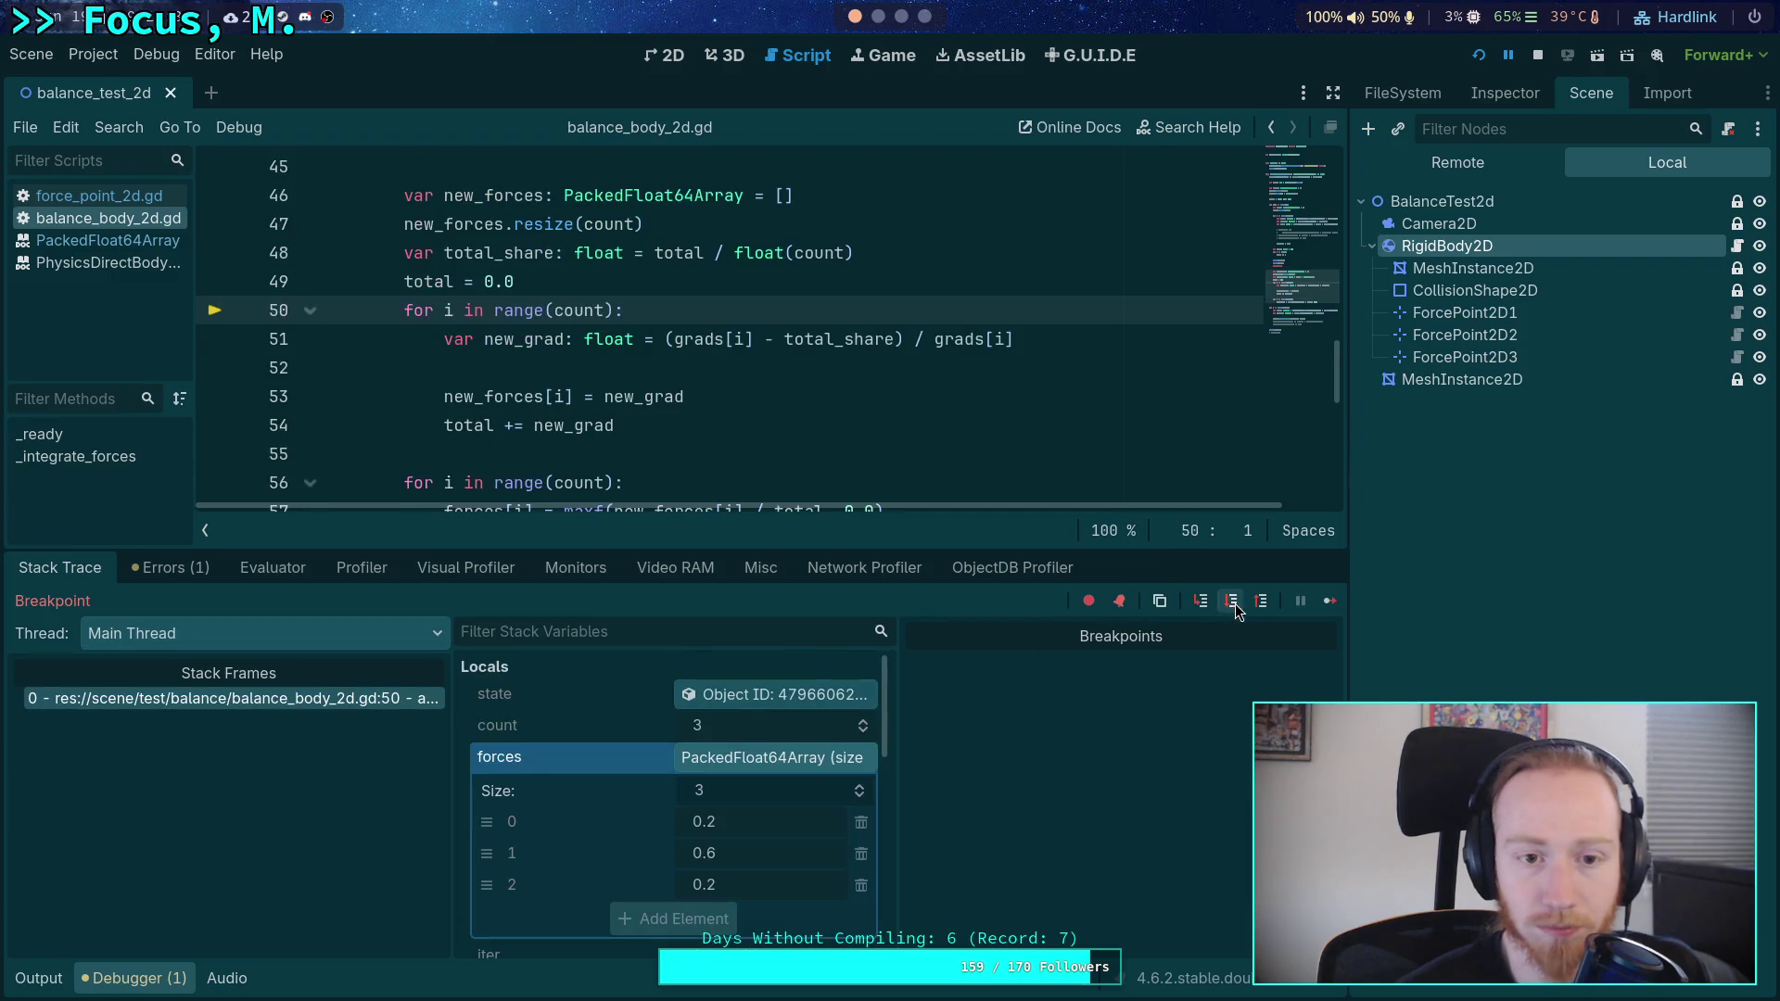
- Step through the loop's first pass into the second, where i is 1, new_grad -4.089 and total 1.577
scroll(808, 792, "down", 6)
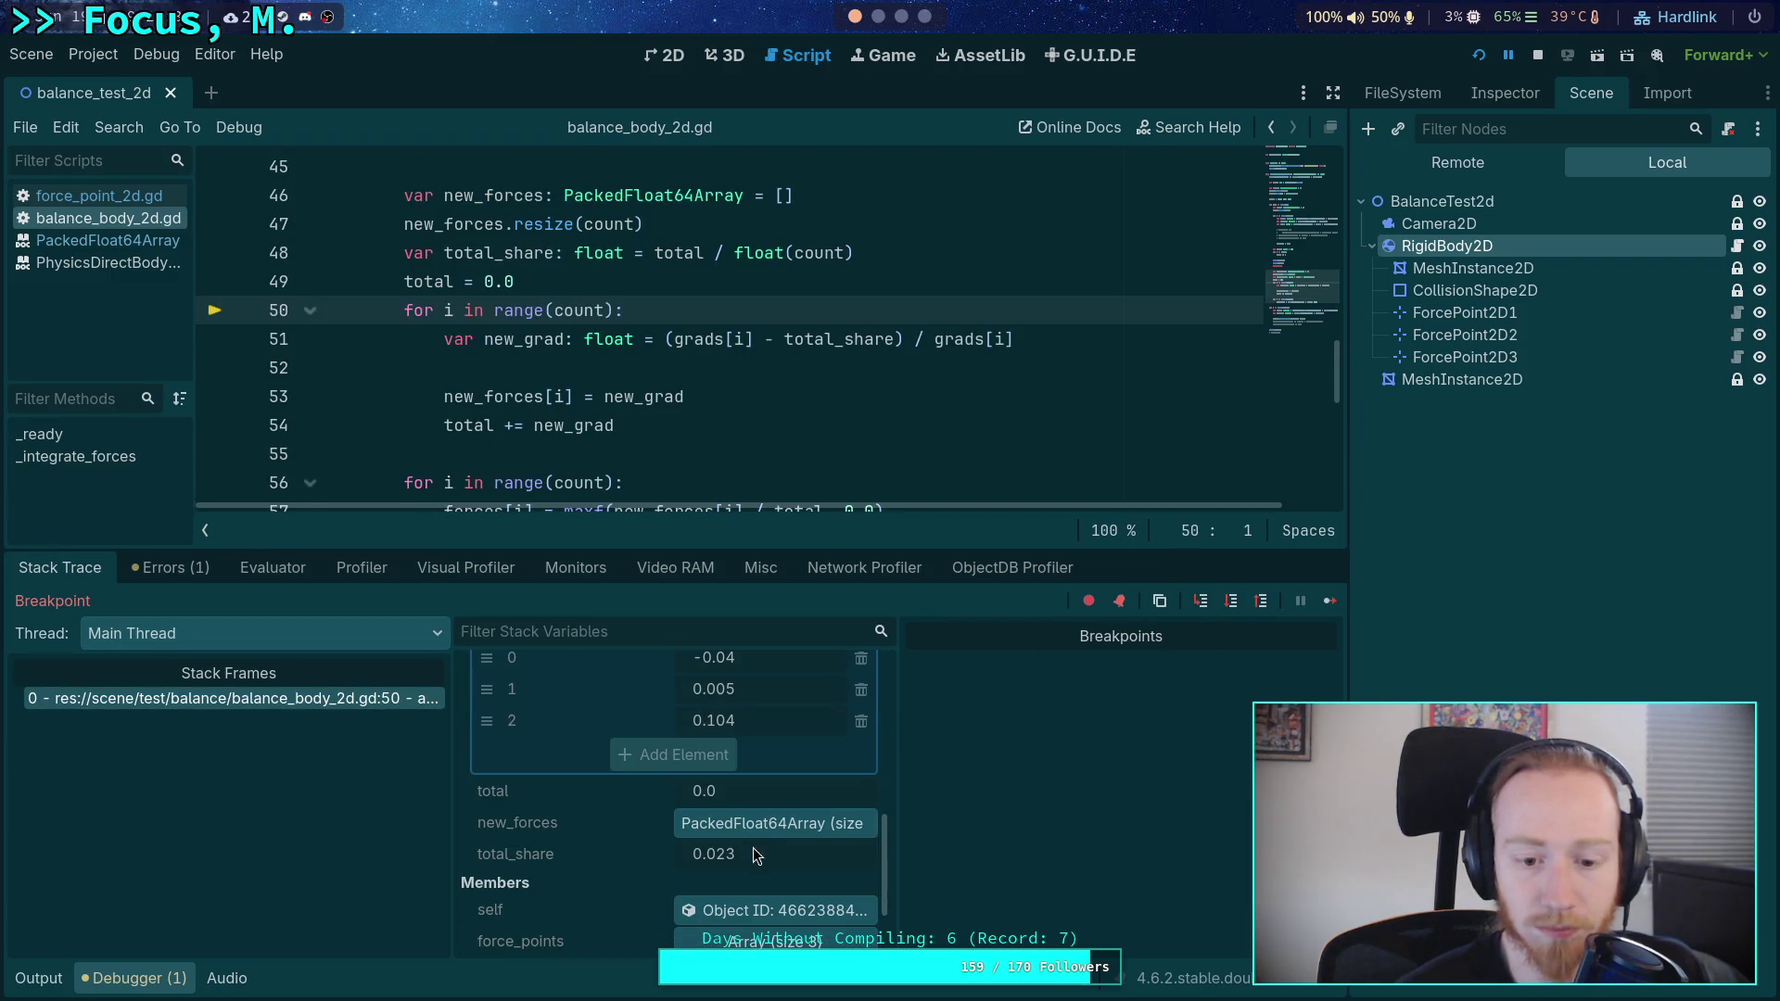
scroll(751, 864, "up", 2)
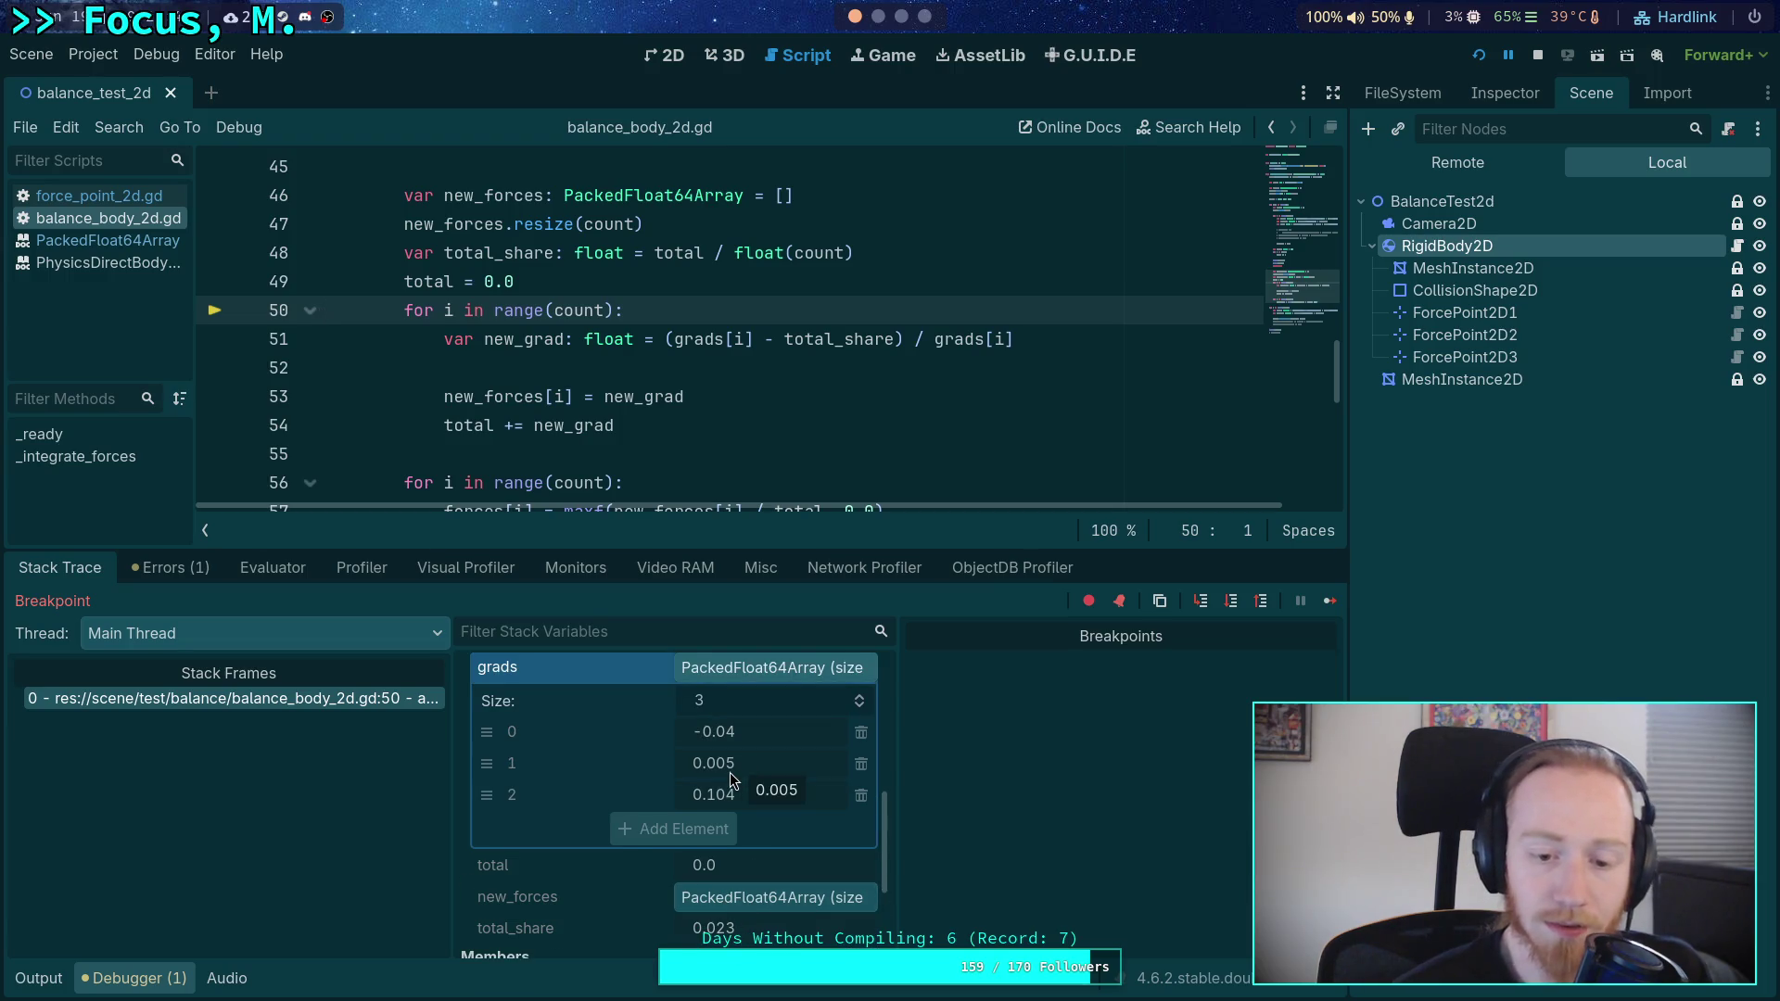
left_click(1233, 603)
left_click(1233, 602)
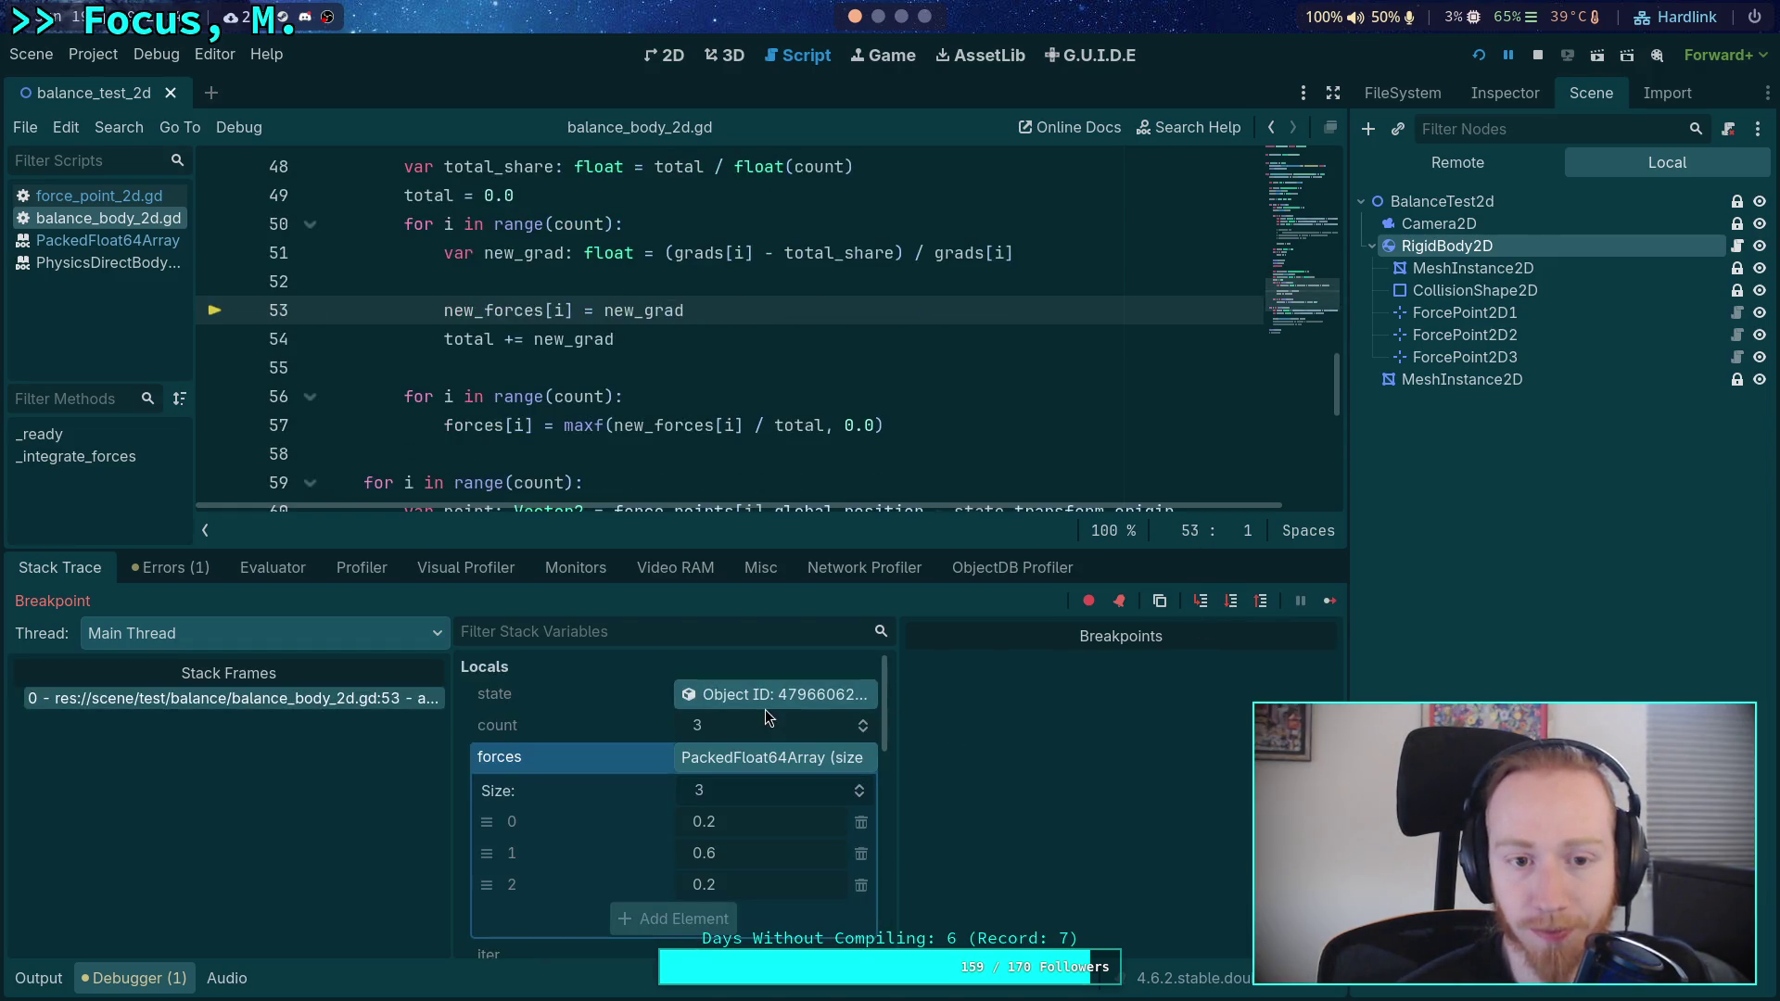
scroll(753, 788, "down", 5)
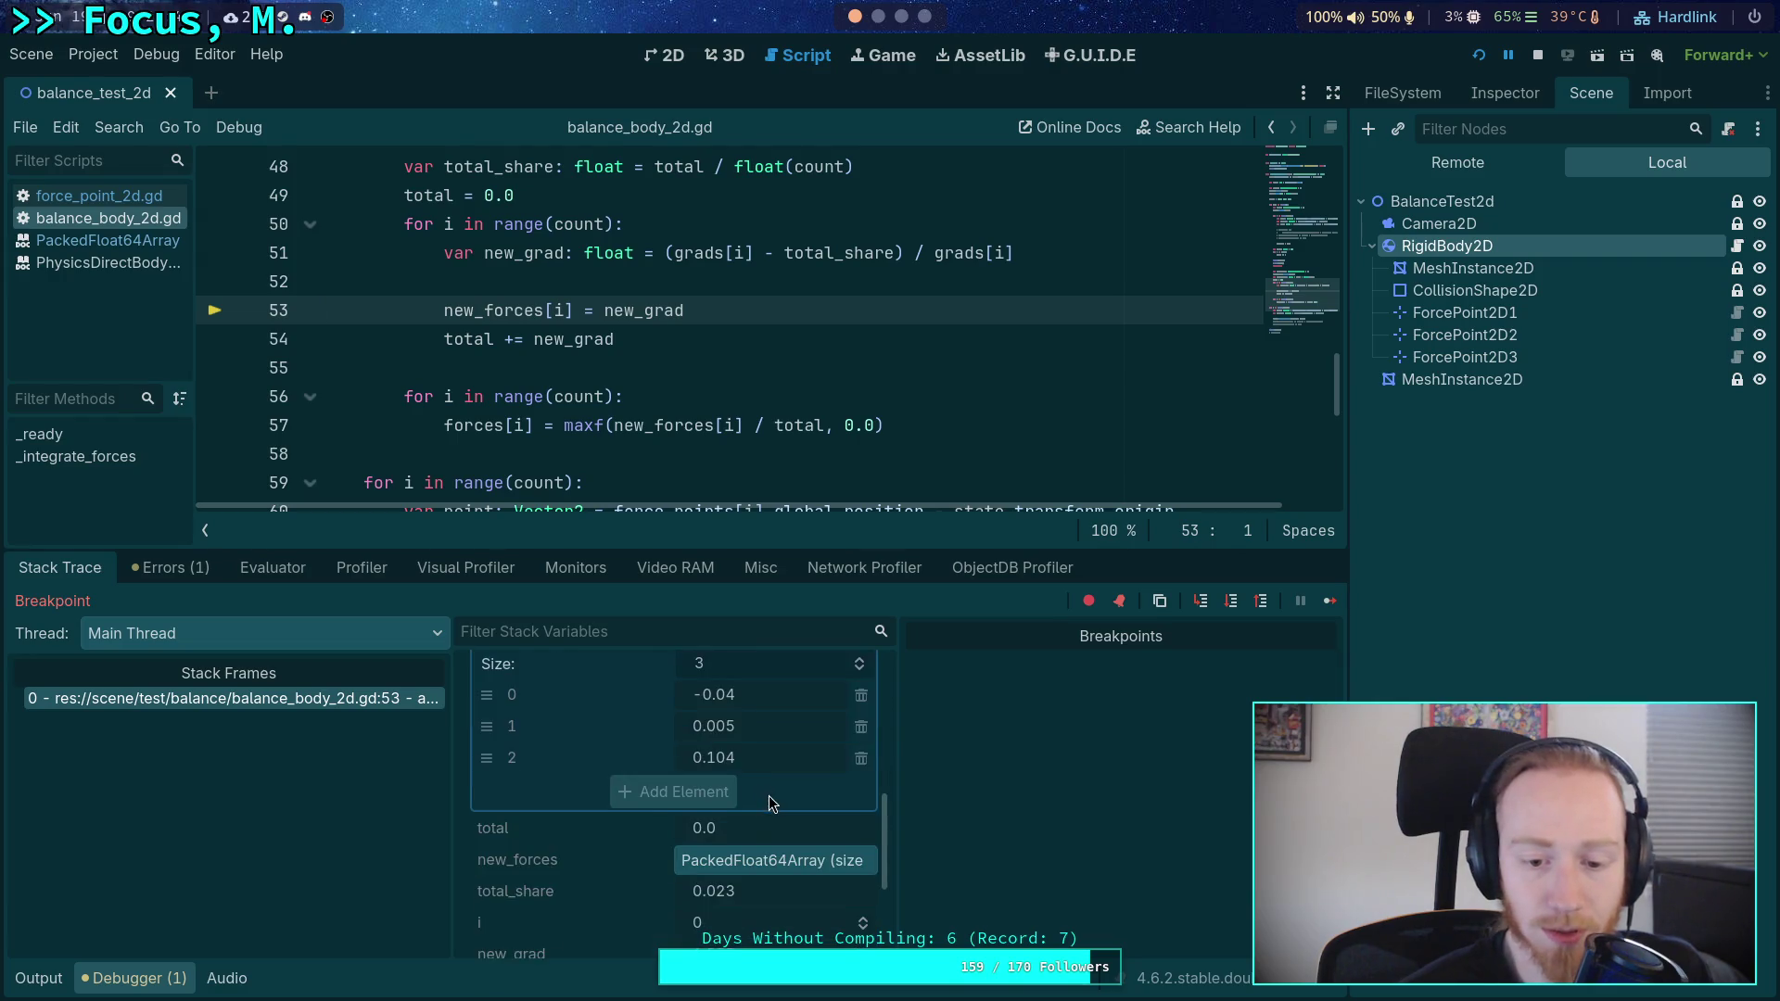
scroll(770, 796, "down", 2)
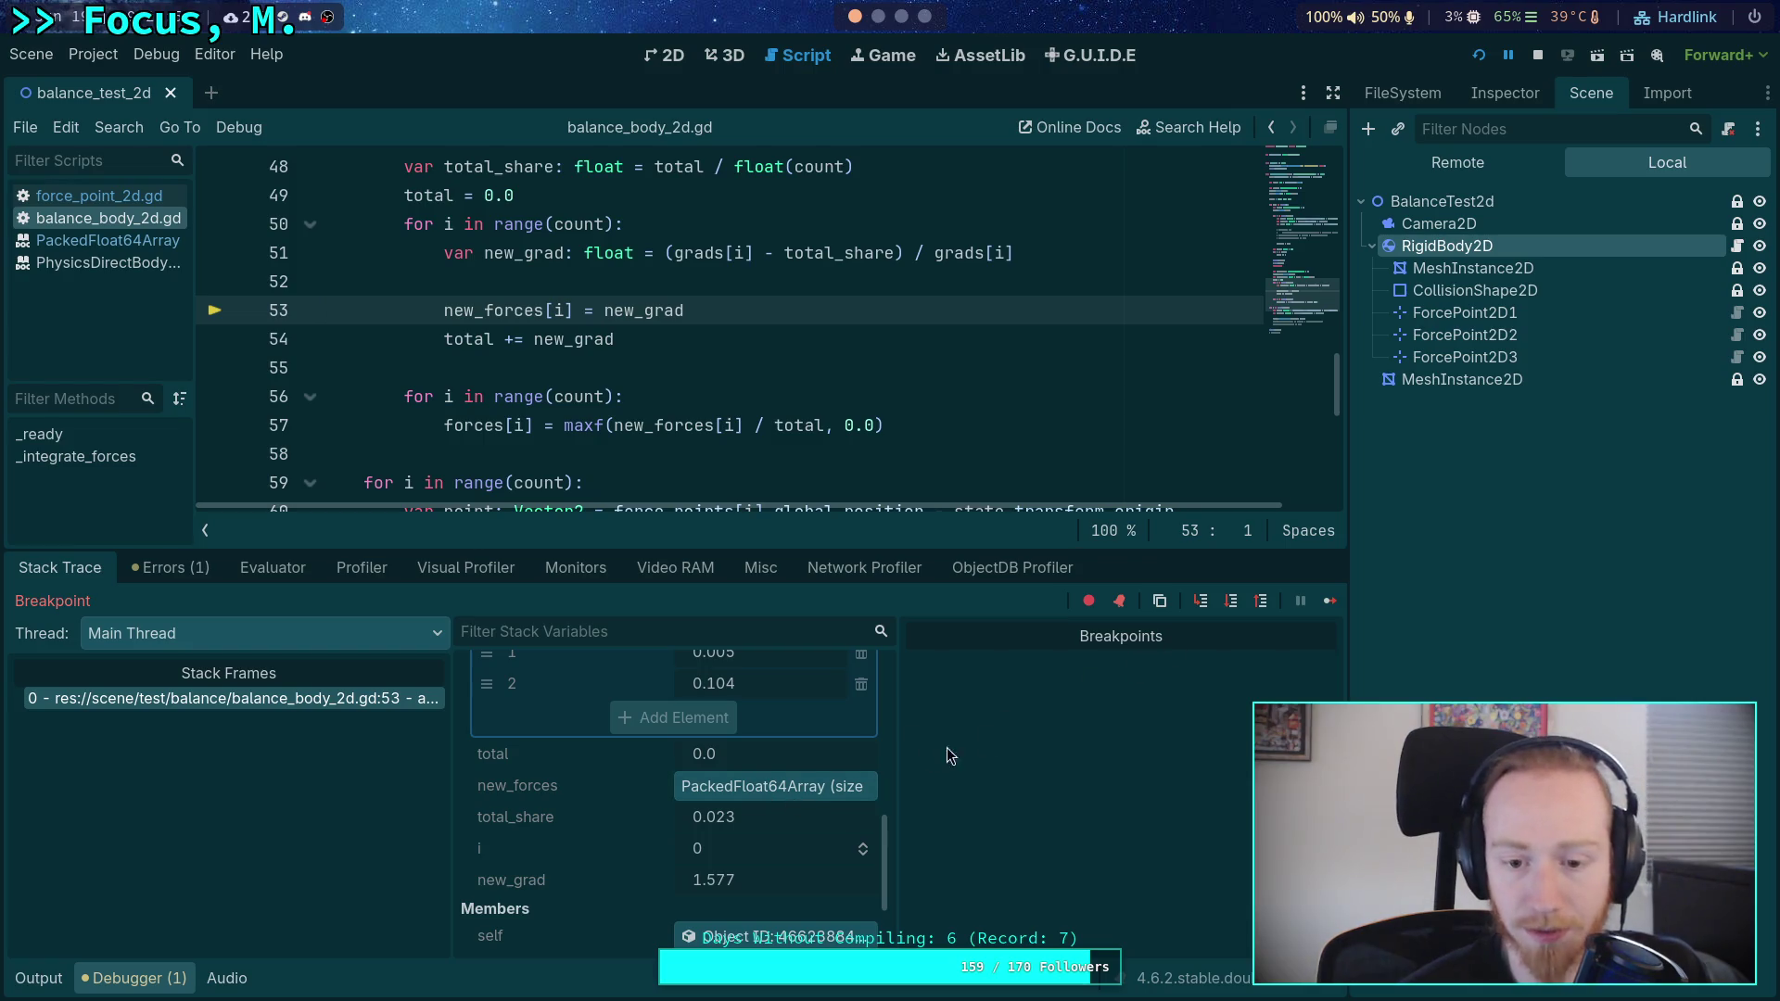
left_click(1241, 609)
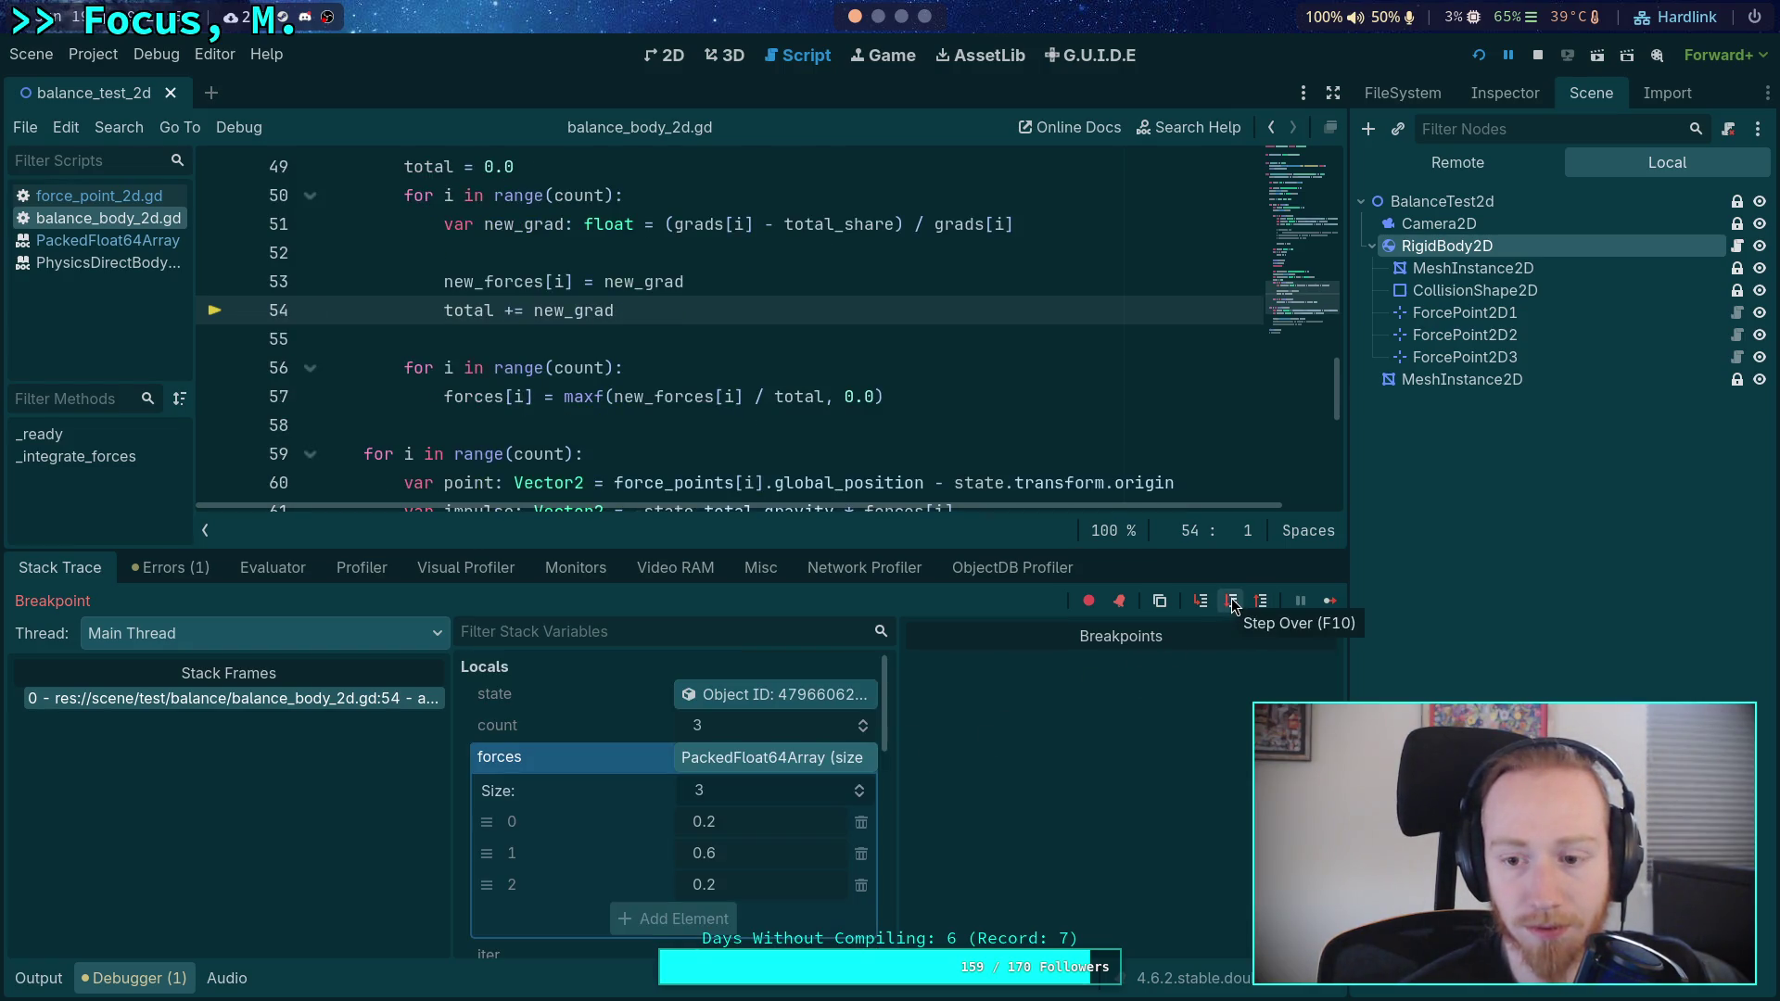
left_click(1235, 604)
left_click(1234, 605)
scroll(737, 767, "down", 5)
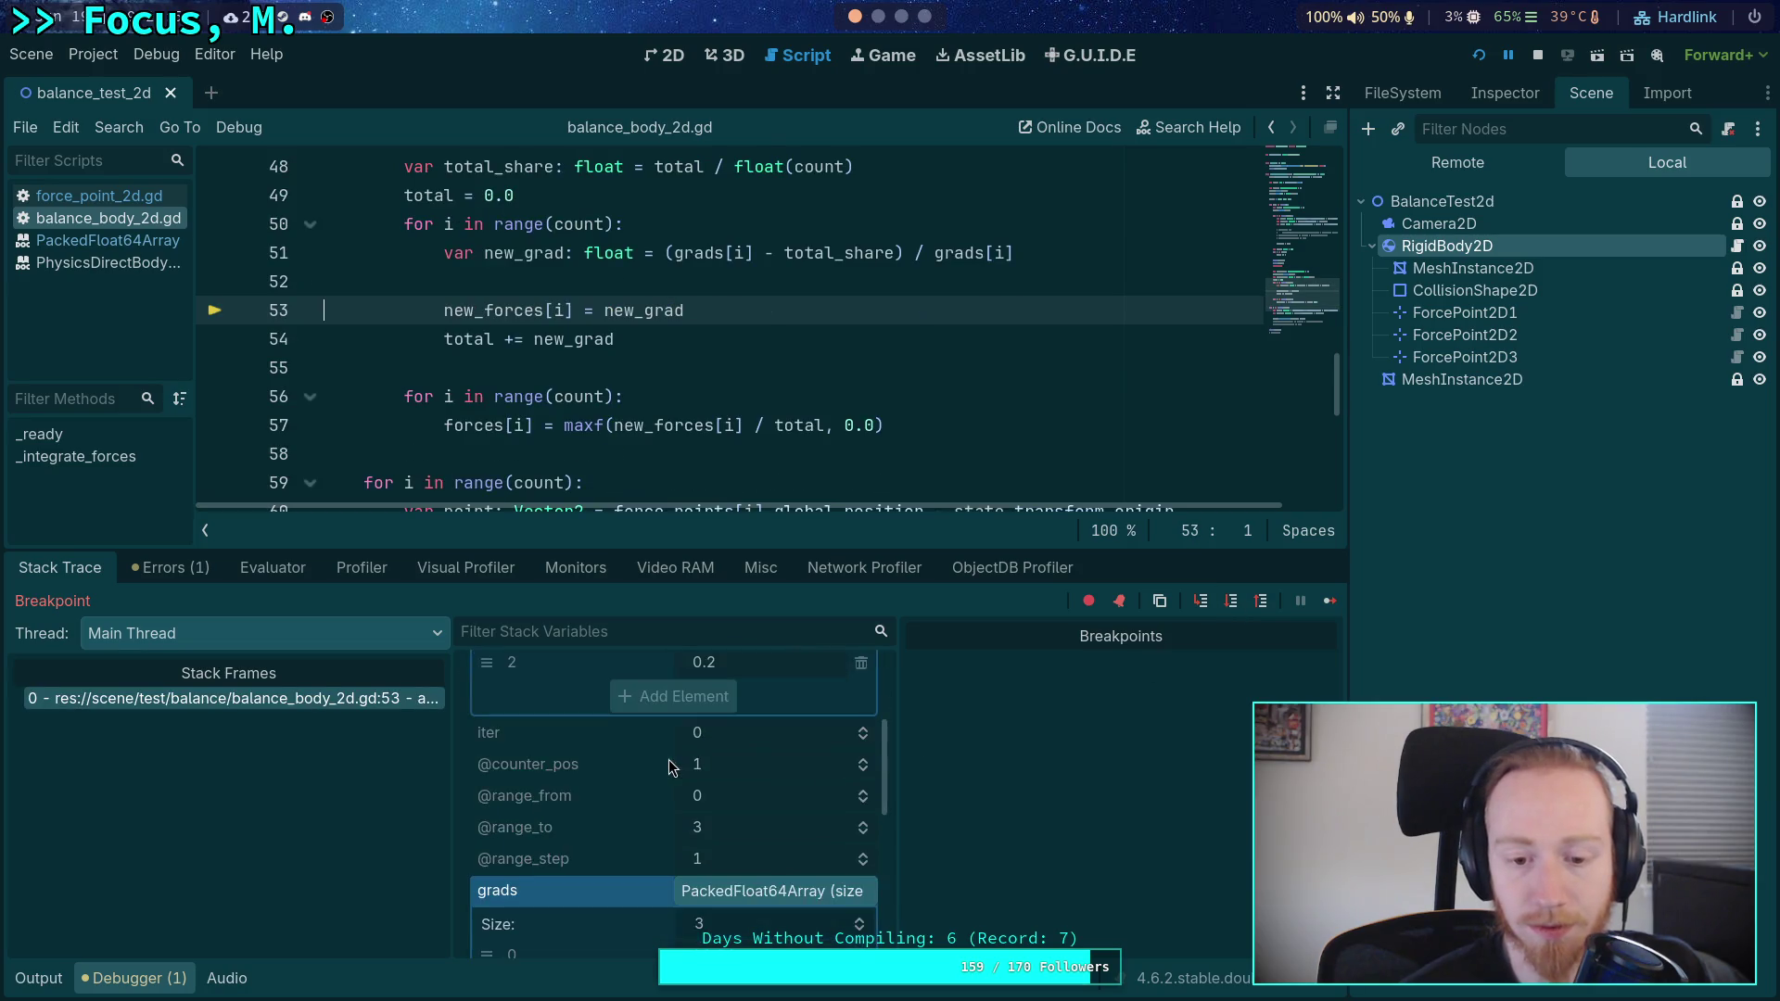
scroll(739, 766, "down", 3)
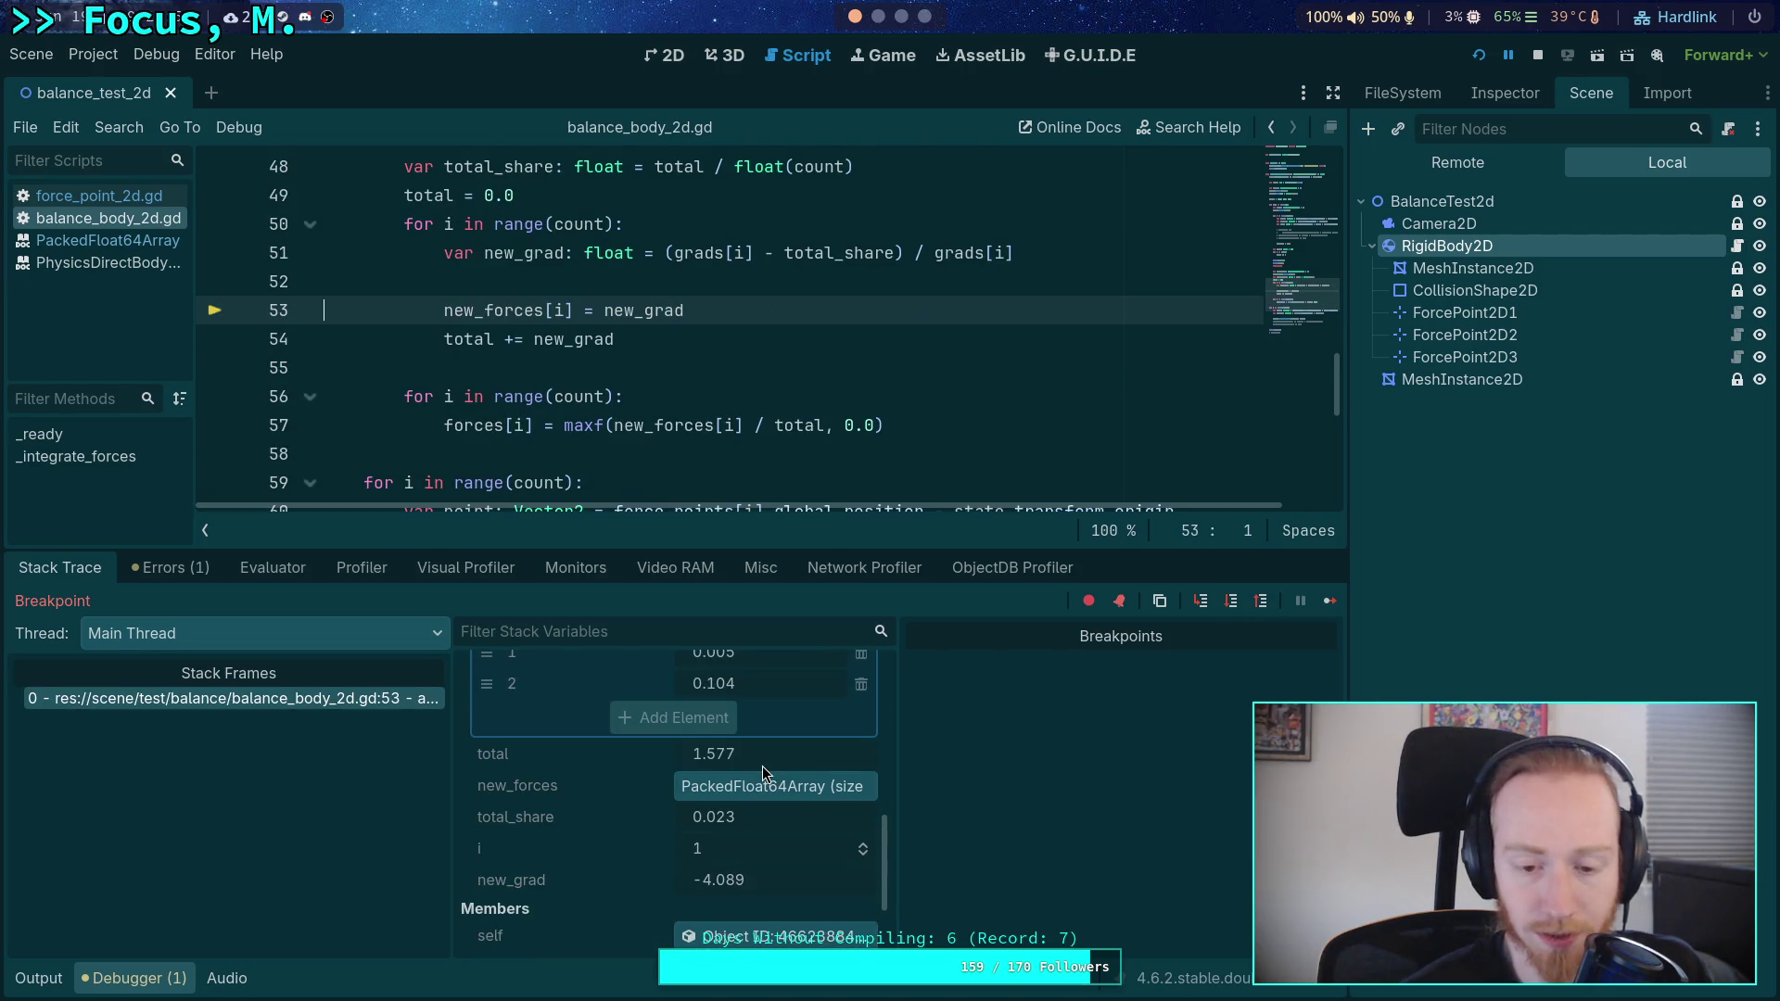
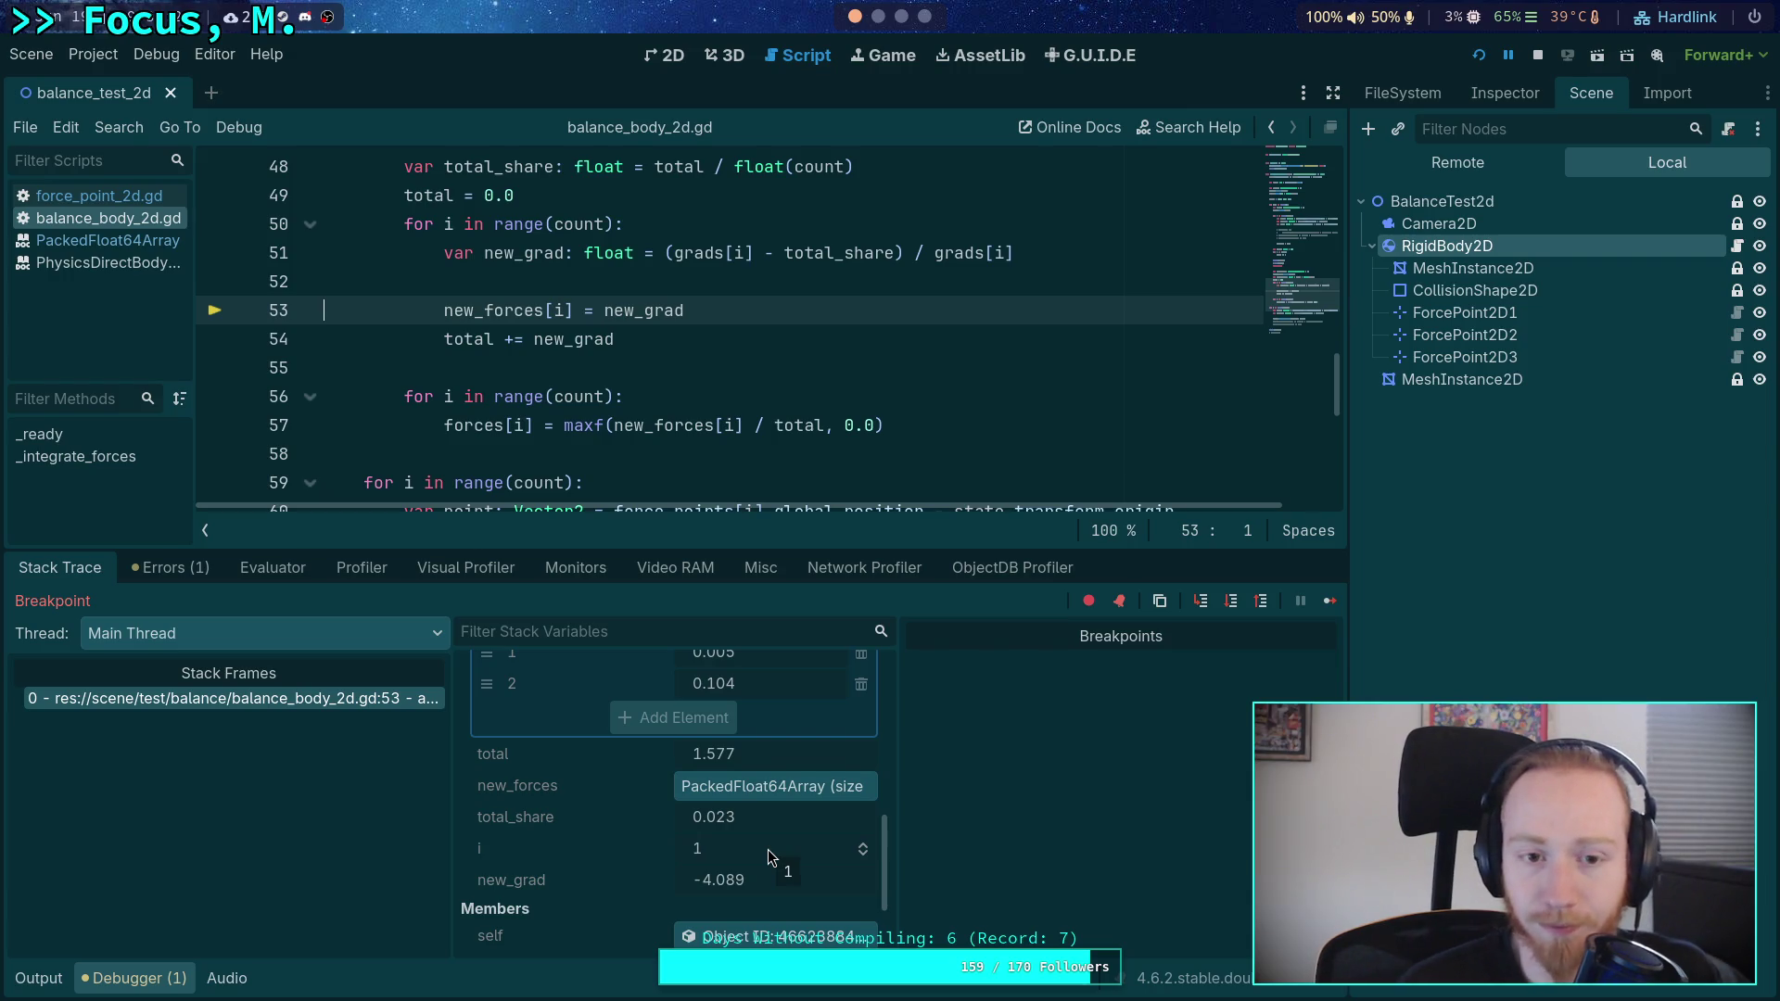
- Step once more, end the debug session and collapse the debugger
left_click(1232, 605)
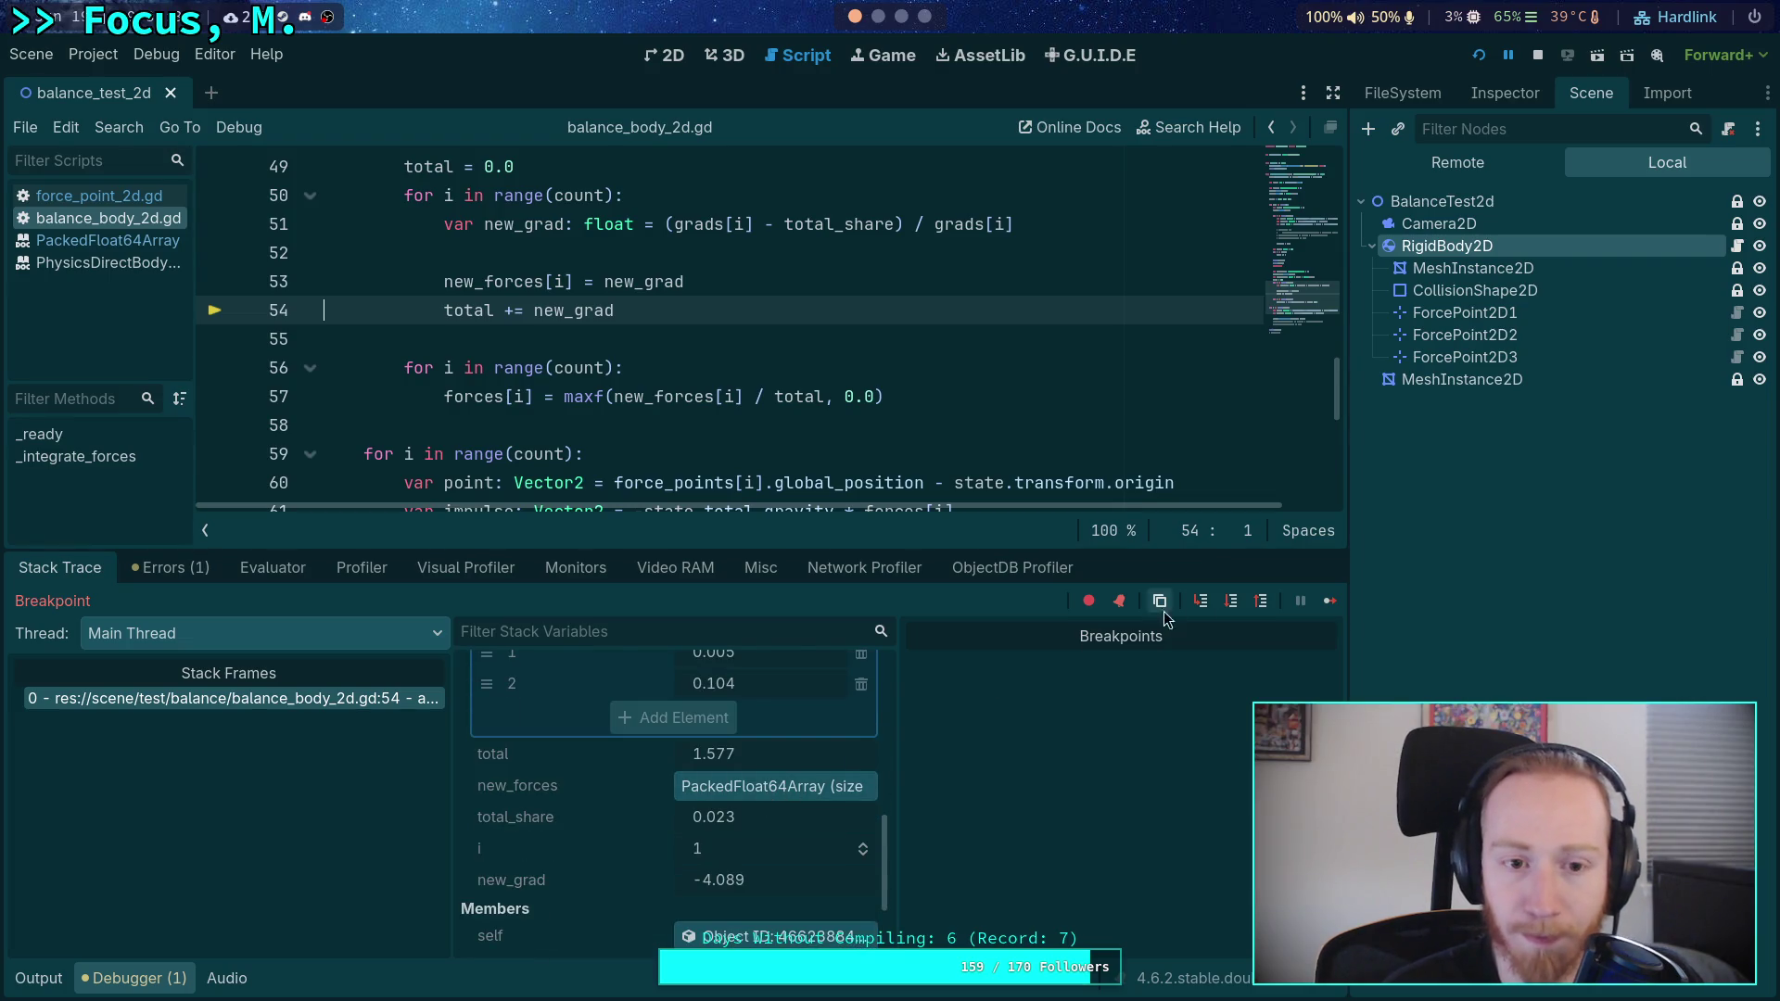
left_click(1537, 55)
scroll(927, 315, "up", 10)
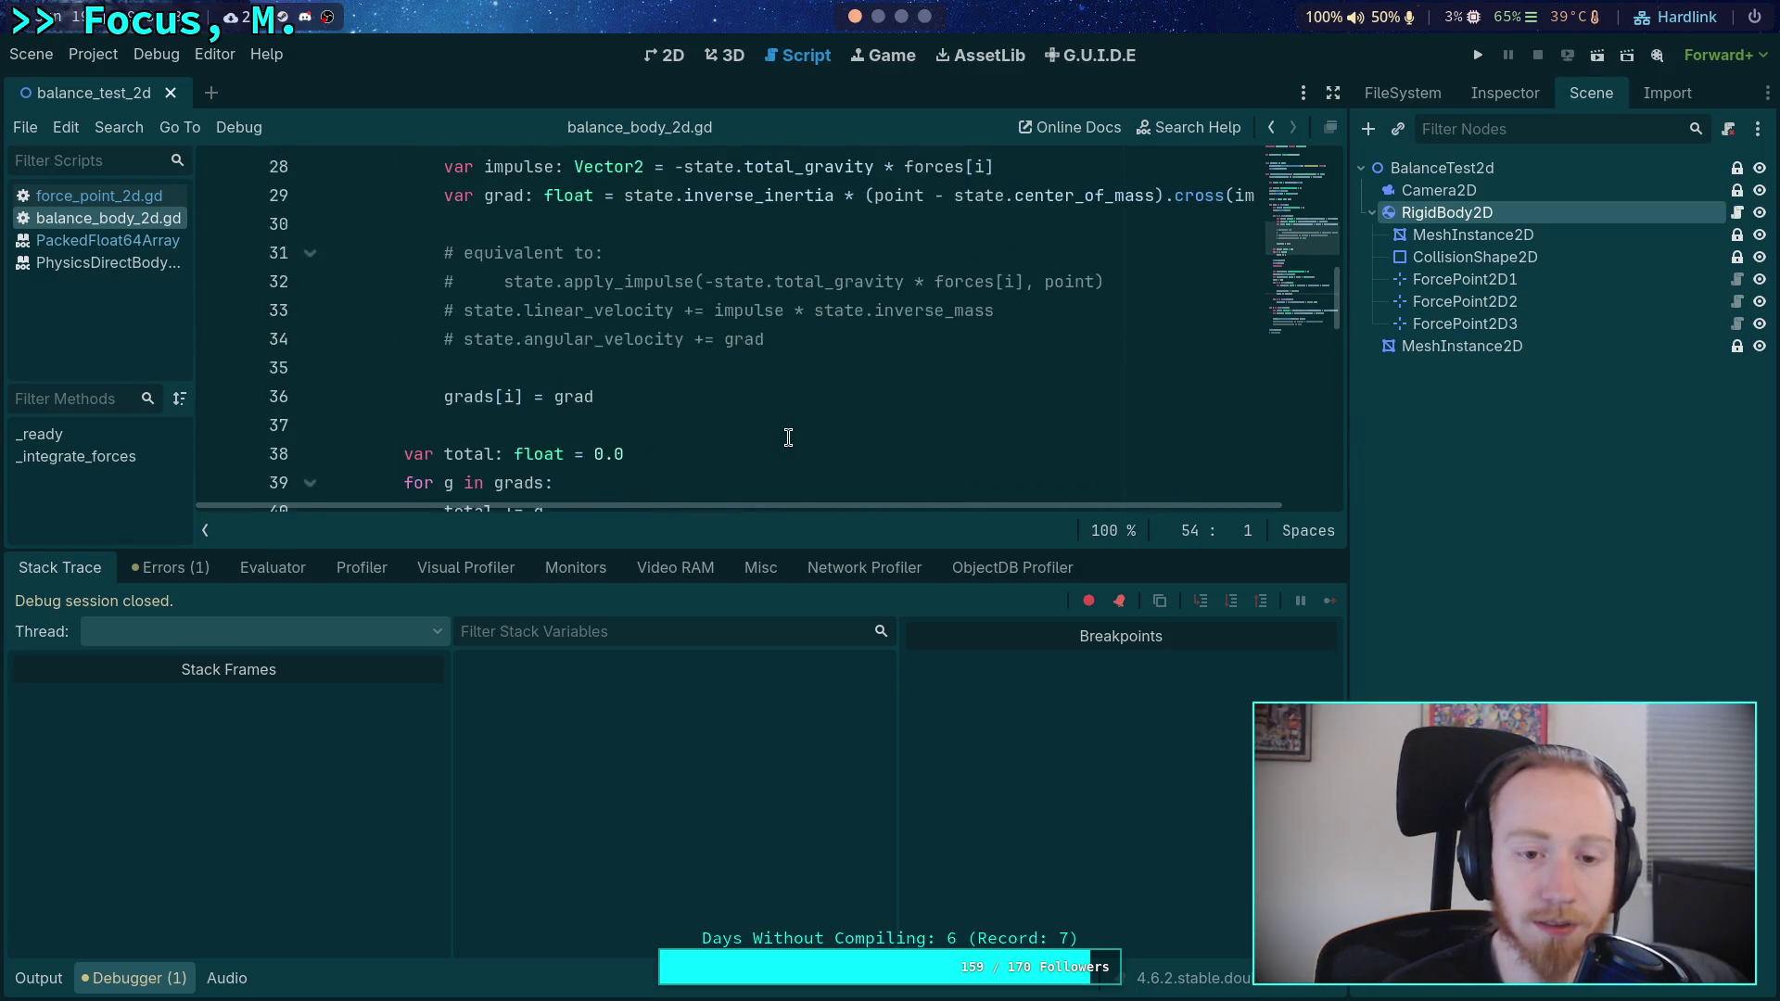
left_click(128, 990)
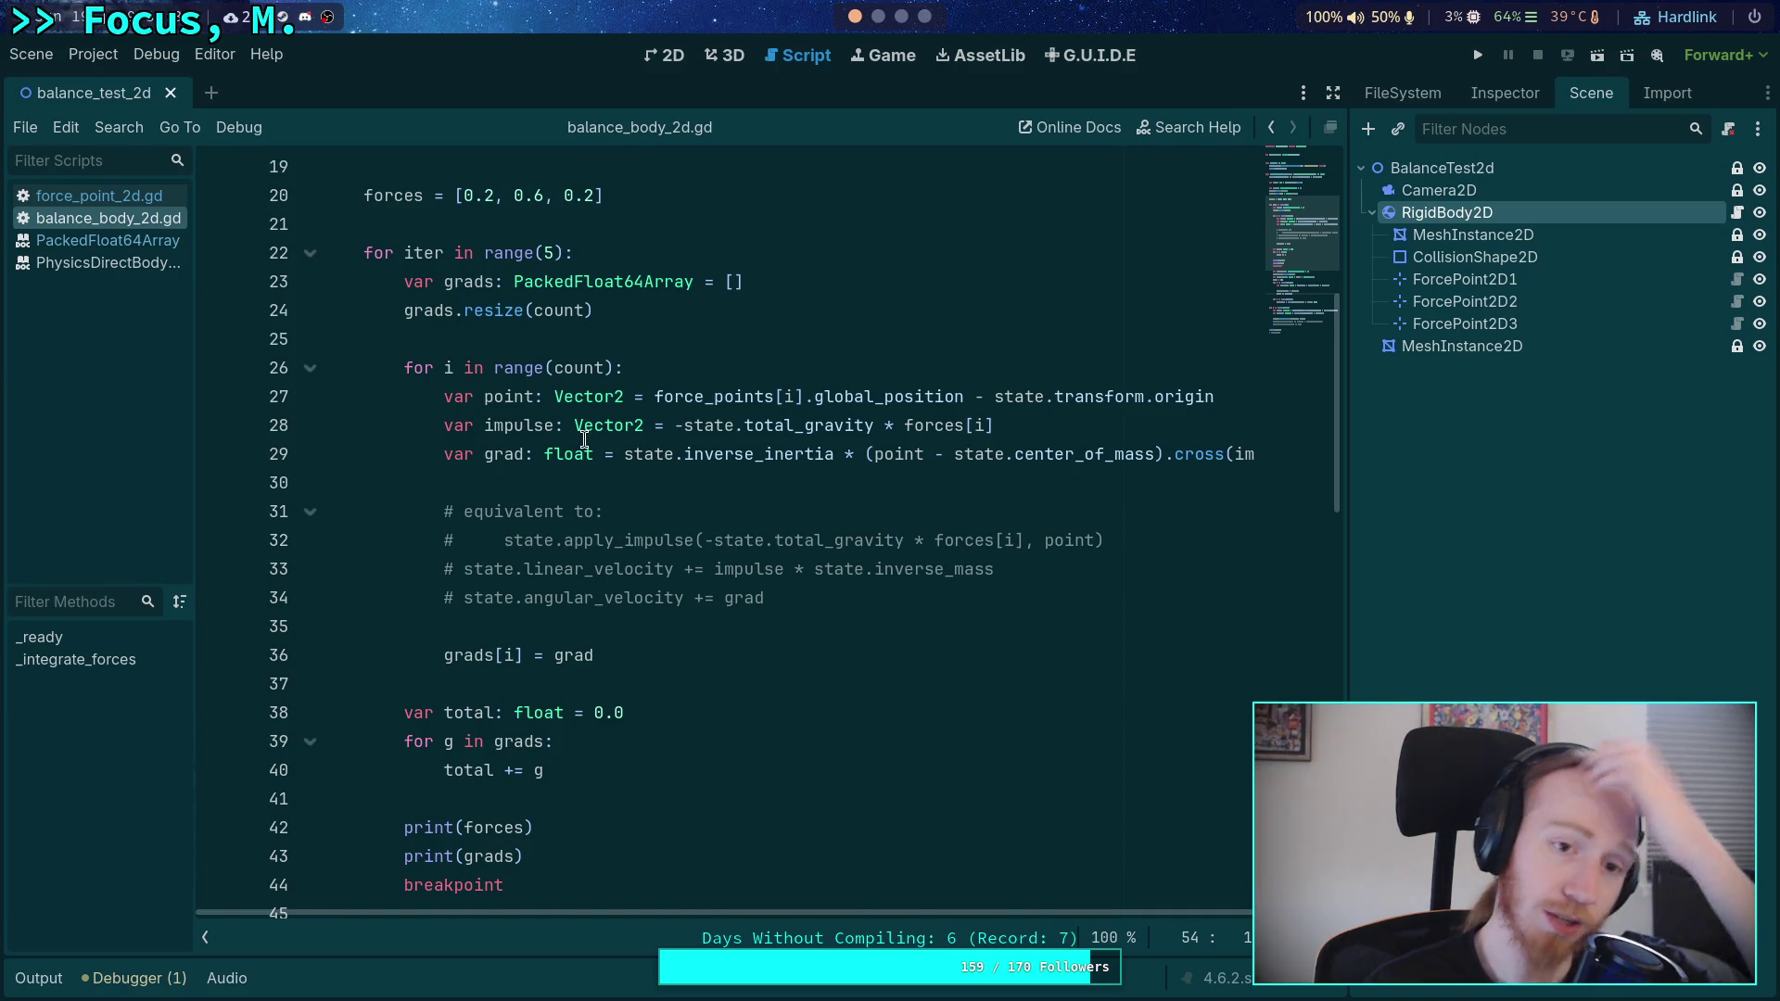
- Change line 20 to forces = [0.15, 0.6, 0.25] and run the project to the breakpoint
scroll(588, 445, "up", 2)
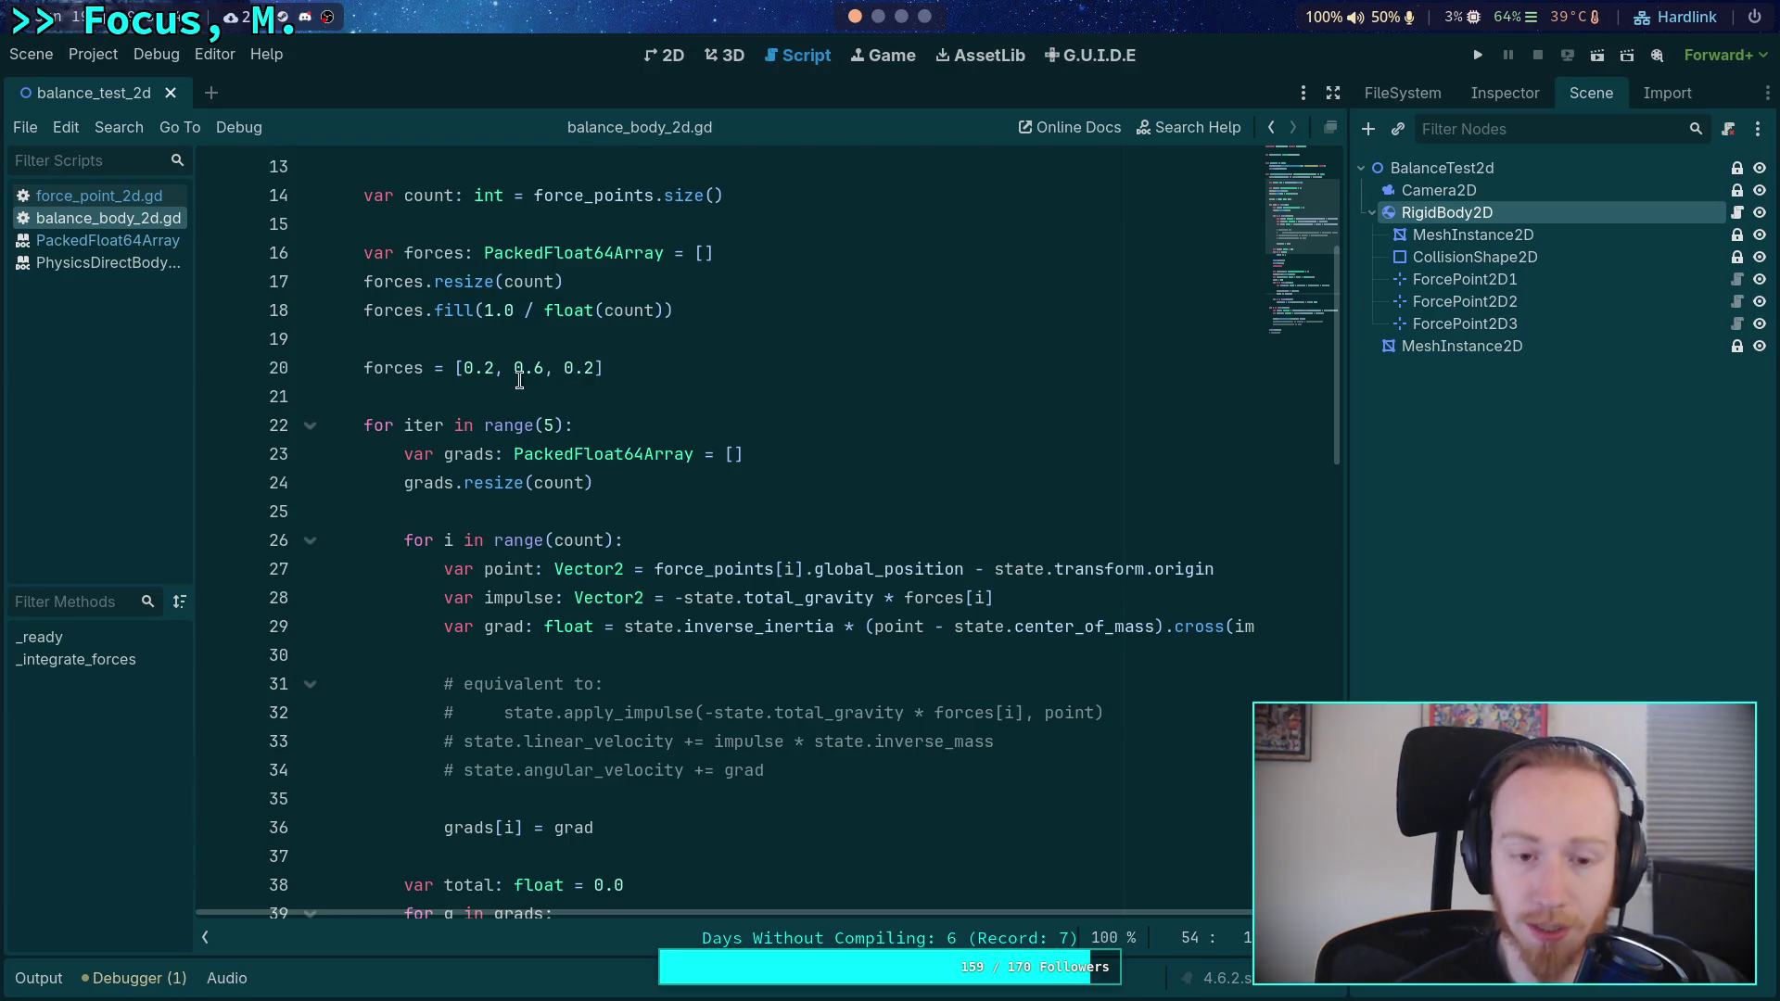
left_click(489, 368)
left_click(590, 368)
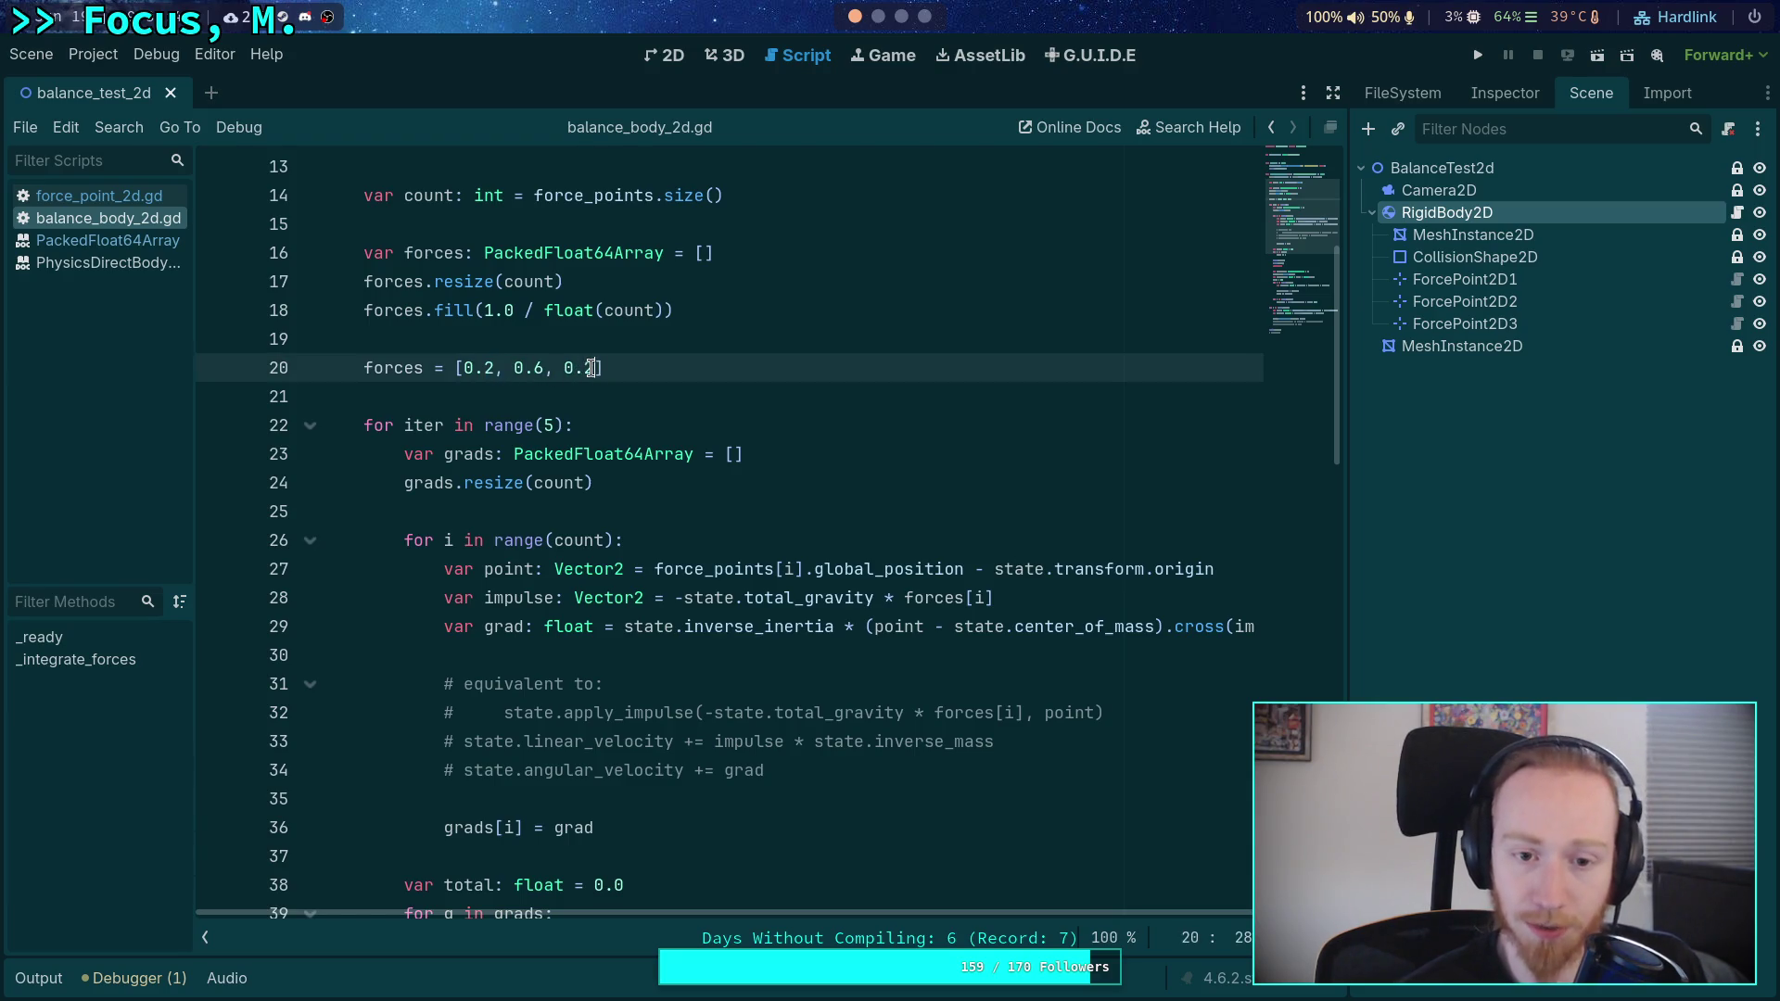
type("6")
key("BackSpace")
type("5")
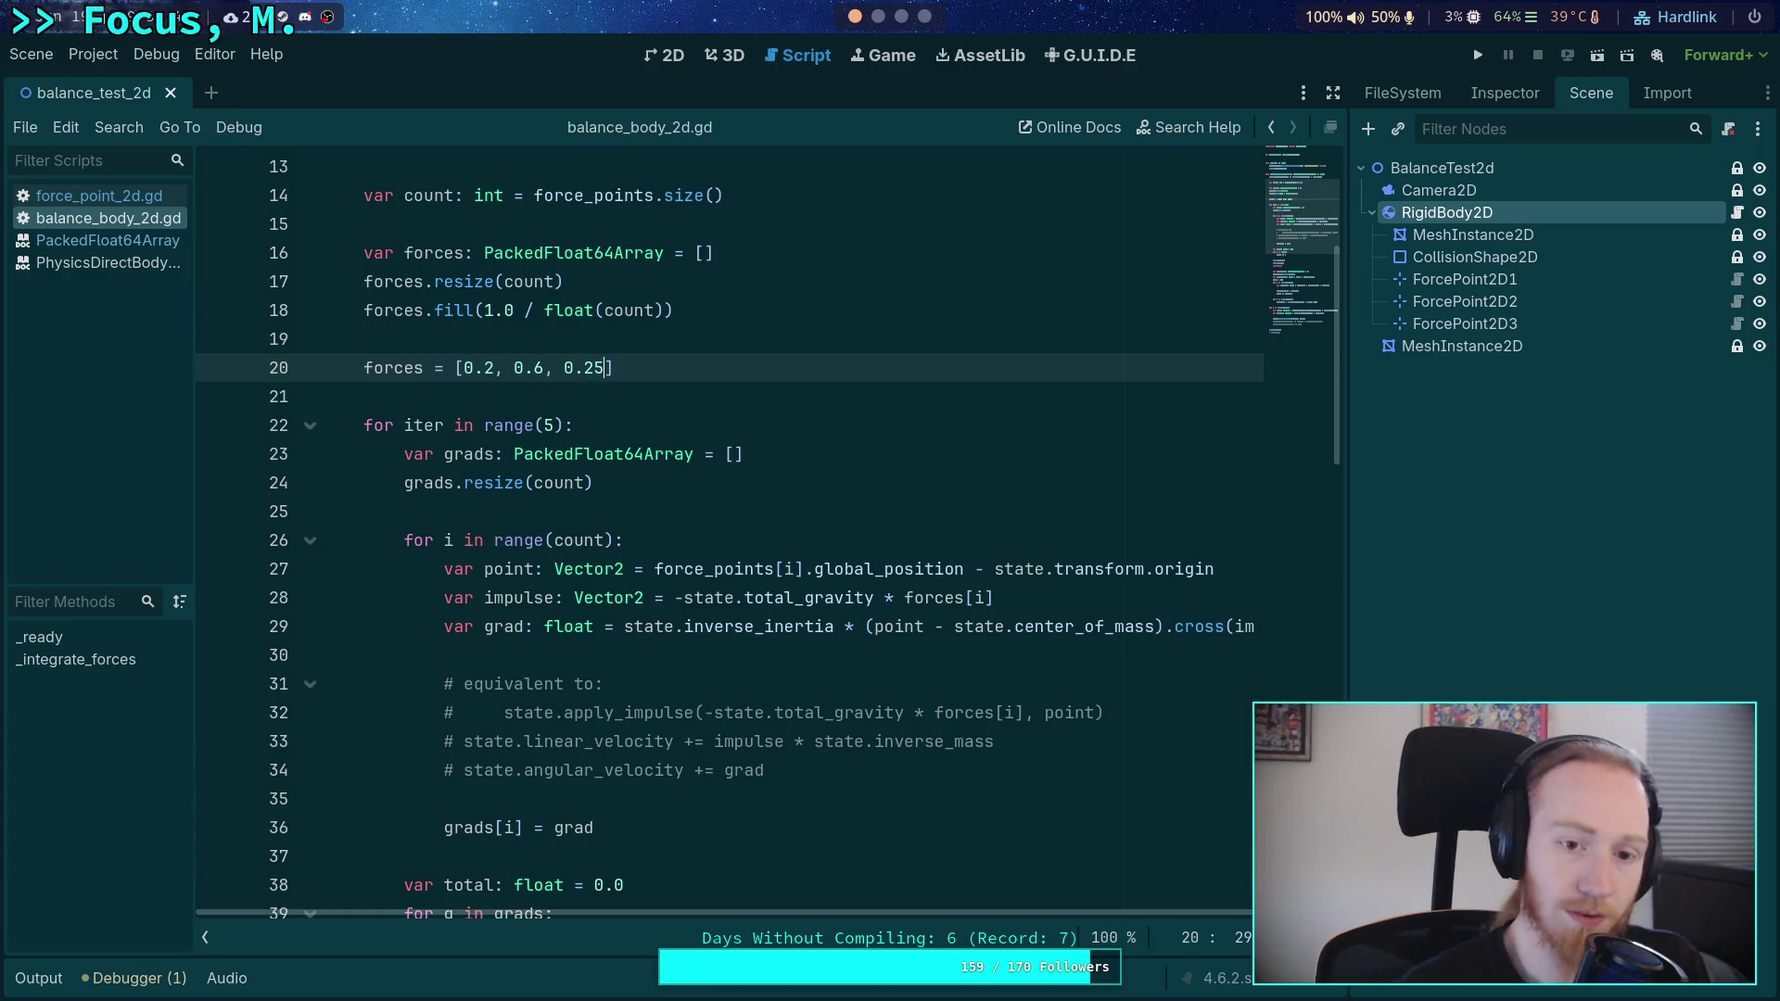
left_click(498, 371)
key("BackSpace")
type("15")
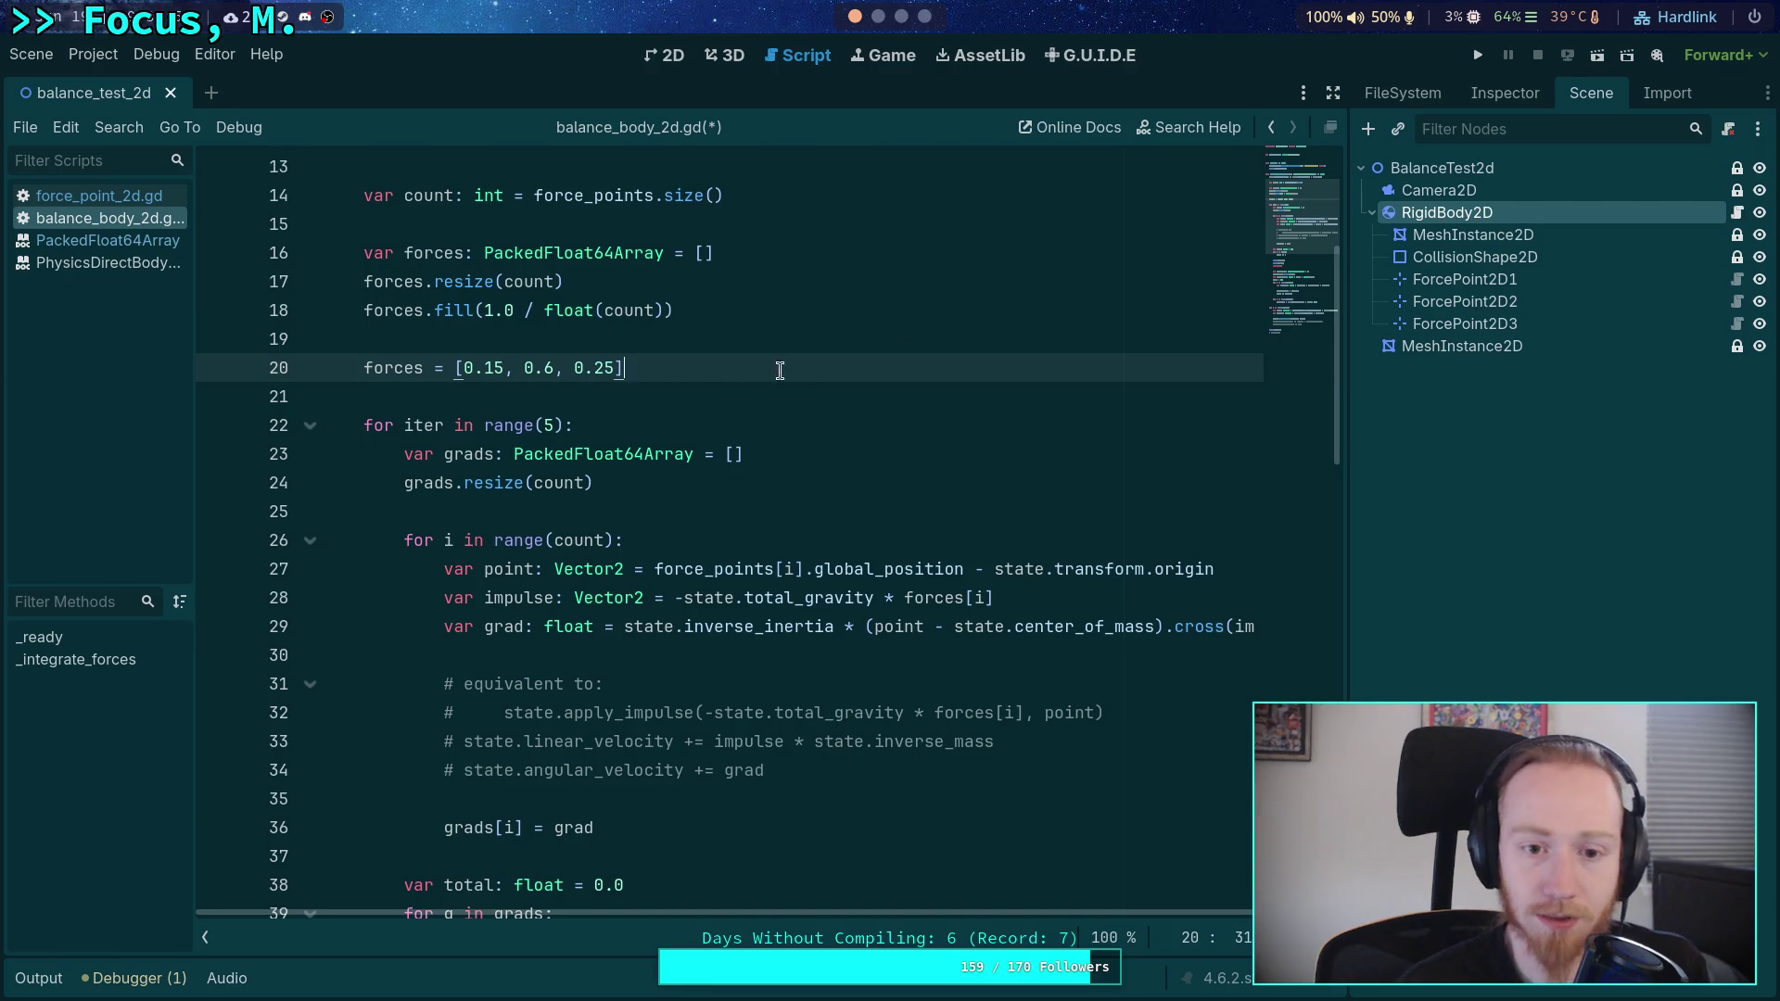
left_click(1480, 57)
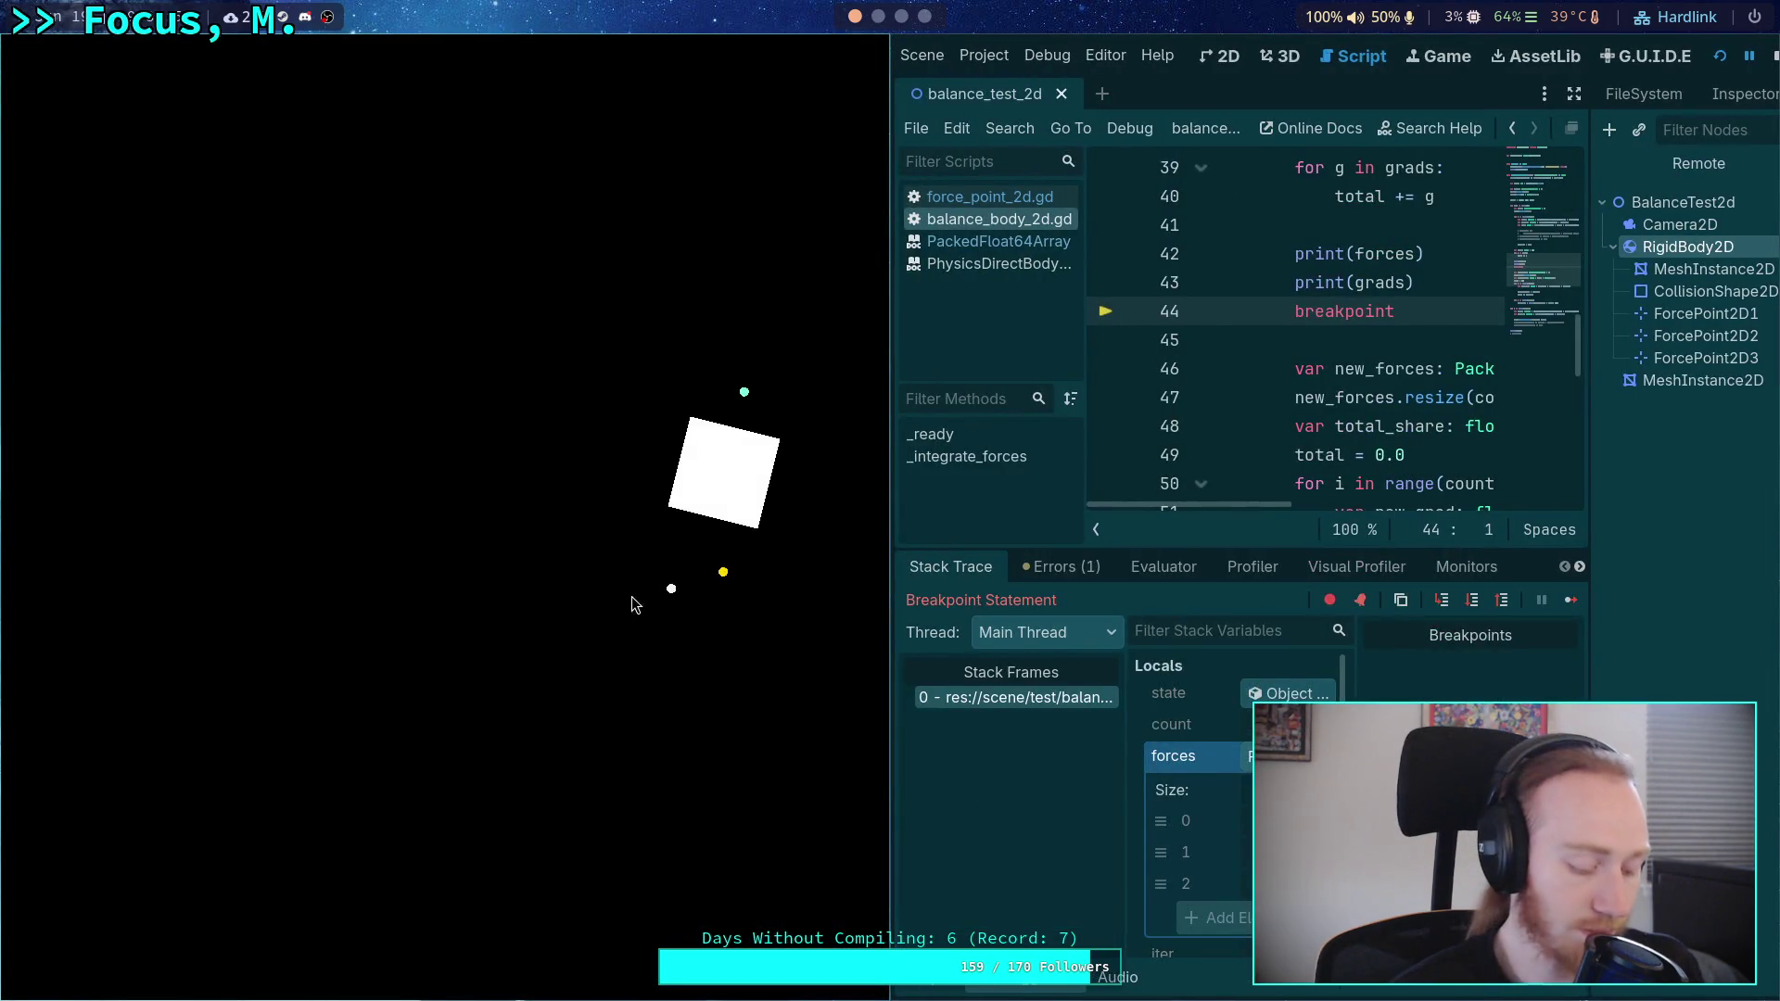
- Step to line 46, read grads -0.03, 0.005, 0.131 with total 0.105, then stop the run
key("super+v")
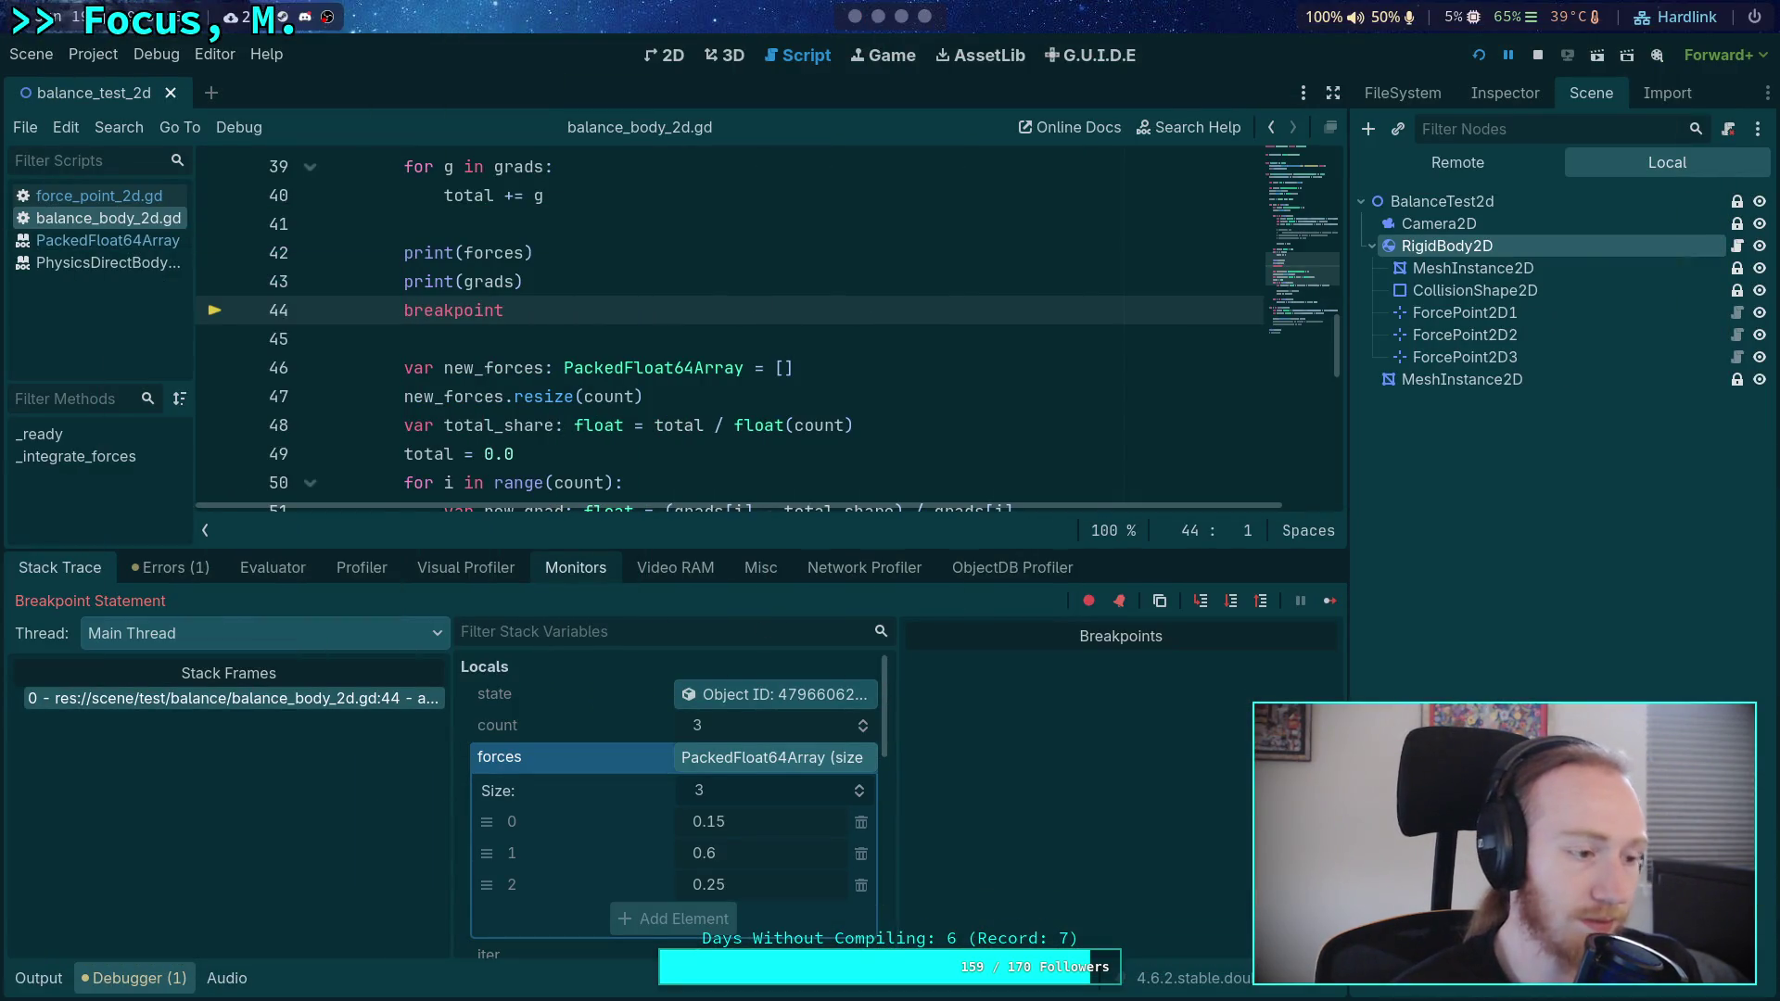
left_click(1230, 601)
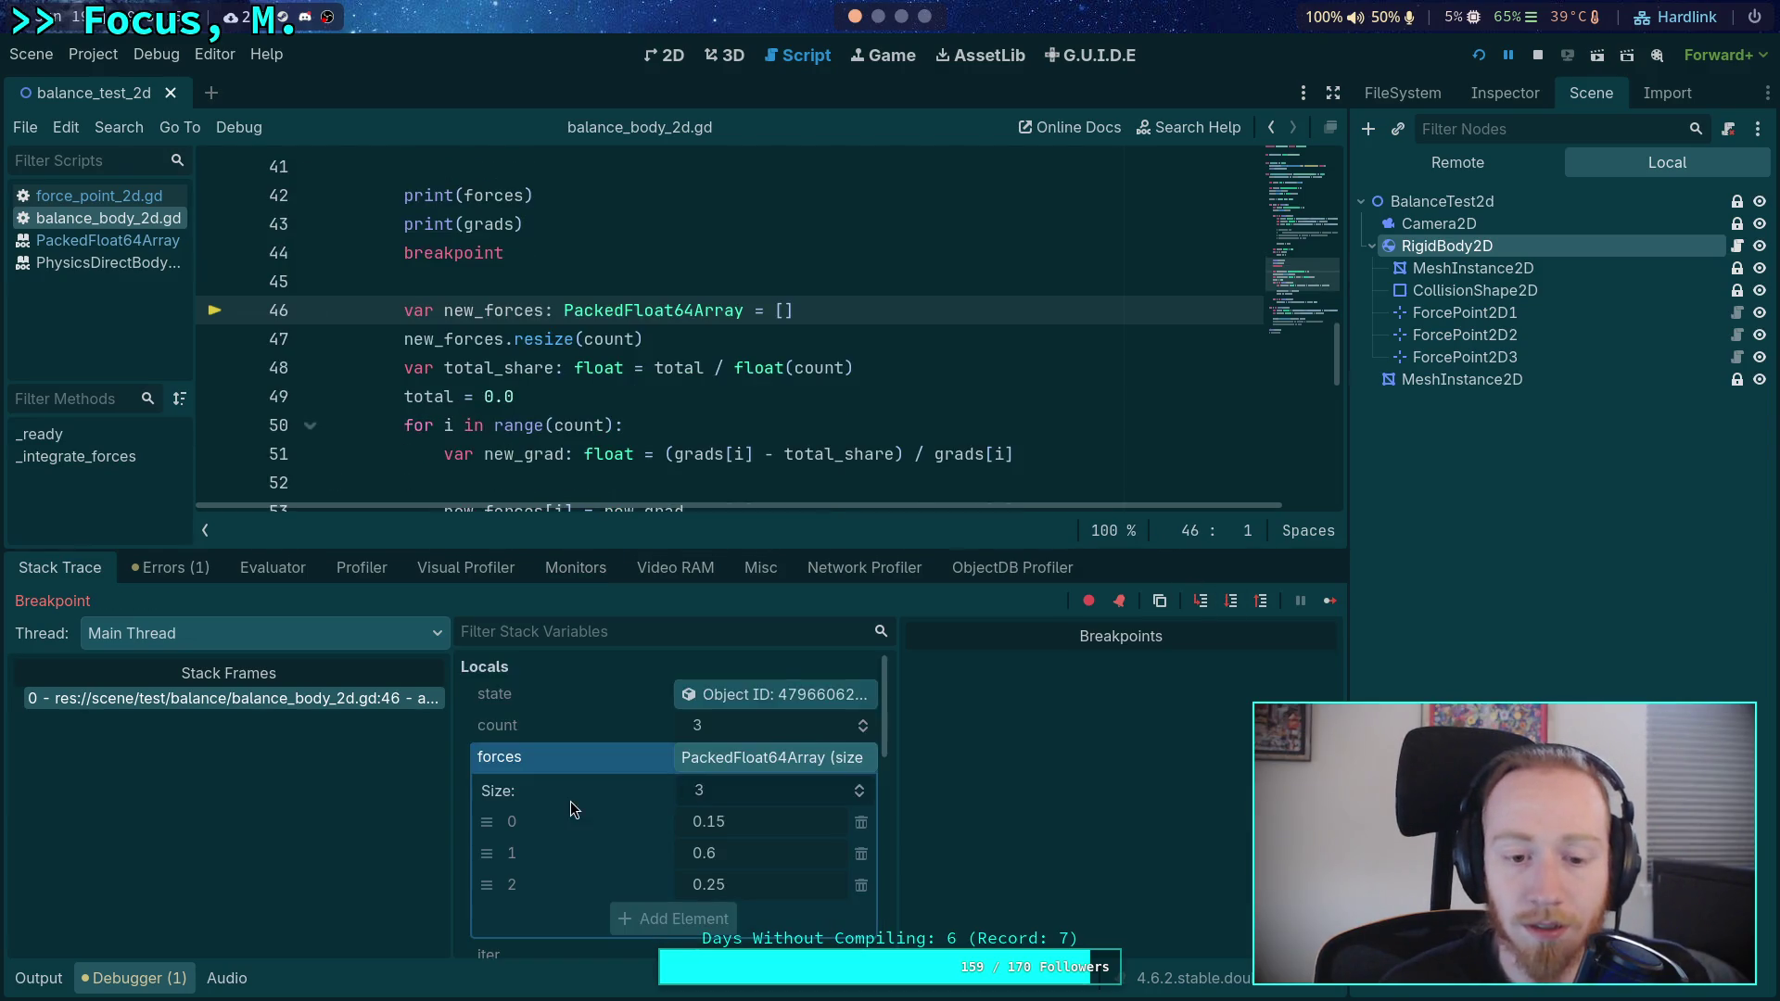
scroll(610, 819, "down", 3)
scroll(610, 820, "down", 4)
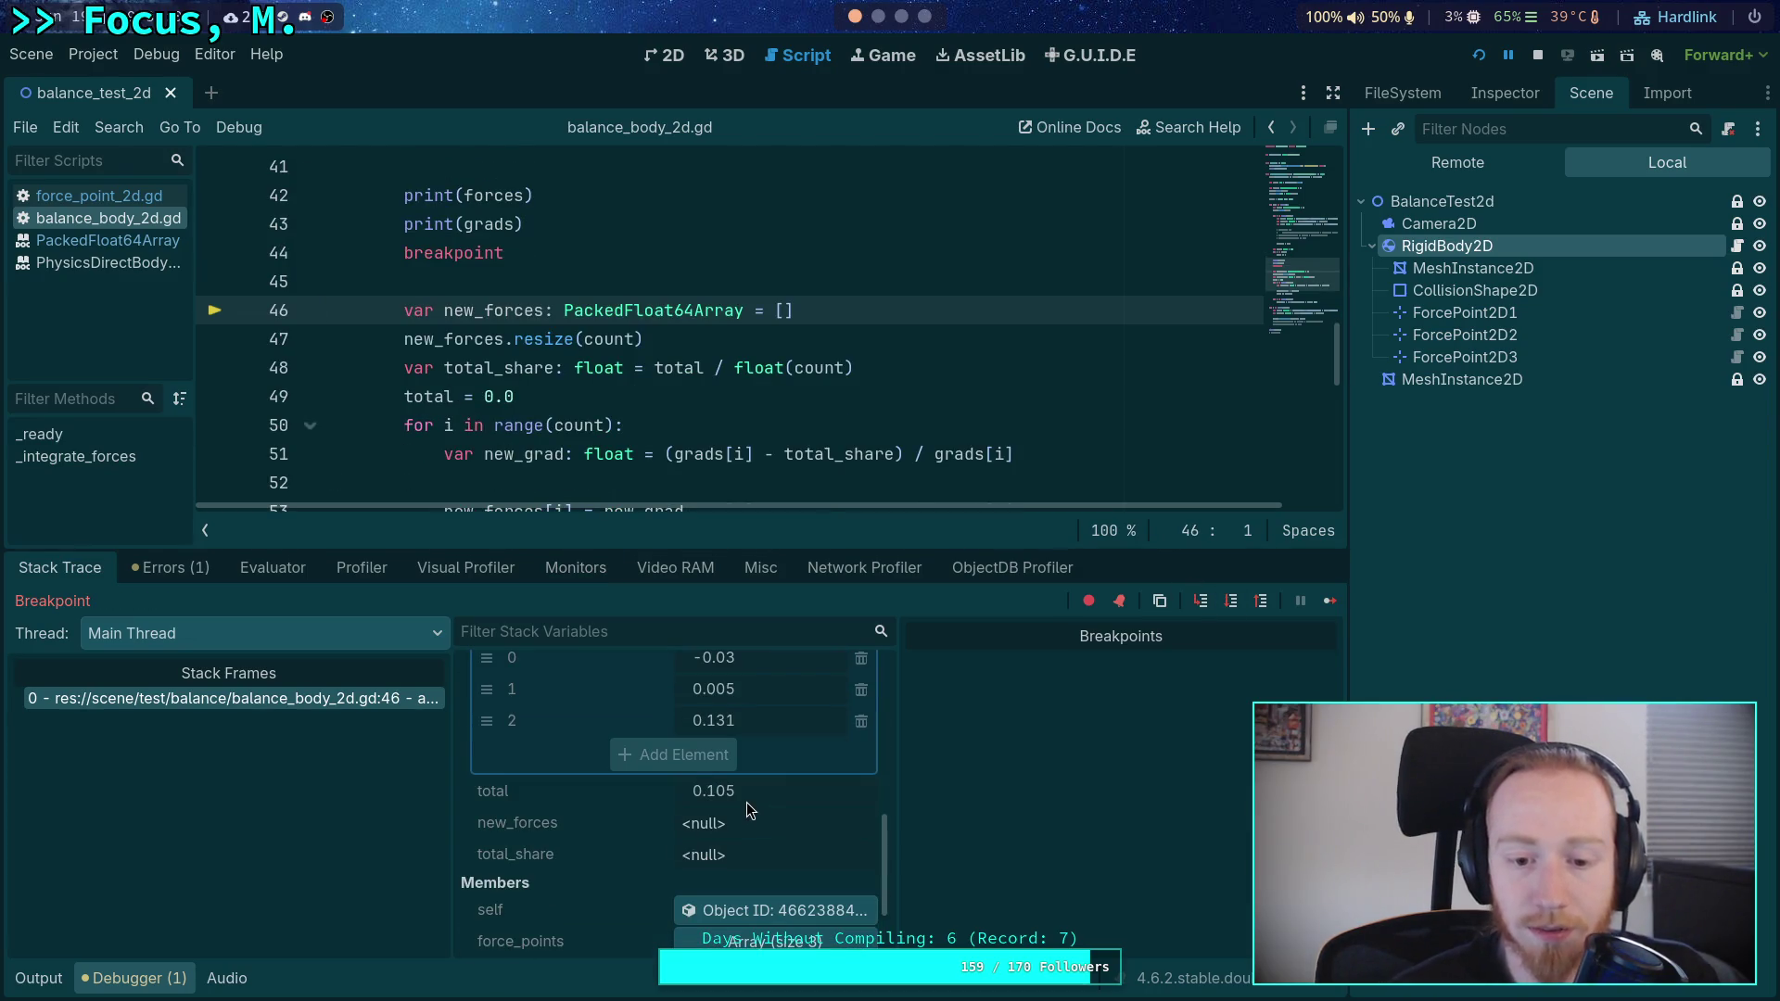
scroll(748, 803, "up", 1)
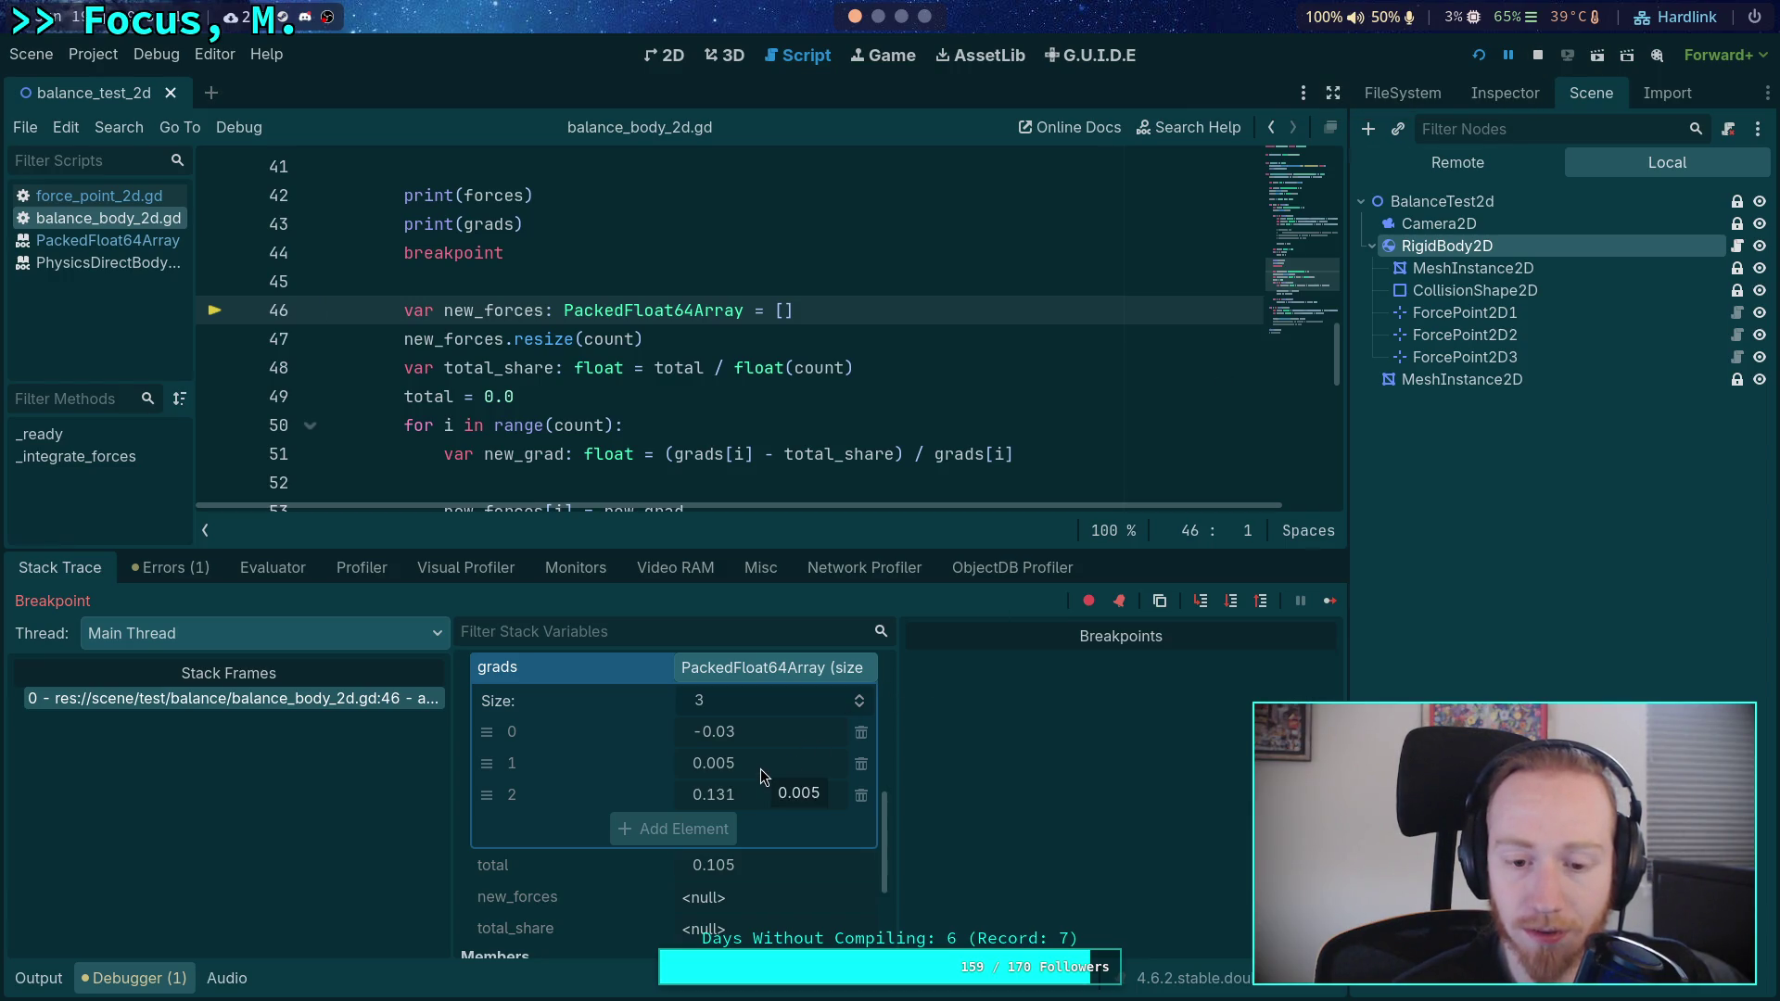
left_click(1539, 57)
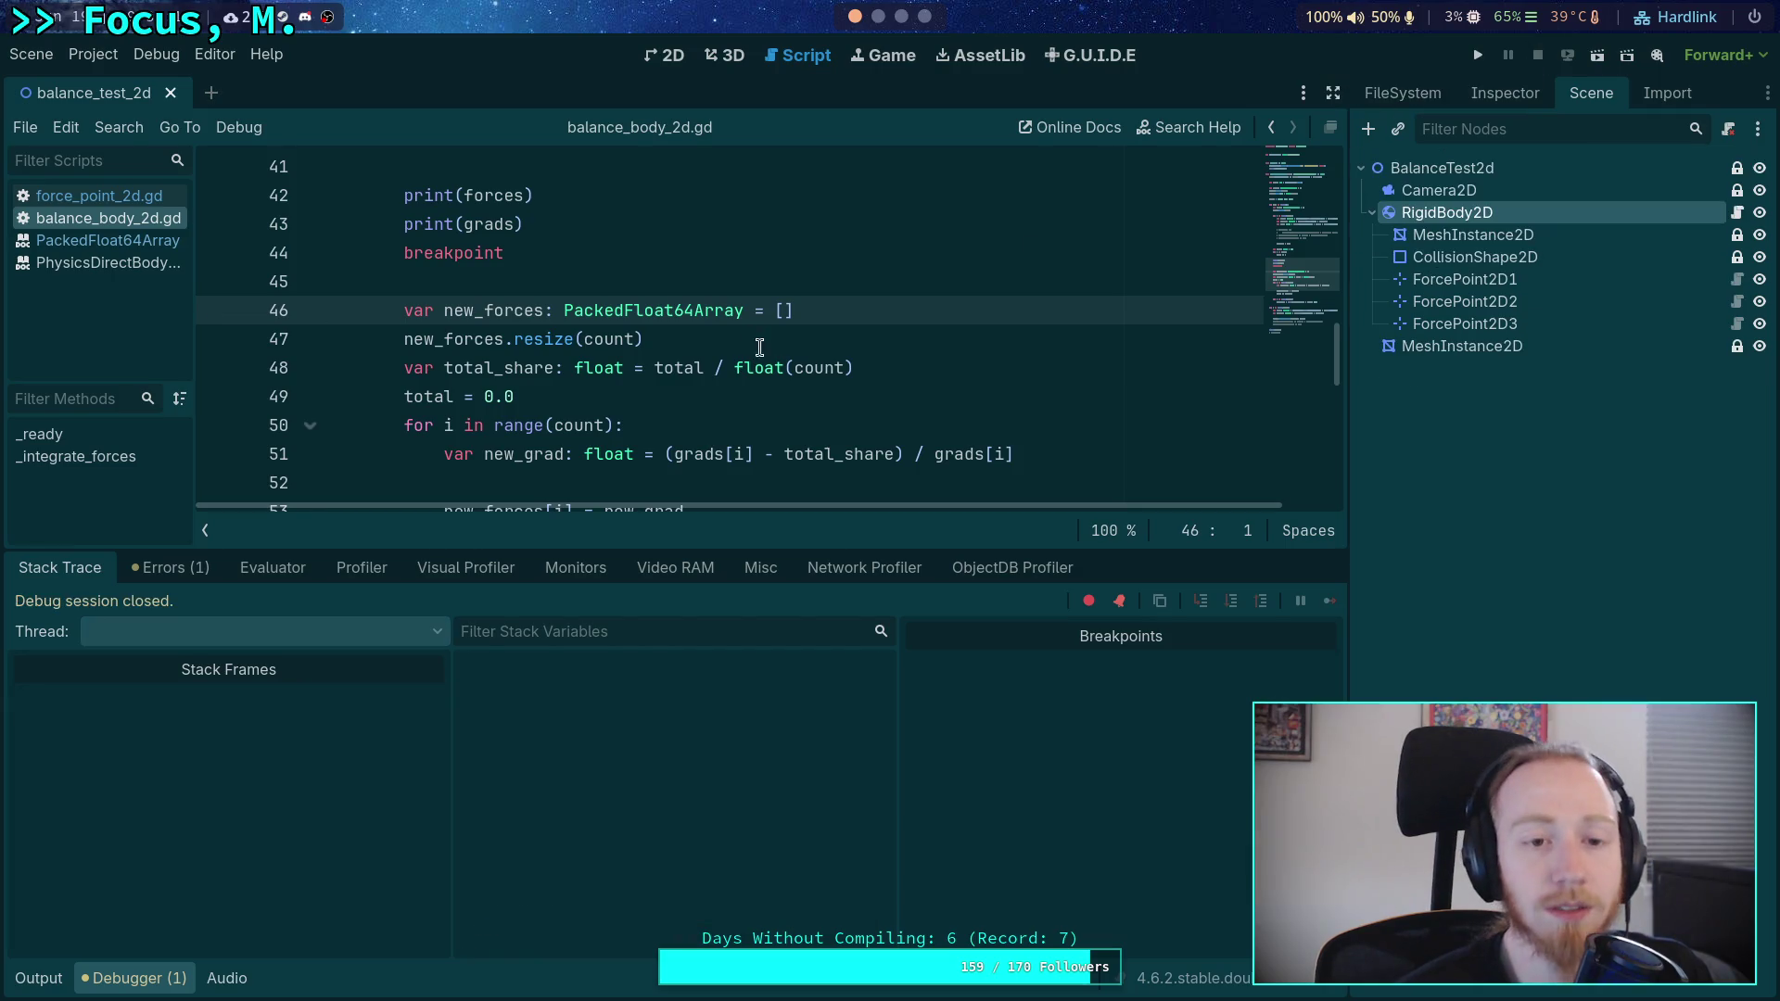
- Swap line 20 forces to [0.25, 0.6, 0.15] and run the project
scroll(755, 349, "up", 6)
left_click(134, 978)
scroll(568, 513, "up", 6)
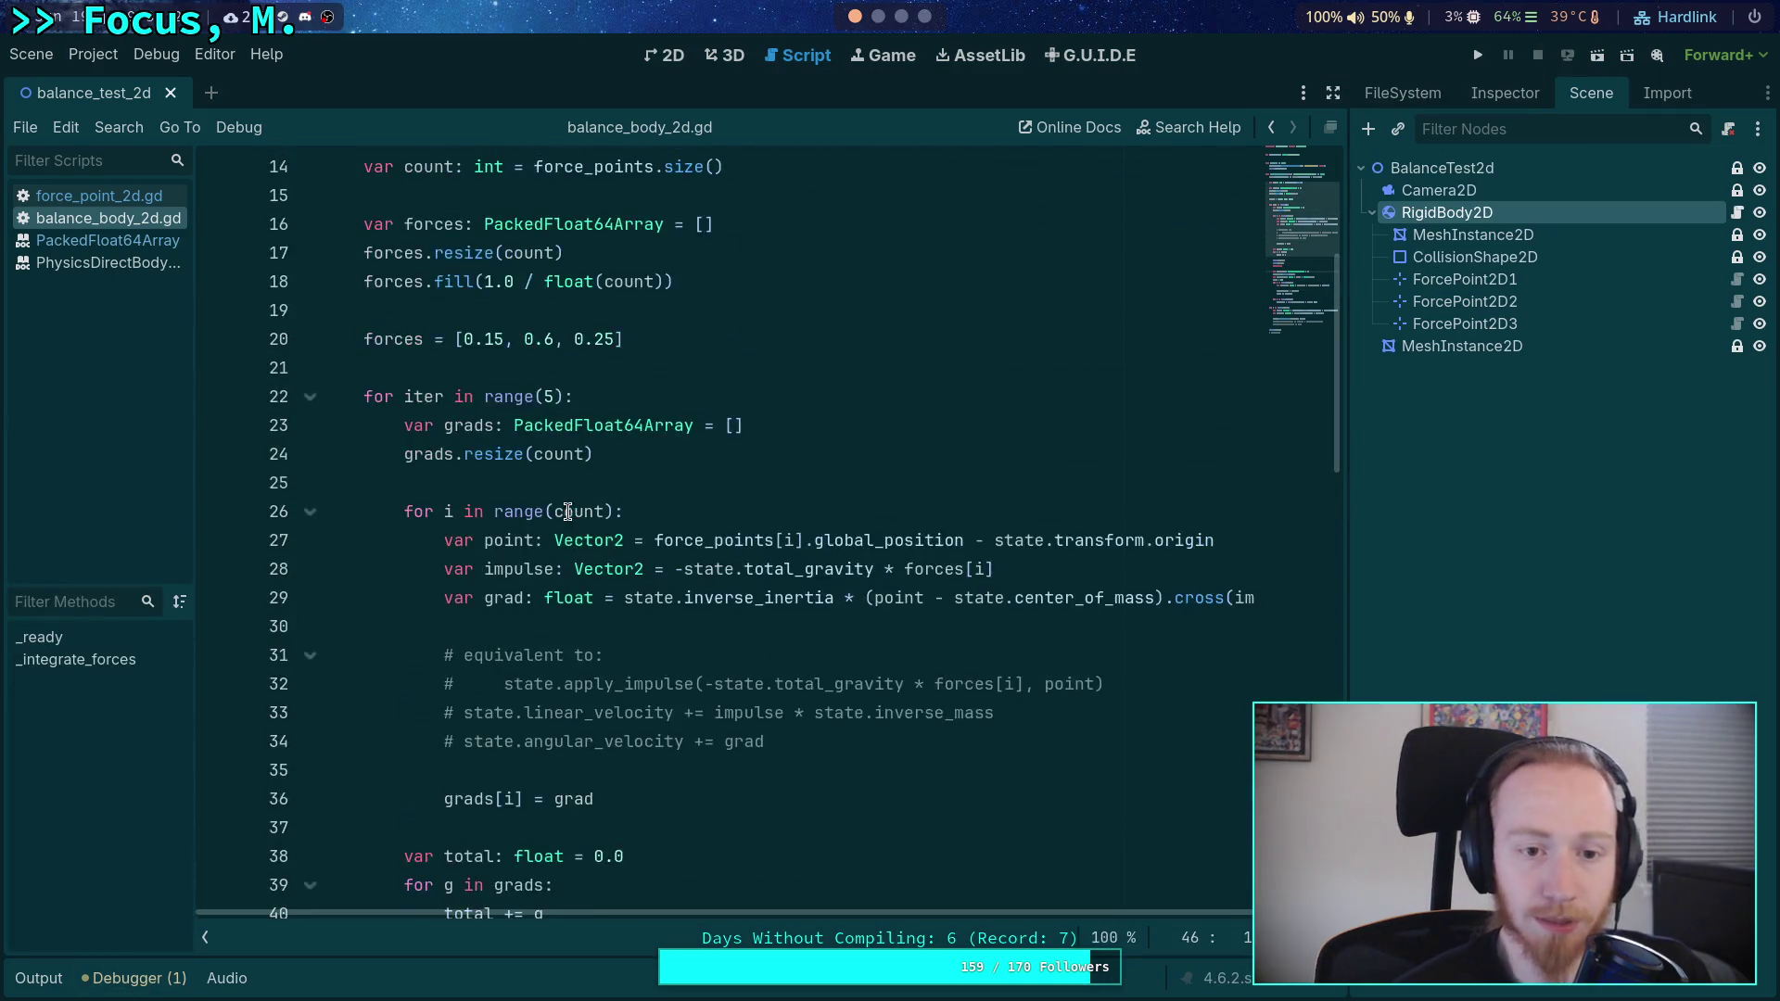
left_click(492, 598)
key("BackSpace")
type("2")
left_click(594, 598)
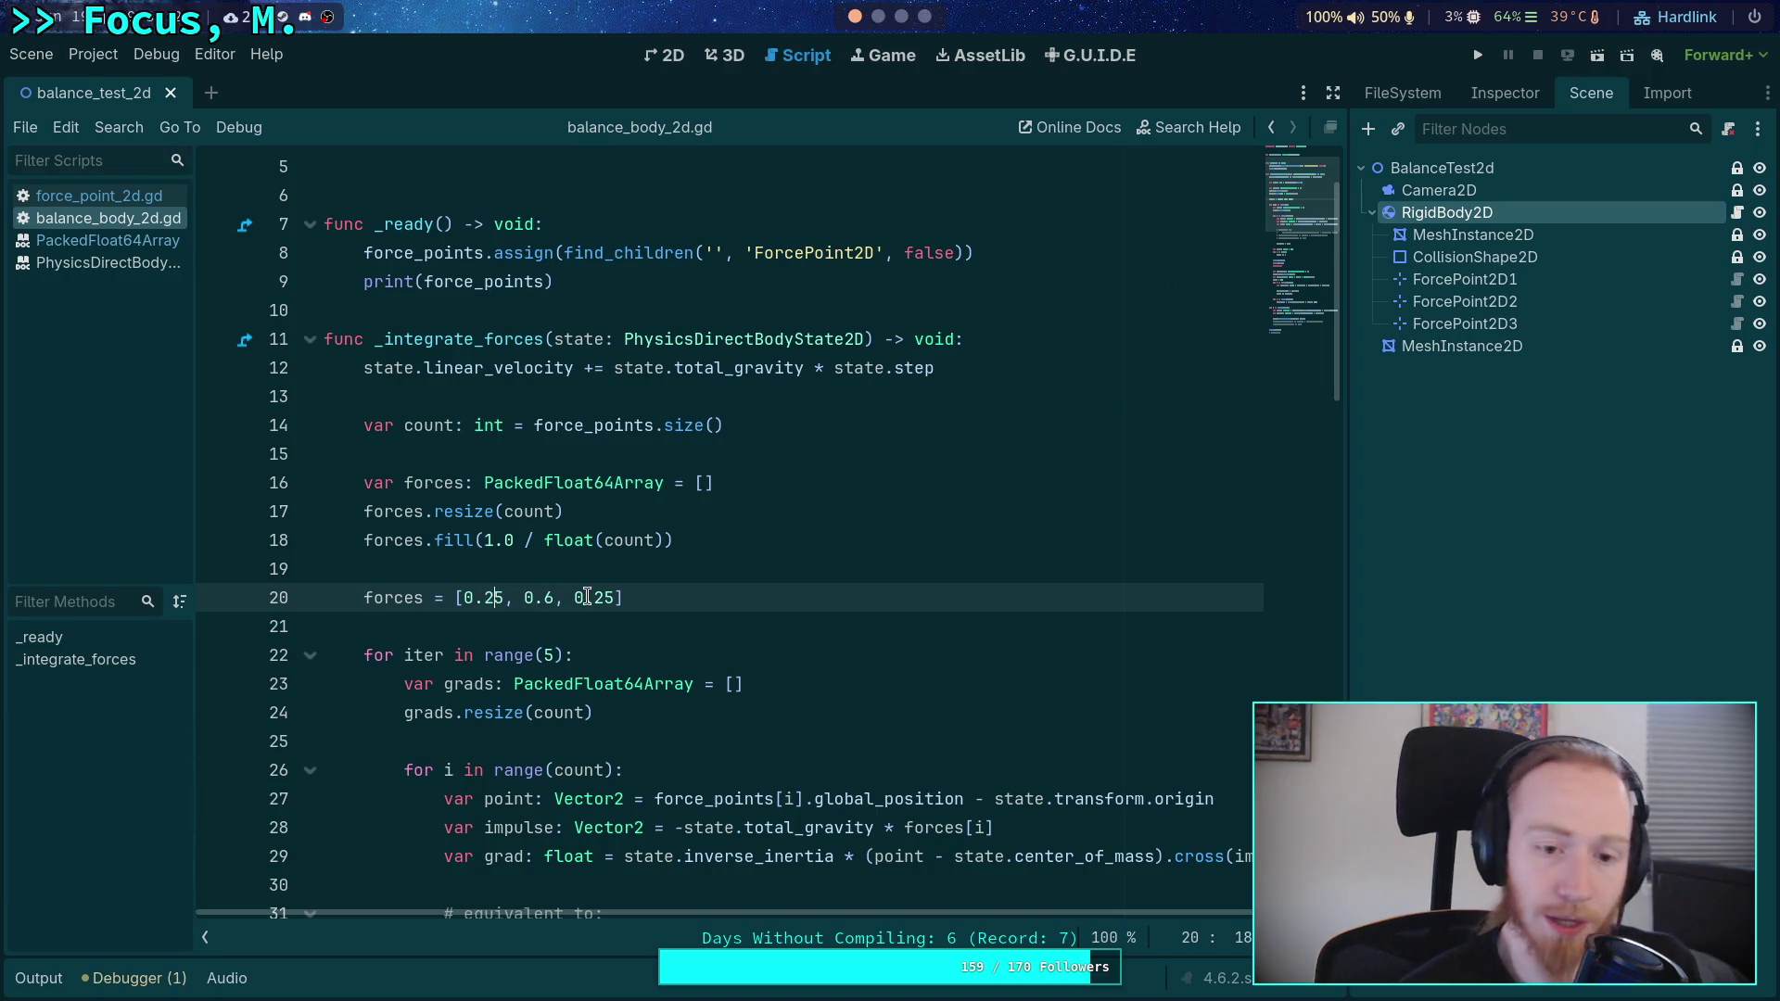
key("Delete")
type("1")
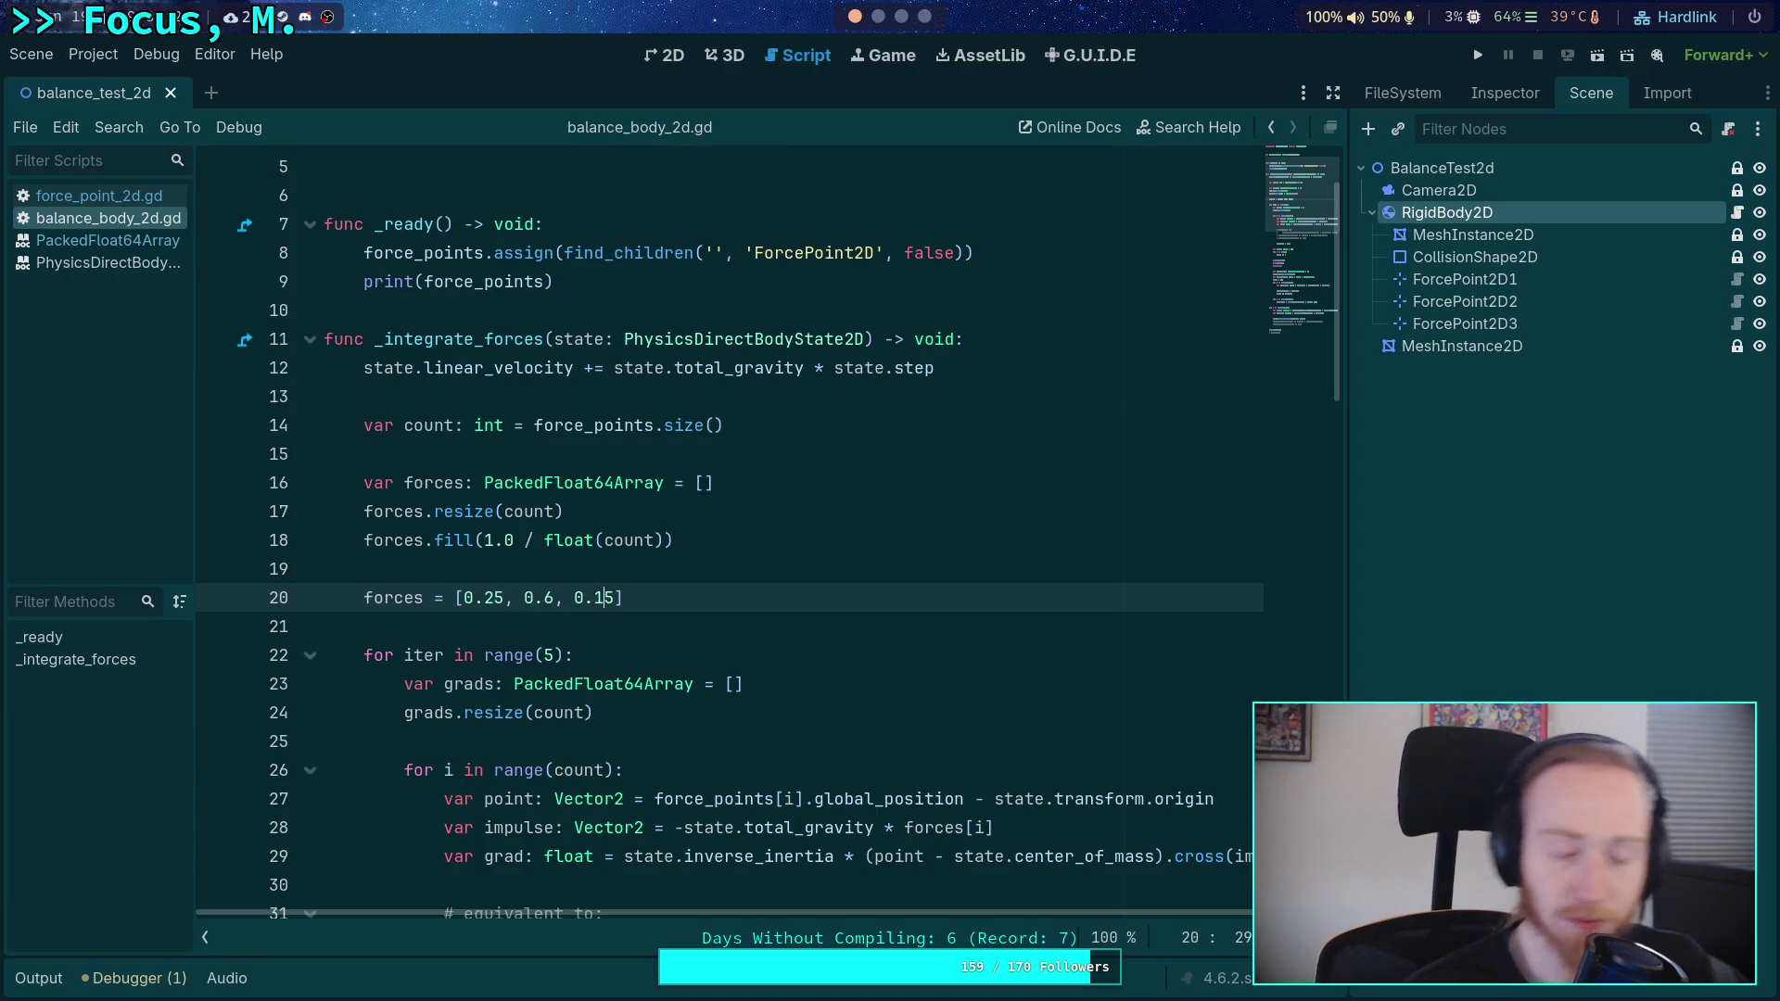
left_click(1477, 57)
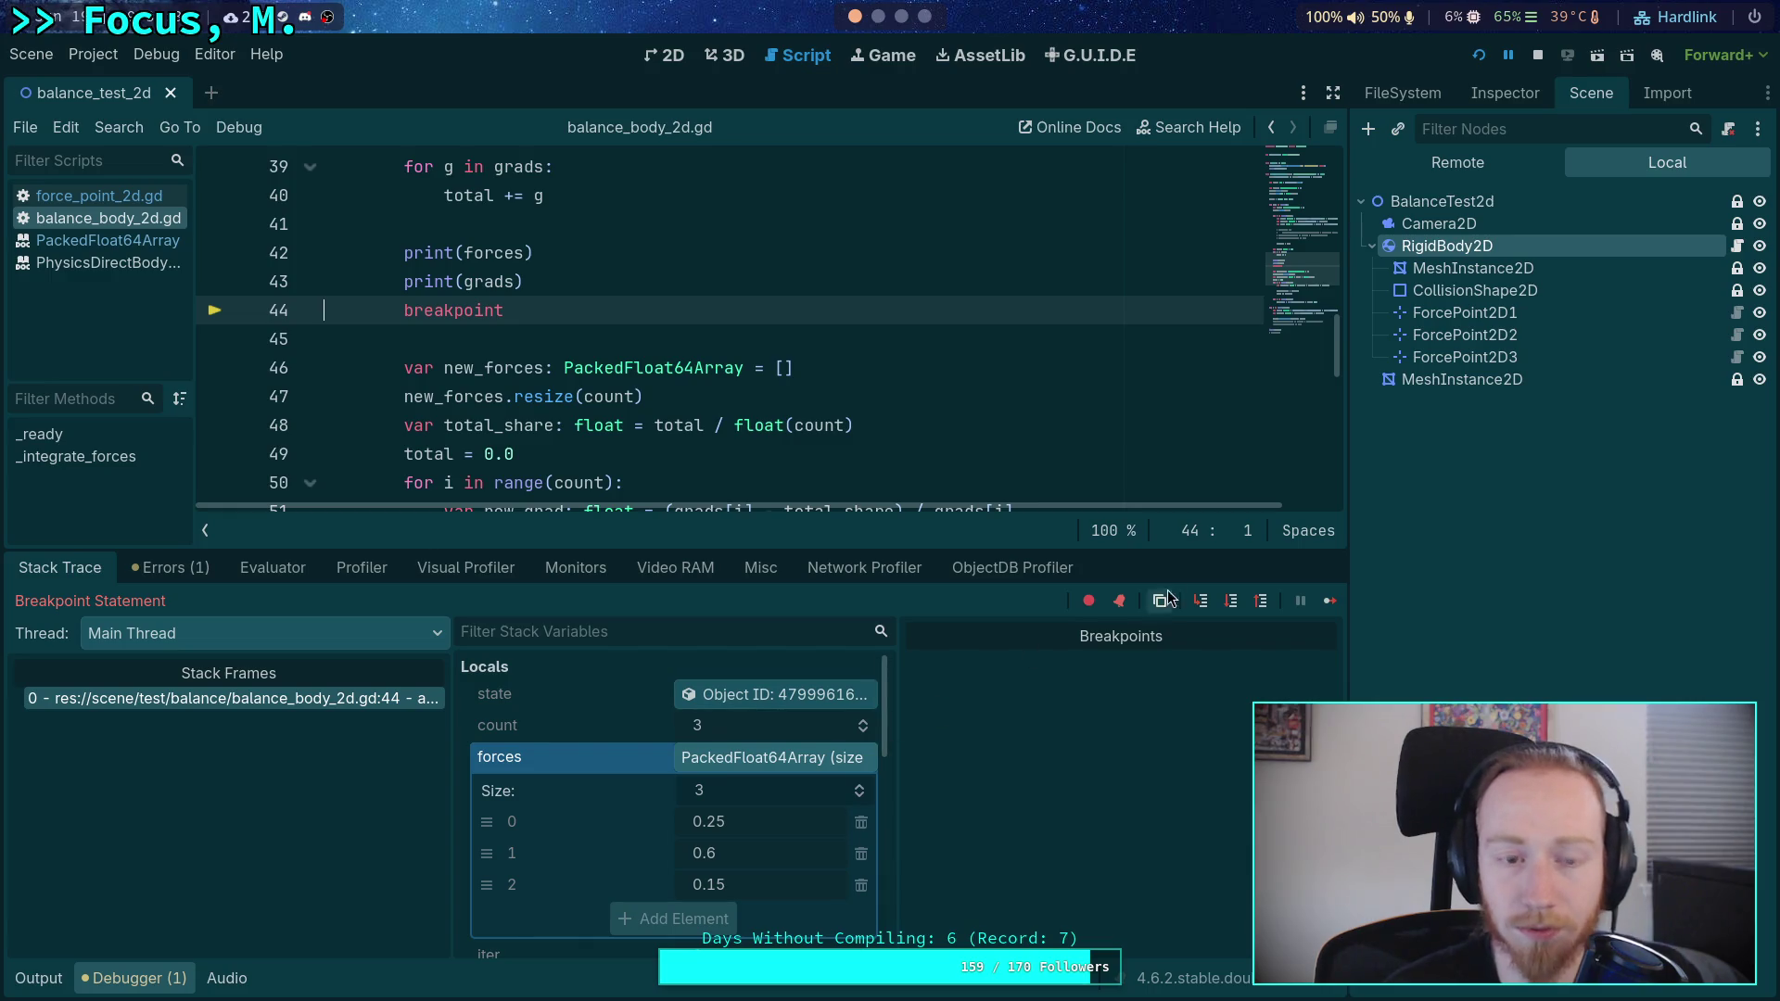
- Check grads -0.05, 0.005, 0.078 with total 0.033, then stop the run
scroll(710, 766, "down", 5)
scroll(710, 766, "down", 4)
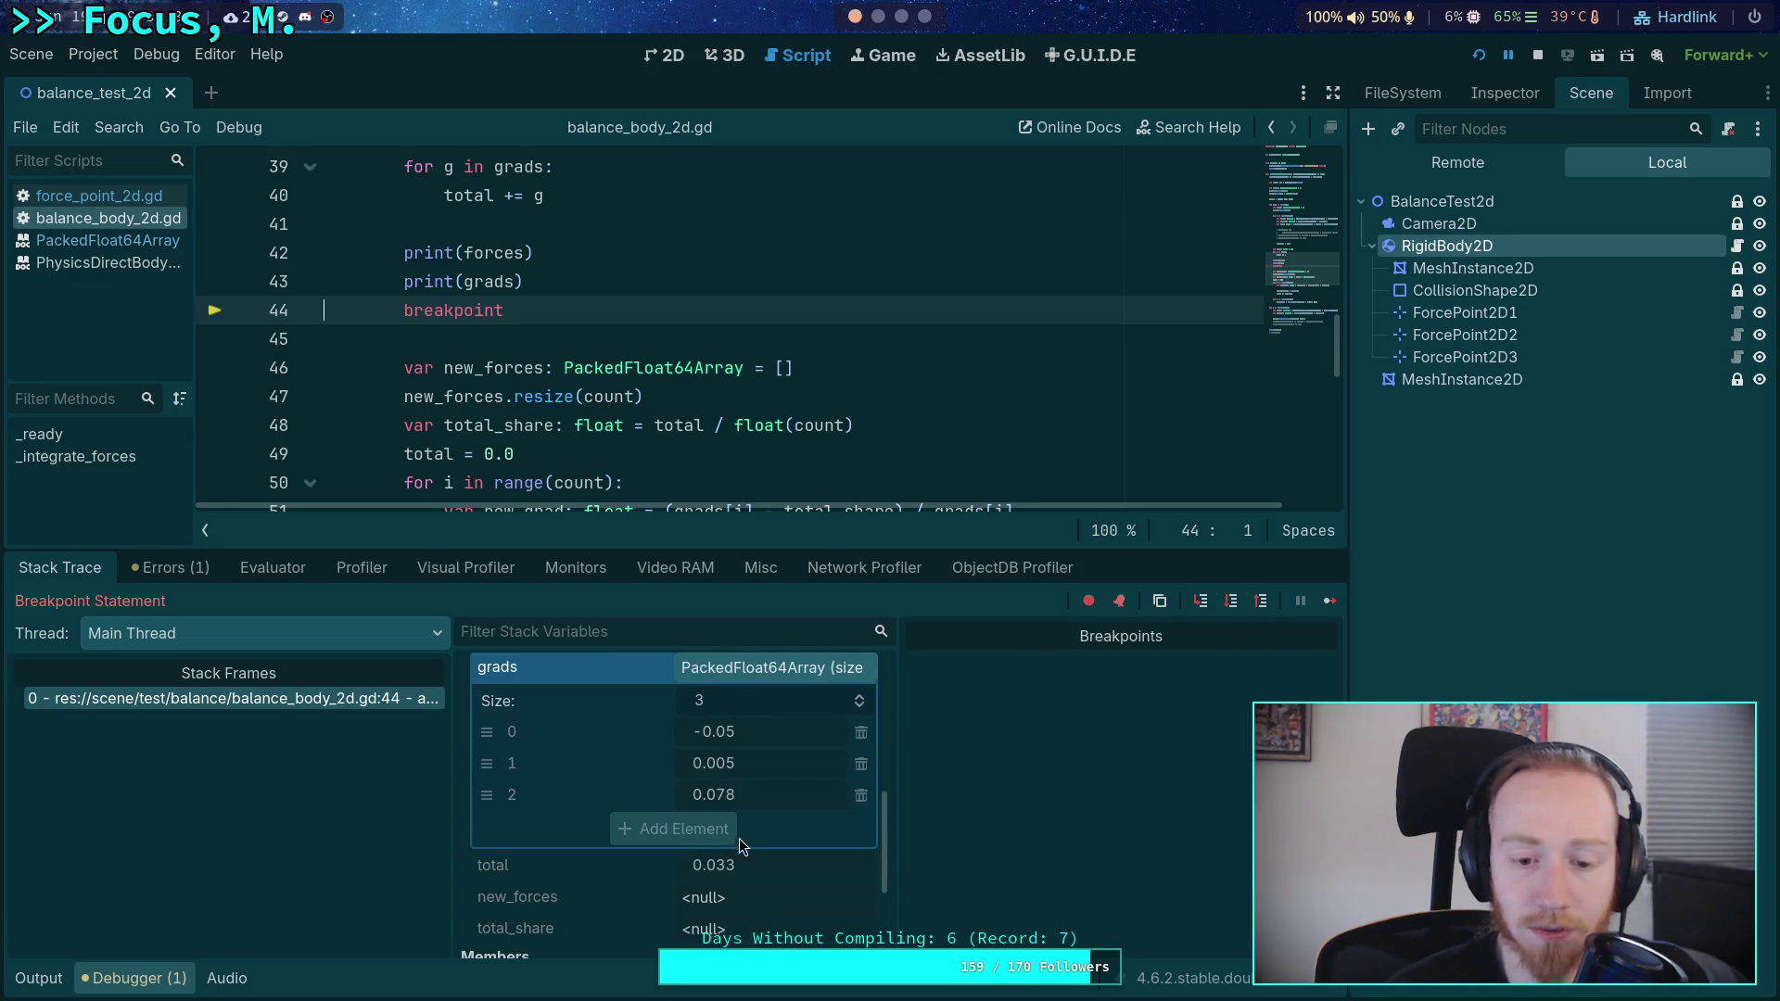
scroll(754, 876, "up", 1)
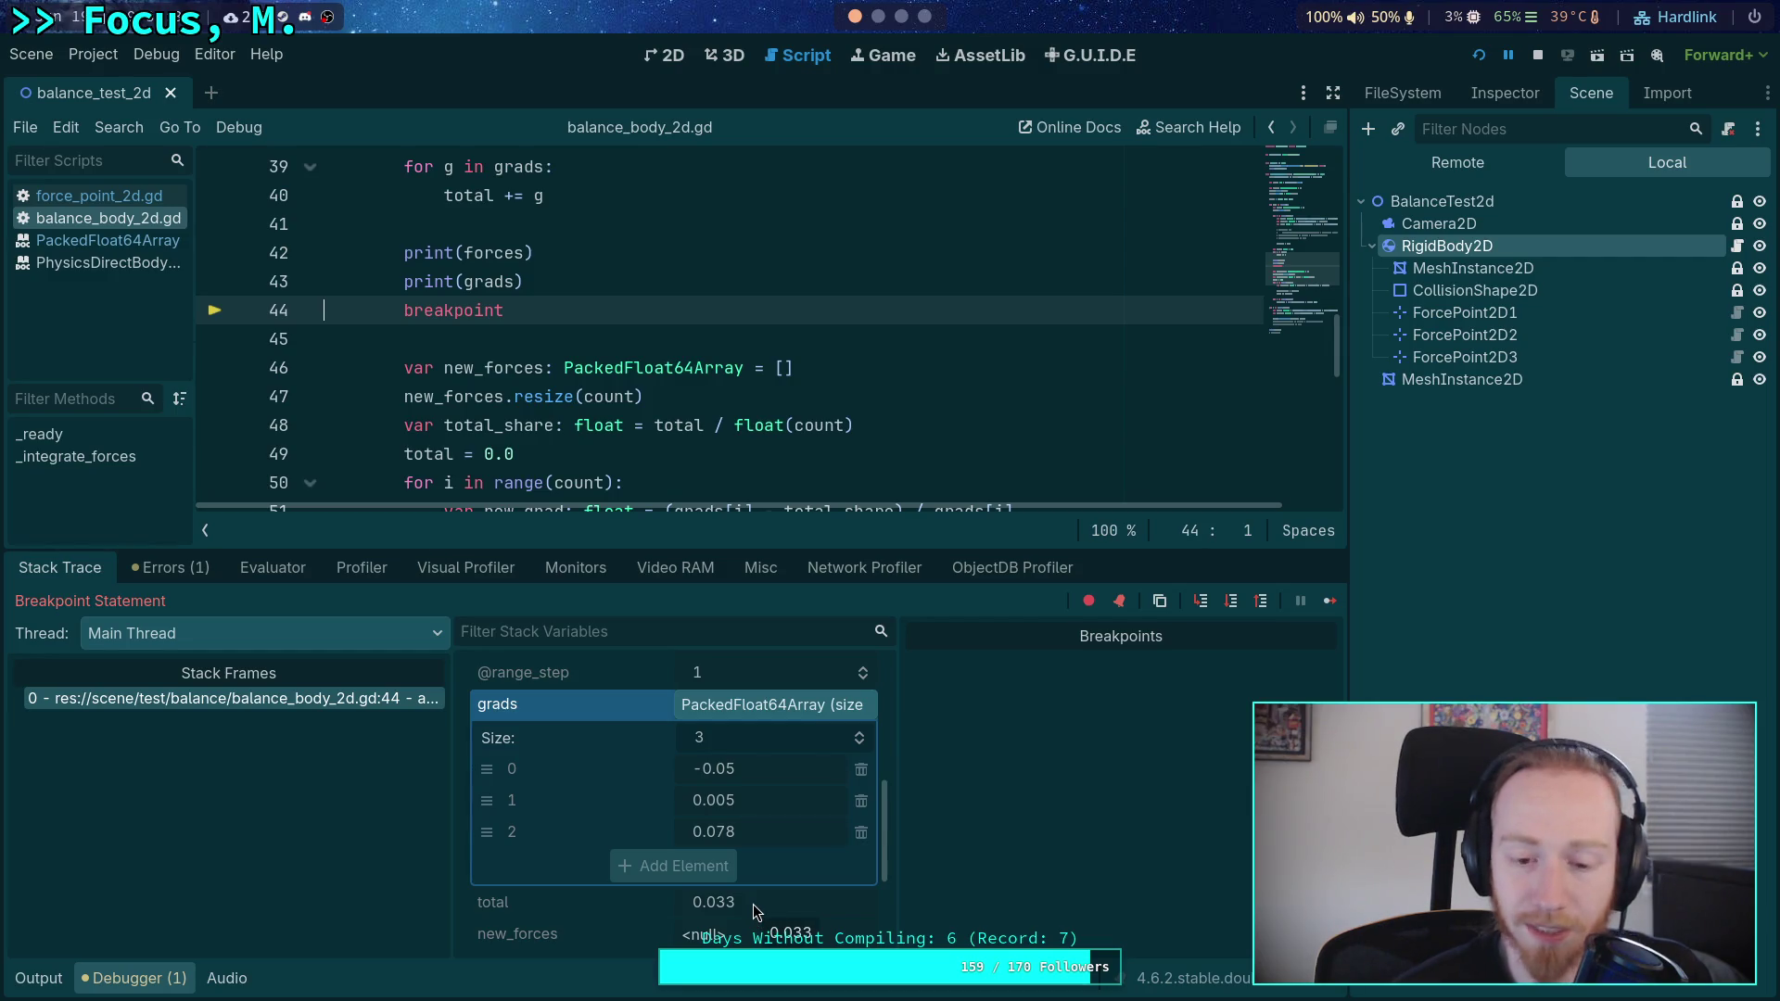
scroll(753, 904, "up", 1)
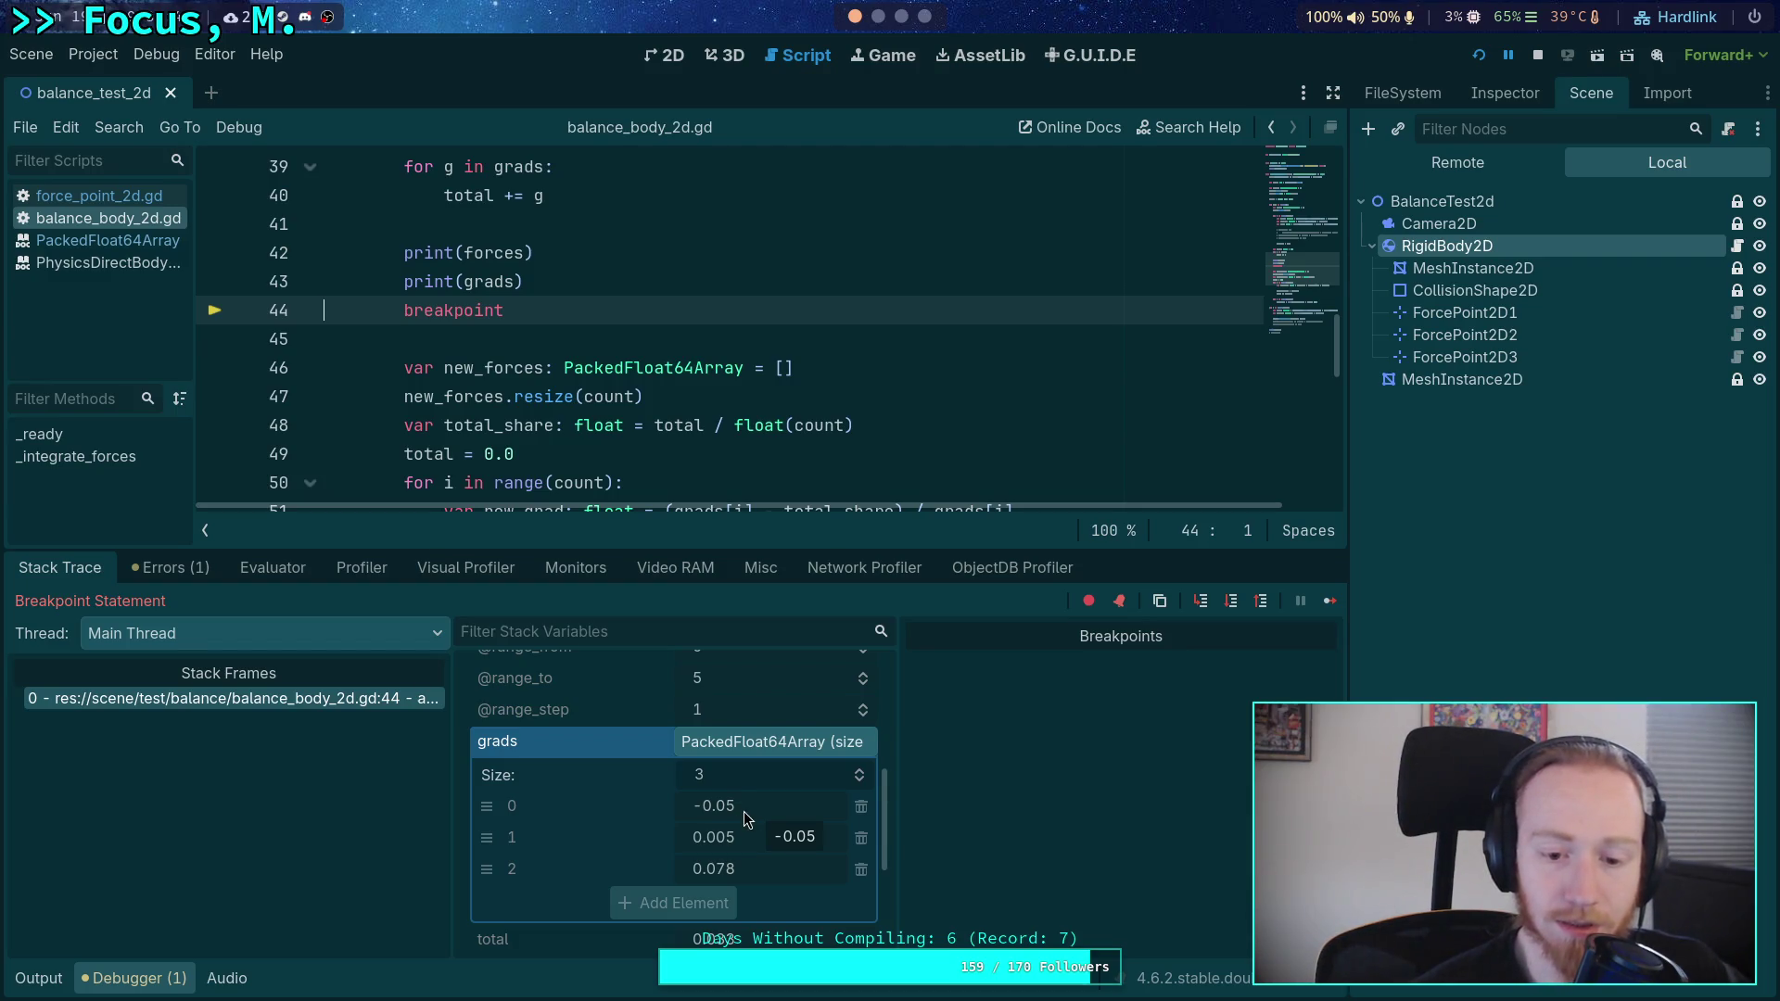
left_click(1539, 56)
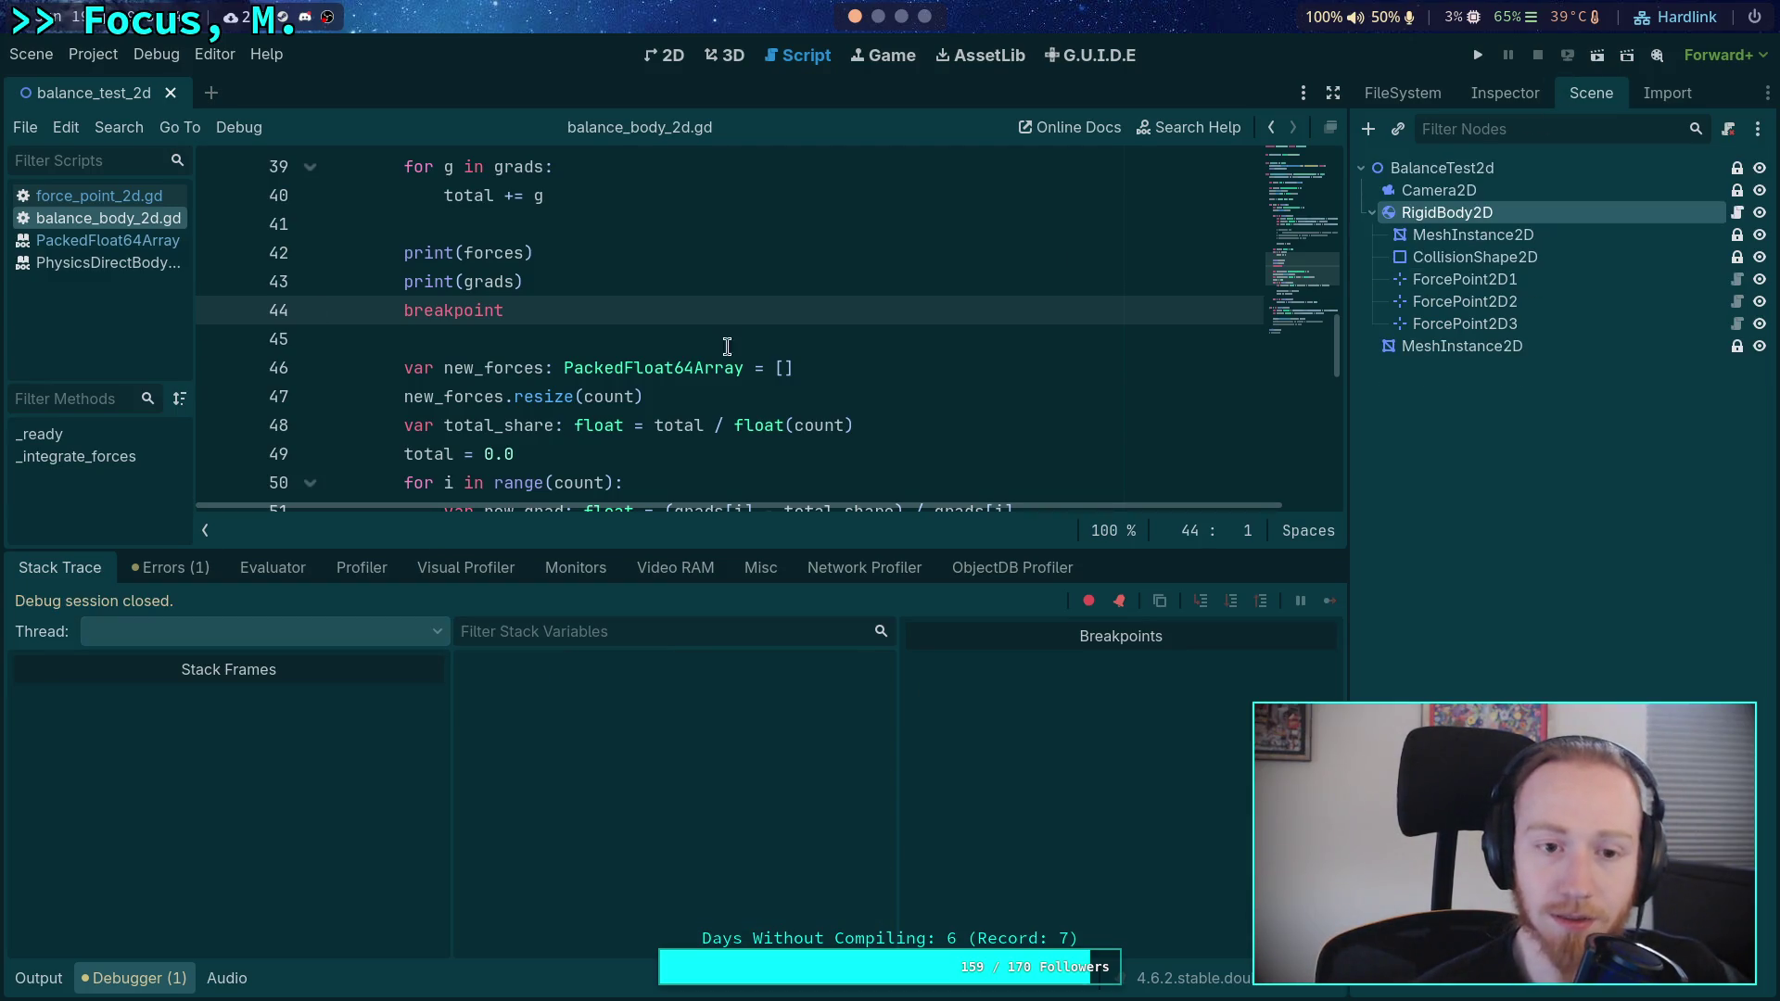
- Change line 20 forces to [0.3, 0.6, 0.1] and run the project
scroll(650, 362, "up", 7)
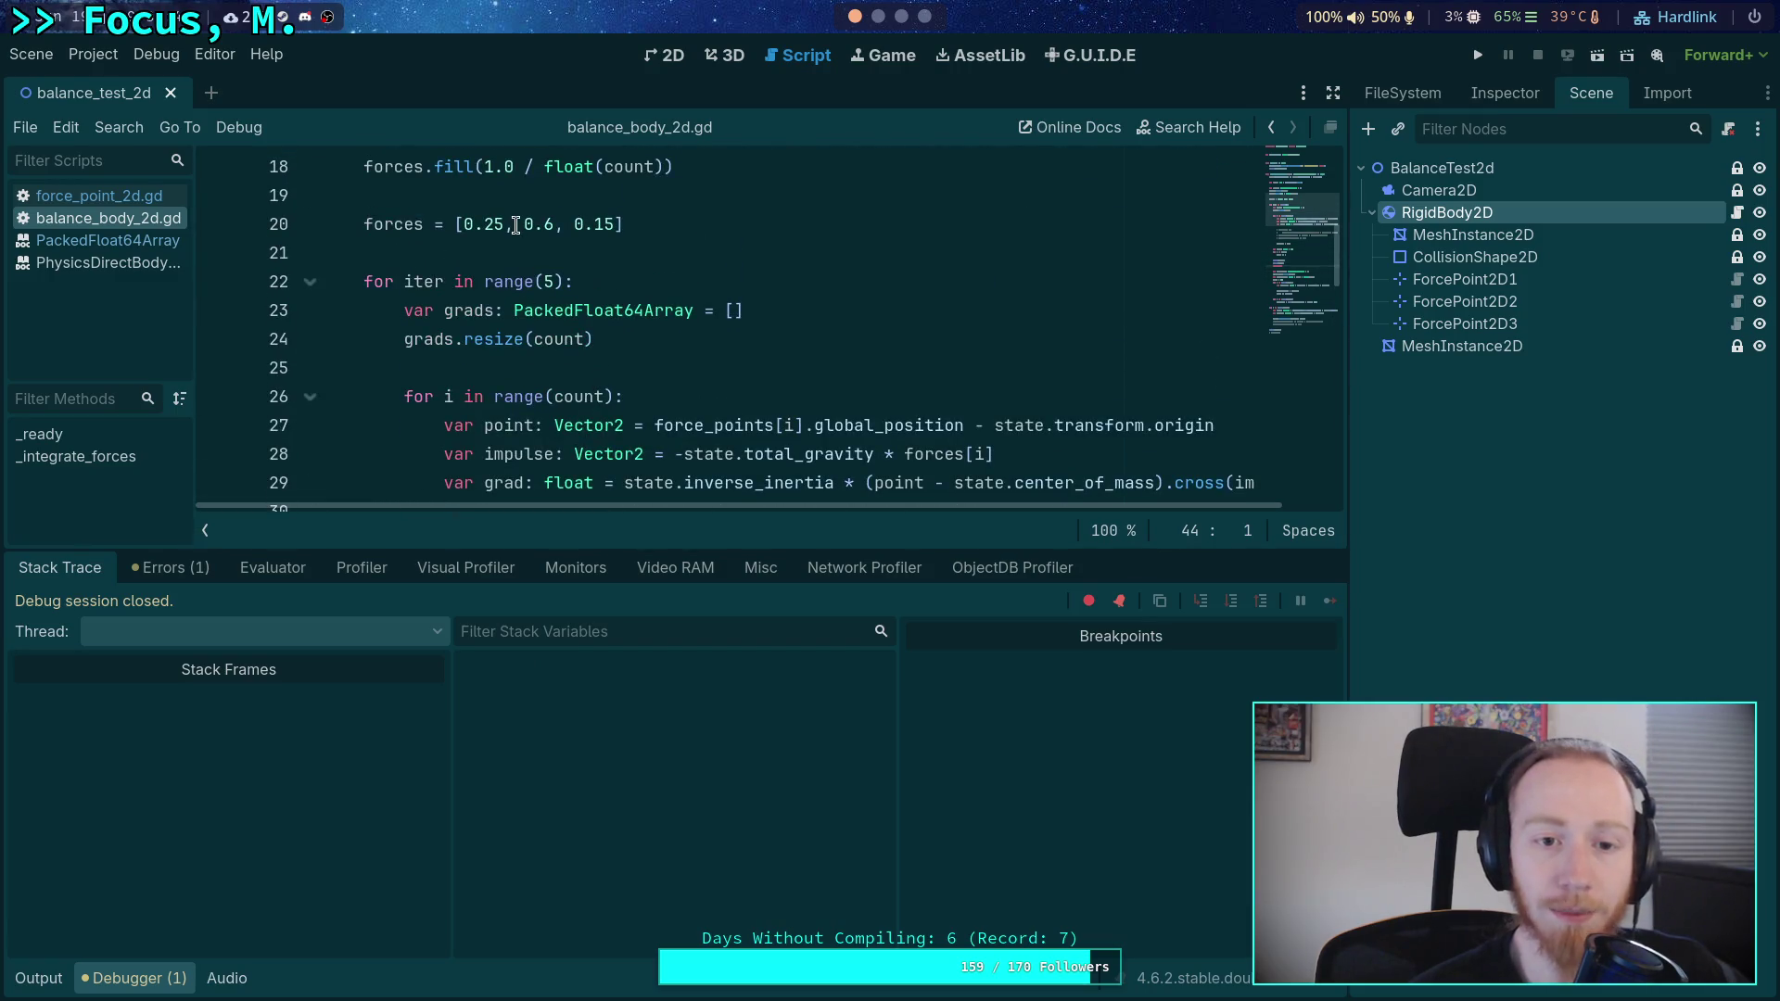
double_click(502, 223)
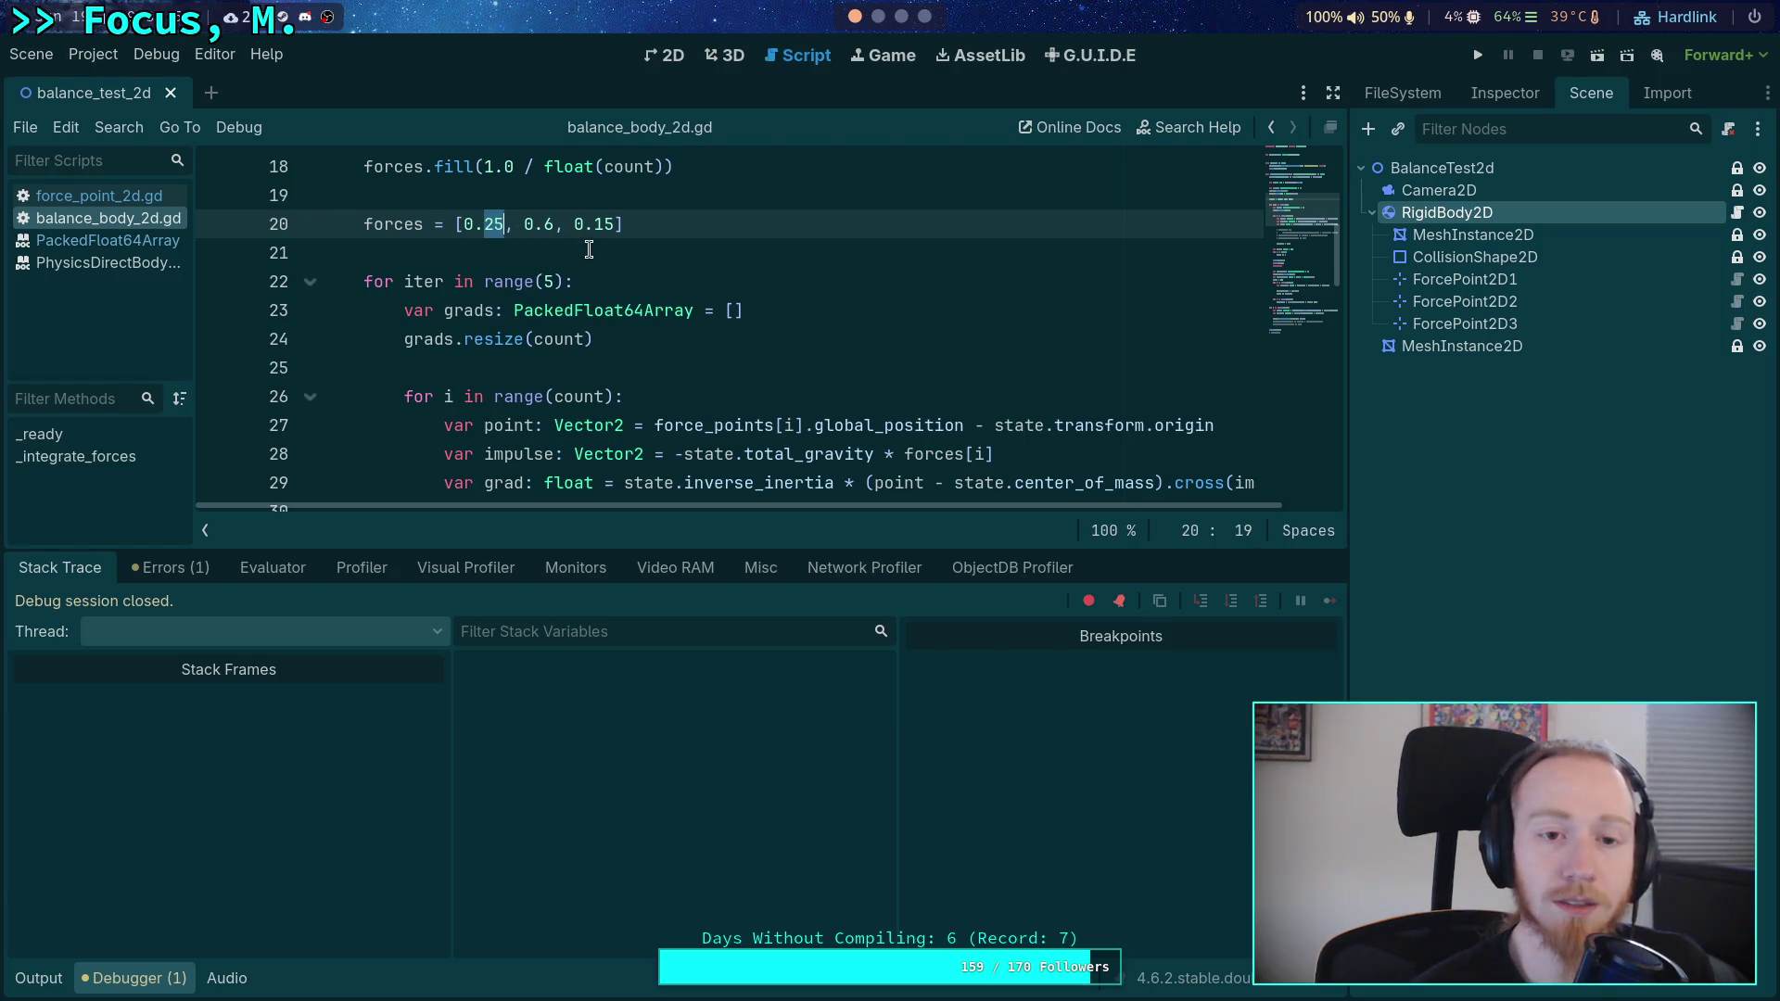
type("3")
type("5")
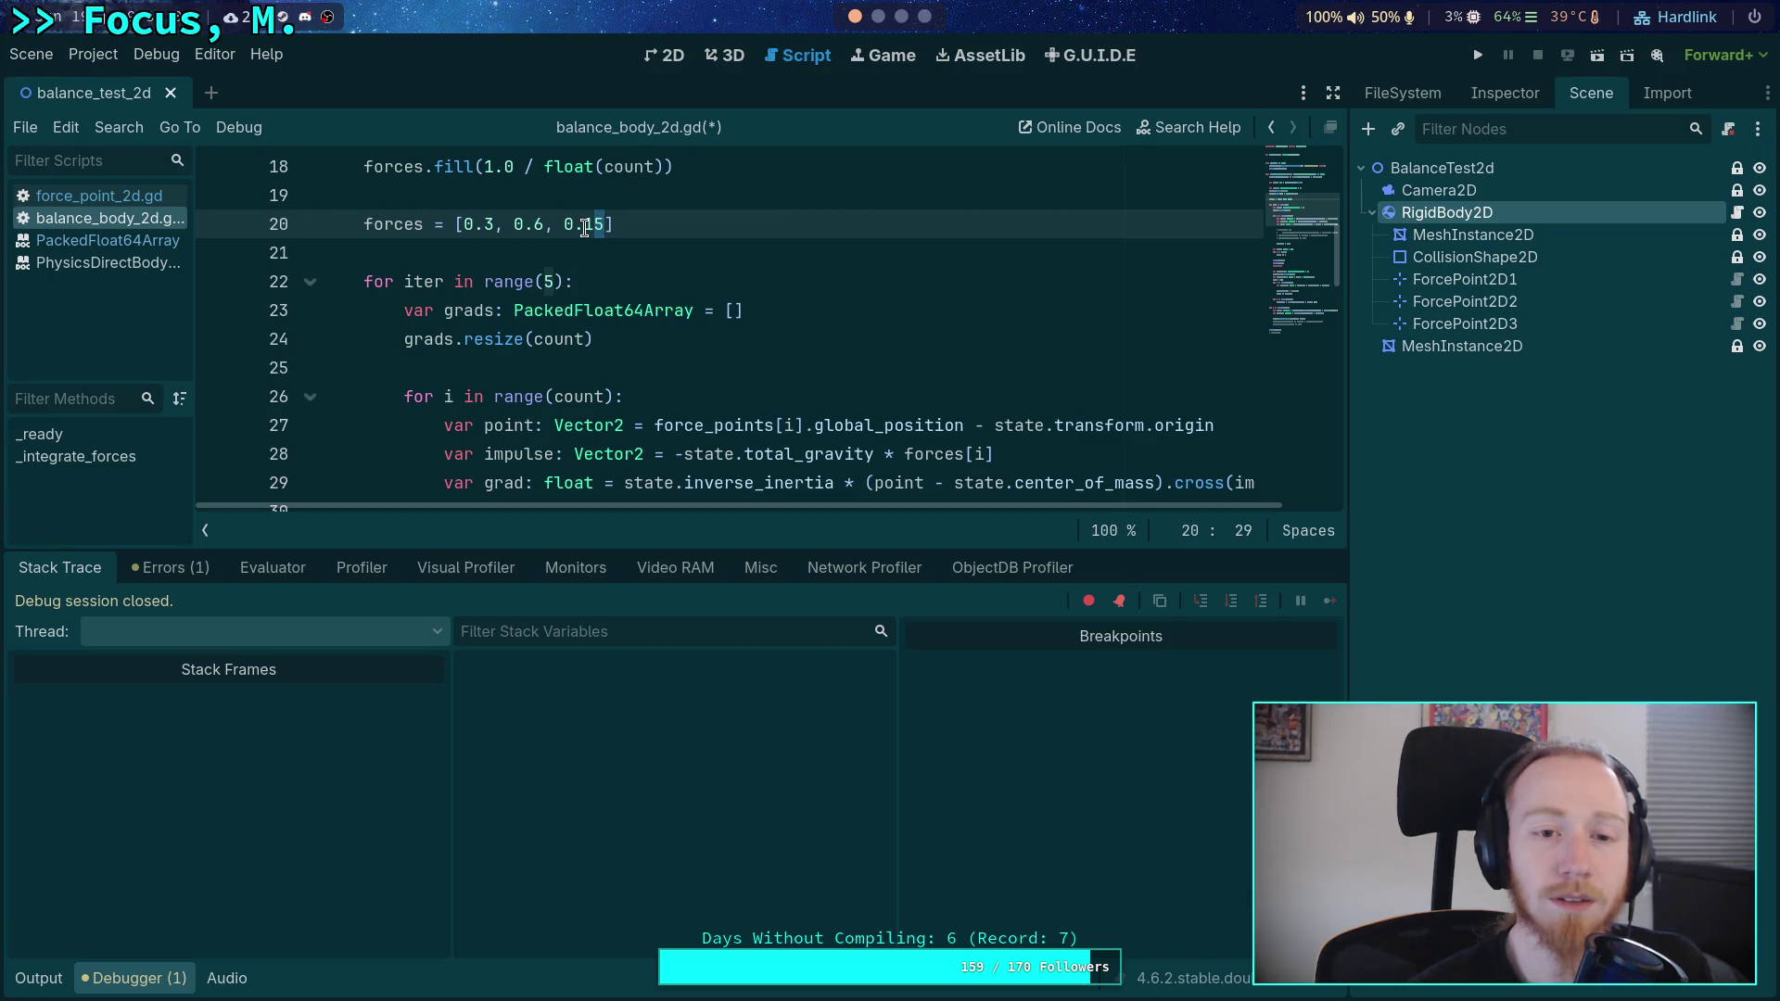
key("BackSpace")
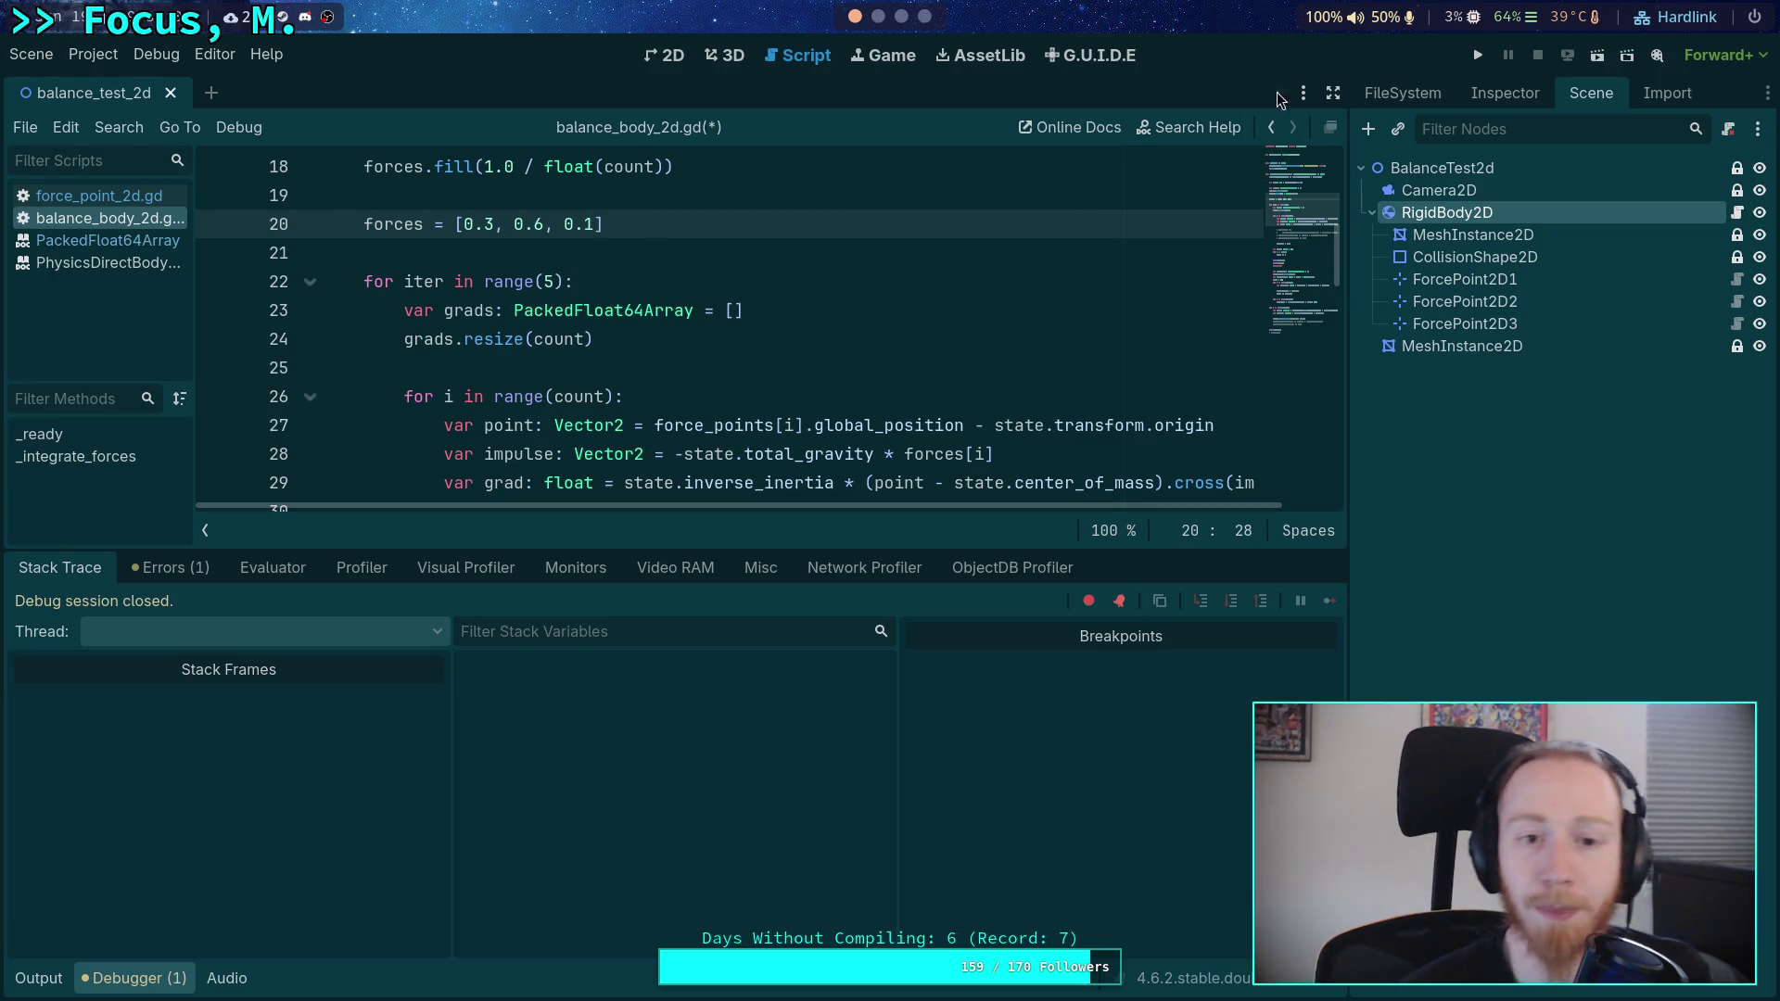
left_click(1477, 55)
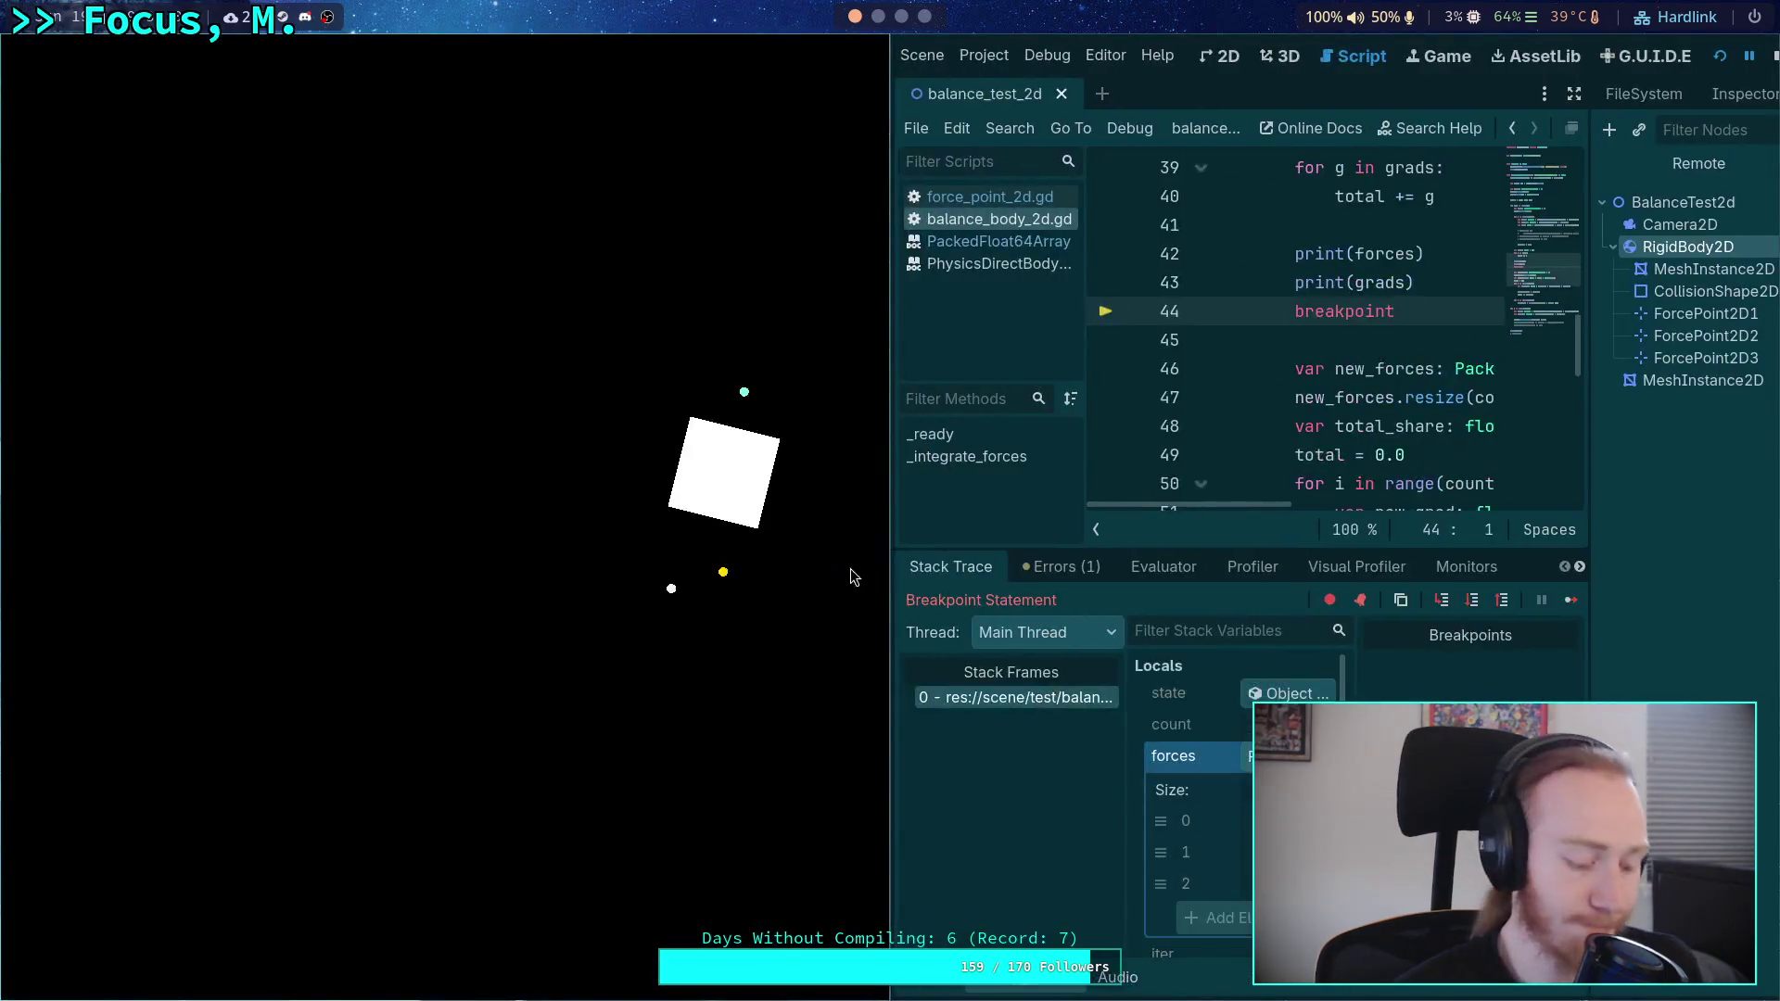
- Inspect grads -0.06, 0.005, 0.052 with total -0.003, then stop the run
key("super+shift+2")
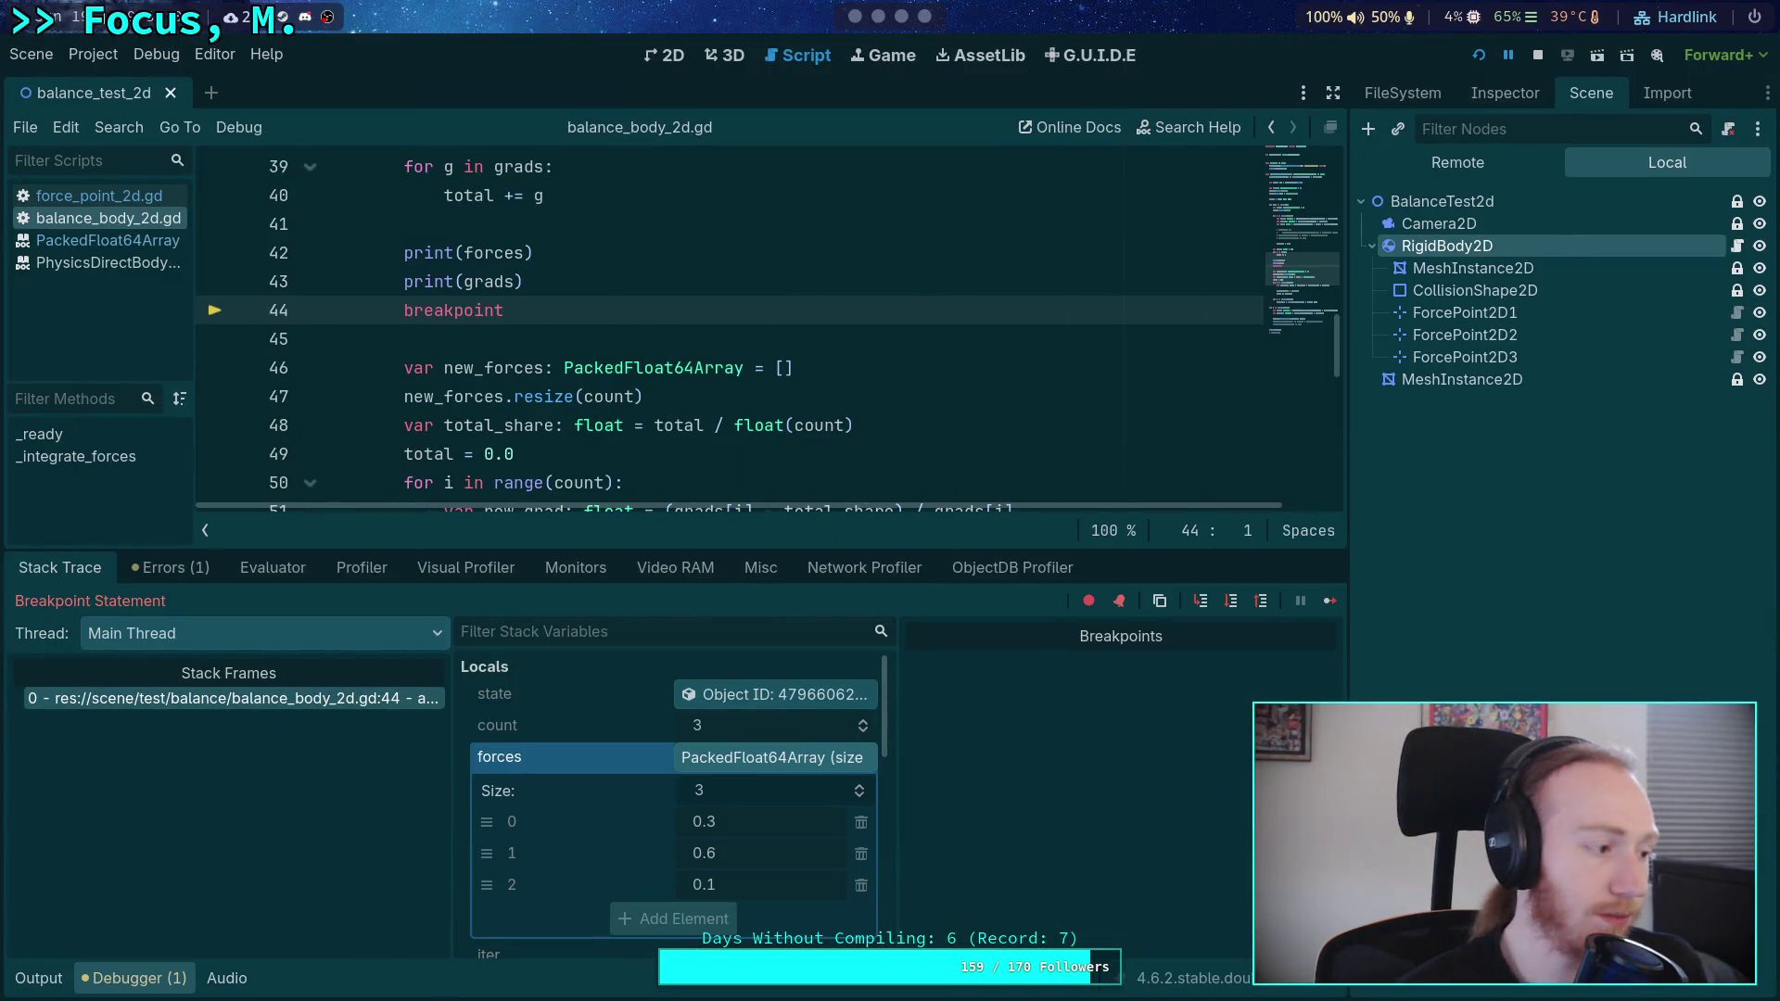
scroll(751, 823, "down", 6)
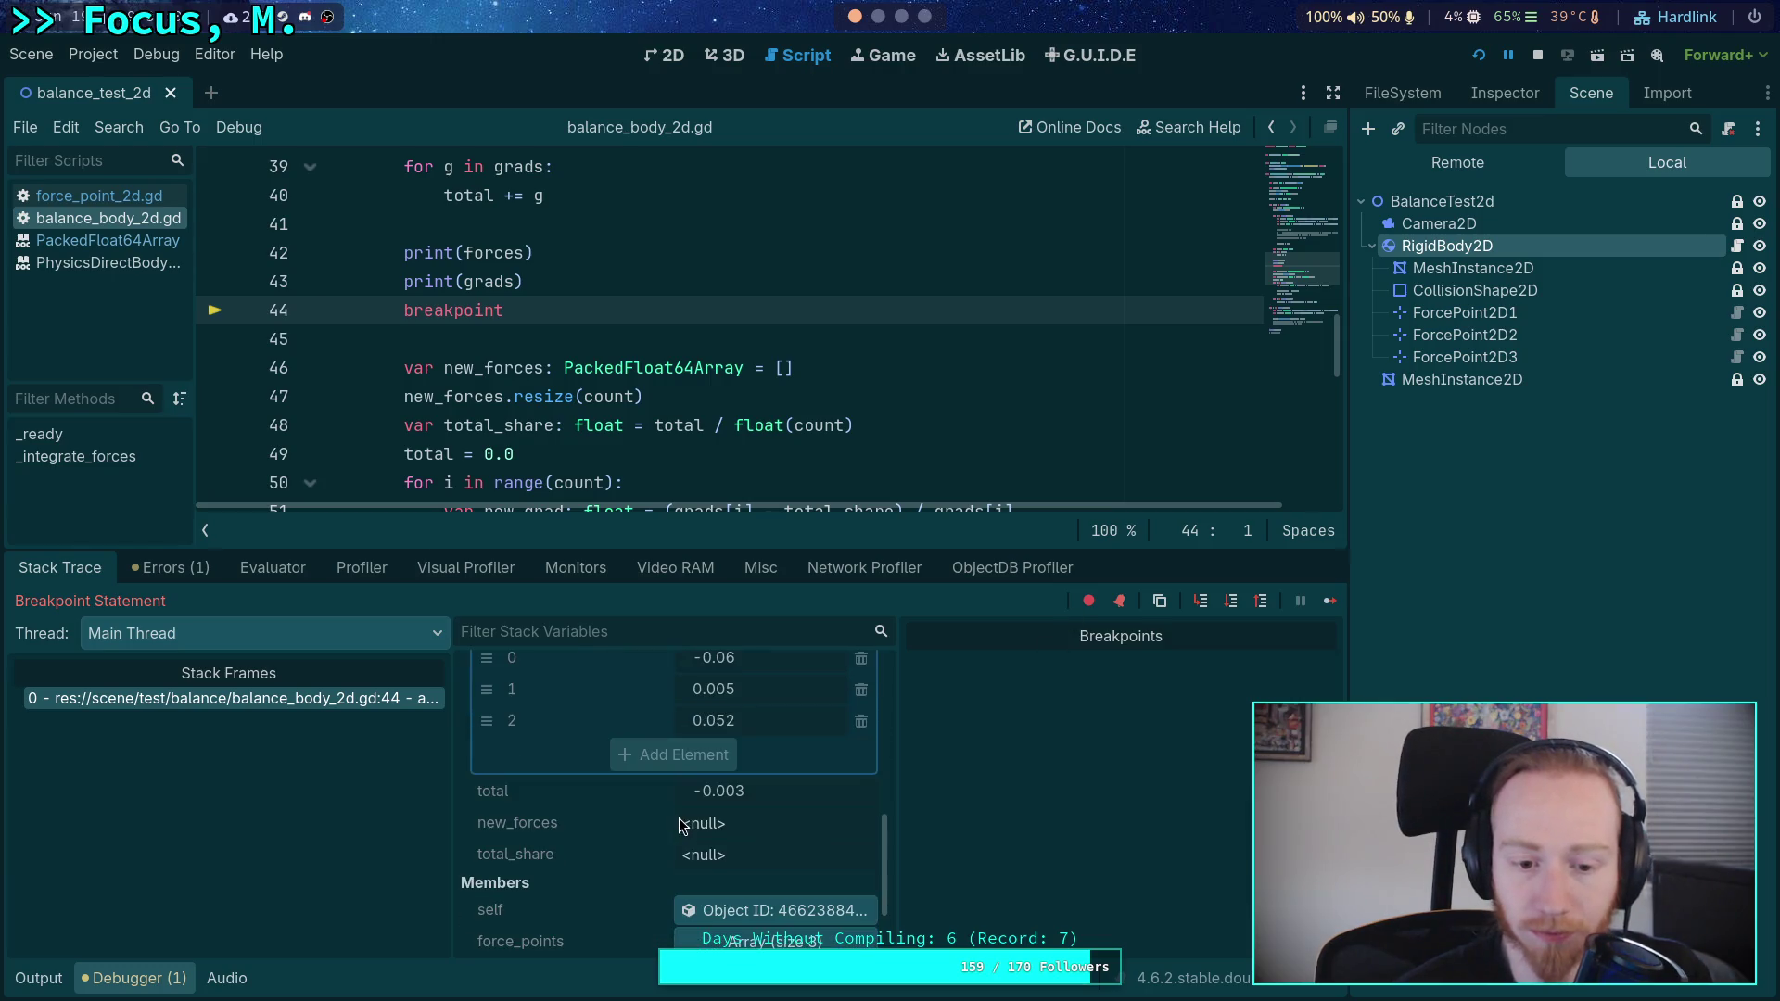
scroll(751, 818, "up", 2)
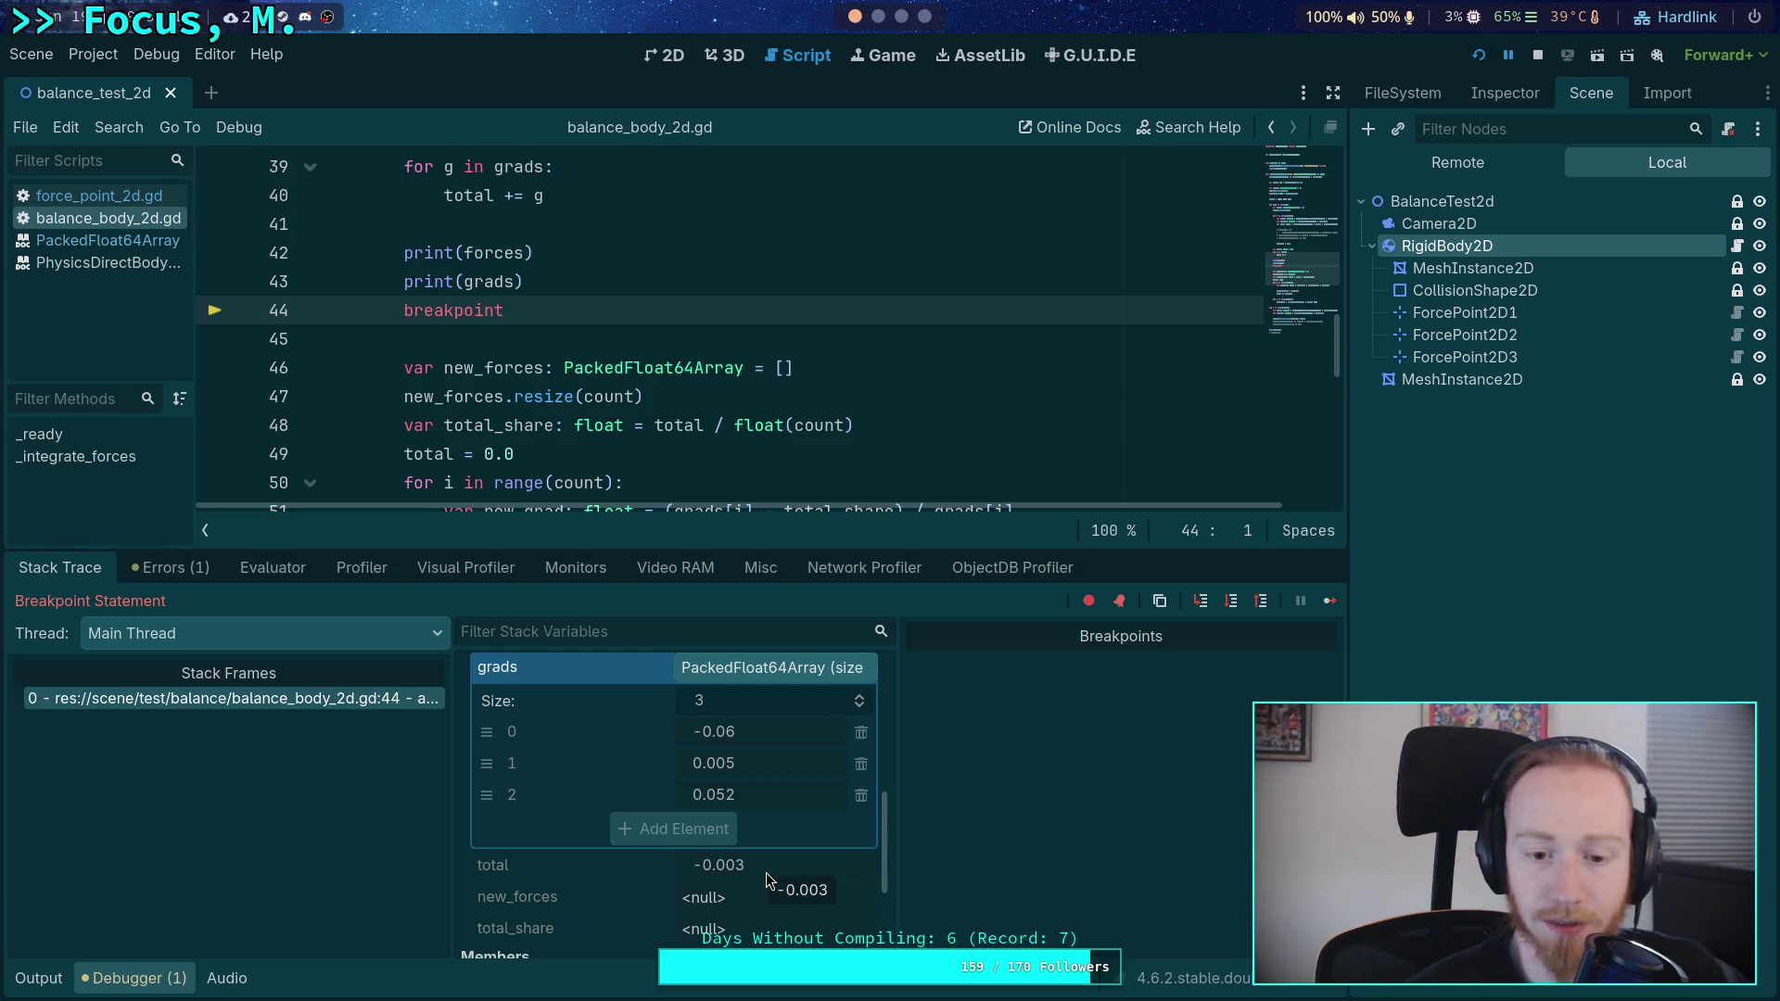
left_click(1538, 62)
- Set line 20 forces to [0.29, 0.6, 0.11] and run the project
scroll(616, 336, "up", 9)
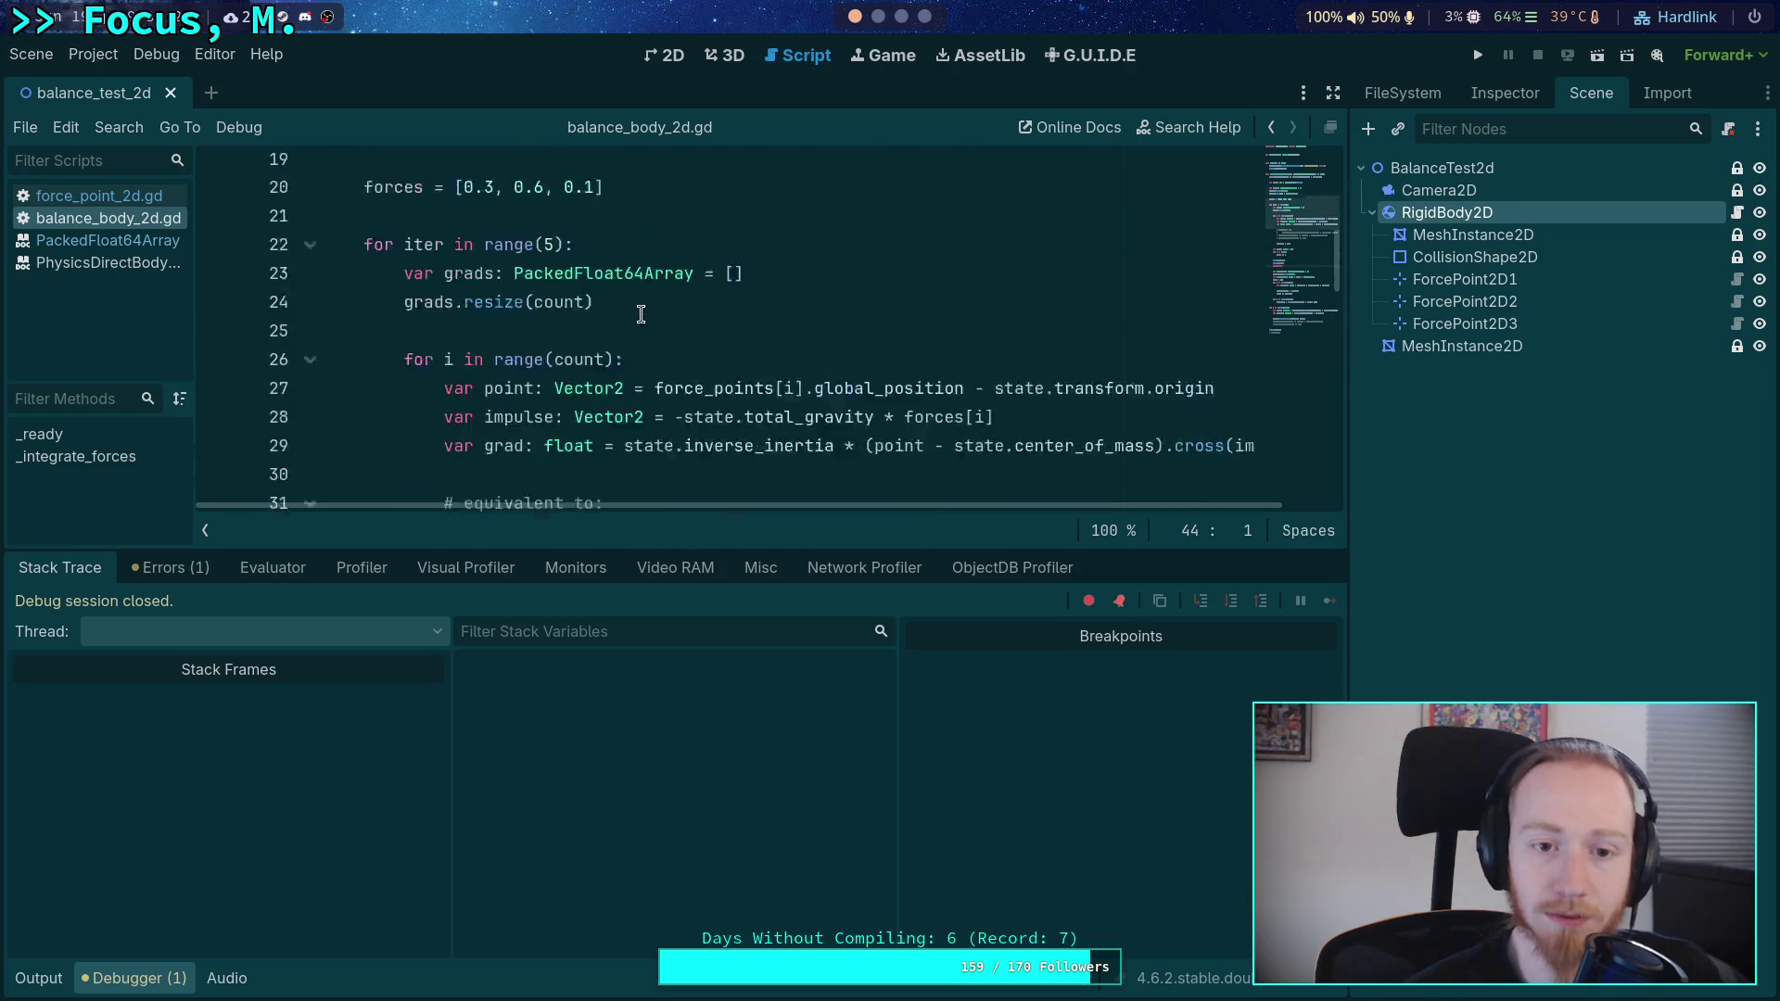
left_click(495, 397)
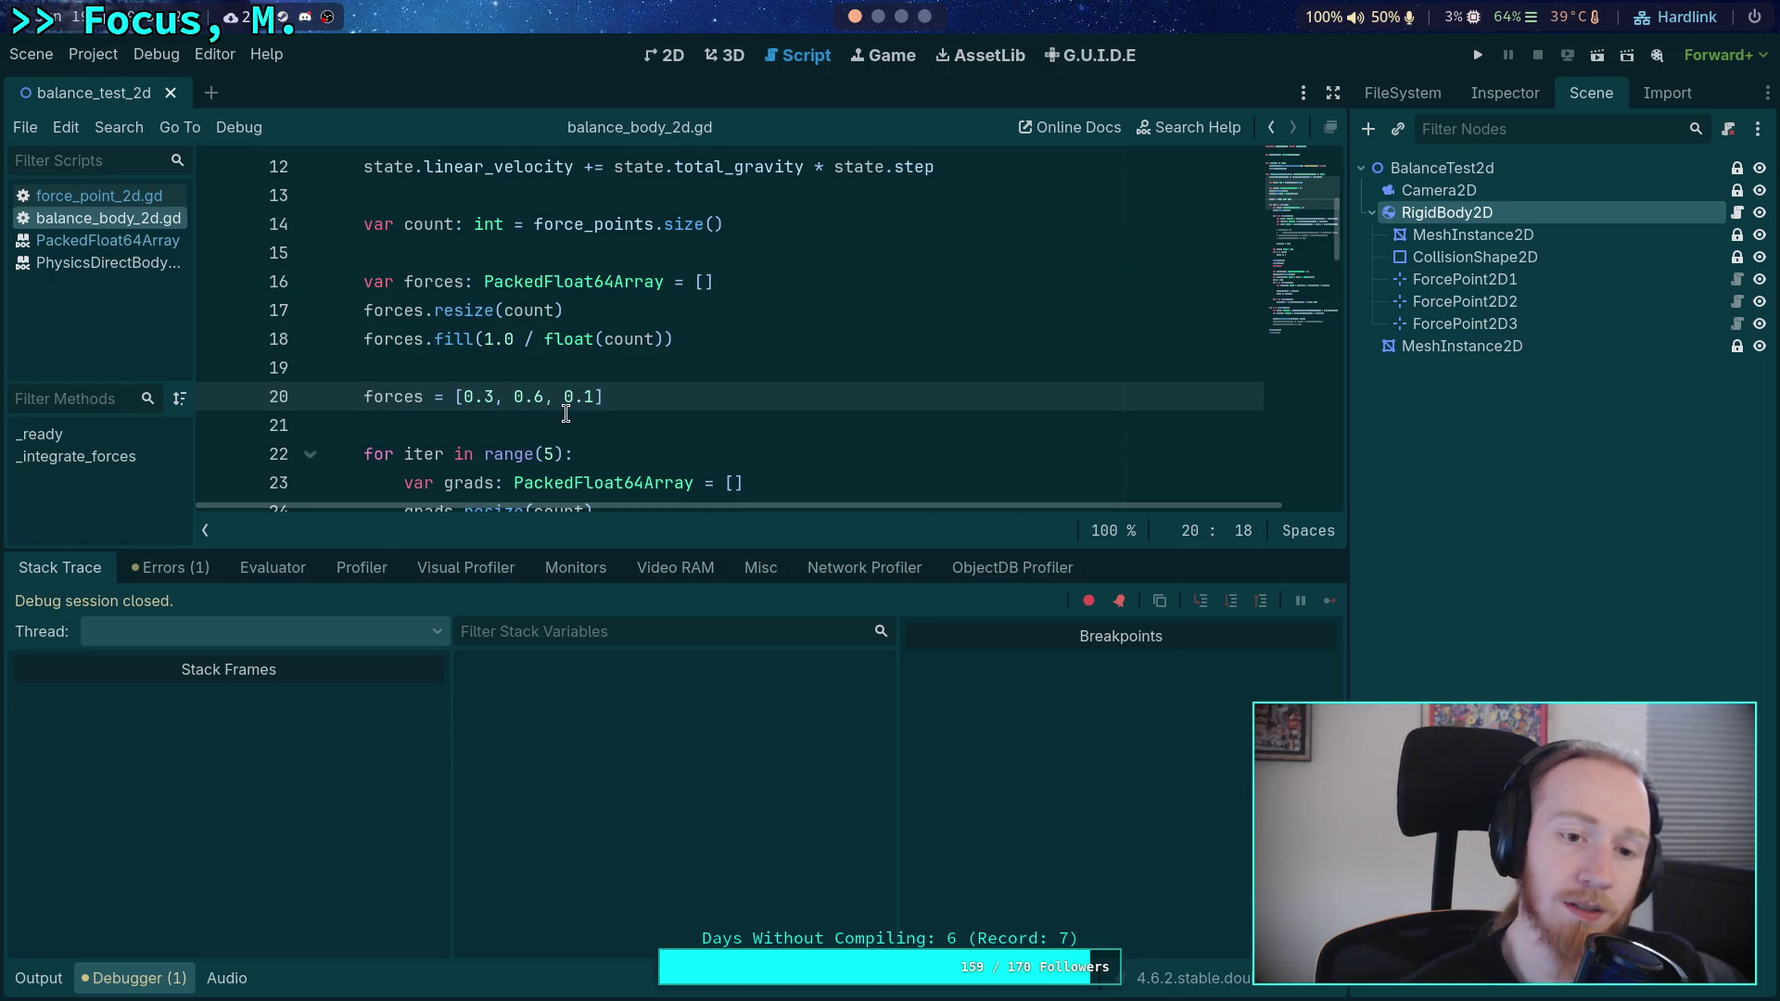
type("2")
key("BackSpace")
type("29")
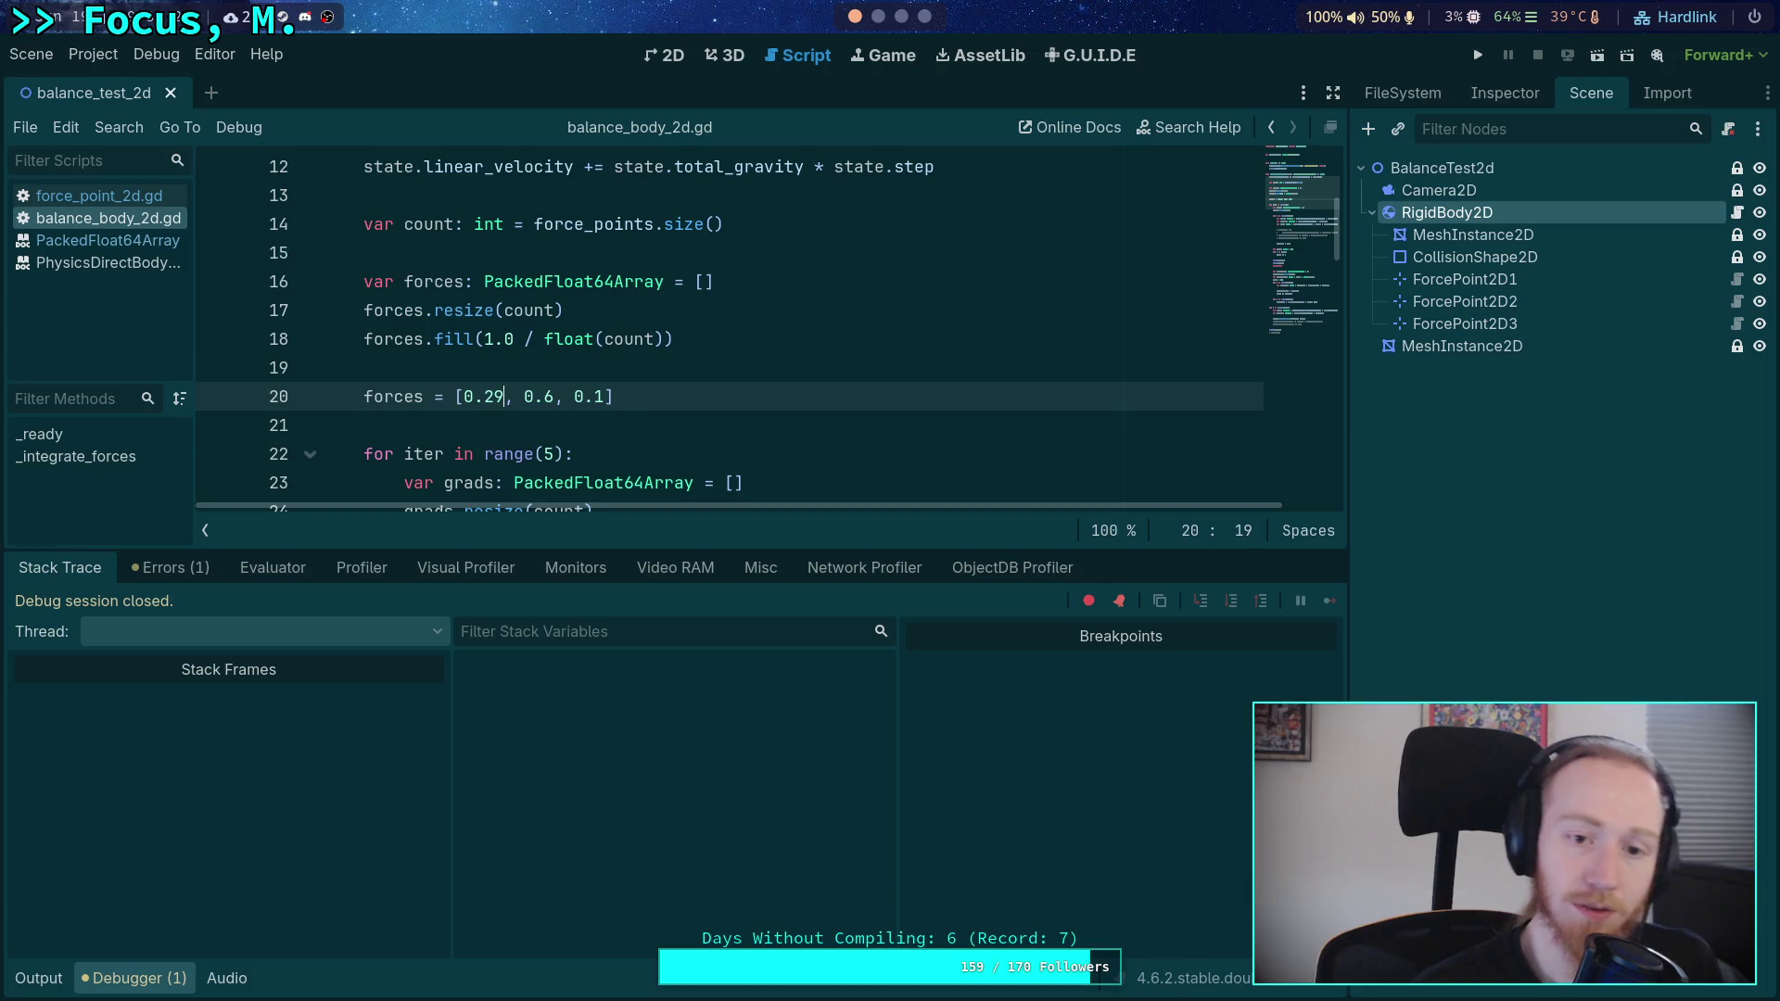
left_click(601, 397)
type("1")
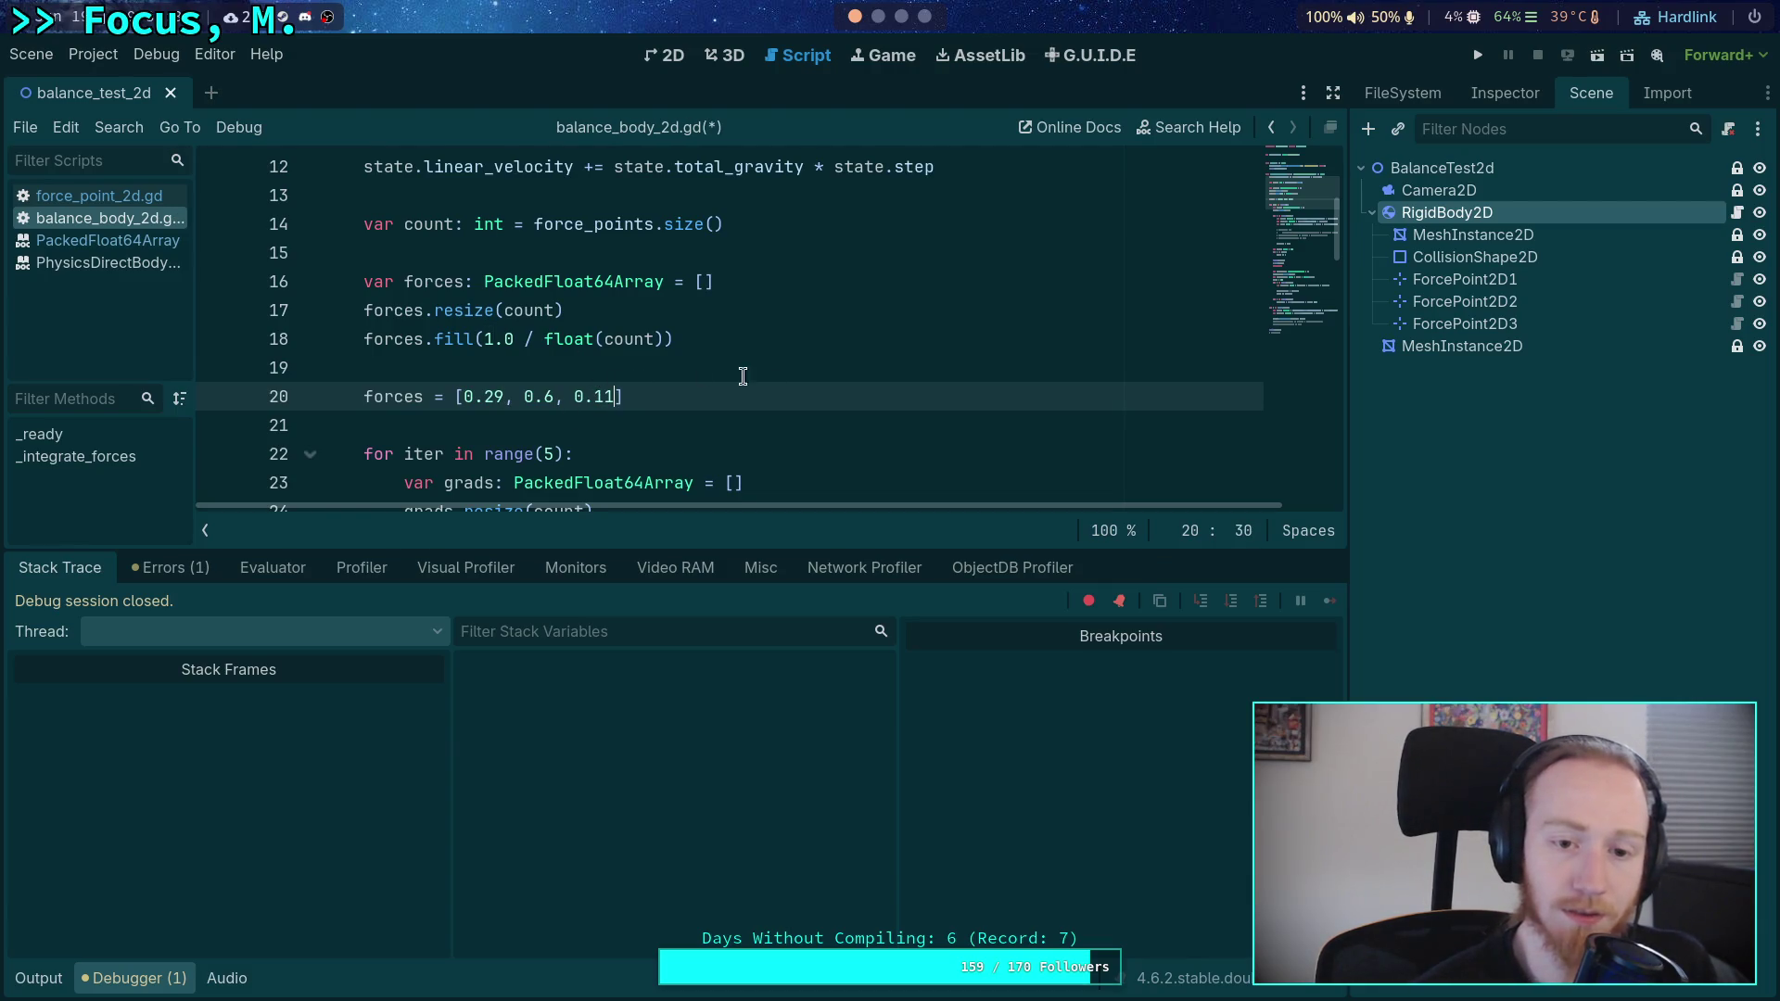
left_click(1478, 55)
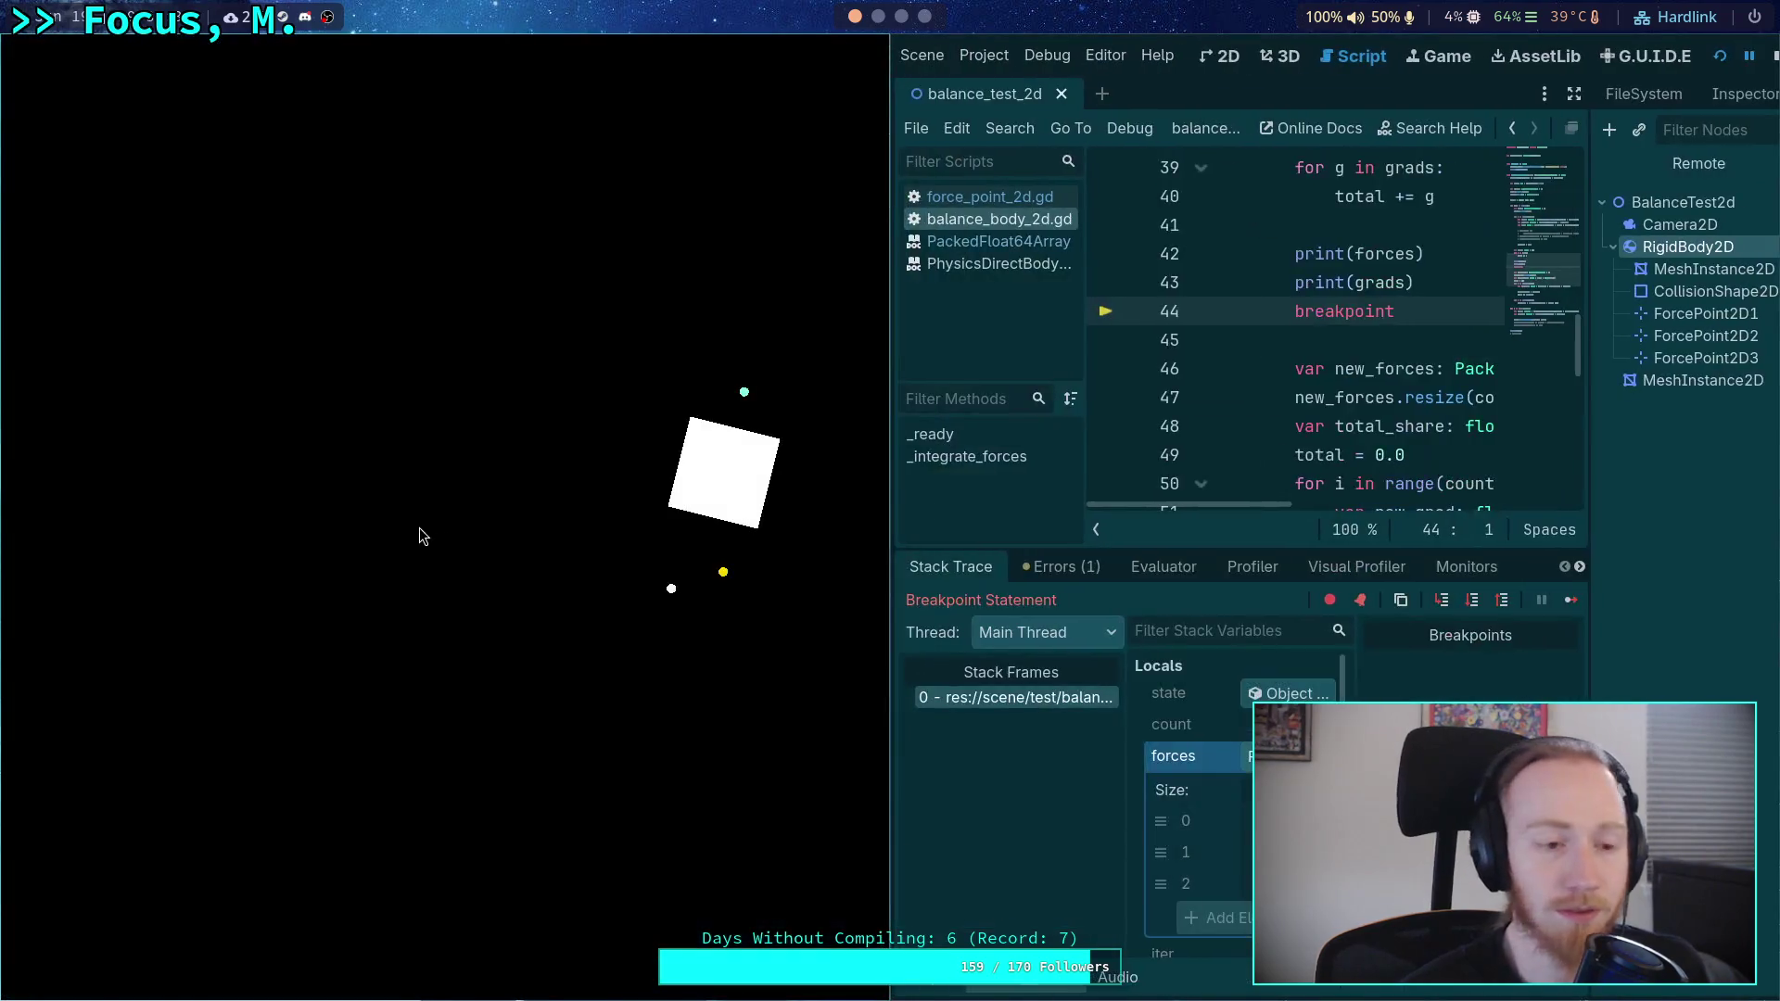
- Step to line 46, read grads -0.058, 0.005, 0.057 with total 0.004, and stop
key("super+shift+2")
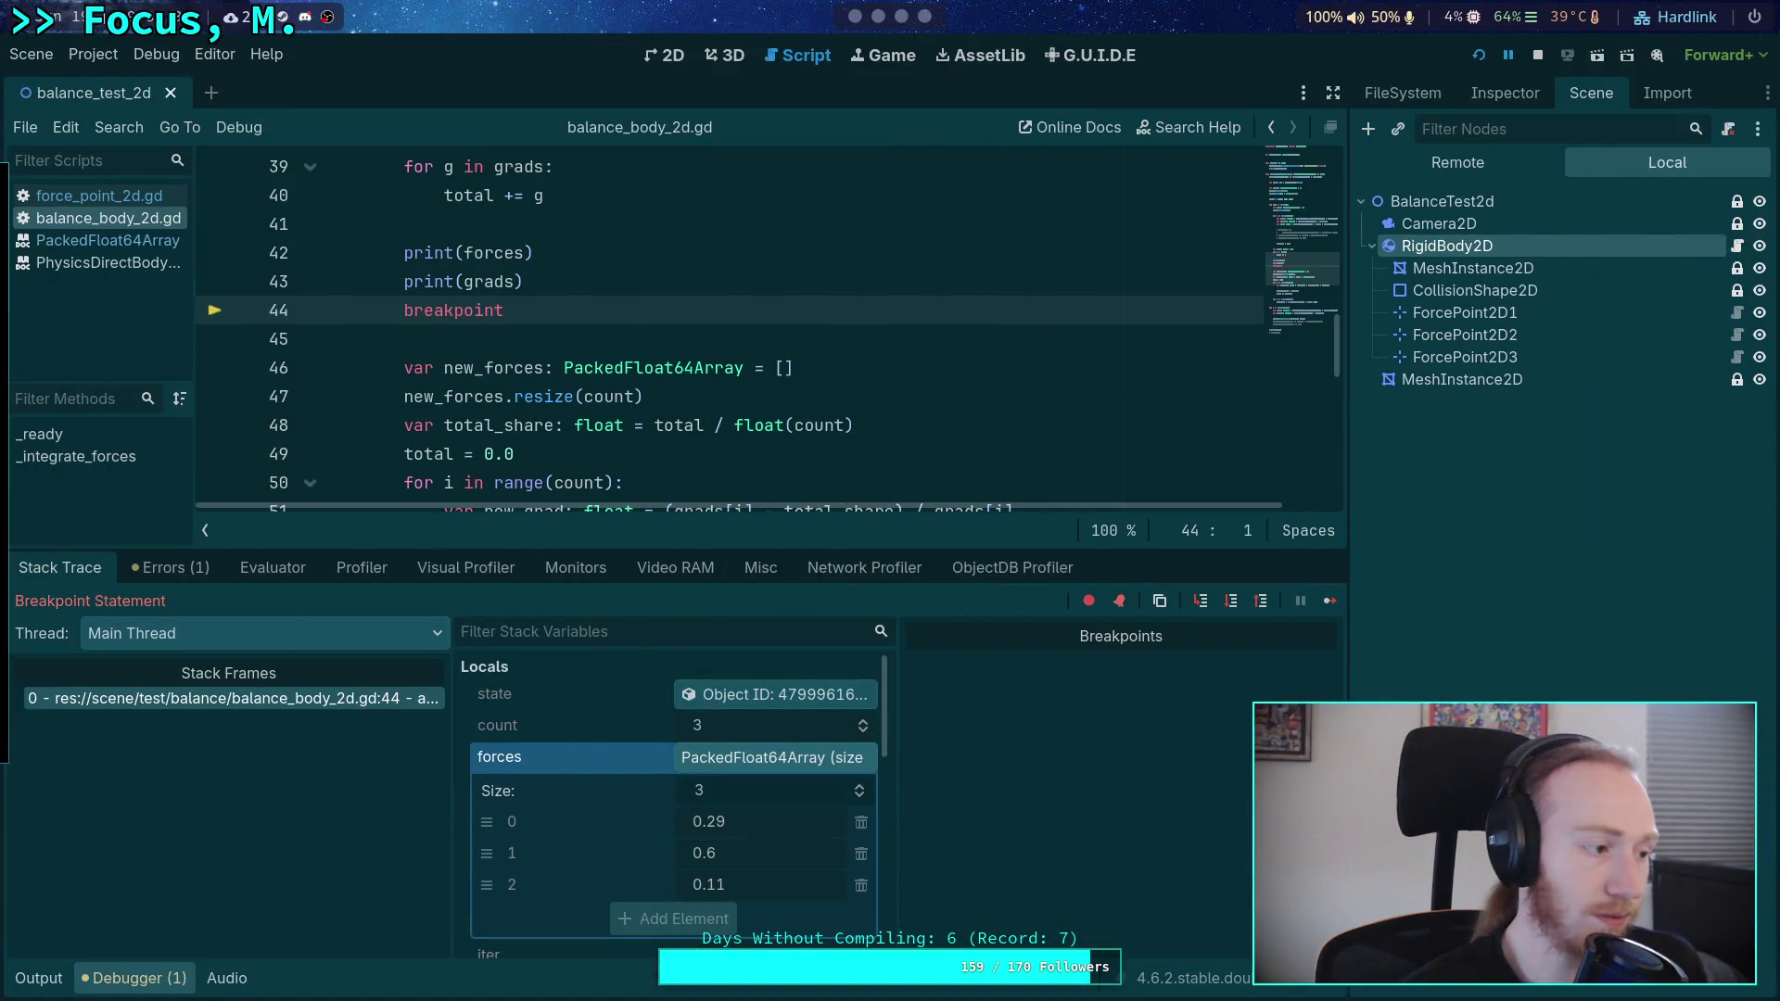
left_click(1232, 601)
scroll(710, 768, "down", 5)
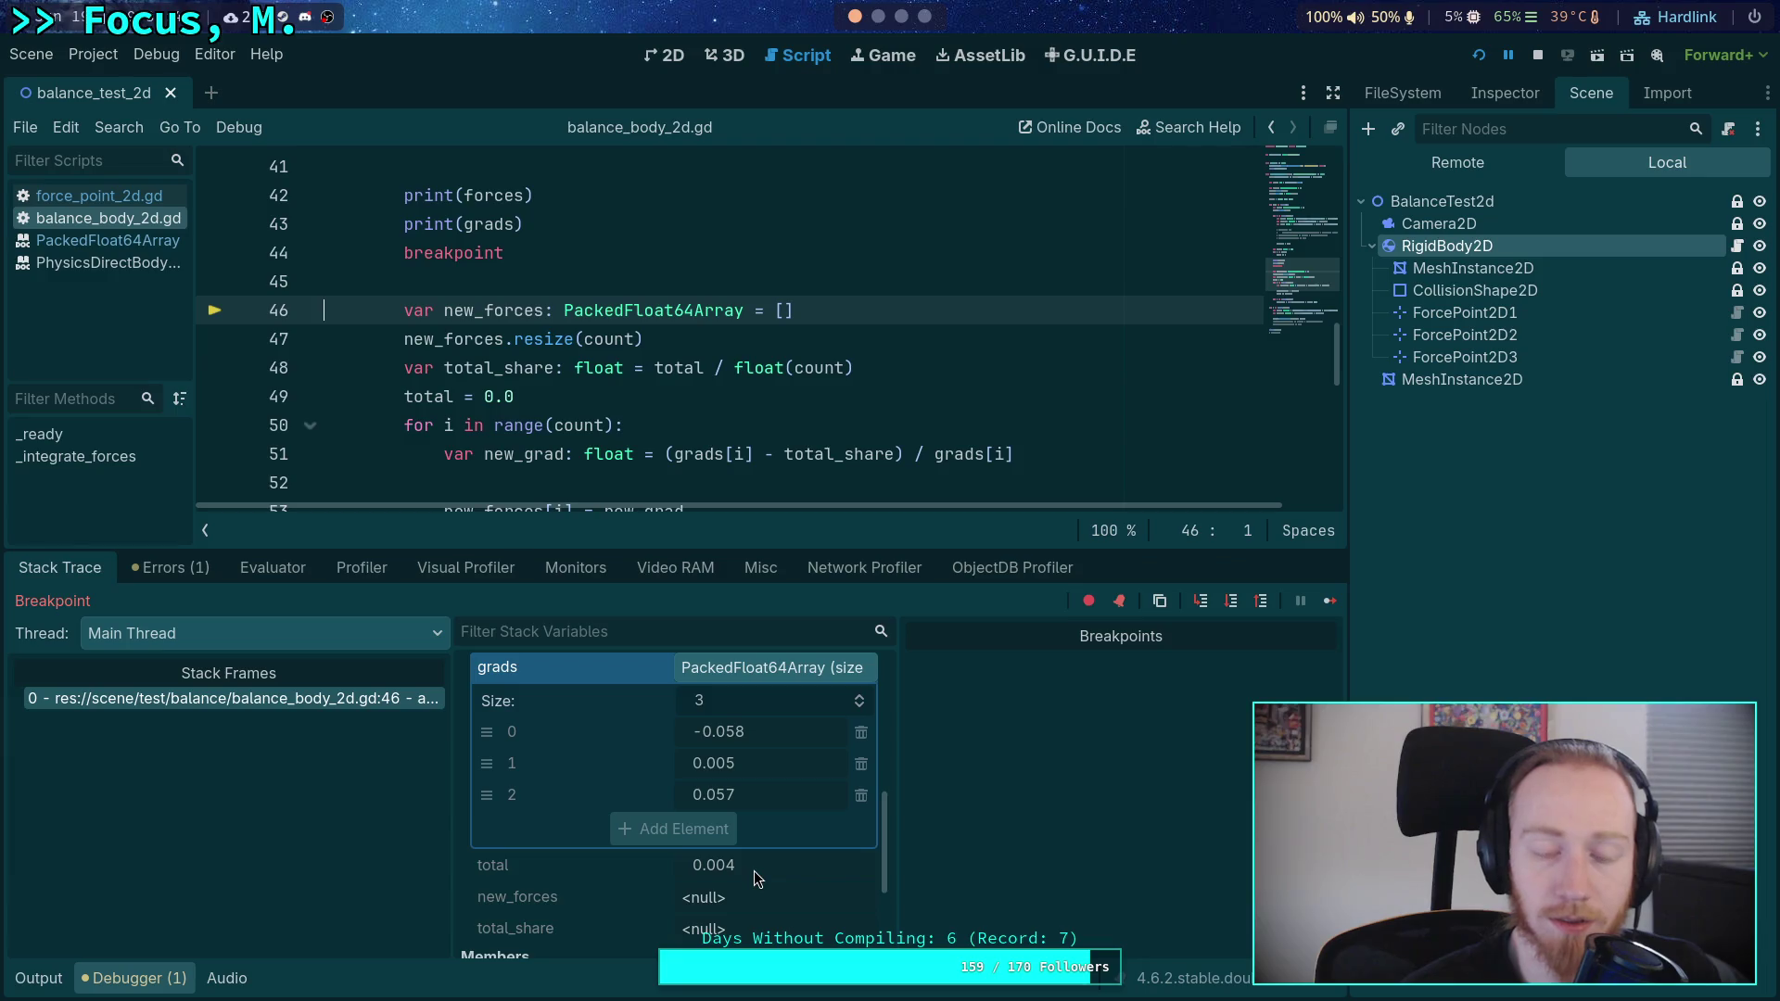
left_click(1537, 55)
- Extend line 20 forces to [0.295, 0.6, 0.105] and run the scene
scroll(502, 344, "up", 9)
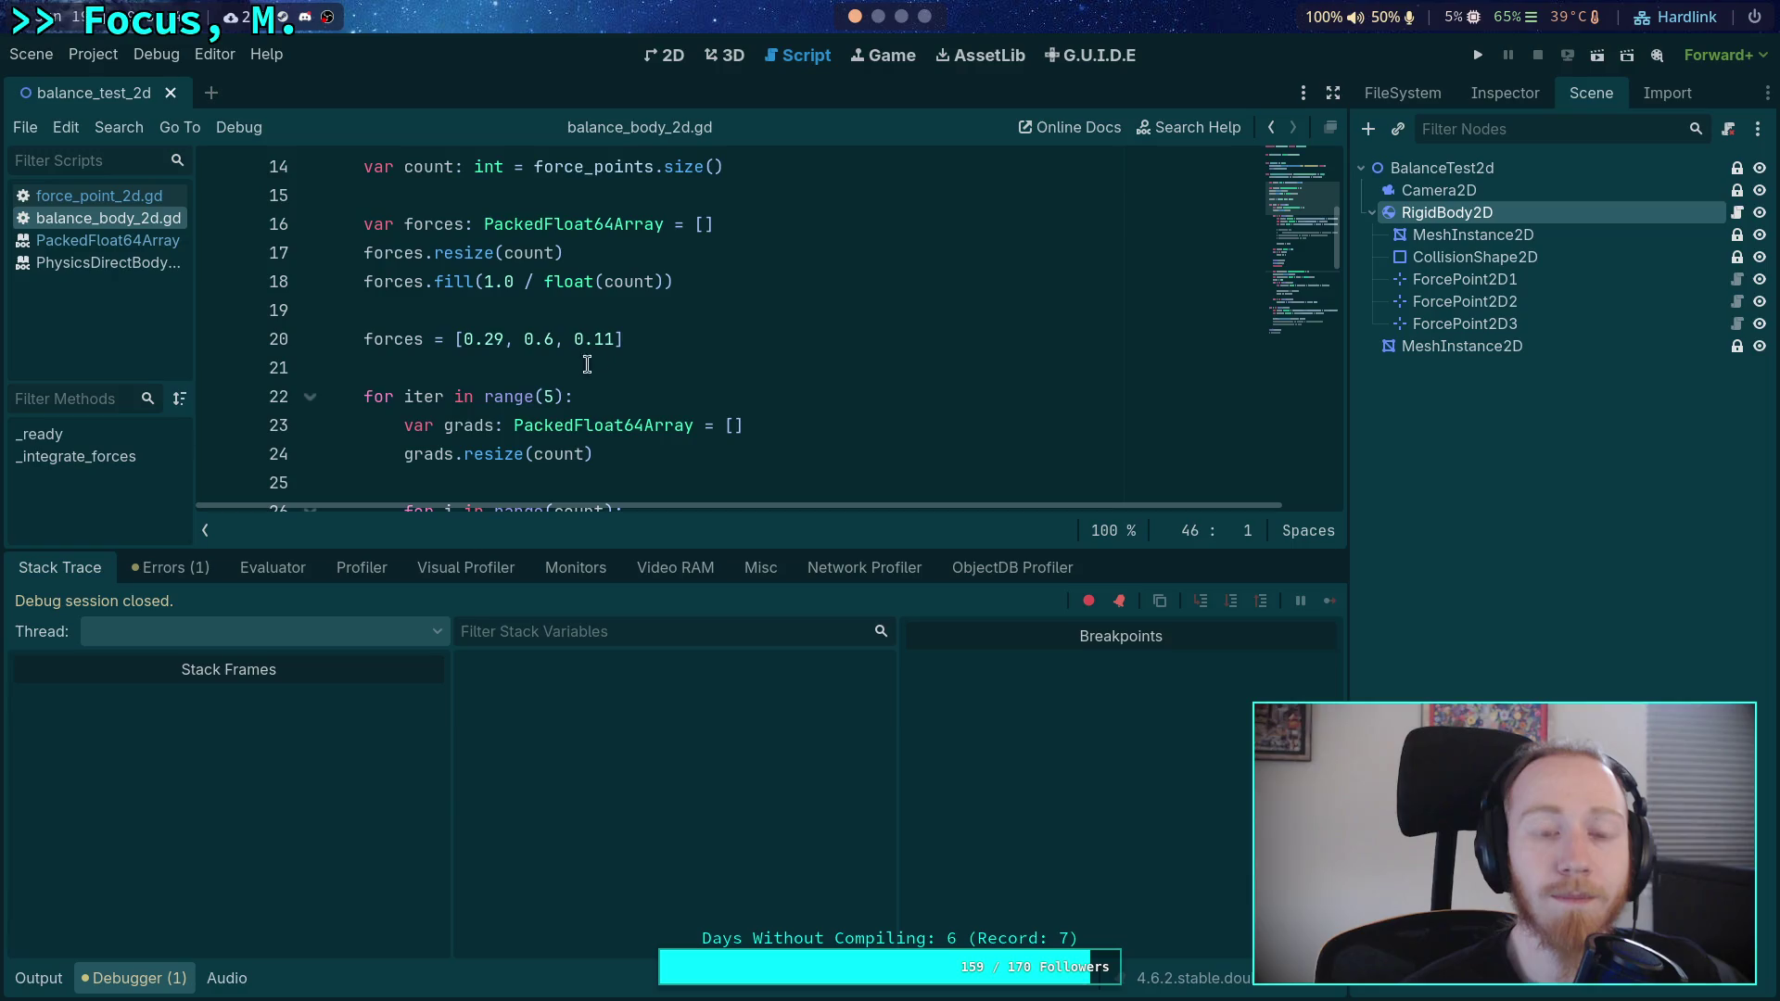
left_click(503, 344)
type("5")
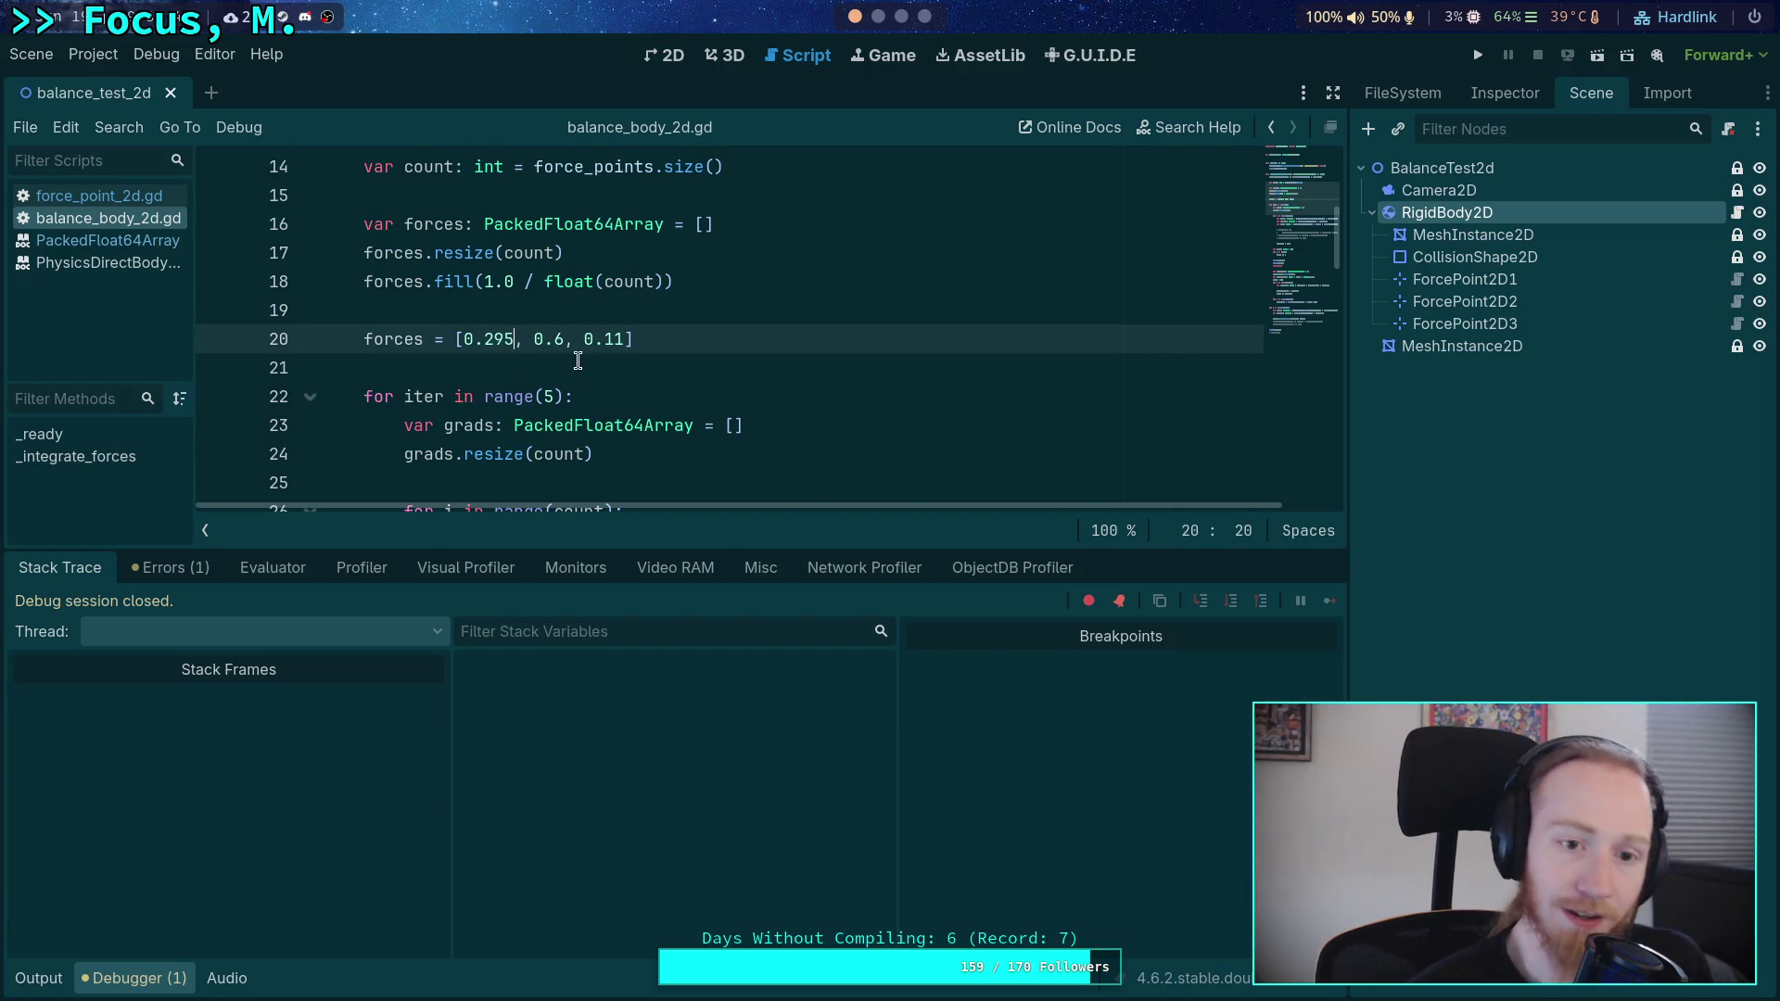
left_click(627, 341)
type("05")
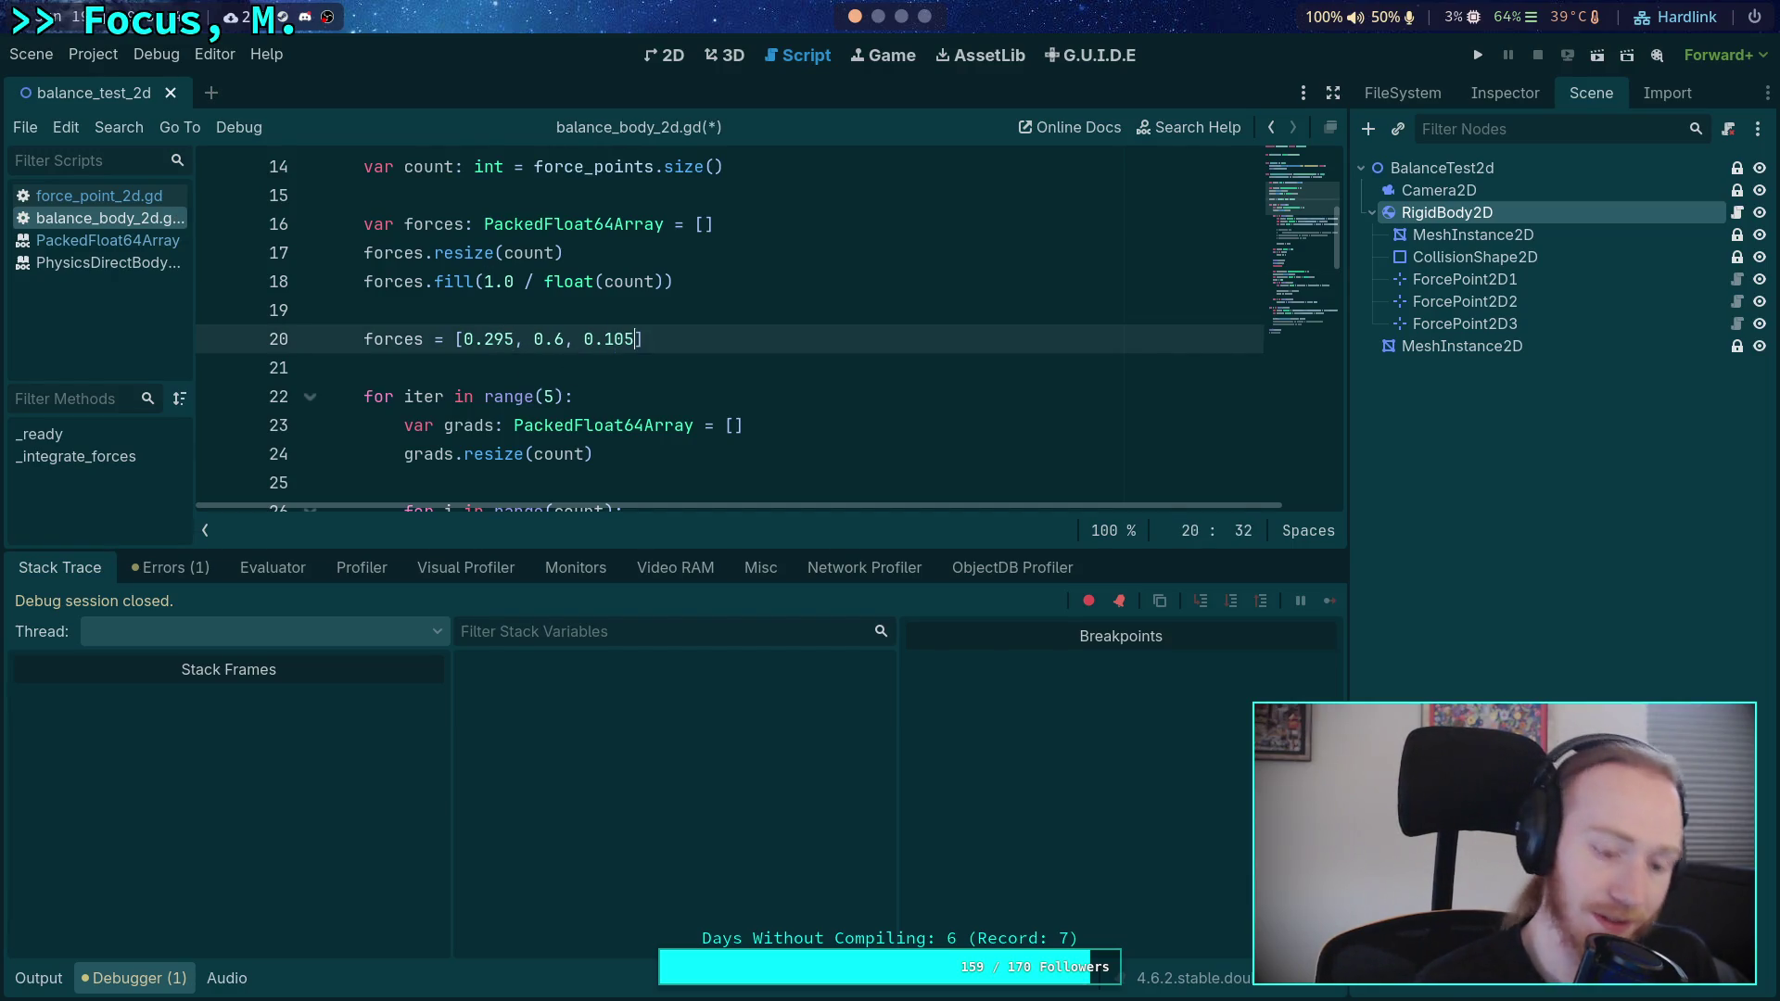
left_click(1478, 56)
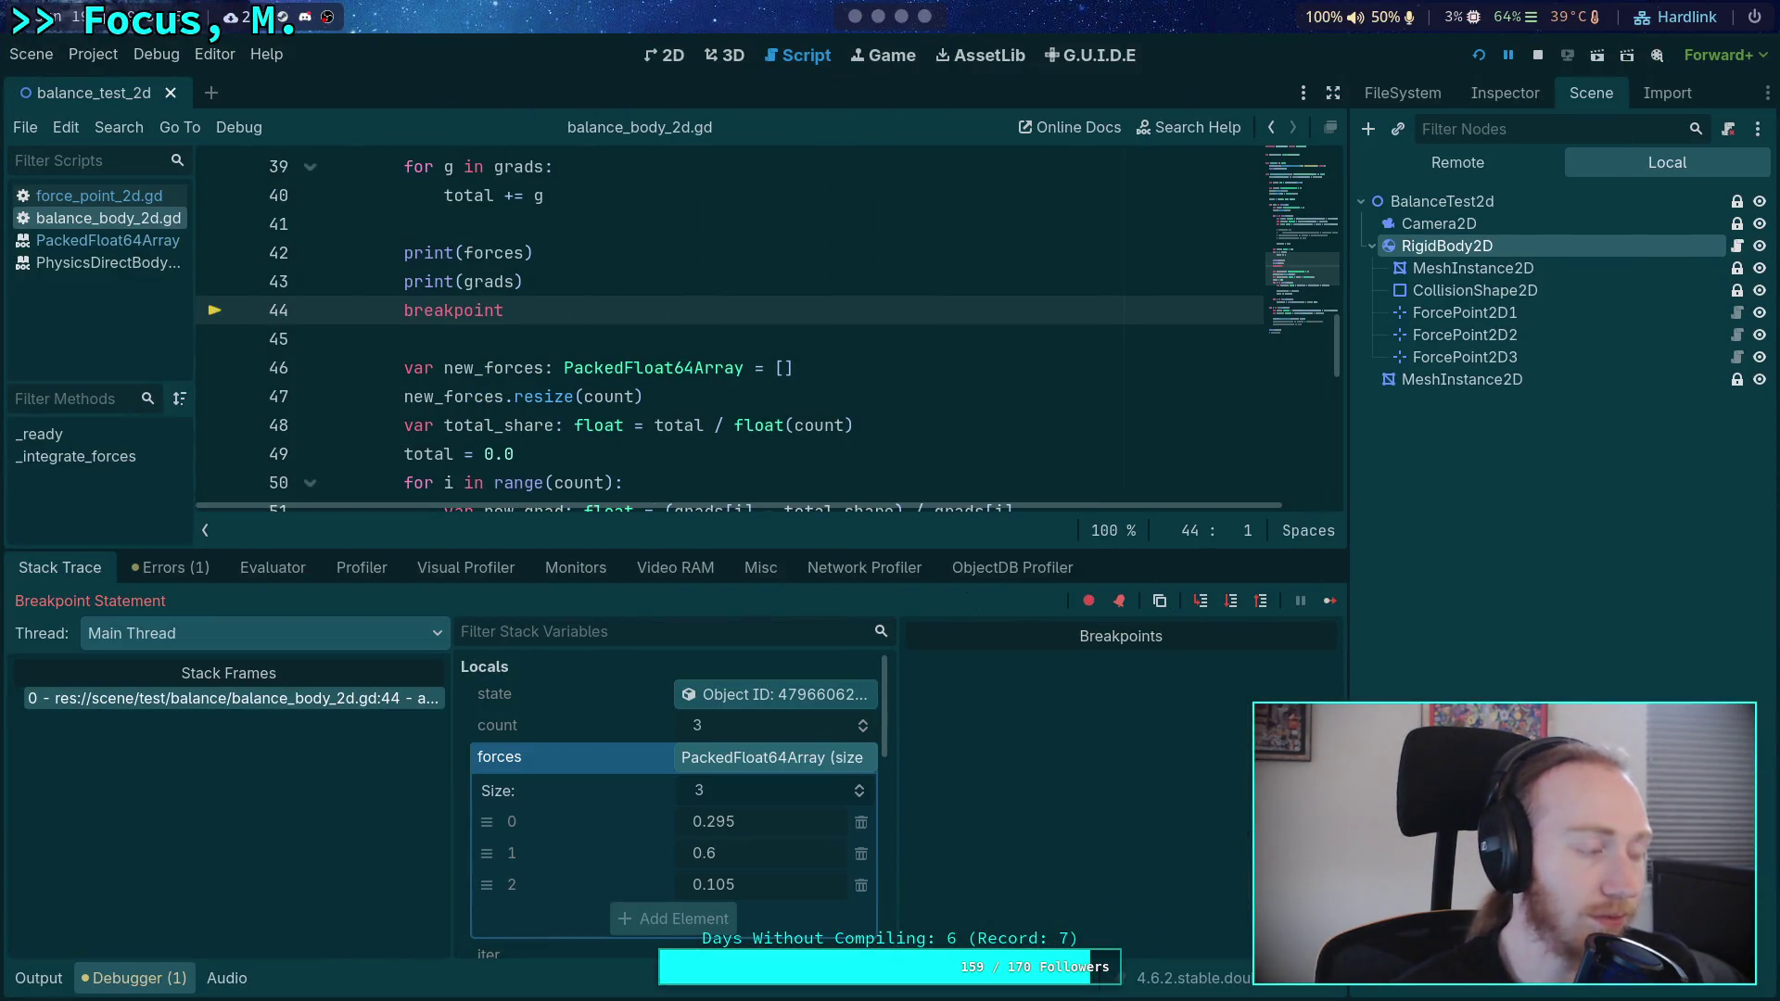
- Step to line 46, inspect the resulting grads and stop the run
left_click(1232, 601)
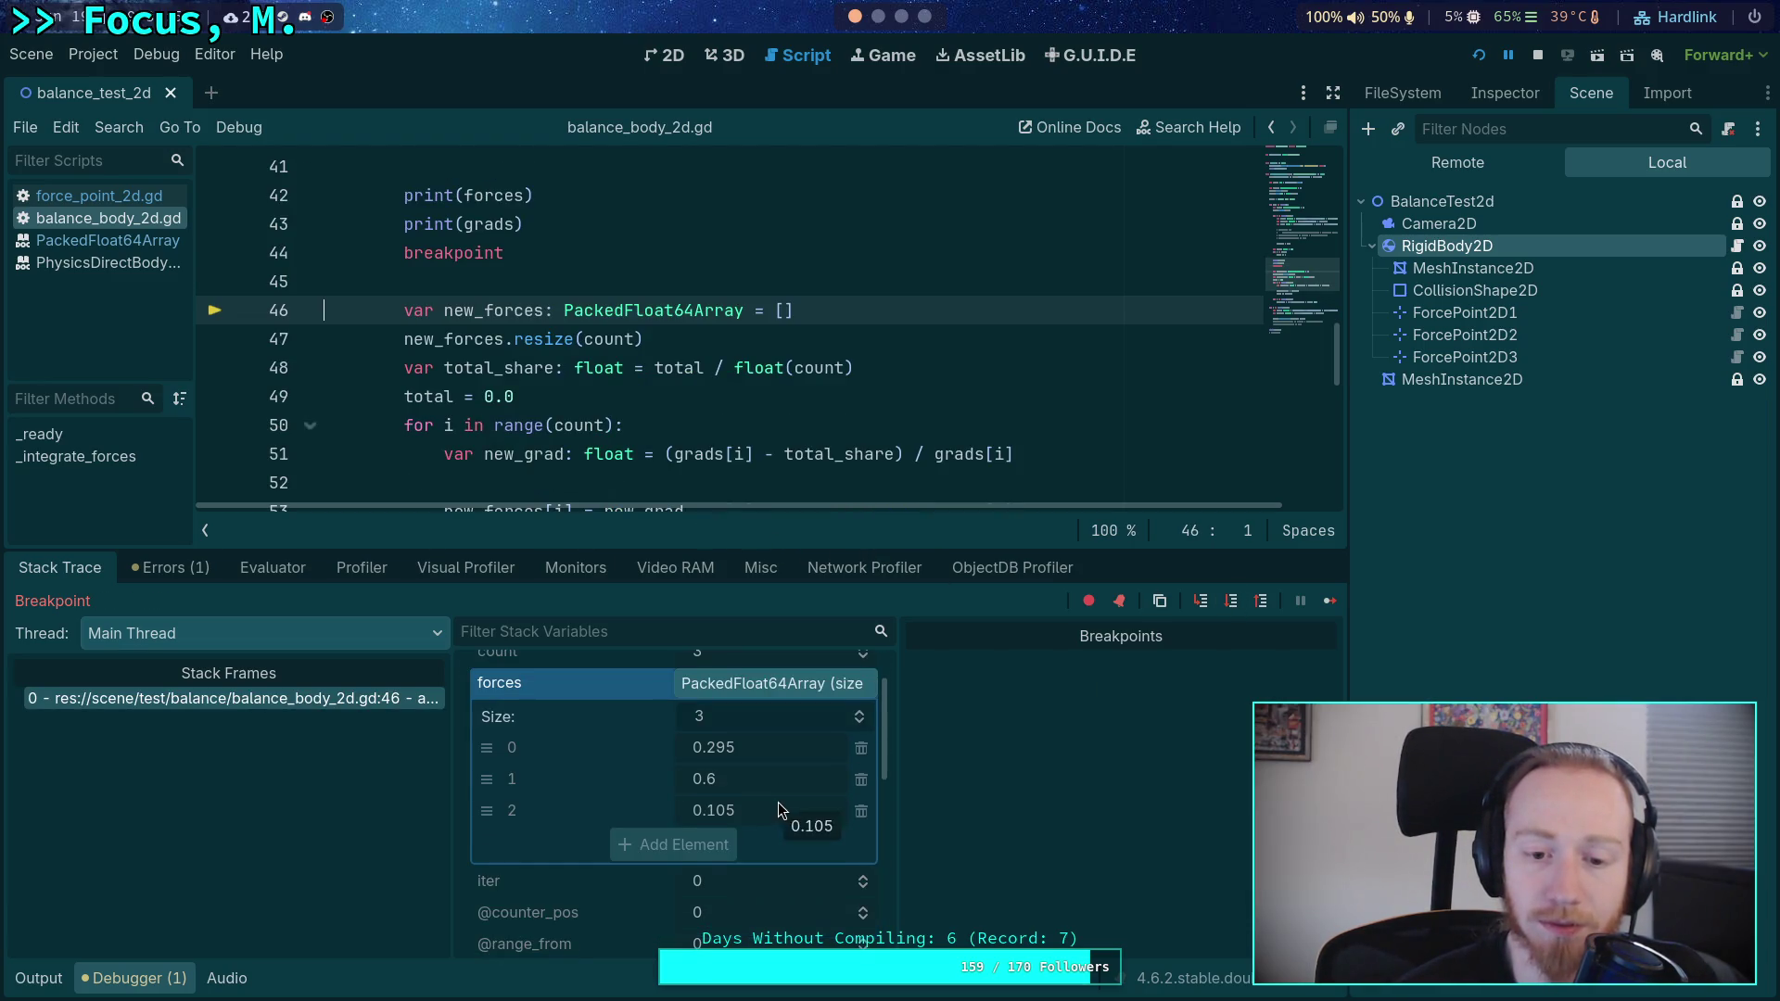
scroll(777, 804, "down", 5)
scroll(777, 814, "up", 2)
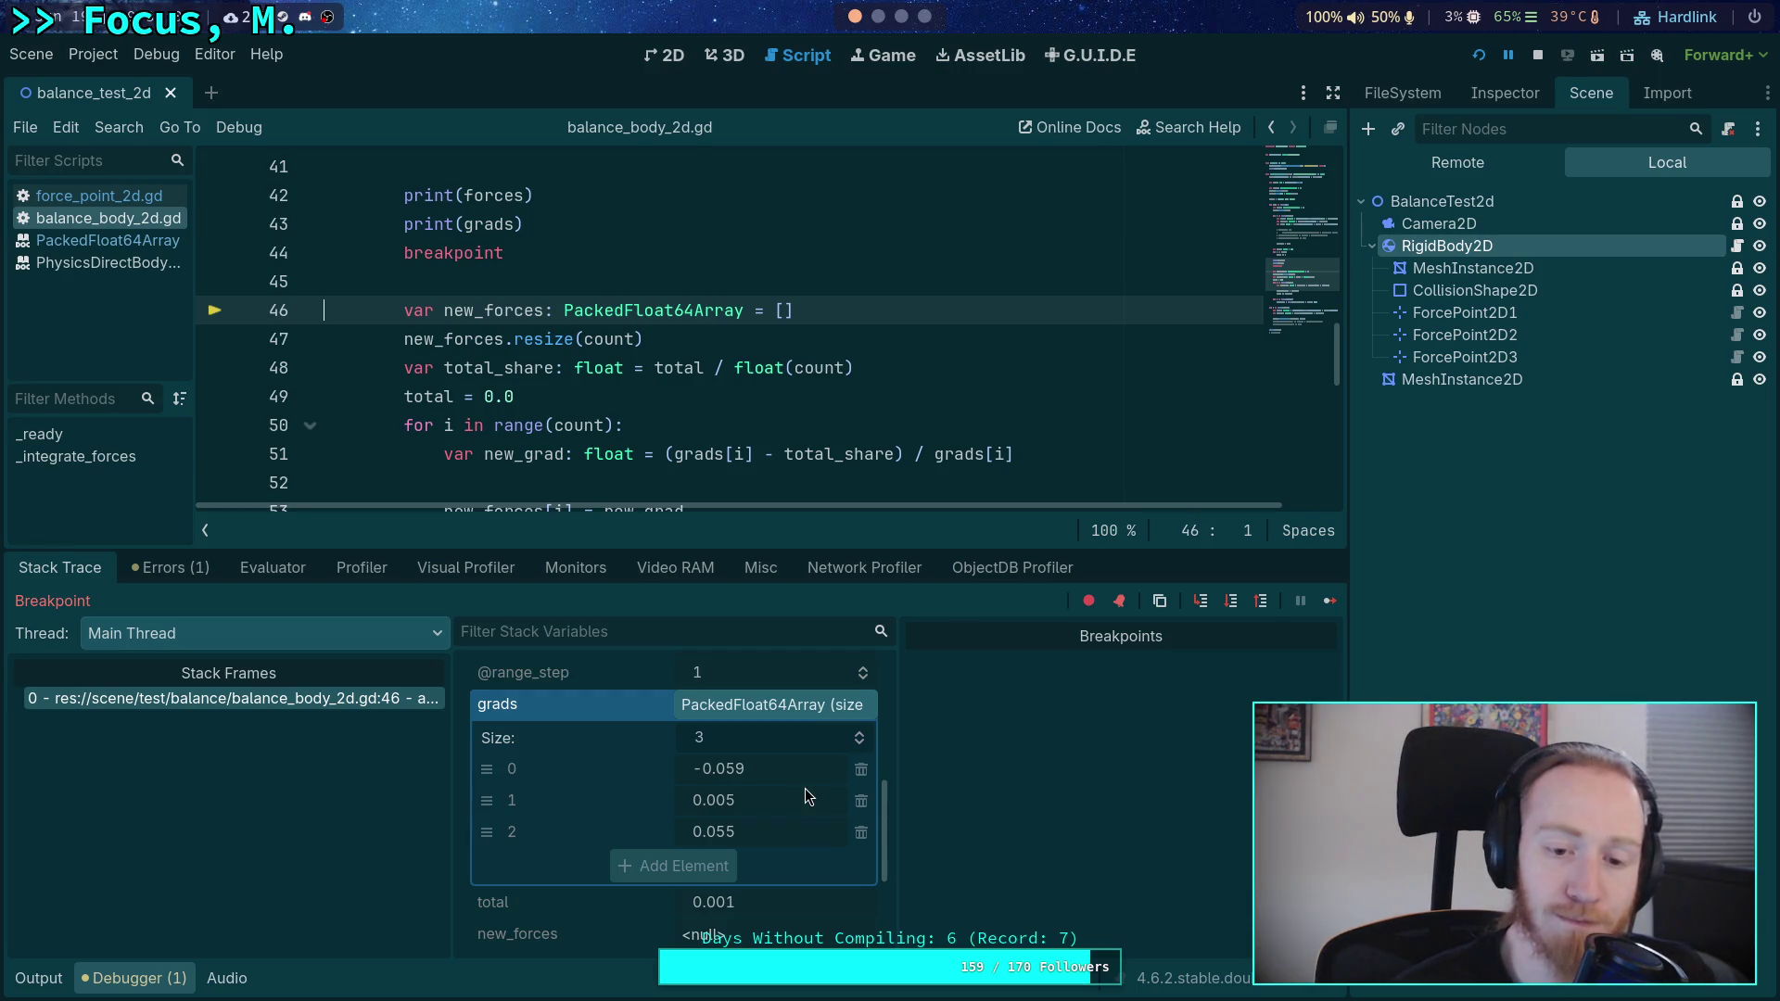
left_click(1537, 56)
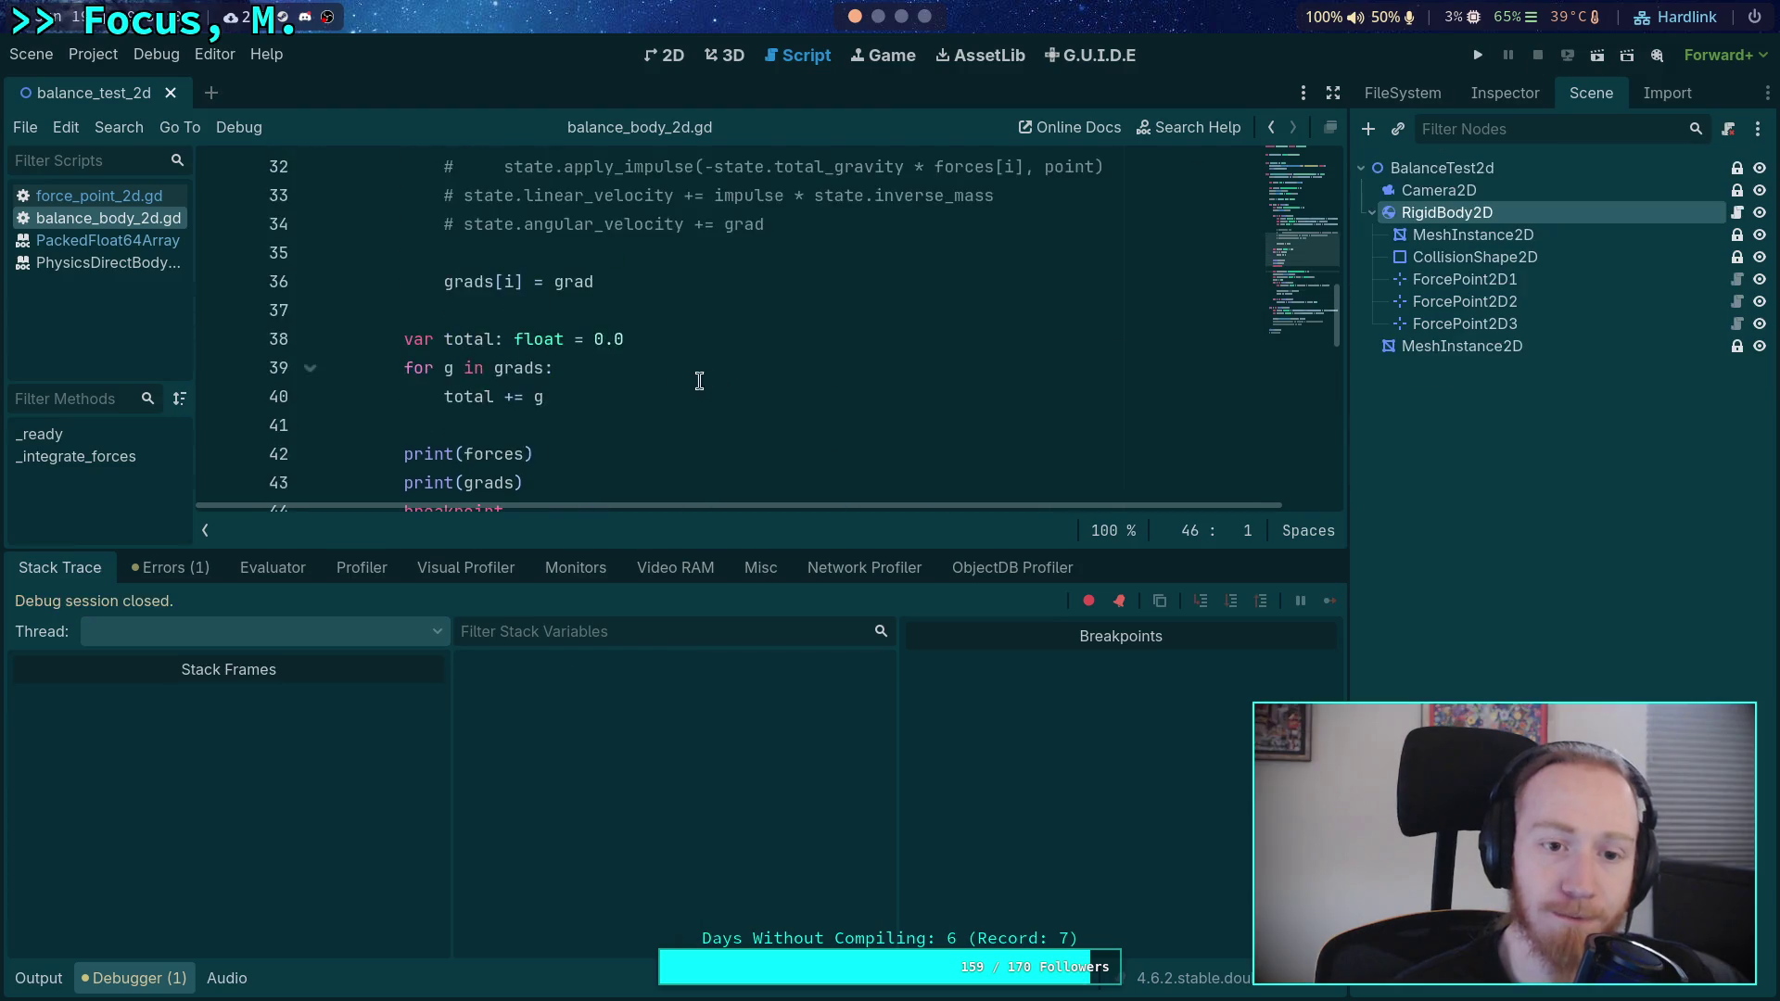
- Refine line 20 forces to [0.296, 0.6, 0.104] and run the scene again
scroll(699, 381, "up", 6)
left_click(509, 340)
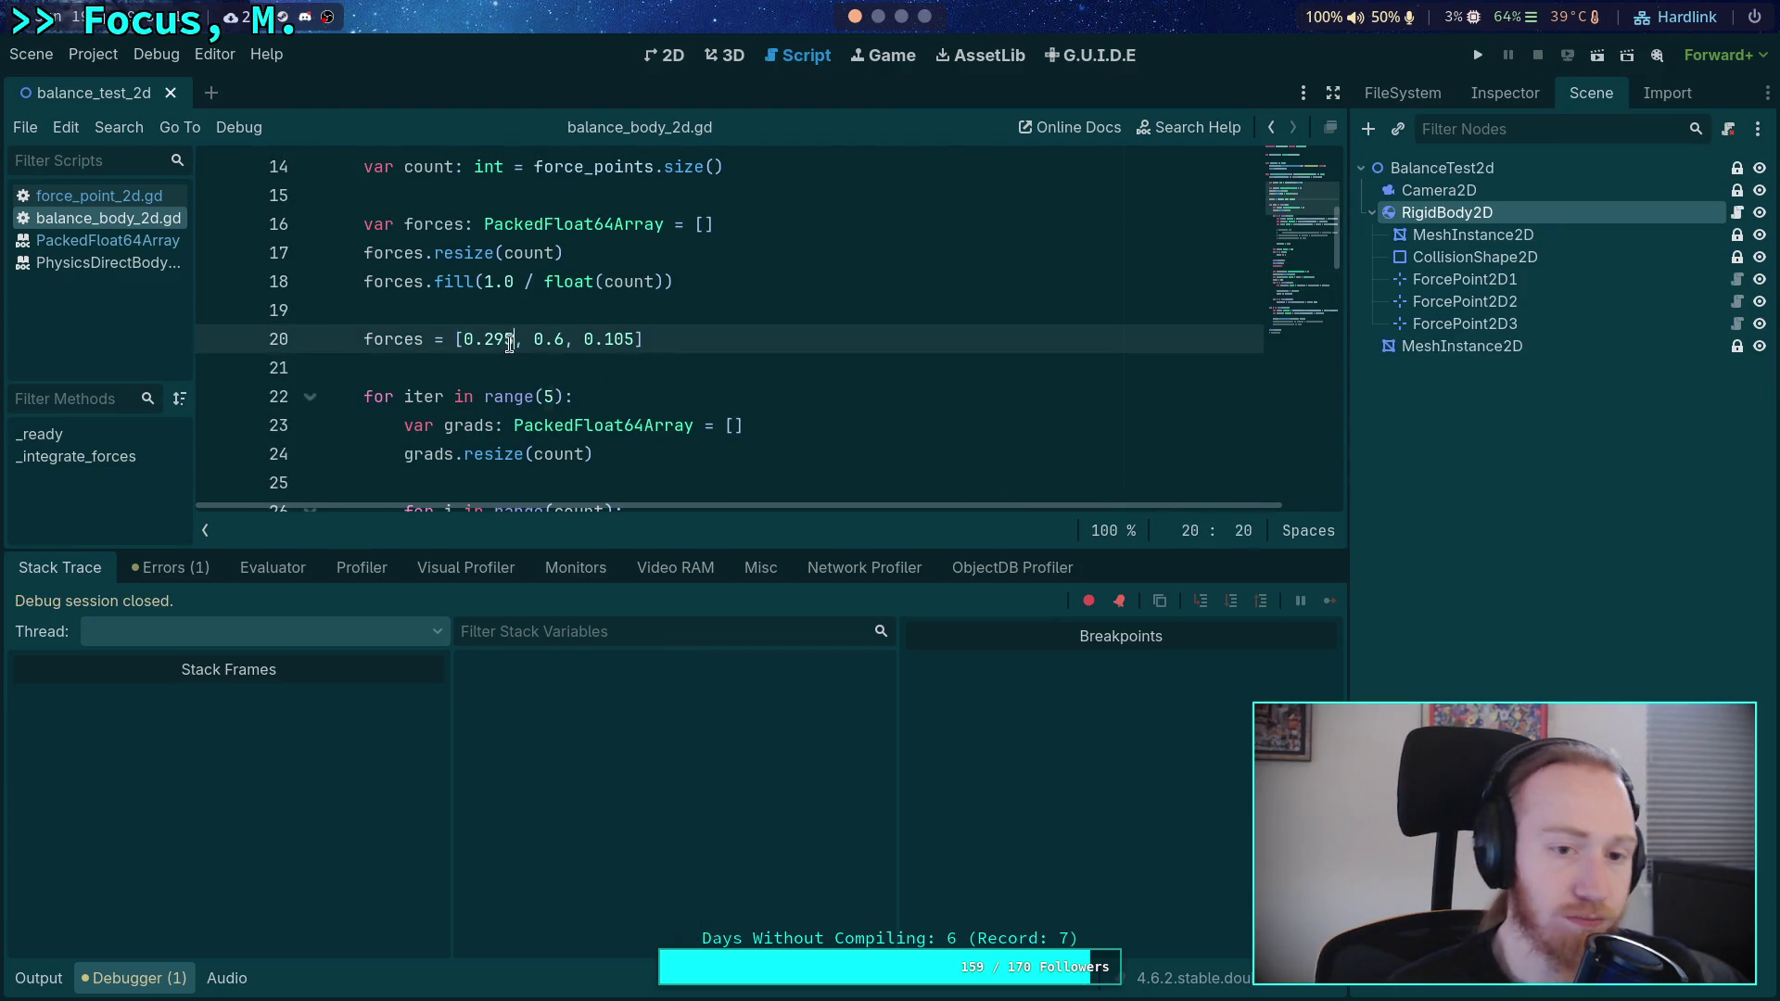
key("BackSpace")
type("7")
key("BackSpace")
type("6")
key("End")
key("Left")
key("BackSpace")
type("4")
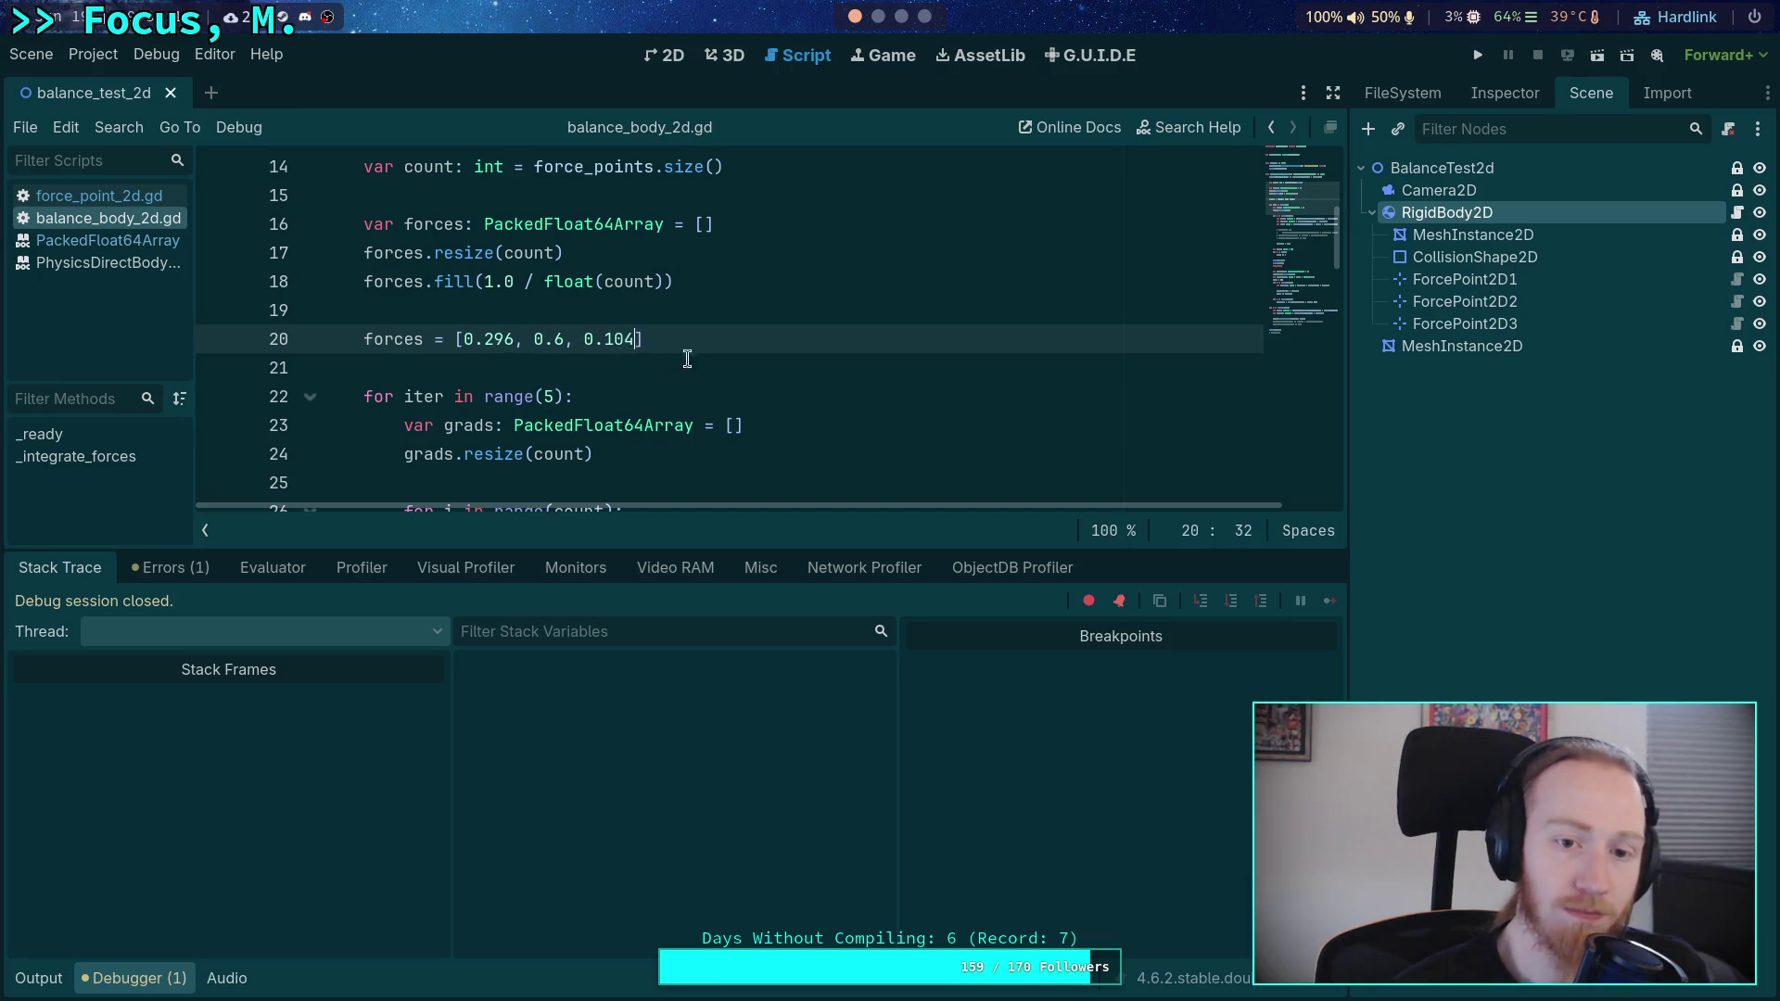
left_click(1477, 58)
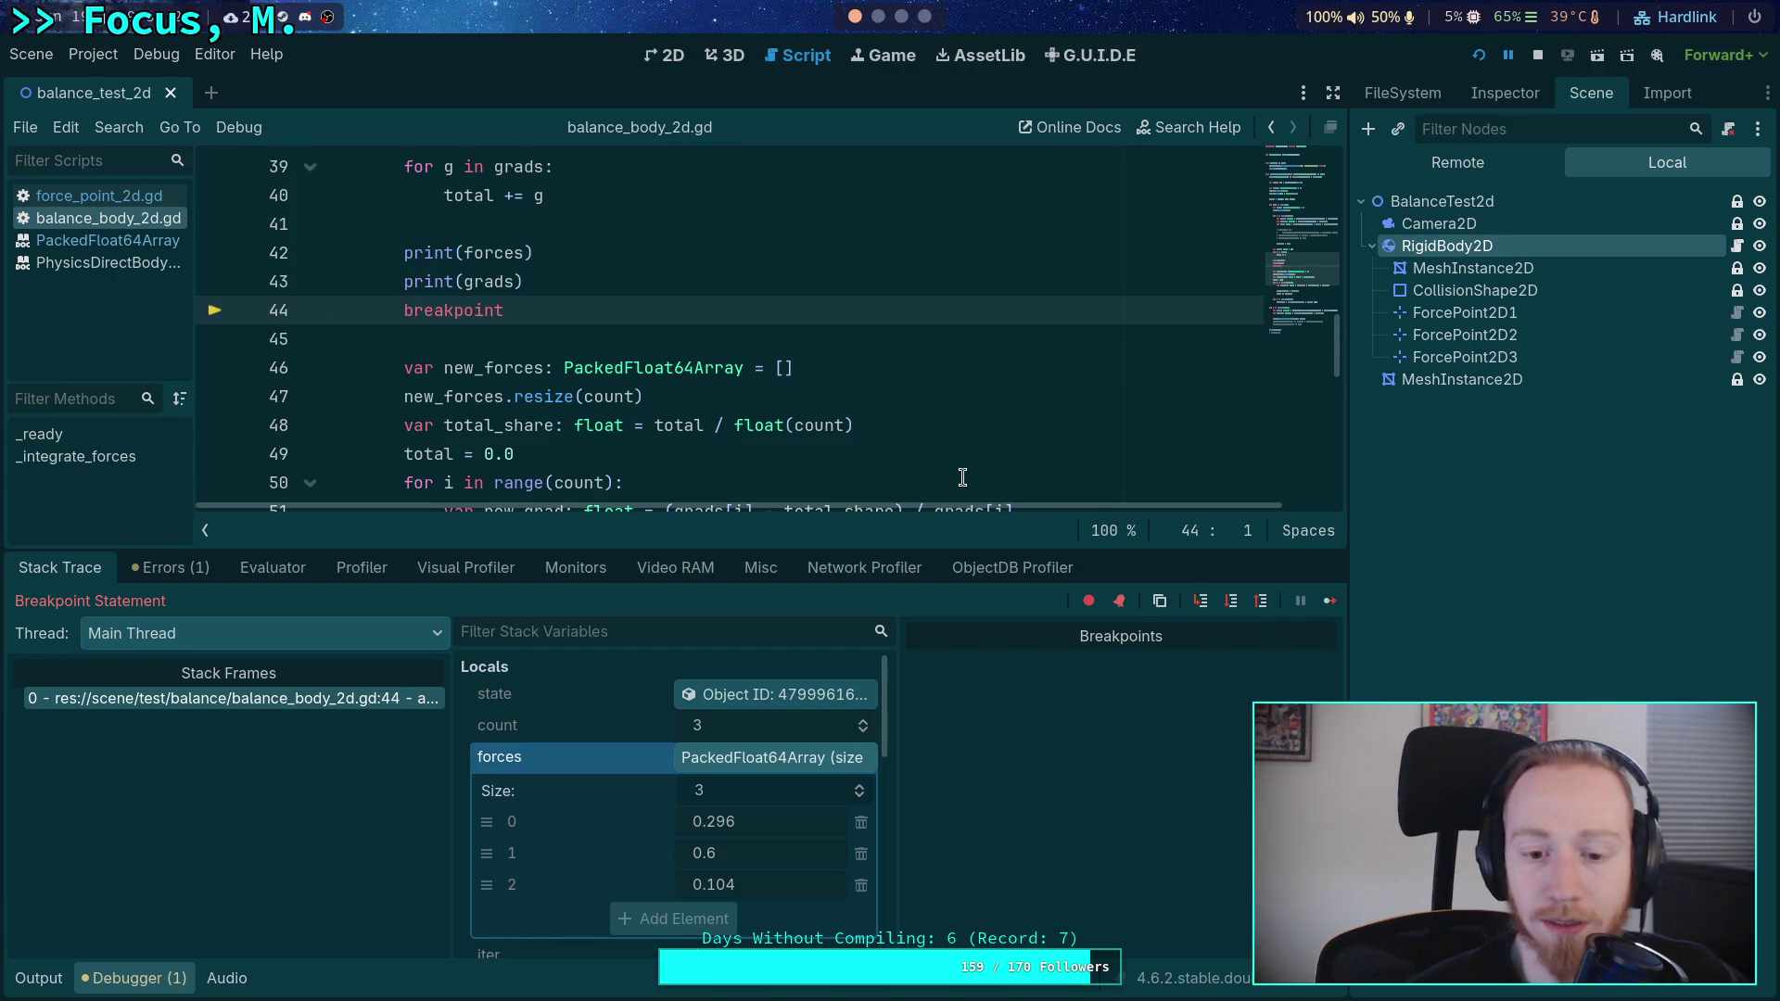
- Step to line 46 and confirm grads -0.059, 0.005, 0.054 with total about -0.0002
left_click(1250, 605)
scroll(732, 823, "down", 2)
scroll(733, 823, "down", 5)
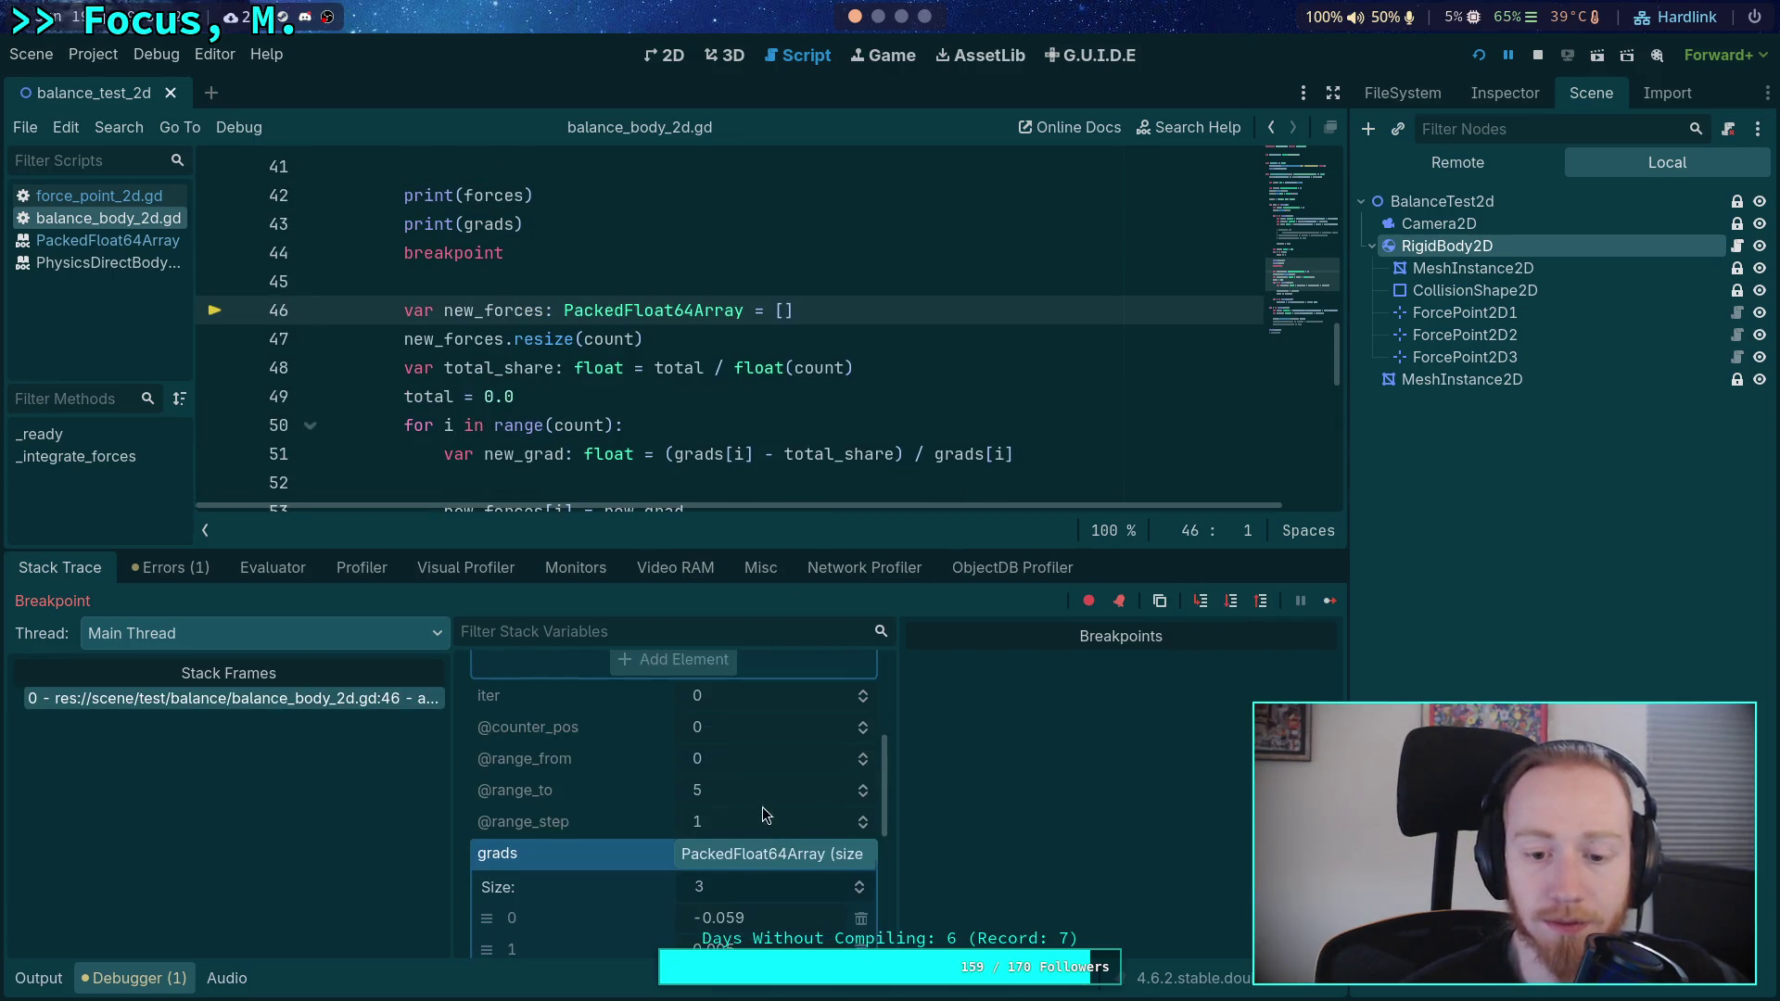
scroll(781, 805, "up", 2)
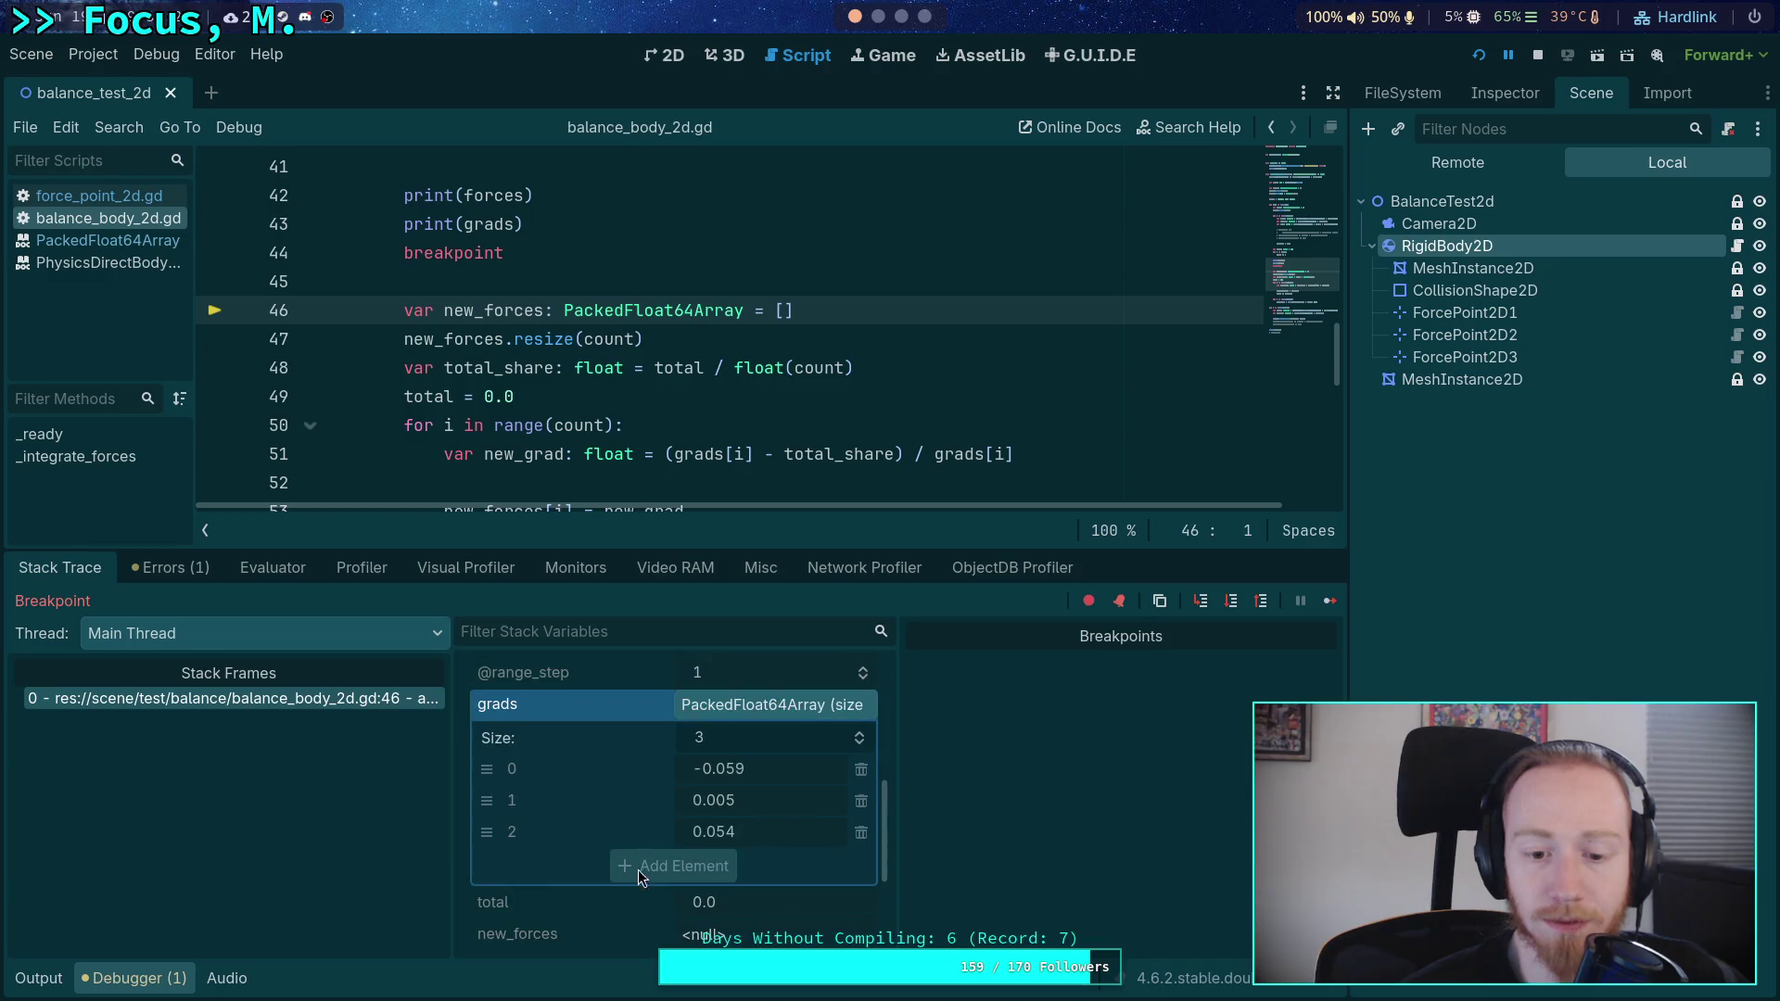
scroll(469, 396, "up", 3)
mouse_move(469, 396)
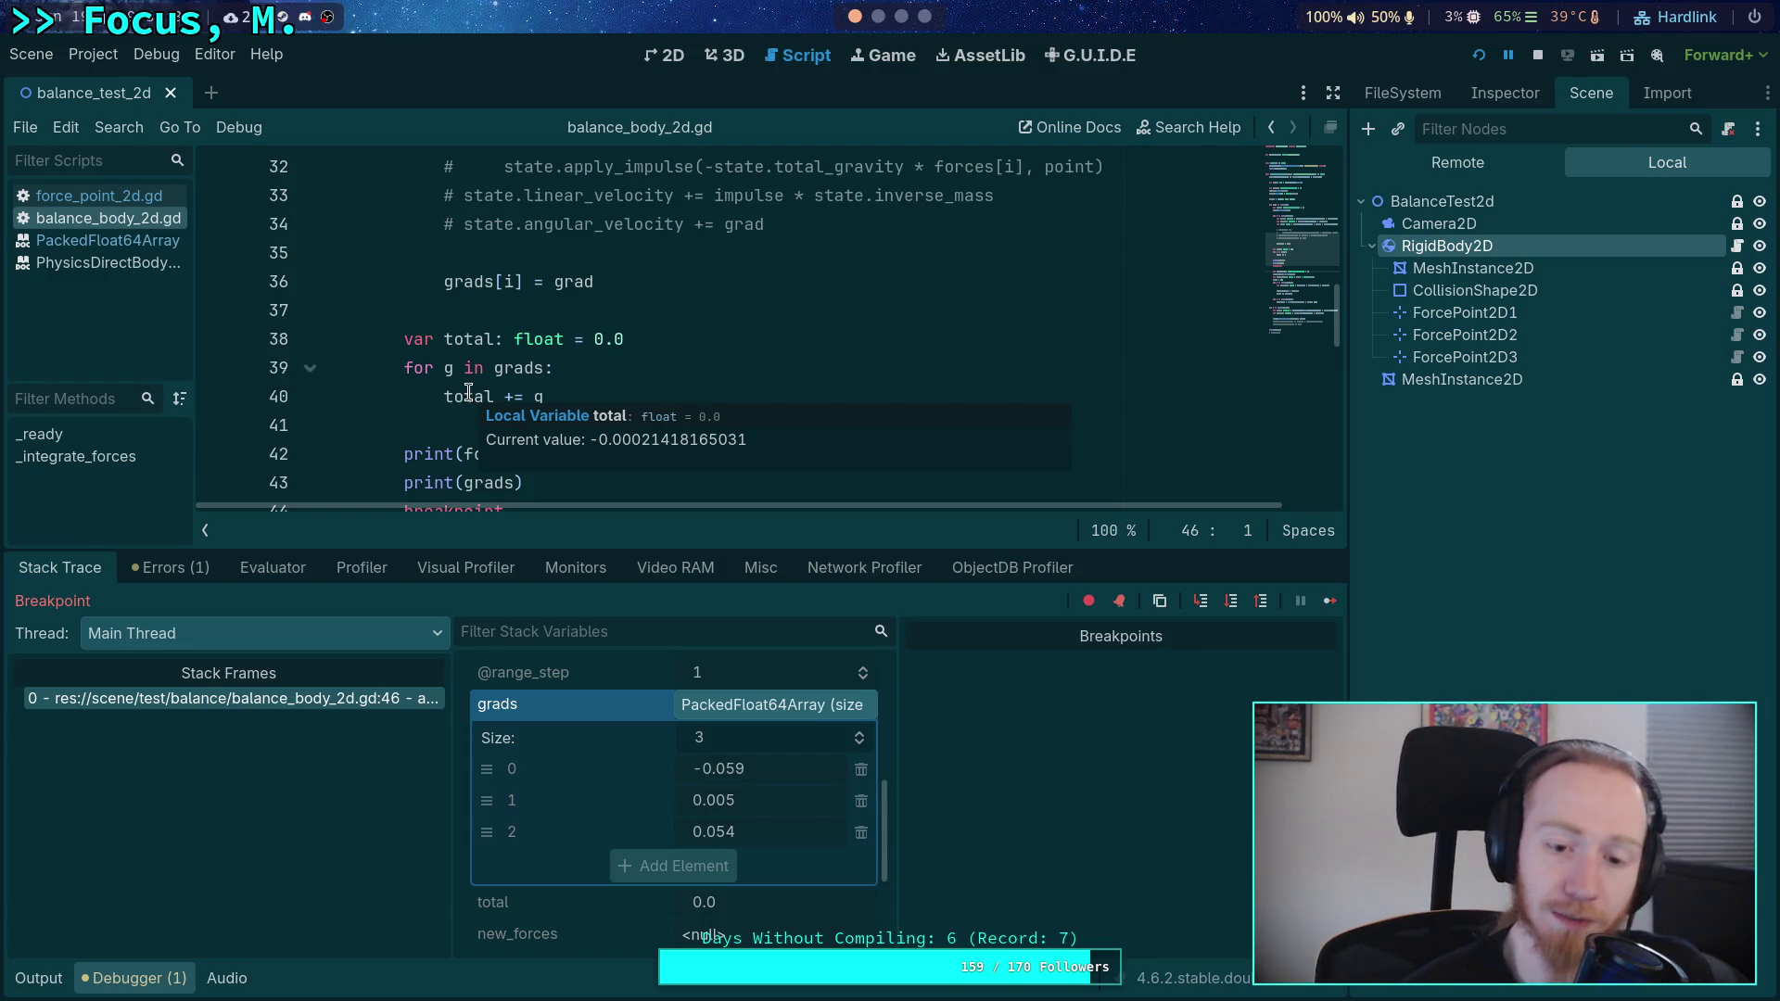
scroll(643, 366, "up", 6)
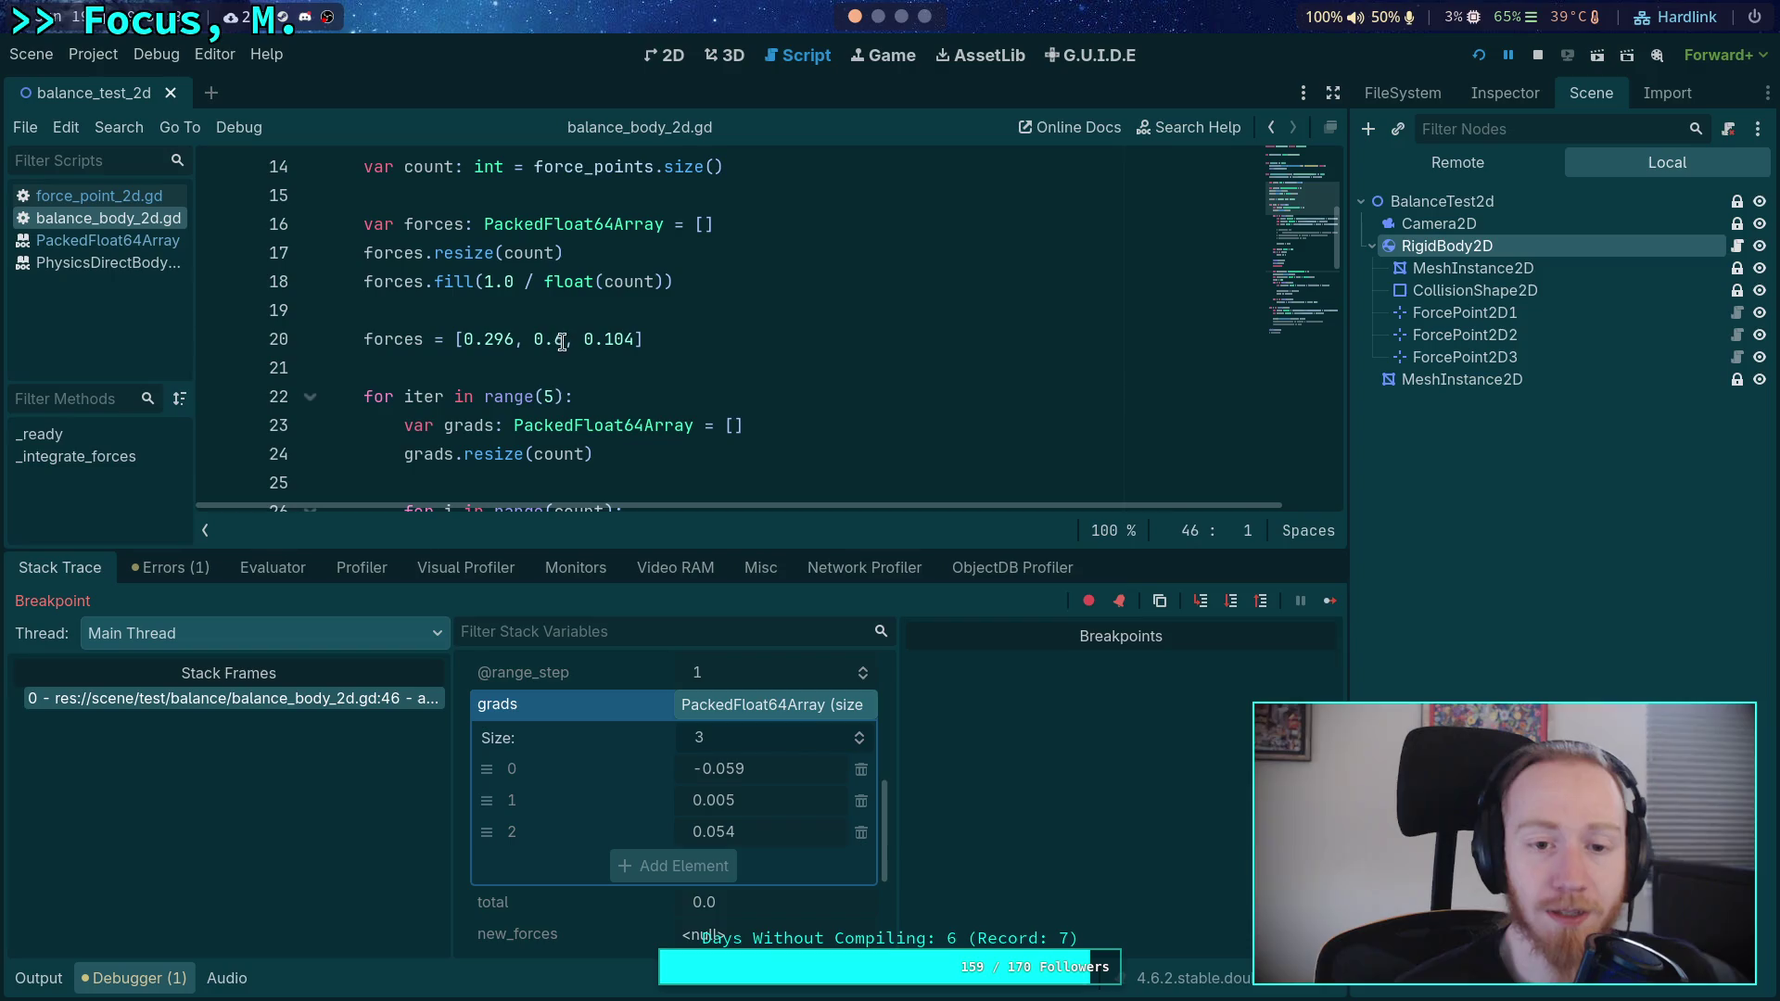
left_click(568, 340)
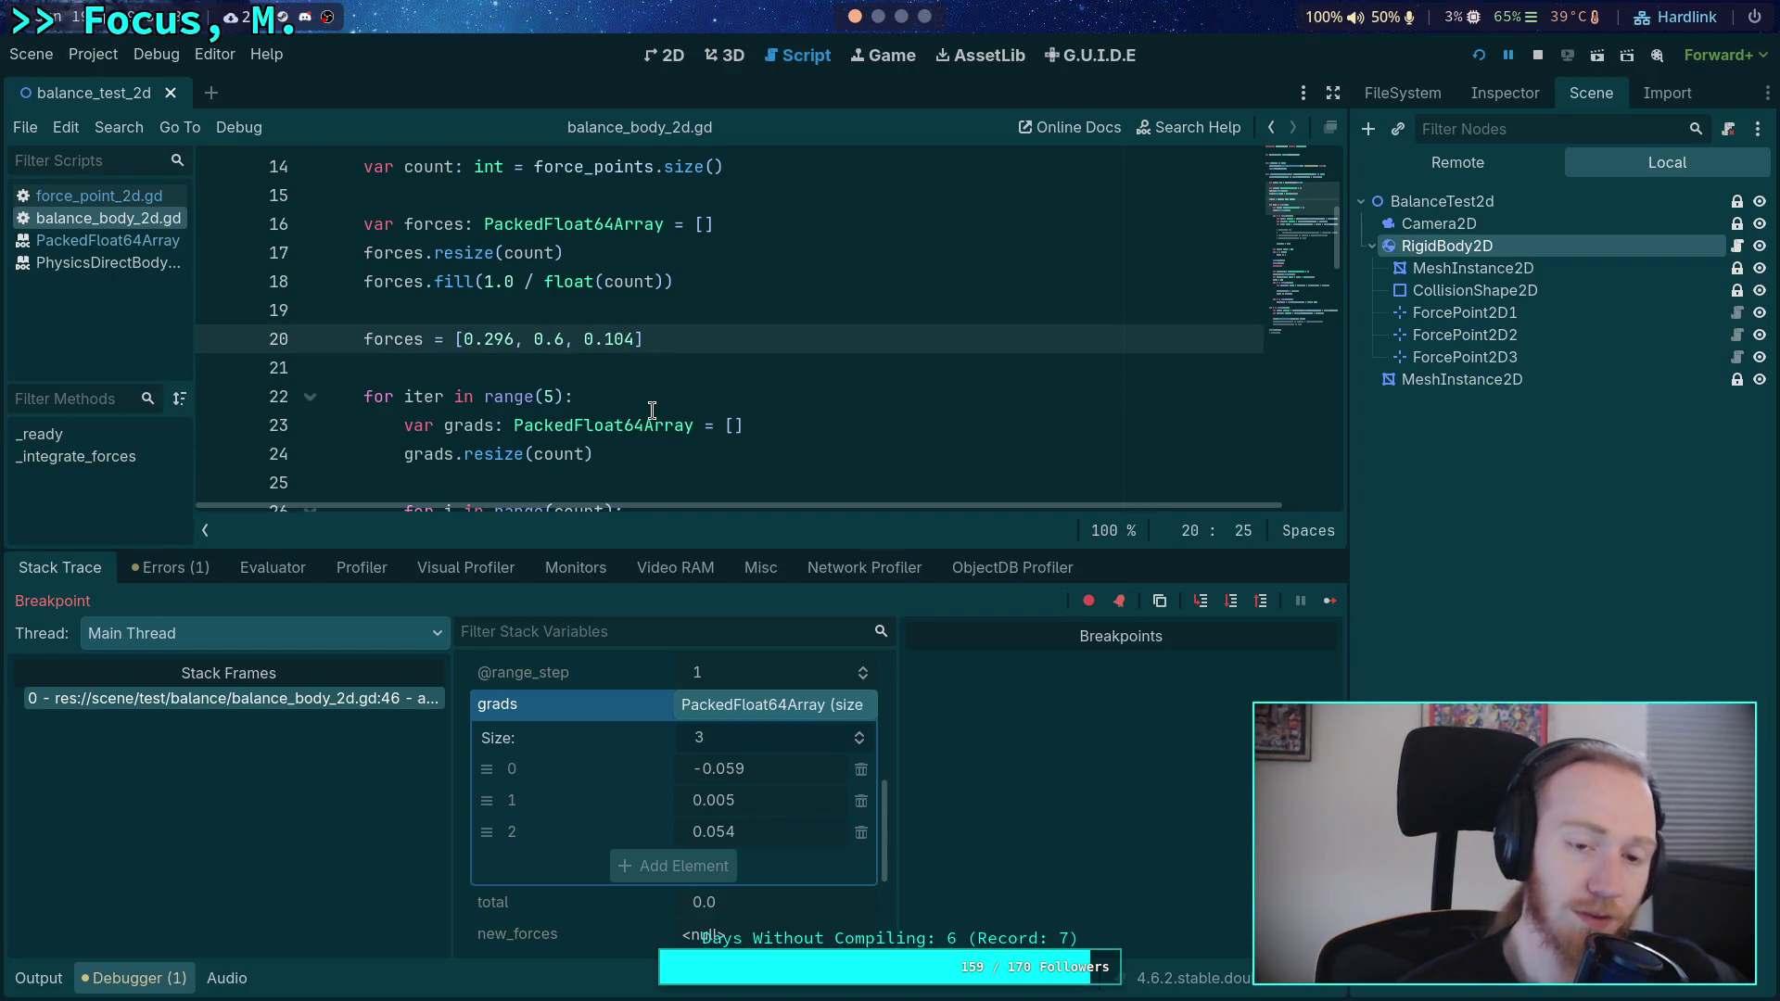
- Edit line 20 forces to [0.295, 0.601, 0.104]
mouse_move(653, 410)
type("01")
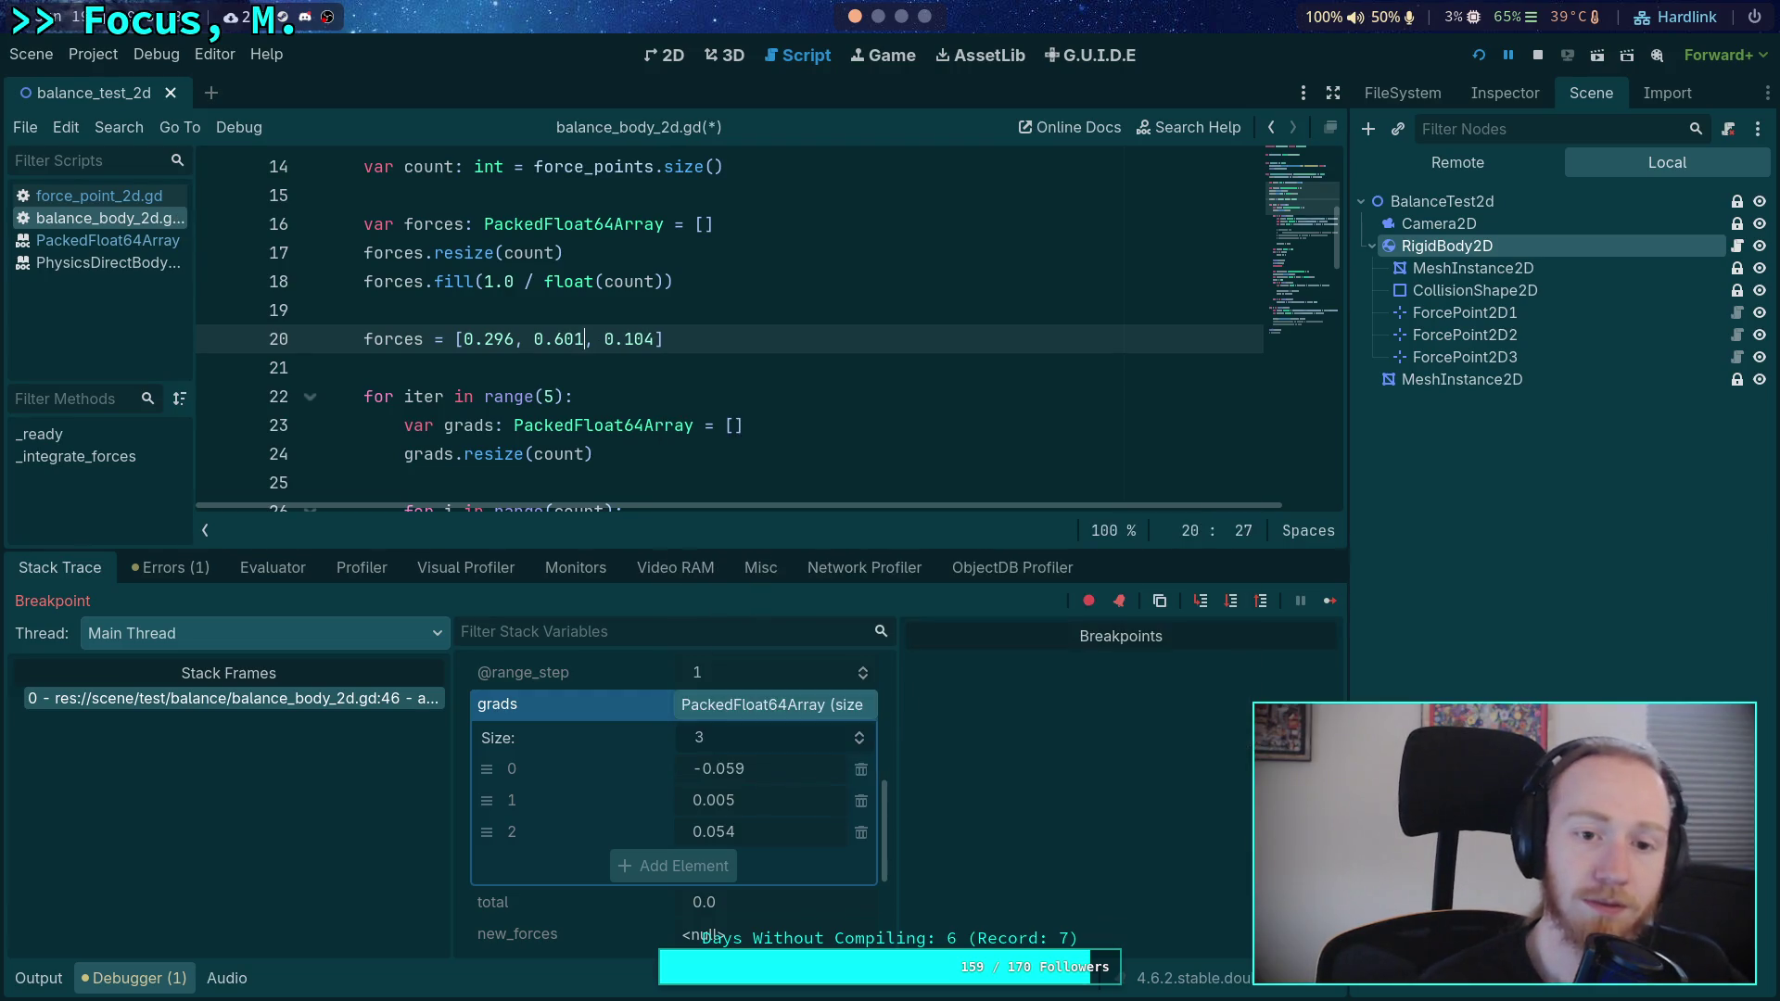
left_click(508, 340)
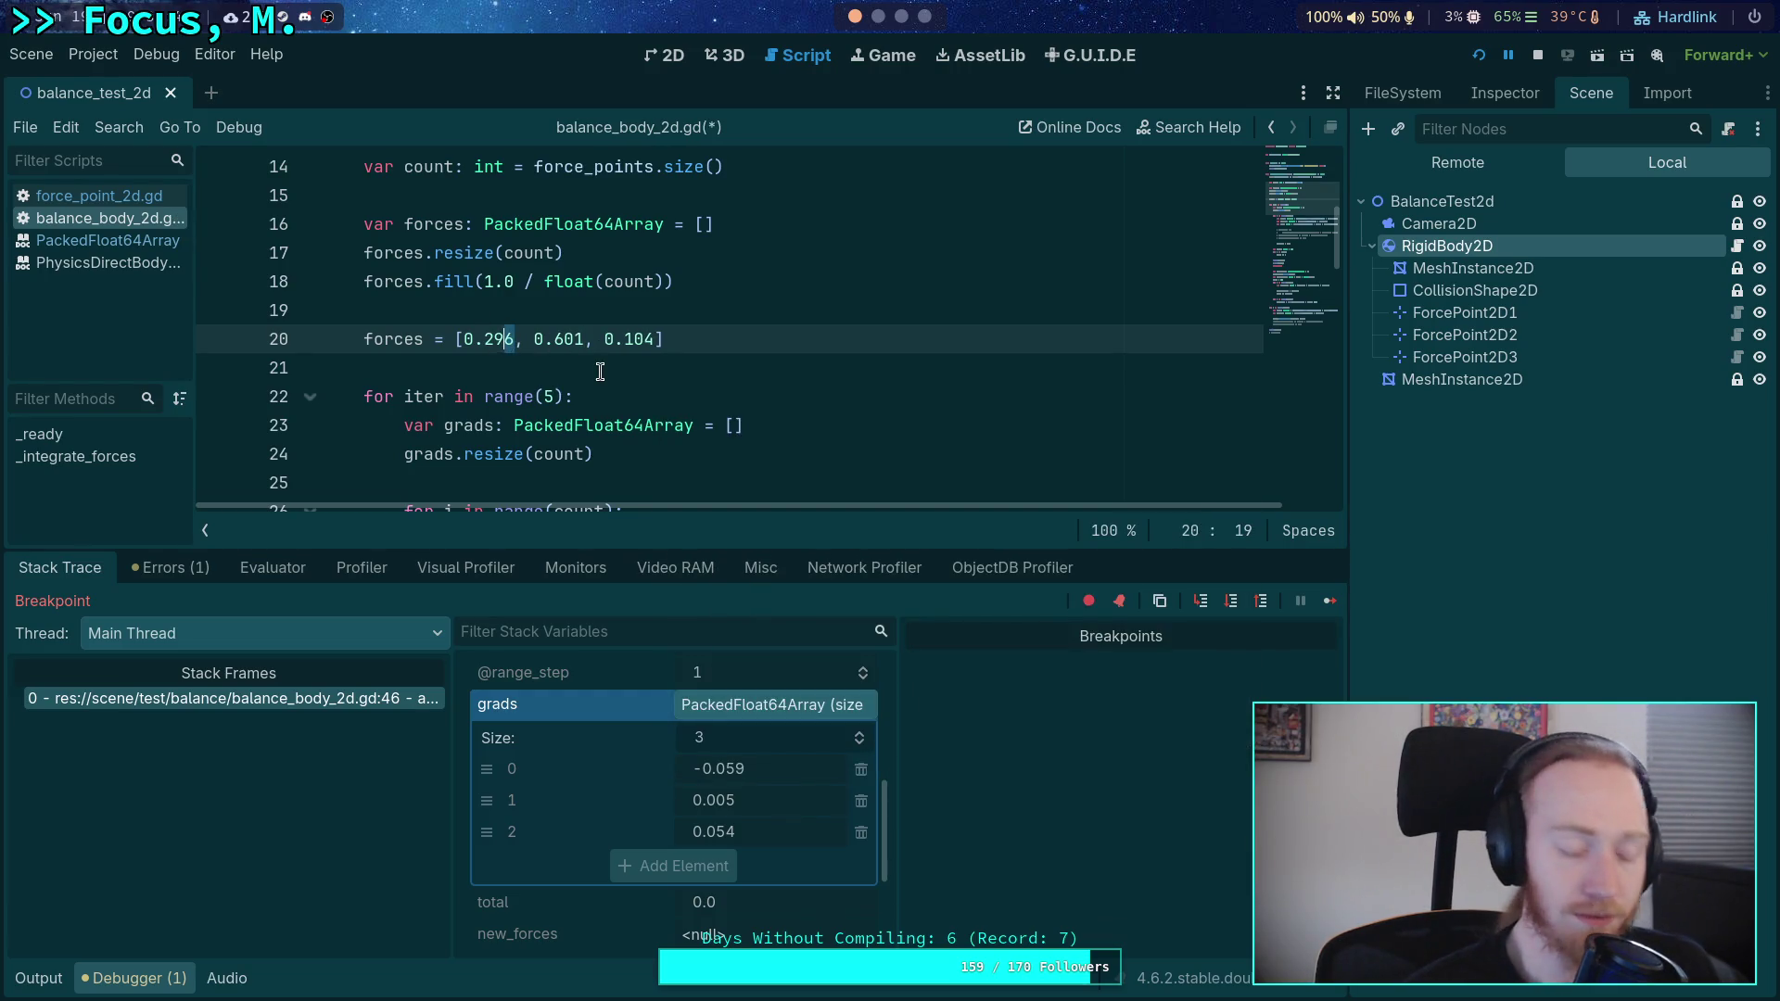
key("Right")
key("BackSpace")
type("5")
- Stop the paused run and relaunch the scene twice until it reaches the breakpoint
left_click(1526, 54)
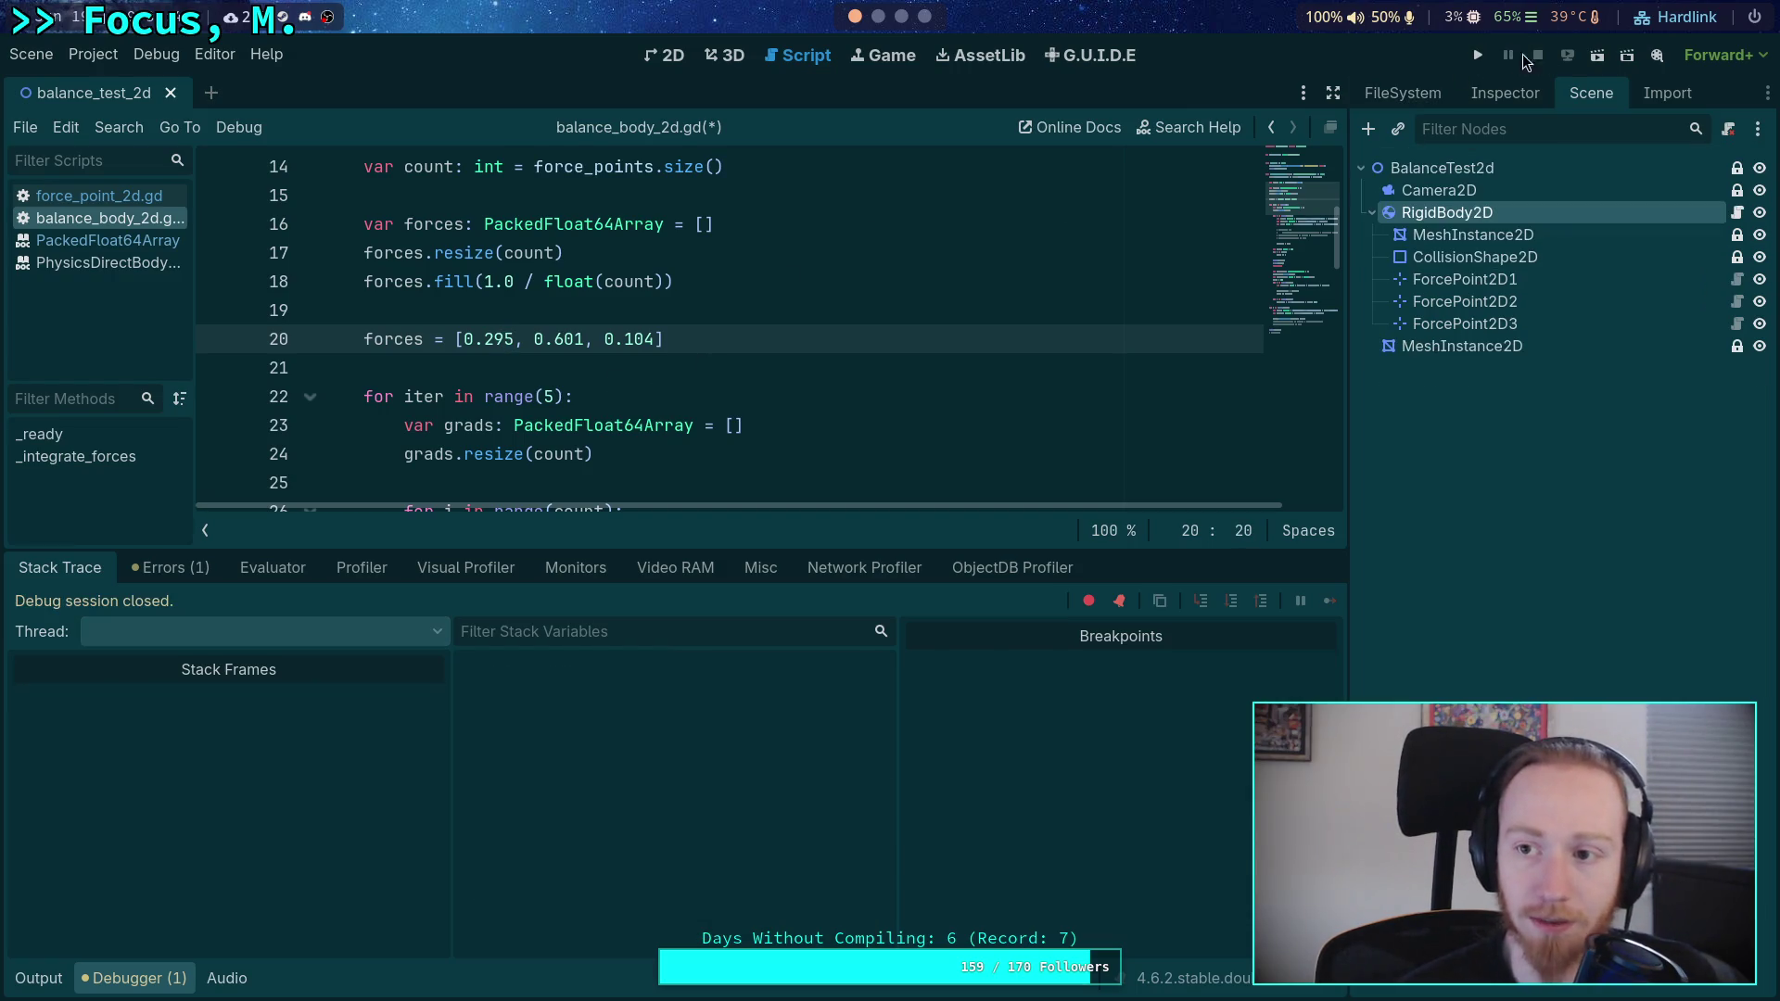
left_click(1478, 56)
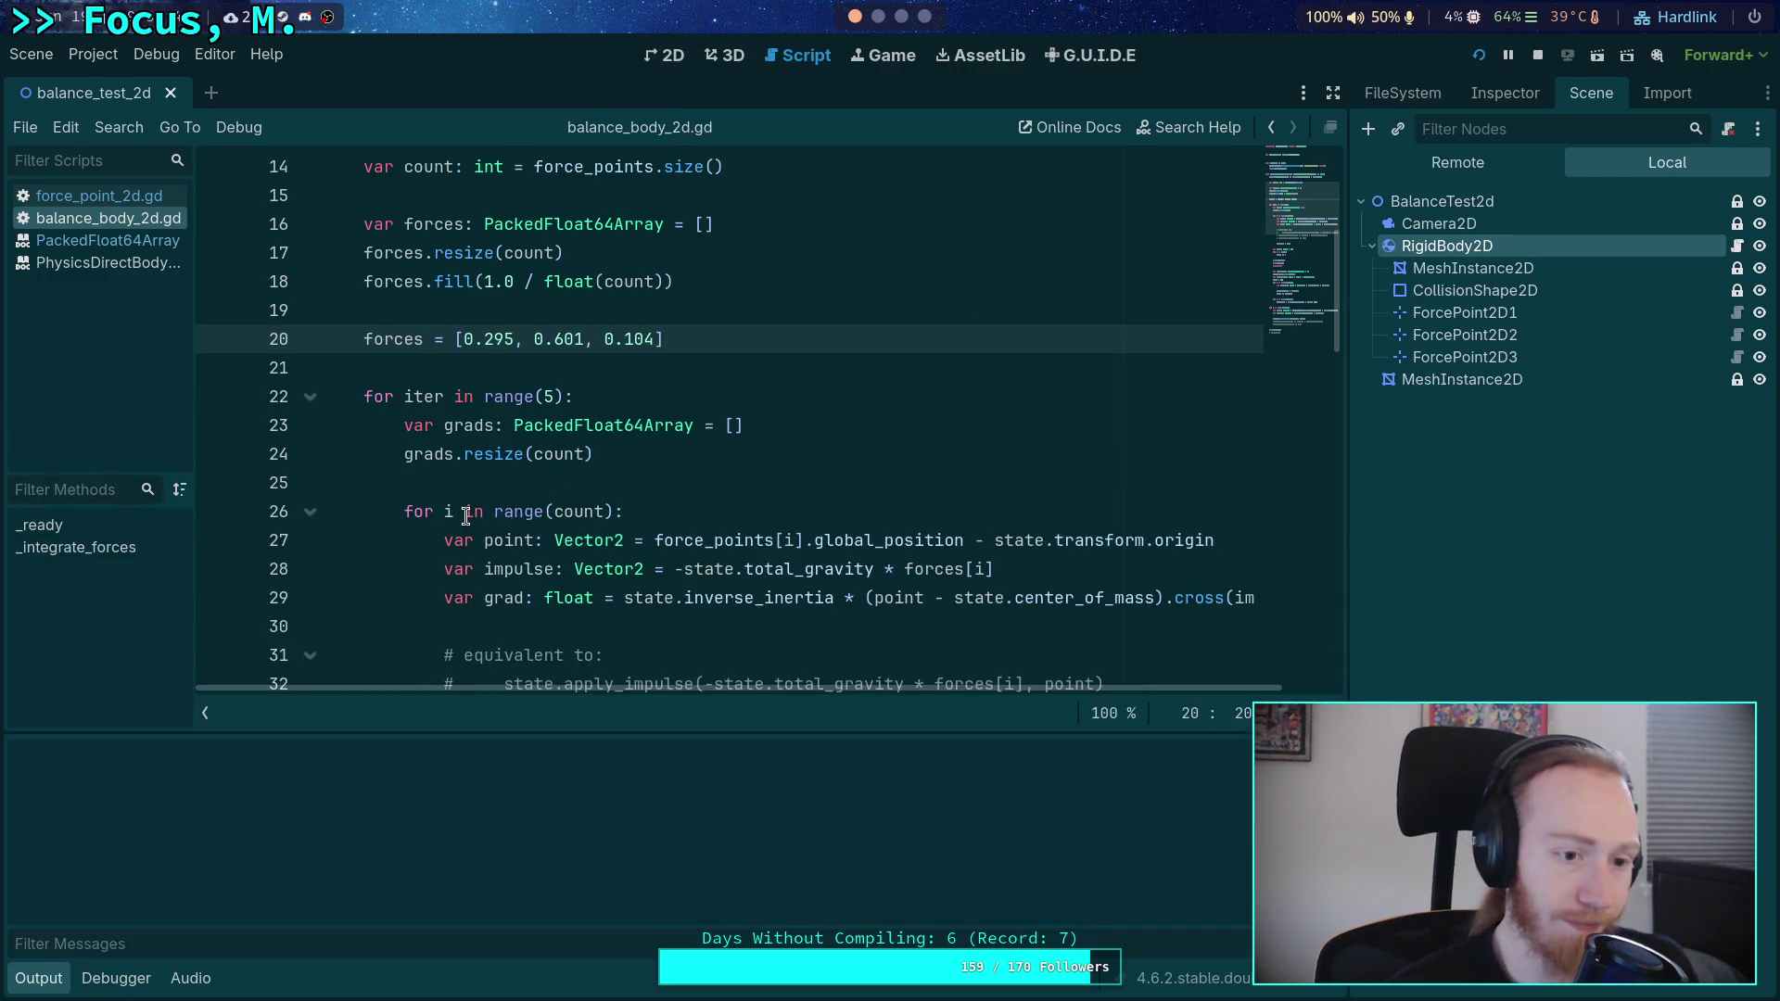
left_click(1530, 57)
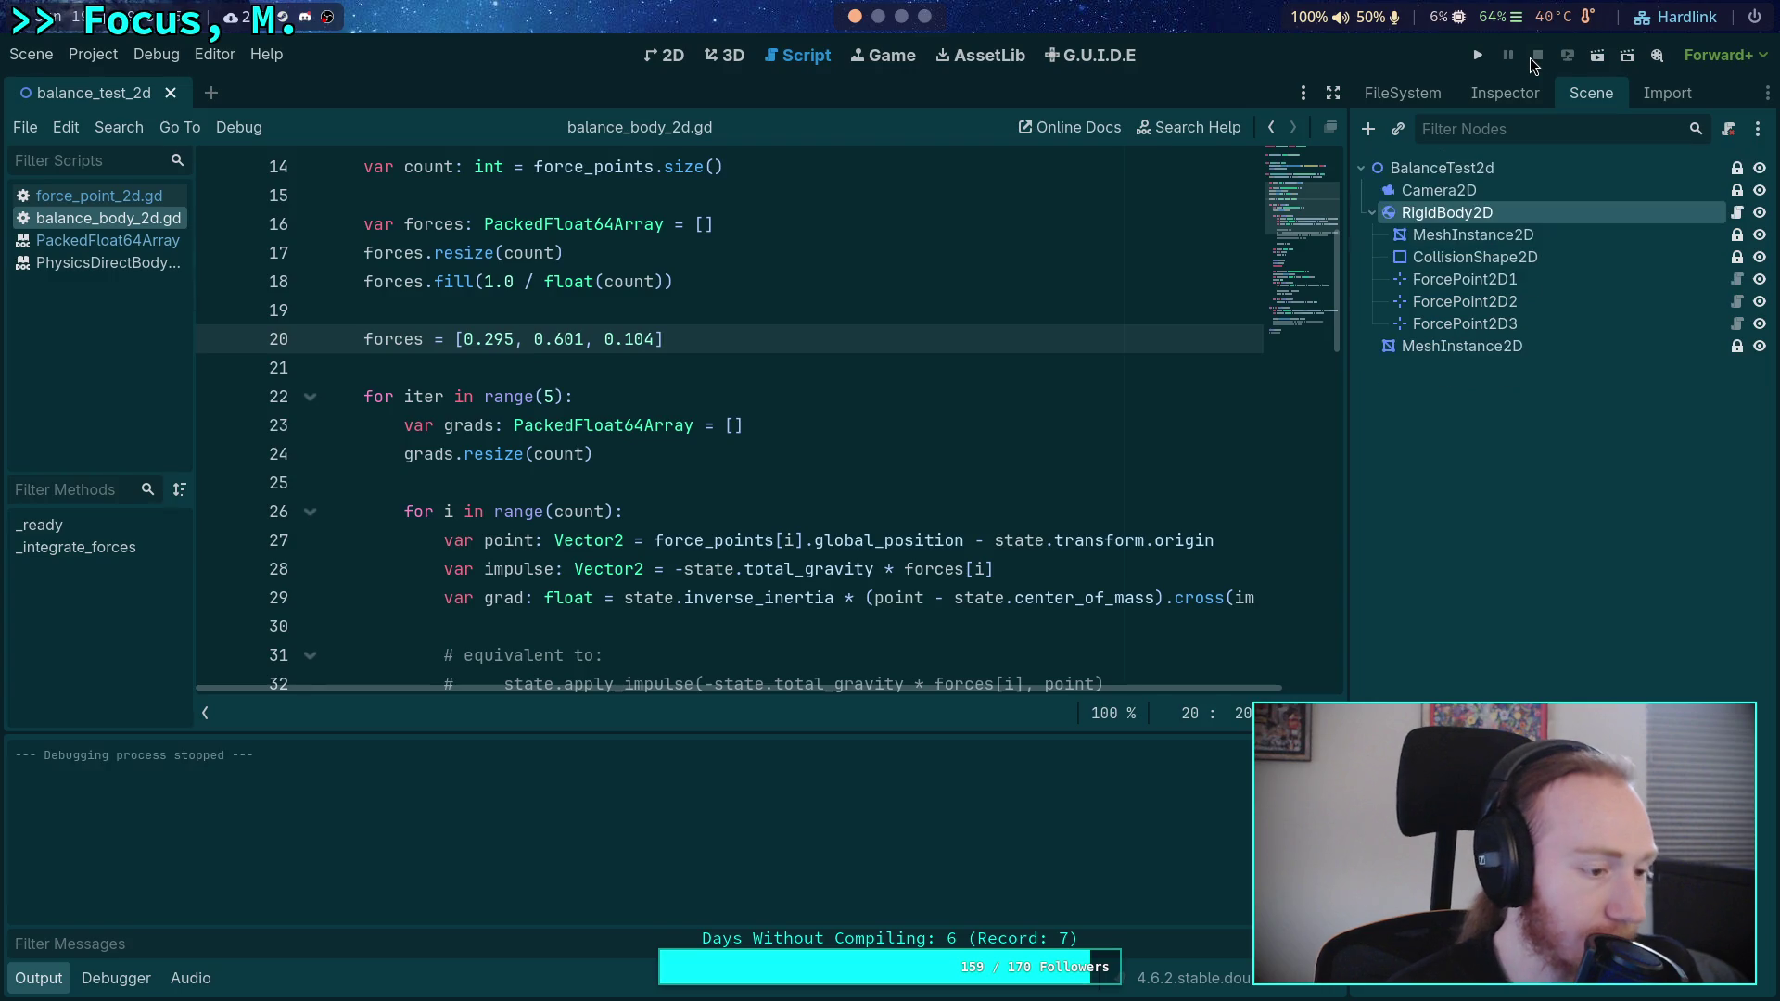
left_click(1478, 56)
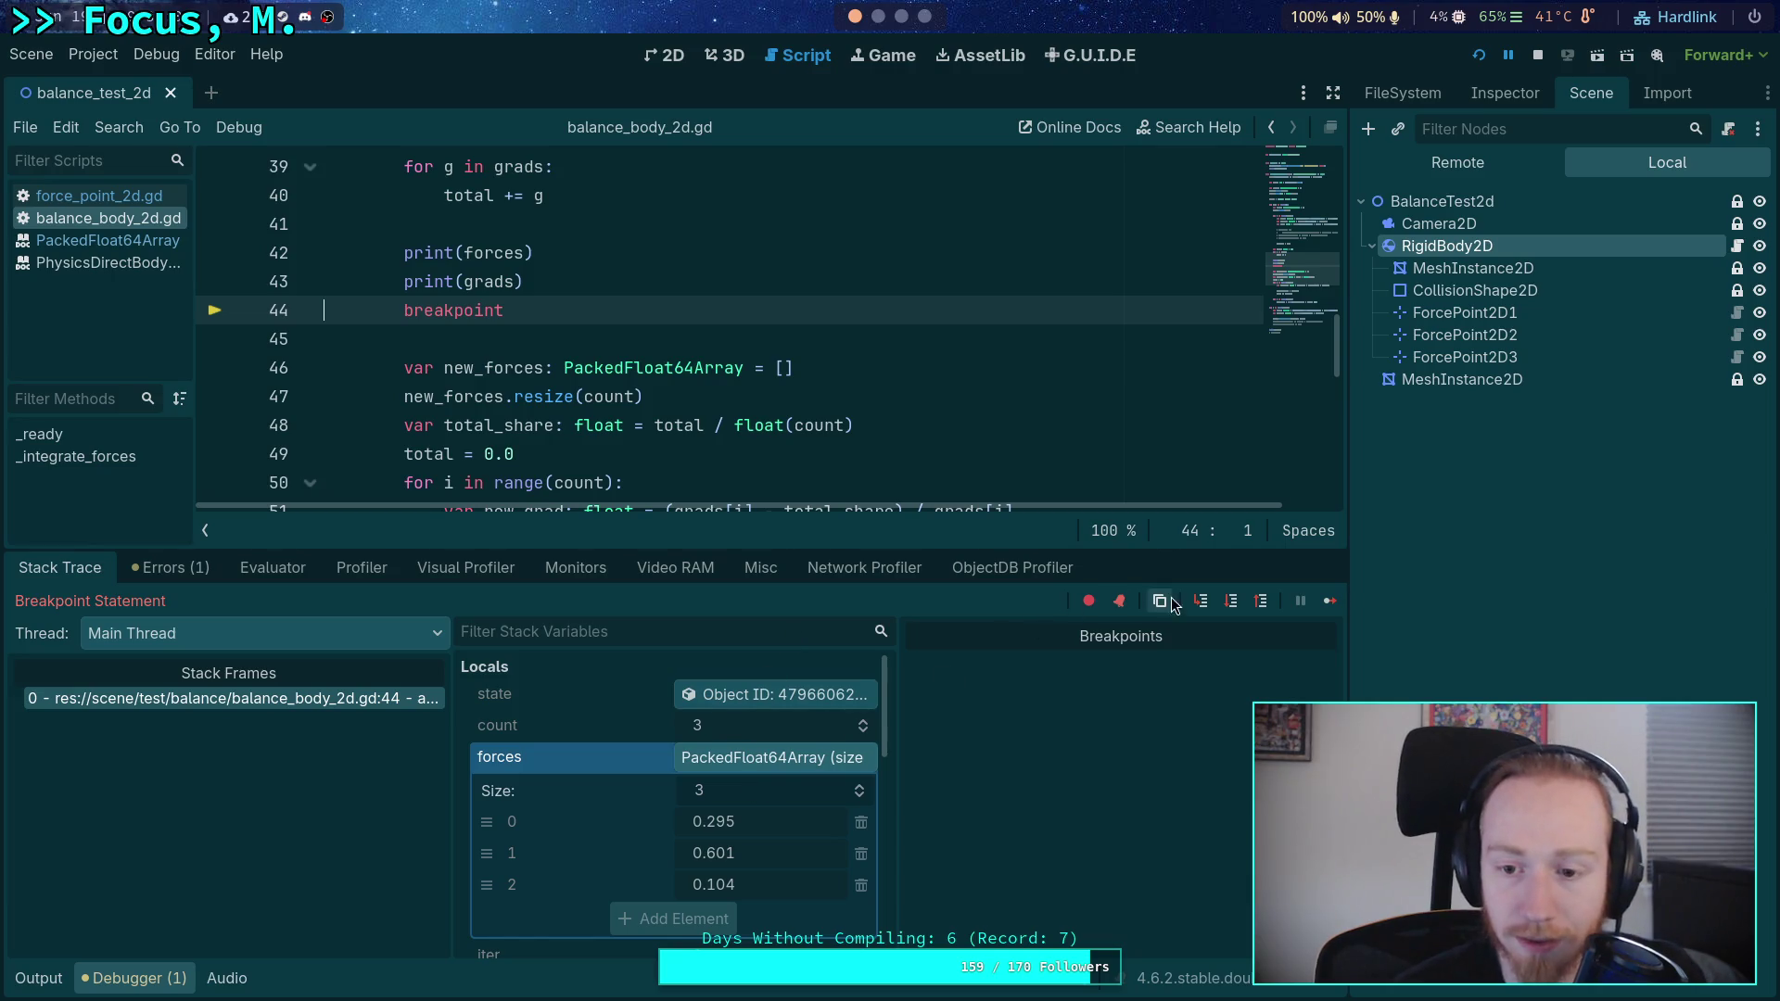
scroll(723, 781, "down", 5)
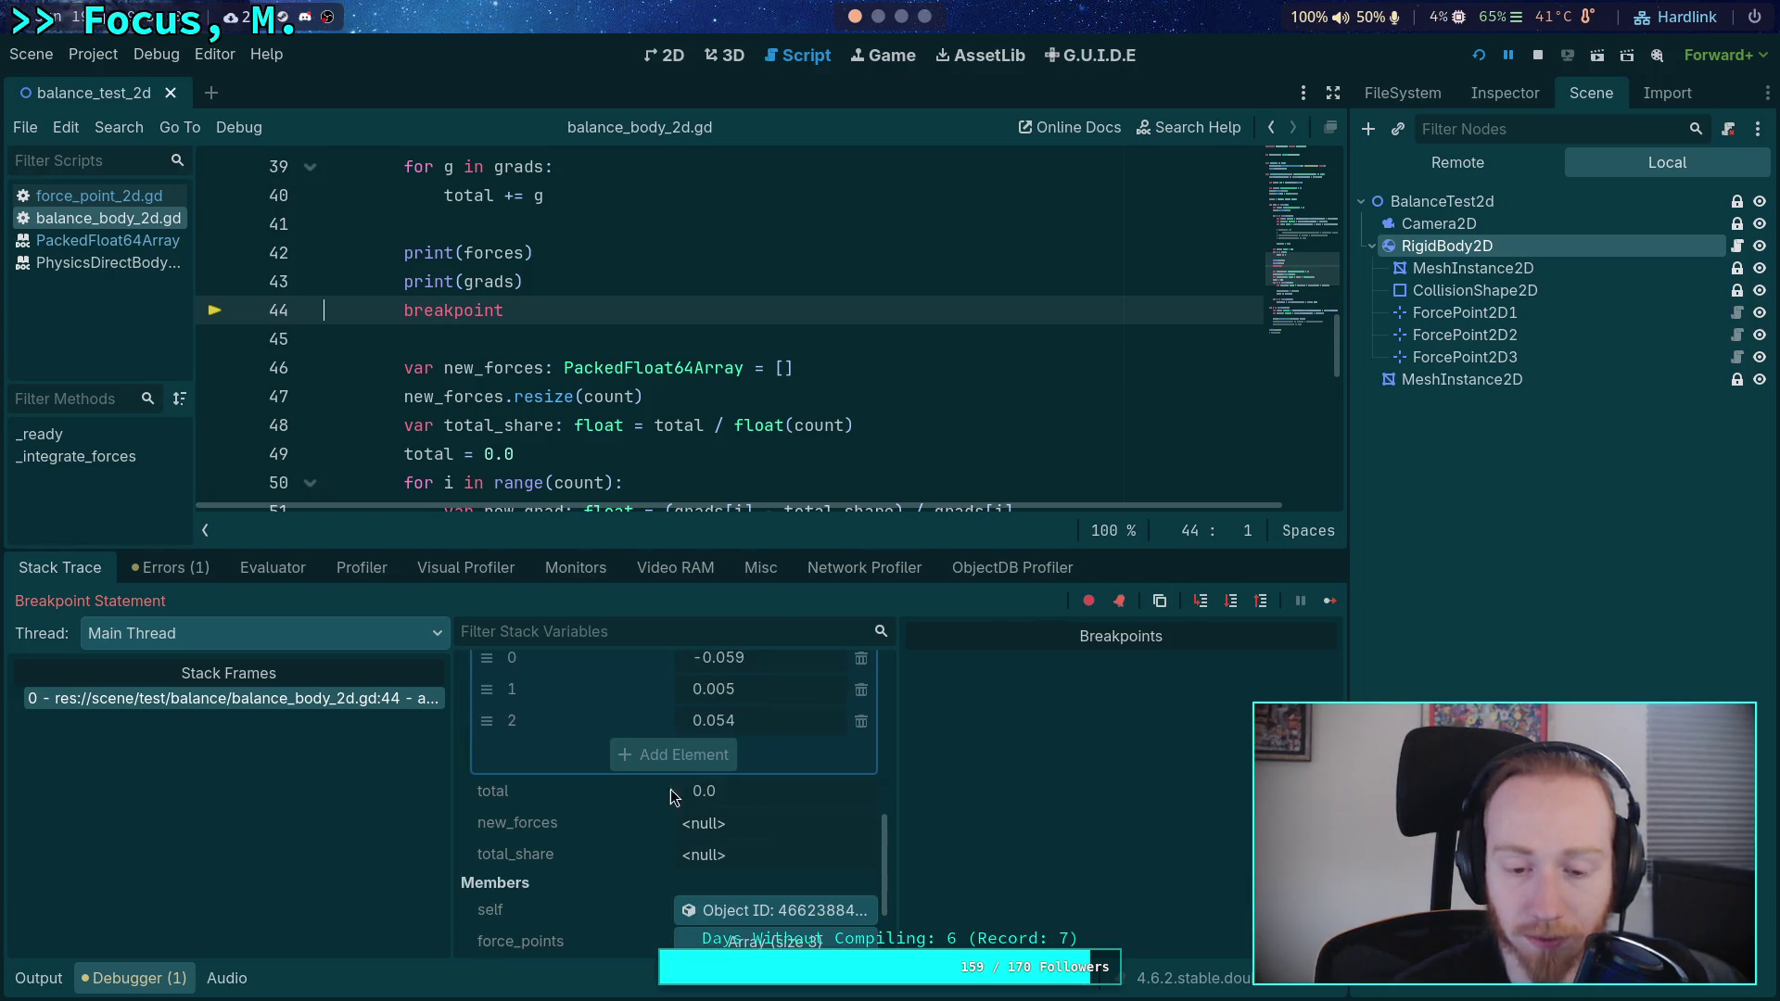
scroll(463, 428, "up", 3)
mouse_move(470, 446)
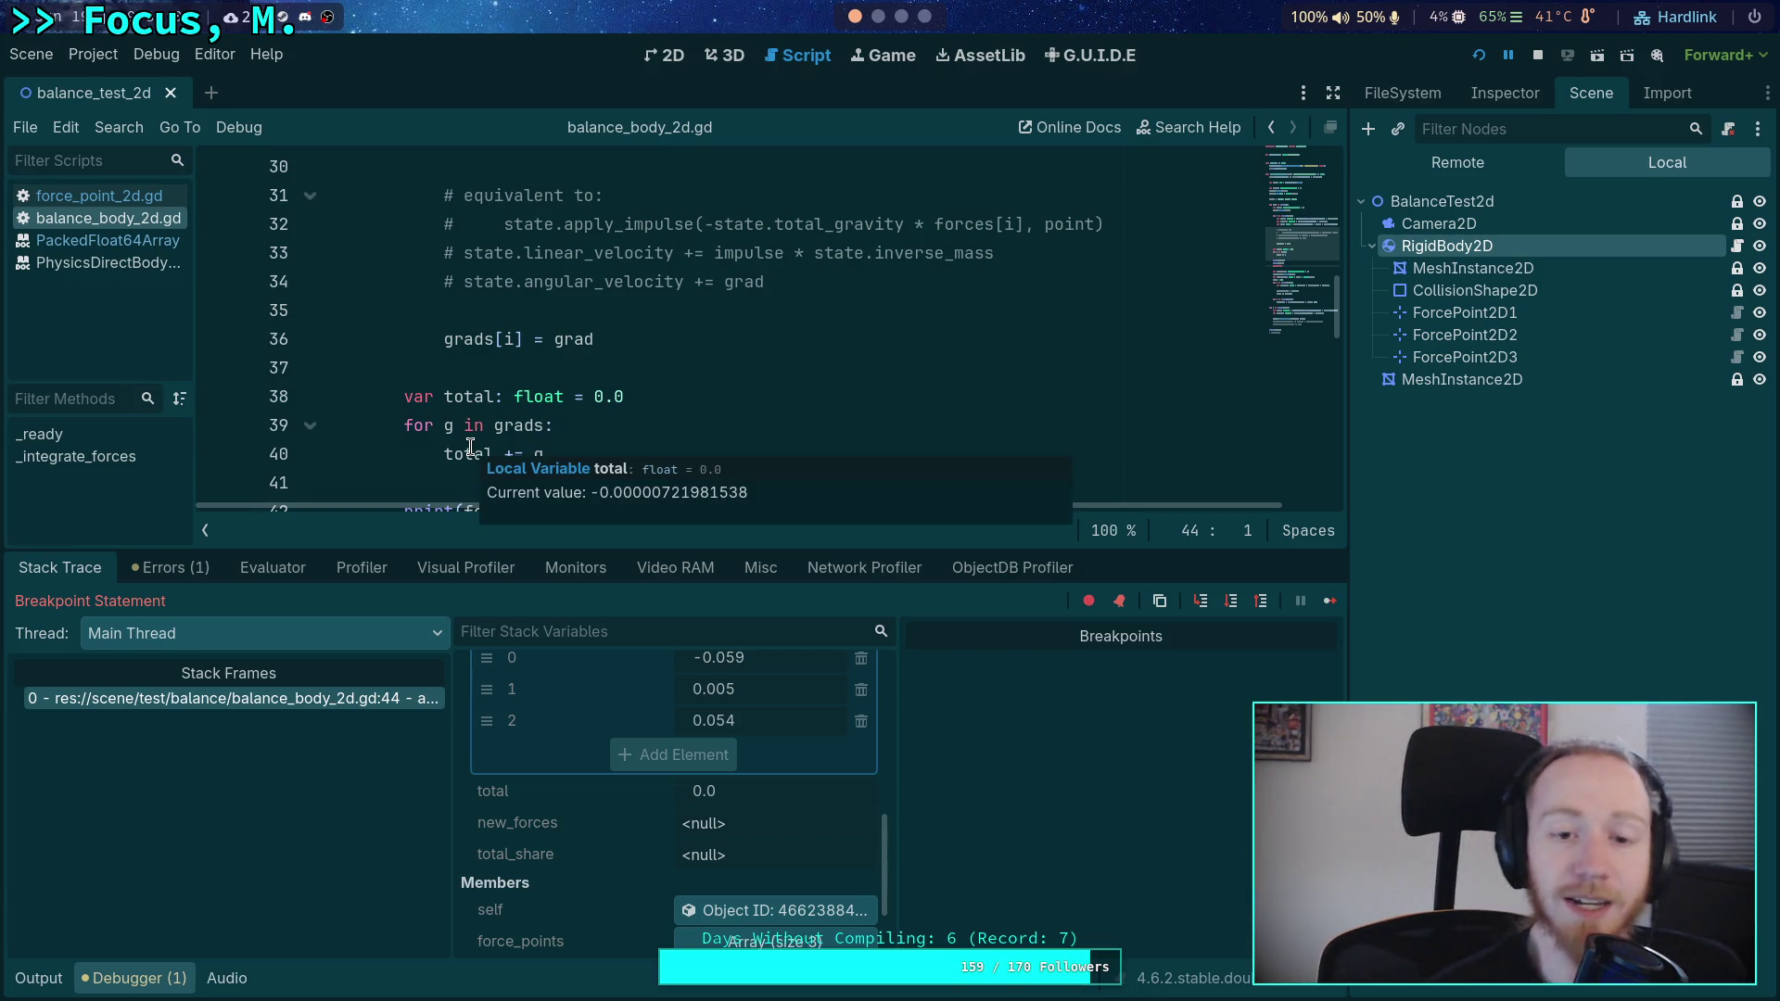
scroll(472, 447, "down", 3)
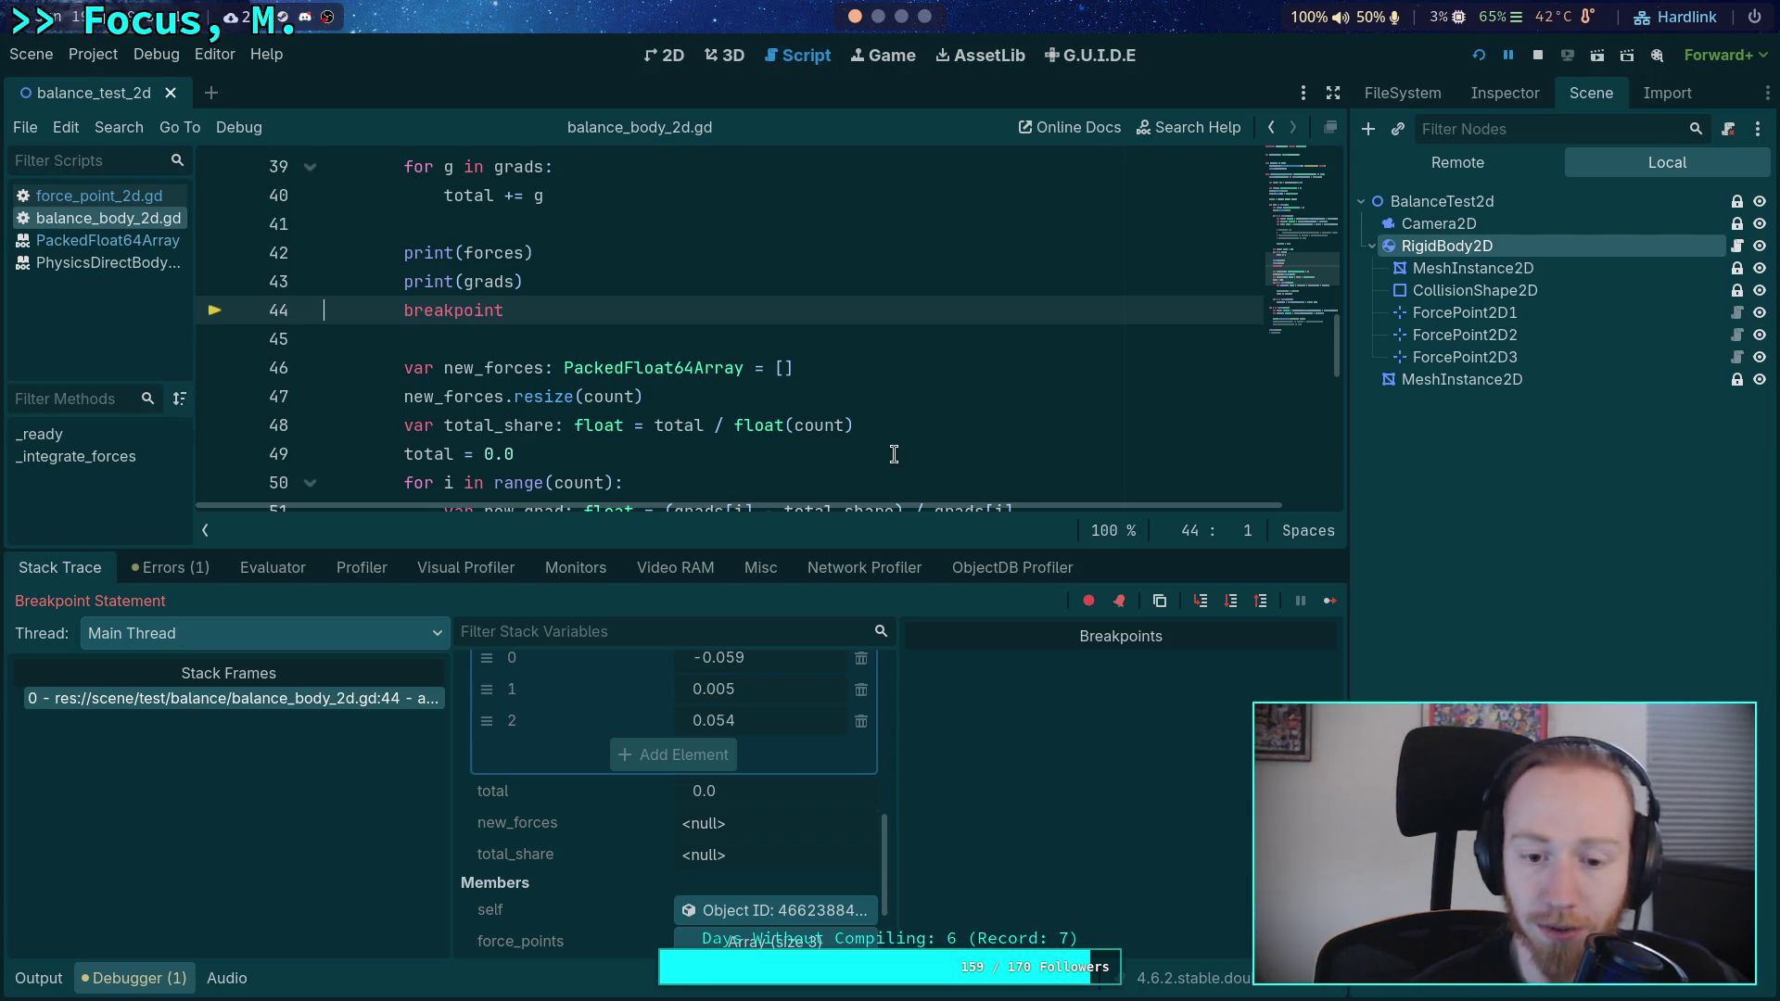
left_click_drag(798, 551, 799, 584)
scroll(770, 764, "up", 3)
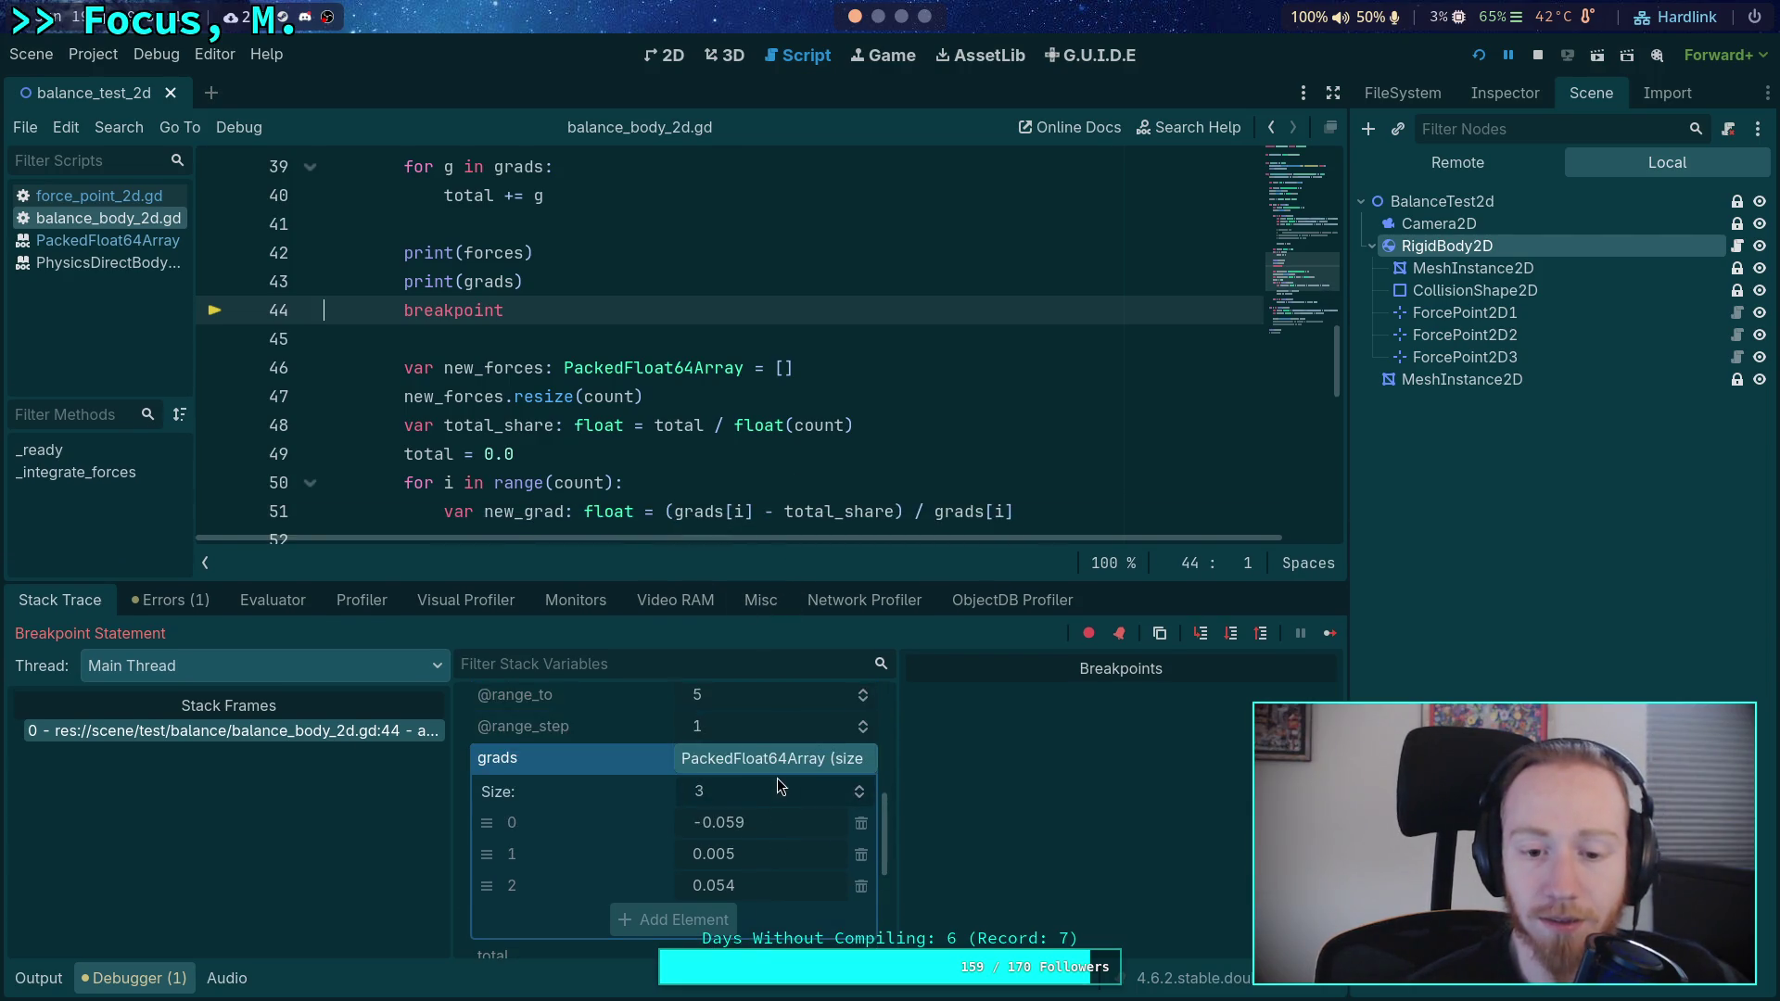
mouse_move(772, 415)
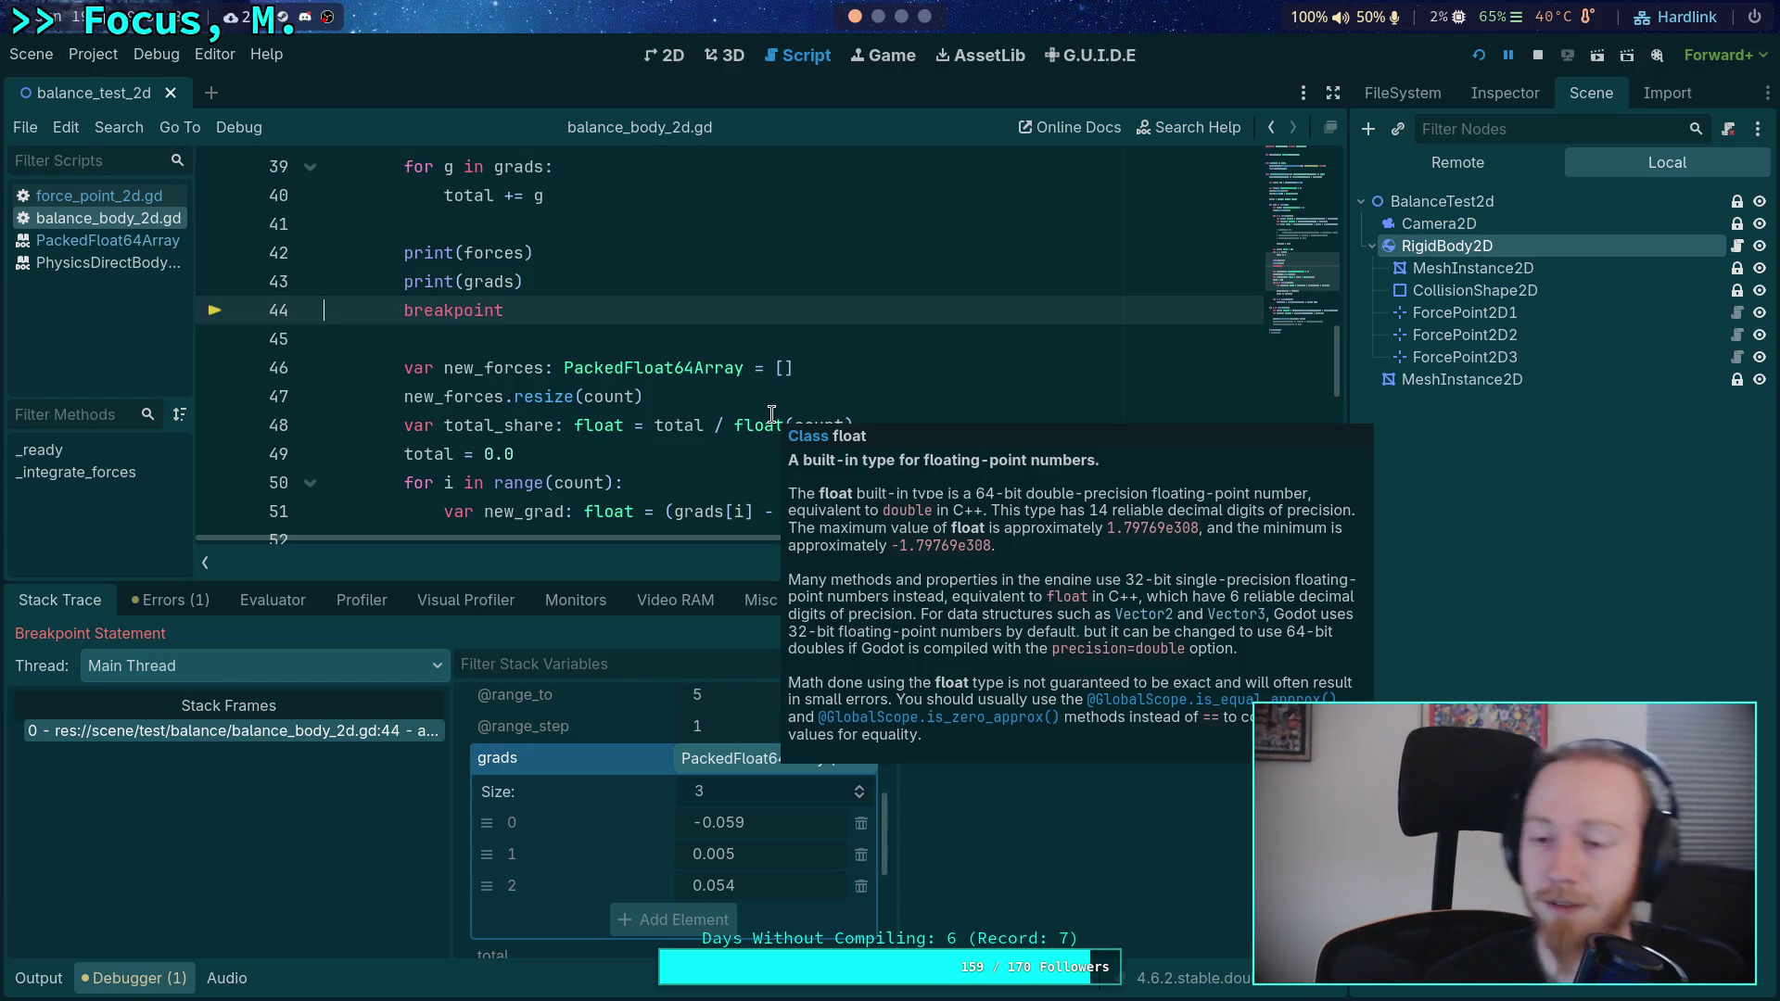
- Select and review the new_grad expression on line 51
scroll(723, 422, "up", 1)
scroll(774, 442, "down", 1)
scroll(774, 442, "down", 2)
mouse_move(653, 339)
left_mouse_down()
mouse_move(1088, 353)
mouse_move(665, 343)
left_mouse_up()
left_click(865, 365)
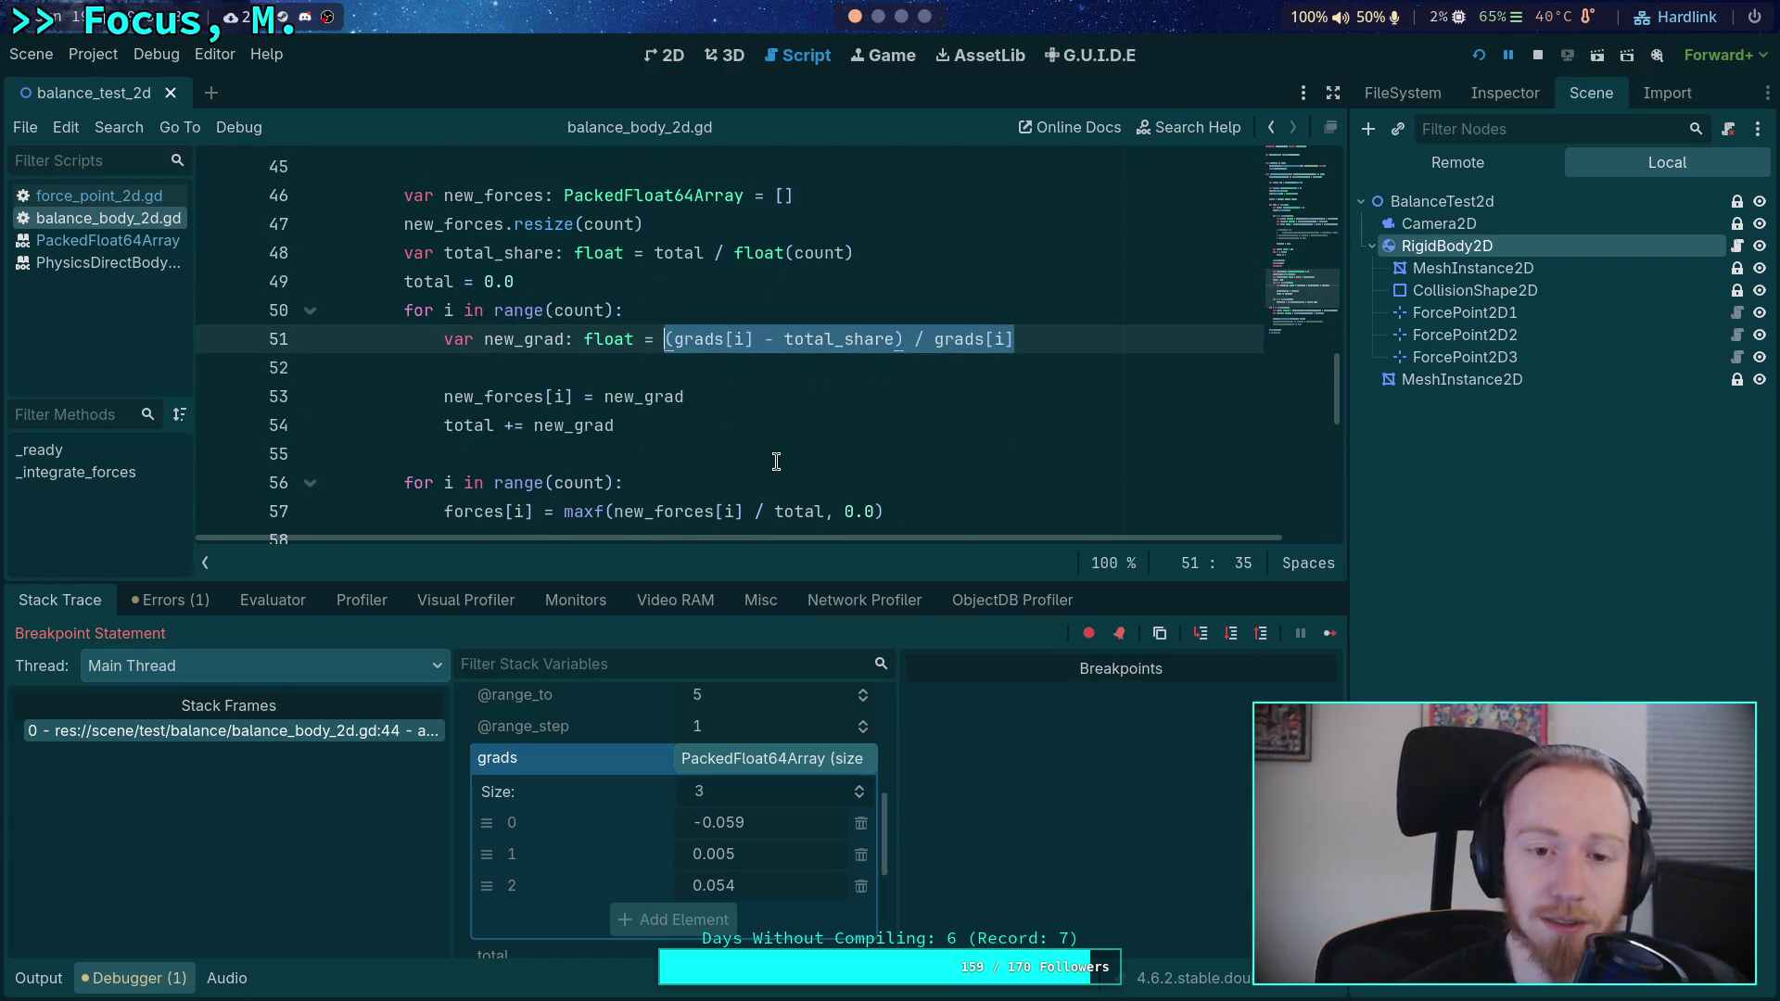
left_click(693, 408)
scroll(696, 408, "down", 2)
scroll(700, 408, "up", 2)
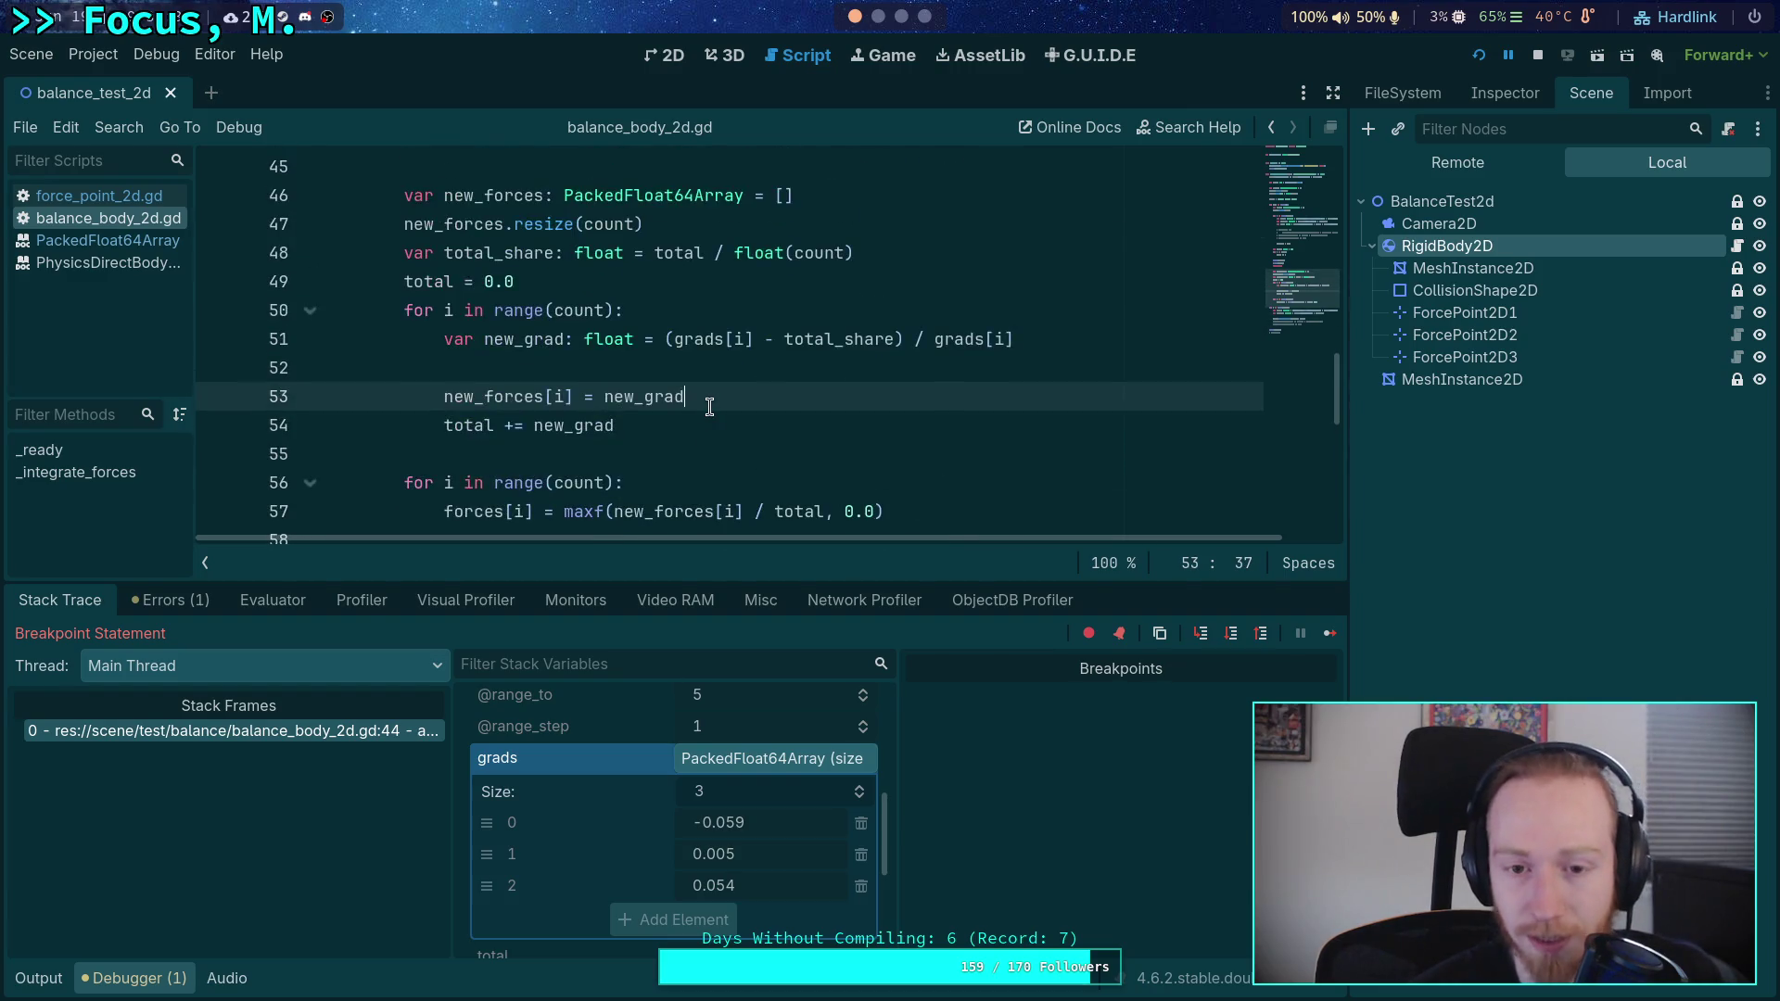
scroll(691, 418, "up", 1)
left_click_drag(665, 426, 1020, 426)
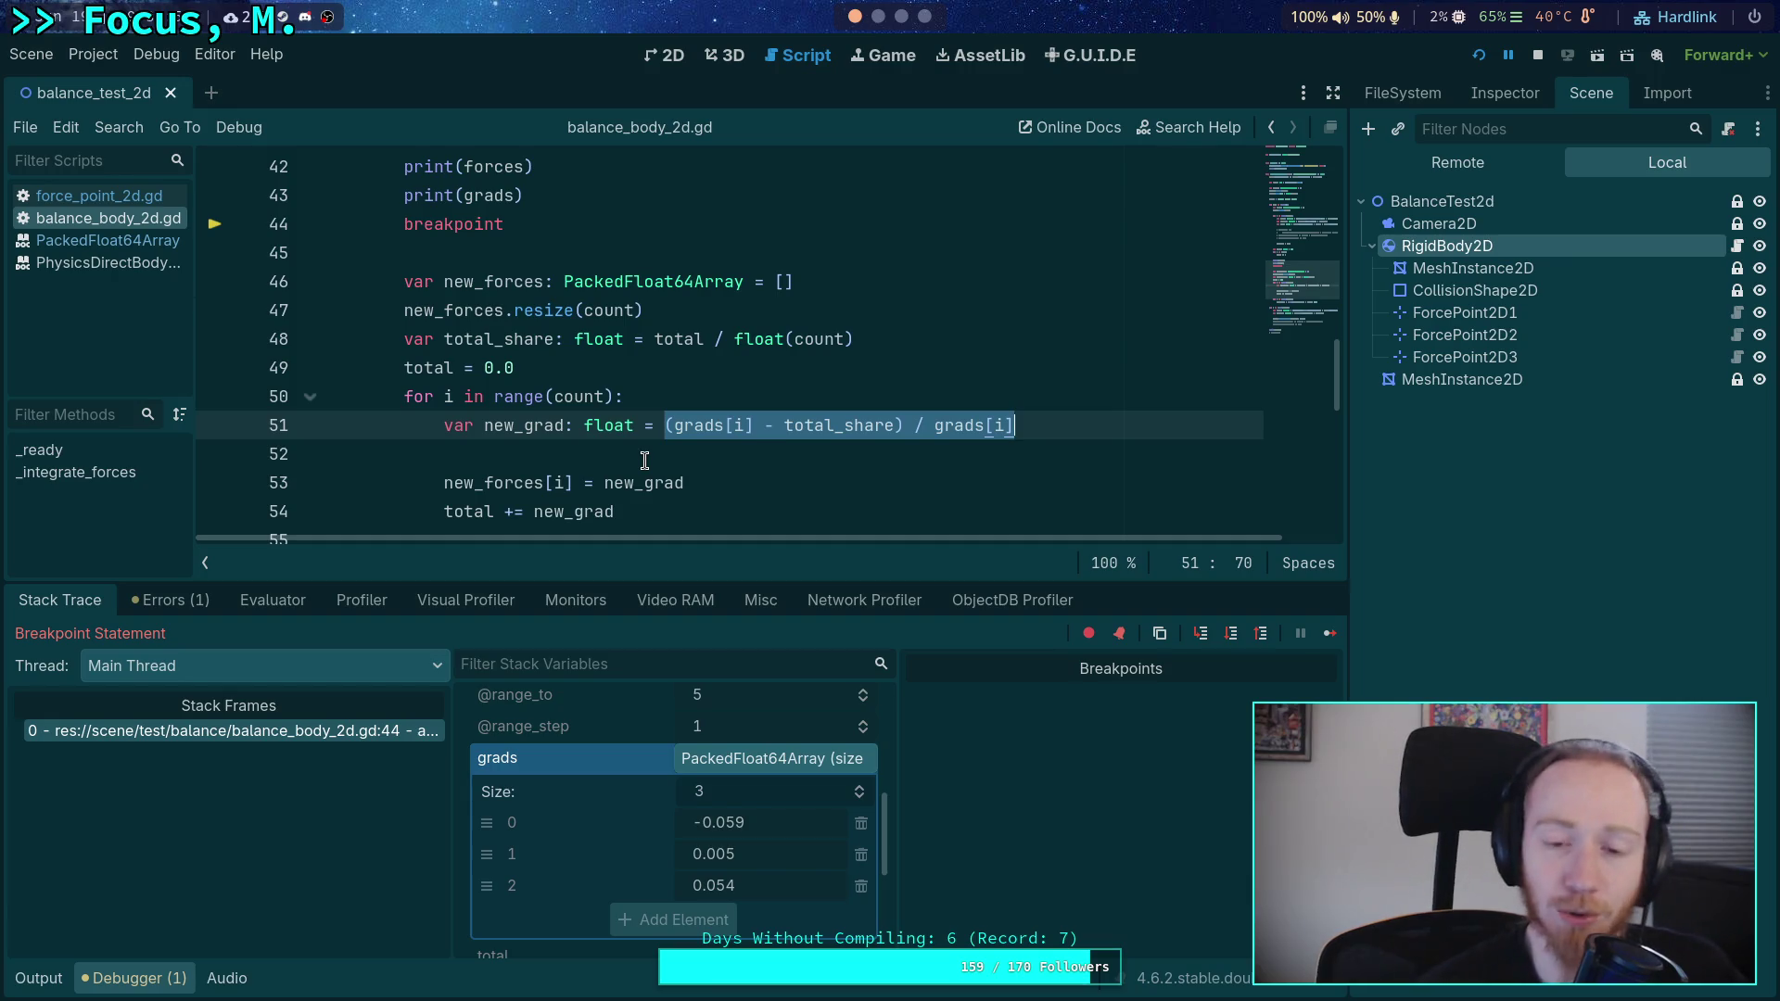
left_click(608, 448)
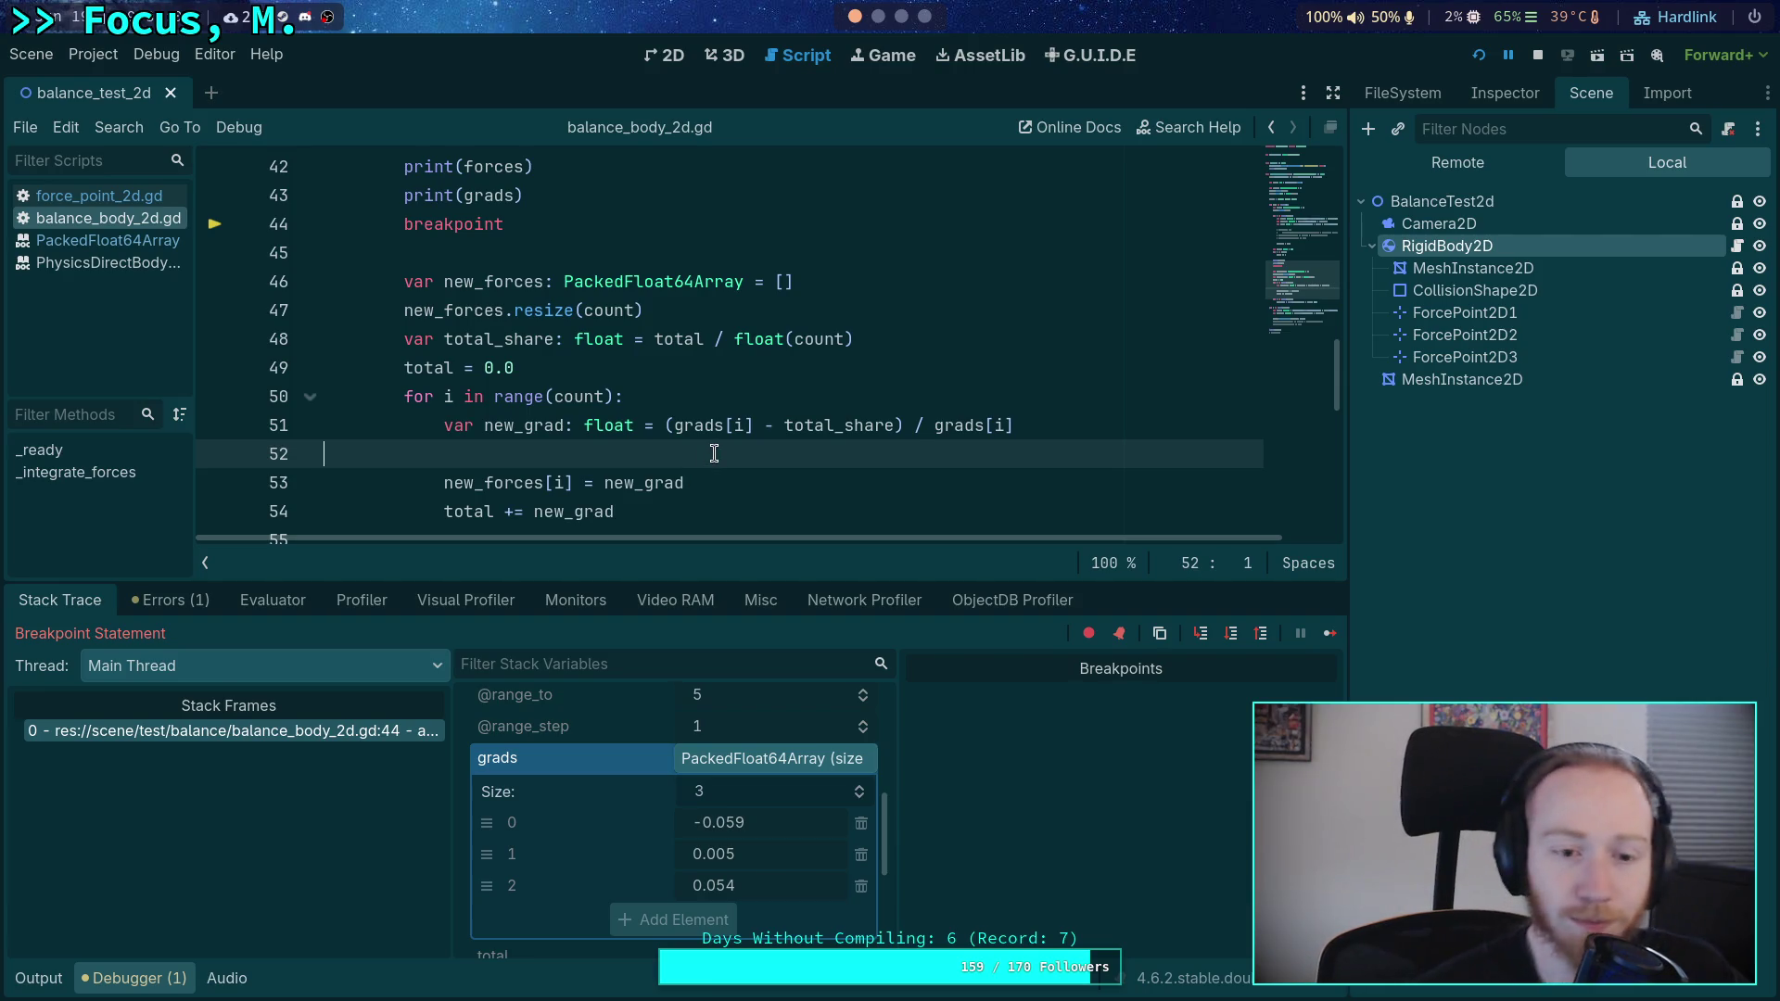
- Raise the editor/debugger splitter so total 0.0 and new_forces null are visible
left_click_drag(672, 580, 672, 587)
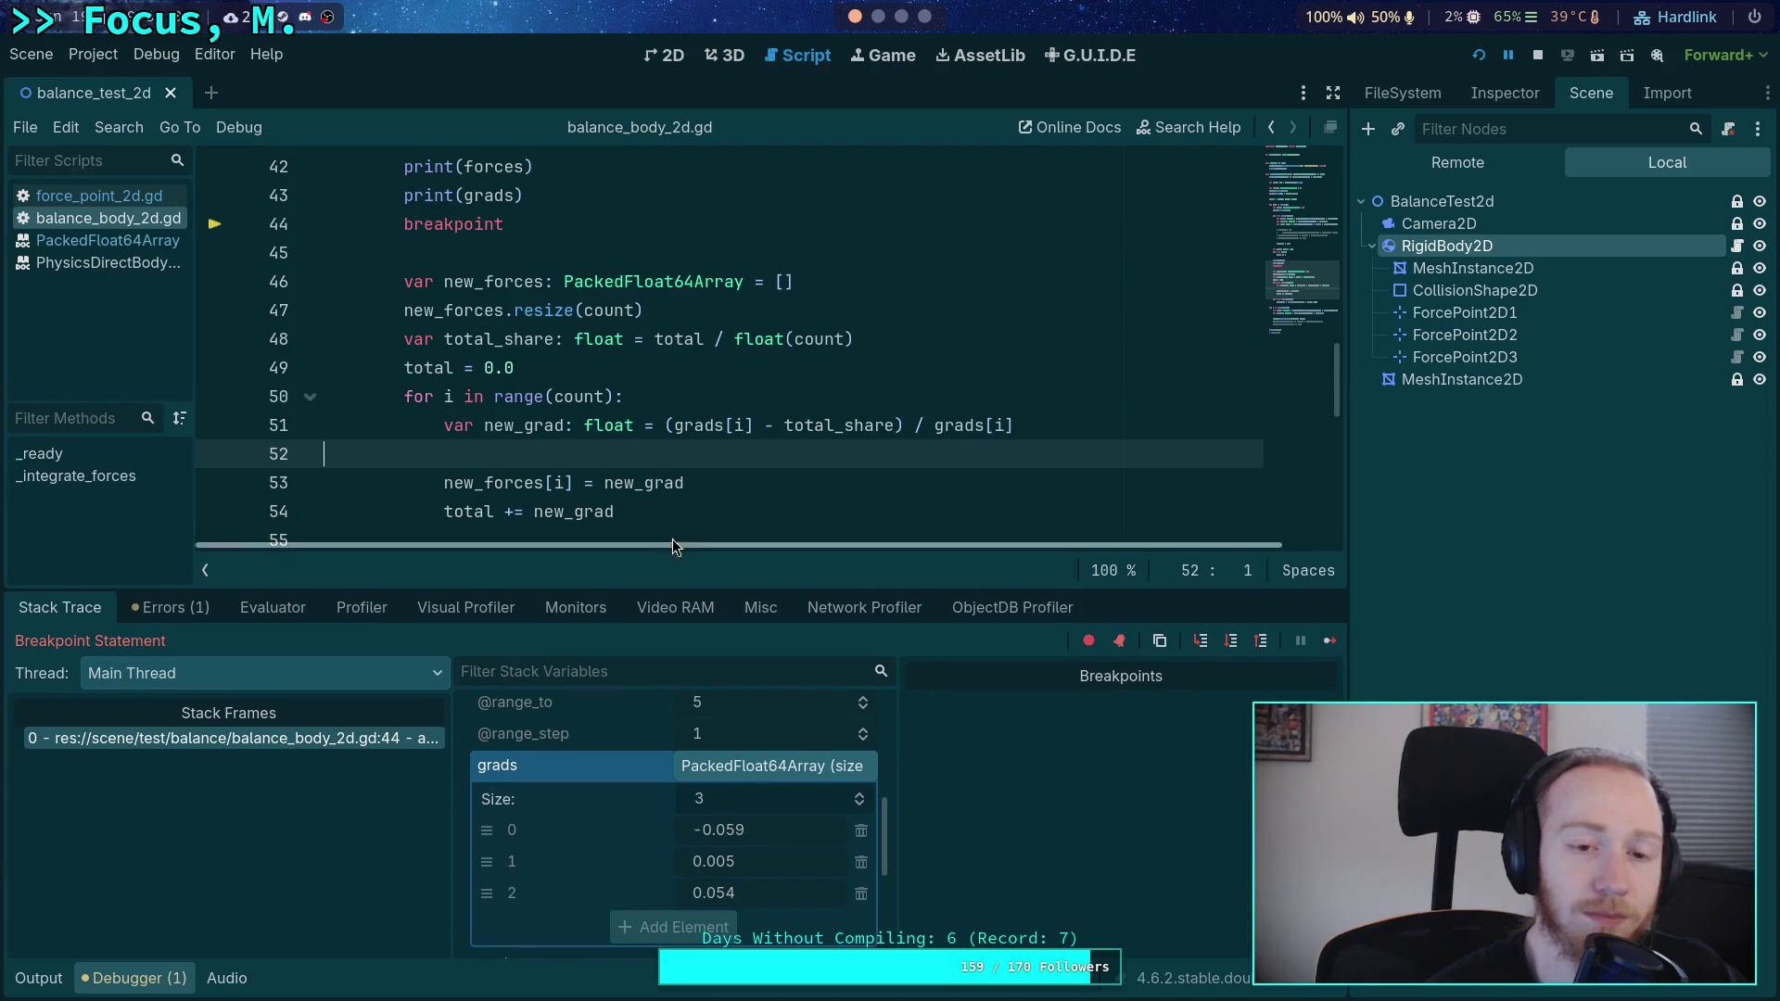
scroll(686, 452, "down", 1)
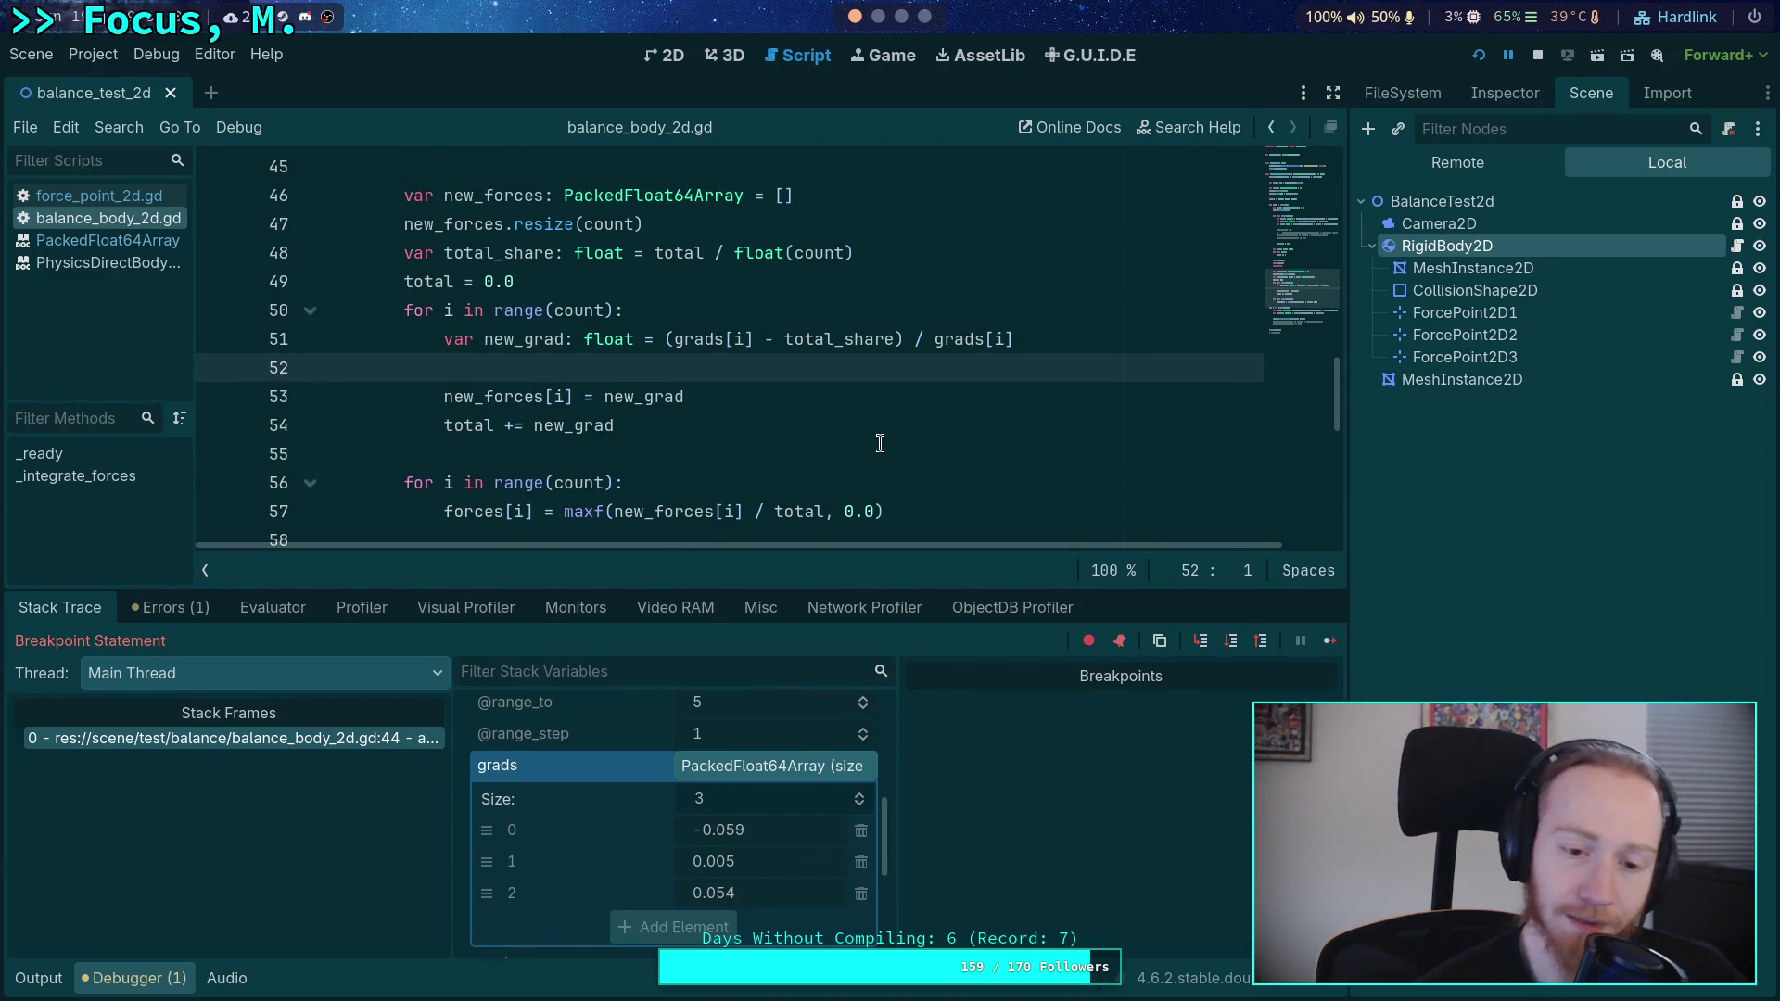
left_click_drag(788, 590, 815, 499)
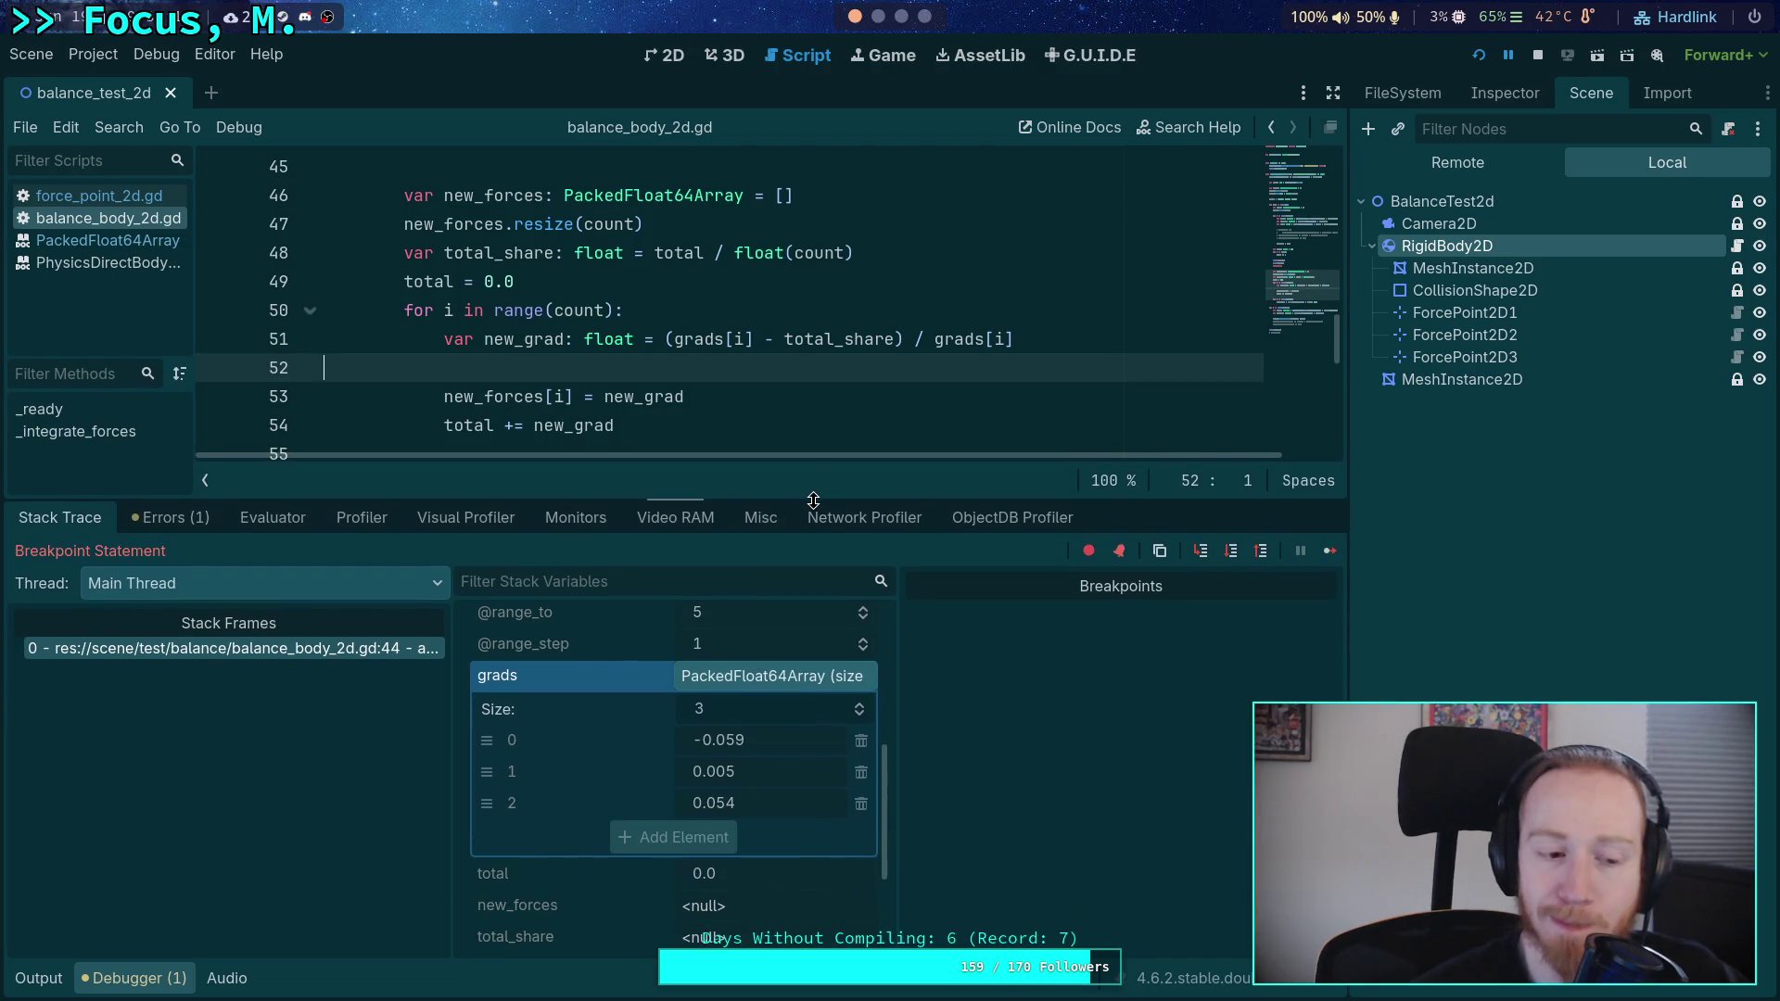
scroll(692, 420, "up", 3)
scroll(692, 420, "down", 3)
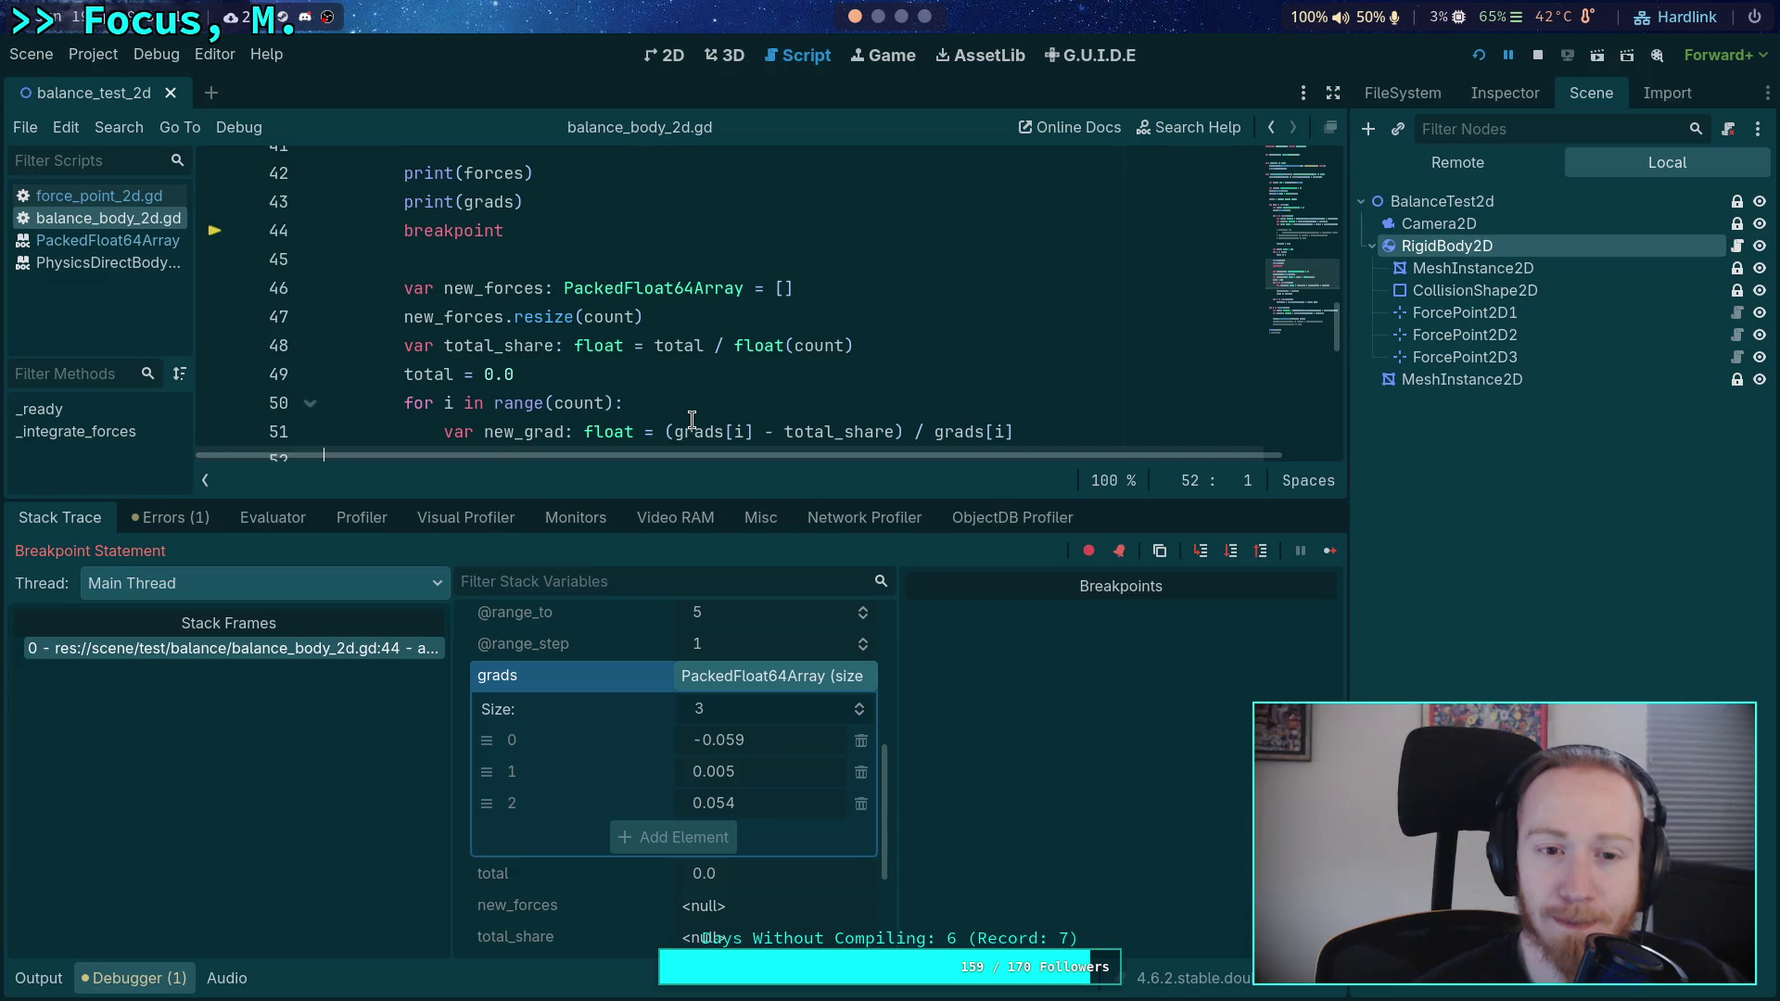
- Step over lines 47 to 50, checking the Stack Variables along the way
left_click(1232, 554)
left_click(1234, 558)
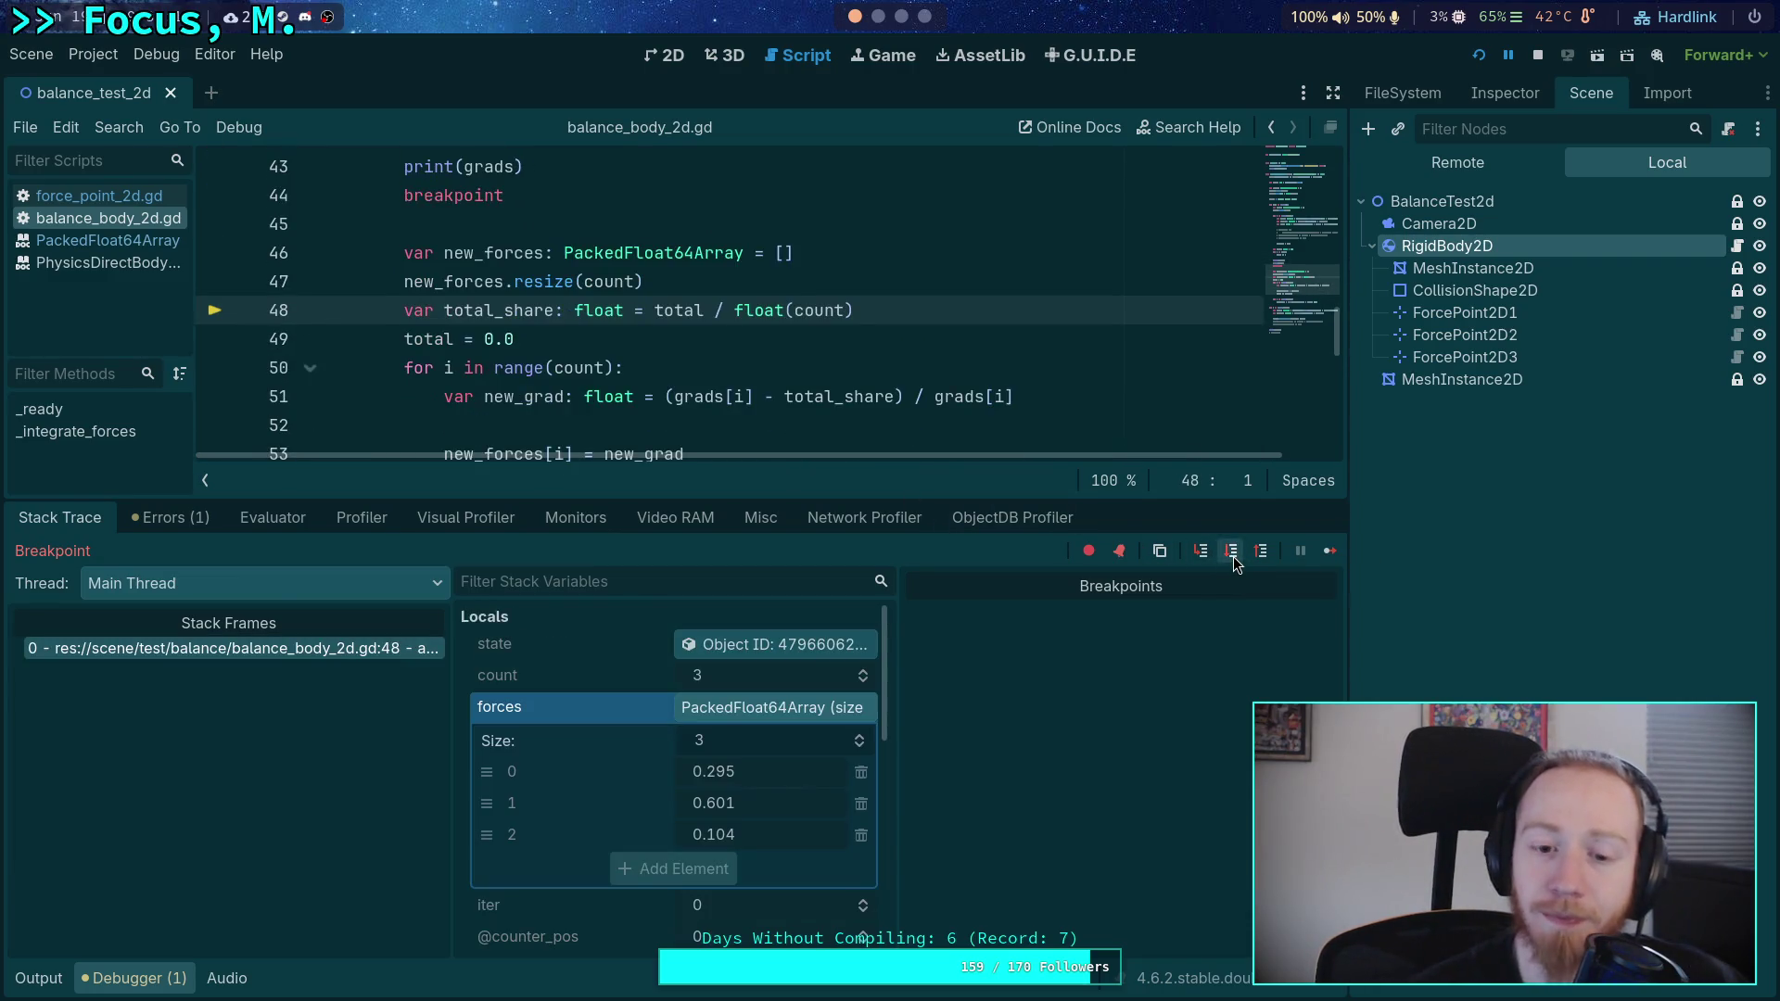
scroll(646, 730, "down", 3)
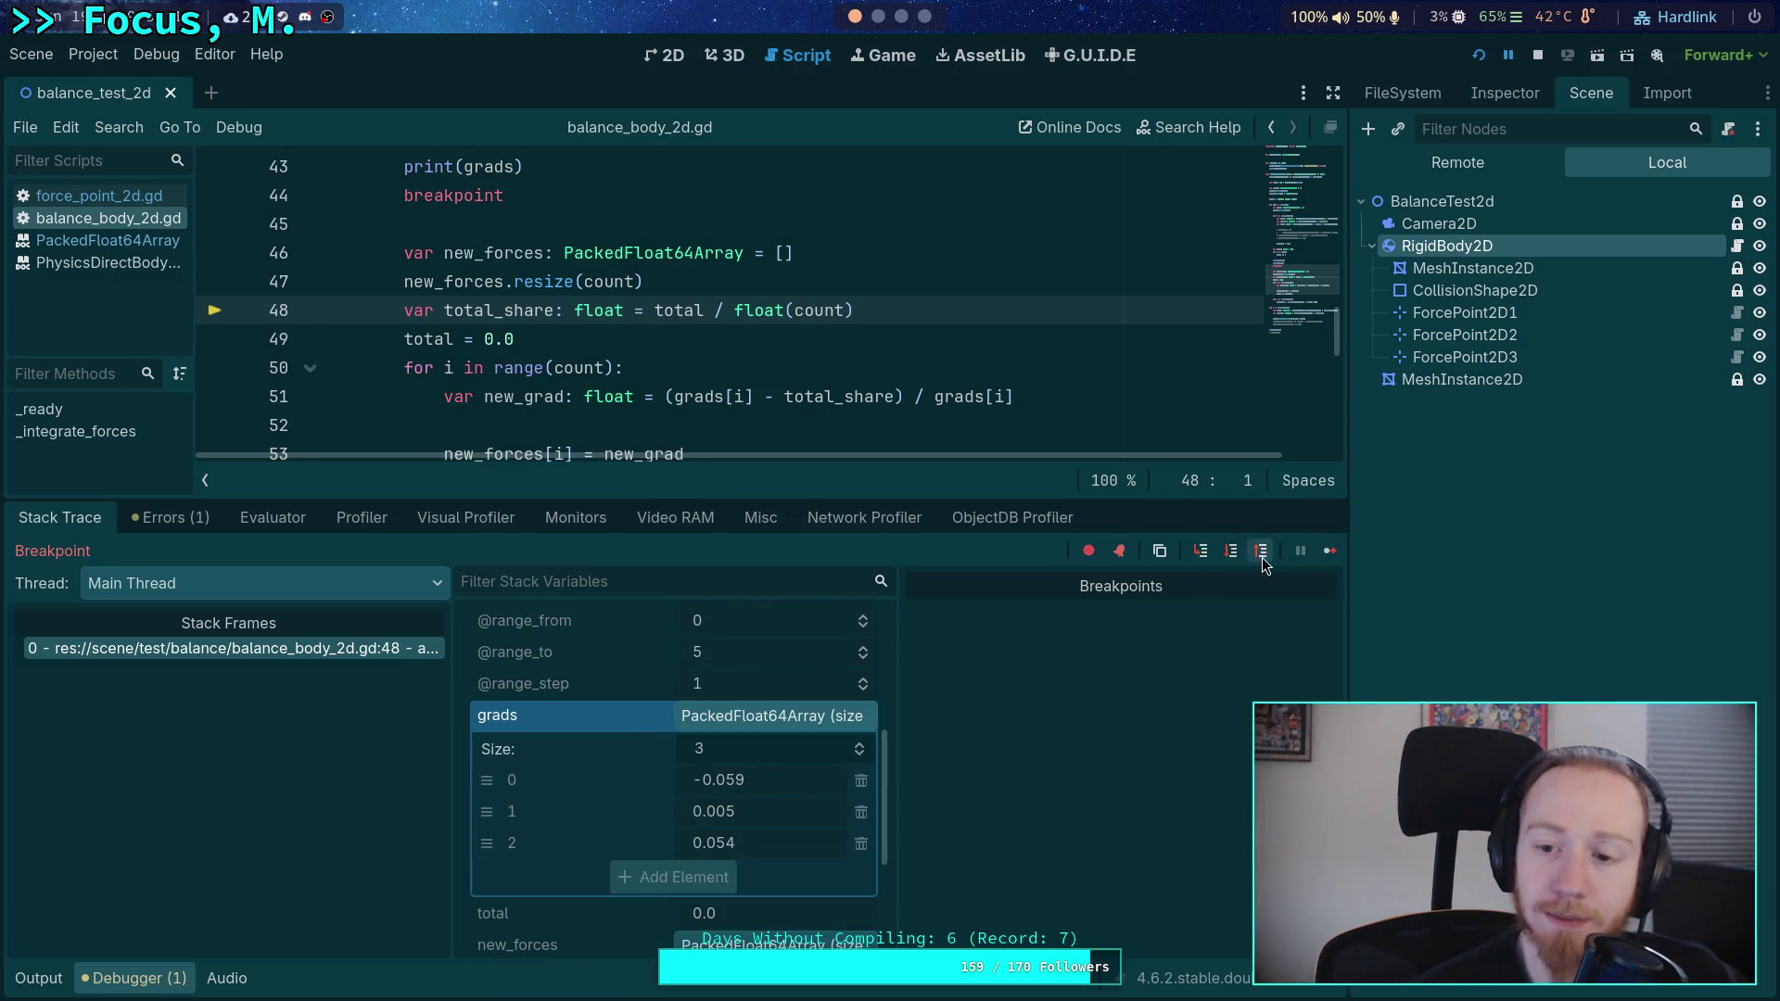
left_click(1233, 557)
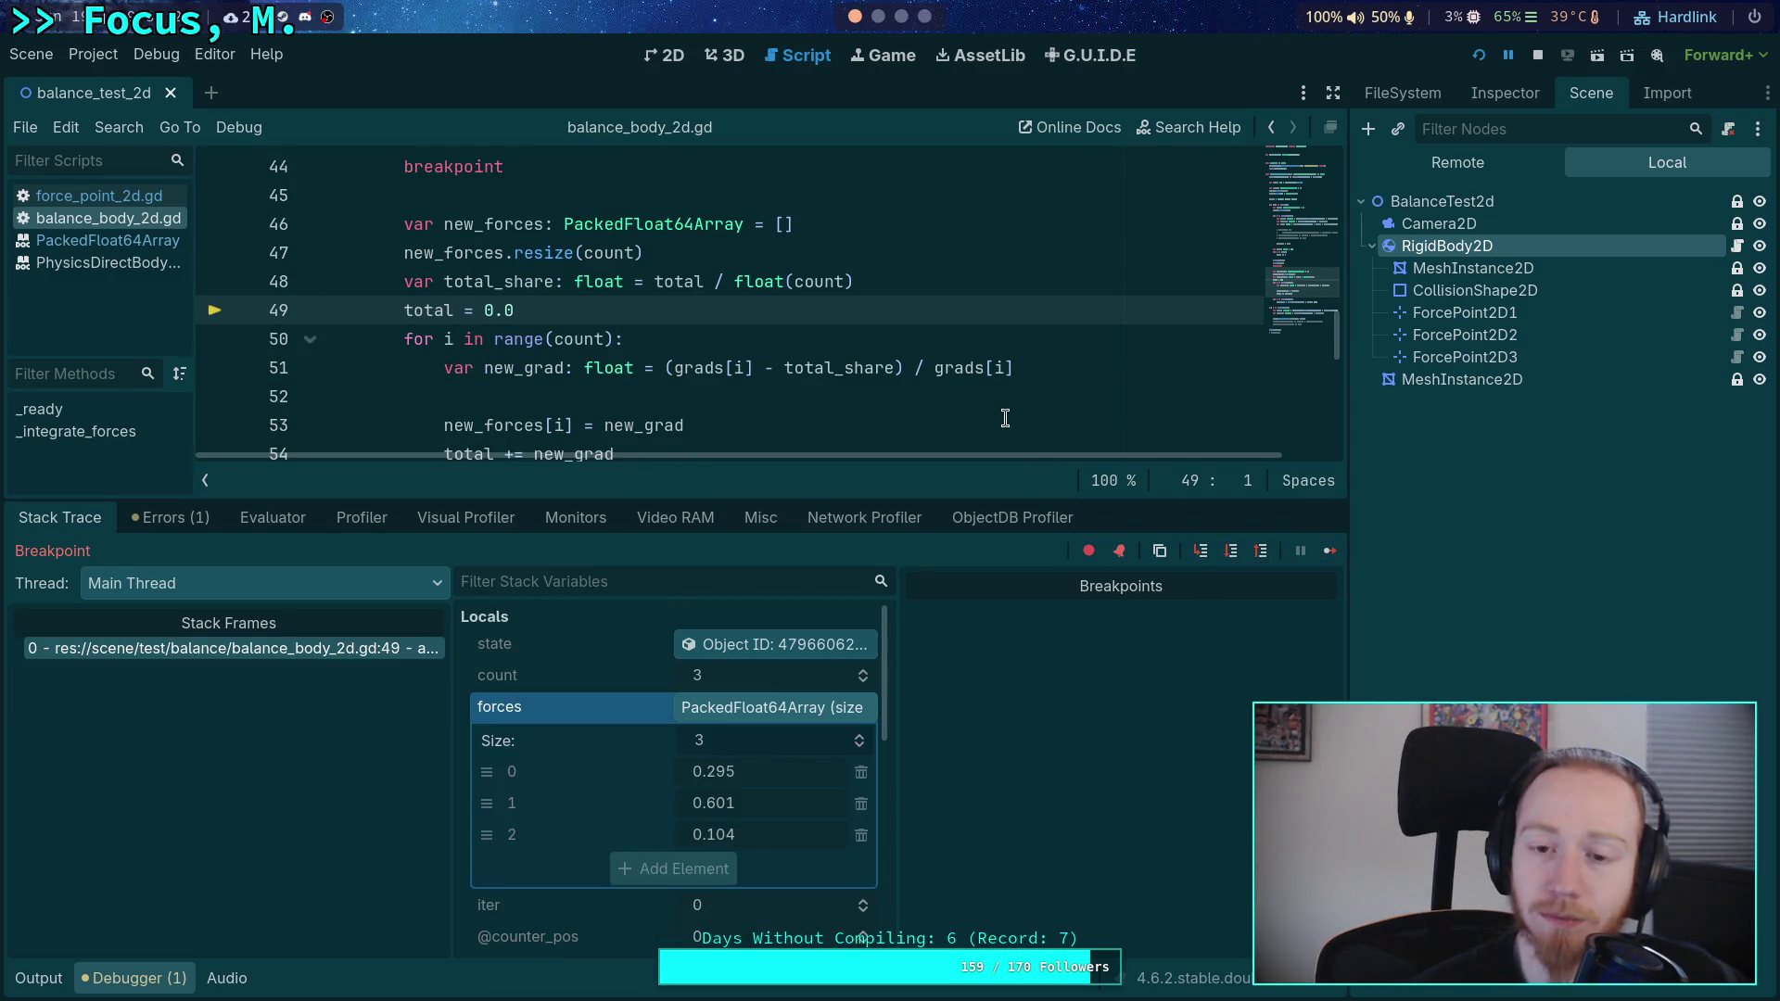
scroll(1007, 418, "down", 2)
scroll(1006, 419, "down", 1)
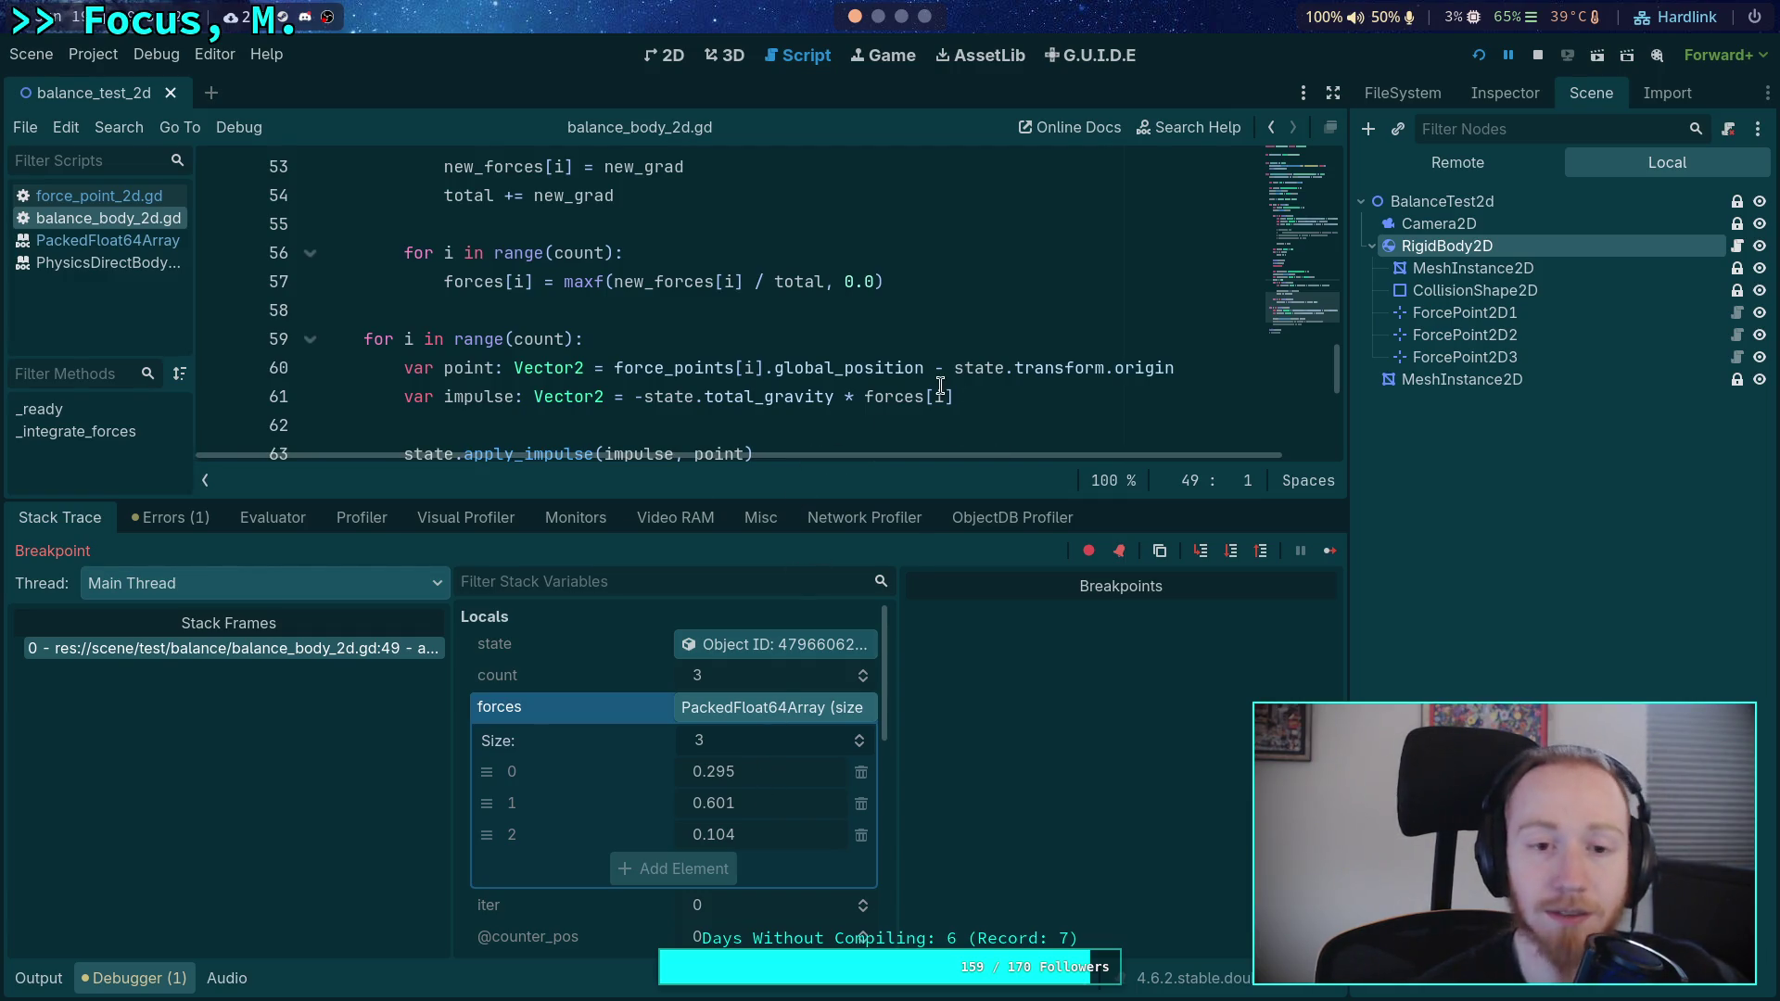
scroll(928, 385, "up", 3)
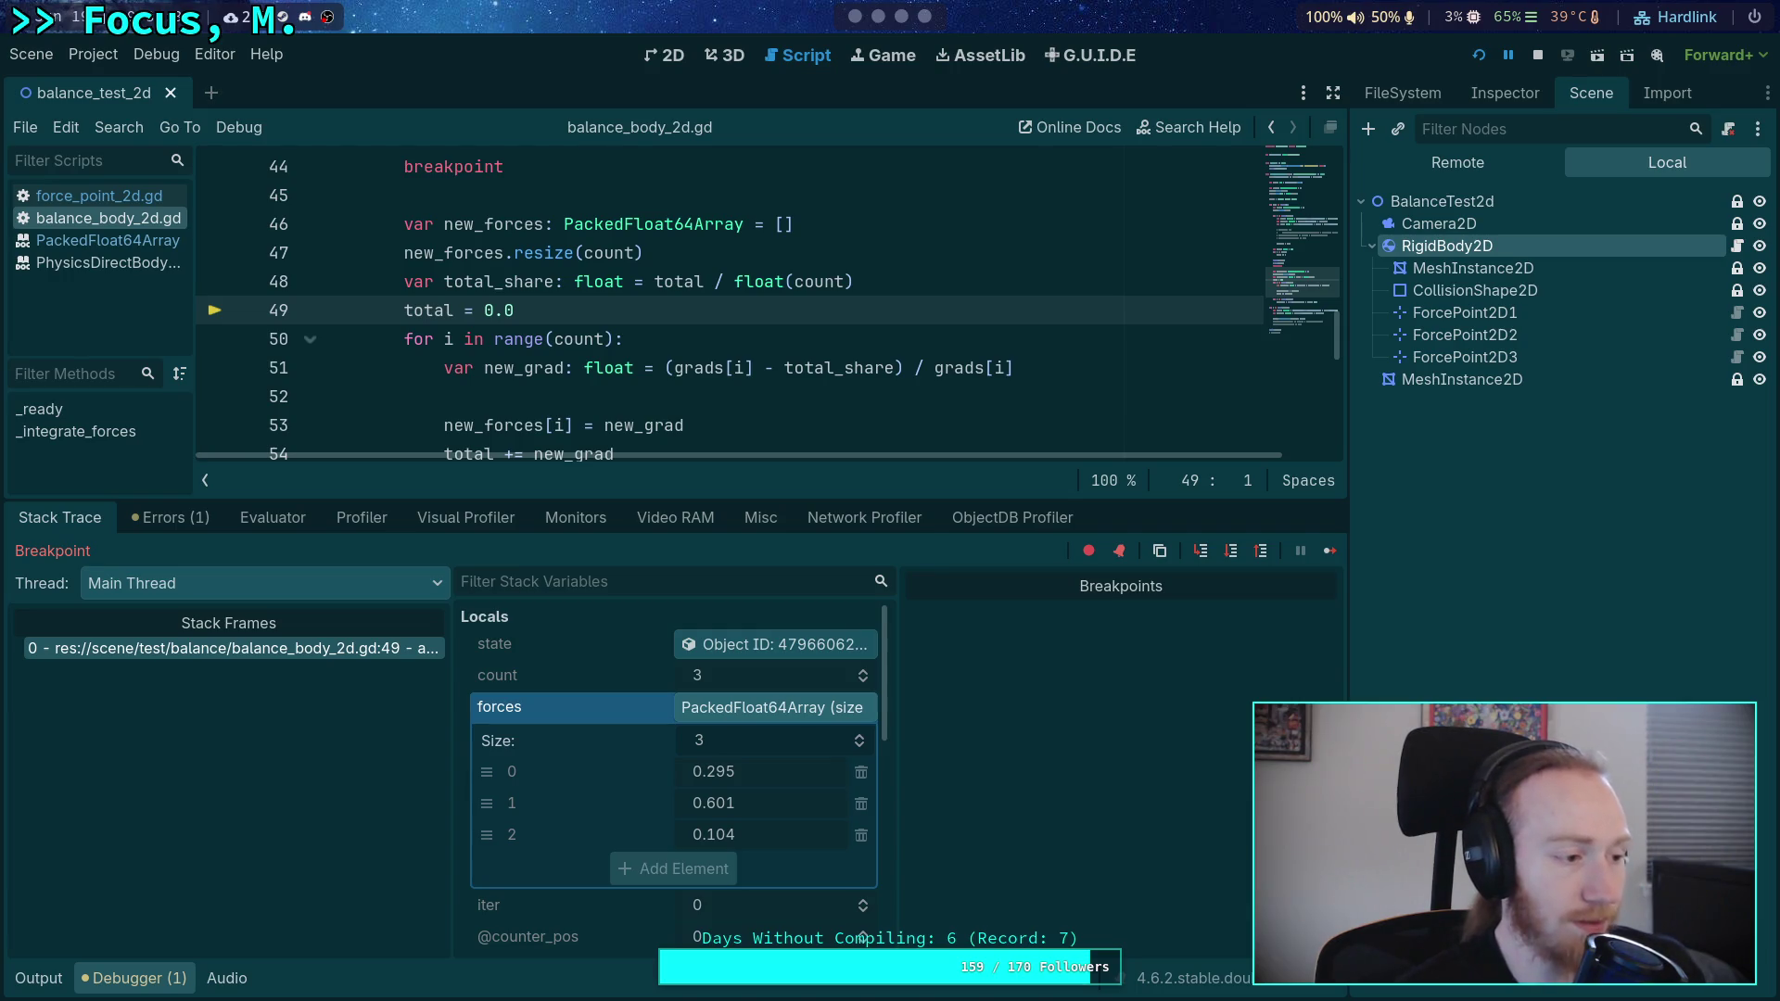
left_click(1231, 551)
- Step through the first new_grad calculation to line 54, with new_grad near 1.0
left_click(1233, 554)
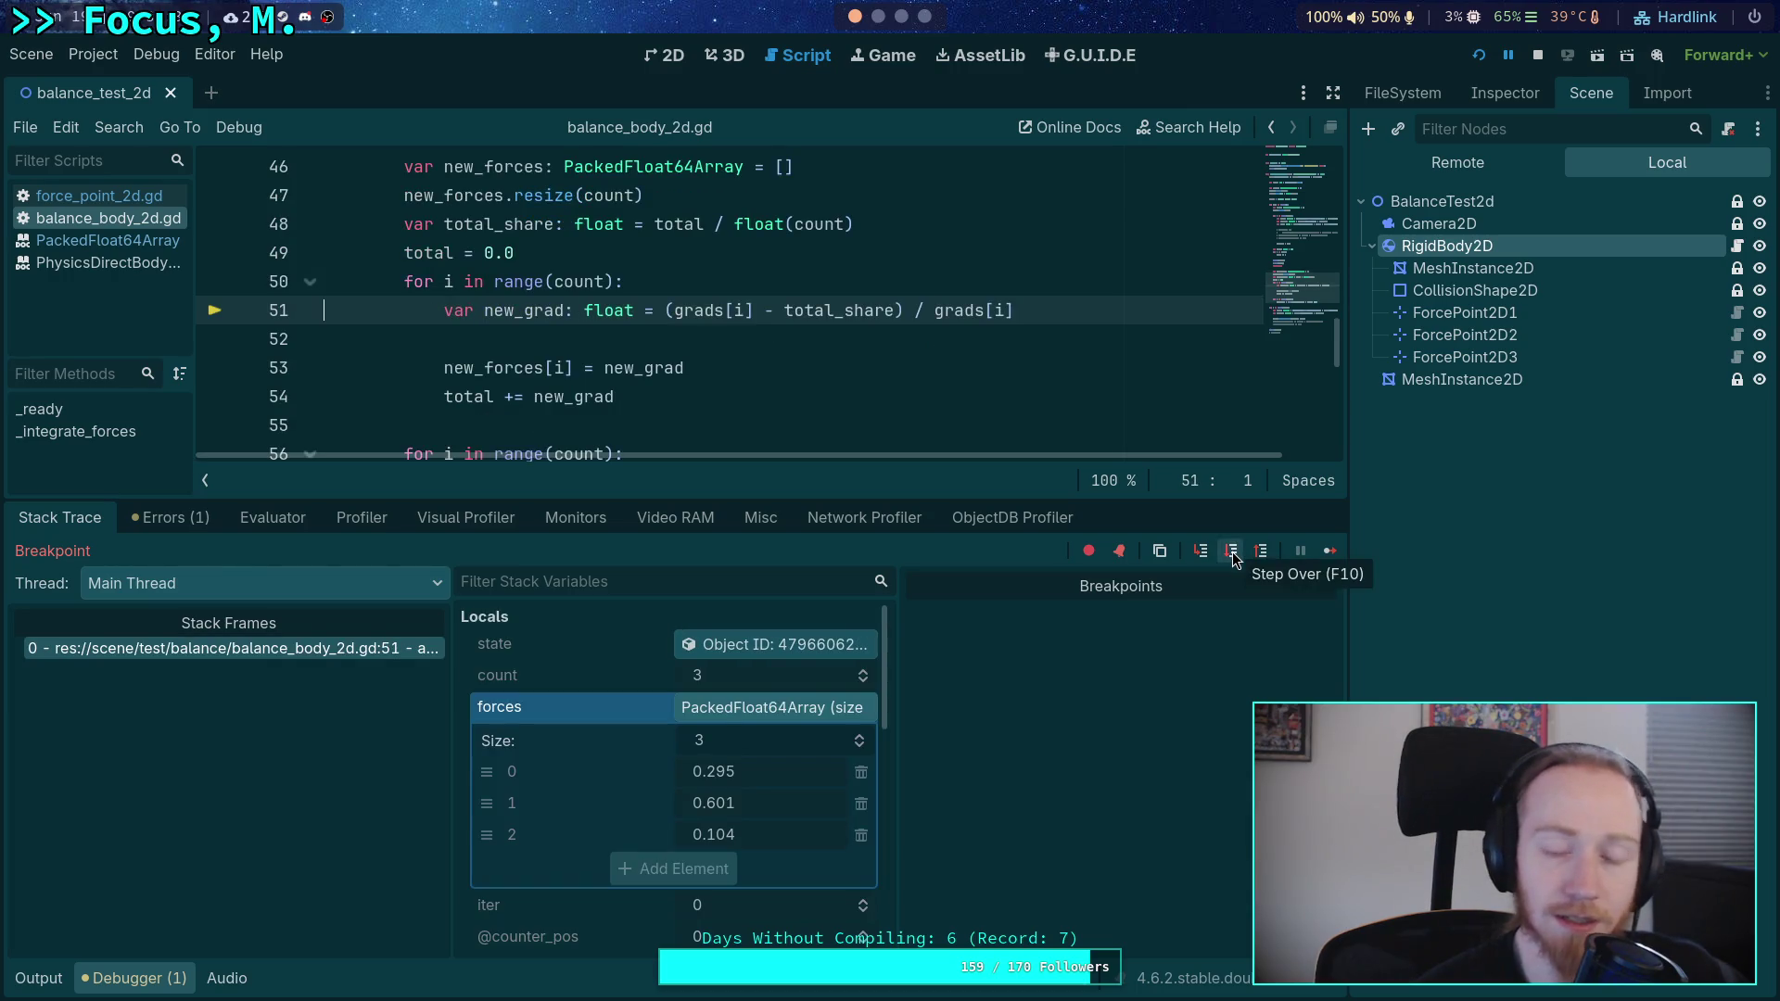
left_click(1232, 553)
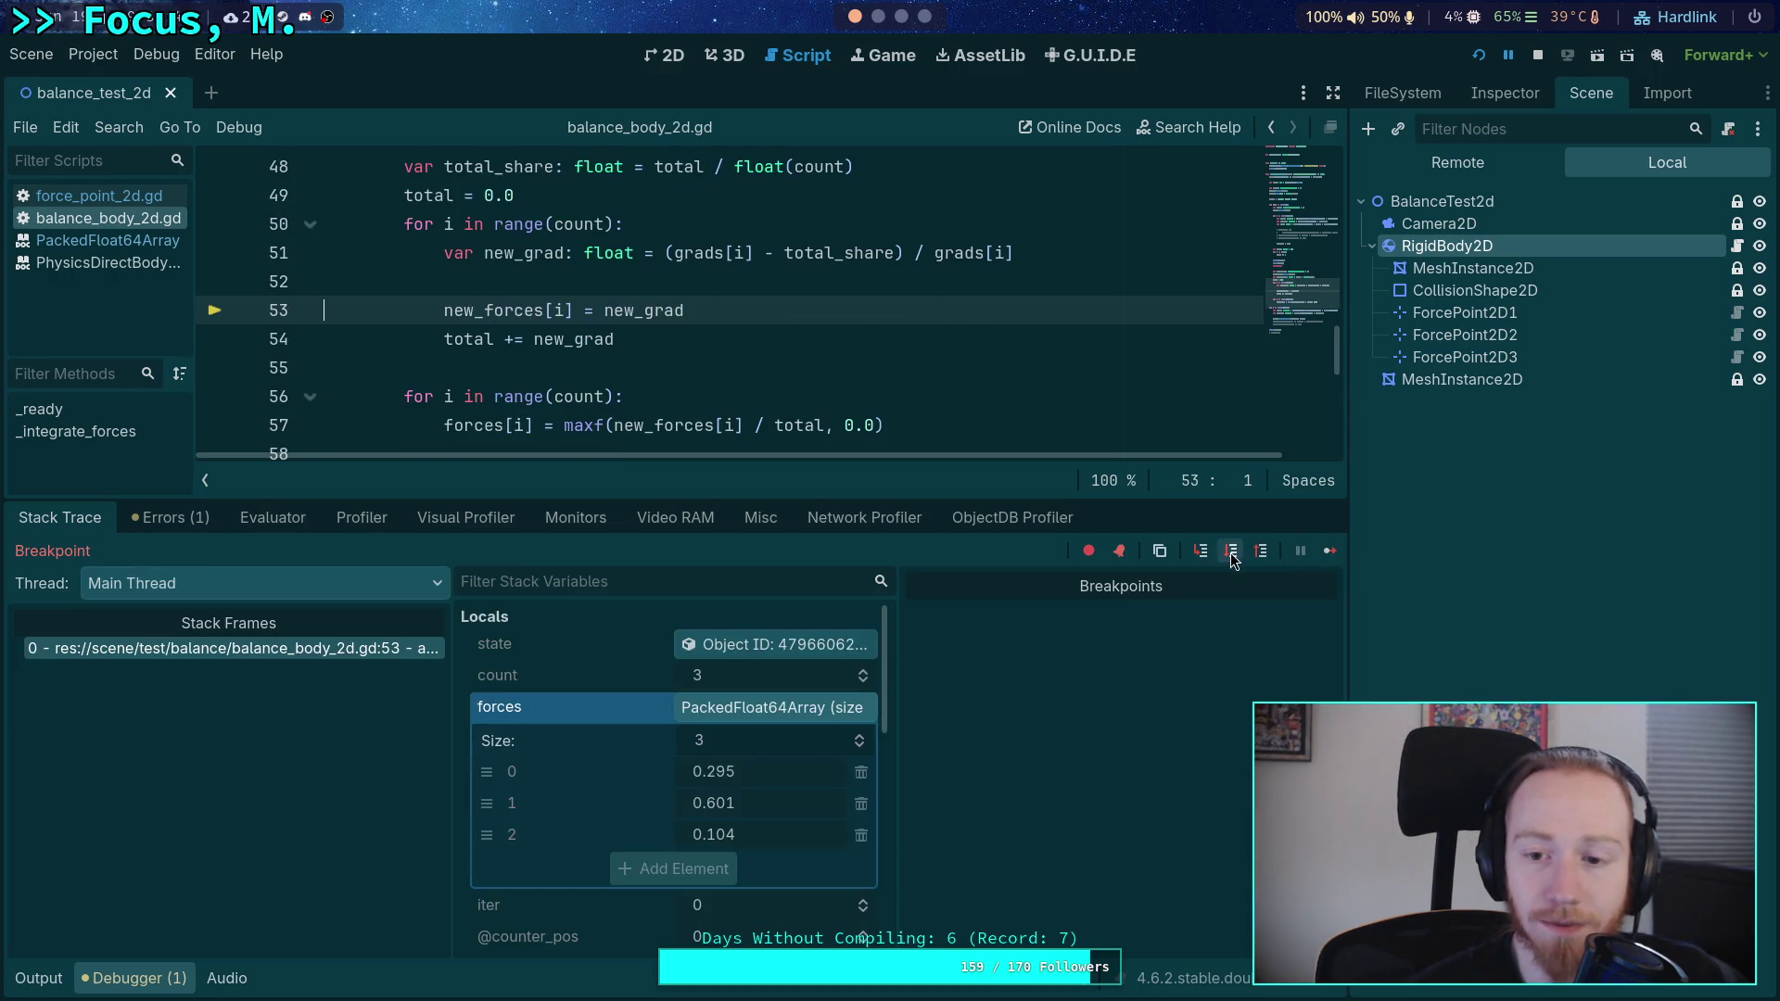
left_click(1233, 553)
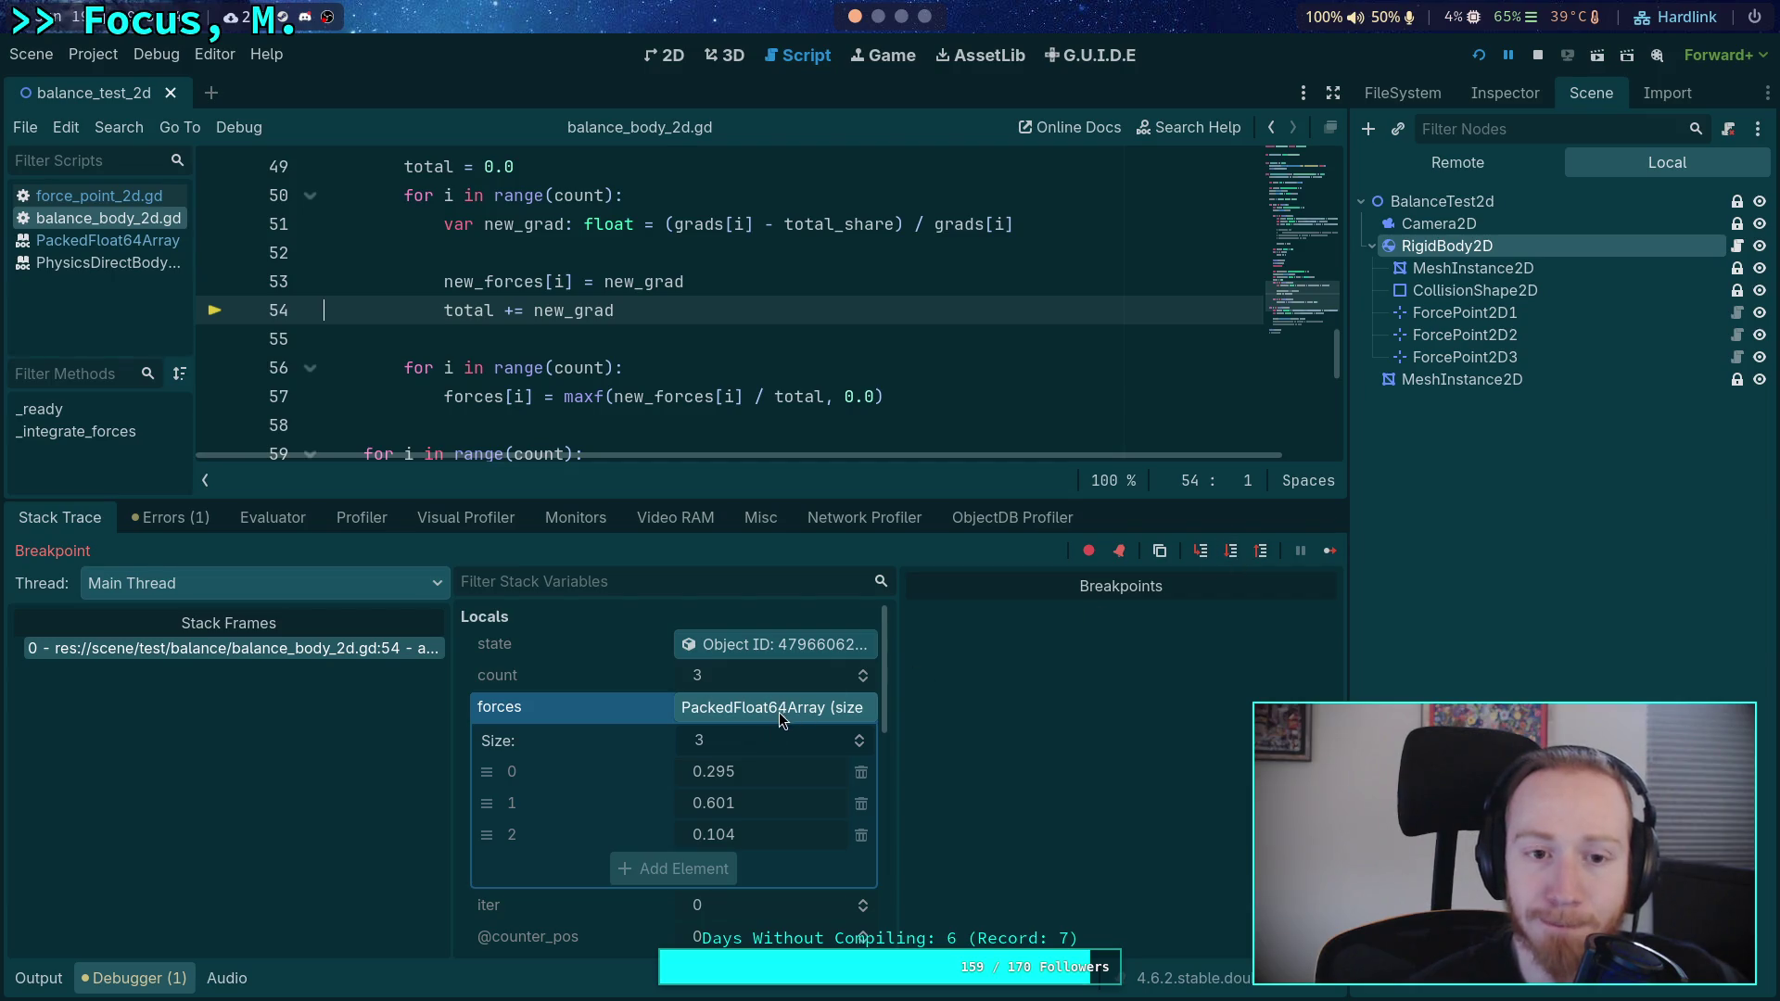
scroll(742, 774, "down", 8)
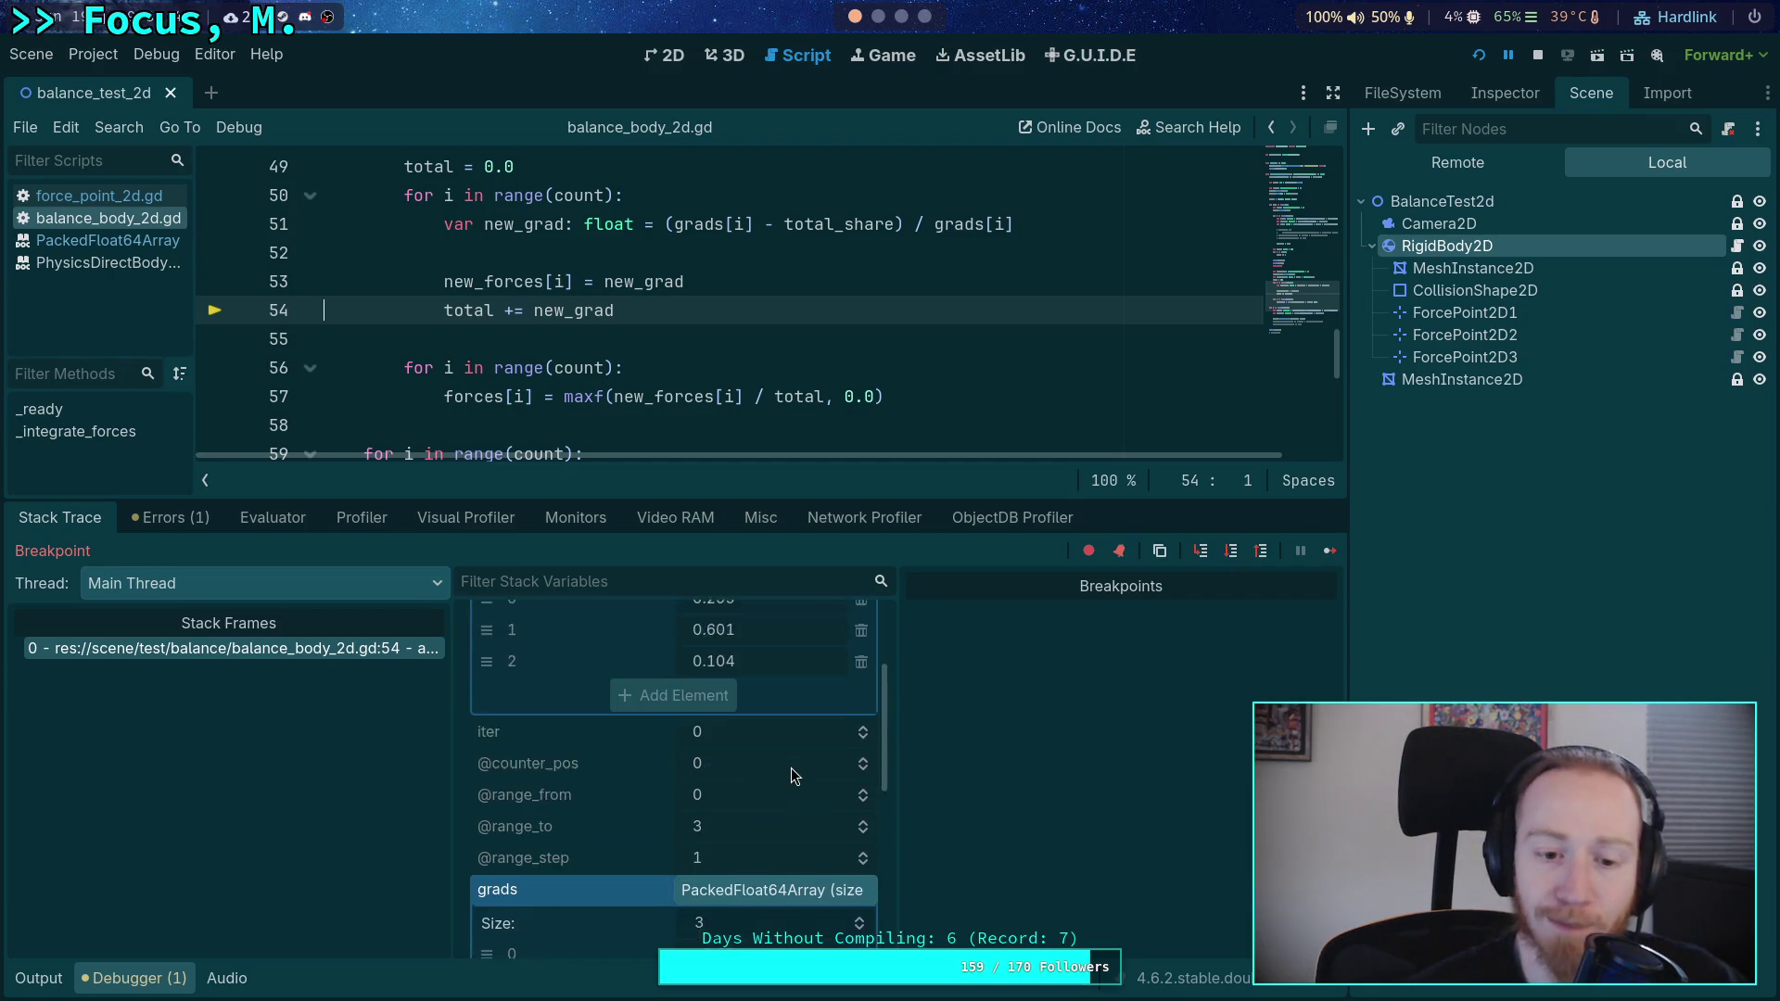
scroll(790, 800, "down", 2)
scroll(720, 765, "up", 2)
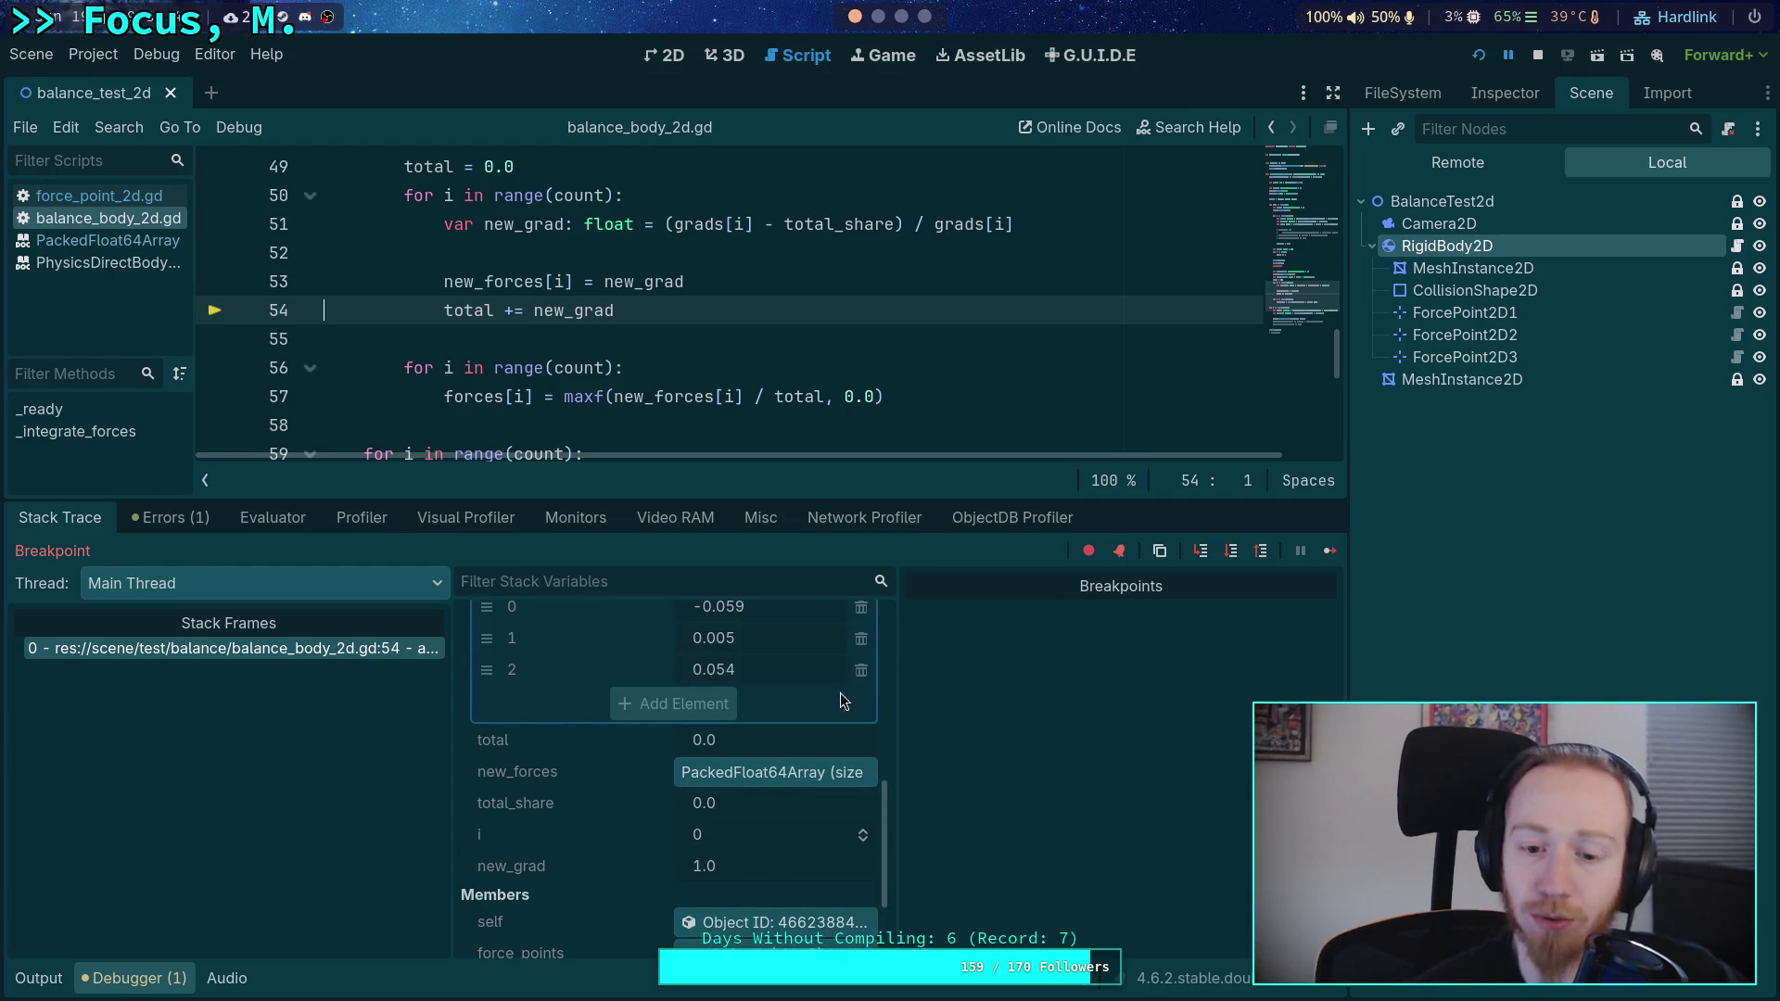
scroll(816, 724, "up", 3)
- Step through the second and third loop iterations to line 56, with total reaching 2.0
left_click(1233, 550)
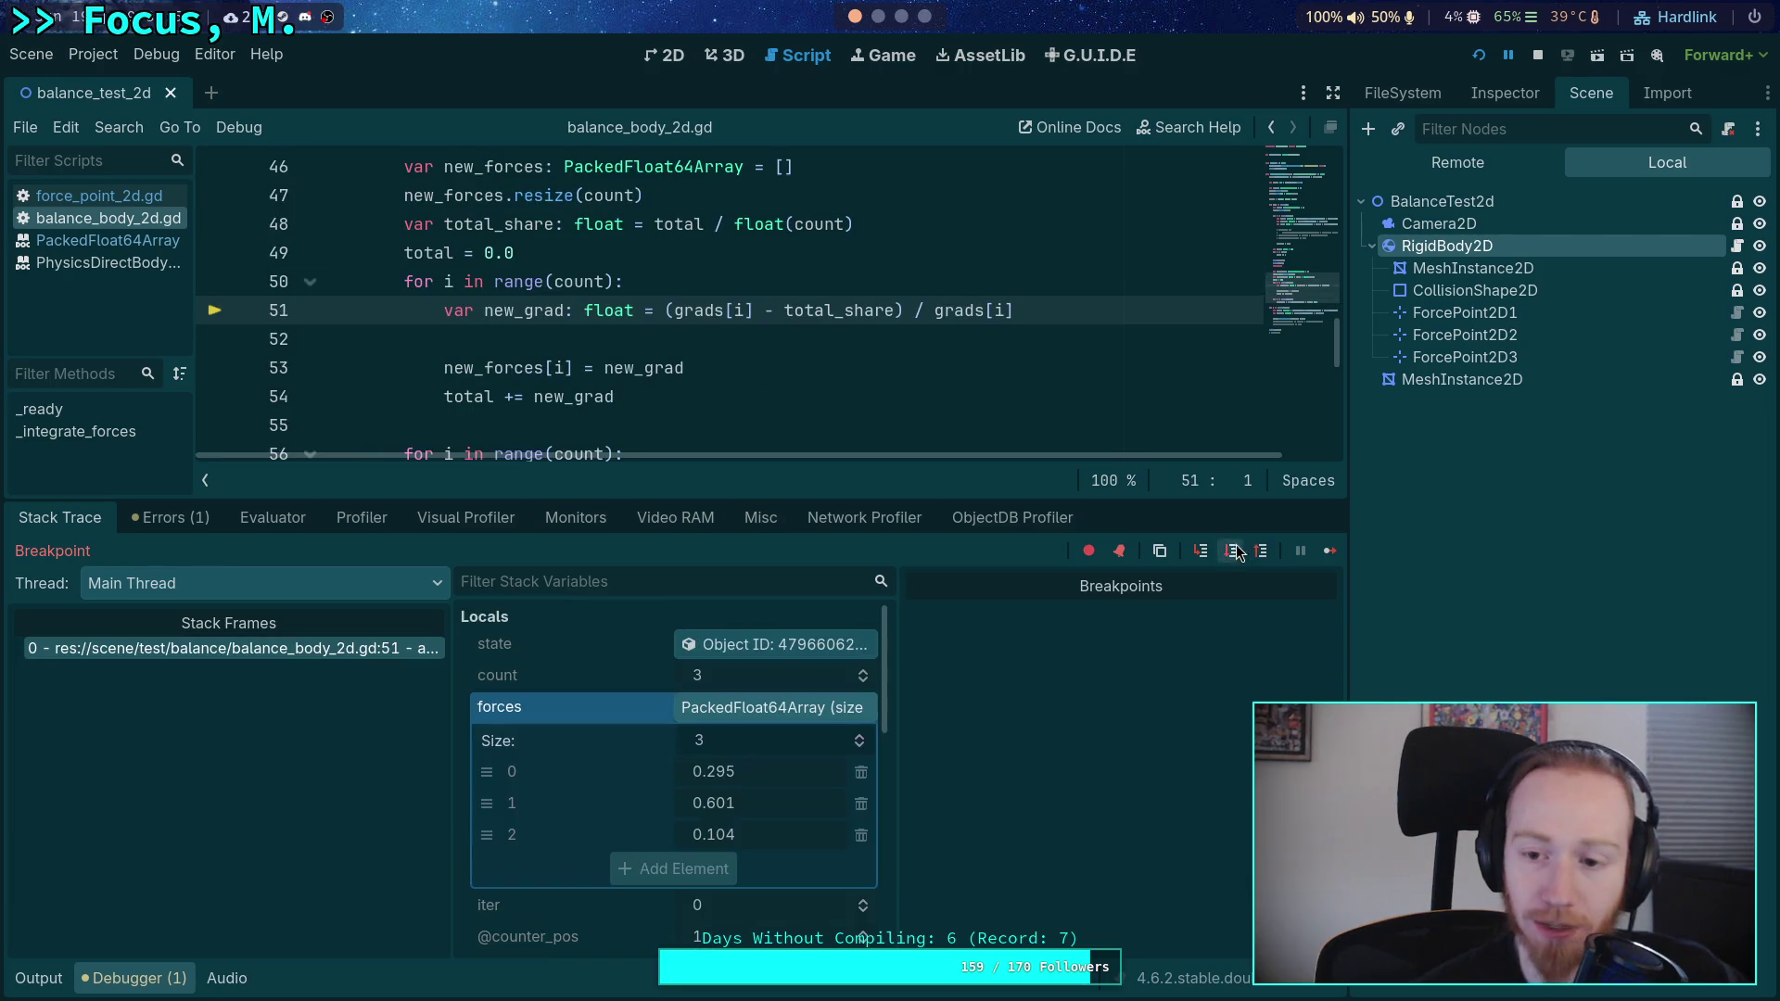
left_click(1233, 550)
left_click(1226, 560)
scroll(764, 729, "down", 5)
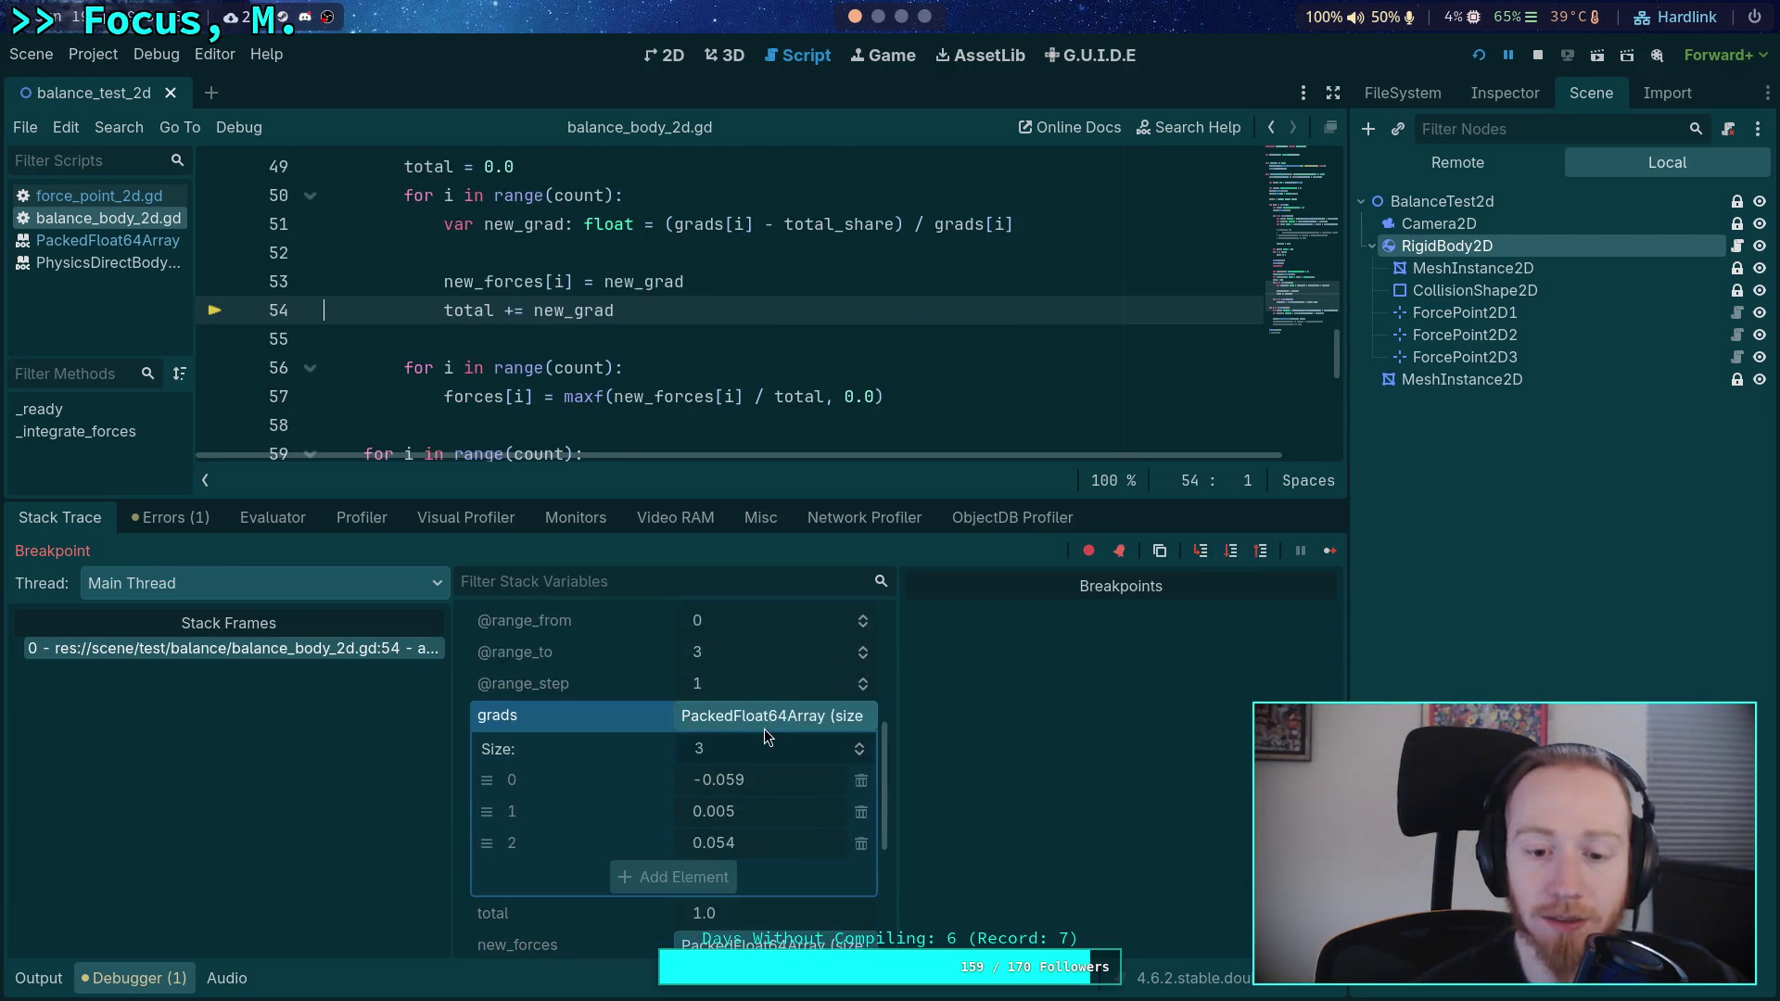
left_click(1231, 555)
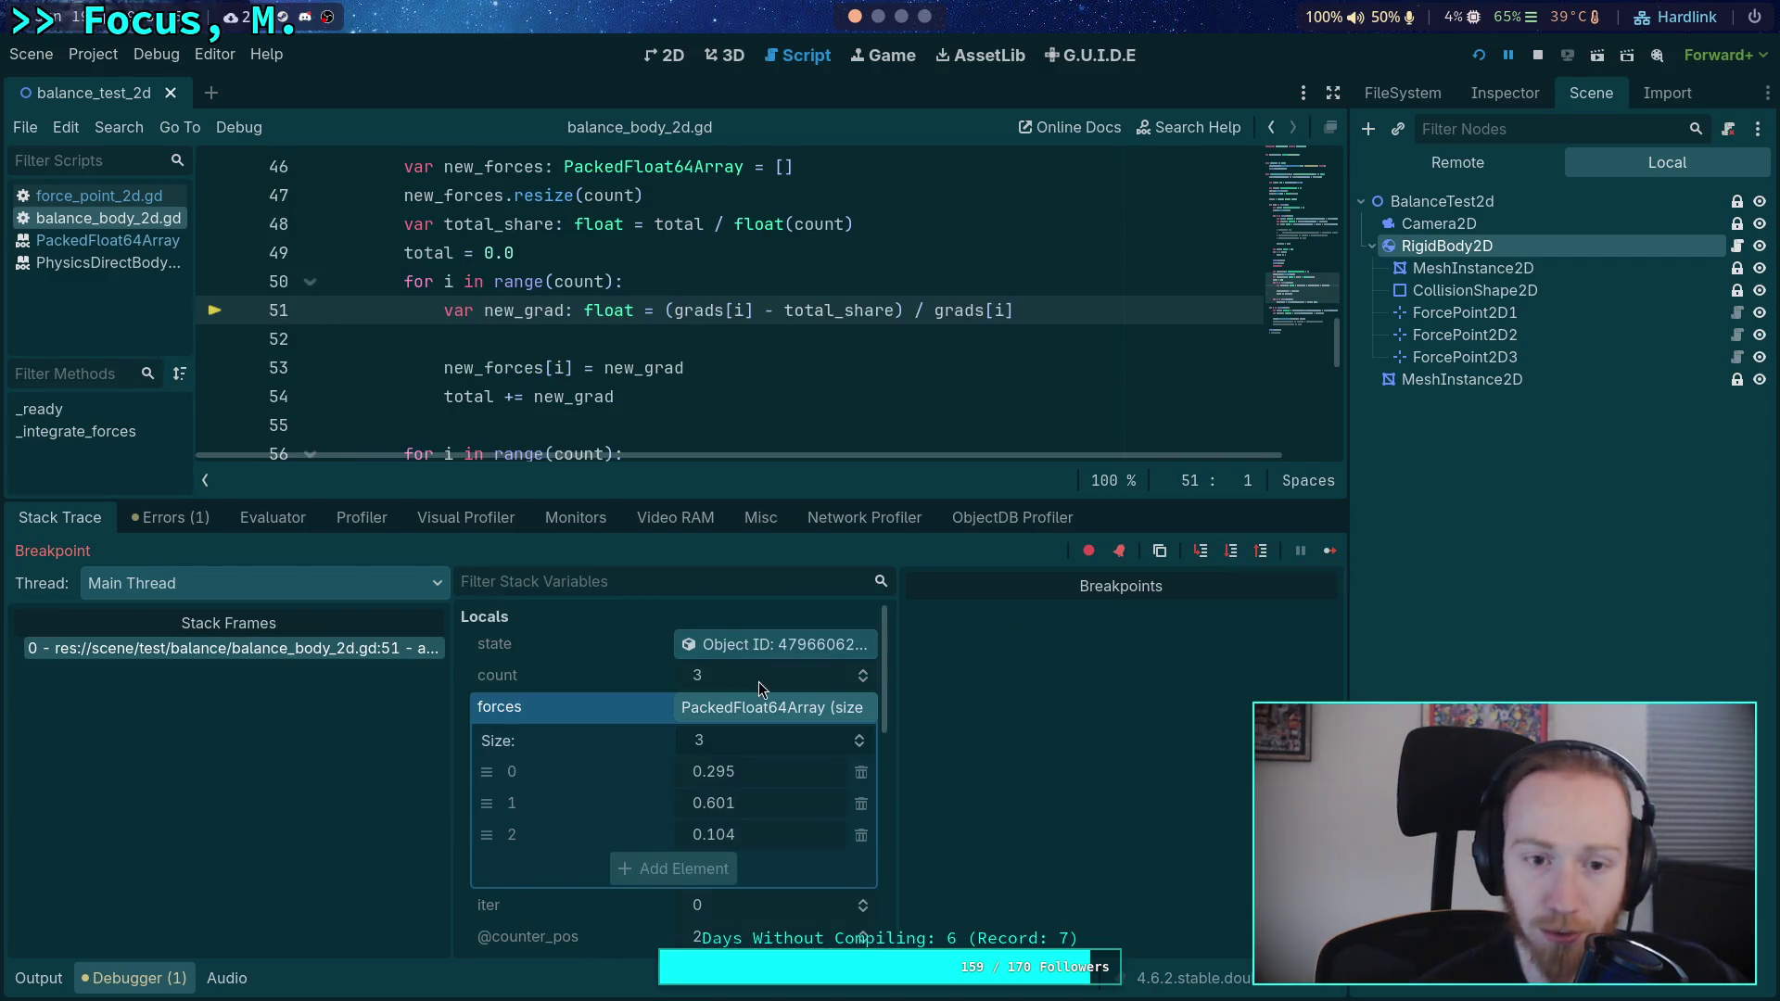
left_click(1233, 552)
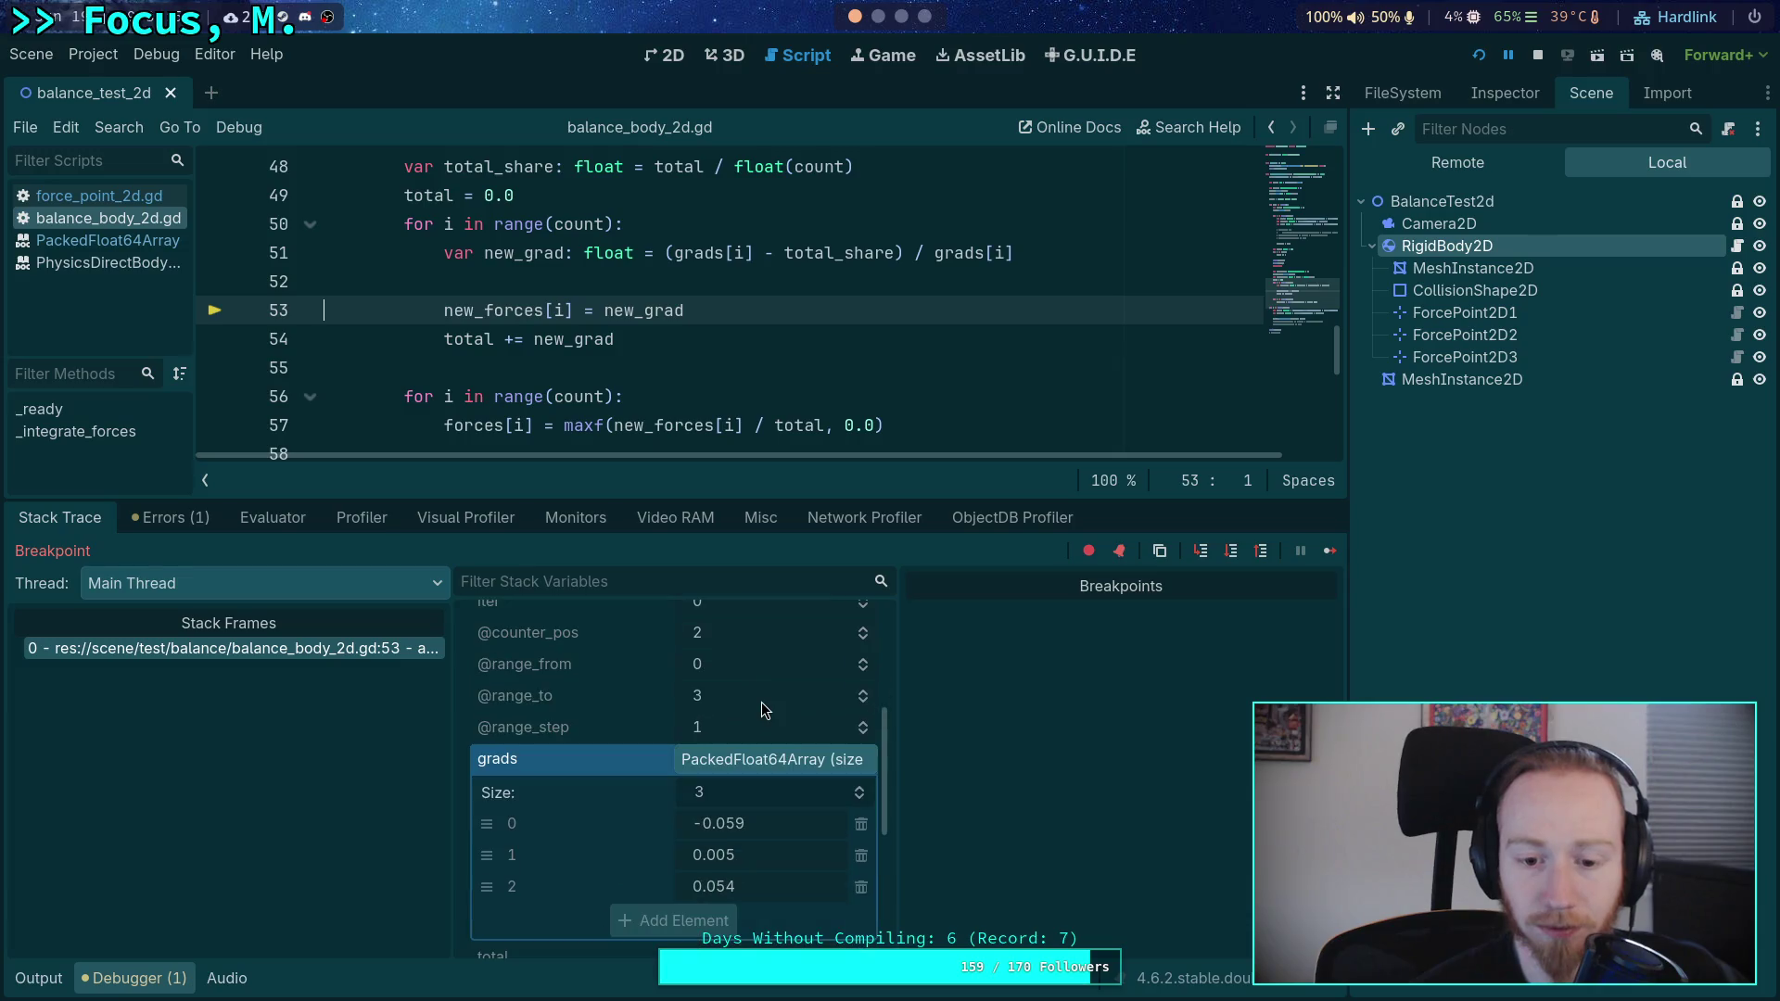
scroll(762, 710, "down", 4)
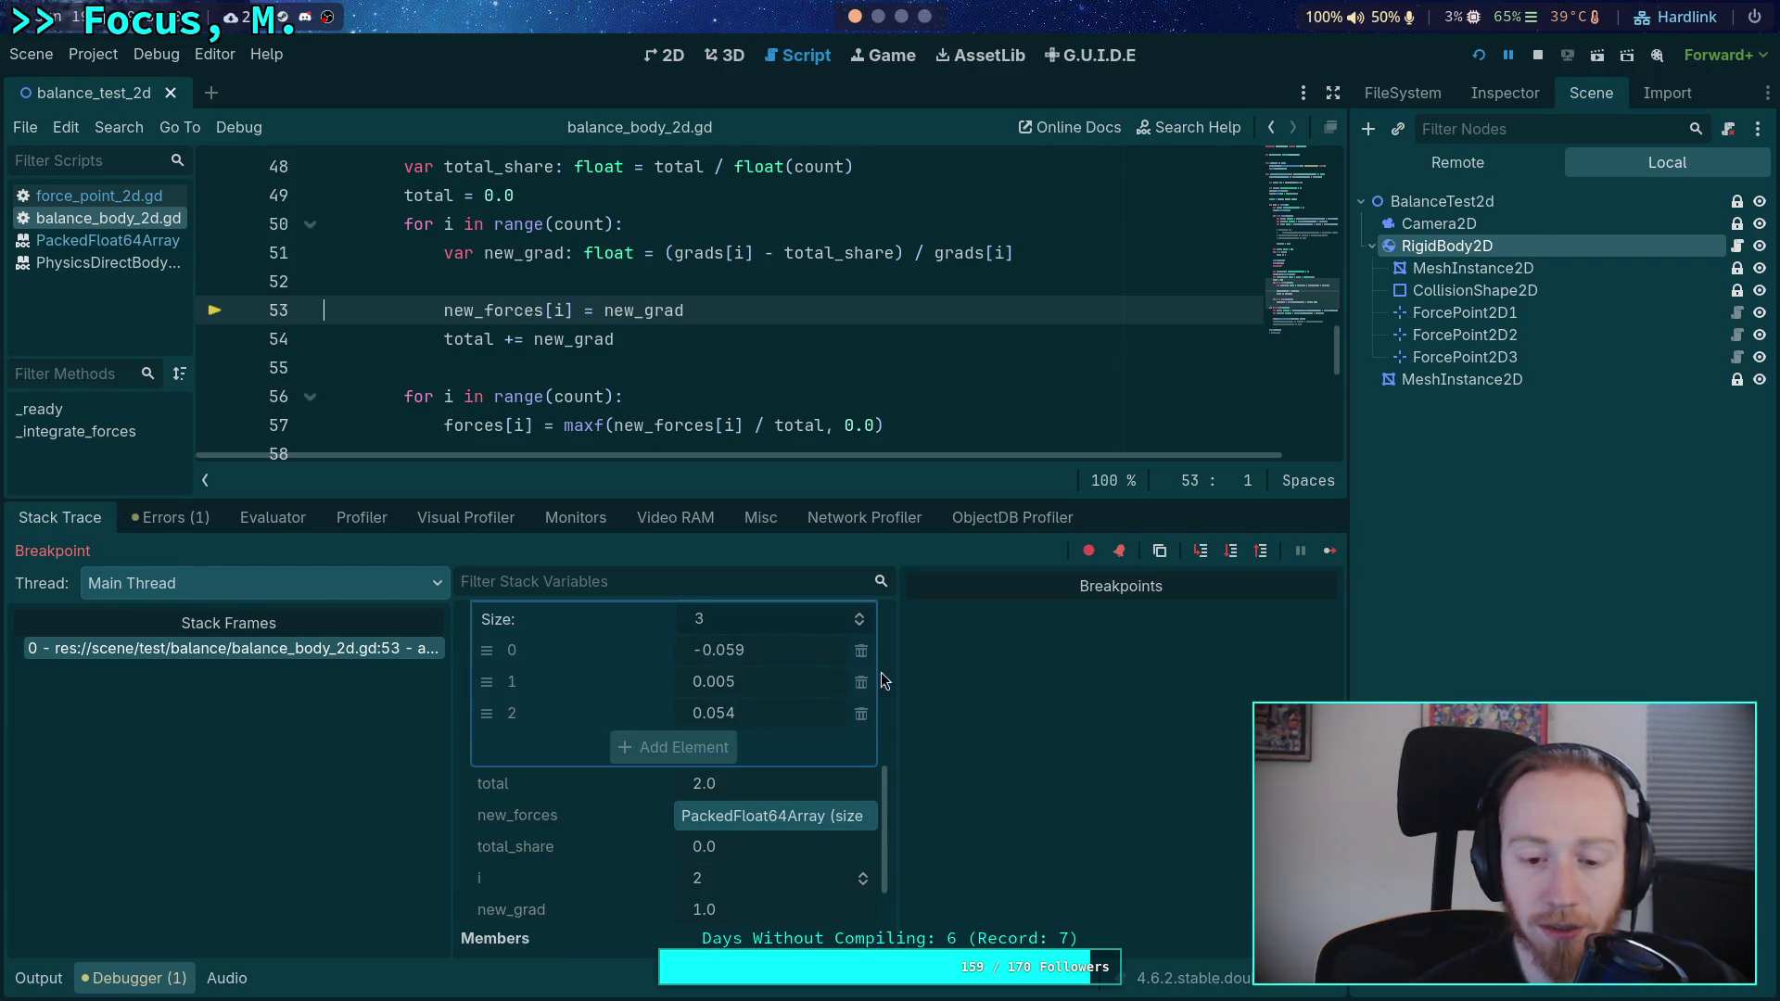
left_click(1232, 553)
left_click(1231, 552)
left_click(1227, 557)
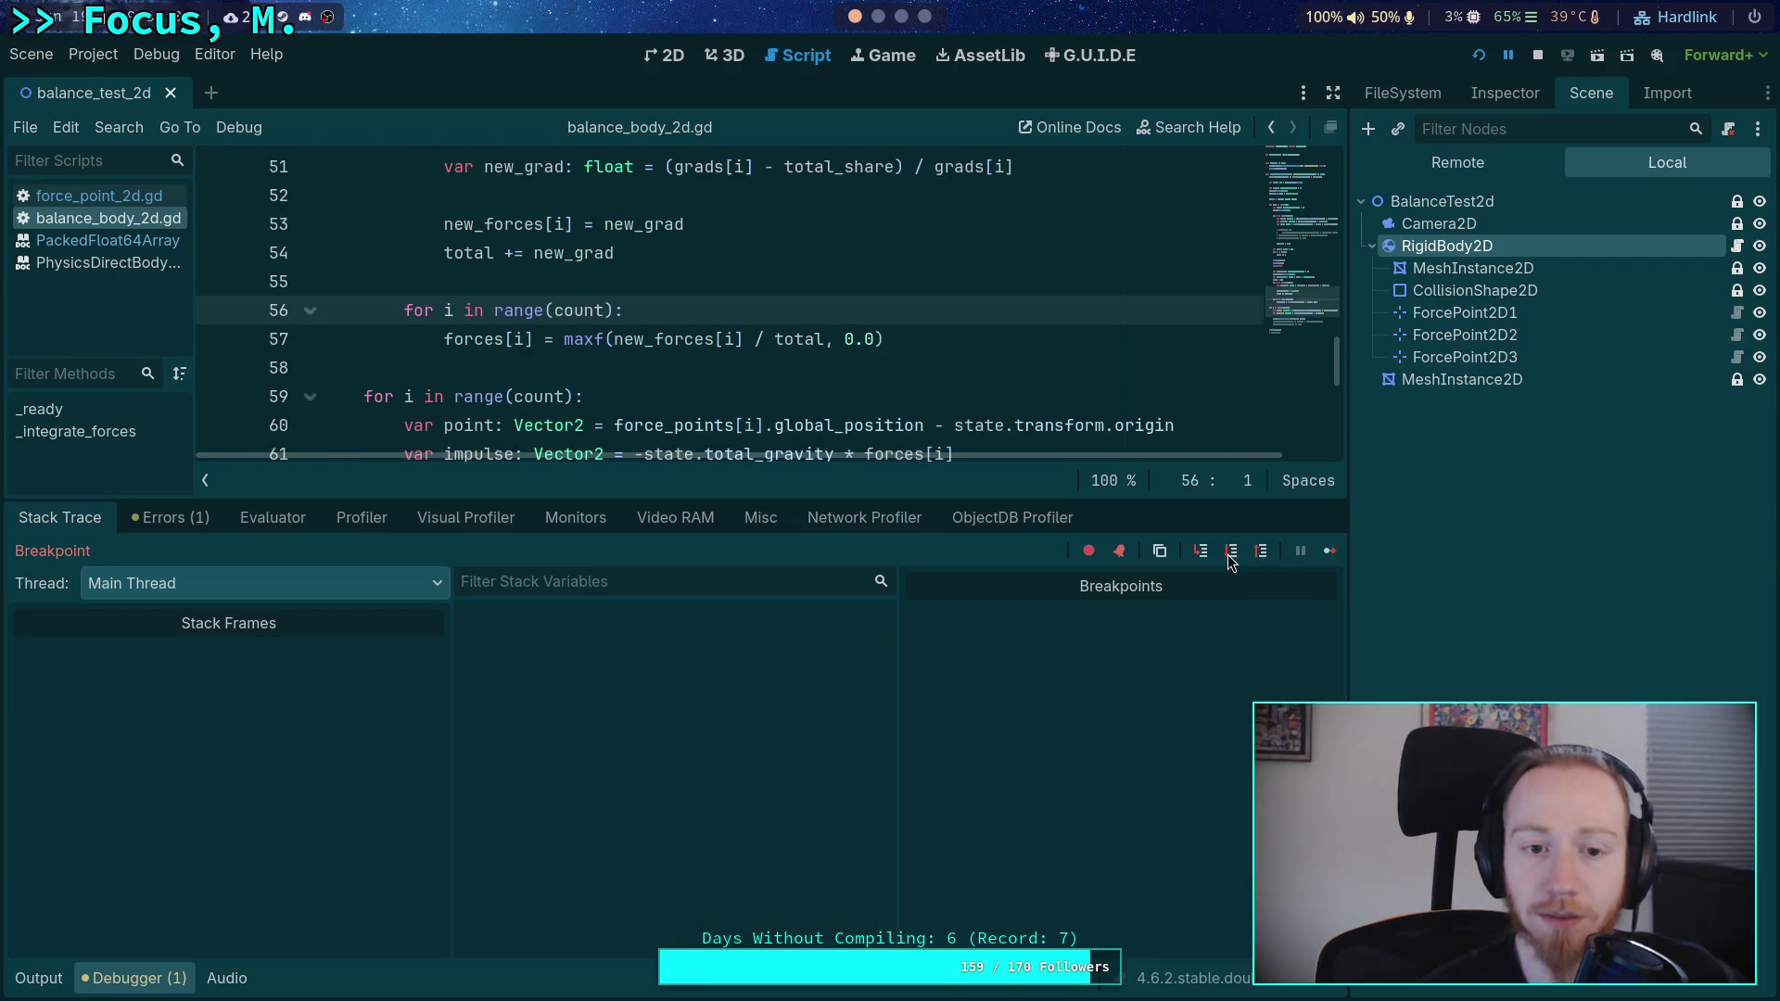
- Step through the force-normalisation loop again, back into the outer iteration at line 24
left_click(1232, 559)
left_click(1232, 560)
left_click(1233, 559)
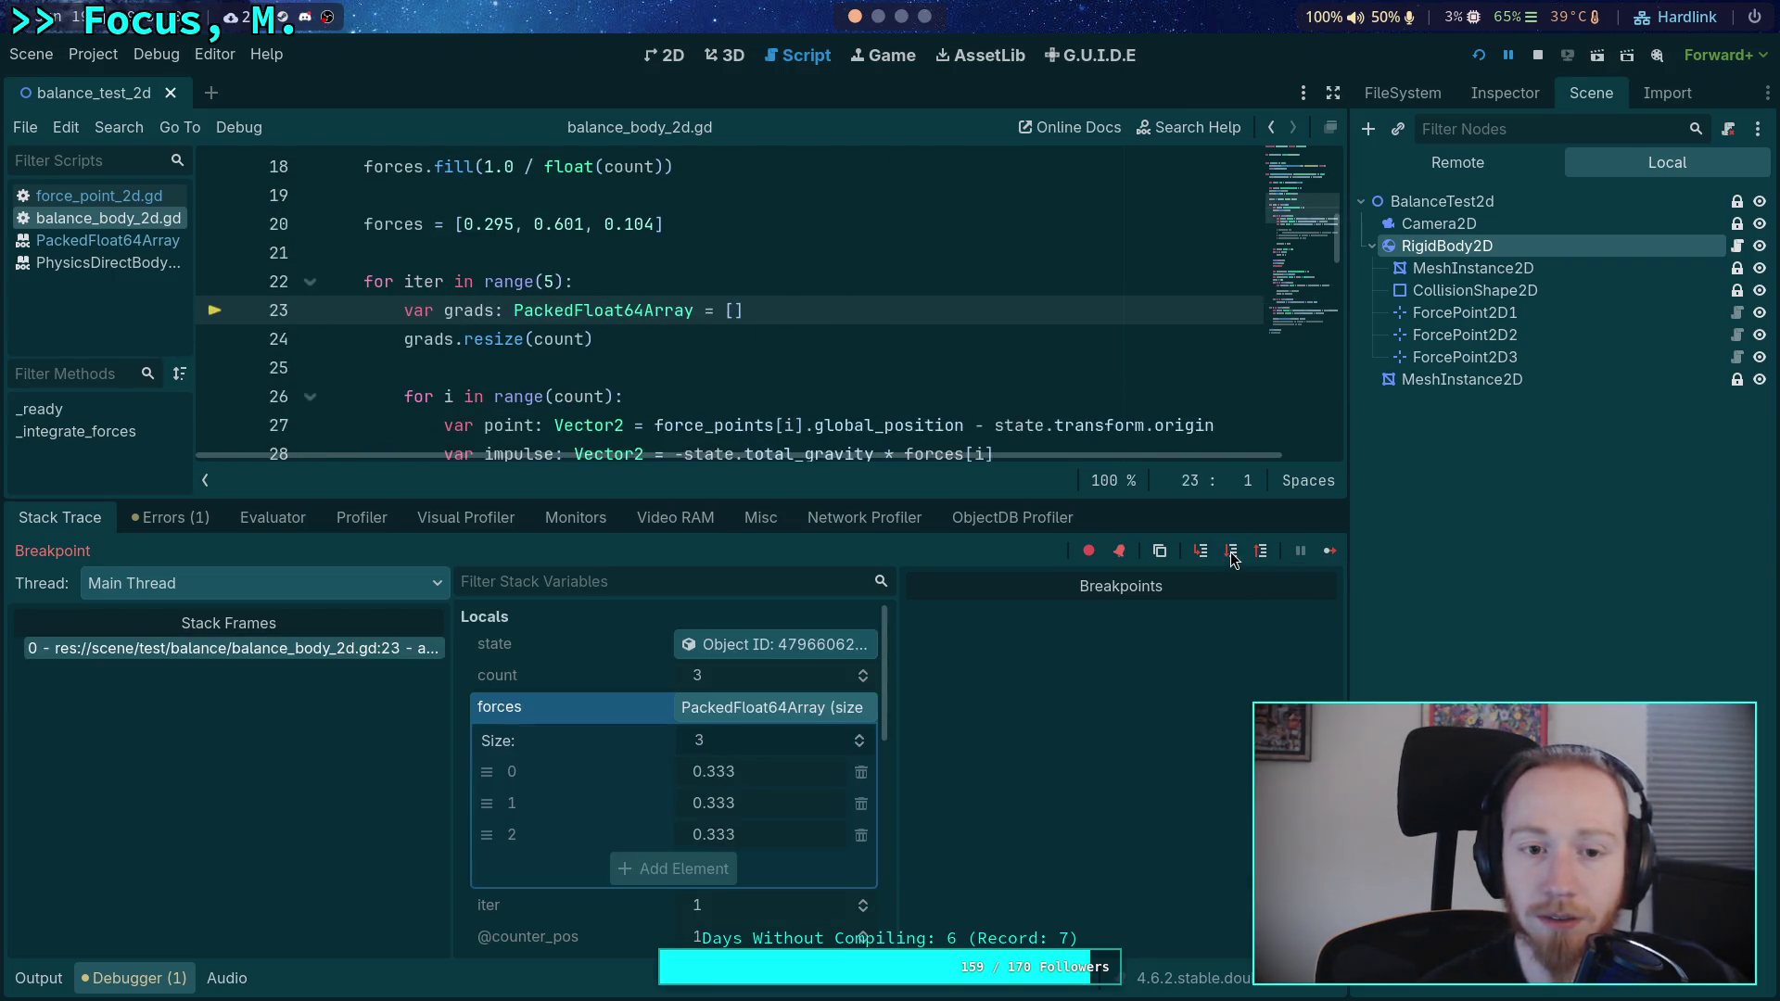
scroll(749, 722, "down", 8)
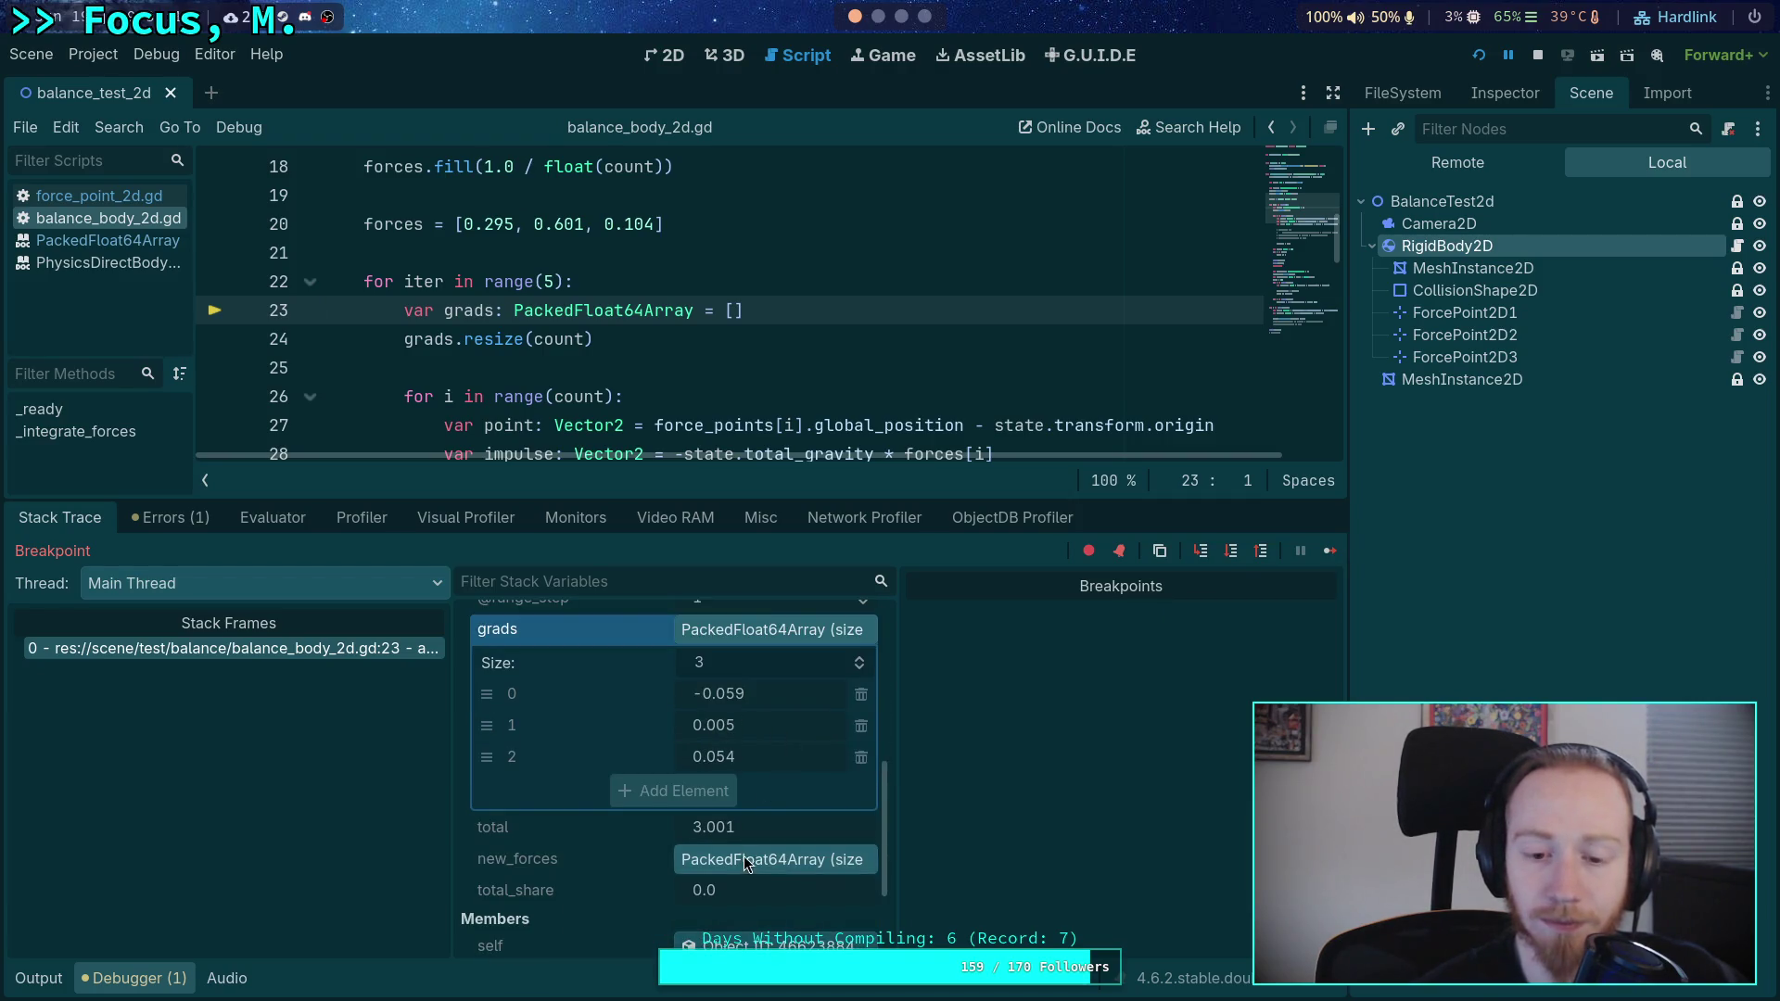
scroll(688, 787, "up", 5)
scroll(688, 787, "up", 3)
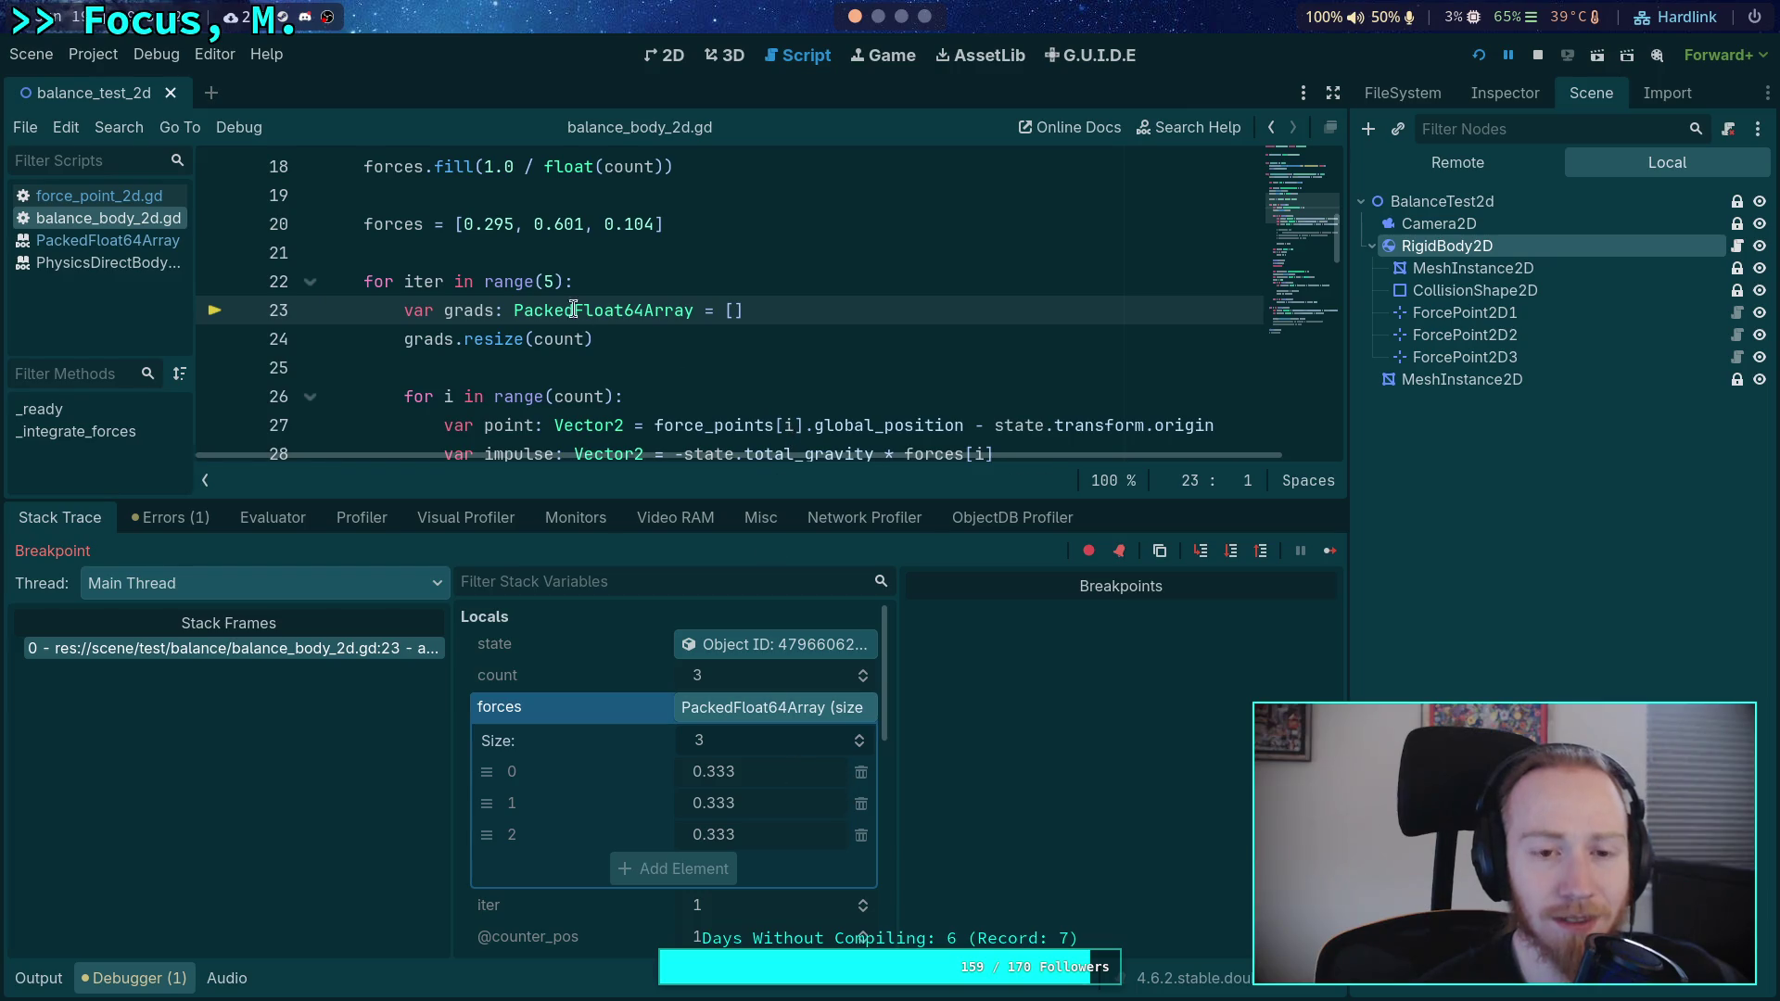
left_click_drag(465, 223, 656, 223)
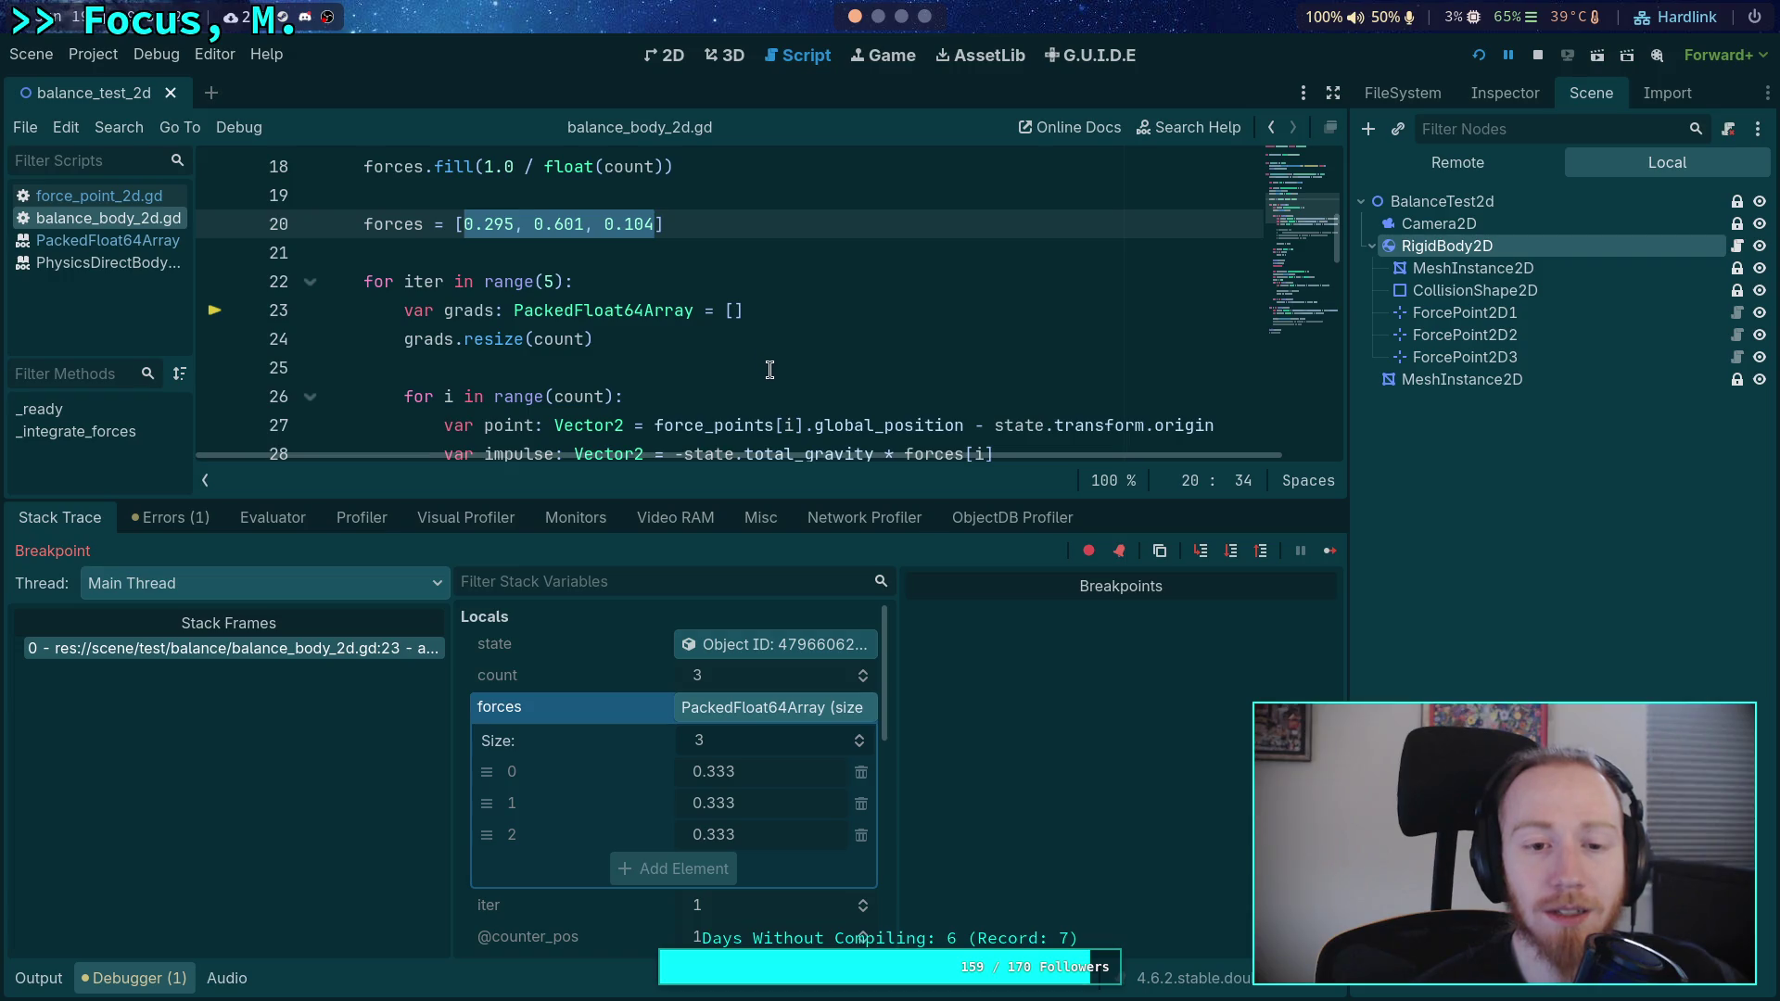
left_click(1232, 551)
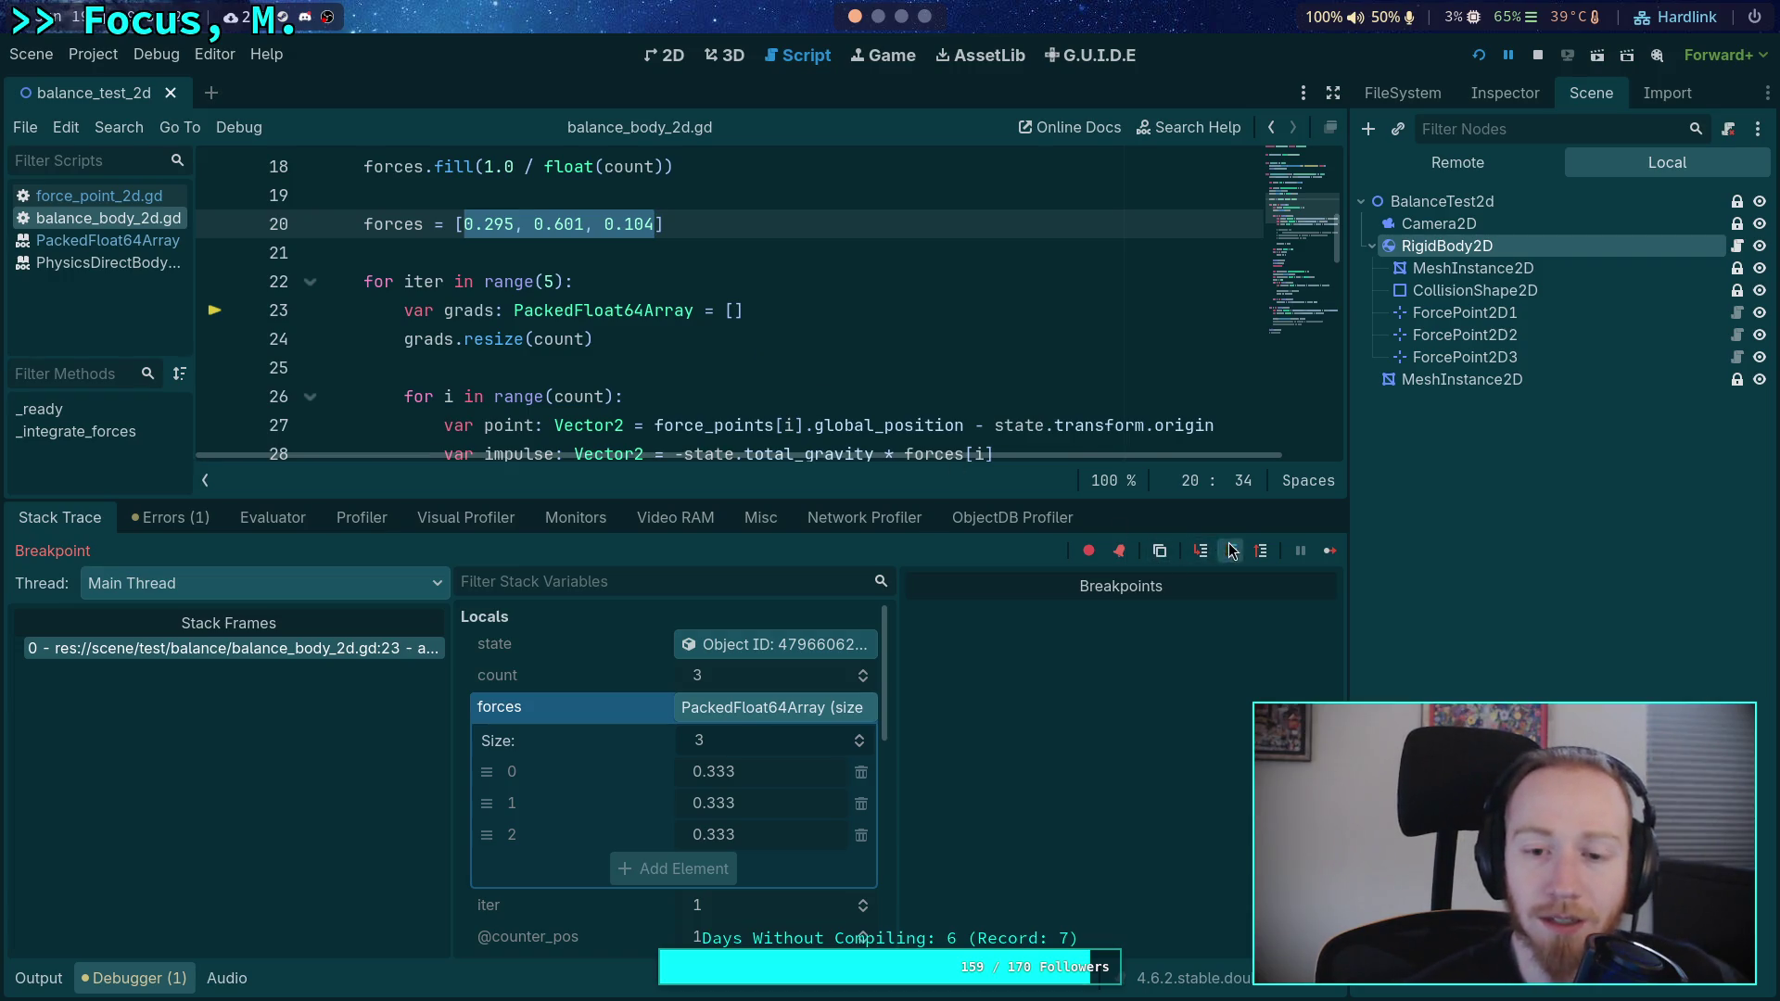
- Stop the test run and collapse the debugger panel so the script fills the editor
left_click(746, 708)
left_click(749, 713)
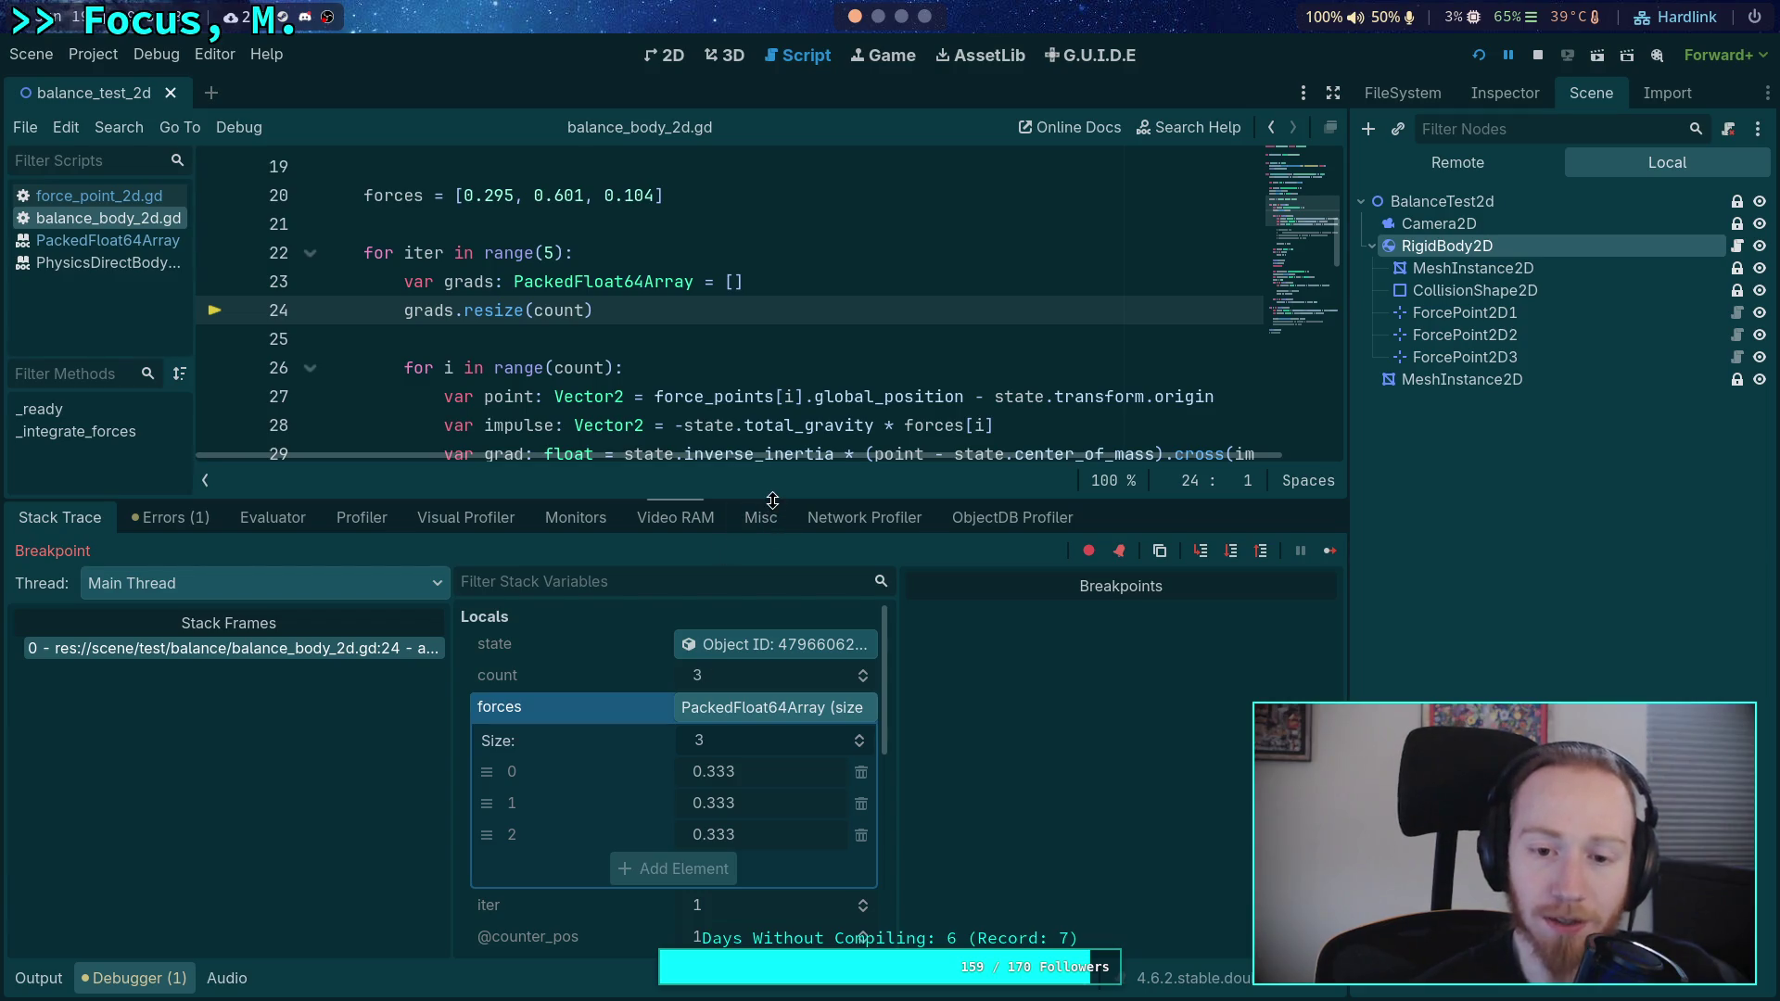
left_click_drag(773, 500, 775, 625)
left_click(1537, 55)
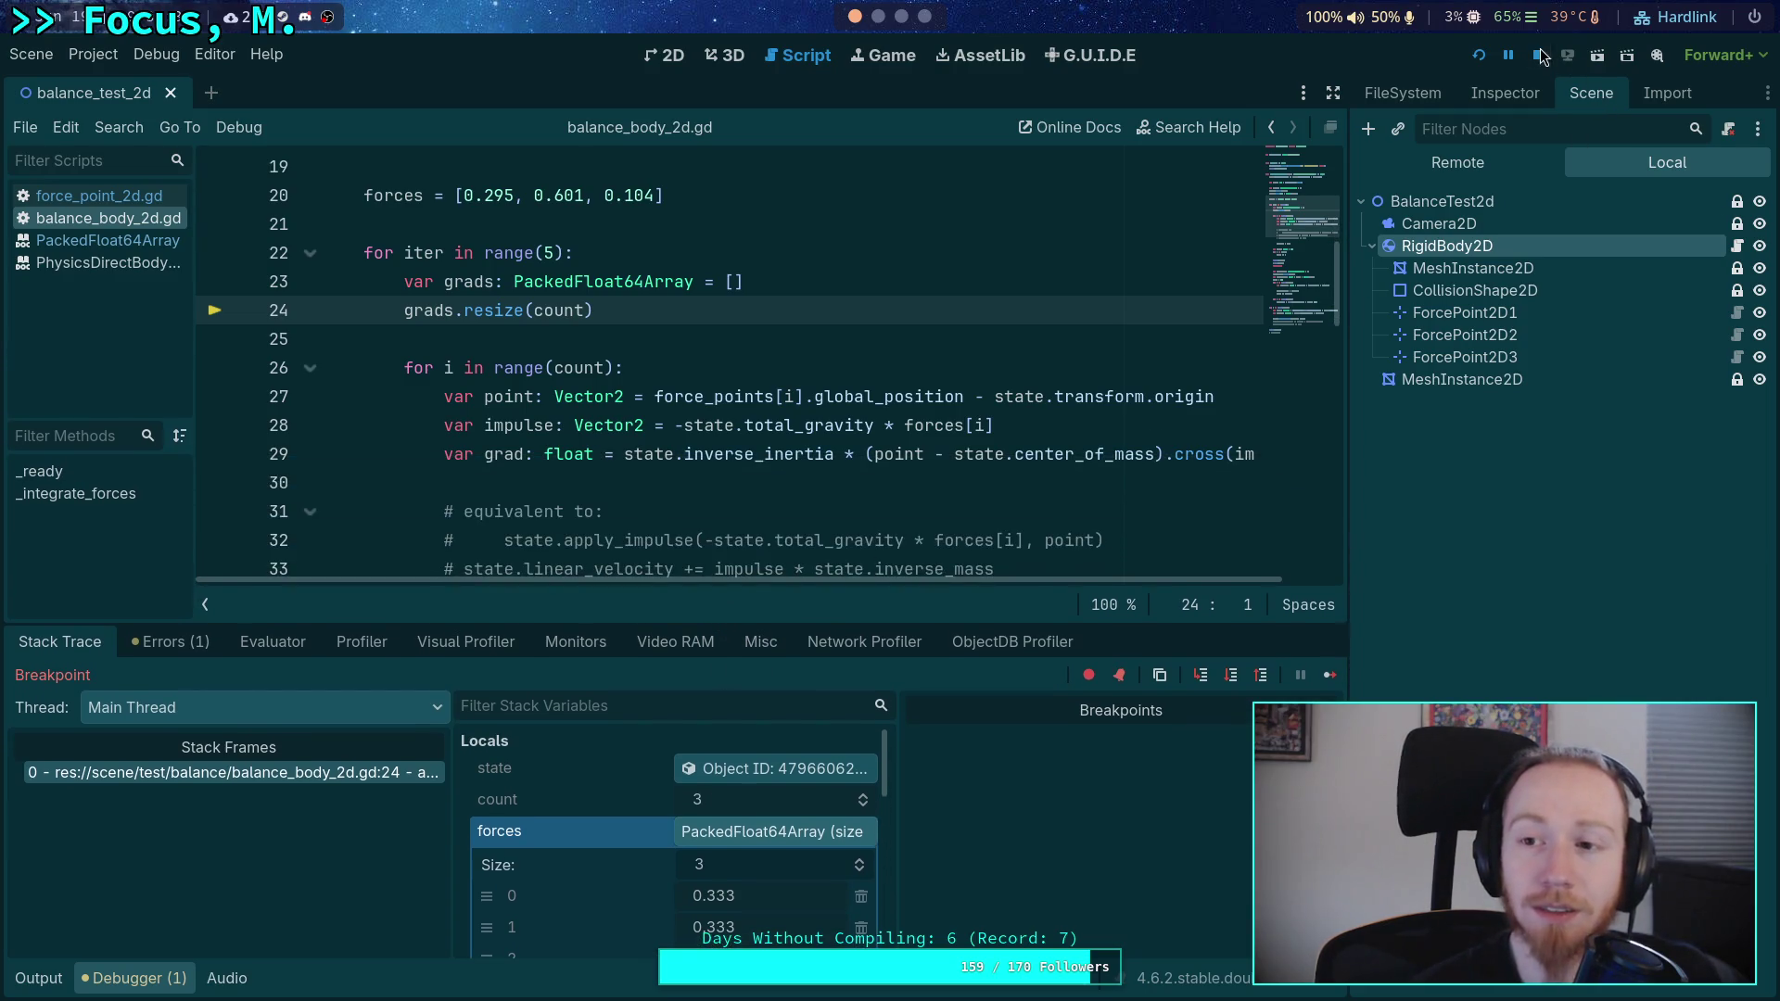
left_click(148, 985)
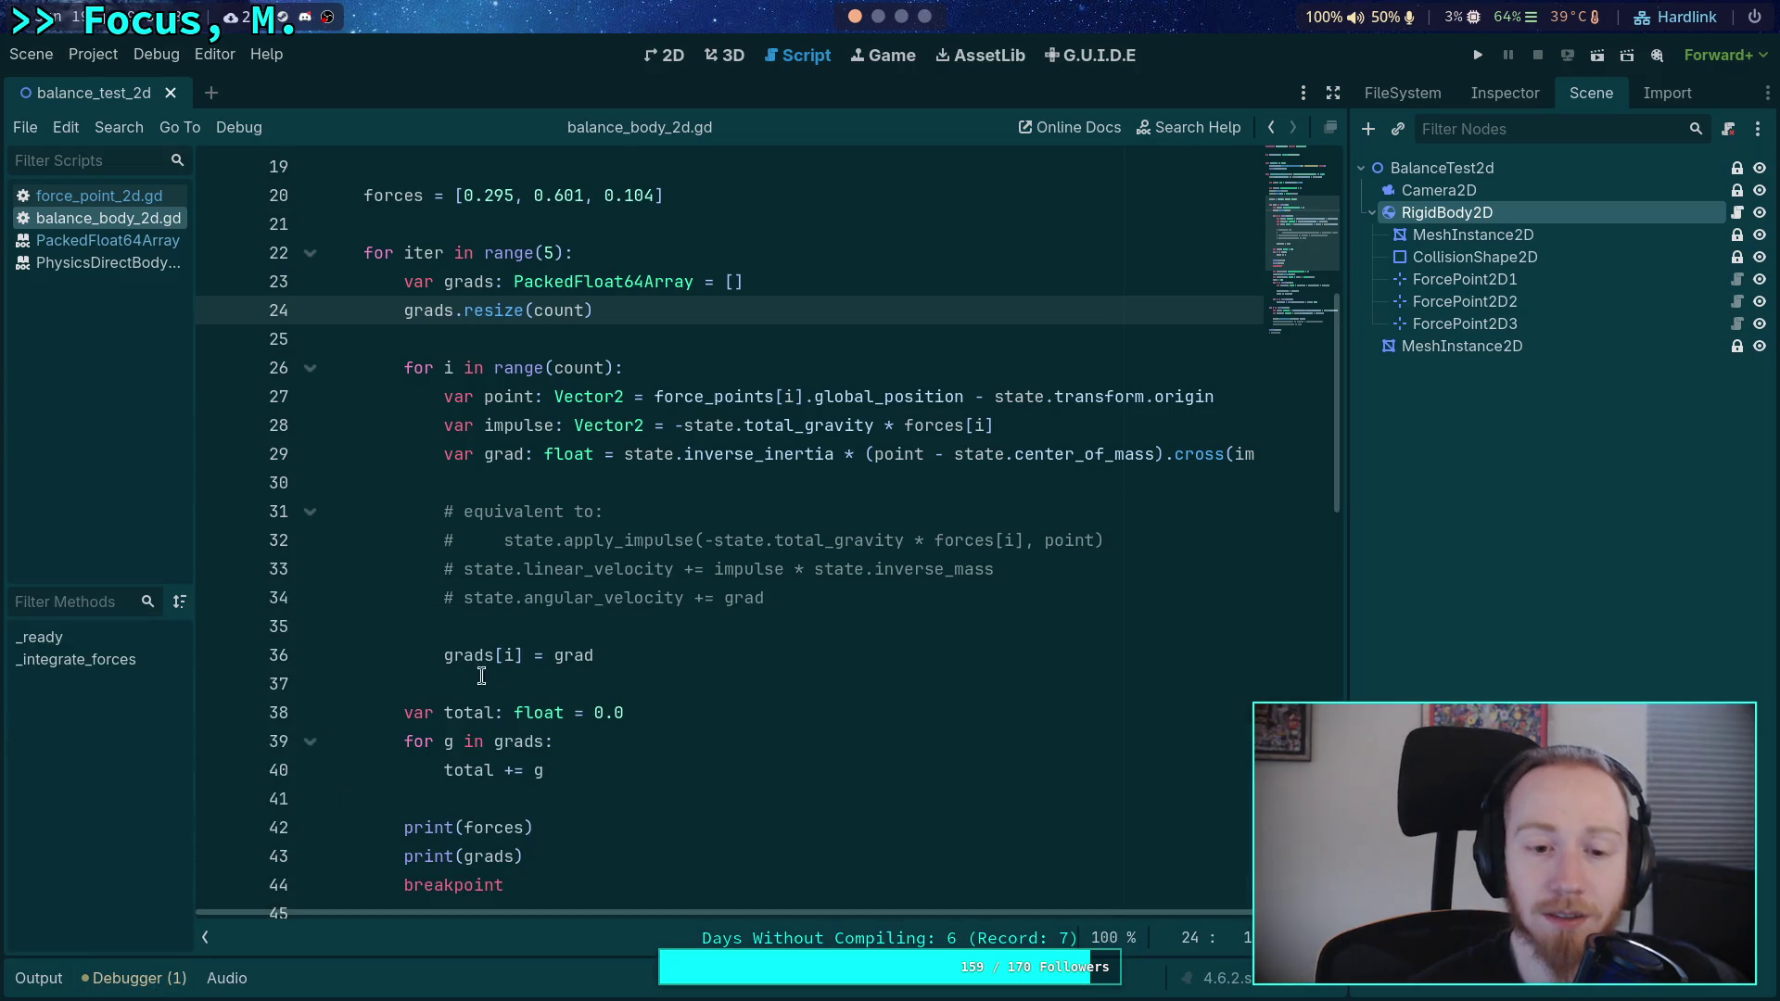
- Rename the total_share declaration to rescale and move it below the total reset
scroll(612, 658, "down", 5)
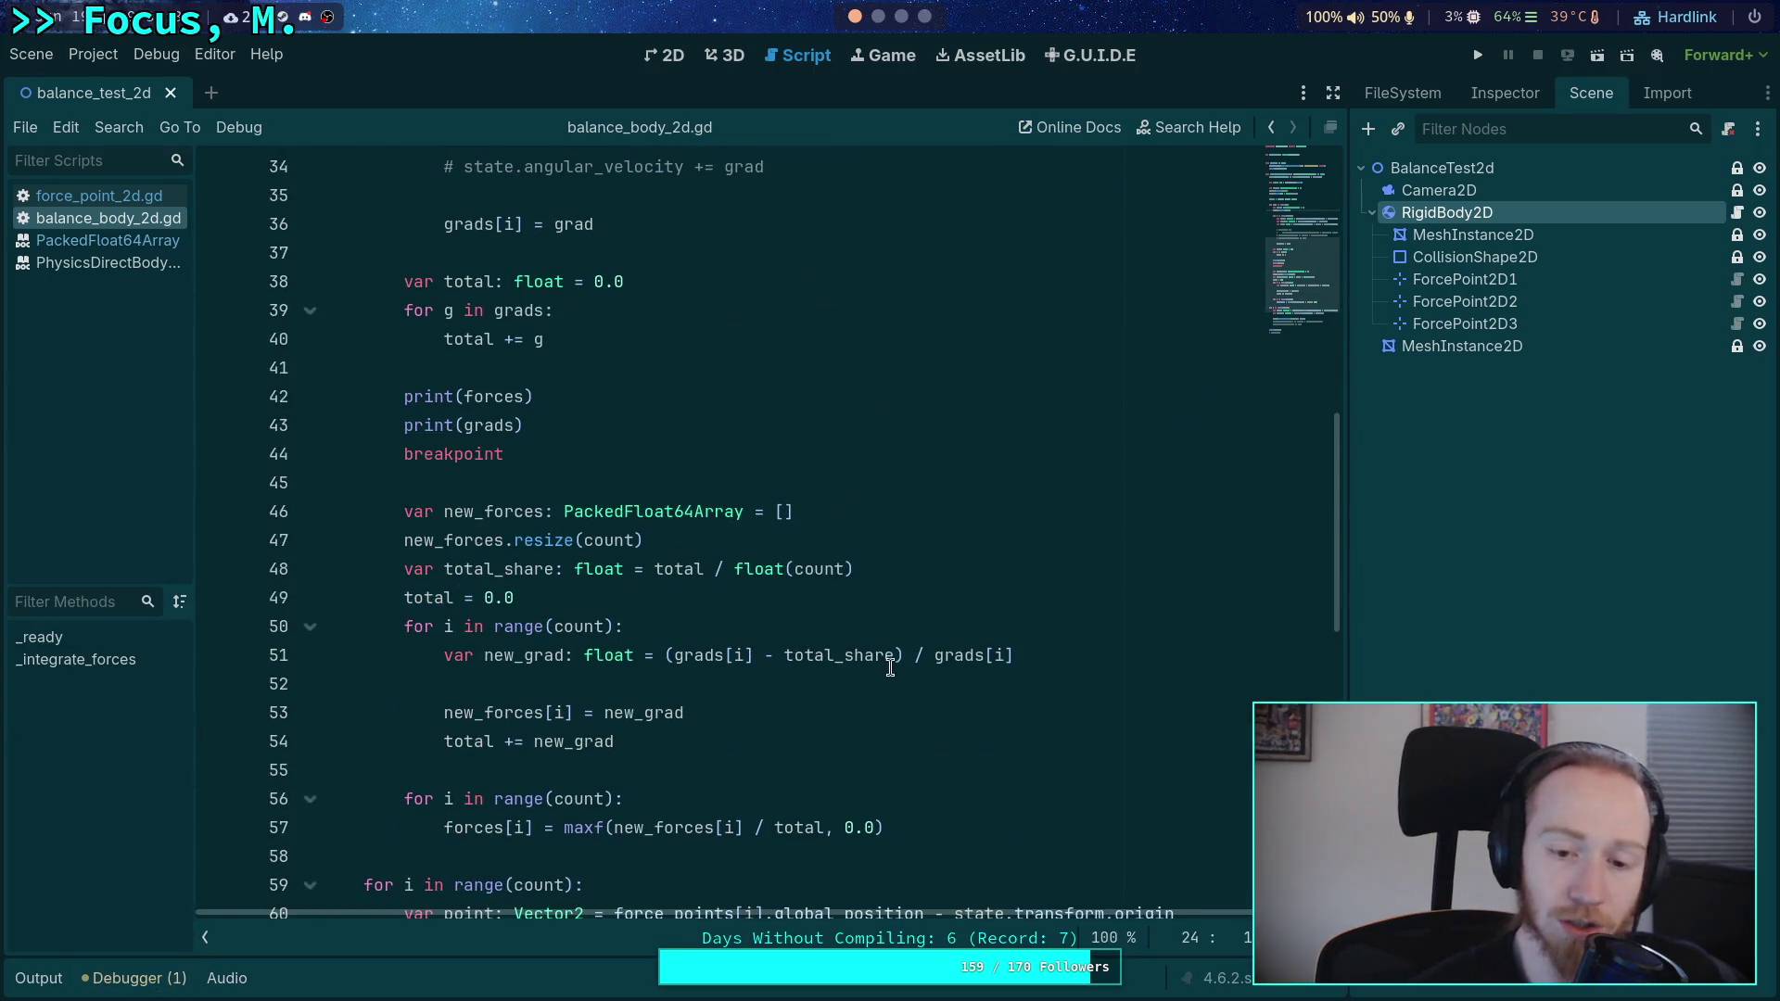
double_click(834, 657)
scroll(844, 765, "up", 4)
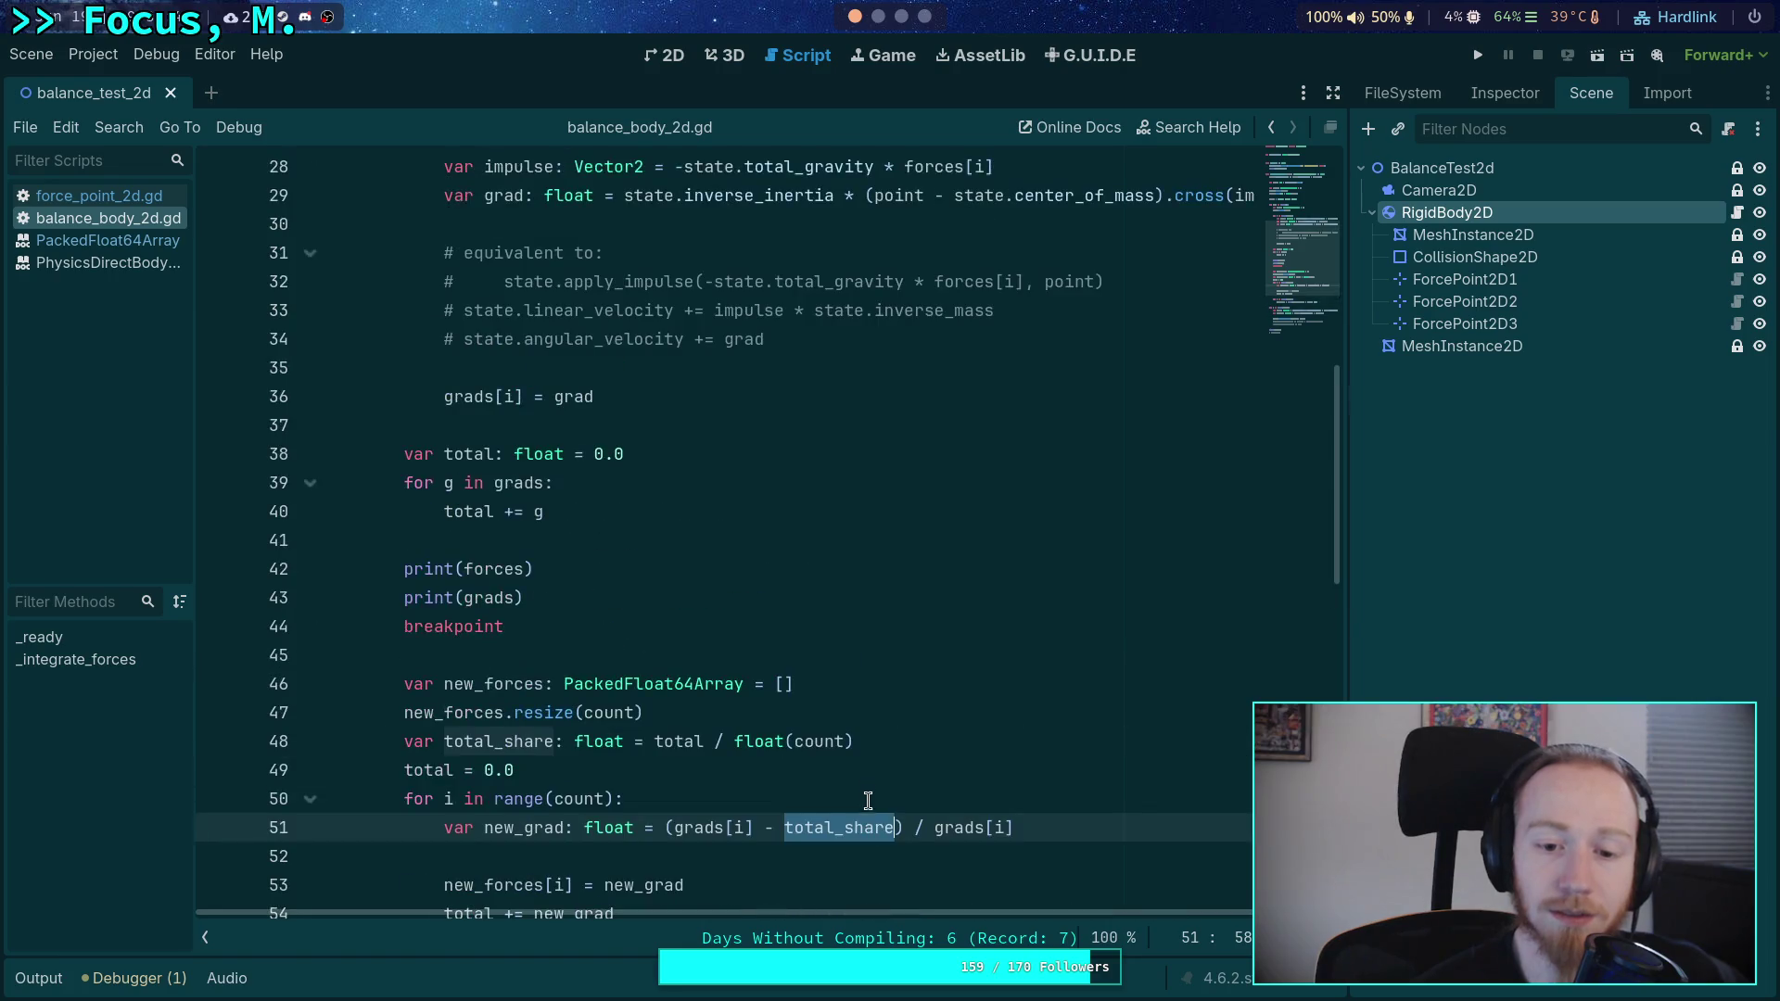
scroll(825, 756, "up", 1)
scroll(804, 747, "down", 5)
left_click_drag(675, 656, 798, 656)
left_click(719, 624)
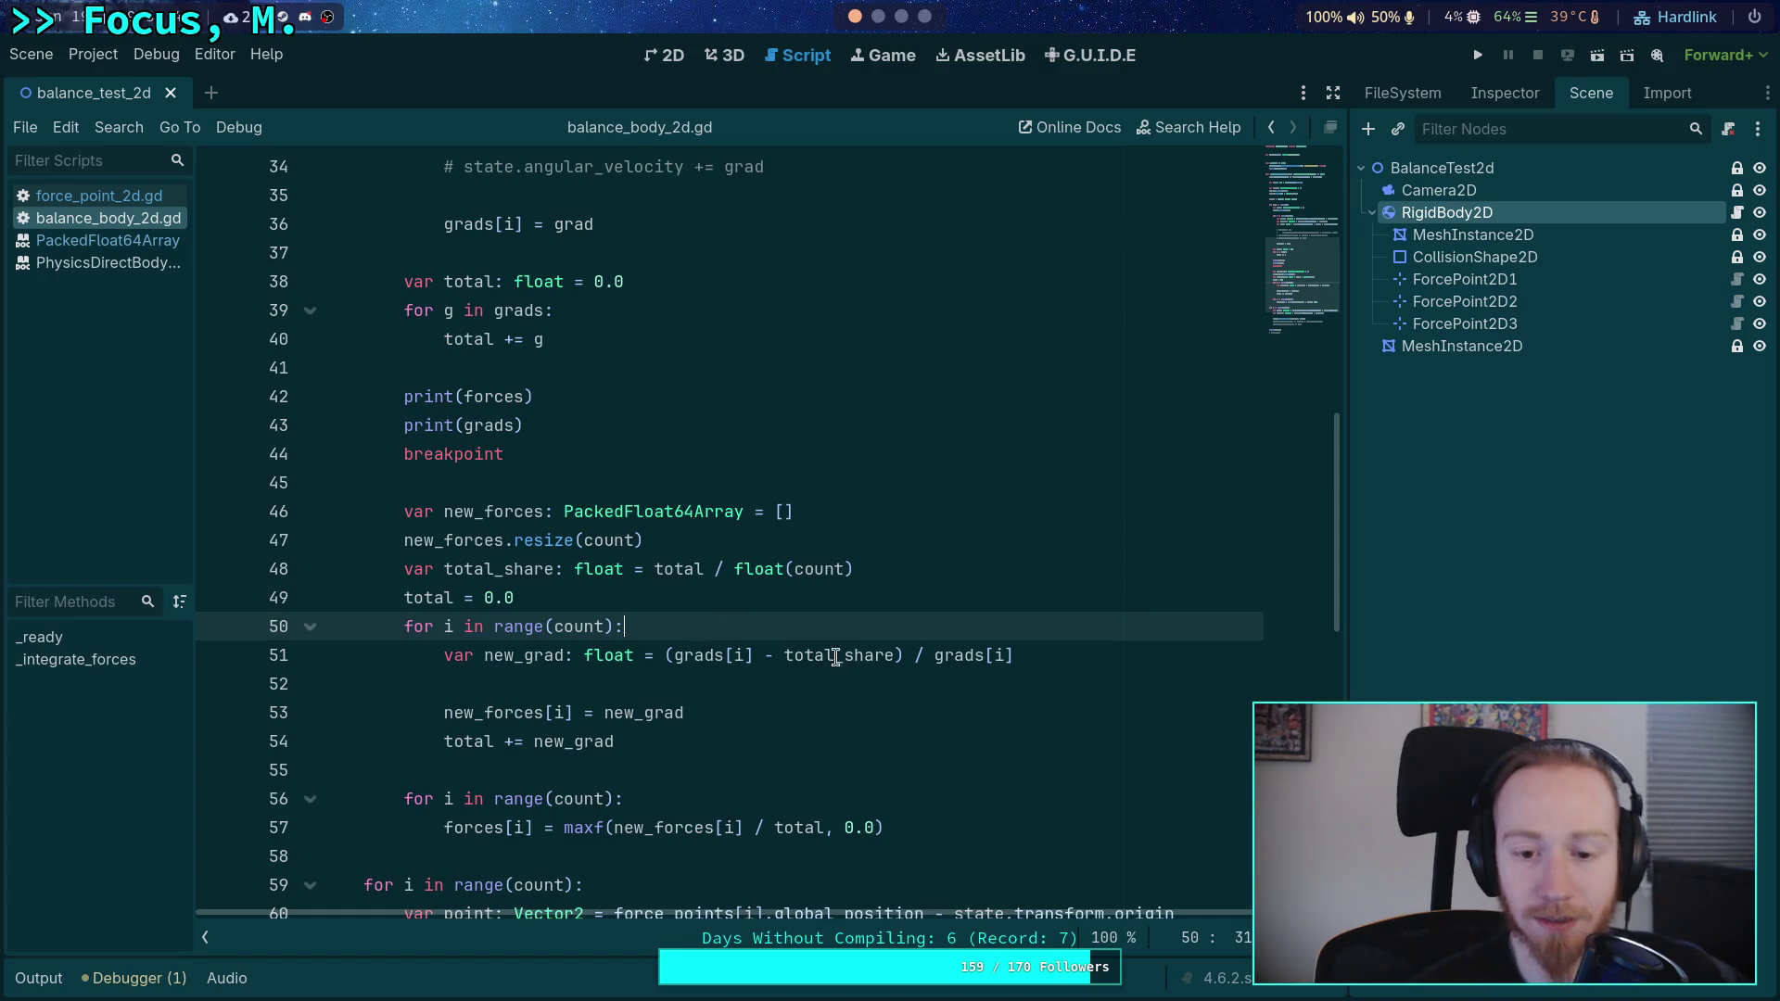
double_click(836, 657)
left_click(630, 586)
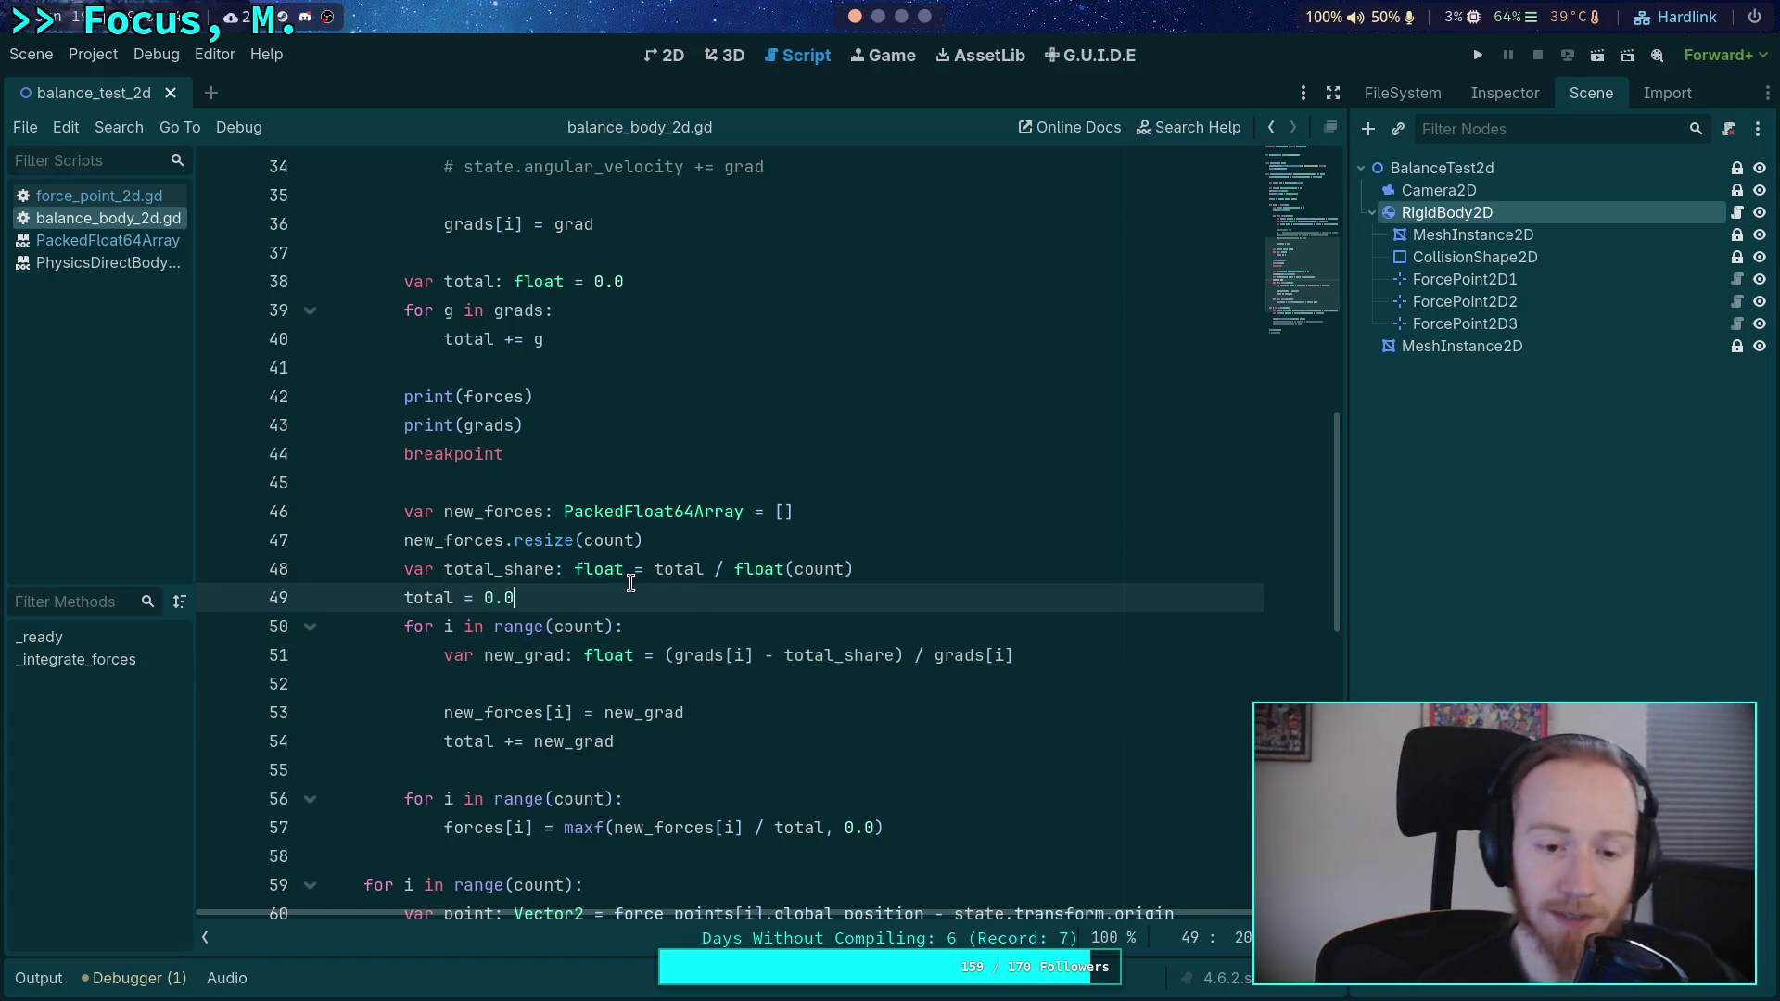
double_click(516, 569)
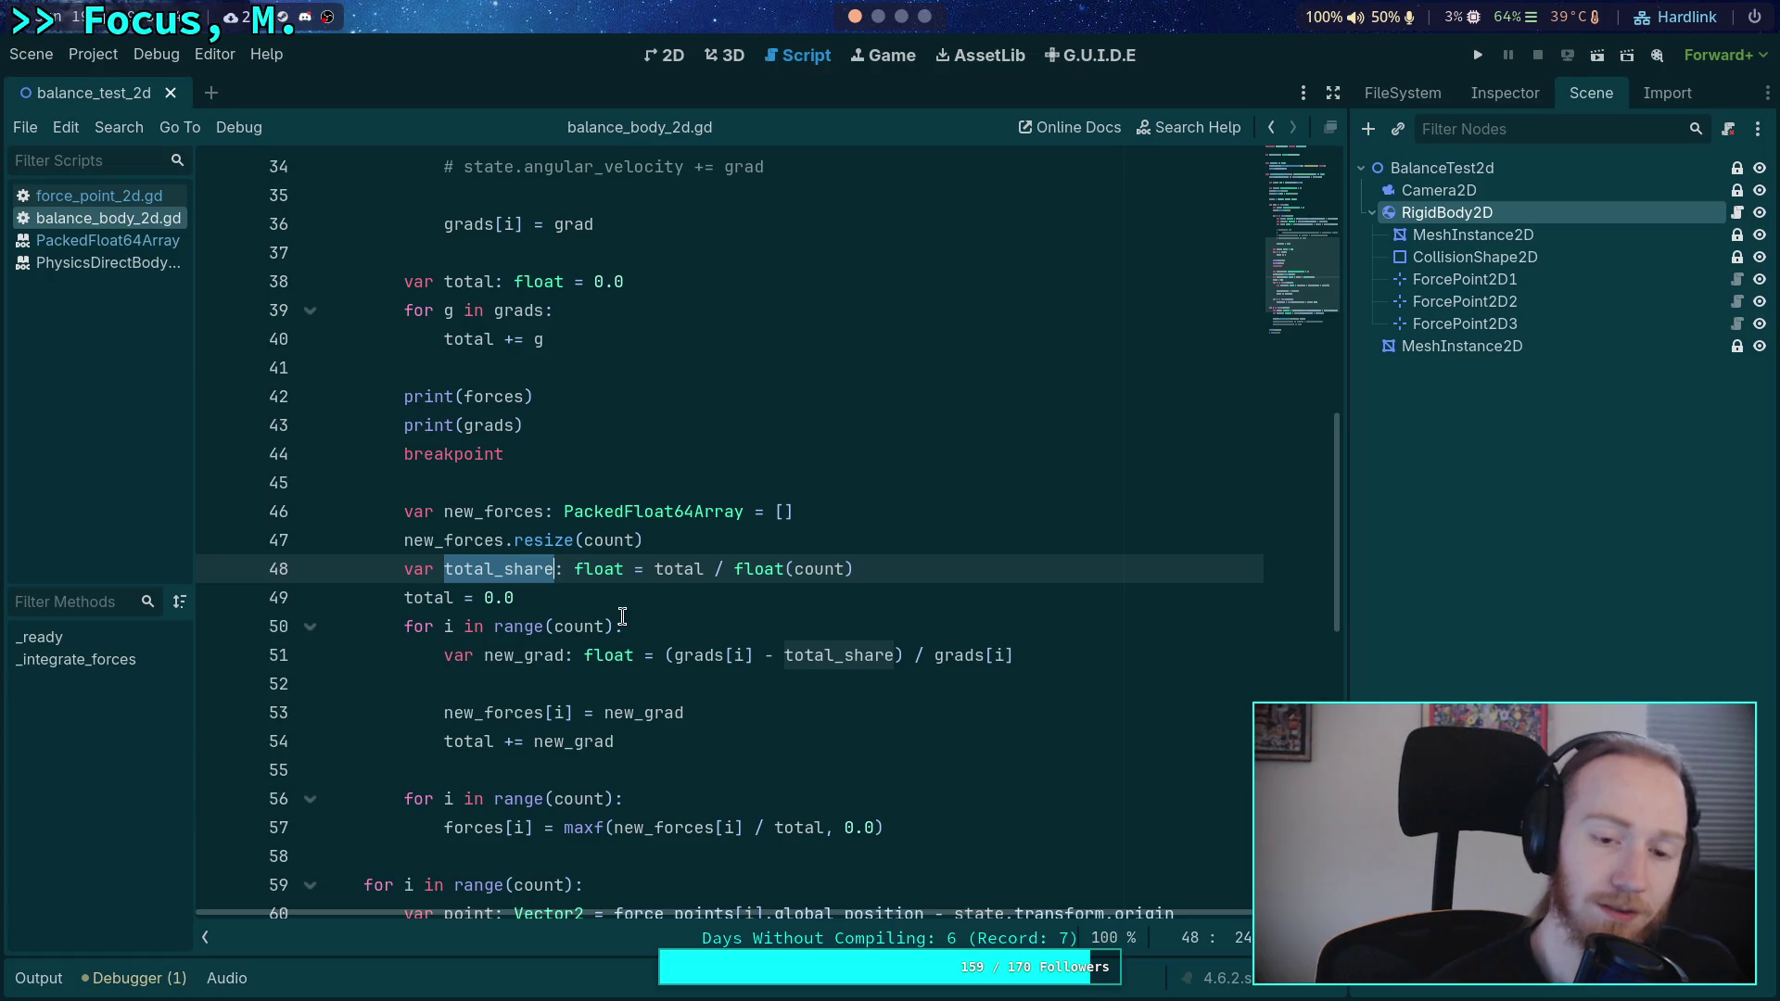
type("rescale")
key("alt+Down")
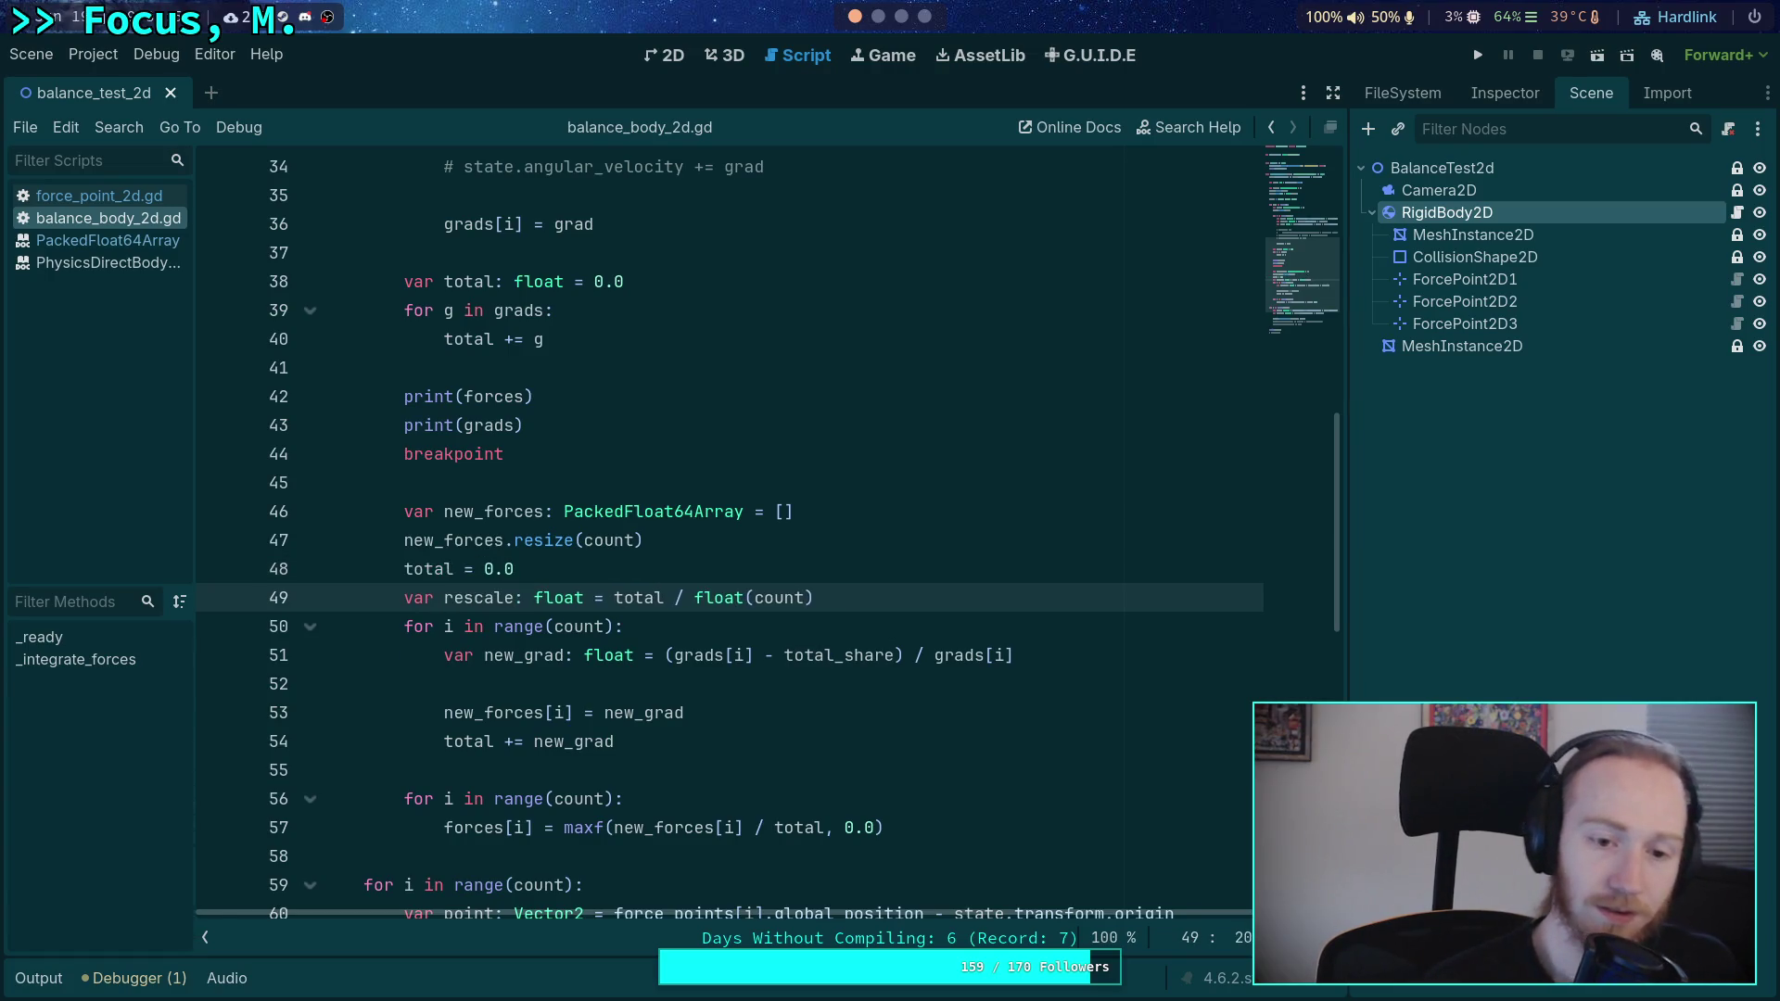
- Delete the total = 0.0 line and replace the leftover total_share reference with total
triple_click(671, 569)
key("BackSpace")
left_click_drag(605, 569, 832, 560)
type("0.0")
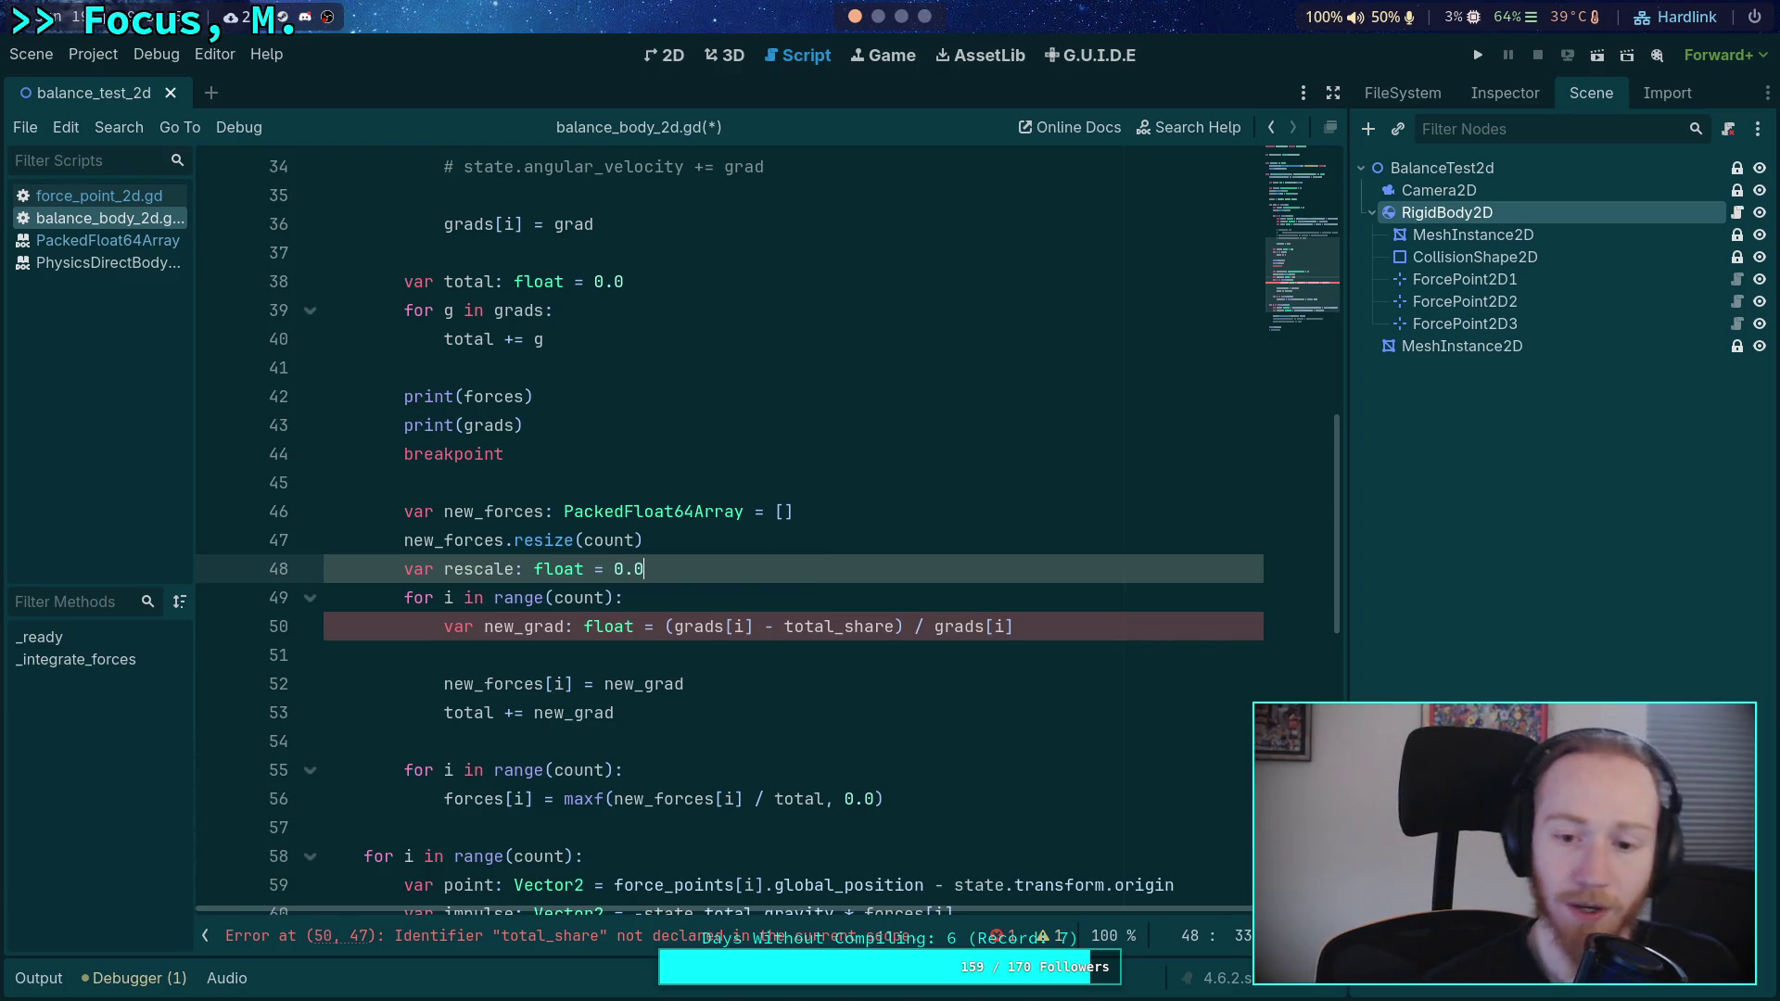
double_click(851, 627)
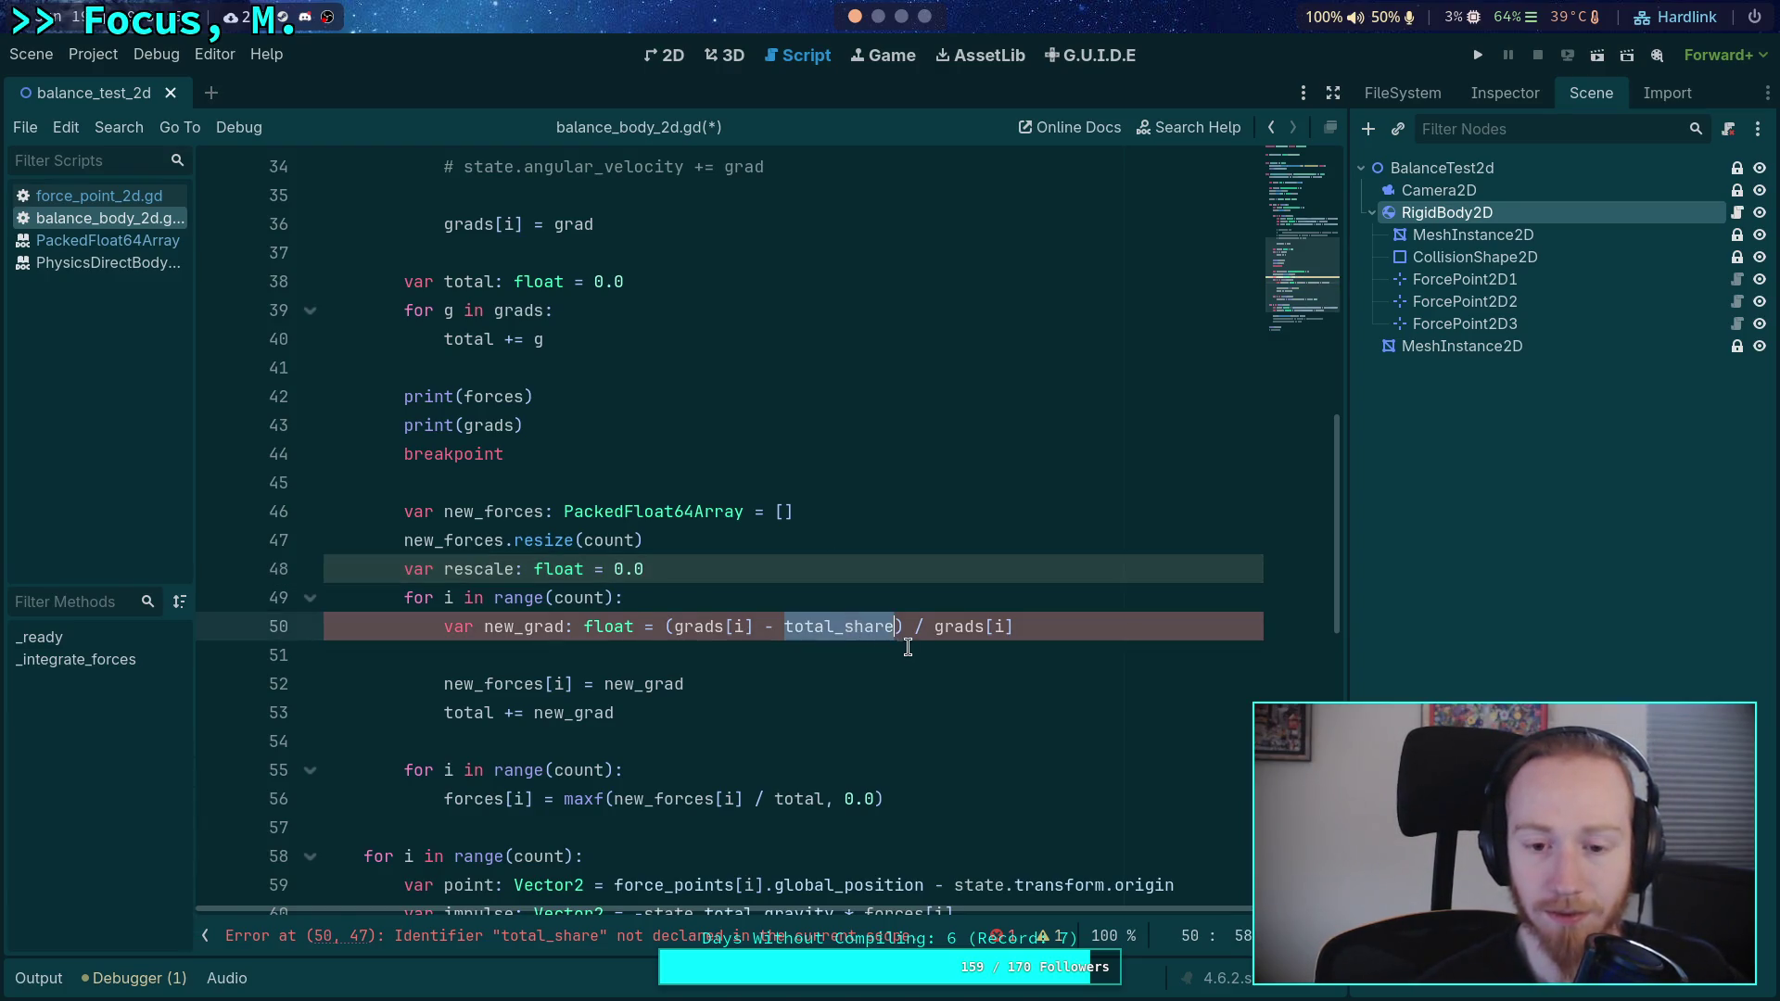
type("total")
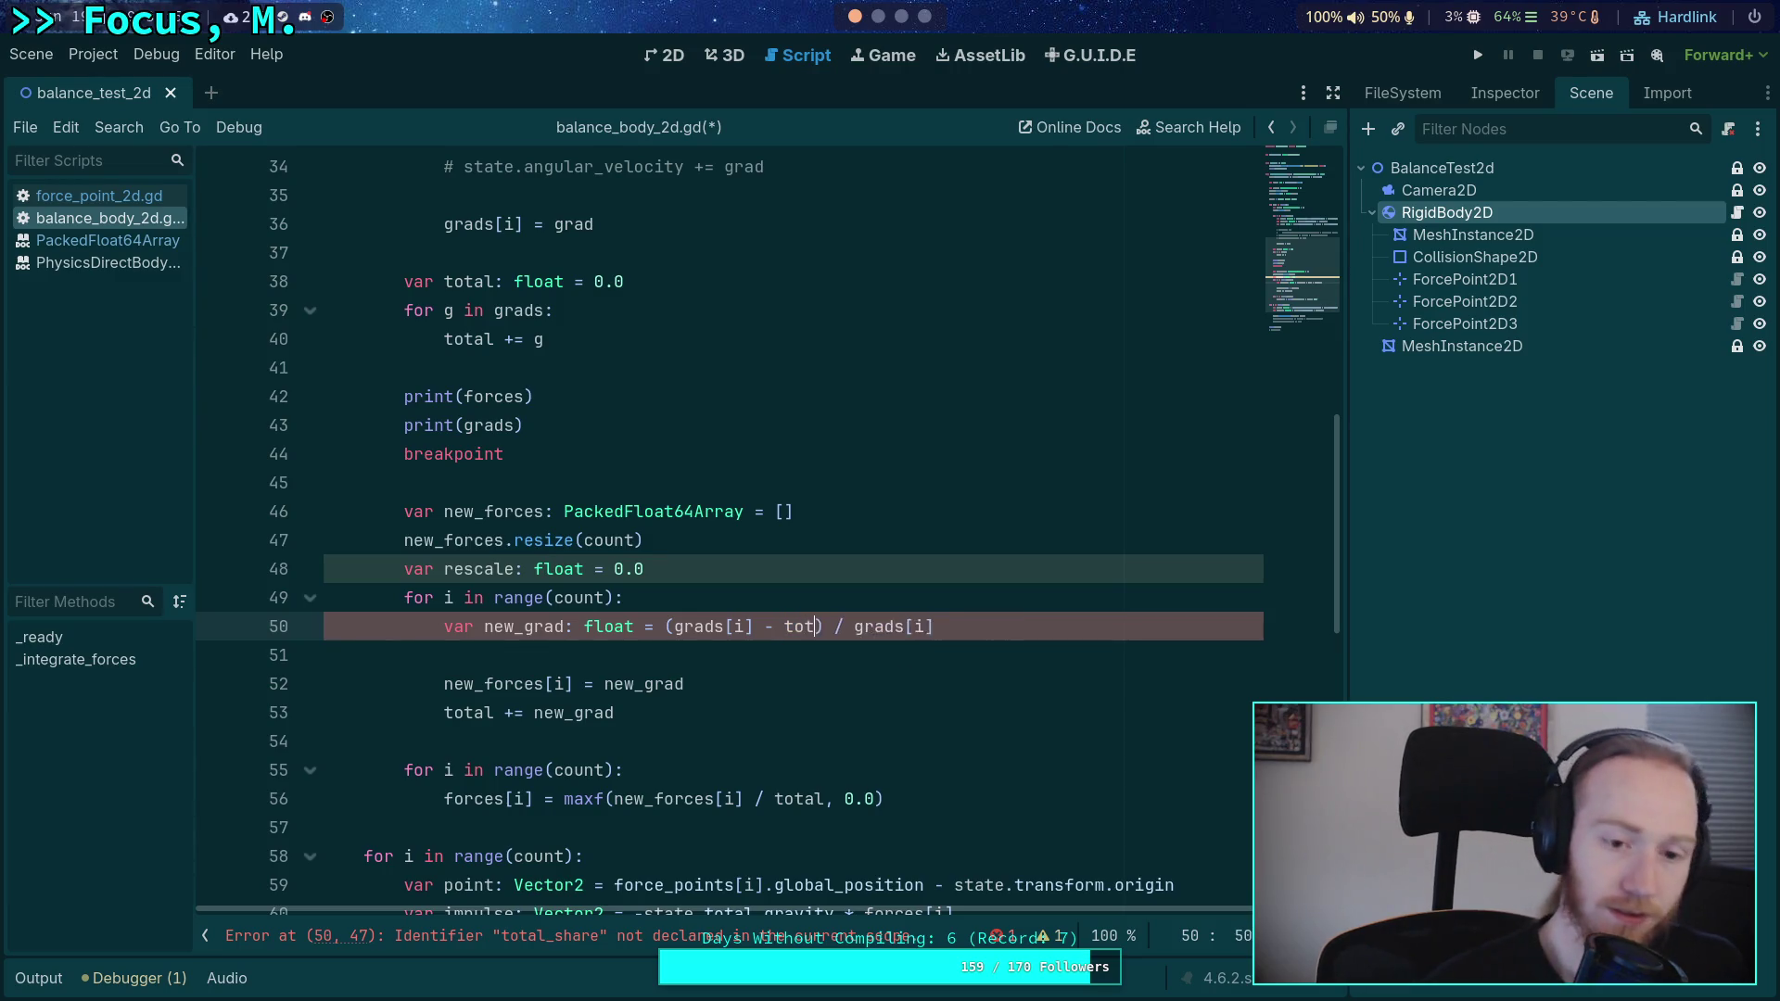
- Split out a new_grad line and replace the grads[i] operands in the expression with new_grad
left_click(740, 604)
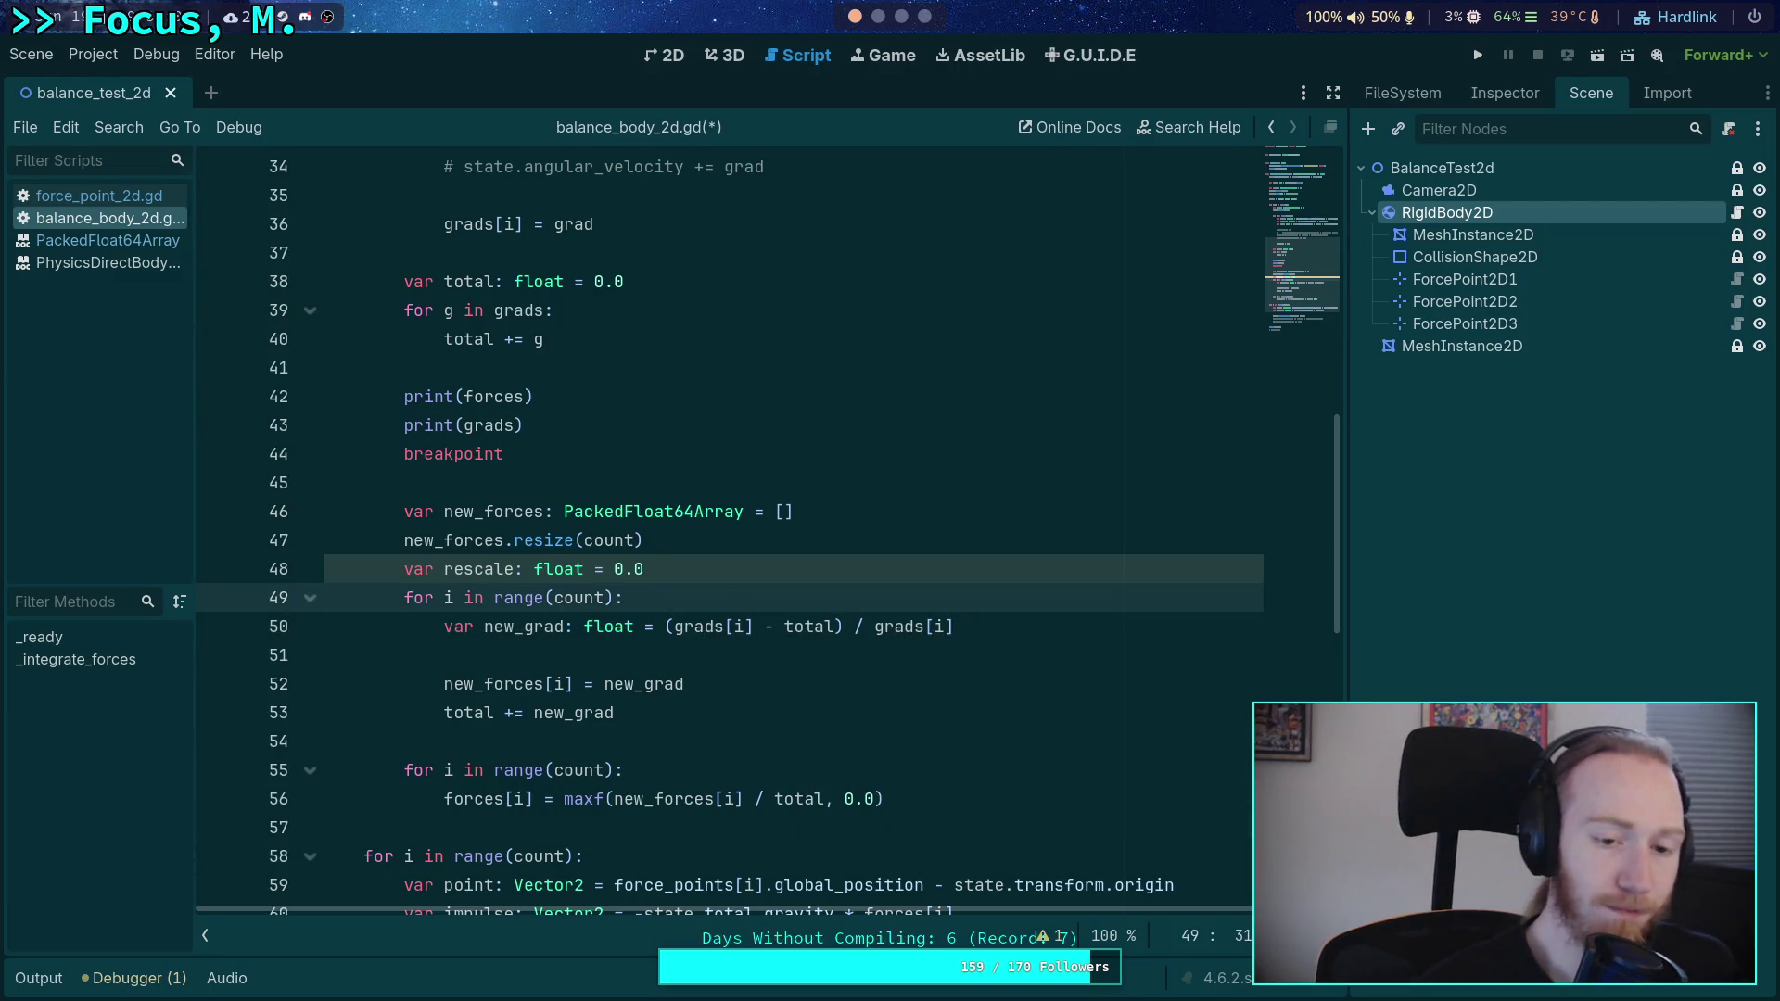
key("Return")
left_click(666, 655)
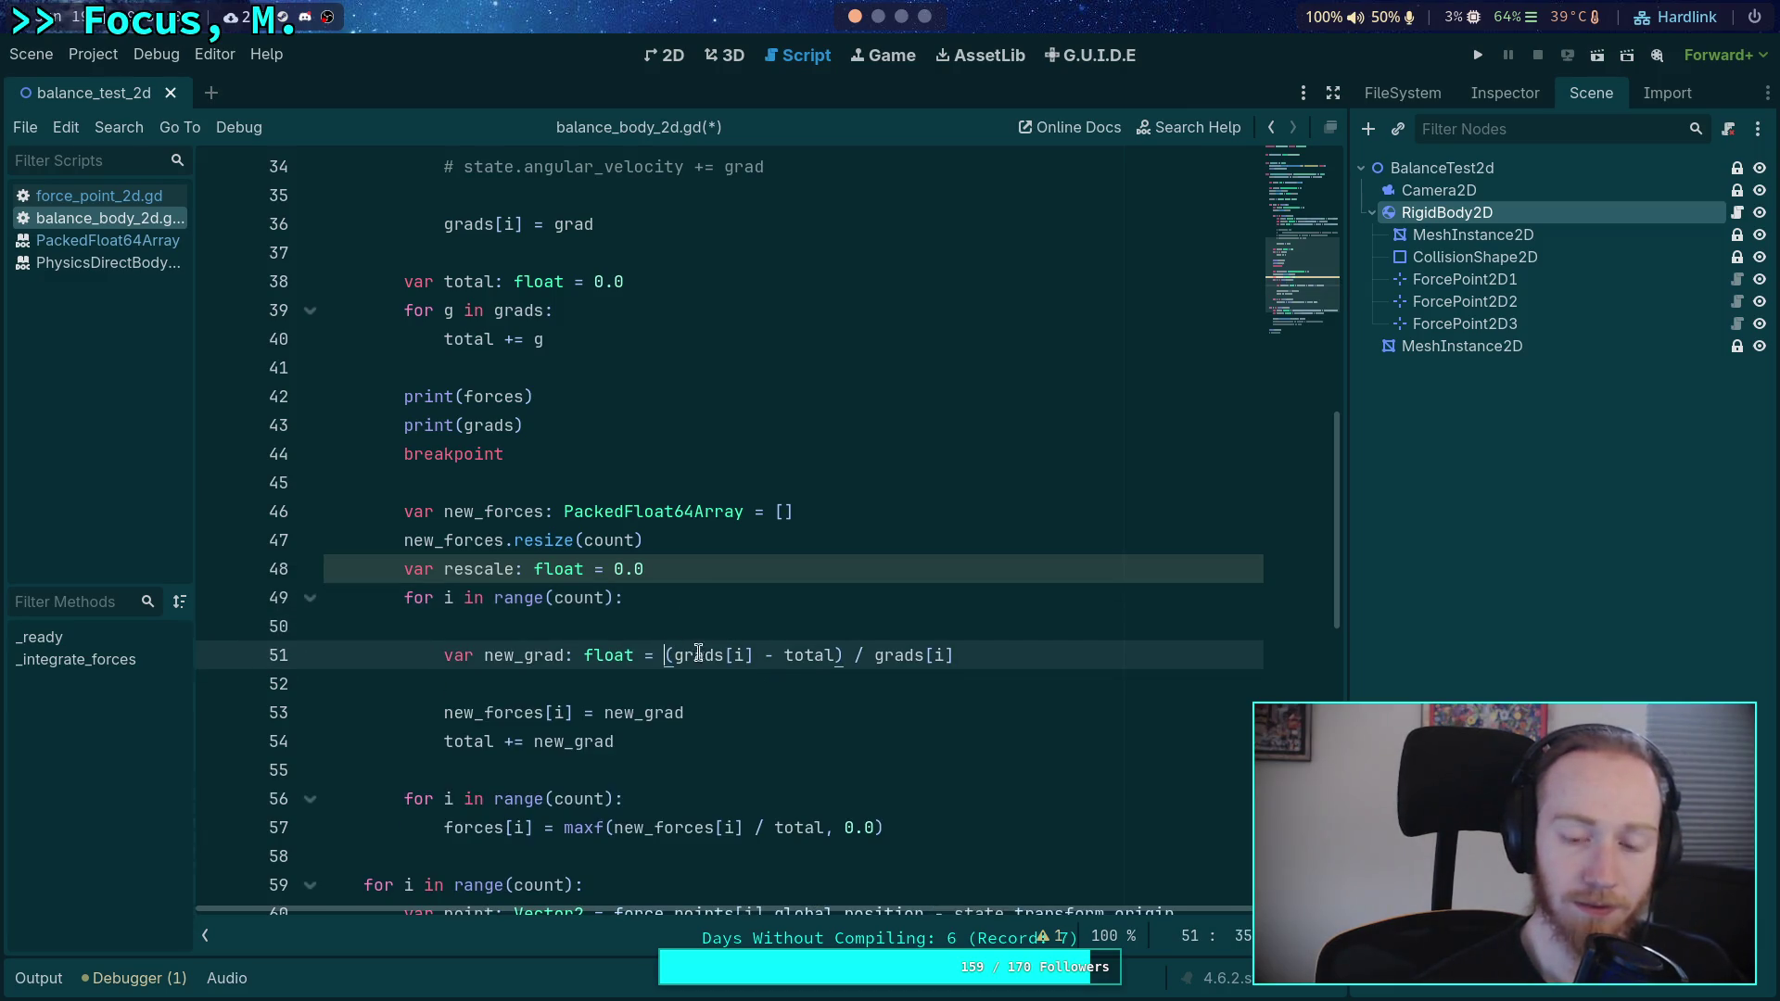
key("Return")
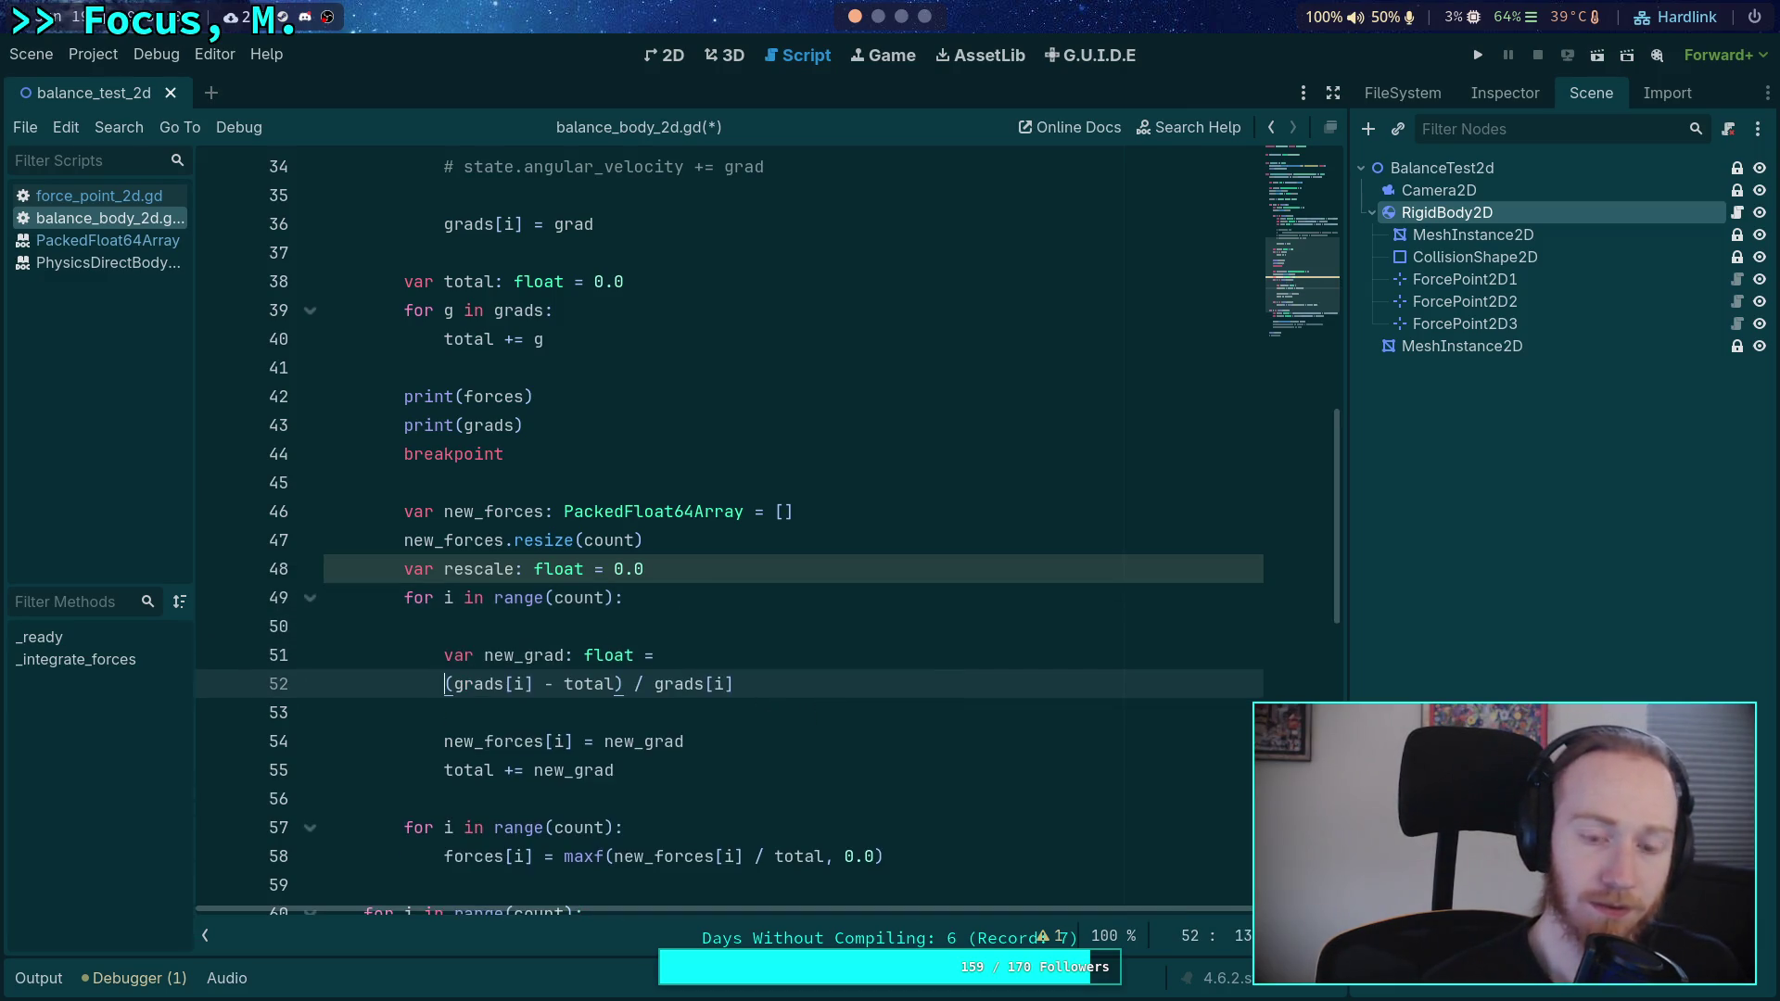
type("new_grad =")
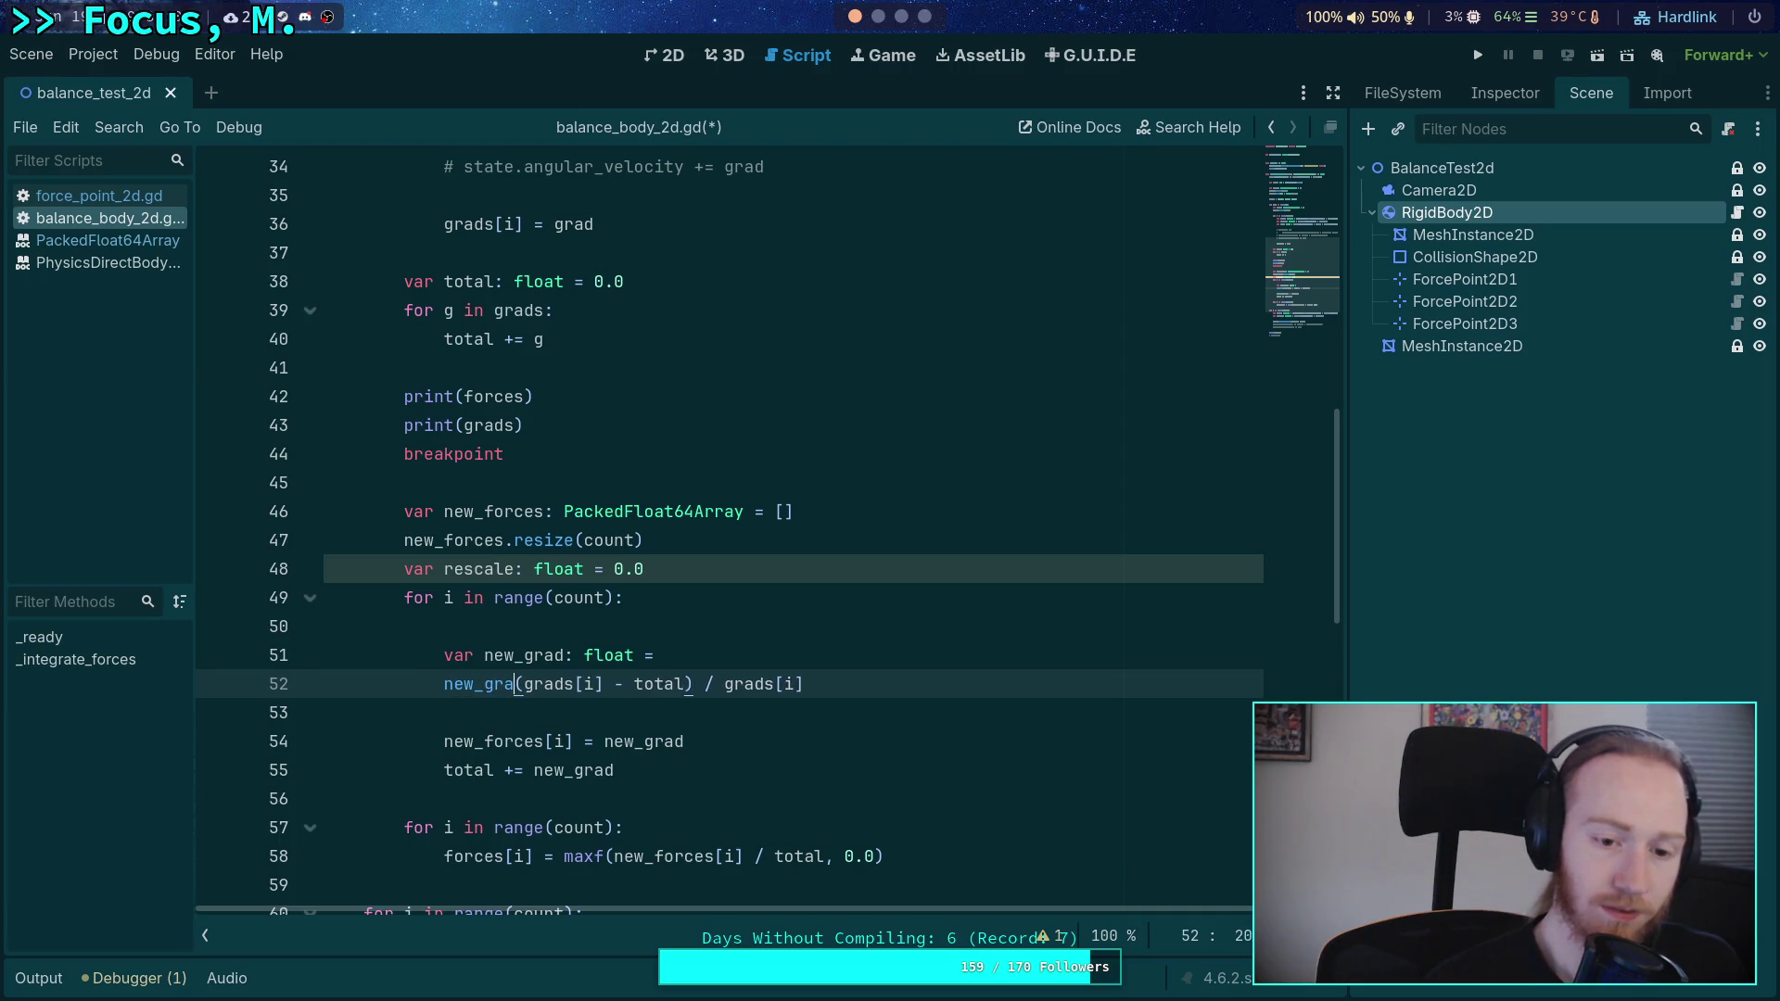
left_click(563, 684)
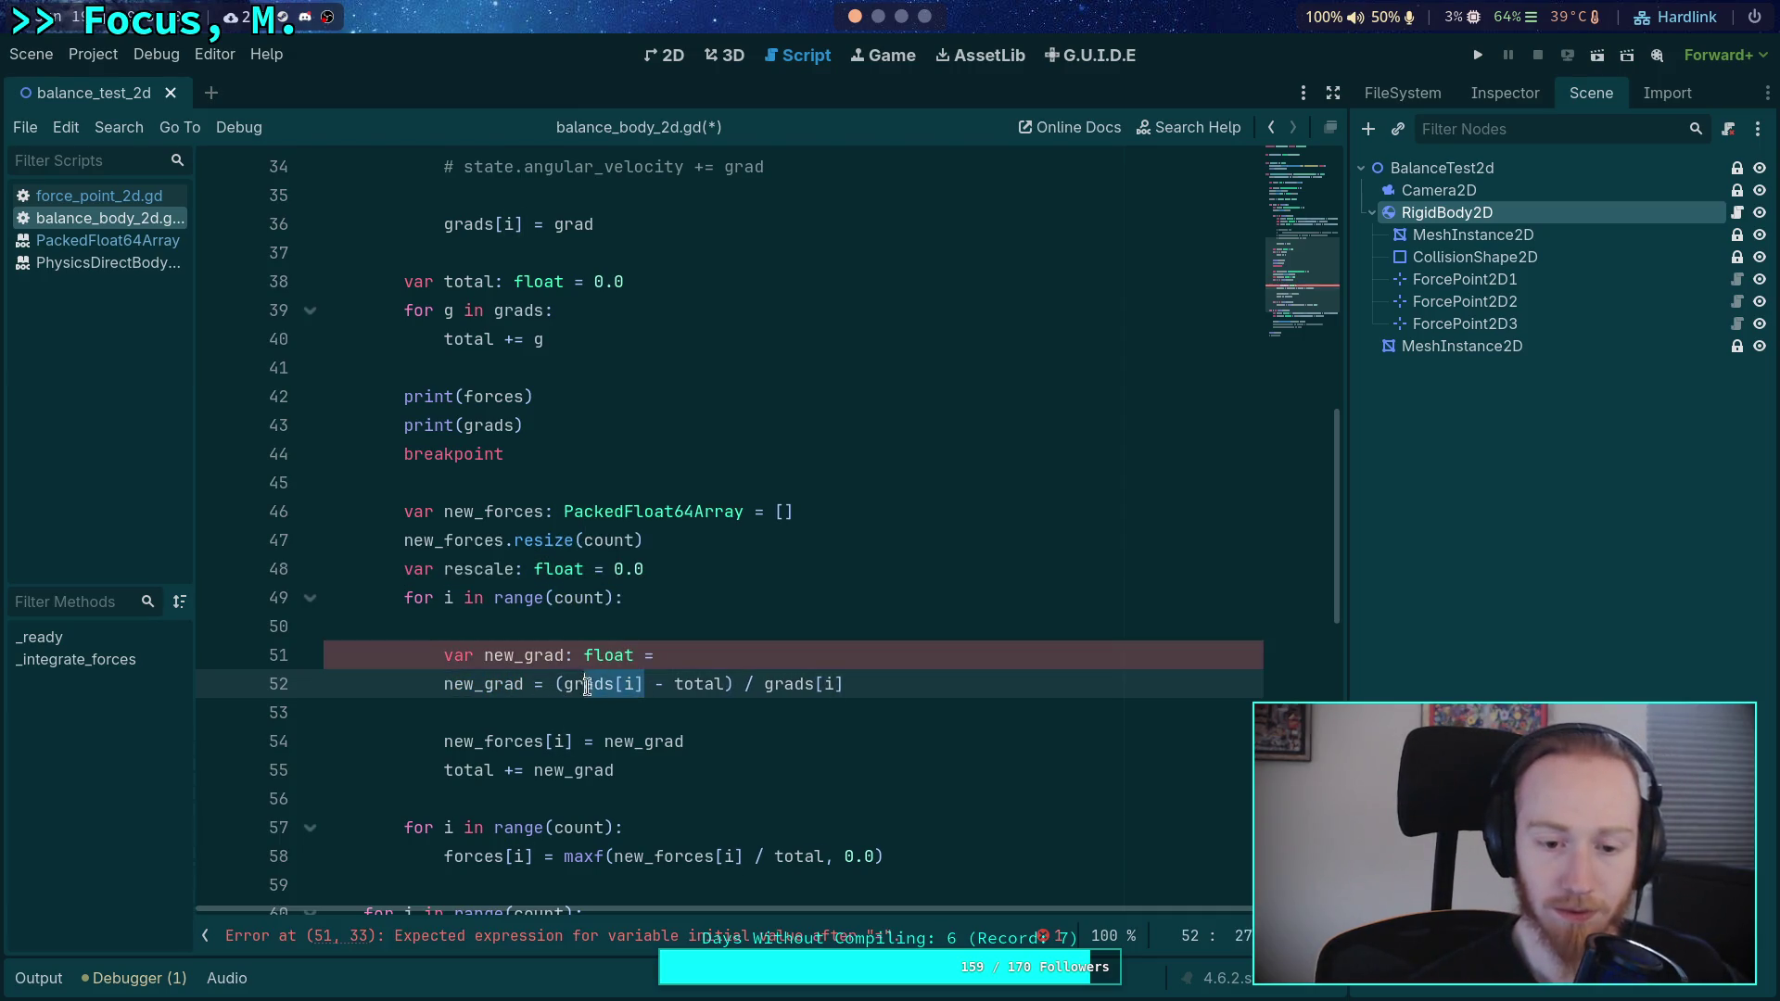
right_click(534, 668)
key("Escape")
left_click(619, 683)
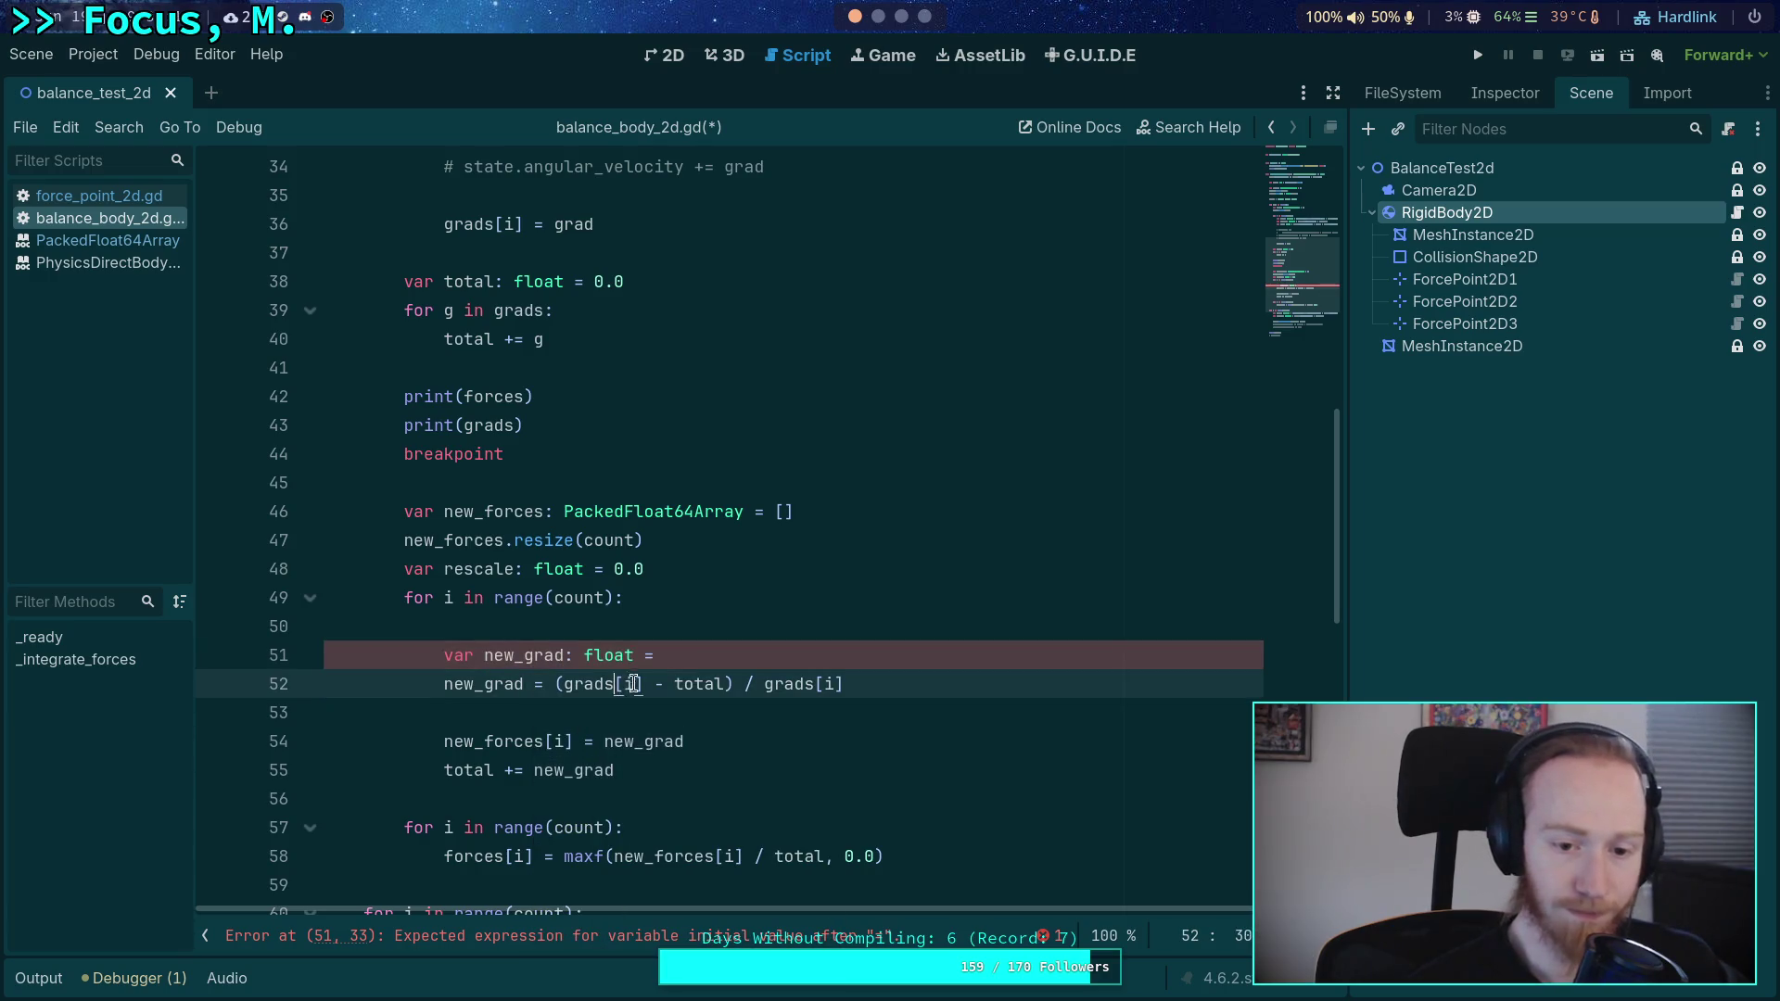
double_click(589, 683)
left_click(641, 683, "shift")
type("new_grad")
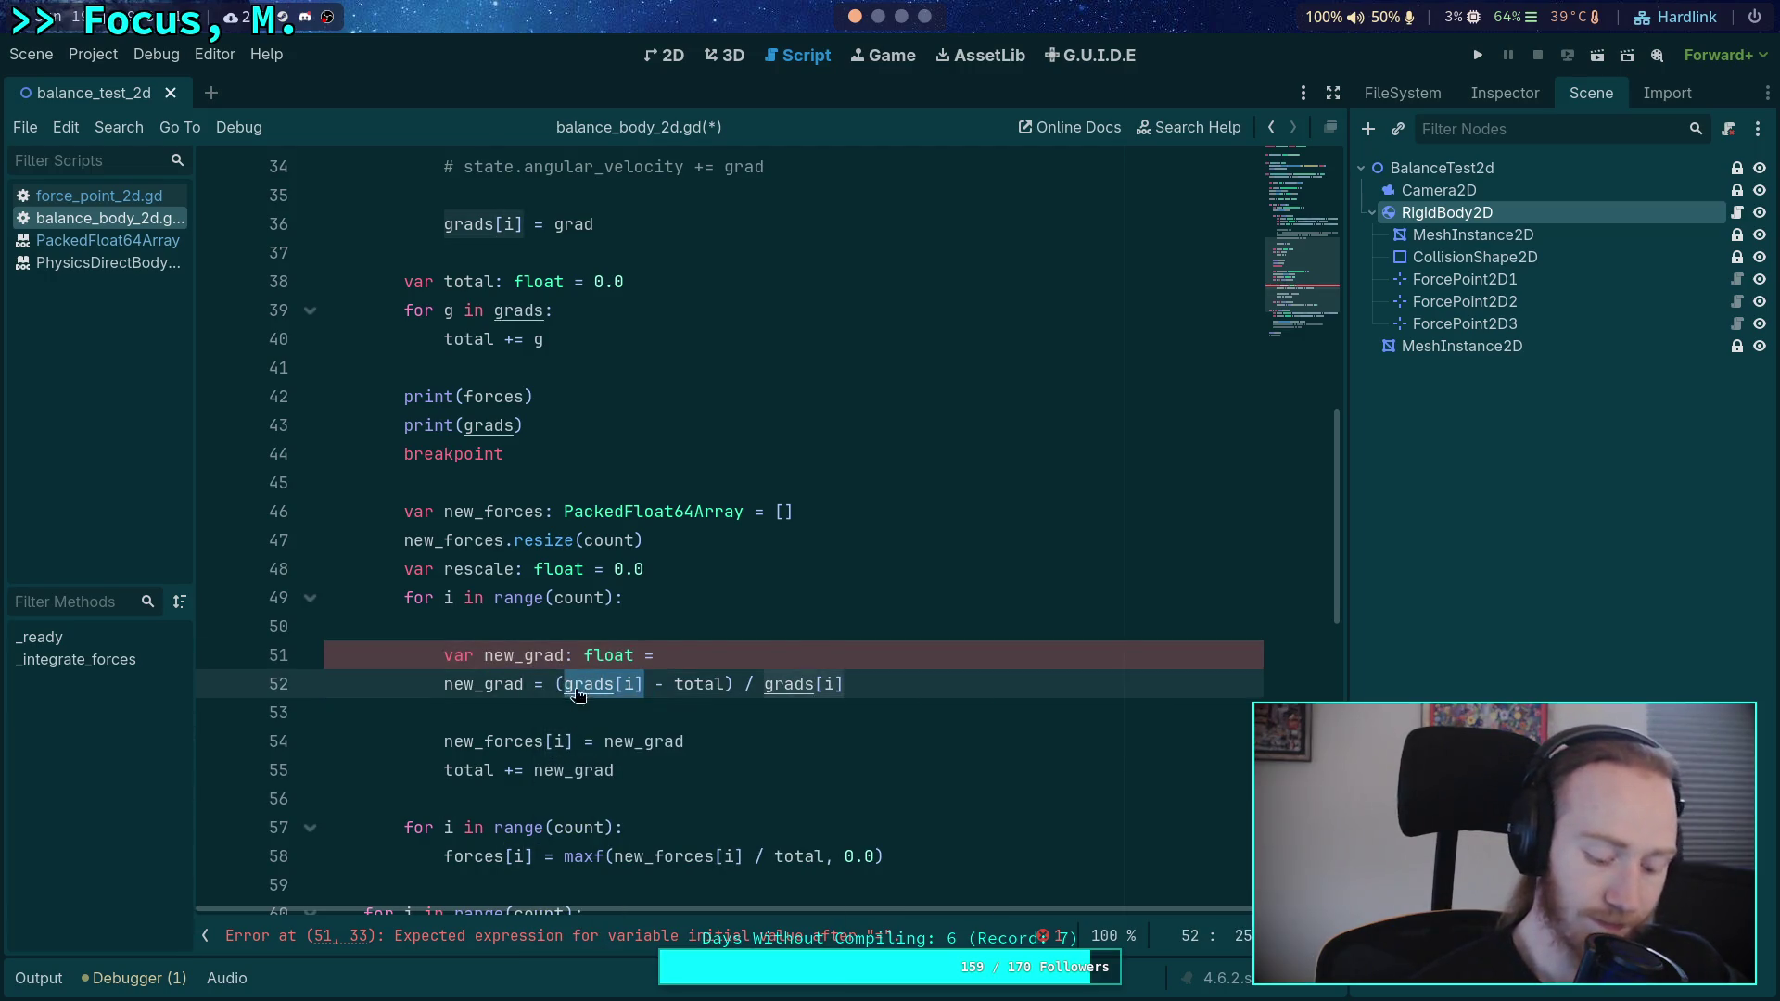
left_click_drag(845, 685, 763, 684)
type("new_grad")
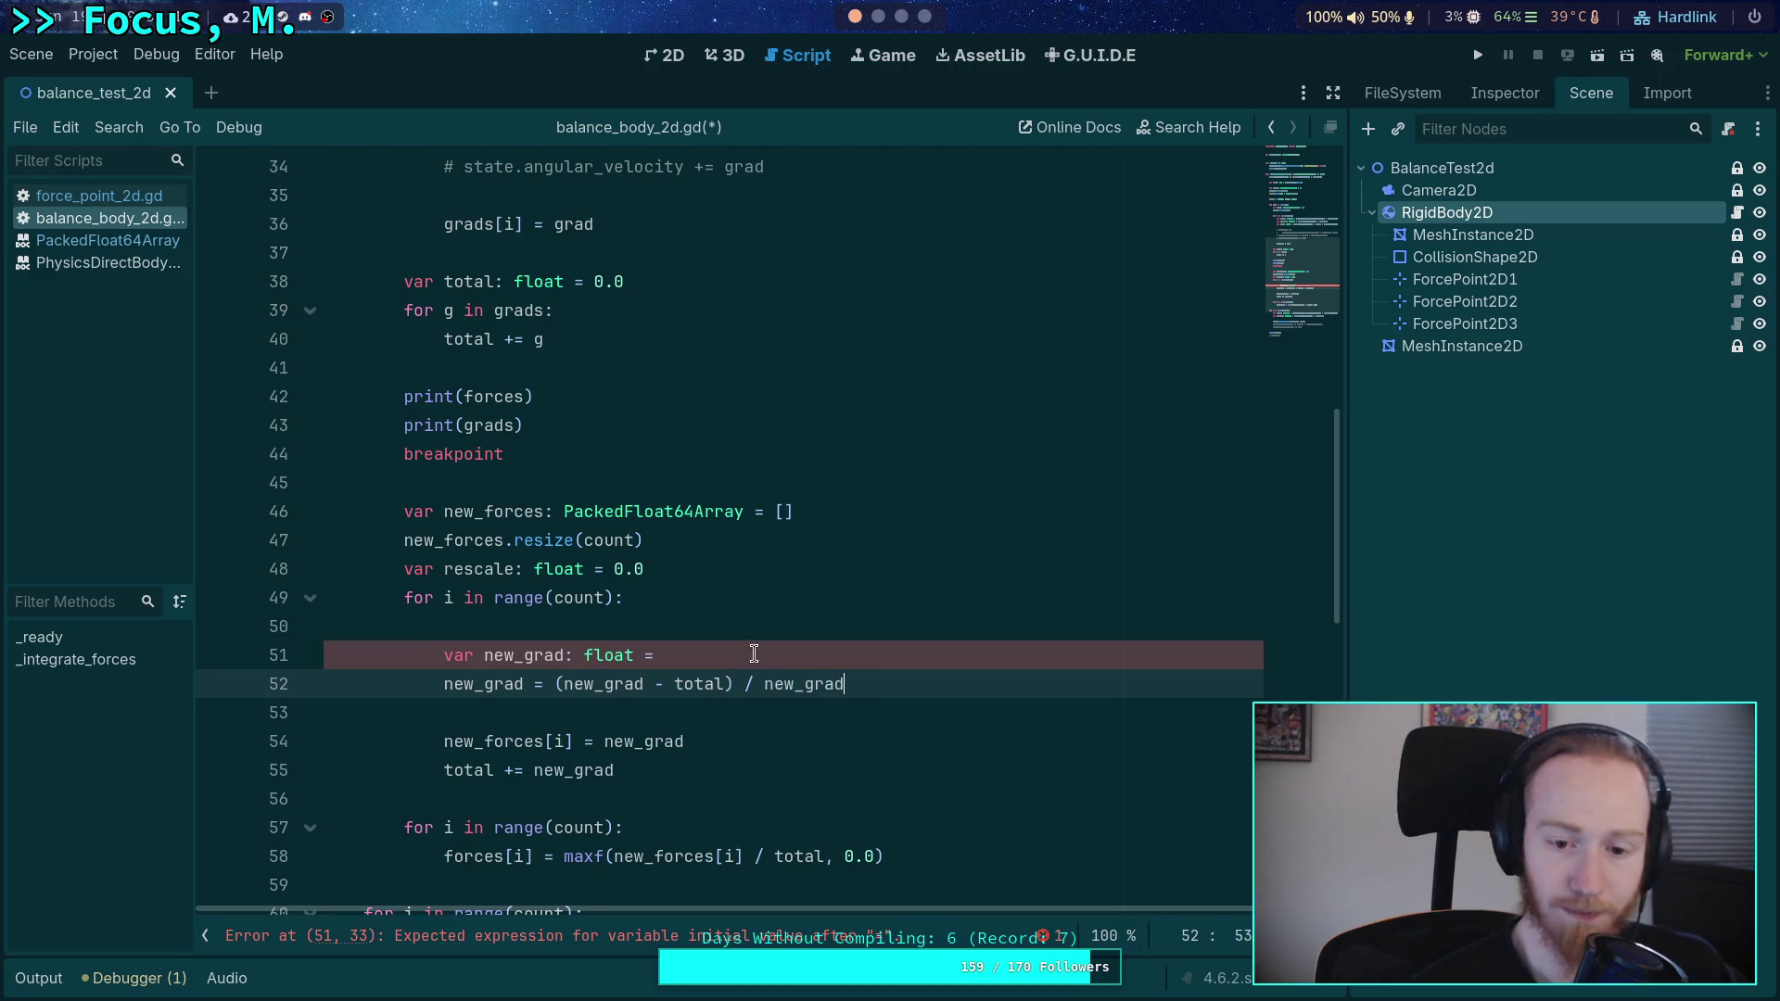
- Declare new_grad = grads[i] / forces[i] at the top of the loop body
left_click(765, 625)
key("ctrl+shift+k")
key("End")
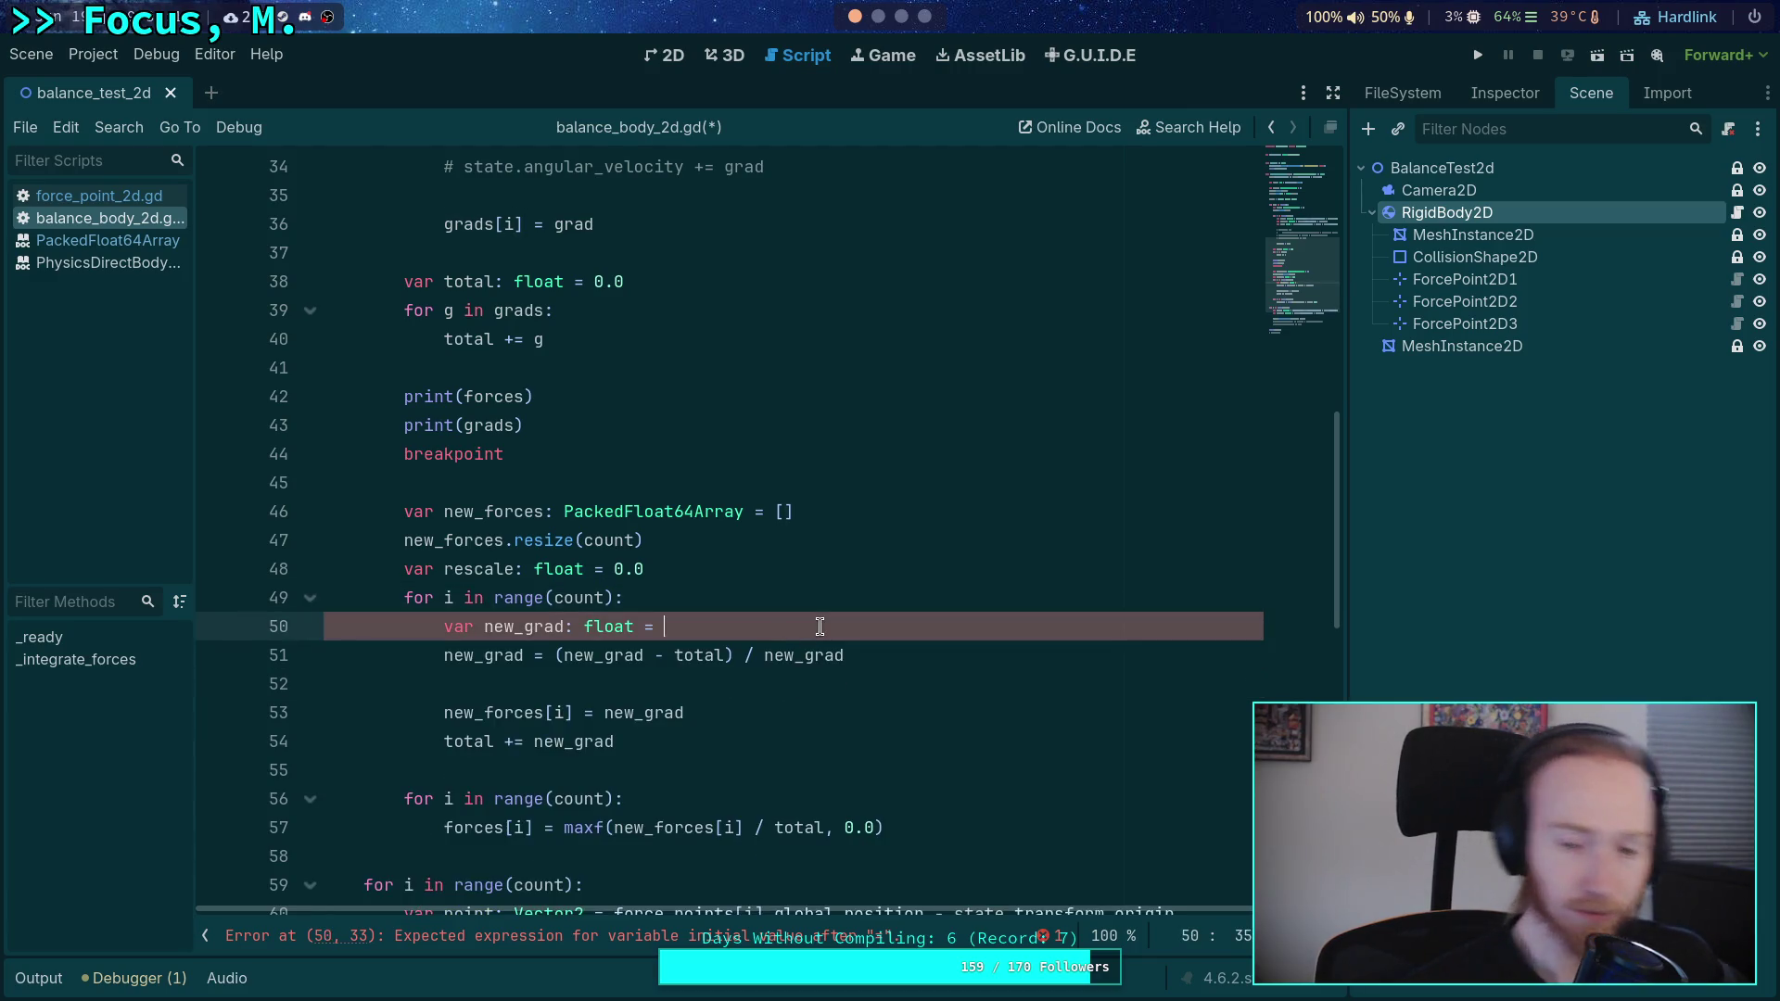
type("grads[i] / ")
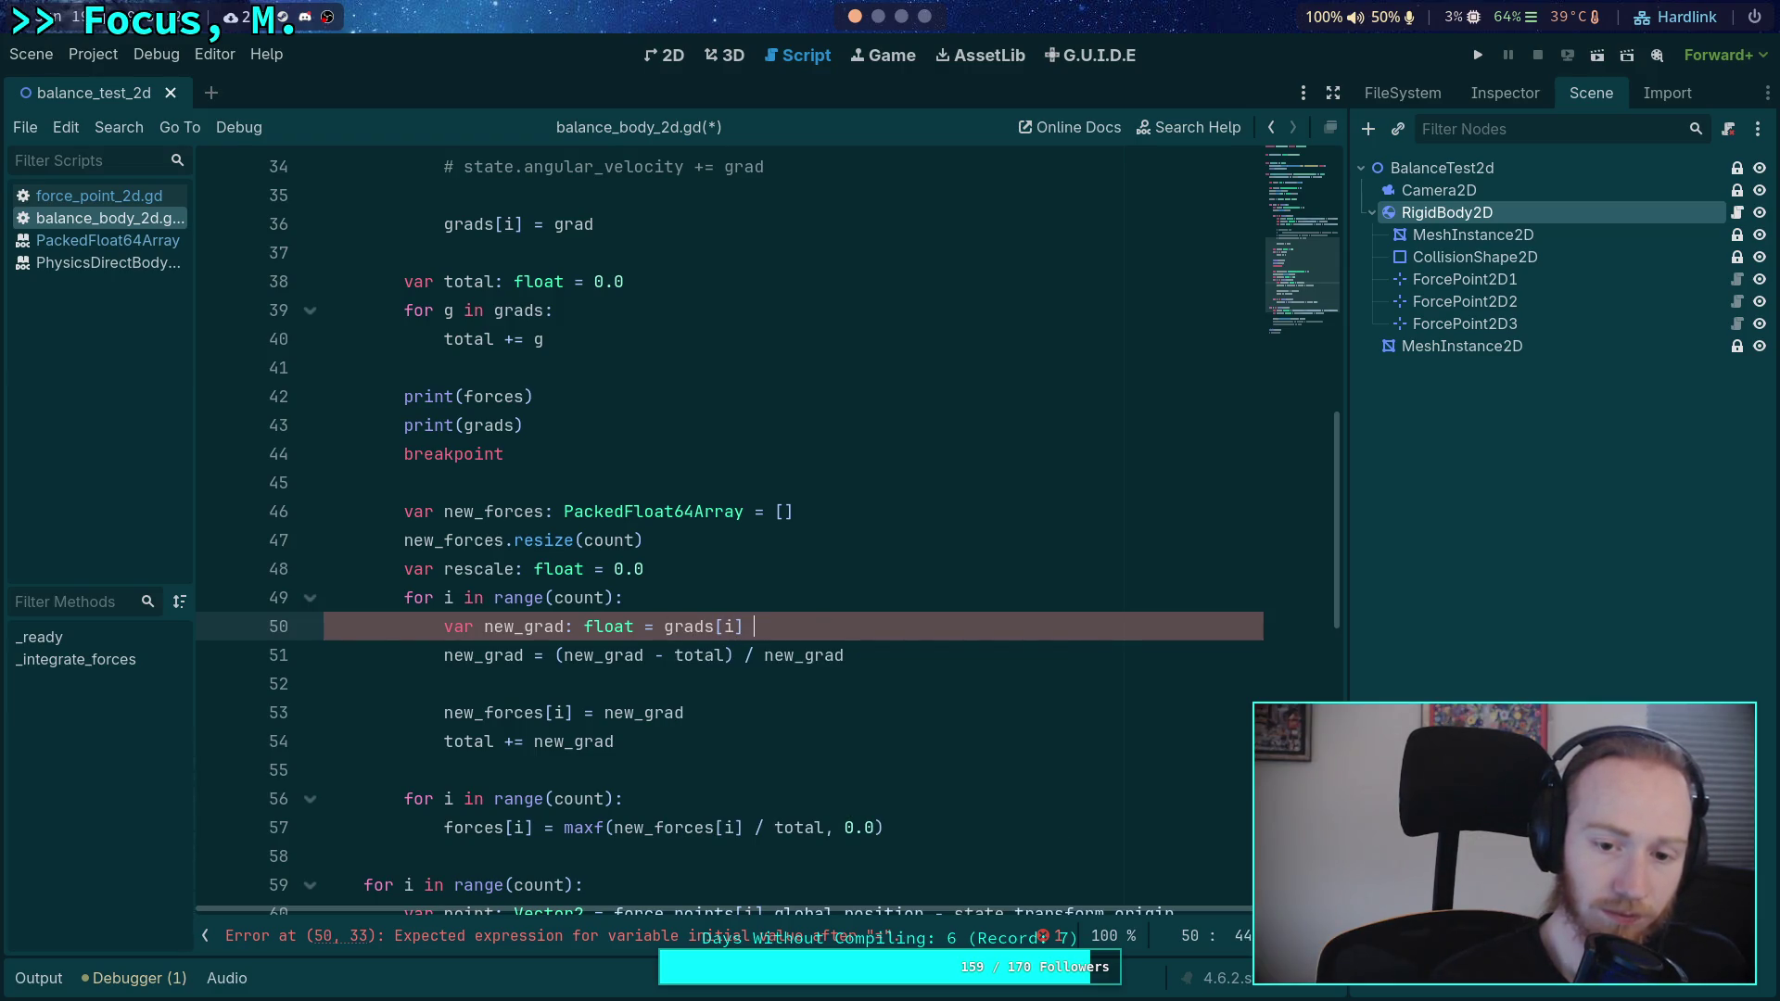
type("forces")
key("BackSpace")
type("[i]")
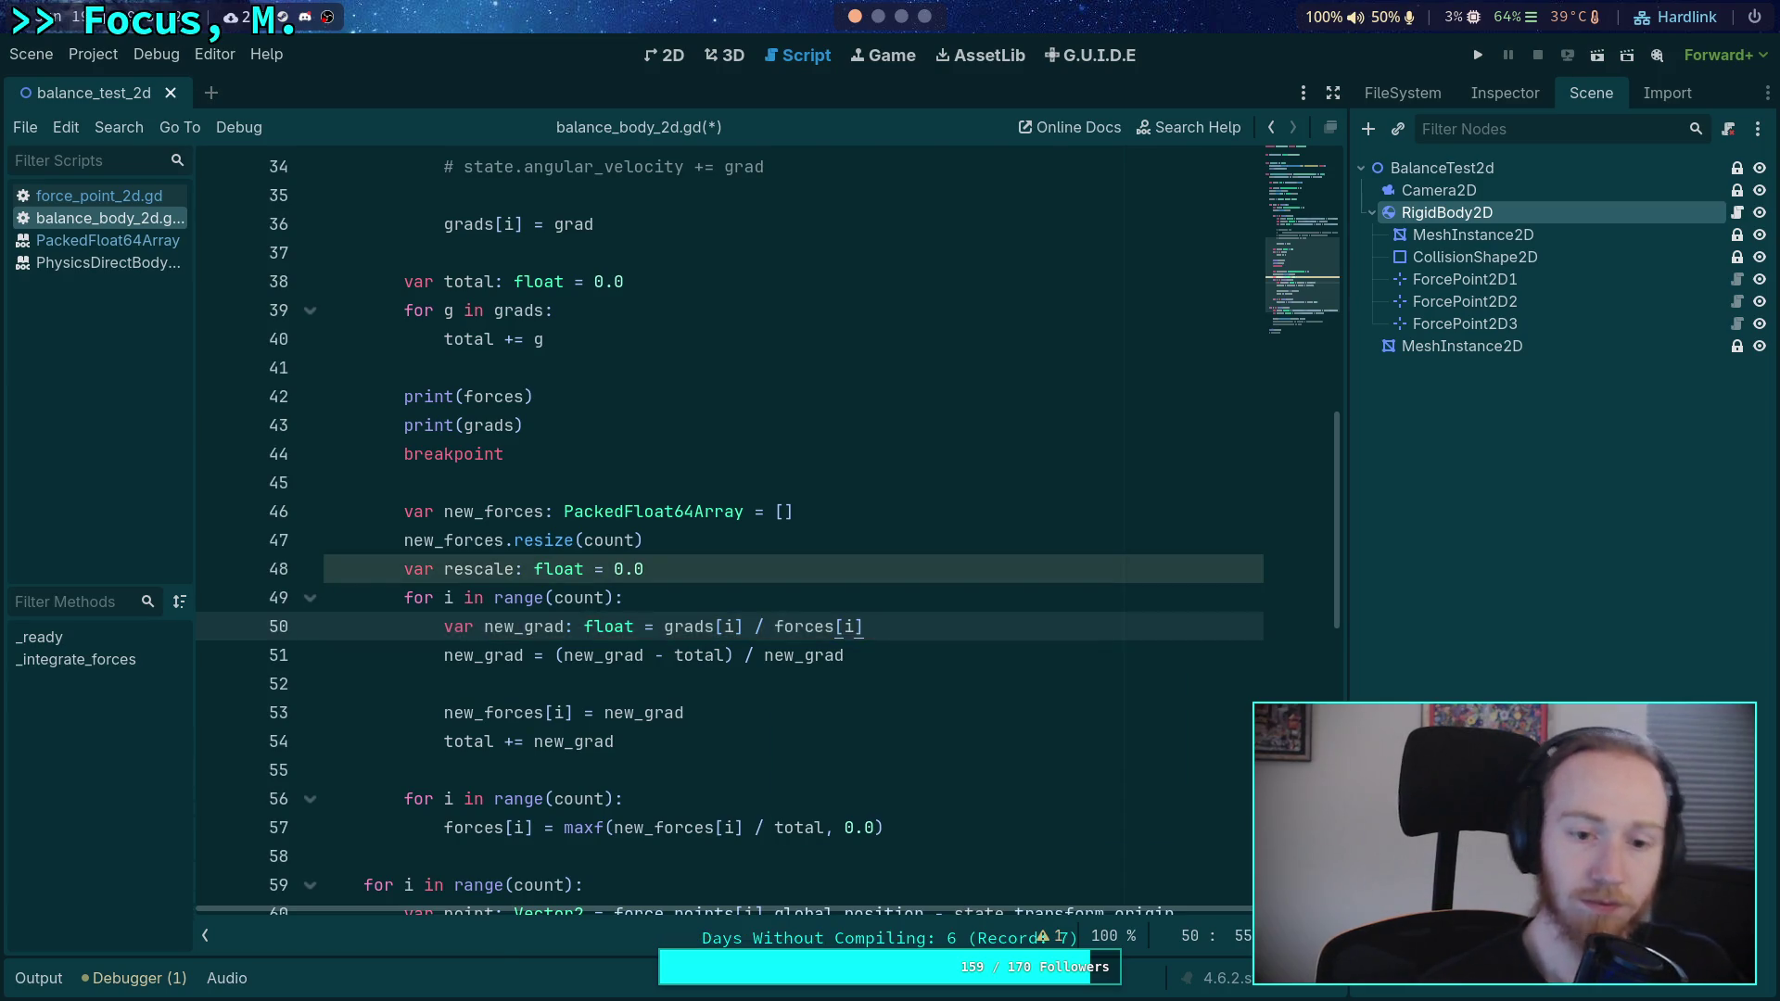
- Accumulate new_grad into rescale, divide forces by rescale, and rerun the test scene
double_click(465, 742)
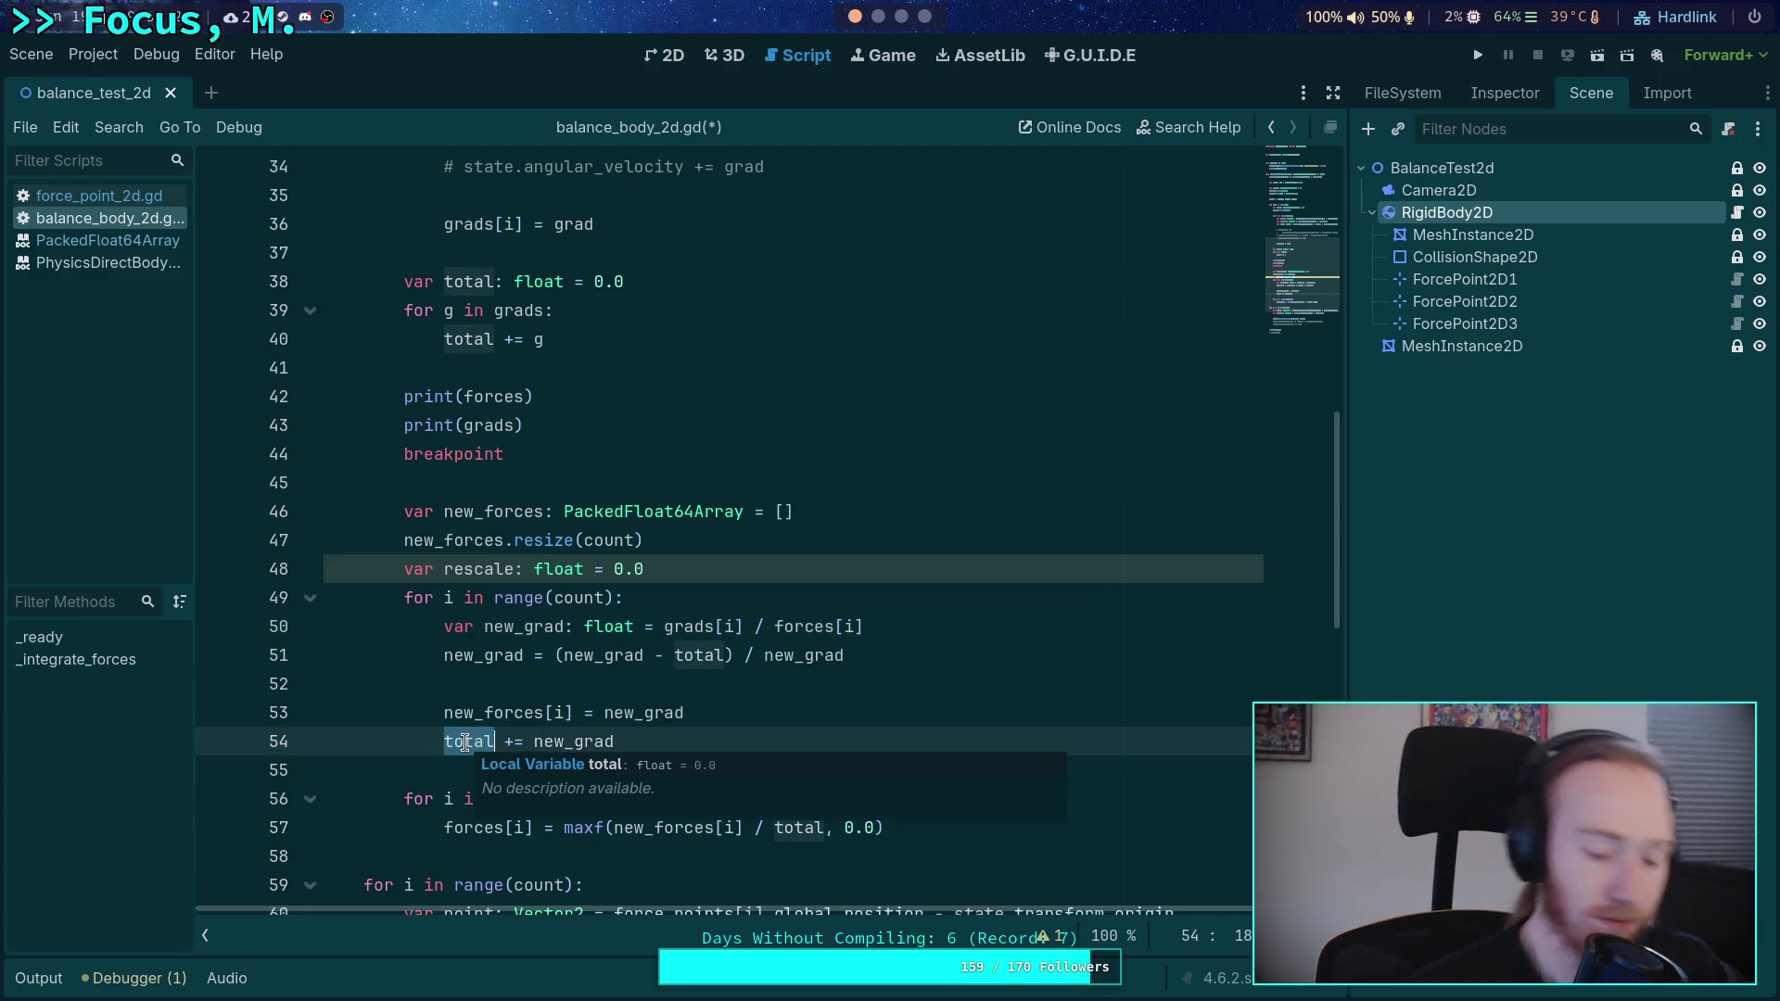
type("rescale")
left_click(791, 828)
double_click(791, 828)
type("rescale")
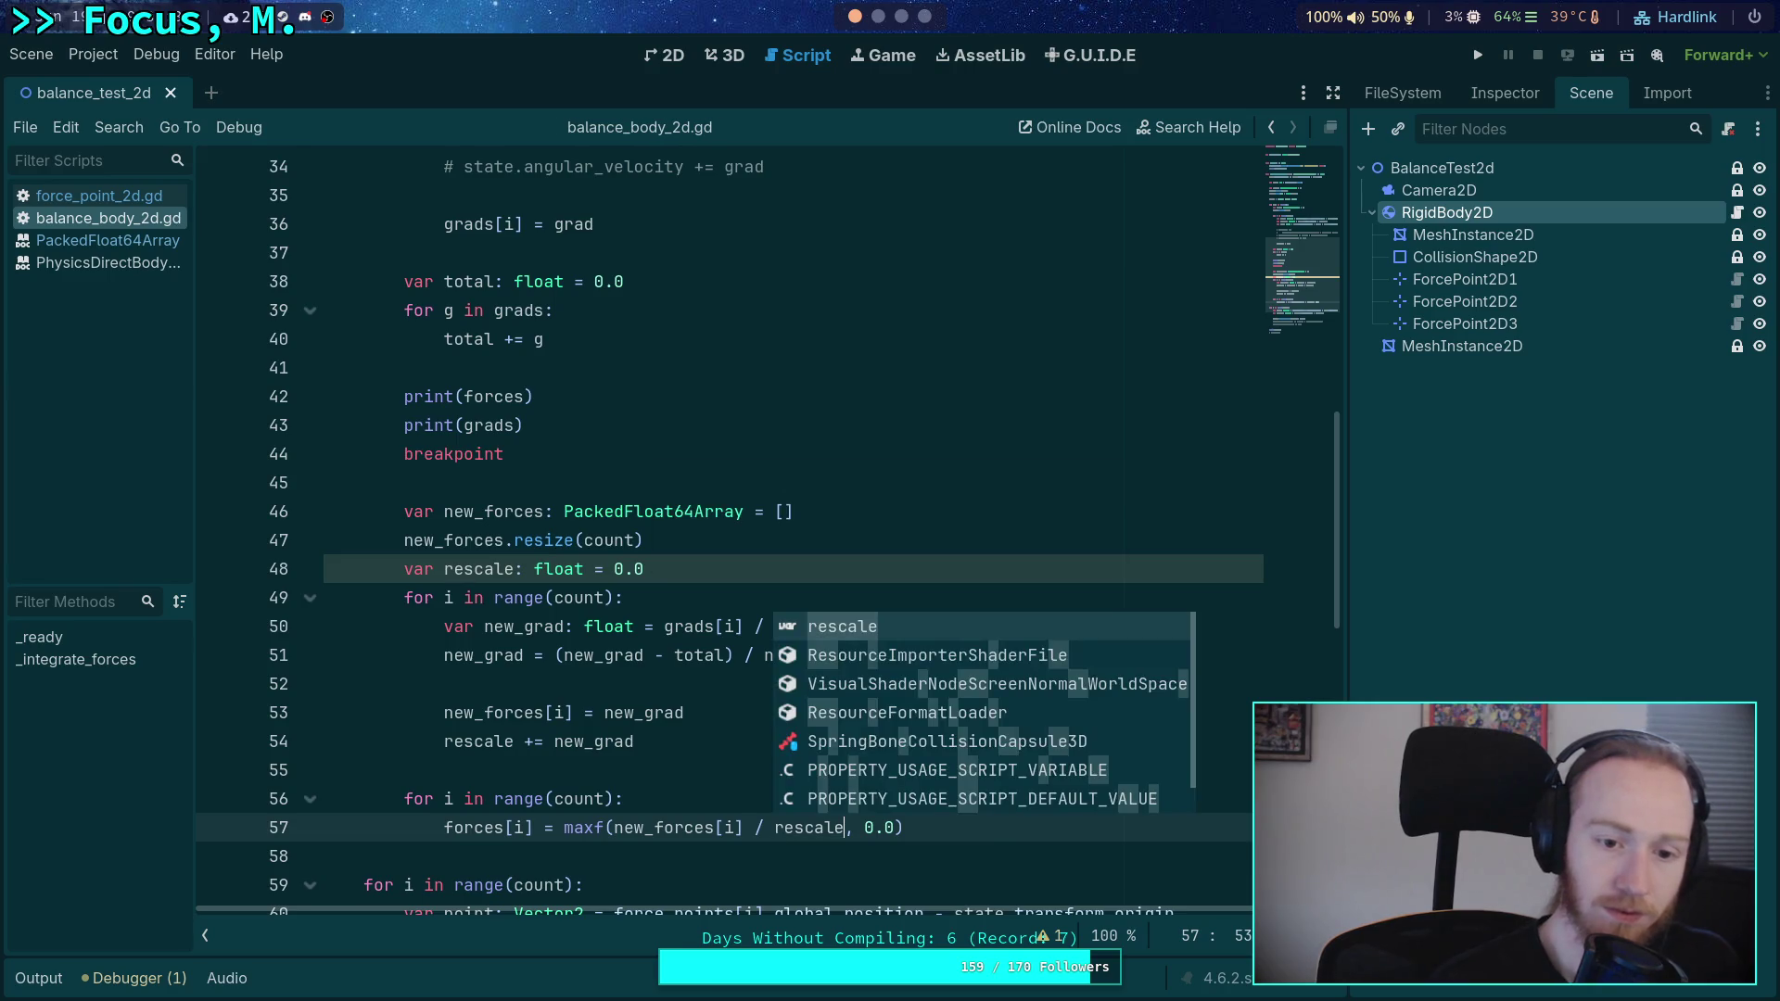
left_click(604, 714)
scroll(727, 584, "down", 3)
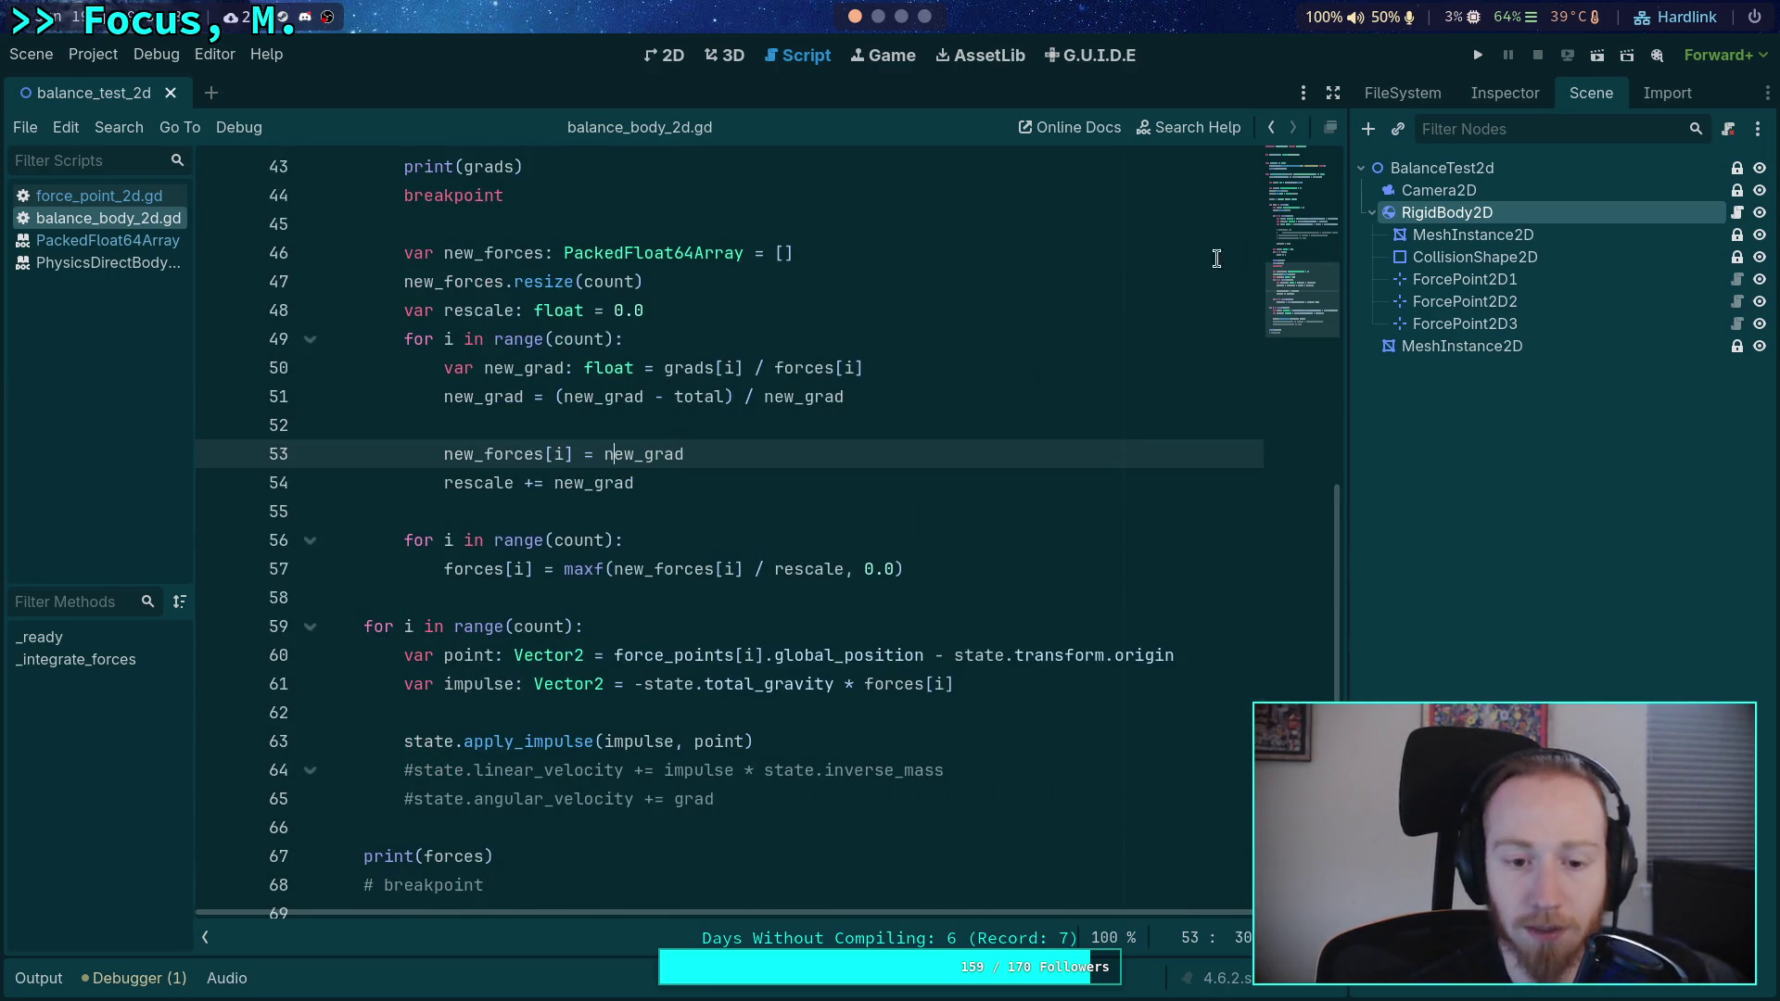
left_click(1478, 55)
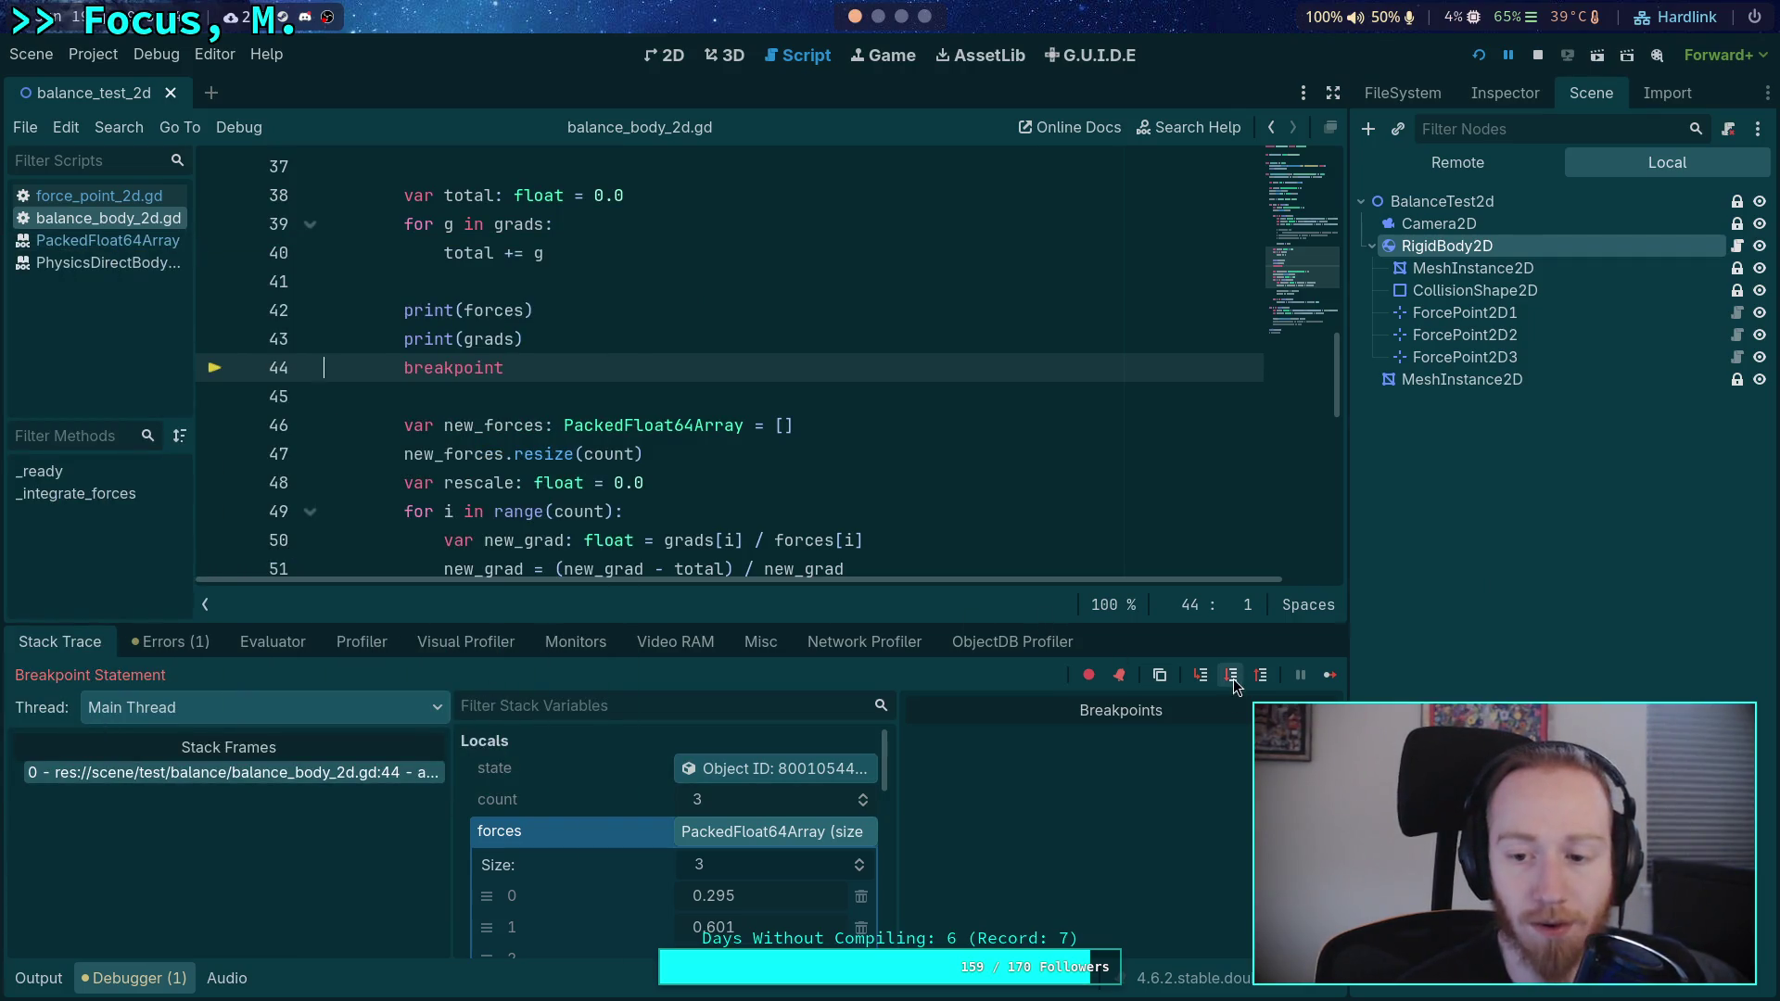
- Step from the breakpoint to the new_grad recalculation line and inspect the grads array
key("F10")
scroll(722, 877, "down", 5)
scroll(756, 831, "down", 5)
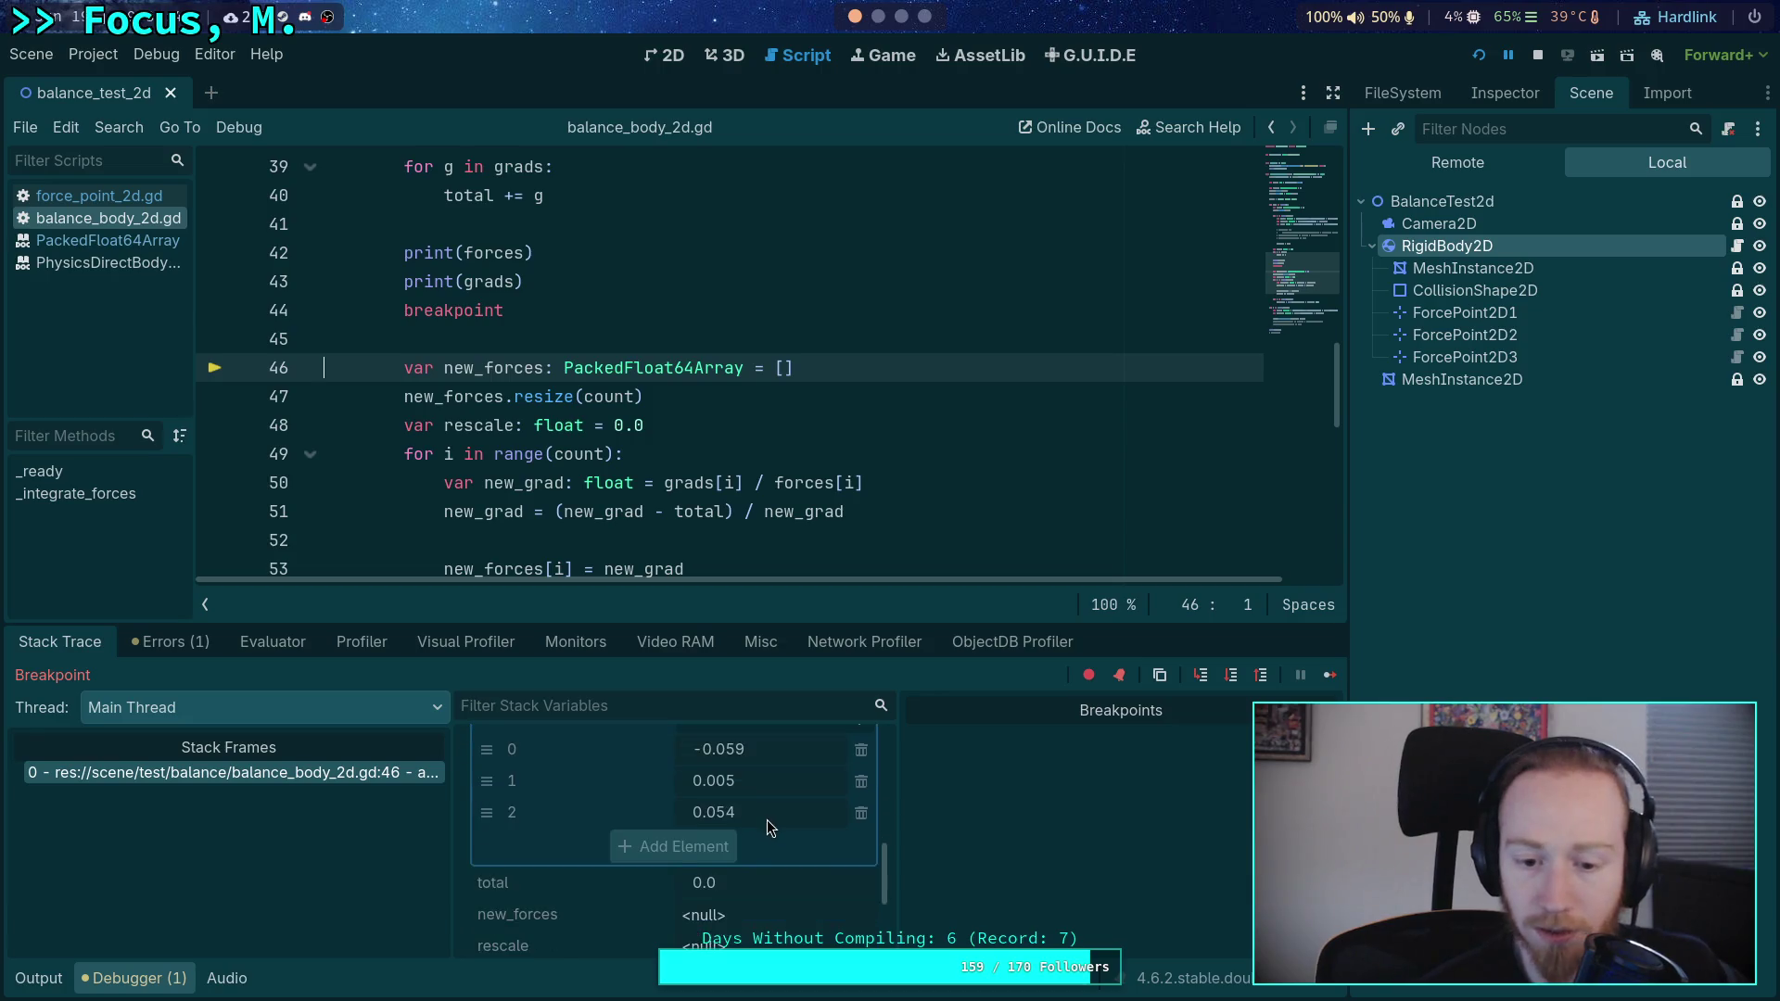
left_click(1230, 675)
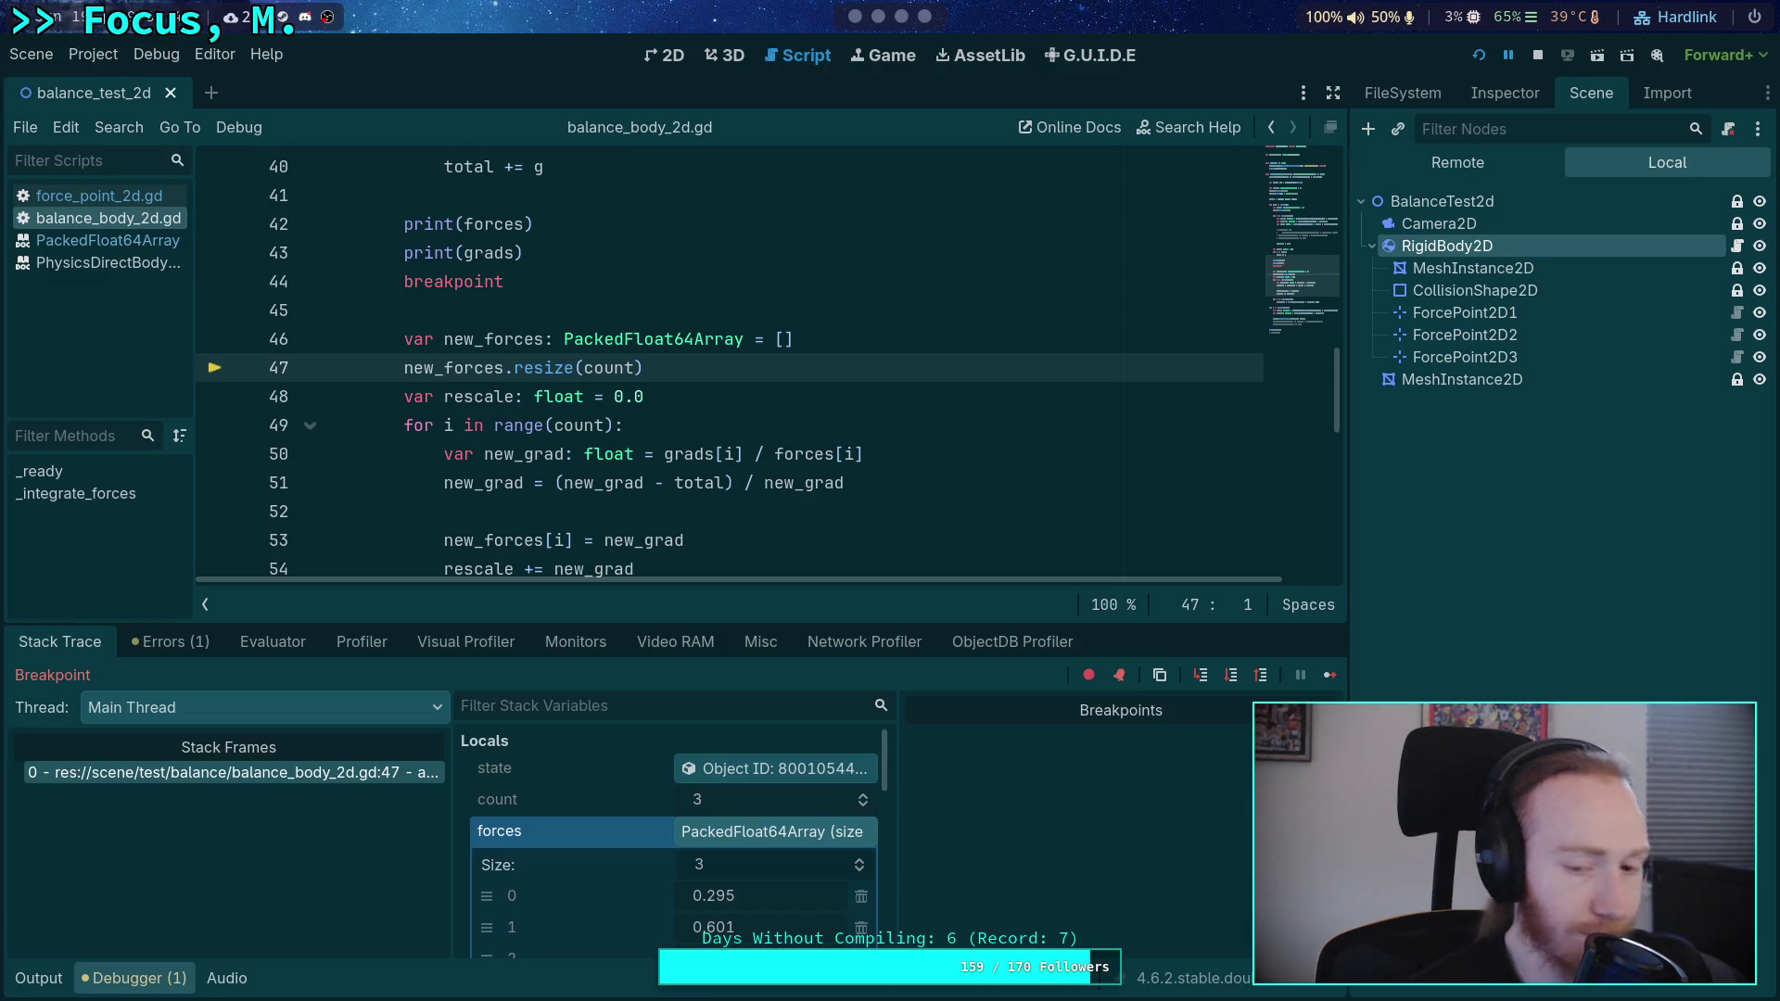
left_click(1231, 675)
left_click(1231, 675)
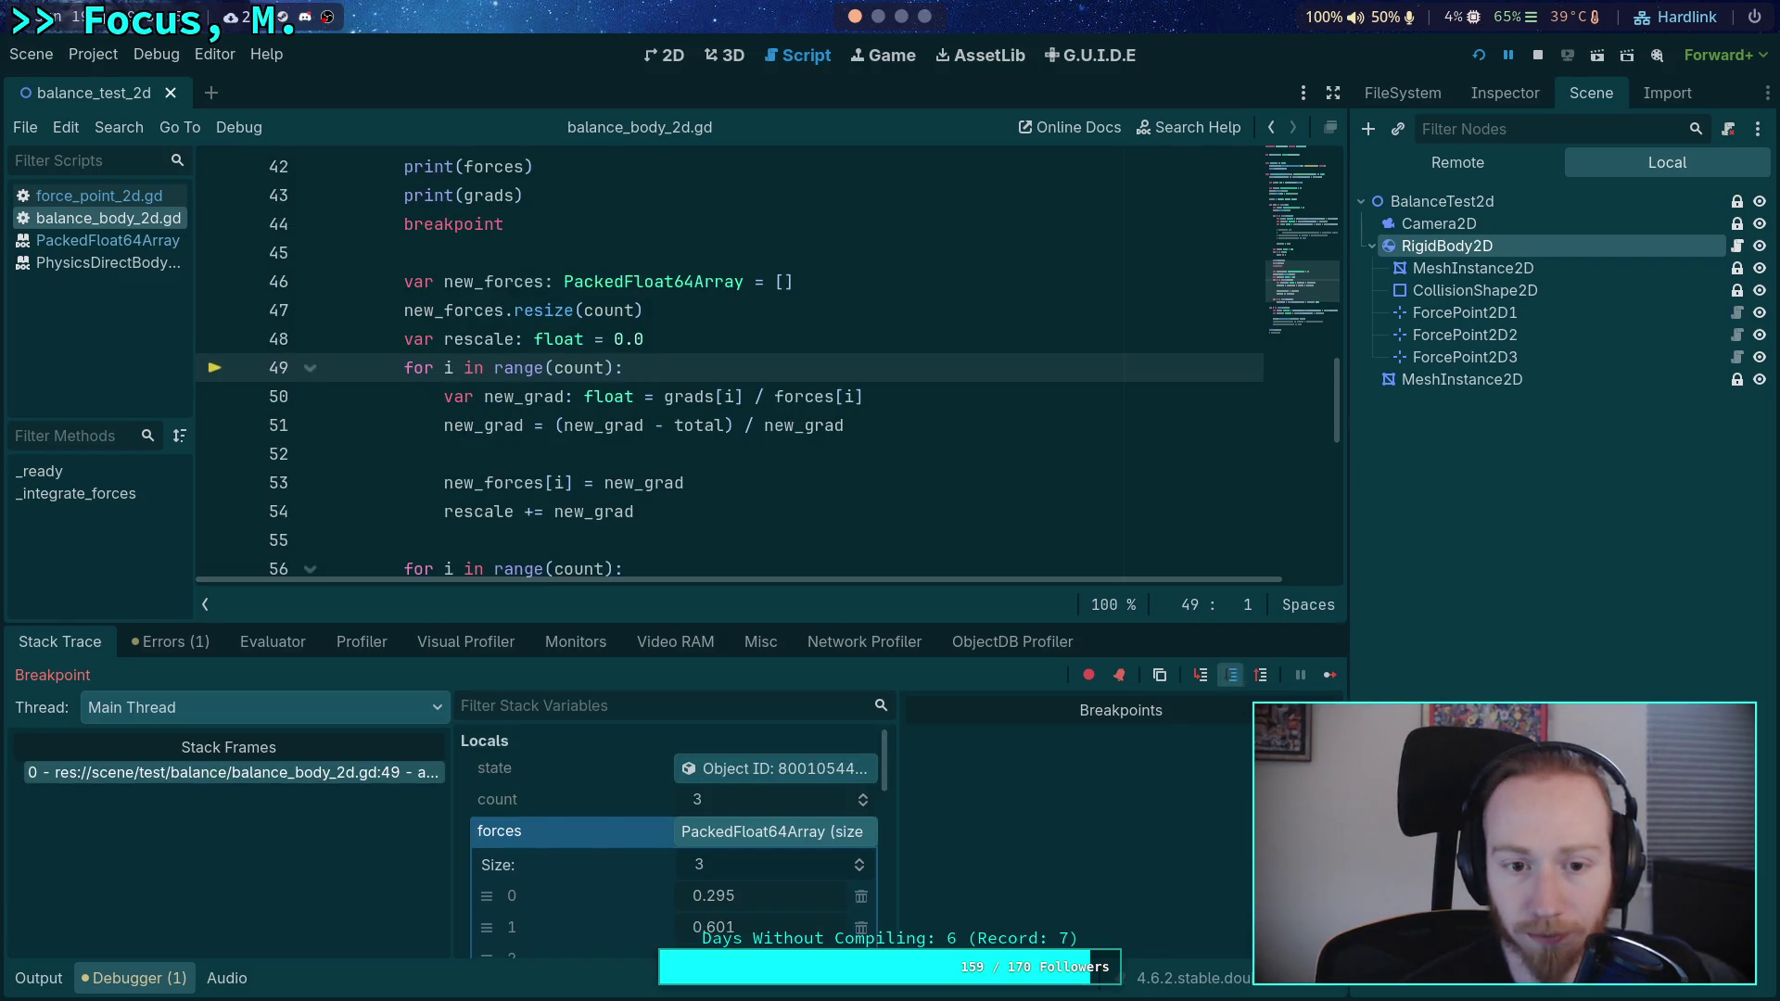
left_click(1230, 675)
left_click(1231, 675)
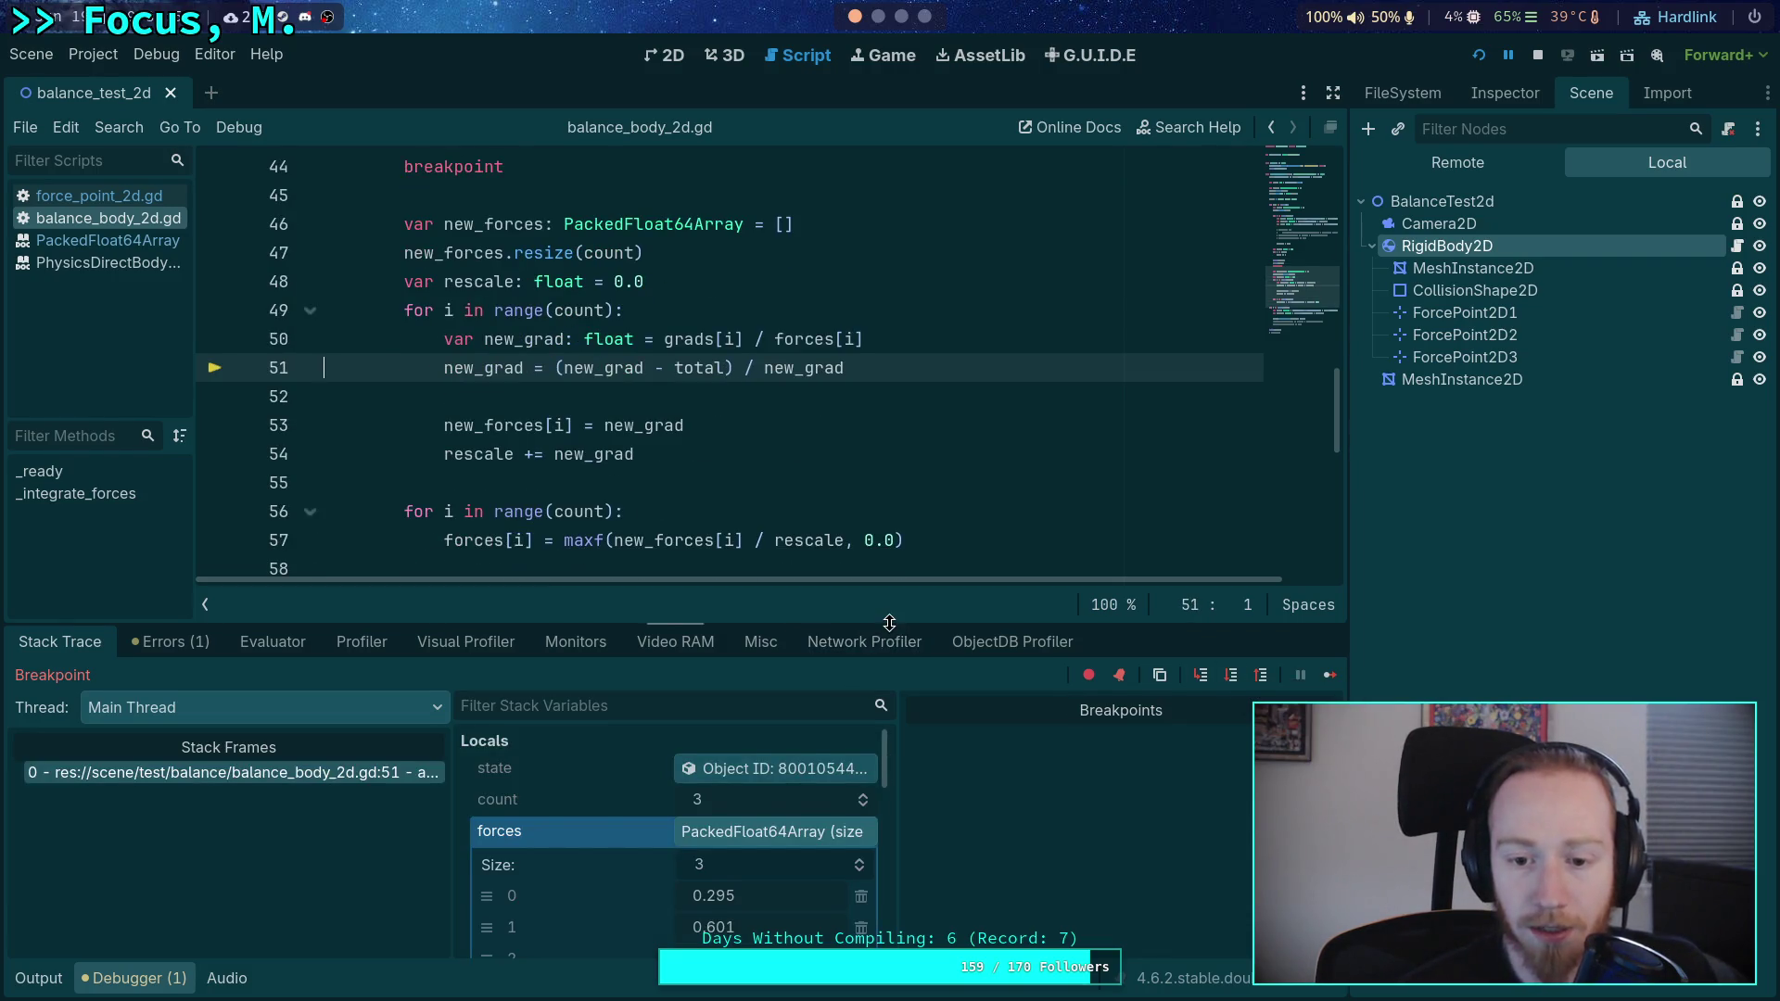
left_click_drag(890, 622, 889, 533)
left_click(747, 742)
scroll(755, 866, "down", 1)
left_click(753, 870)
scroll(753, 870, "down", 1)
left_click(758, 853)
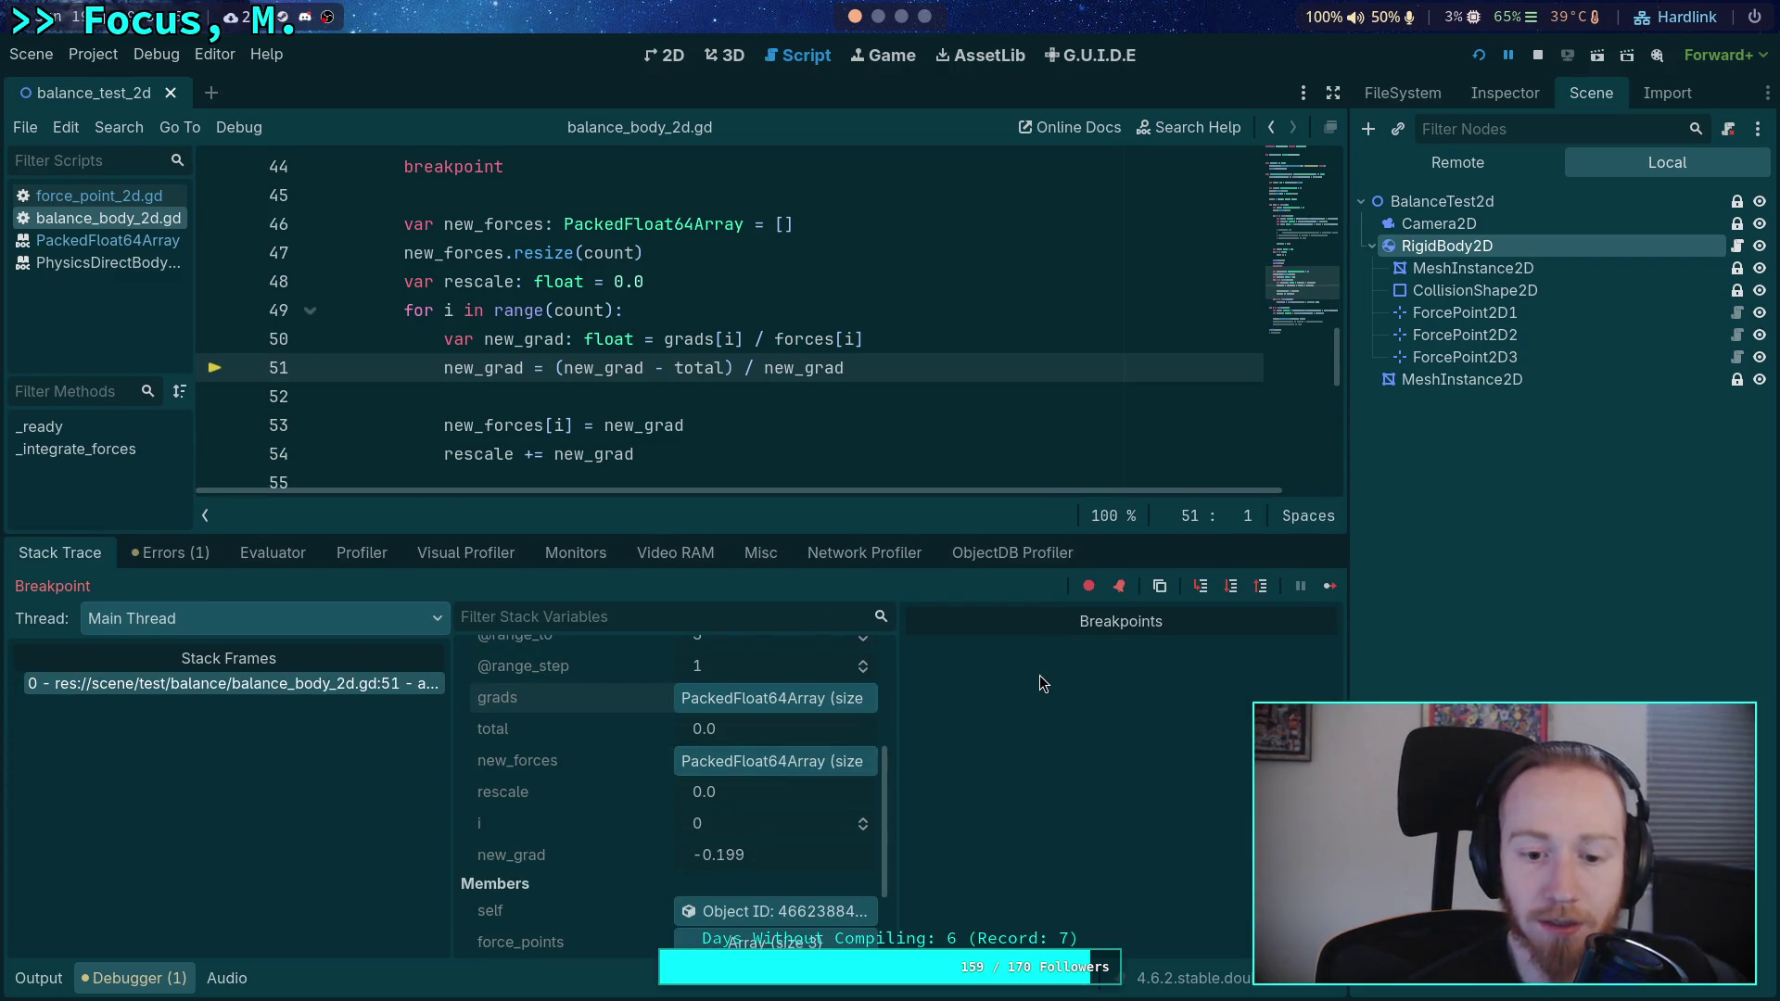
- Step through the rescale accumulation into the second loop iteration to read the next new_grad
left_click(1232, 588)
scroll(762, 712, "down", 3)
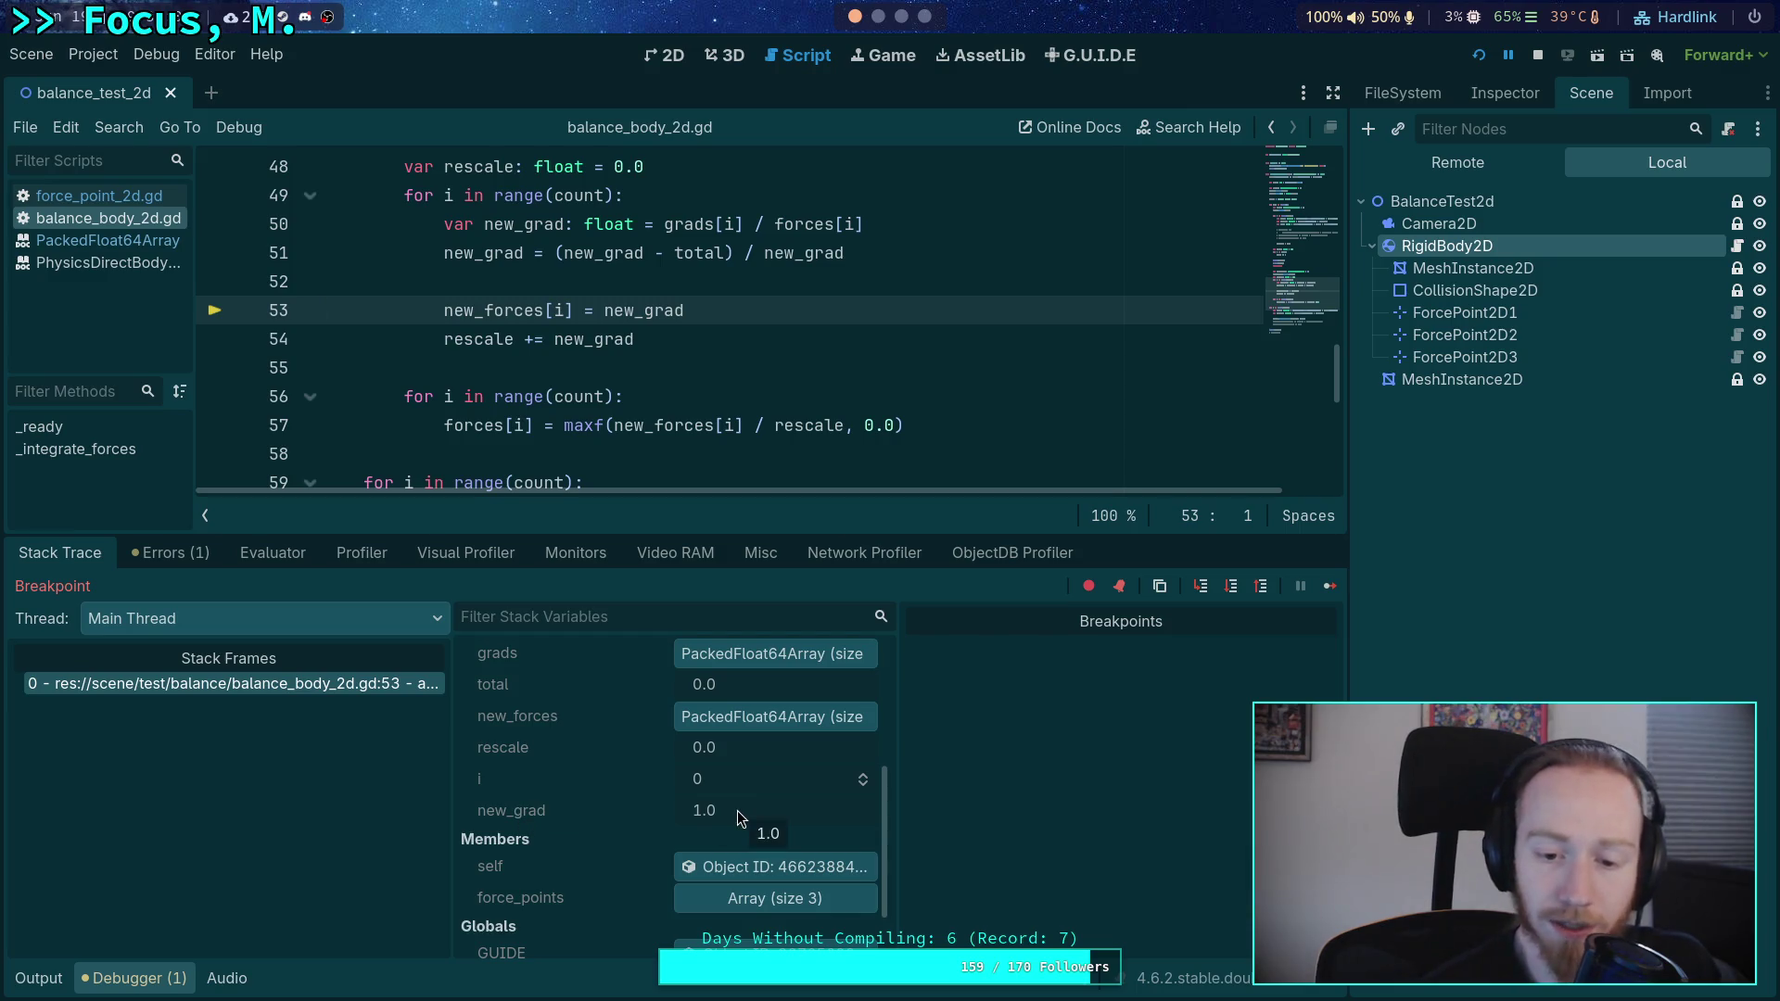
left_click(1231, 588)
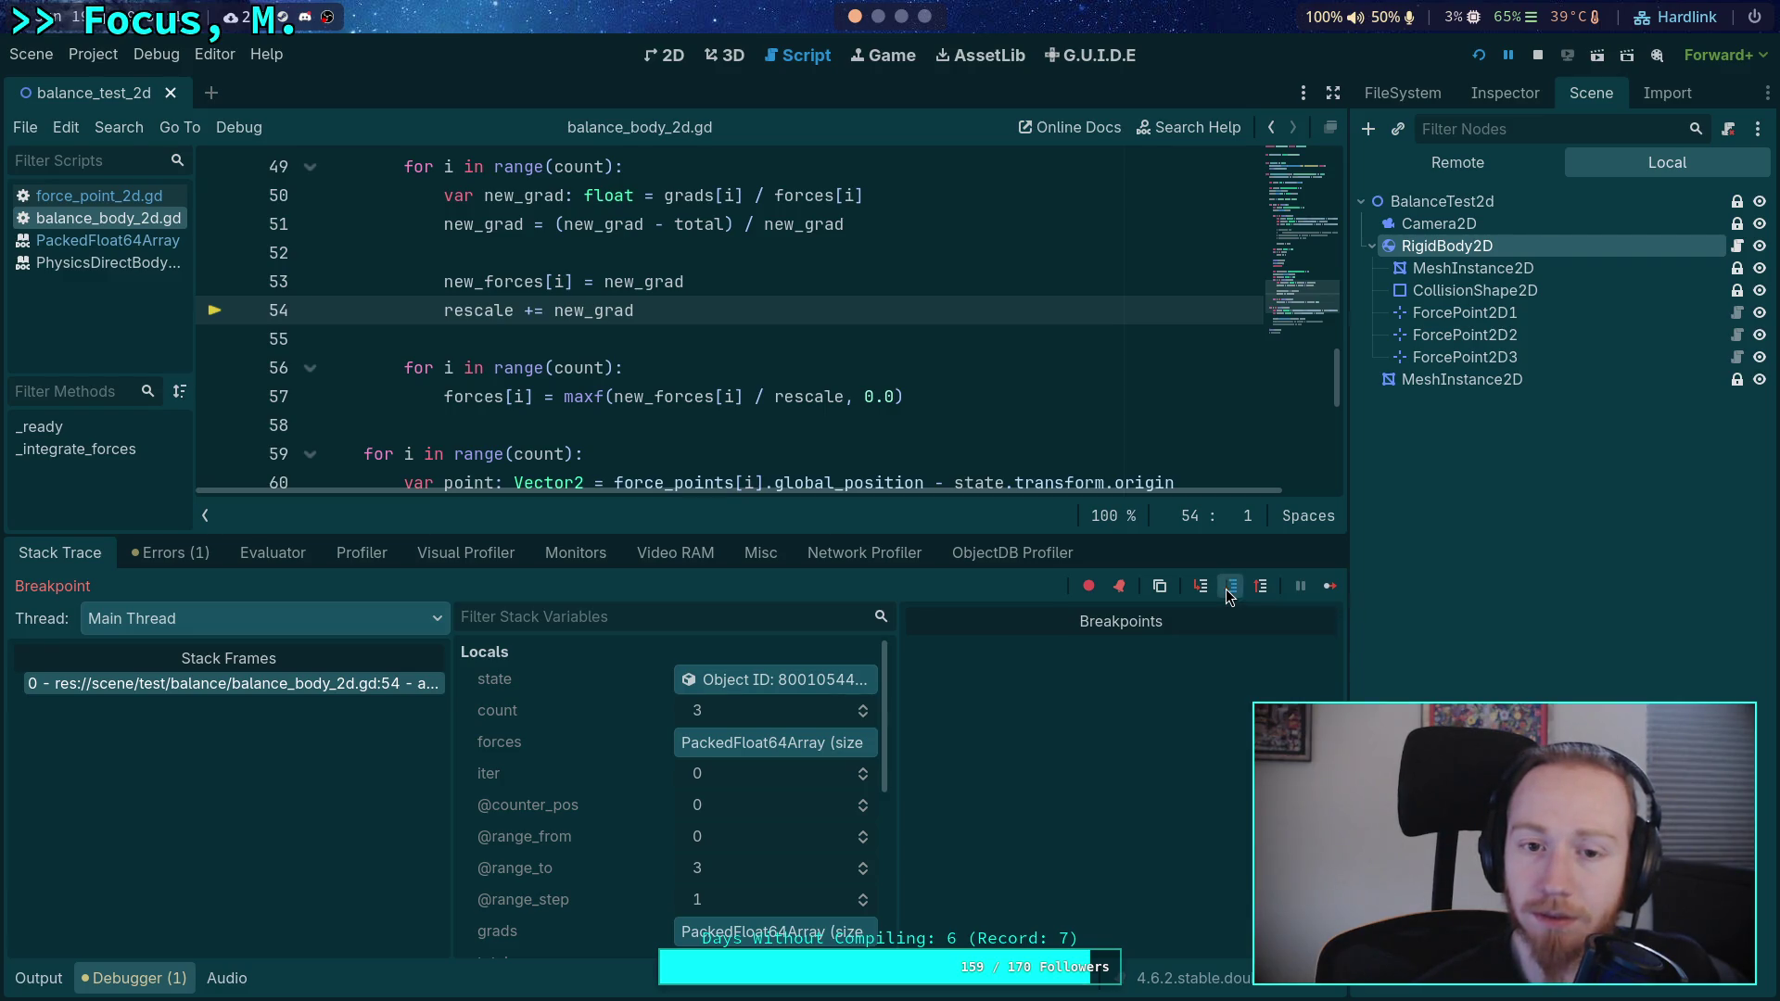
left_click(1228, 588)
scroll(604, 743, "down", 4)
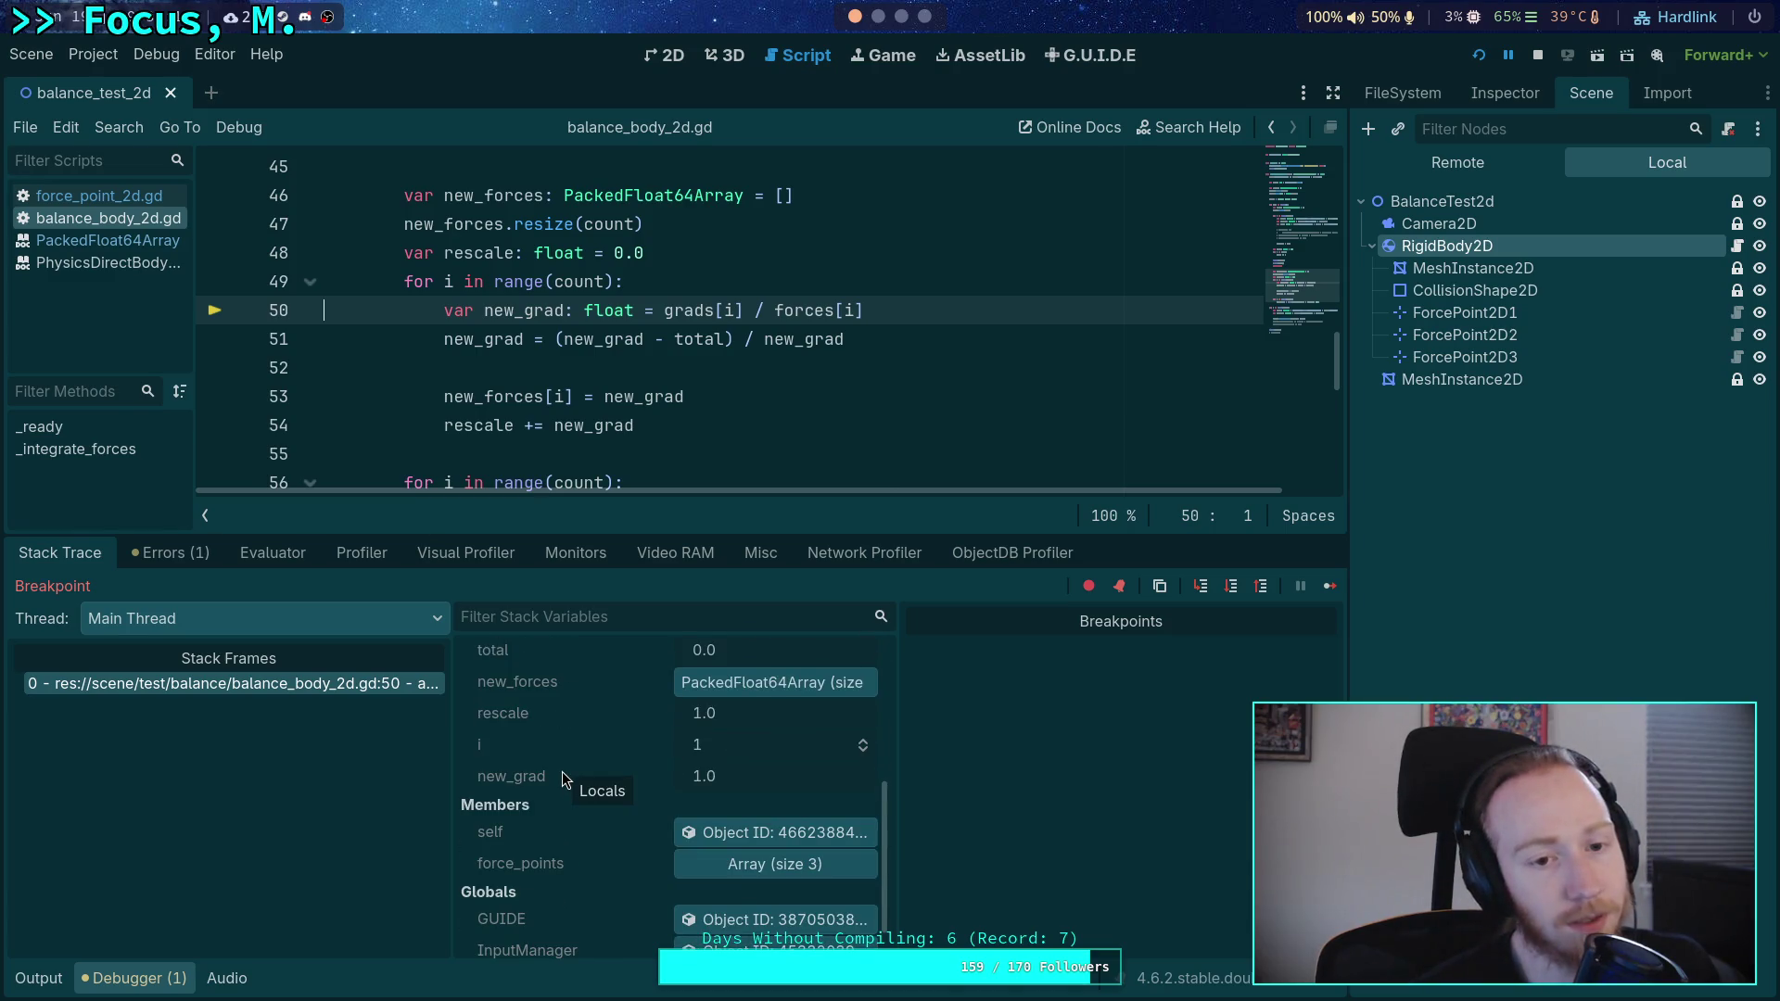
left_click(1233, 589)
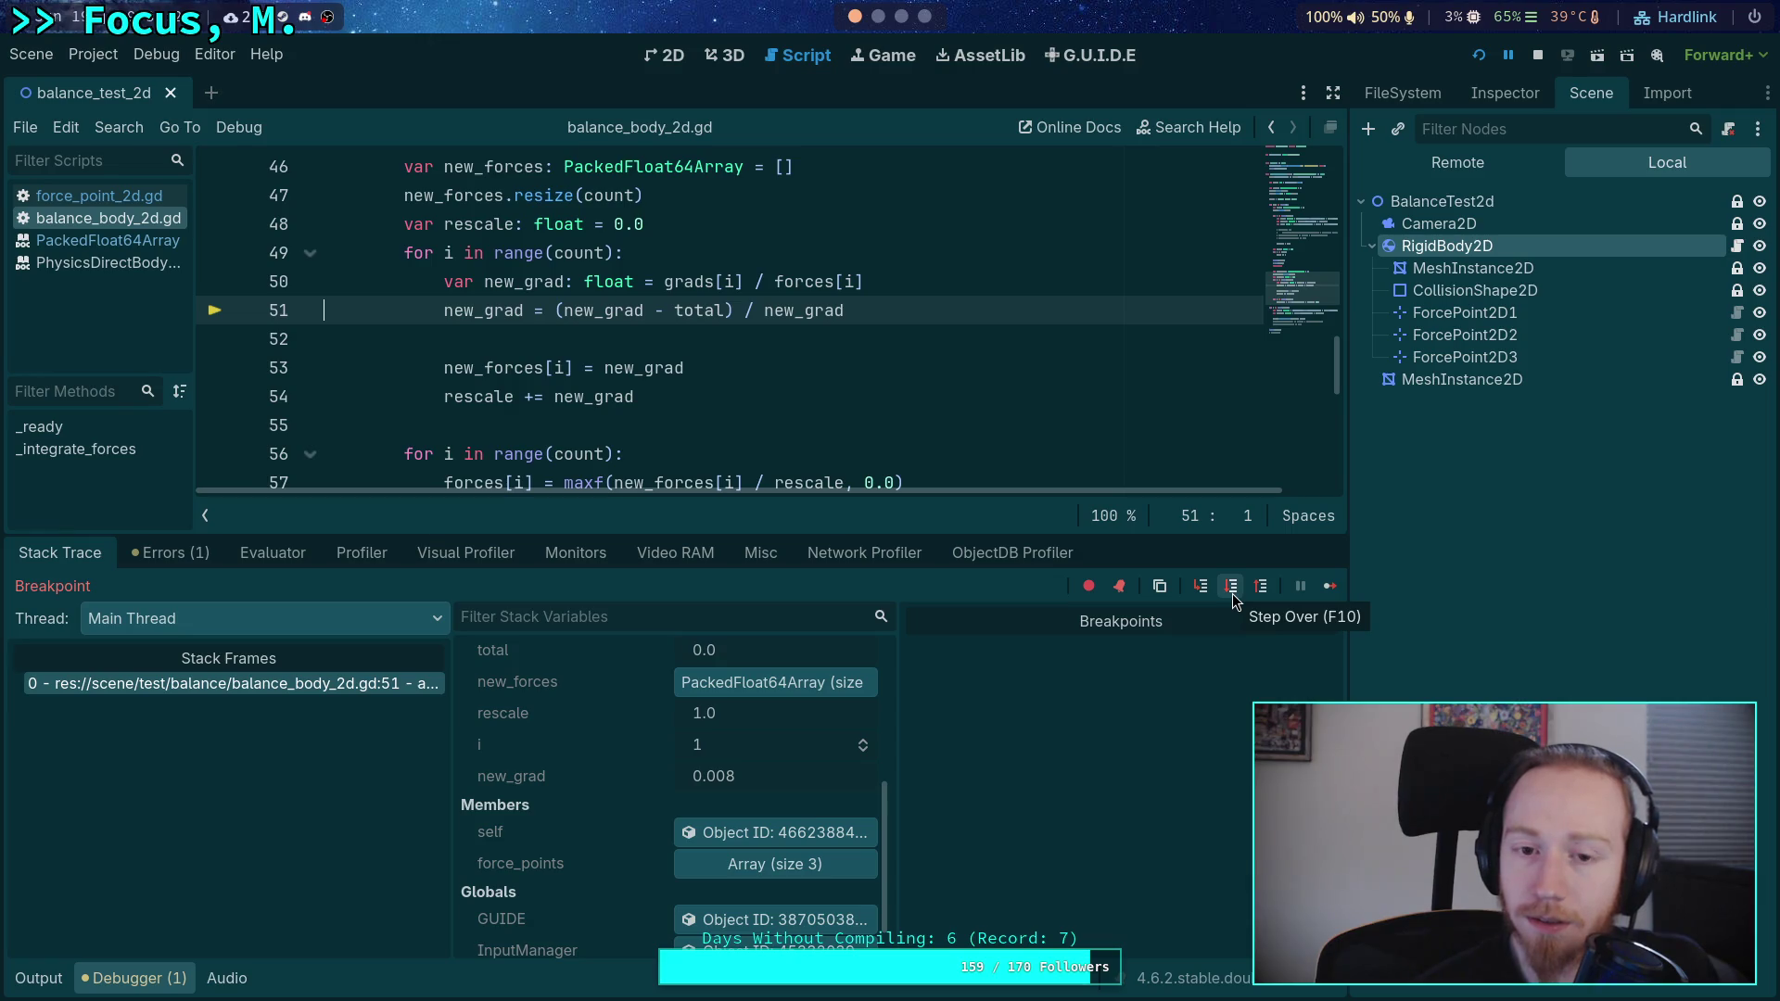
left_click(1234, 600)
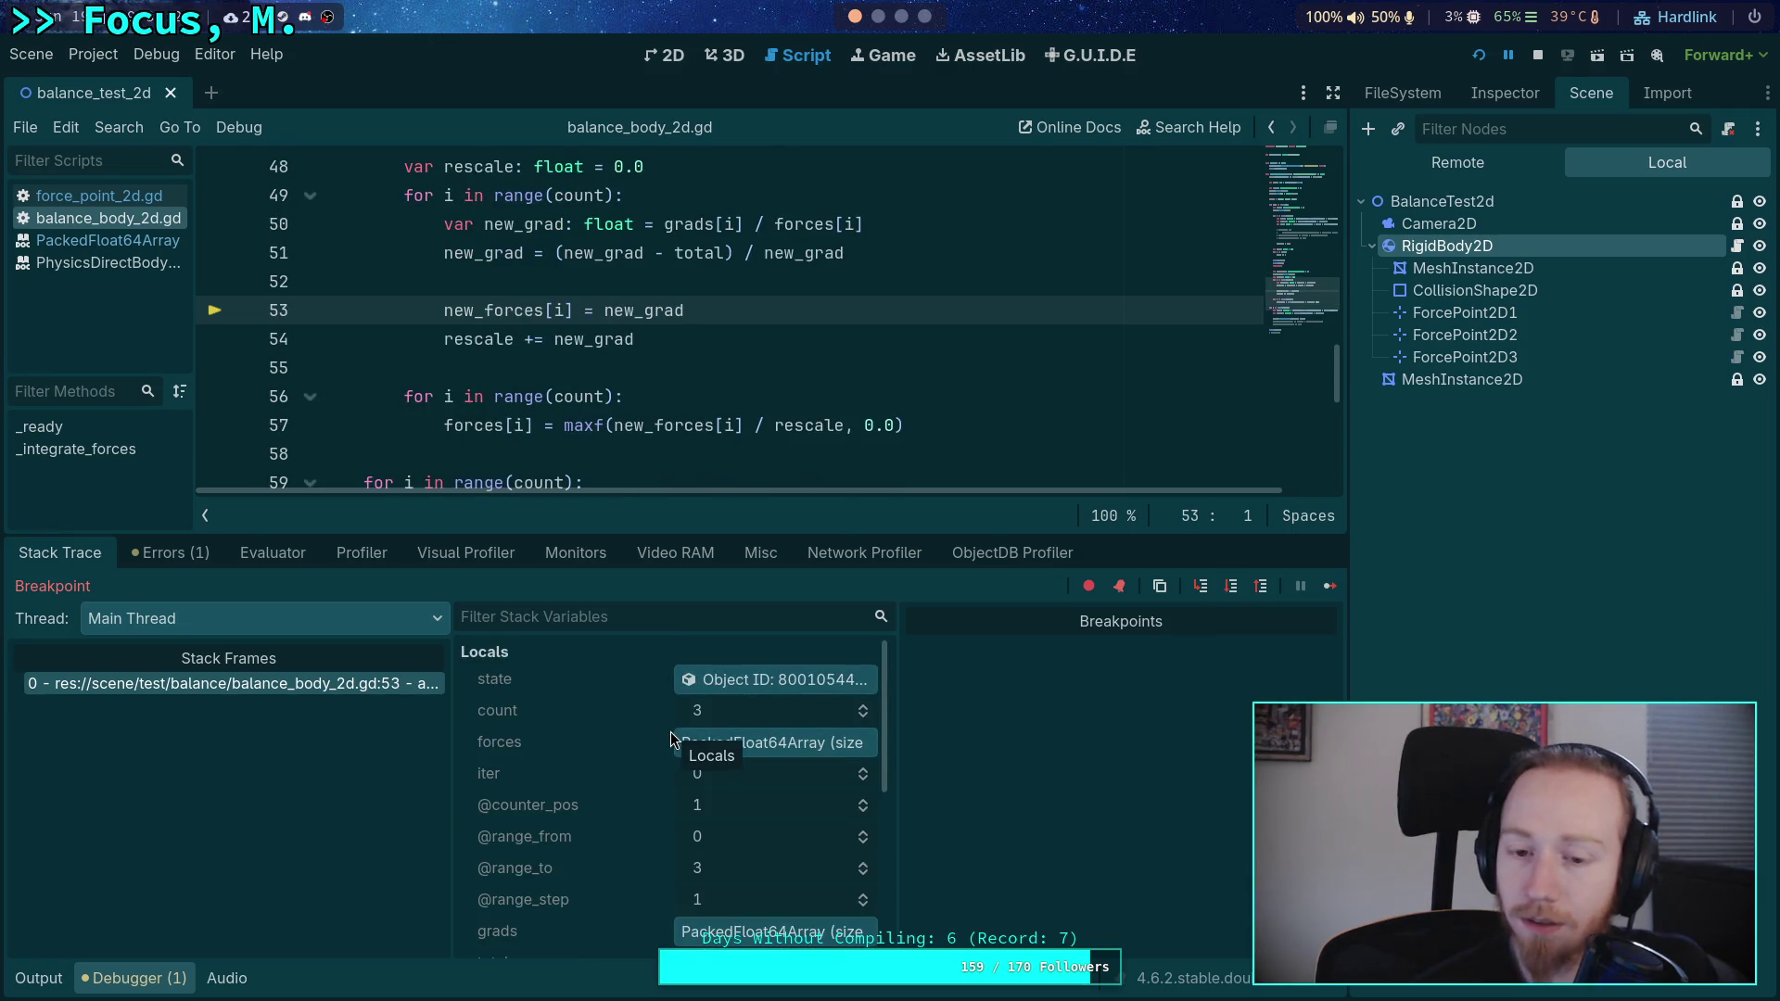
- Step to the rescale line, read forces 0.295, 0.601 and 0.104, then go to the Python terminal
scroll(670, 732, "down", 2)
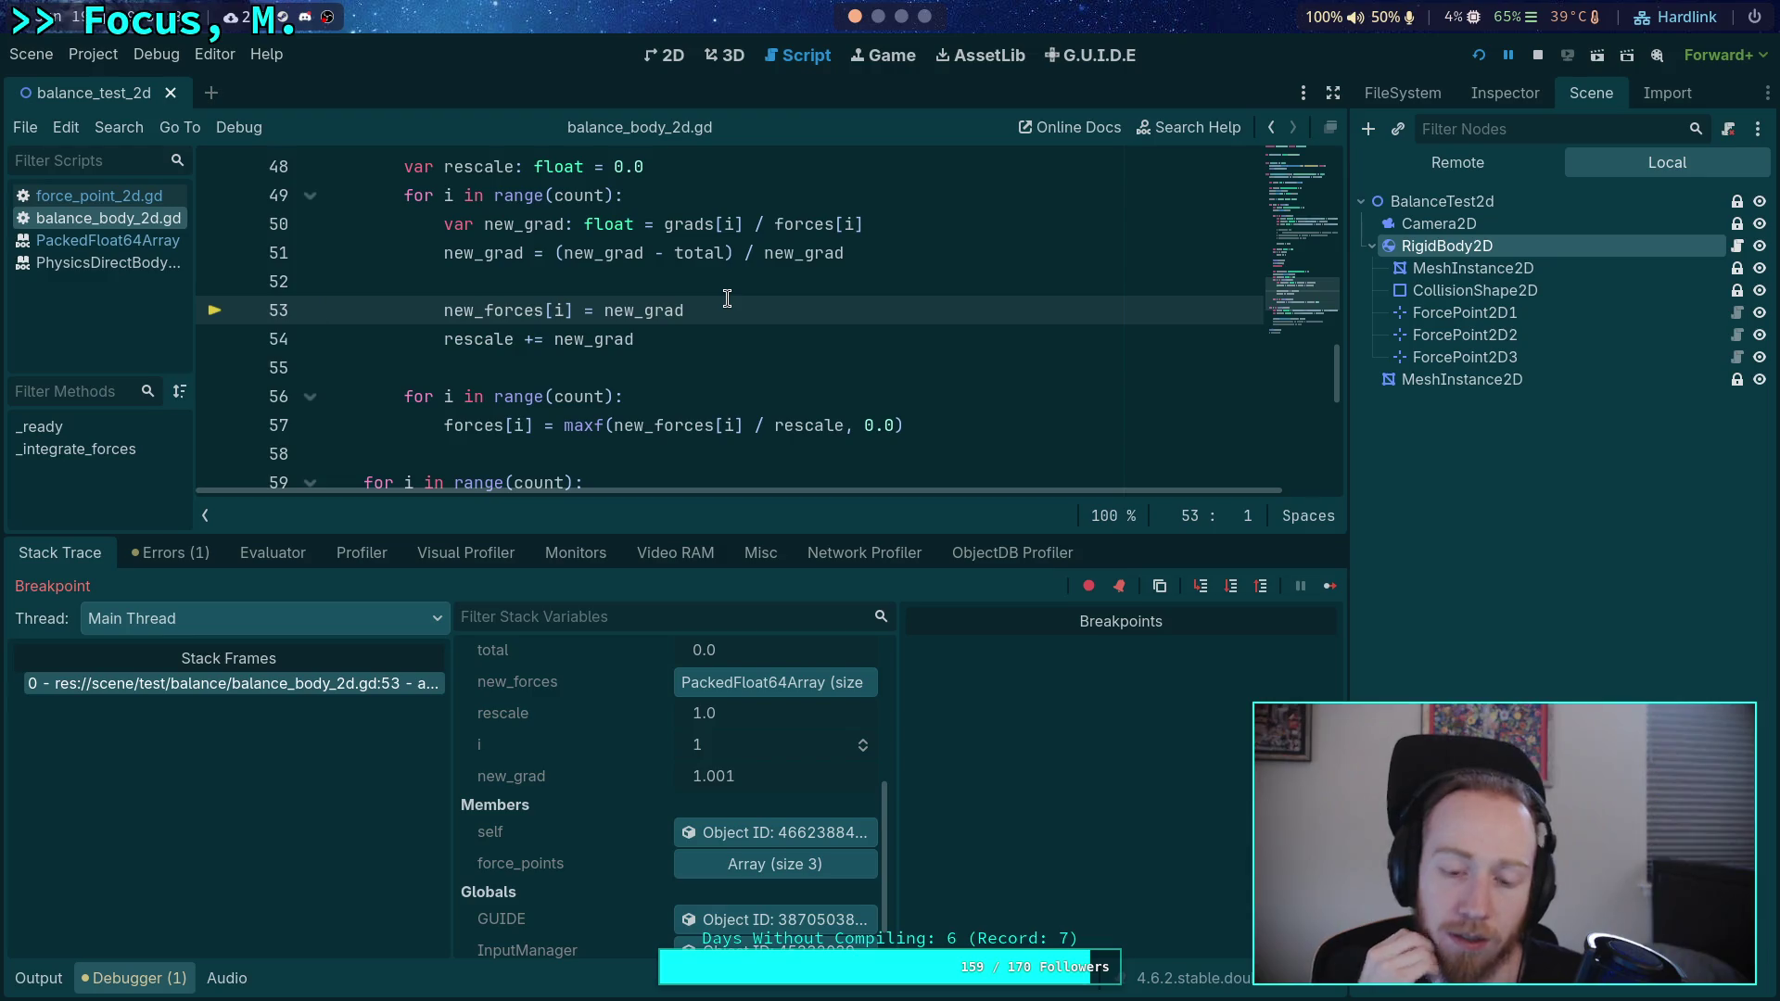
key("F10")
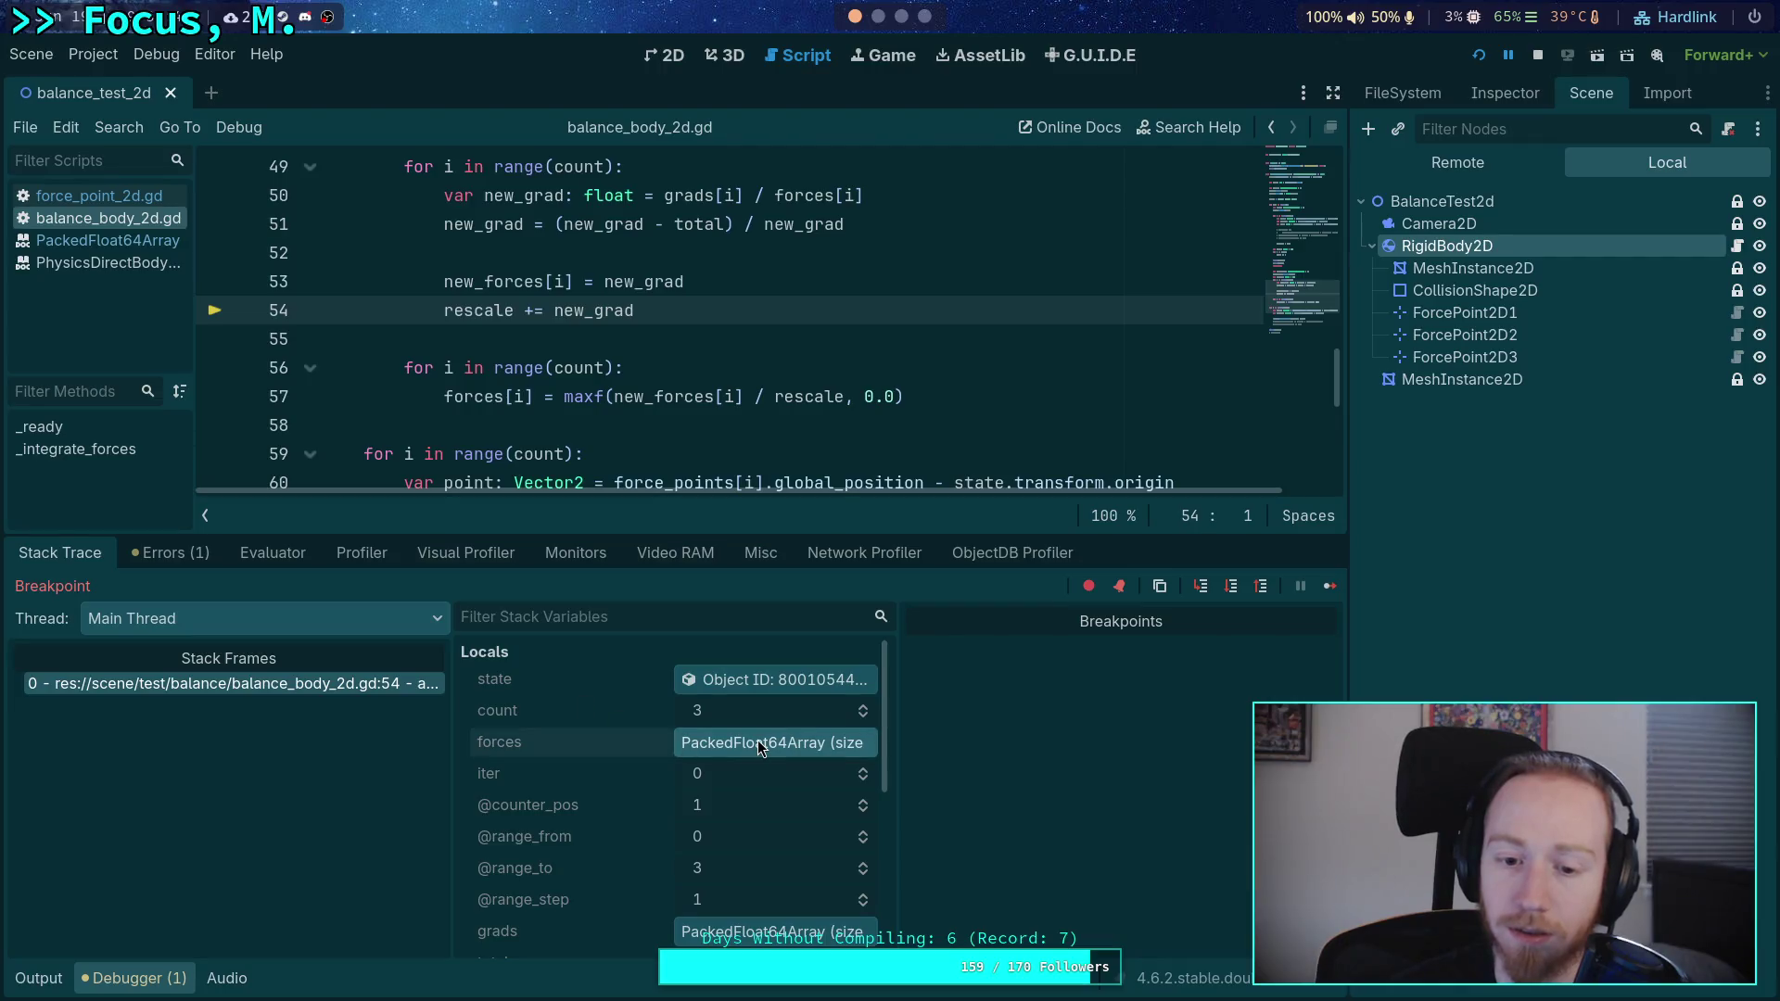
scroll(758, 740, "down", 1)
left_click(748, 710)
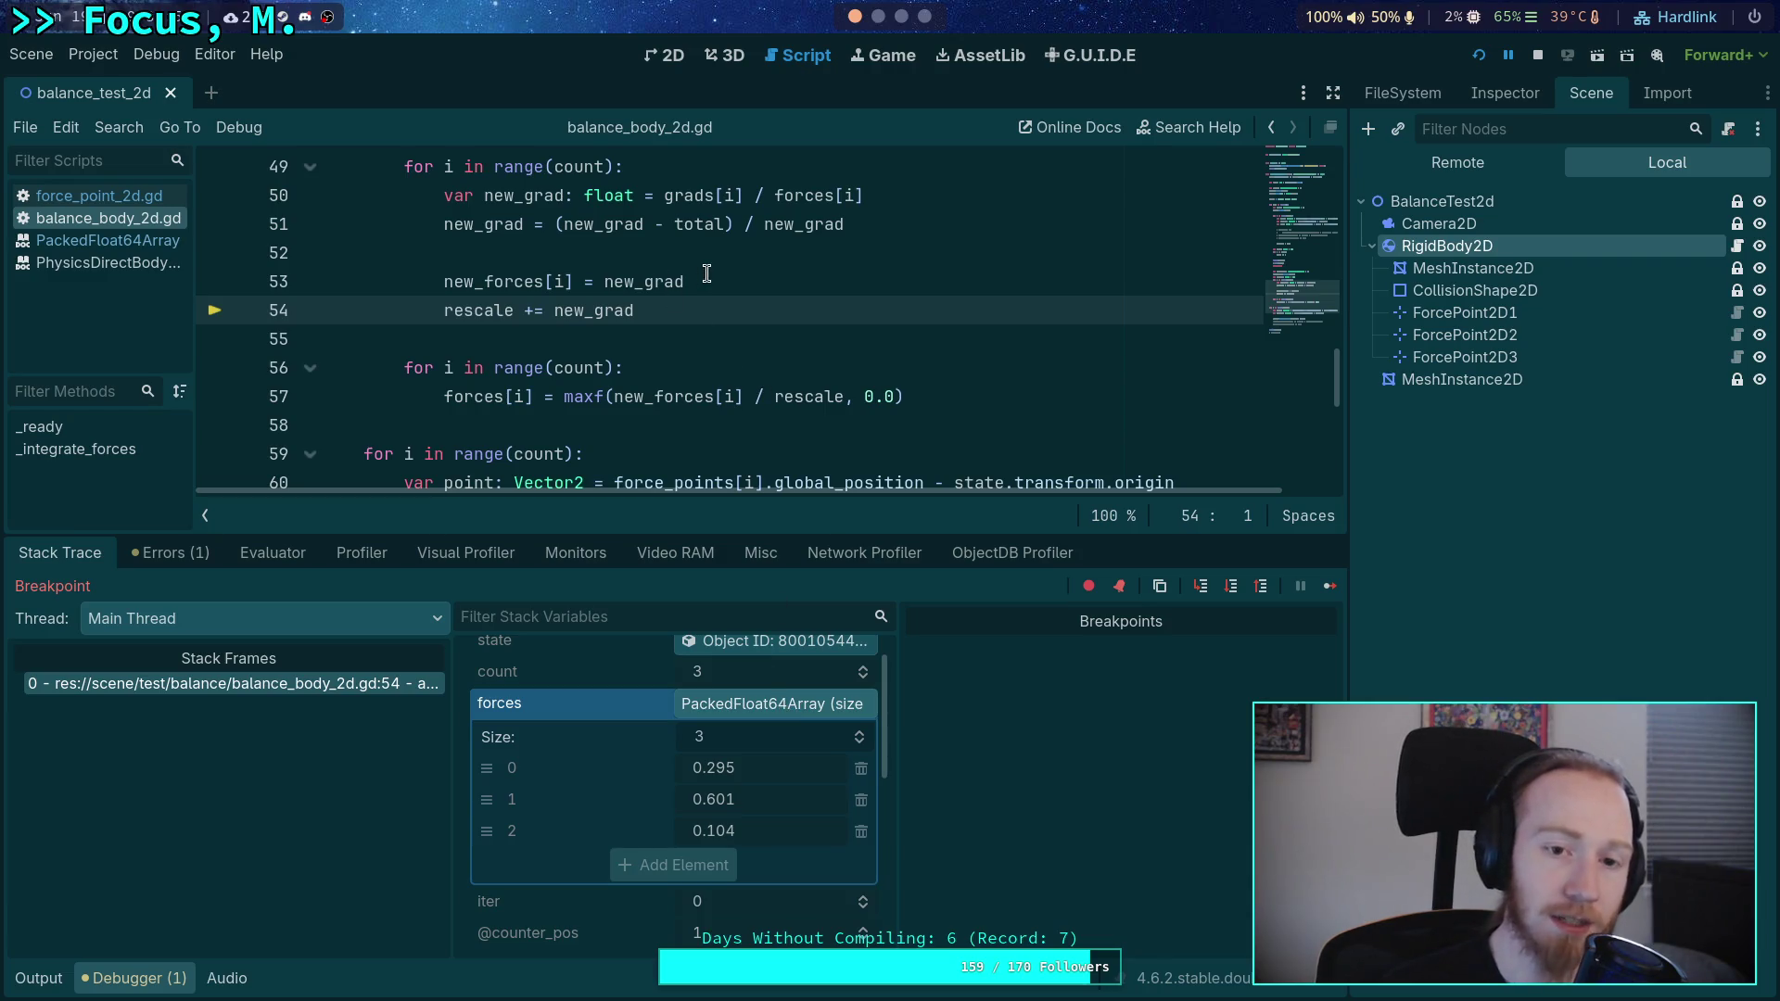
left_click(593, 282)
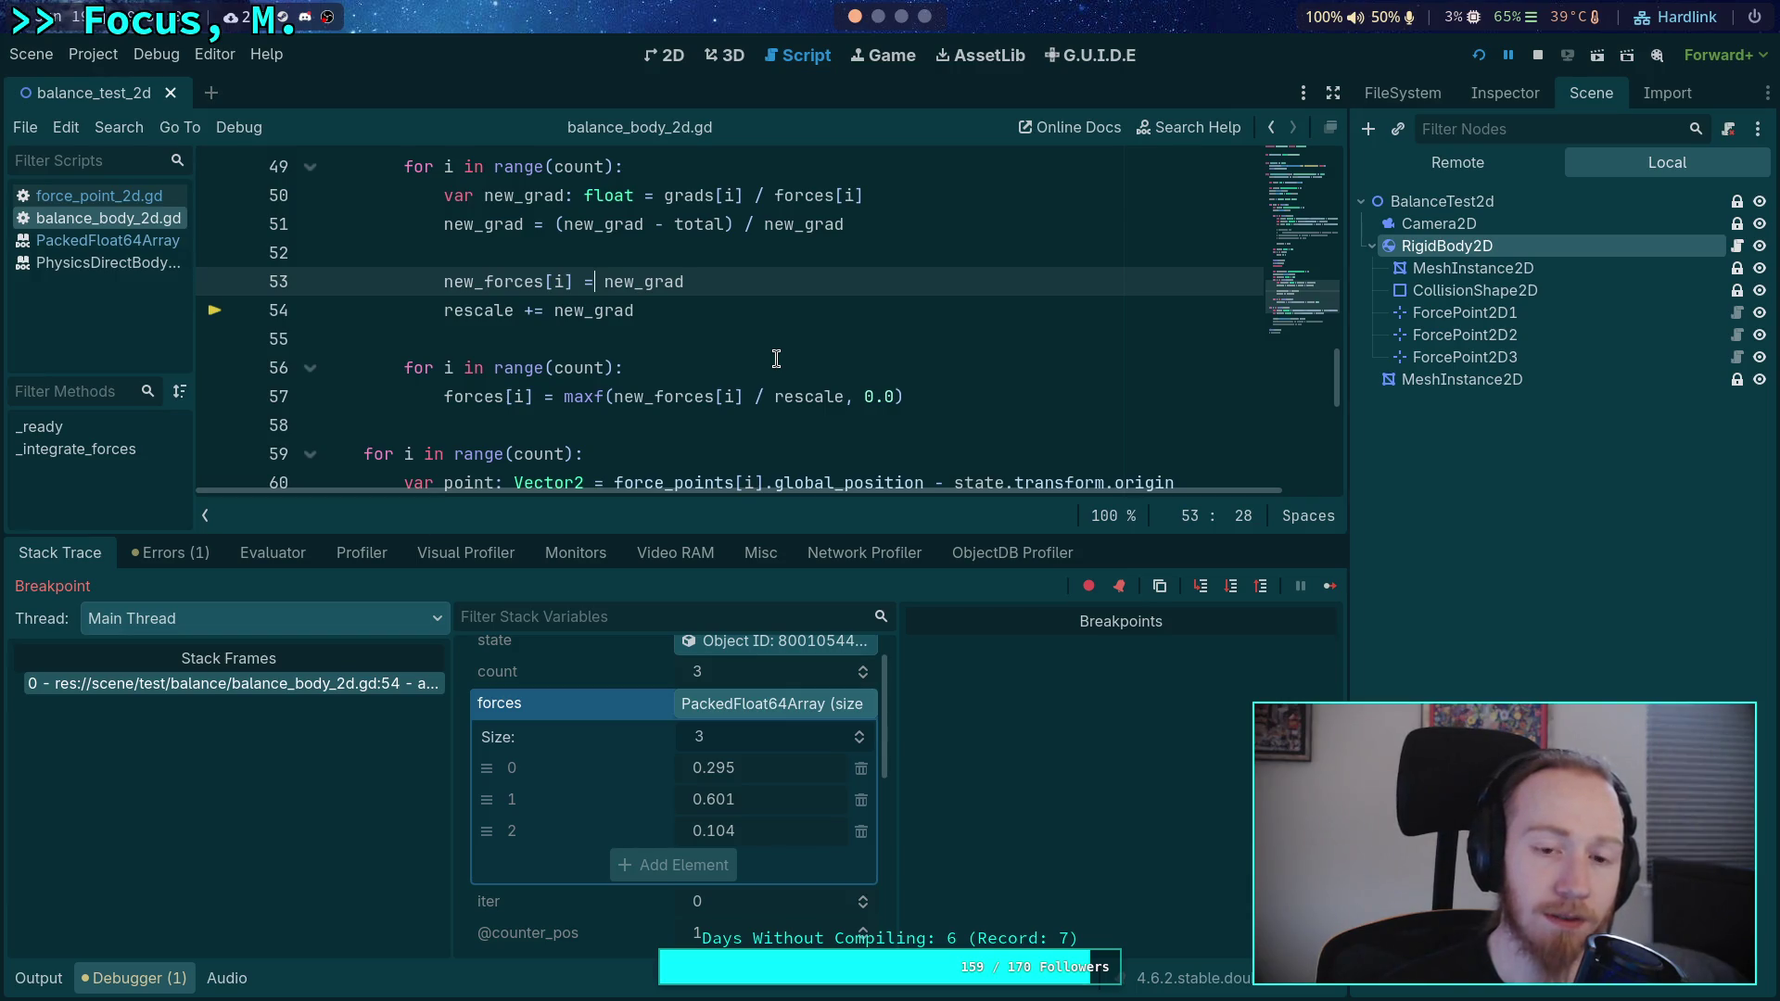
left_click(880, 17)
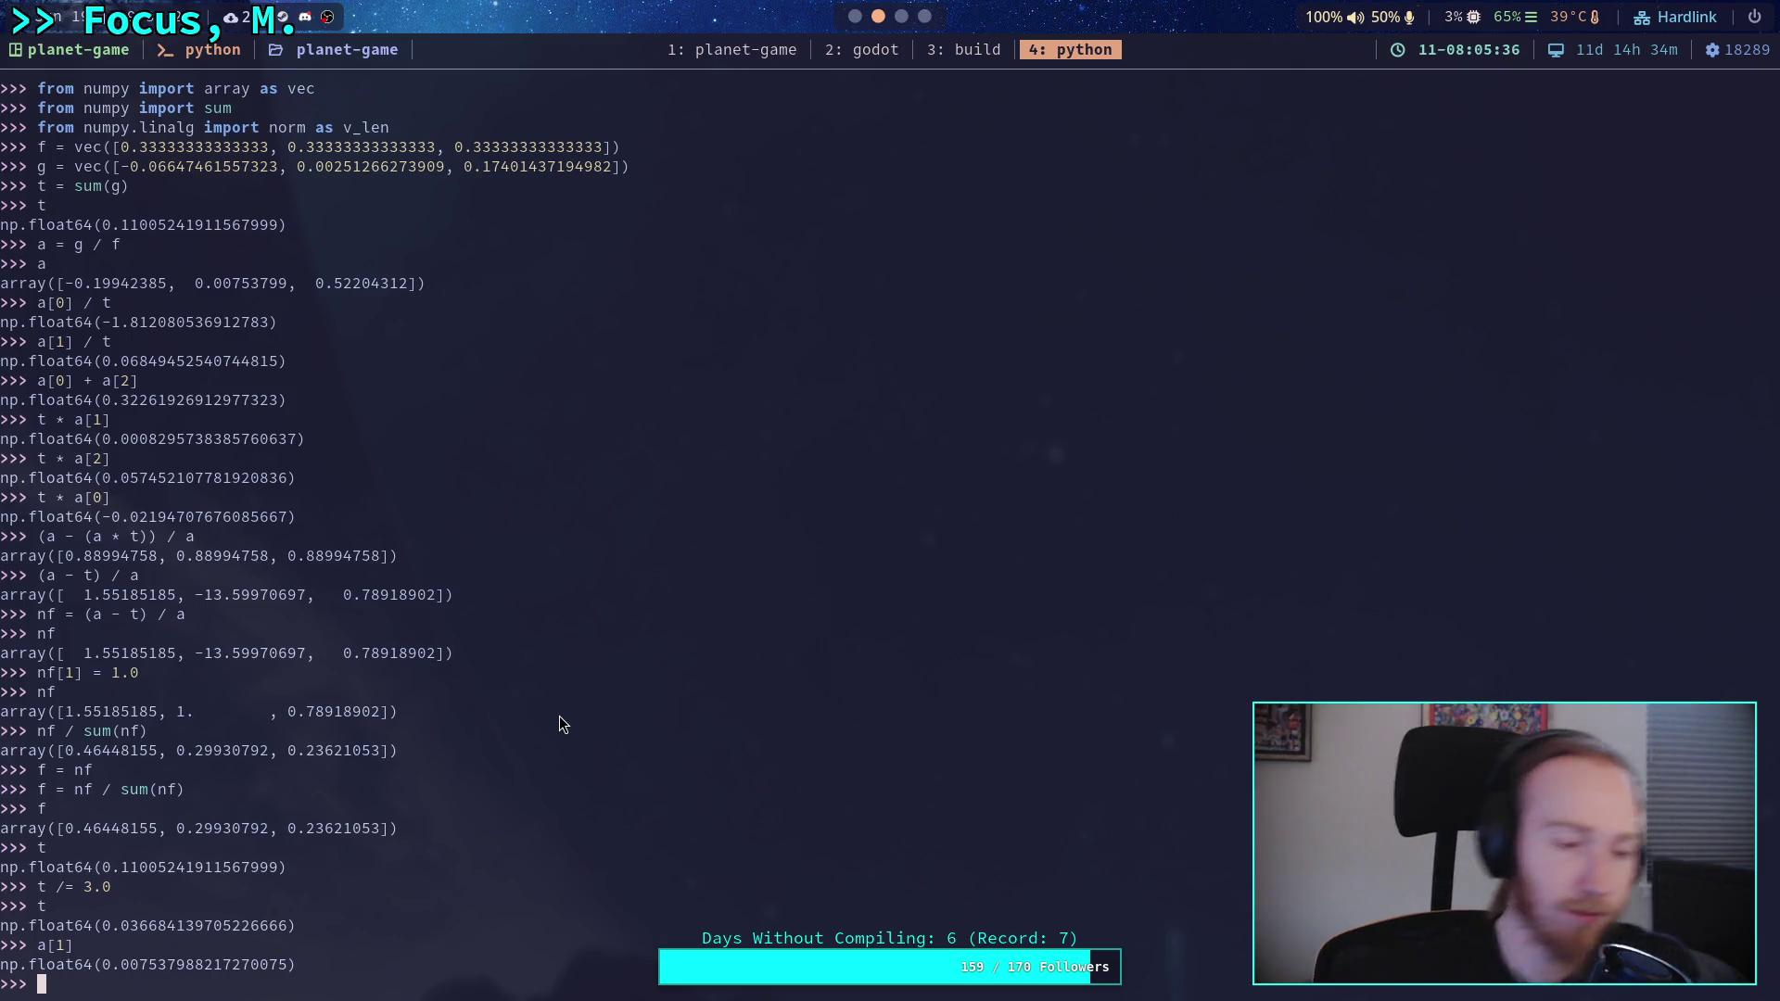
- Compute ng = (a - t) / a and print it as [1.184, -3.867, 0.930]
type("ng = (a - t) /")
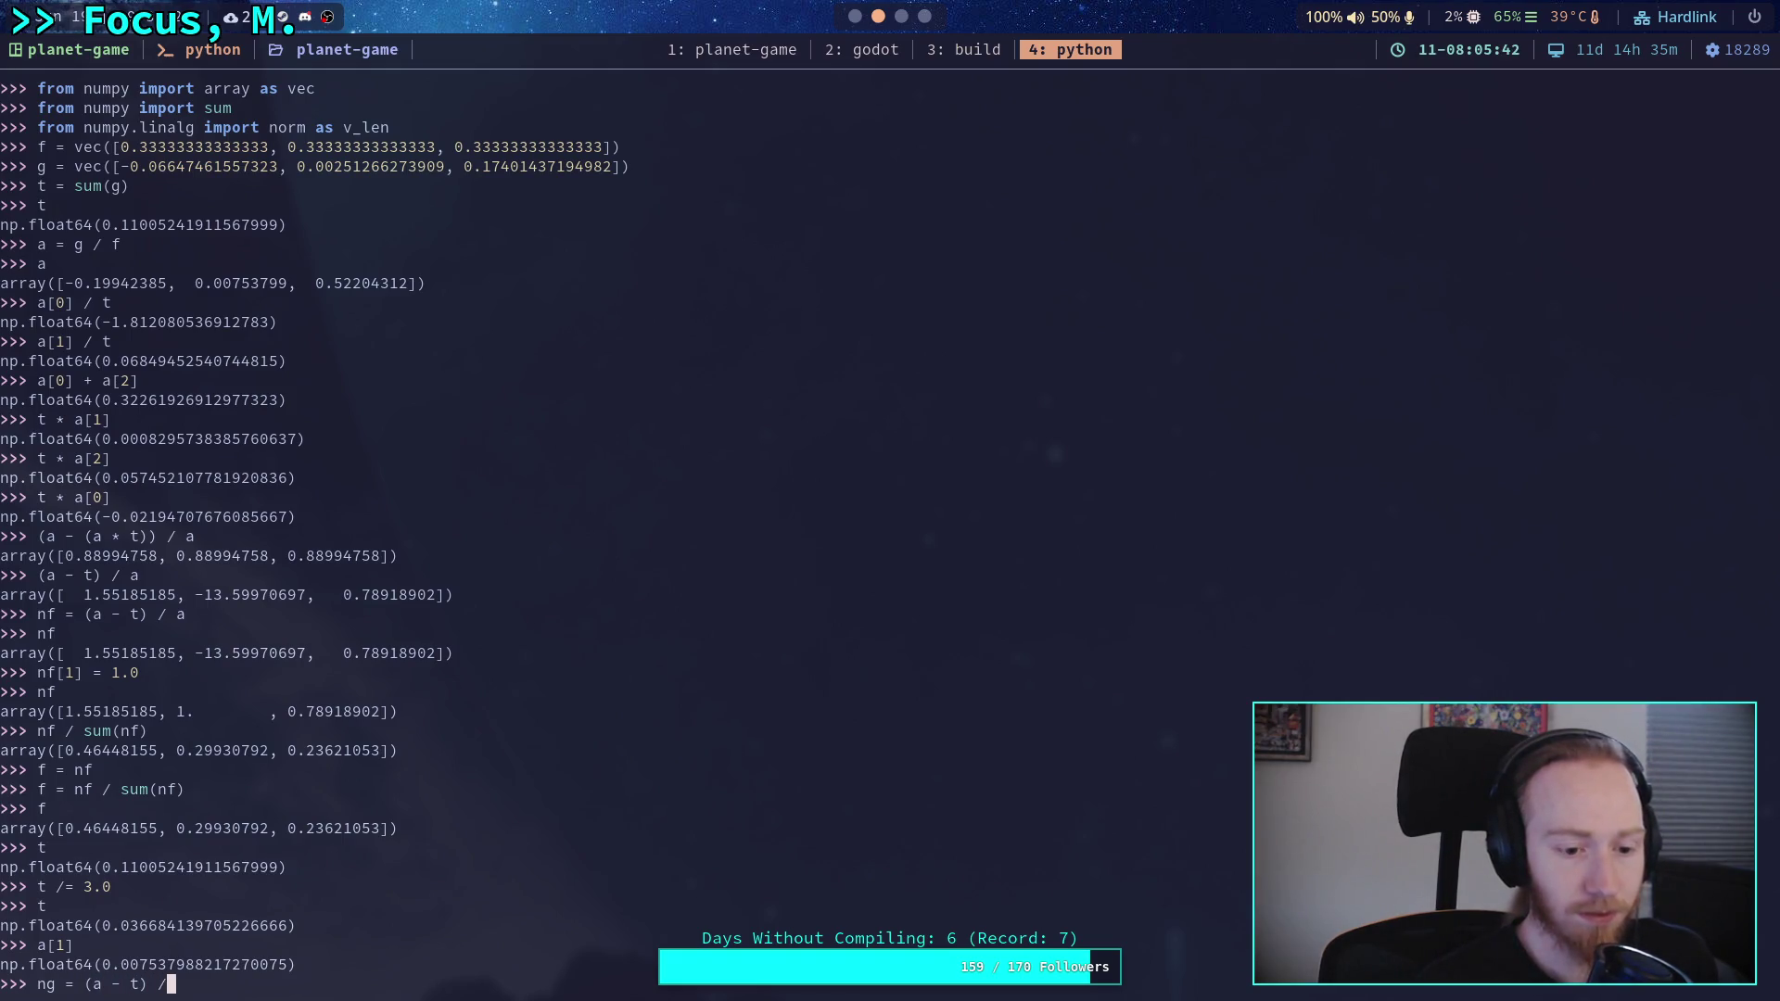
type(" a")
key("Return")
type("ng")
key("Return")
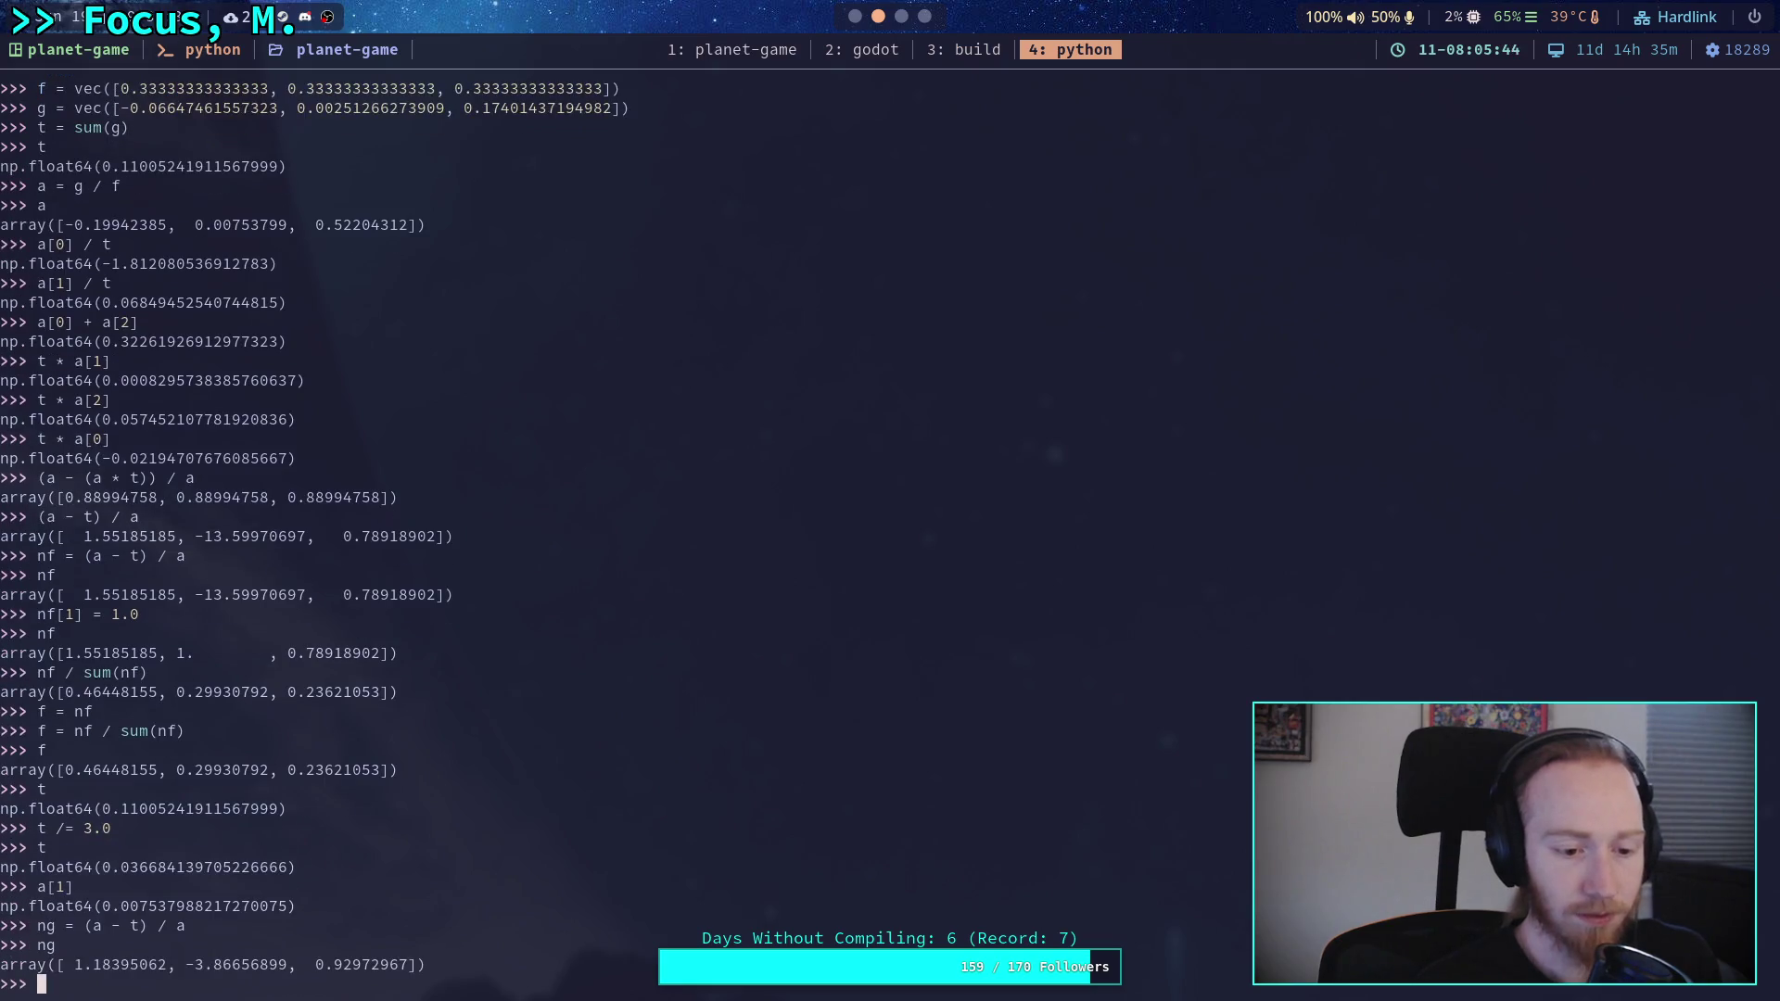
- Discard the trial nf = ng * f and t = sum(f) lines and select the original f definition
type("nf = ng *")
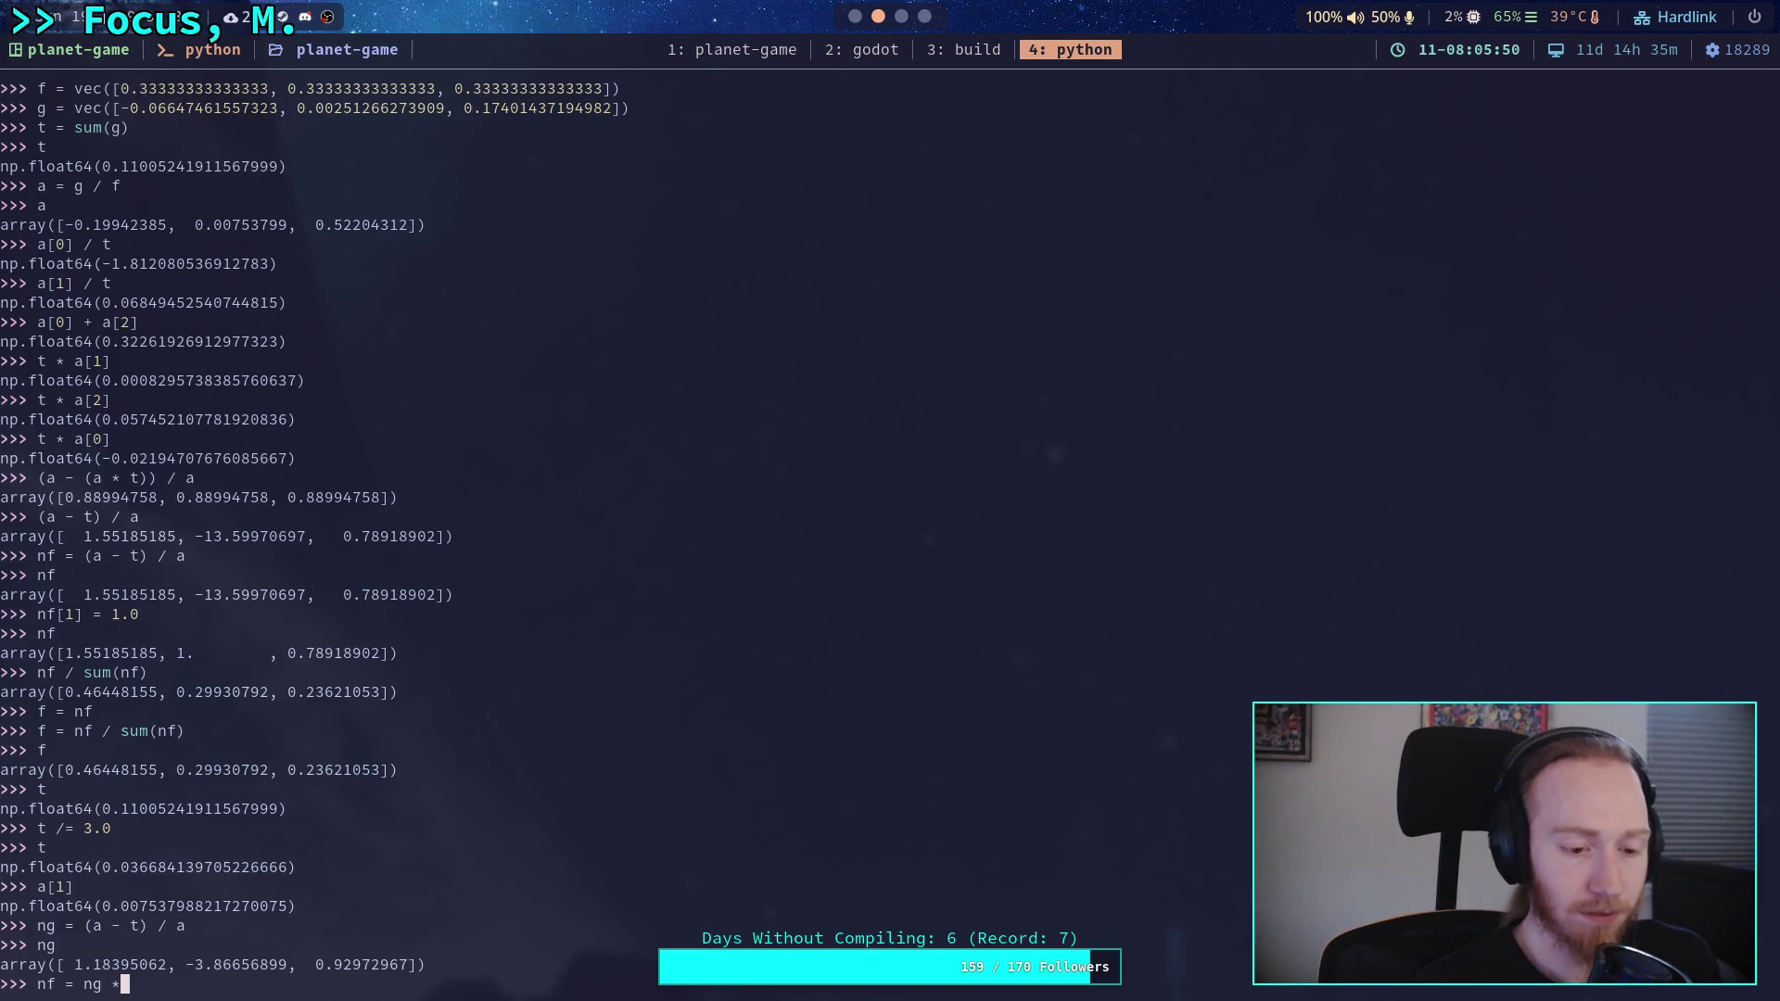
type(" f")
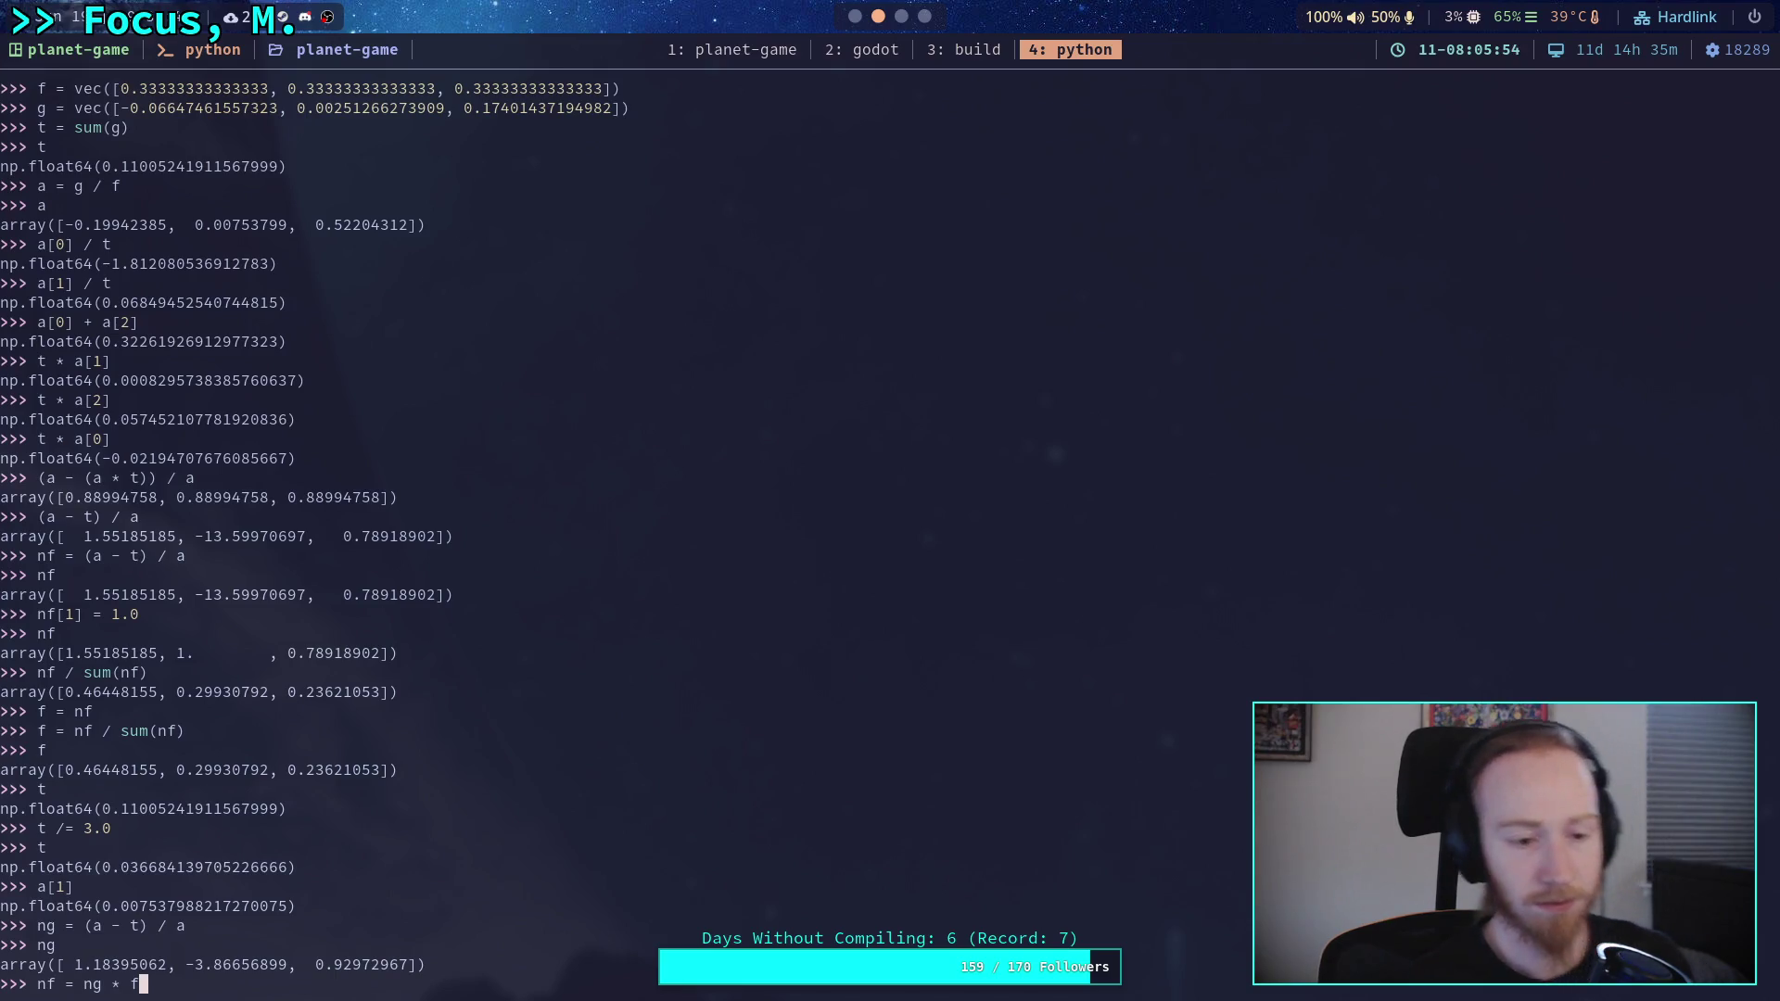
key("BackSpace")
key("BackSpace")
key("BackSpace")
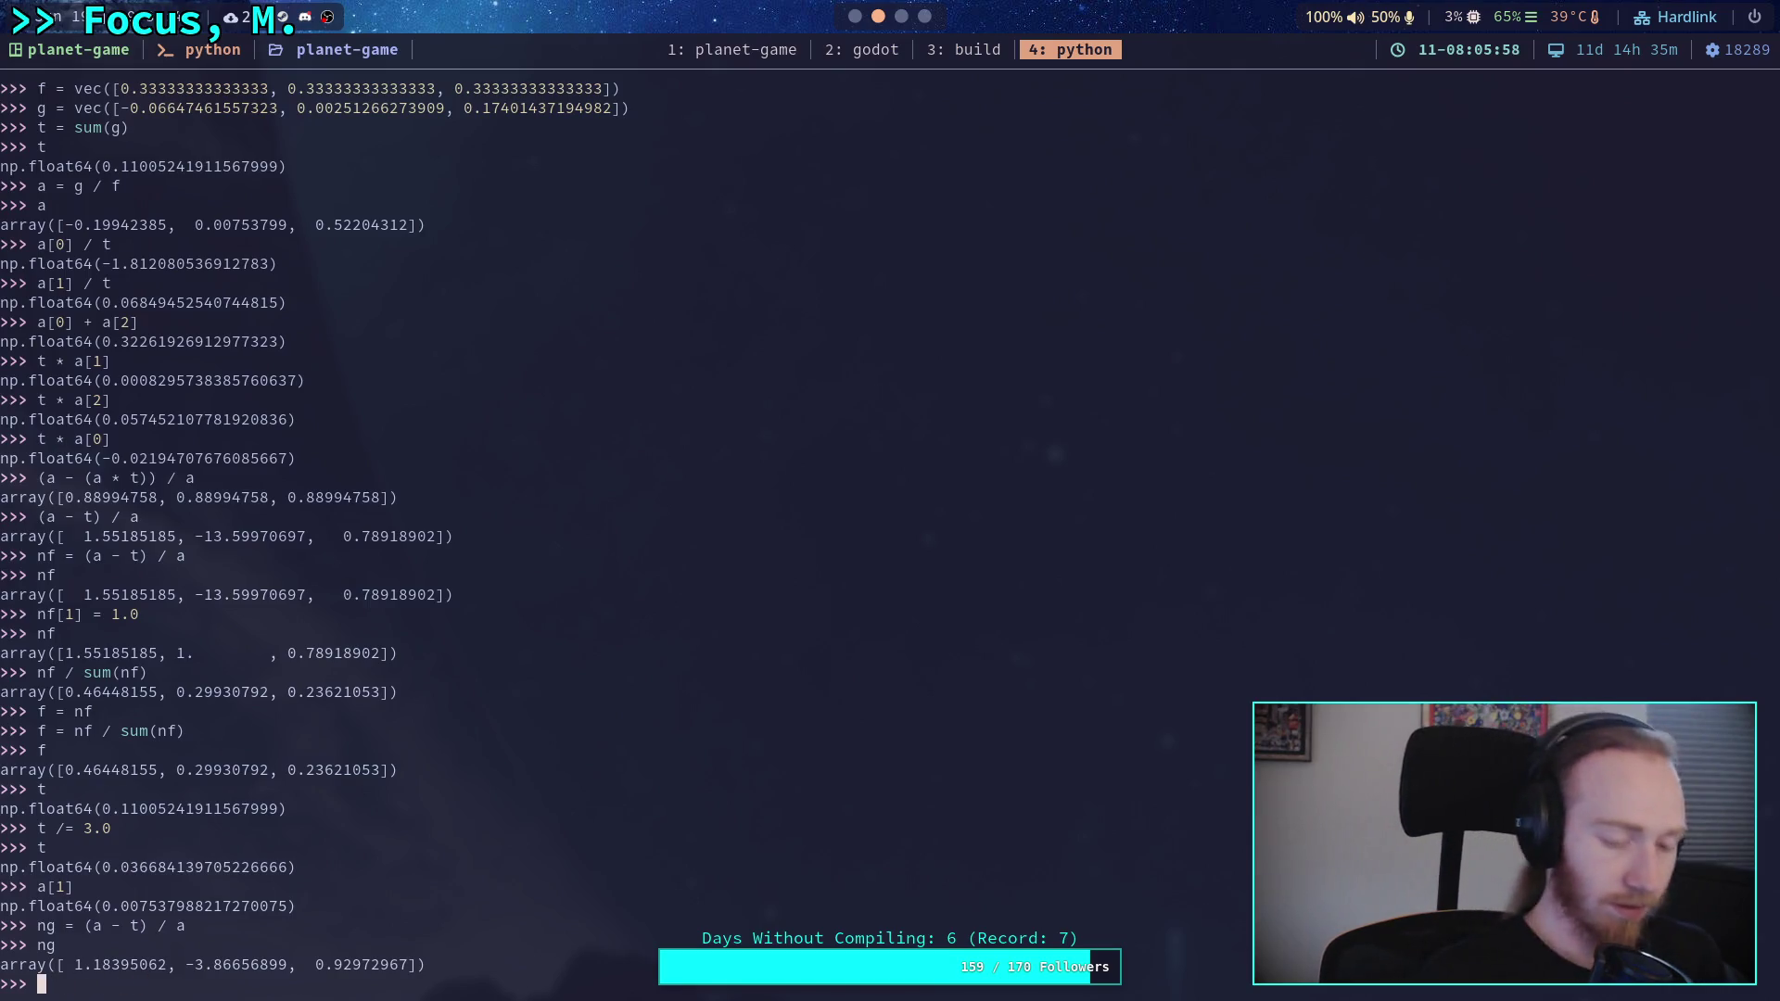
type("t = sum(f")
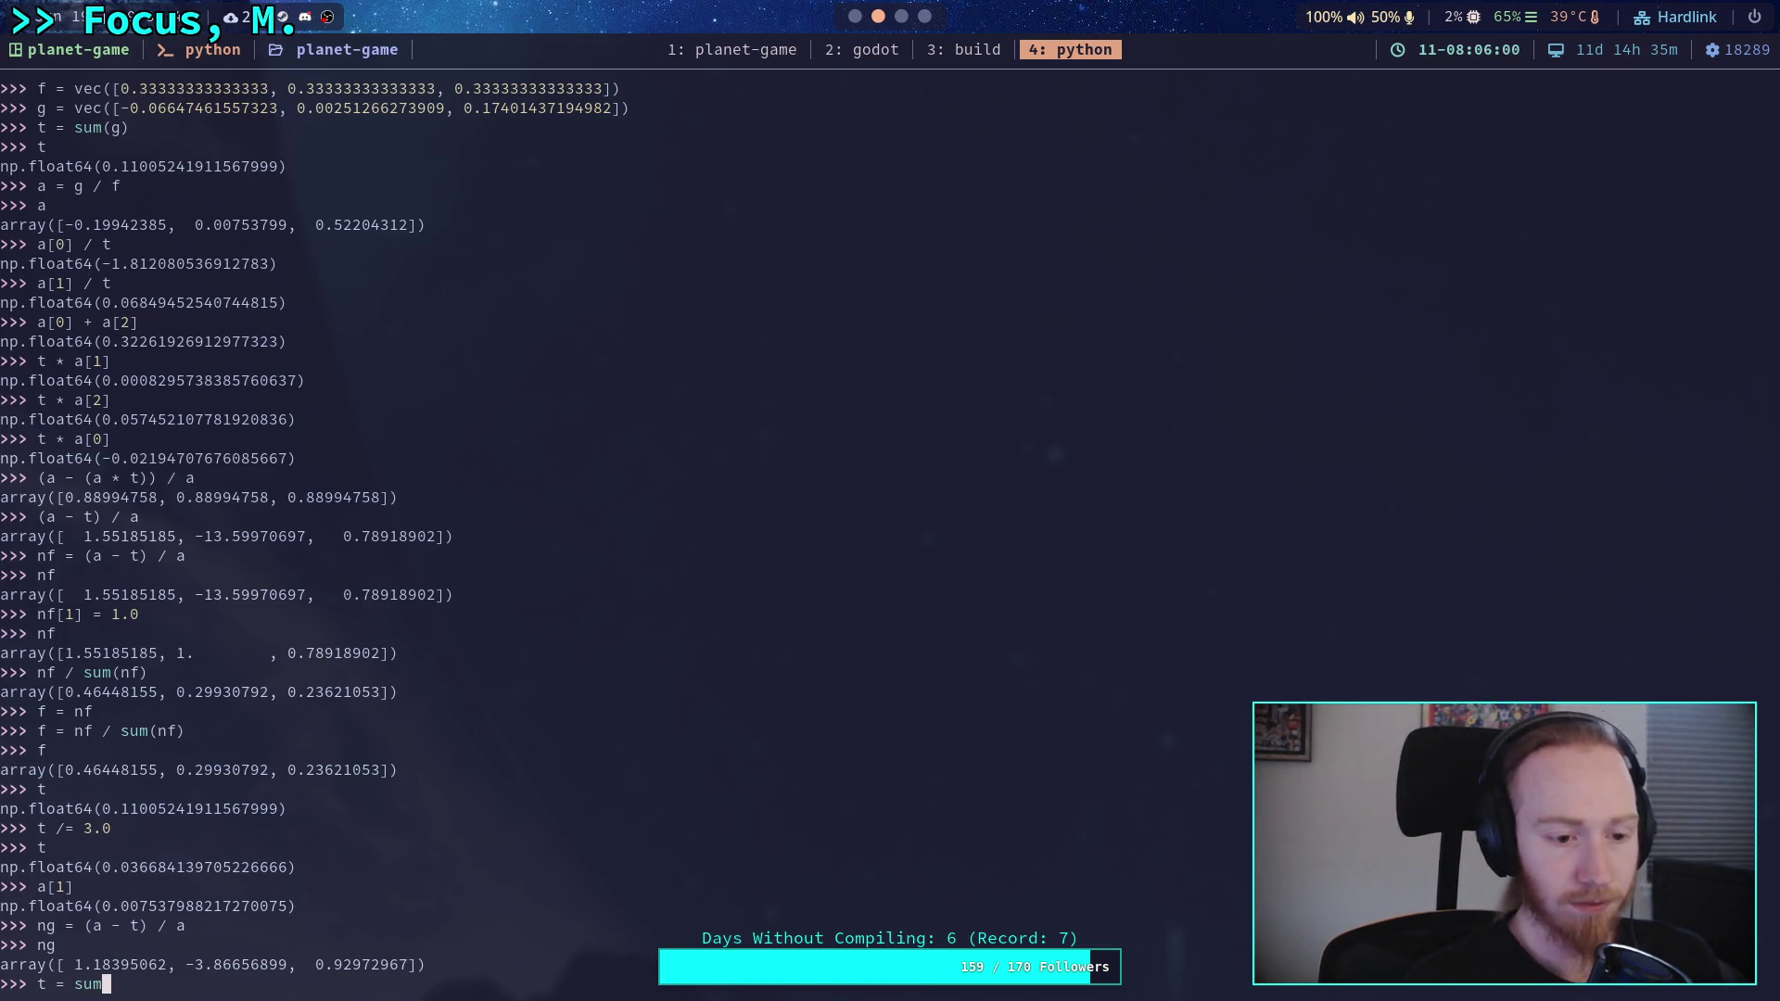
key("BackSpace")
key("BackSpace")
key("BackSpace")
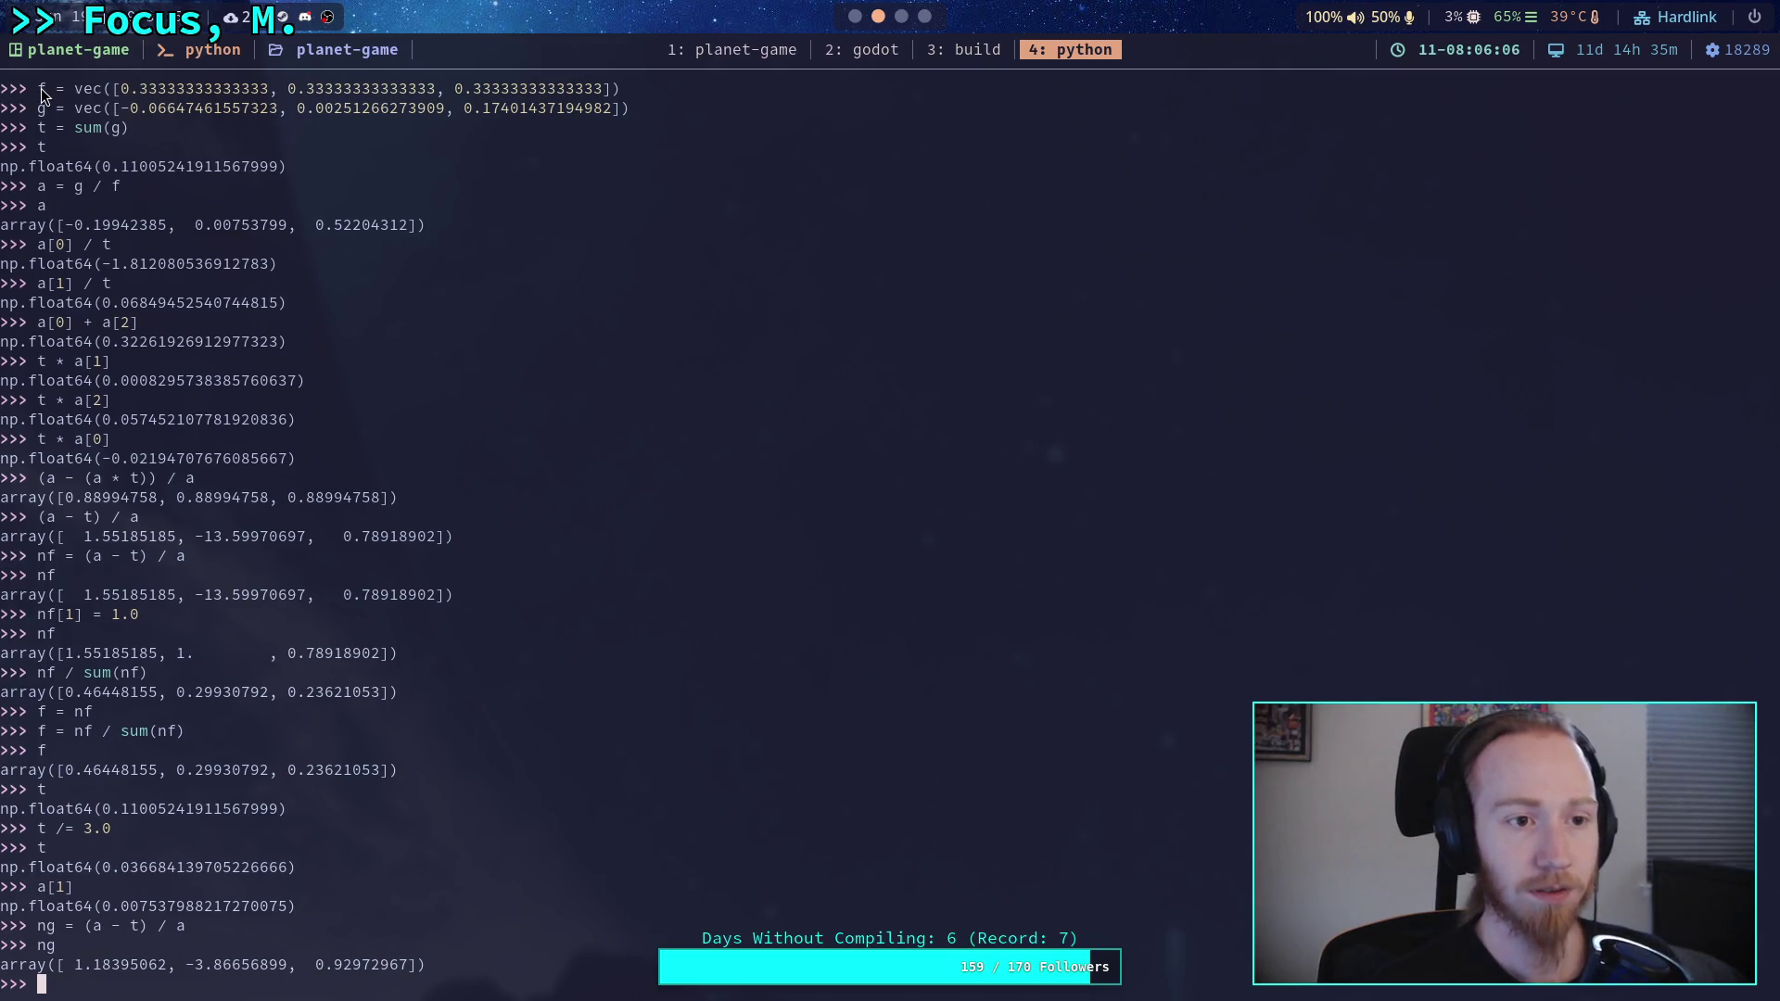
left_click_drag(41, 89, 621, 87)
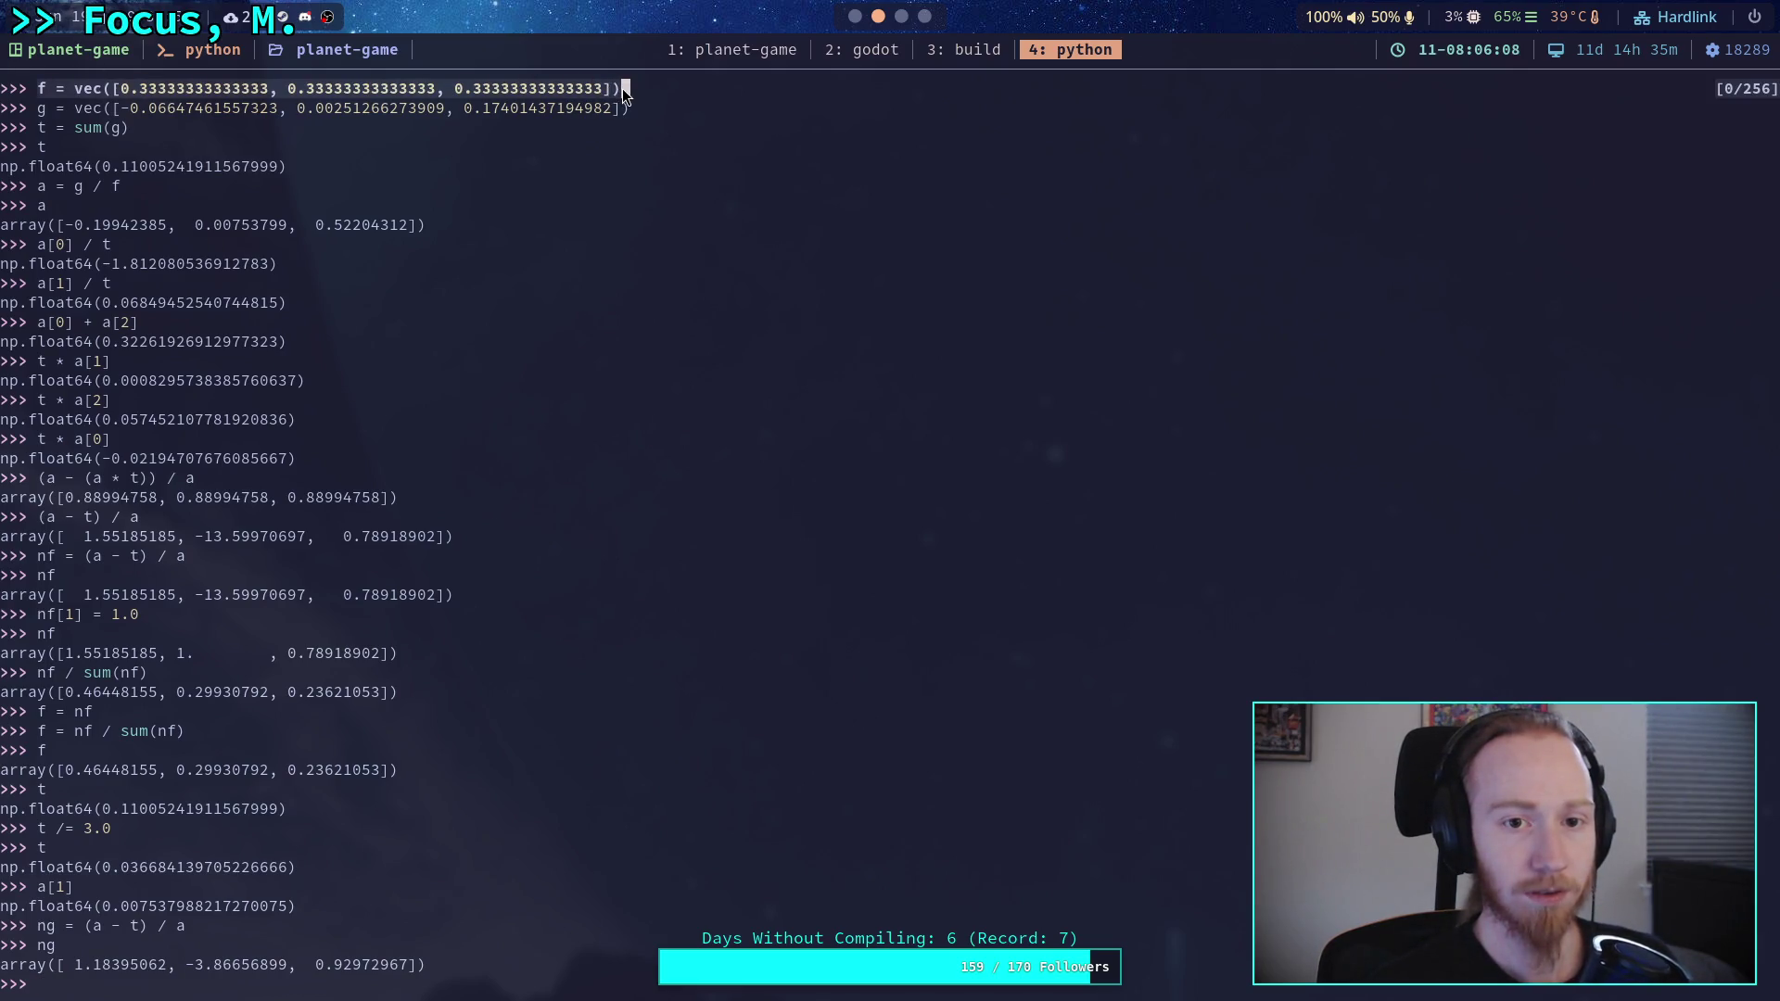
- Restore f and g to their original vec arrays by pasting and running their definitions
middle_click(621, 87)
key("Return")
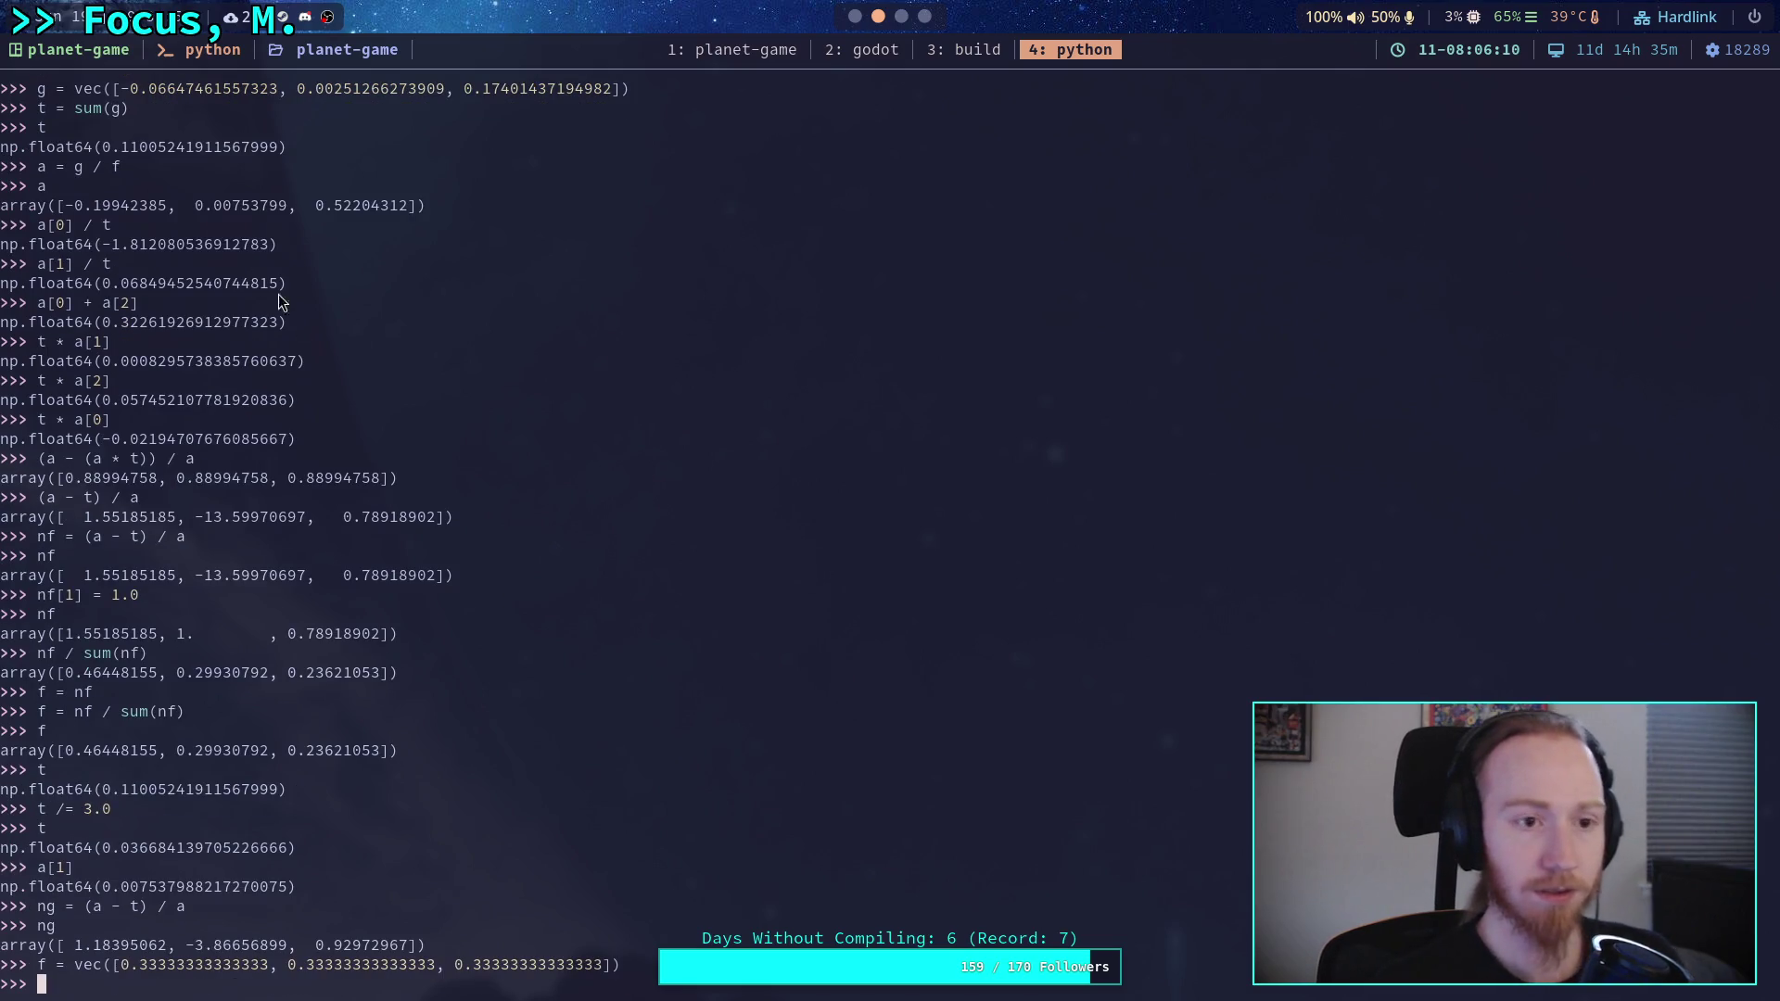
mouse_move(39, 88)
left_mouse_down()
mouse_move(653, 86)
mouse_move(637, 87)
left_mouse_up()
middle_click(620, 633)
key("Return")
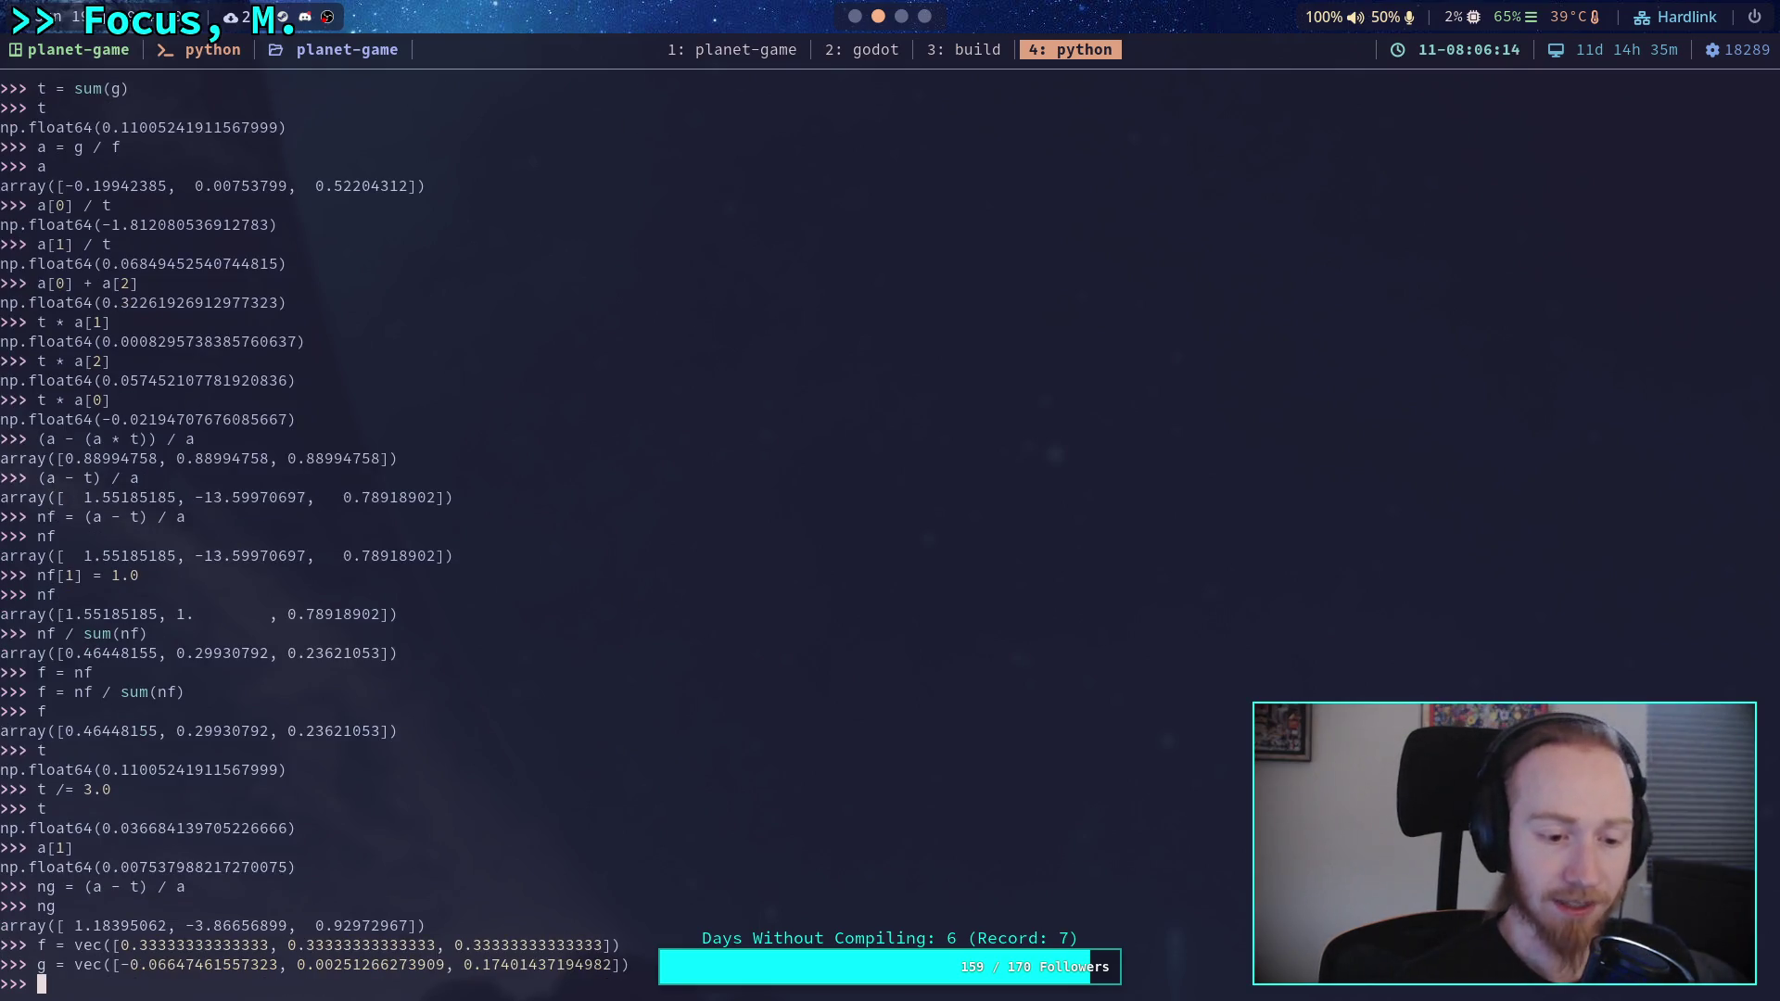
- Recompute t = sum(g) and a = g / f, printing a as [-0.199, 0.0075, 0.522]
type("t = ")
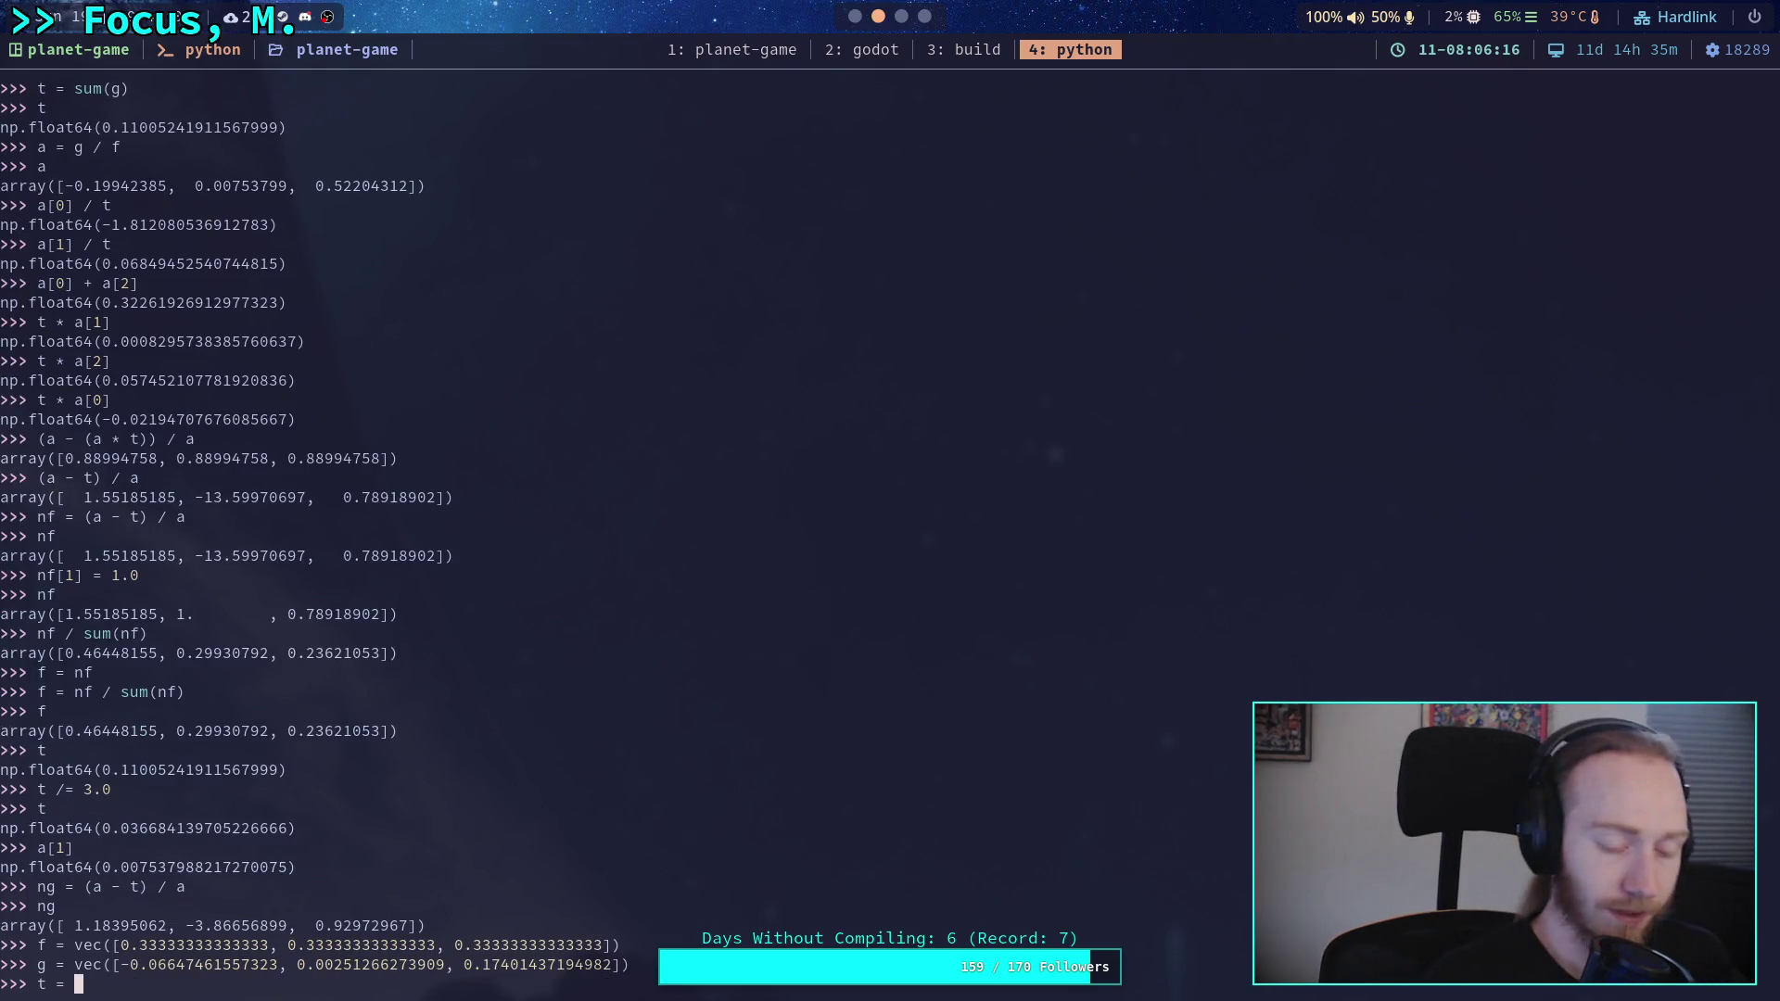
type("sum(g)")
key("Return")
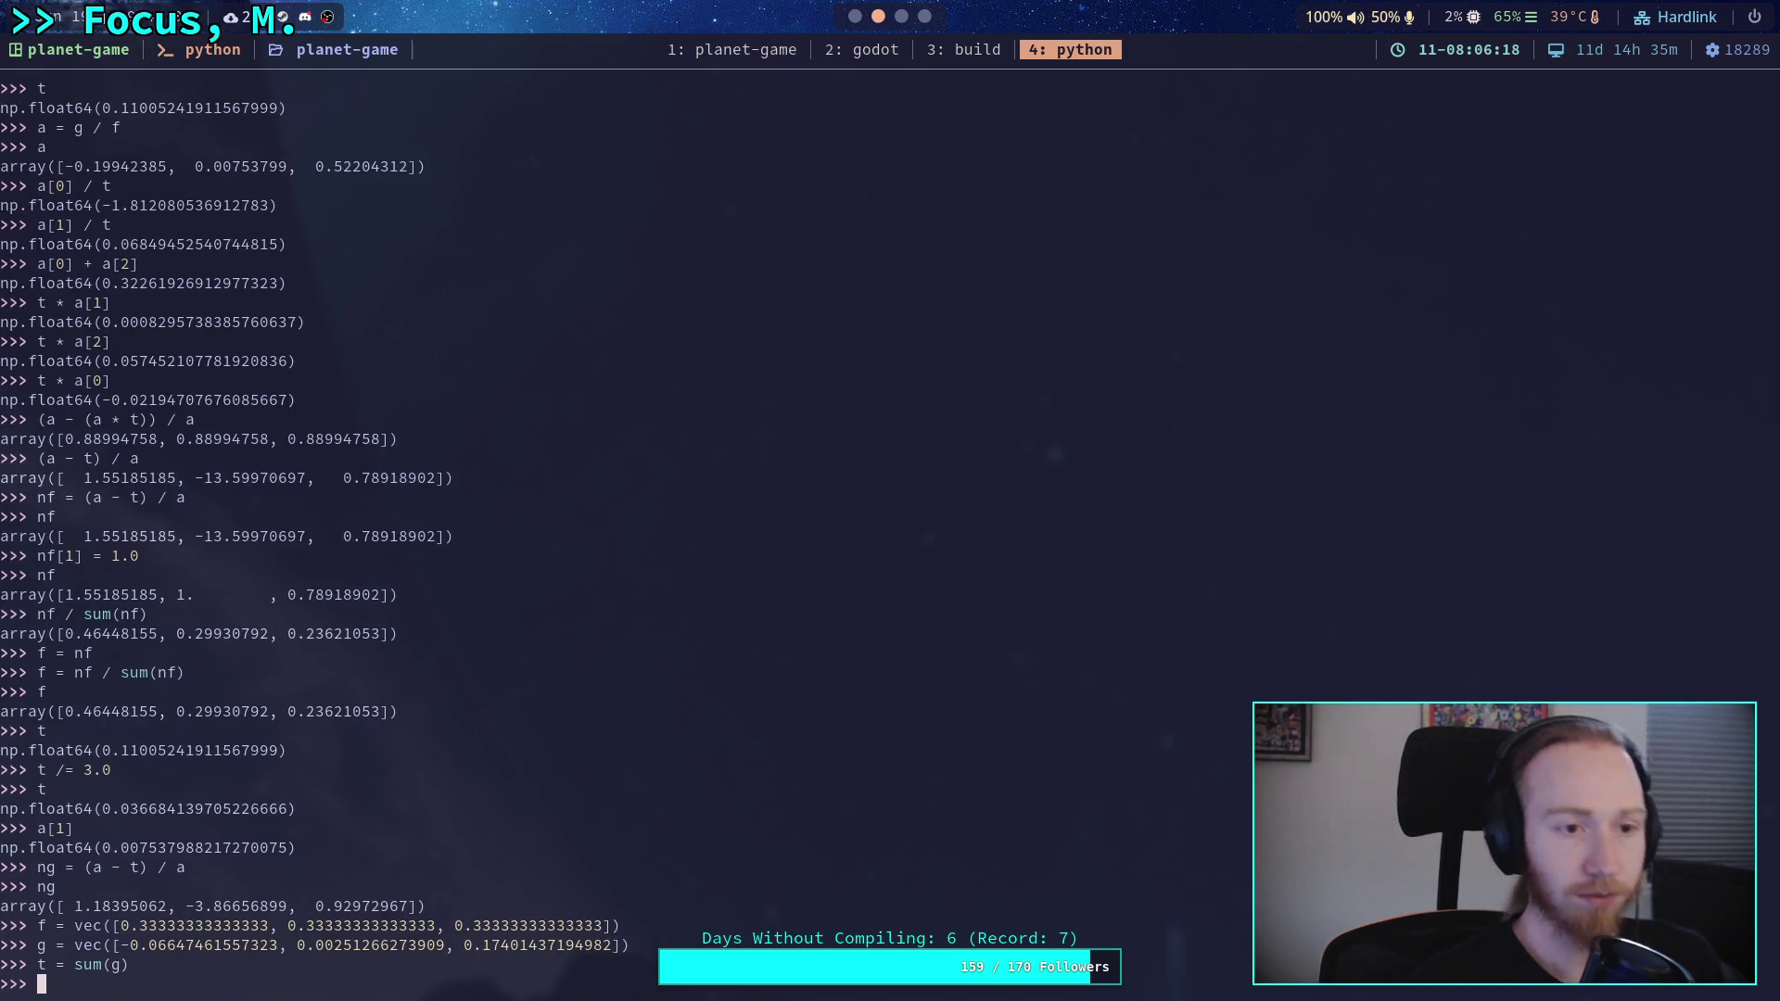
type("a = g / y")
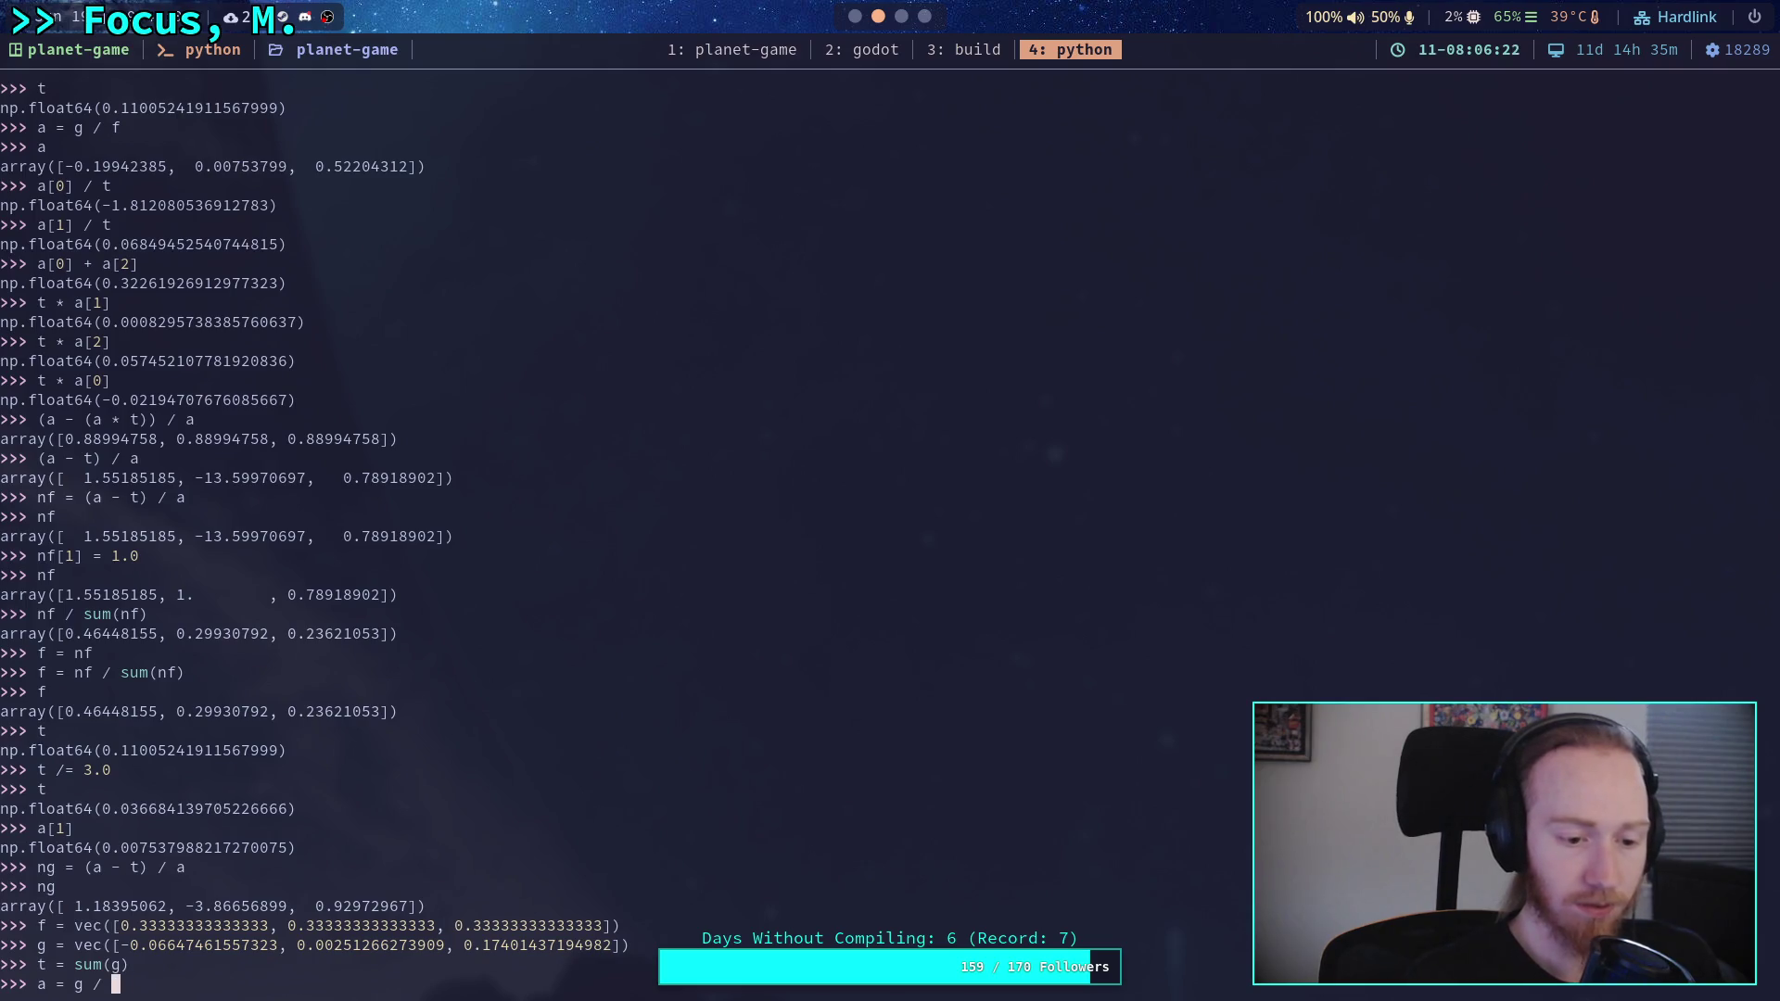
key("Return")
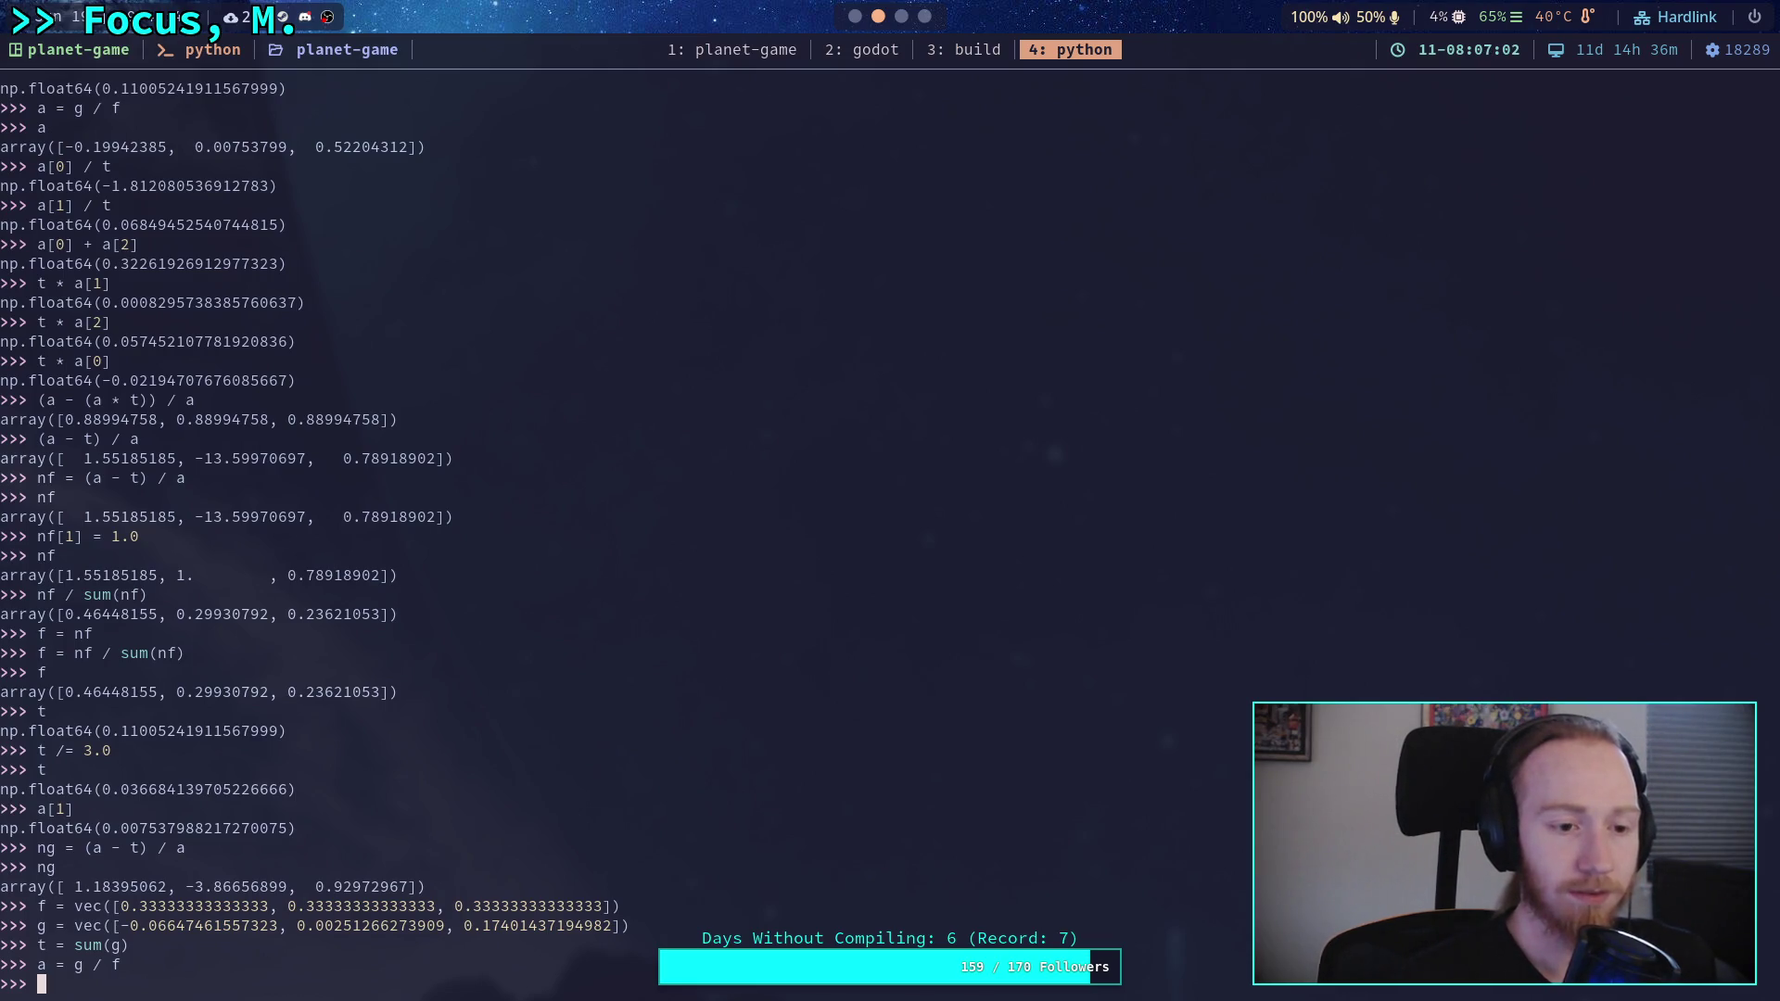
type("a")
key("Return")
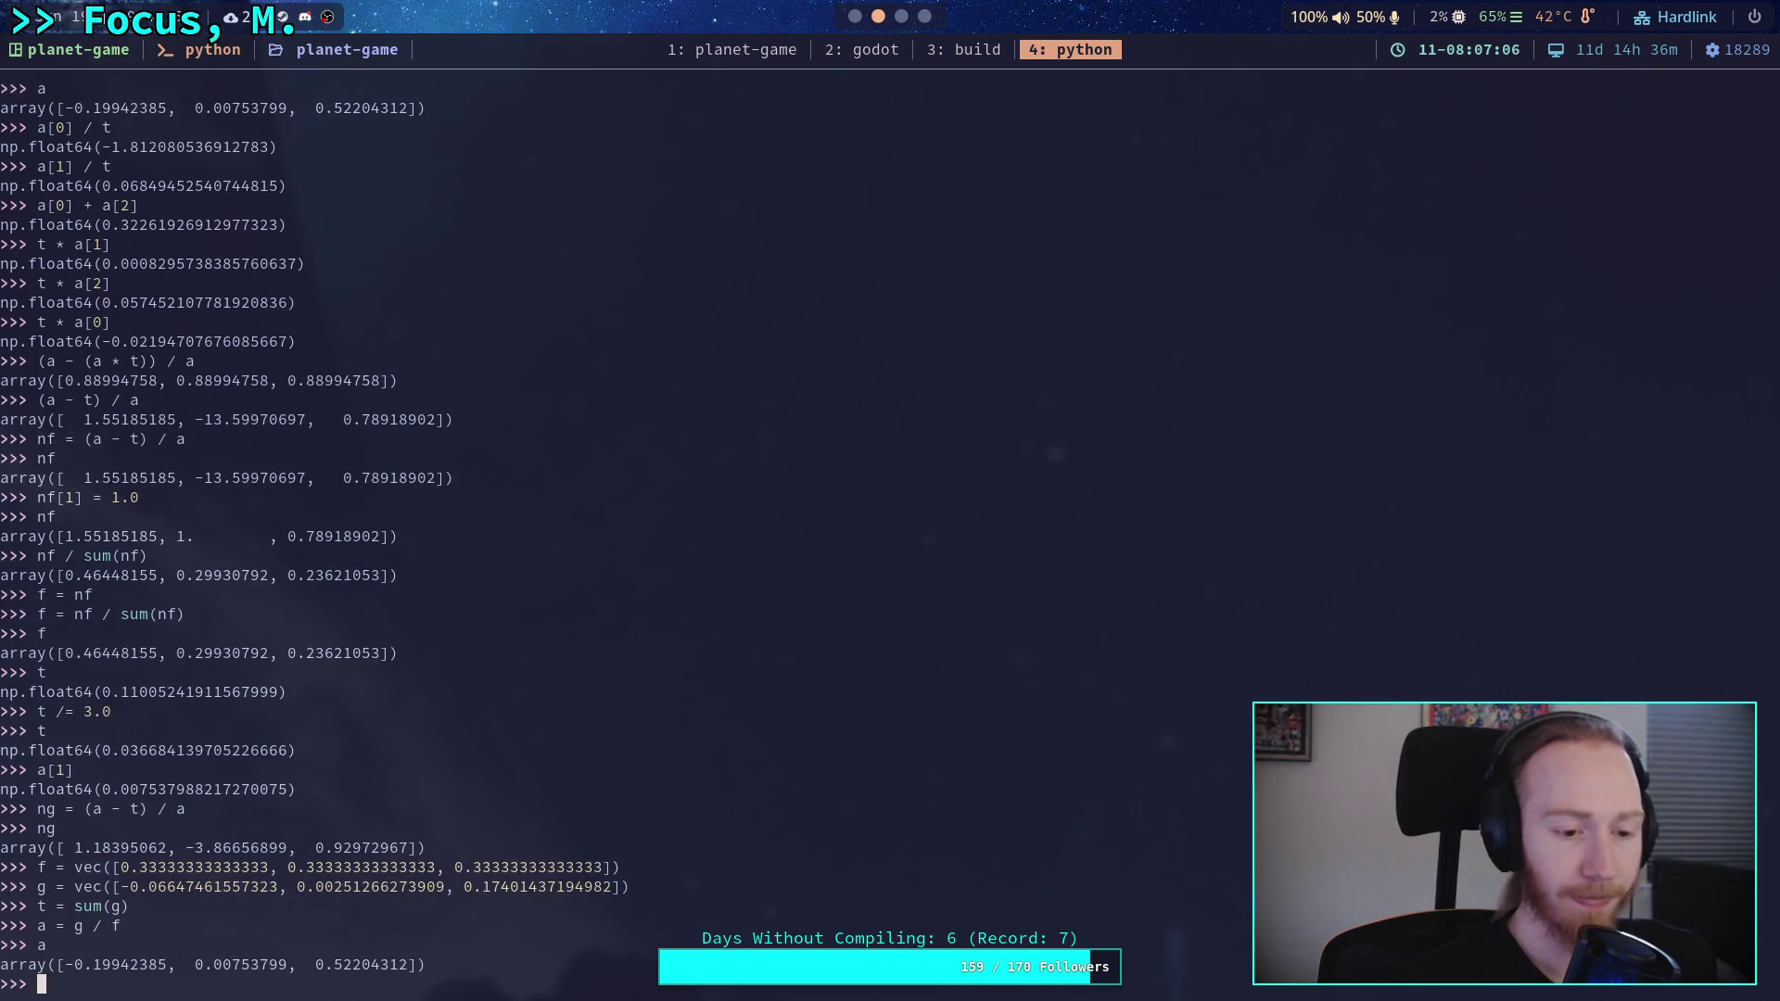
- Print t and compute ng = (a - t) / a, giving [1.552, -13.600, 0.789]
type("t")
key("Return")
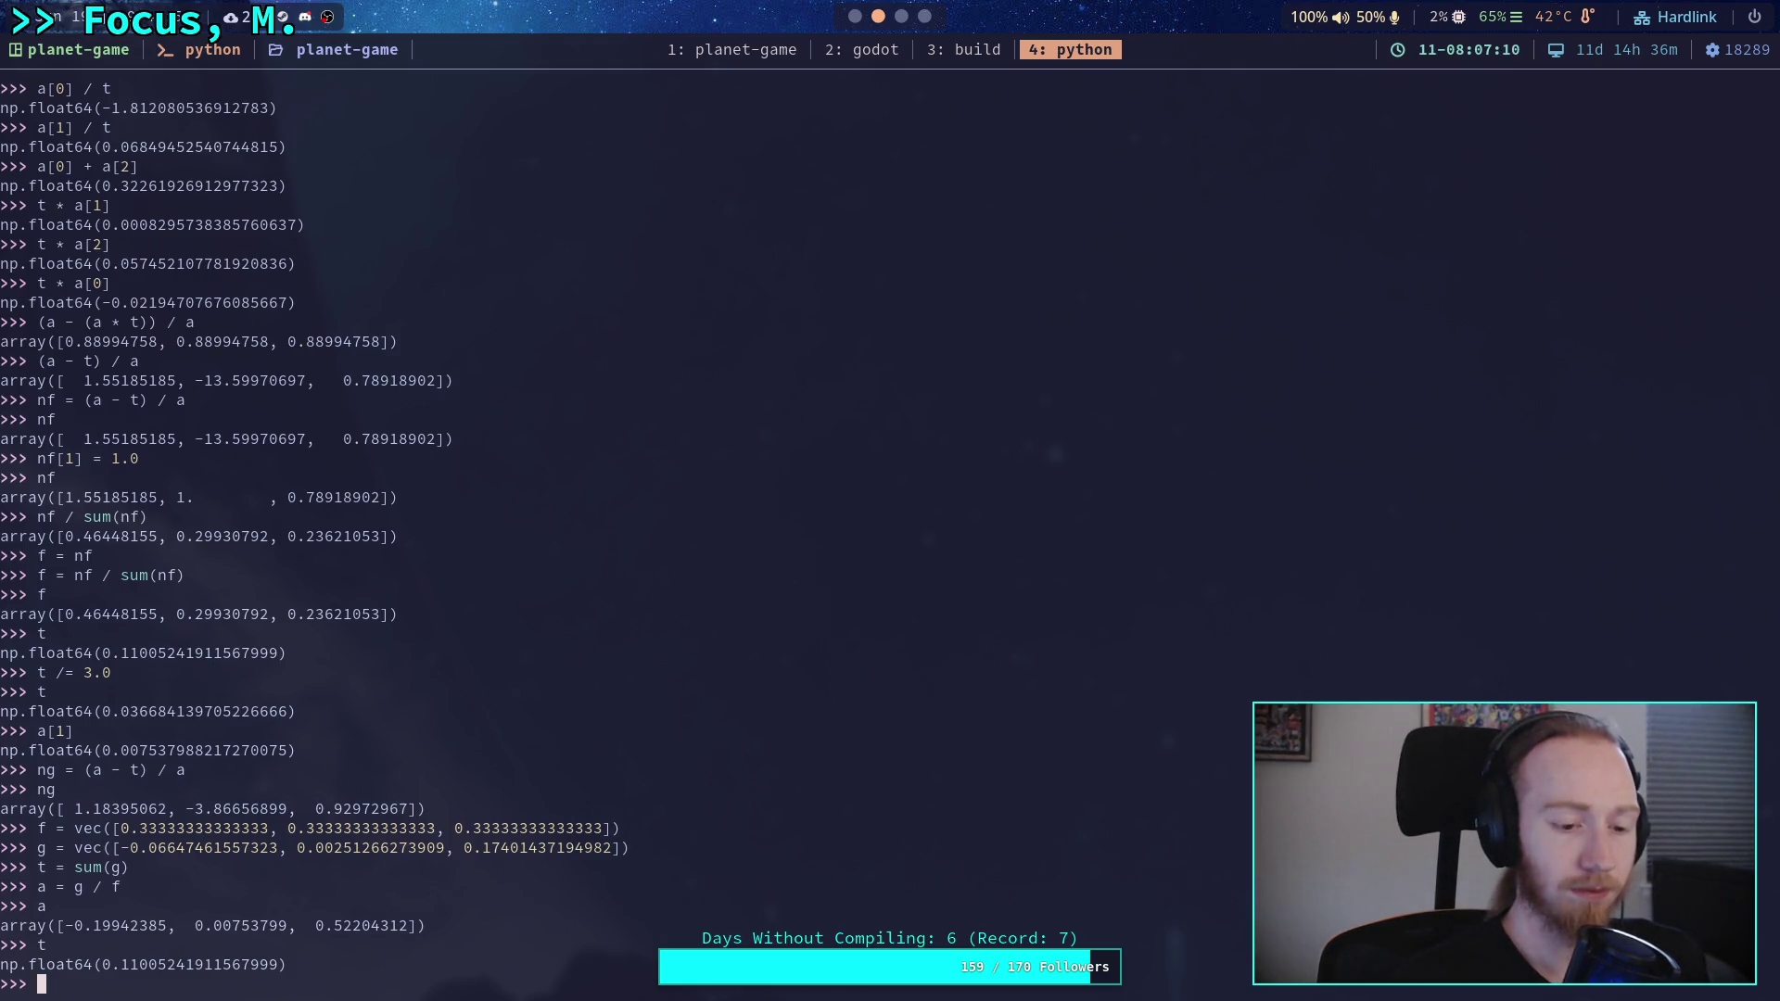
type("ng = (a - t) / a")
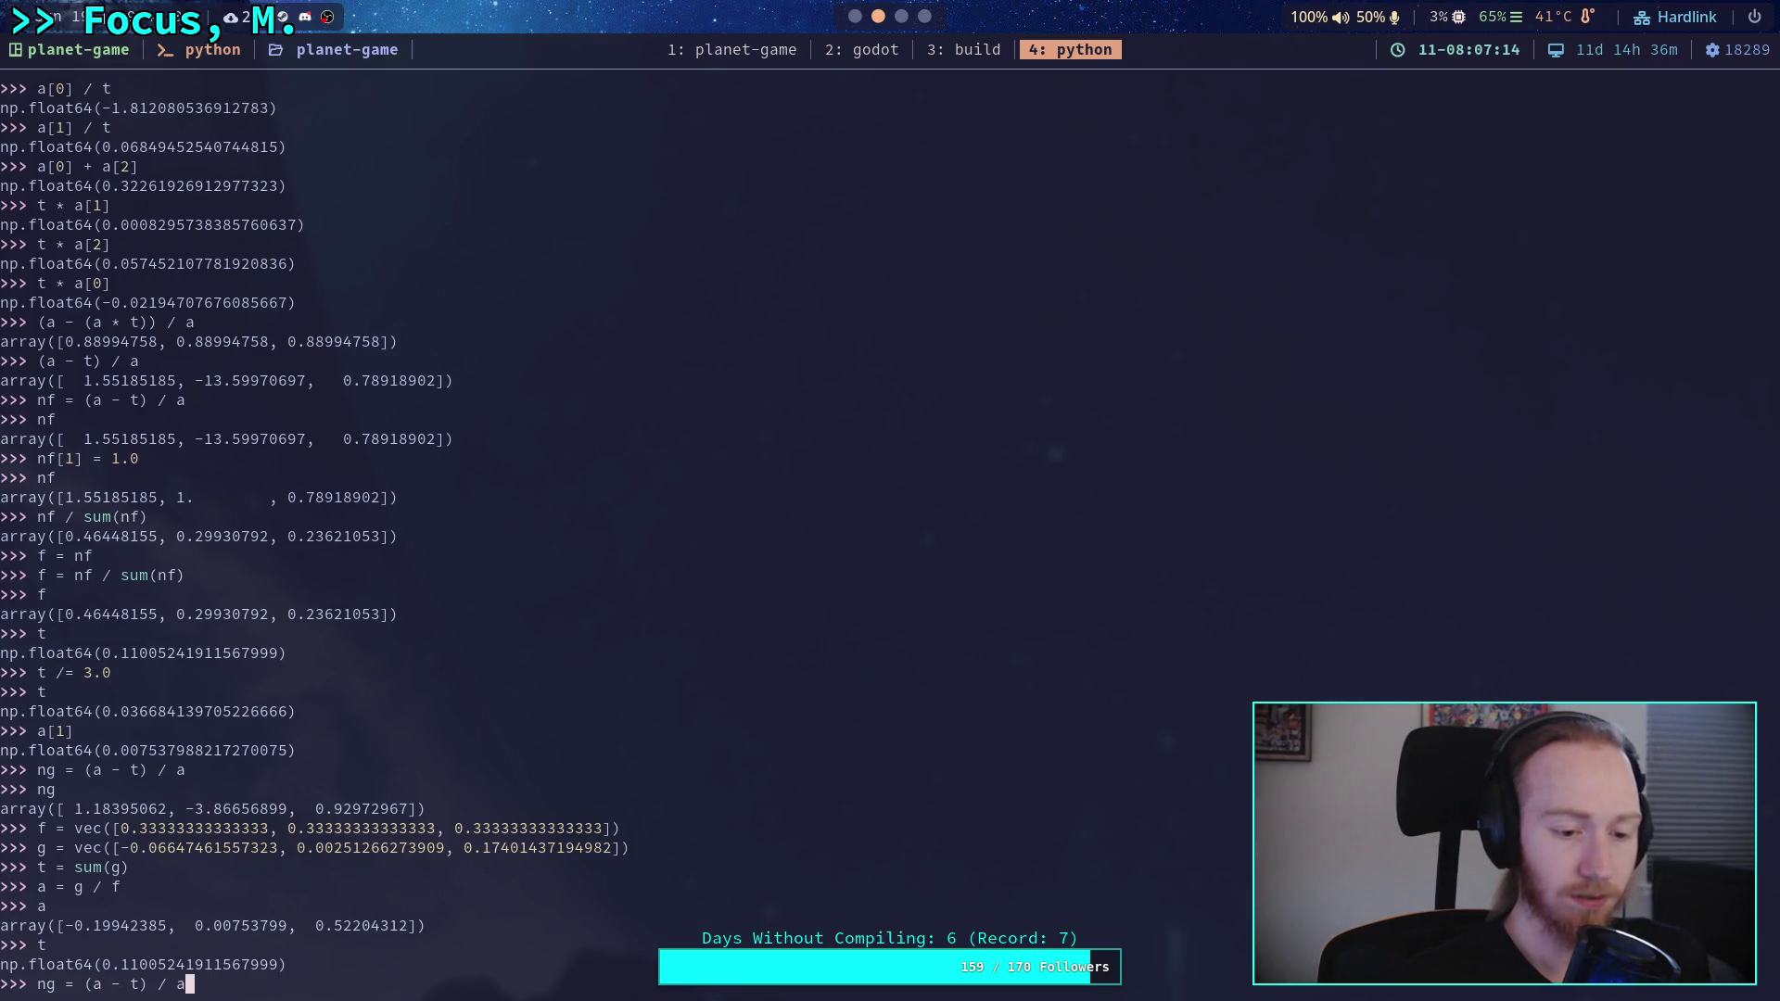
key("Return")
type("ng")
key("Return")
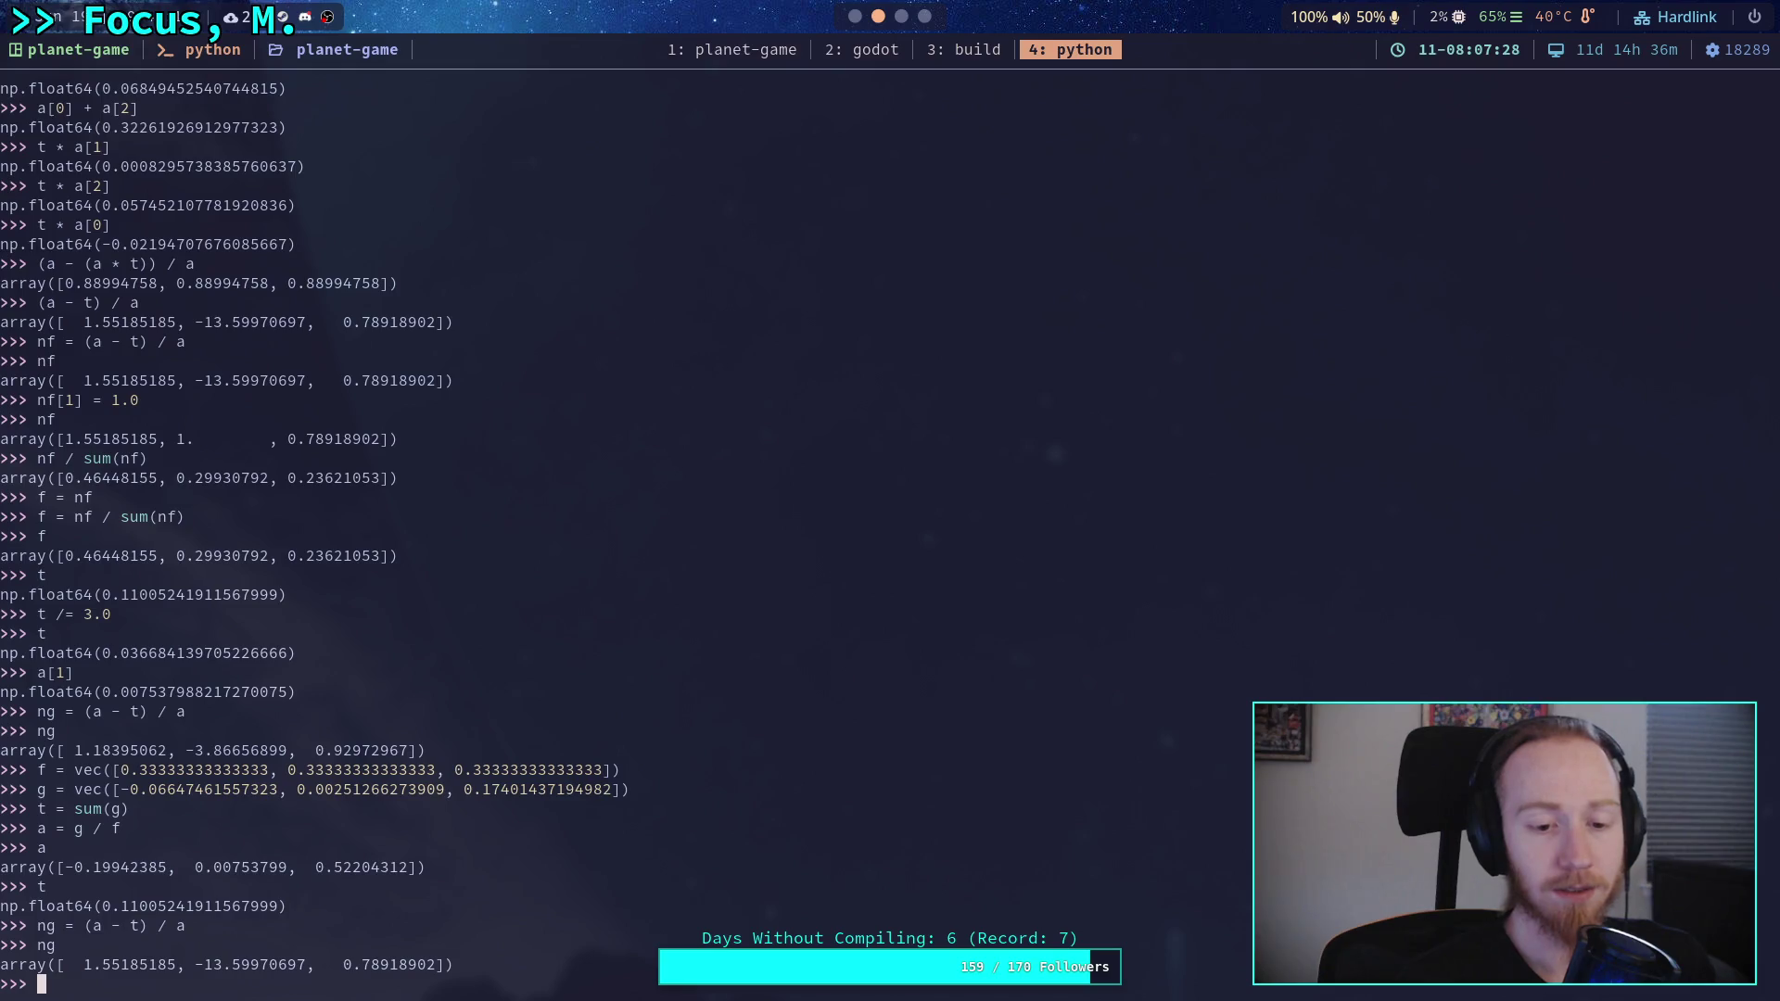
- Normalise with ng / sum(ng), giving about [-0.138, 1.208, -0.070]
type("ng")
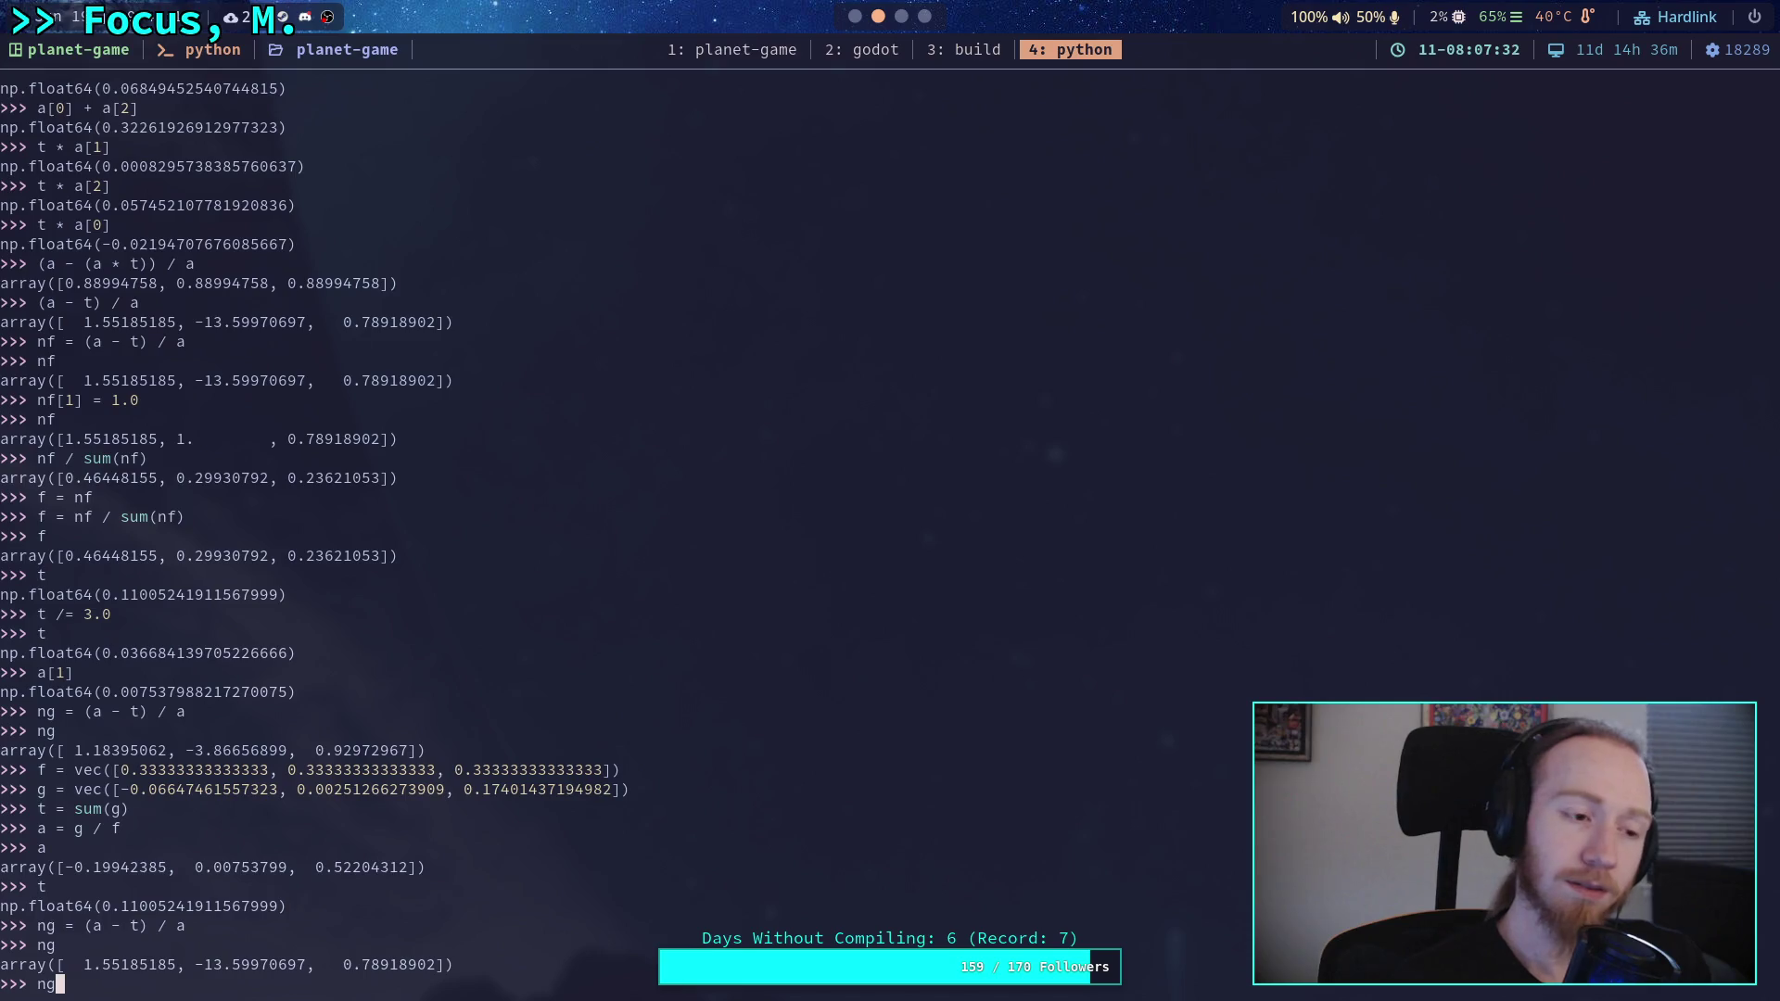
type(" =")
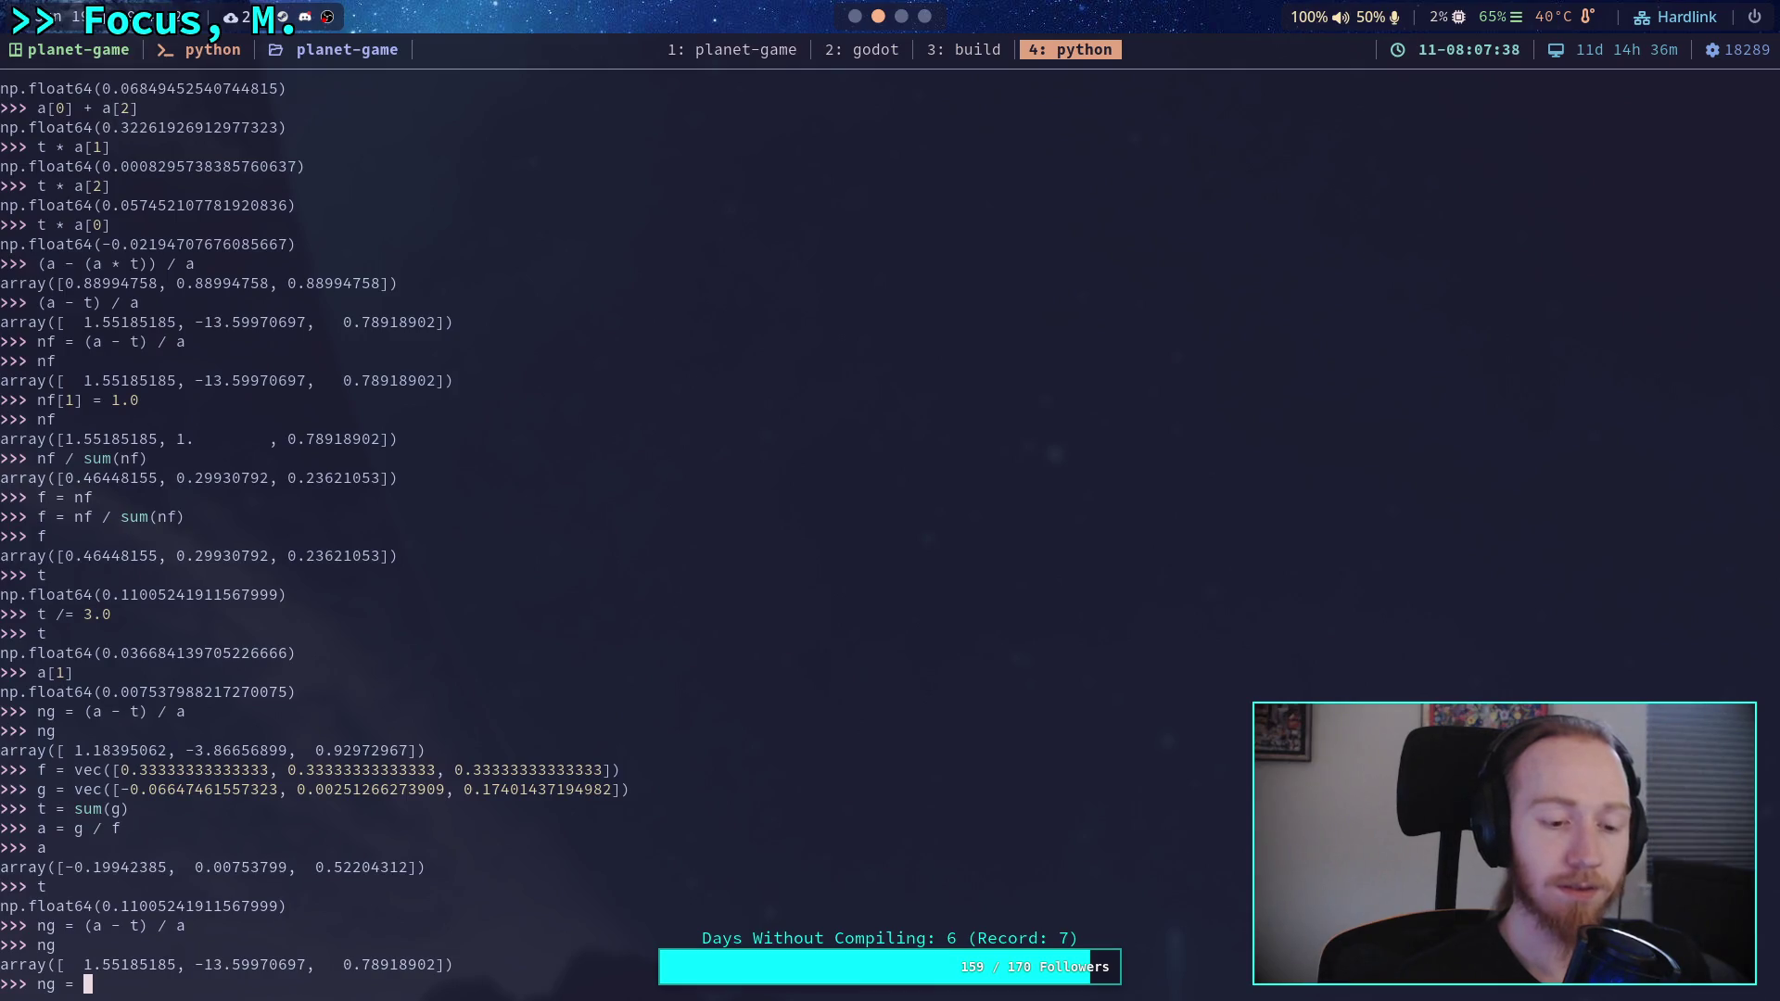
key("BackSpace")
key("BackSpace")
type("/ sum(ng)")
key("Return")
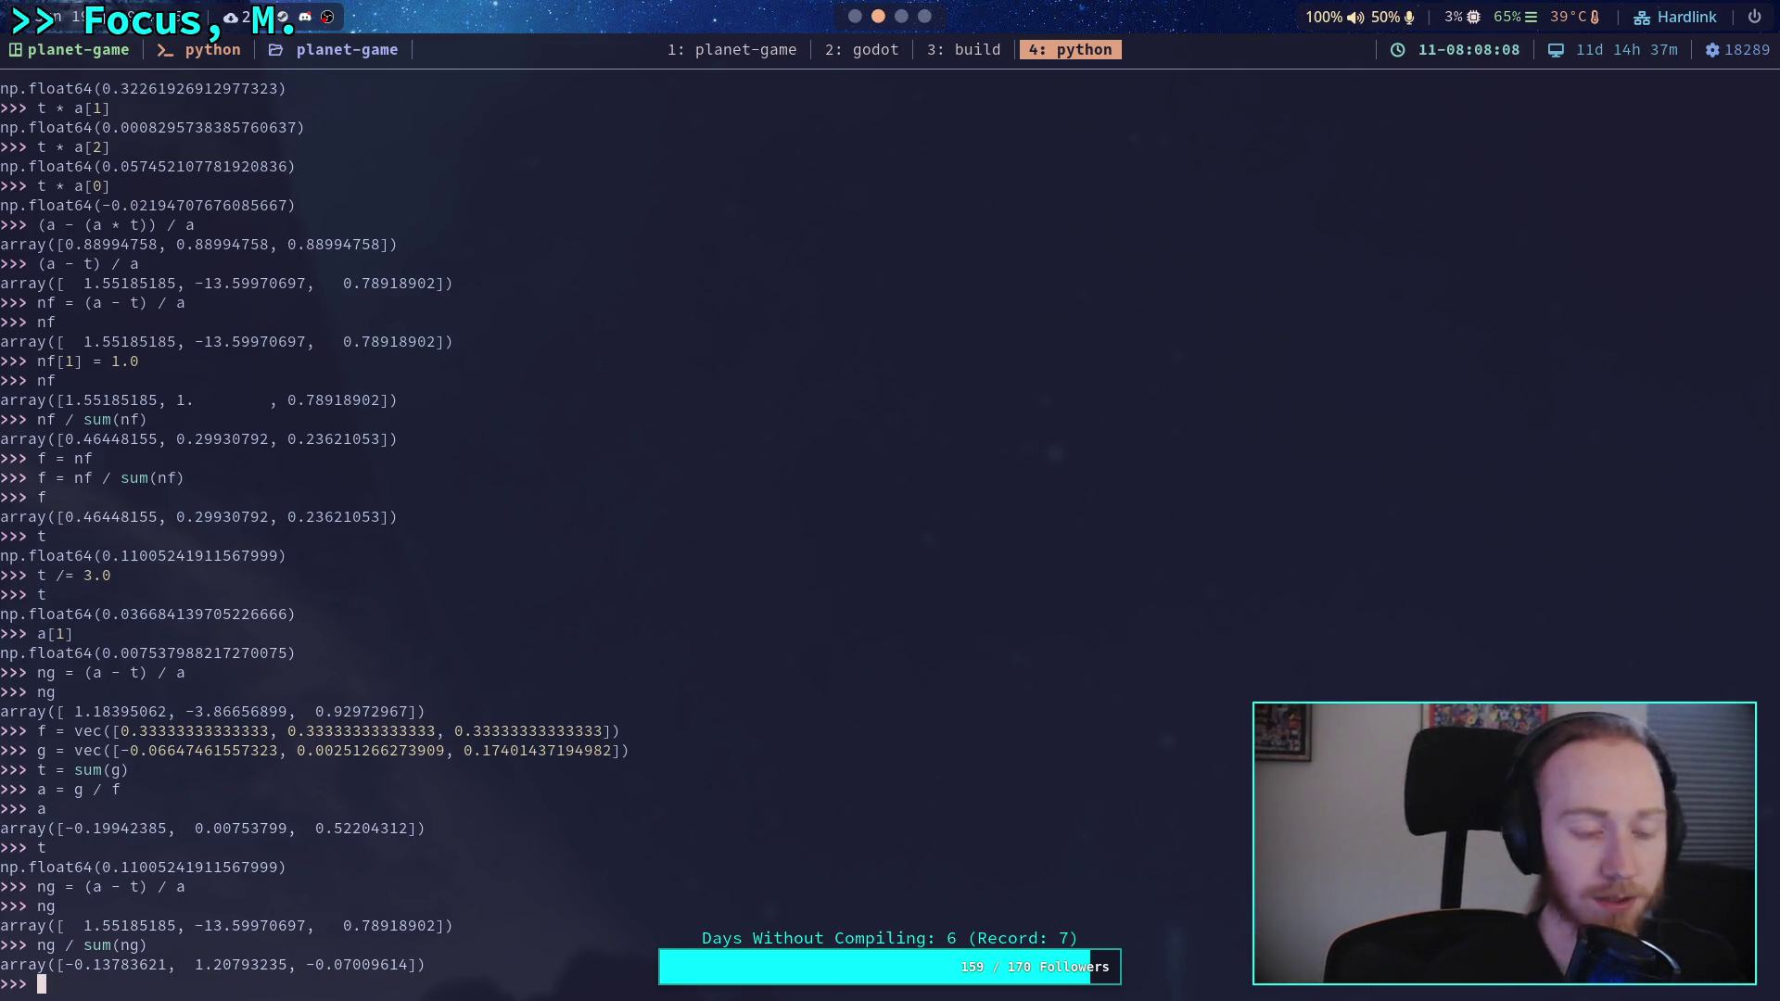
- Return to Godot and stop the running debug session
left_click(855, 17)
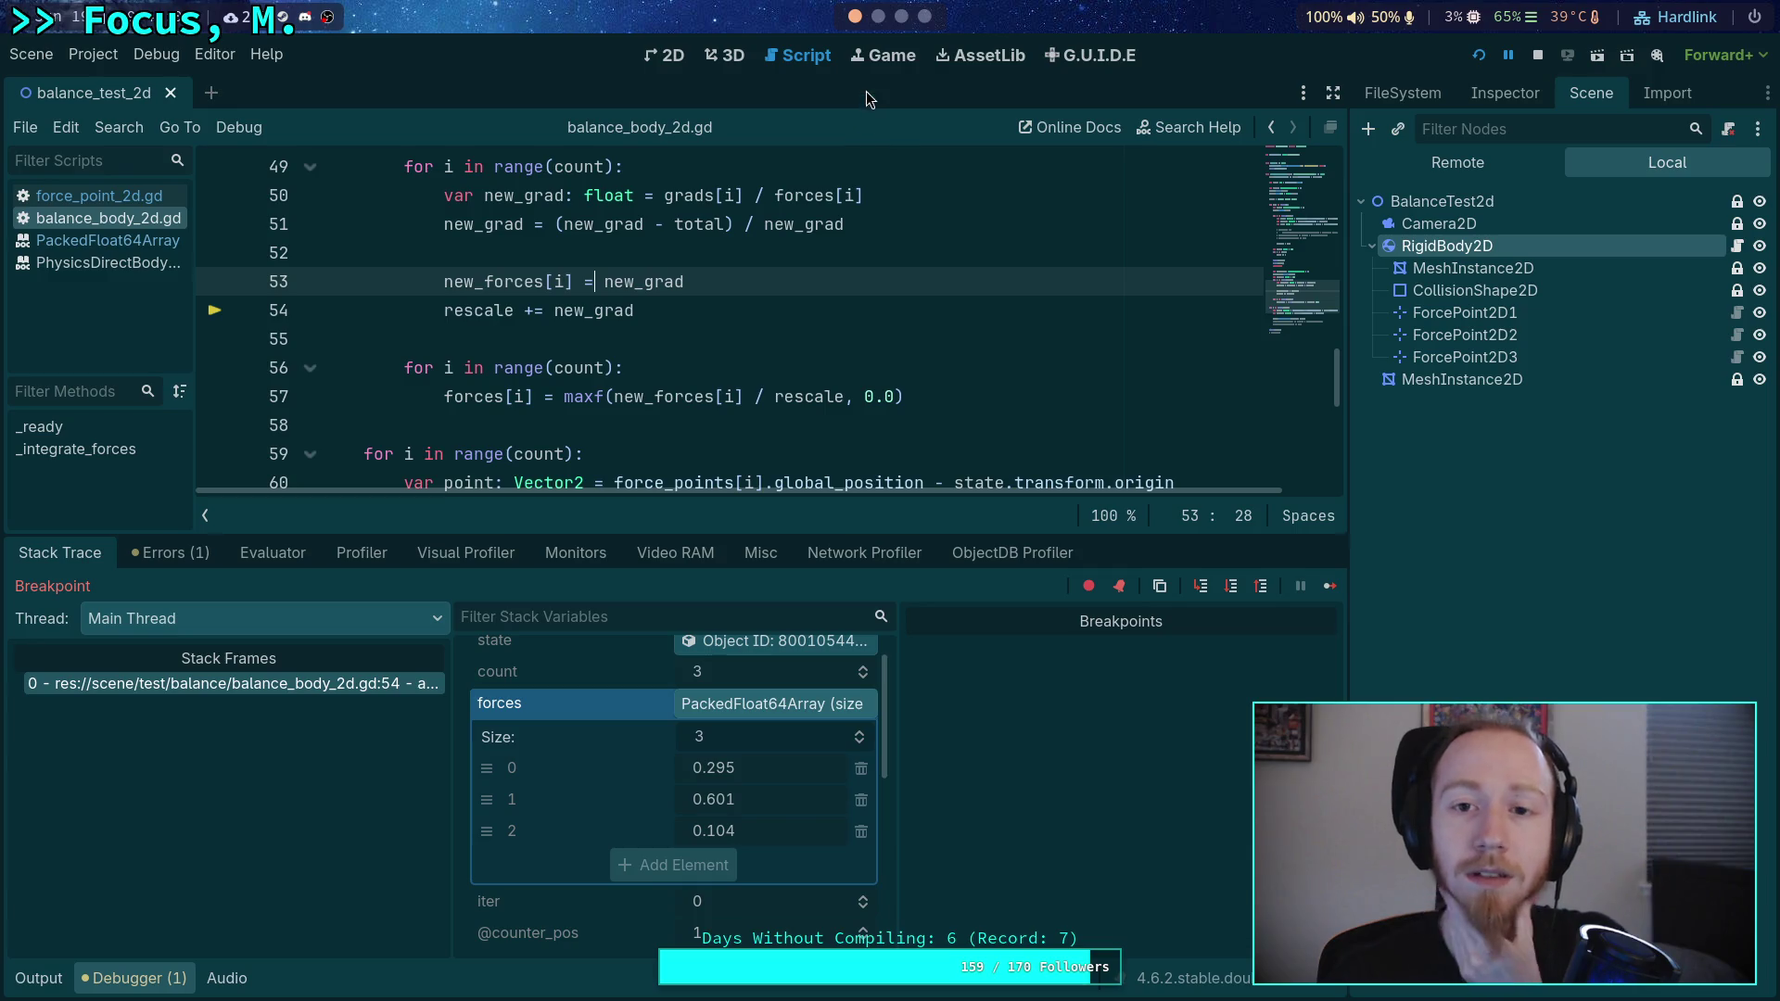
scroll(765, 324, "up", 3)
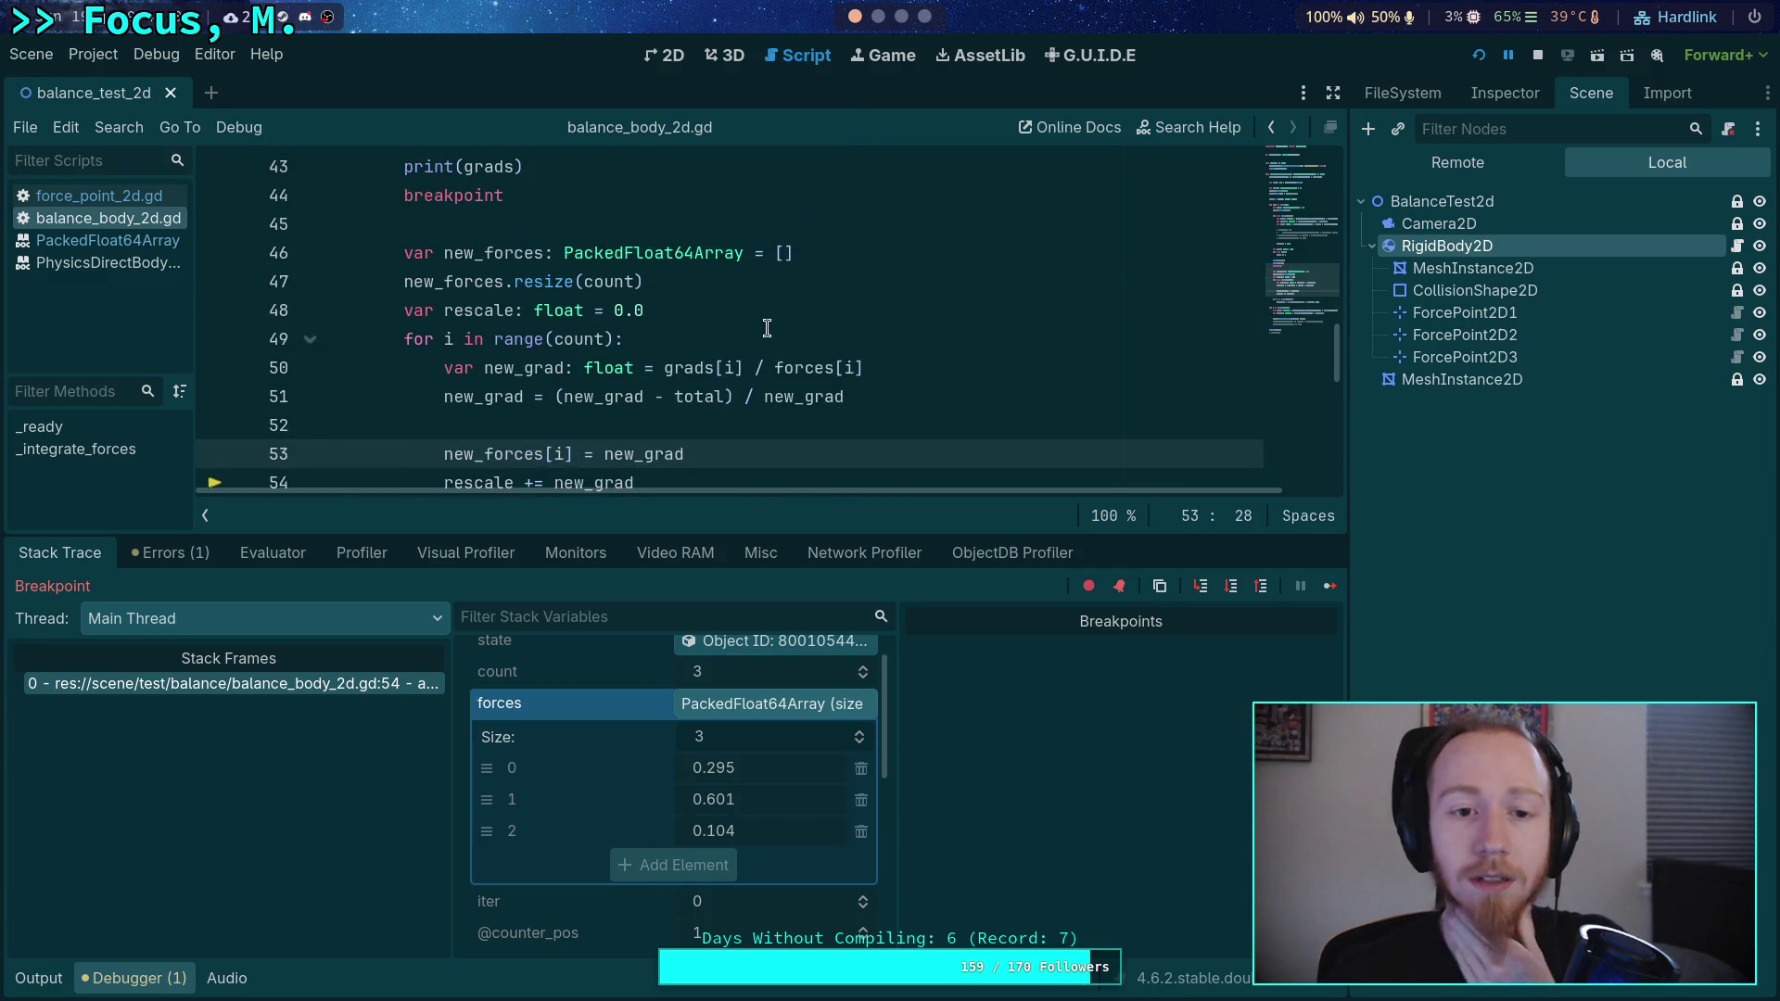
left_click(1532, 56)
scroll(658, 367, "up", 5)
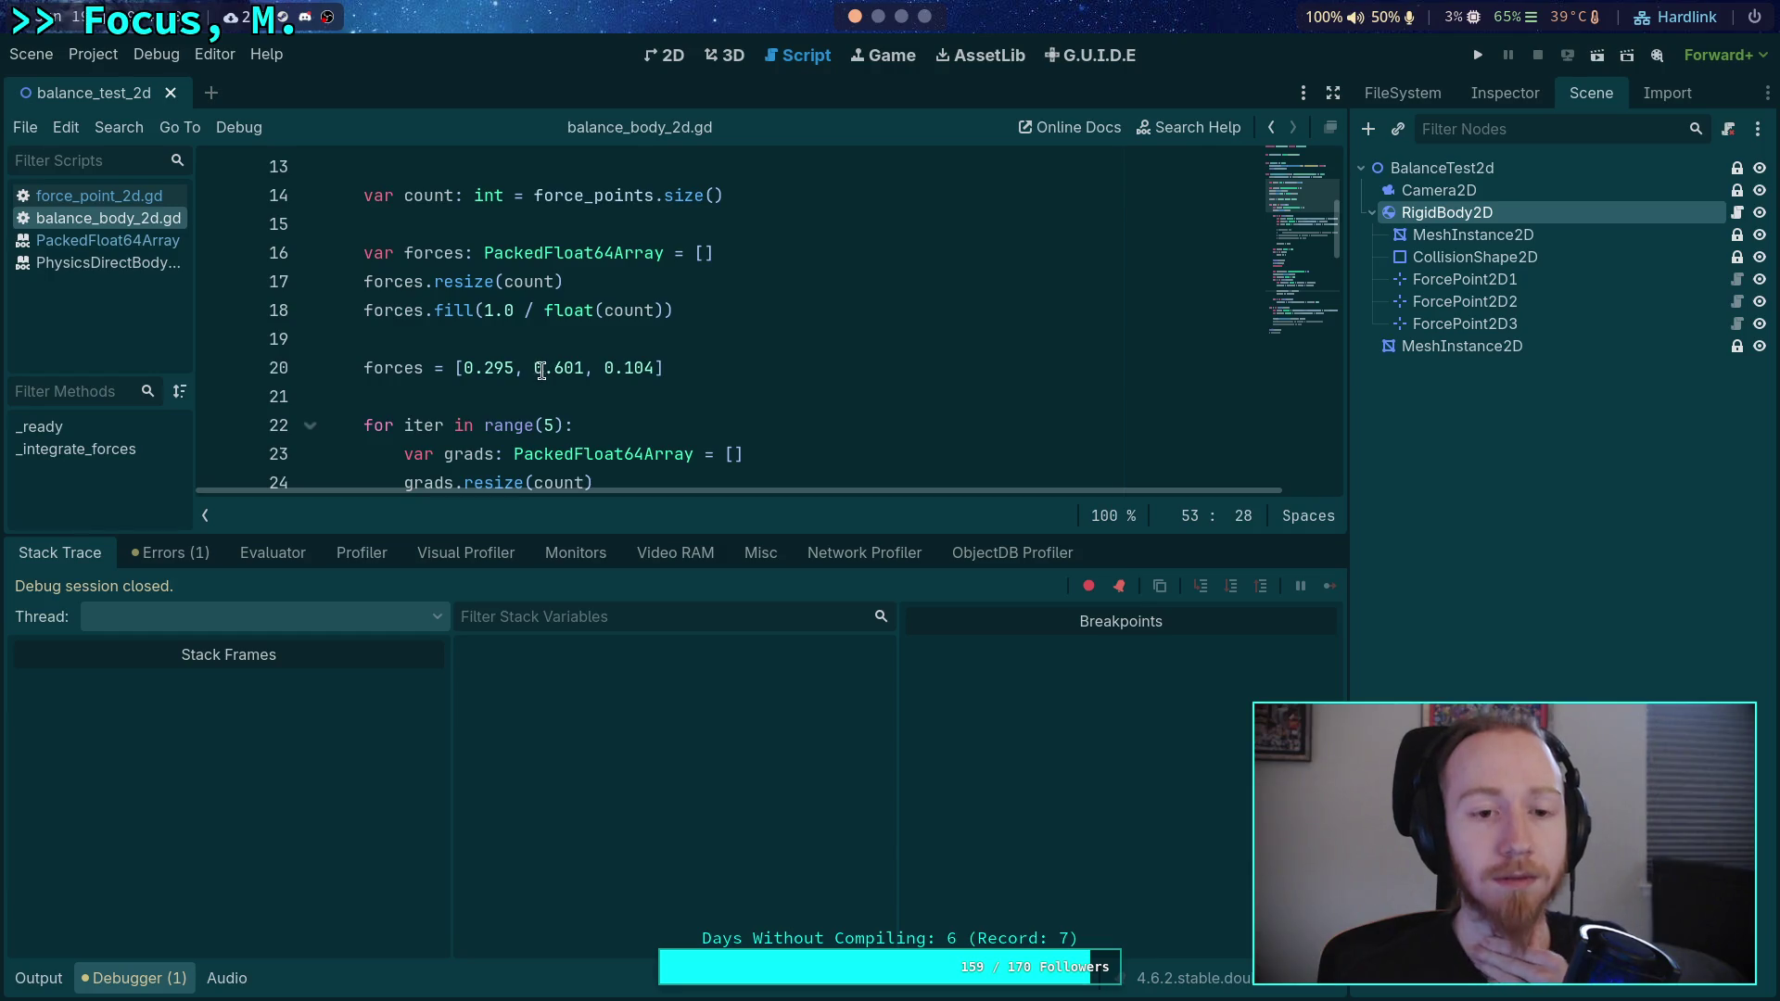
scroll(554, 367, "up", 2)
scroll(555, 367, "down", 4)
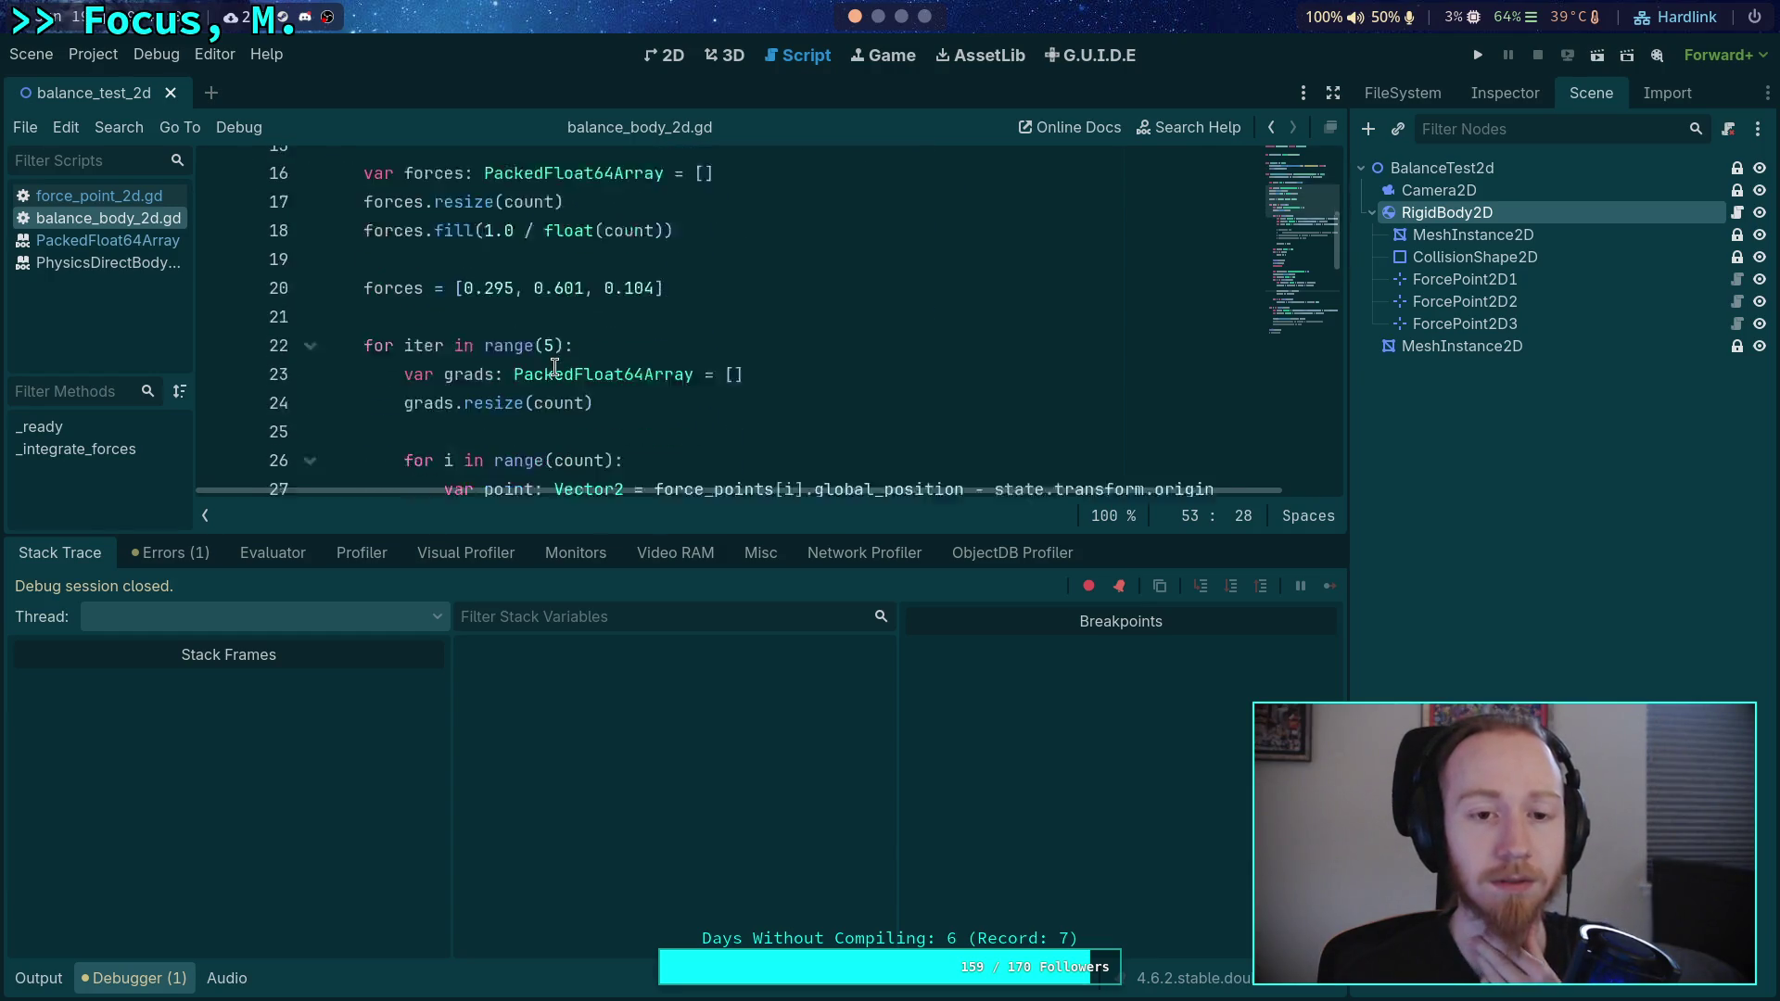
scroll(555, 368, "down", 1)
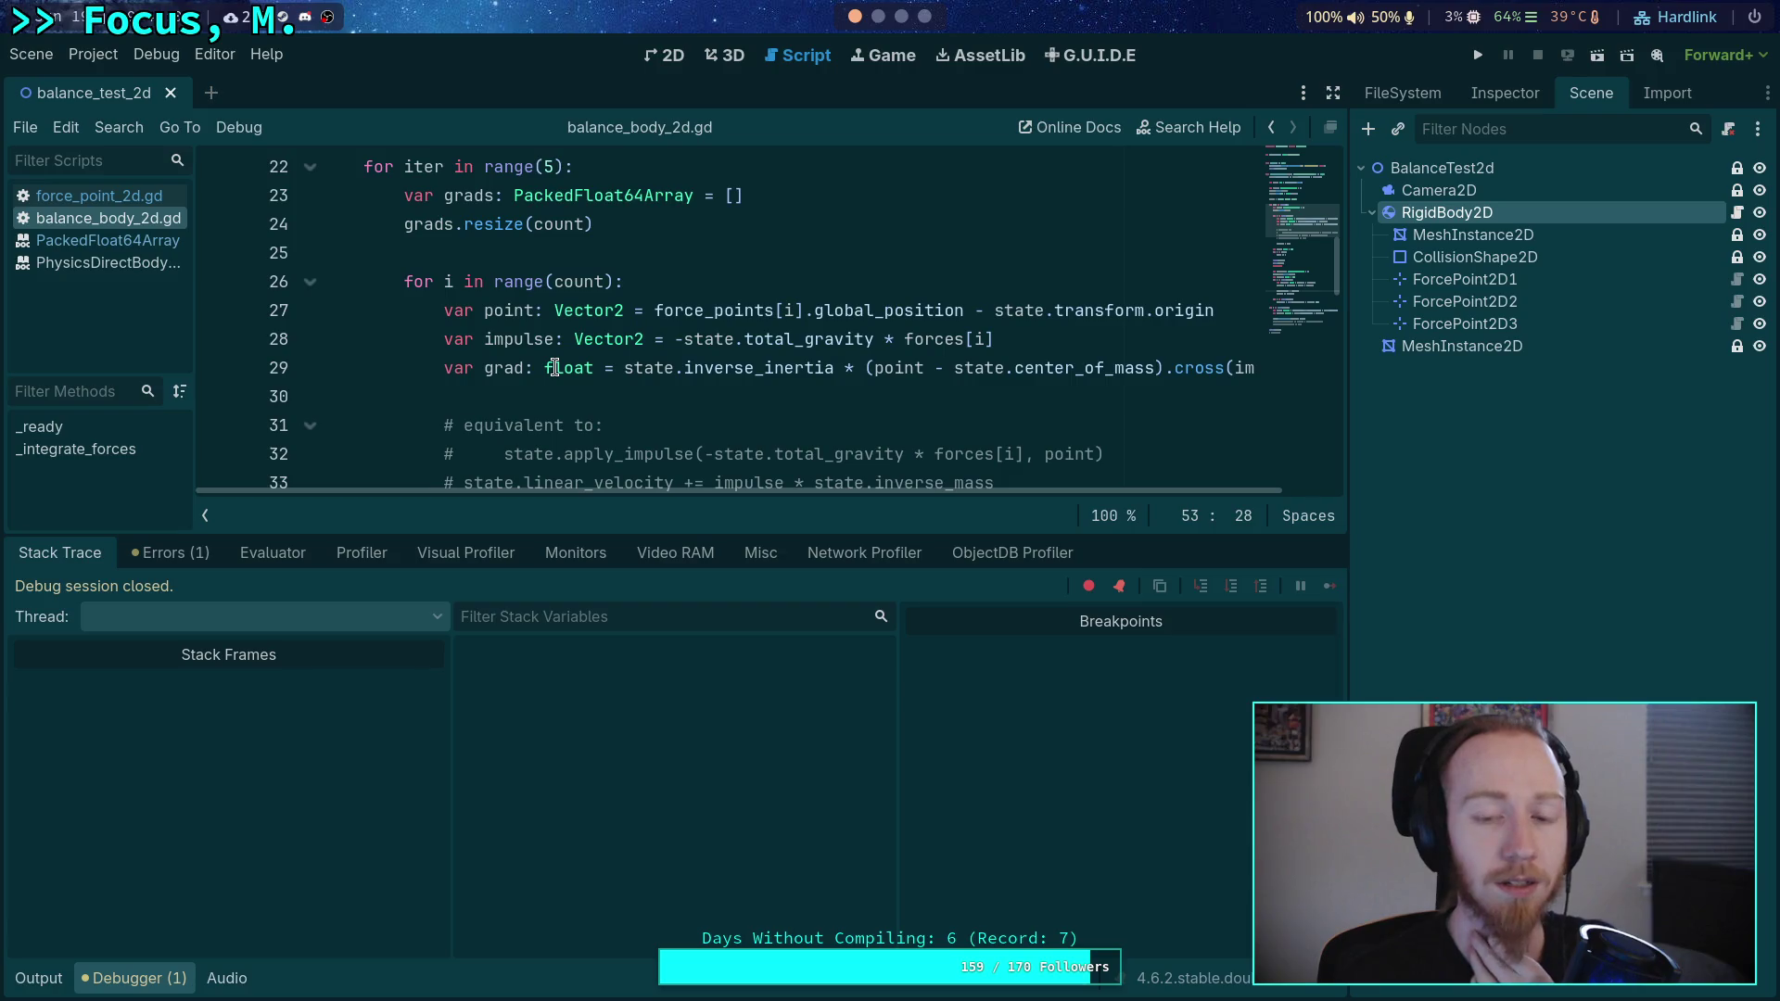
scroll(554, 367, "up", 3)
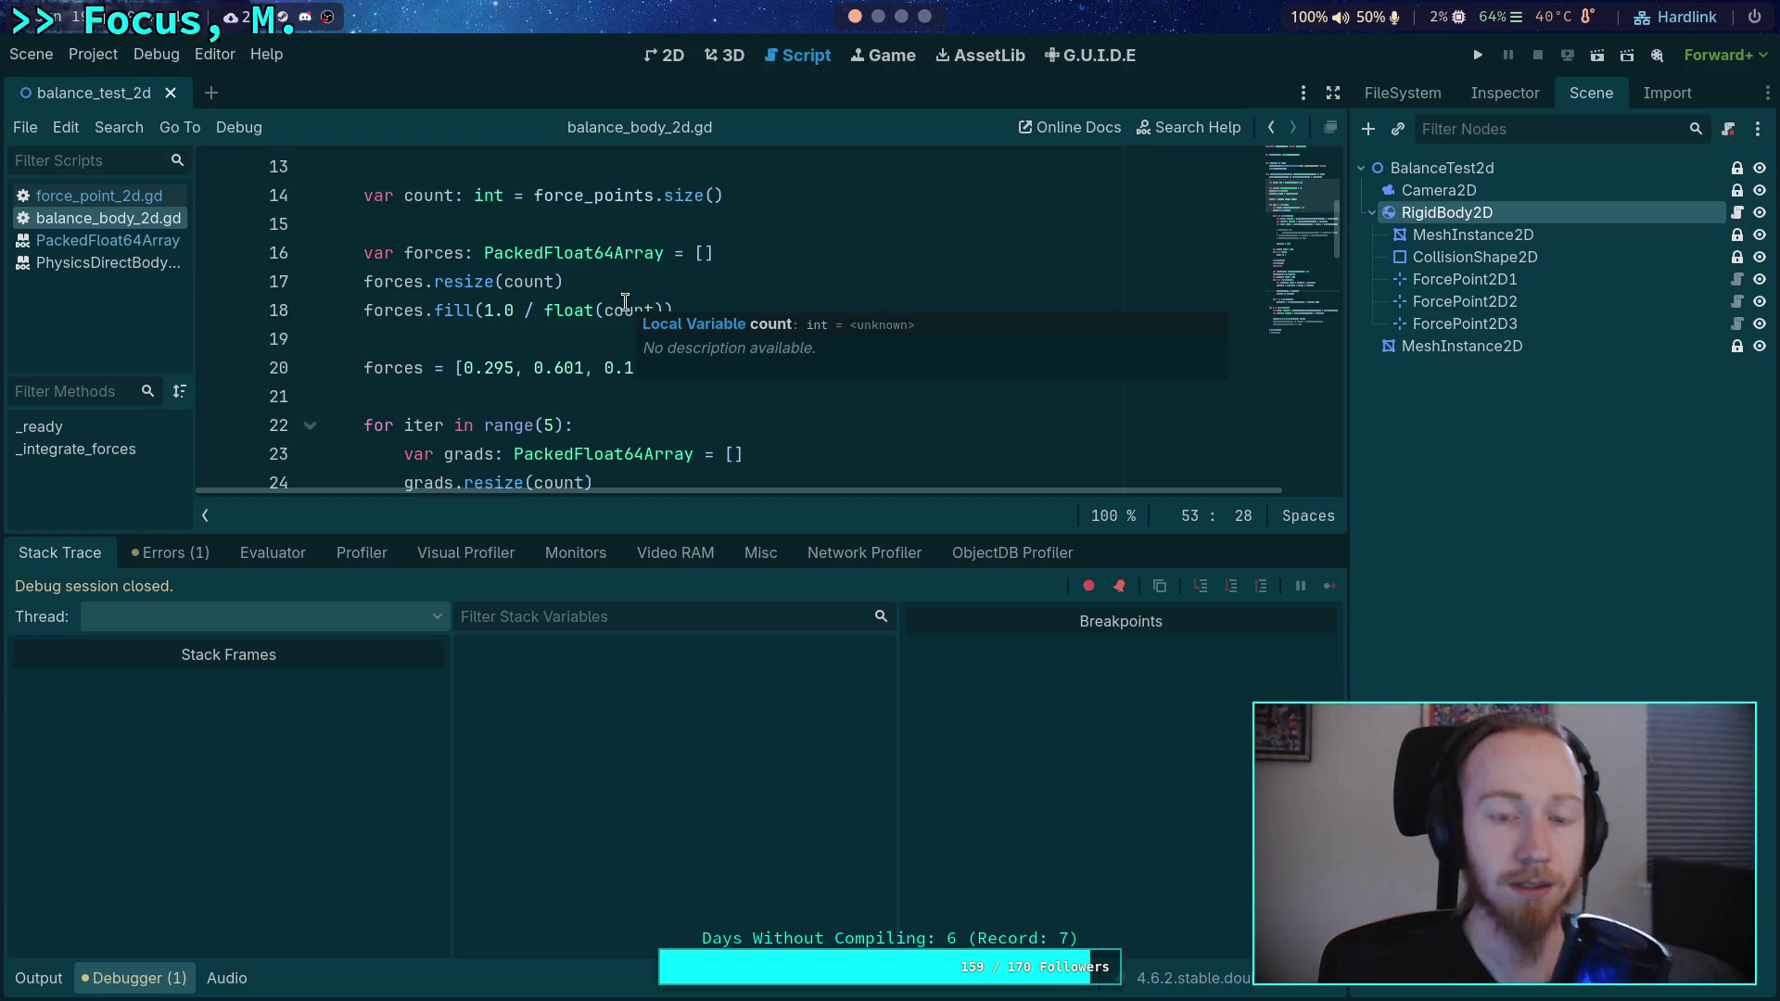
- Add a count = 2 override, comment out the hardcoded forces line, and save the script
left_click(816, 252)
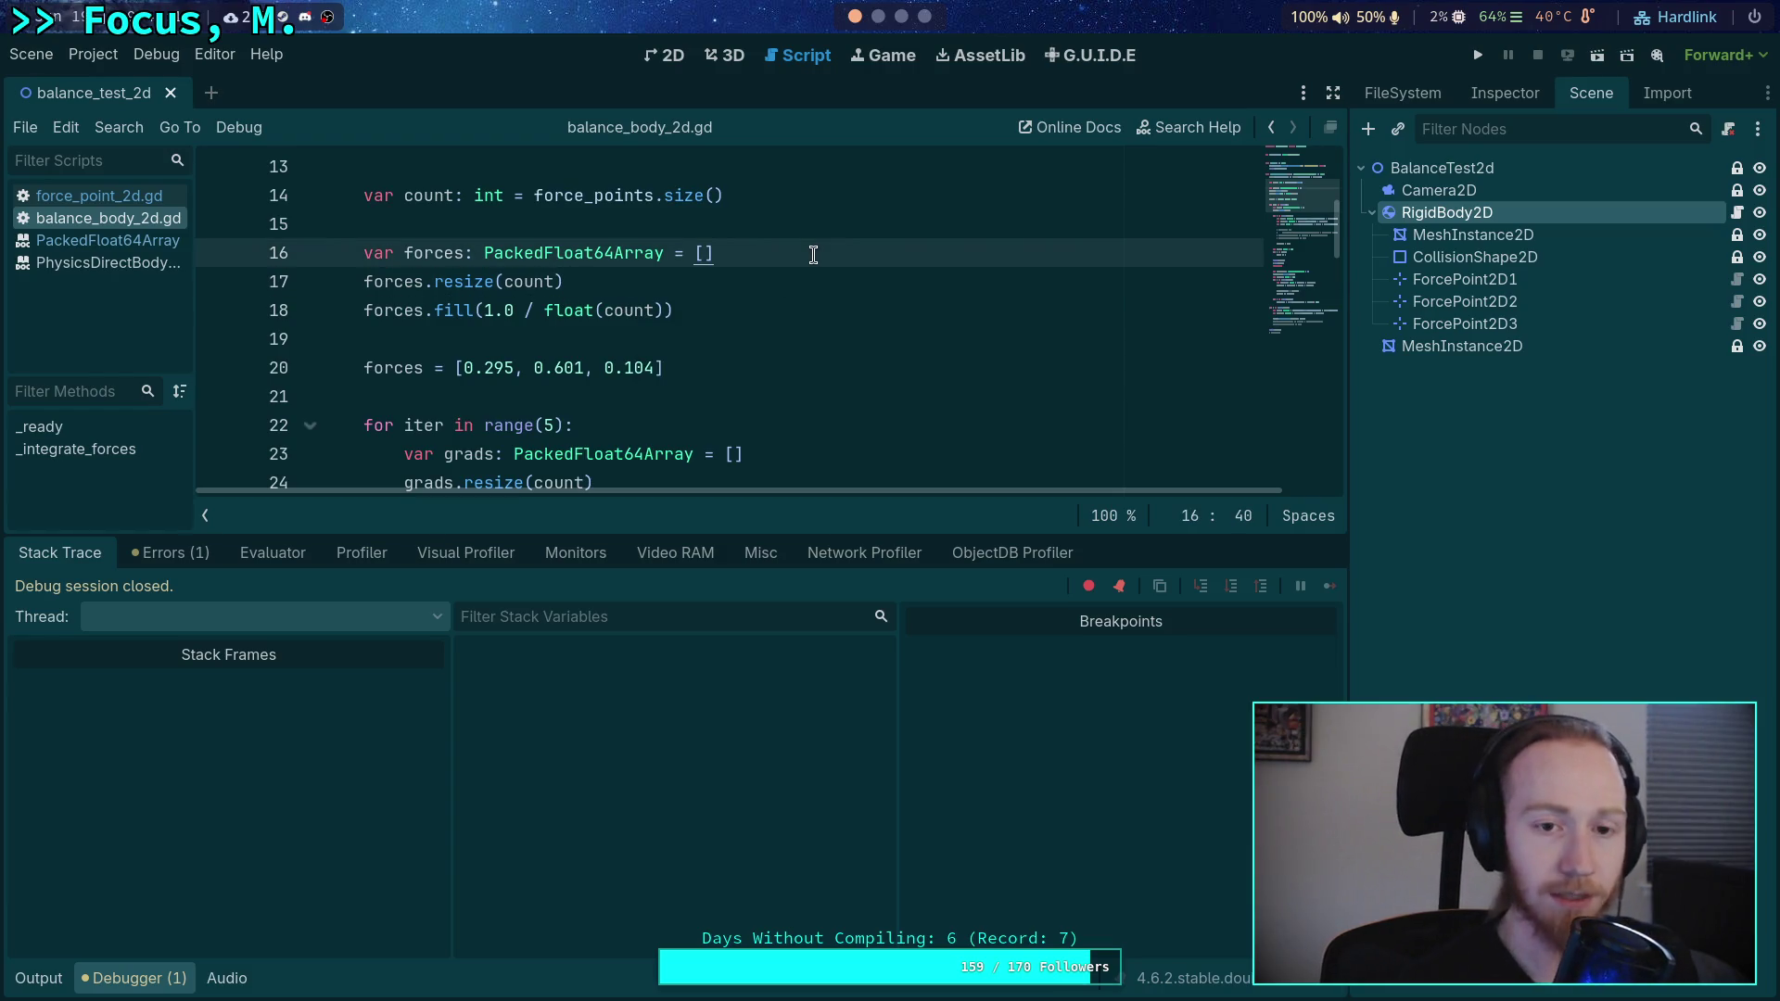
key("Up")
key("Return")
key("Up")
type("count = 2")
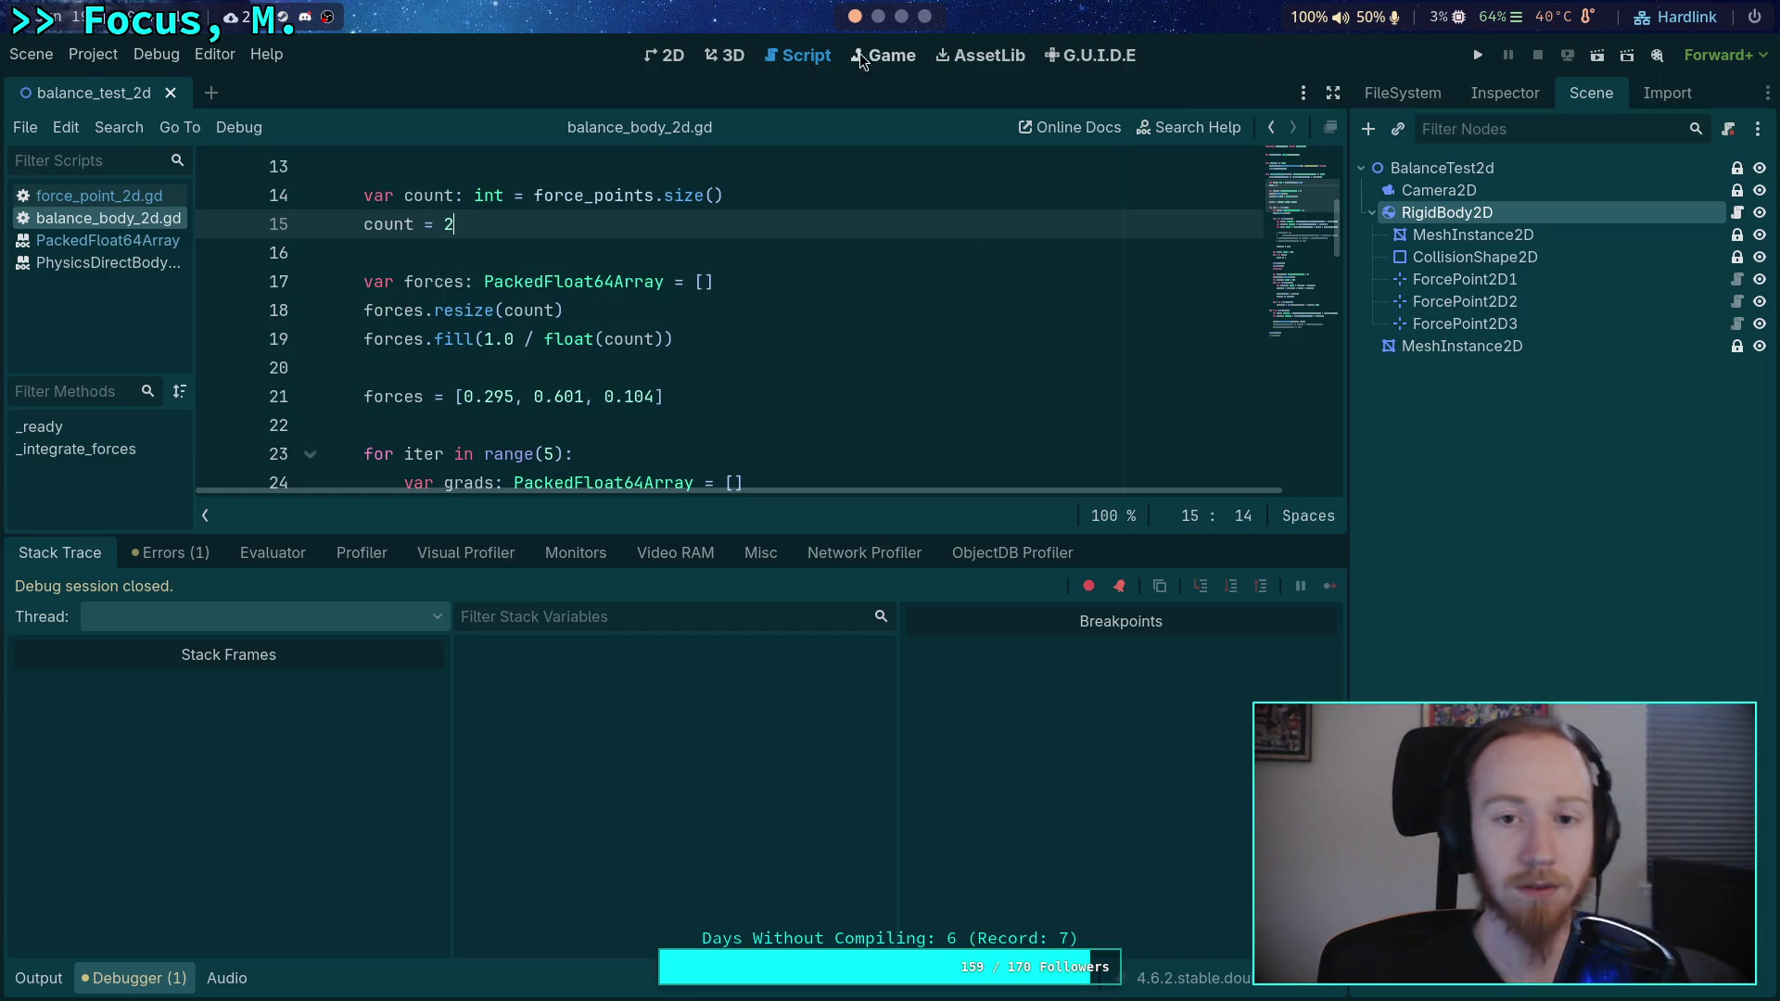
scroll(763, 278, "down", 1)
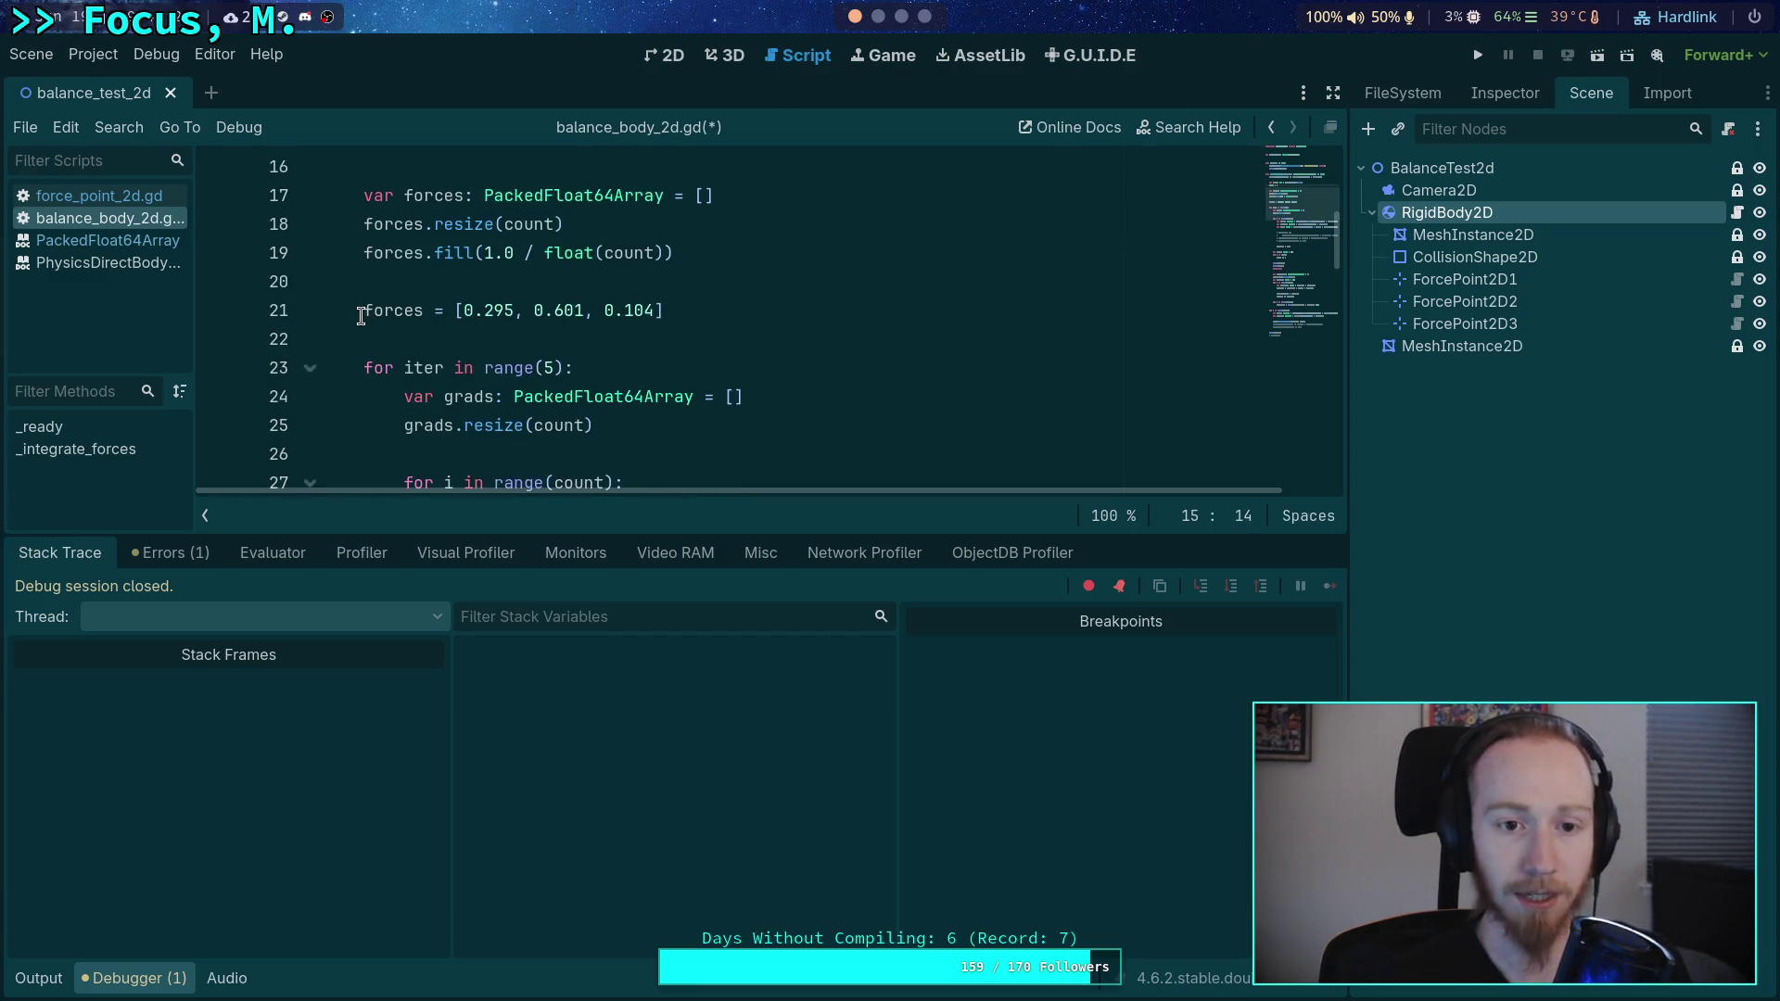
left_click(364, 309)
type("#")
key("ctrl+s")
scroll(788, 295, "down", 1)
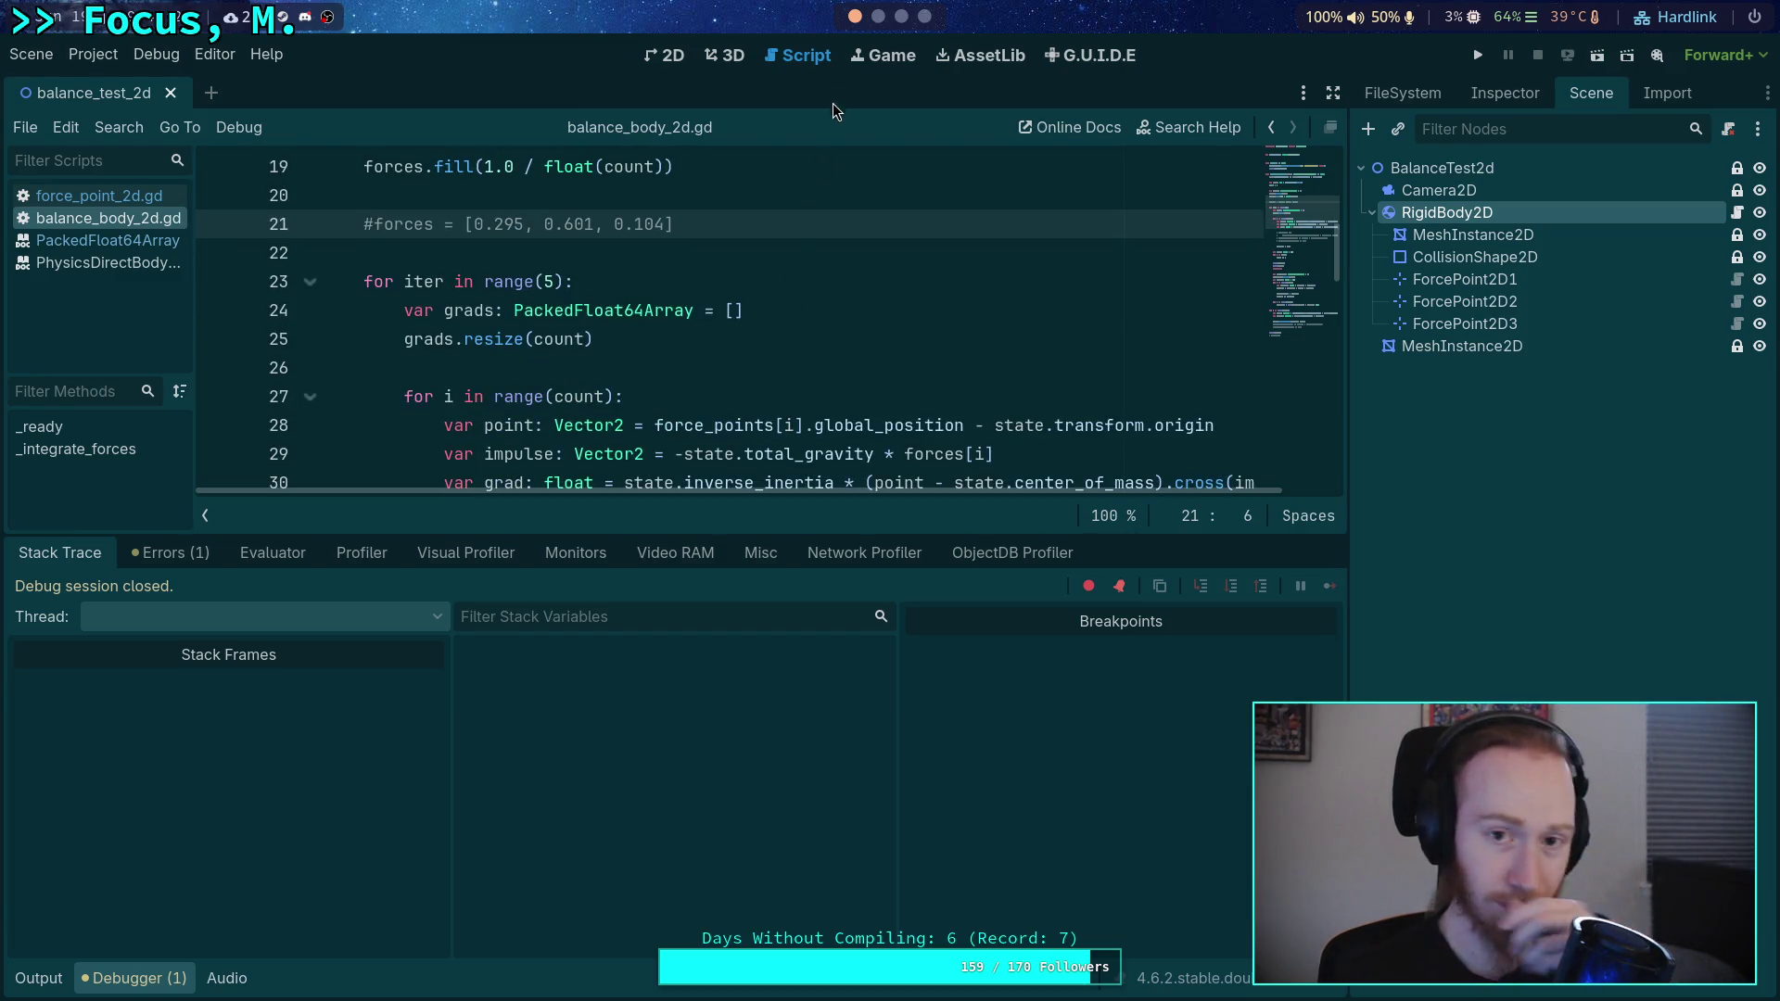
- Reset RigidBody2D's rotation in the 2D view so the box stands upright
left_click(727, 56)
left_click(666, 56)
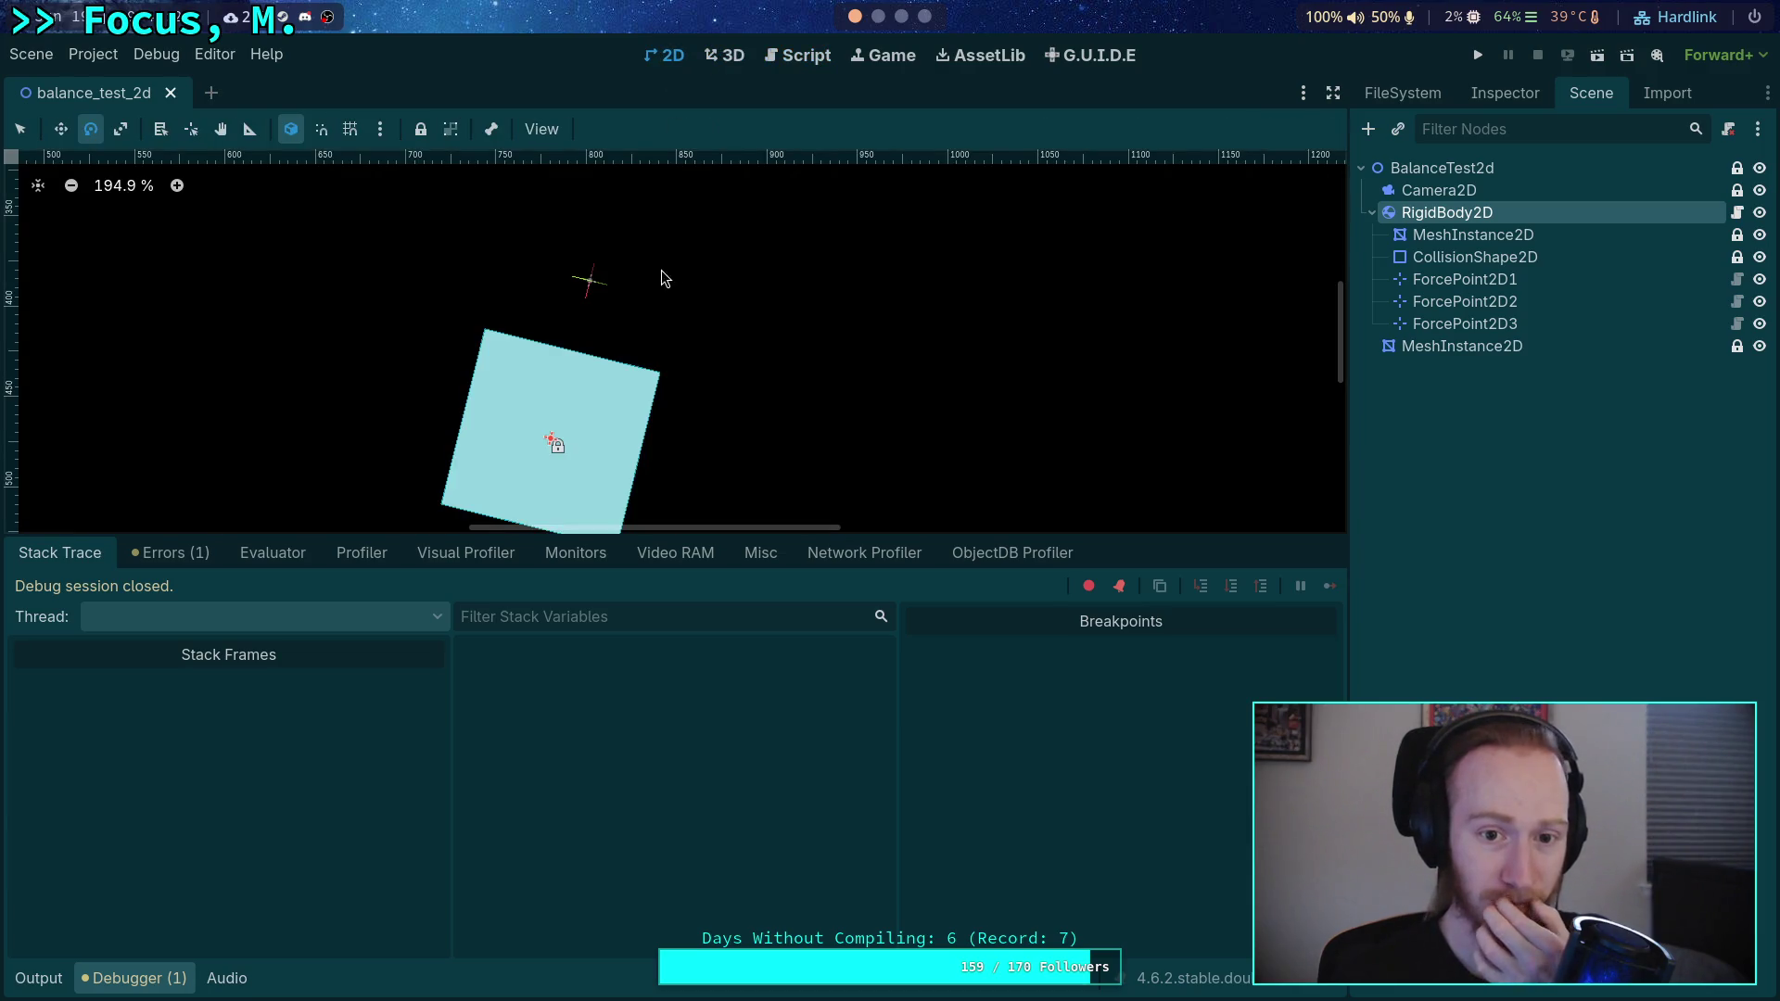
left_click(1497, 104)
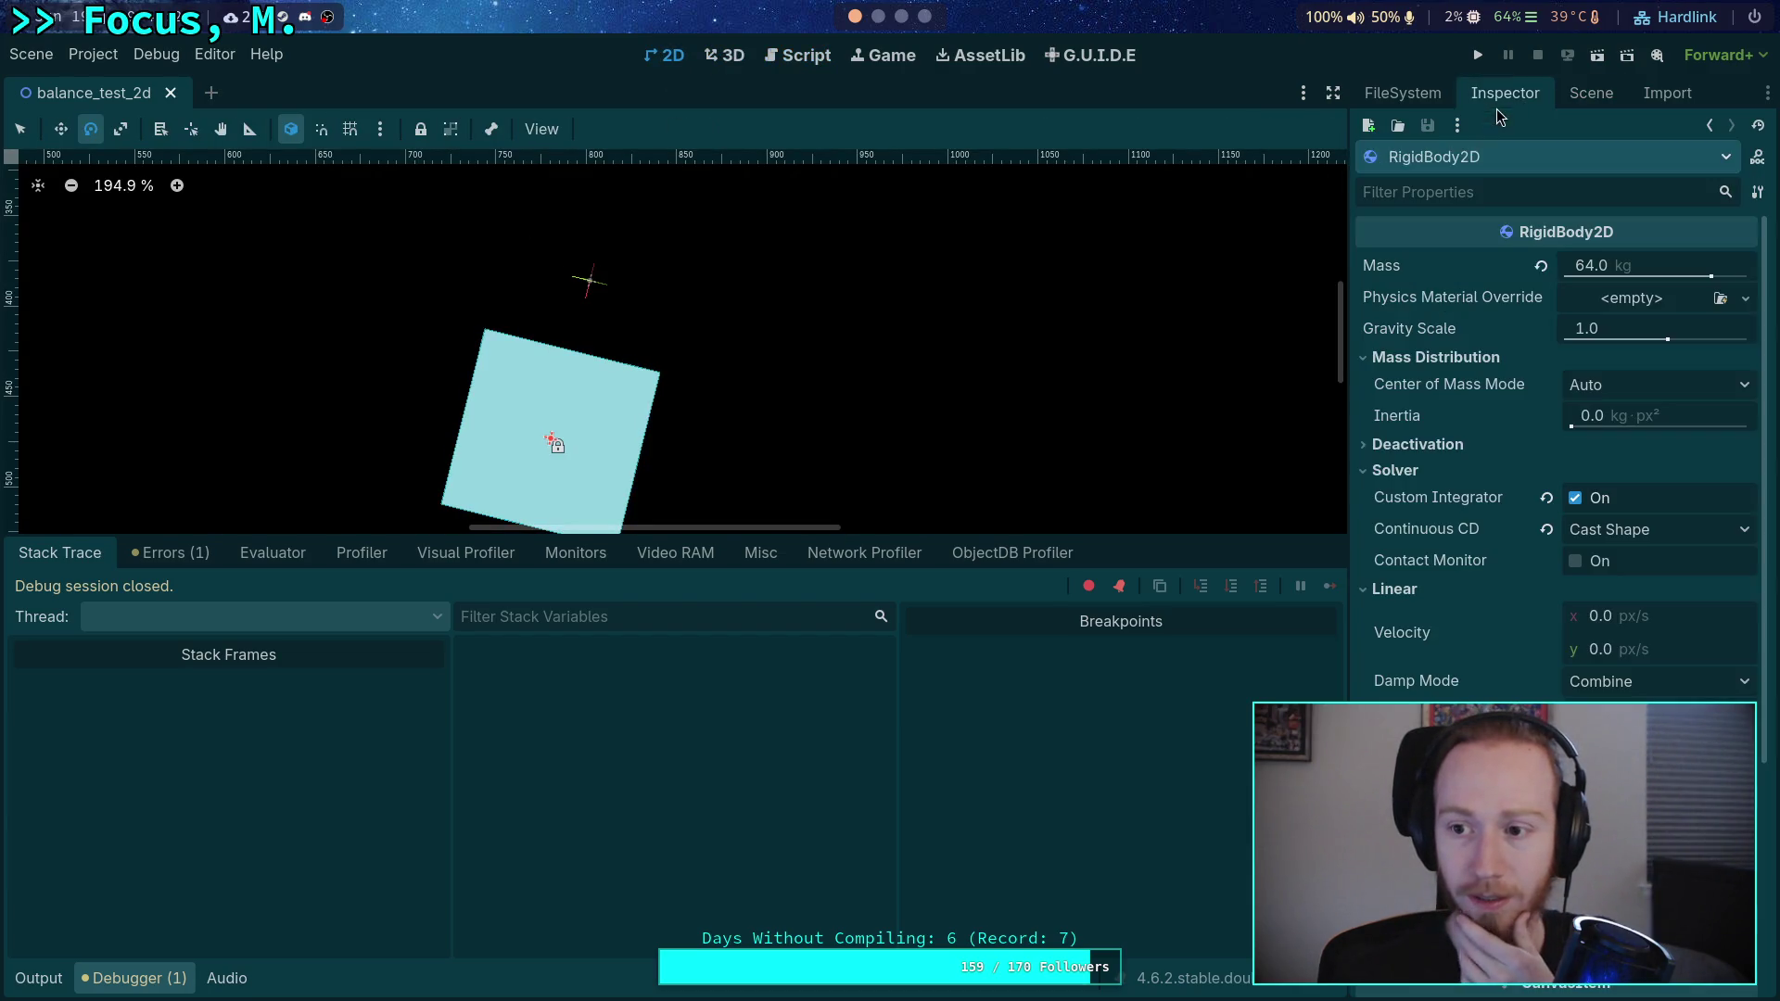
scroll(1486, 617, "down", 5)
left_click(1485, 617)
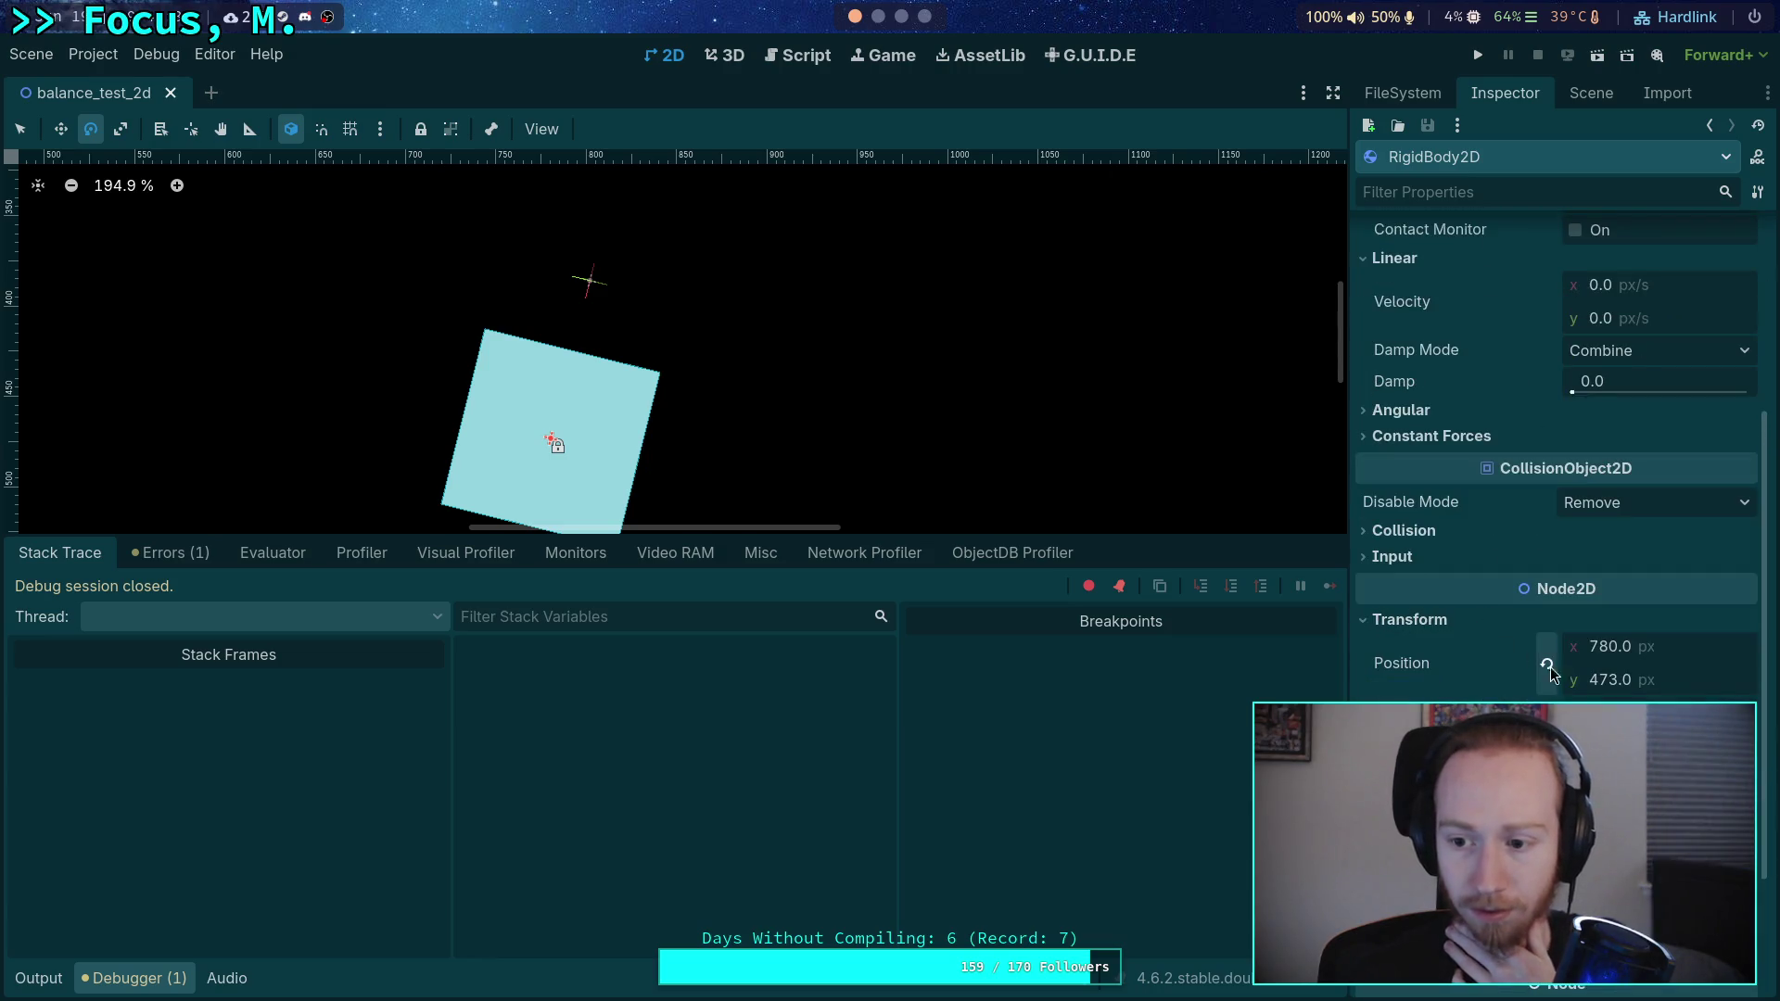
left_click(1547, 710)
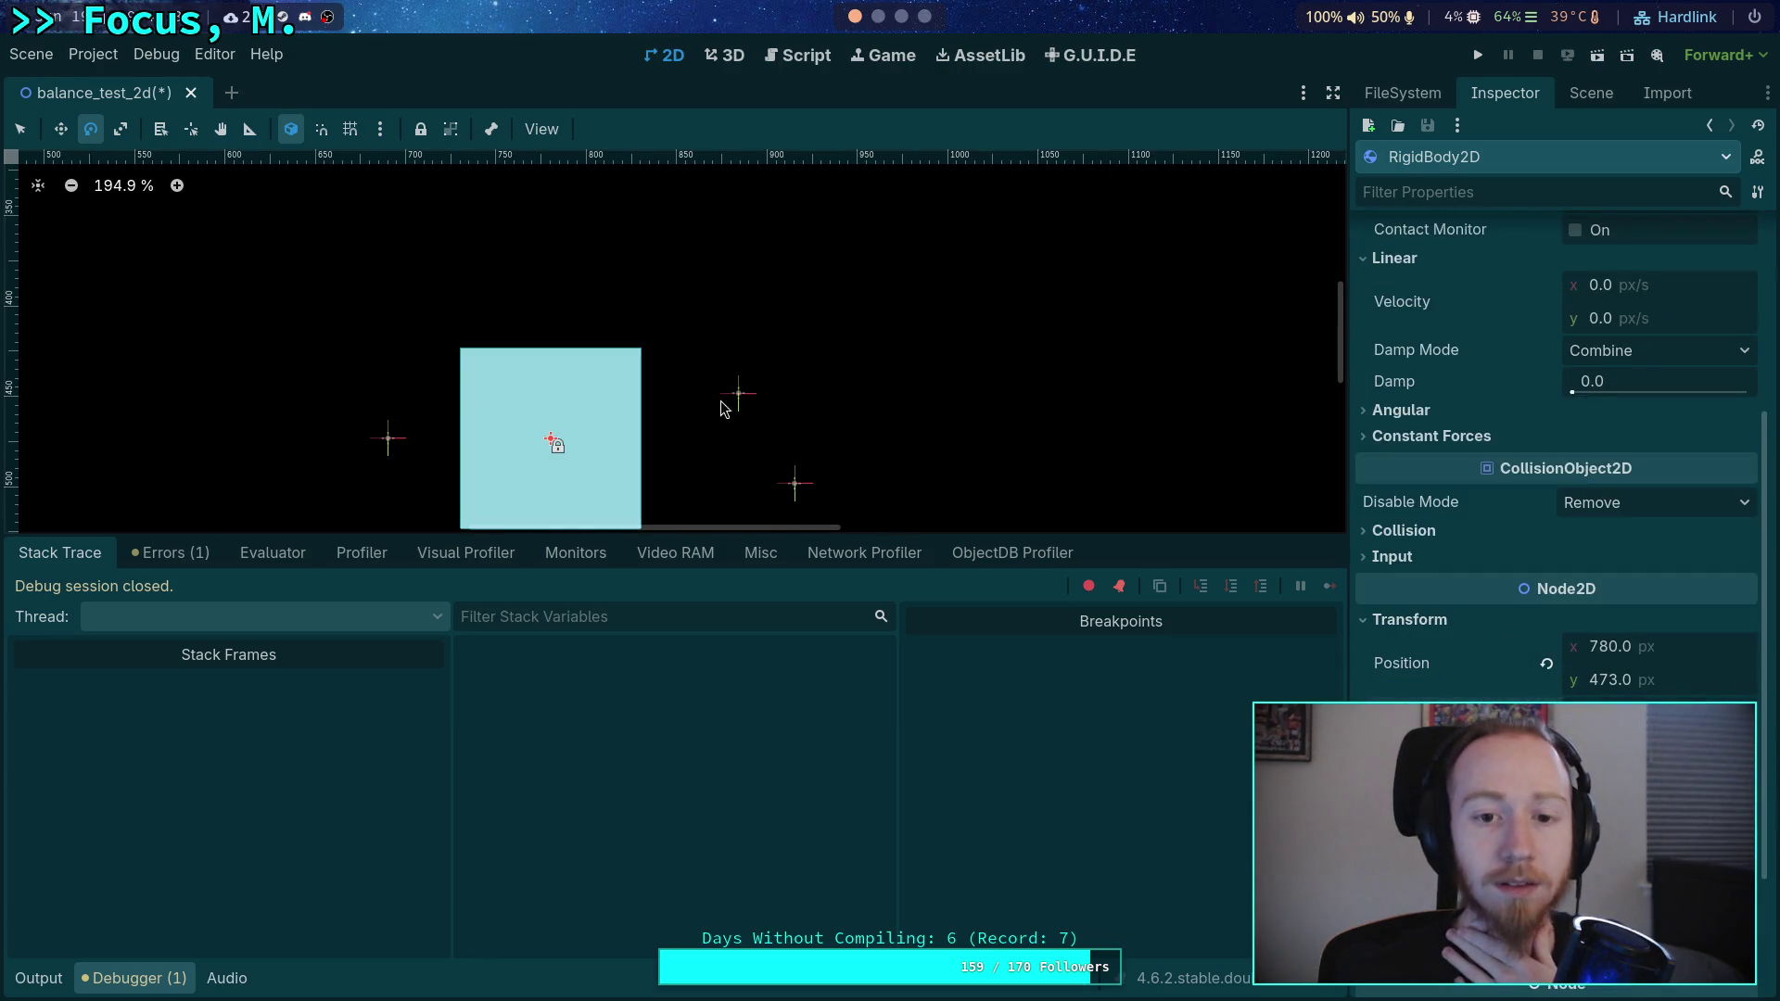
- Reset ForcePoint2D2's position and set its X to 135
left_click(1591, 93)
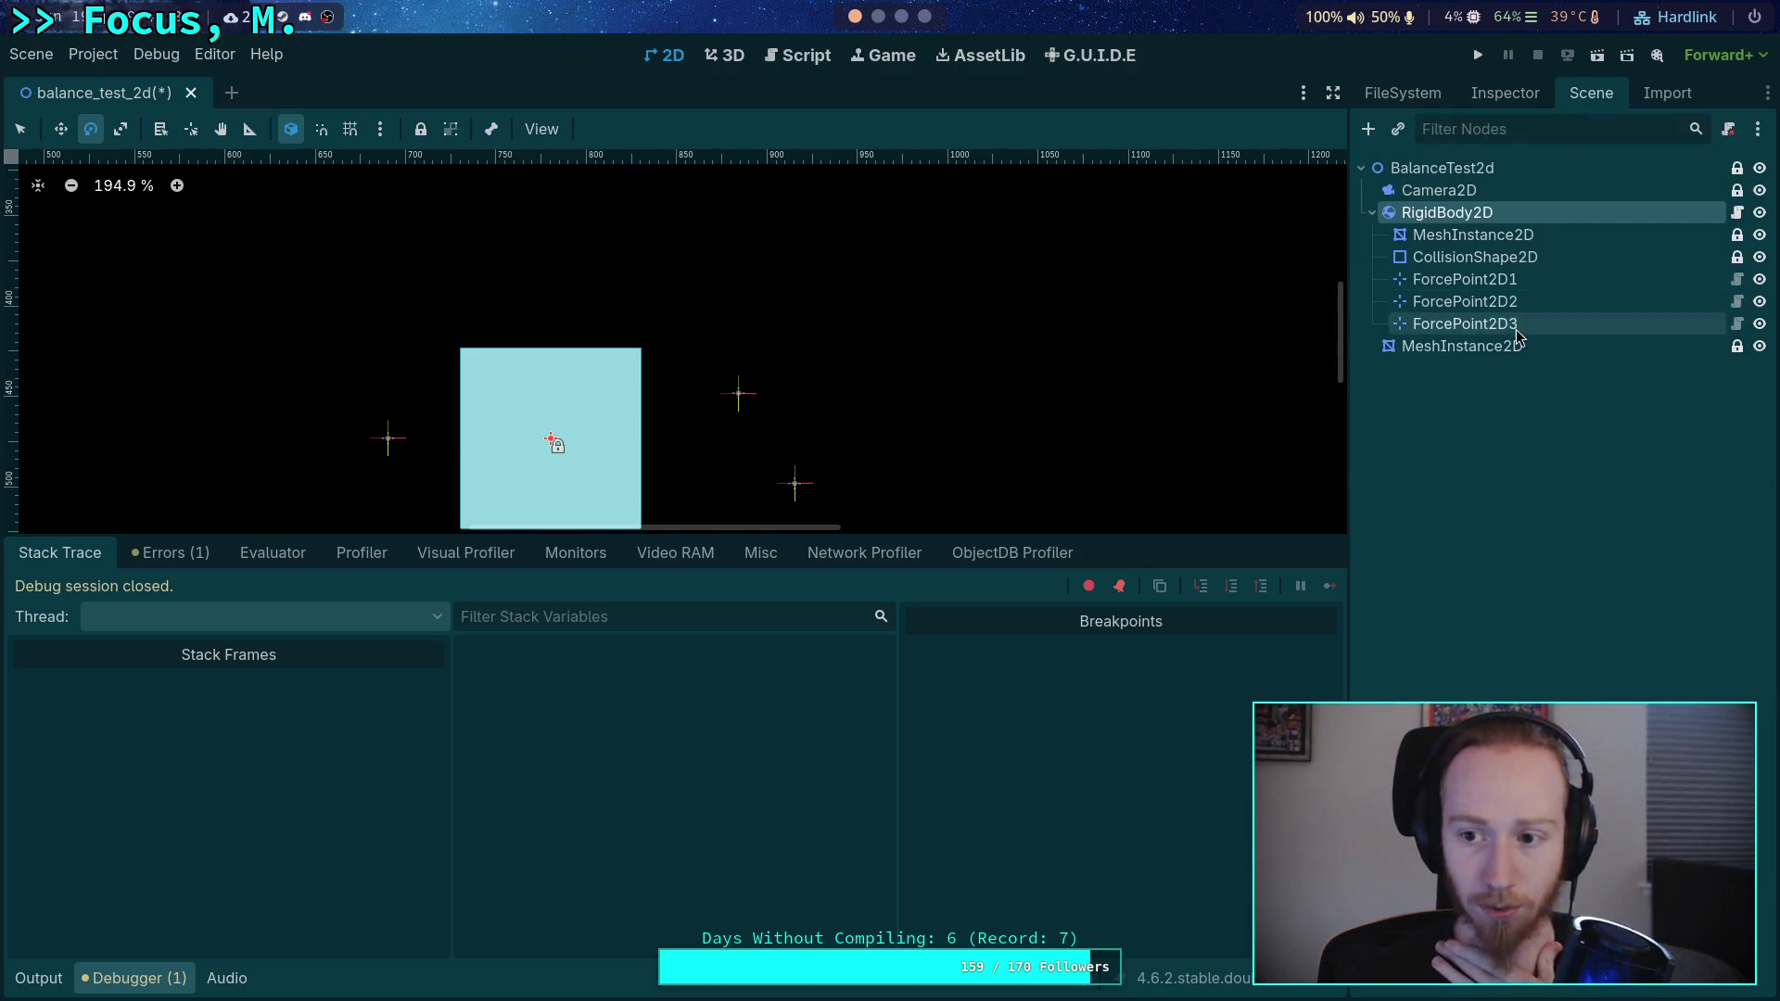
left_click(1462, 295)
left_click(1493, 93)
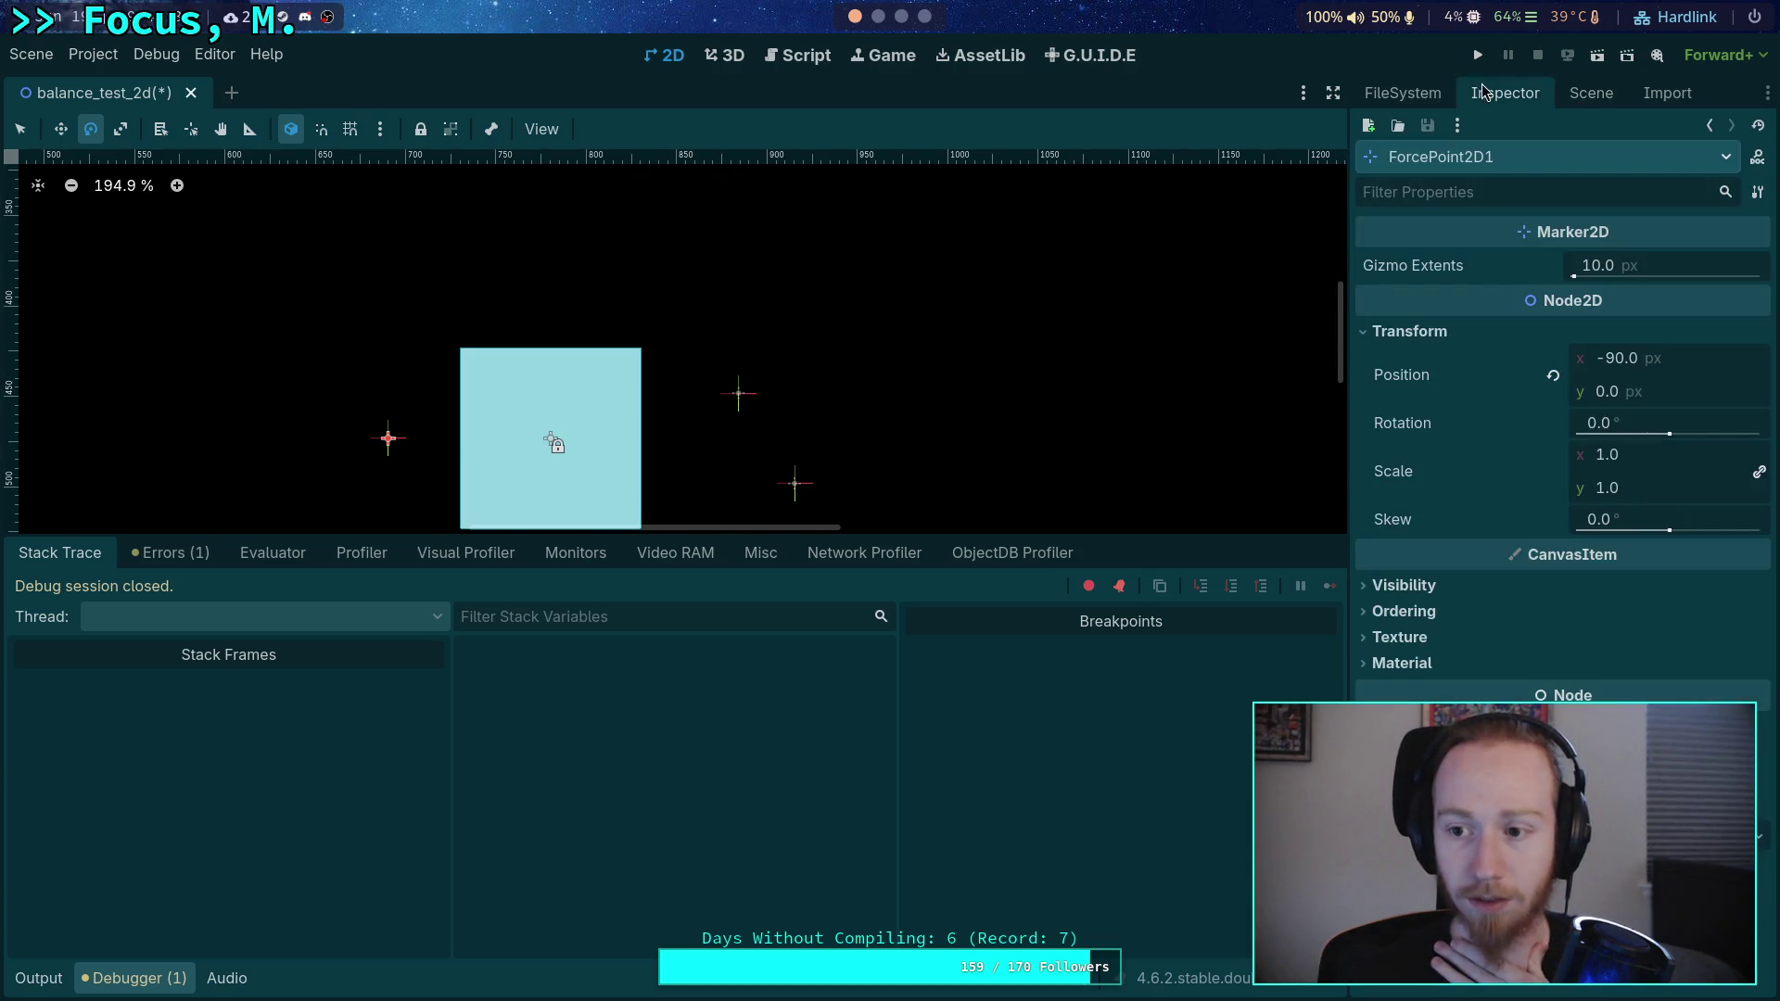
left_click(1588, 97)
left_click(1465, 301)
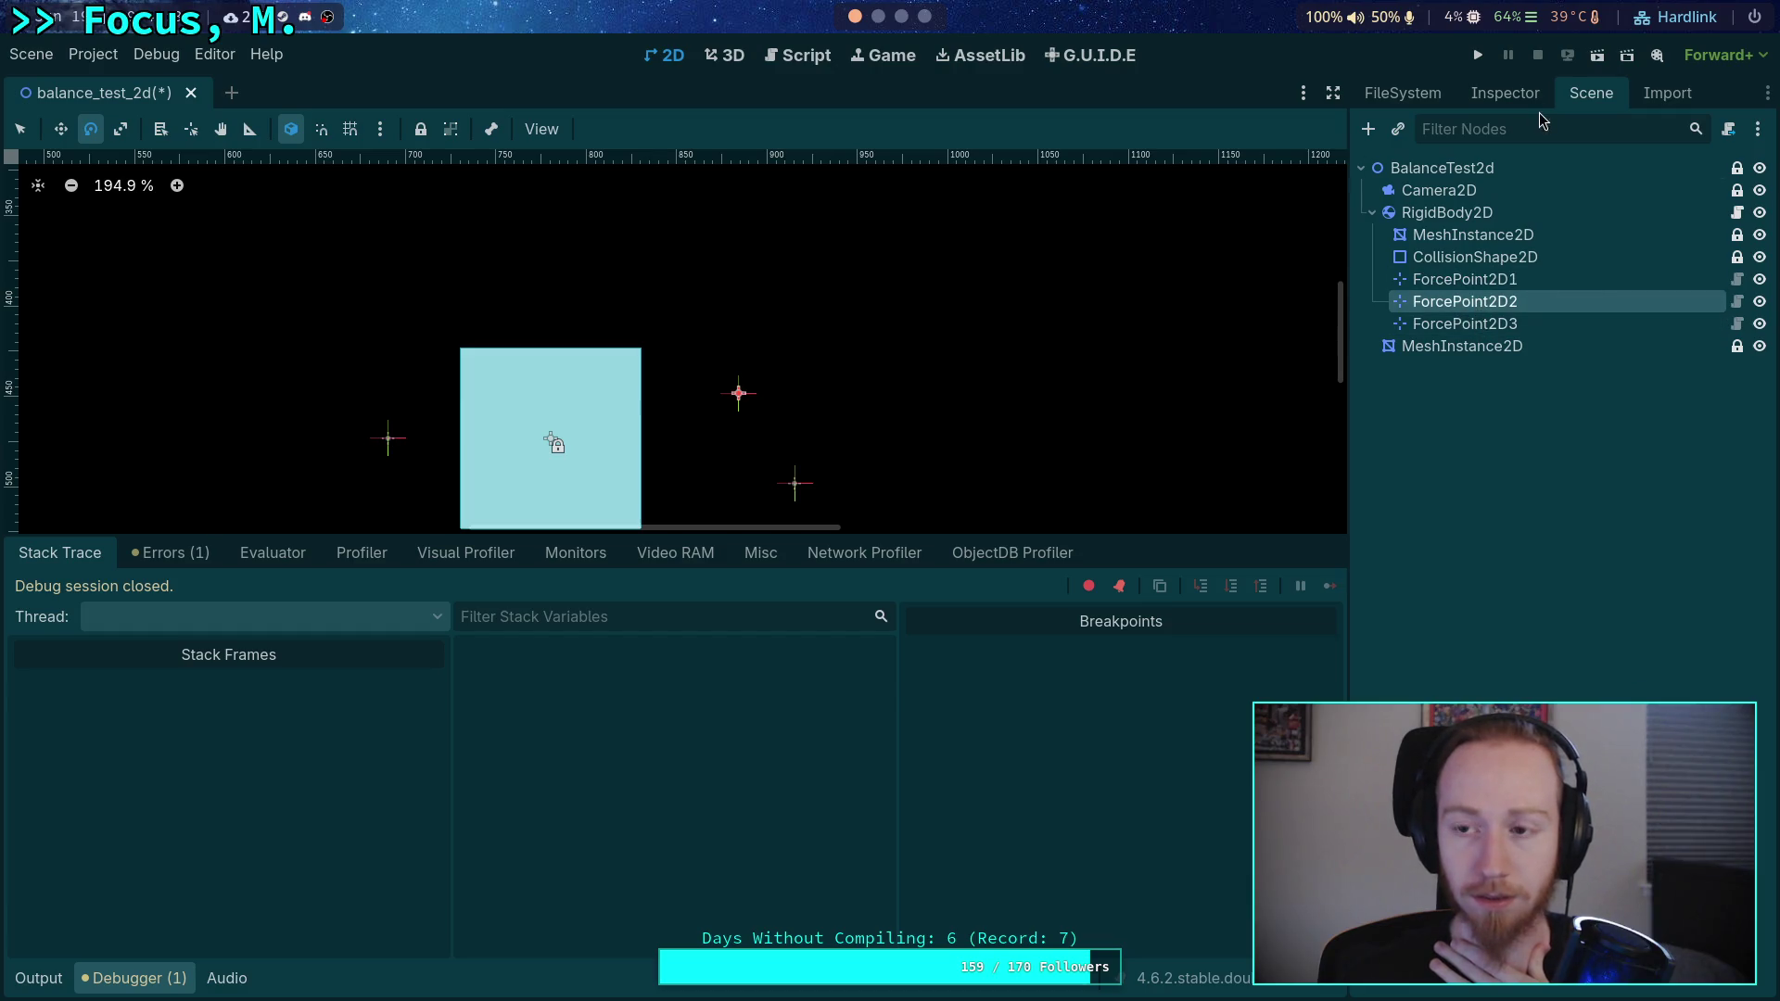
left_click(1520, 93)
left_click(1656, 369)
left_click(1546, 375)
left_click(1631, 359)
type("135")
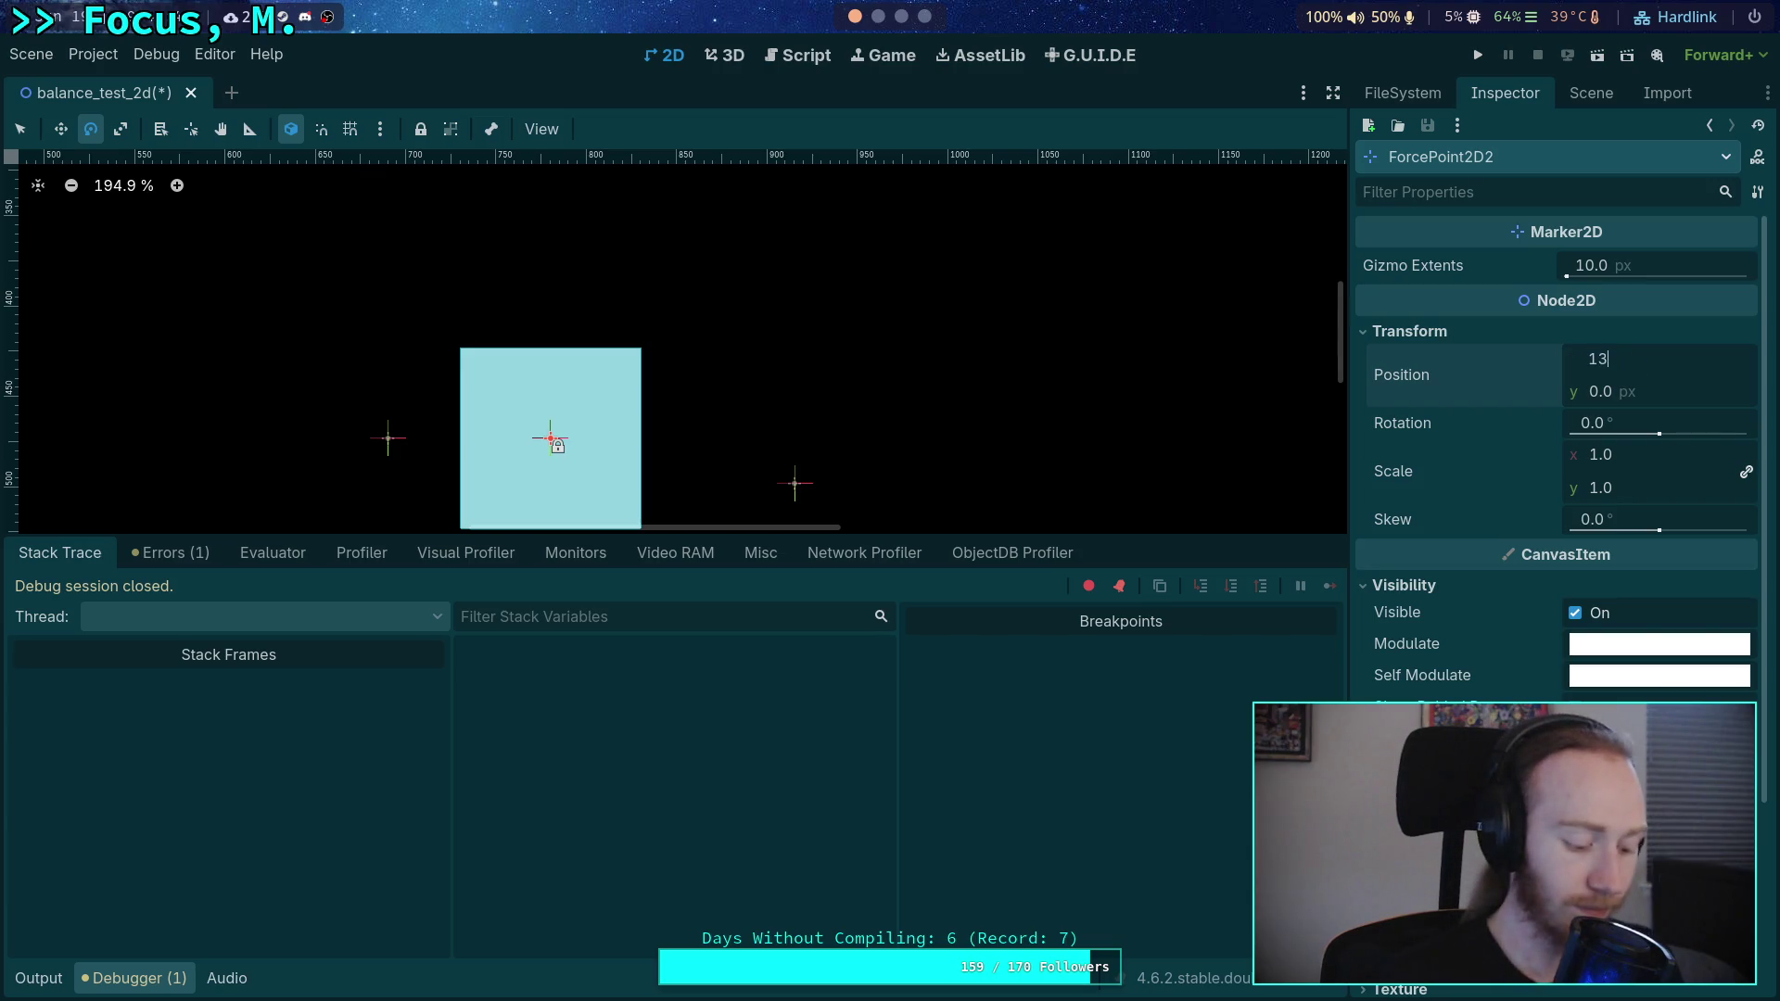
key("Return")
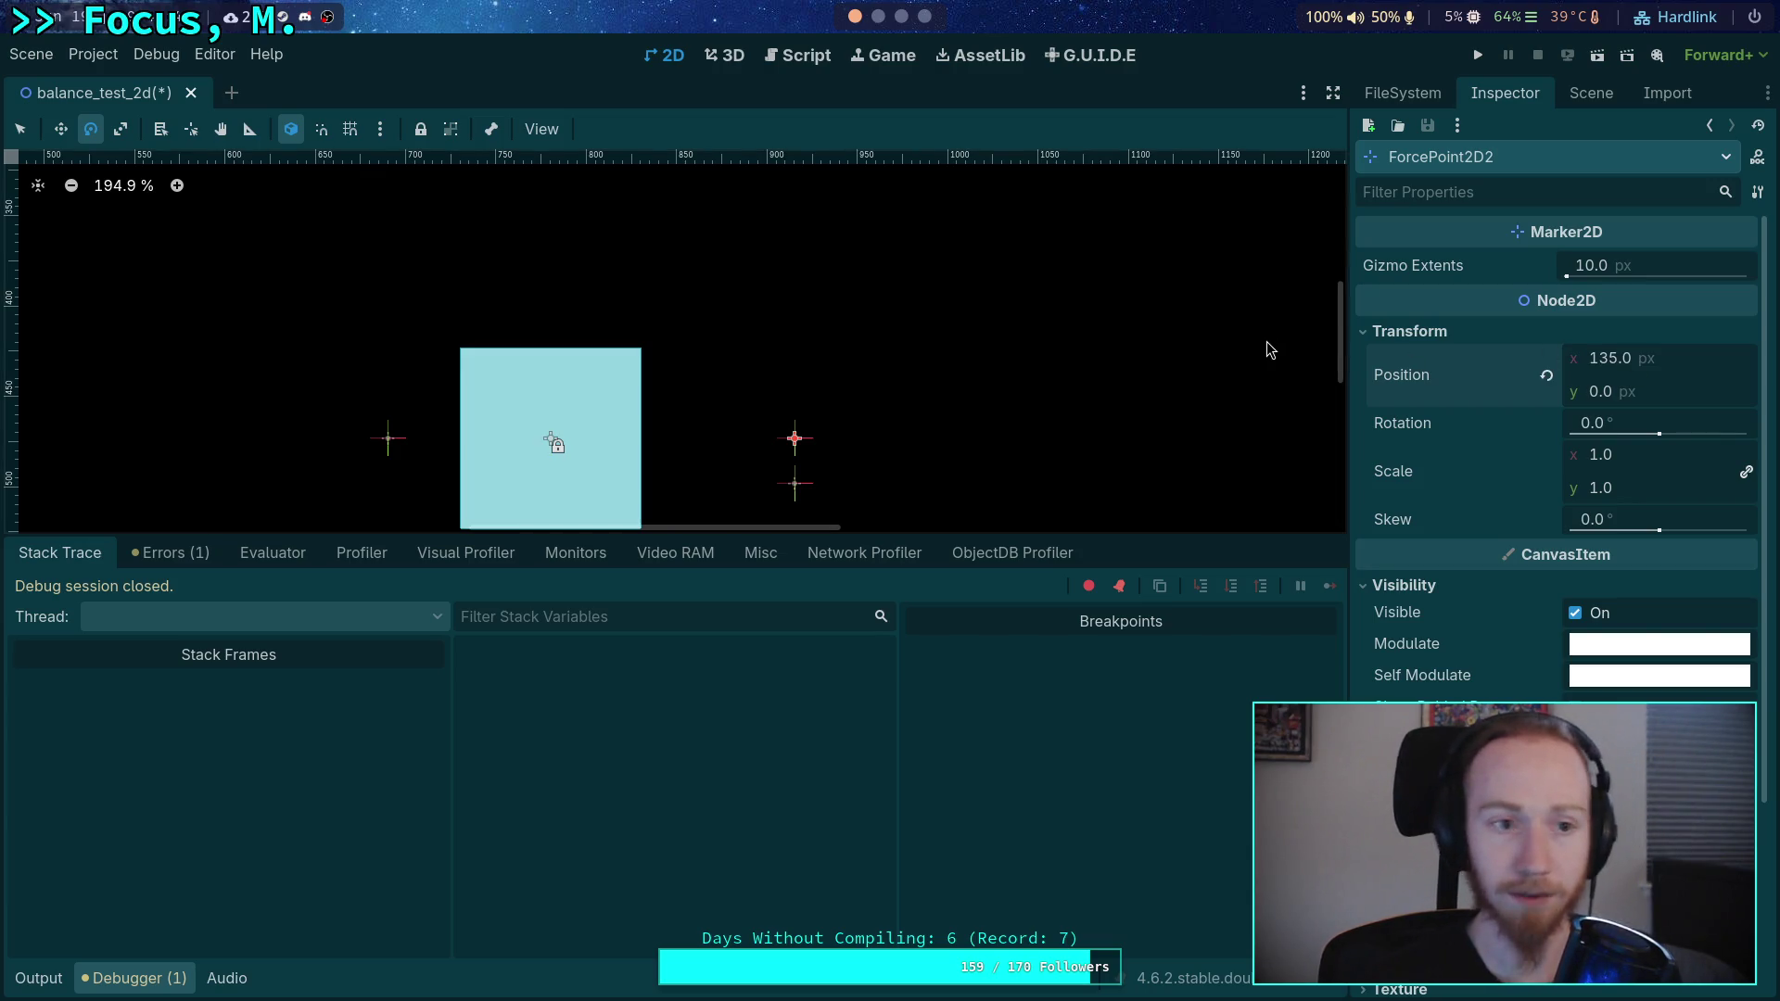
- Run the scene, stop it, and copy the printed gradients [0.4134375, -0.62015625]
left_click(1478, 54)
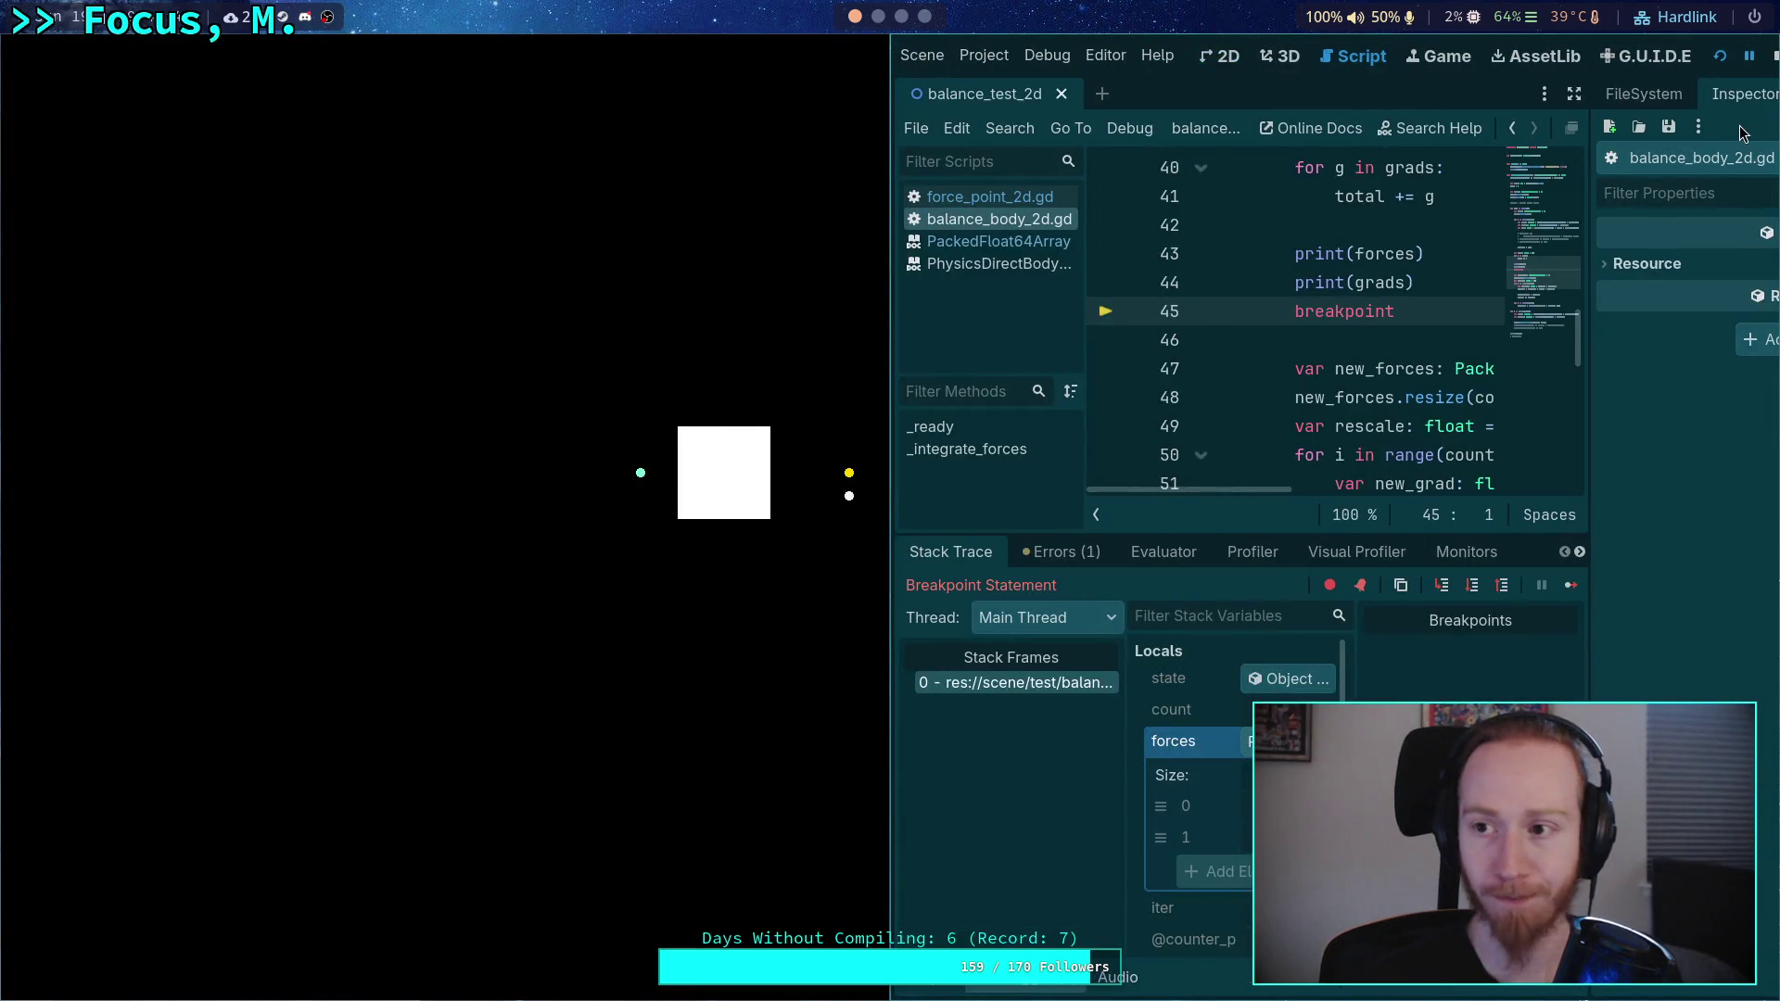
left_click(1776, 61)
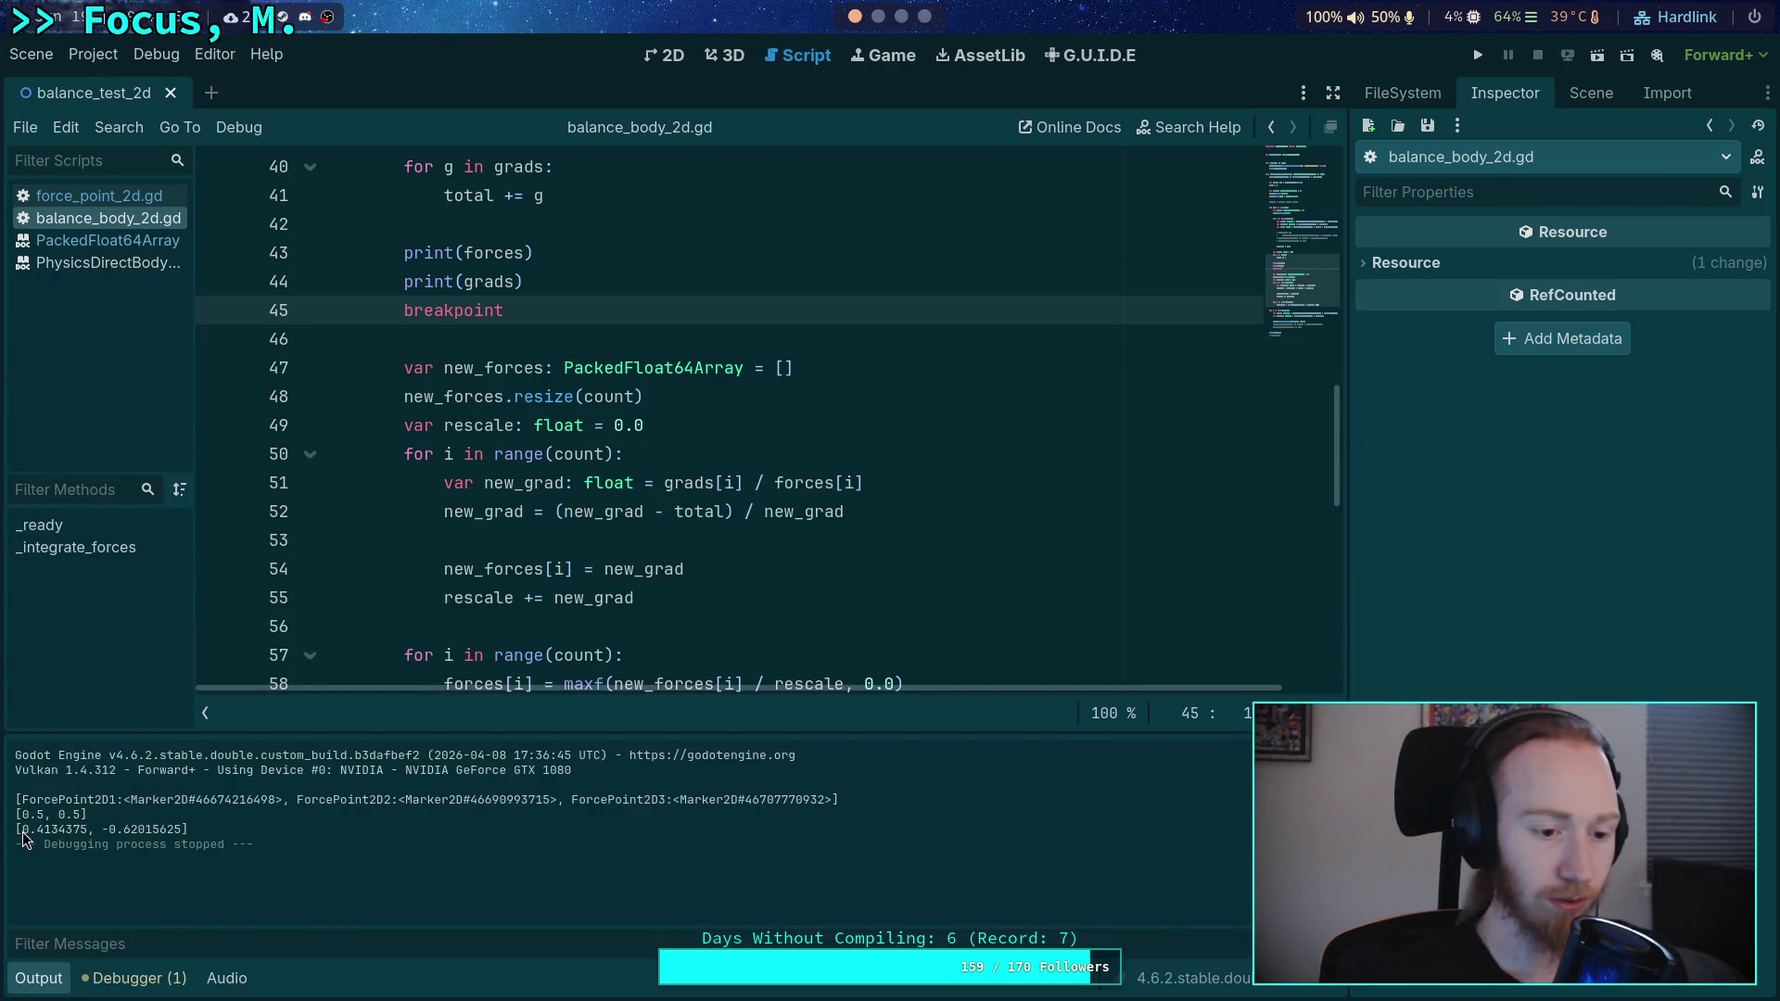
left_click_drag(16, 830, 198, 830)
right_click(198, 830)
left_click(209, 844)
- Define f = vec([0.5, 0.5]) and g = vec([0.4134375, -0.62015625]) in the Python REPL
left_click(878, 16)
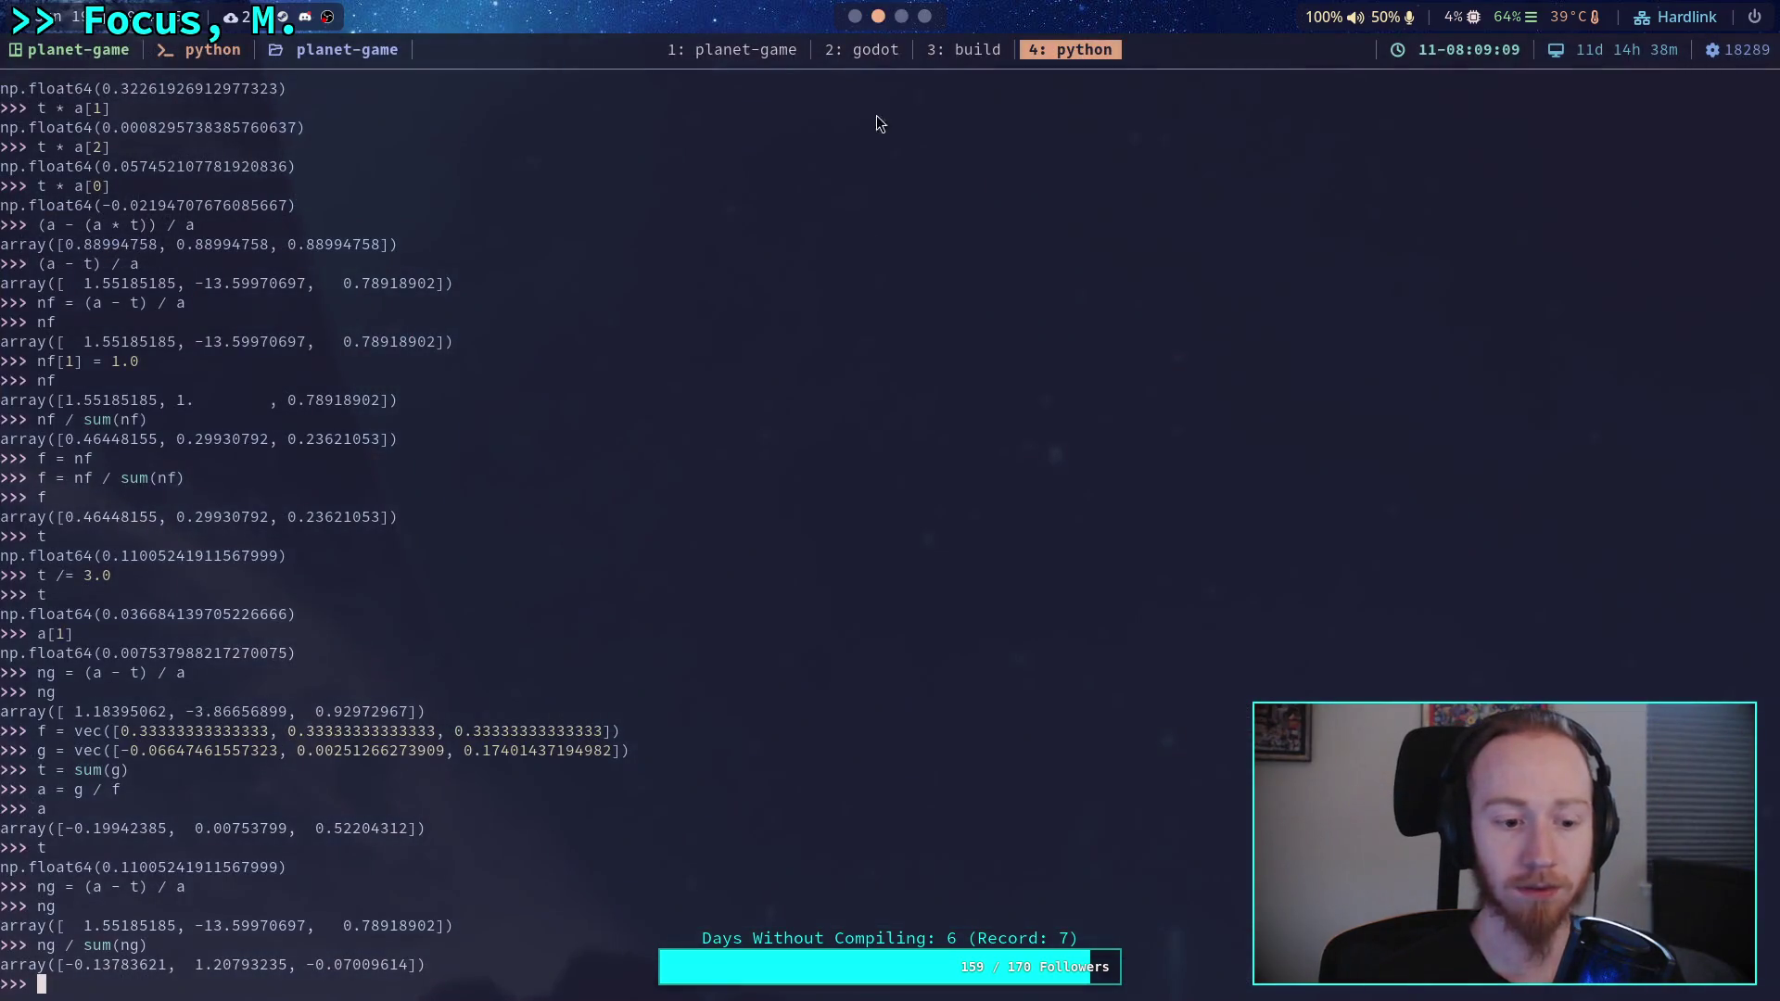
type("f = ")
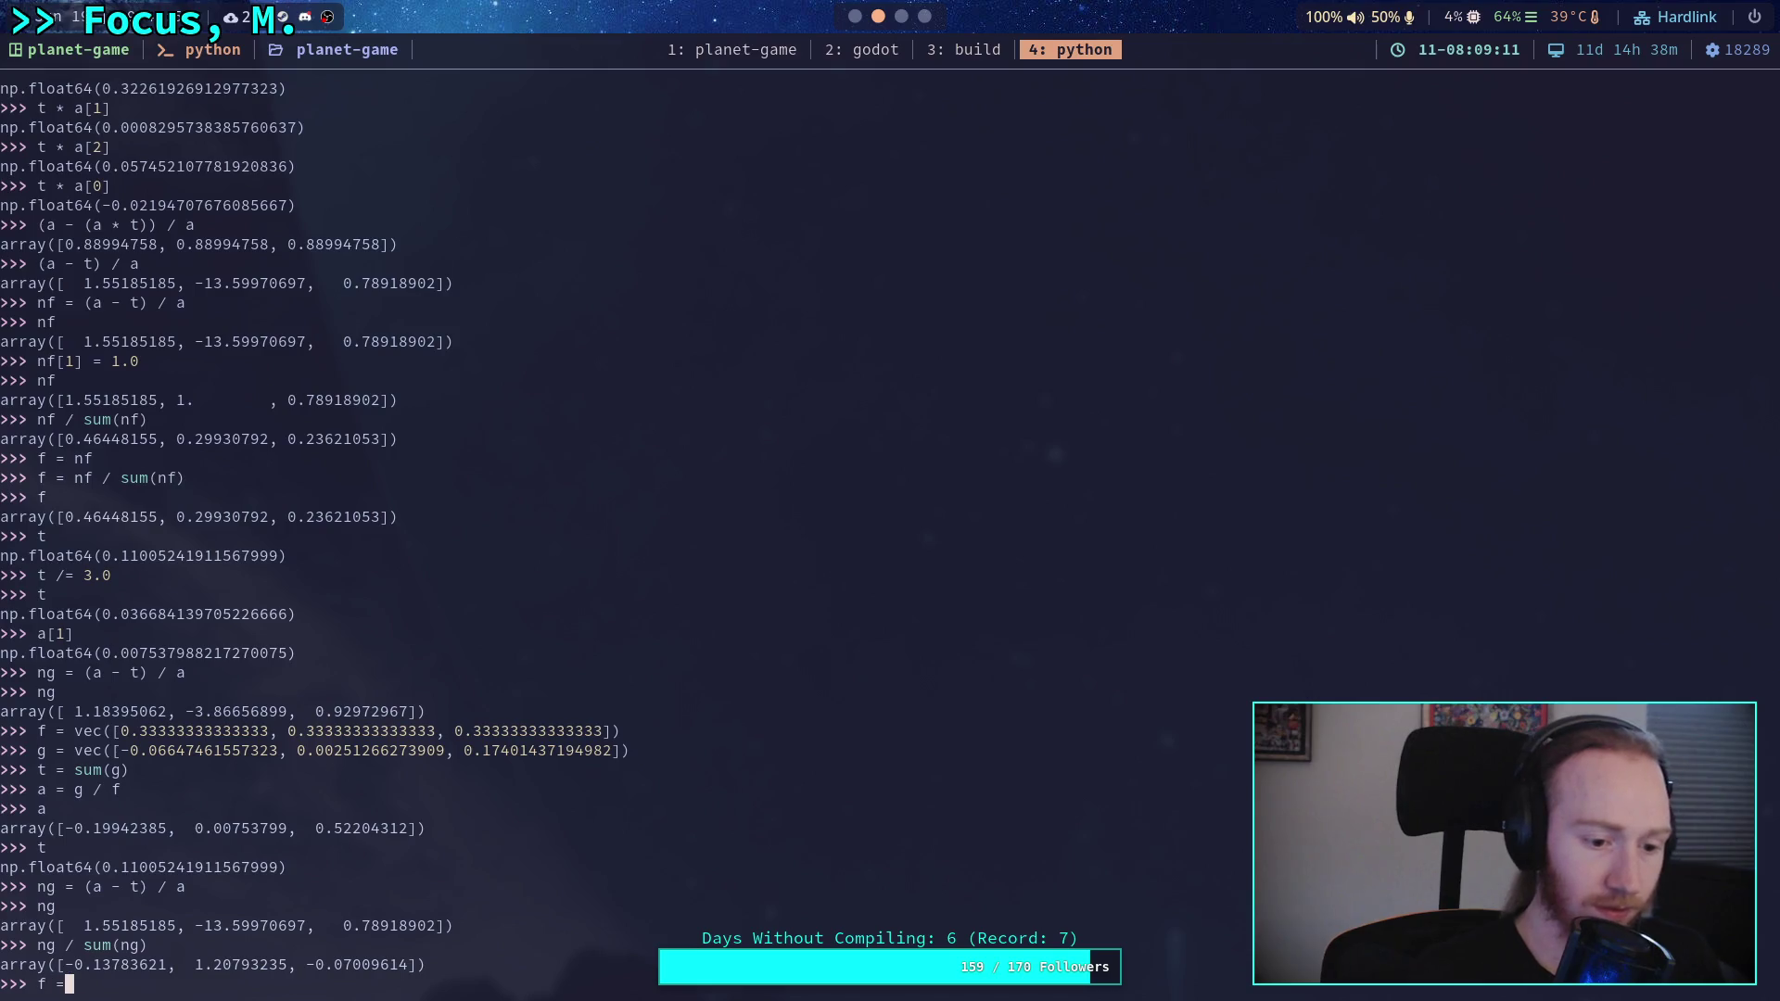
type("vec(")
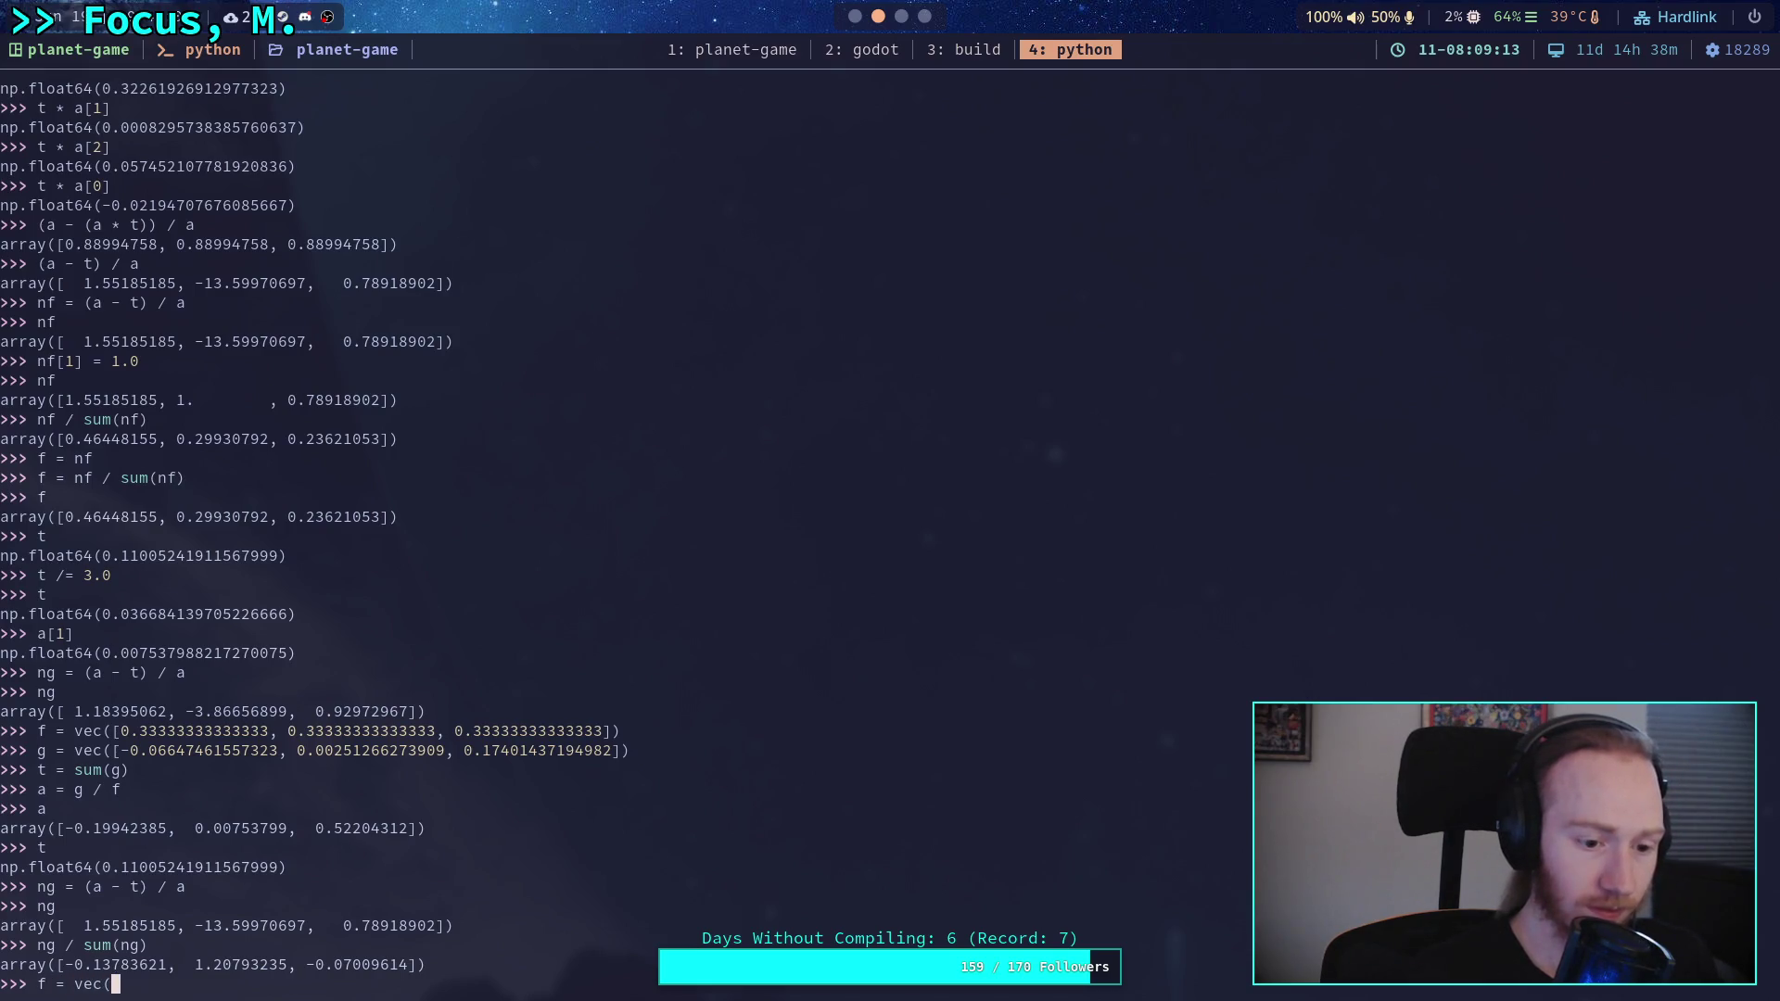
type("[0.5, ")
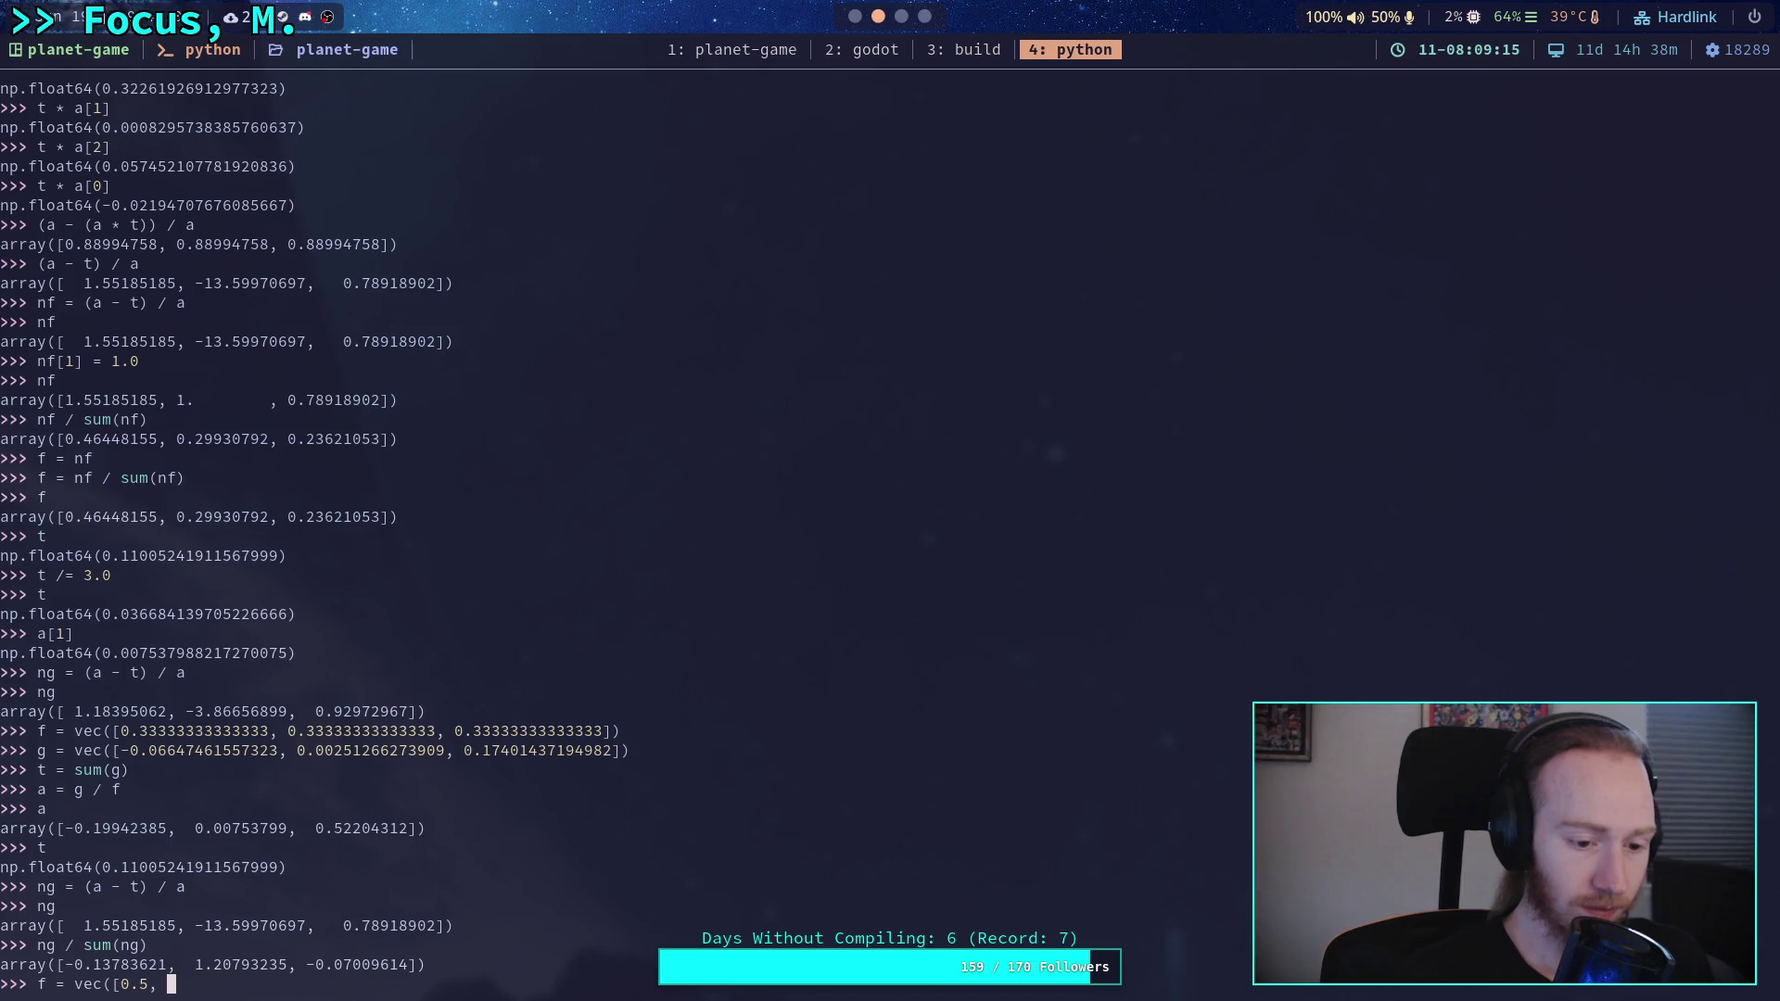
type("0.5])")
key("Return")
type("g")
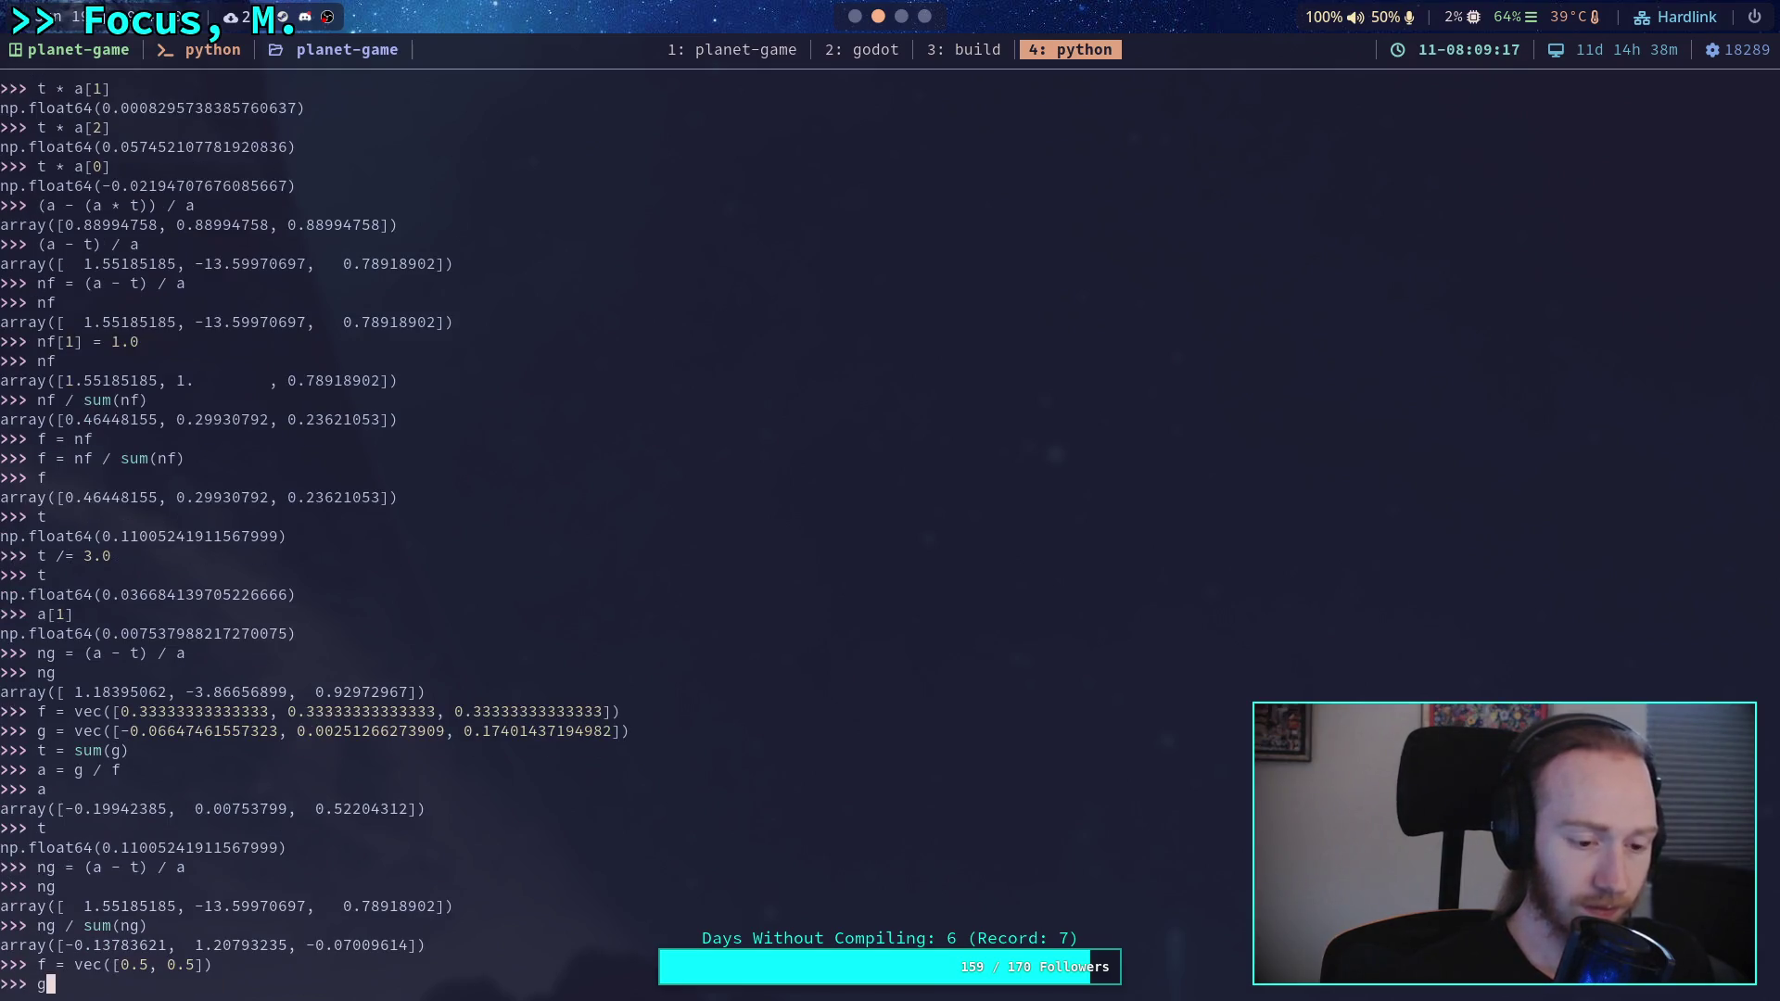
type(" = vec([0.4134375, -0.62015625]")
key("Return")
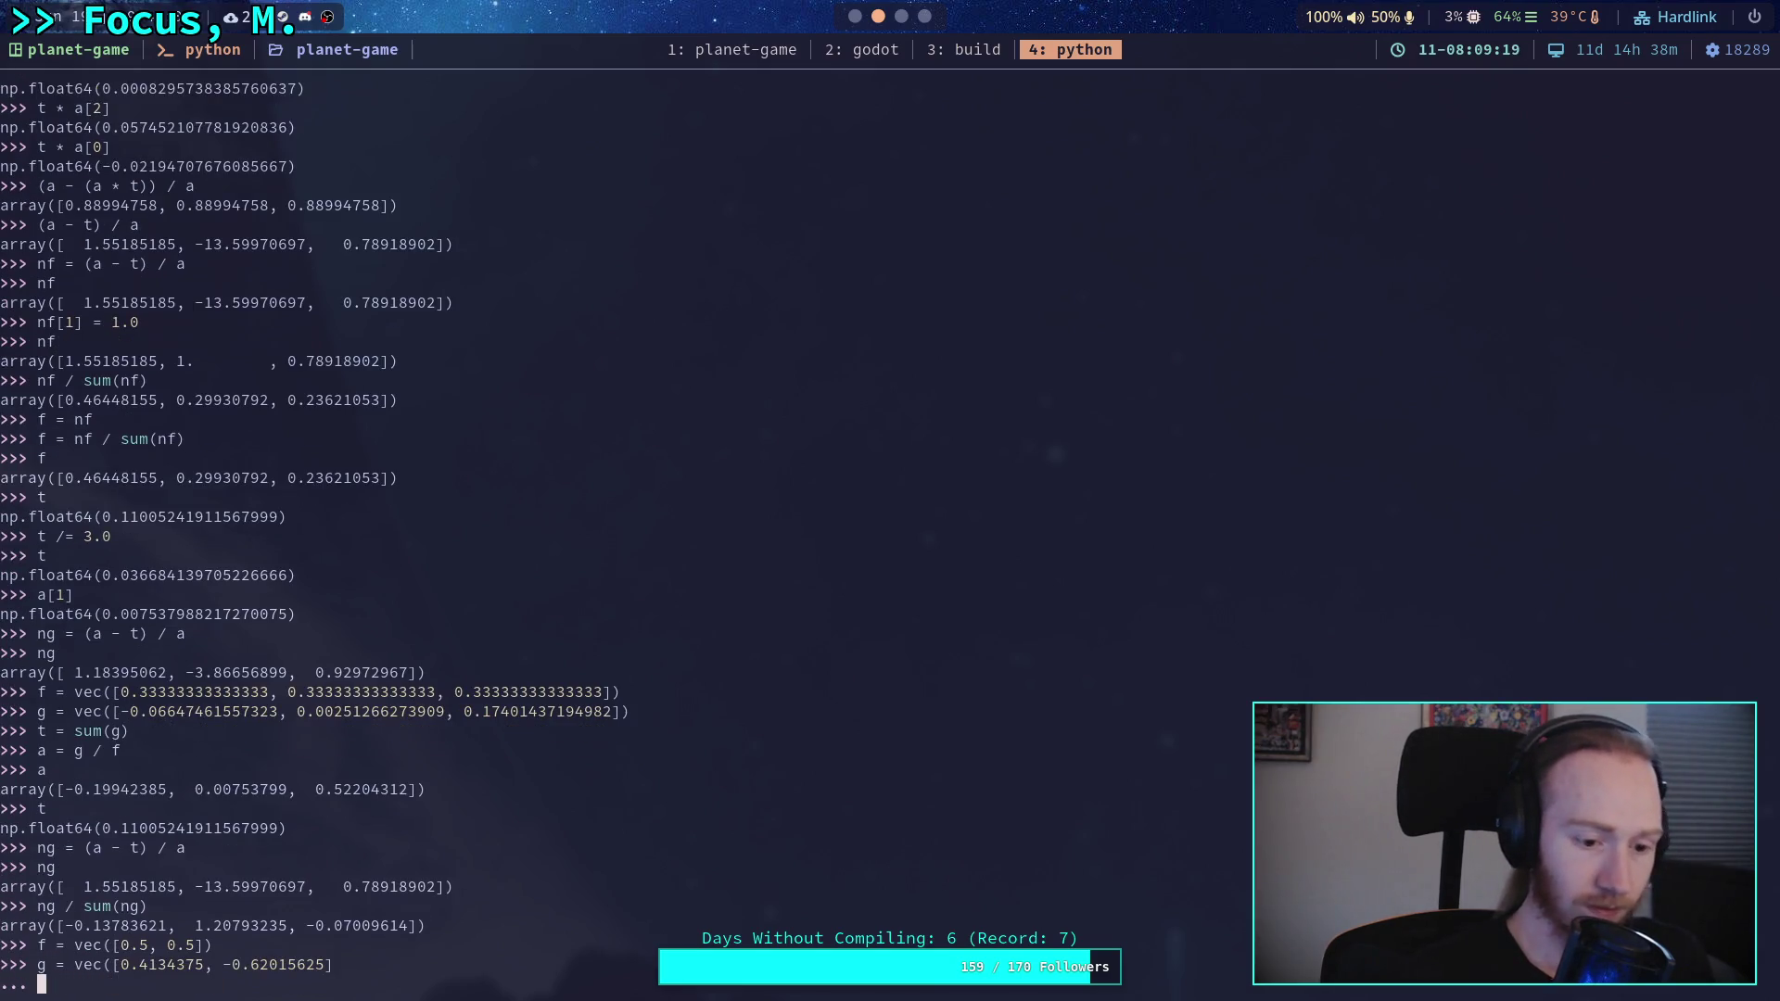
key("BackSpace")
type(")")
key("Return")
- Compute and show the gradient sum t = sum(g), then a = g / f
type("t = sum(g)")
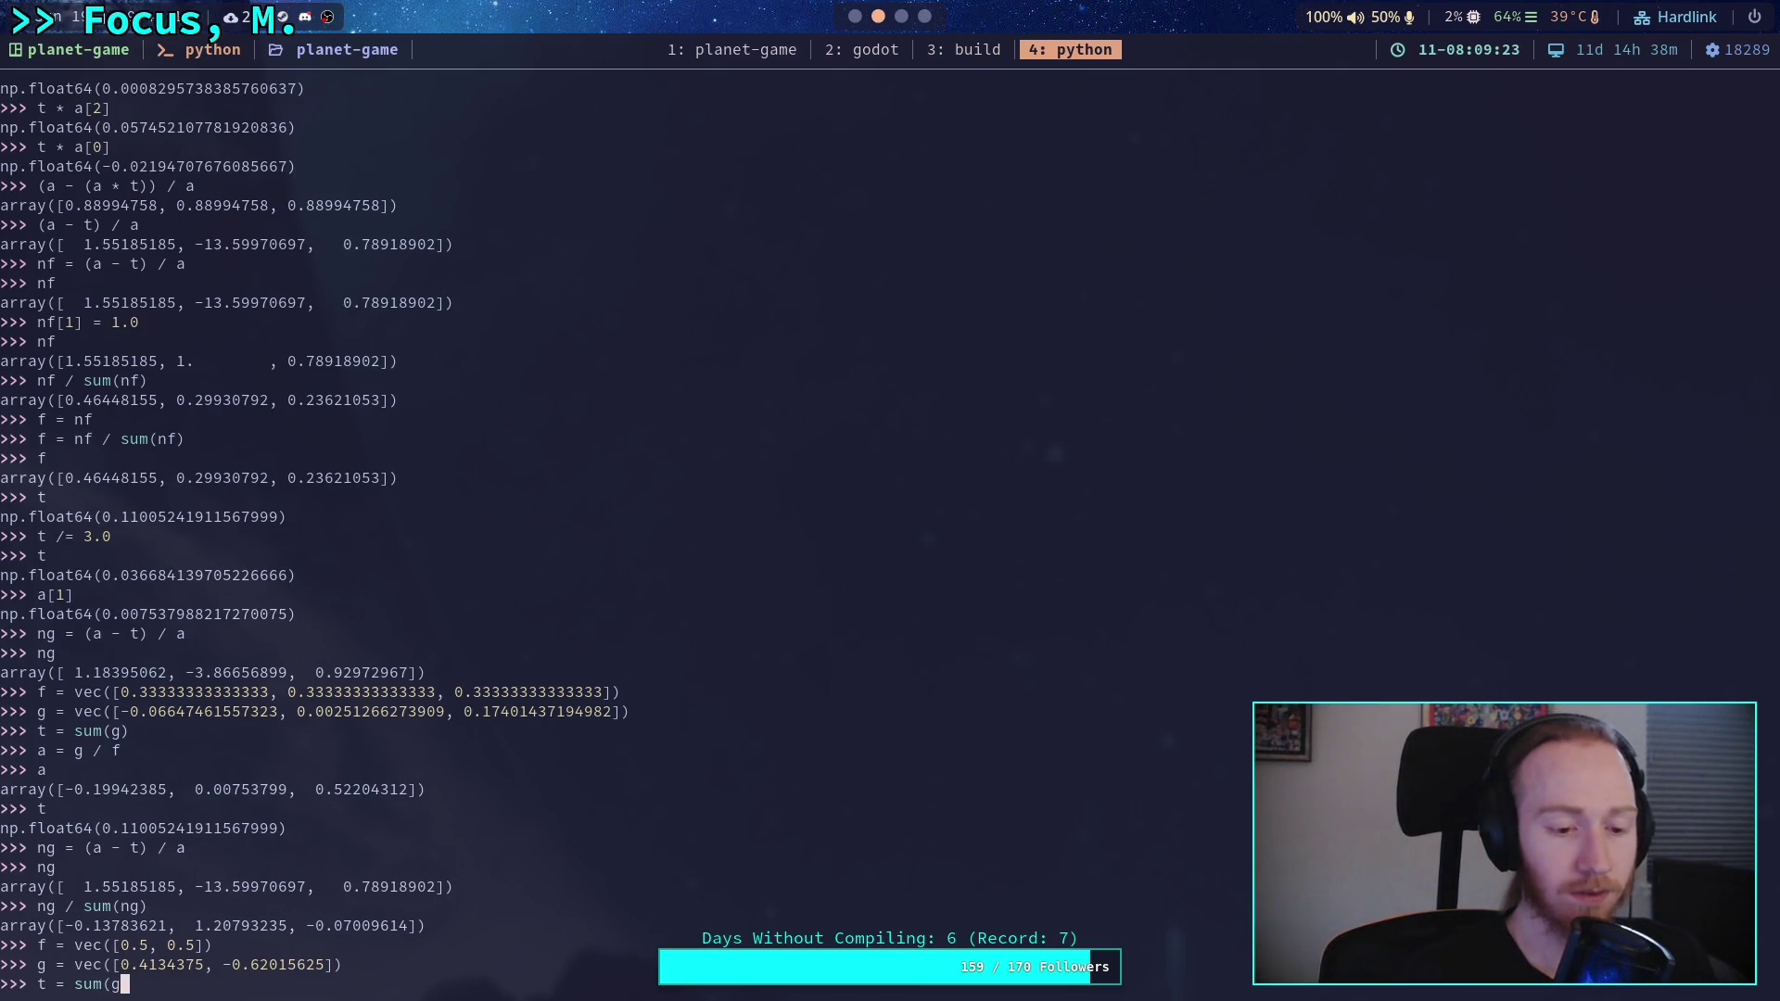
key("Return")
type("t")
key("Return")
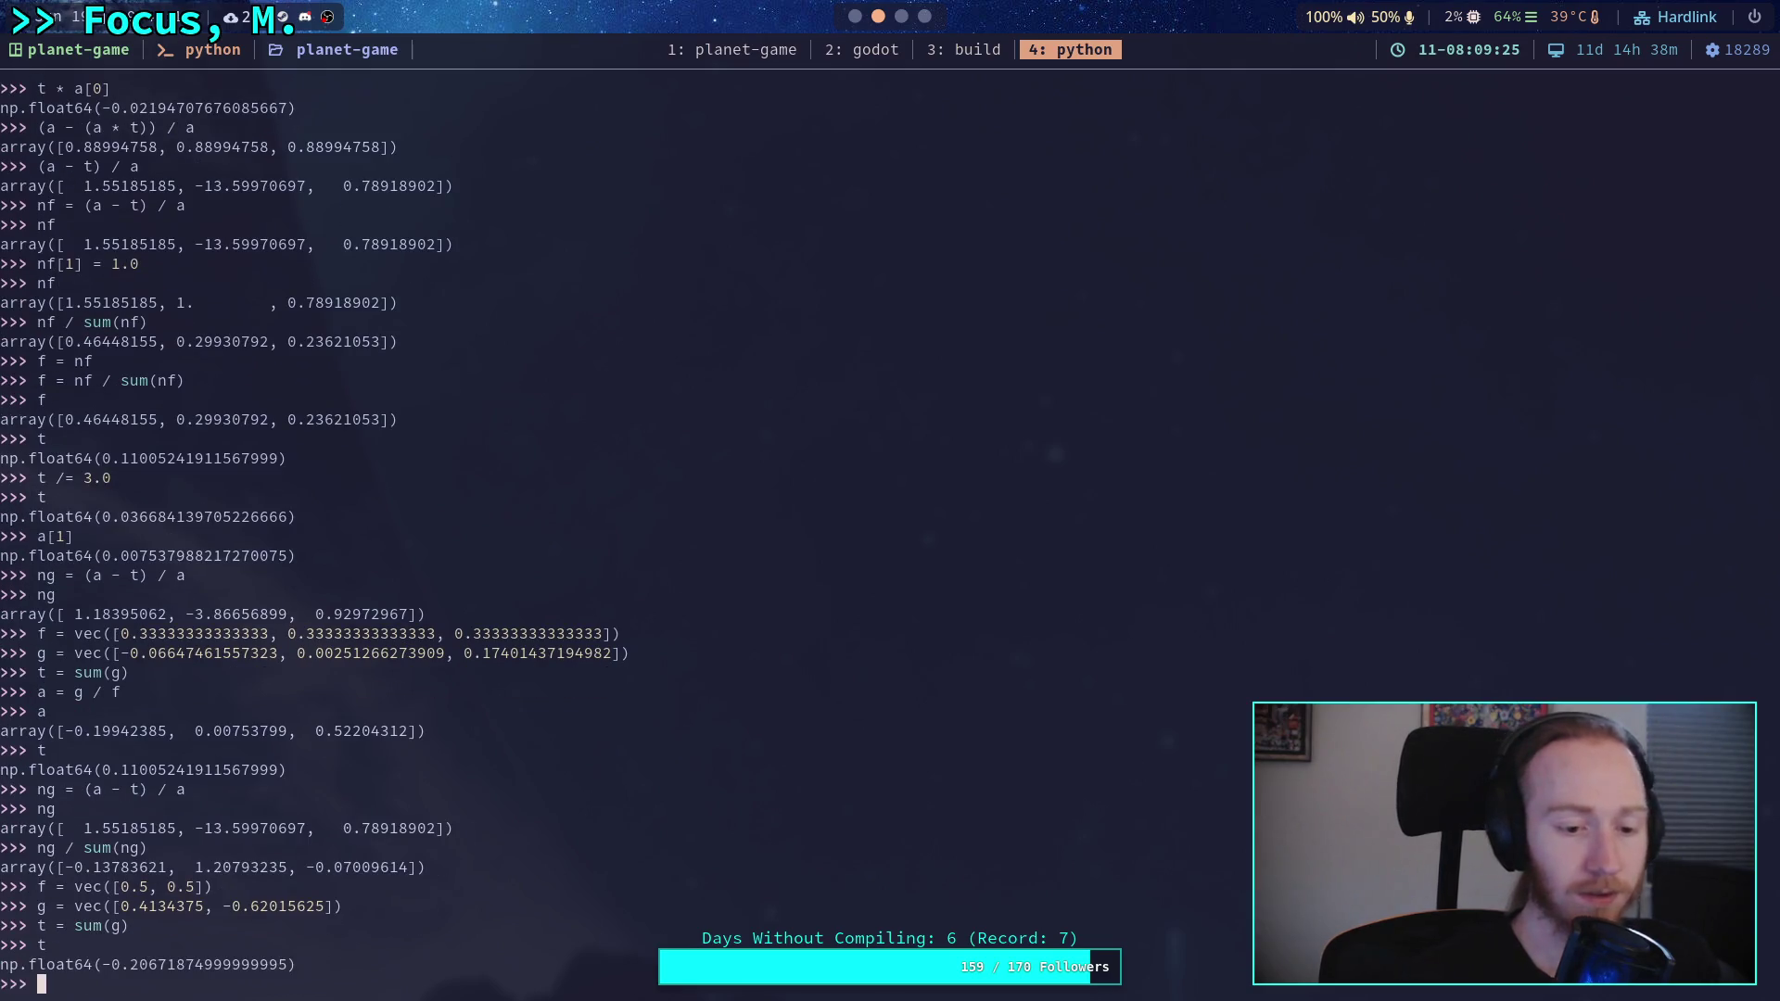
type("a = g / f")
key("Return")
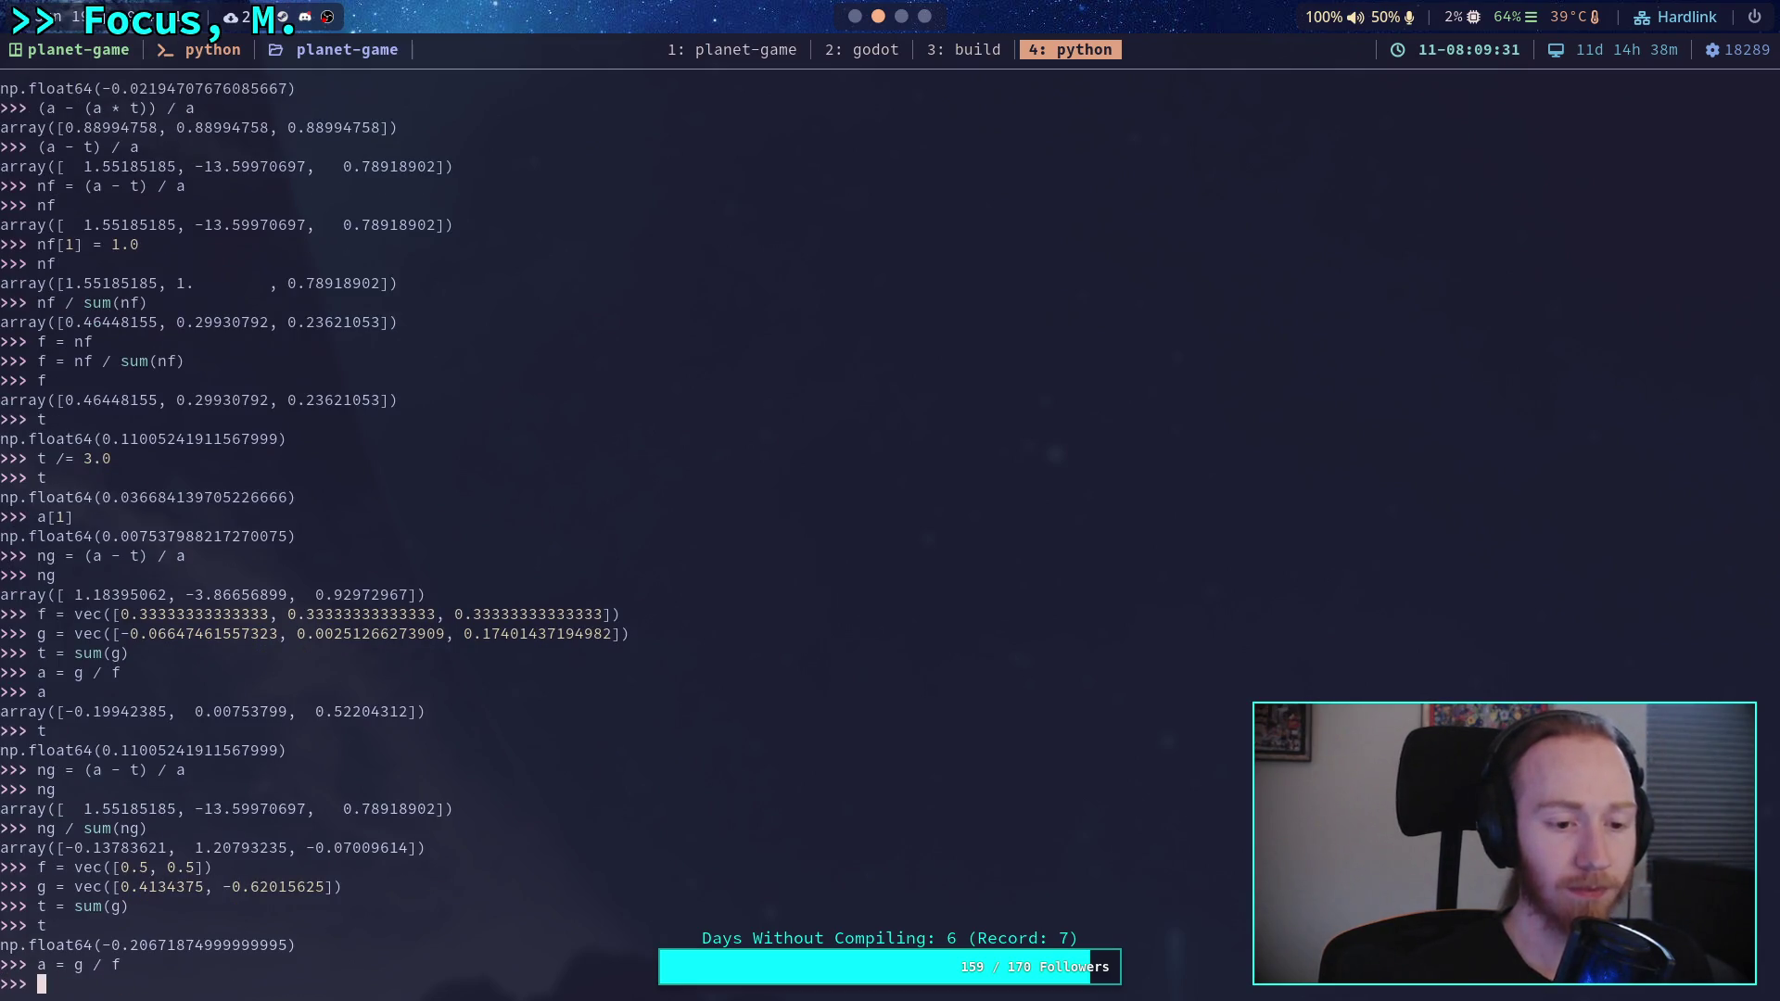
- Compute ng = (a - t) / a, giving [1.25, 0.833], and normalise it to [0.6, 0.4]
type("ng = (a - t) / a")
key("Return")
type("ng")
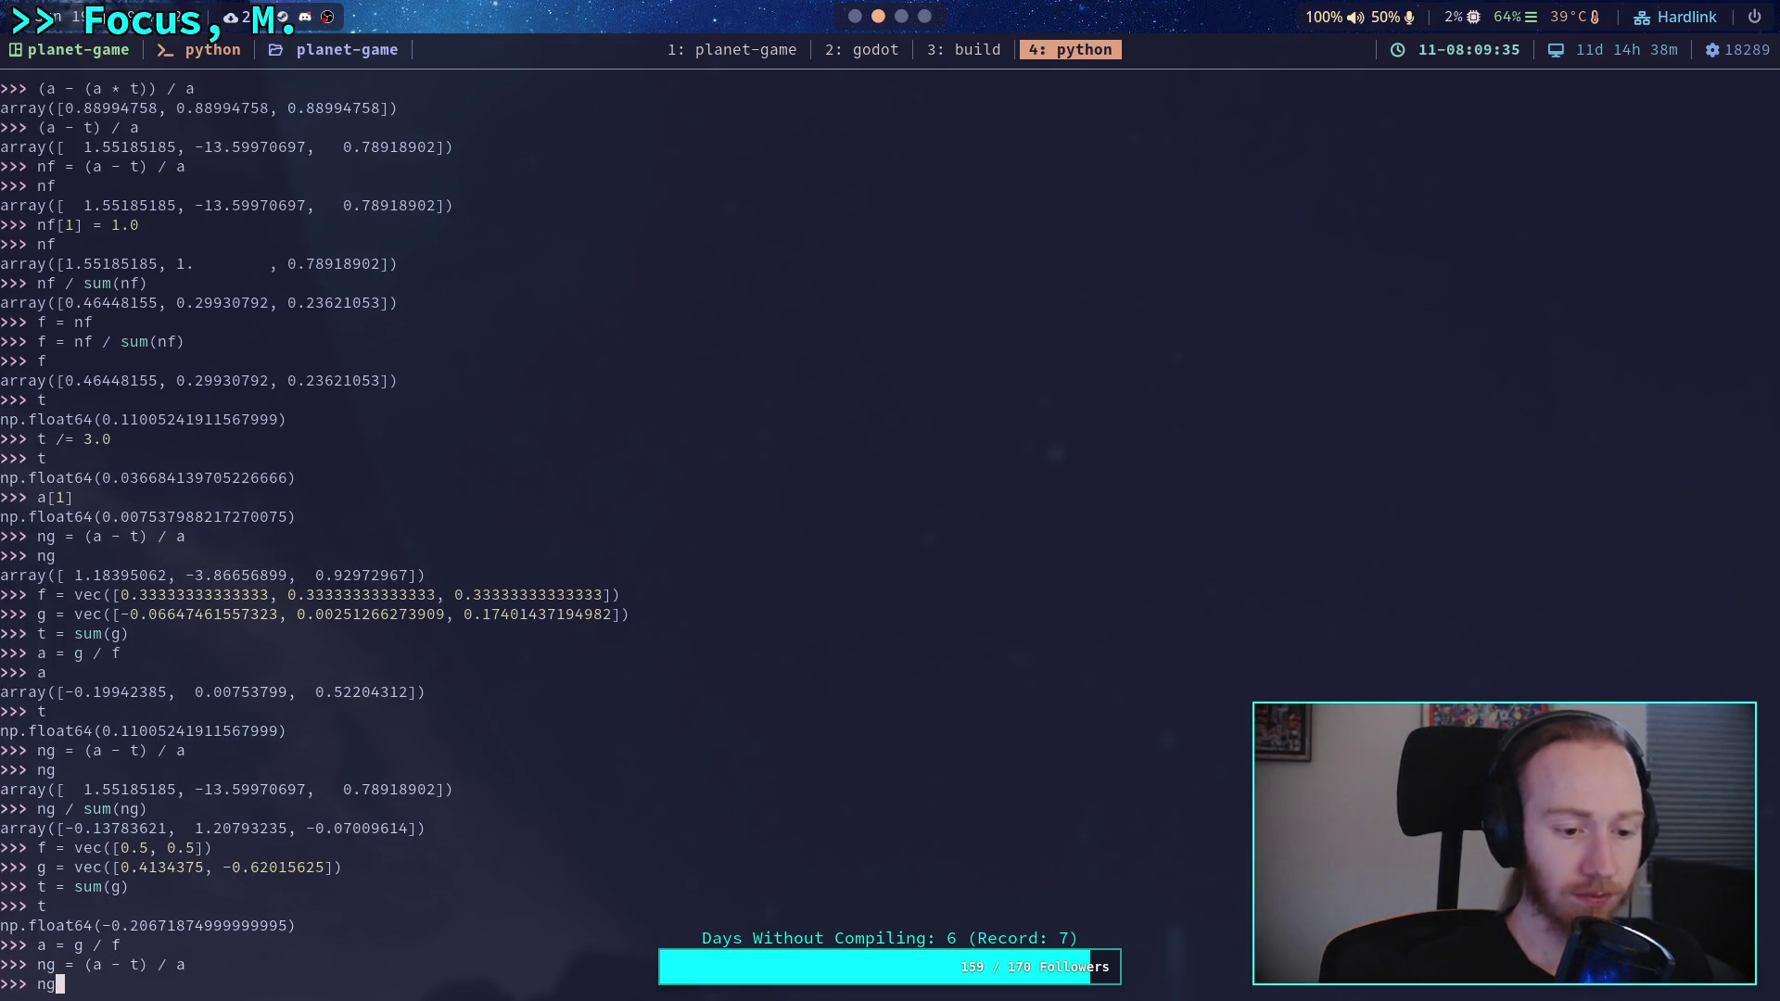
key("Return")
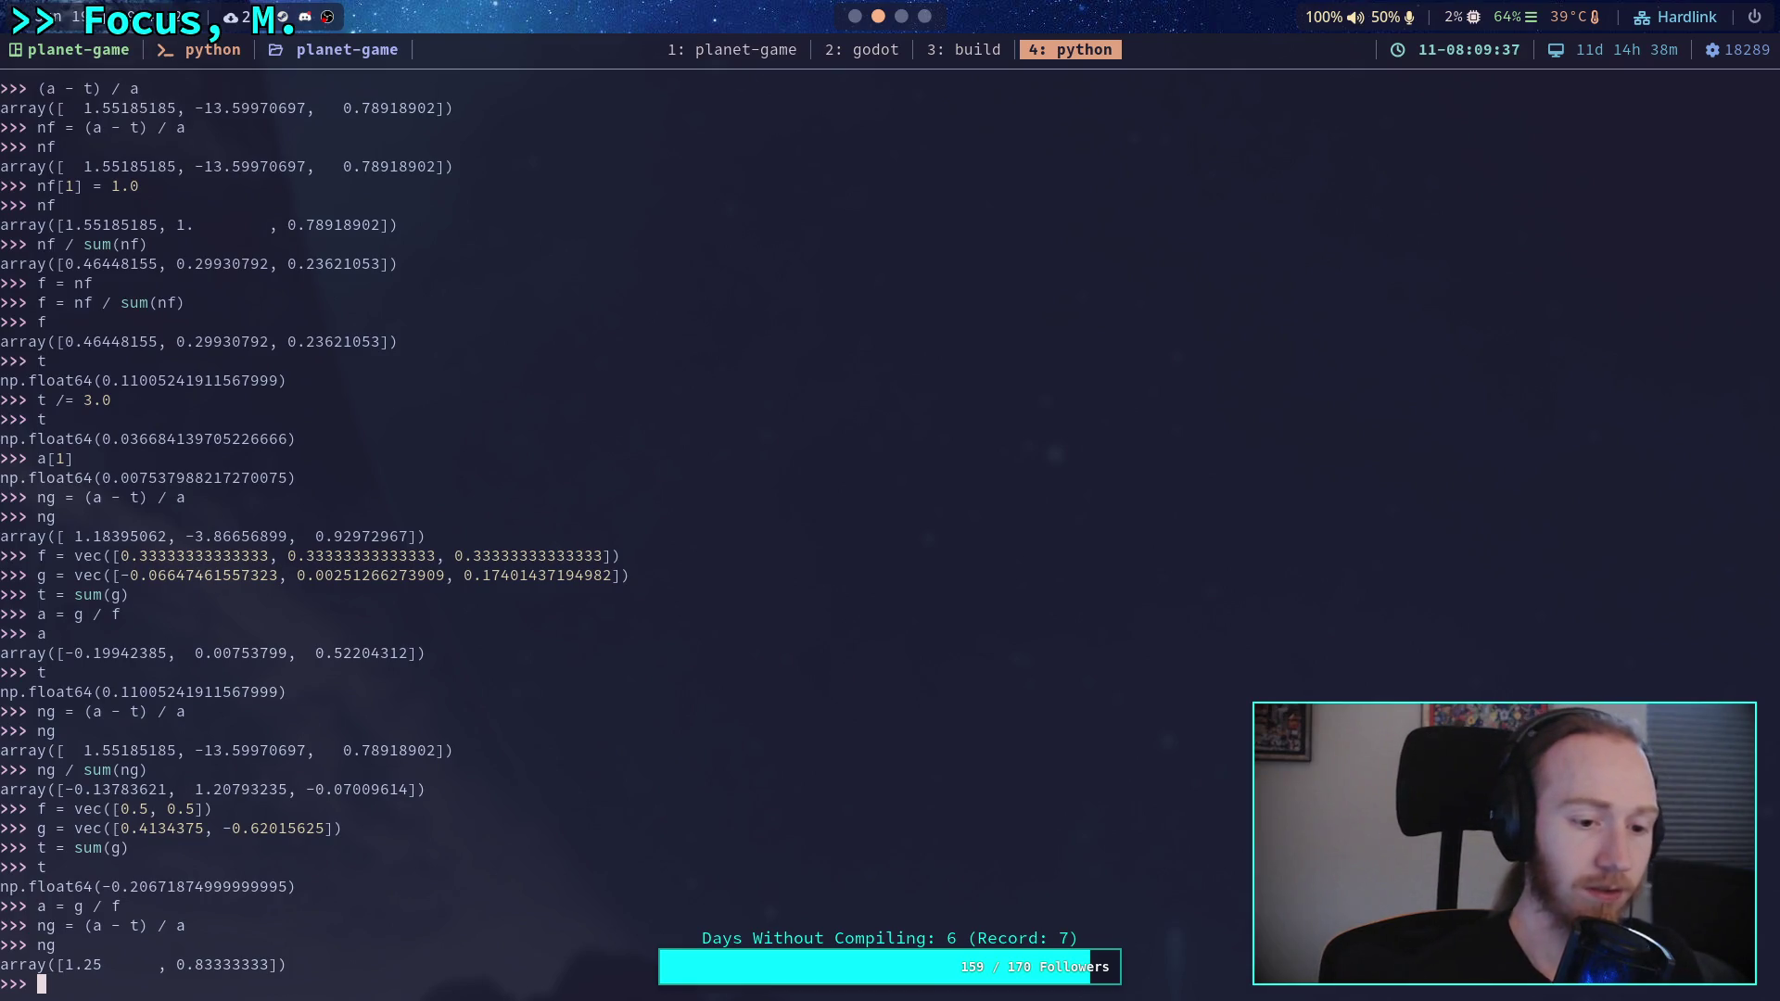
type("ng ")
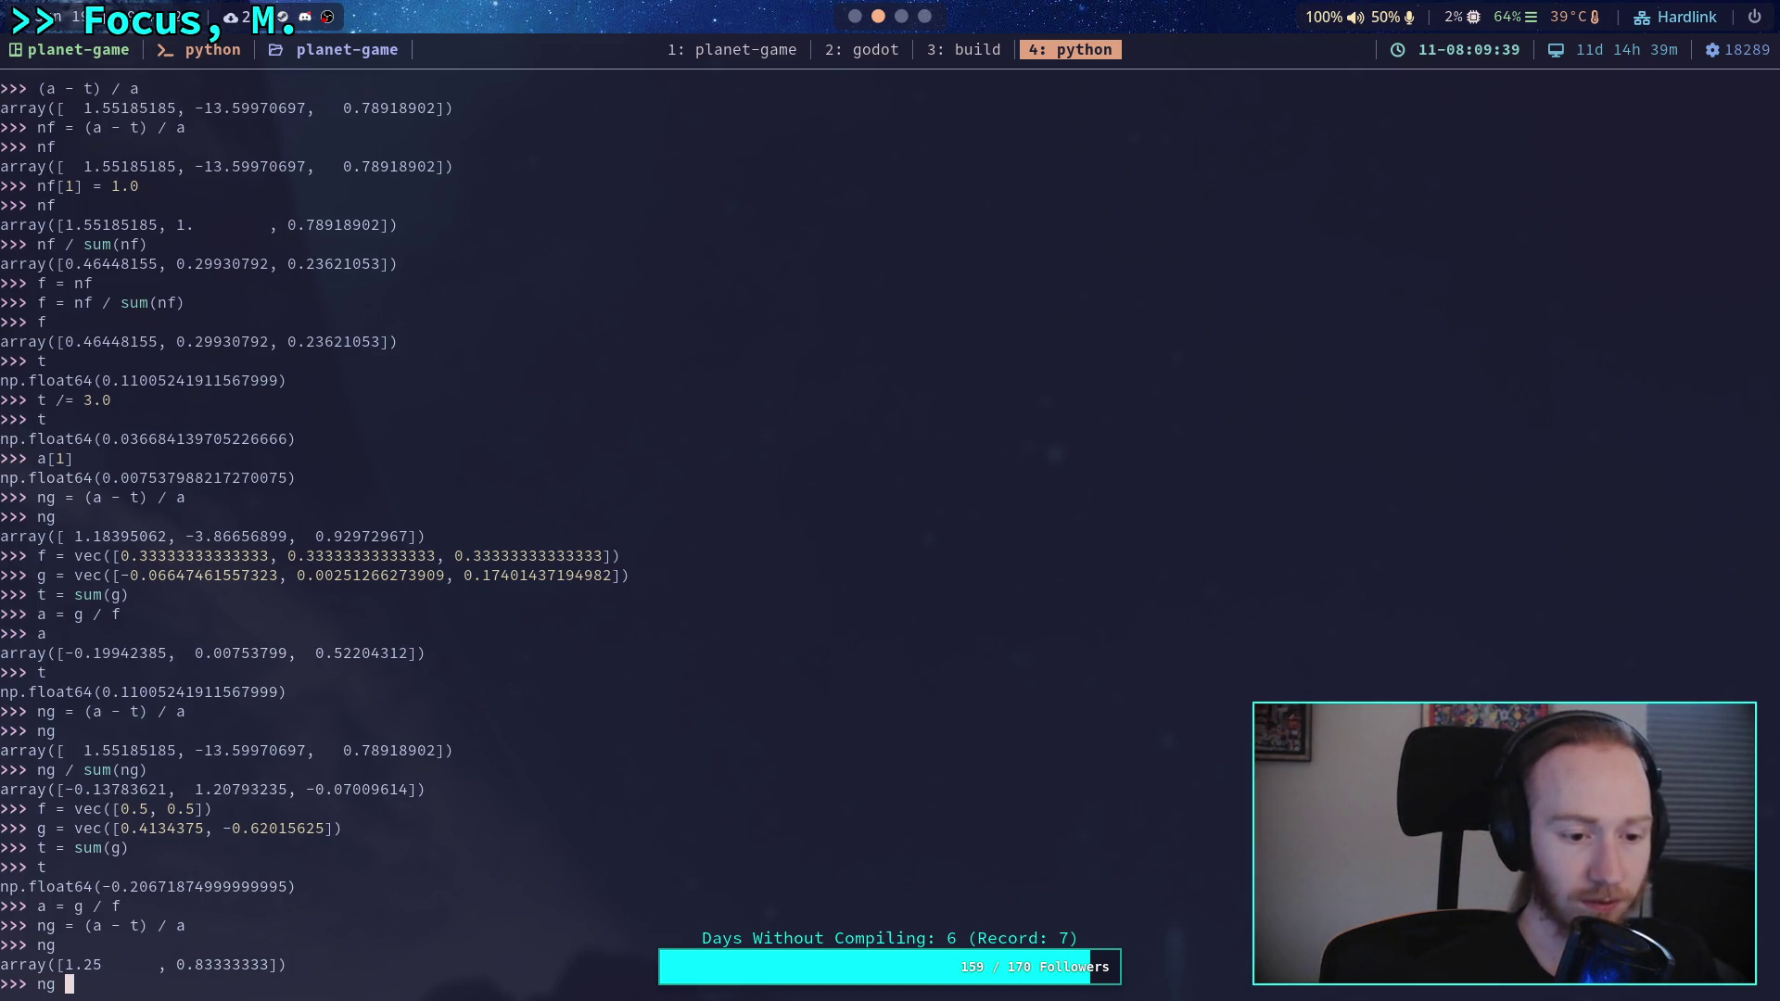
type(" / sum(ng)")
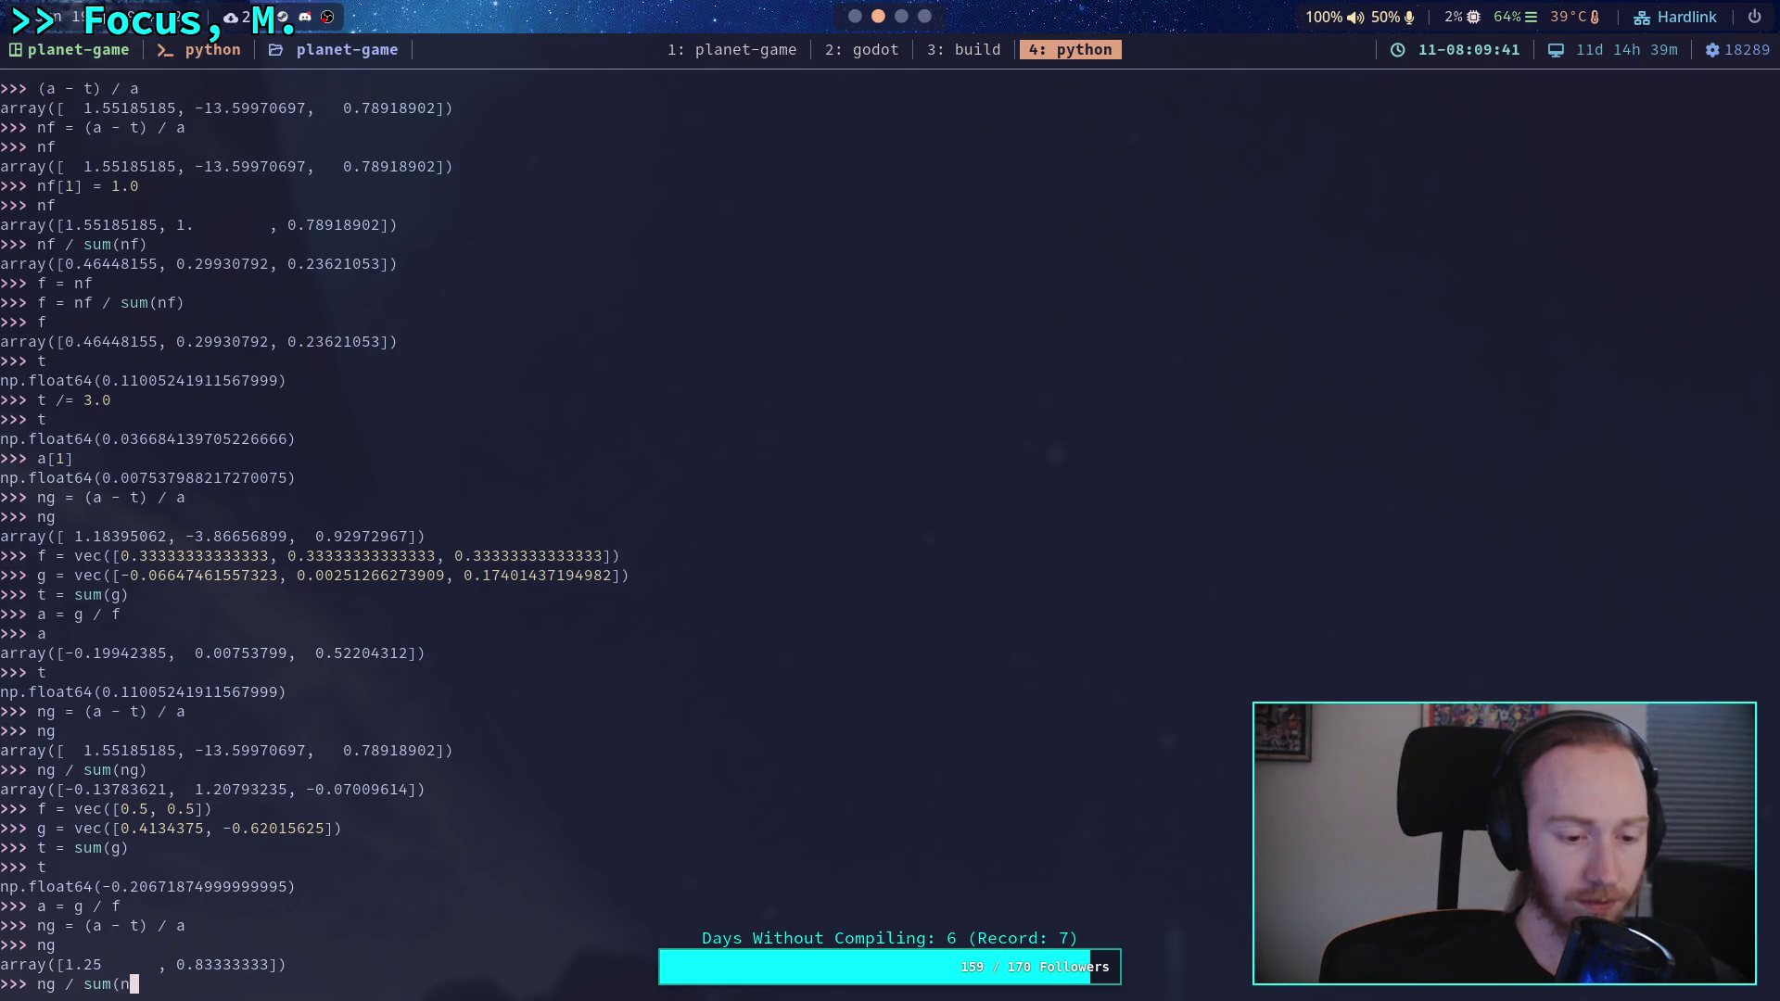
key("Return")
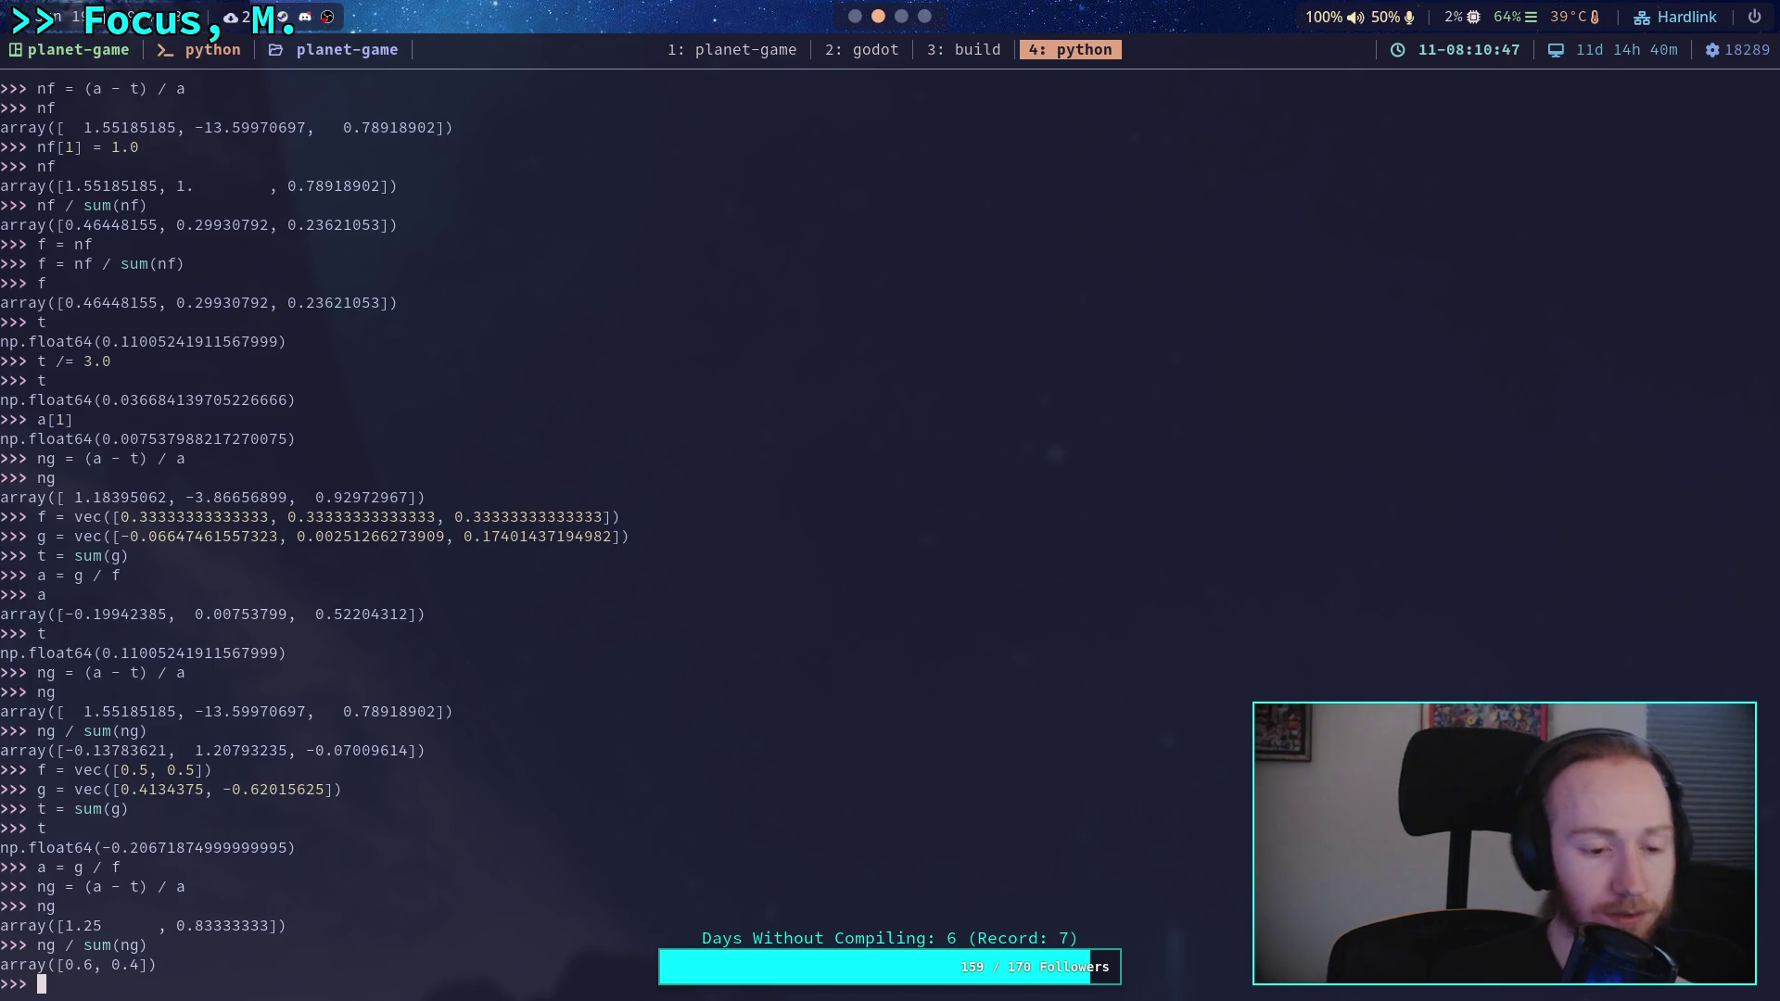
- Evaluate f * (ng / sum(ng)) as [0.3, 0.2], then store nf = f * ng
type("f *")
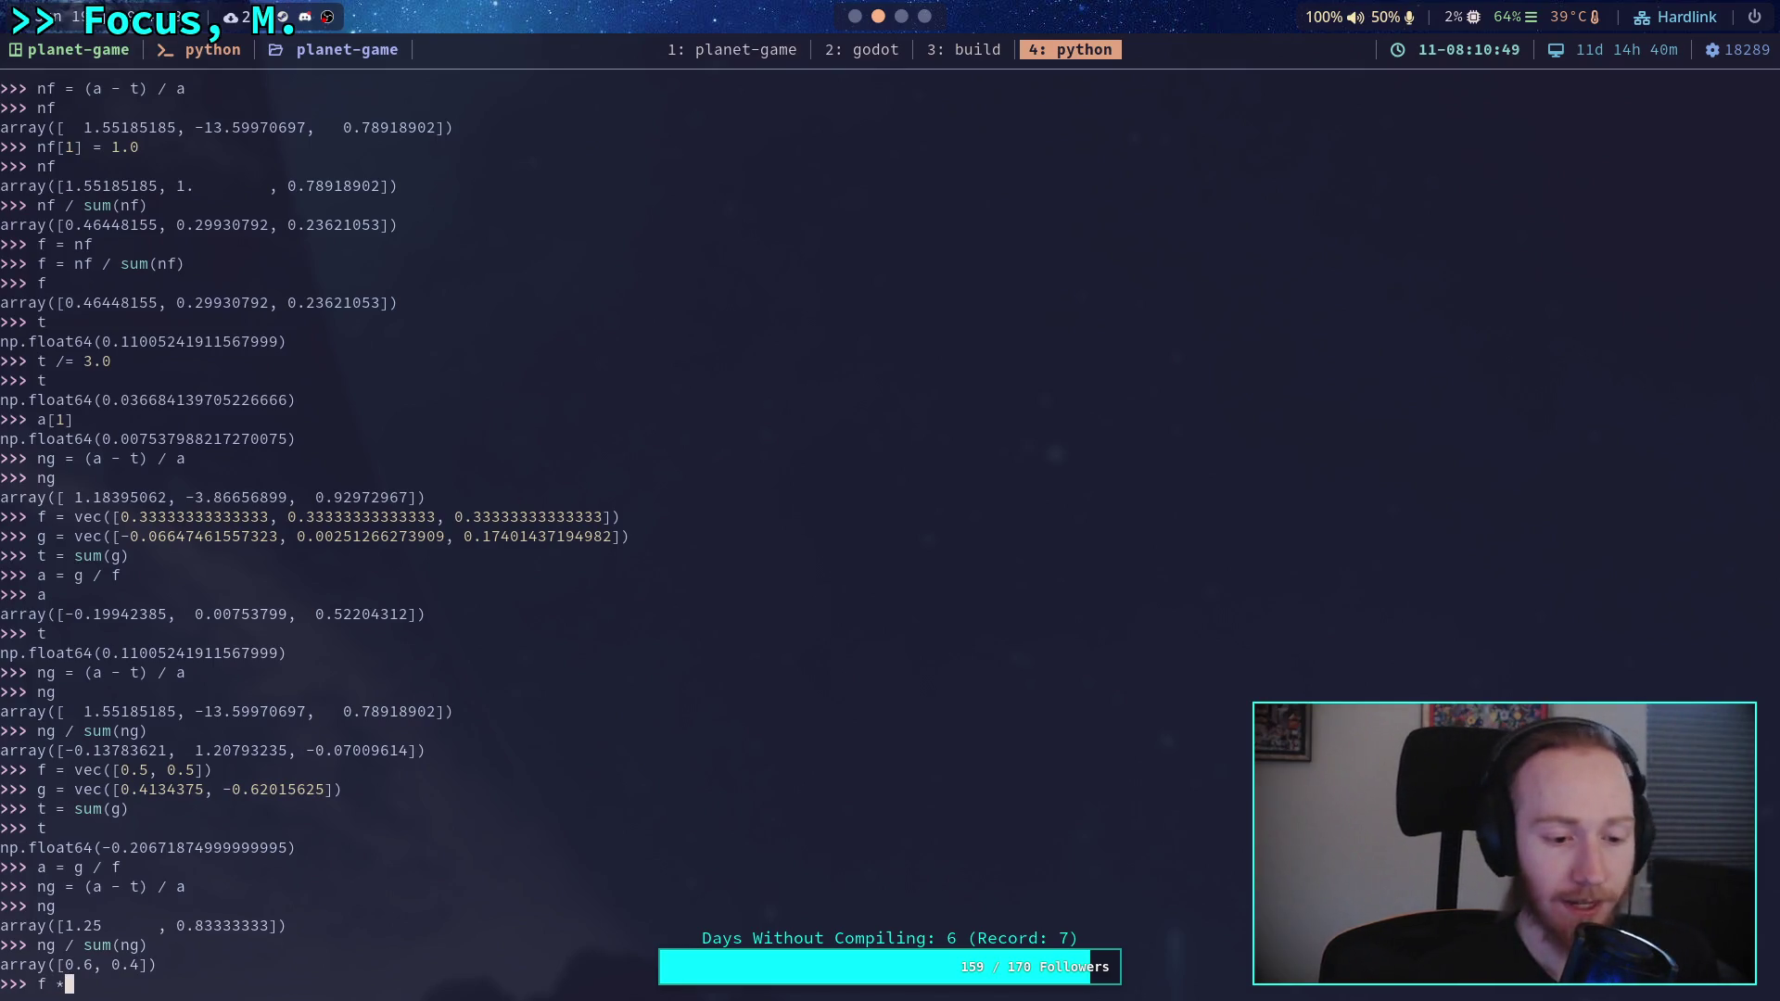
type(" (ng / sum(ng)")
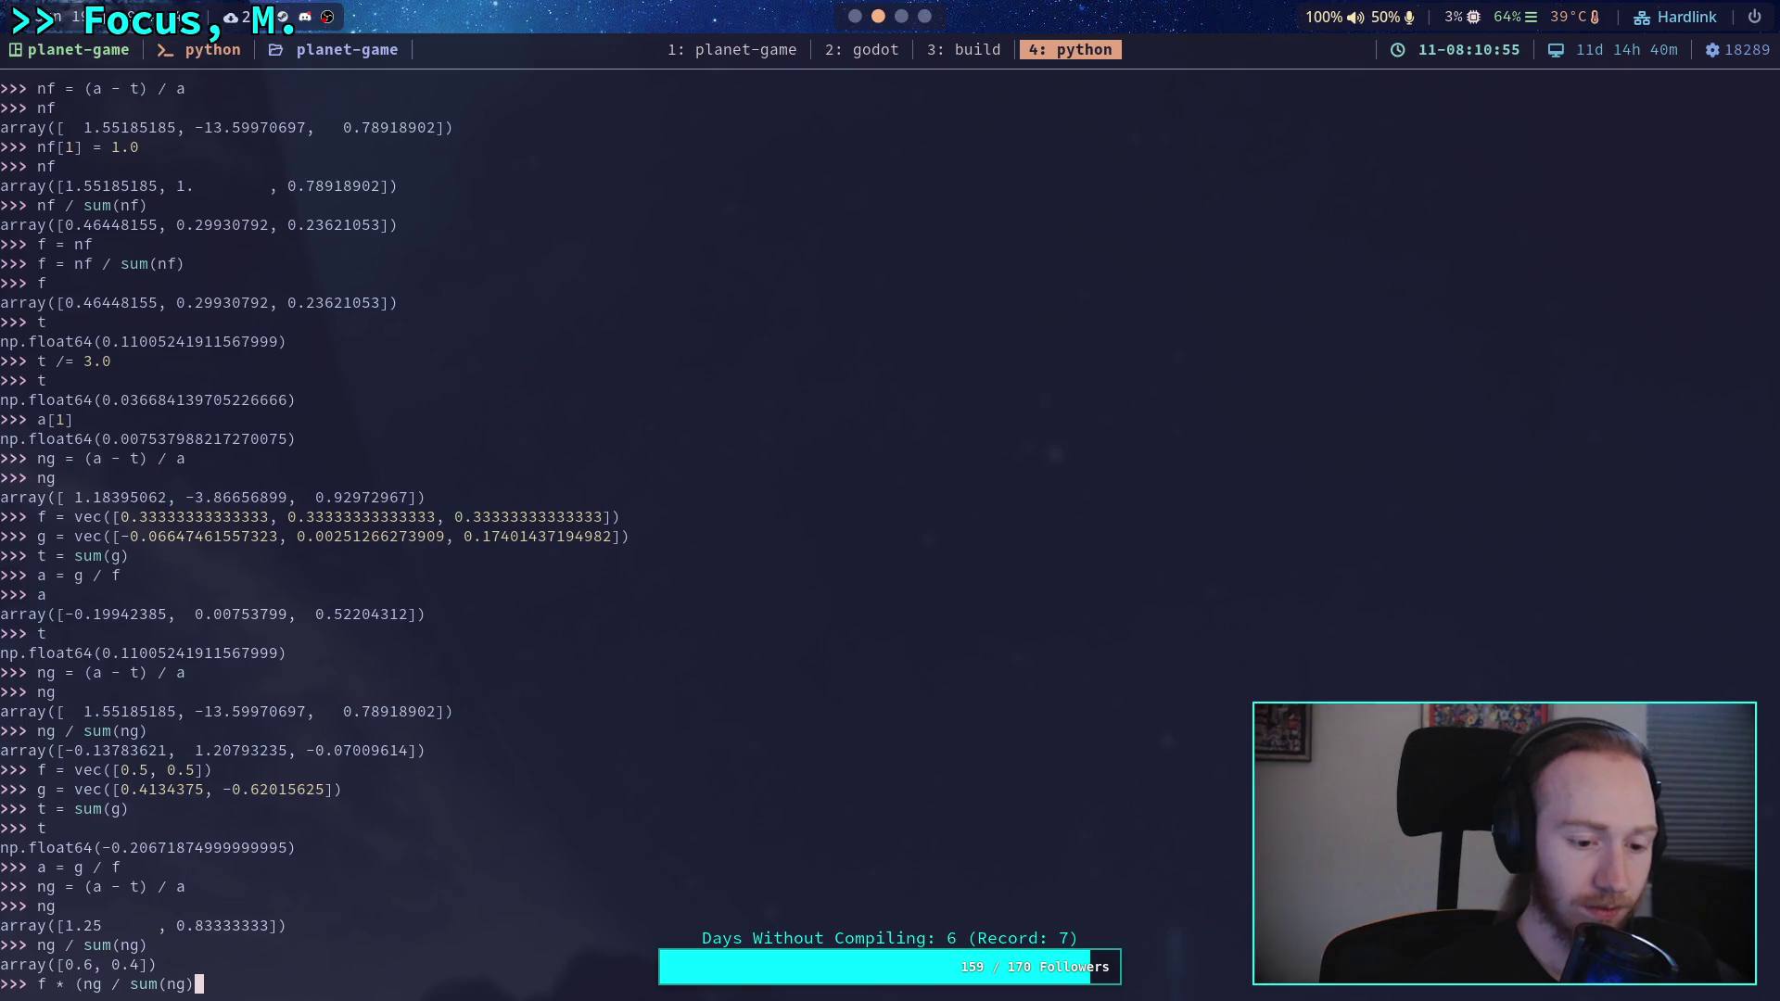
type(")")
key("Return")
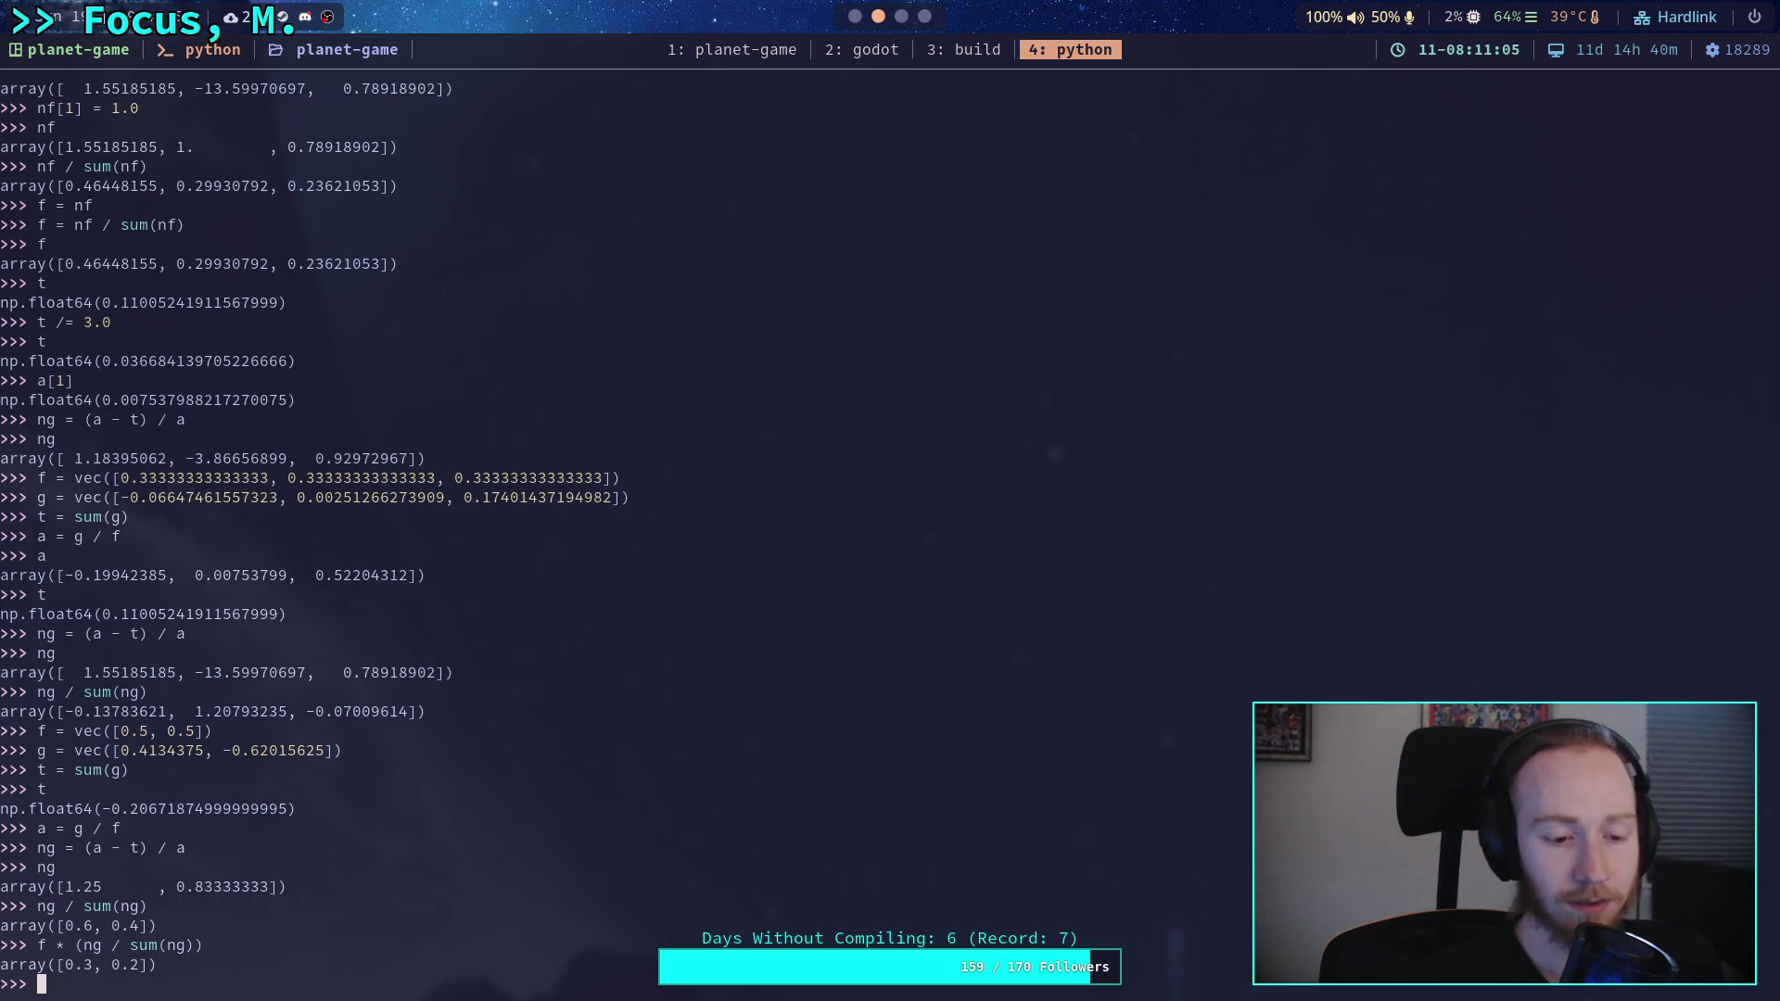
type("f")
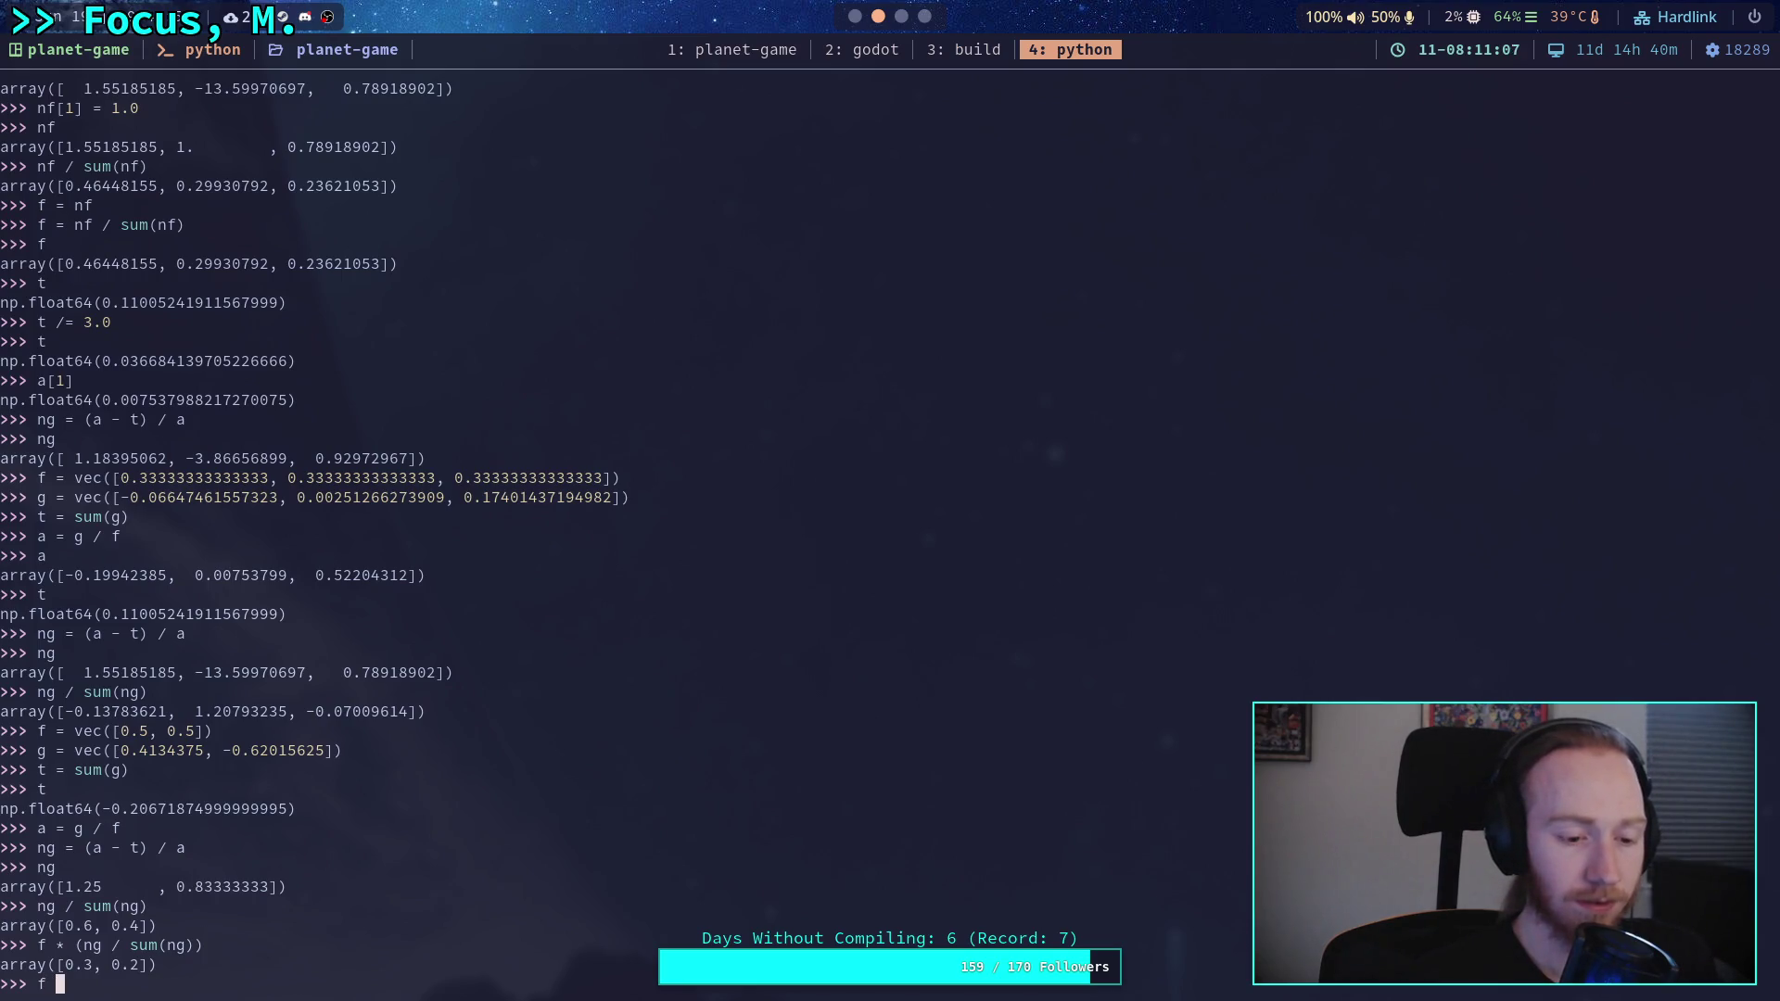
key("BackSpace")
type("ng")
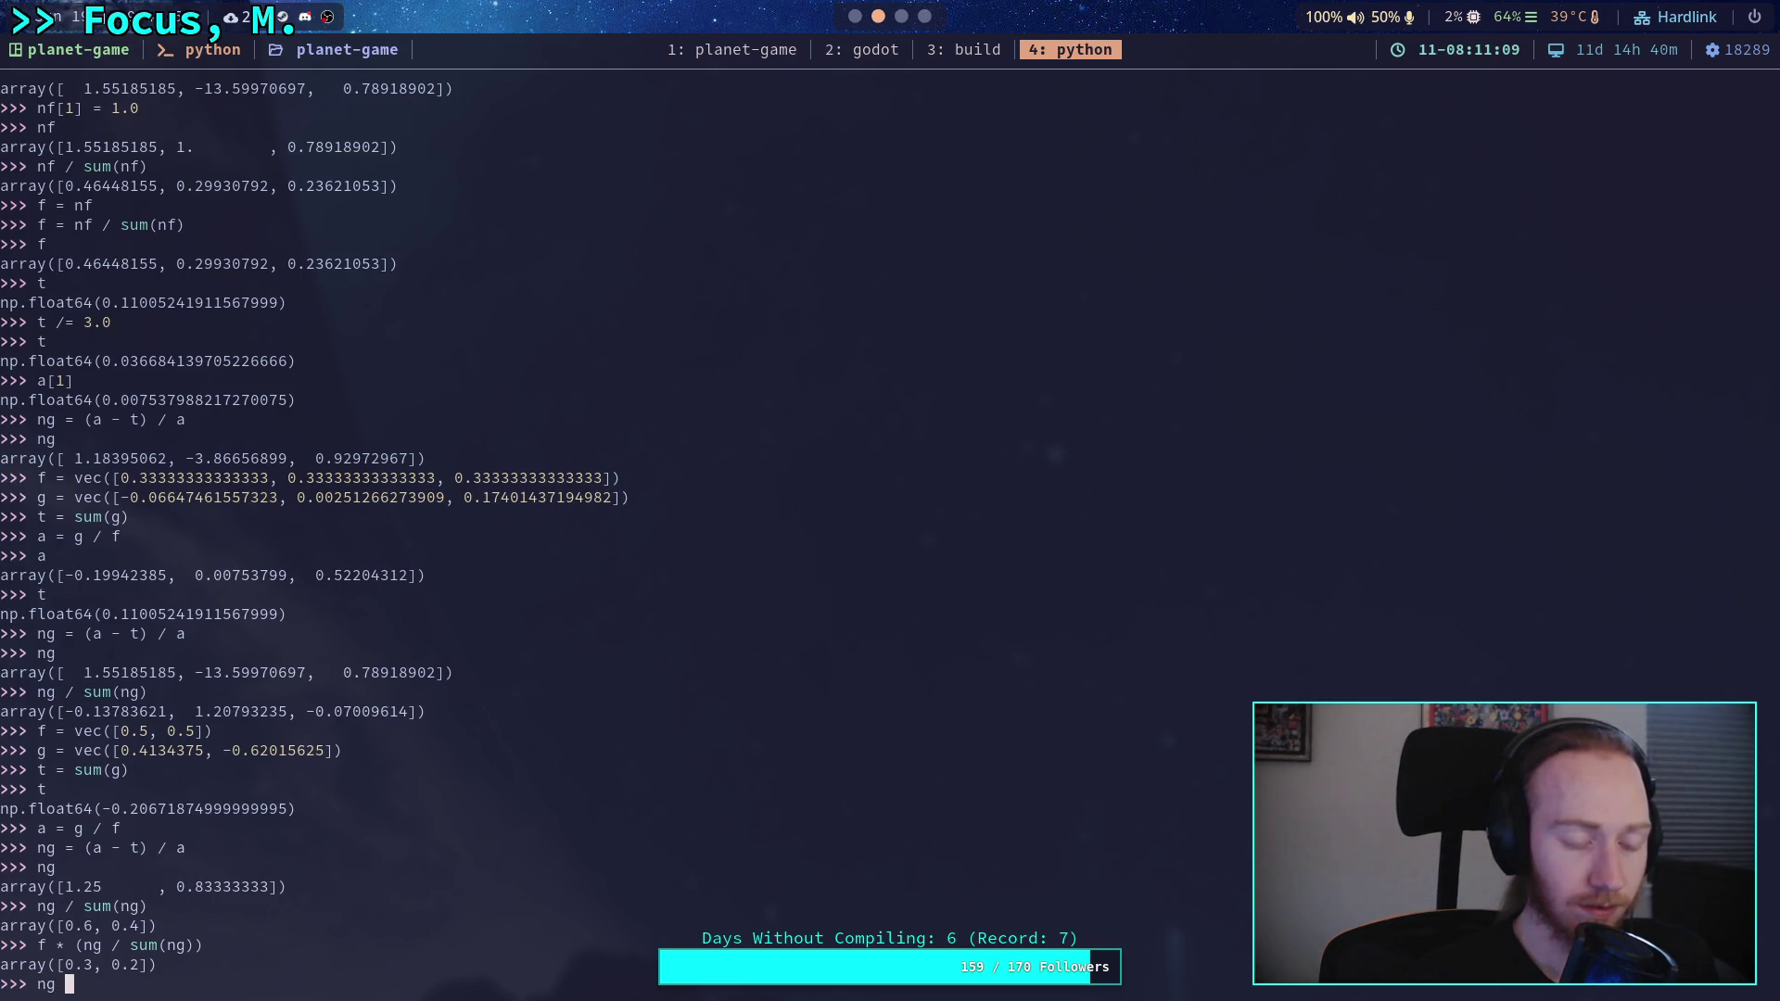
key("BackSpace")
type("f = f * (ng / sum(")
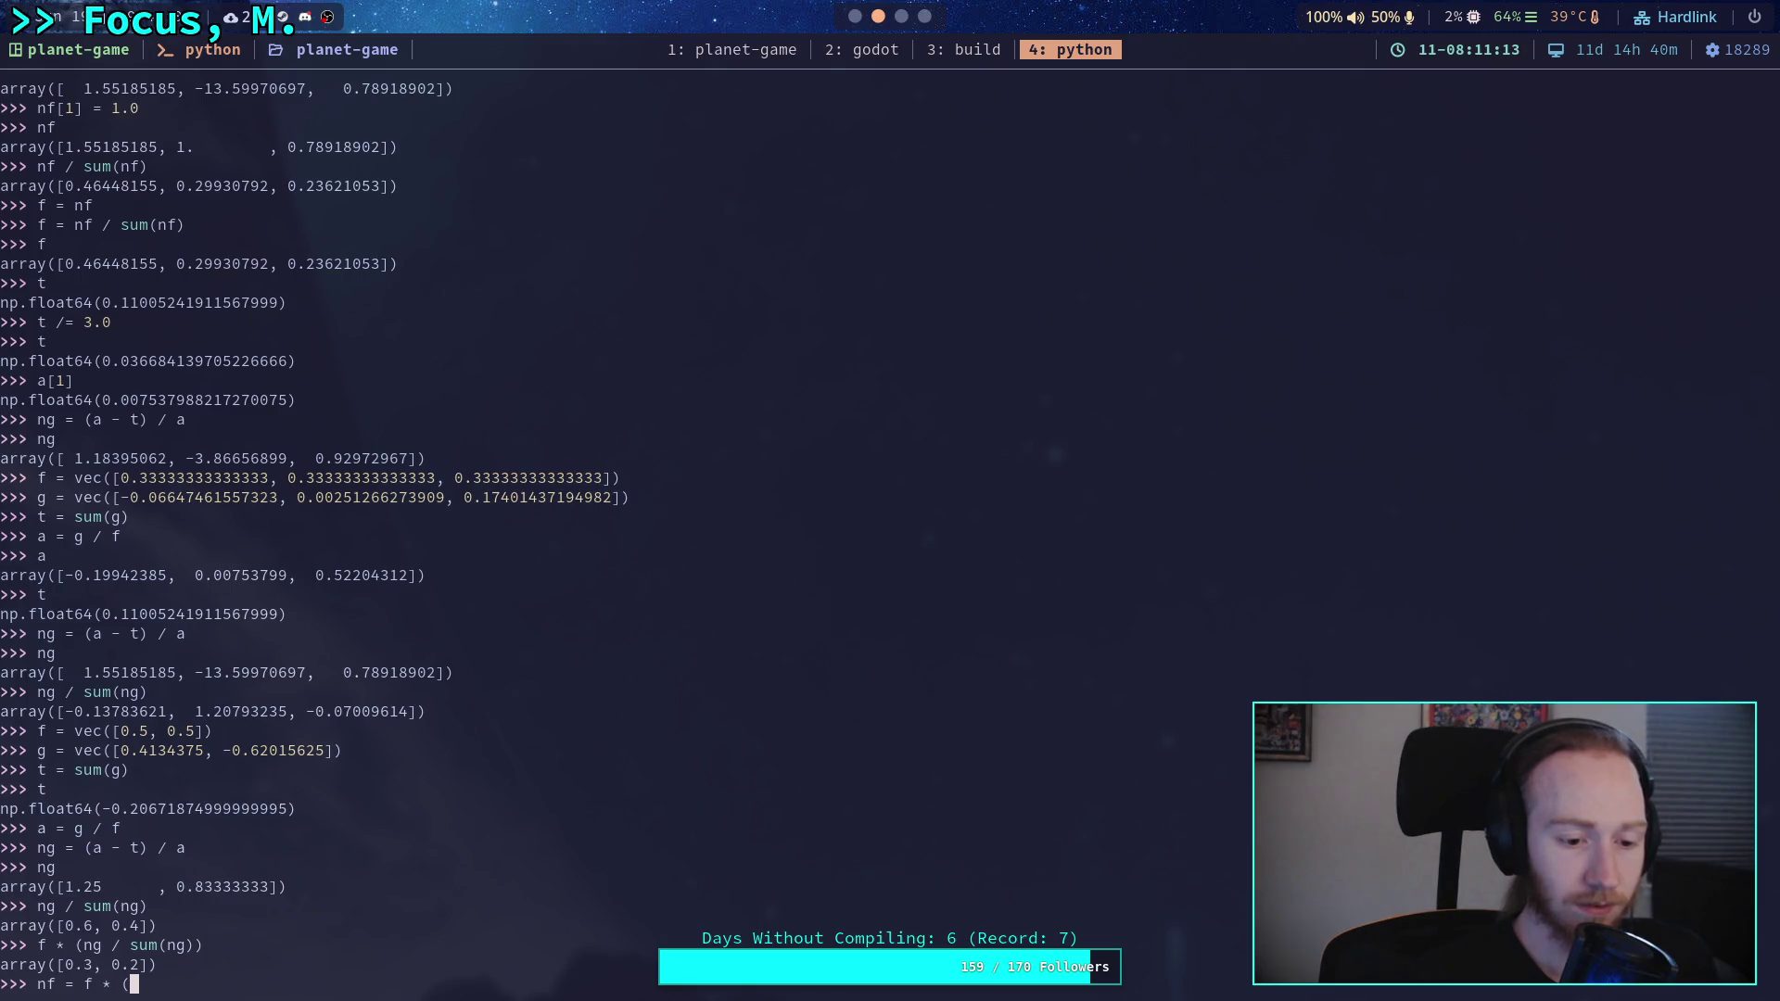
type("ng)")
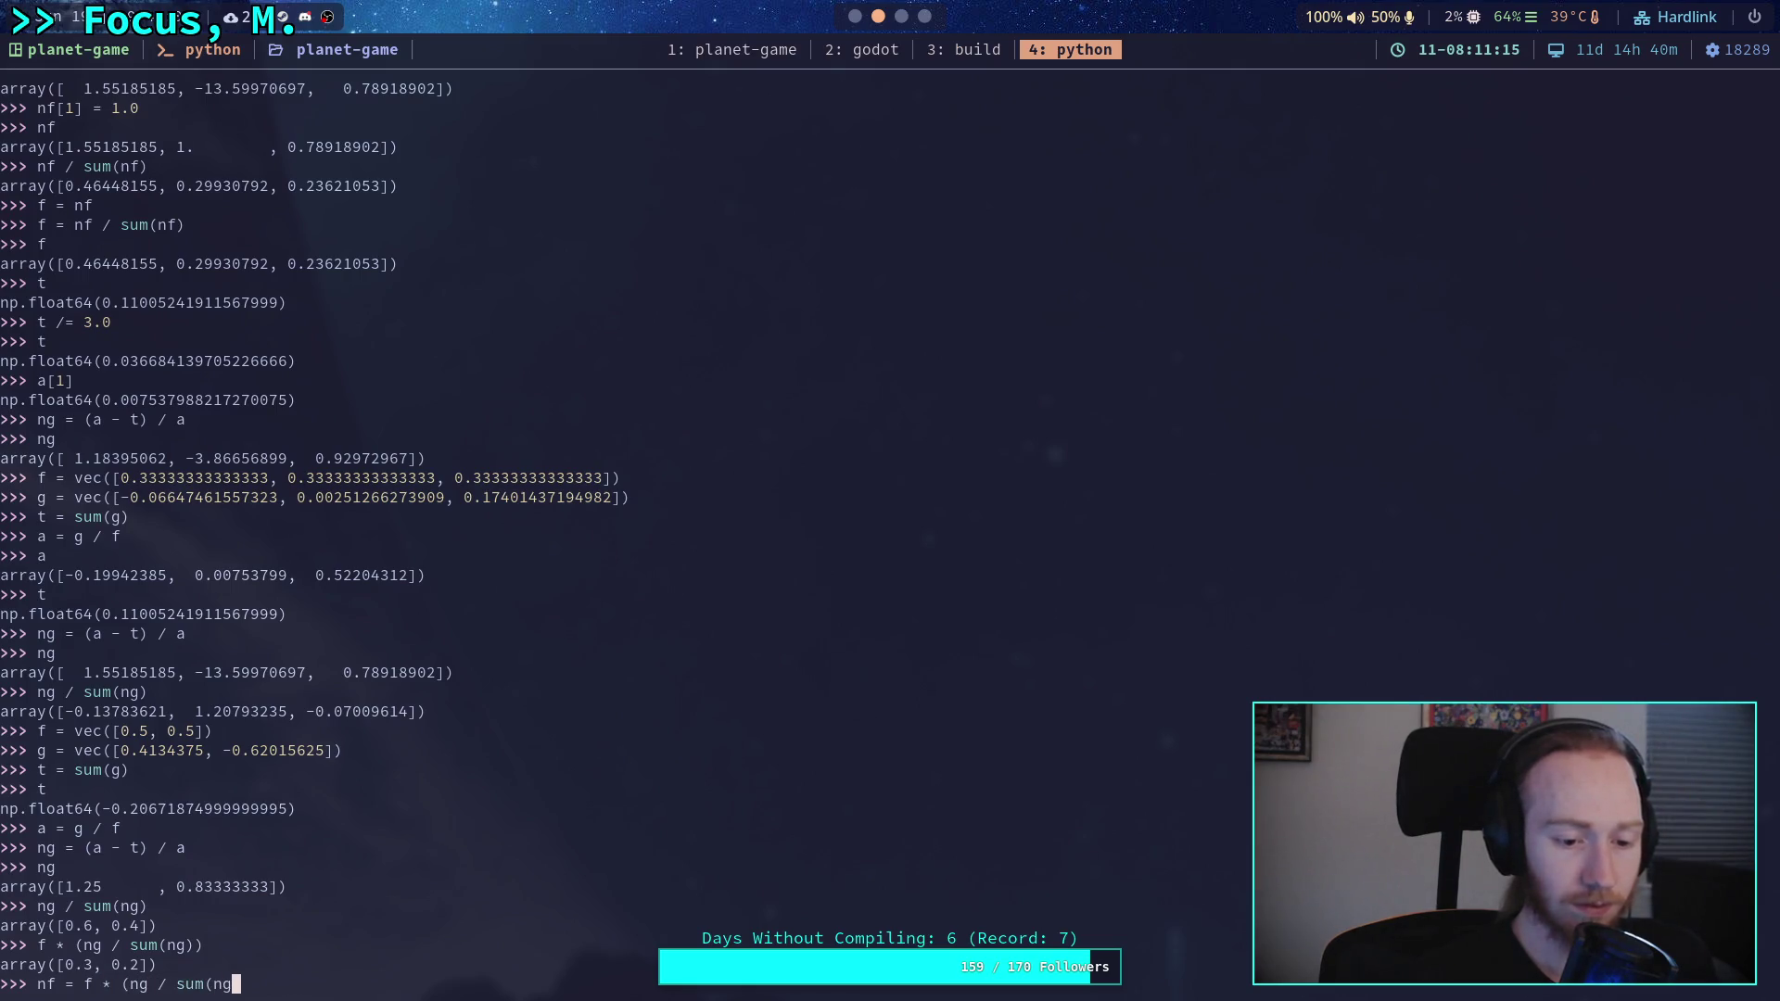
key("BackSpace")
key("BackSpace")
key("BackSpace")
type("ng")
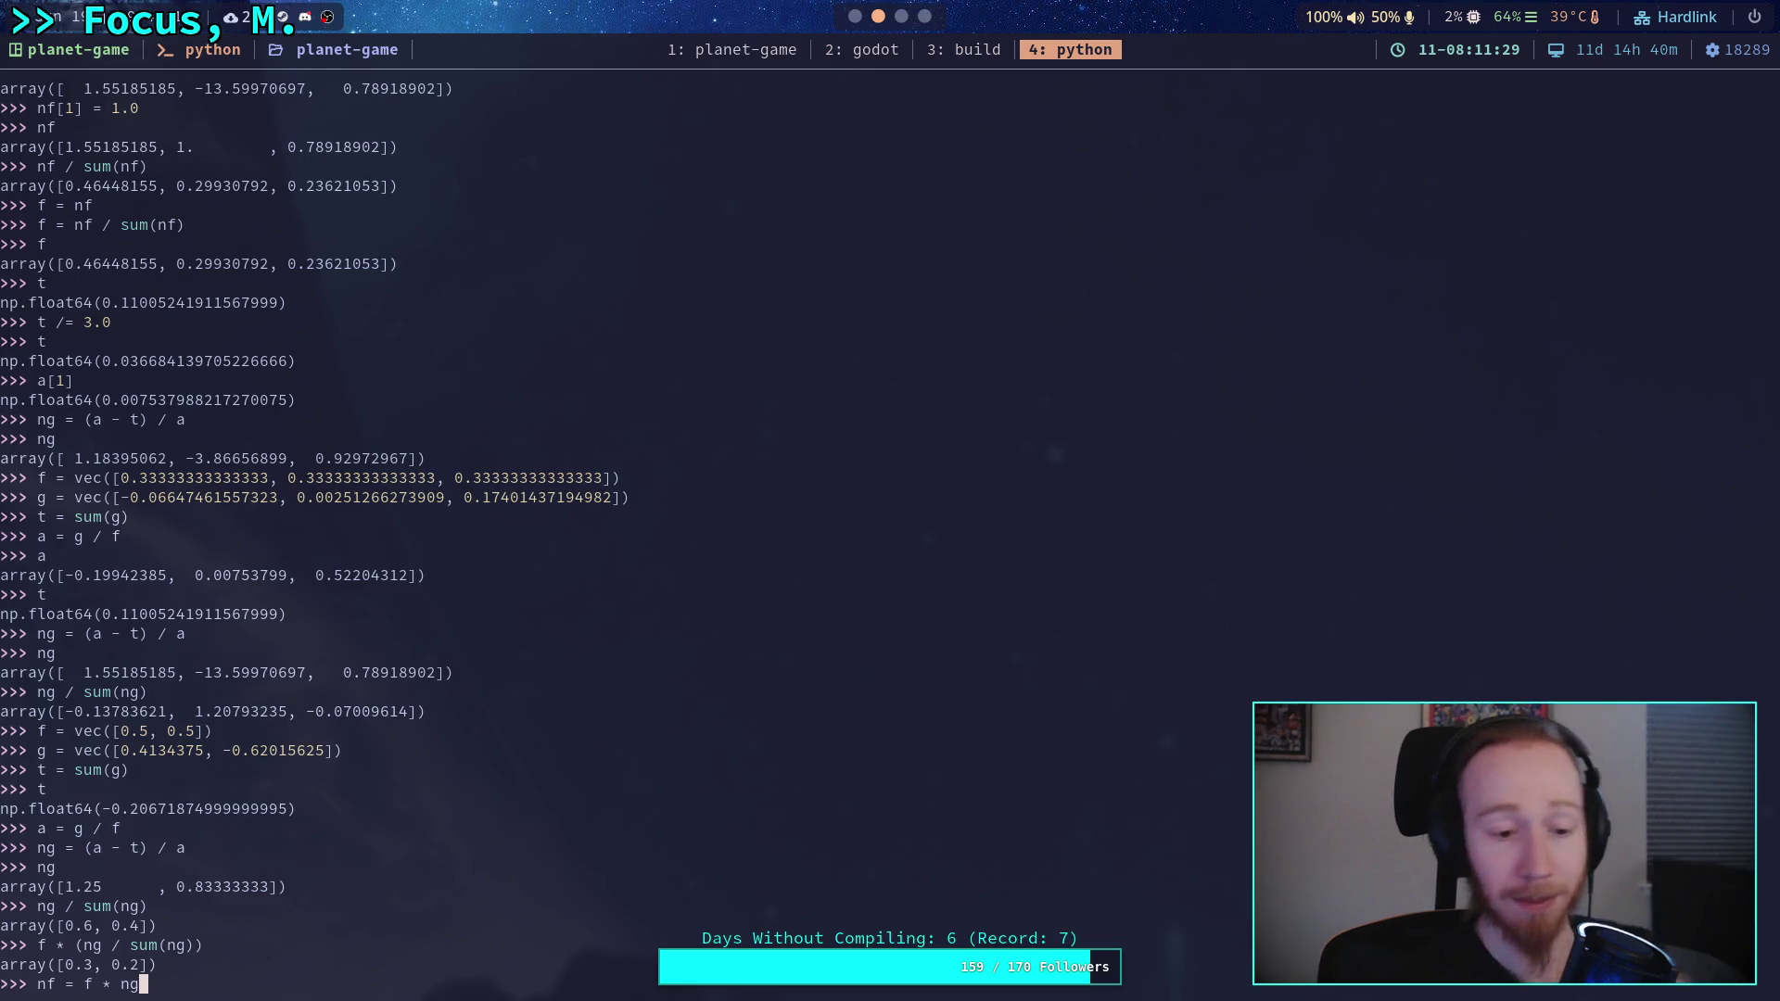
key("Return")
- Print nf [0.625, 0.417] and normalise it to the [0.6, 0.4] split
type("nf")
key("Return")
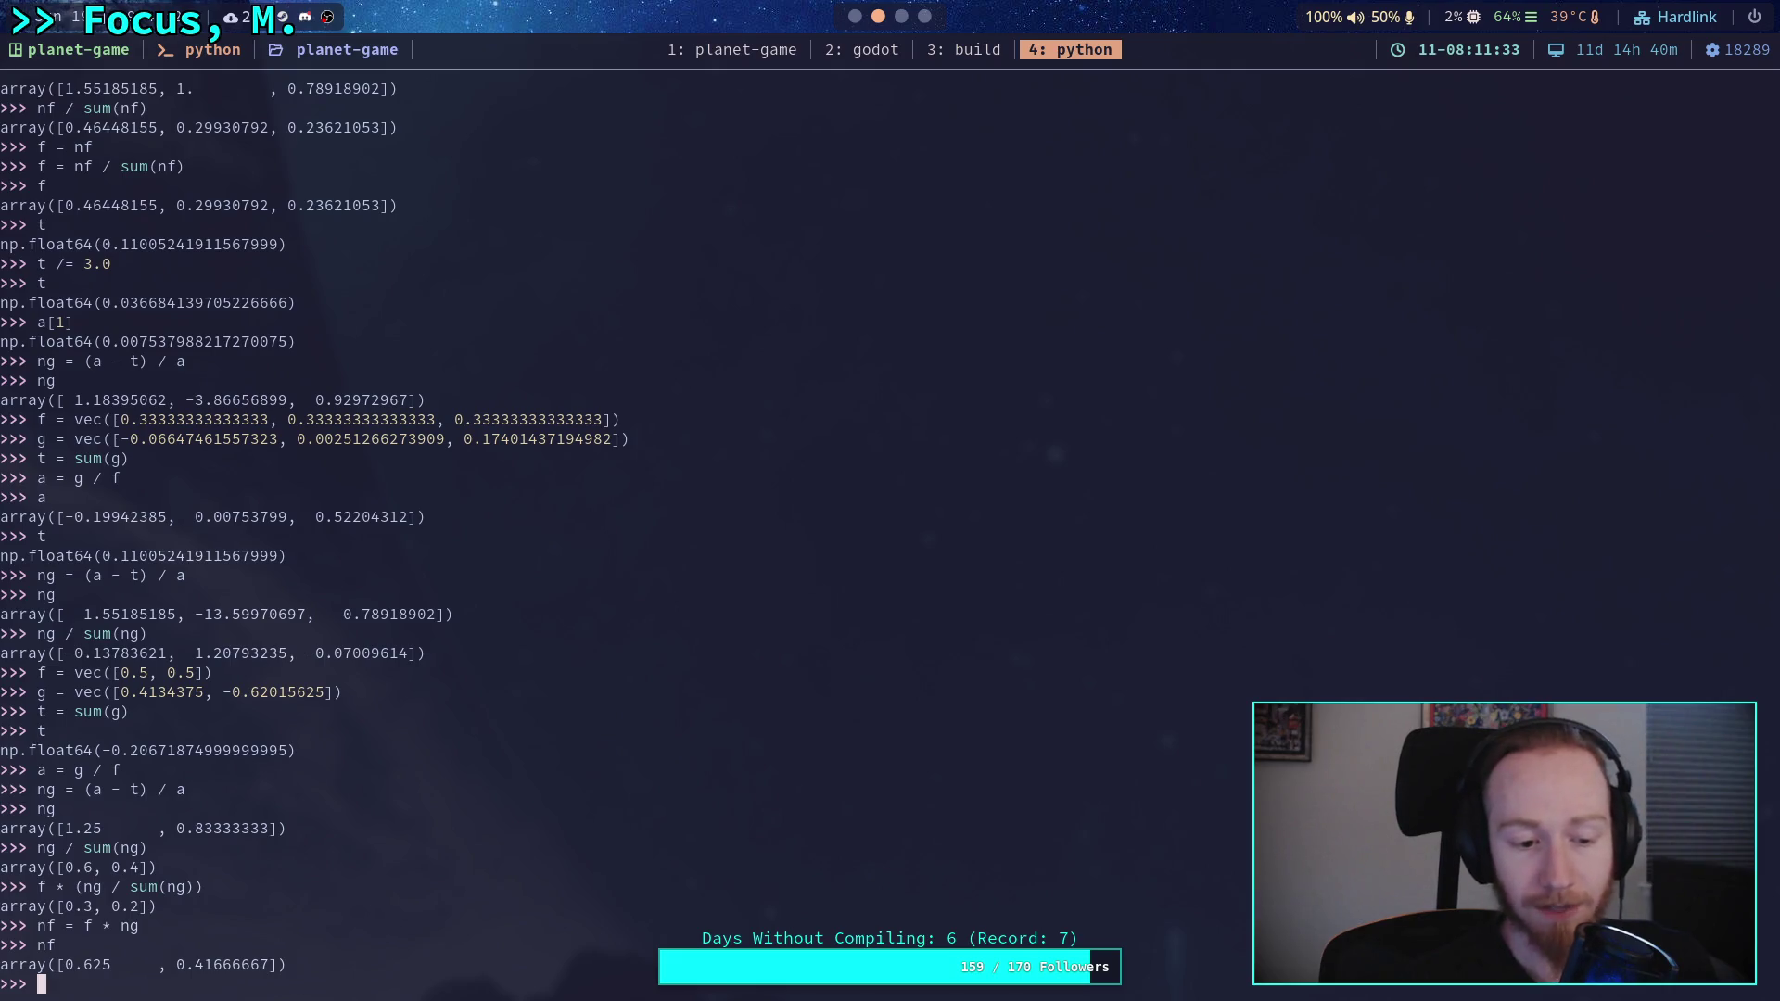
type("nf / su")
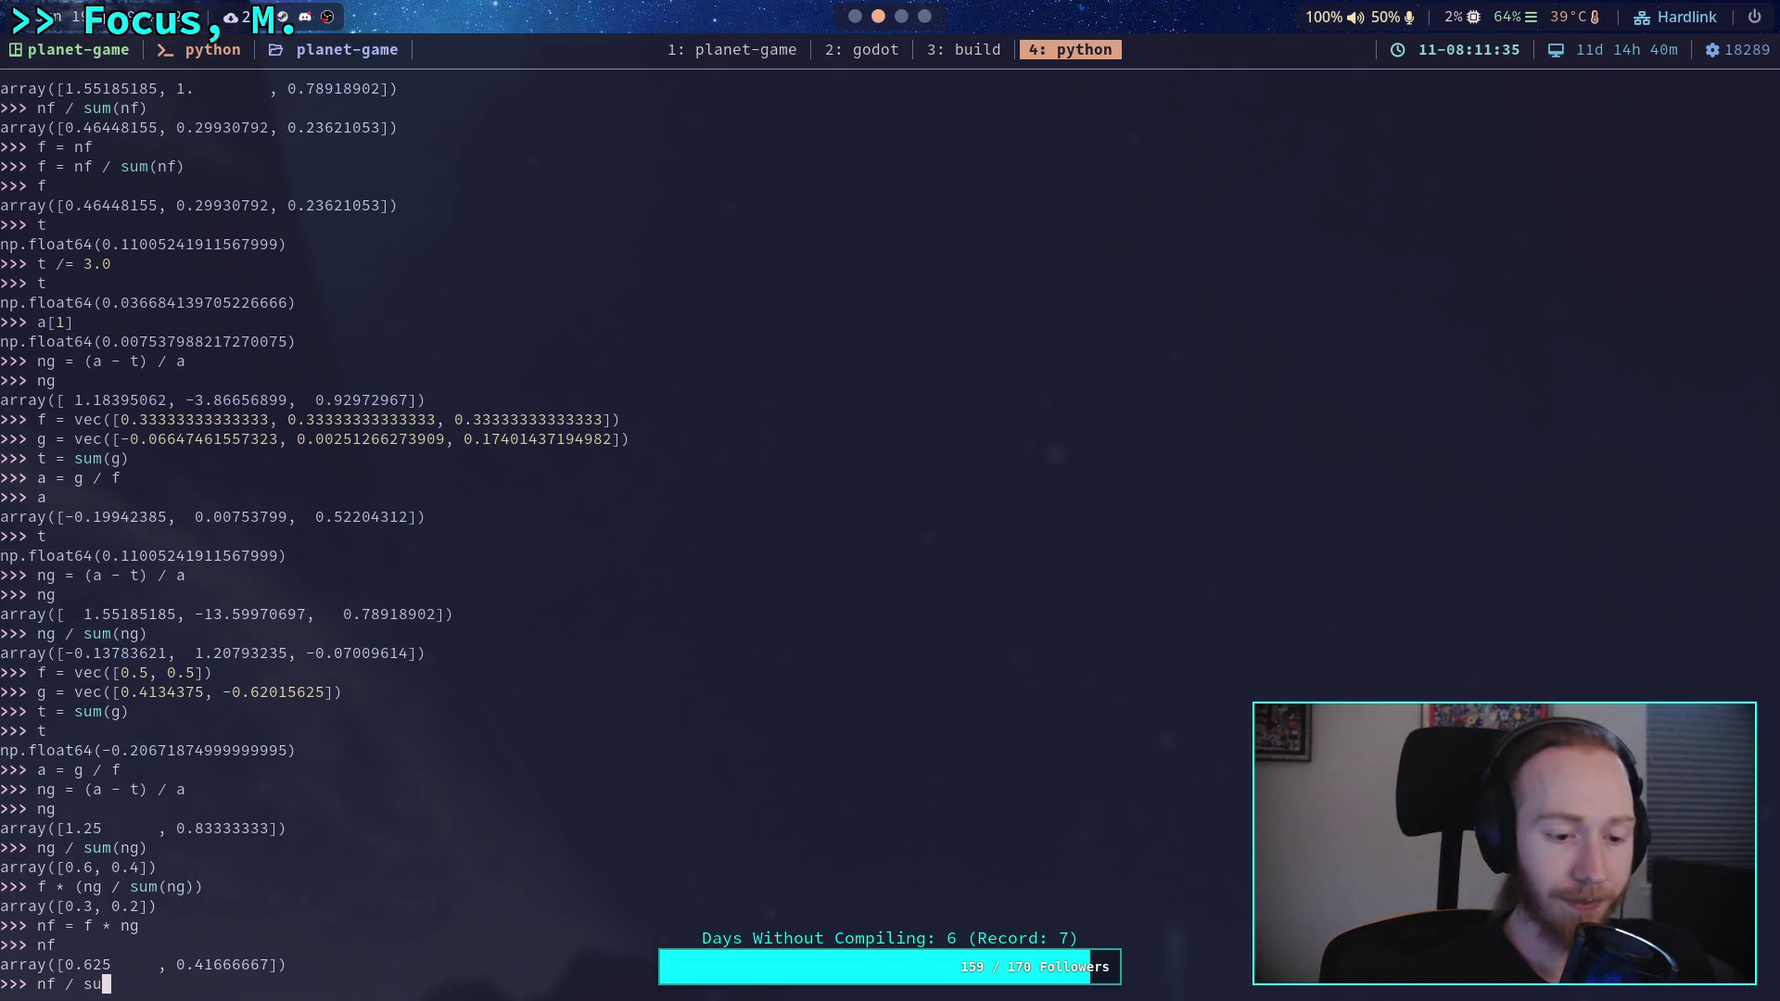
type("m(nf)")
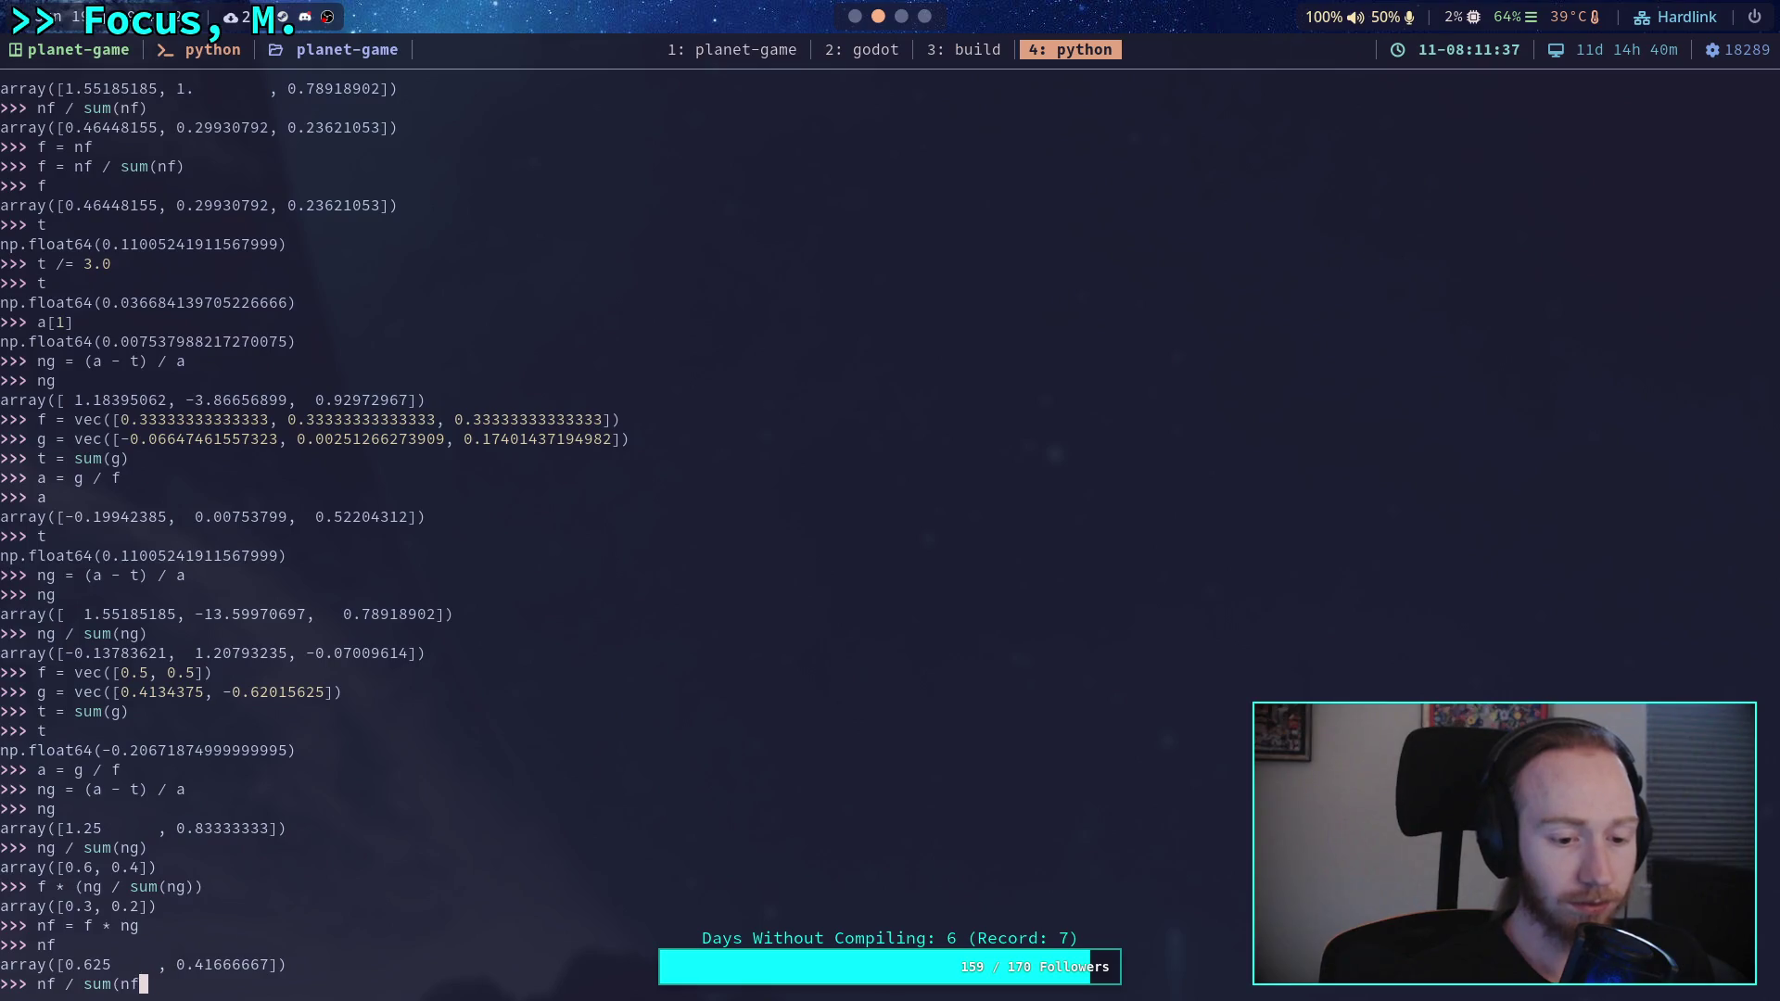
key("Return")
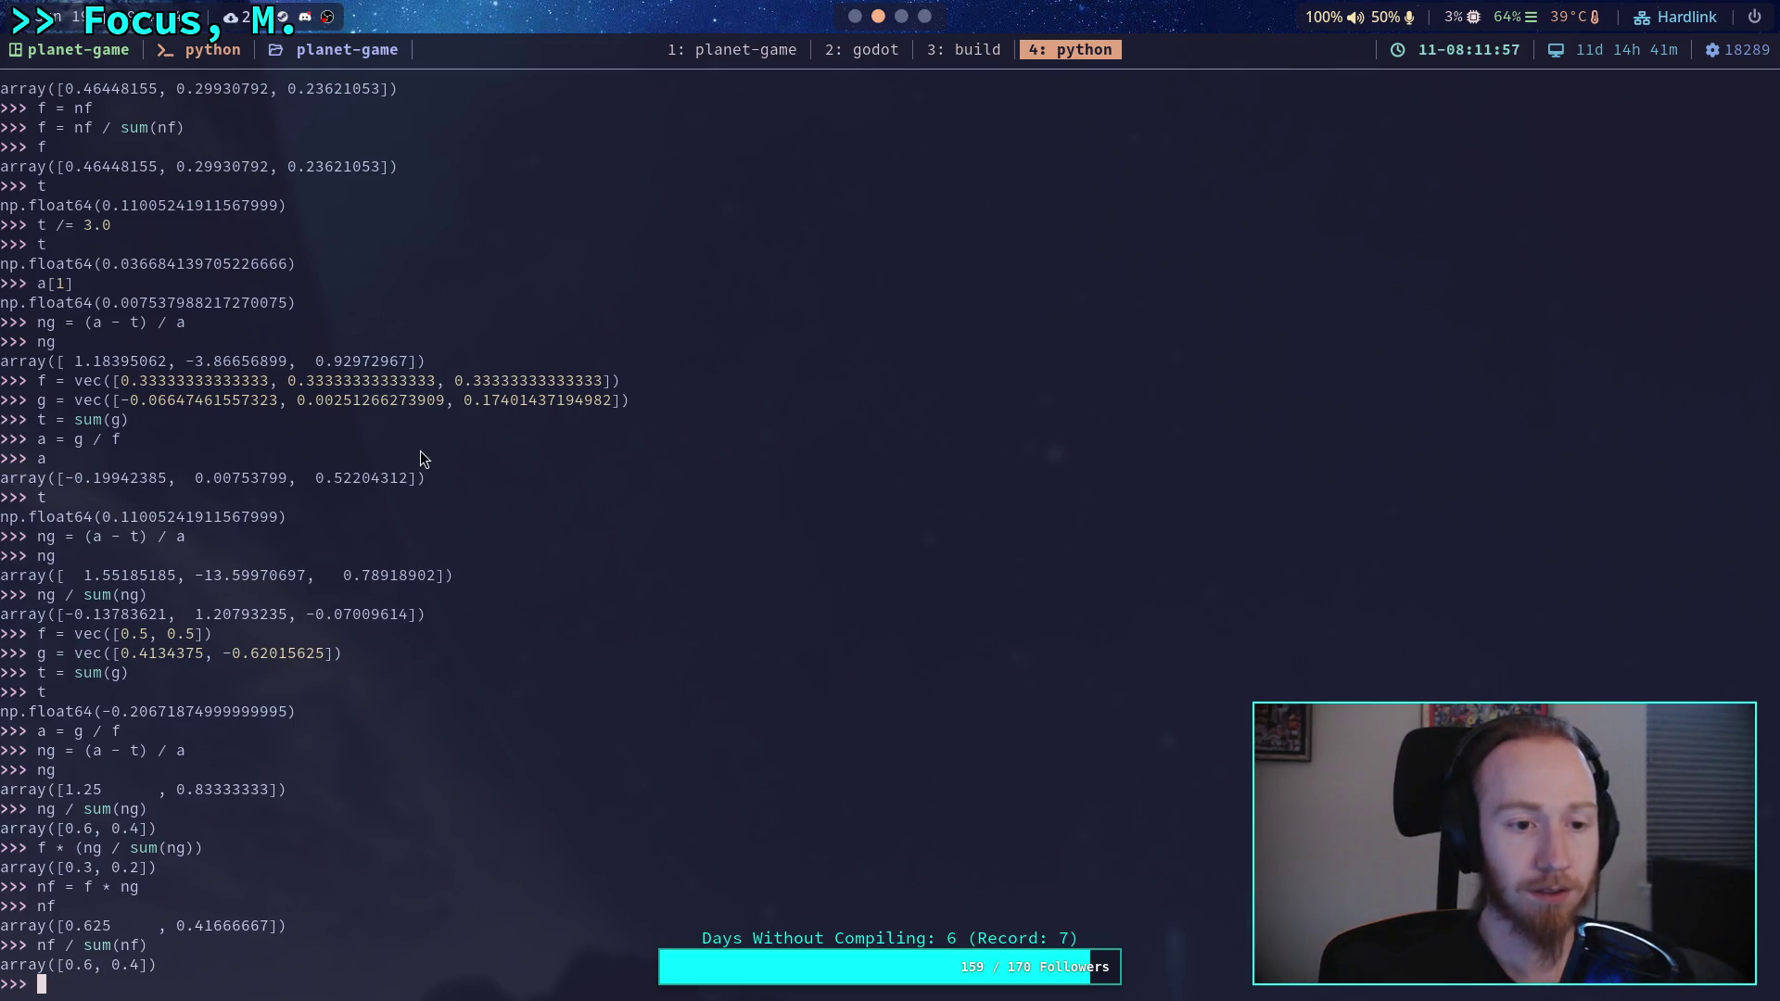
- Re-enter the earlier three-point f, g and t = sum(g) lines by pasting them
left_click_drag(41, 375, 619, 384)
key("super+c")
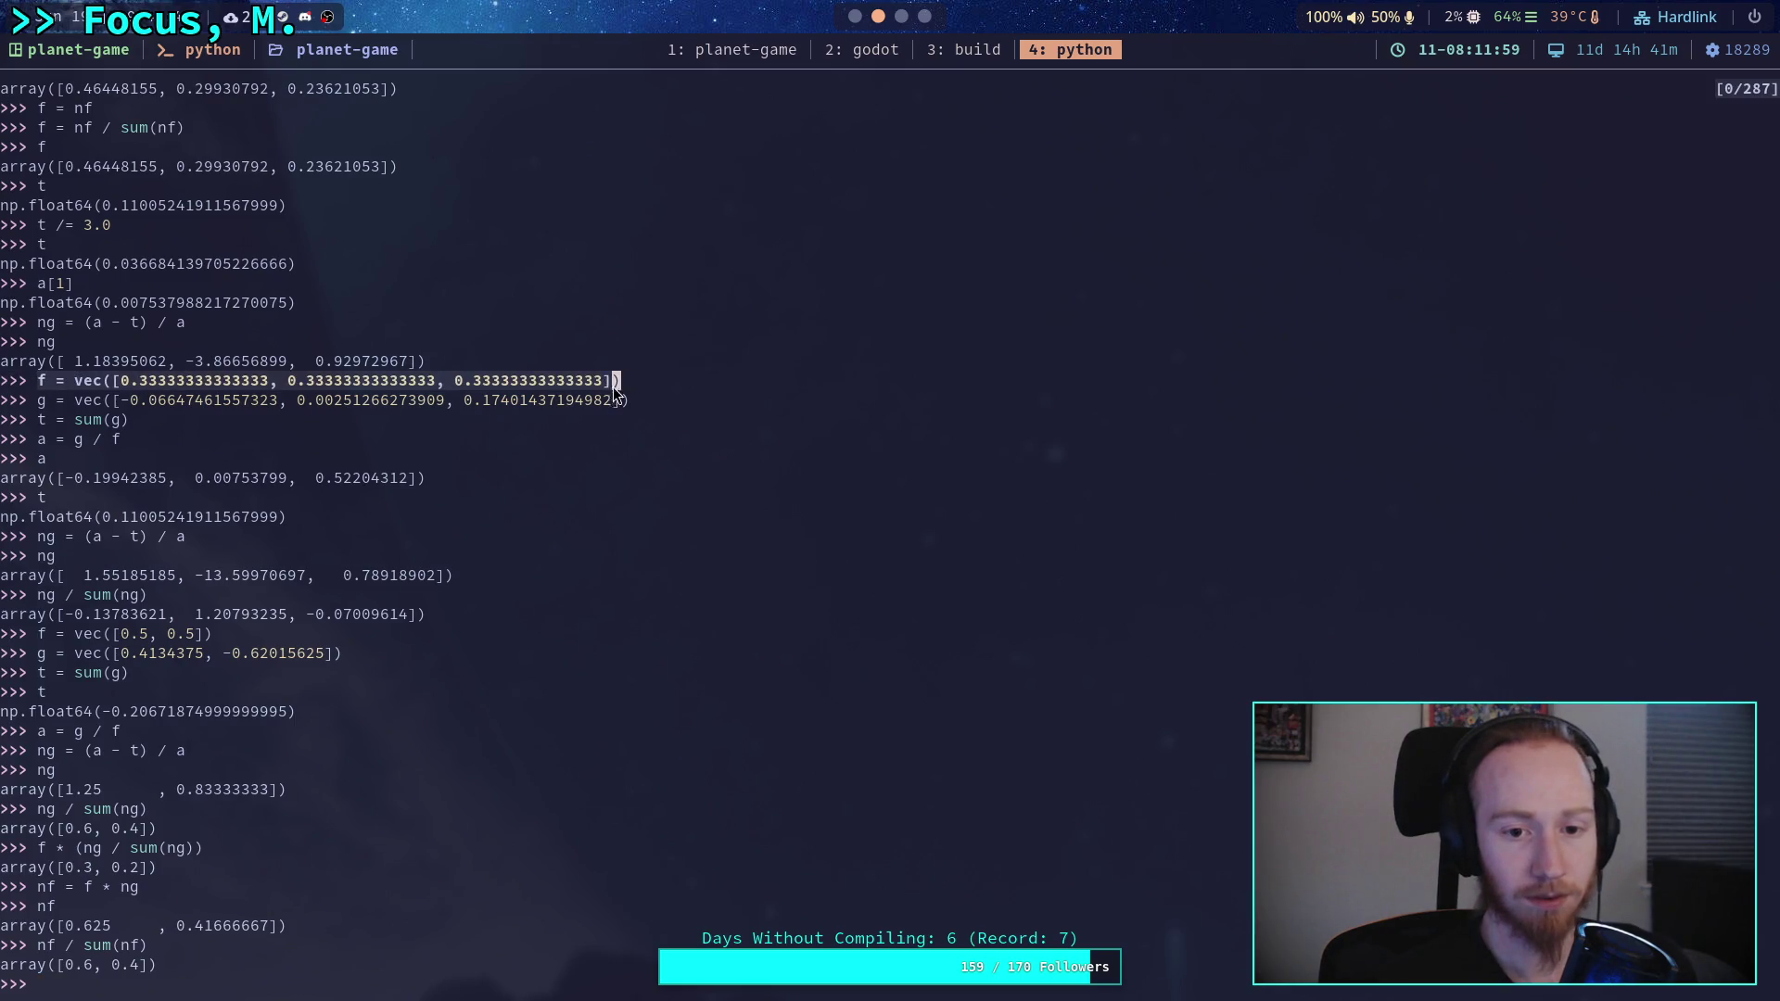
left_click(609, 403)
middle_click(580, 648)
key("Return")
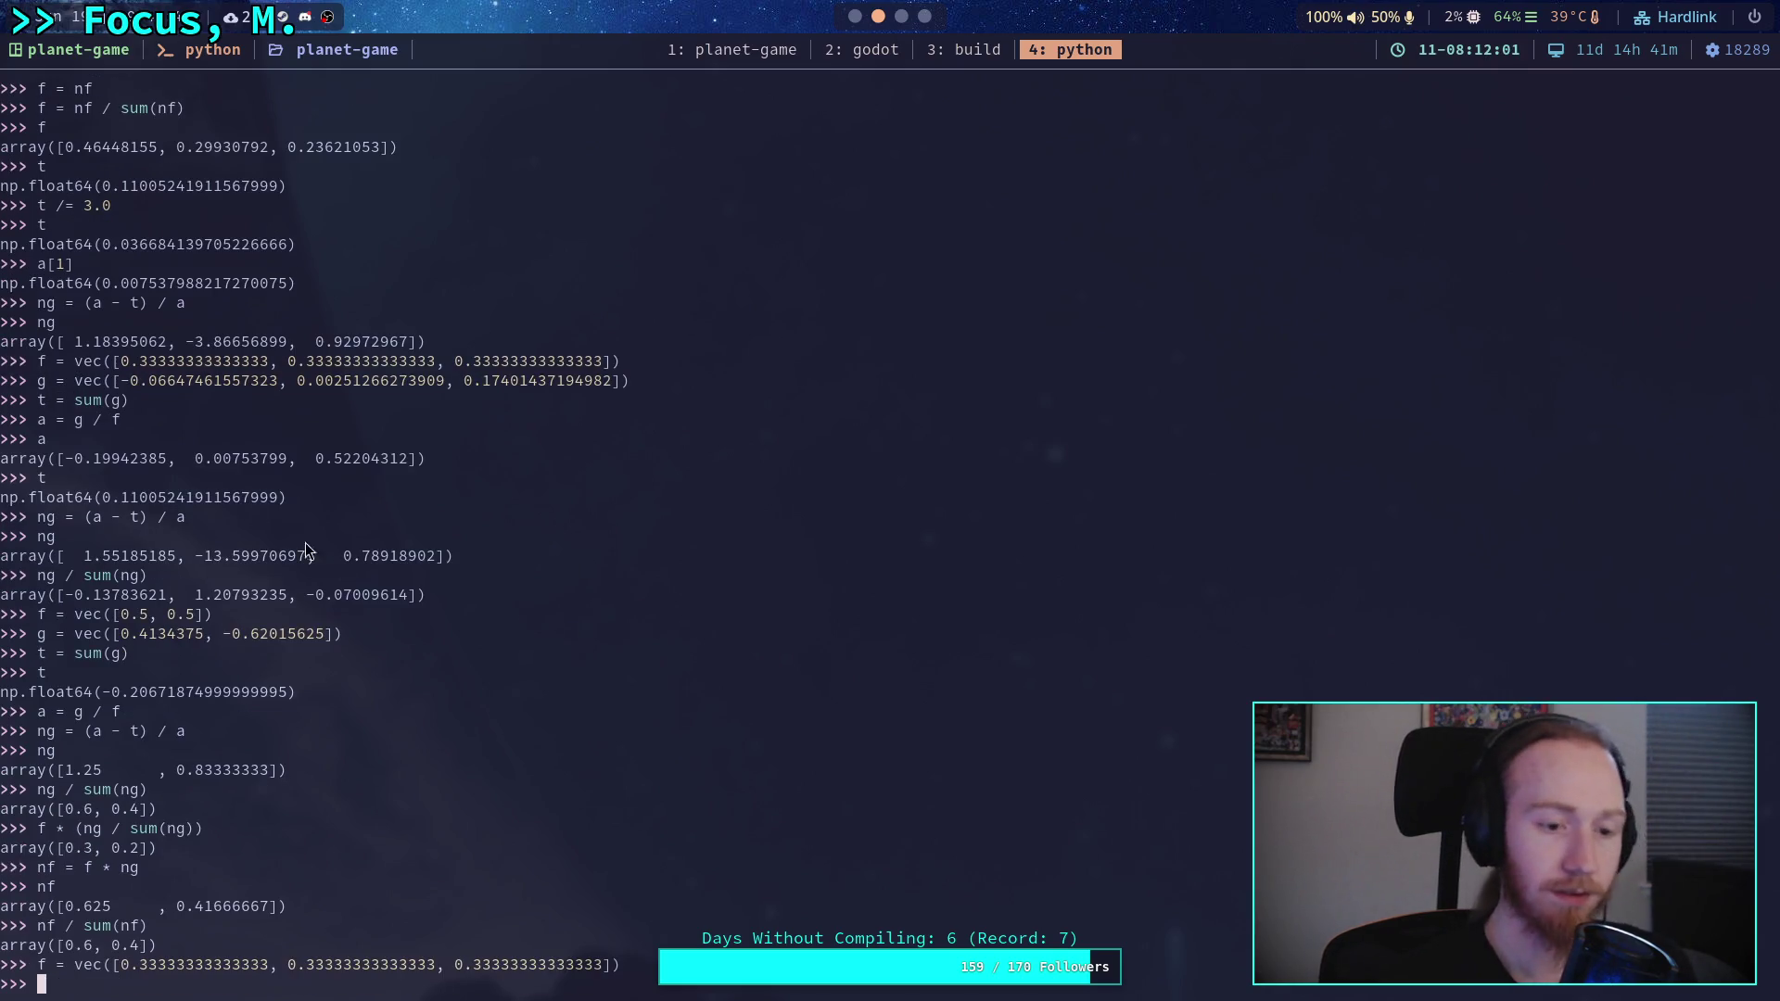
left_click_drag(41, 374, 630, 382)
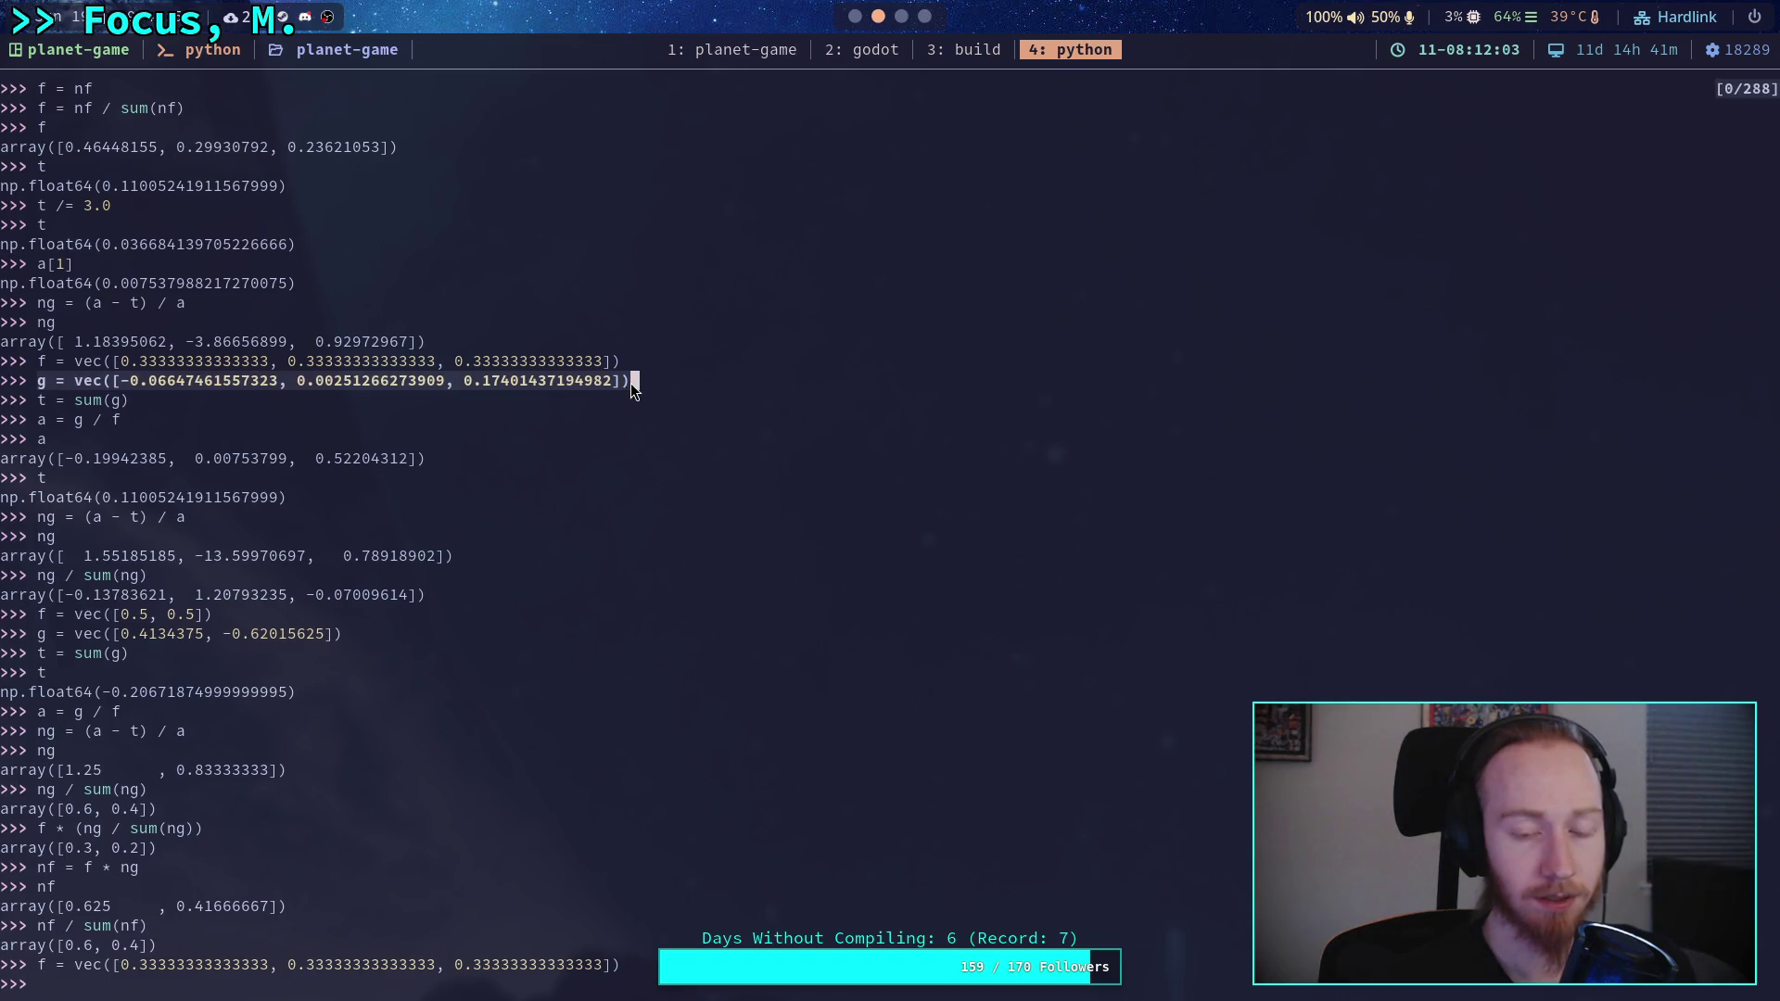
left_click(631, 382)
middle_click(629, 663)
key("Return")
left_click_drag(37, 380, 137, 383)
left_click(132, 382)
middle_click(482, 719)
key("Return")
- Compute a = g / f and ng = (a - t) / a, printing [1.552, -13.600, 0.789]
type("a = g / f")
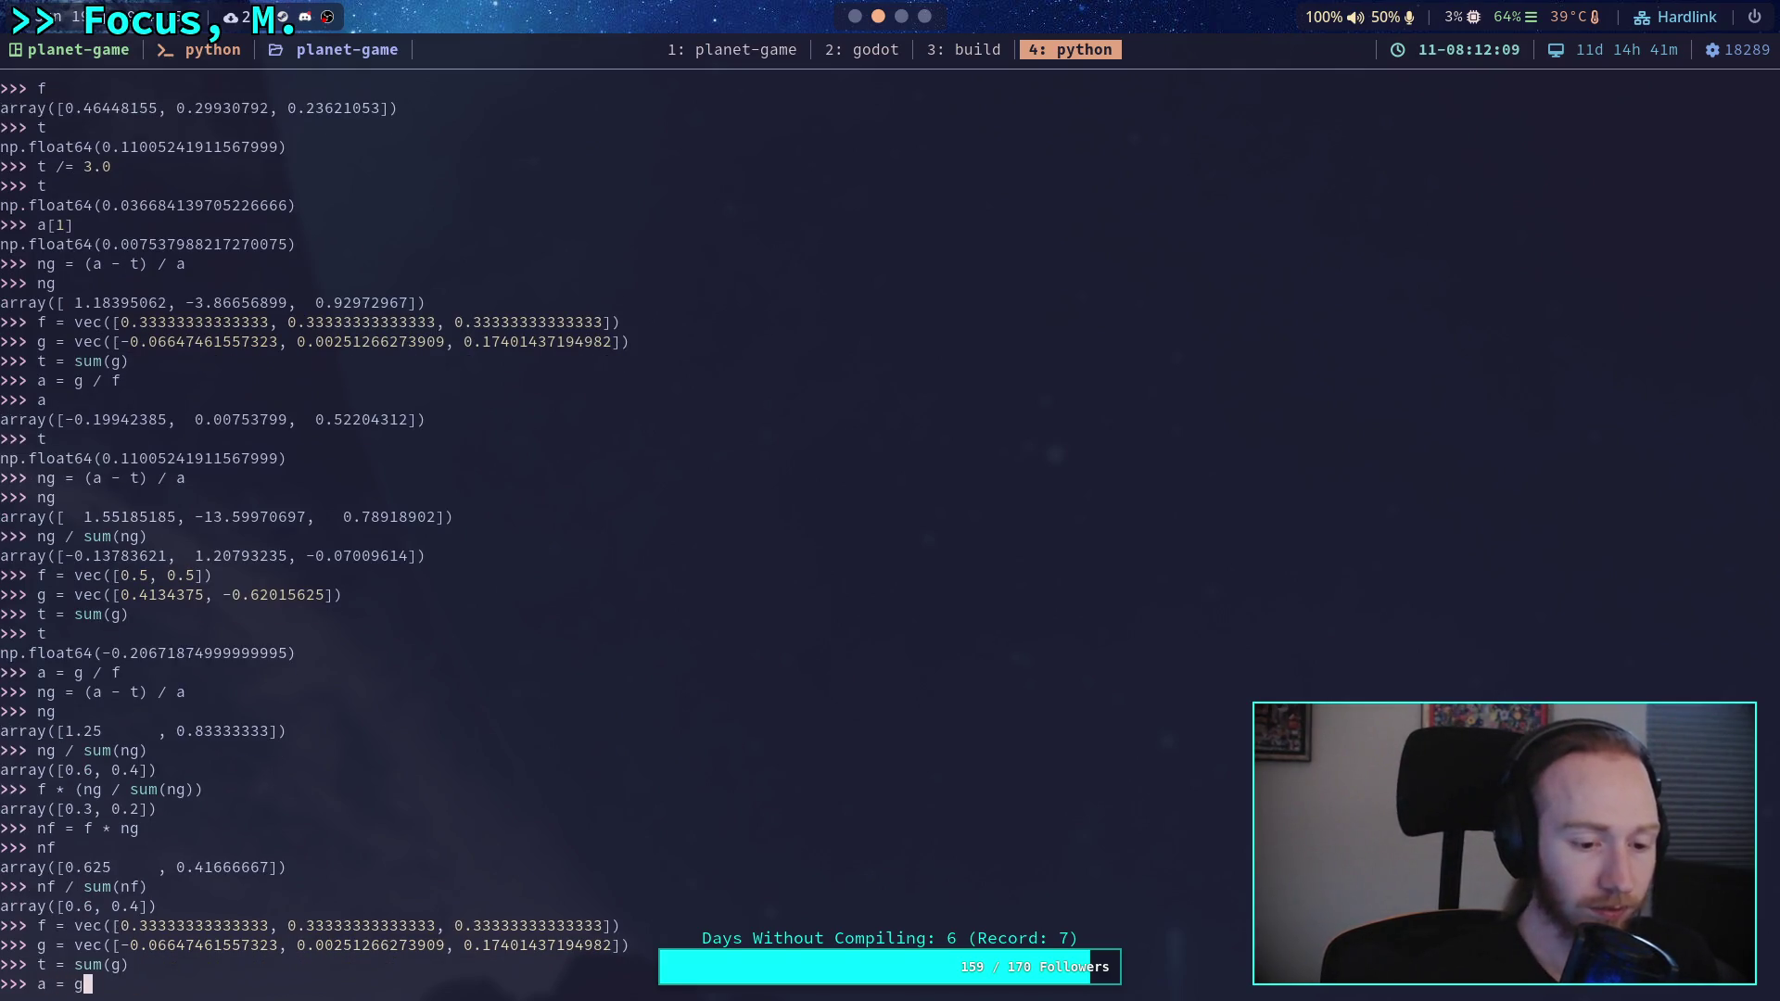
key("Return")
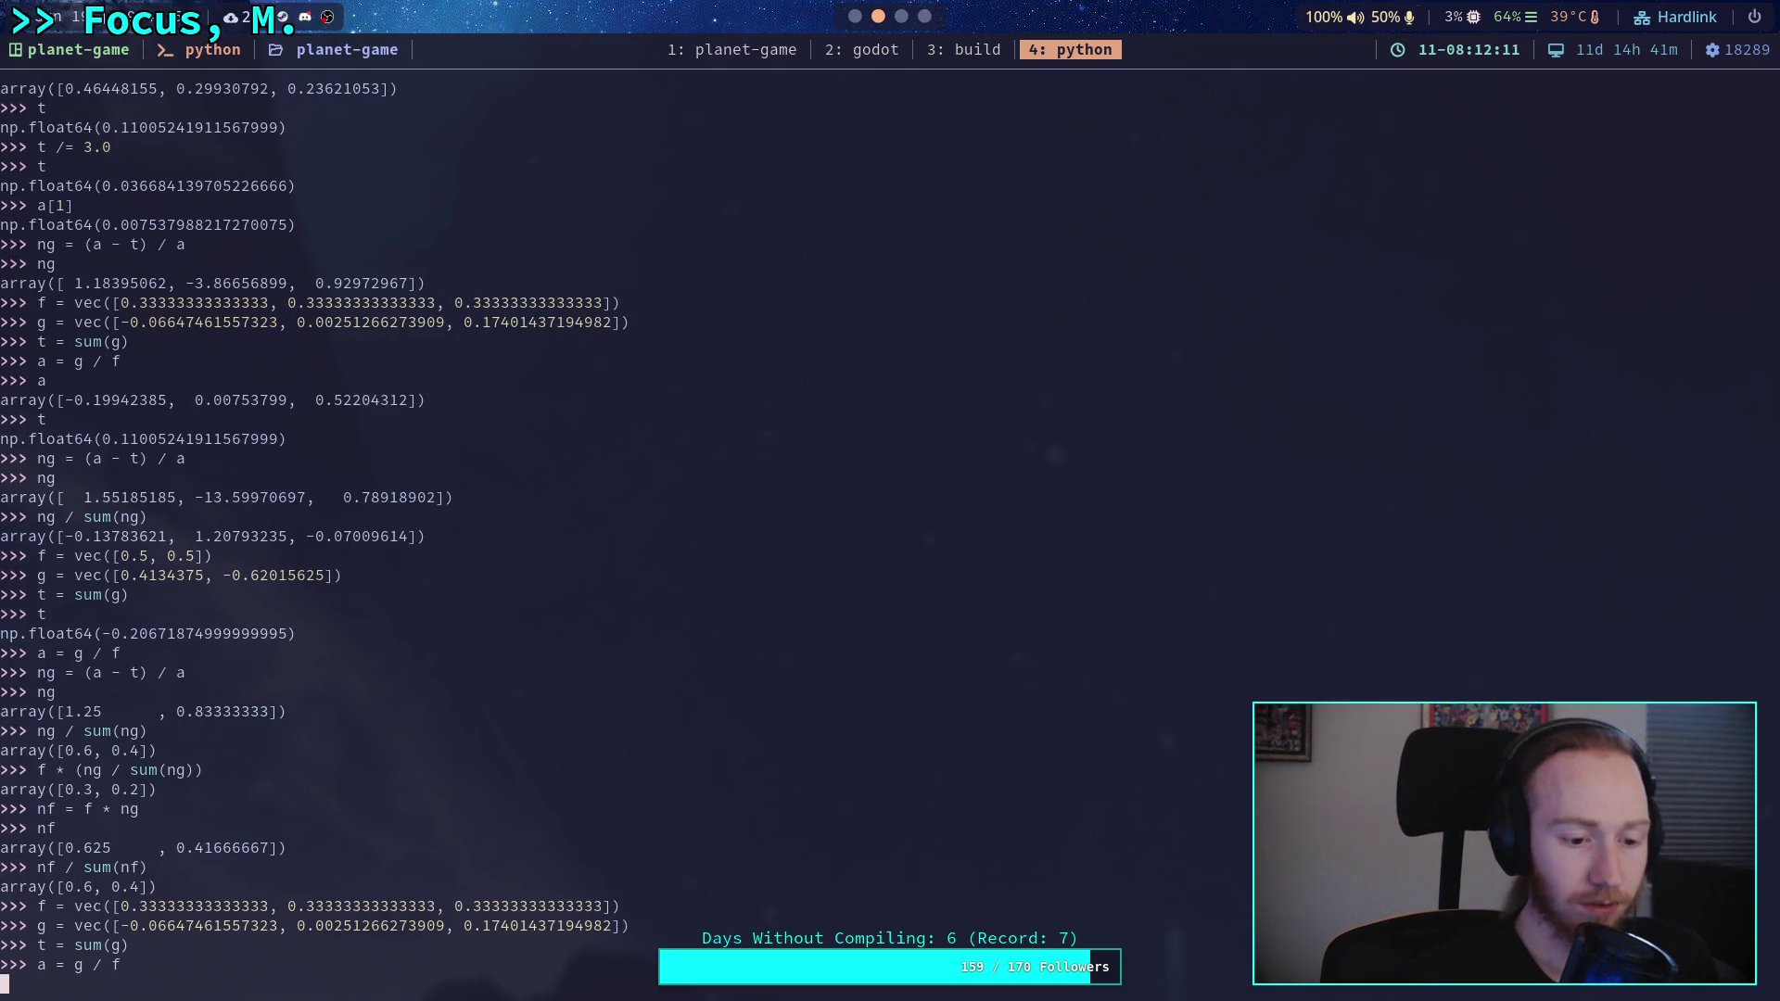
type("ng = (a - t) ")
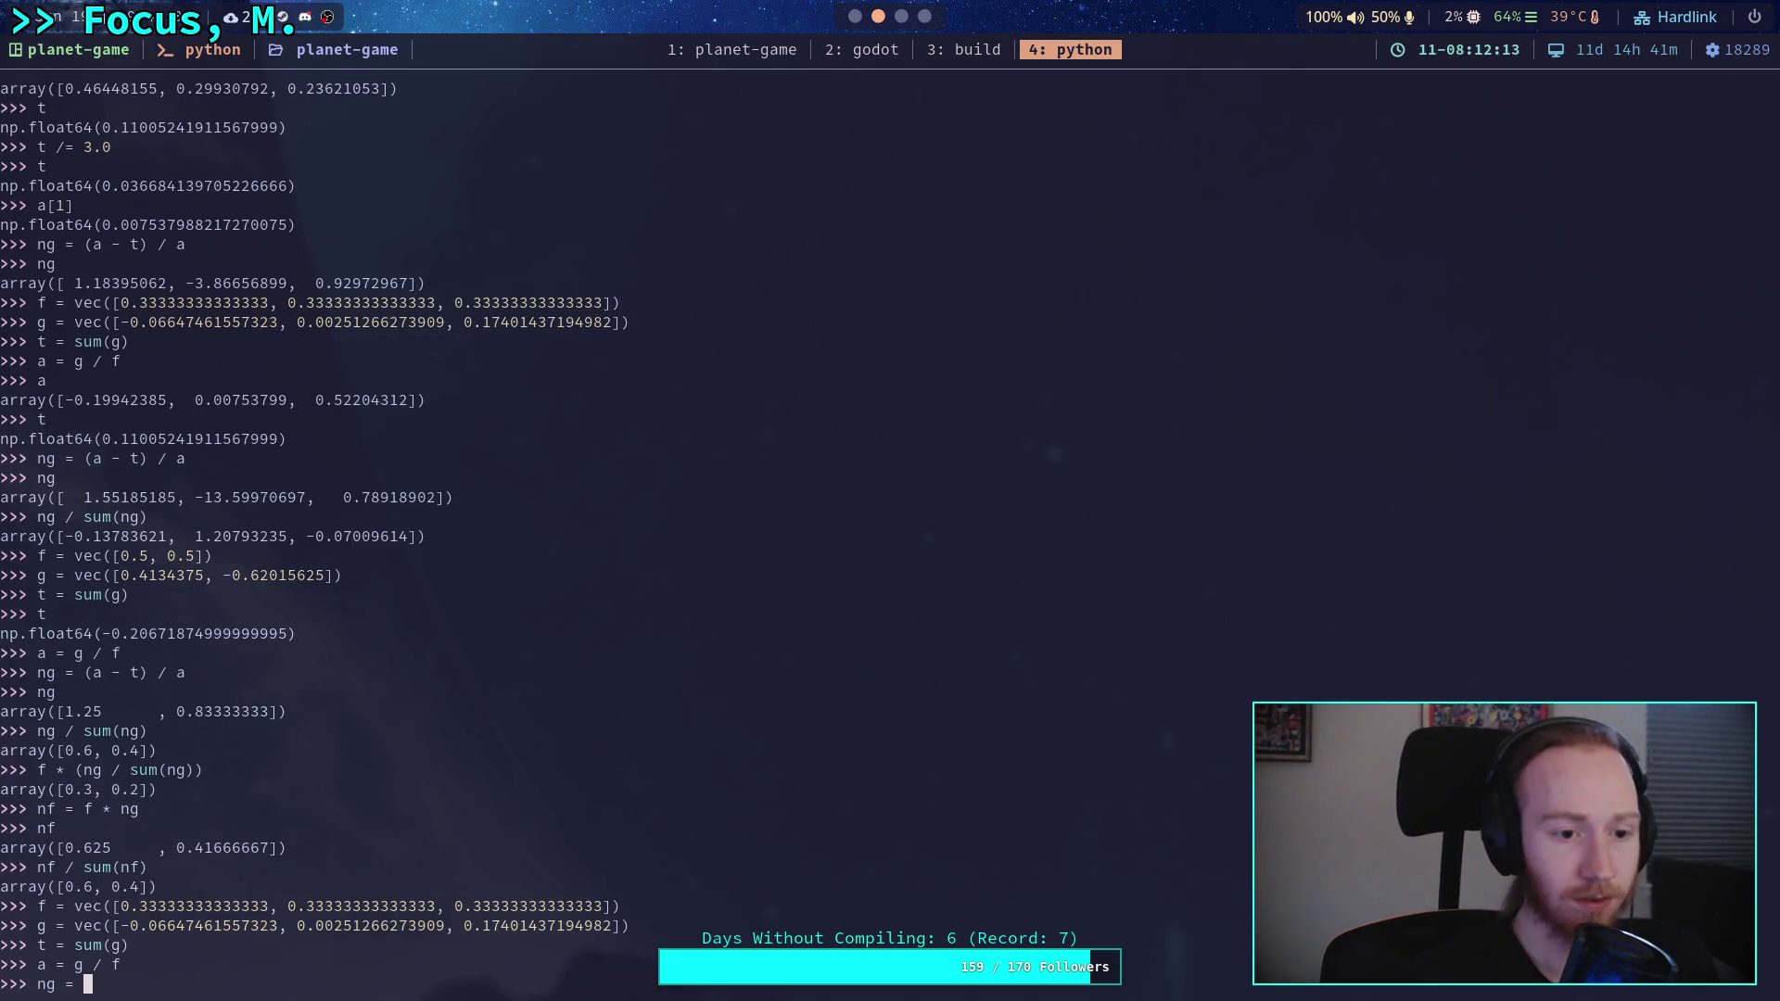
type("/ a")
key("Return")
type("ng")
key("Return")
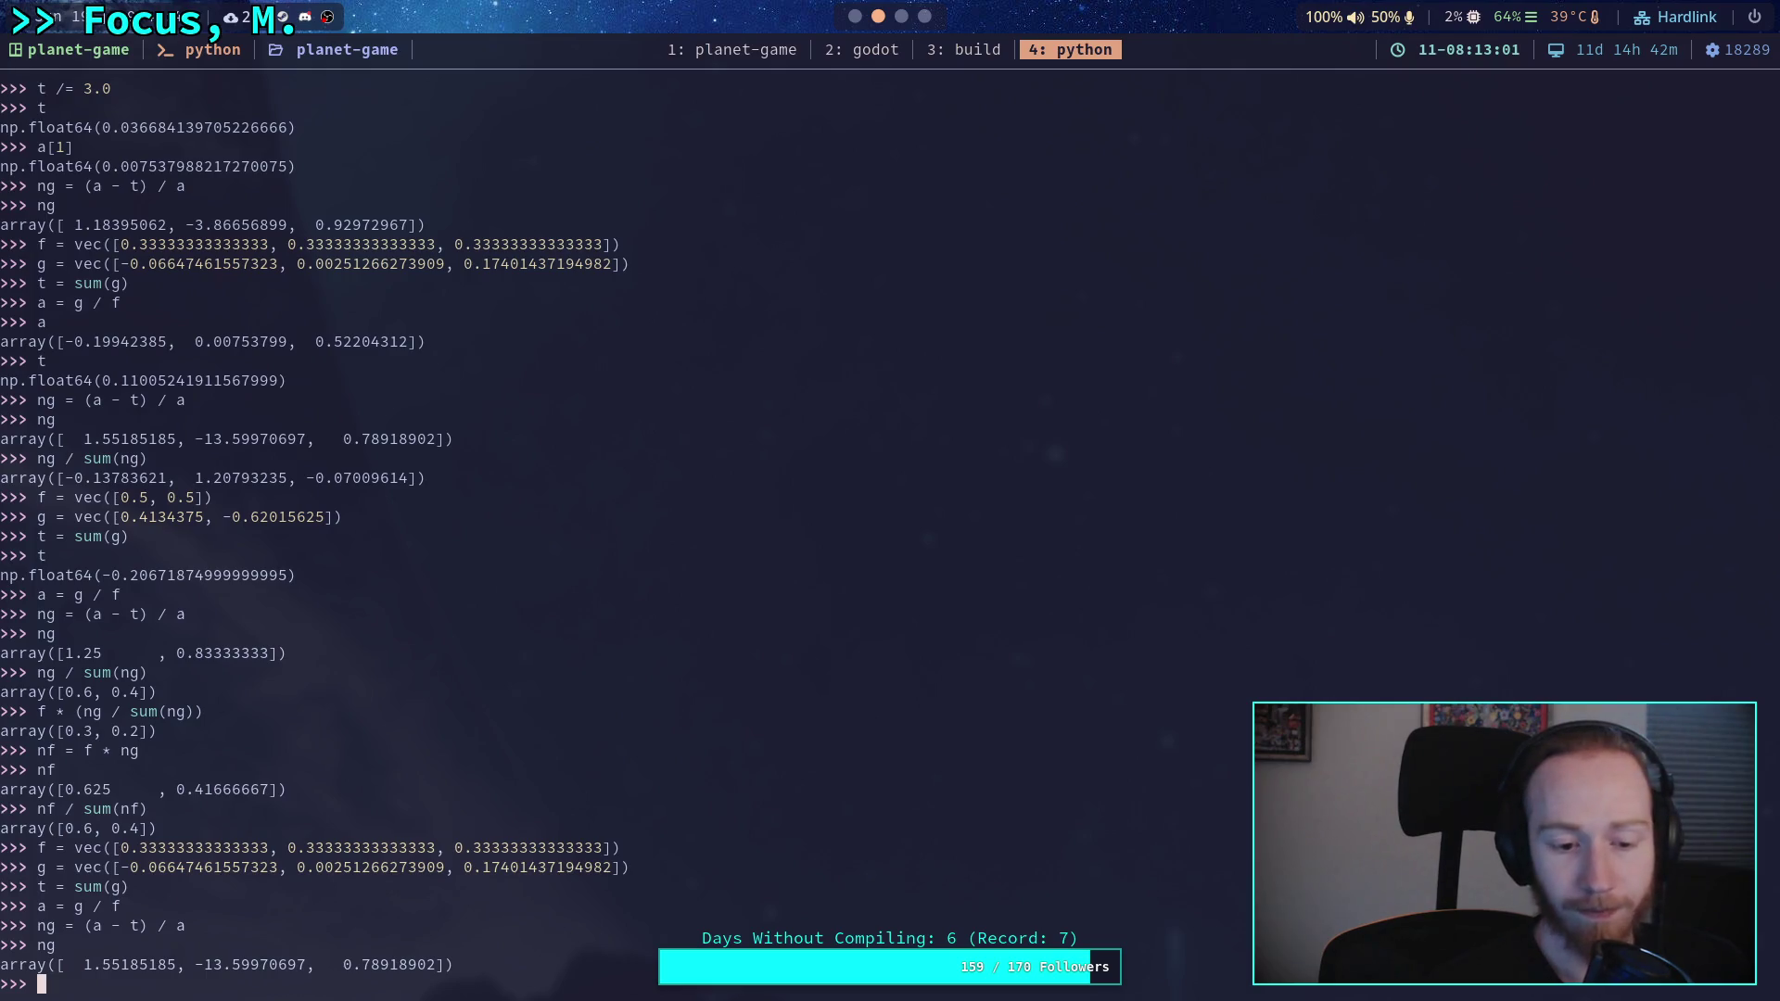
- Flip ng's middle factor with ng[1] = -ng[1], making it 13.600
type("ng[")
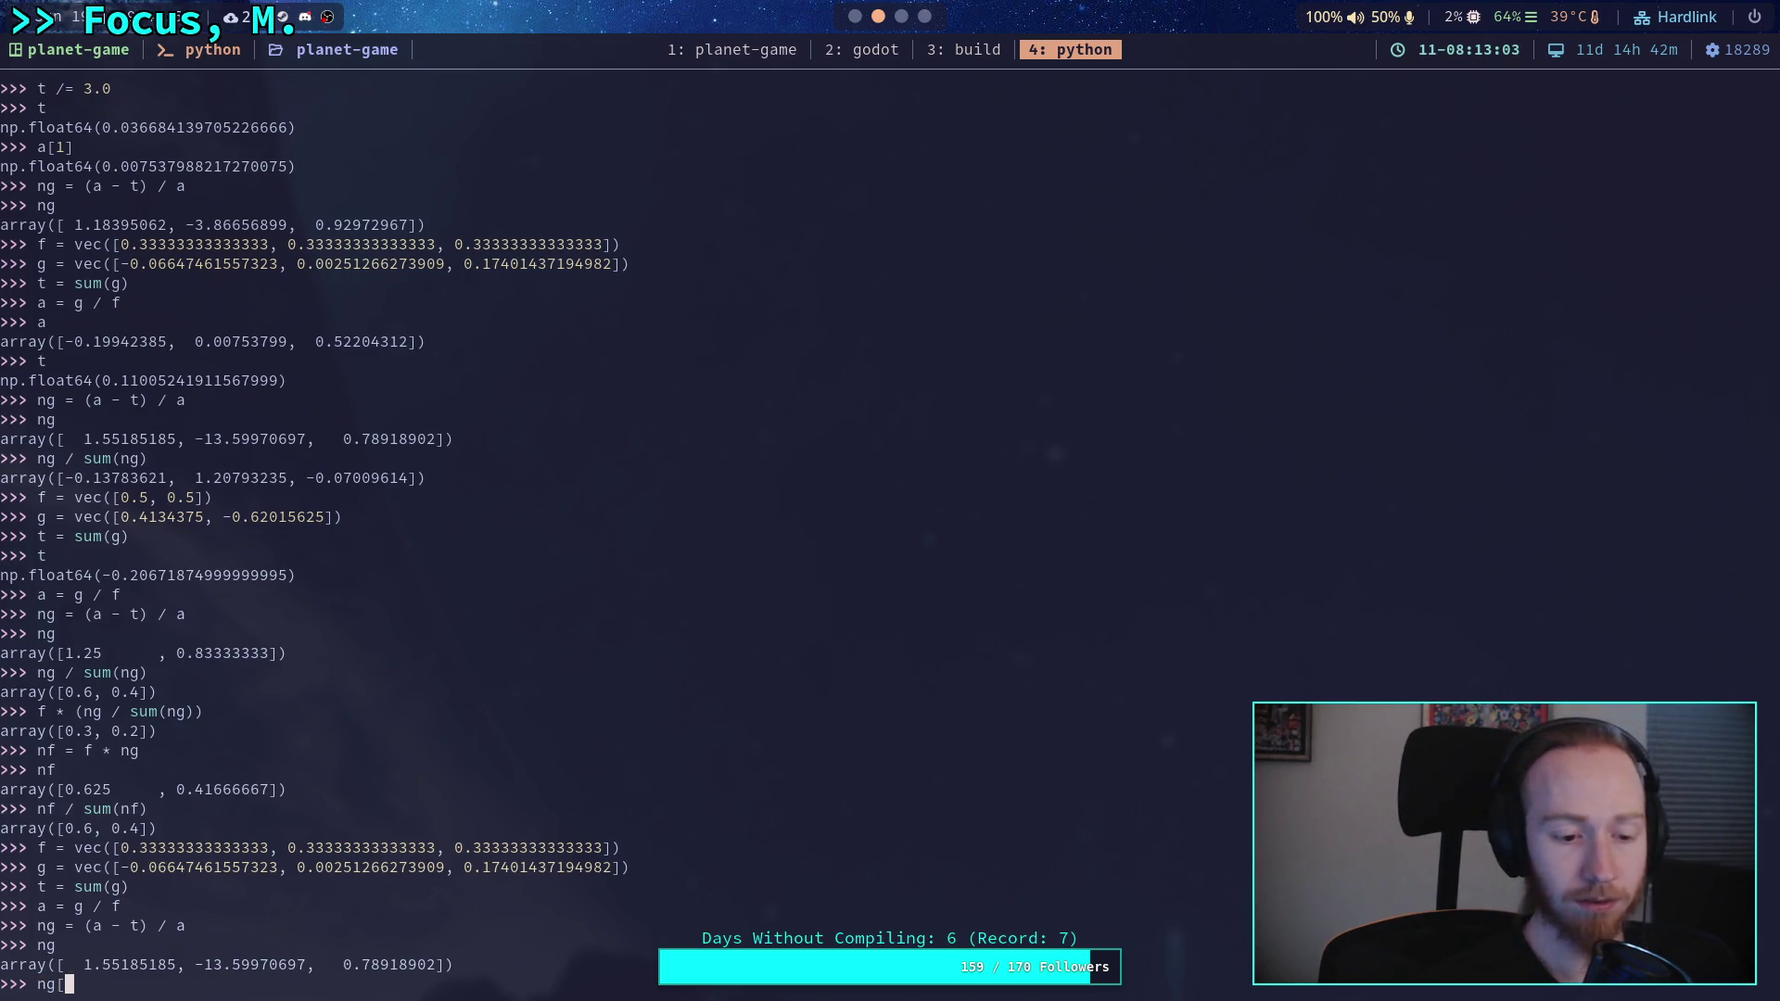
type("1] = -")
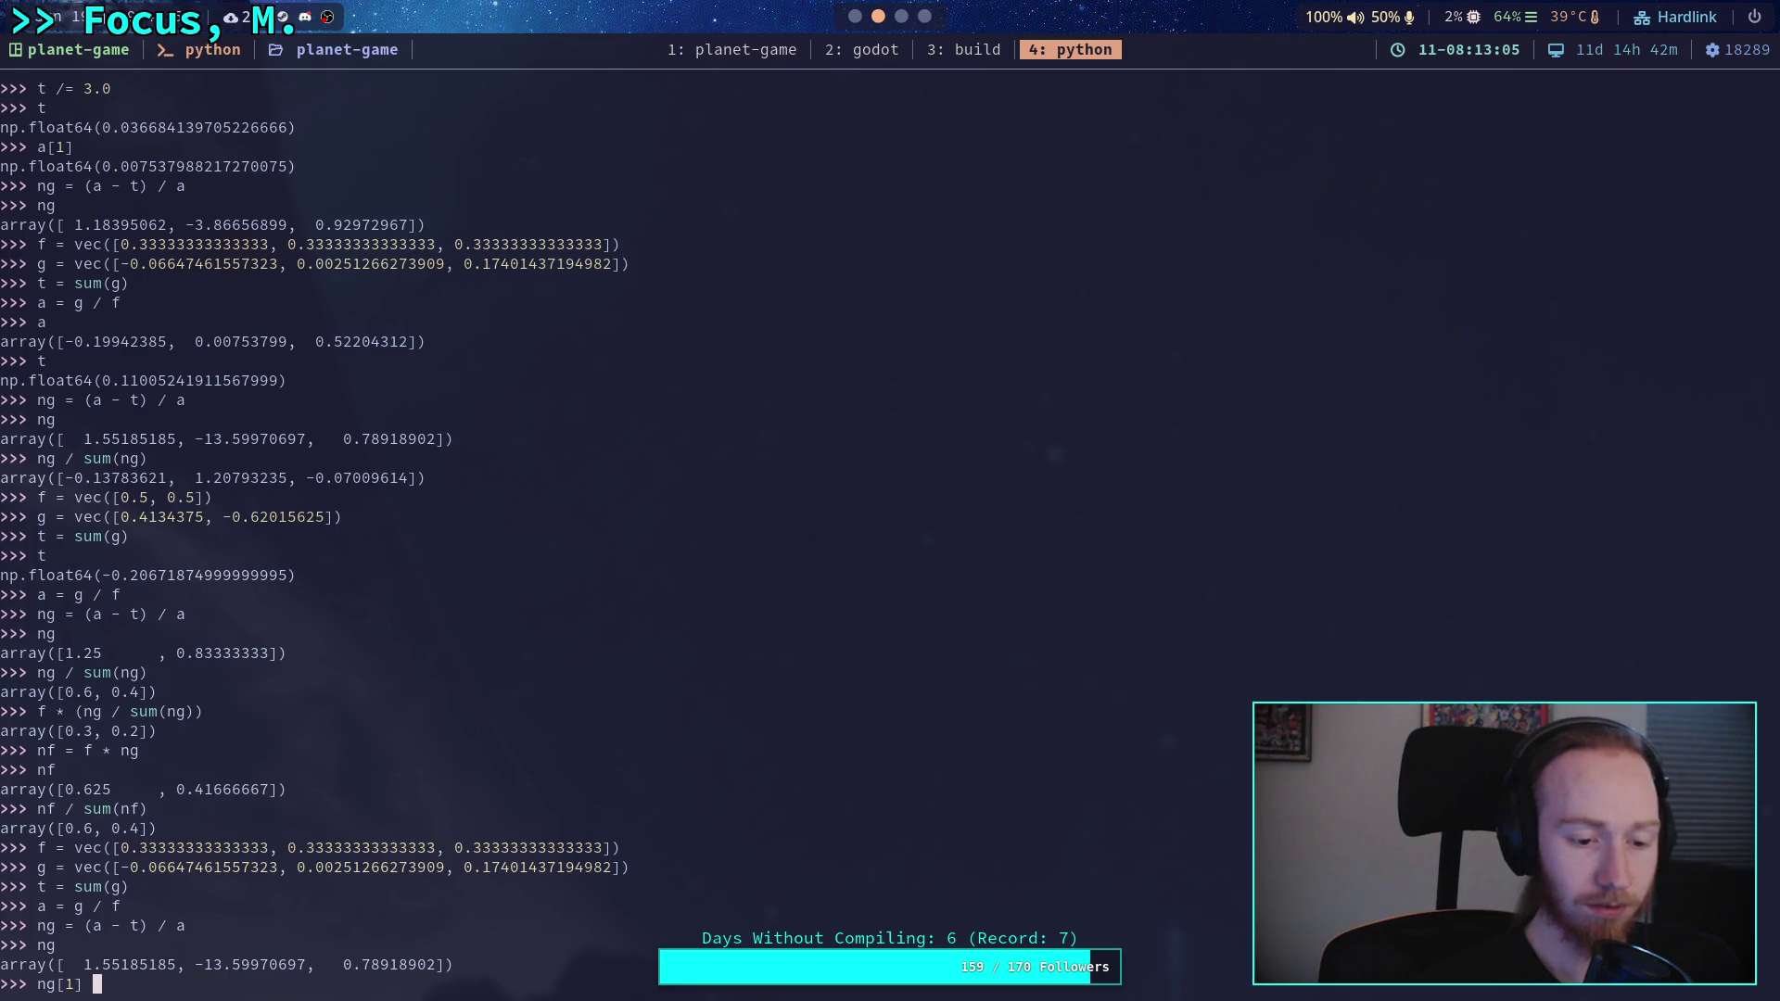
type("n")
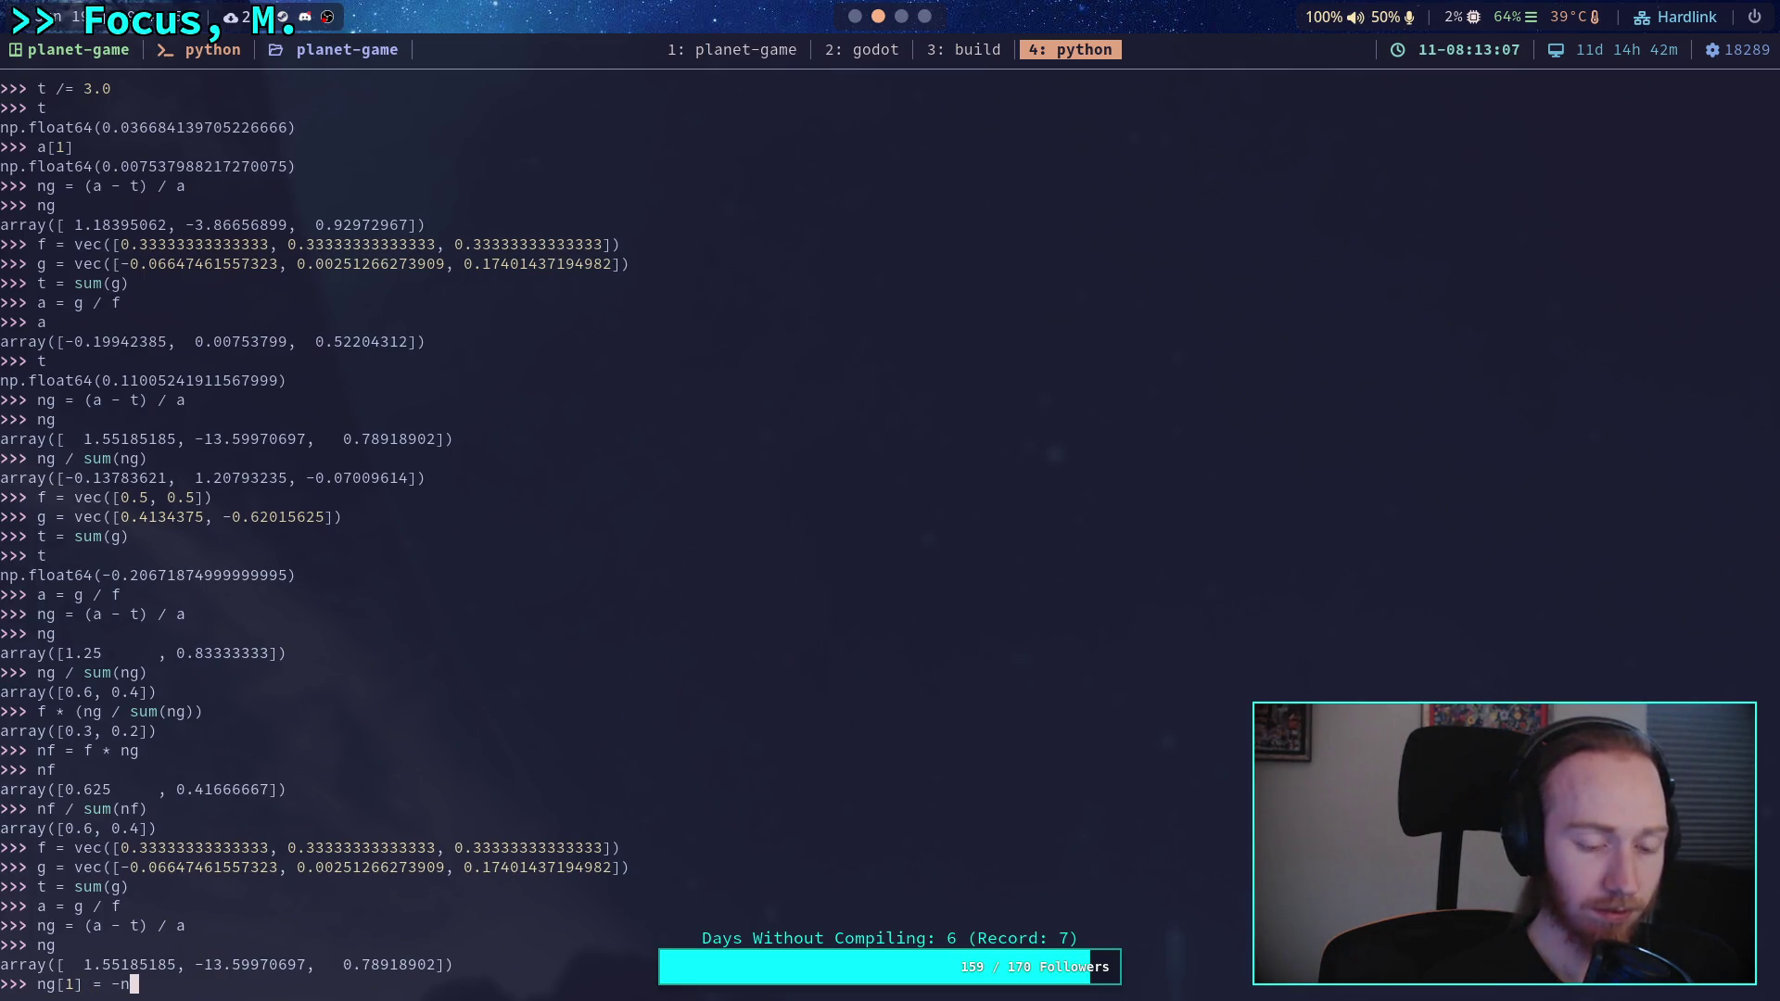
type("g[1]")
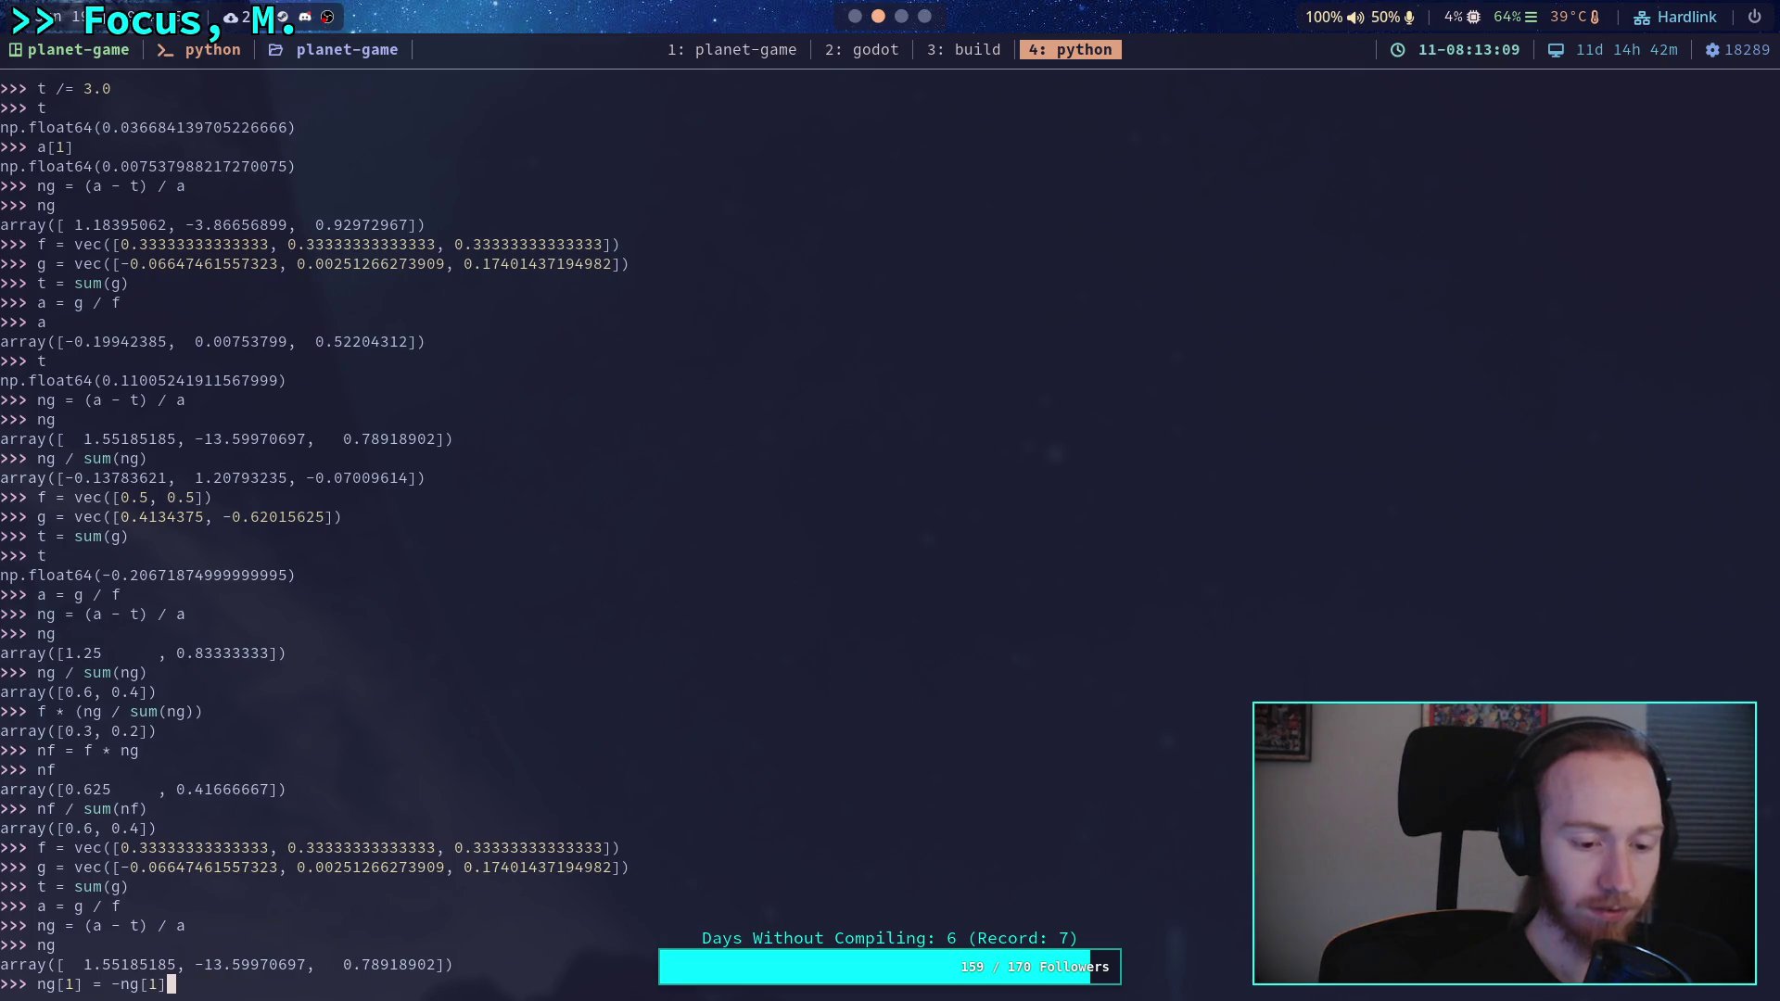
key("Return")
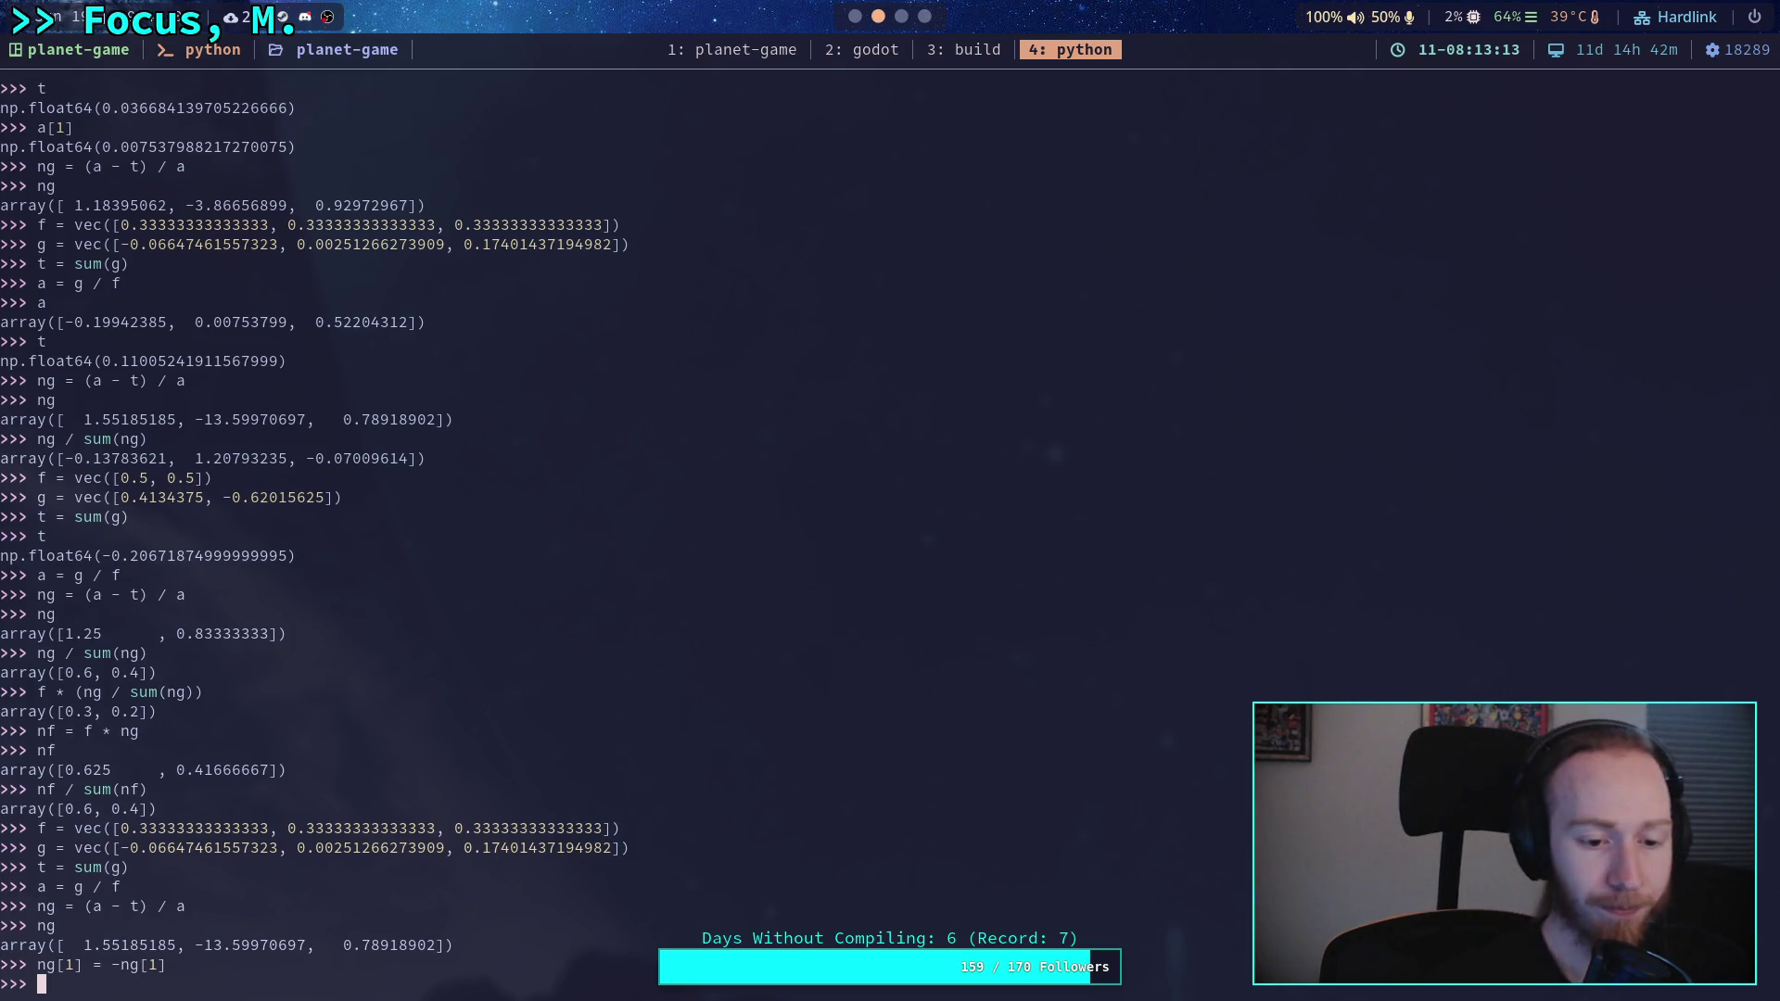
type("ng")
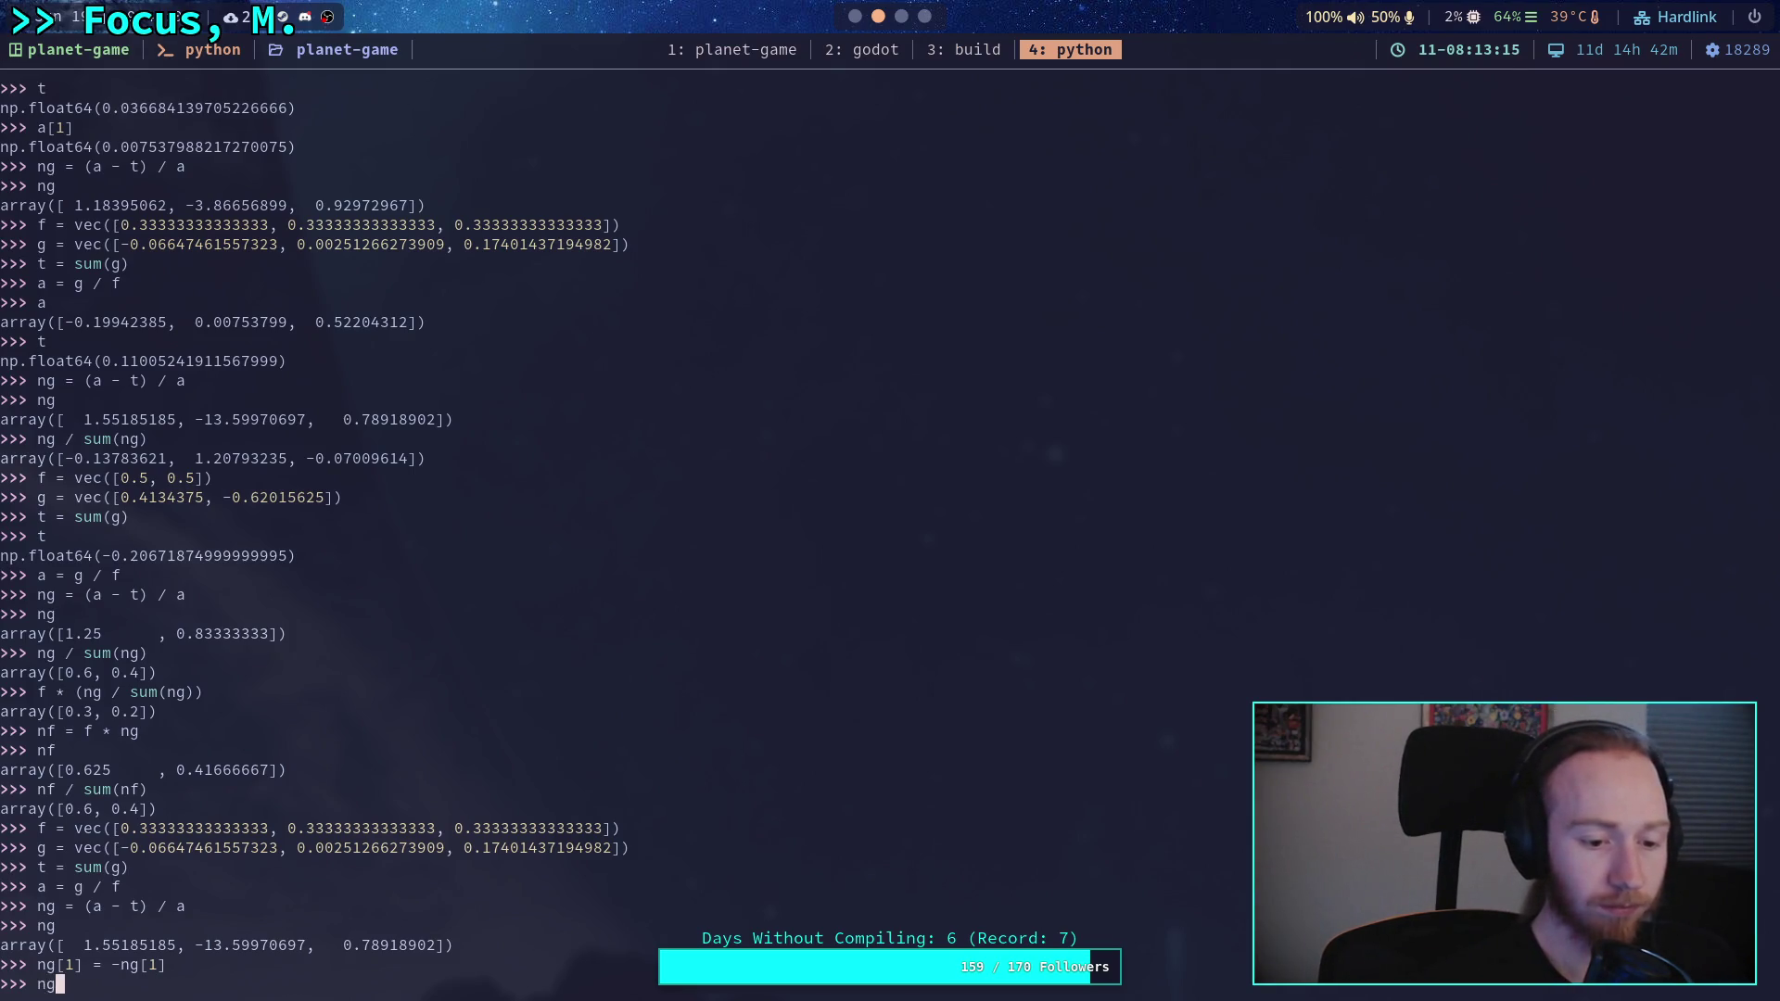
key("Return")
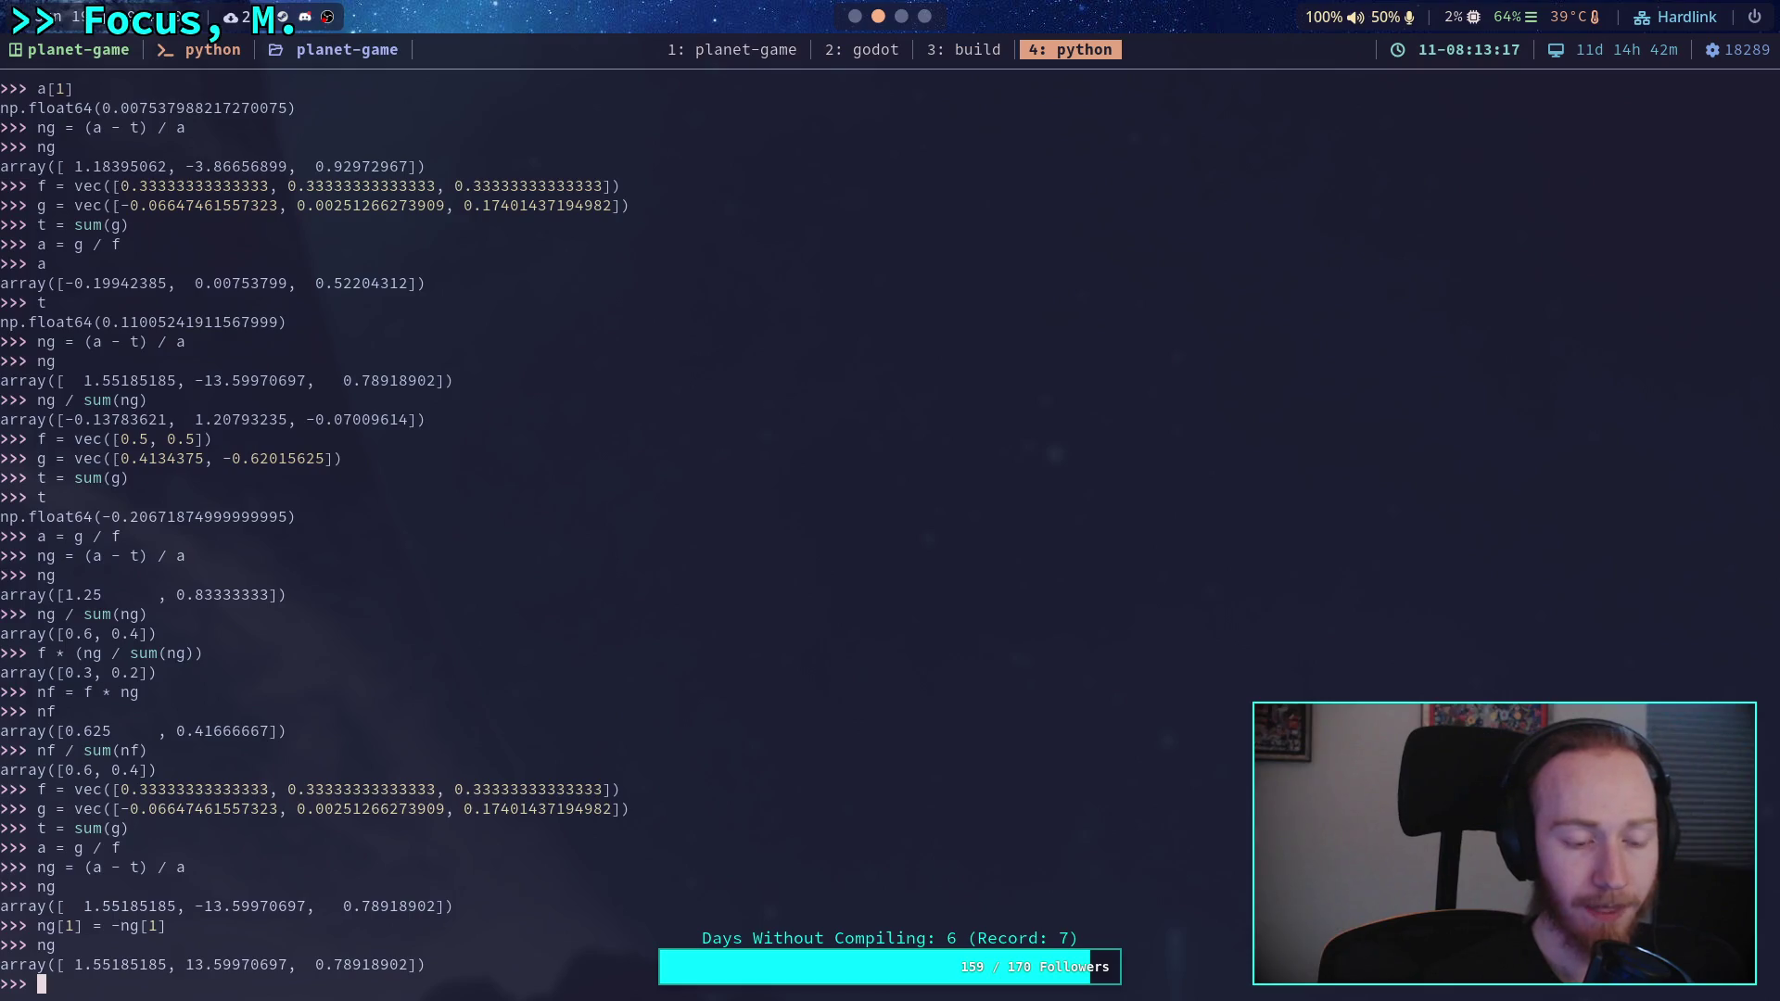
- Compute nf = f * ng as [0.517, 4.533, 0.263], normalising to [0.097, 0.853, 0.050]
type("nf = ")
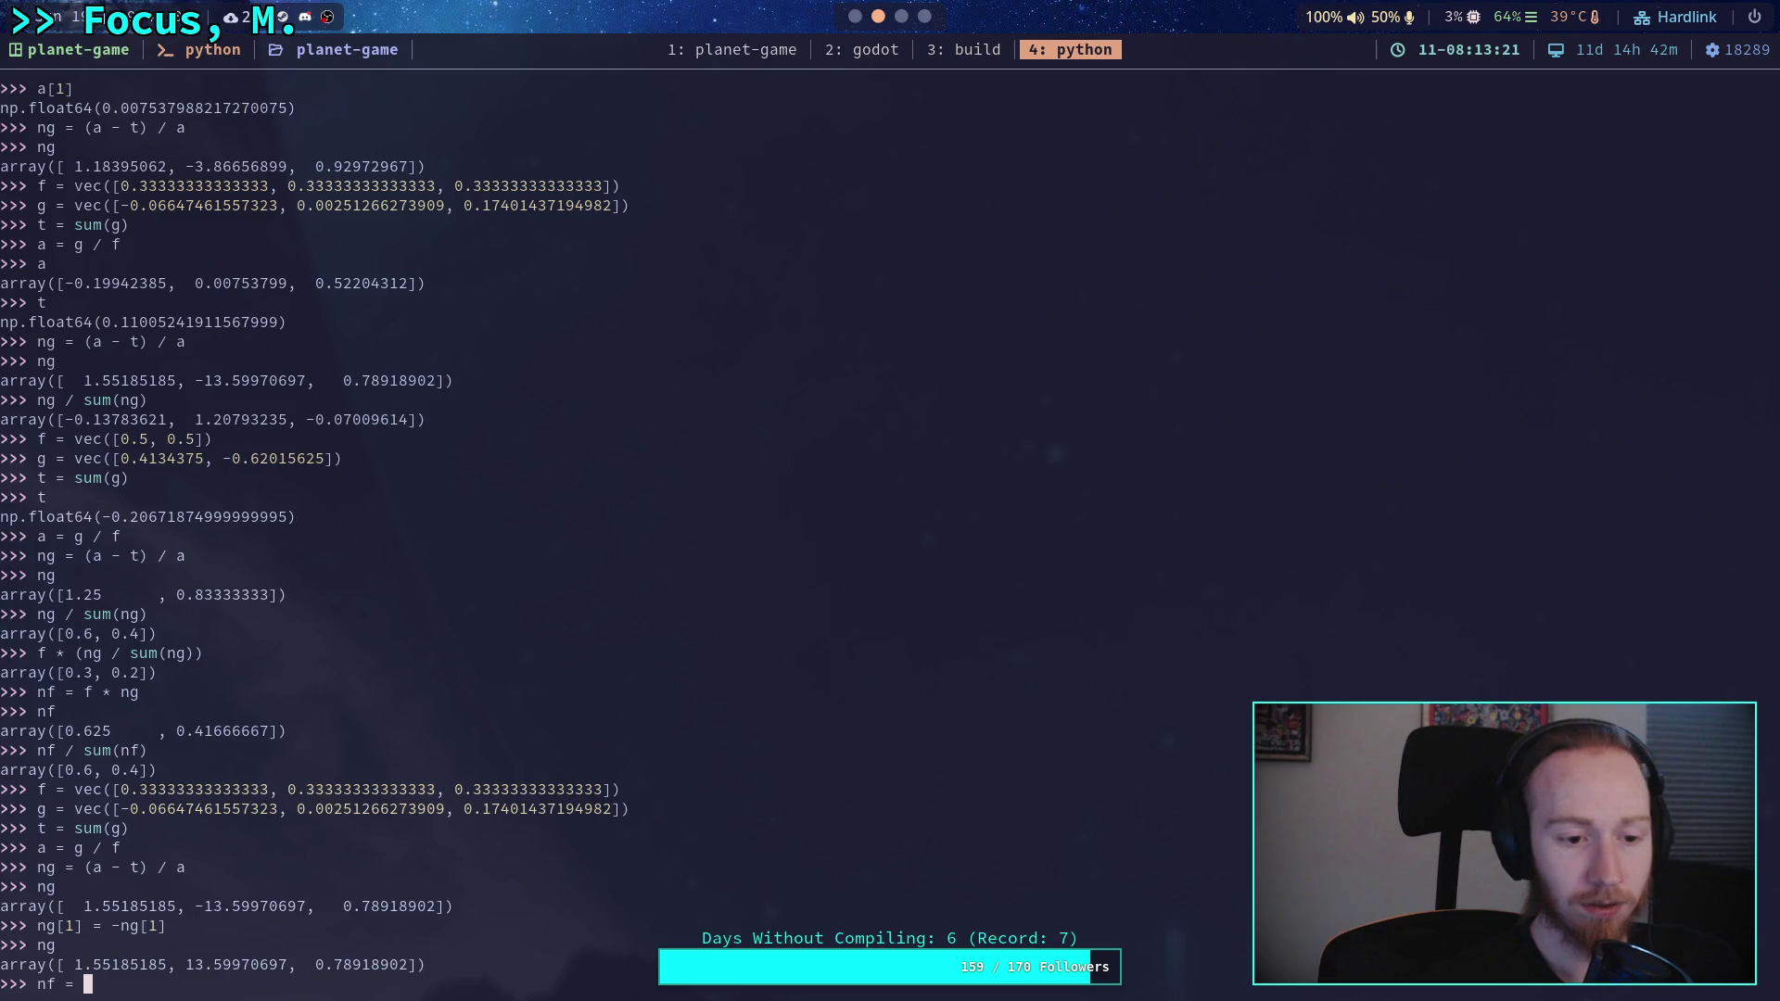
type("f * ng")
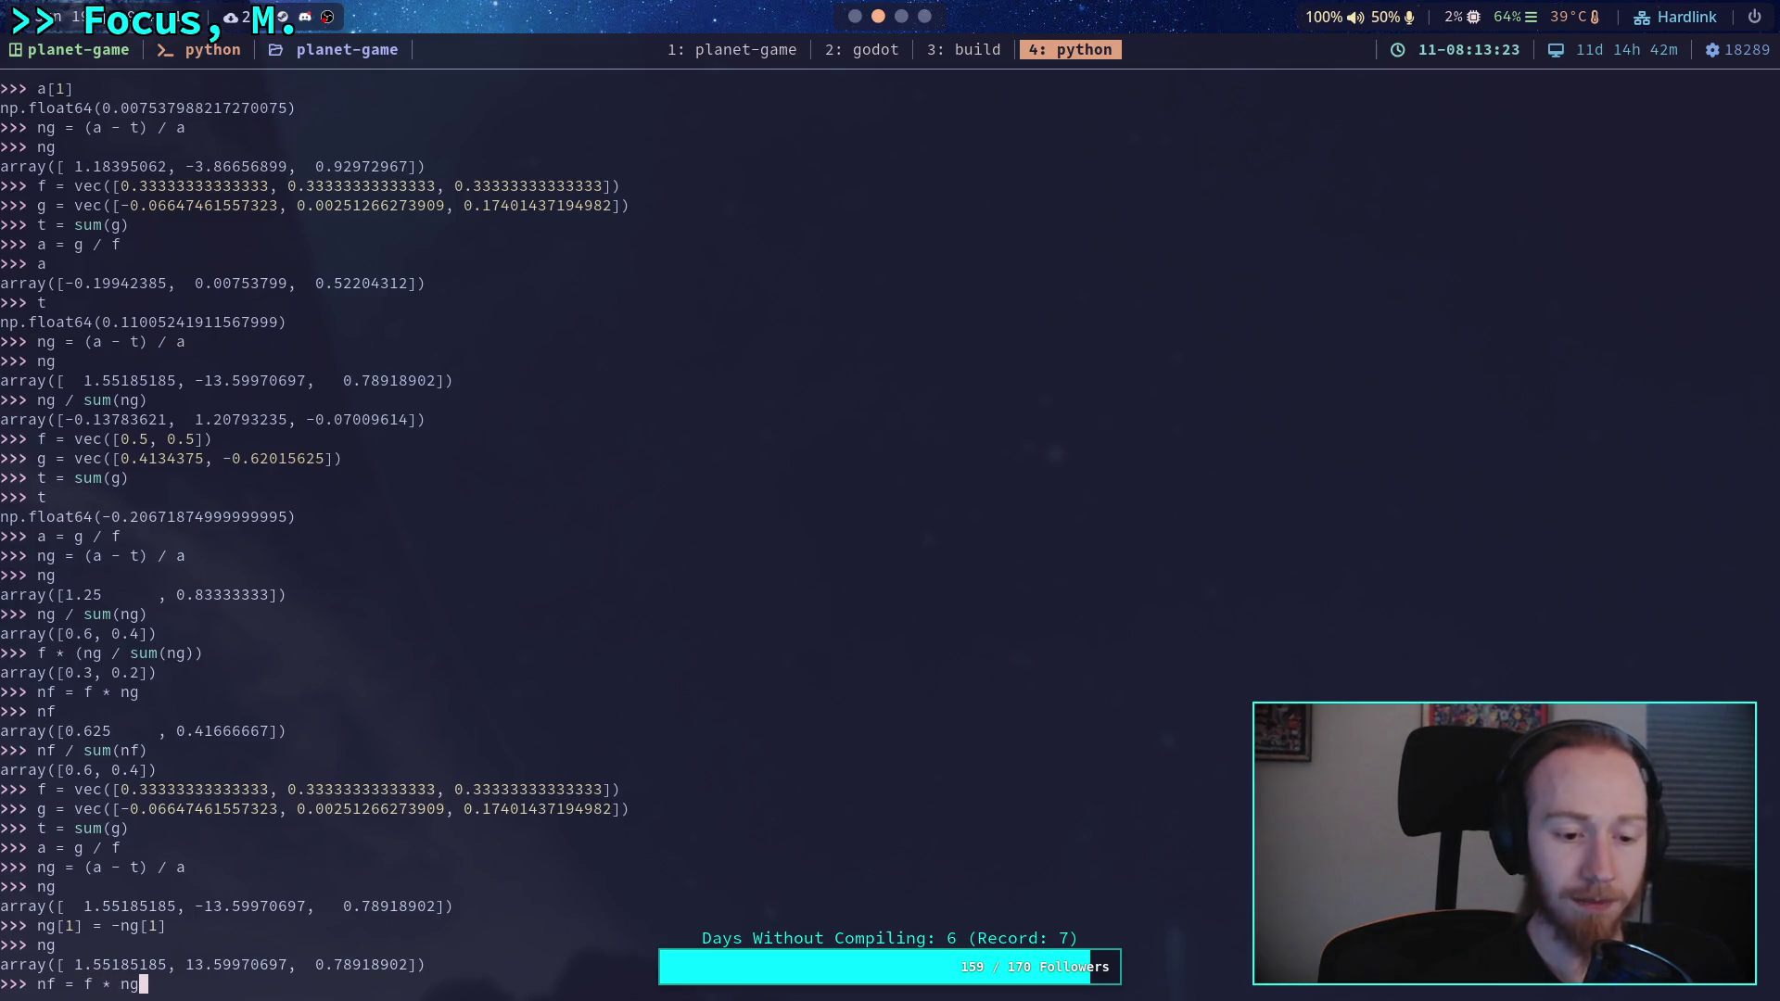
key("Return")
type("nf")
key("Return")
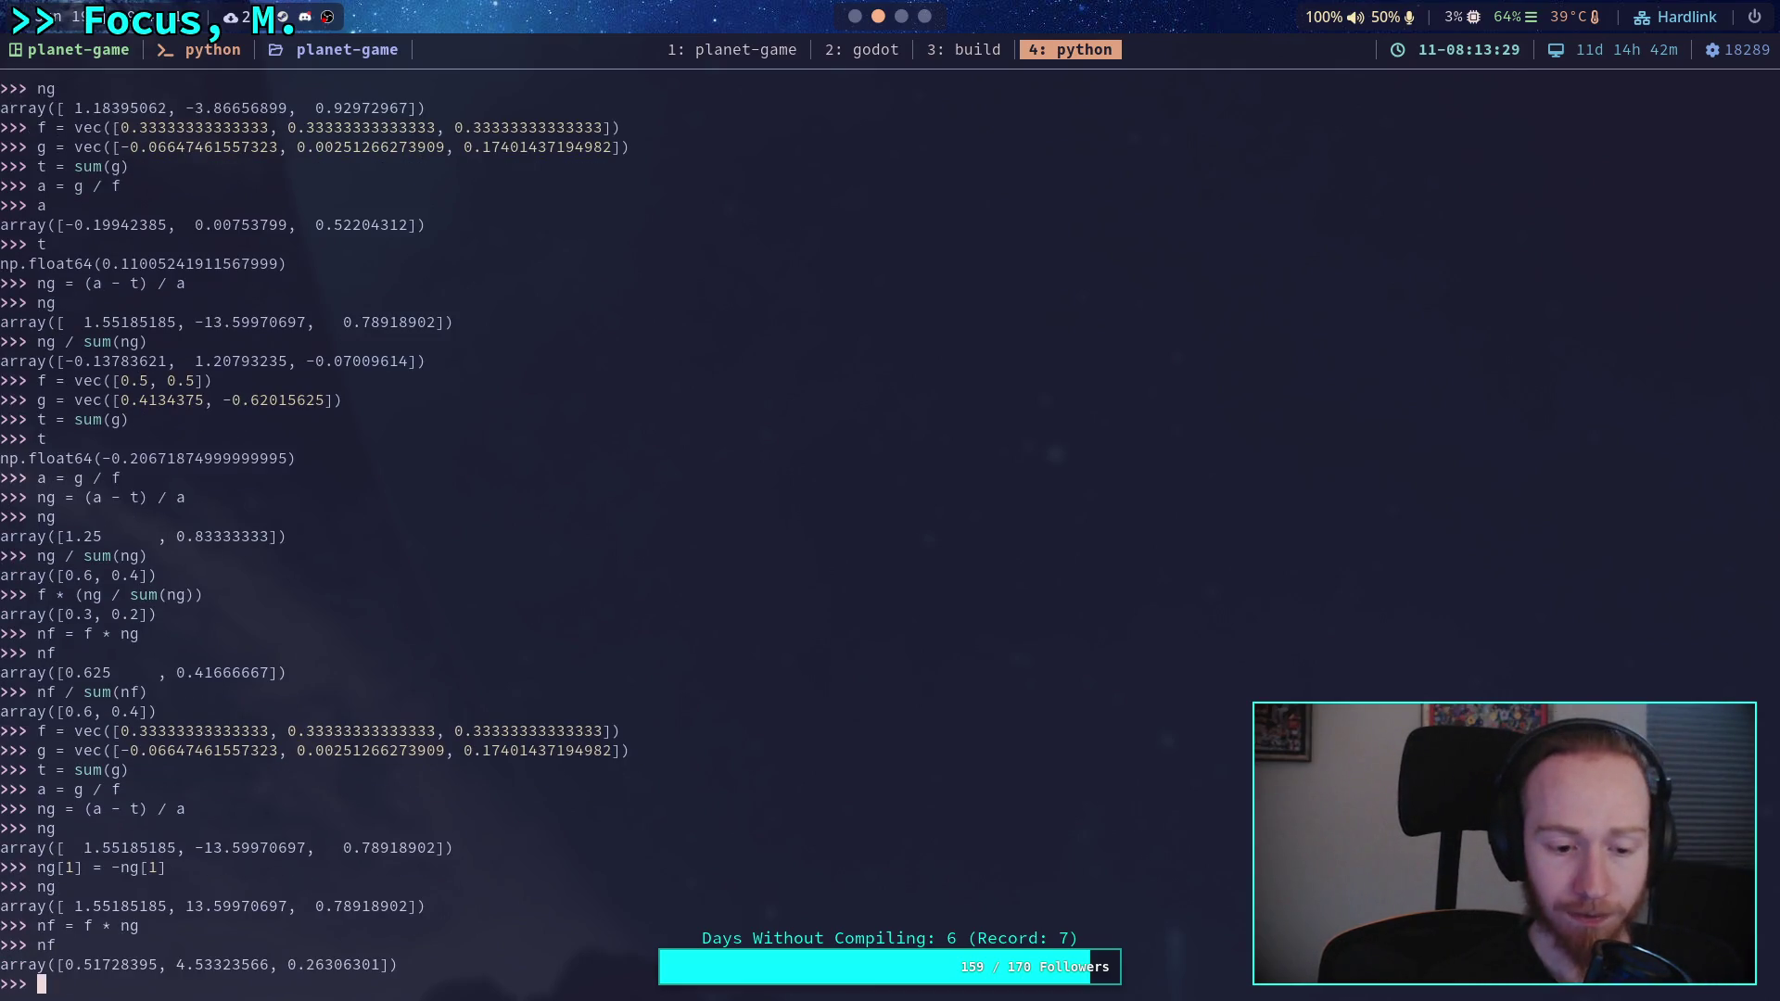
type("n")
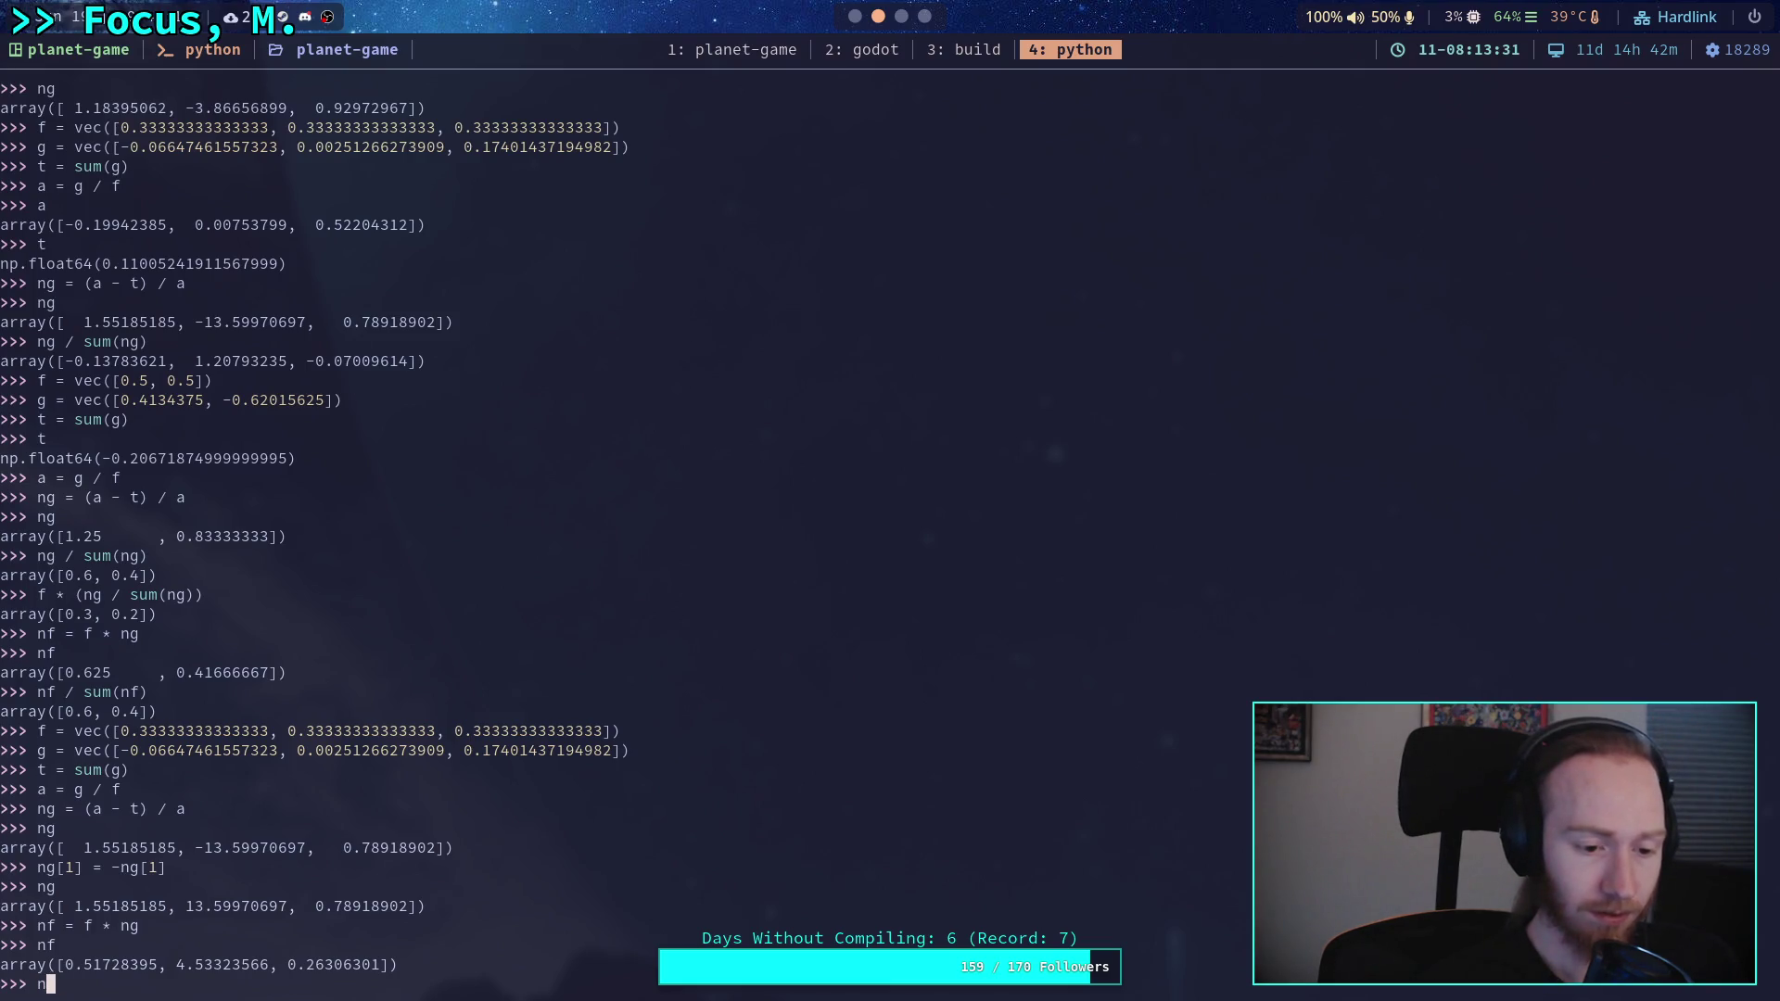
type("f / sum(nf)")
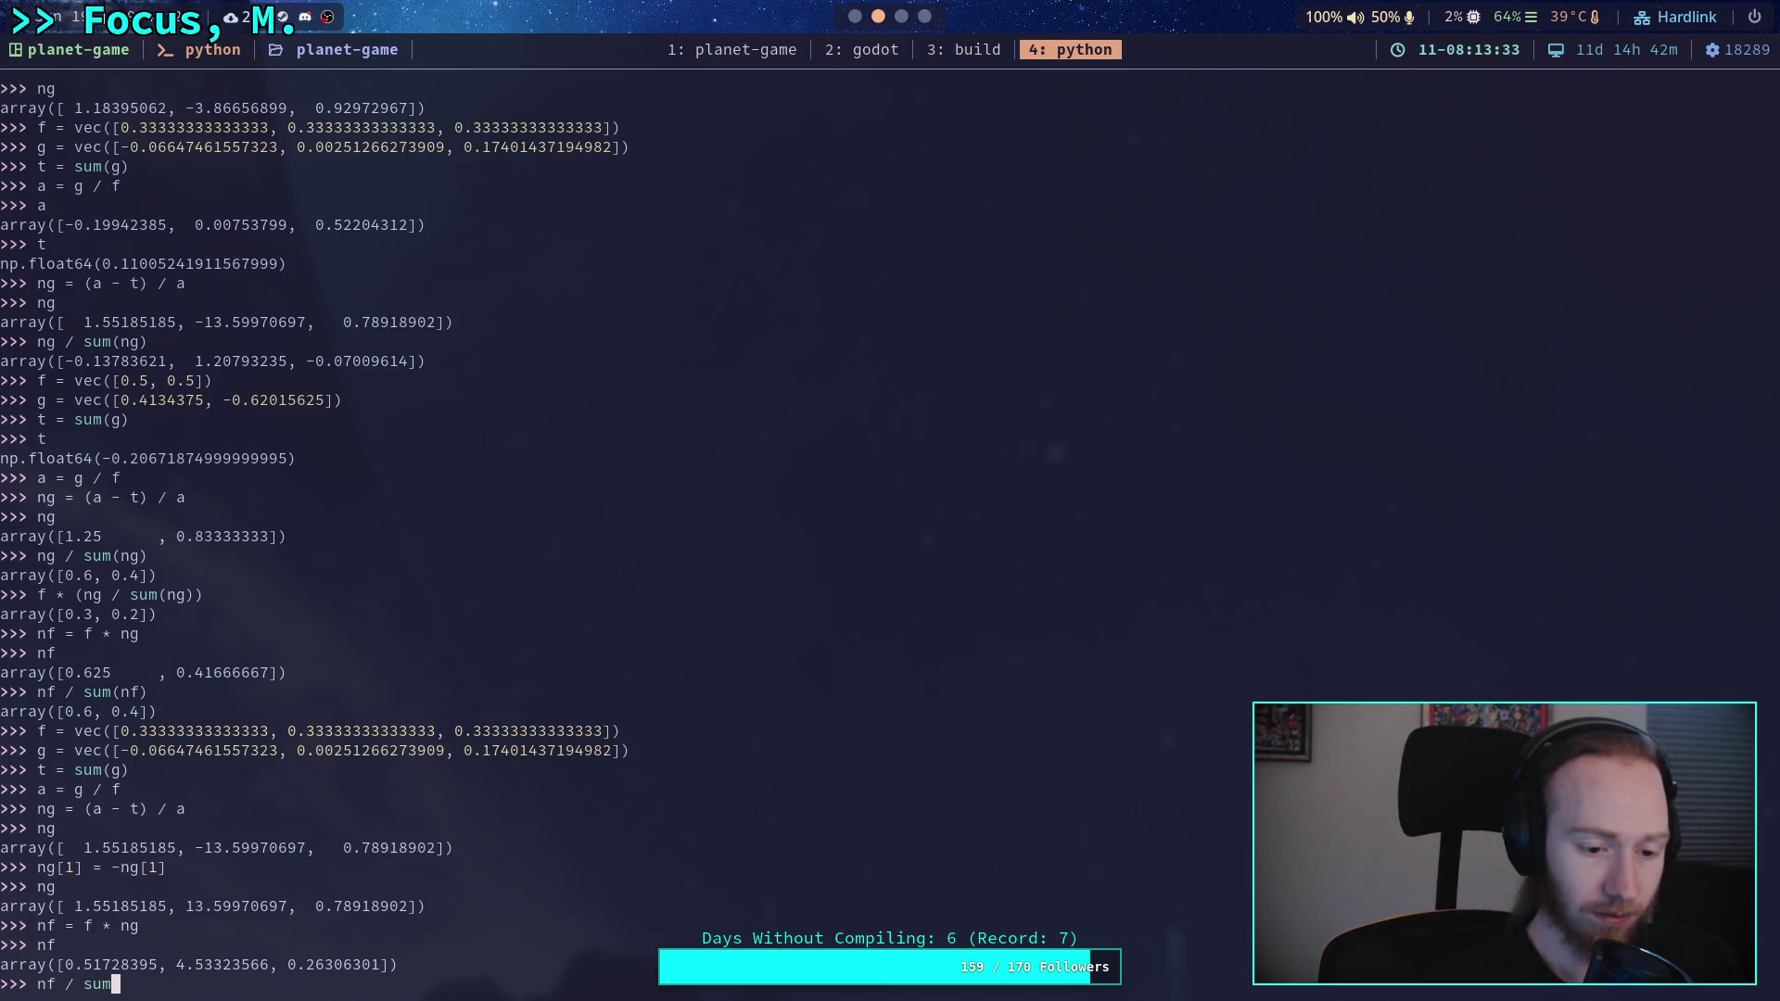
key("Return")
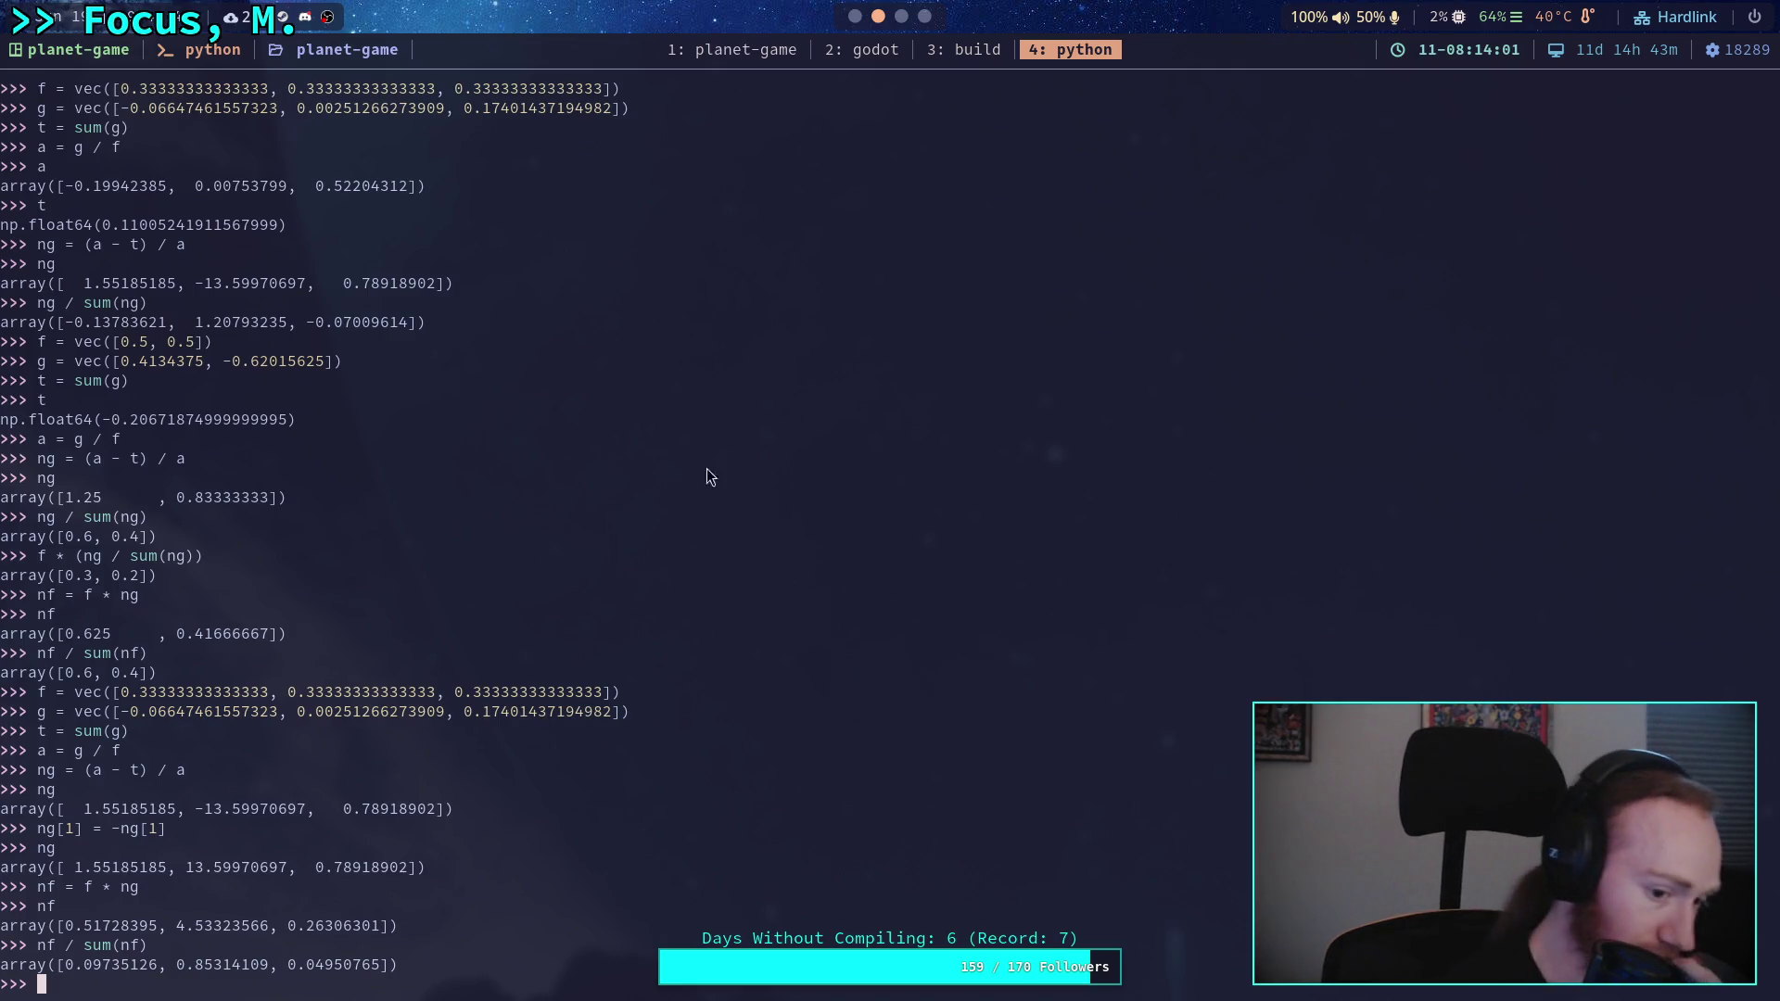
- Add 'if new_grad < 0.0: new_grad = -new_grad' below line 52 of balance_body_2d.gd
key("super+2")
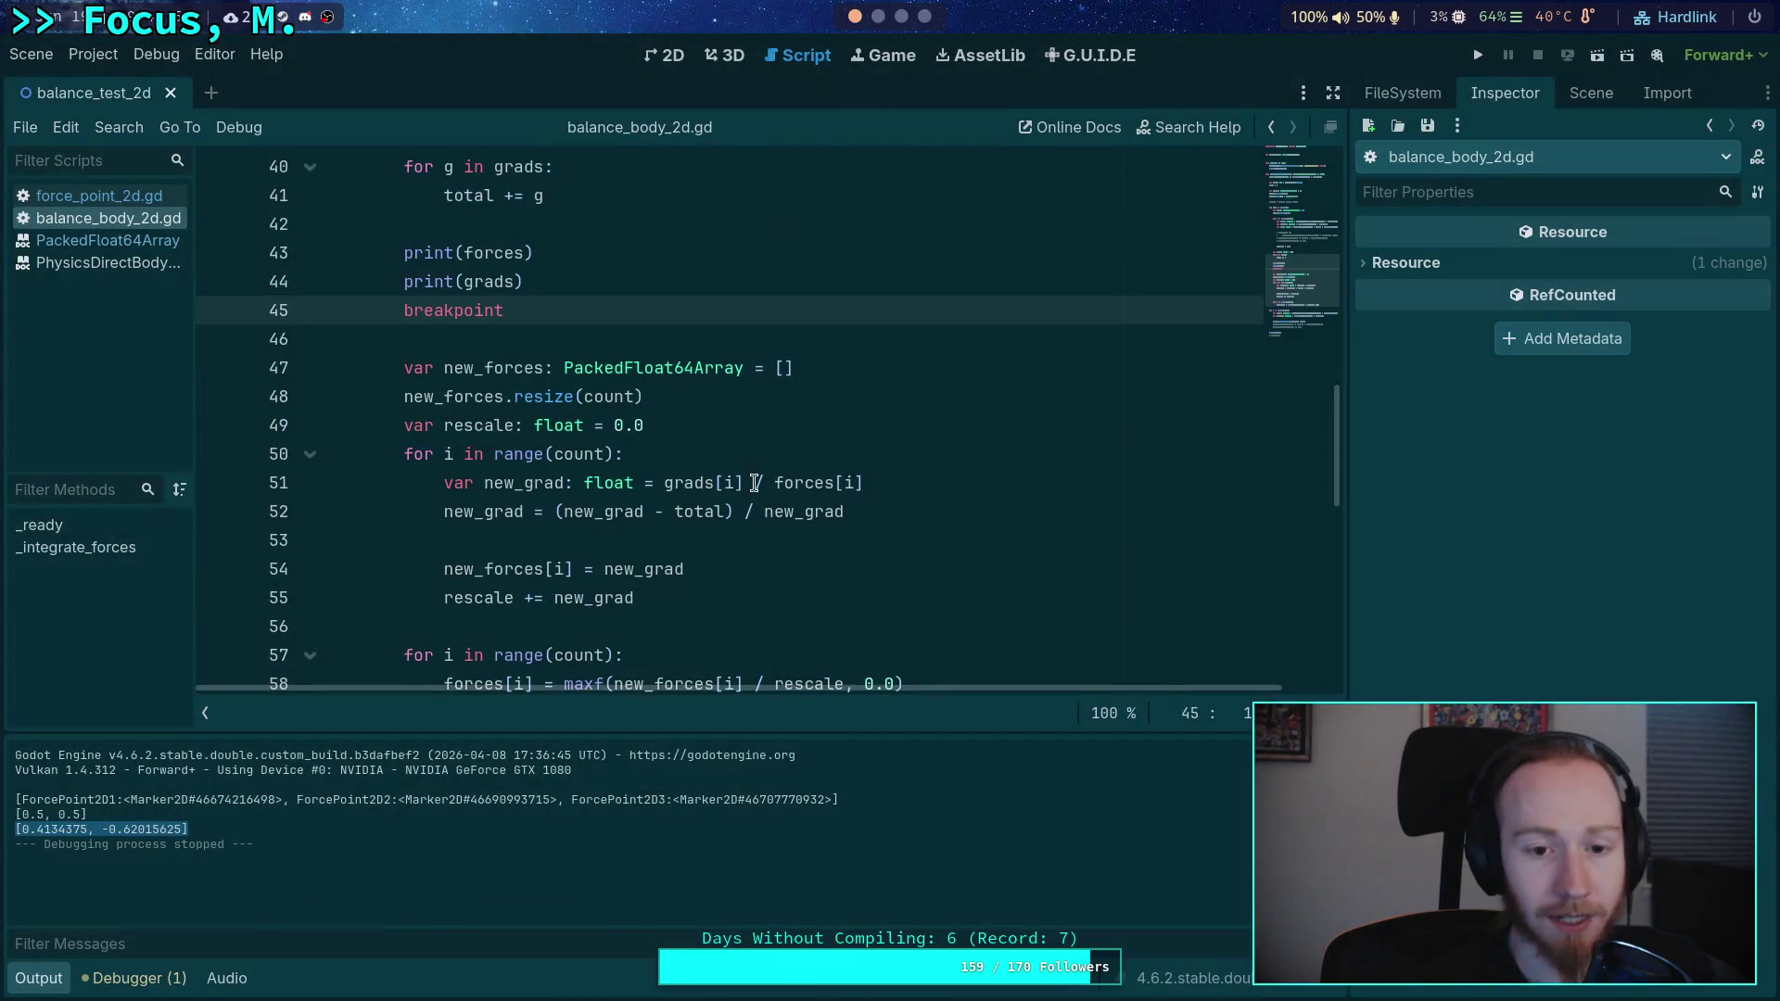
scroll(755, 483, "down", 1)
left_click(921, 425)
key("Return")
type("if new")
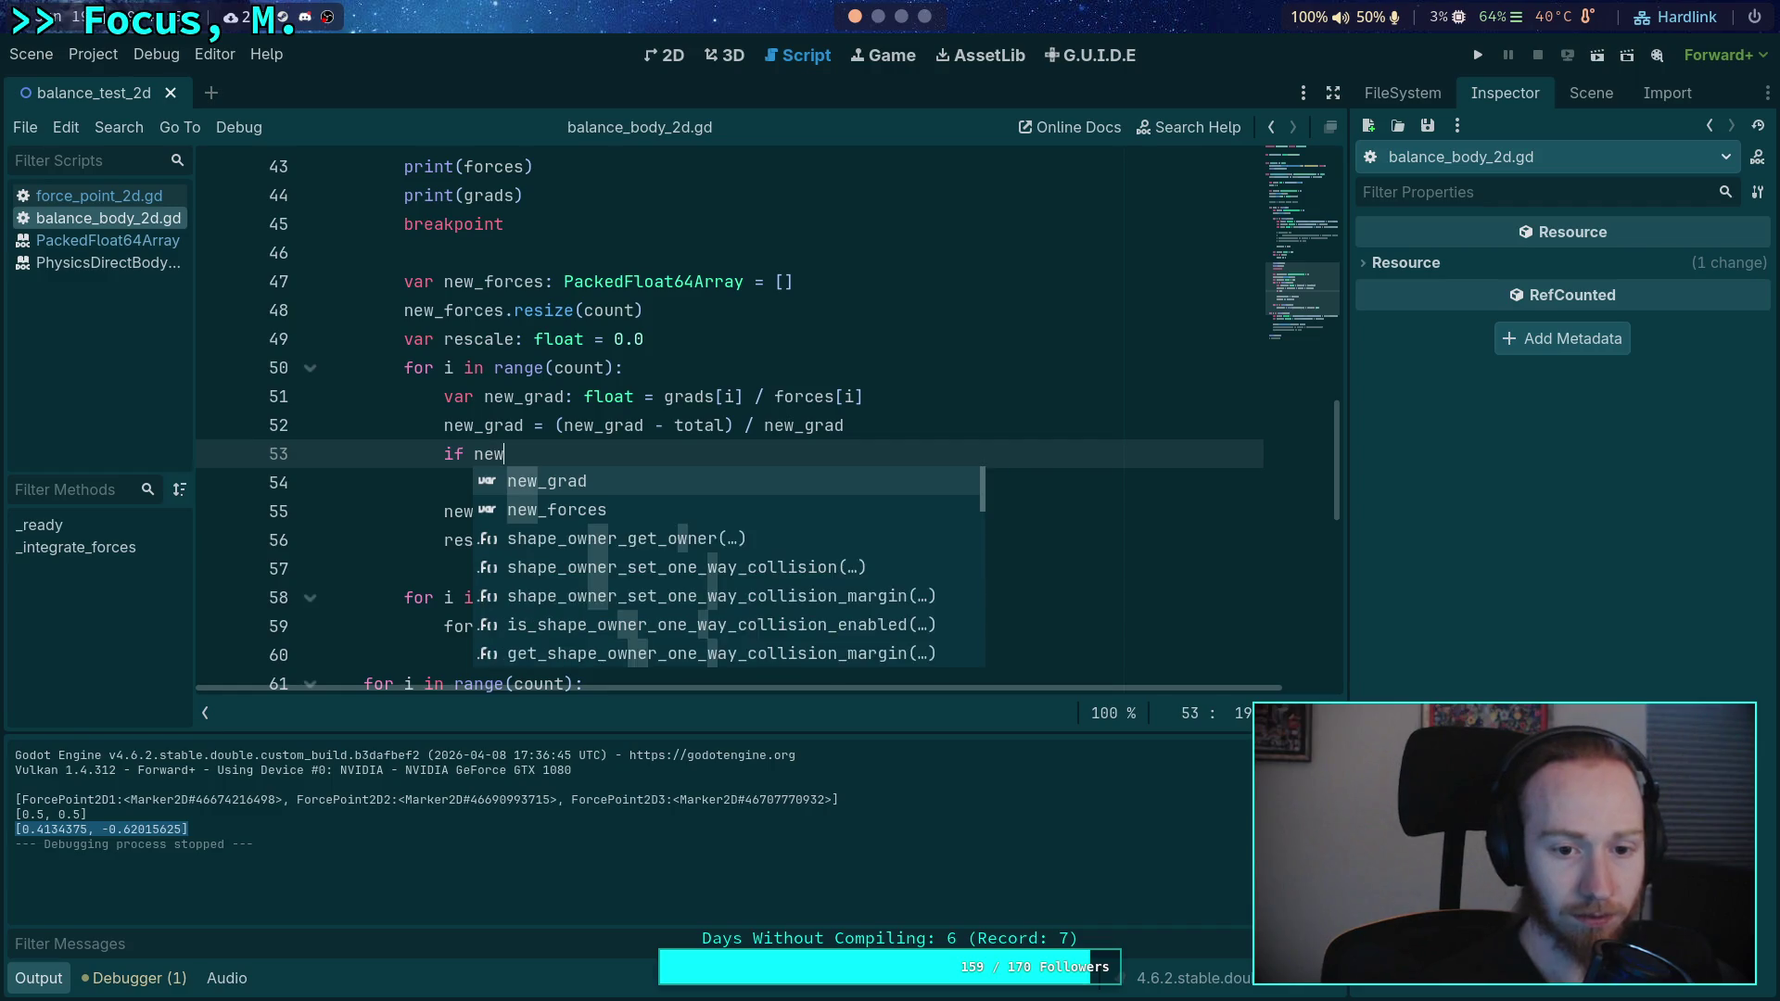
type("_grad ")
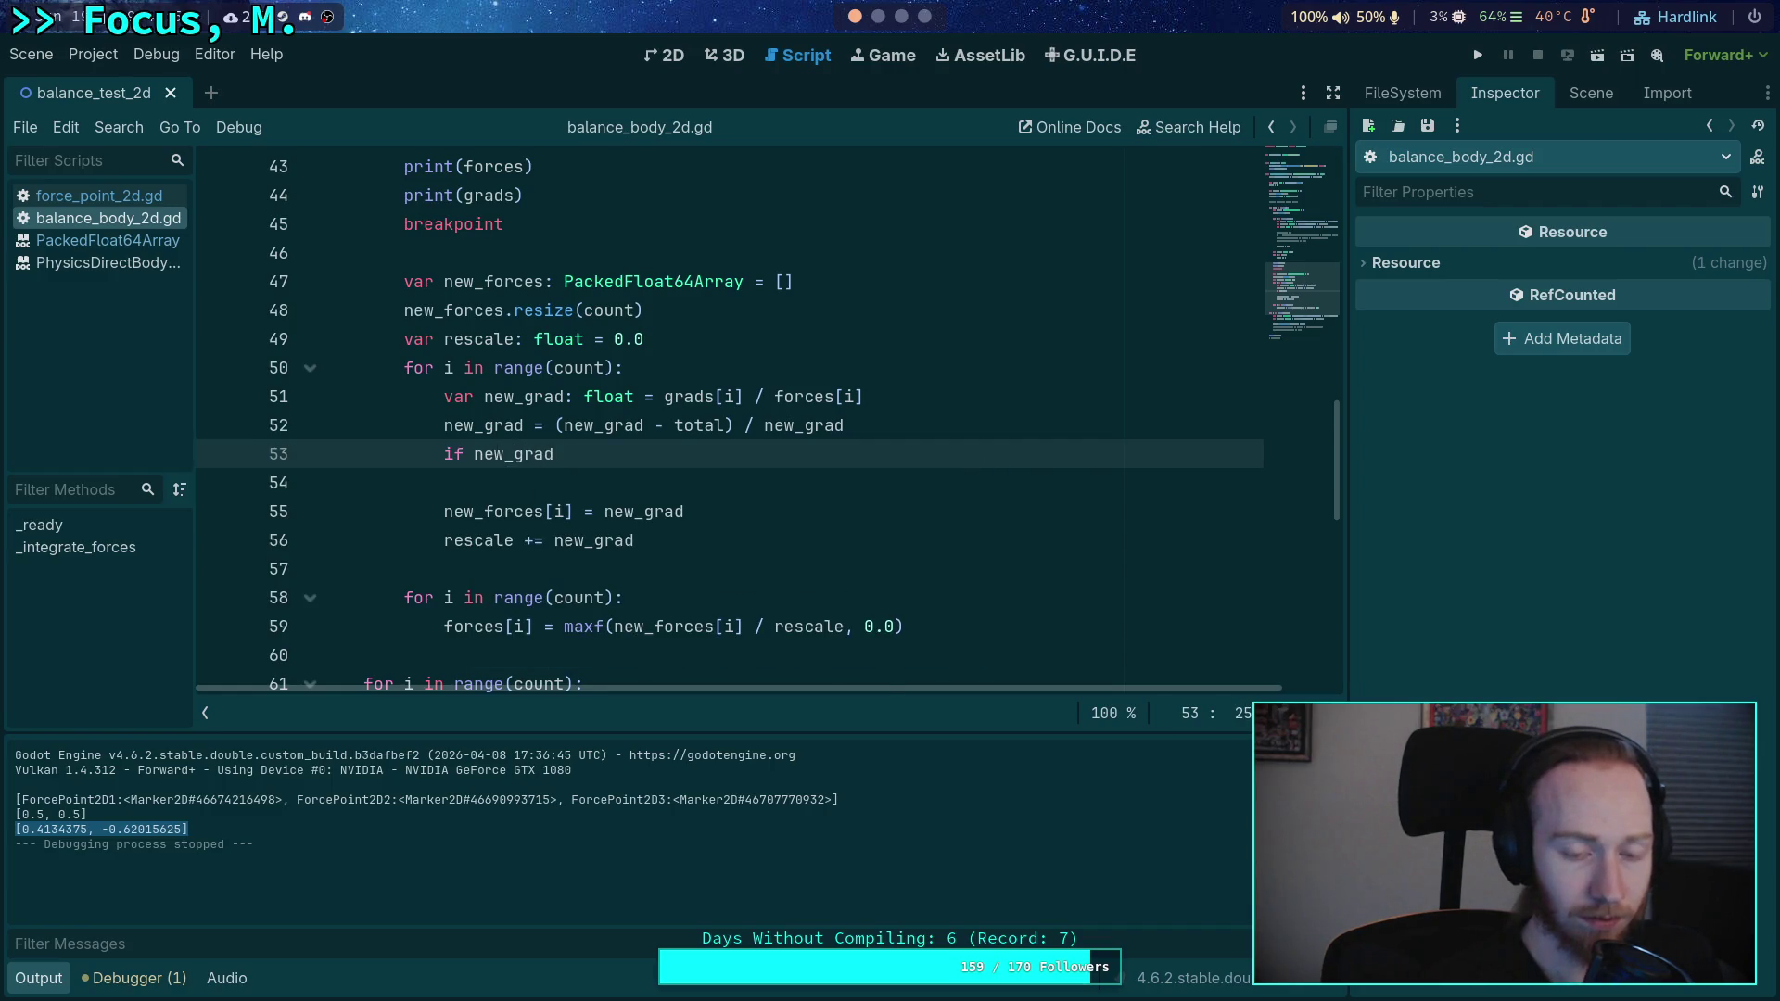
type("< 0.0:")
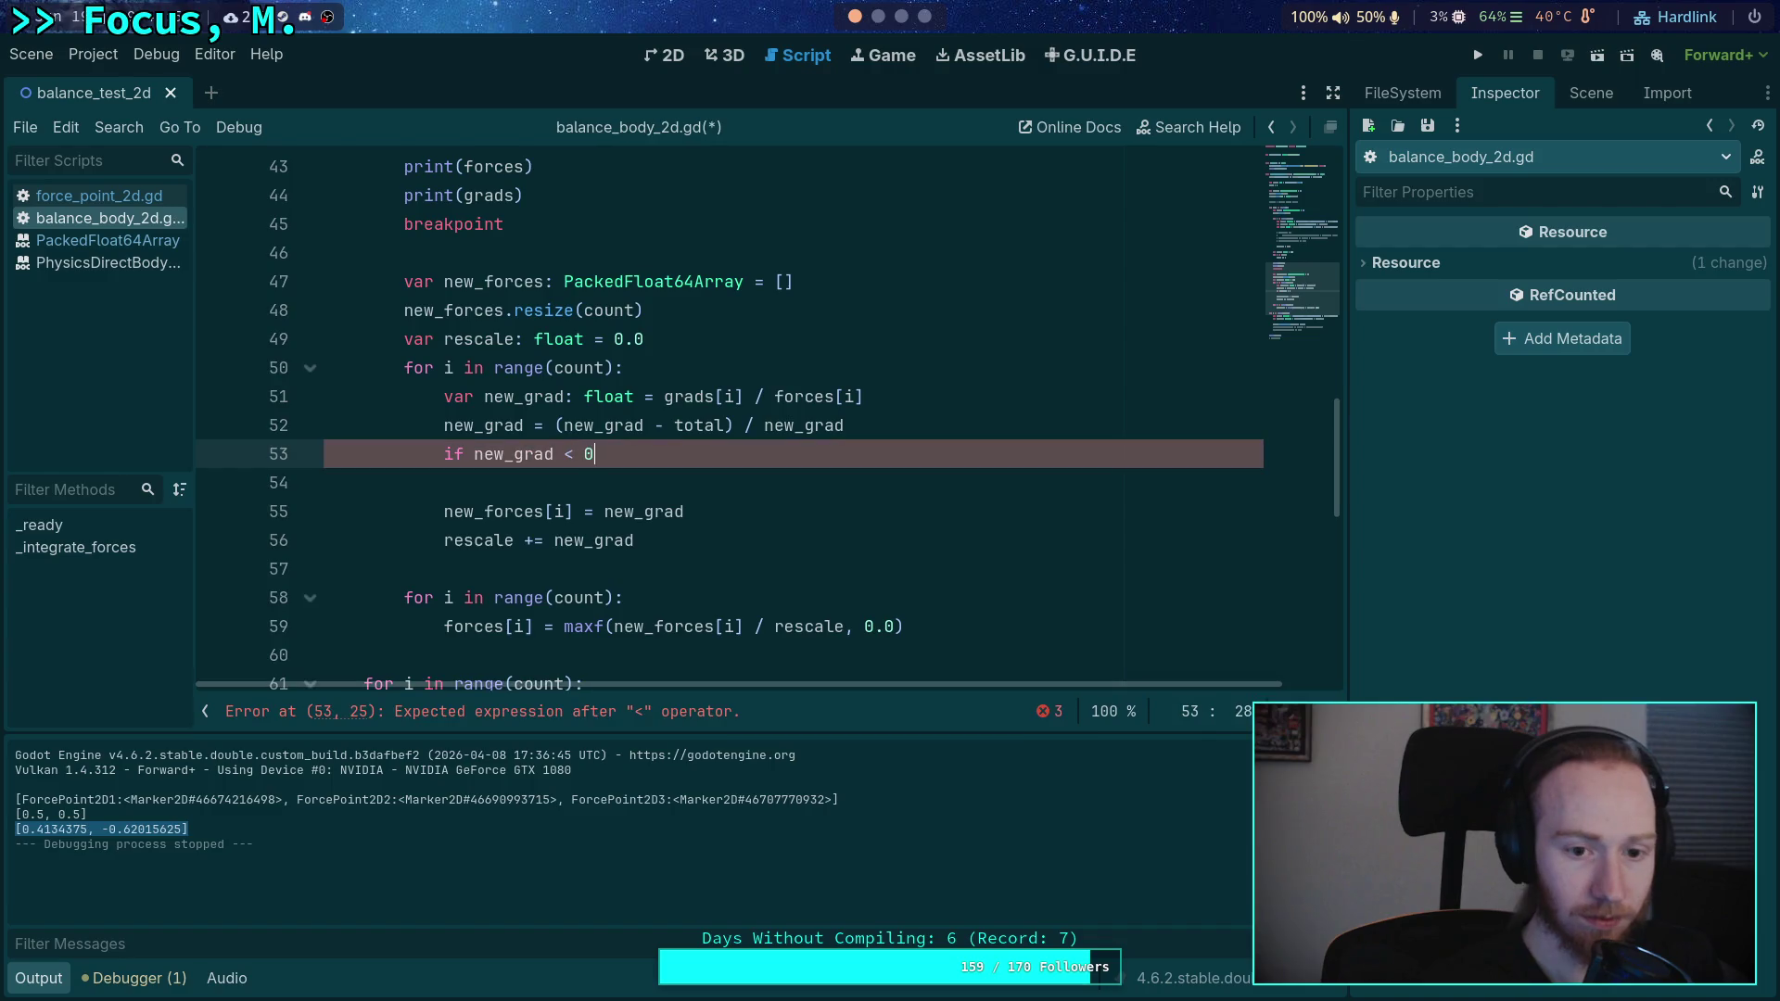
key("Return")
type("new_g")
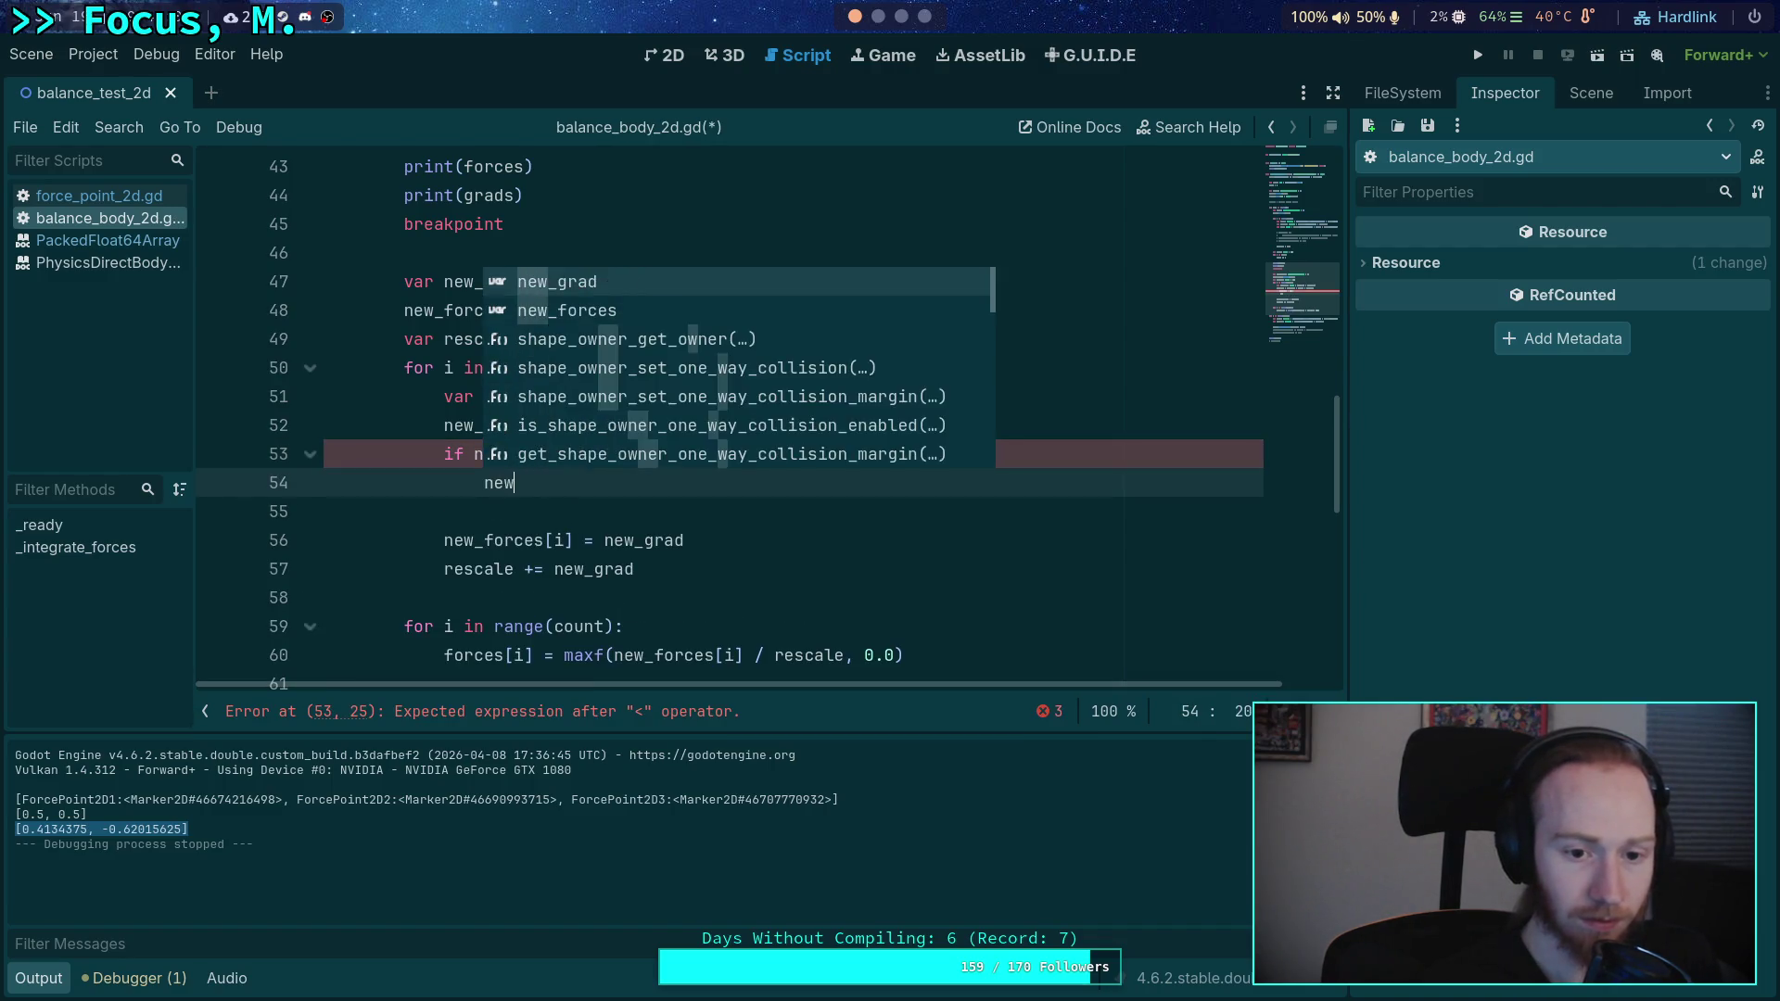
key("Return")
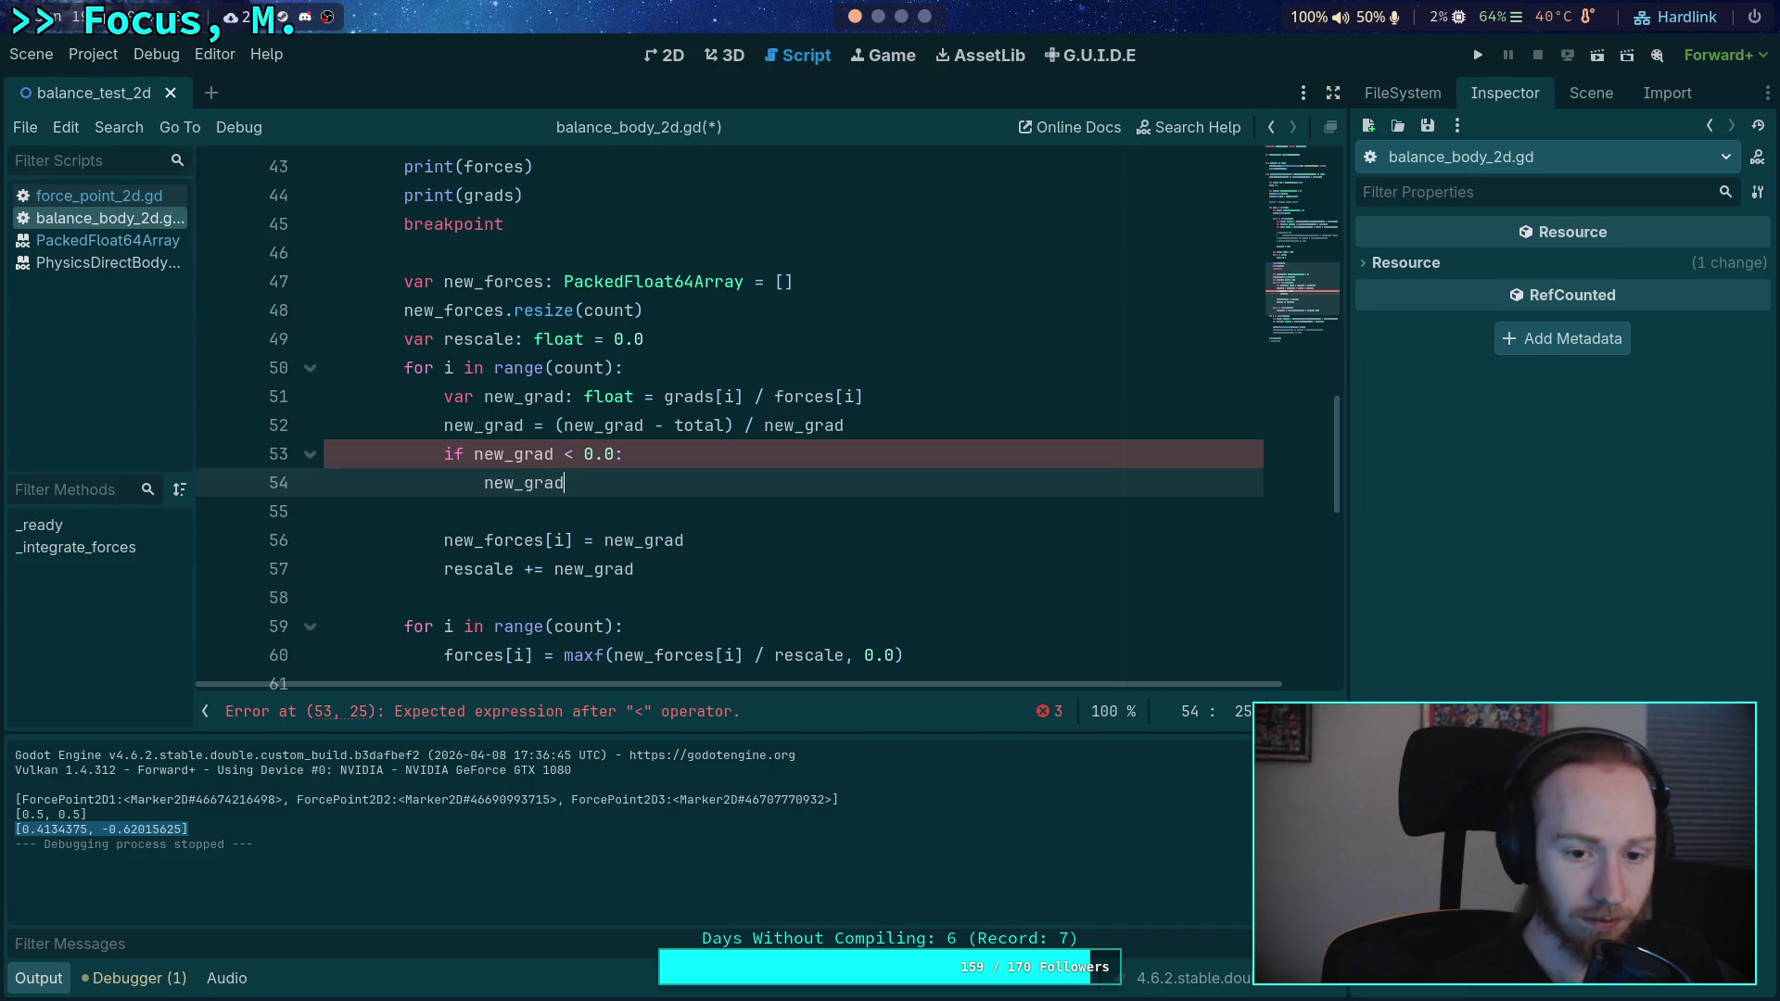
type(" = ")
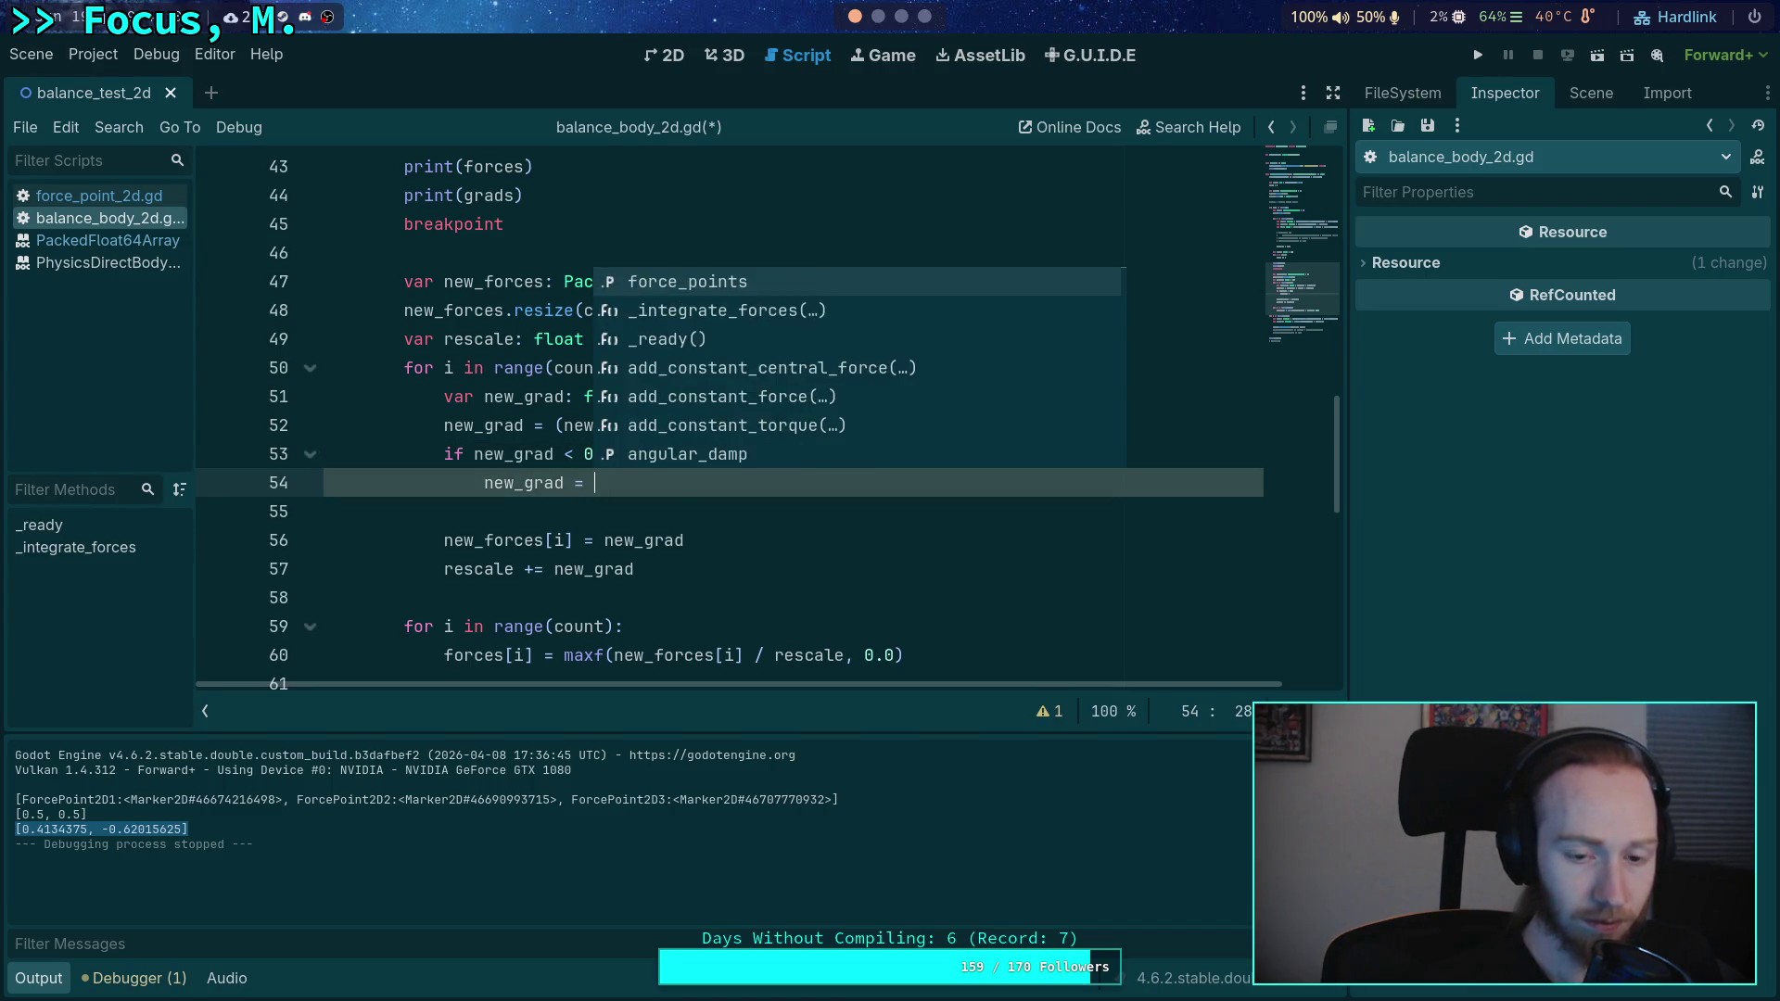
type("-new")
type("_fr")
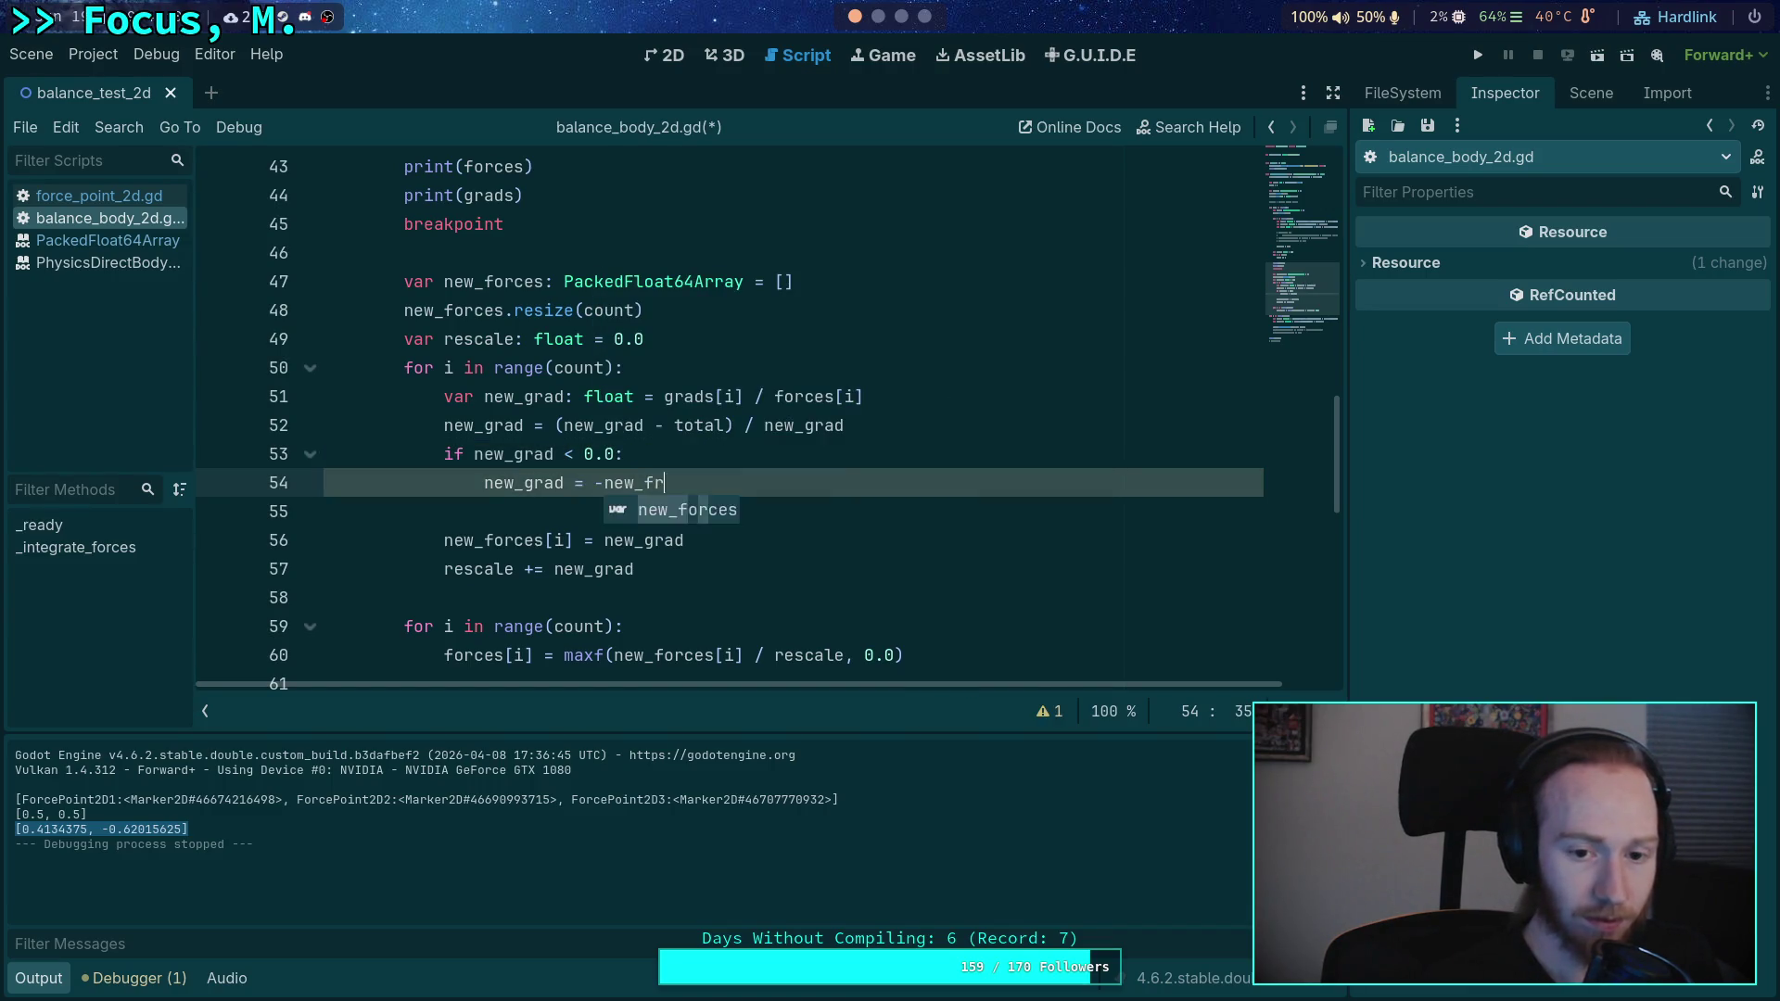
key("BackSpace")
key("BackSpace")
type("grad")
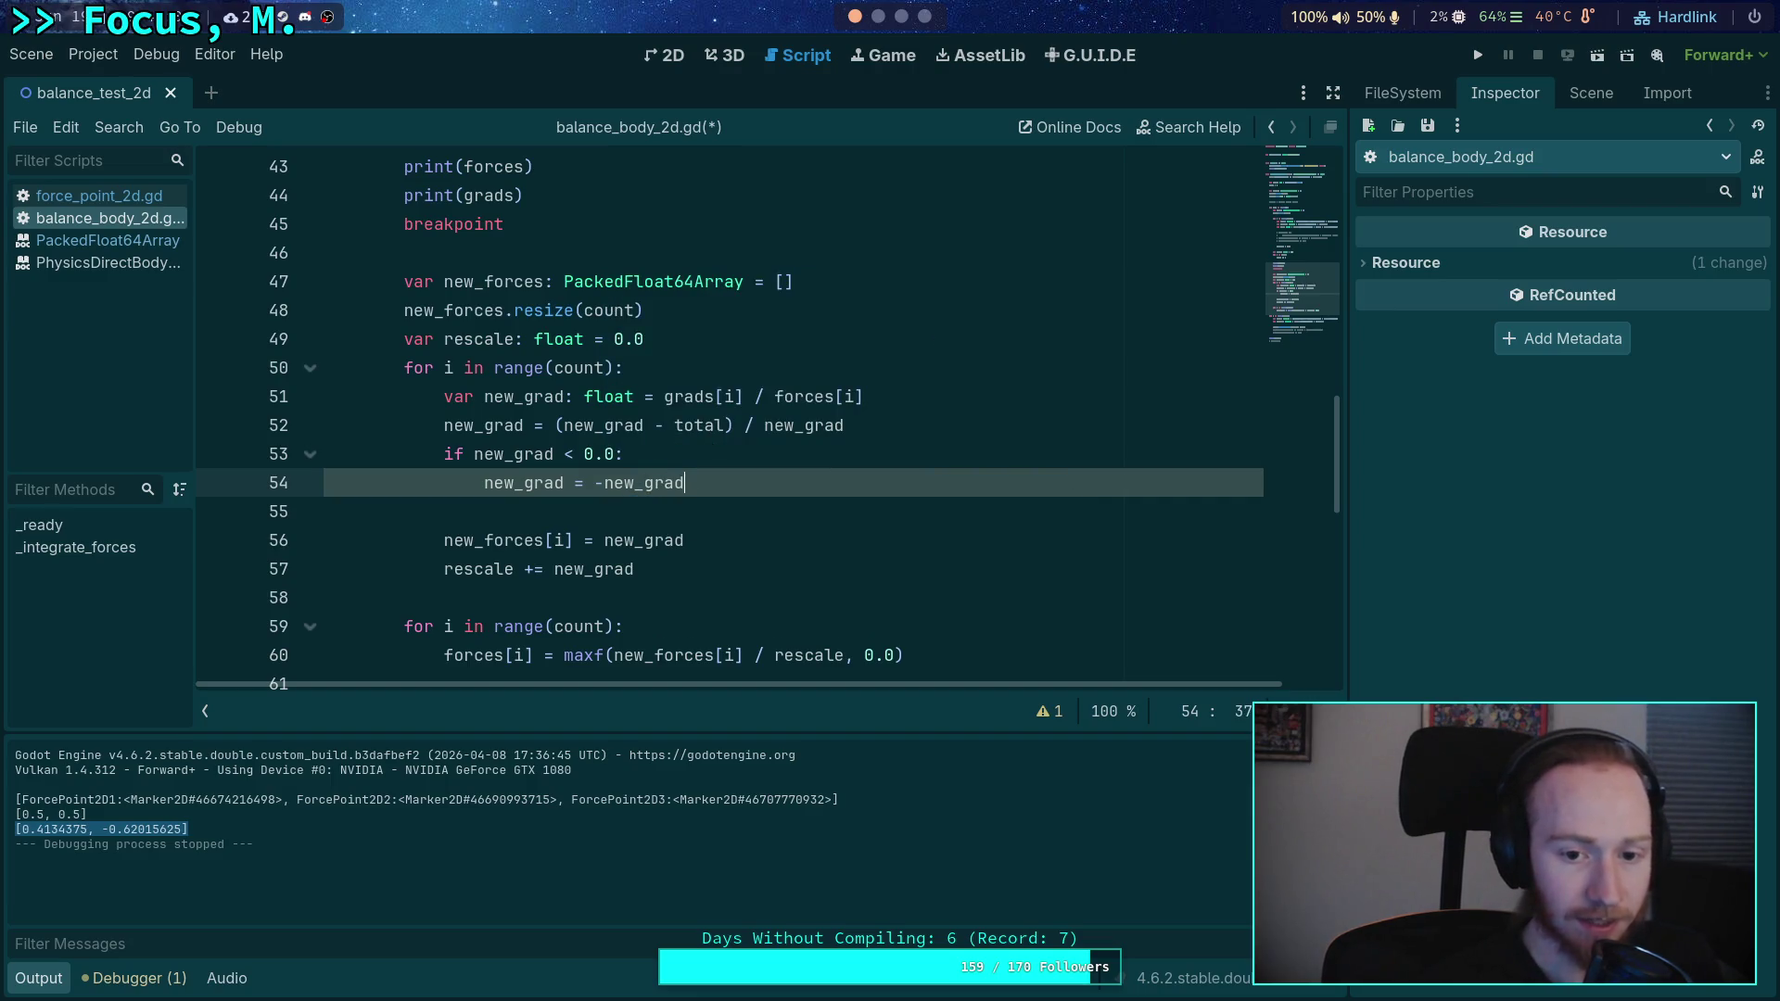
key("super+4")
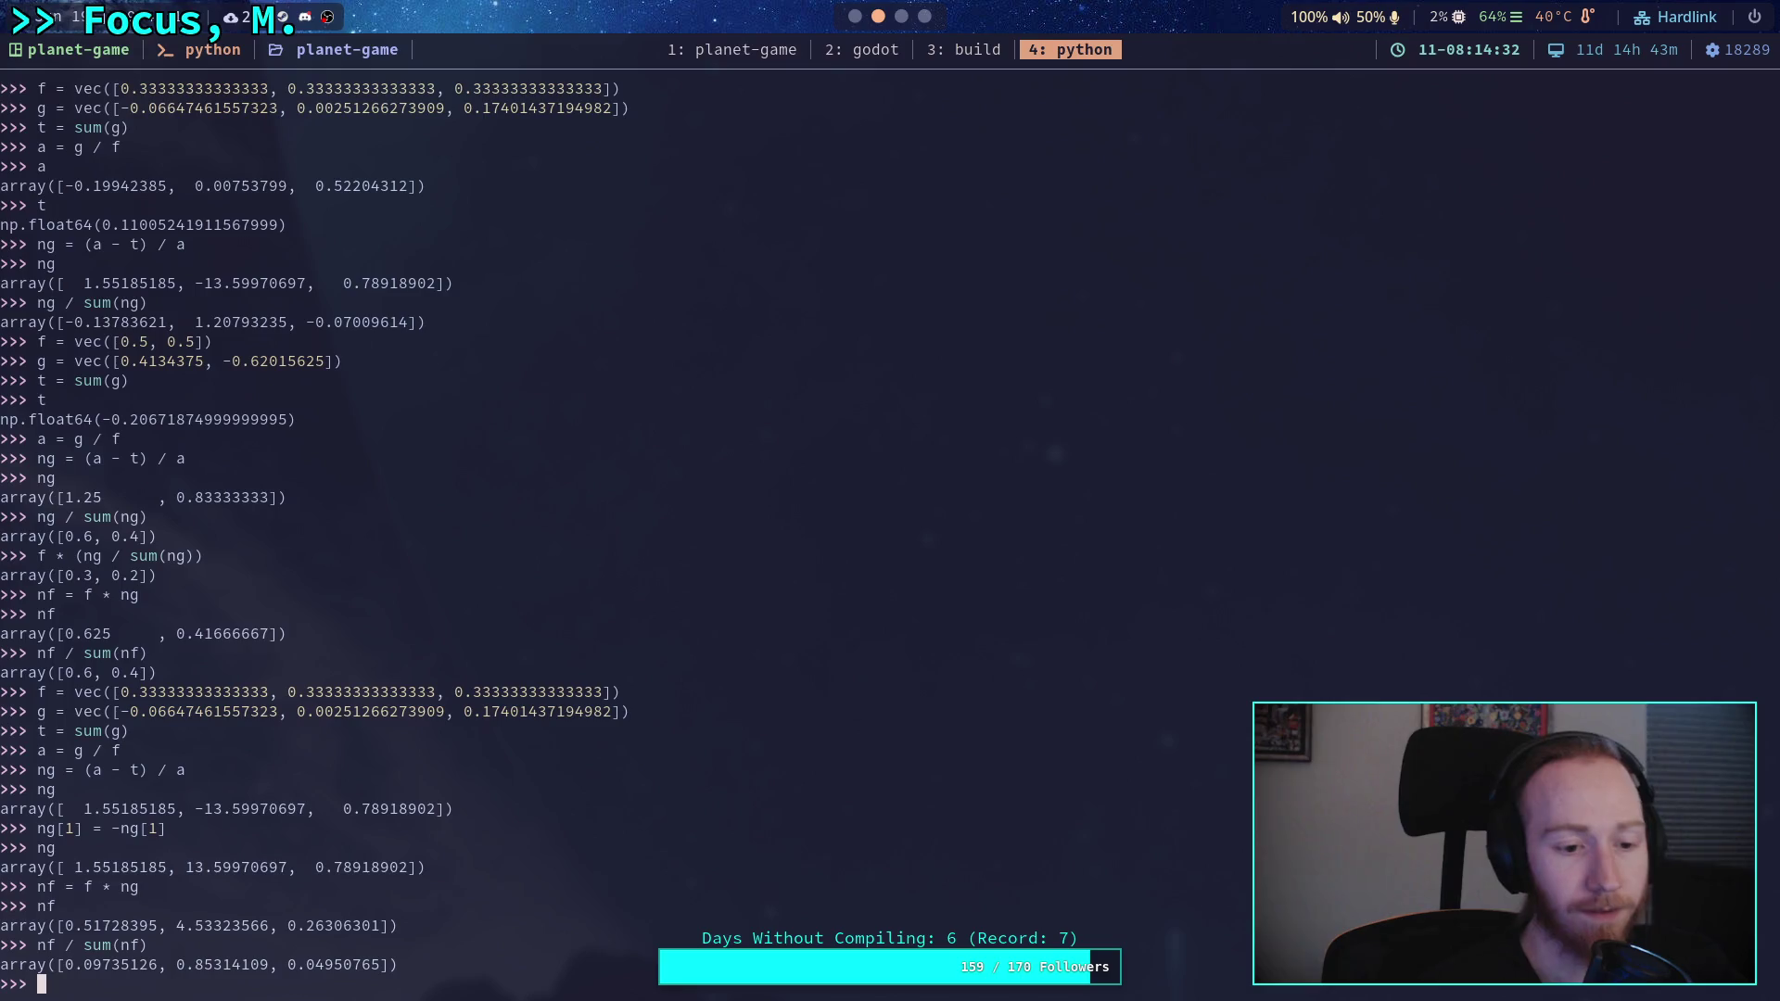
- Flip ng's middle factor back to negative with ng[1] = -ng[1]
left_click_drag(85, 808, 443, 806)
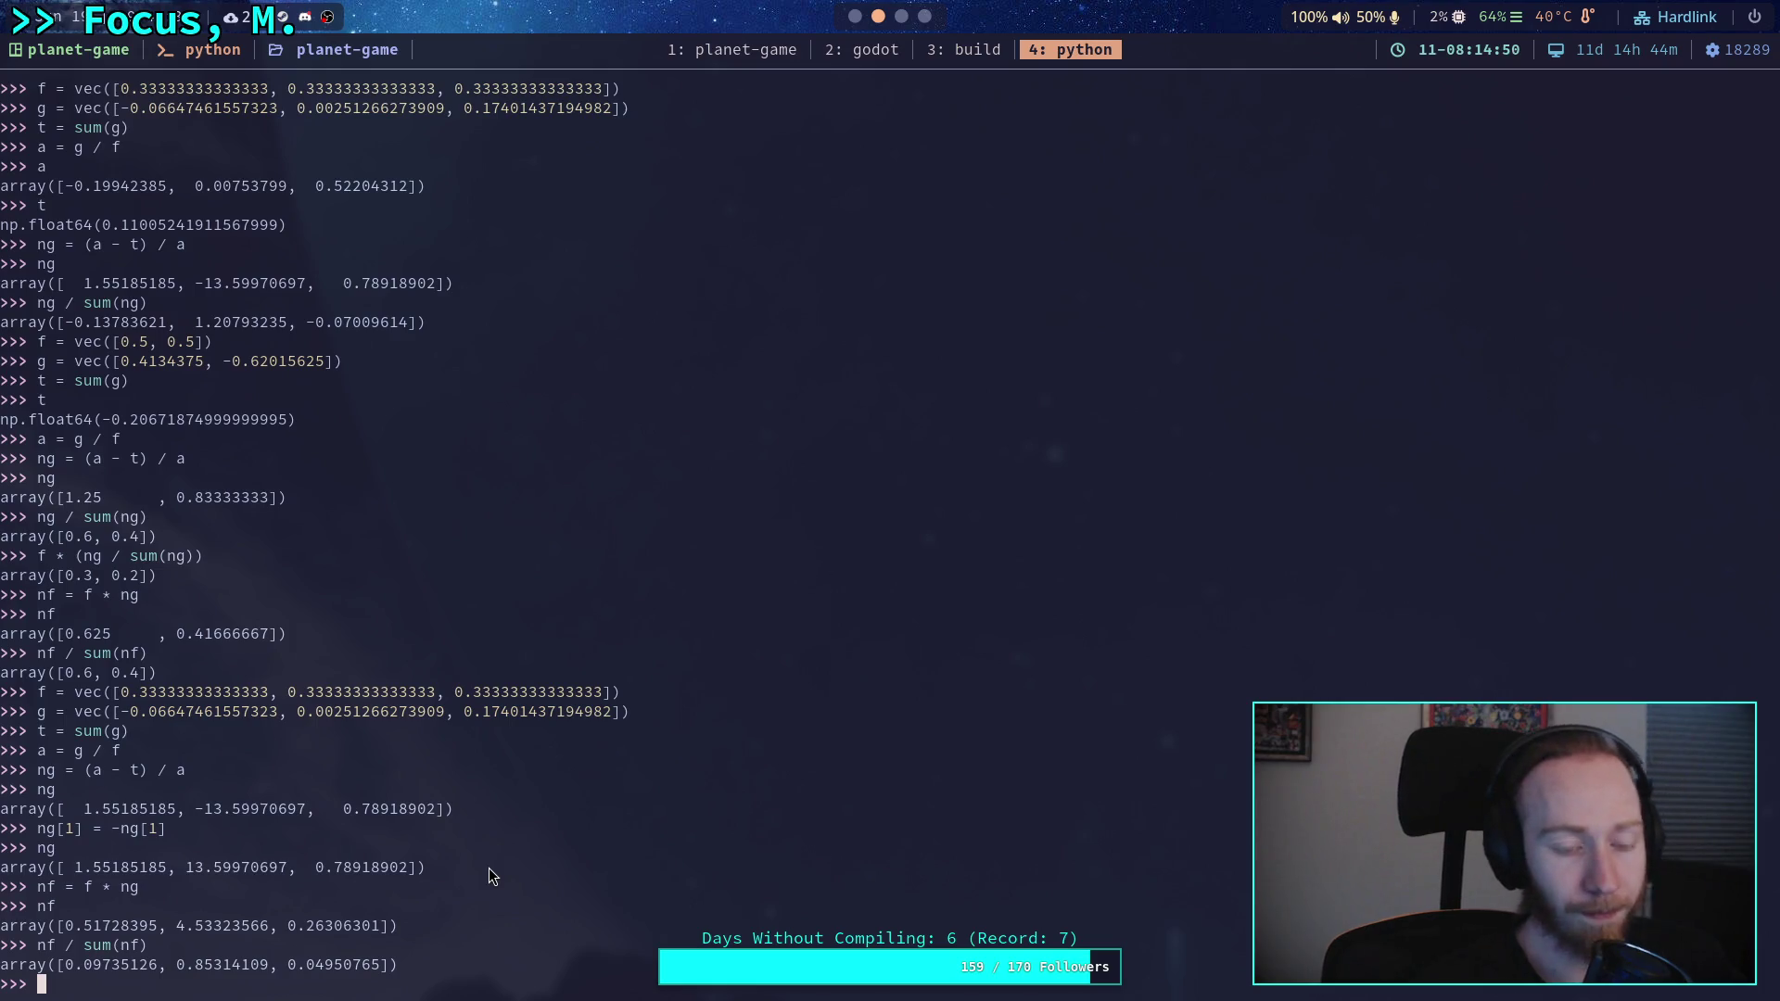
type("ng = ")
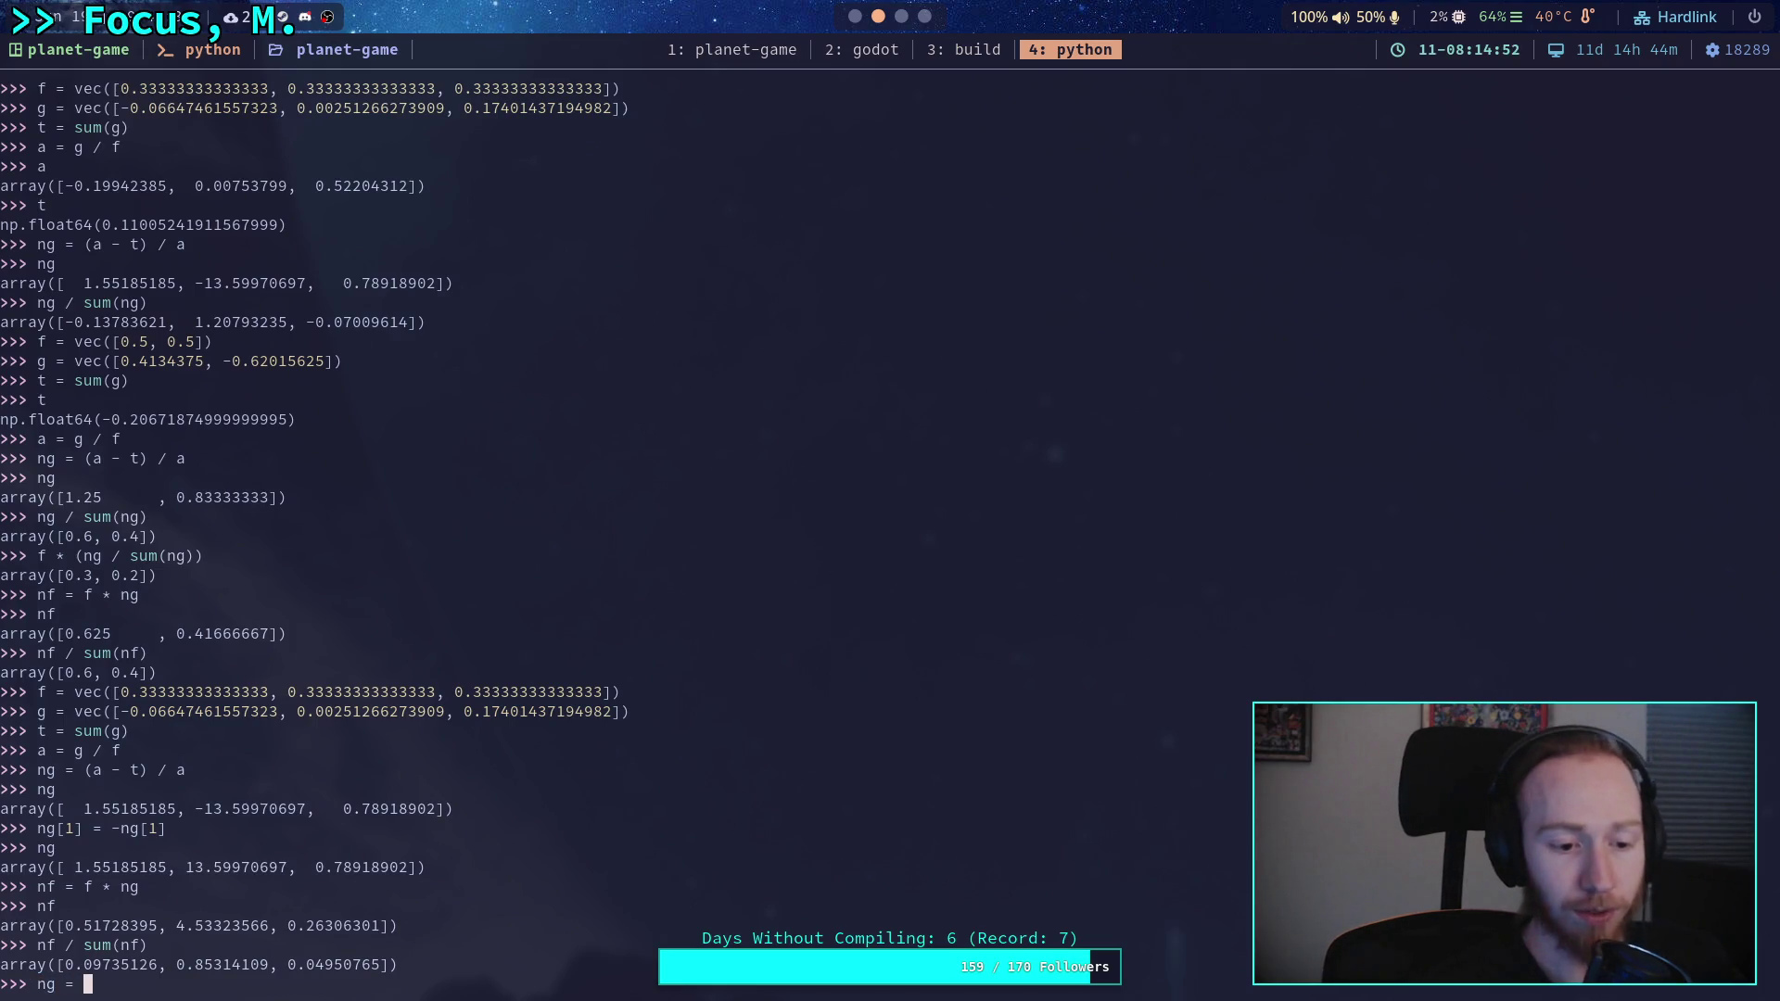
key("BackSpace")
key("BackSpace")
type("g")
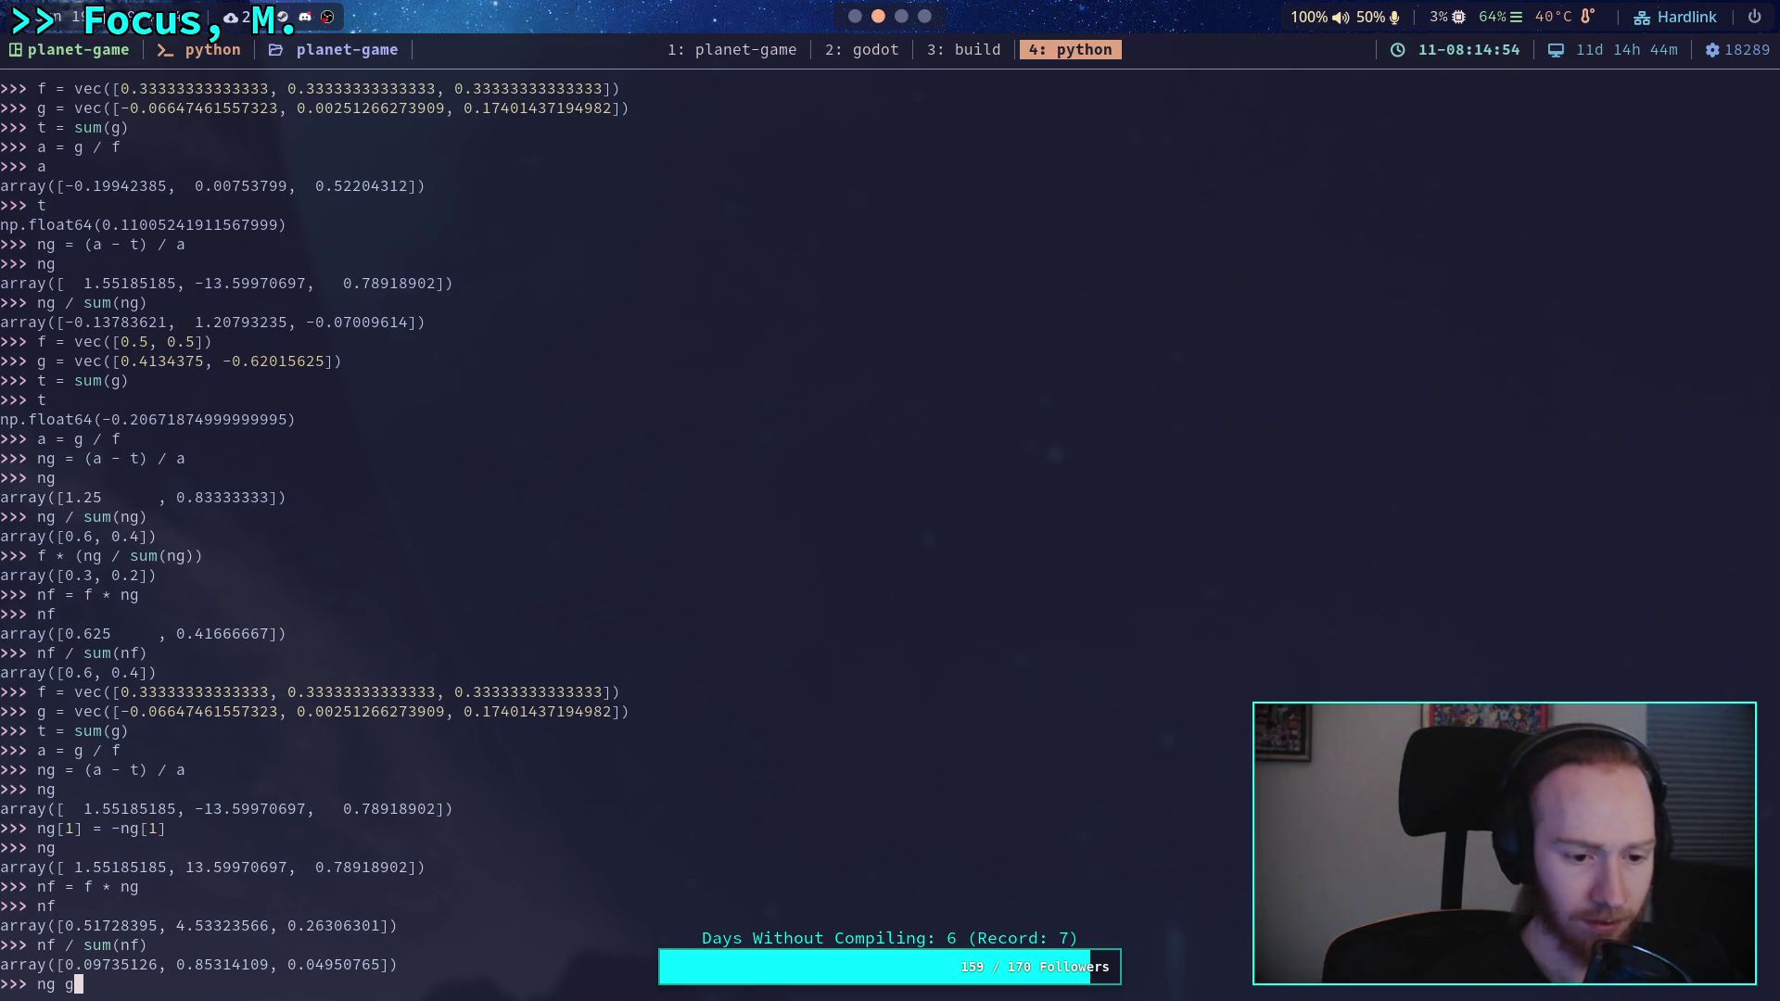
key("BackSpace")
key("BackSpace")
type("[1] = -ng")
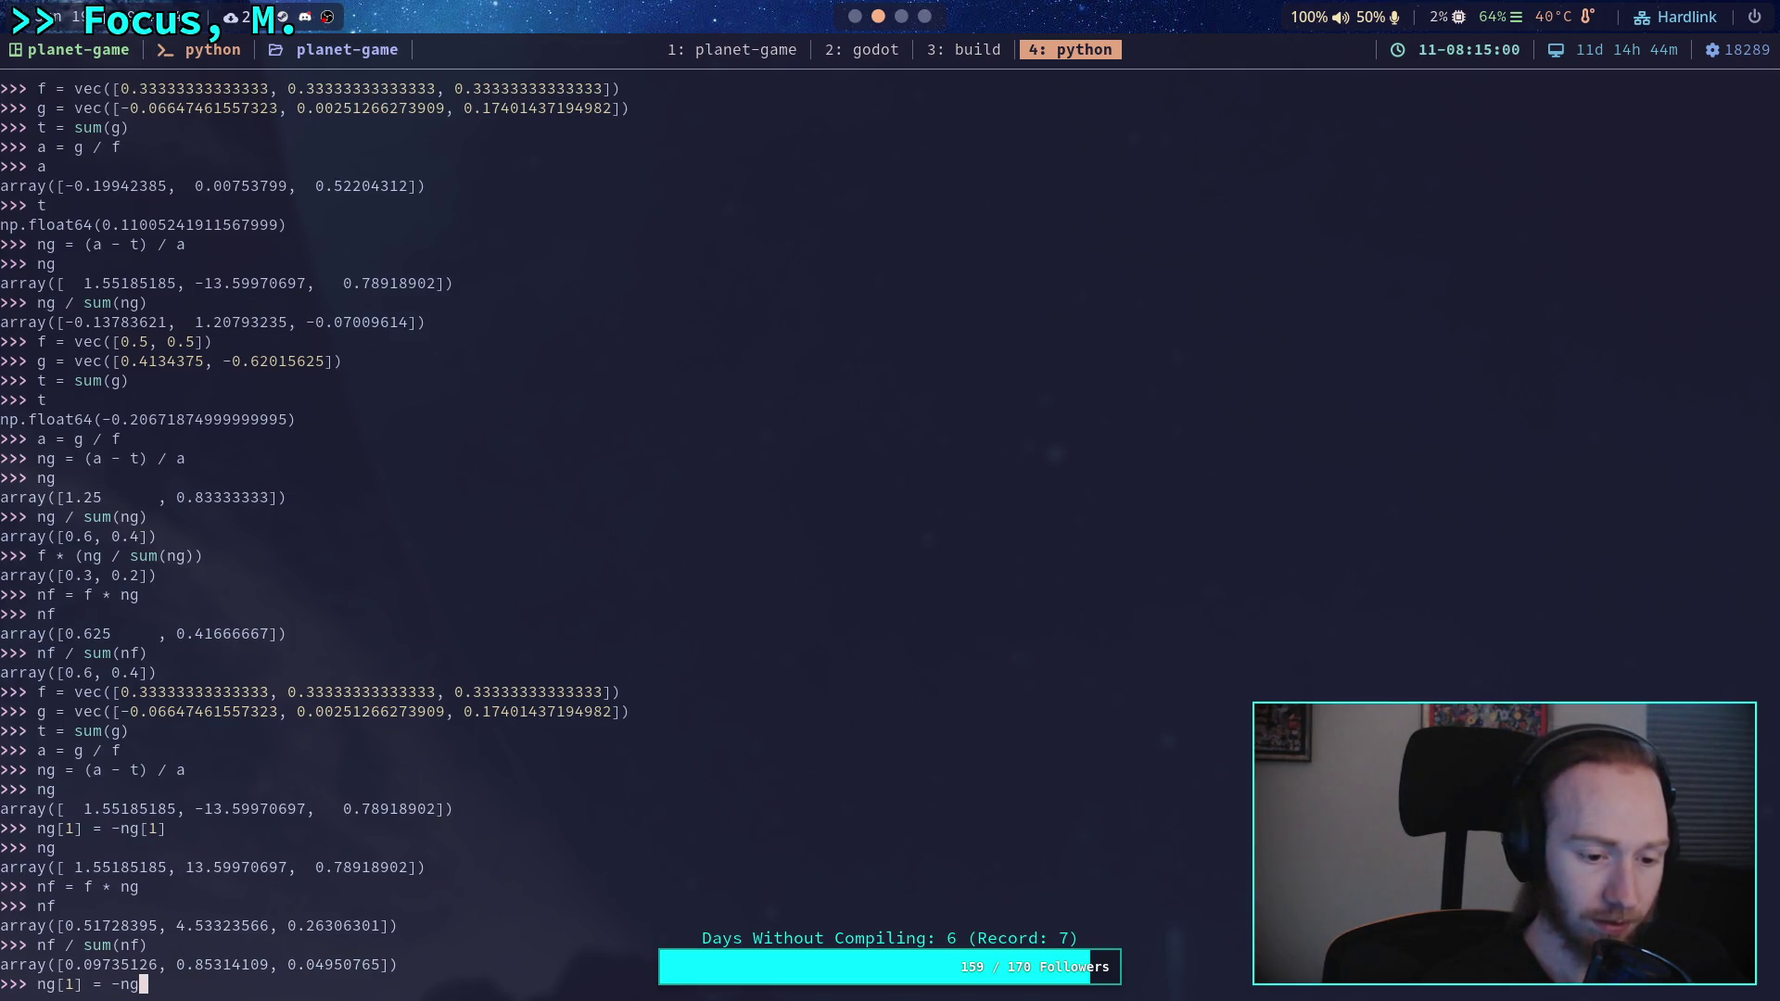
type("[1]")
key("Return")
- Print ng and compute ng / sum(ng), giving [-0.138, 1.208, -0.071]
type("ng")
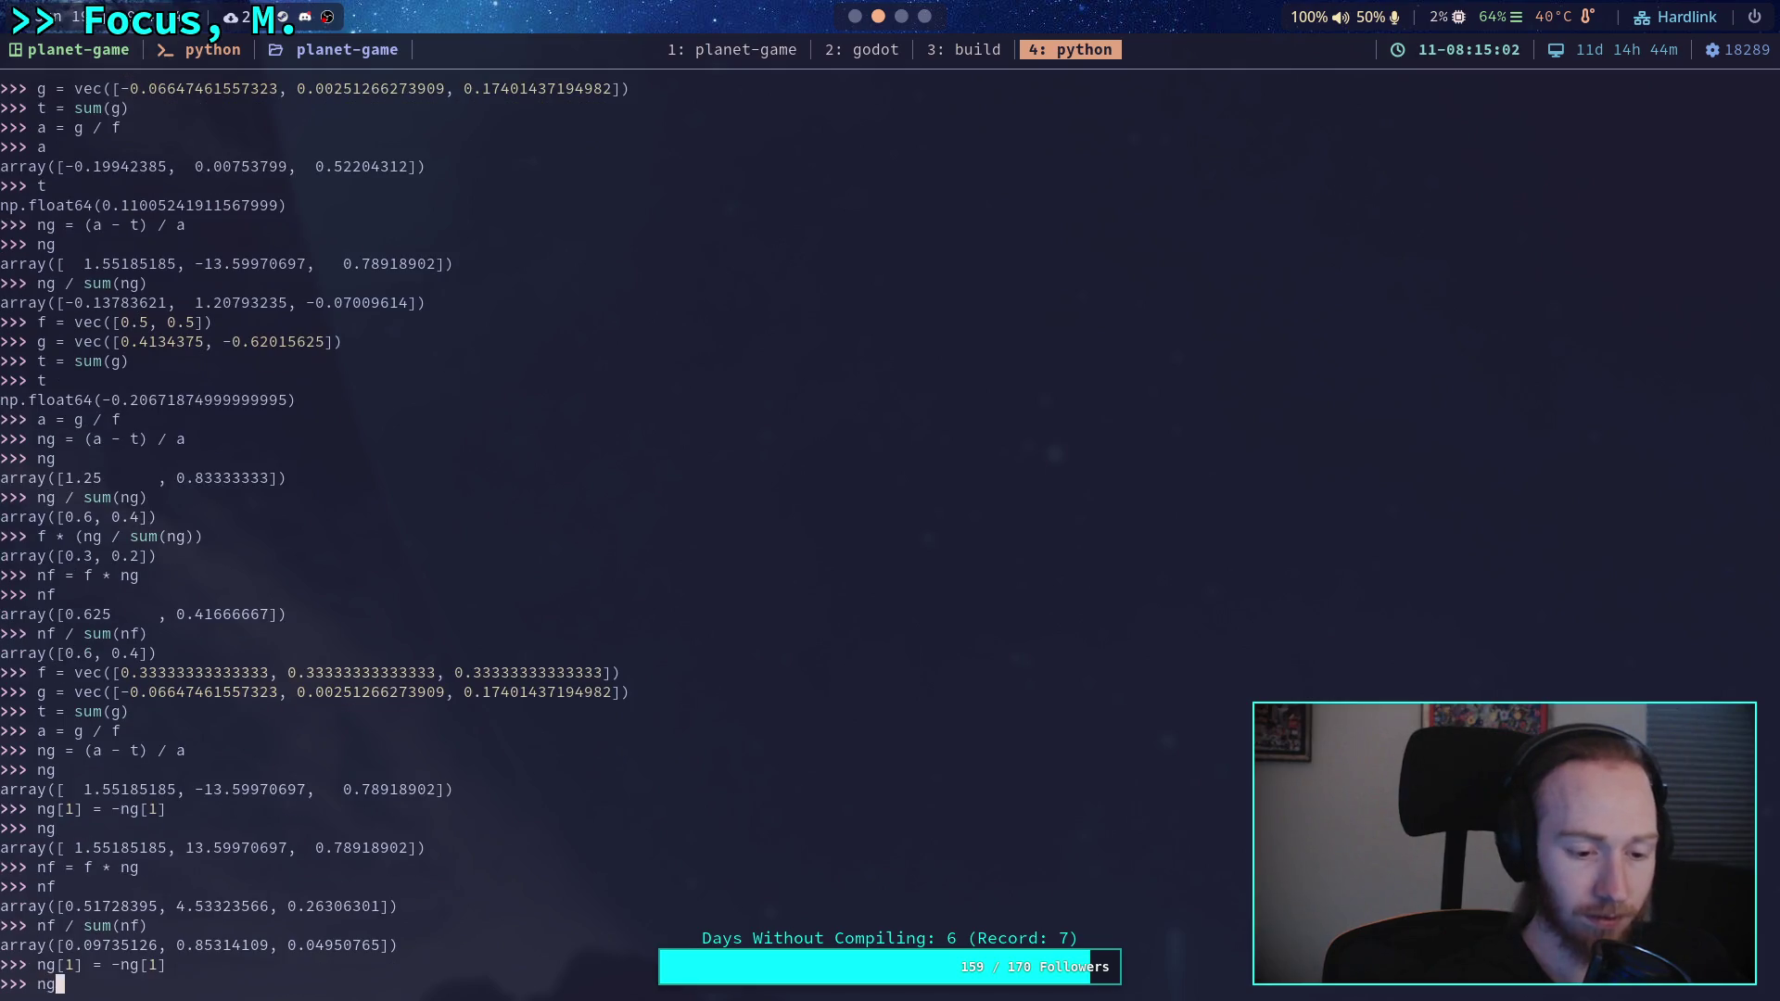
key("Return")
type("ng / ")
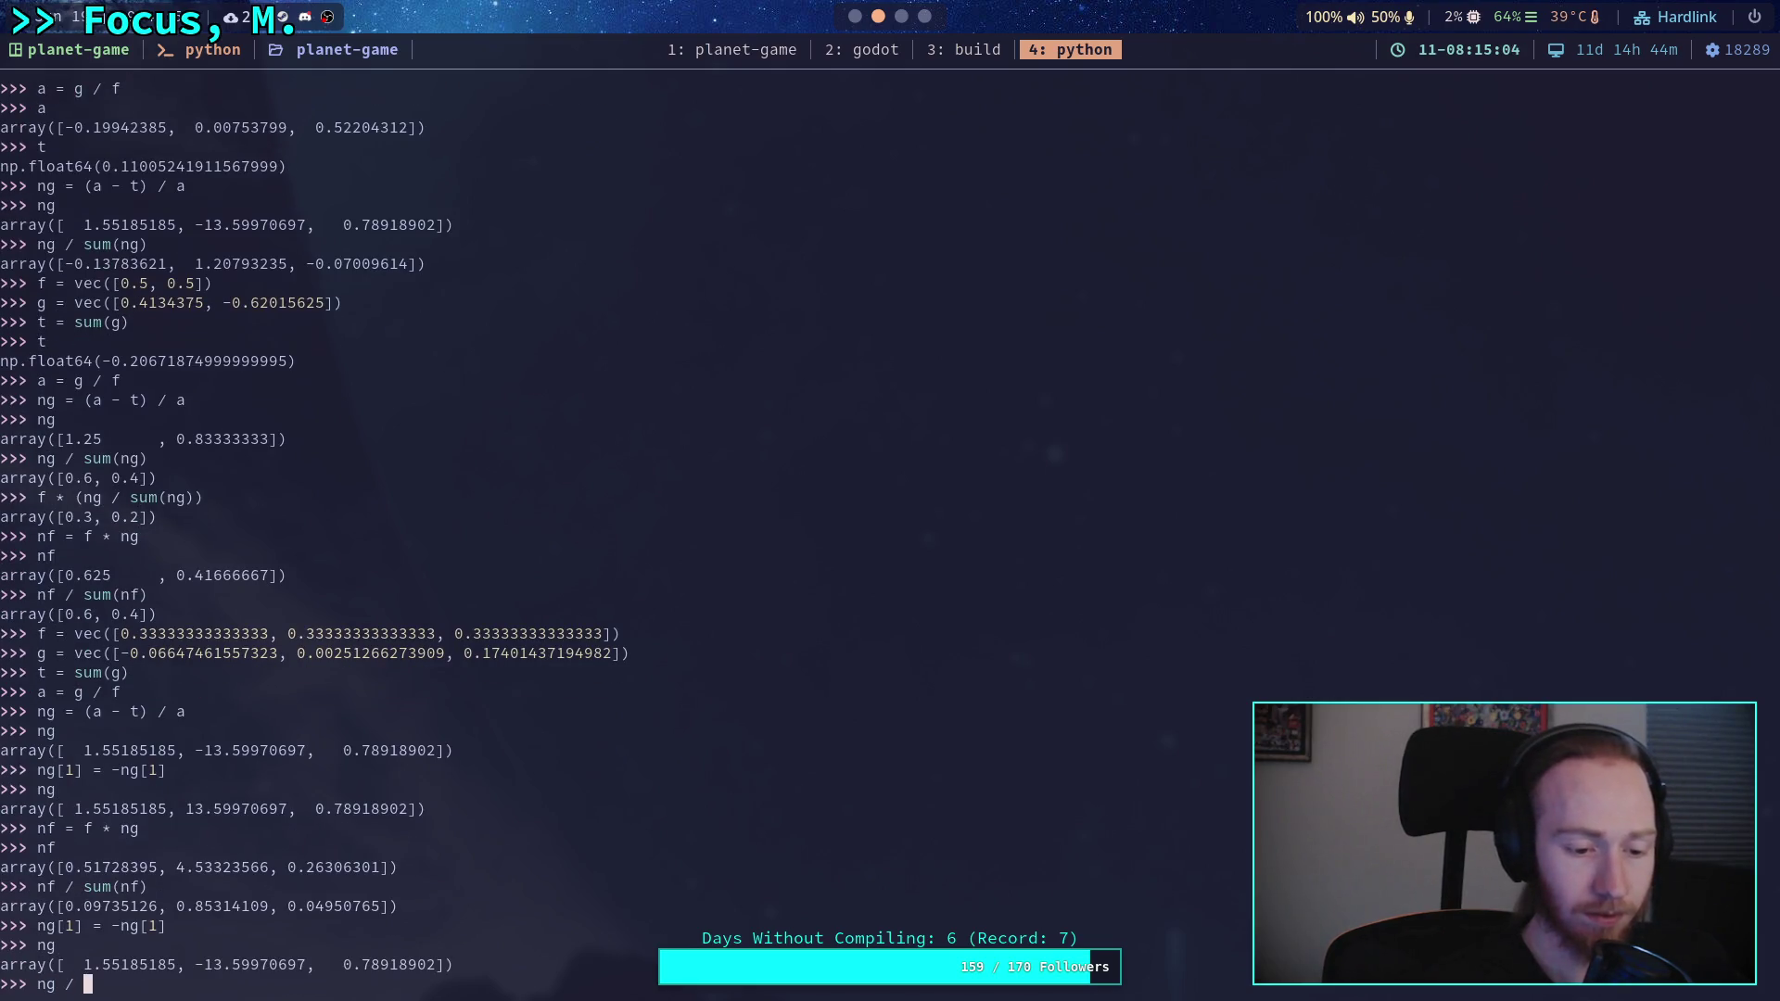
type("sum(ng)")
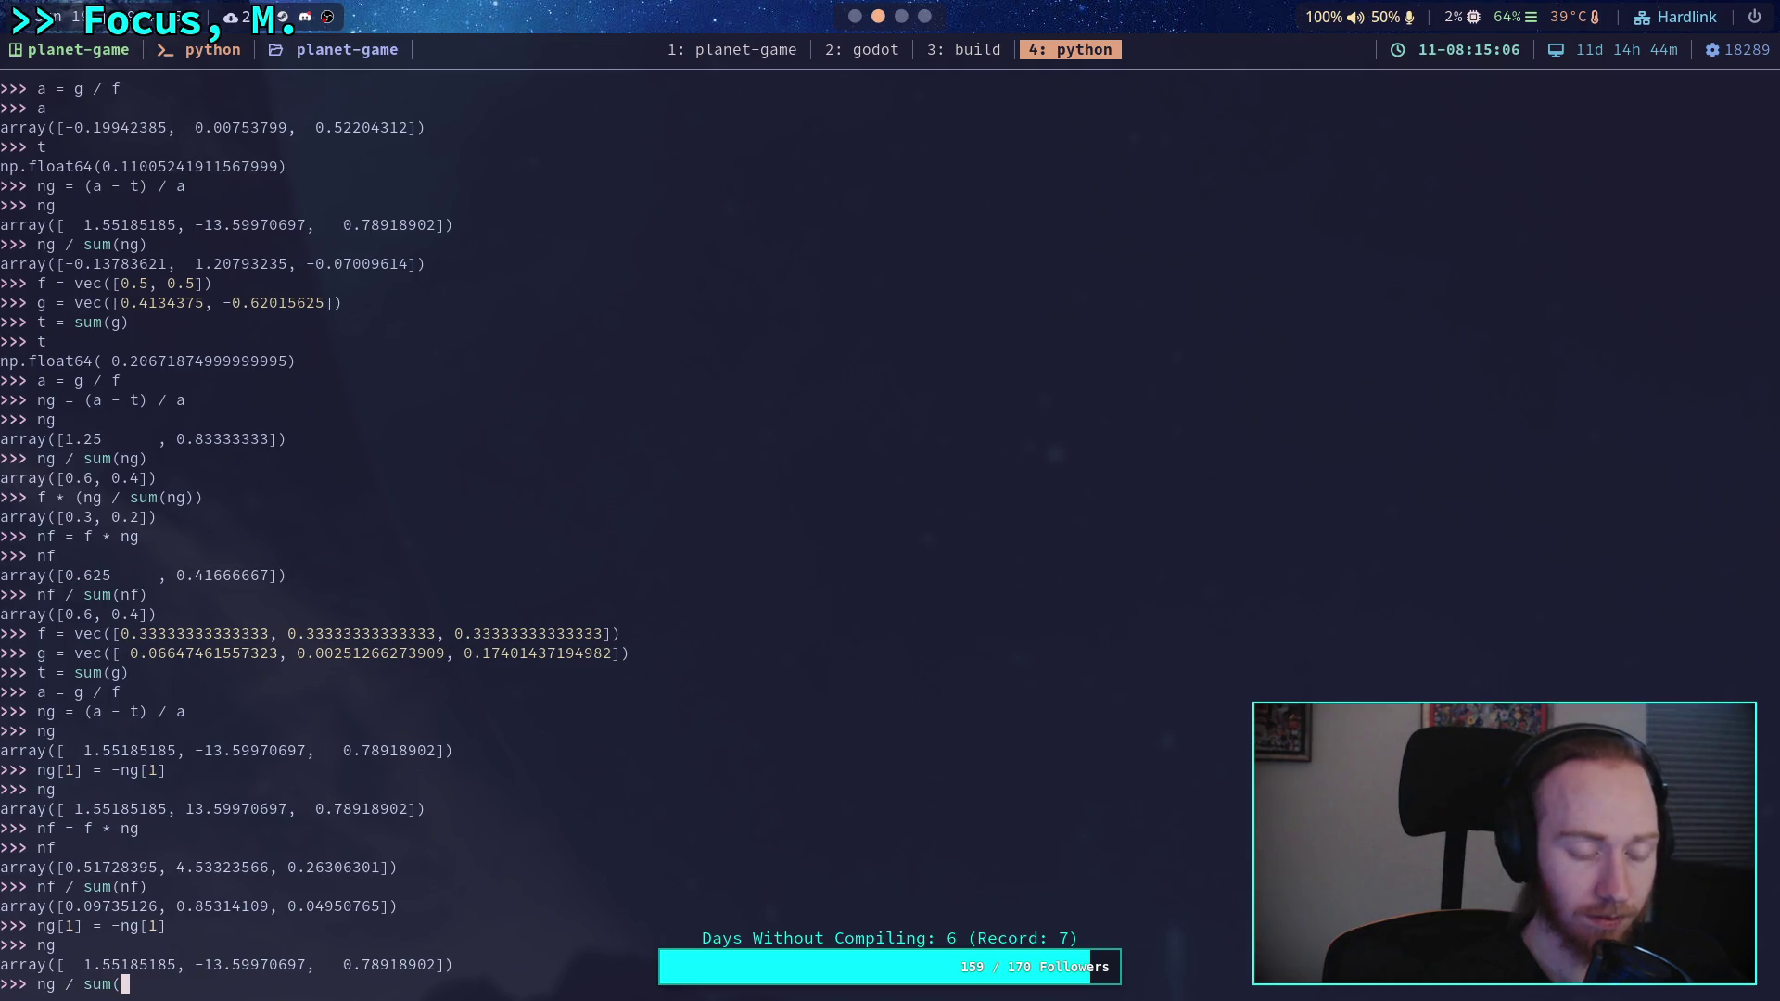
key("Return")
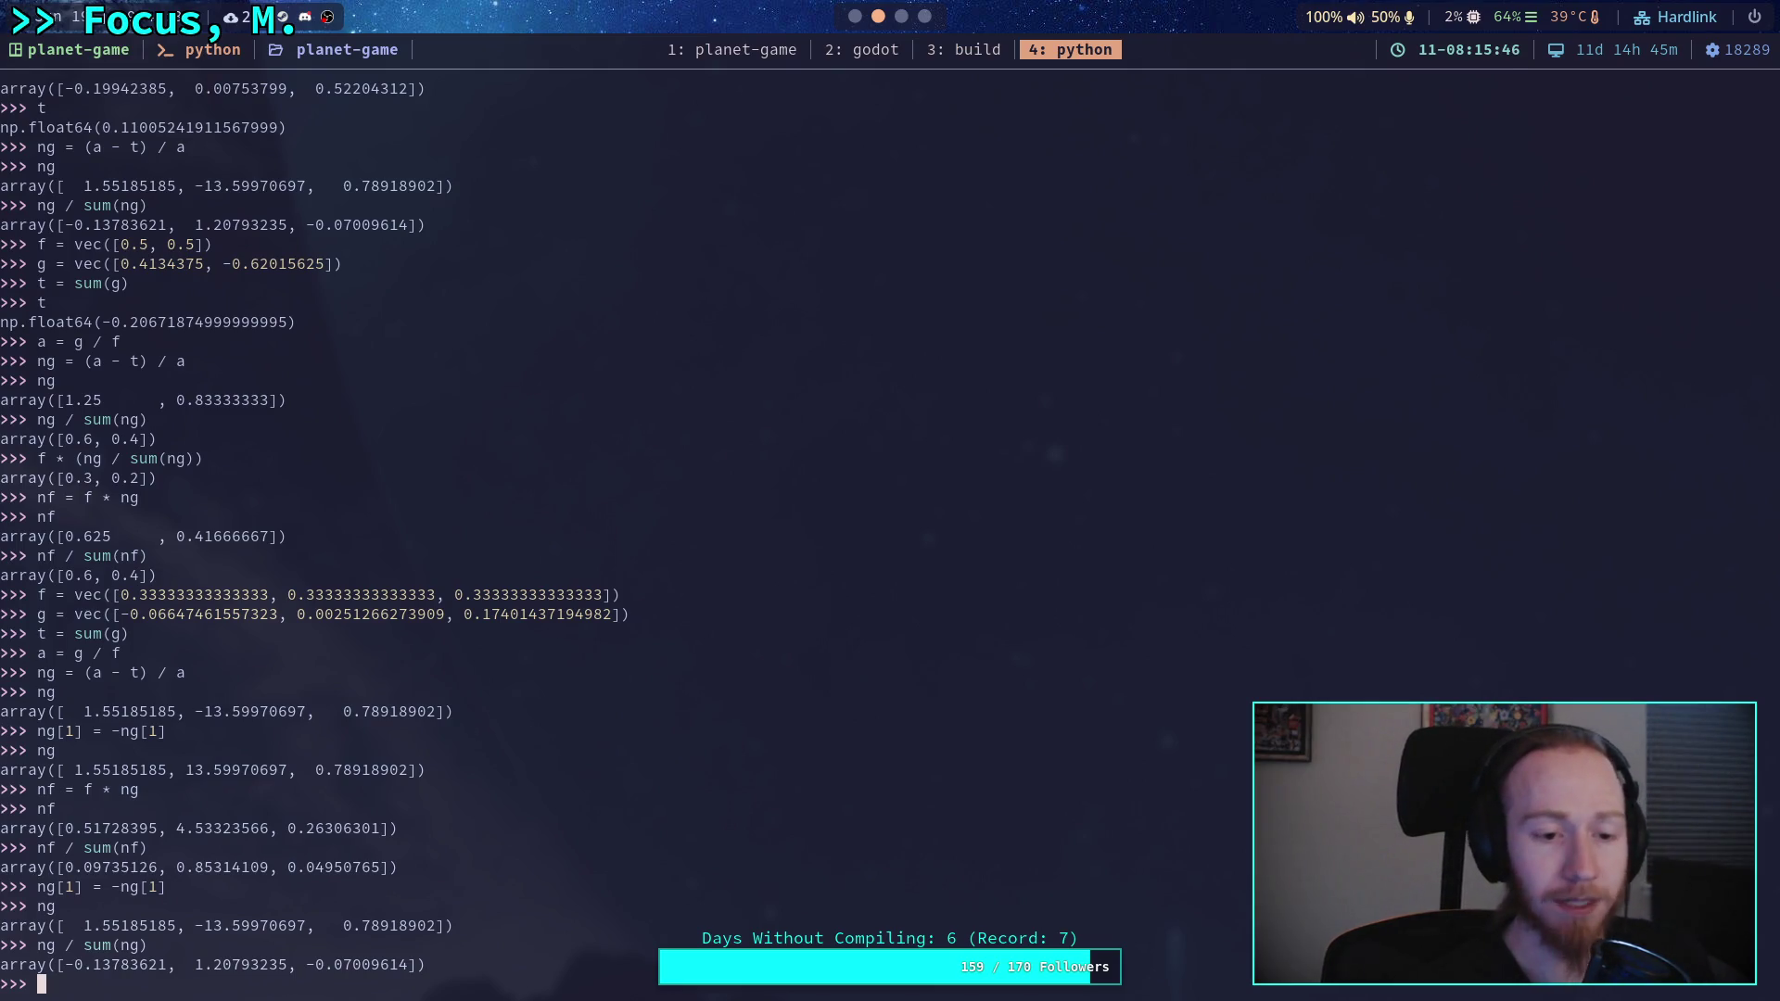
key("super+2")
scroll(619, 435, "up", 8)
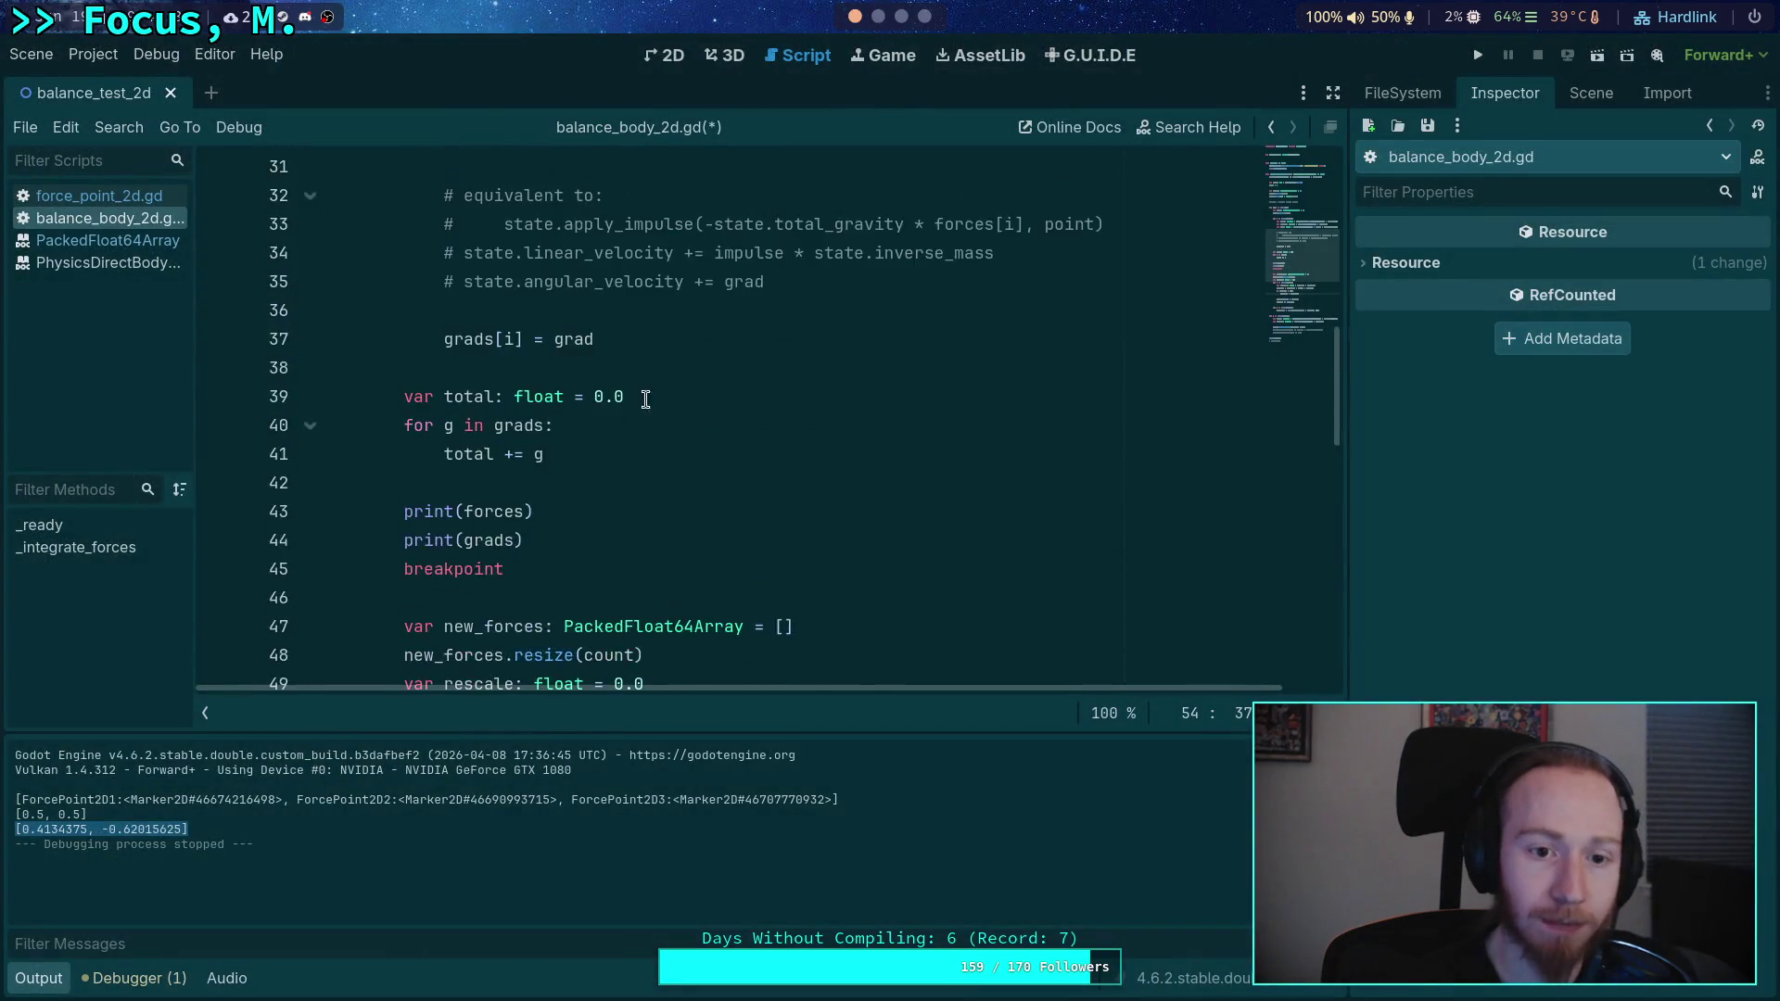
scroll(619, 434, "up", 1)
left_click(631, 397)
left_click_drag(365, 397, 728, 390)
left_click(901, 16)
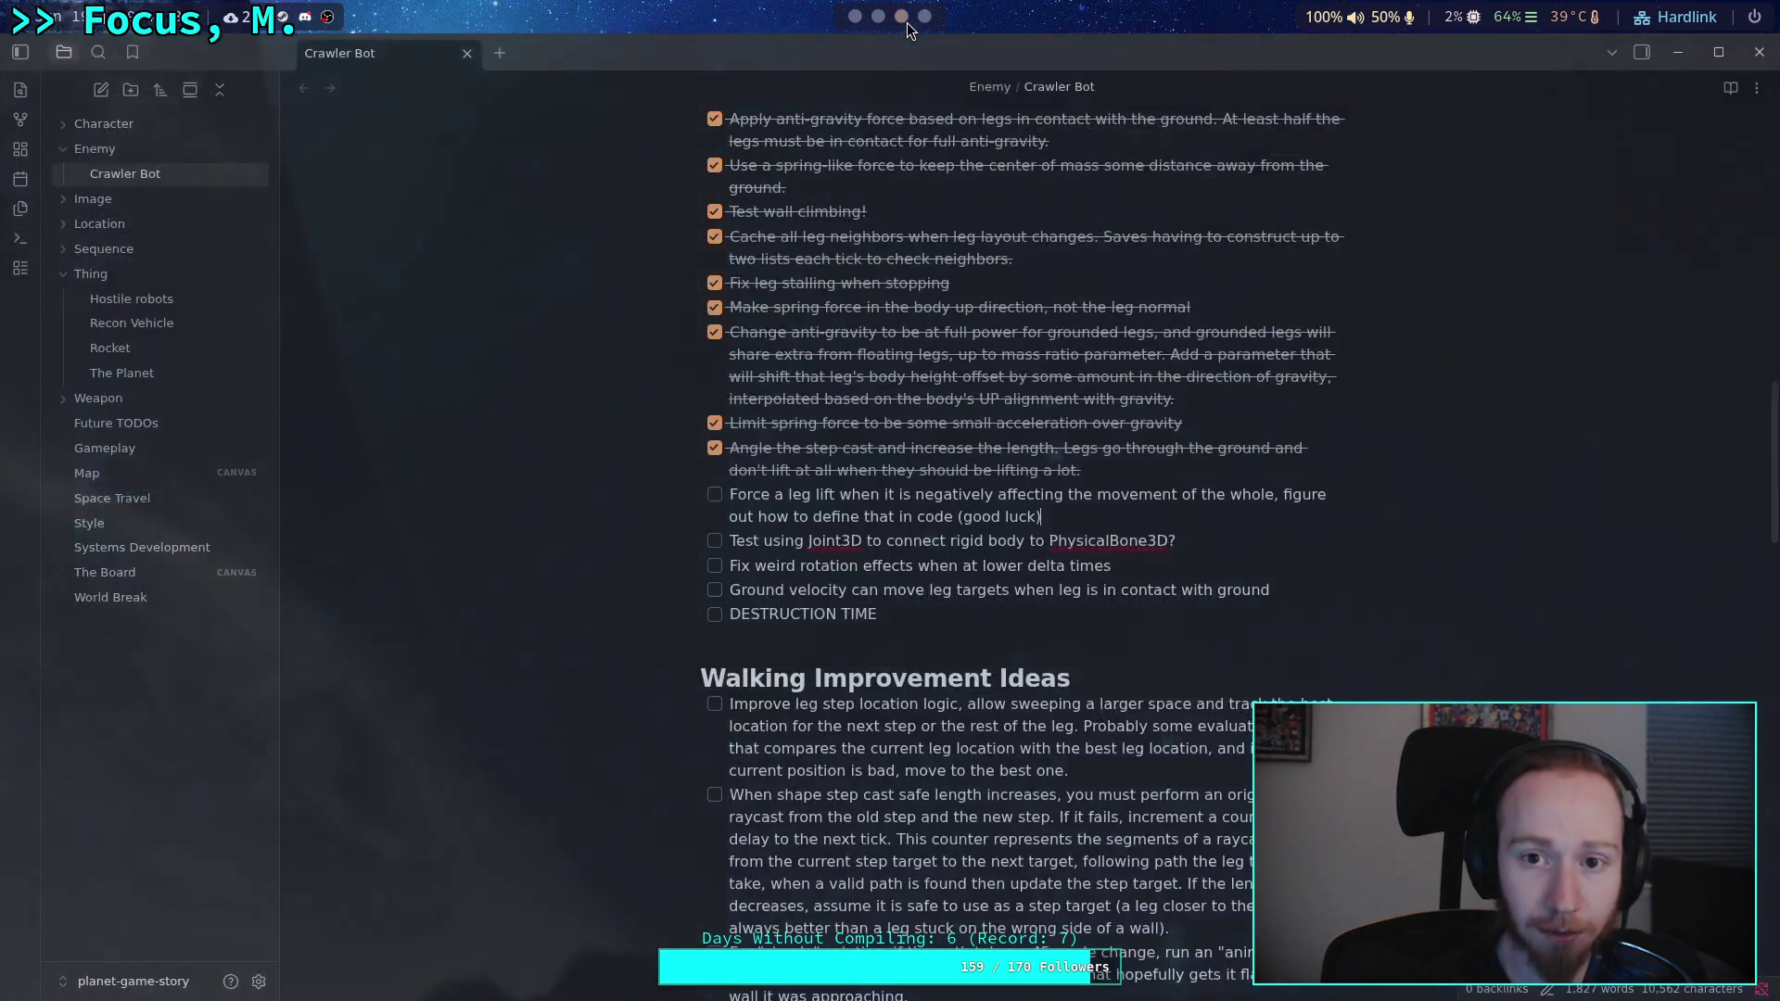
left_click(878, 16)
left_click(855, 16)
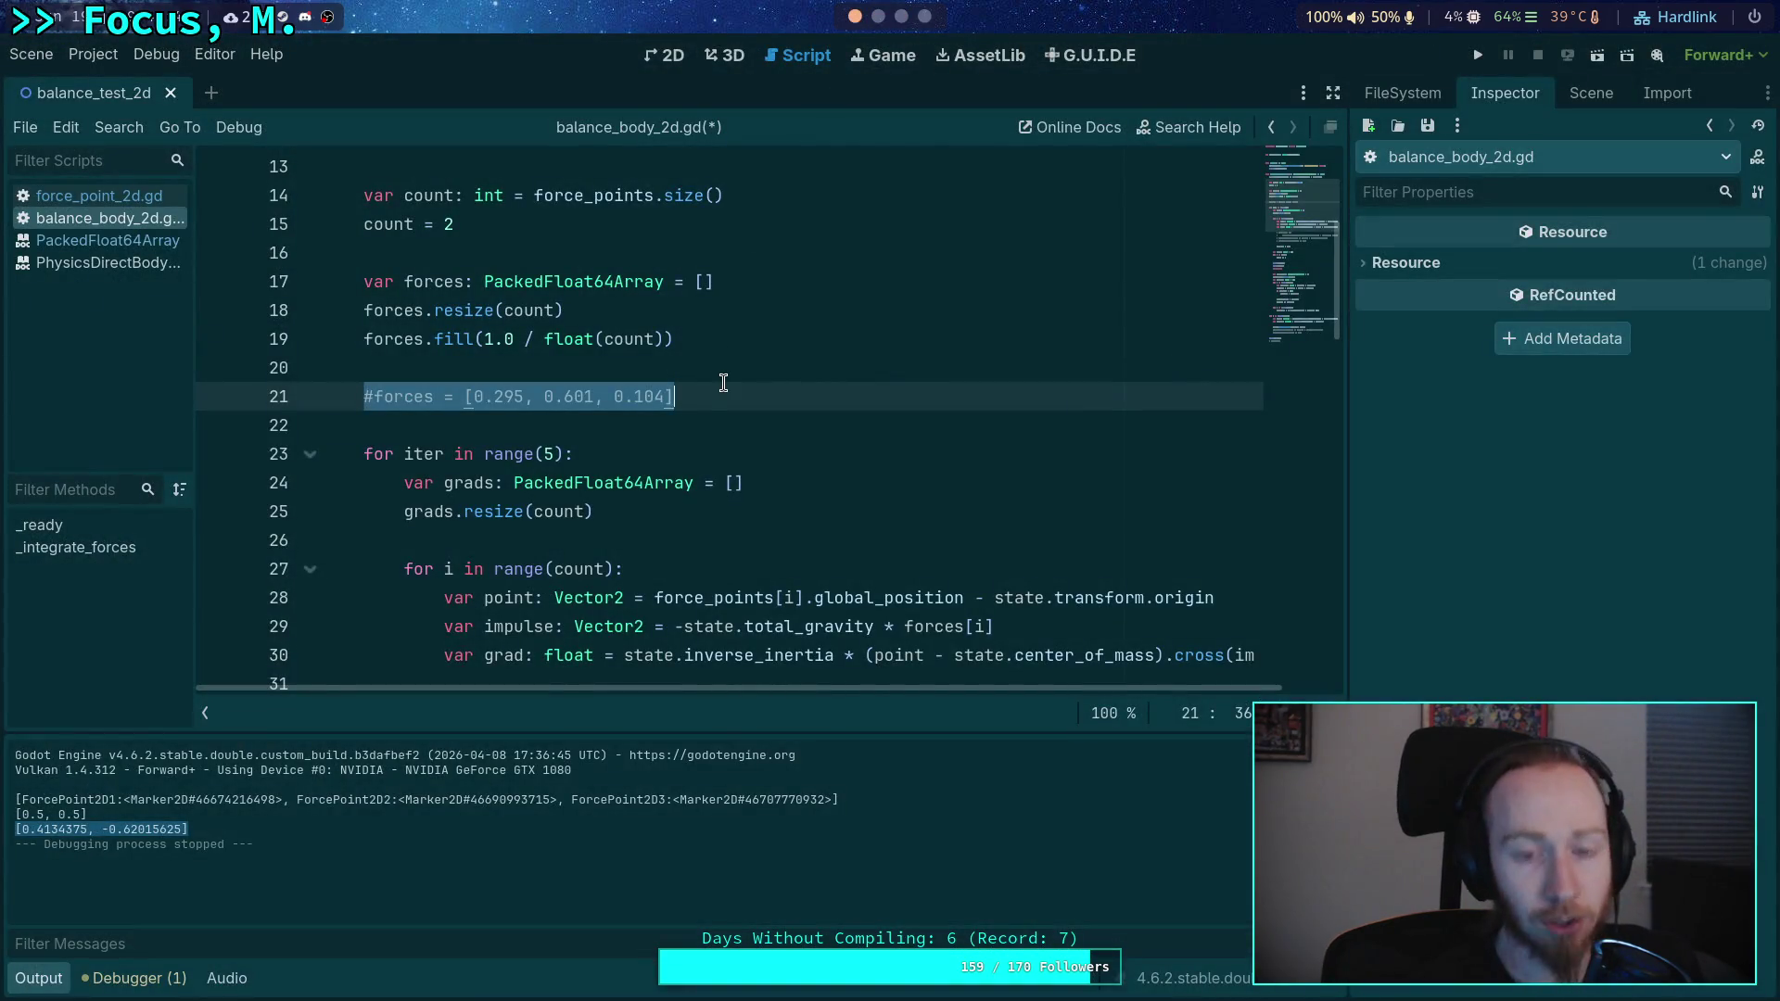
left_click(565, 397)
left_click_drag(525, 397, 475, 397)
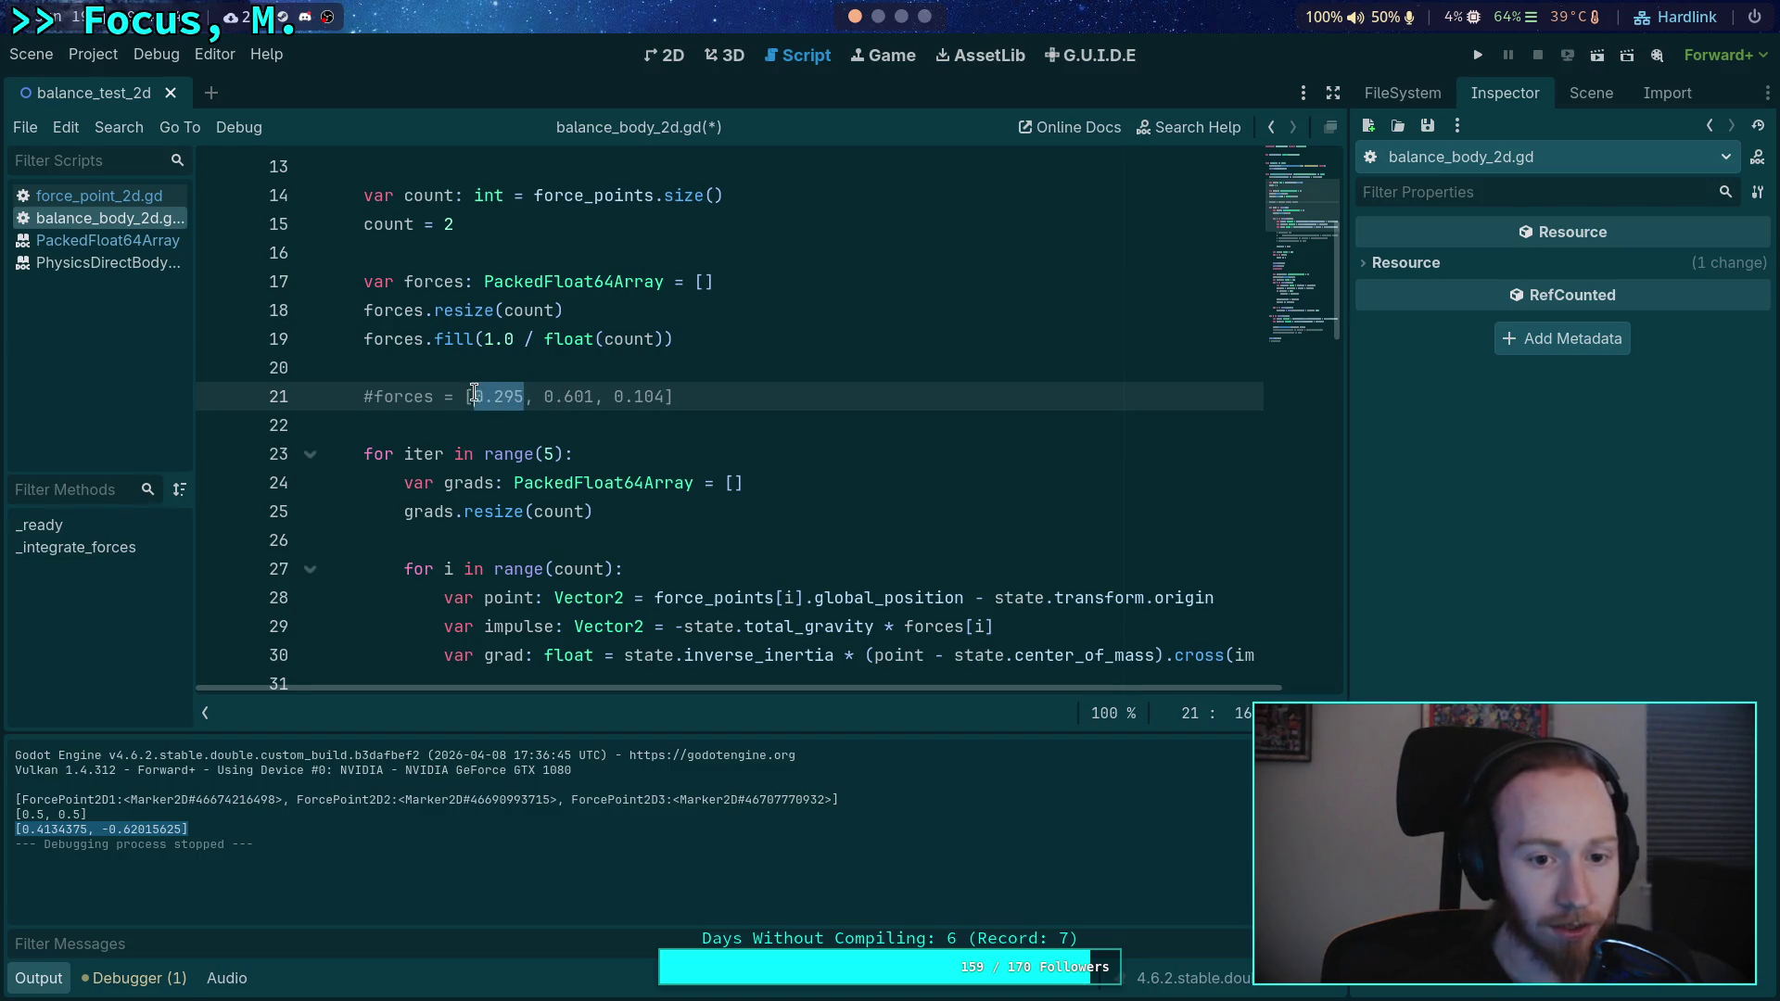
left_click_drag(614, 397, 666, 397)
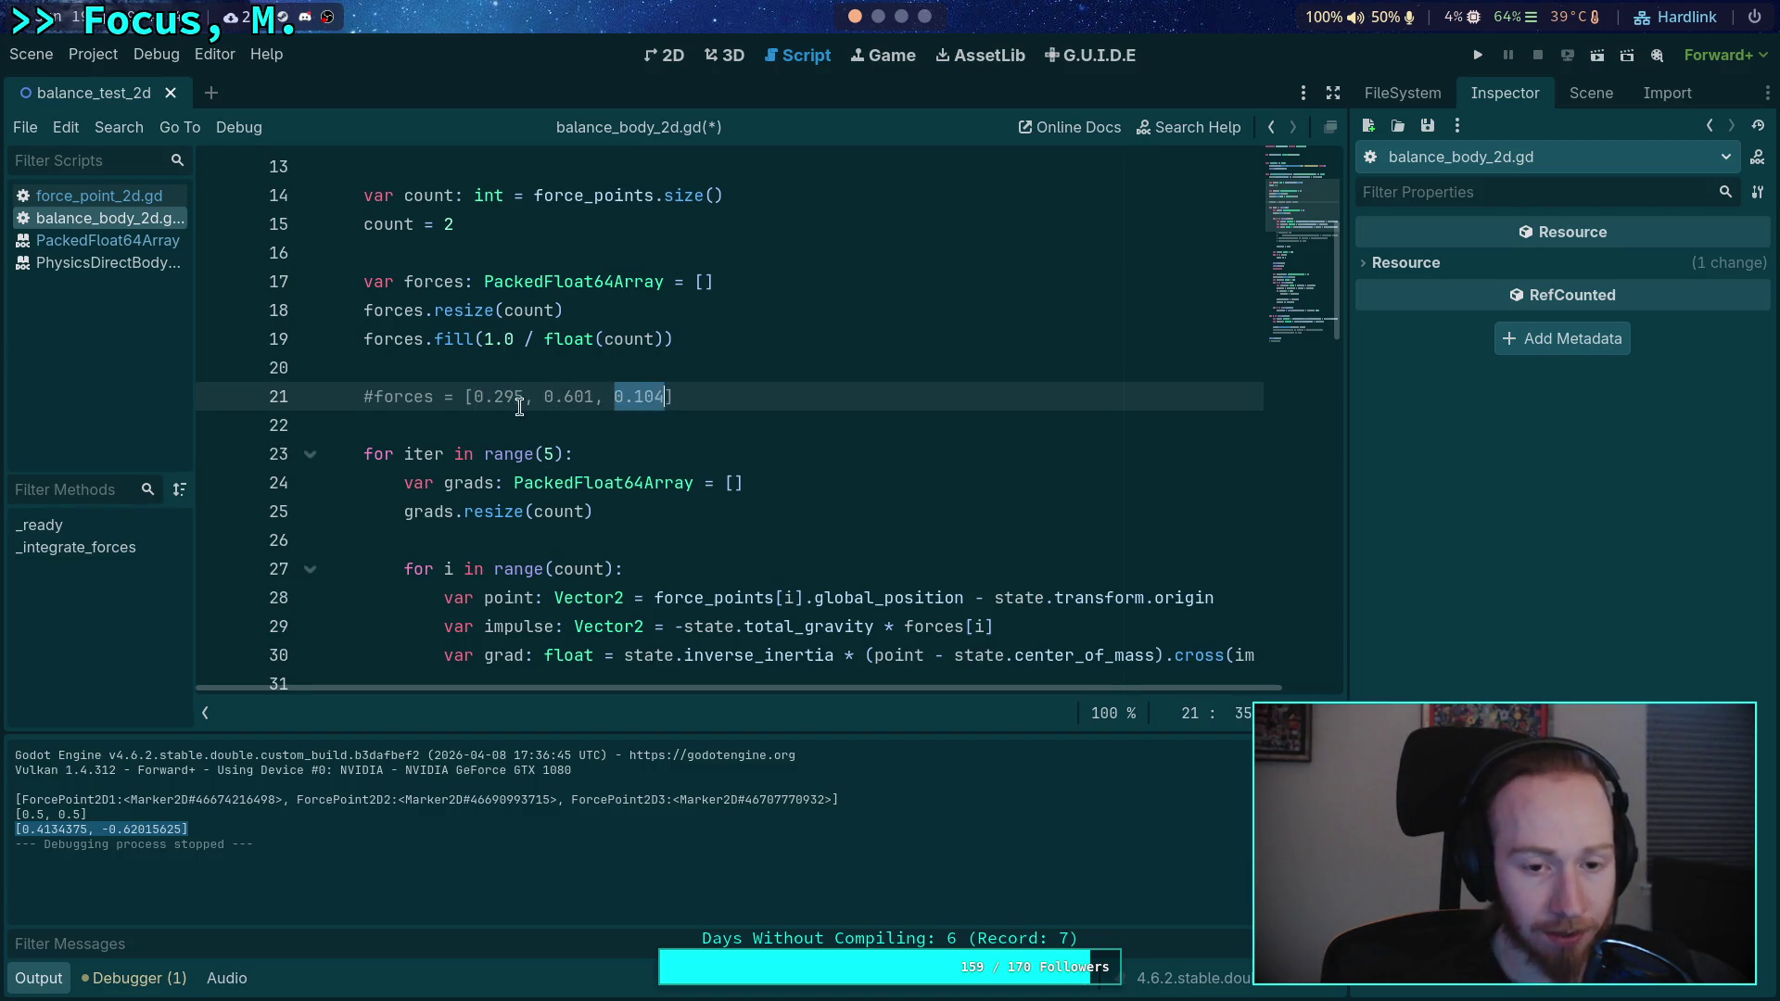
left_click_drag(474, 397, 664, 397)
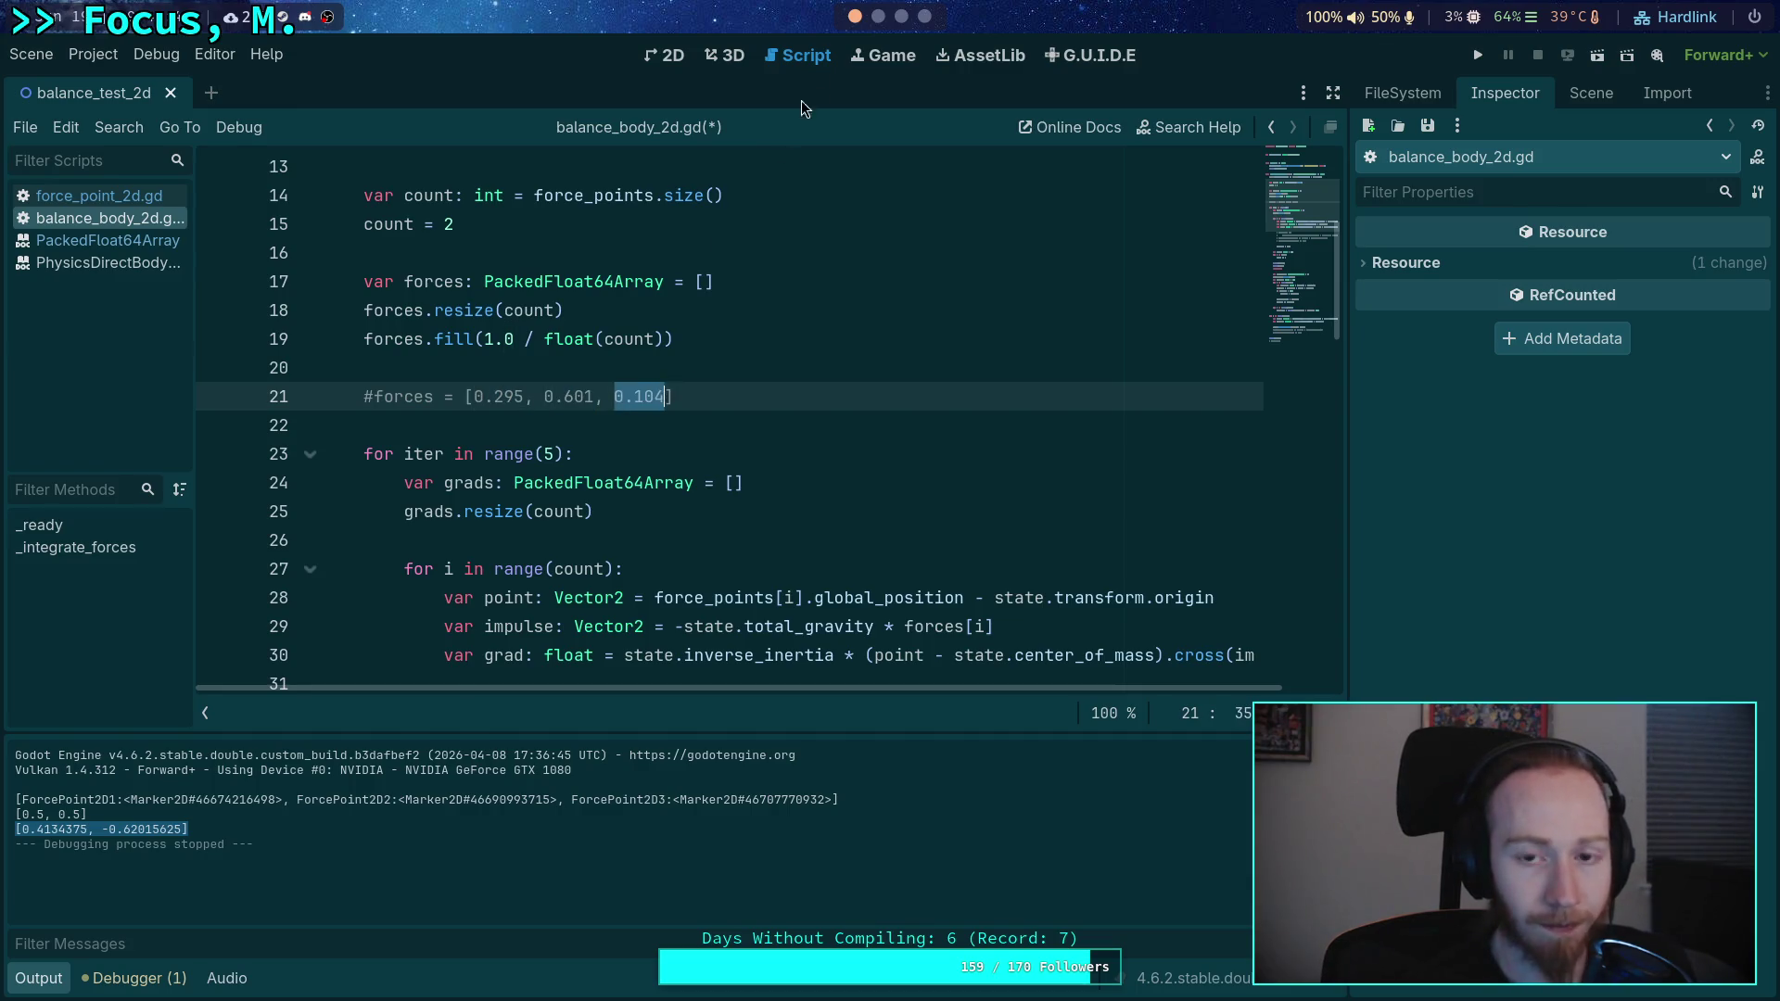
left_click(889, 18)
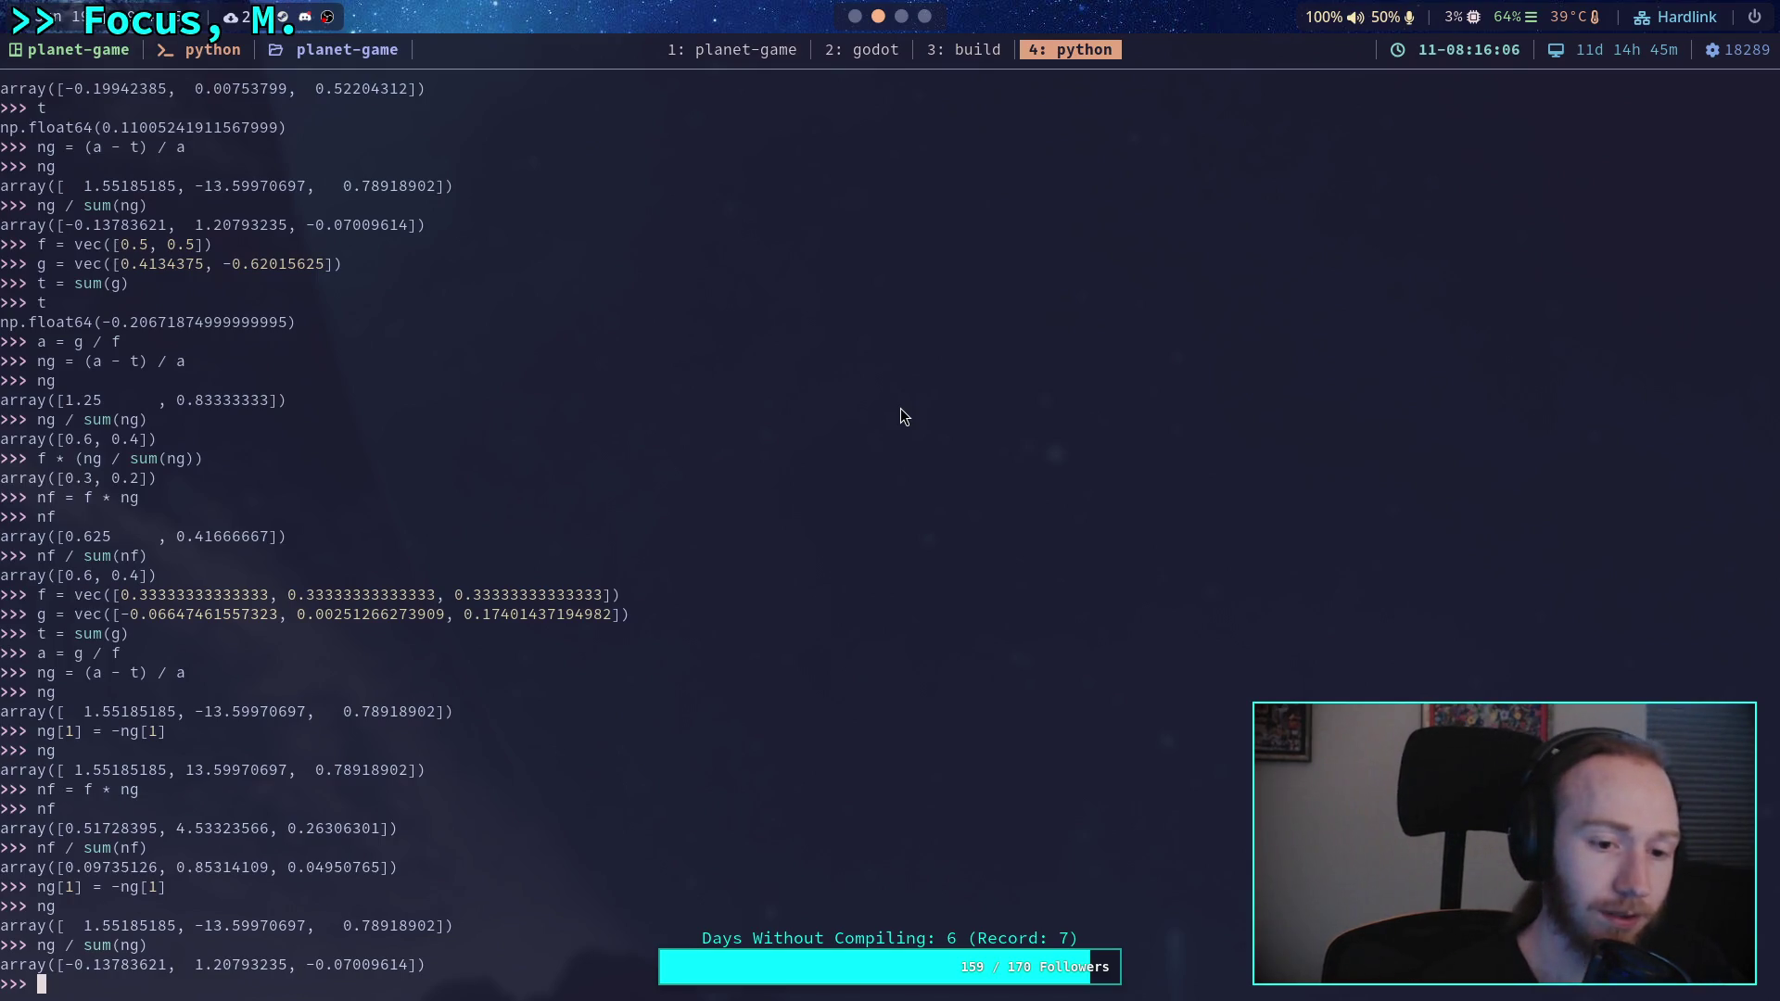
left_click(855, 16)
left_click(481, 397)
mouse_move(538, 397)
left_mouse_down()
mouse_move(656, 397)
mouse_move(469, 397)
left_mouse_up()
left_click(668, 397)
double_click(548, 397)
key("ctrl+shift+Right")
key("ctrl+shift+Right")
key("ctrl+shift+Right")
key("ctrl+shift+Left")
key("ctrl+shift+Left")
key("Right")
left_click_drag(543, 397, 596, 397)
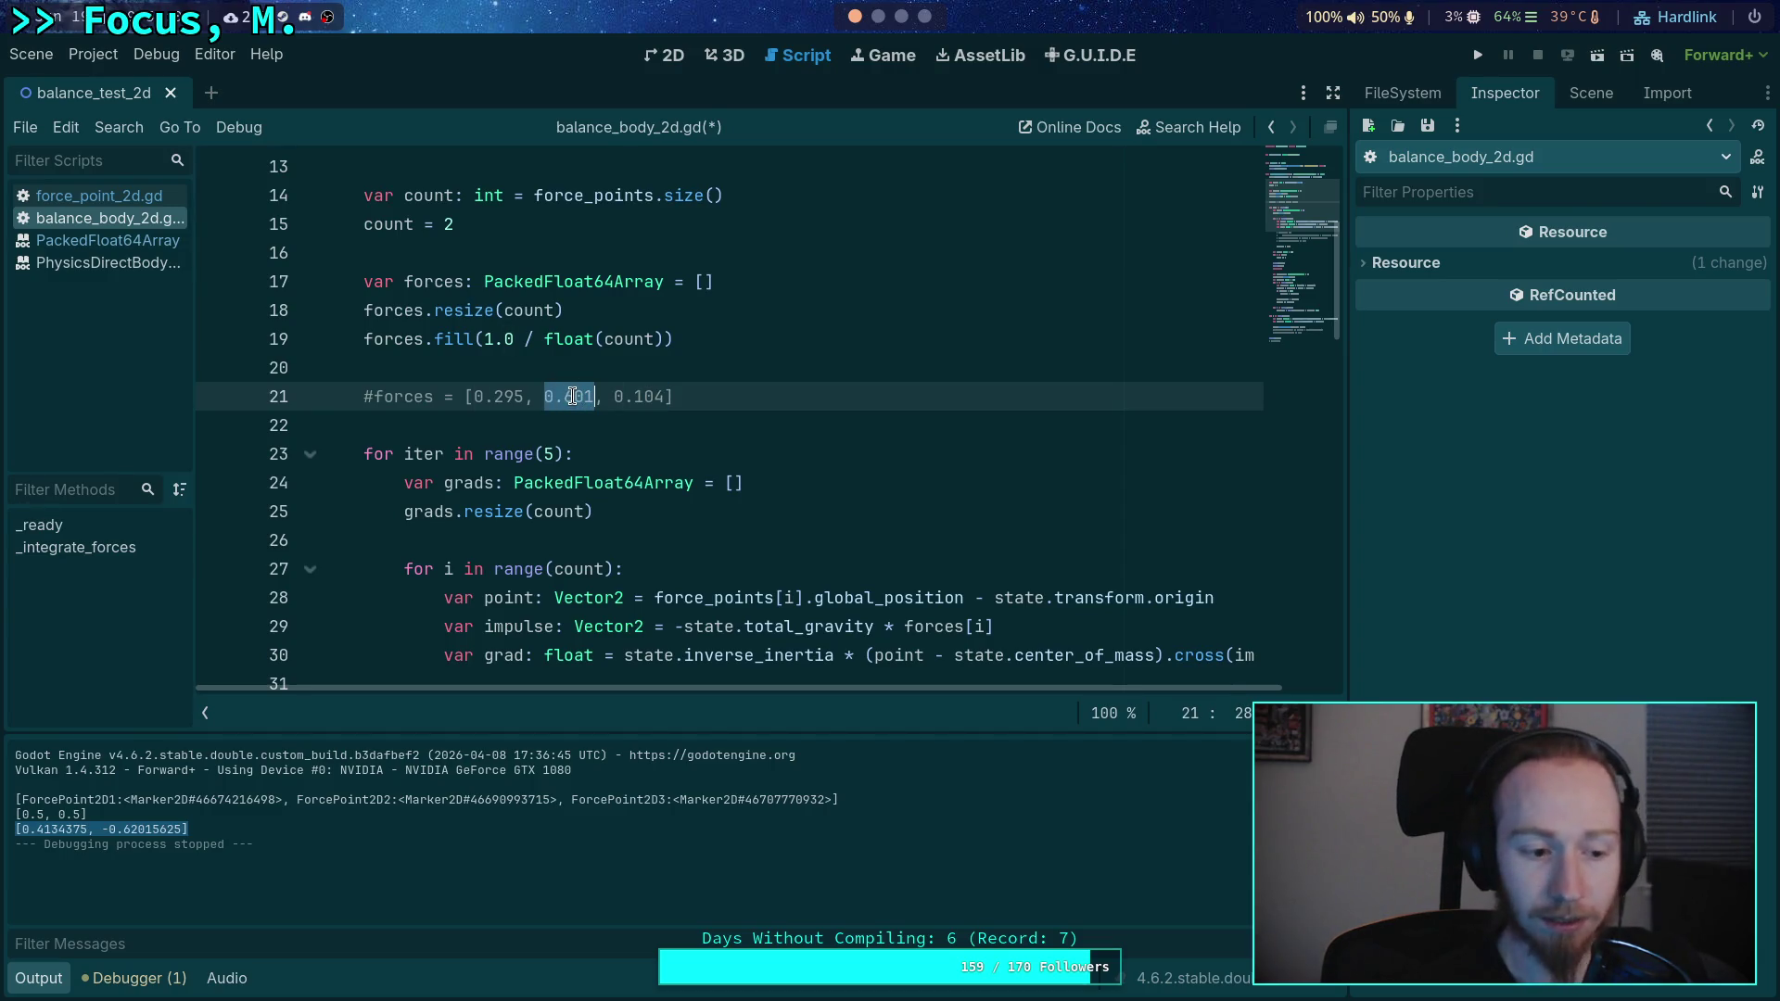
left_click(901, 17)
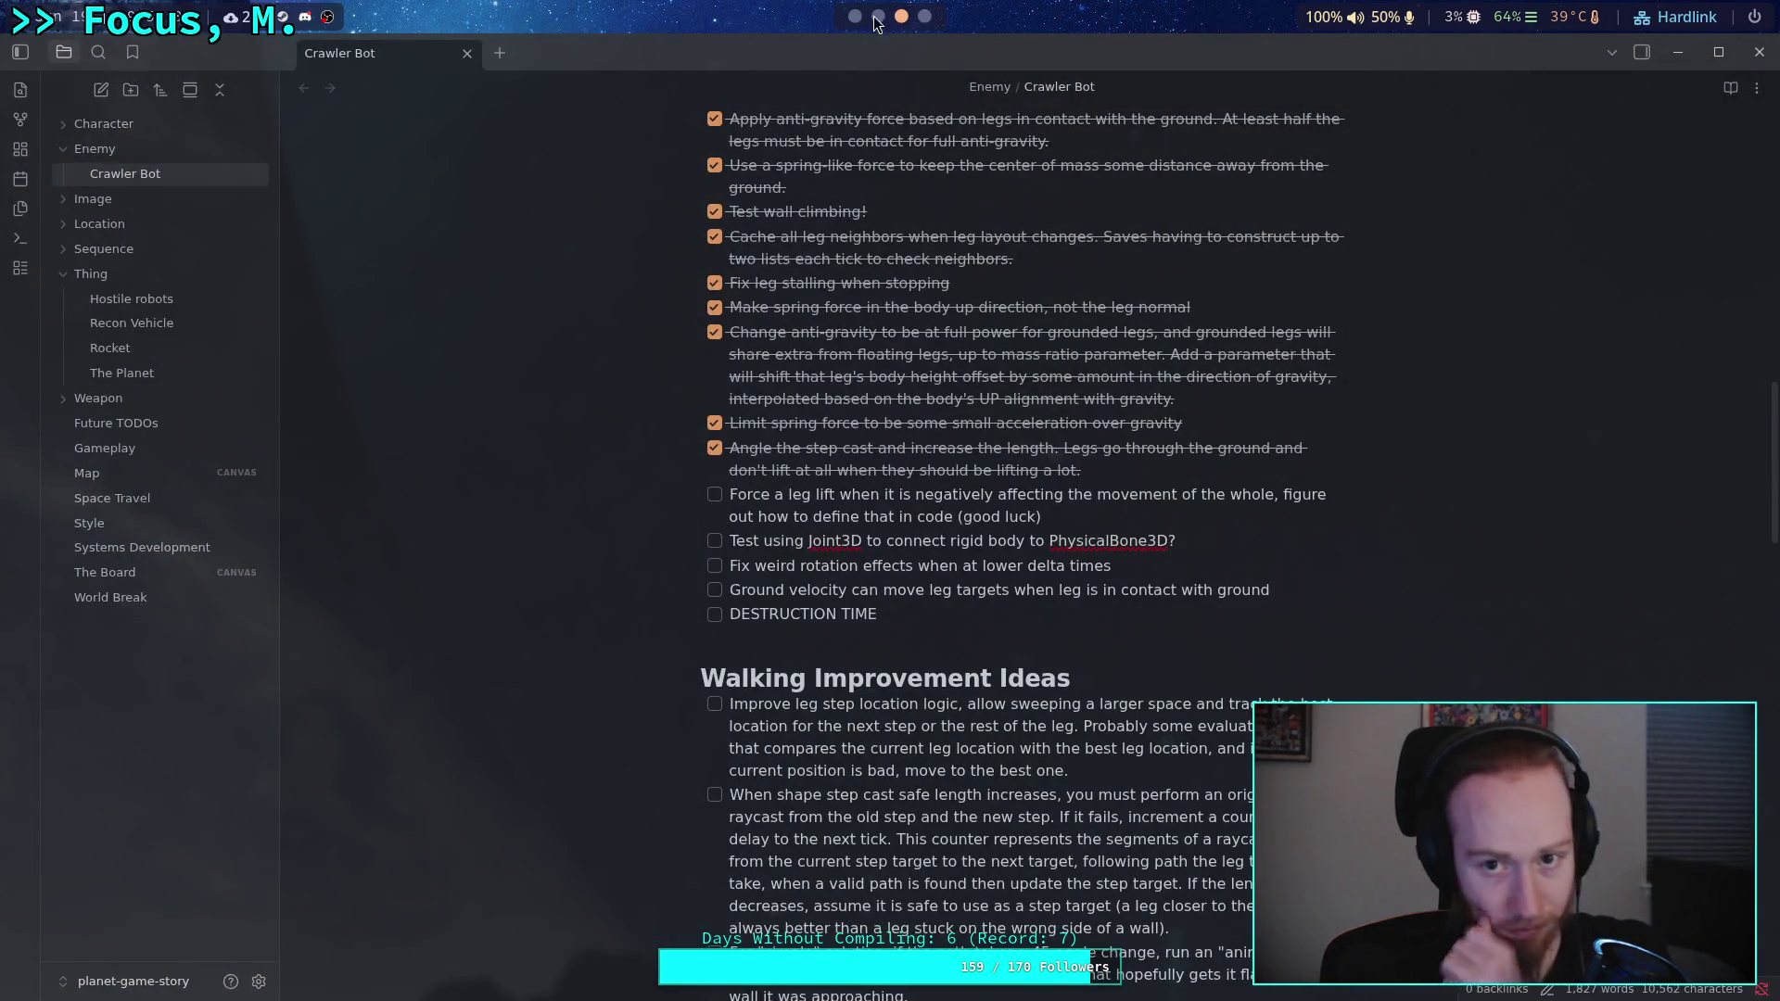
left_click(881, 19)
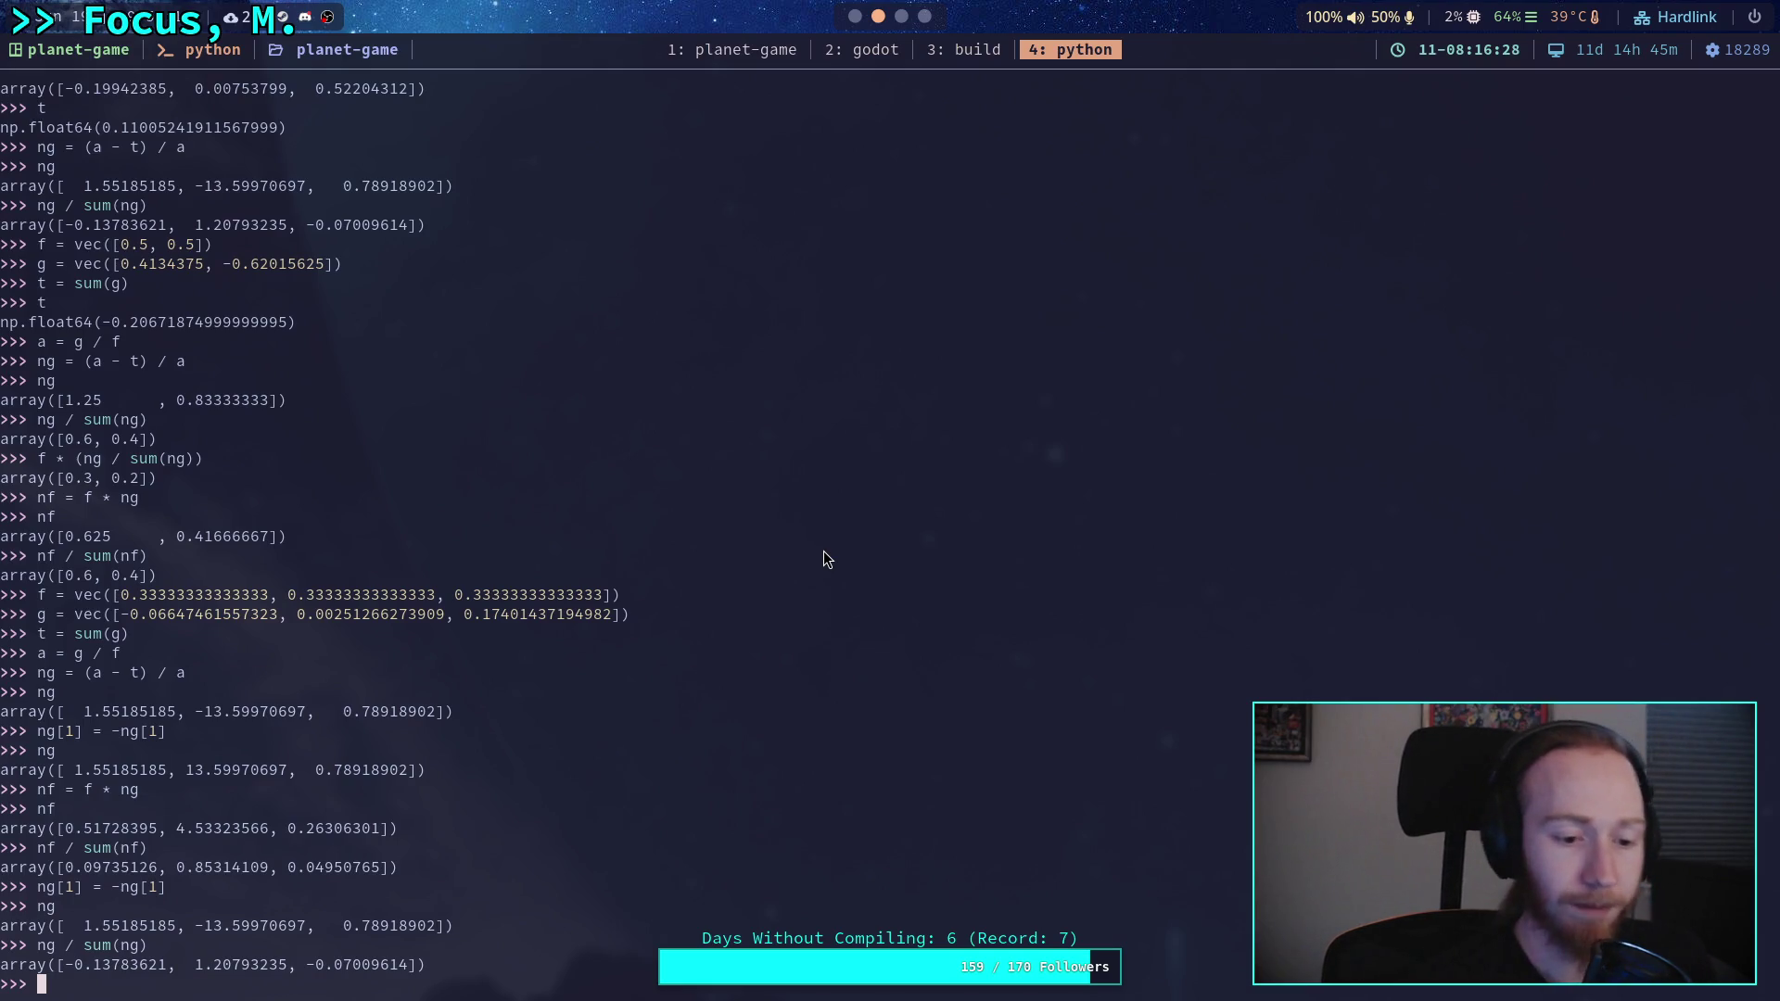
- Compute and print new forces nf = f + (f * ng)
type("ng =")
key("BackSpace")
key("BackSpace")
key("BackSpace")
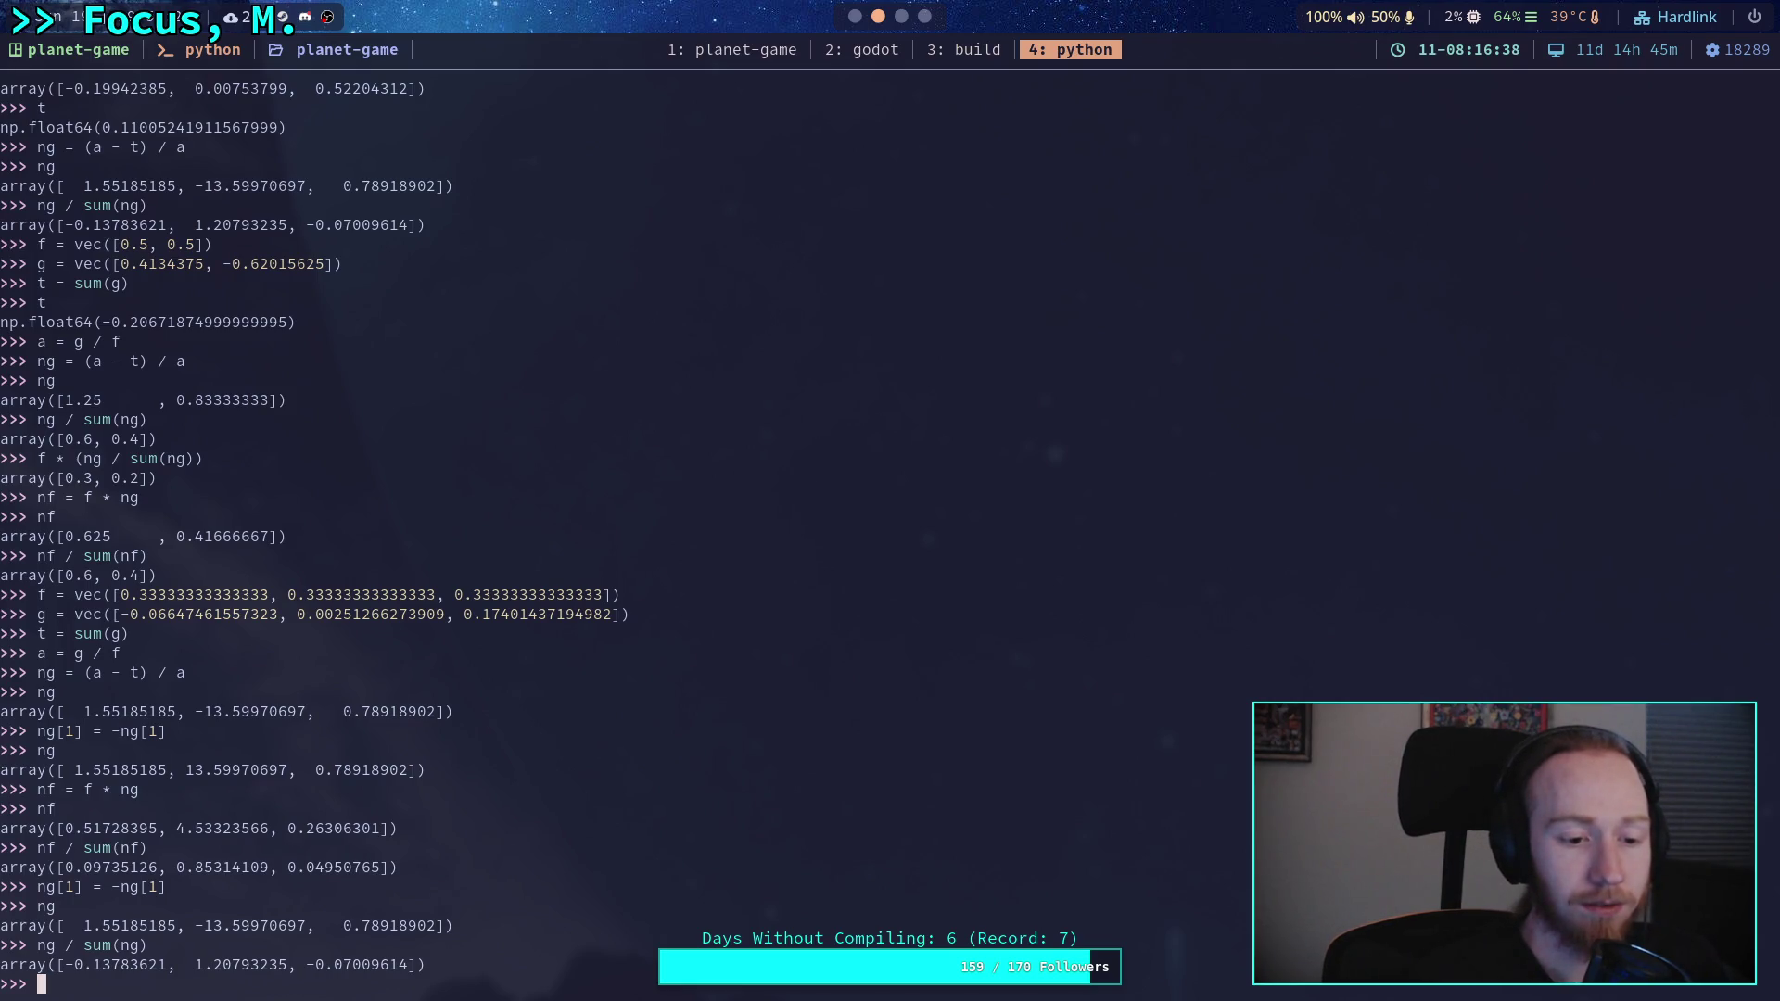
type("nf = f")
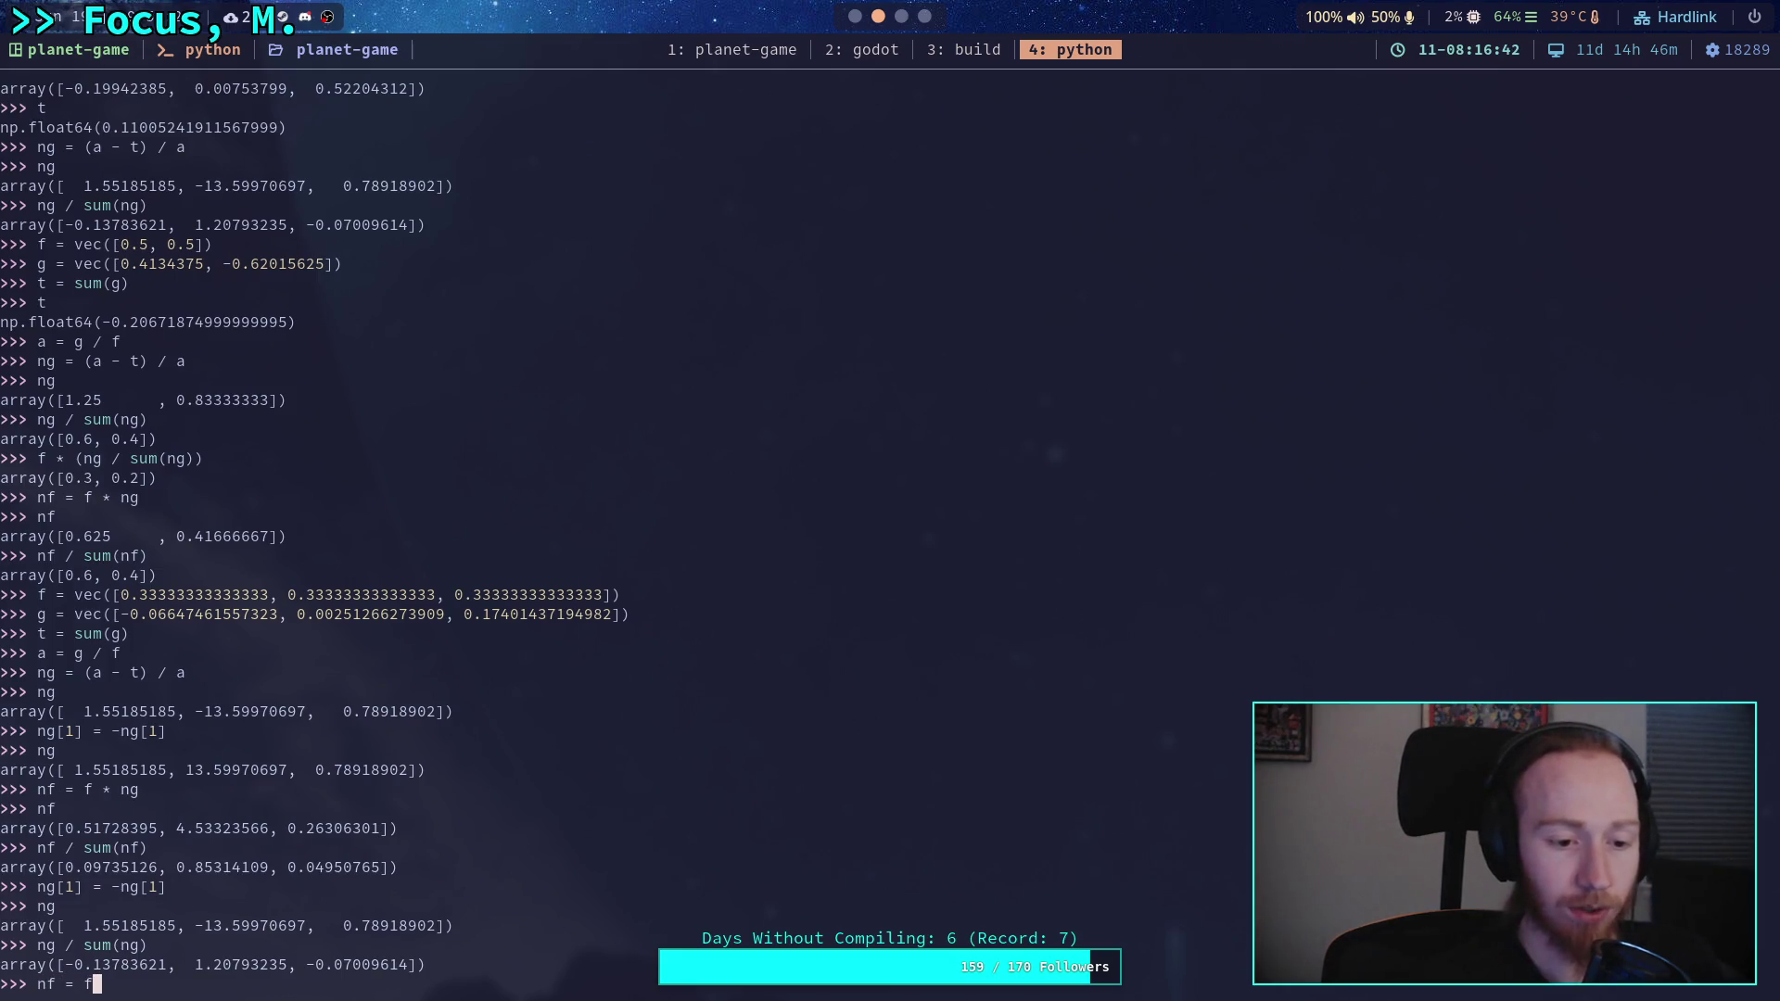
type(" - ")
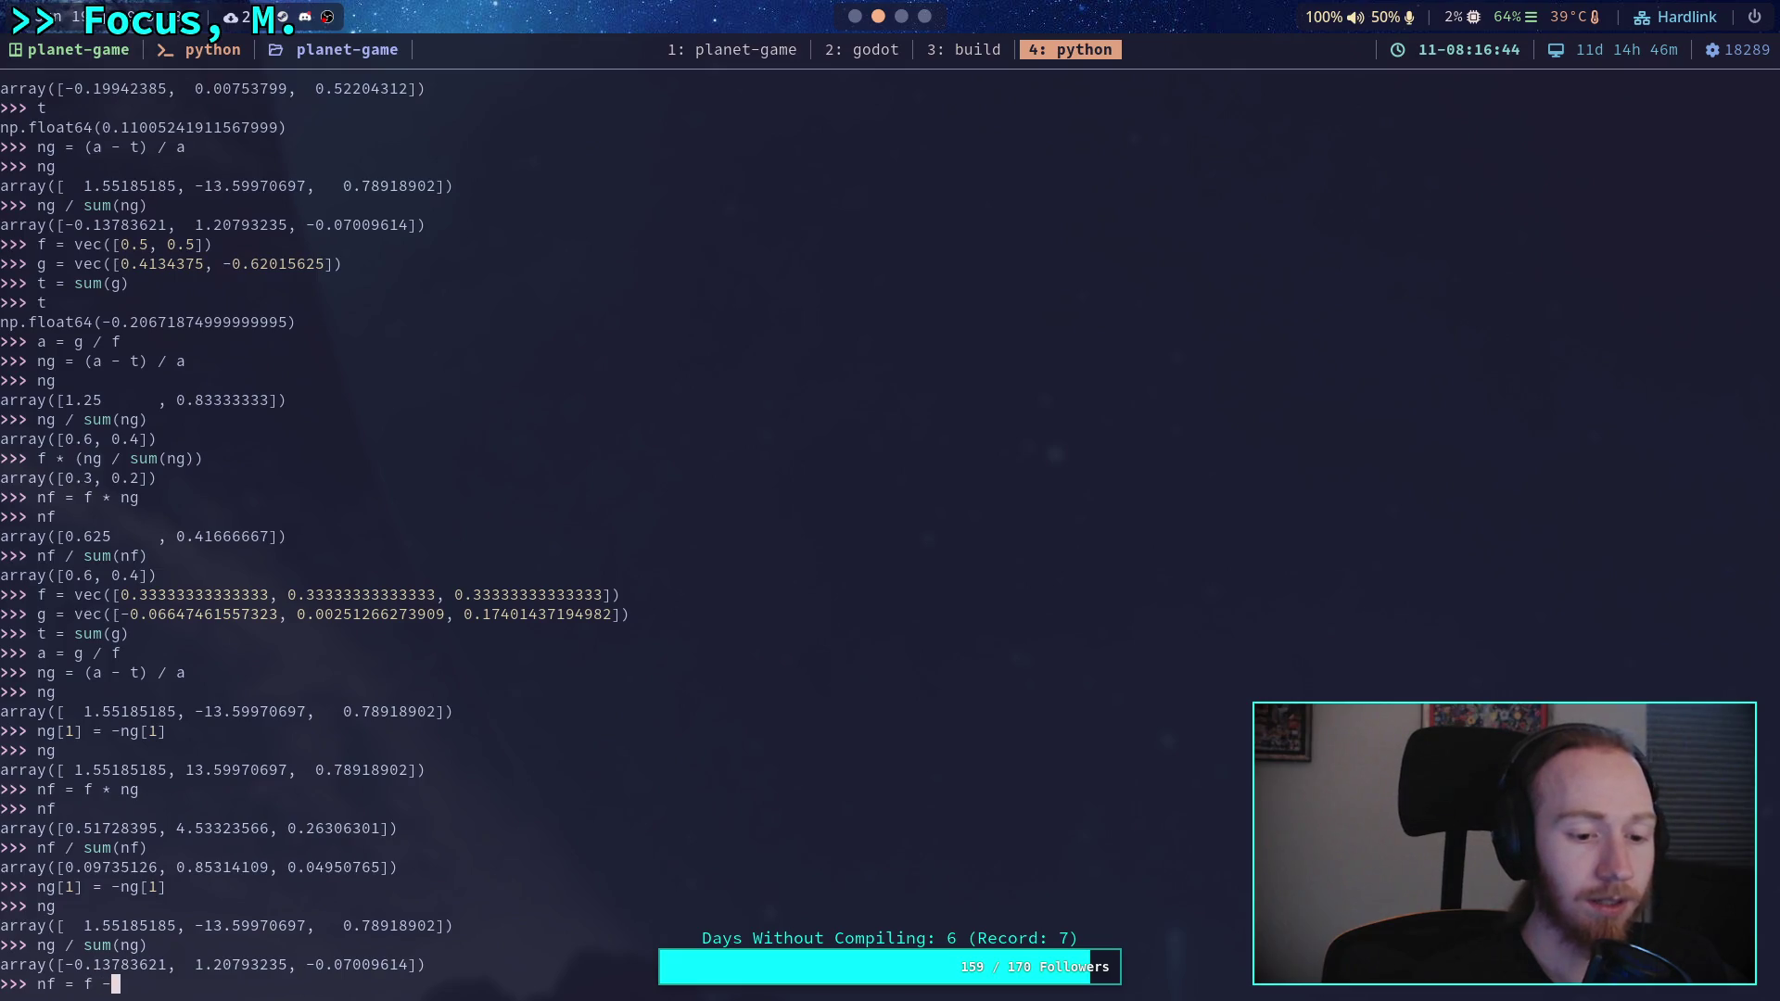
type("(f *")
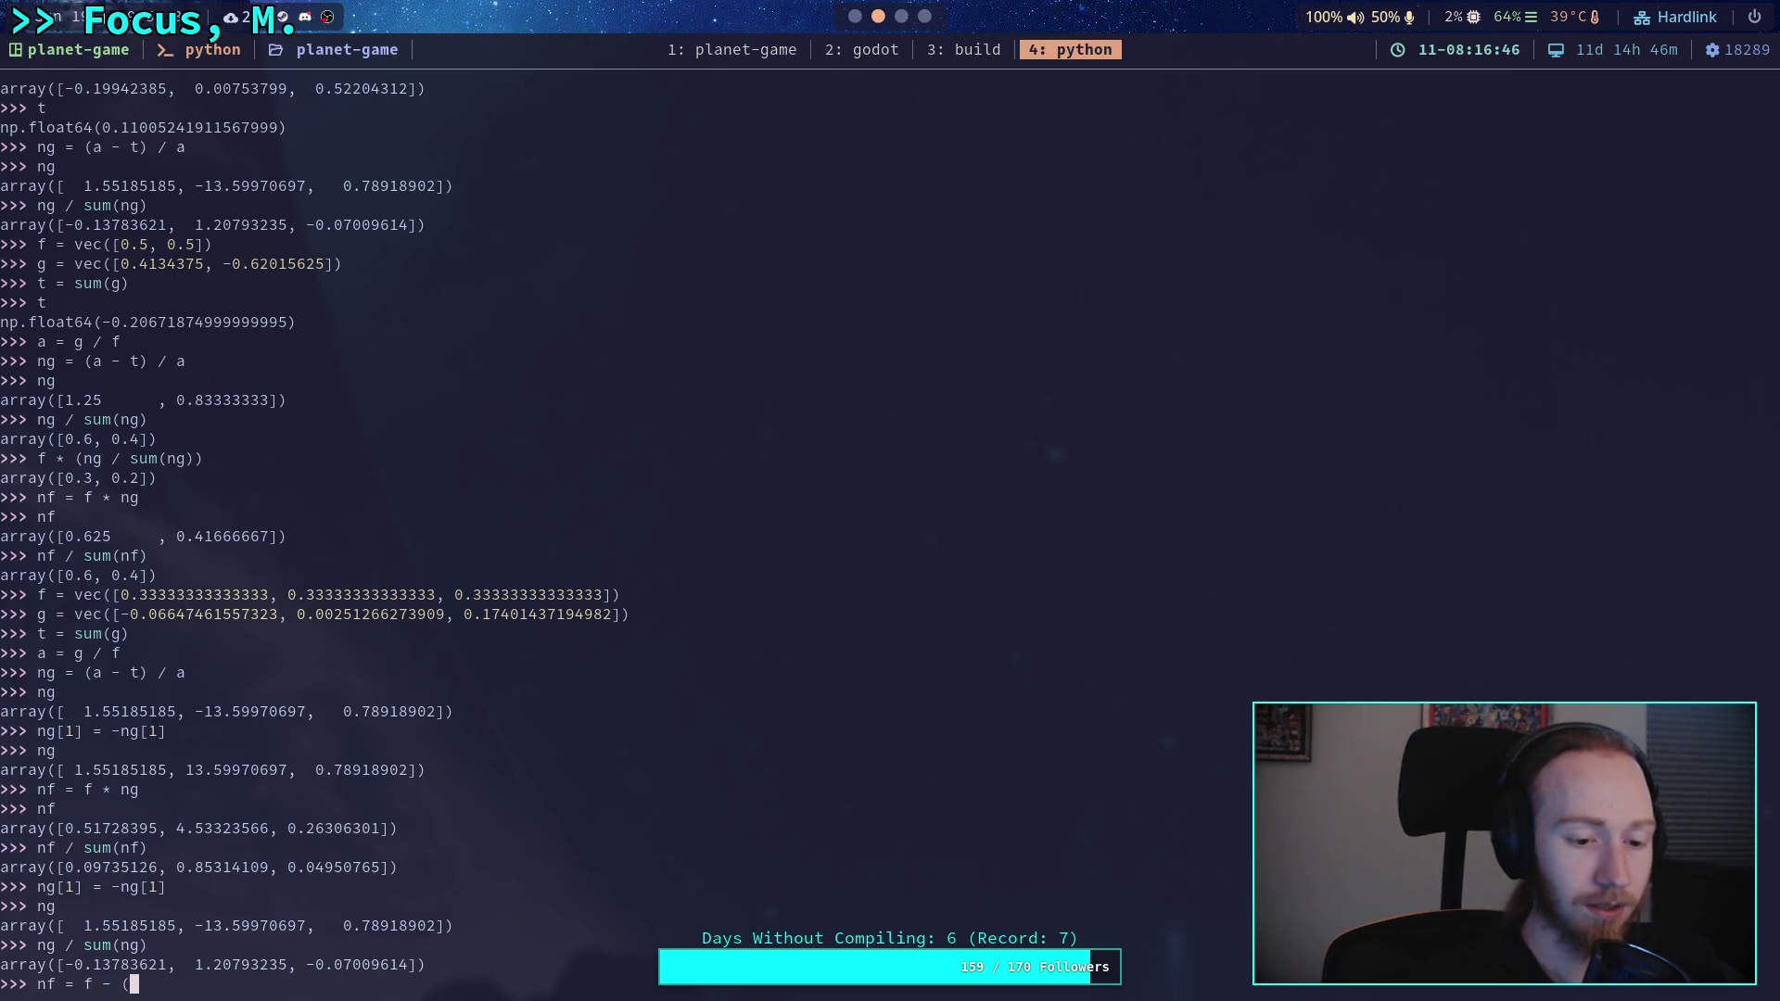
key("BackSpace")
key("BackSpace")
key("BackSpace")
type("+ (f ")
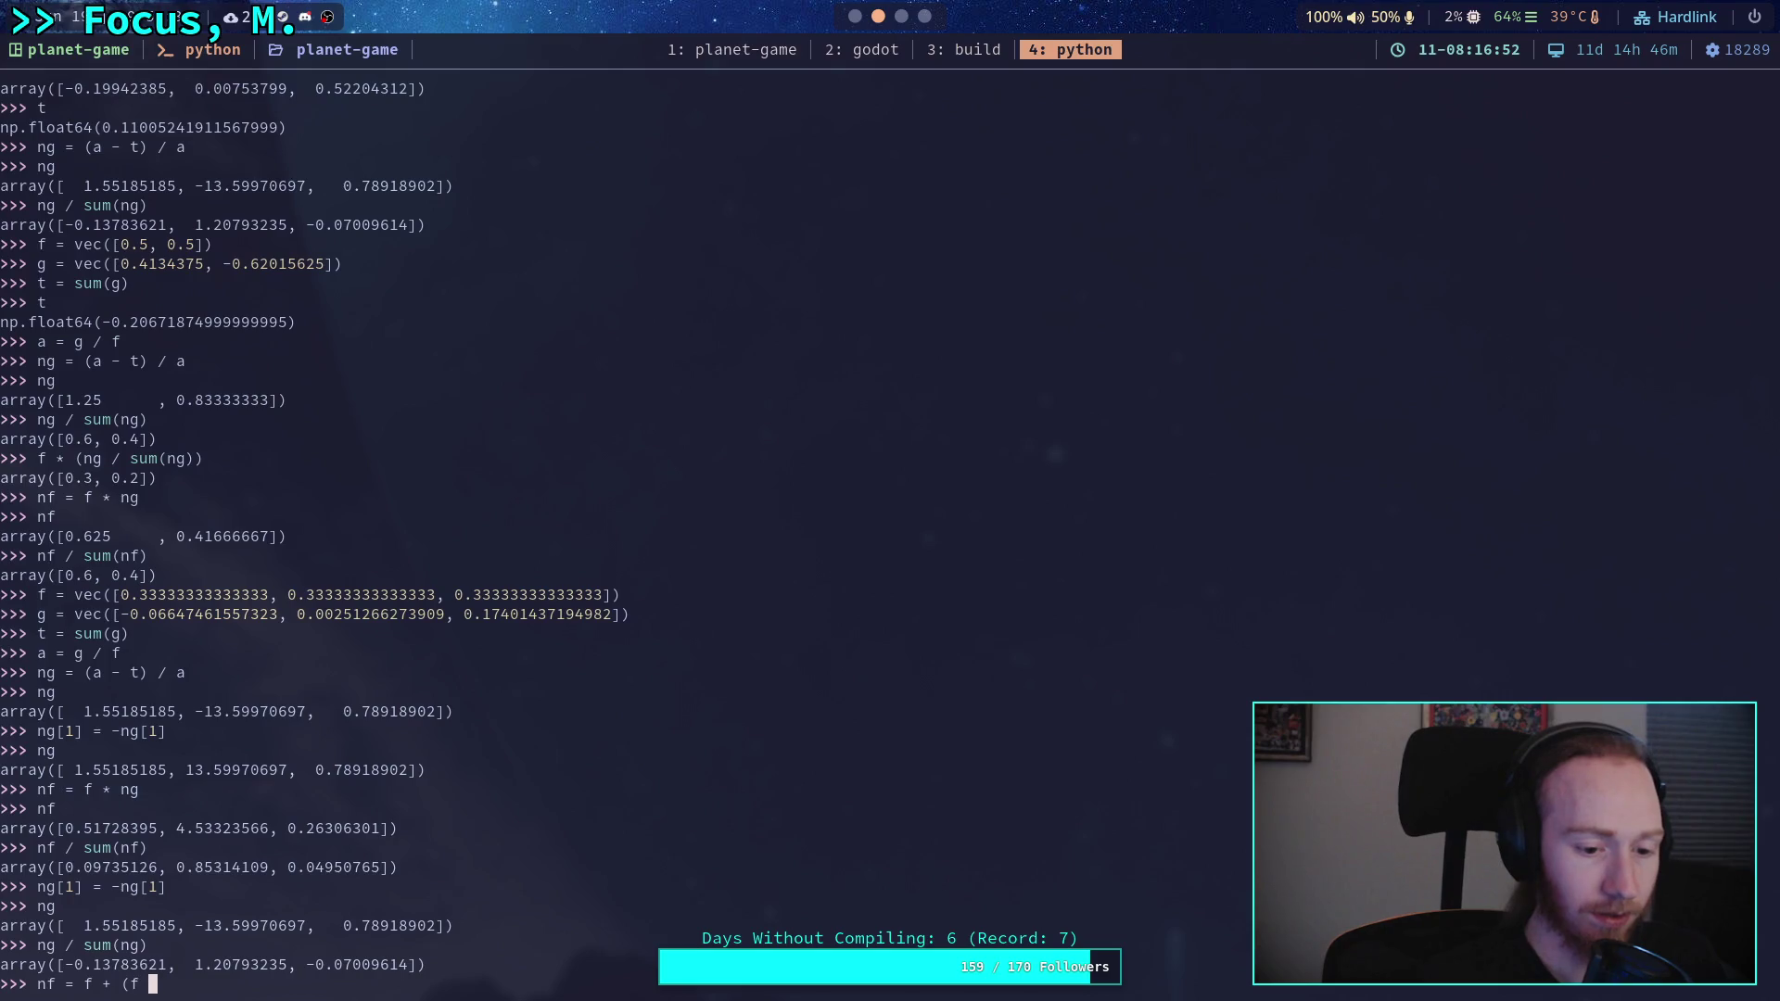
type("* ng)")
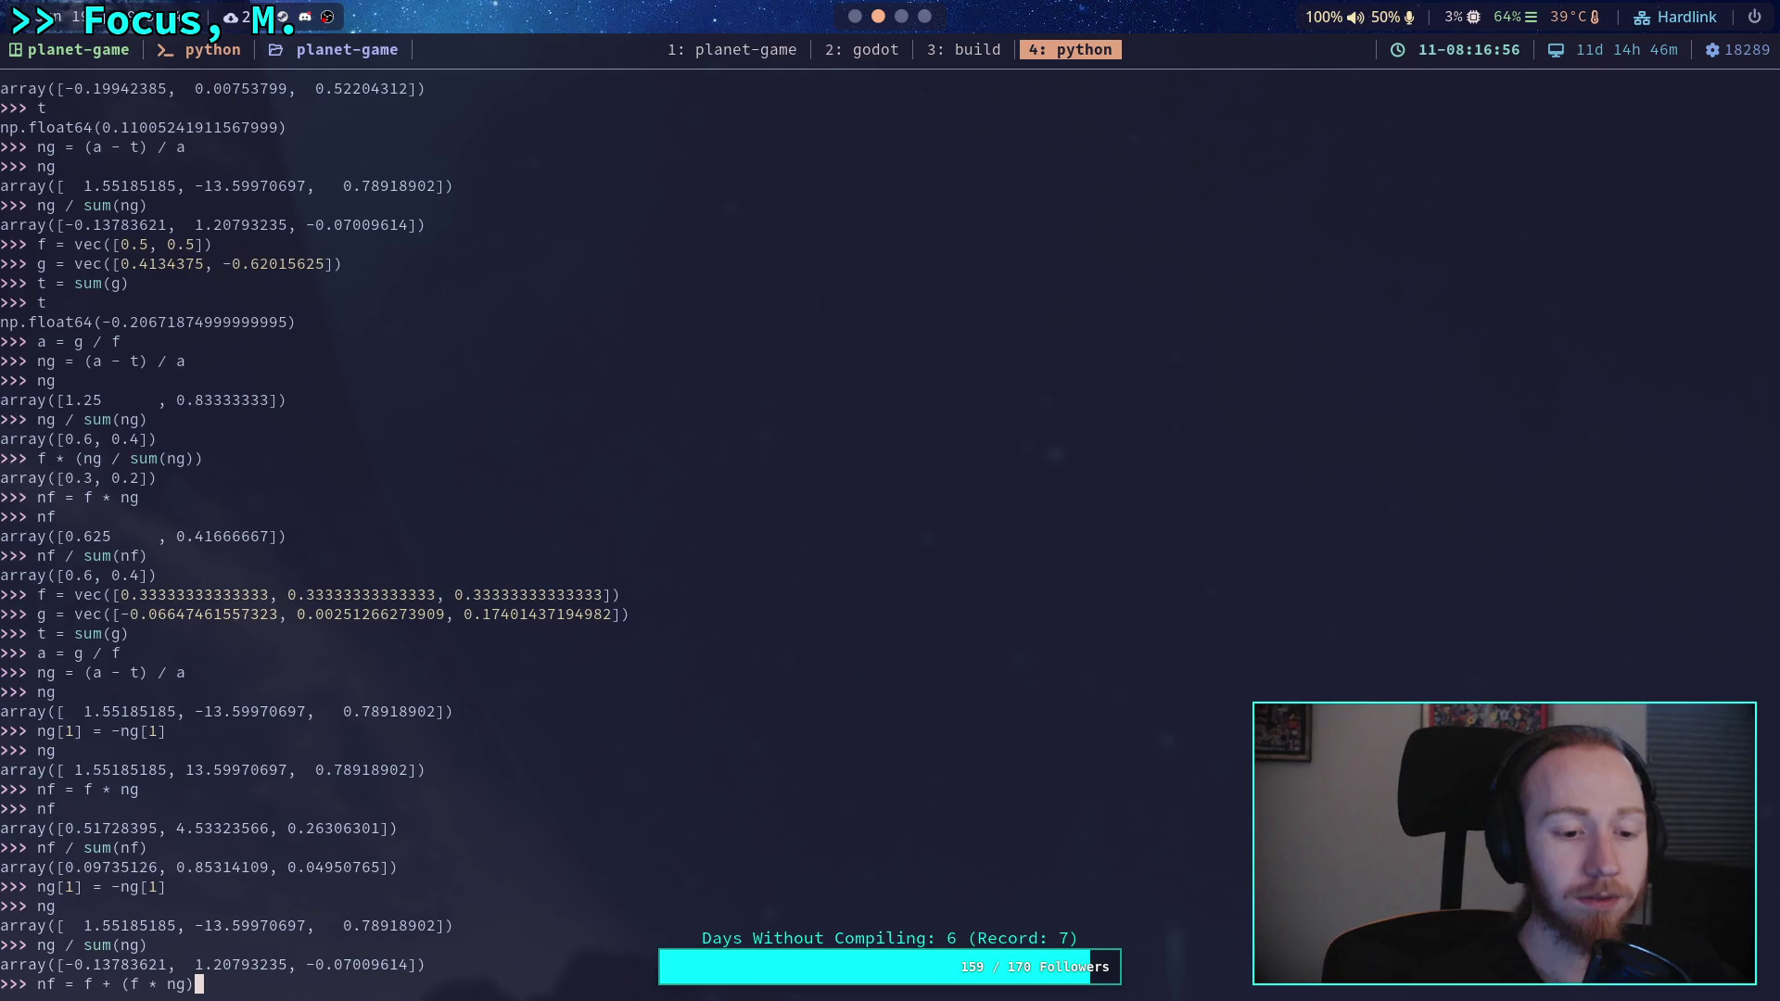
key("Return")
type("nf")
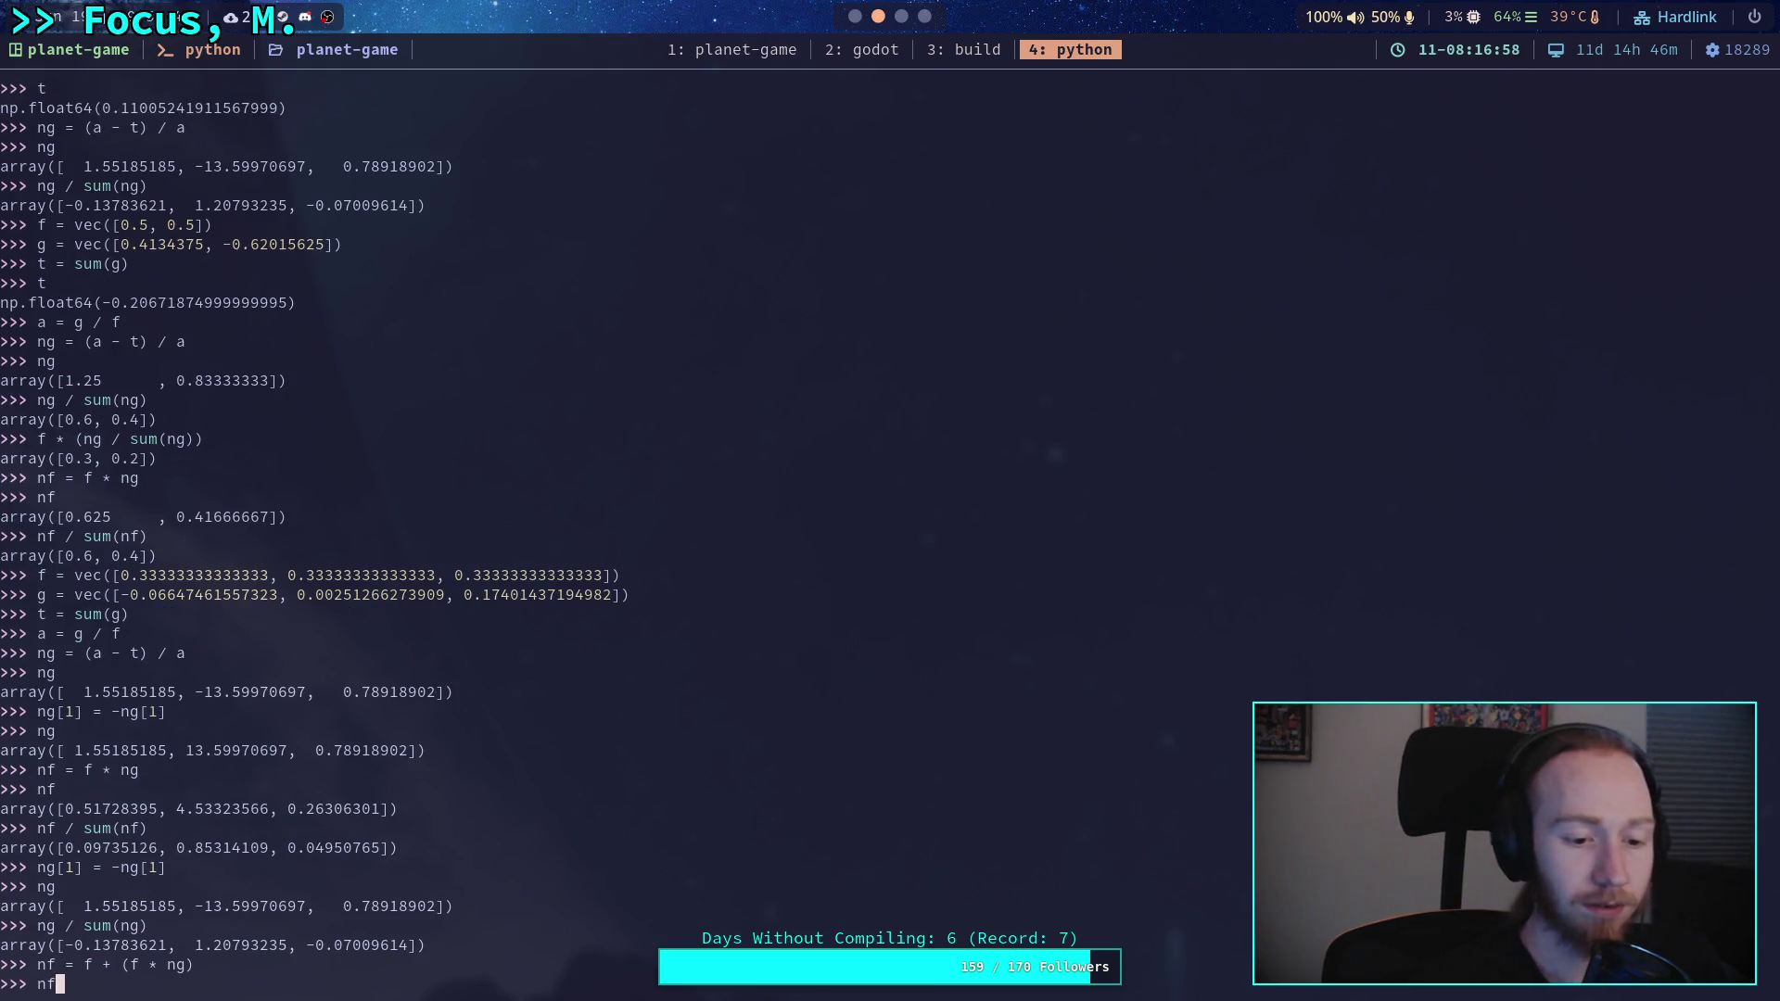
key("Return")
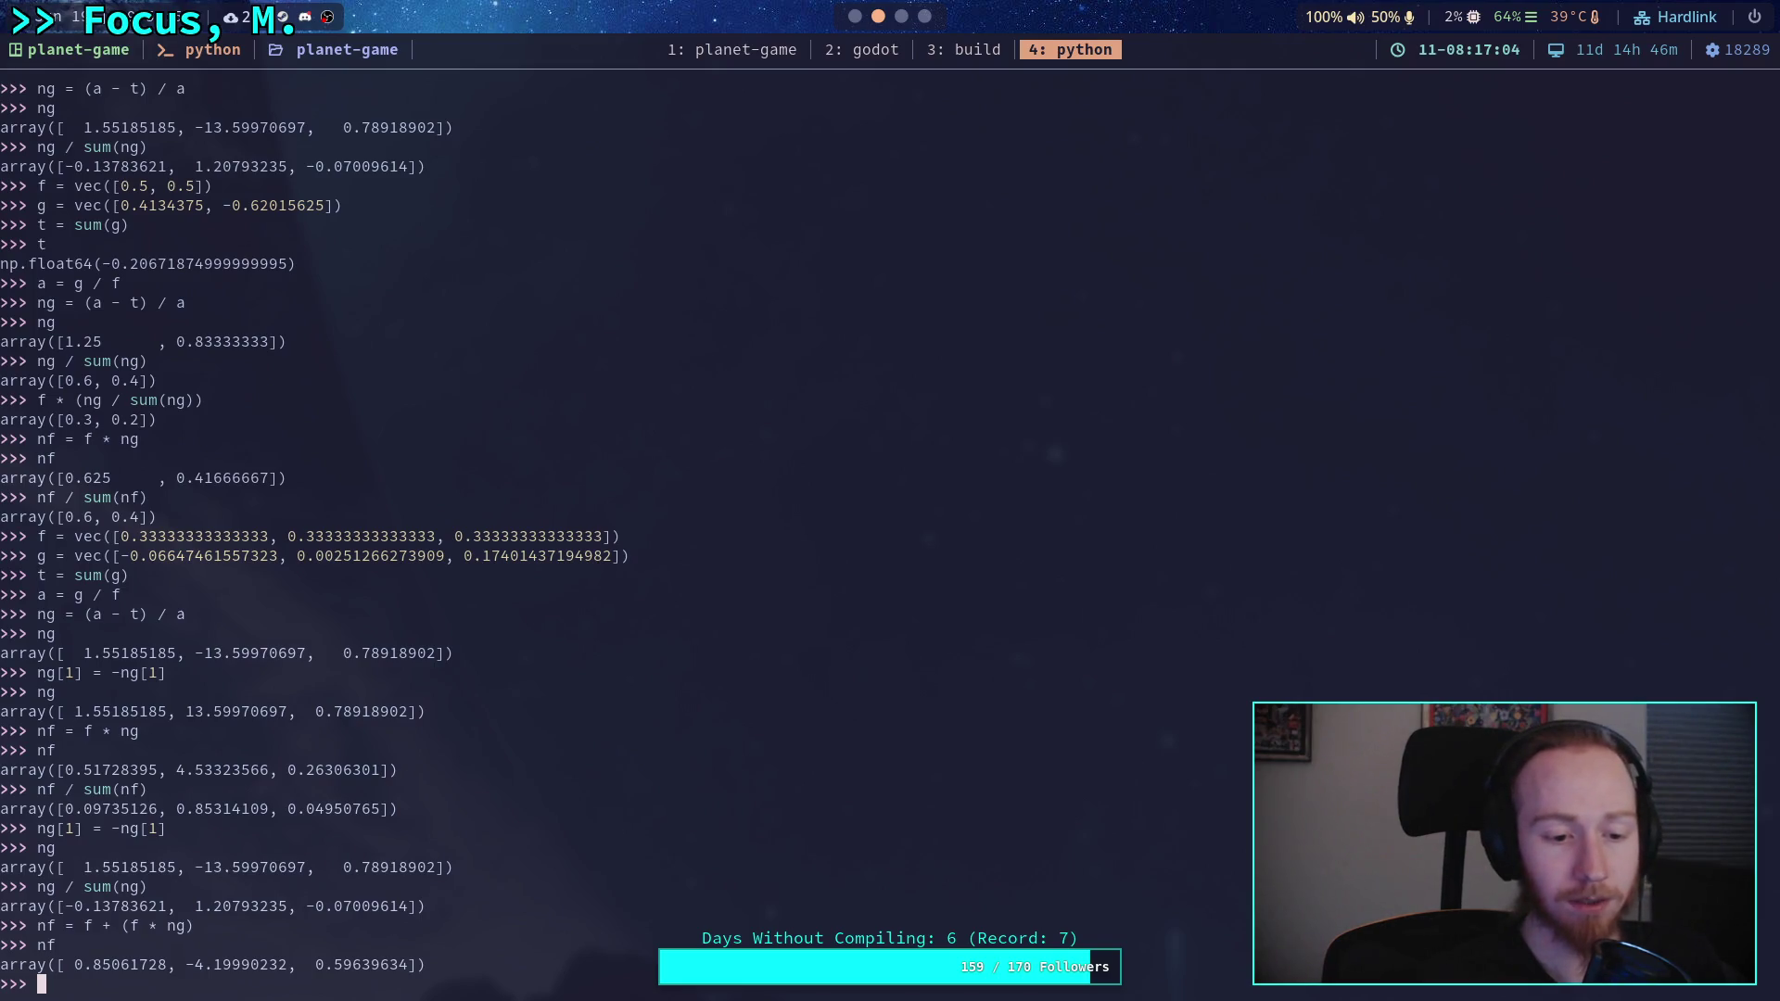
- Change it to nf = f + (f * (ng / sum(ng))), printing [0.287, 0.736, 0.310]
key("Up")
key("Up")
key("Left")
key("Left")
key("Left")
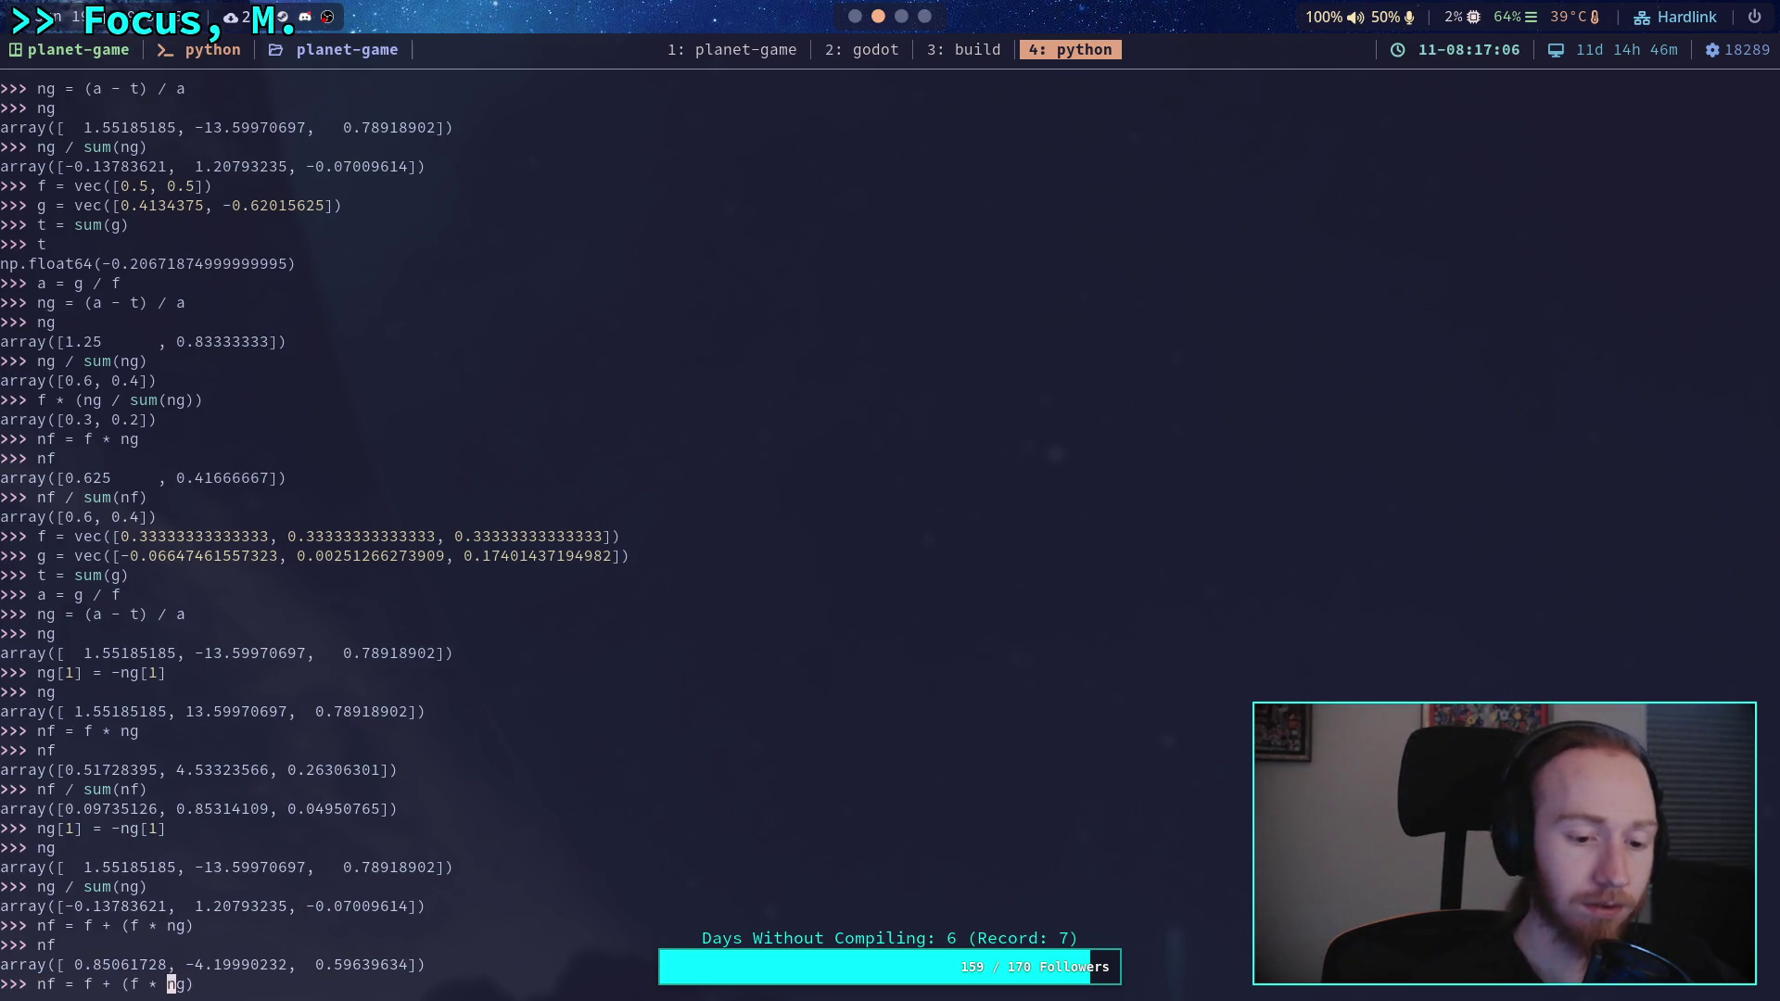
type("(")
key("Right")
key("Right")
type("/ ")
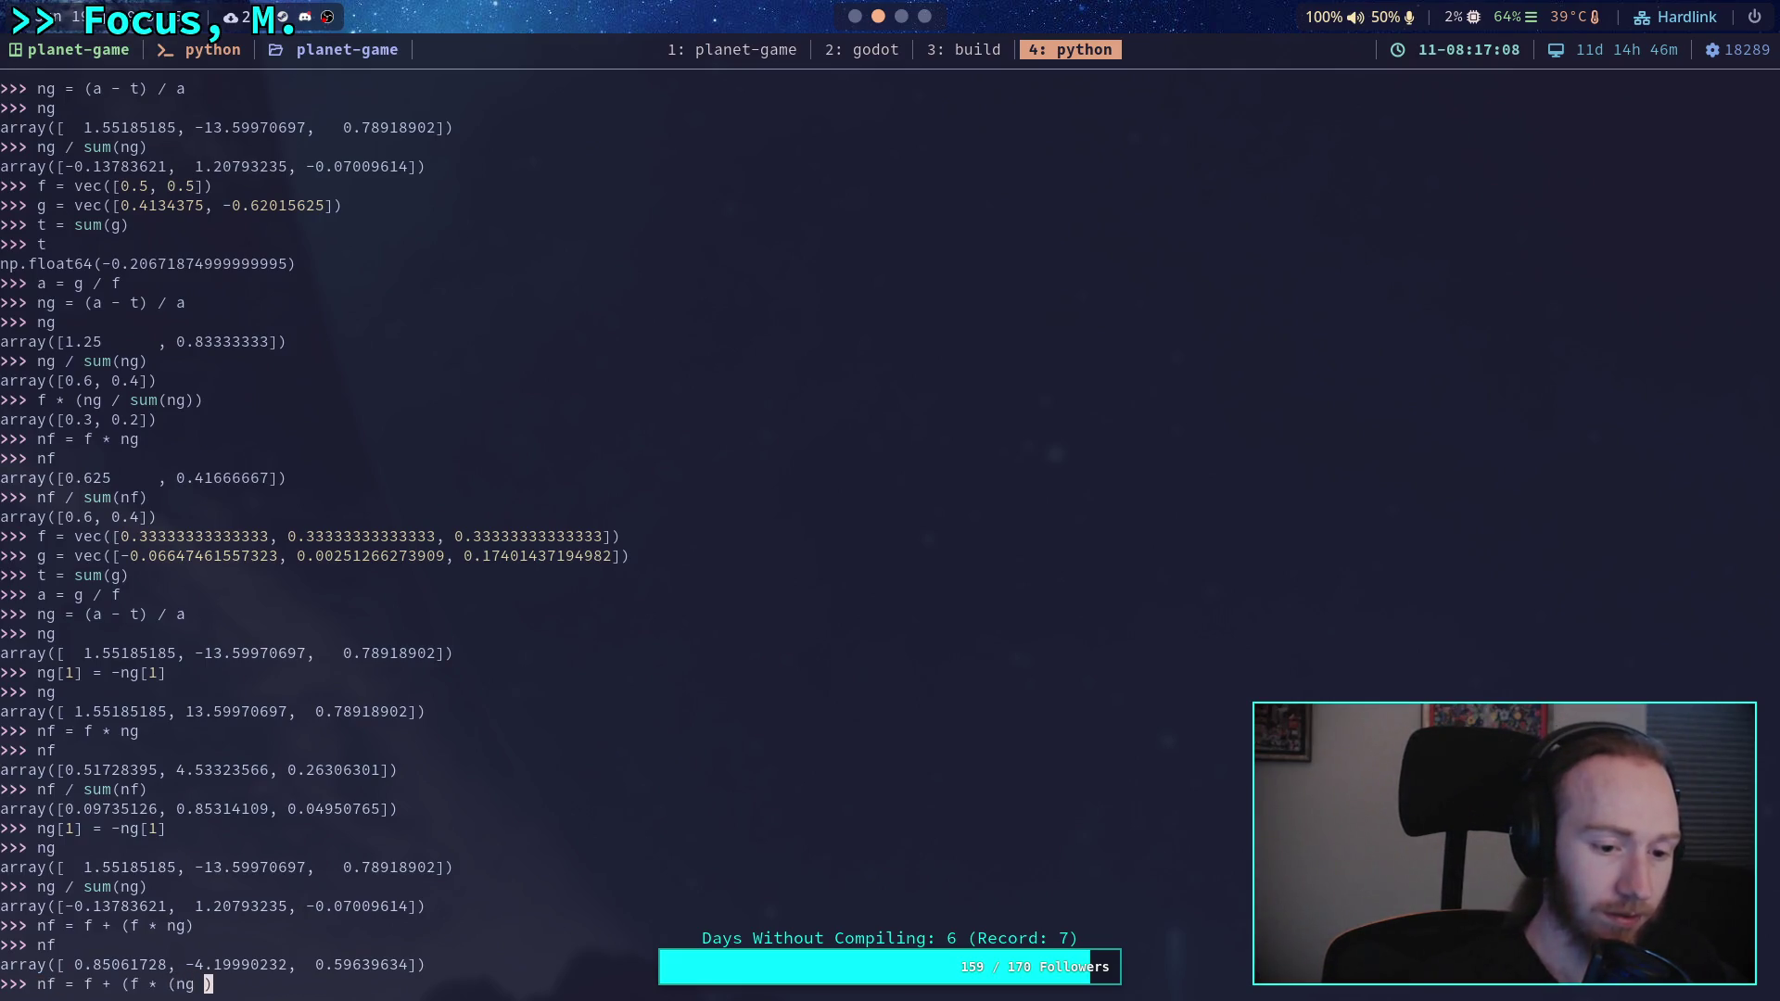
type("sum(ng)")
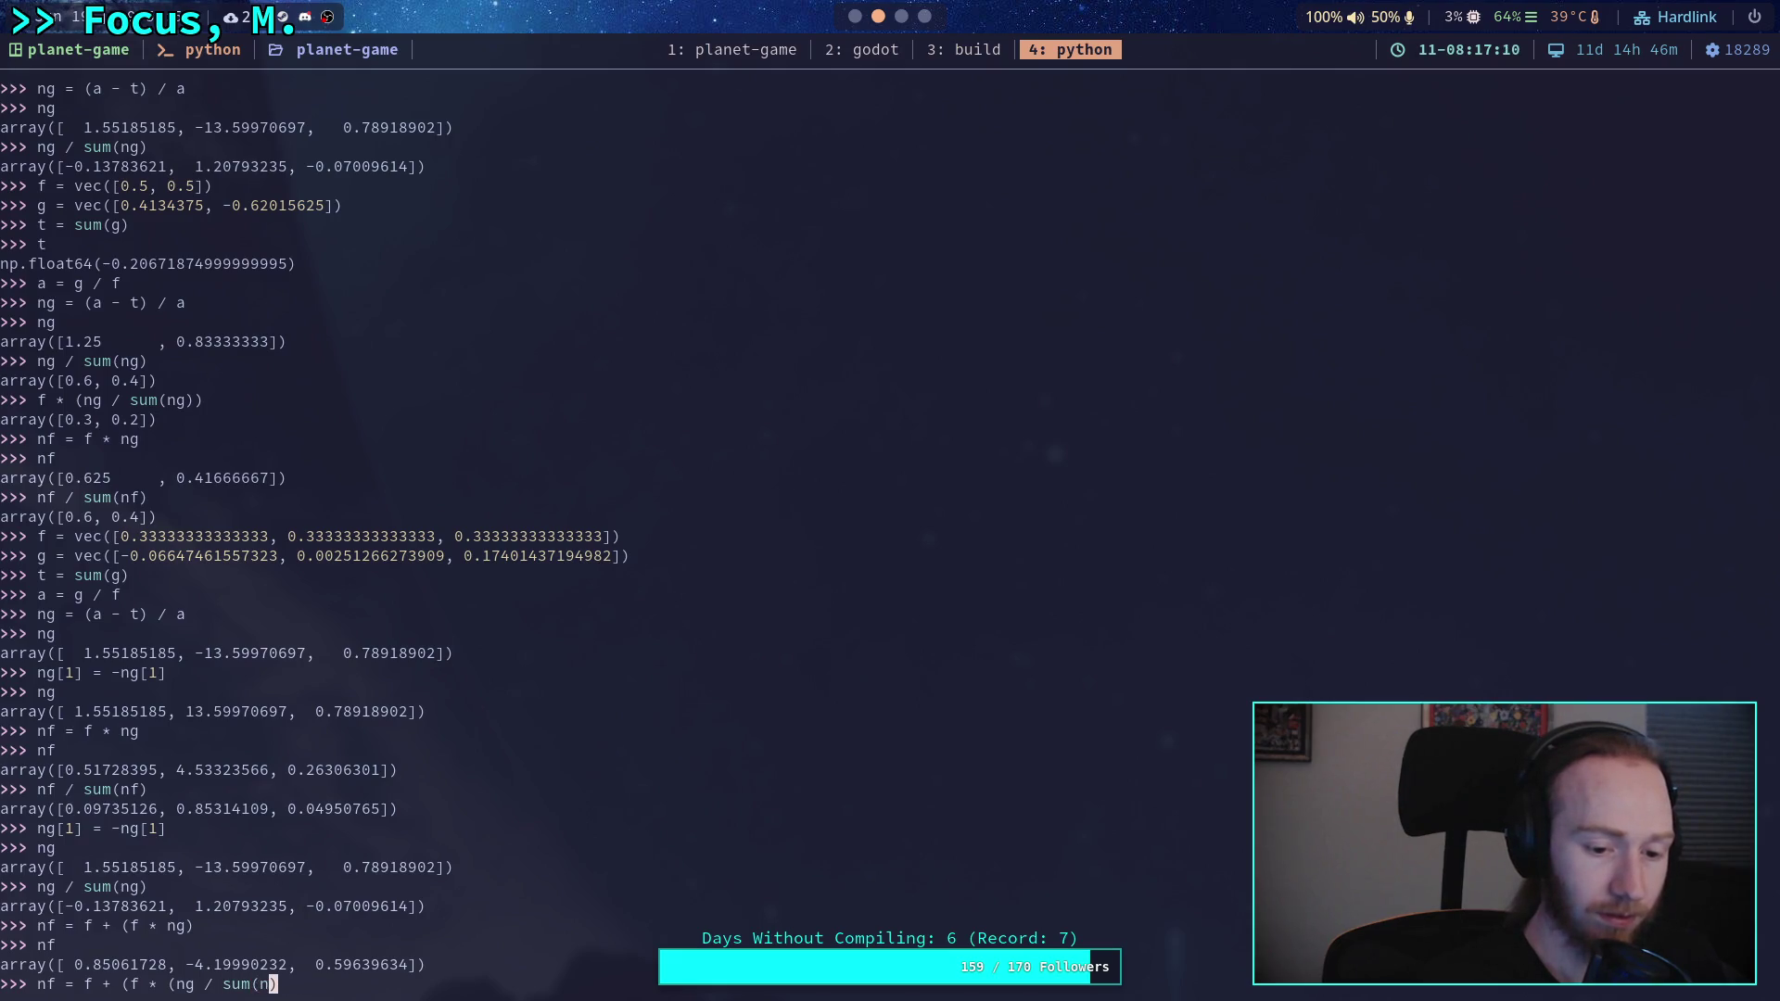
key("Right")
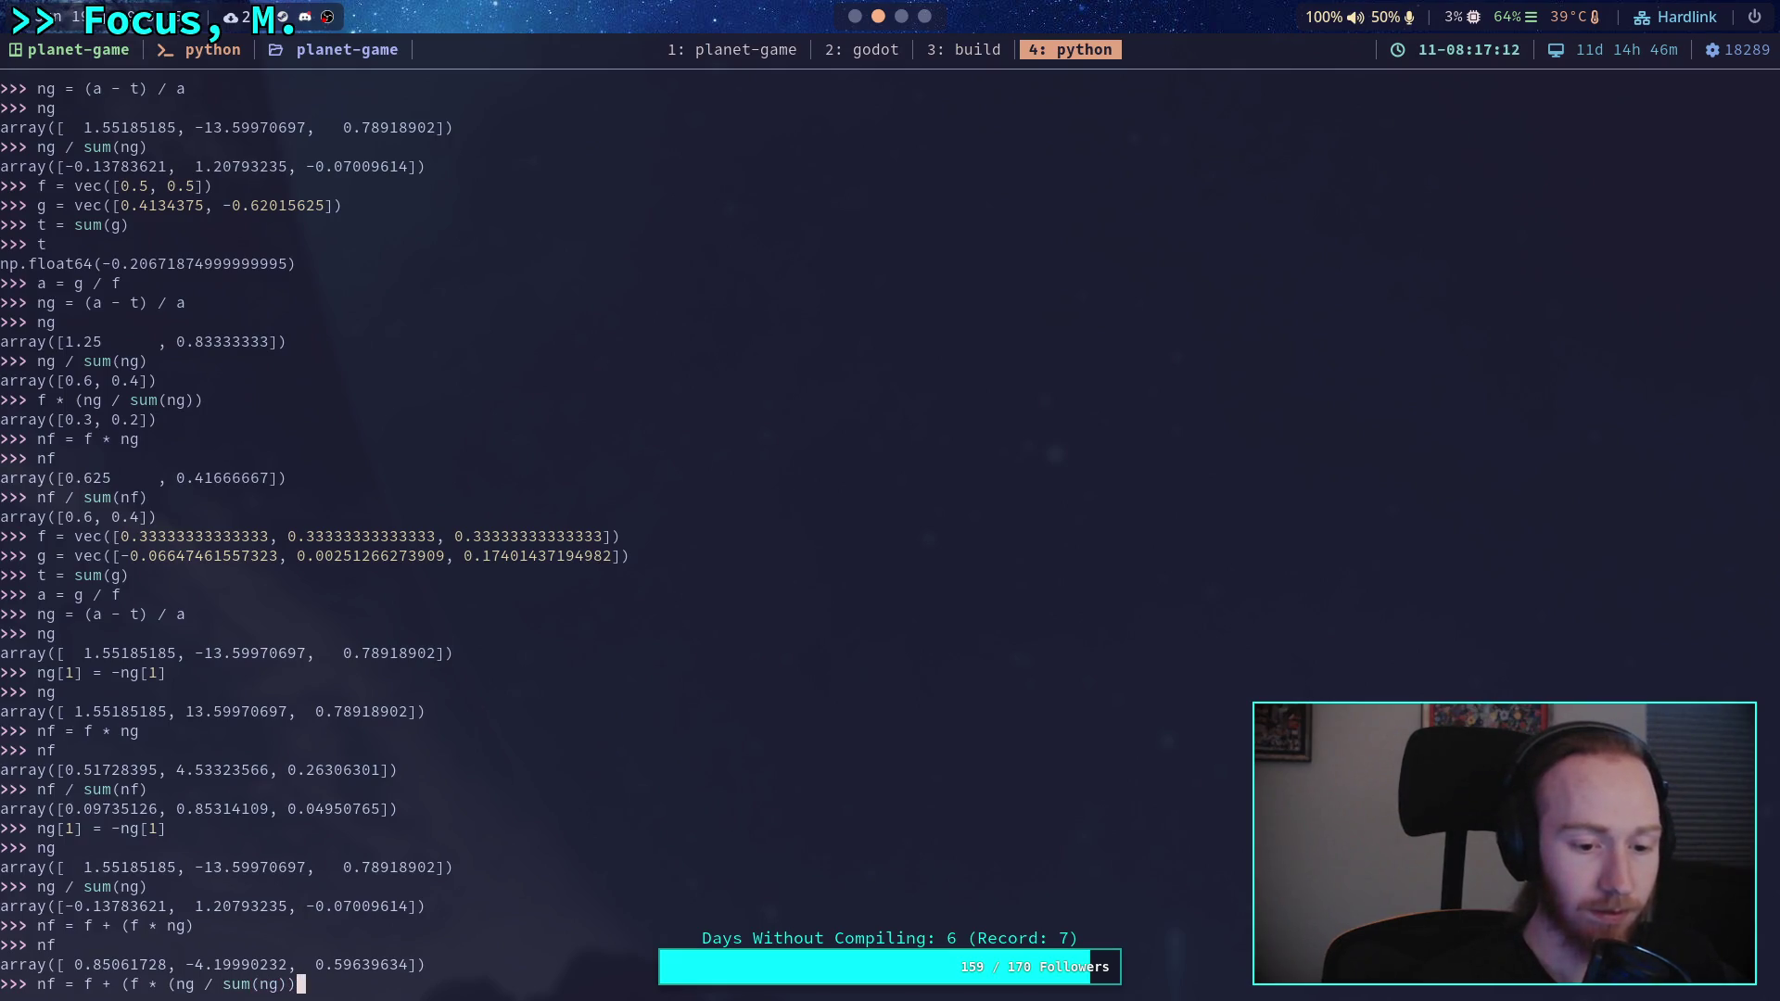
type(")")
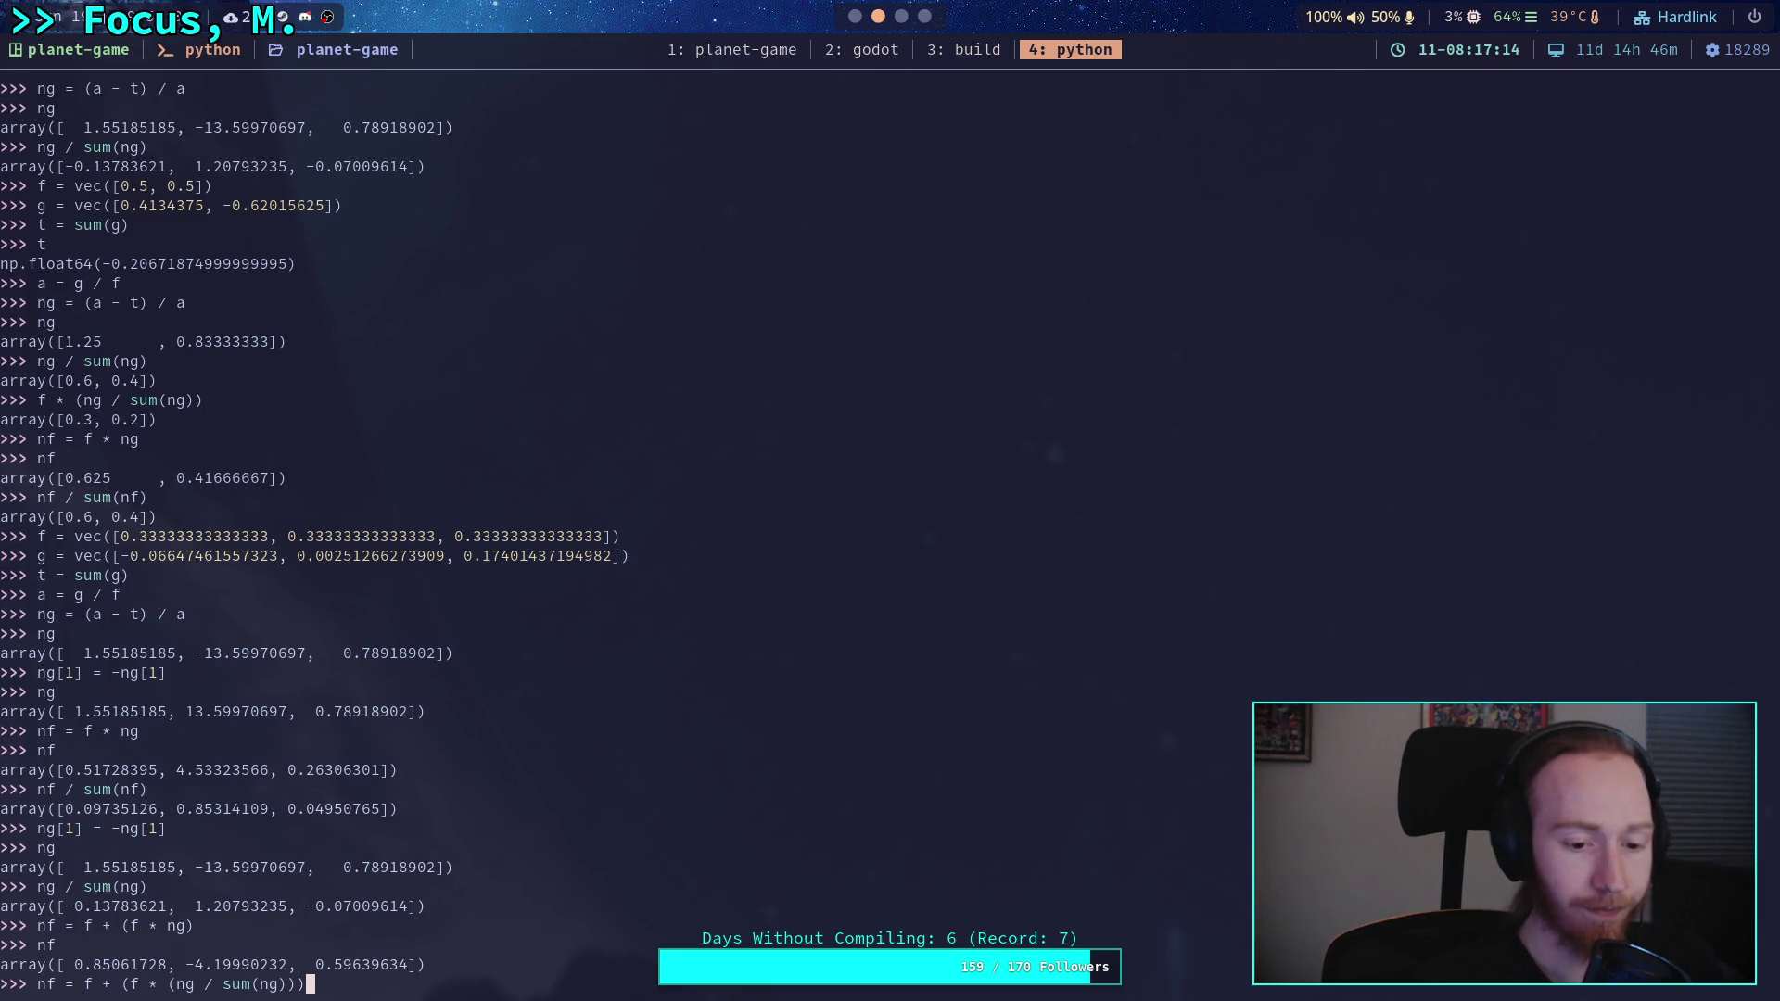
key("Return")
type("nf")
key("Return")
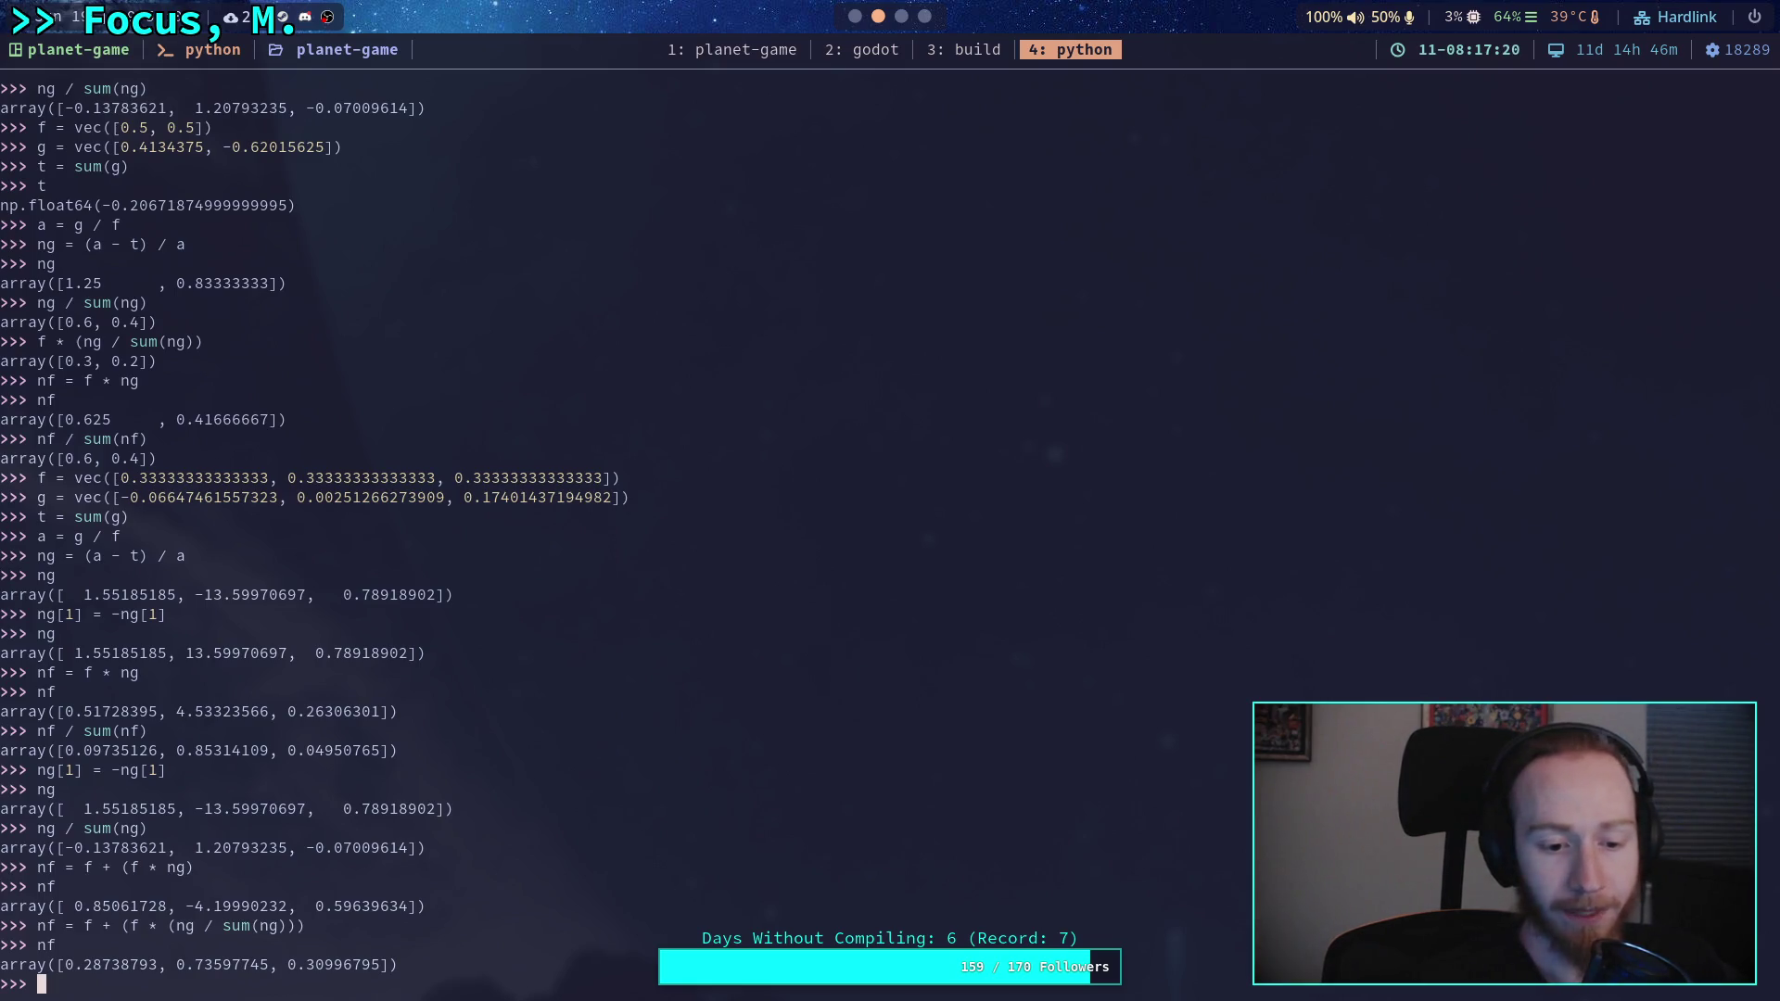
left_click(881, 16)
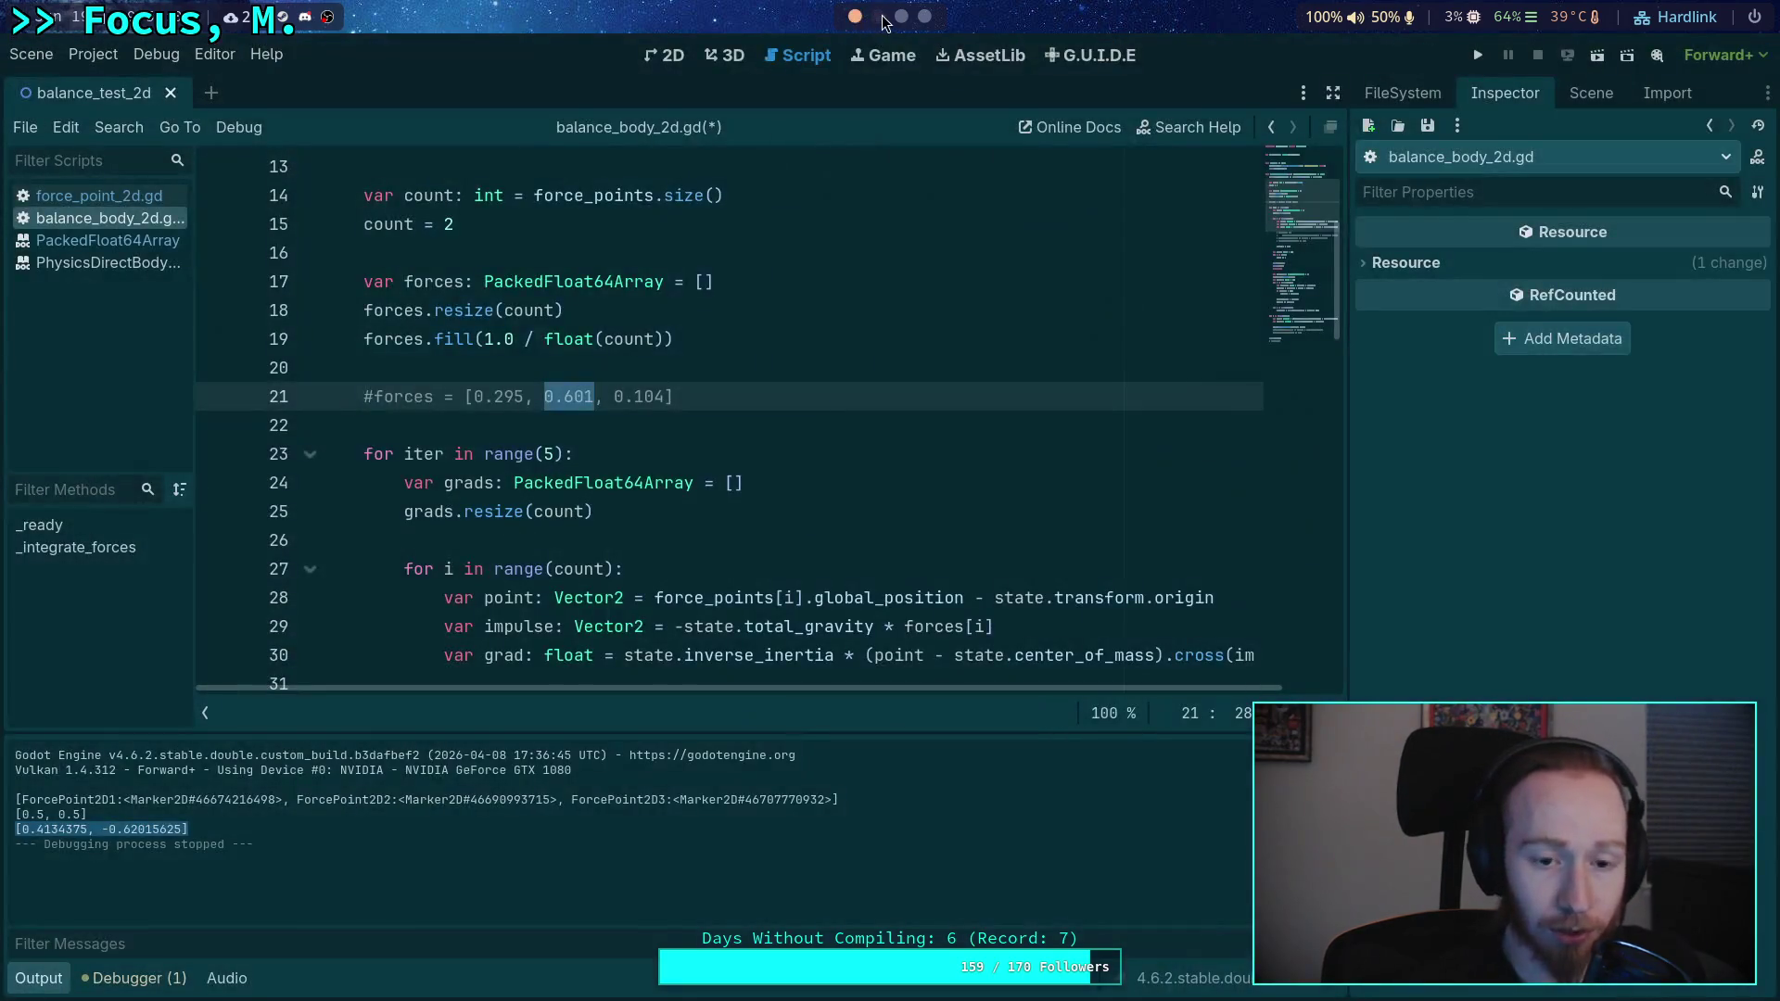
left_click(881, 16)
left_click(856, 17)
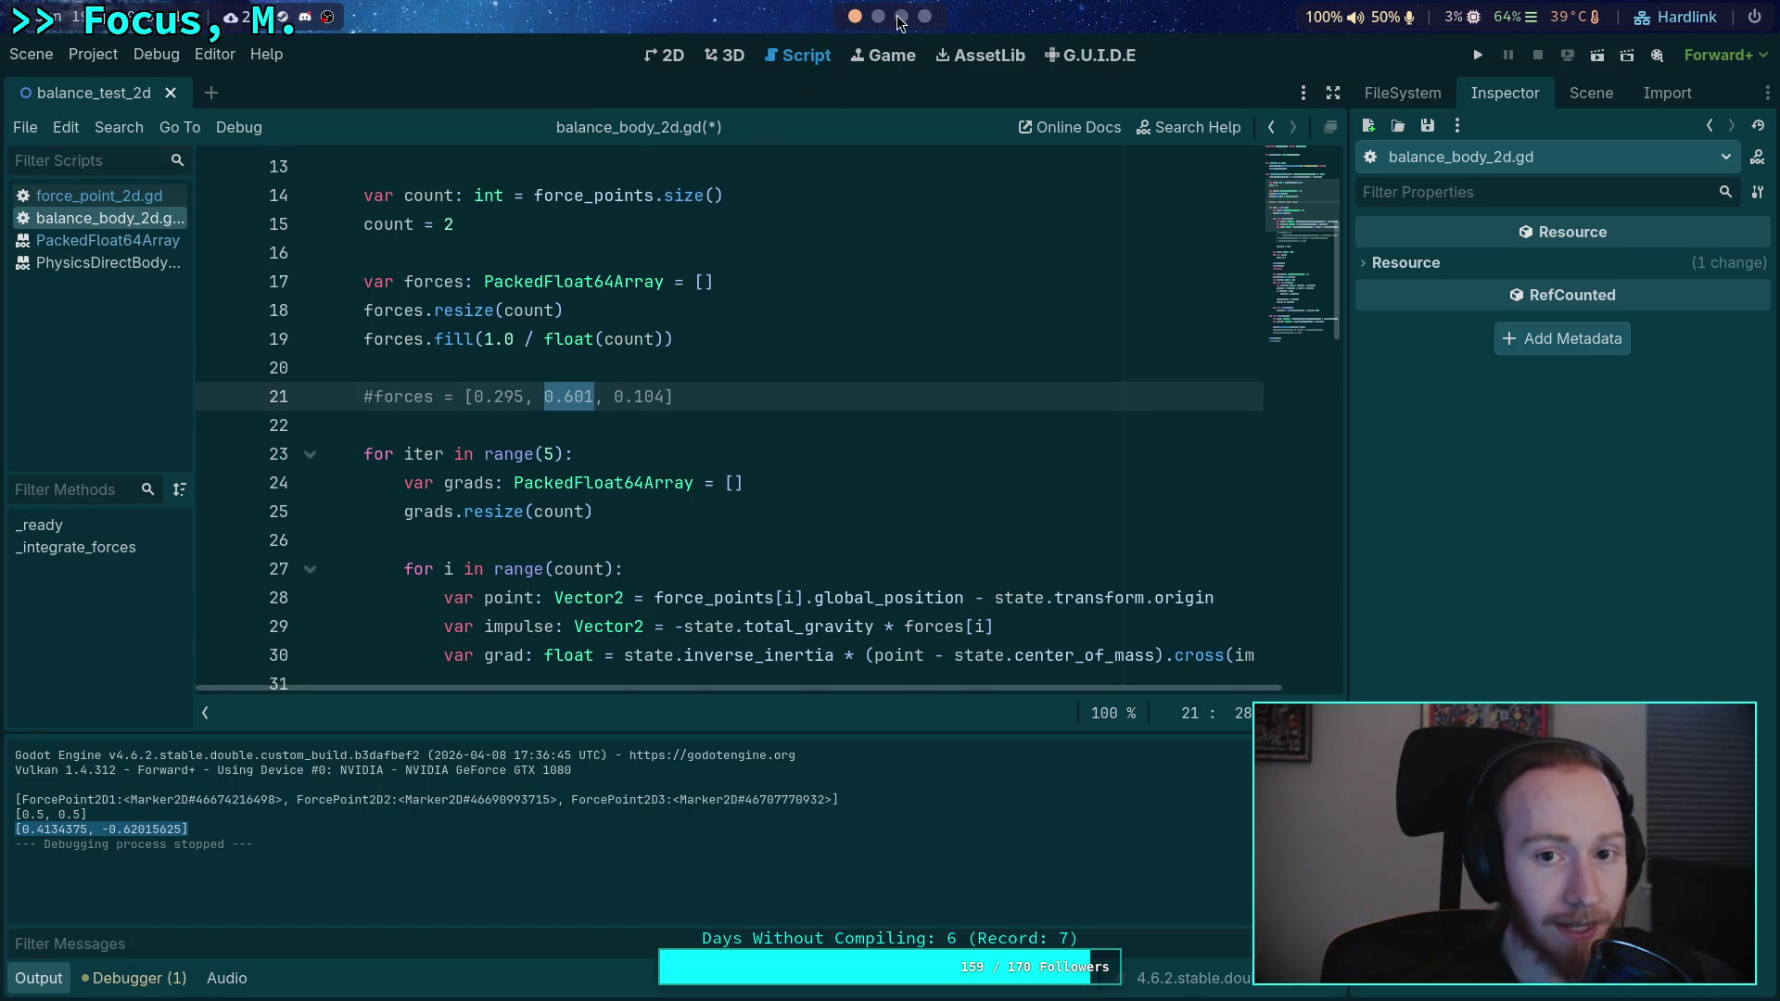
left_click(879, 17)
left_click_drag(283, 969, 398, 968)
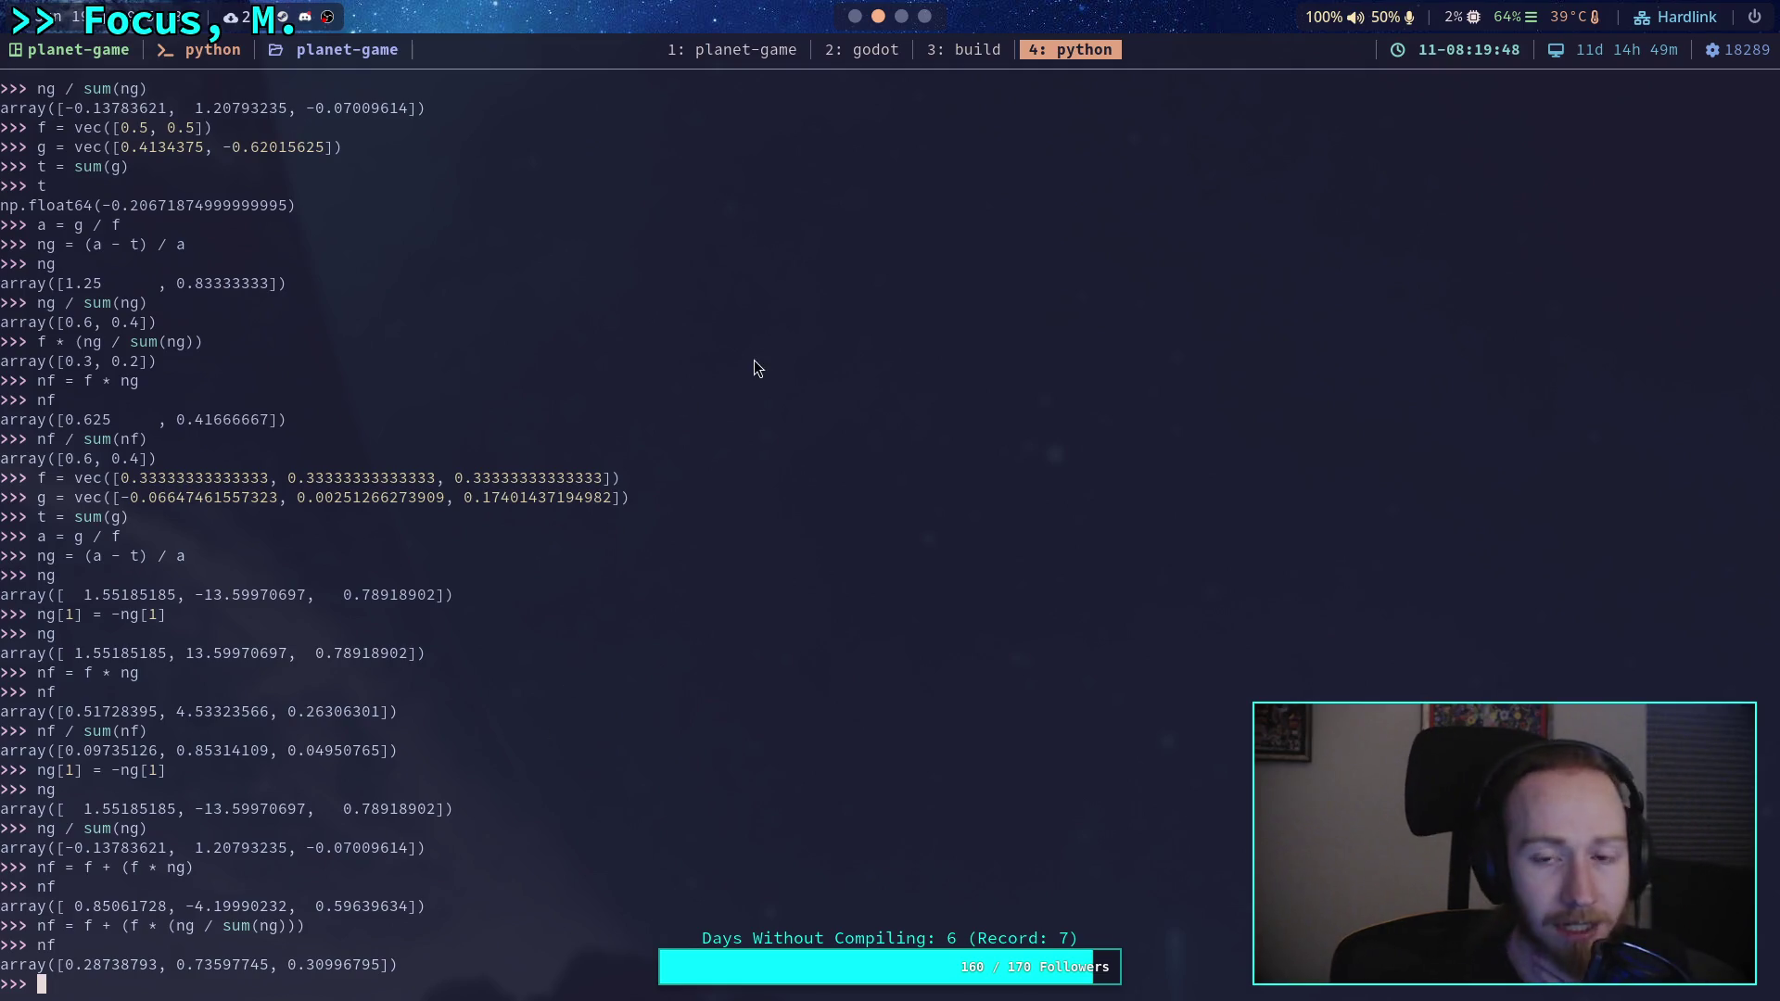
left_click(853, 17)
scroll(816, 343, "down", 3)
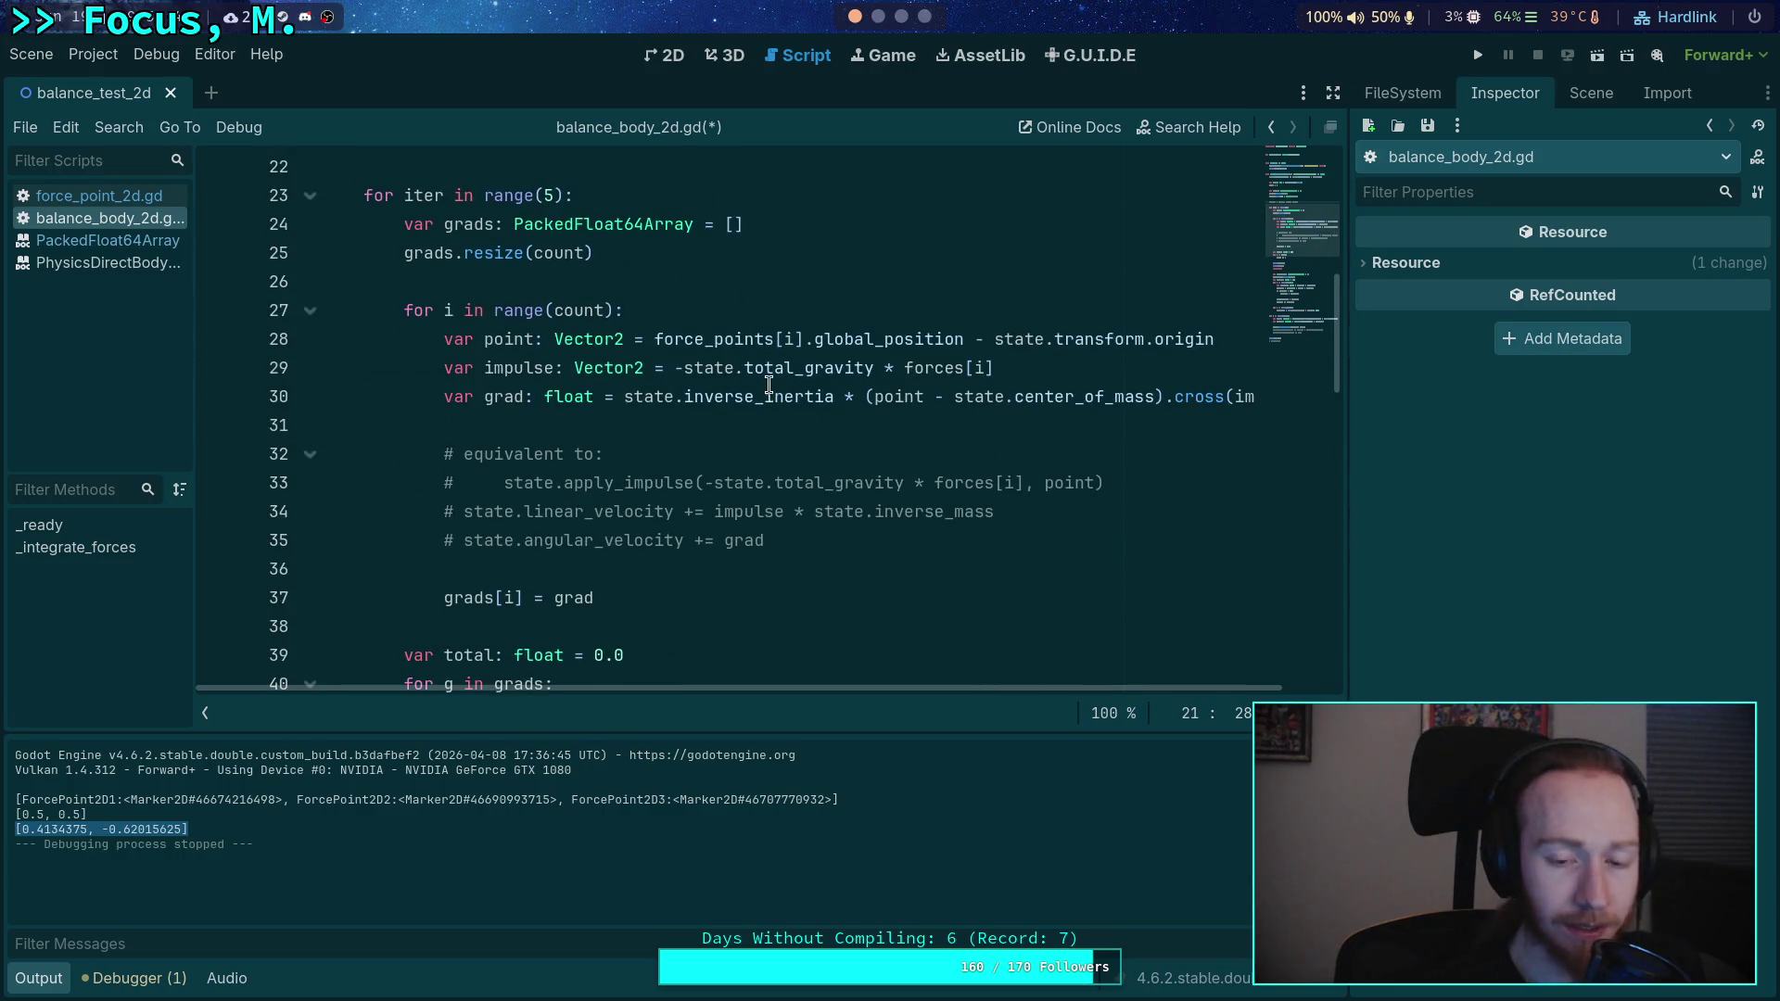